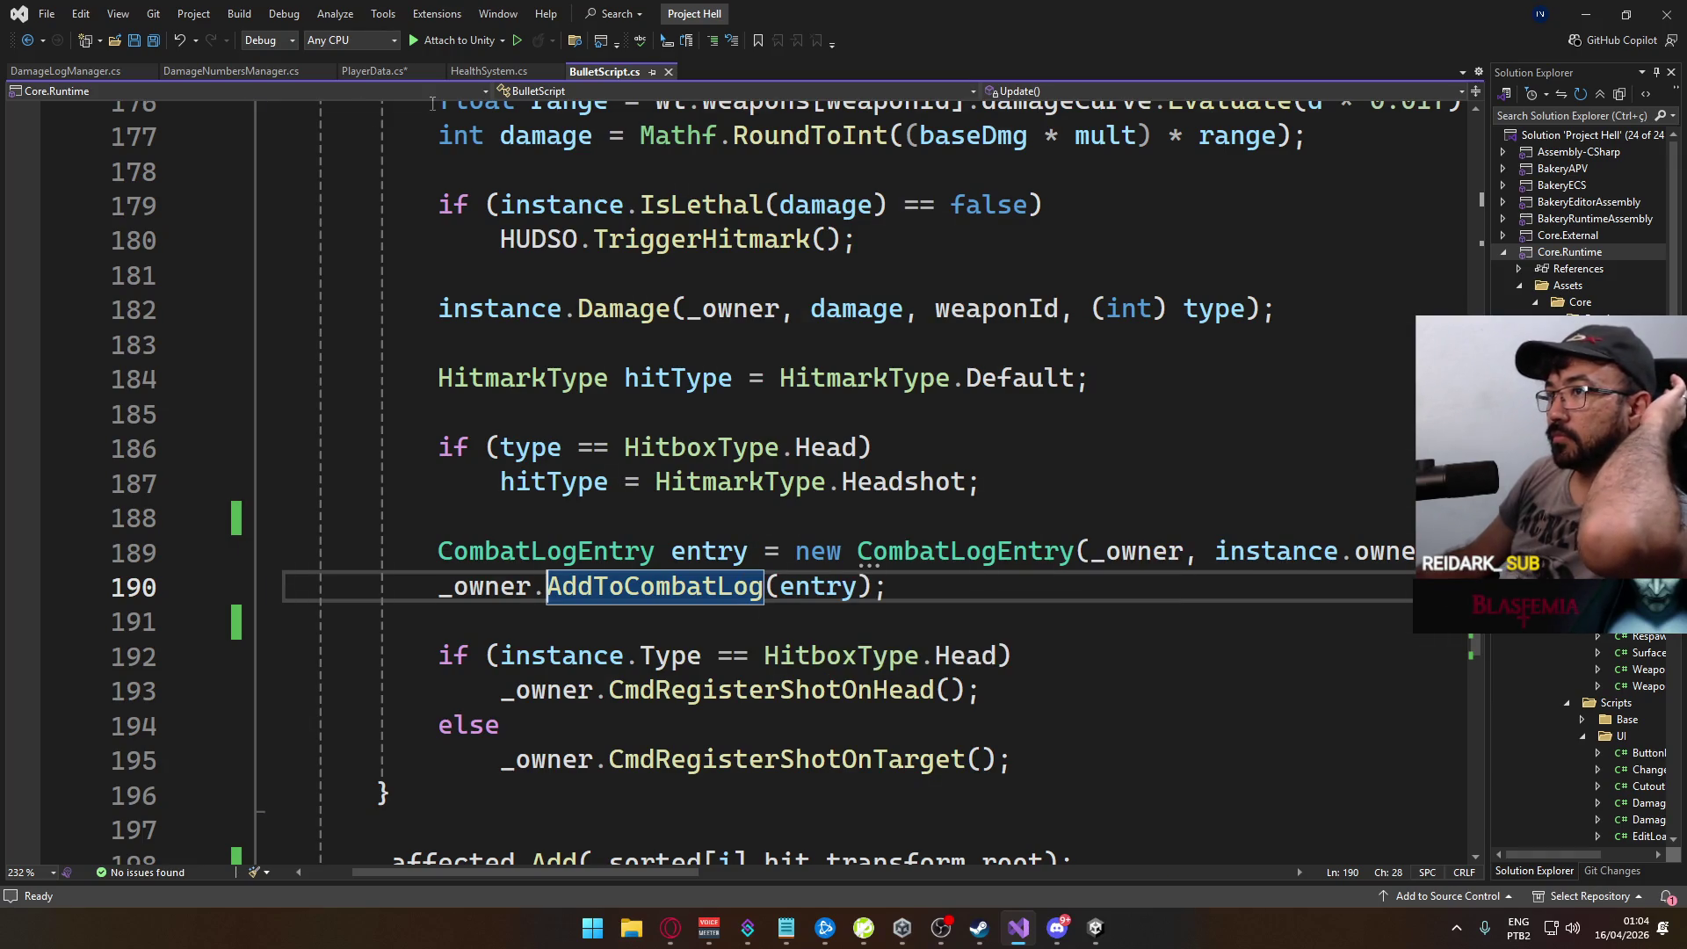
# Step: Go to AddToCombatLog's definition and read PlayerData.cs down to HookOnKillsUpdated's 'foo'/'bar' LogError calls
pyautogui.click(492, 518)
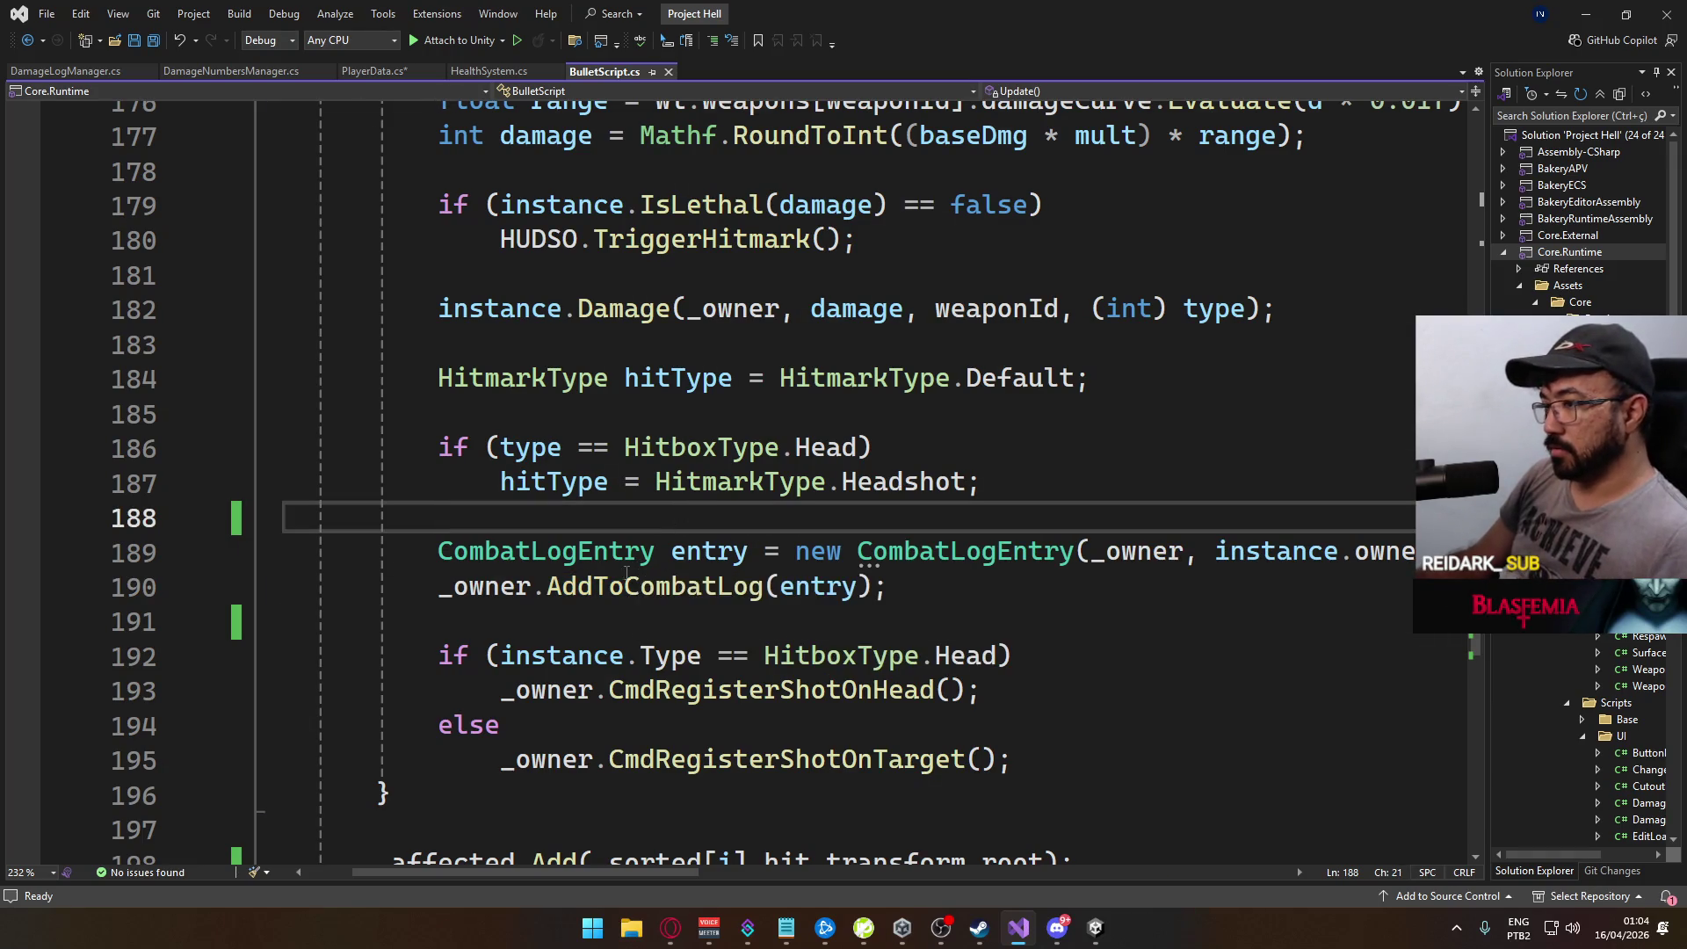
pyautogui.keyDown('ctrl'); pyautogui.click(747, 587); pyautogui.keyUp('ctrl')
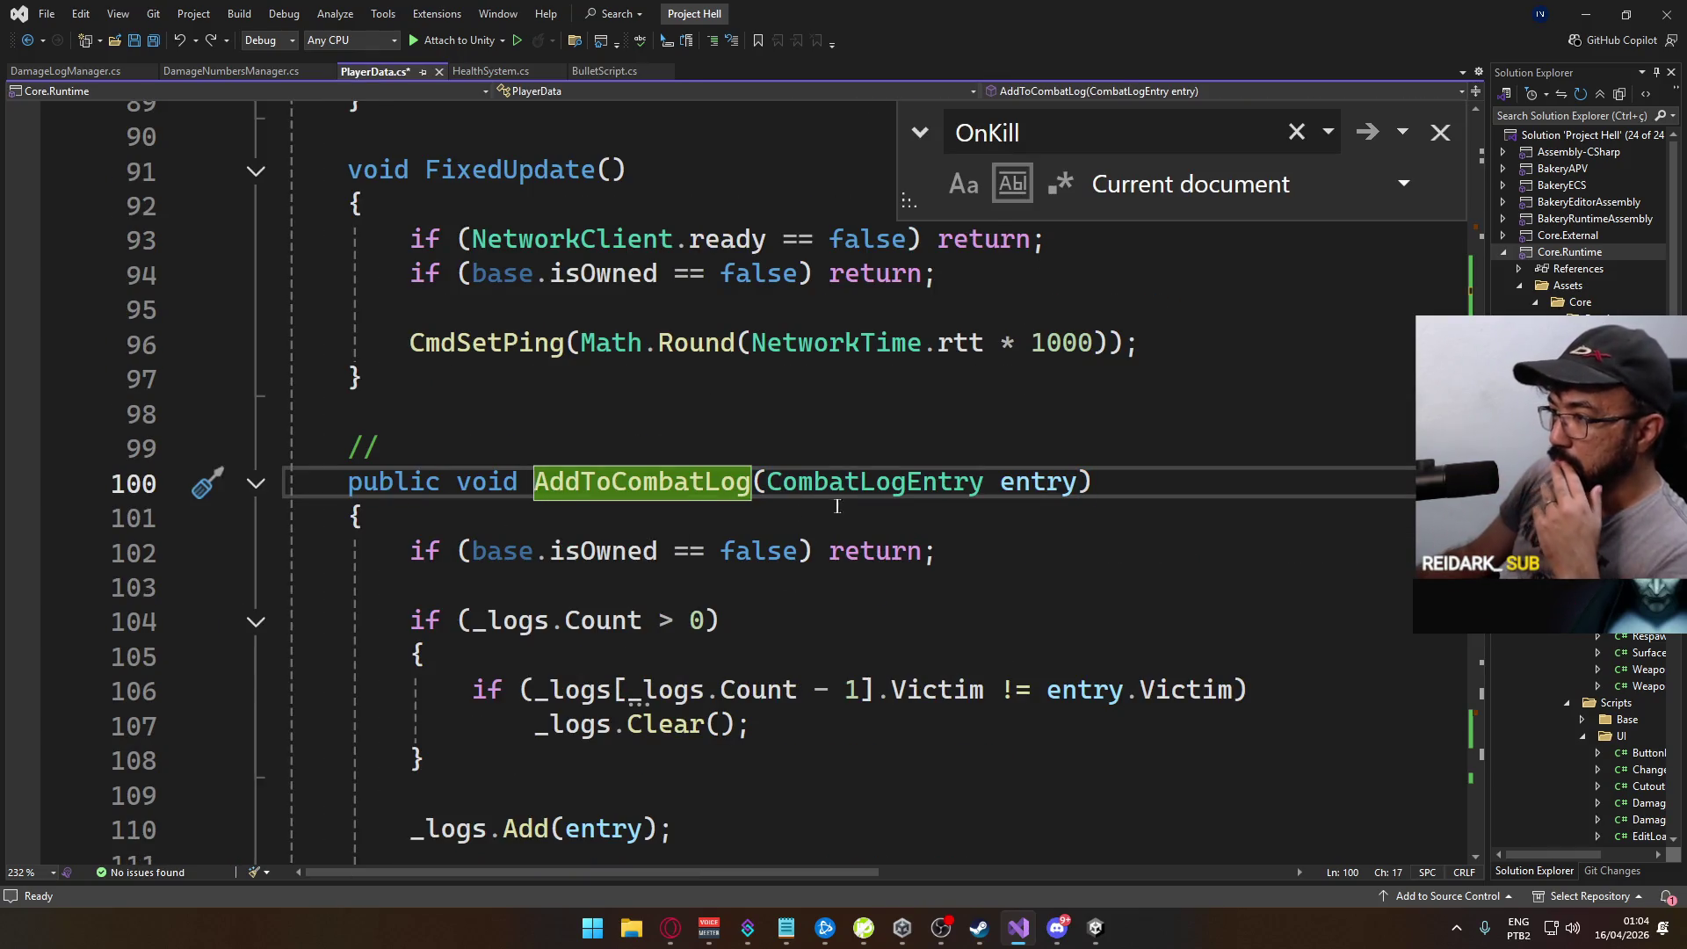
pyautogui.scroll(-1, 1003, 571)
pyautogui.scroll(-1, 807, 510)
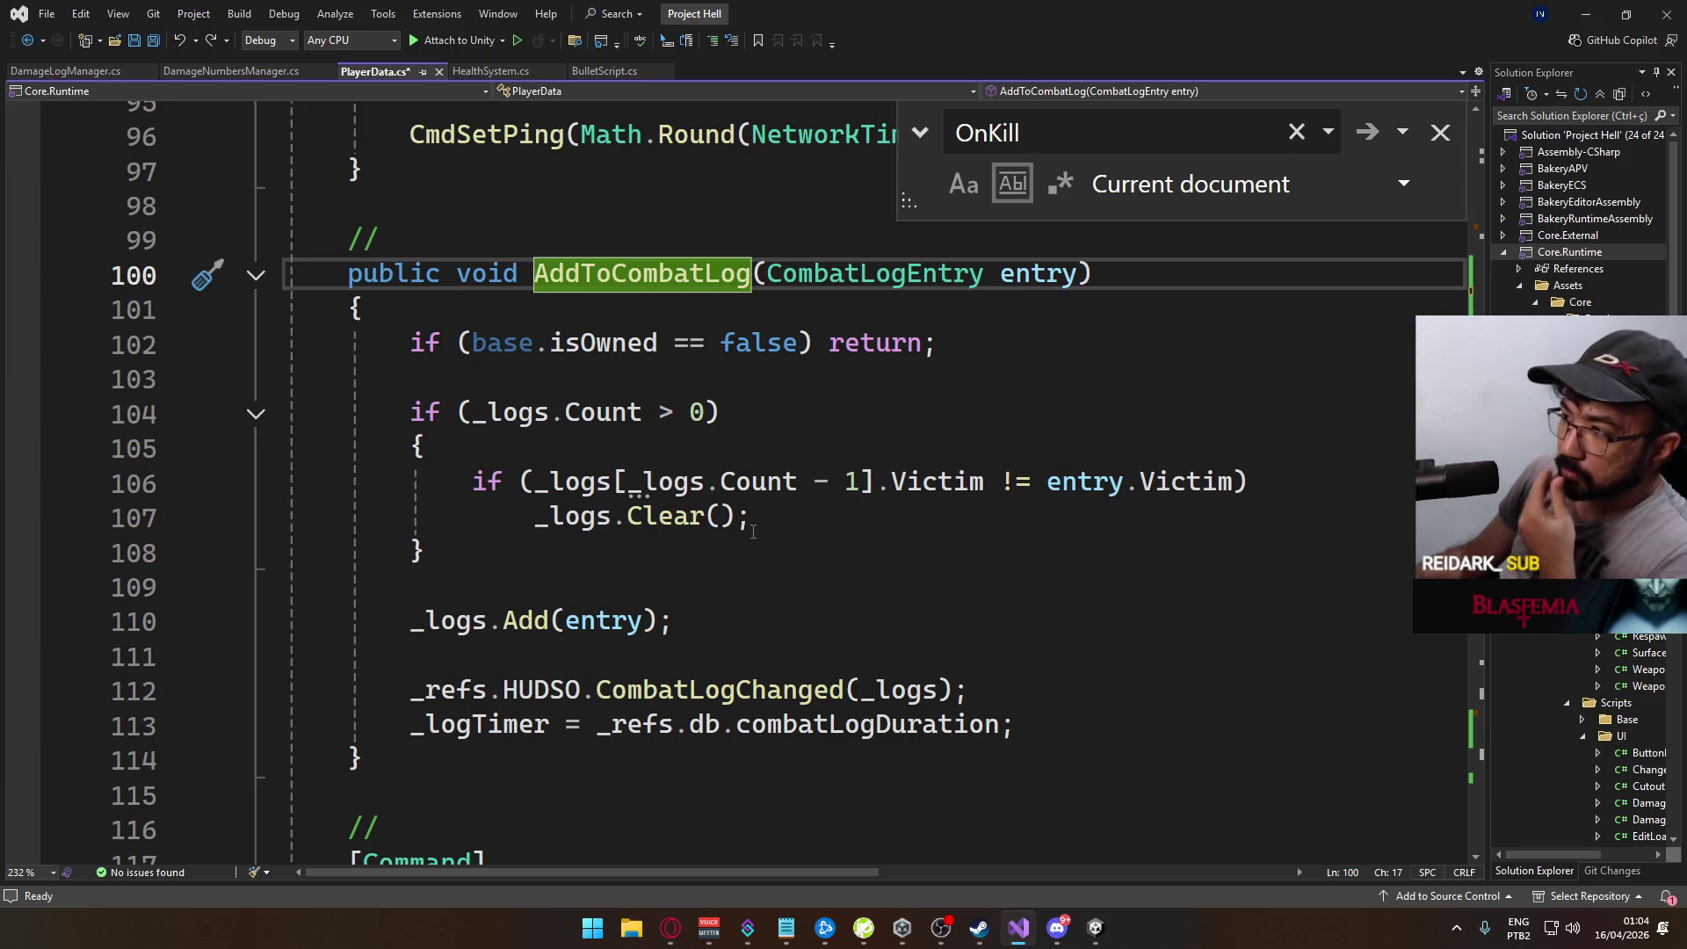
pyautogui.scroll(-1, 743, 542)
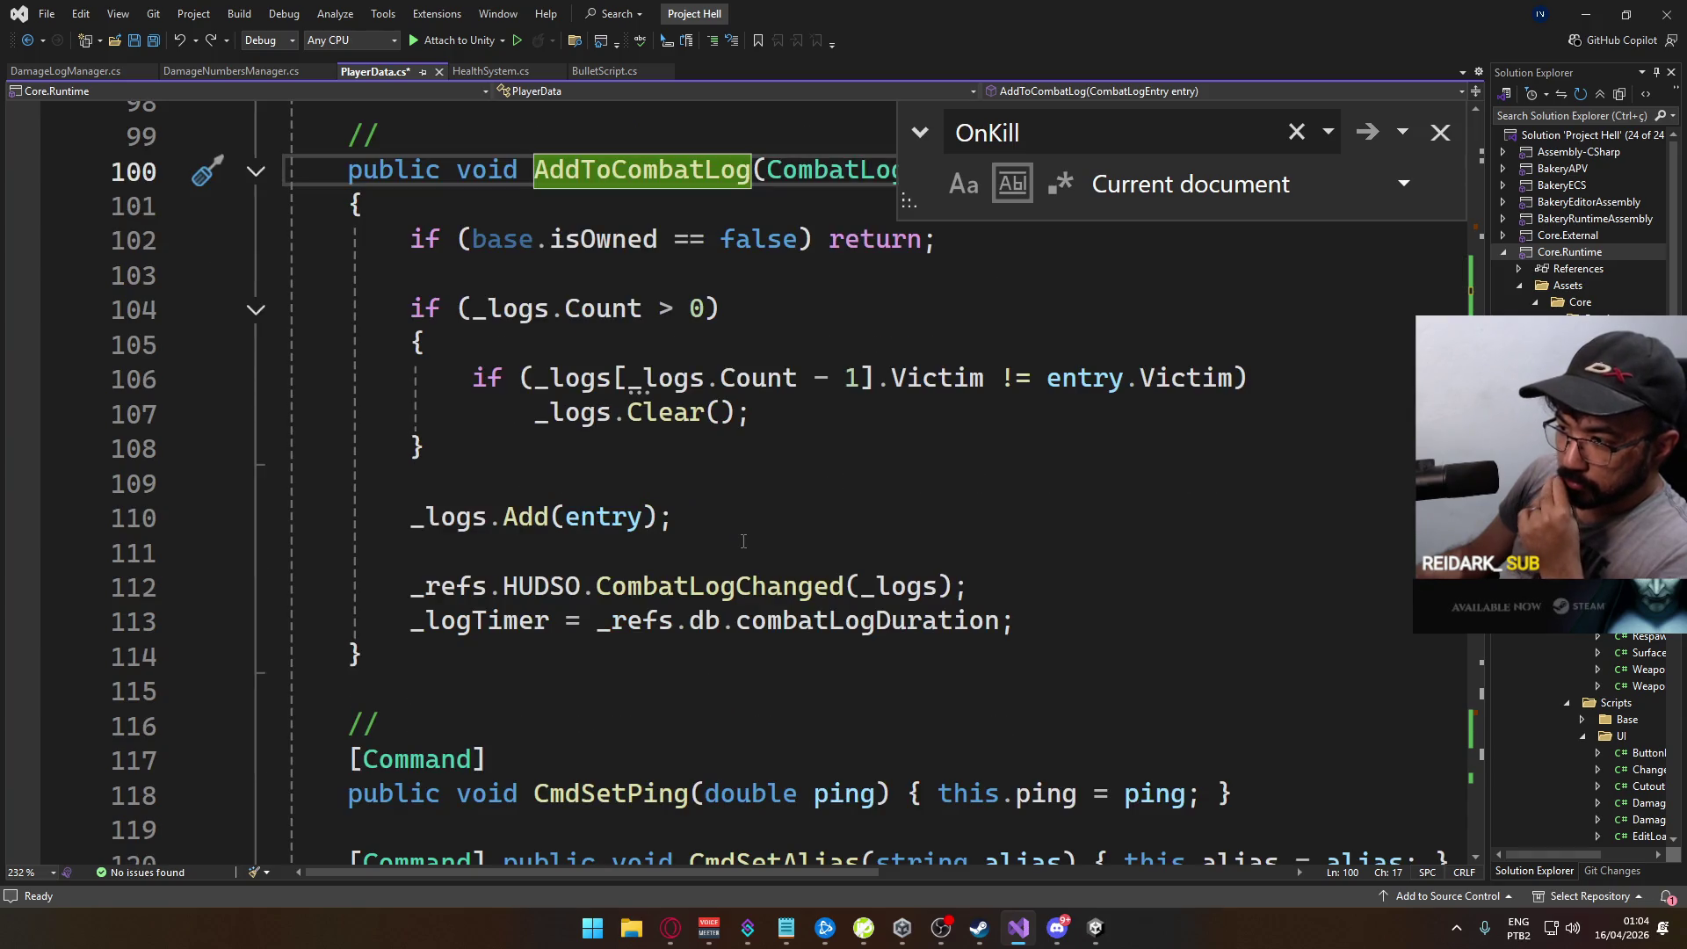
pyautogui.scroll(1, 743, 542)
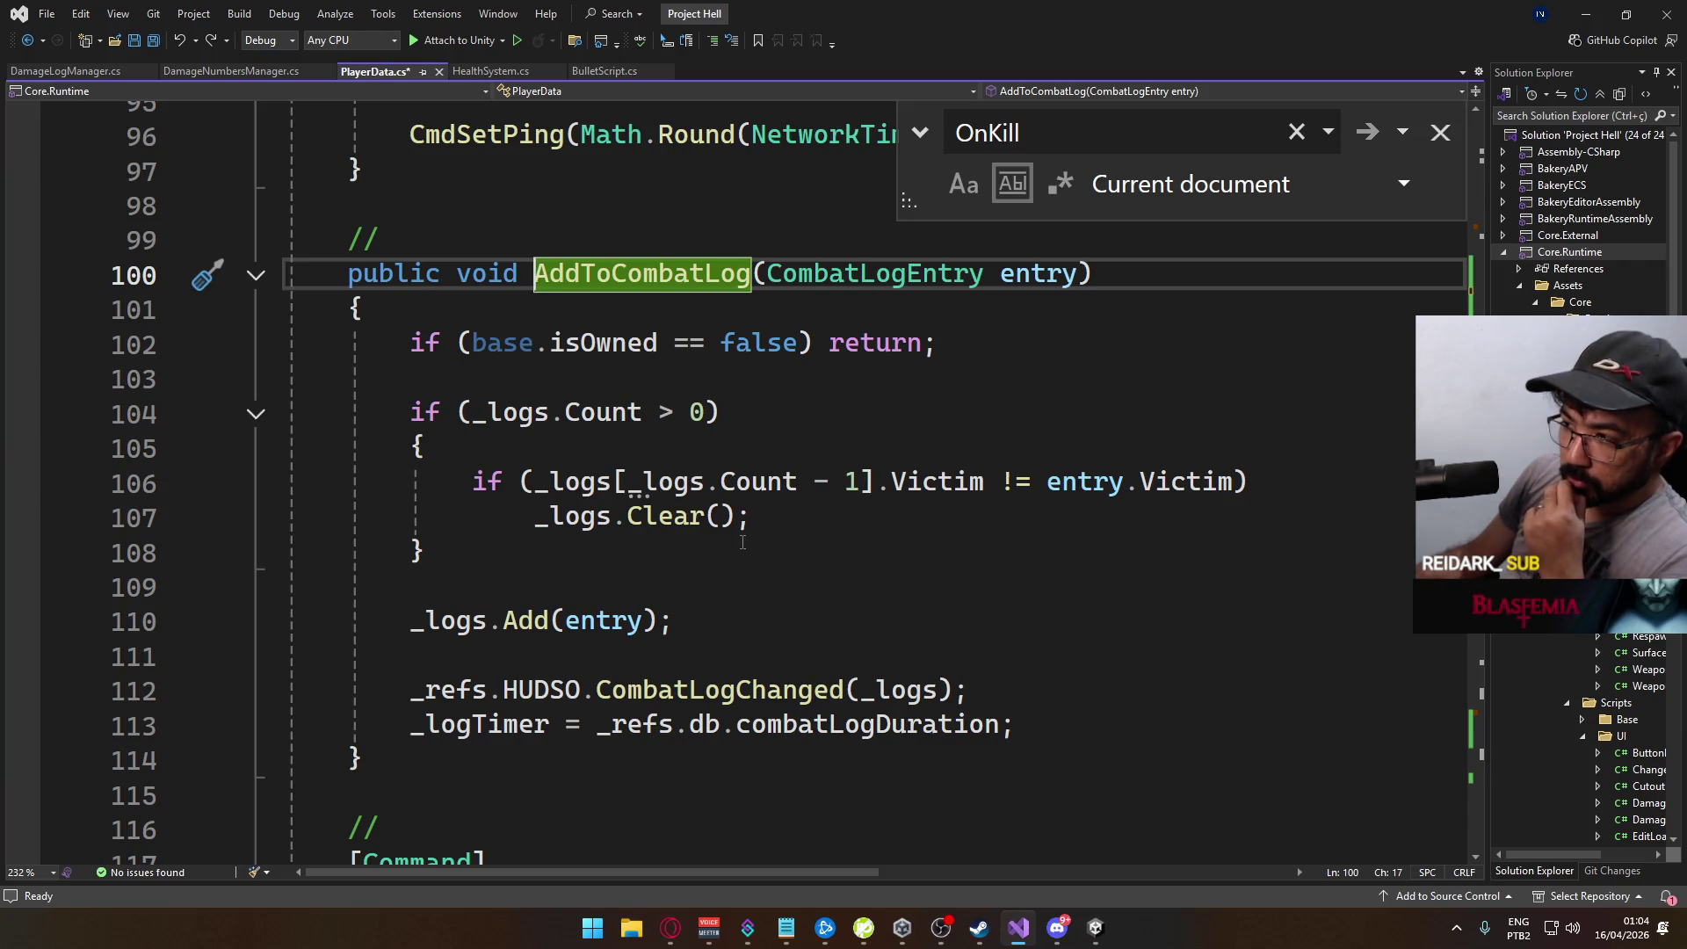
pyautogui.scroll(-6, 743, 542)
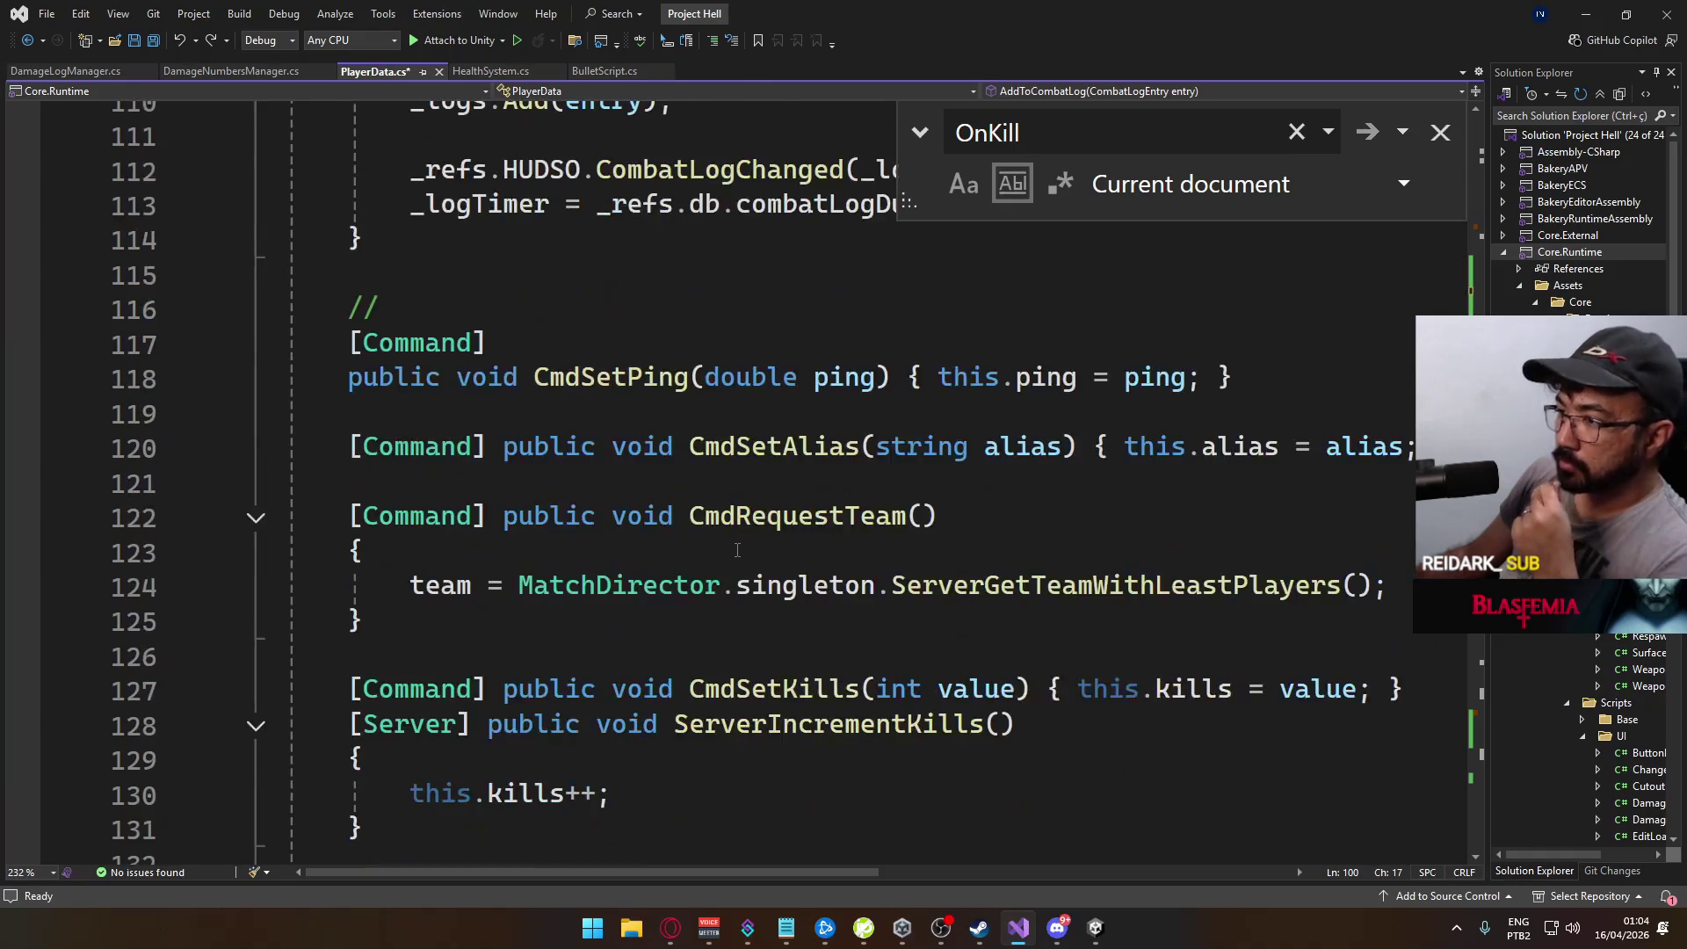
pyautogui.scroll(-4, 737, 550)
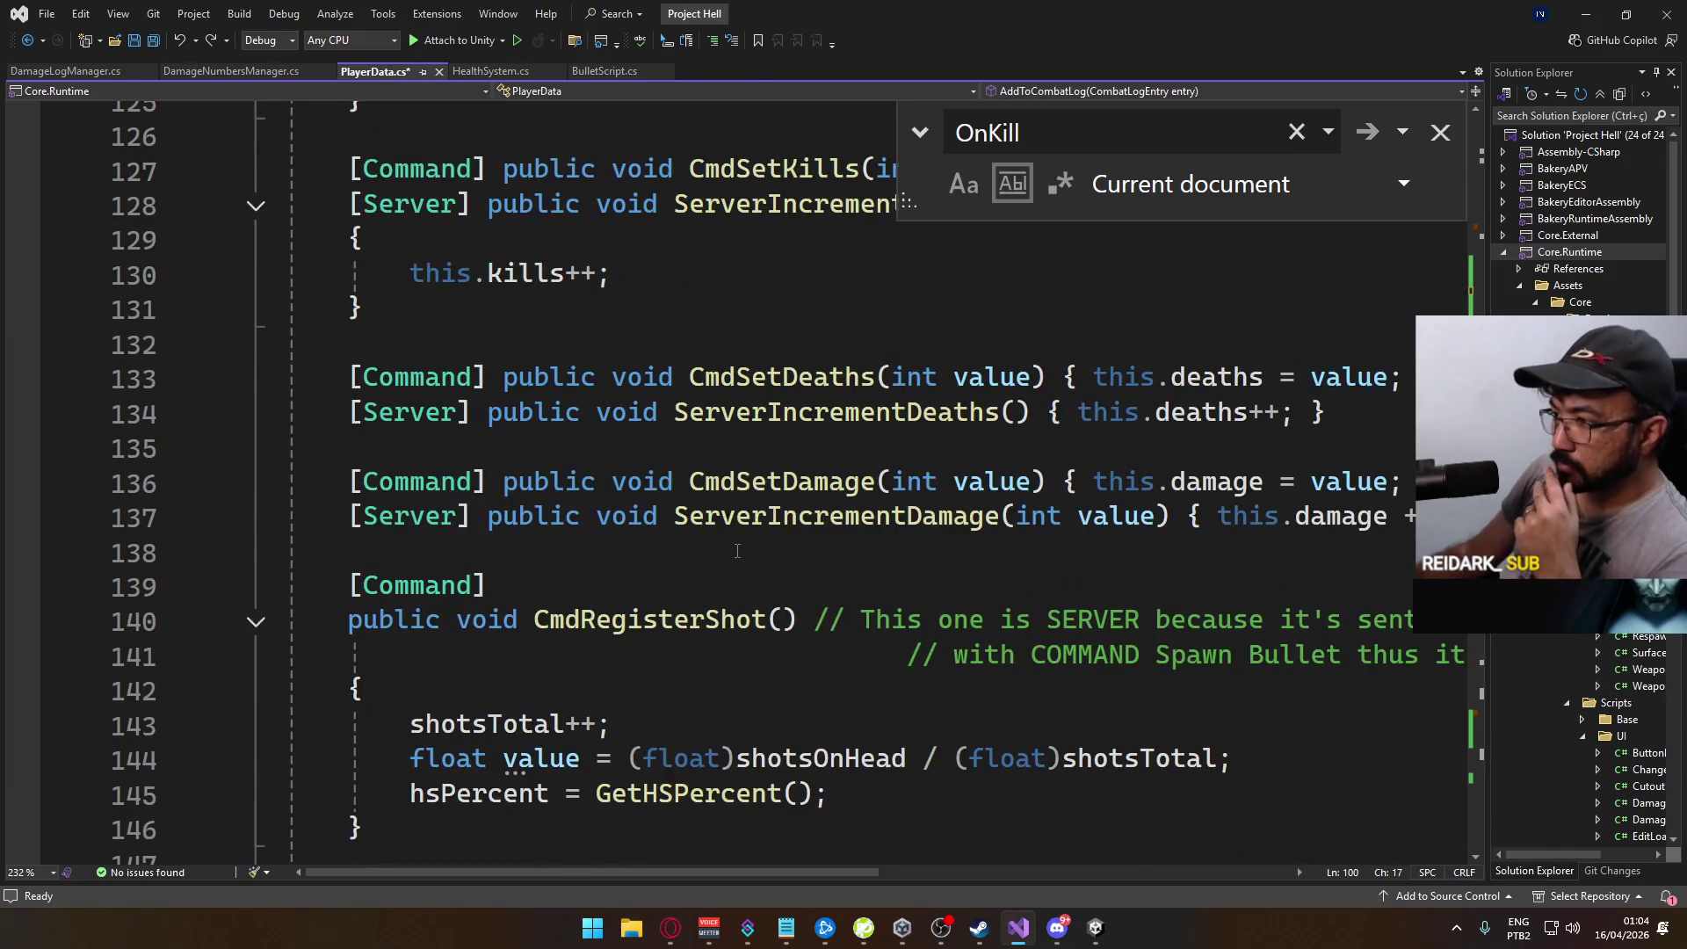
pyautogui.scroll(-7, 741, 553)
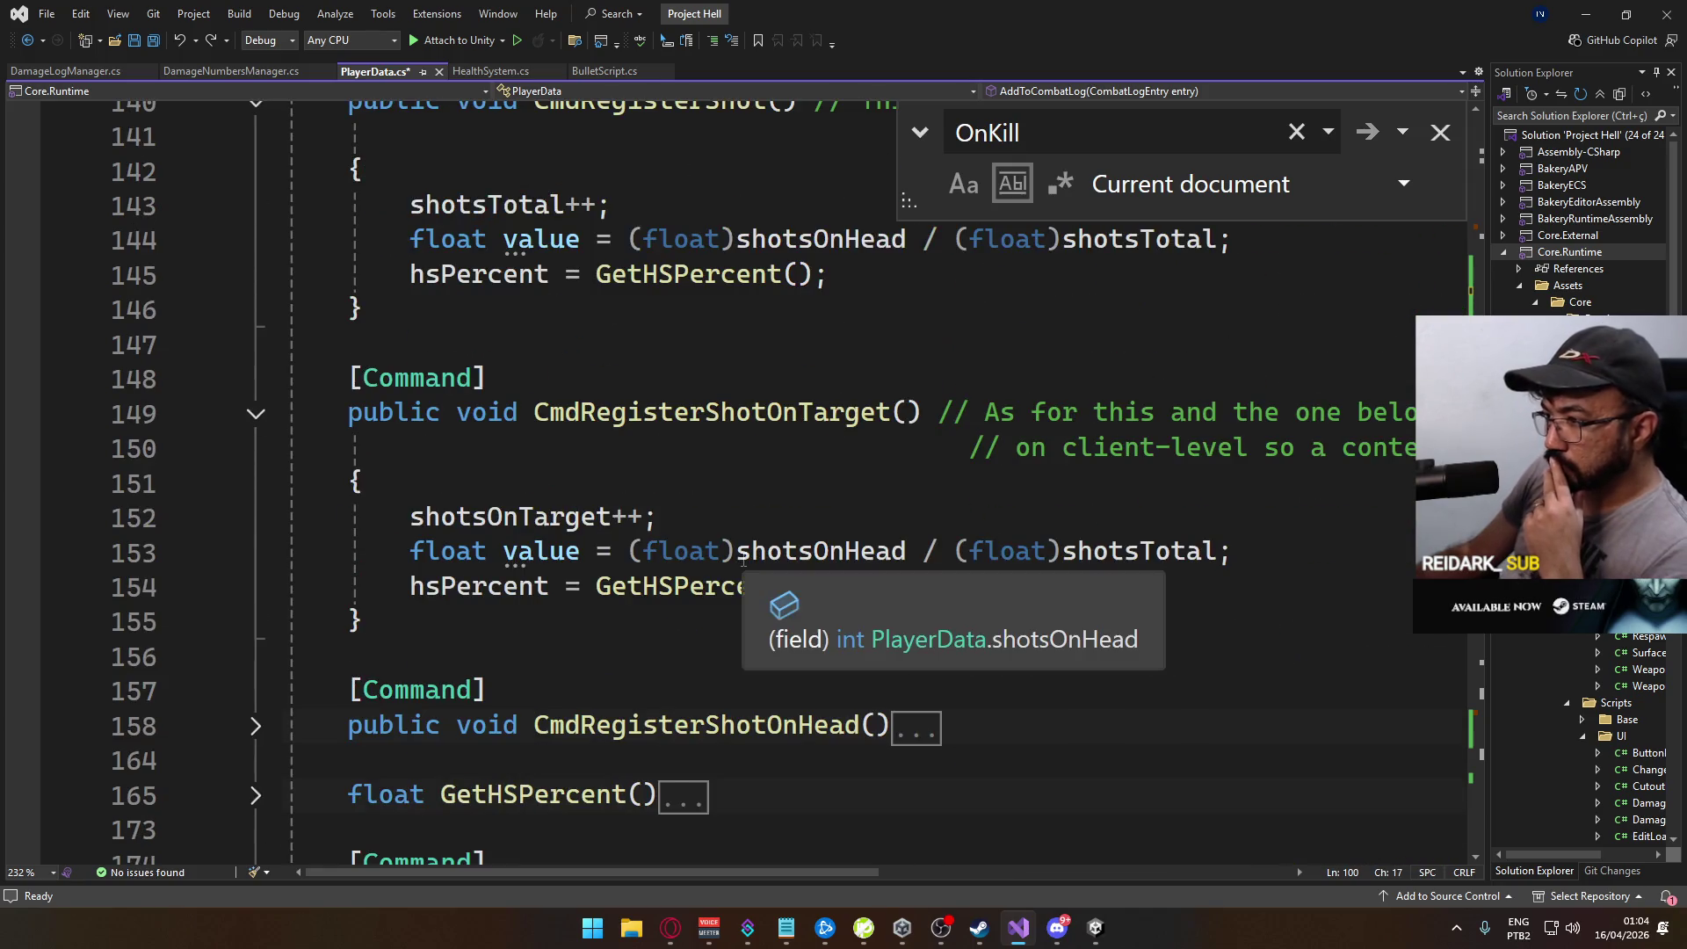
pyautogui.scroll(-9, 744, 558)
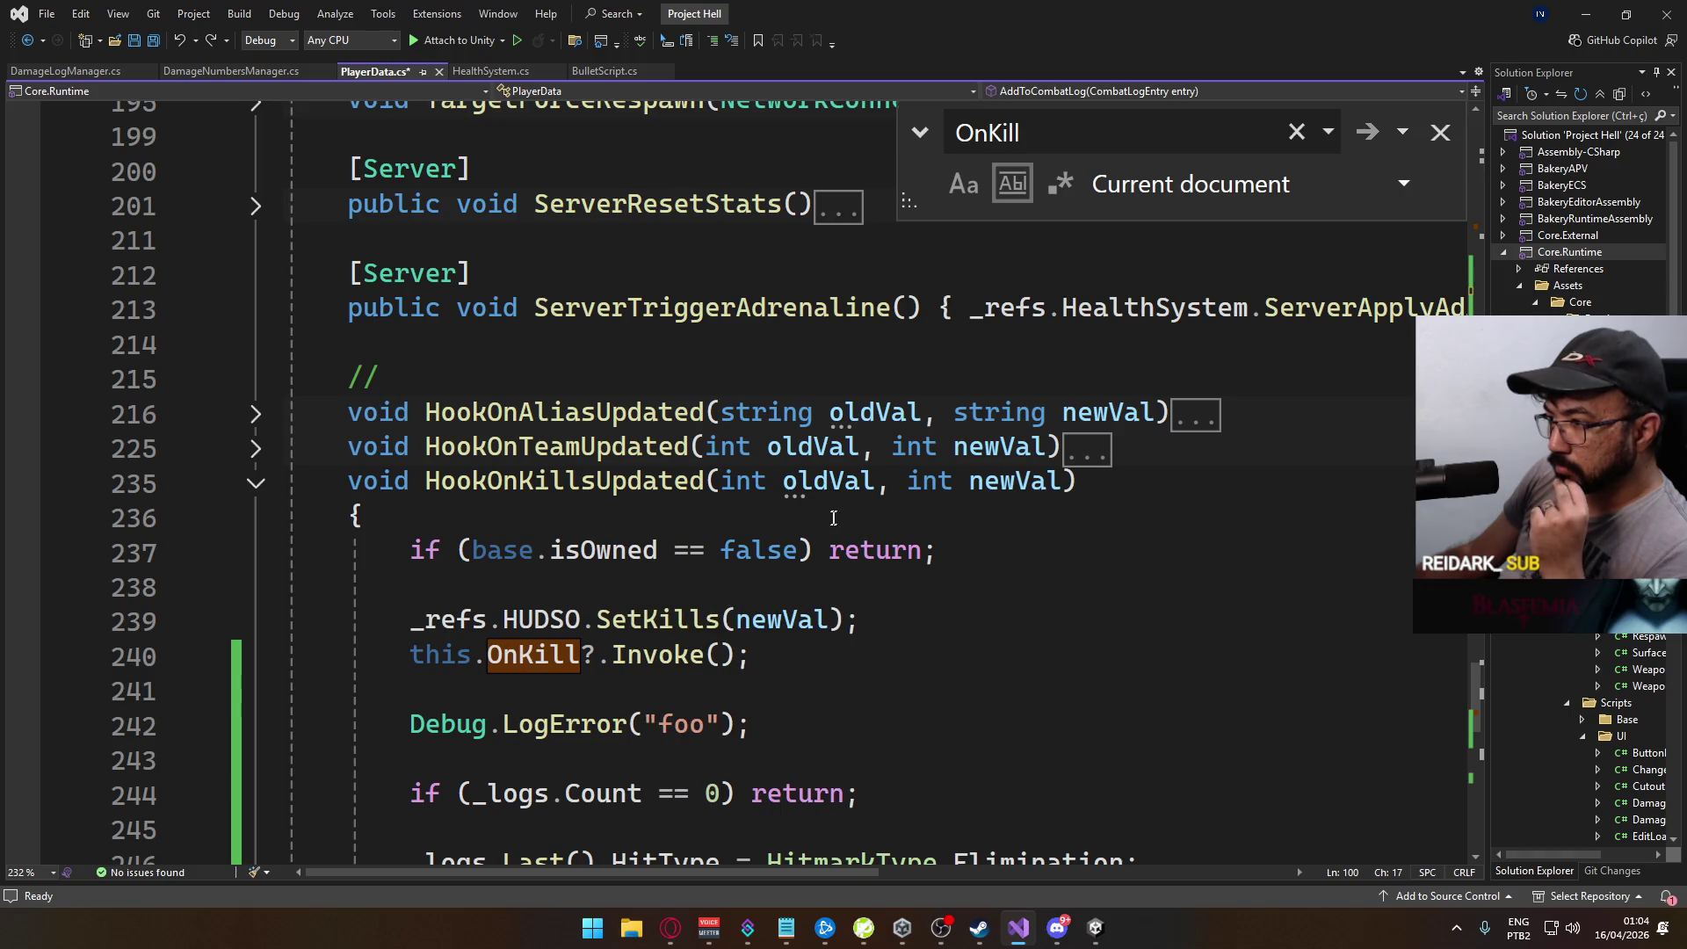
pyautogui.scroll(-2, 817, 528)
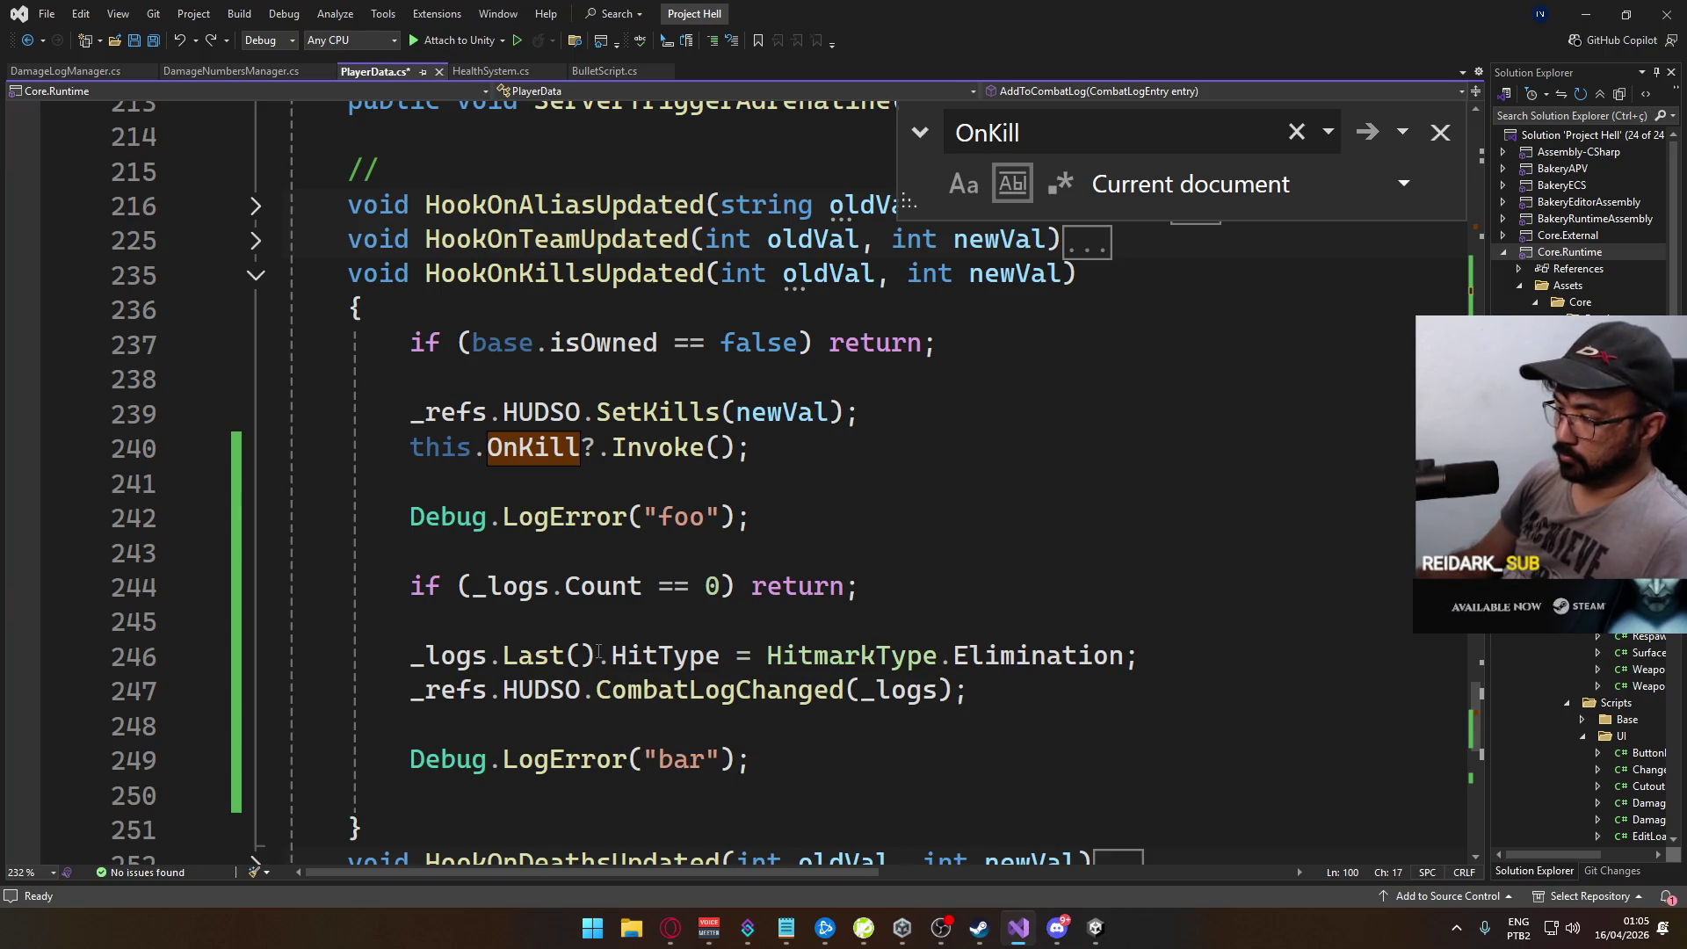
pyautogui.scroll(3, 634, 572)
pyautogui.scroll(20, 633, 572)
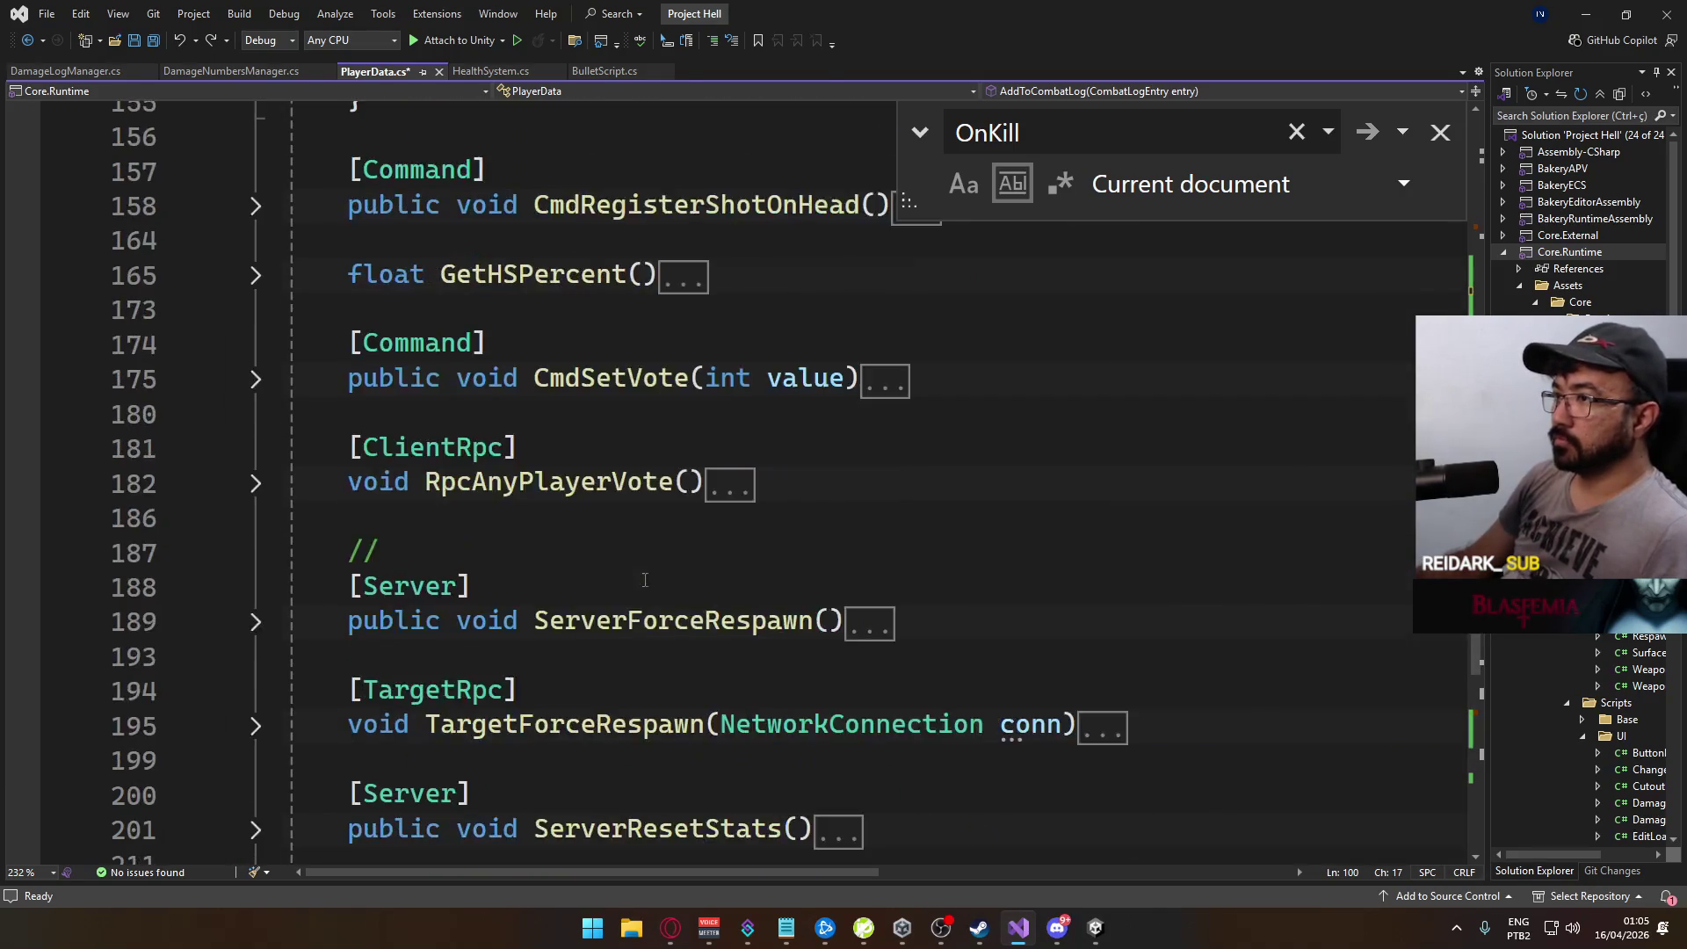
pyautogui.scroll(4, 674, 603)
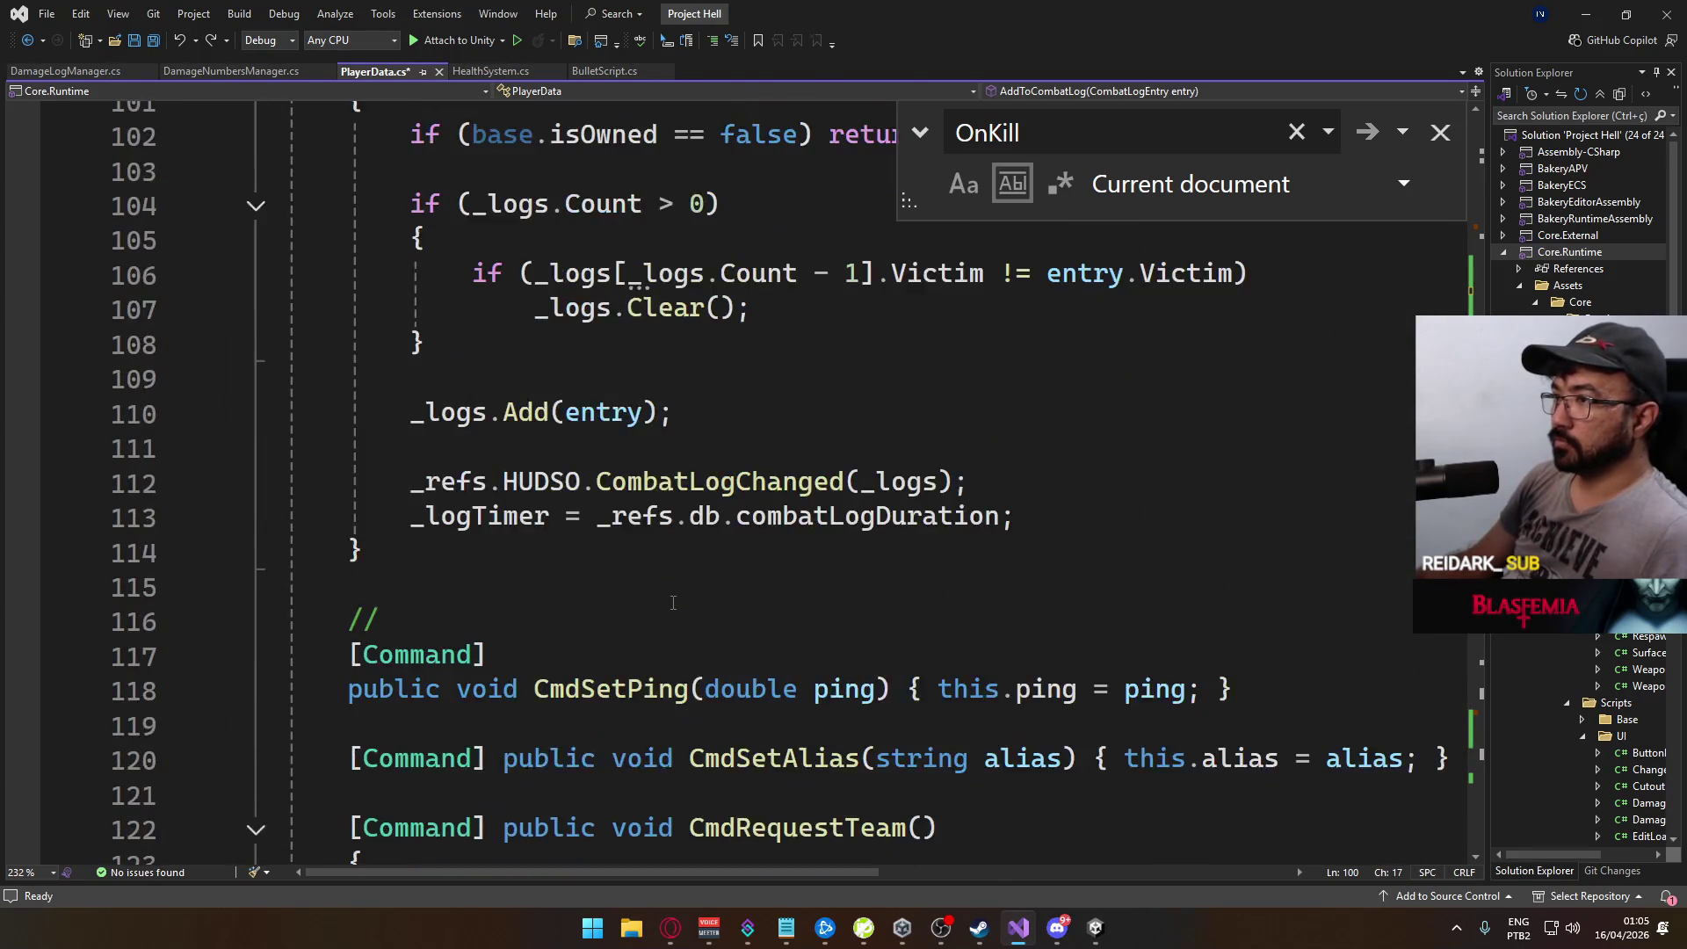
pyautogui.scroll(-8, 728, 619)
pyautogui.scroll(-3, 728, 620)
pyautogui.scroll(-10, 728, 620)
pyautogui.scroll(-4, 727, 619)
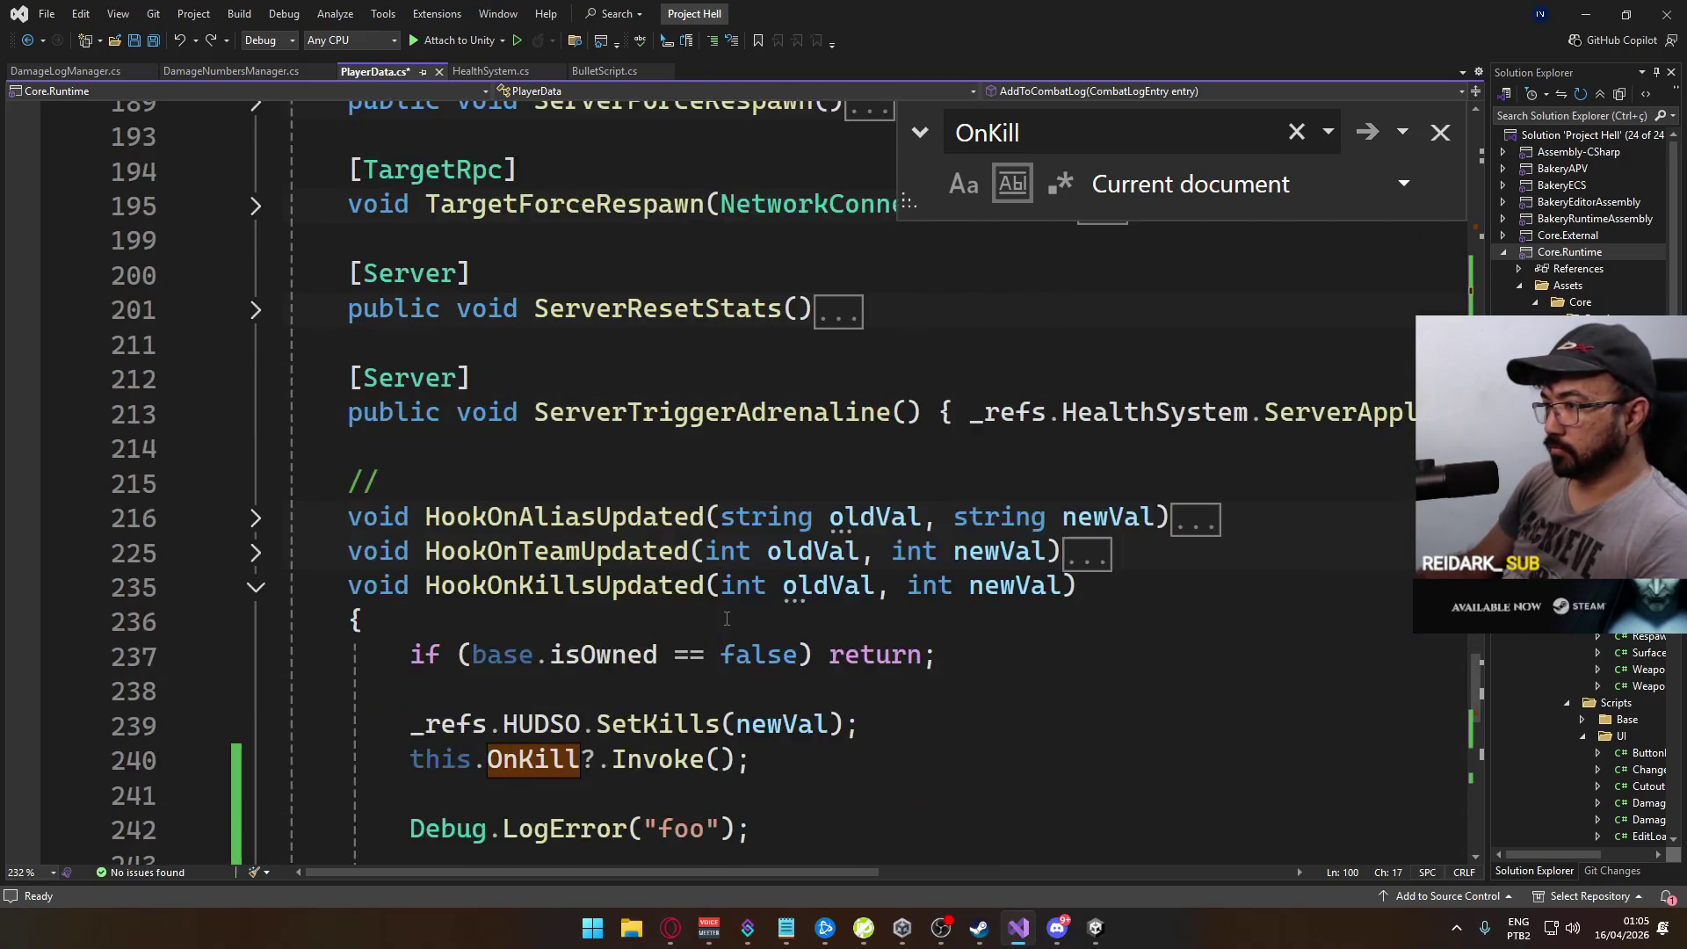
pyautogui.scroll(-2, 728, 619)
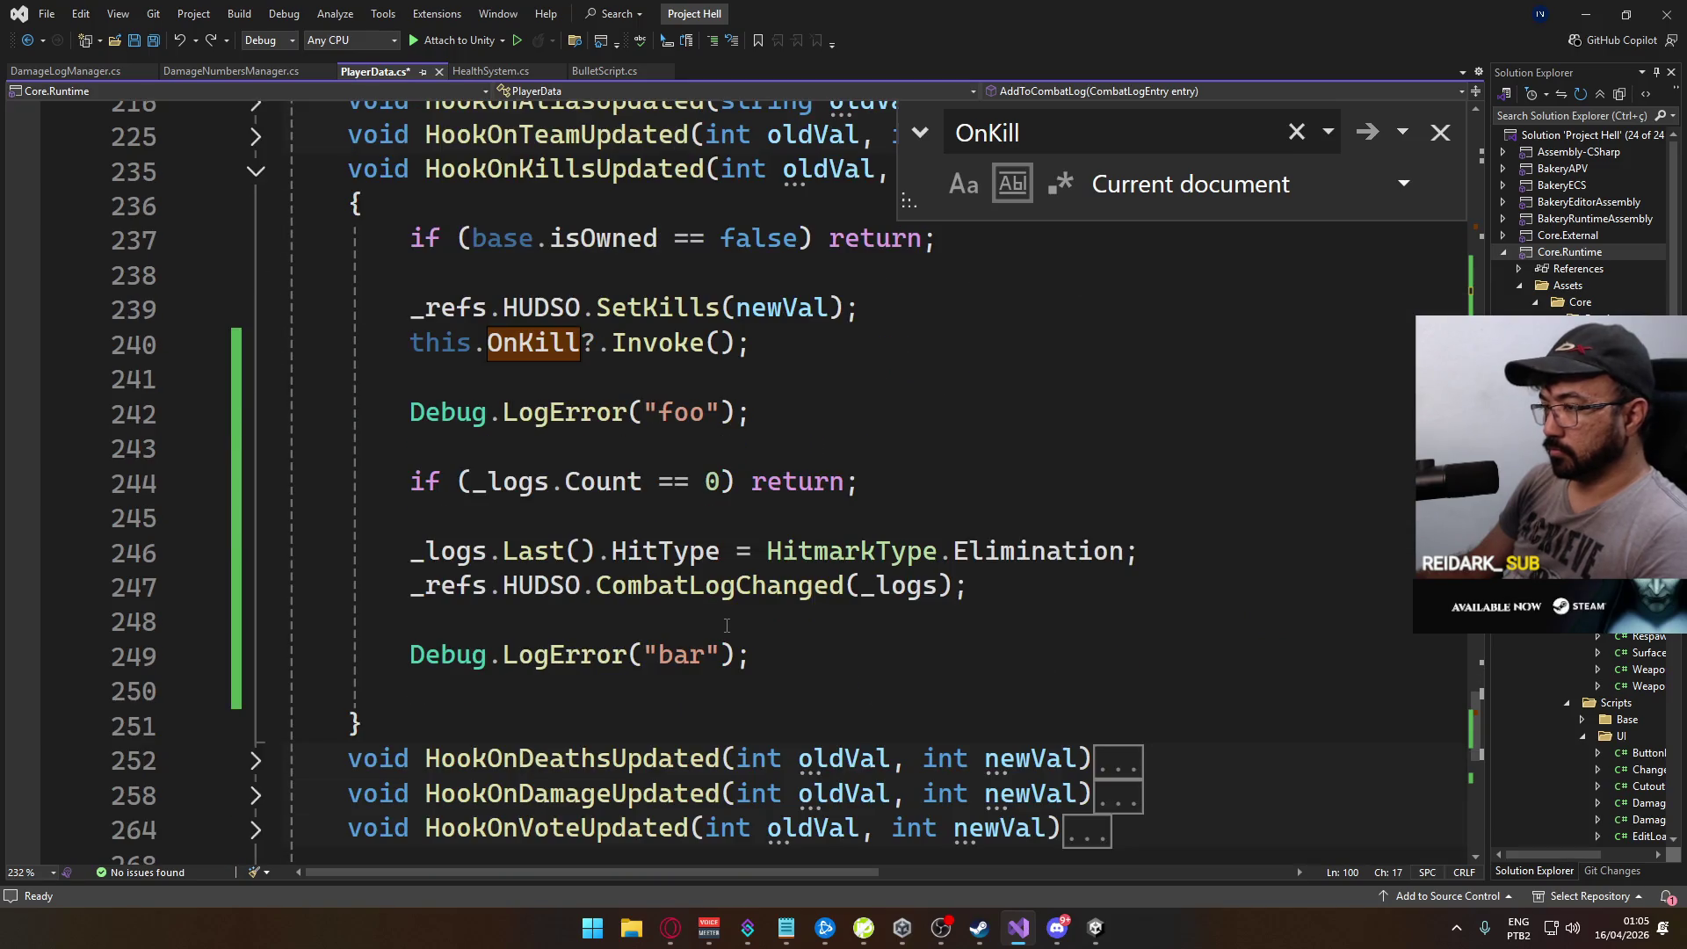
pyautogui.scroll(15, 725, 627)
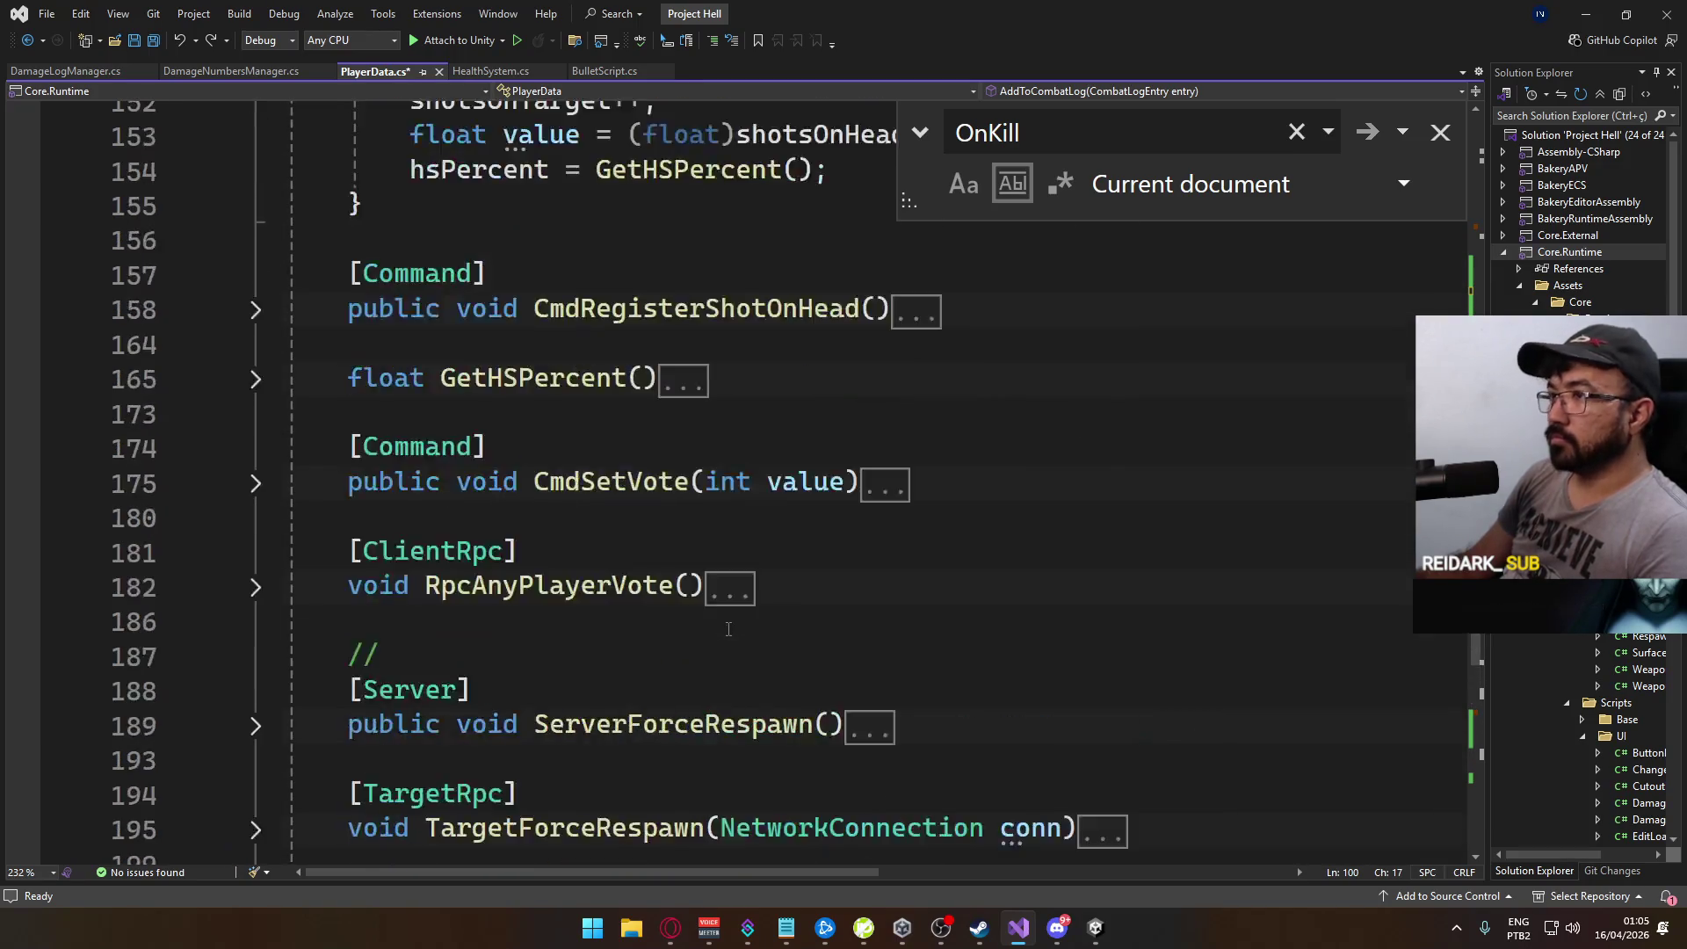
pyautogui.scroll(4, 730, 631)
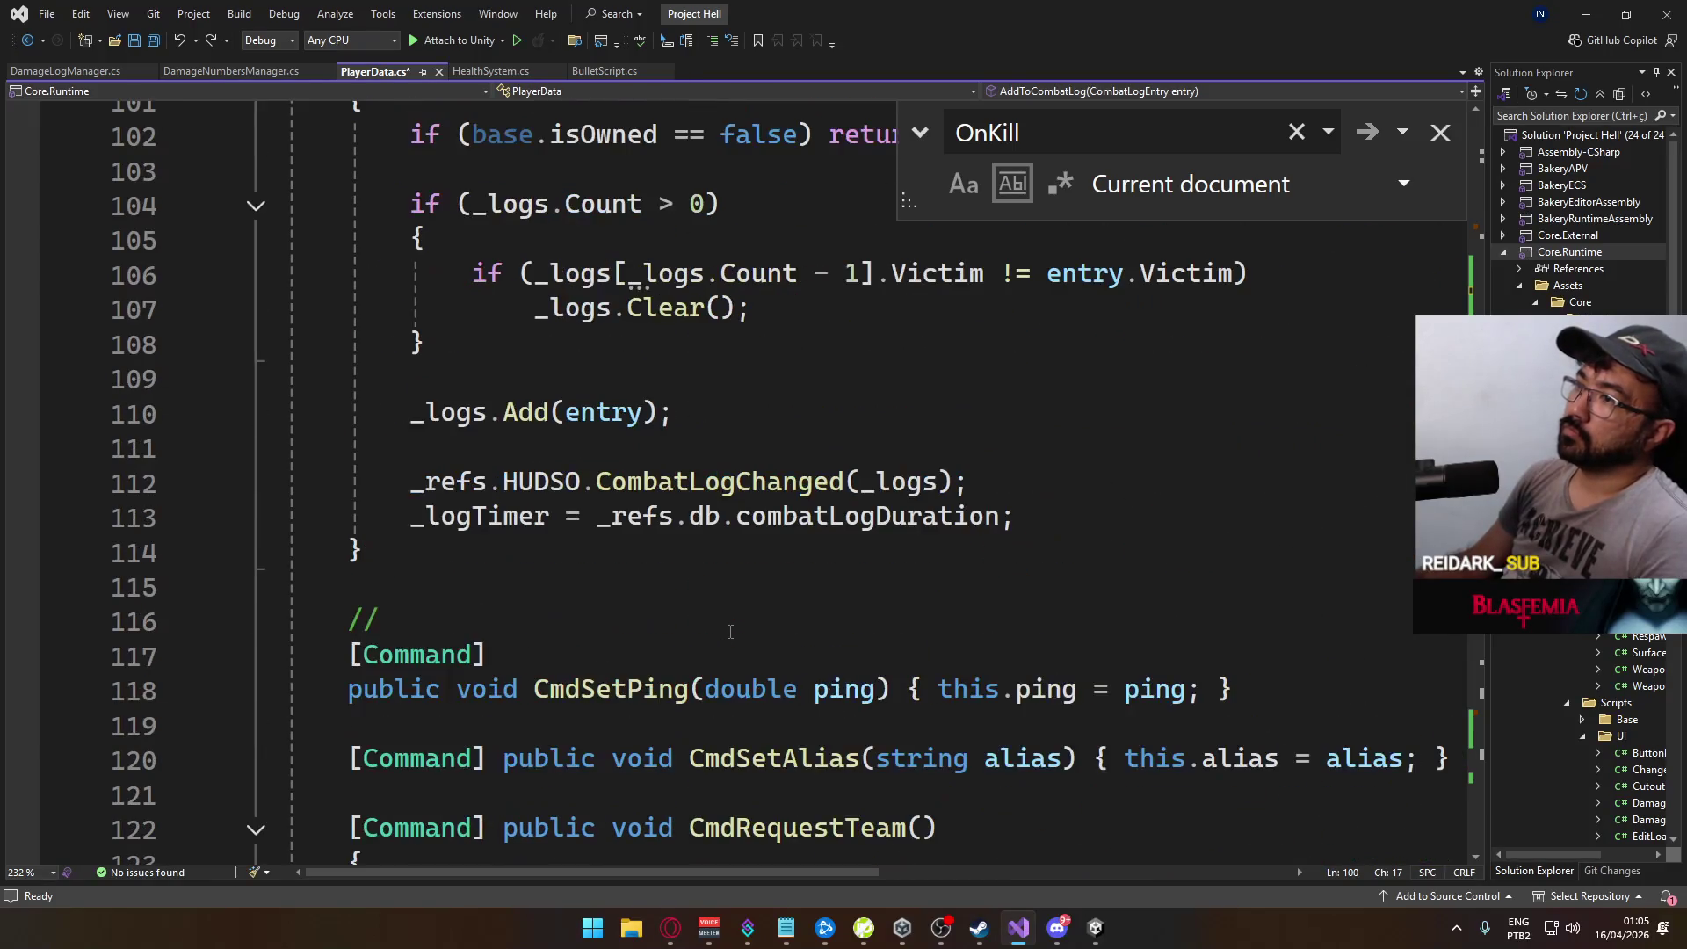
pyautogui.scroll(2, 717, 659)
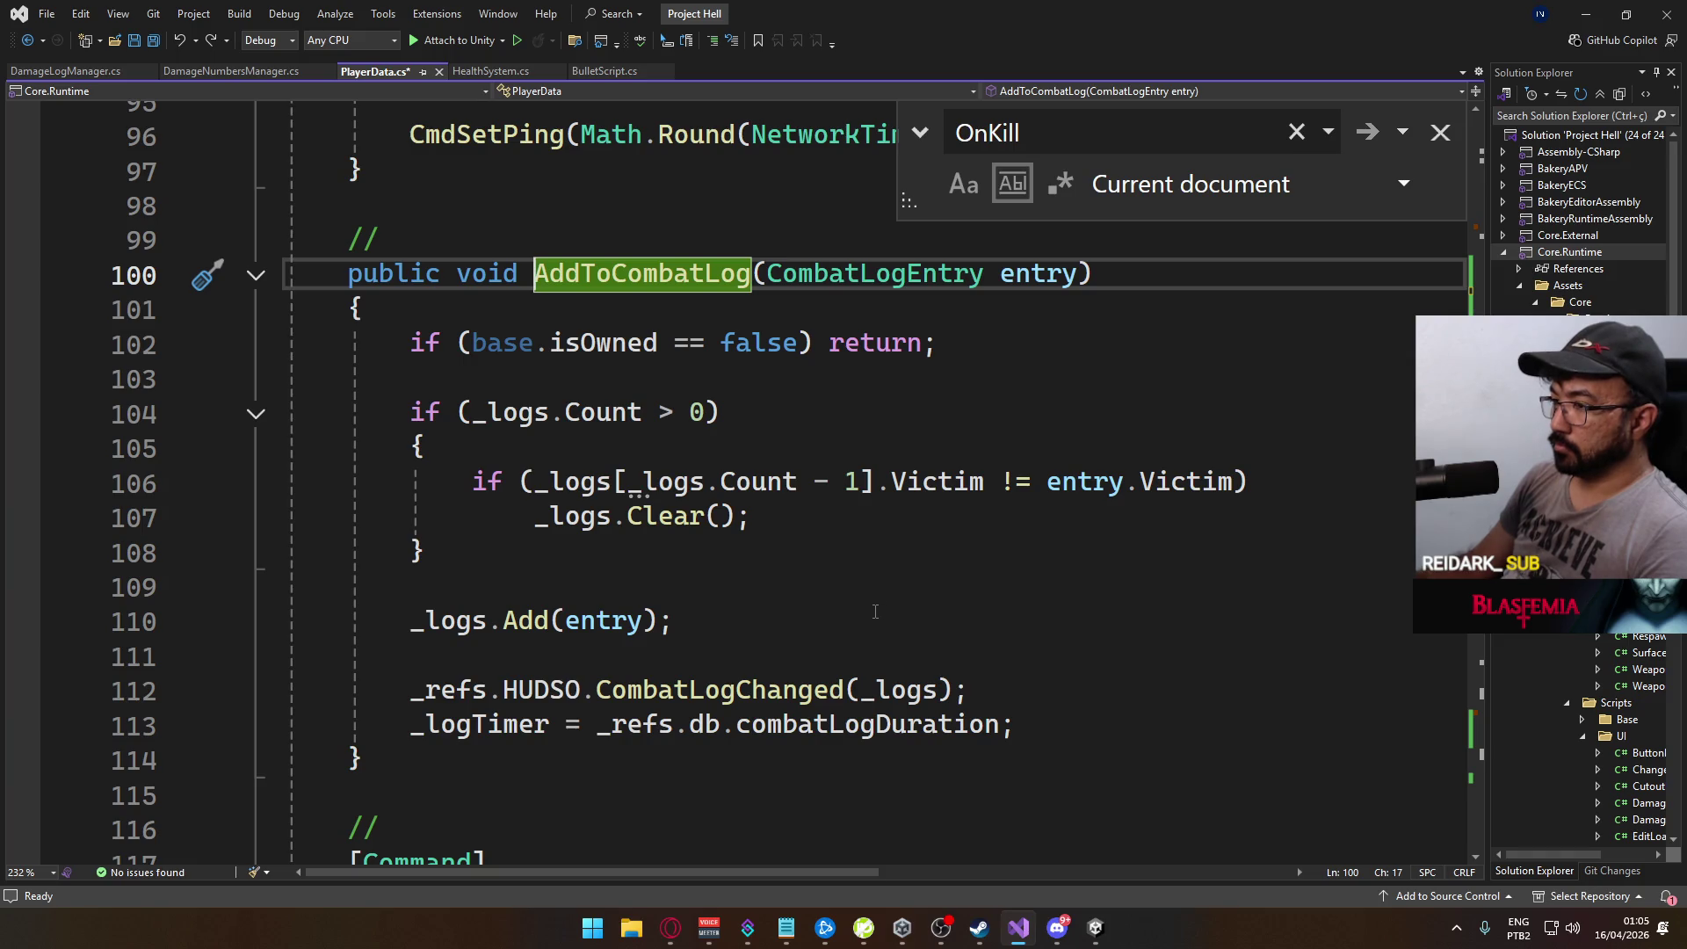
pyautogui.moveTo(864, 482)
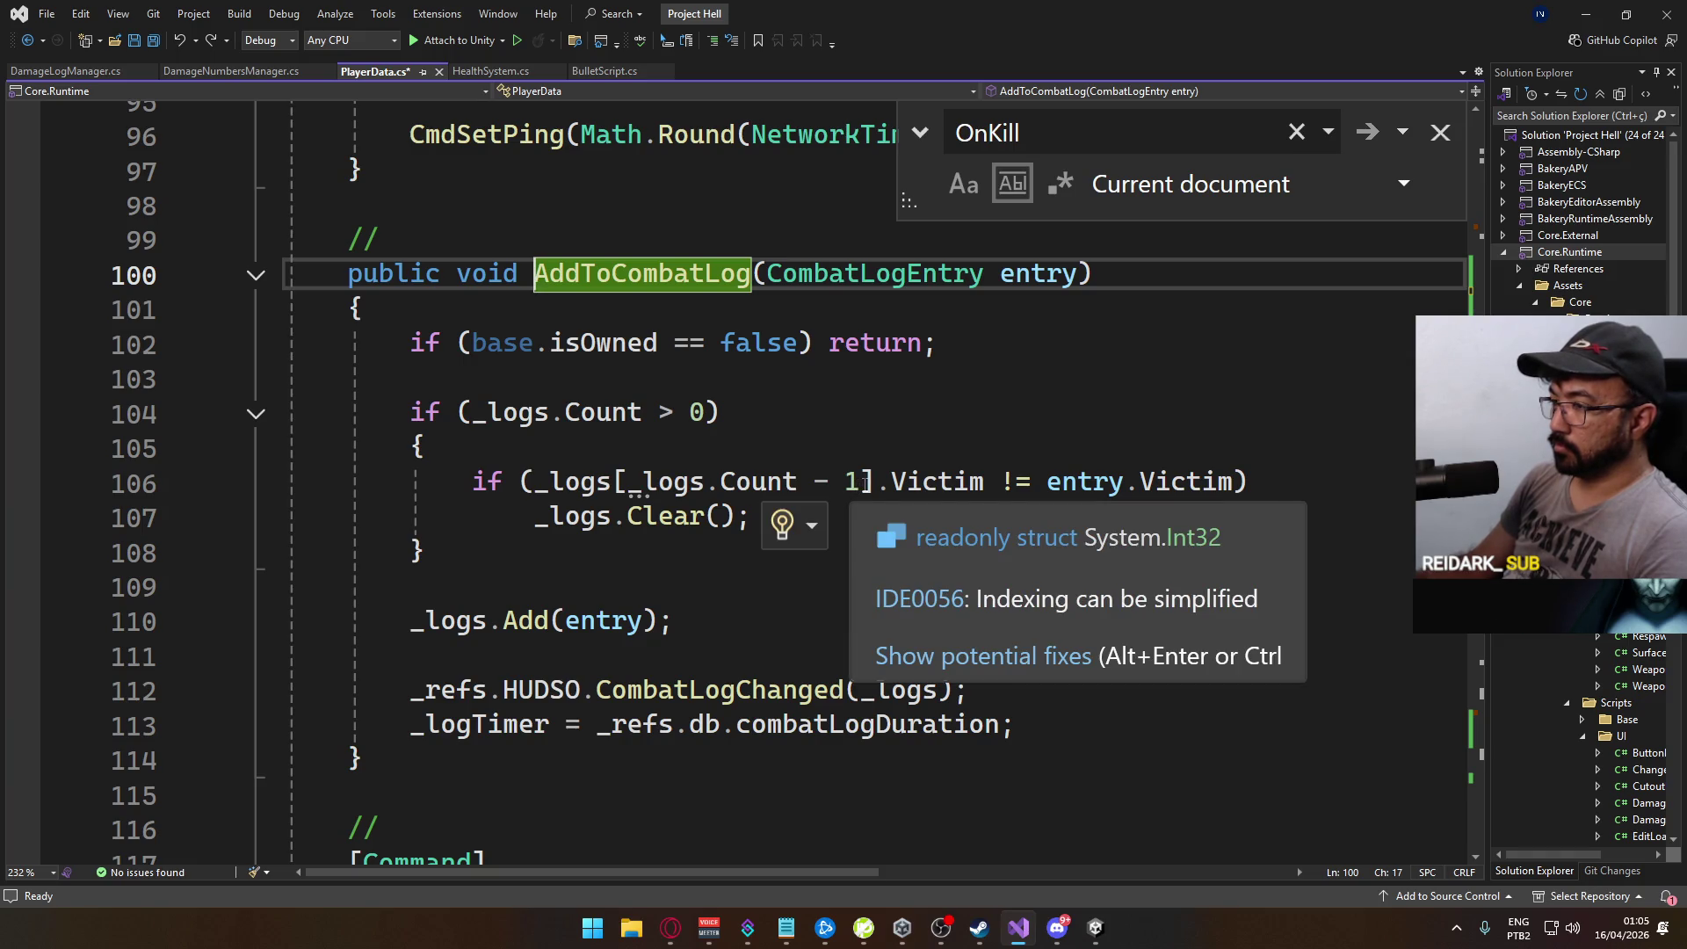
# Step: Replace [_logs.Count - 1] on line 106 with .Last(), then save PlayerData.cs
pyautogui.moveTo(865, 482)
pyautogui.mouseDown()
pyautogui.moveTo(601, 486)
pyautogui.moveTo(629, 486)
pyautogui.mouseUp()
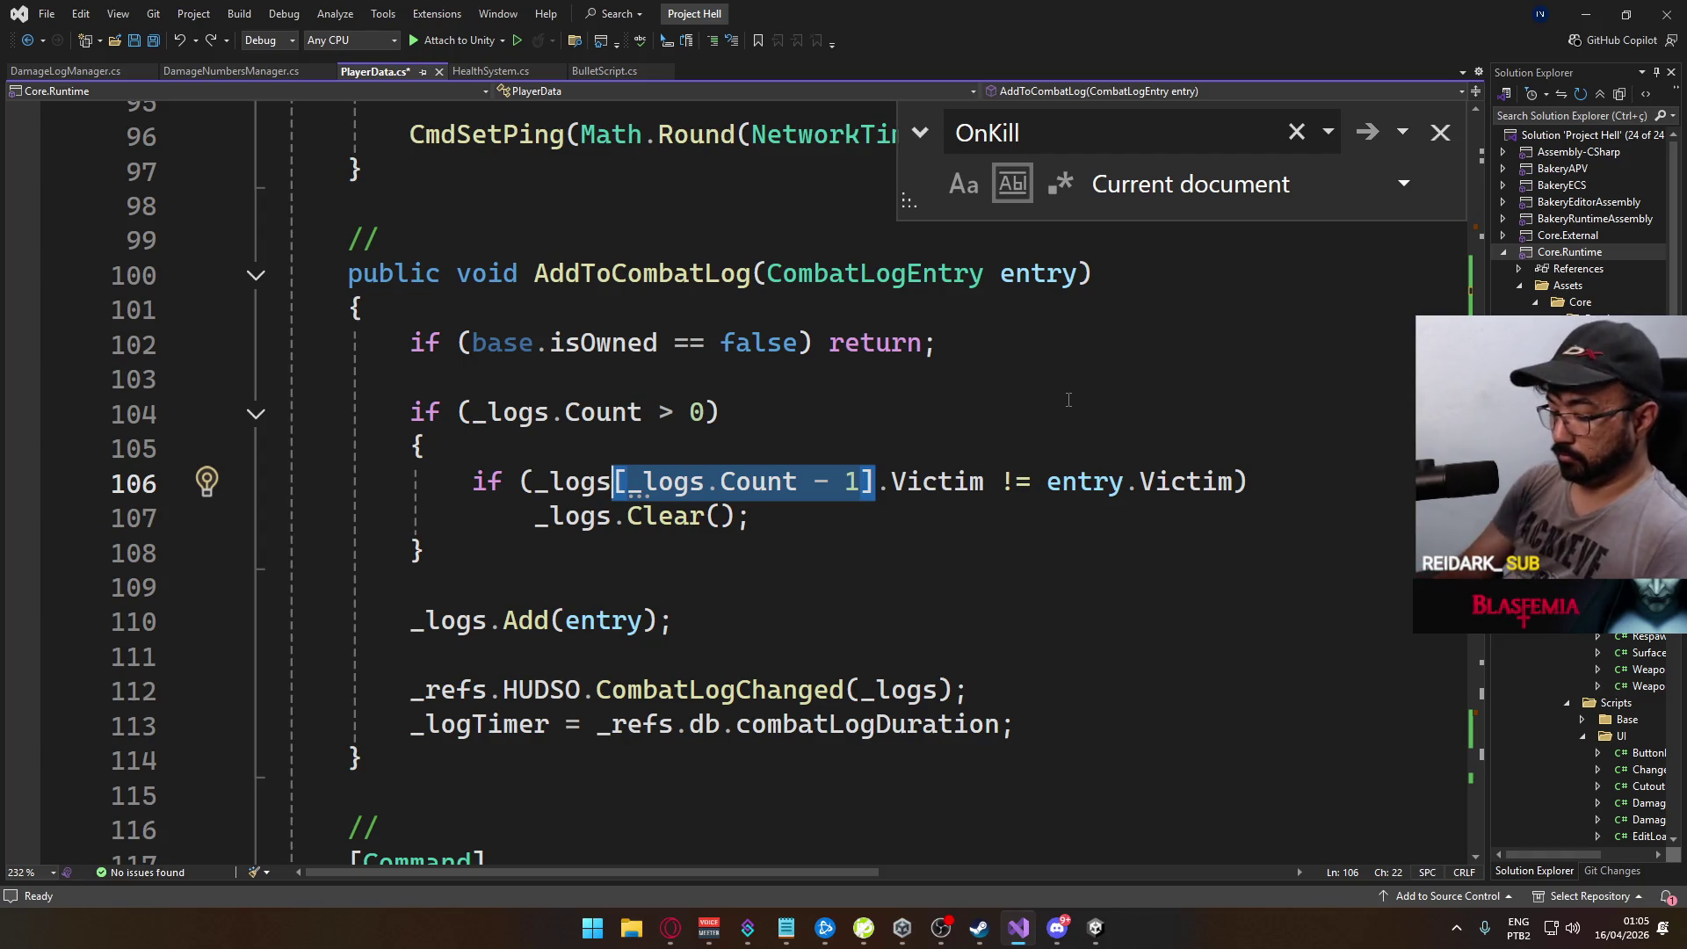
pyautogui.write('.las')
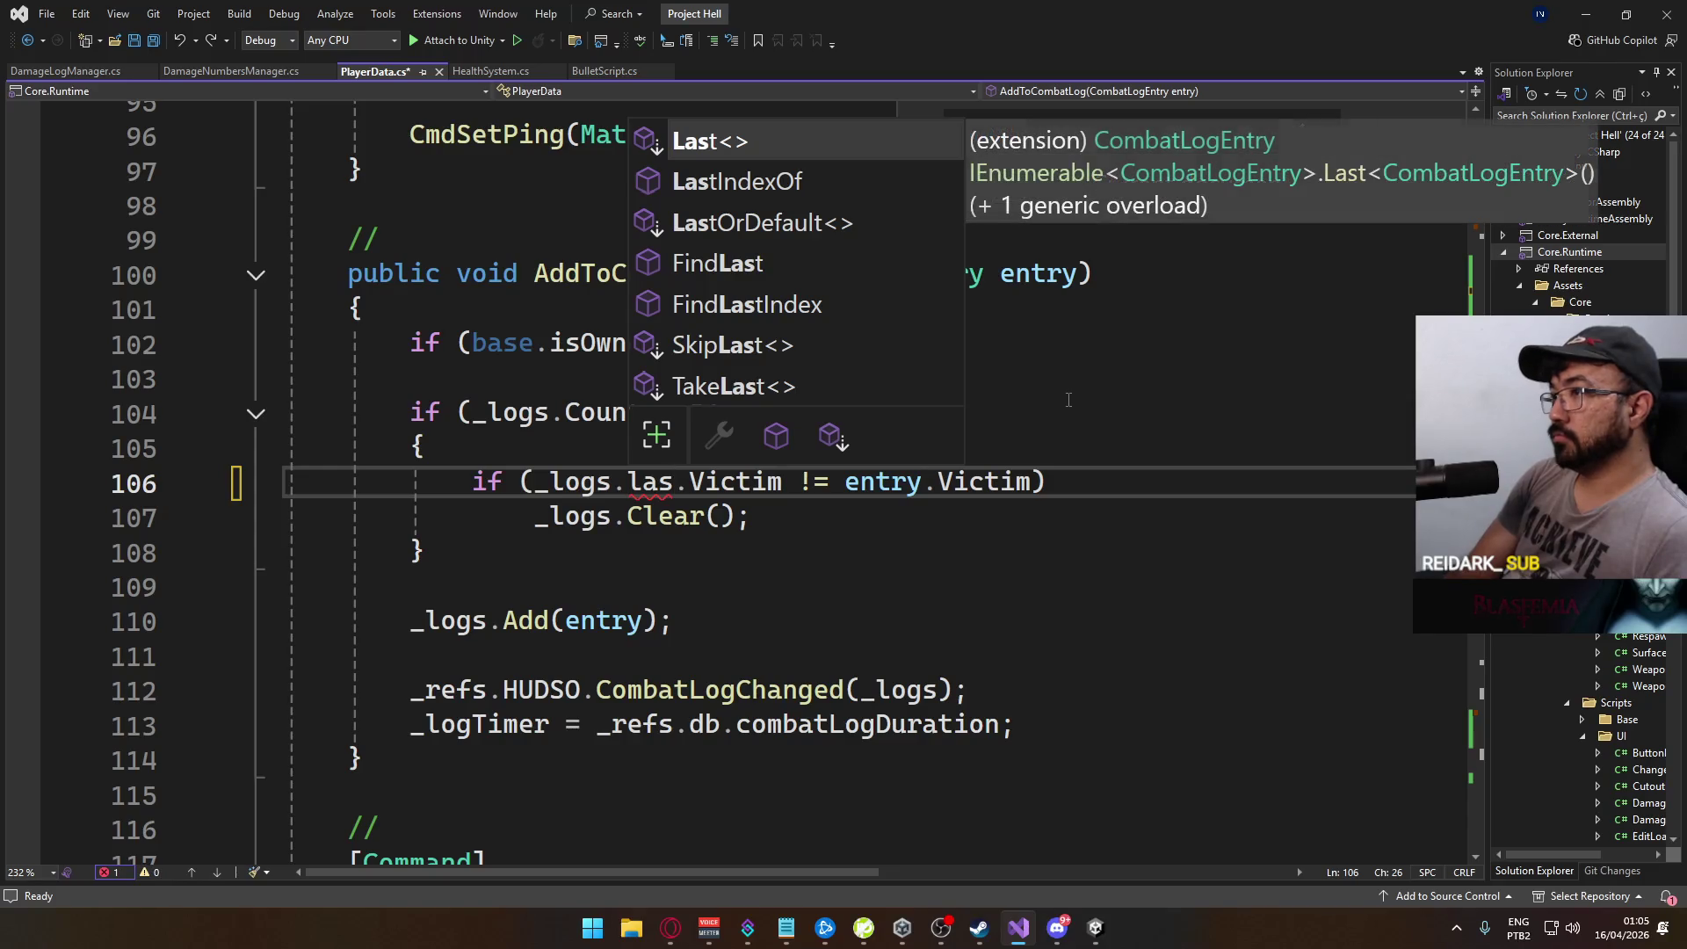
pyautogui.press('Tab')
pyautogui.write('()')
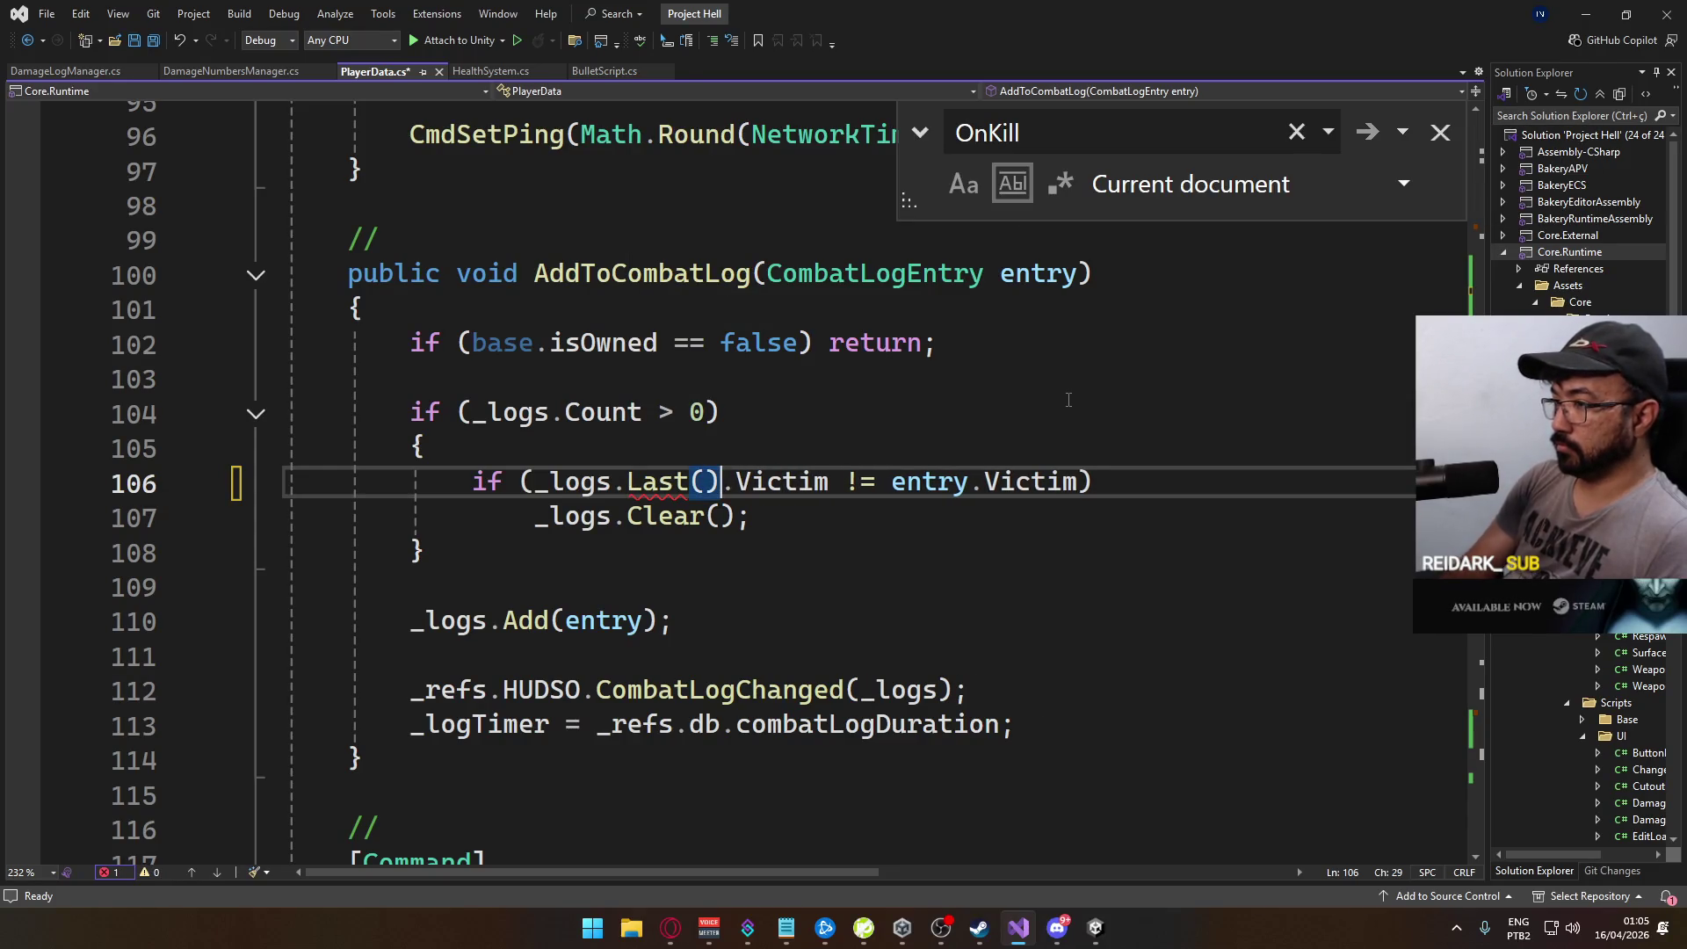
pyautogui.click(958, 482)
pyautogui.hotkey('ctrl', 's')
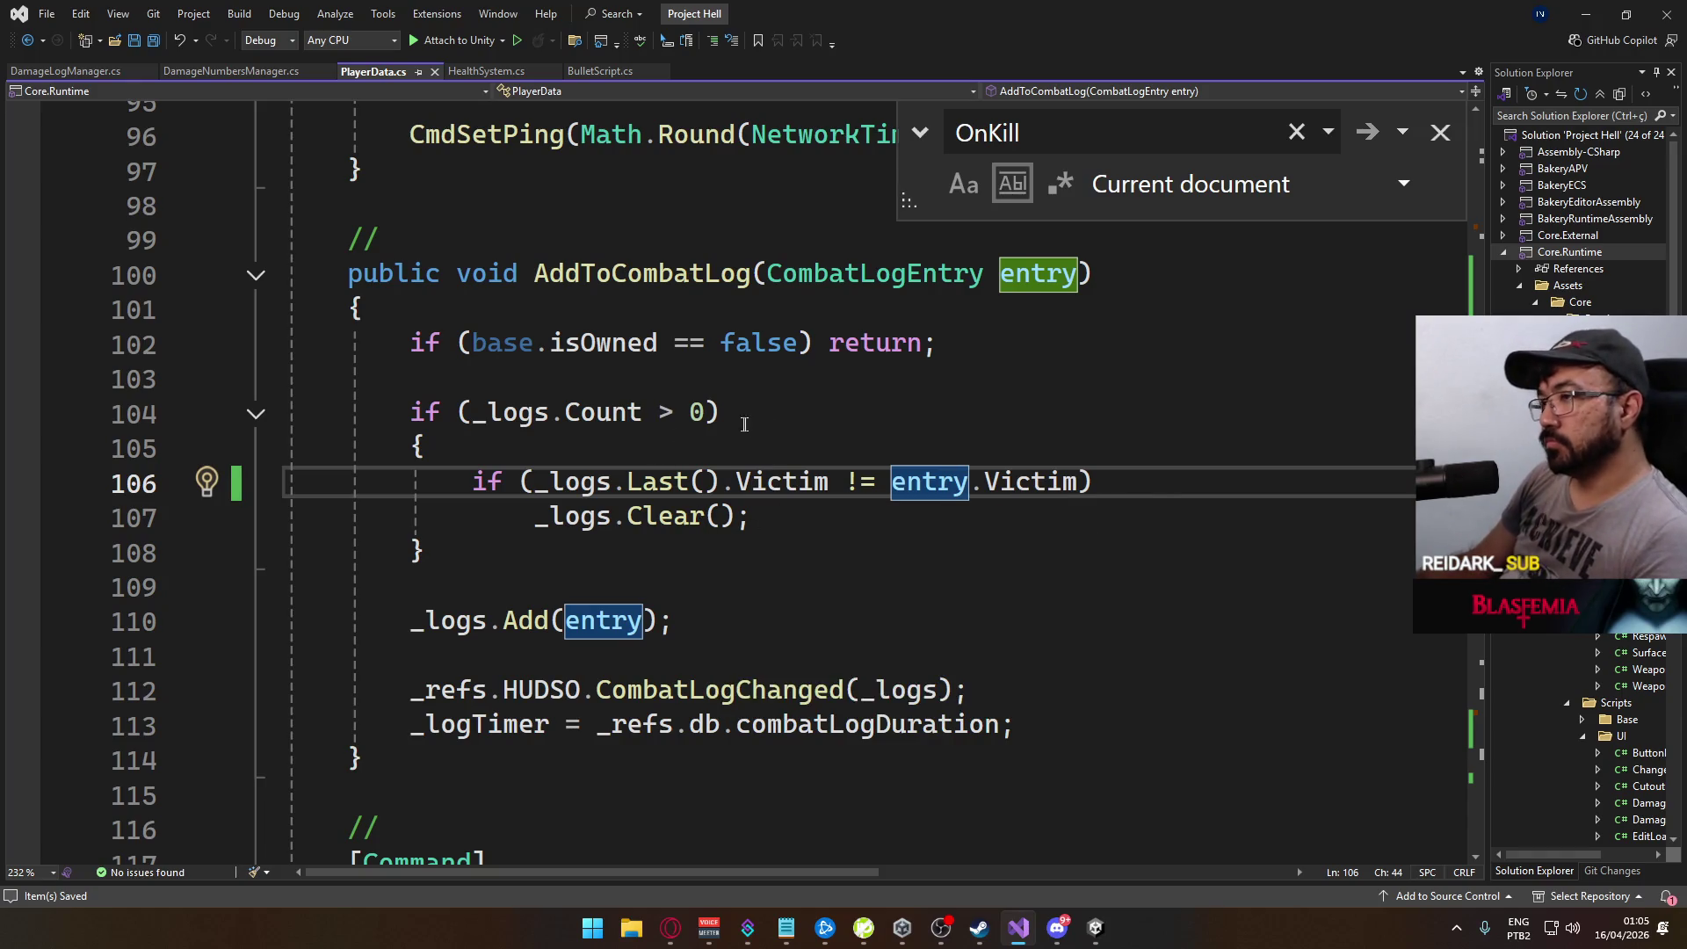
# Step: Search PlayerData.cs for OnKill, starting from its declaration, to find where it's invoked
pyautogui.scroll(-3, 796, 428)
pyautogui.scroll(-3, 799, 428)
pyautogui.scroll(14, 805, 435)
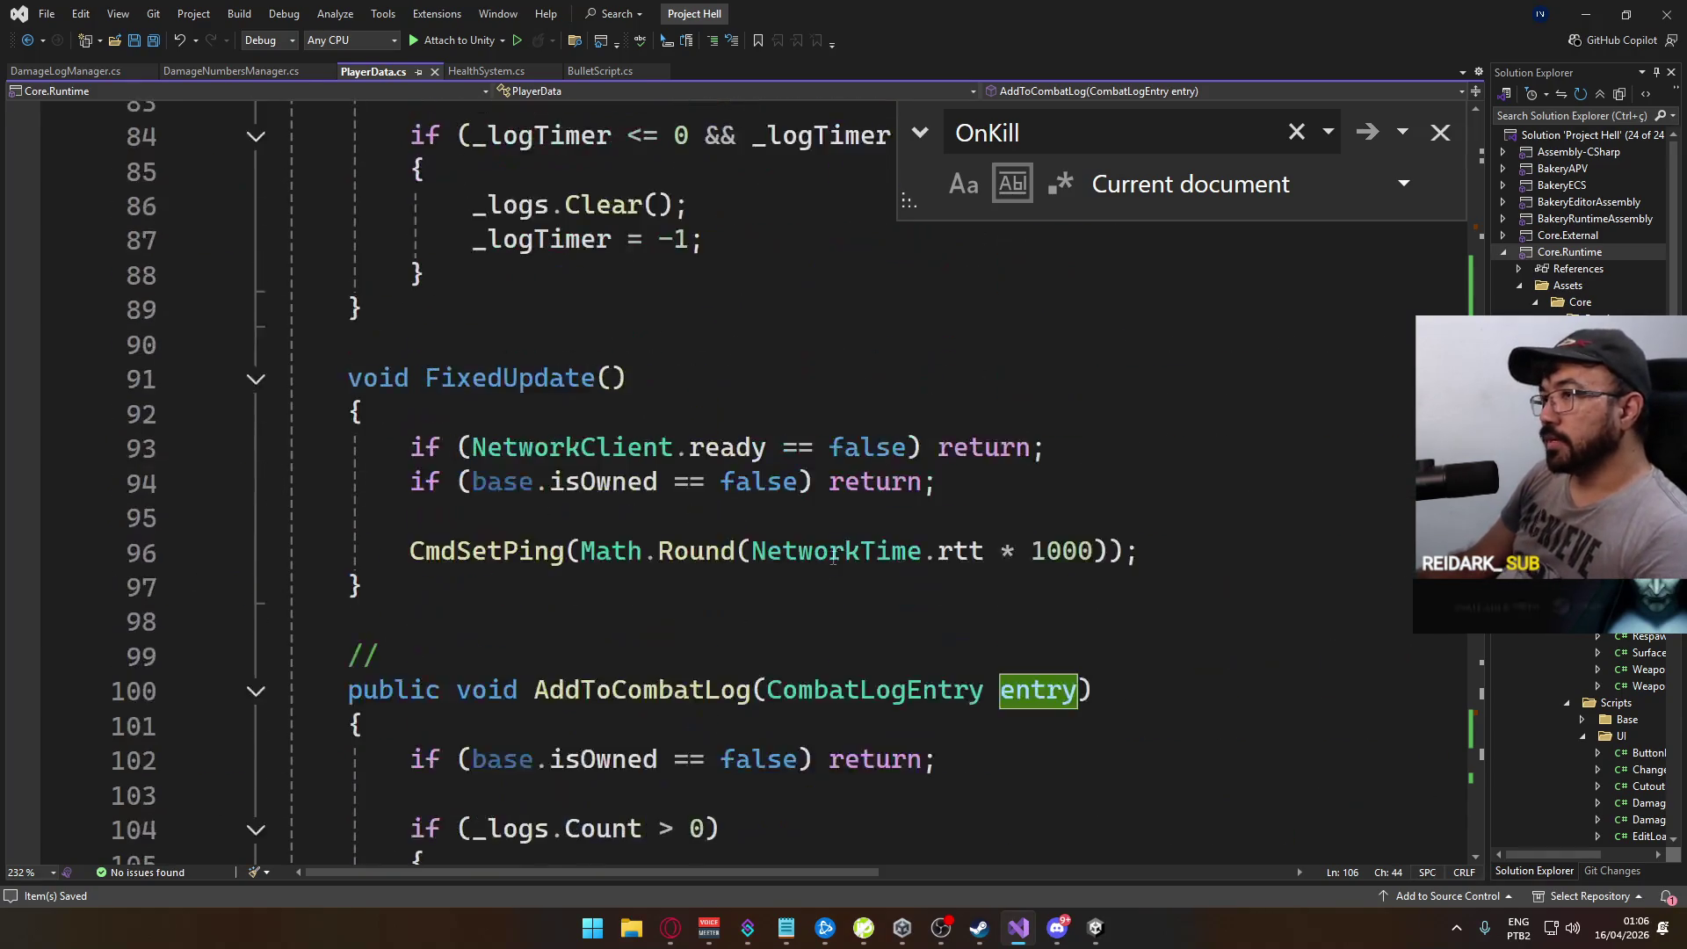
pyautogui.scroll(14, 823, 553)
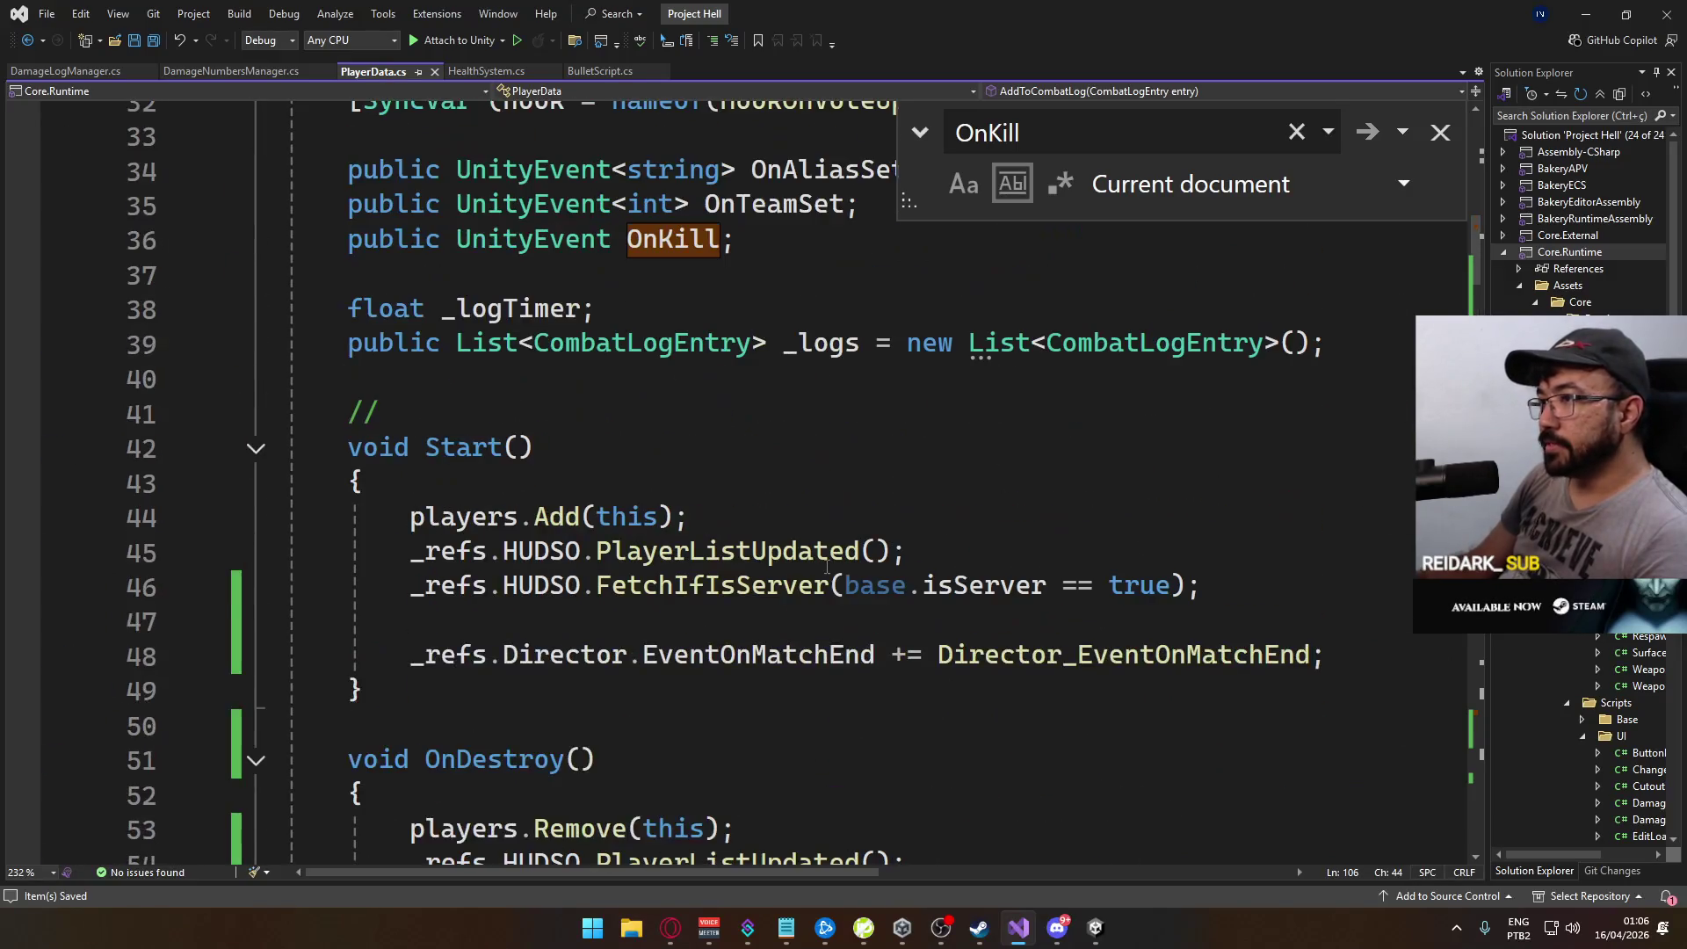
pyautogui.scroll(-2, 826, 567)
pyautogui.scroll(2, 737, 560)
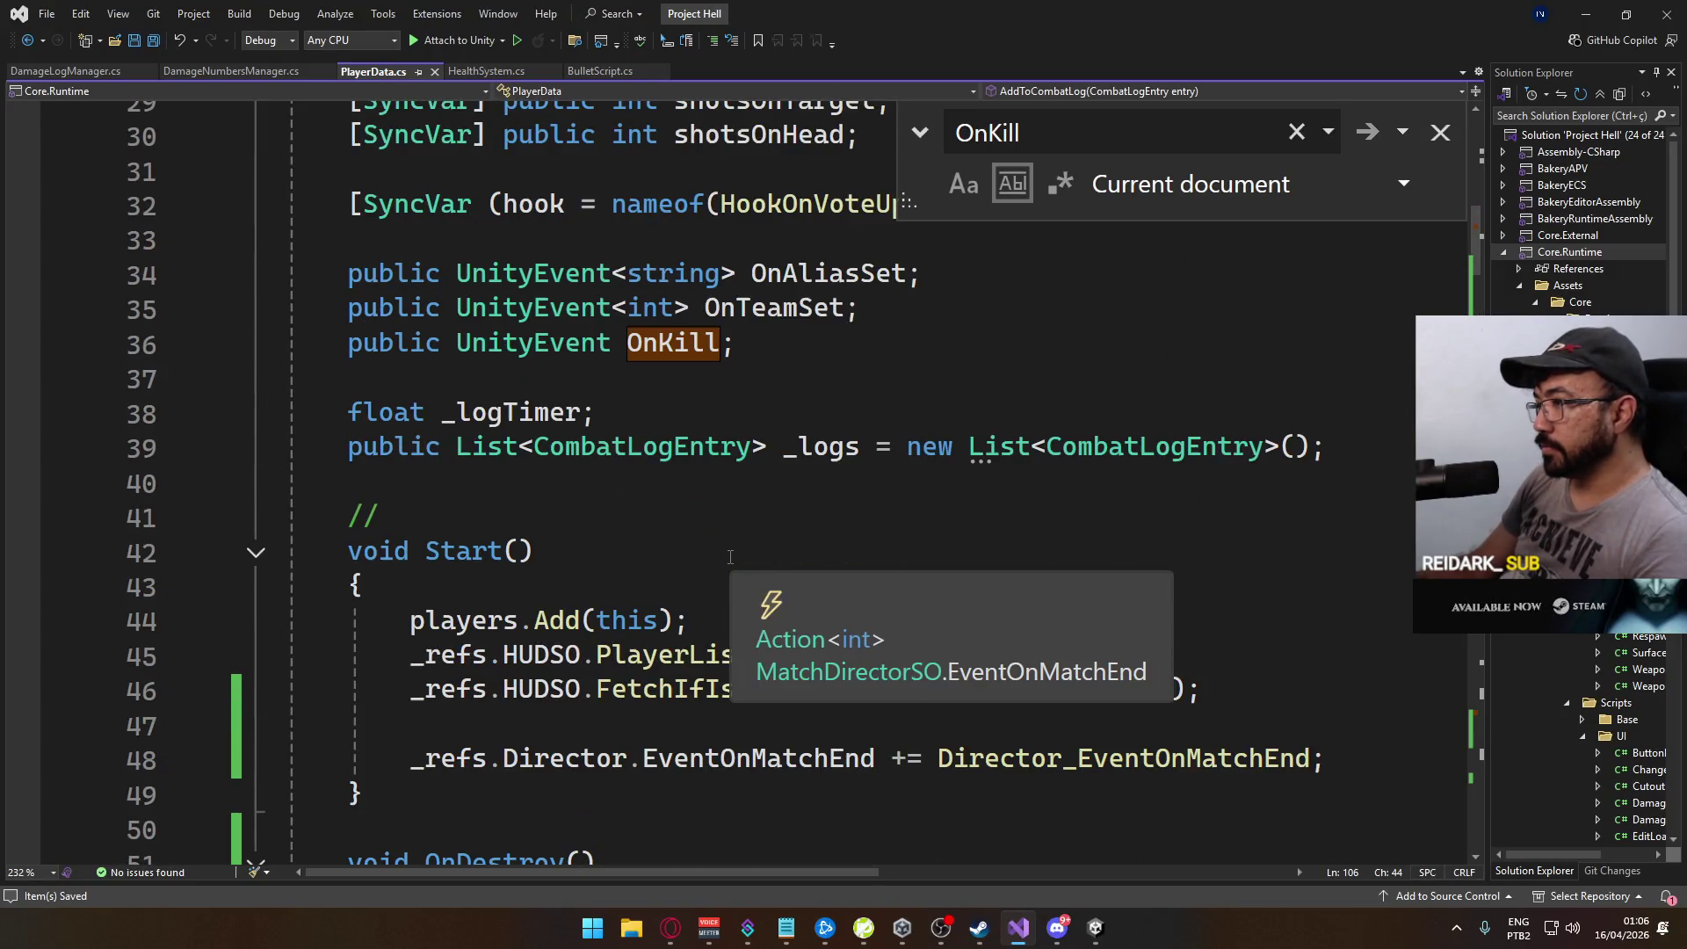
pyautogui.scroll(1, 771, 560)
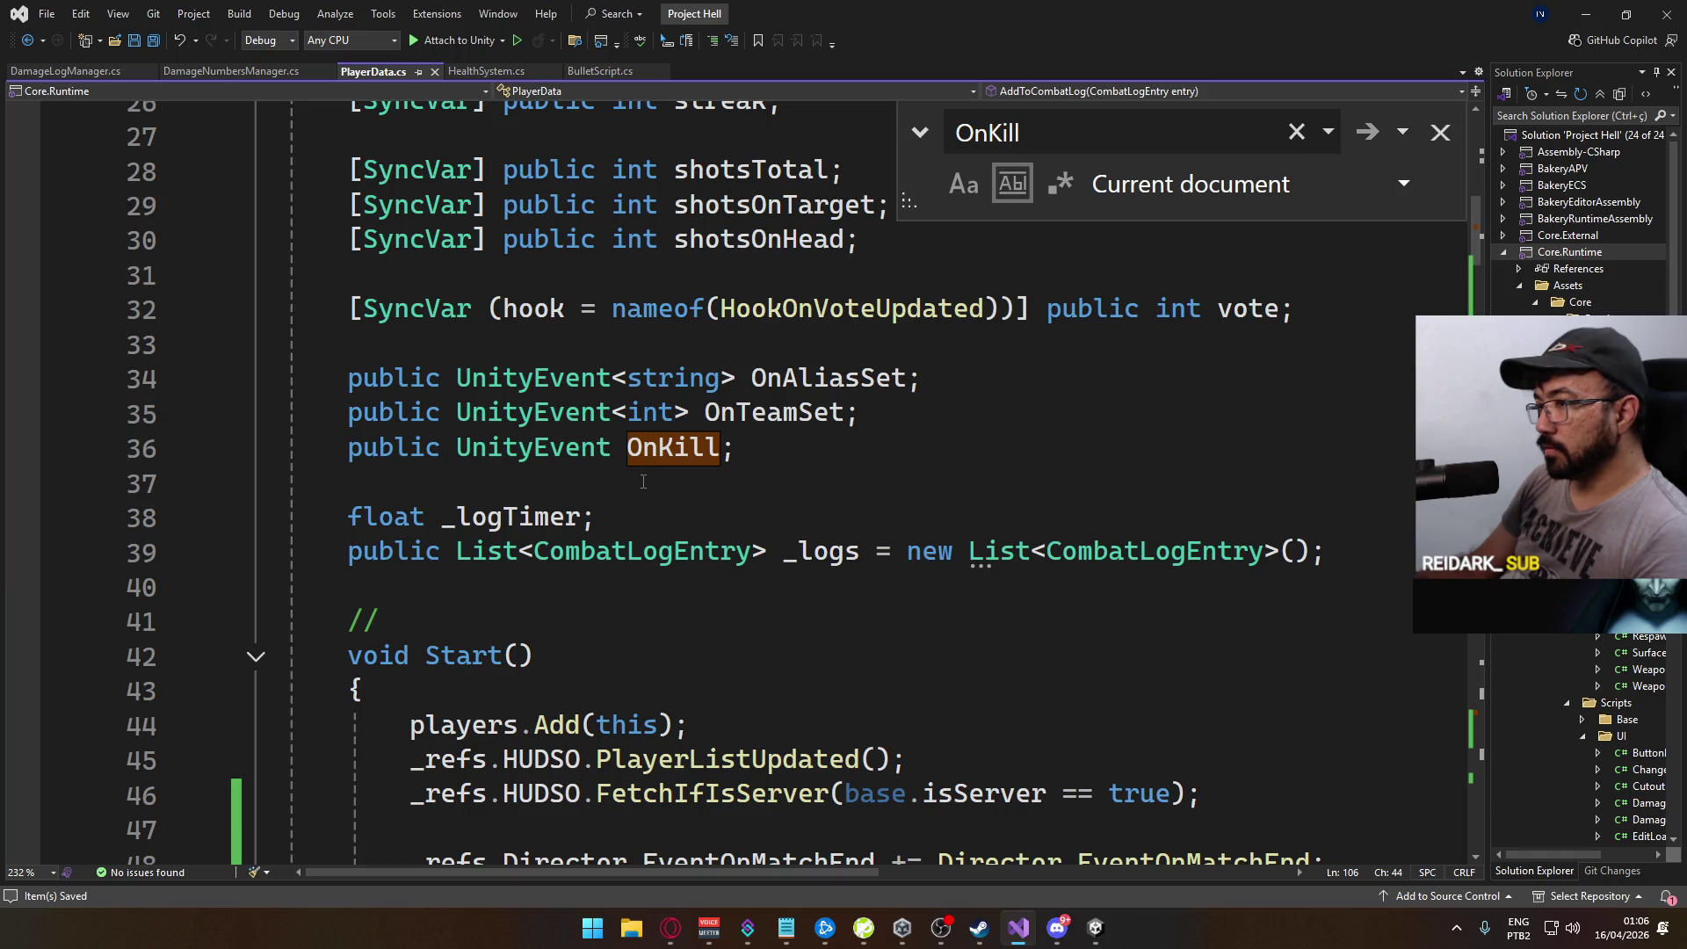
pyautogui.click(668, 450)
pyautogui.scroll(1, 702, 461)
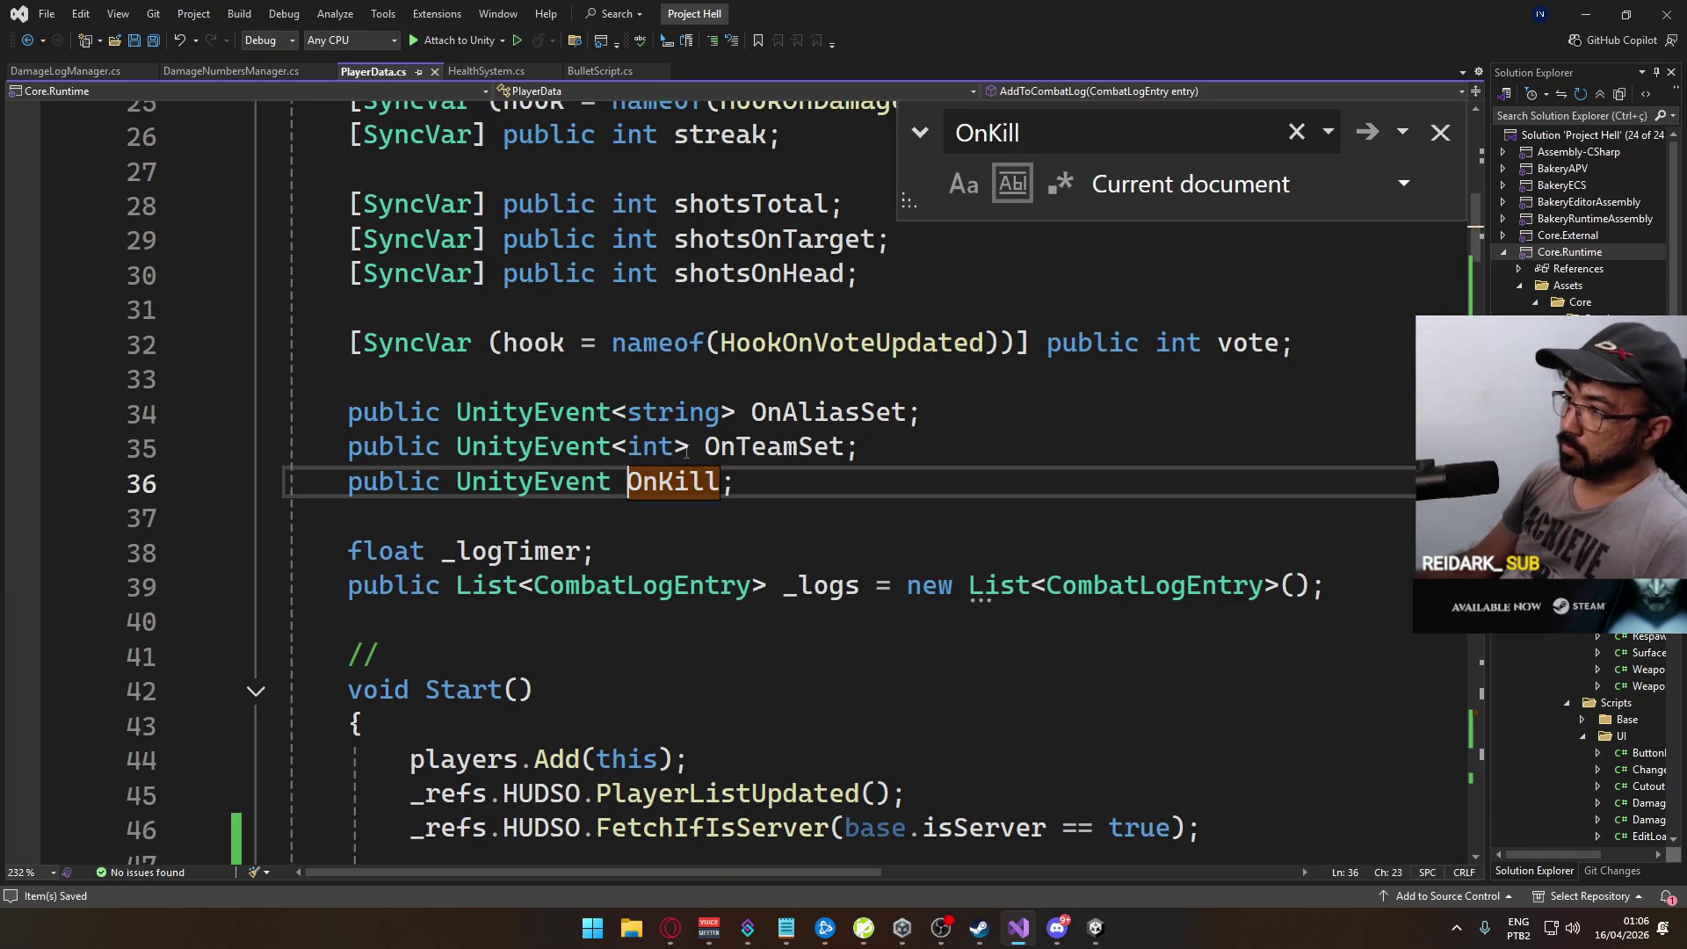
pyautogui.hotkey('ctrl', 'f')
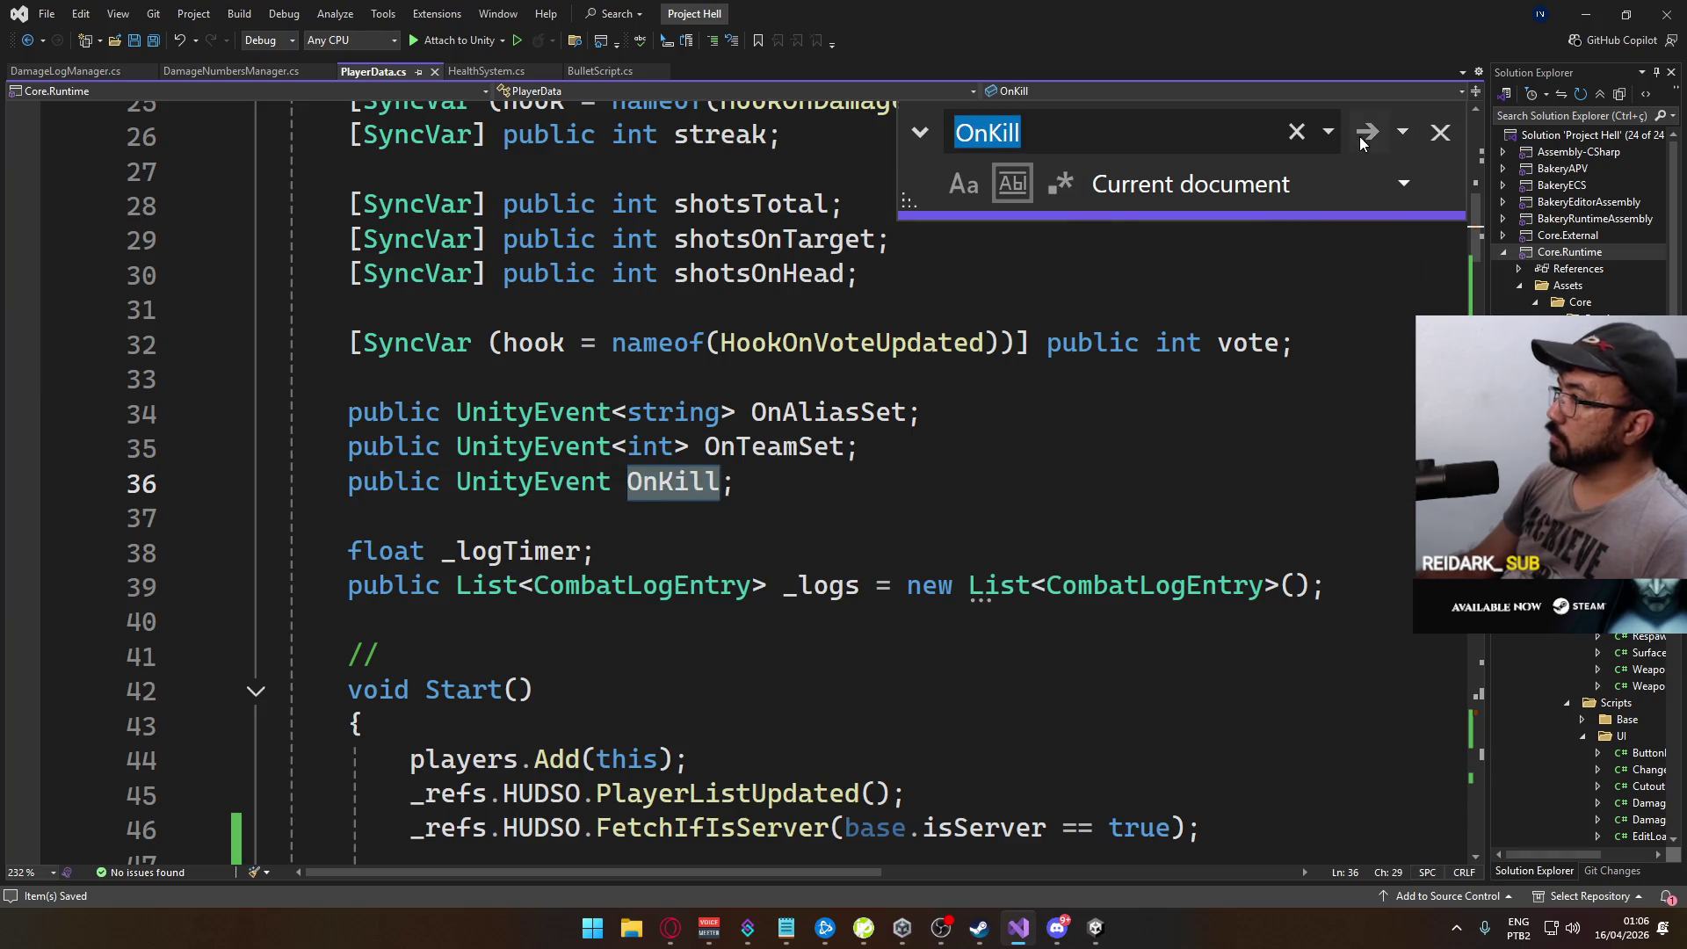
pyautogui.click(1363, 141)
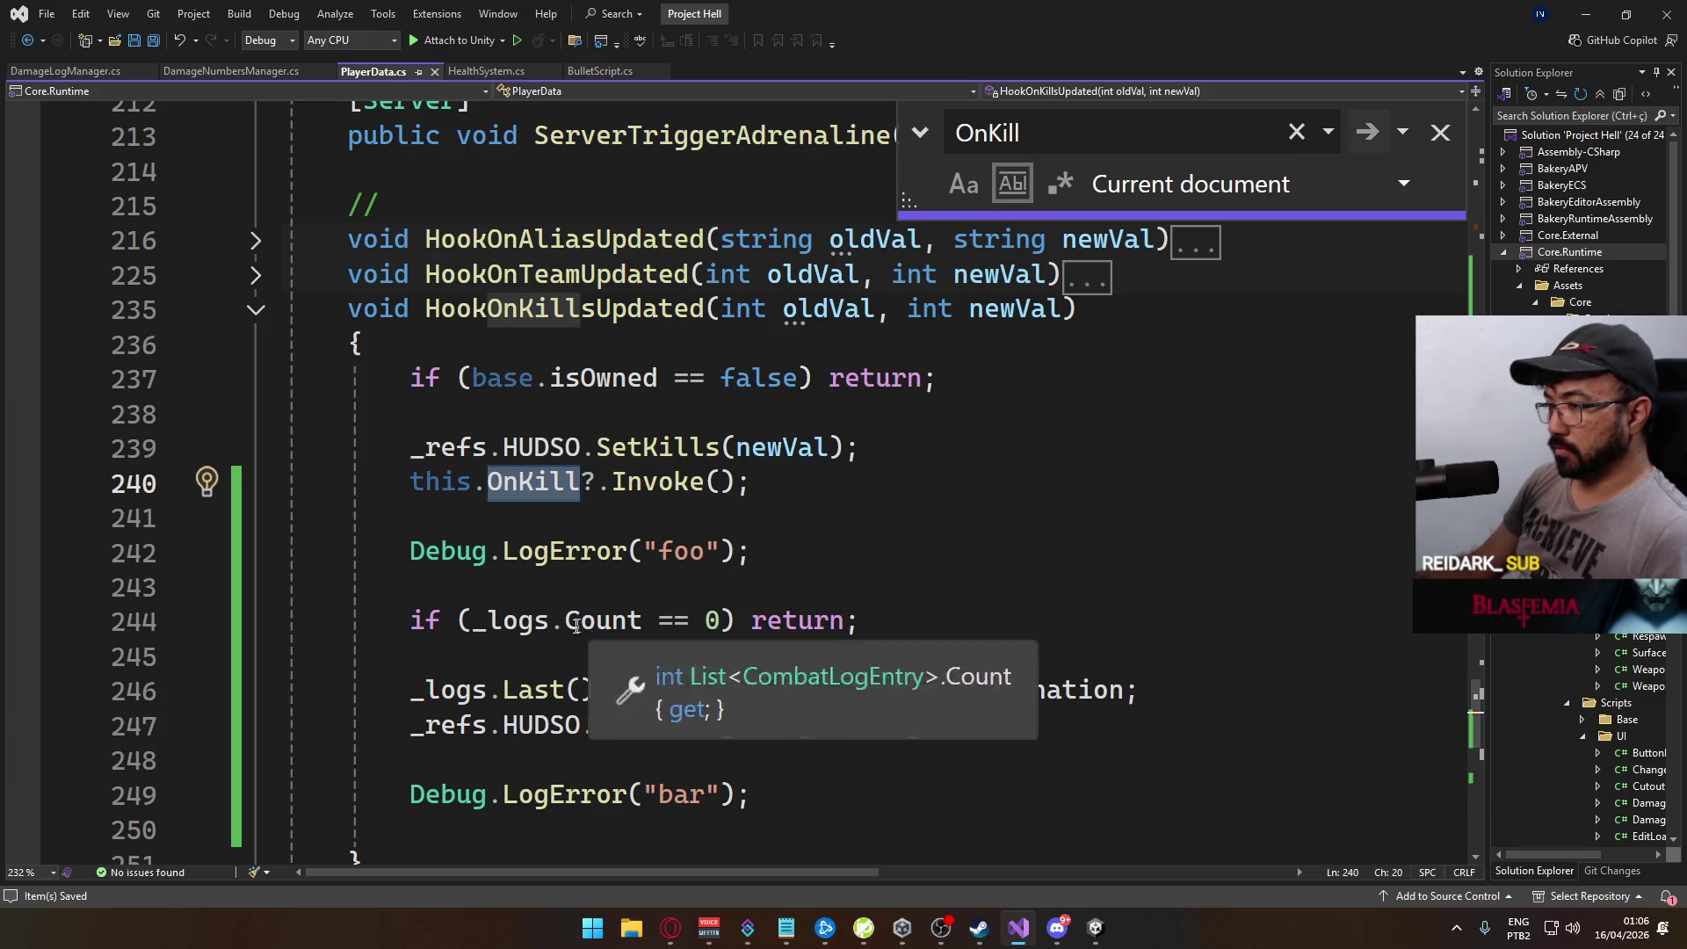
# Step: Append + _logs.Count to the "foo" Debug.LogError in HookOnKillsUpdated
pyautogui.moveTo(642, 620); pyautogui.dragTo(474, 621)
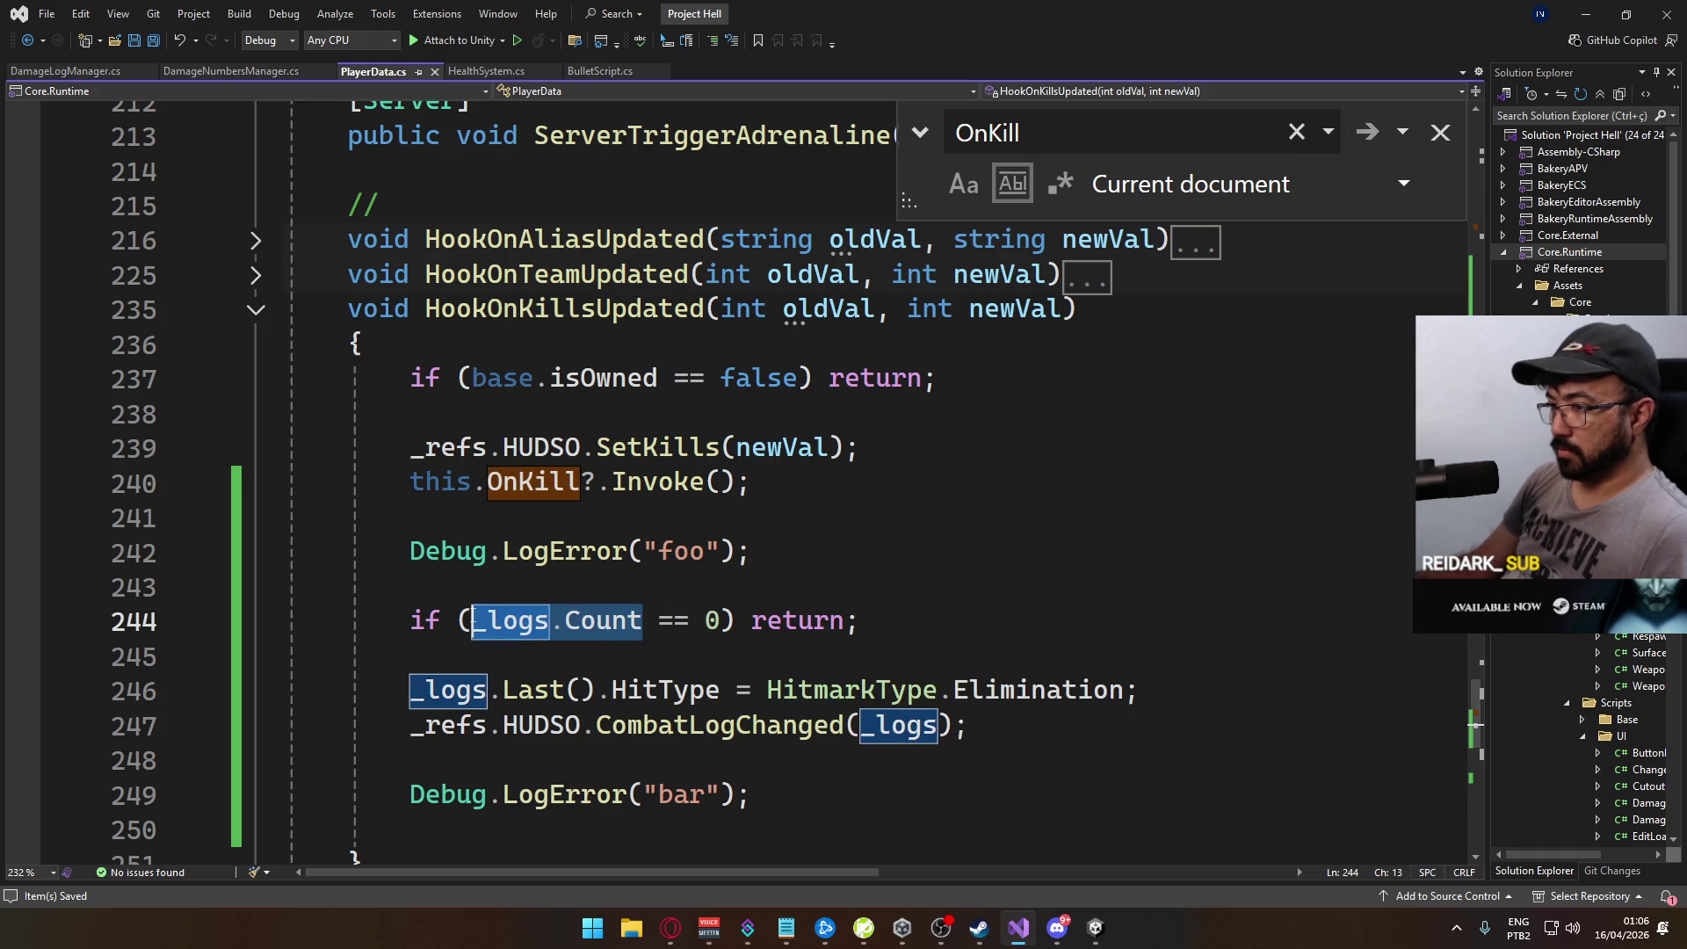
pyautogui.doubleClick(706, 482)
pyautogui.click(704, 551)
pyautogui.write('" +')
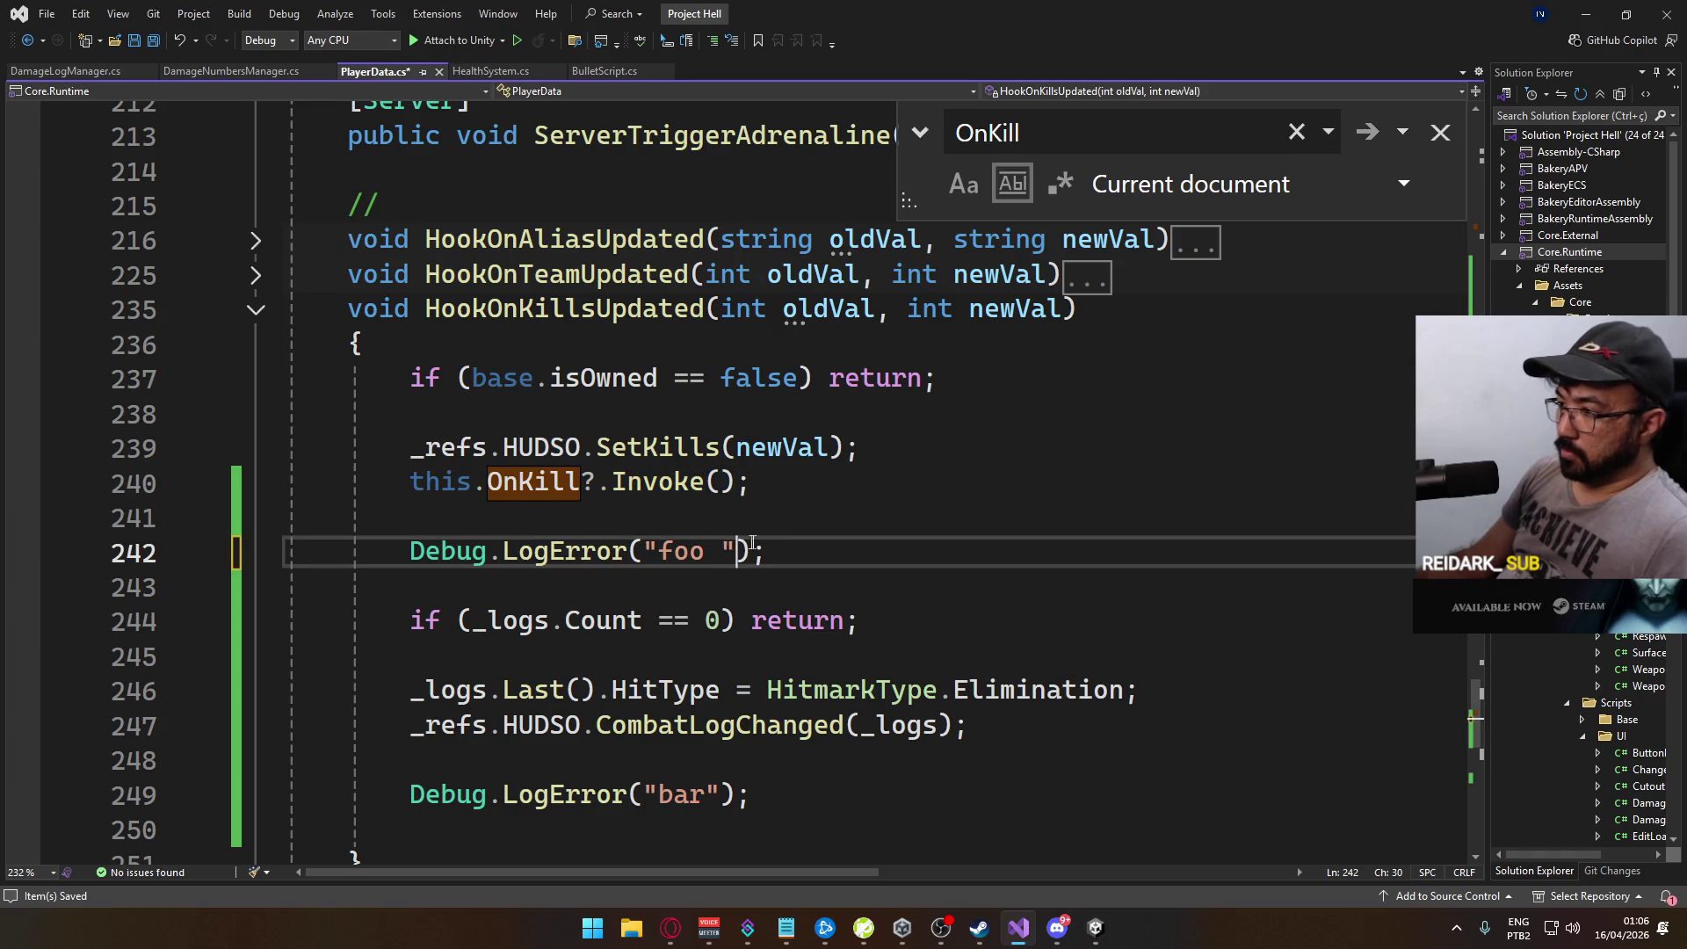
pyautogui.write(' _logs.Count')
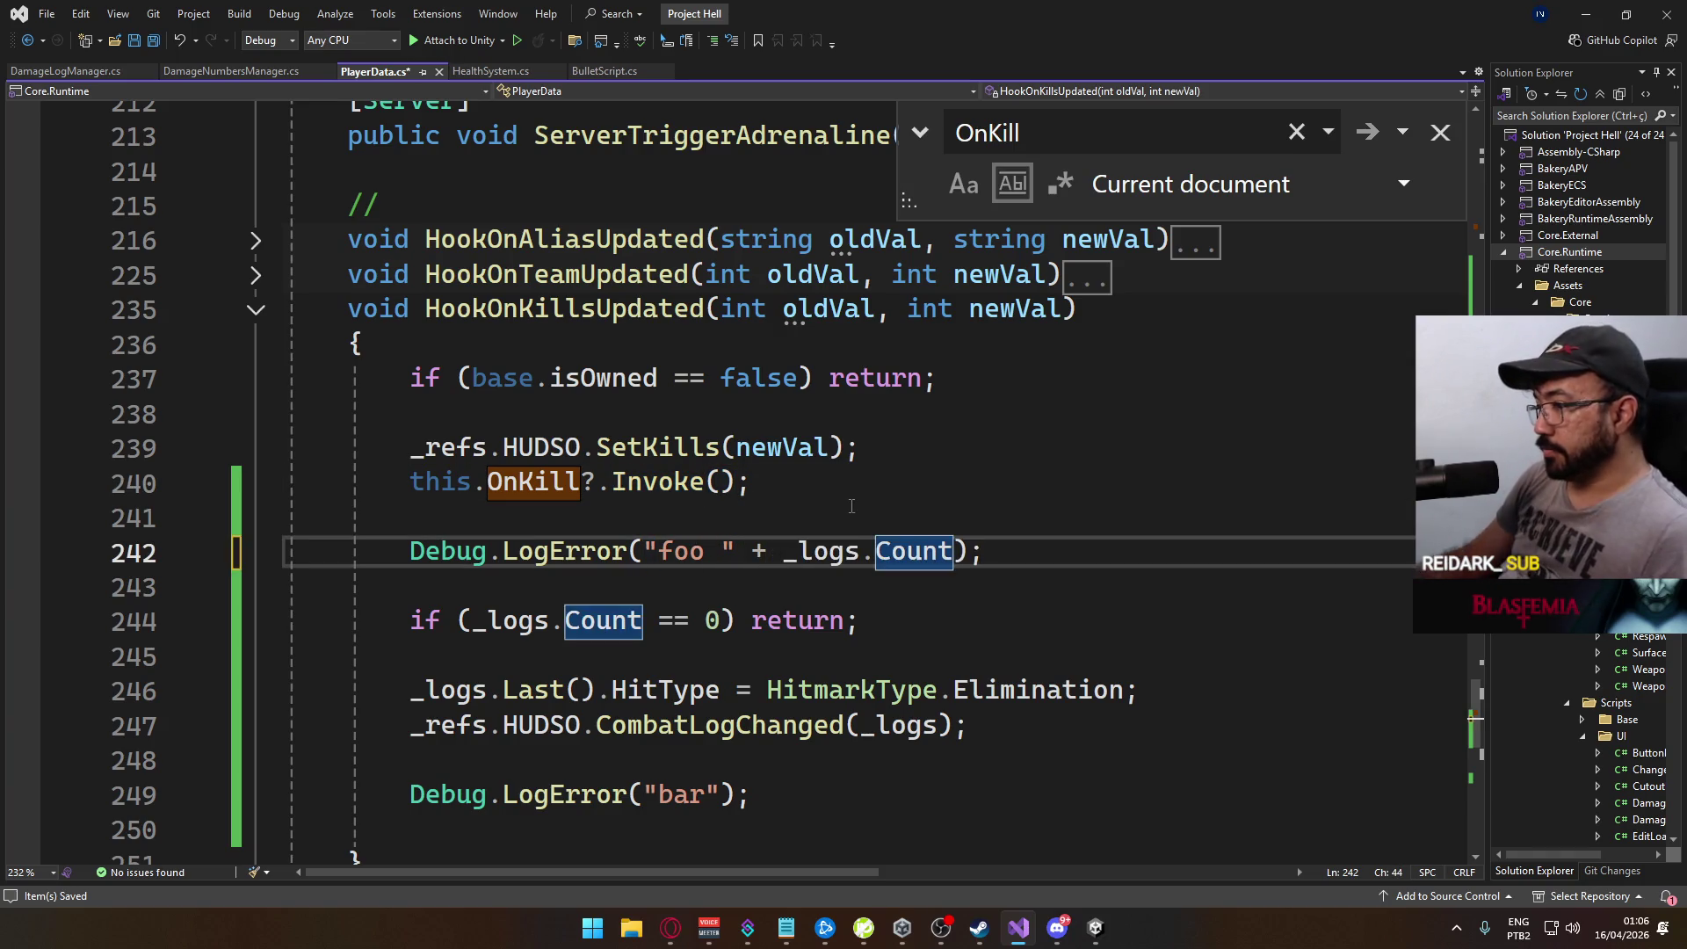
# Step: On a new line 246, write _logs.IndexOf(_logs.Last()); using IntelliSense completions
pyautogui.click(644, 691)
pyautogui.click(414, 654)
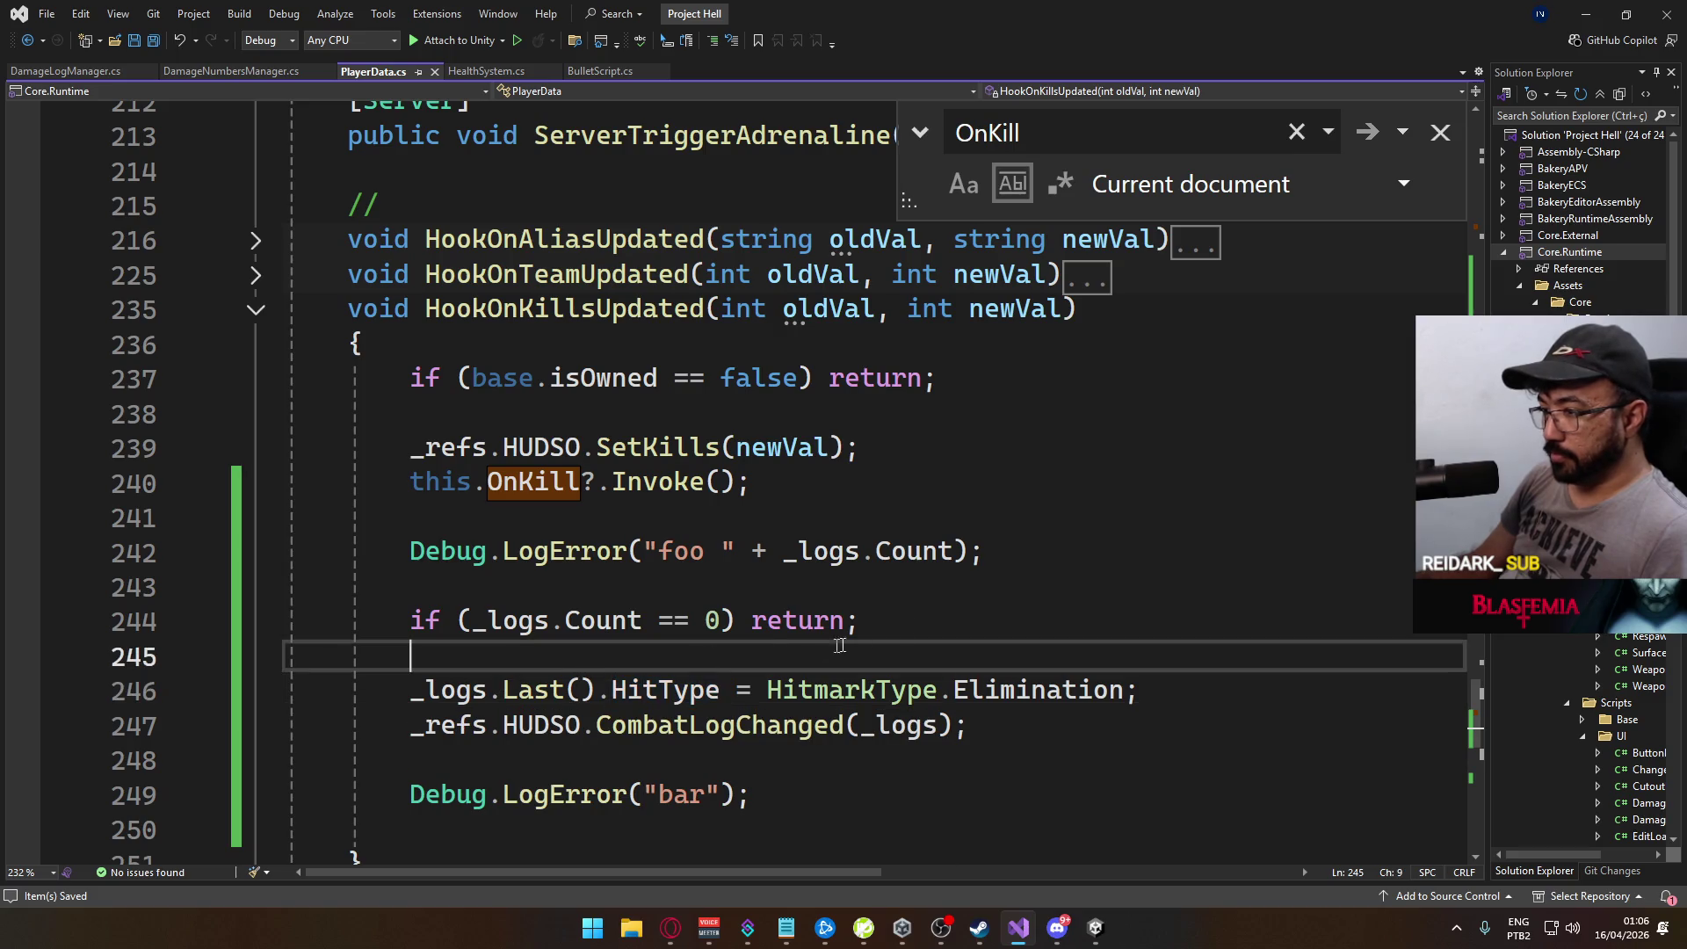
pyautogui.press('Return')
pyautogui.write('_logs.')
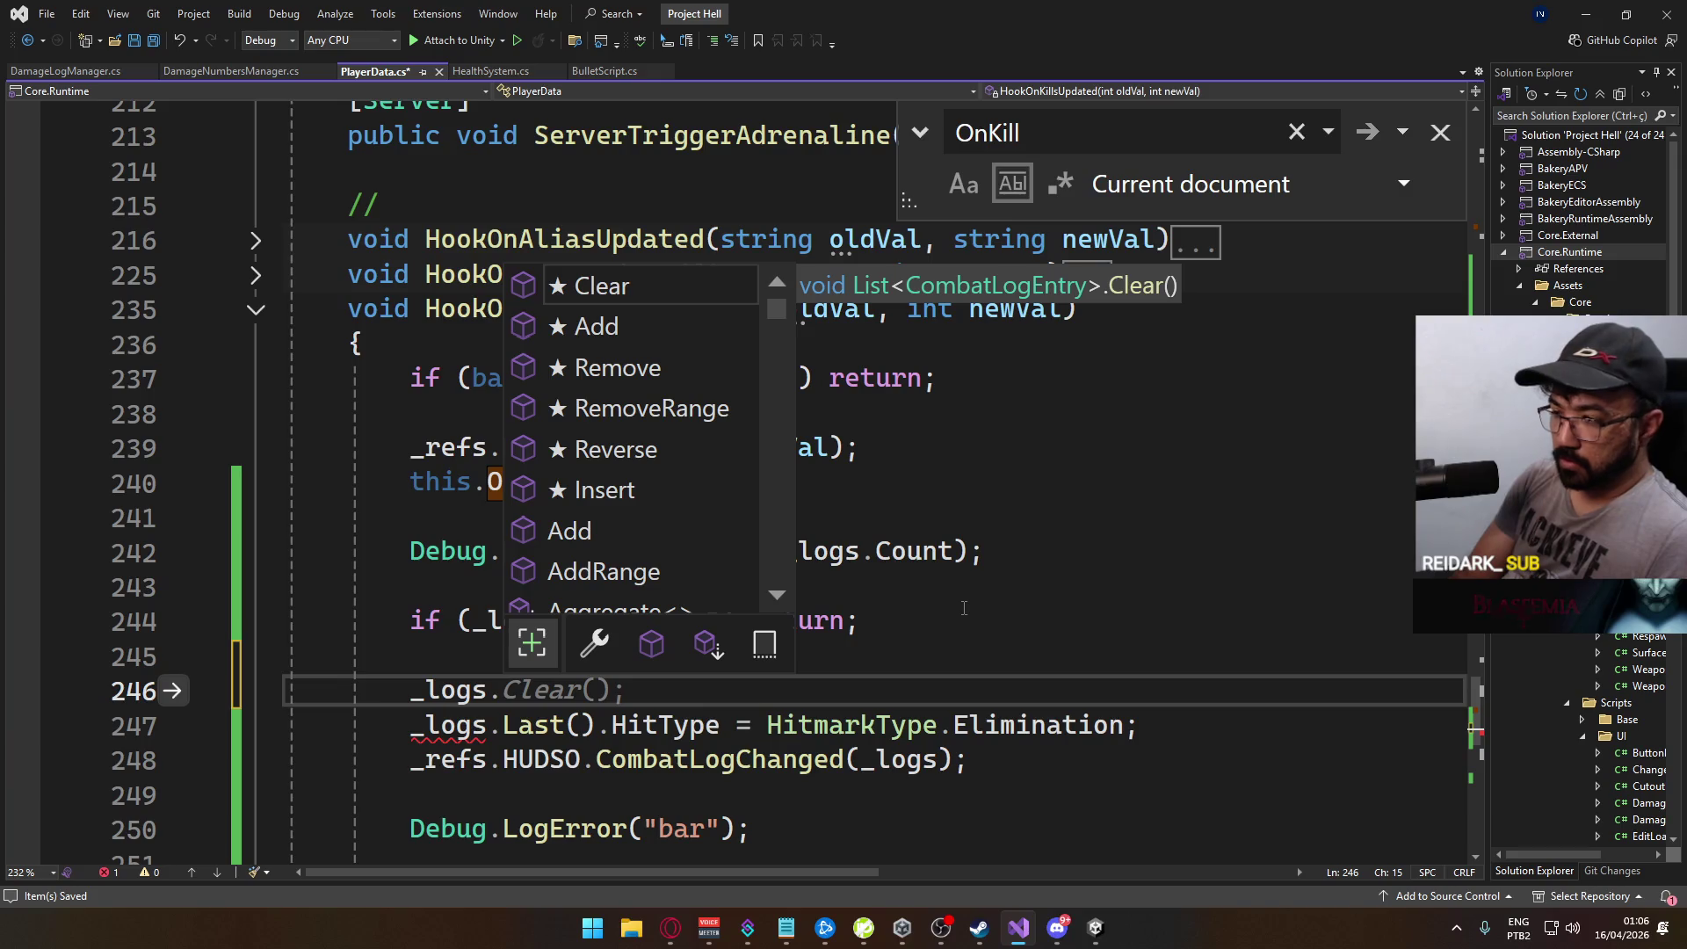
pyautogui.write('last')
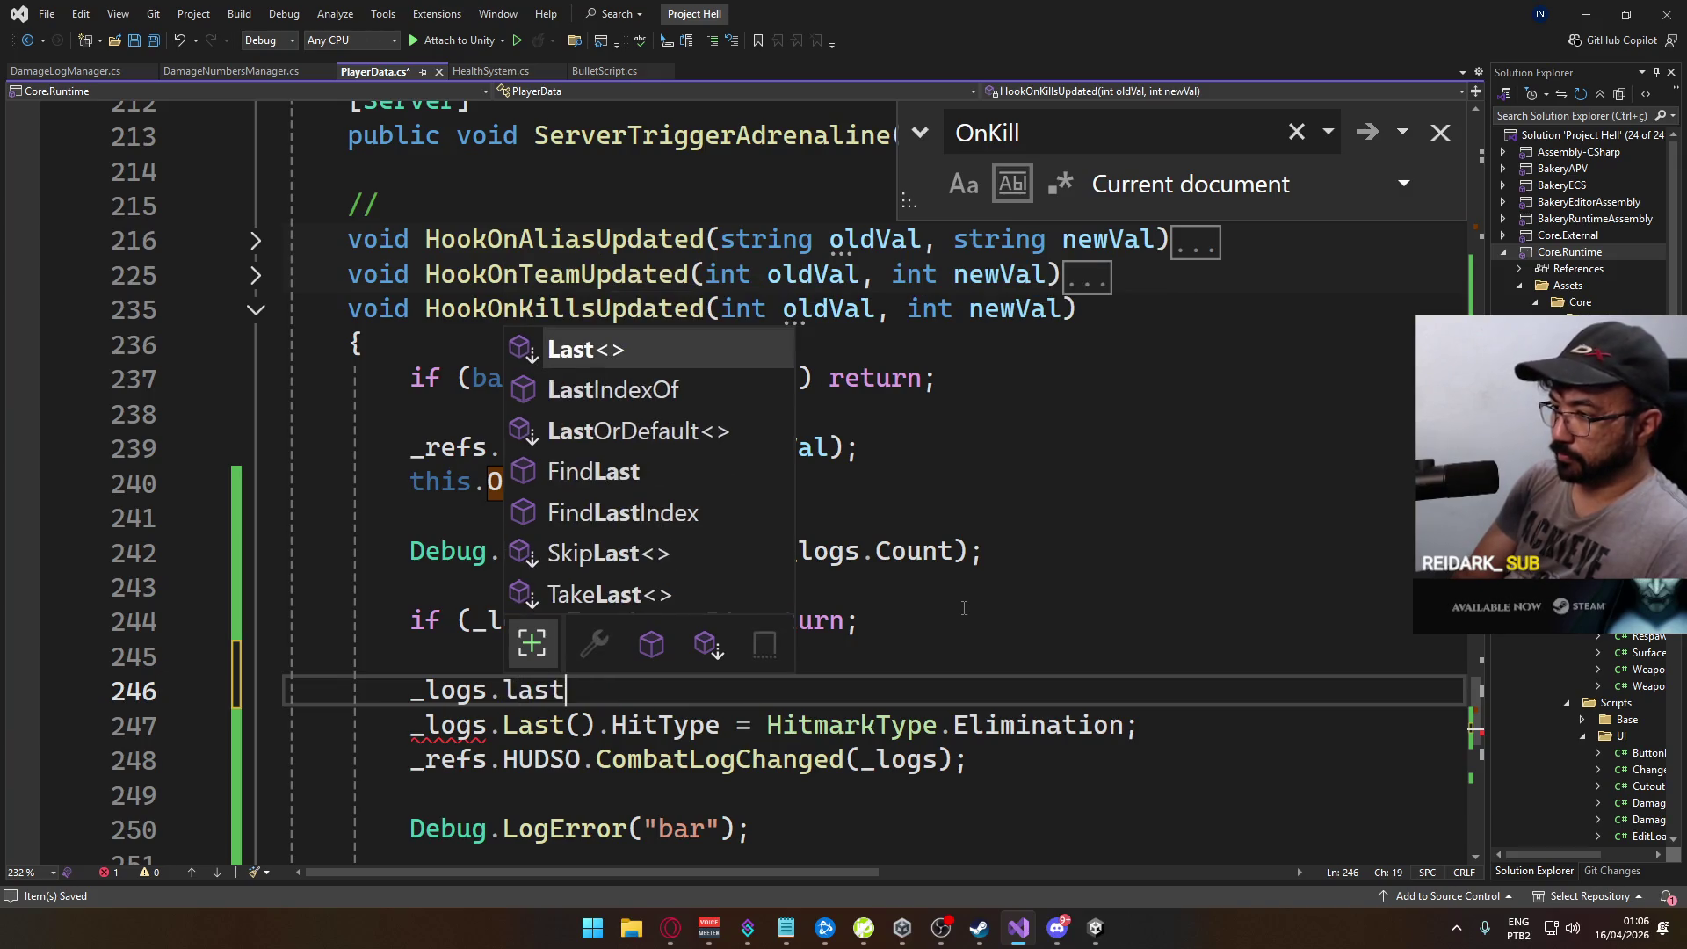
pyautogui.press('Tab')
pyautogui.write('().')
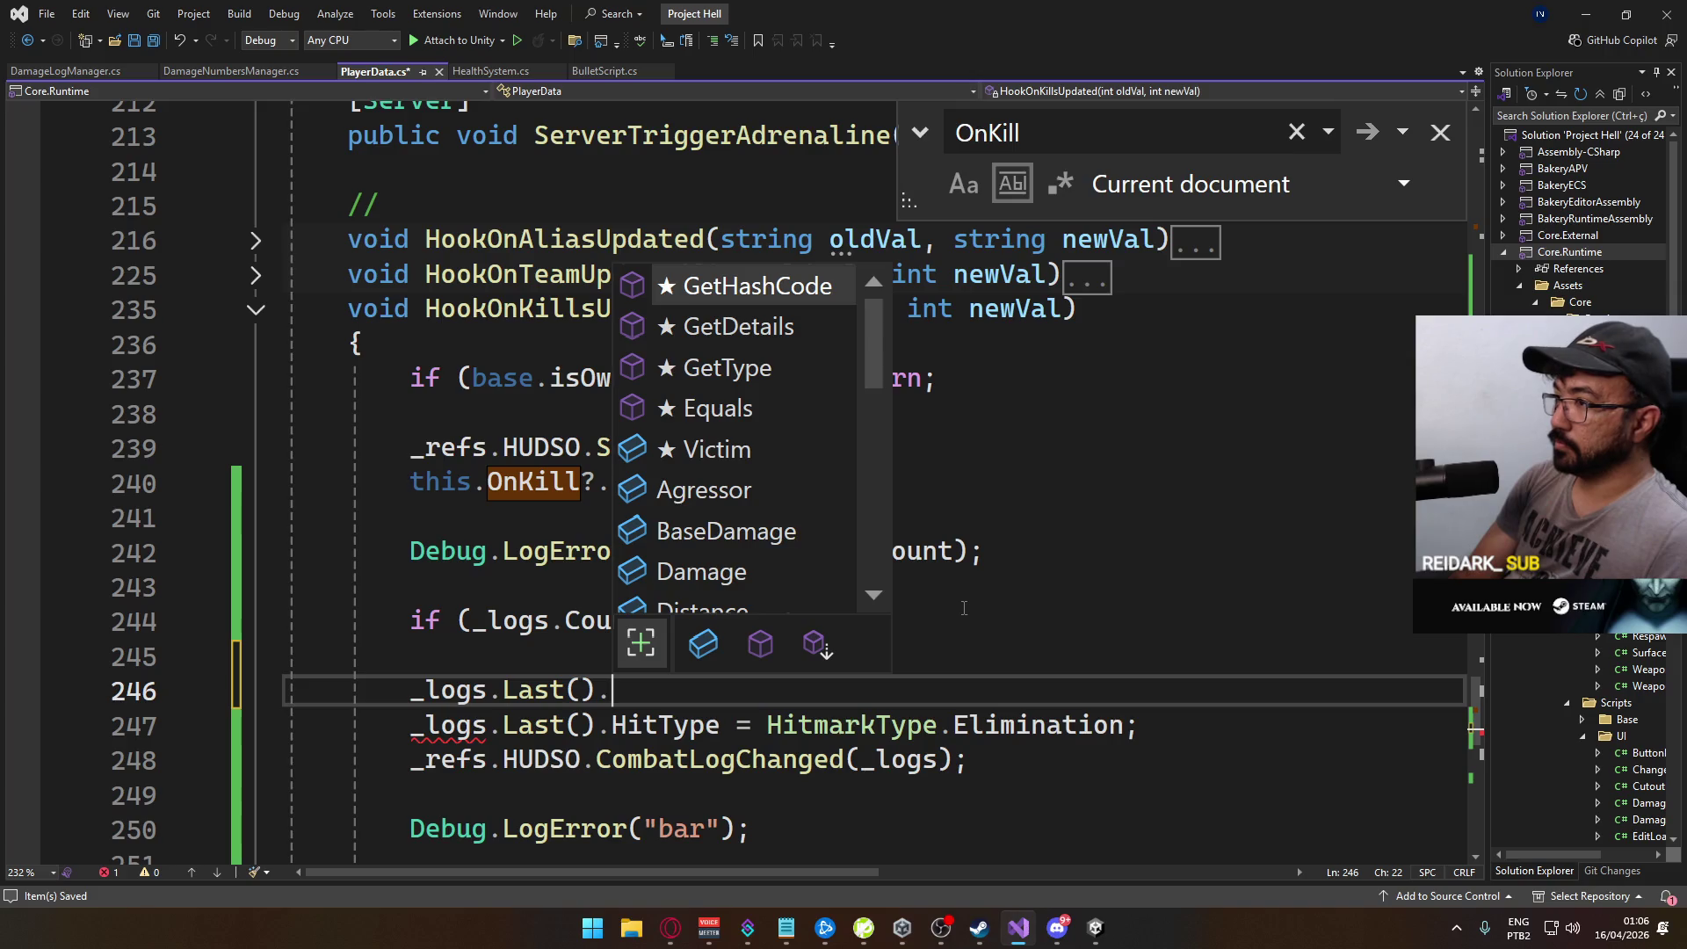
pyautogui.press('BackSpace')
pyautogui.press('BackSpace')
pyautogui.press('BackSpace')
pyautogui.write('Get')
pyautogui.press('BackSpace')
pyautogui.press('BackSpace')
pyautogui.press('BackSpace')
pyautogui.write('index')
pyautogui.press('Down')
pyautogui.press('Down')
pyautogui.press('Down')
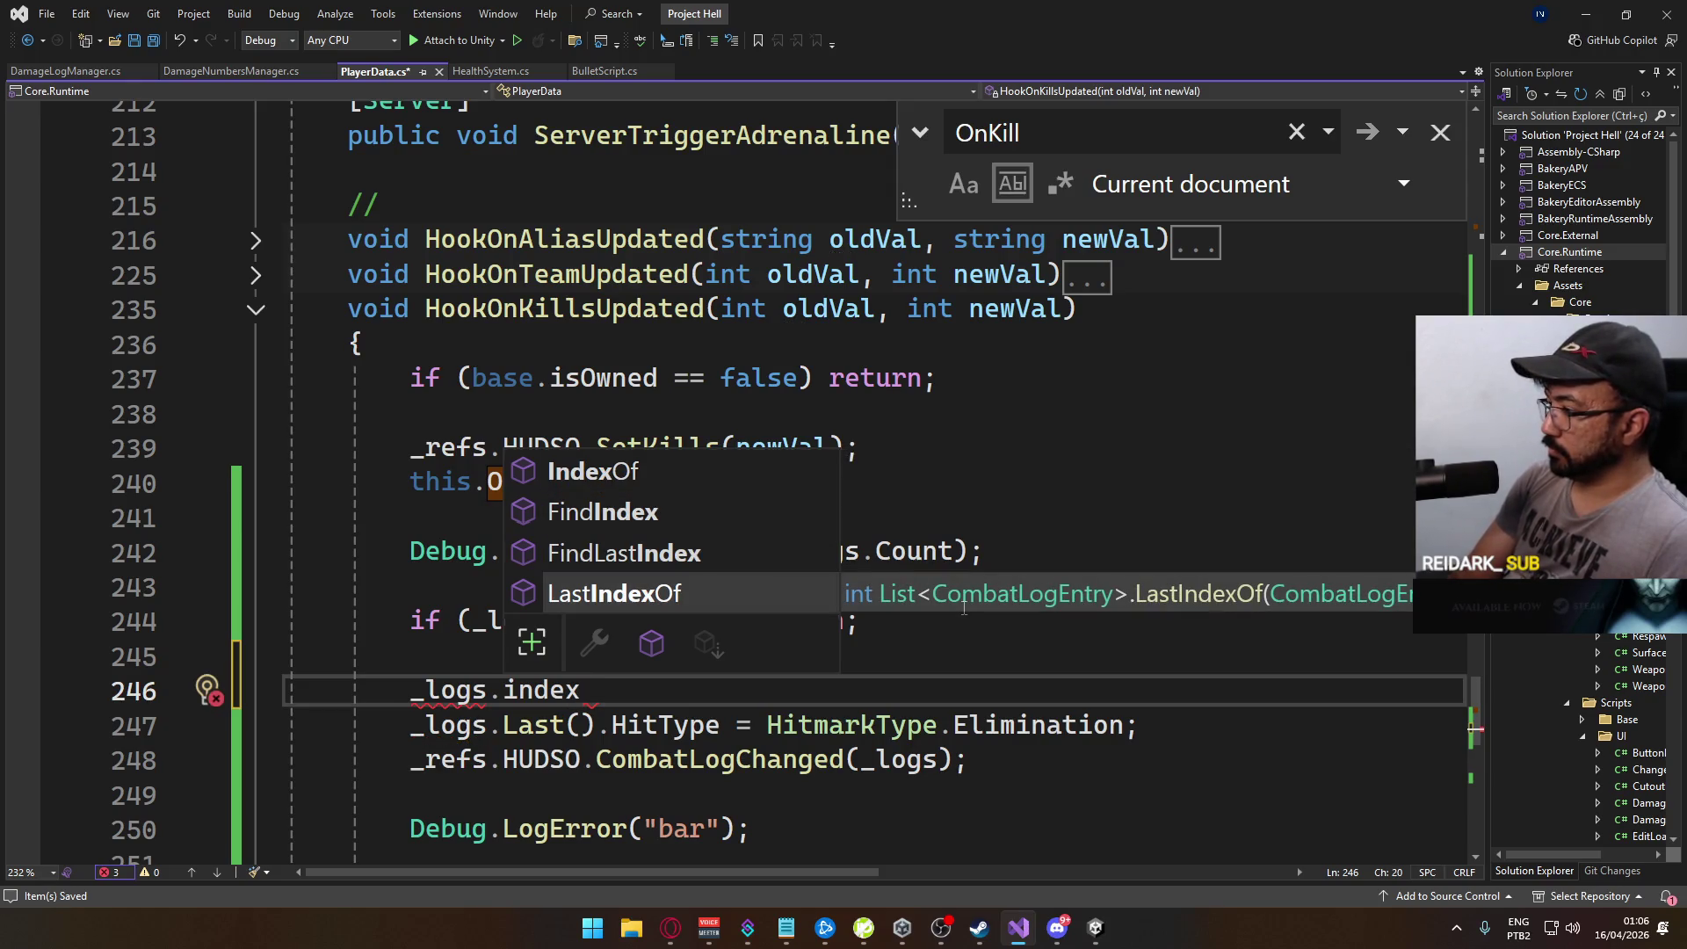
pyautogui.press('Up')
pyautogui.press('Up')
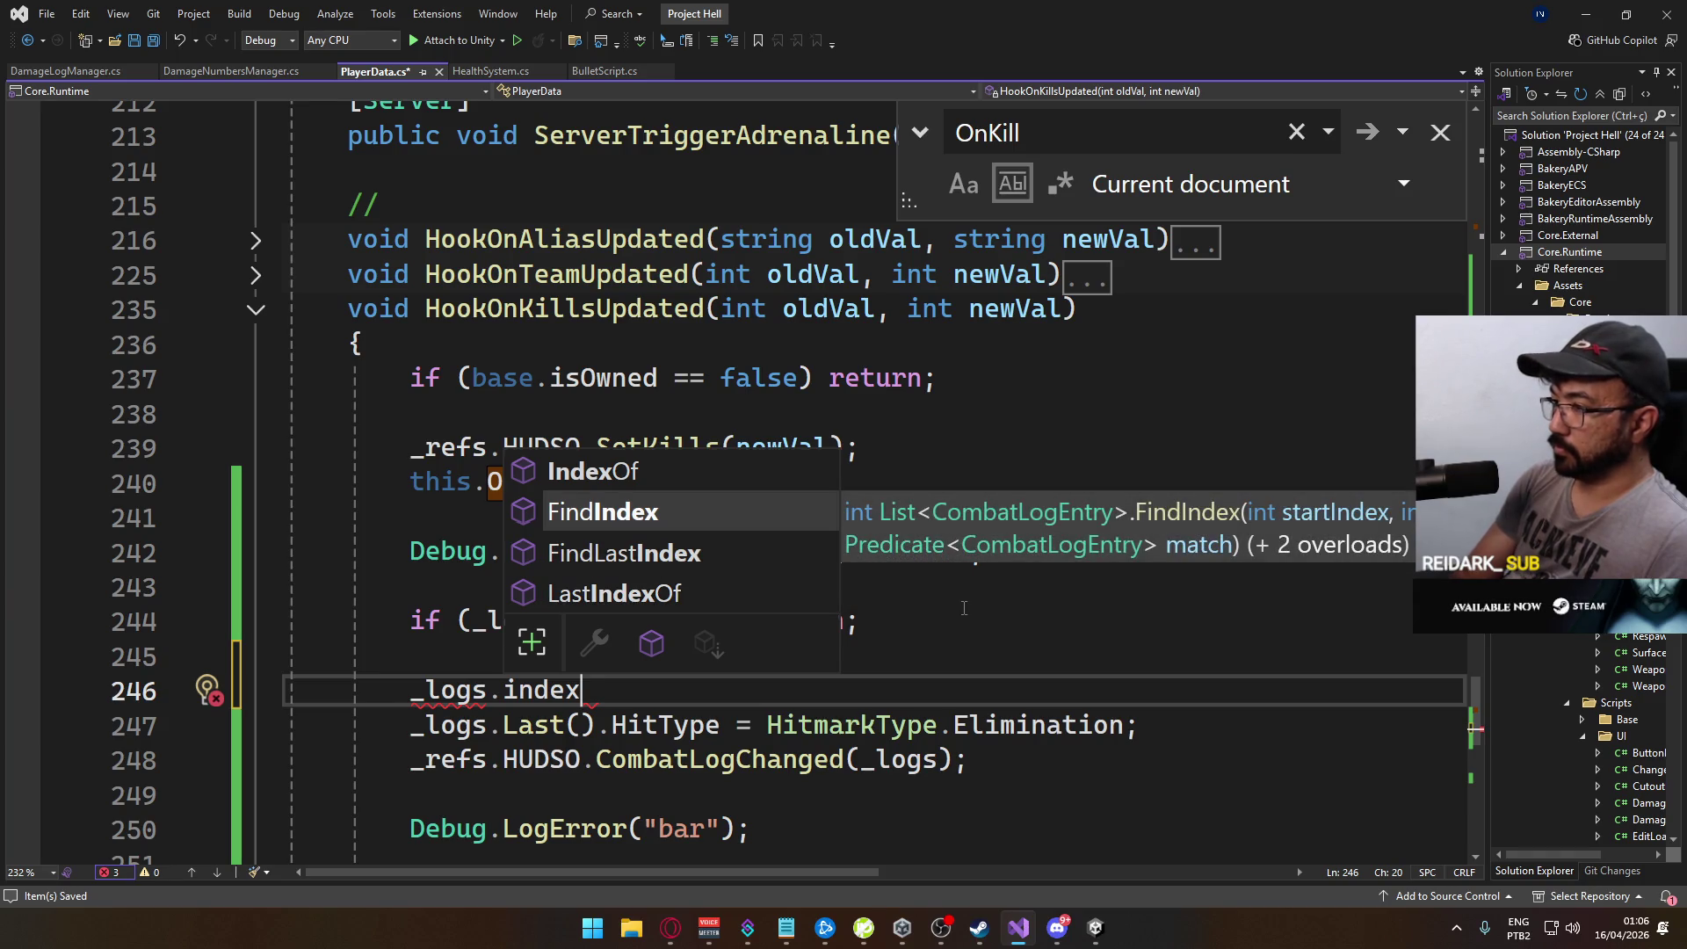
pyautogui.press('Up')
pyautogui.press('Tab')
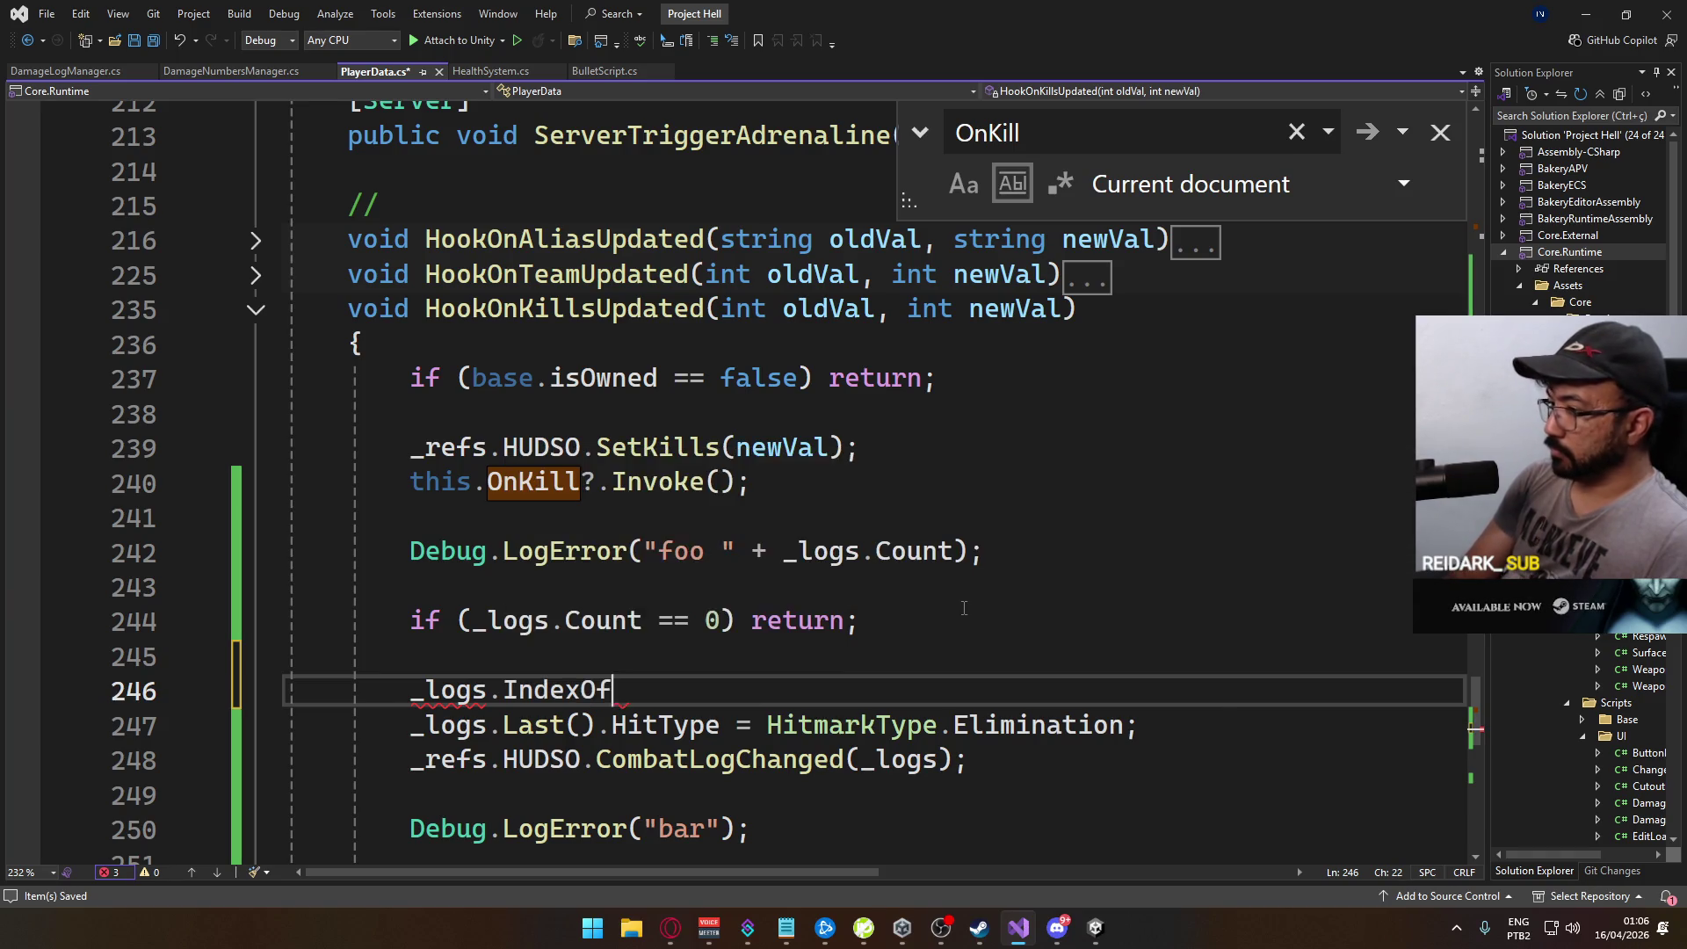
pyautogui.write('(_logs.last')
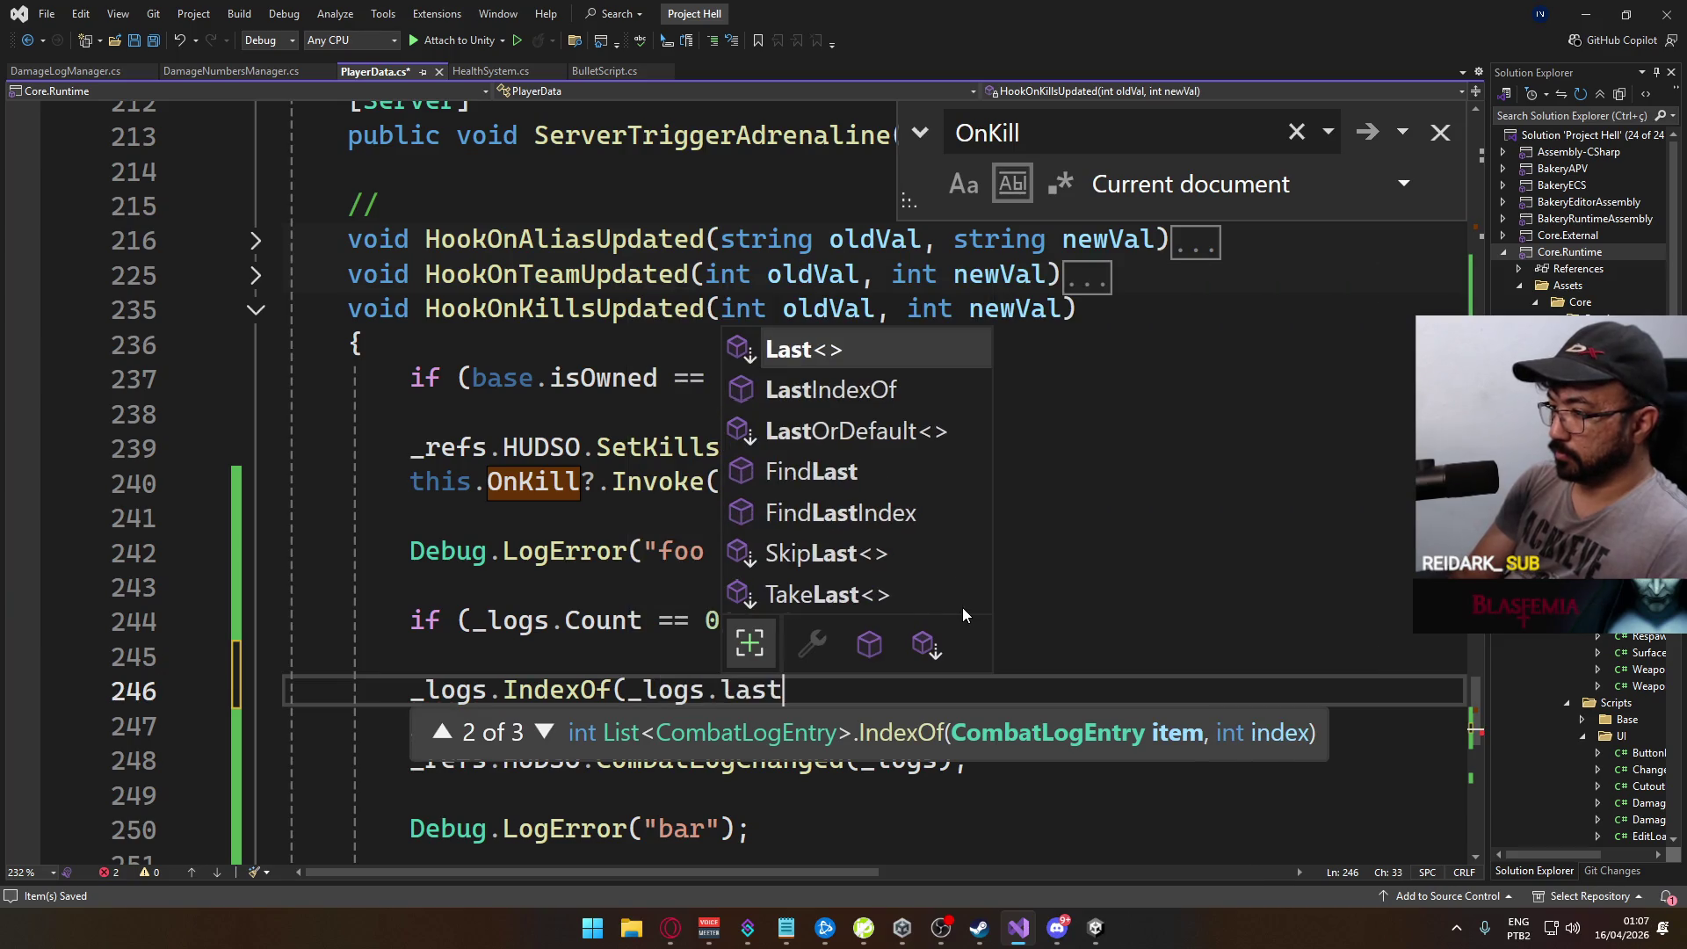
pyautogui.write('(')
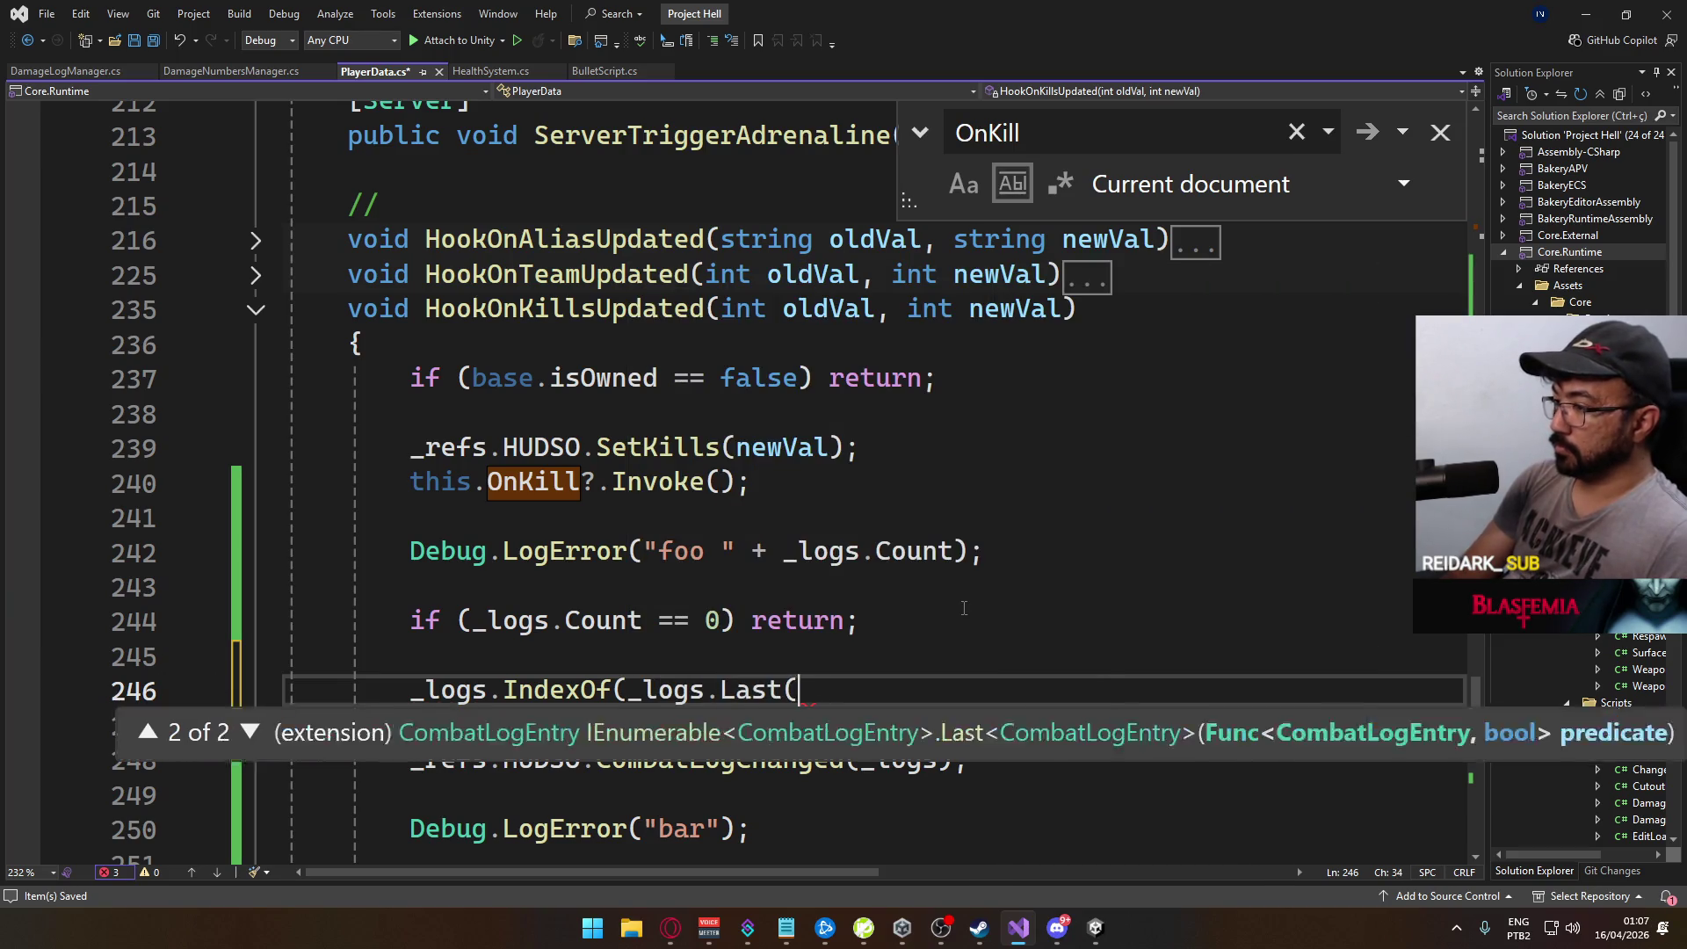
pyautogui.write('));')
# Step: Wrap it as Debug.LogError("Last: " + …), save, and go to CombatLogChanged in HUDSO.cs
pyautogui.press('Home')
pyautogui.write('Debug.LogError(')
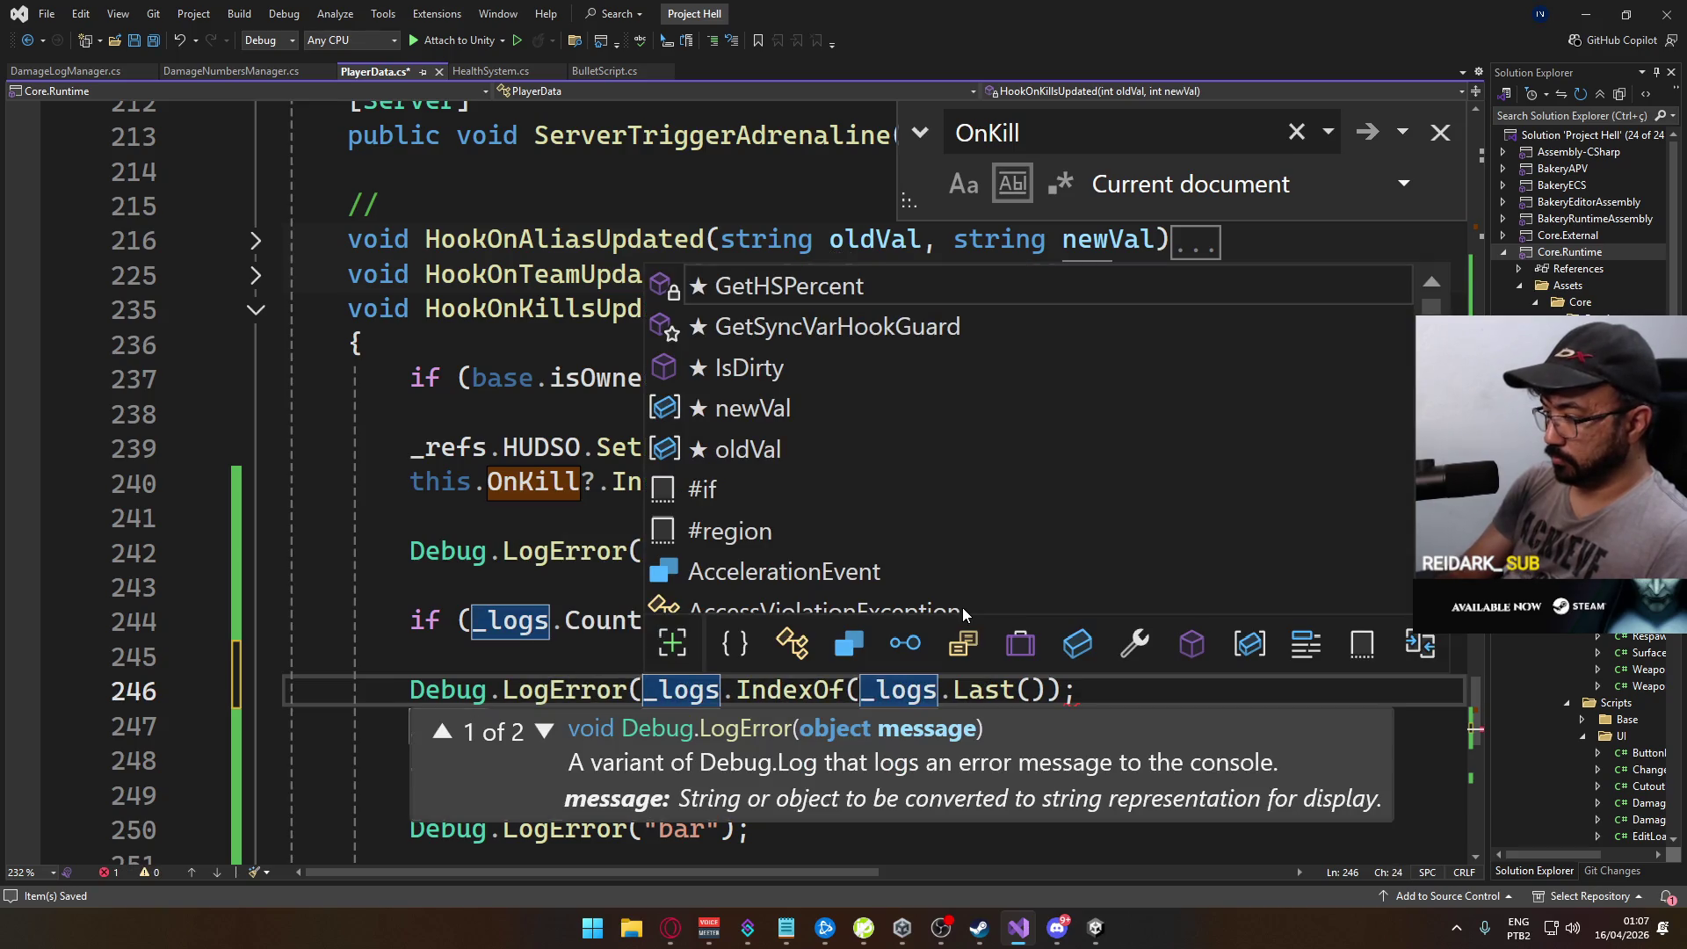
pyautogui.press('End')
pyautogui.press('Left')
pyautogui.write(')')
pyautogui.click(645, 691)
pyautogui.write('"Last')
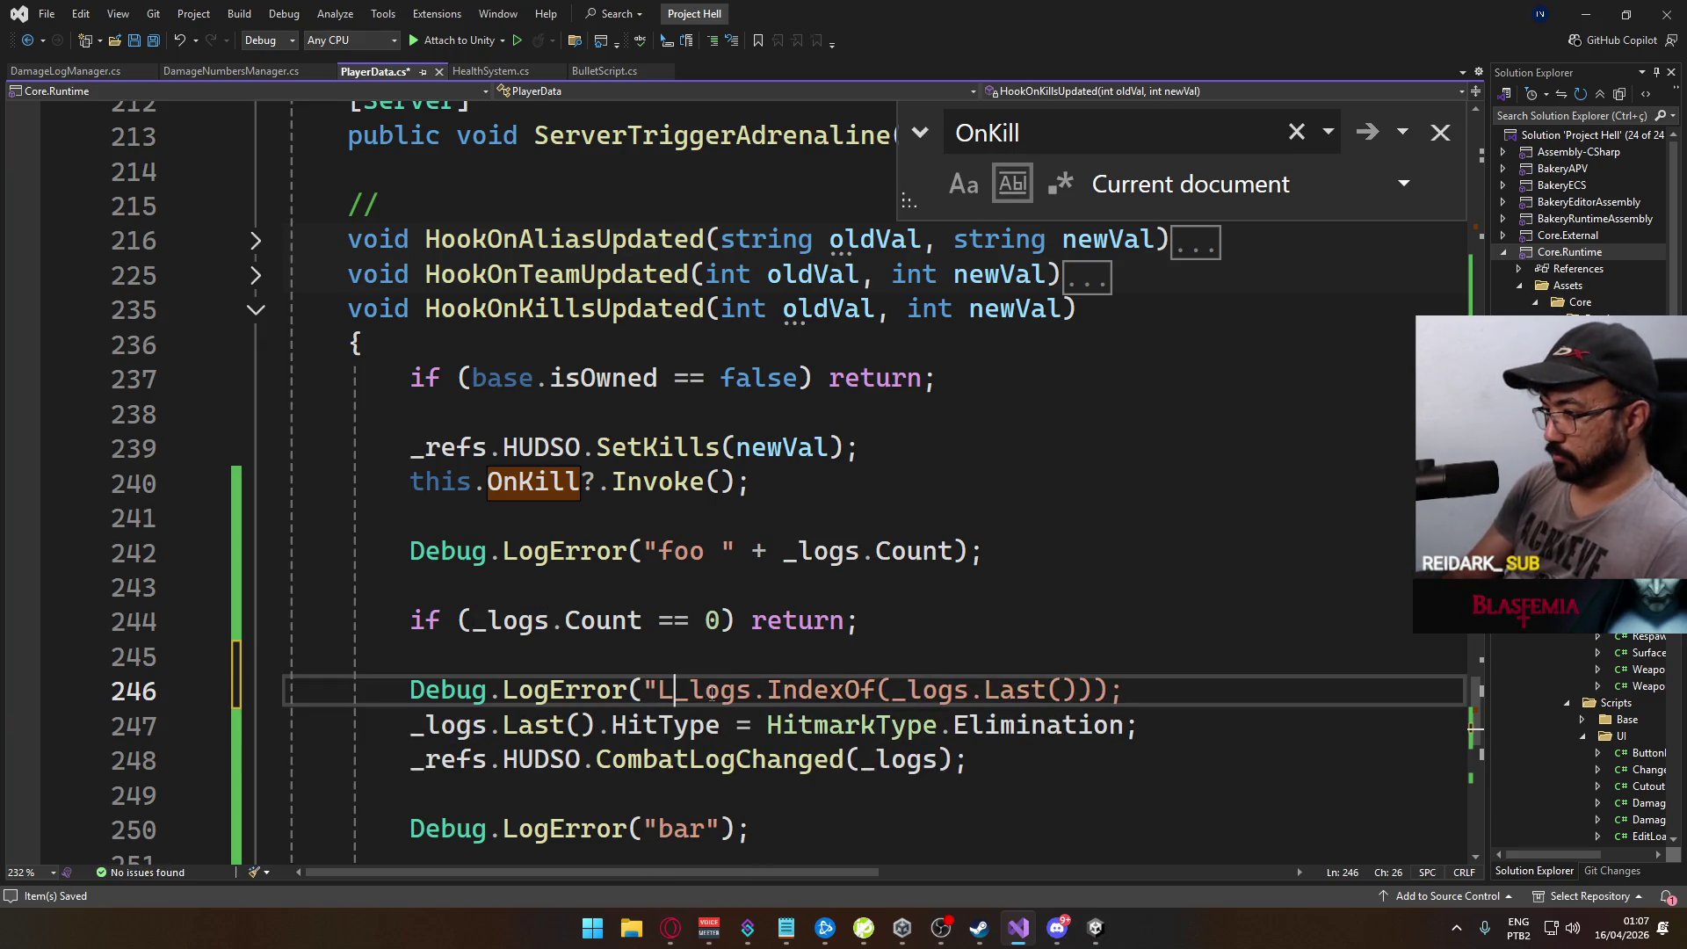
pyautogui.write(': " +')
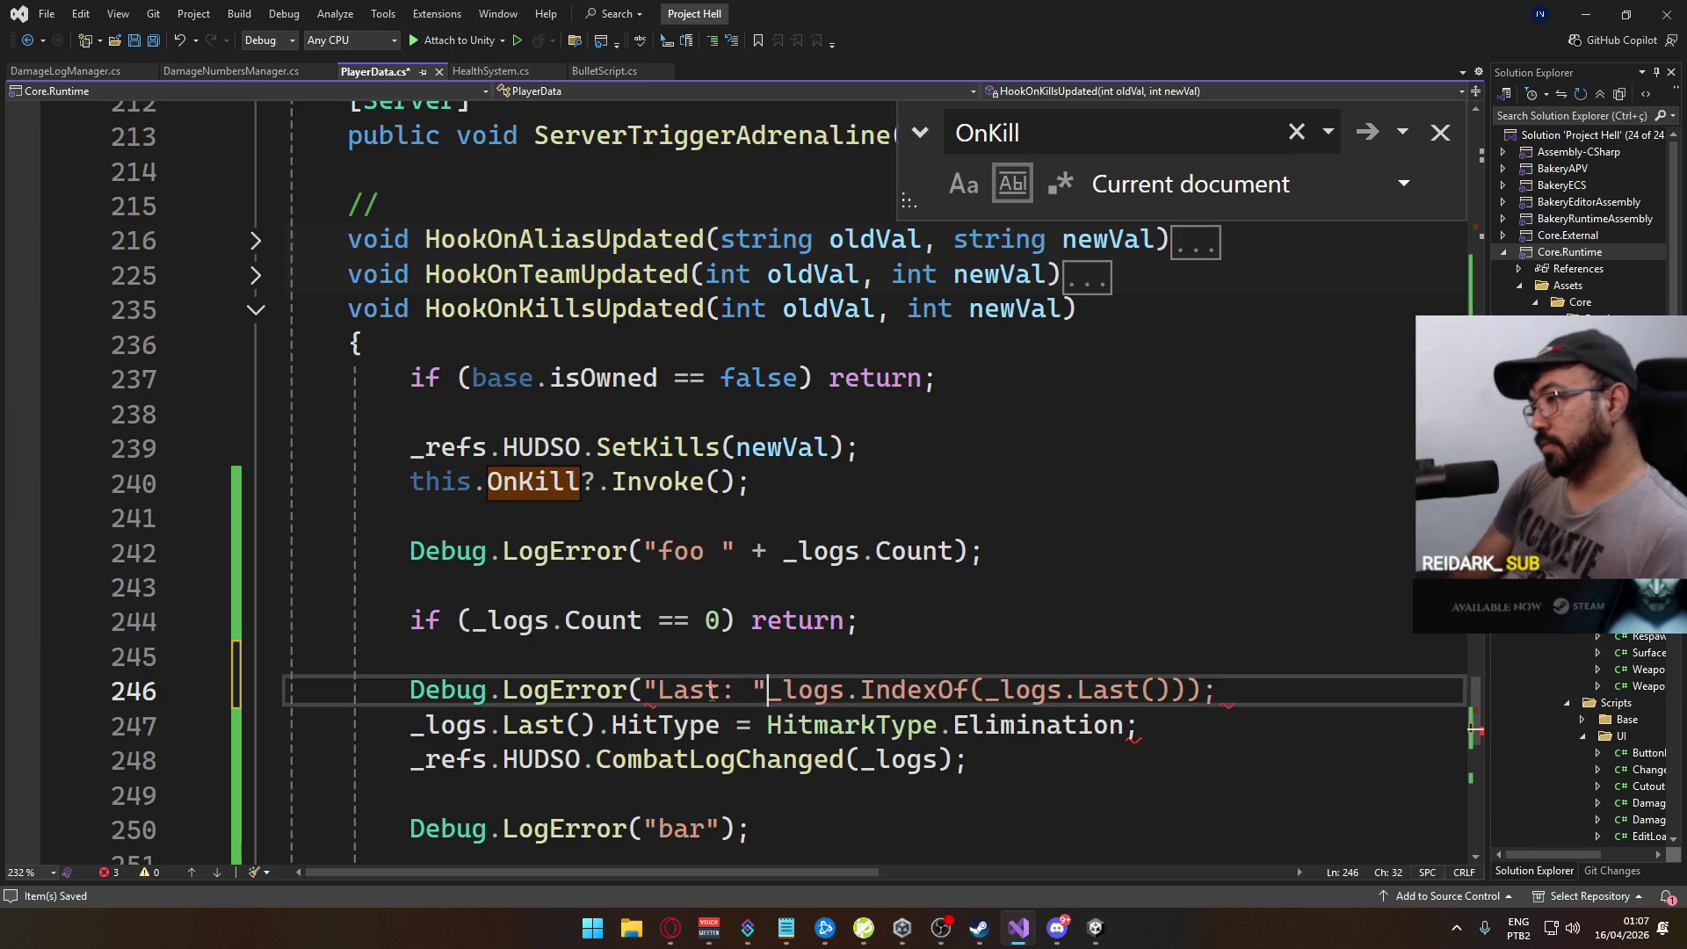
pyautogui.hotkey('ctrl', 's')
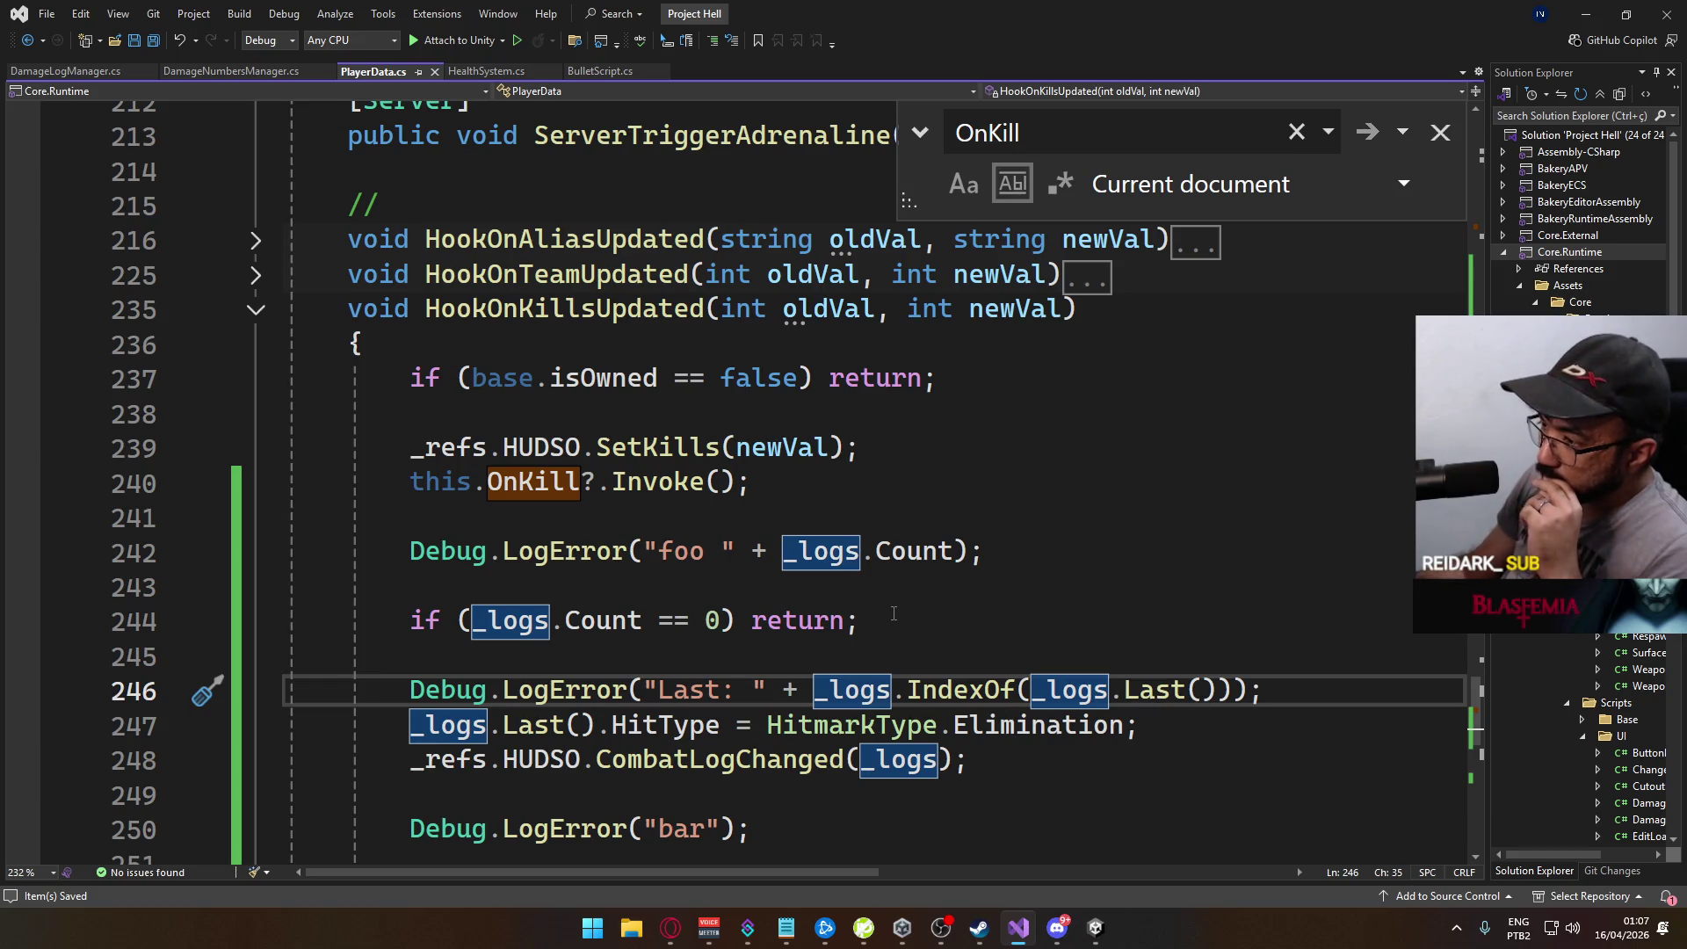
pyautogui.scroll(-1, 870, 622)
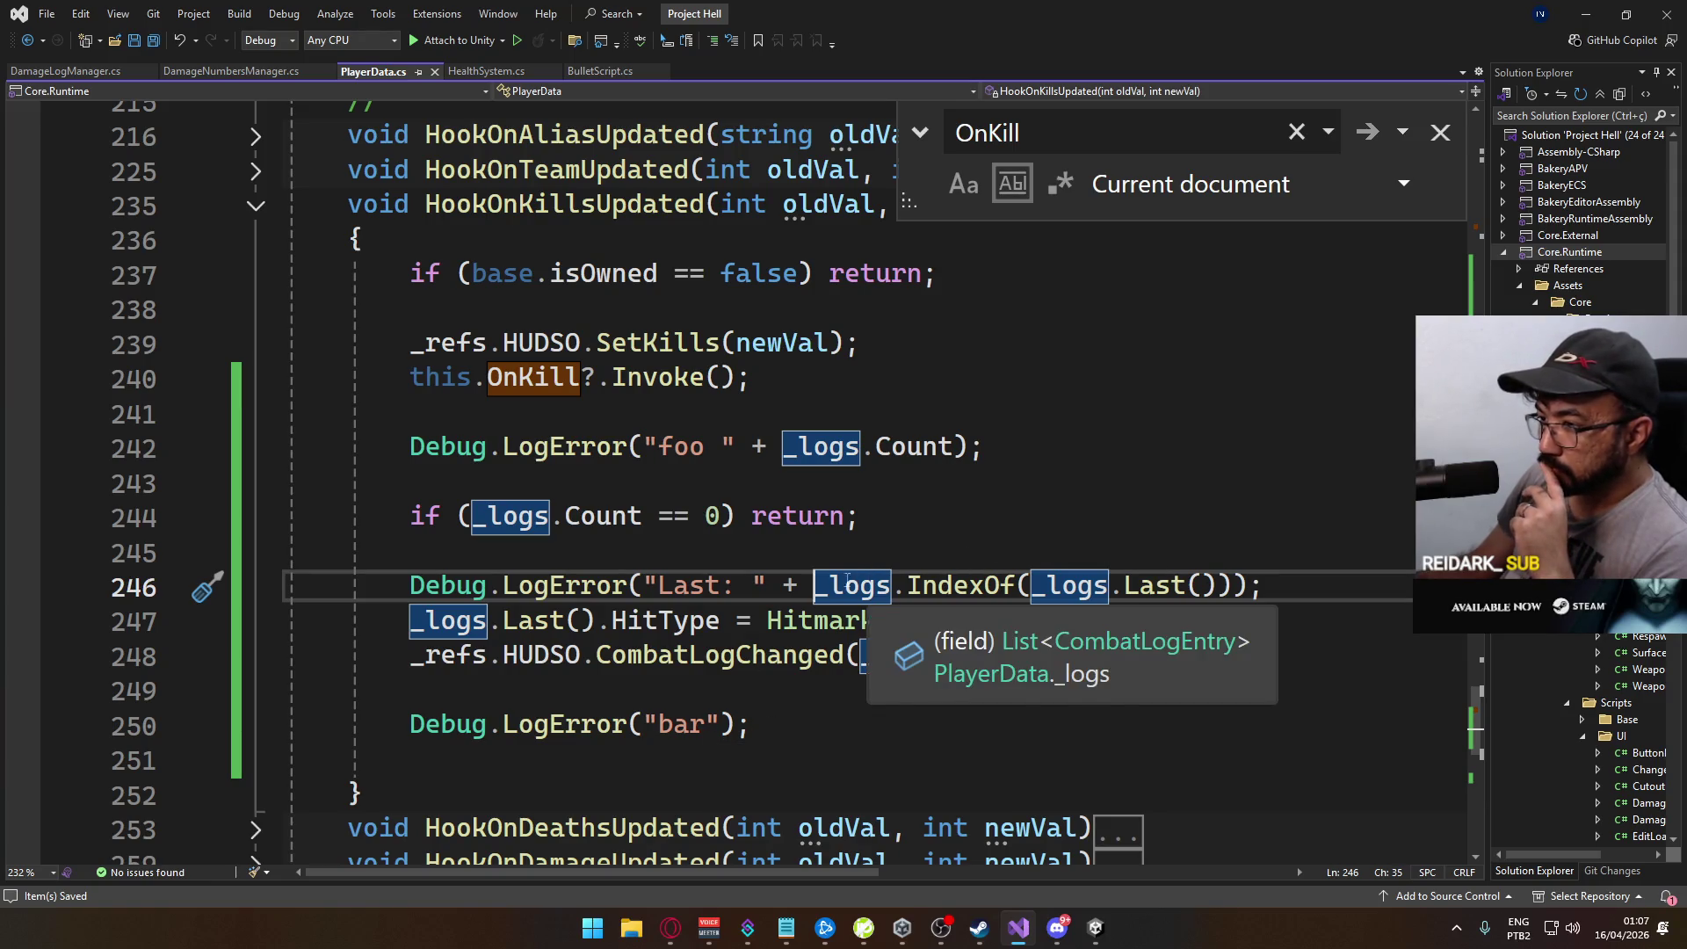
pyautogui.keyDown('ctrl'); pyautogui.click(739, 664); pyautogui.keyUp('ctrl')
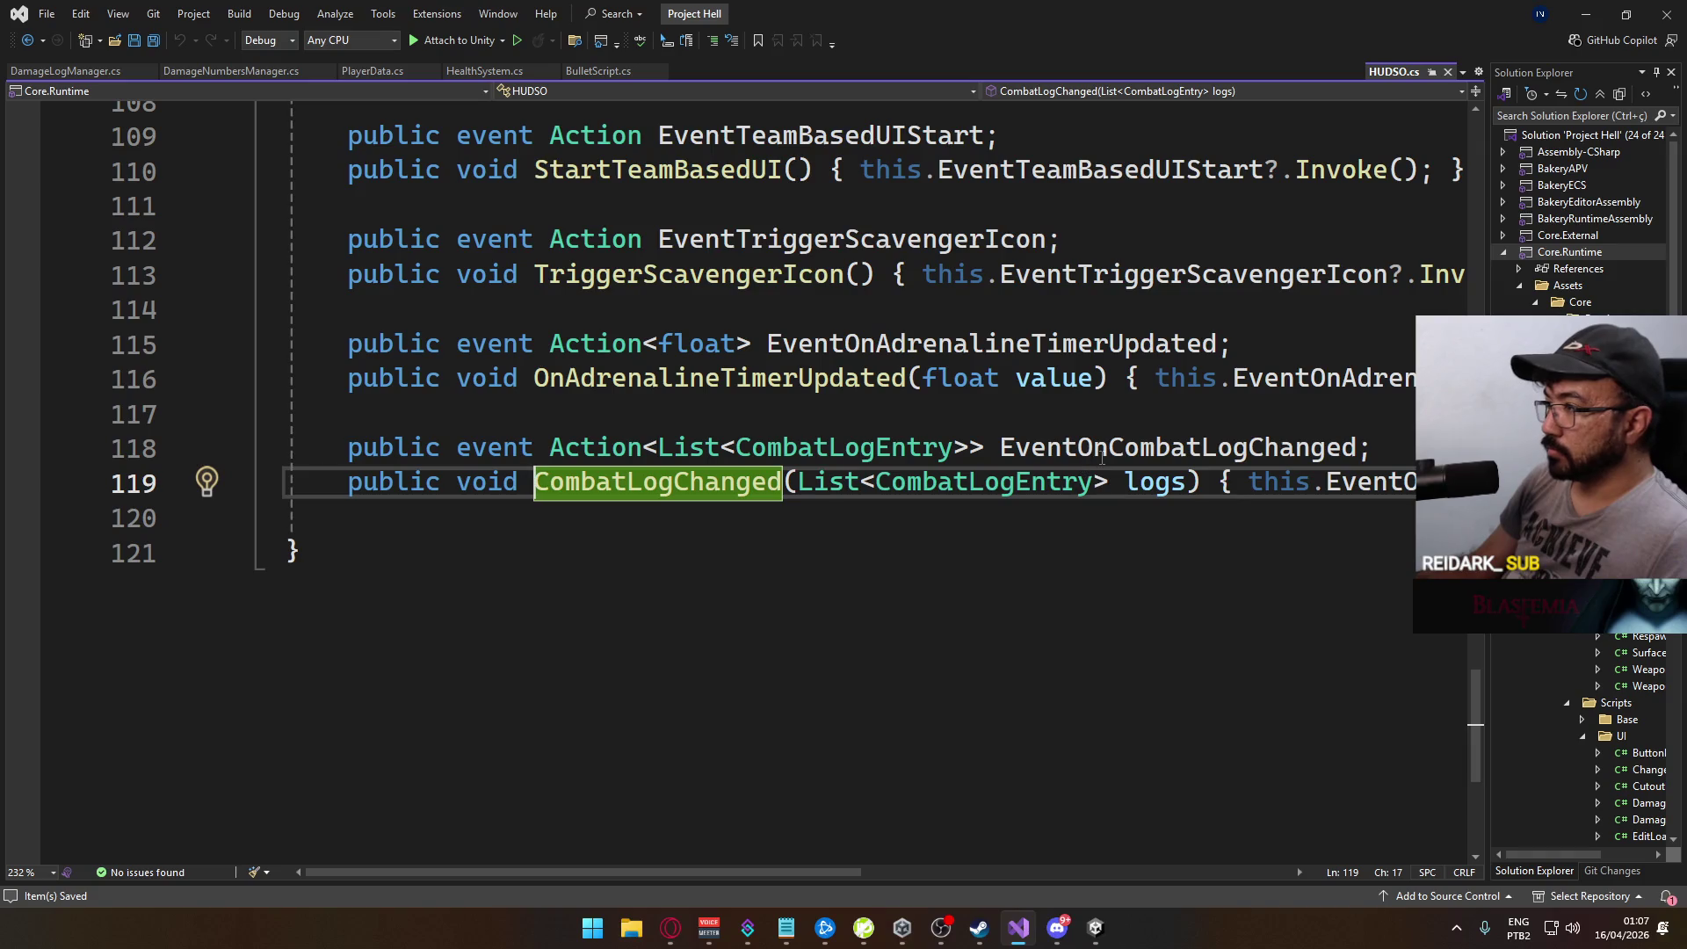
# Step: Review the combat-log handlers in DamageLogManager.cs and DamageNumbersManager.cs, then switch to Unity
pyautogui.click(71, 72)
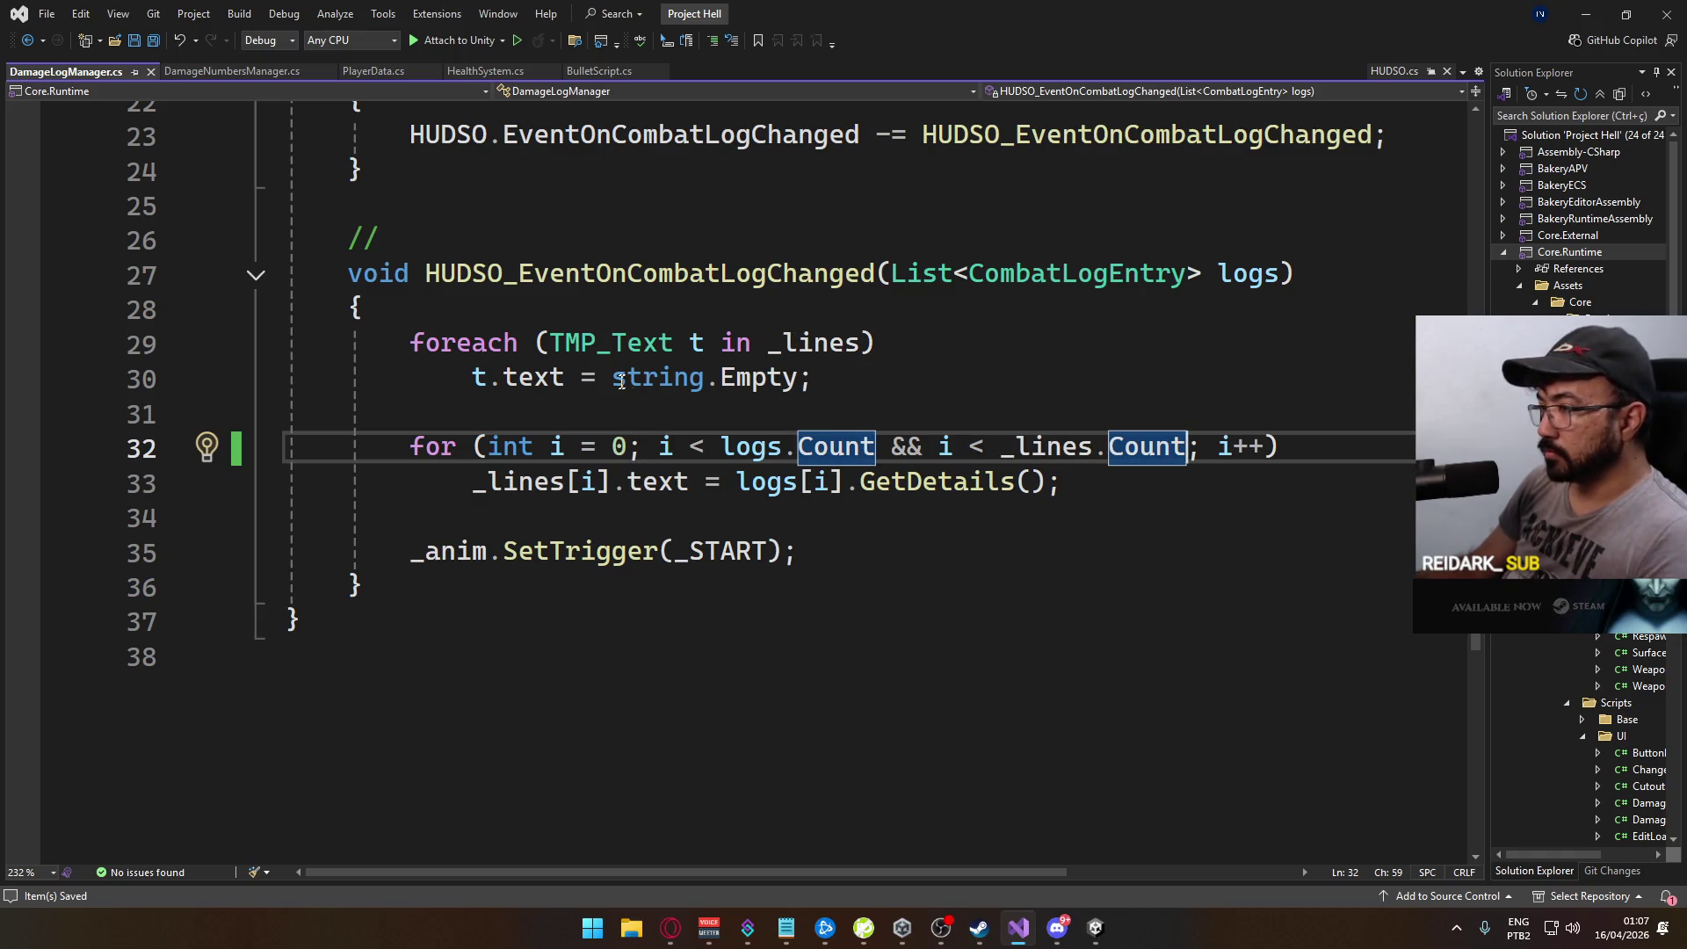
pyautogui.scroll(2, 498, 264)
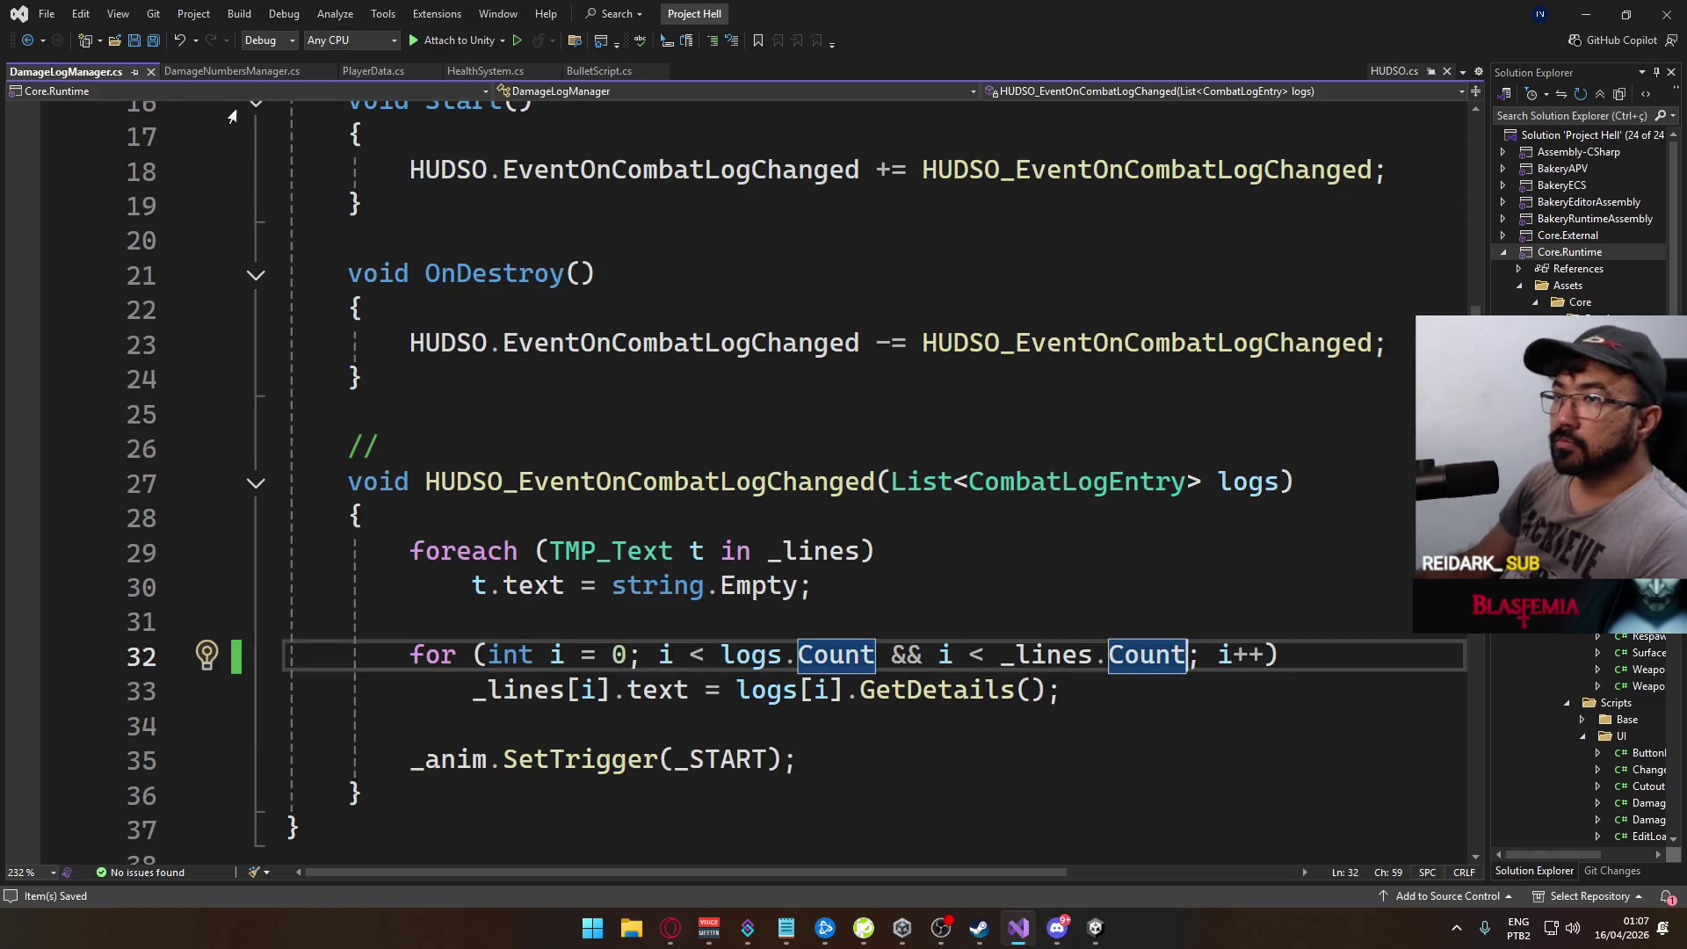
pyautogui.click(290, 71)
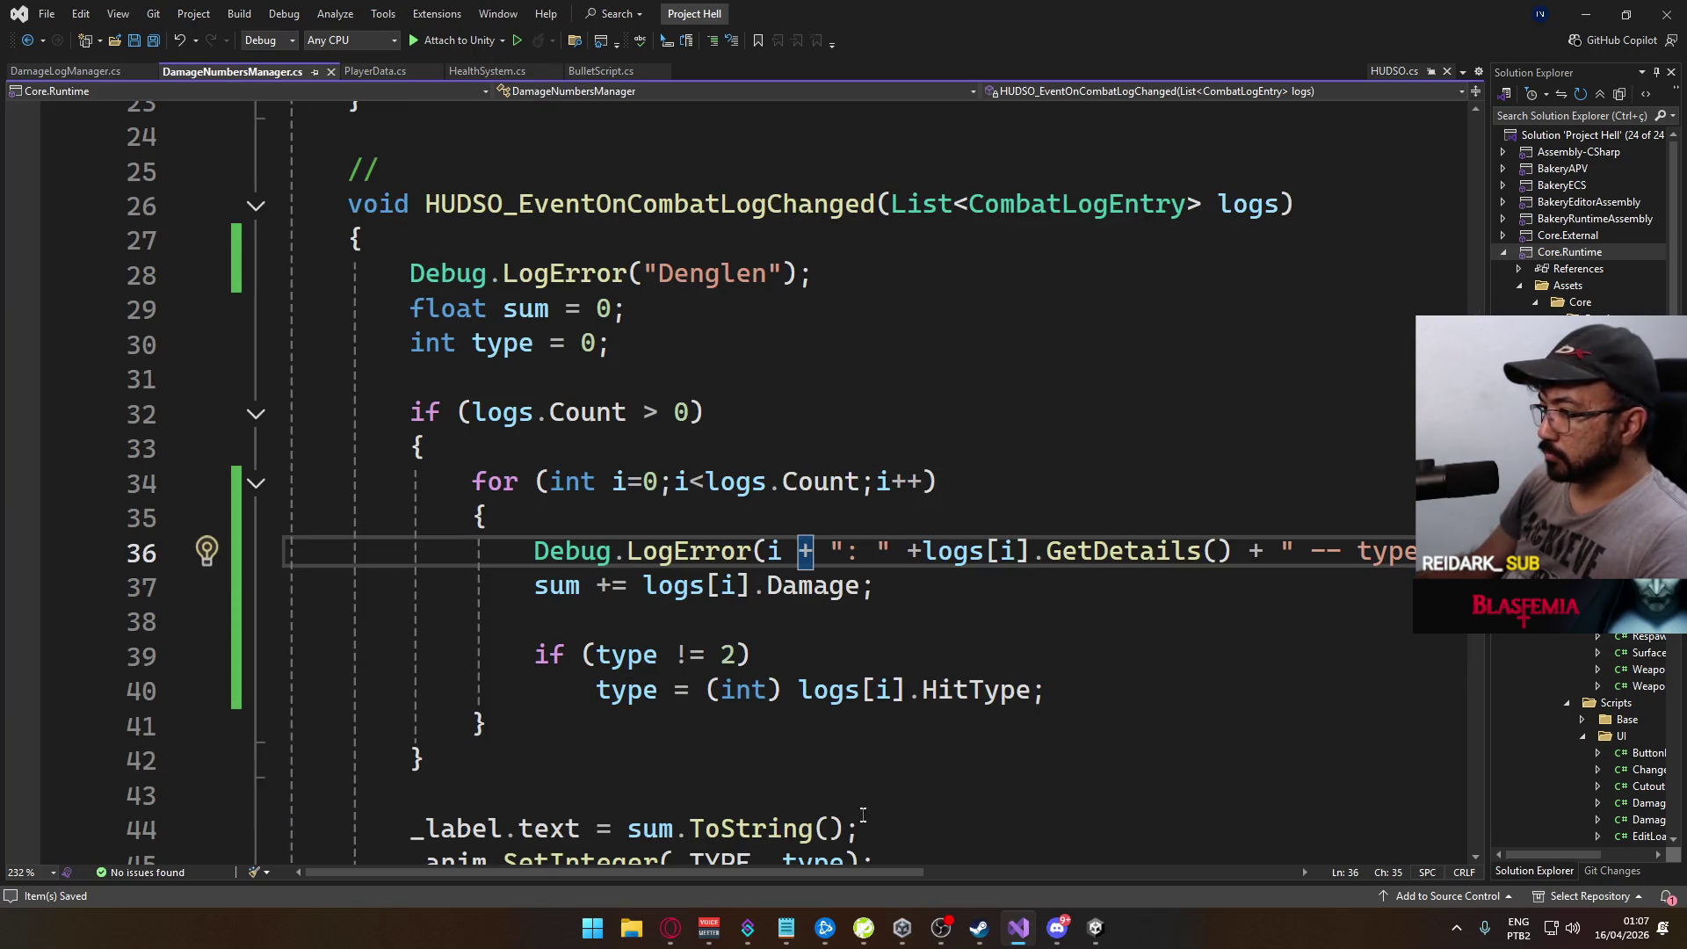
pyautogui.moveTo(735, 874)
pyautogui.mouseDown()
pyautogui.moveTo(852, 854)
pyautogui.moveTo(717, 870)
pyautogui.mouseUp()
pyautogui.scroll(-3, 696, 677)
pyautogui.scroll(3, 696, 677)
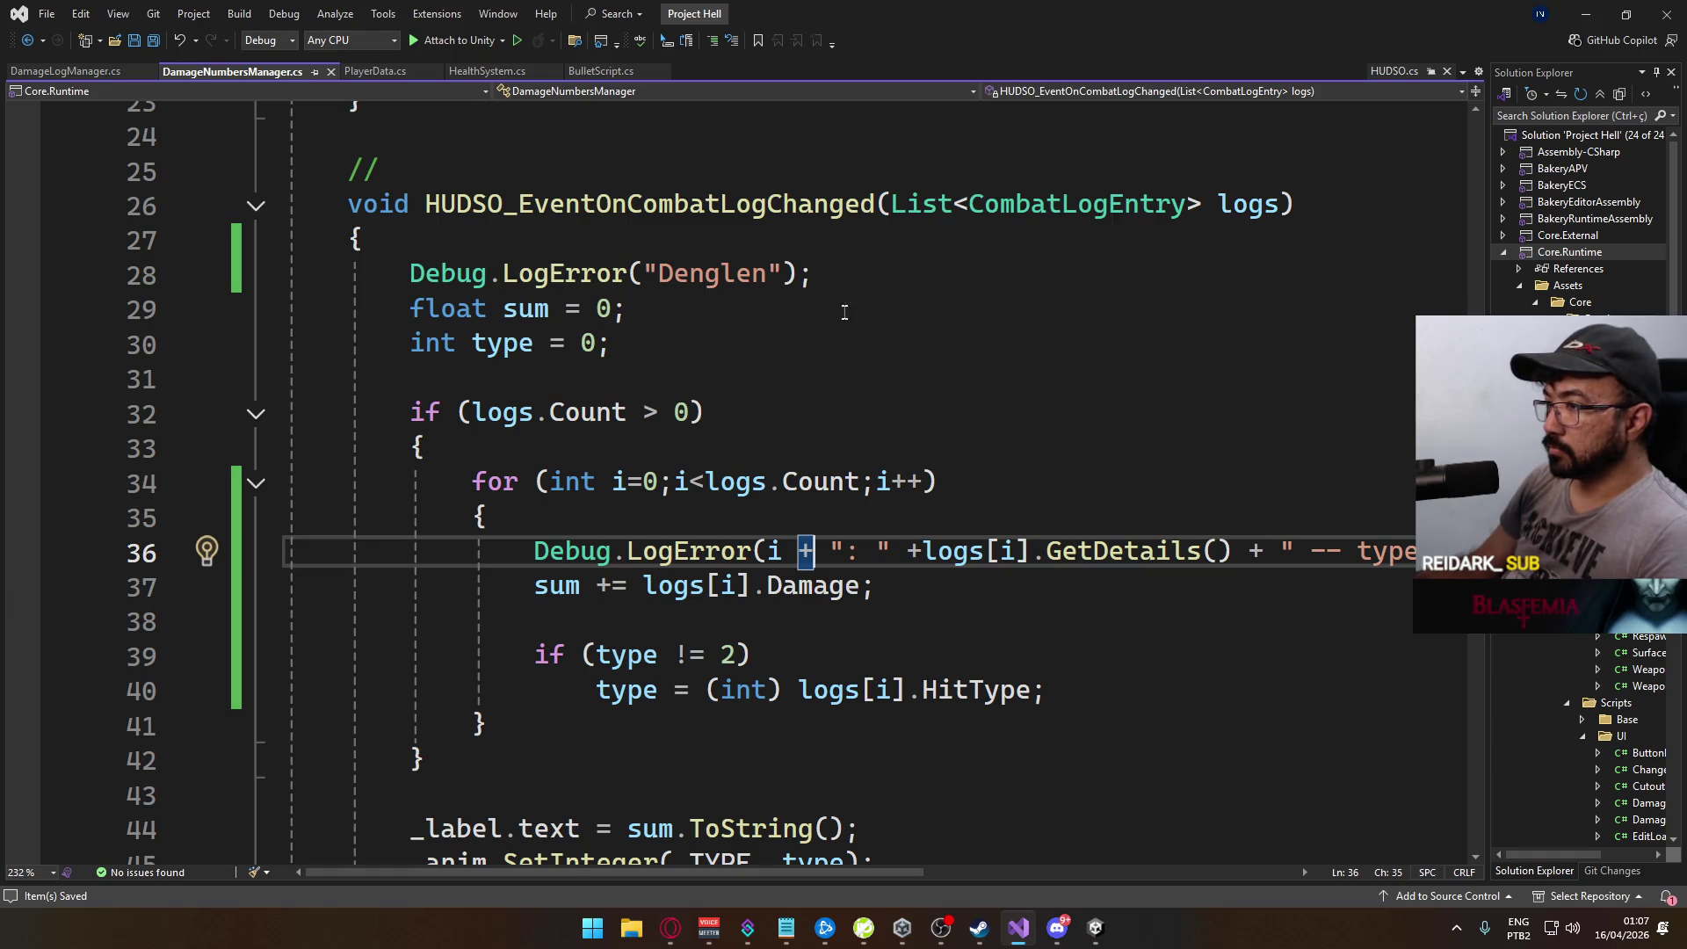
pyautogui.scroll(-2, 813, 318)
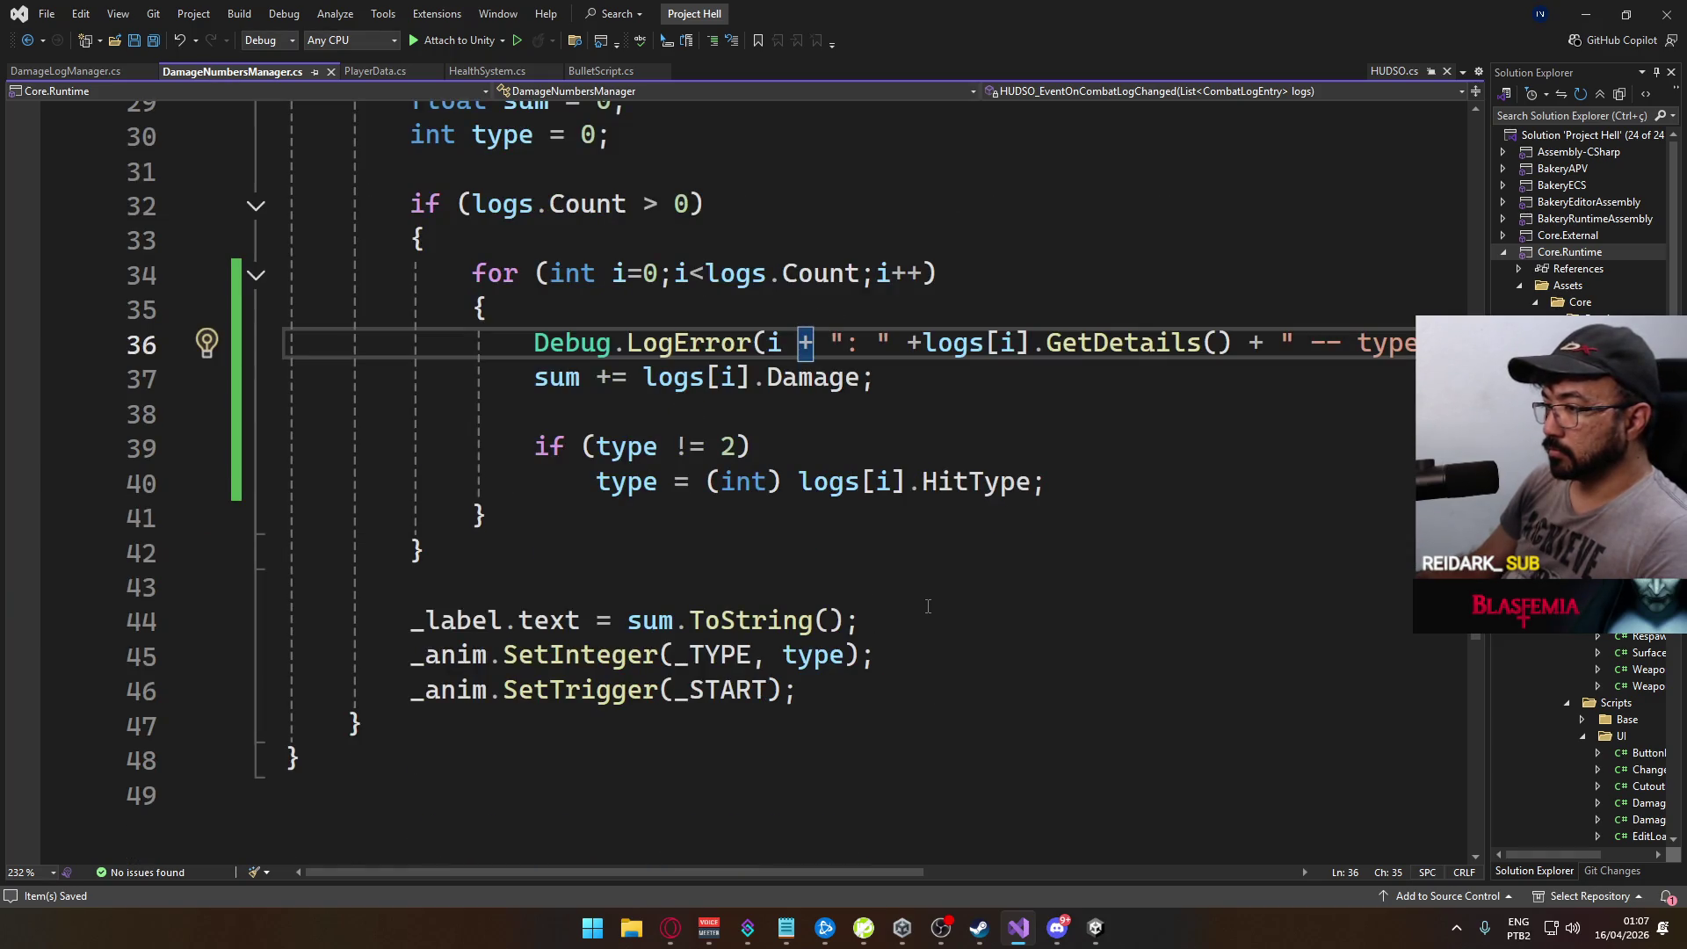
pyautogui.scroll(2, 927, 606)
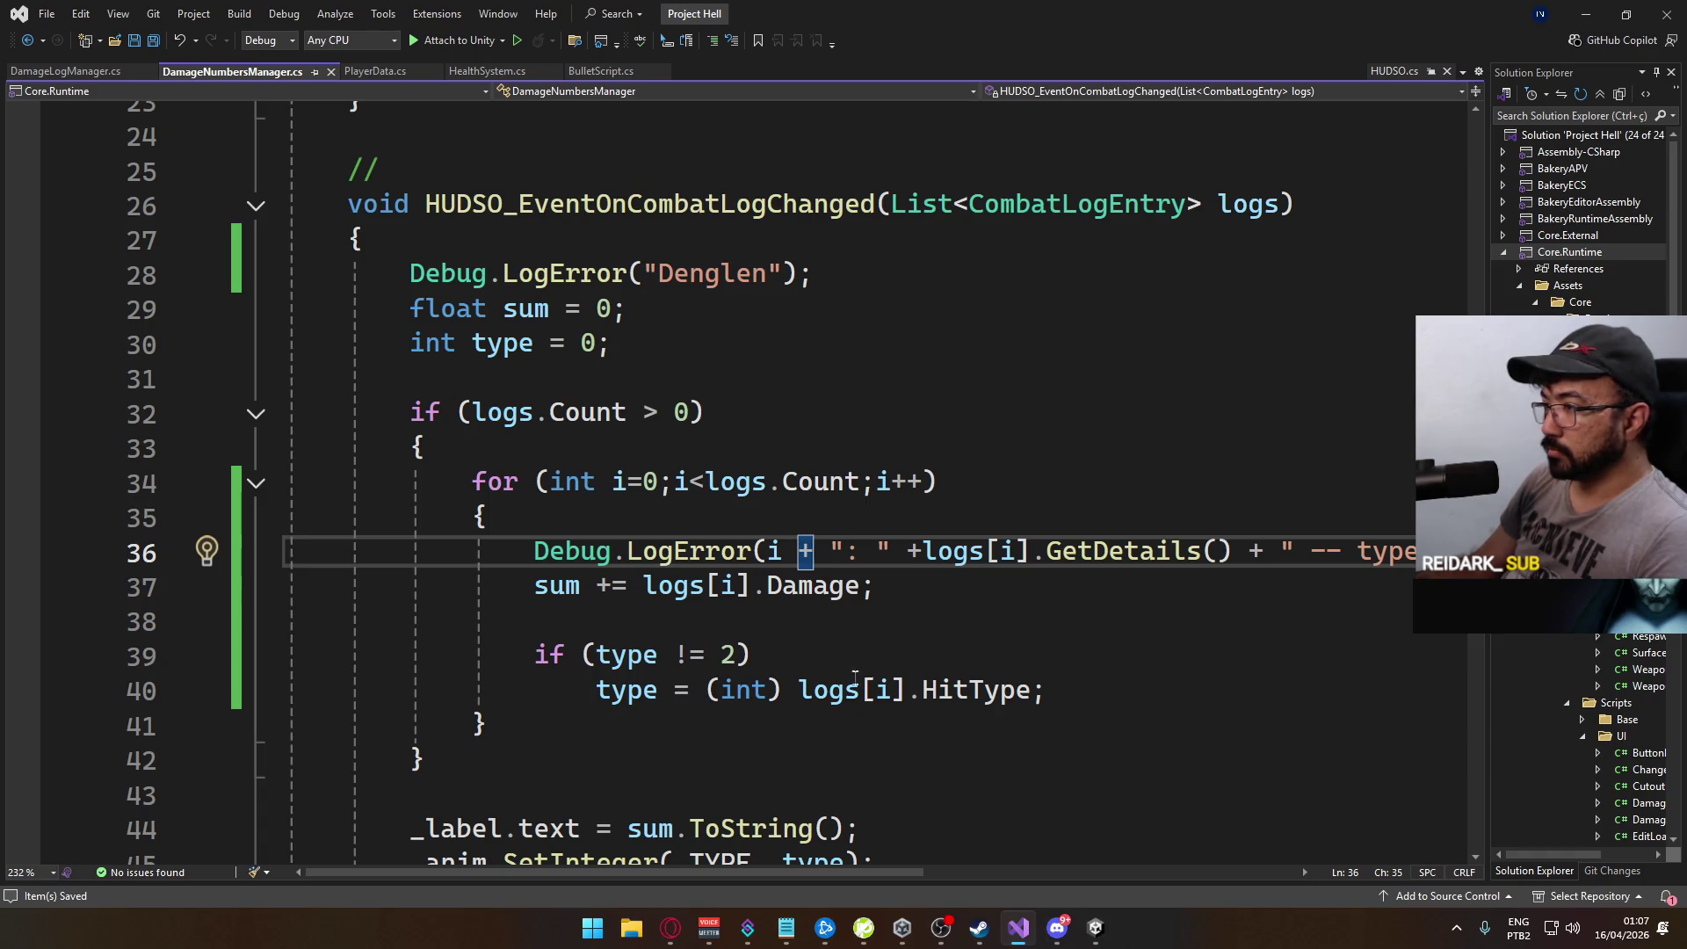
pyautogui.click(1095, 927)
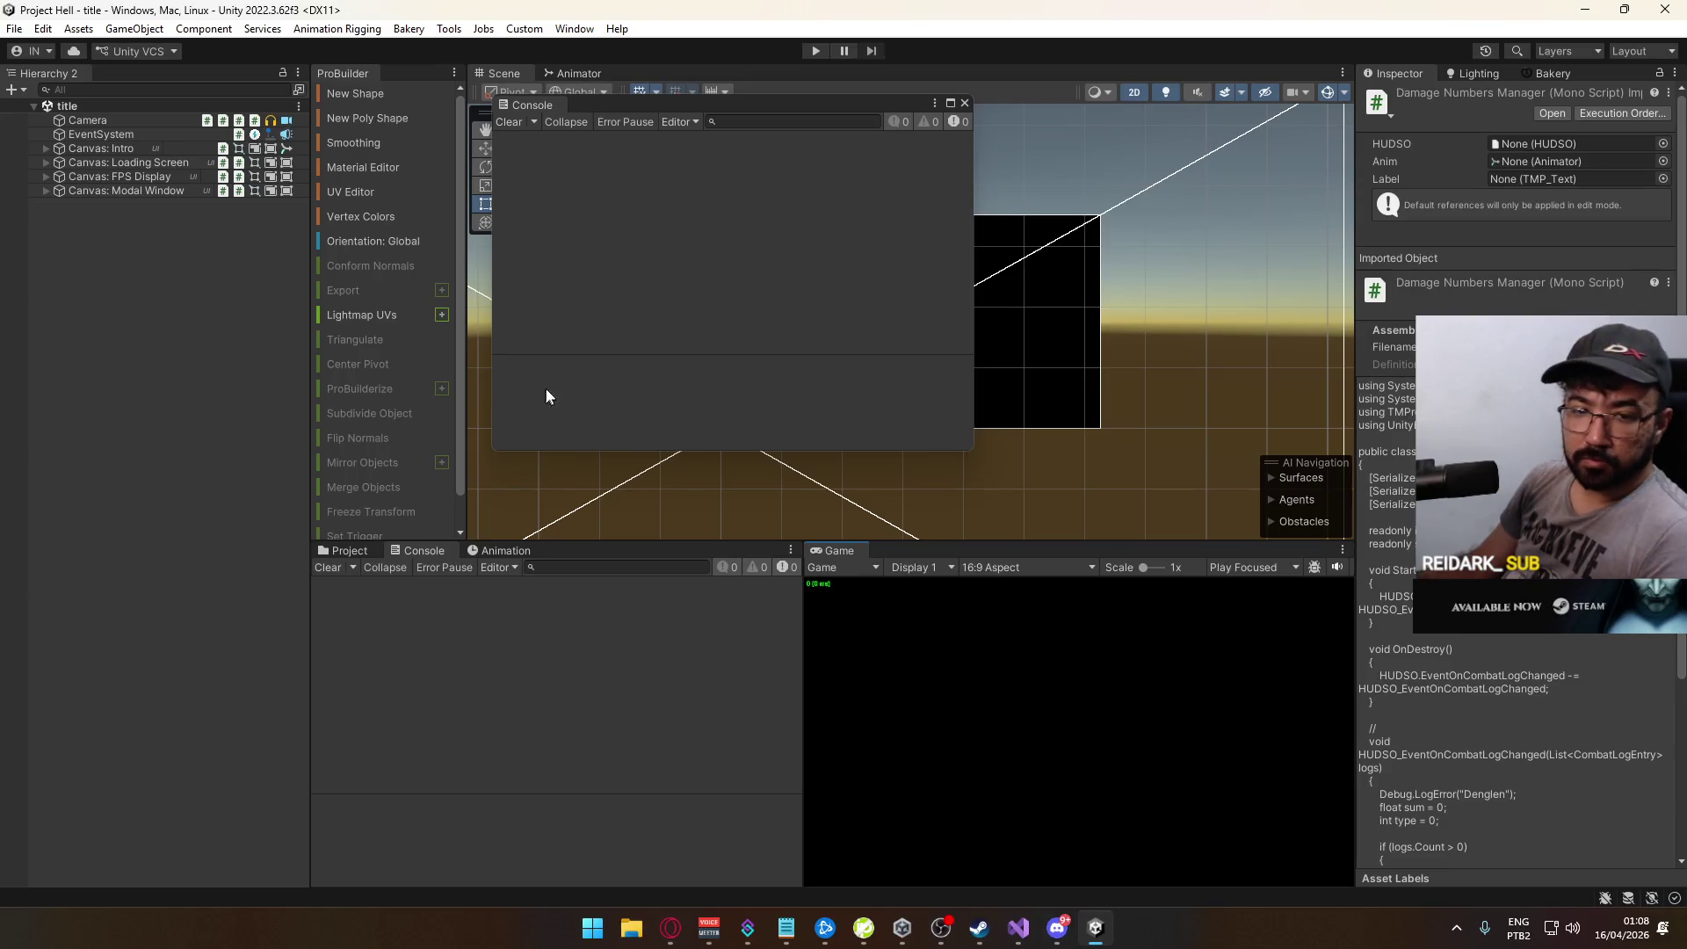
# Step: Run File > Build And Run, close the floating Console, and press Play in the editor
pyautogui.click(4, 34)
pyautogui.click(97, 262)
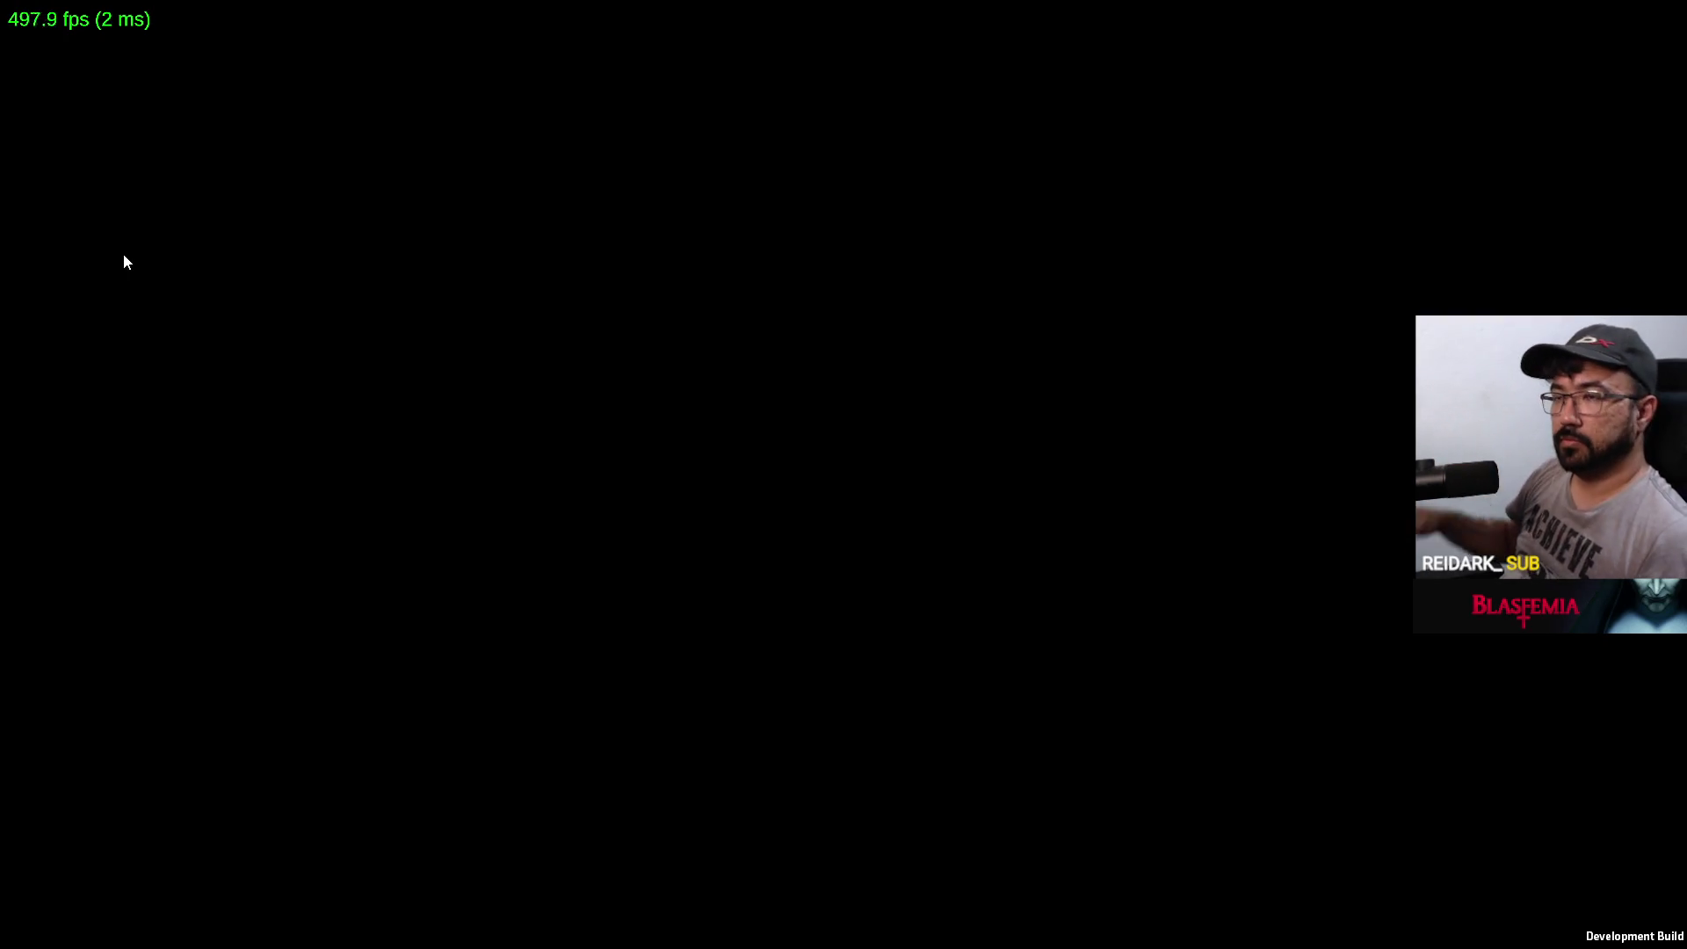
pyautogui.hotkey('alt', 'Tab')
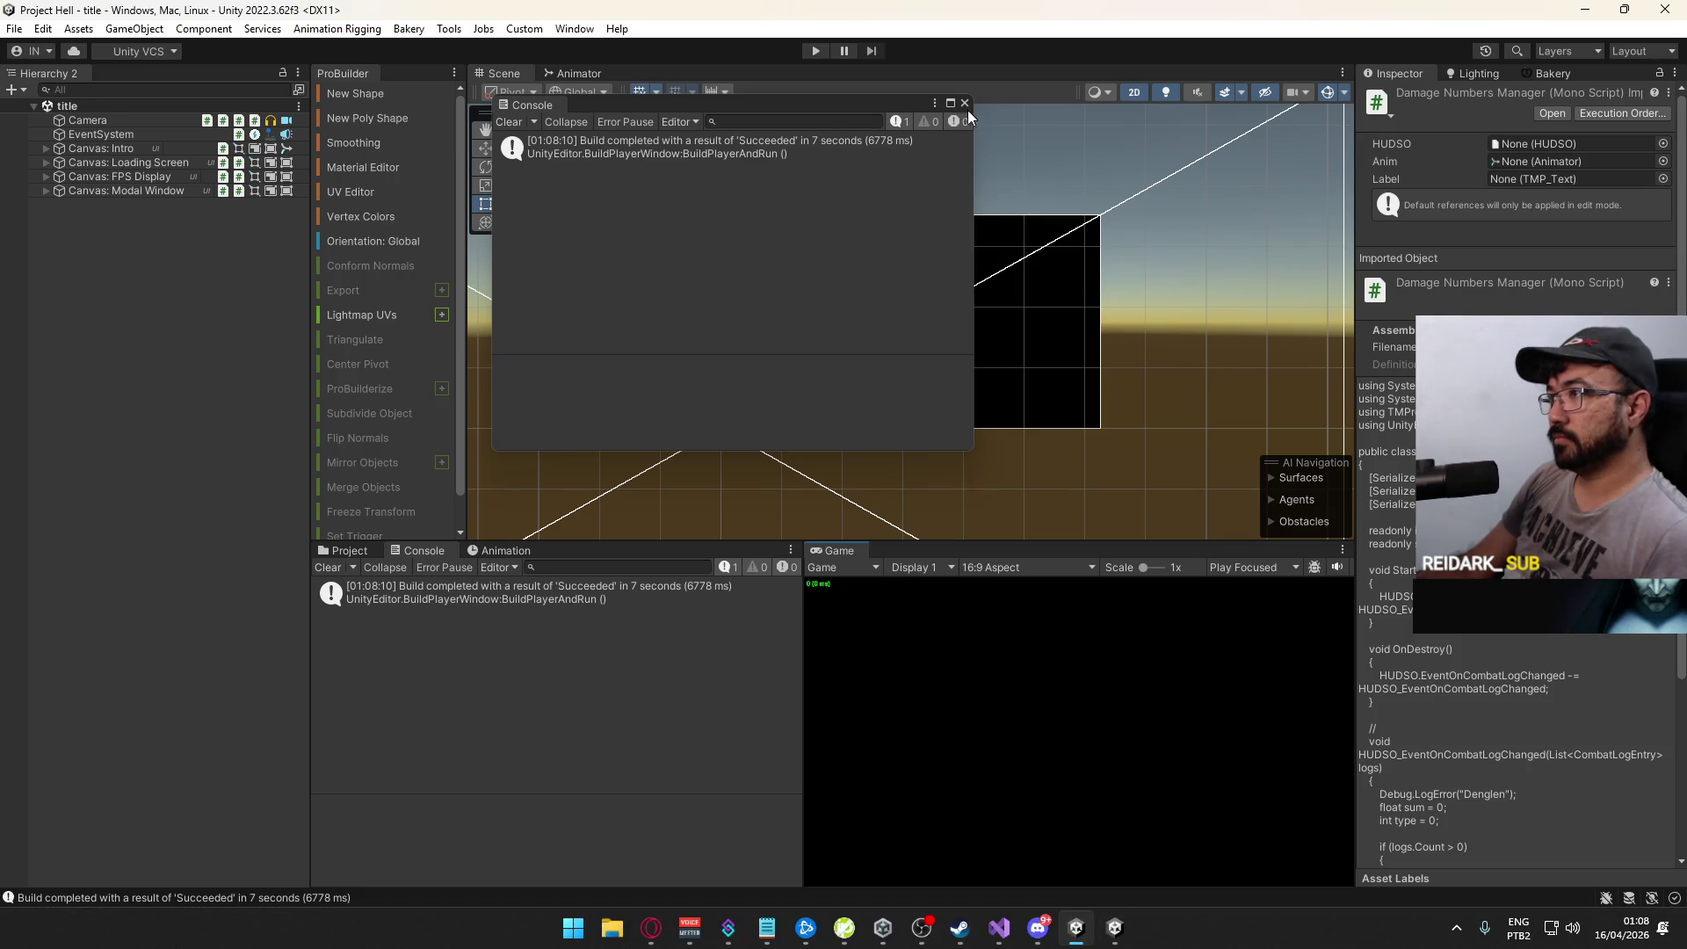
pyautogui.click(964, 103)
pyautogui.click(815, 51)
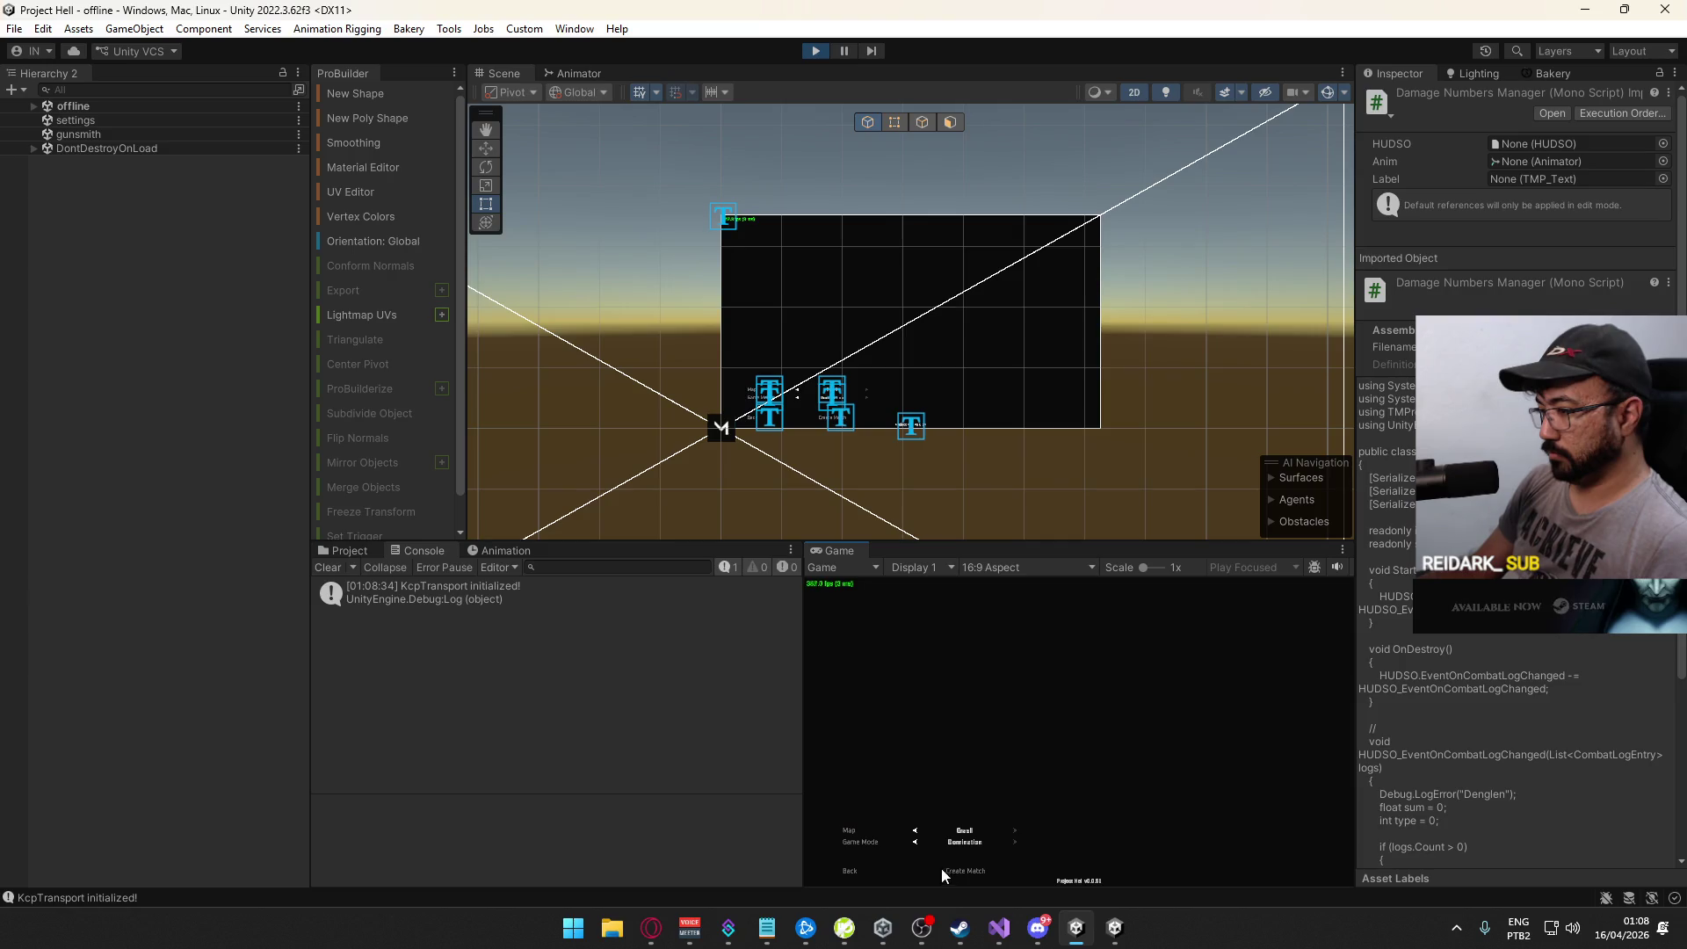
# Step: Connect the standalone build's client to the local host
pyautogui.press('super')
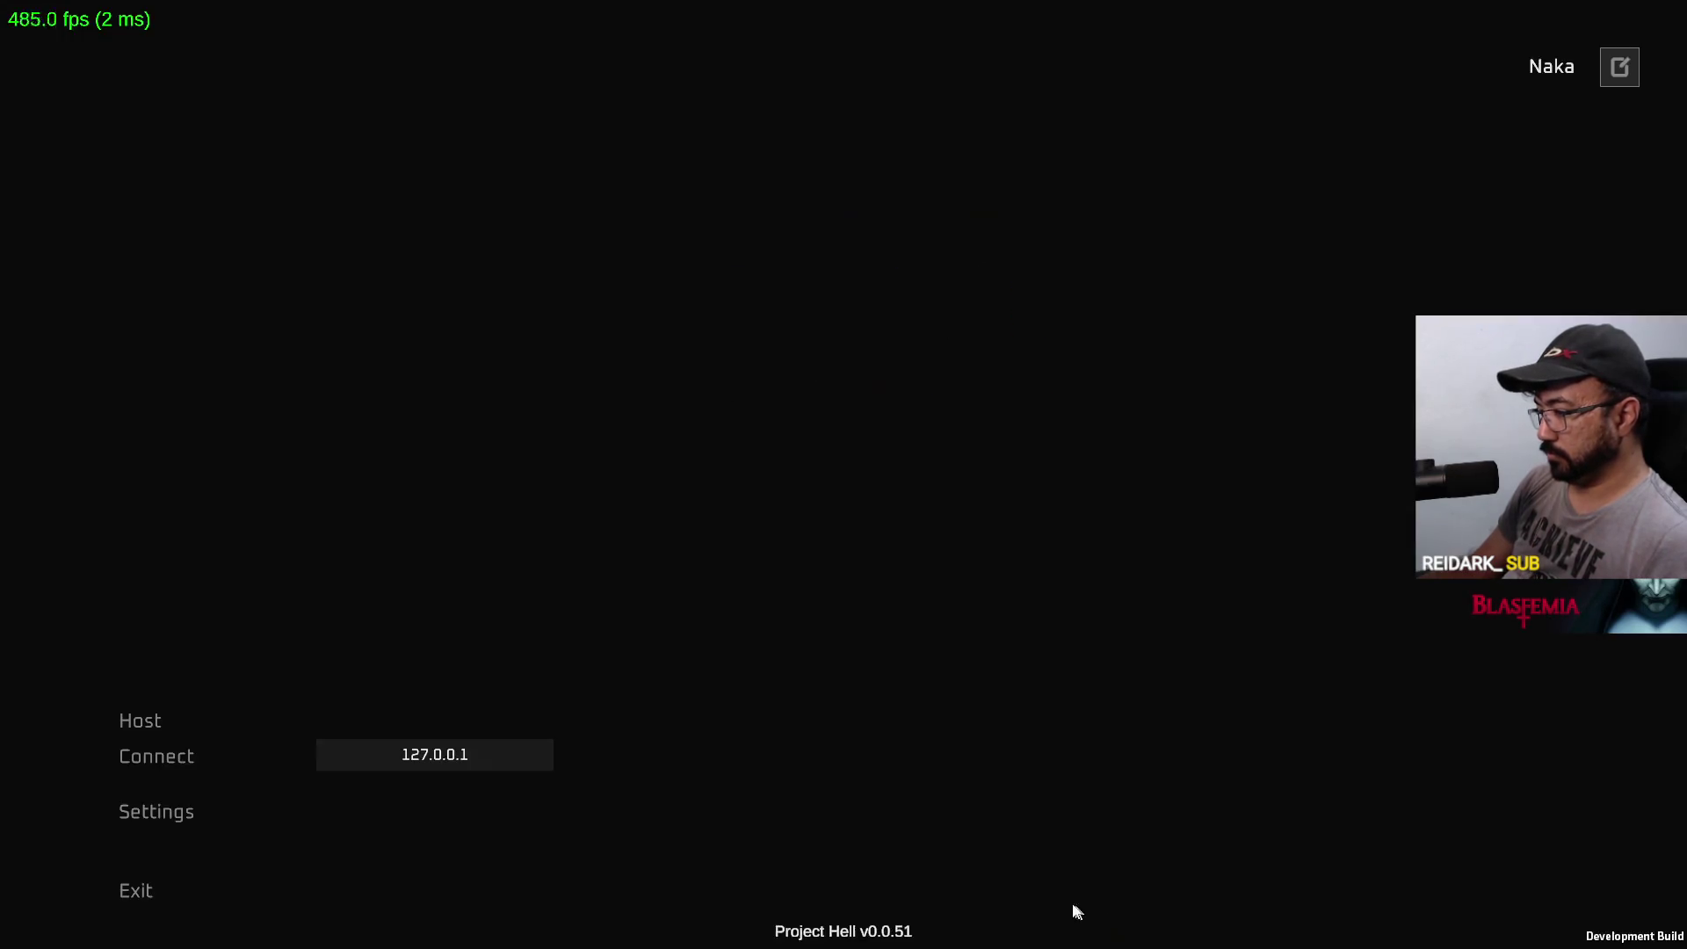
pyautogui.click(160, 756)
pyautogui.hotkey('alt', 'Tab')
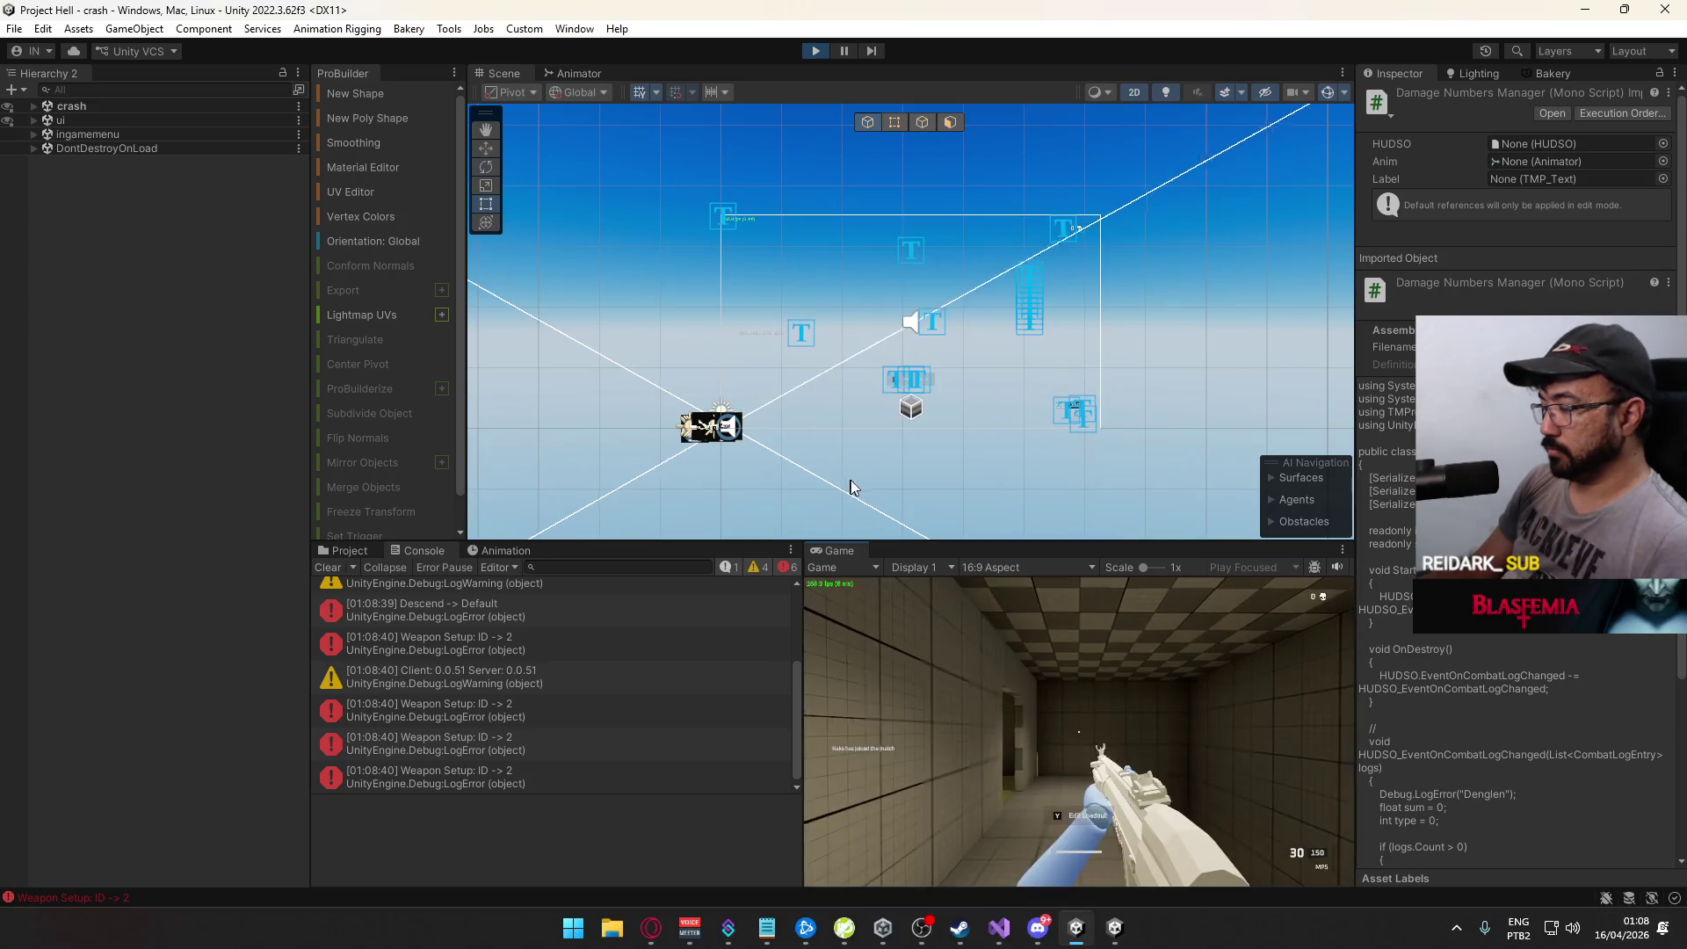
# Step: Sprint and move the player through the corridor, then shoot a target to log damage numbers
pyautogui.press('shift')
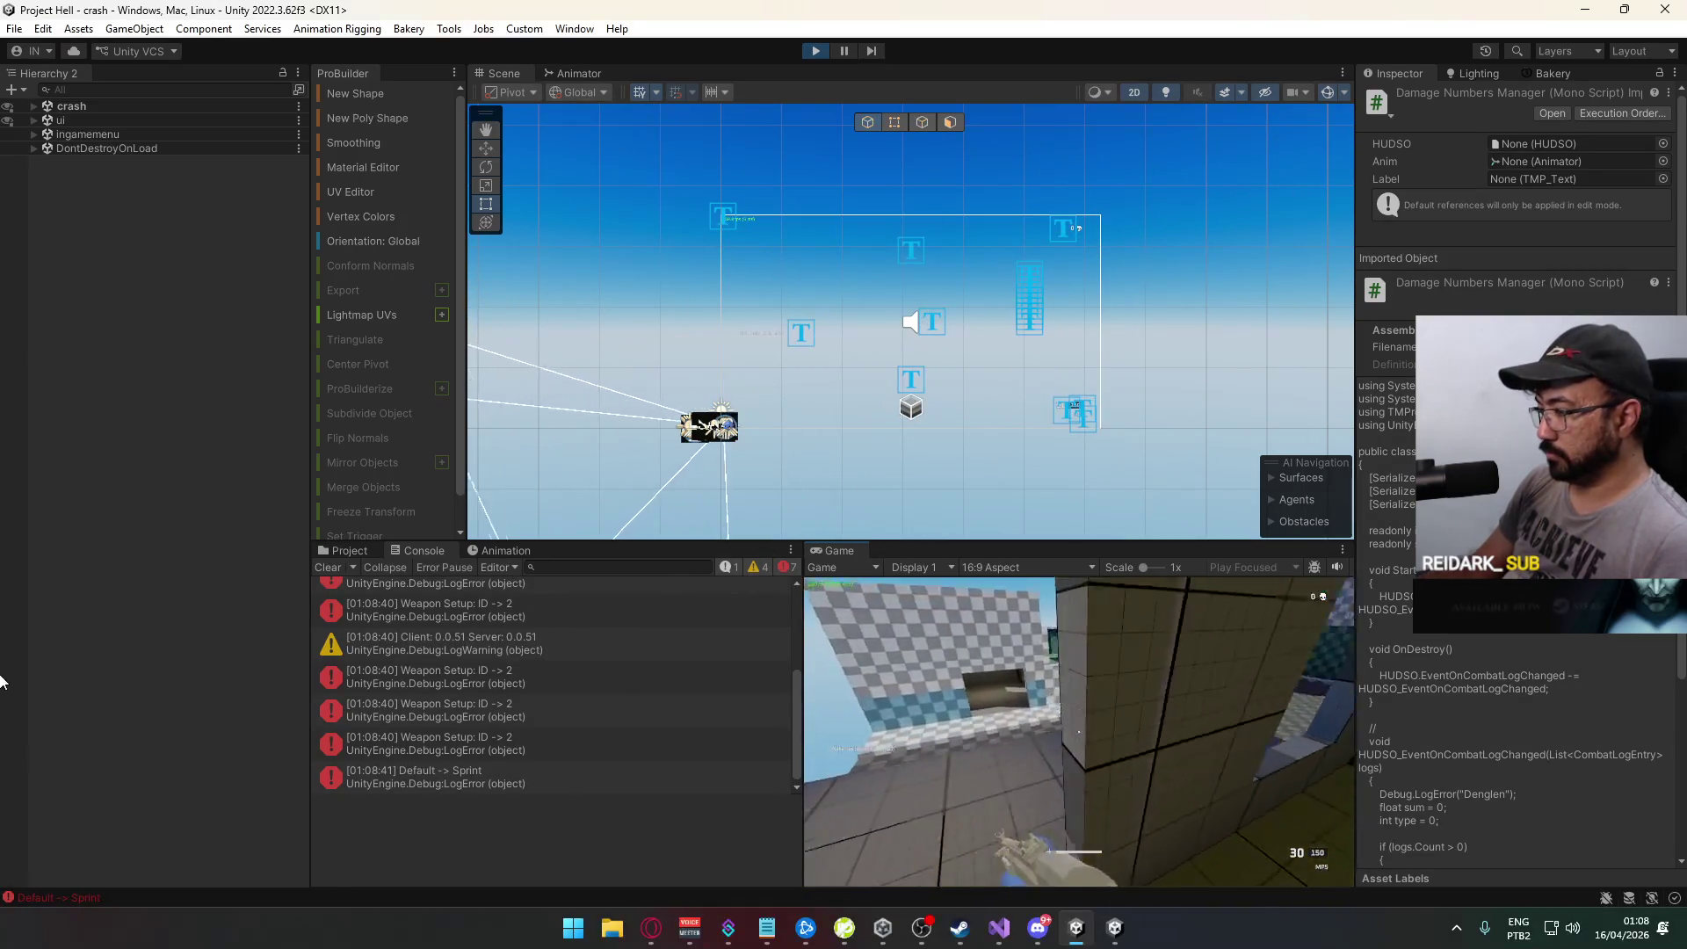
pyautogui.press('space')
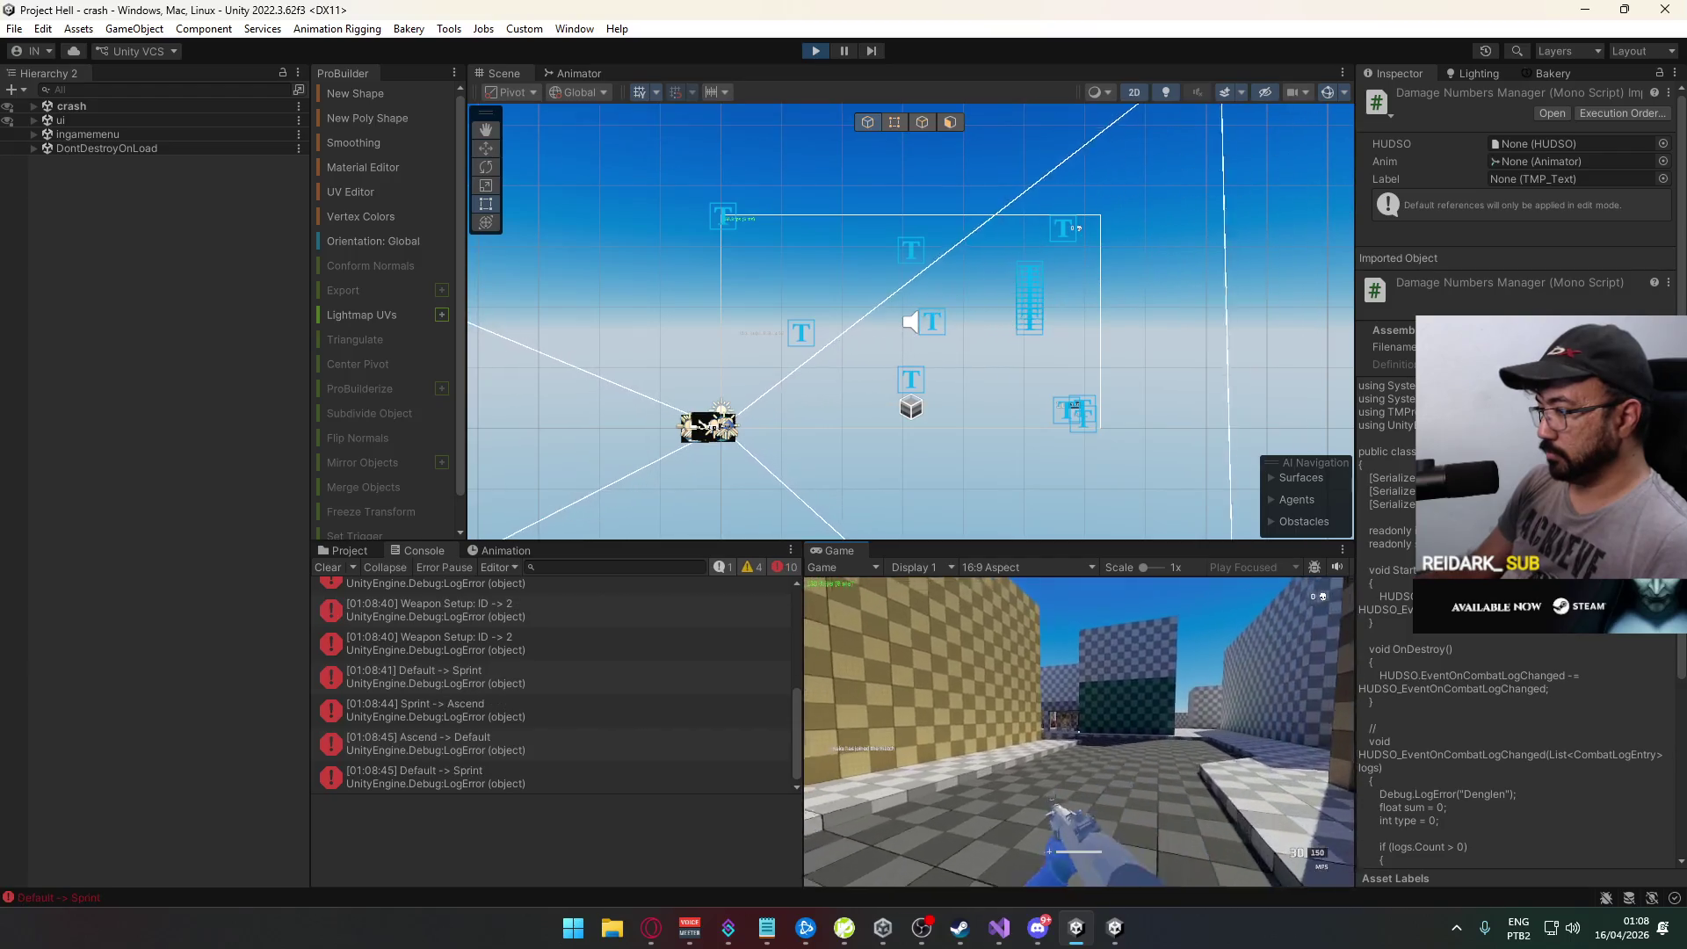
pyautogui.press('w')
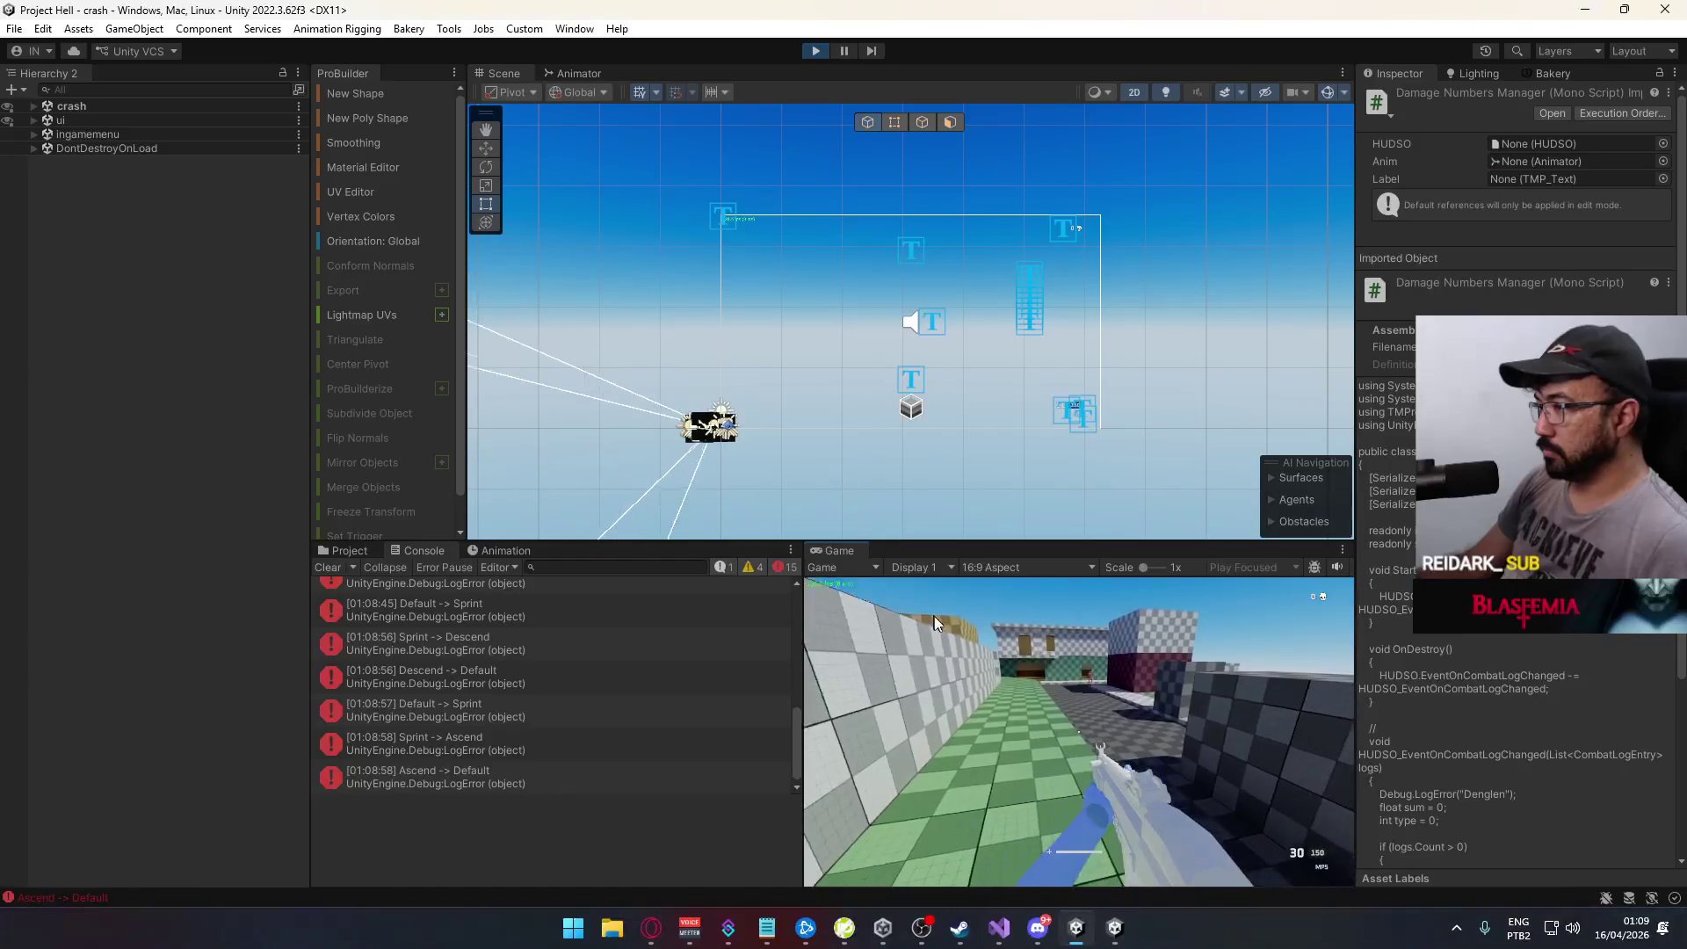
pyautogui.click(911, 580)
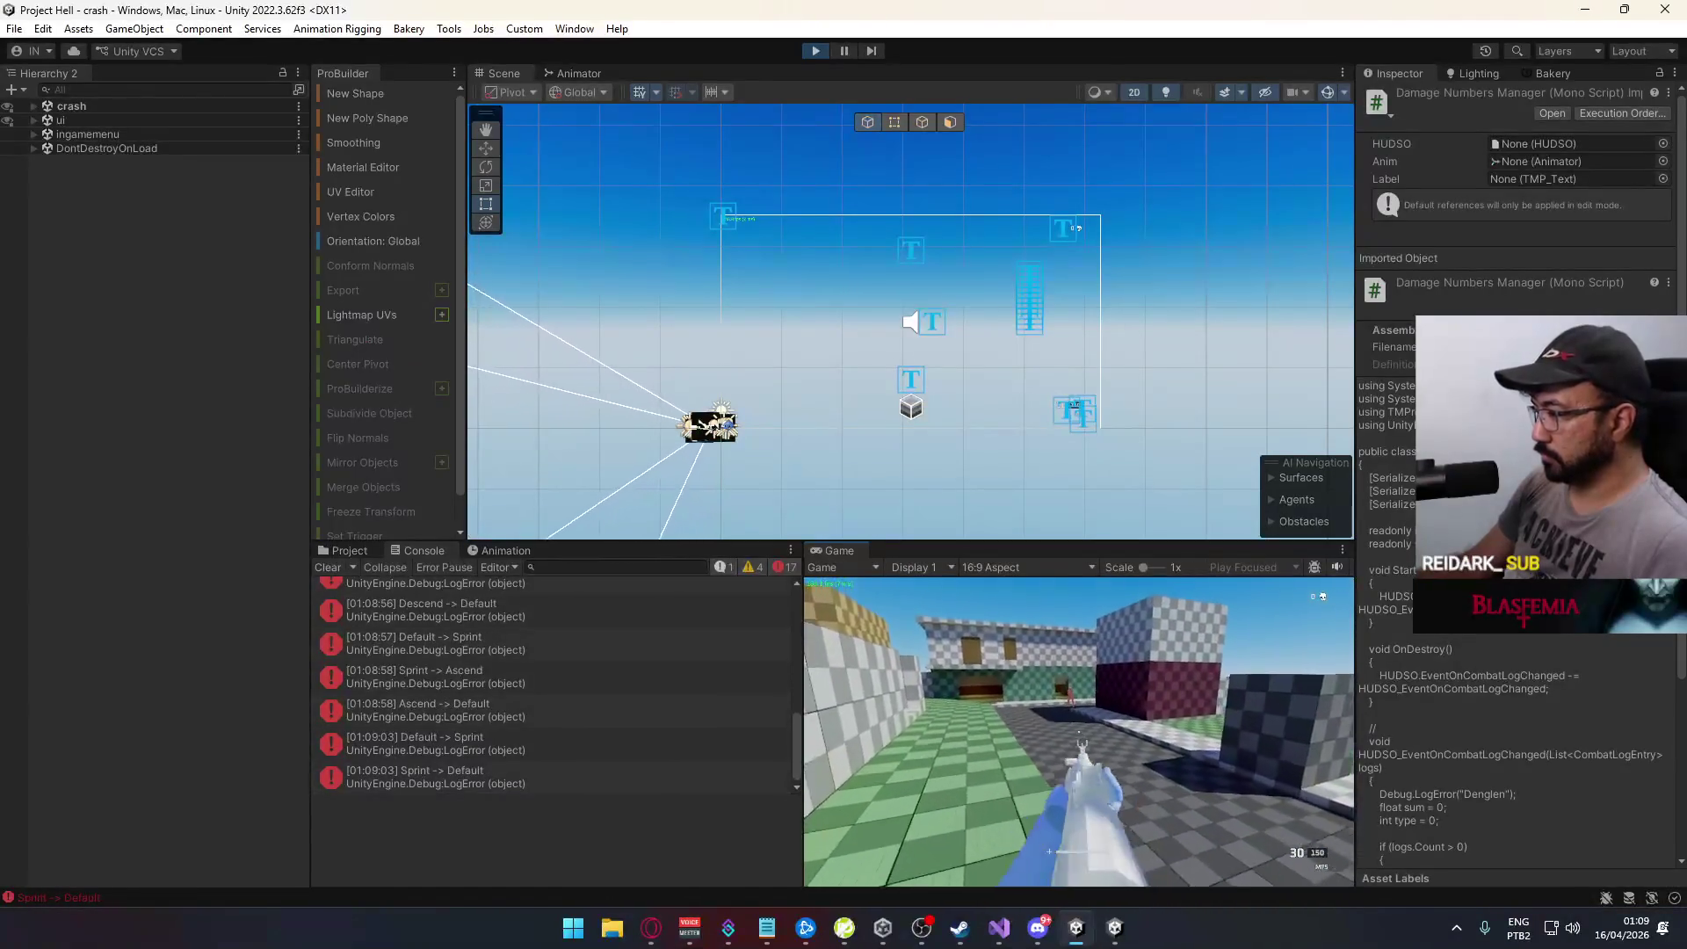
pyautogui.click(1080, 734)
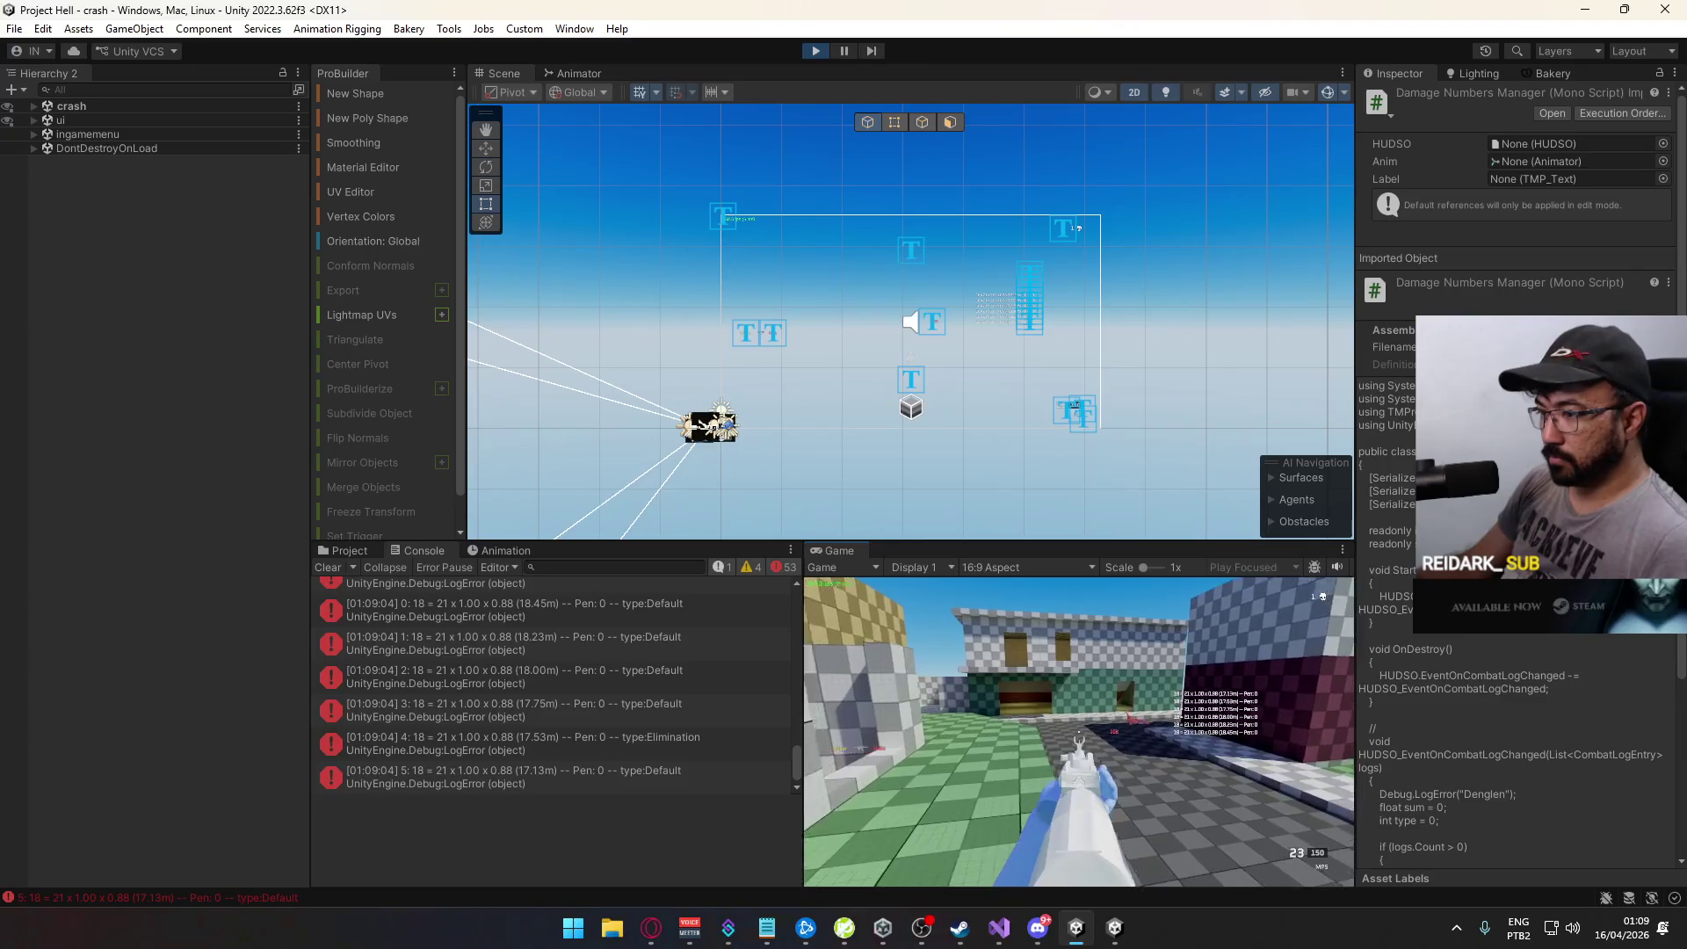
# Step: Release the game and review the damage-number entries in the Console
pyautogui.press('super')
pyautogui.click(806, 738)
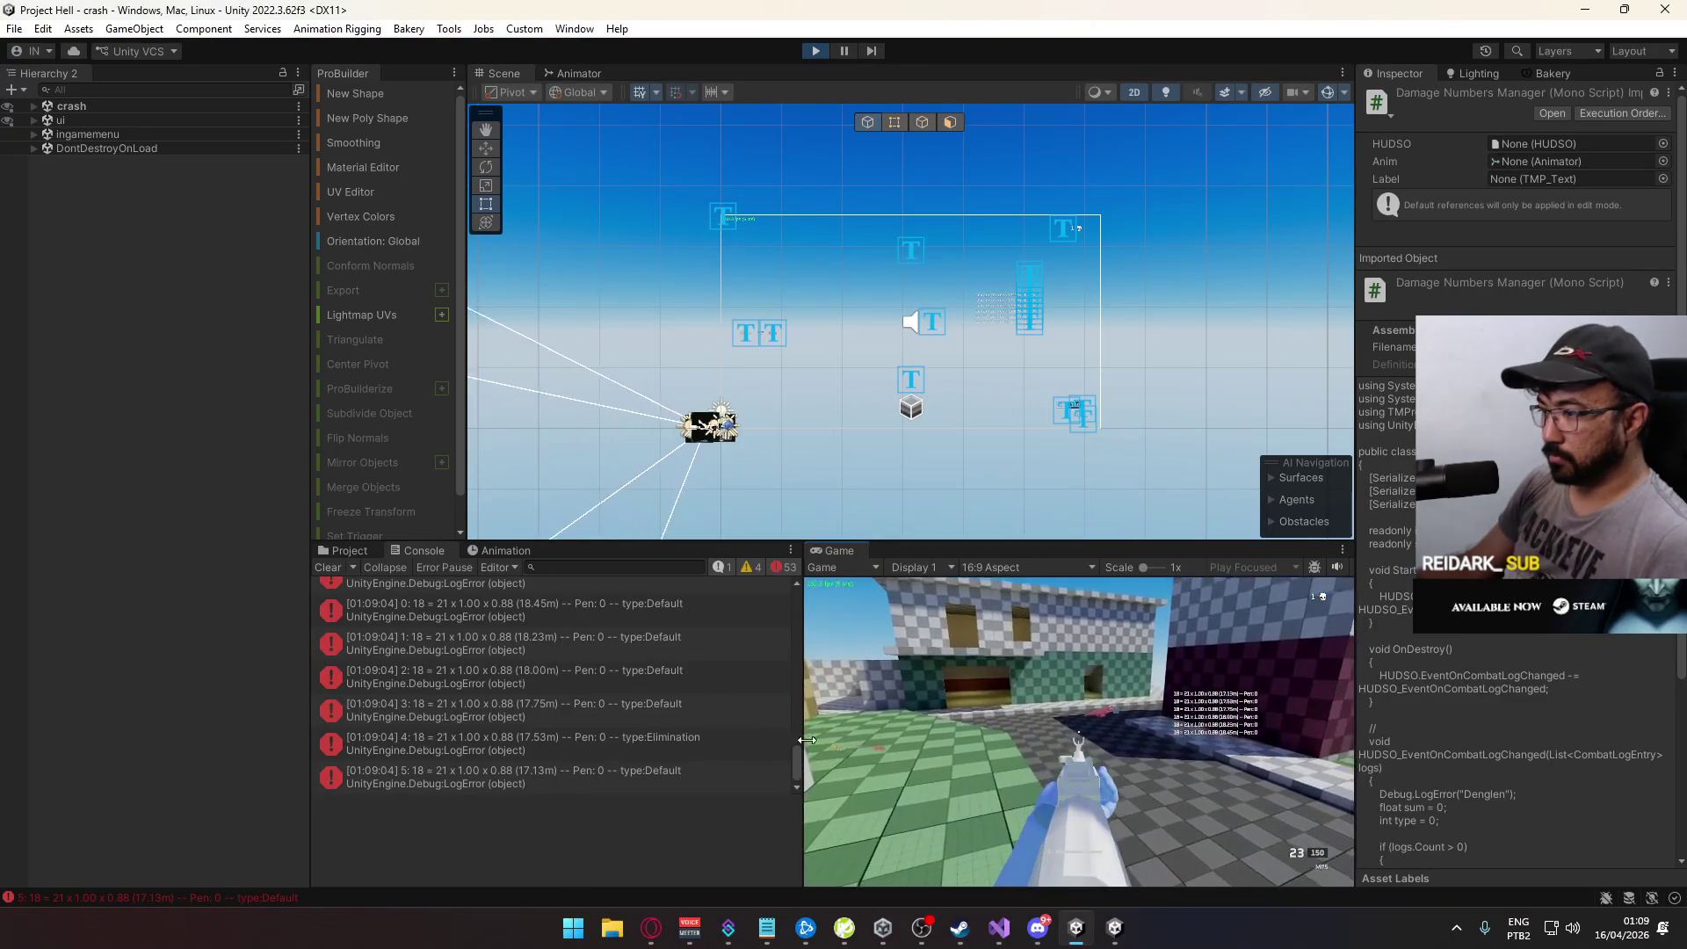
pyautogui.moveTo(798, 734); pyautogui.dragTo(792, 759)
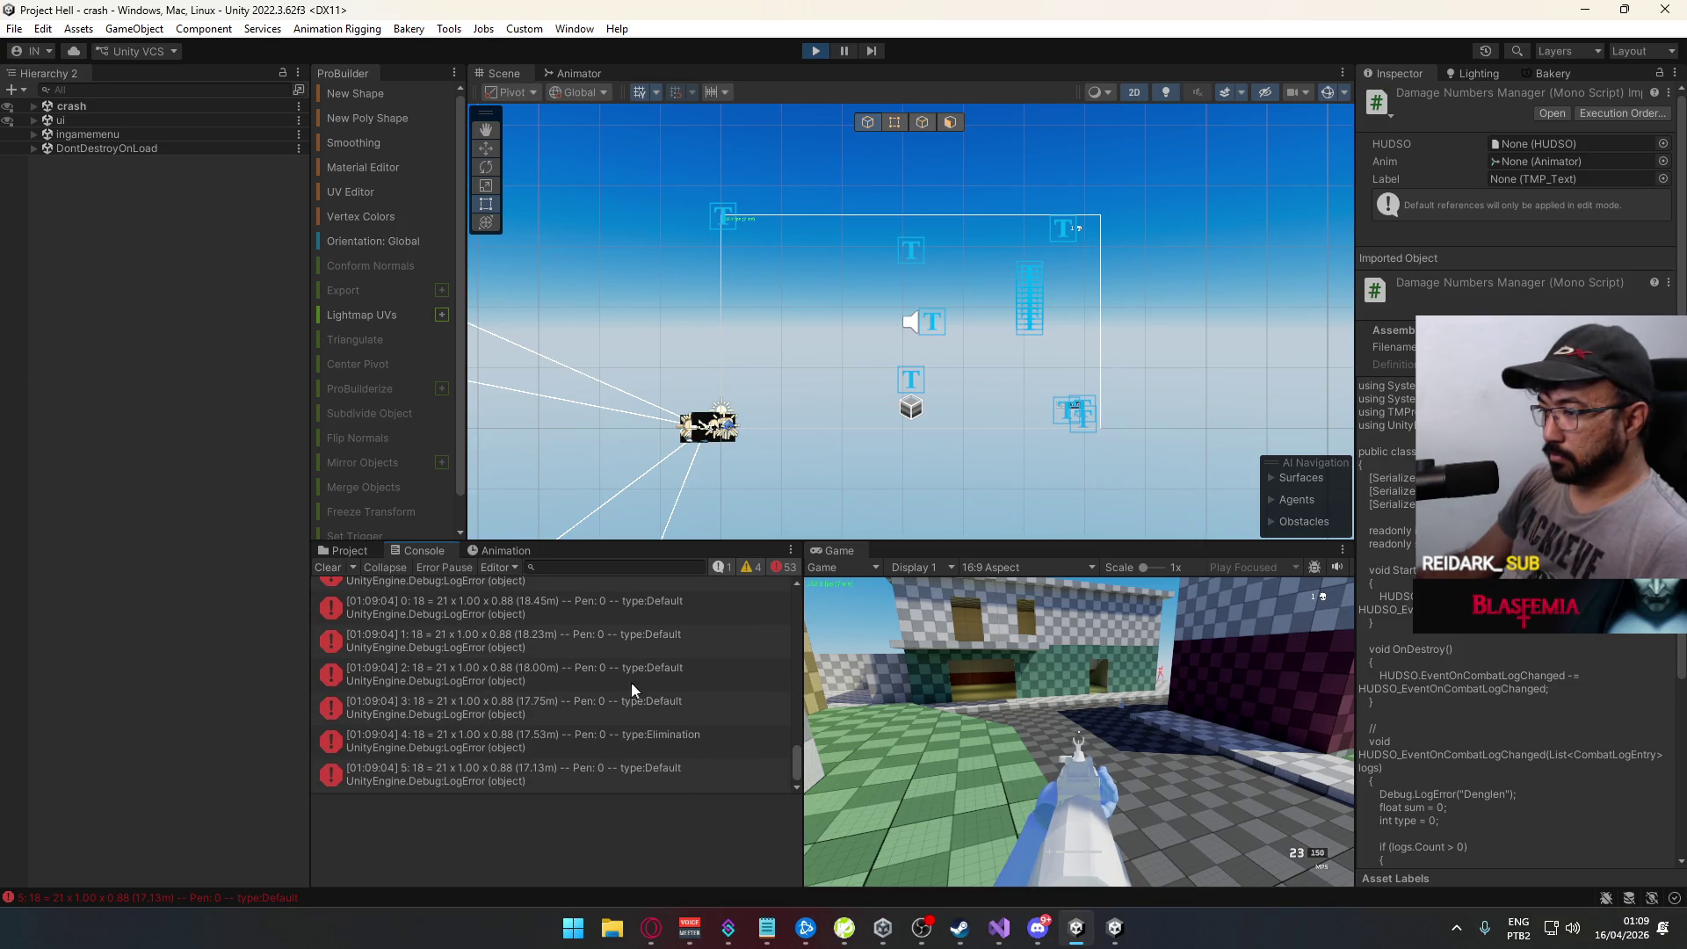
pyautogui.moveTo(794, 756)
pyautogui.mouseDown()
pyautogui.moveTo(810, 657)
pyautogui.moveTo(810, 737)
pyautogui.moveTo(727, 745)
pyautogui.moveTo(794, 740)
pyautogui.moveTo(798, 761)
pyautogui.mouseUp()
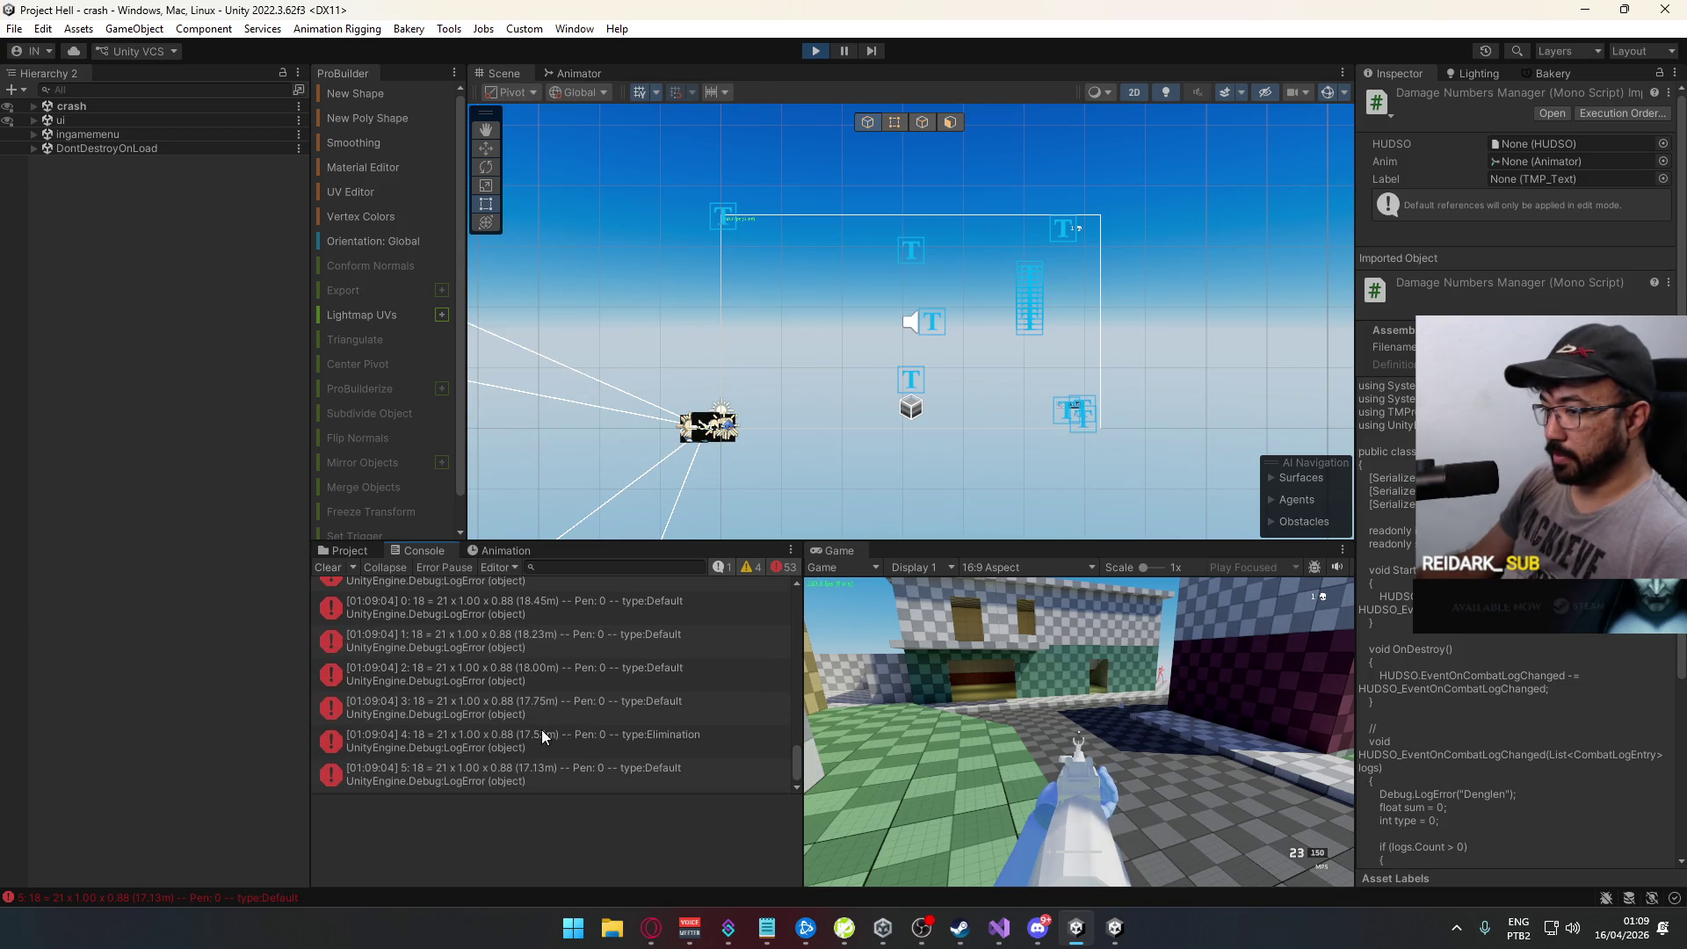
pyautogui.click(612, 775)
# Step: Stop Play mode and close project hell.exe from the taskbar
pyautogui.click(816, 51)
pyautogui.rightClick(1128, 912)
pyautogui.click(1148, 890)
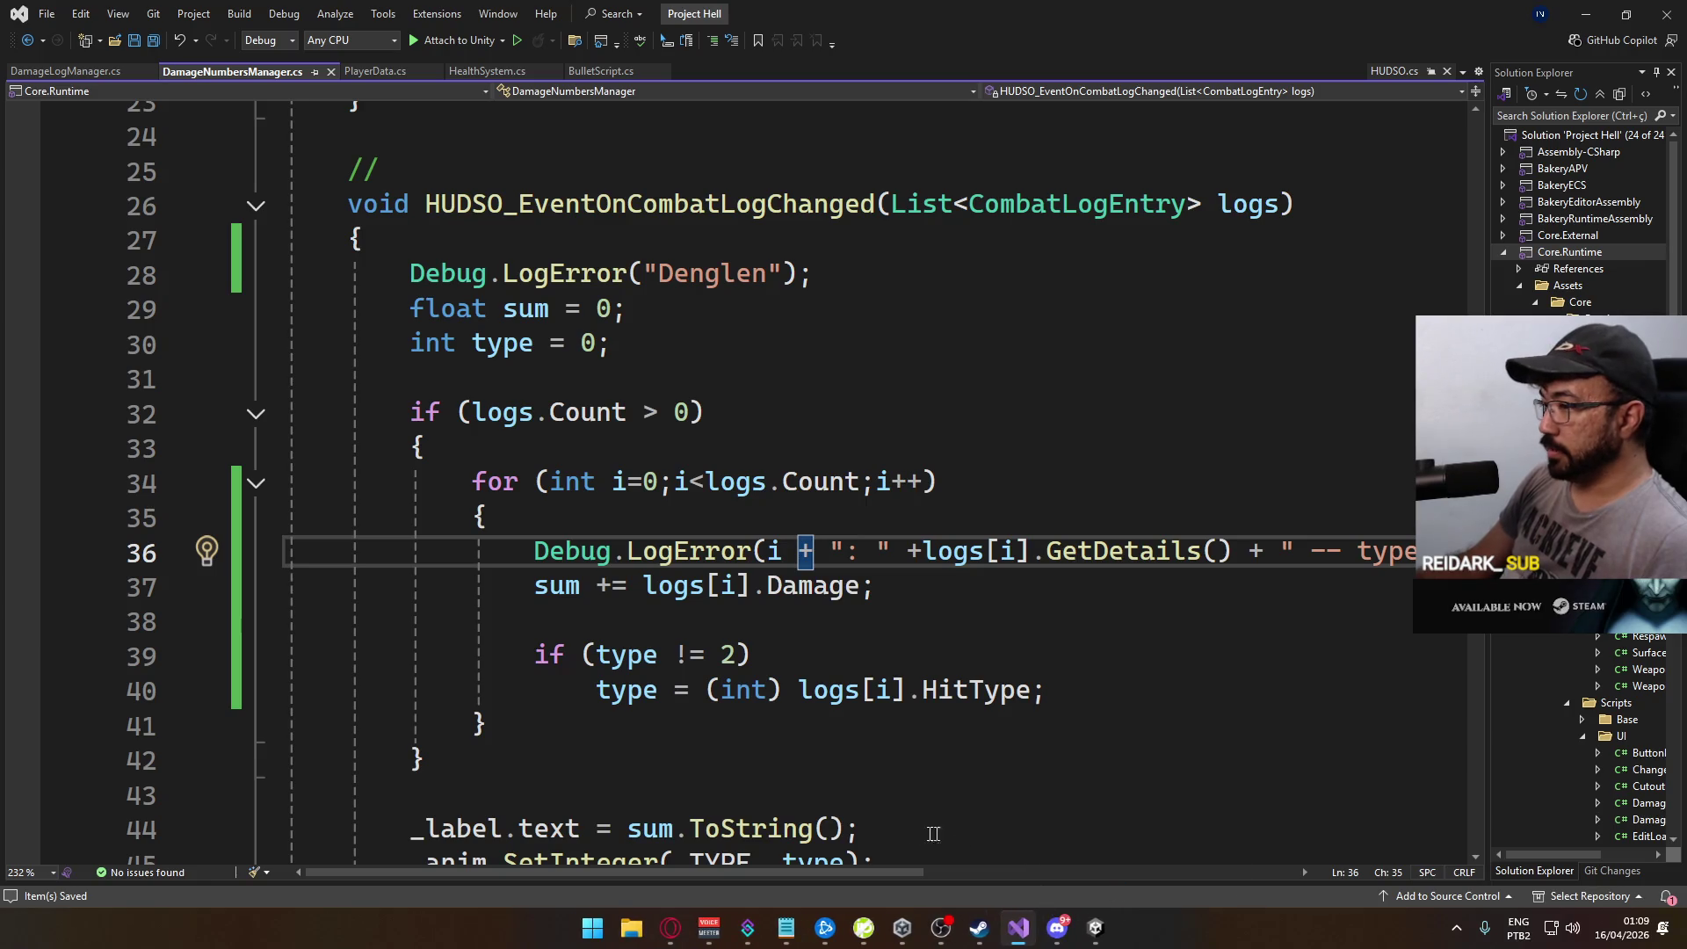
# Step: In BulletScript.cs, collapse the Arms hitbox if-block
pyautogui.scroll(7, 746, 573)
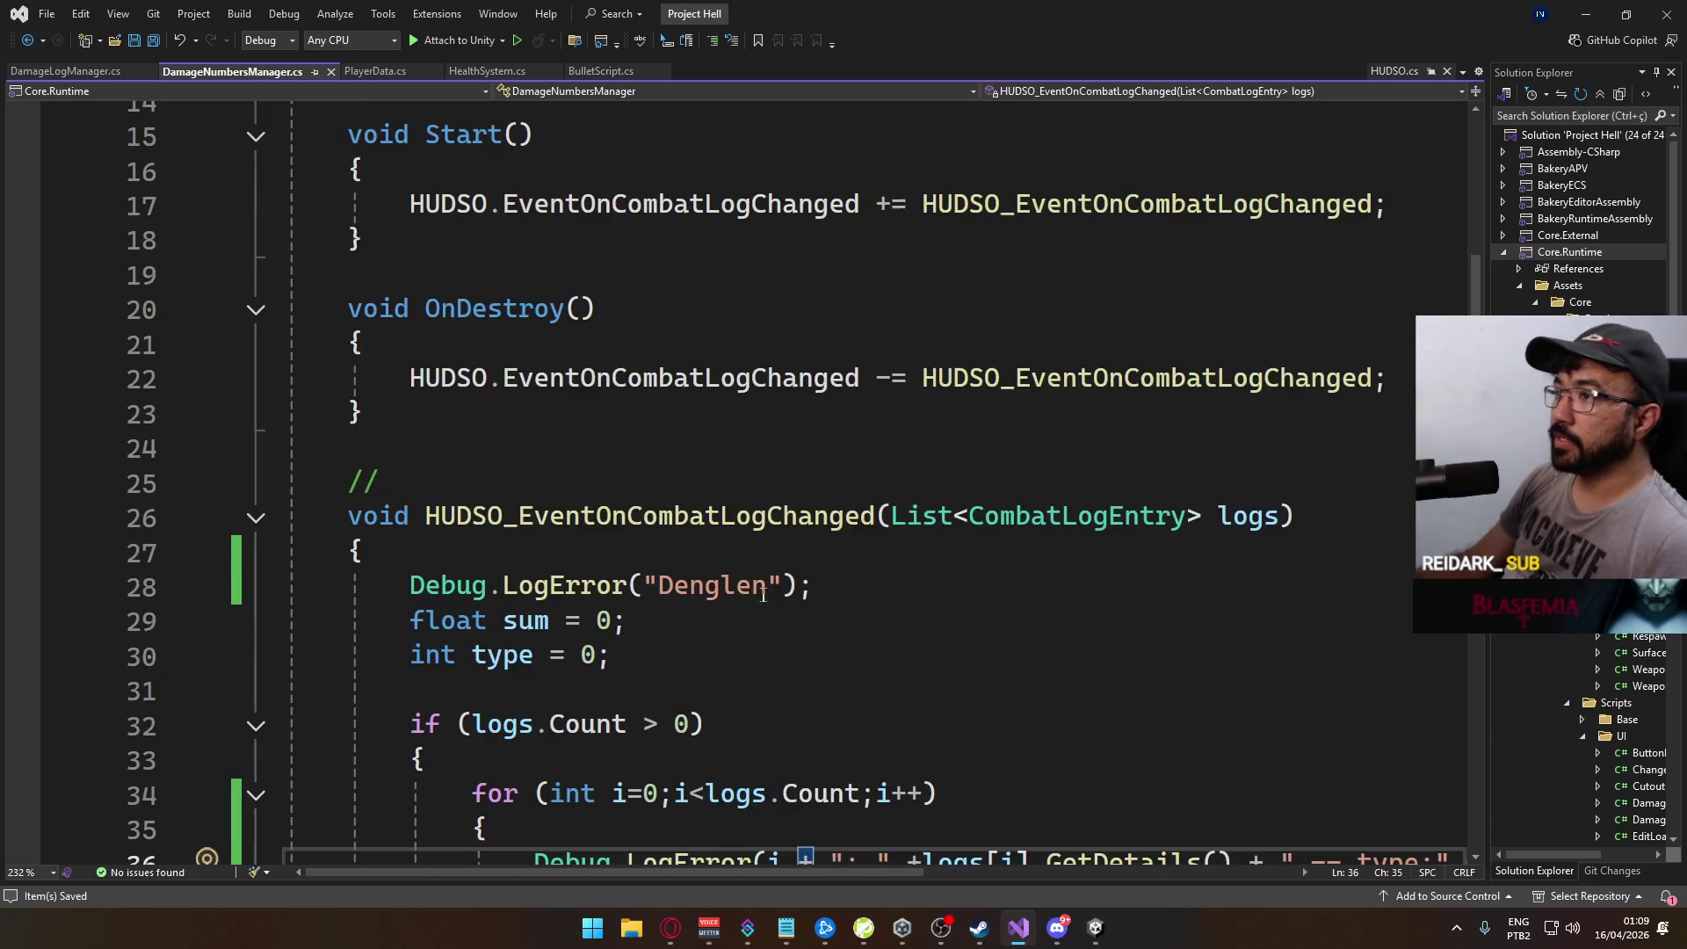
pyautogui.click(624, 72)
pyautogui.press('Down')
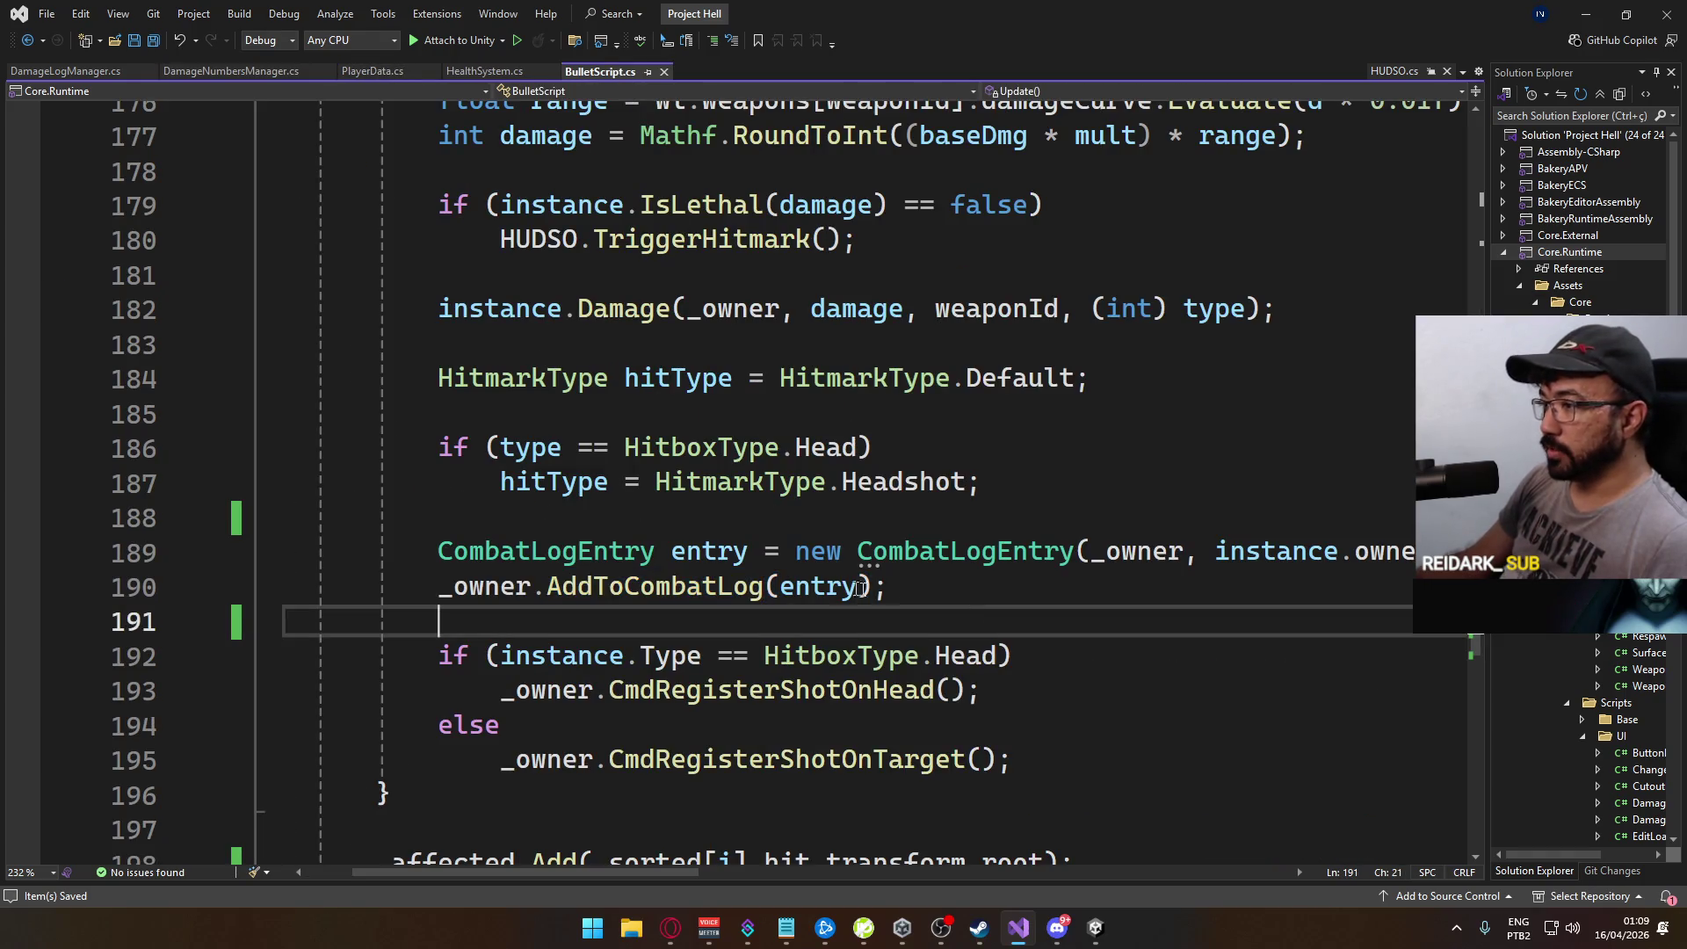
pyautogui.scroll(-2, 817, 626)
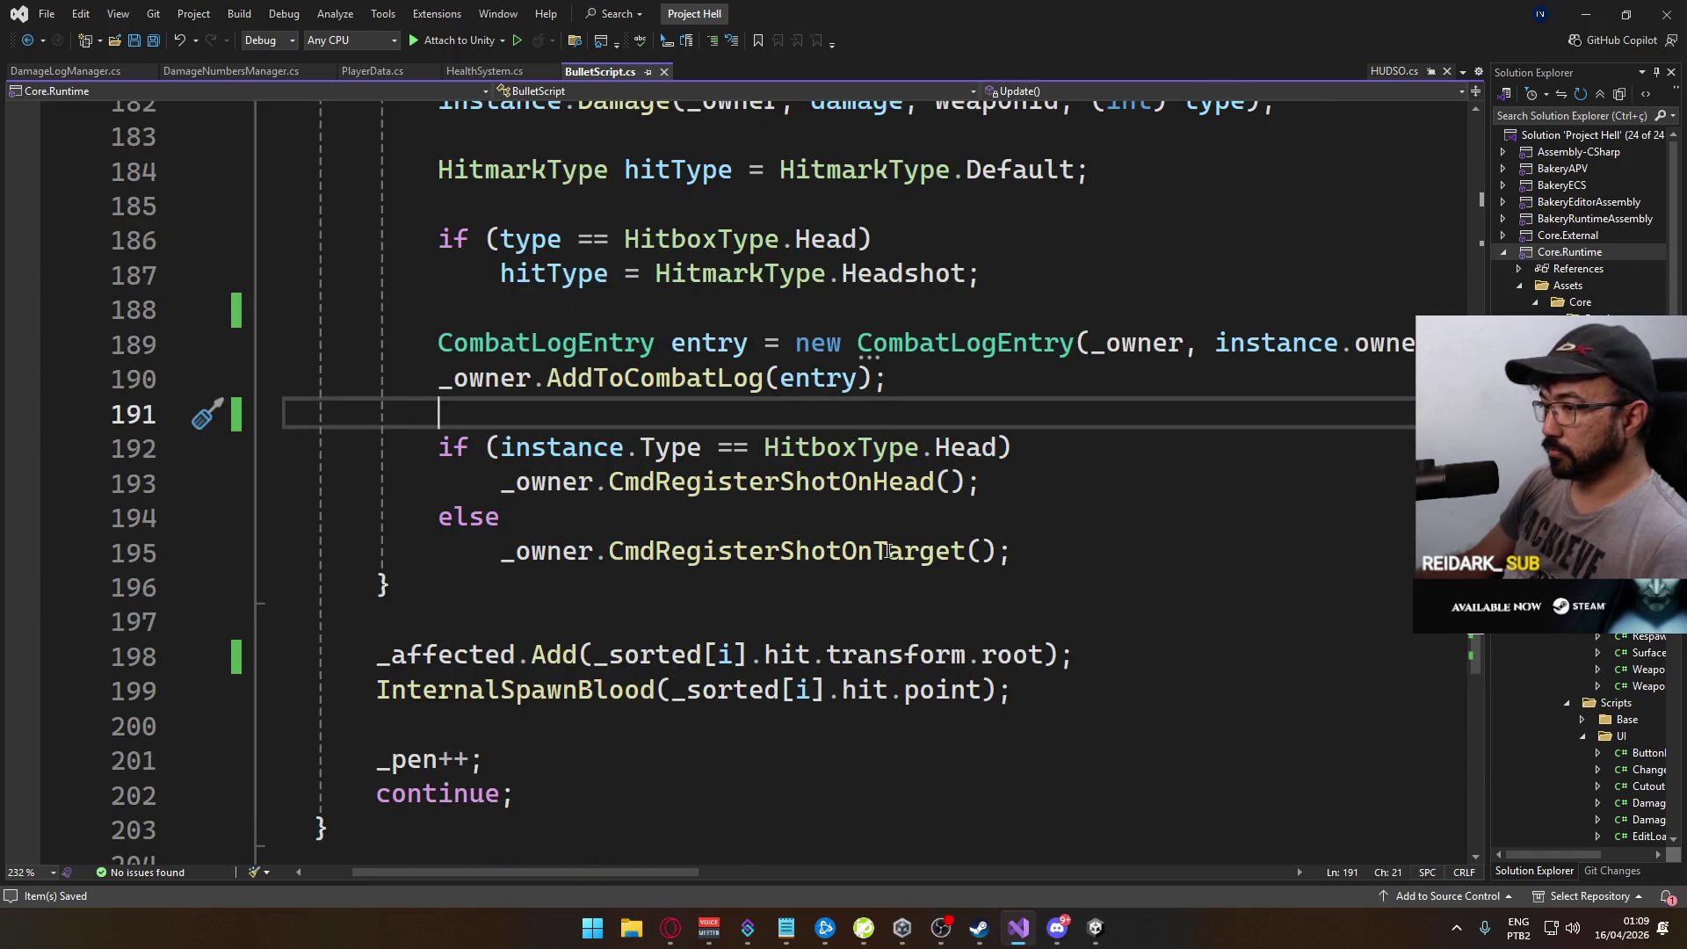
pyautogui.scroll(2, 742, 578)
pyautogui.scroll(3, 589, 526)
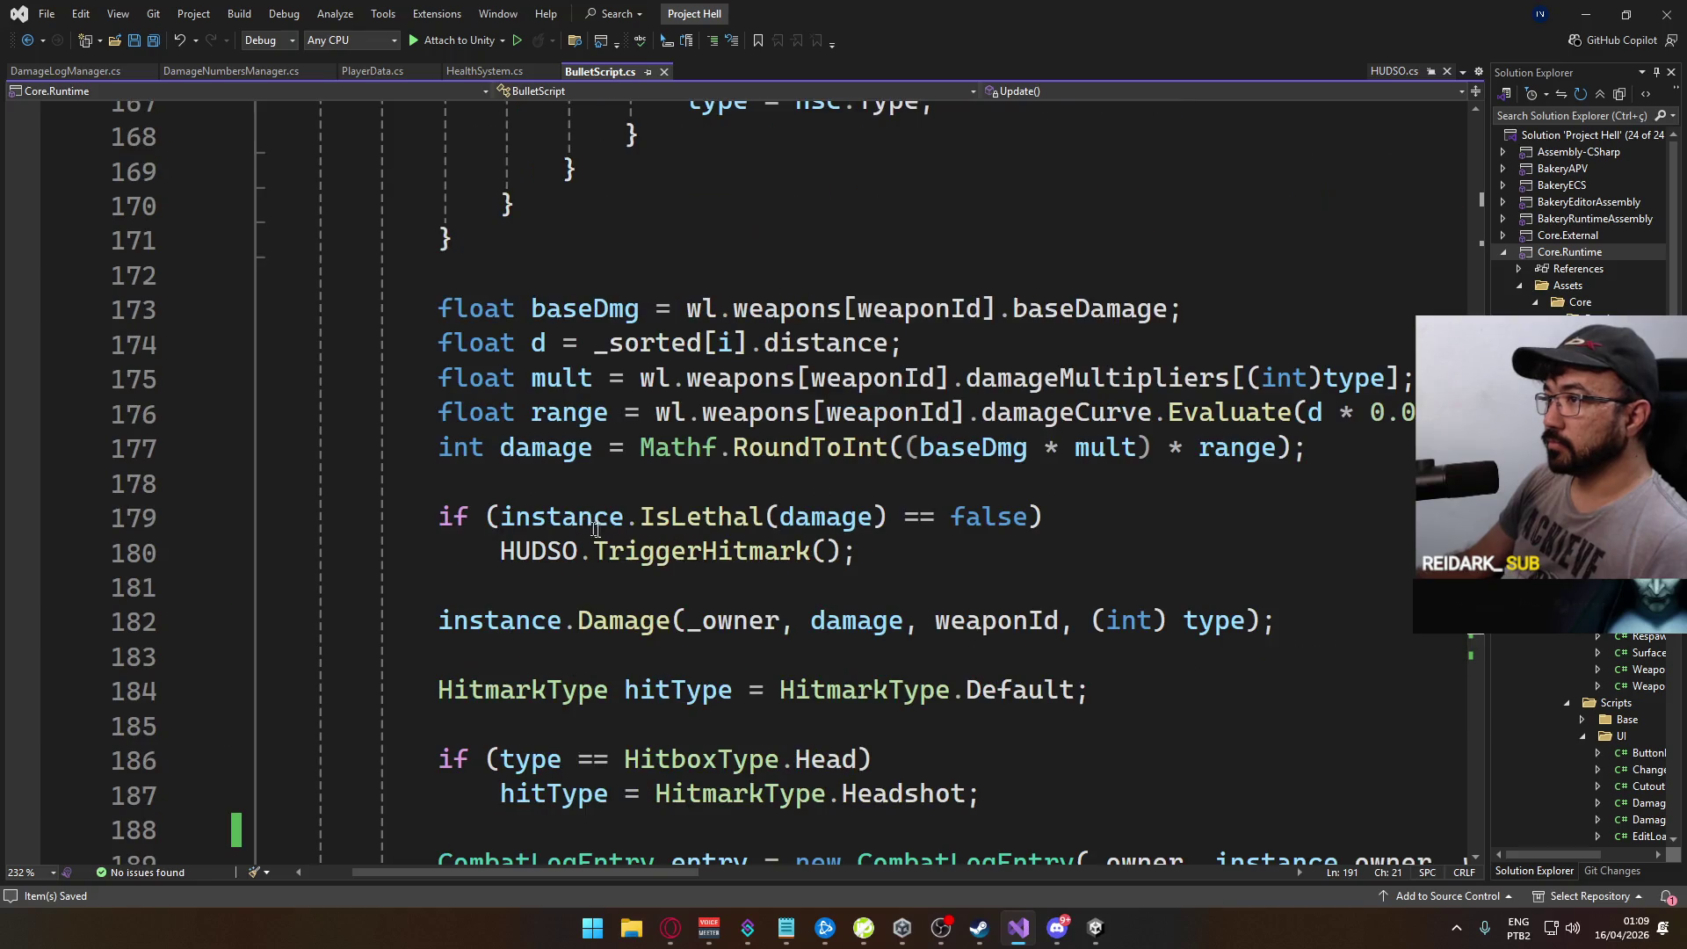
pyautogui.scroll(12, 815, 563)
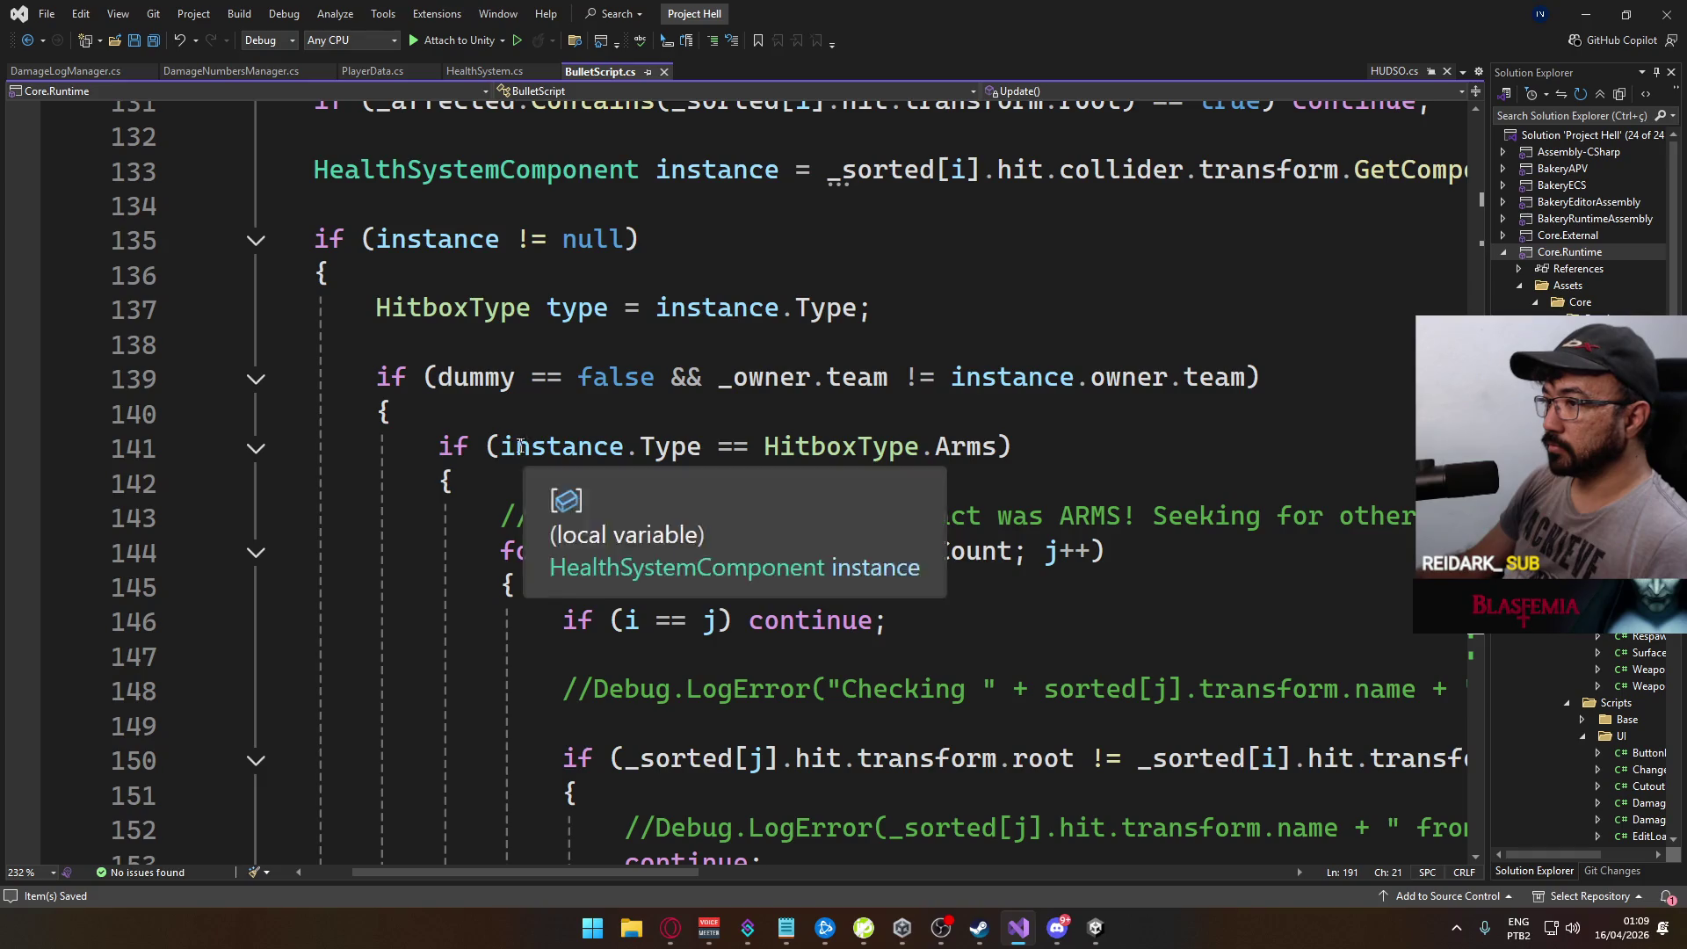
pyautogui.click(257, 450)
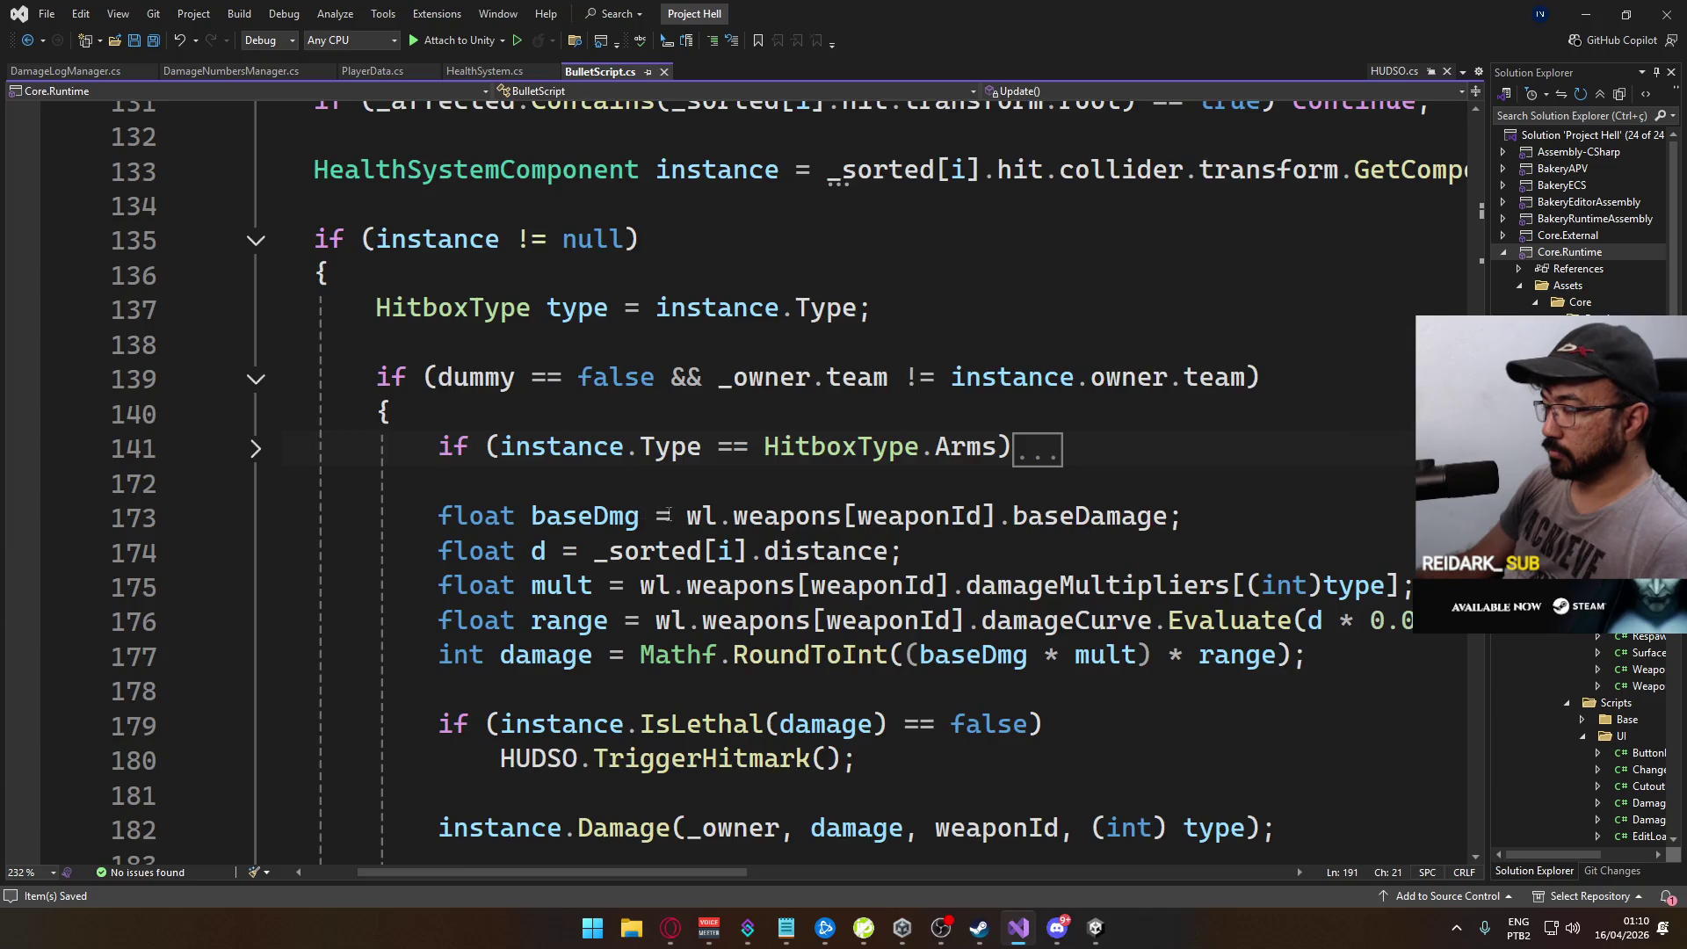
# Step: Start a new condition 'if (instance.' on line 173 below the collapsed Arms block
pyautogui.scroll(-3, 668, 519)
pyautogui.scroll(1, 686, 615)
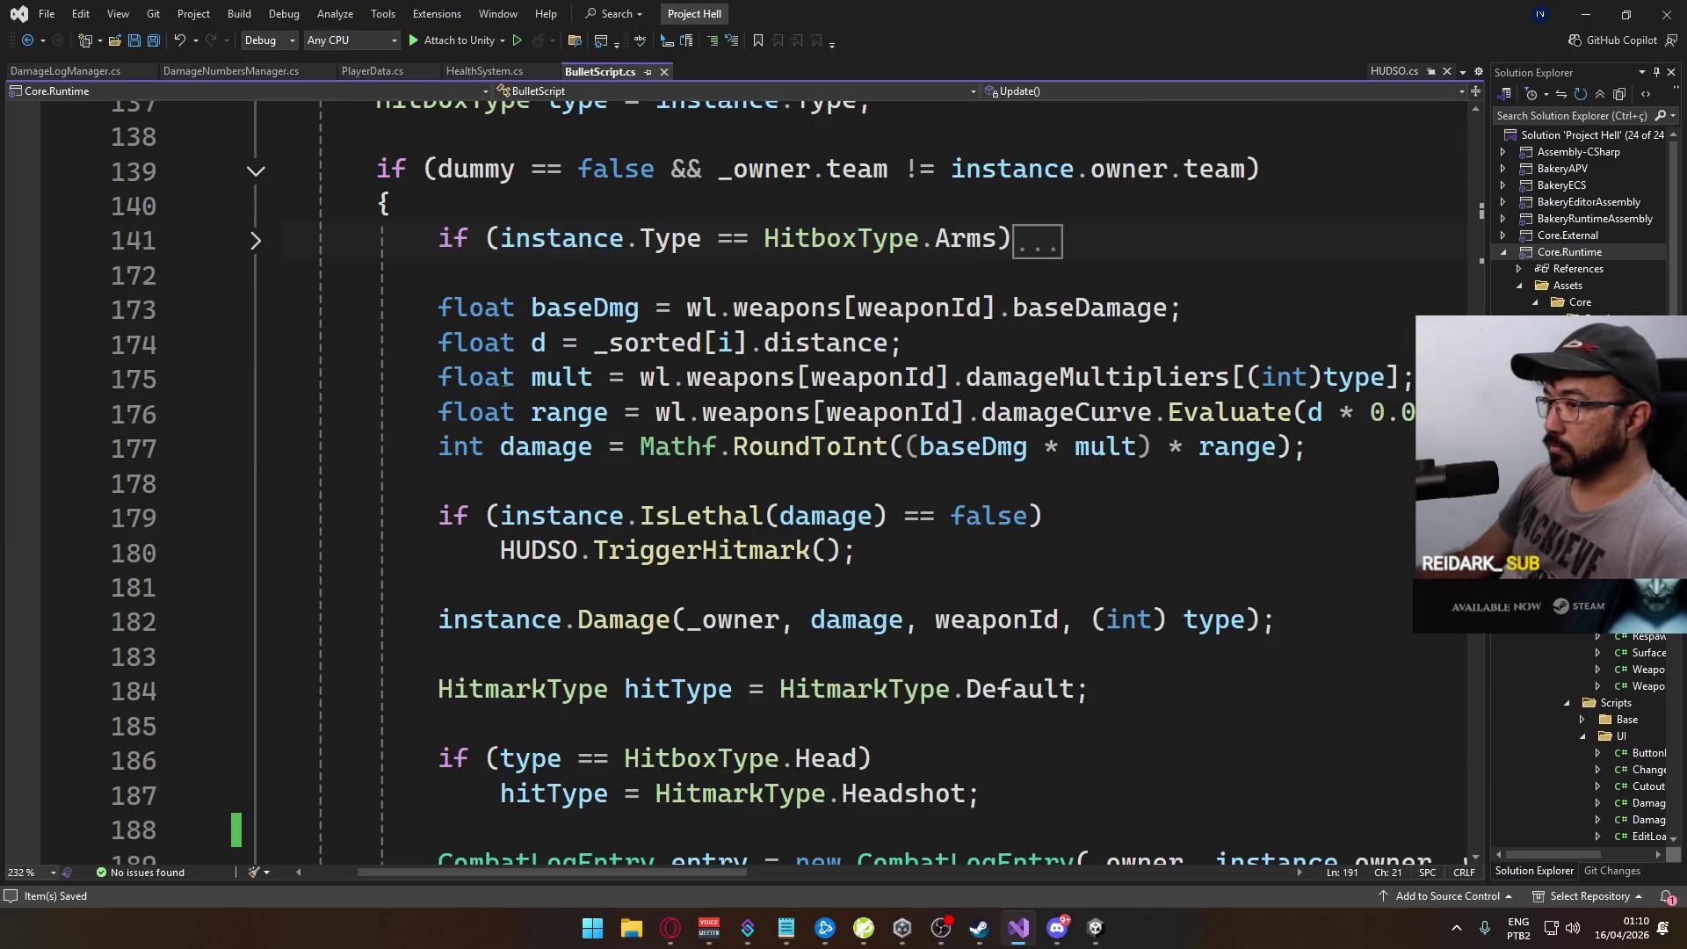
pyautogui.scroll(2, 675, 430)
pyautogui.click(705, 494)
pyautogui.press('Return')
pyautogui.press('Return')
pyautogui.press('Up')
pyautogui.write('if (instance.')
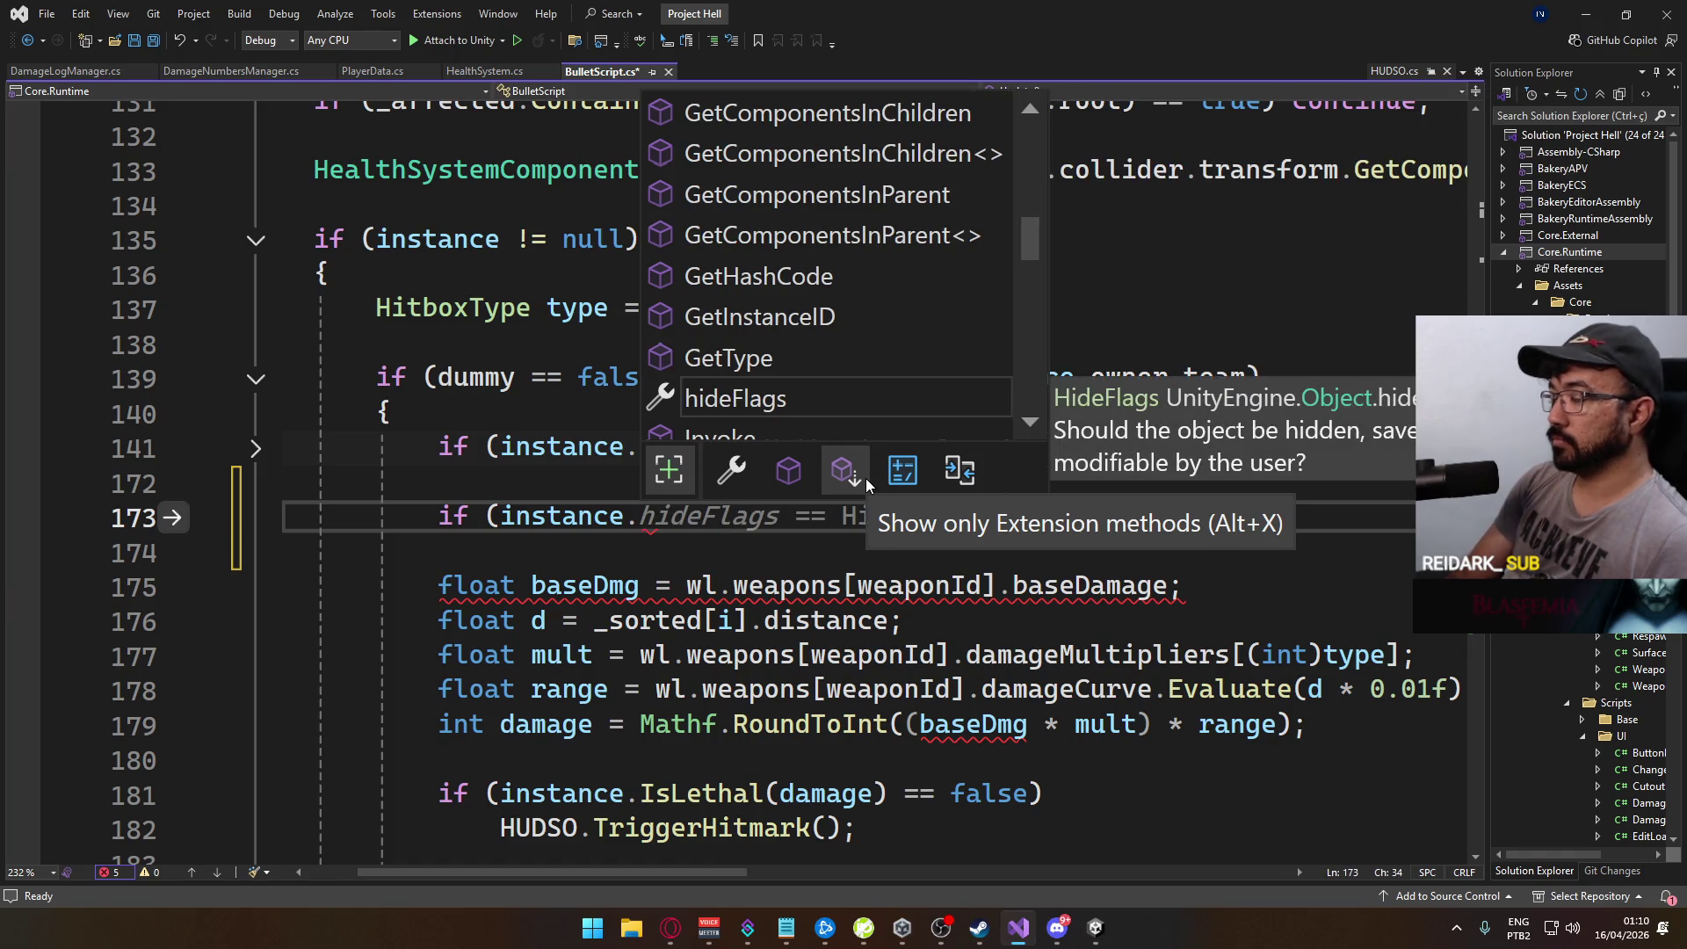
pyautogui.press('Return')
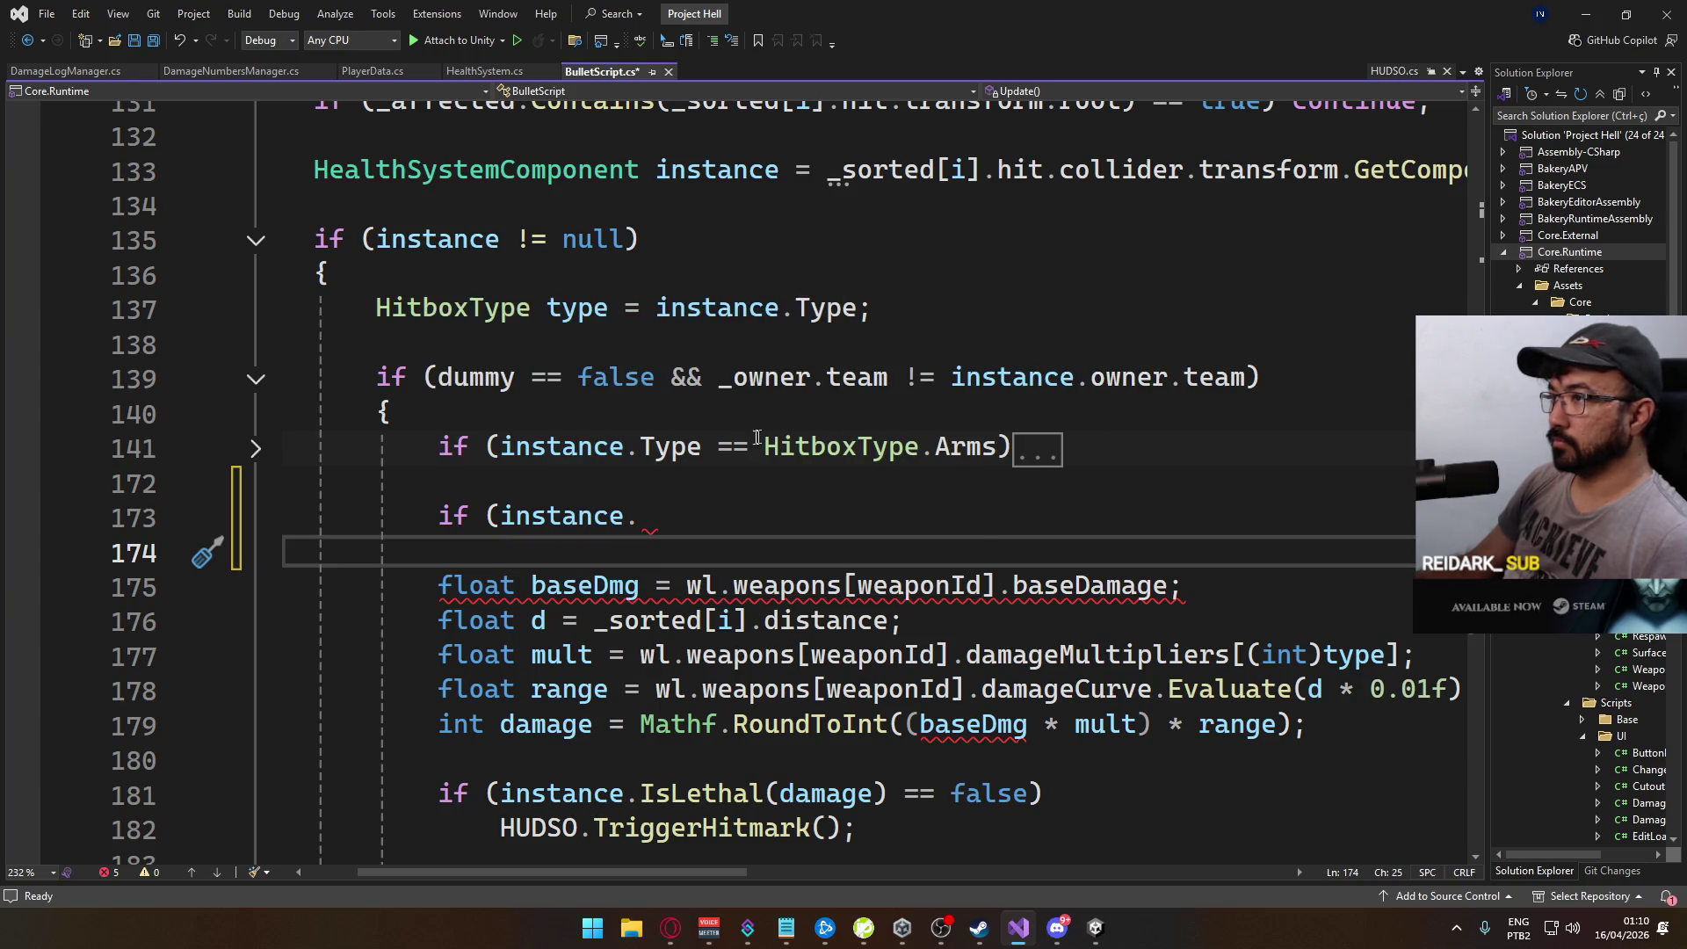
# Step: Go to the HealthSystemComponent class definition from the instance declaration
pyautogui.keyDown('ctrl'); pyautogui.click(565, 513); pyautogui.keyUp('ctrl')
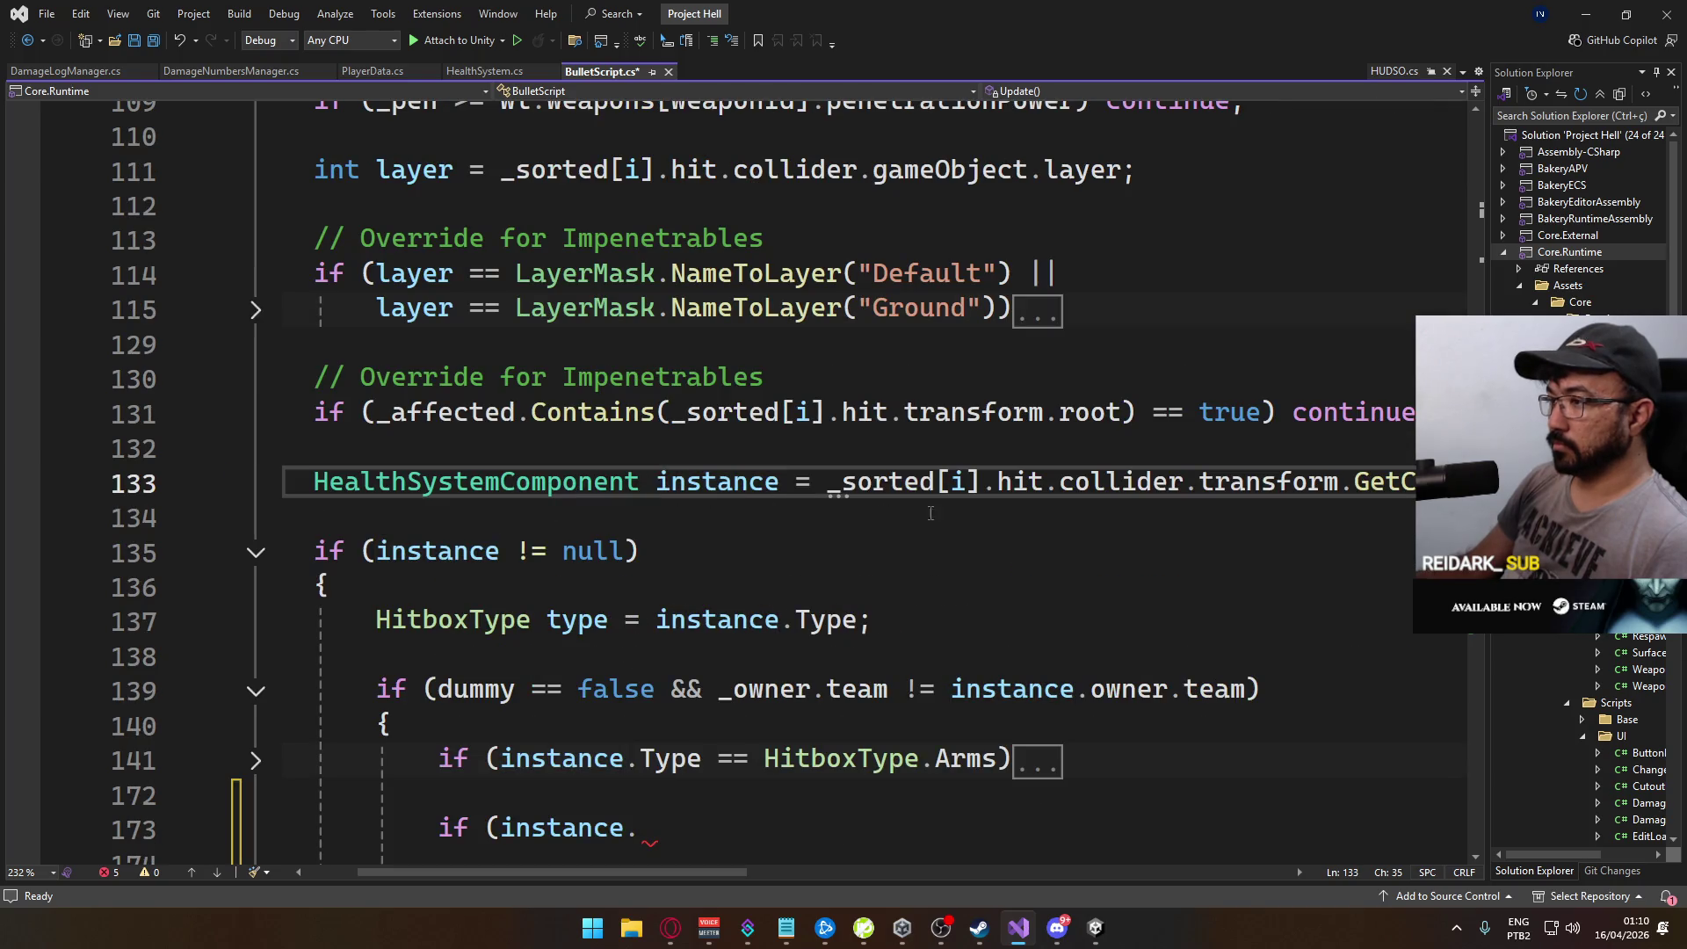
pyautogui.moveTo(708, 872)
pyautogui.mouseDown()
pyautogui.moveTo(922, 868)
pyautogui.moveTo(842, 870)
pyautogui.mouseUp()
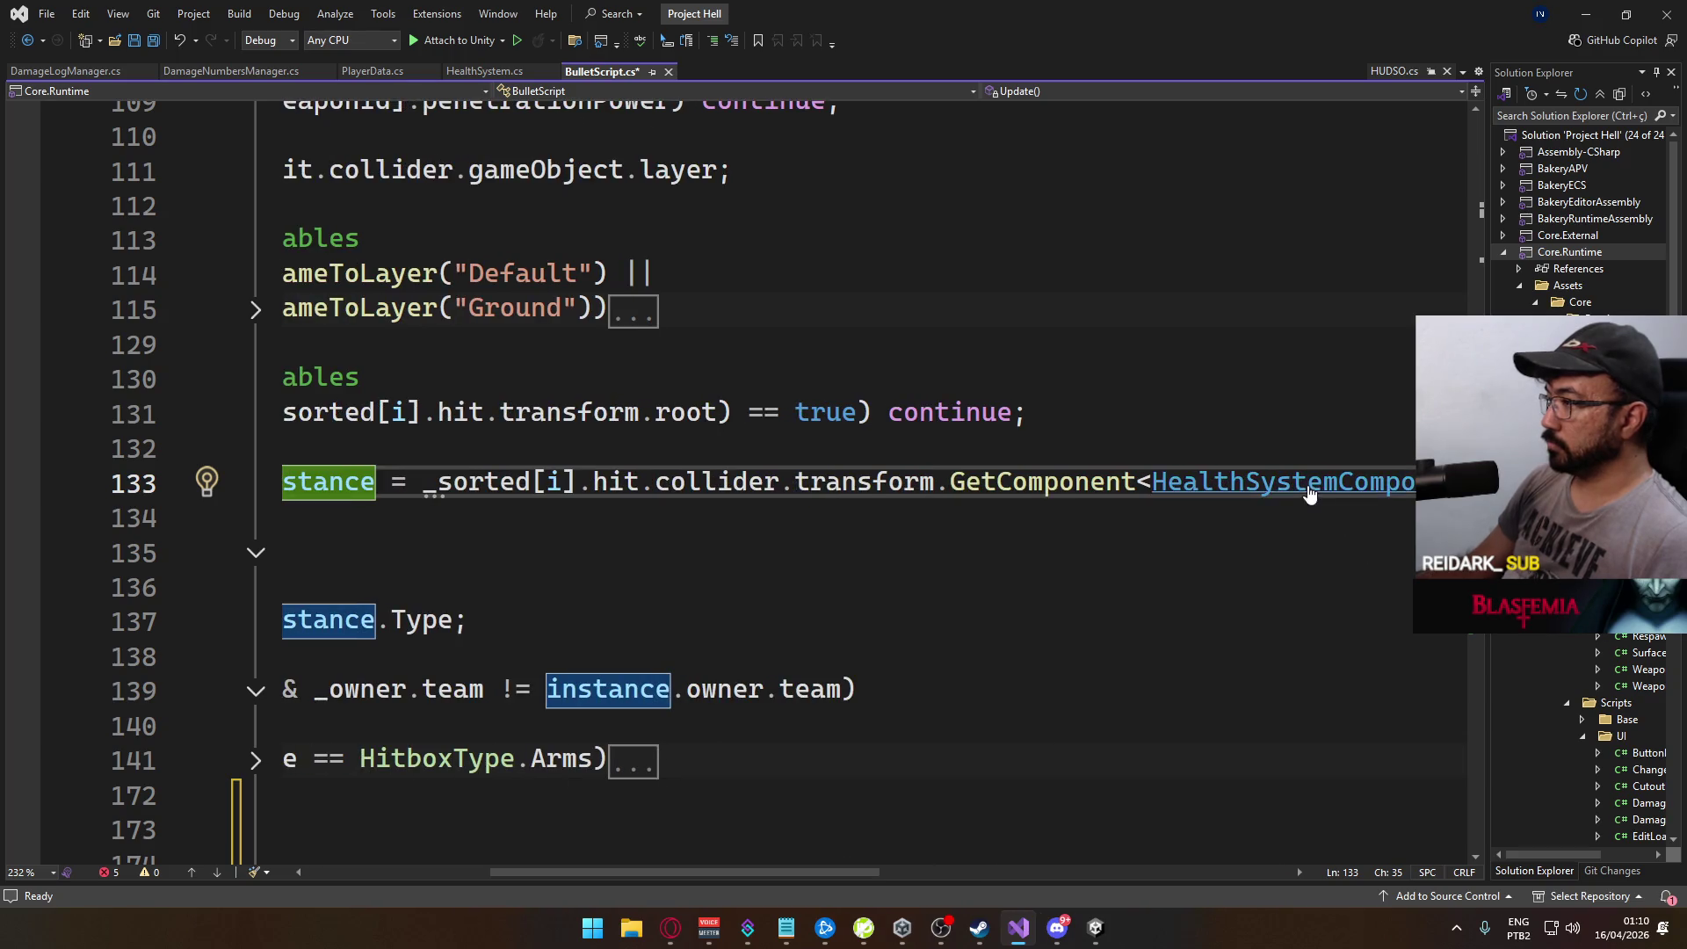
pyautogui.keyDown('ctrl'); pyautogui.click(1315, 482); pyautogui.keyUp('ctrl')
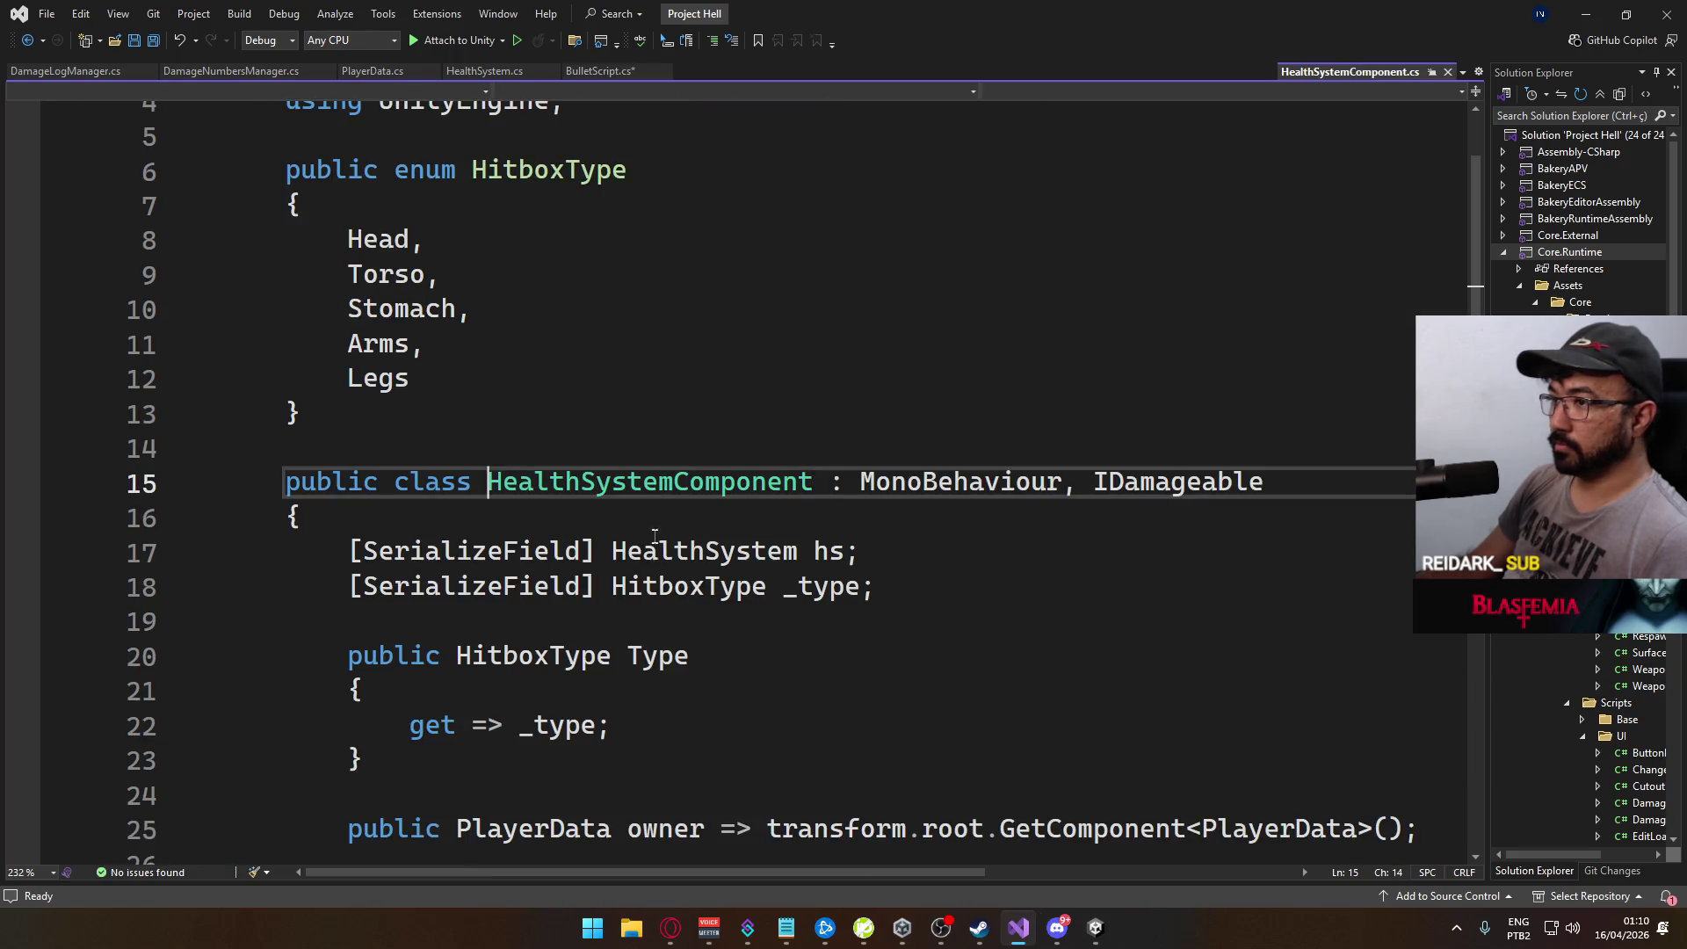
# Step: Look over HealthSystemComponent.cs and undo two blank lines accidentally added after line 19
pyautogui.click(657, 857)
pyautogui.scroll(-3, 781, 543)
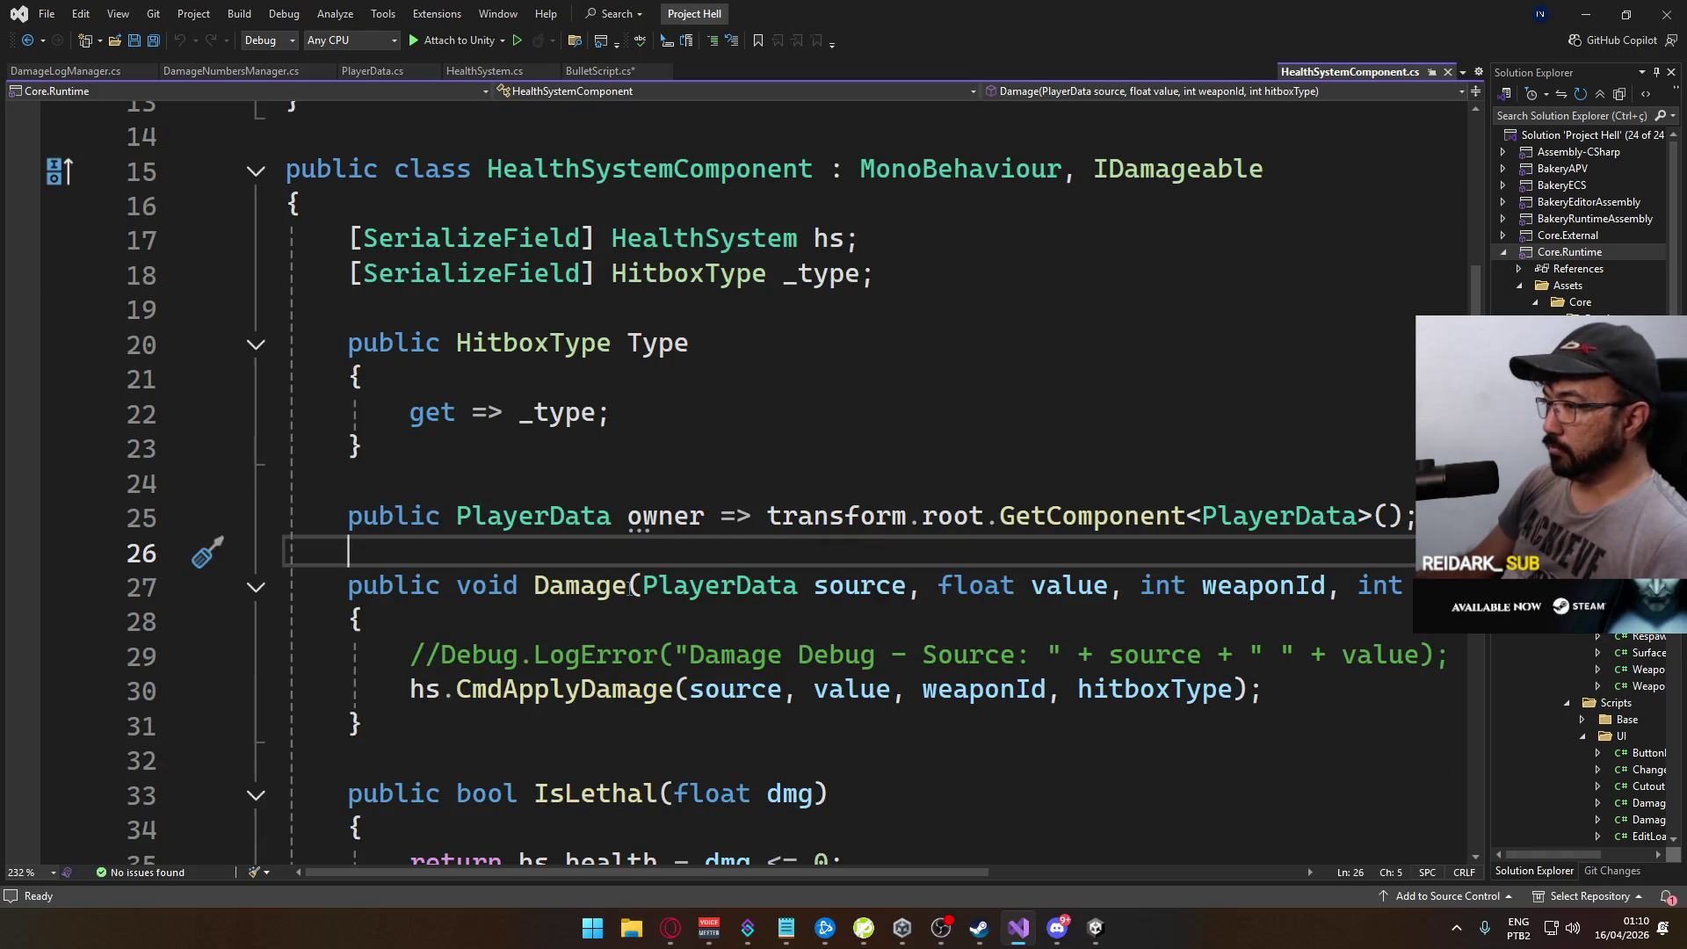
pyautogui.scroll(-2, 509, 550)
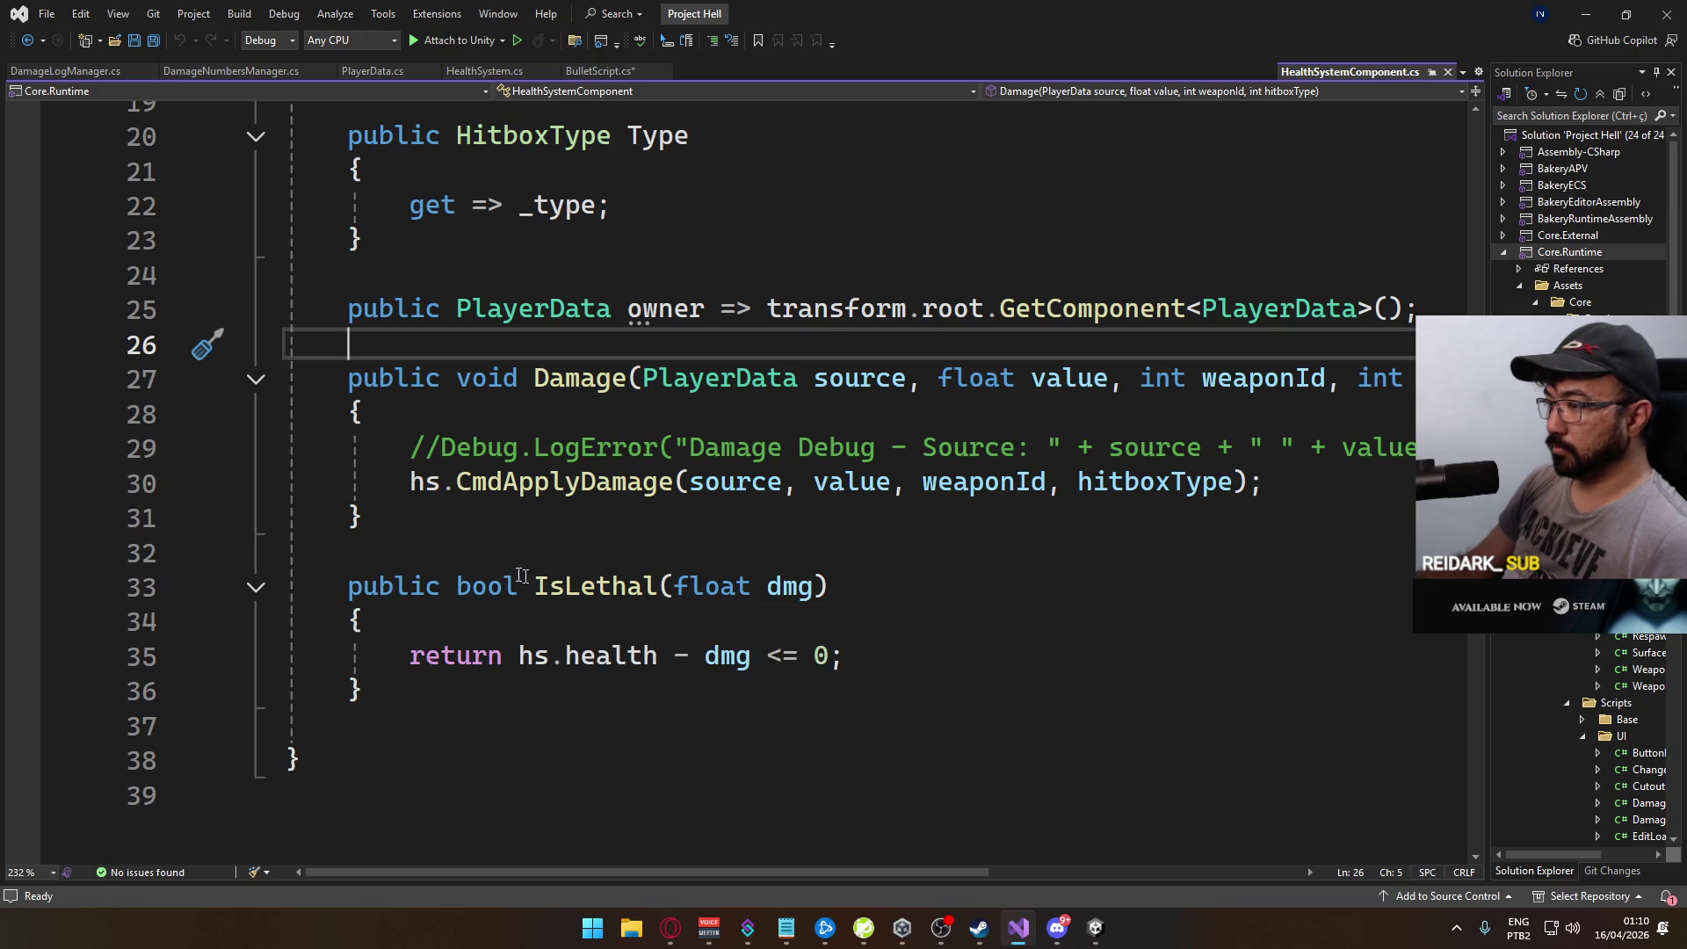
pyautogui.scroll(2, 518, 578)
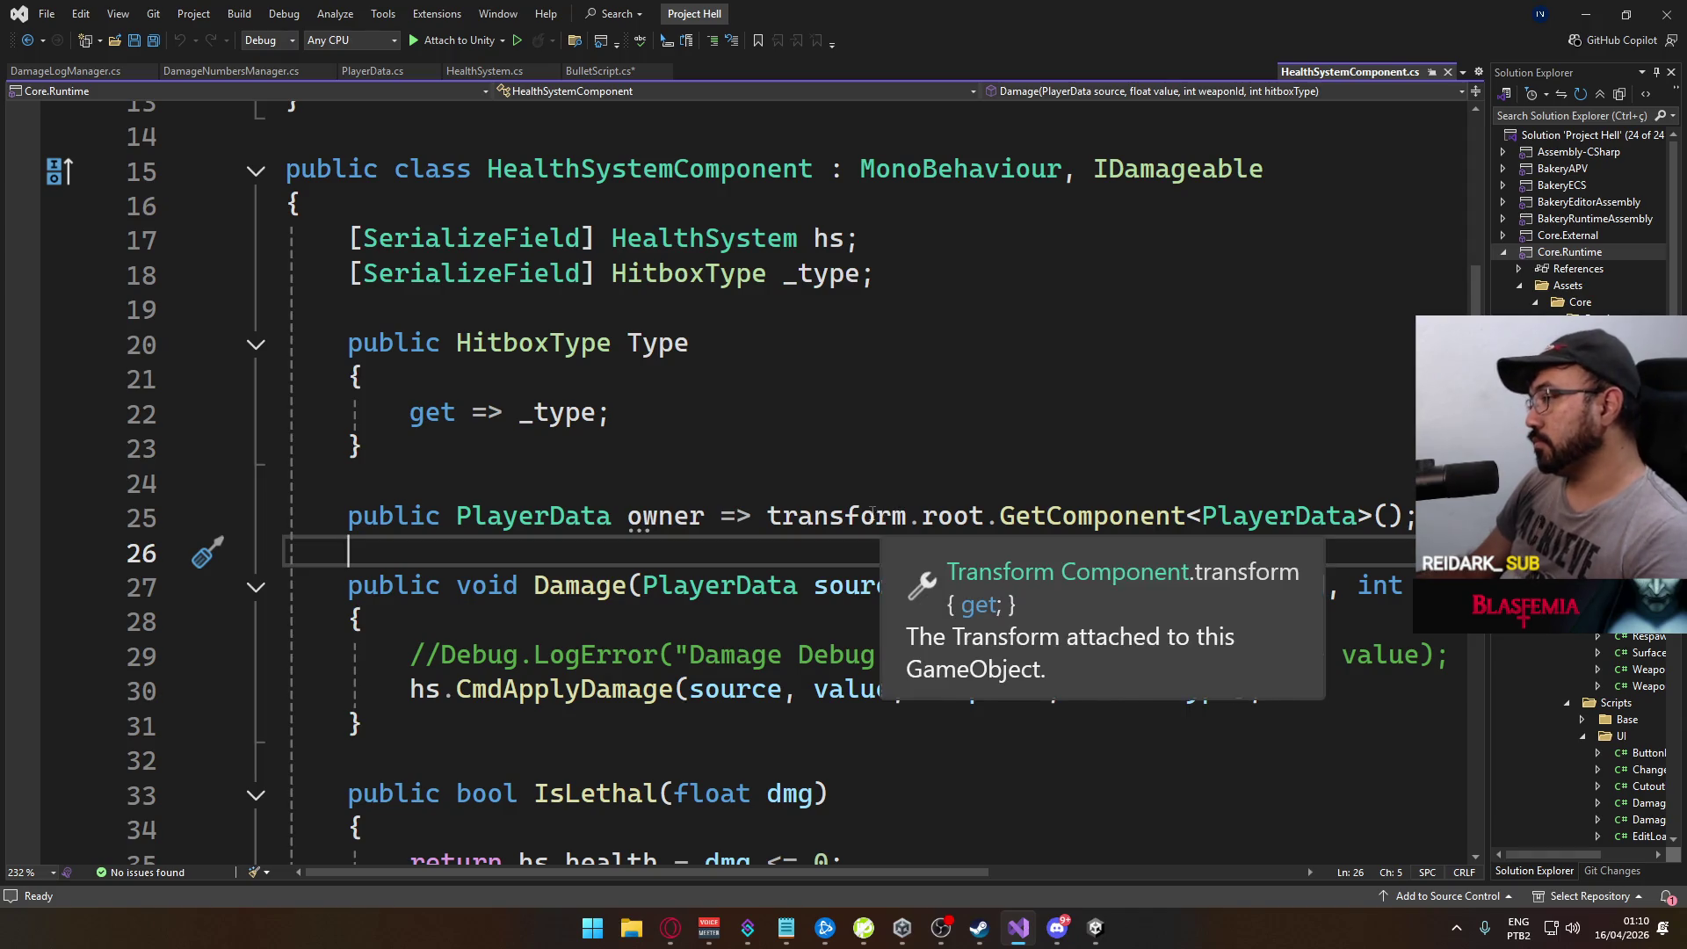
pyautogui.scroll(-1, 813, 727)
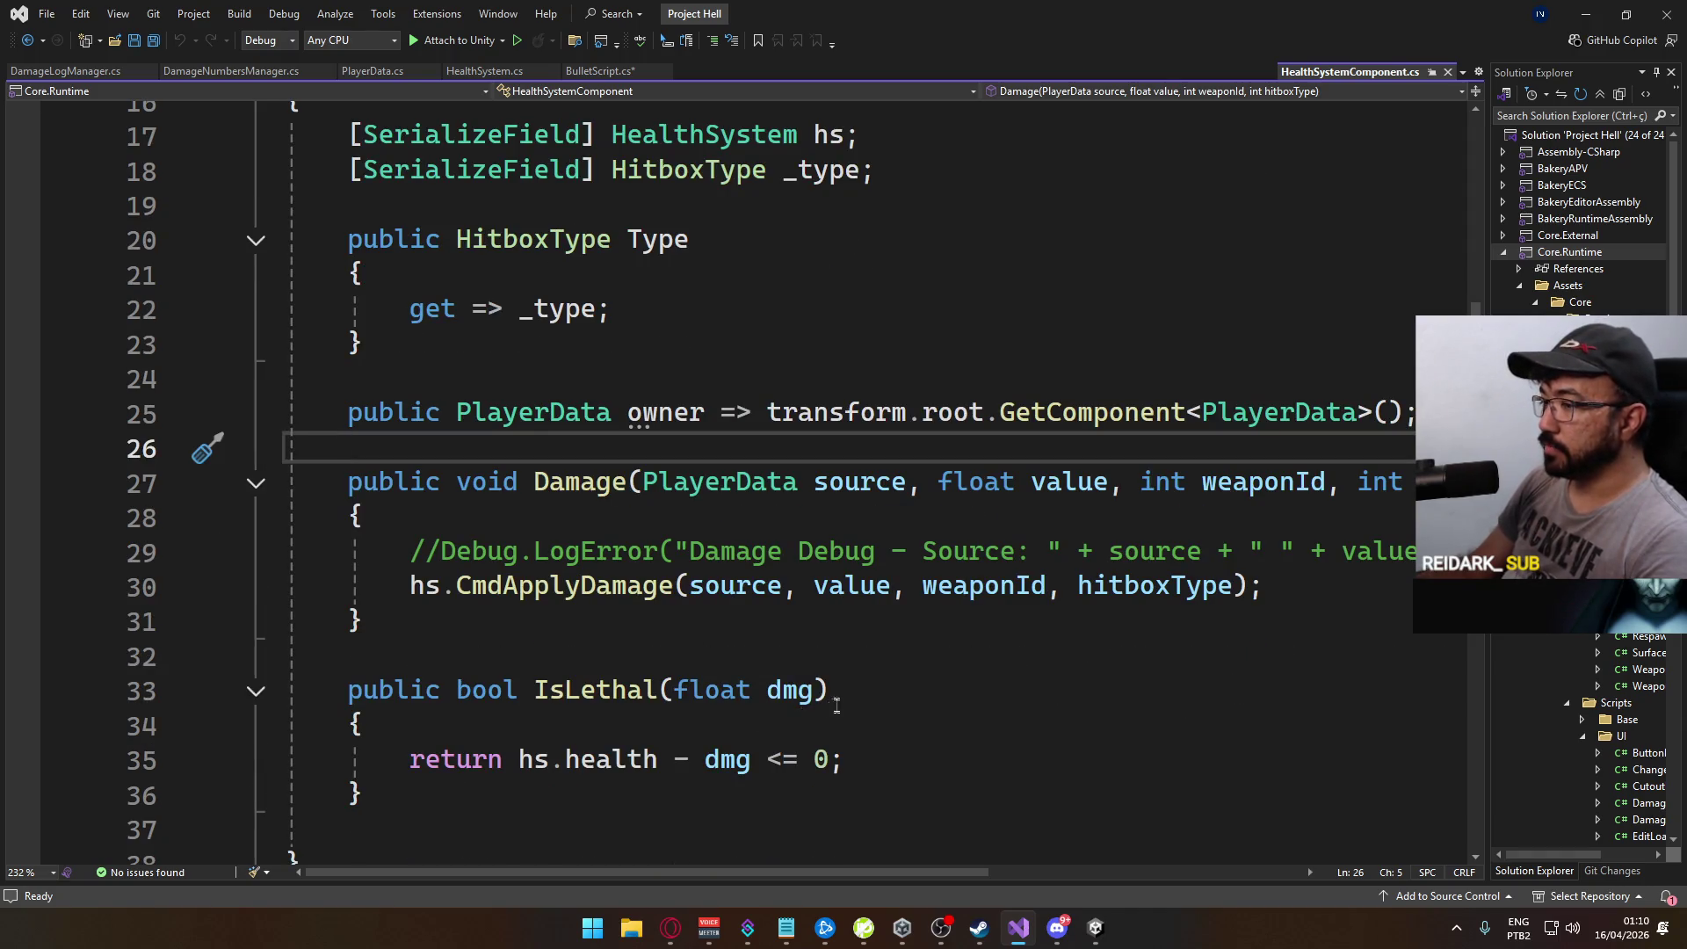
pyautogui.scroll(1, 607, 520)
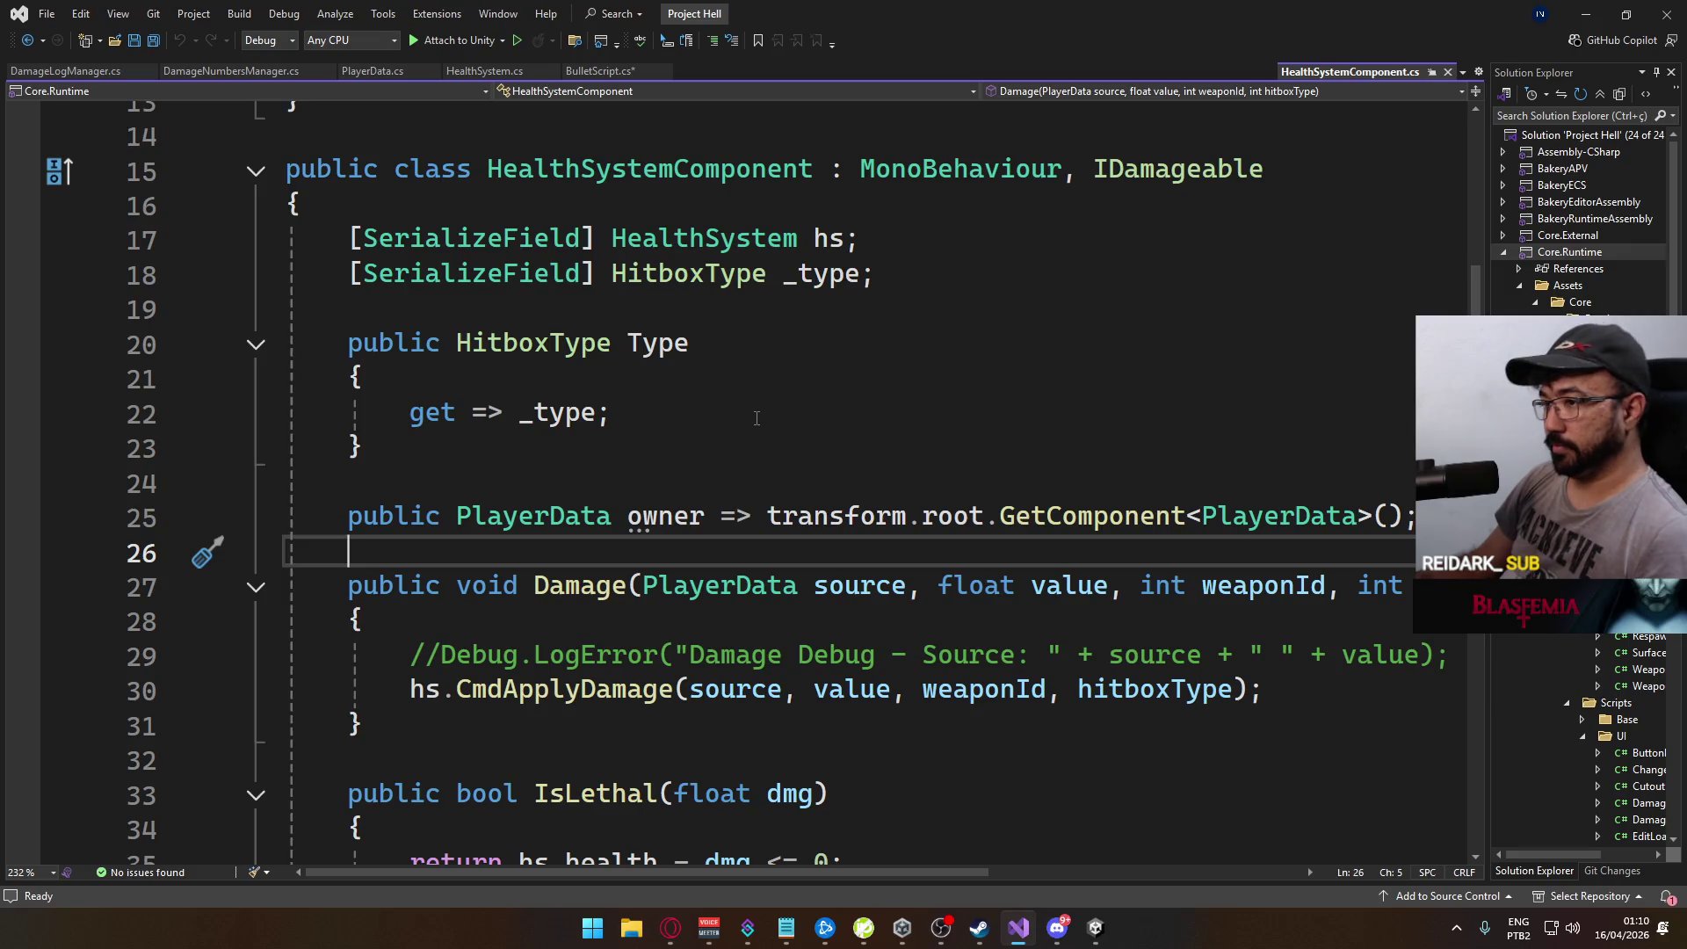
pyautogui.click(879, 276)
pyautogui.click(907, 310)
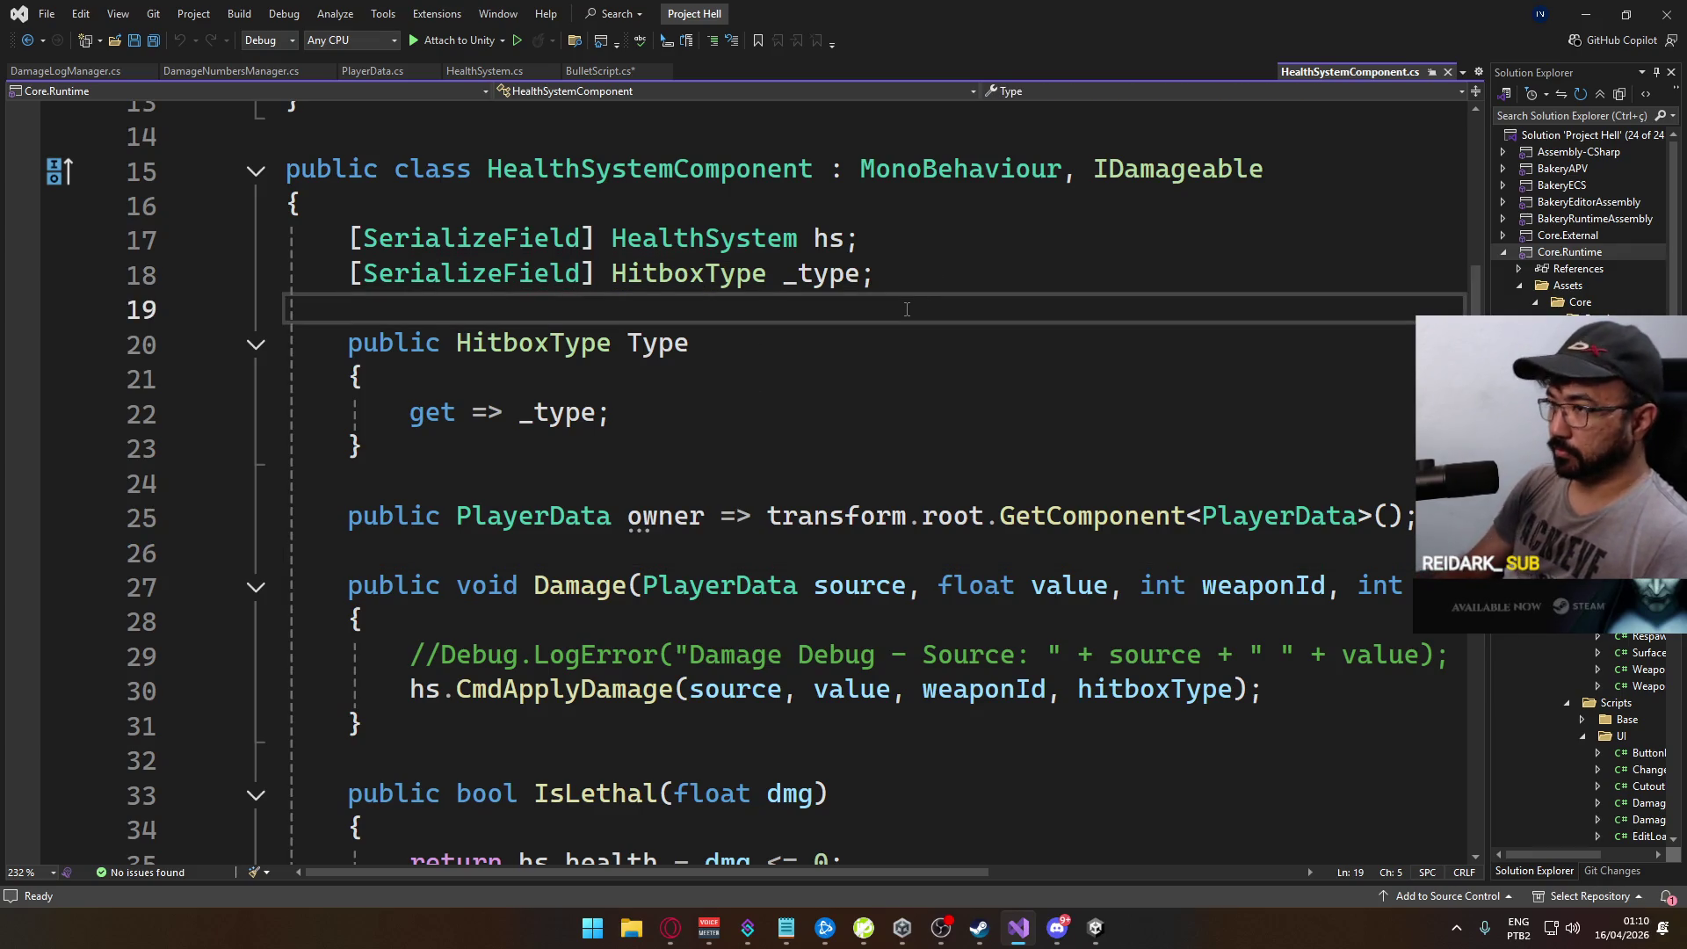
pyautogui.press('Return')
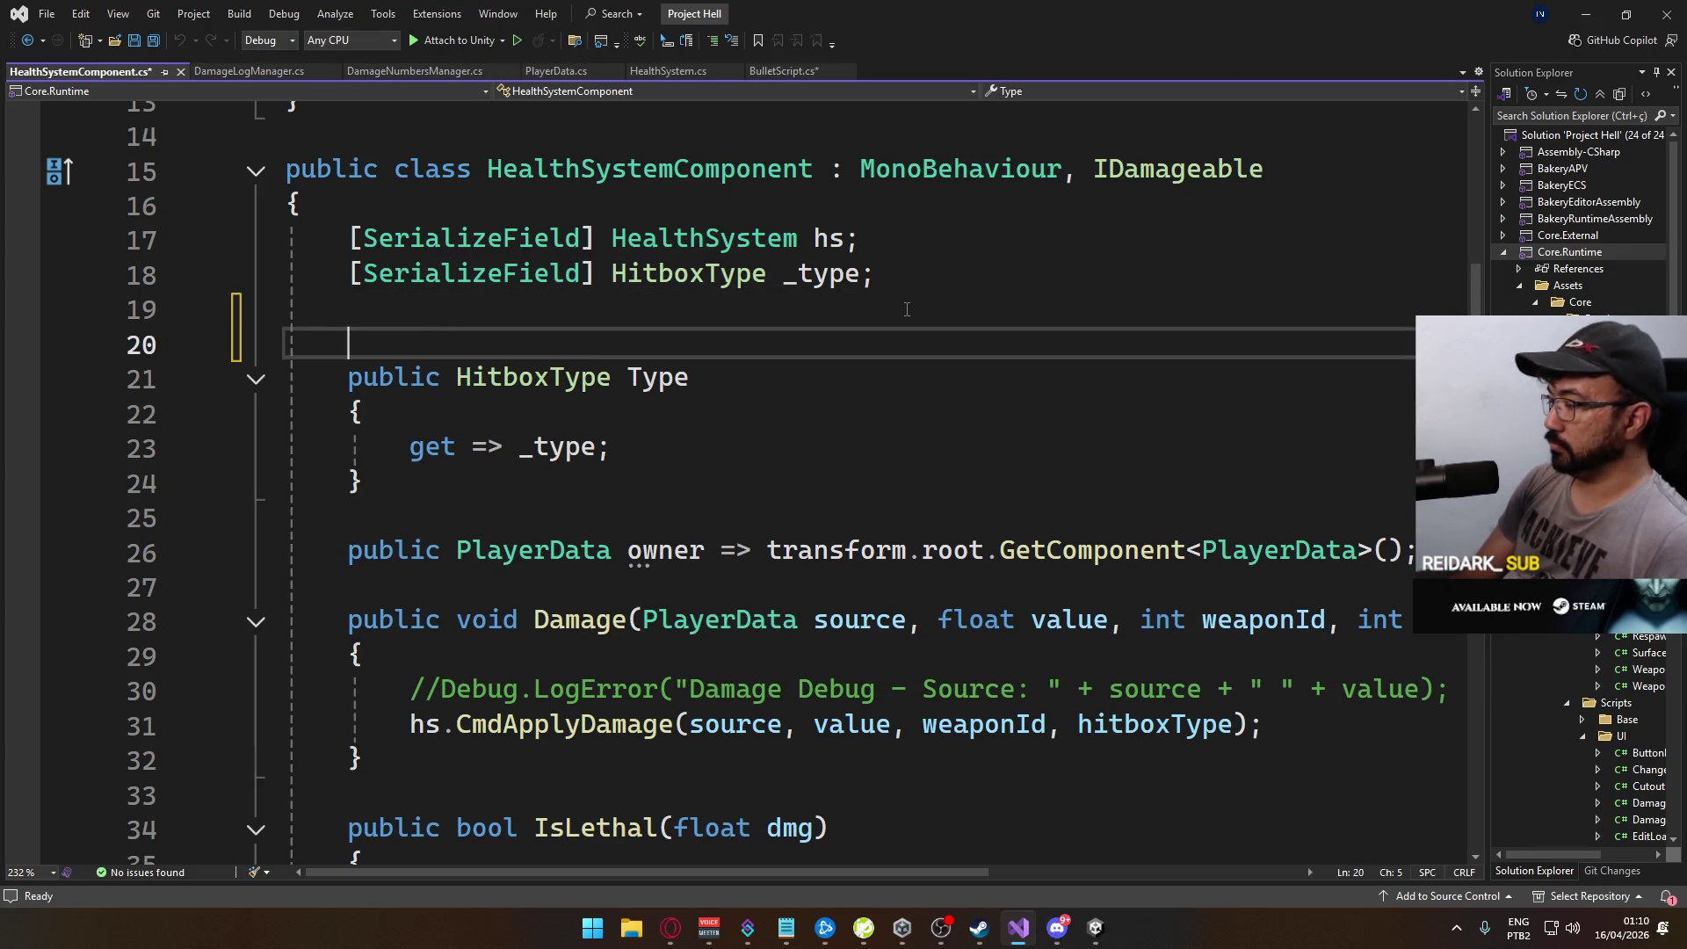
pyautogui.press('Return')
pyautogui.press('Up')
pyautogui.press('Down')
pyautogui.press('Down')
pyautogui.press('Down')
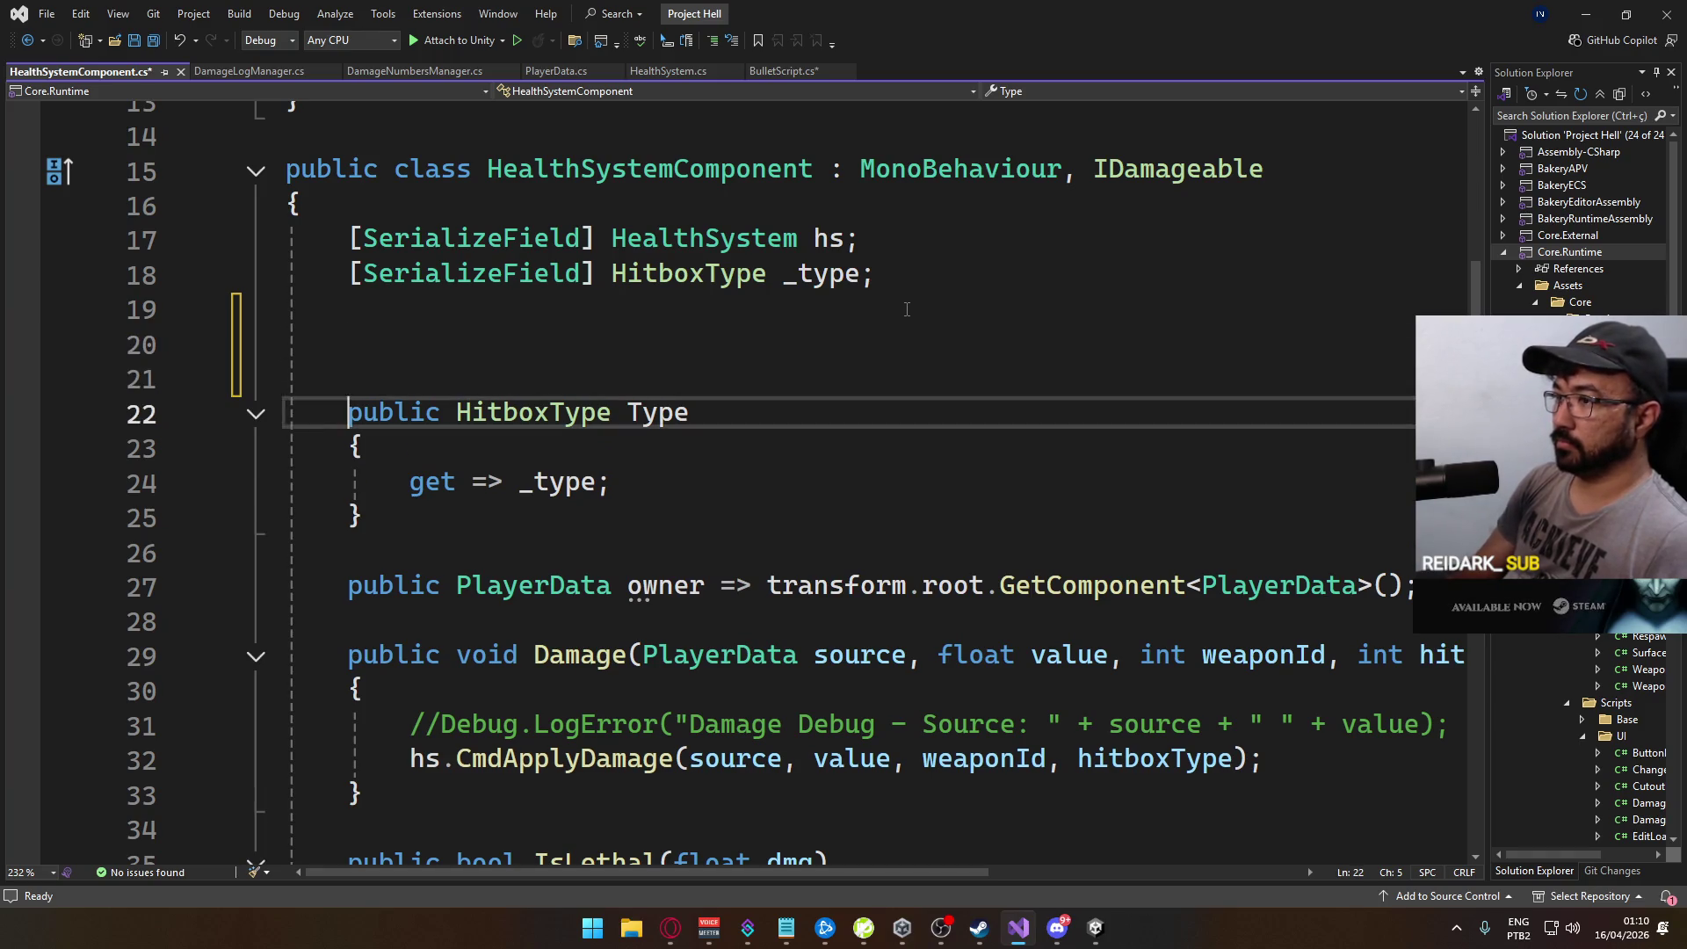
pyautogui.press('Up')
pyautogui.press('Up')
pyautogui.press('Up')
pyautogui.hotkey('ctrl', 'z')
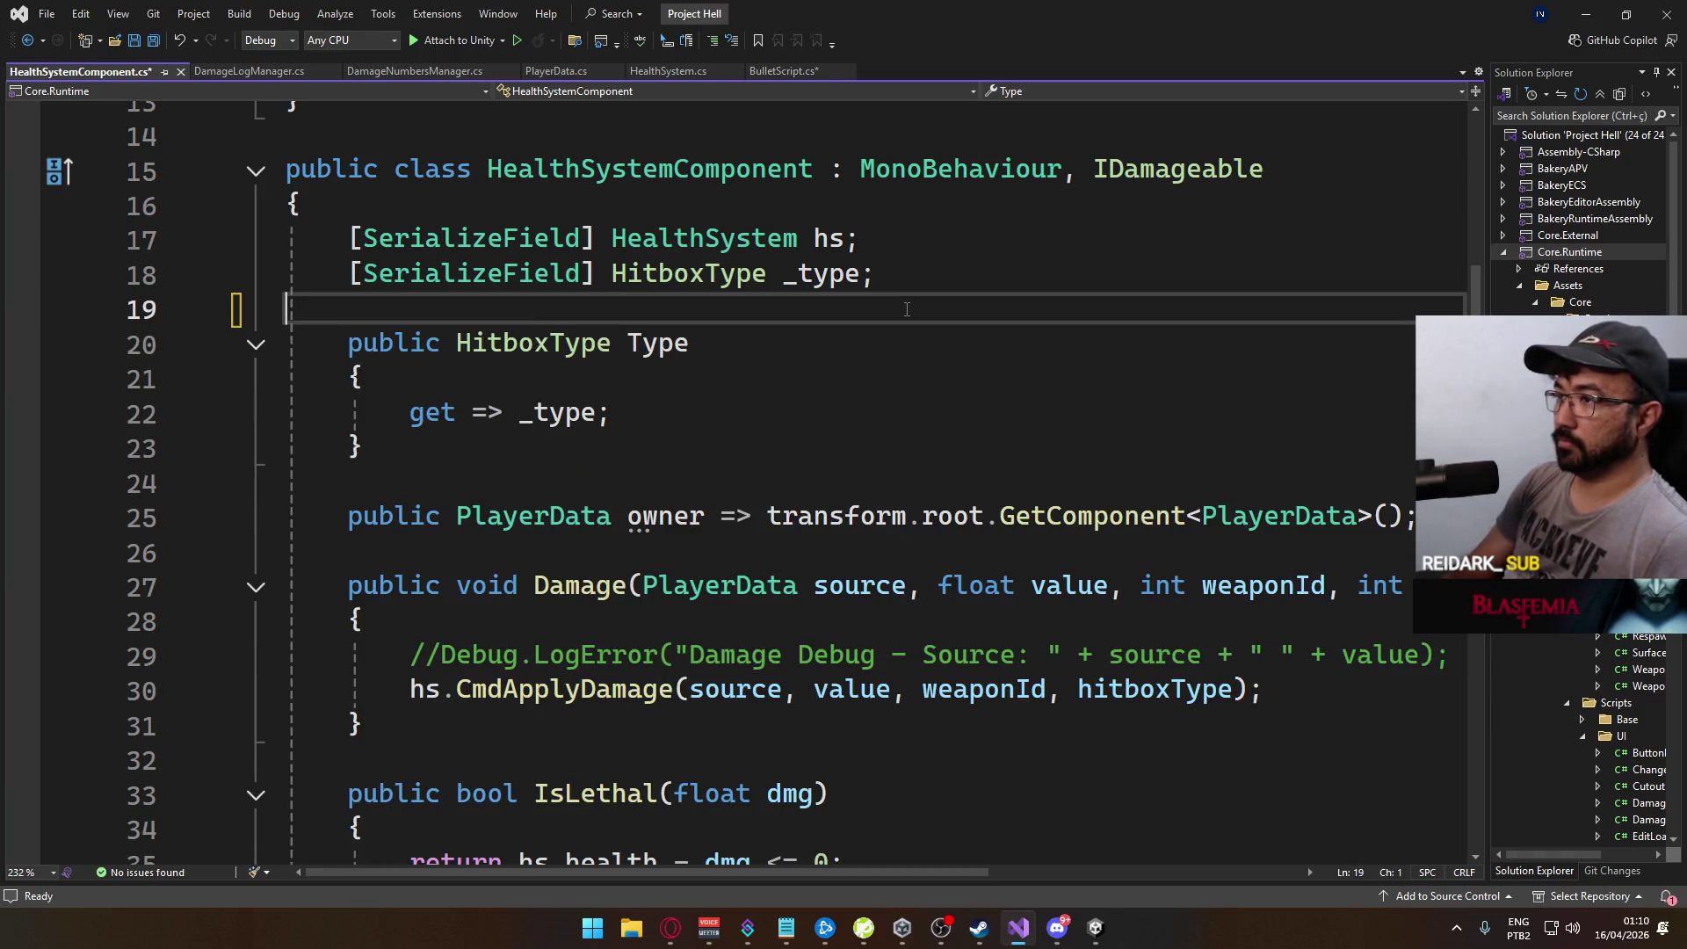
# Step: Join the Type getter onto one line and remove the stray space and blank line below it
pyautogui.click(812, 359)
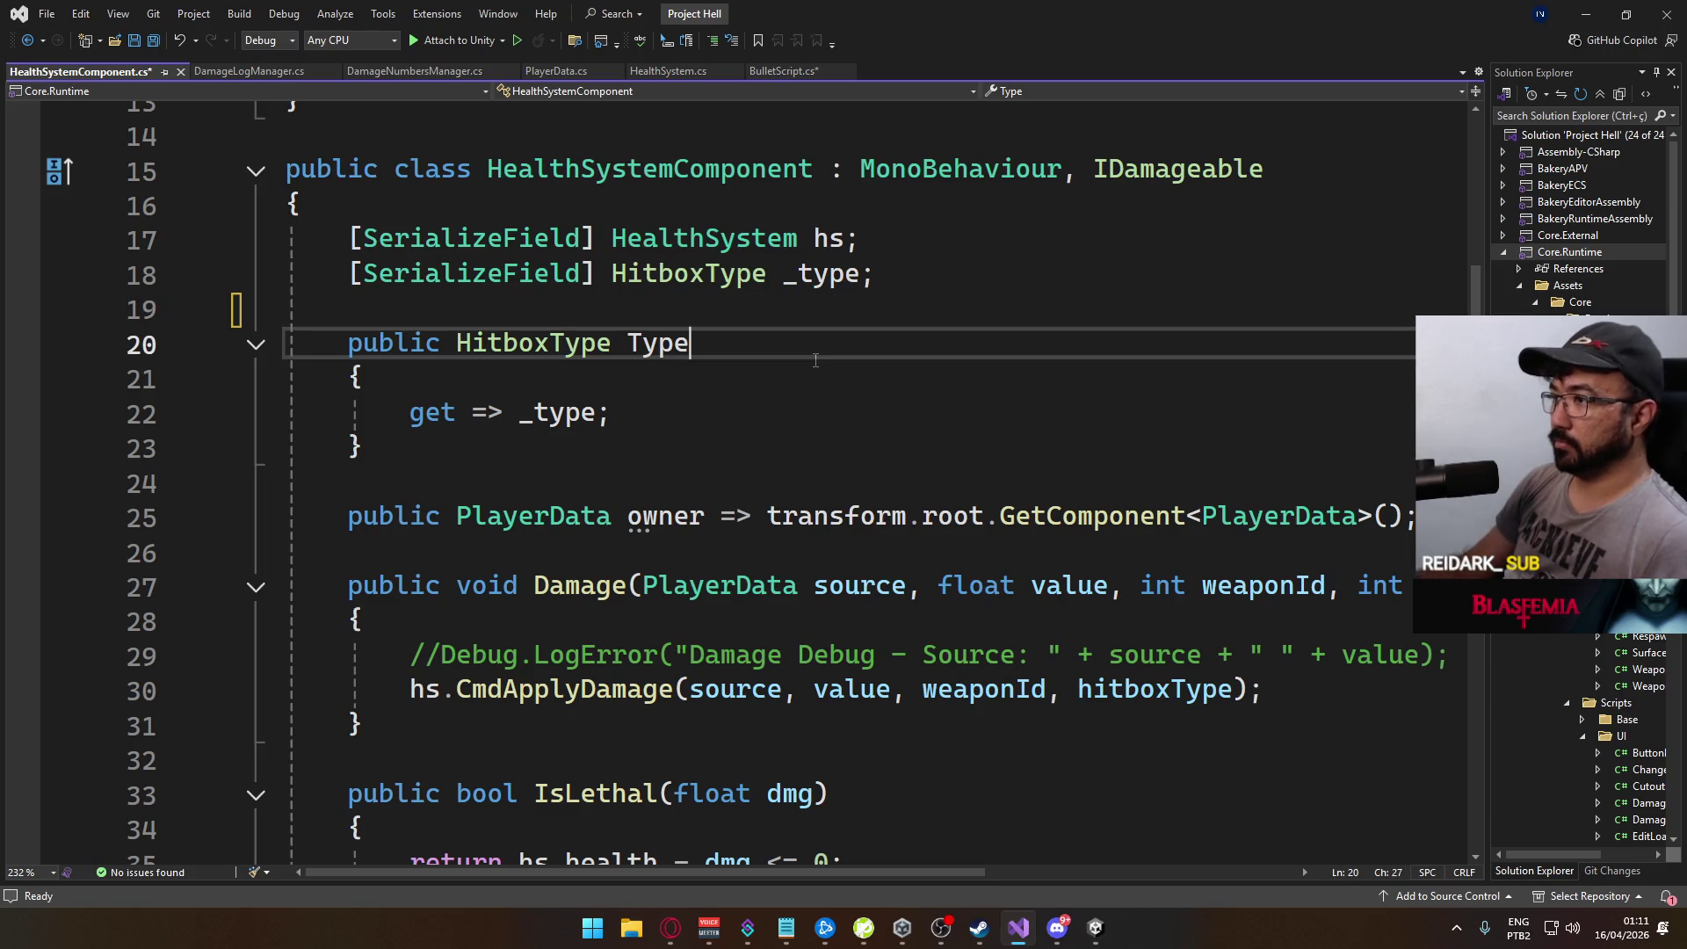
pyautogui.press('Delete')
pyautogui.press('Delete')
pyautogui.press('Delete')
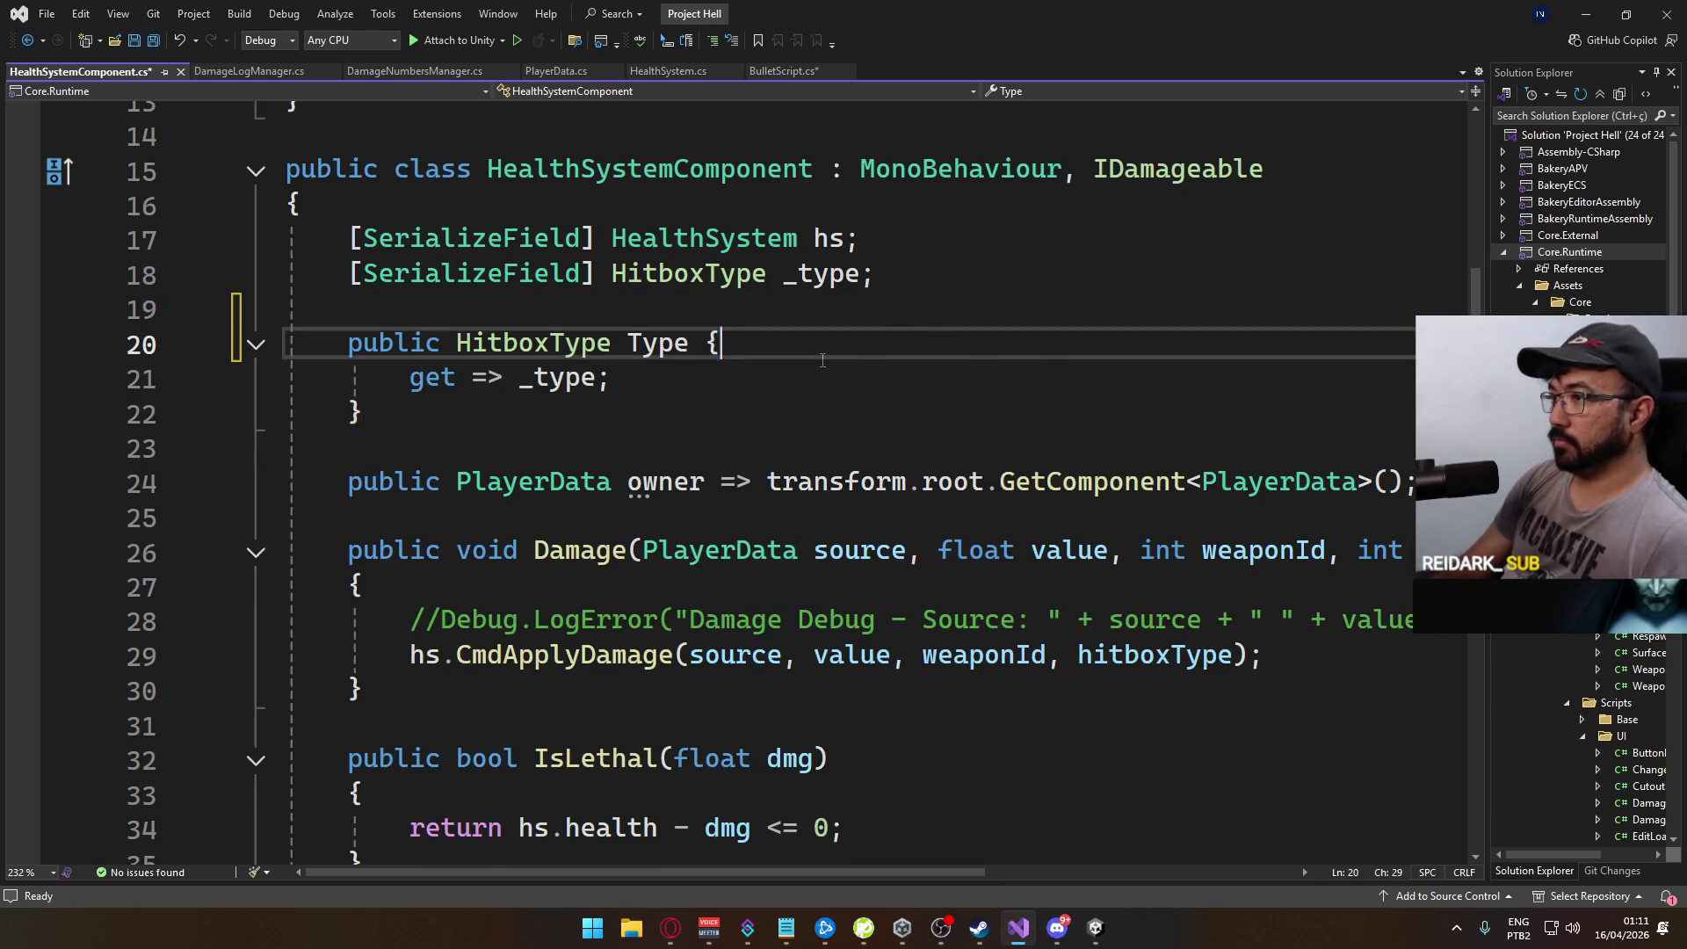
pyautogui.press('Delete')
pyautogui.press('Delete')
pyautogui.press('Delete')
pyautogui.press('Delete')
pyautogui.press('End')
pyautogui.press('Delete')
pyautogui.hotkey('ctrl', 'shift', 'Right')
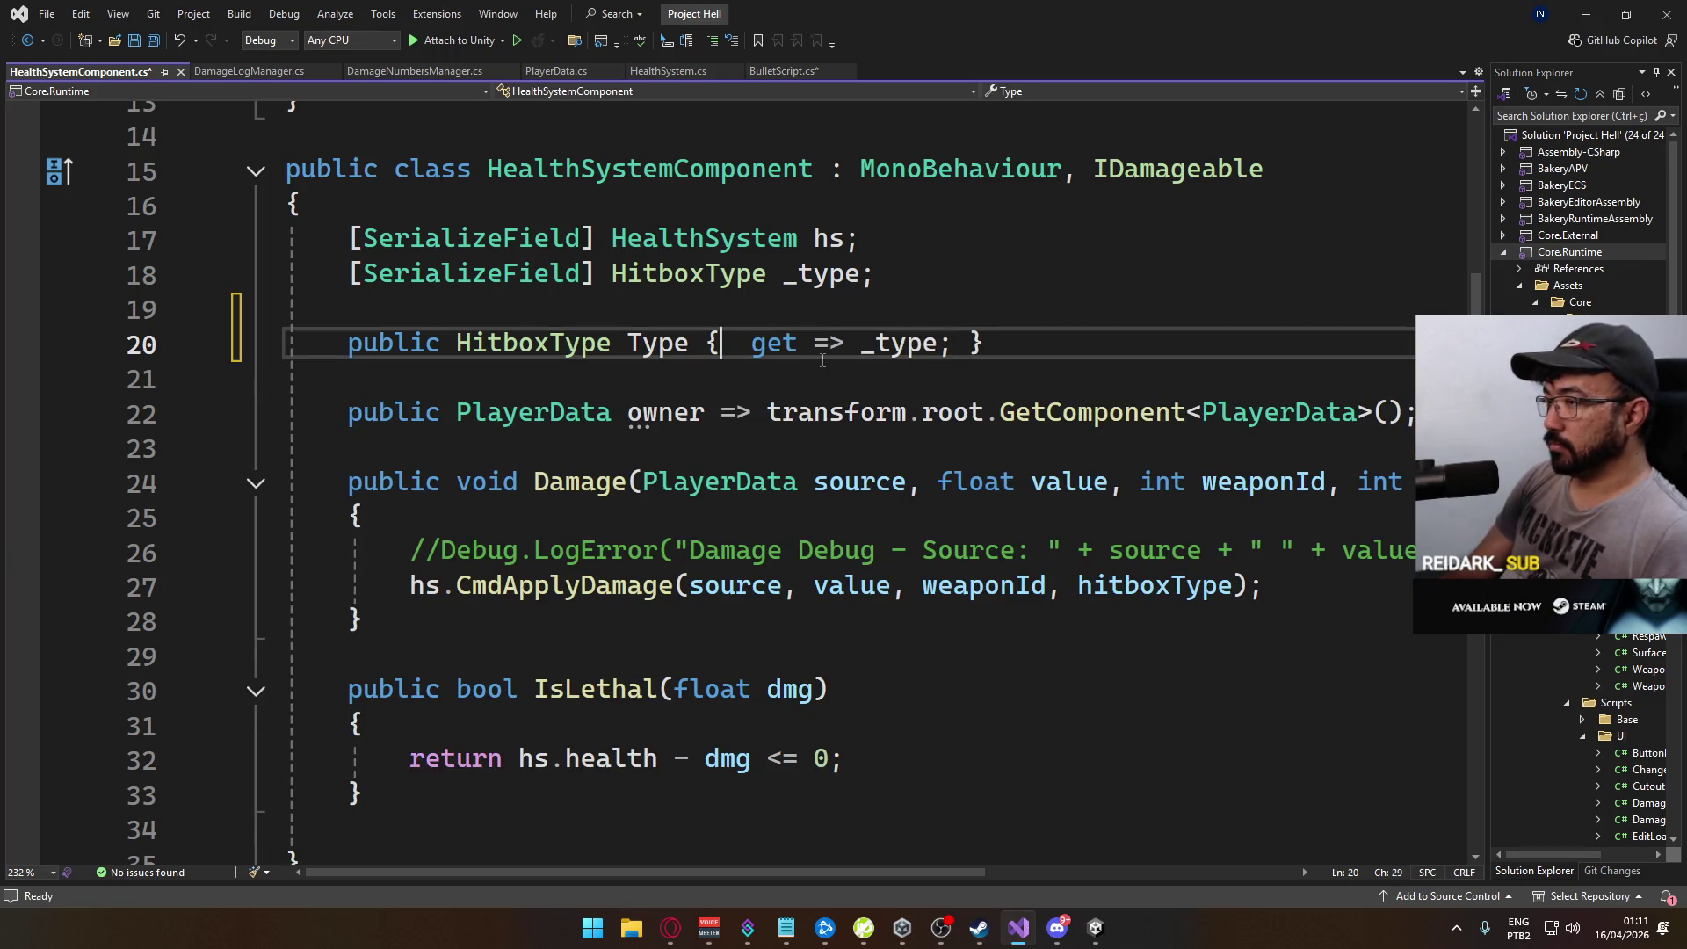
pyautogui.press('Delete')
pyautogui.press('Down')
pyautogui.press('Up')
pyautogui.press('End')
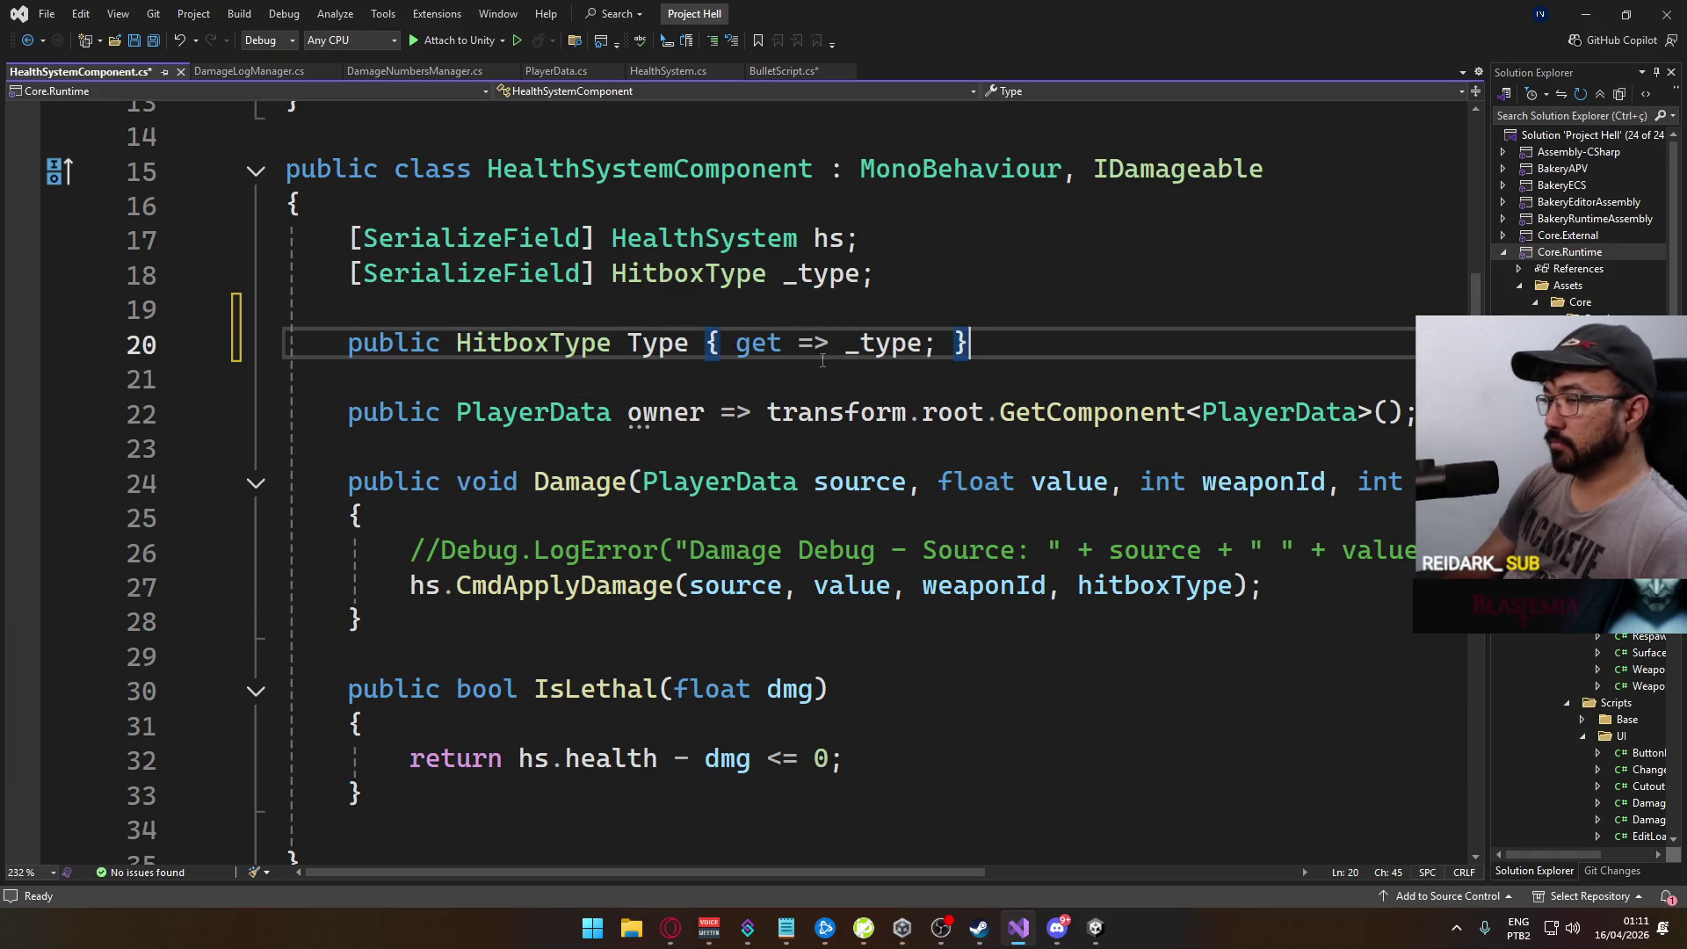
pyautogui.press('Delete')
pyautogui.press('Down')
pyautogui.press('Down')
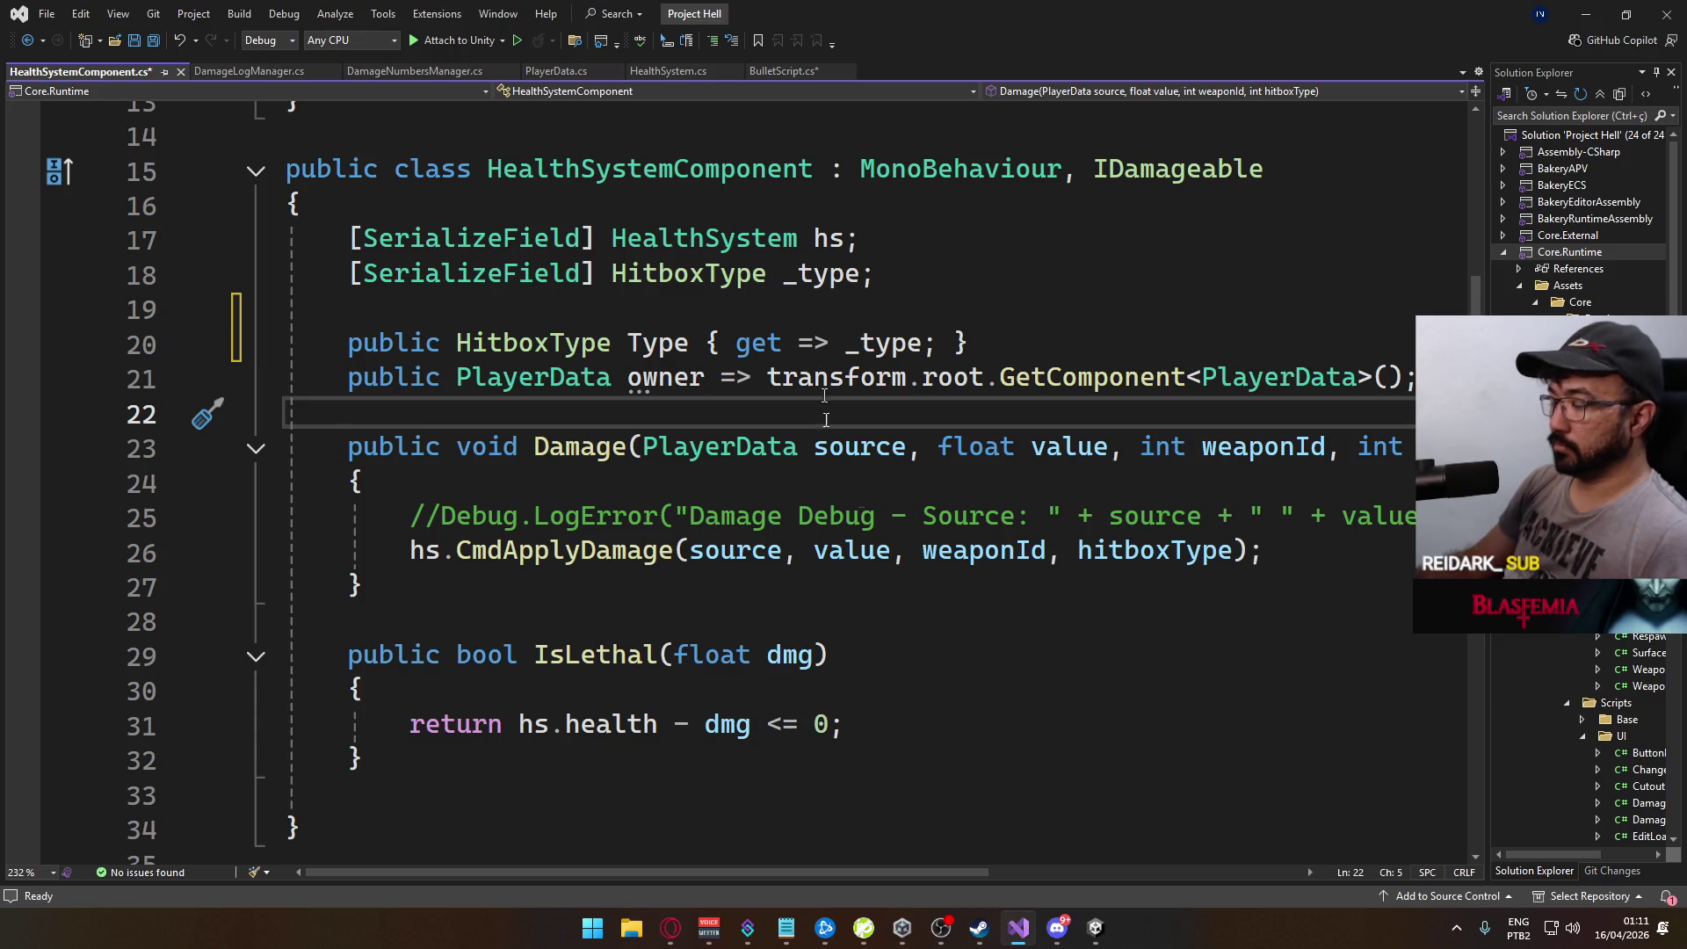
# Step: Add public bool IsAlive() { return hs.health > 0; } below IsLethal in HealthSystemComponent, then save
pyautogui.click(478, 759)
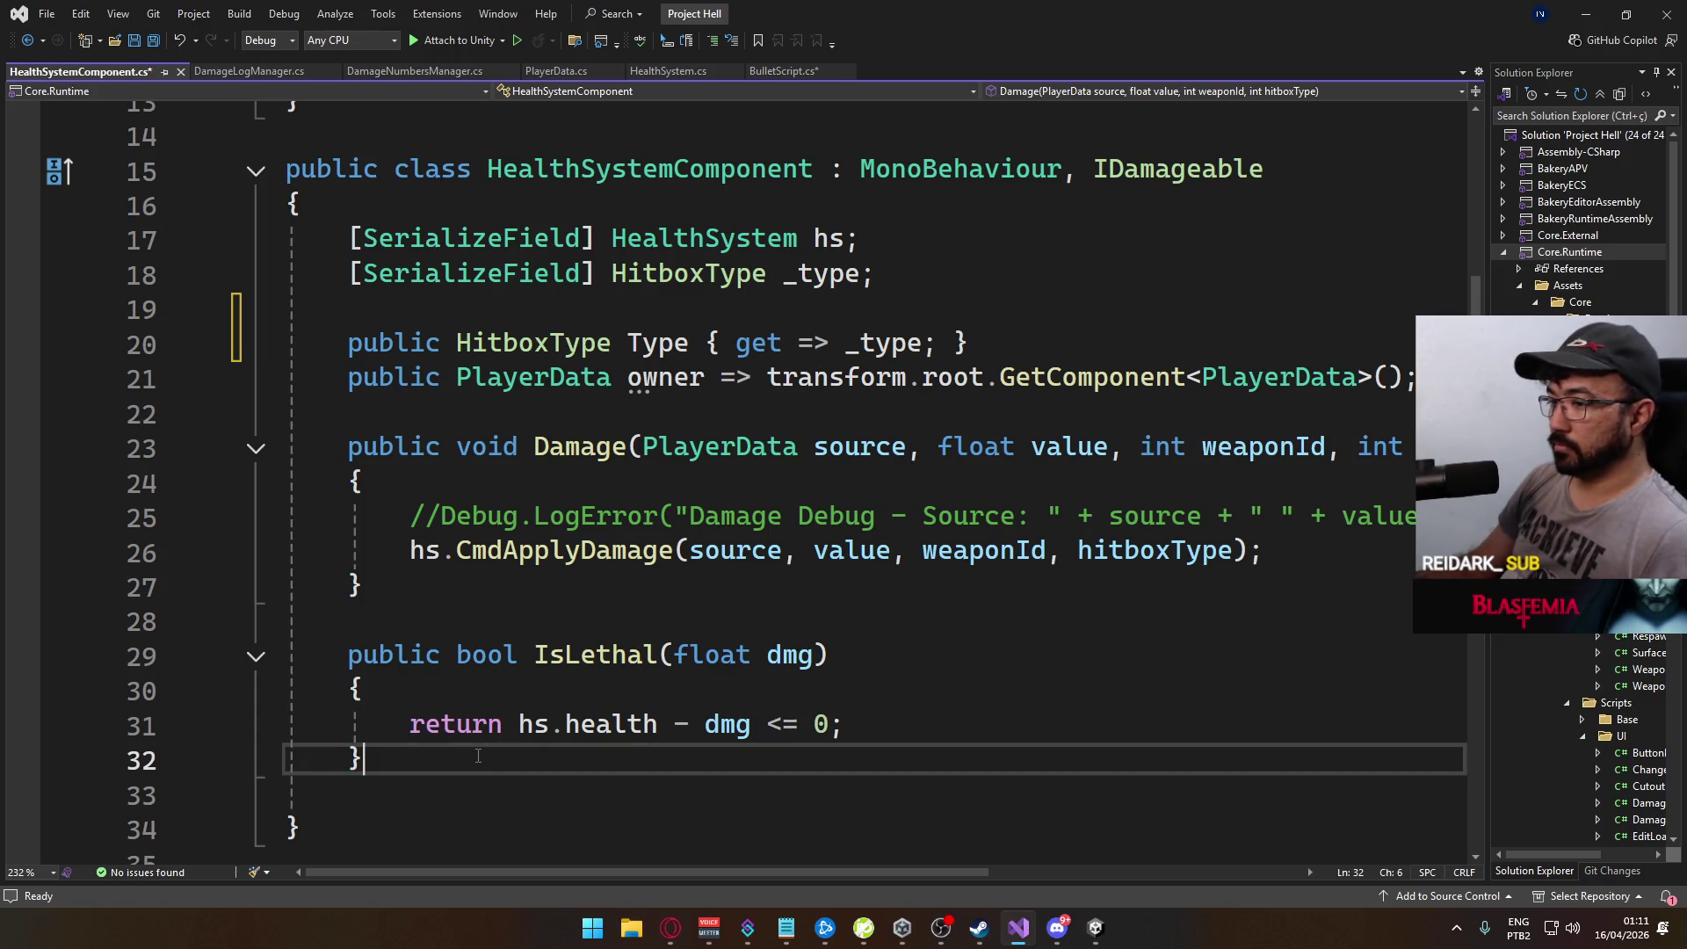
pyautogui.press('Return')
pyautogui.press('Return')
pyautogui.write('public b')
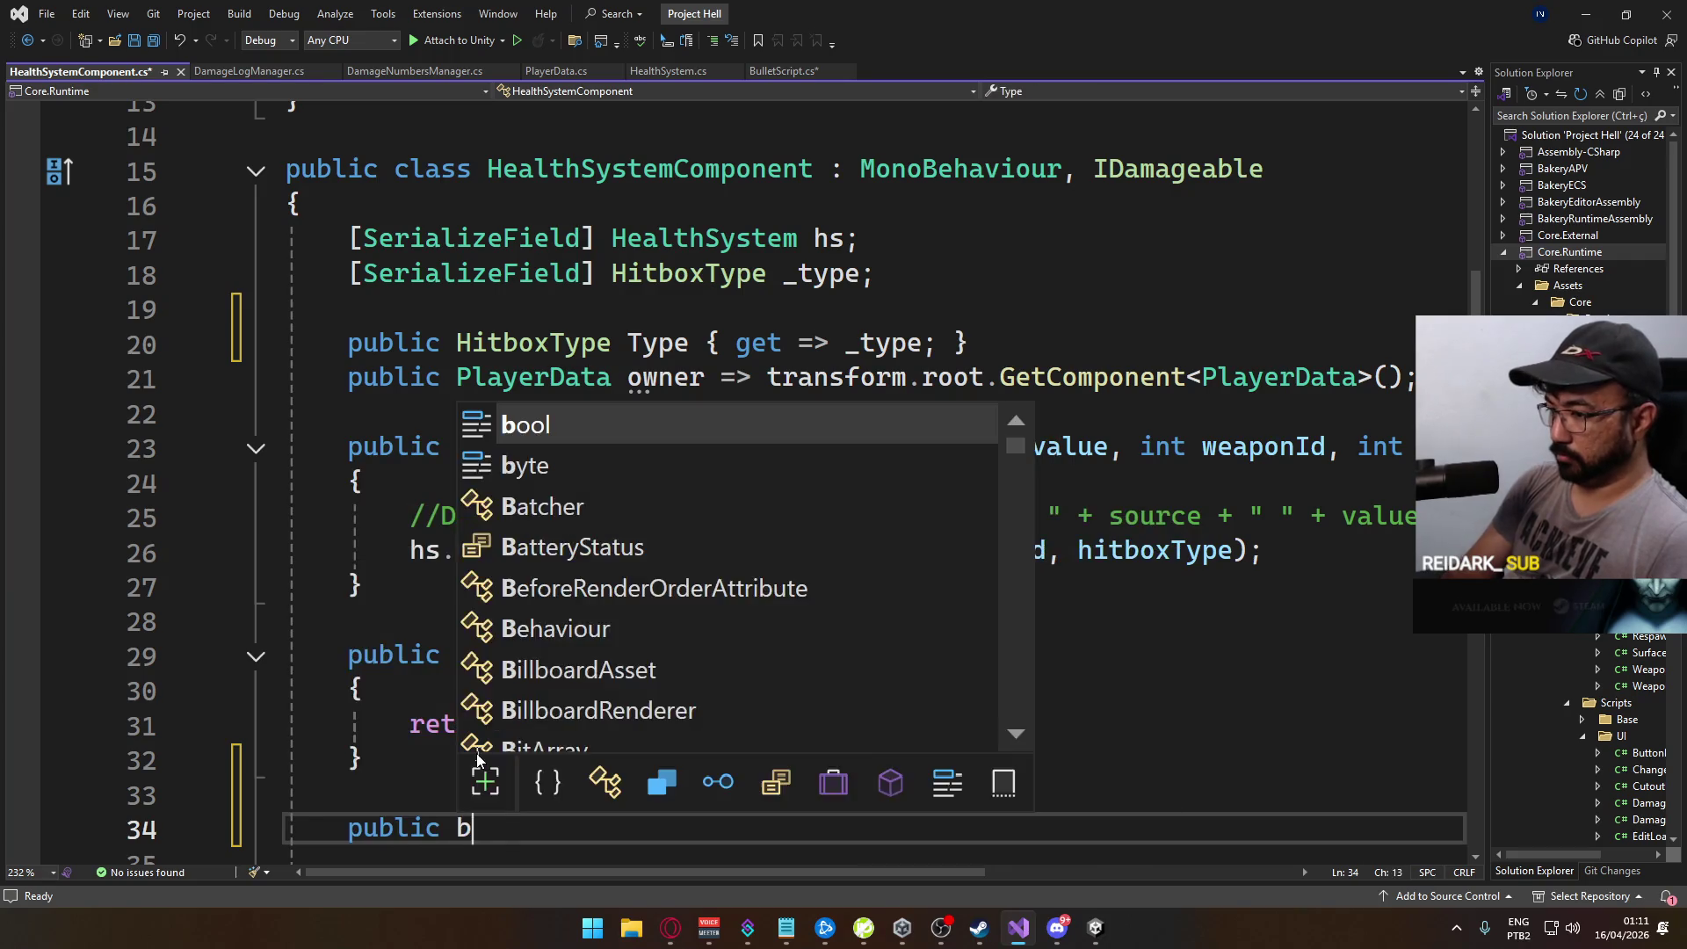
pyautogui.write('ool Alive')
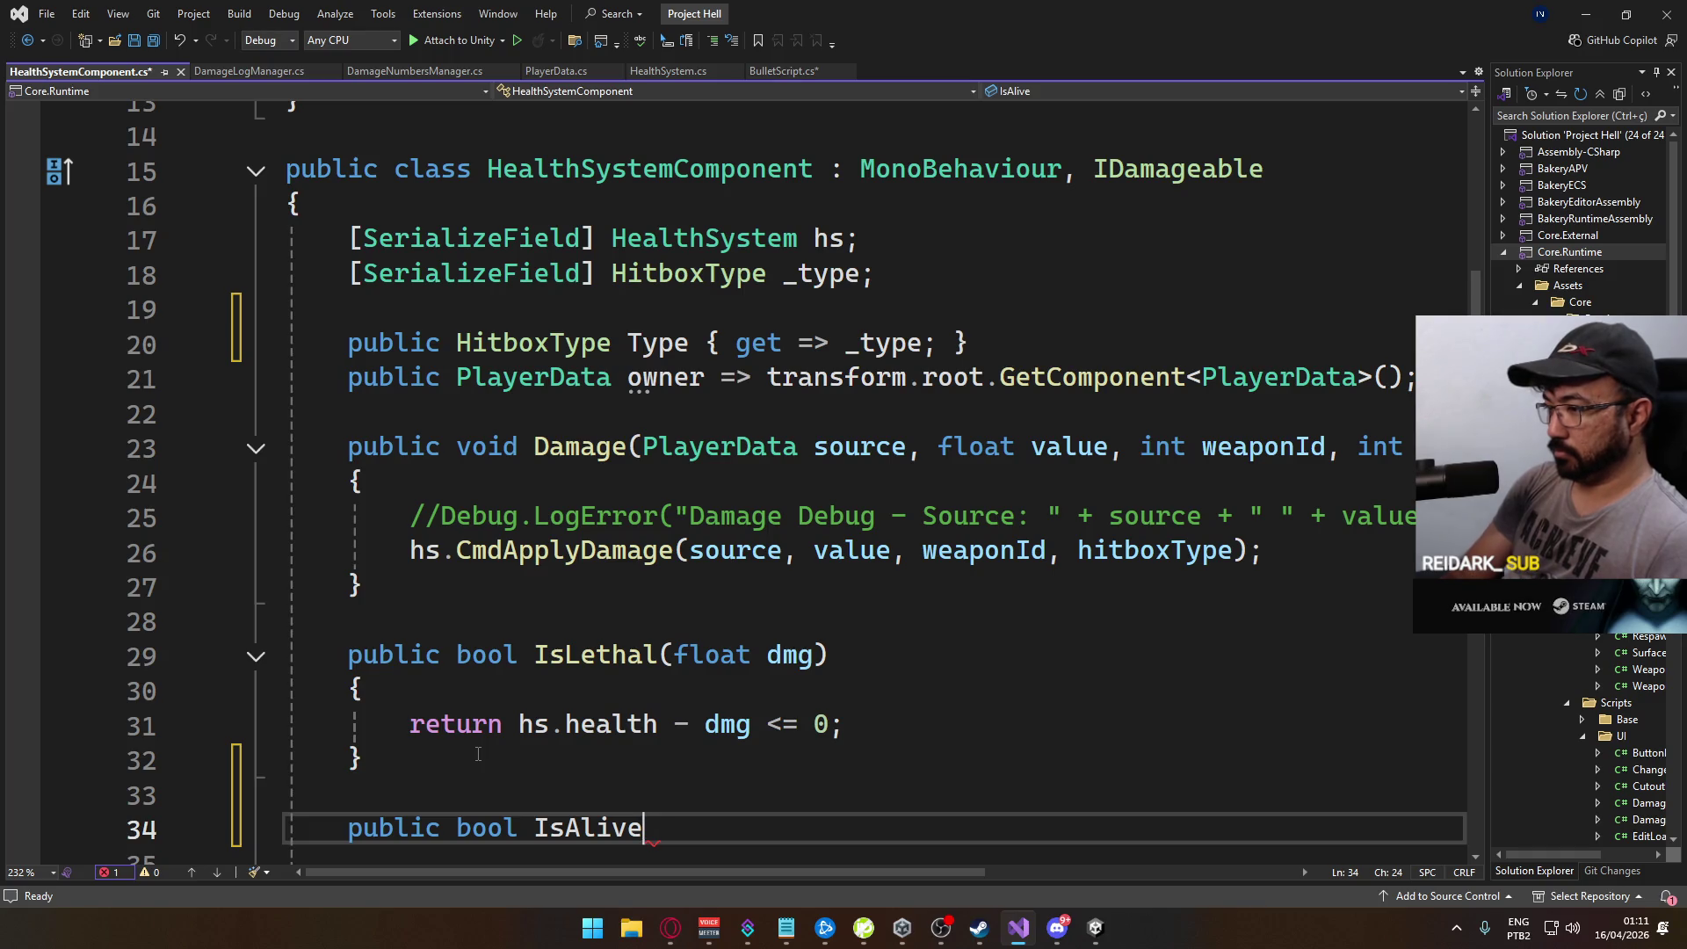
pyautogui.write(')()')
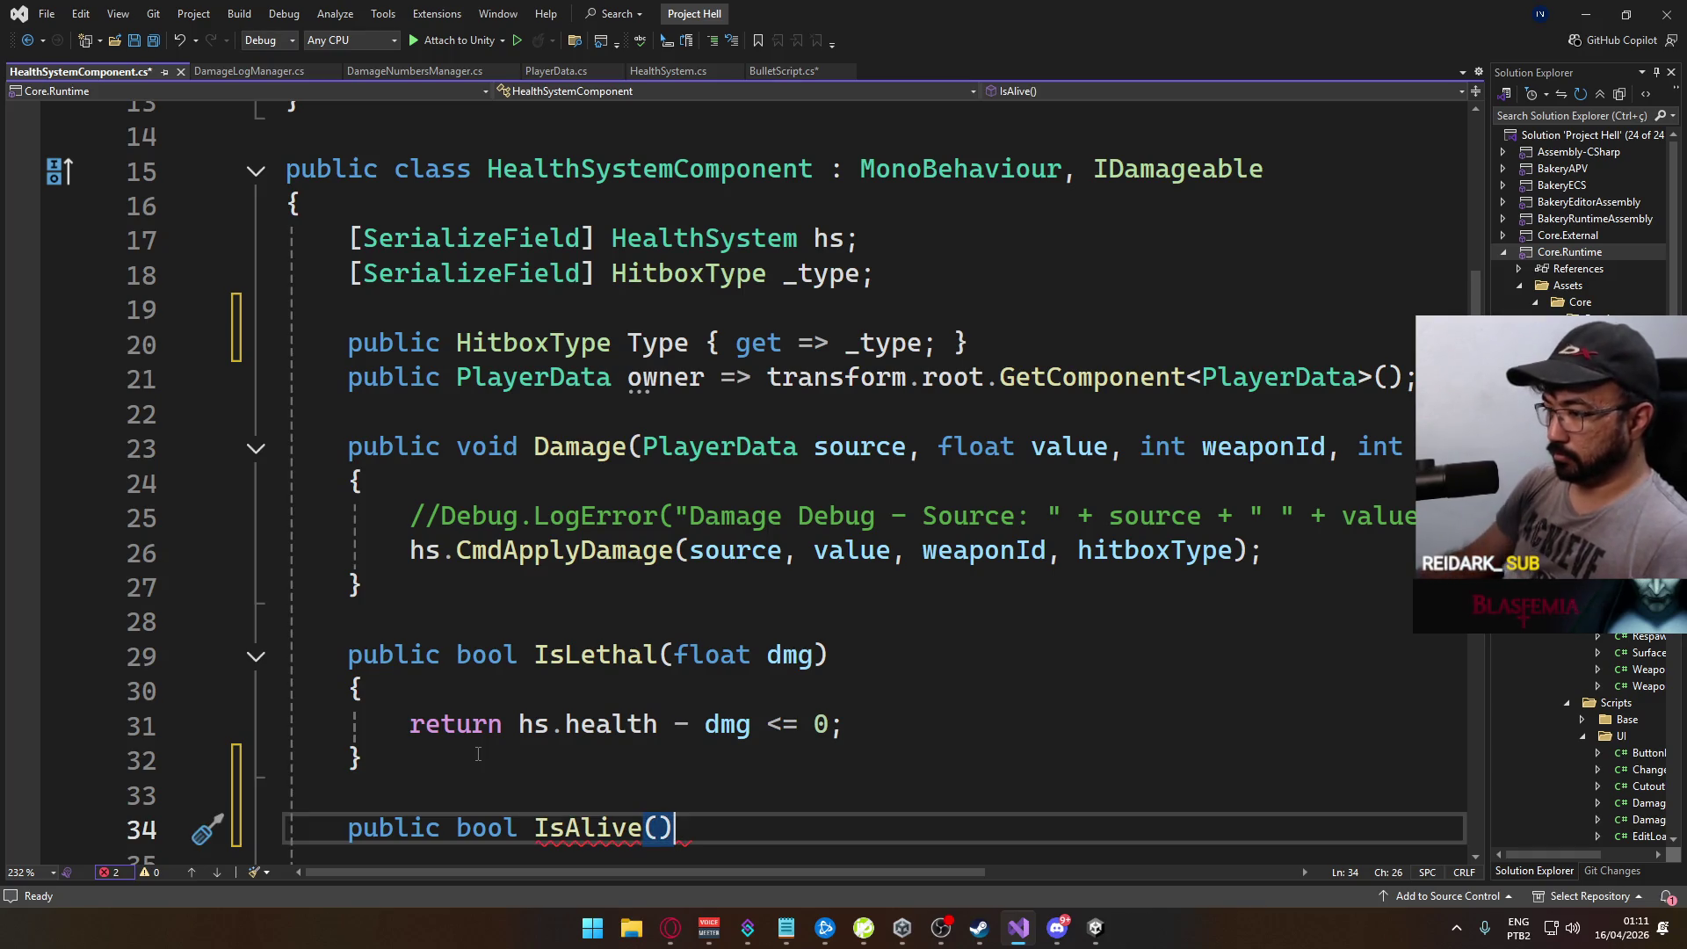
pyautogui.write(' { return hs.hea')
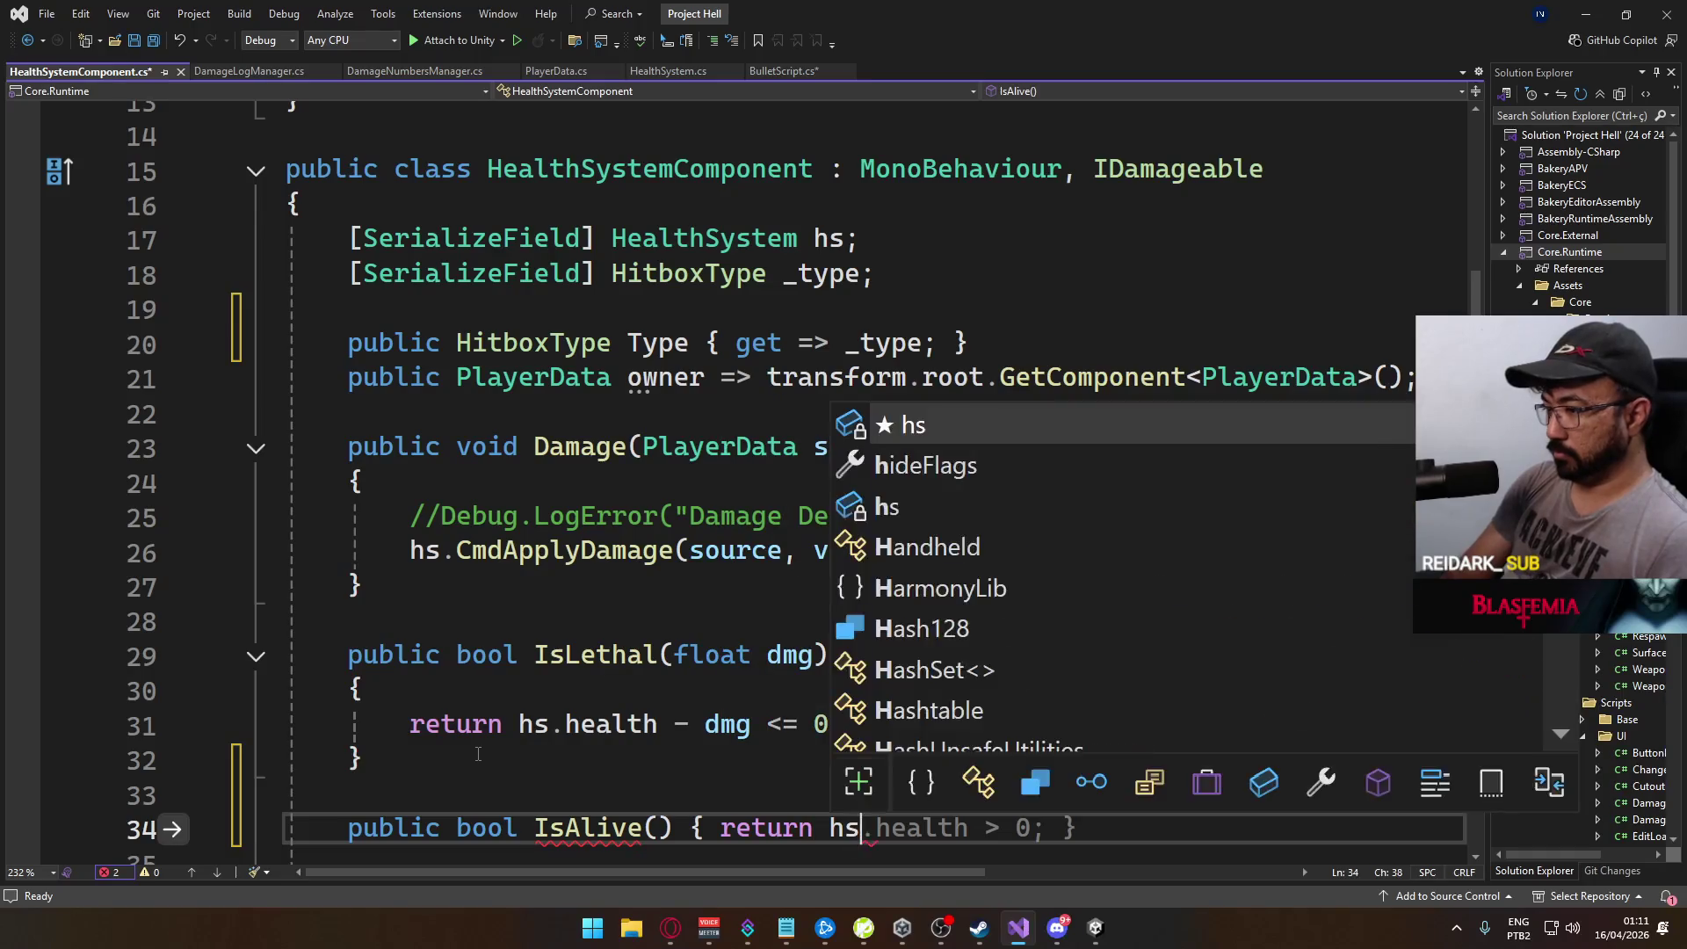
pyautogui.press('Tab')
pyautogui.write('> 0')
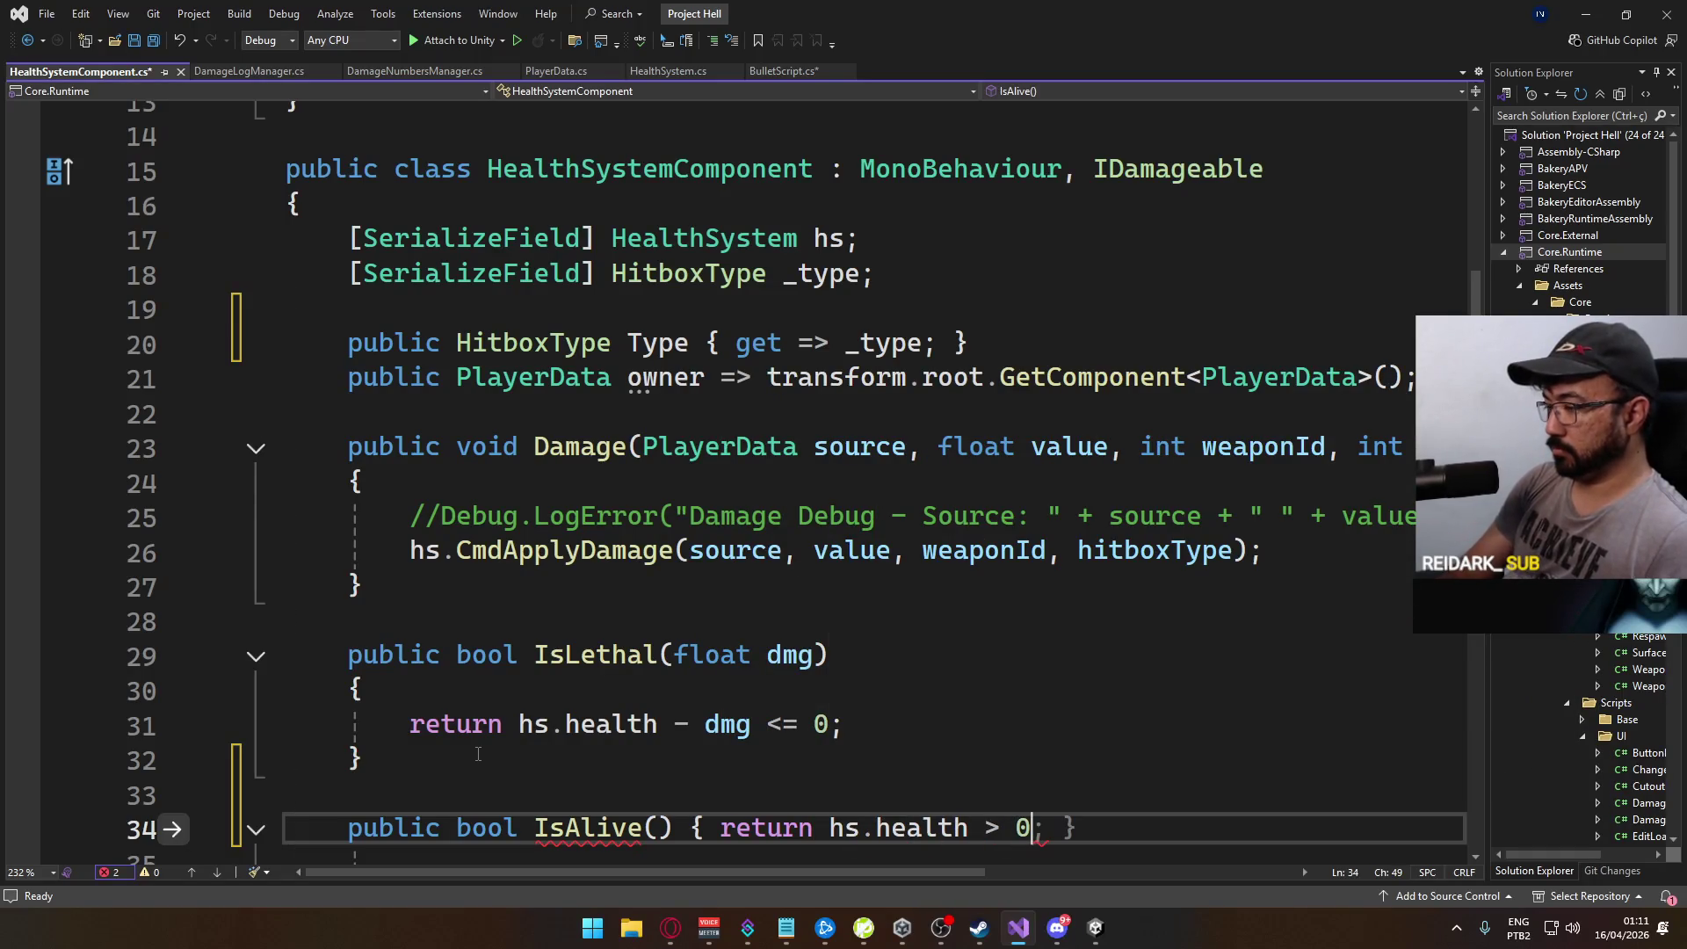
pyautogui.write('; }')
pyautogui.hotkey('ctrl', 's')
# Step: In BulletScript.cs line 173, write the condition if (instance.IsAlive == false) using IntelliSense
pyautogui.click(778, 71)
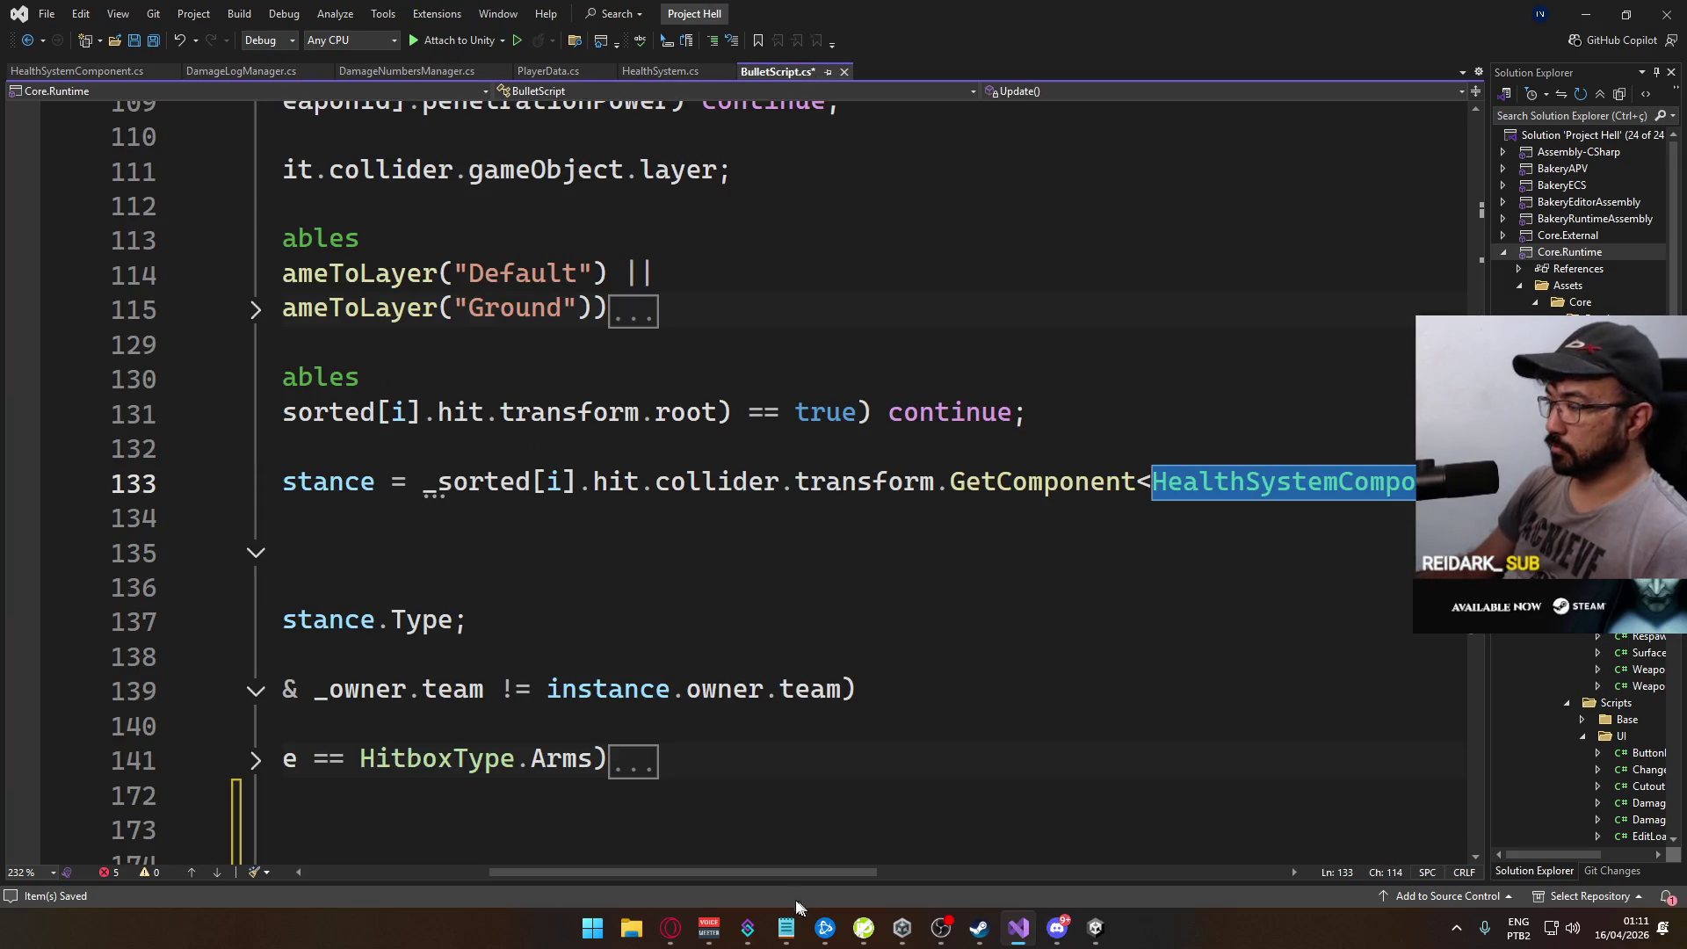
pyautogui.click(576, 823)
pyautogui.moveTo(621, 872); pyautogui.dragTo(500, 872)
pyautogui.click(812, 743)
pyautogui.scroll(-3, 886, 523)
pyautogui.click(886, 523)
pyautogui.write('h')
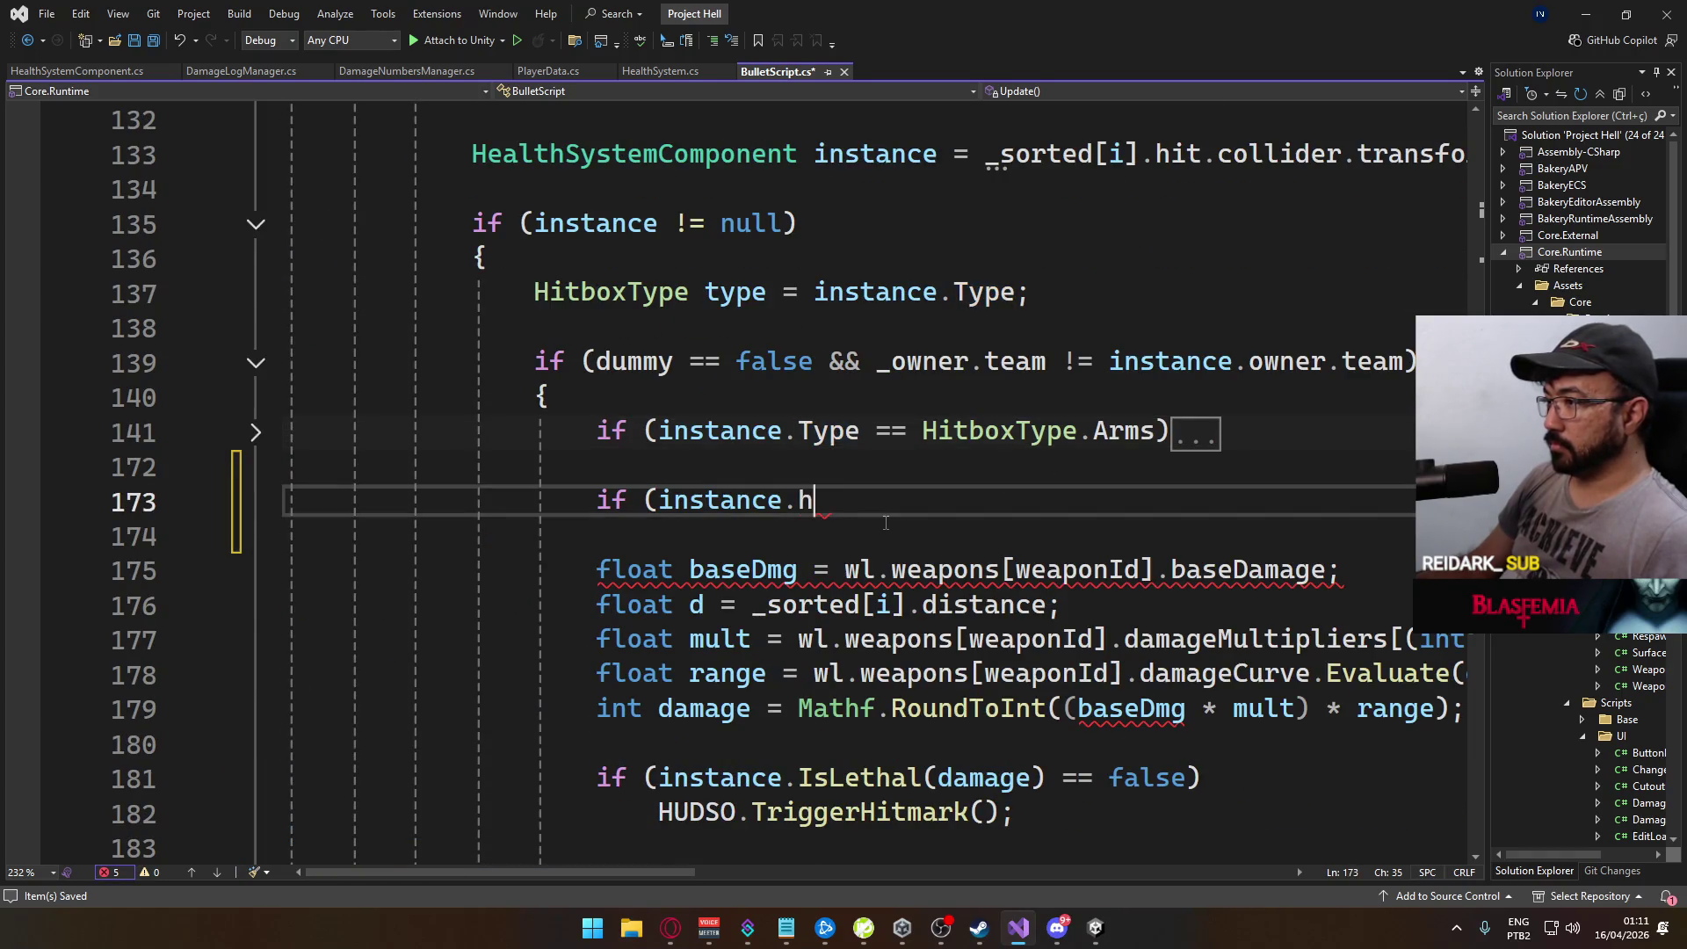
pyautogui.press('BackSpace')
pyautogui.press('BackSpace')
pyautogui.press('BackSpace')
pyautogui.write('.')
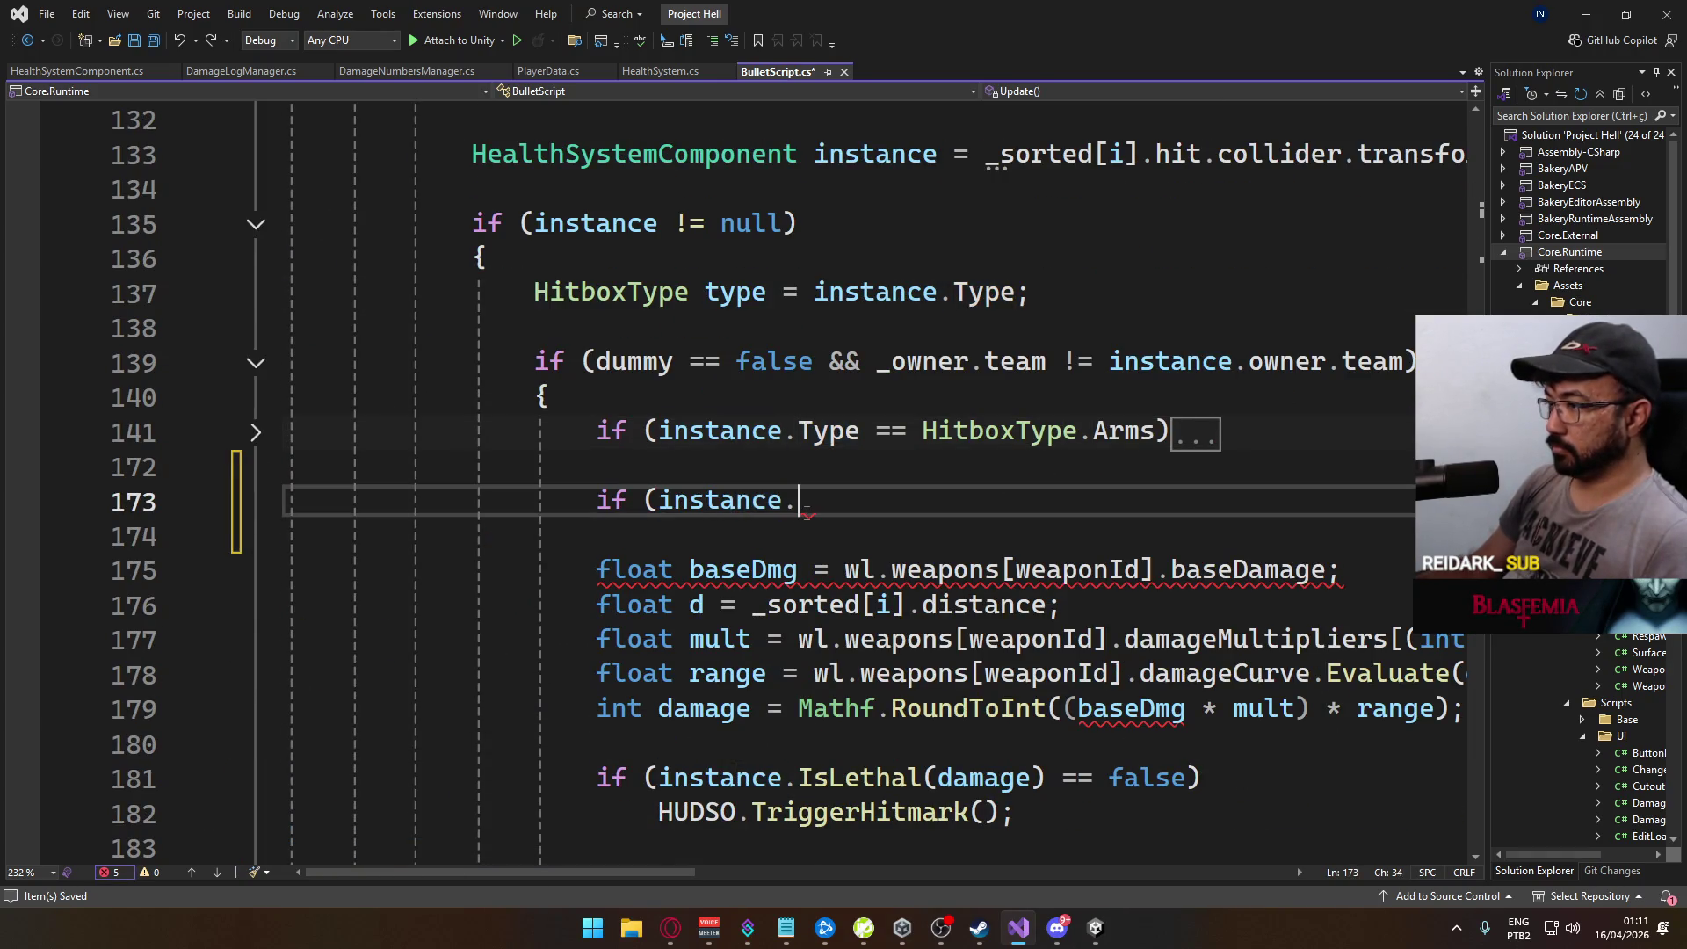
pyautogui.write('Isa')
pyautogui.press('Tab')
pyautogui.write('== false)')
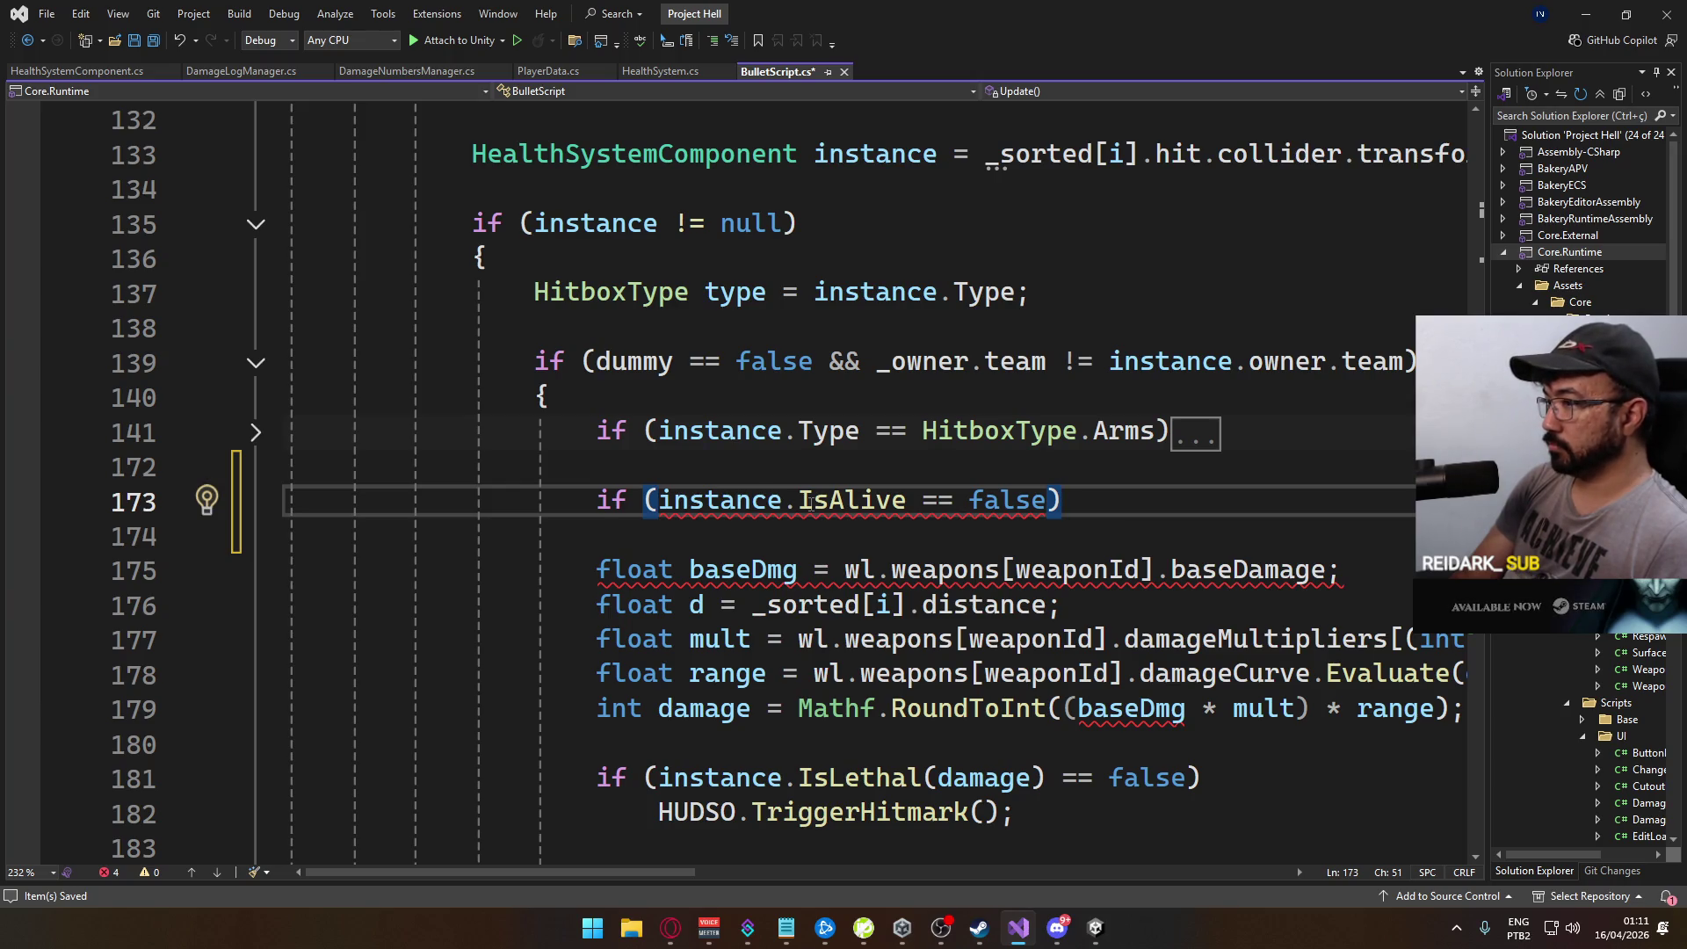
# Step: Finish the check with continue; and add the missing () after IsAlive
pyautogui.scroll(-18, 816, 507)
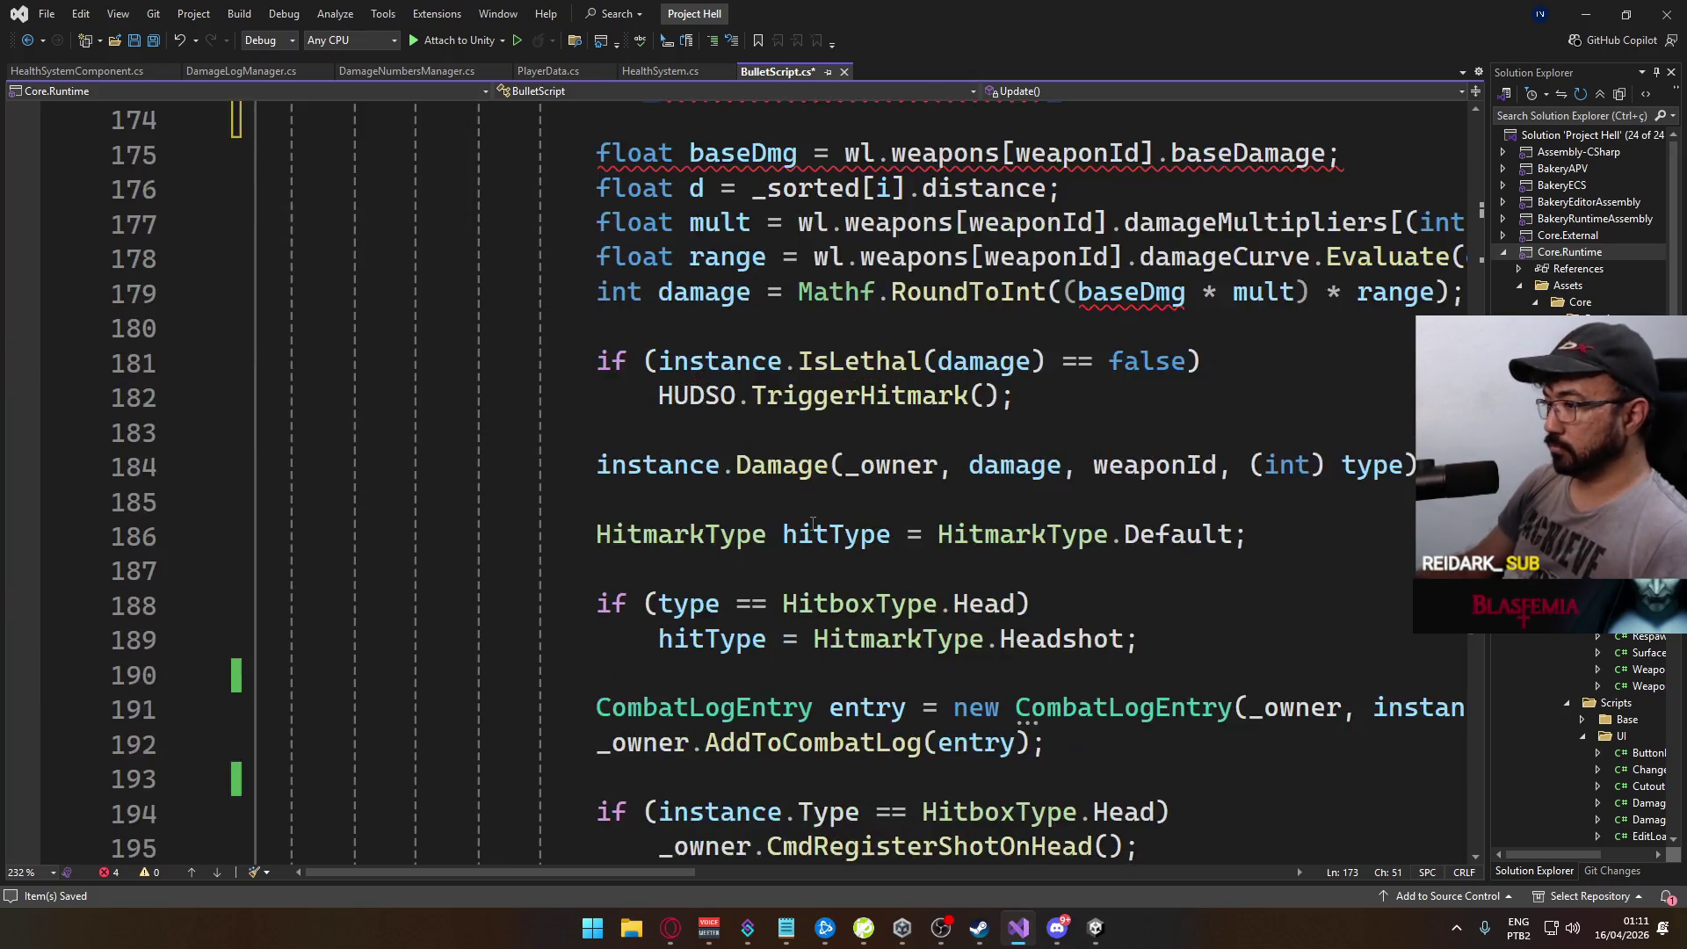
pyautogui.scroll(-2, 813, 525)
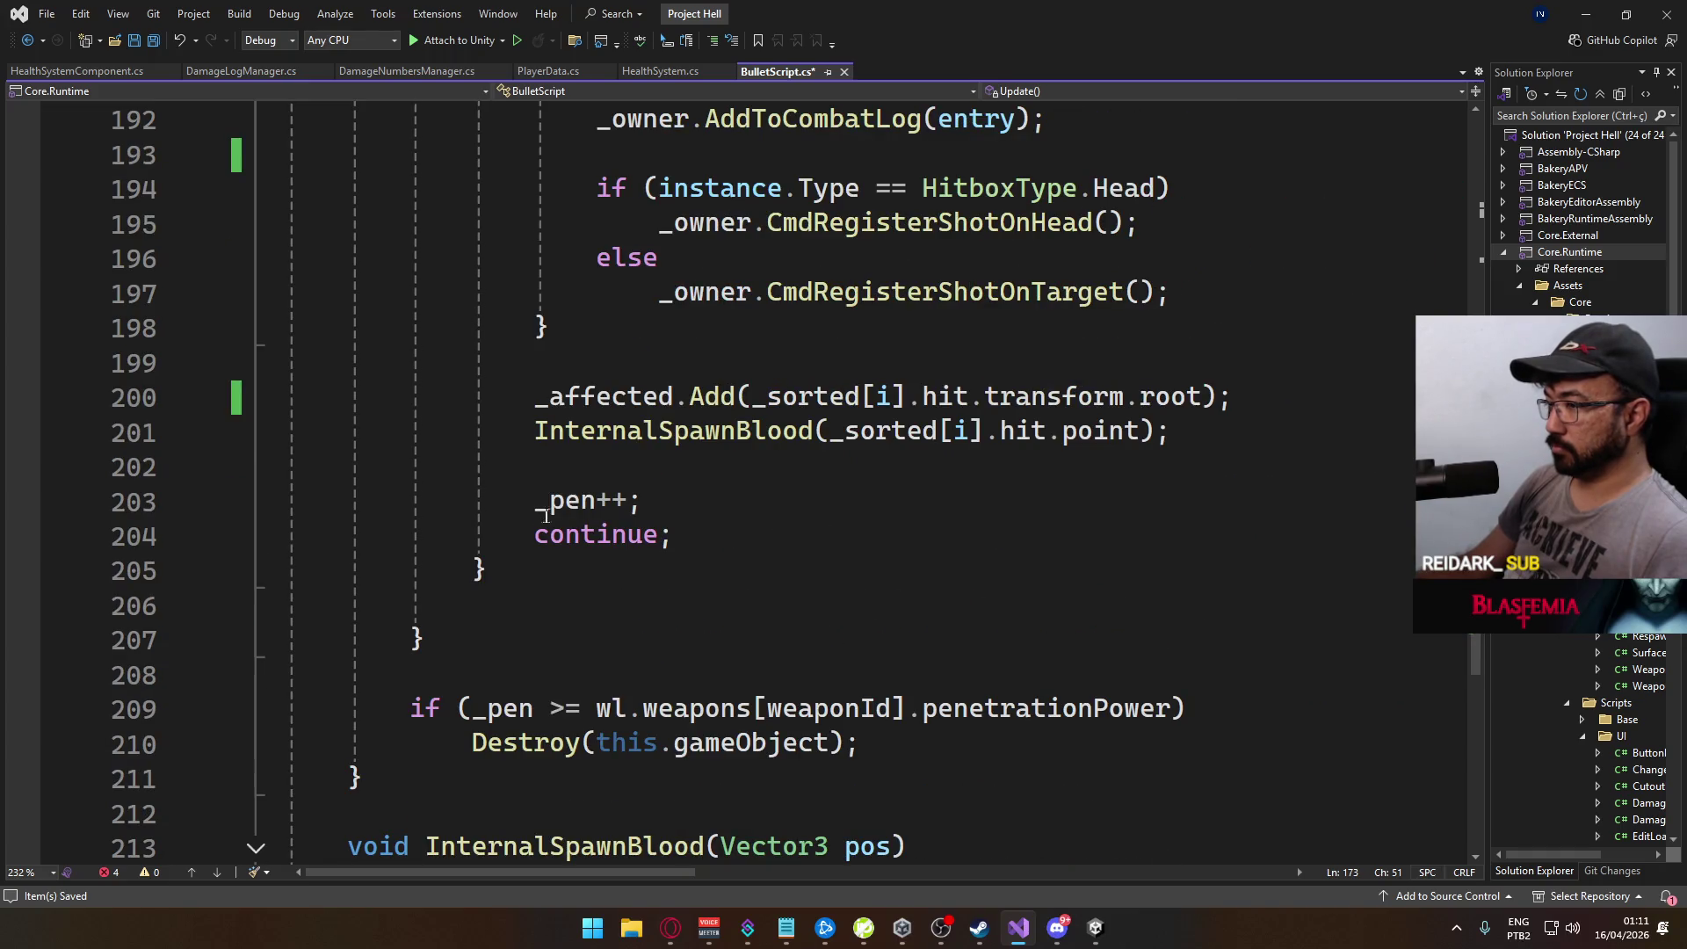
pyautogui.scroll(10, 552, 518)
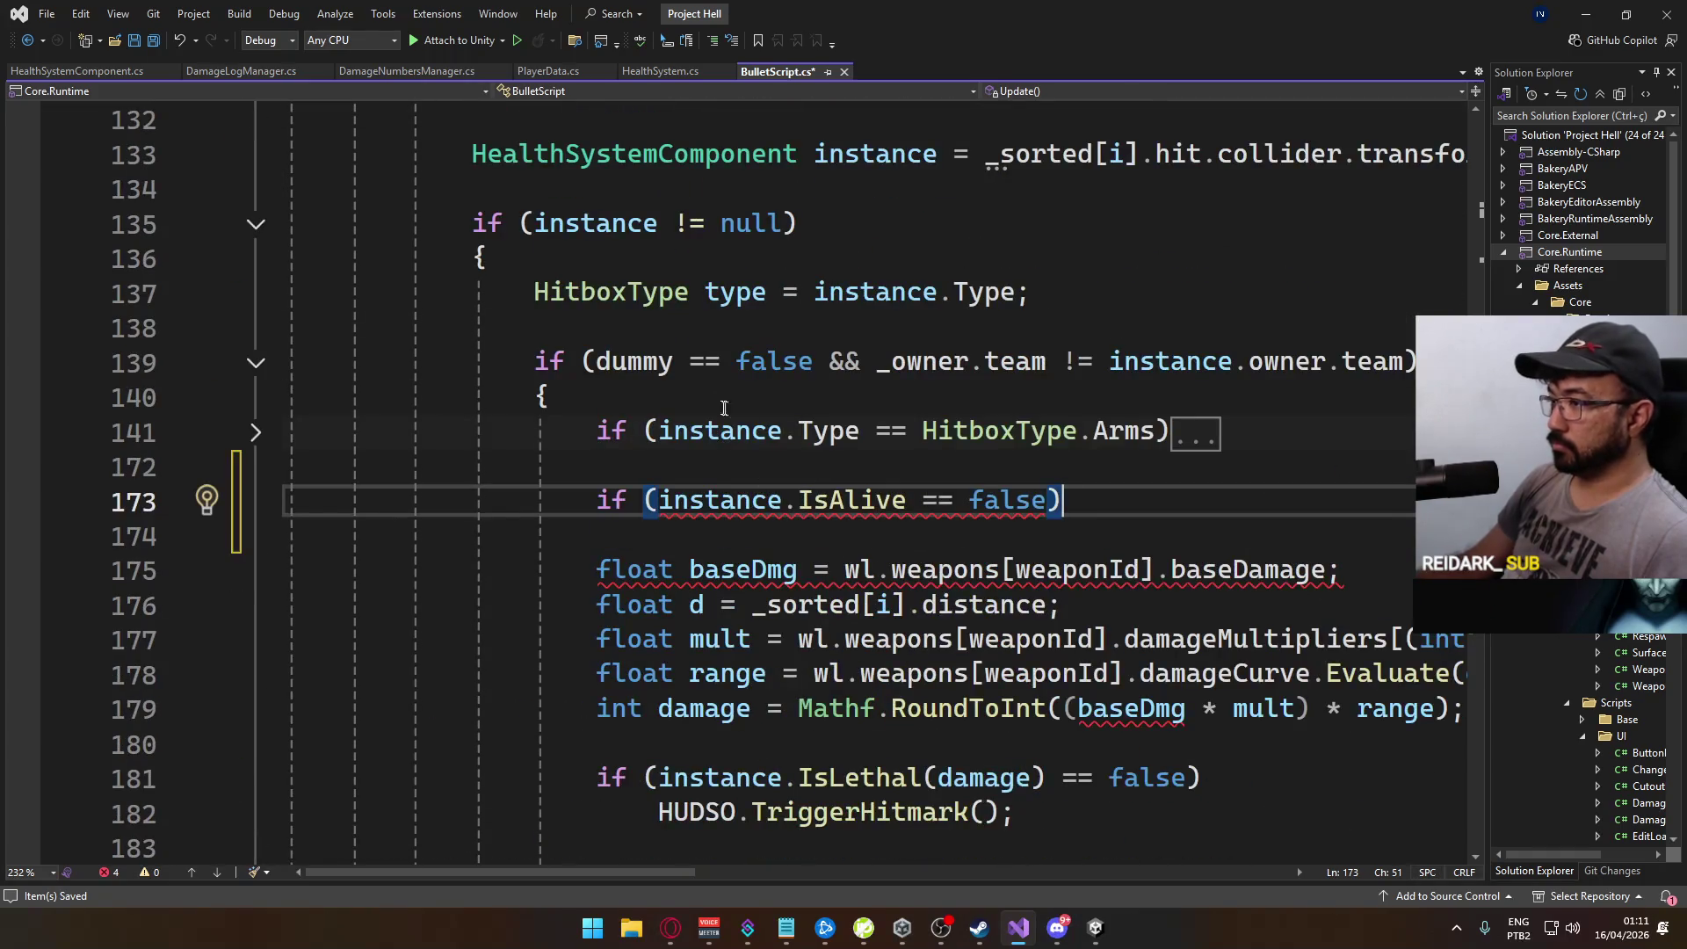
pyautogui.write('continue;')
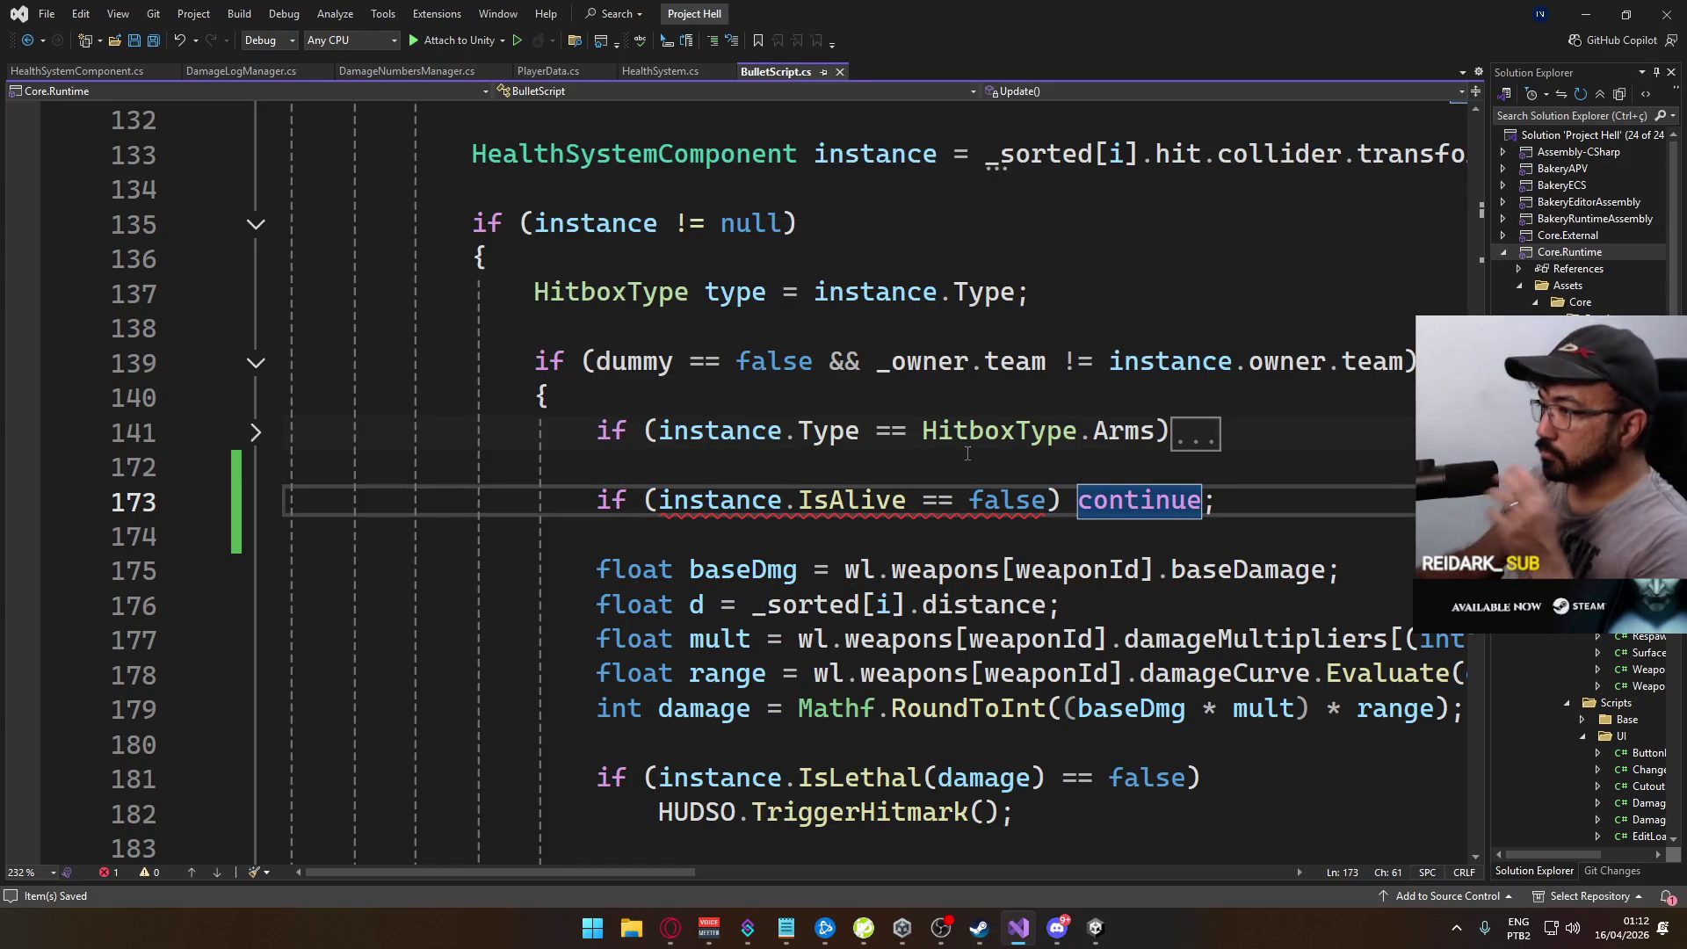
pyautogui.click(908, 501)
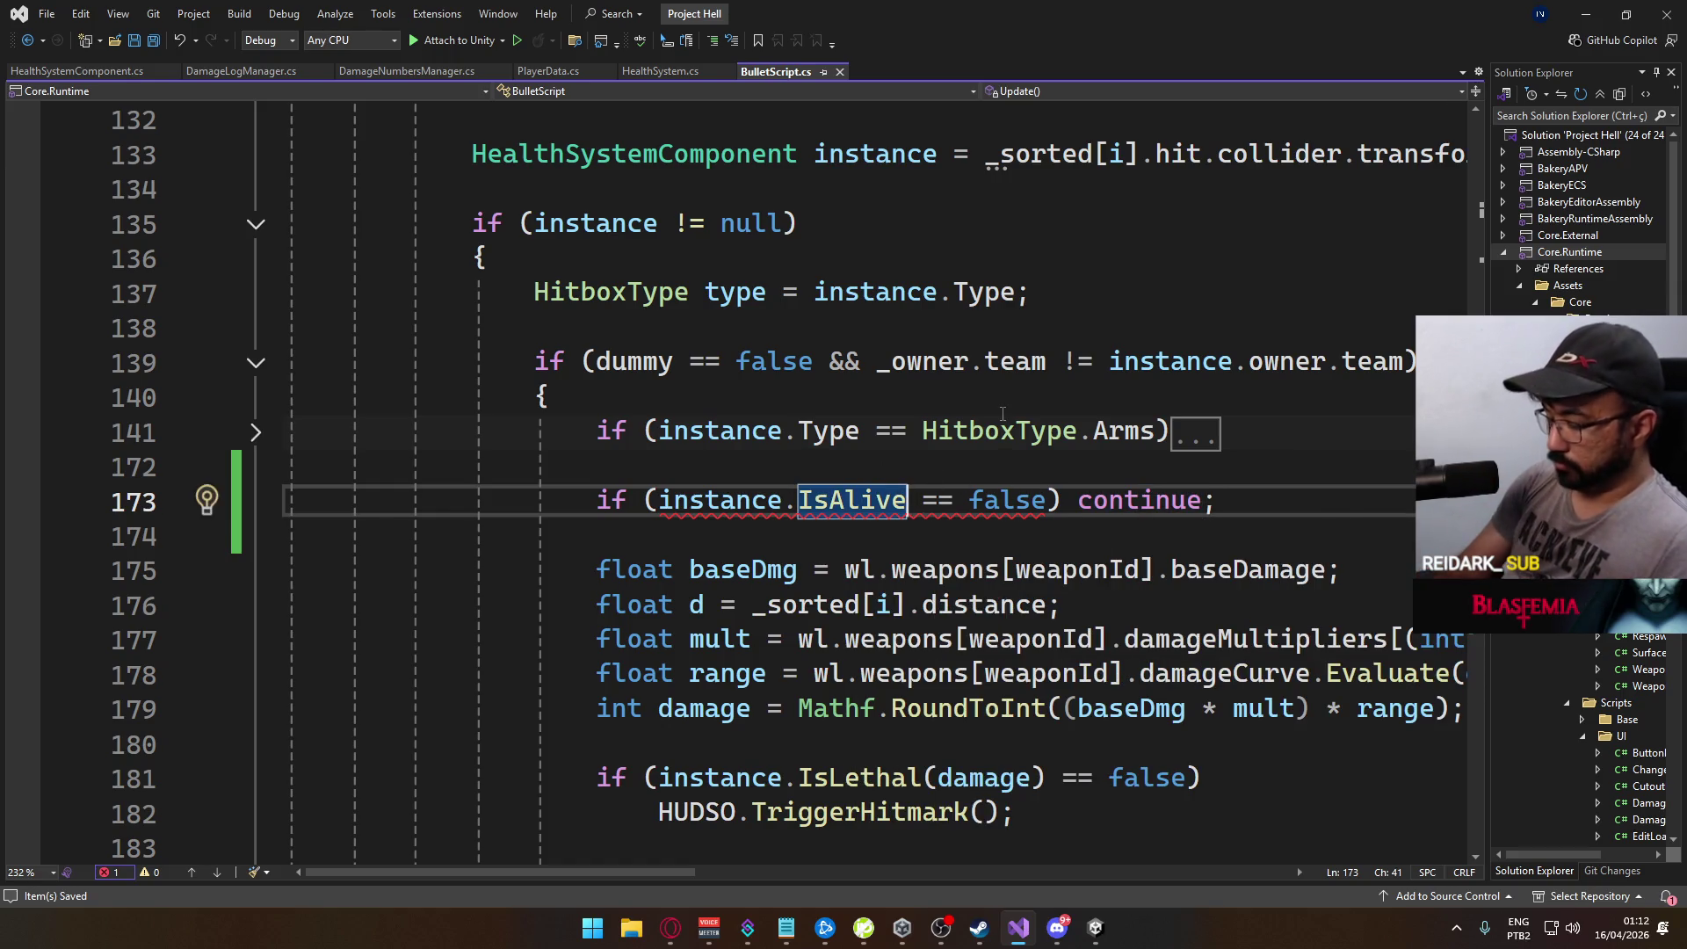
pyautogui.write('()')
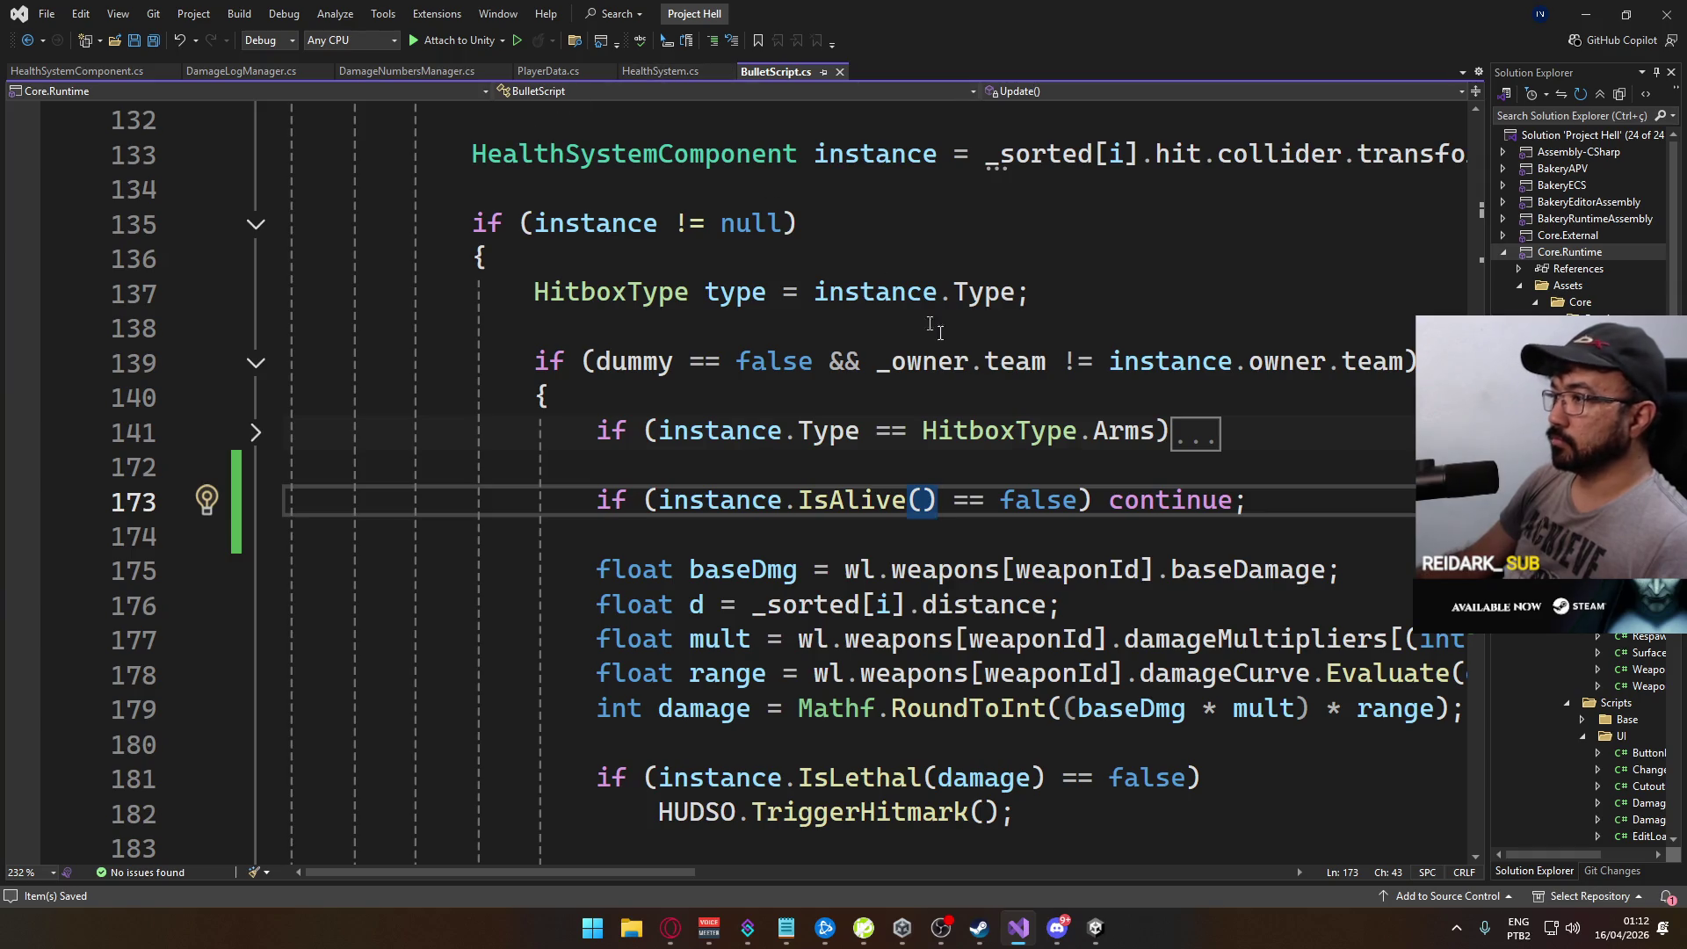
pyautogui.scroll(-1, 885, 451)
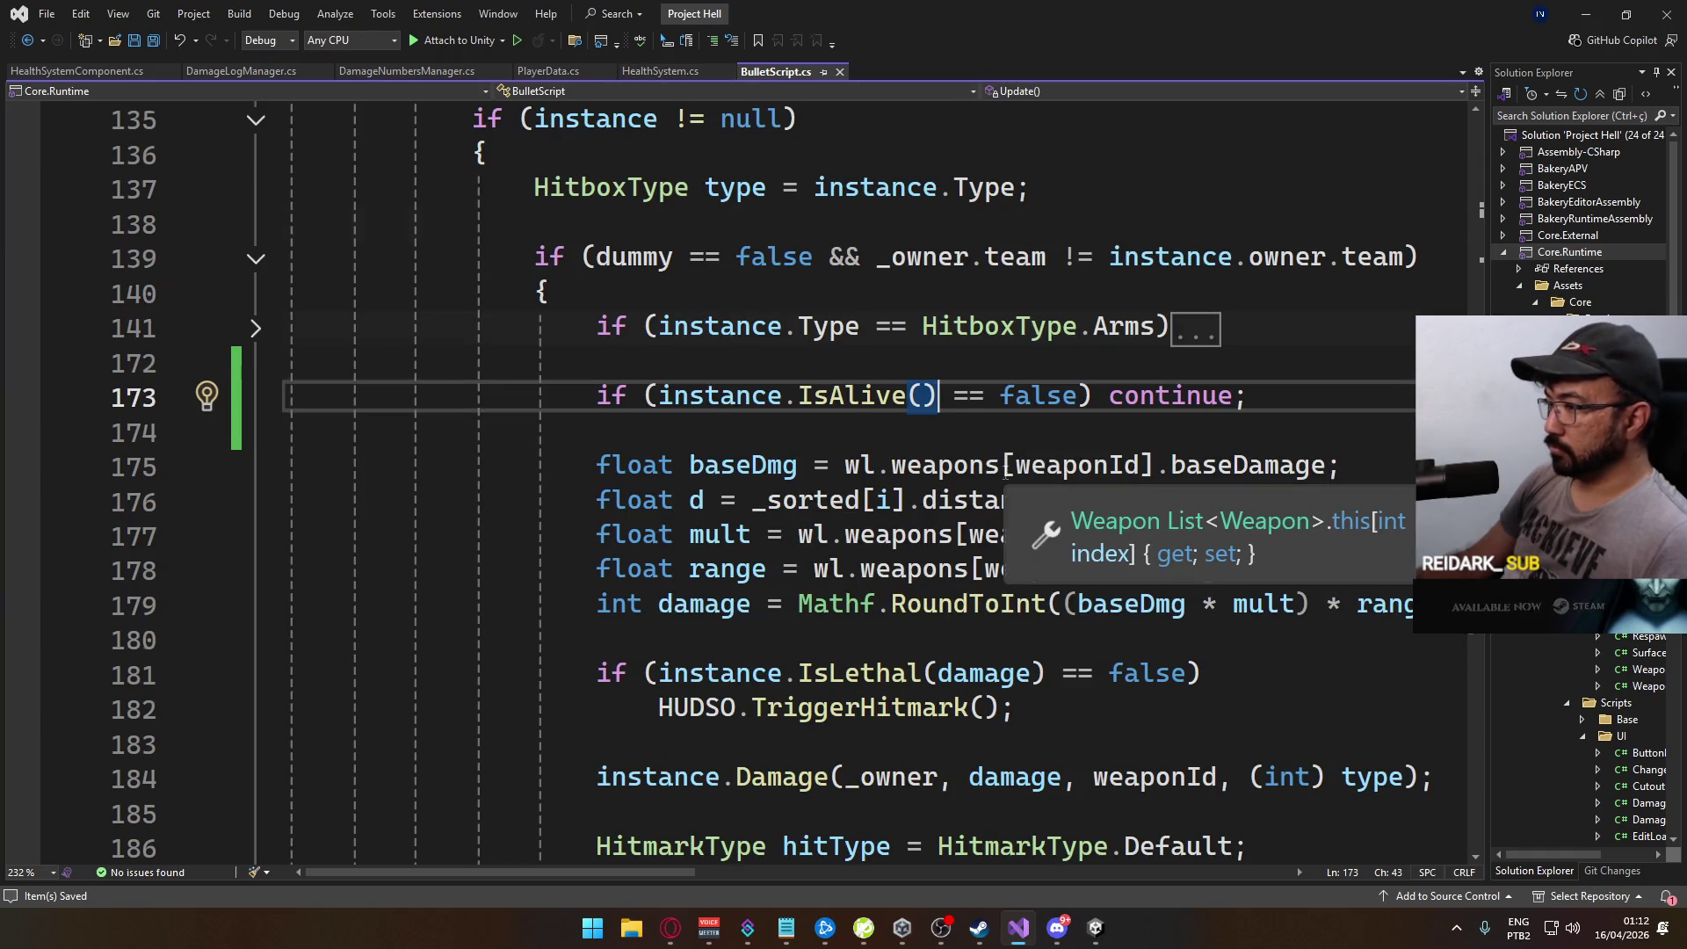
pyautogui.scroll(-3, 970, 511)
pyautogui.scroll(-2, 976, 518)
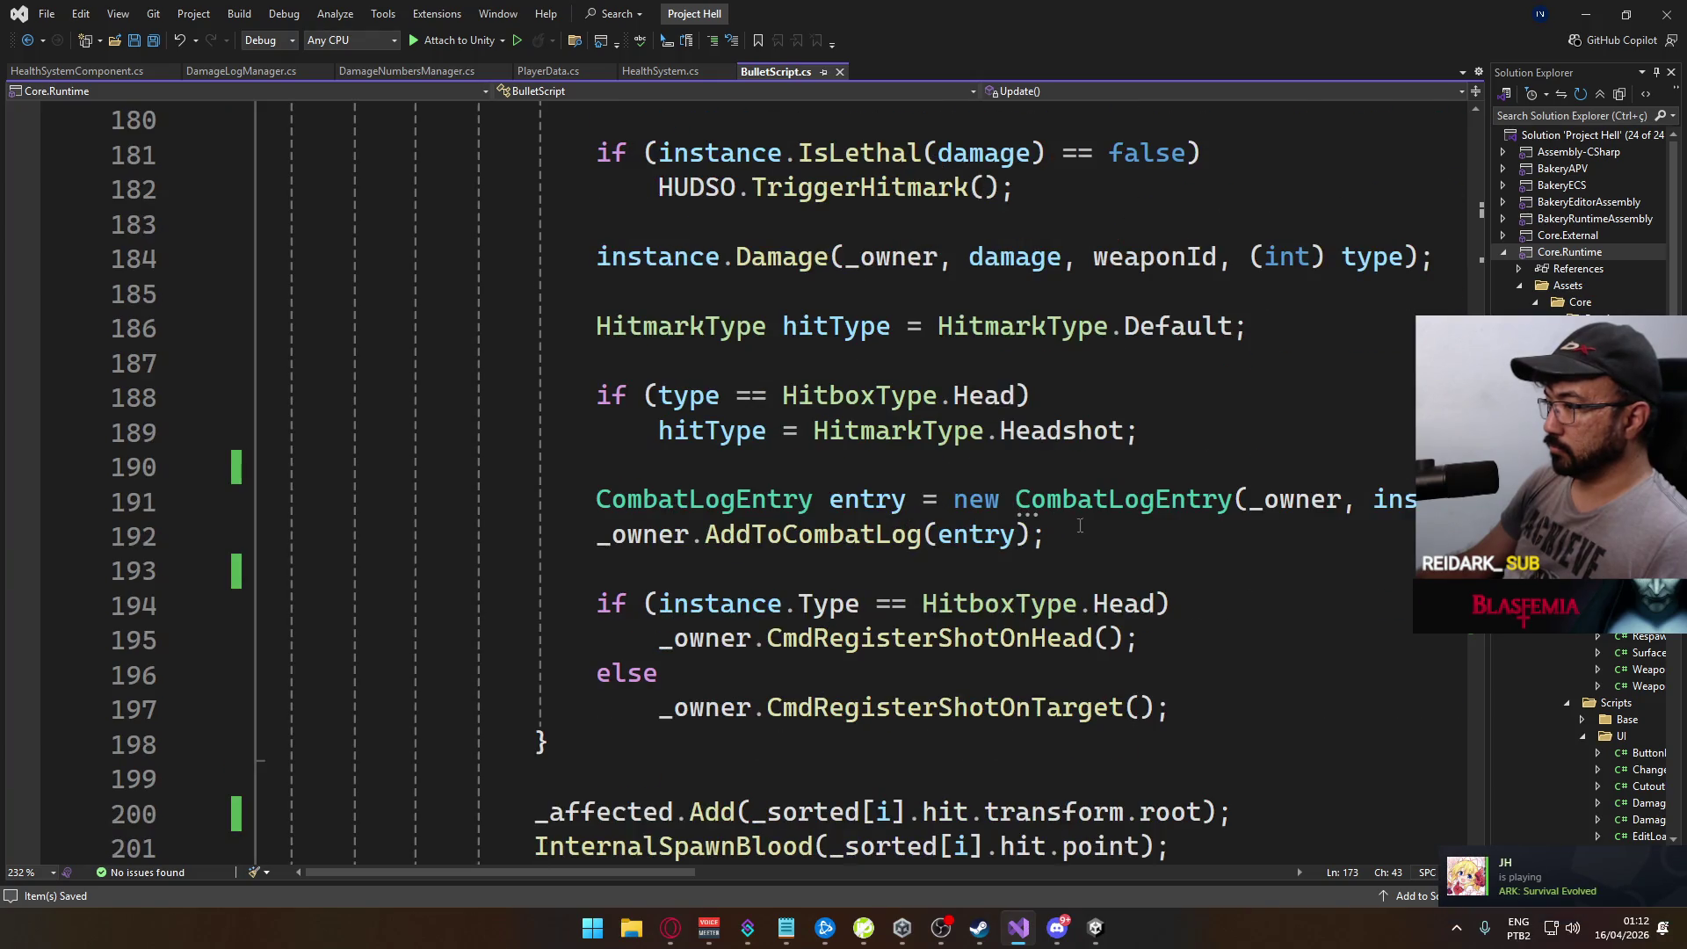
pyautogui.scroll(2, 1130, 506)
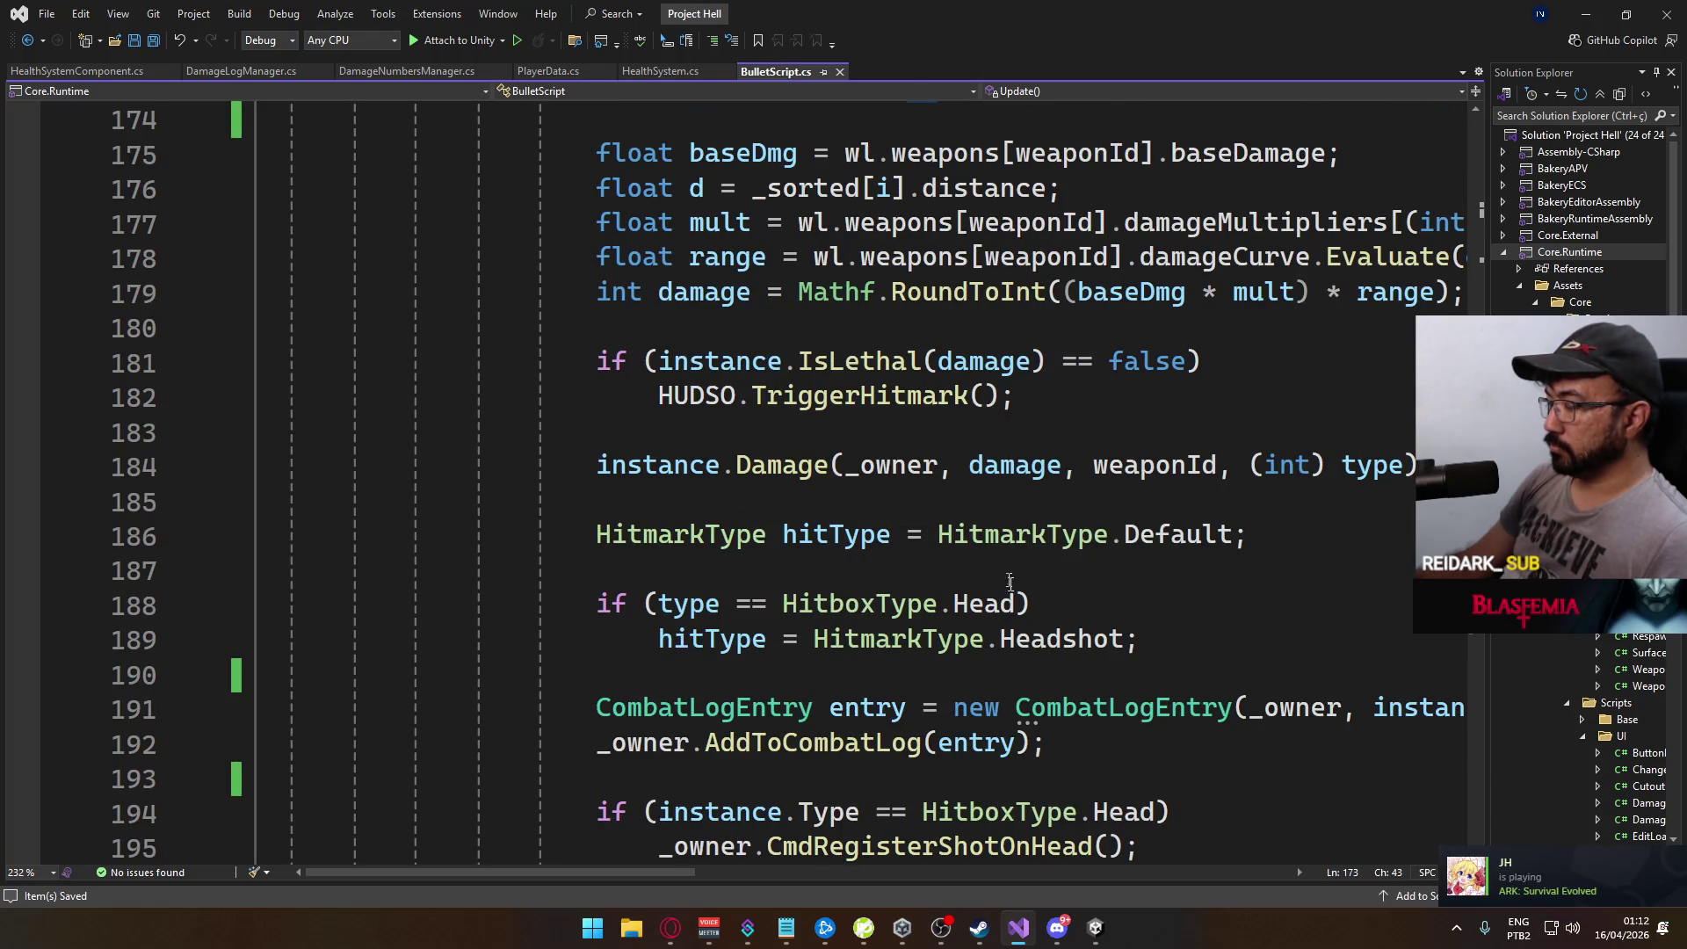
pyautogui.click(1096, 928)
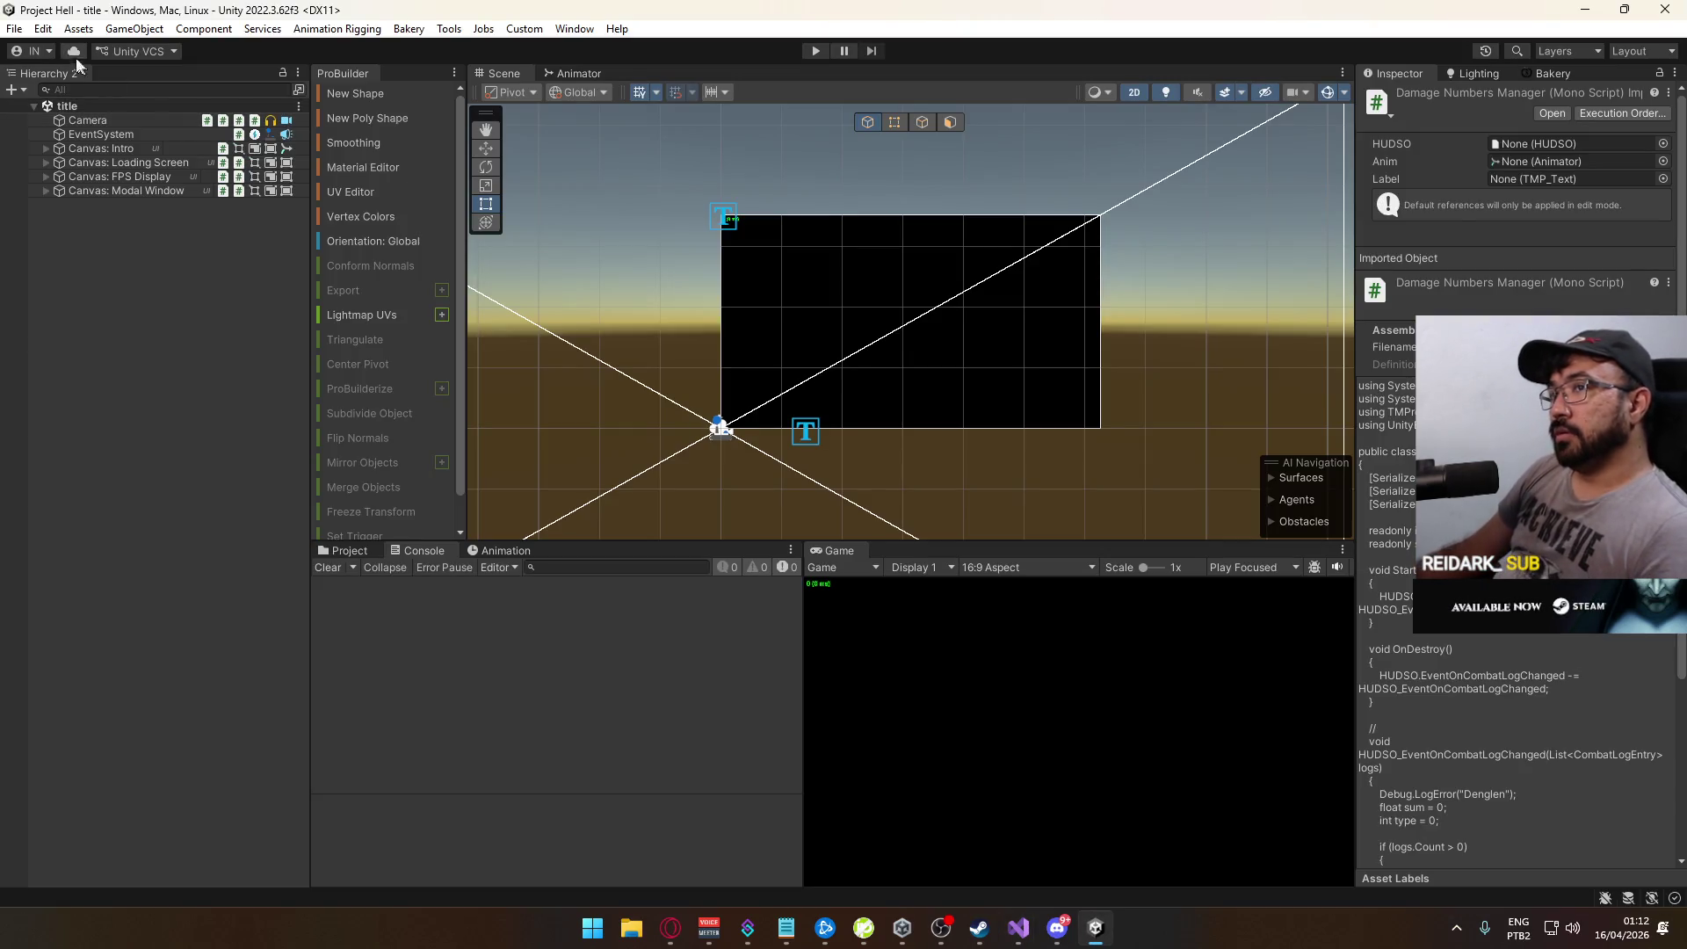
# Step: Build and run the standalone game, then enter Play mode in the editor
pyautogui.click(13, 29)
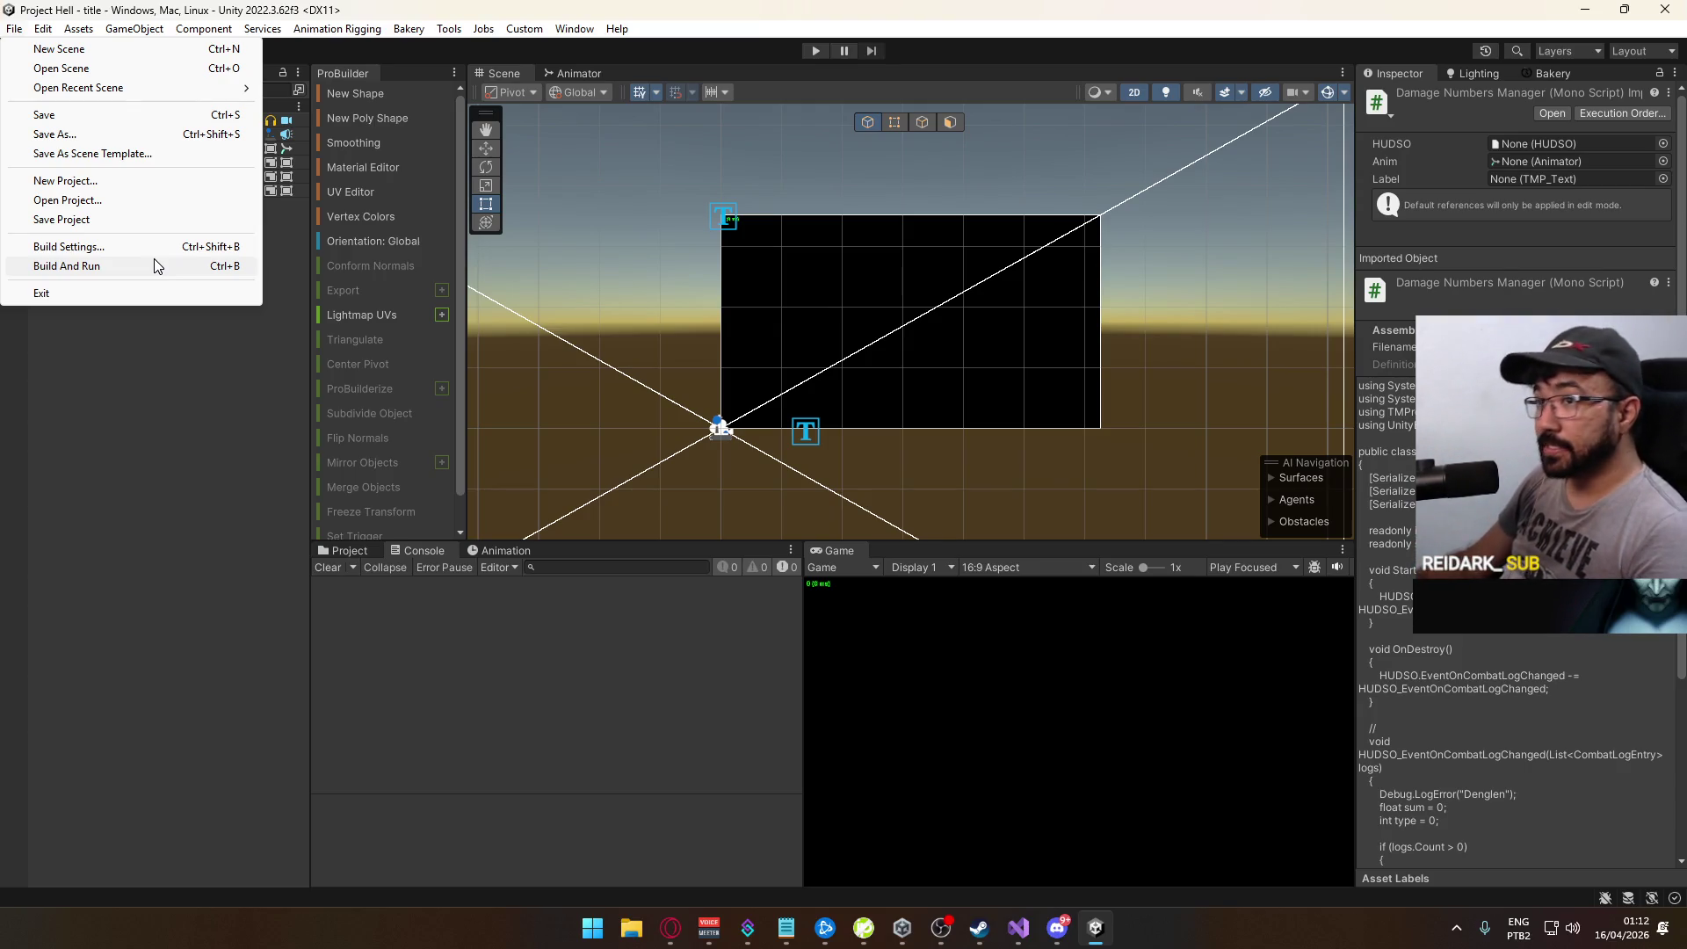
pyautogui.click(154, 260)
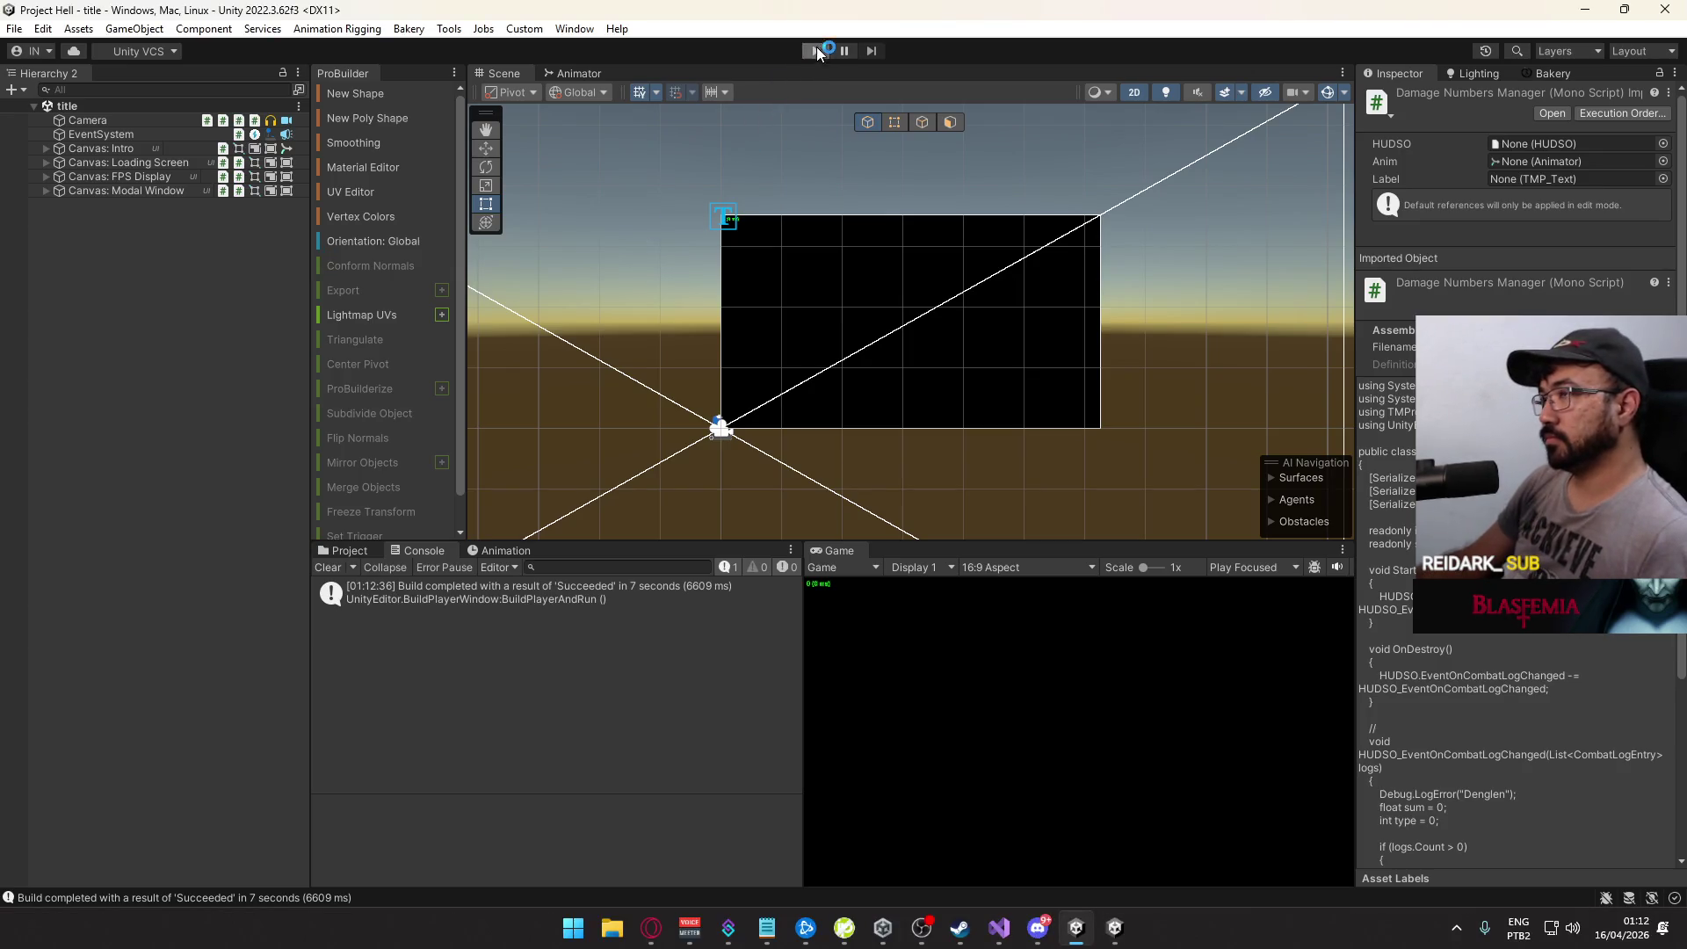
pyautogui.click(817, 49)
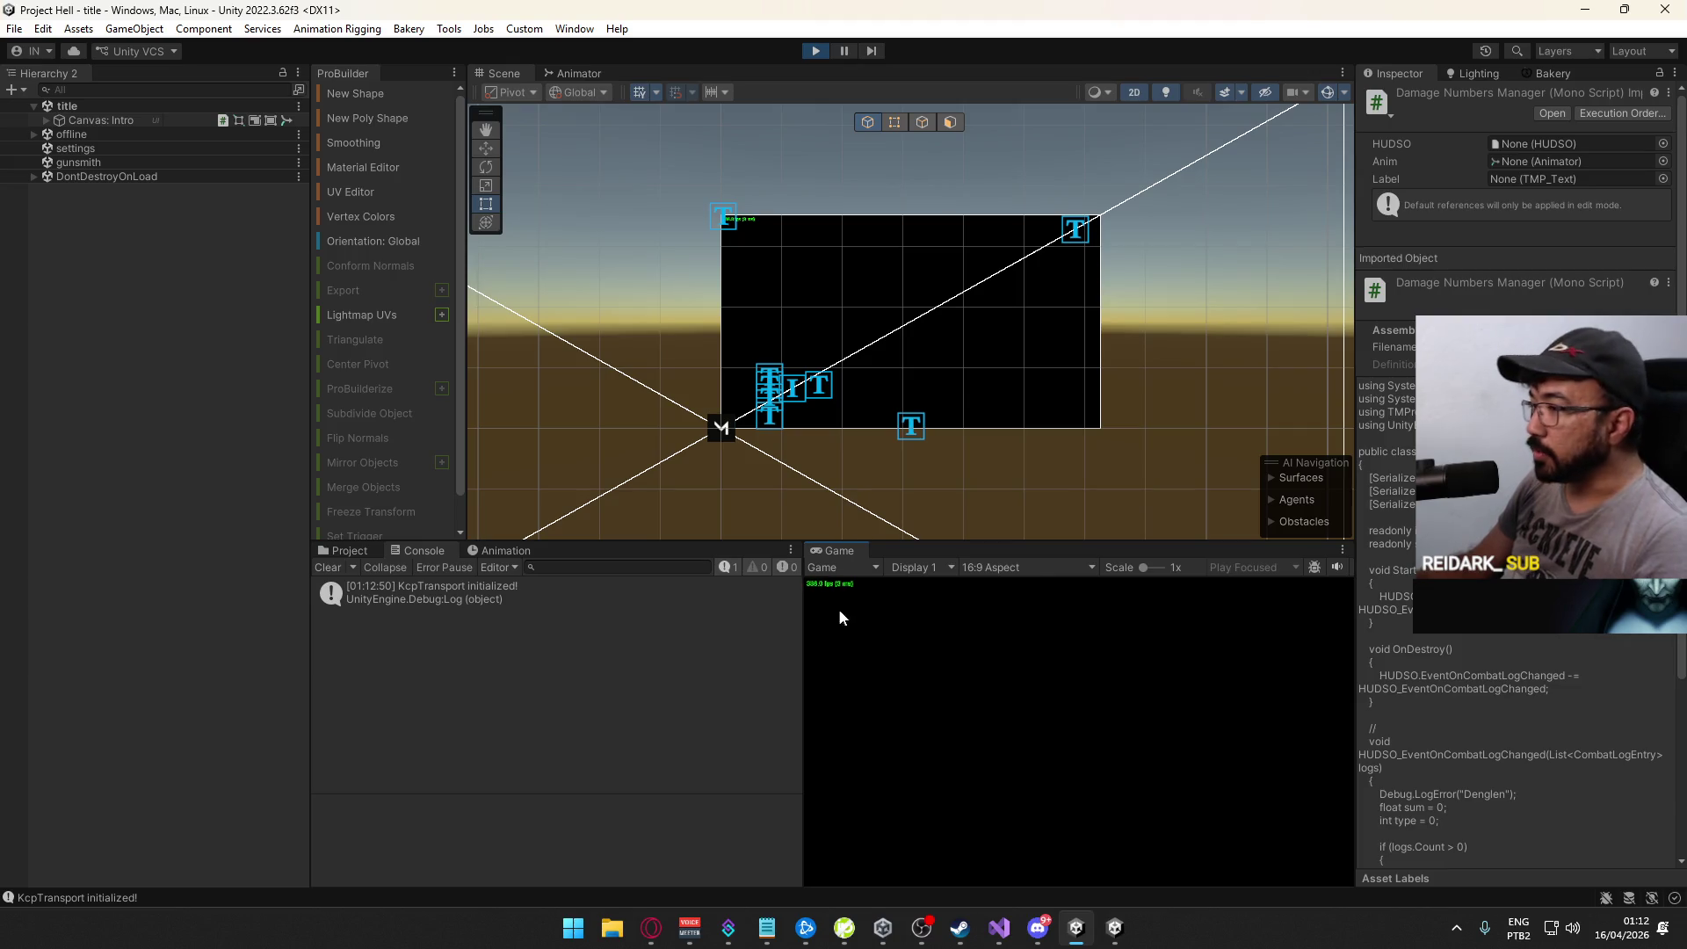
pyautogui.click(1117, 916)
pyautogui.hotkey('alt', 'Tab')
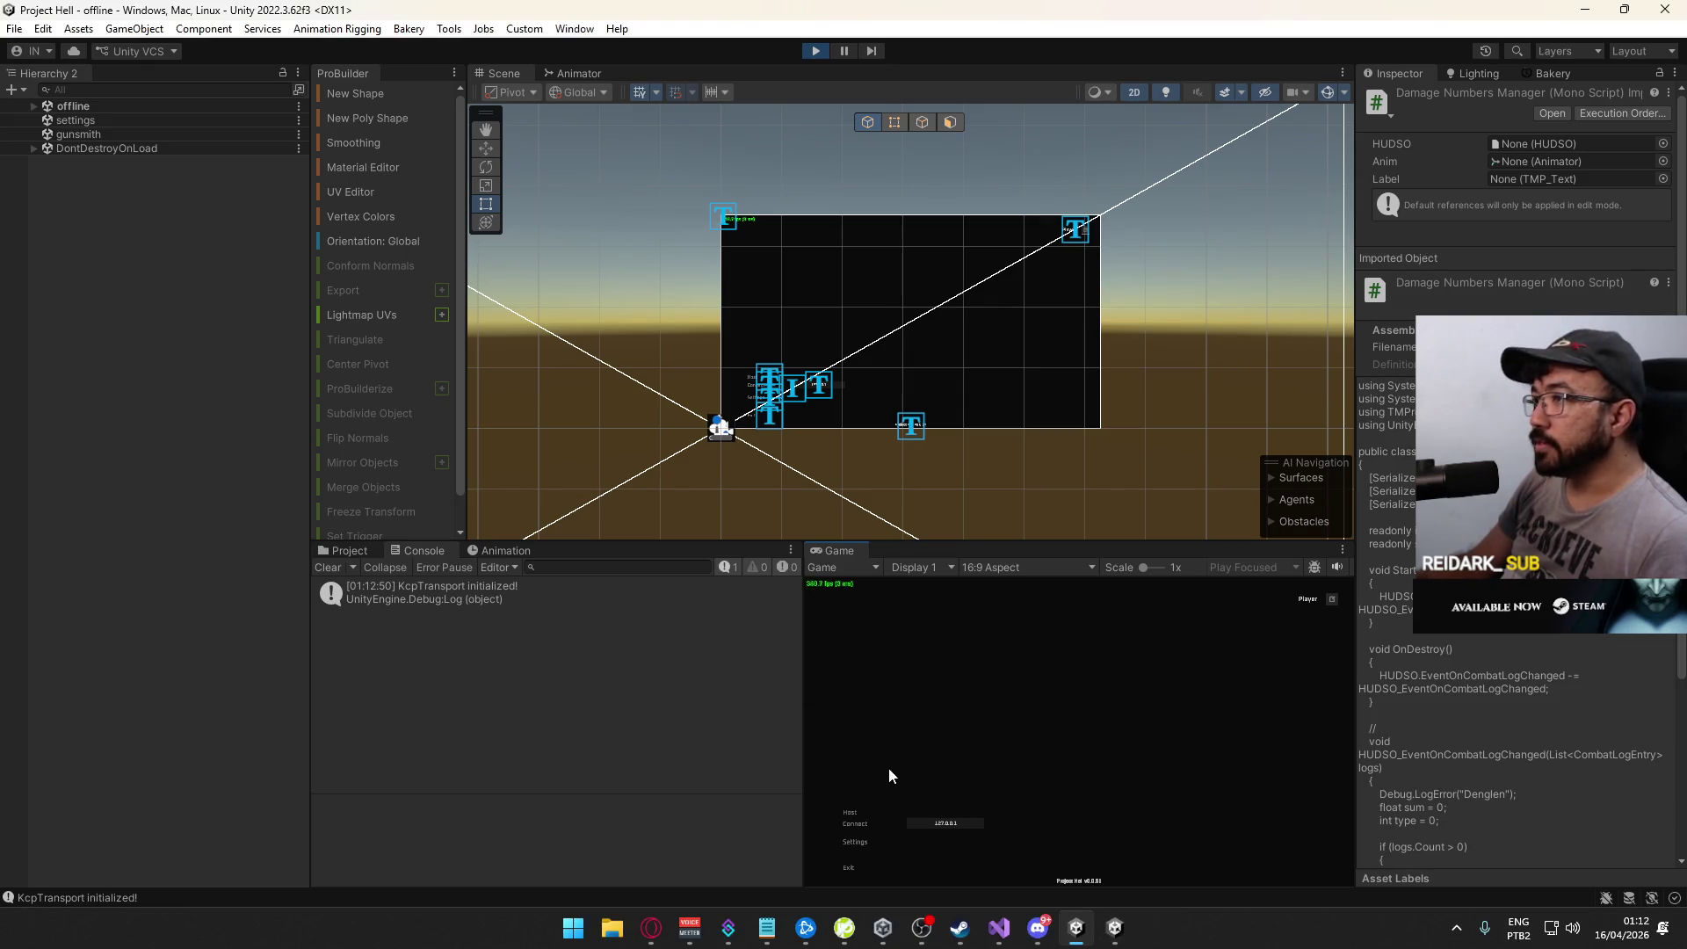
# Step: Host a match via Host > Create Match and connect the standalone build to it
pyautogui.click(852, 807)
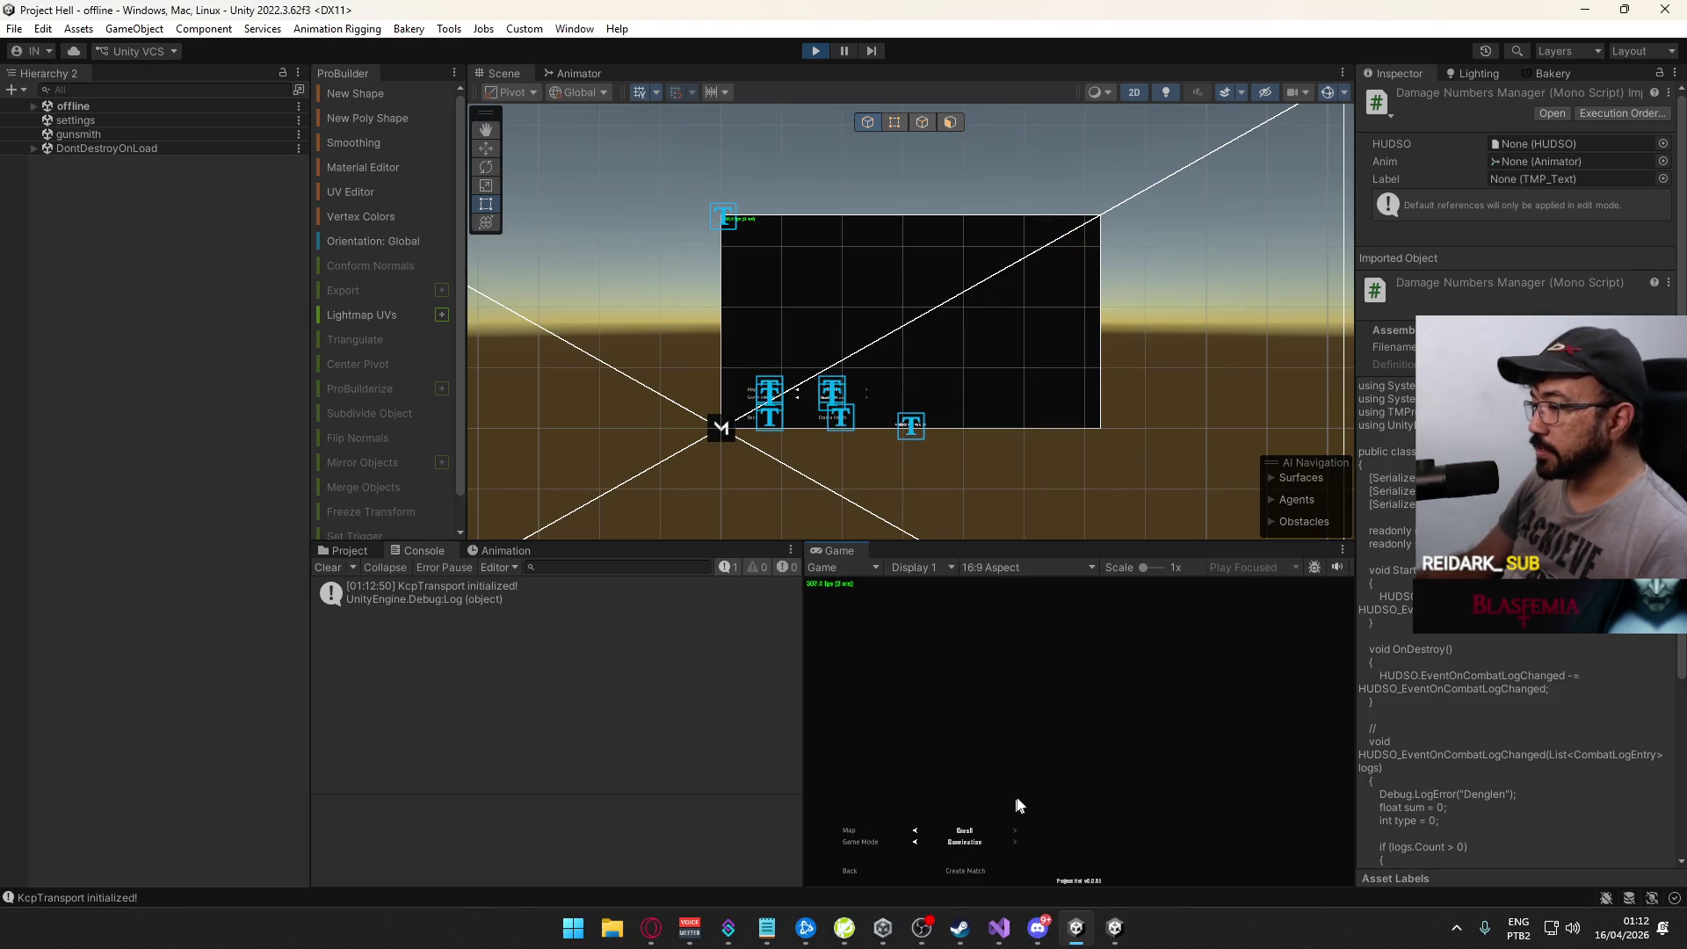
pyautogui.click(973, 872)
pyautogui.press('super')
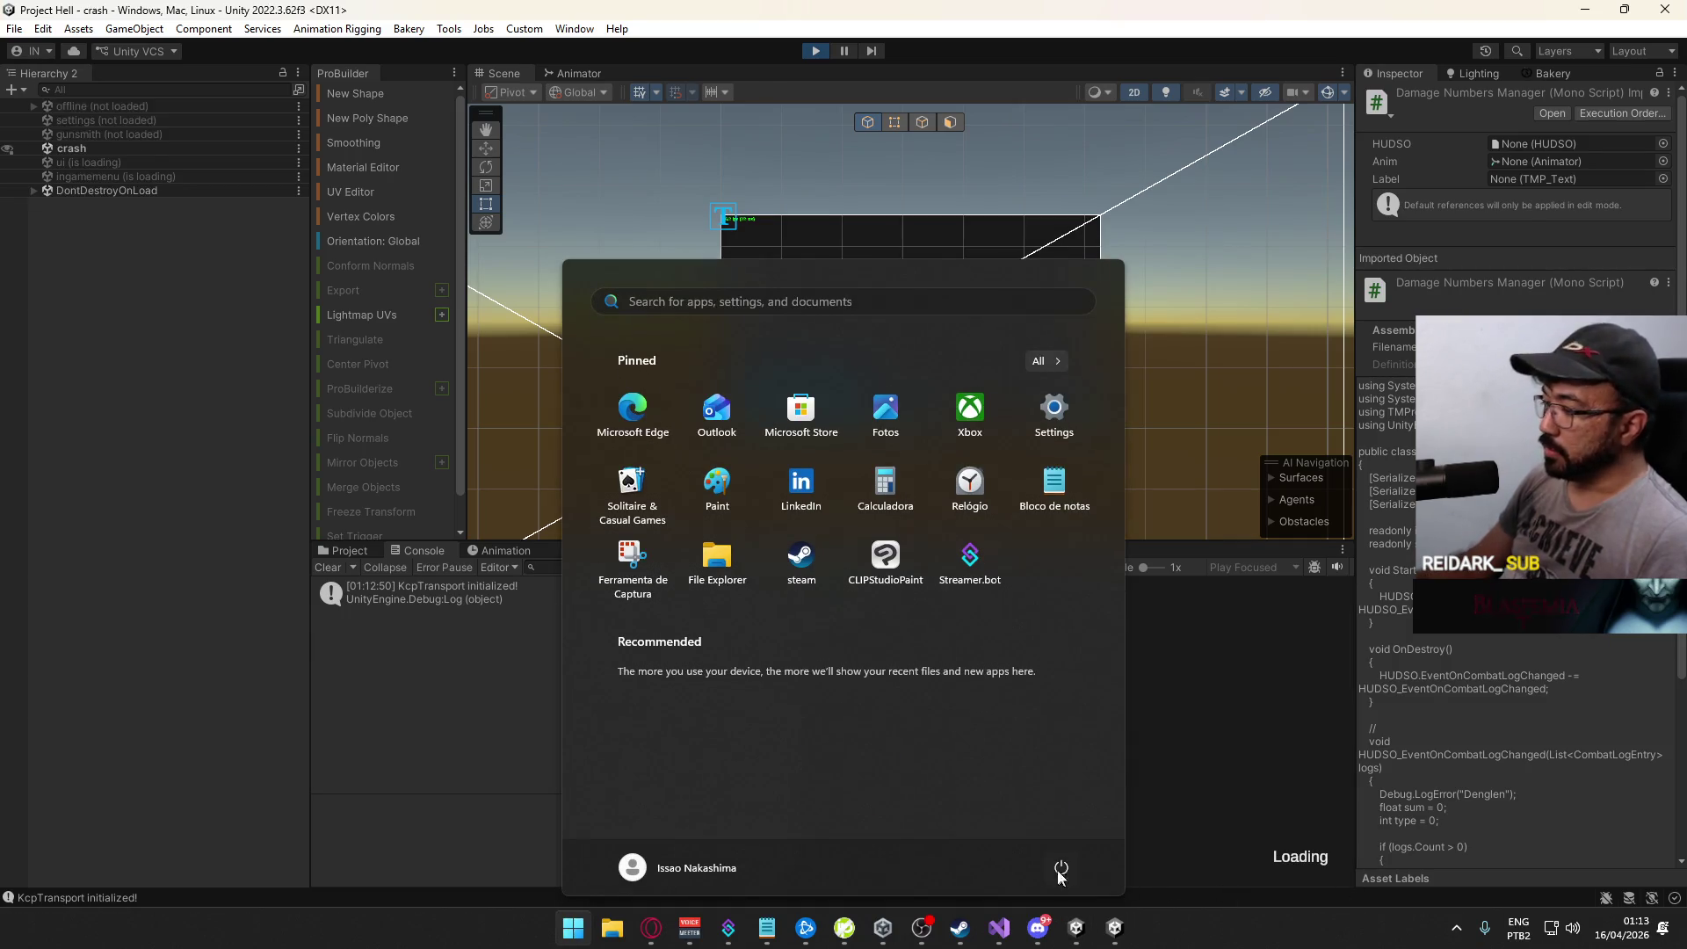
pyautogui.click(1114, 927)
pyautogui.click(192, 745)
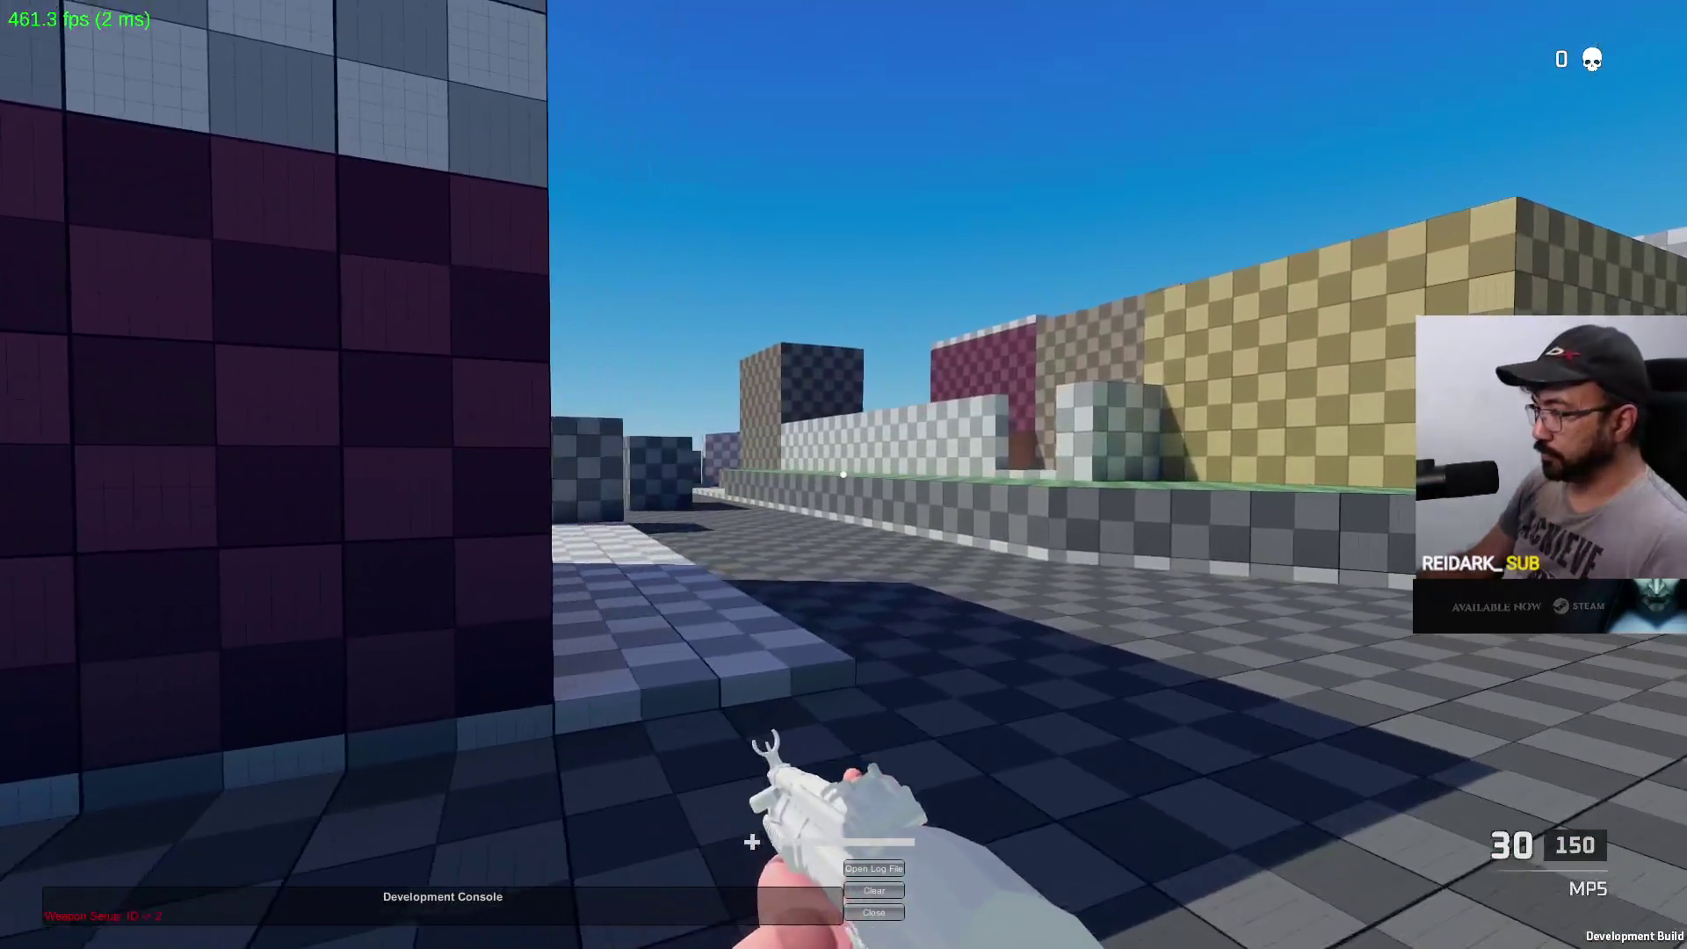
# Step: Switch the second loadout weapon to EAGLE and spawn into the map
pyautogui.hotkey('alt', 'Tab')
pyautogui.click(1048, 840)
pyautogui.click(991, 815)
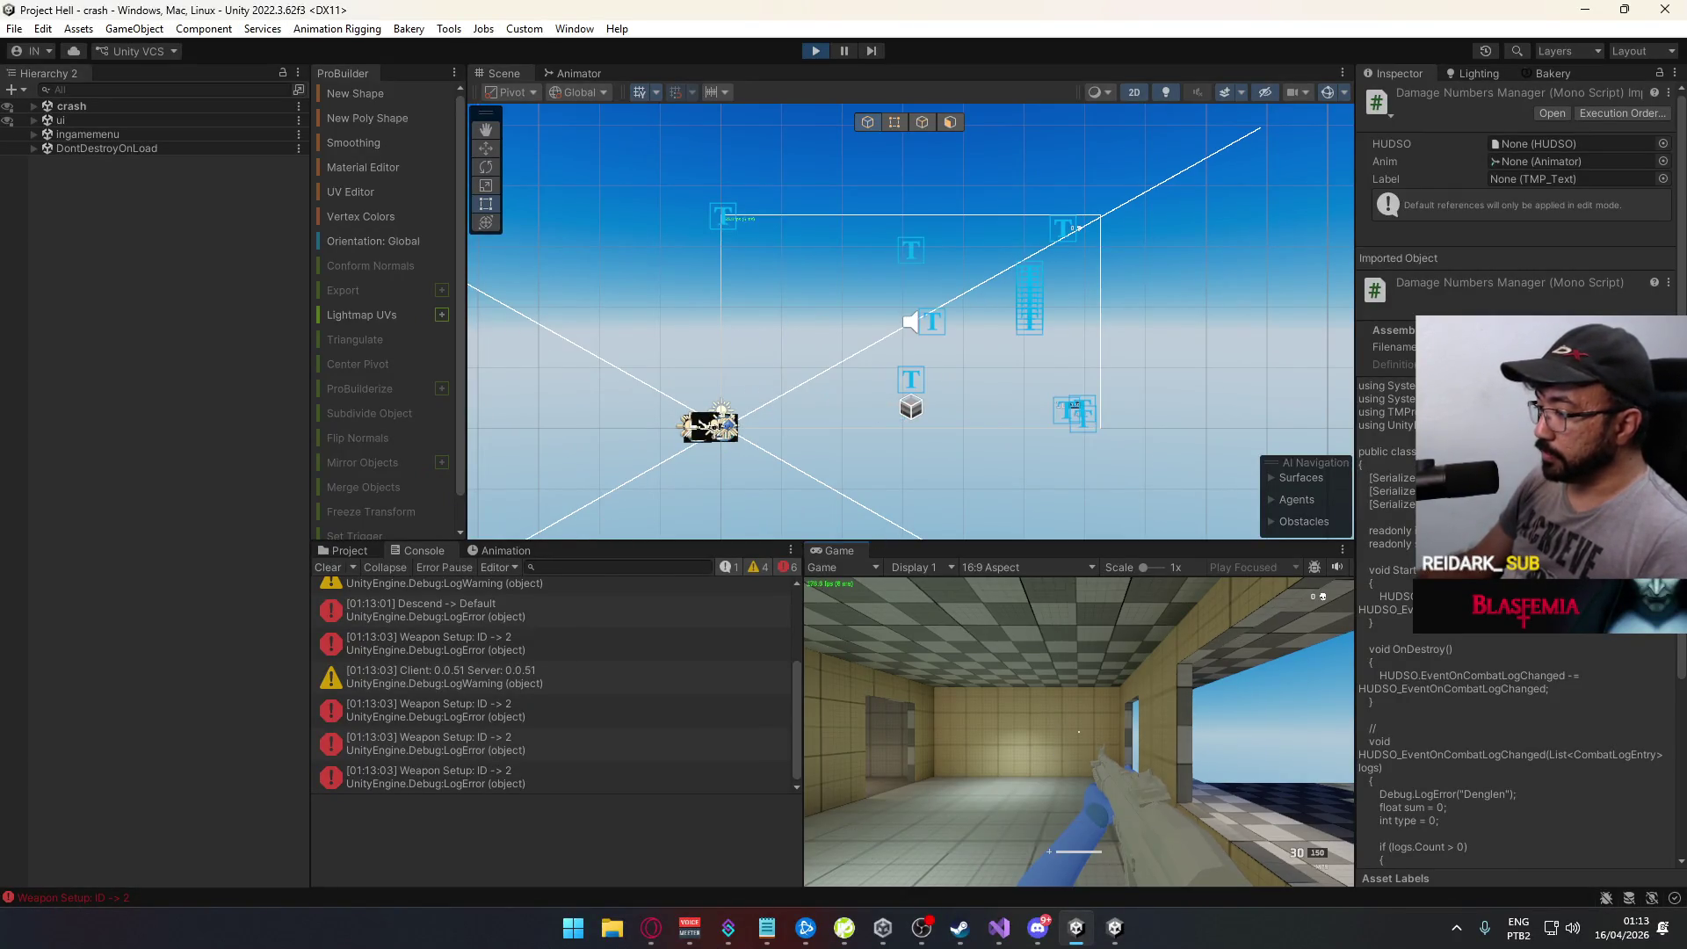
# Step: Move along the checkered street and shoot the target for a 252-damage headshot
pyautogui.press('space')
pyautogui.hotkey('shift', 'w')
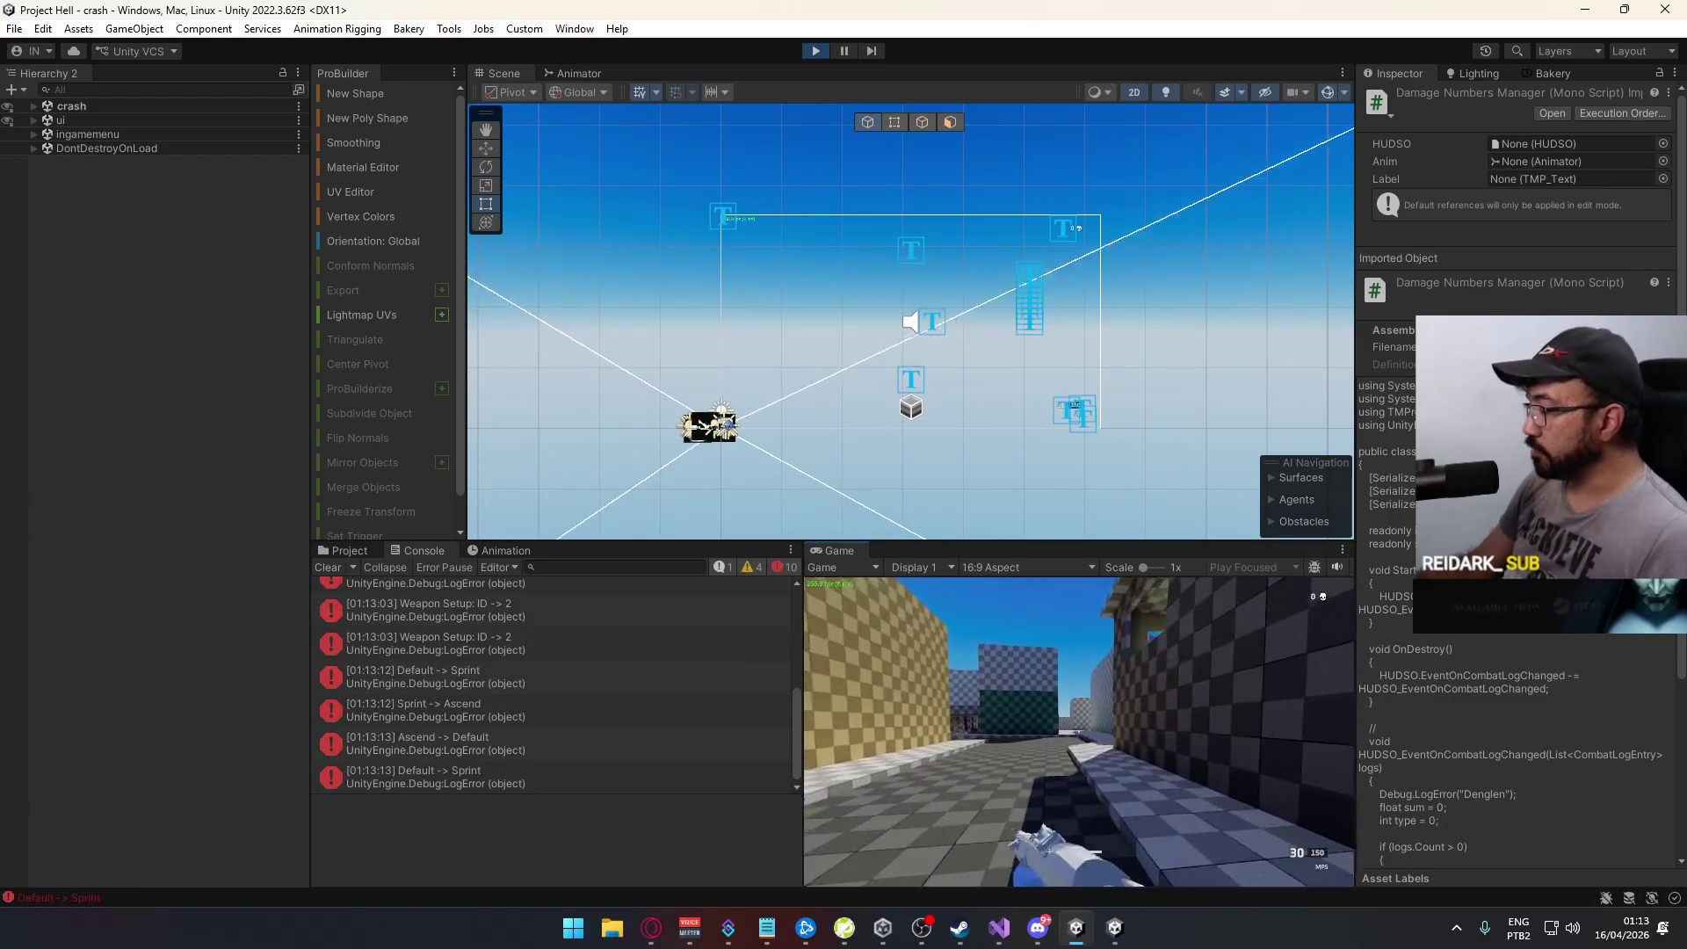
pyautogui.press('w')
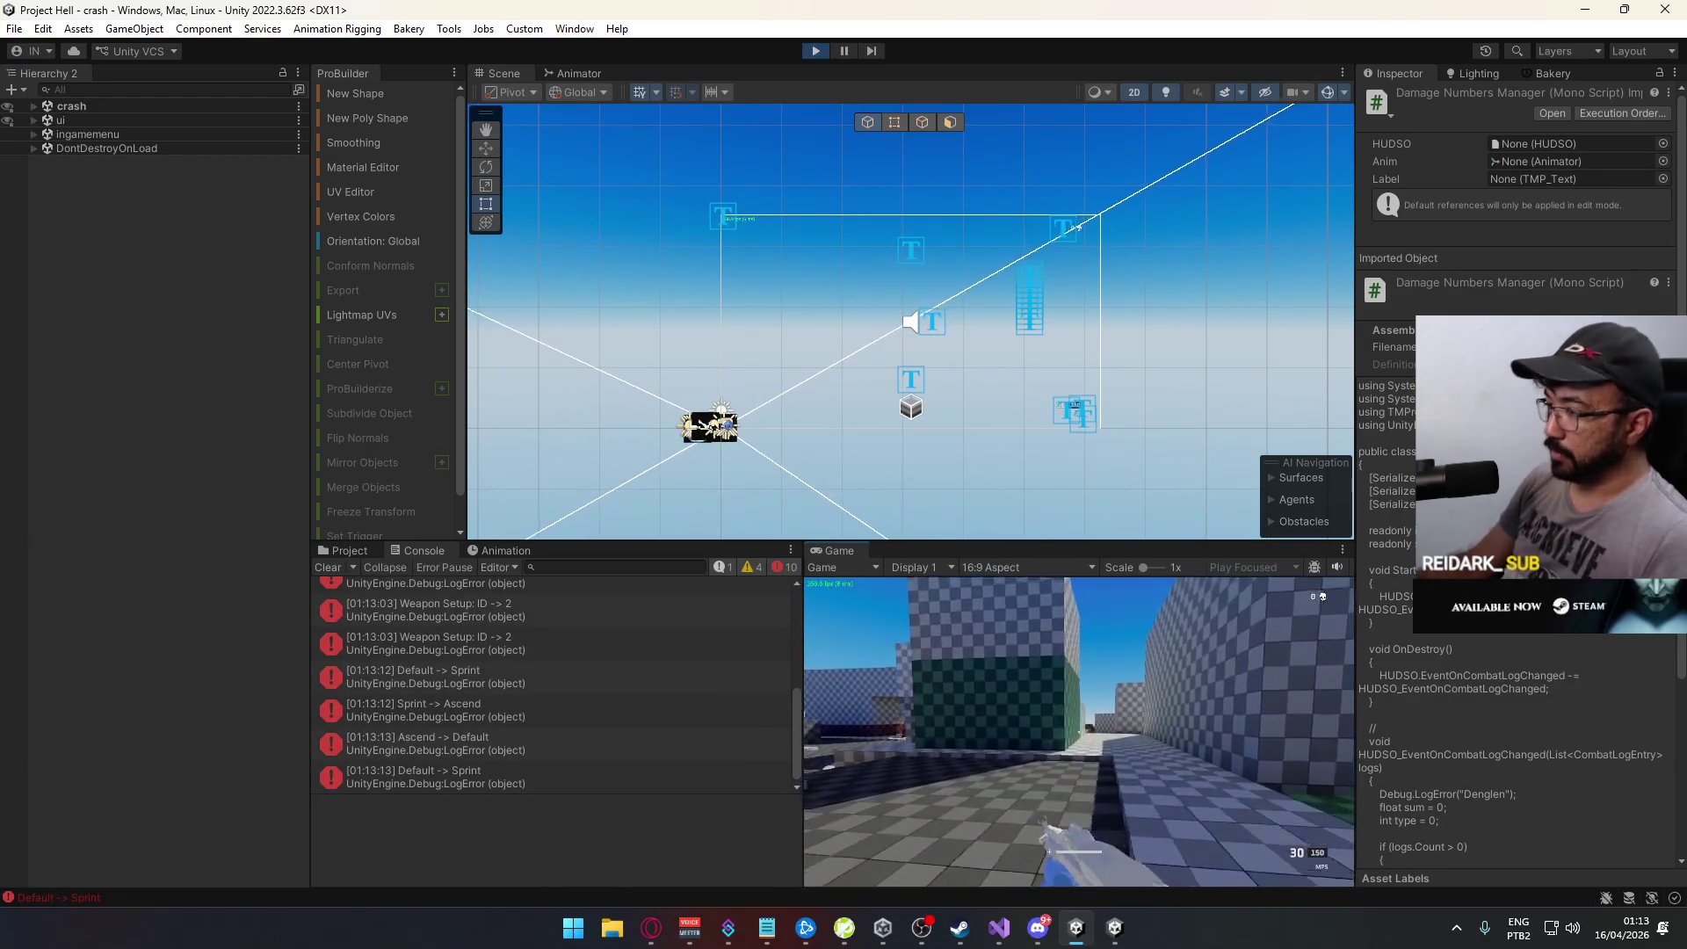
pyautogui.press('w')
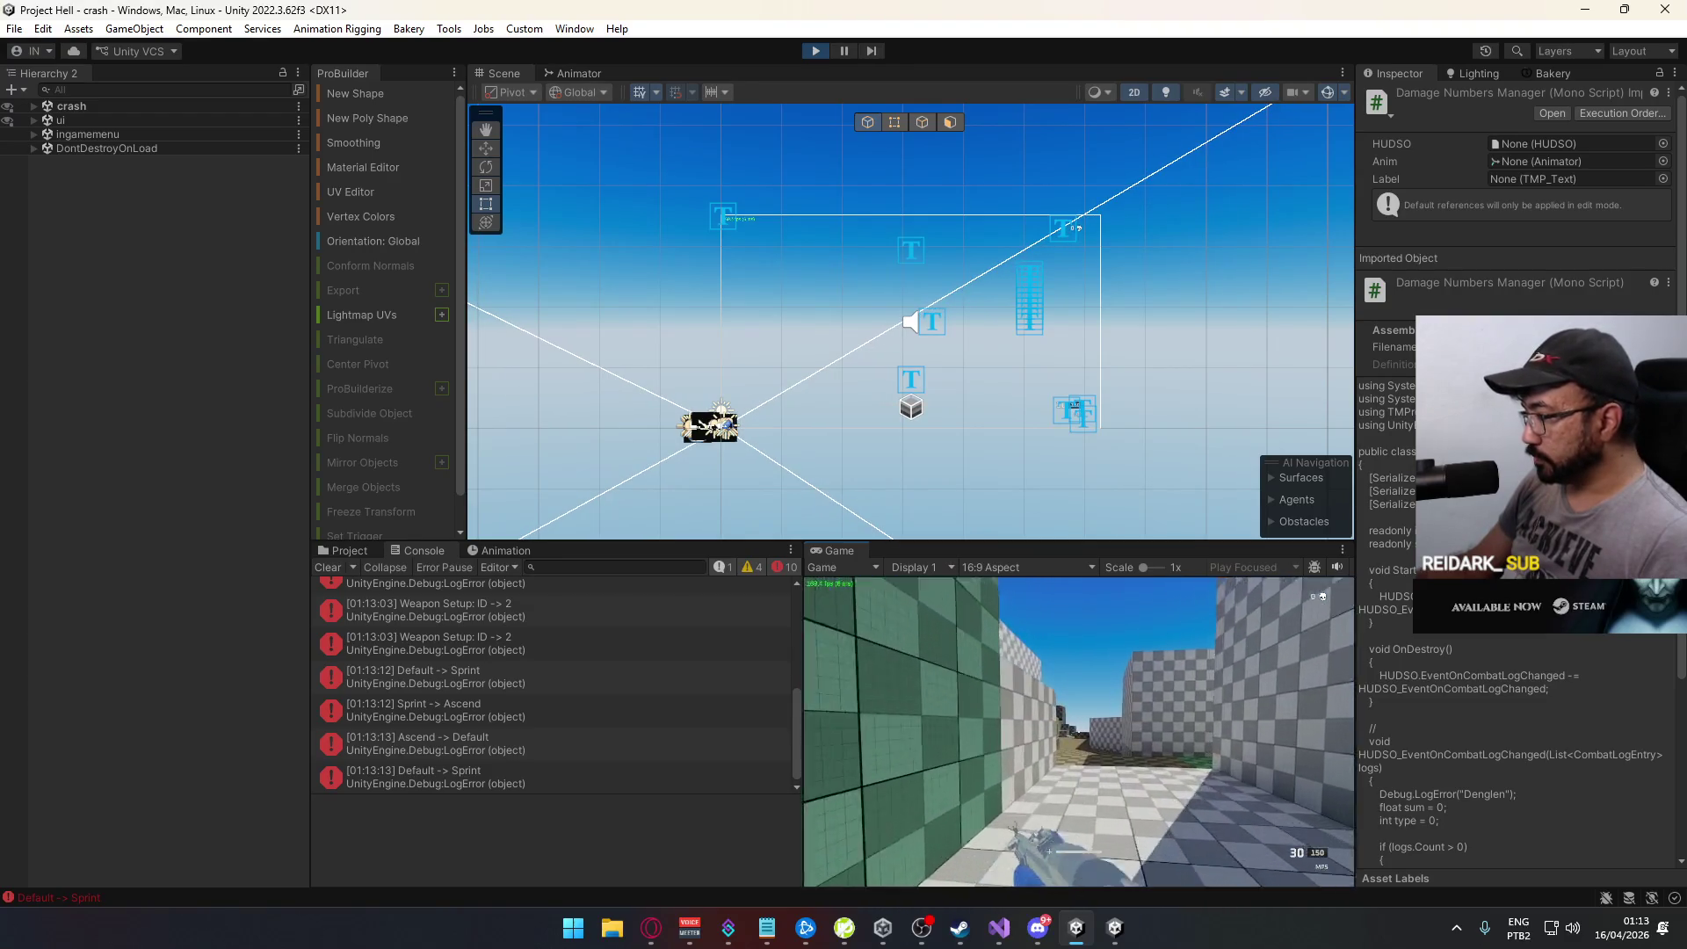
pyautogui.press('w')
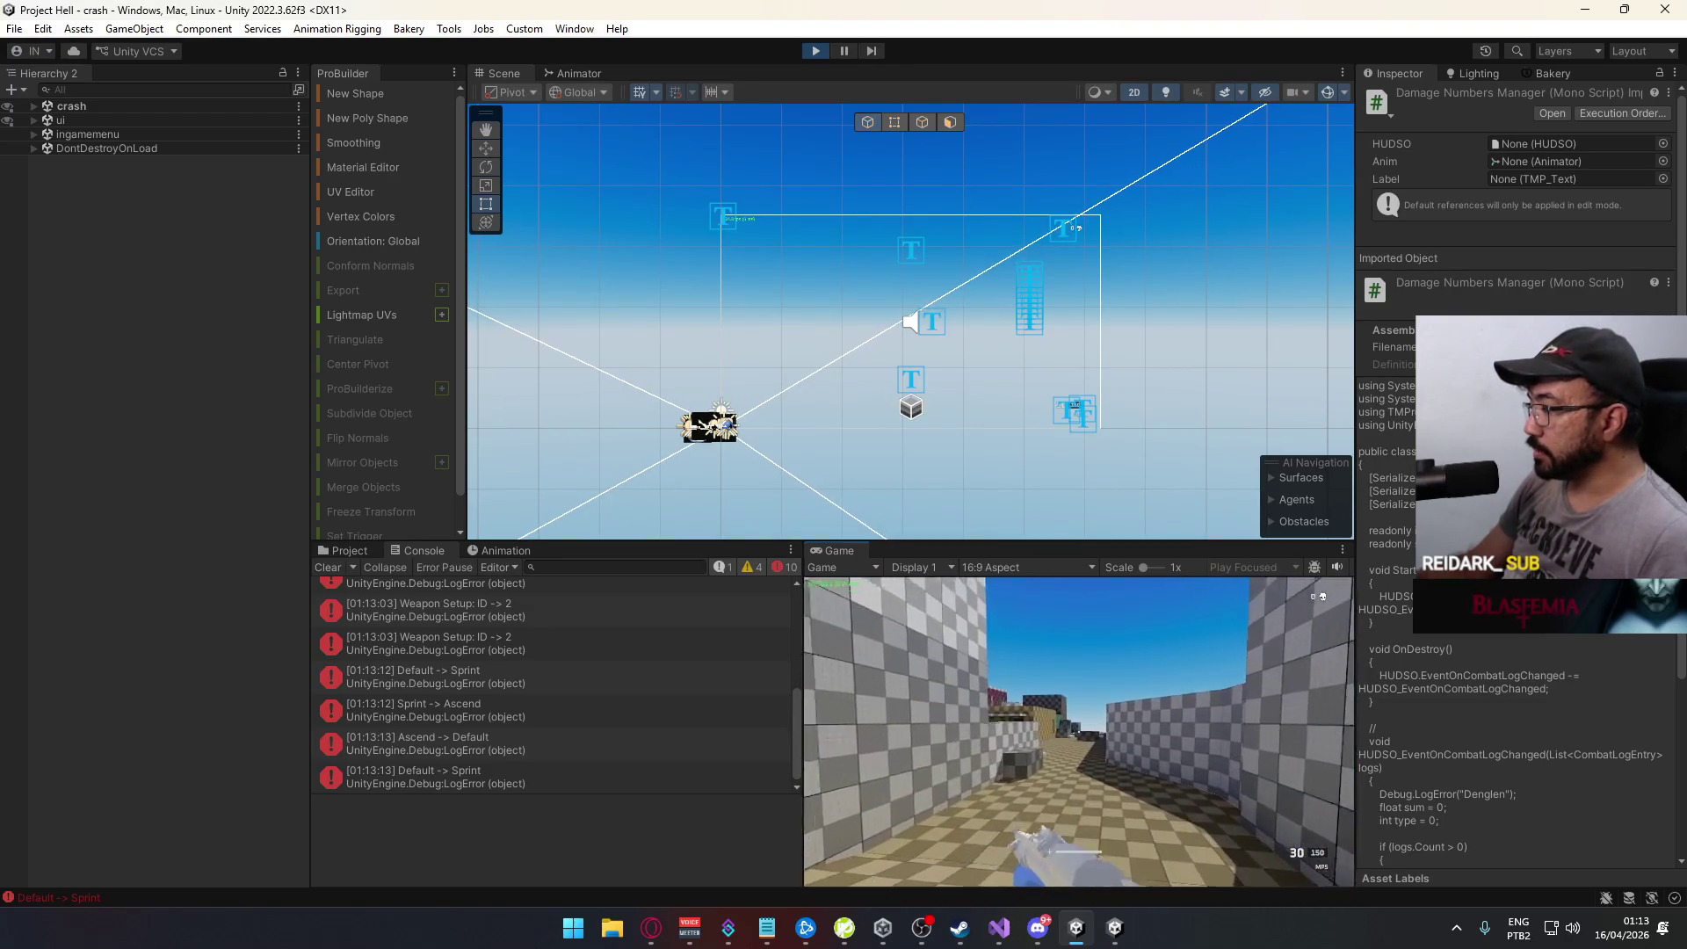
pyautogui.press('w')
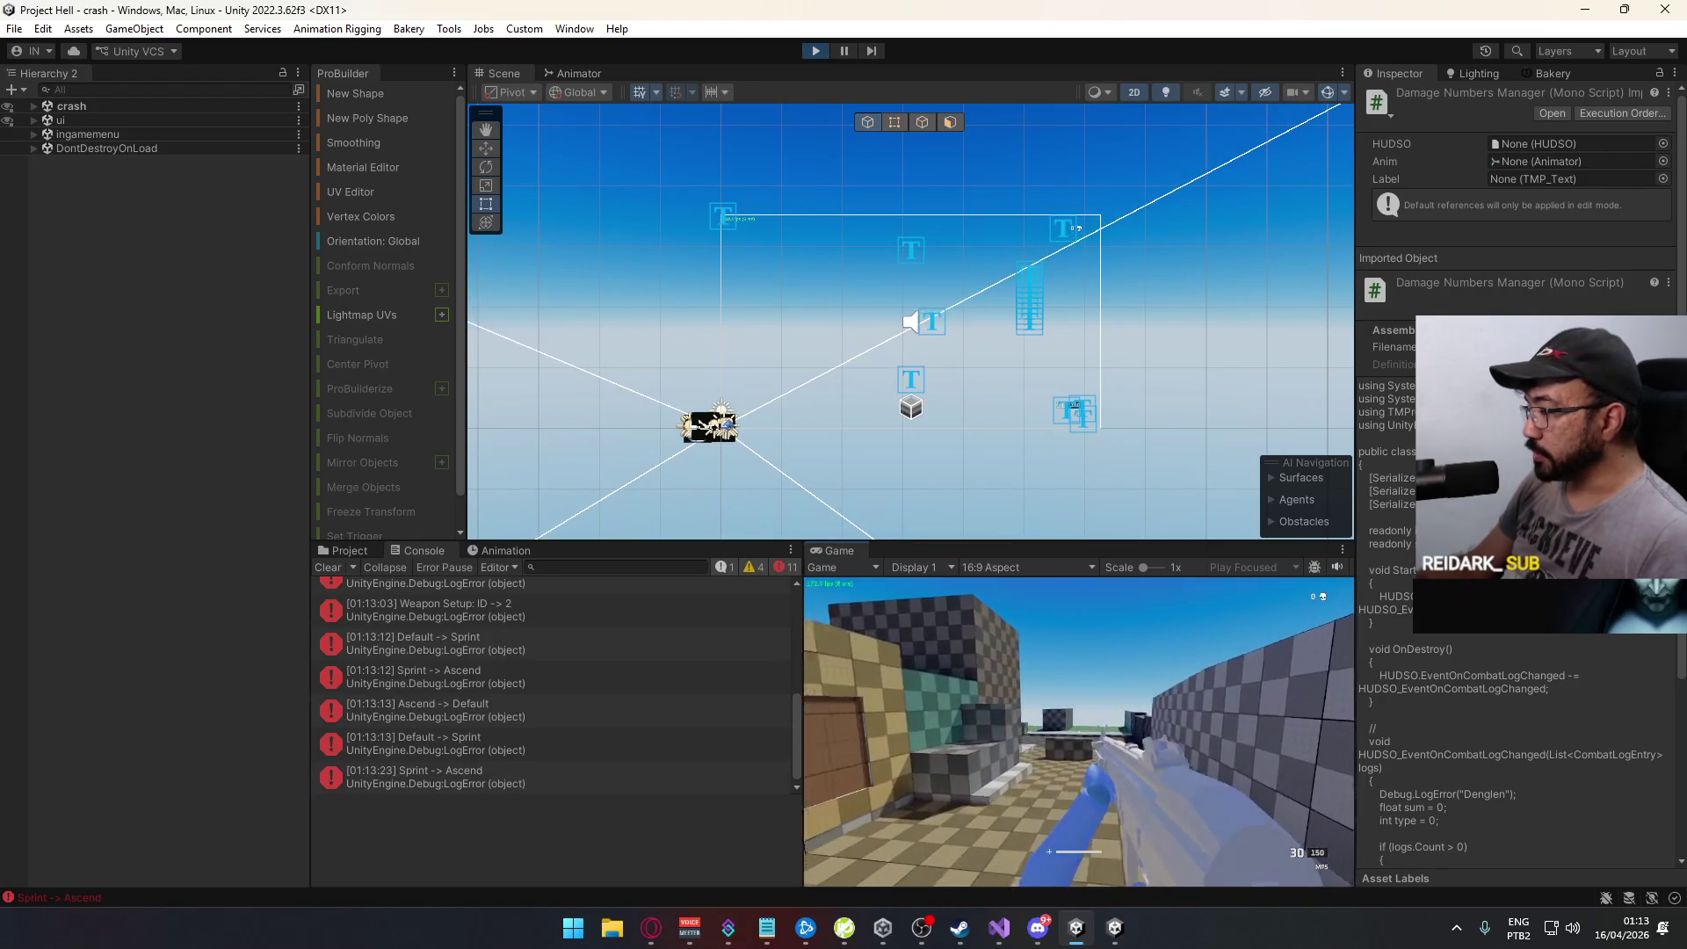
pyautogui.press('space')
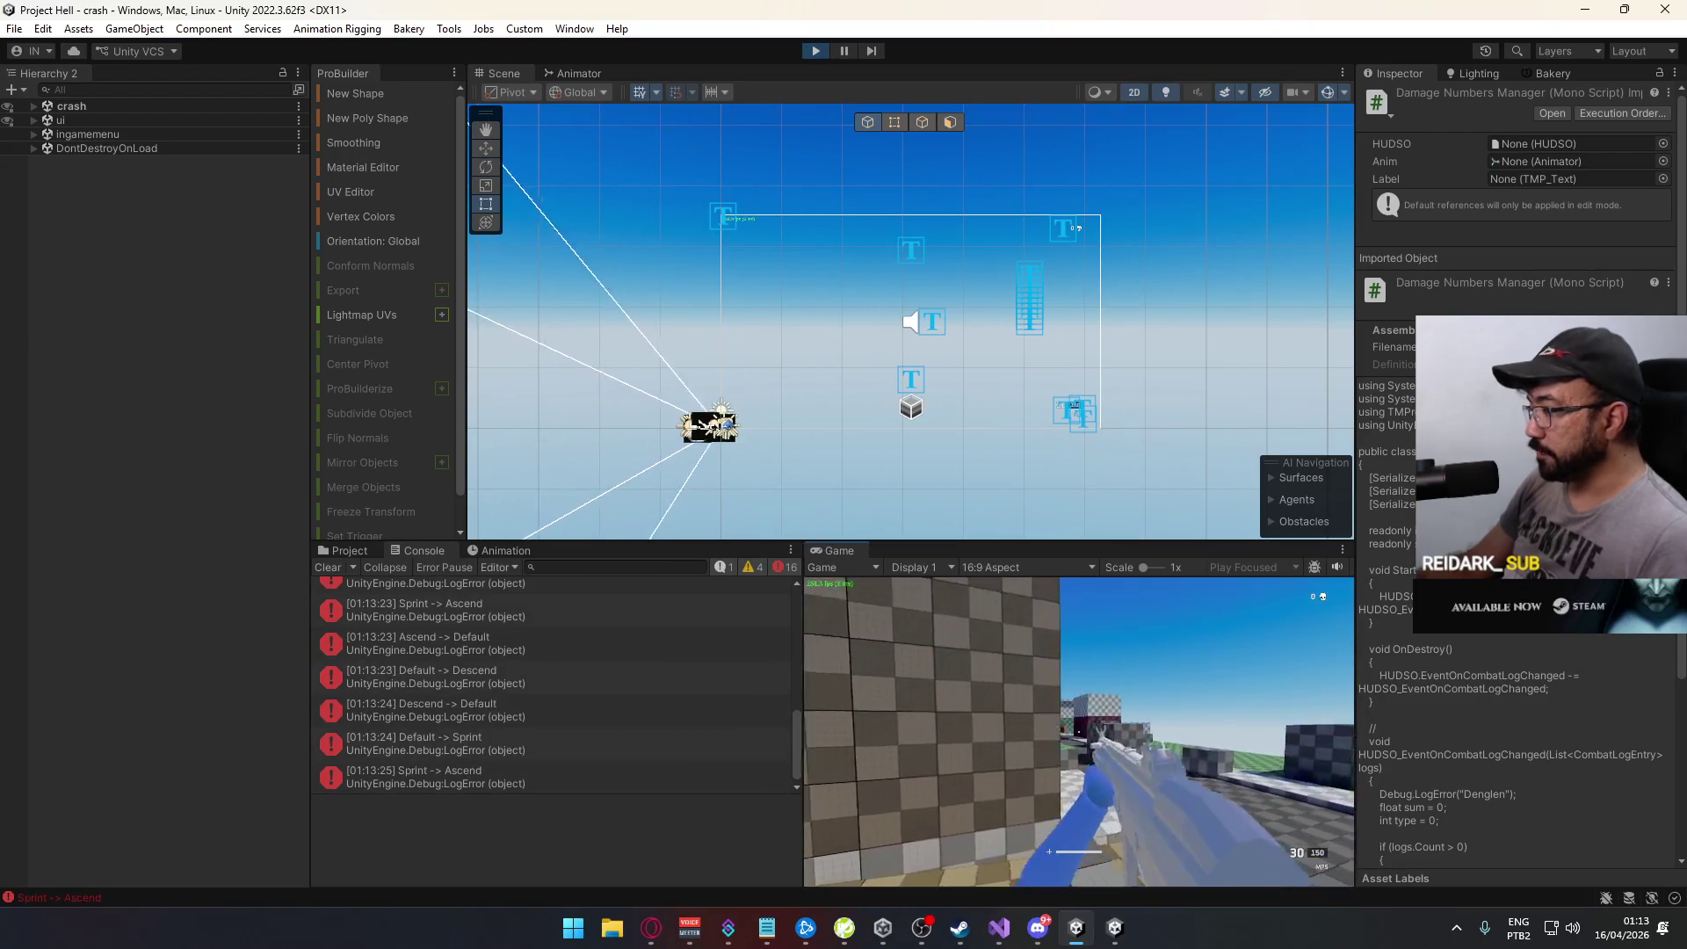
pyautogui.press('super')
pyautogui.press('super')
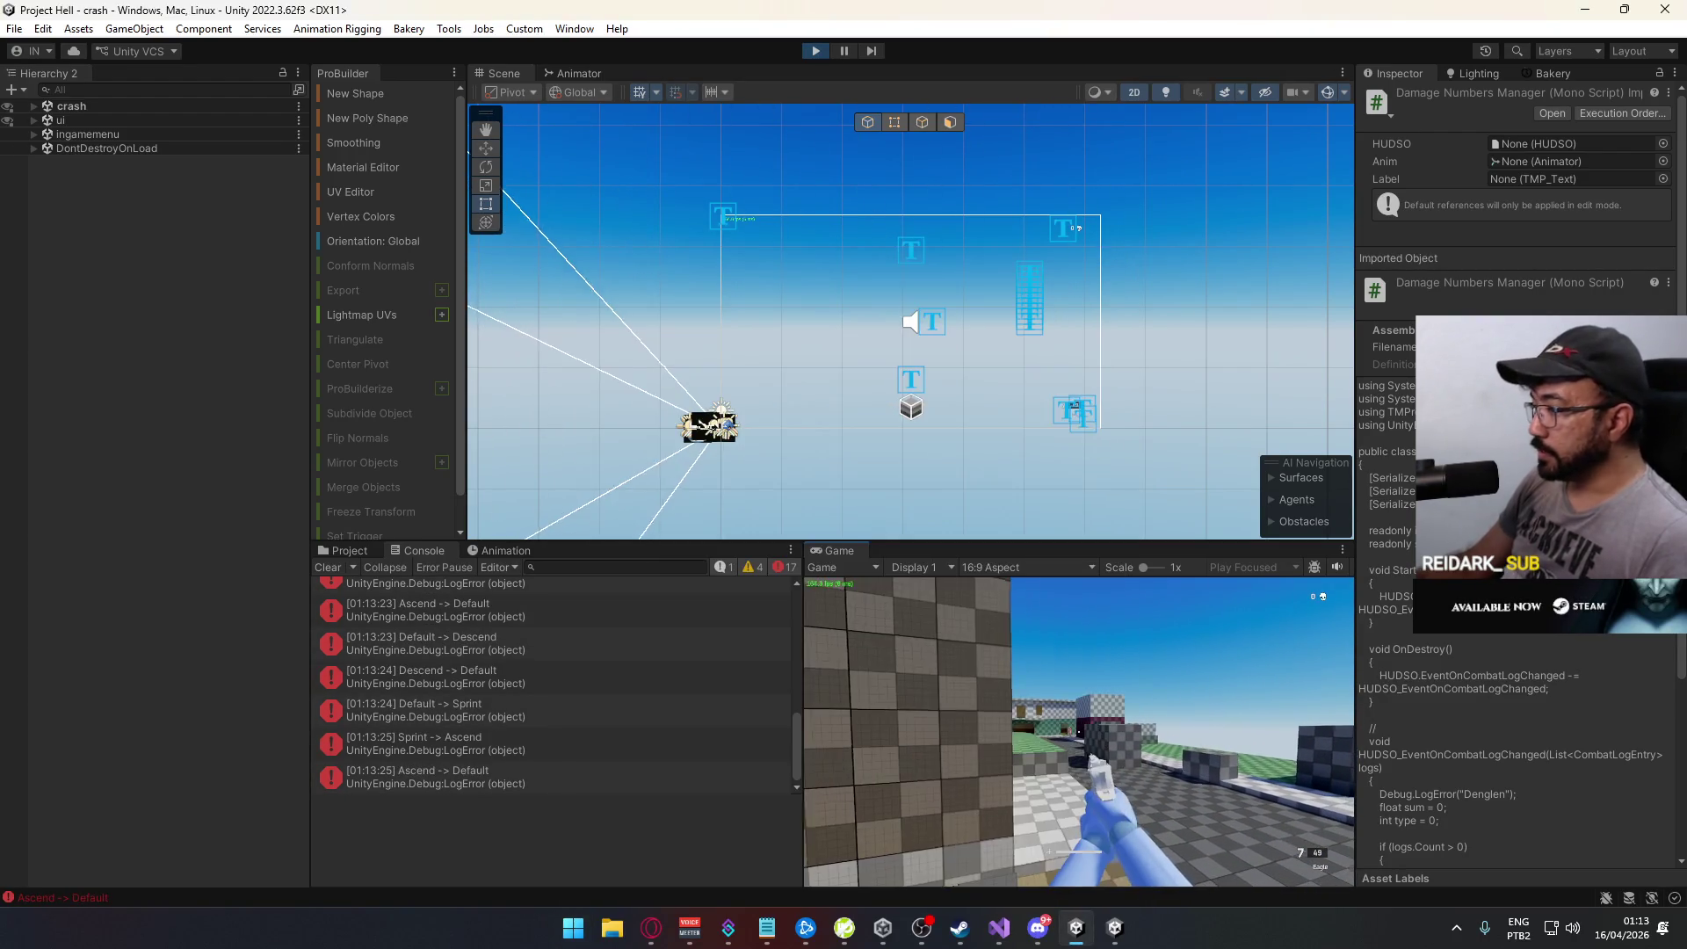
pyautogui.click(1079, 733)
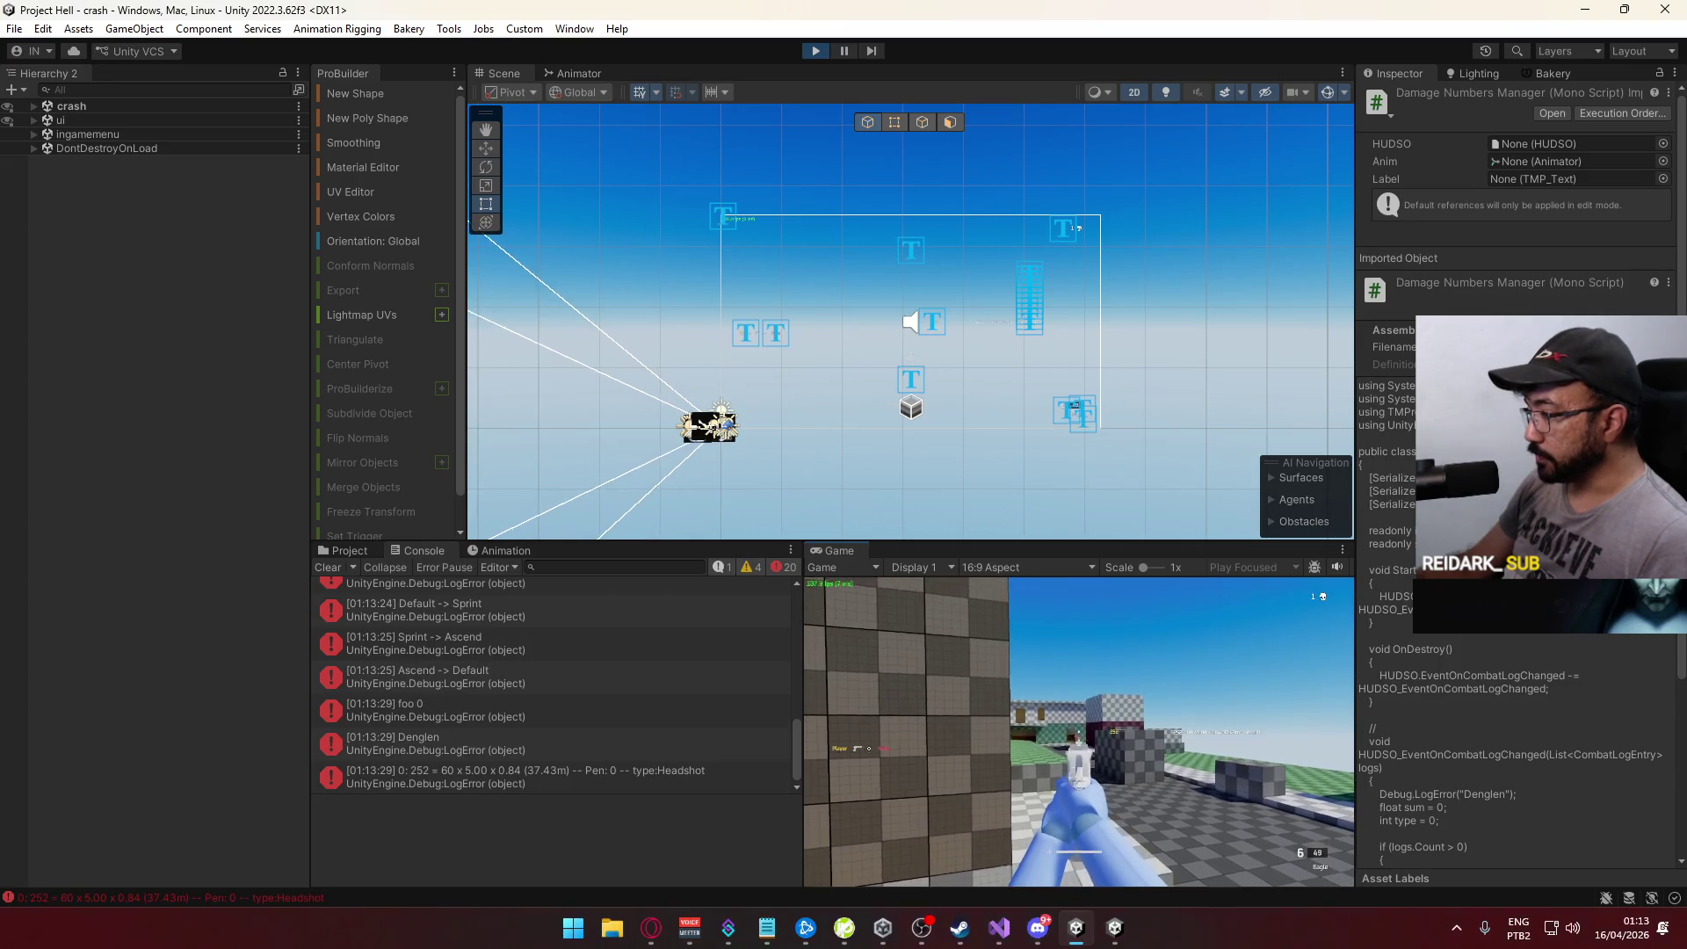
pyautogui.press('super')
pyautogui.press('super')
pyautogui.press('super')
pyautogui.press('super')
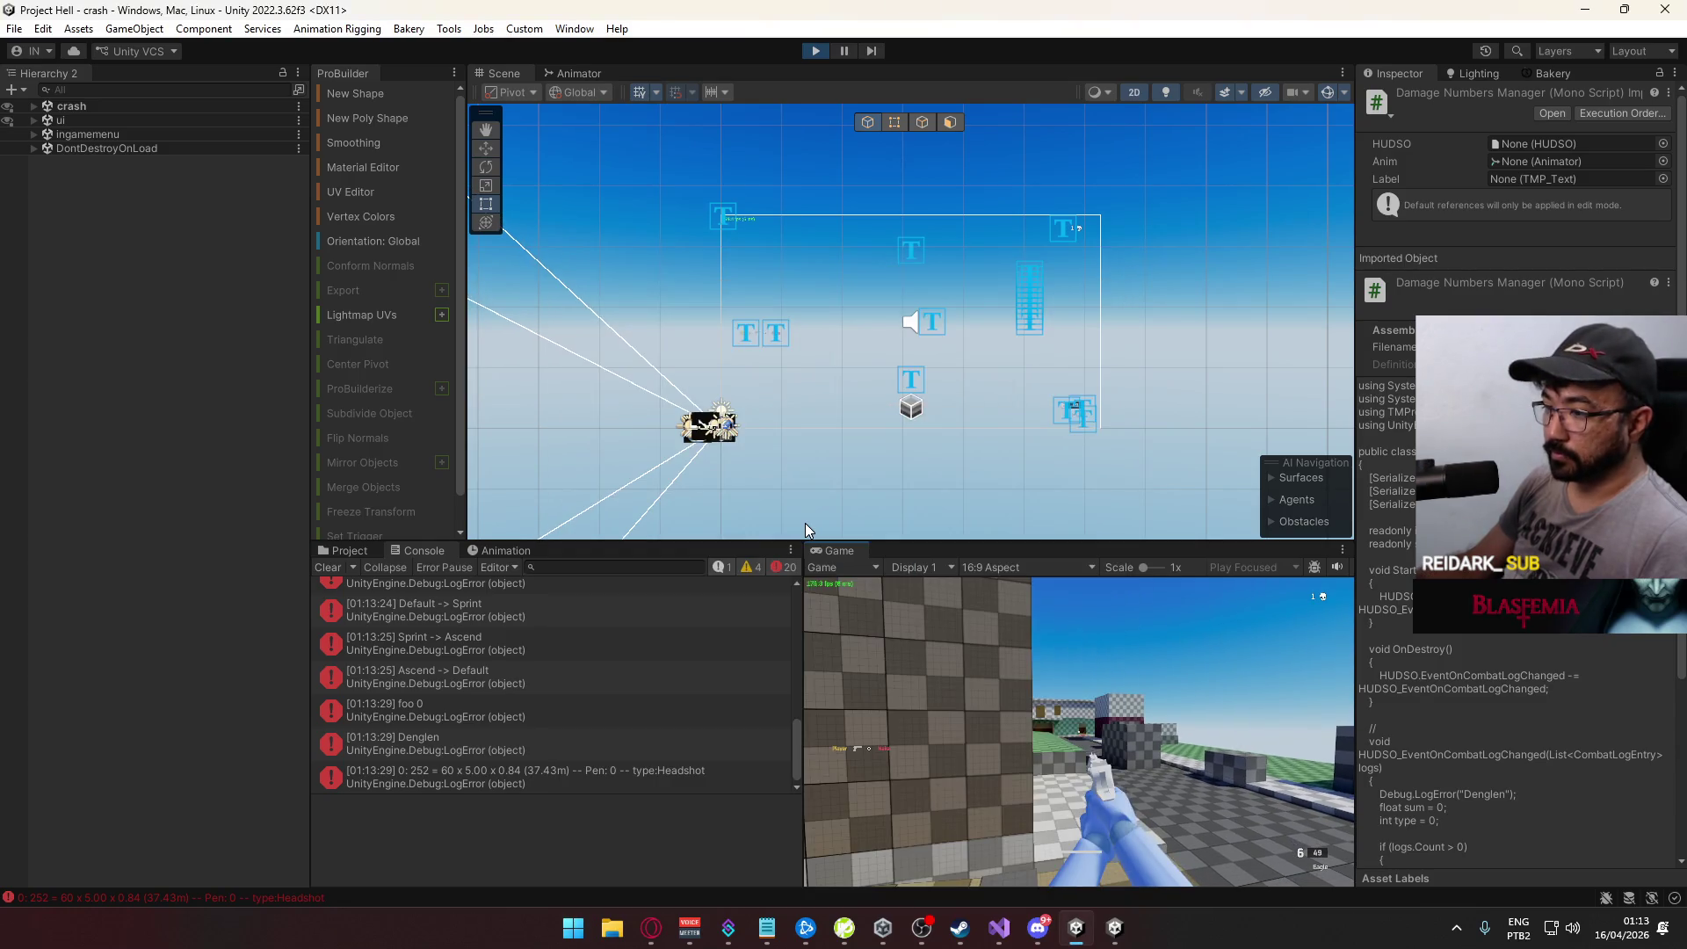
pyautogui.press('super')
pyautogui.press('super')
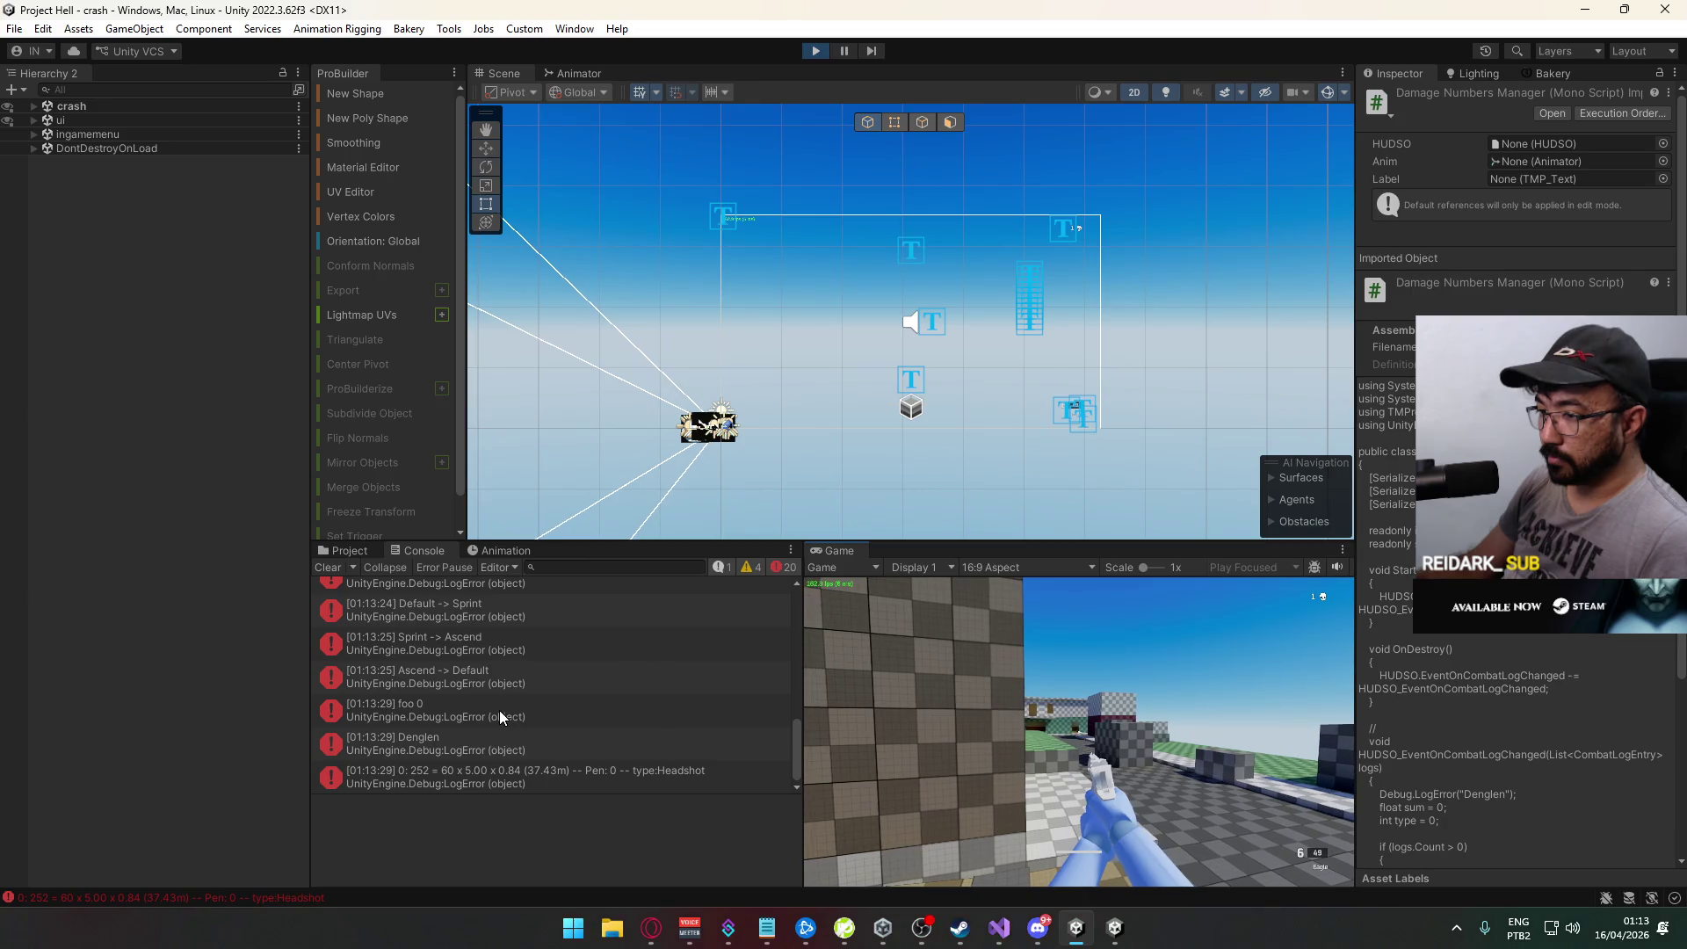
# Step: Compare the stack traces of the foo 0 and Denglen console entries
pyautogui.click(500, 710)
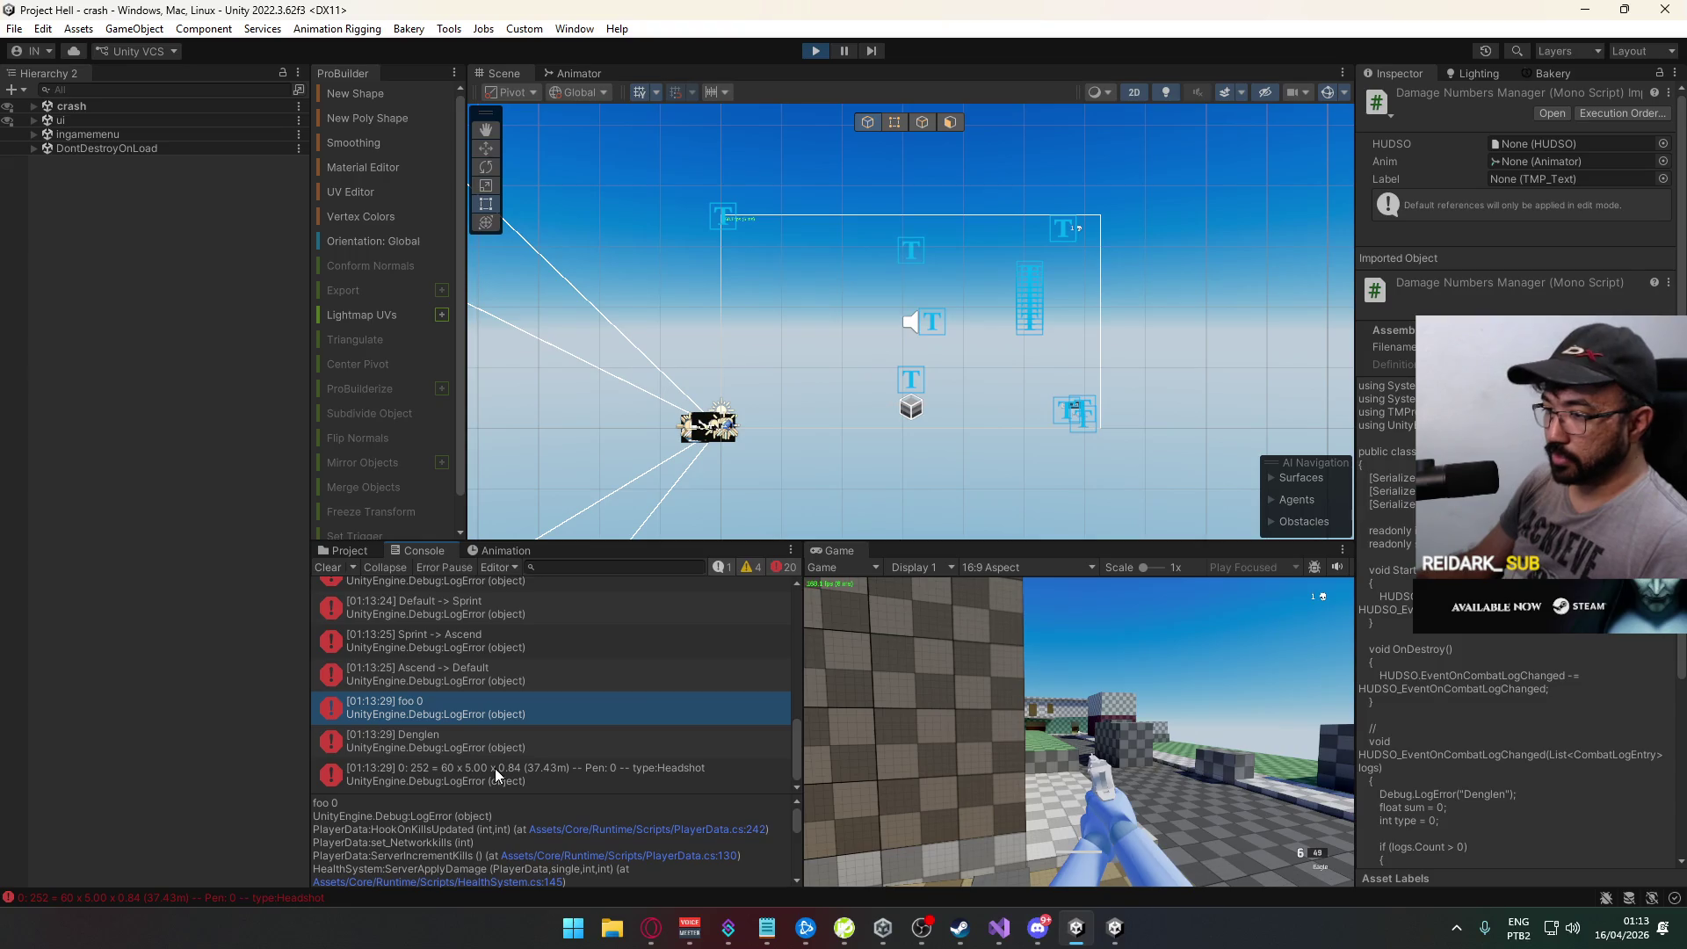
pyautogui.scroll(1, 443, 730)
pyautogui.press('Down')
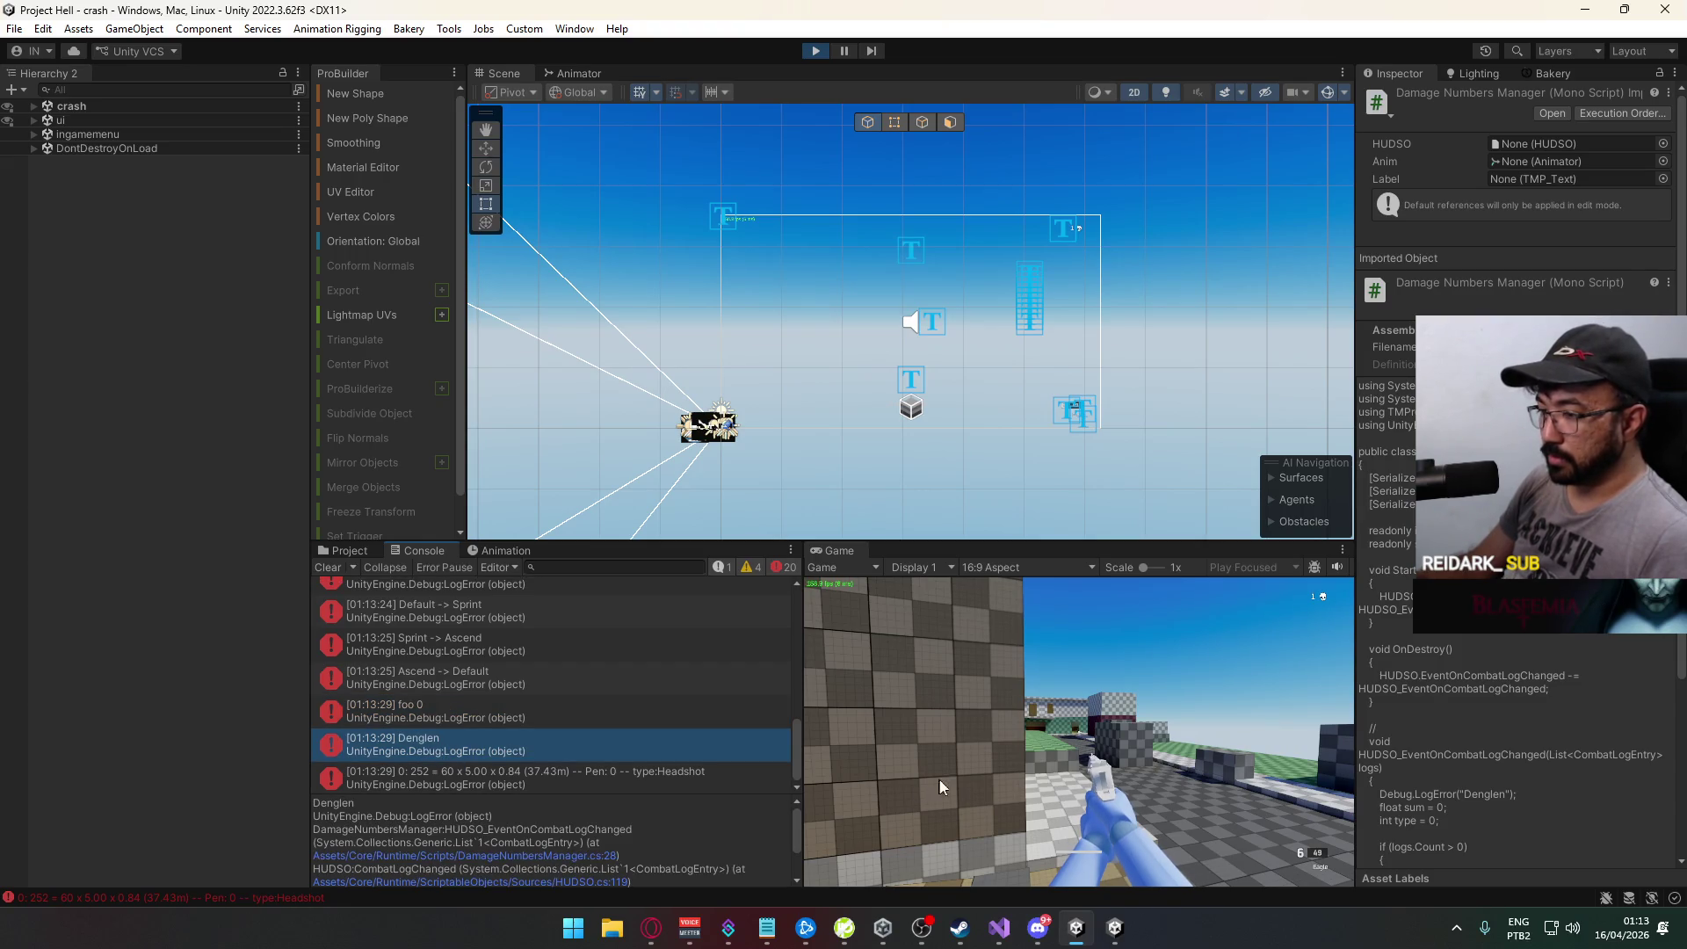
pyautogui.click(573, 709)
pyautogui.click(553, 735)
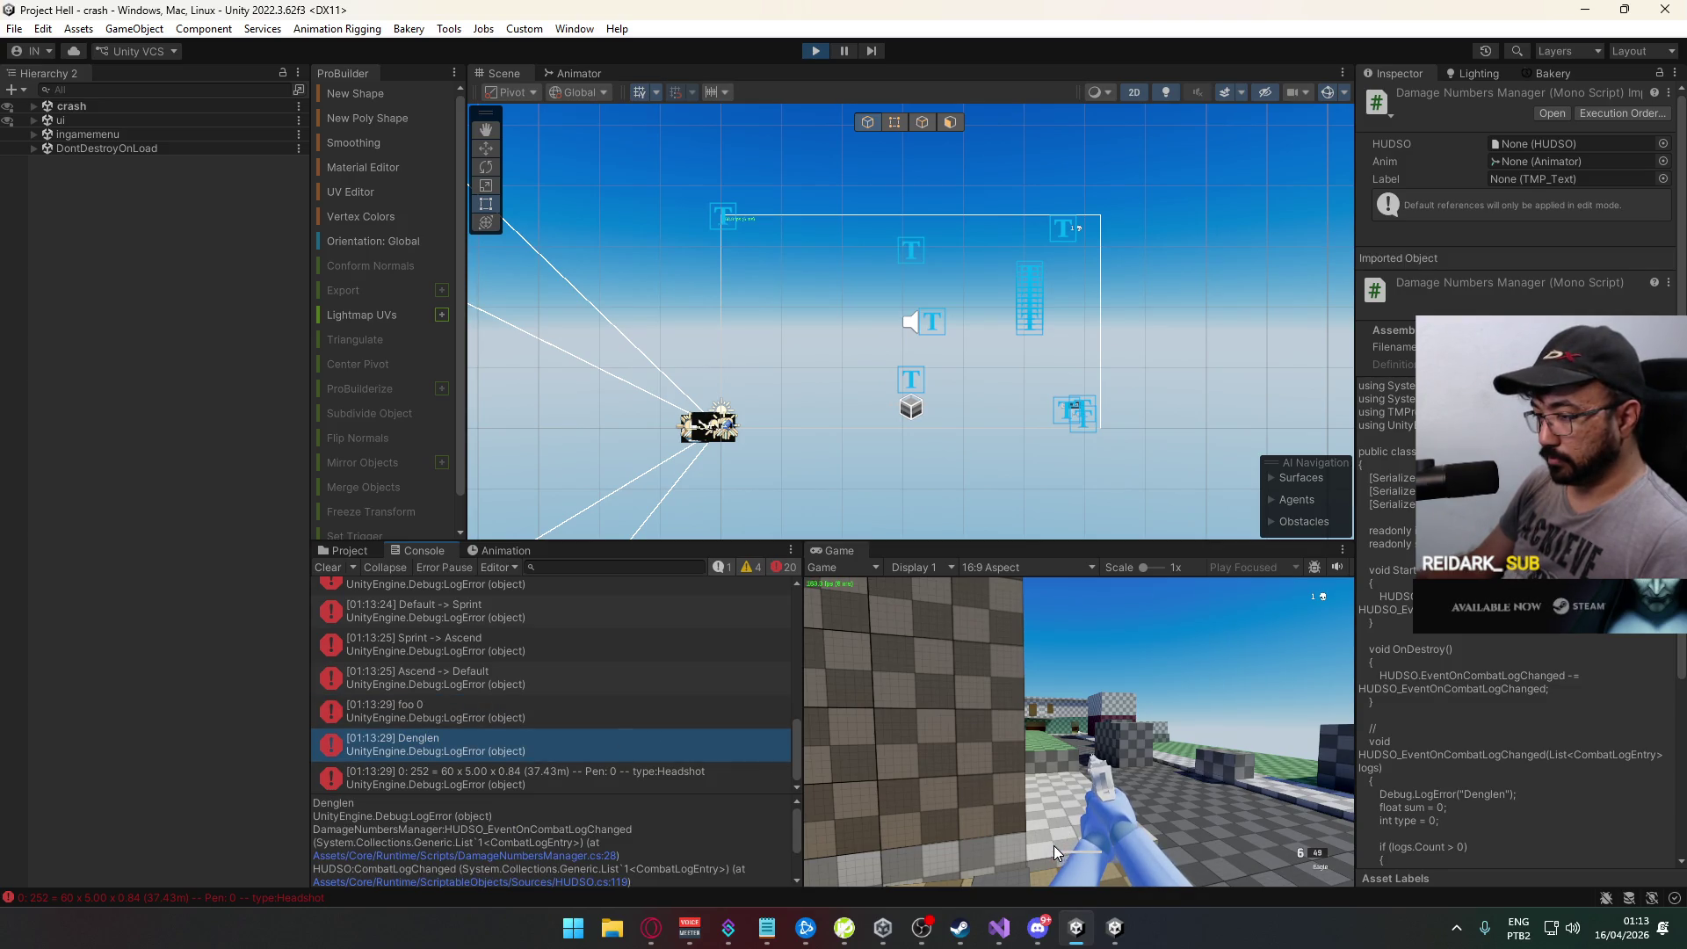
# Step: Resume play to get a kill and inspect the new entries, including the Elimination trace
pyautogui.click(1071, 798)
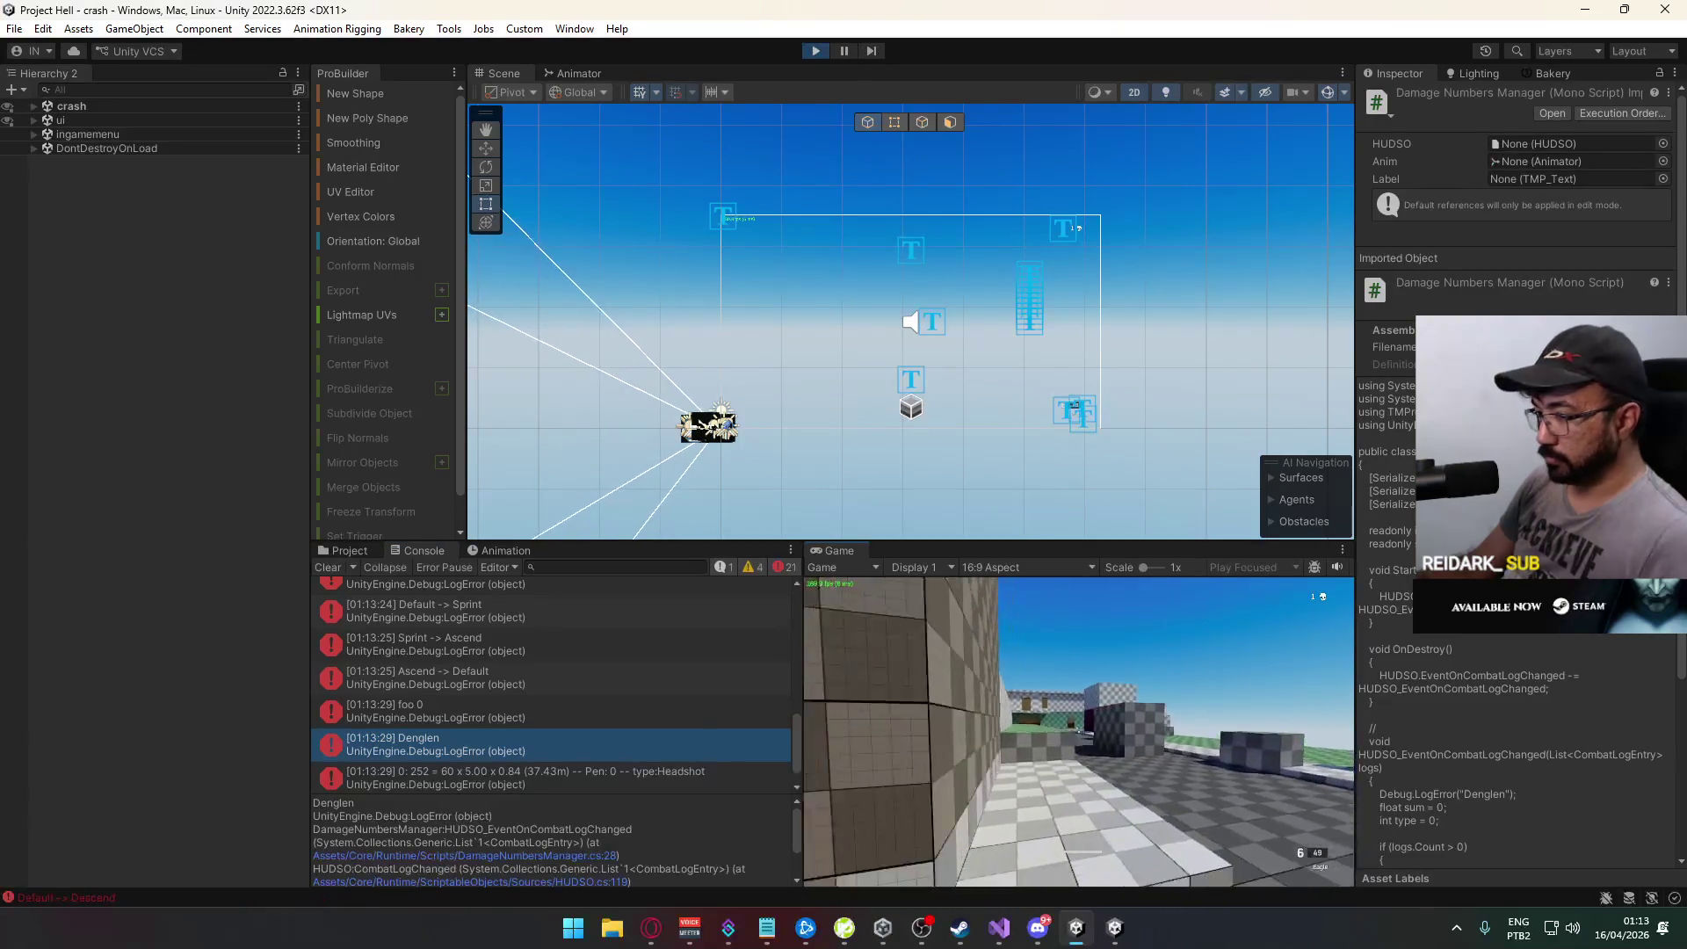
pyautogui.hotkey('alt', 'Tab')
pyautogui.hotkey('alt', 'Tab')
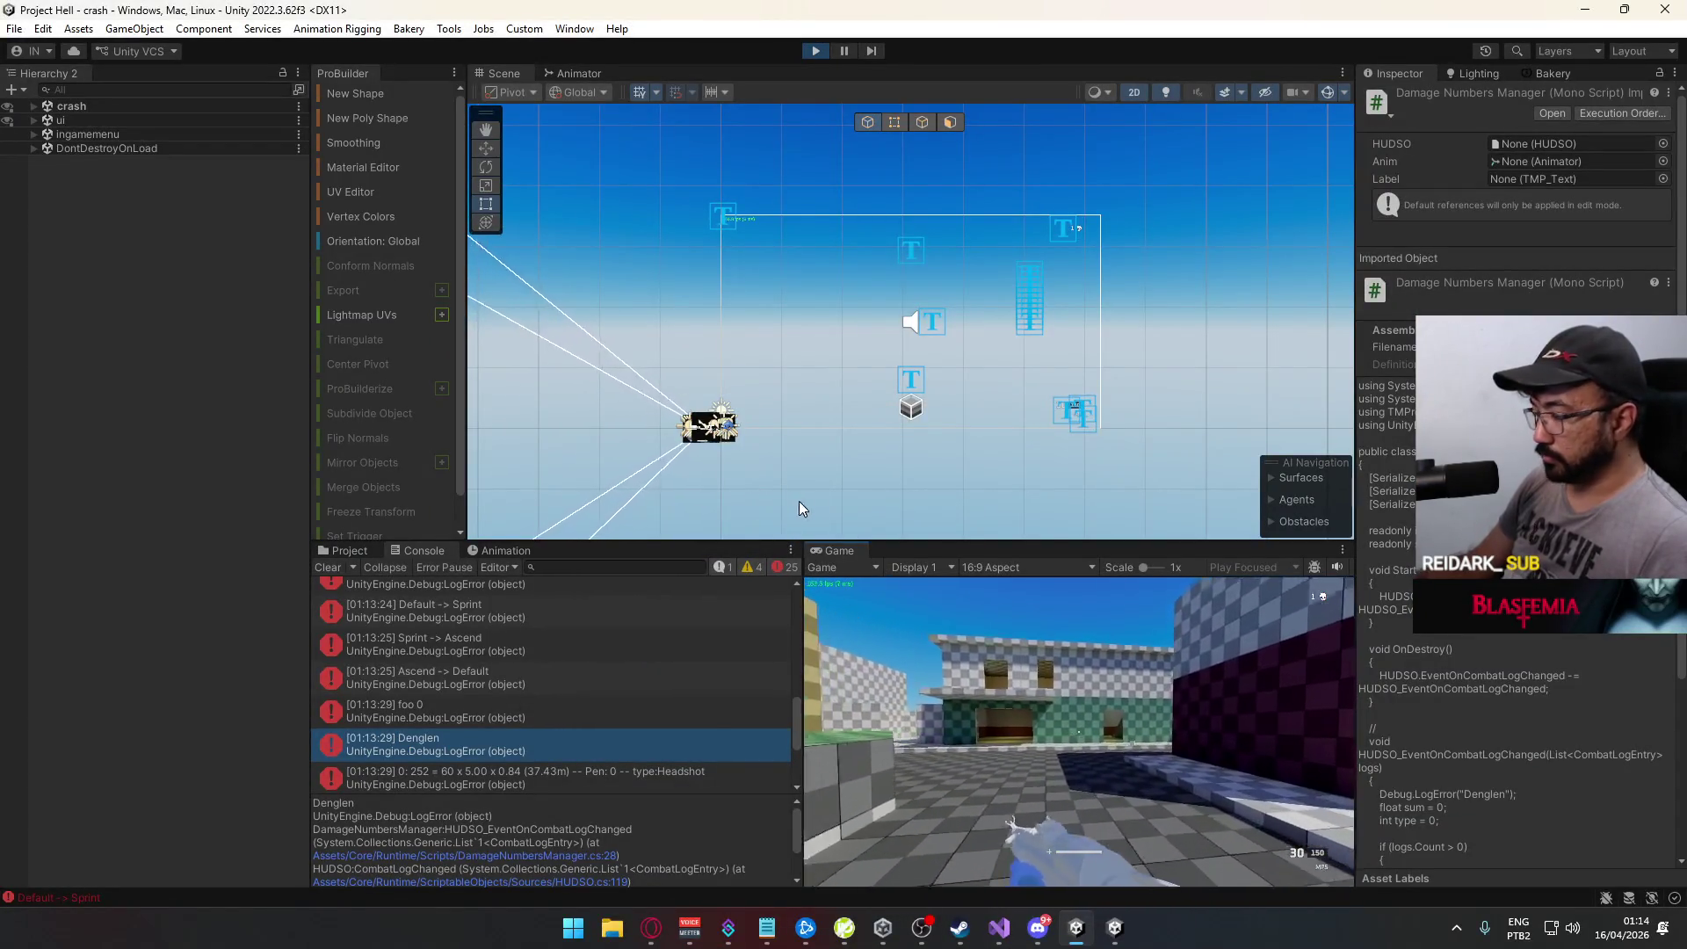
pyautogui.press('super')
pyautogui.press('super')
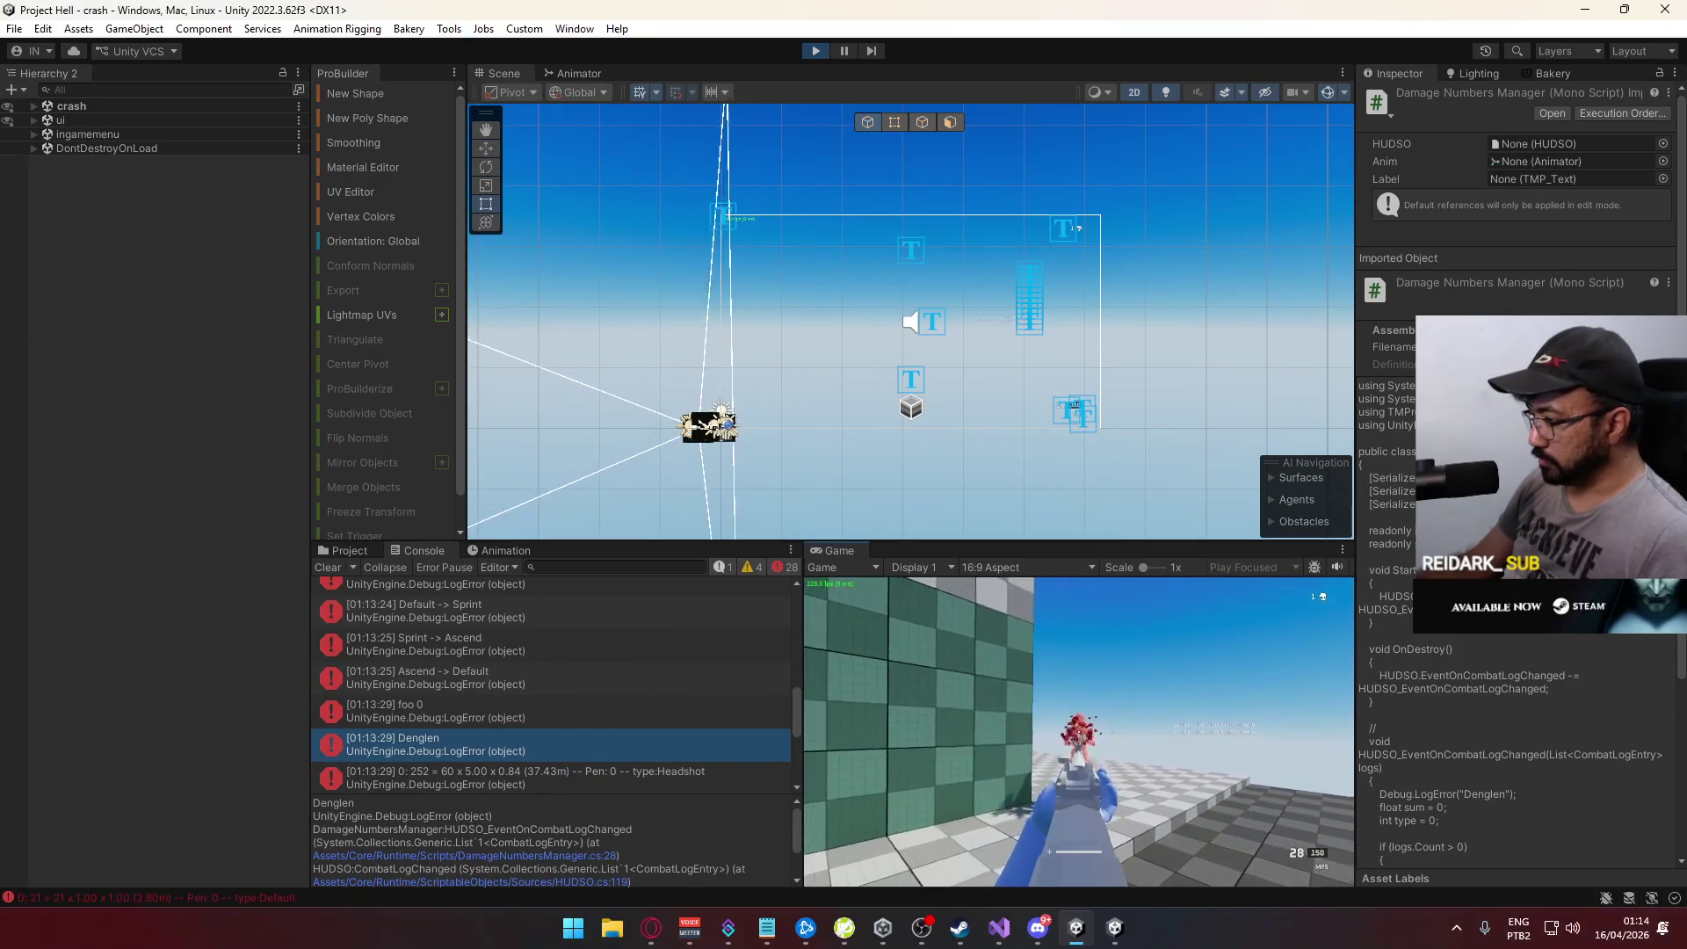
pyautogui.press('super')
pyautogui.click(835, 642)
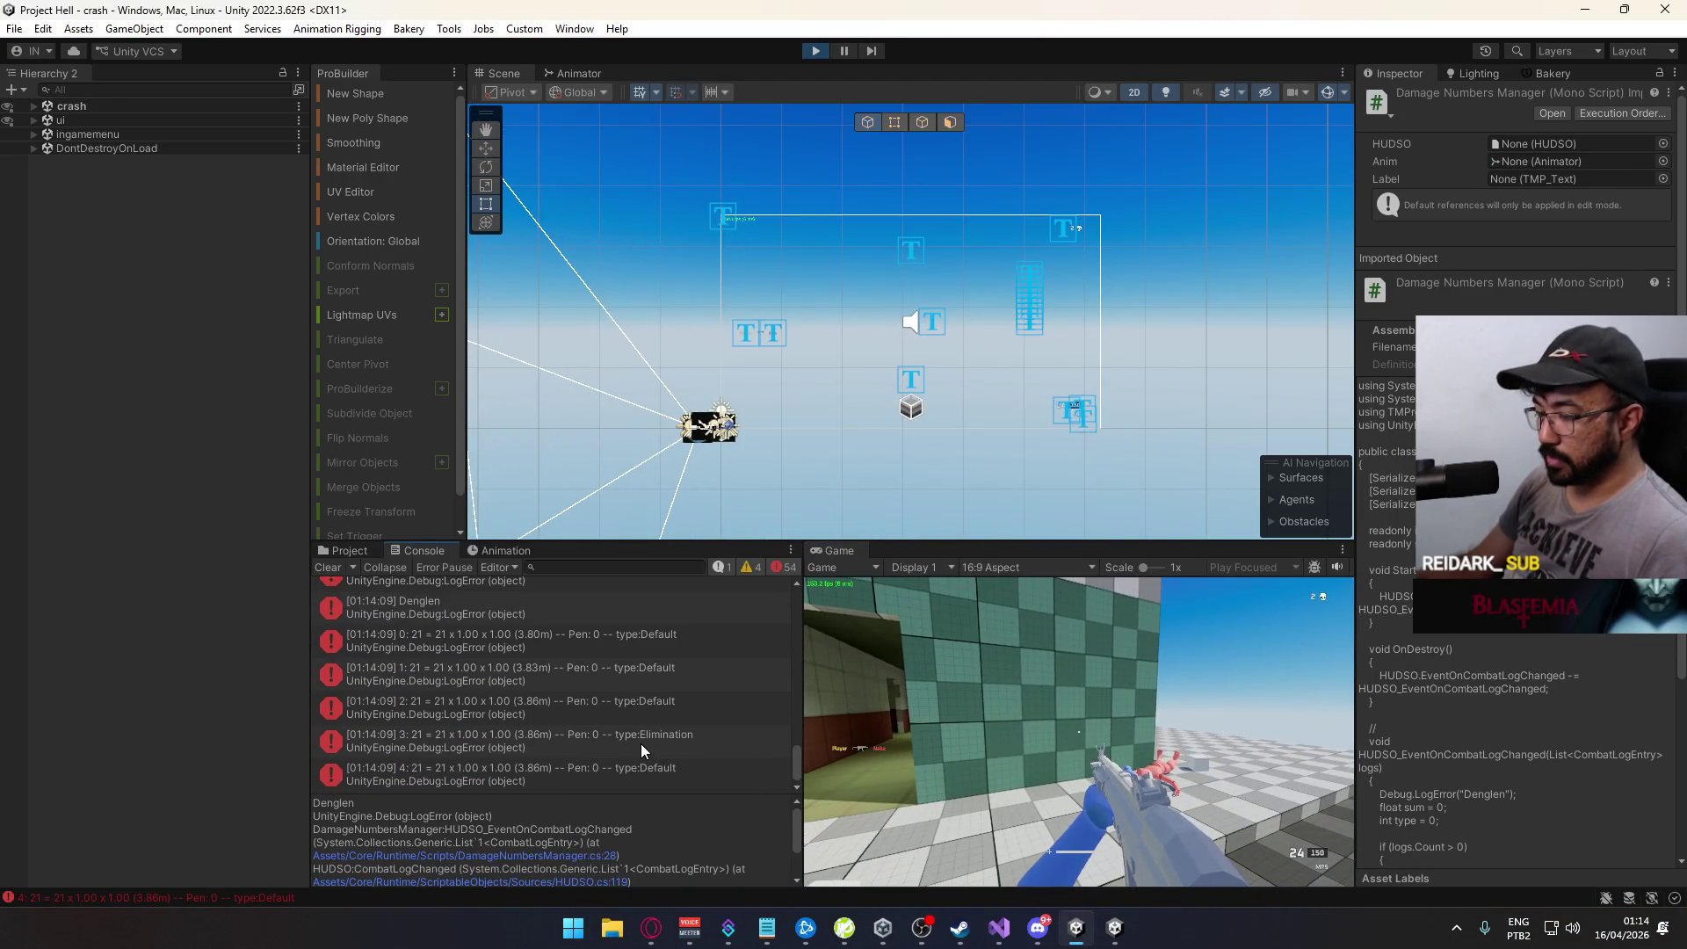
pyautogui.click(640, 746)
pyautogui.click(620, 777)
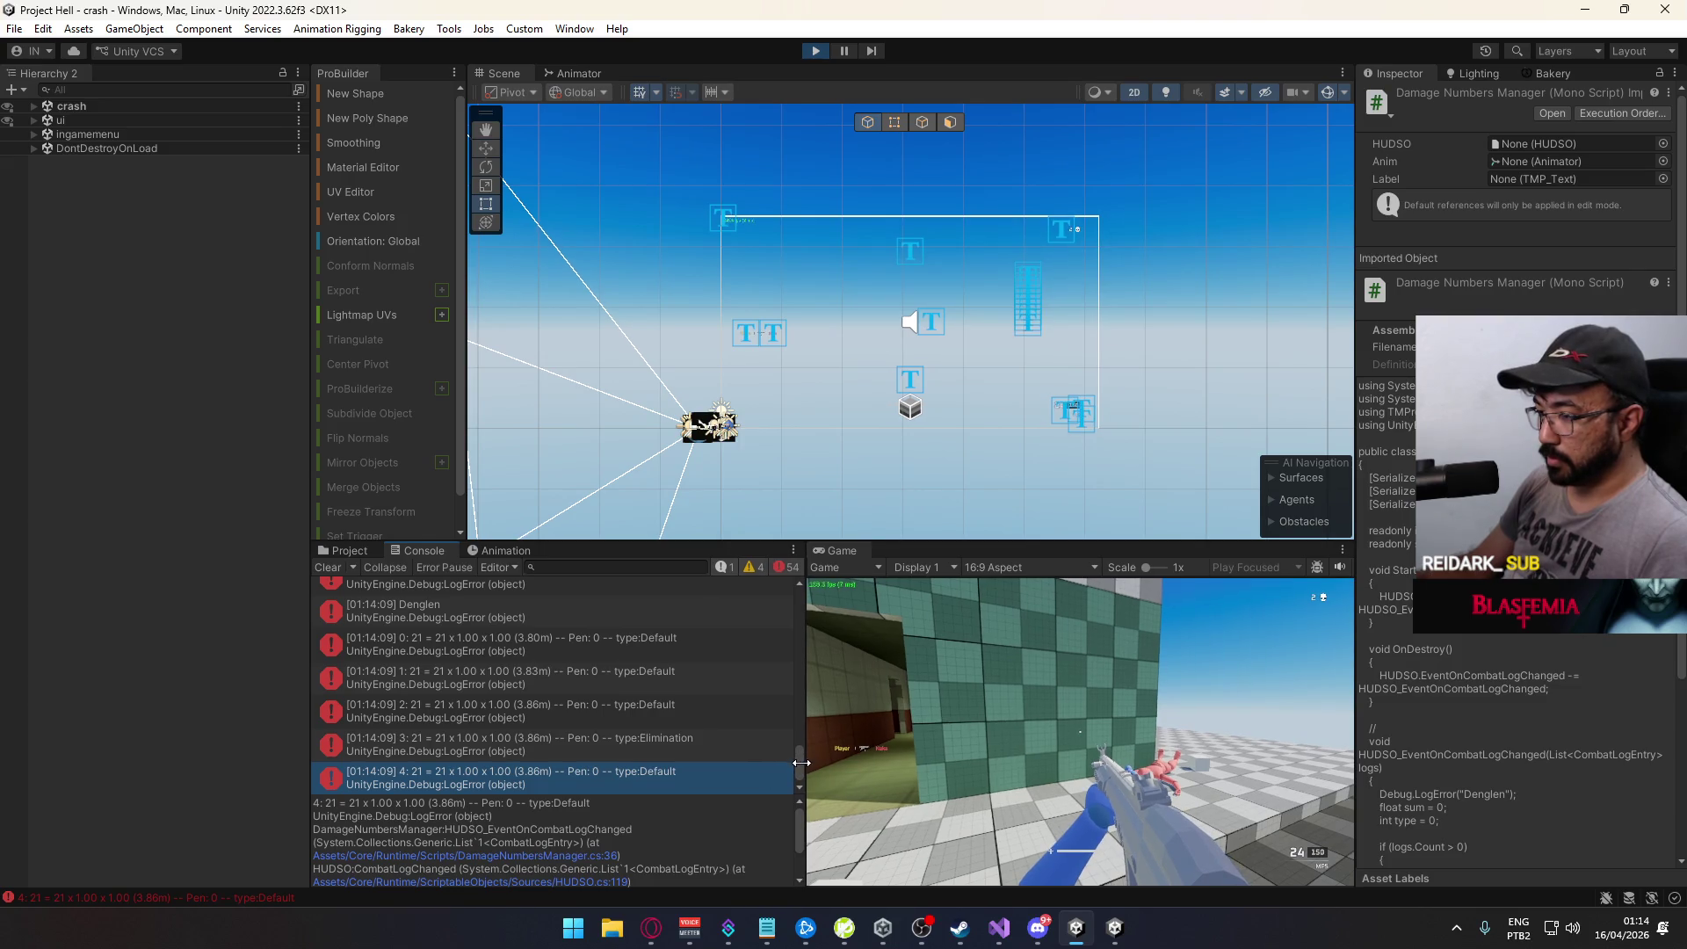
pyautogui.scroll(2, 796, 764)
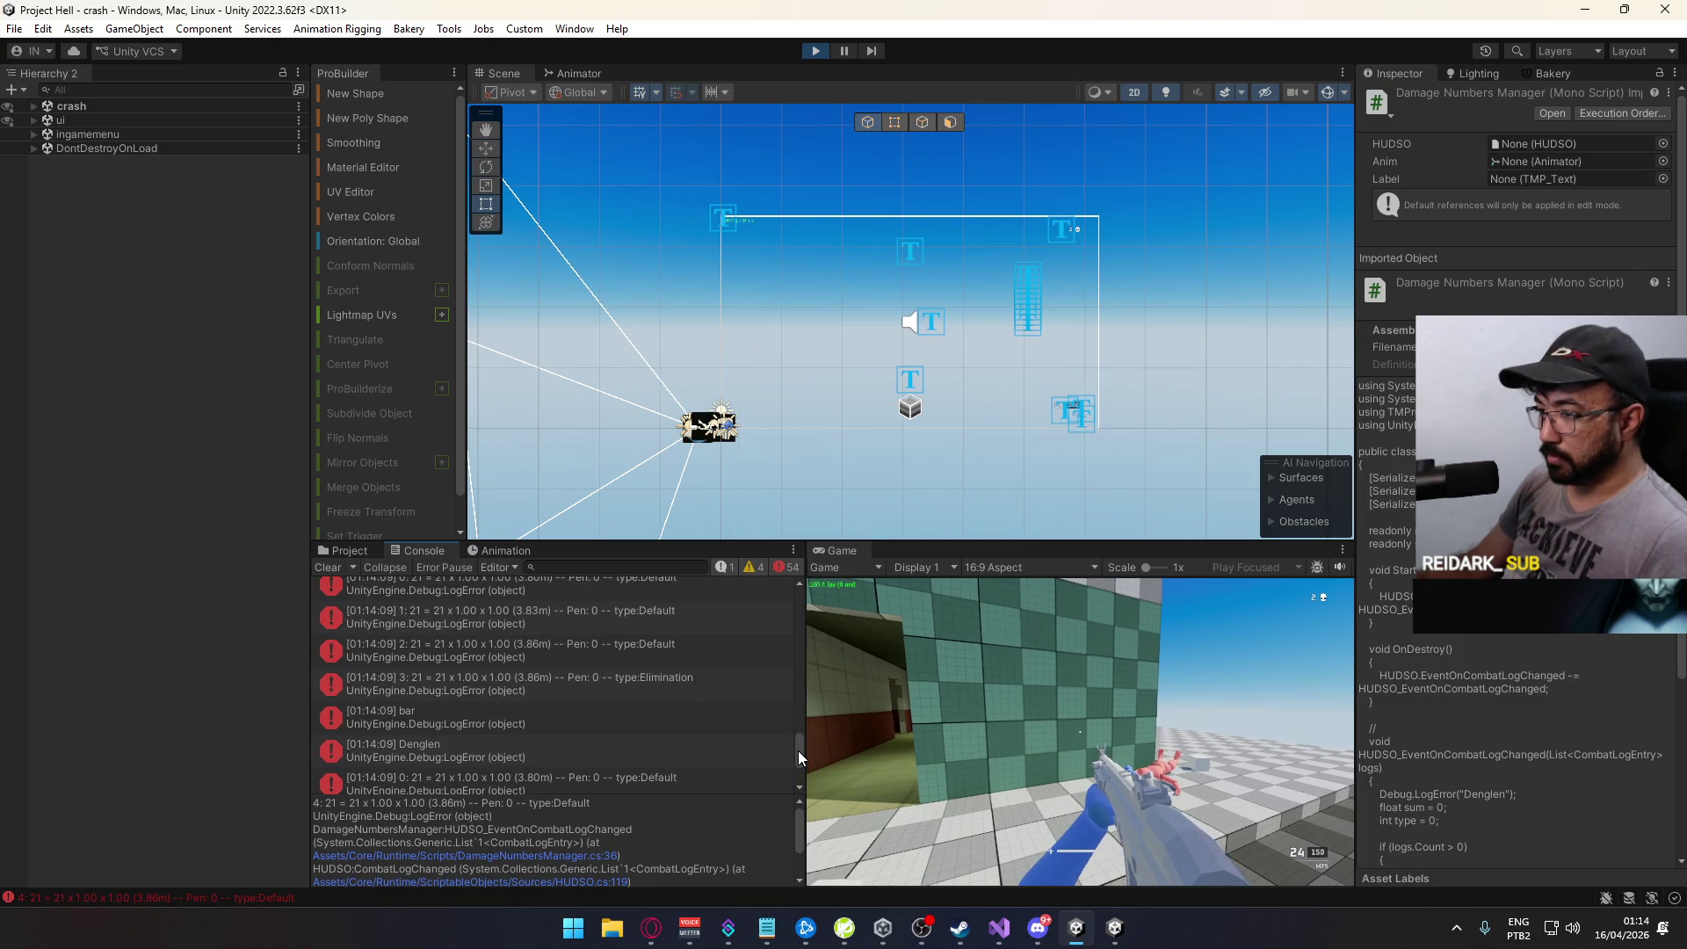
pyautogui.scroll(-2, 798, 755)
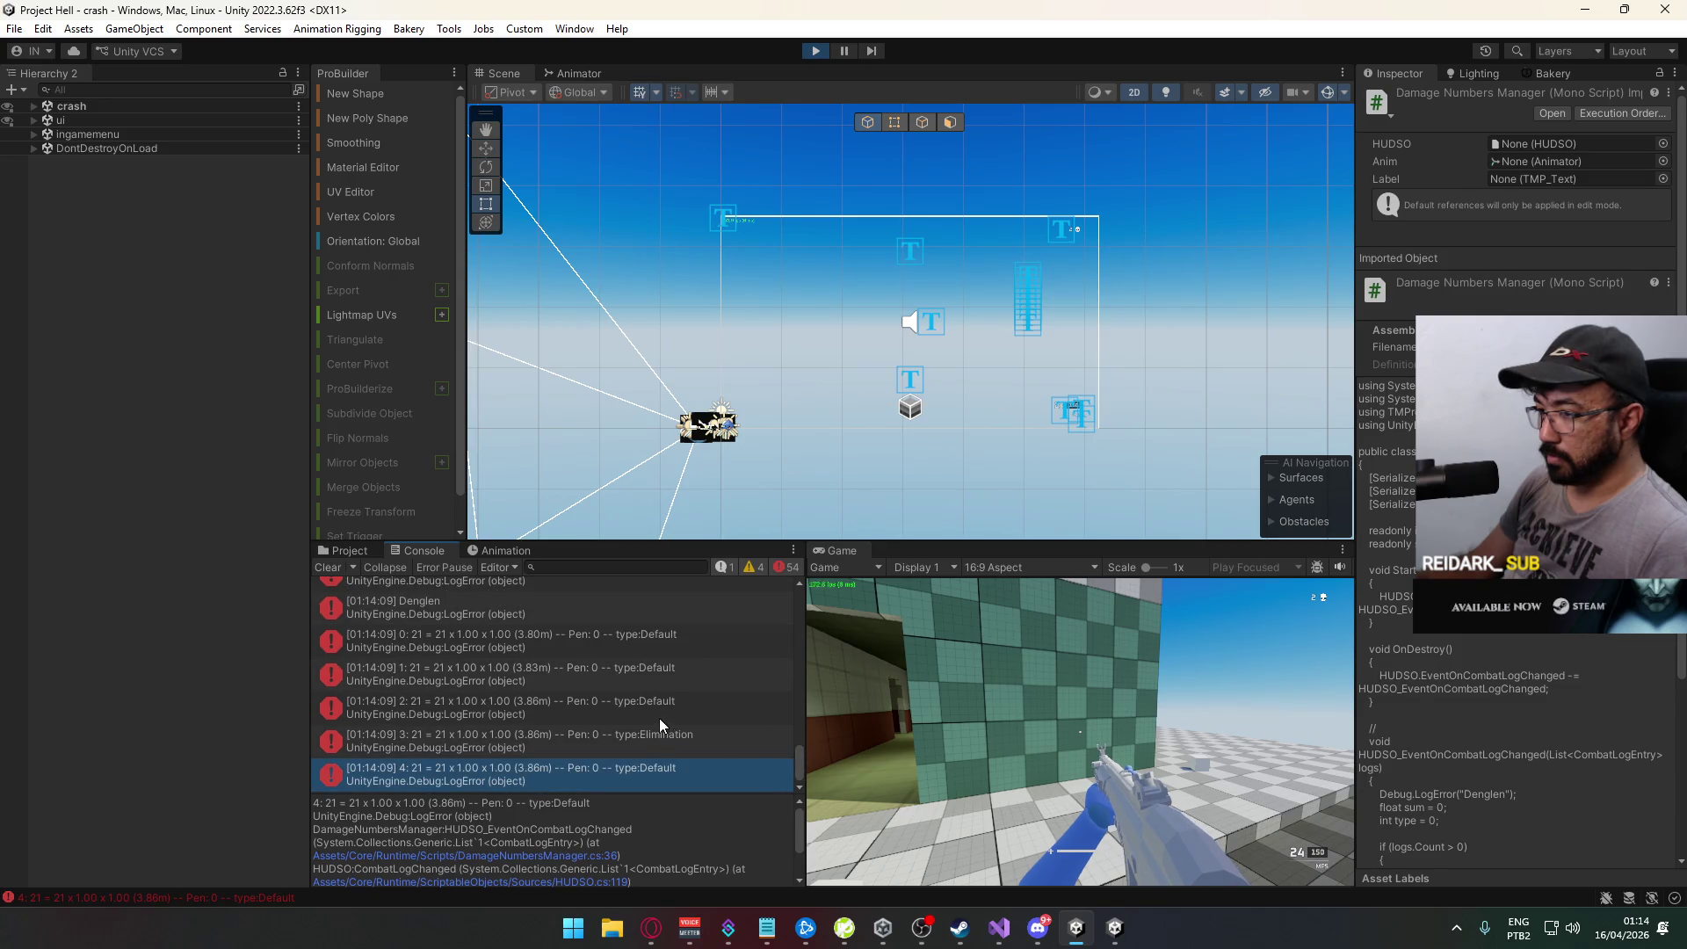
pyautogui.scroll(2, 715, 703)
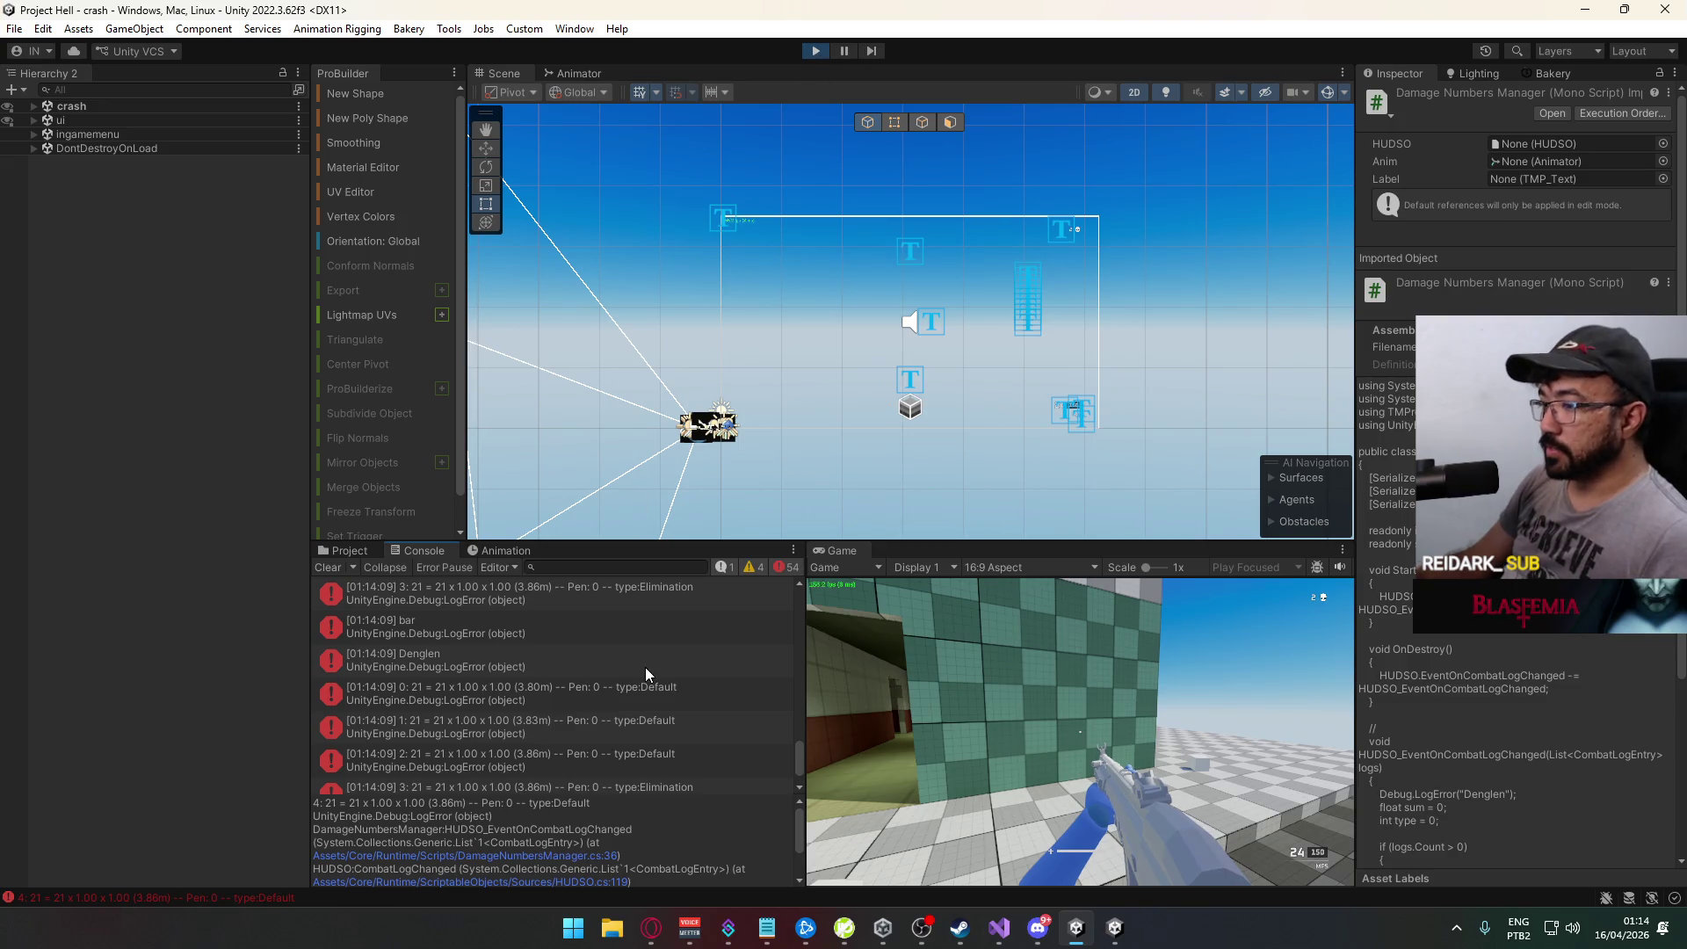
pyautogui.scroll(-2, 657, 659)
pyautogui.click(652, 741)
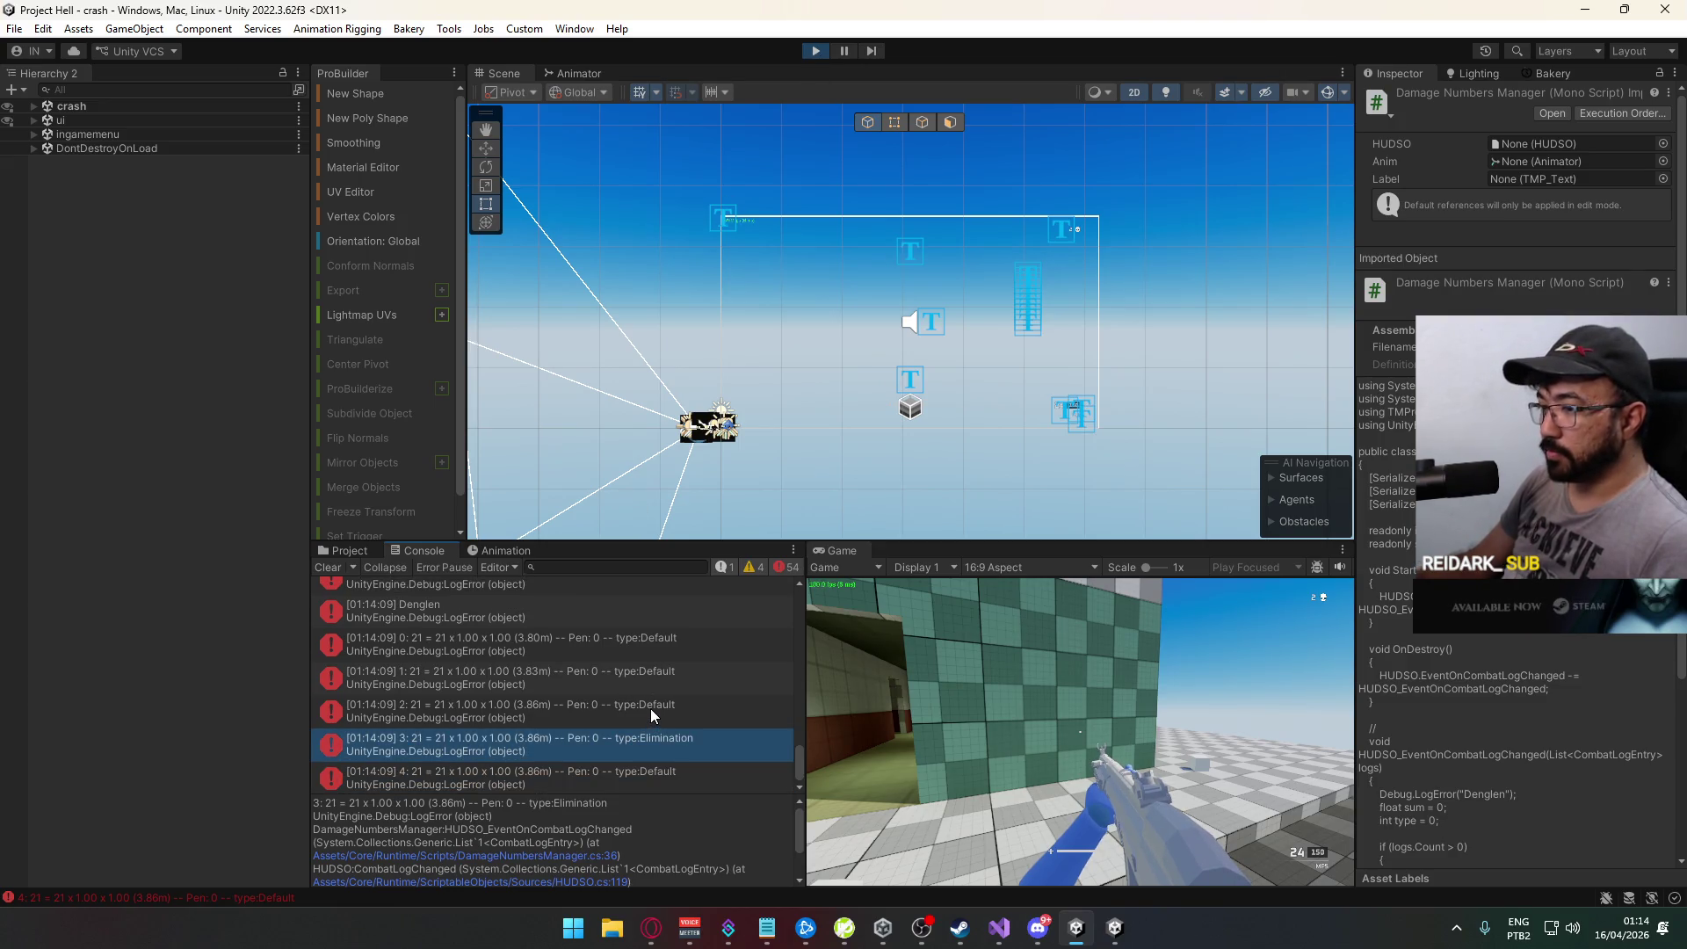
# Step: Stop Play mode, close the extra game window, and go to BulletScript's Headshot hit-type line
pyautogui.click(816, 50)
pyautogui.rightClick(1114, 927)
pyautogui.click(1119, 883)
pyautogui.click(966, 639)
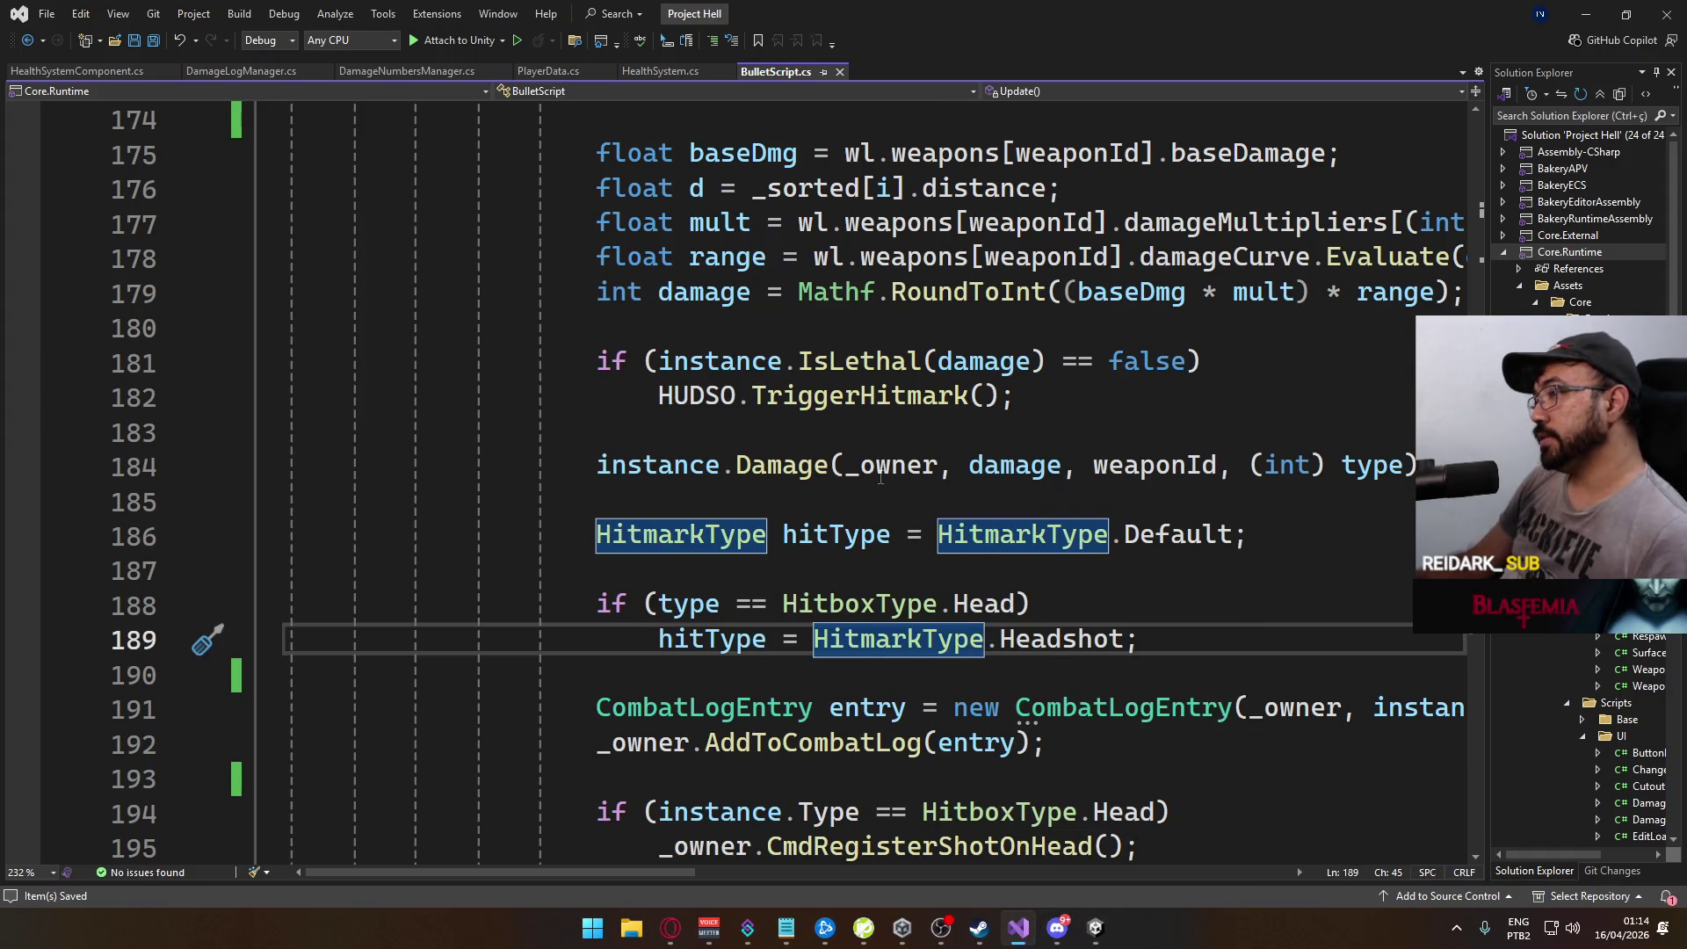
# Step: Comment out the _logs.Last().HitType = HitmarkType.Elimination line 247 in PlayerData.cs and save it
pyautogui.scroll(-1, 1058, 533)
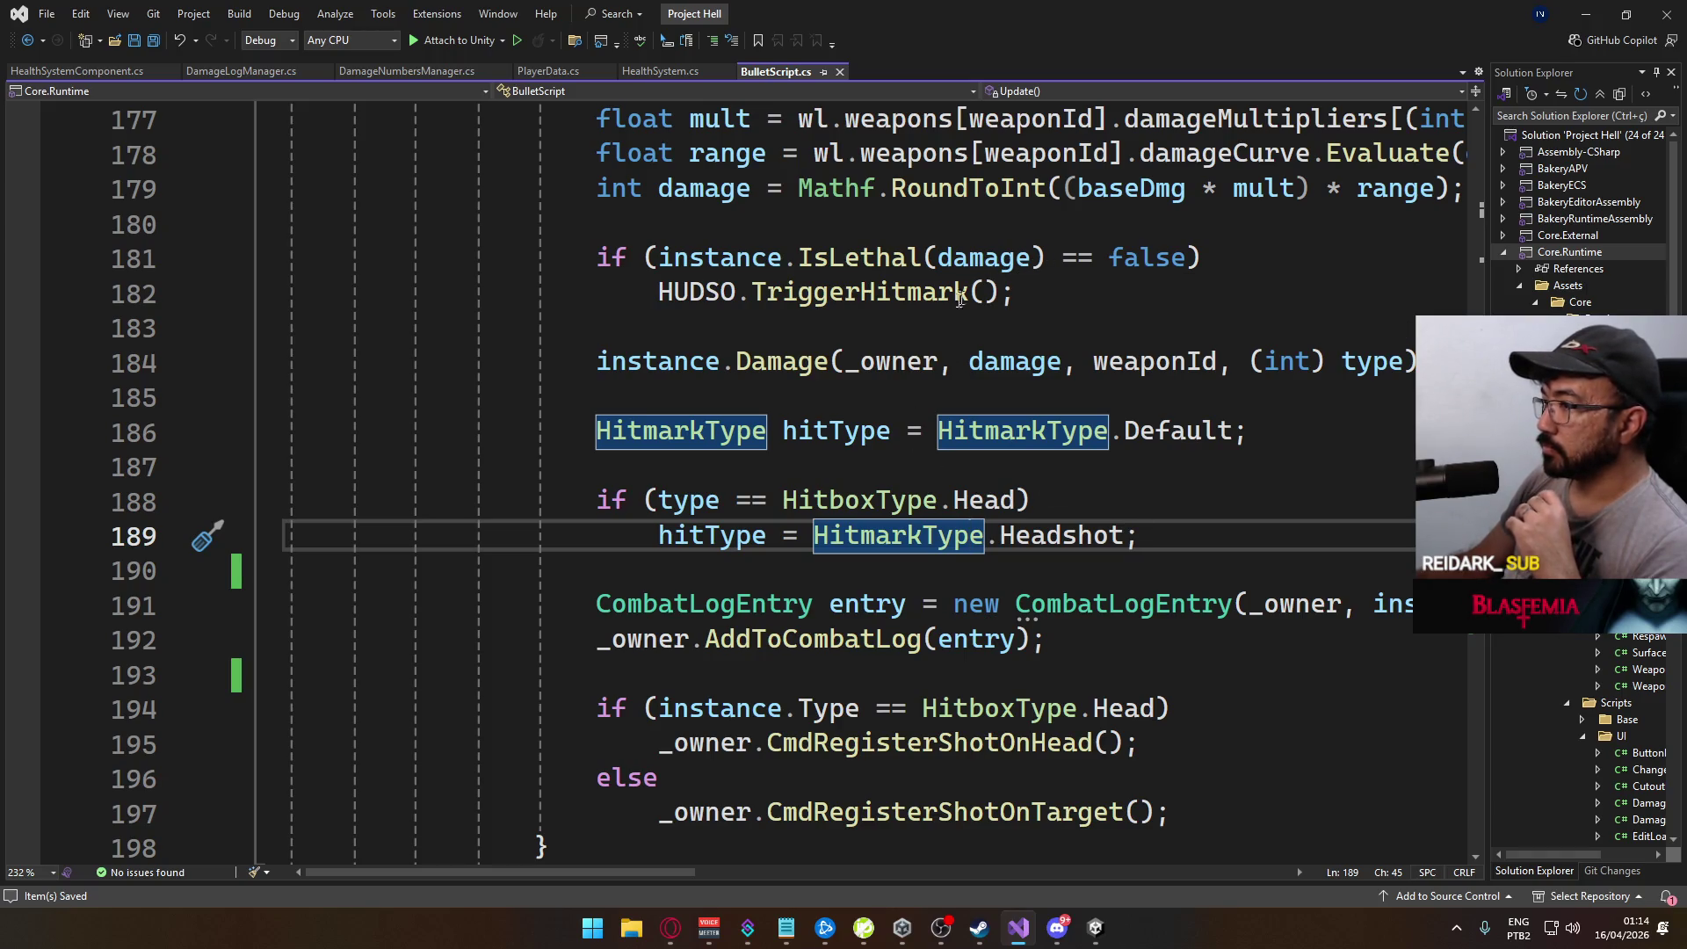
pyautogui.click(1144, 535)
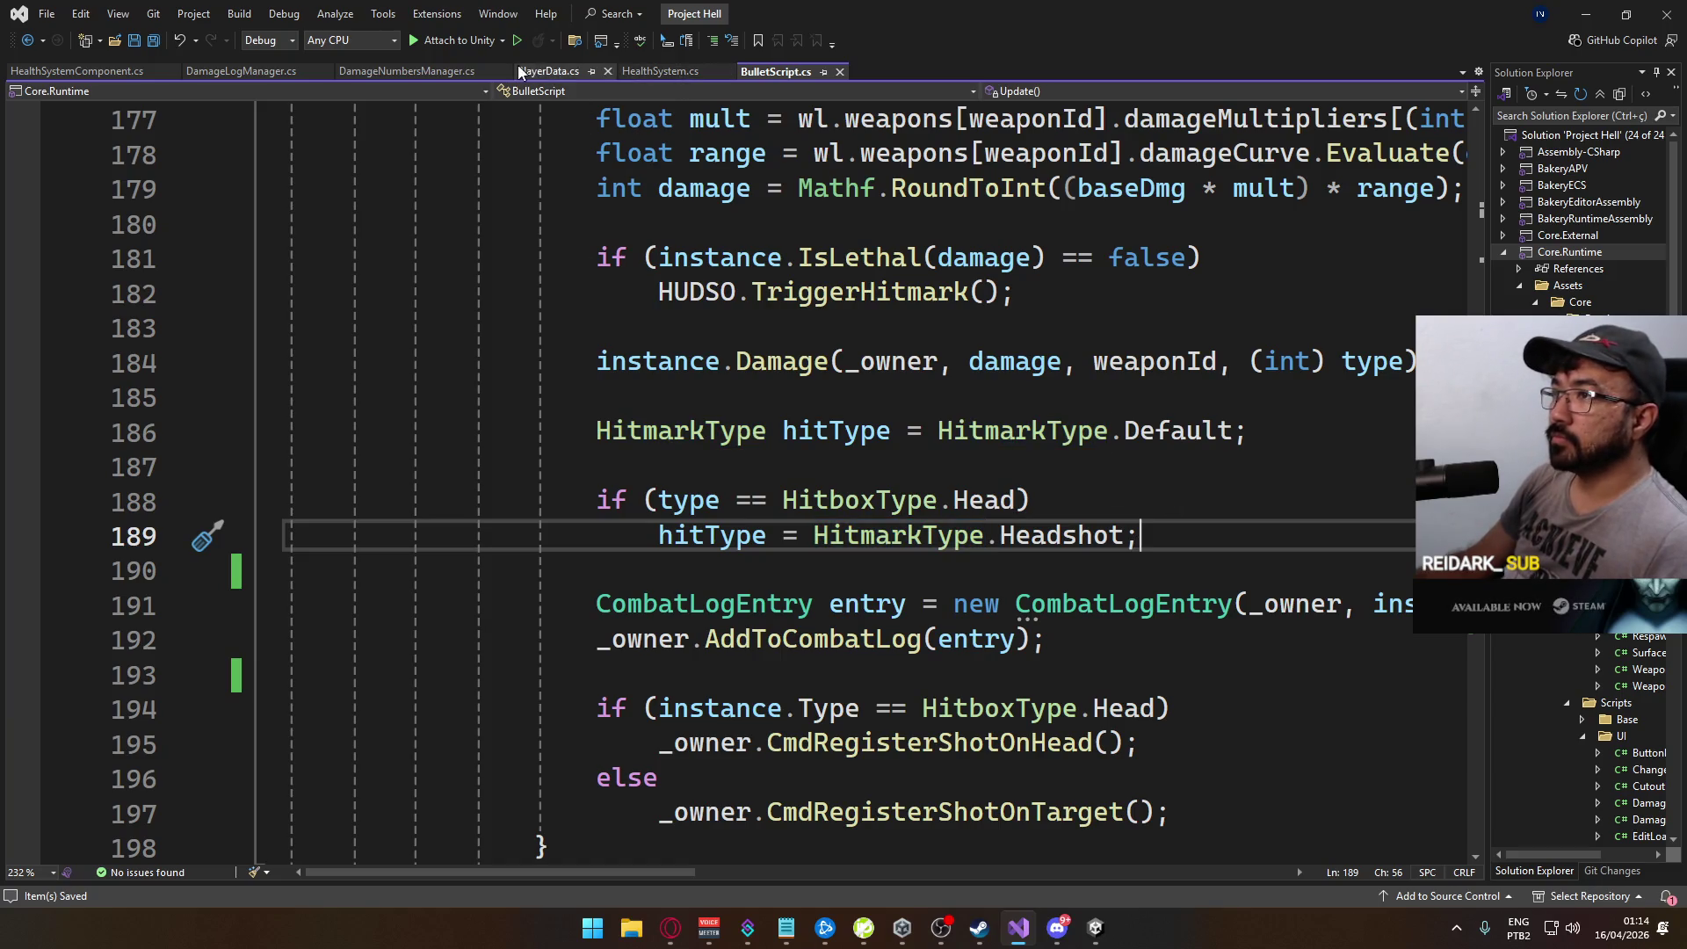
pyautogui.click(552, 79)
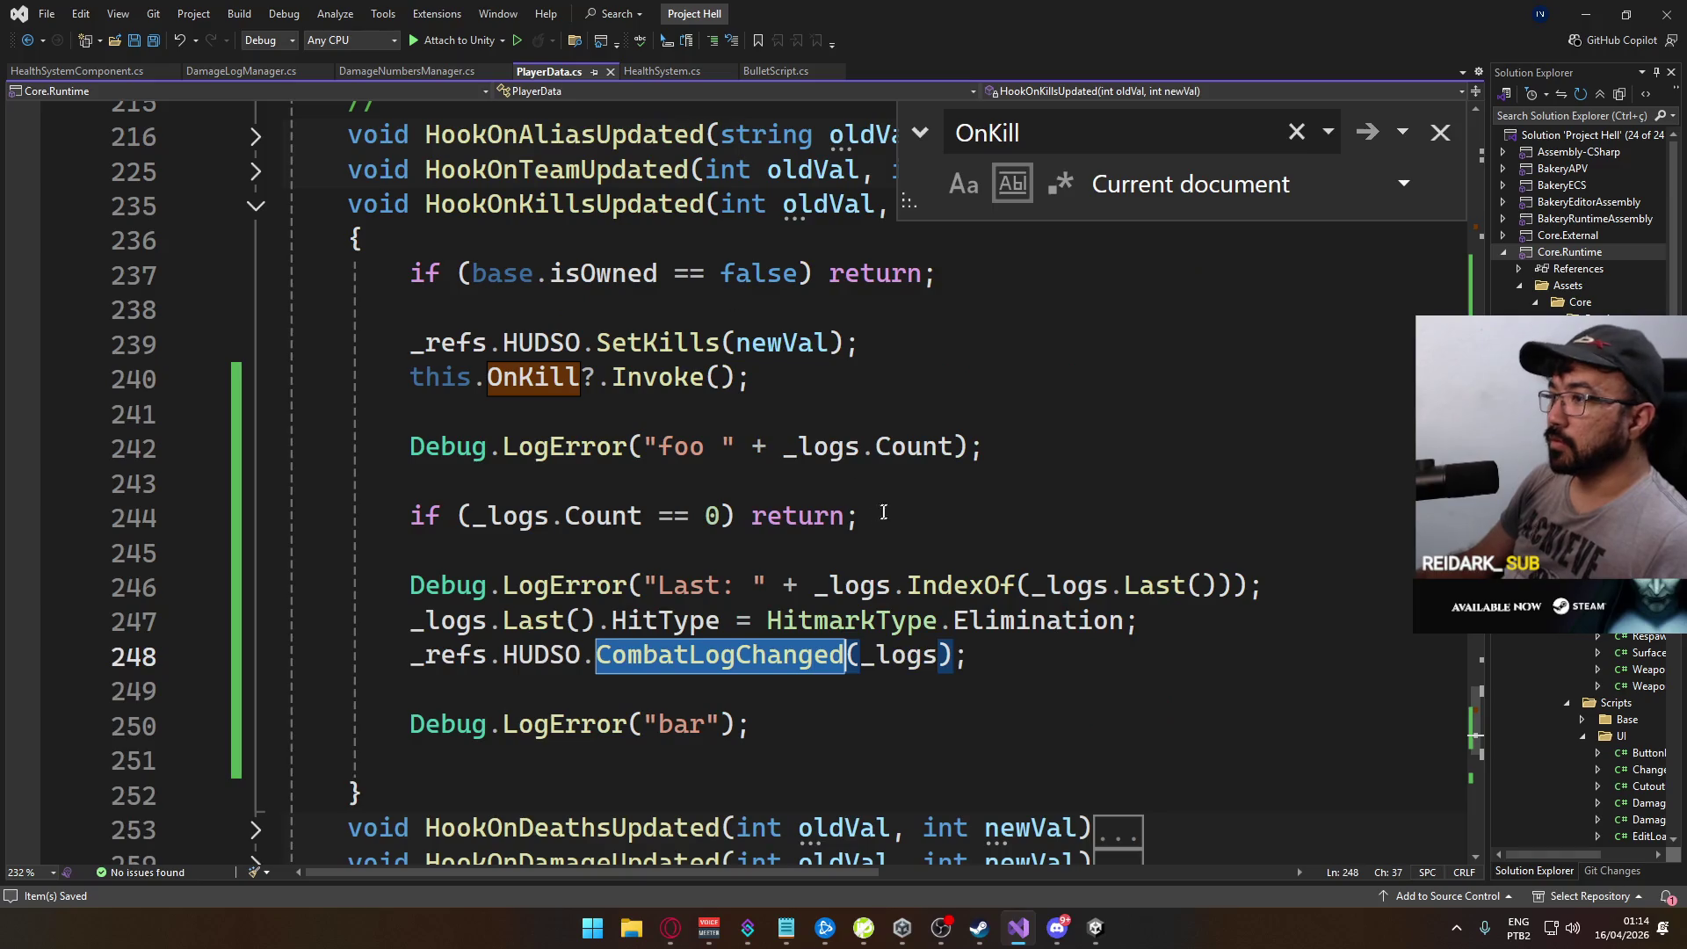
pyautogui.click(656, 572)
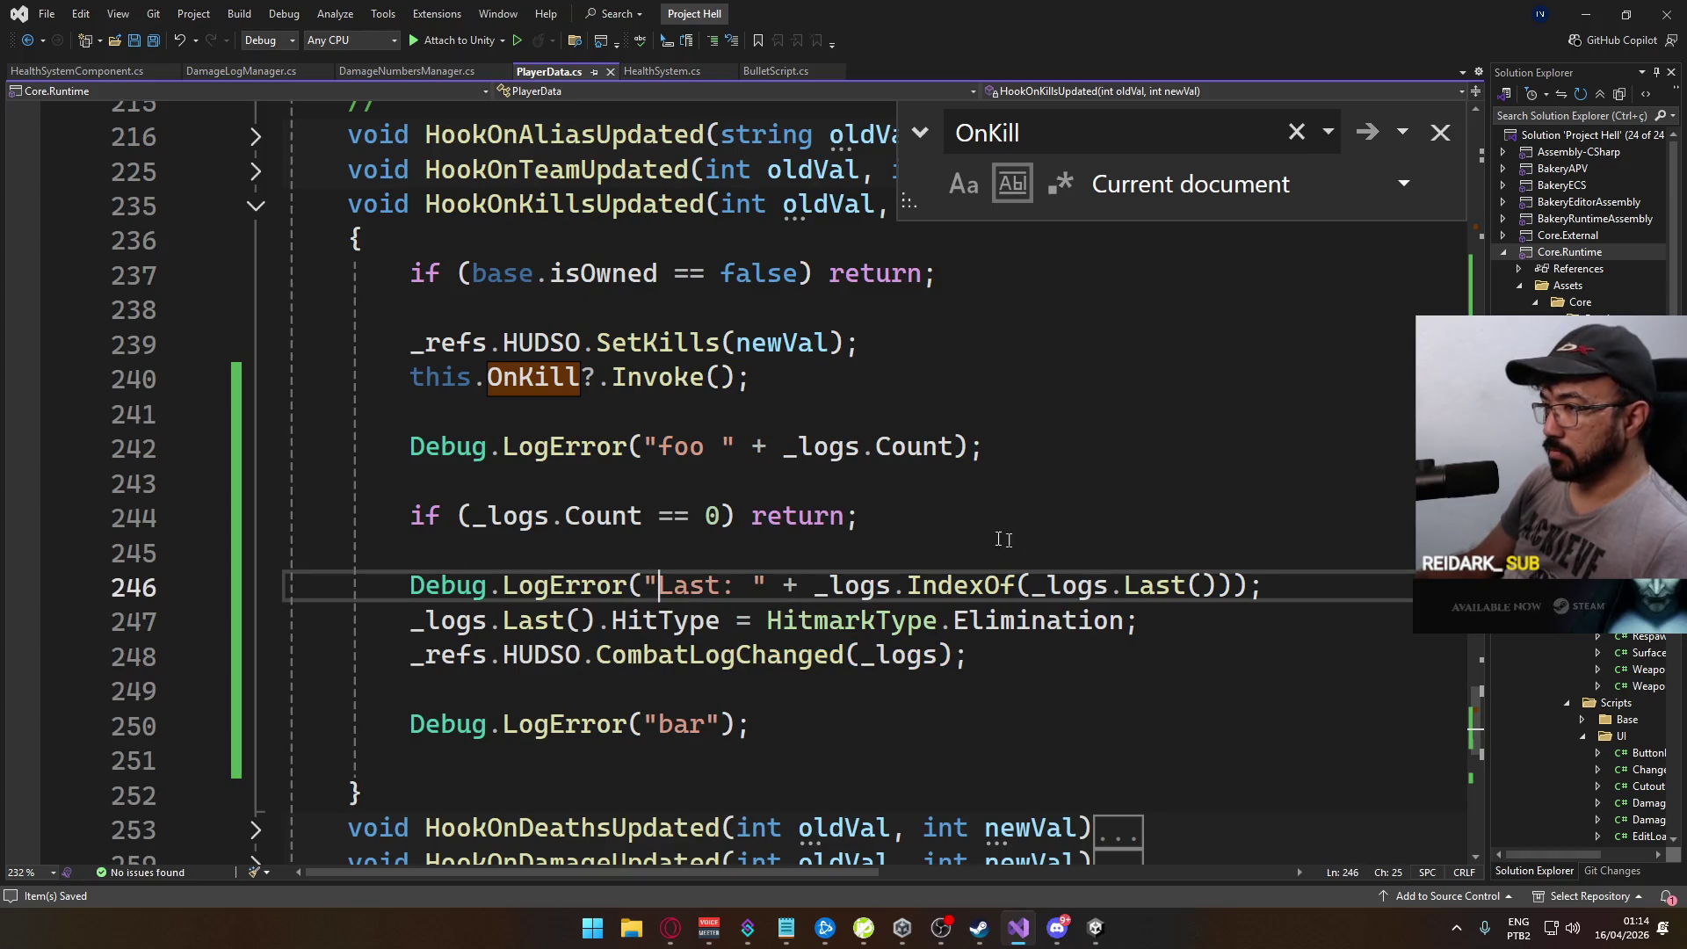
pyautogui.click(392, 622)
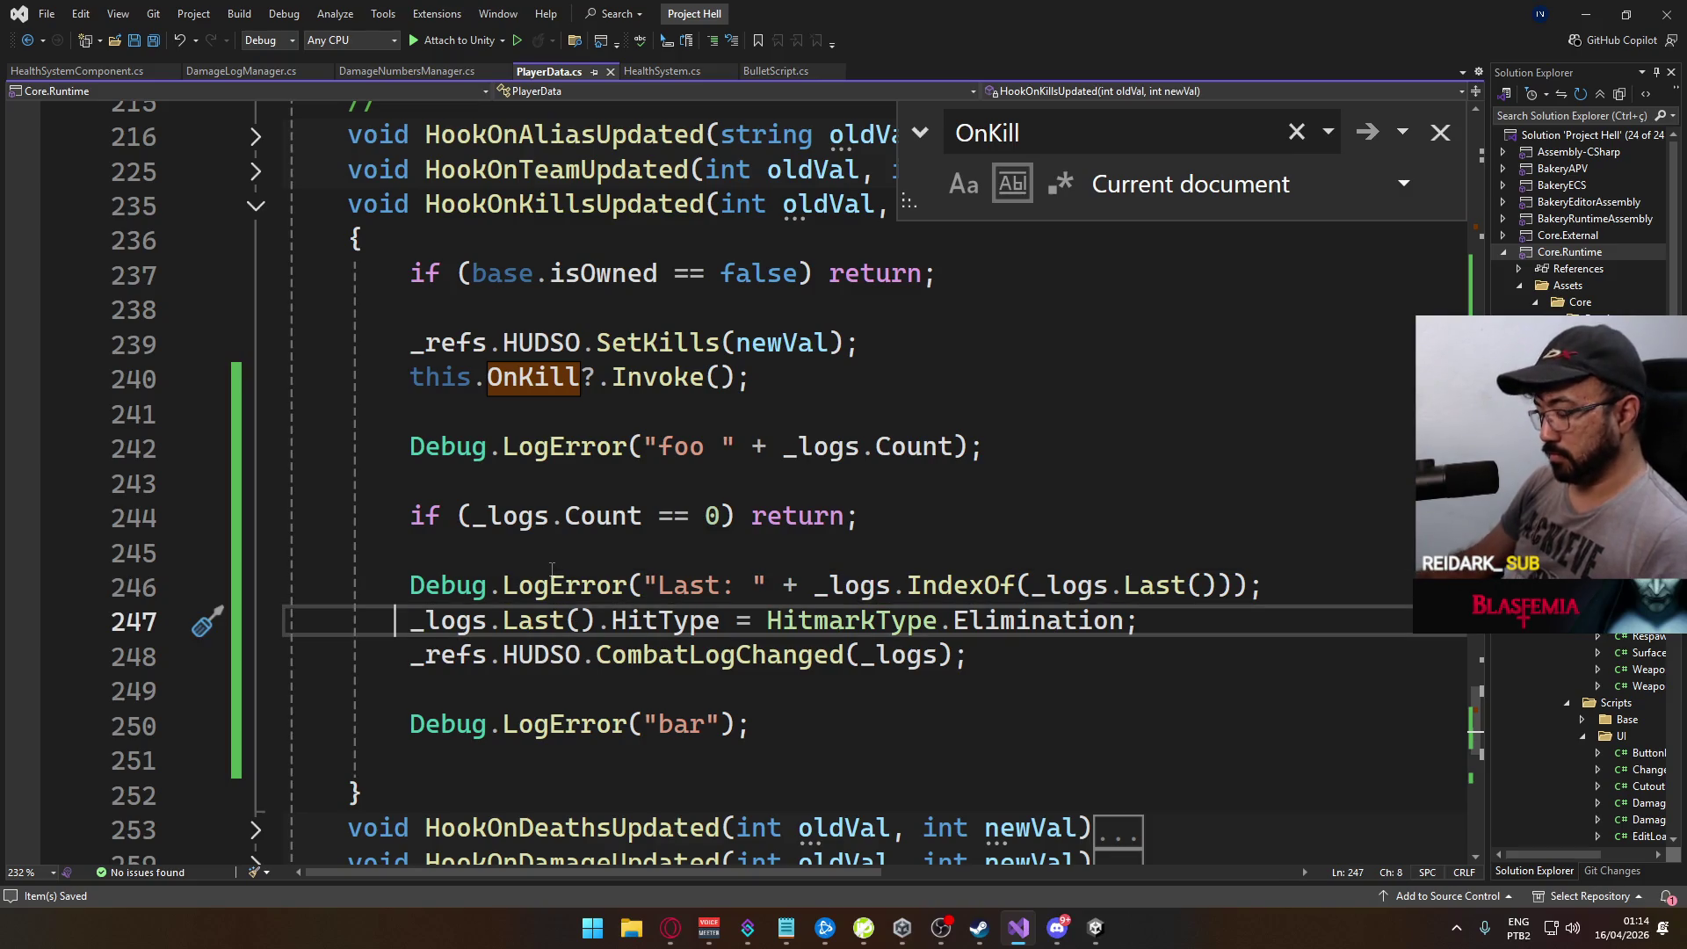
pyautogui.hotkey('ctrl', '/')
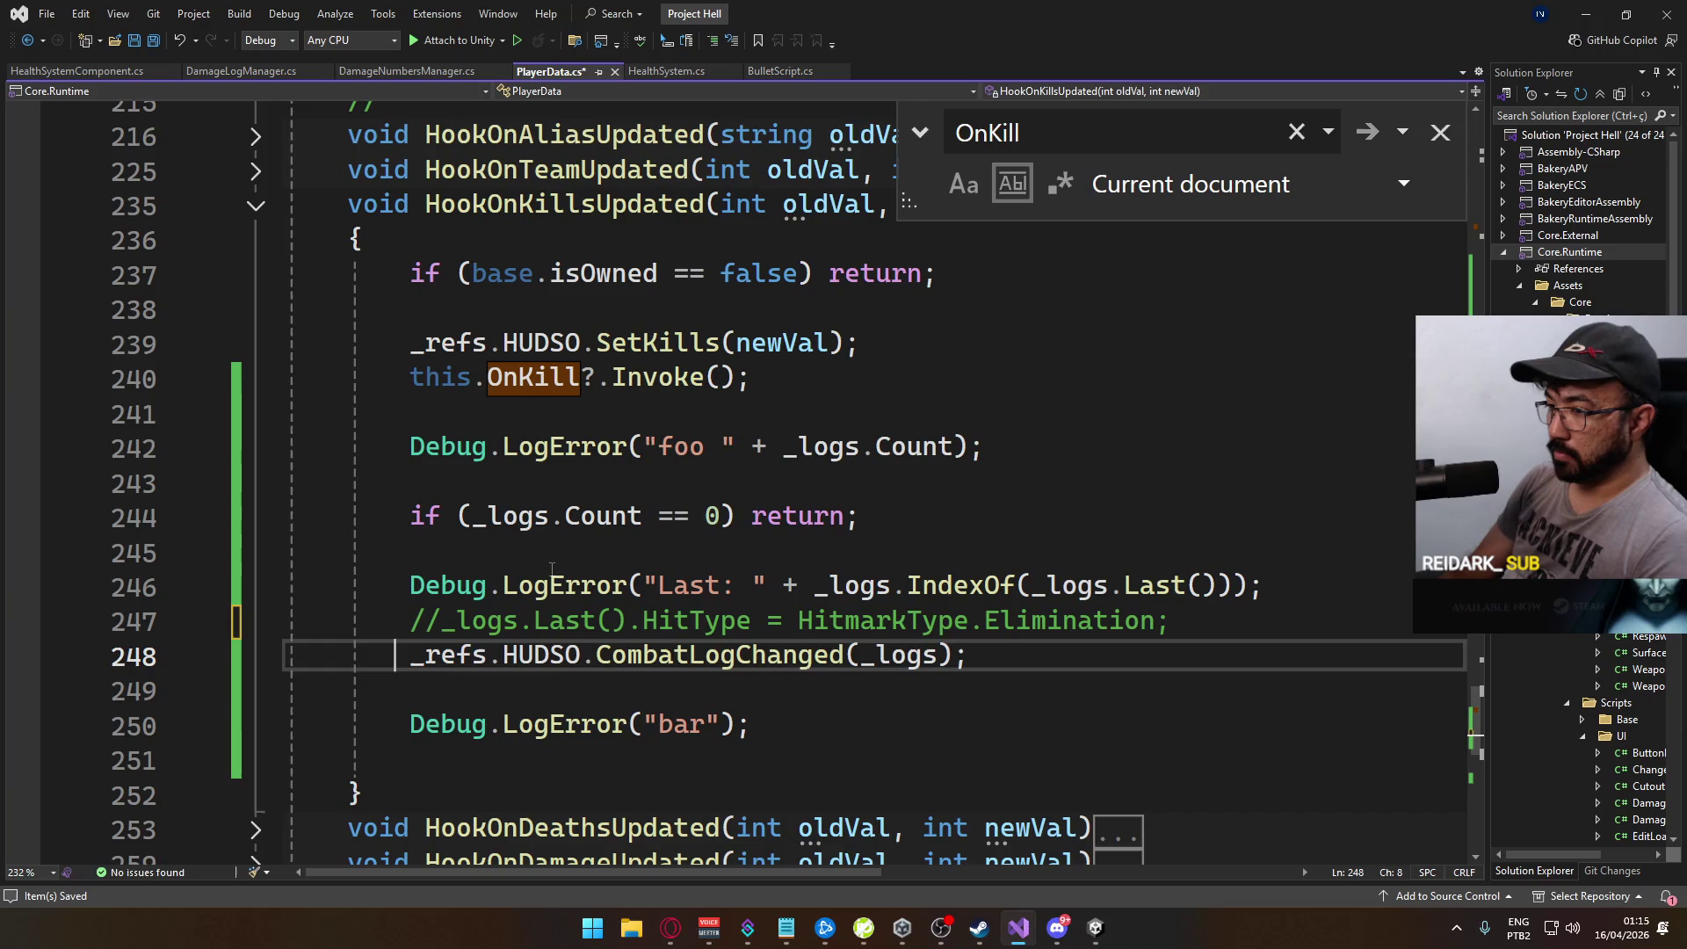
pyautogui.write('//')
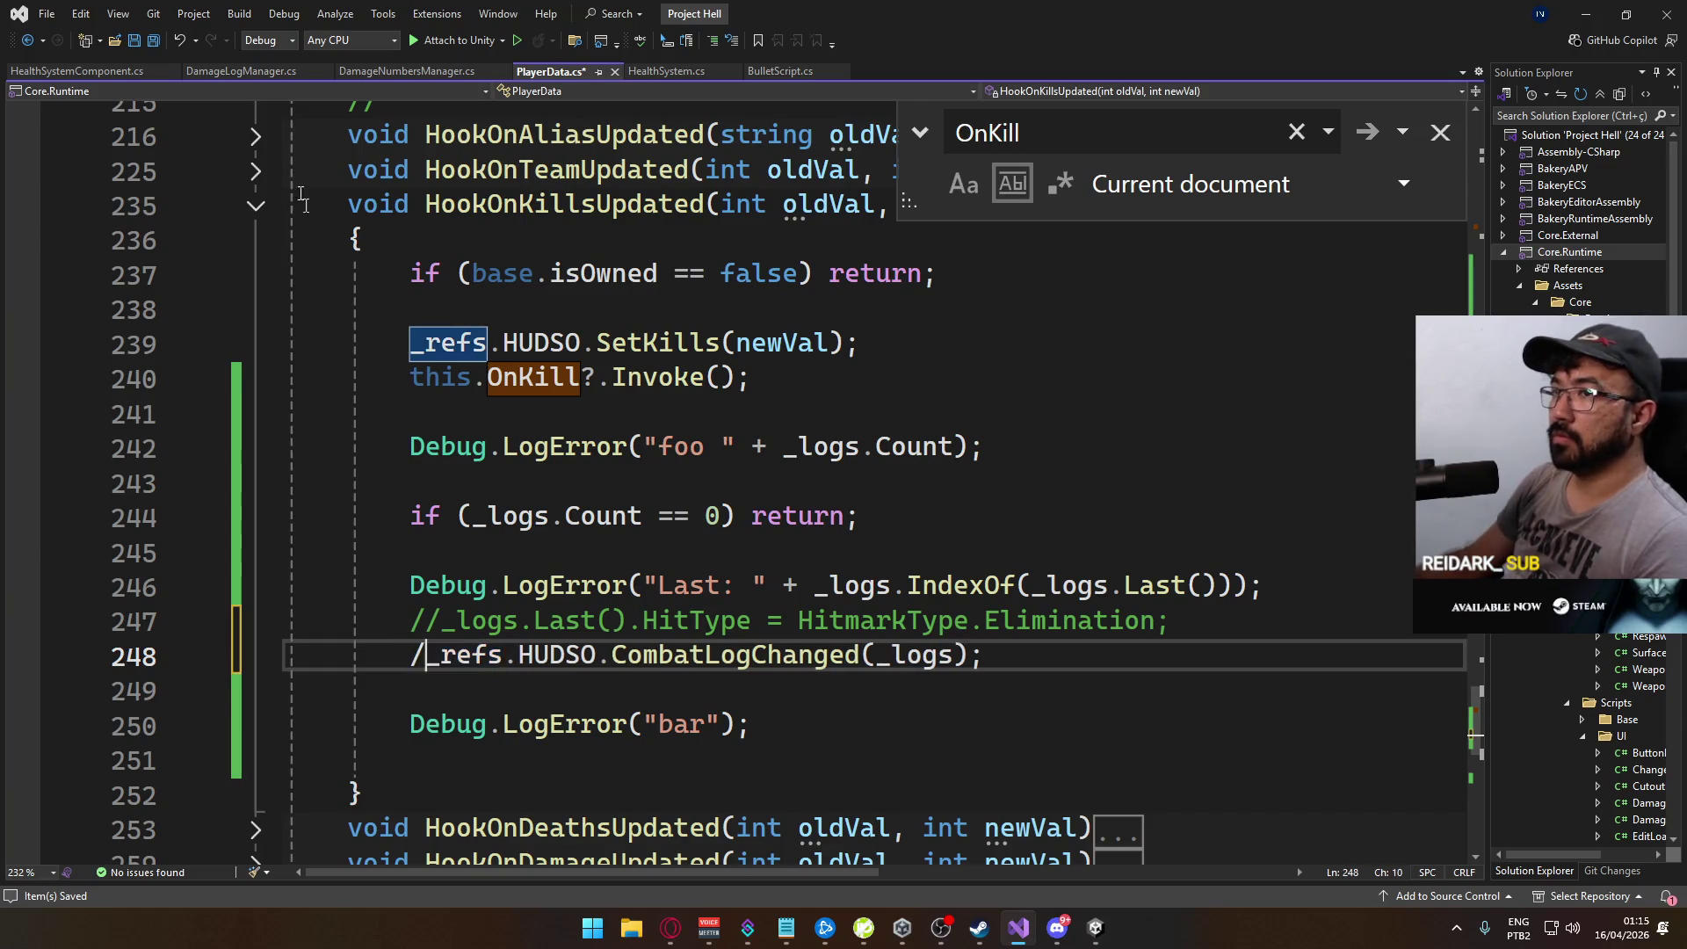
pyautogui.hotkey('ctrl', 's')
pyautogui.click(777, 71)
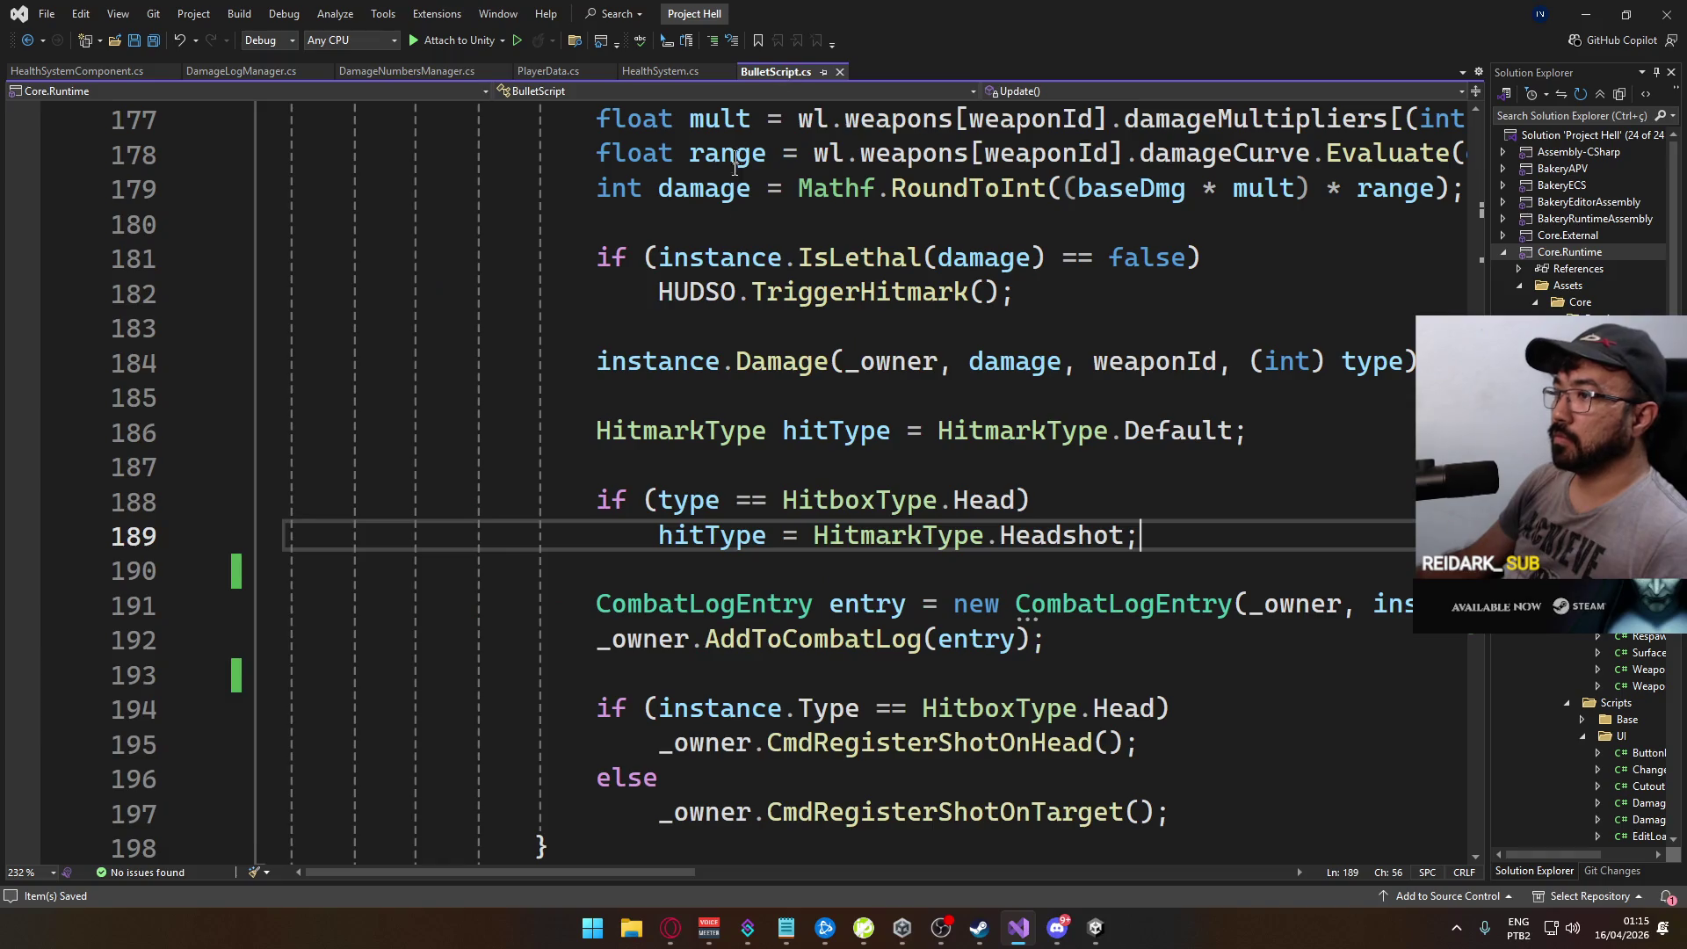
# Step: After the headshot check, add if (instance.IsLethal(damage) == true) hitType = HitmarkType.Elimination; and save
pyautogui.press('Return')
pyautogui.press('Return')
pyautogui.write('if (')
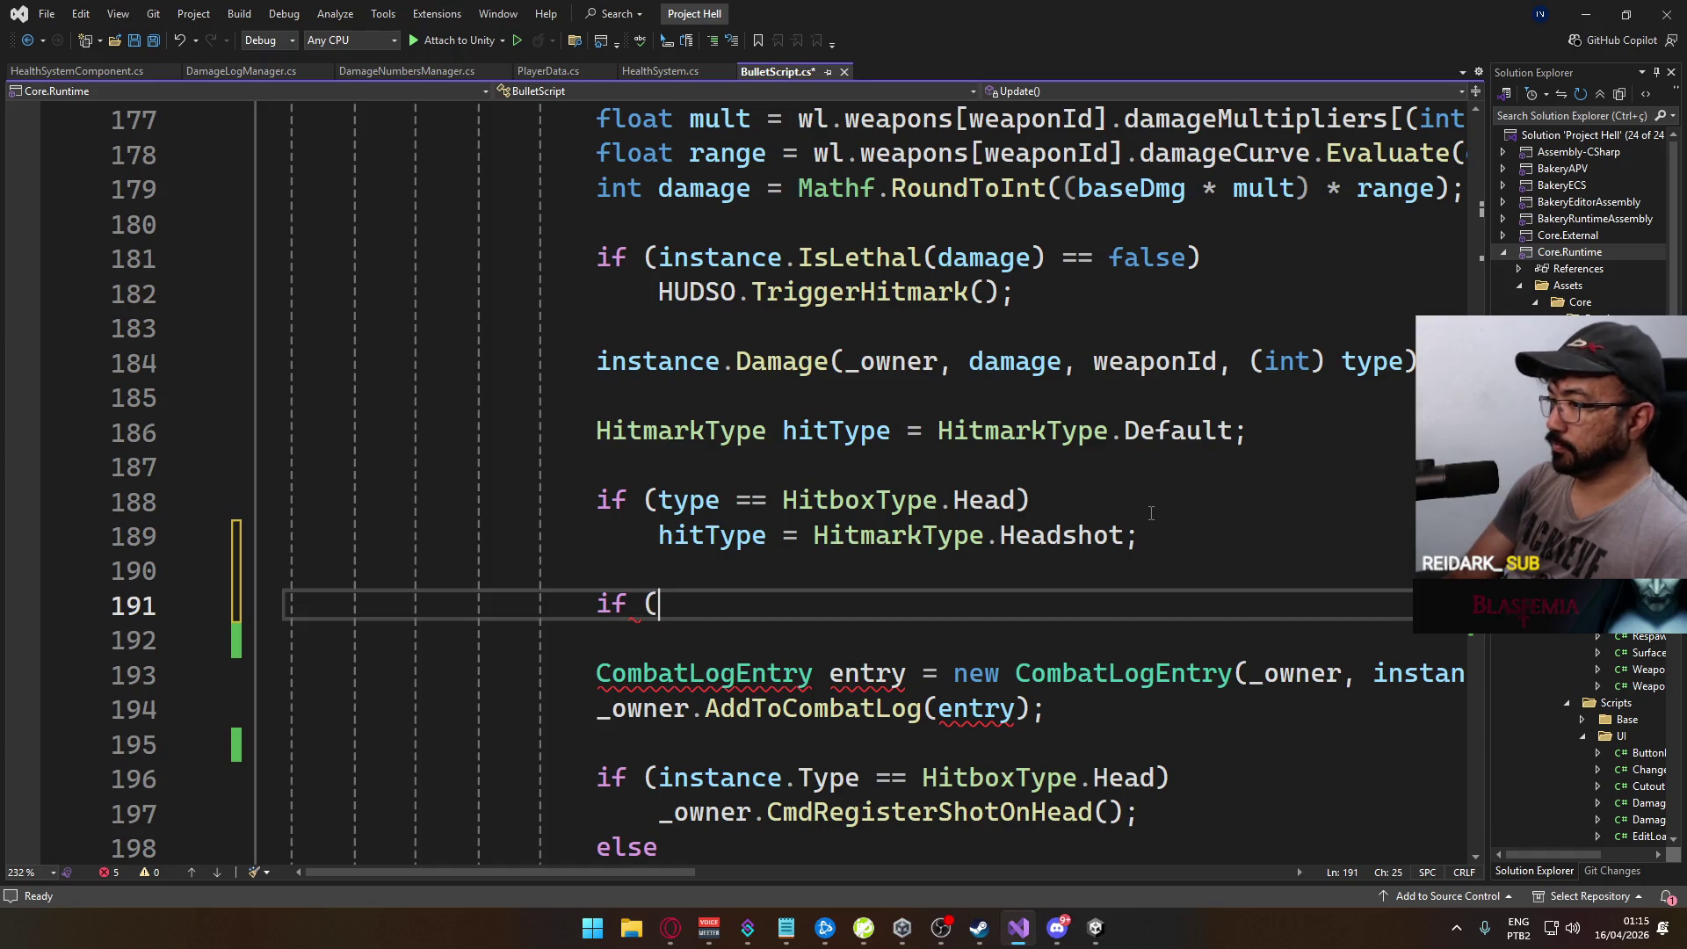
pyautogui.write('instance.isl')
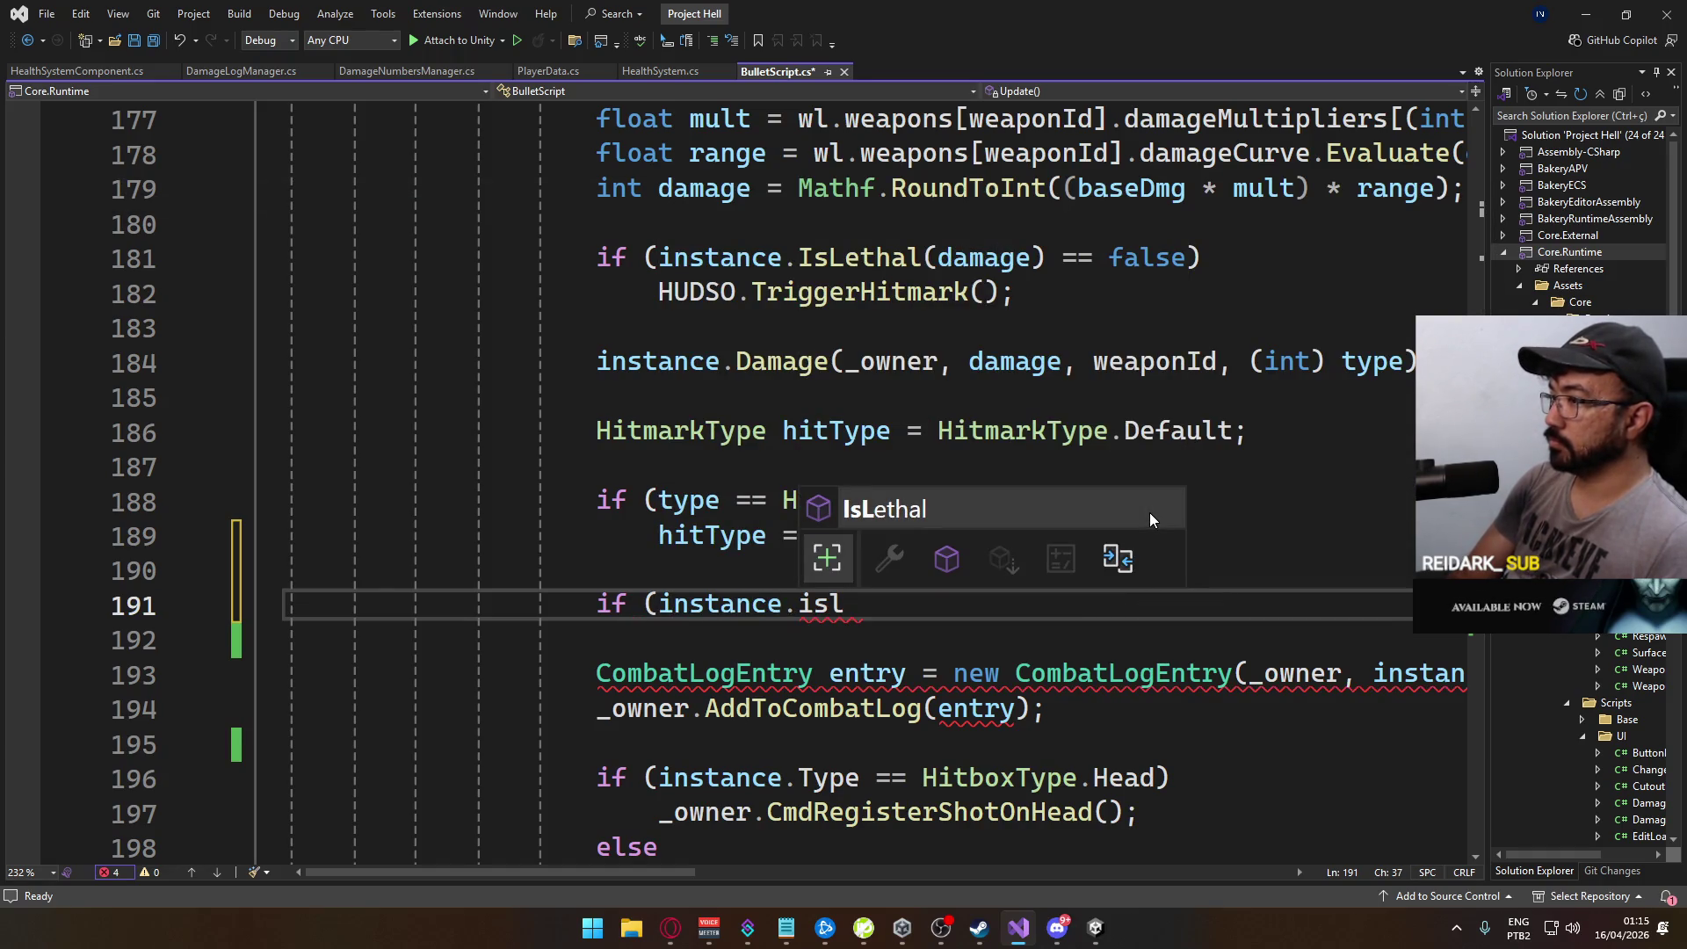
pyautogui.press('Tab')
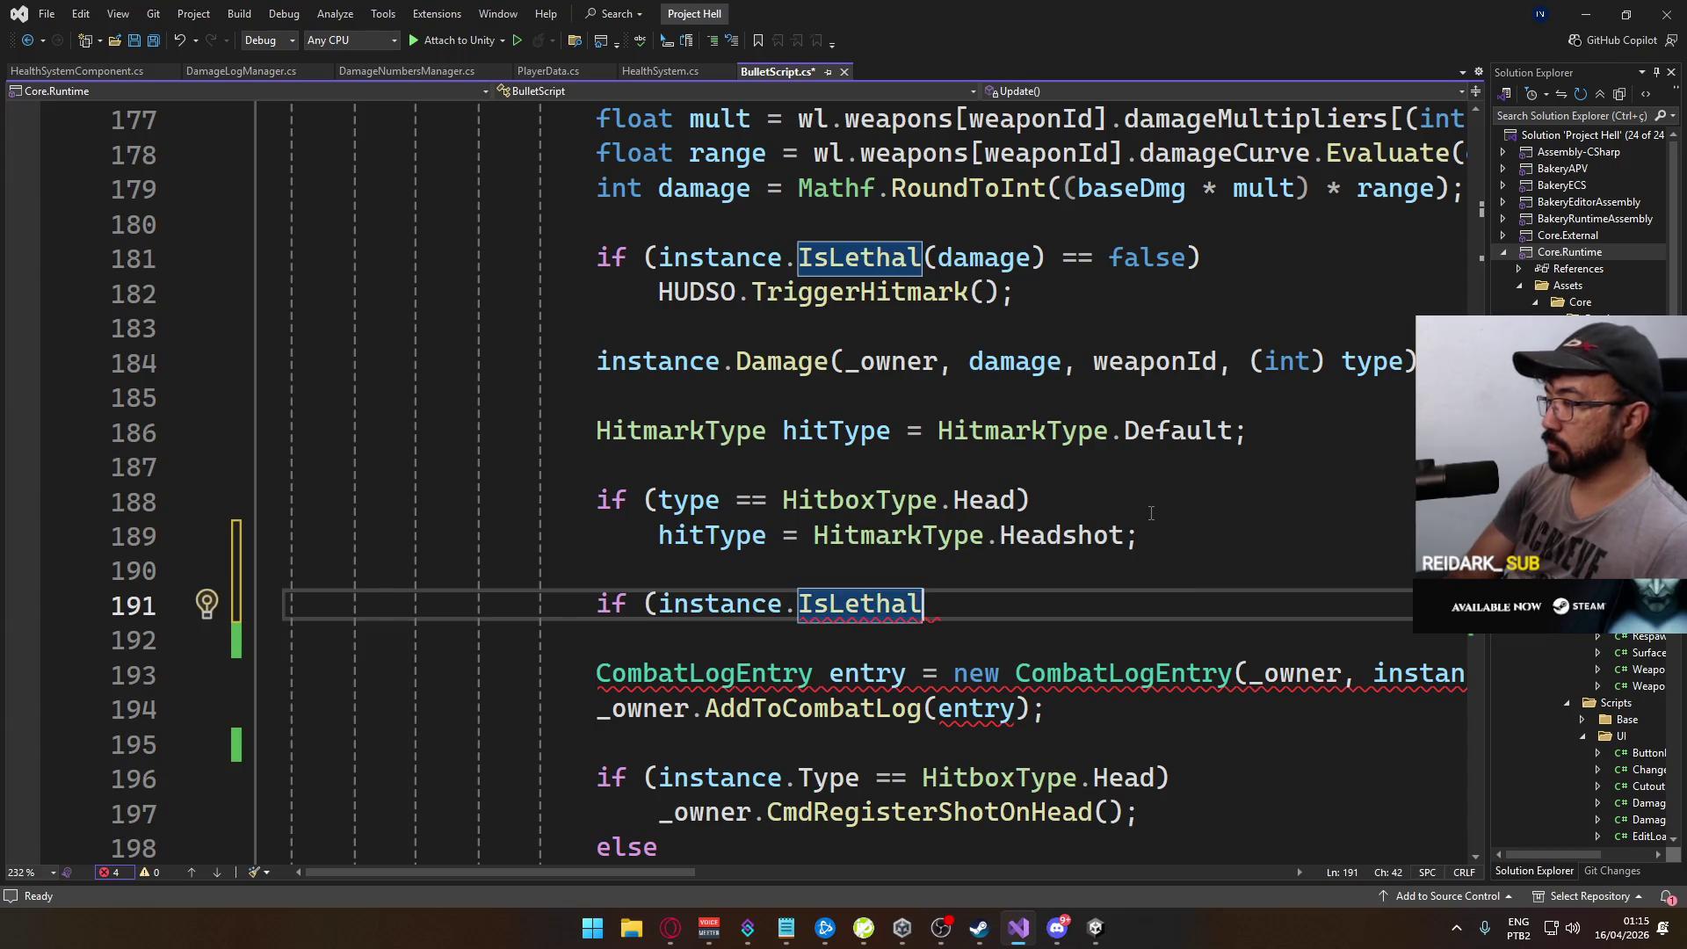
pyautogui.scroll(1, 1099, 316)
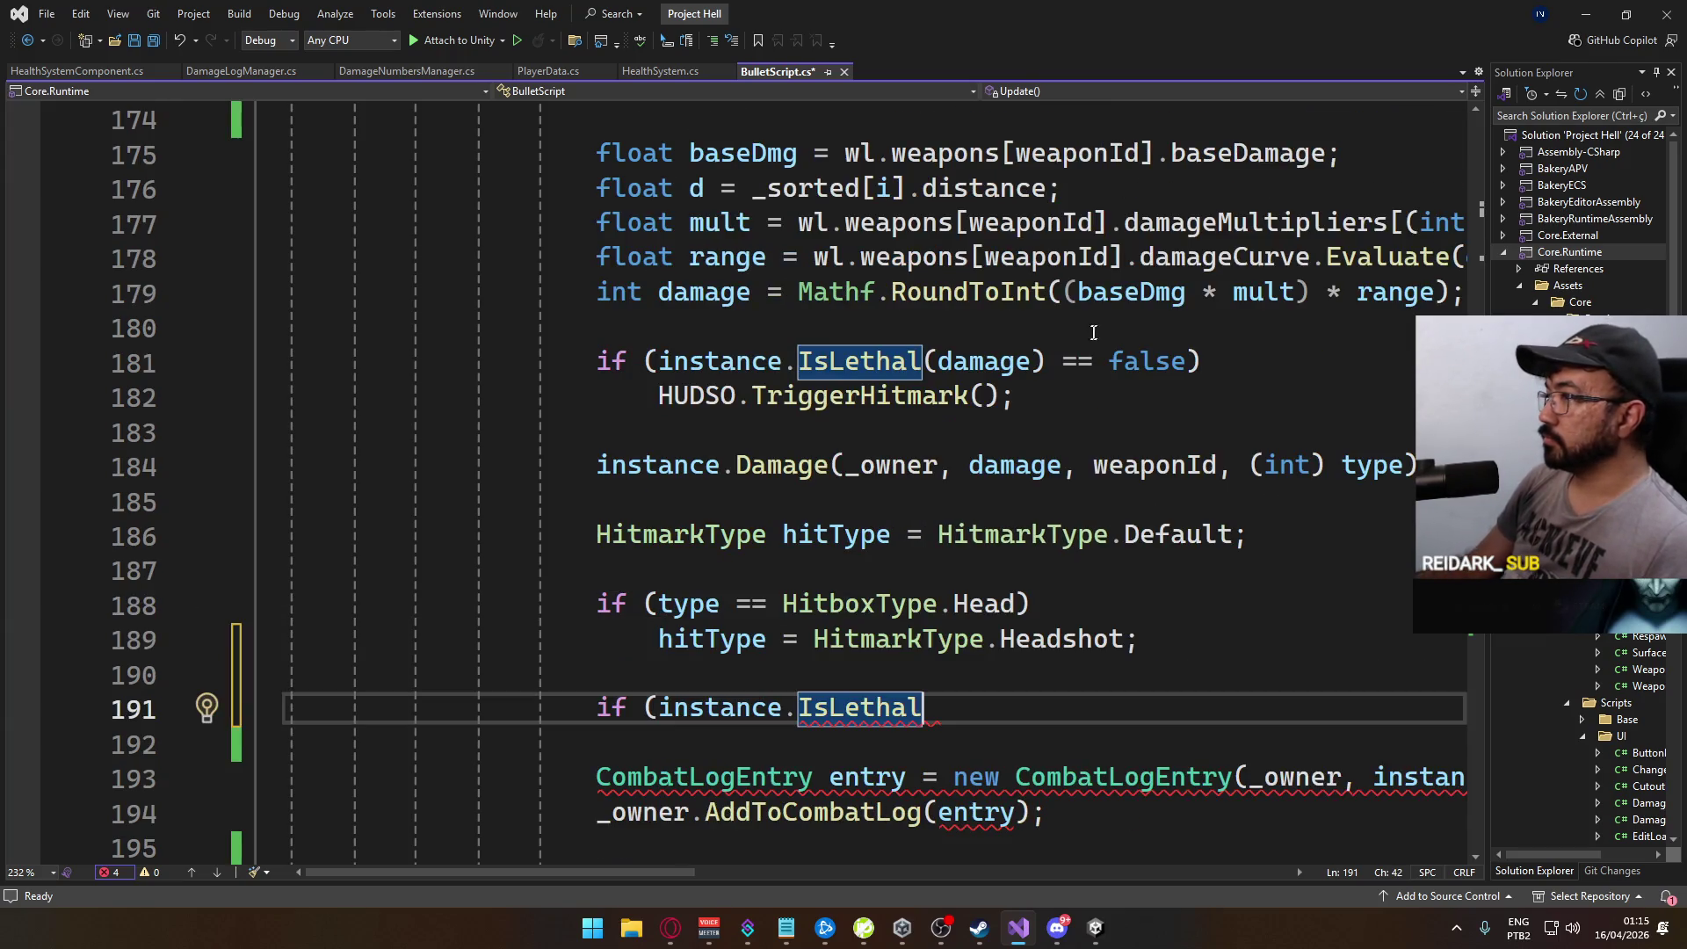
pyautogui.write('dam')
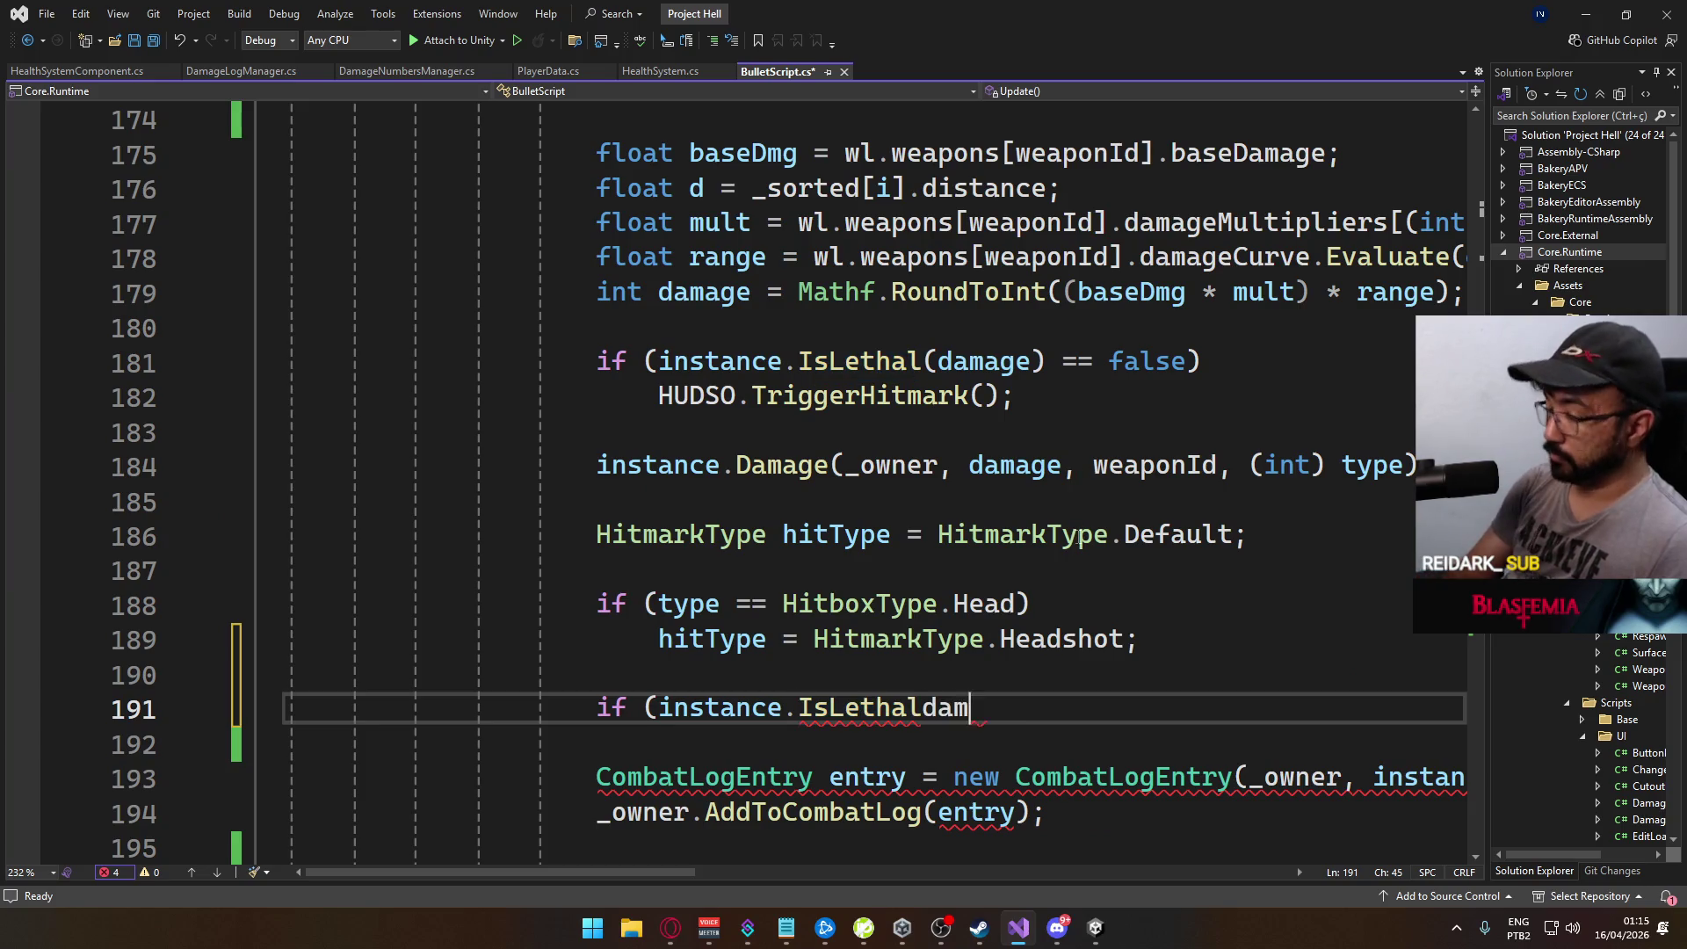
pyautogui.press('BackSpace')
pyautogui.press('BackSpace')
pyautogui.press('BackSpace')
pyautogui.write('(')
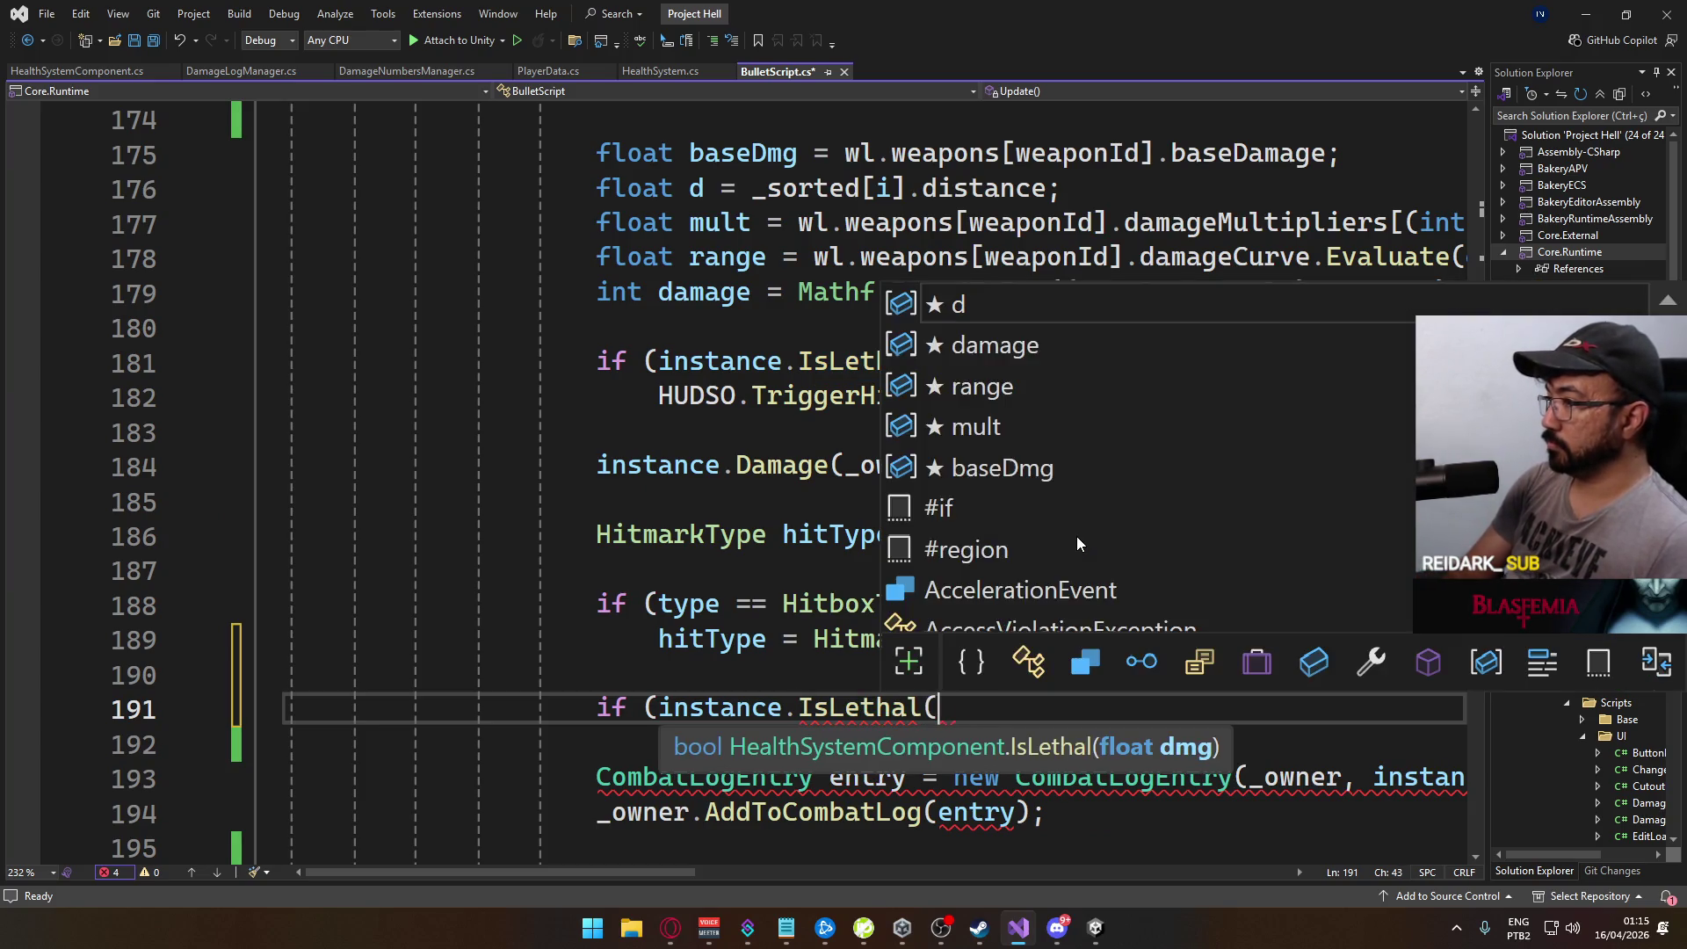
pyautogui.write('damage) == true)')
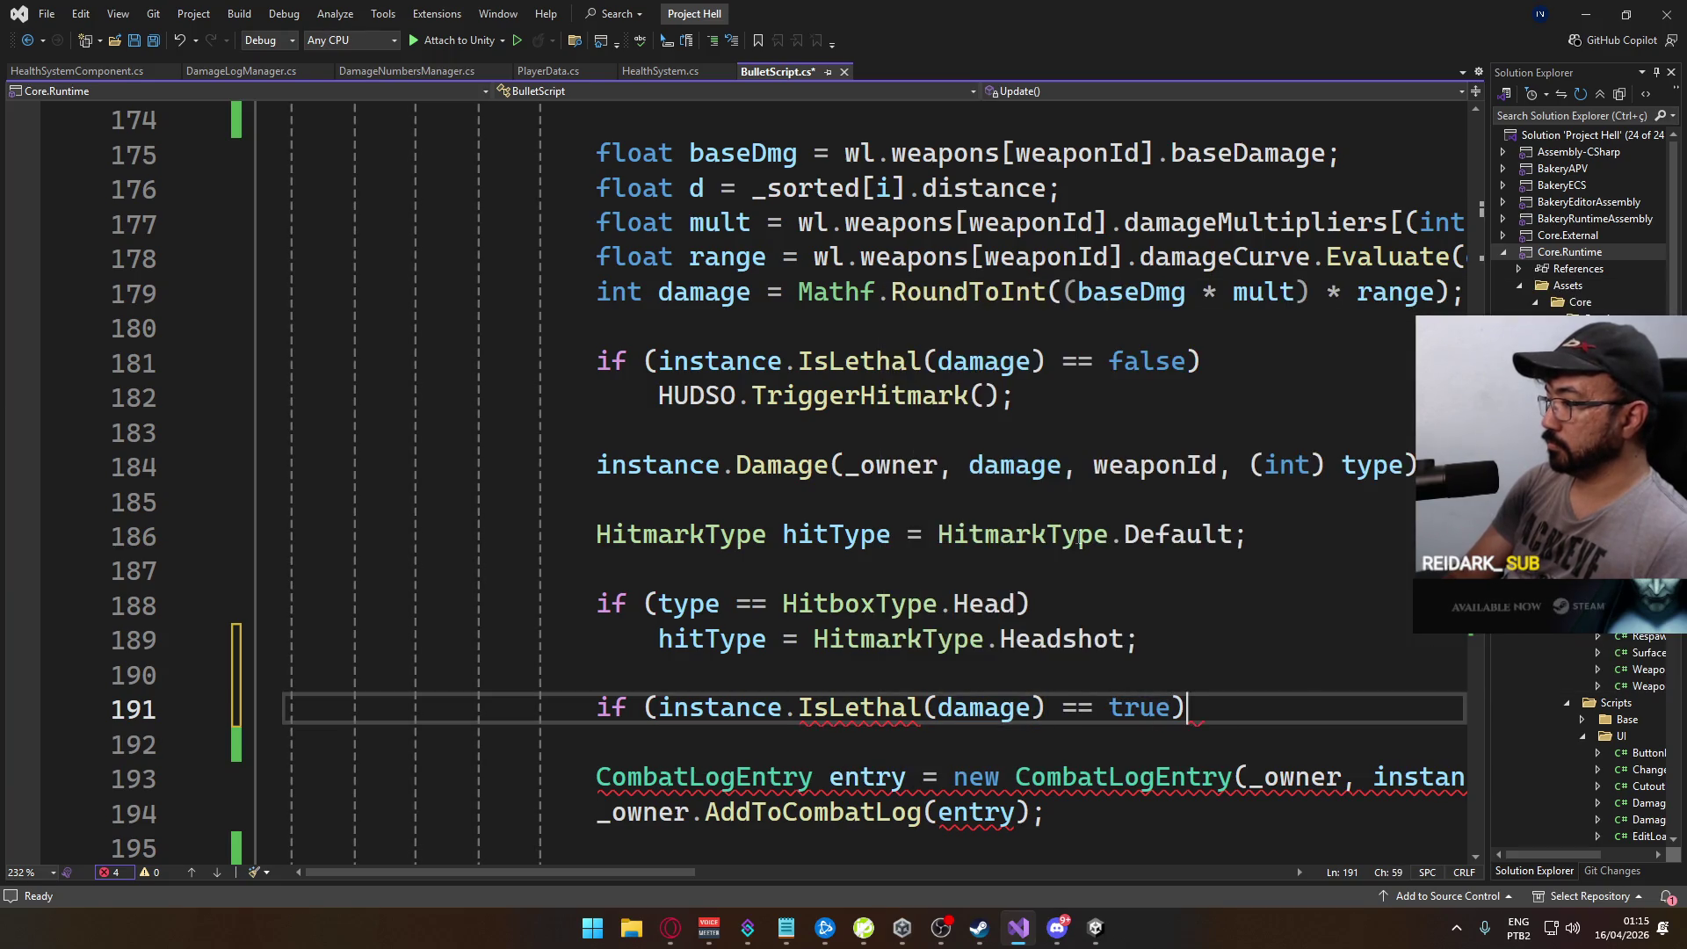
pyautogui.press('Return')
pyautogui.write('hitType = Hitm')
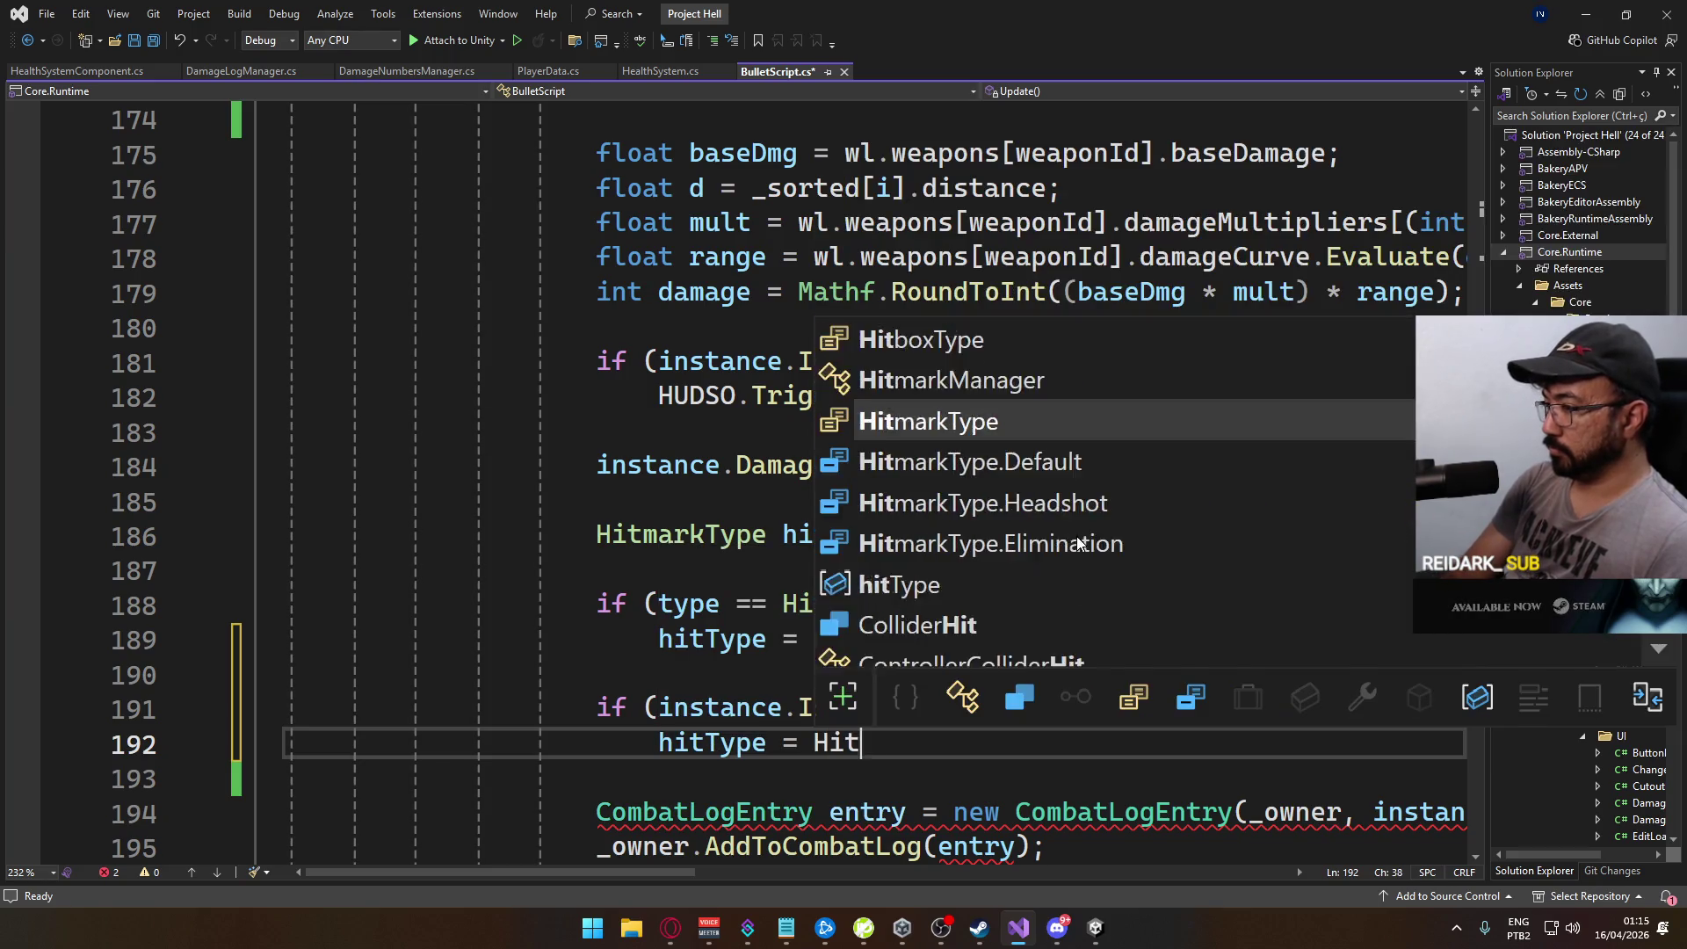
pyautogui.write('arkType.e')
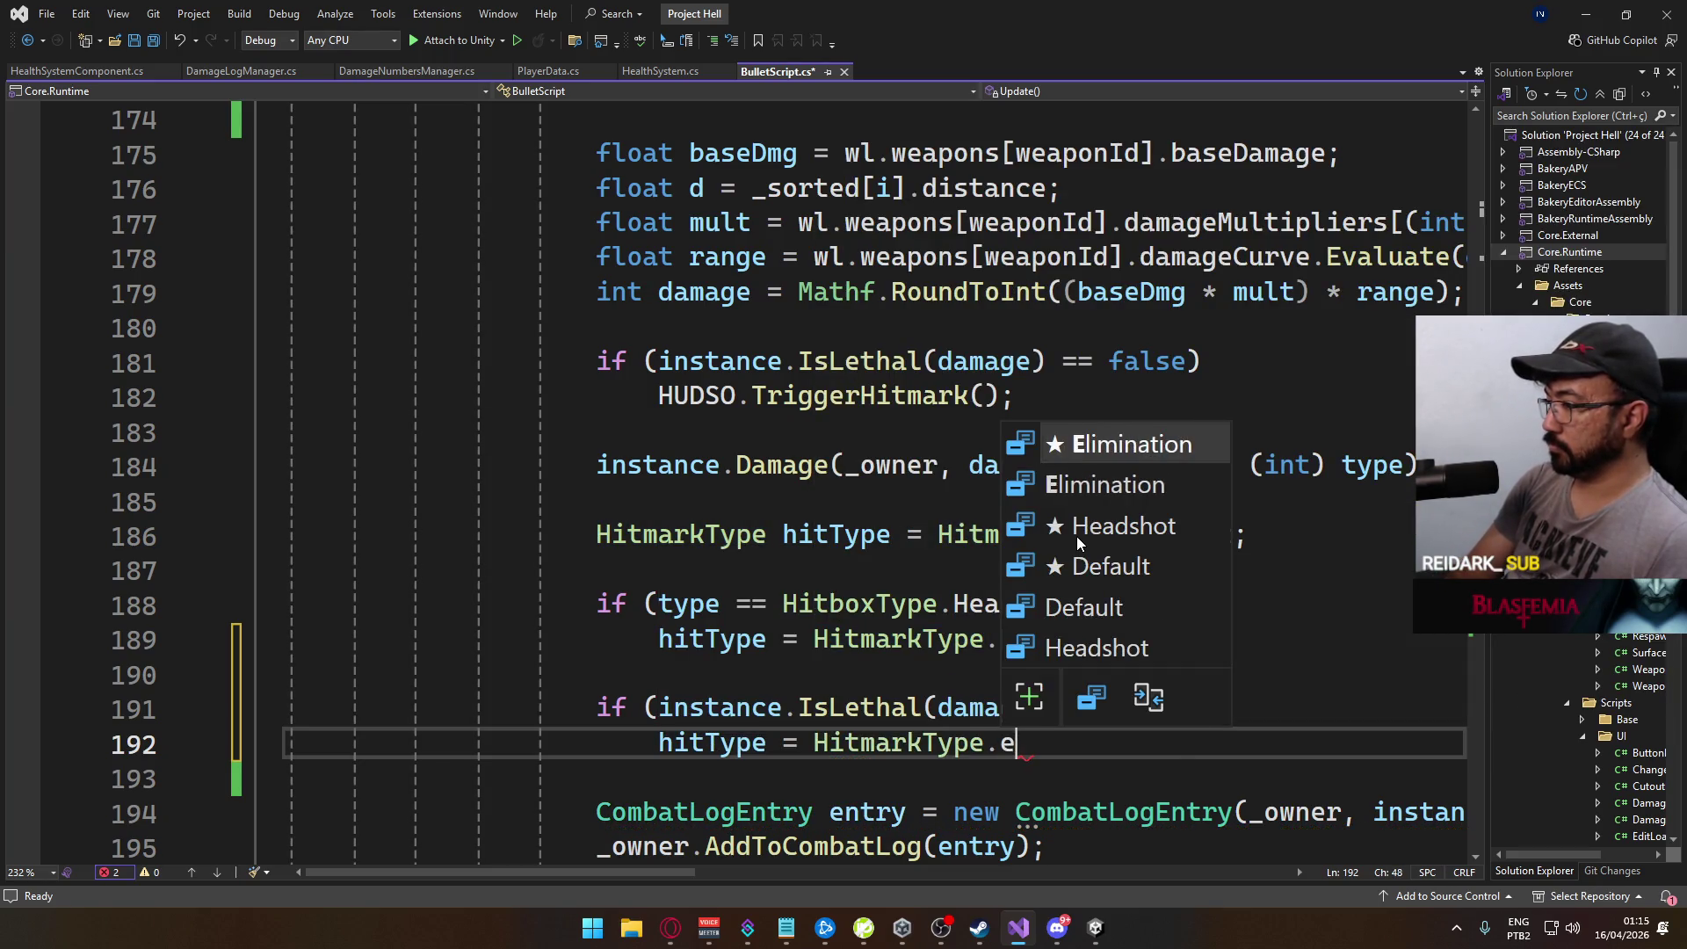
pyautogui.write('li')
pyautogui.press('Tab')
pyautogui.hotkey('ctrl', 's')
pyautogui.moveTo(1108, 945)
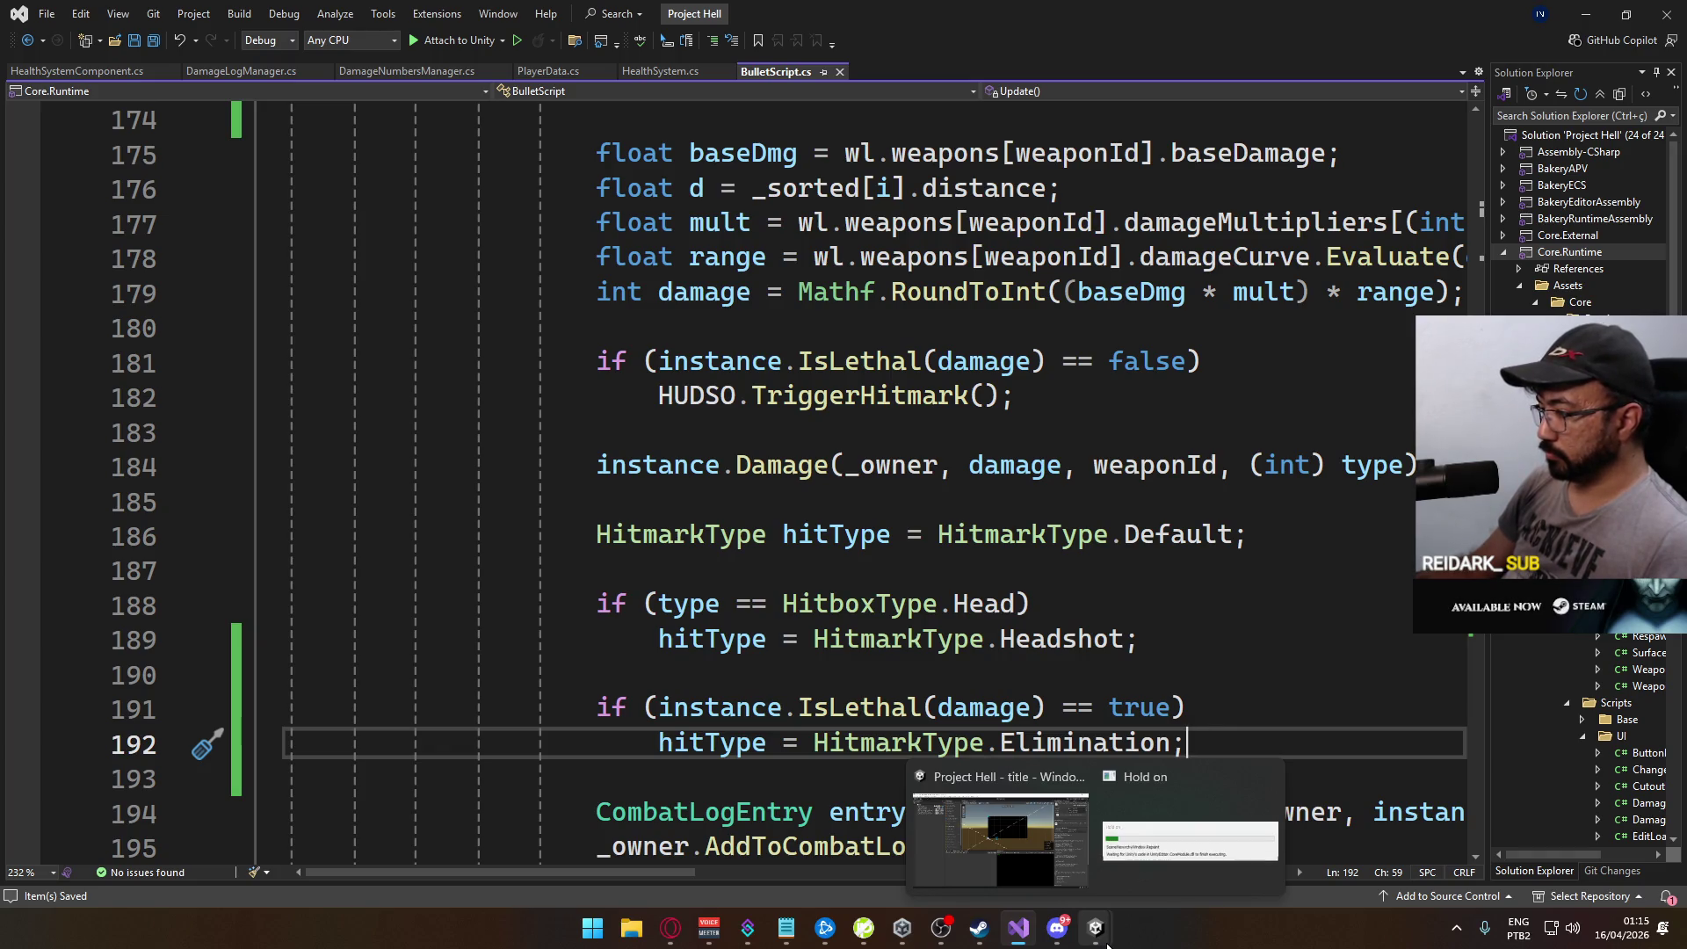
pyautogui.click(1000, 835)
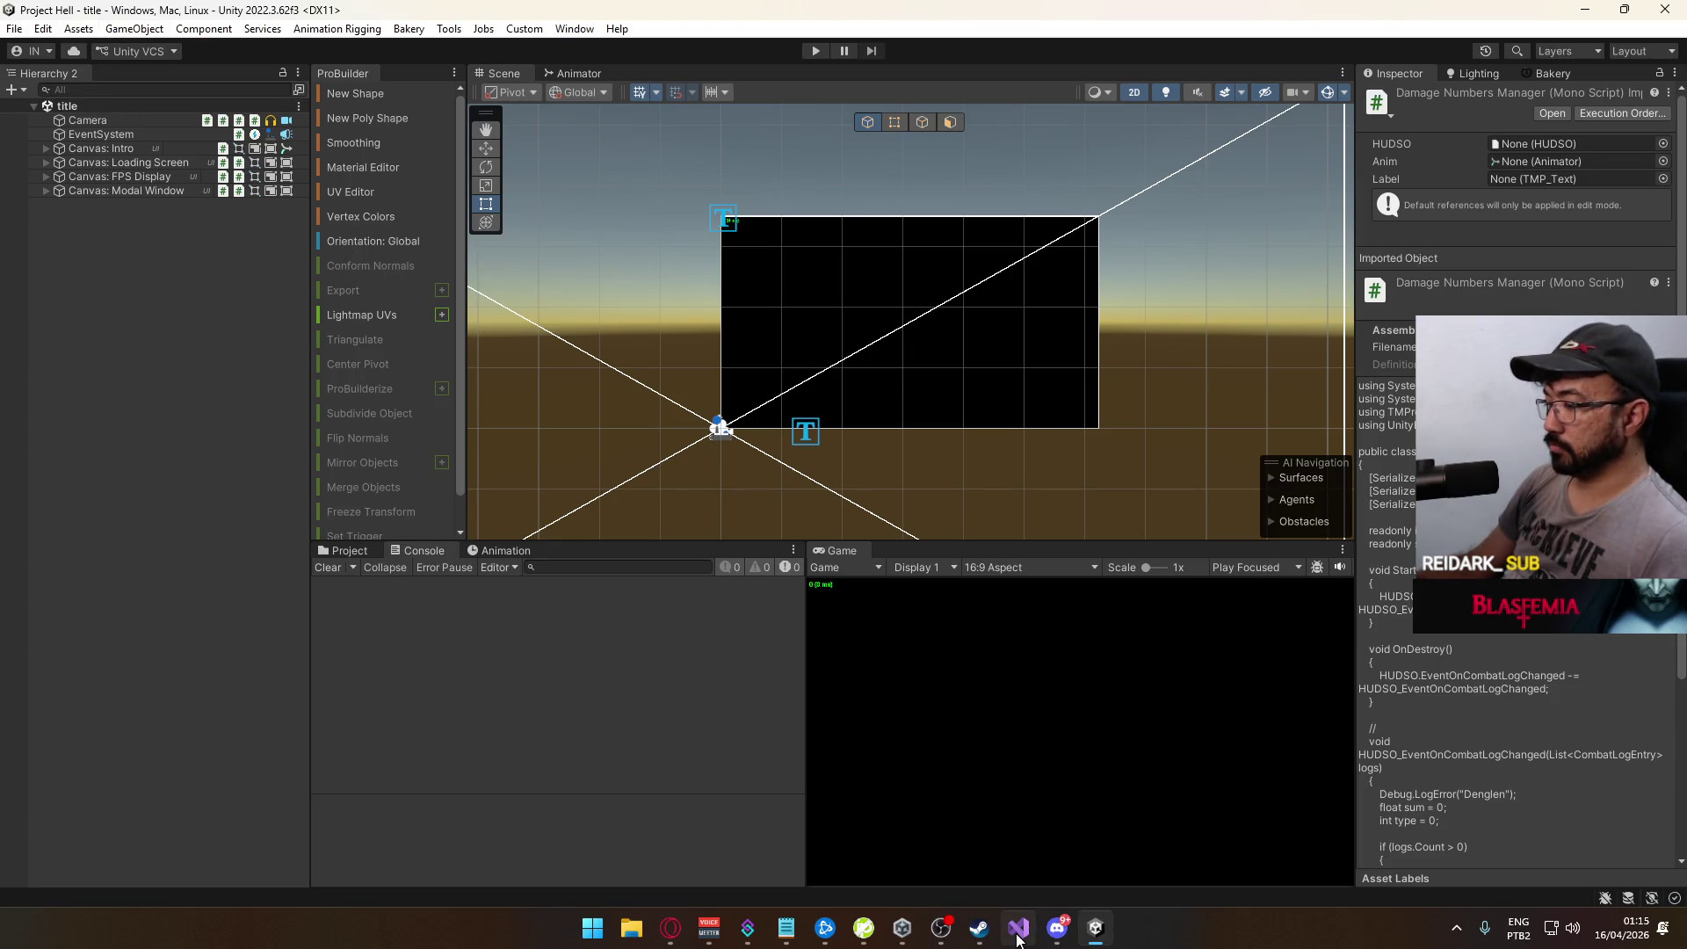
# Step: Run File > Build And Run until the build succeeds and the v0.0.51 main menu appears
pyautogui.moveTo(1017, 940)
pyautogui.click(14, 28)
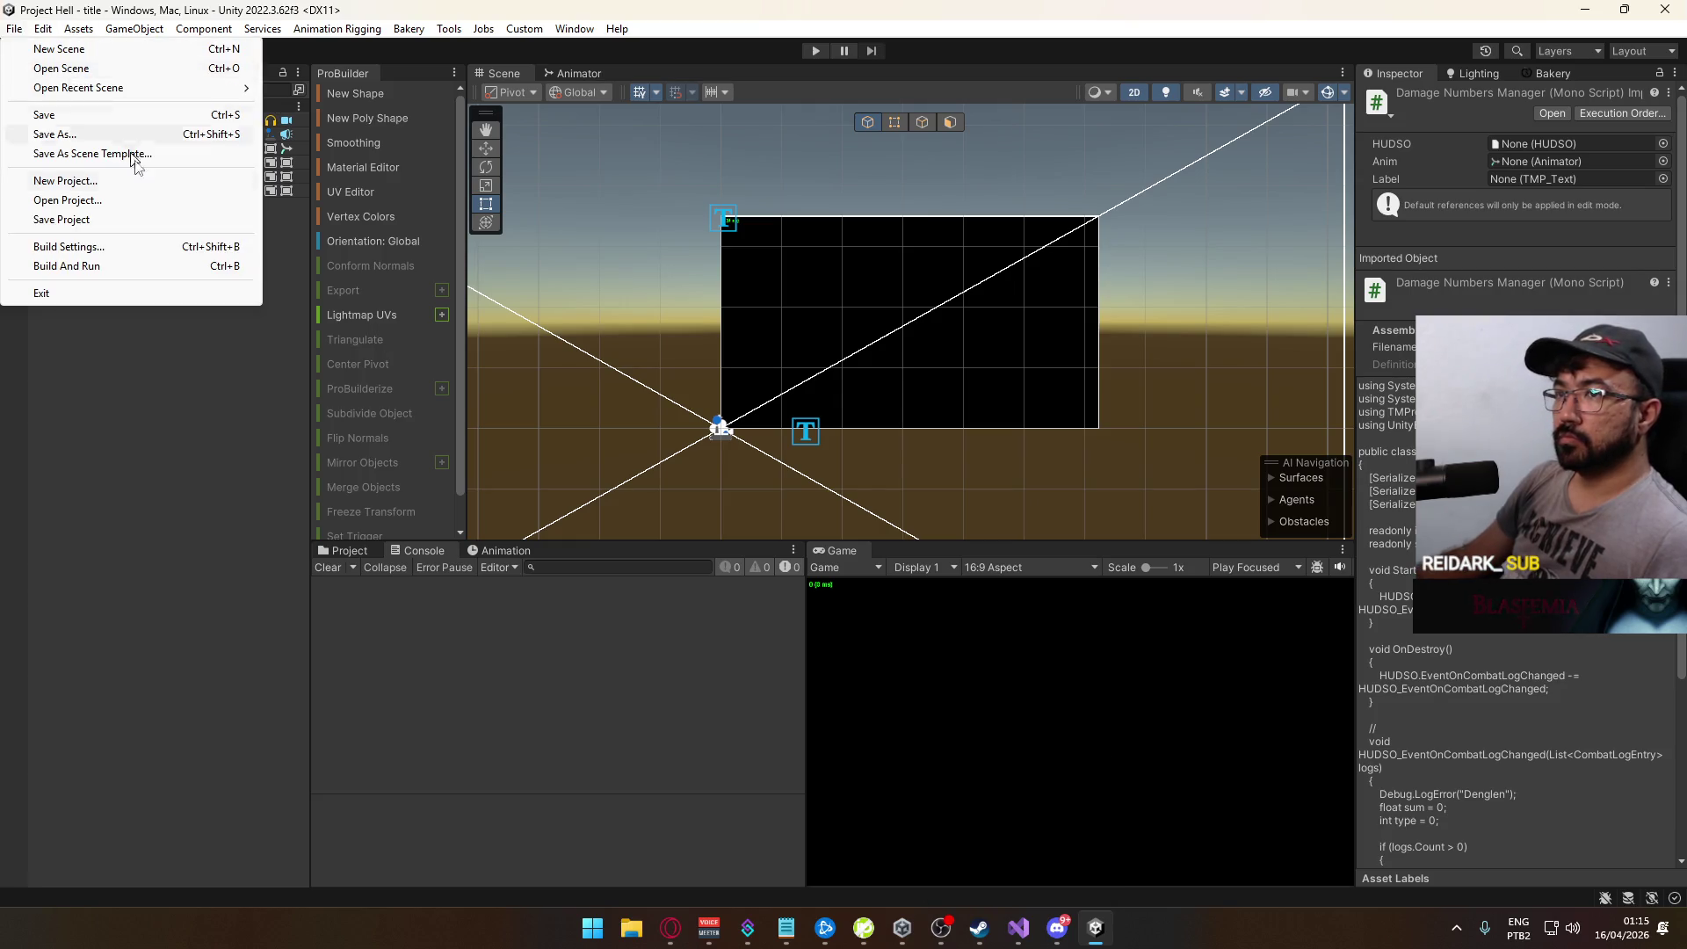
pyautogui.click(184, 269)
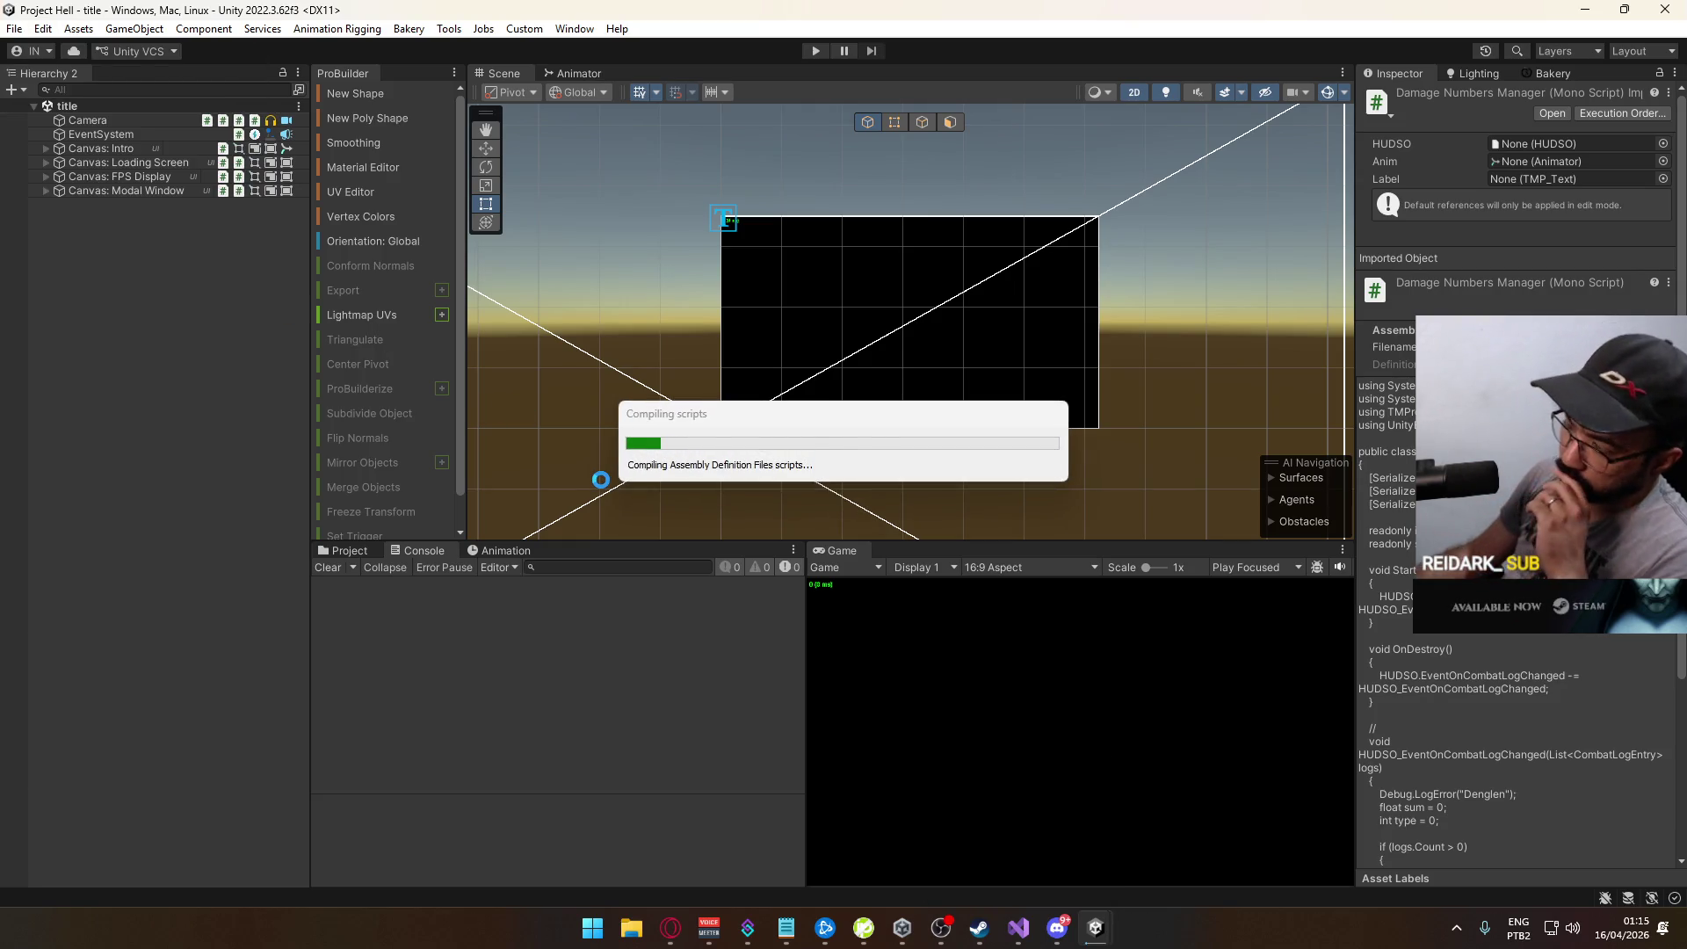
pyautogui.click(1018, 927)
pyautogui.scroll(2, 976, 682)
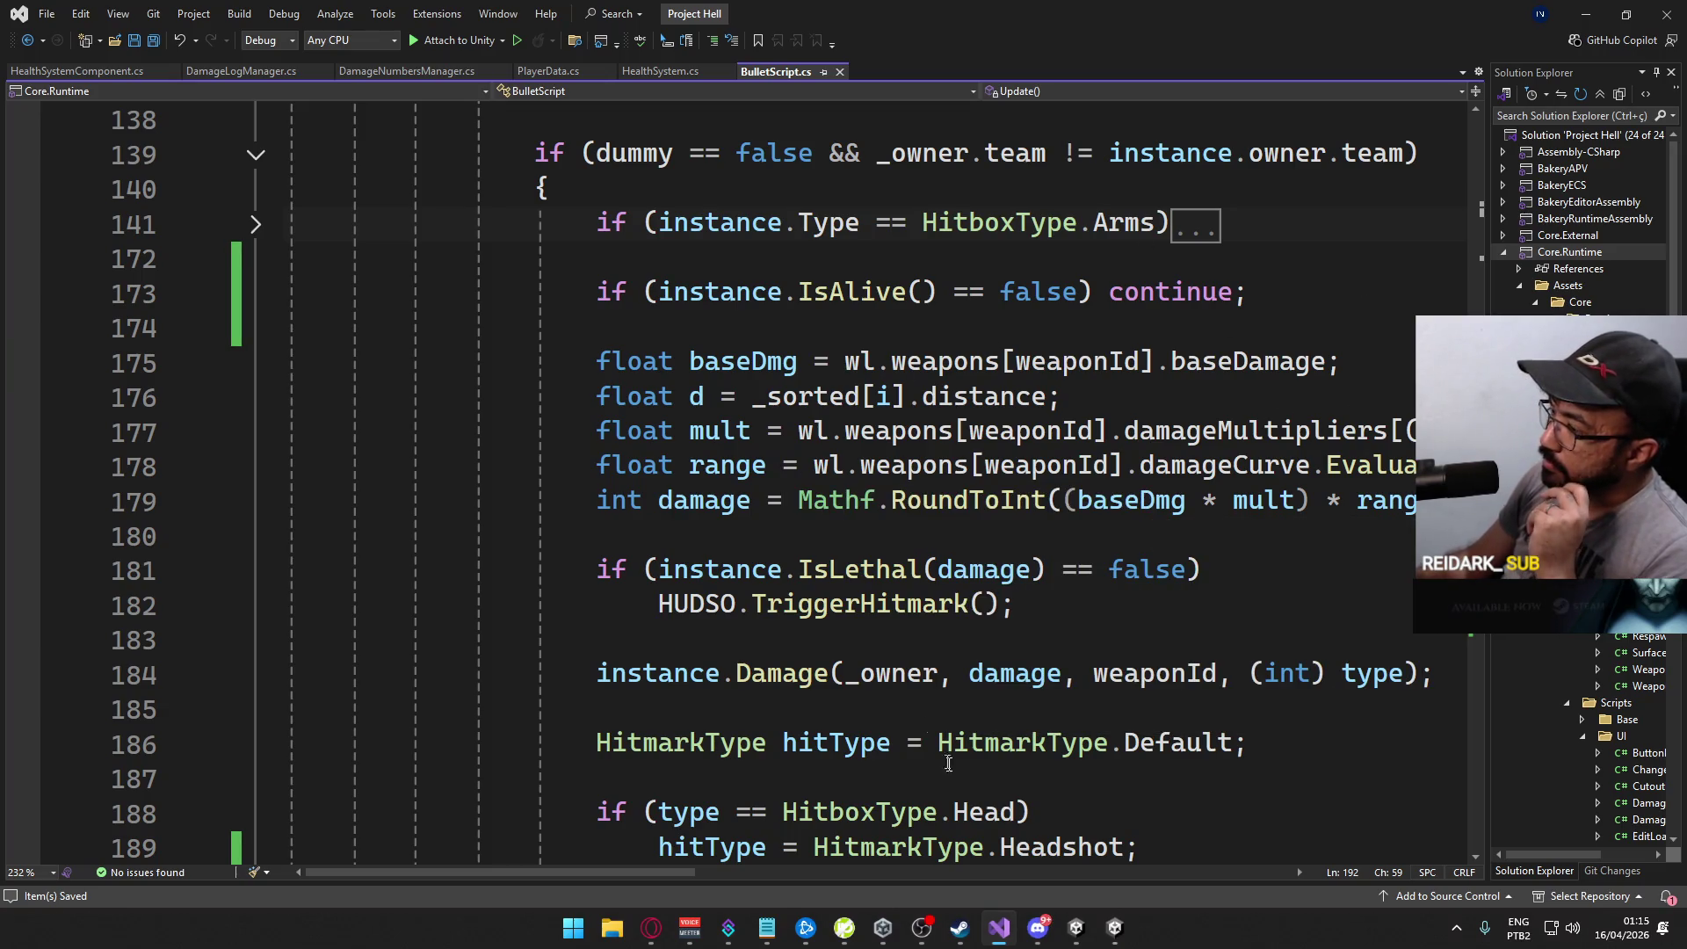
pyautogui.moveTo(986, 809)
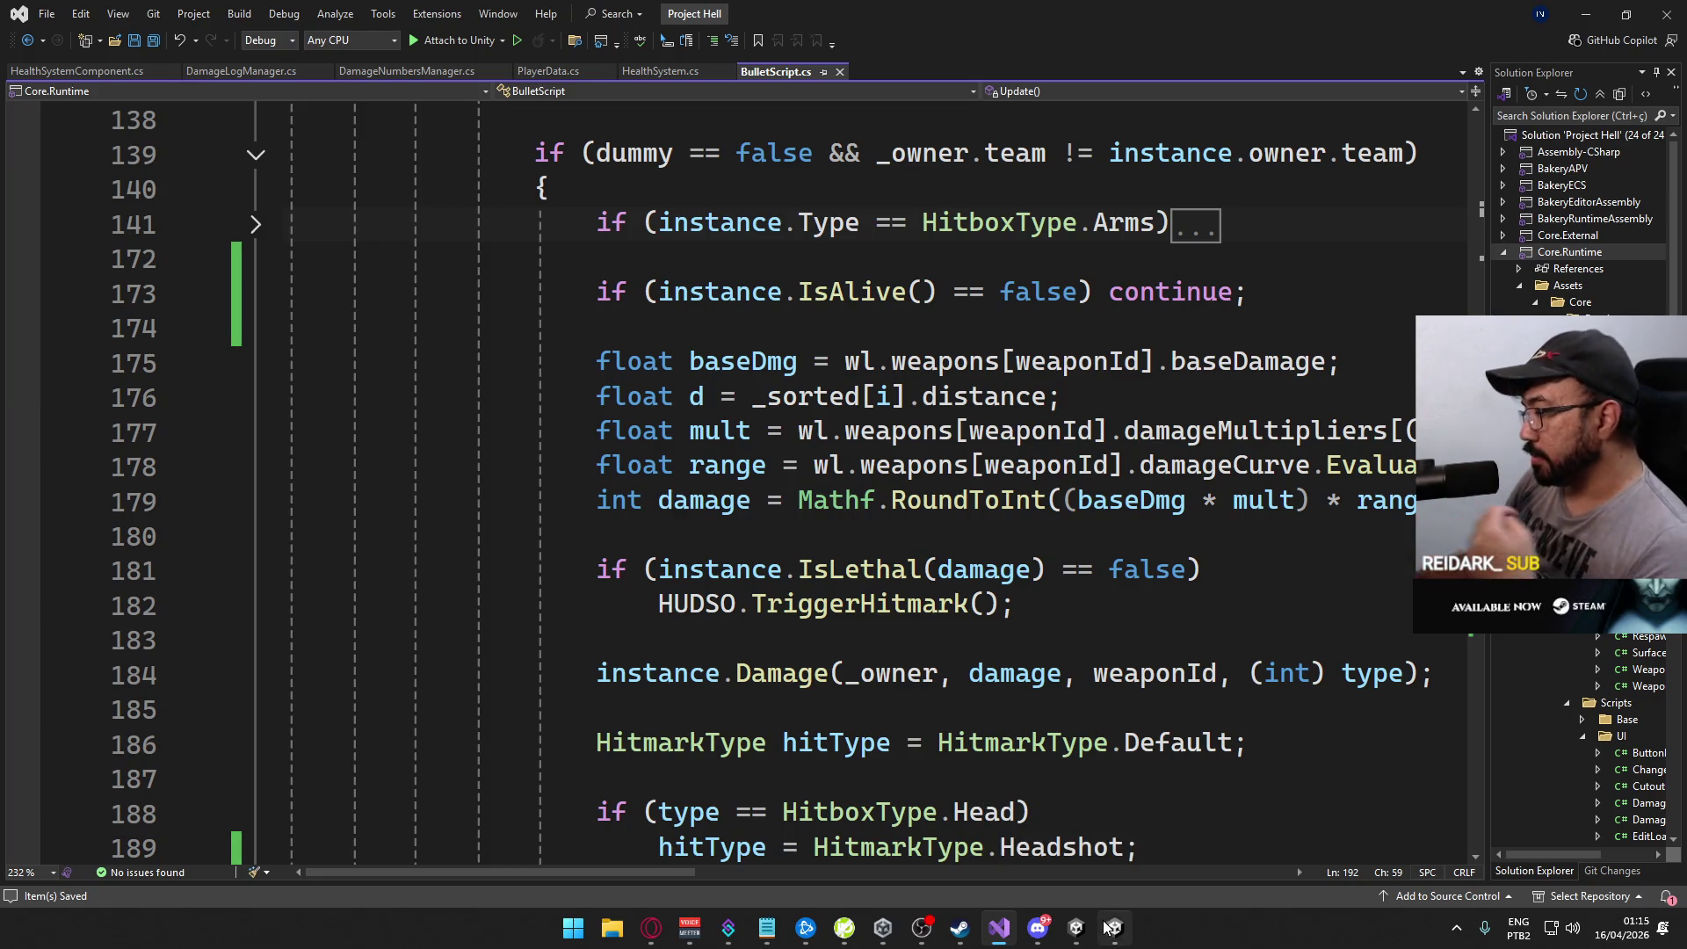
pyautogui.click(1109, 927)
pyautogui.hotkey('alt', 'Tab')
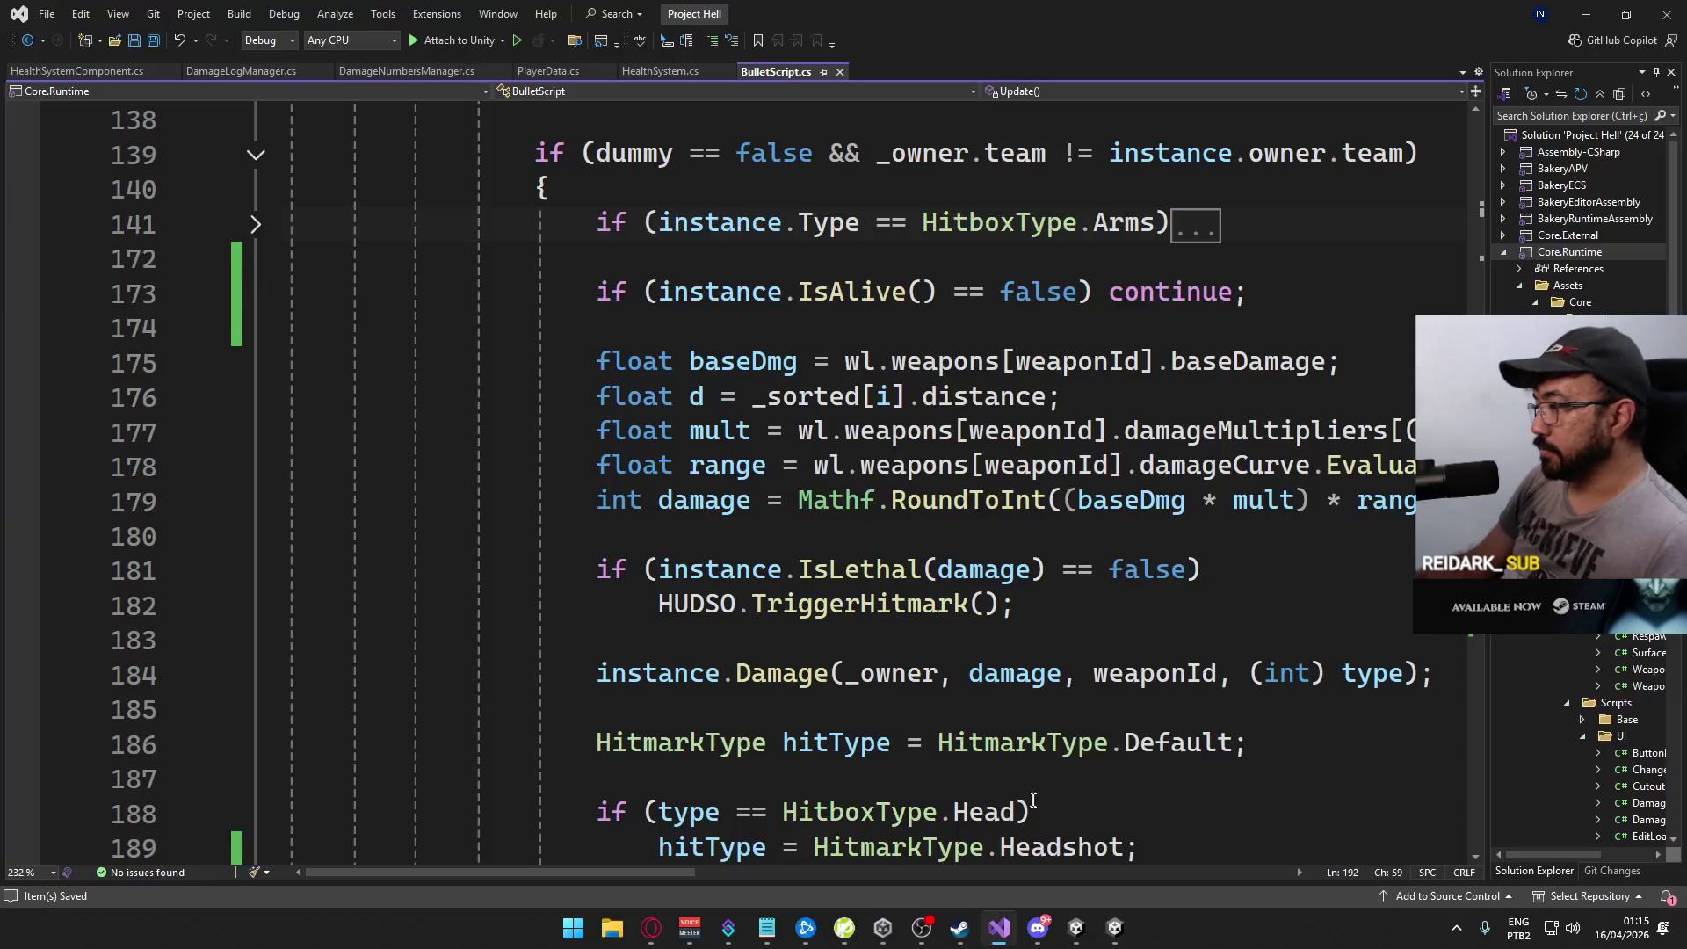
pyautogui.hotkey('alt', 'Tab')
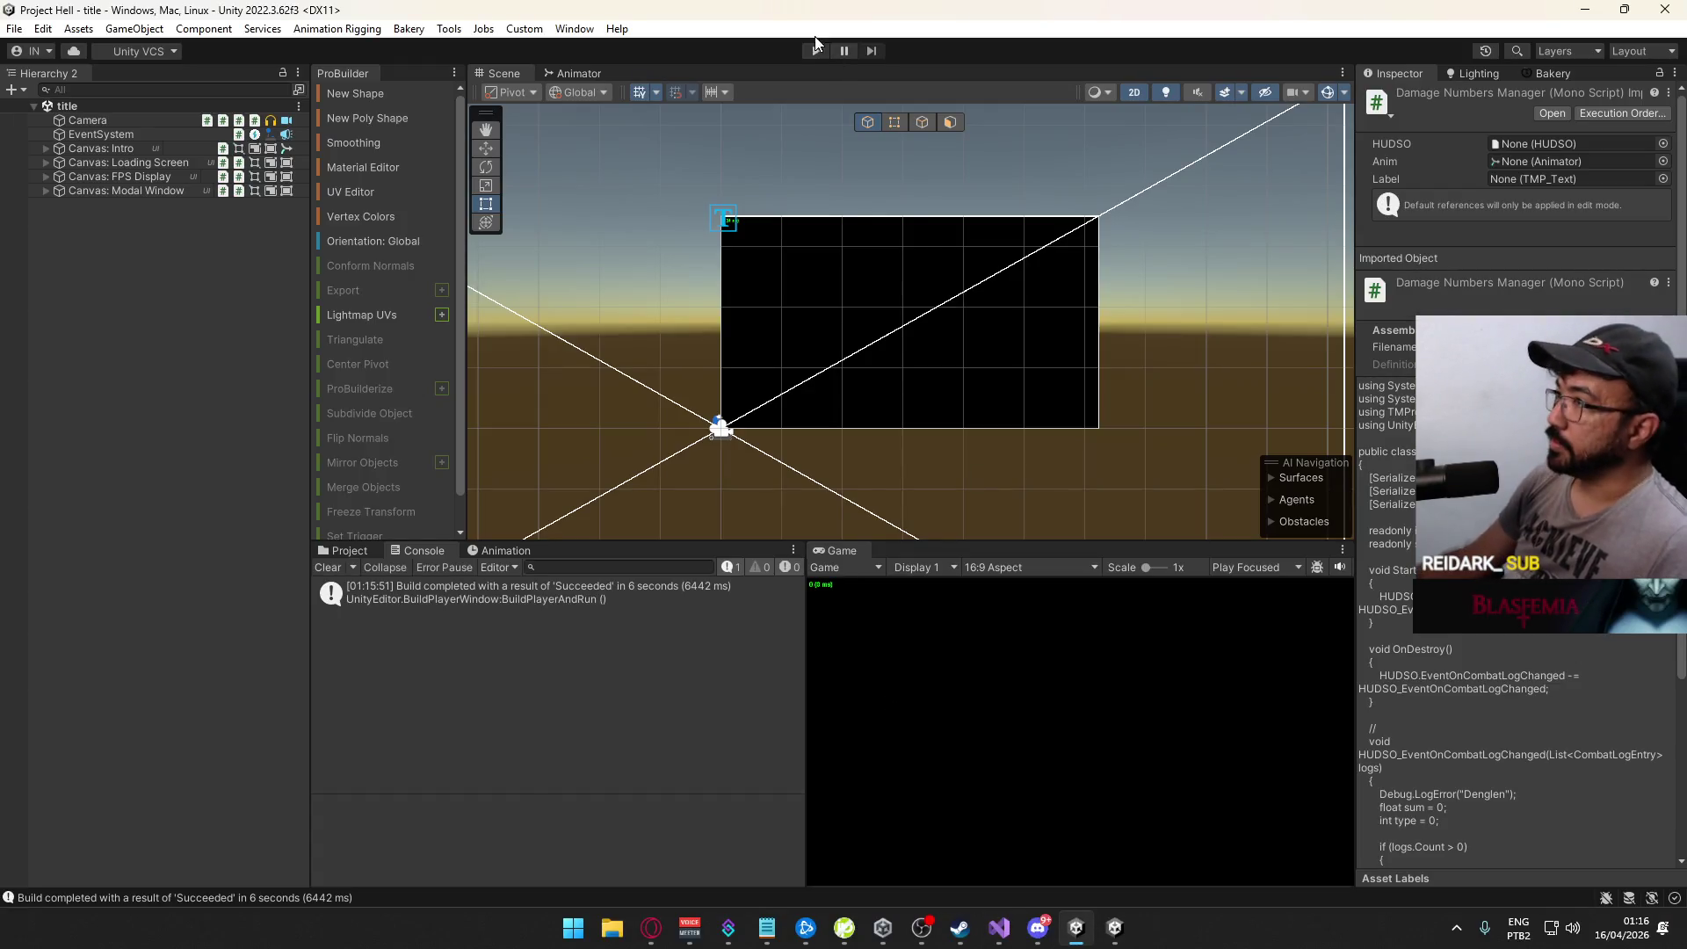
pyautogui.click(810, 50)
# Step: Connect the standalone build to 127.0.0.1 and walk through the doorway onto the rooftop
pyautogui.click(1115, 927)
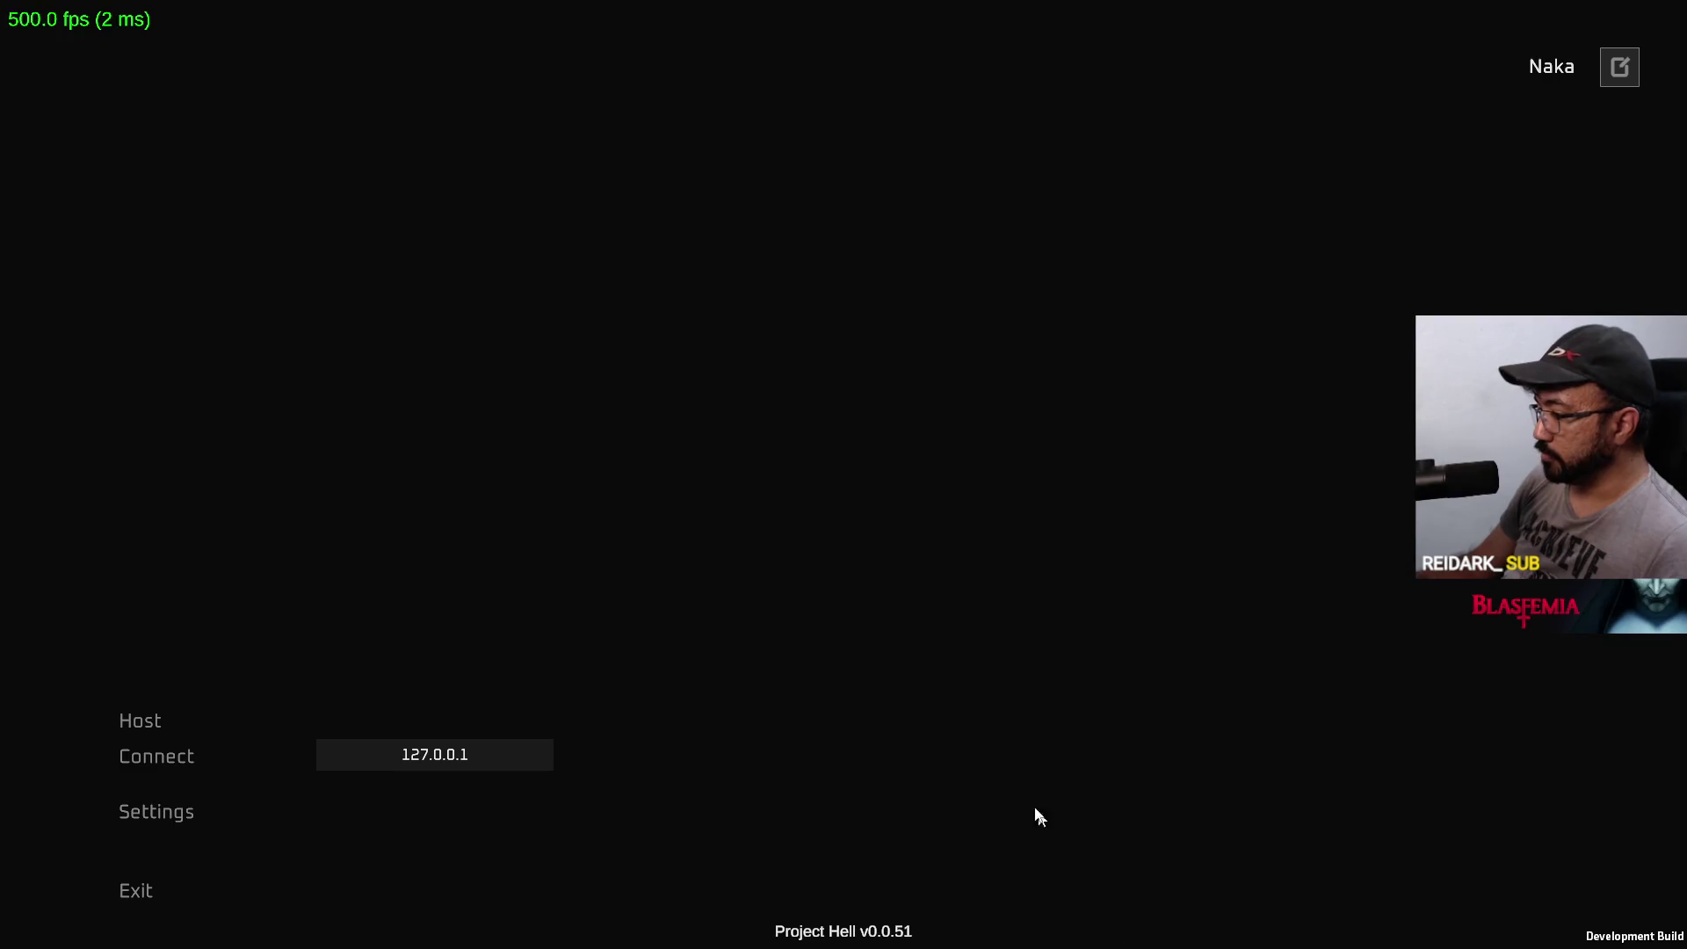
pyautogui.hotkey('alt', 'Tab')
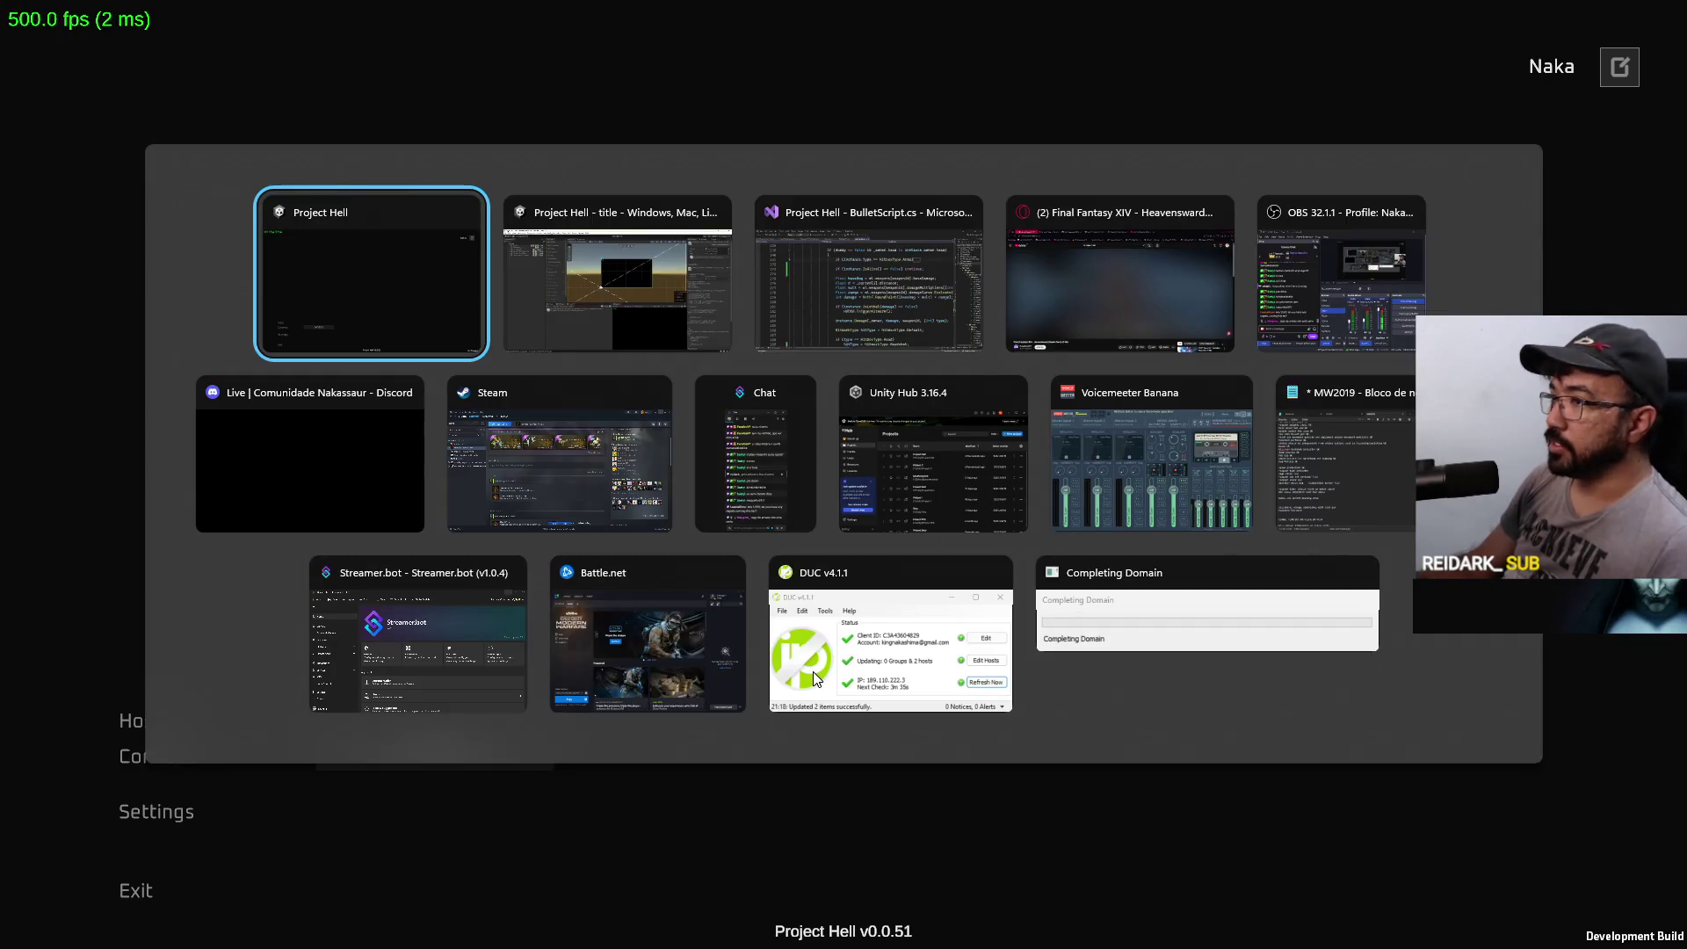
pyautogui.press('super')
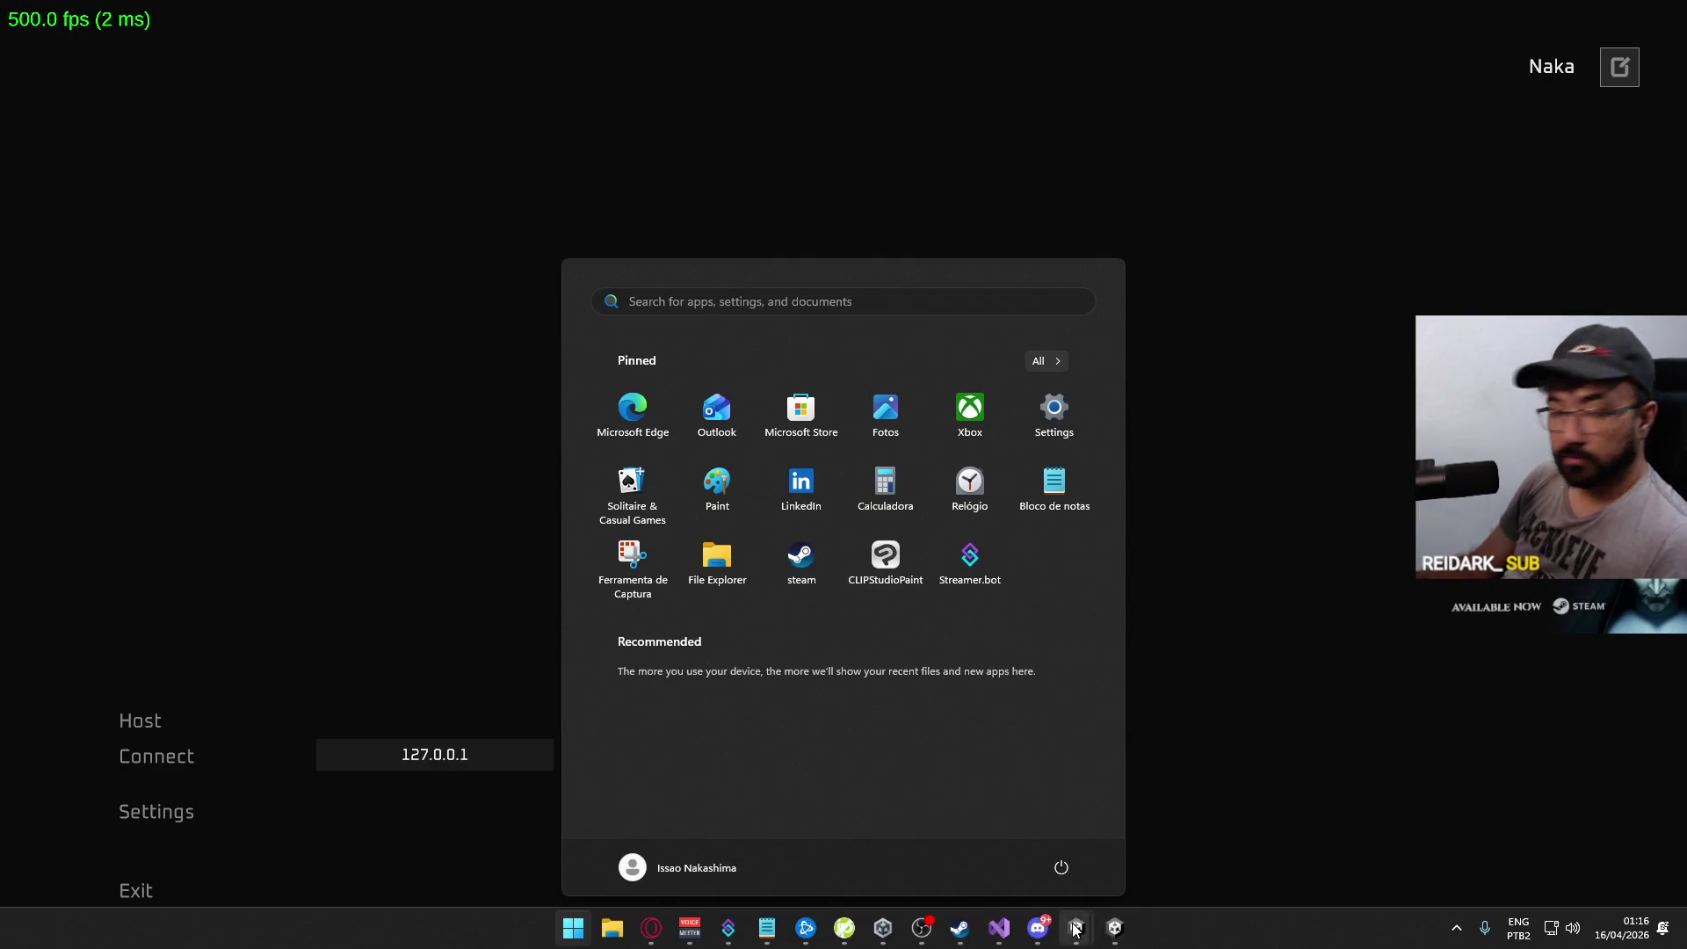
pyautogui.moveTo(1076, 929)
pyautogui.click(1054, 855)
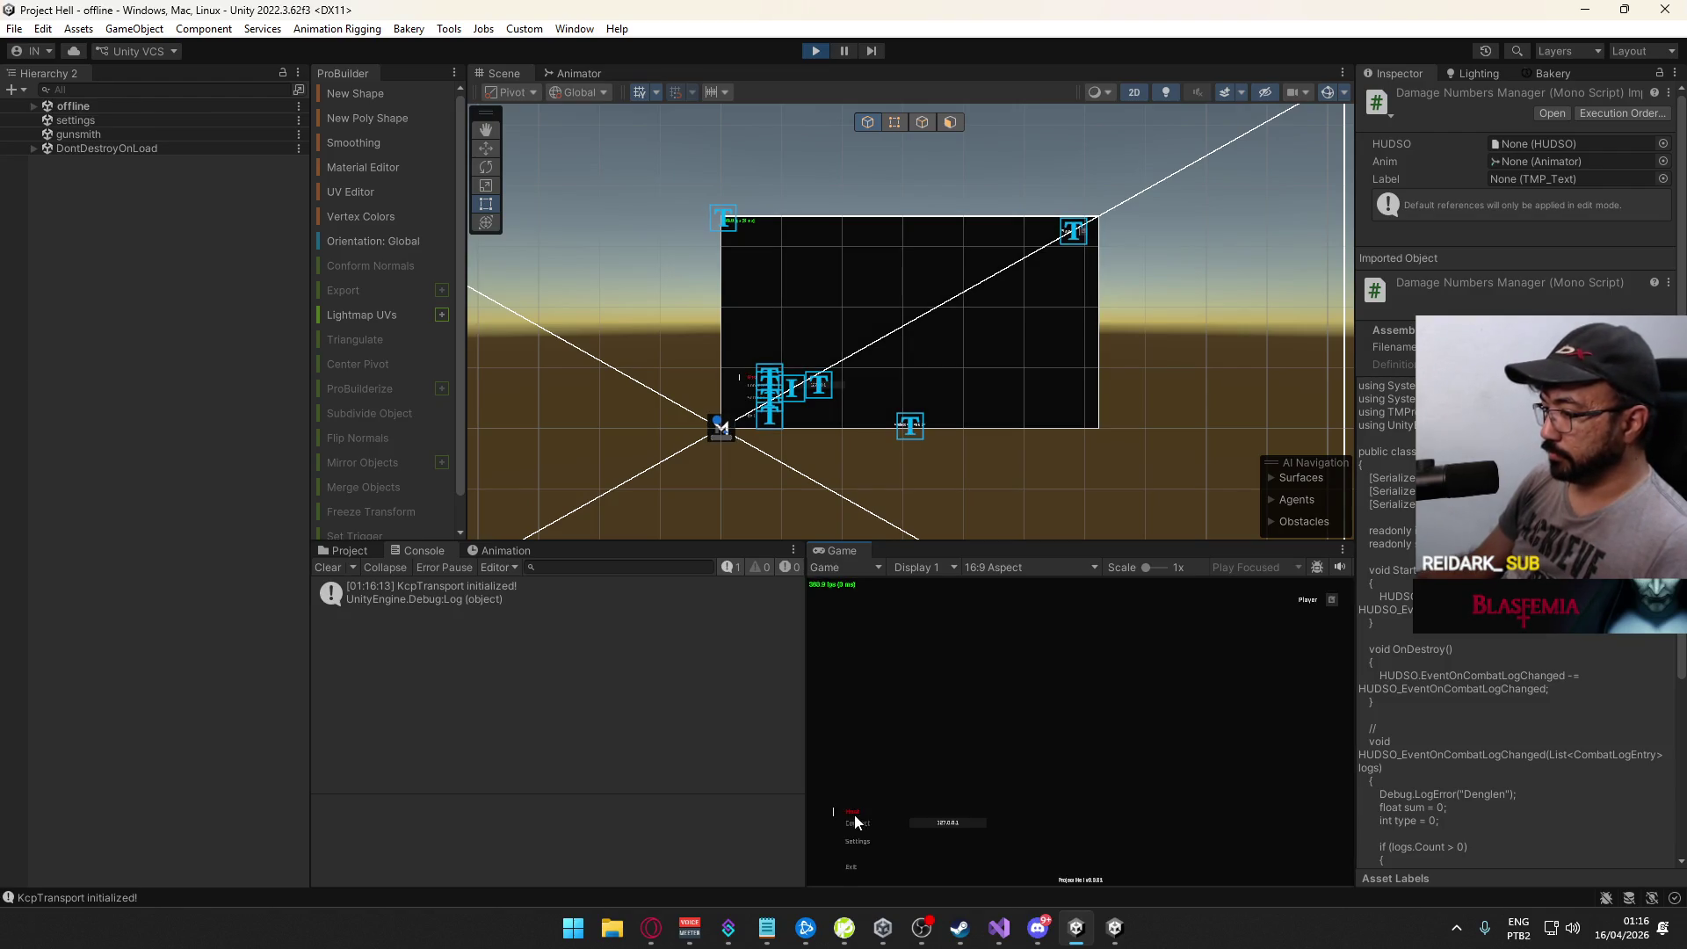
pyautogui.press('super')
pyautogui.click(1105, 939)
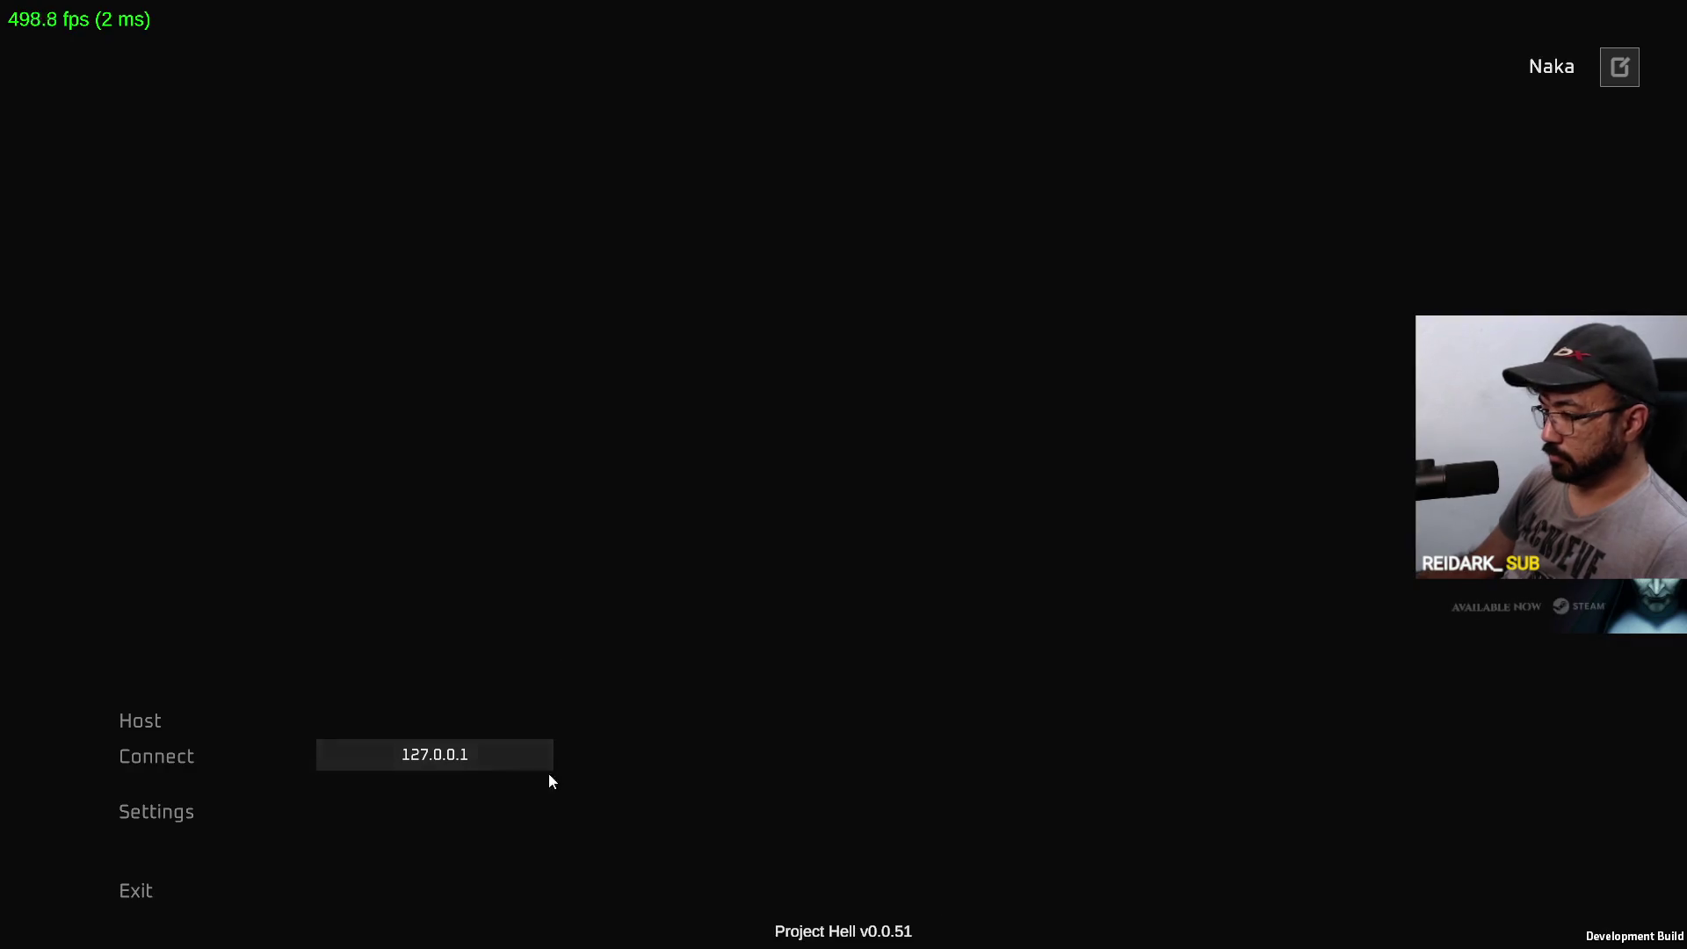
pyautogui.click(203, 744)
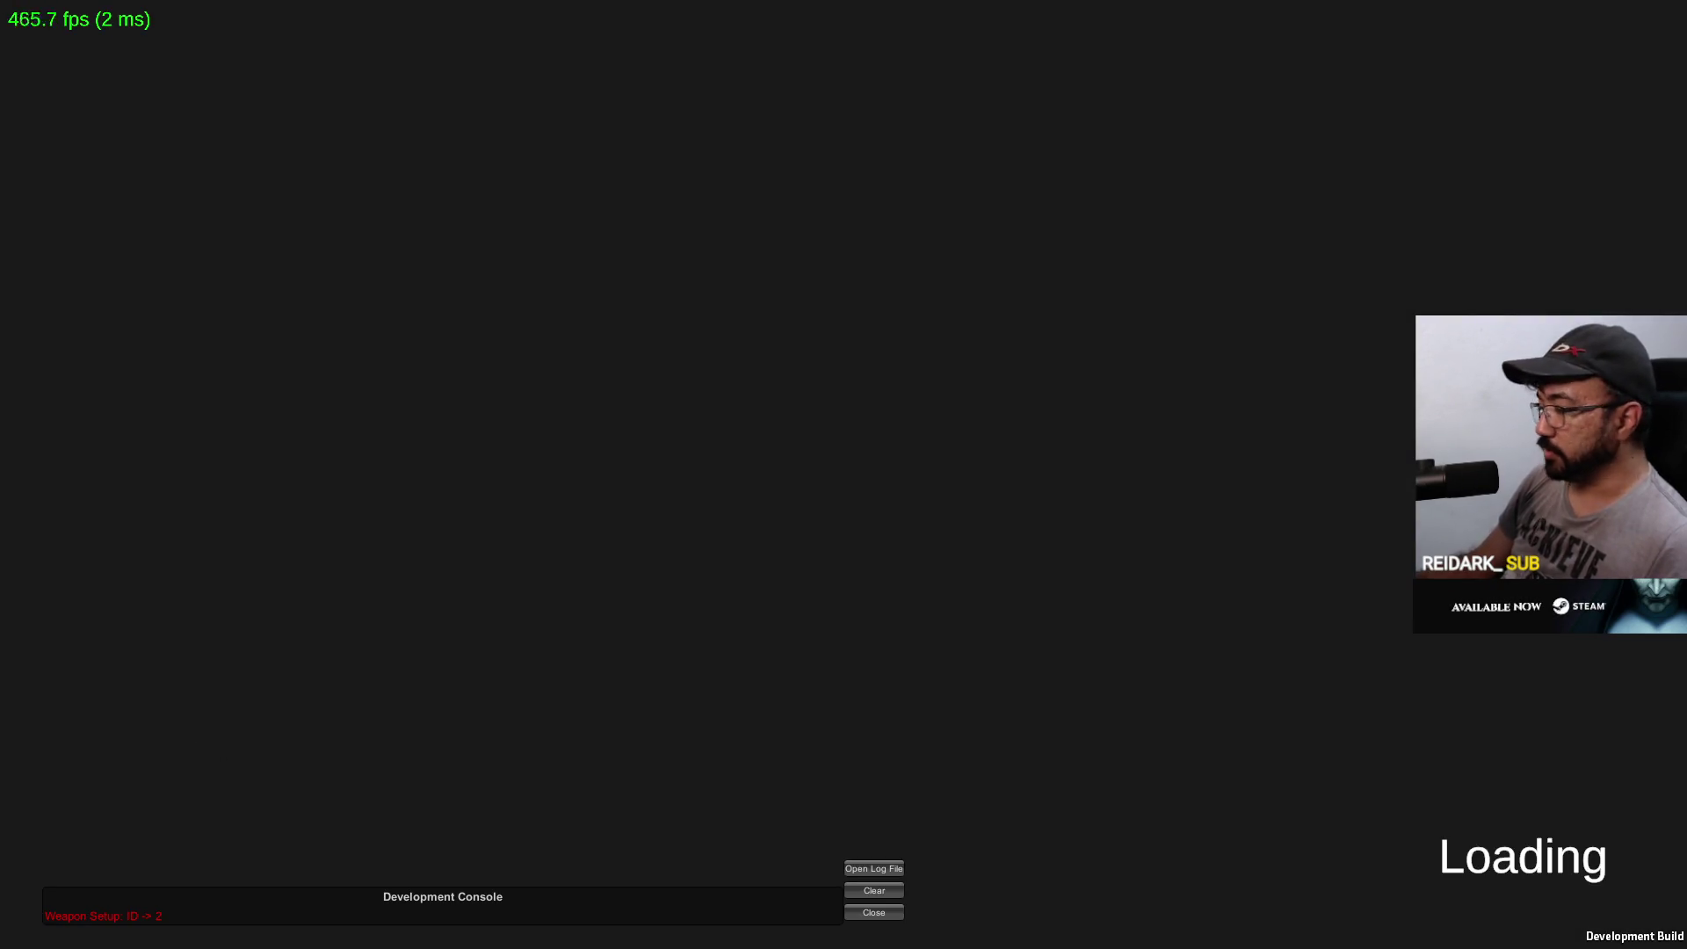
pyautogui.press('w')
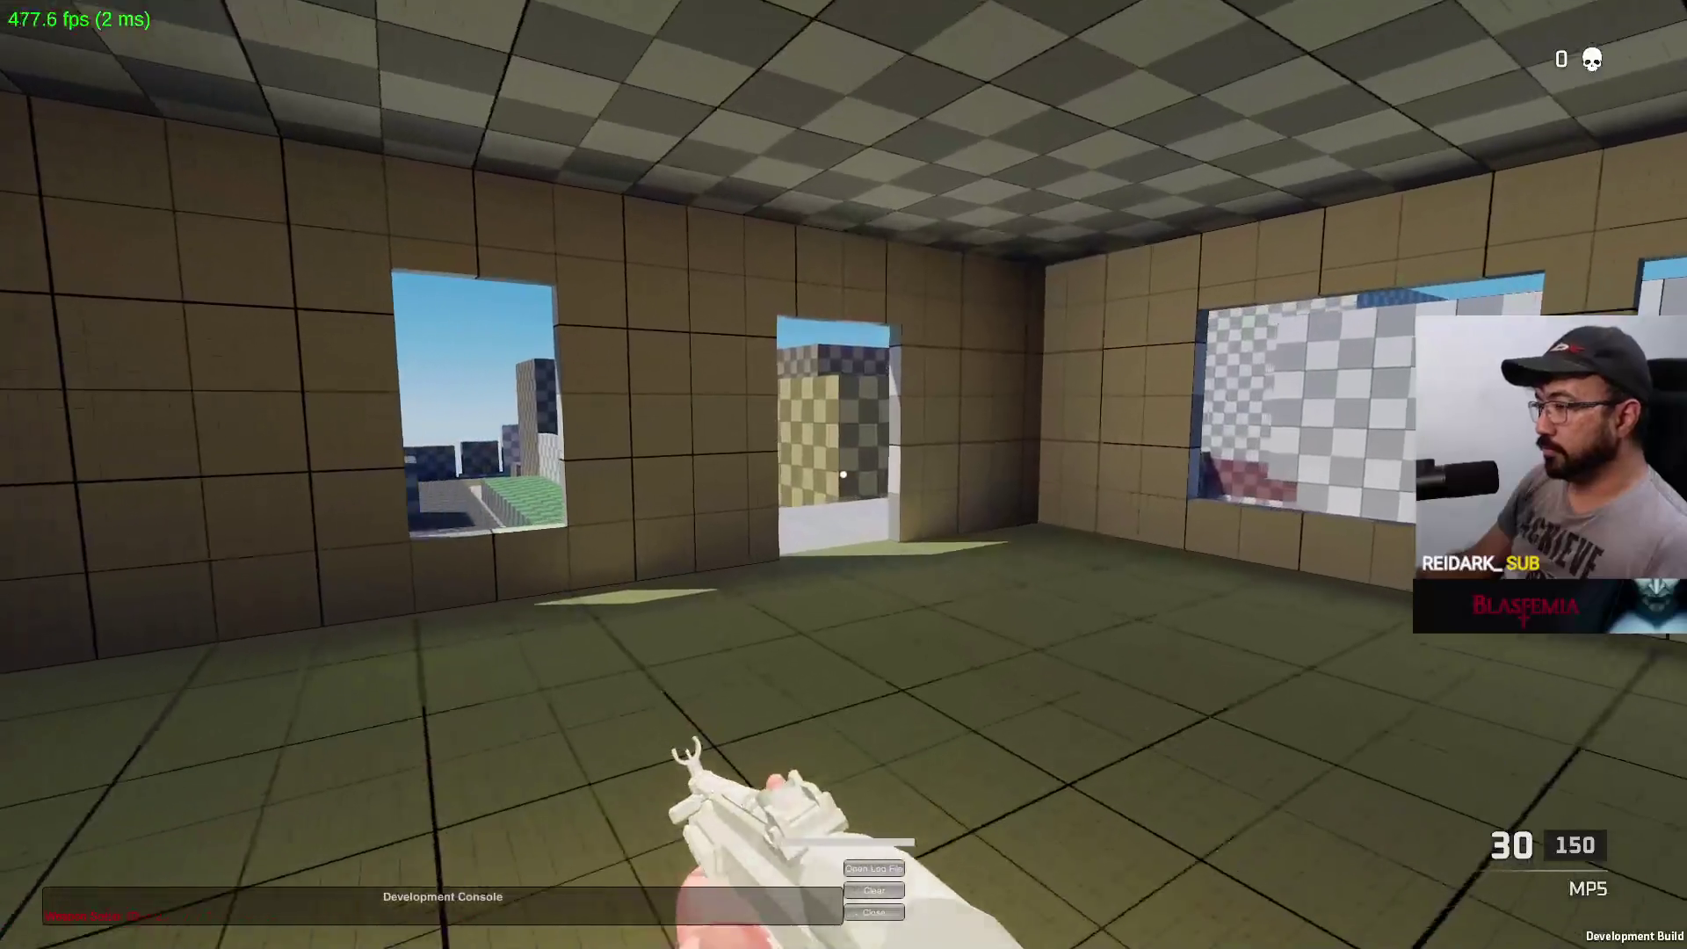
pyautogui.press('w')
pyautogui.press('w')
pyautogui.press('w')
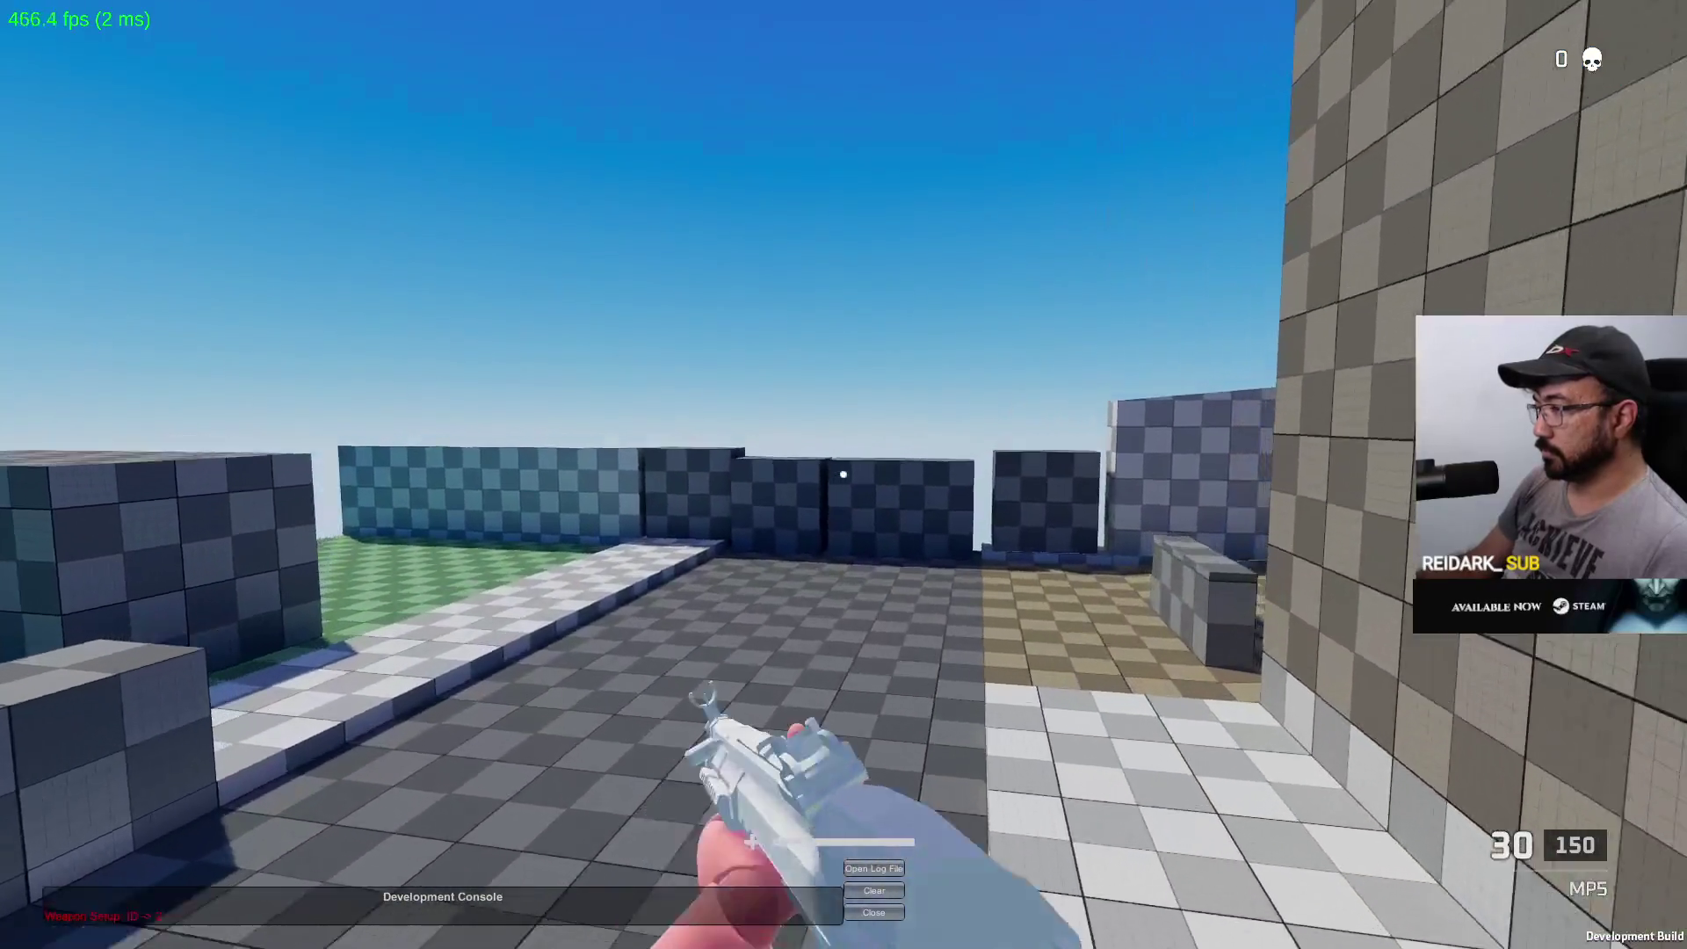
pyautogui.hotkey('alt', 'Tab')
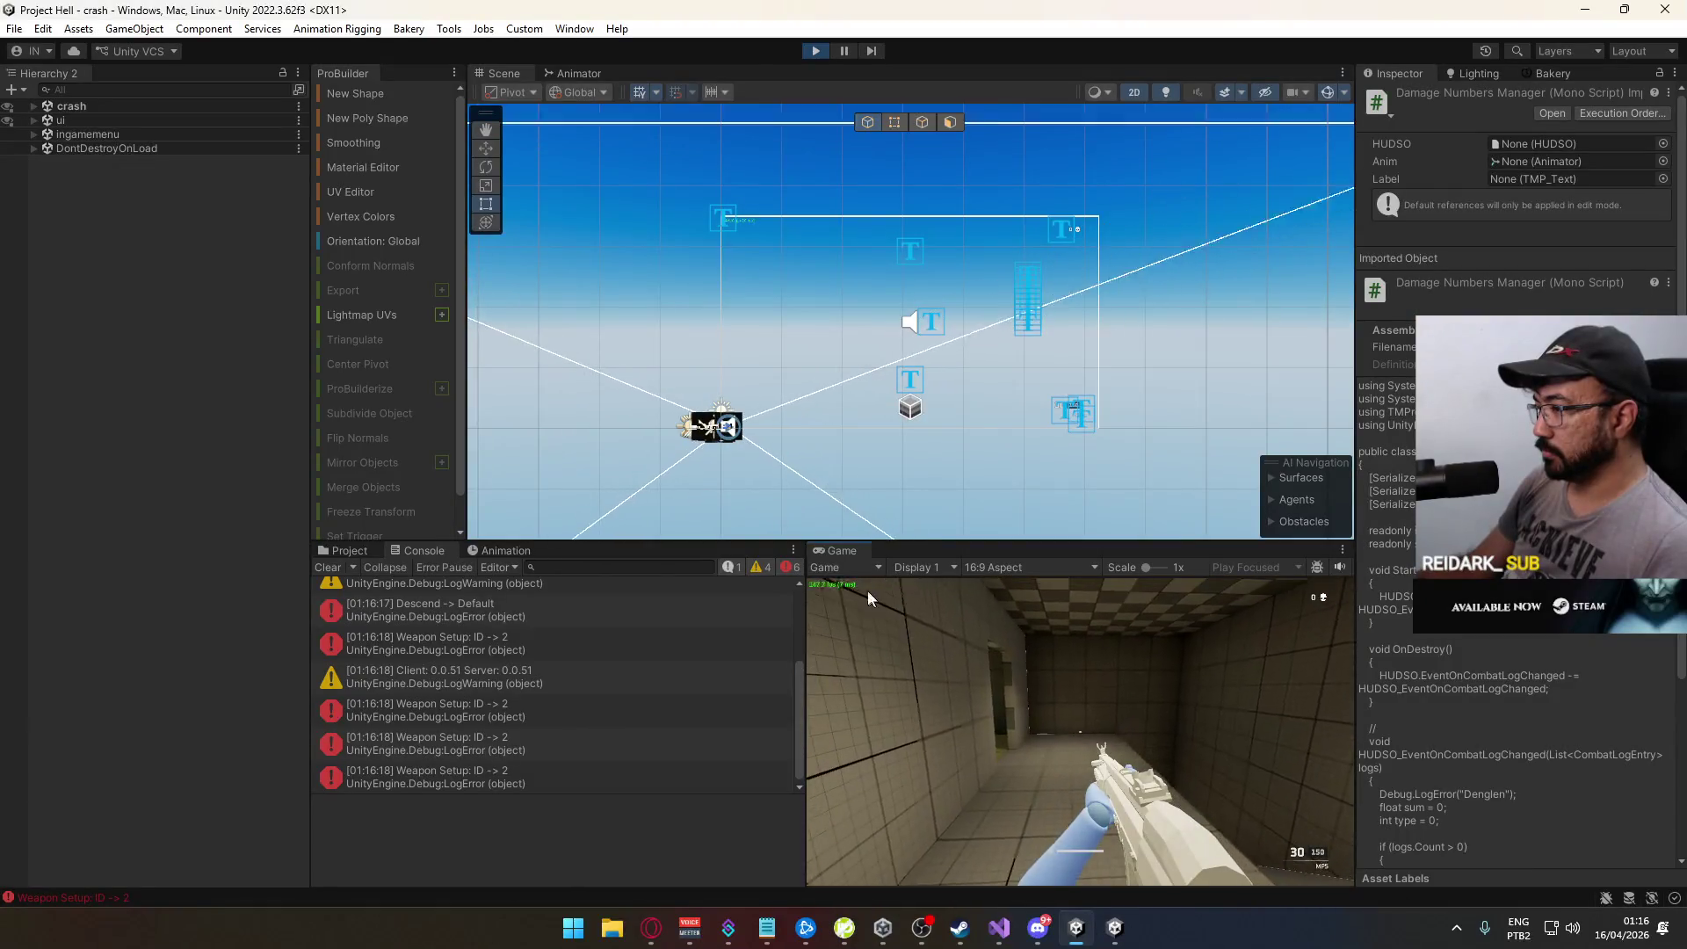
# Step: Maximize the Game view, walk onto the sunny rooftop and repeatedly shoot the other player
pyautogui.rightClick(862, 550)
pyautogui.click(940, 600)
pyautogui.press('w')
pyautogui.press('w')
pyautogui.press('w')
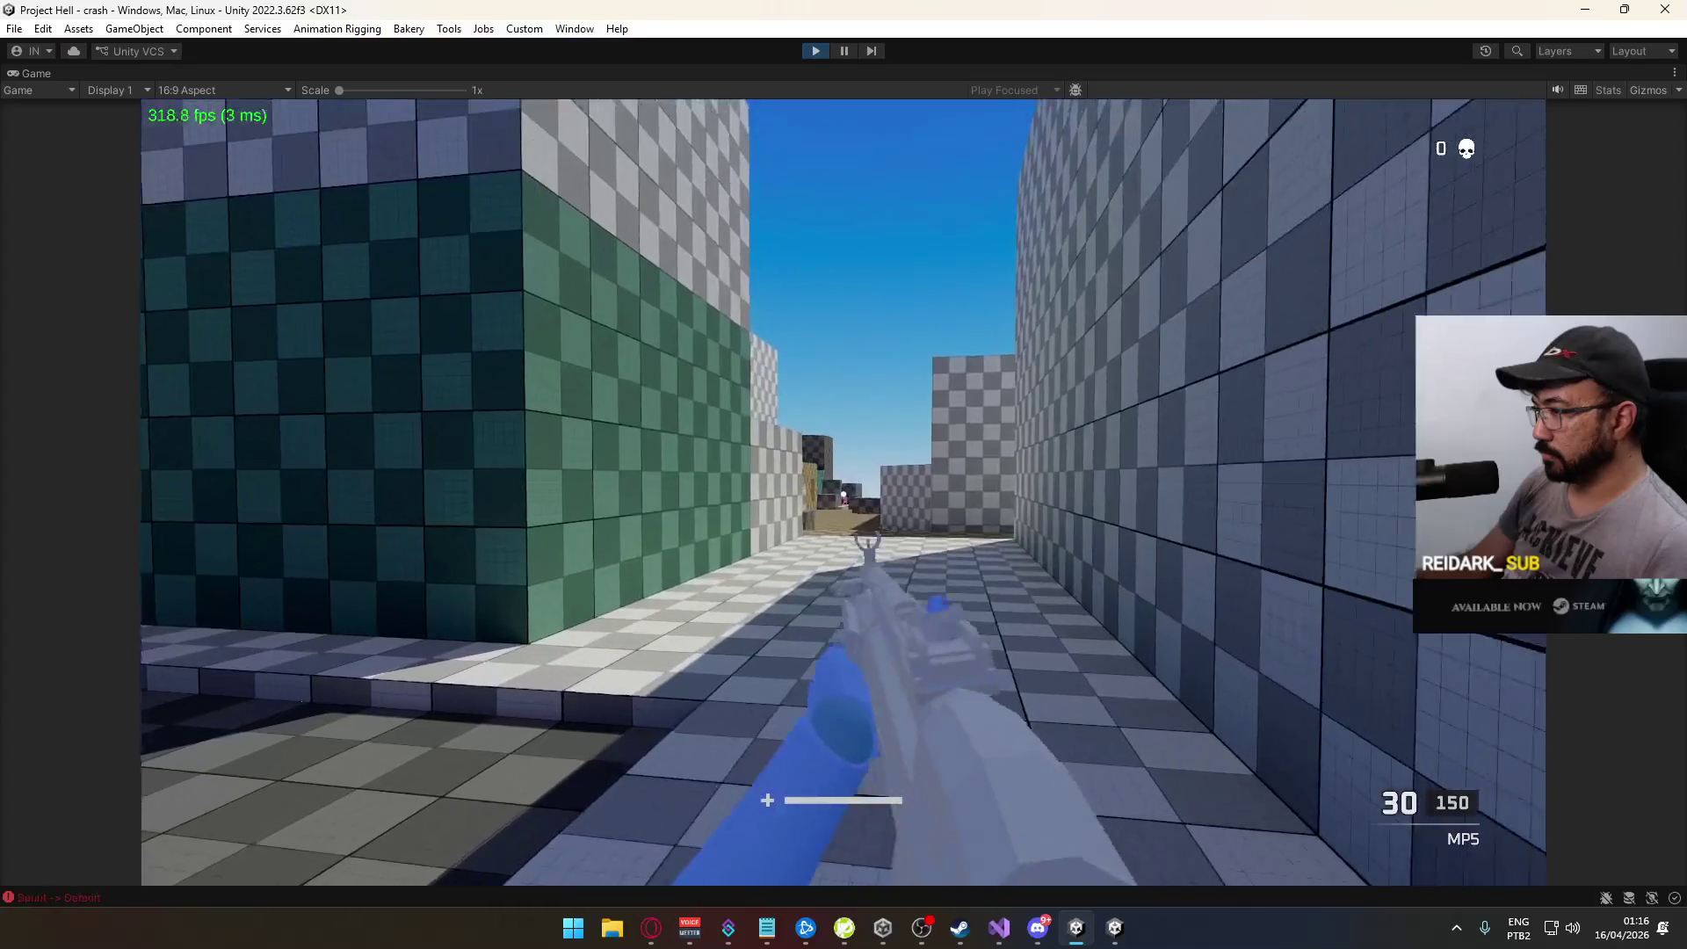
pyautogui.rightClick(844, 492)
pyautogui.click(844, 492)
pyautogui.click(844, 492)
pyautogui.click(844, 492)
pyautogui.click(844, 493)
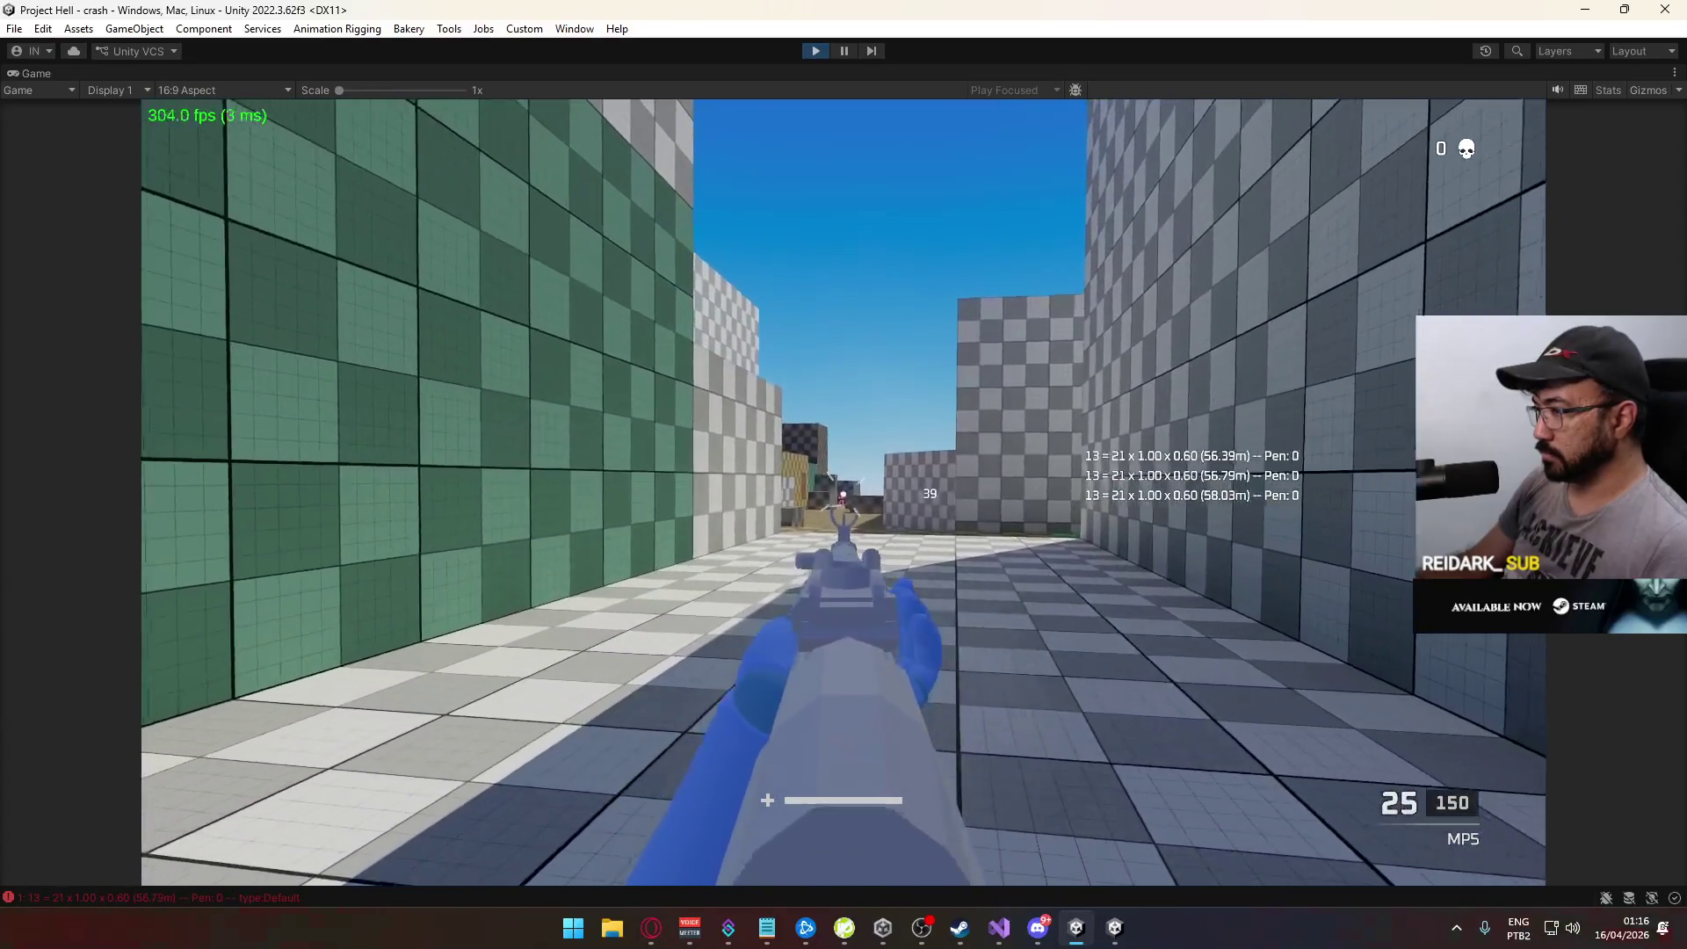
pyautogui.press('w')
pyautogui.click(844, 492)
pyautogui.click(844, 492)
pyautogui.click(844, 492)
pyautogui.click(843, 493)
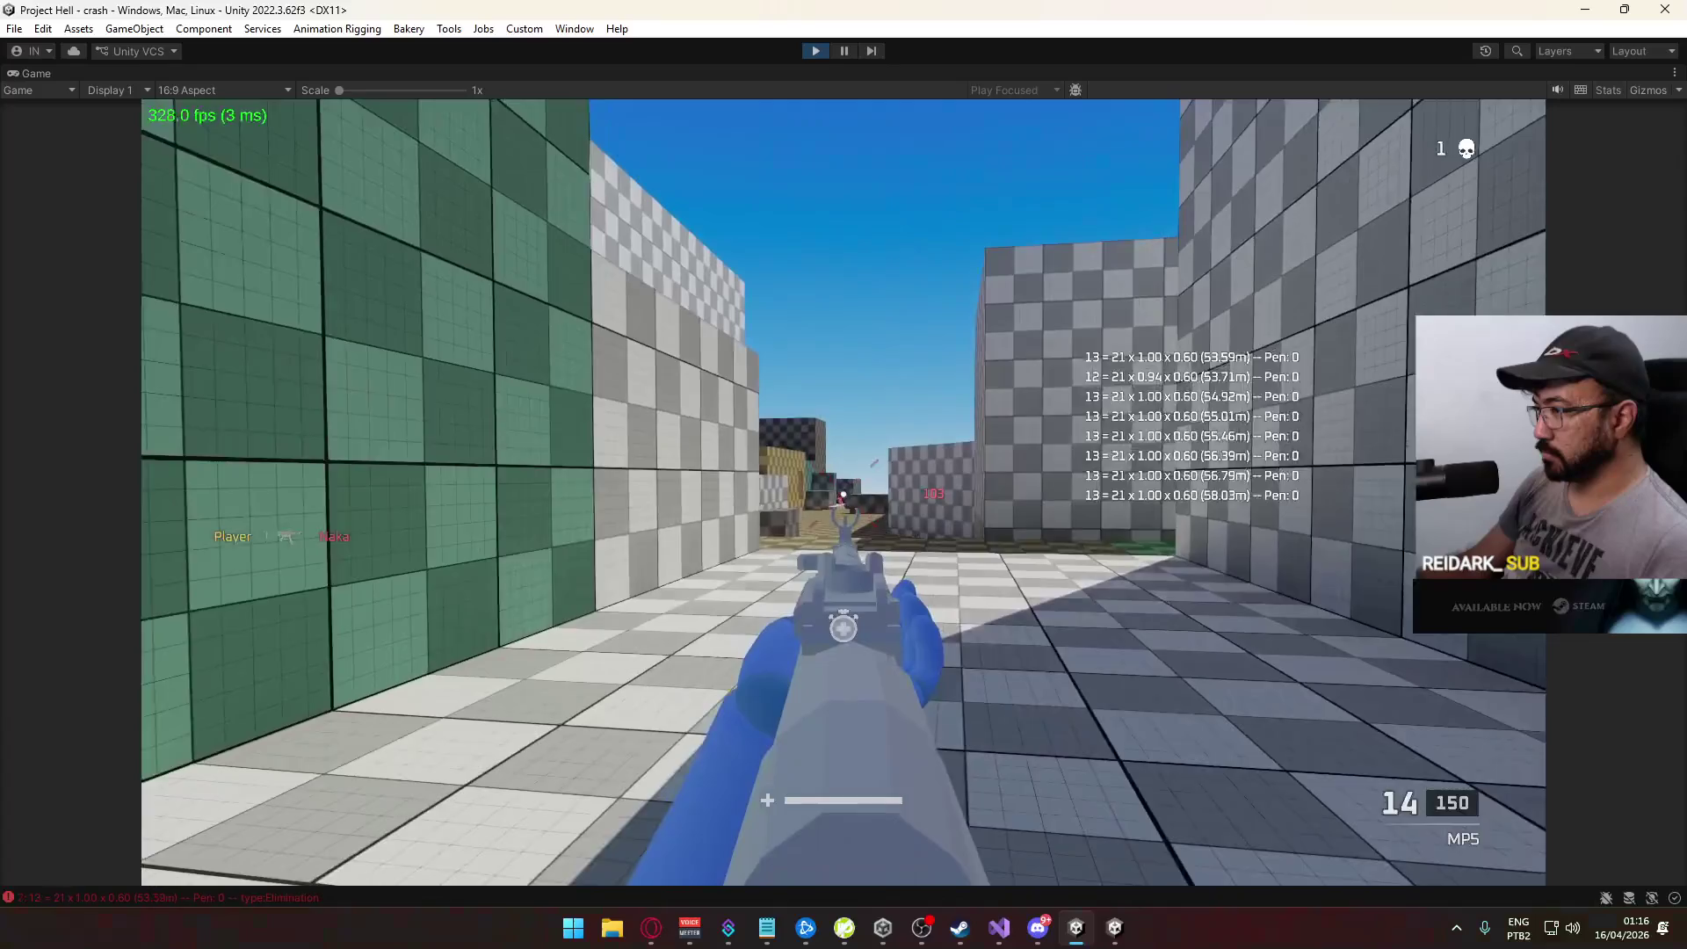
# Step: Open the Console and inspect the 6: 12 and 7: 13 log entries' stack traces
pyautogui.press('super')
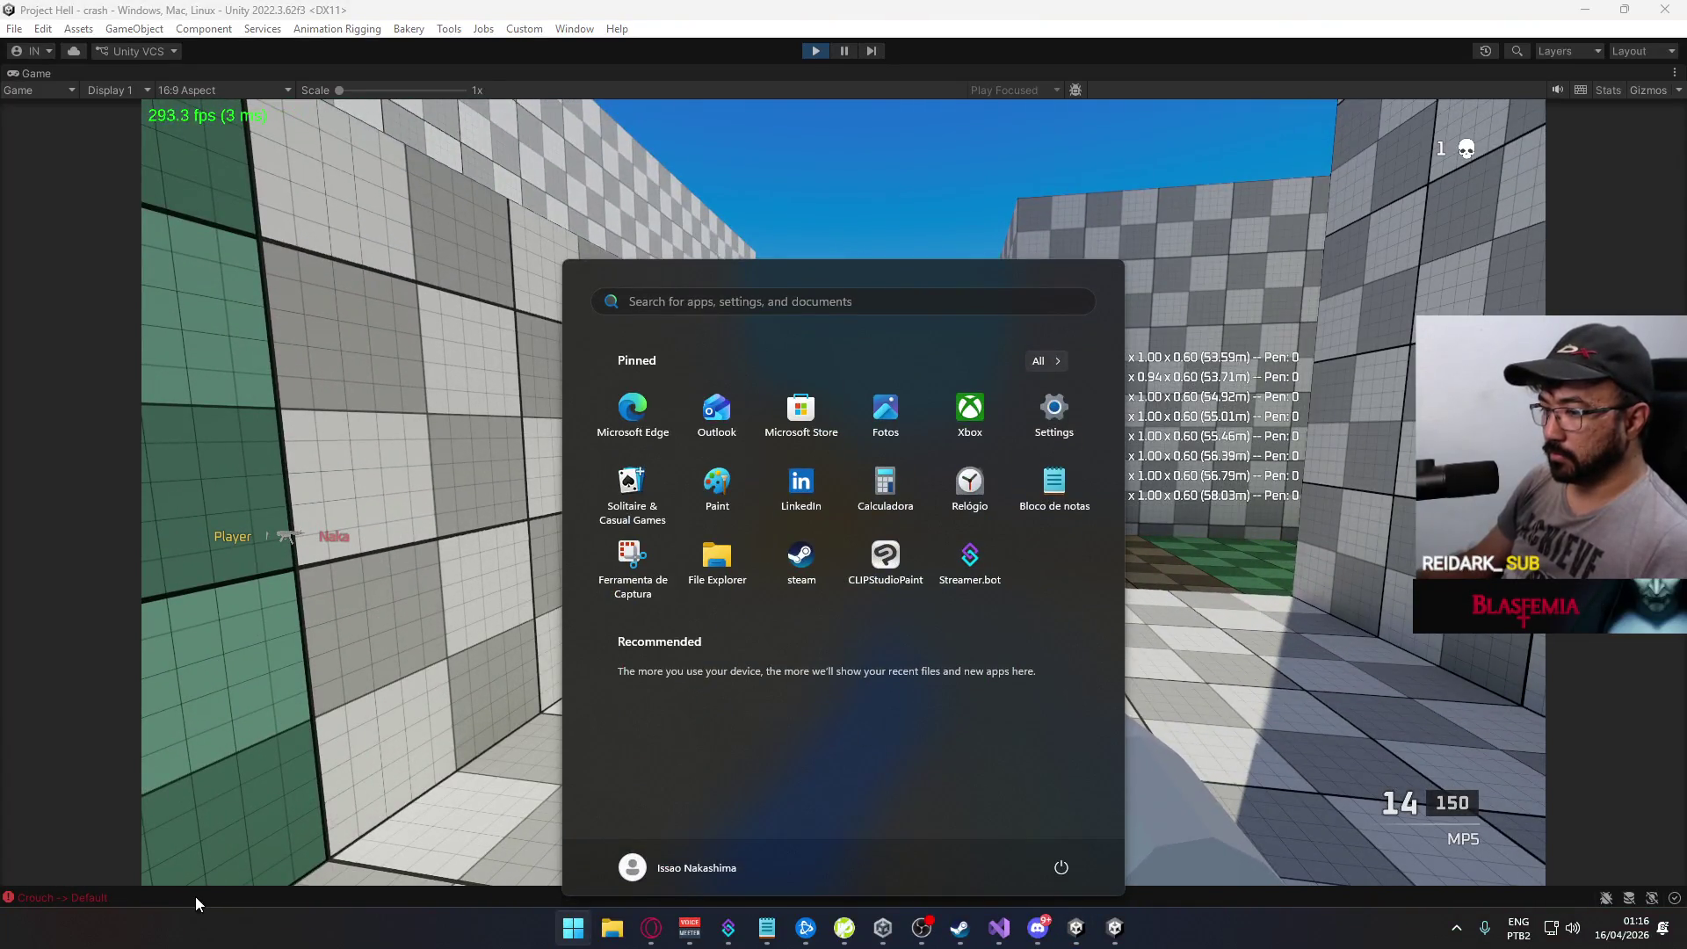
pyautogui.click(196, 895)
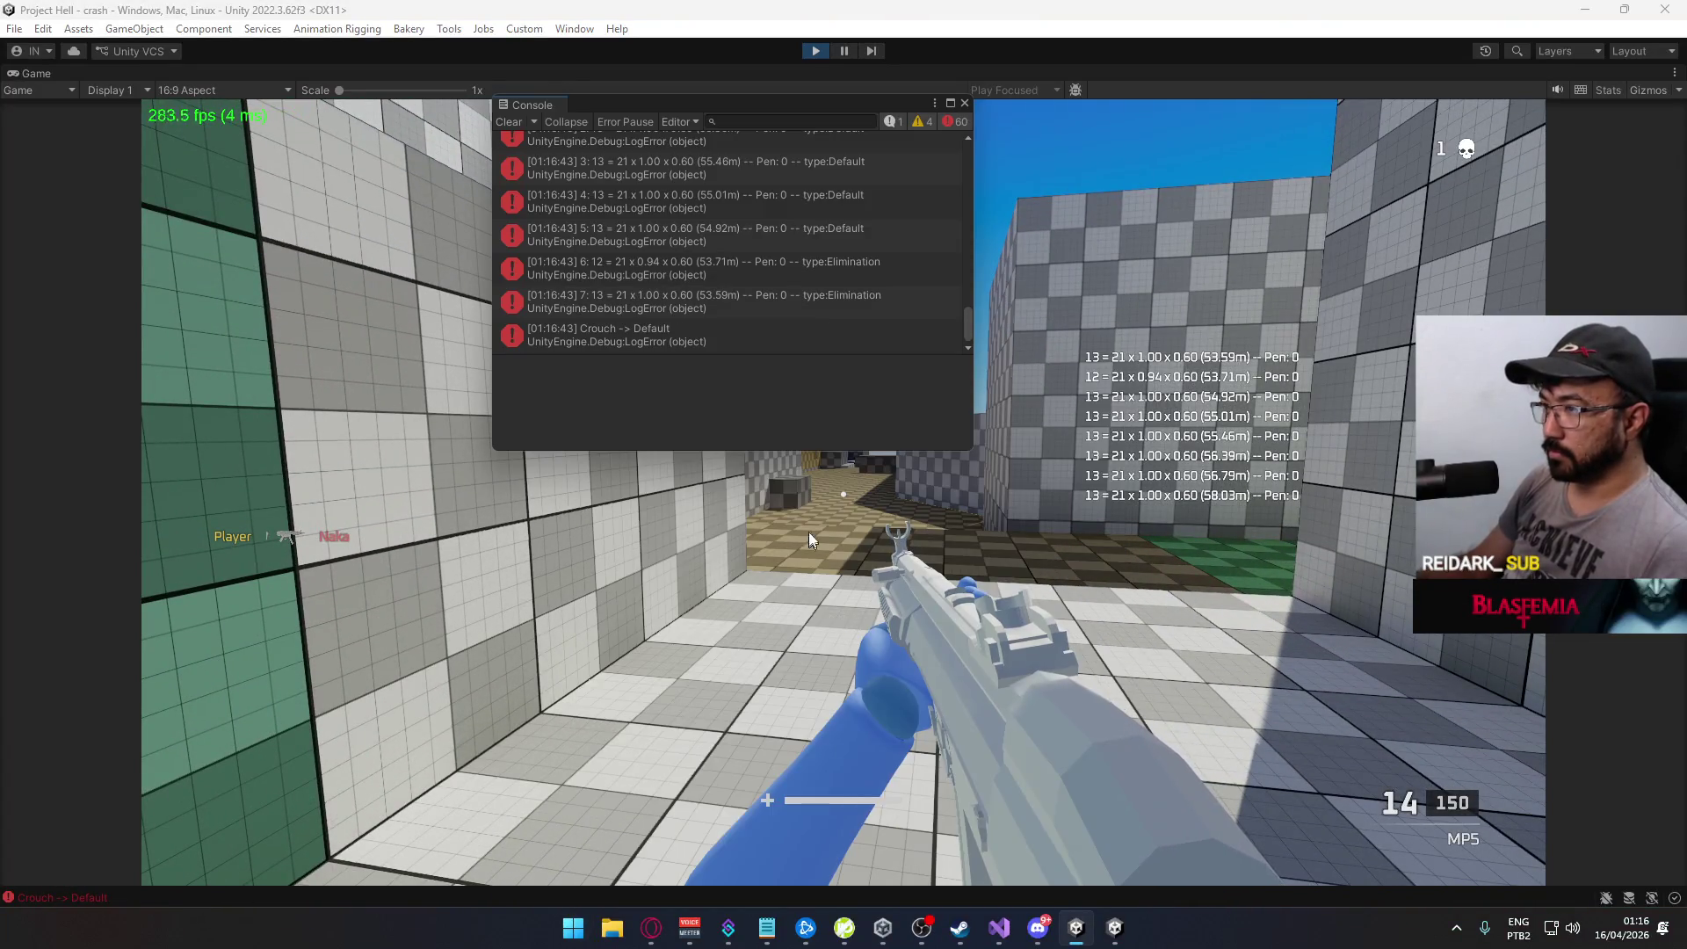
pyautogui.click(873, 287)
pyautogui.click(848, 302)
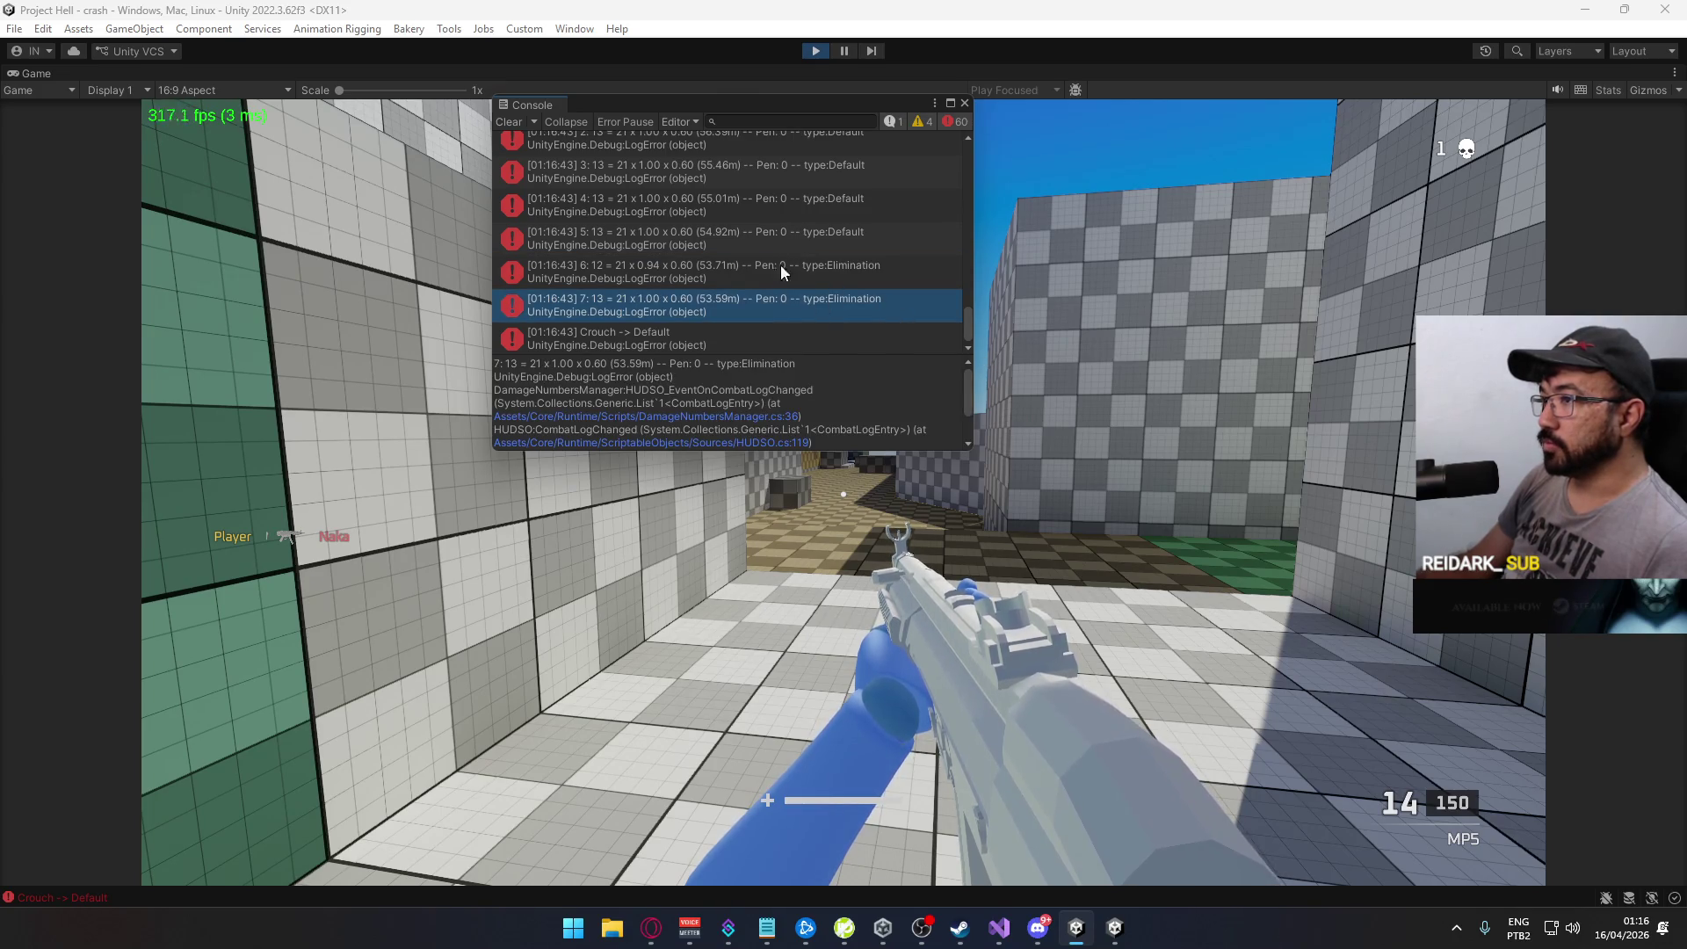
# Step: Sprint through the corridors, checkered area and tan room, dropping out the window onto the rooftops
pyautogui.click(1094, 433)
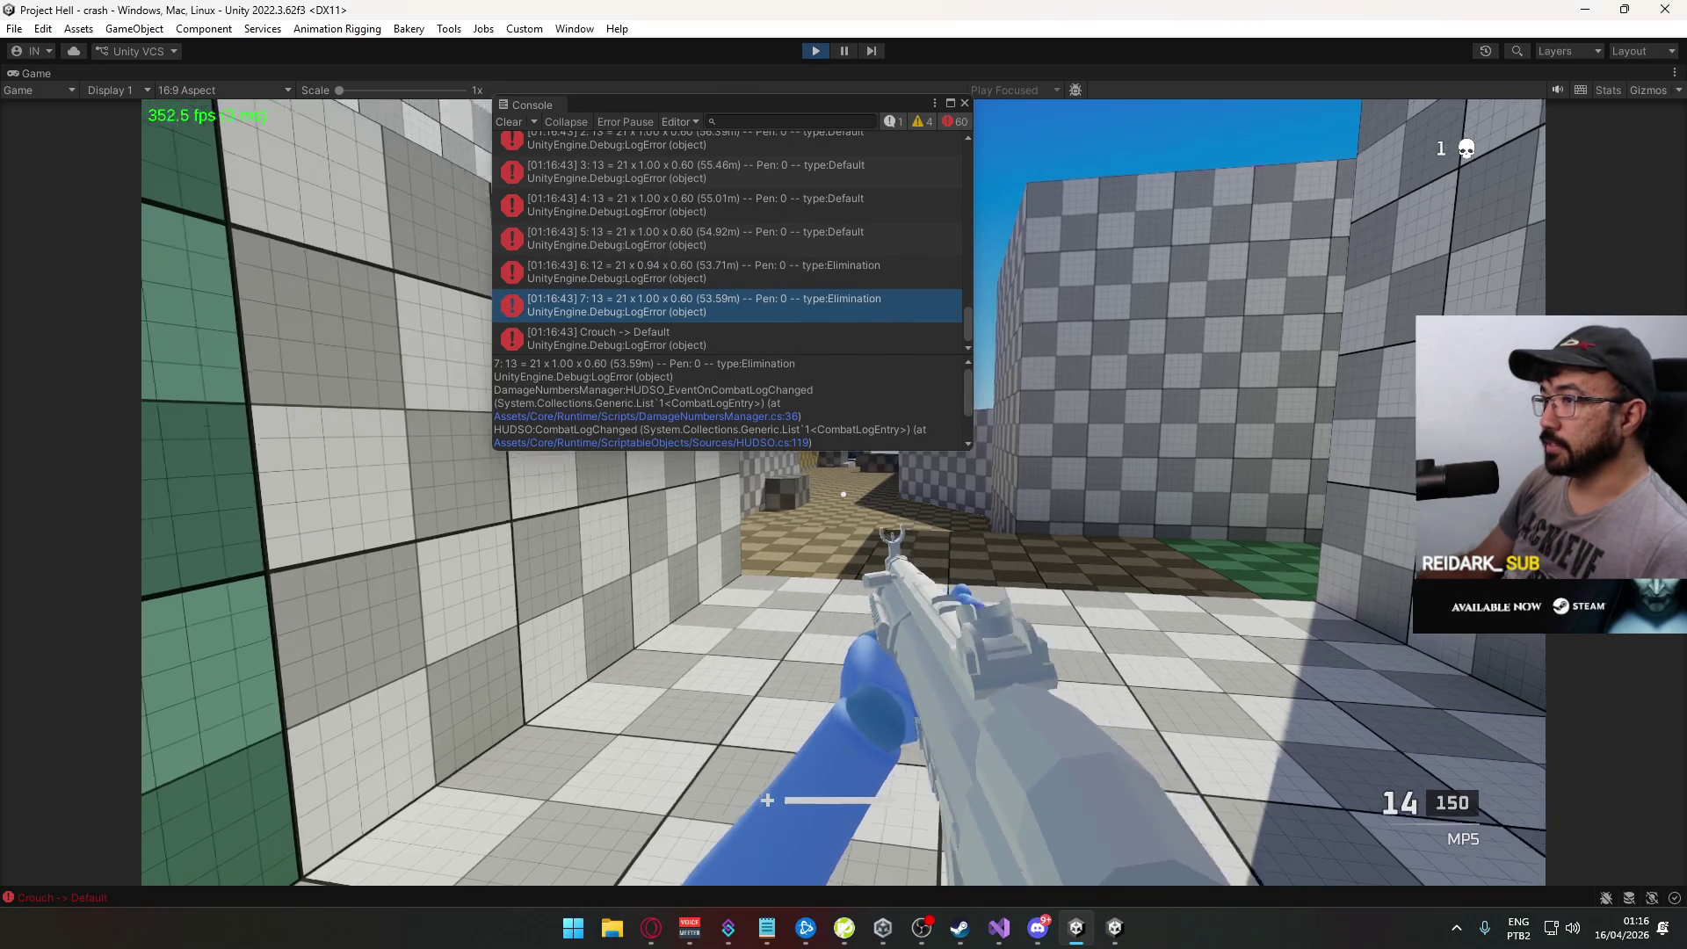
pyautogui.press('shift')
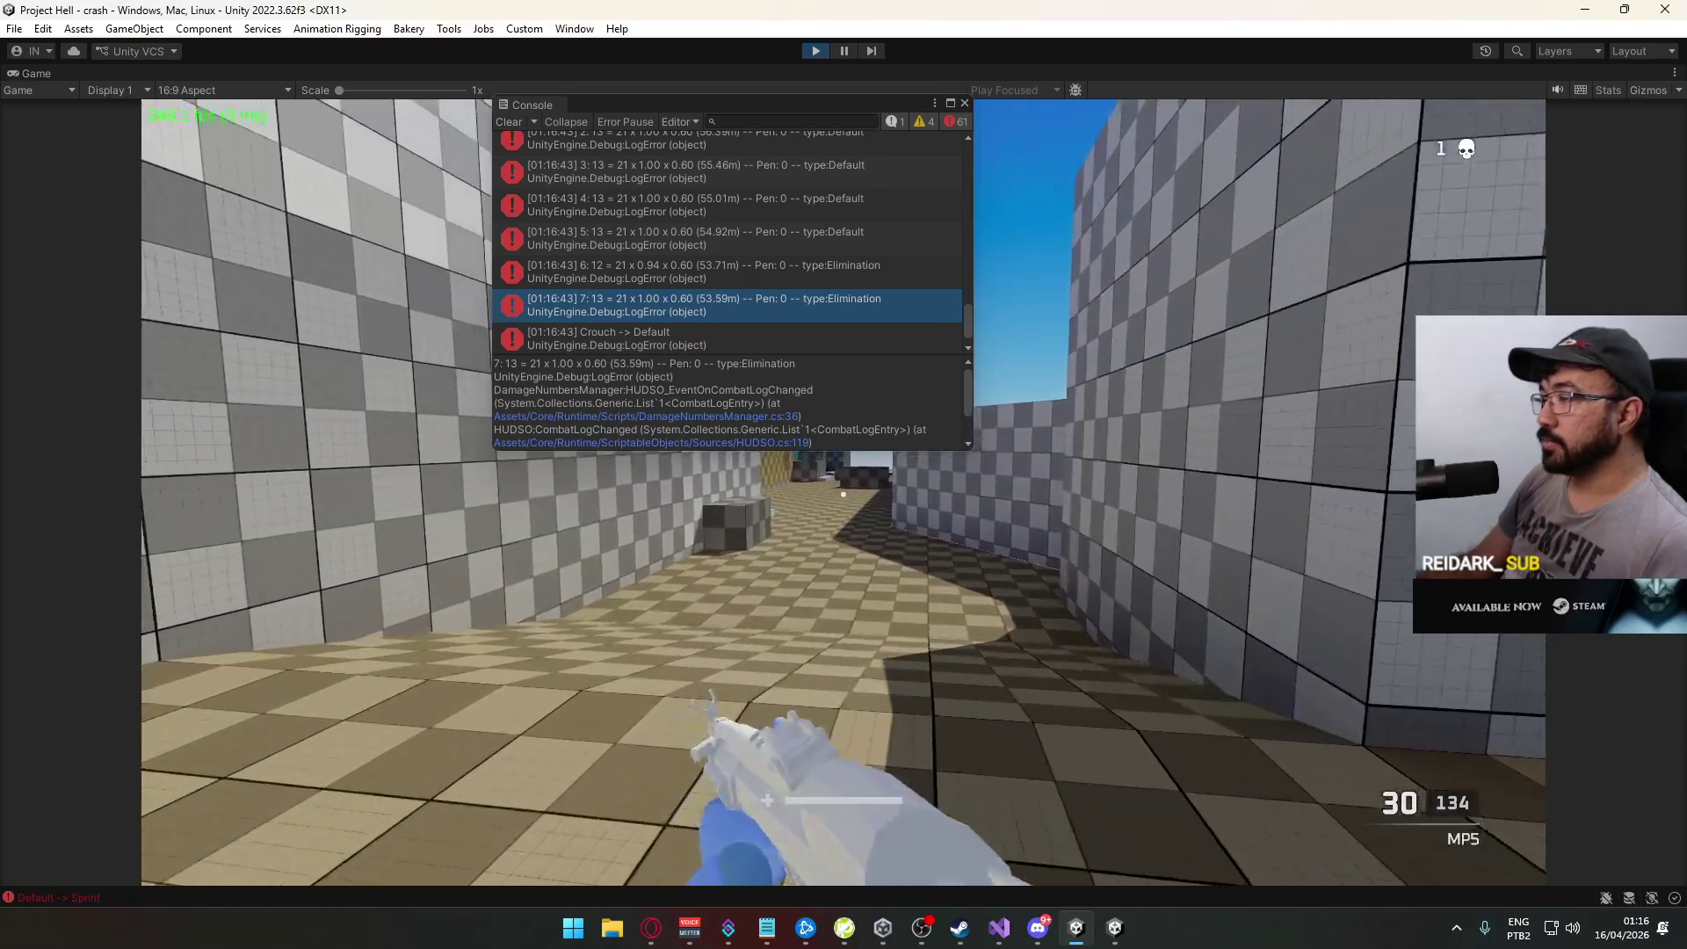
pyautogui.press('w')
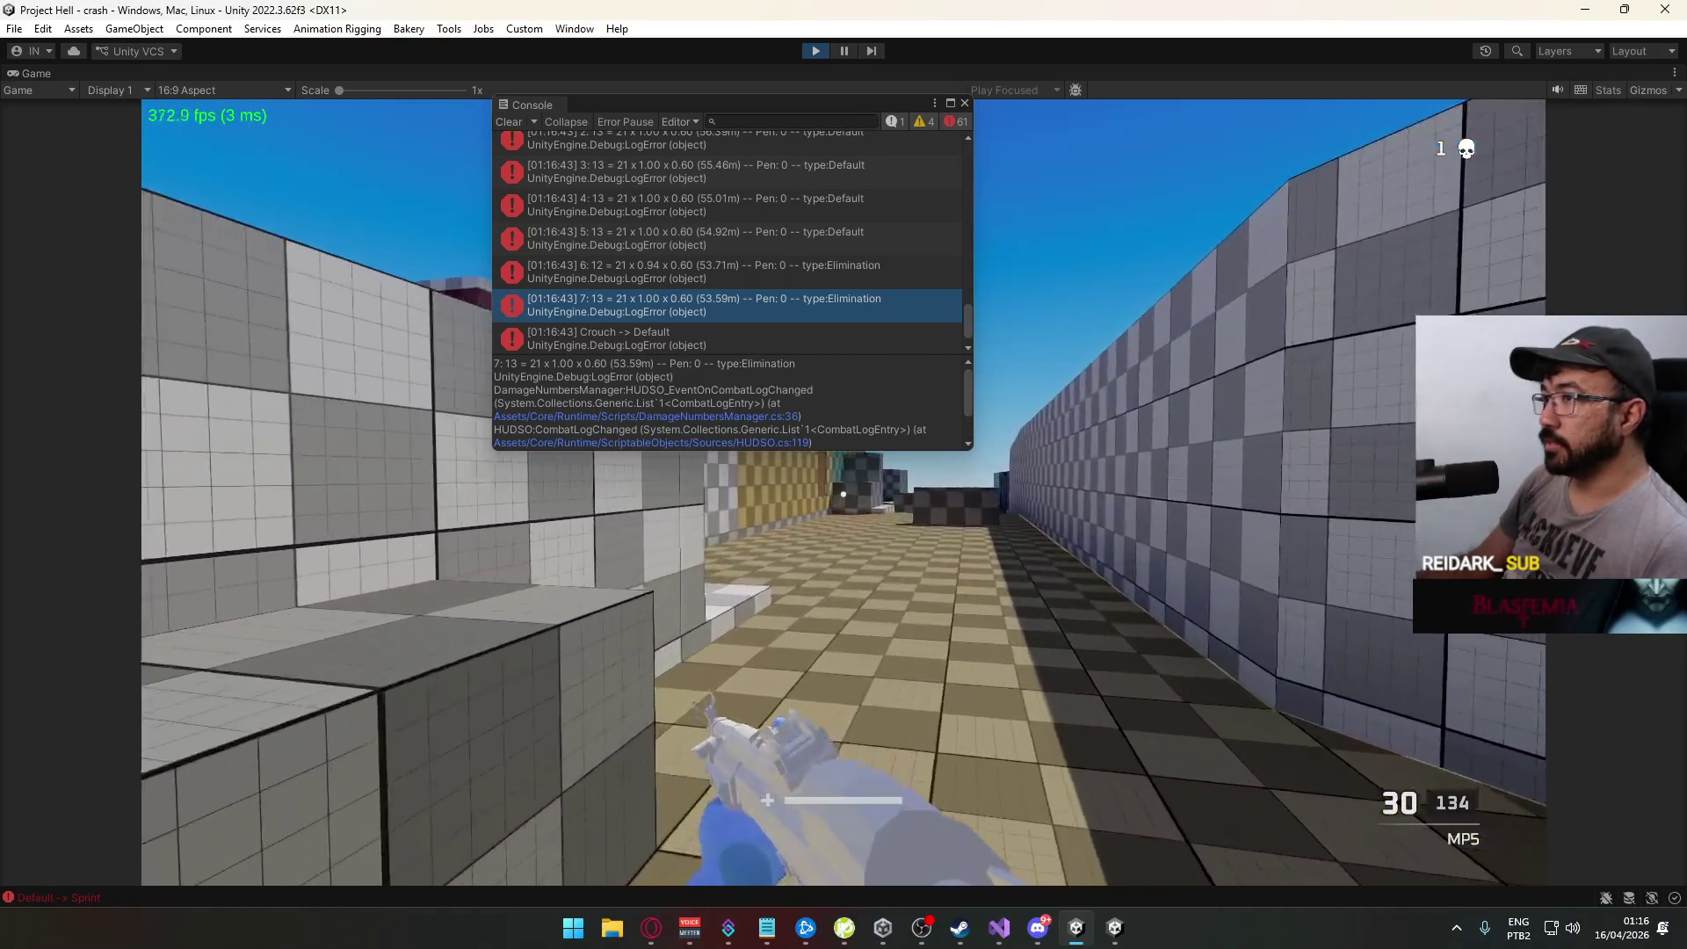
pyautogui.press('w')
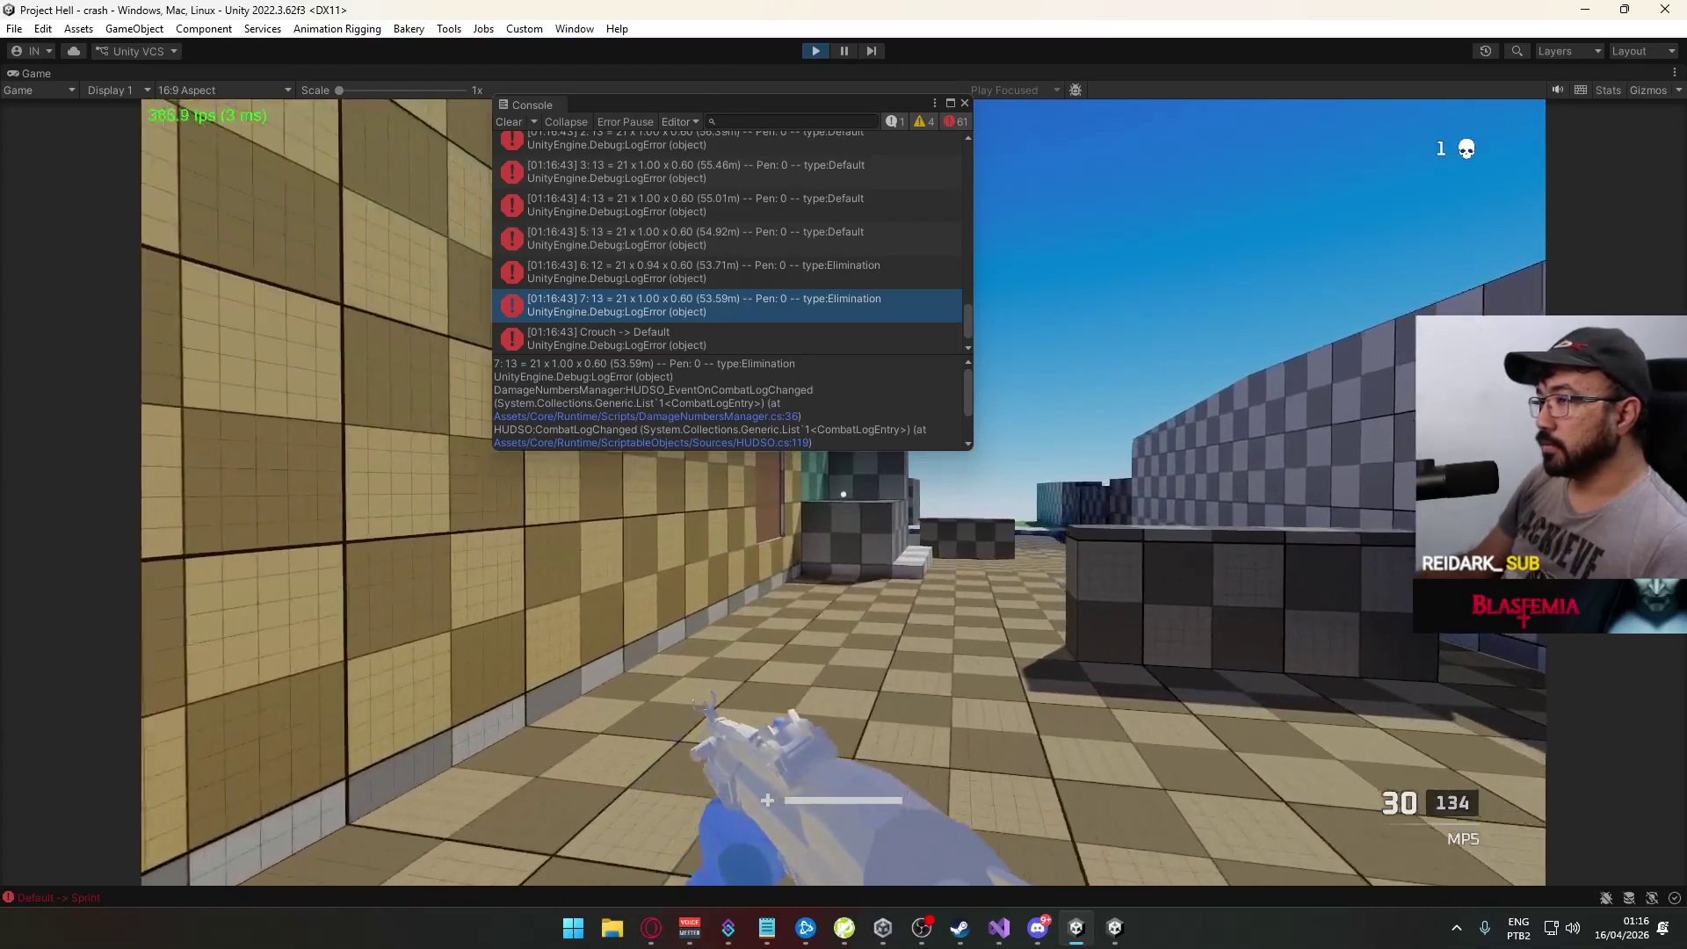
pyautogui.press('w')
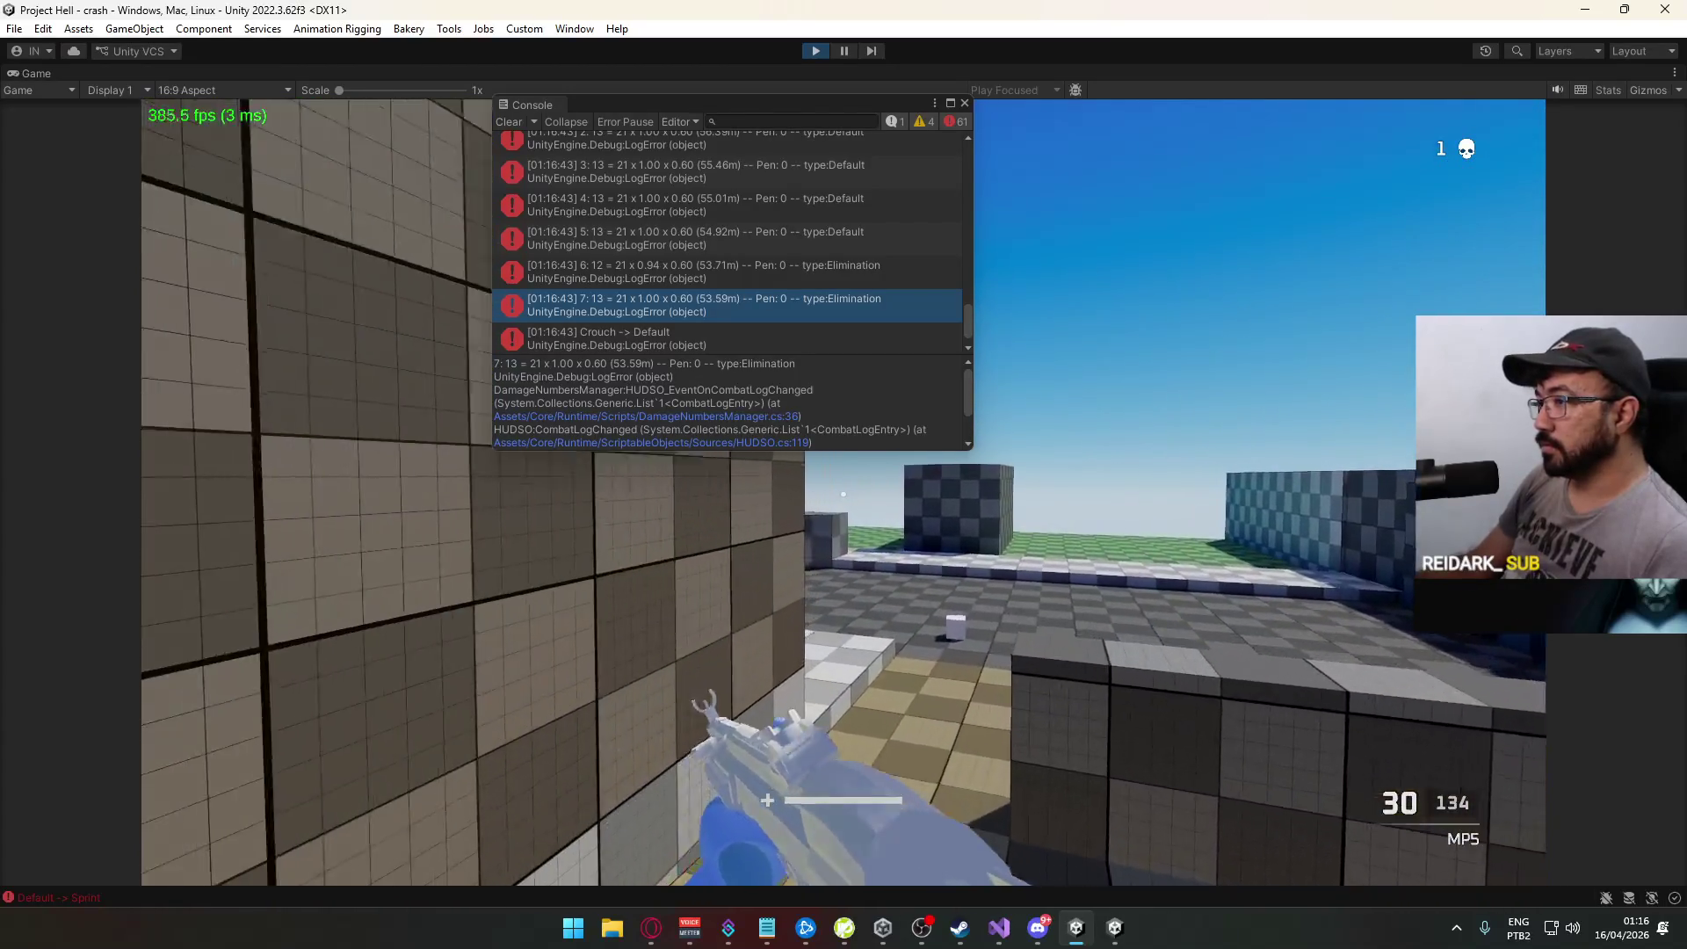
pyautogui.press('w')
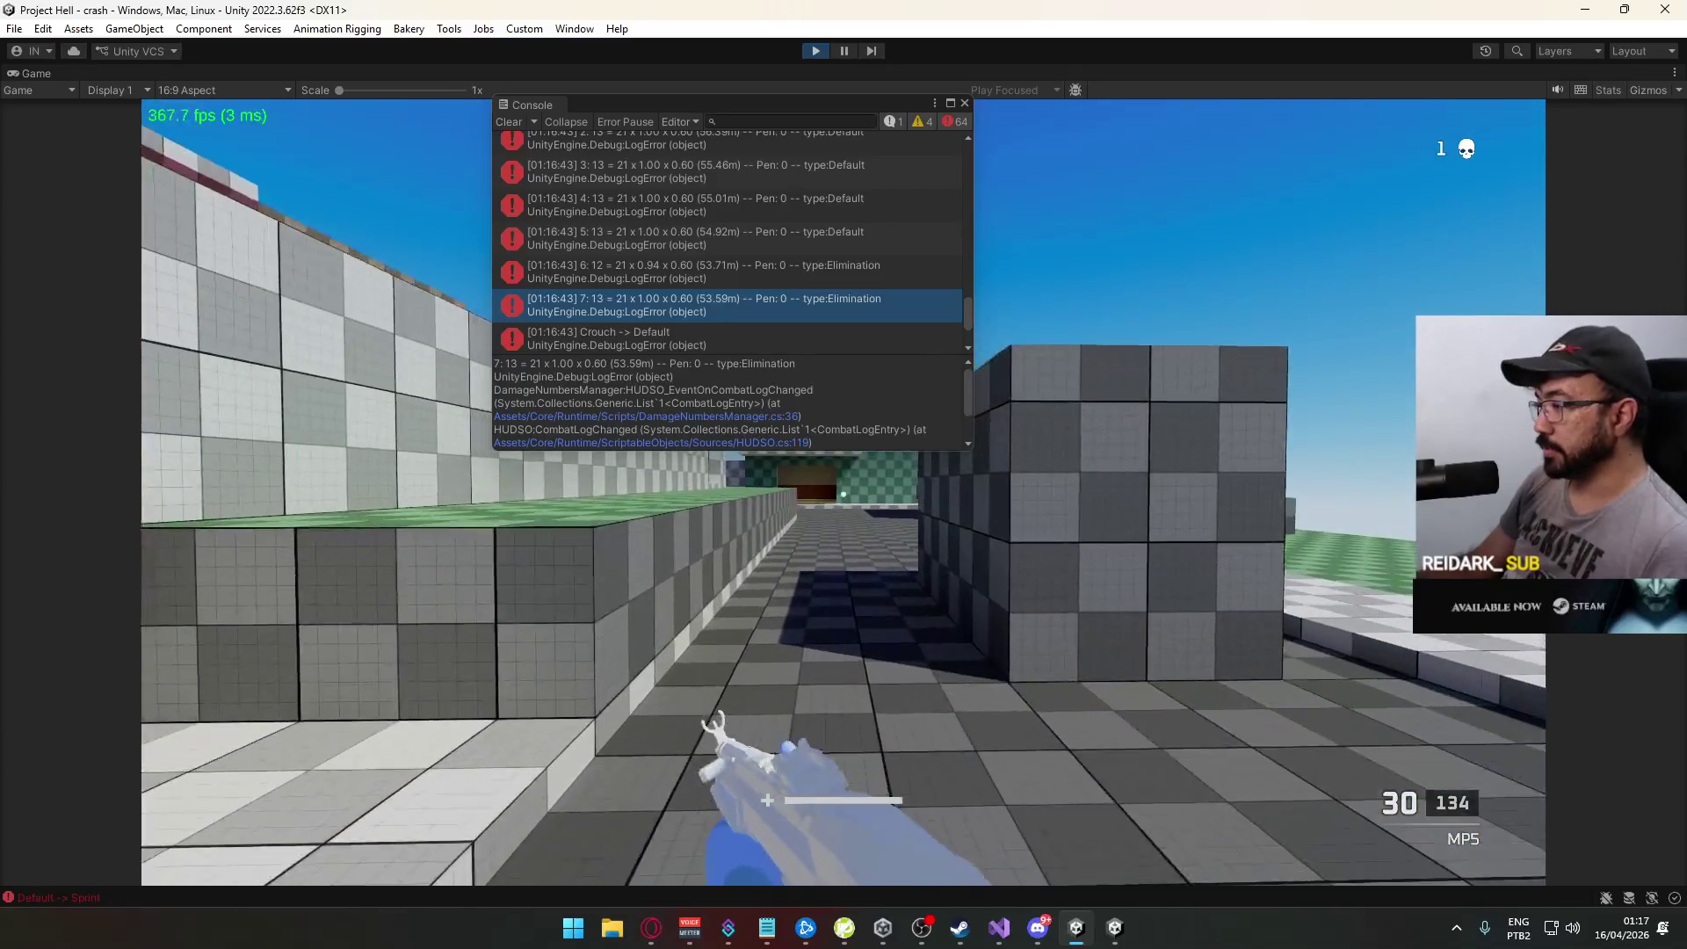
pyautogui.press('w')
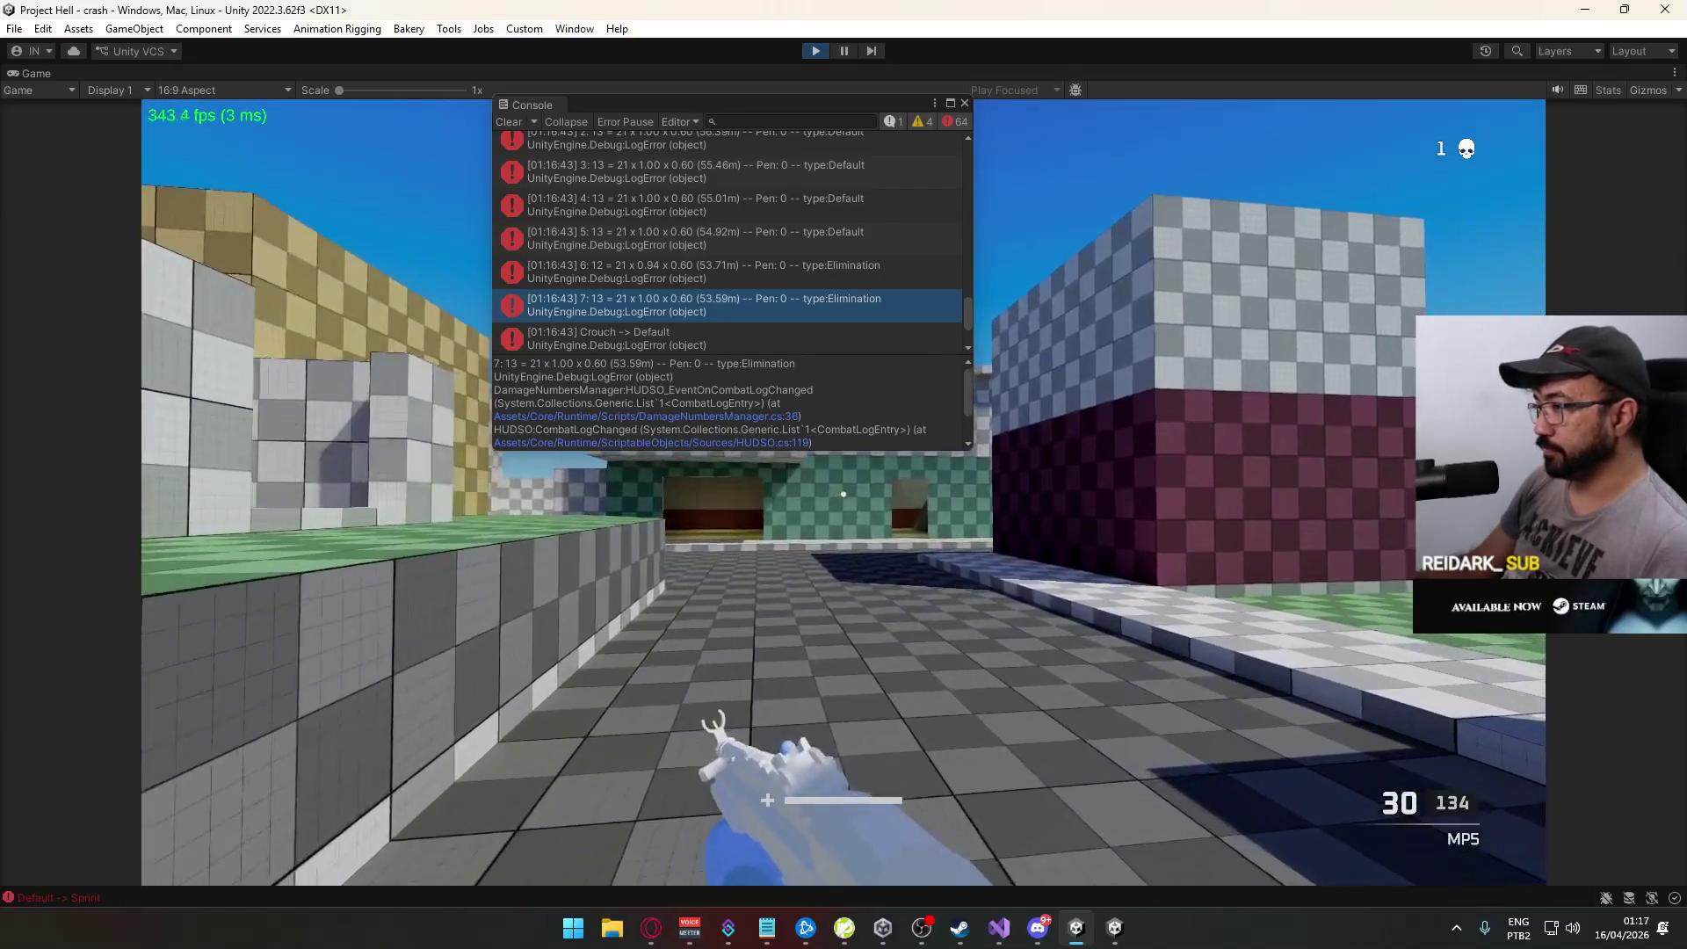
pyautogui.press('w')
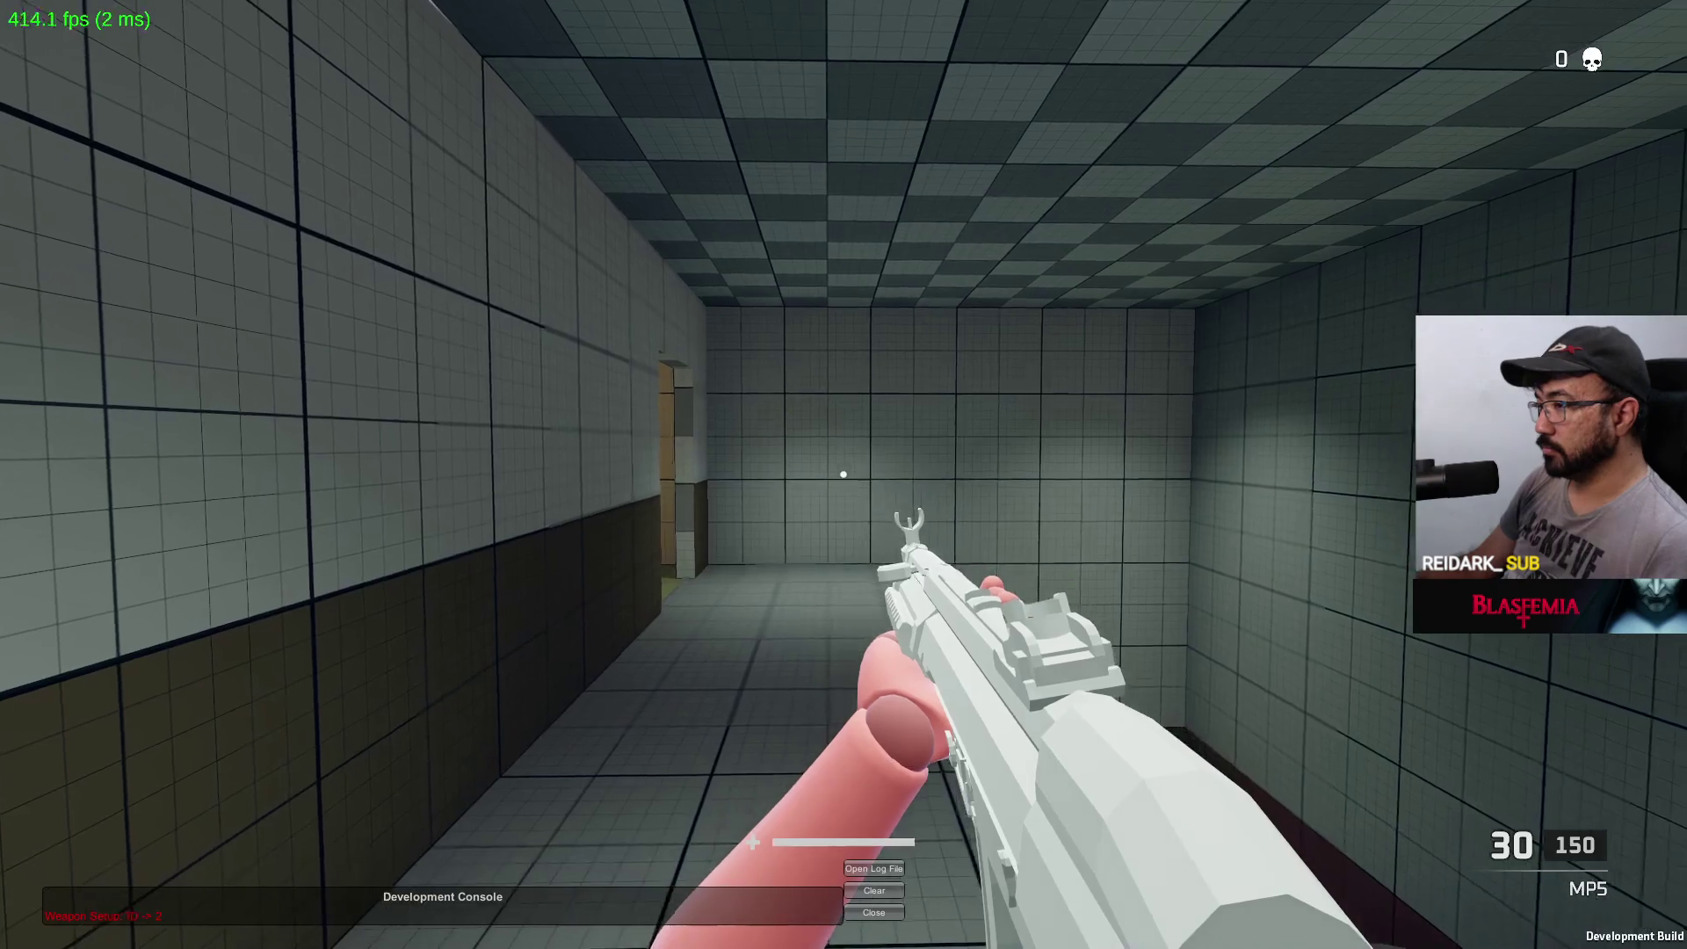
pyautogui.press('w')
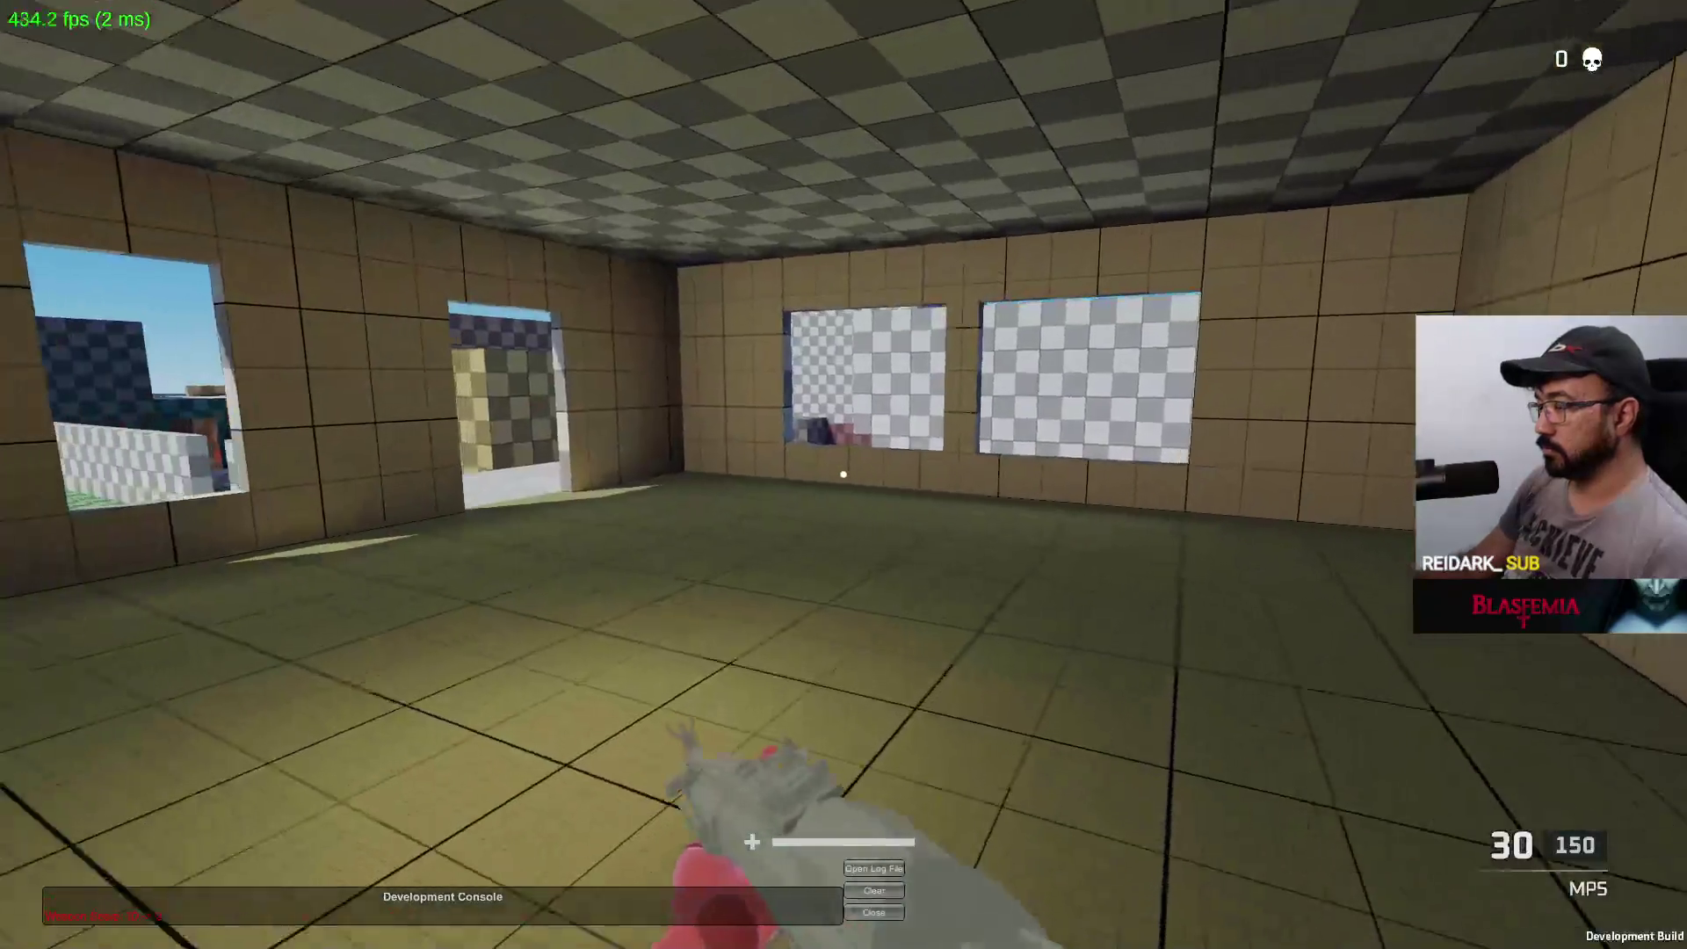
pyautogui.press('w')
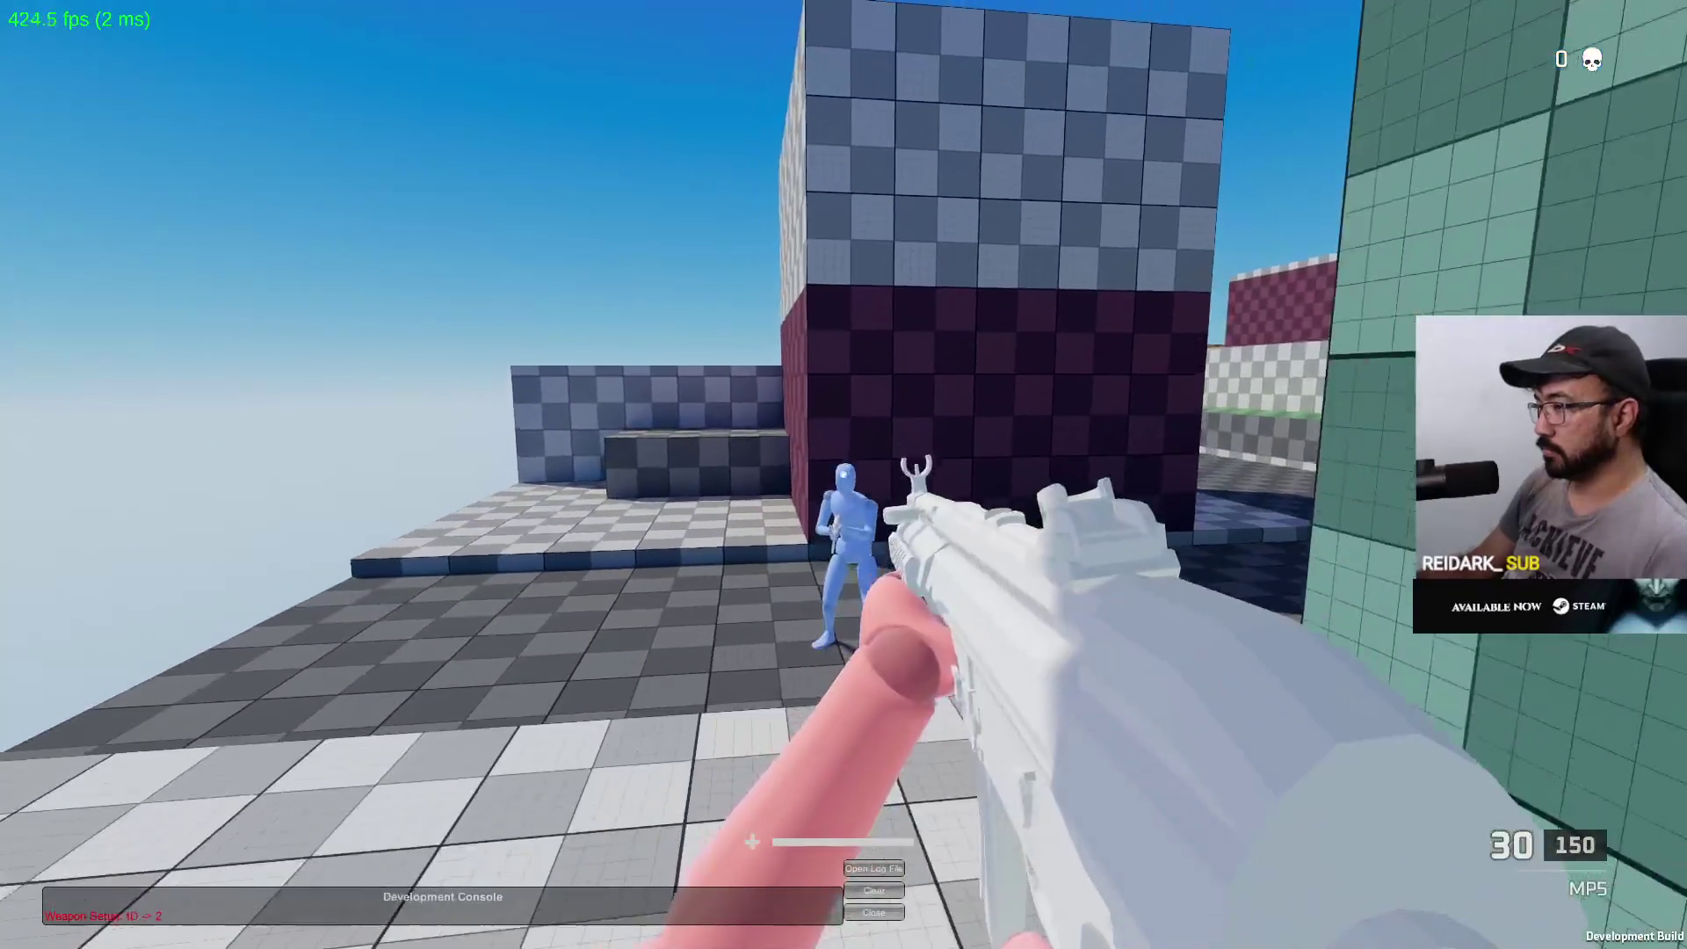
pyautogui.press('super')
pyautogui.press('super')
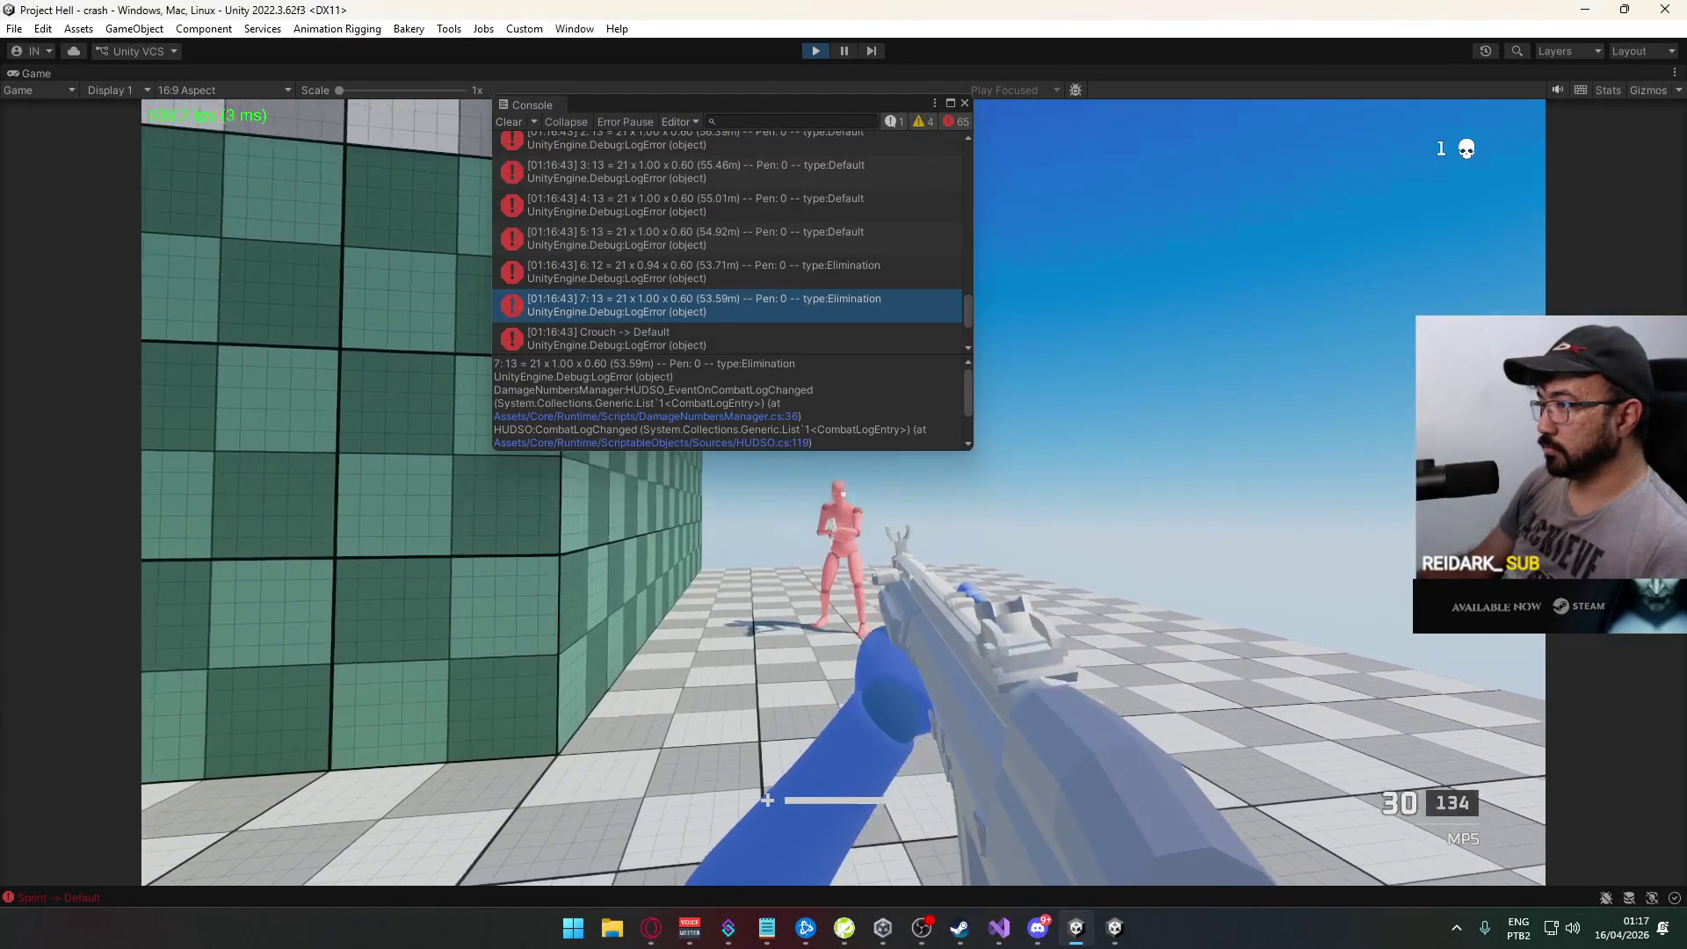
# Step: Aim at the red dummy and fire several shots, landing a headshot, then check the log
pyautogui.rightClick(843, 493)
pyautogui.click(844, 492)
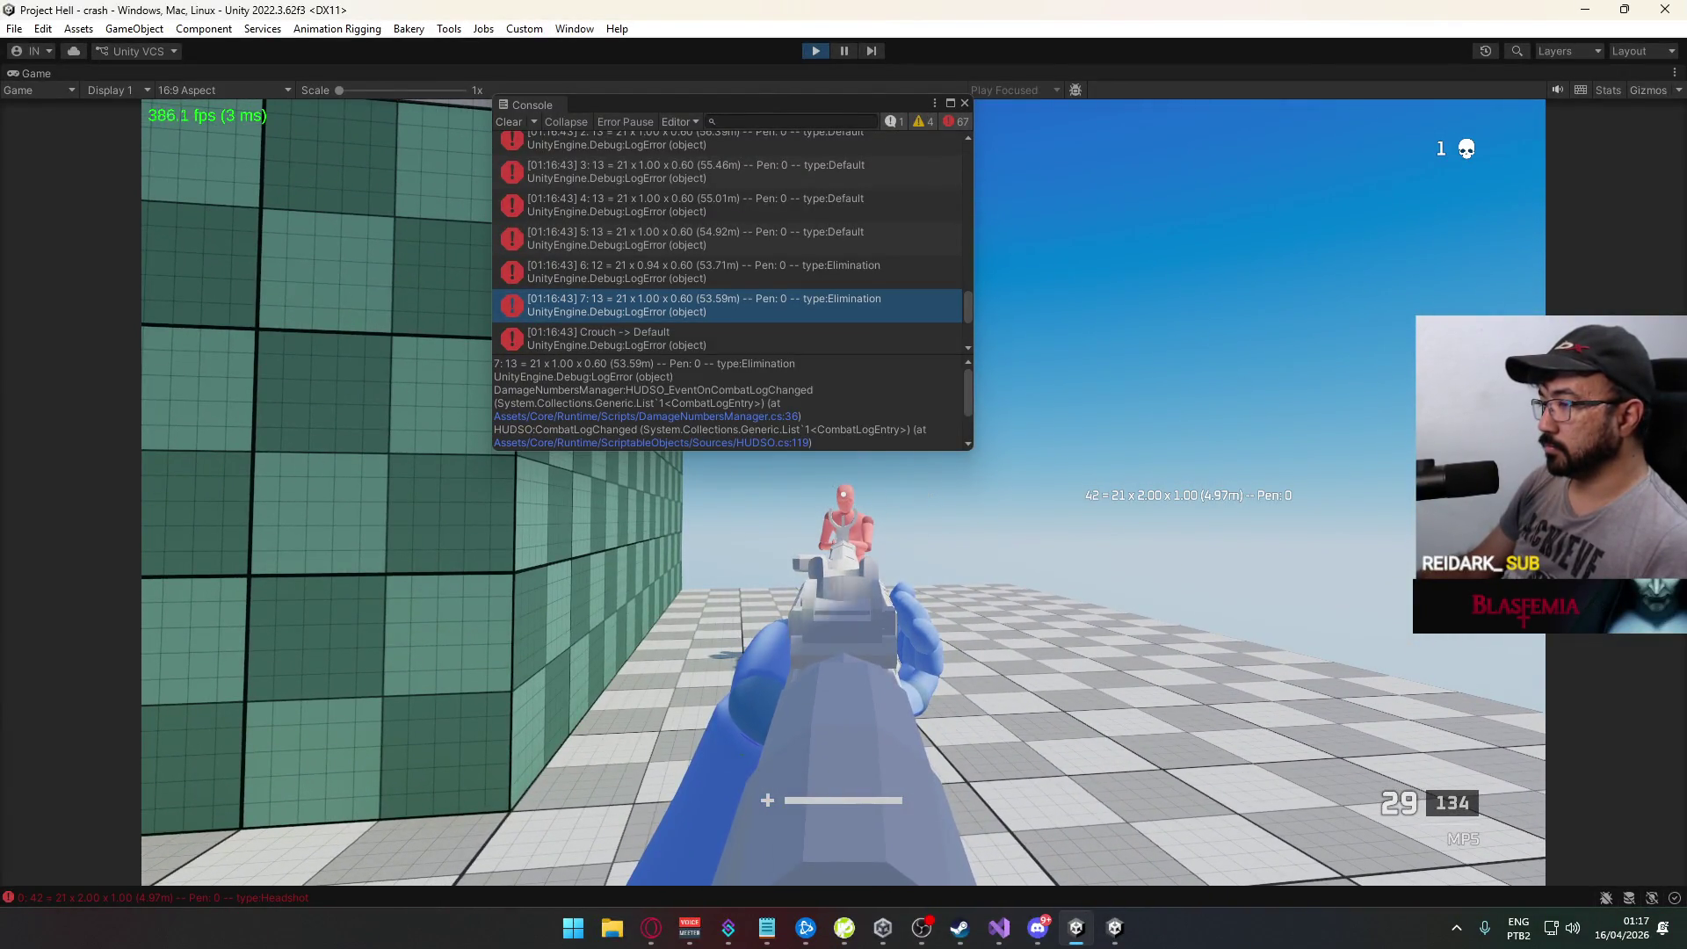
pyautogui.click(843, 492)
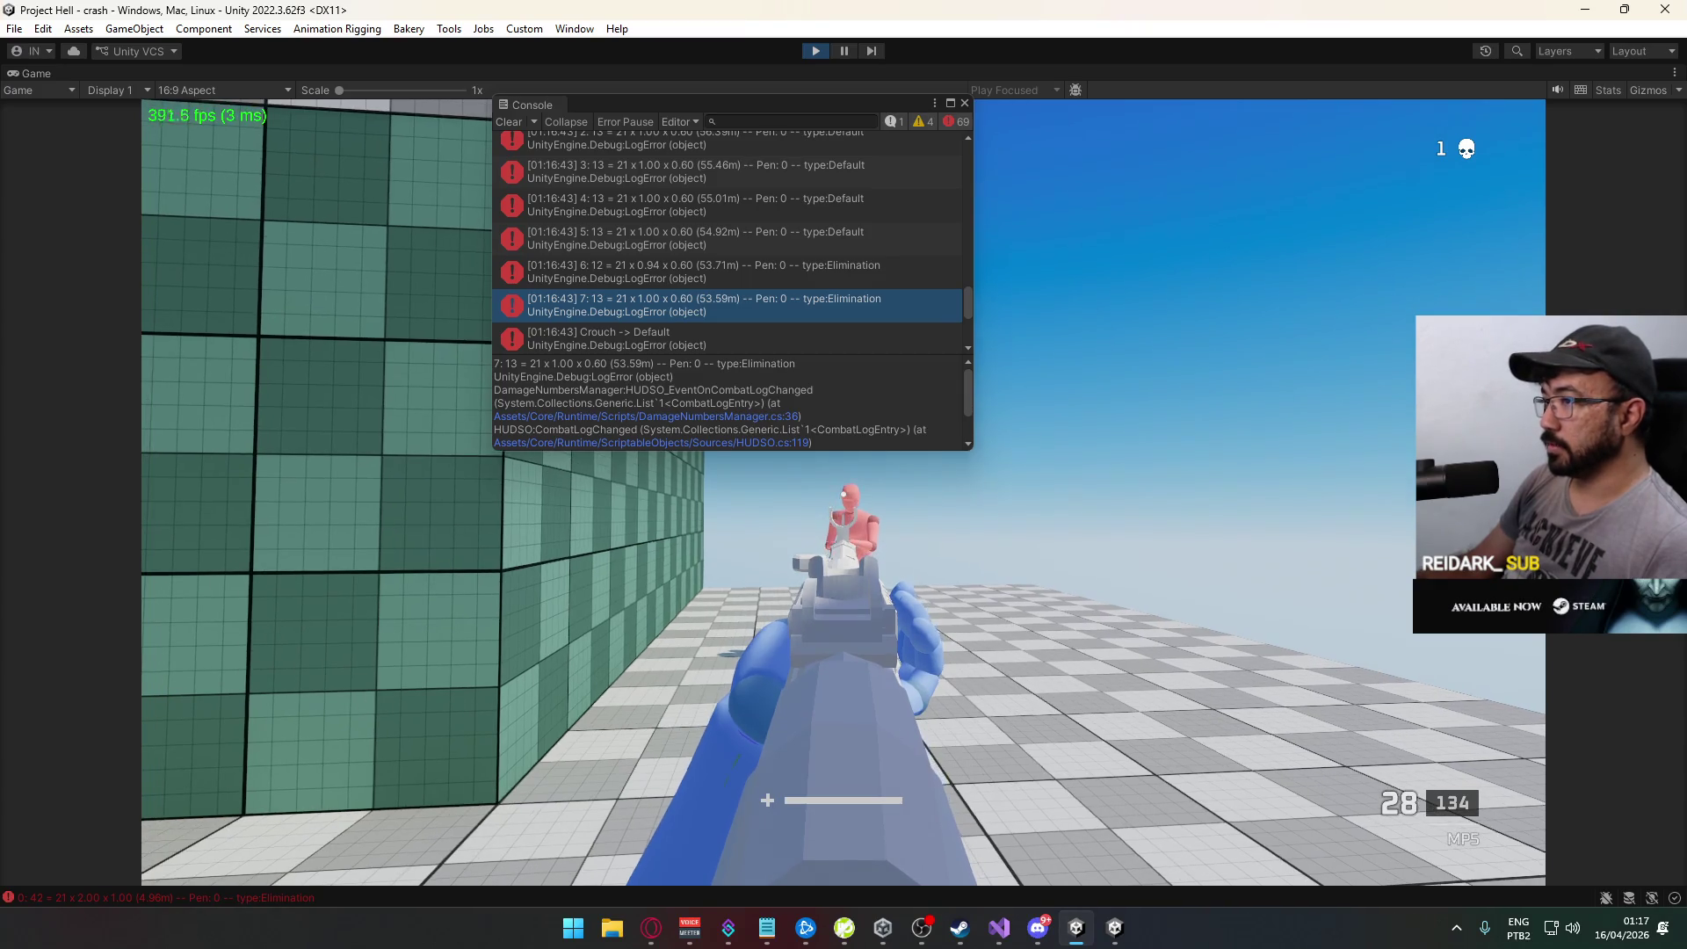
pyautogui.click(843, 494)
pyautogui.click(842, 495)
pyautogui.press('super')
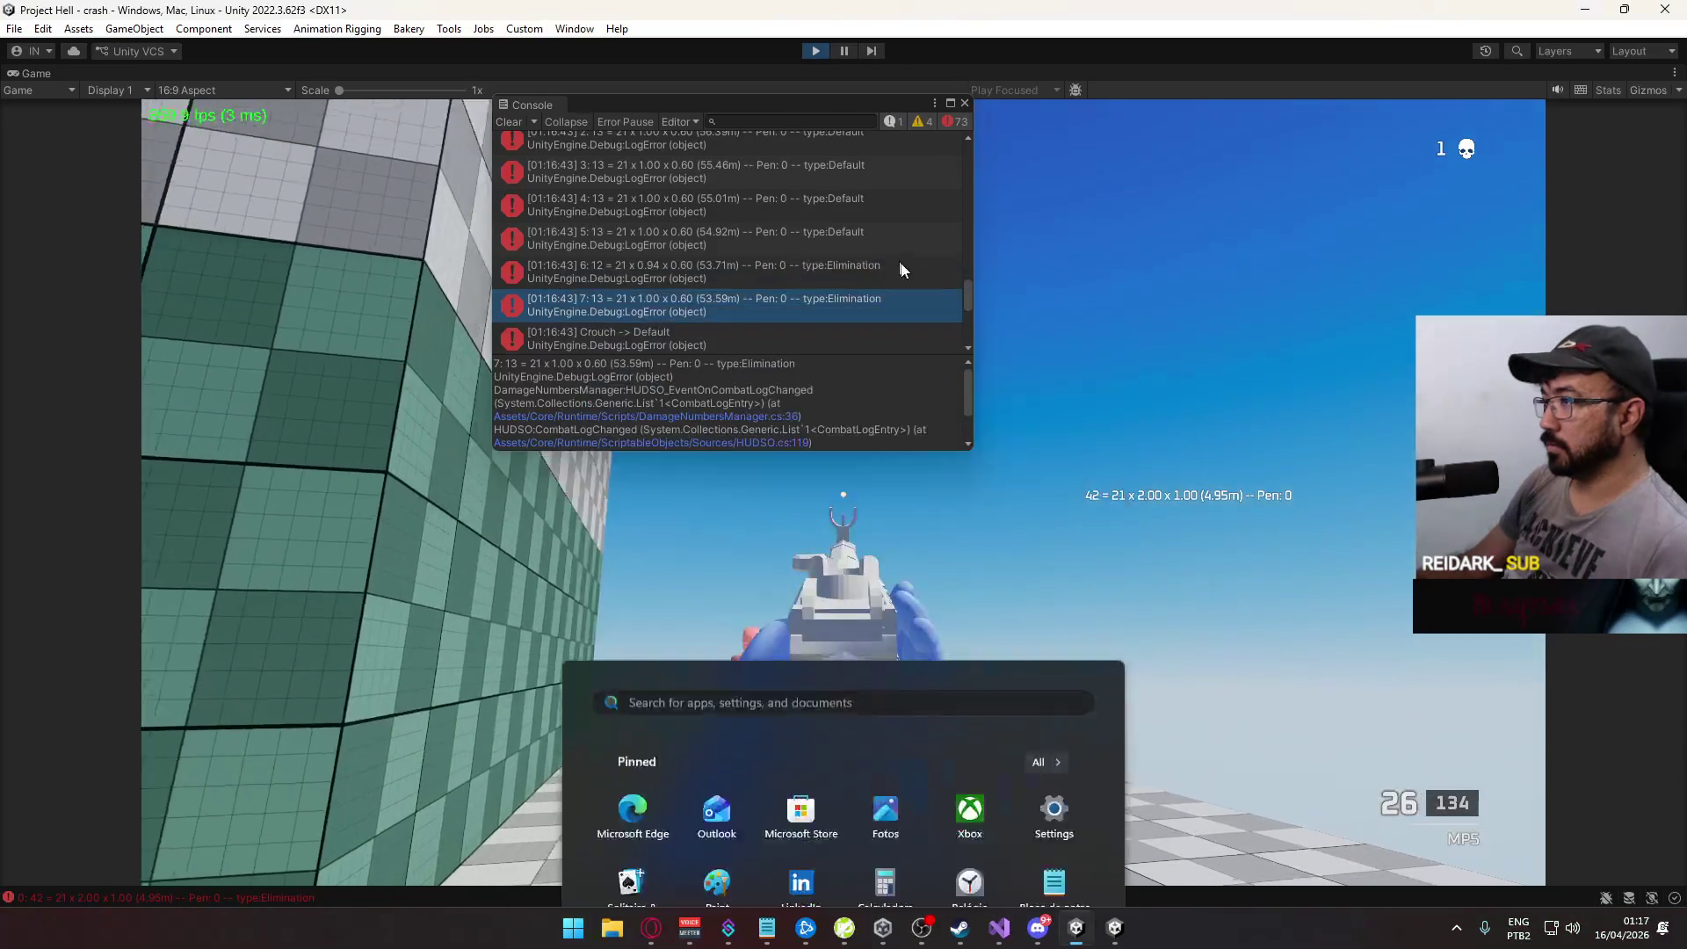
pyautogui.press('super')
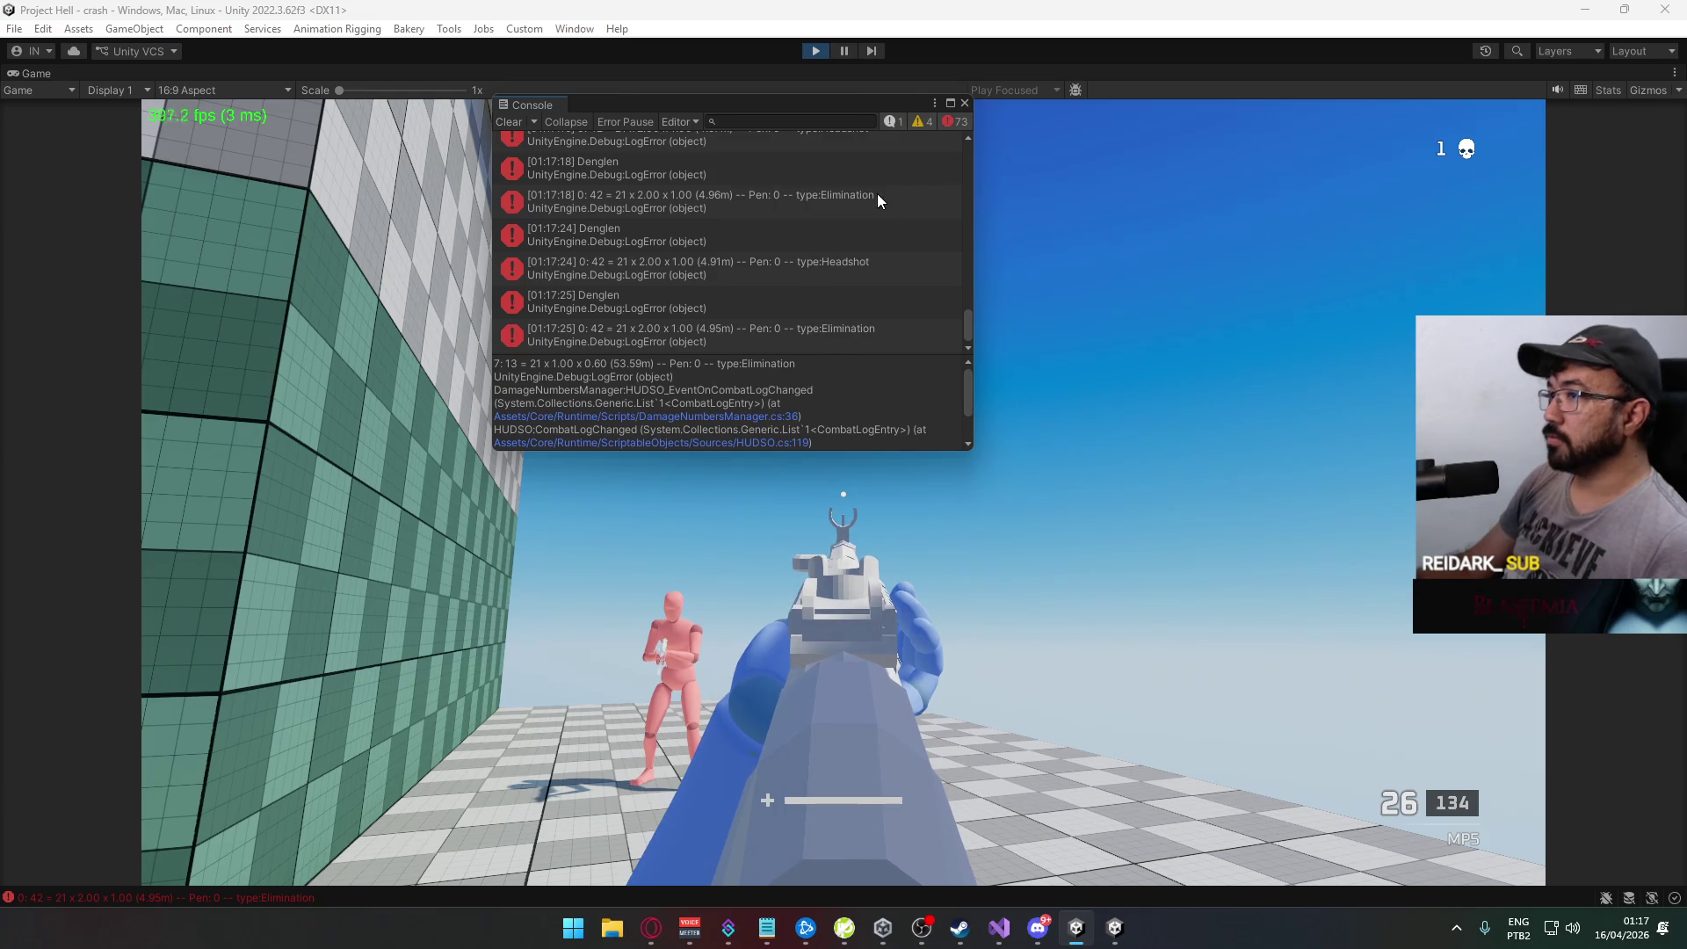
# Step: Fire two more shots to eliminate the dummy, then stop Play mode with Ctrl+P
pyautogui.click(981, 515)
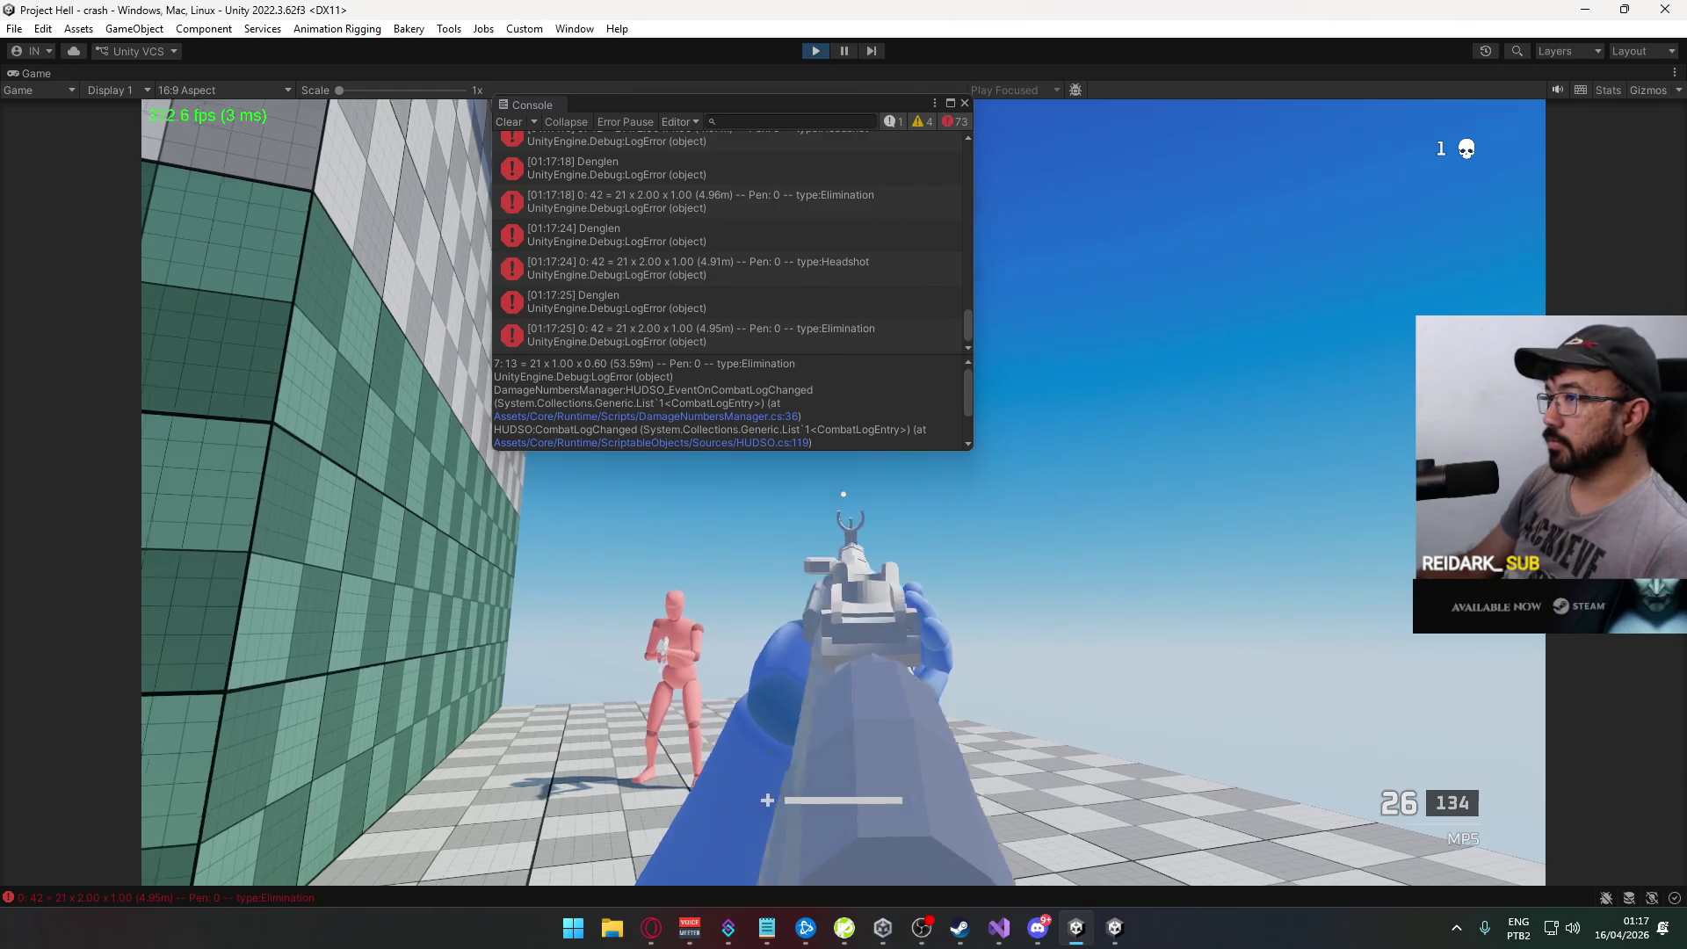
pyautogui.click(844, 492)
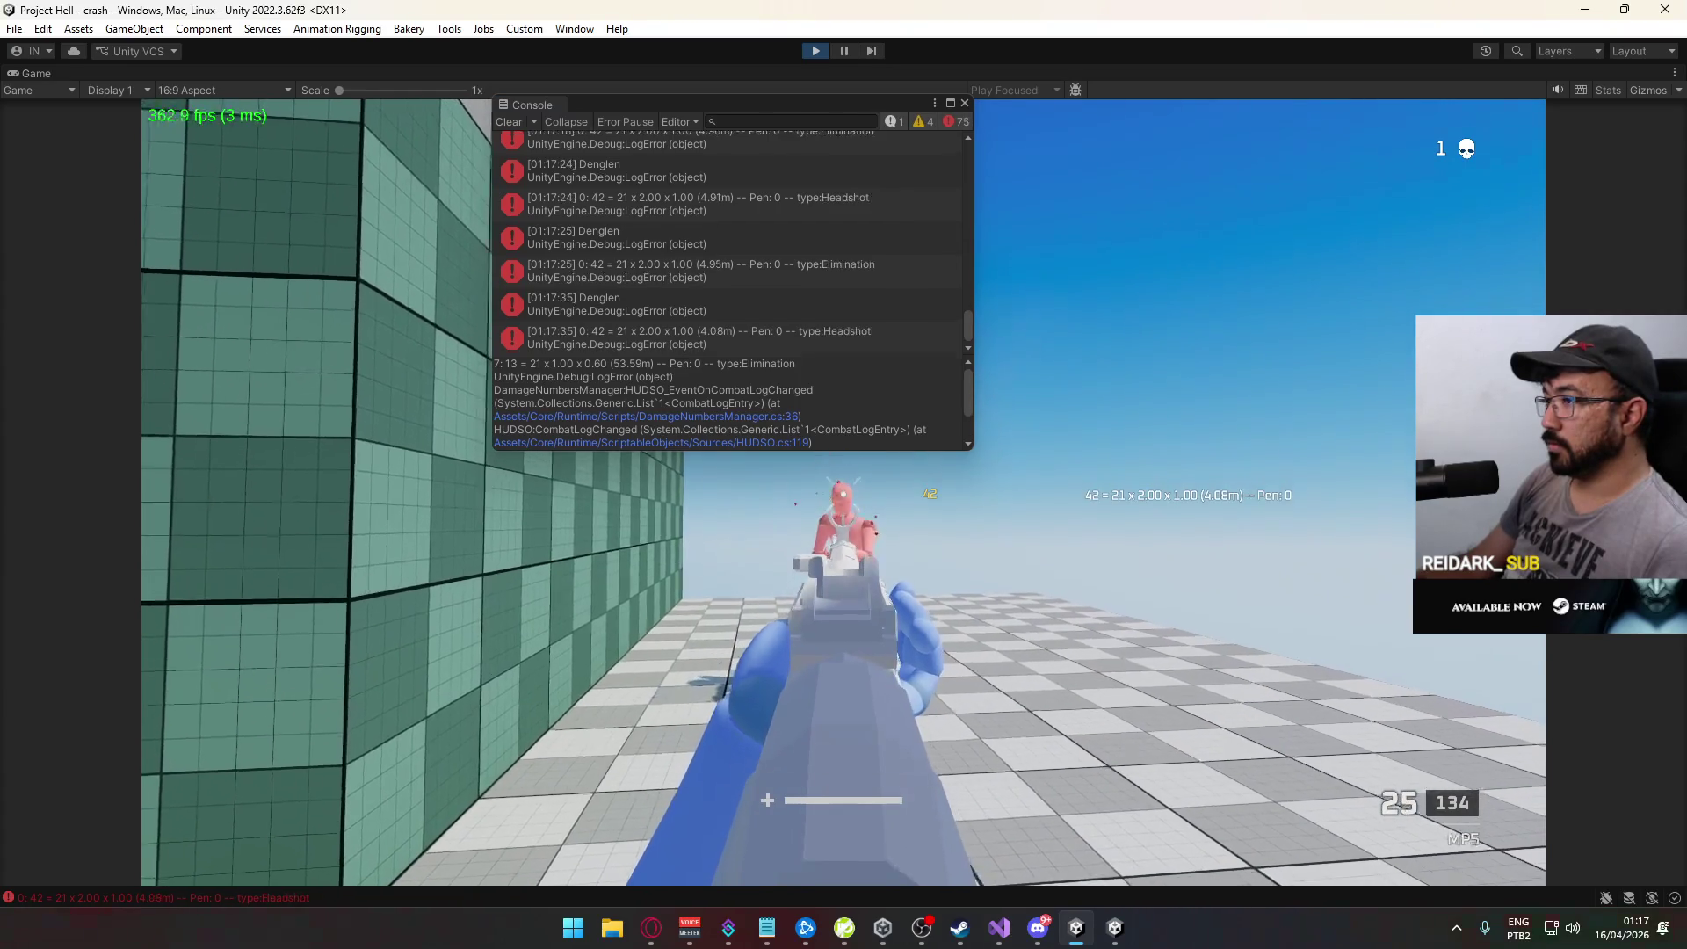
pyautogui.click(844, 492)
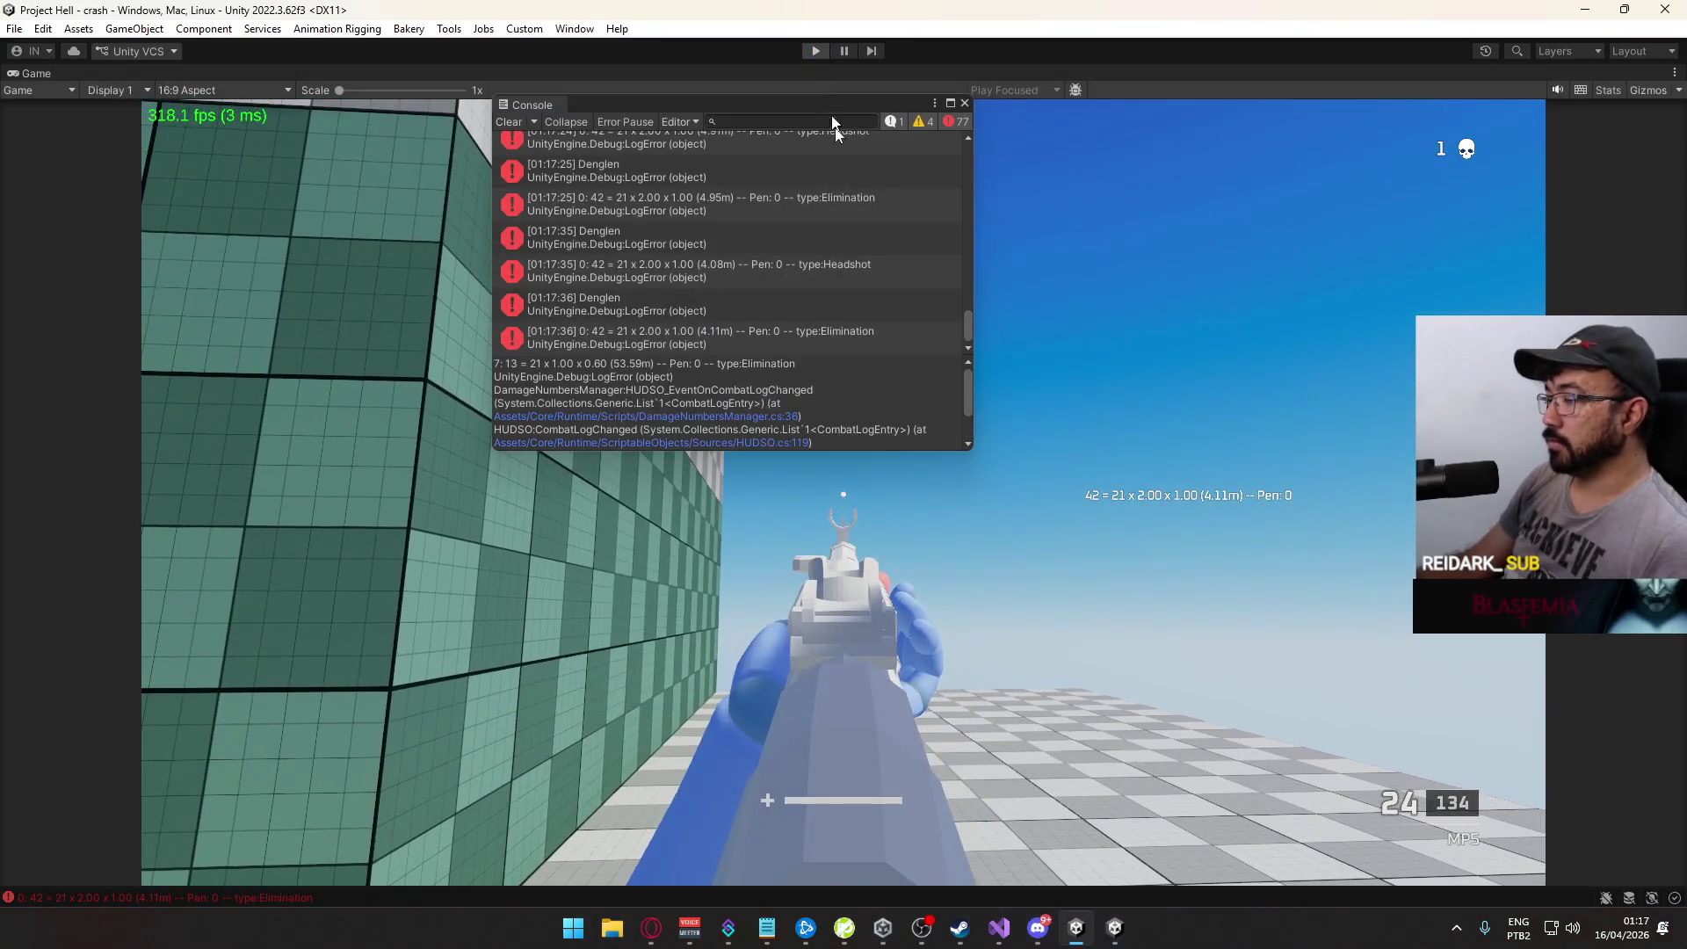
pyautogui.hotkey('ctrl', 'p')
pyautogui.rightClick(1116, 934)
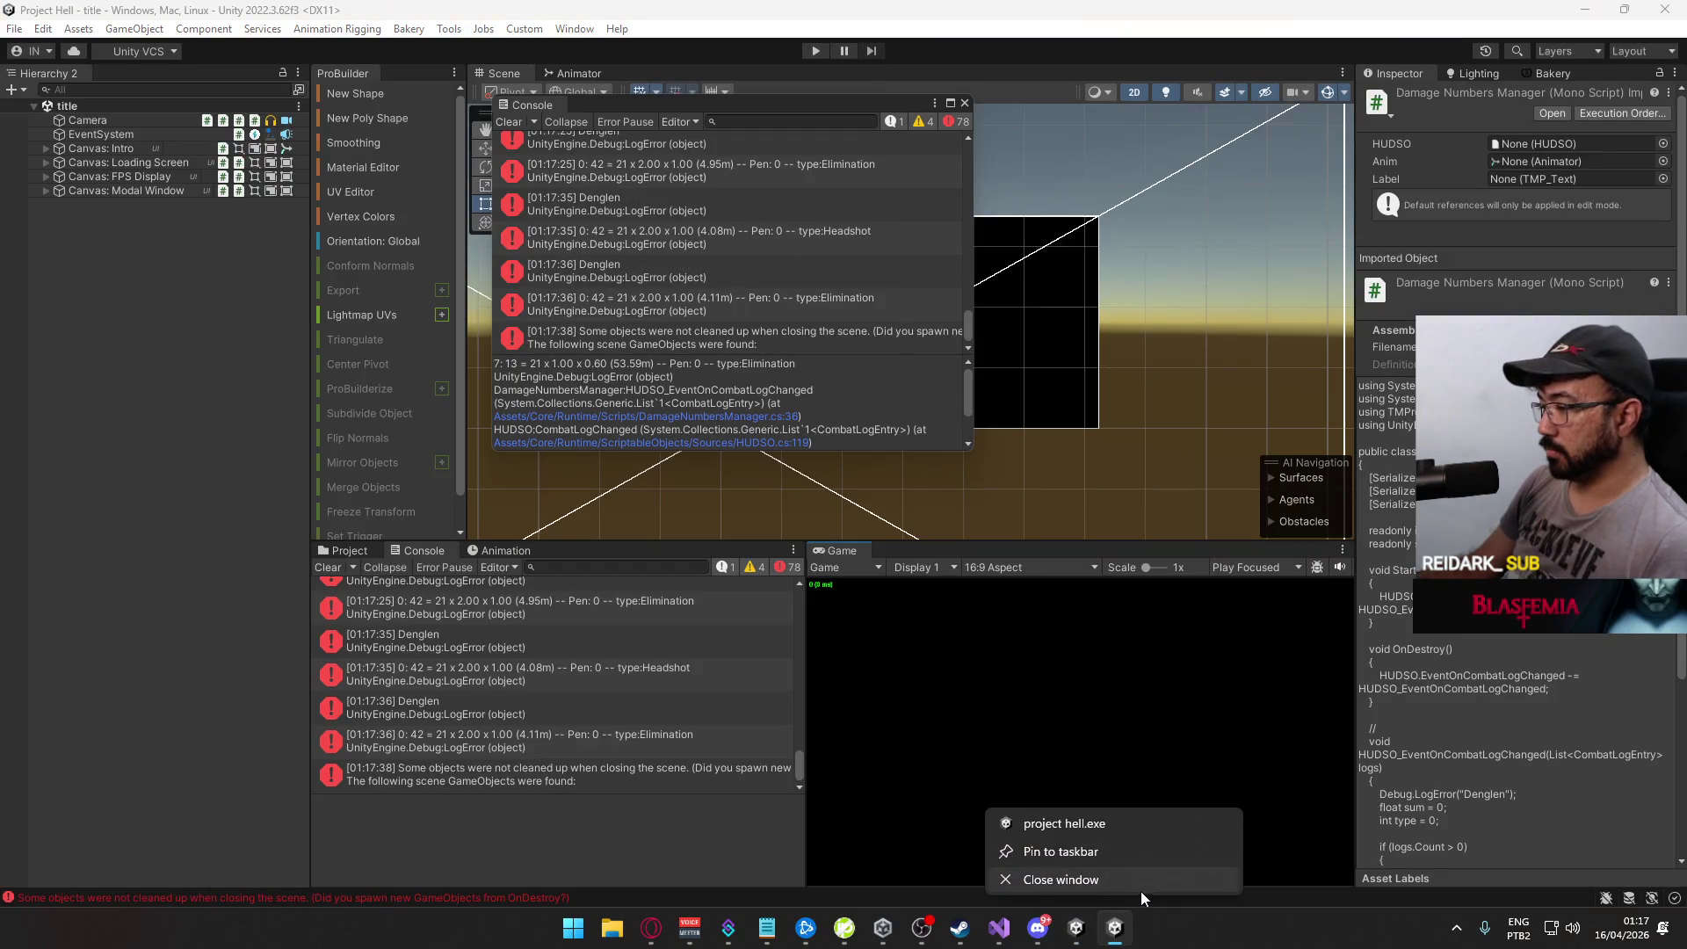
# Step: Close the standalone game, scroll HealthSystemComponent.cs to IsLethal and place the caret at the end of line 30
pyautogui.click(1143, 889)
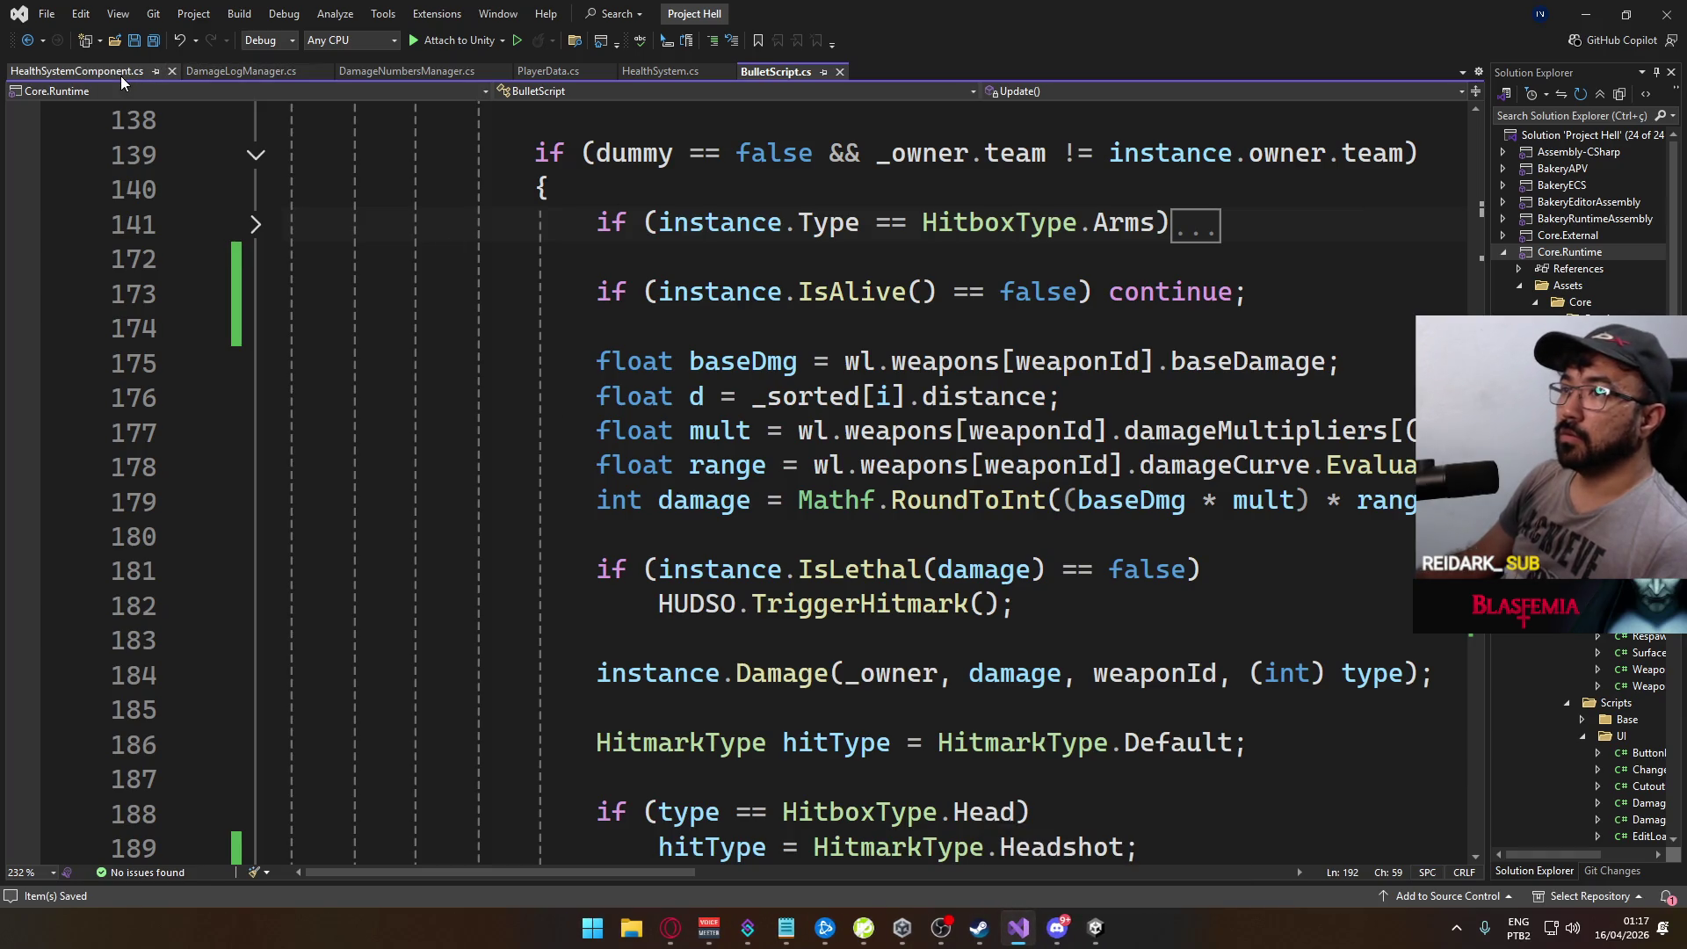
pyautogui.click(104, 74)
pyautogui.scroll(-1, 809, 573)
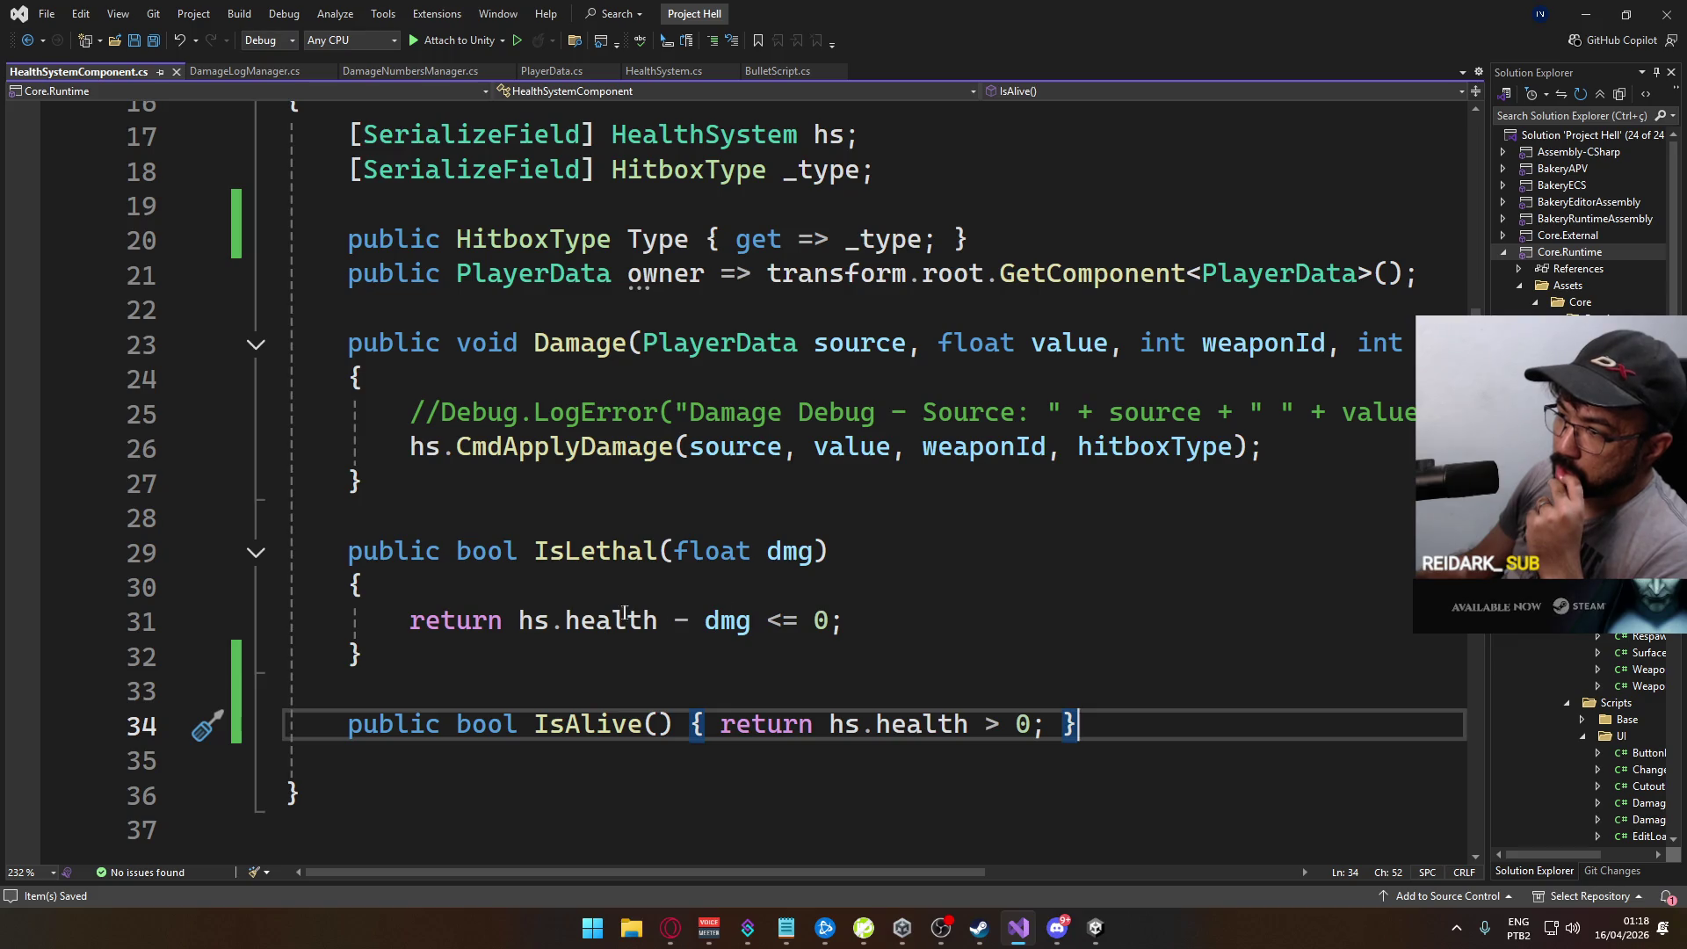
pyautogui.moveTo(595, 621)
pyautogui.click(822, 594)
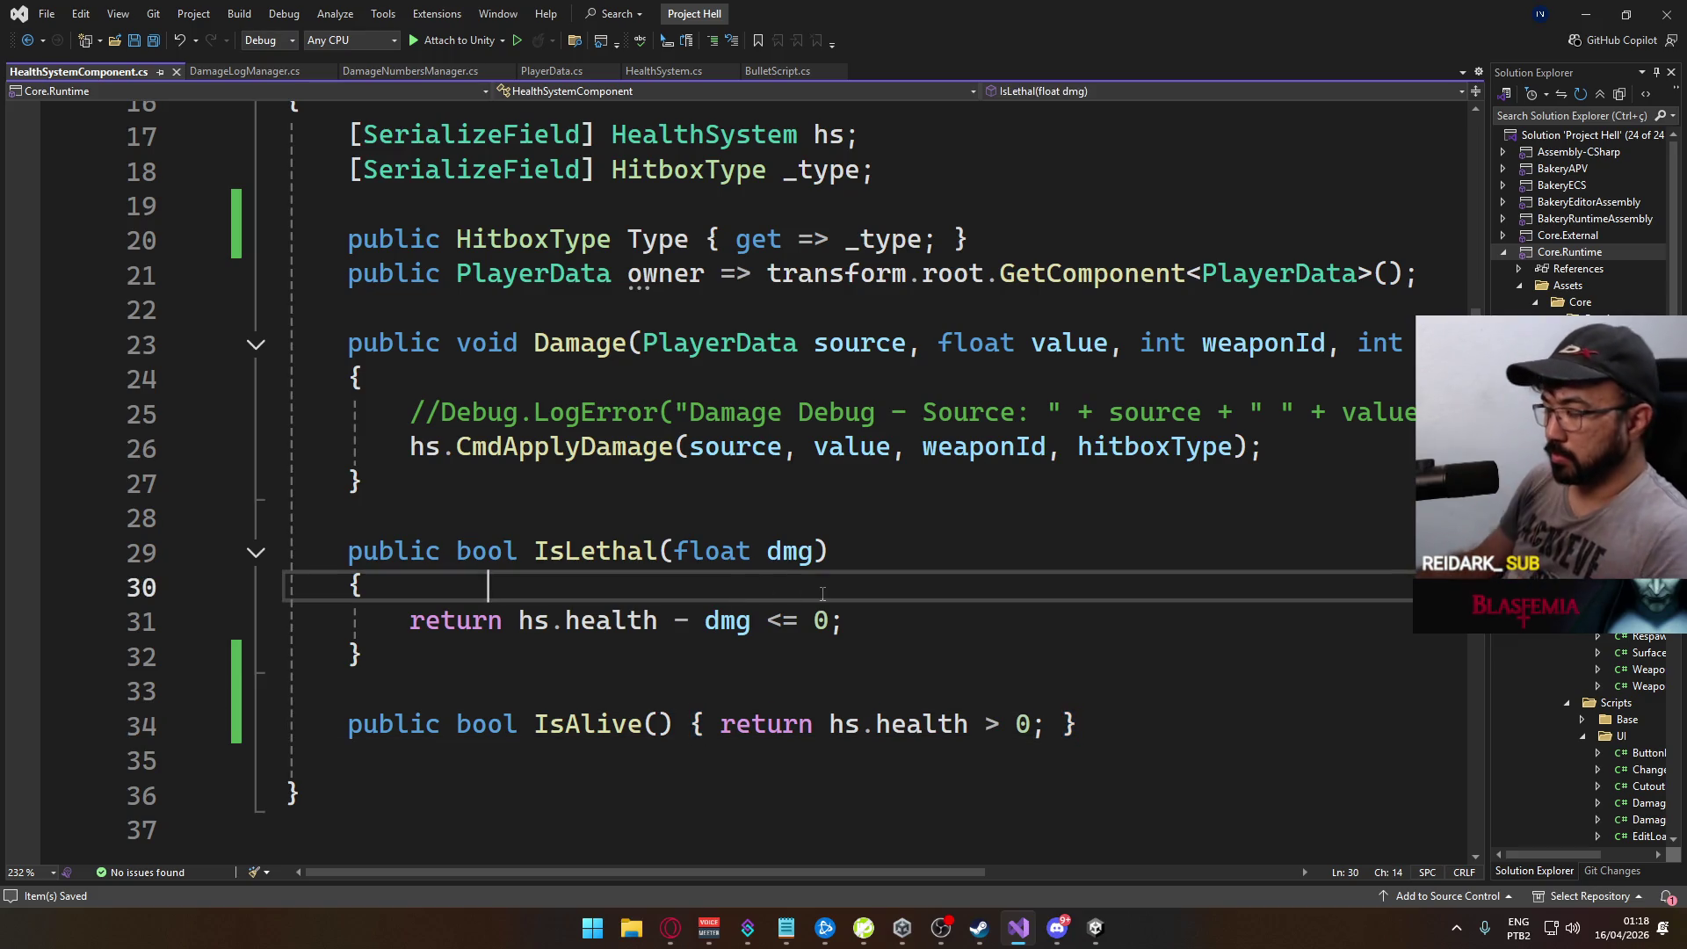
# Step: Add Debug.LogError("HP: " + hs.health + "" + dmg + " = " + (hs.health - dmg <= 0)); to IsLethal and save
pyautogui.press('Return')
pyautogui.write('Debug.LogError("')
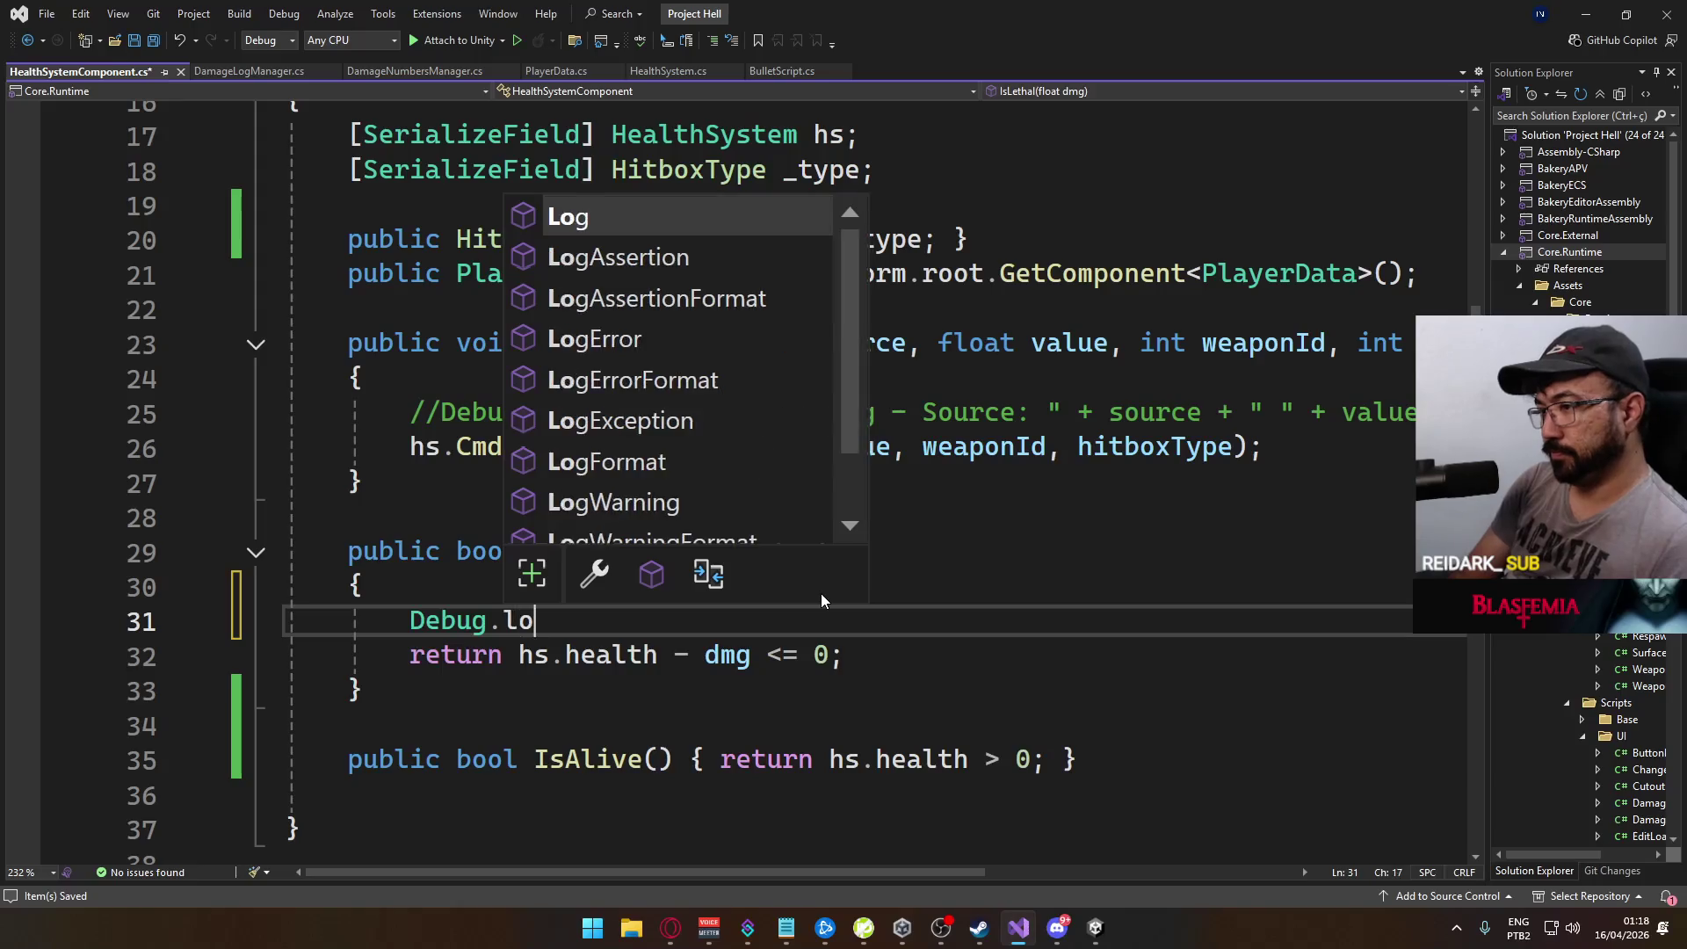
pyautogui.press('Escape')
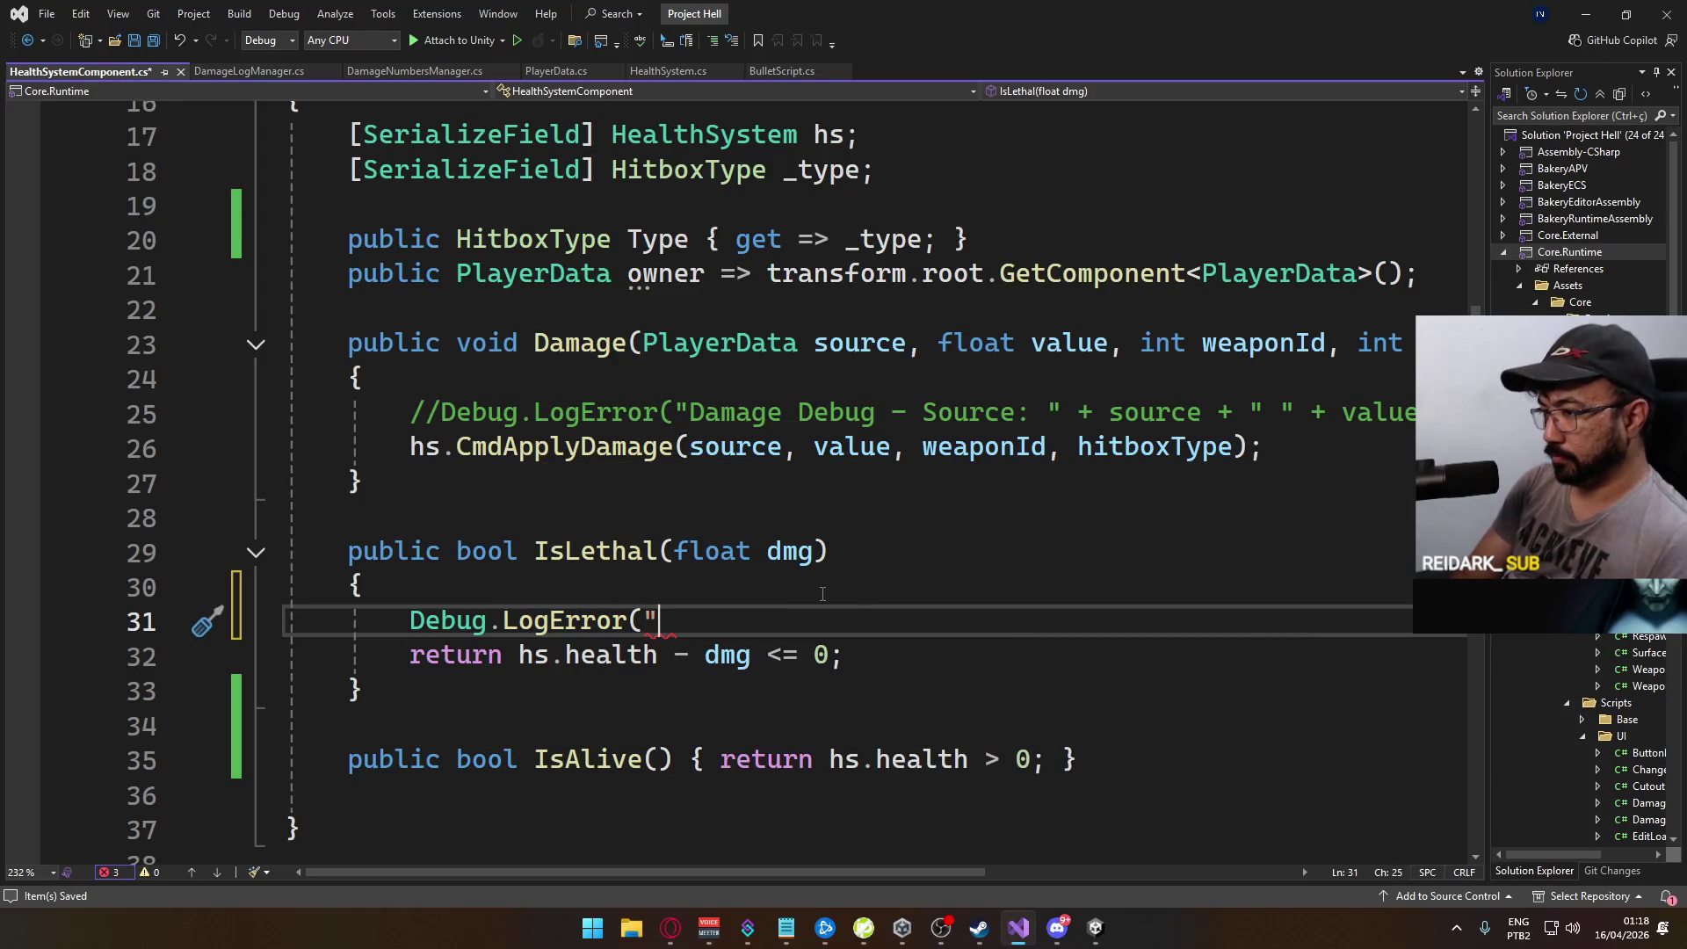
pyautogui.write('HP: " + jh')
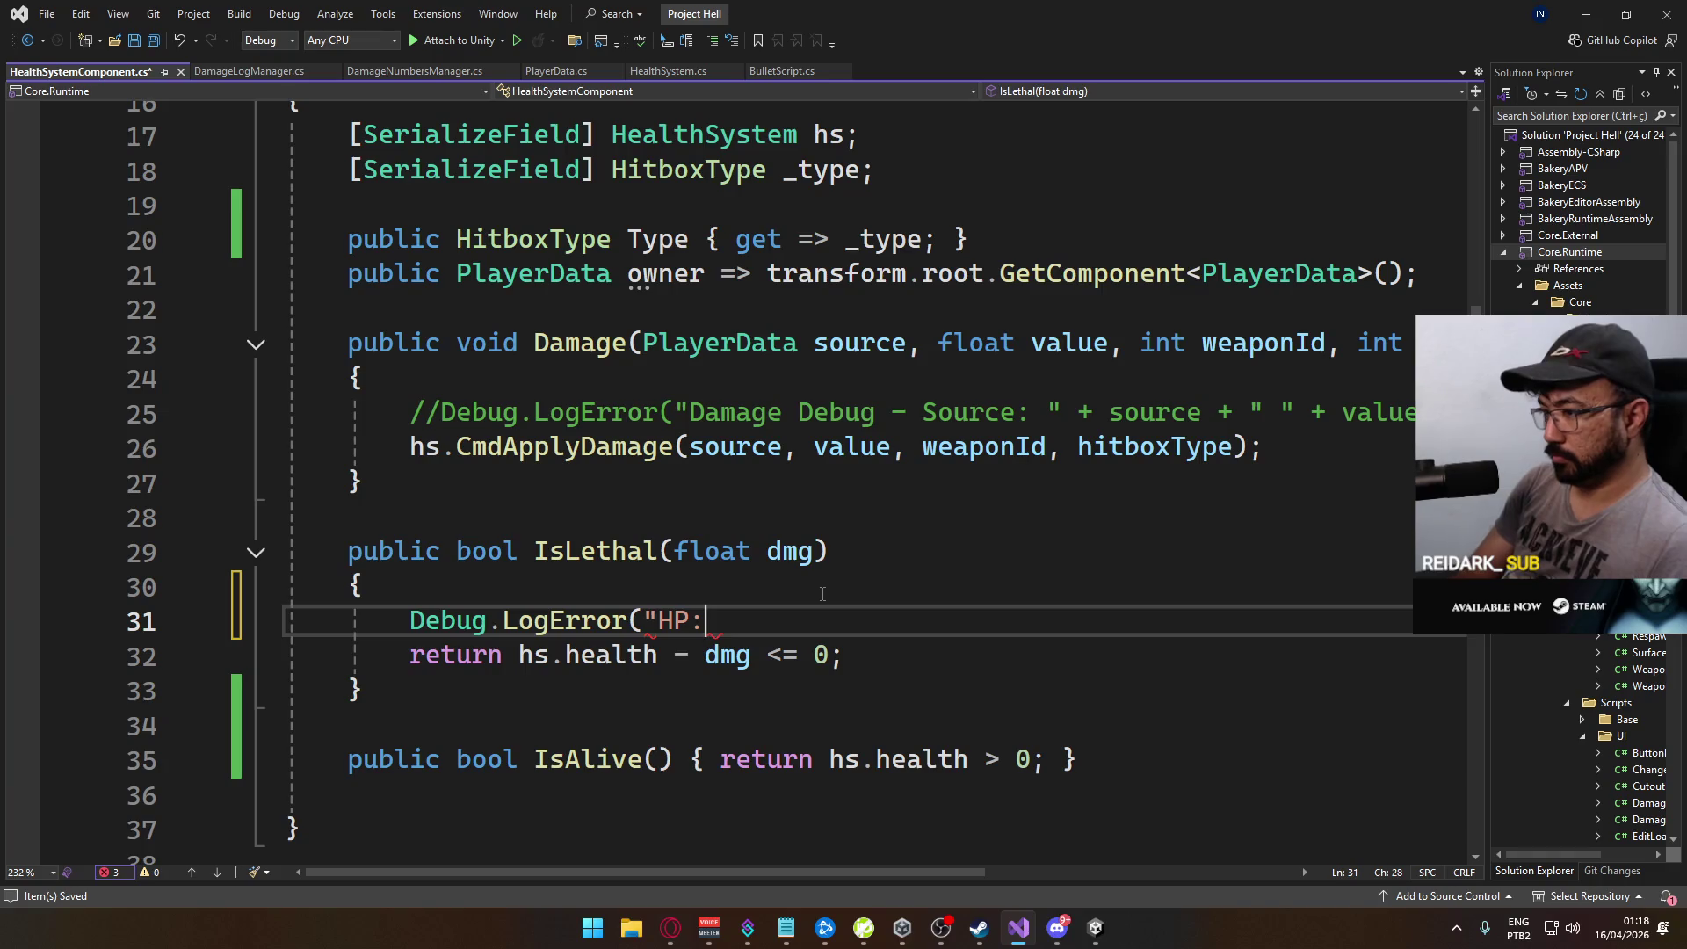
pyautogui.press('BackSpace')
pyautogui.press('BackSpace')
pyautogui.write('hs.health')
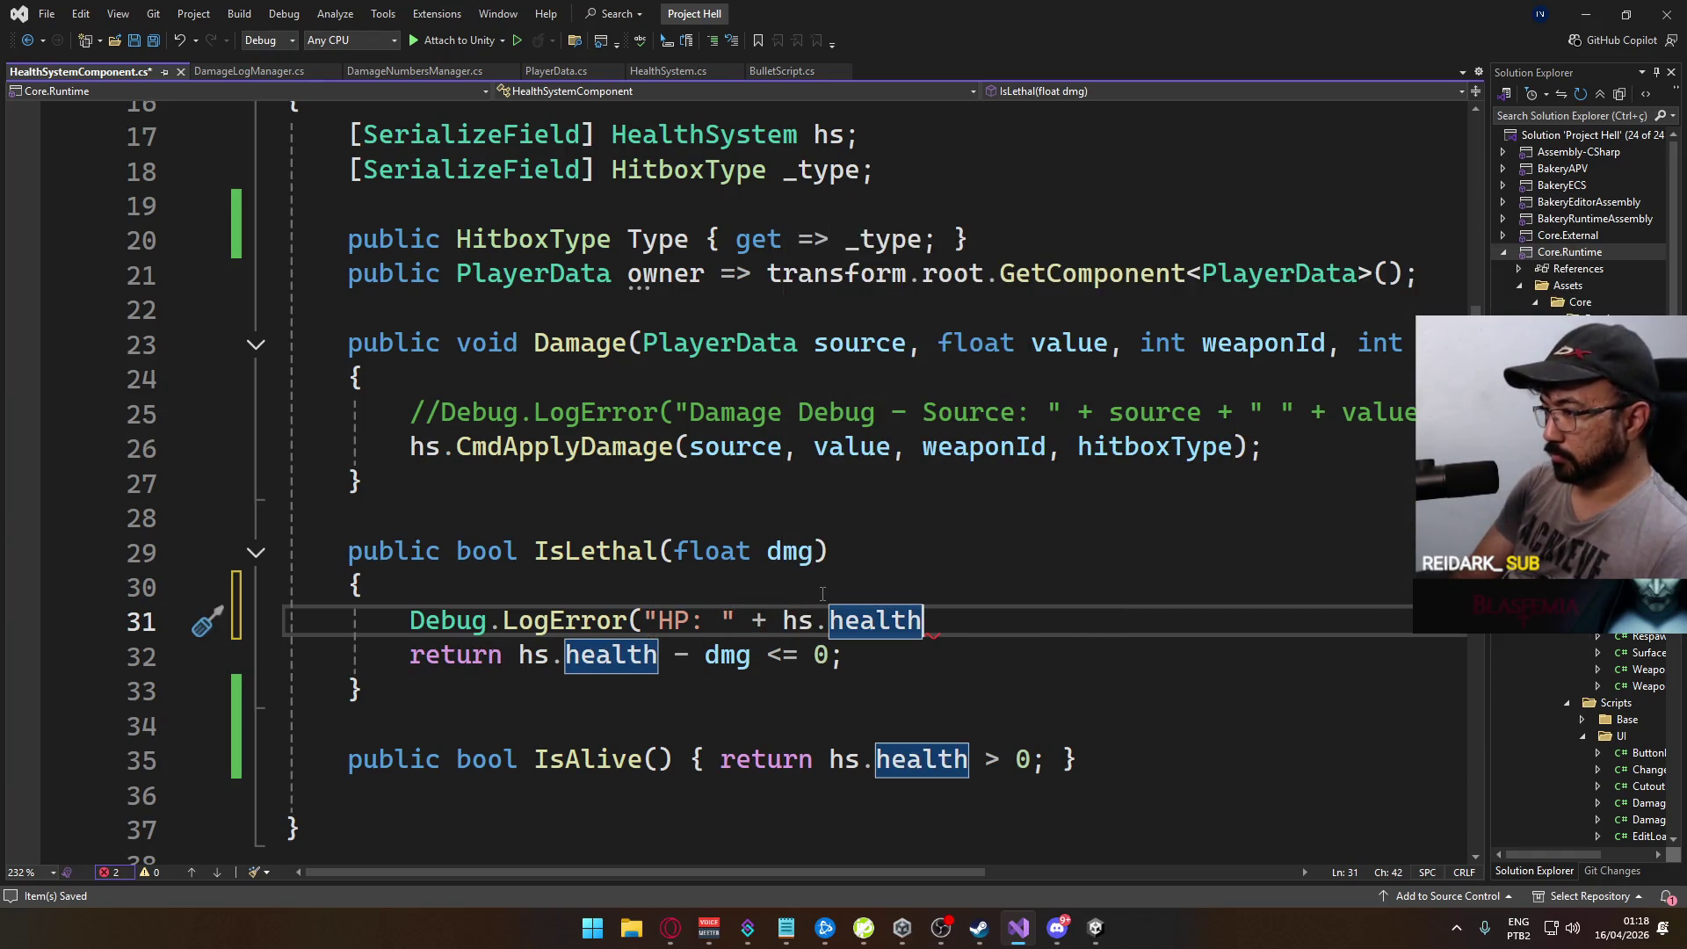
pyautogui.write(' + " -" + dmg ')
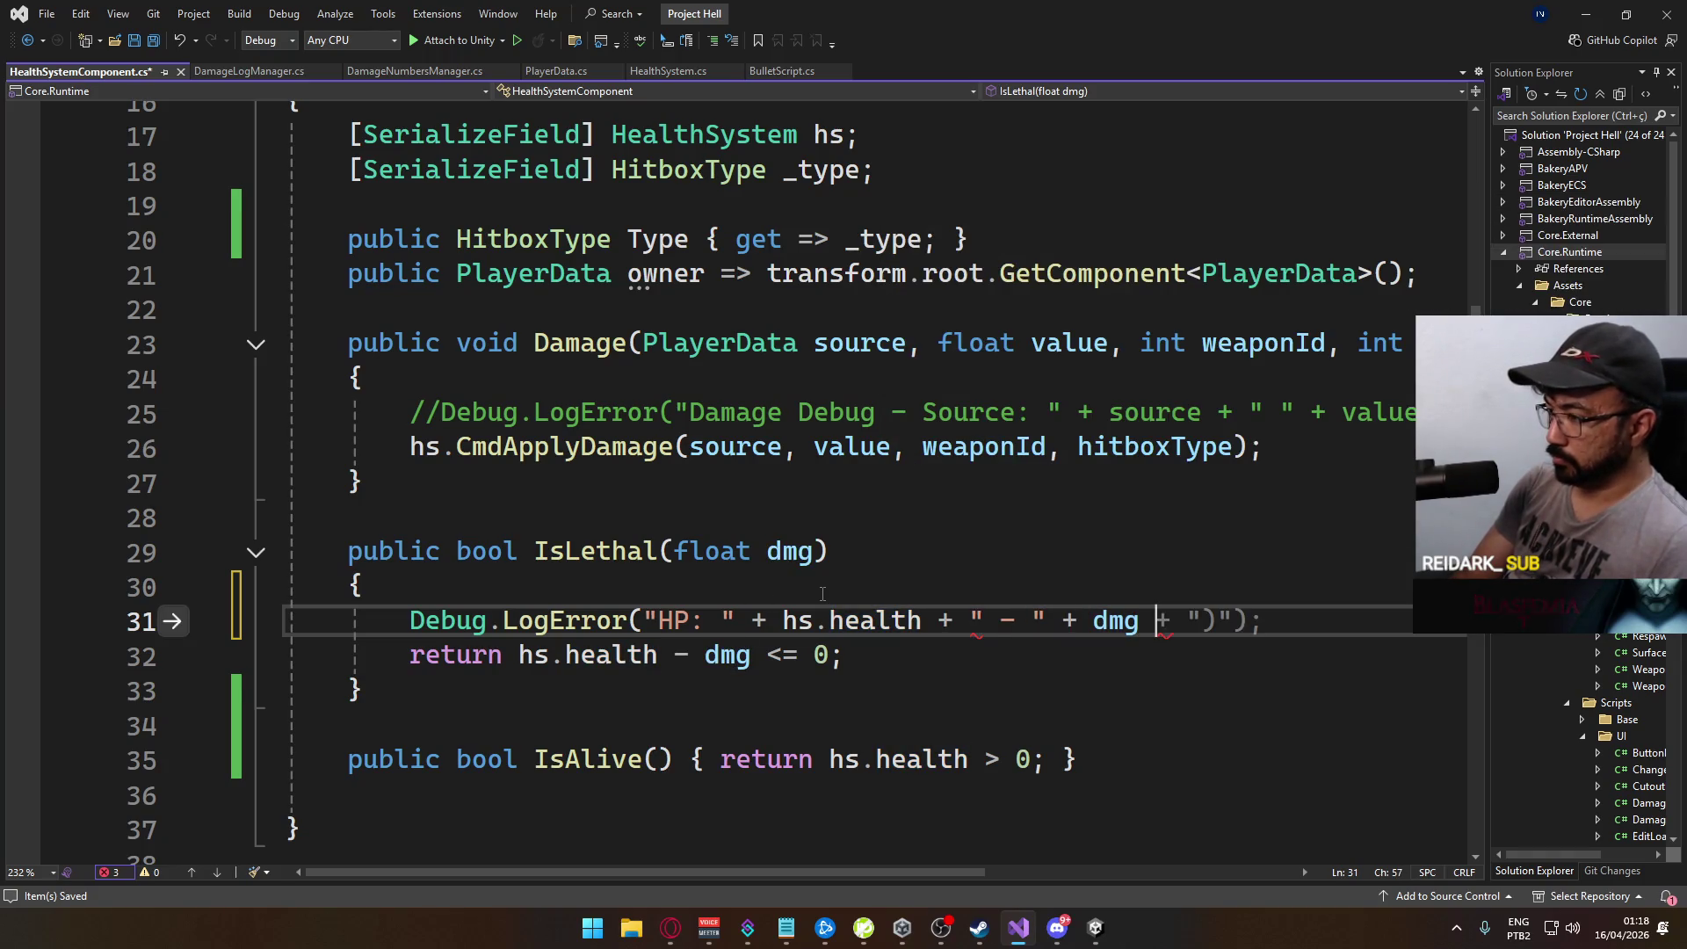
pyautogui.write('+ " = " +')
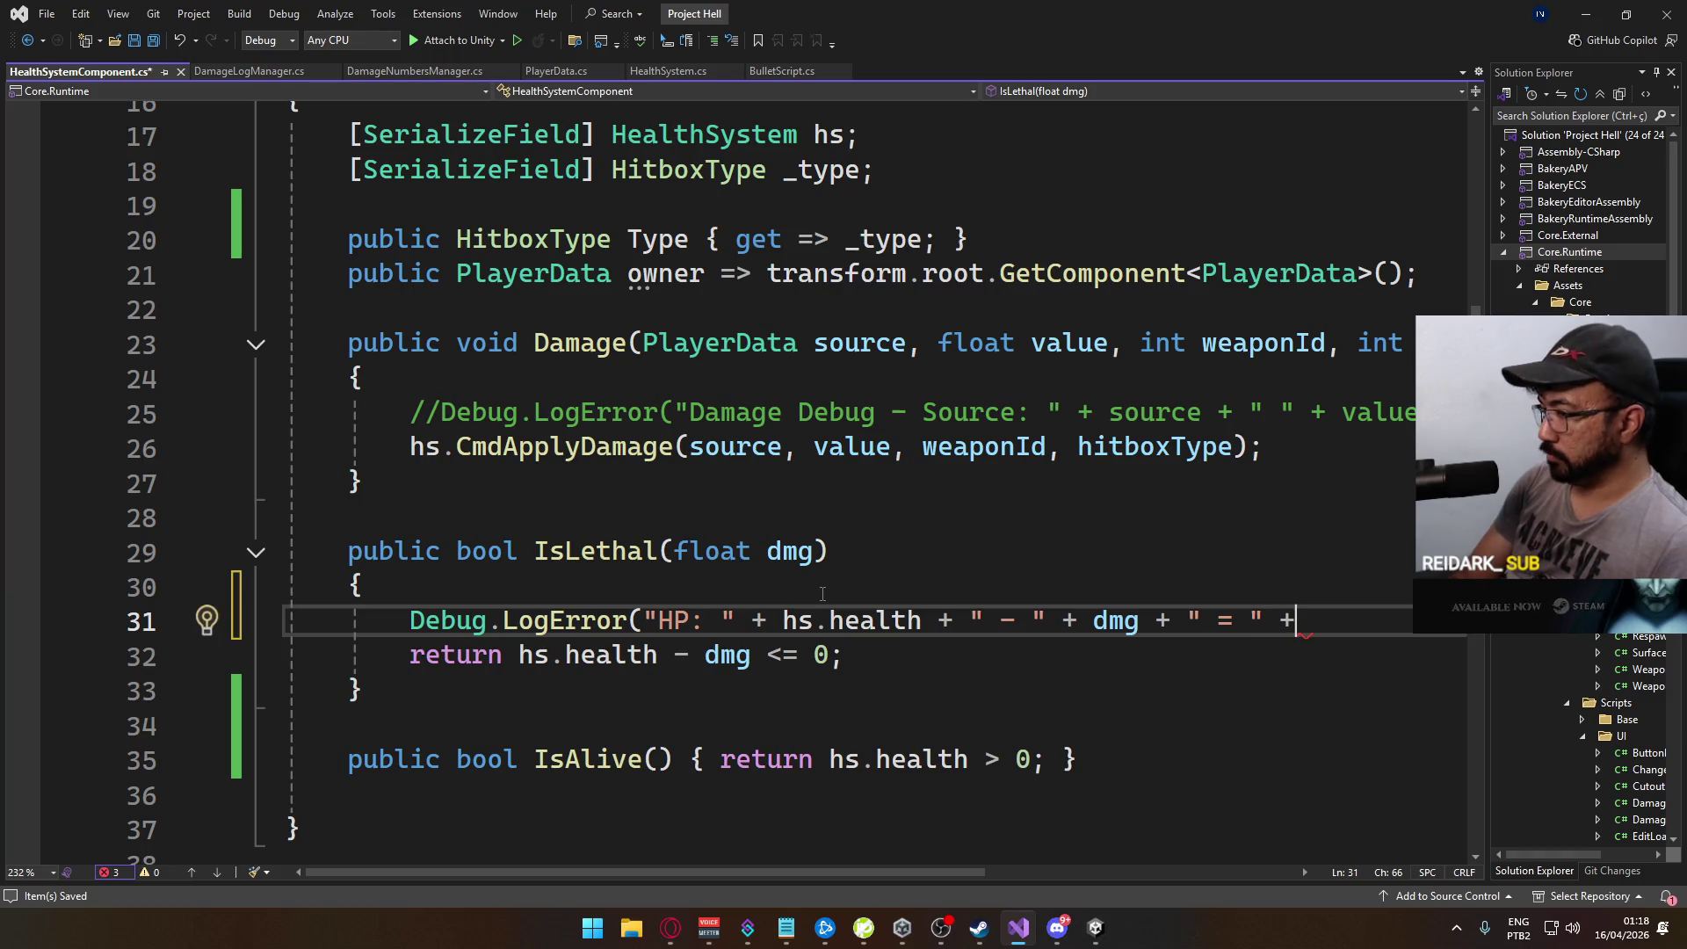
pyautogui.write(' hs.heal')
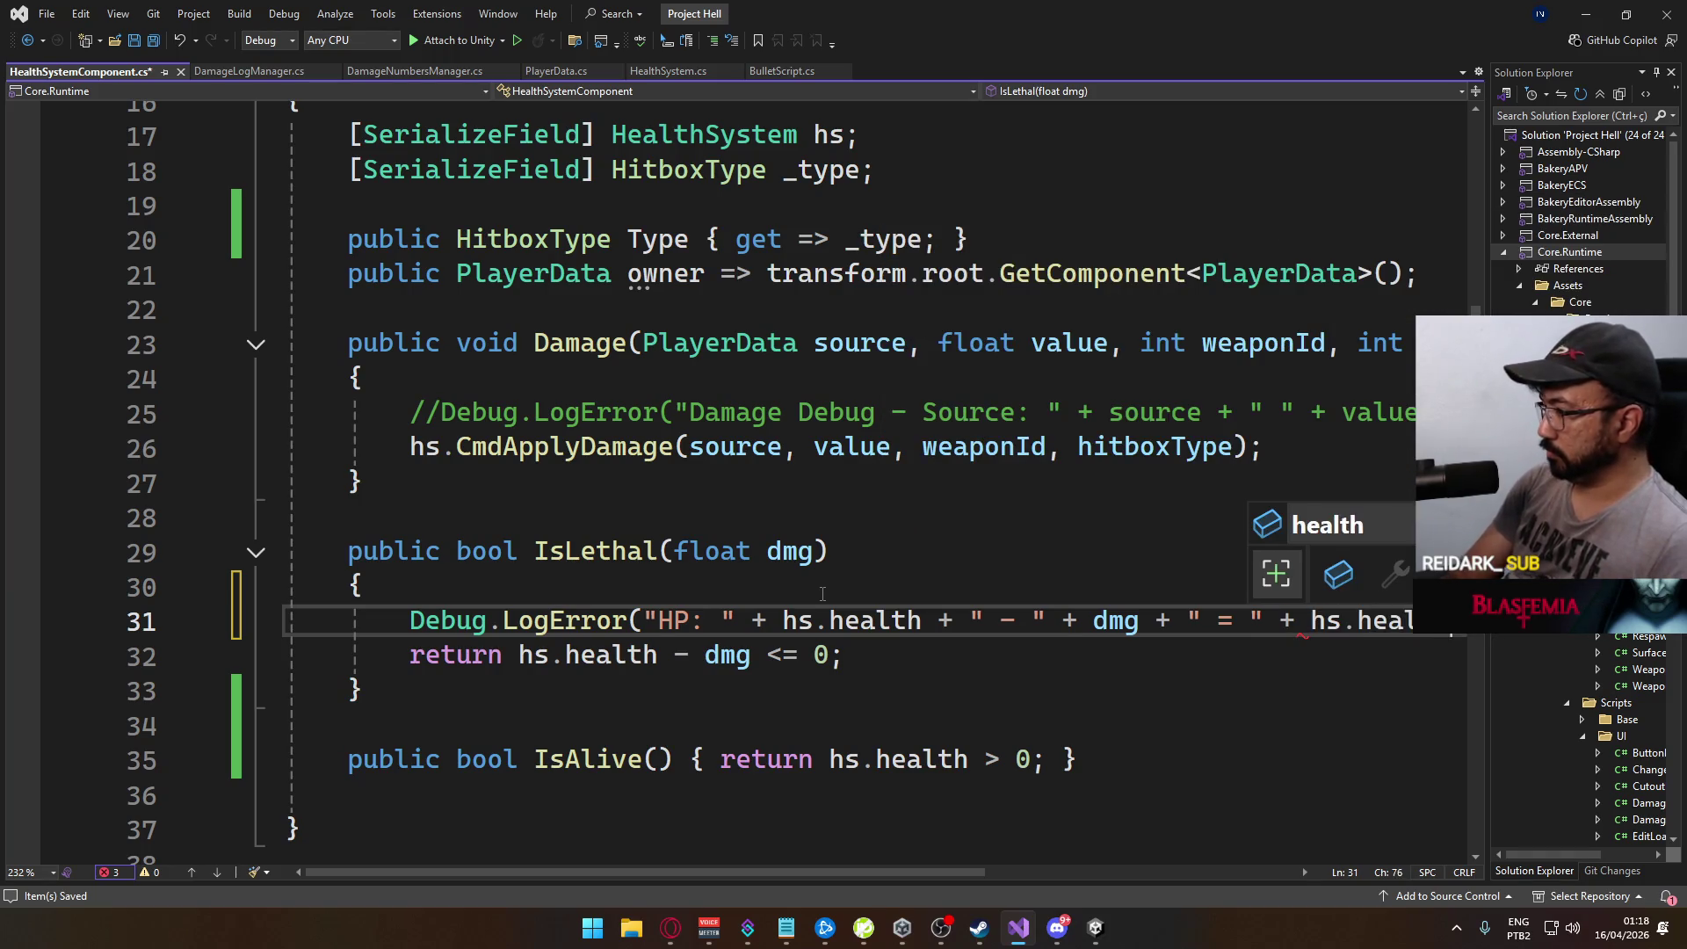
pyautogui.write('th - dmg <= 0)')
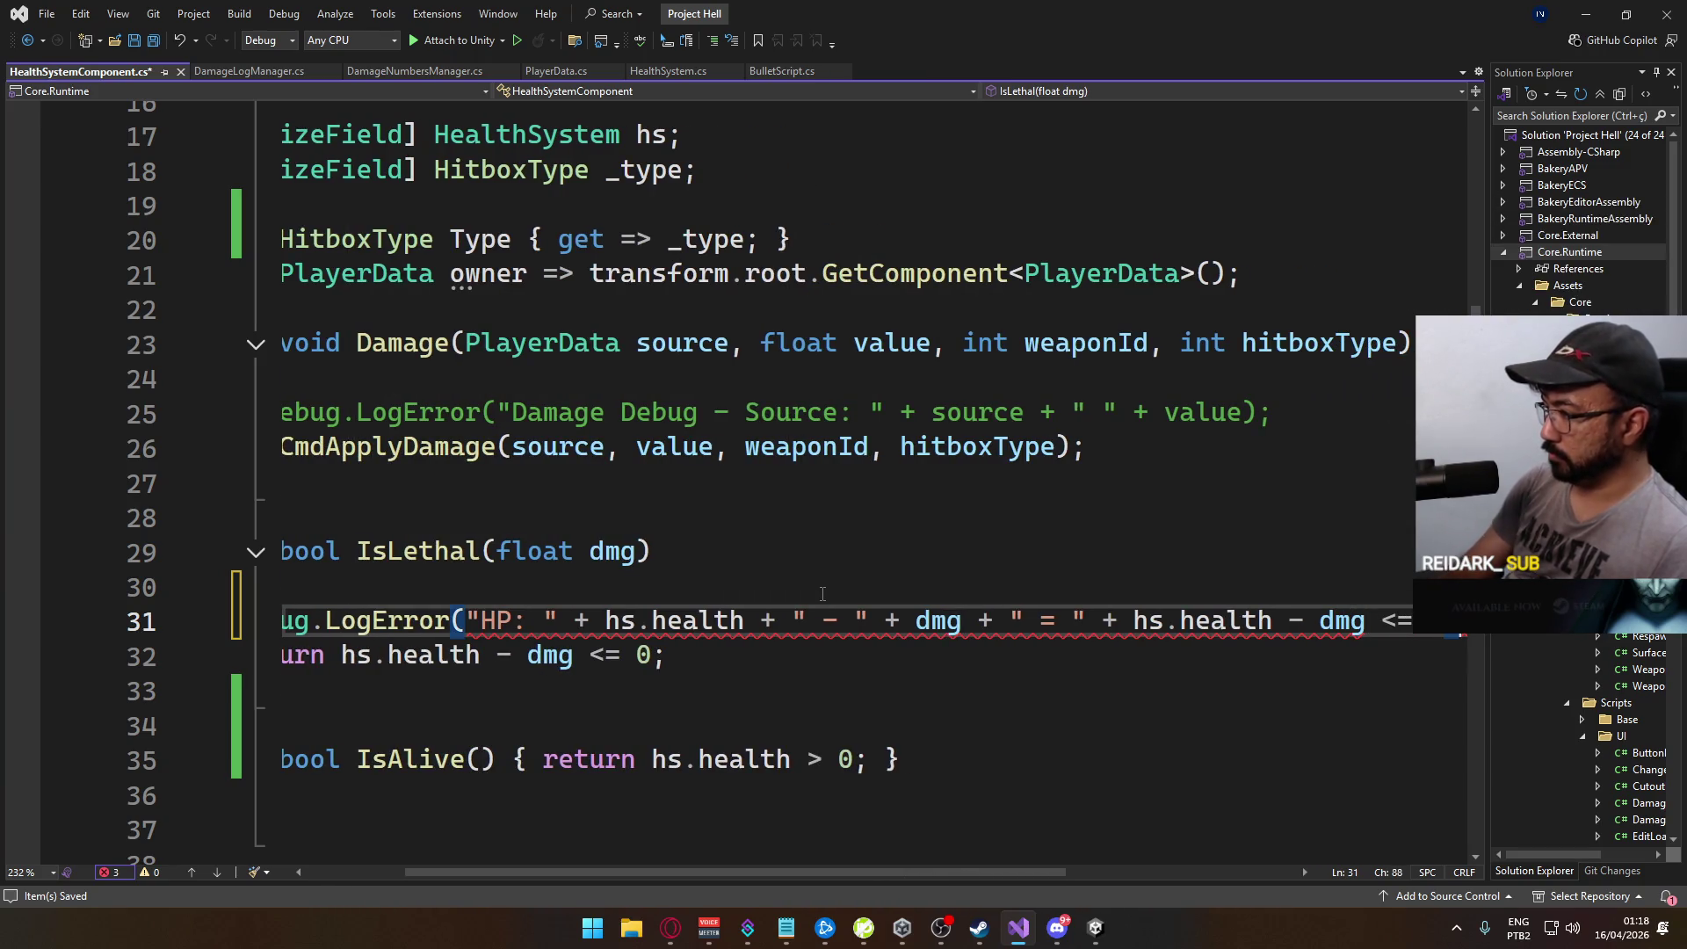
pyautogui.click(1164, 620)
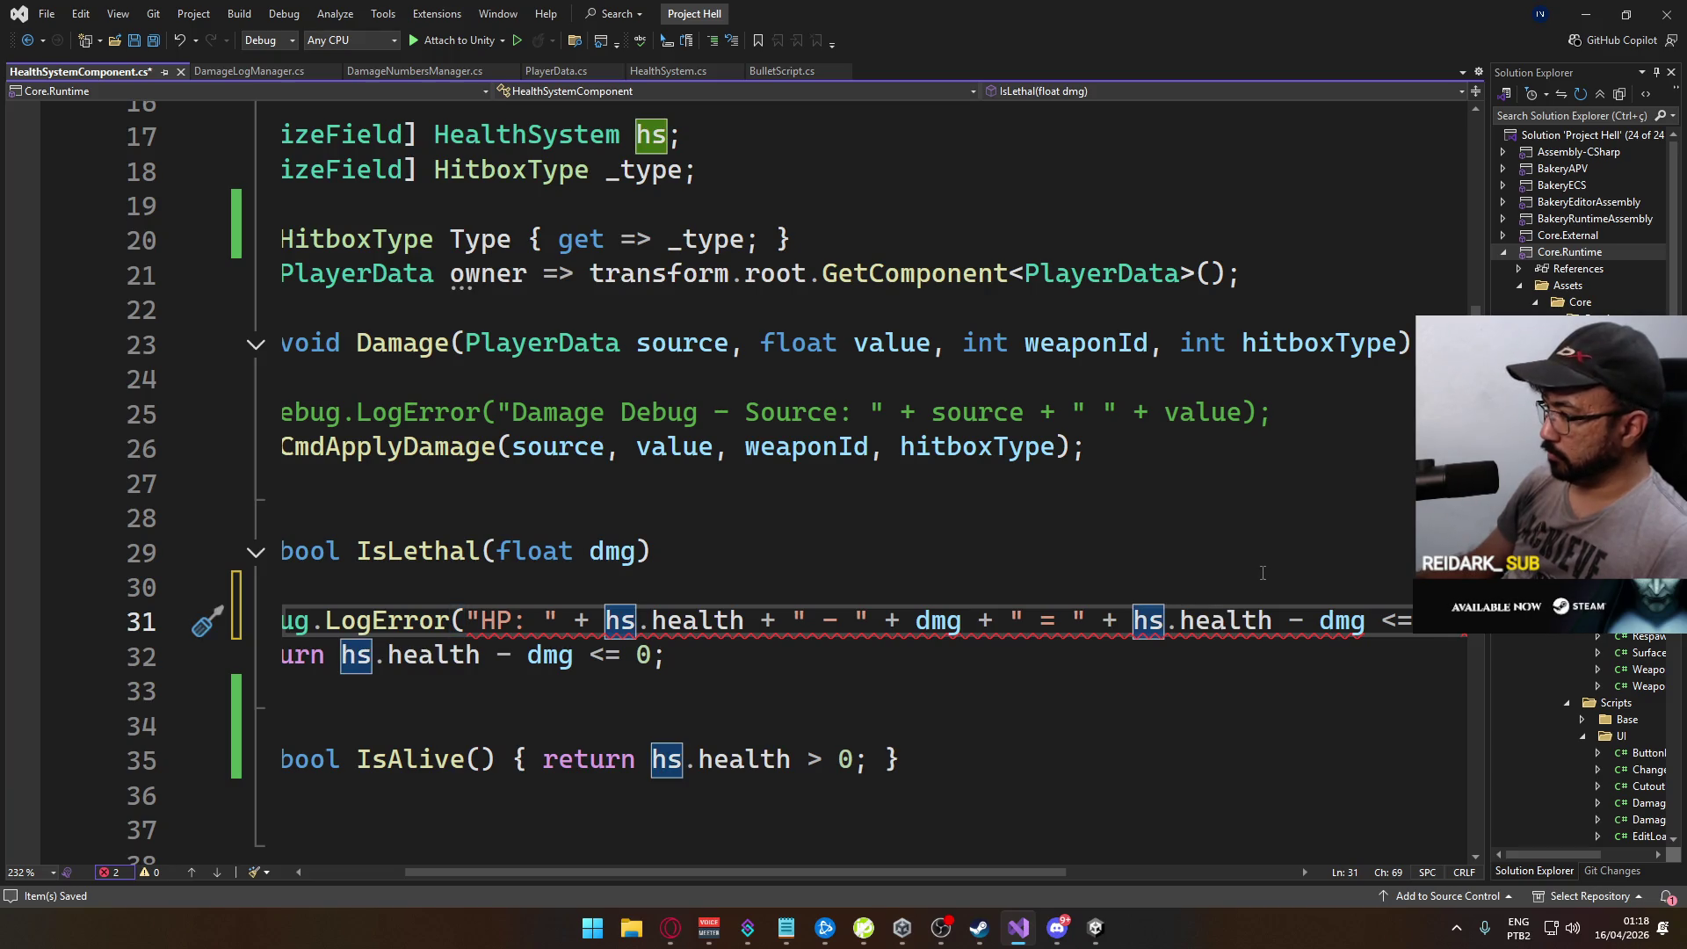
pyautogui.write('(')
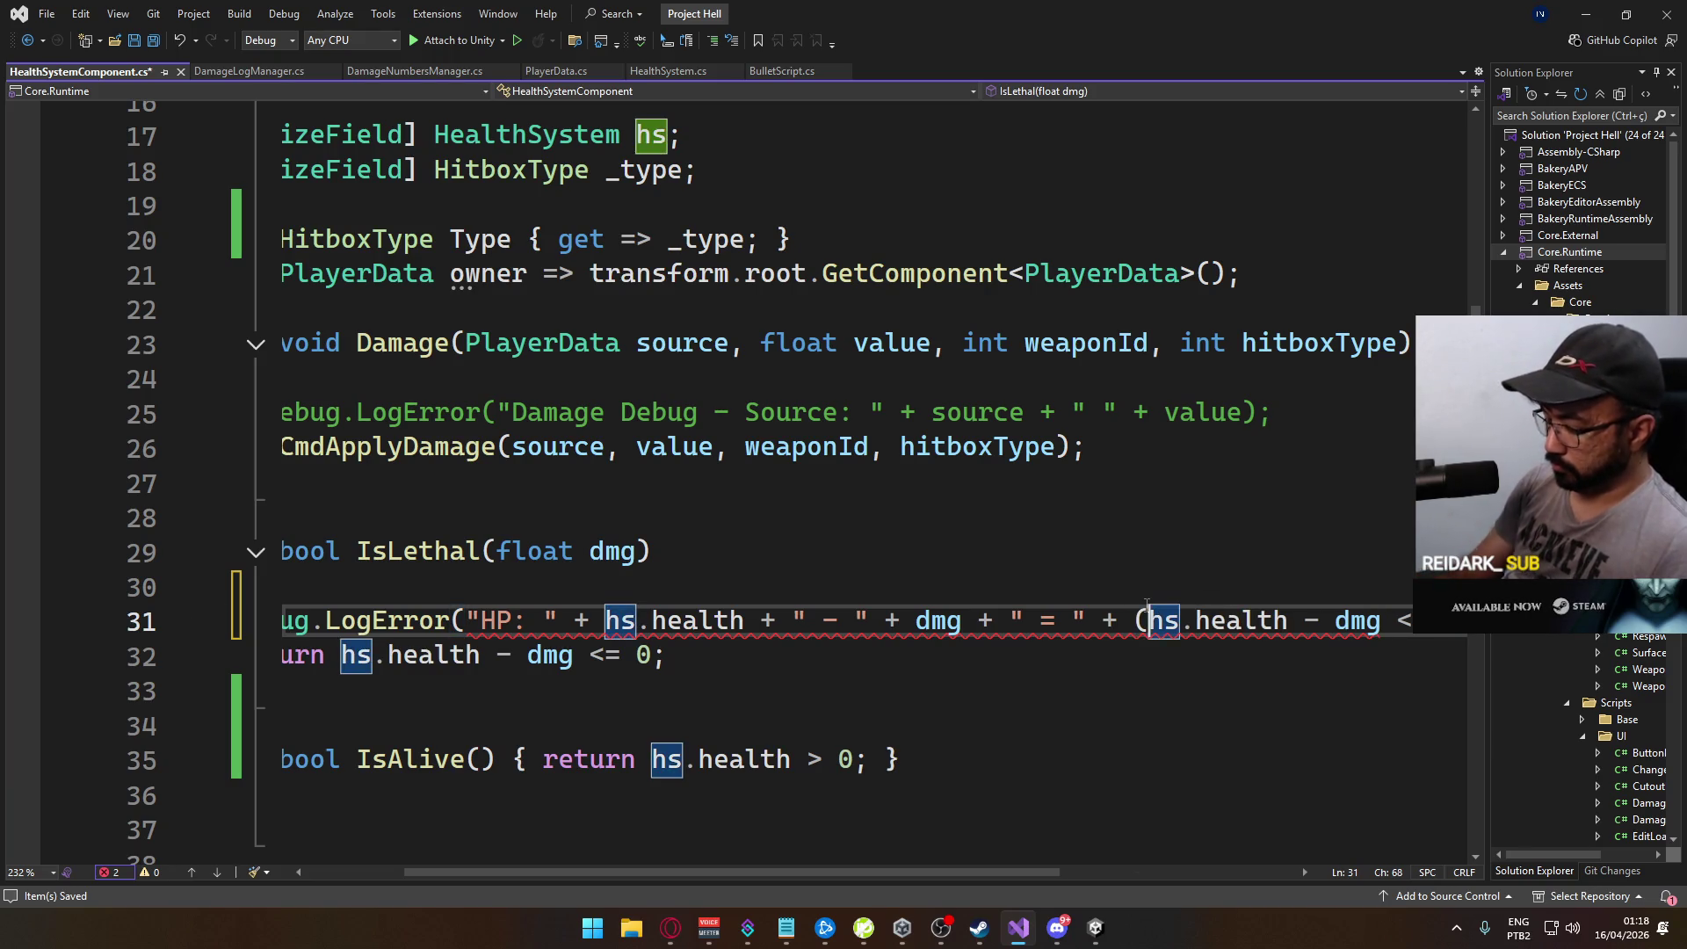
pyautogui.press('End')
pyautogui.write(')')
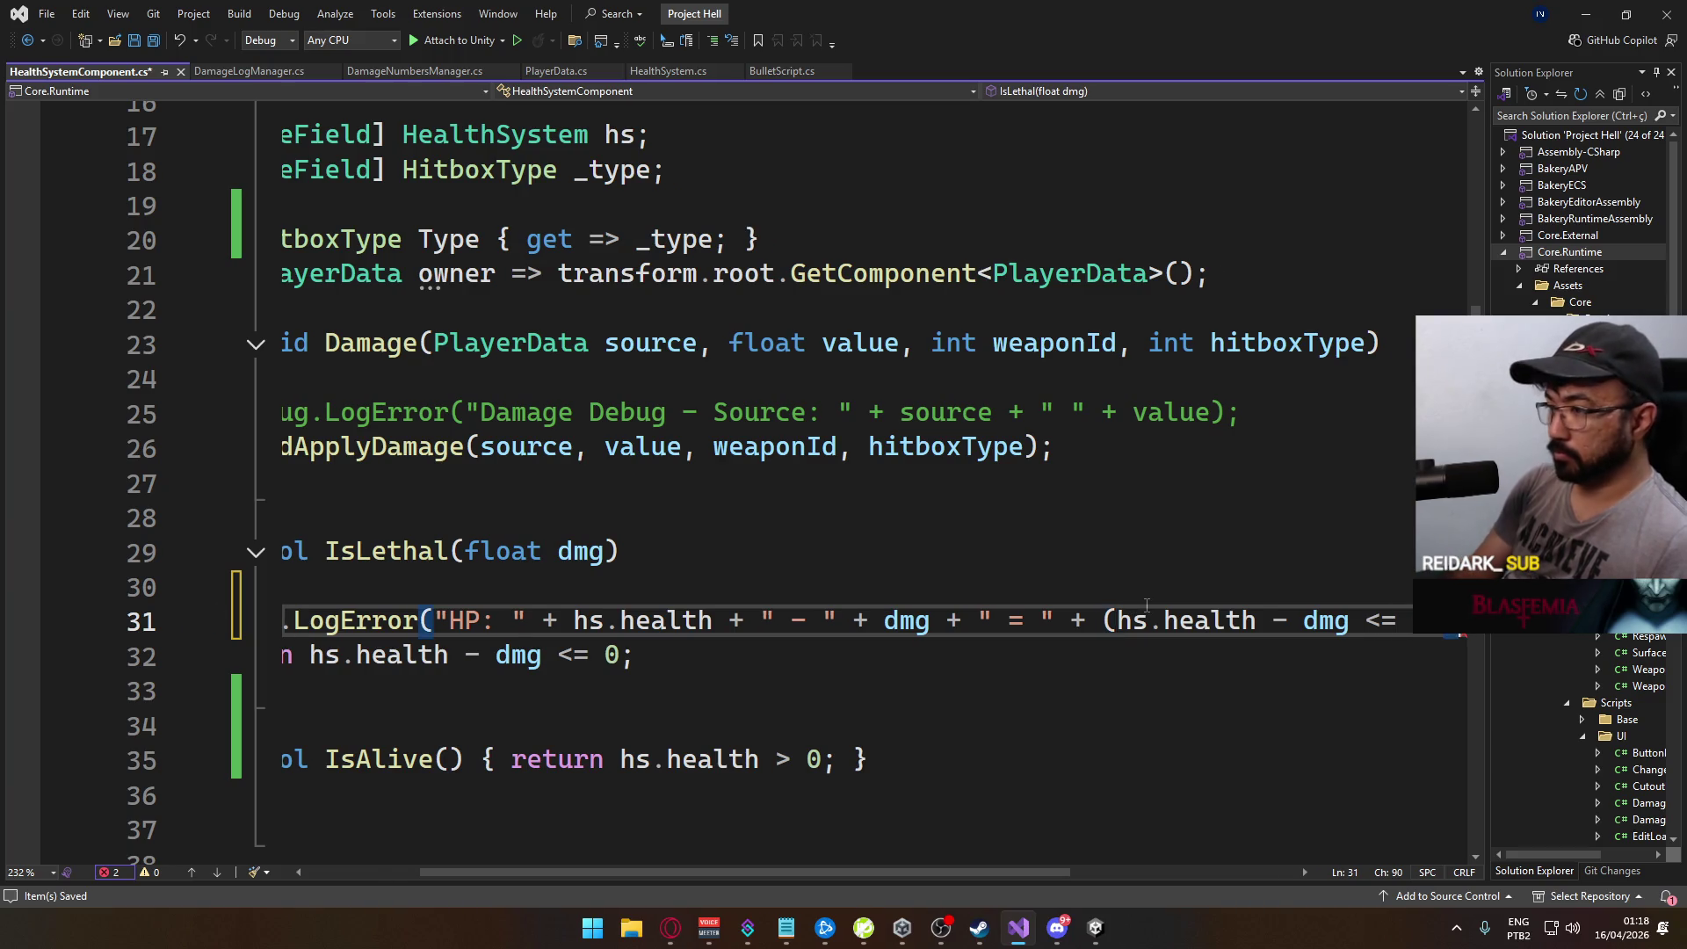
pyautogui.write(';')
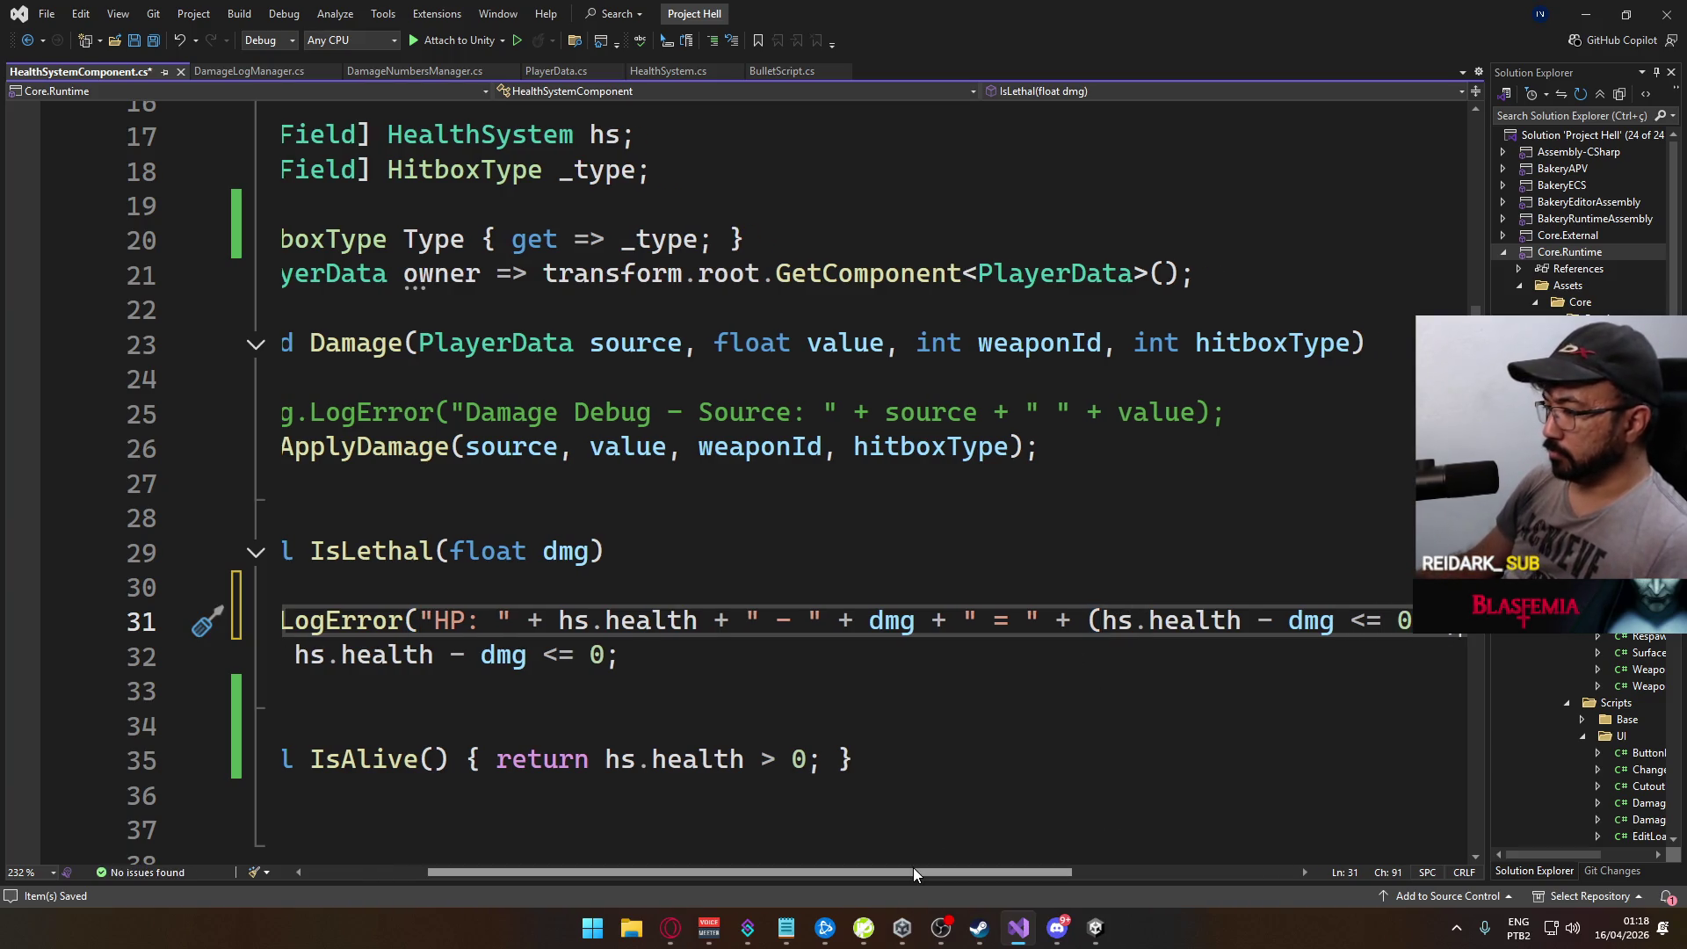
pyautogui.hscroll(-5, 914, 873)
pyautogui.hotkey('ctrl', 's')
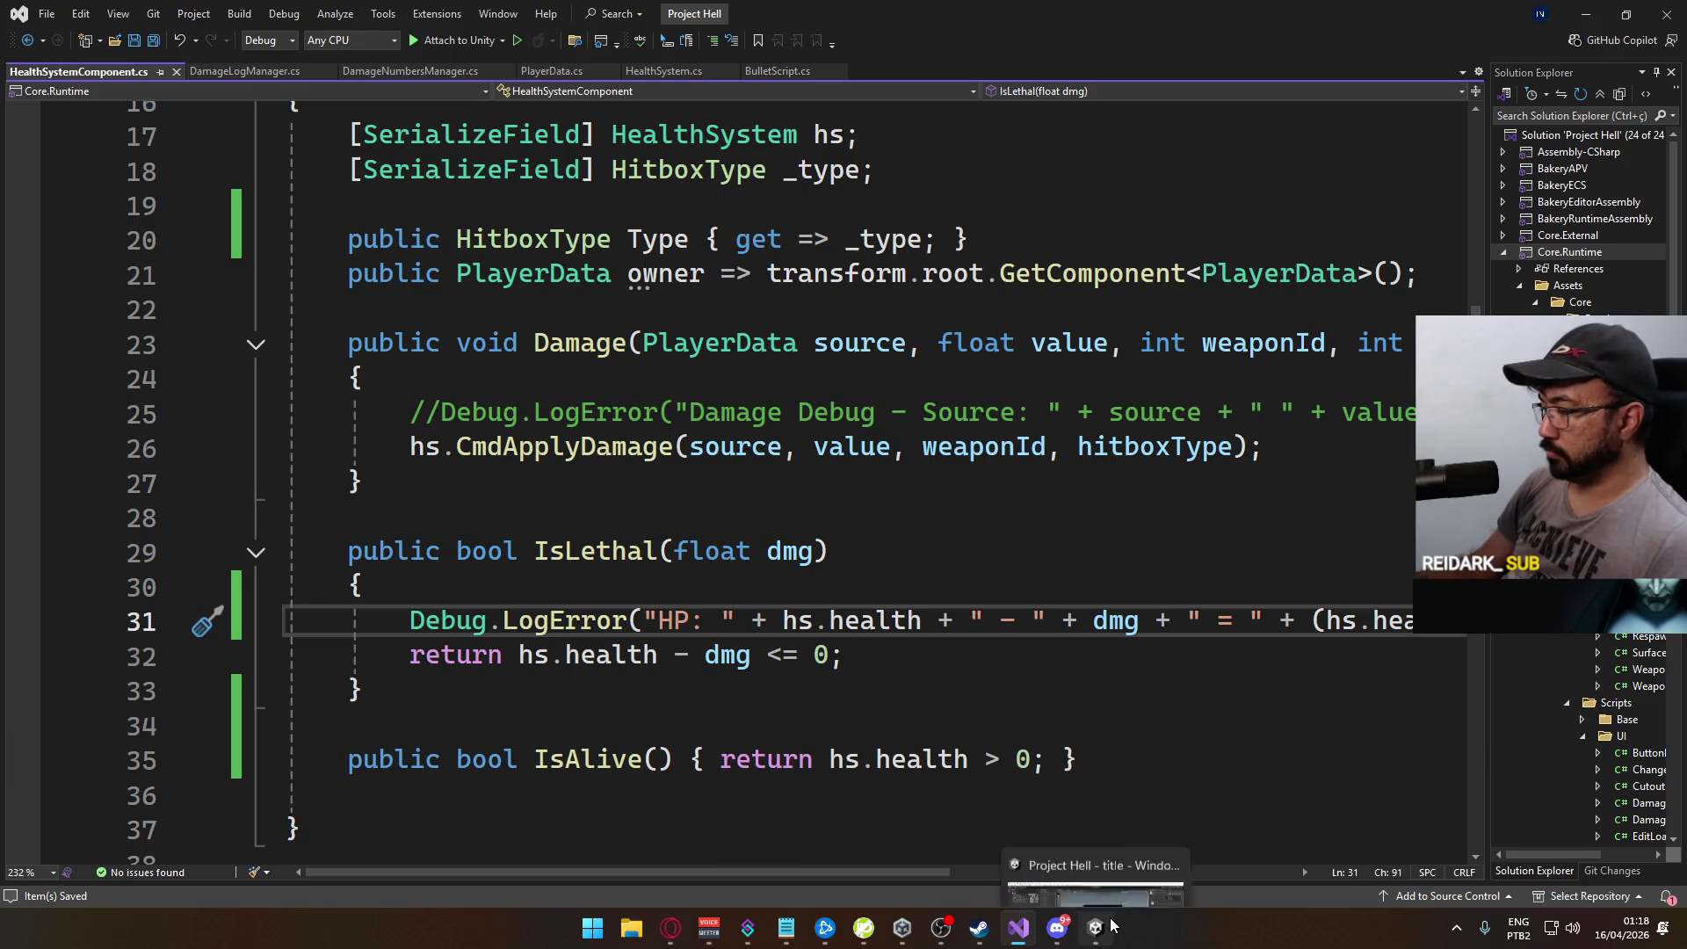
# Step: Build And Run the standalone game from Unity, close the Console popup, and enter Play mode
pyautogui.moveTo(1112, 925)
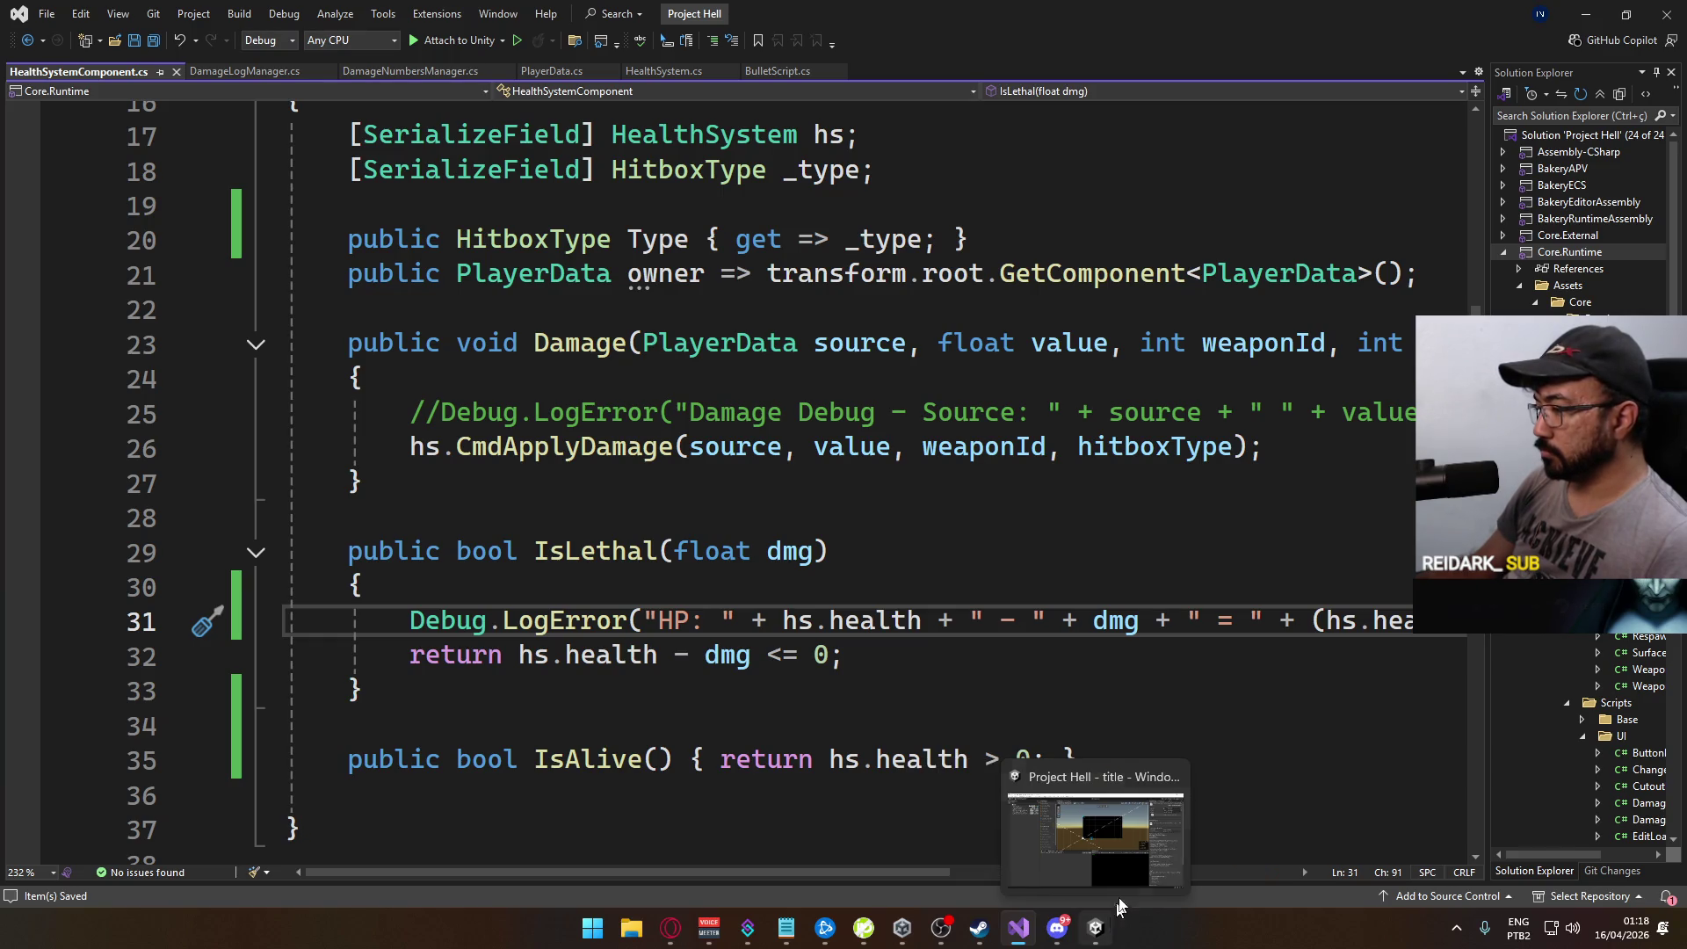
pyautogui.click(1103, 799)
pyautogui.click(14, 28)
pyautogui.click(36, 266)
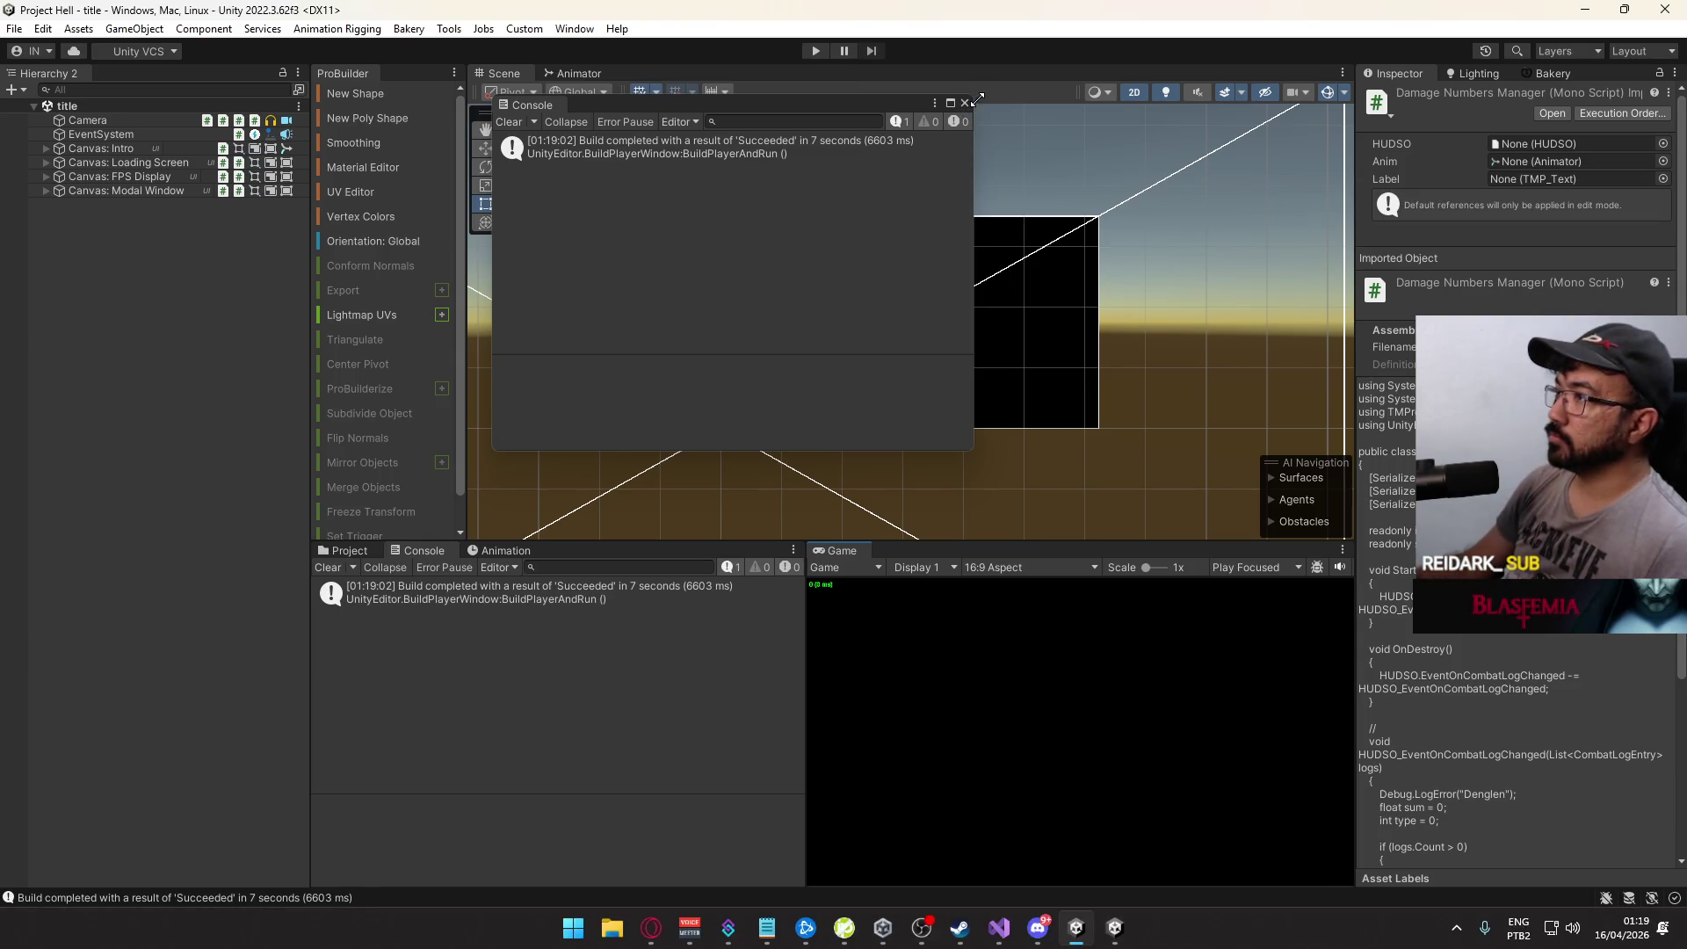
pyautogui.click(965, 103)
pyautogui.click(816, 50)
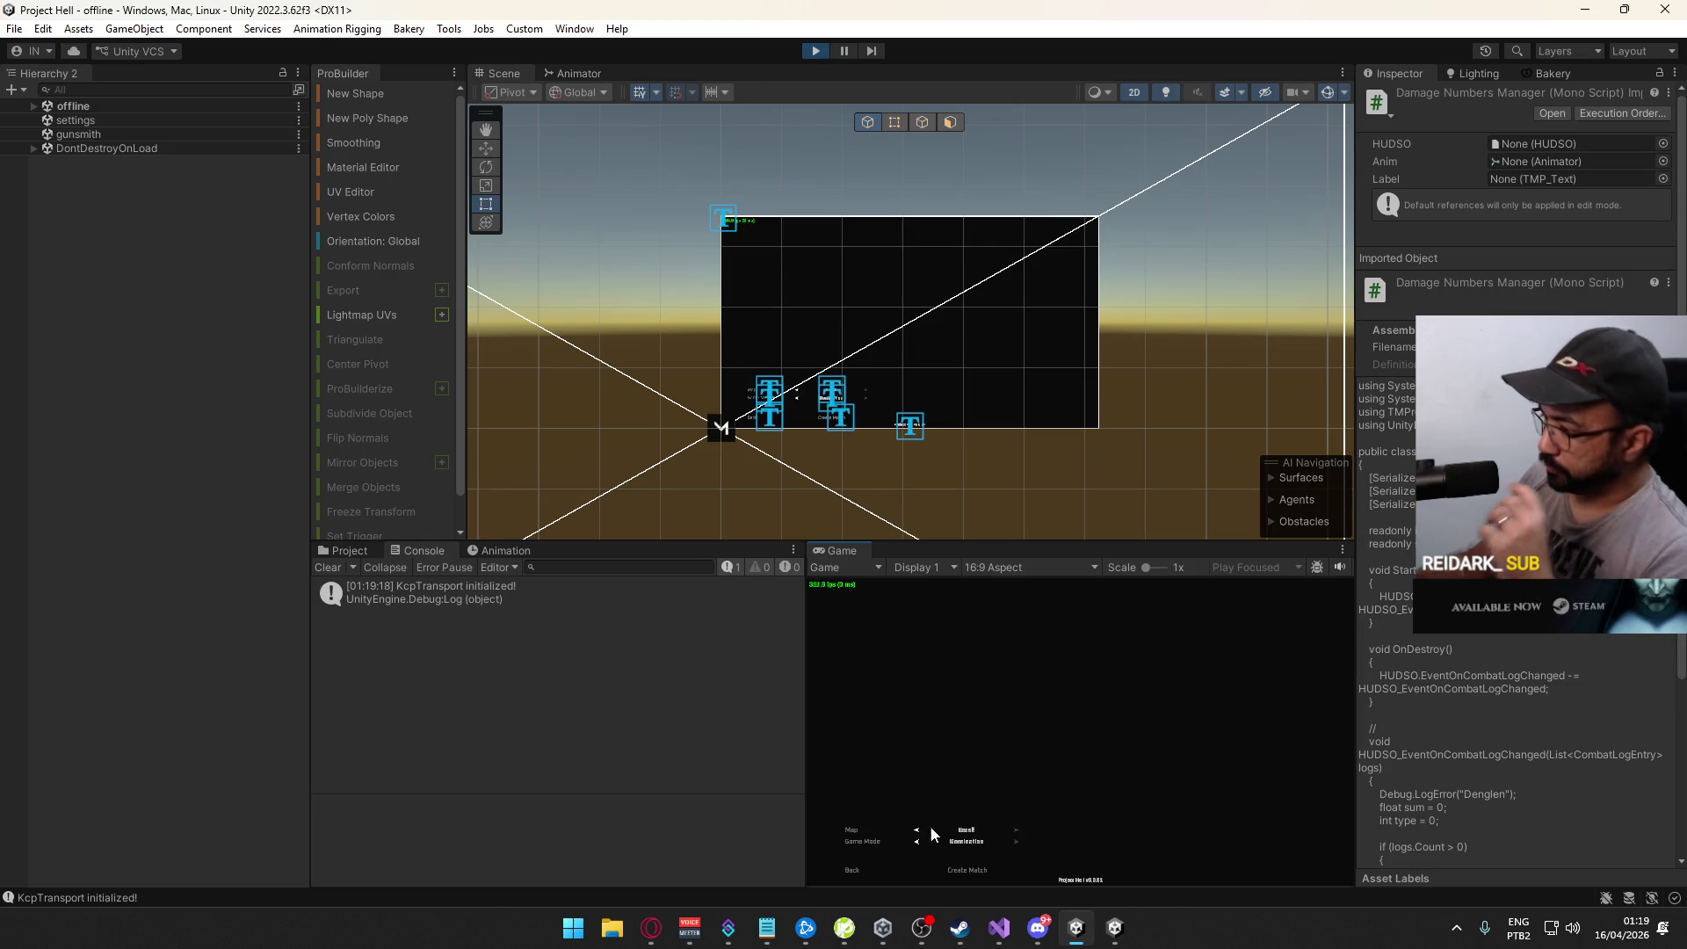
# Step: Connect the standalone build to the match and choose a sidearm loadout in the editor
pyautogui.press('super')
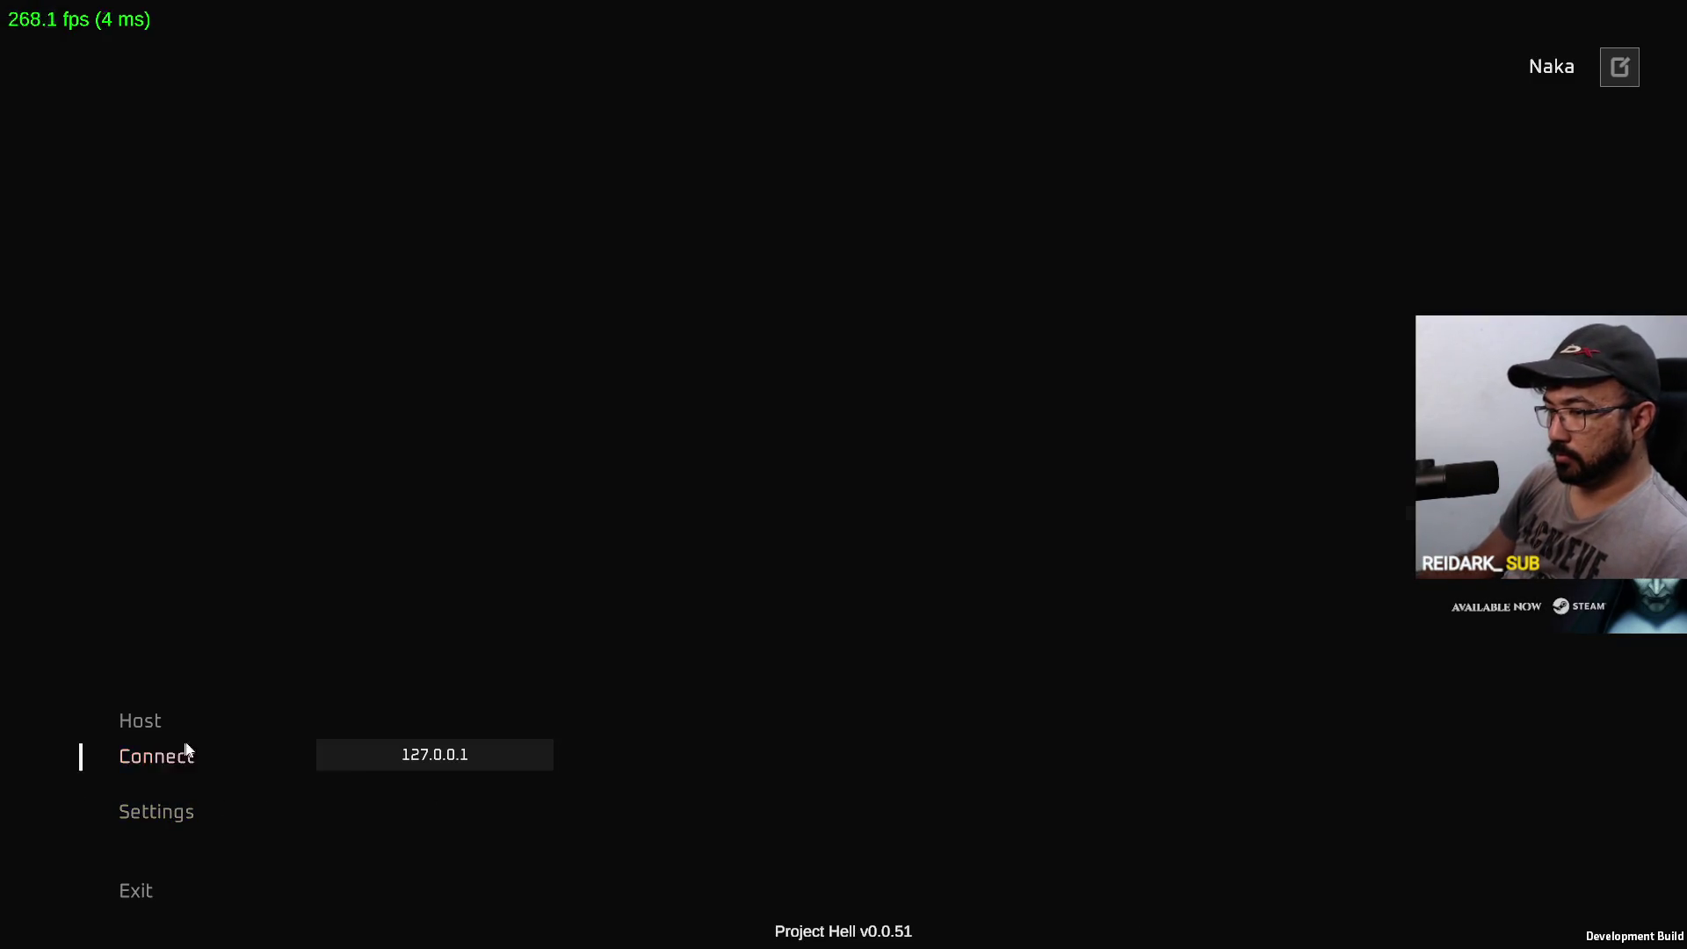
pyautogui.click(185, 754)
pyautogui.hotkey('alt', 'Tab')
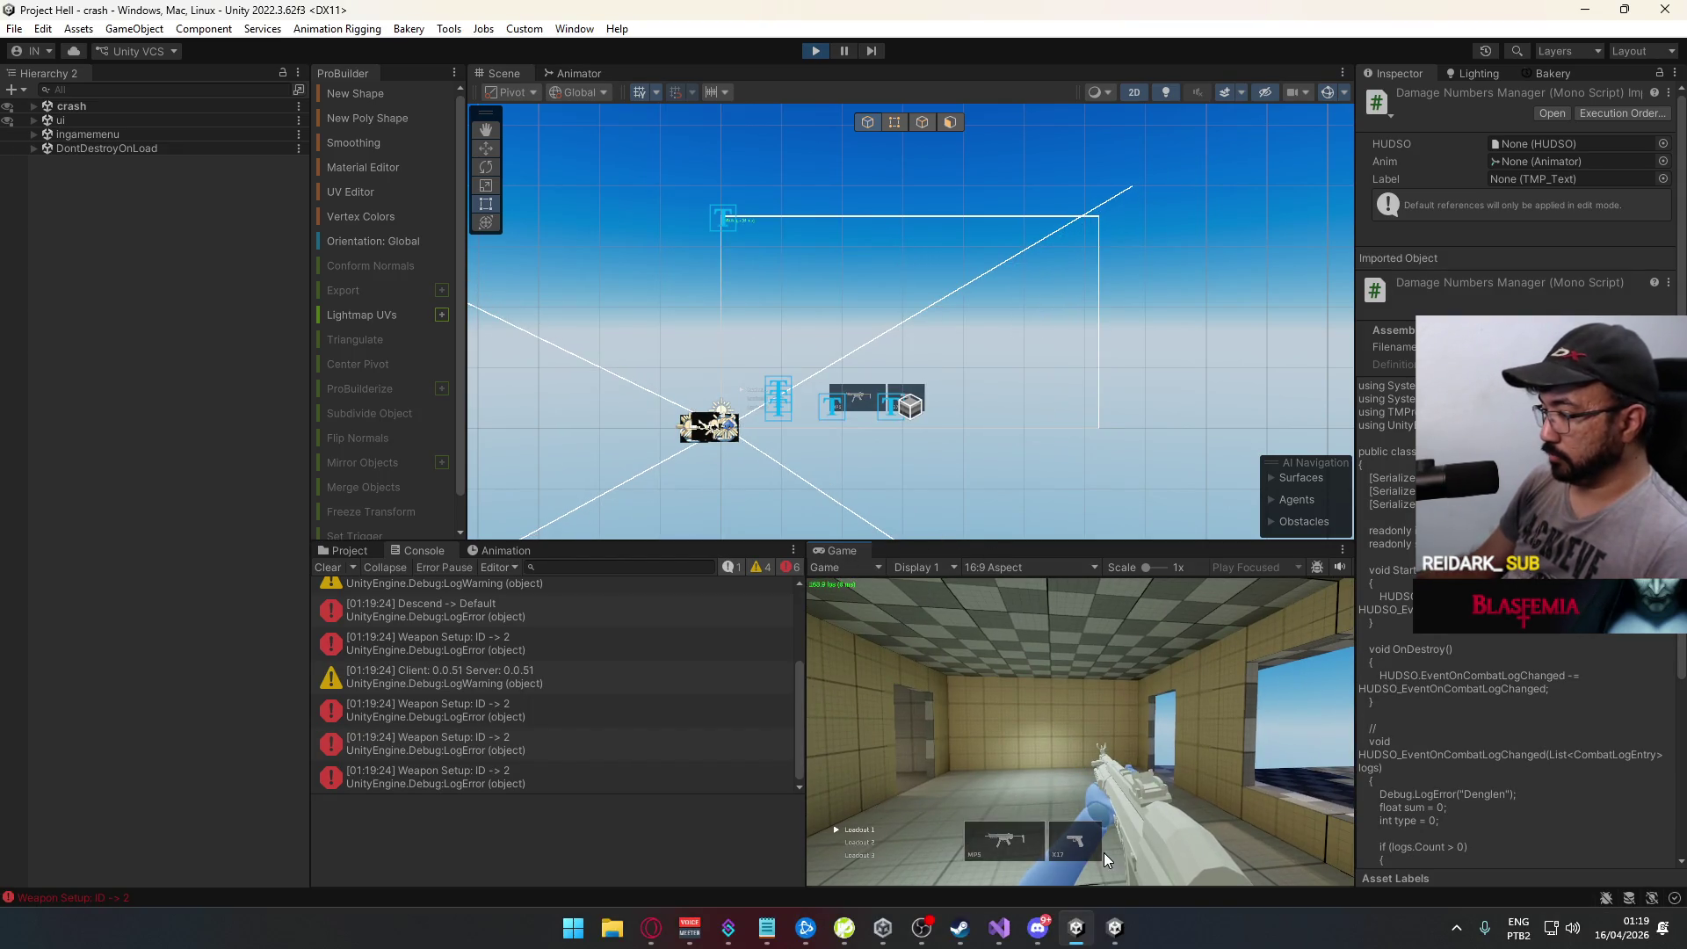
pyautogui.press('y')
pyautogui.click(904, 788)
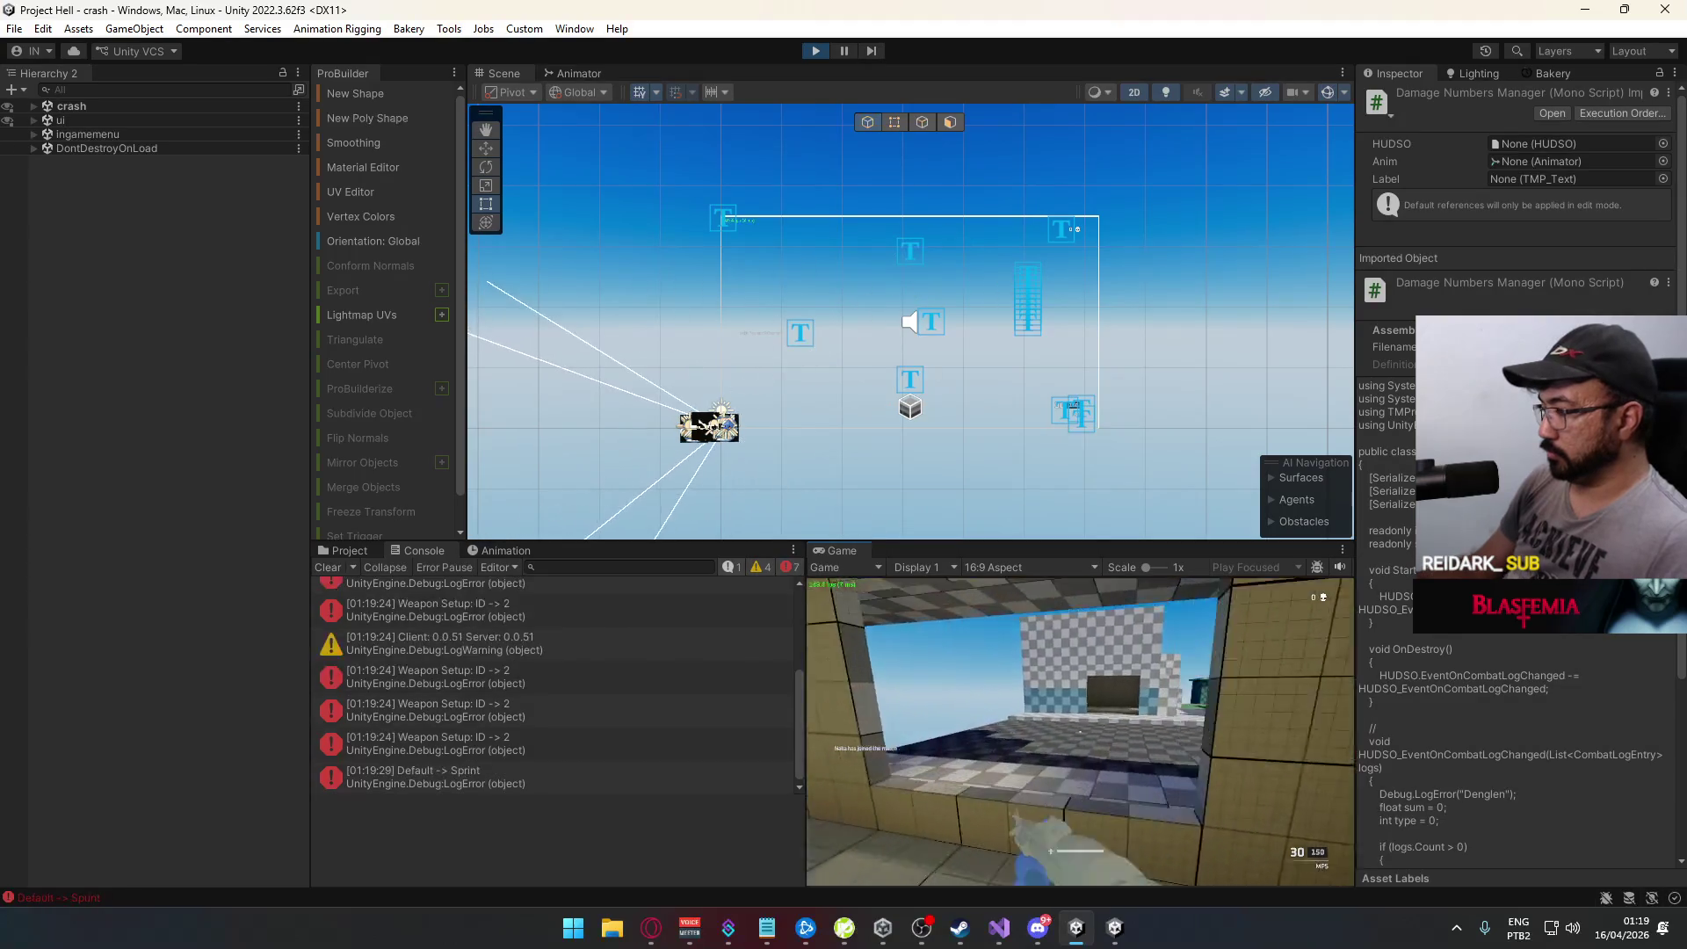
# Step: Sprint, jump and walk the player through the corridors and checkered buildings
pyautogui.hotkey('shift', 'w')
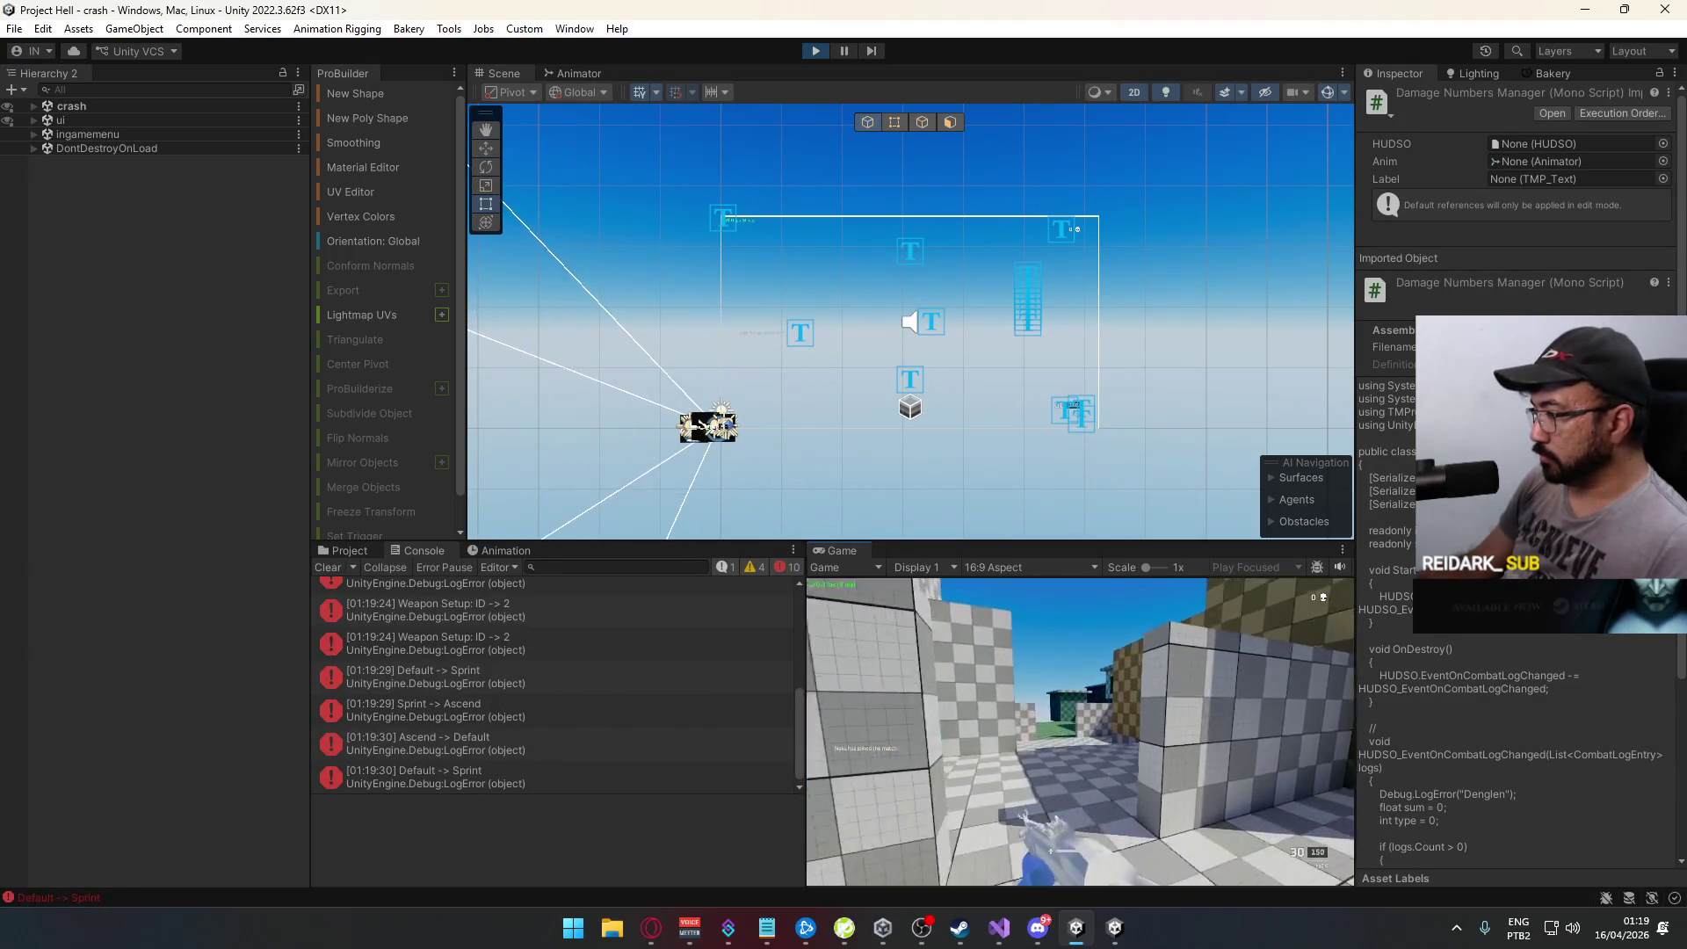
pyautogui.press('space')
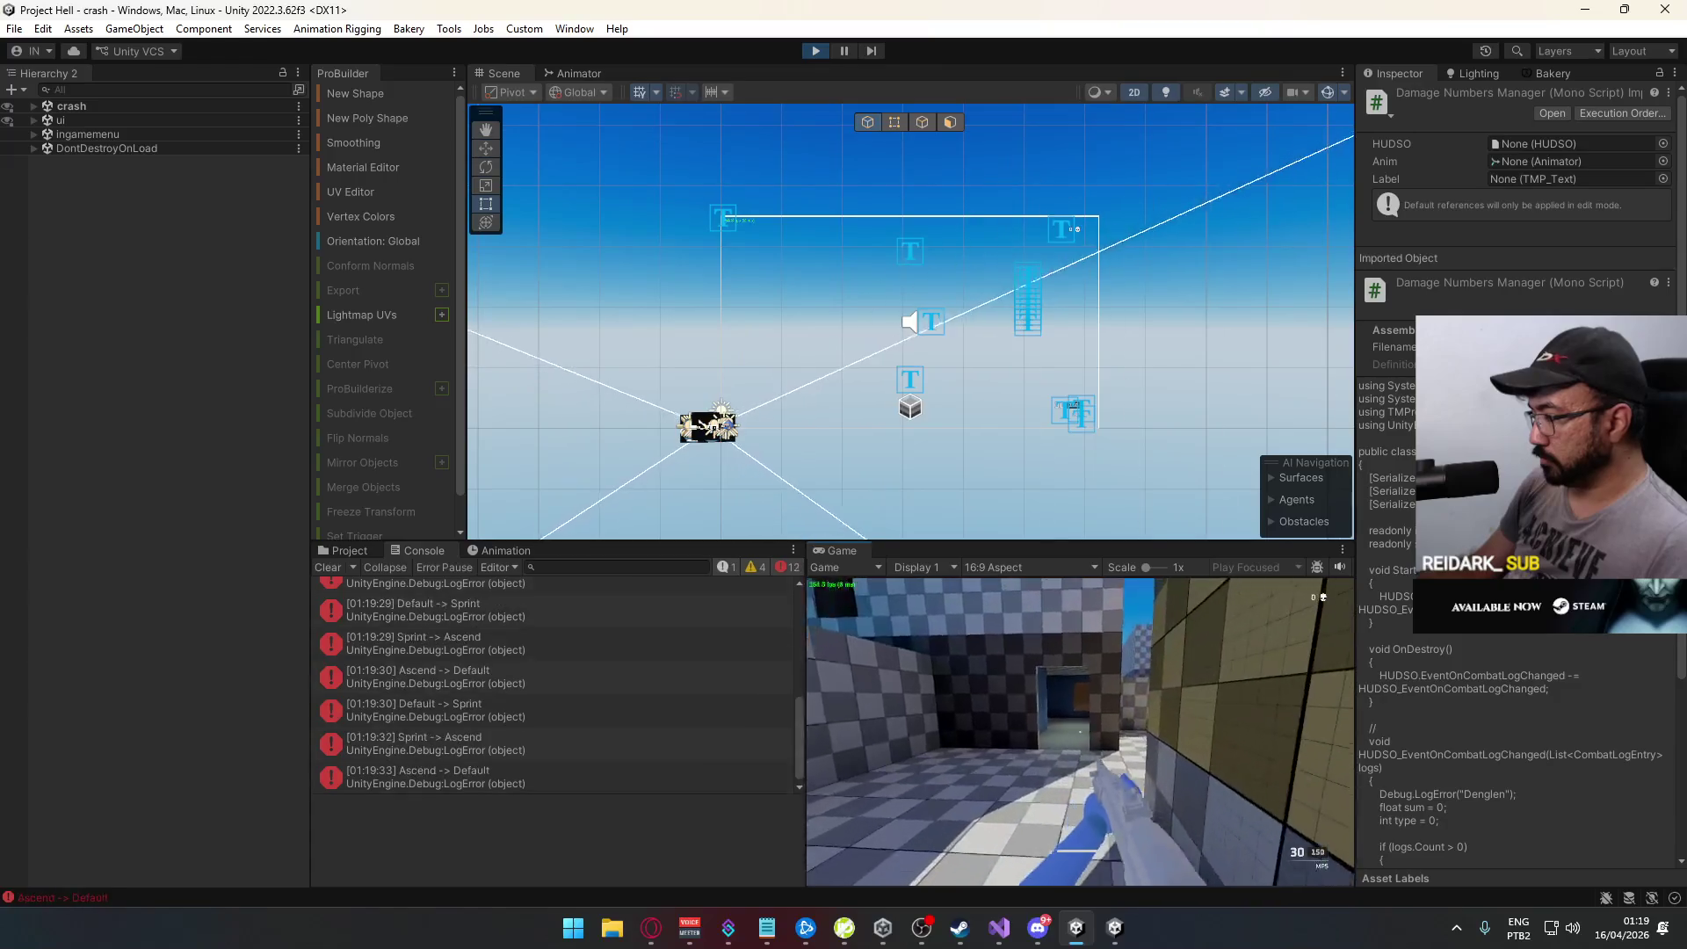
pyautogui.press('w')
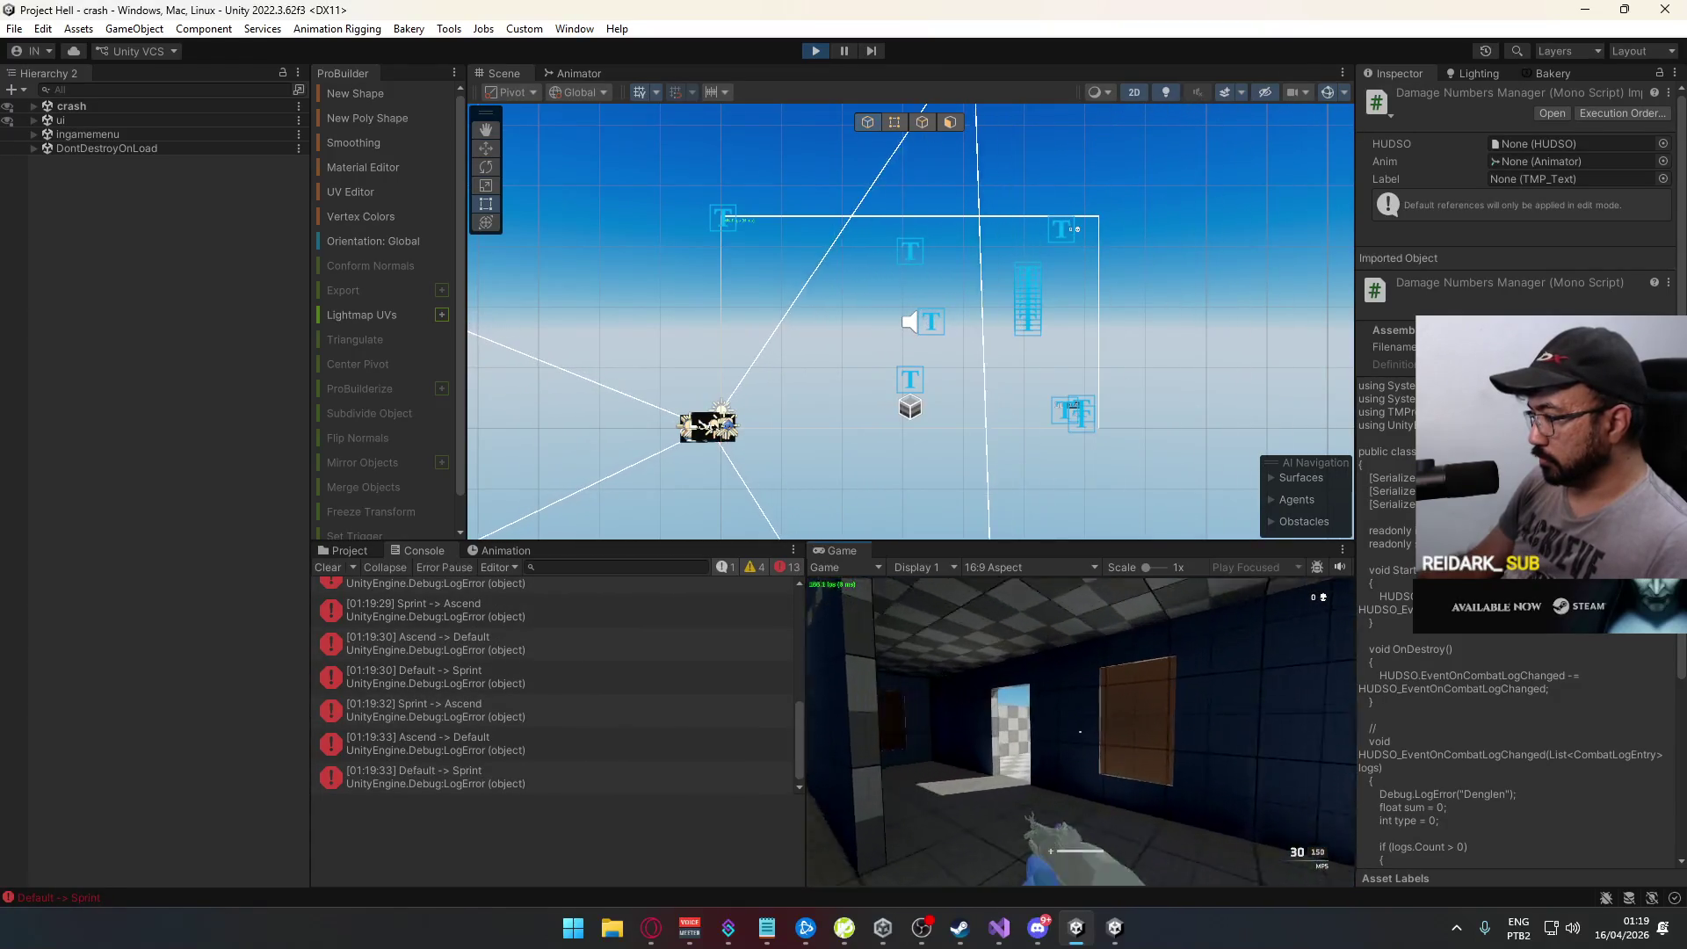
pyautogui.press('w')
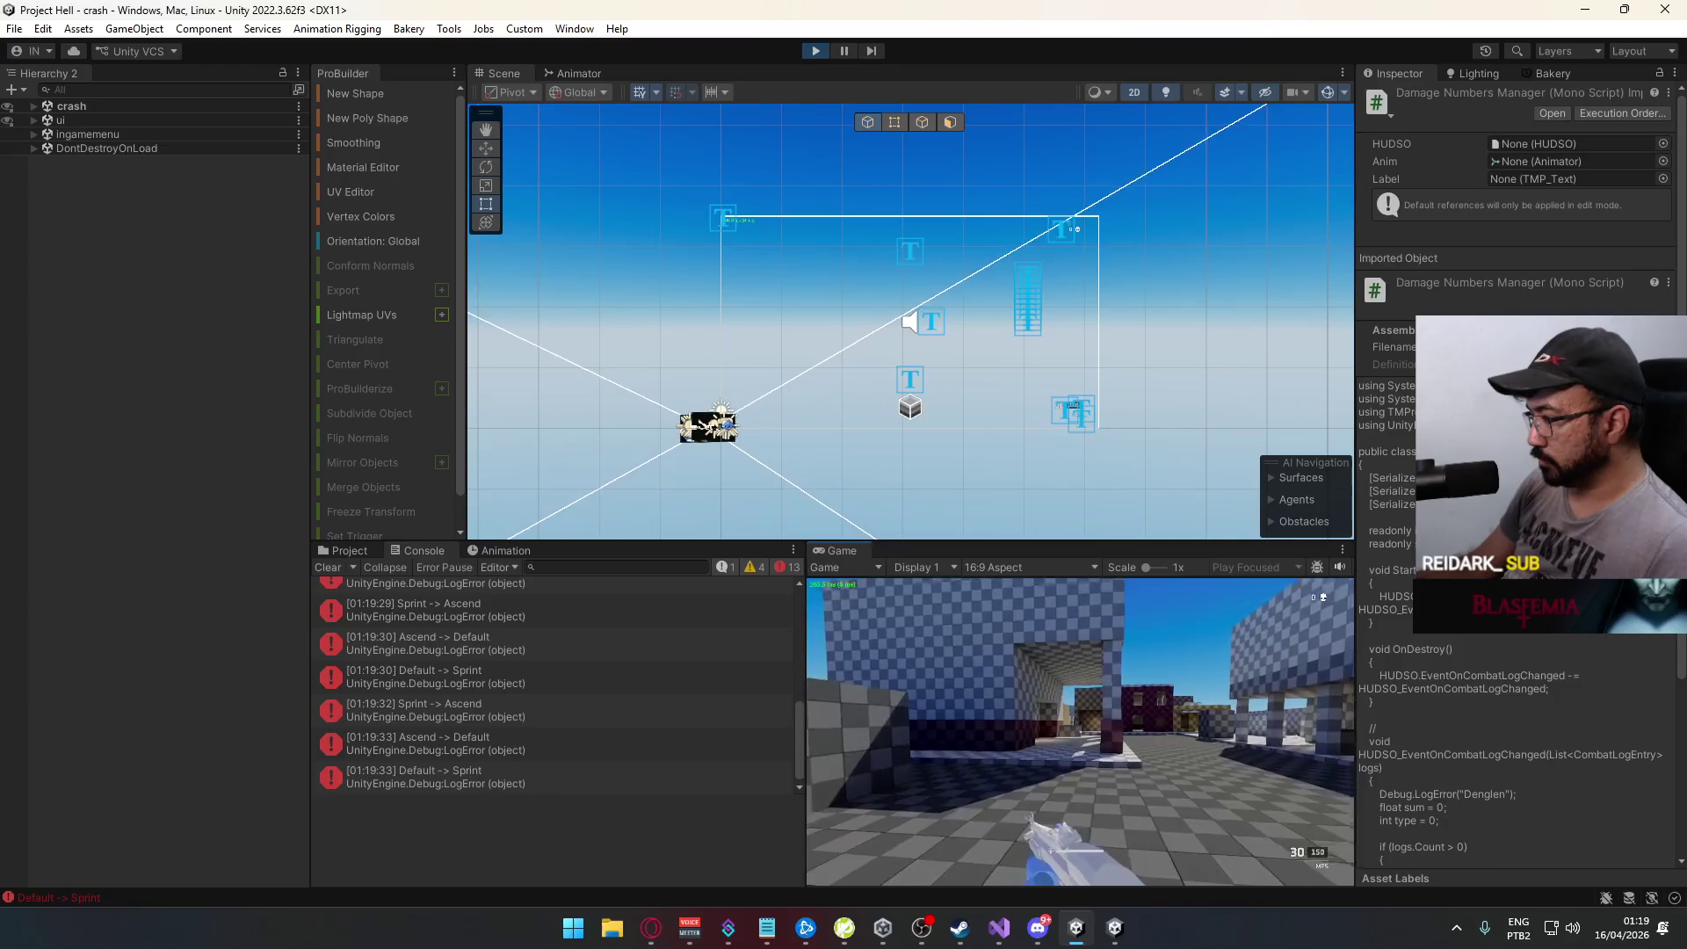
pyautogui.press('w')
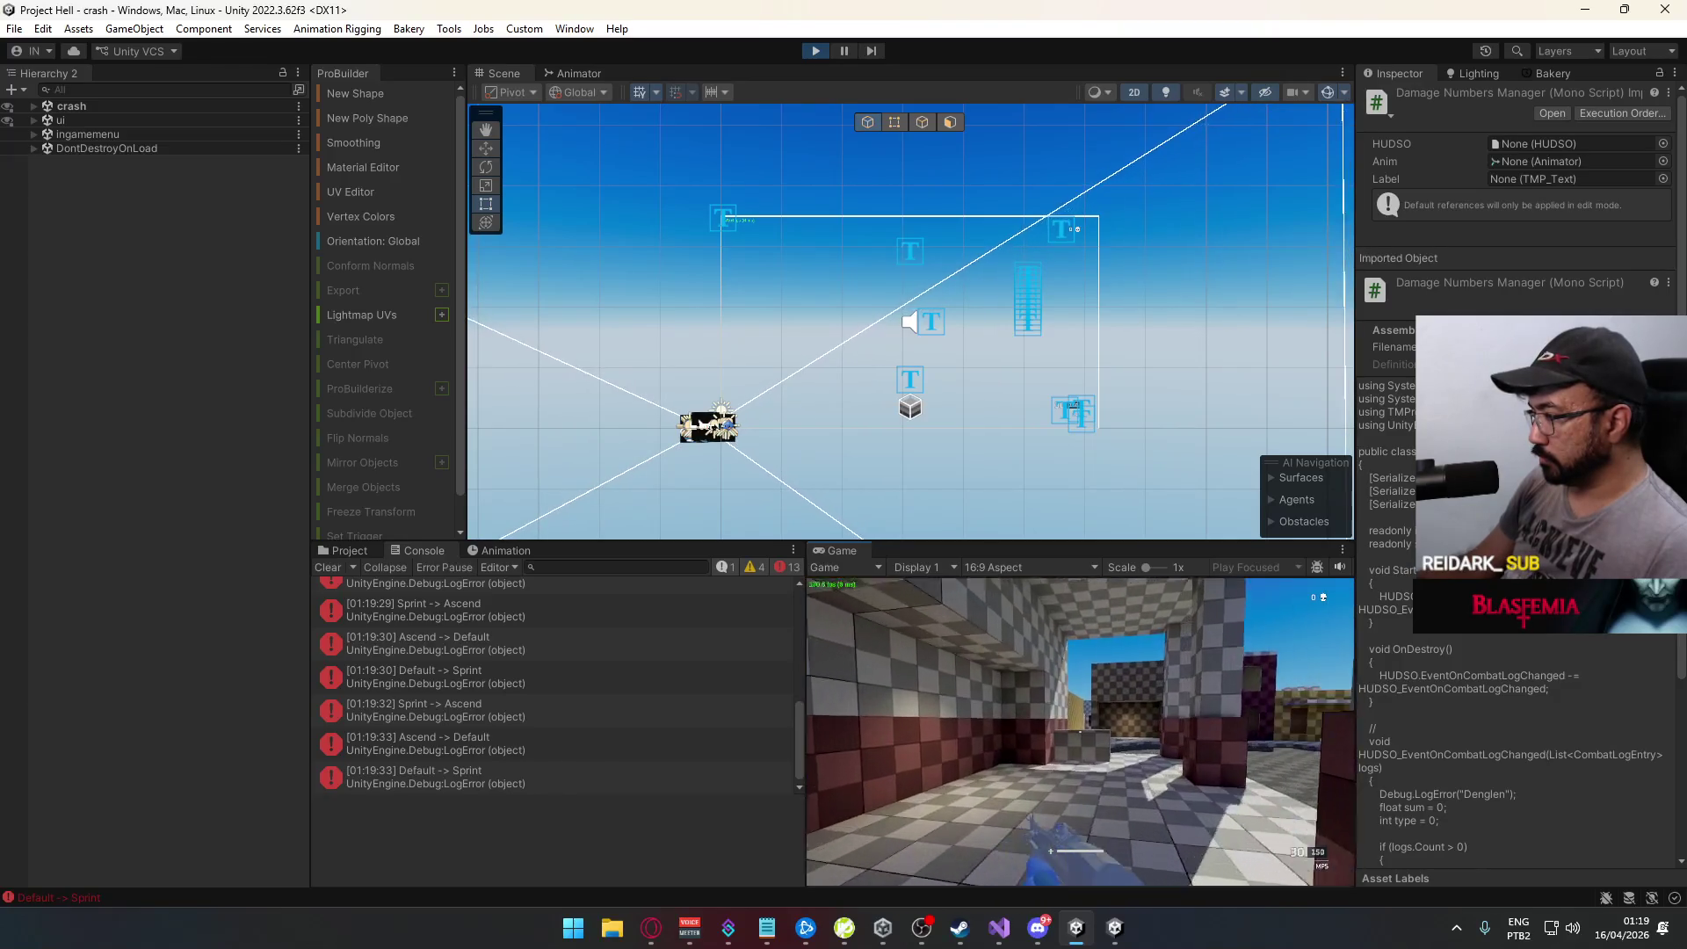
pyautogui.press('w')
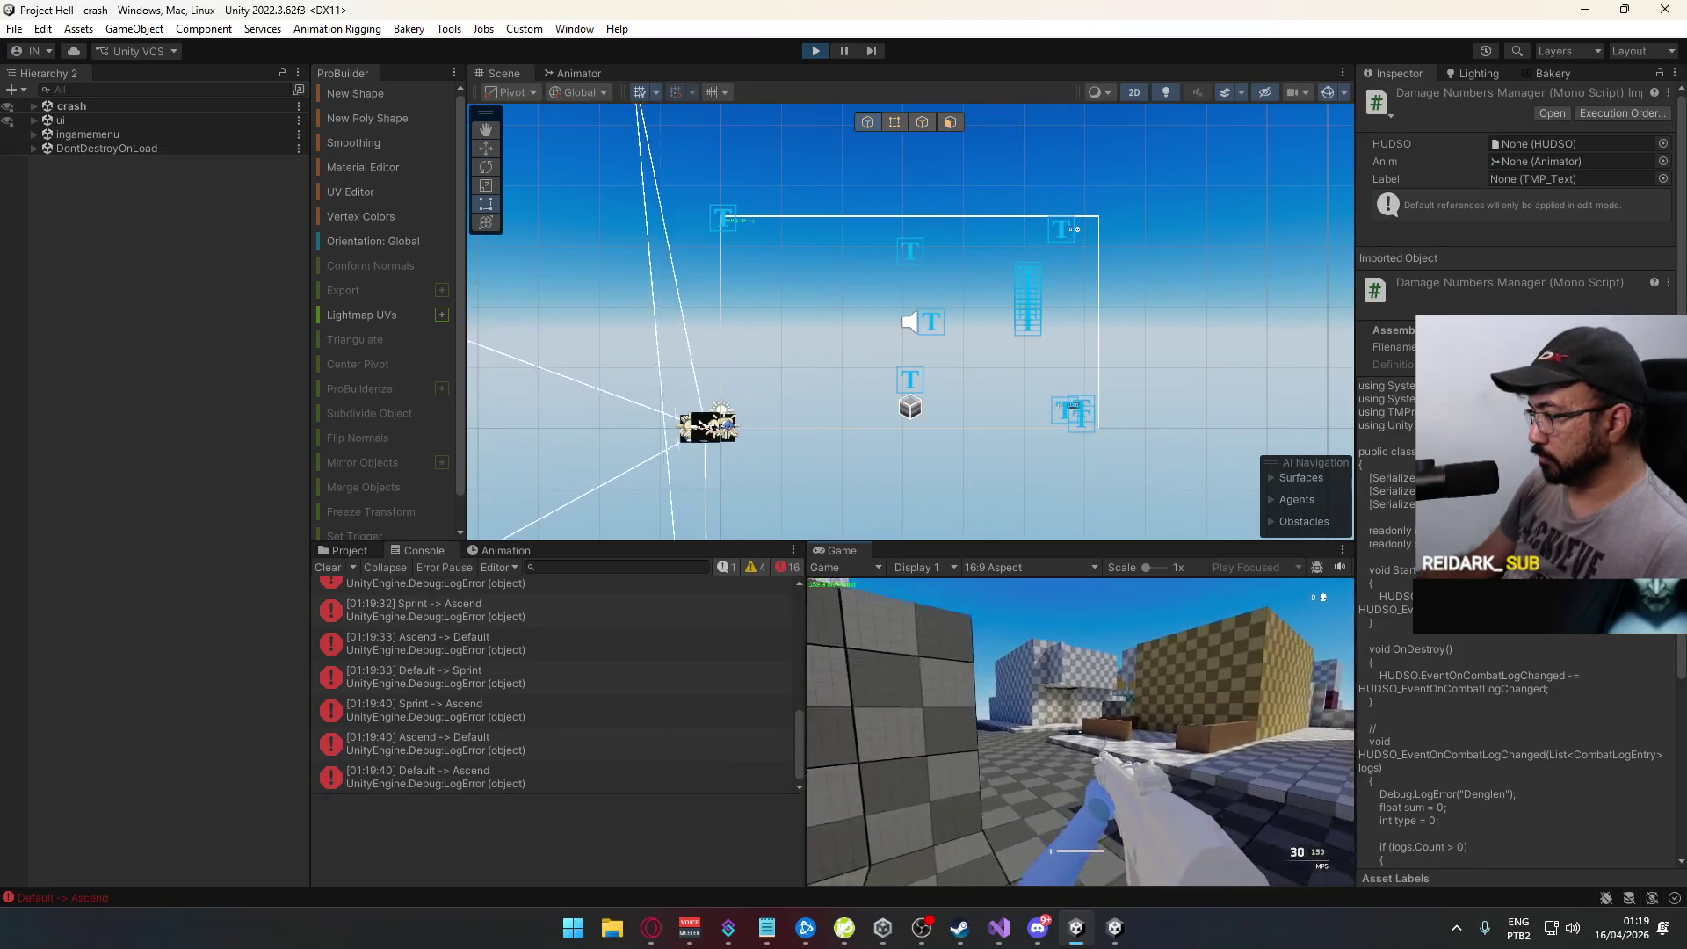
pyautogui.press('w')
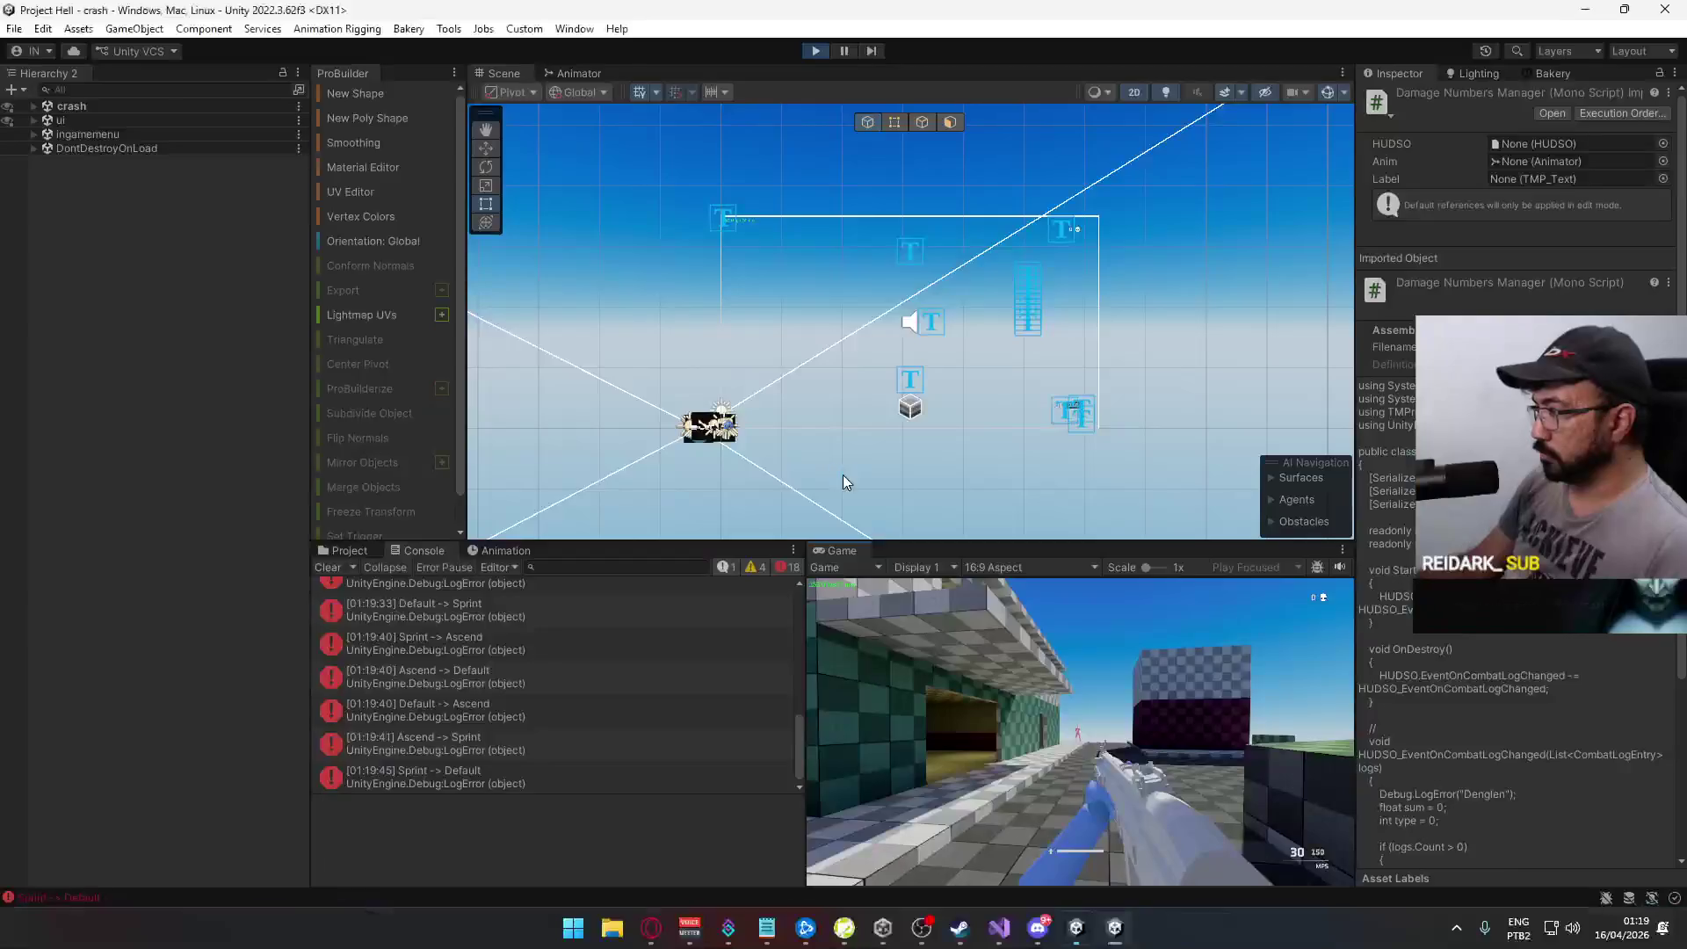
# Step: Inspect the HP: 58 - 42 = False log entry, stop Play mode and close the standalone game
pyautogui.rightClick(856, 547)
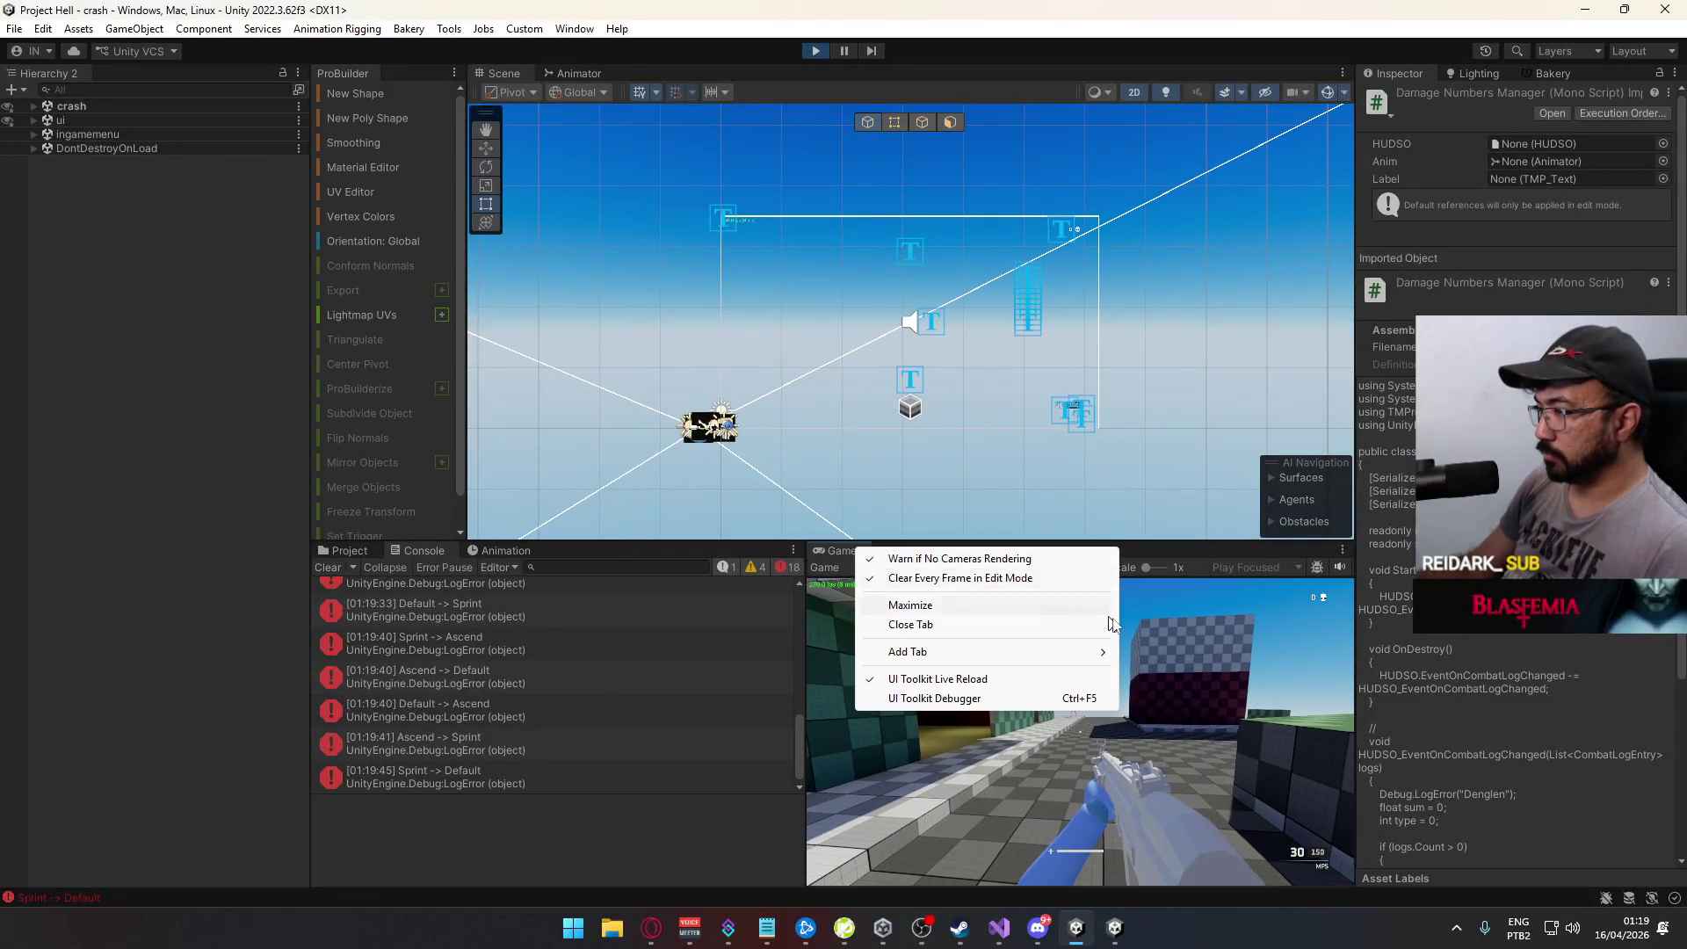
pyautogui.press('Escape')
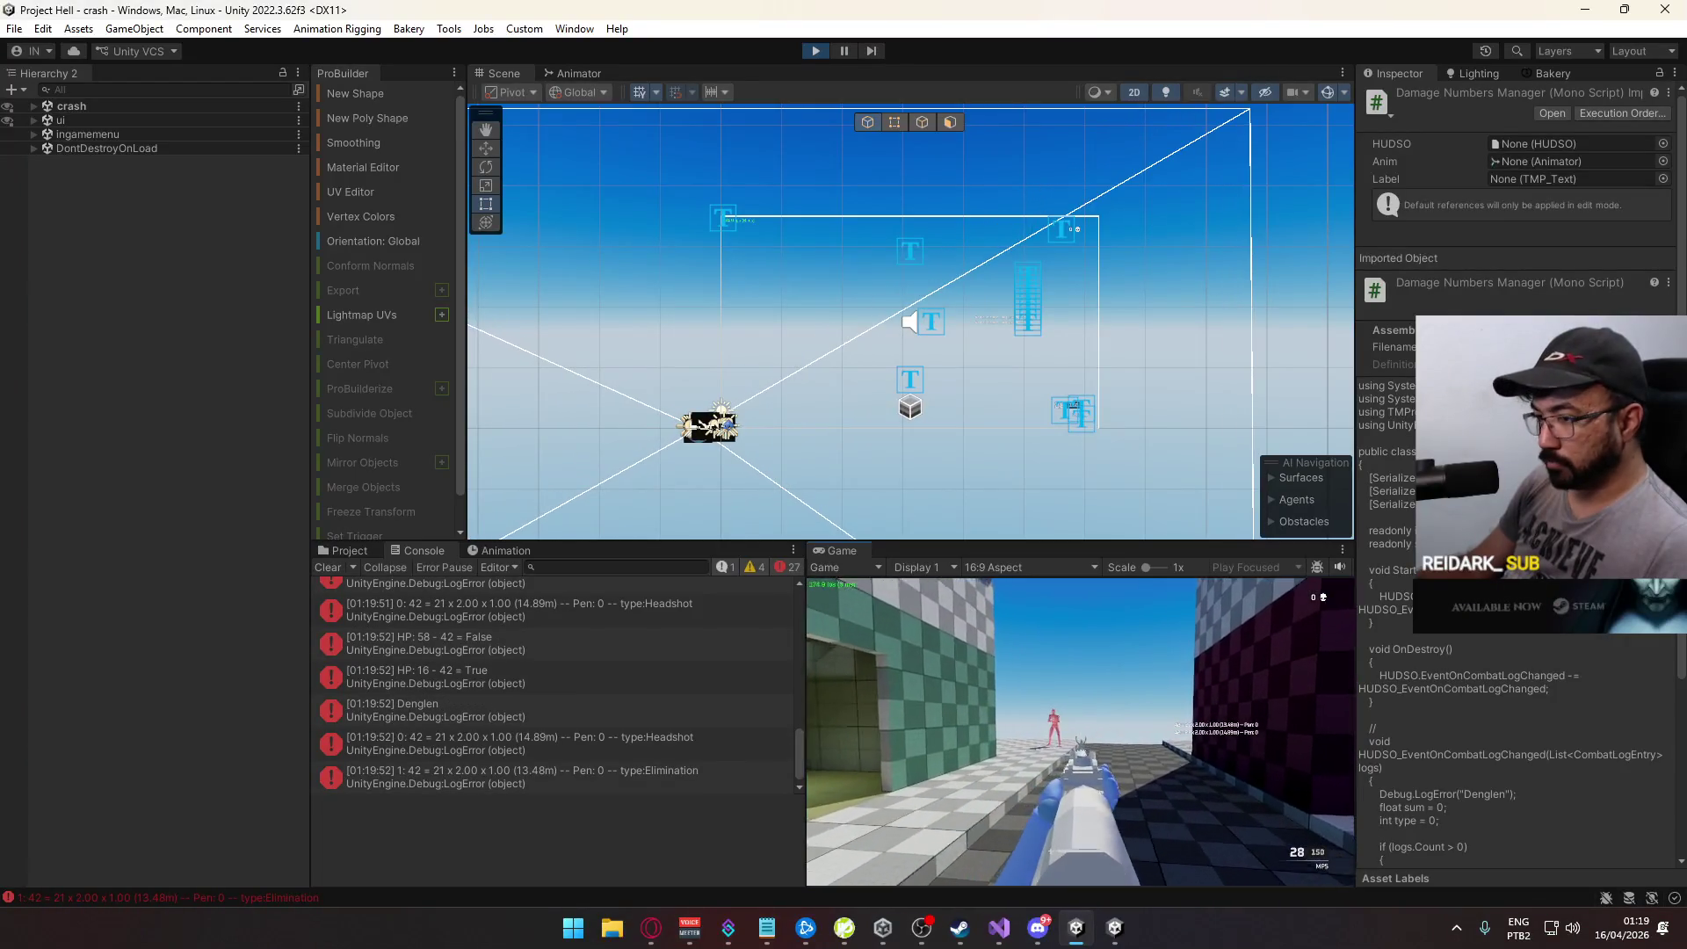
pyautogui.press('super')
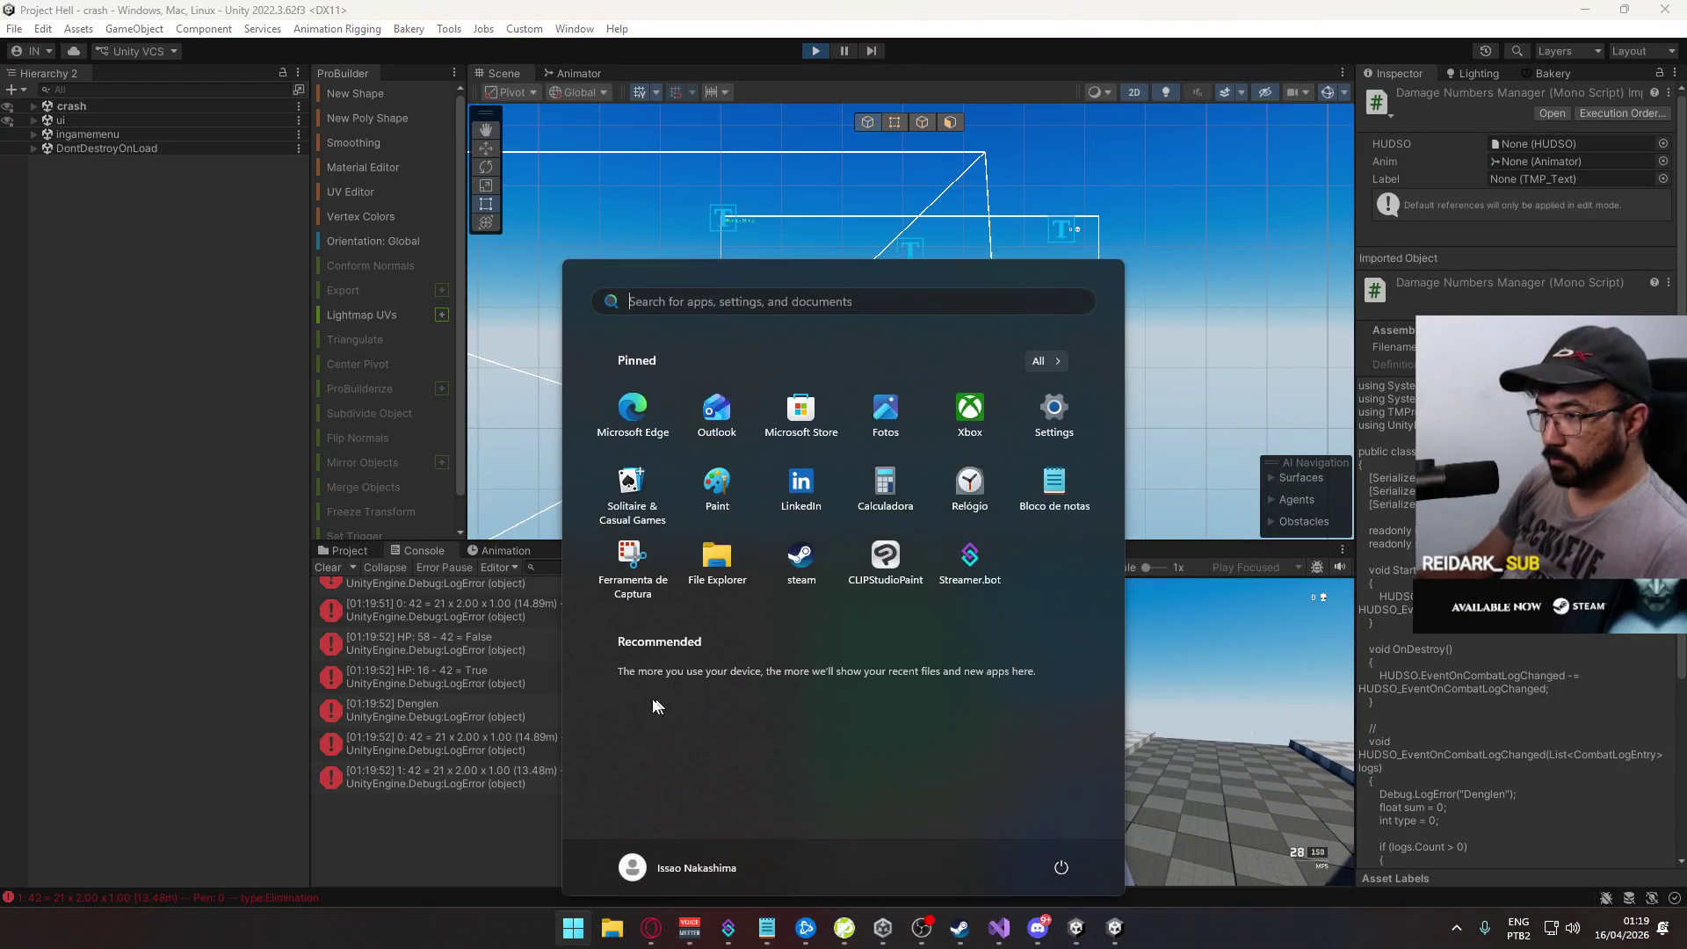
pyautogui.press('super')
pyautogui.click(504, 657)
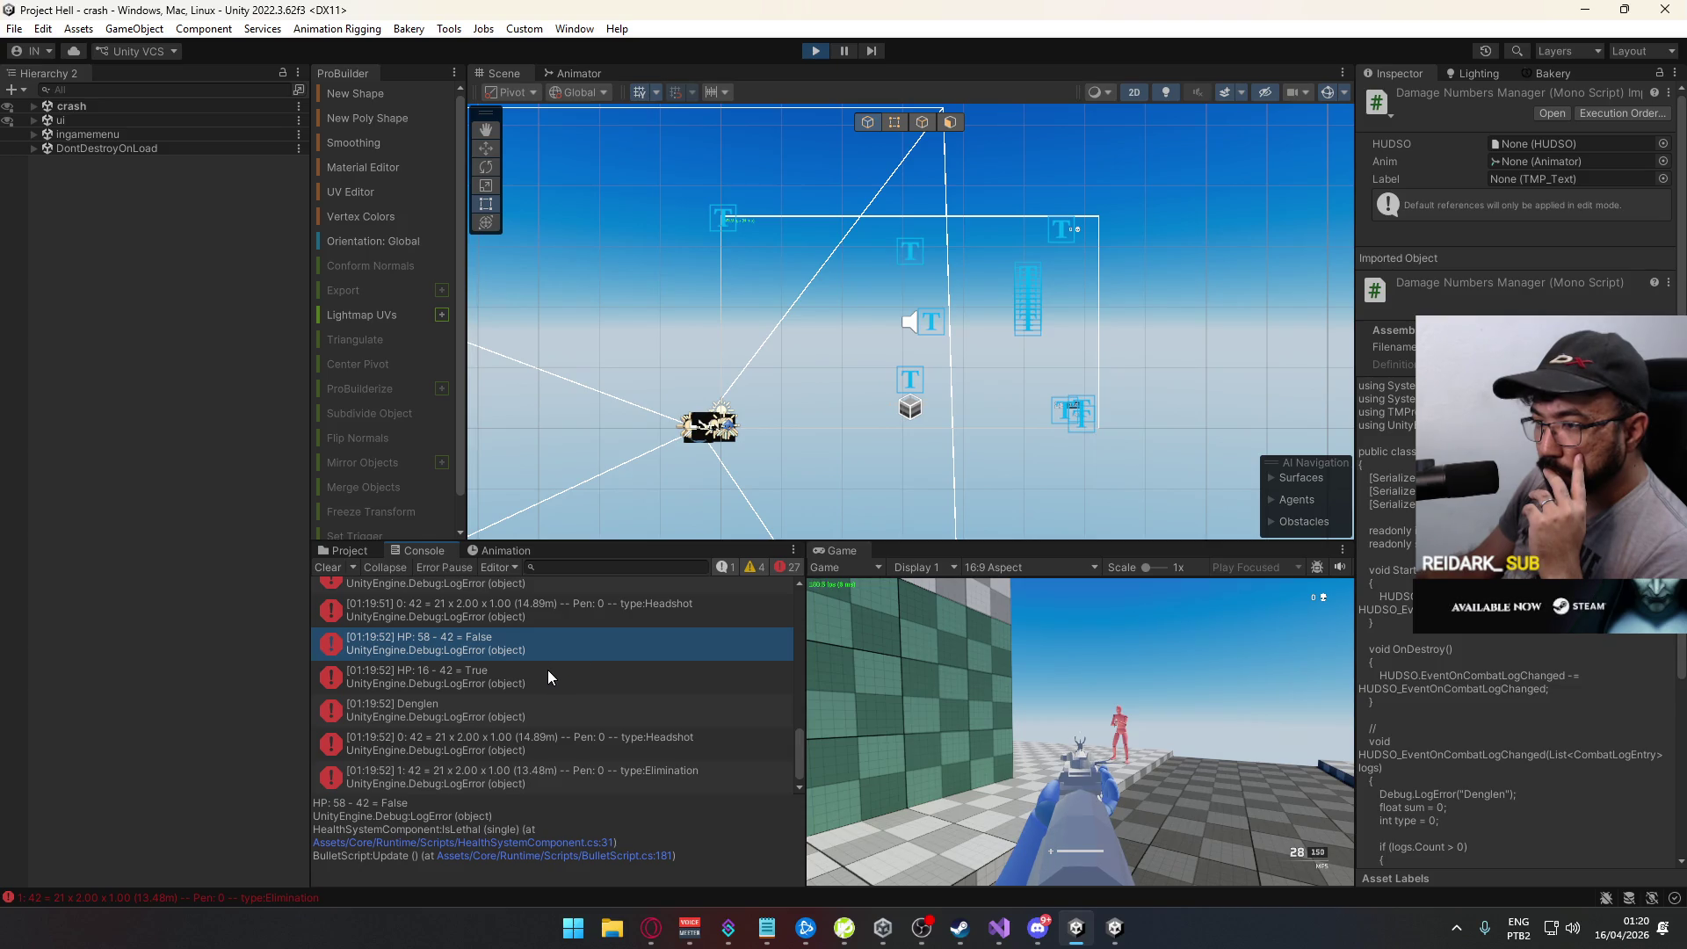
pyautogui.click(811, 52)
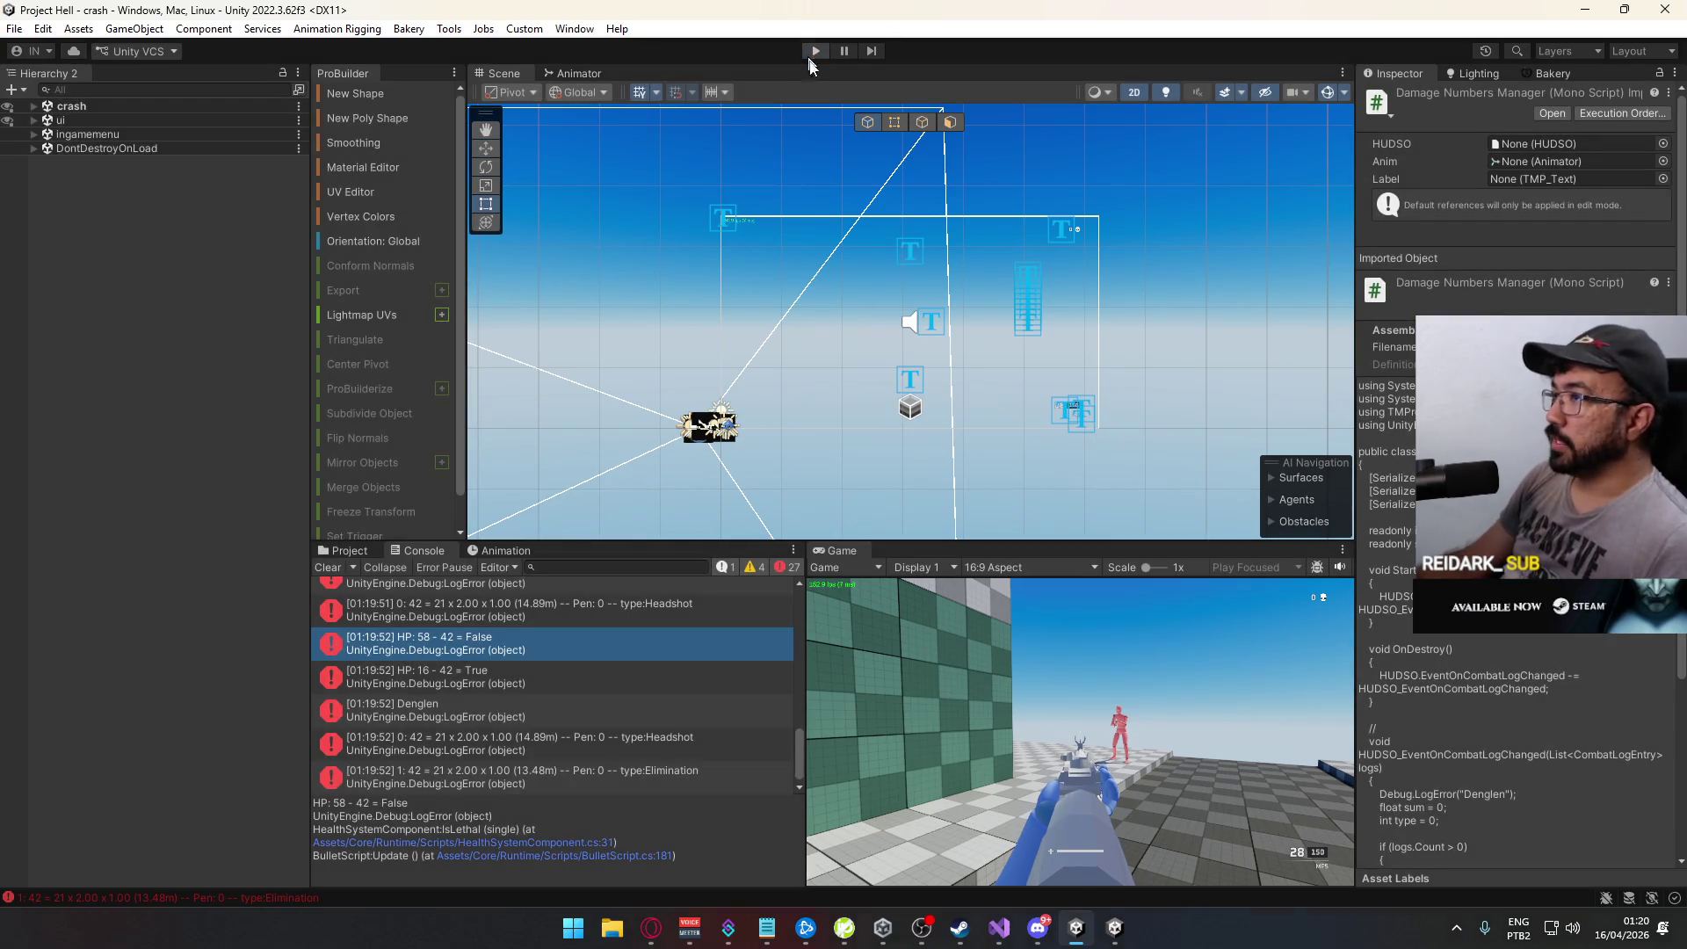
pyautogui.rightClick(1114, 927)
pyautogui.click(1120, 879)
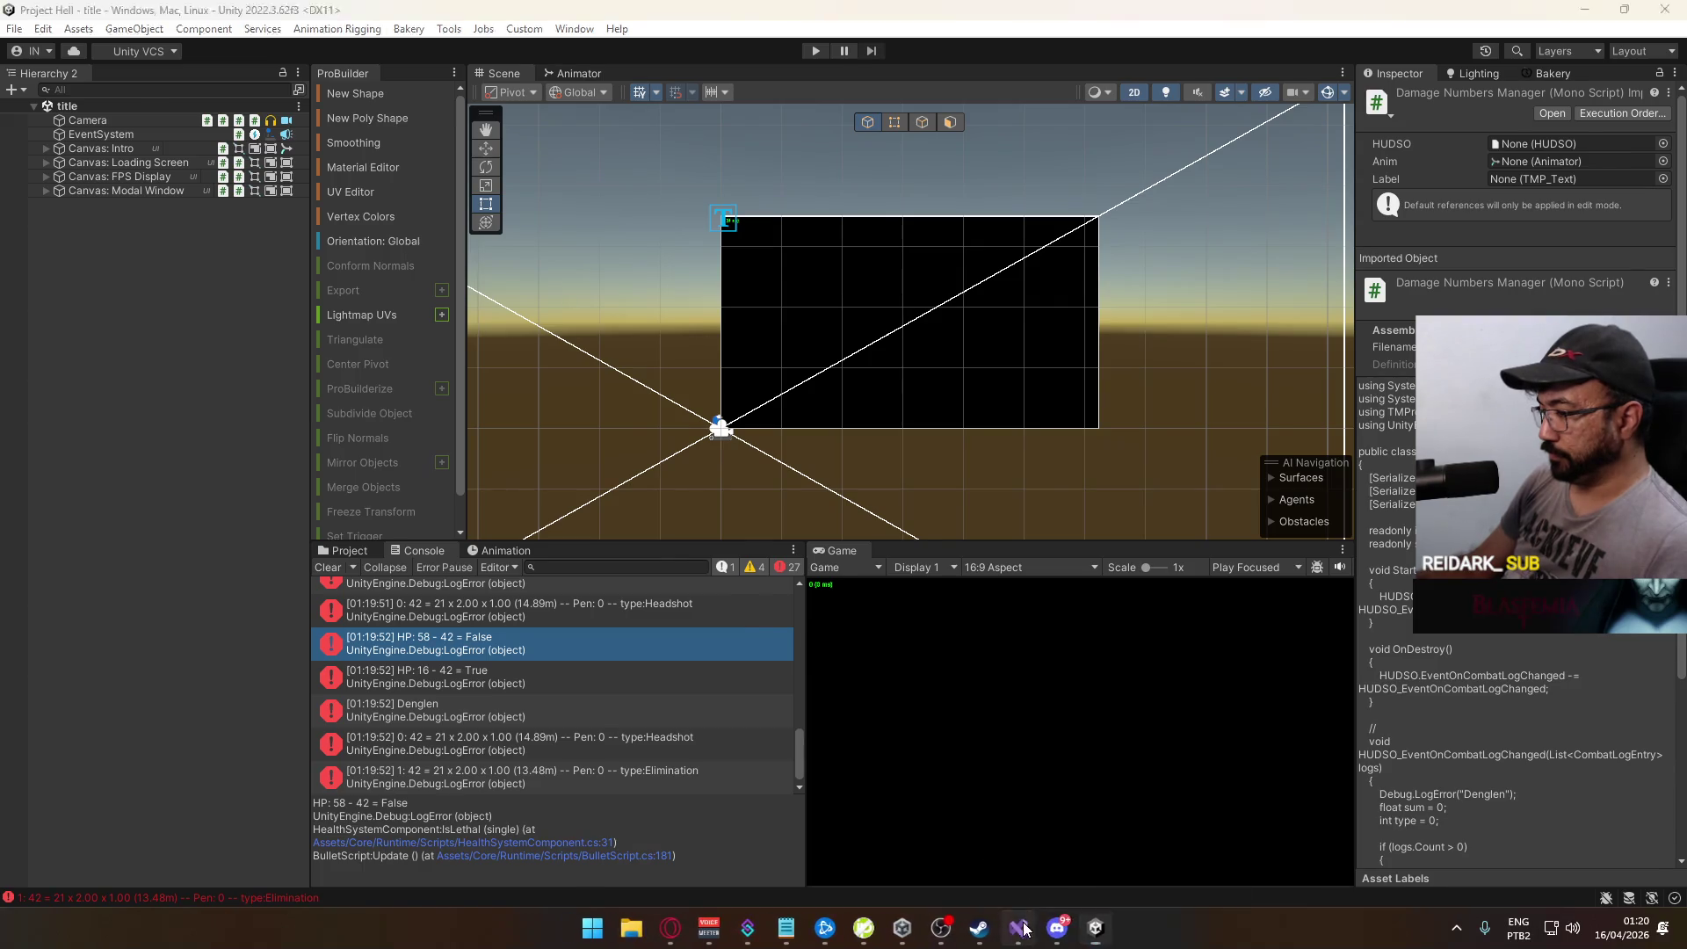
pyautogui.click(1021, 928)
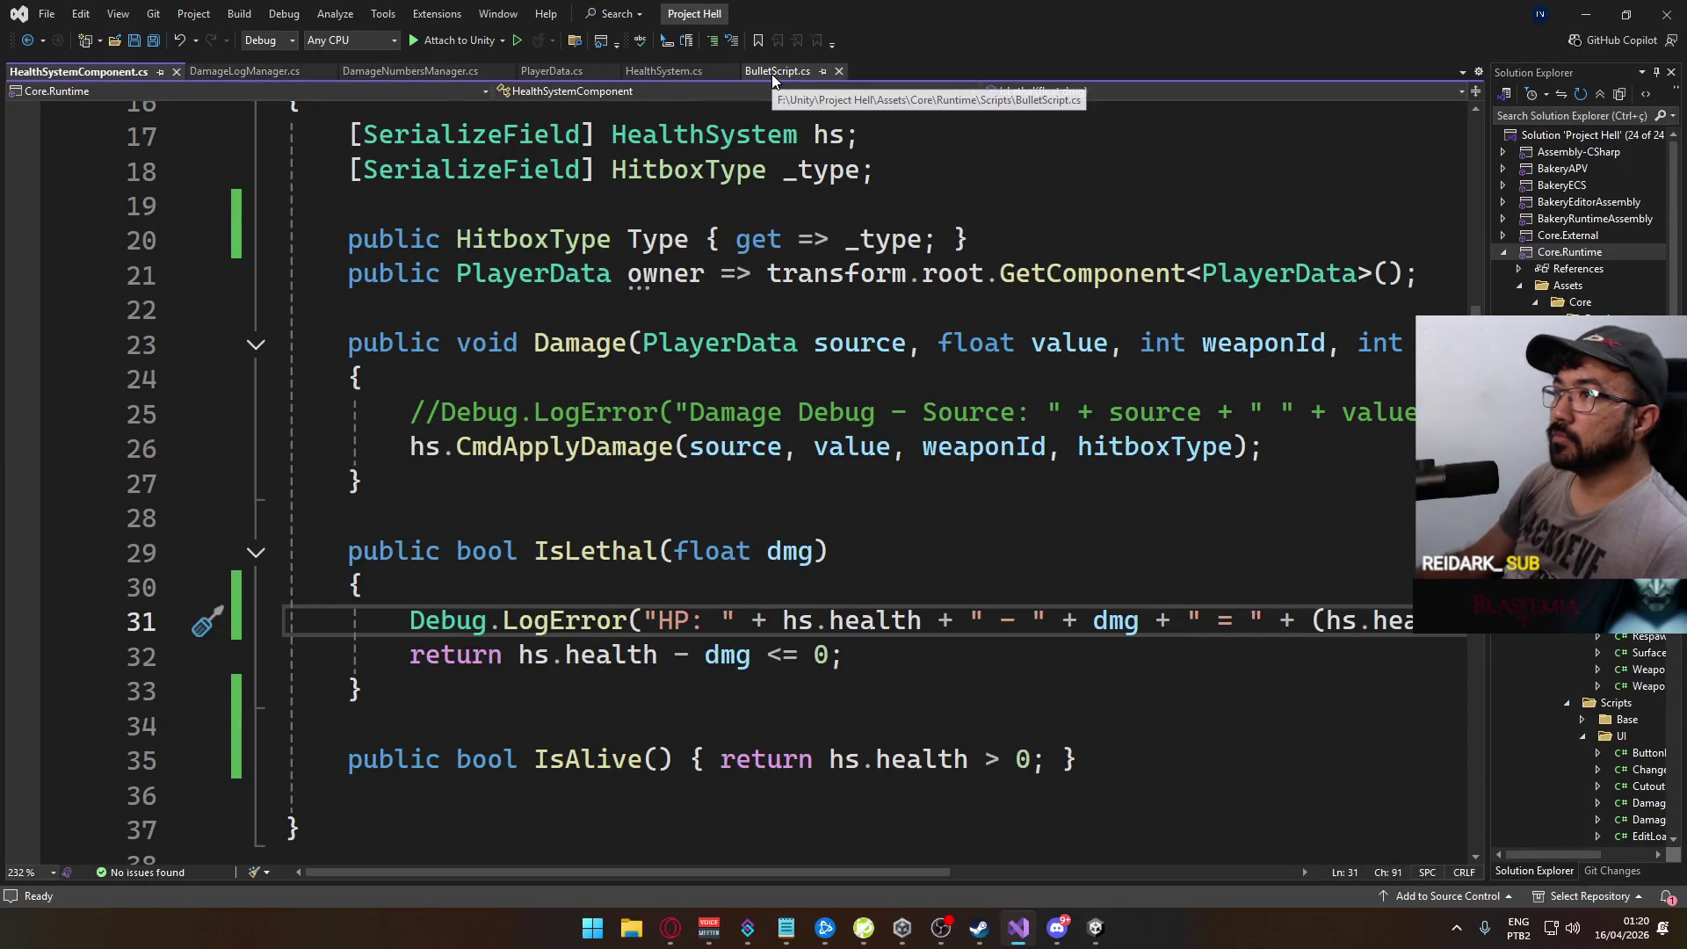
pyautogui.click(689, 71)
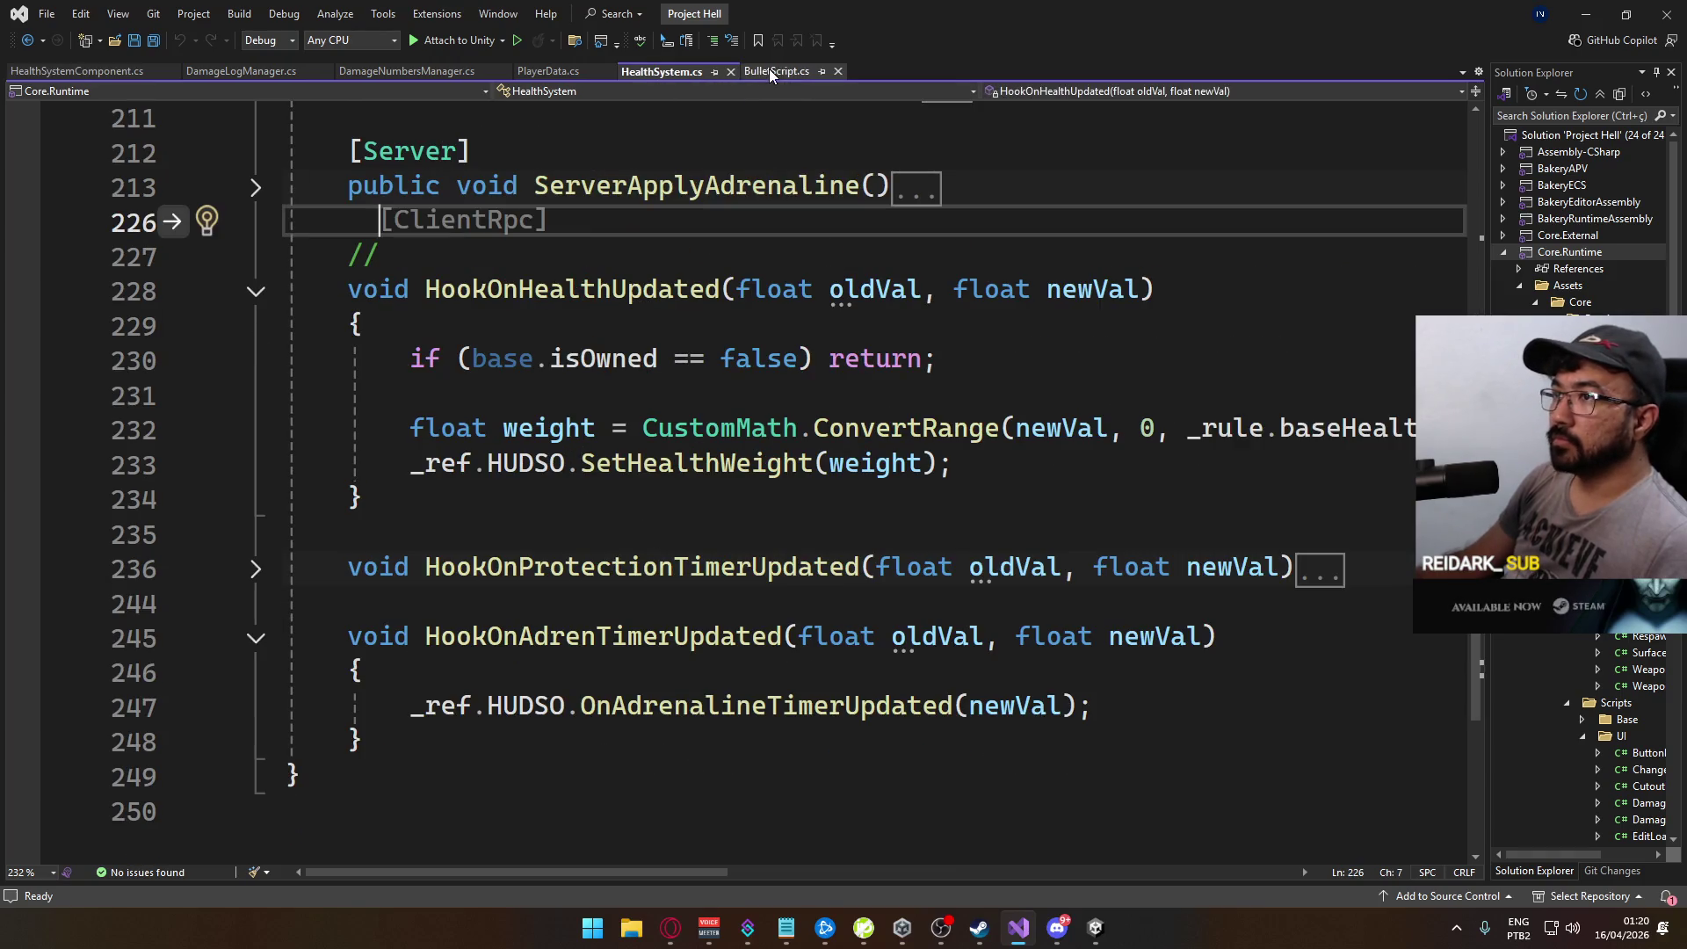
pyautogui.click(768, 69)
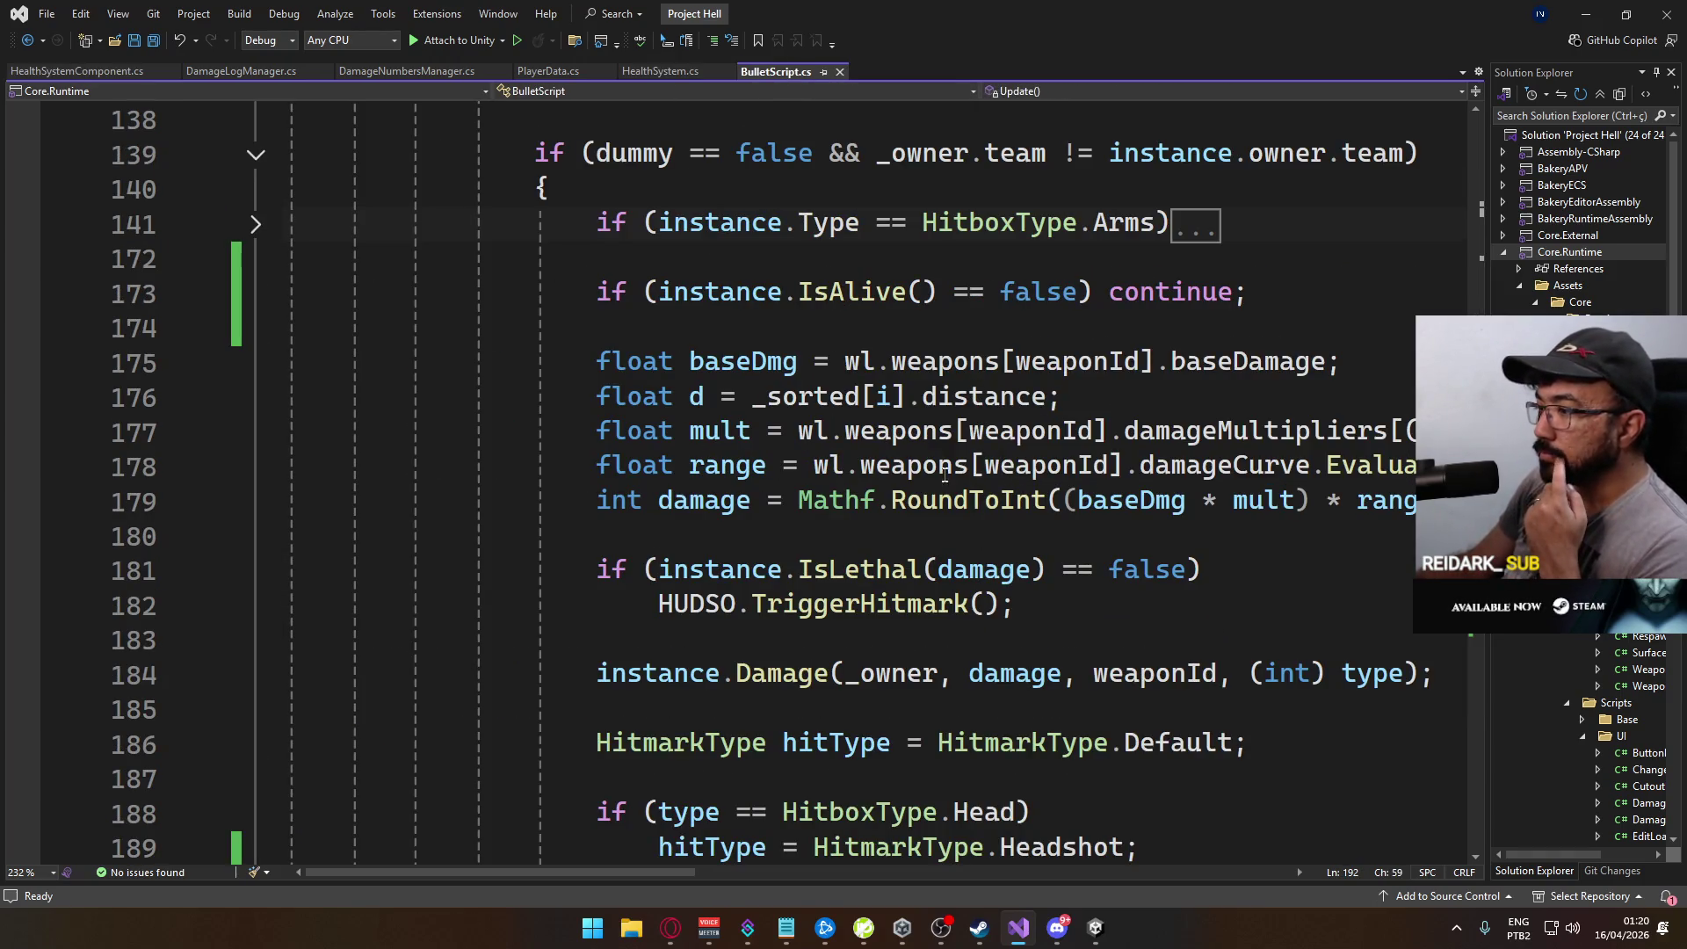
pyautogui.scroll(1, 862, 443)
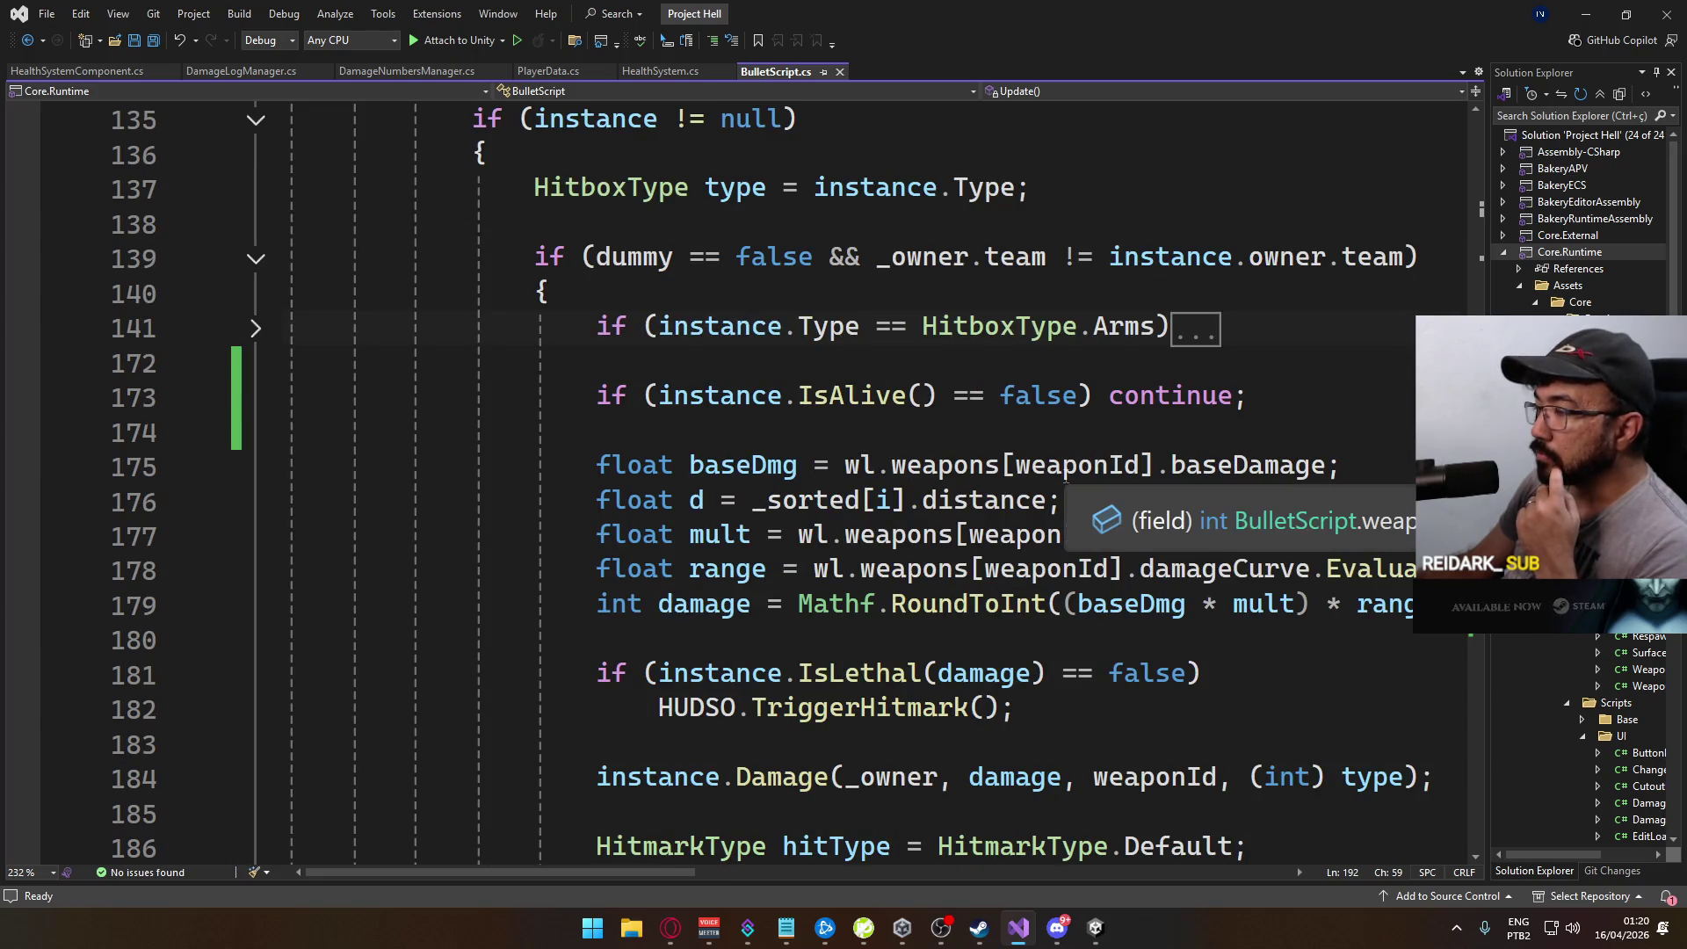
pyautogui.scroll(-3, 1162, 489)
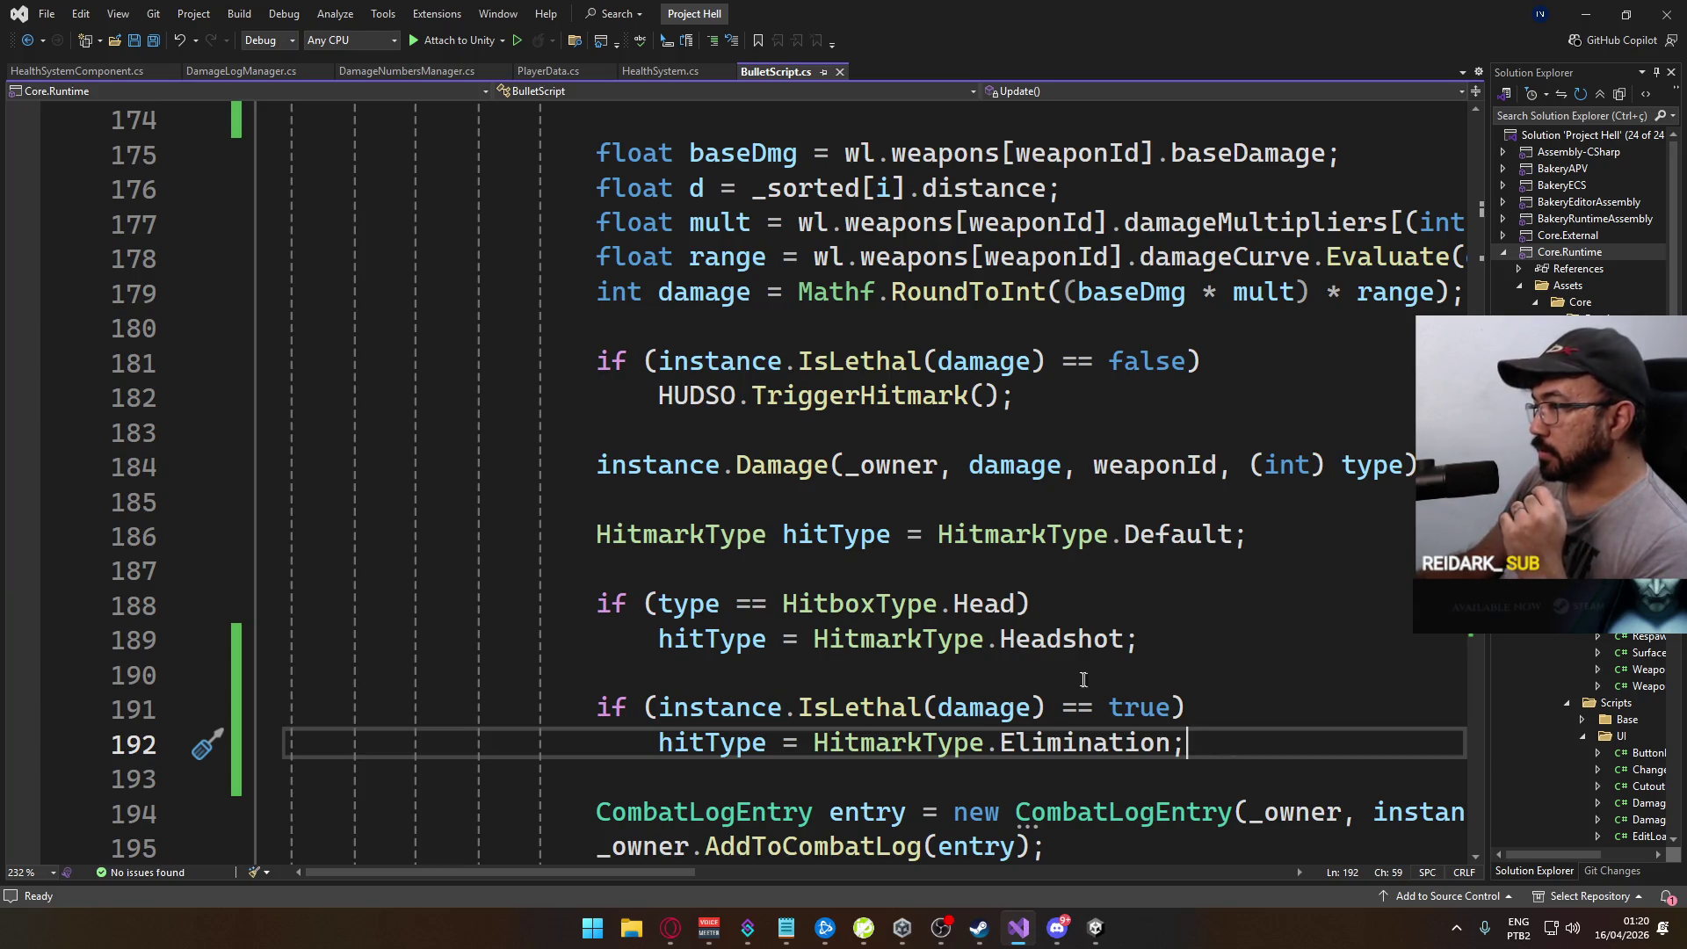
pyautogui.scroll(1, 852, 346)
pyautogui.scroll(-3, 1003, 655)
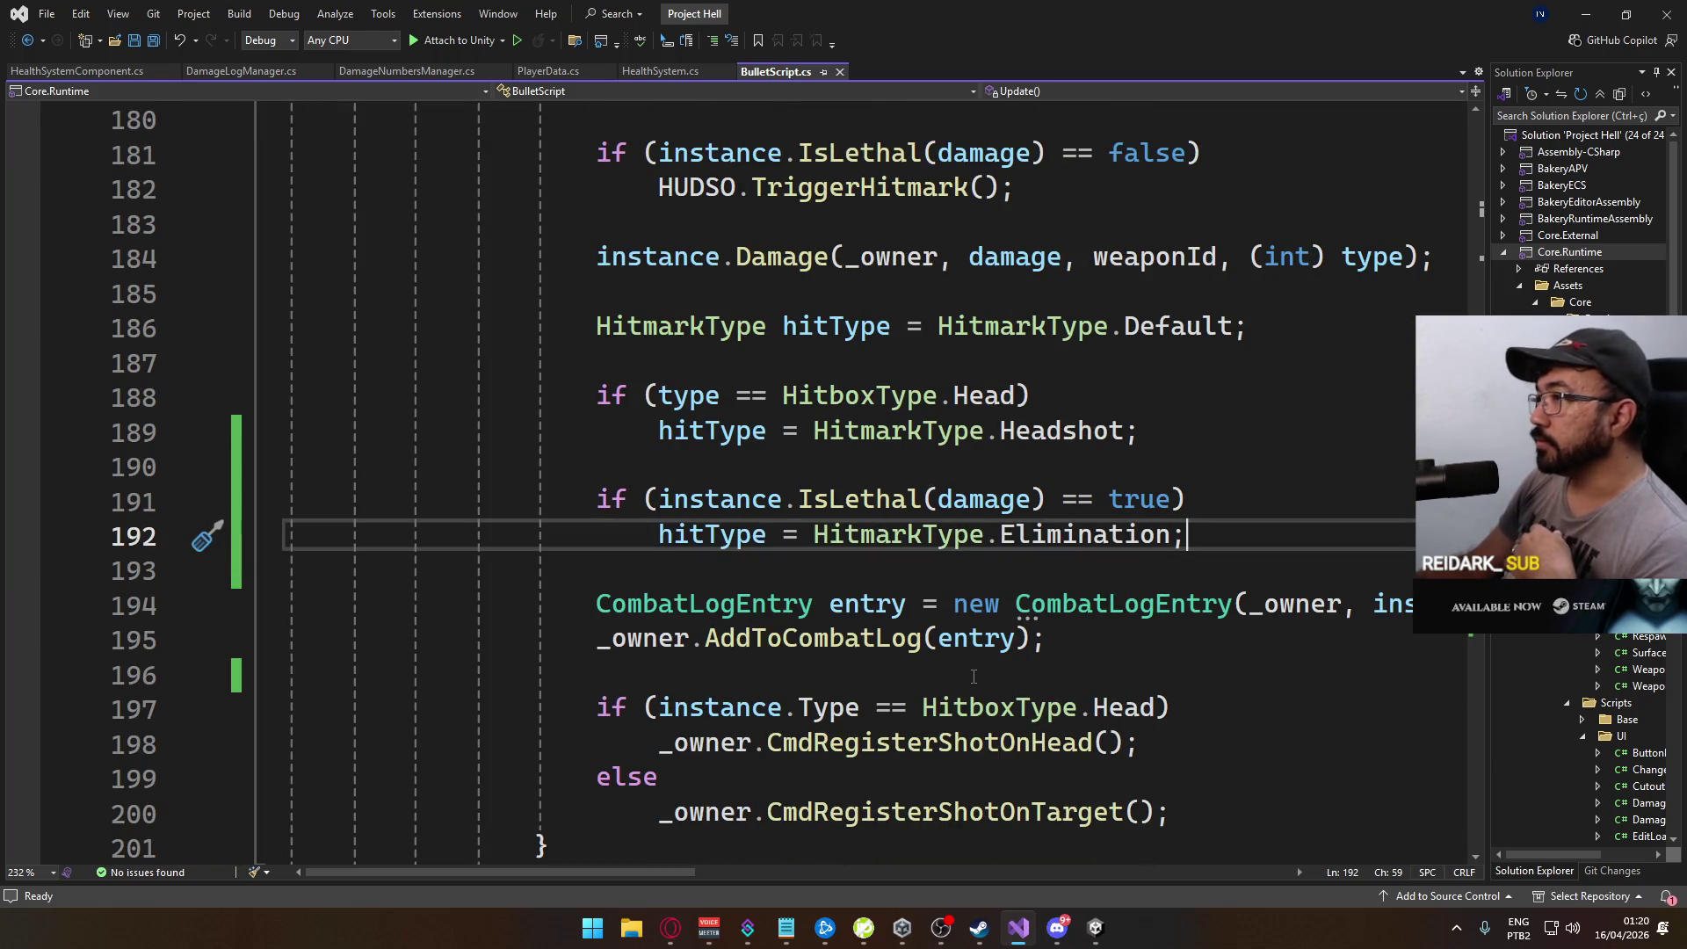
pyautogui.scroll(4, 973, 672)
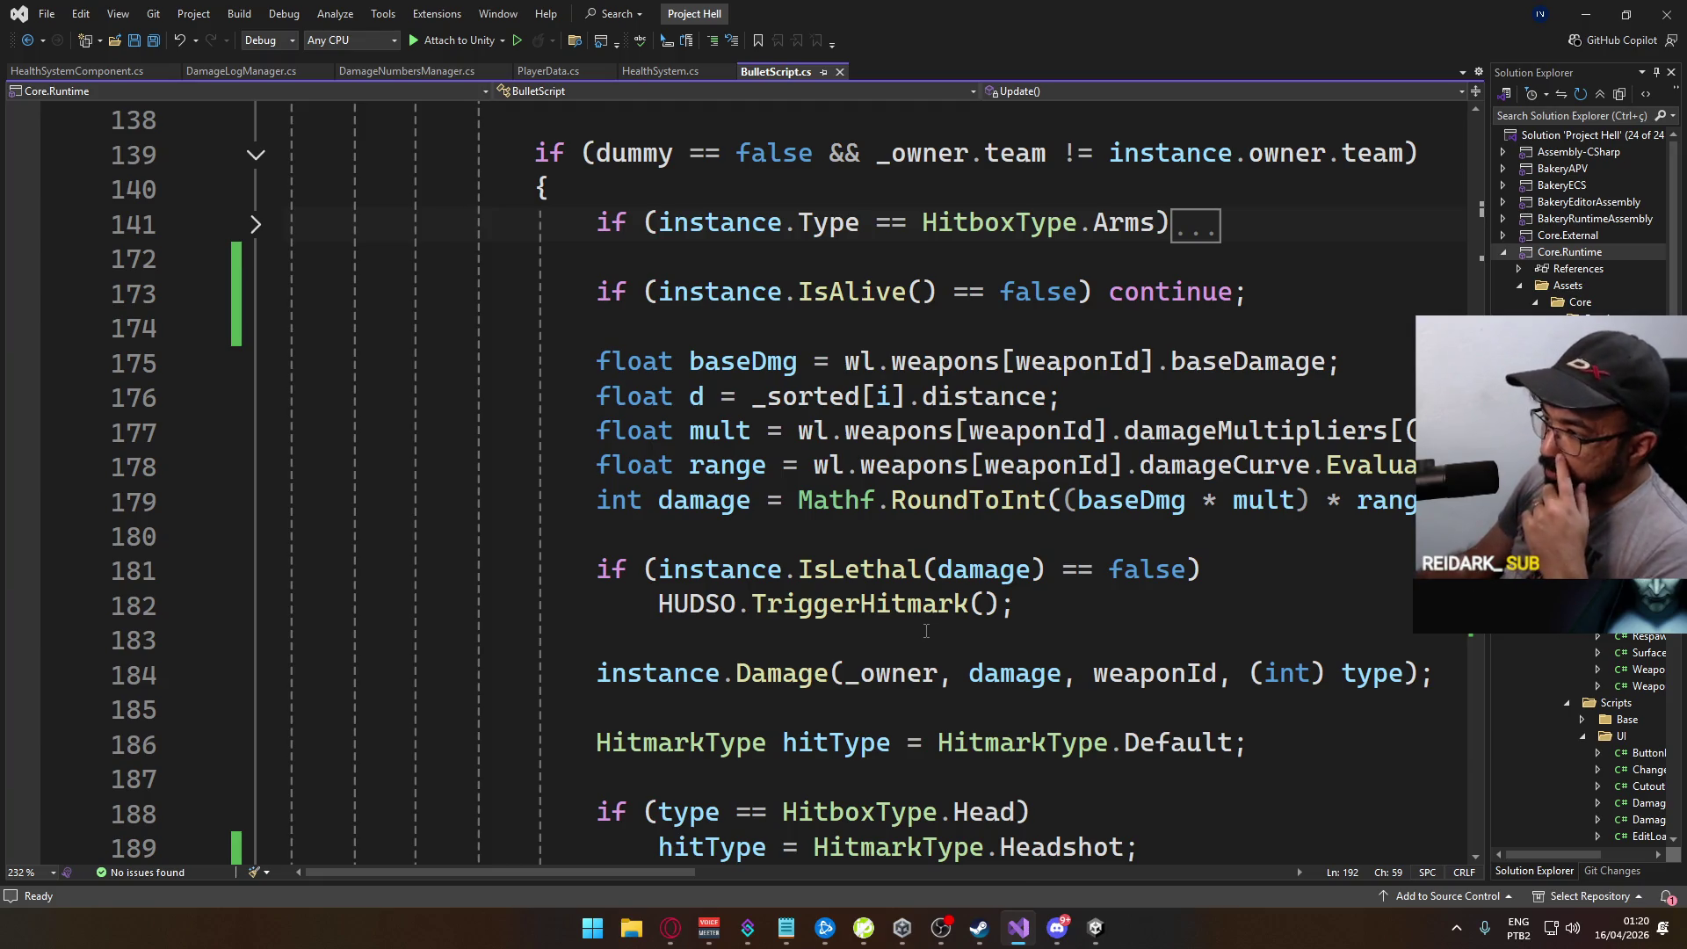
pyautogui.scroll(-2, 939, 653)
pyautogui.scroll(-3, 967, 651)
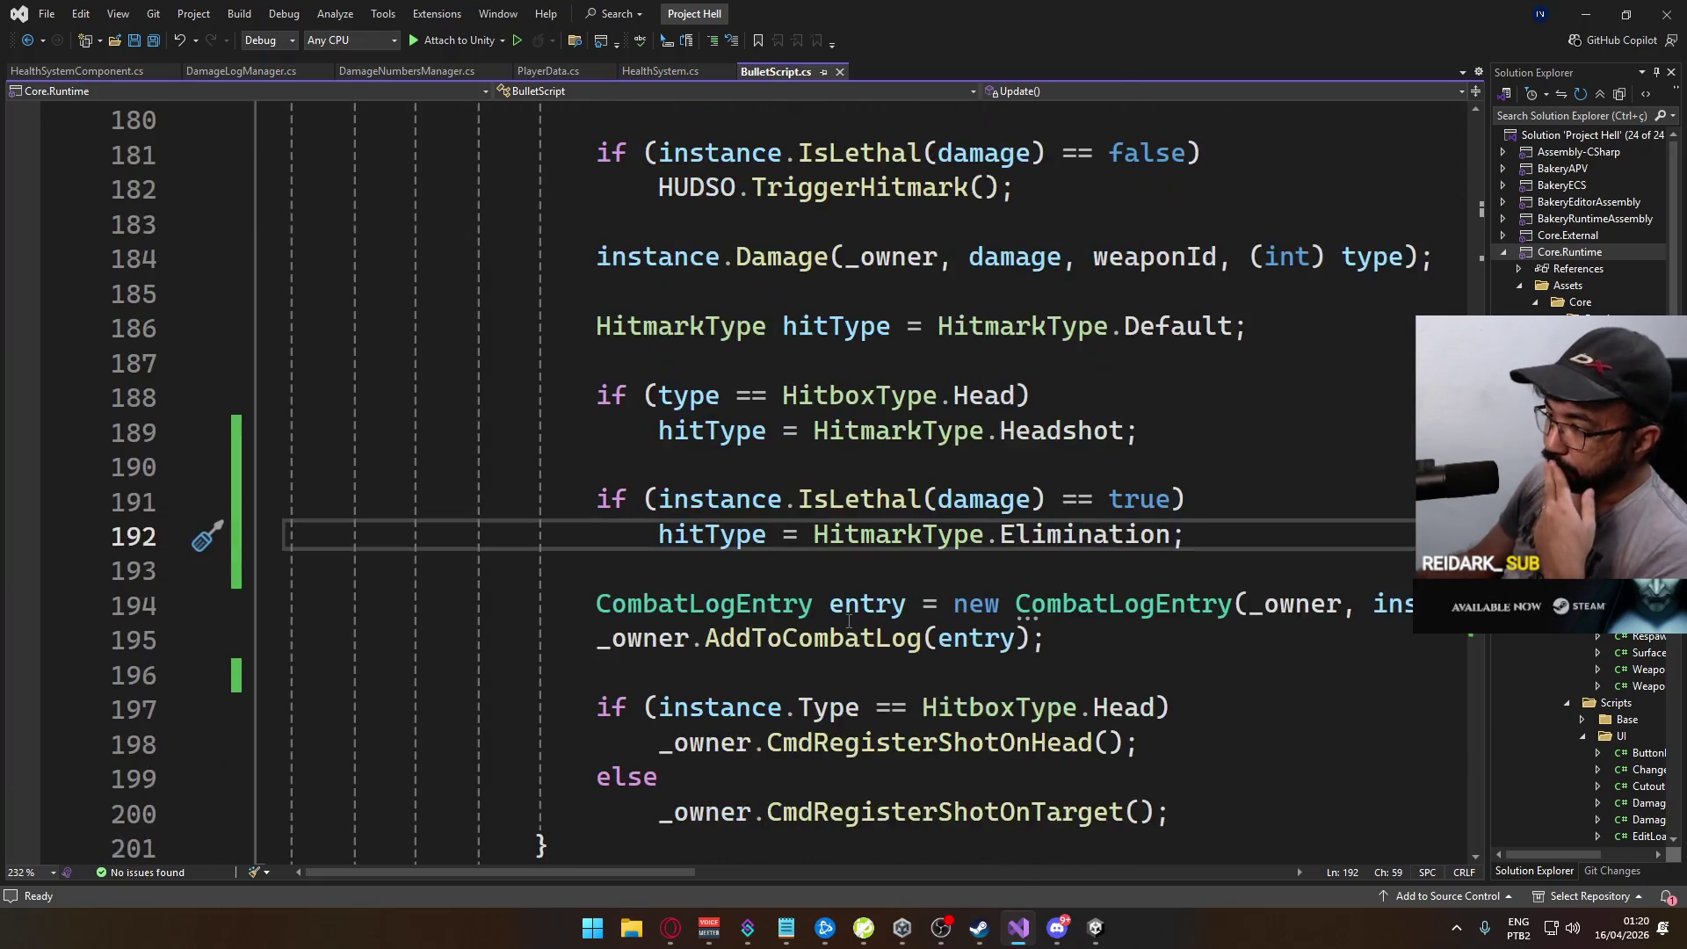
pyautogui.scroll(4, 967, 514)
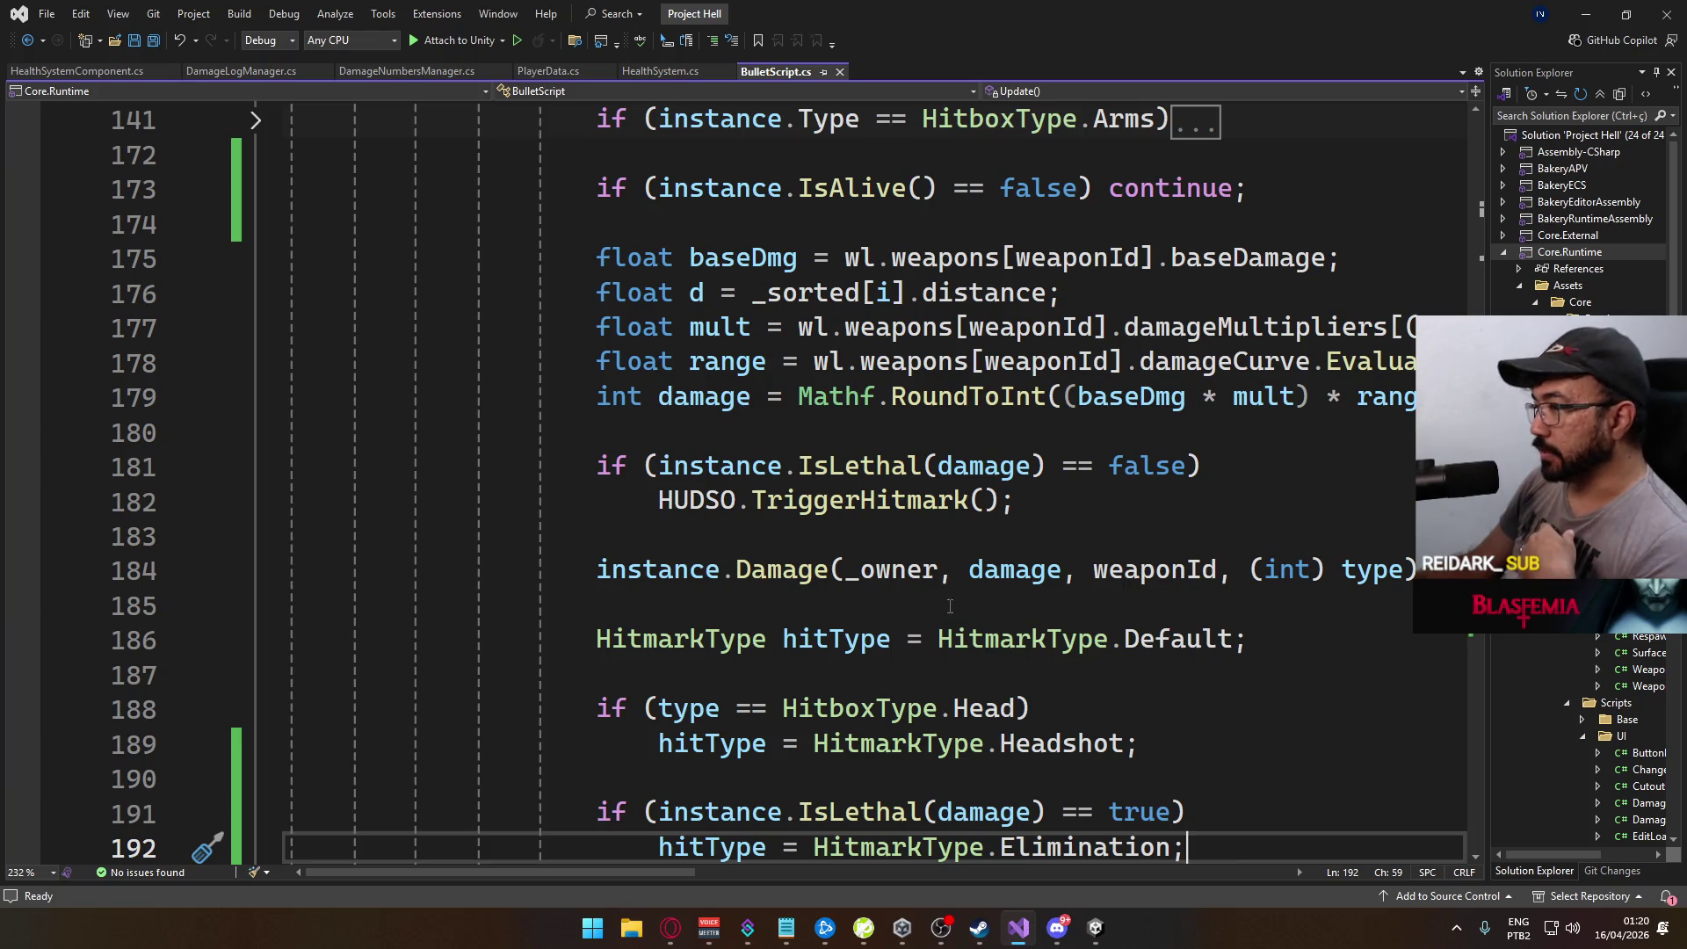
pyautogui.scroll(-3, 1055, 632)
pyautogui.scroll(2, 1065, 615)
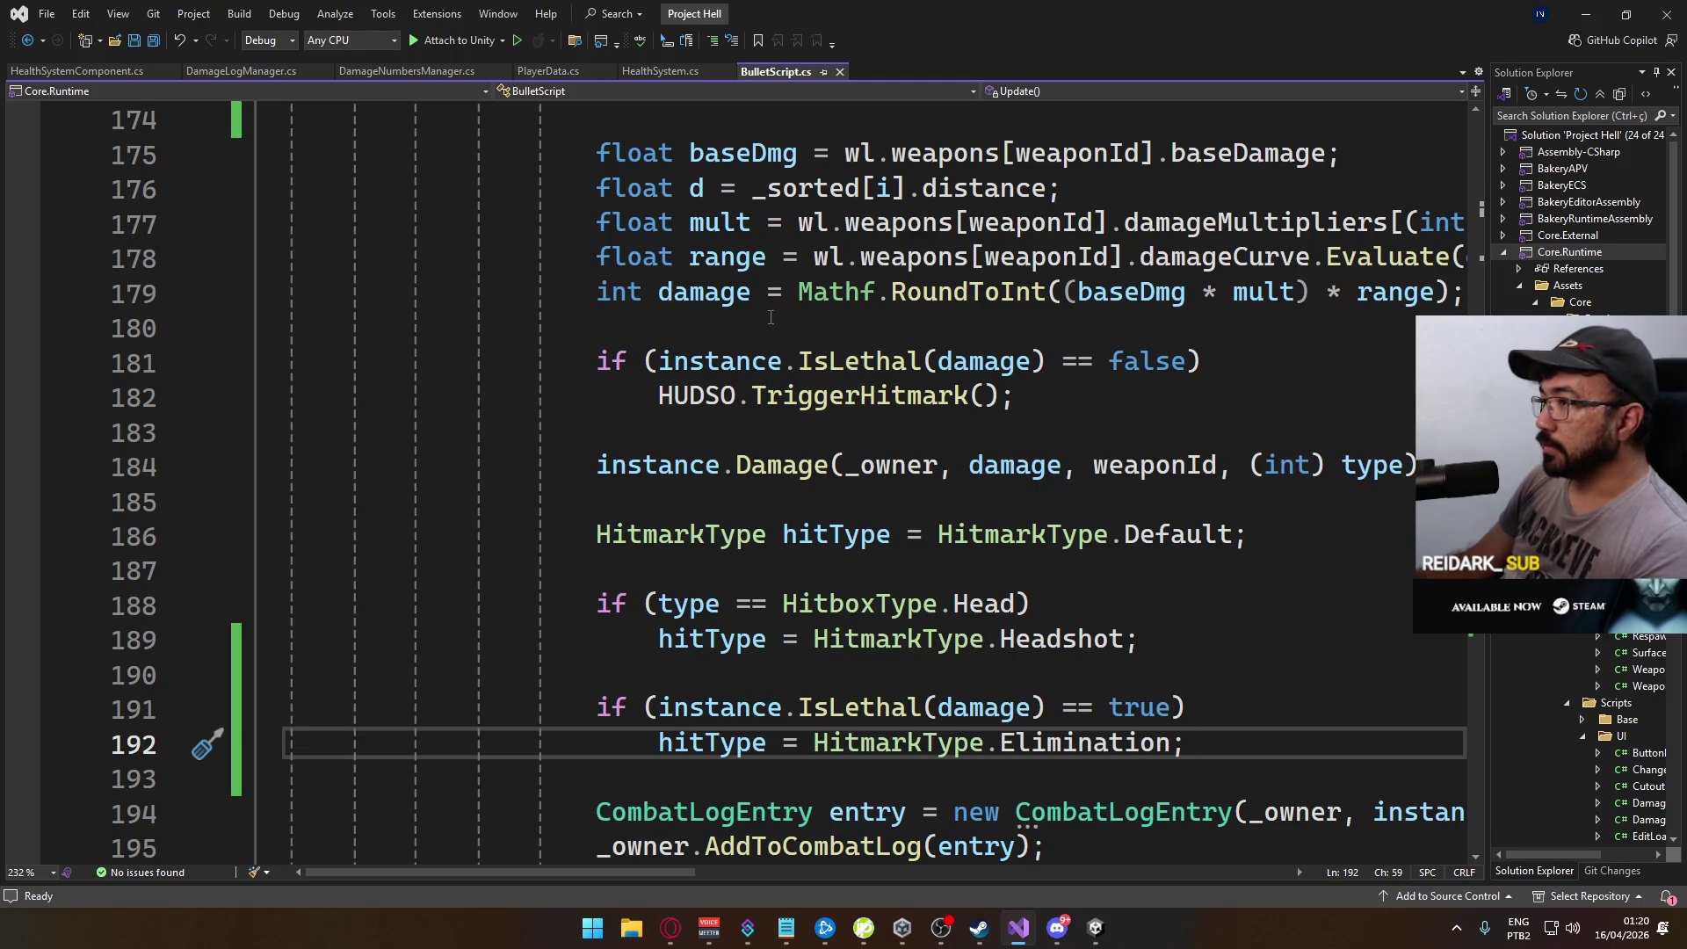
pyautogui.scroll(2, 900, 552)
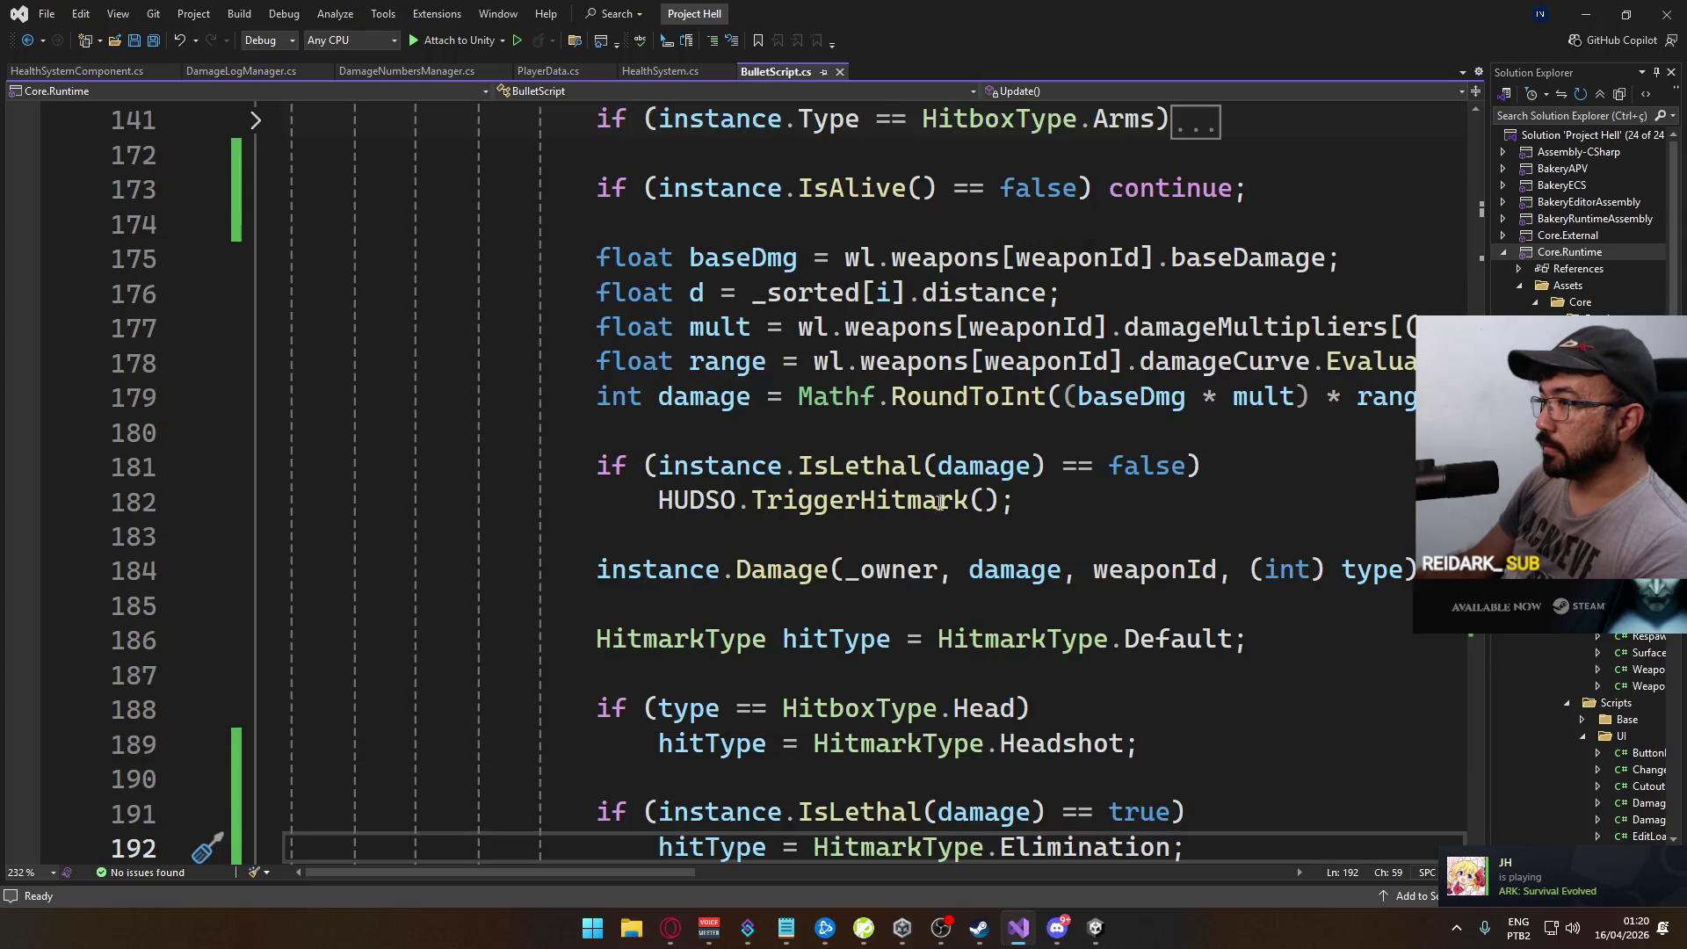
# Step: Move the IsLethal hitmark block to just after the IsAlive check
pyautogui.moveTo(1068, 623)
pyautogui.mouseDown()
pyautogui.moveTo(915, 565)
pyautogui.moveTo(598, 532)
pyautogui.mouseUp()
pyautogui.hotkey('ctrl', 'c')
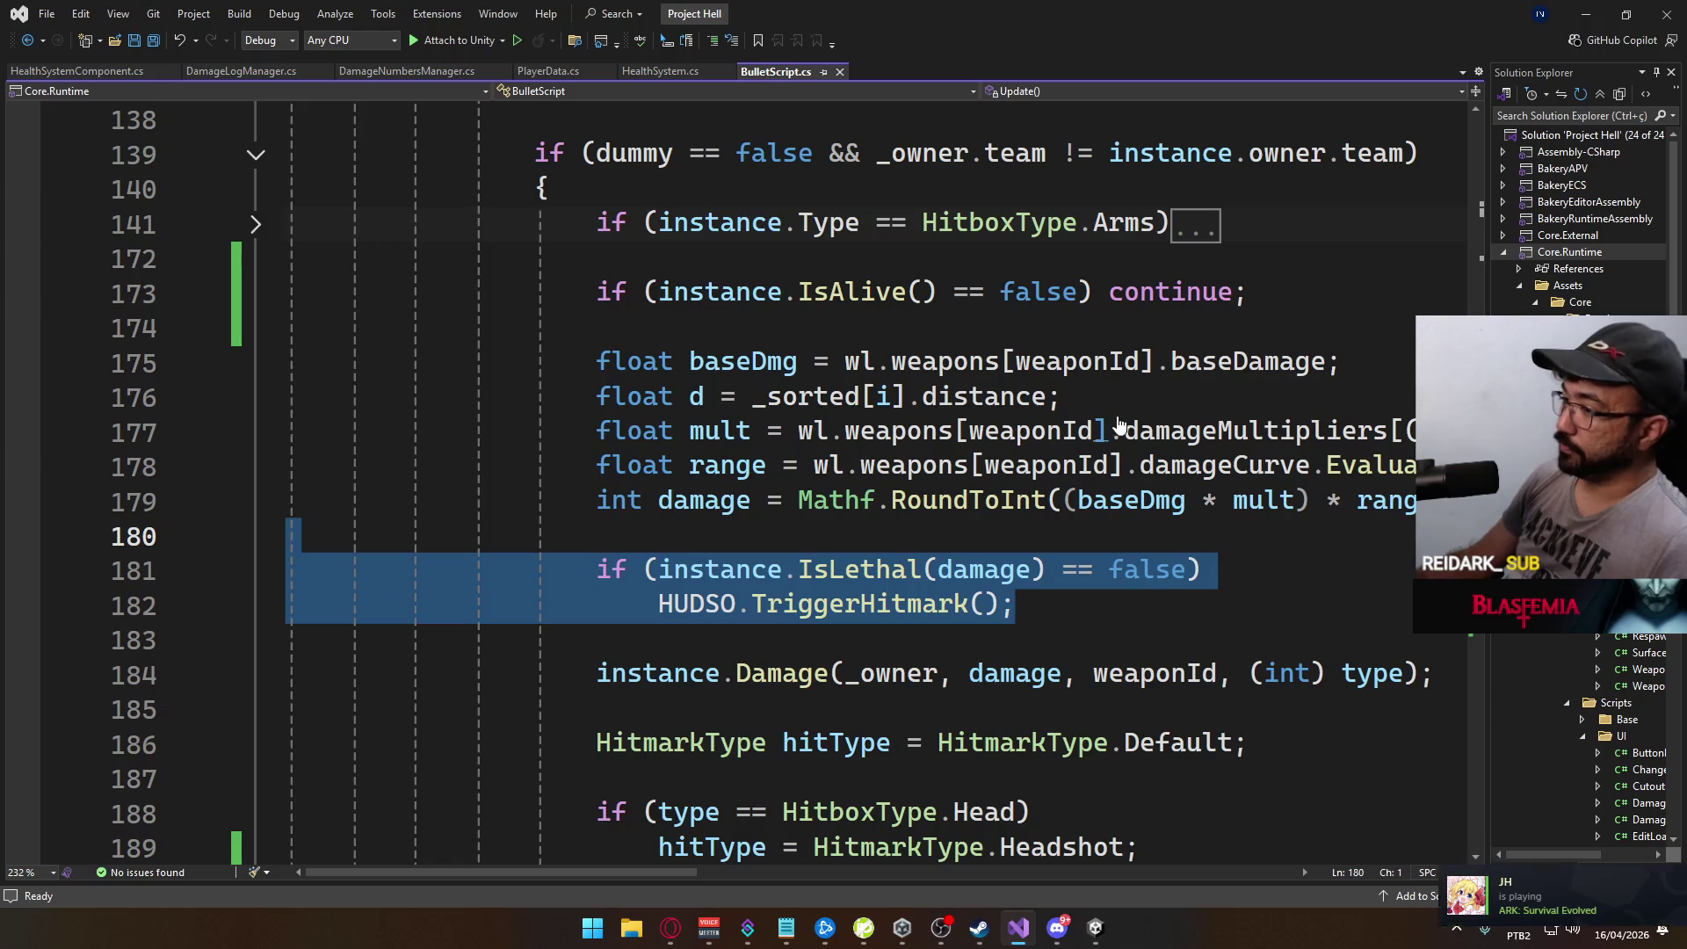
pyautogui.press('Delete')
pyautogui.click(1266, 293)
pyautogui.press('Return')
pyautogui.press('Return')
pyautogui.hotkey('ctrl', 'v')
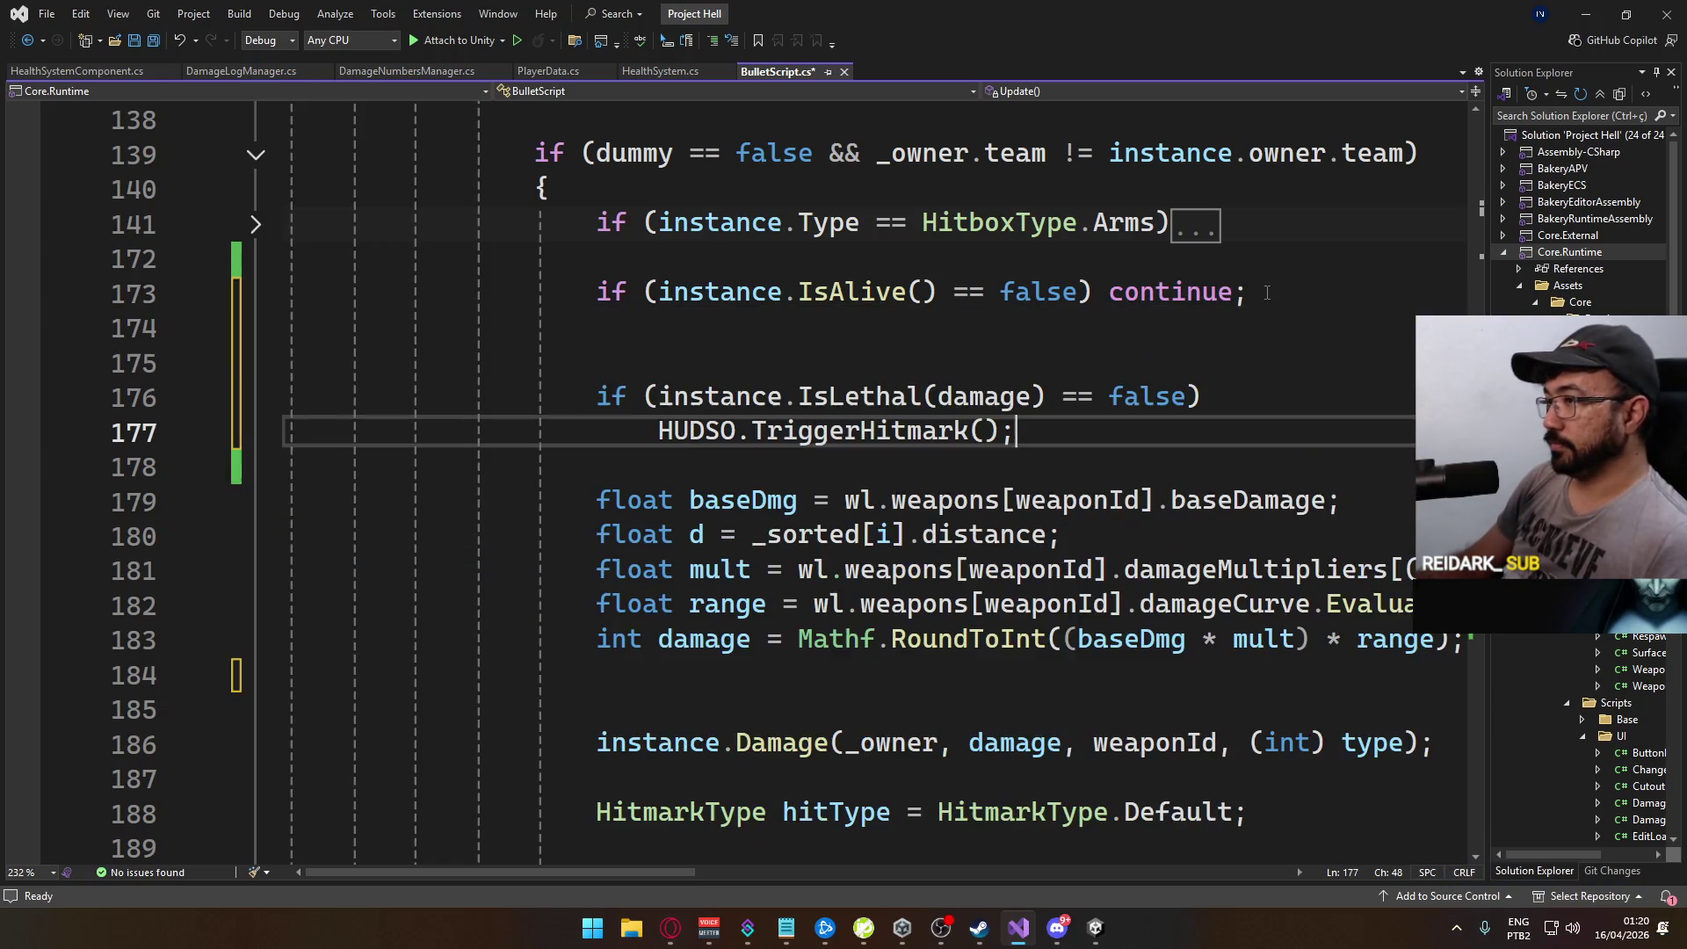
pyautogui.press('Up')
pyautogui.press('Up')
pyautogui.press('Up')
pyautogui.press('Delete')
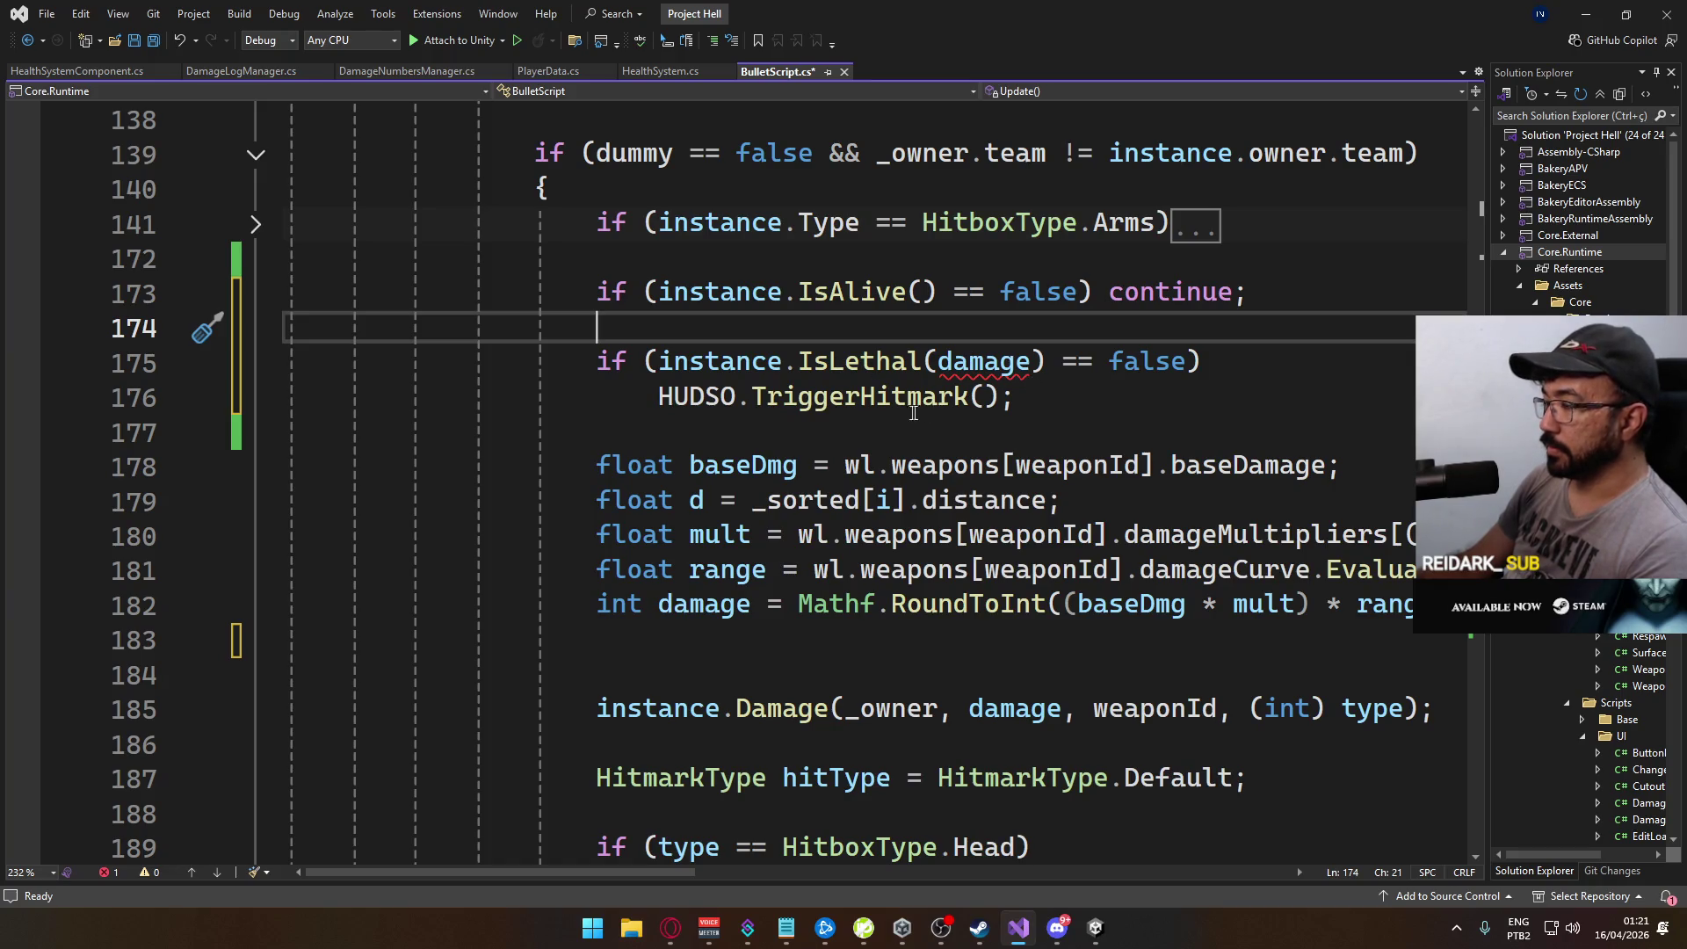
# Step: Relocate the hitmark block below the damage calculation, separated by a blank line
pyautogui.moveTo(1016, 414); pyautogui.dragTo(654, 378)
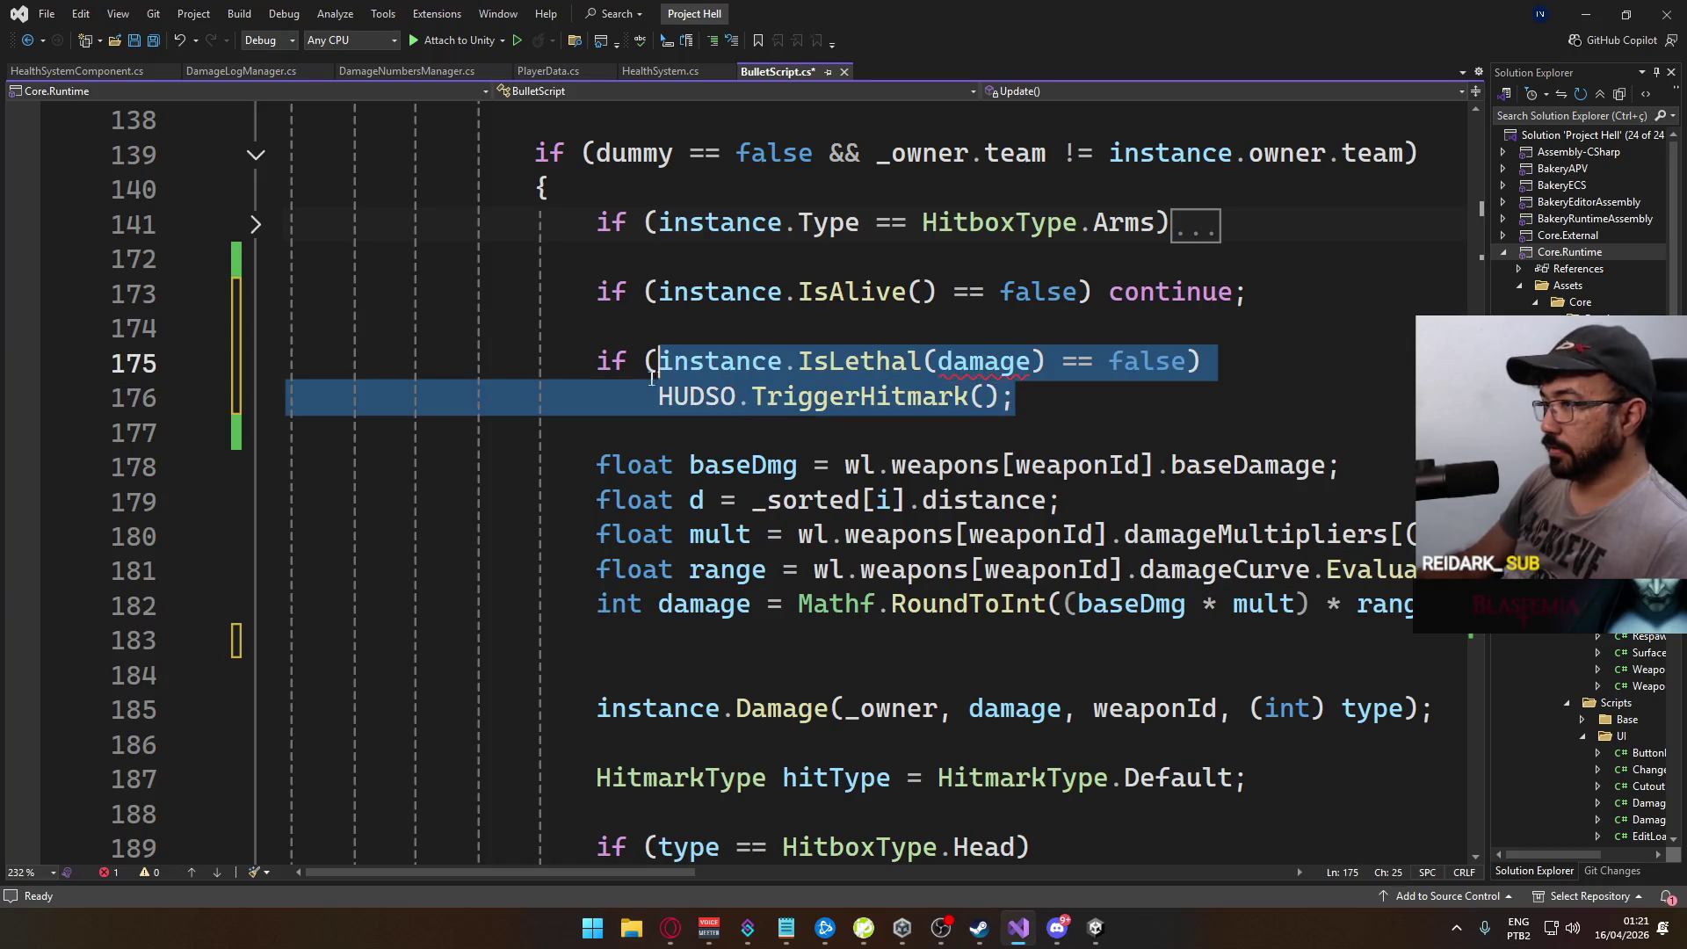
pyautogui.press('Delete')
pyautogui.hotkey('shift', 'Up')
pyautogui.press('Delete')
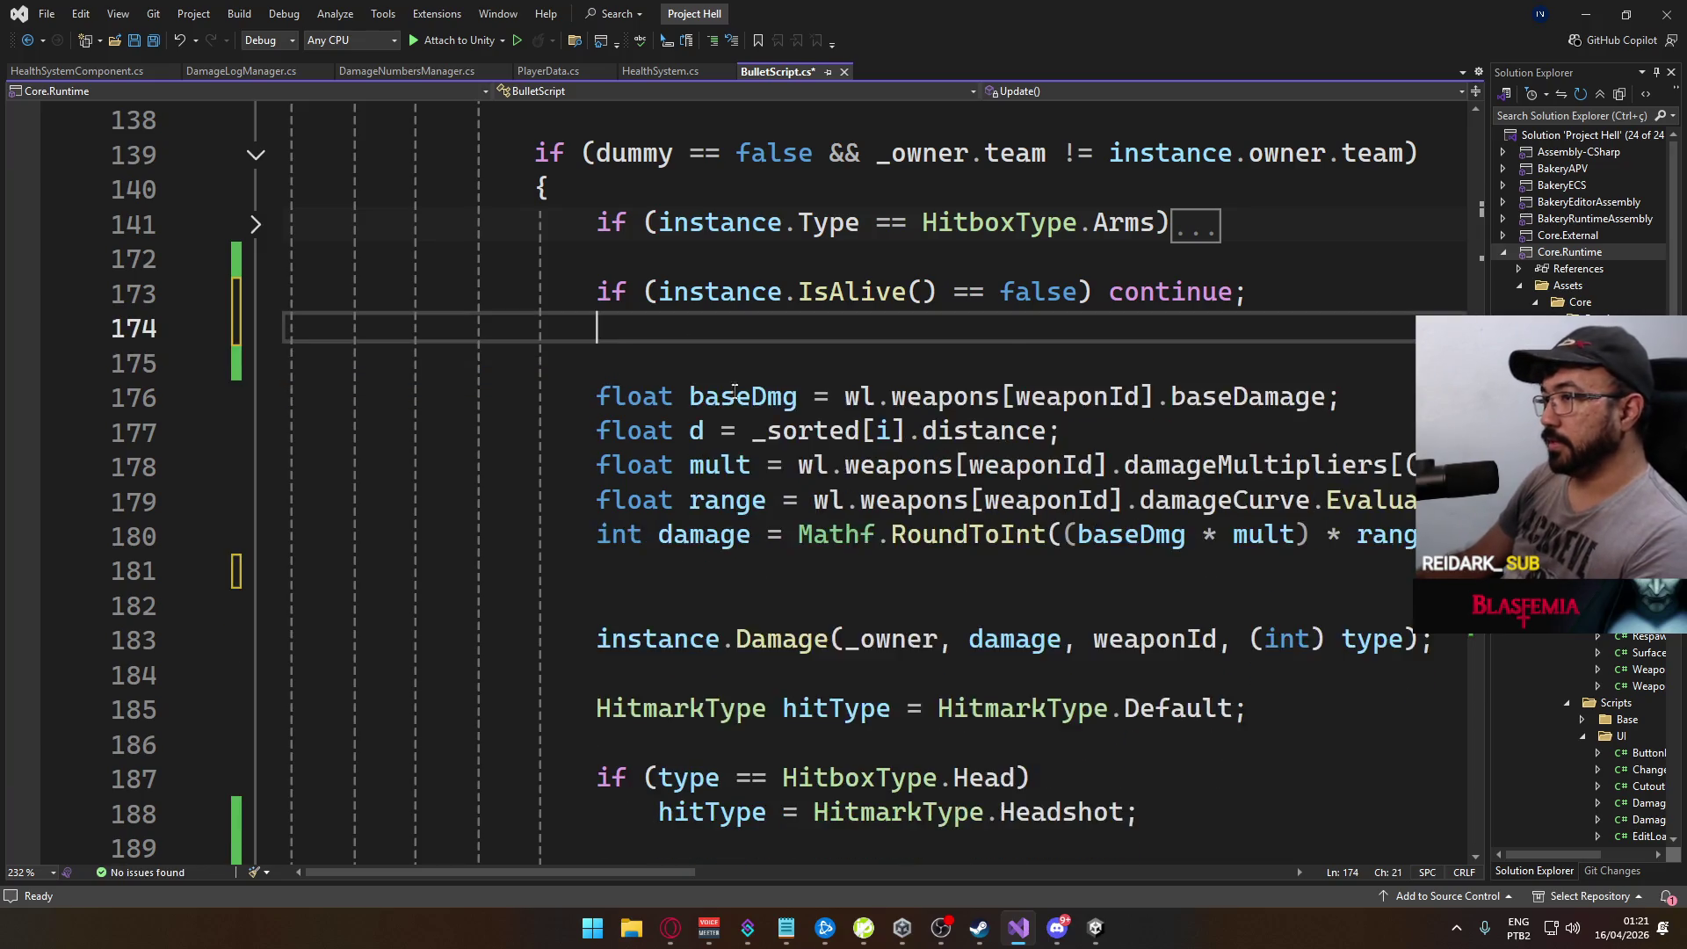
pyautogui.click(756, 540)
pyautogui.hotkey('ctrl', 'v')
pyautogui.press('Up')
pyautogui.press('Home')
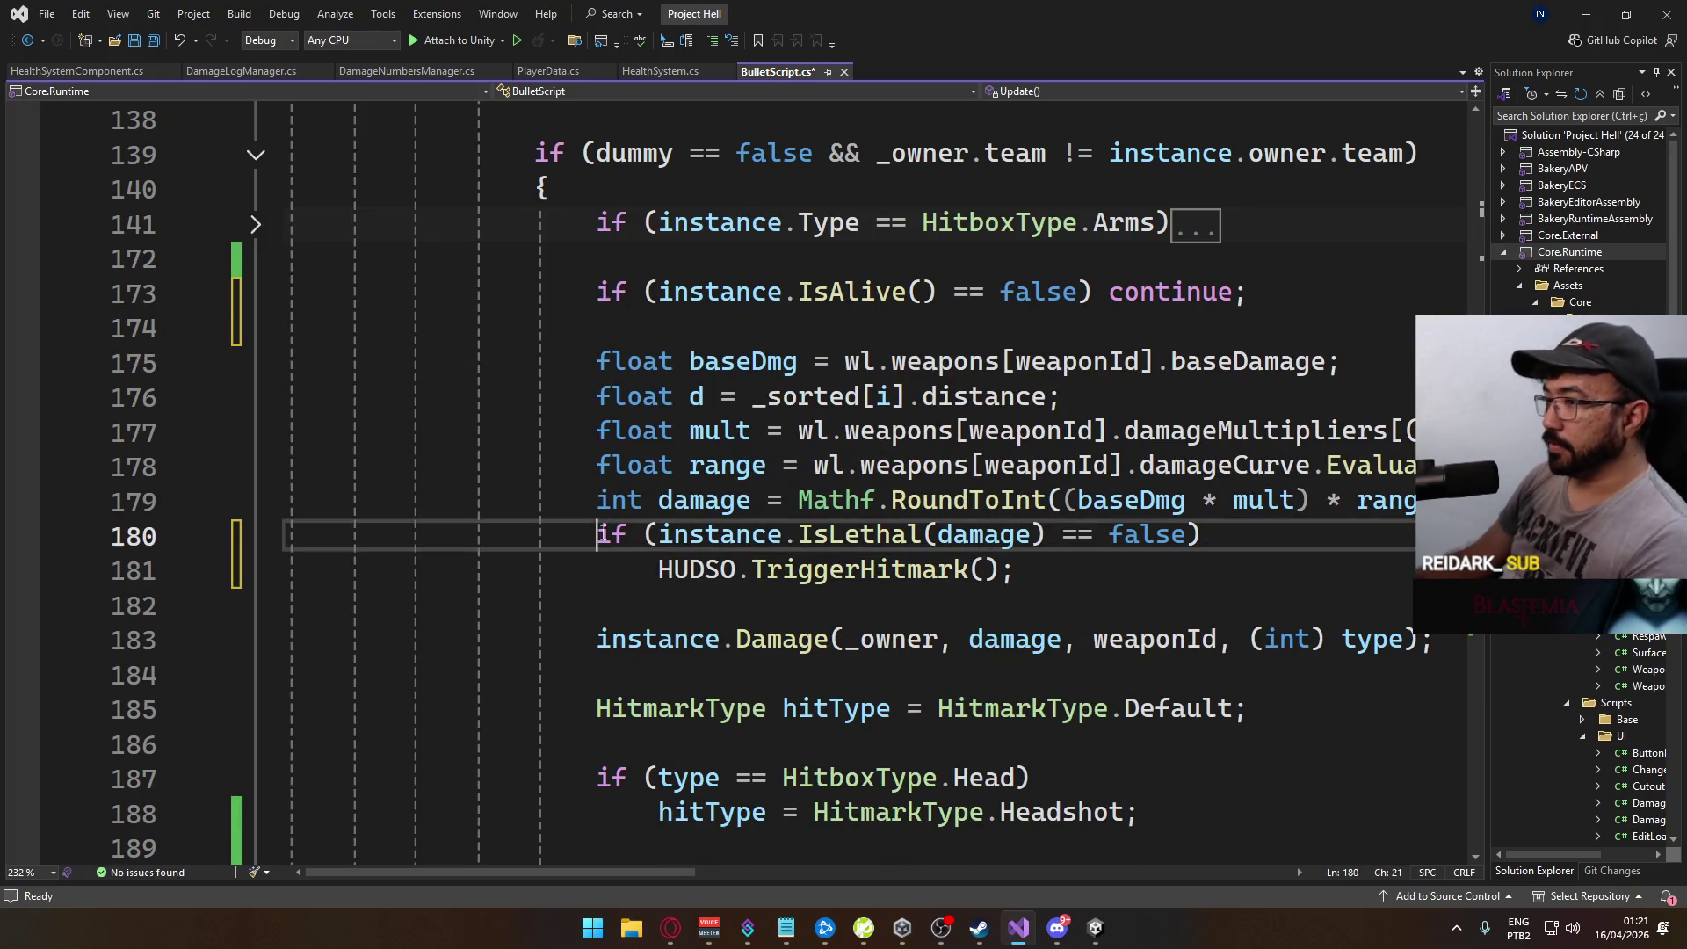
pyautogui.press('Return')
pyautogui.scroll(-3, 805, 580)
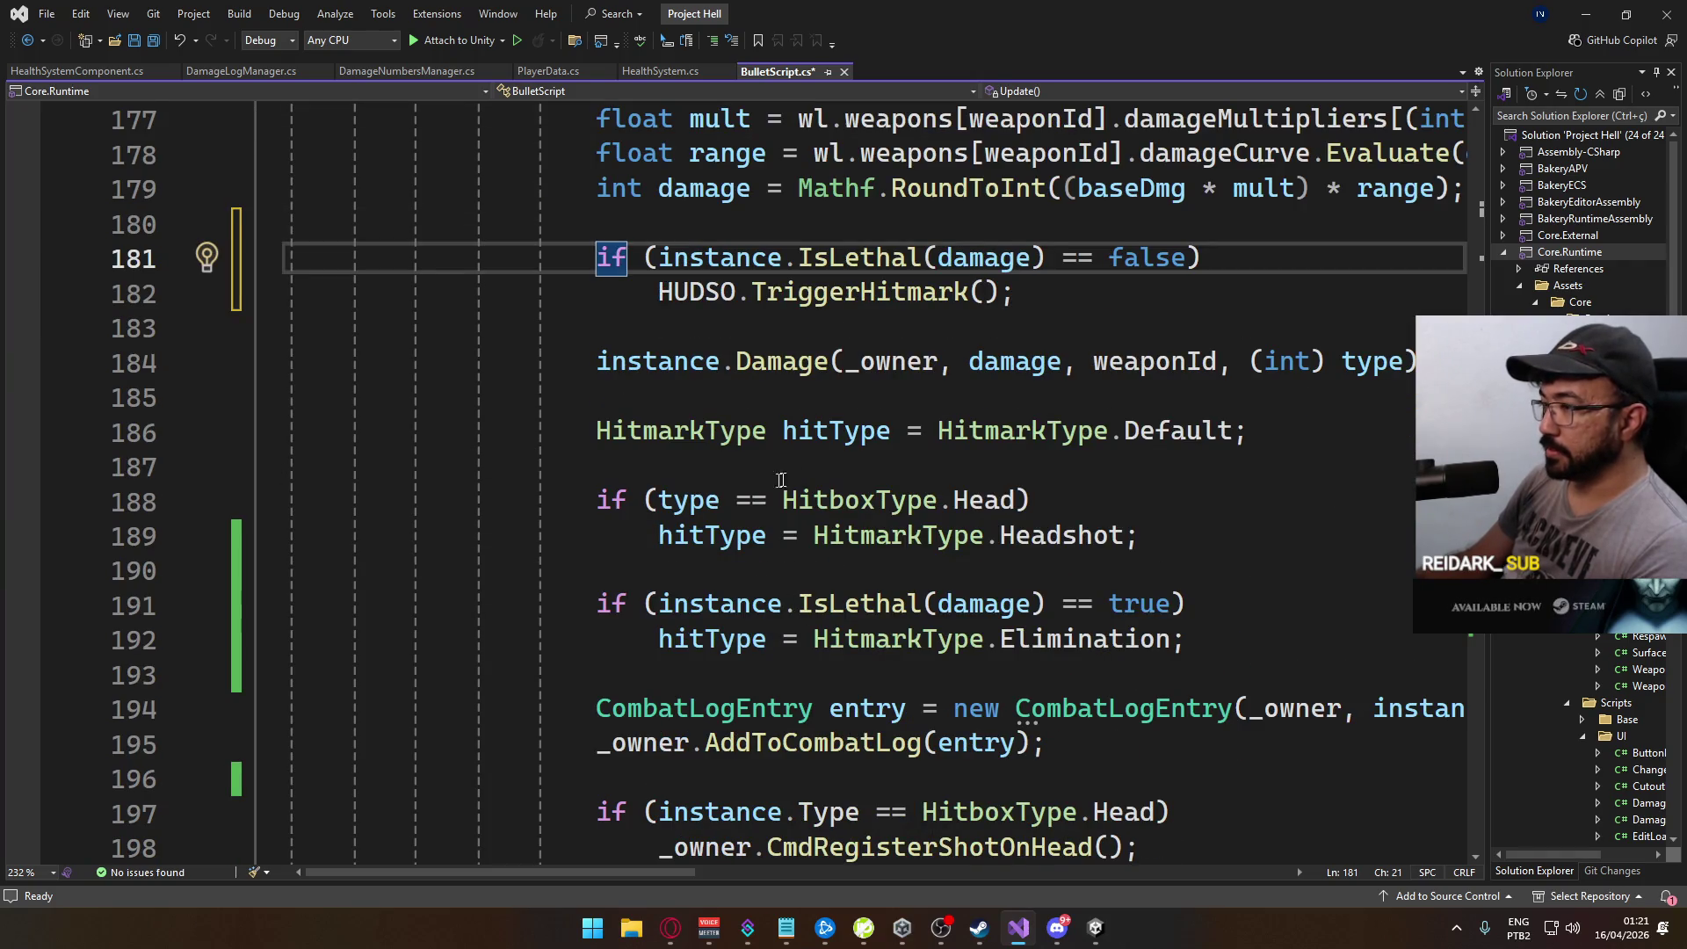
pyautogui.scroll(-4, 944, 419)
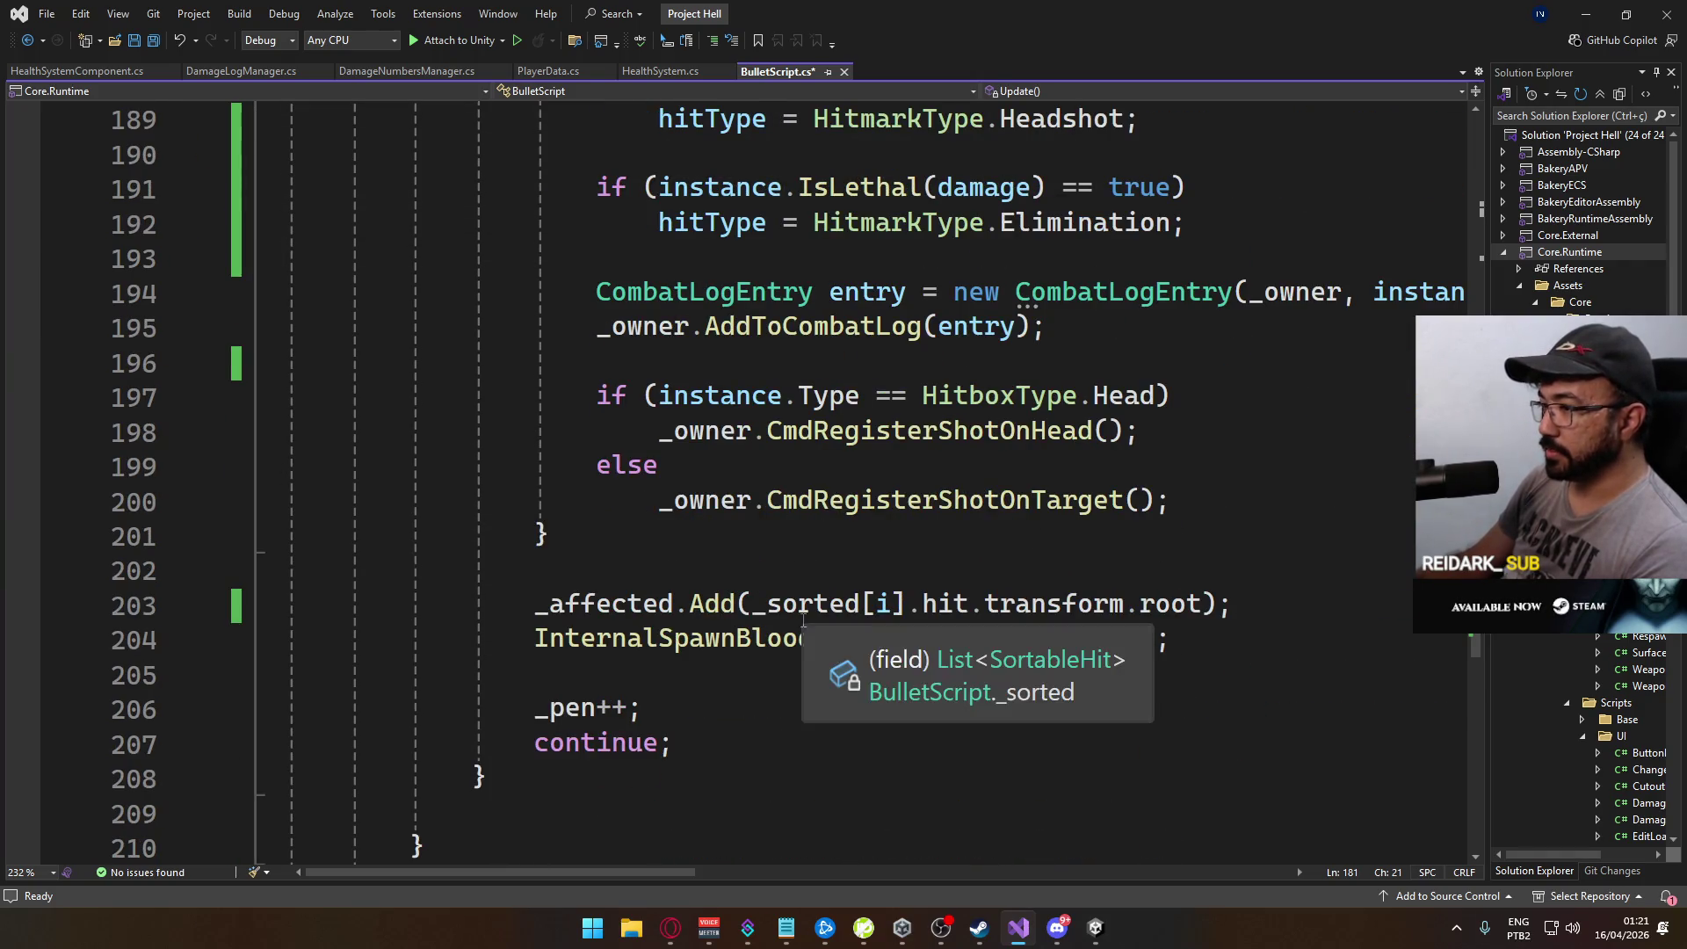
pyautogui.scroll(5, 1019, 536)
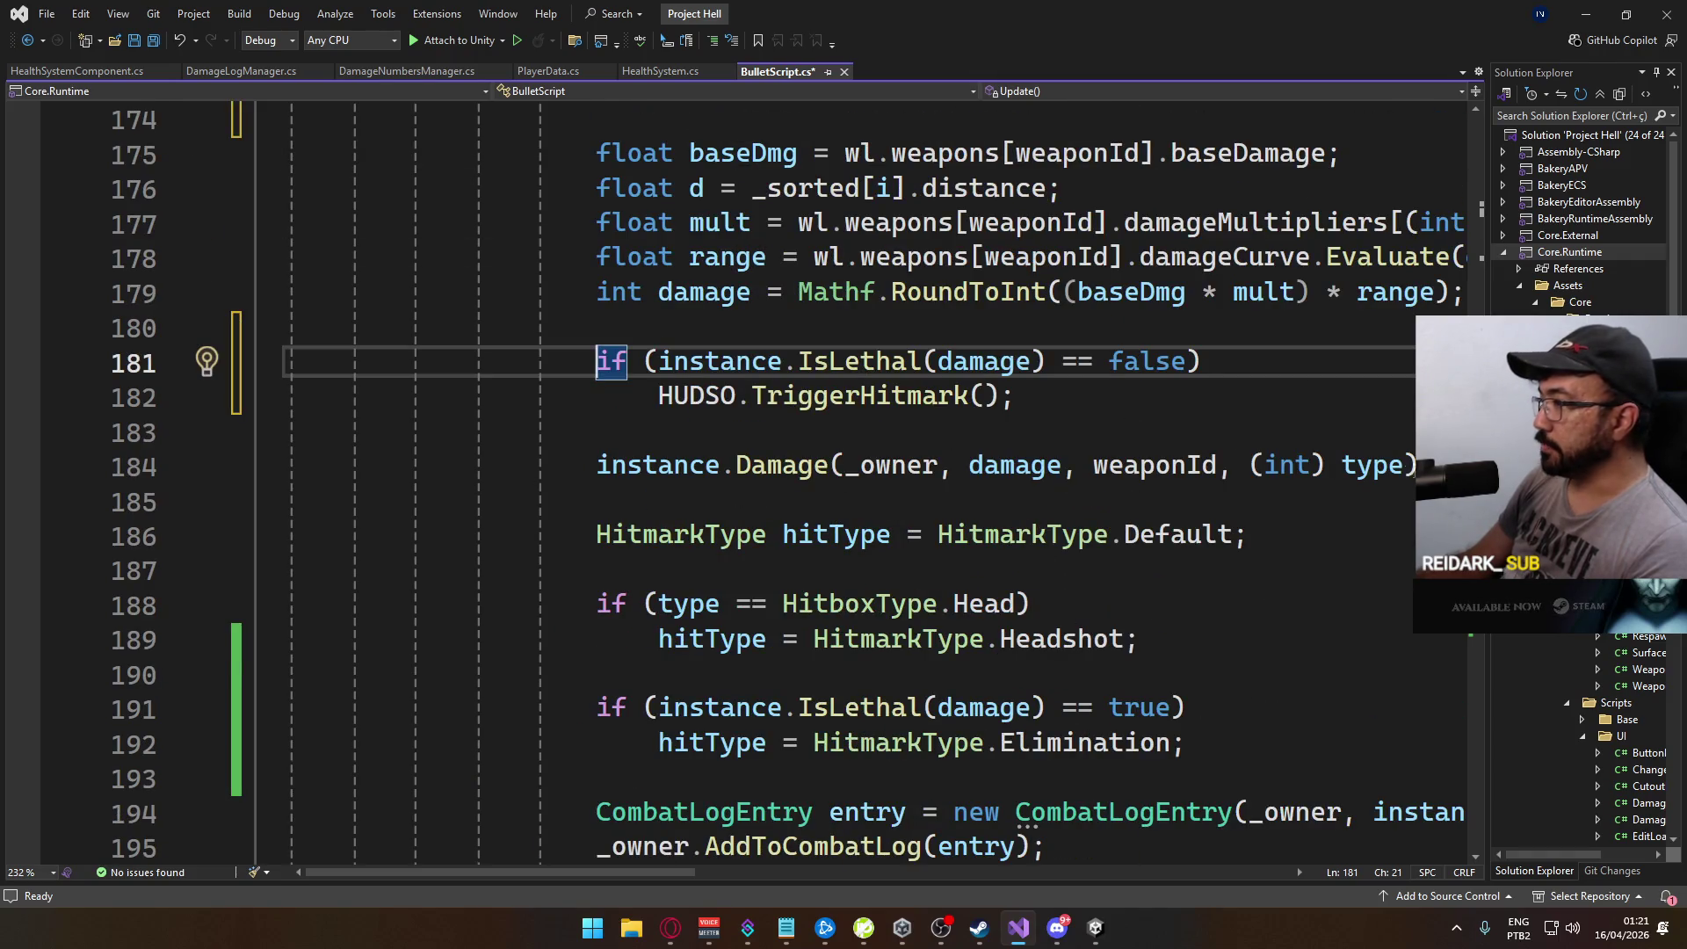
# Step: Cut the instance.Damage call and leave a comment marker where it was
pyautogui.press('Down')
pyautogui.press('Down')
pyautogui.press('Down')
pyautogui.hotkey('shift', 'End')
pyautogui.press('Delete')
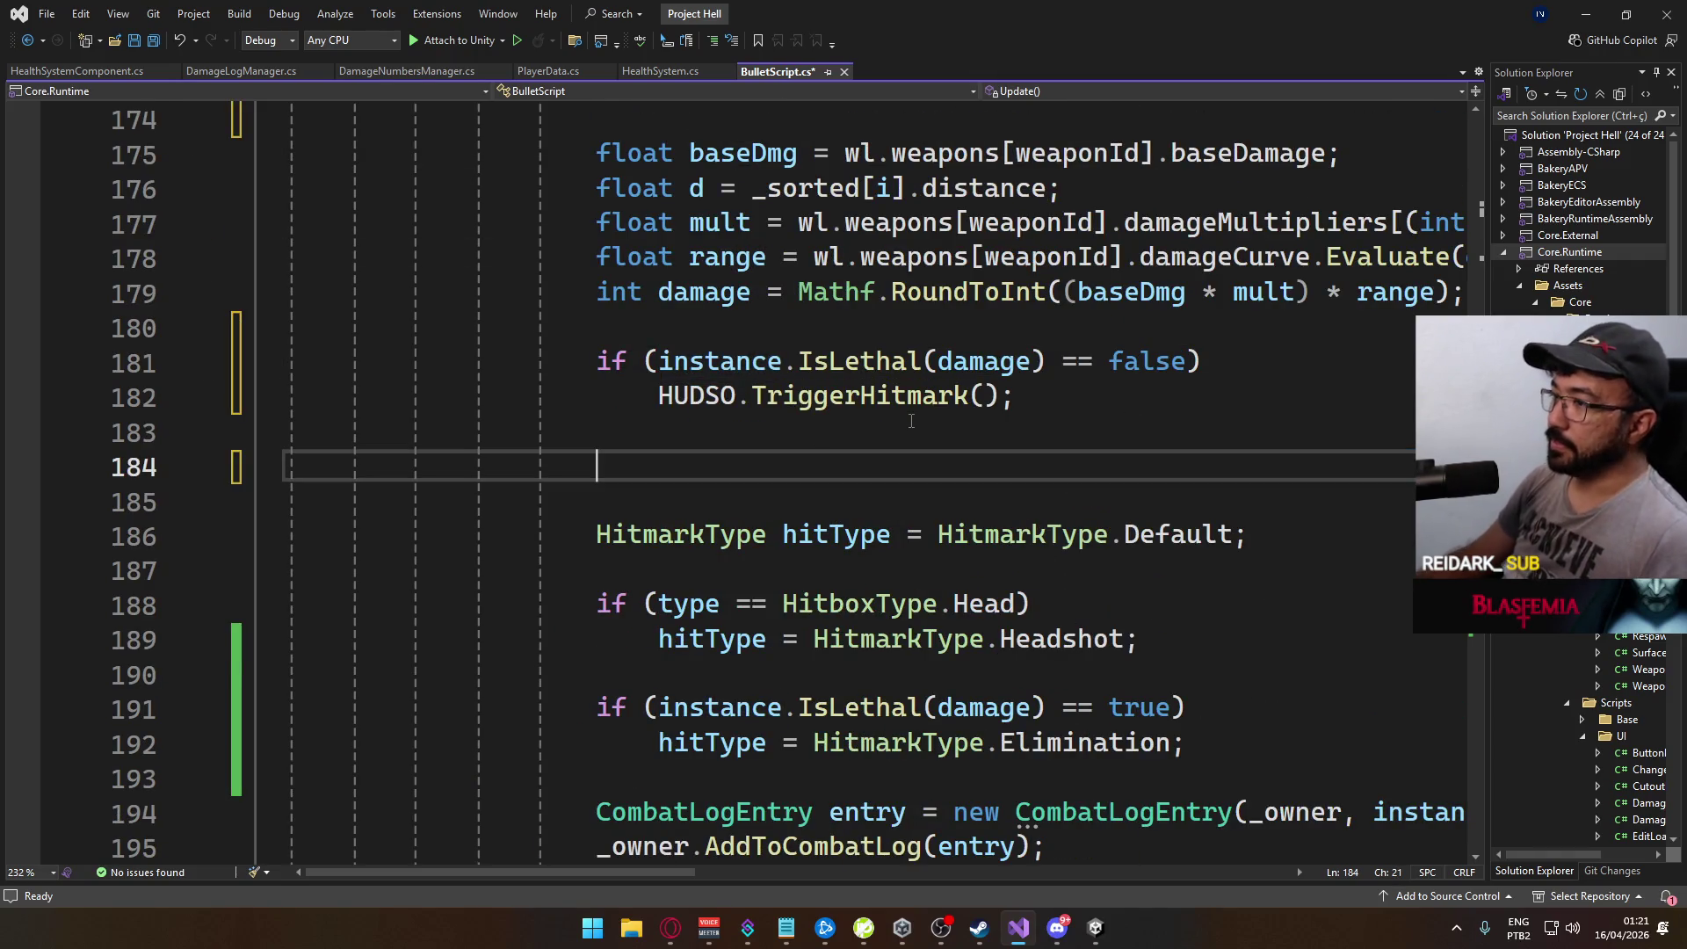
pyautogui.press('BackSpace')
pyautogui.press('Delete')
pyautogui.press('Return')
pyautogui.write('//')
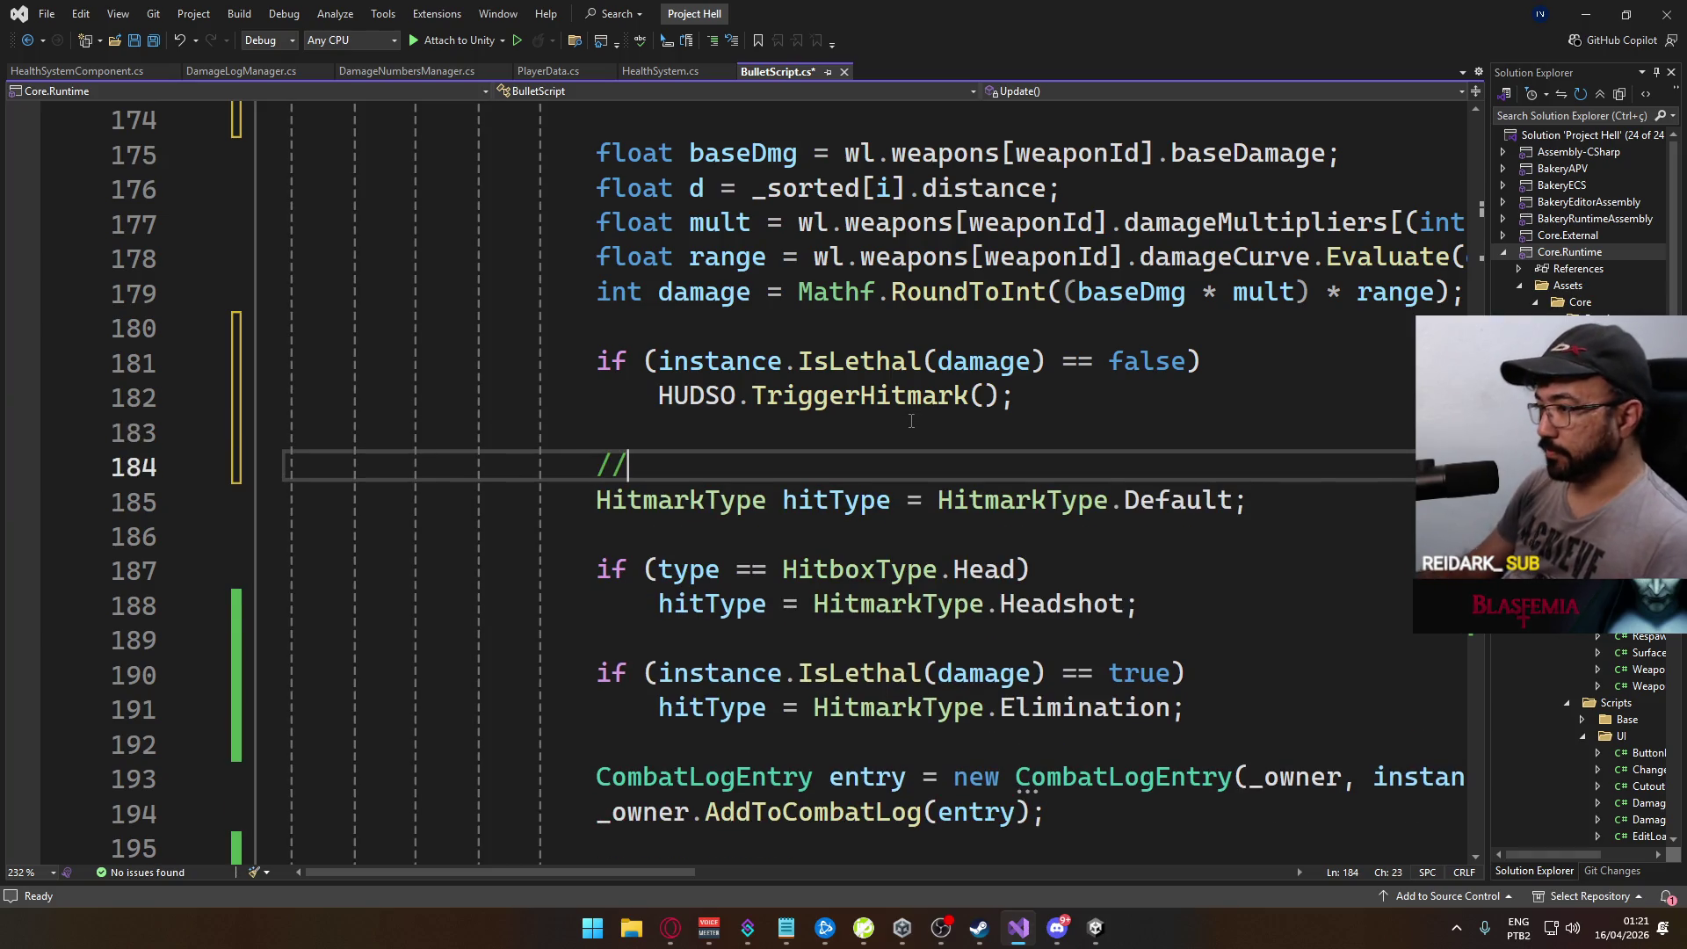
# Step: Add a // marker above the shot-registration check and place instance.Damage after CmdRegisterShotOnTarget()
pyautogui.scroll(-3, 911, 421)
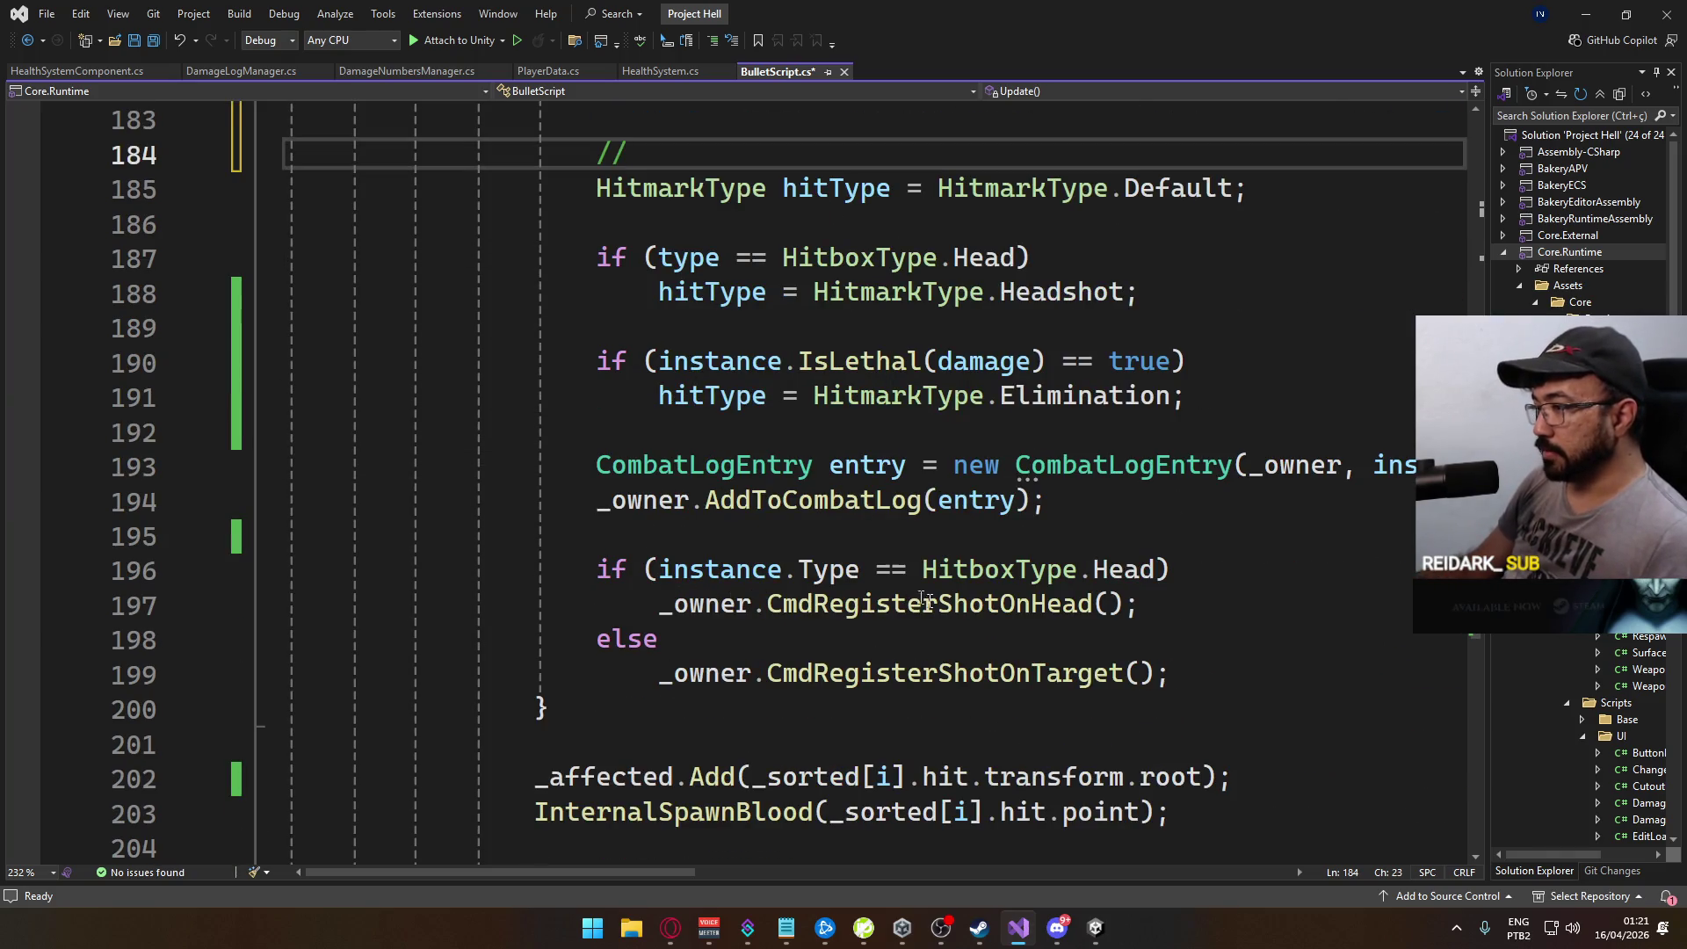
pyautogui.click(859, 530)
pyautogui.press('Return')
pyautogui.write('//')
pyautogui.press('Down')
pyautogui.press('Down')
pyautogui.press('Down')
pyautogui.scroll(-2, 1130, 551)
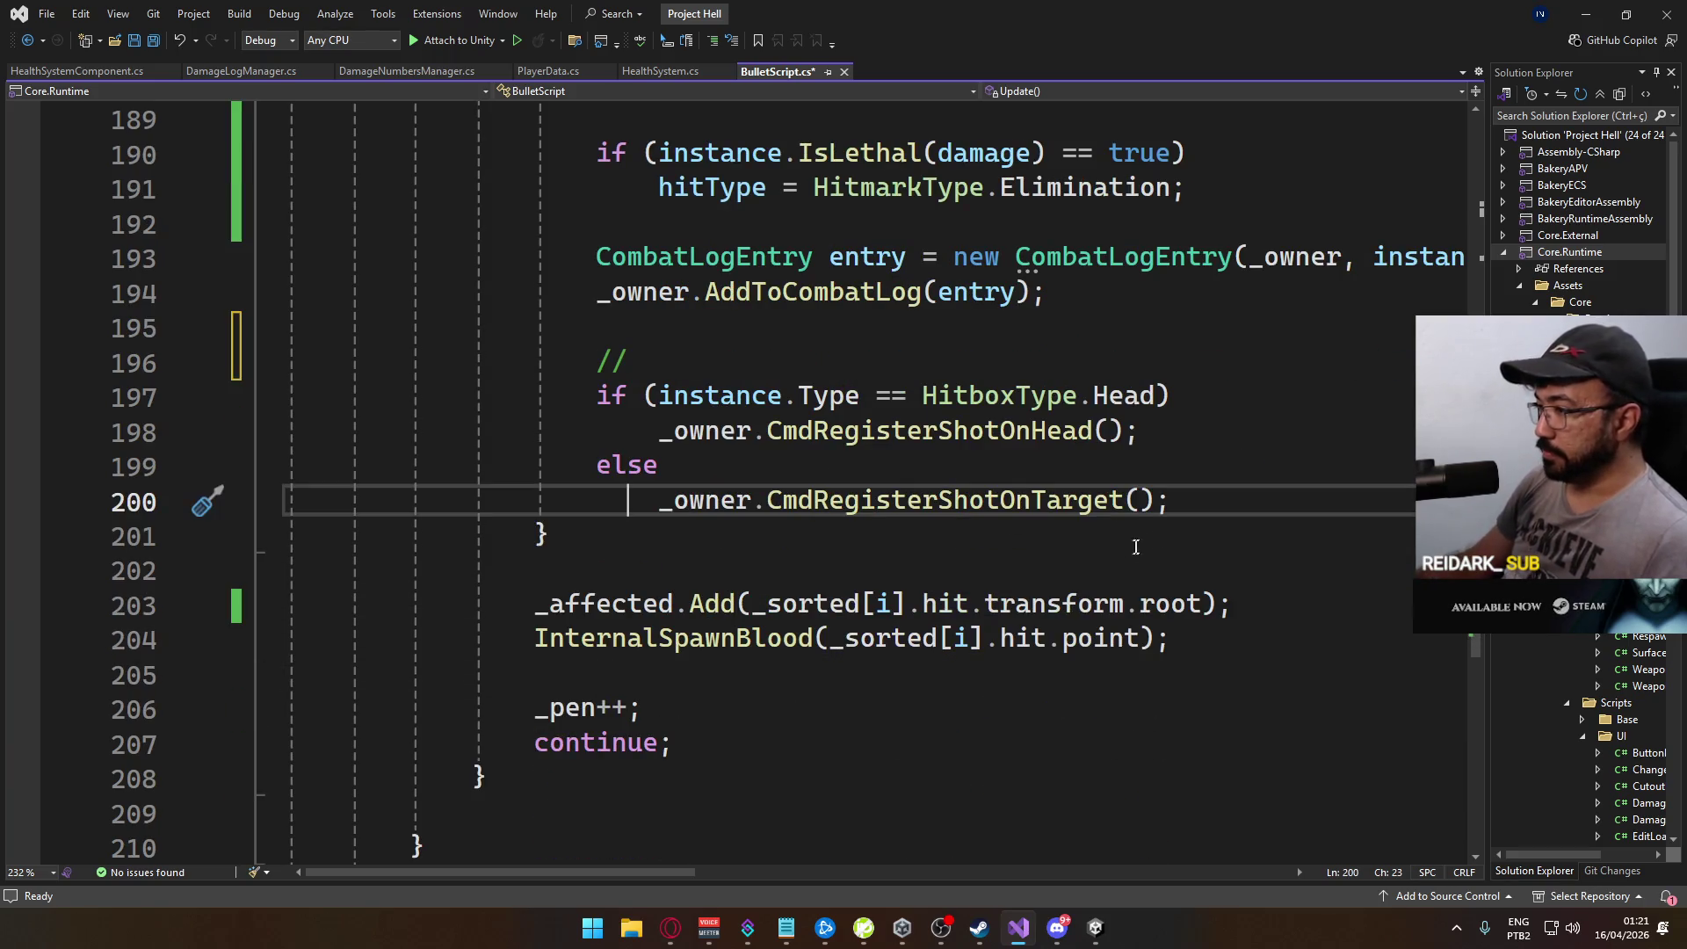
pyautogui.press('Return')
pyautogui.press('Return')
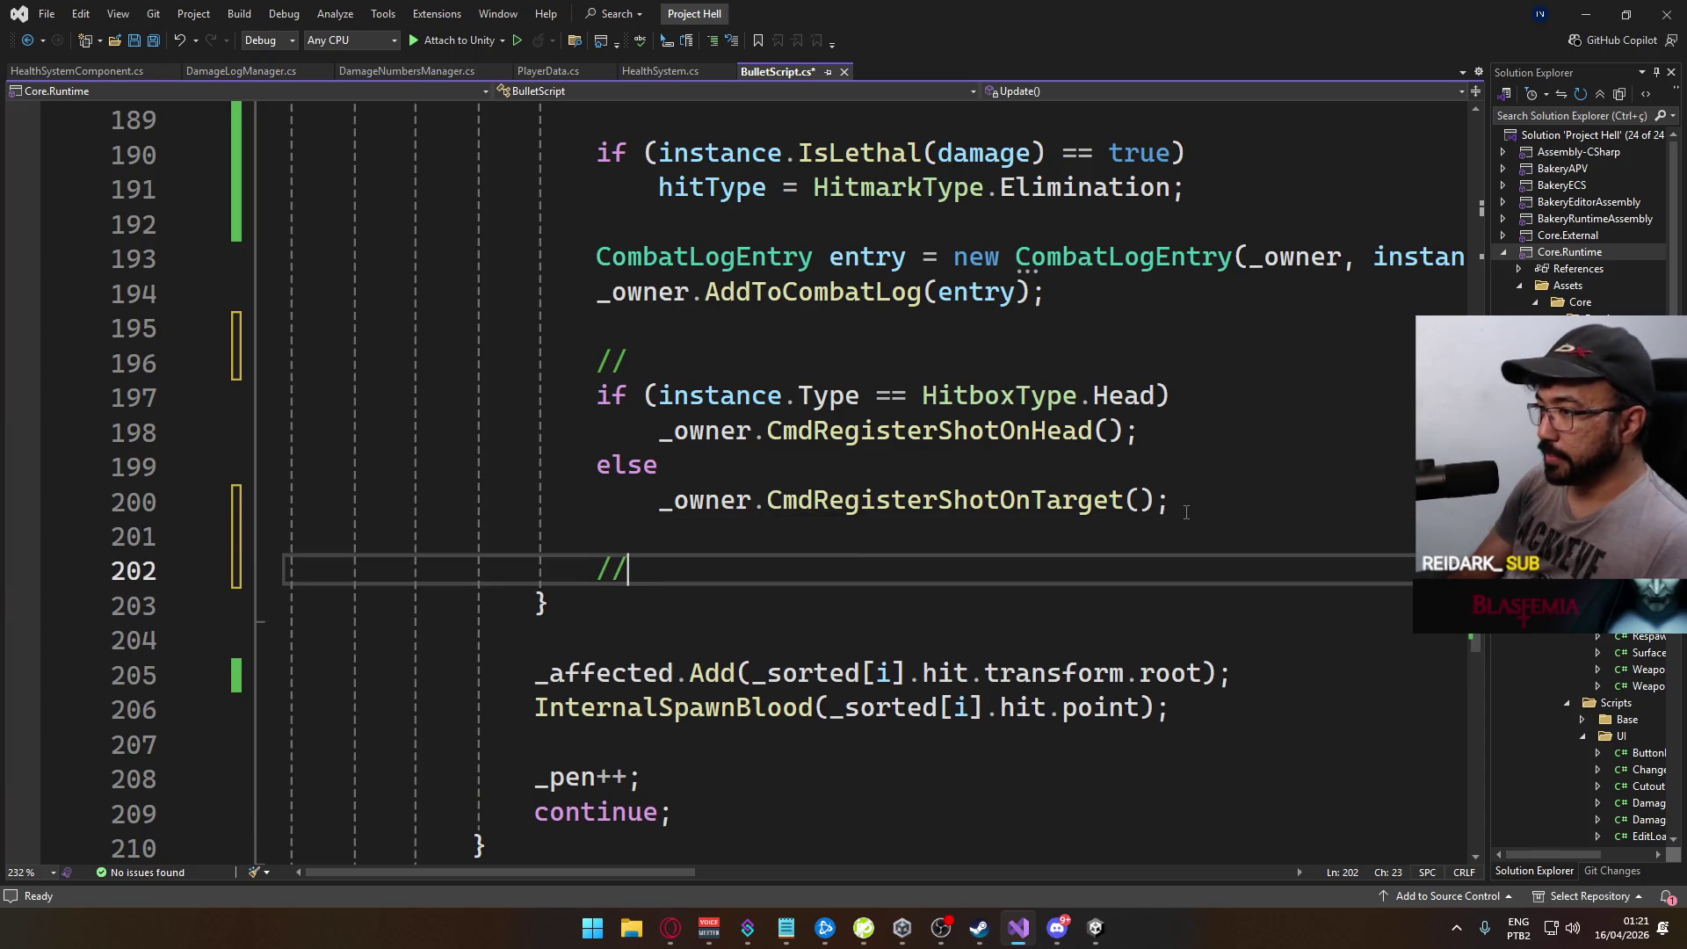
pyautogui.press('Return')
pyautogui.scroll(-3, 910, 551)
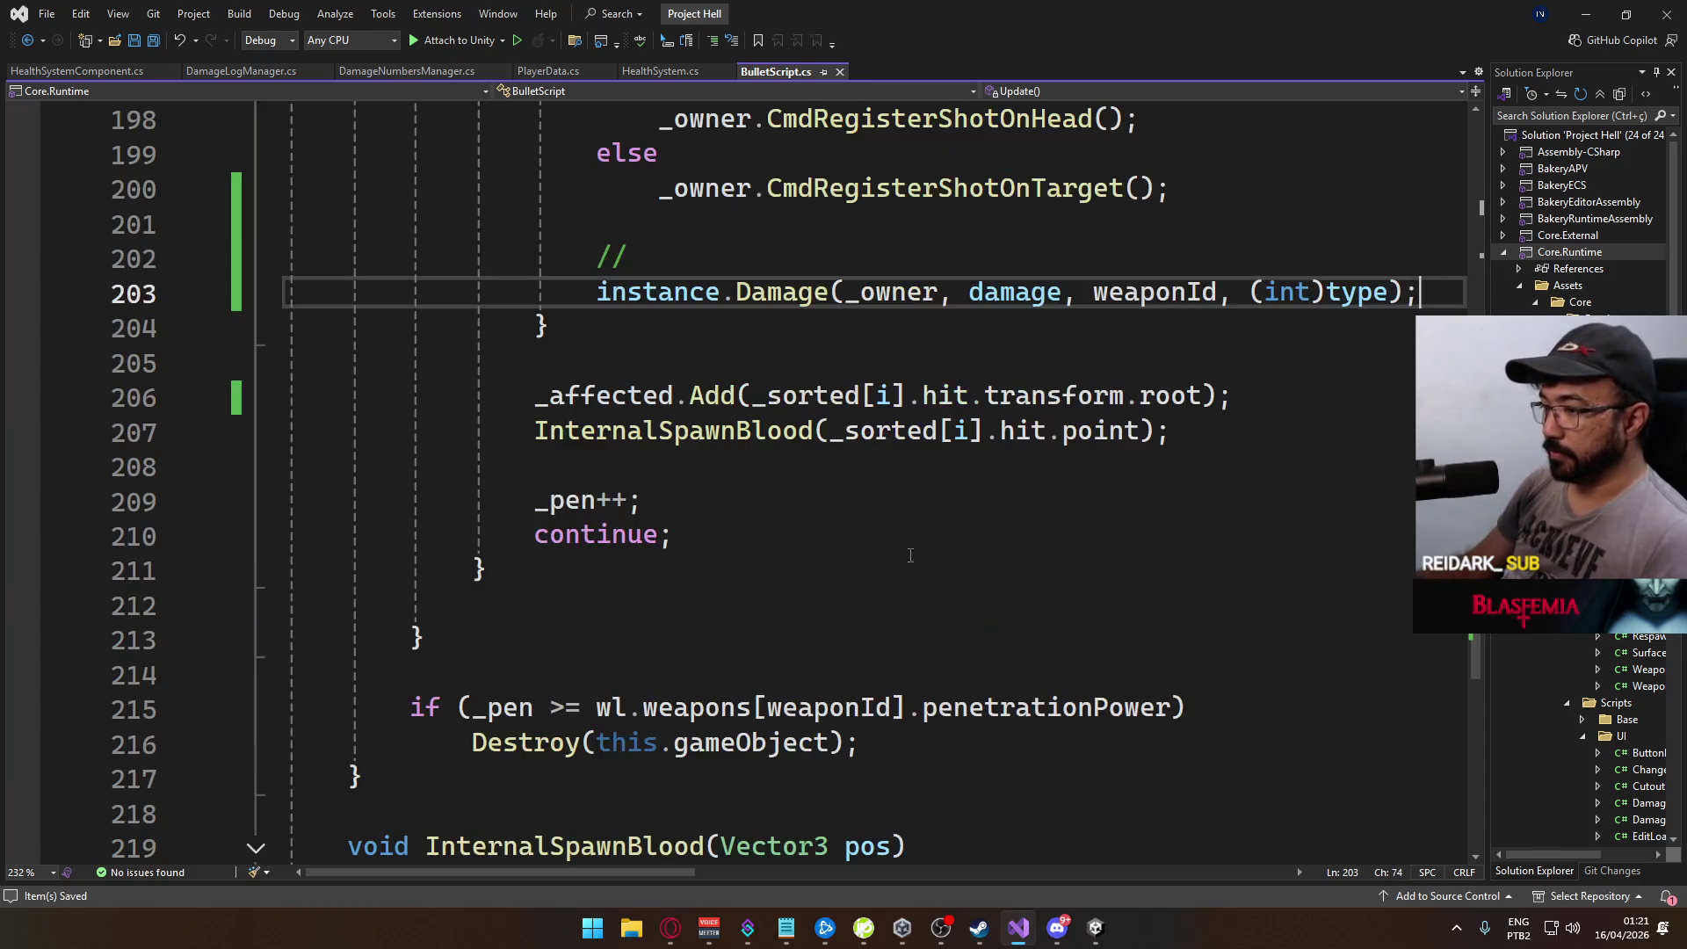
pyautogui.scroll(10, 849, 588)
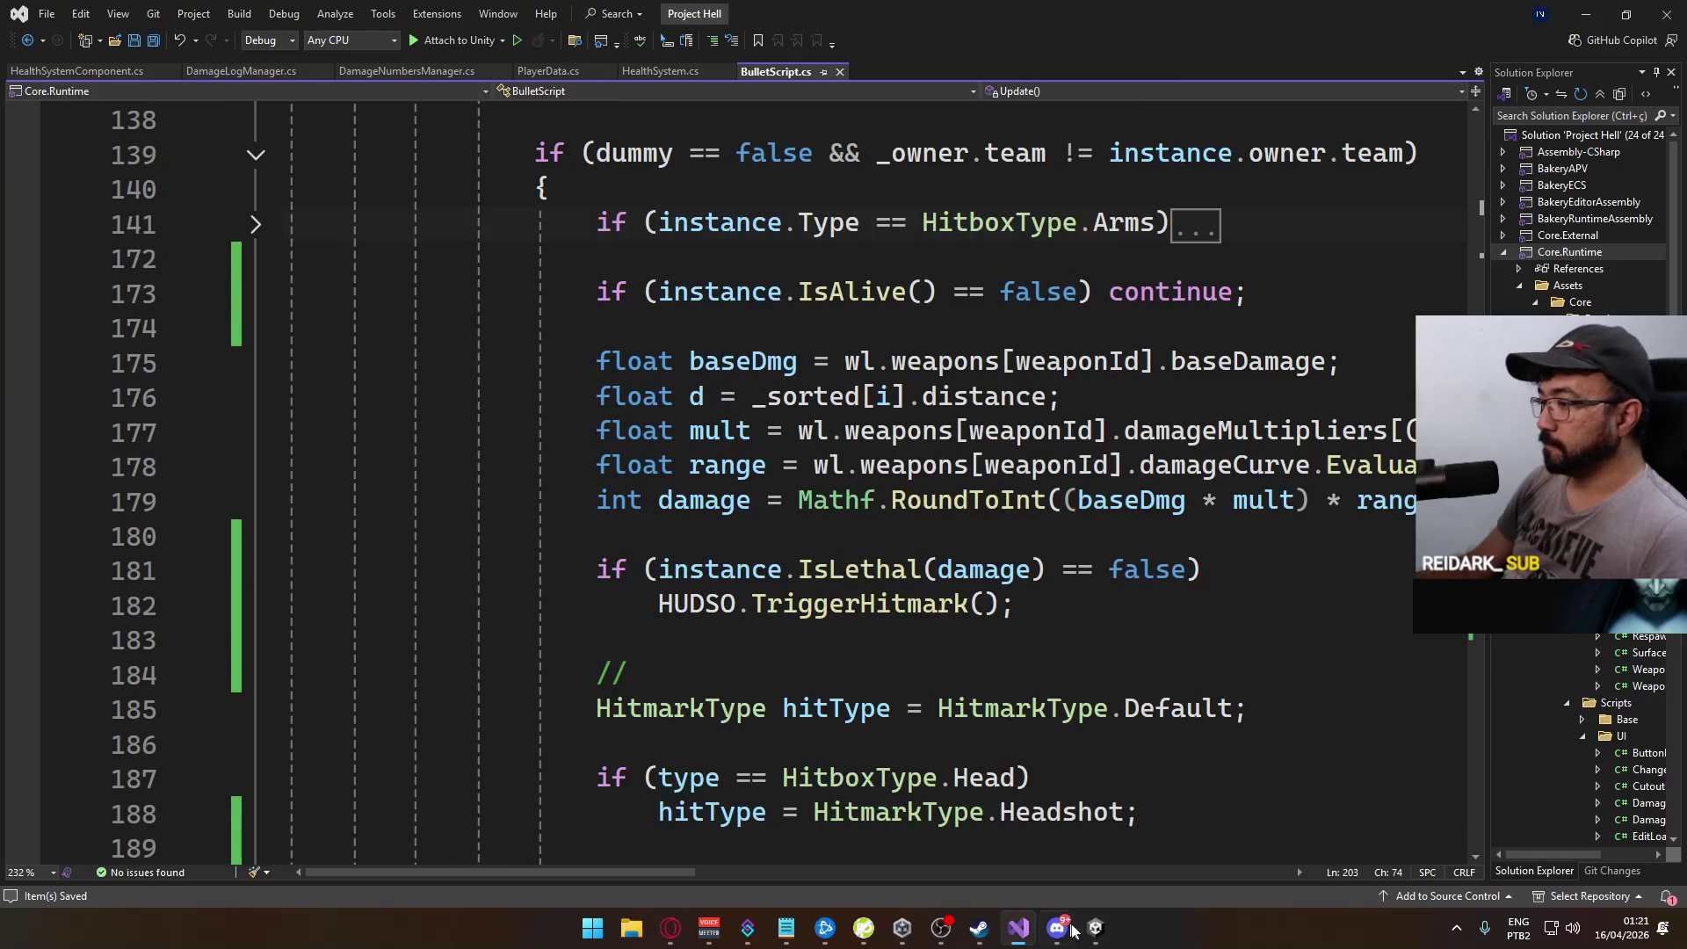
# Step: Rebuild and launch the standalone game, then enter Play mode and open the Host match setup
pyautogui.moveTo(1088, 937)
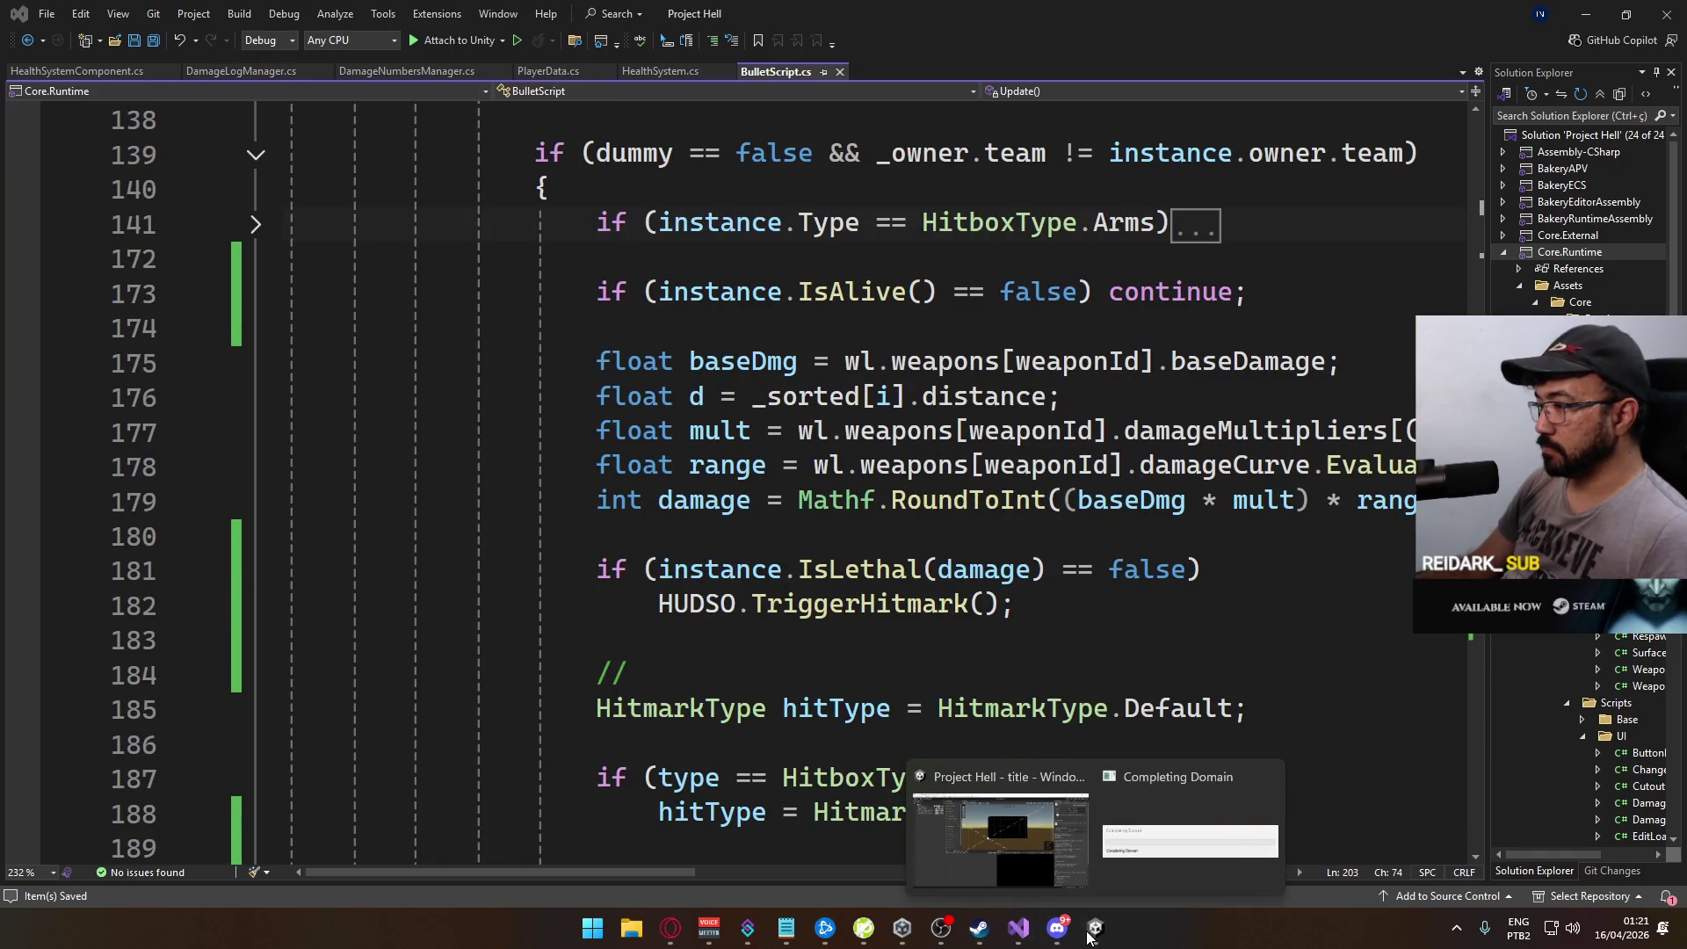
pyautogui.click(1000, 839)
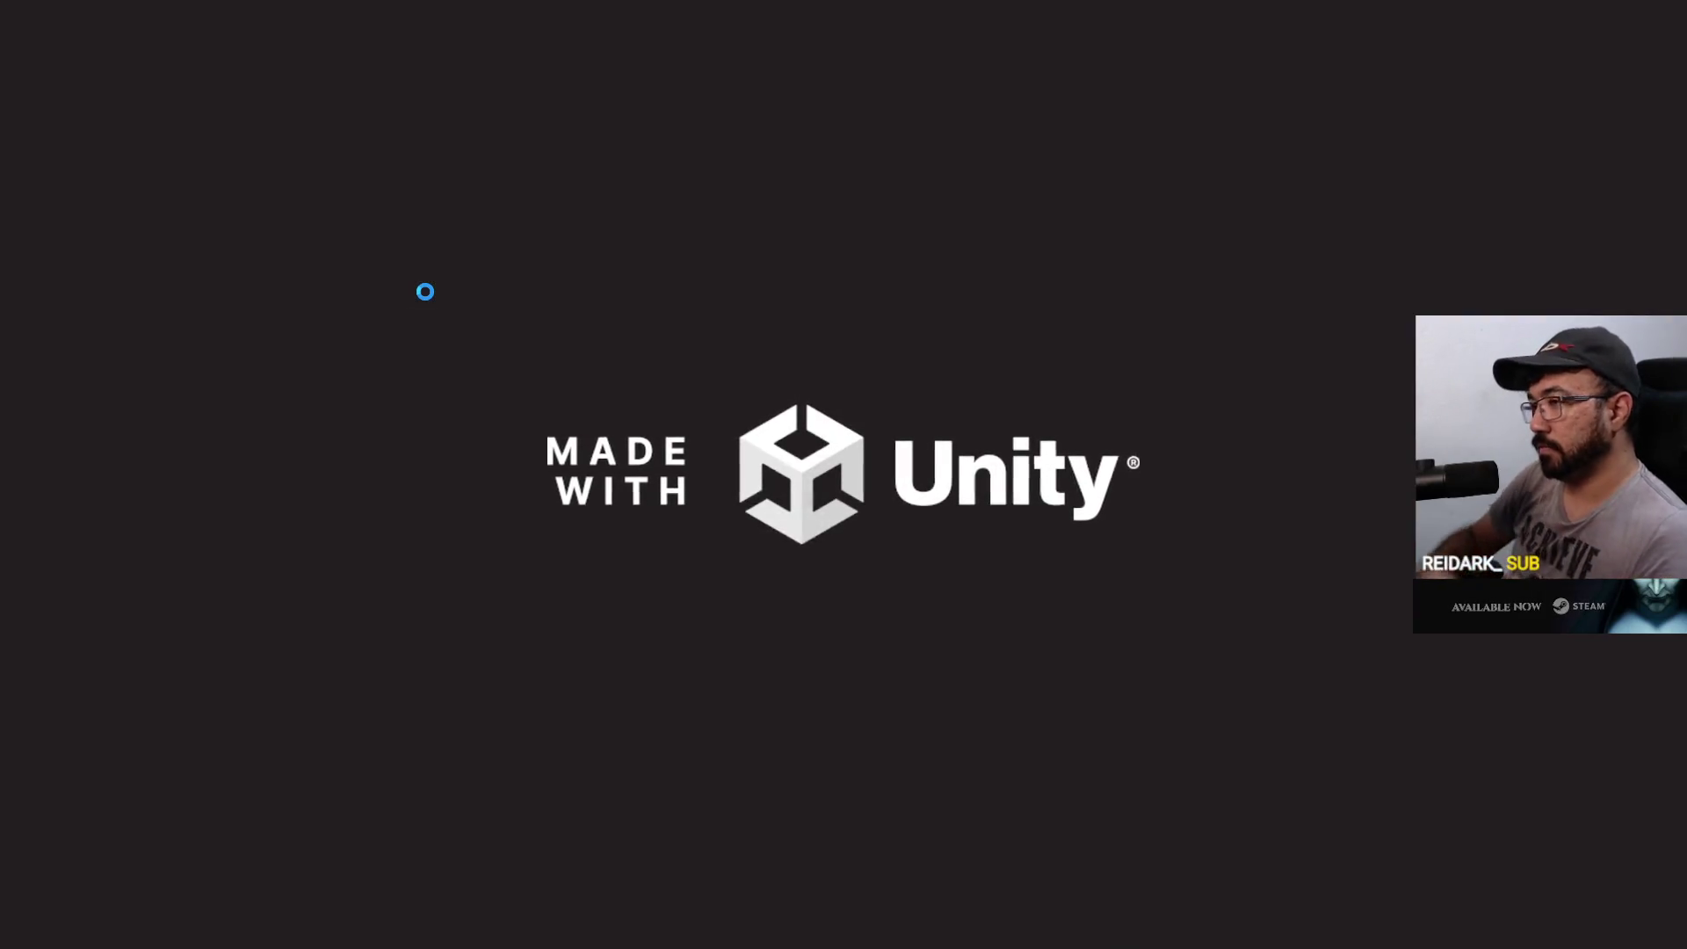
pyautogui.hotkey('alt', 'Tab')
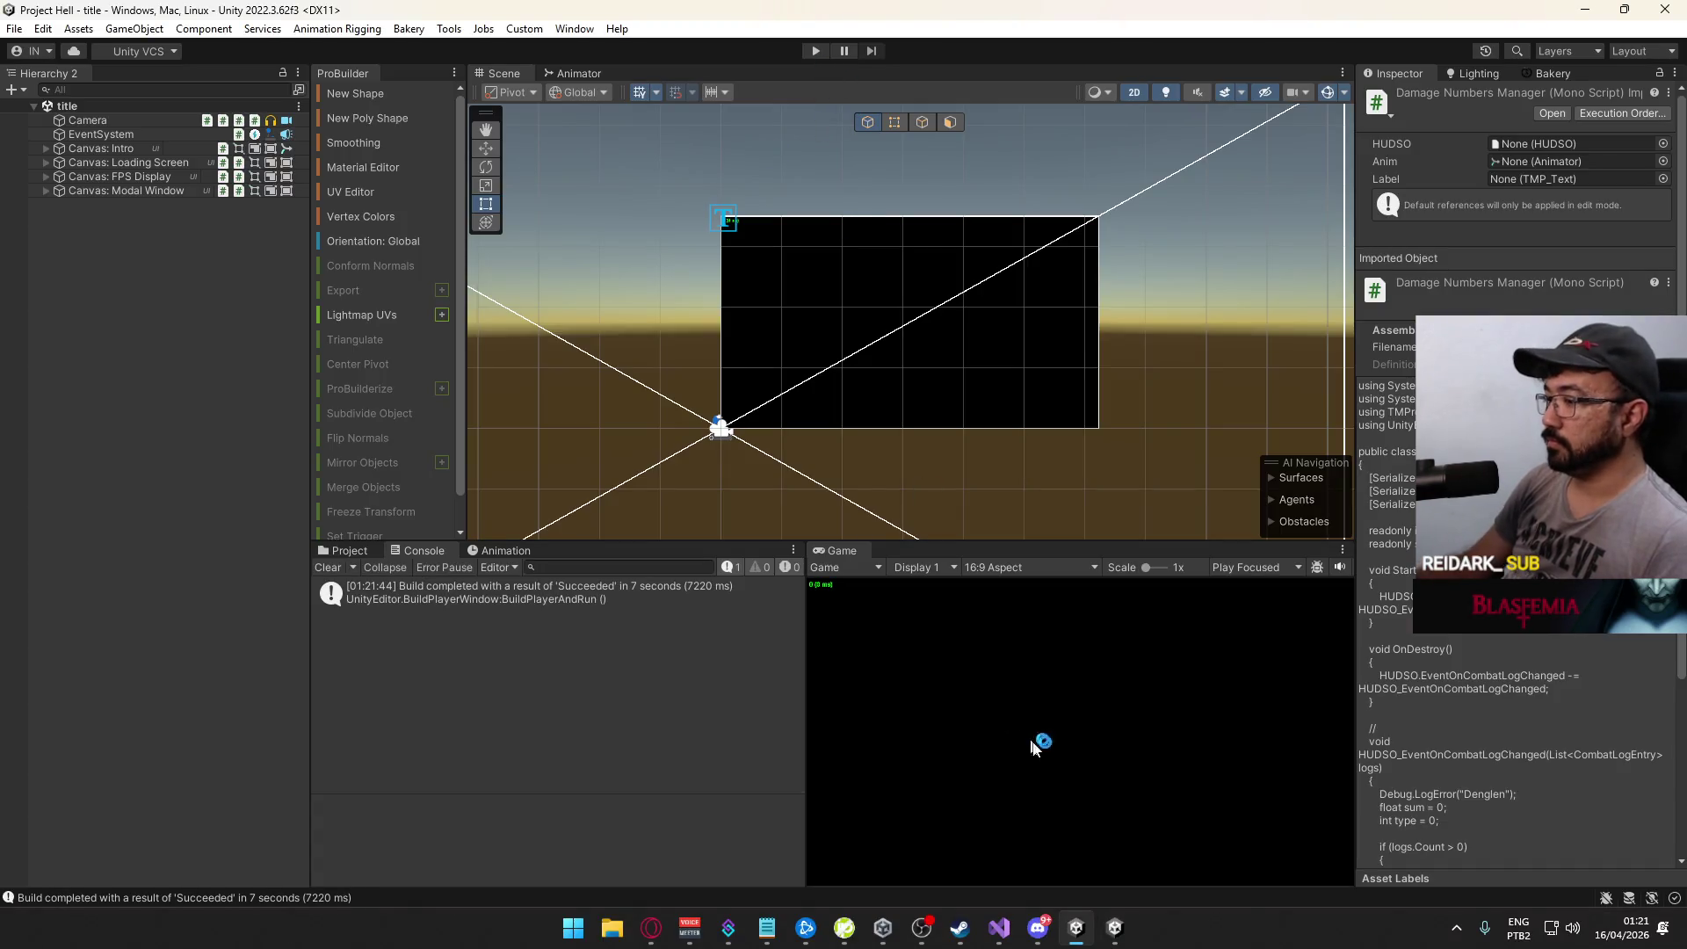
pyautogui.click(824, 52)
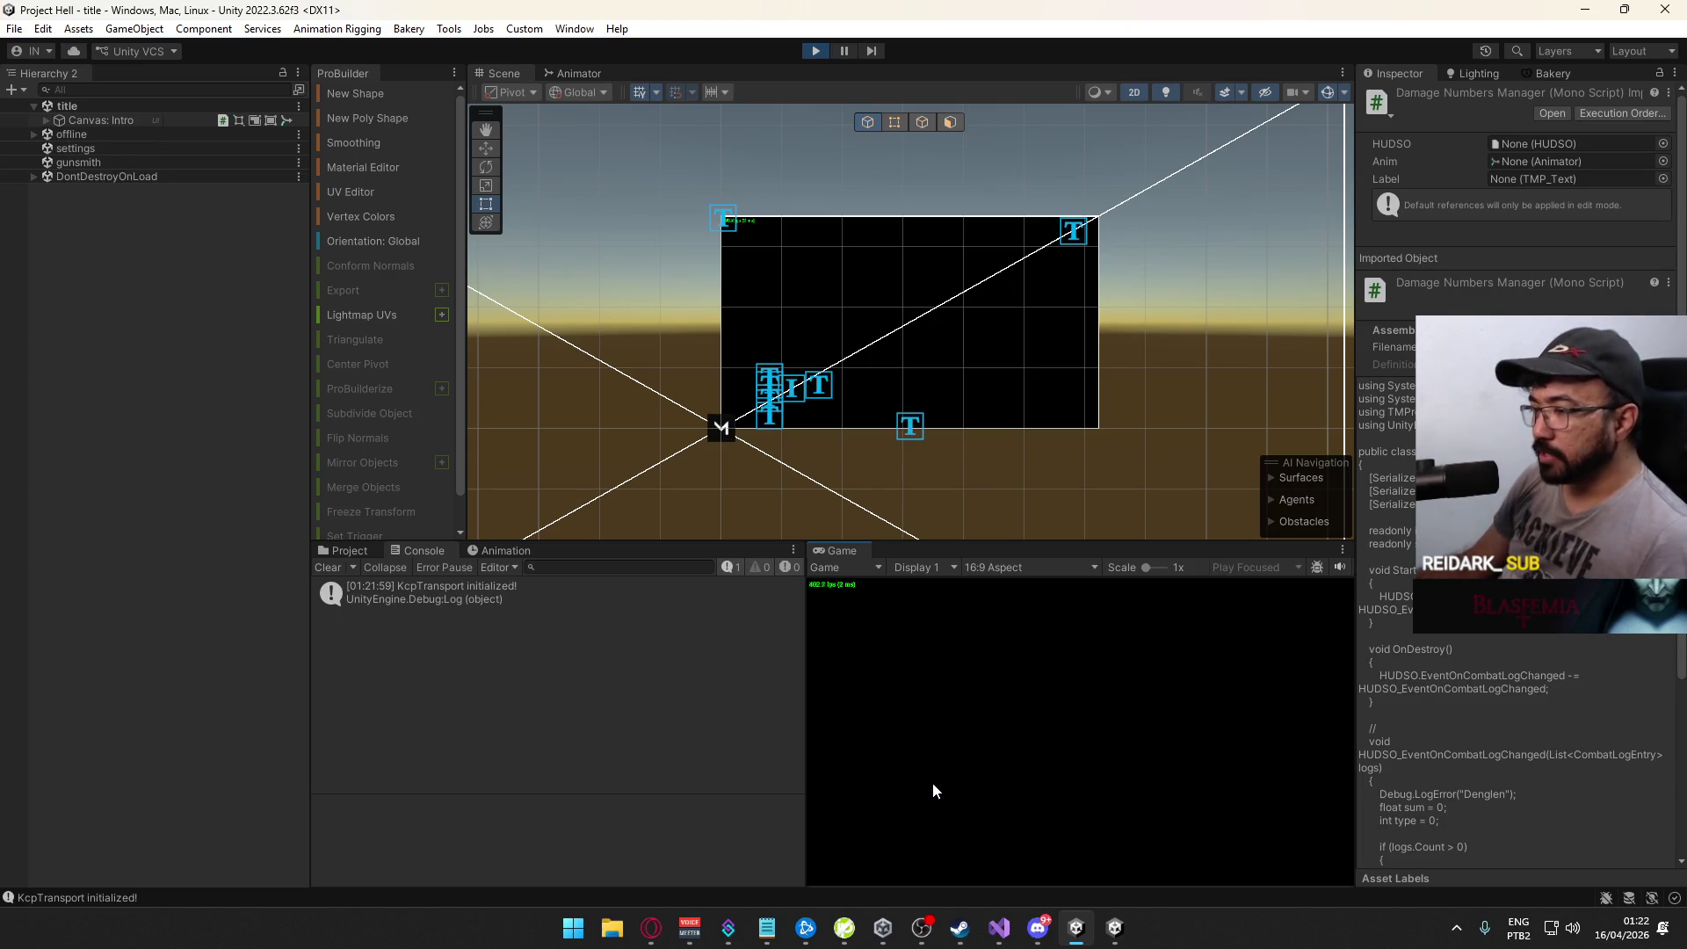
pyautogui.click(866, 810)
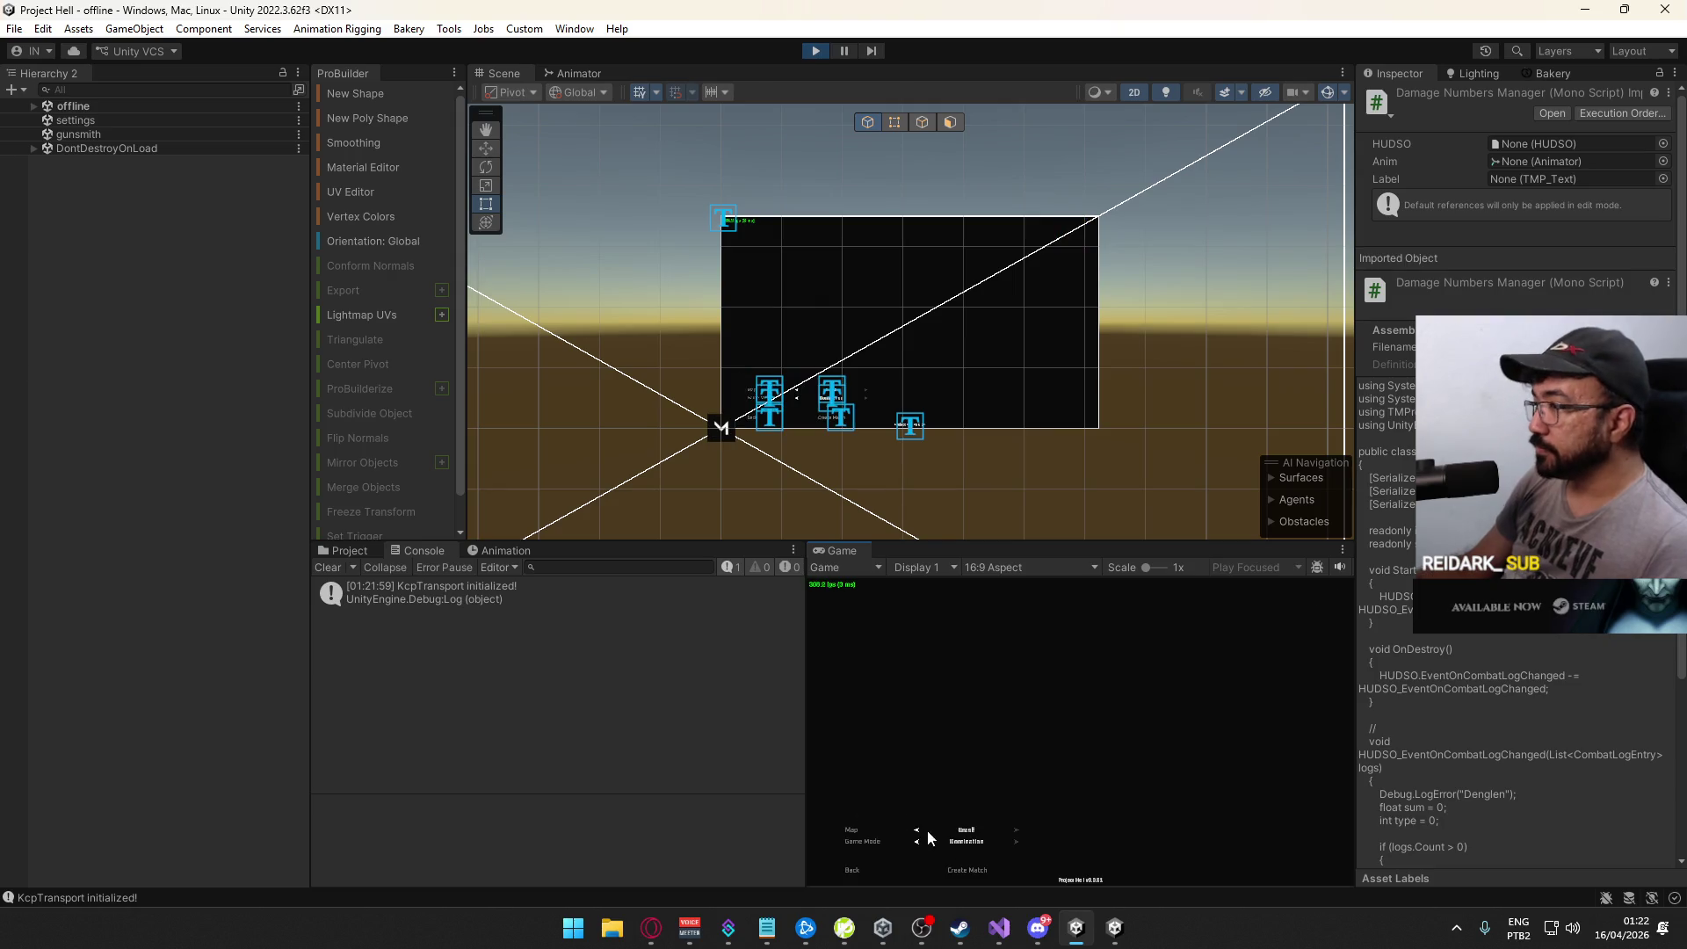
# Step: Create the match on the crash map and connect the standalone build to the local host
pyautogui.click(980, 871)
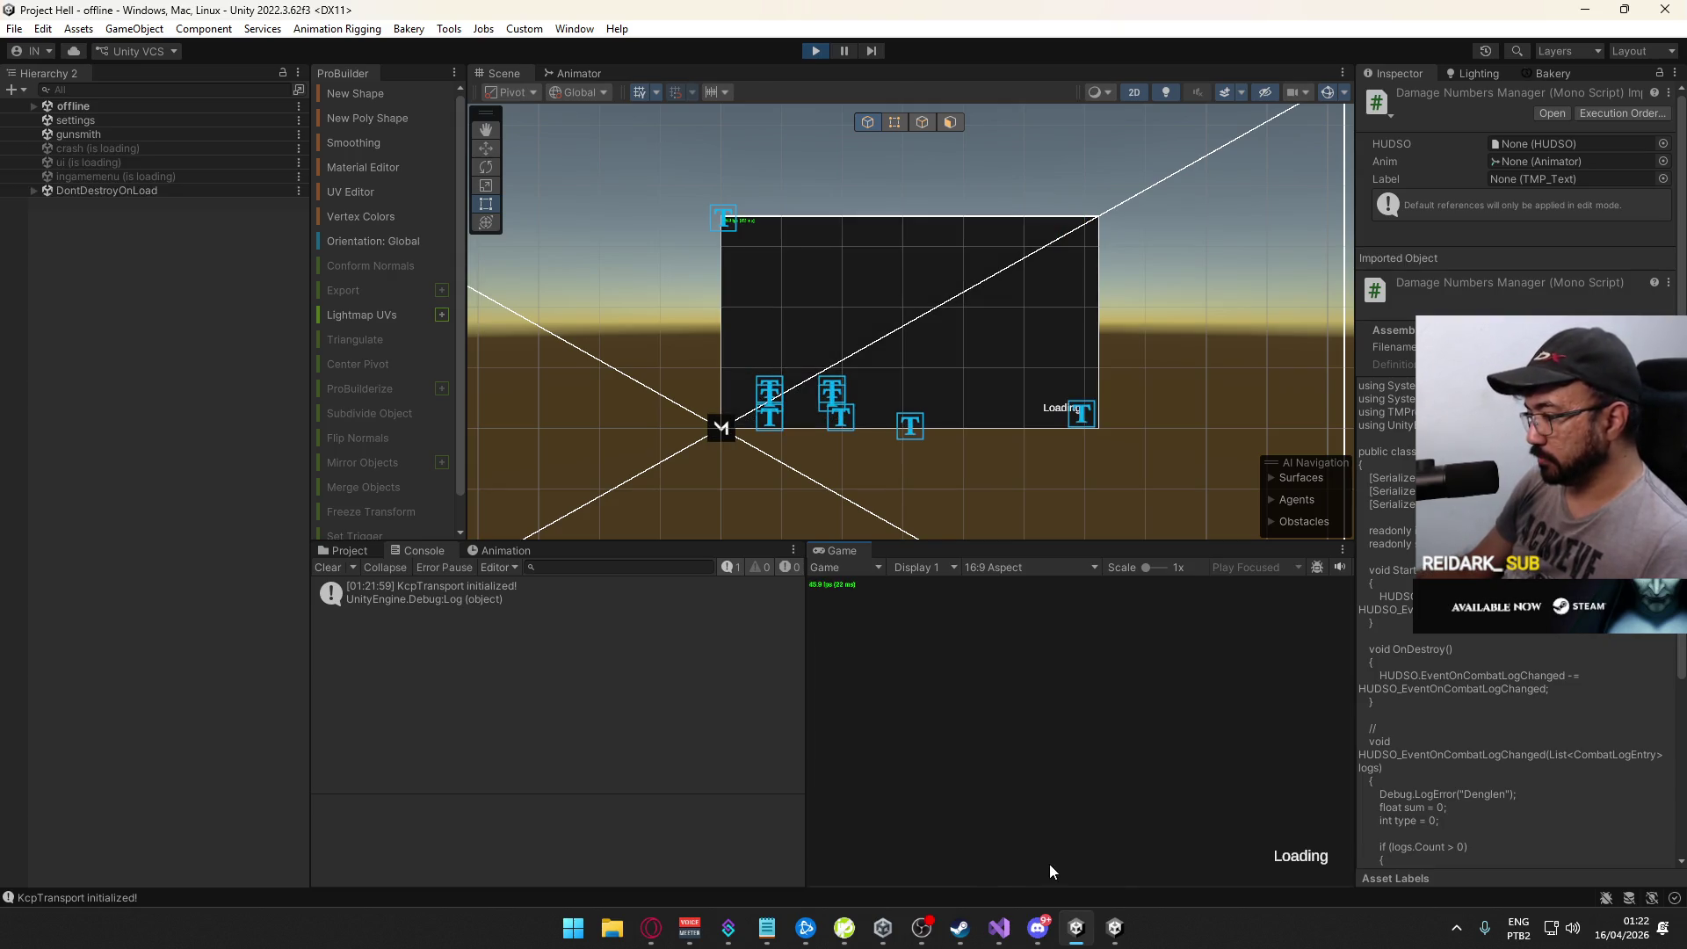
pyautogui.press('super')
pyautogui.click(1109, 935)
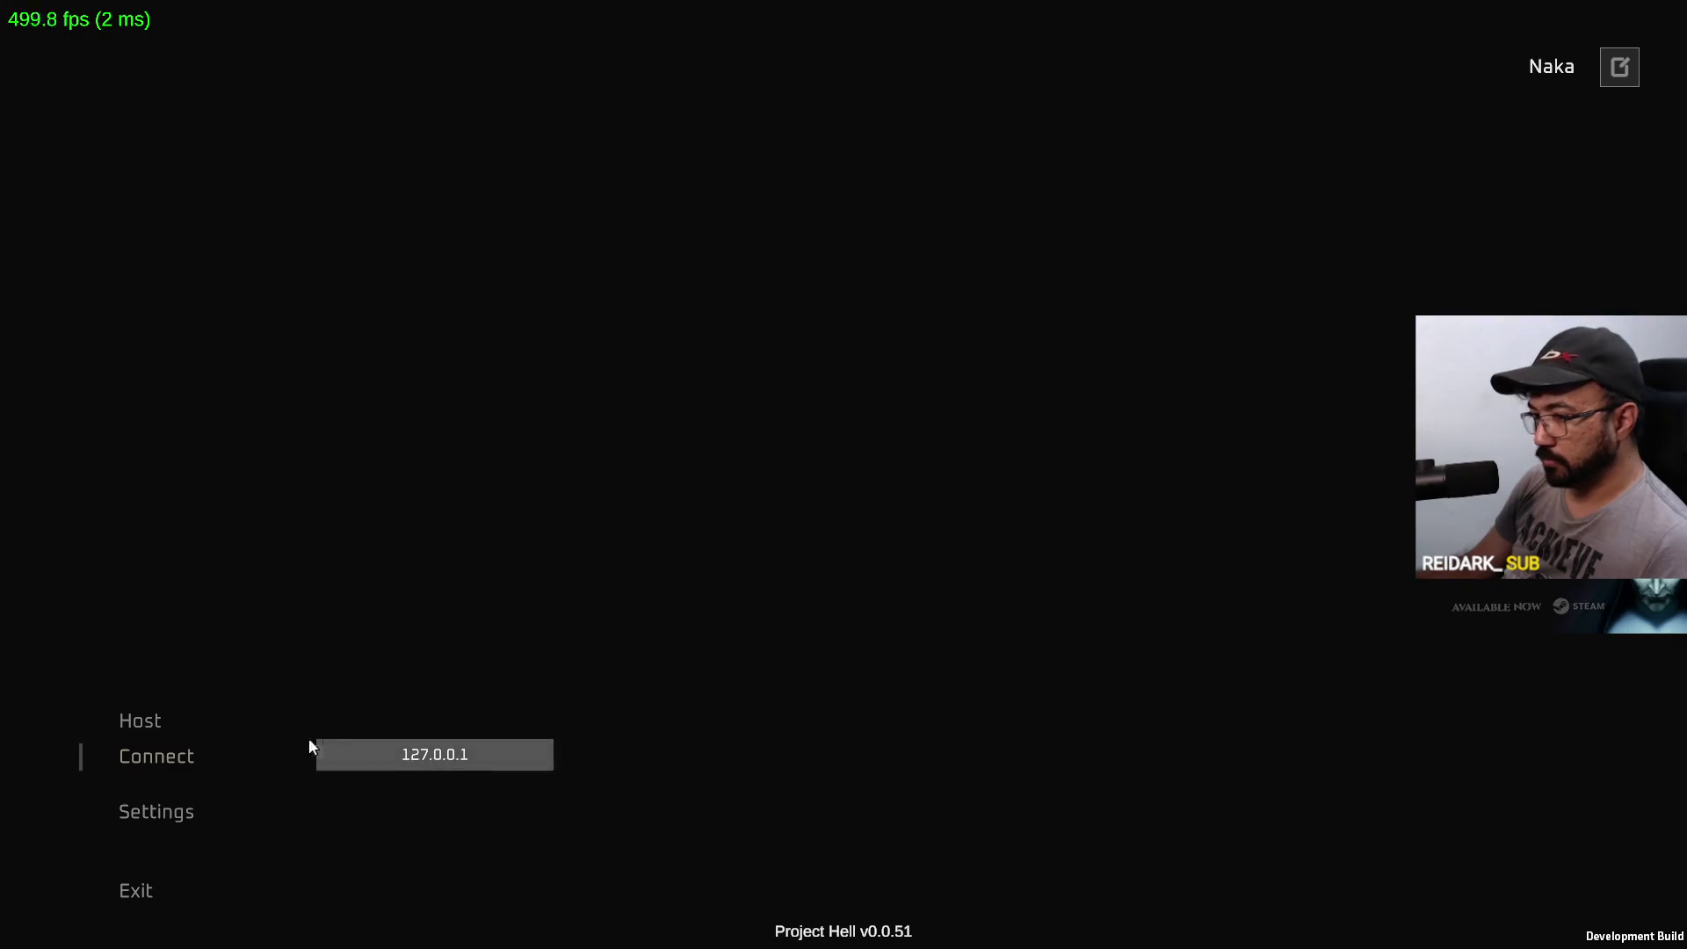
pyautogui.click(324, 747)
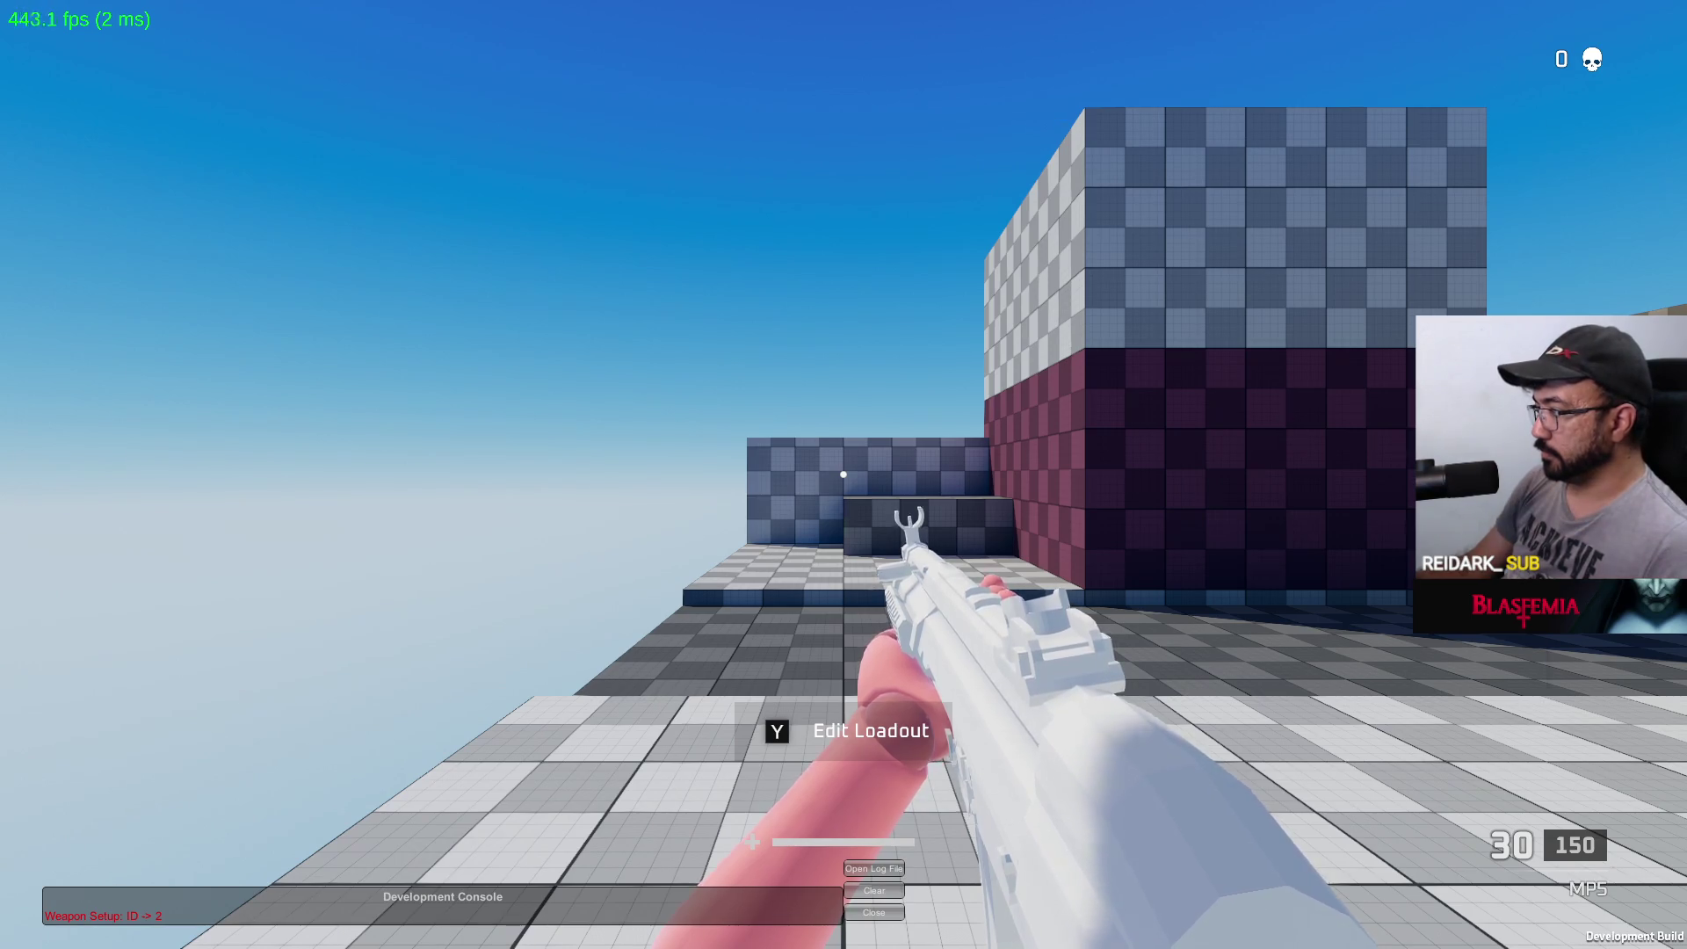
pyautogui.hotkey('alt', 'Tab')
# Step: Pick a sidearm, spawn in, and sprint and jump between the checkered buildings into a corridor
pyautogui.press('y')
pyautogui.click(1088, 842)
pyautogui.hotkey('shift', 'w')
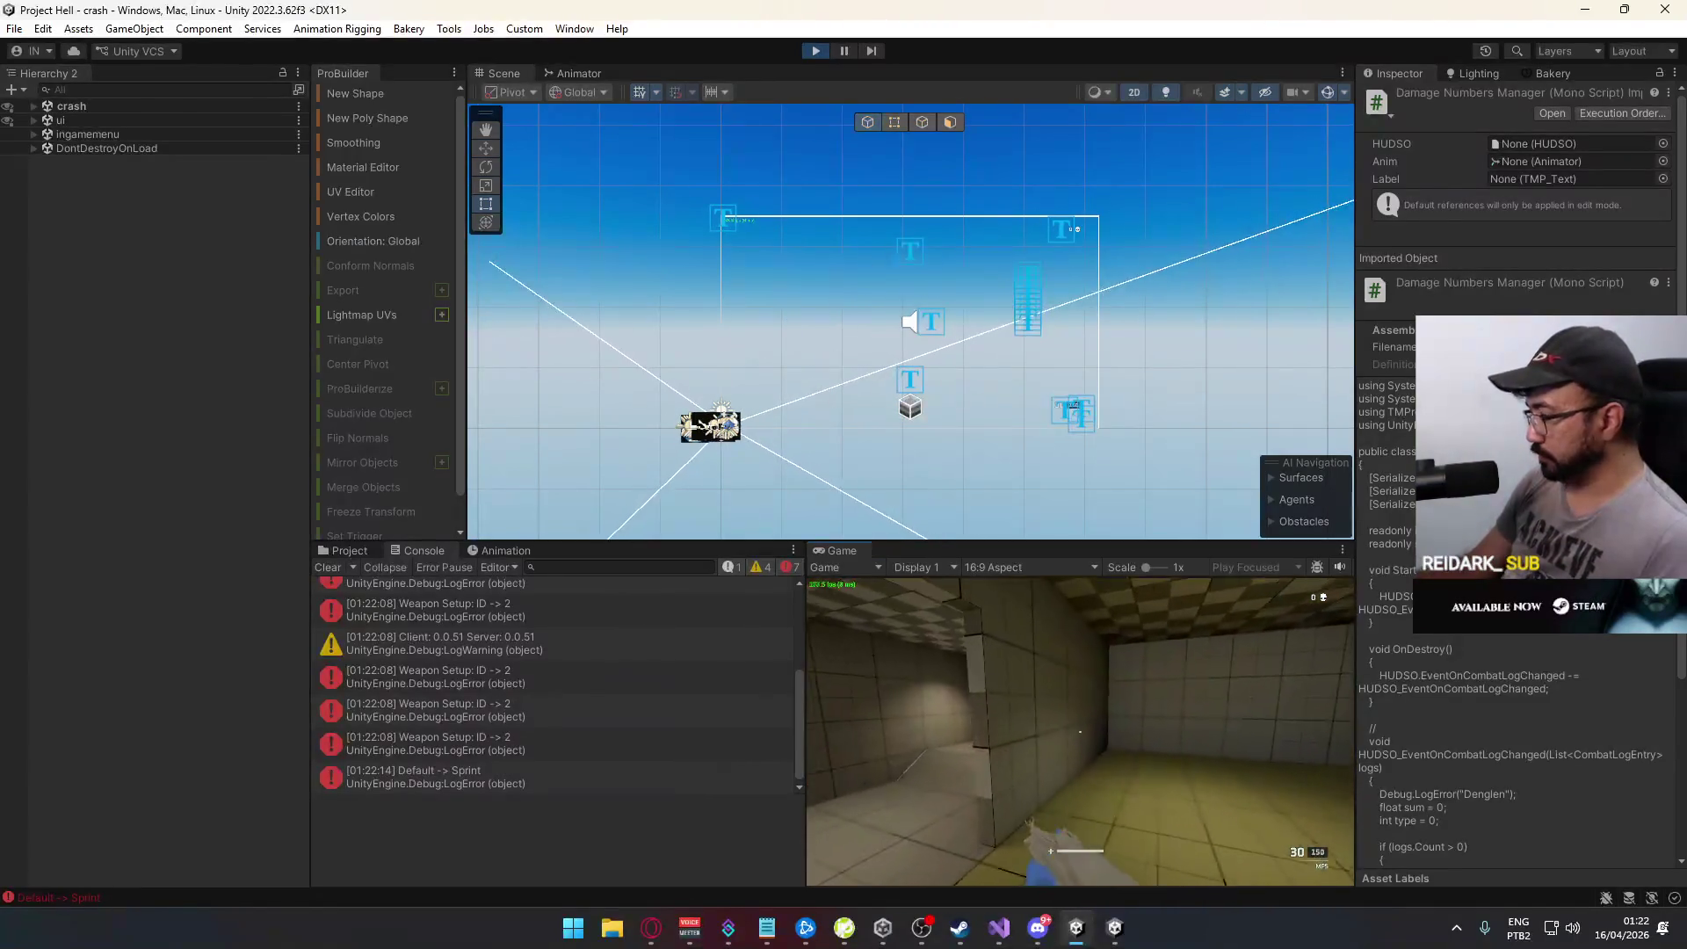
pyautogui.press('w')
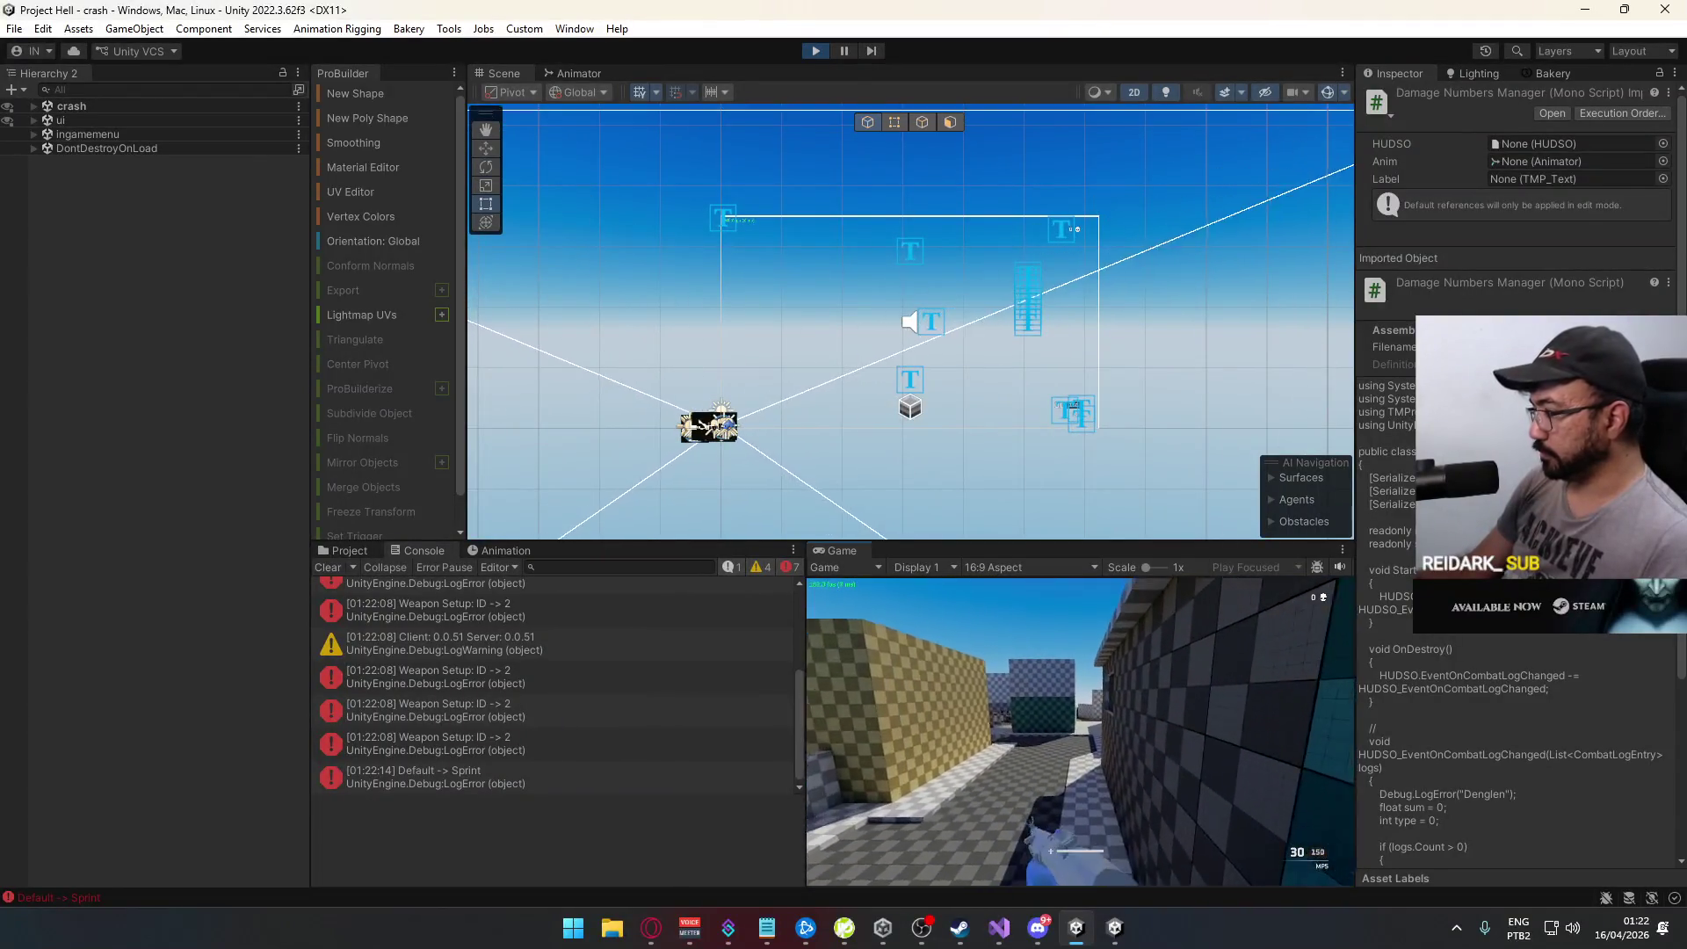
pyautogui.press('space')
pyautogui.press('w')
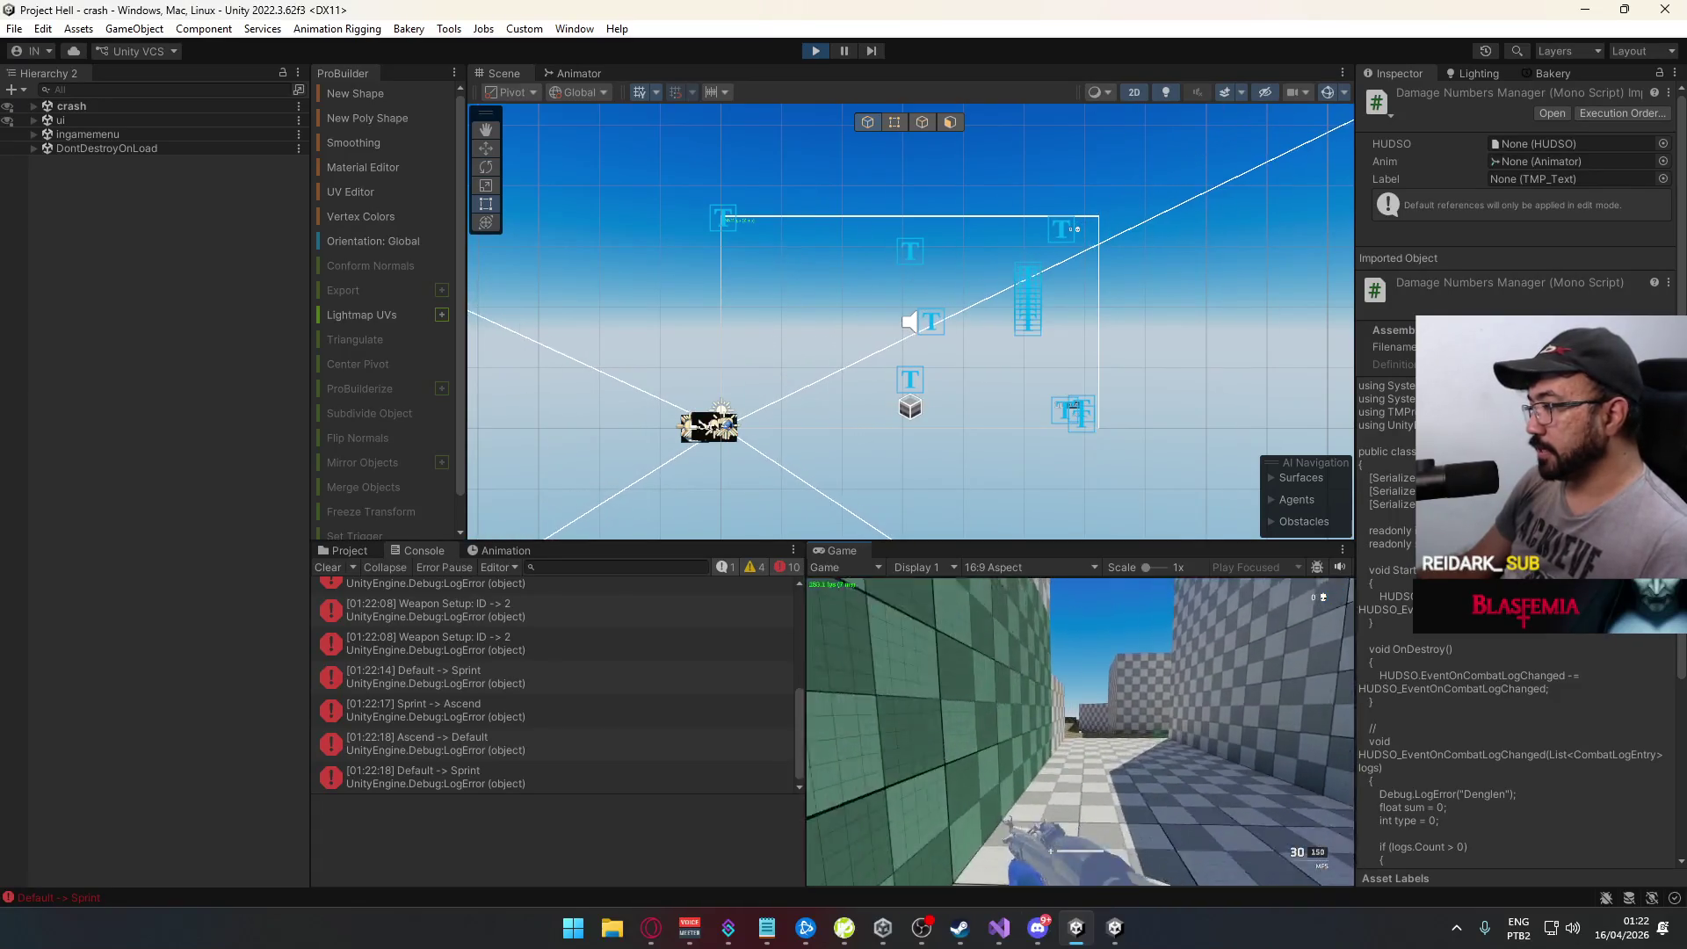
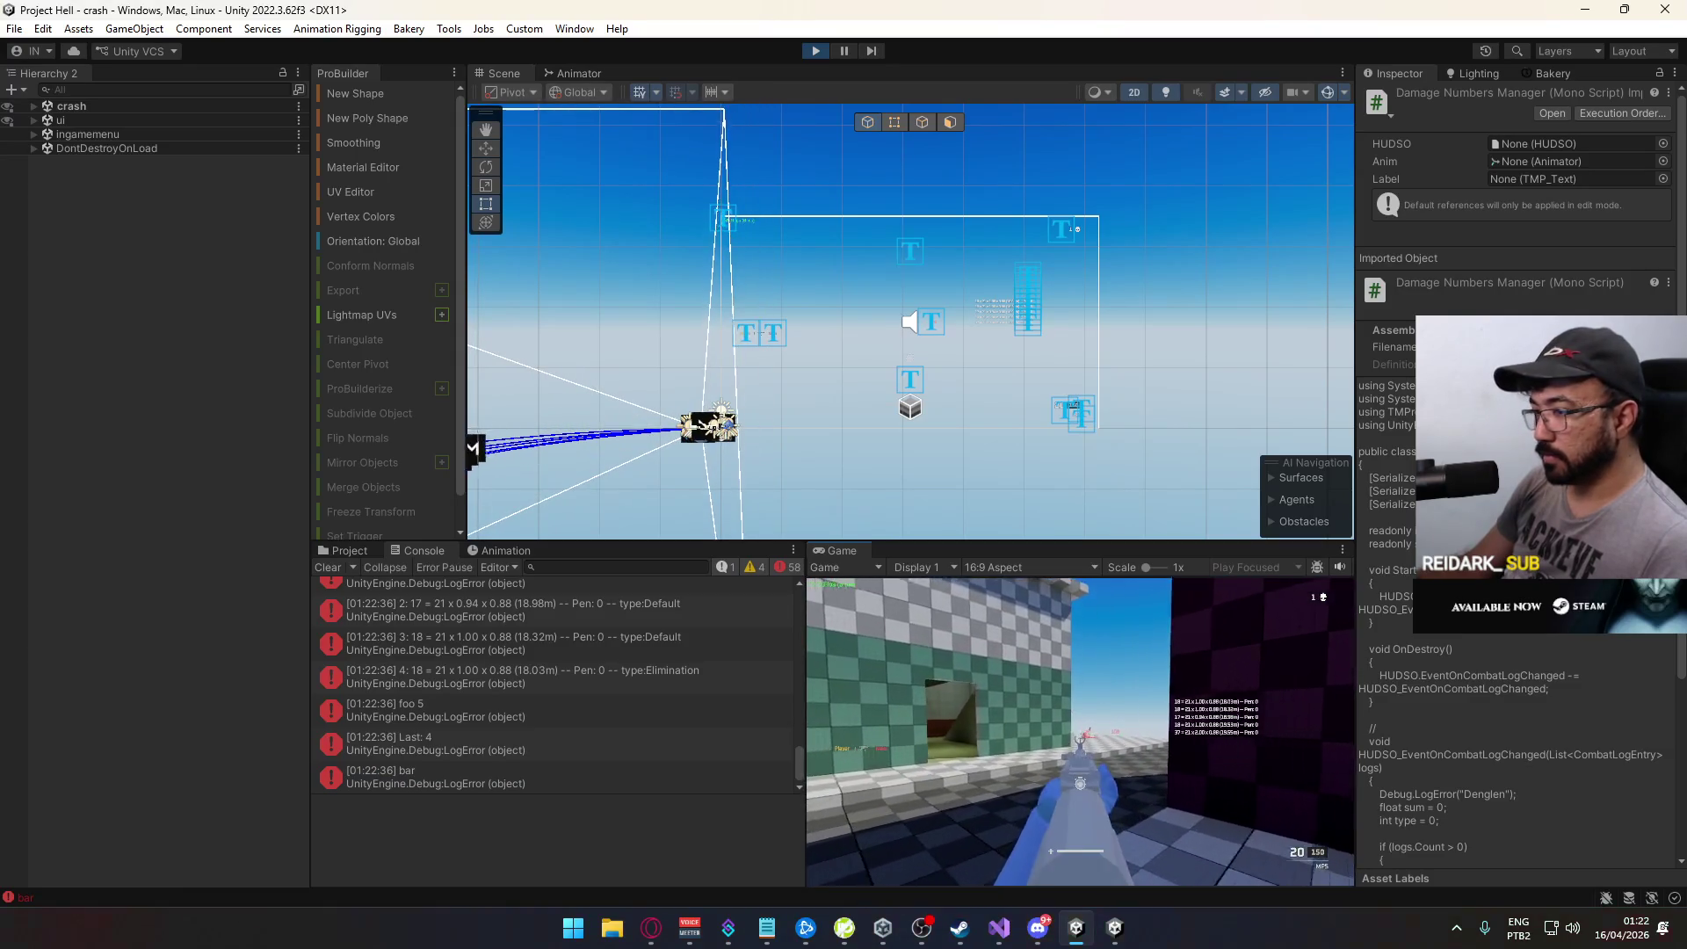
# Step: Walk the player into the tan room and refocus the running game in the editor
pyautogui.press('super')
pyautogui.press('super')
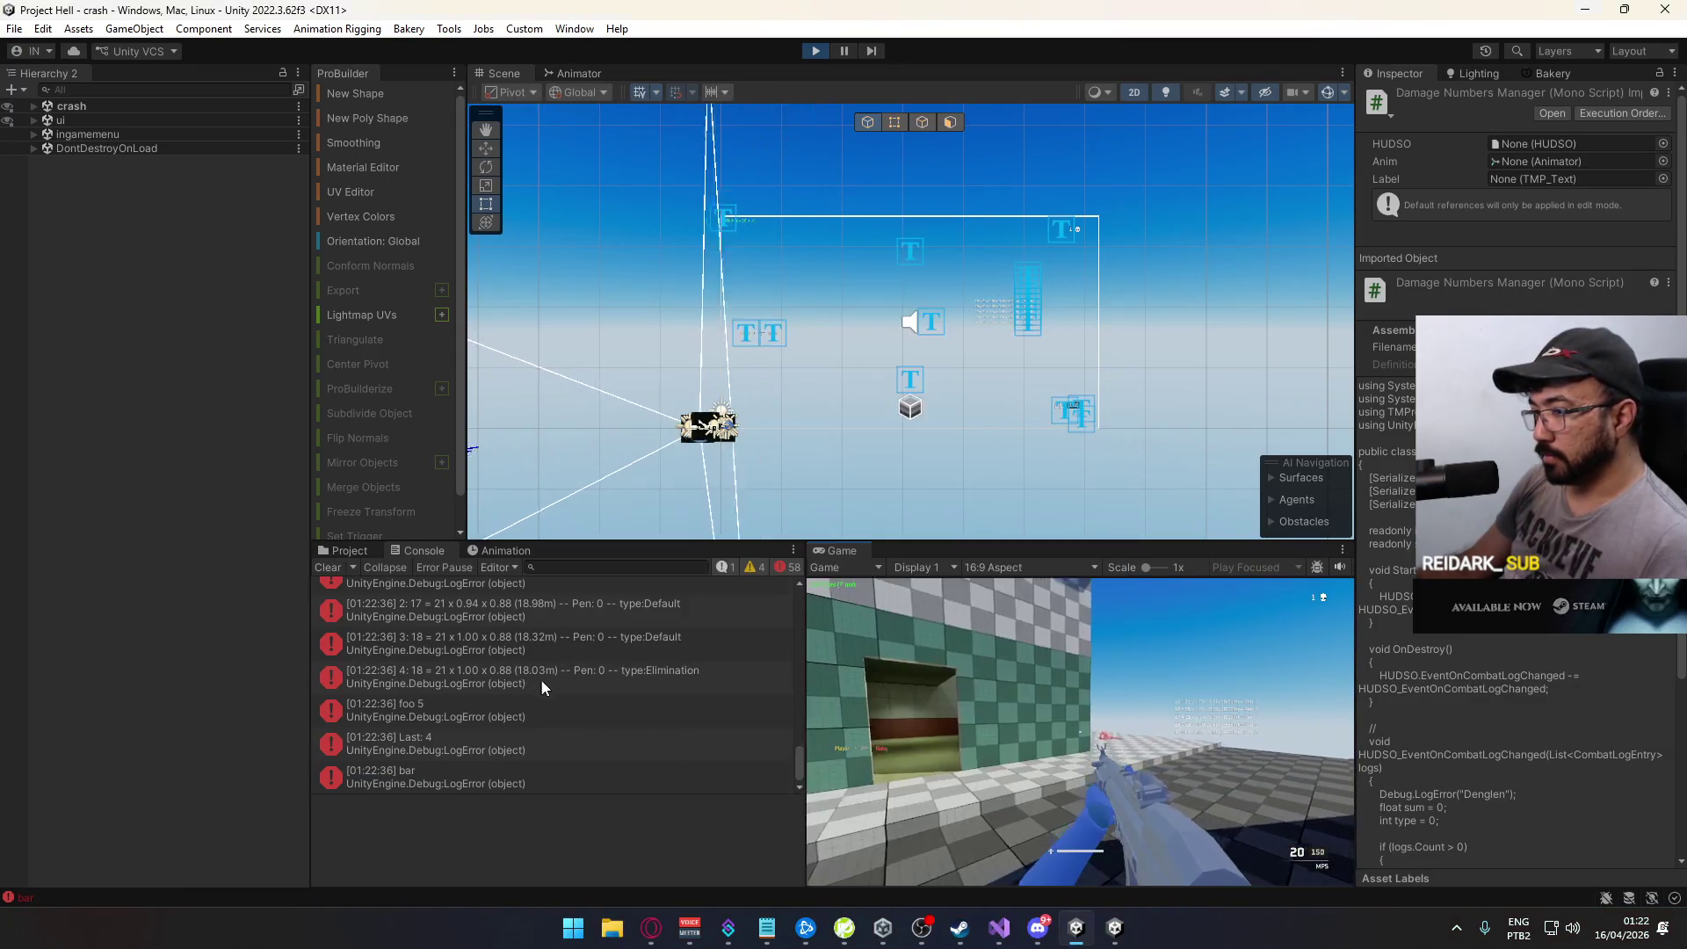
pyautogui.scroll(3, 580, 689)
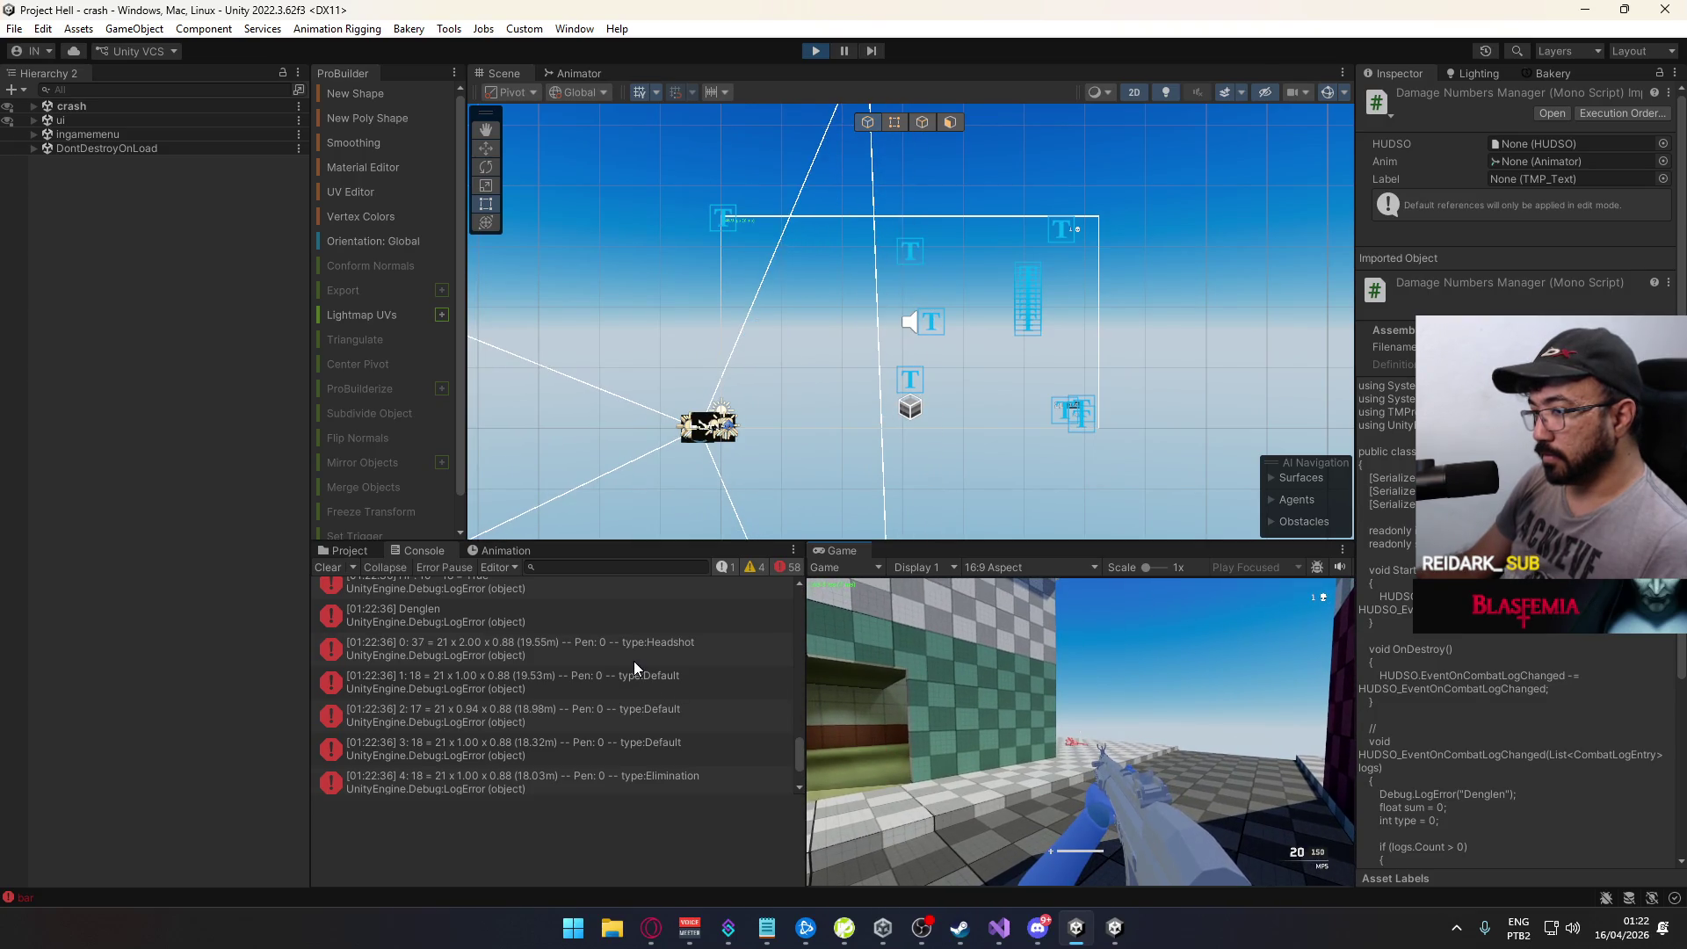
pyautogui.scroll(-2, 635, 661)
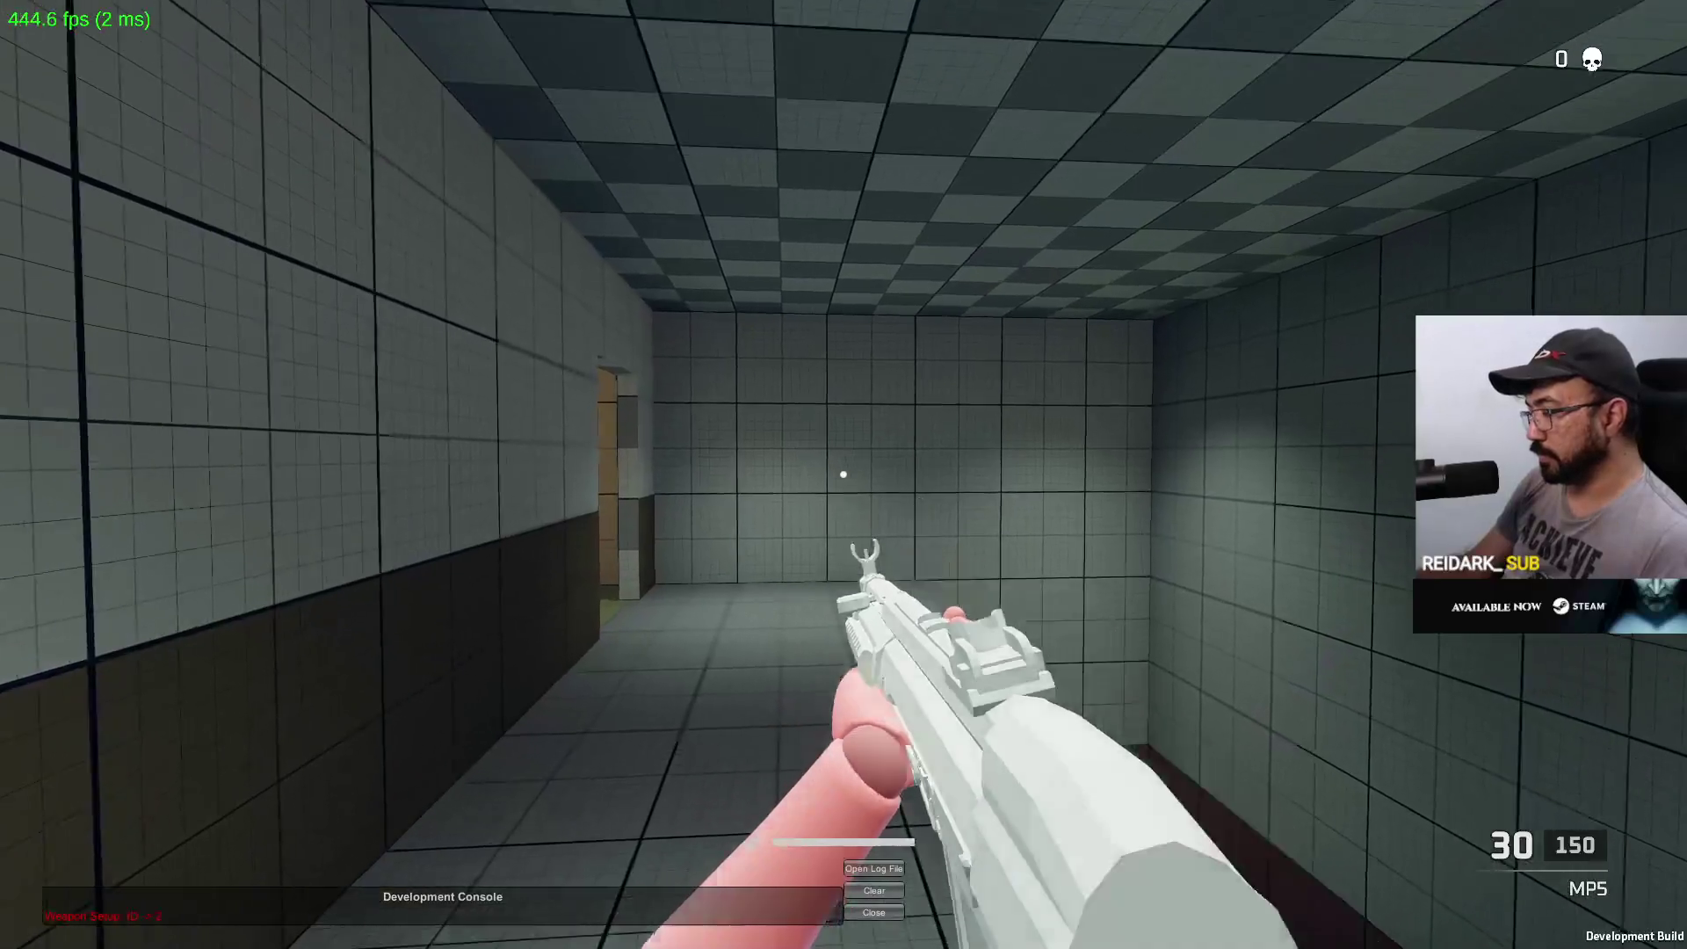
pyautogui.press('w')
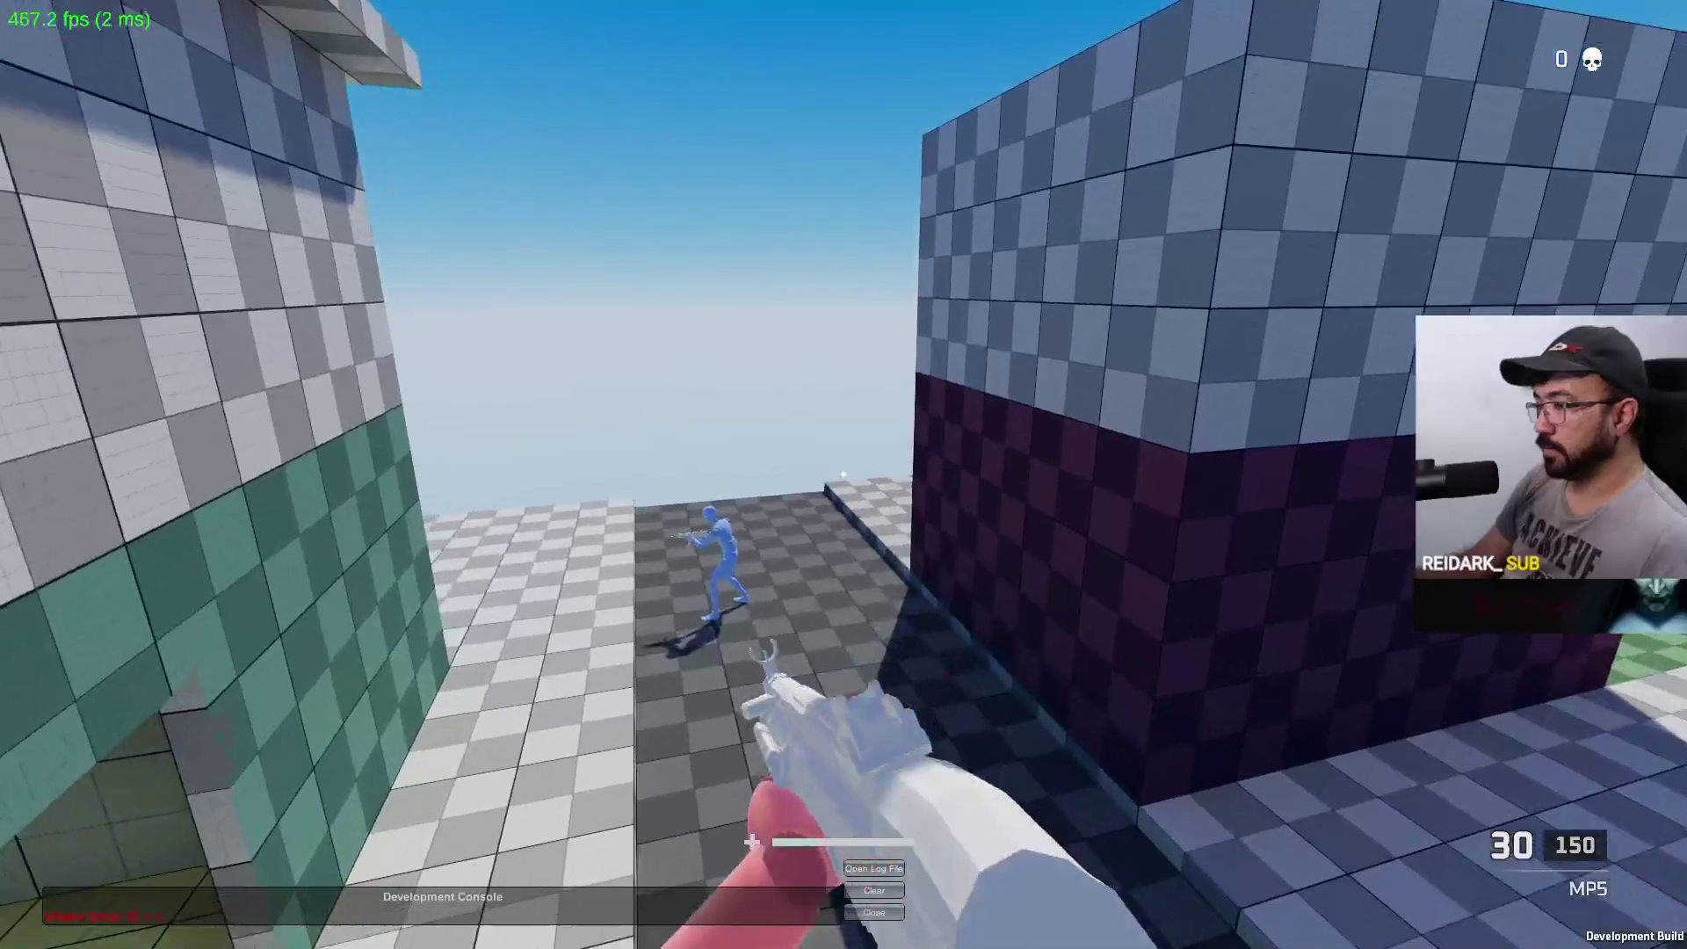
pyautogui.hotkey('alt', 'Tab')
pyautogui.click(1086, 665)
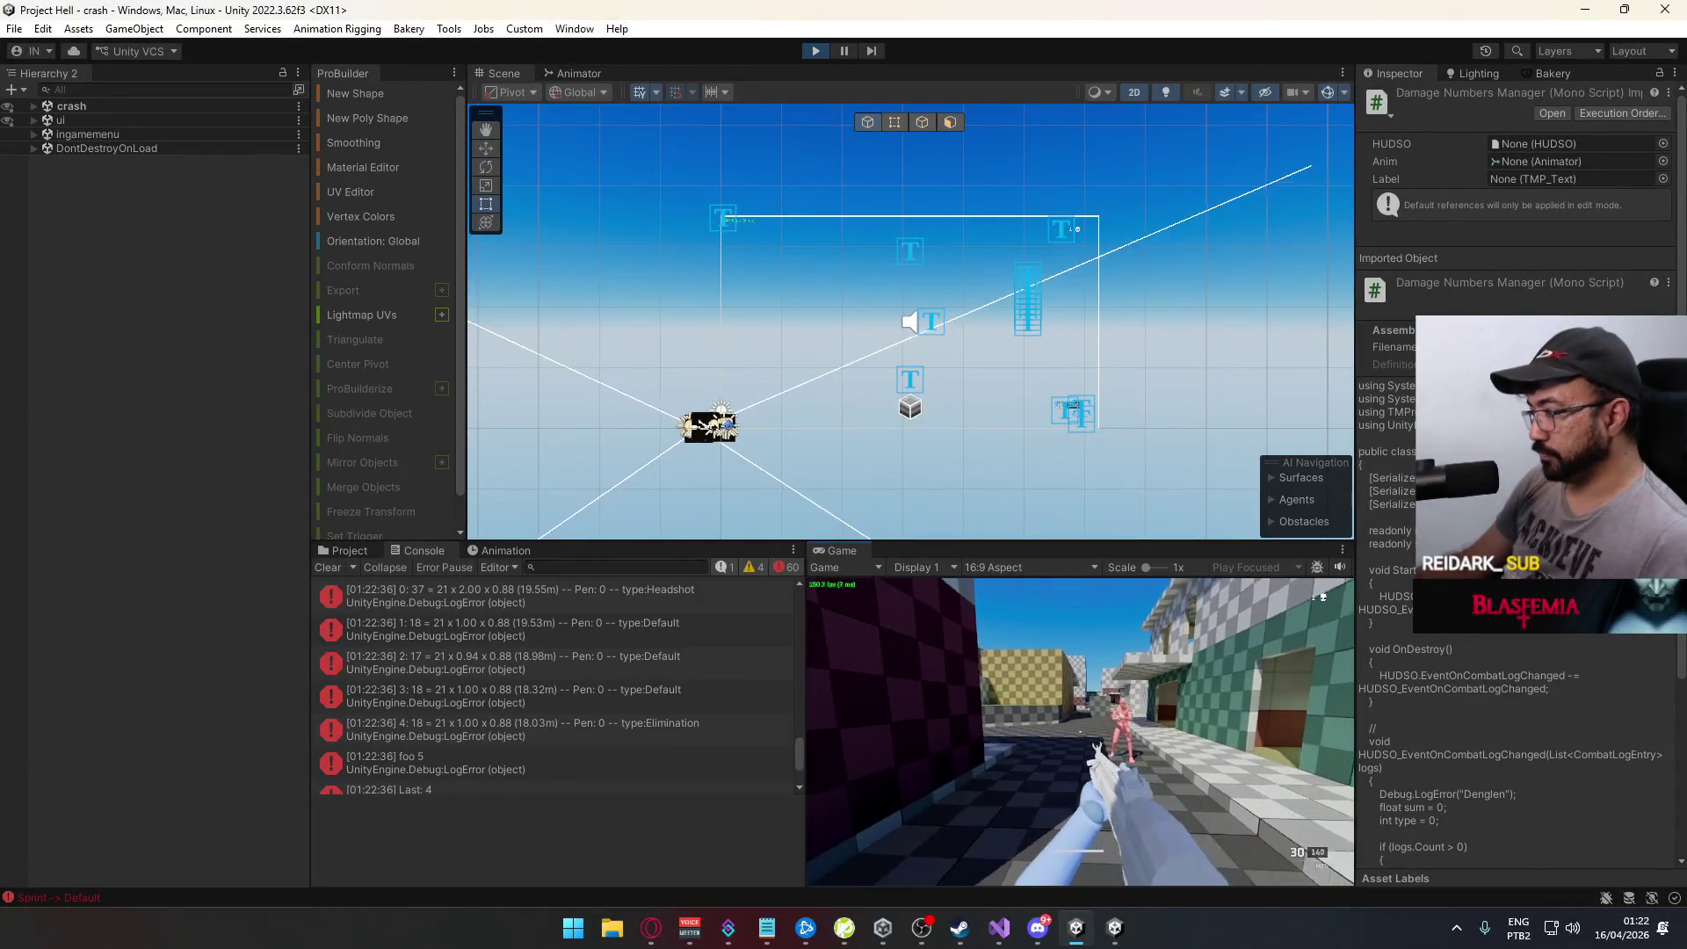
# Step: Shoot at the pink dummy, reload, and work along the green wall to face it
pyautogui.click(1080, 732)
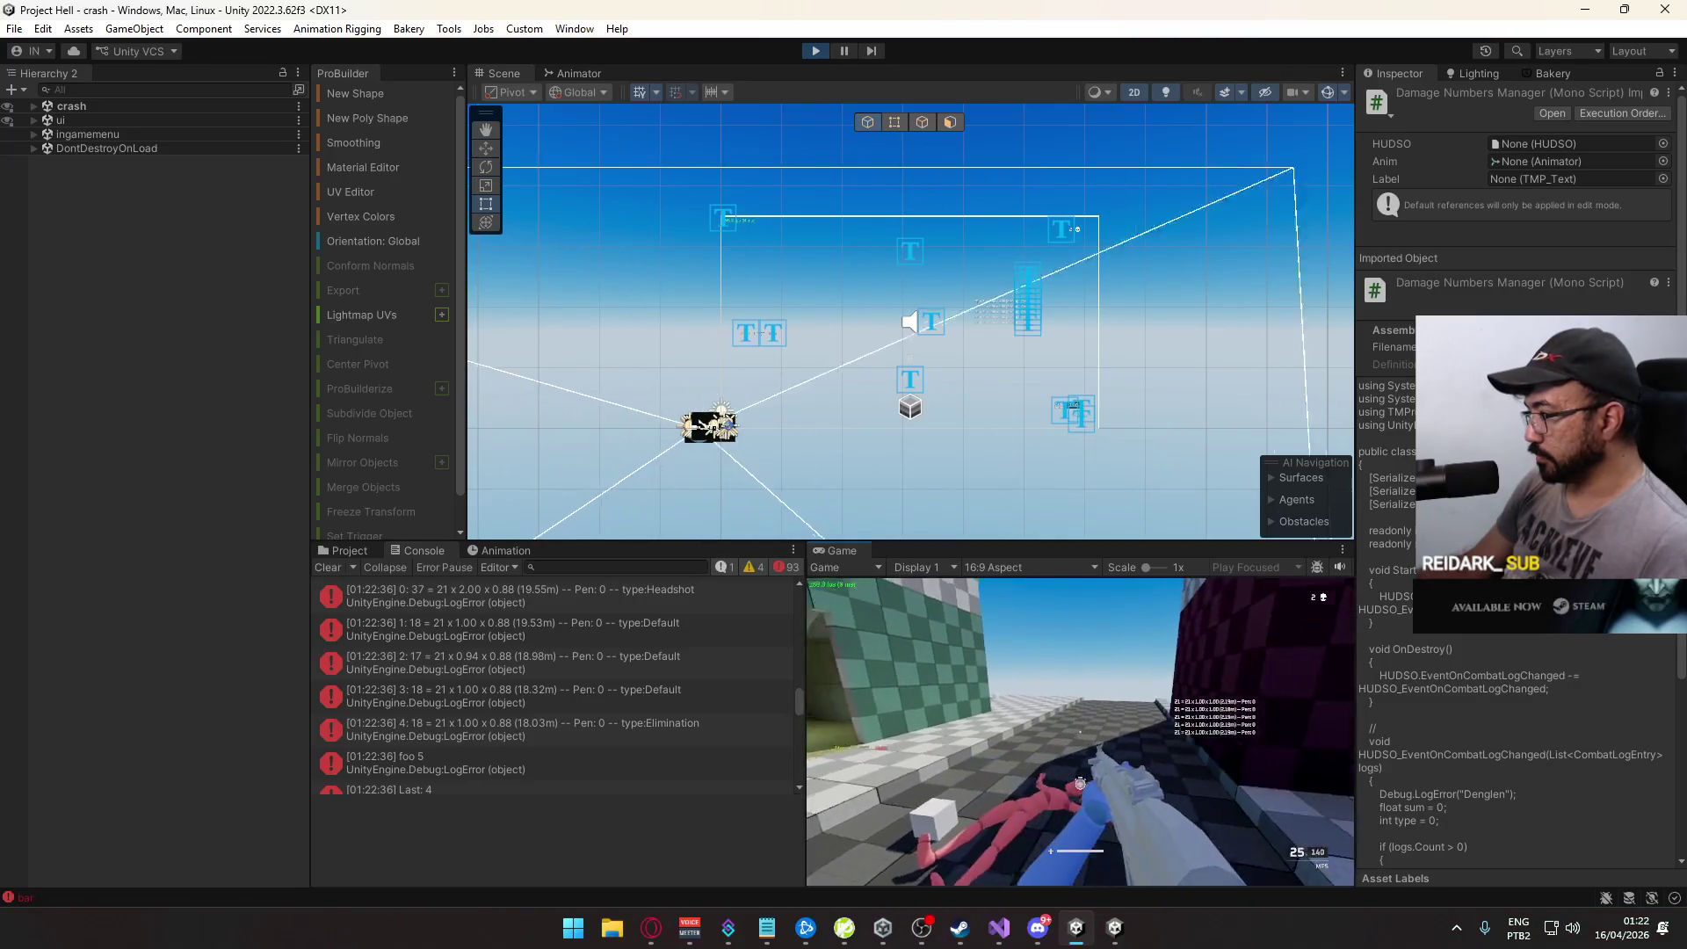
pyautogui.press('w')
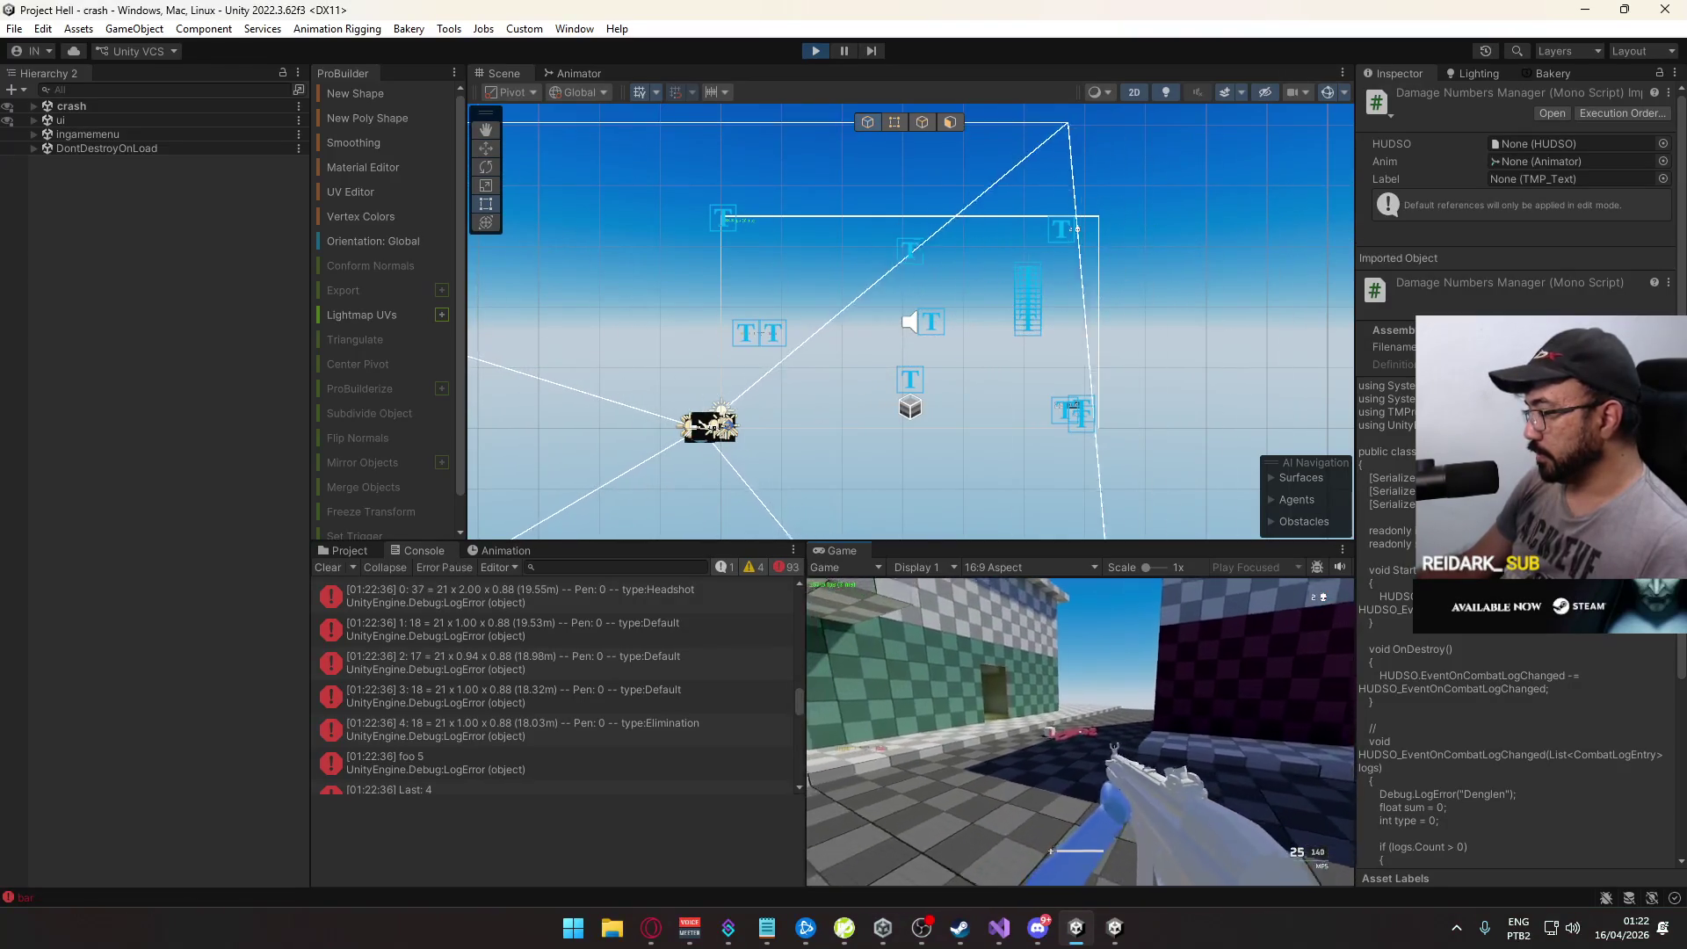
pyautogui.press('r')
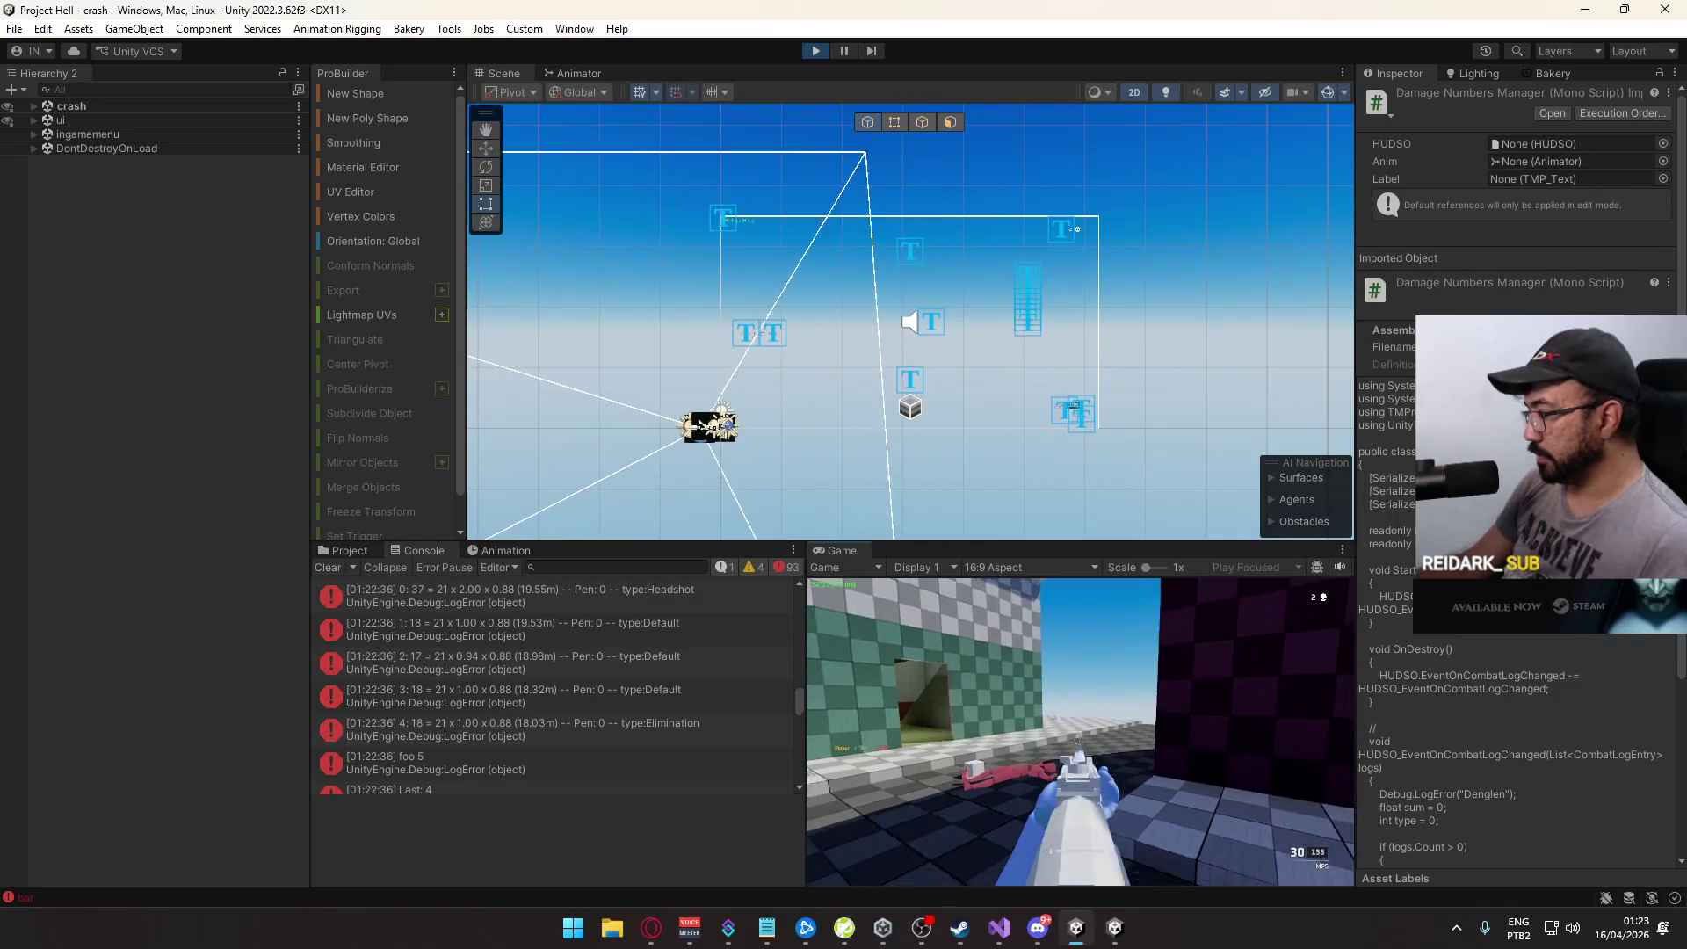
pyautogui.press('w')
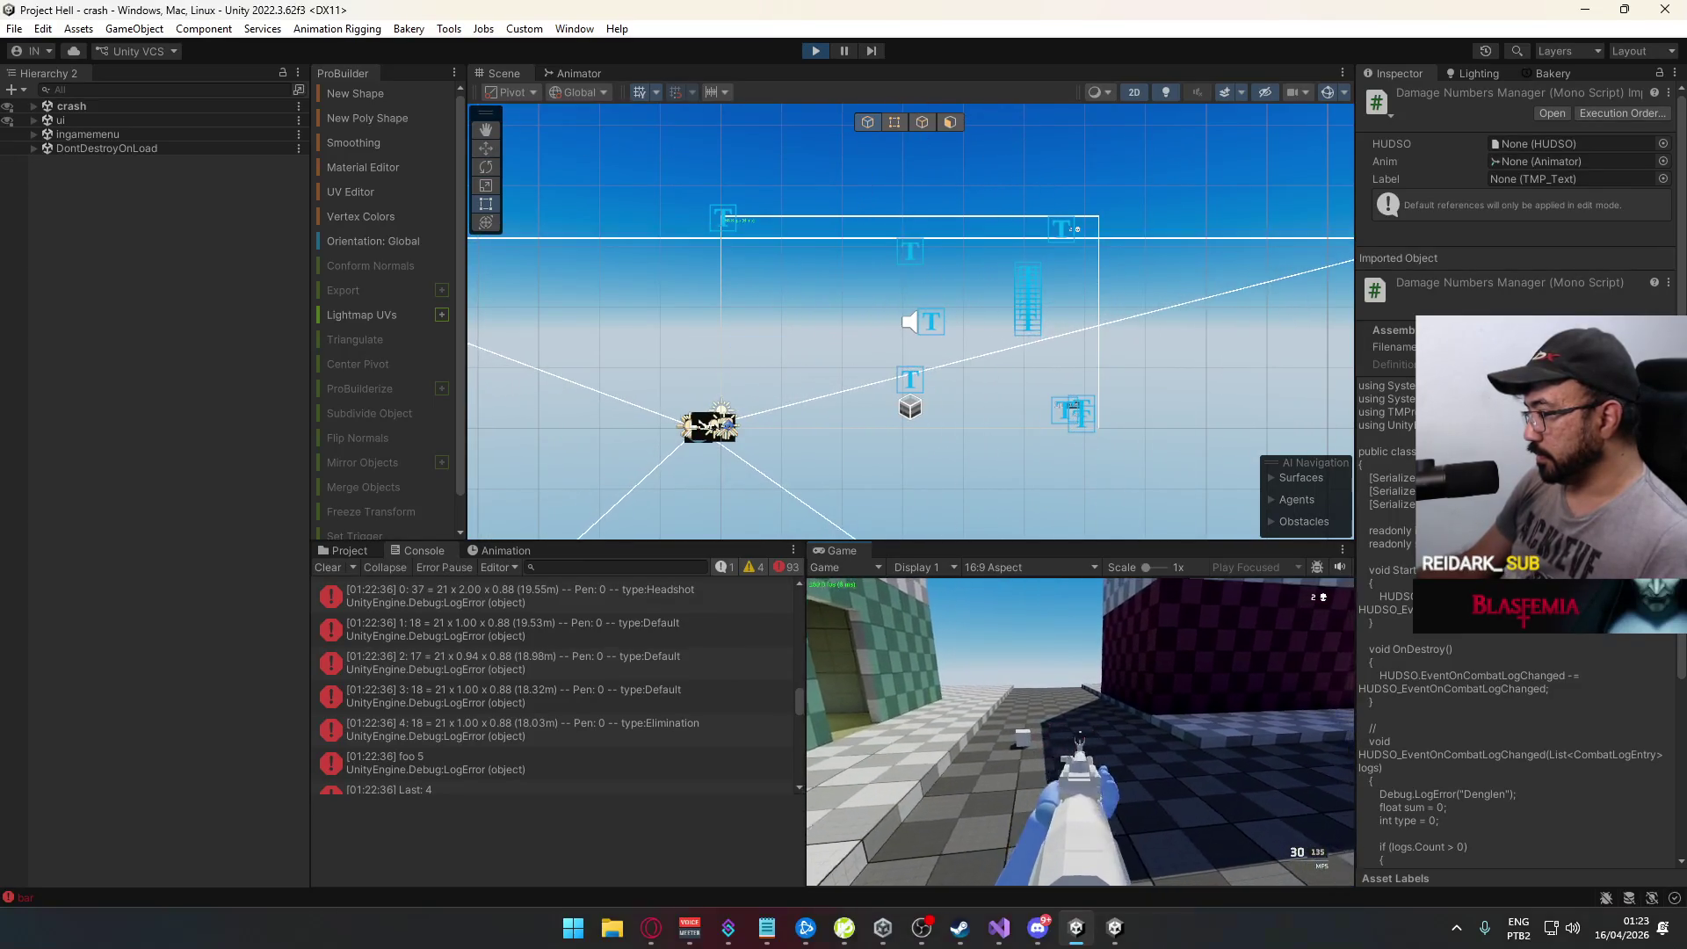
pyautogui.press('w')
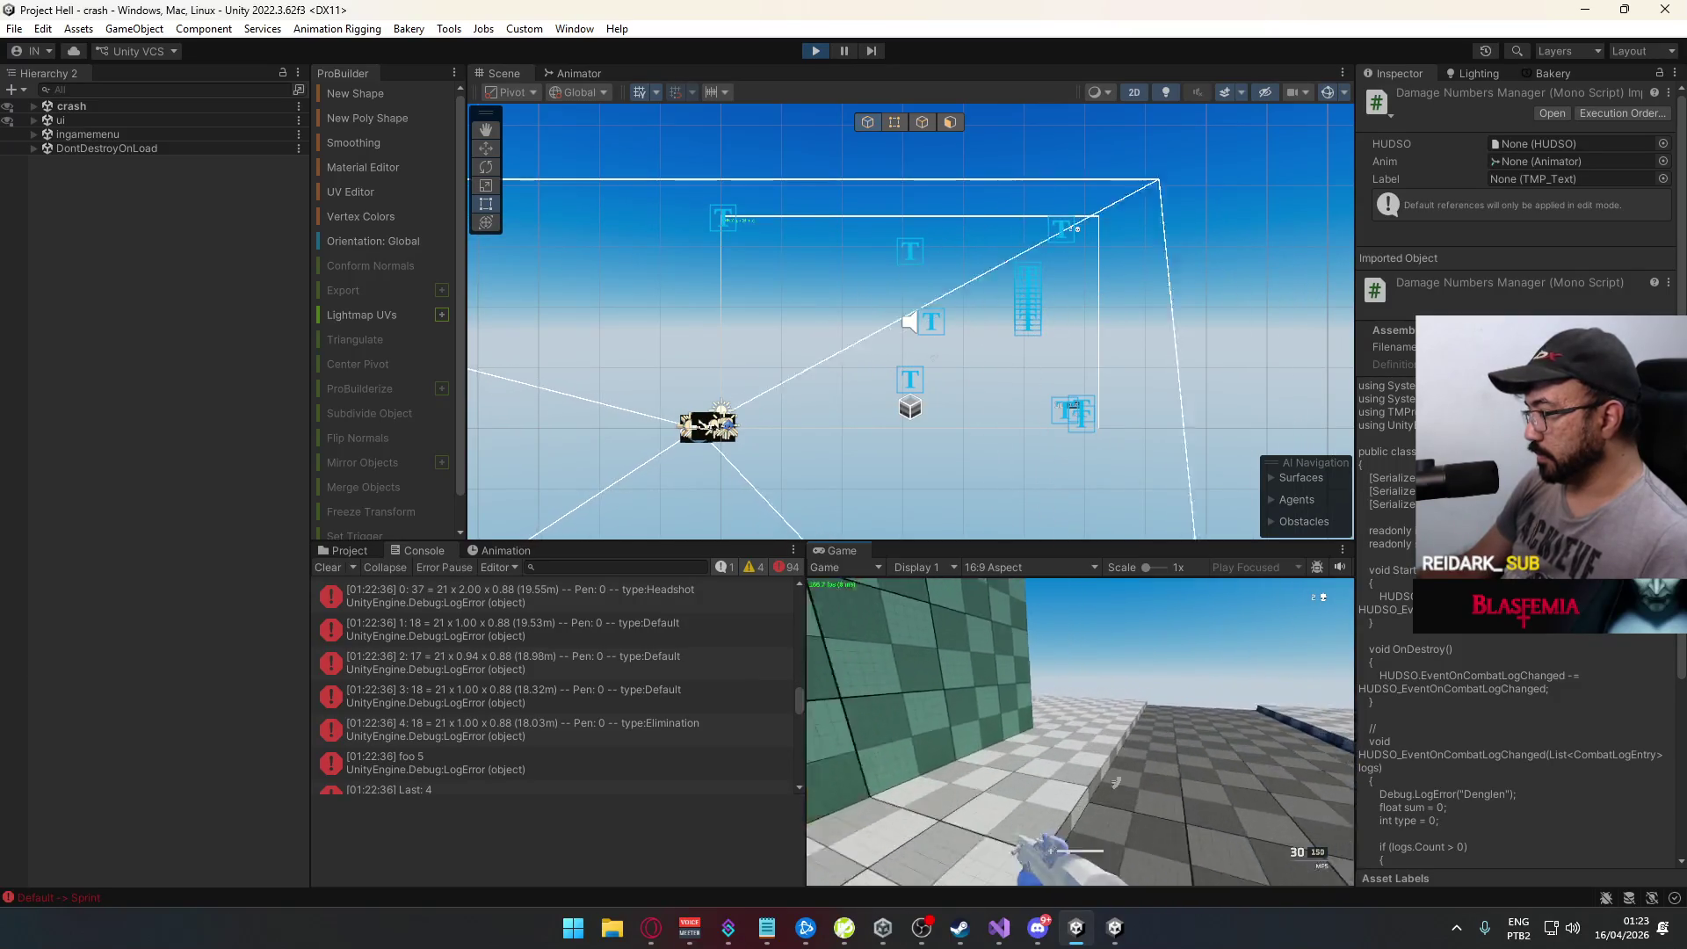
pyautogui.press('w')
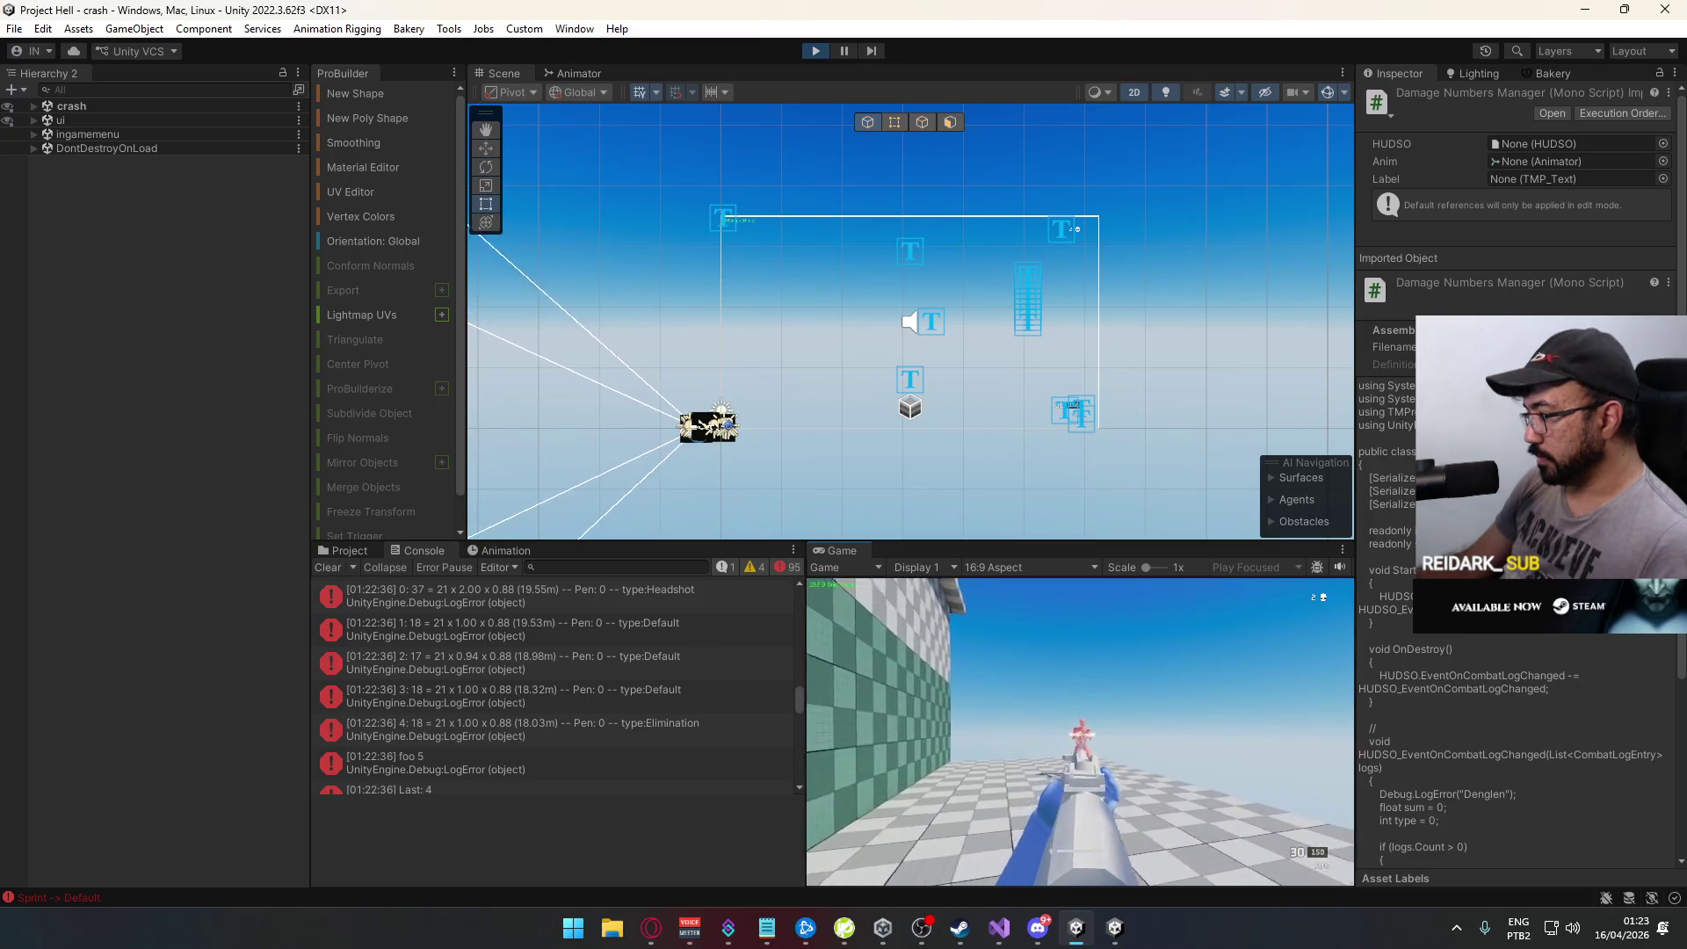
pyautogui.press('a')
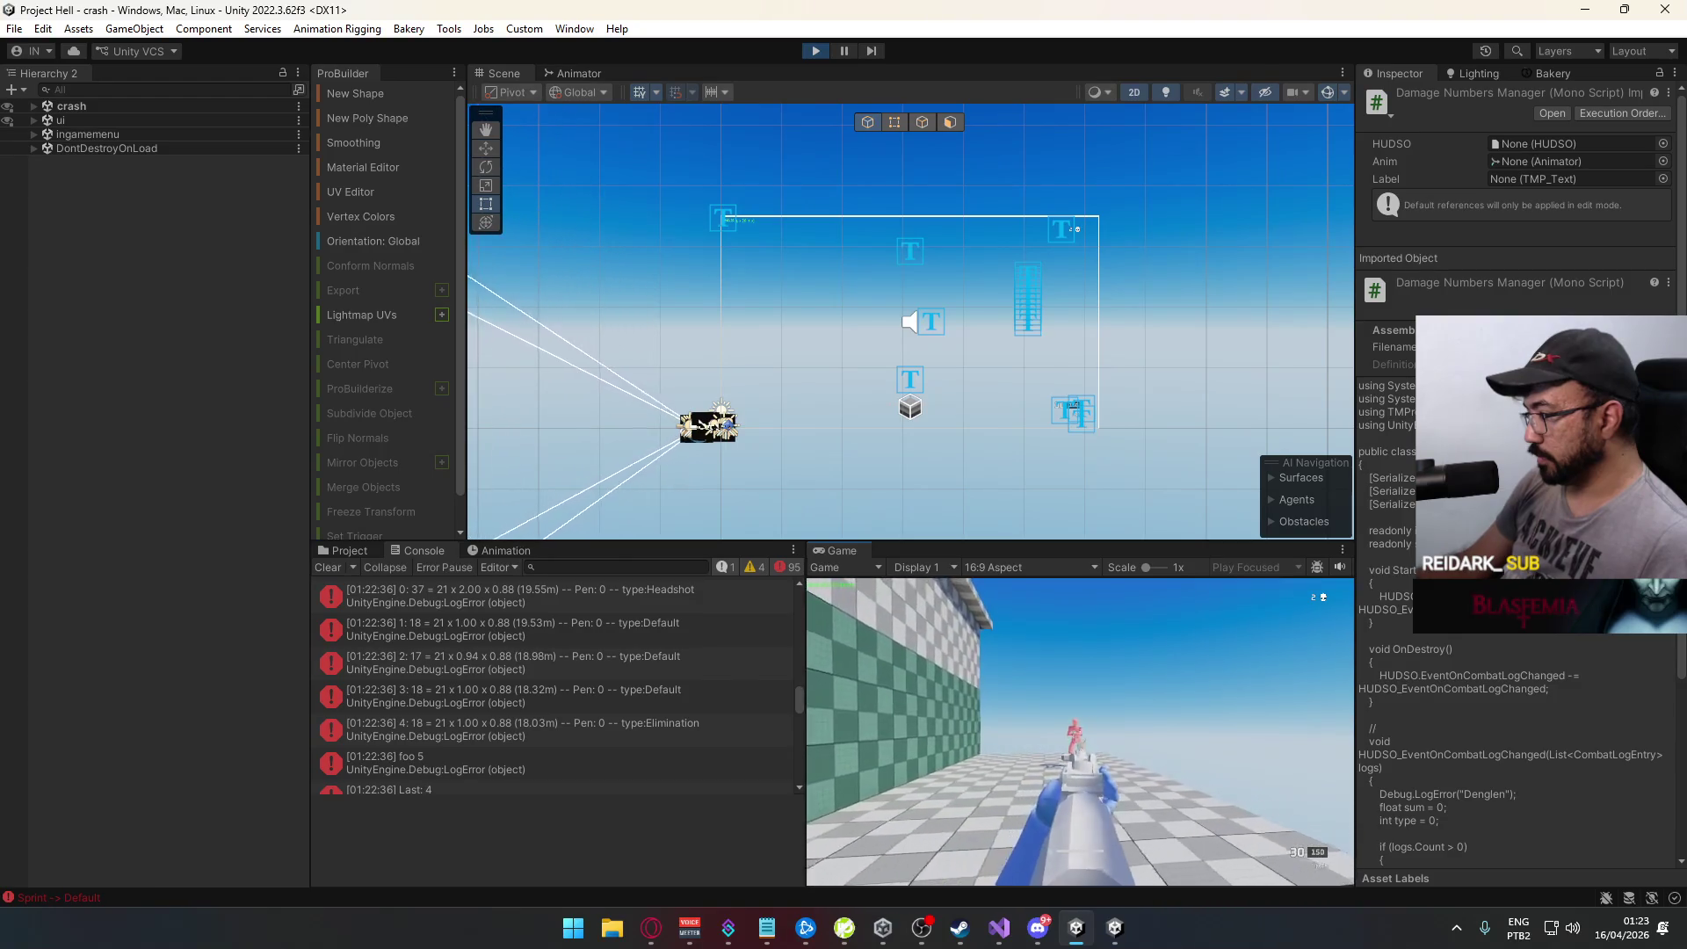
# Step: Finish off the pink dummy so new damage and Elimination entries are logged, then reload
pyautogui.click(1080, 732)
pyautogui.click(1080, 732)
pyautogui.press('r')
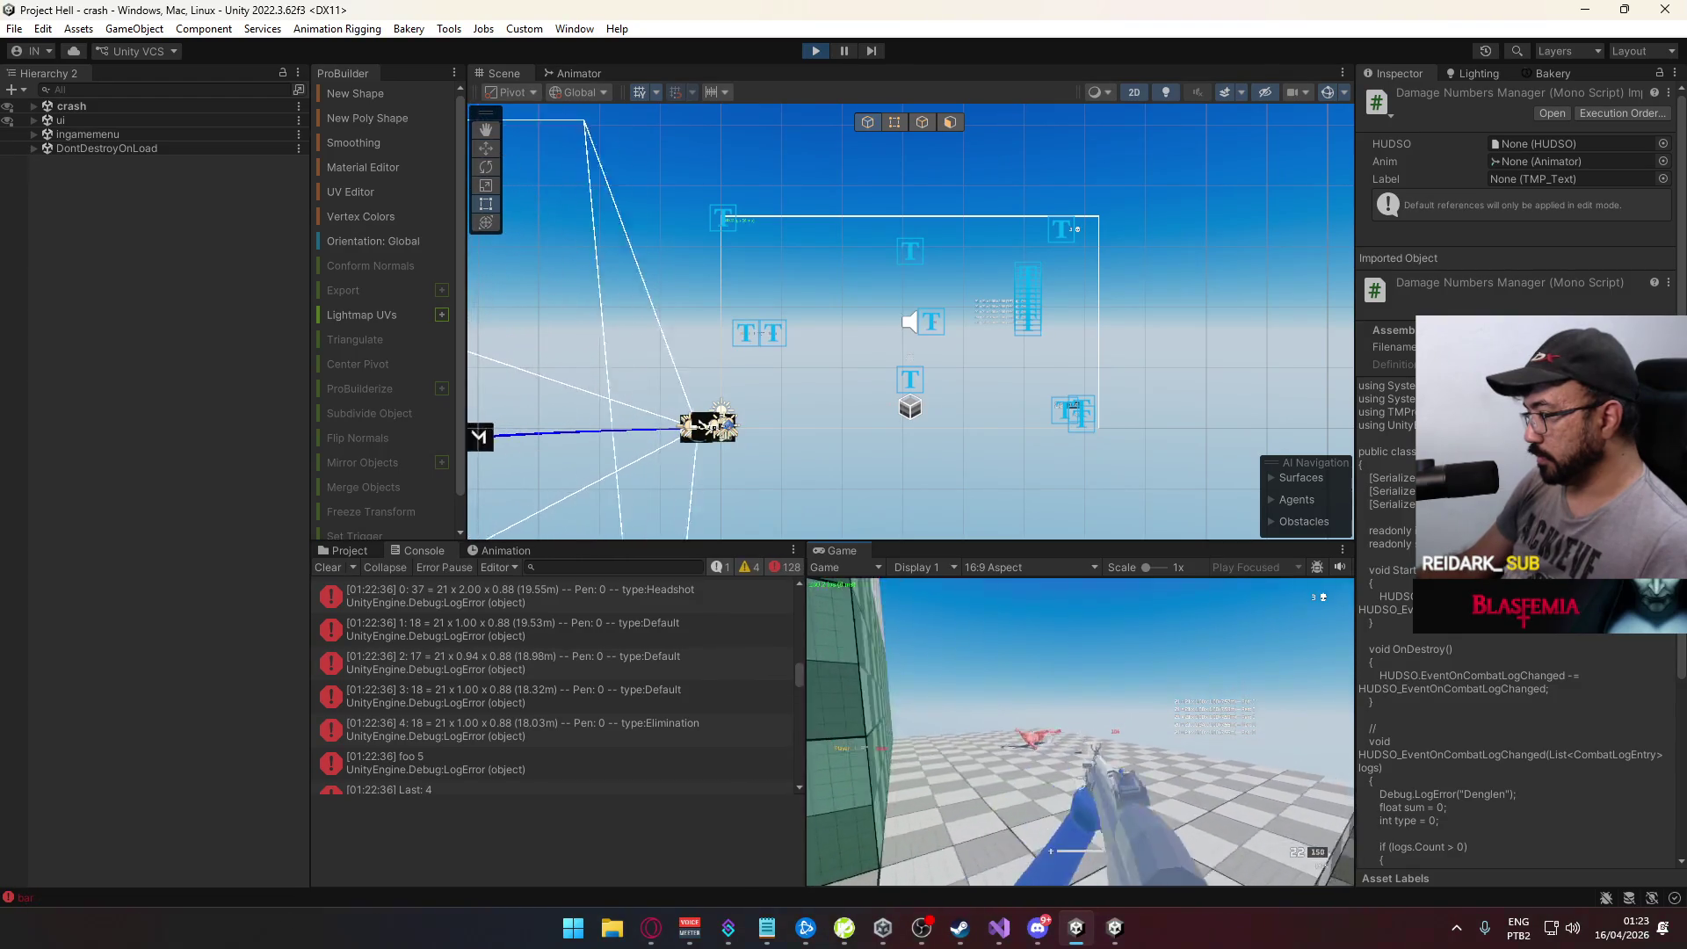
pyautogui.press('a')
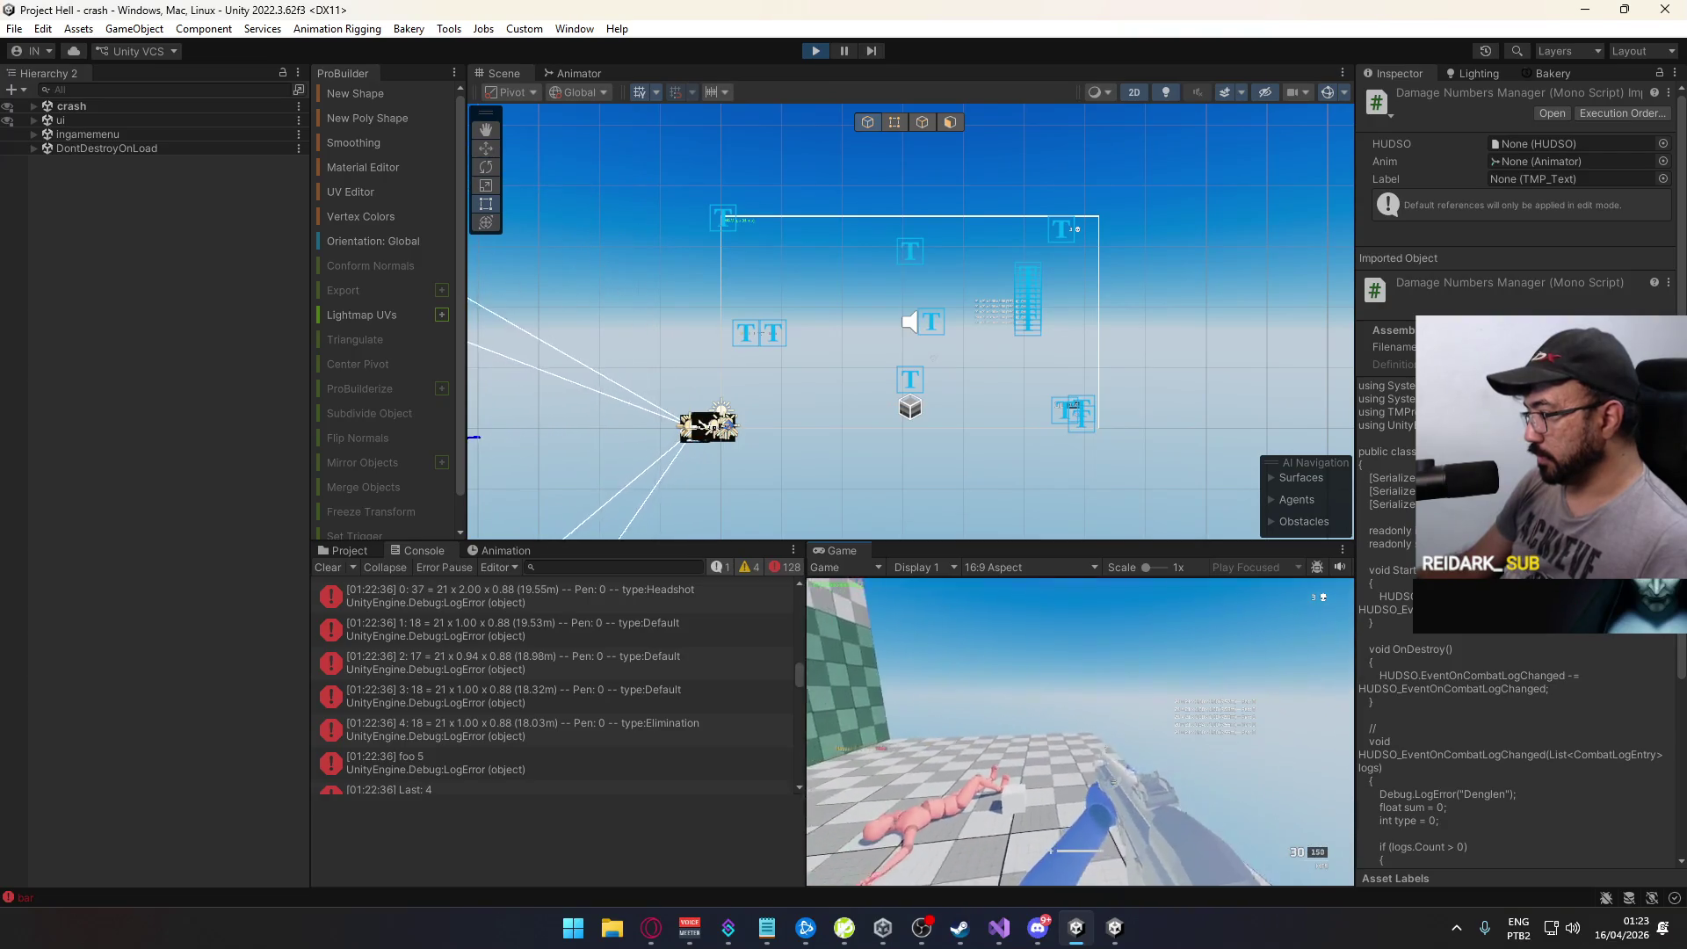
pyautogui.press('super')
pyautogui.press('super')
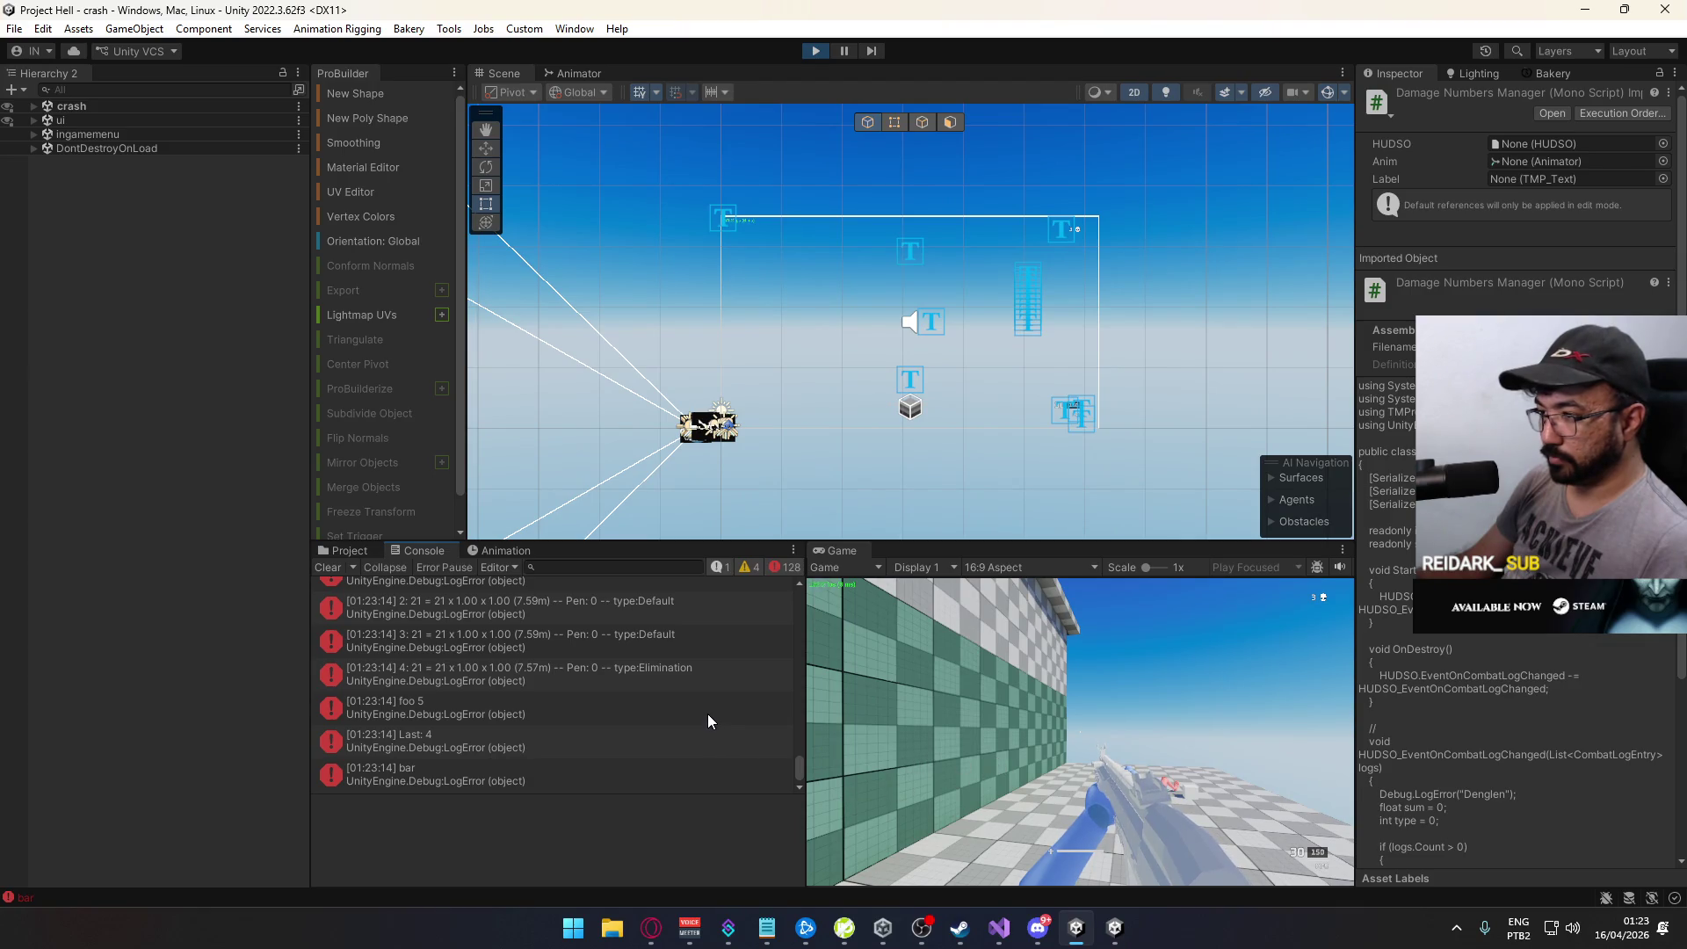
# Step: In the standalone build, walk through the brown-tiled room and out the window, then return to the editor
pyautogui.scroll(2, 705, 710)
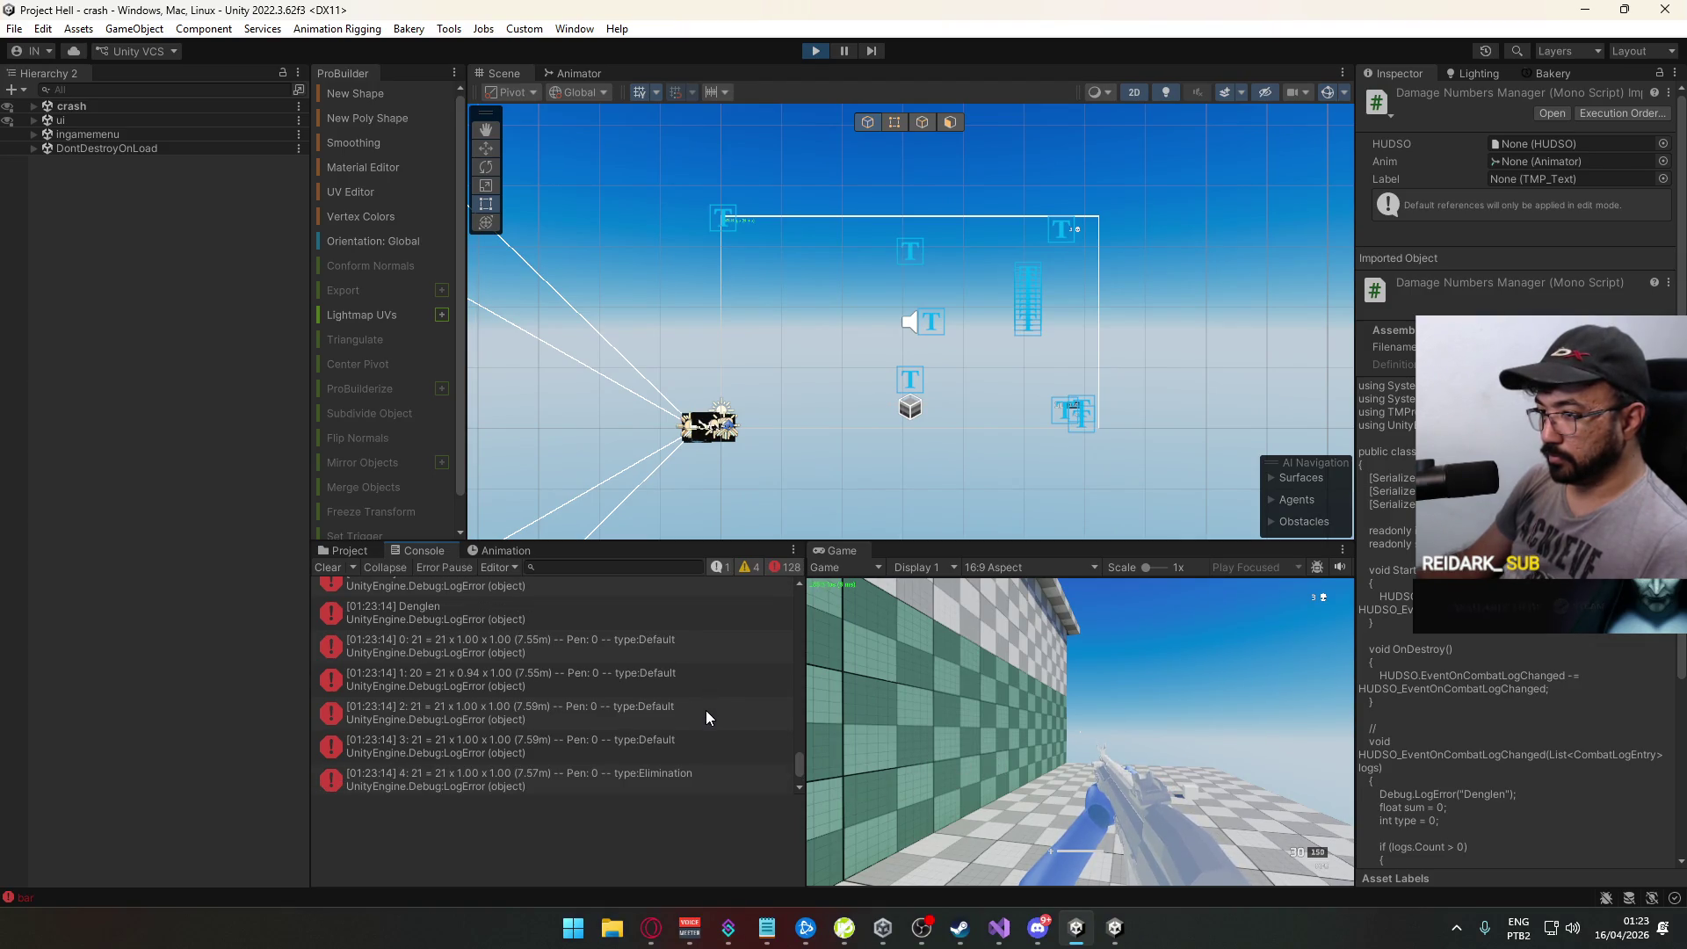
pyautogui.scroll(-3, 705, 710)
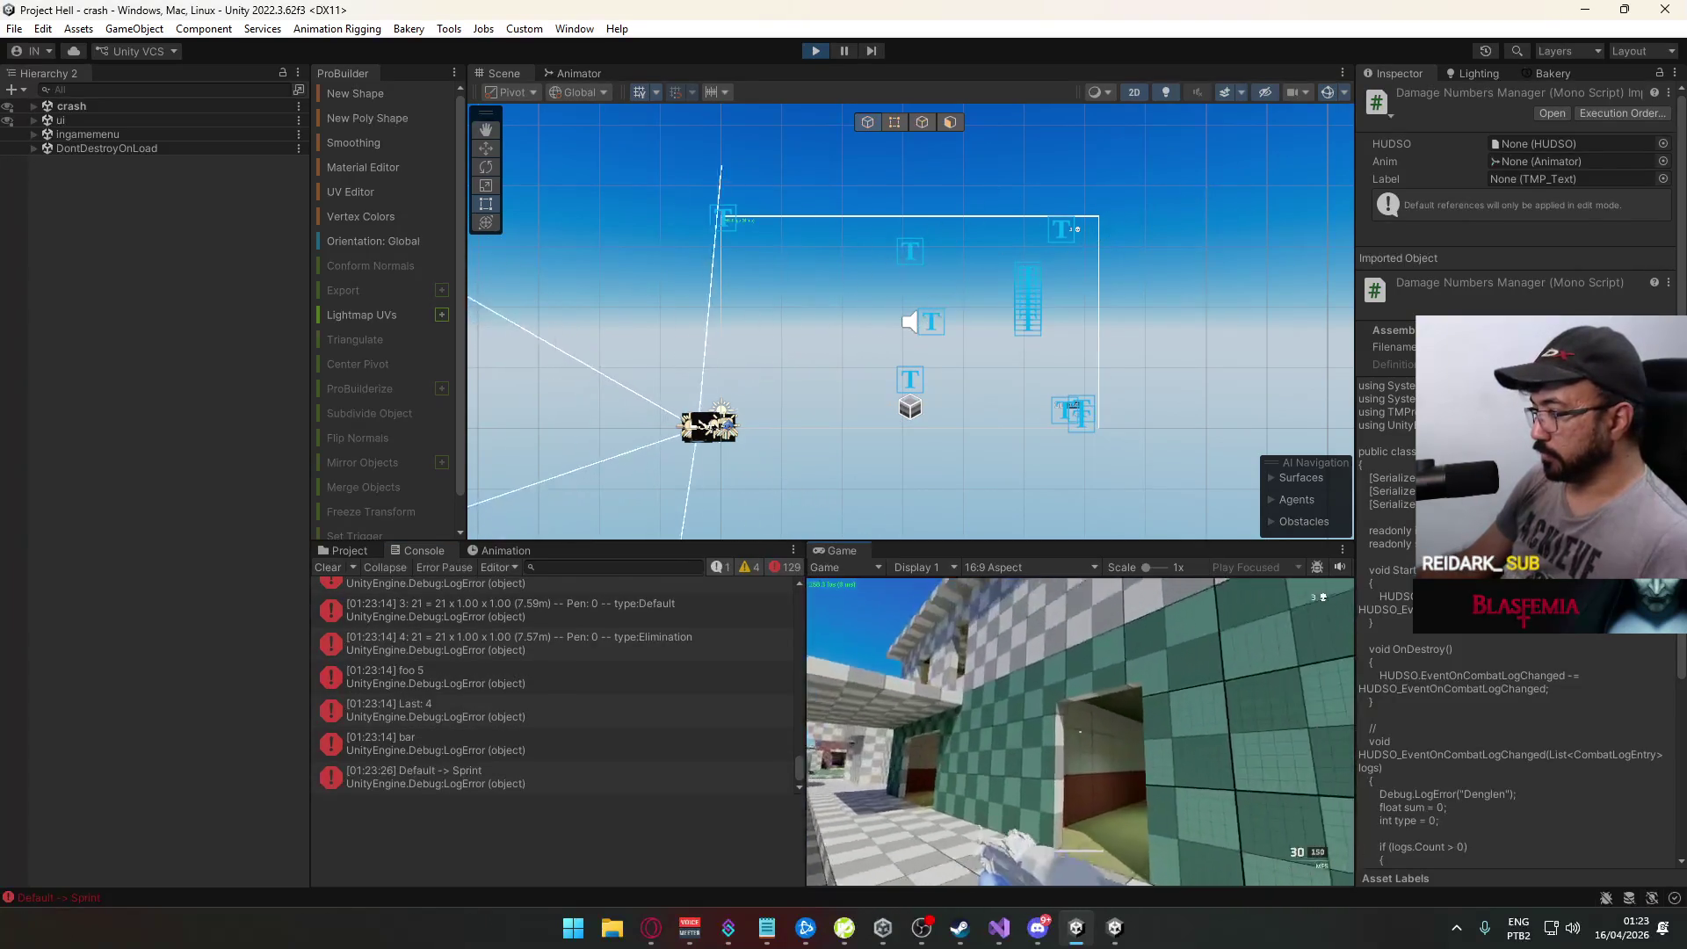
pyautogui.hotkey('alt', 'Tab')
pyautogui.press('w')
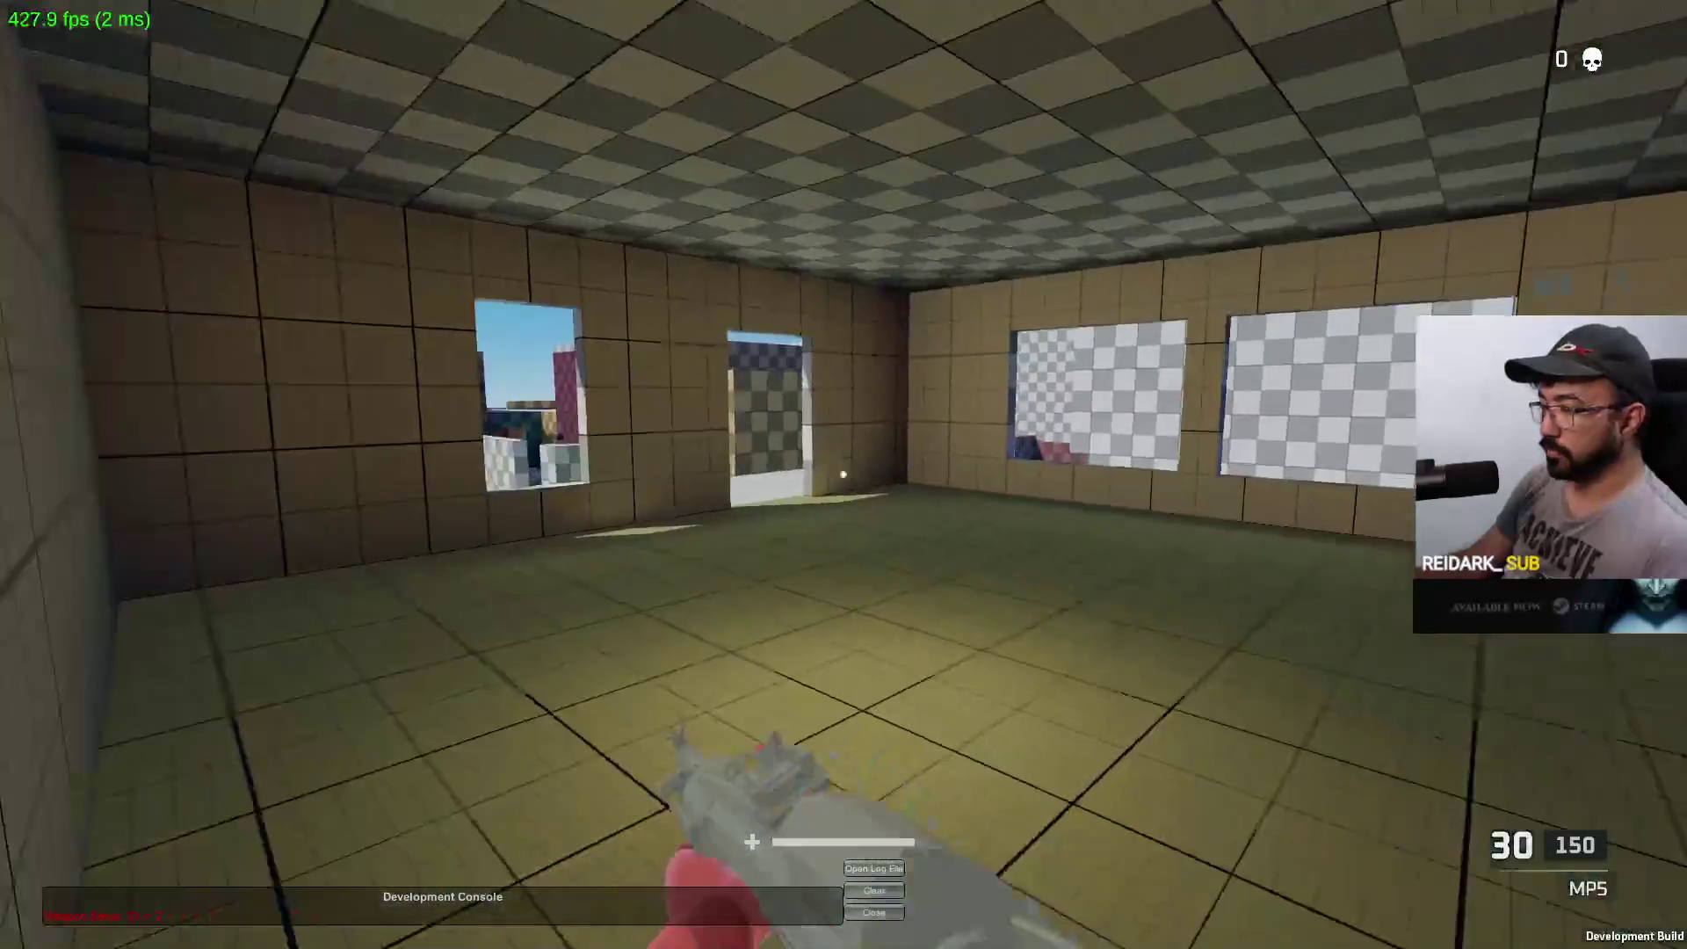
pyautogui.press('w')
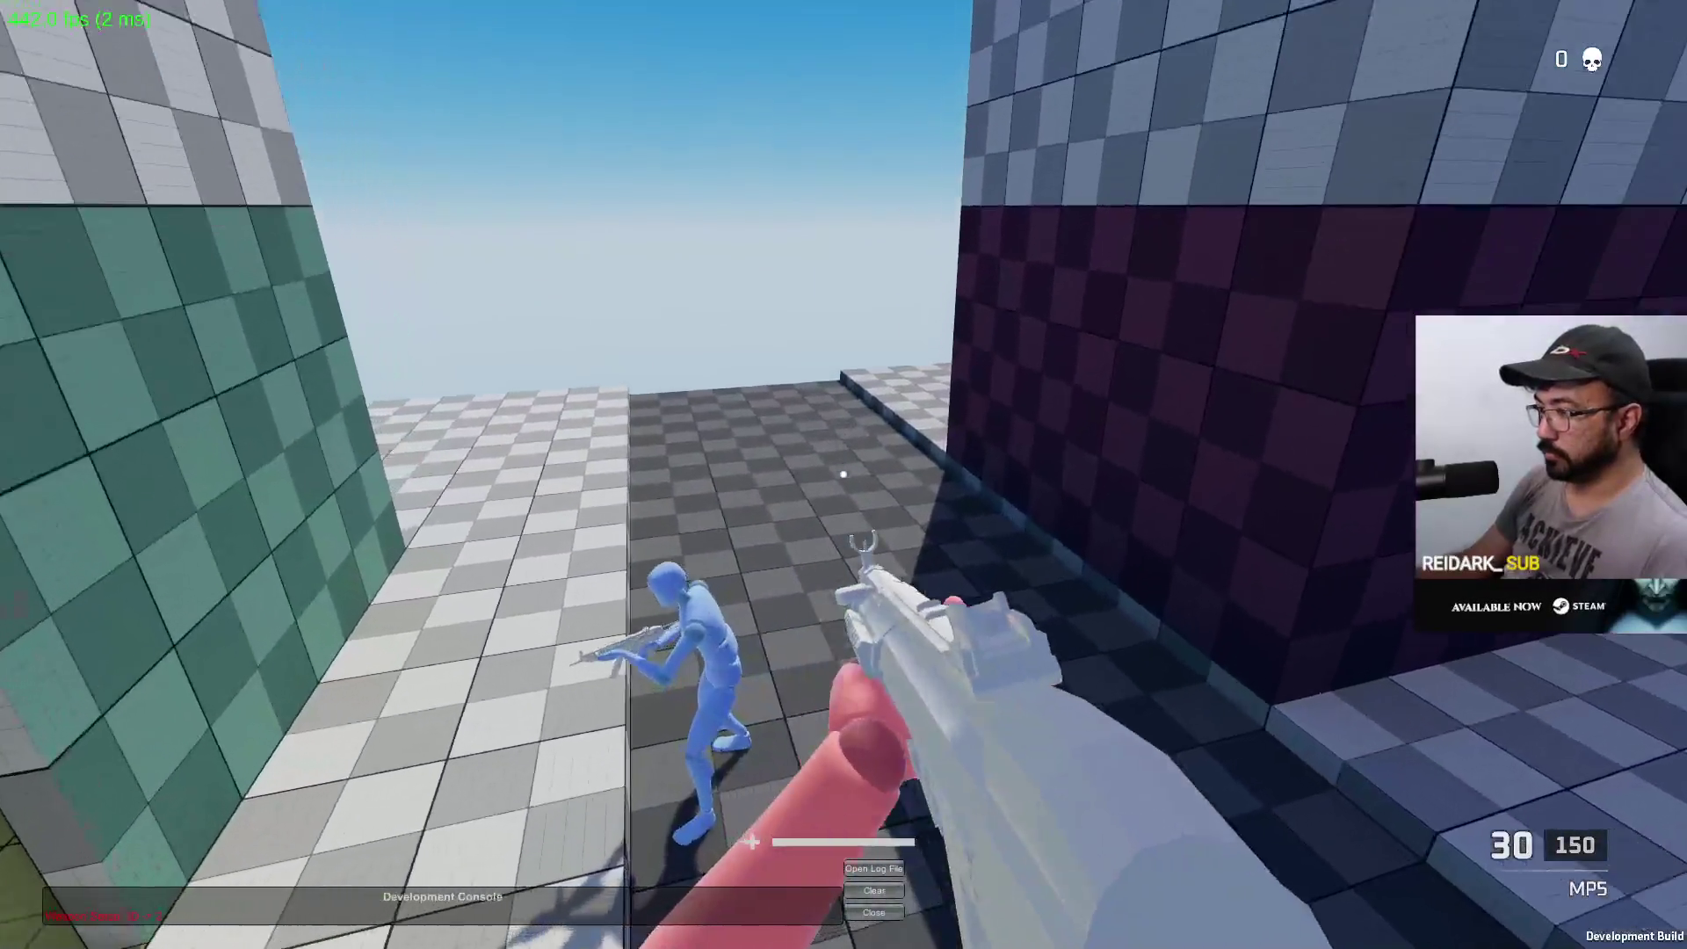
pyautogui.hotkey('alt', 'Tab')
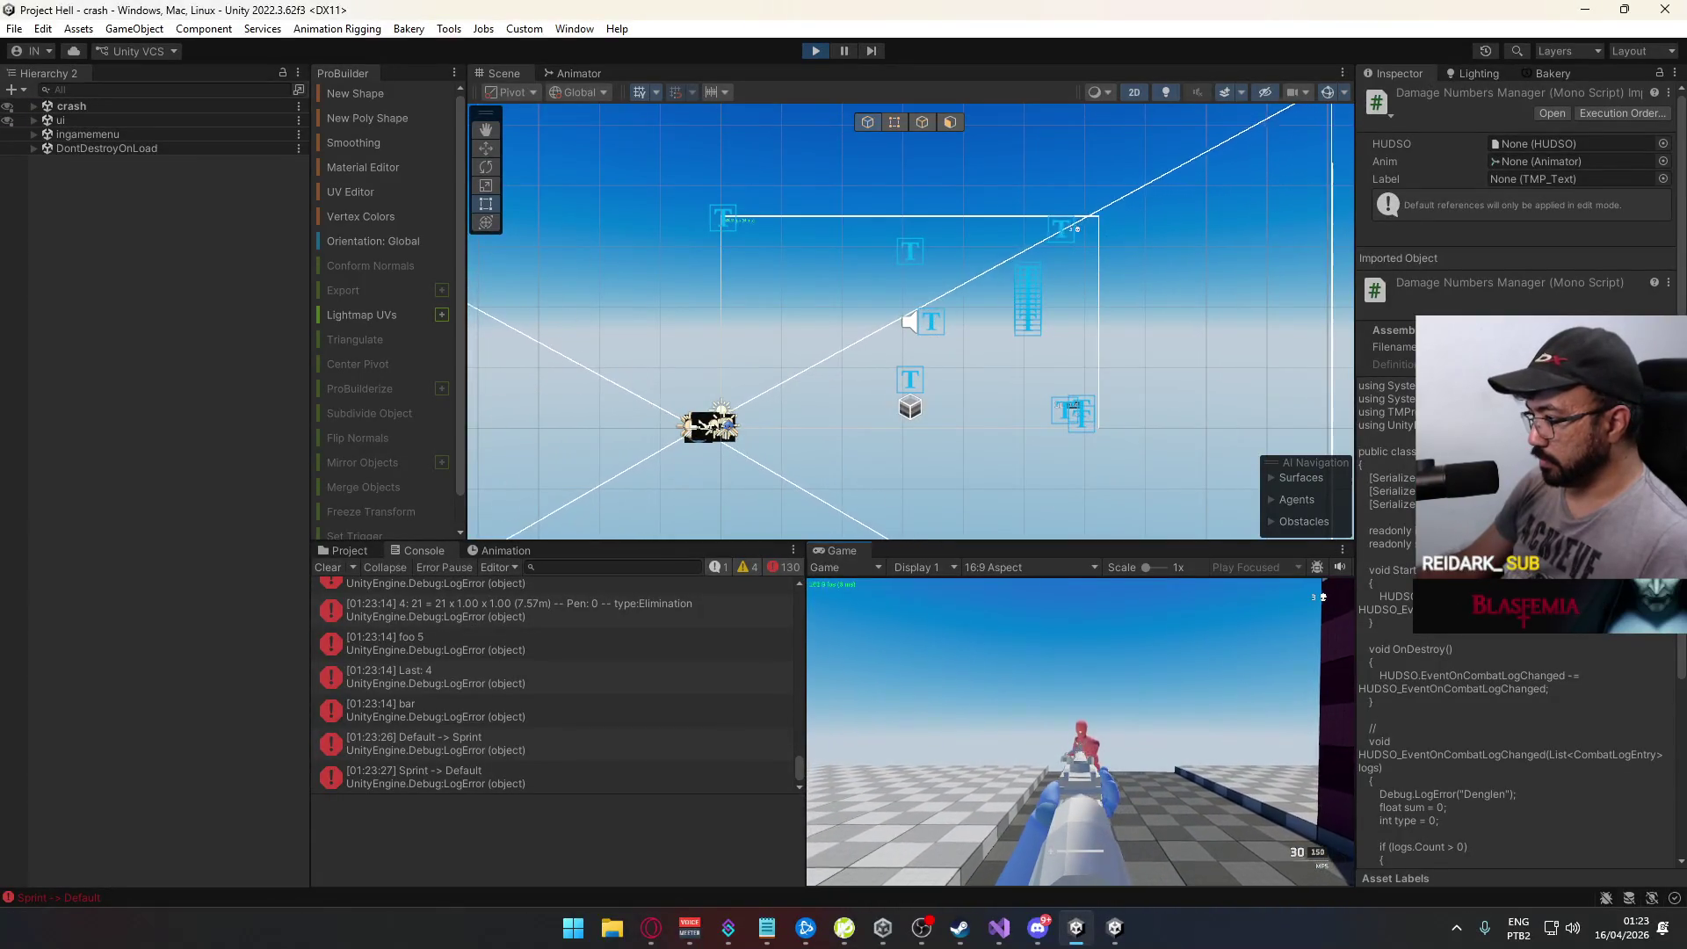
# Step: Headshot the red dummy and keep firing until it is eliminated
pyautogui.click(1081, 730)
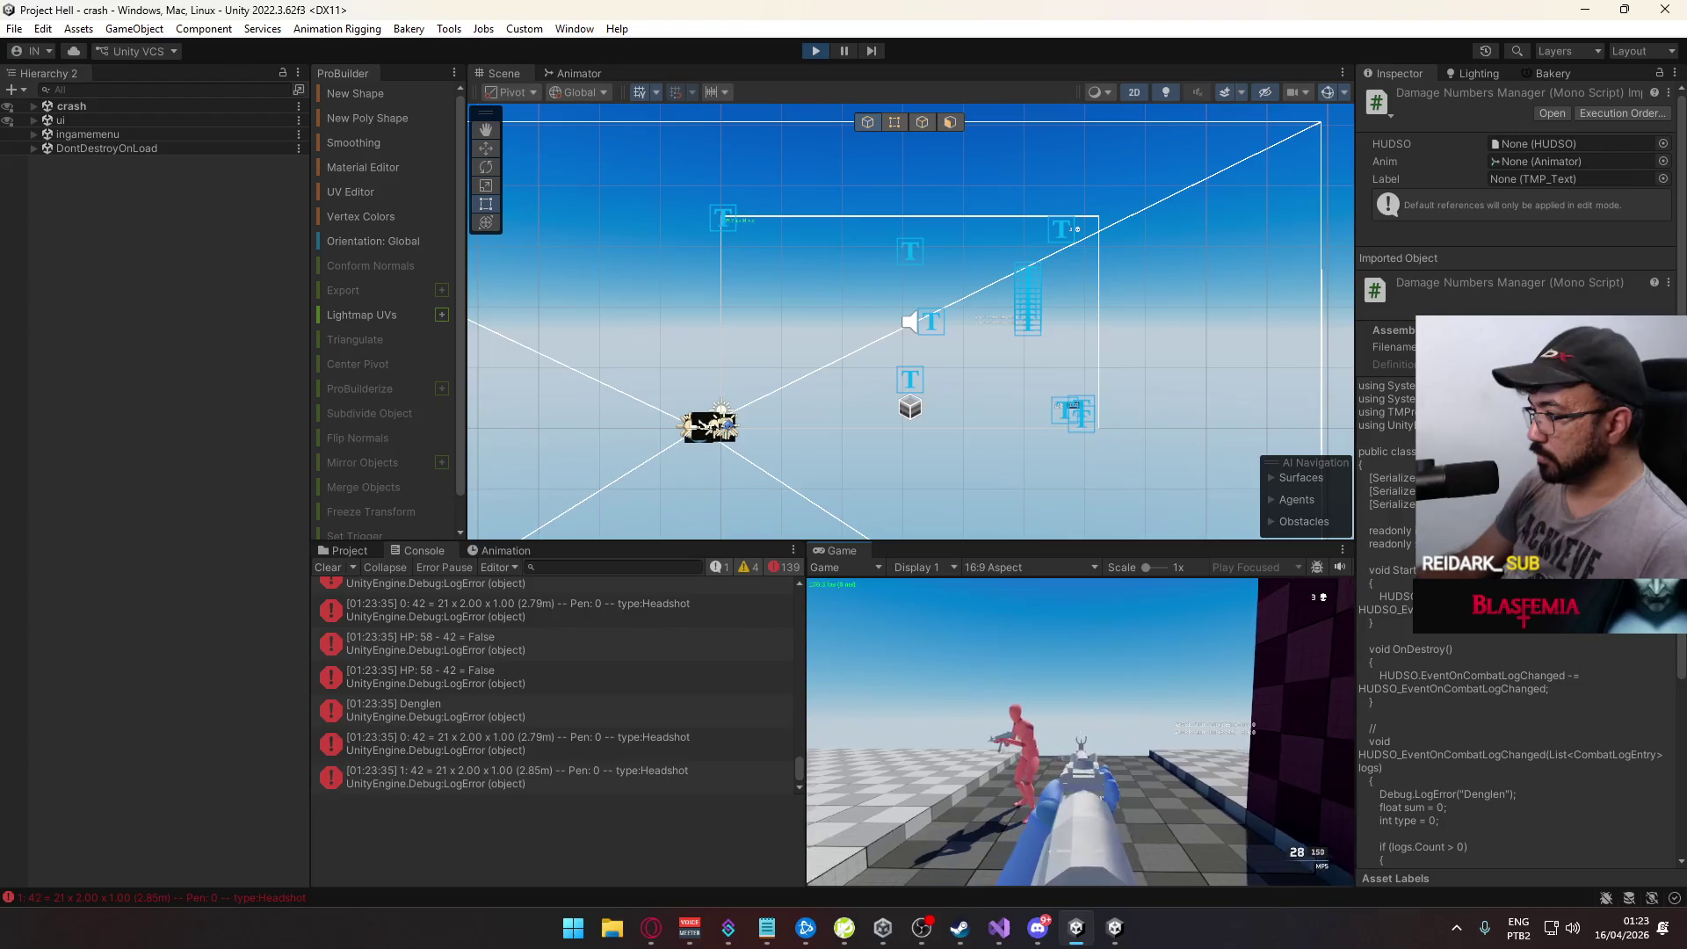
pyautogui.click(1081, 730)
pyautogui.click(1080, 730)
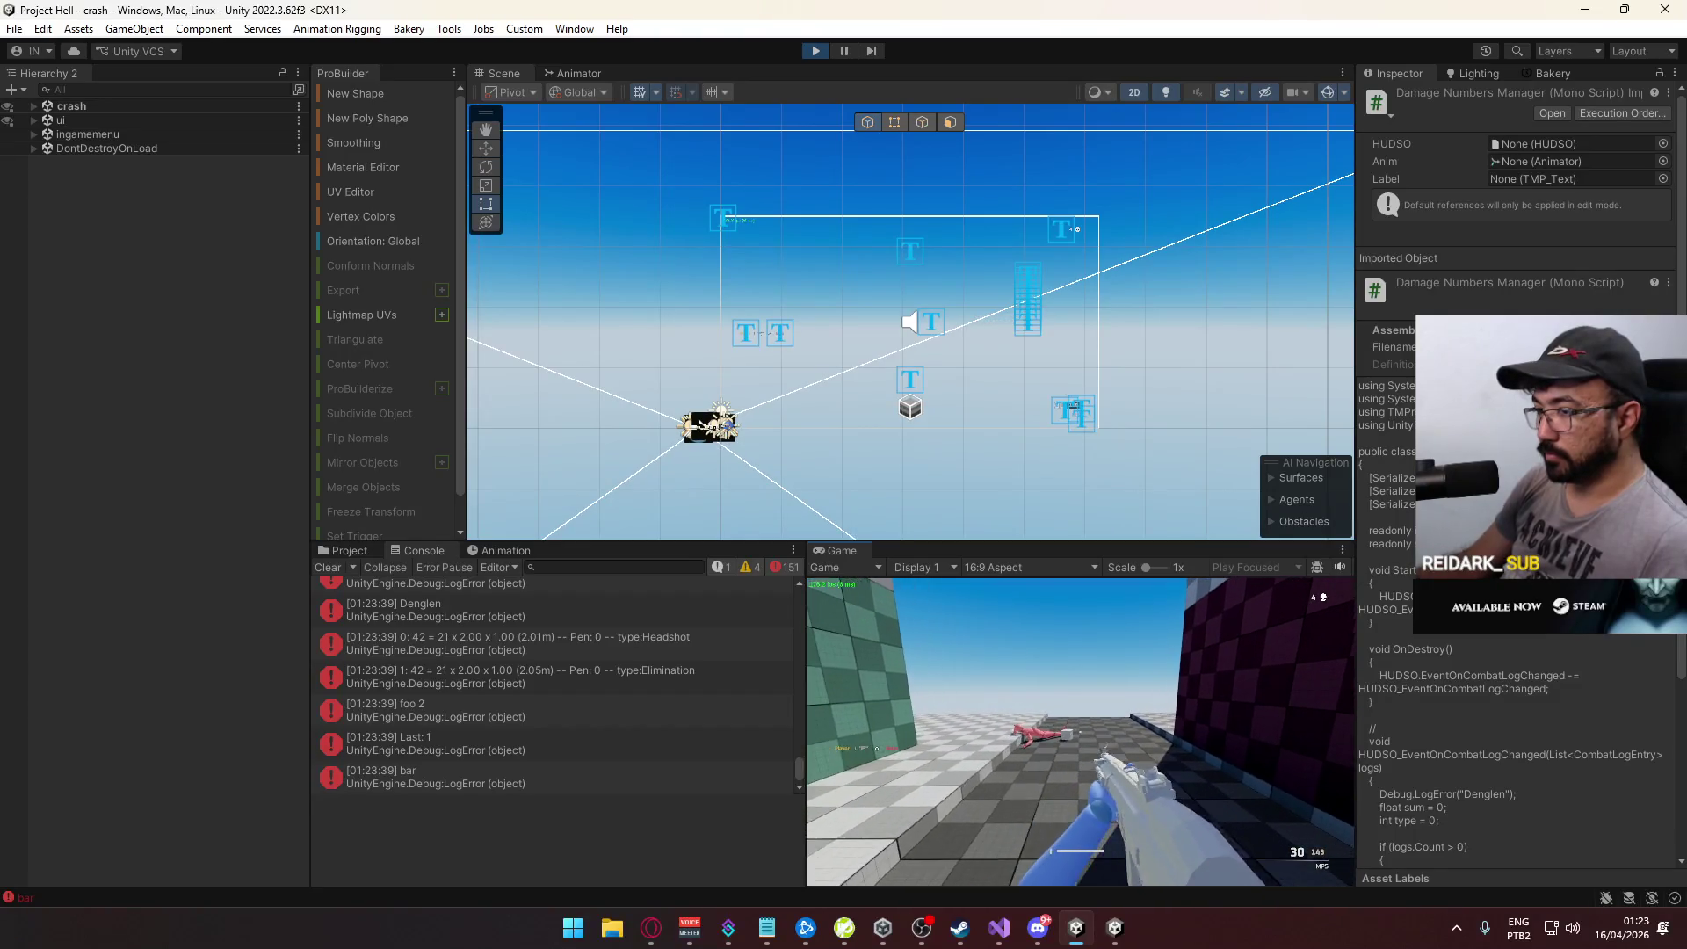
pyautogui.press('super')
pyautogui.click(562, 726)
pyautogui.scroll(2, 562, 726)
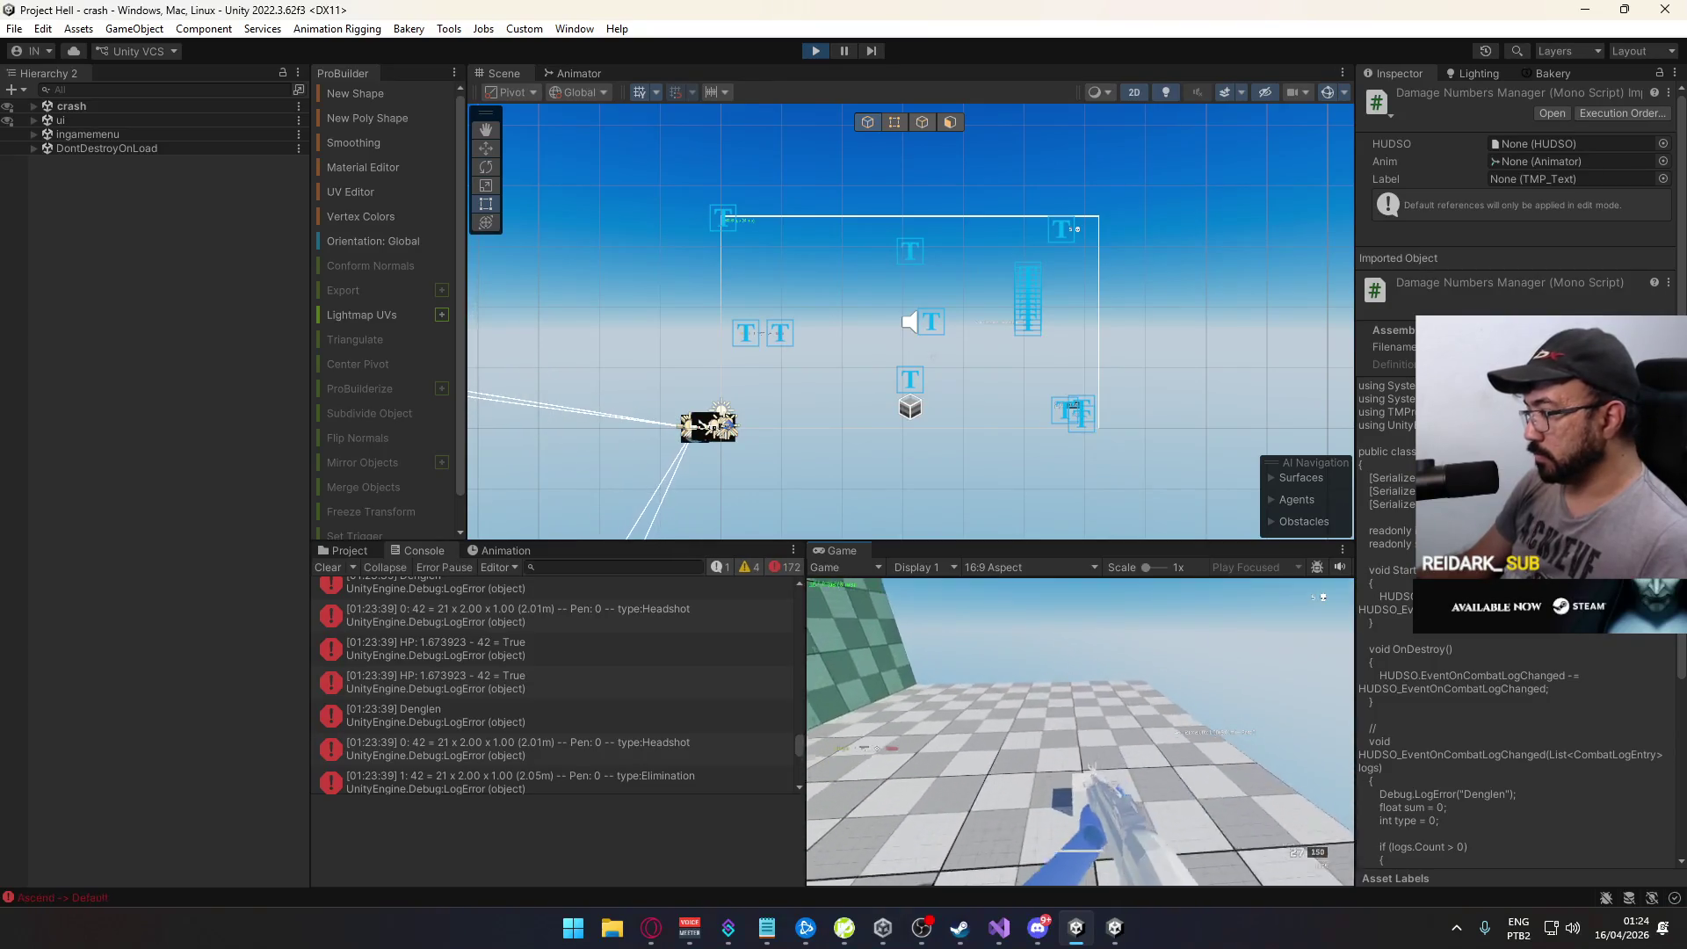
# Step: Stop play mode, close the running game build, and bring Visual Studio forward
pyautogui.press('super')
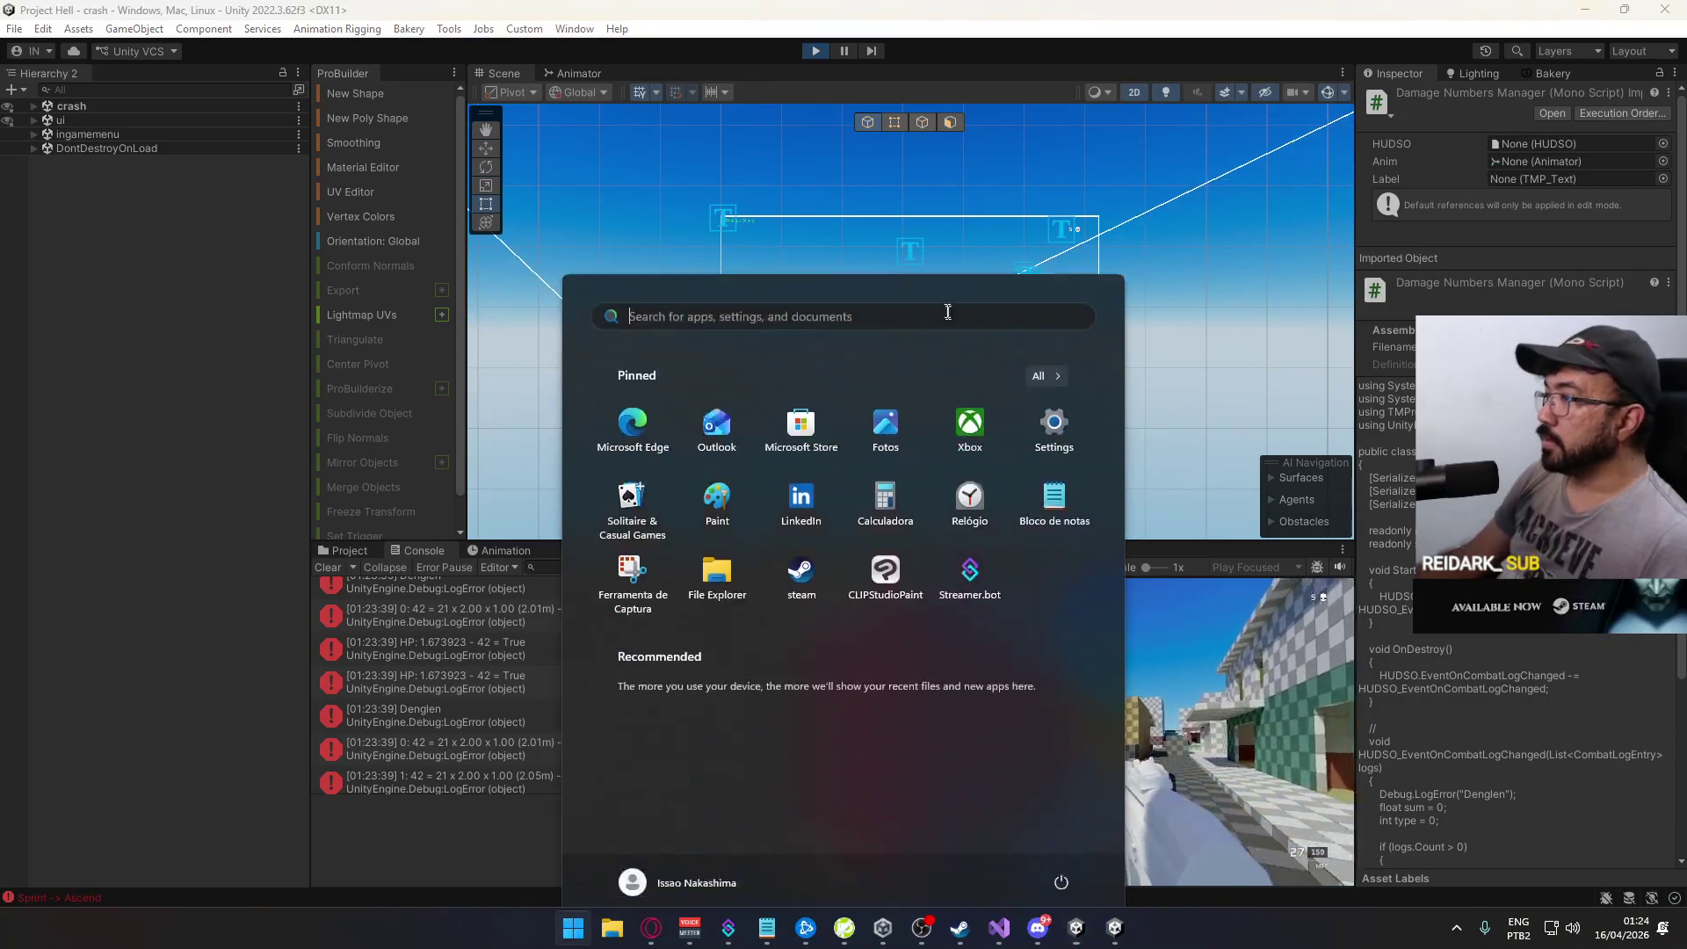
pyautogui.click(815, 50)
pyautogui.rightClick(1114, 929)
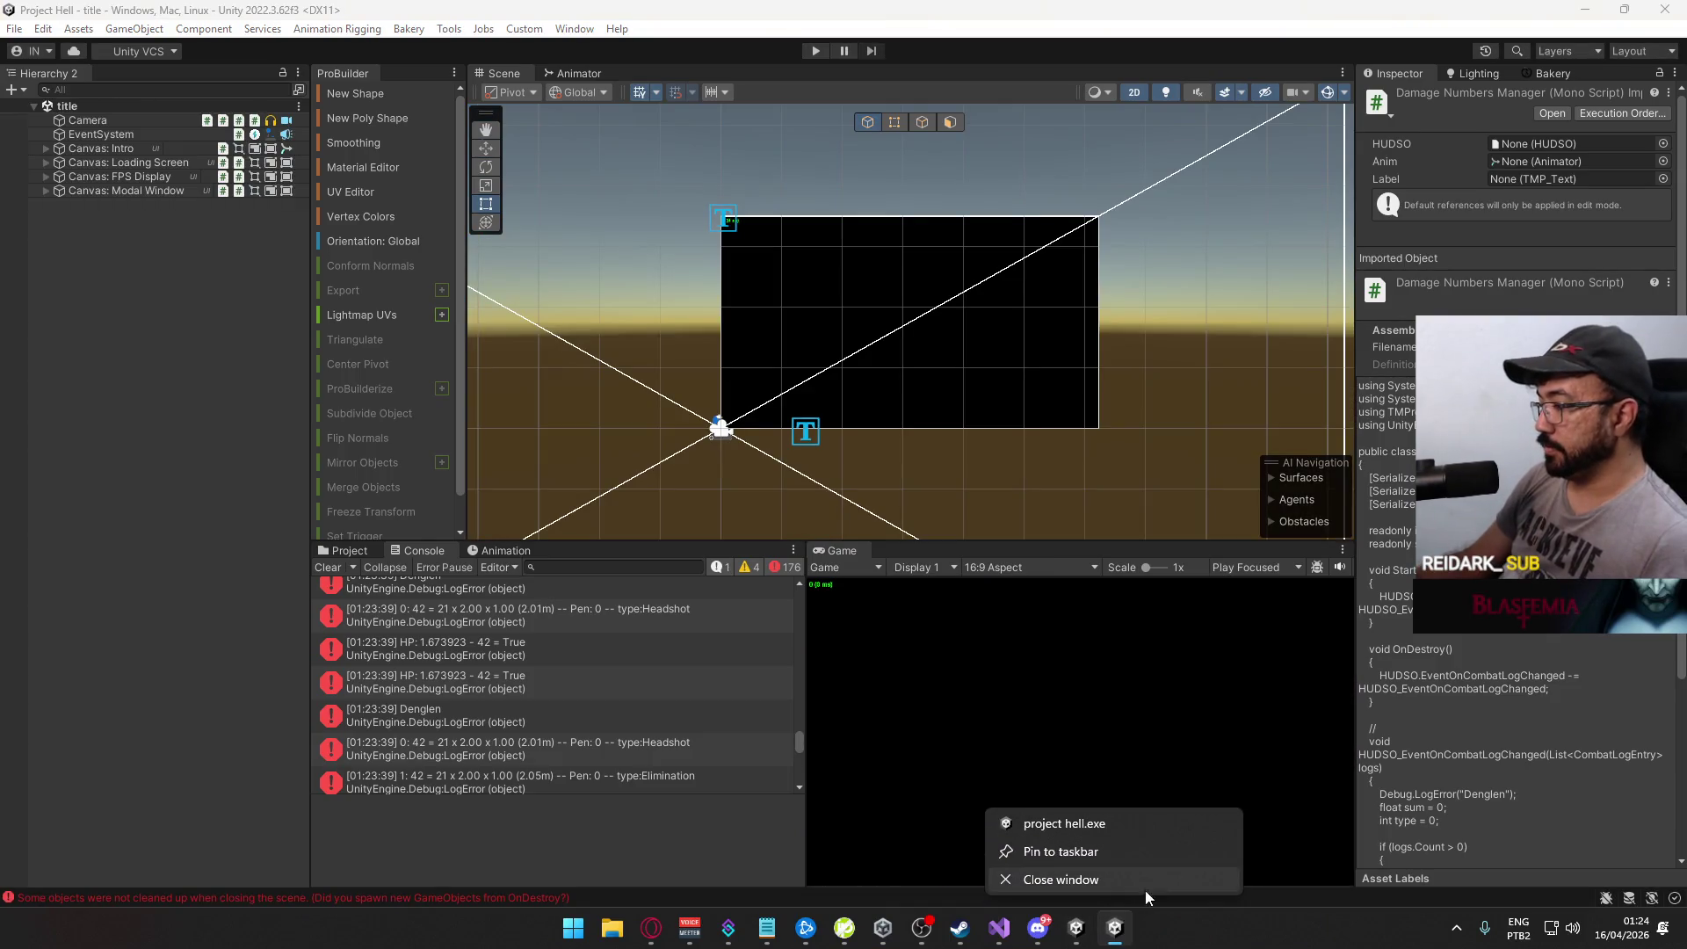
pyautogui.click(1148, 883)
pyautogui.click(1019, 920)
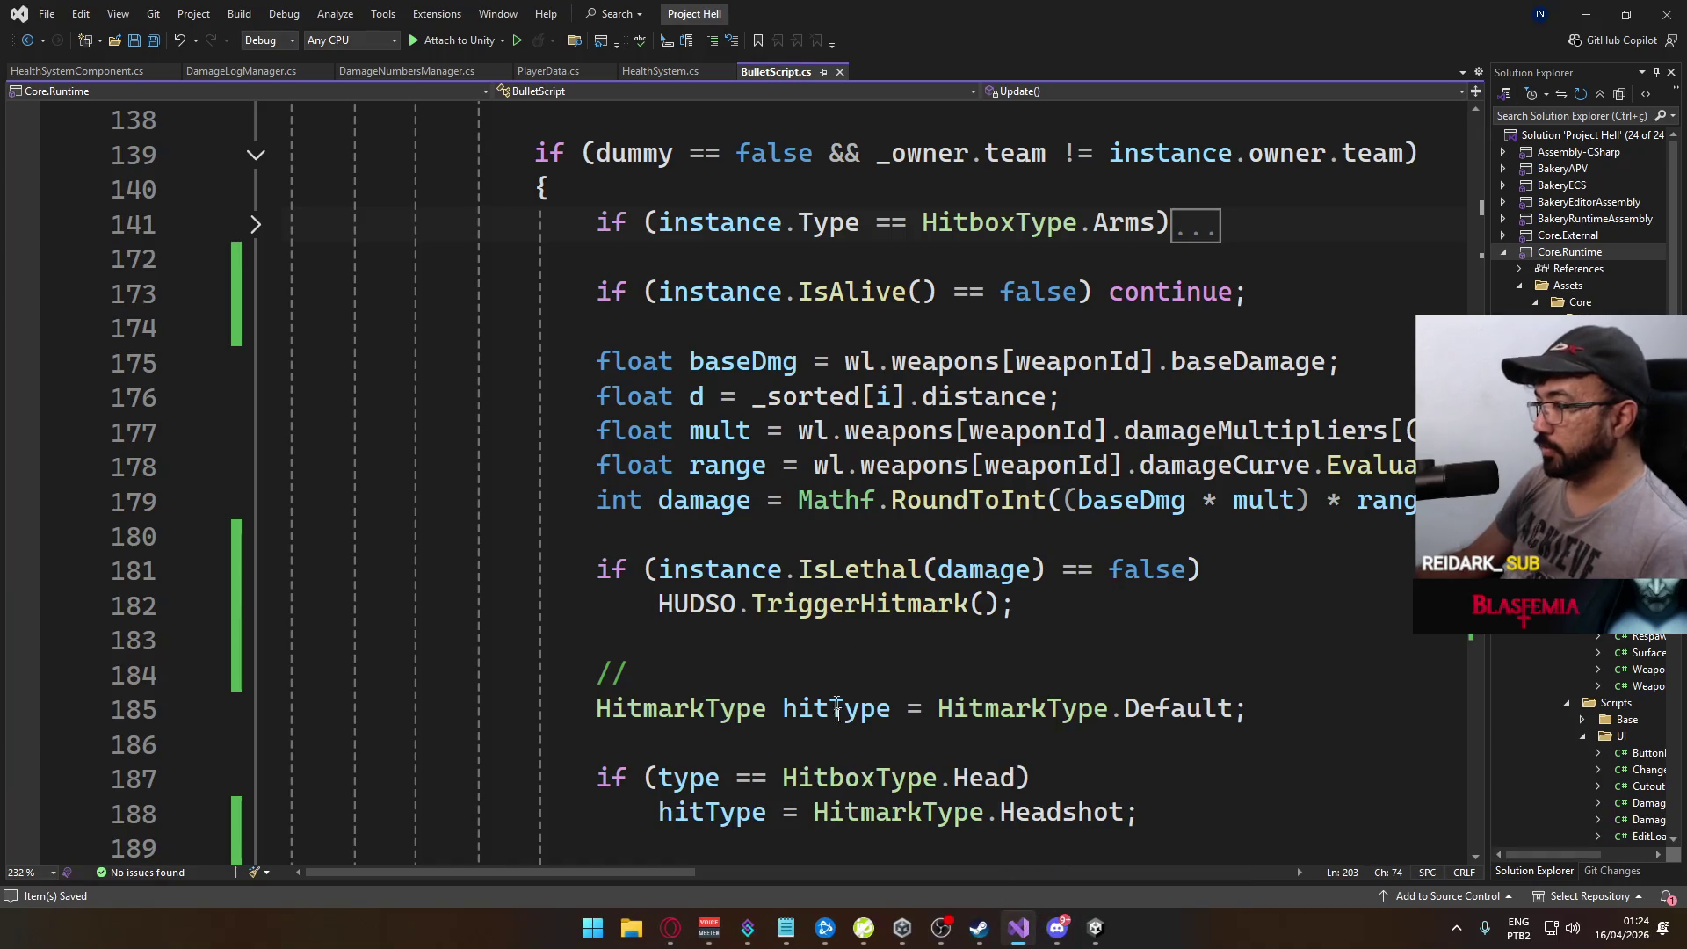
# Step: Remove the unused Rendering, Mirror and System usings from BulletScript.cs and save it
pyautogui.moveTo(652, 882); pyautogui.dragTo(712, 883)
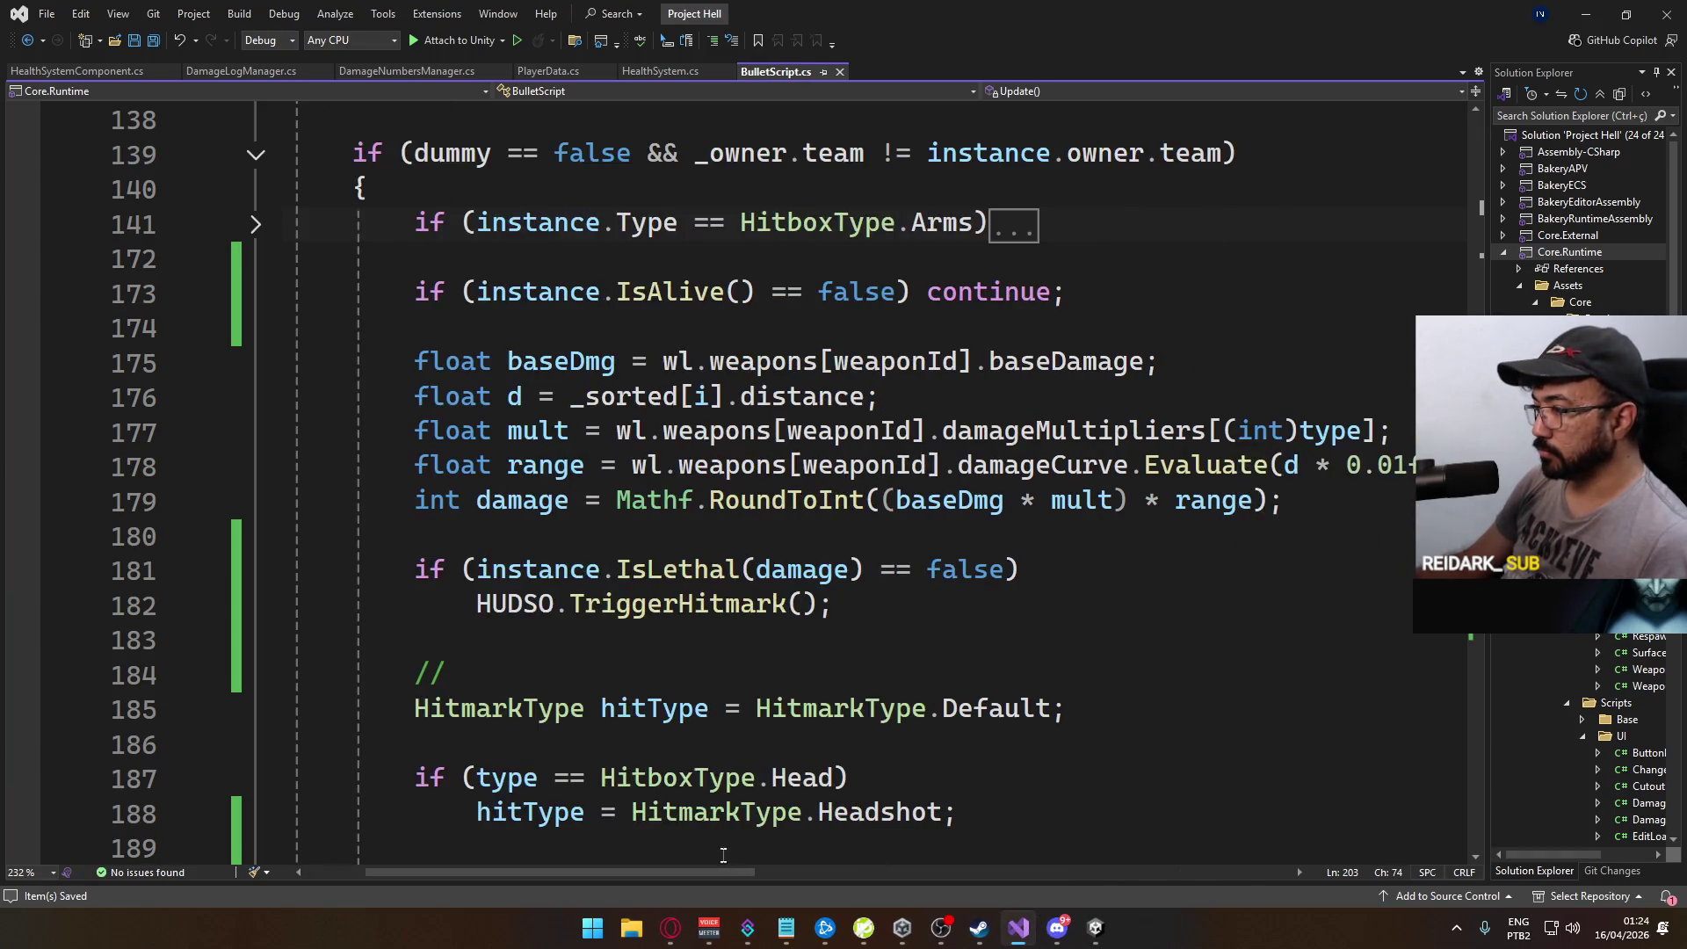
pyautogui.scroll(-15, 826, 741)
pyautogui.scroll(20, 826, 741)
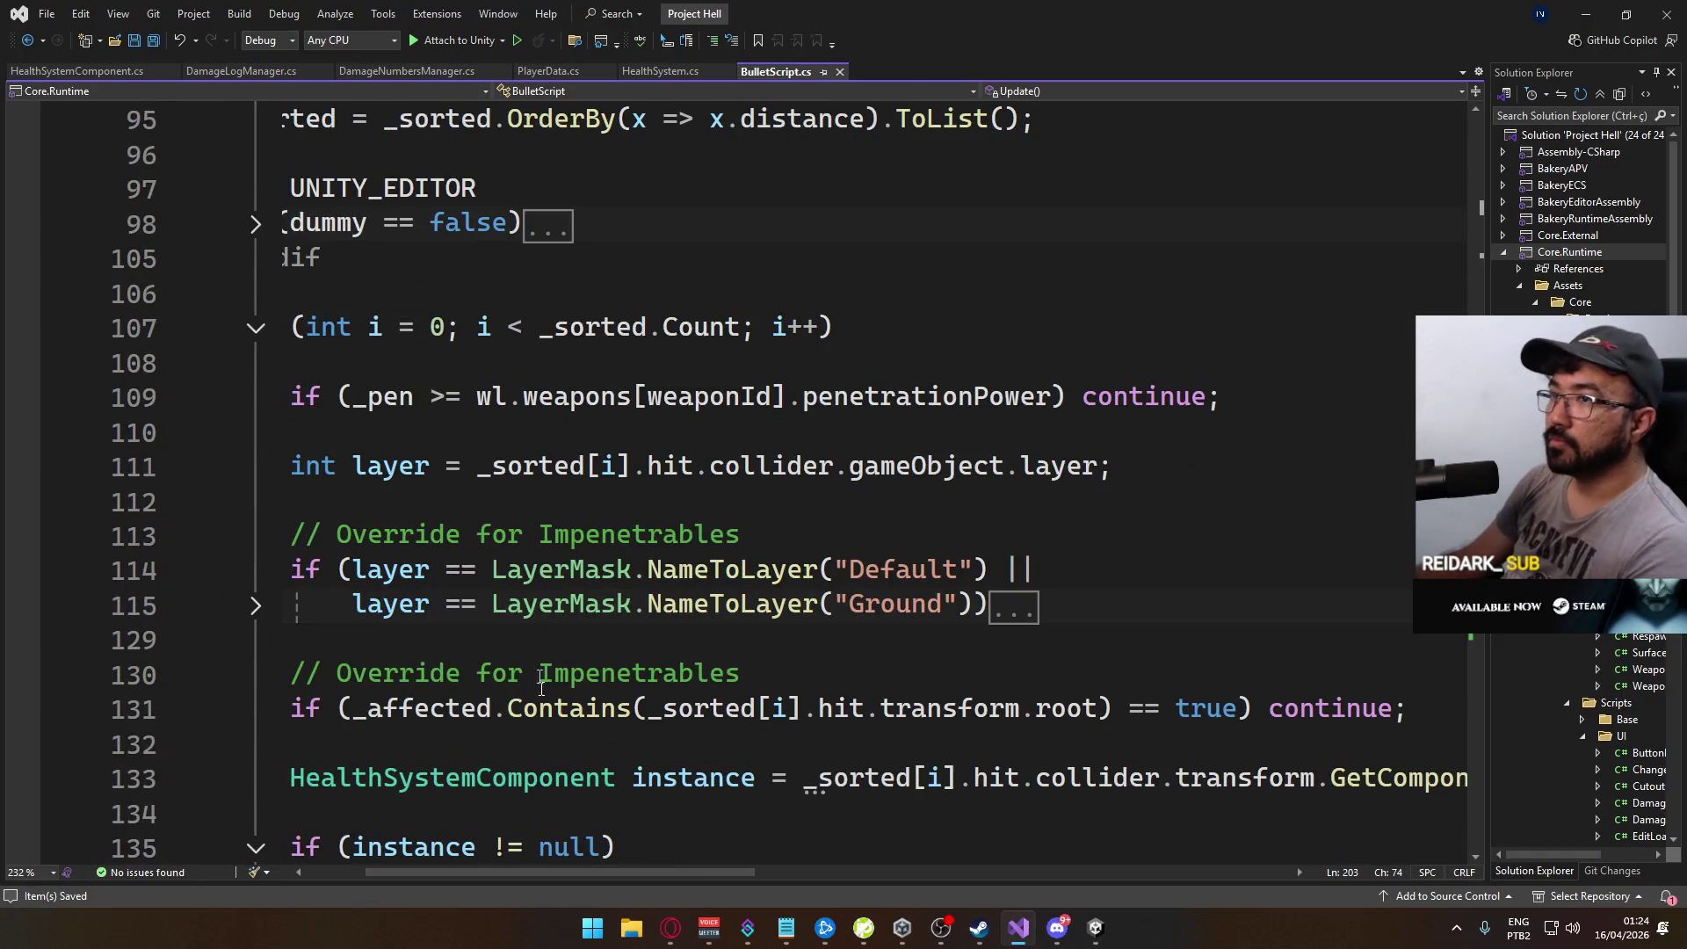
pyautogui.hscroll(-3, 582, 873)
pyautogui.scroll(5, 883, 598)
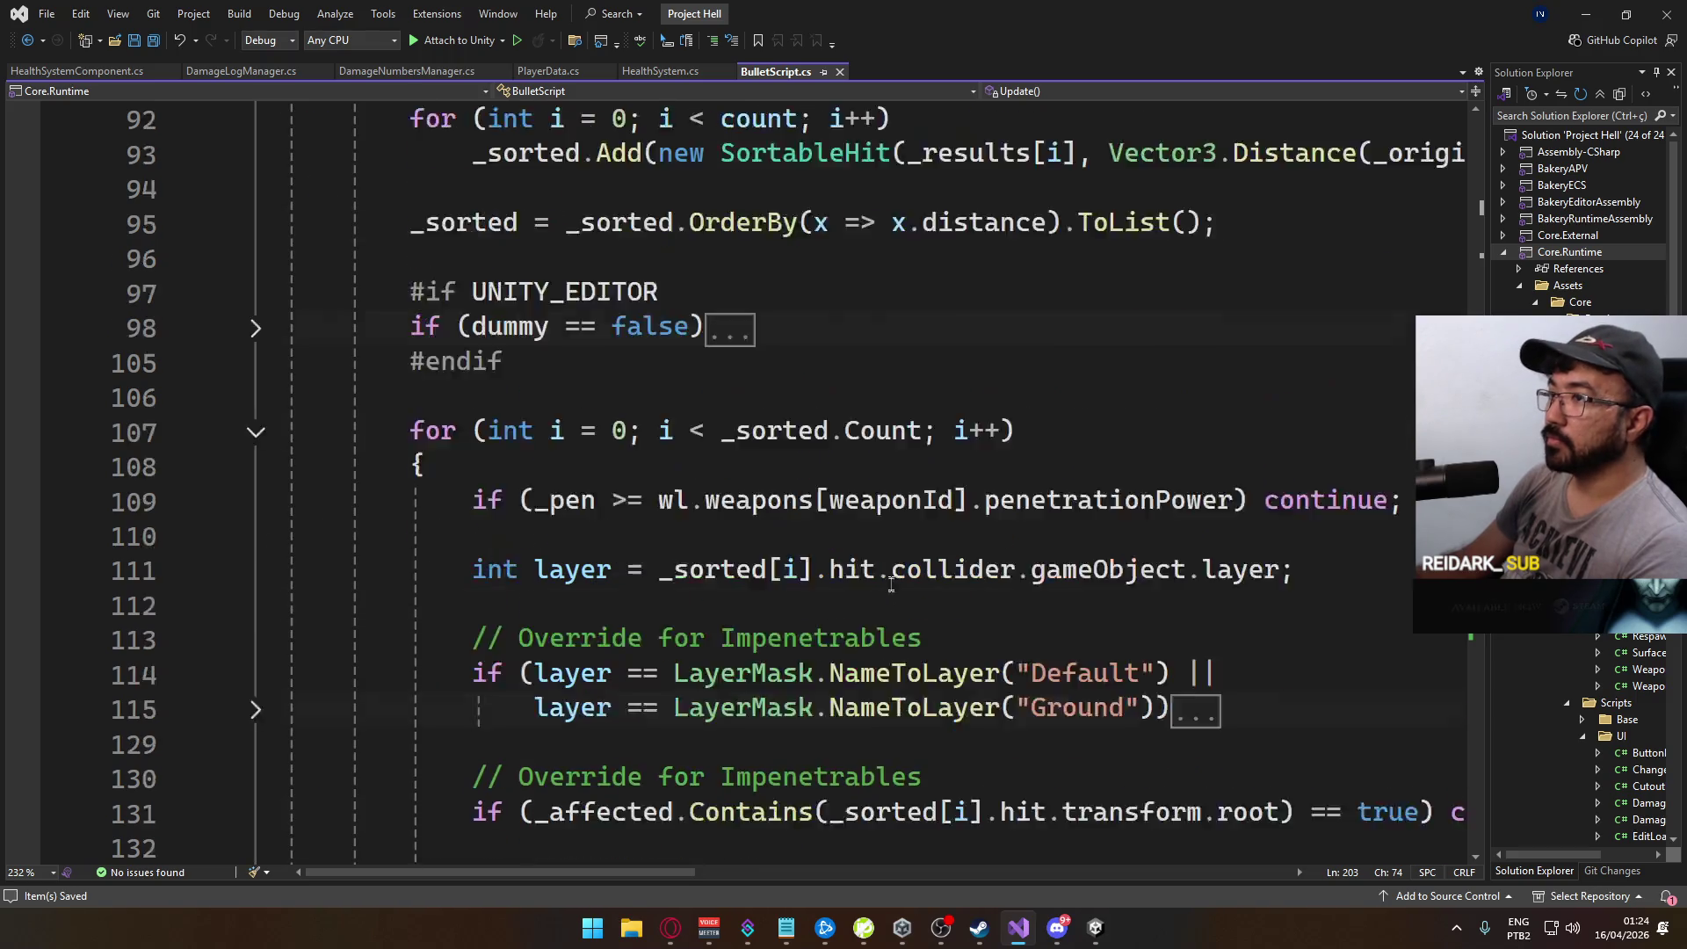
pyautogui.scroll(20, 882, 598)
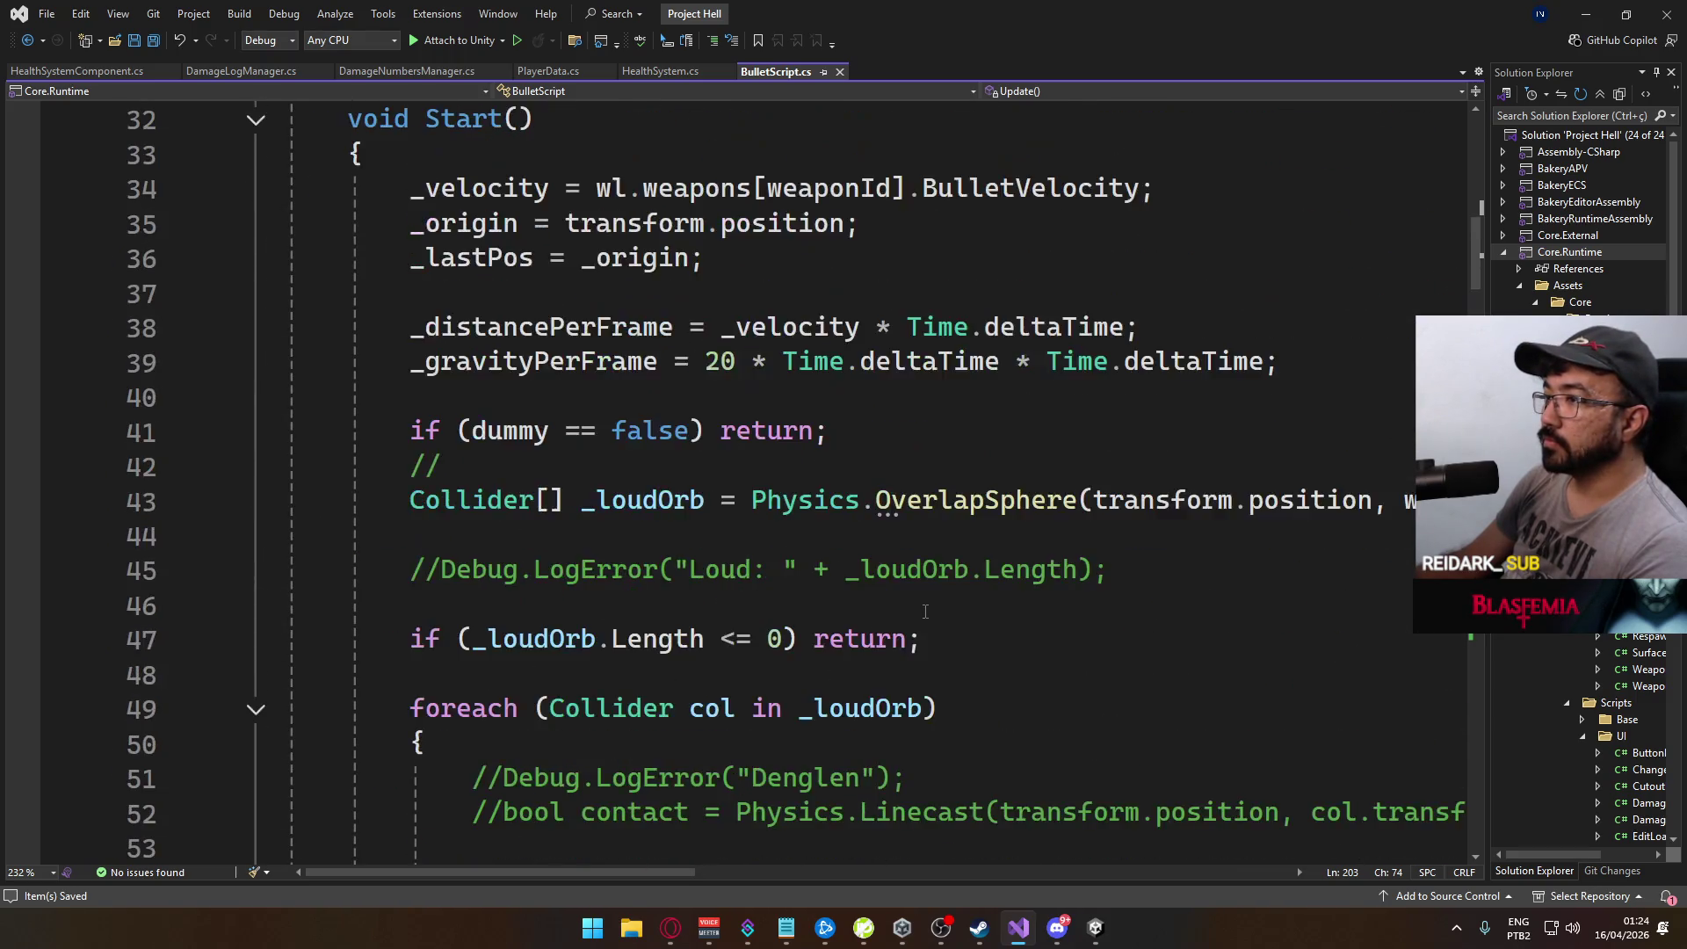
pyautogui.scroll(5, 914, 593)
pyautogui.click(765, 295)
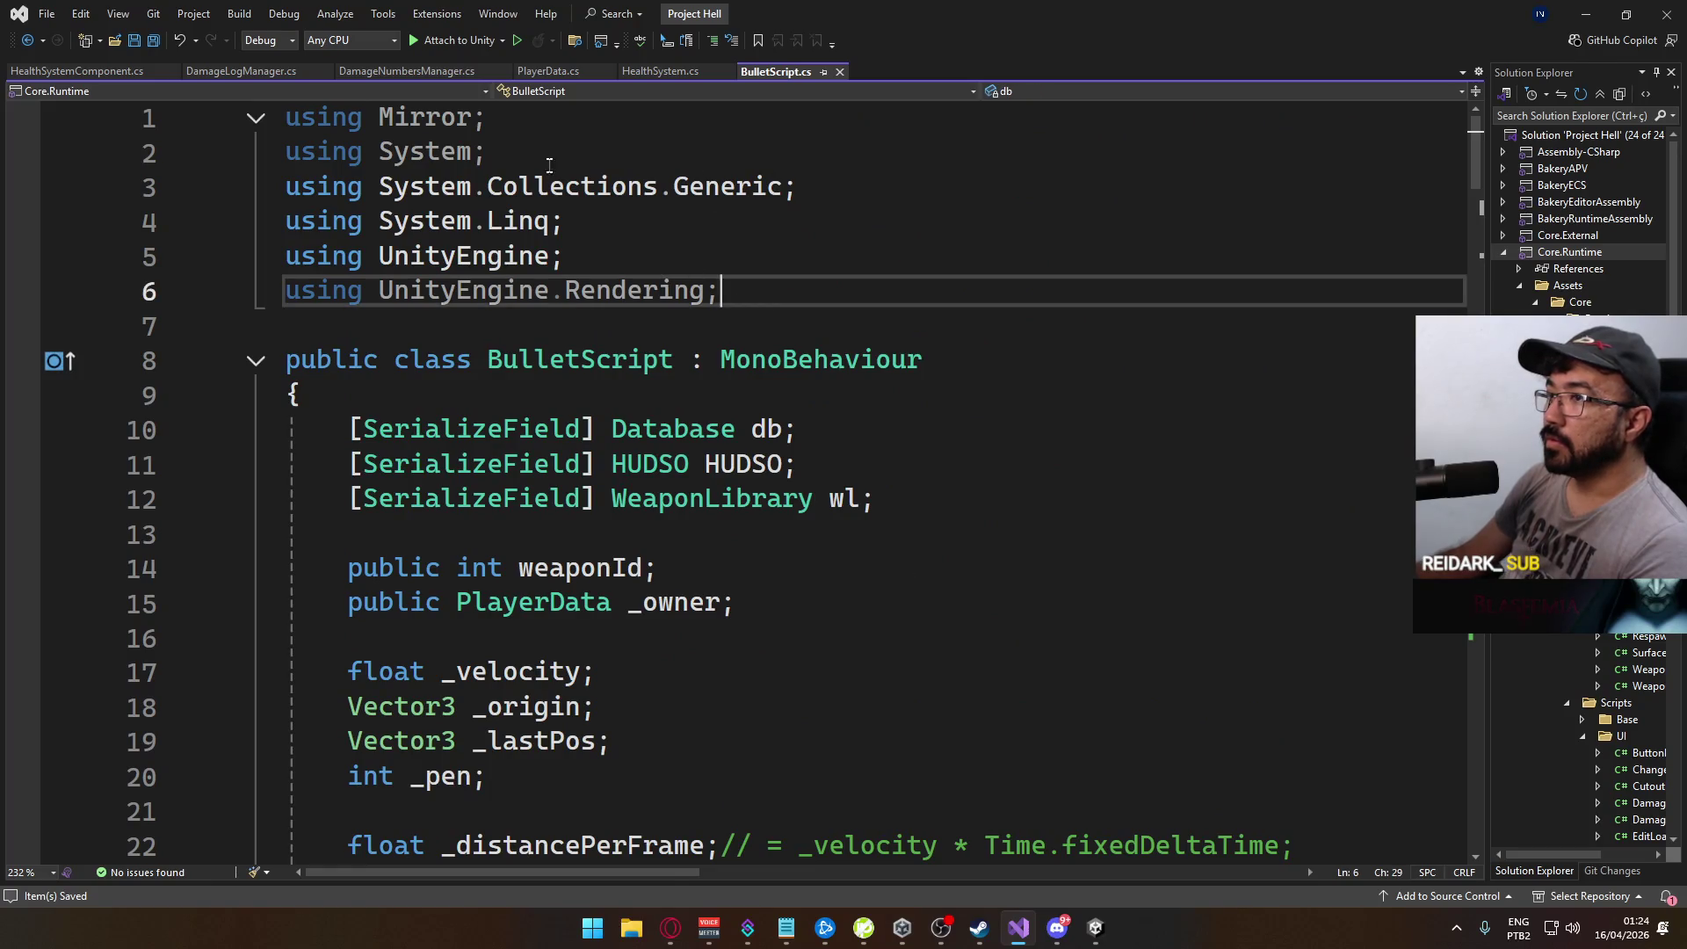
pyautogui.hotkey('ctrl', 'x')
pyautogui.click(612, 140)
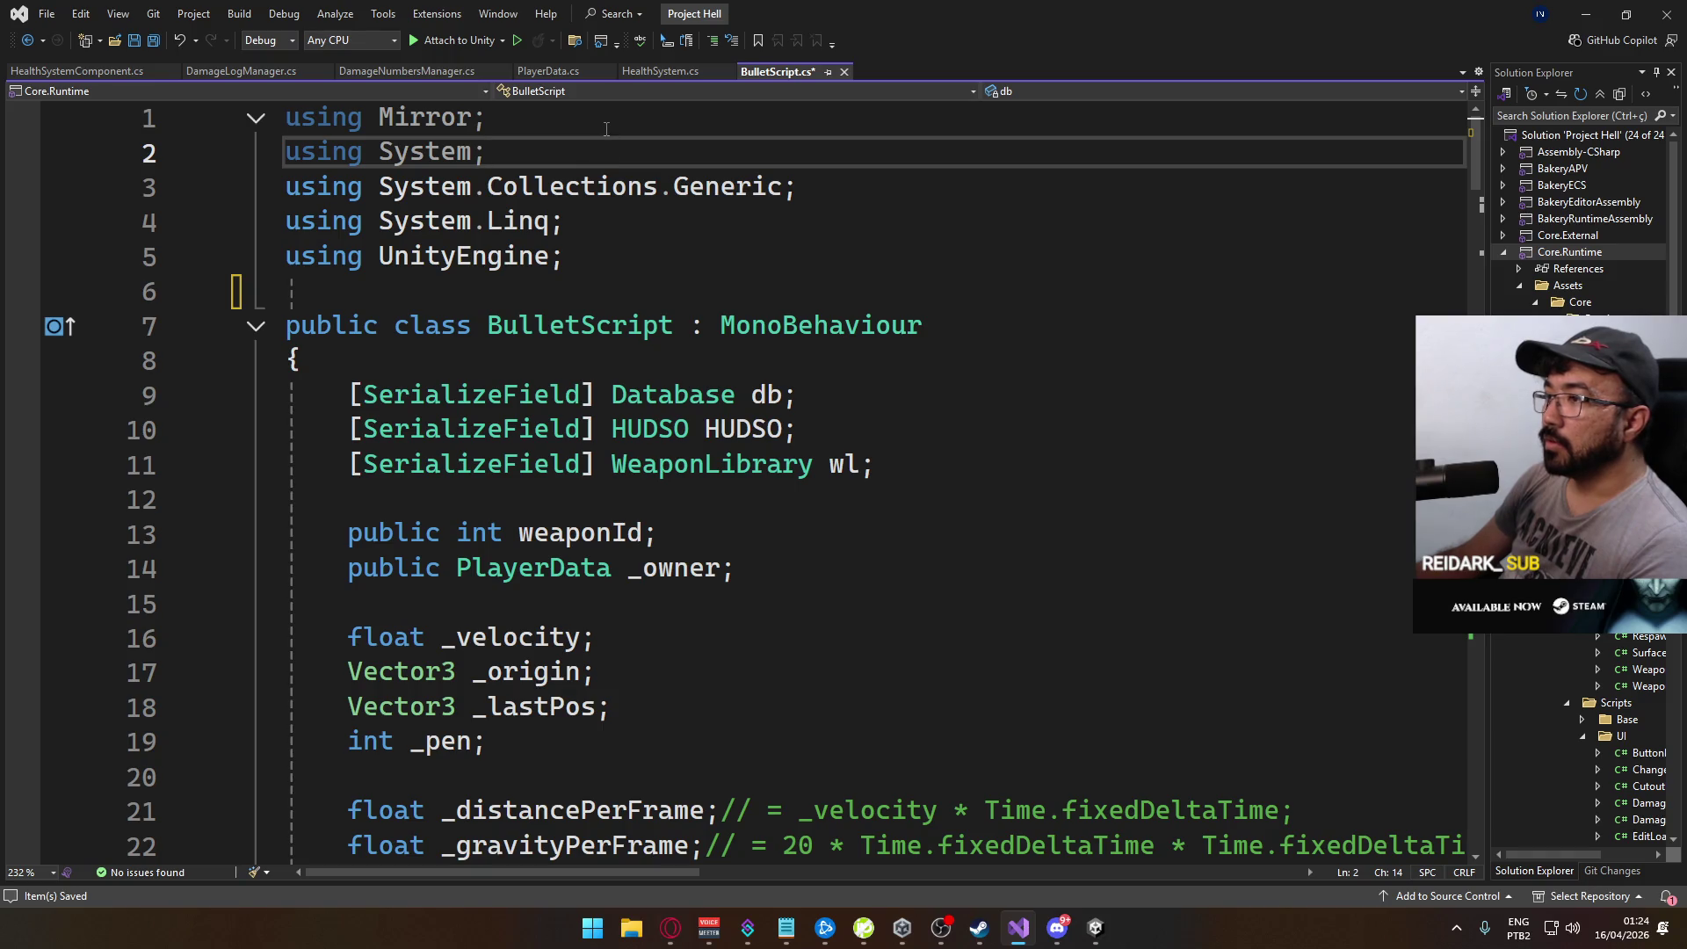
pyautogui.hotkey('ctrl', 'x')
pyautogui.press('Up')
pyautogui.hotkey('ctrl', 'x')
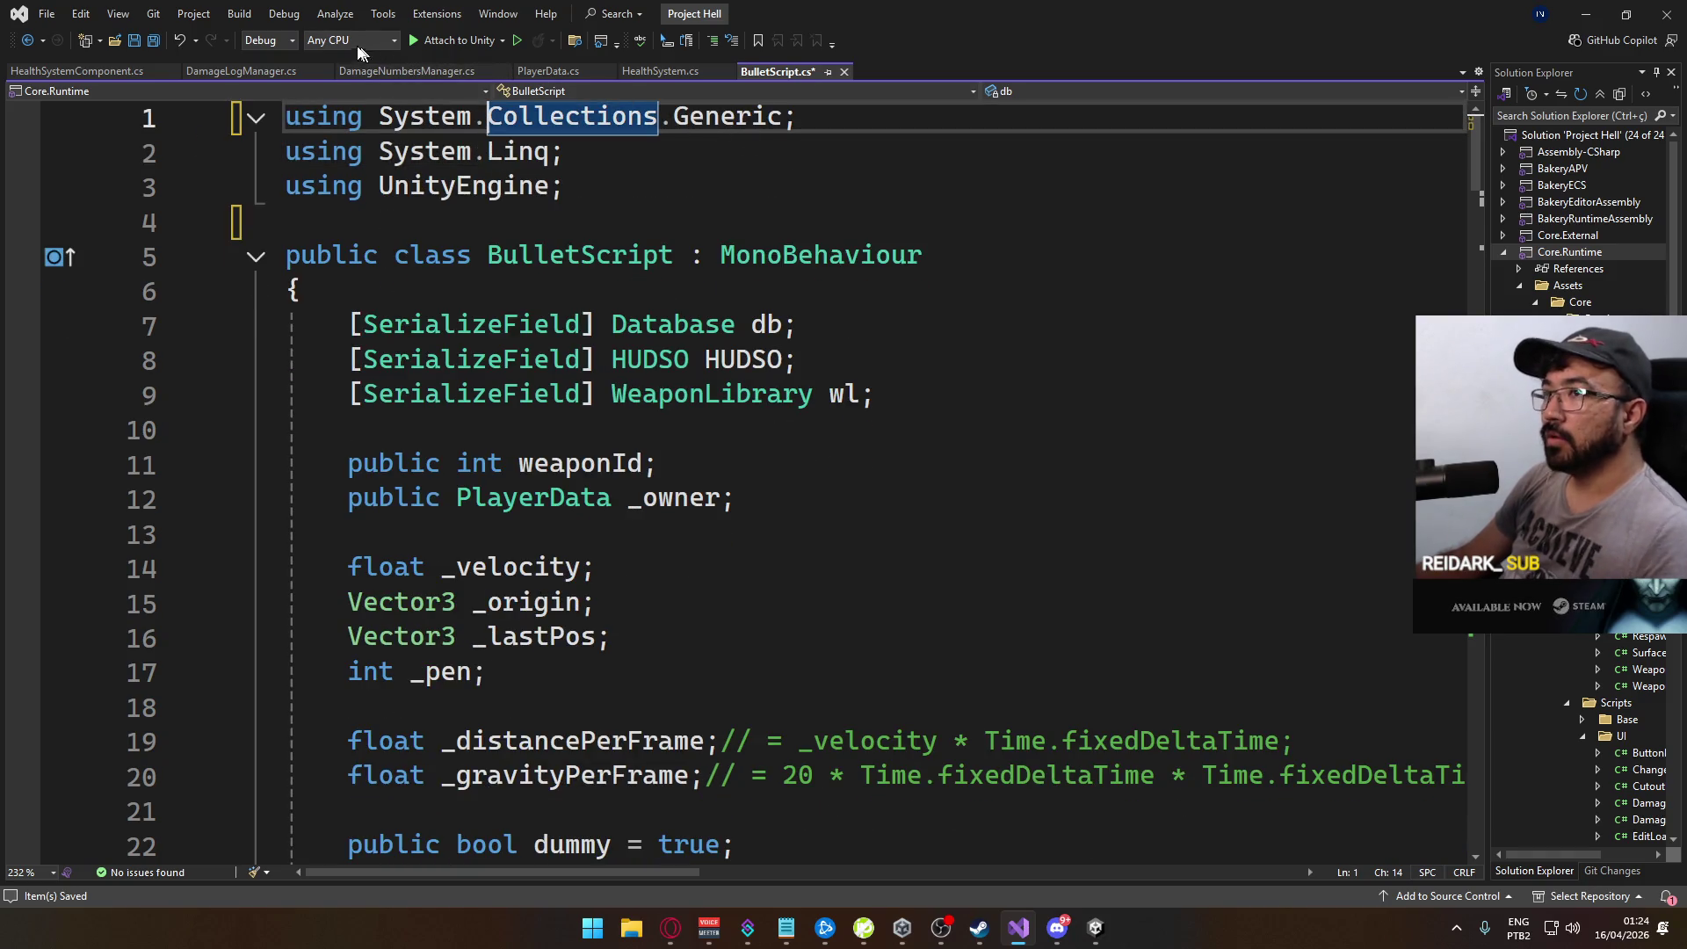
pyautogui.hotkey('ctrl', 's')
# Step: In HealthSystemComponent.cs, comment out the line-31 debug log, delete three unused usings, and save
pyautogui.click(221, 71)
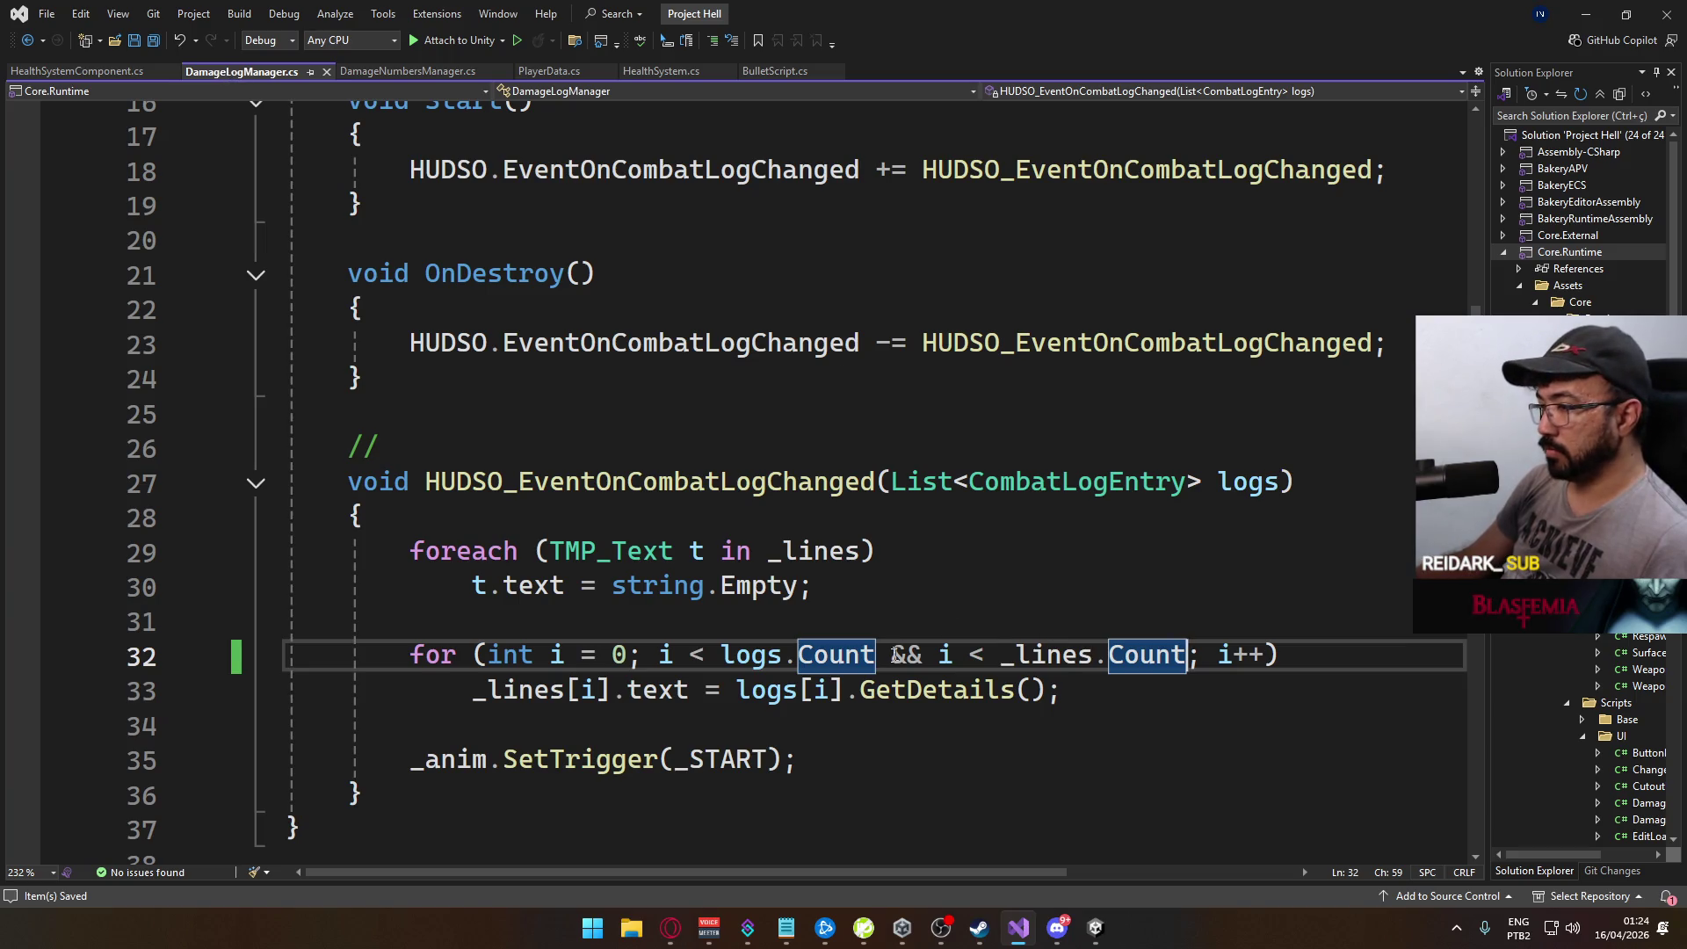
pyautogui.scroll(5, 898, 653)
pyautogui.scroll(-6, 912, 557)
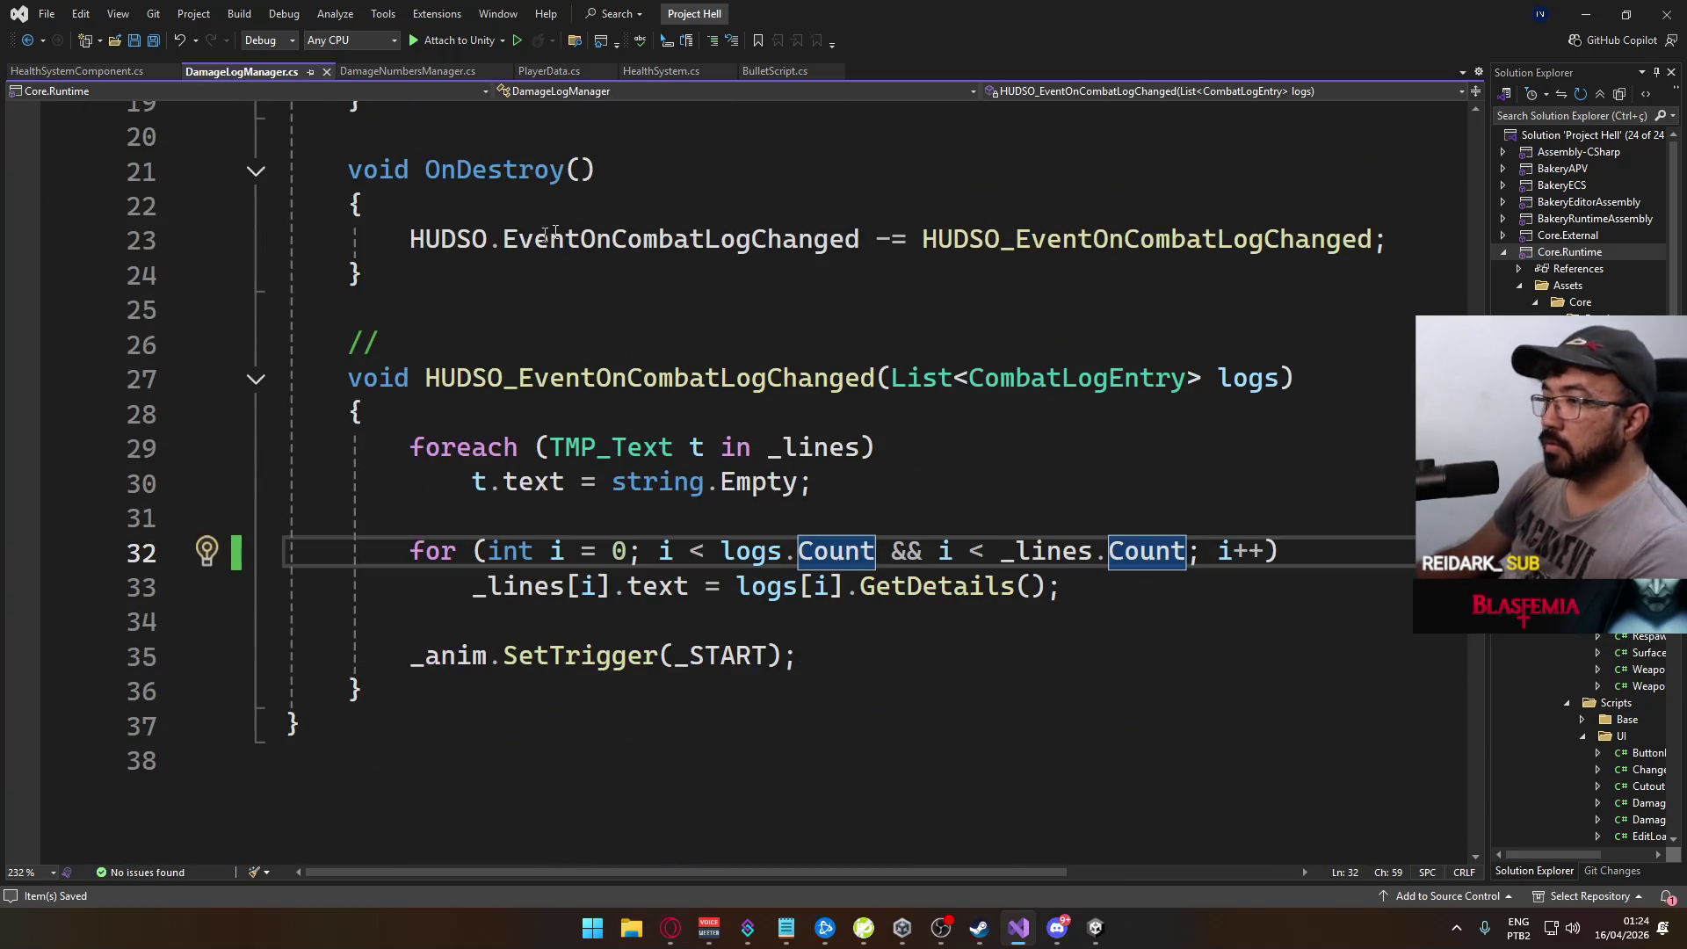
pyautogui.click(84, 71)
pyautogui.click(967, 624)
pyautogui.click(386, 613)
pyautogui.write('//')
pyautogui.scroll(5, 745, 470)
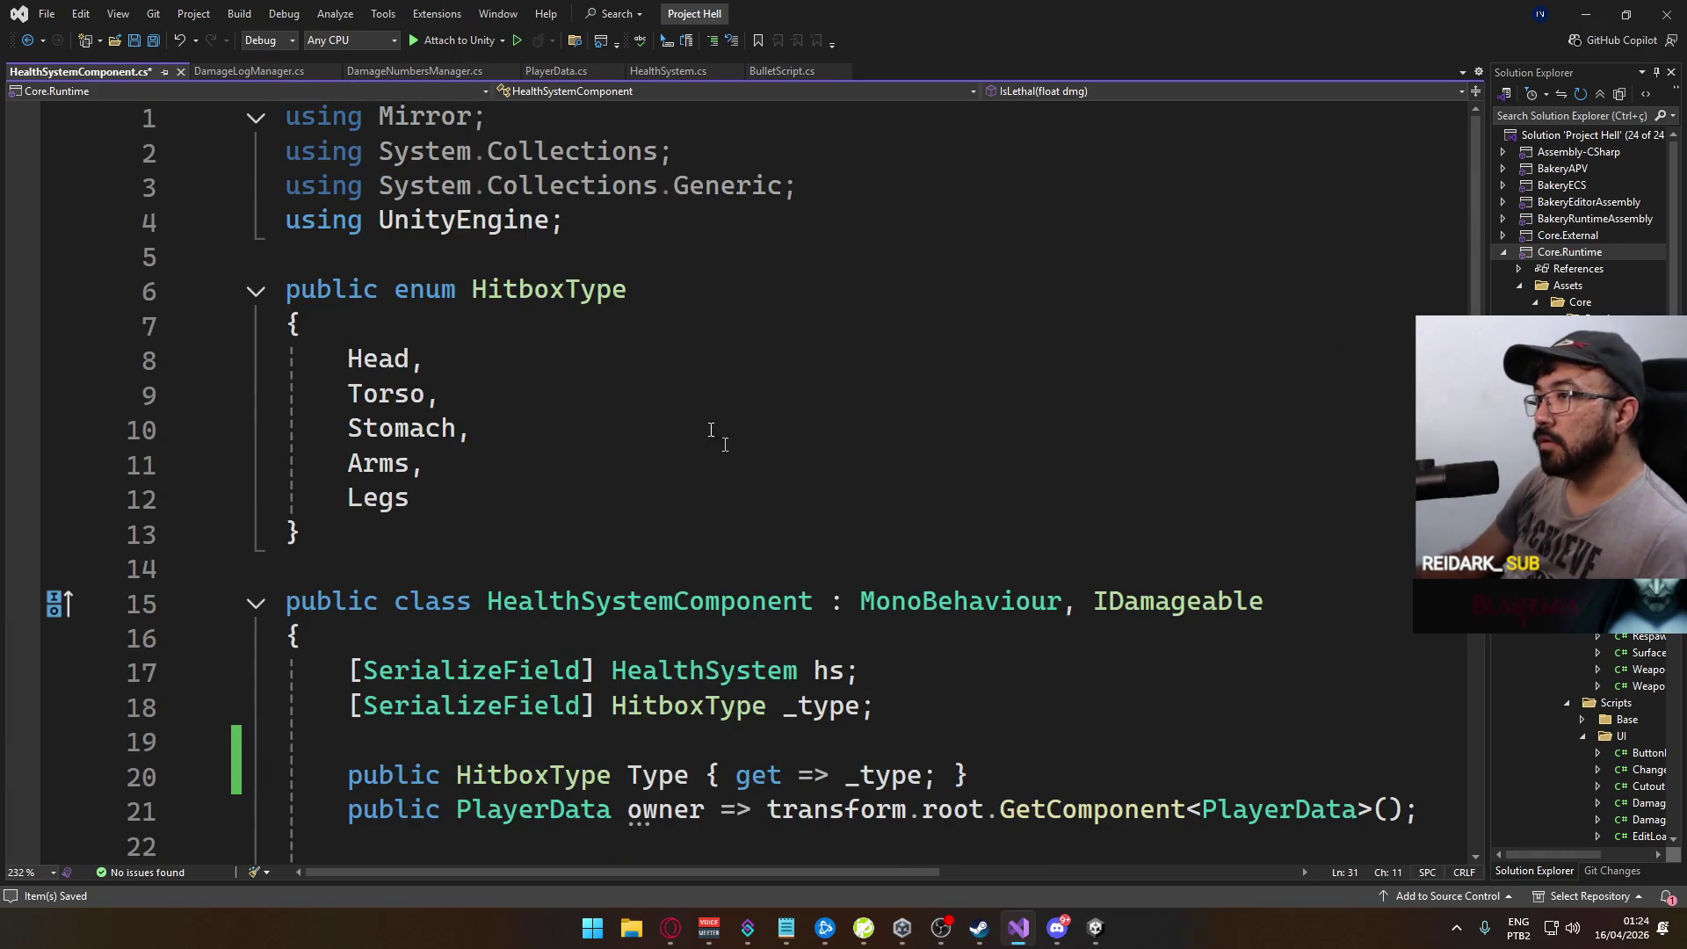
pyautogui.hotkey('ctrl', 's')
pyautogui.click(543, 130)
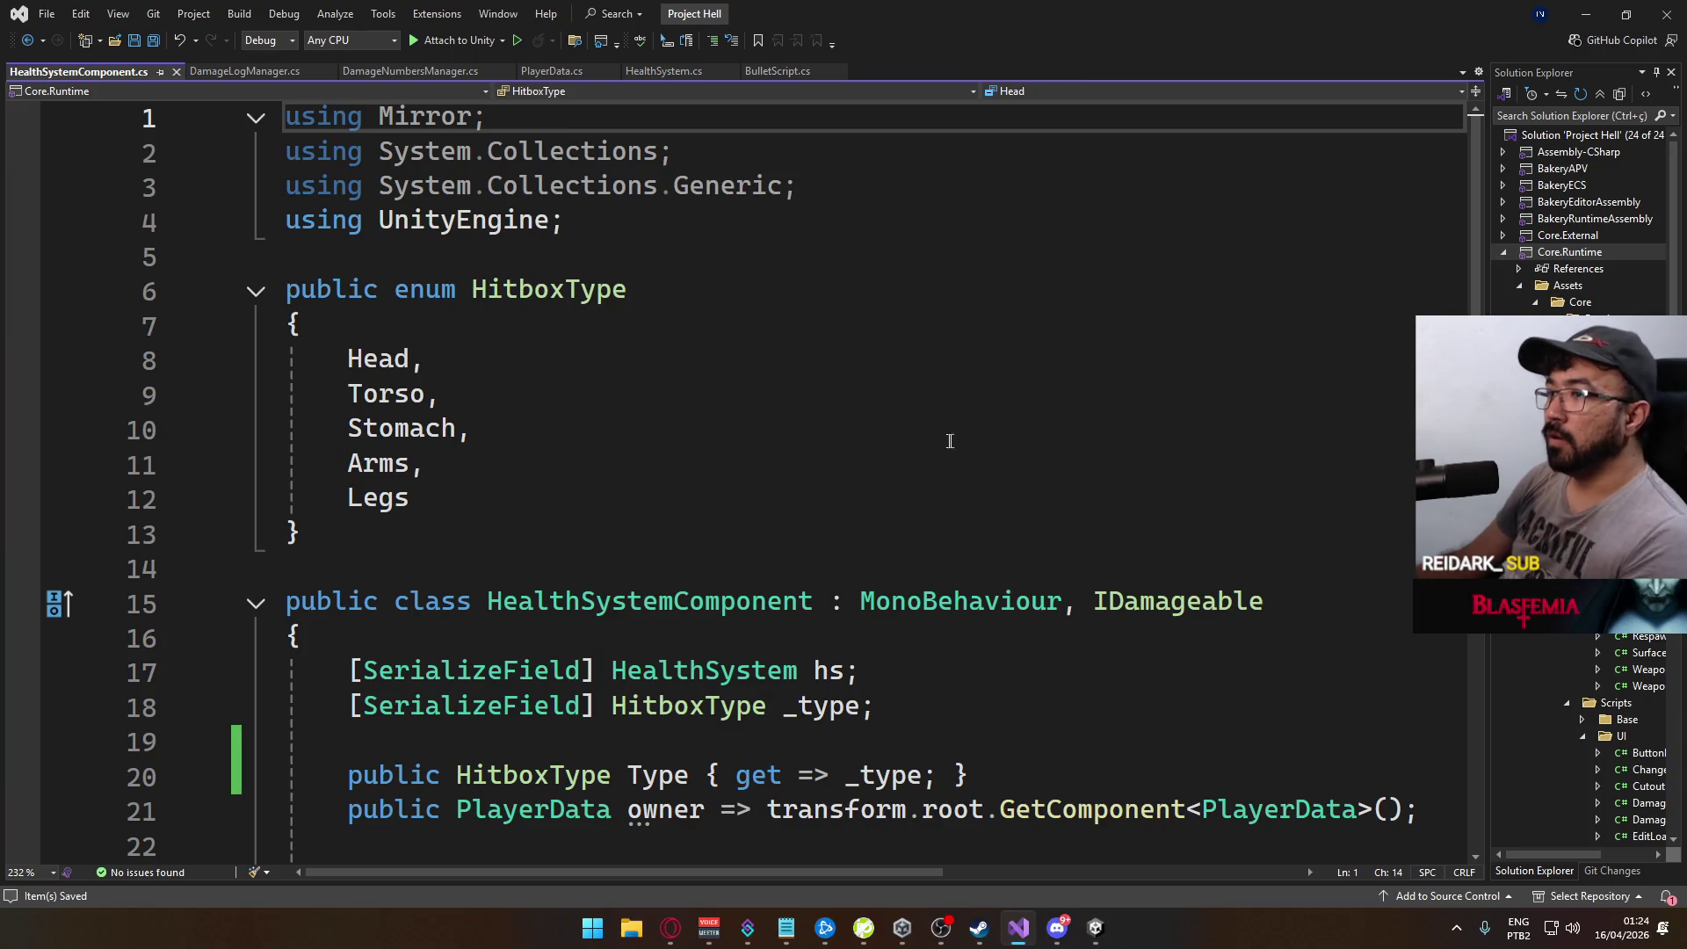
pyautogui.hotkey('ctrl', 'x')
pyautogui.hotkey('ctrl', 'x')
pyautogui.hotkey('ctrl', 'x')
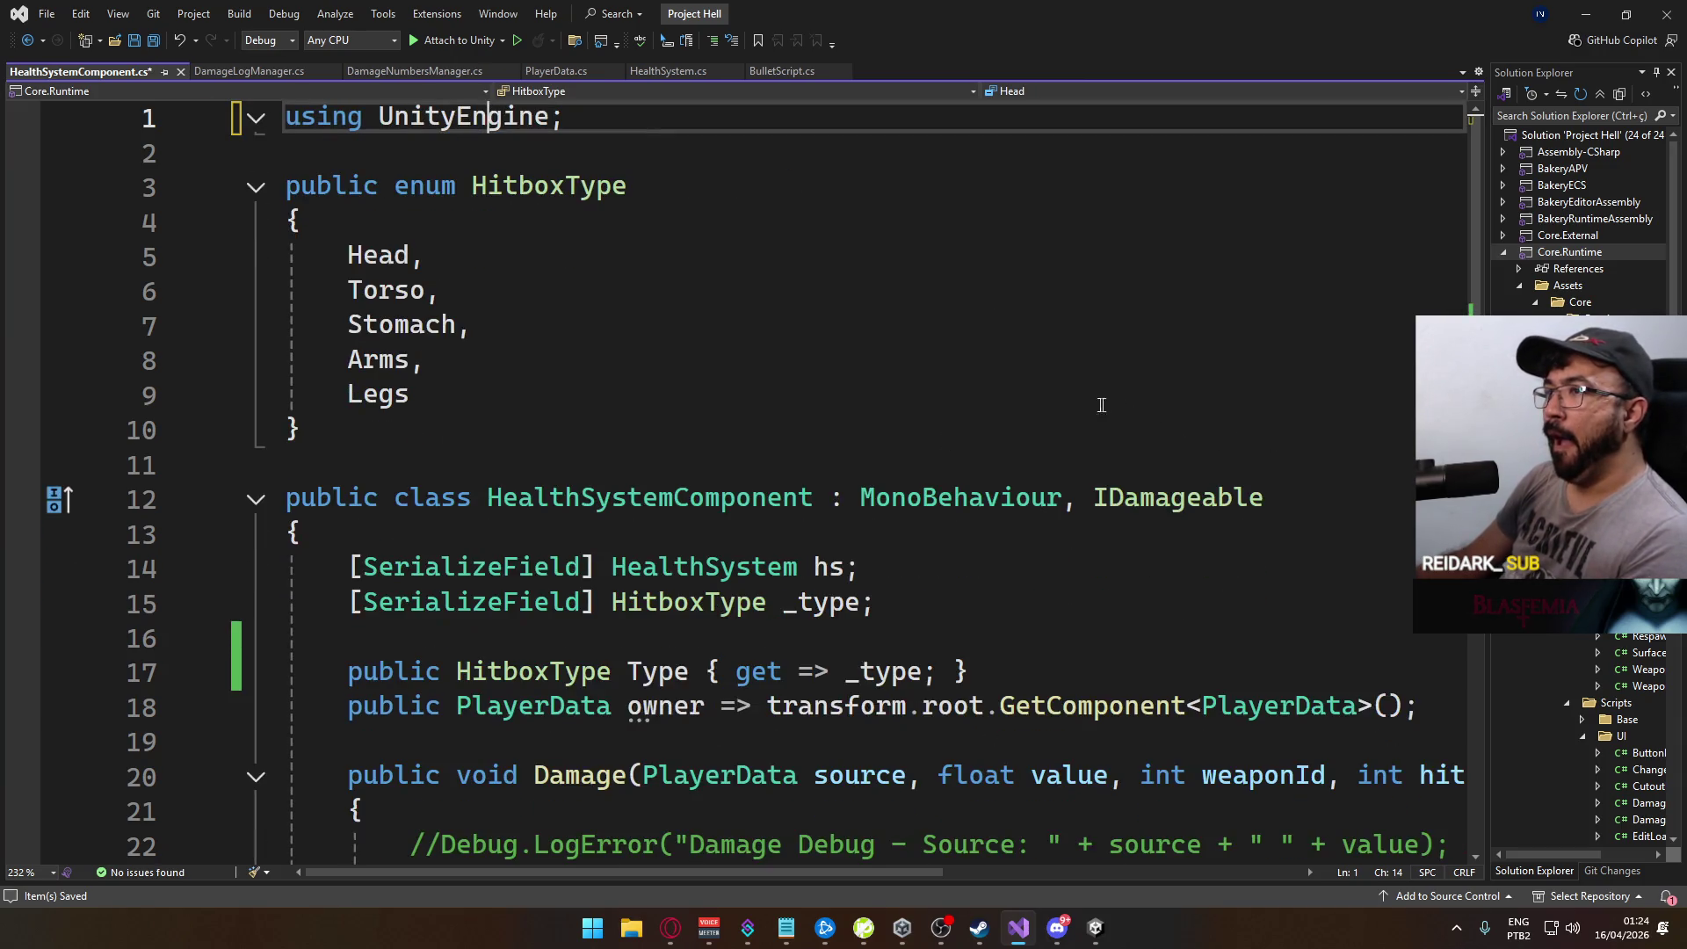
pyautogui.hotkey('ctrl', 's')
# Step: Delete the System.Linq and System.Collections usings from DamageLogManager.cs and save
pyautogui.click(244, 72)
pyautogui.scroll(6, 951, 546)
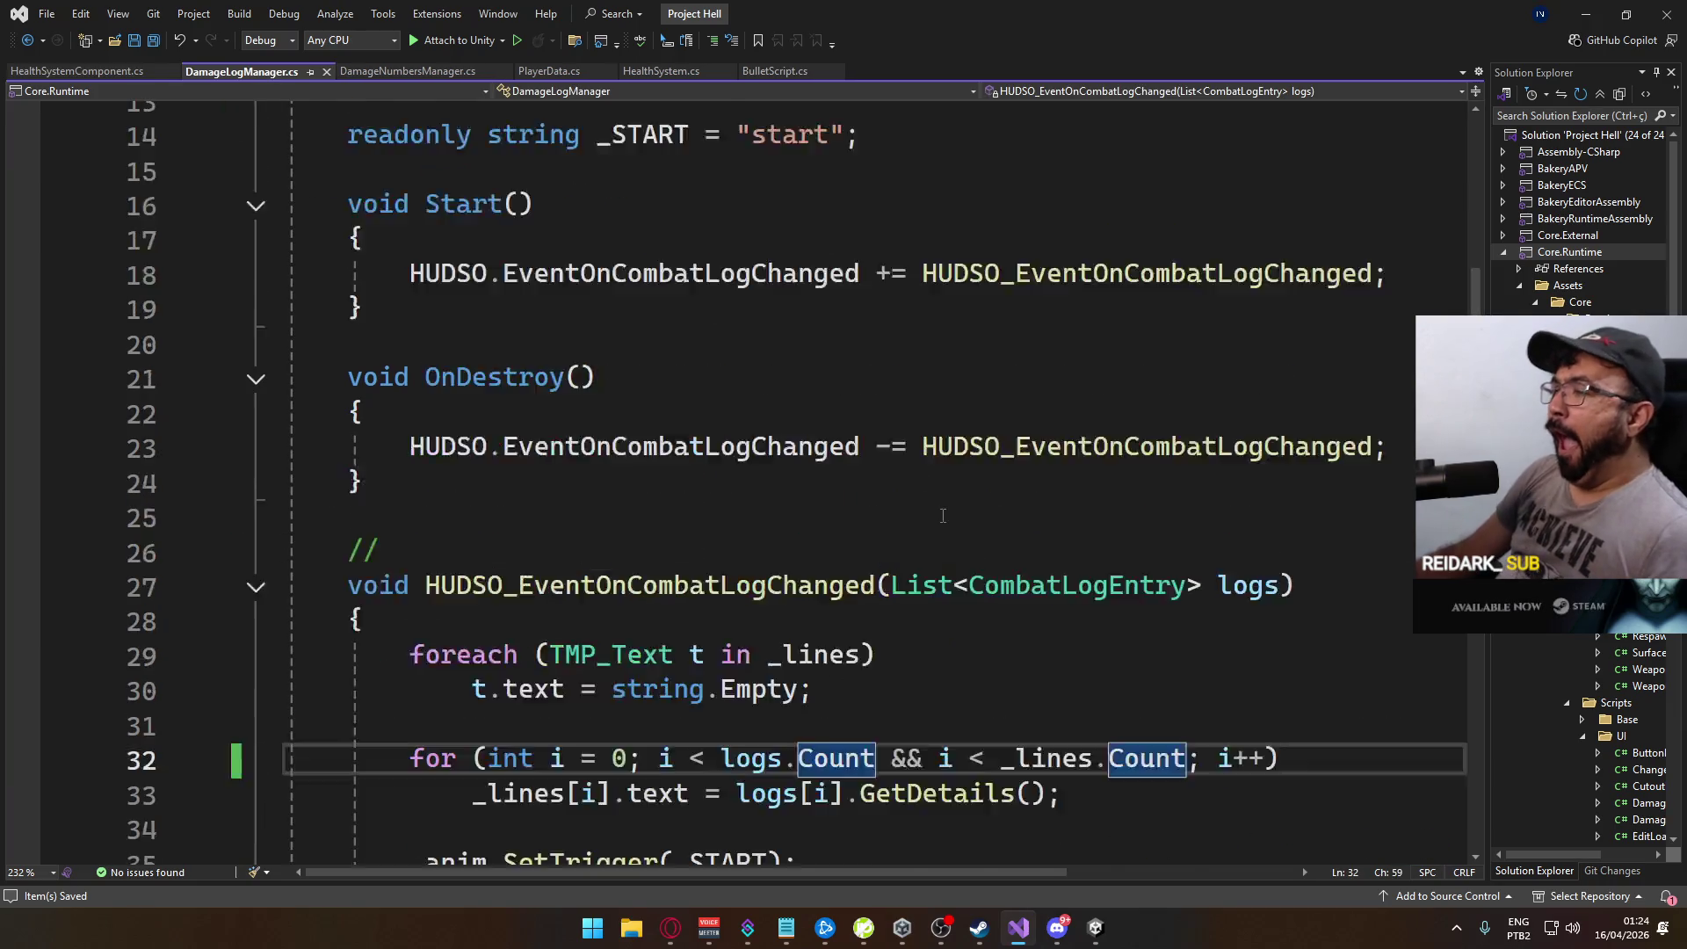
pyautogui.click(601, 193)
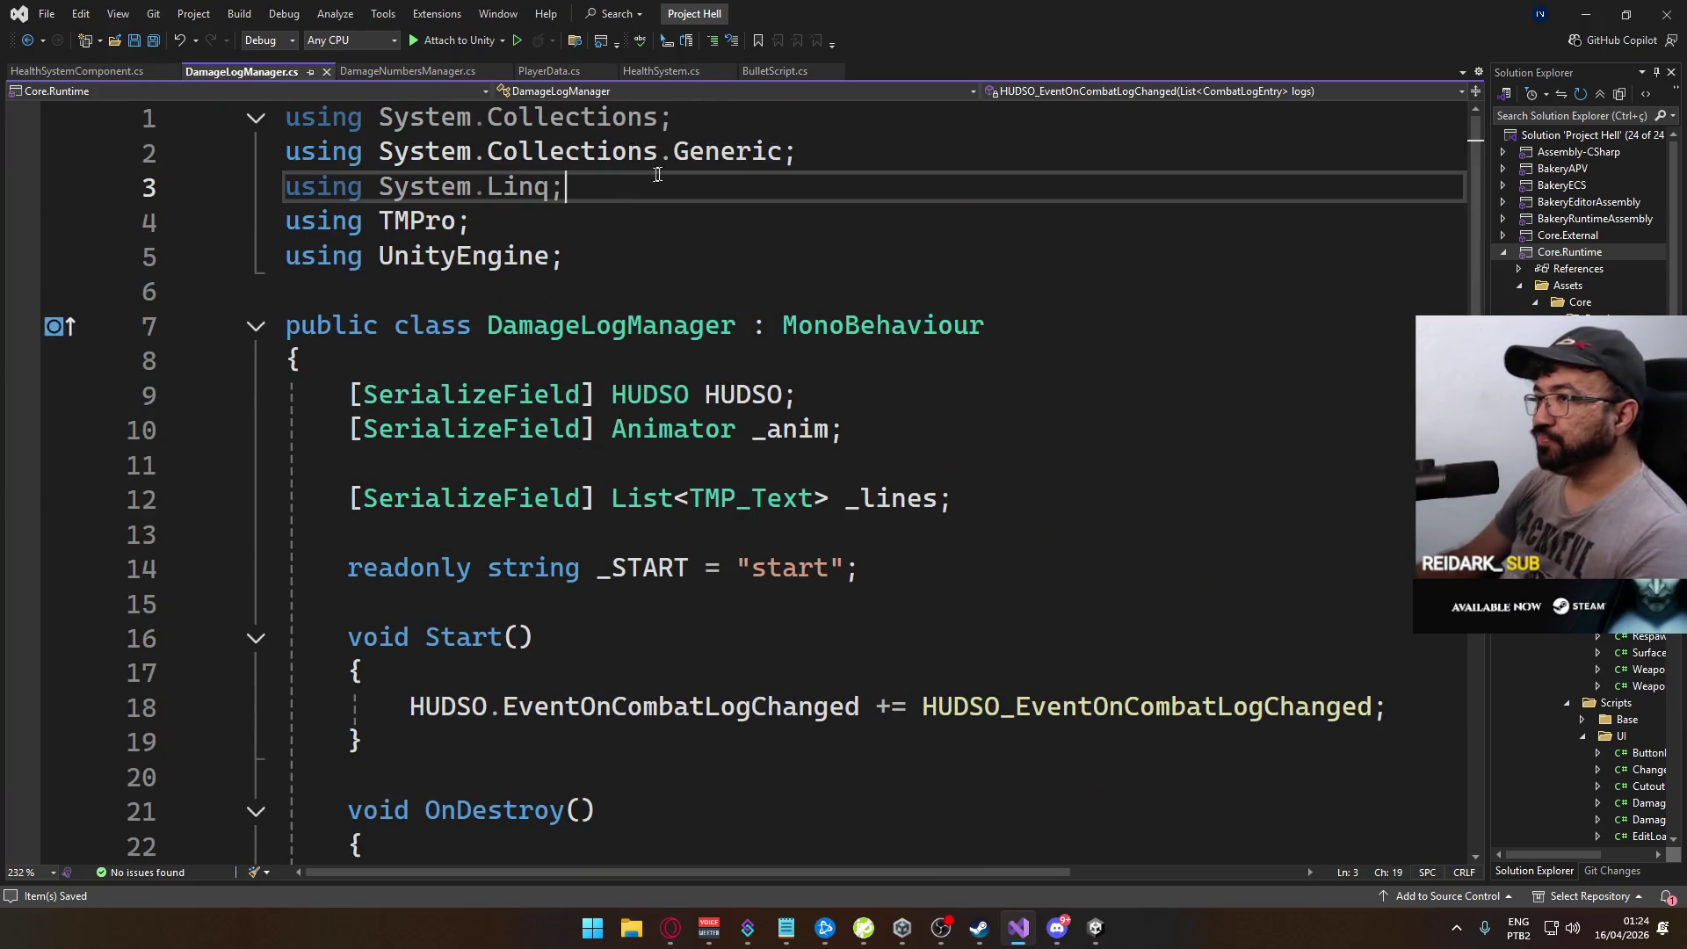
pyautogui.hotkey('ctrl', 'x')
pyautogui.click(686, 117)
pyautogui.hotkey('ctrl', 'x')
pyautogui.hotkey('ctrl', 's')
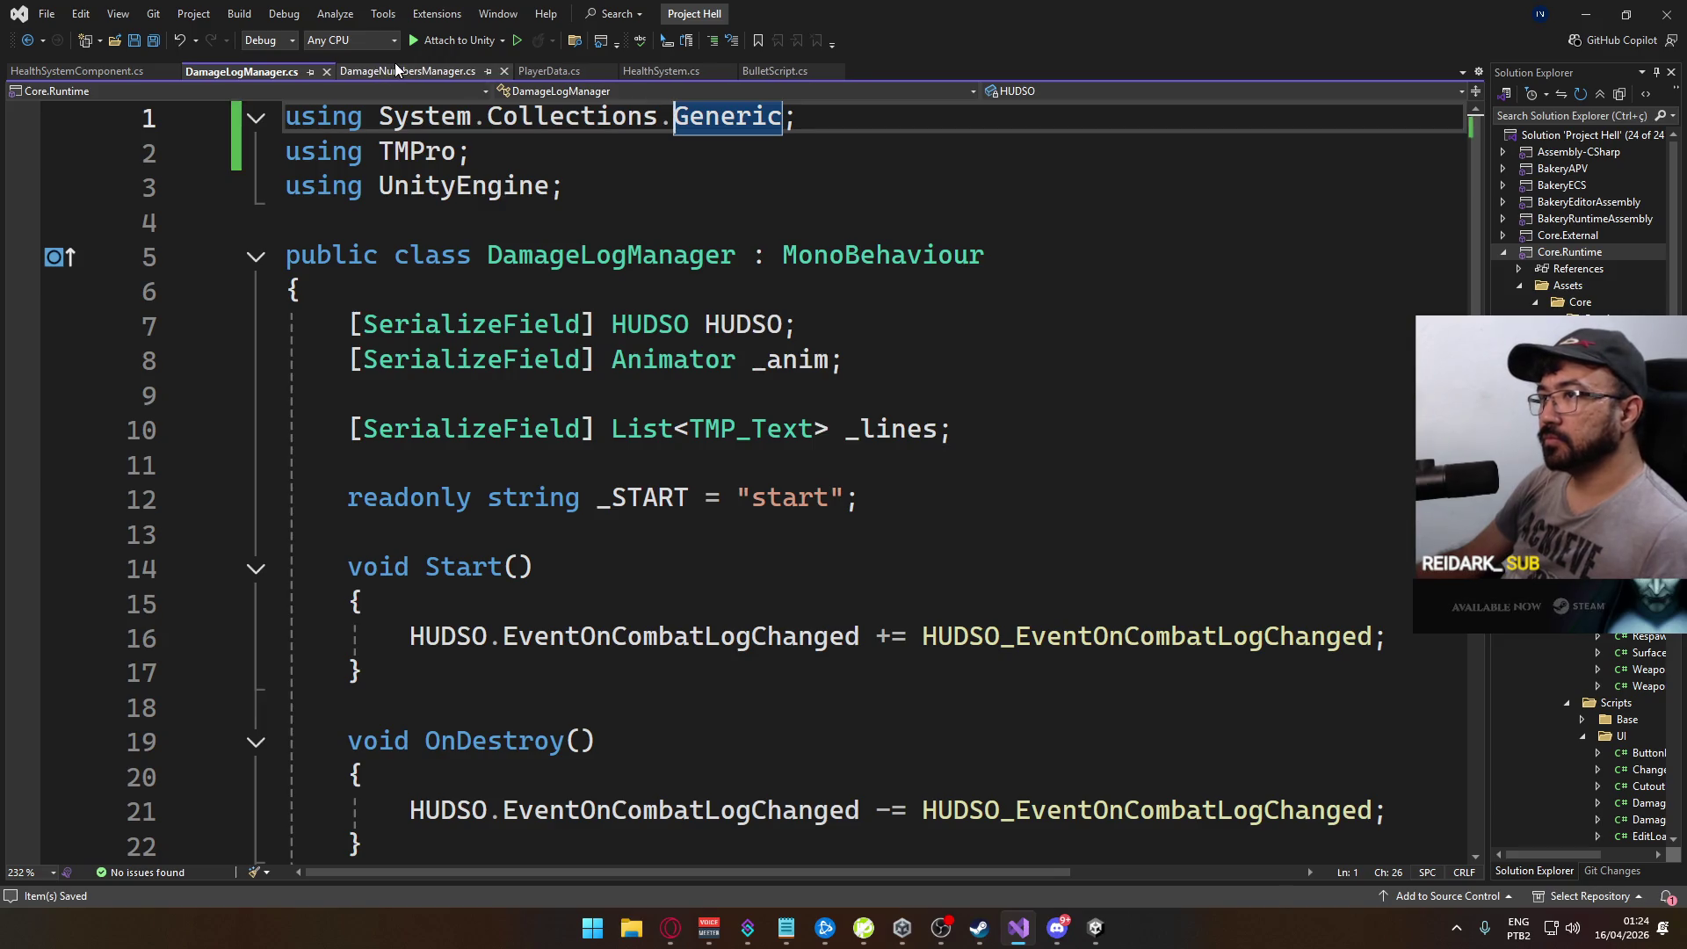
# Step: Remove System.Collections from DamageNumbersManager.cs, save, and open PlayerData.cs at the Last debug log
pyautogui.click(387, 70)
pyautogui.click(749, 114)
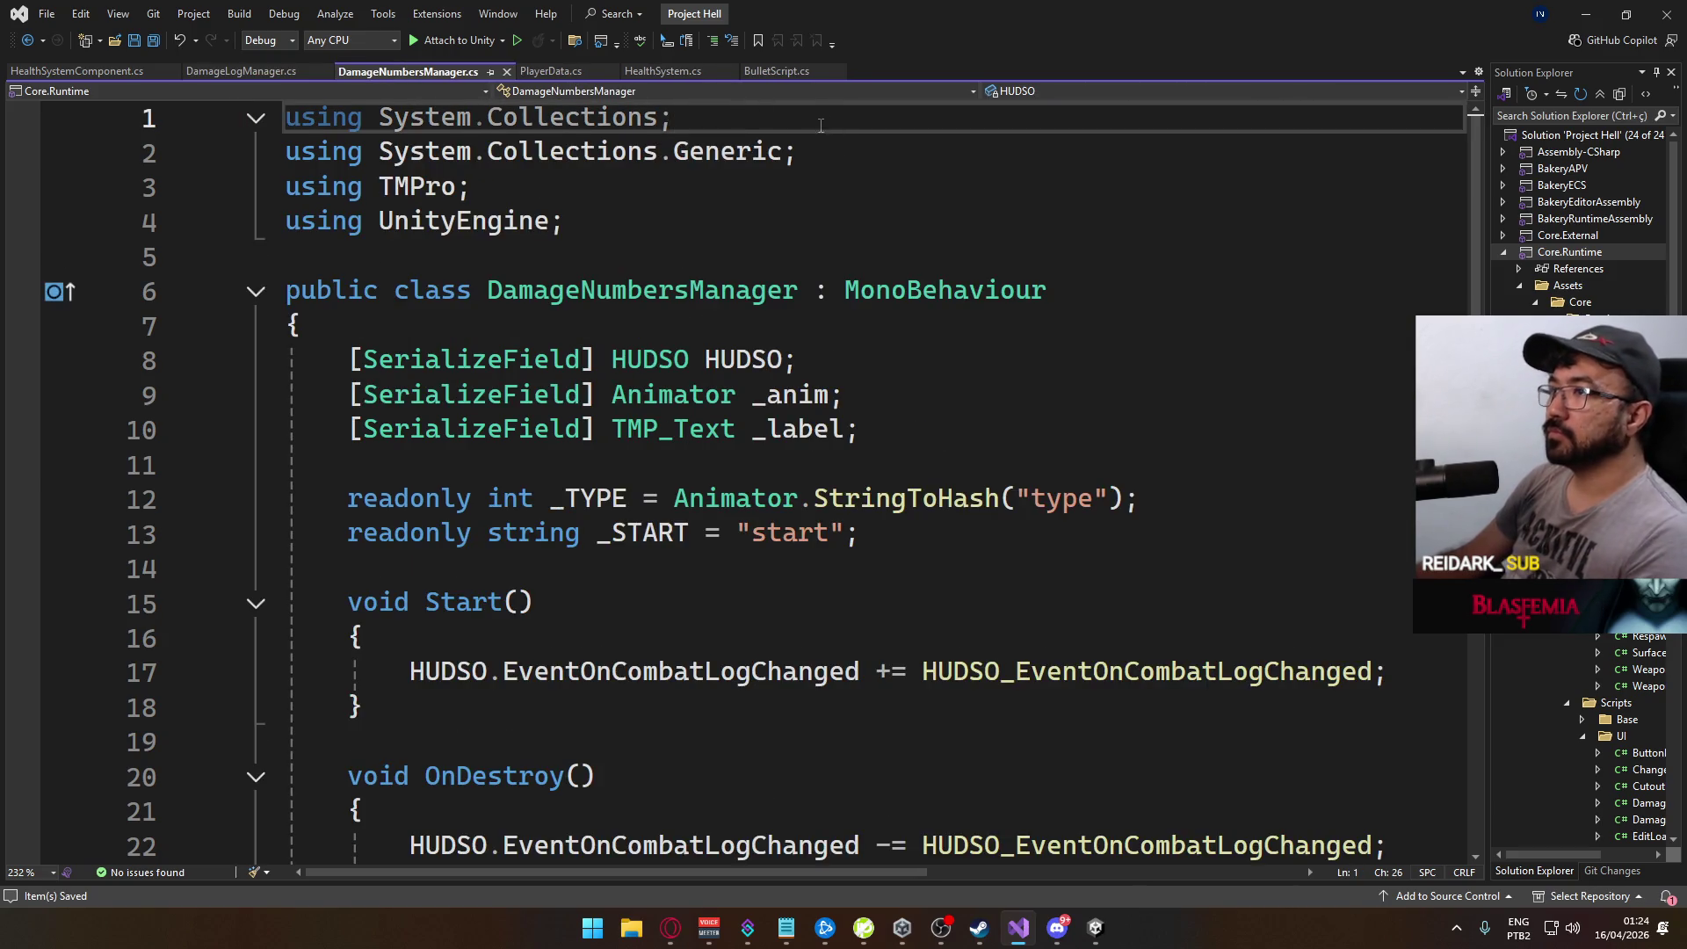
pyautogui.hotkey('ctrl', 'x')
pyautogui.hotkey('ctrl', 's')
pyautogui.click(580, 72)
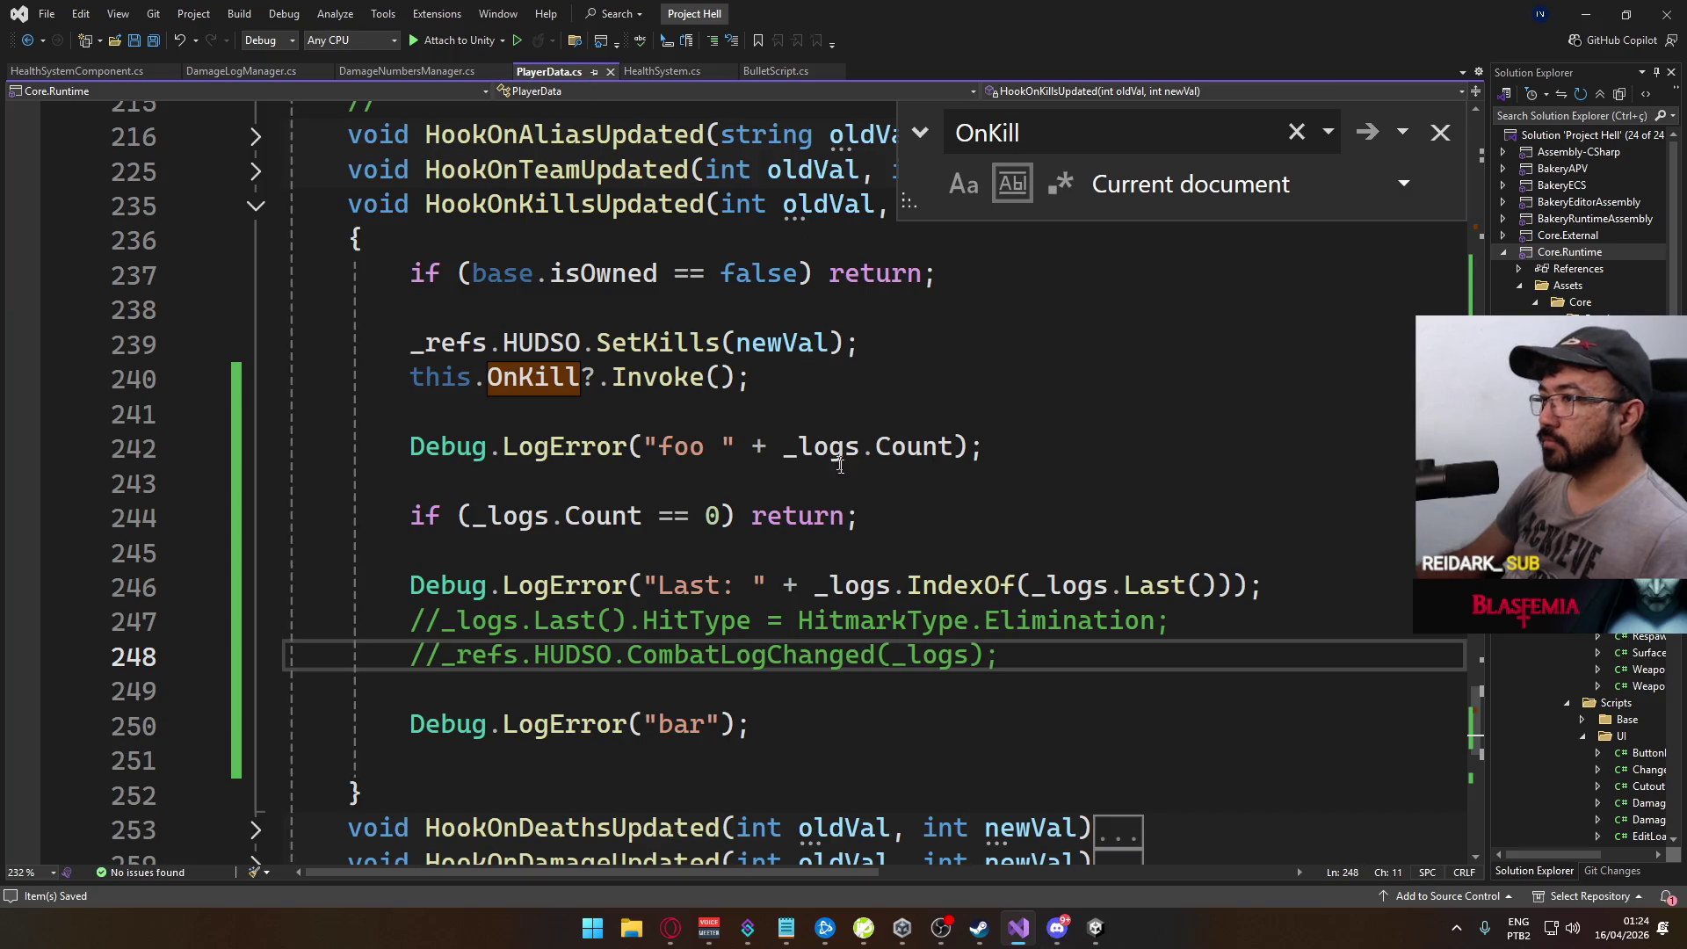
pyautogui.click(421, 584)
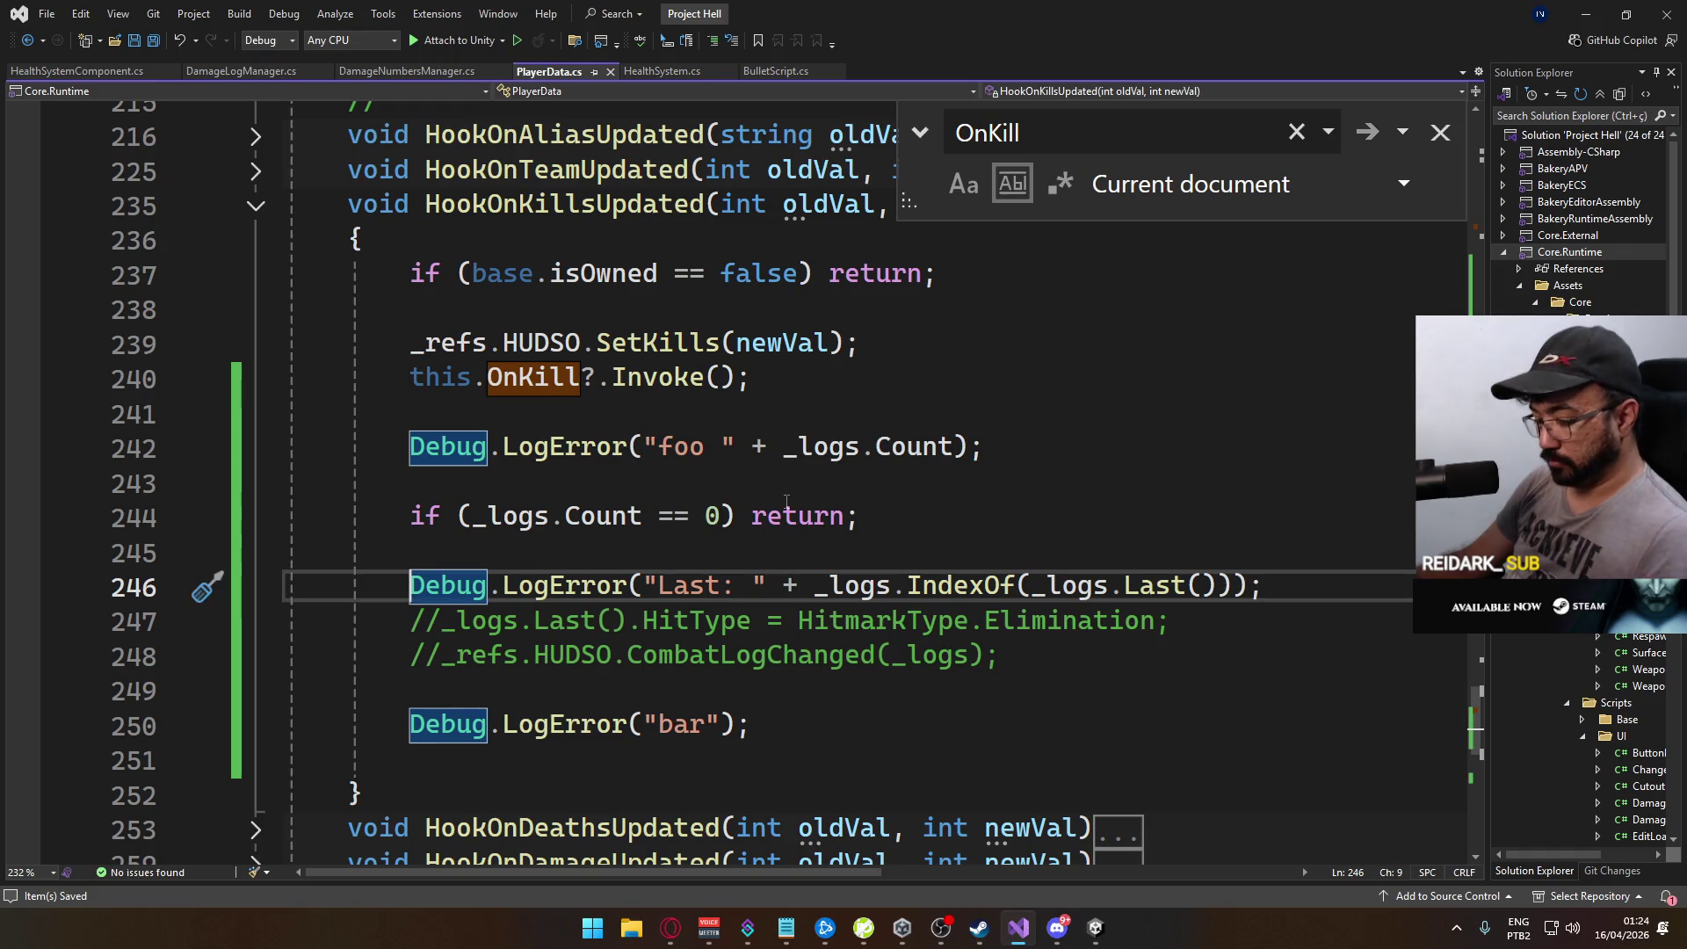
# Step: Comment out the Last and bar debug logs in HookOnKillsUpdated, drop the foo line, and save PlayerData.cs
pyautogui.write('//')
pyautogui.click(412, 725)
pyautogui.write('//')
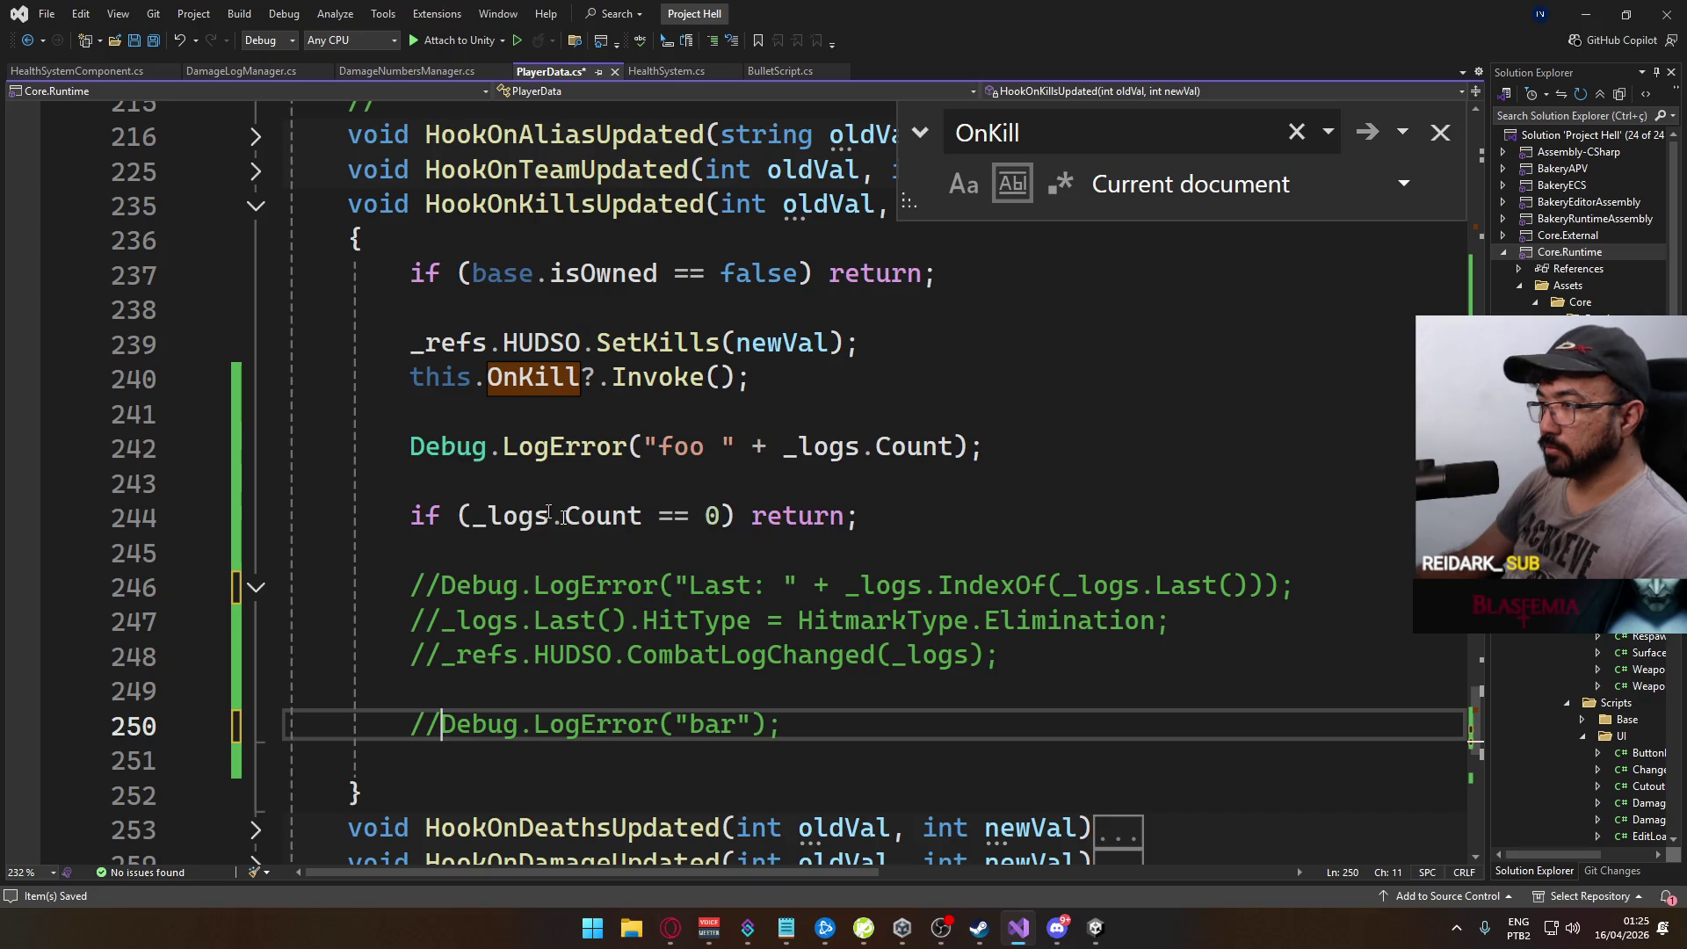
pyautogui.moveTo(823, 735)
pyautogui.mouseDown()
pyautogui.moveTo(406, 585)
pyautogui.moveTo(387, 553)
pyautogui.moveTo(409, 448)
pyautogui.mouseUp()
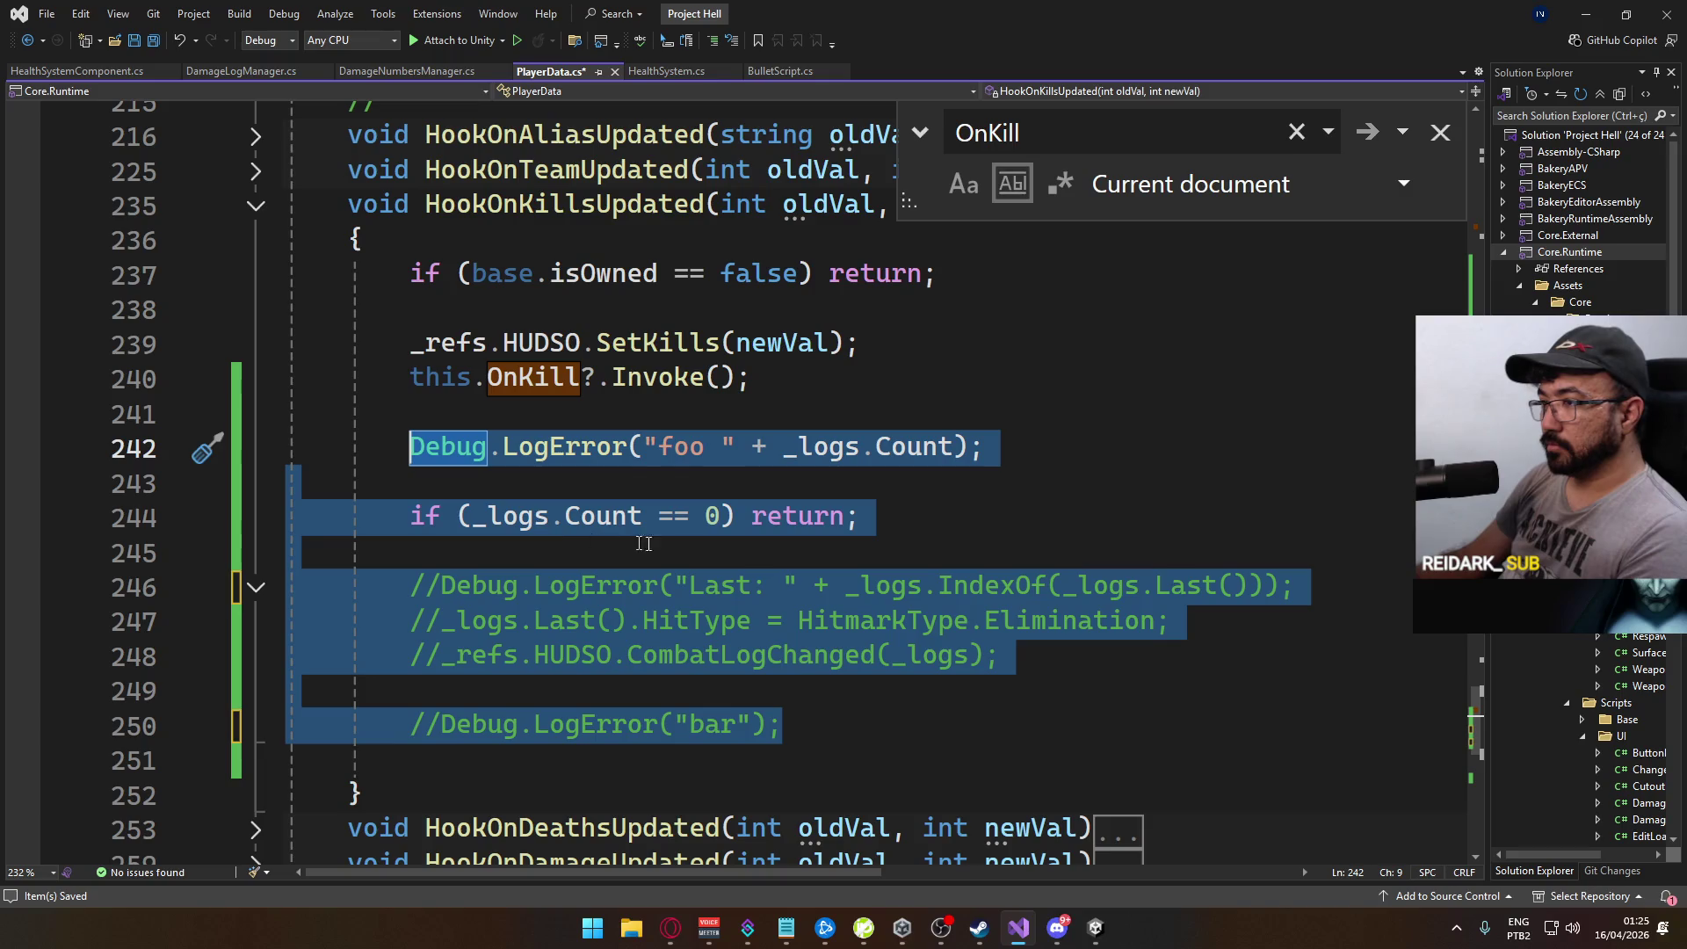
pyautogui.hotkey('ctrl', 'Right')
pyautogui.hotkey('ctrl', 'Right')
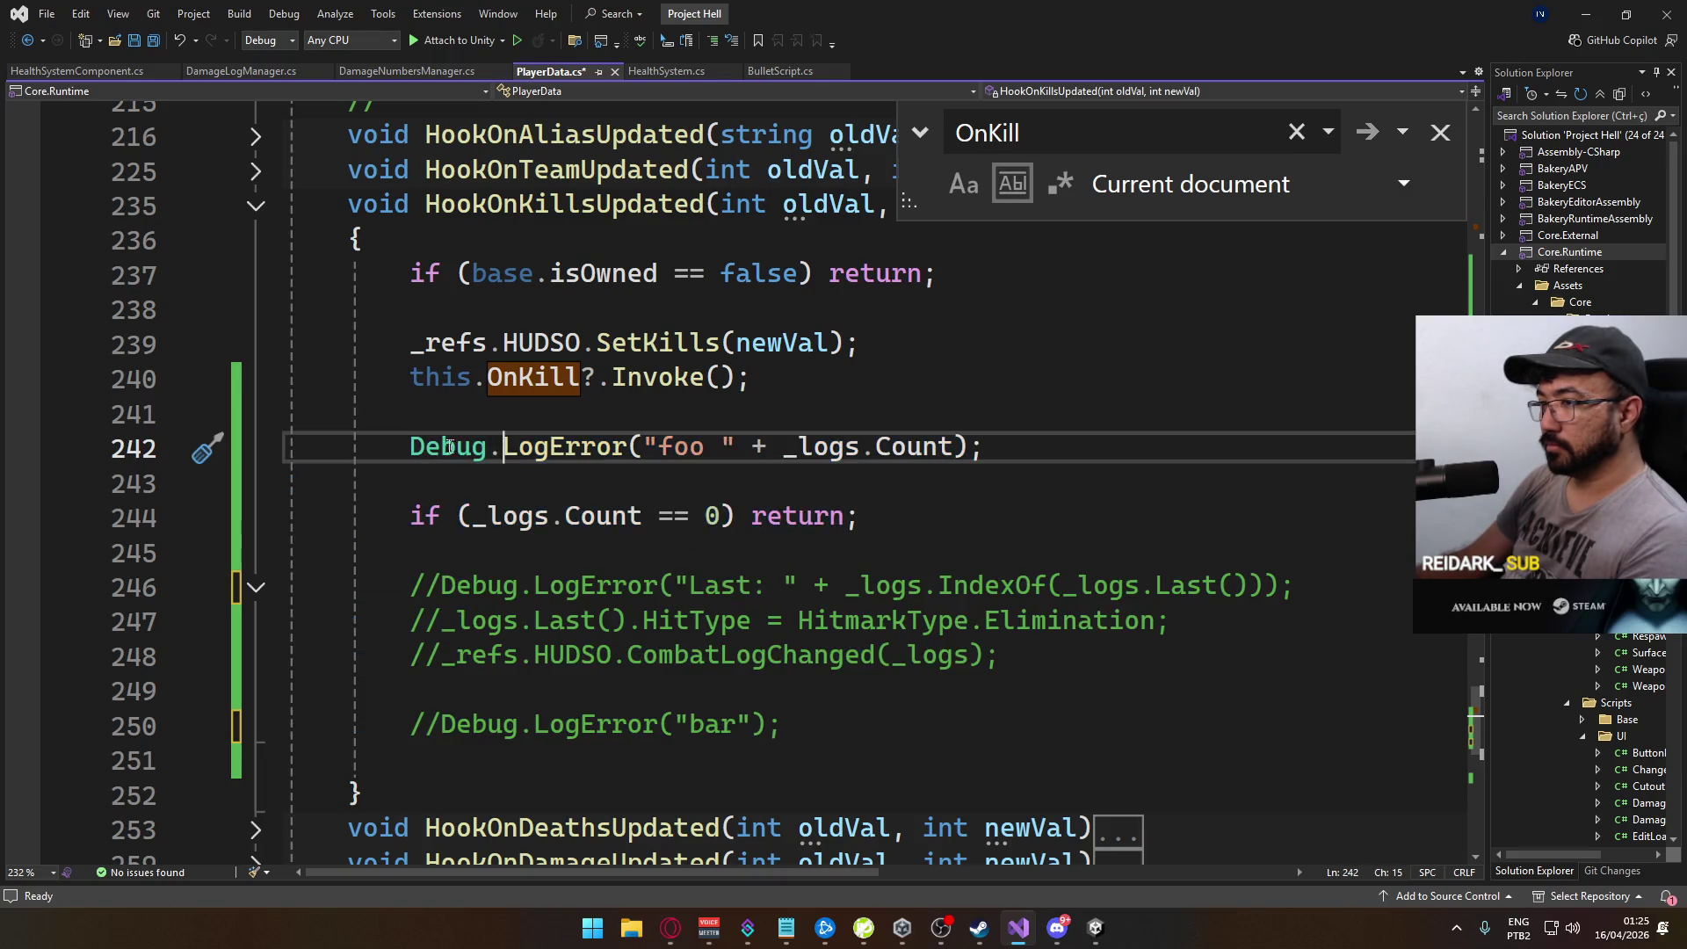
pyautogui.hotkey('ctrl', 'z')
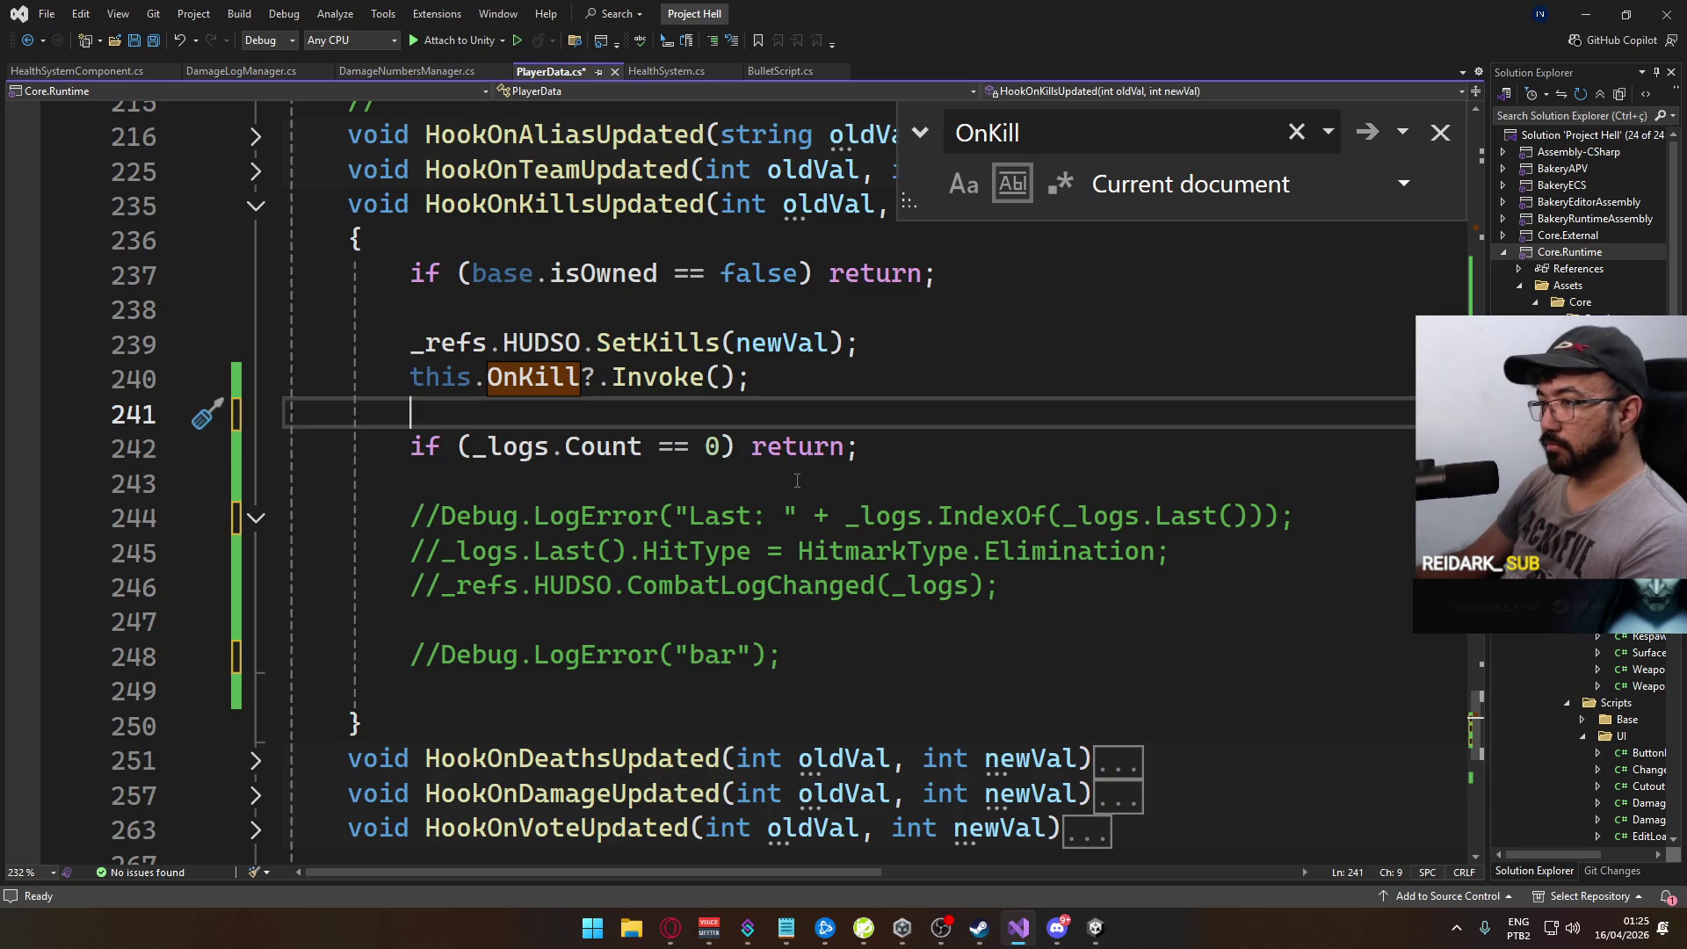
pyautogui.hotkey('ctrl', 's')
# Step: Close the OnKill search, delete the commented-out debug lines, and tidy the blank lines around the method
pyautogui.scroll(-6, 754, 489)
pyautogui.scroll(6, 838, 546)
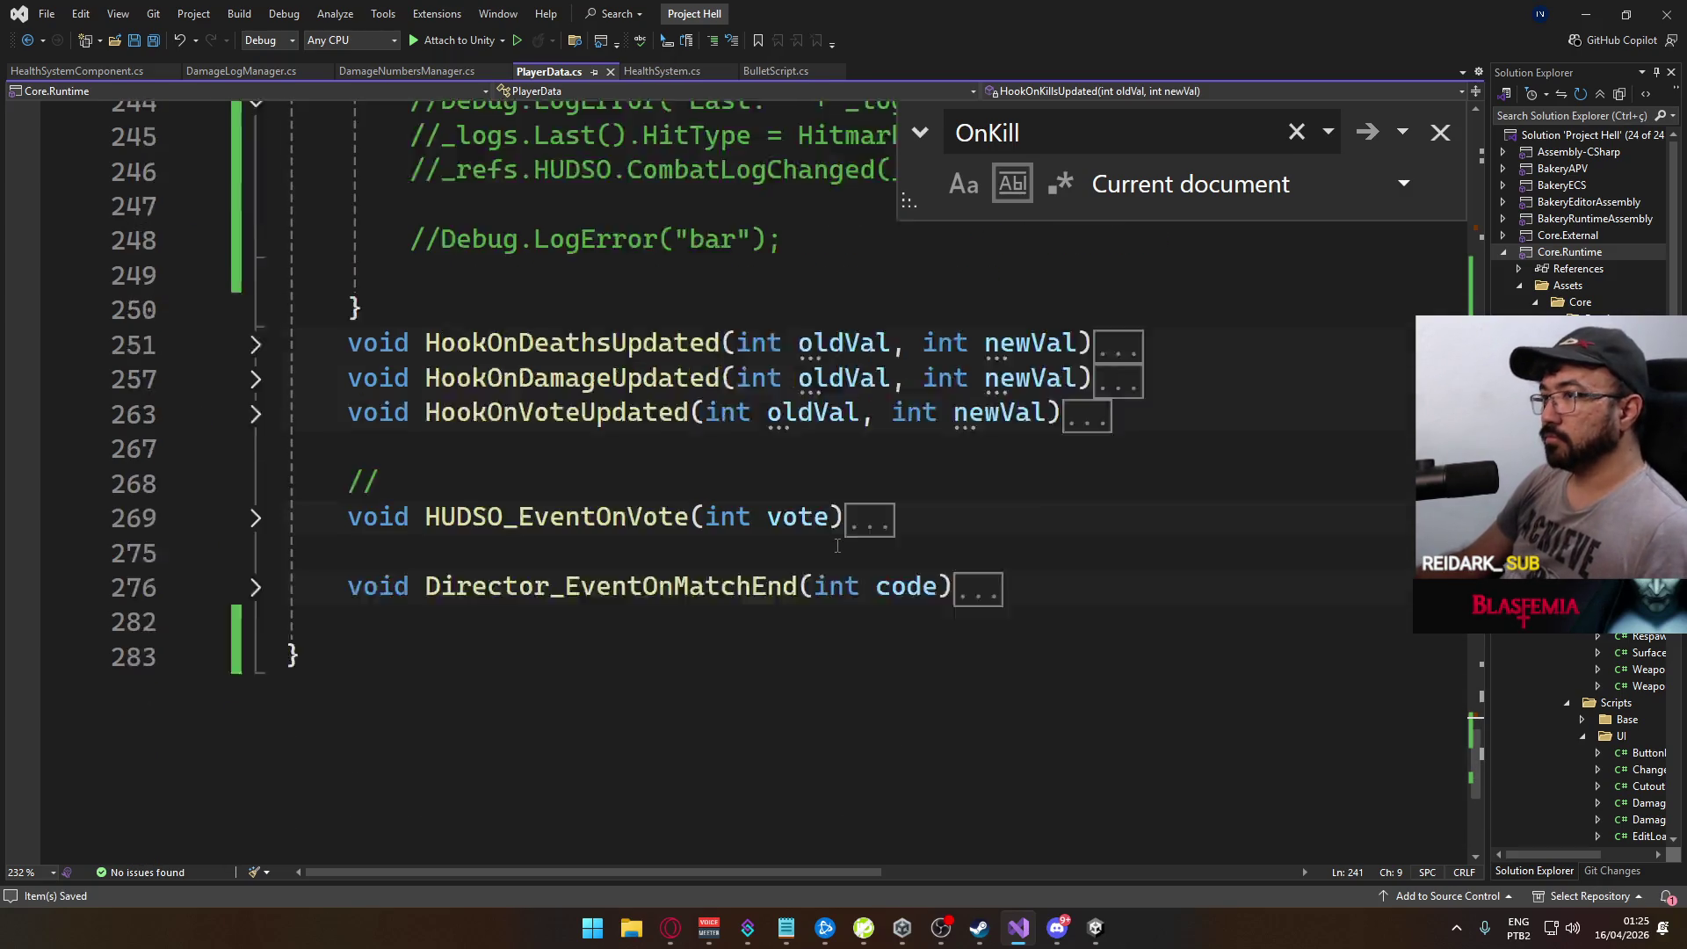
pyautogui.scroll(9, 838, 547)
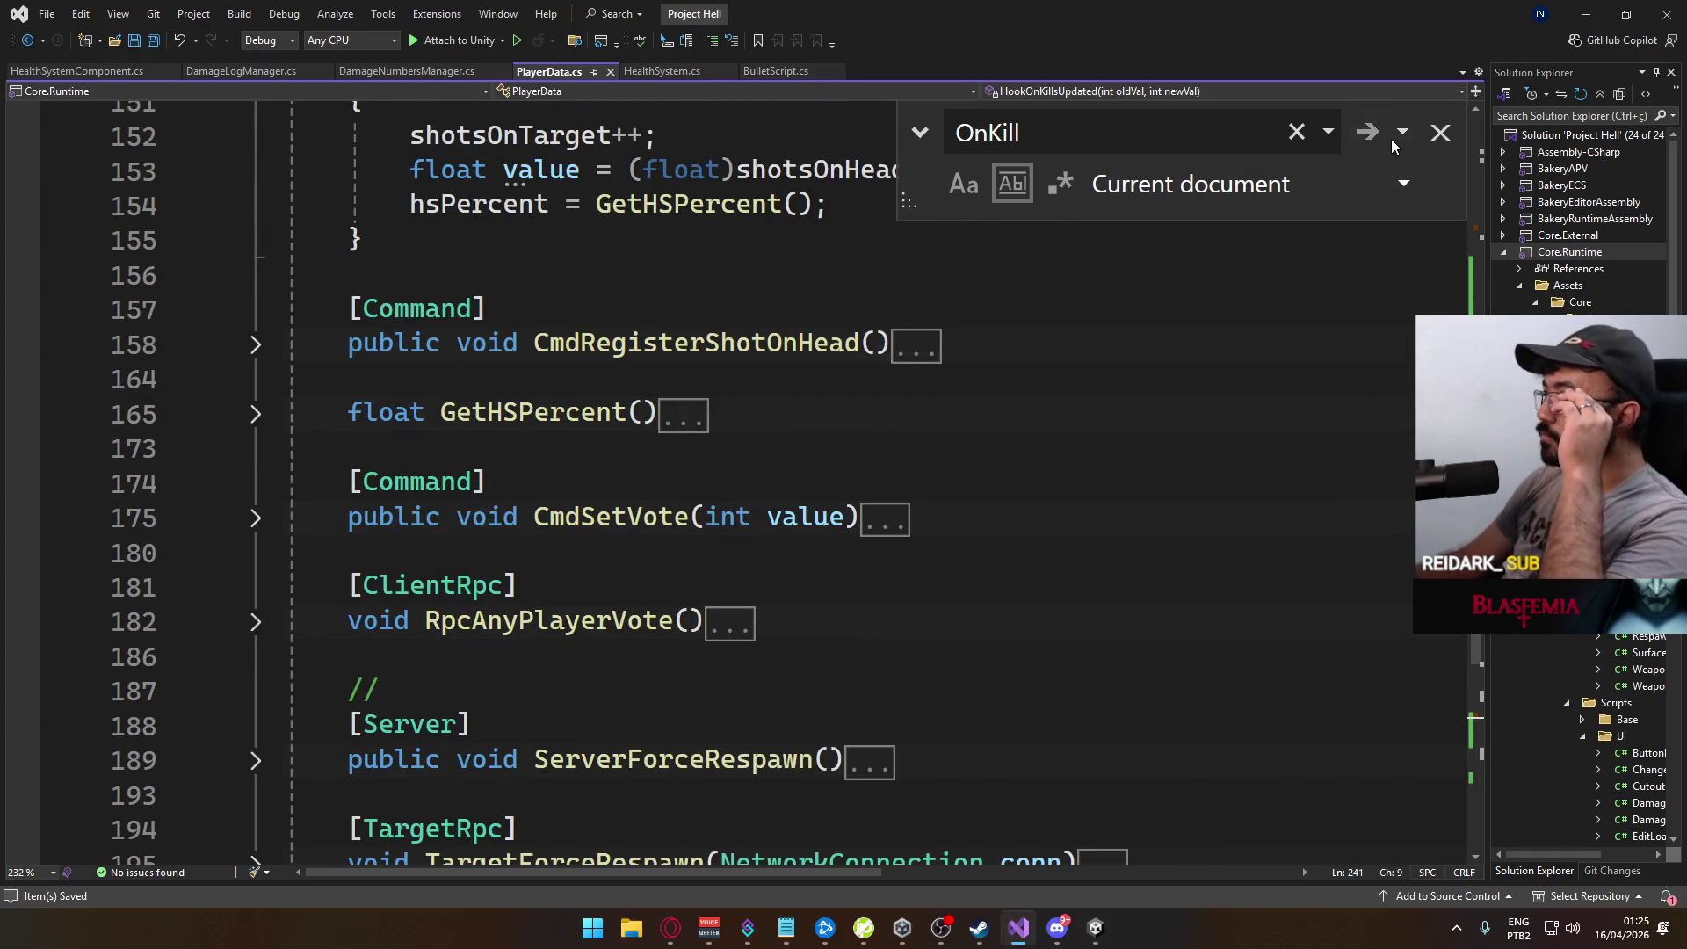
pyautogui.click(1441, 131)
pyautogui.scroll(-8, 791, 439)
pyautogui.click(682, 413)
pyautogui.hotkey('ctrl', 'x')
pyautogui.hotkey('ctrl', 'x')
pyautogui.hotkey('ctrl', 'x')
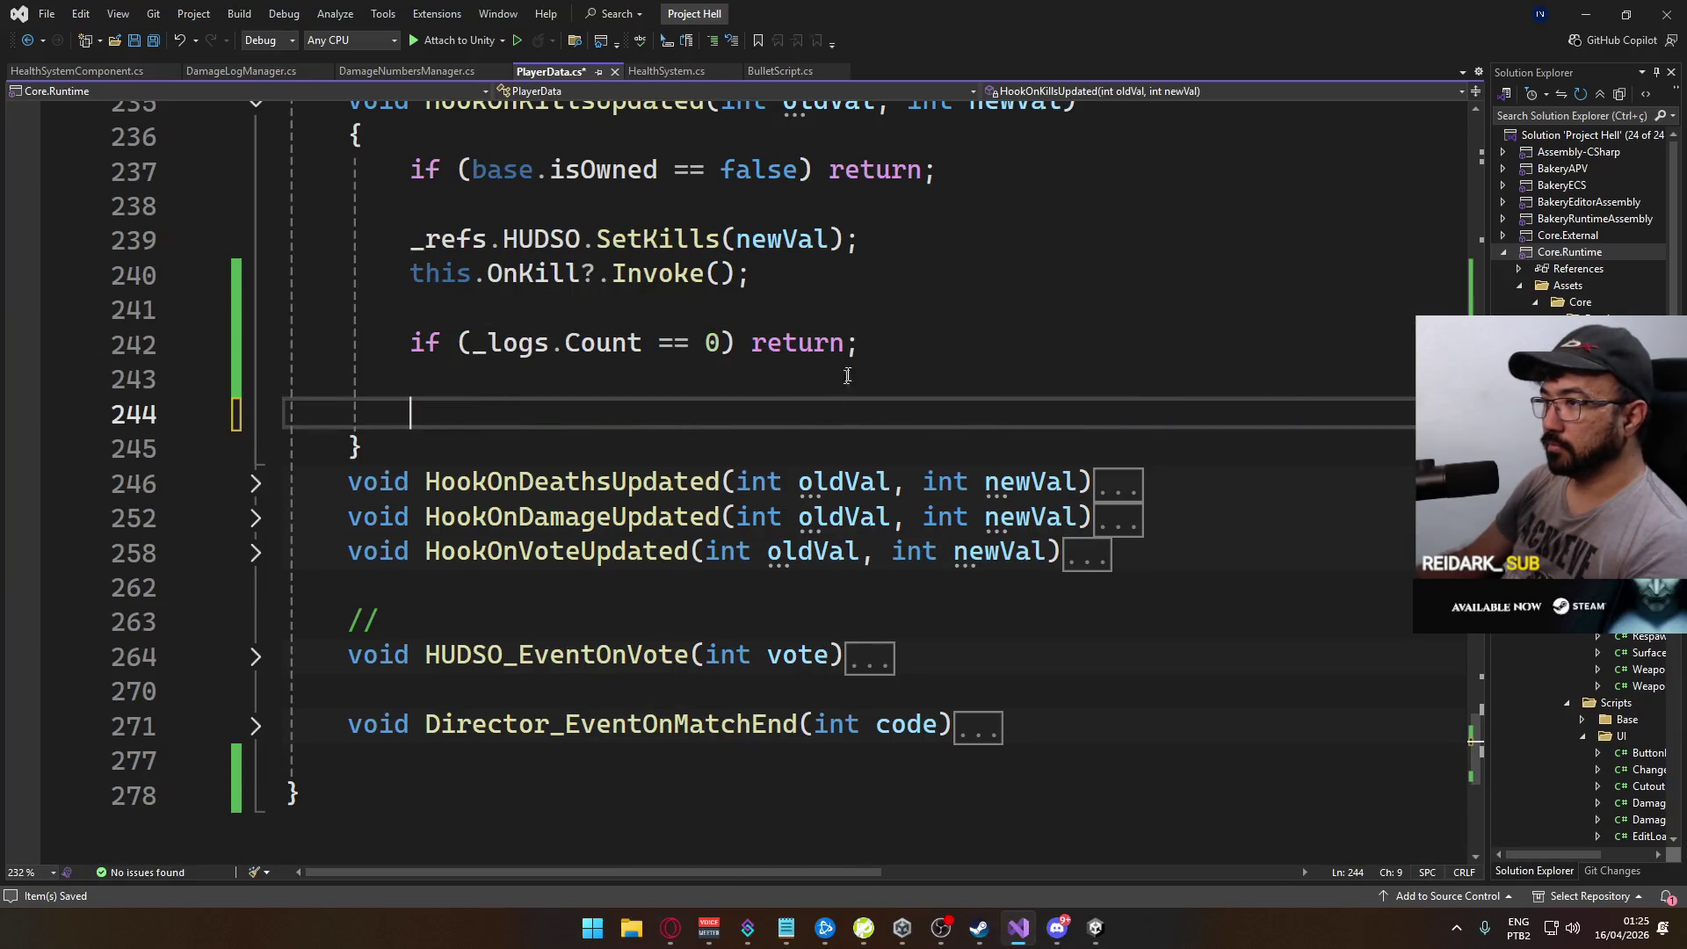
pyautogui.click(973, 341)
pyautogui.press('Delete')
pyautogui.click(514, 367)
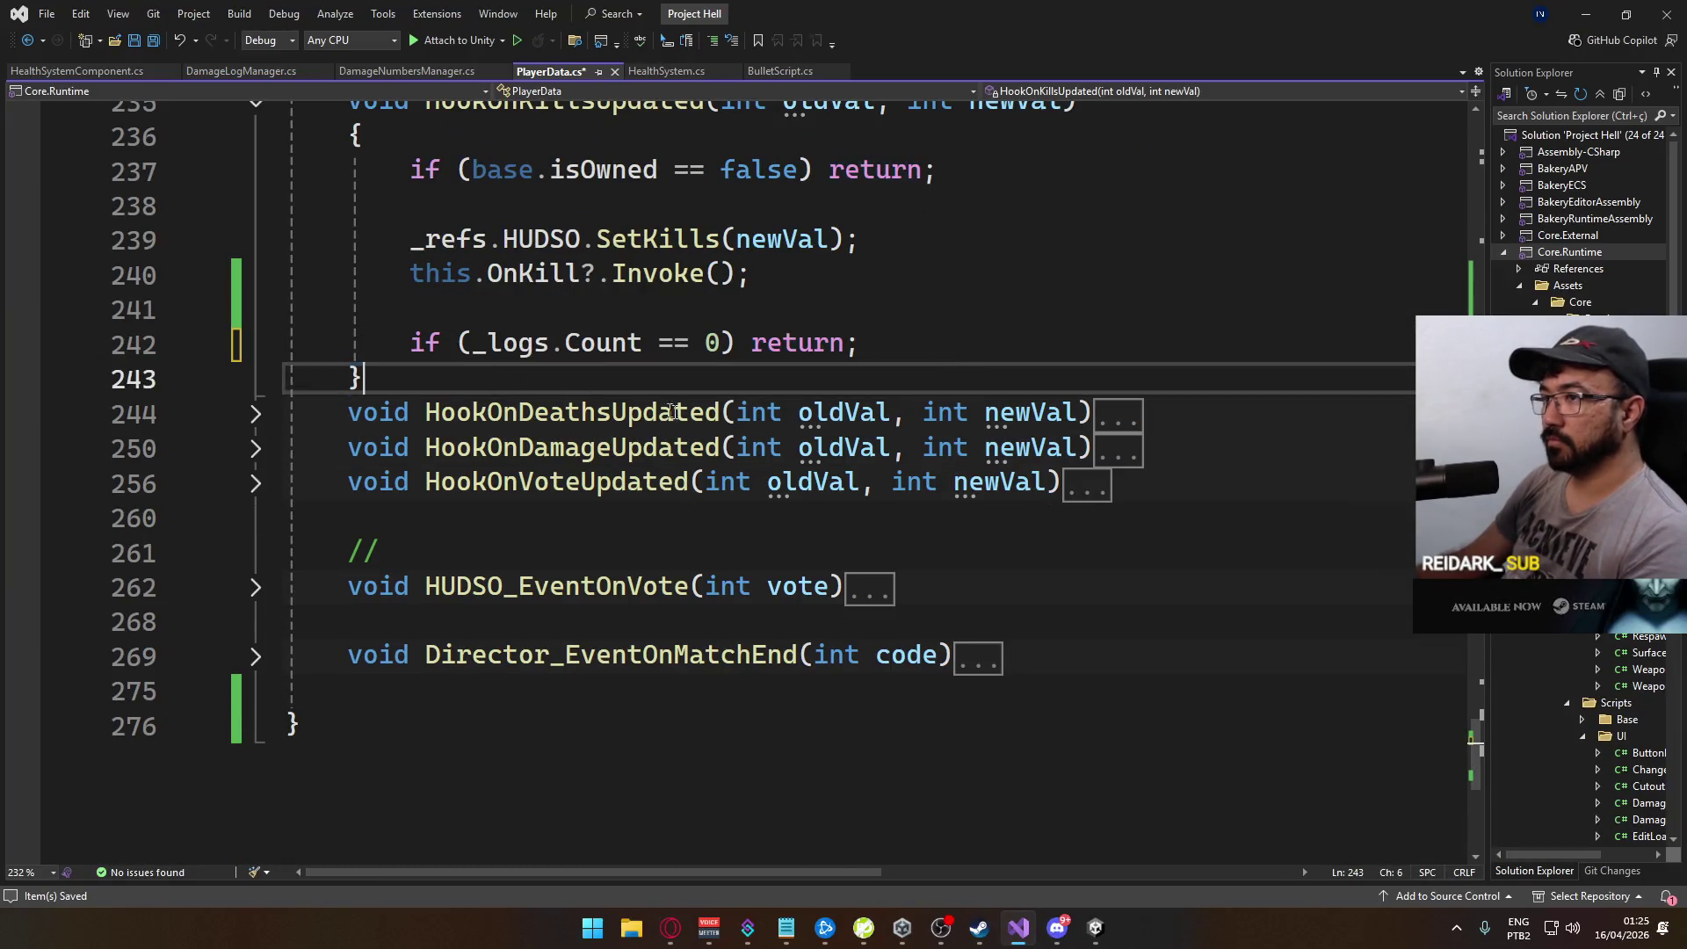
pyautogui.press('Return')
pyautogui.scroll(3, 747, 299)
pyautogui.click(673, 69)
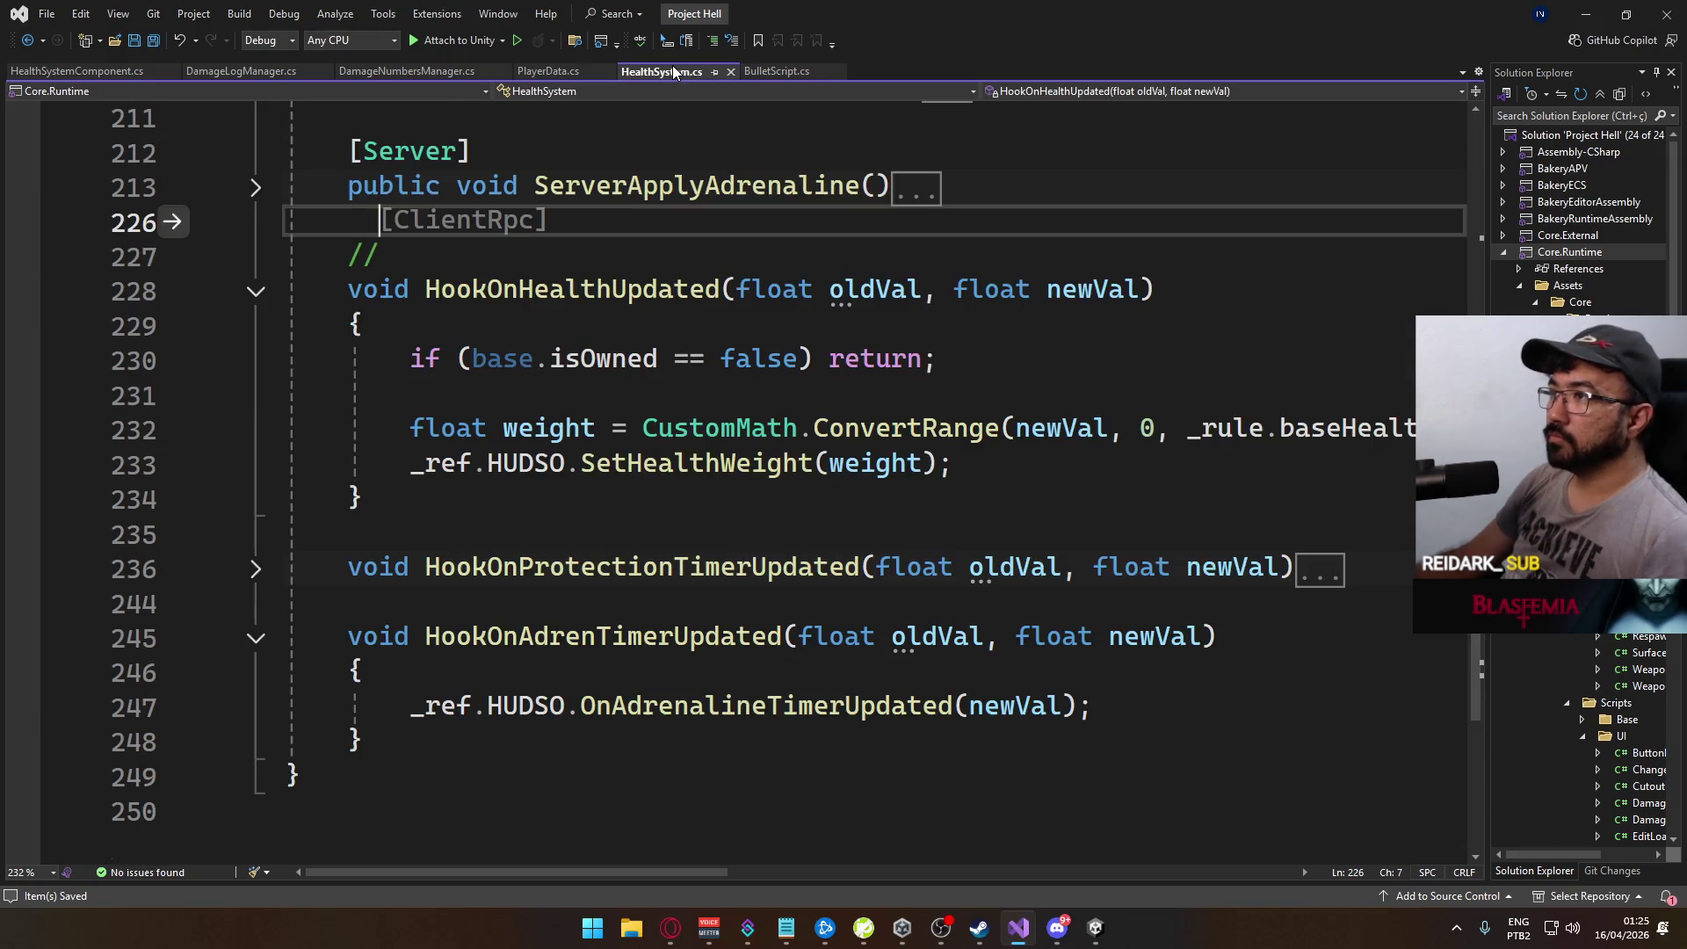
# Step: Delete the trailing comments after _distancePerFrame and _gravityPerFrame on lines 19–20 of BulletScript.cs
pyautogui.click(777, 68)
pyautogui.scroll(-3, 859, 446)
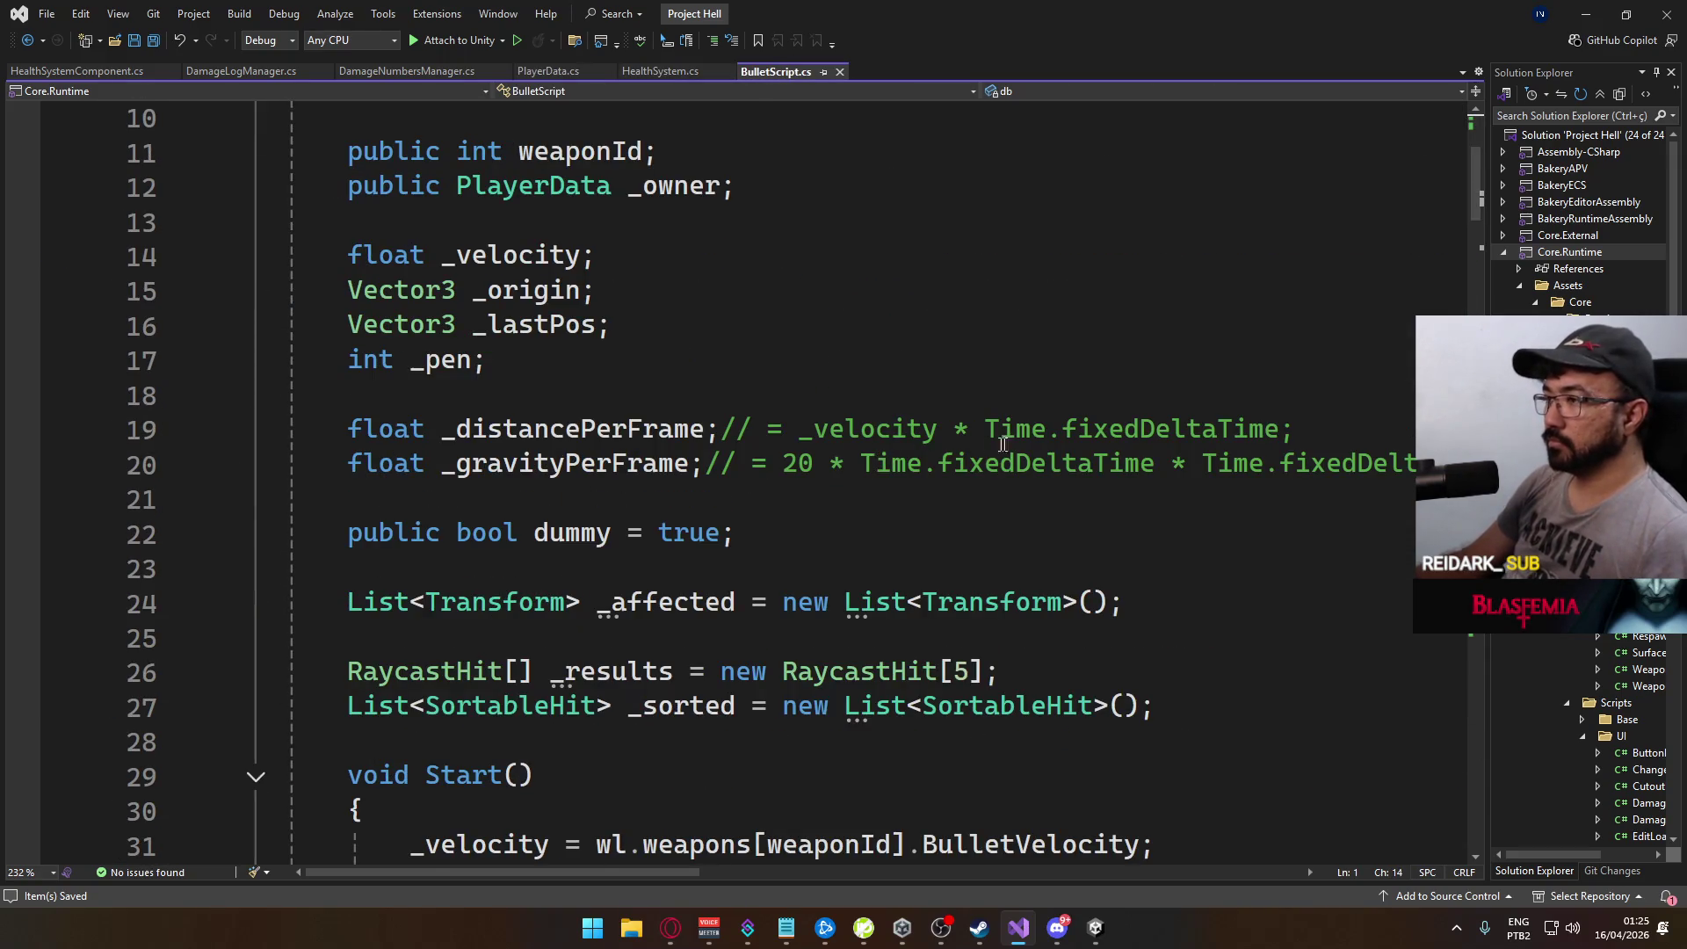
pyautogui.moveTo(720, 429); pyautogui.dragTo(1297, 429)
pyautogui.press('Delete')
pyautogui.click(708, 463)
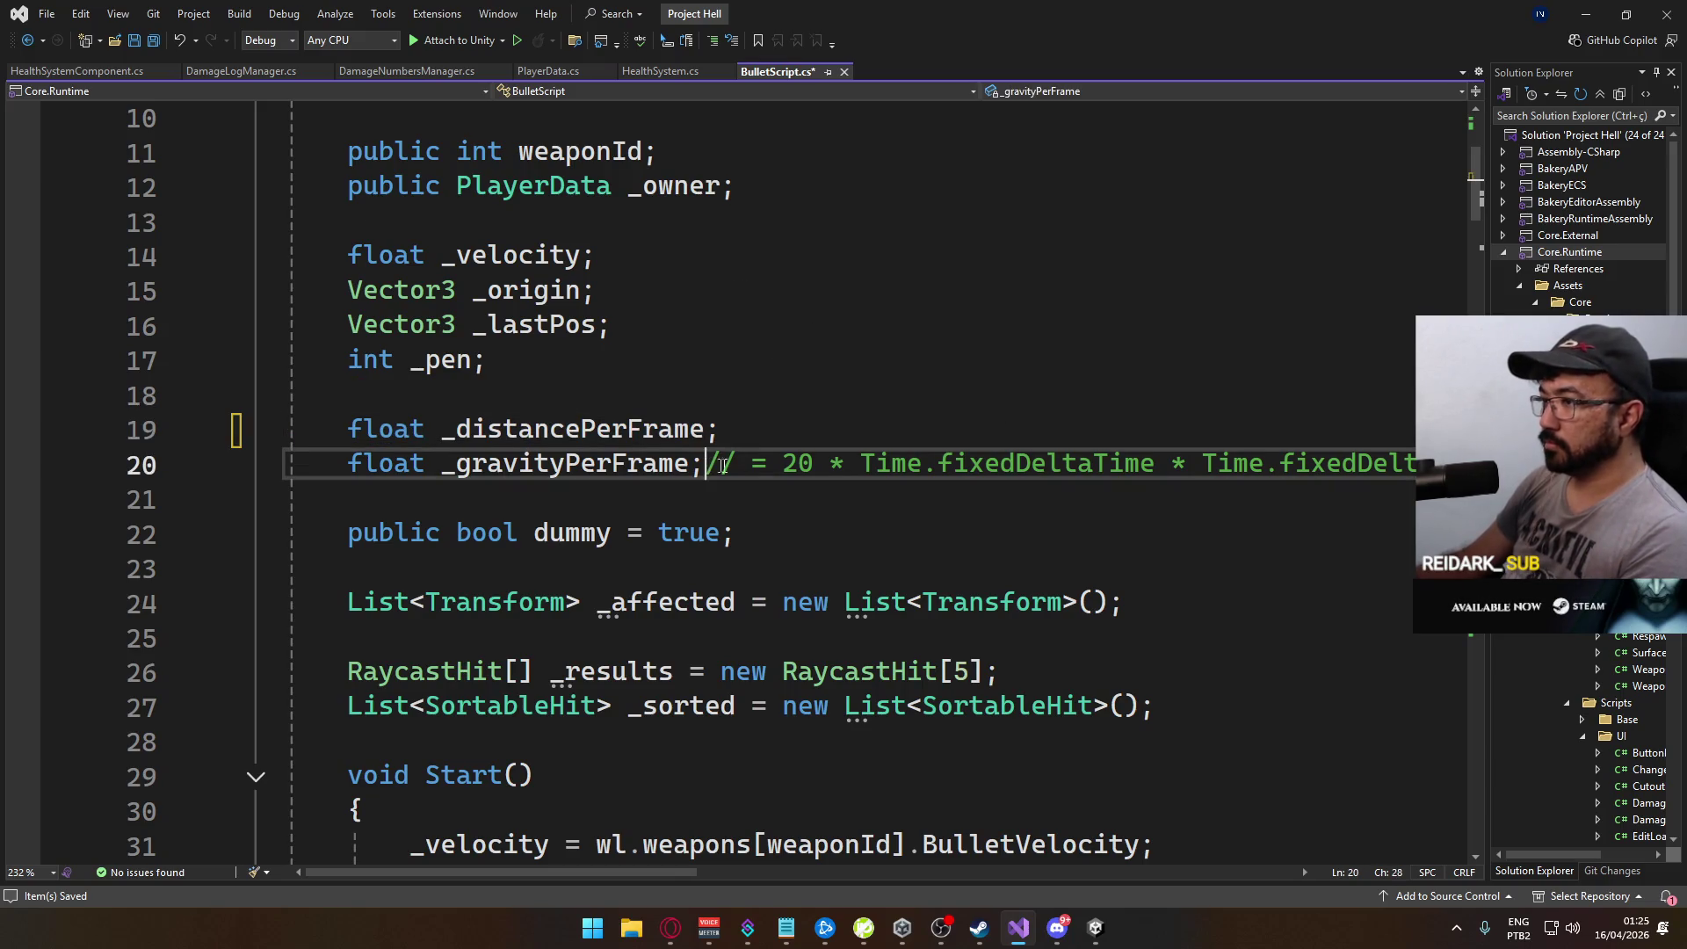
pyautogui.click(707, 873)
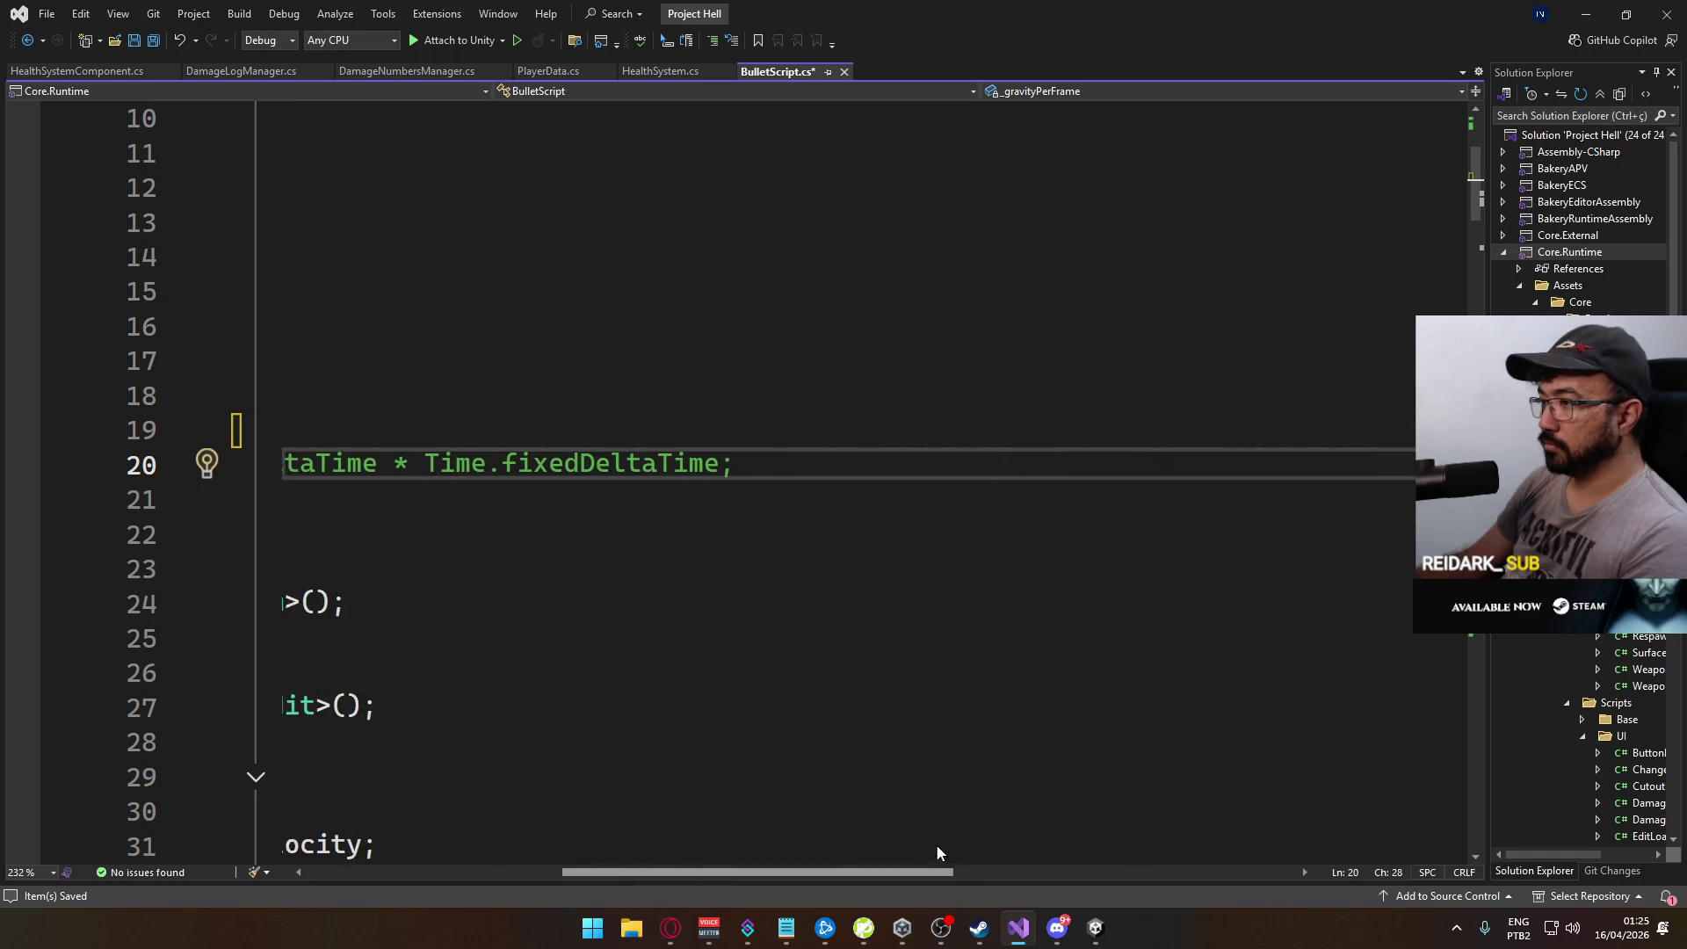
pyautogui.keyDown('shift'); pyautogui.click(1020, 466); pyautogui.keyUp('shift')
pyautogui.press('Delete')
# Step: Scroll through the rest of BulletScript.cs, then bring the Unity editor back to the front
pyautogui.moveTo(833, 872); pyautogui.dragTo(695, 872)
pyautogui.scroll(-9, 751, 598)
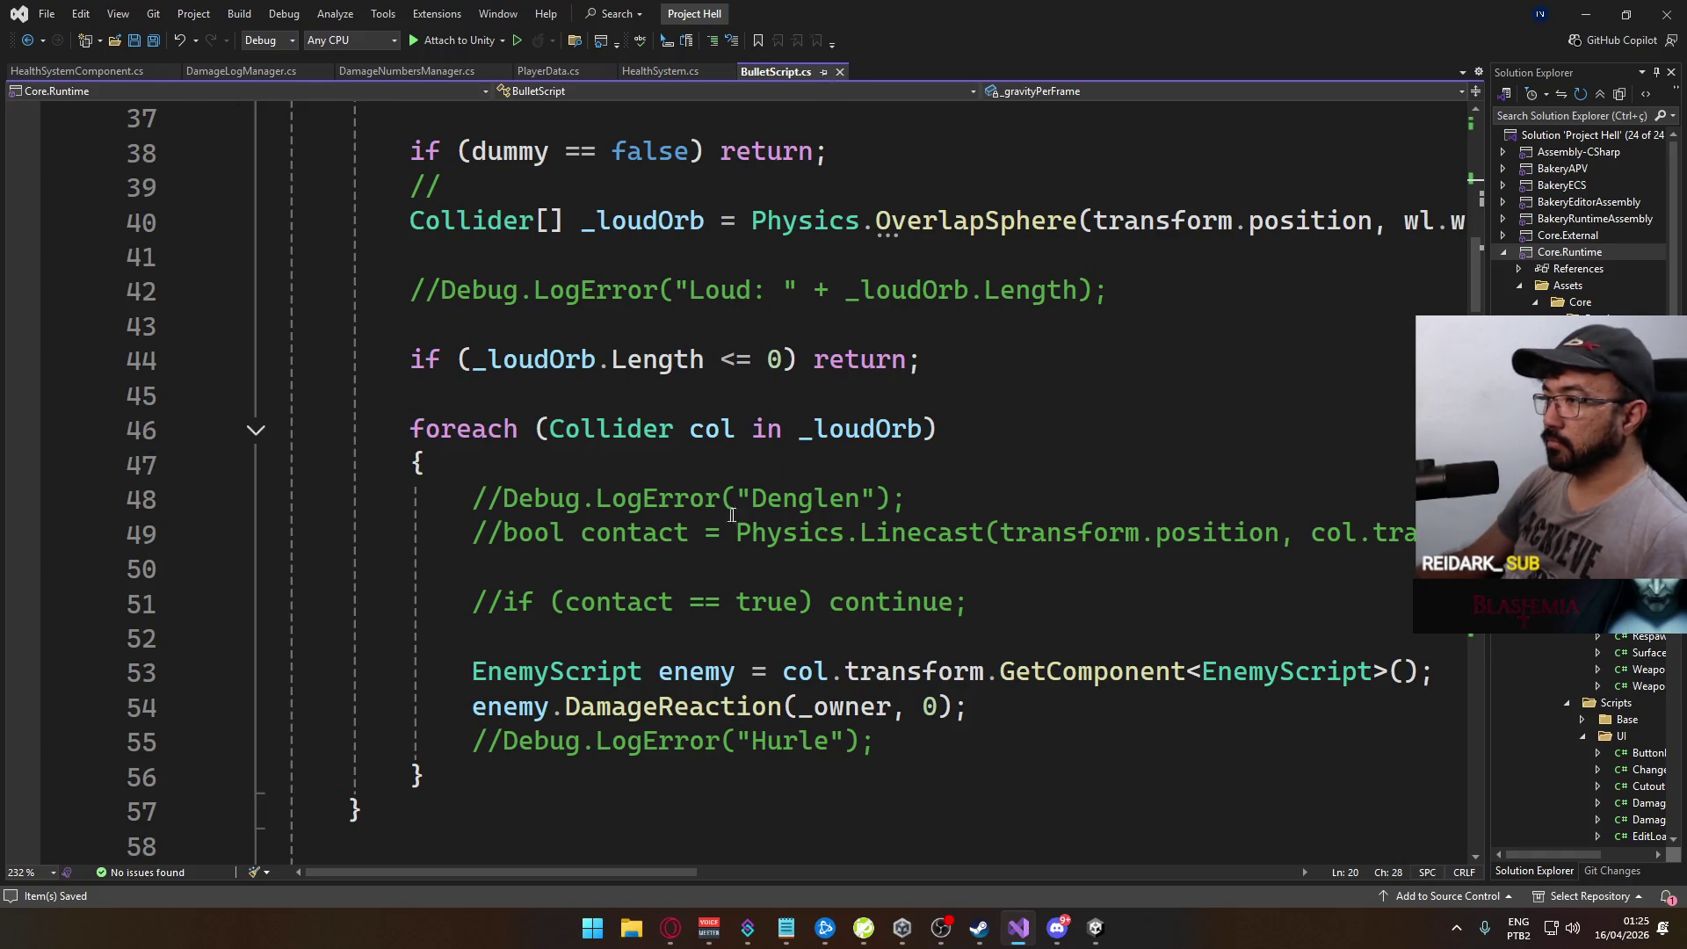
pyautogui.scroll(-20, 862, 454)
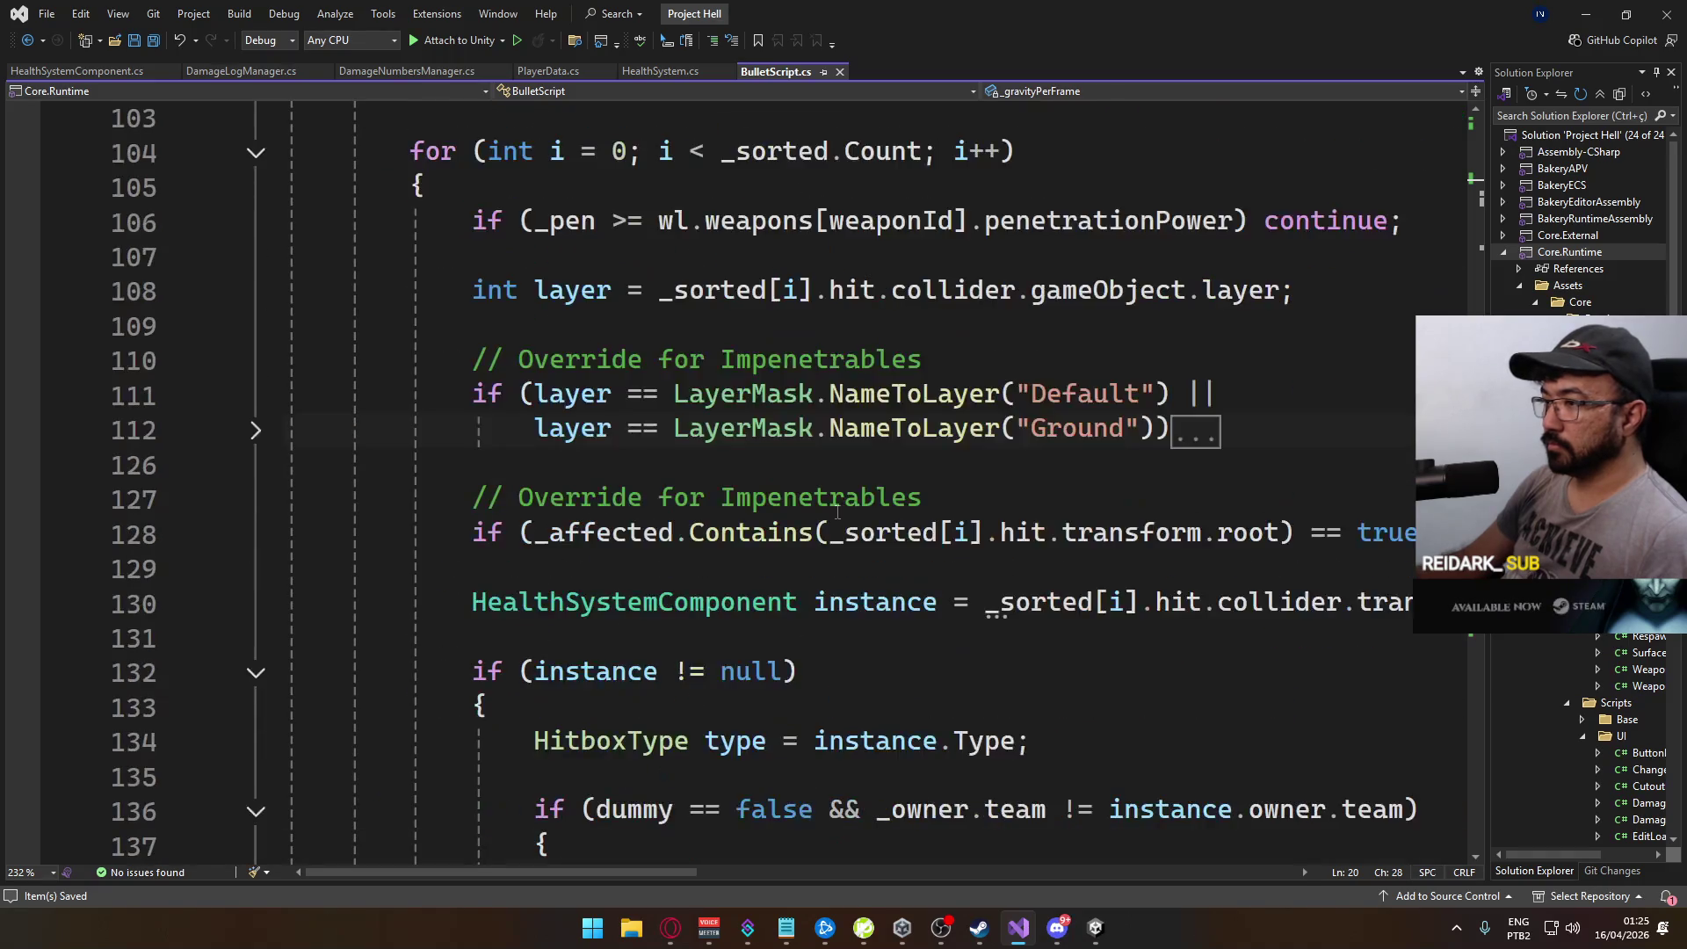
pyautogui.scroll(-6, 886, 445)
pyautogui.scroll(-10, 883, 464)
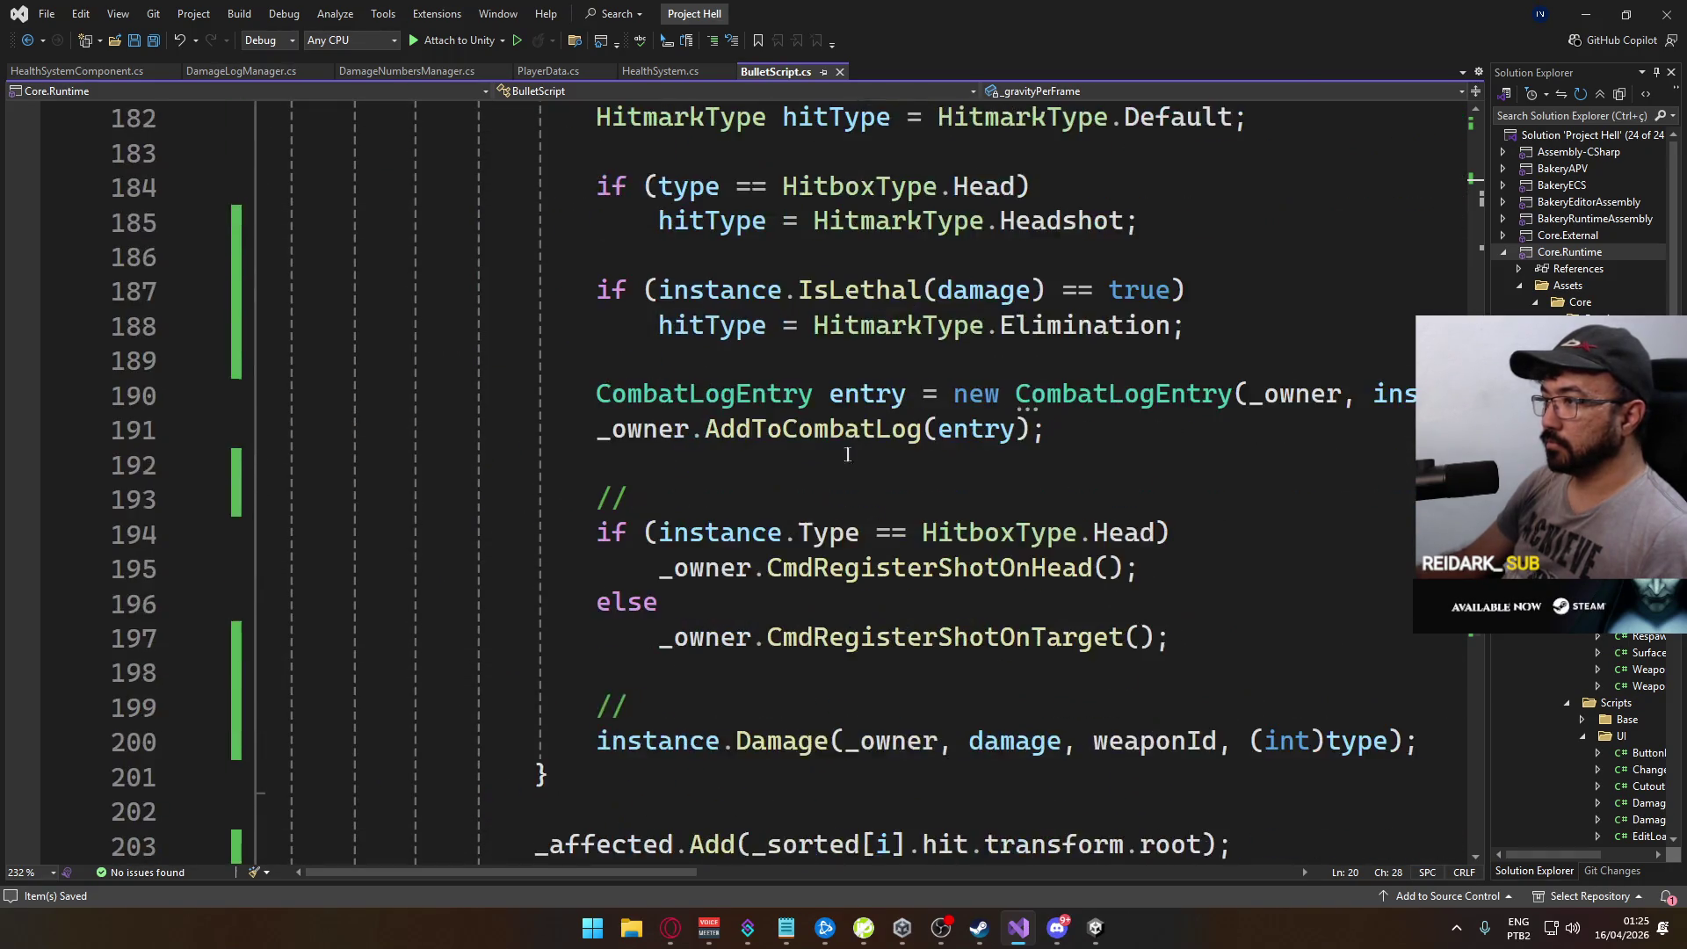
pyautogui.click(1094, 927)
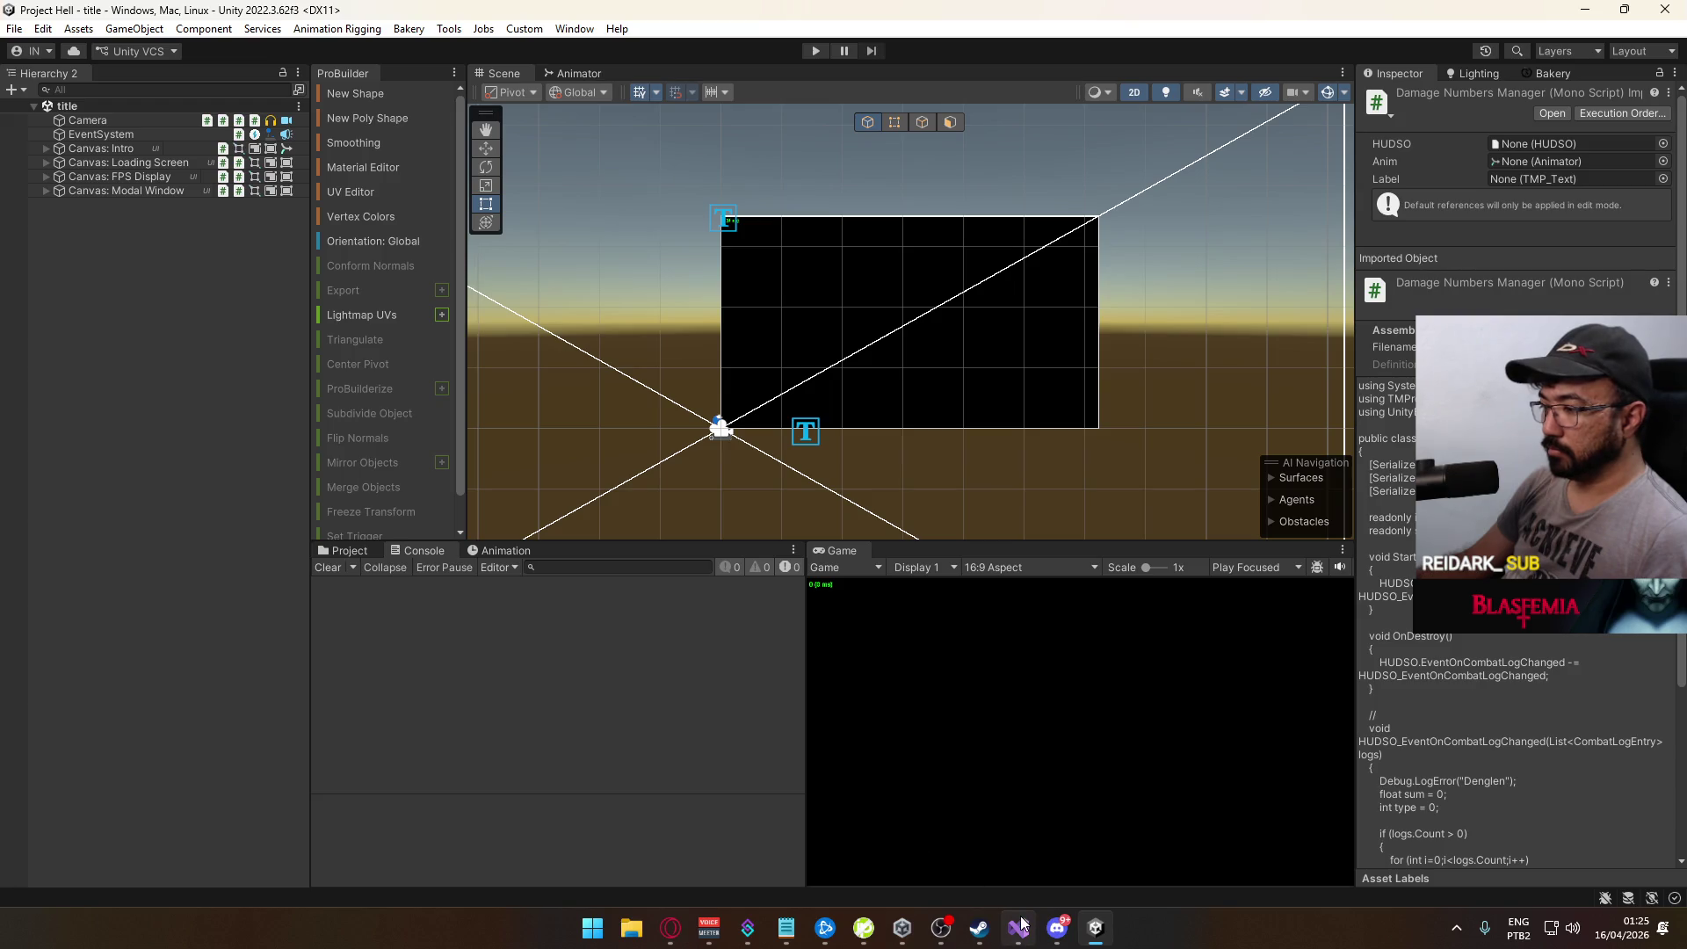
# Step: In DamageNumbersManager.cs, delete the "Denglen" debug log on line 27
pyautogui.moveTo(1019, 924)
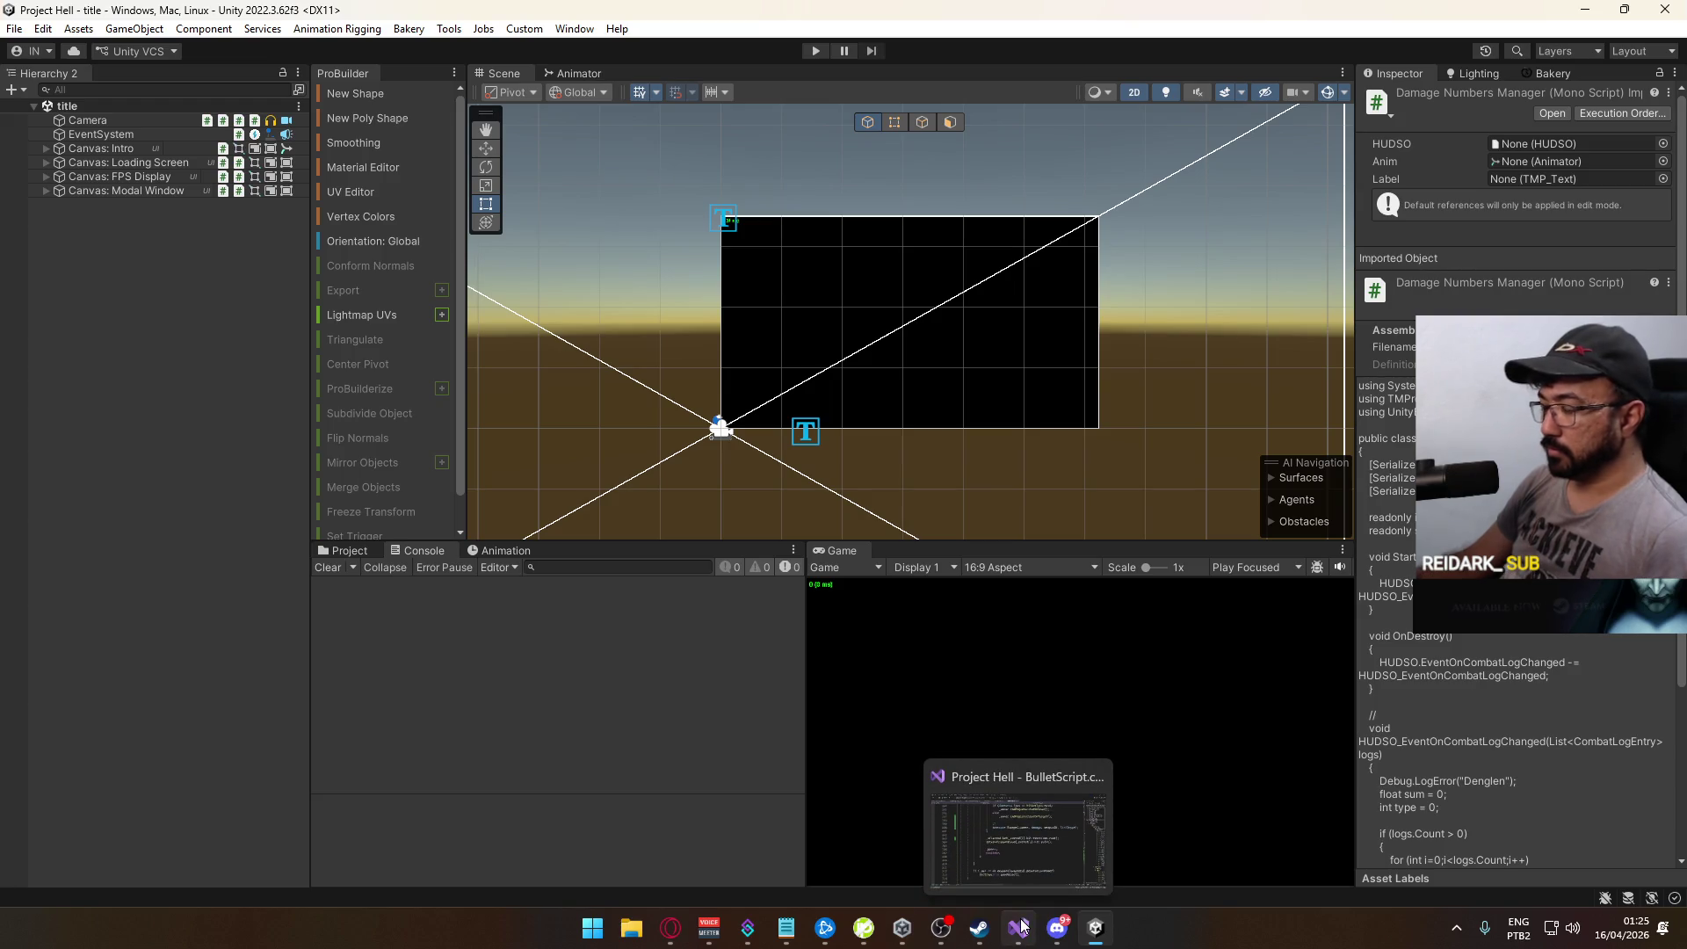
pyautogui.click(1019, 925)
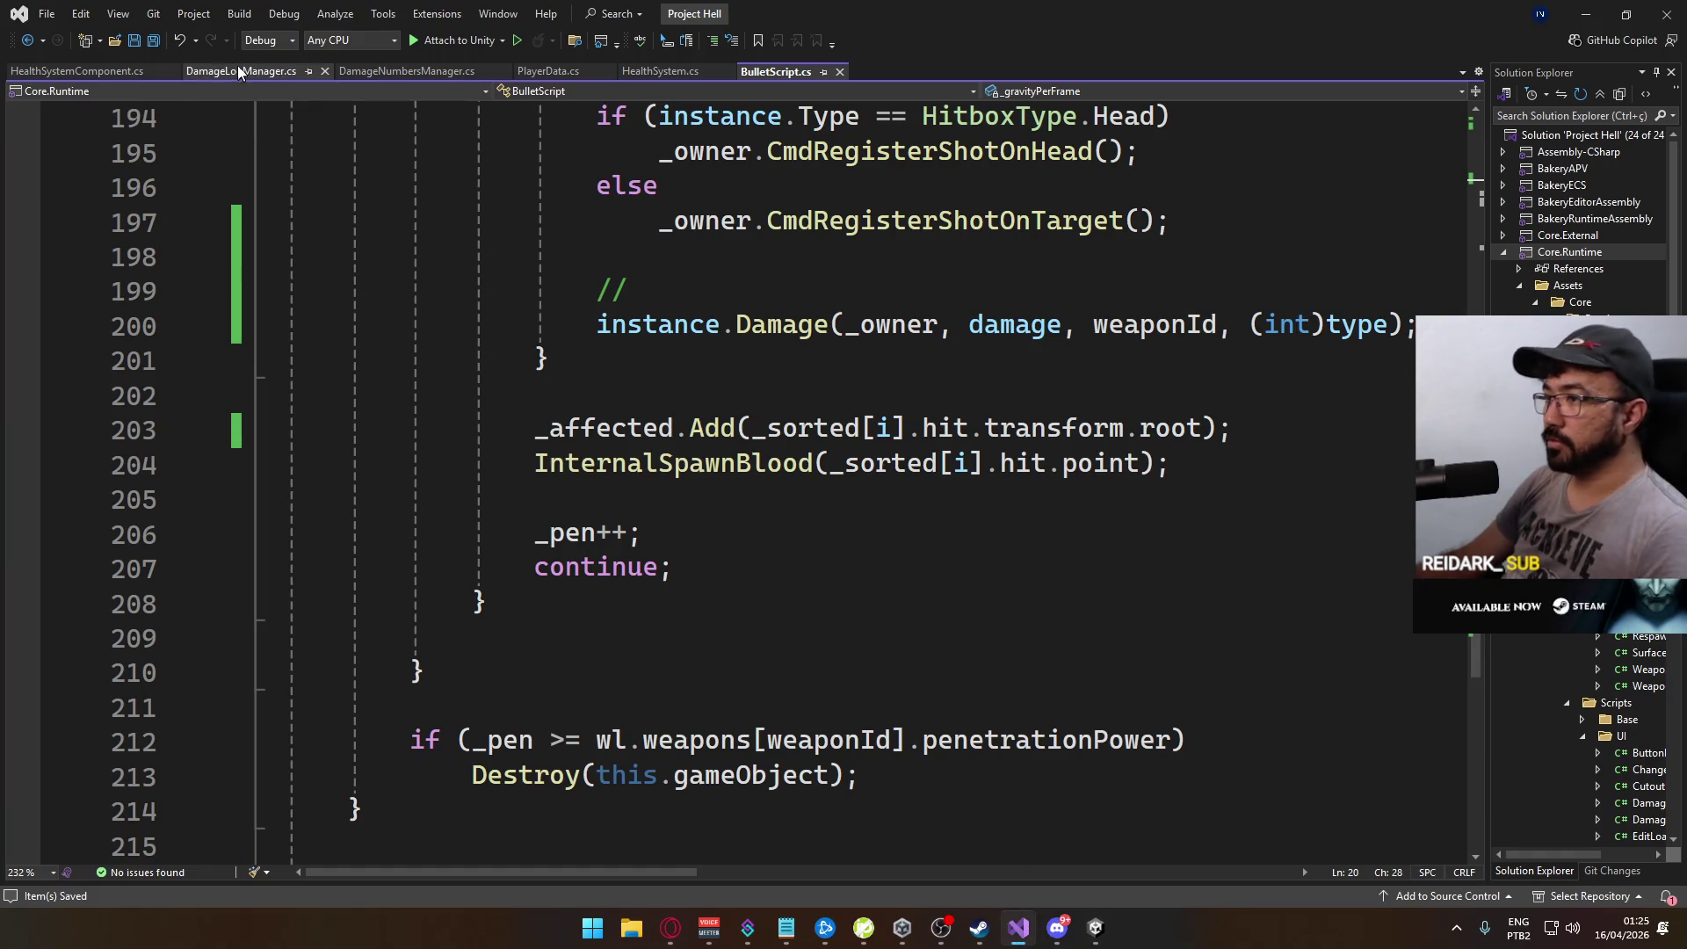
pyautogui.click(238, 72)
pyautogui.scroll(-5, 807, 492)
pyautogui.scroll(4, 807, 492)
pyautogui.click(404, 71)
pyautogui.scroll(-8, 788, 406)
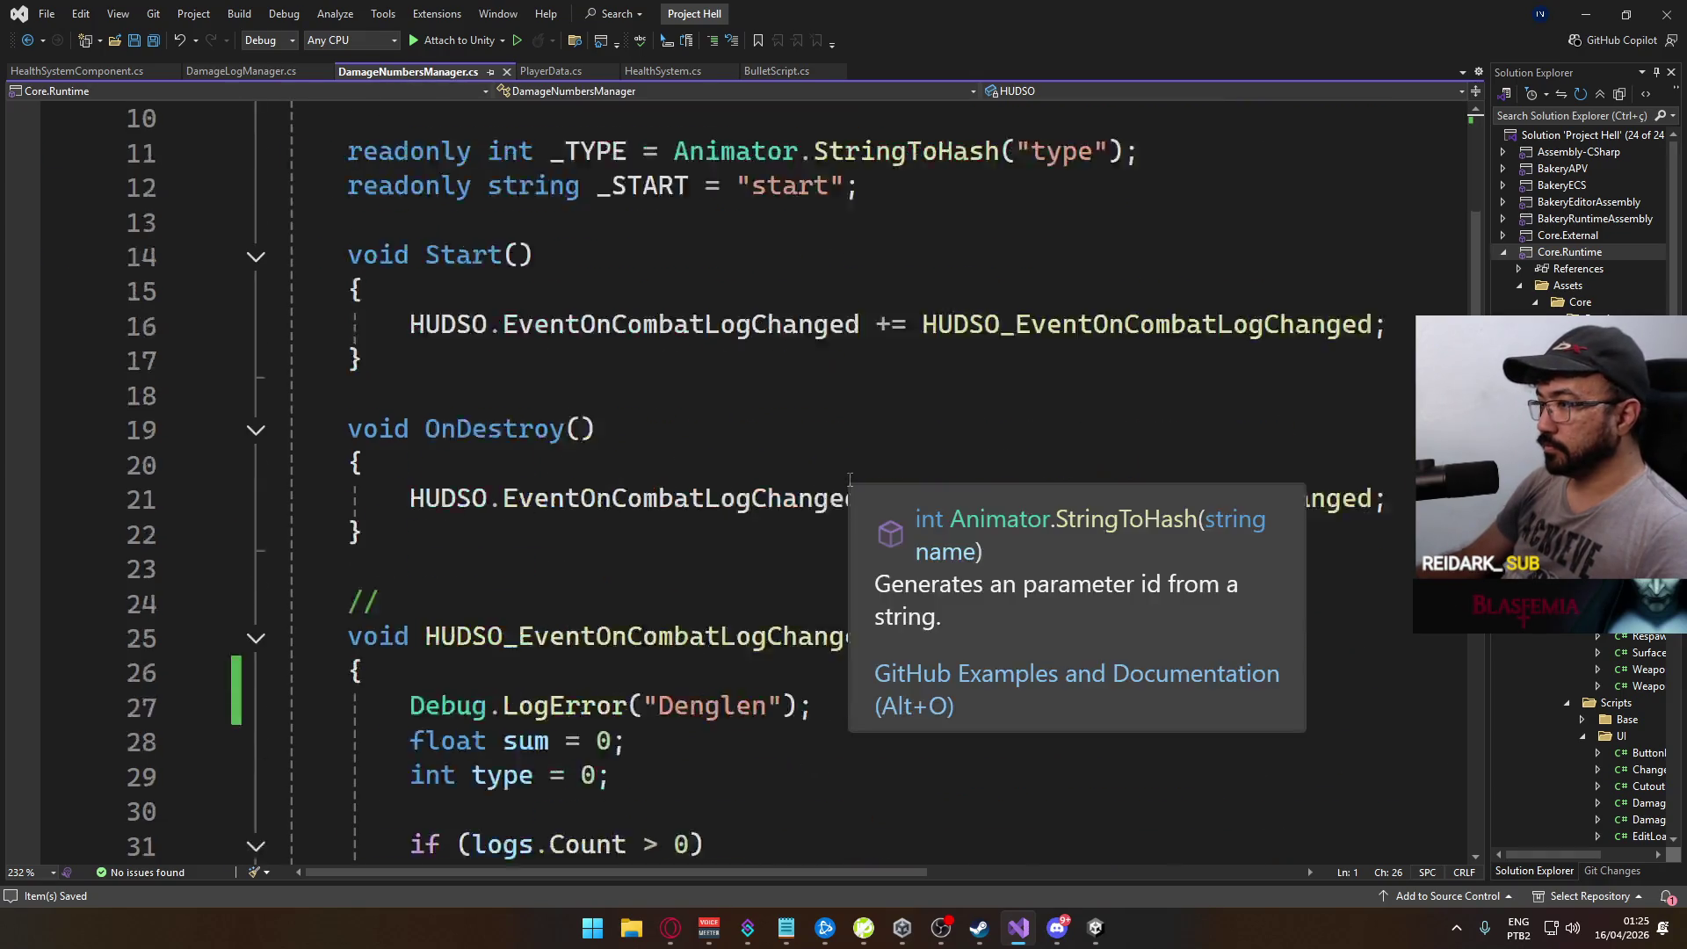
pyautogui.scroll(2, 788, 406)
pyautogui.click(850, 394)
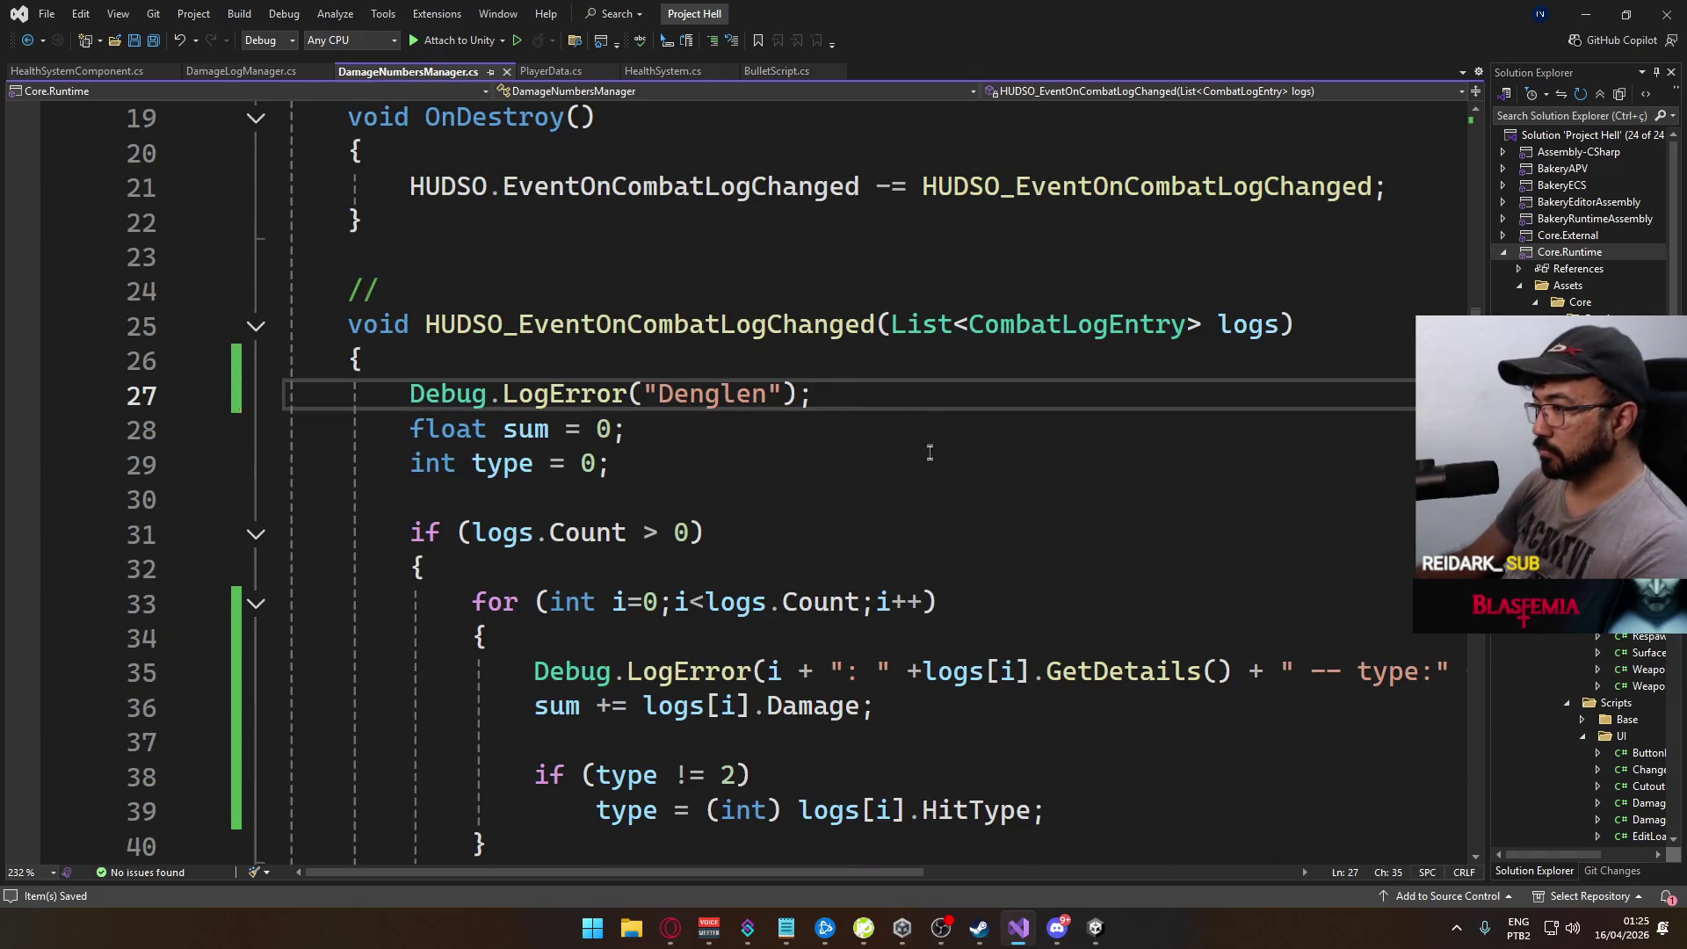
pyautogui.hotkey('ctrl', 'x')
# Step: Comment out the per-entry Debug.LogError on line 34 and save the file
pyautogui.click(524, 639)
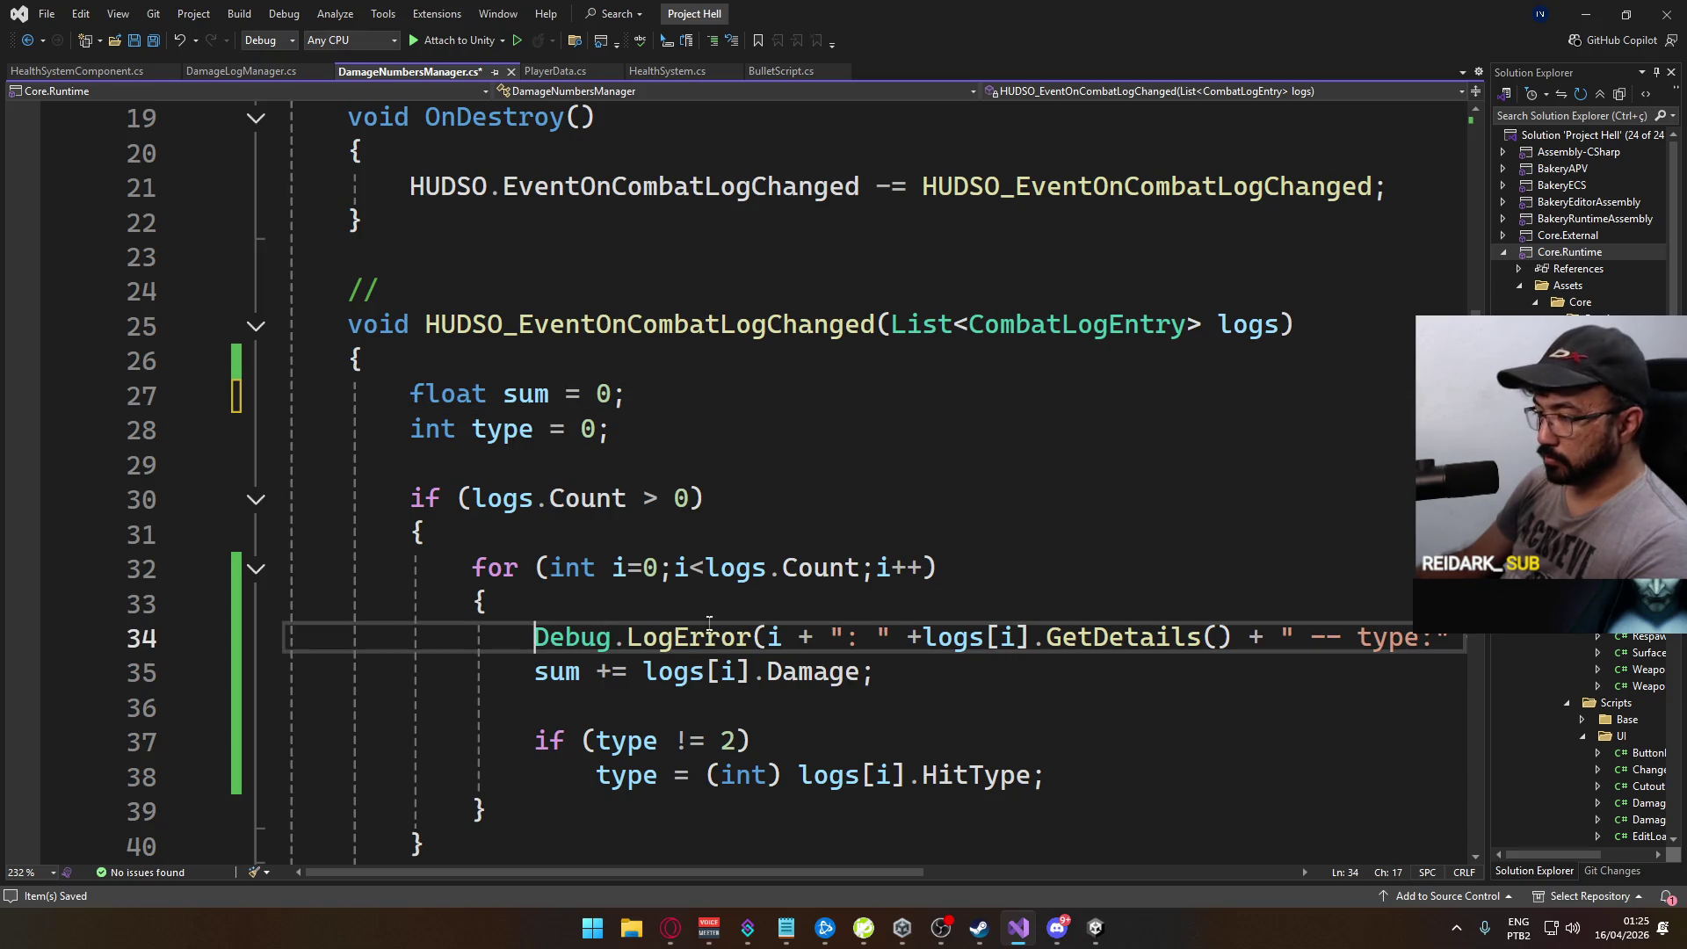
pyautogui.write('//')
pyautogui.scroll(-4, 846, 607)
pyautogui.scroll(4, 846, 607)
pyautogui.scroll(3, 1011, 651)
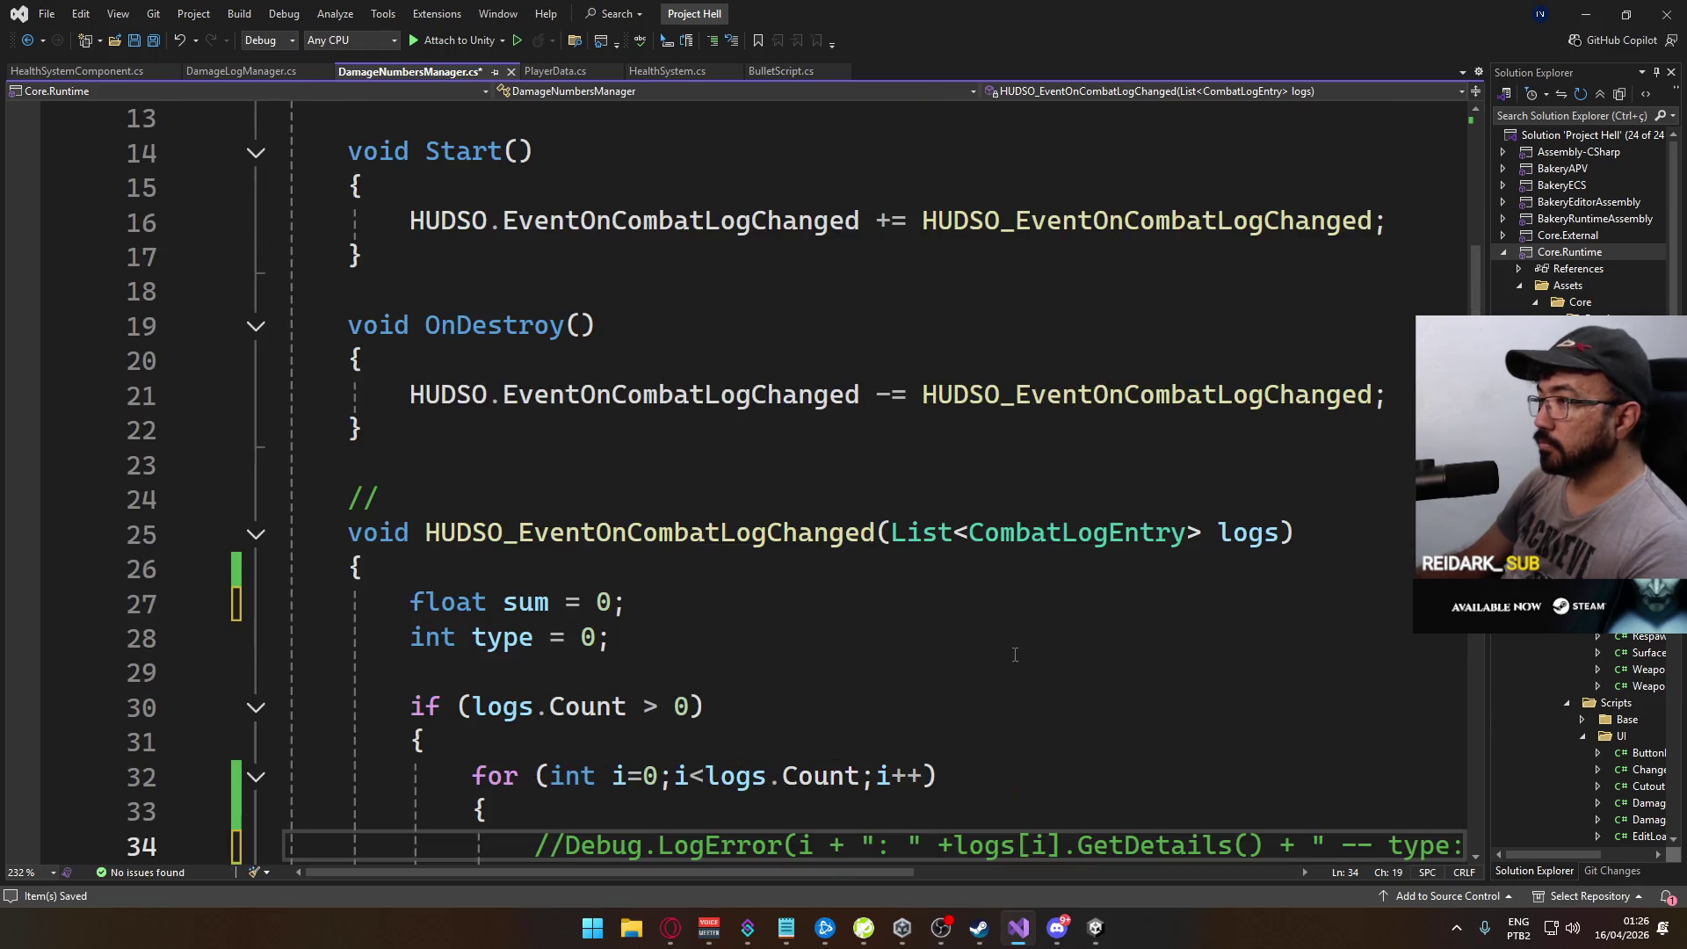
pyautogui.hotkey('ctrl', 's')
pyautogui.scroll(3, 978, 620)
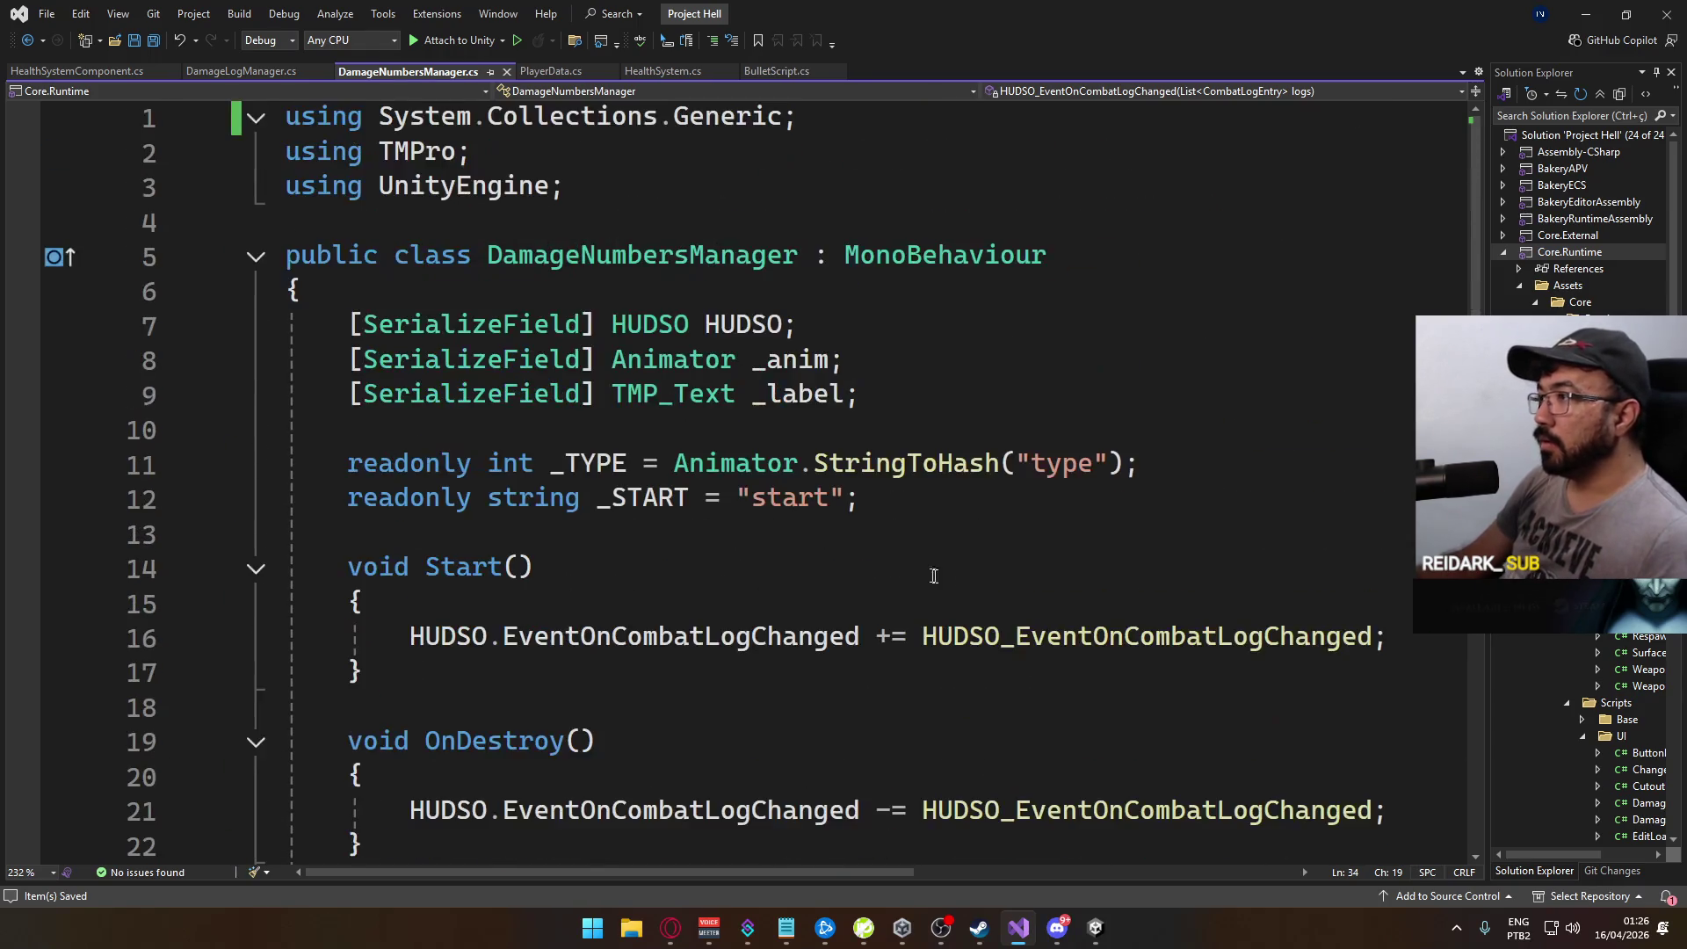
pyautogui.scroll(-11, 1094, 594)
pyautogui.scroll(11, 1100, 527)
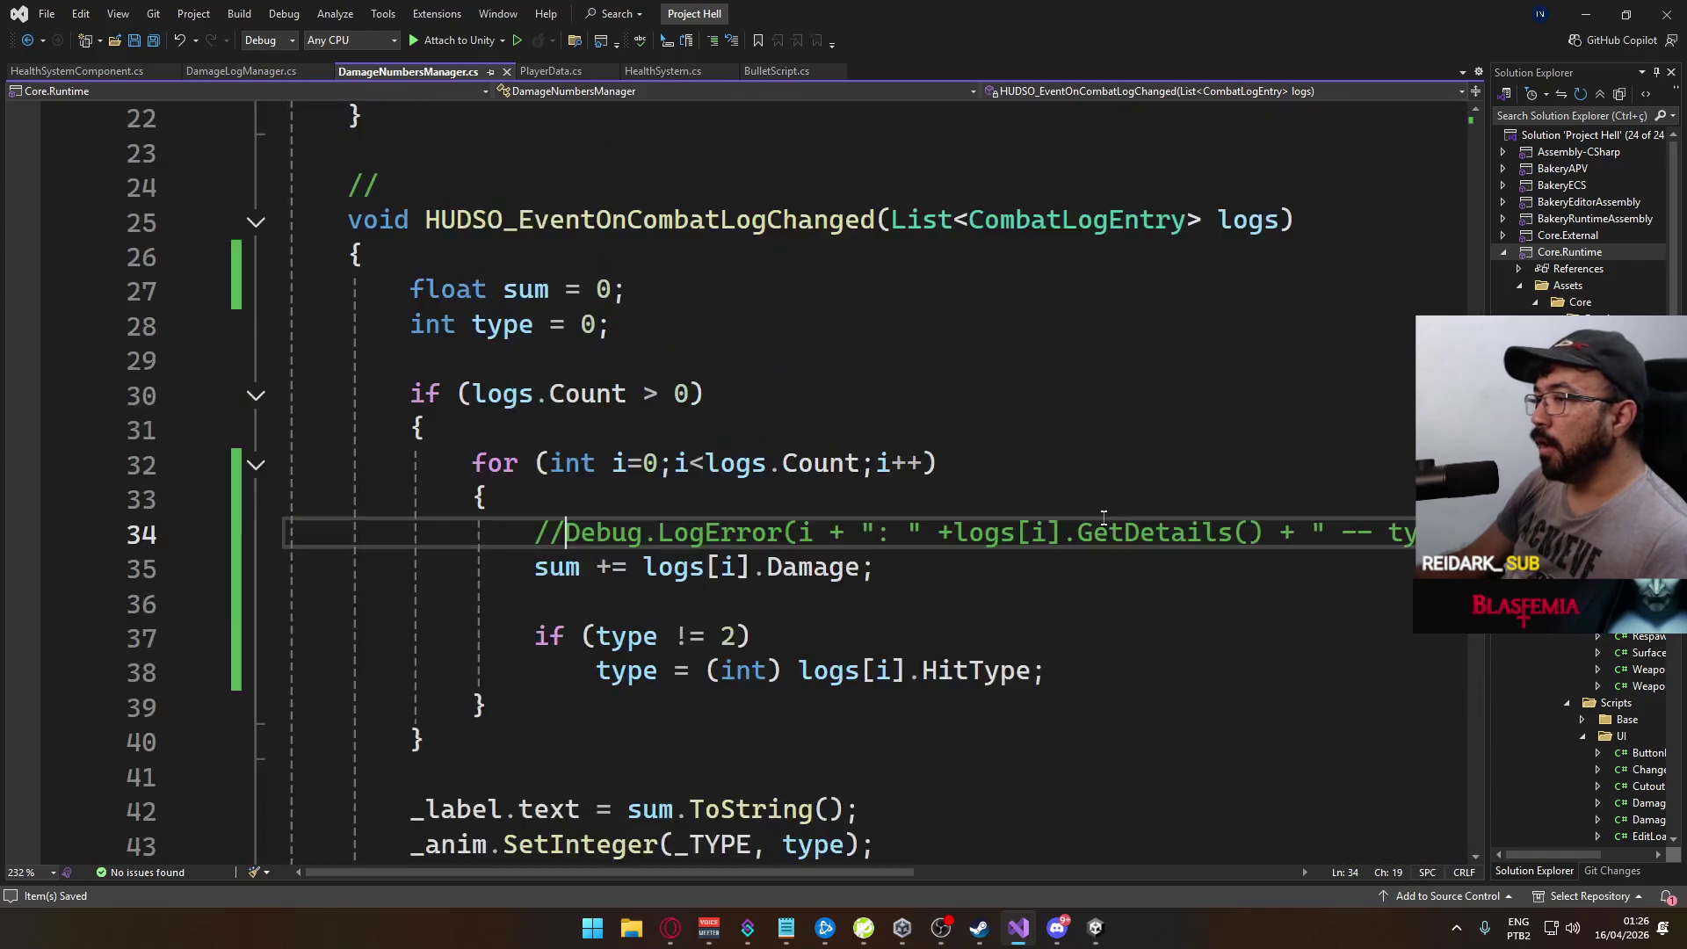
# Step: Scroll through the PlayerData.cs script to review its code
pyautogui.click(549, 70)
pyautogui.scroll(-4, 1017, 530)
pyautogui.scroll(1, 1017, 530)
pyautogui.scroll(18, 1017, 530)
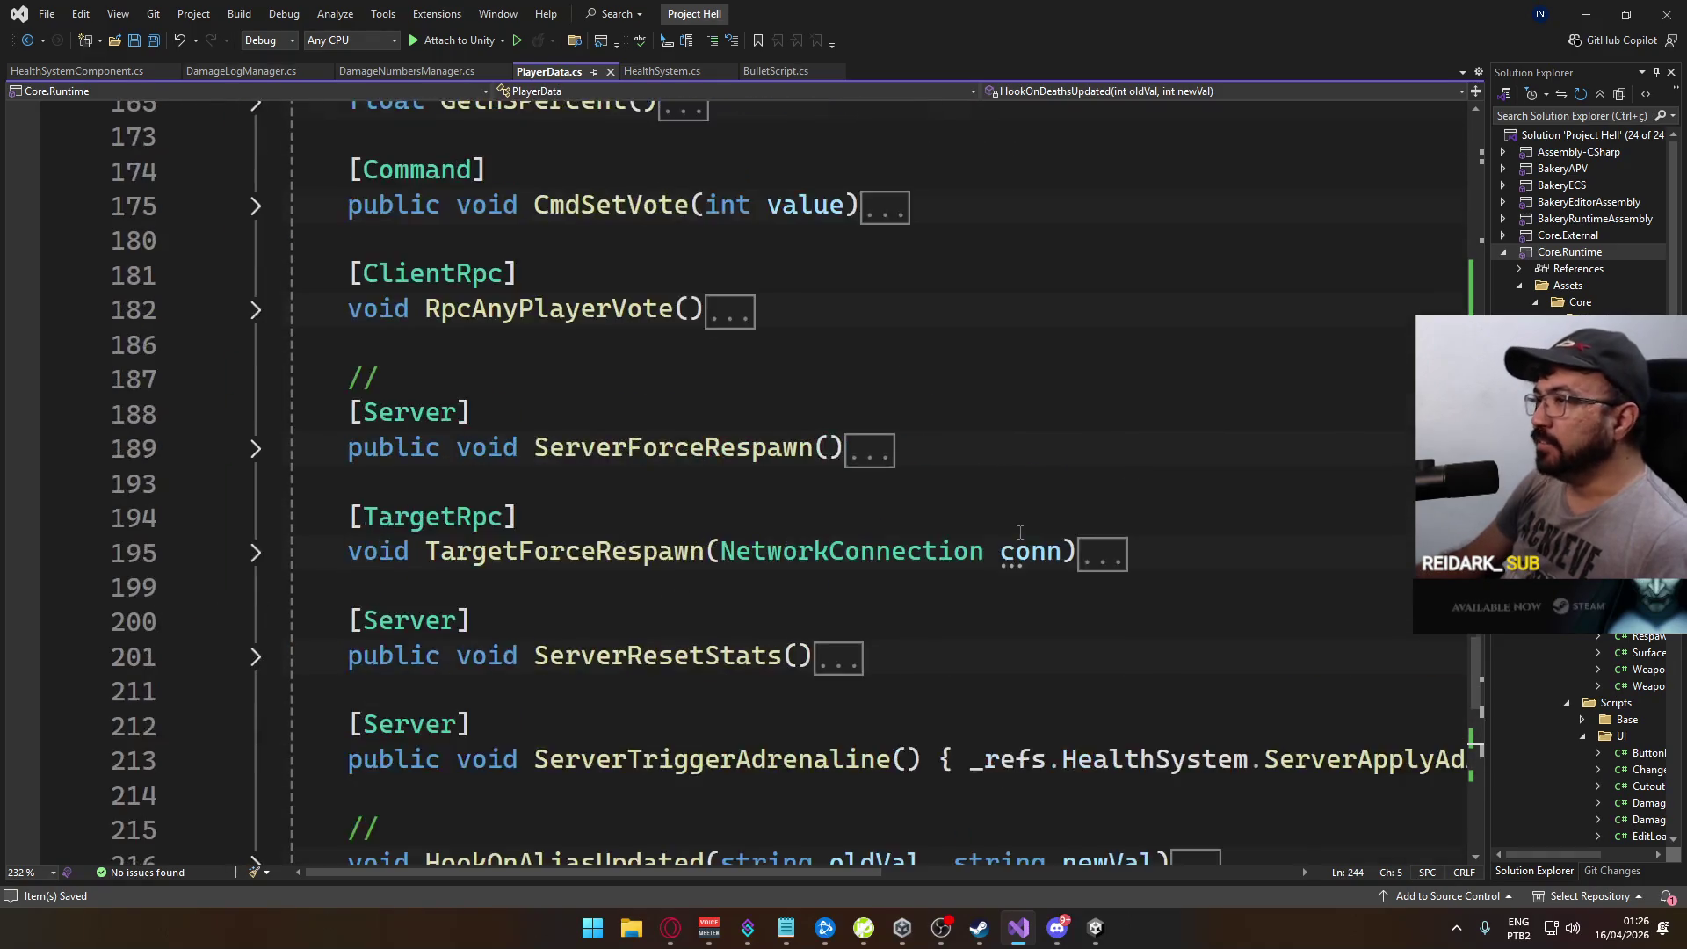
pyautogui.scroll(-7, 1020, 532)
pyautogui.scroll(-9, 1020, 532)
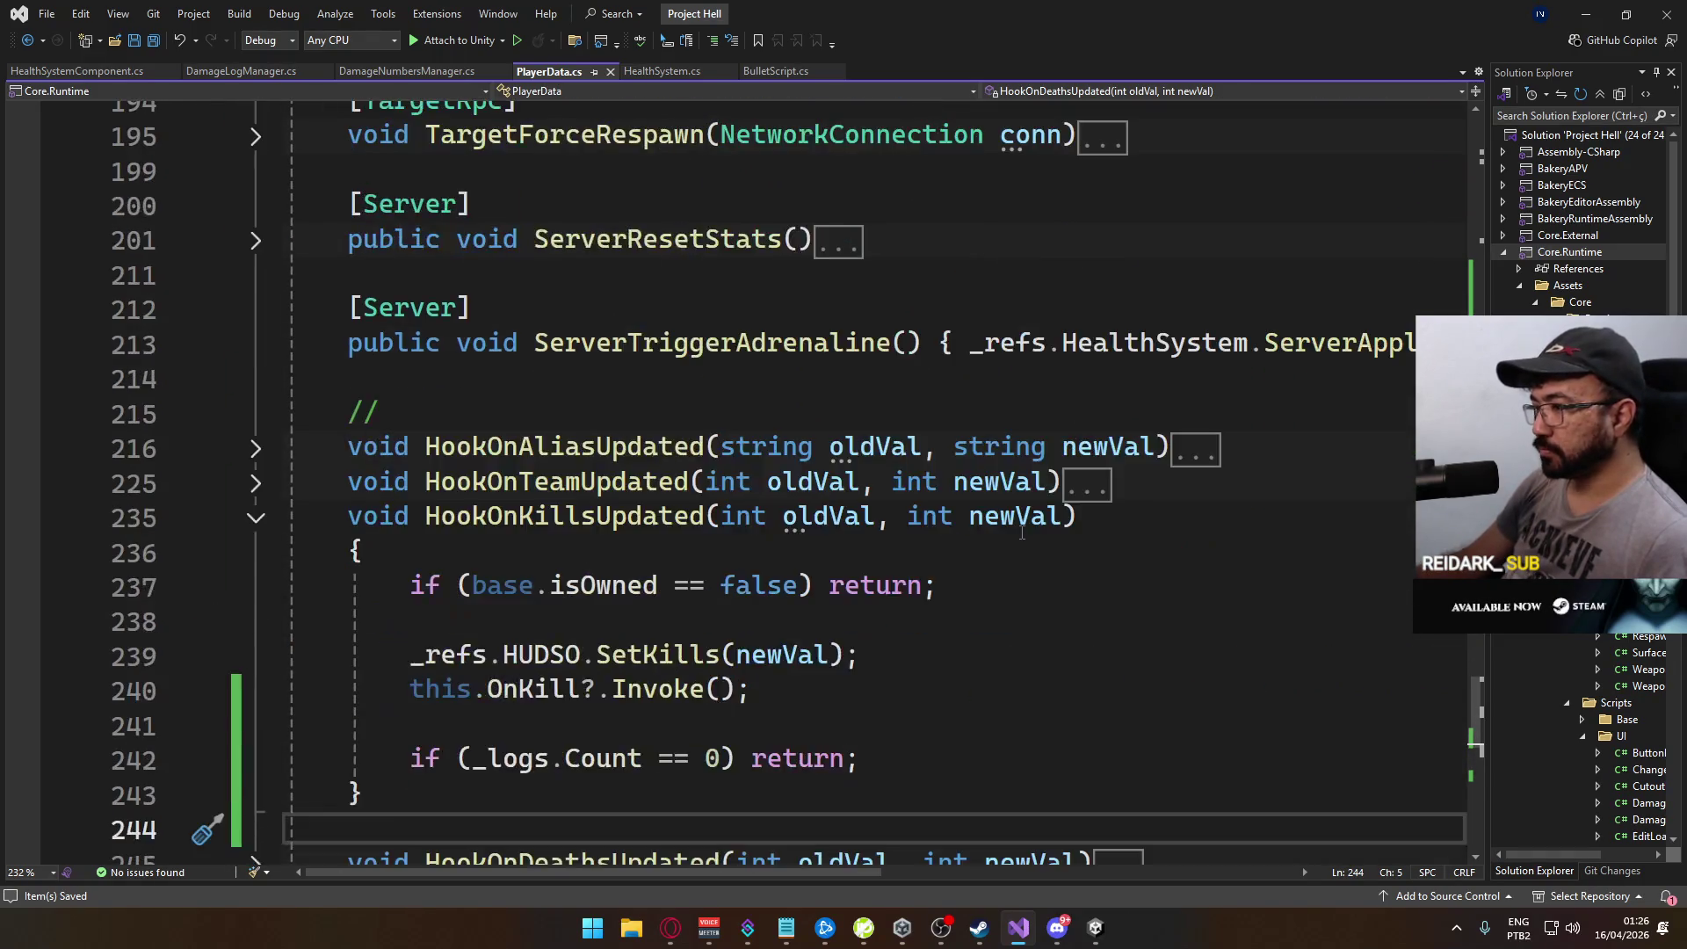
pyautogui.scroll(12, 1028, 545)
pyautogui.scroll(20, 1028, 555)
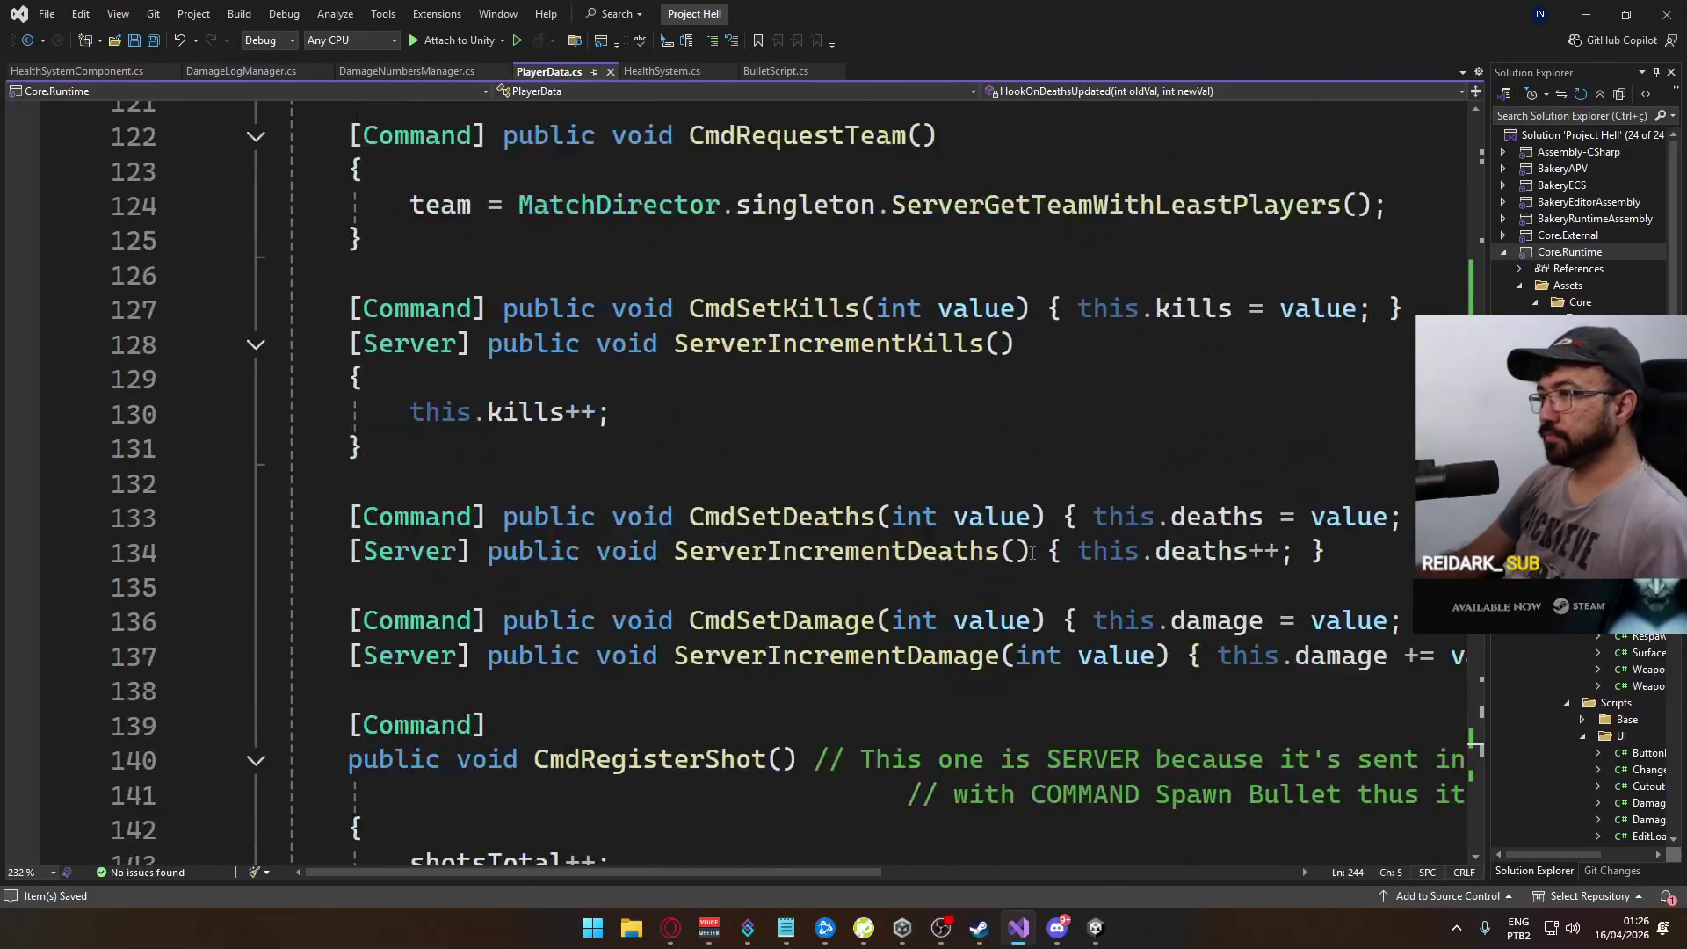
pyautogui.scroll(20, 1024, 559)
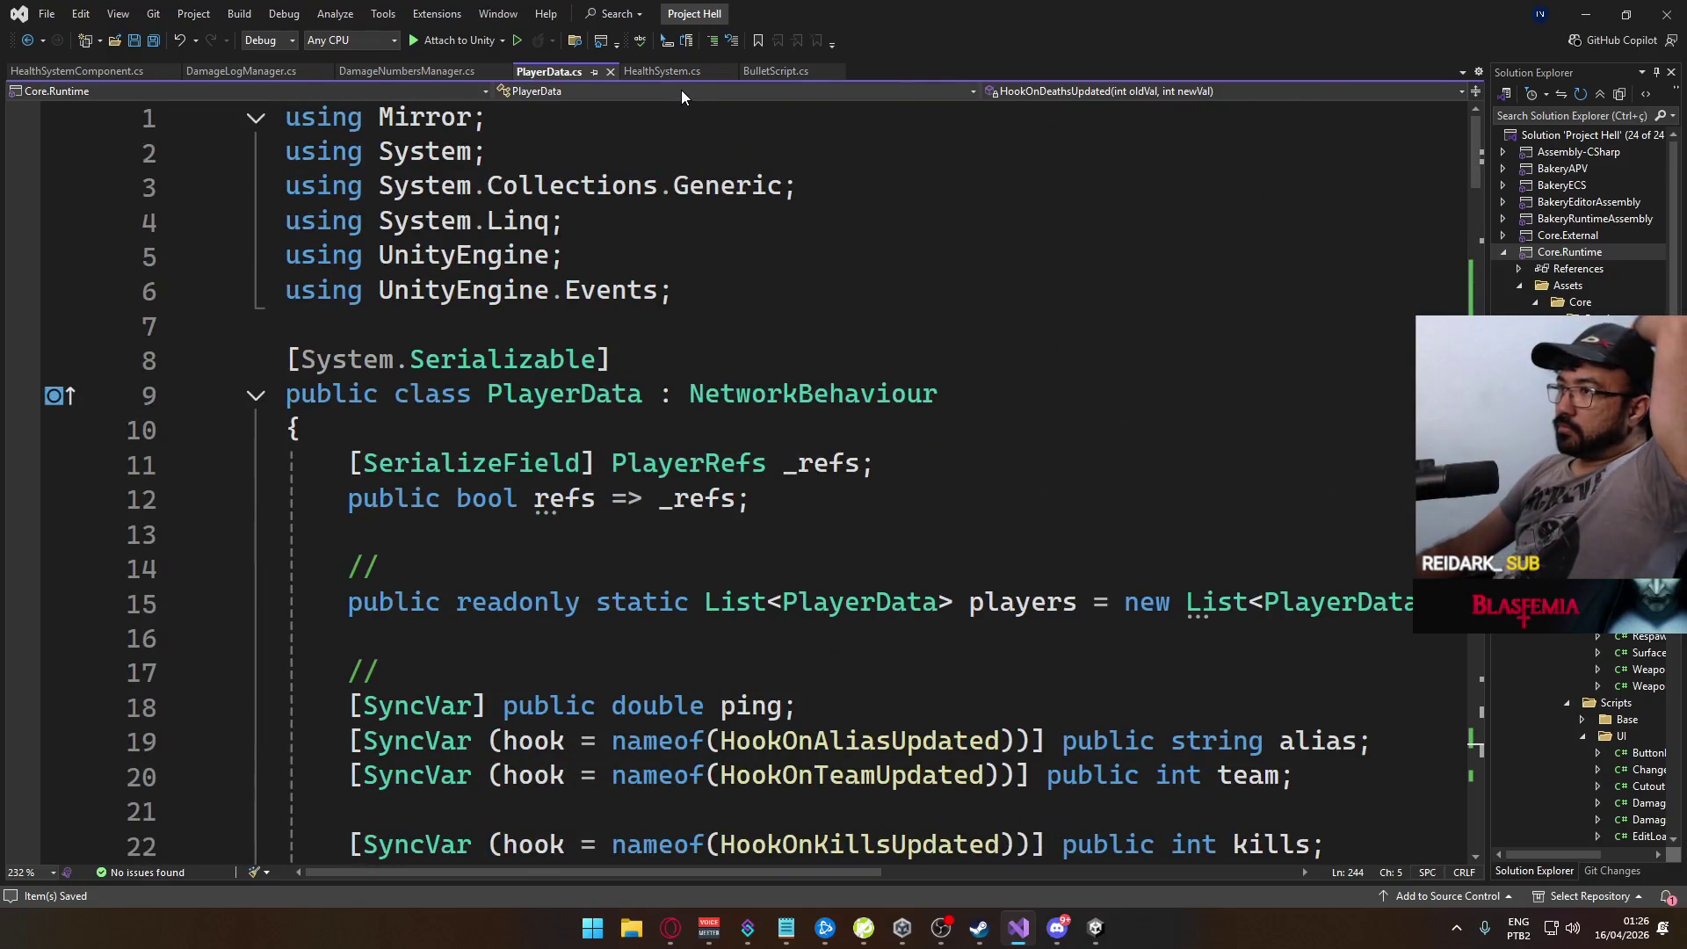
# Step: Review HealthSystem.cs, then BulletScript.cs, placing the cursor at the end of line 208
pyautogui.click(672, 71)
pyautogui.scroll(20, 970, 519)
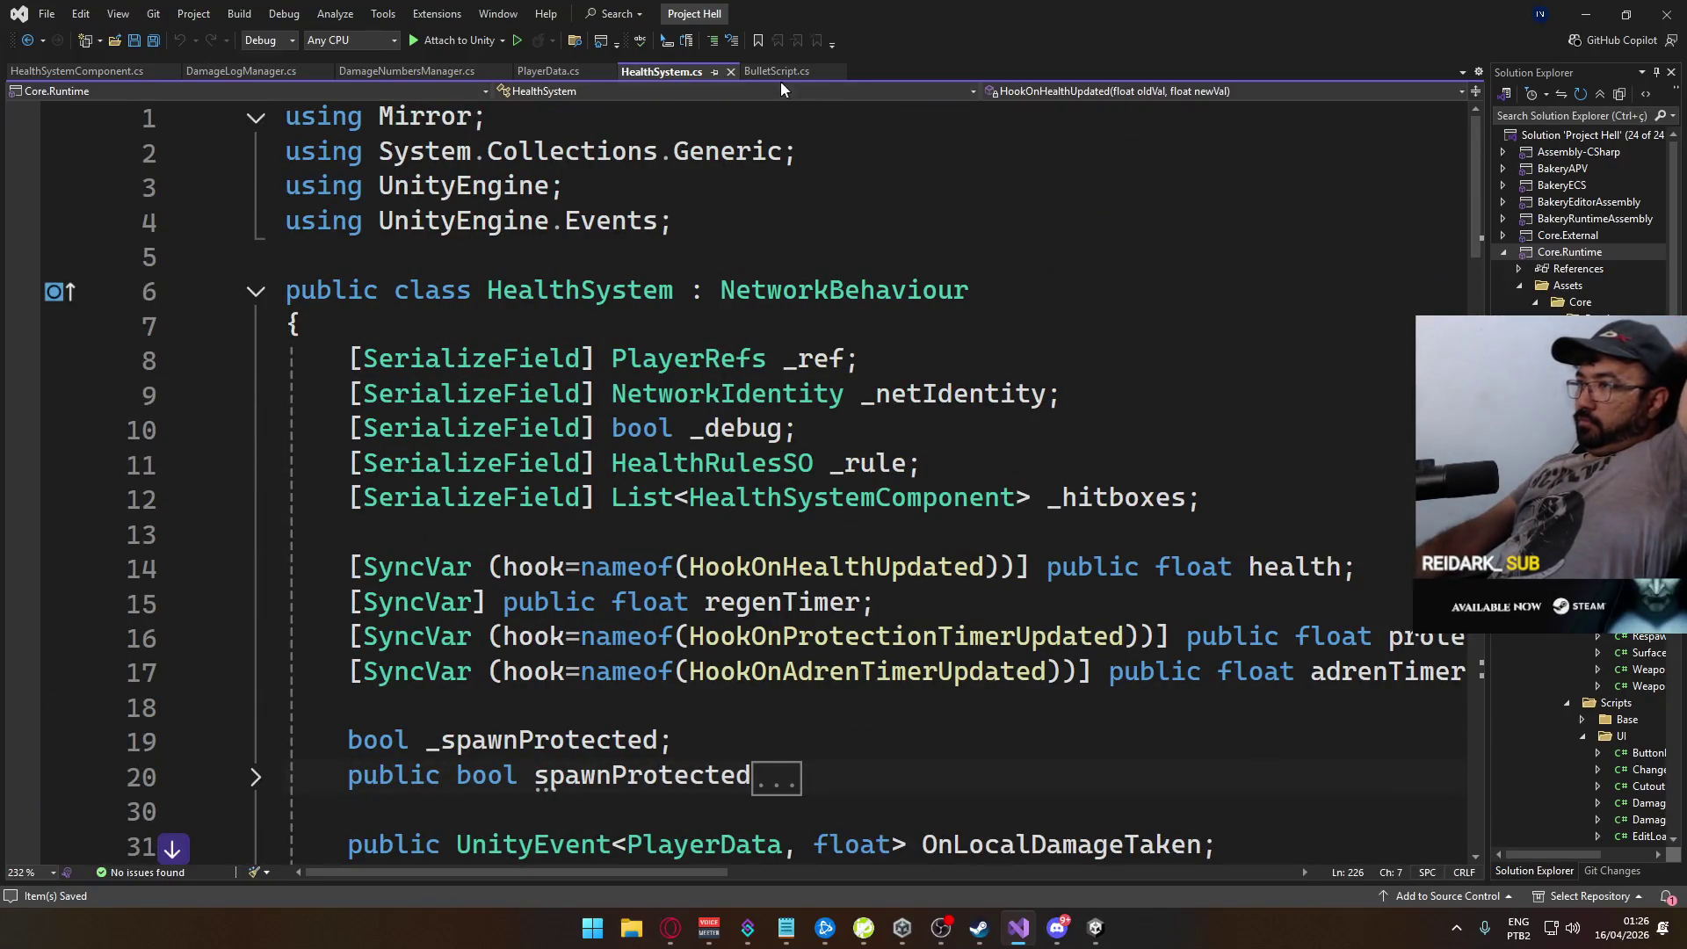
pyautogui.click(779, 72)
pyautogui.scroll(-3, 831, 562)
pyautogui.scroll(2, 831, 568)
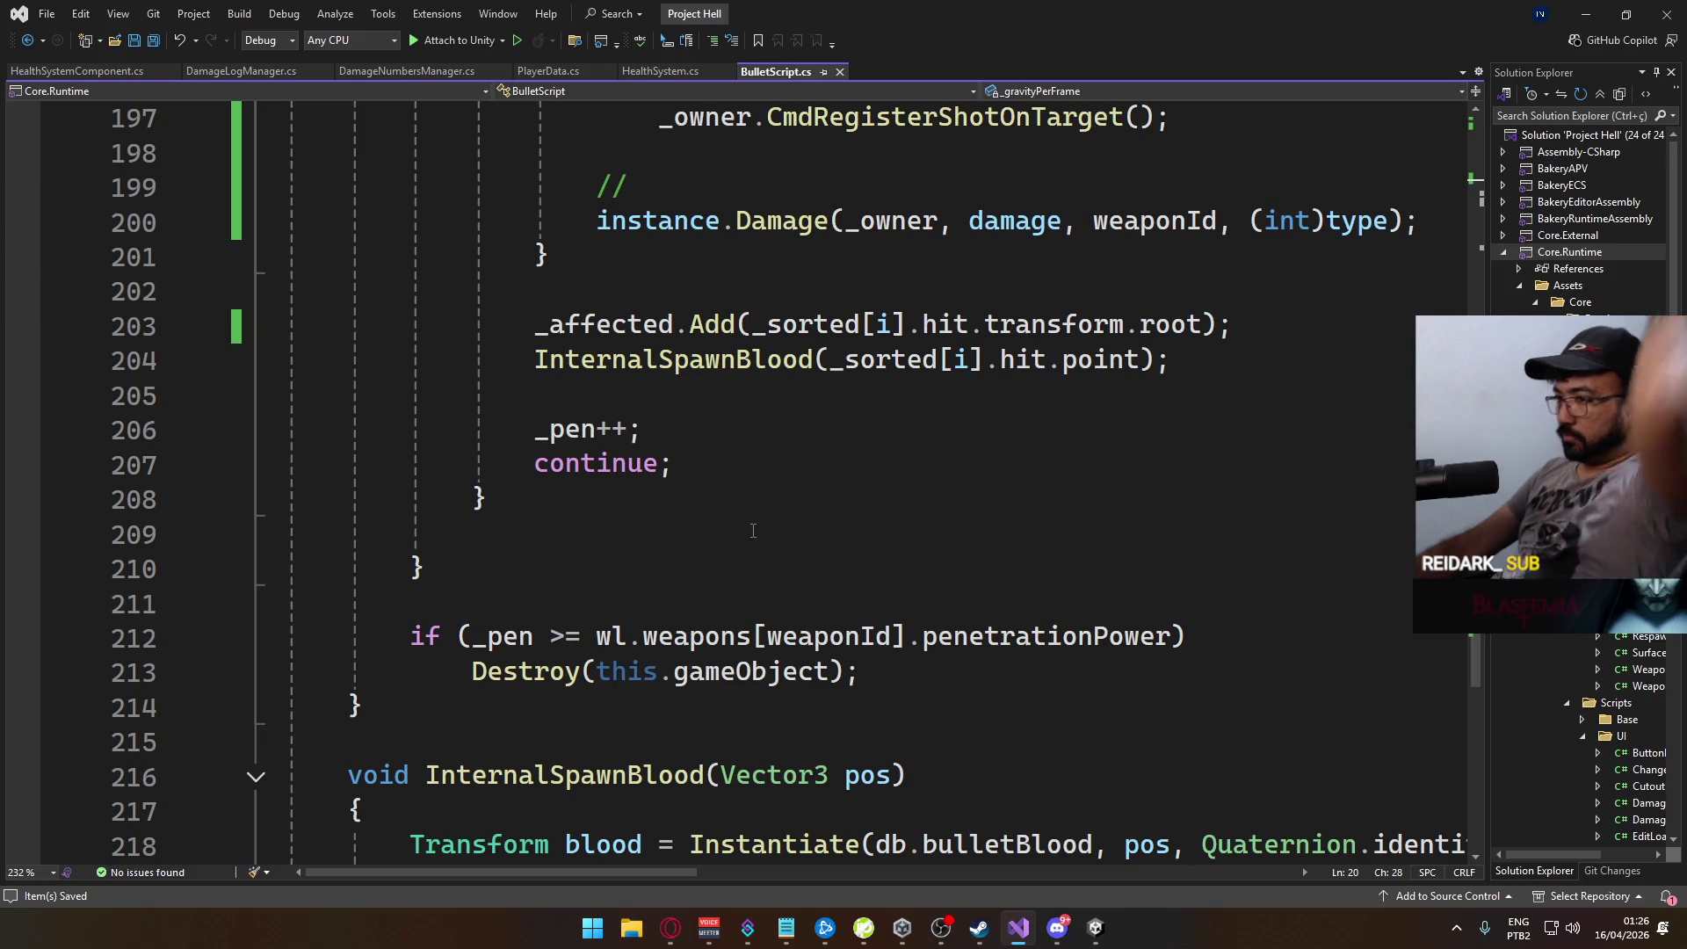
pyautogui.click(758, 501)
pyautogui.scroll(3, 785, 555)
pyautogui.scroll(10, 785, 555)
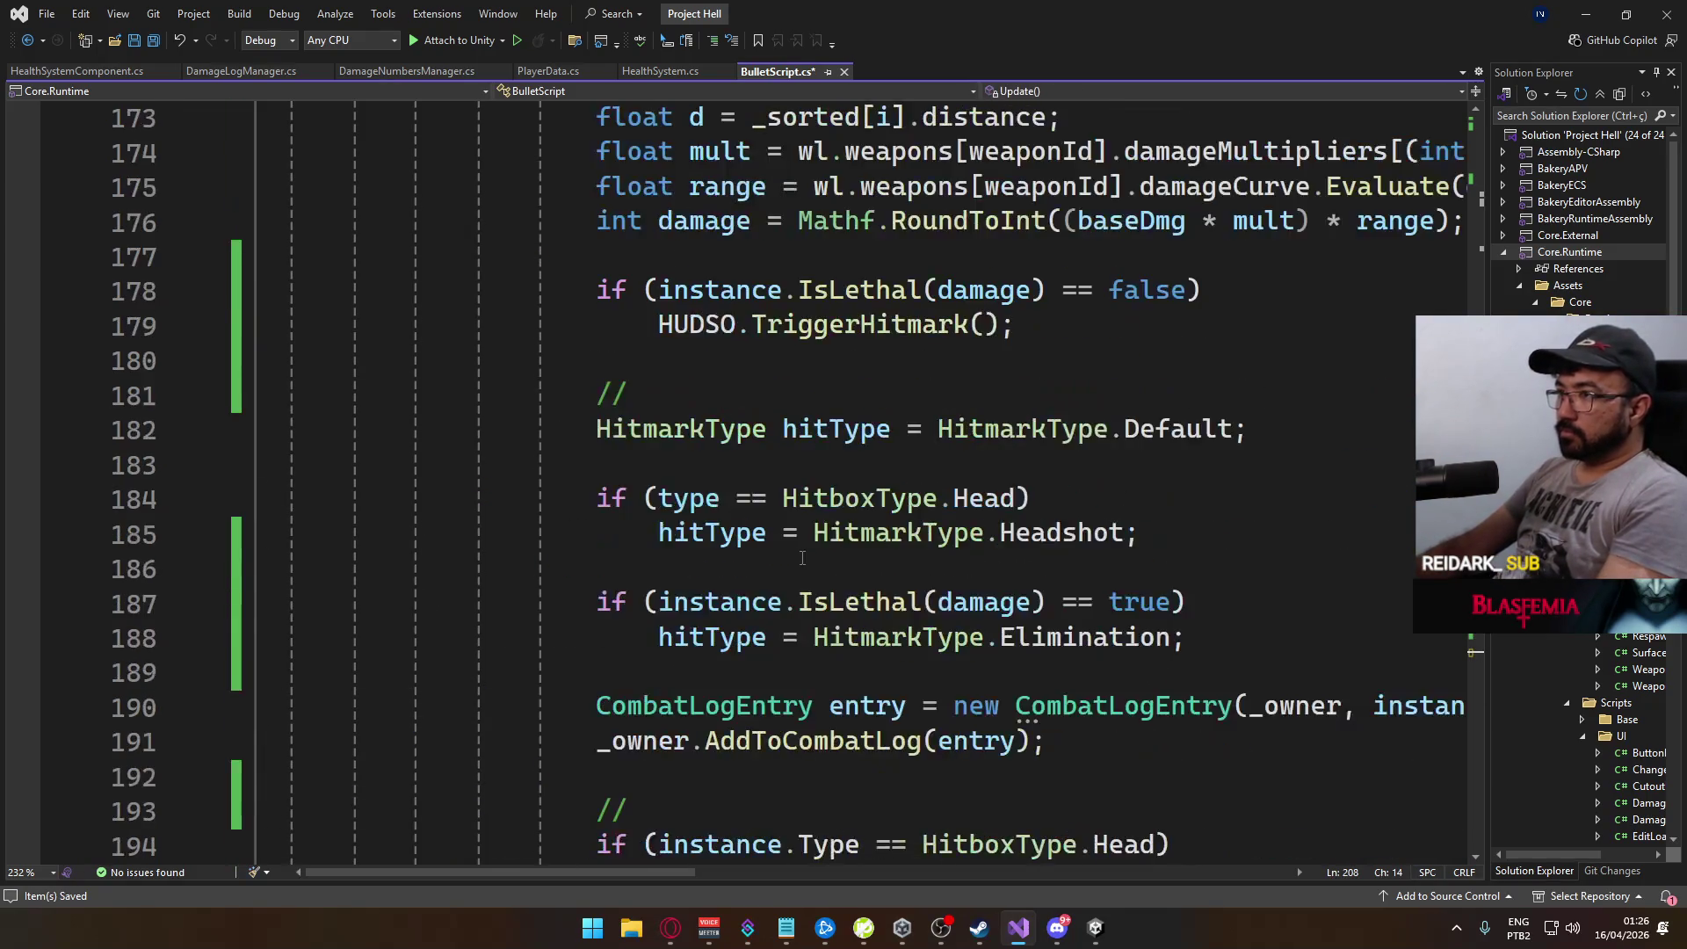
# Step: Fold BulletScript's line-132 if-block, line-46 foreach loop and Start() method
pyautogui.click(255, 257)
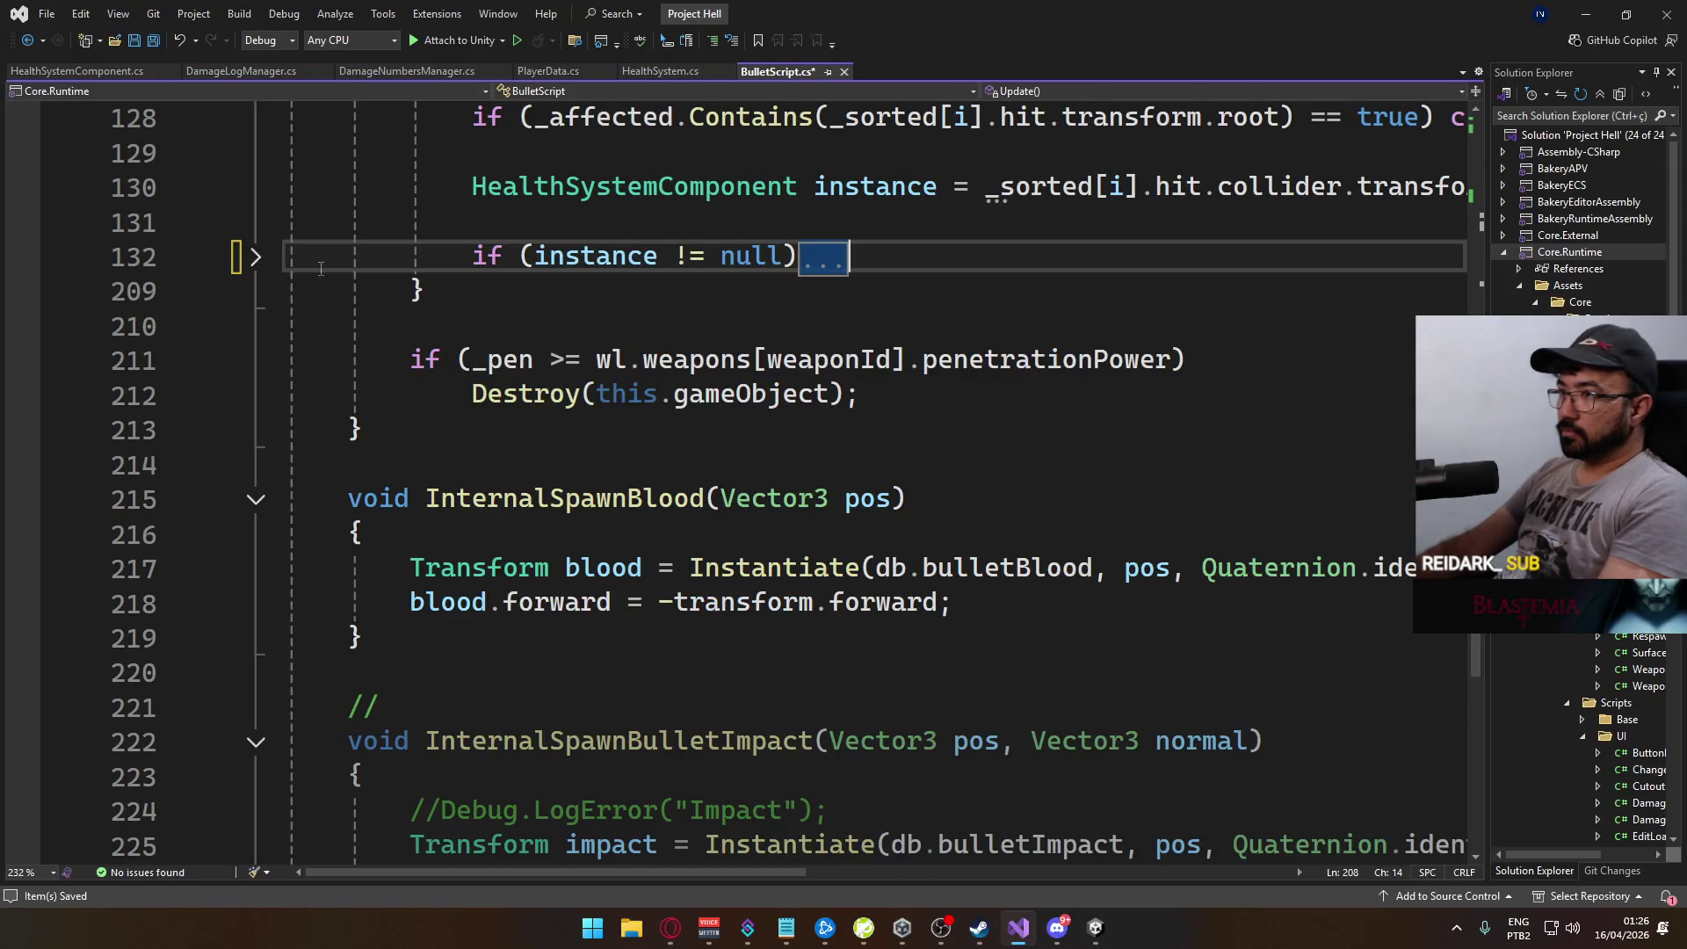
pyautogui.scroll(6, 680, 466)
pyautogui.scroll(4, 680, 467)
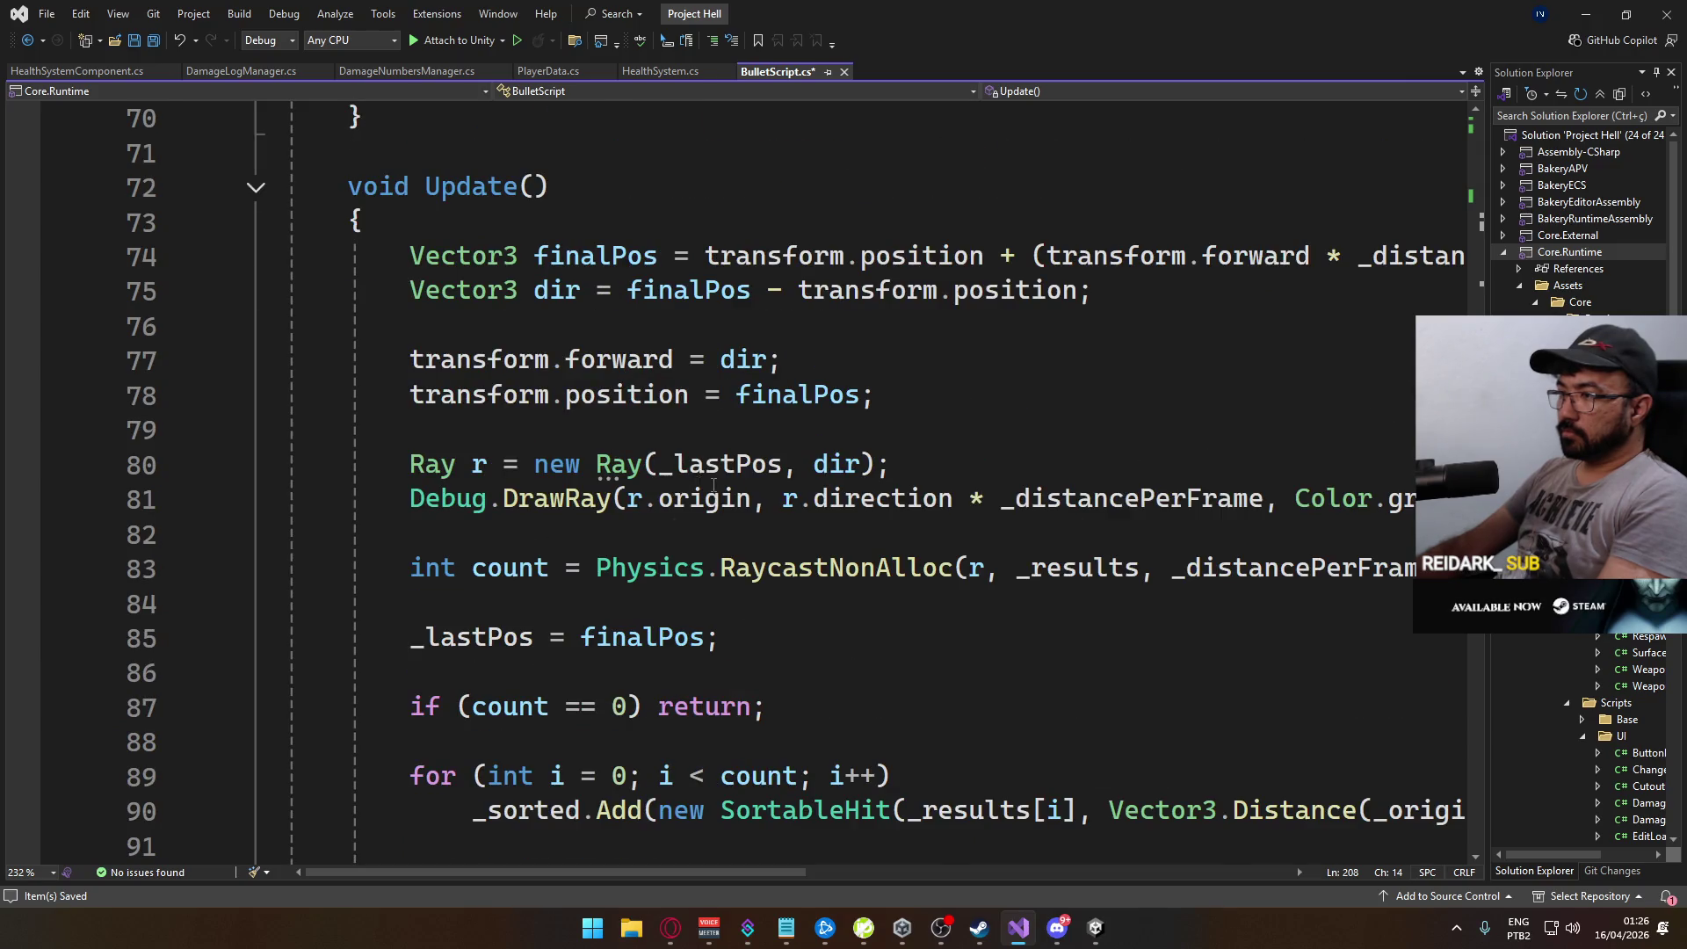
pyautogui.scroll(5, 713, 483)
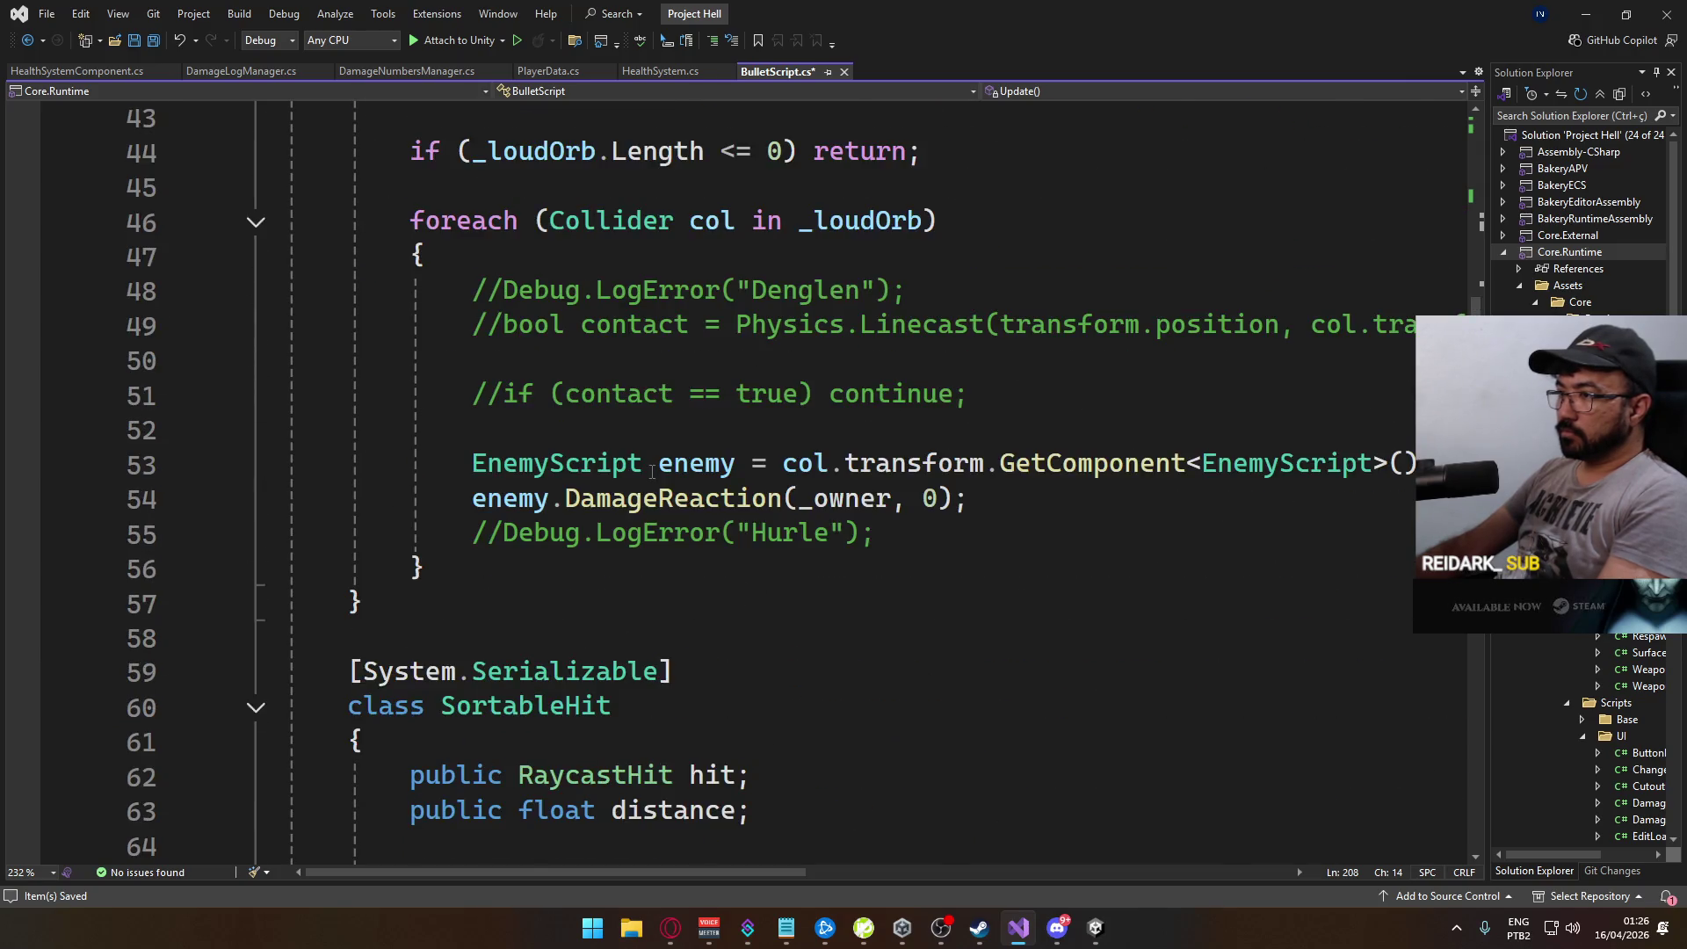
pyautogui.scroll(1, 516, 437)
pyautogui.click(256, 326)
pyautogui.scroll(3, 696, 437)
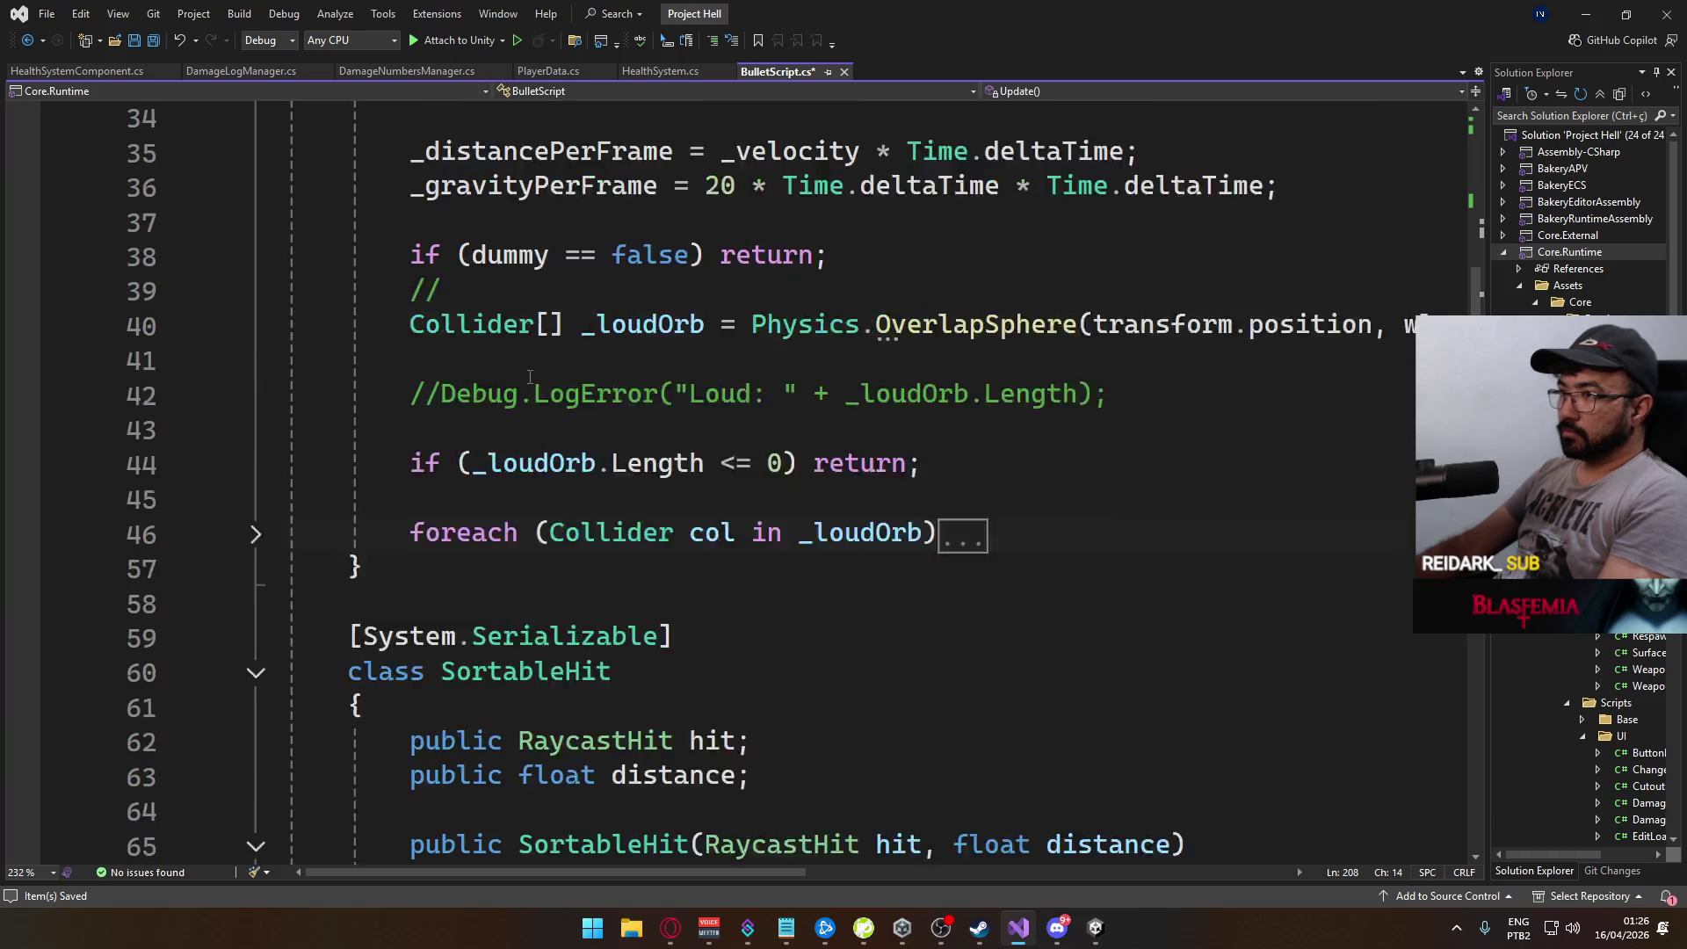
pyautogui.scroll(3, 719, 476)
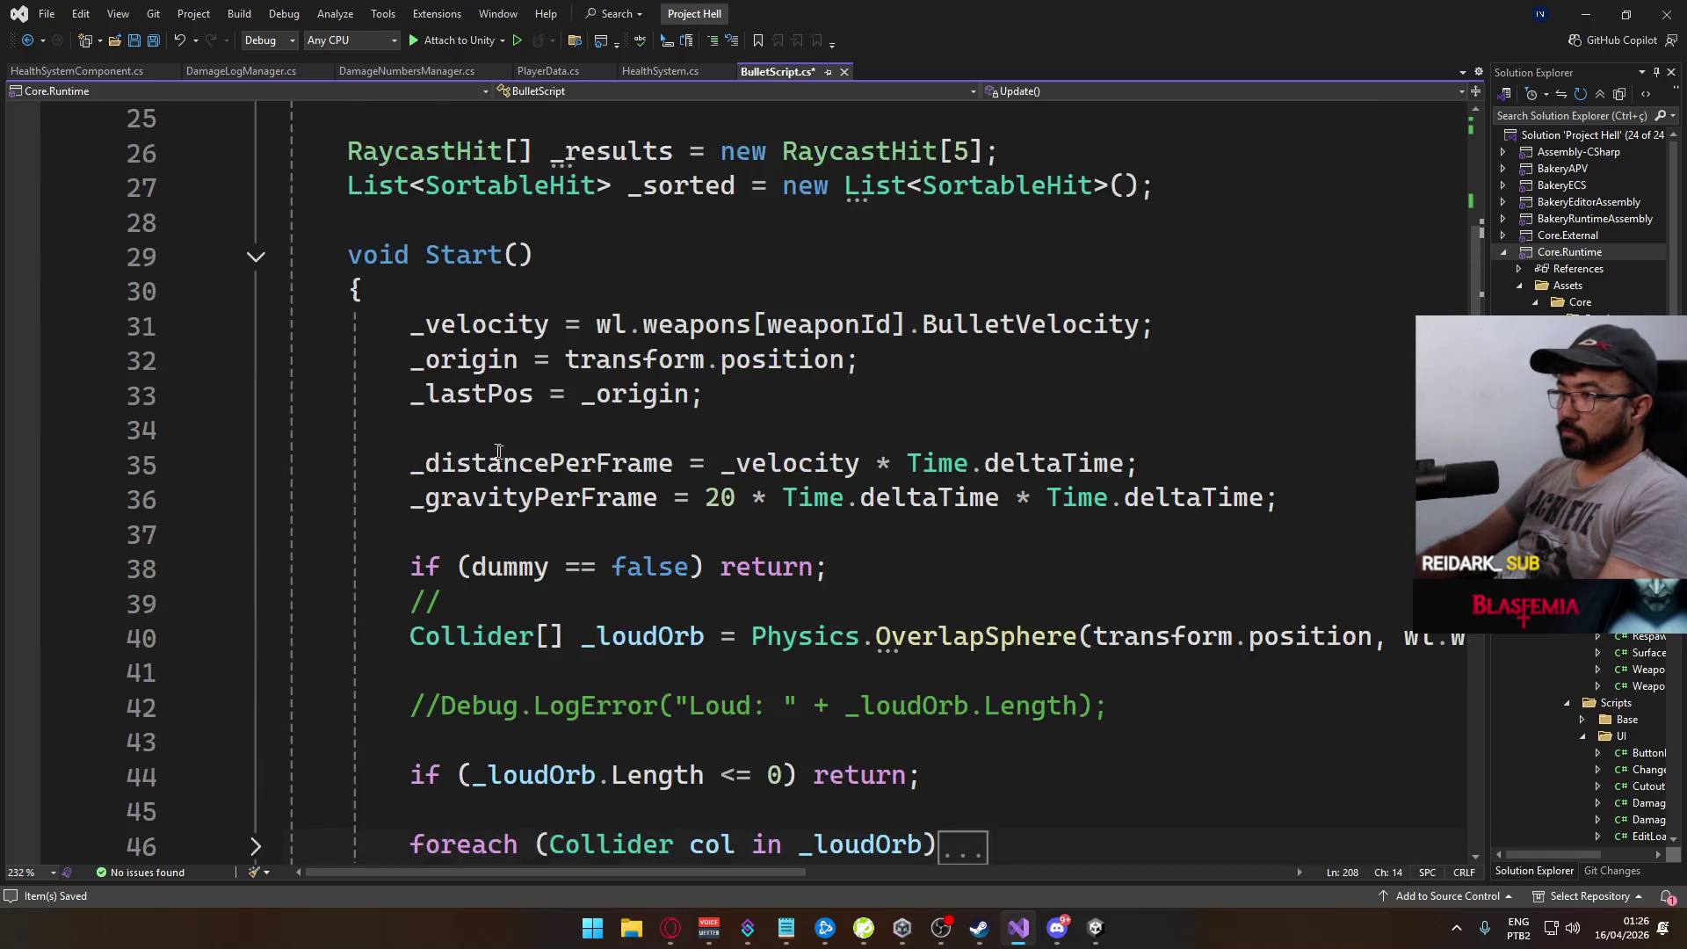
pyautogui.click(255, 361)
pyautogui.scroll(7, 534, 412)
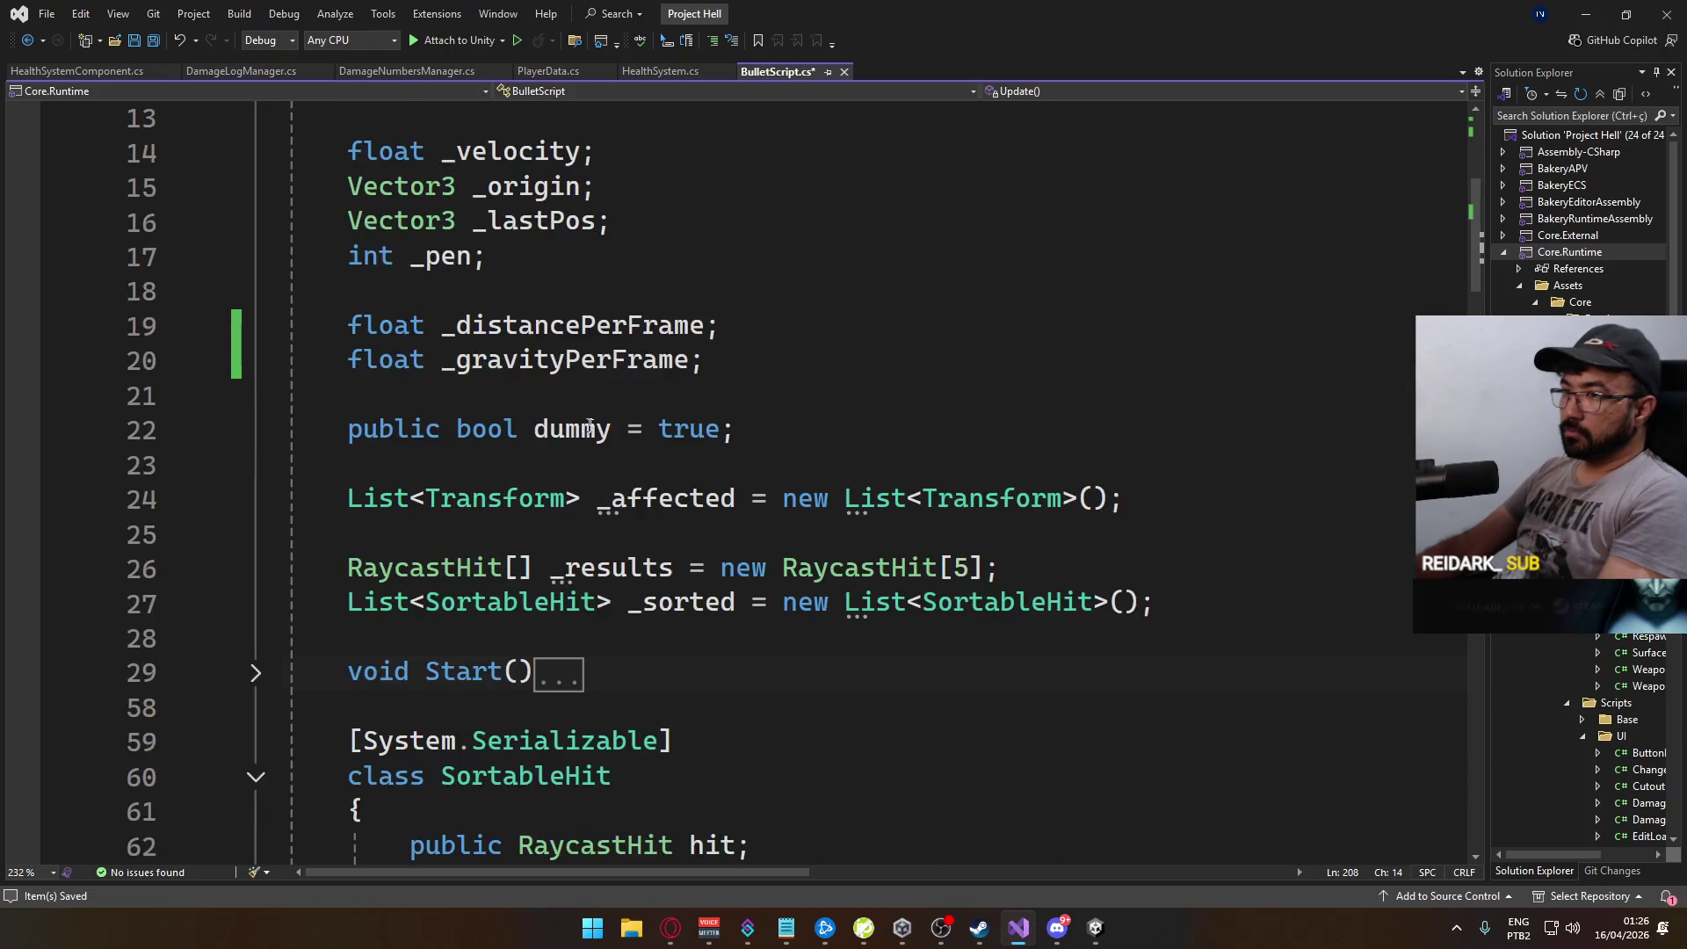
pyautogui.scroll(-20, 611, 428)
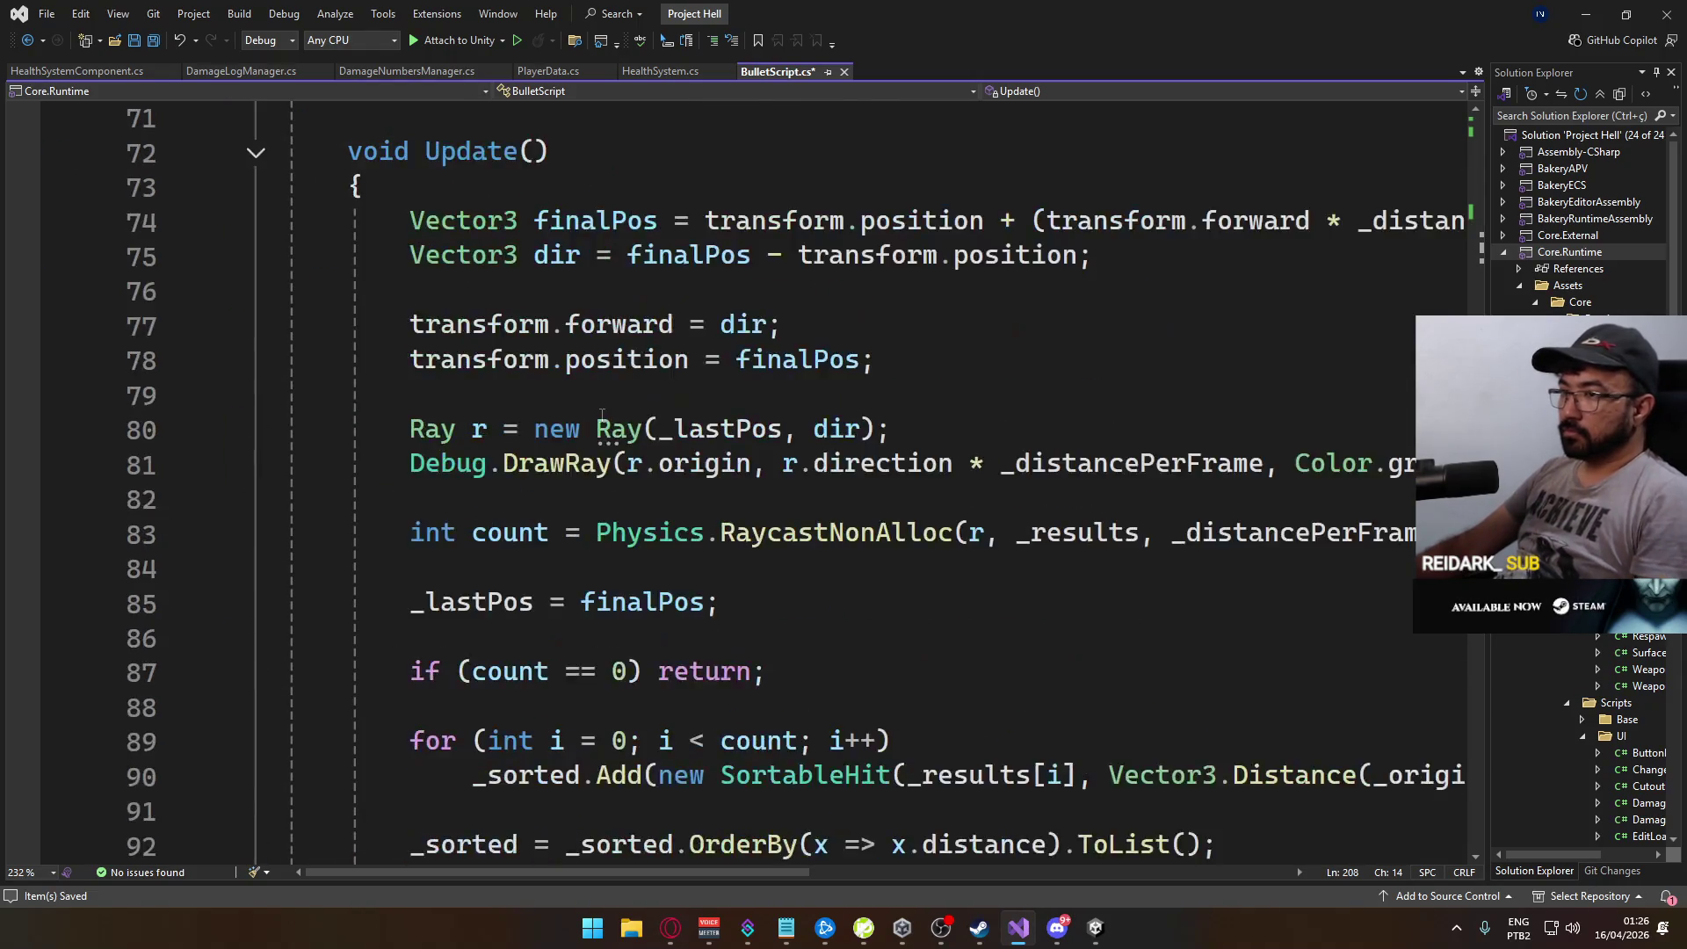
pyautogui.scroll(-9, 612, 420)
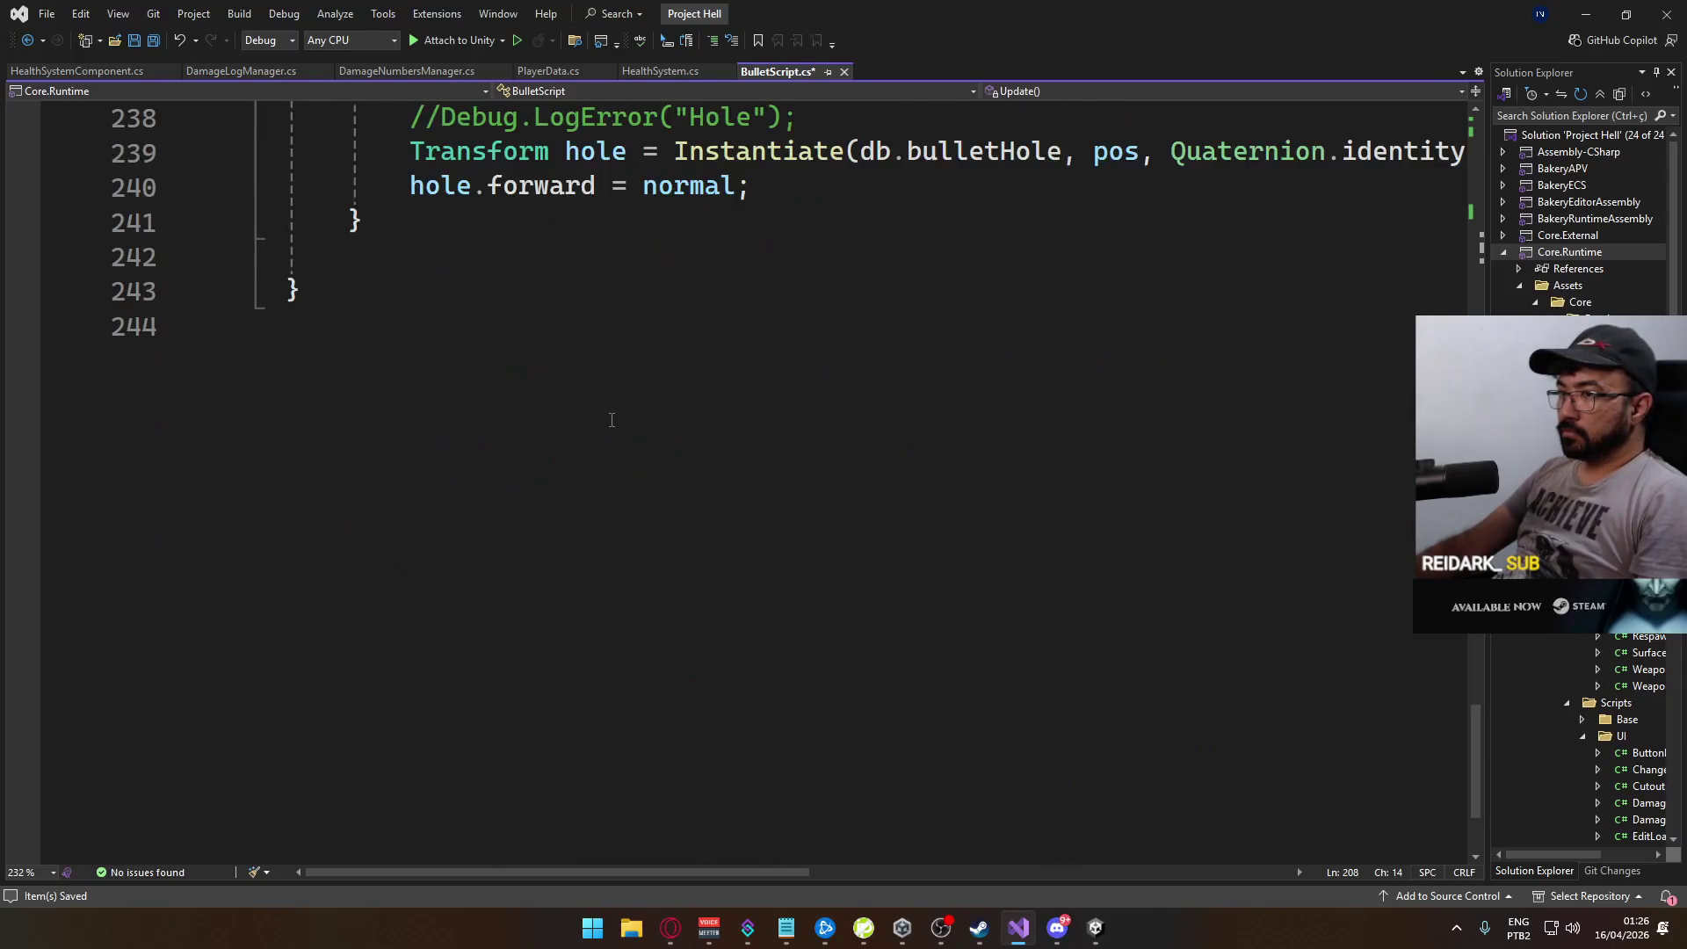
# Step: Bring the Unity editor back to the front
pyautogui.click(1083, 930)
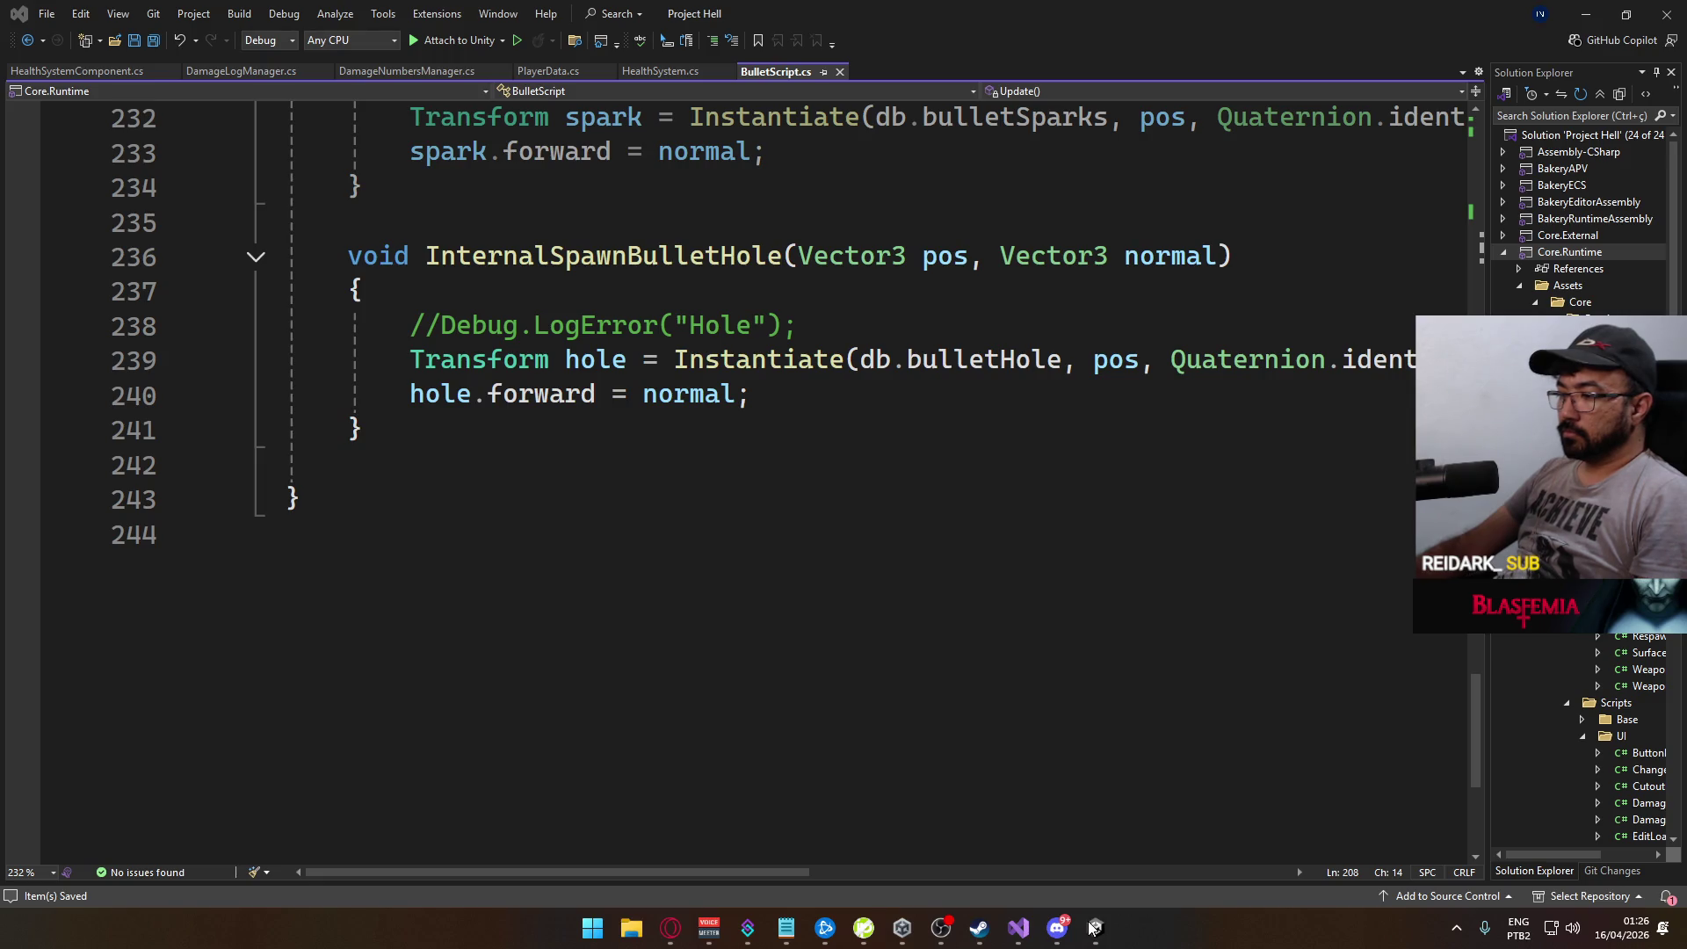
pyautogui.moveTo(1094, 930)
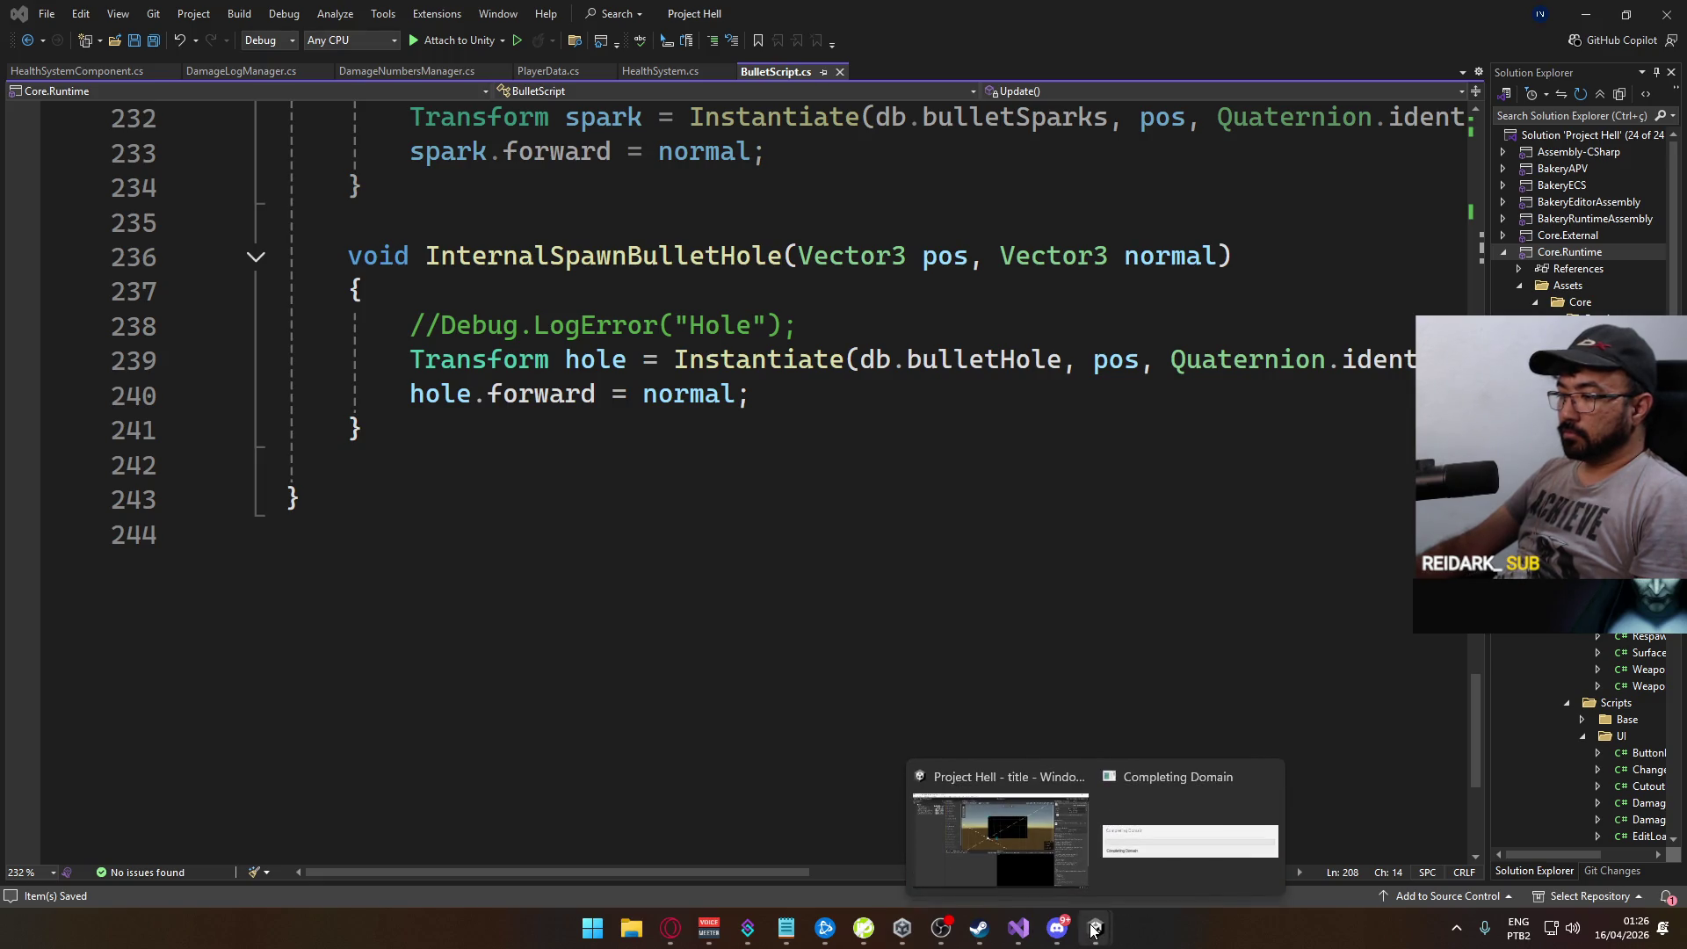
pyautogui.click(1094, 930)
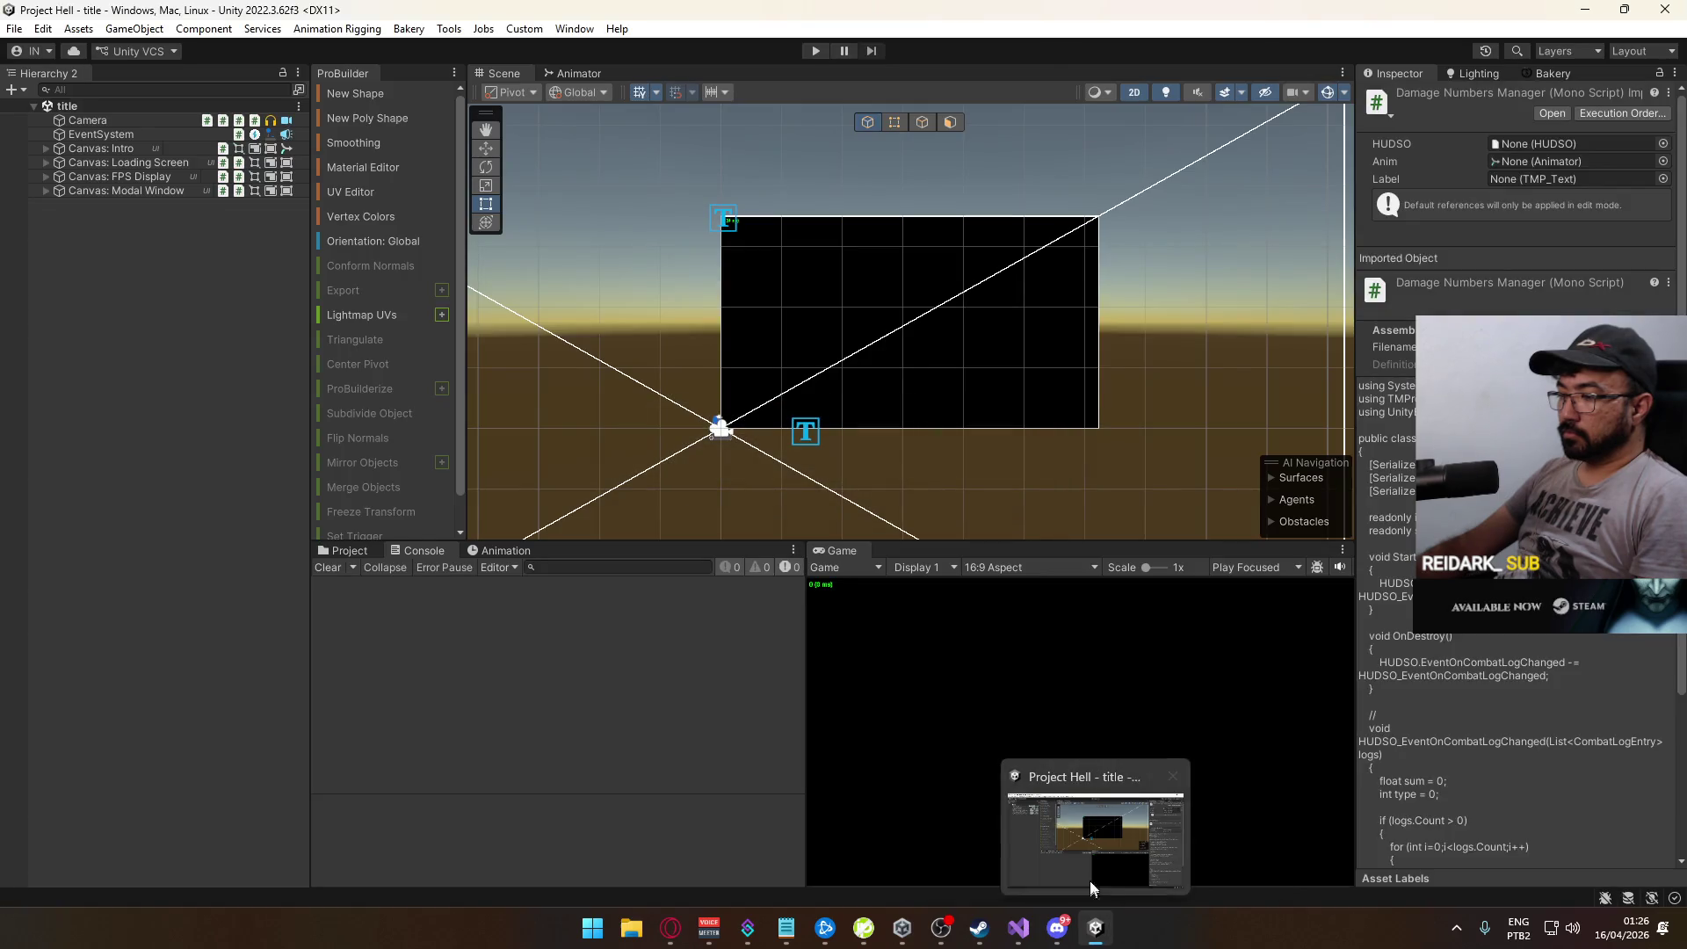
# Step: Build and run the game, enter play mode and start a new match
pyautogui.click(8, 32)
pyautogui.click(114, 265)
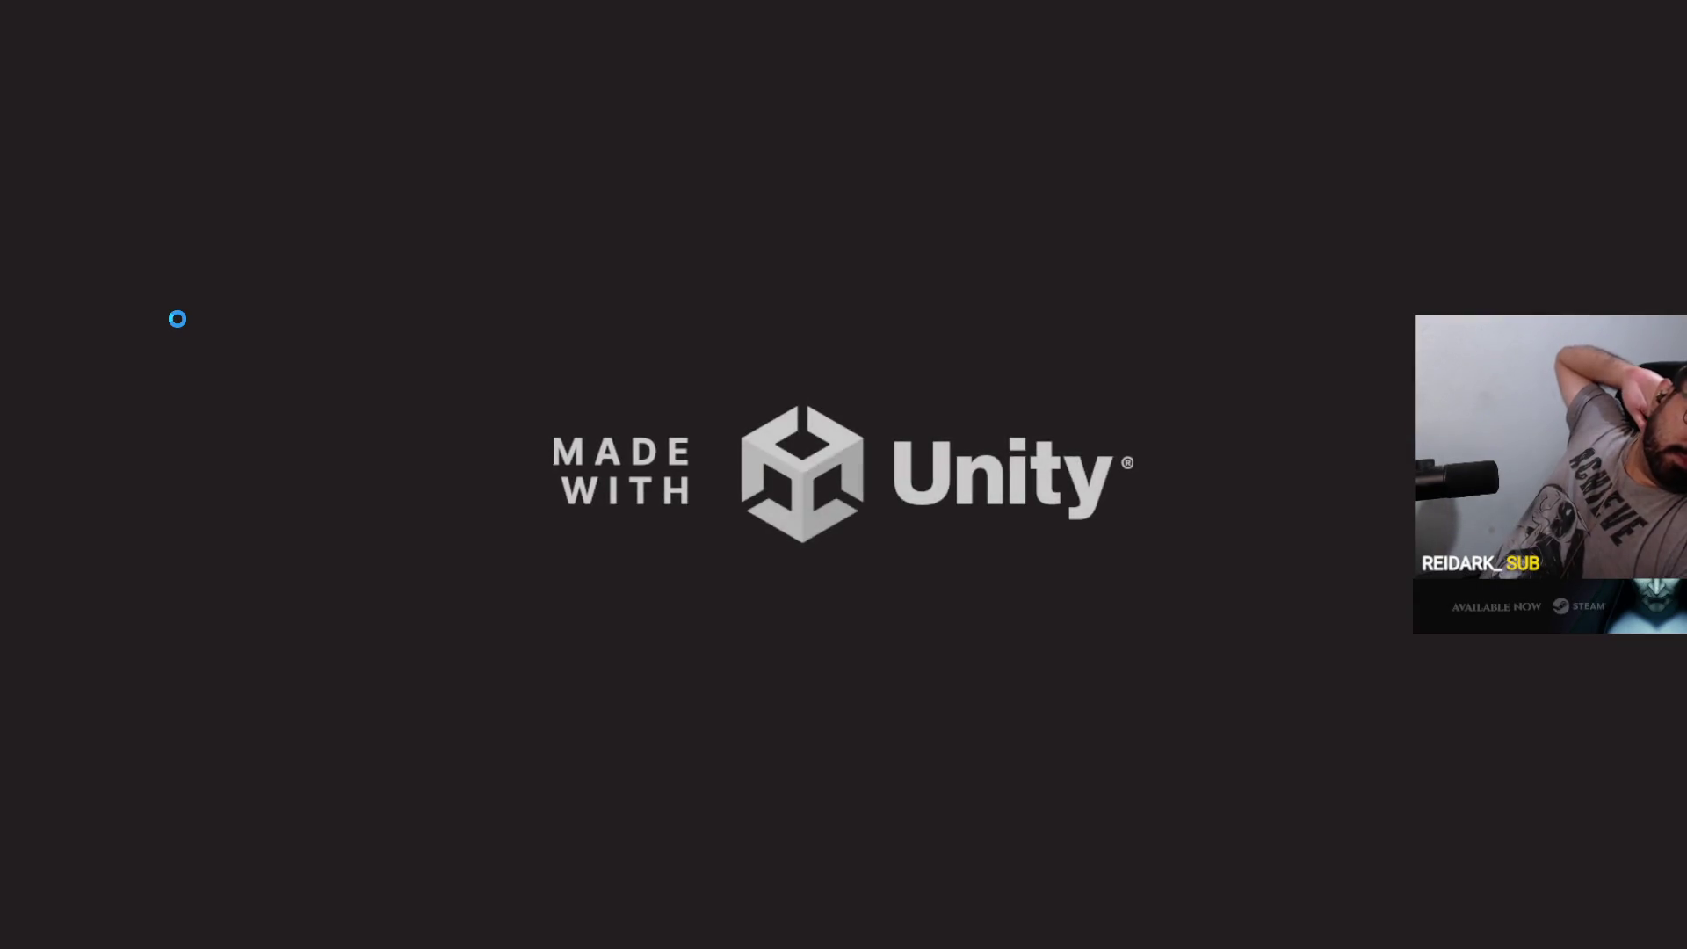
pyautogui.hotkey('alt', 'Tab')
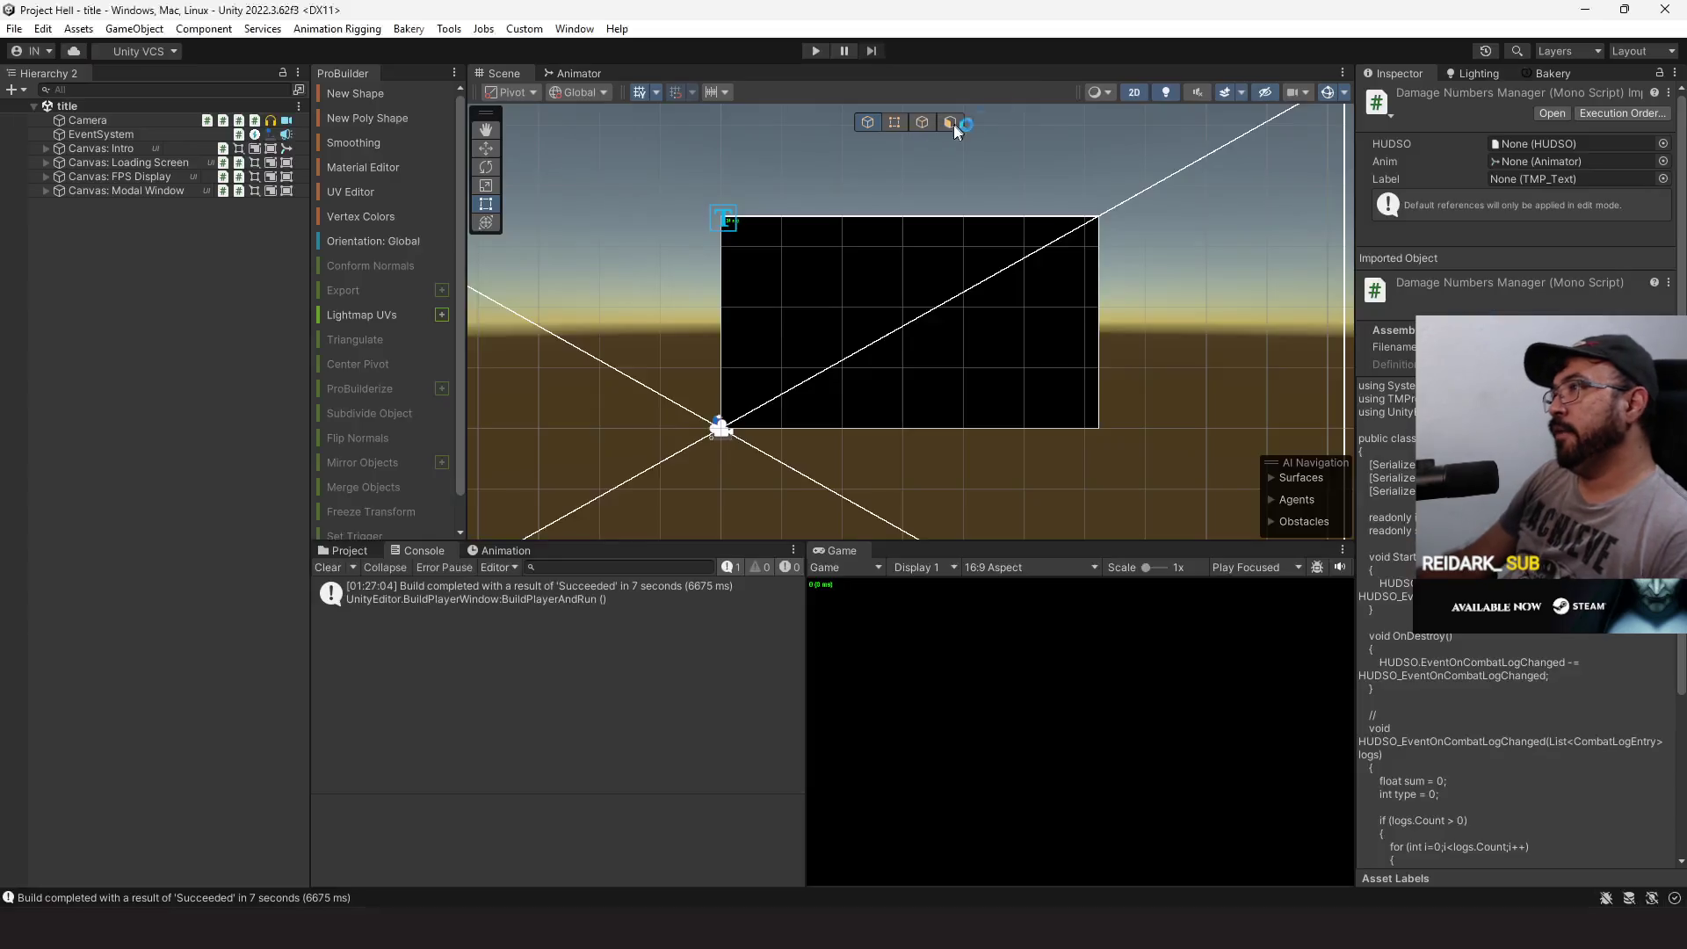
pyautogui.click(810, 52)
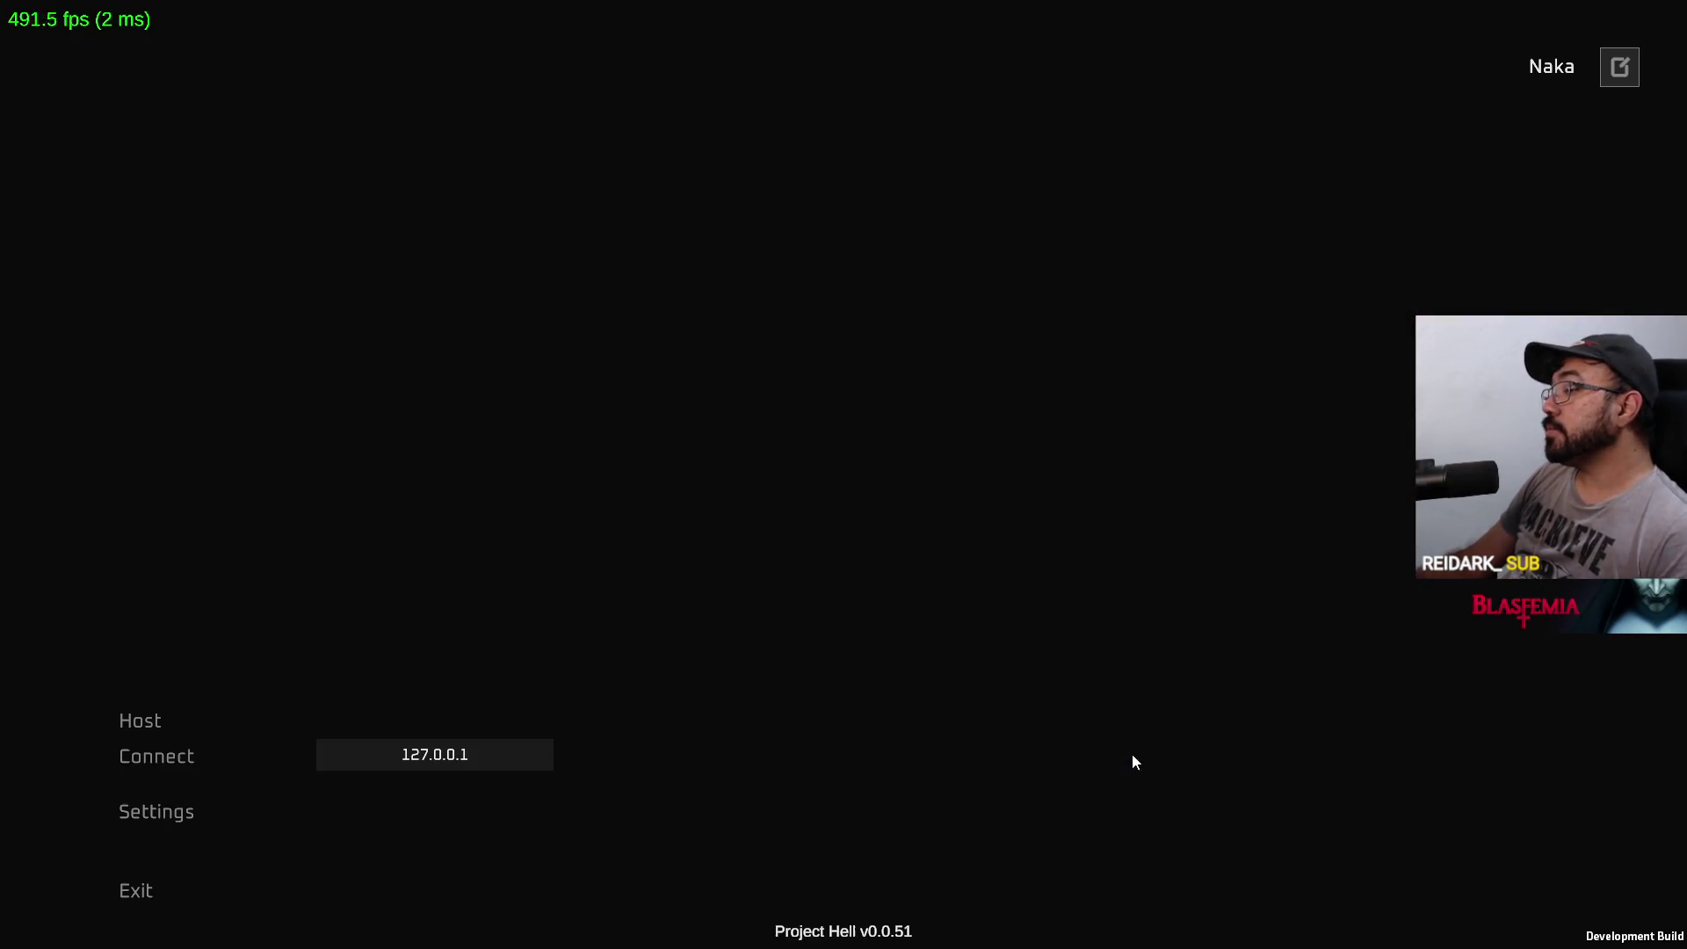
pyautogui.hotkey('alt', 'Tab')
pyautogui.click(853, 822)
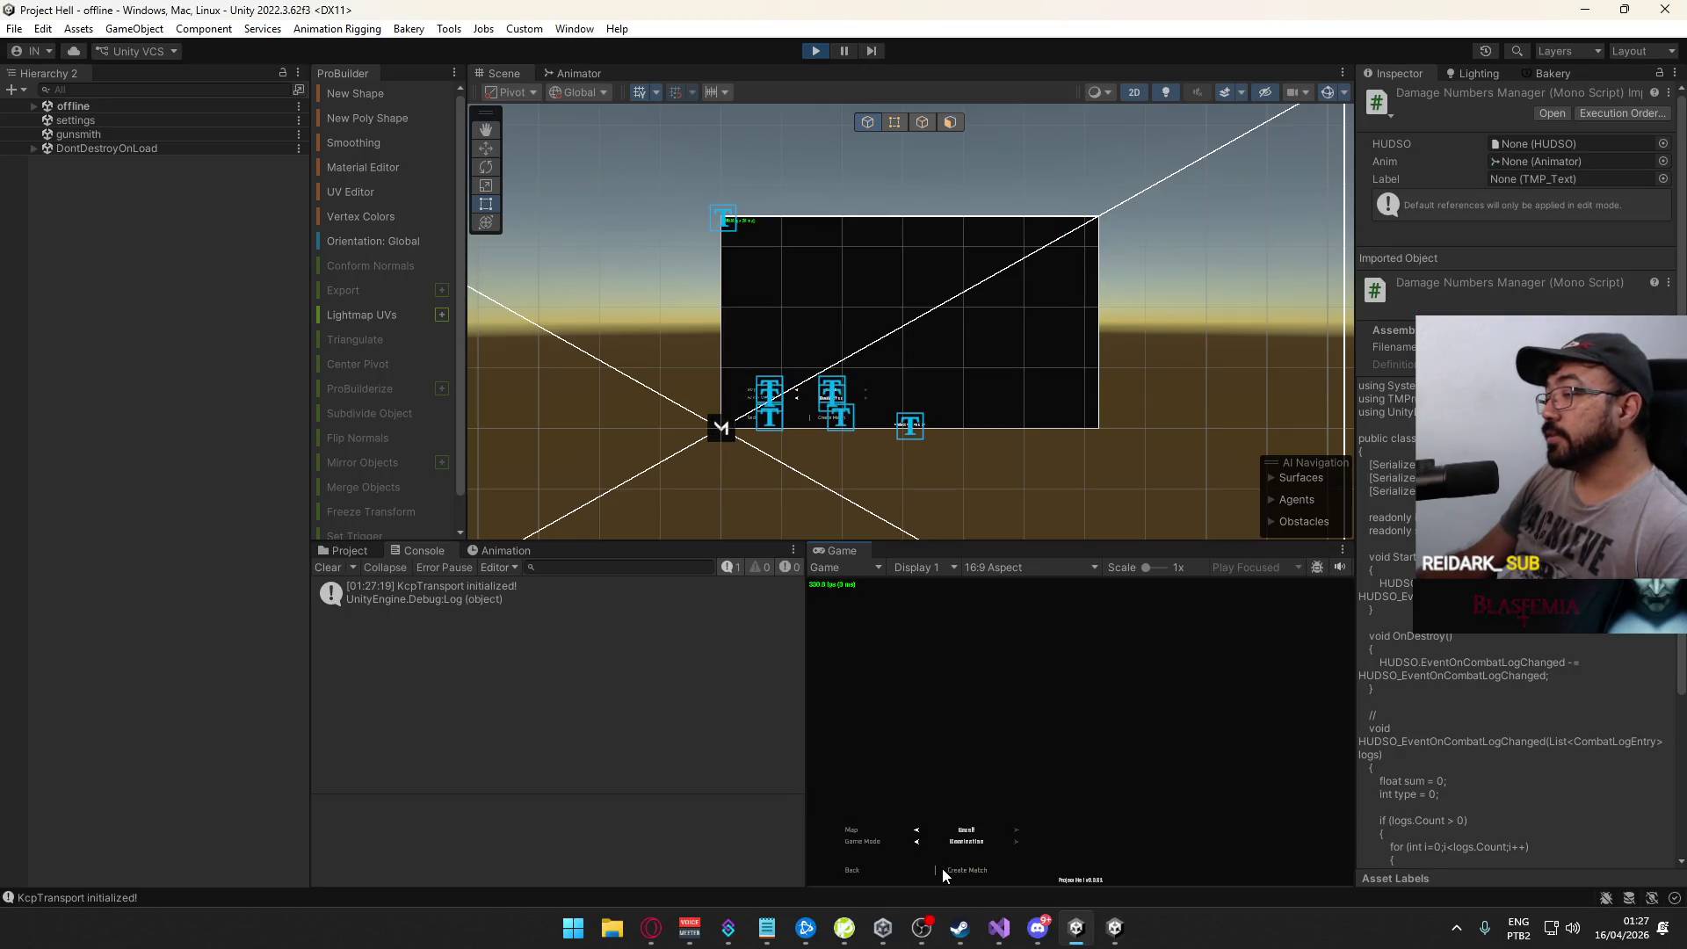
pyautogui.press('super')
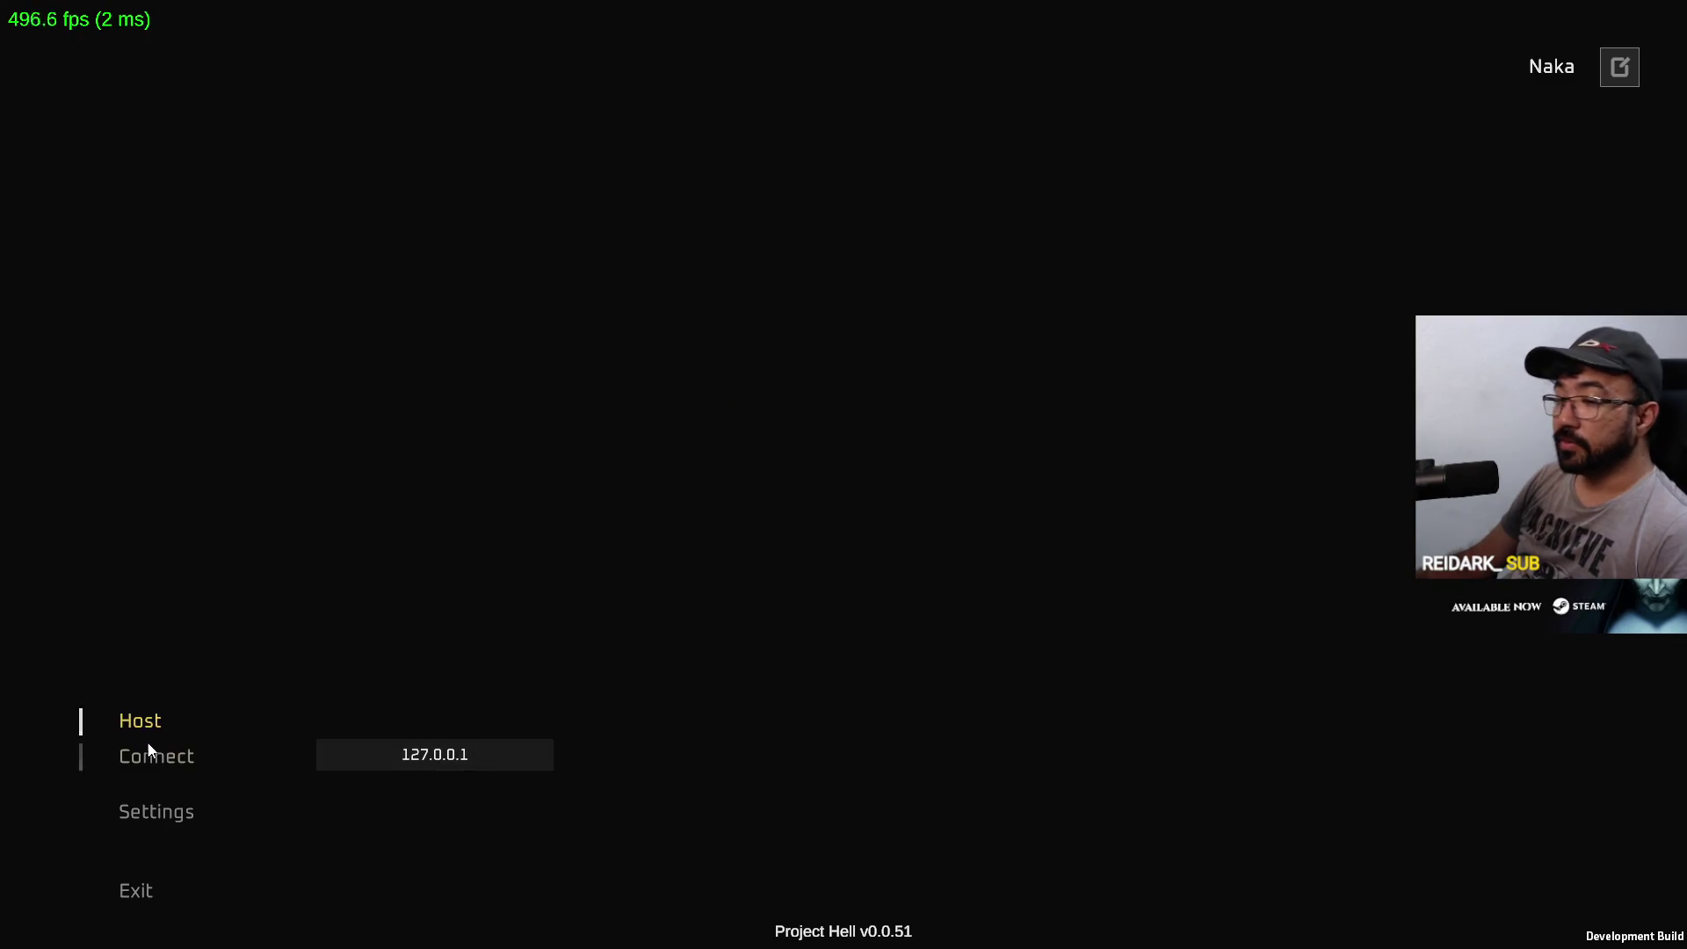
pyautogui.click(141, 754)
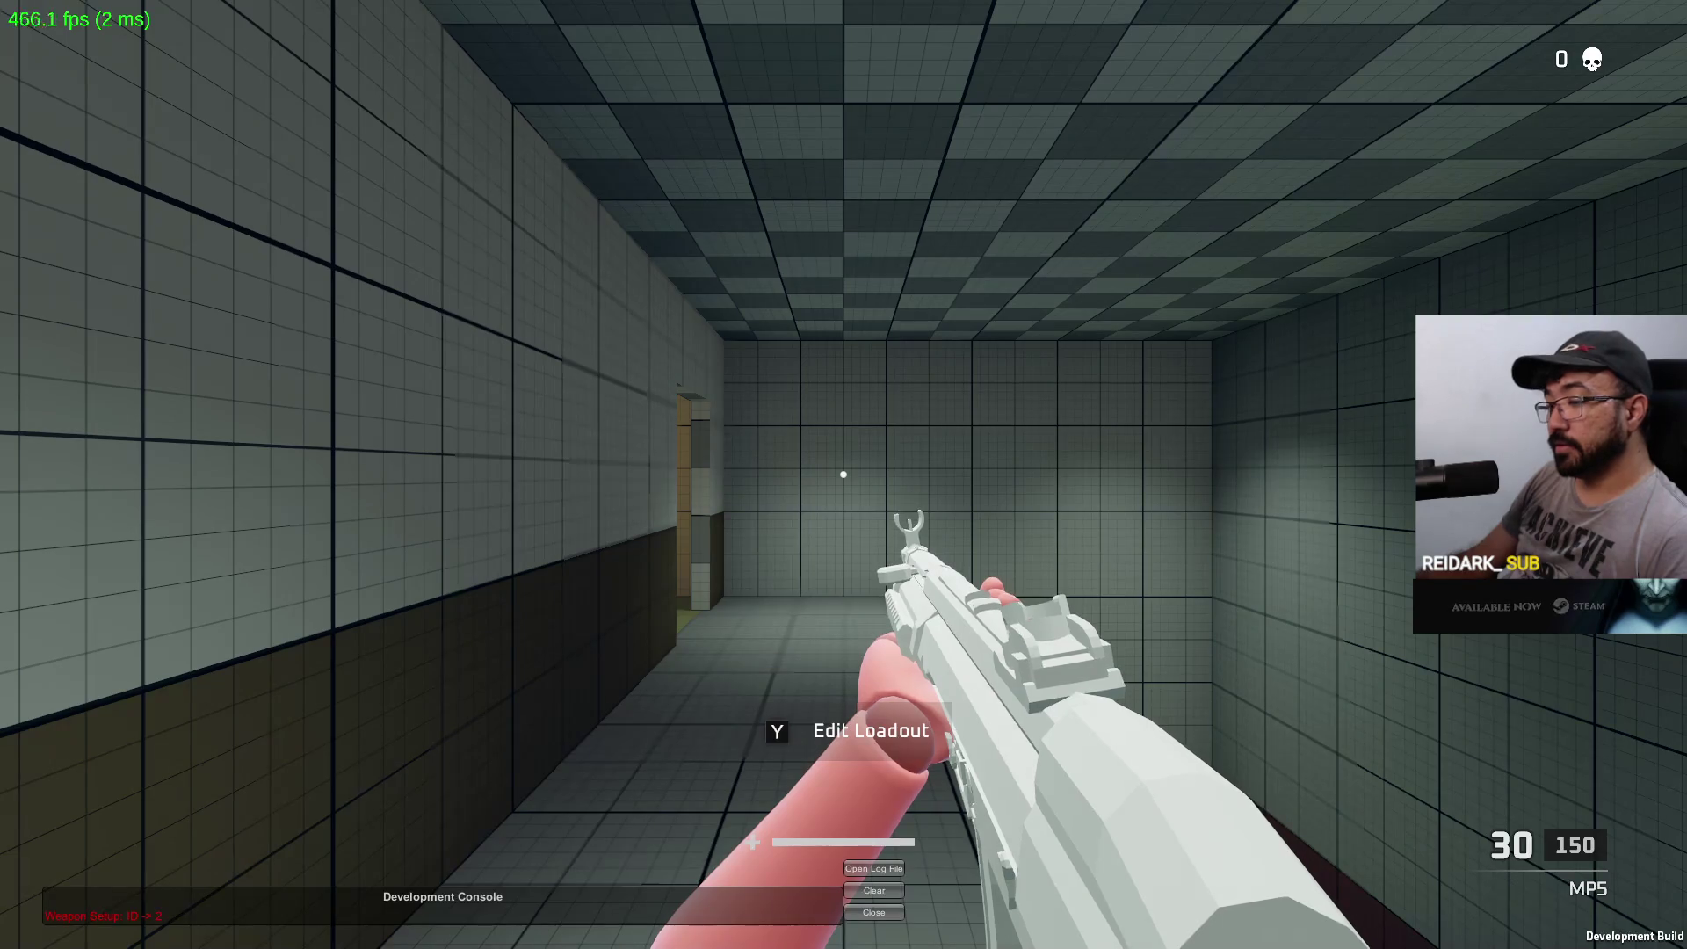
pyautogui.hotkey('alt', 'Tab')
# Step: Comment out the Weapon Setup Debug.LogError on line 32 of ModelWeapon.cs with //
pyautogui.doubleClick(588, 706)
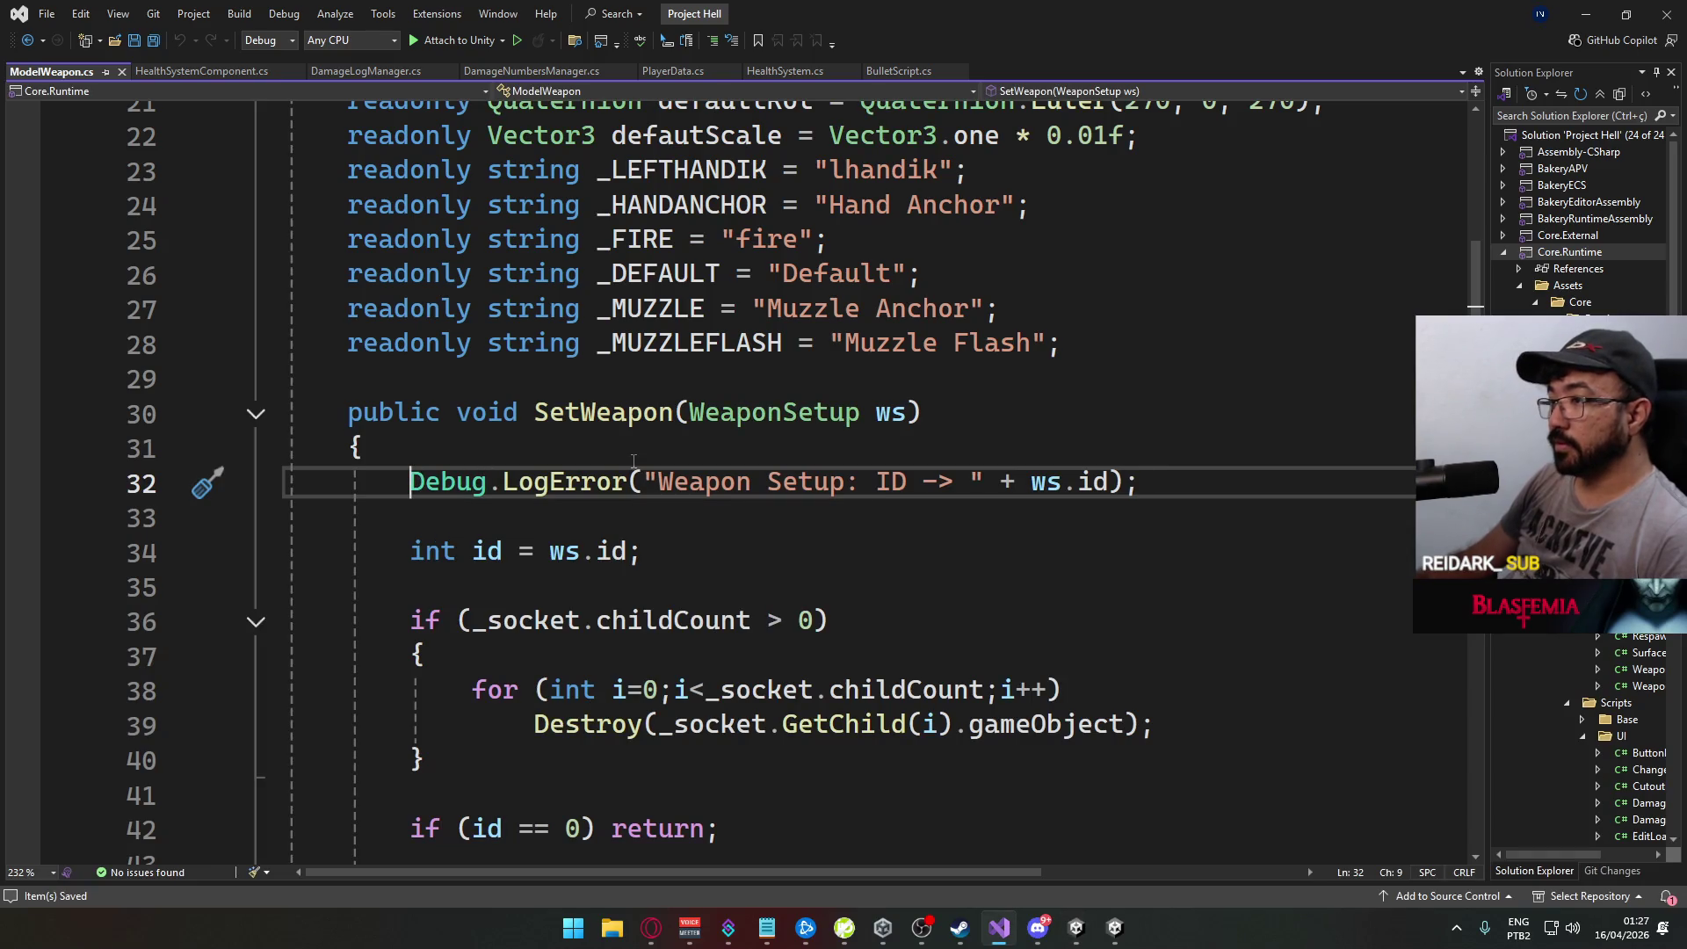
pyautogui.press('Home')
pyautogui.write('//')
pyautogui.scroll(-4, 633, 461)
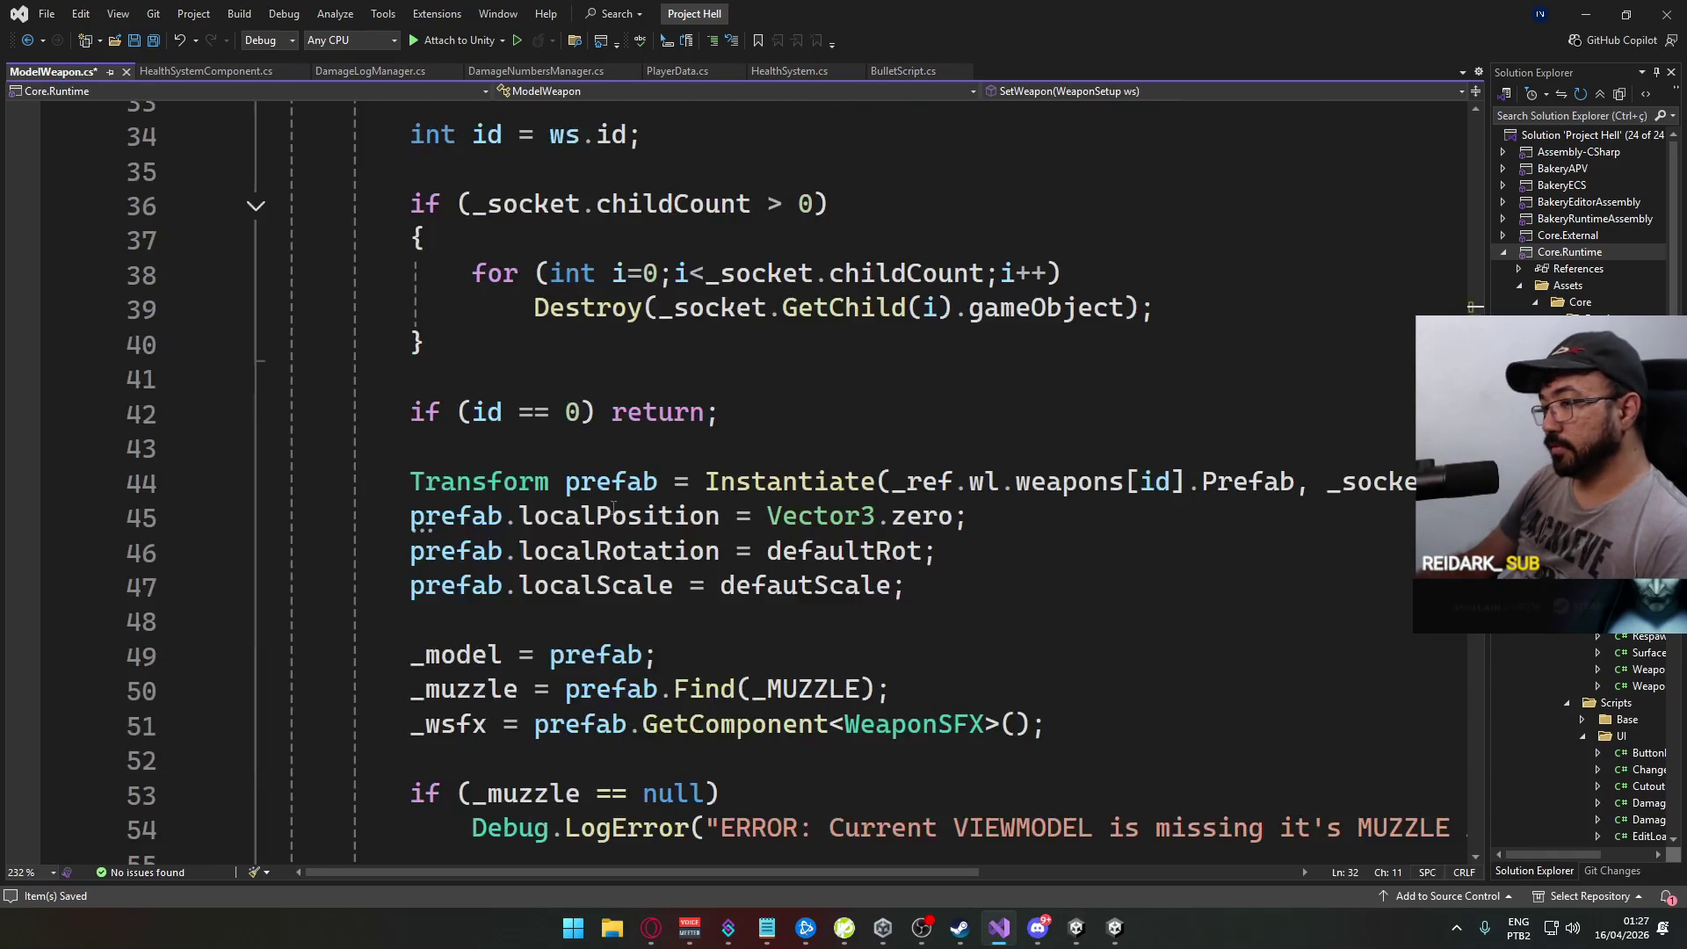
pyautogui.hotkey('alt', 'Tab')
pyautogui.scroll(3, 571, 703)
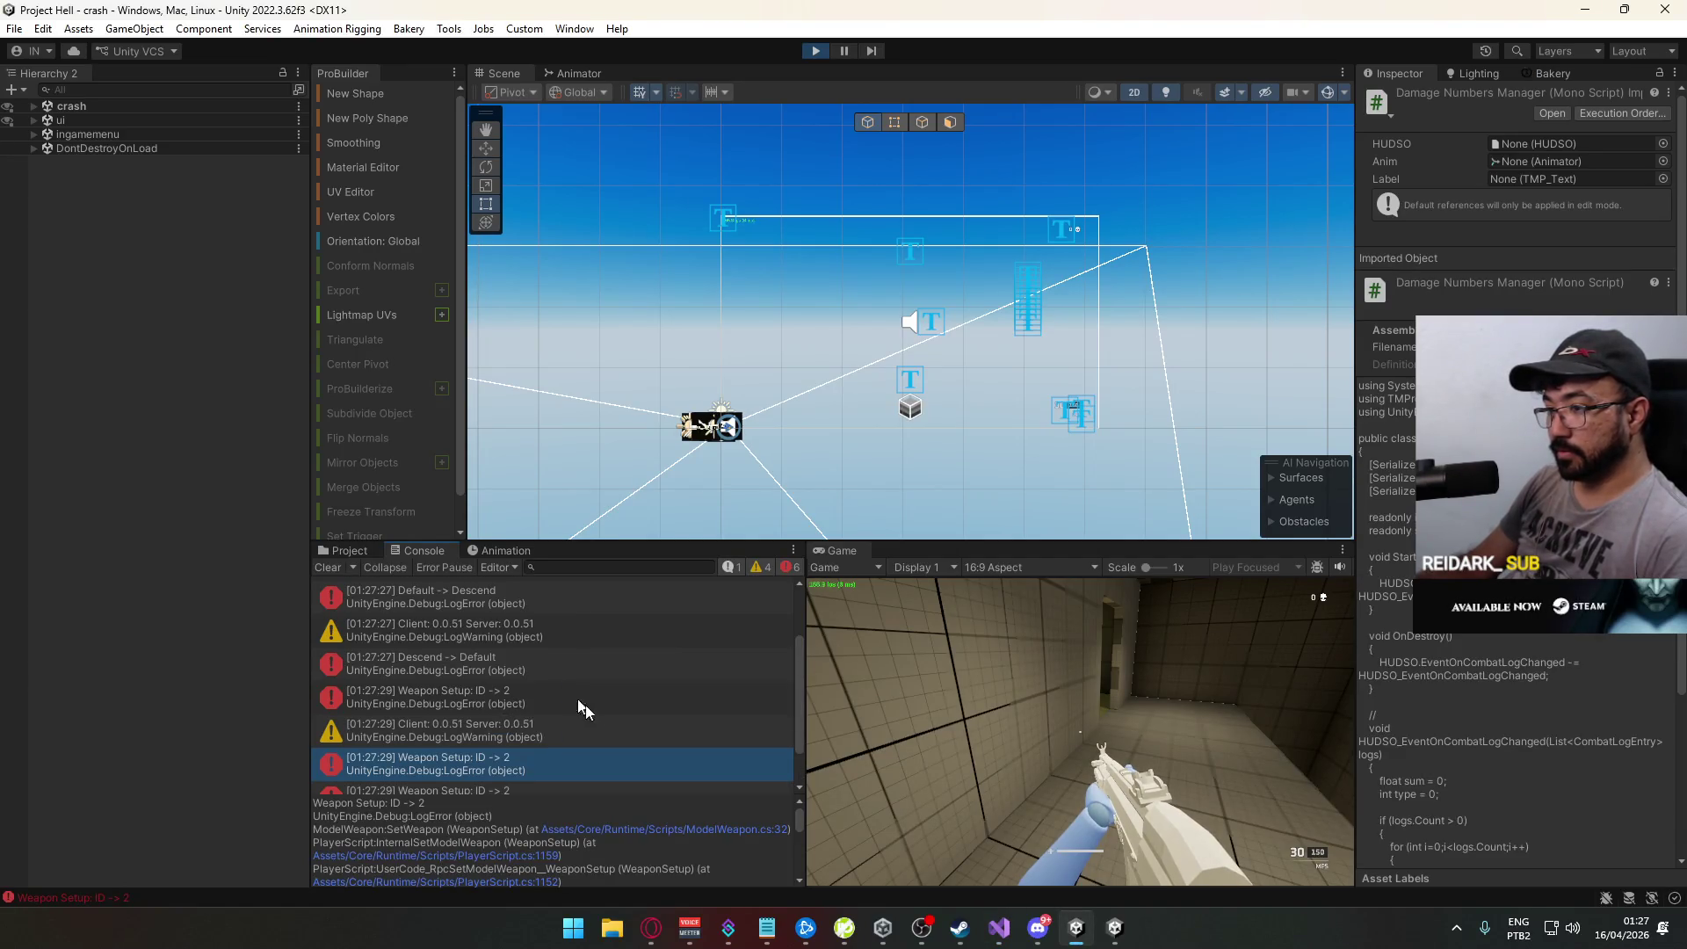
# Step: Sprint the player forward, jump out through the doorway and run down the street
pyautogui.scroll(-3, 601, 706)
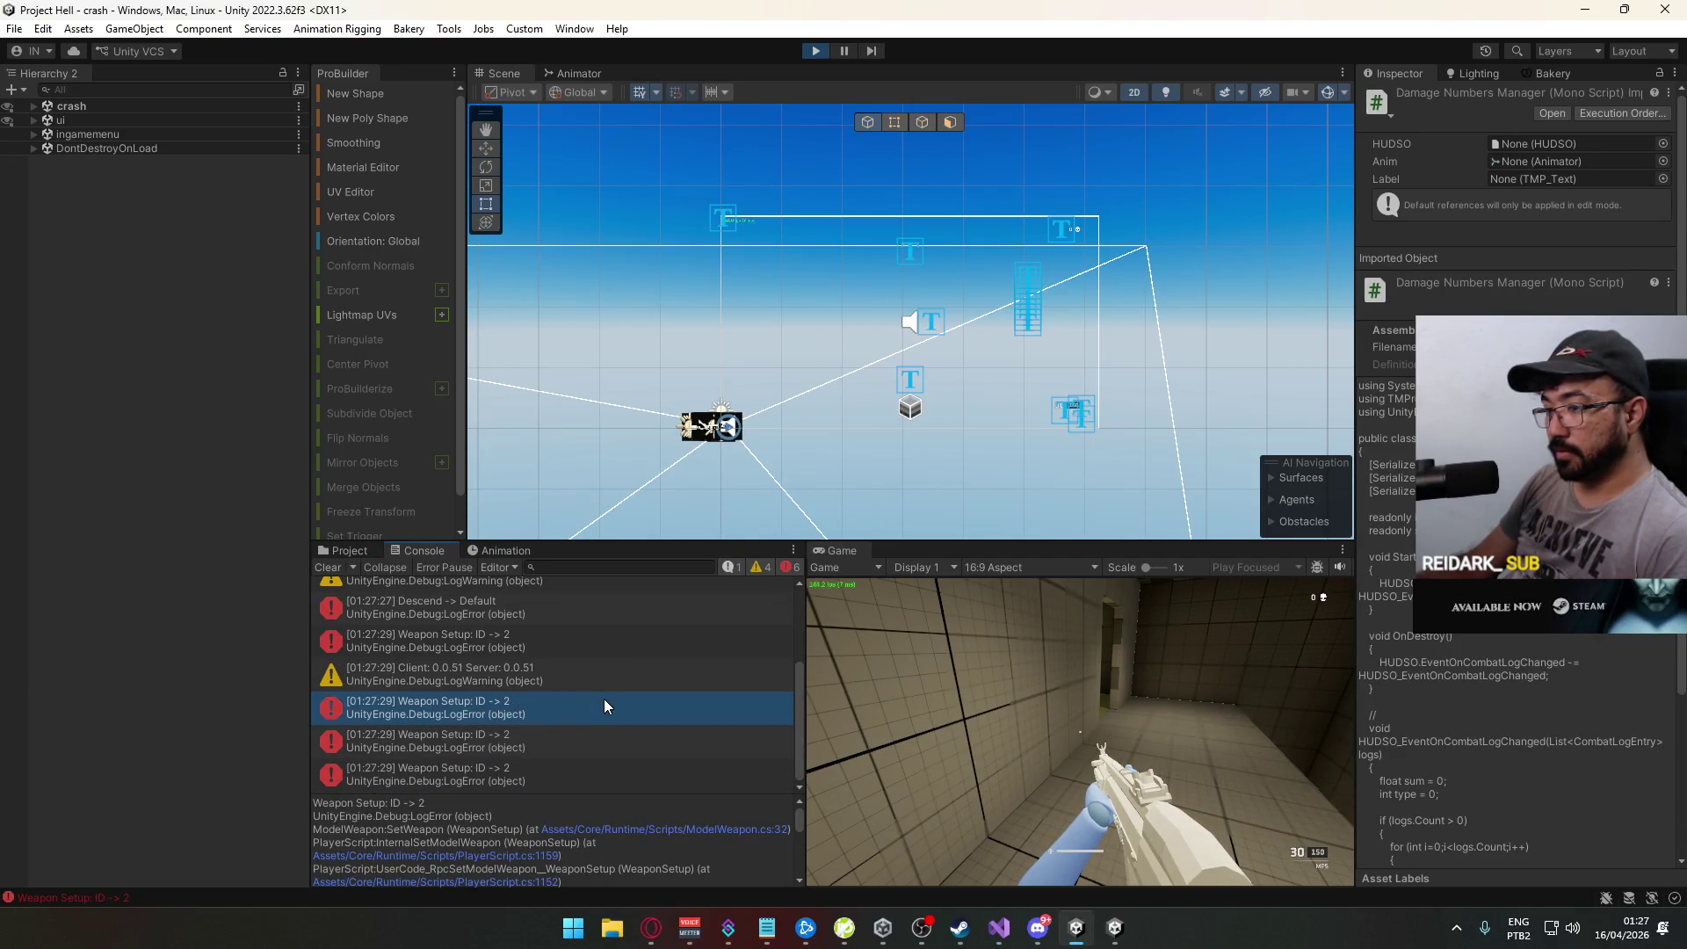
pyautogui.hotkey('alt', 'Tab')
pyautogui.hotkey('alt', 'Tab')
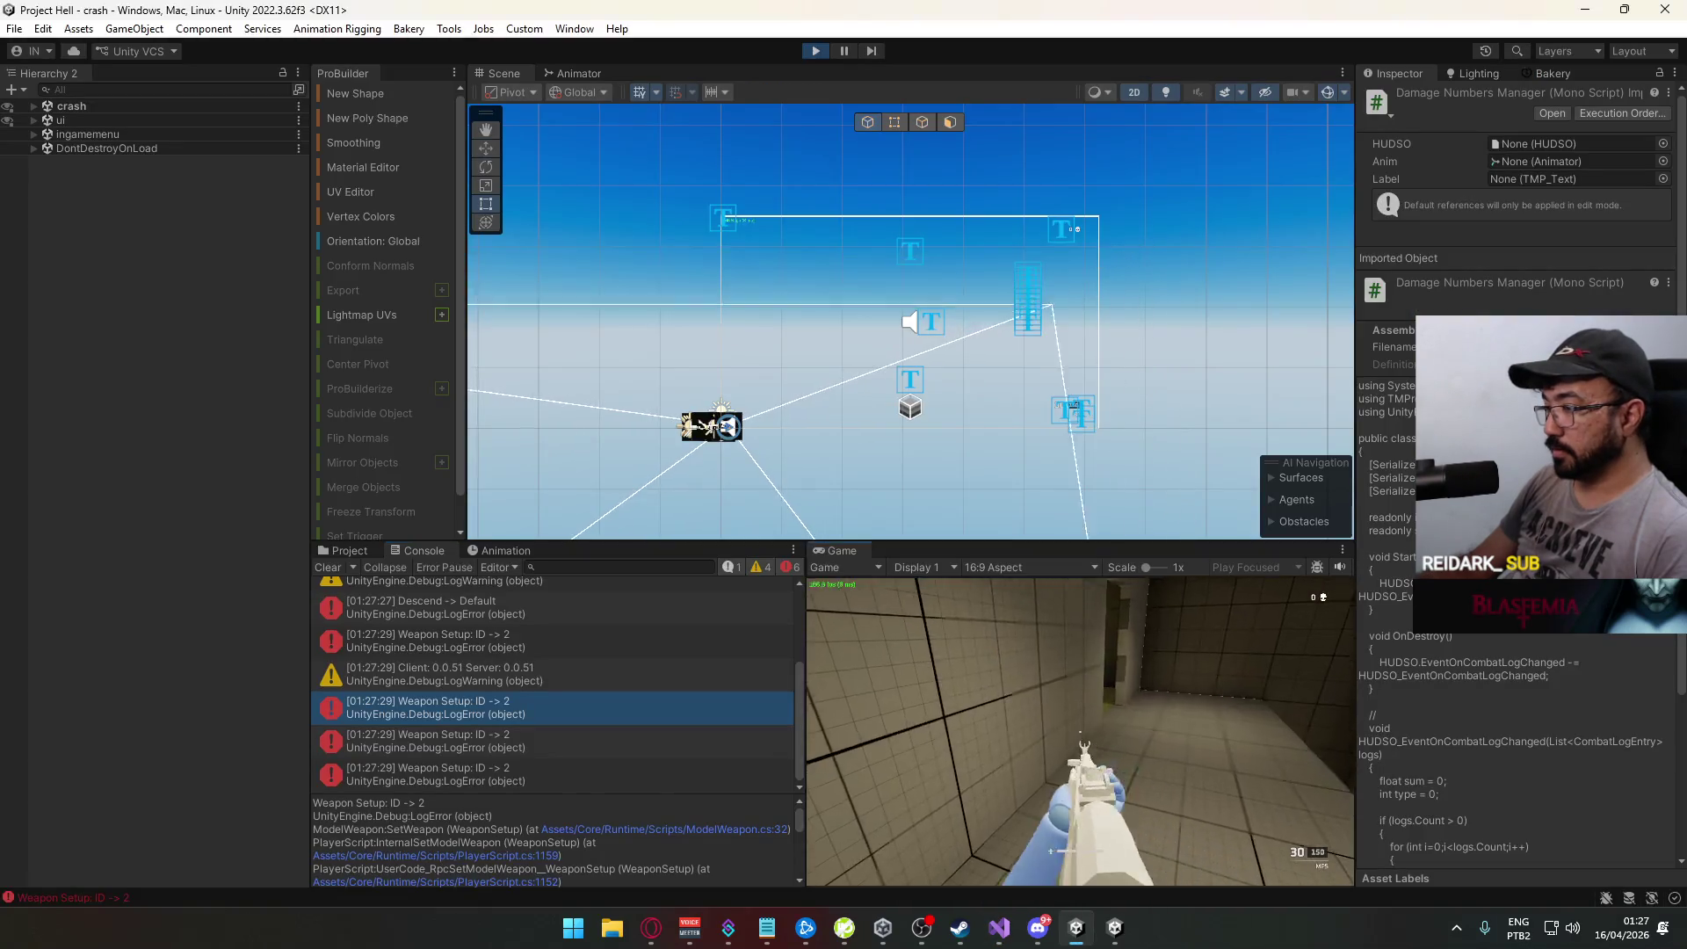
pyautogui.hotkey('shift', 'w')
pyautogui.press('space')
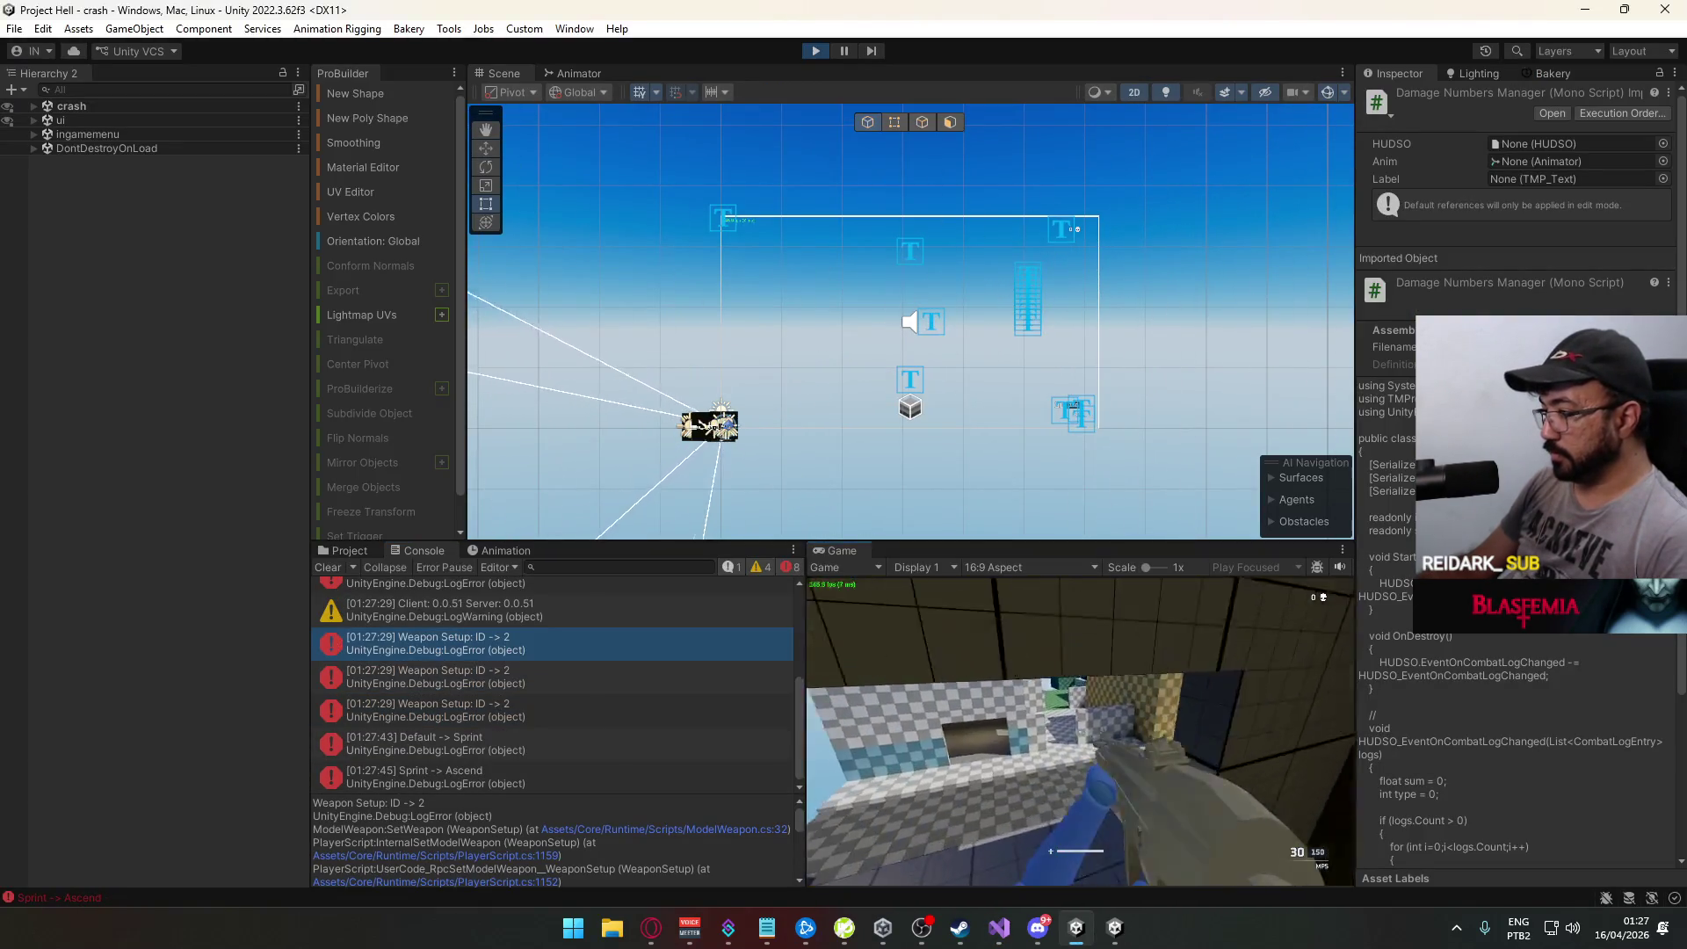
pyautogui.hotkey('shift', 'w')
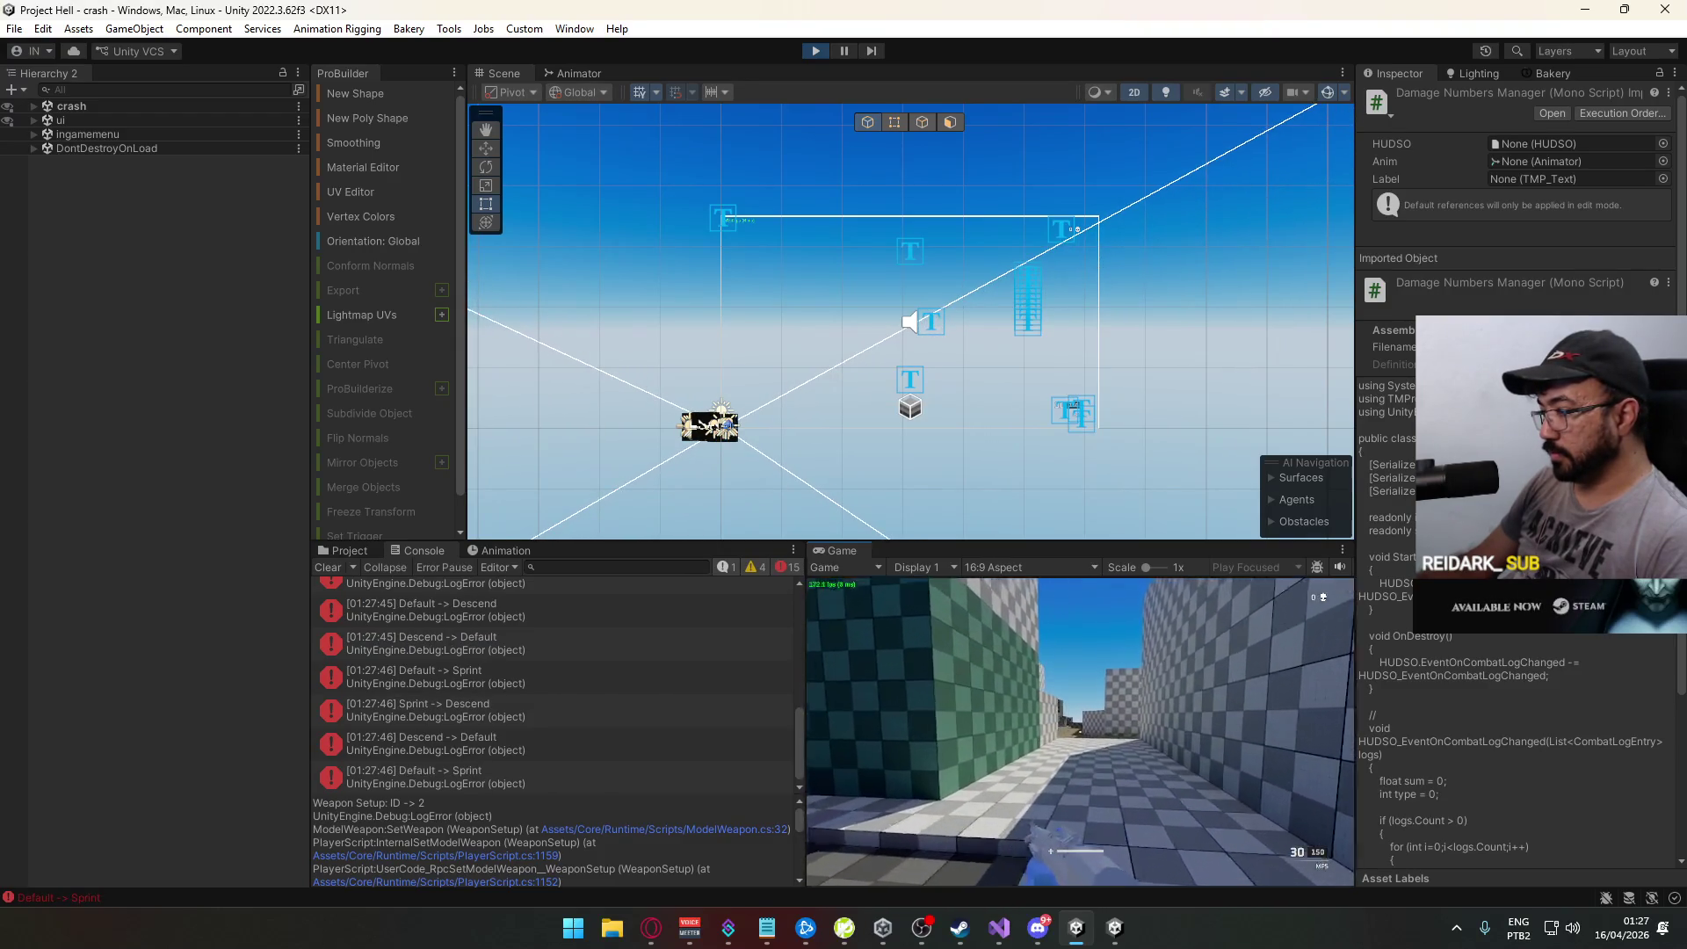
# Step: In the standalone build, walk the player out of the room and along the green walkway
pyautogui.hotkey('alt', 'Tab')
pyautogui.click(1114, 927)
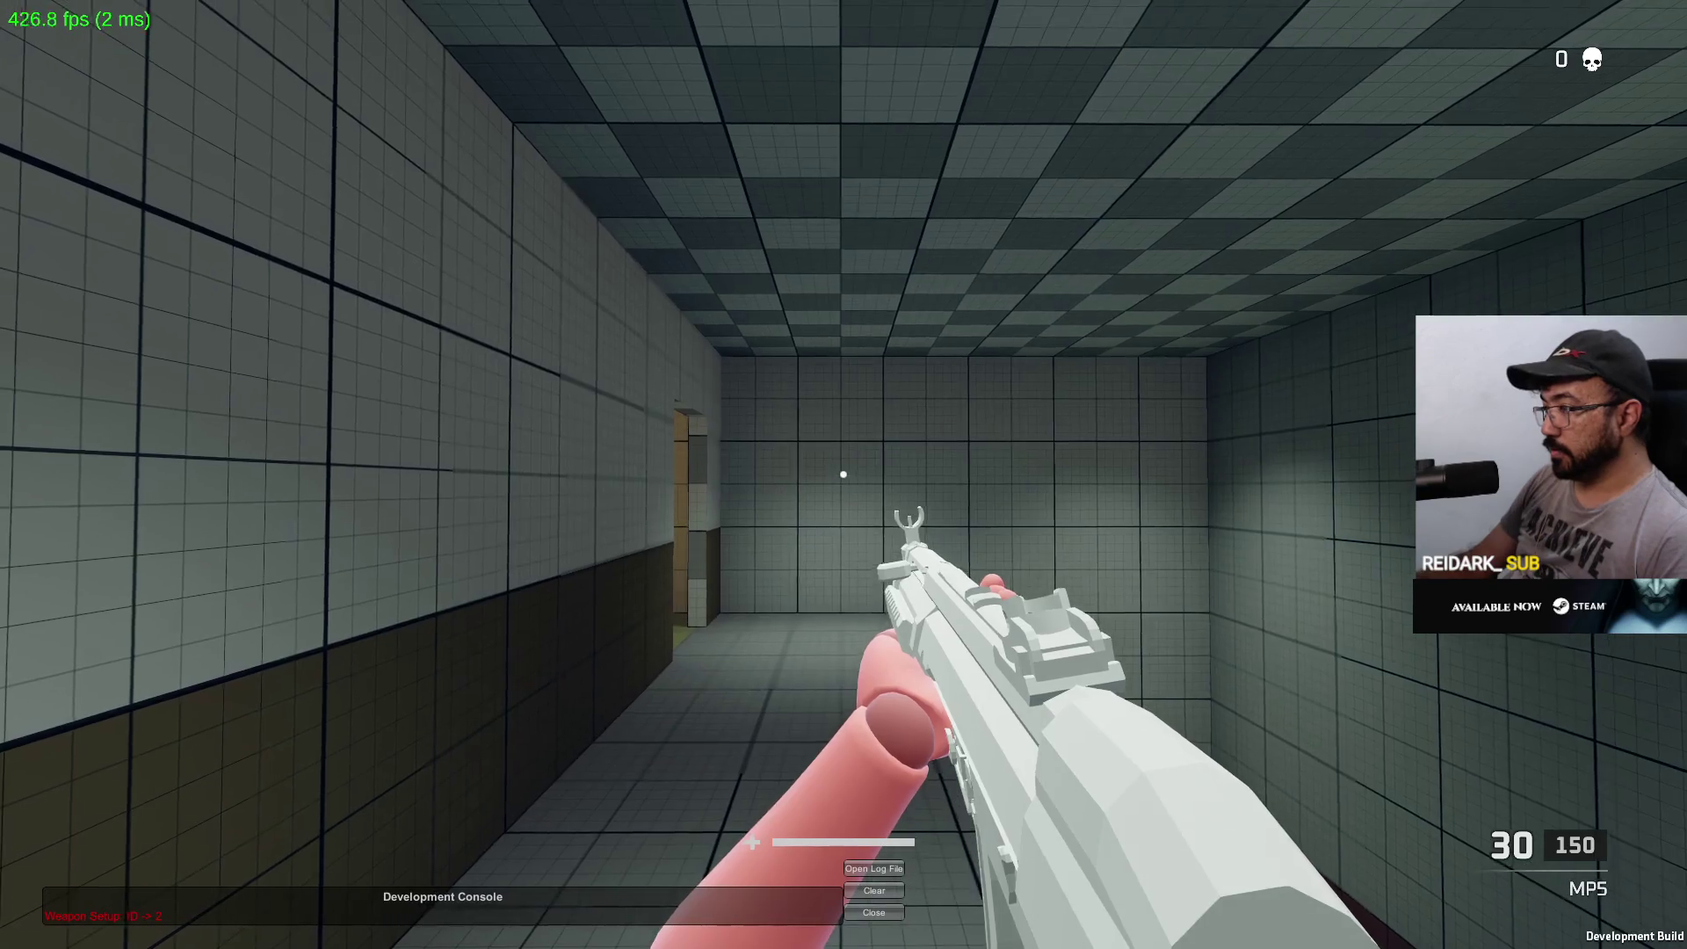
pyautogui.press('w')
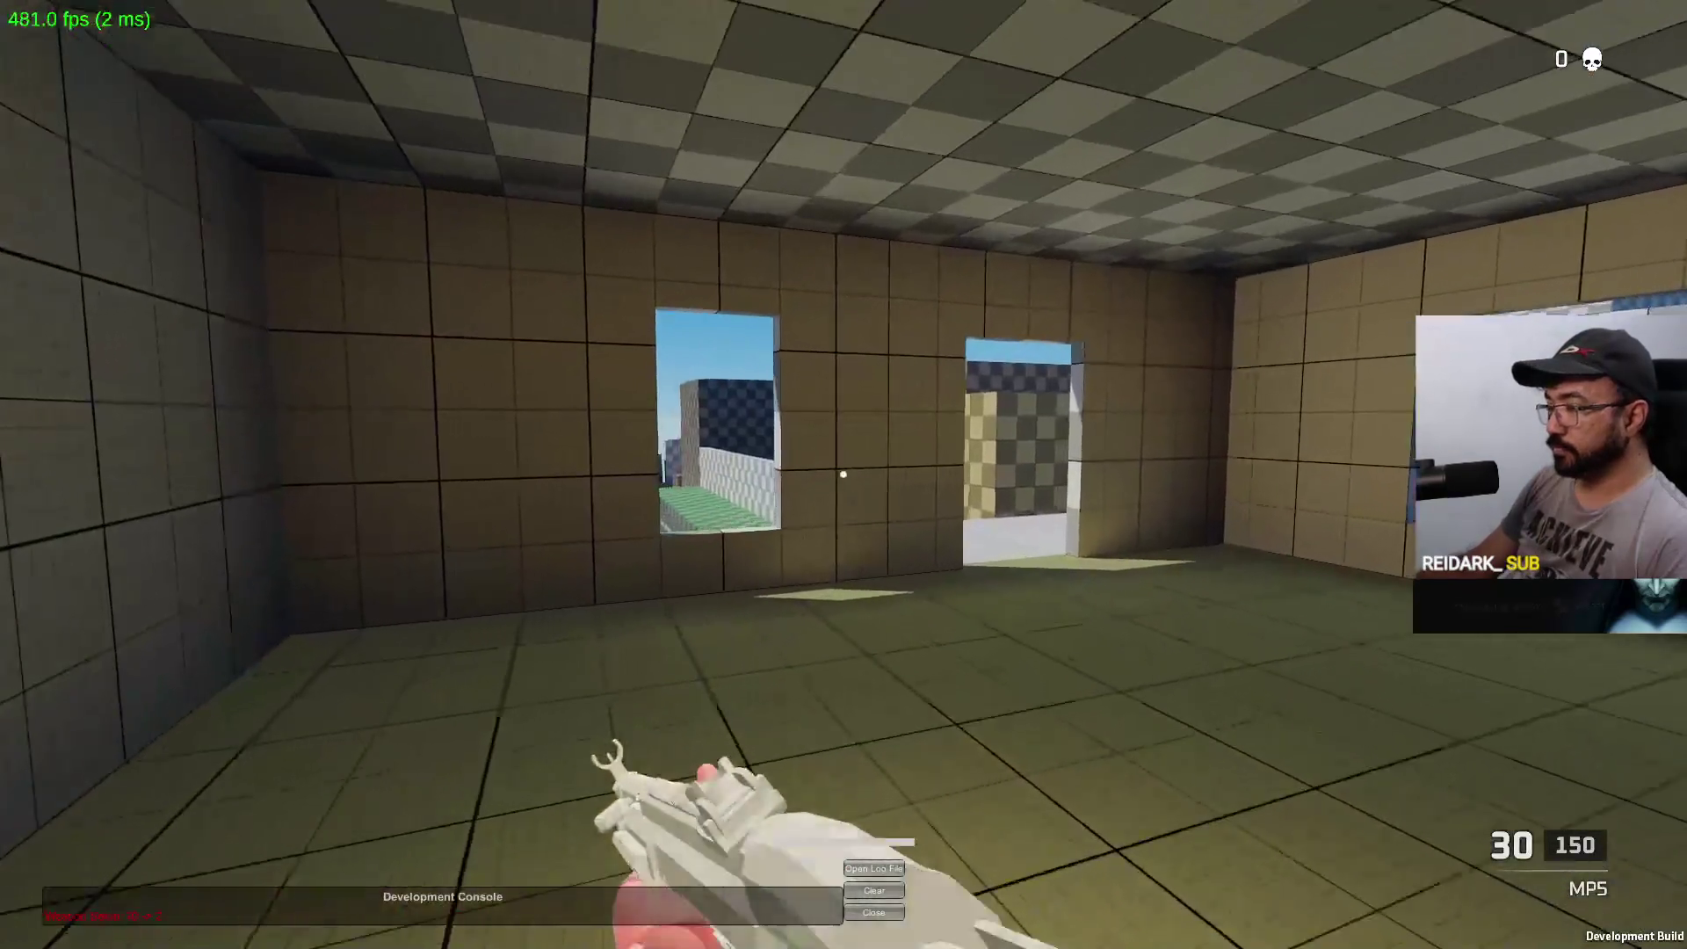
pyautogui.press('w')
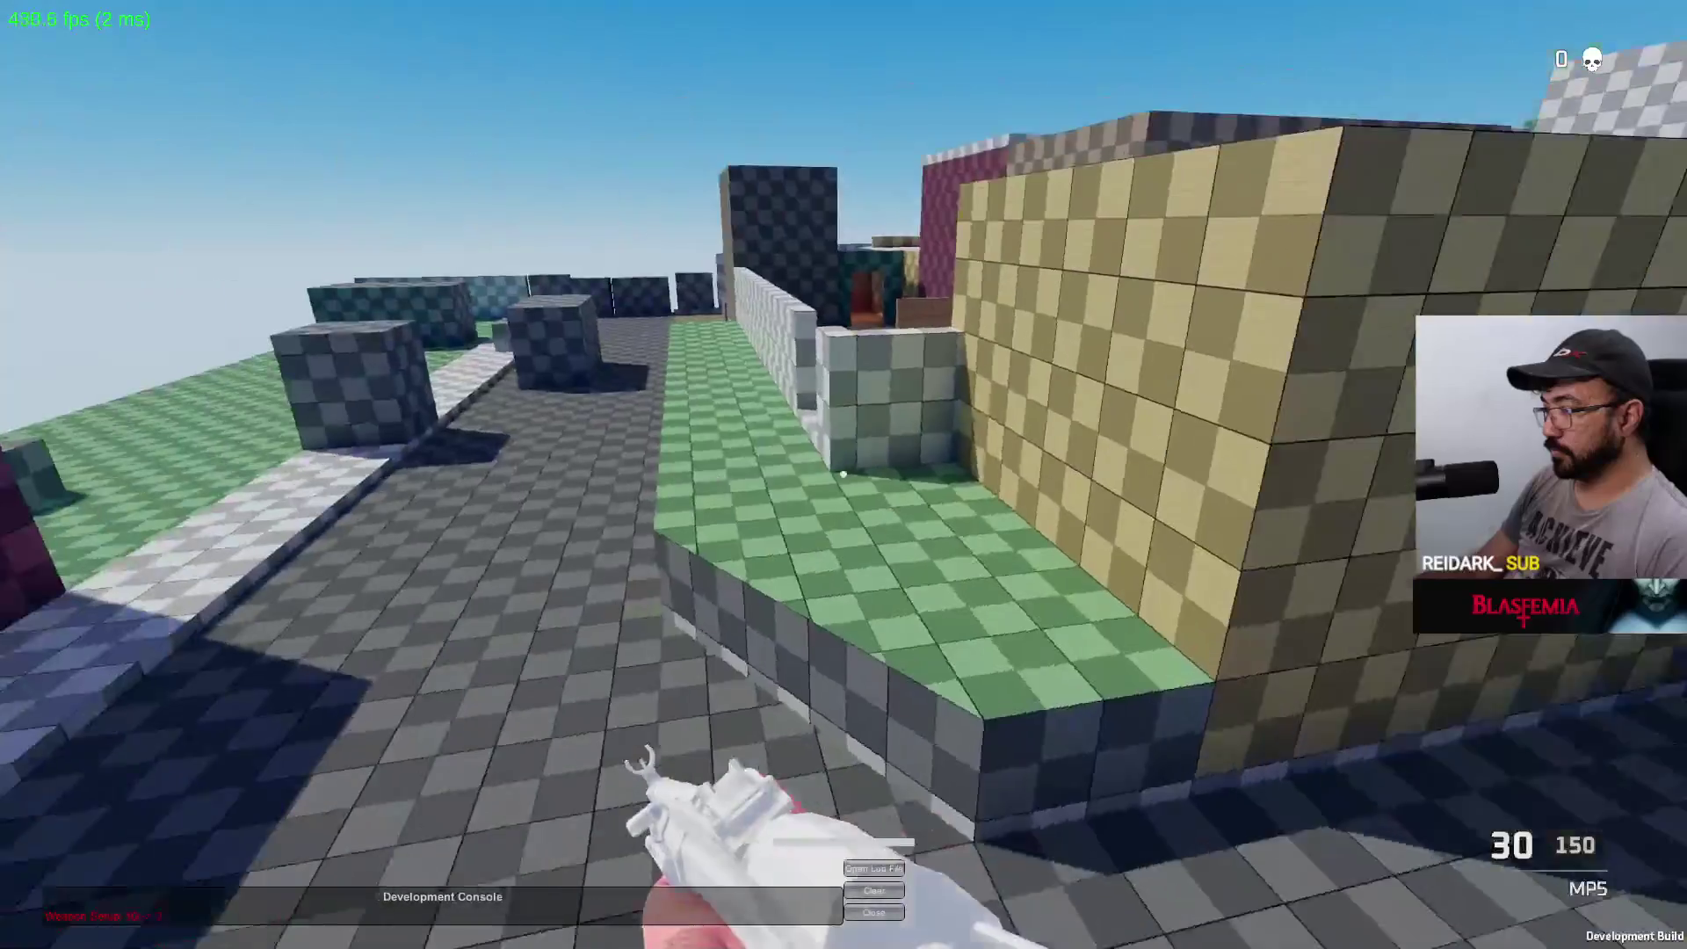
pyautogui.press('w')
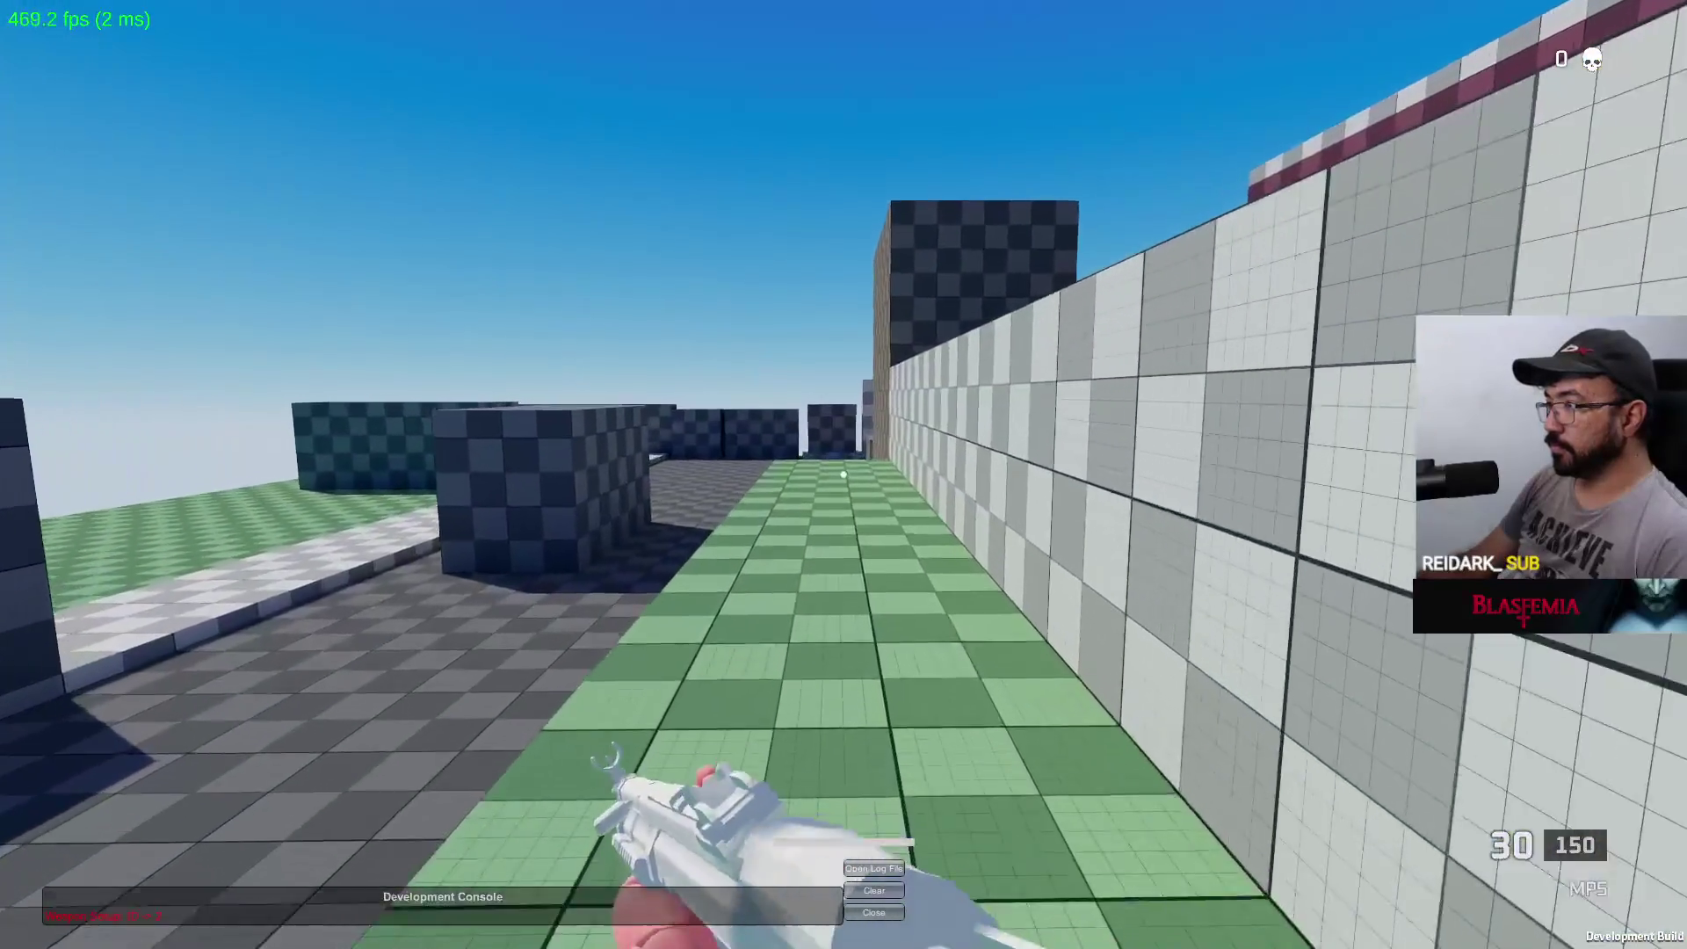
pyautogui.press('w')
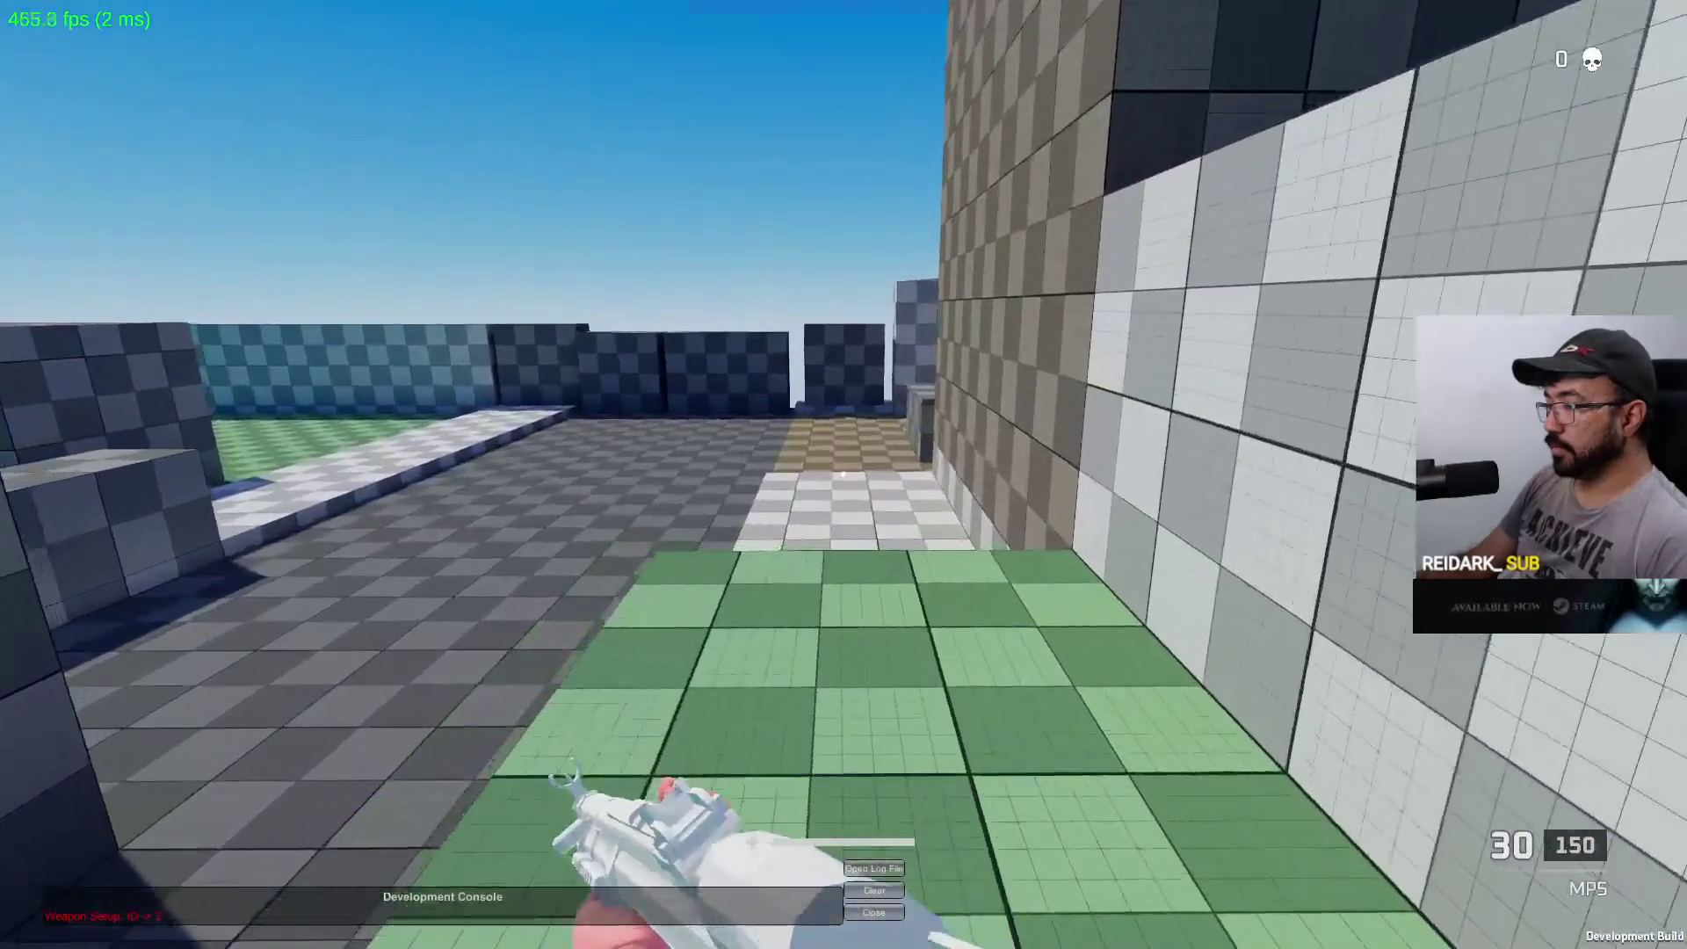
pyautogui.press('w')
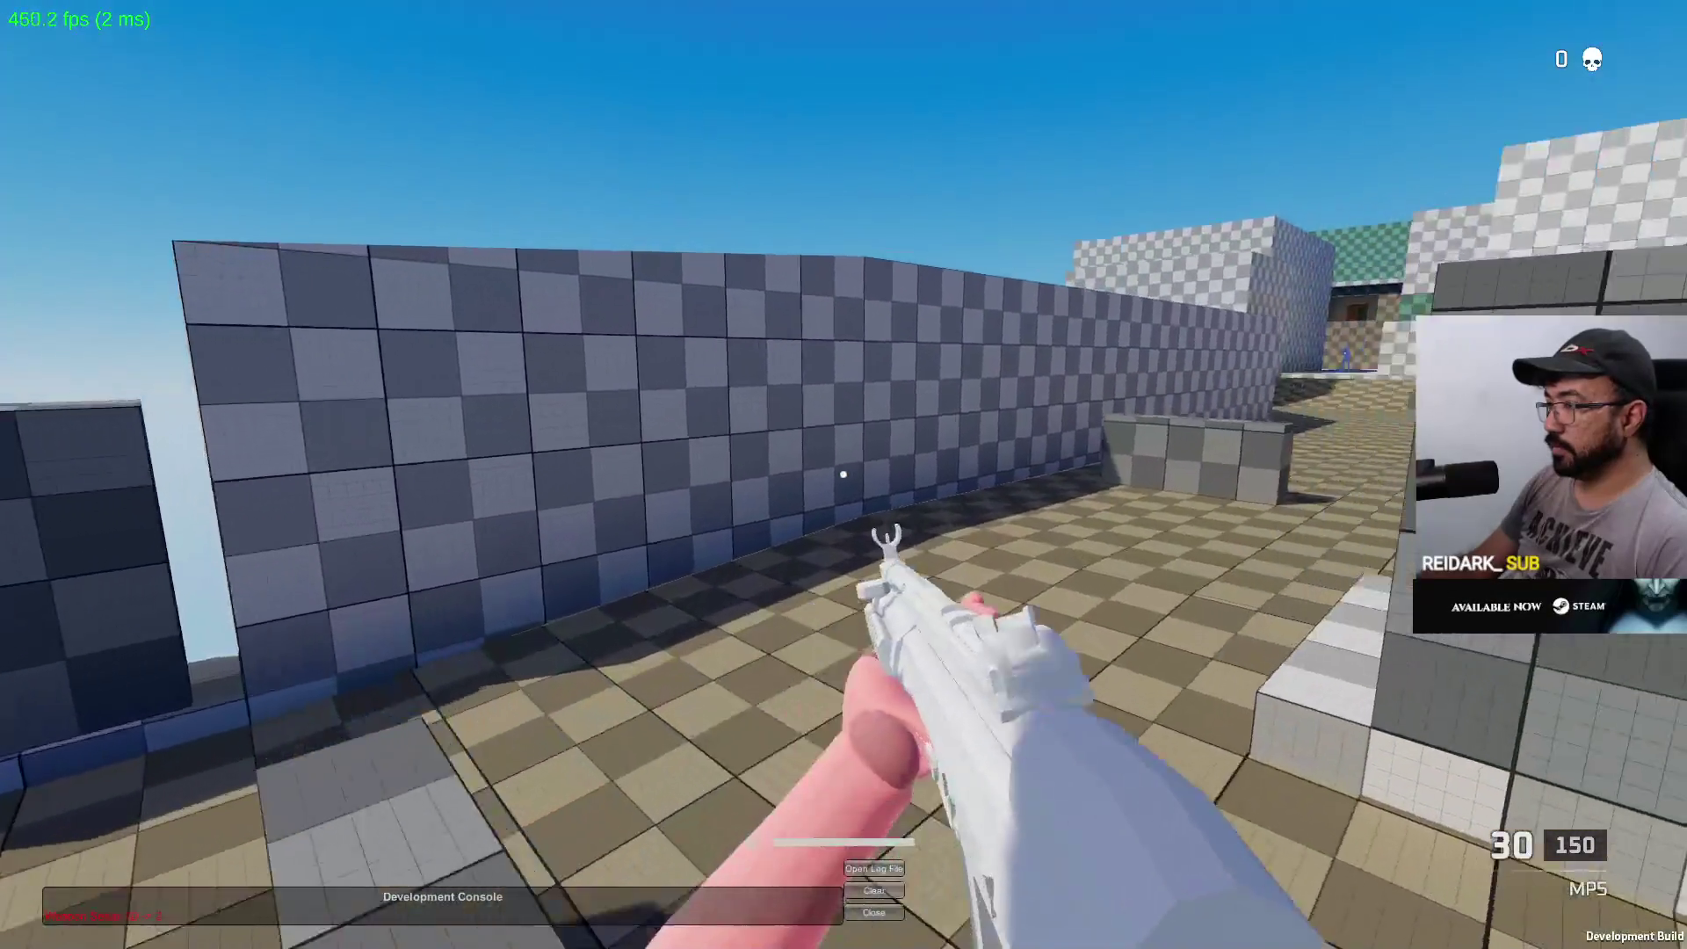
pyautogui.hotkey('alt', 'Tab')
pyautogui.hotkey('alt', 'Tab')
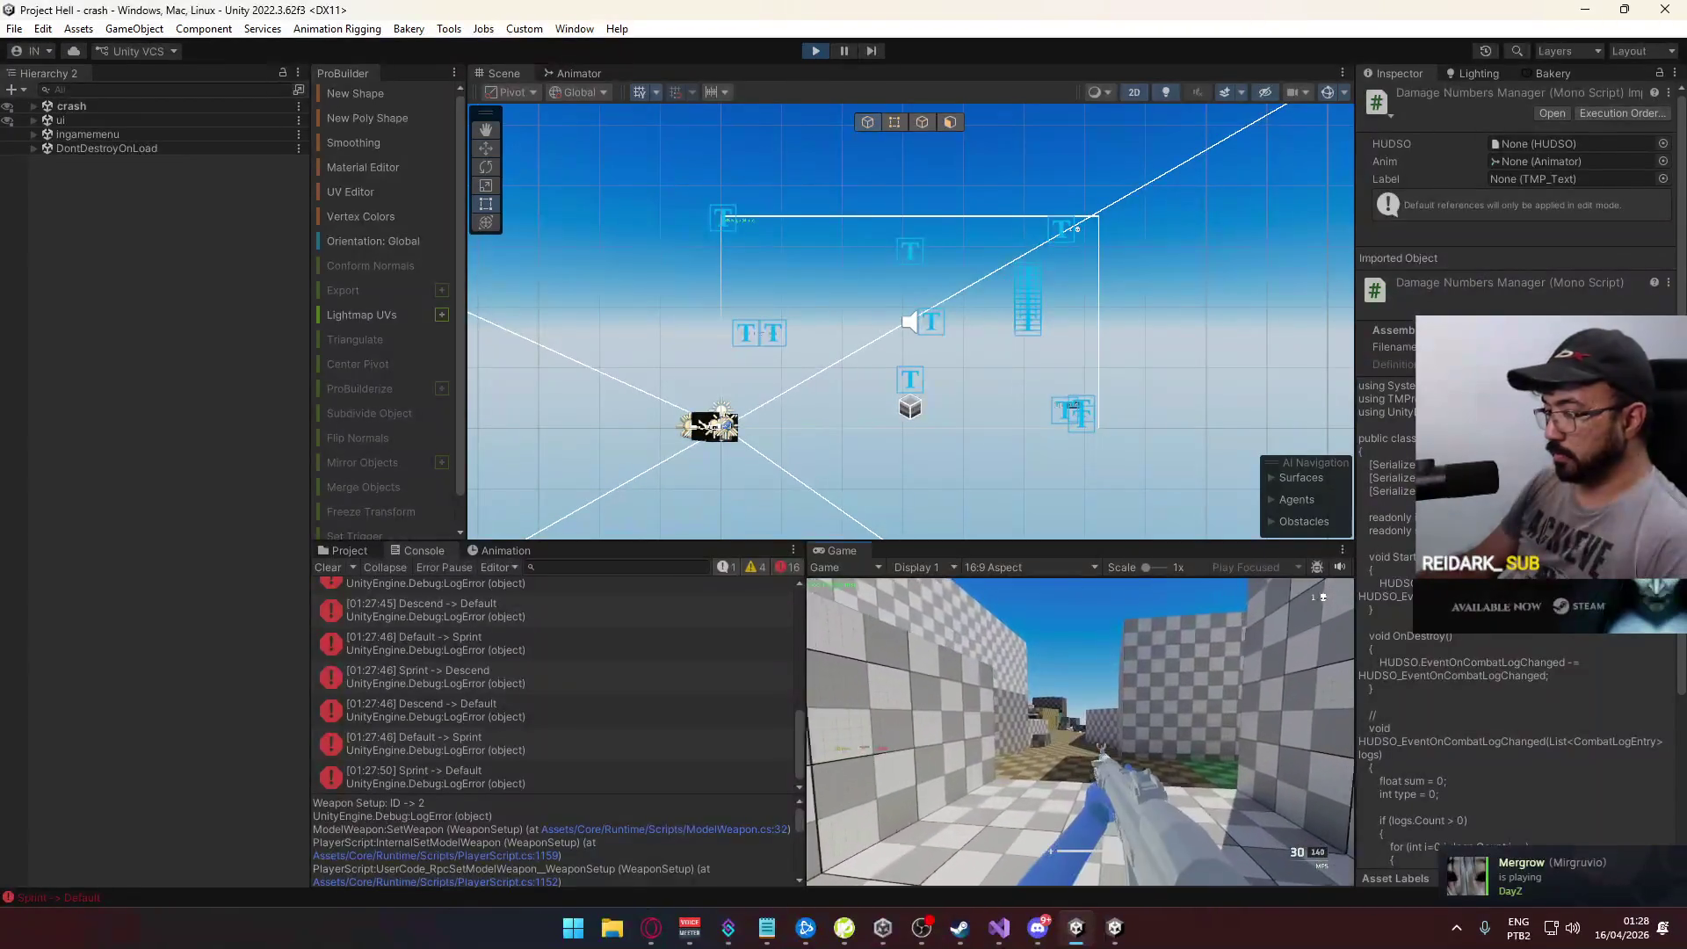
# Step: Clear the Console, then walk the player in the build into the corridor
pyautogui.press('super')
pyautogui.press('super')
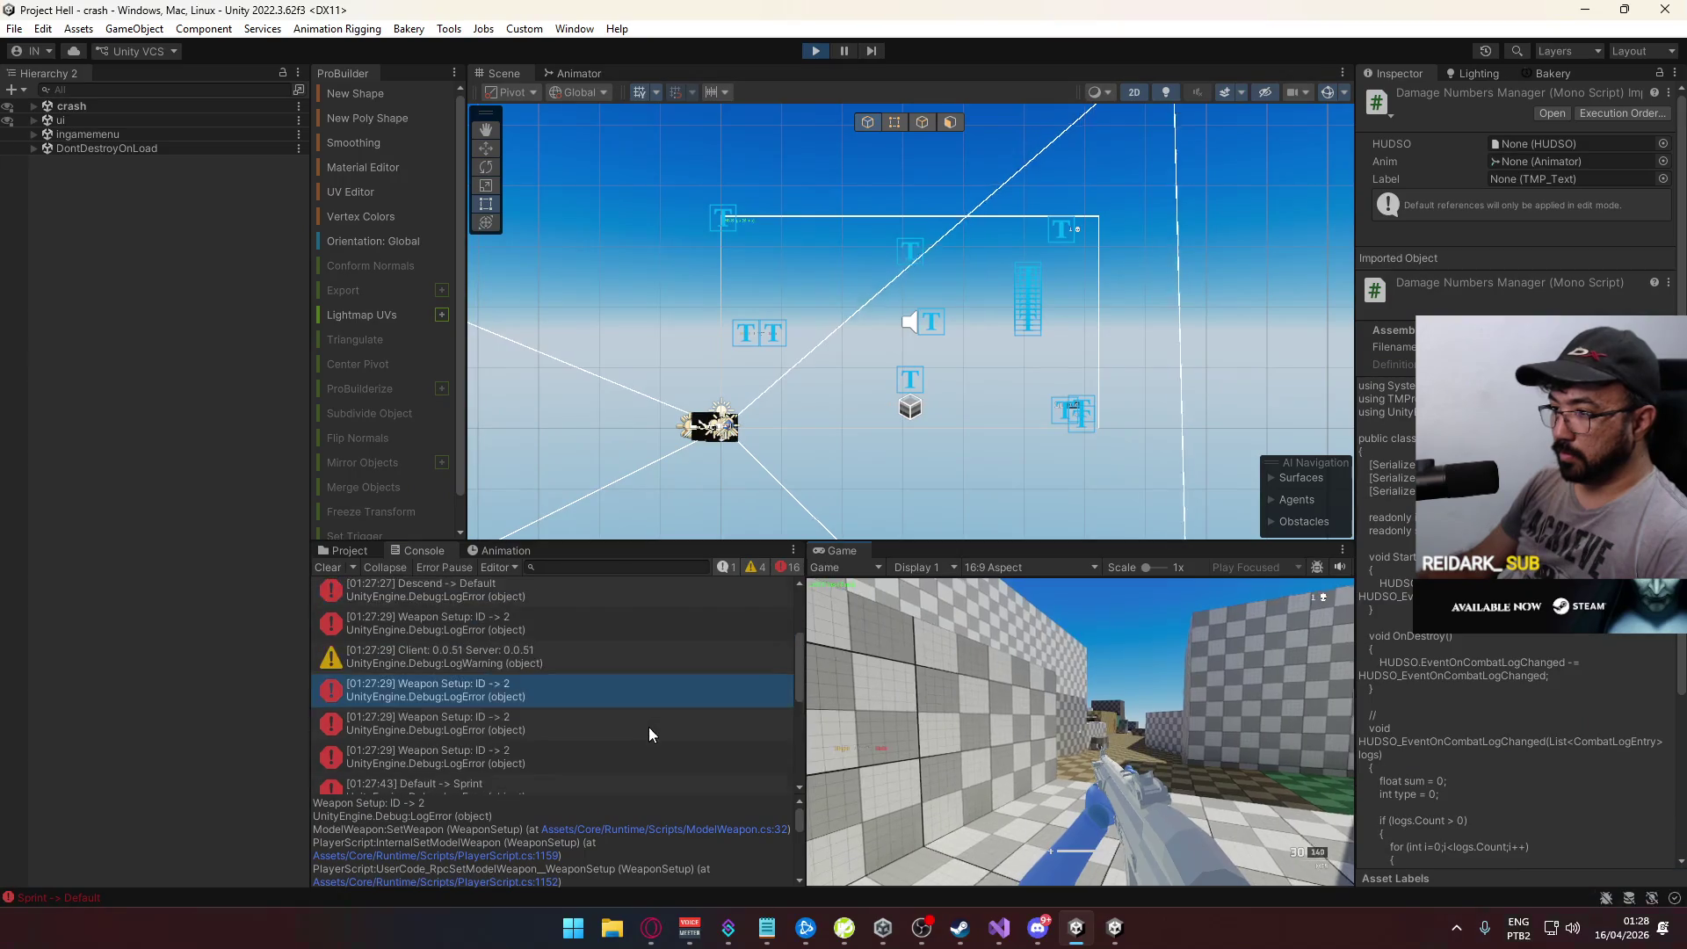
pyautogui.click(329, 567)
pyautogui.hotkey('alt', 'Tab')
pyautogui.hotkey('alt', 'Tab')
pyautogui.press('w')
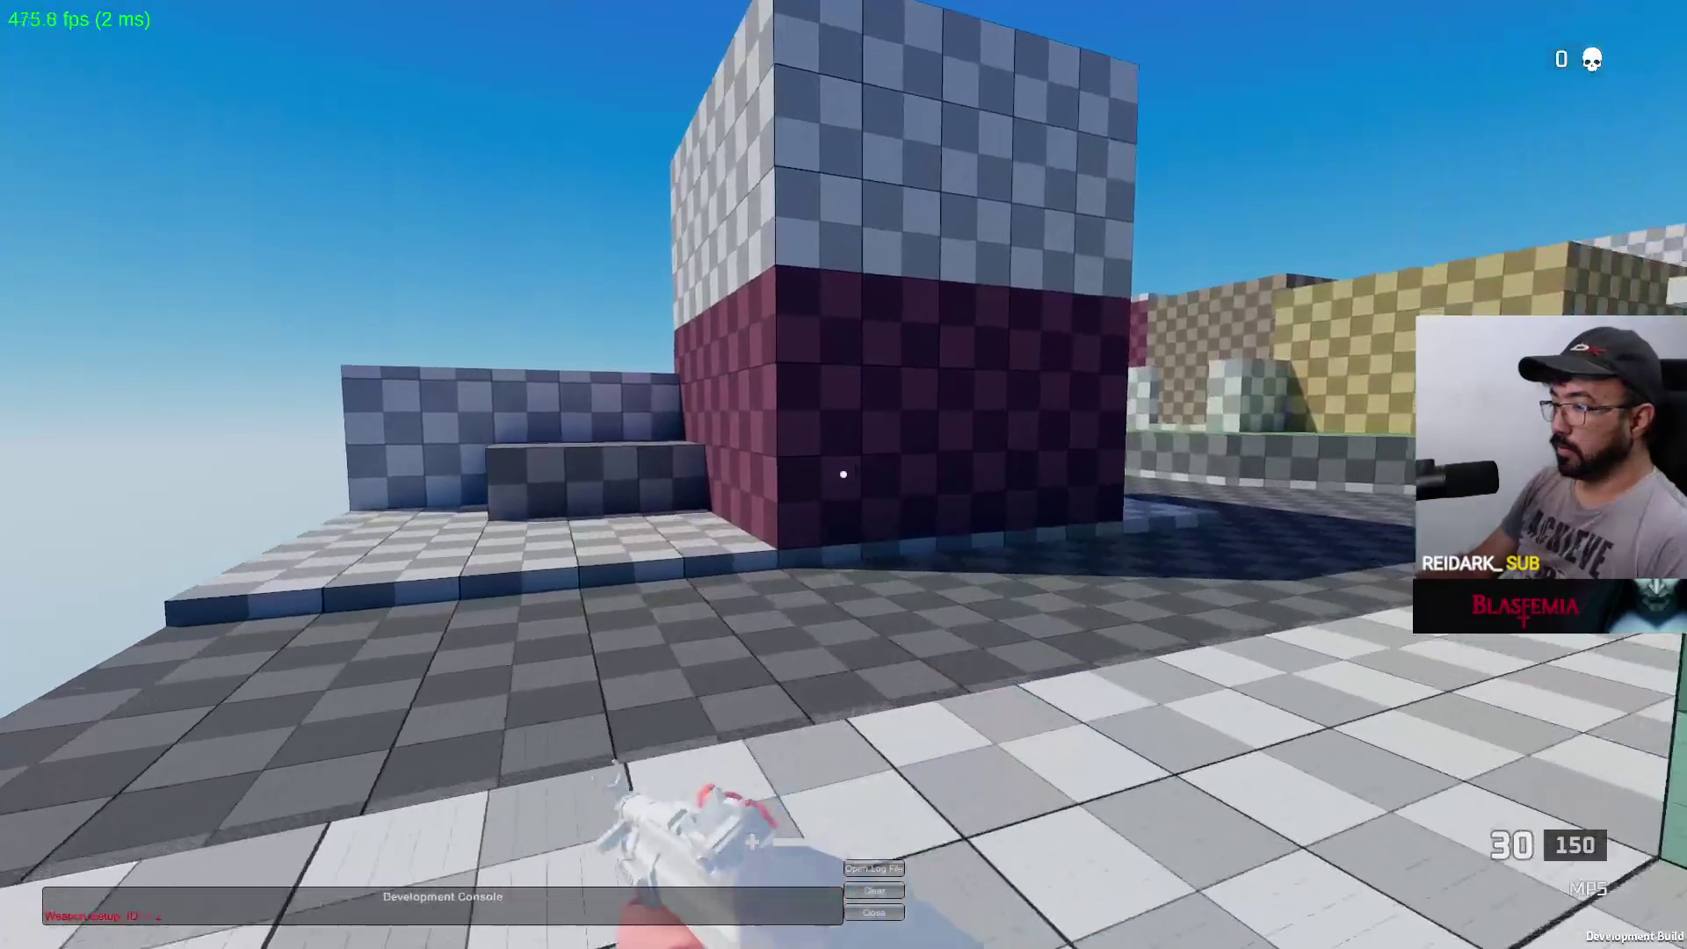
pyautogui.press('w')
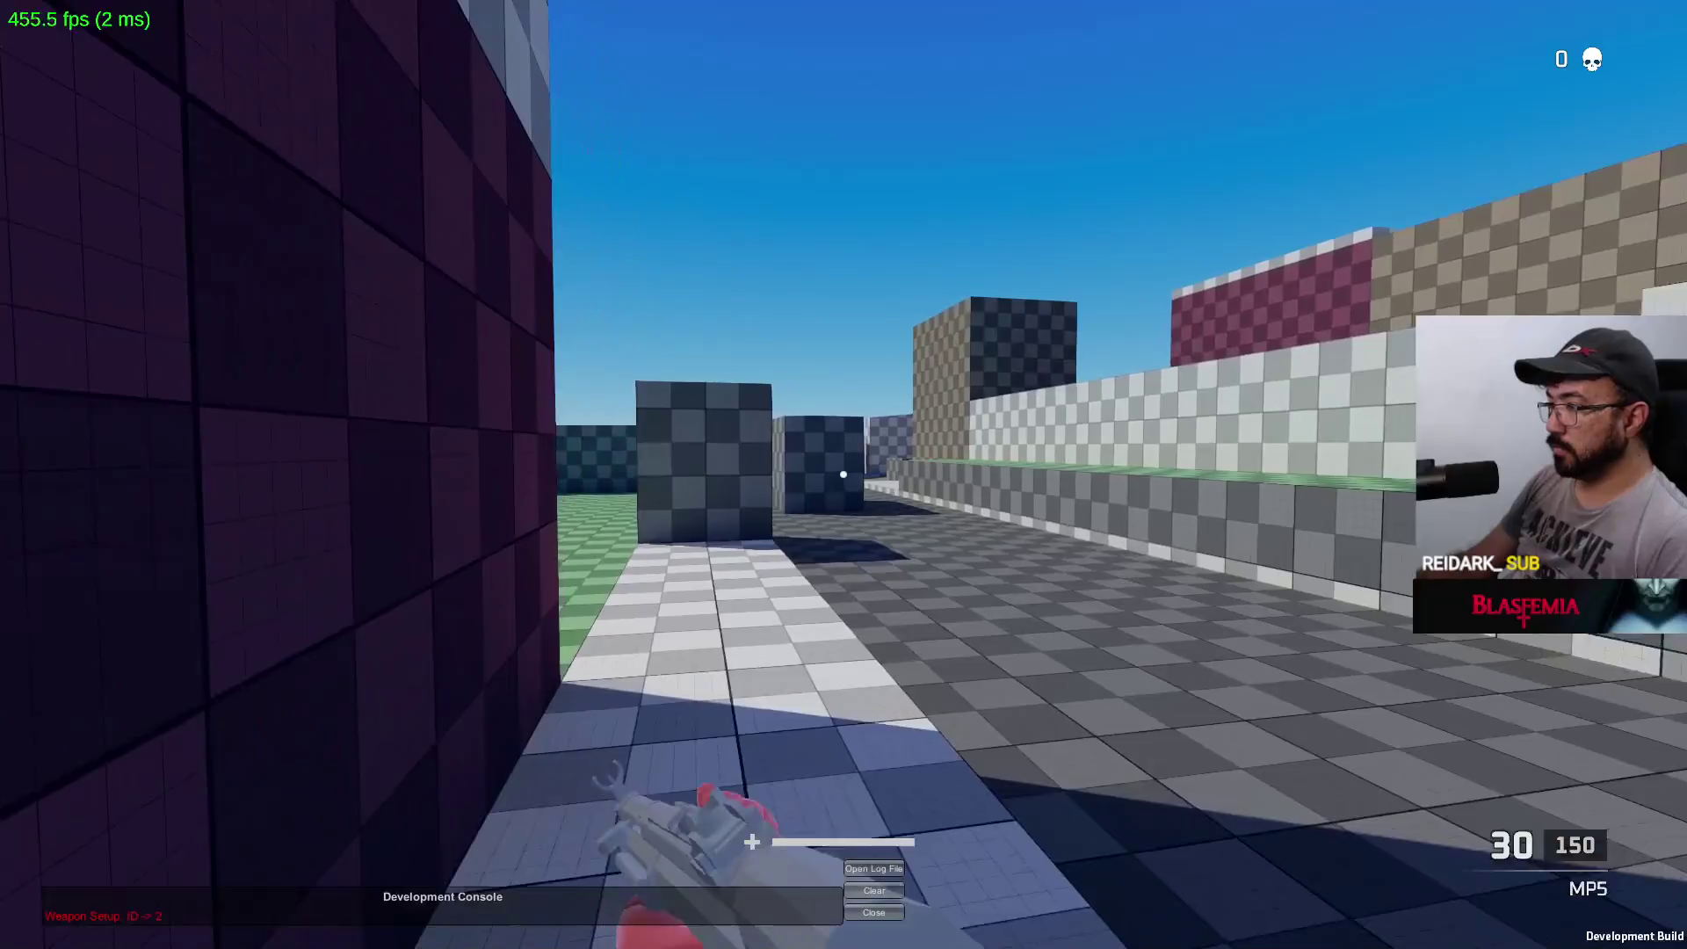
pyautogui.press('w')
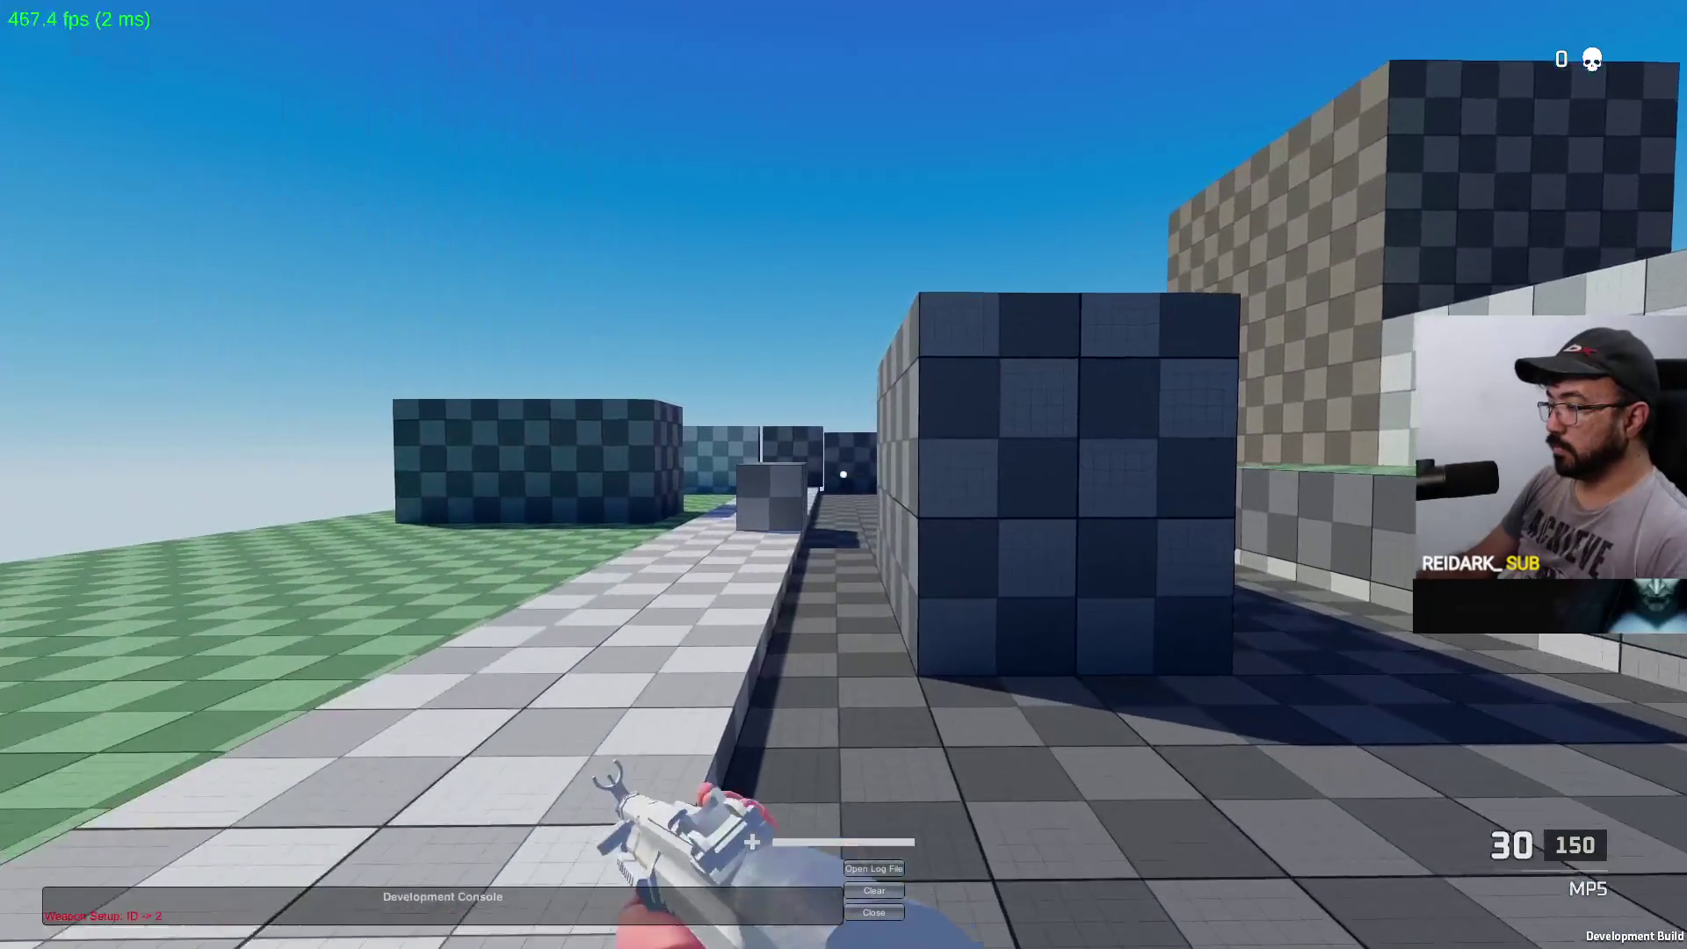
pyautogui.press('w')
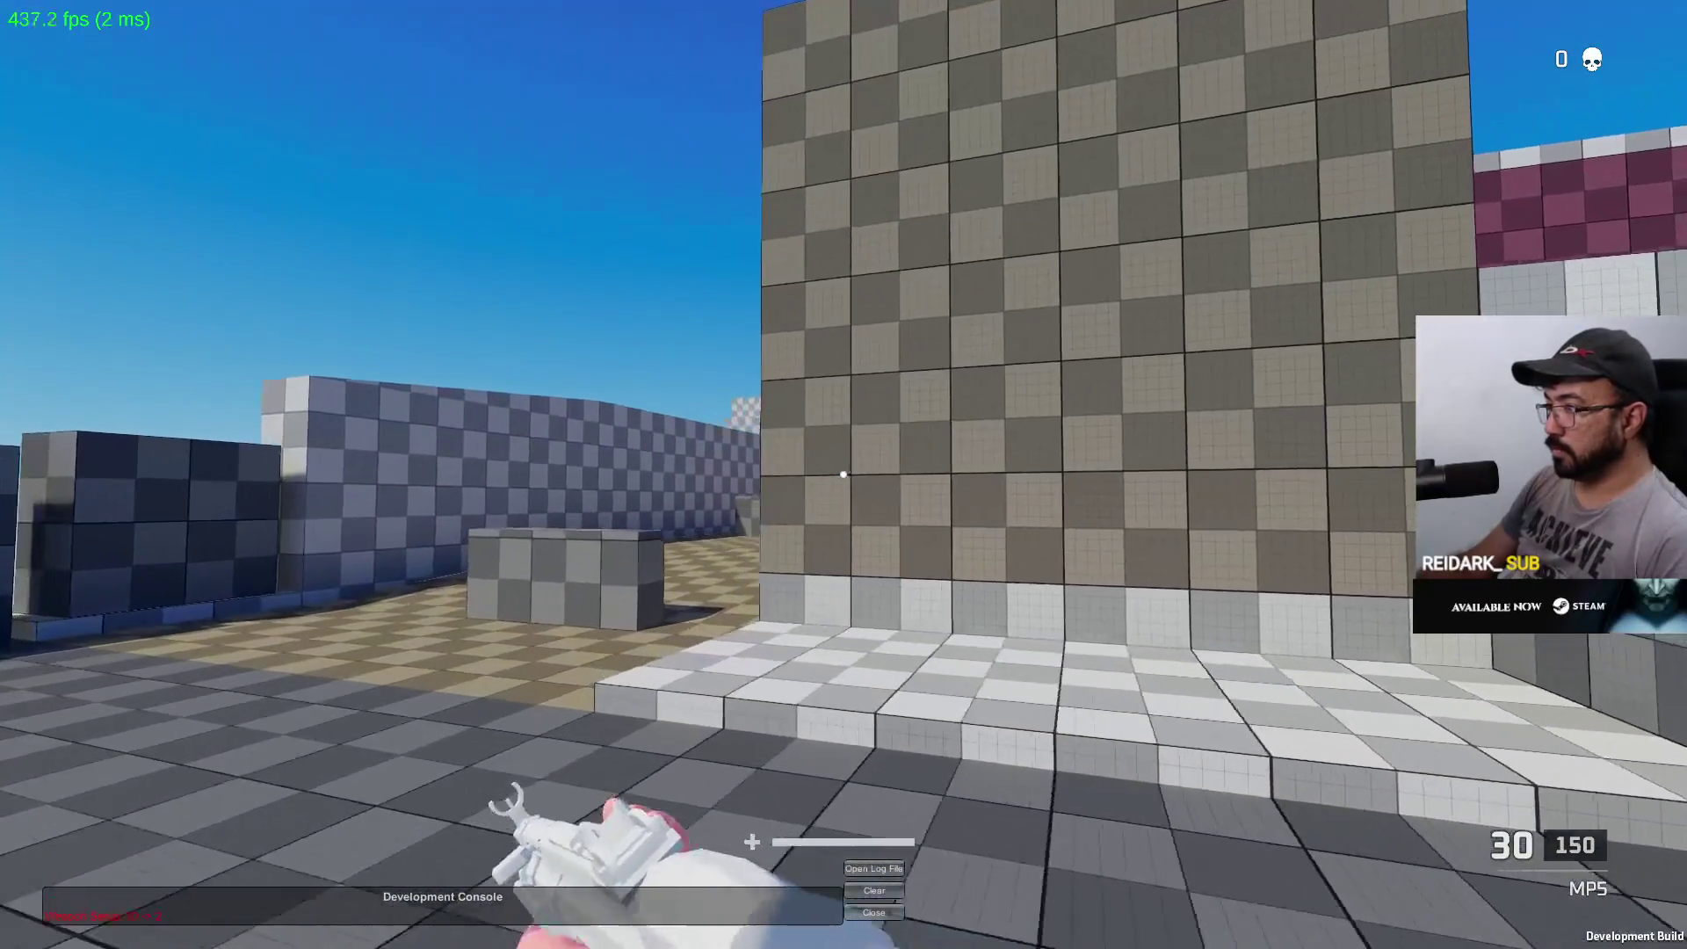
# Step: Aim down sights and shoot an opponent for a kill, then move into the checkered-wall corridor
pyautogui.rightClick(844, 475)
pyautogui.moveTo(844, 475); pyautogui.dragTo(844, 475)
pyautogui.press('w')
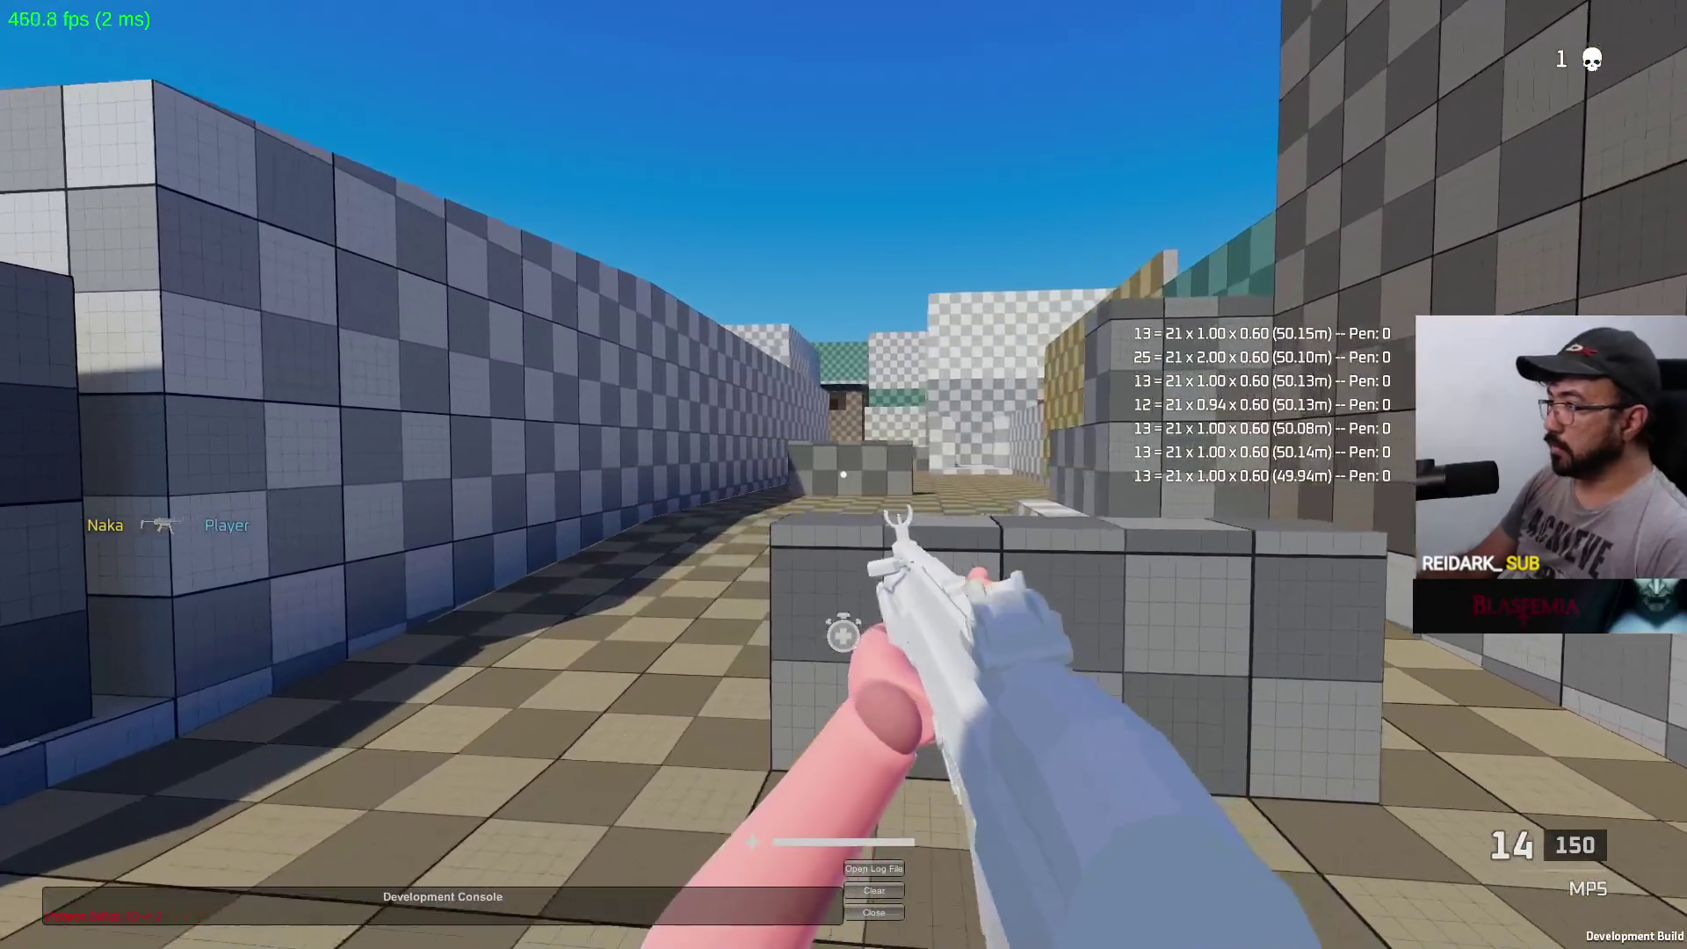
pyautogui.press('w')
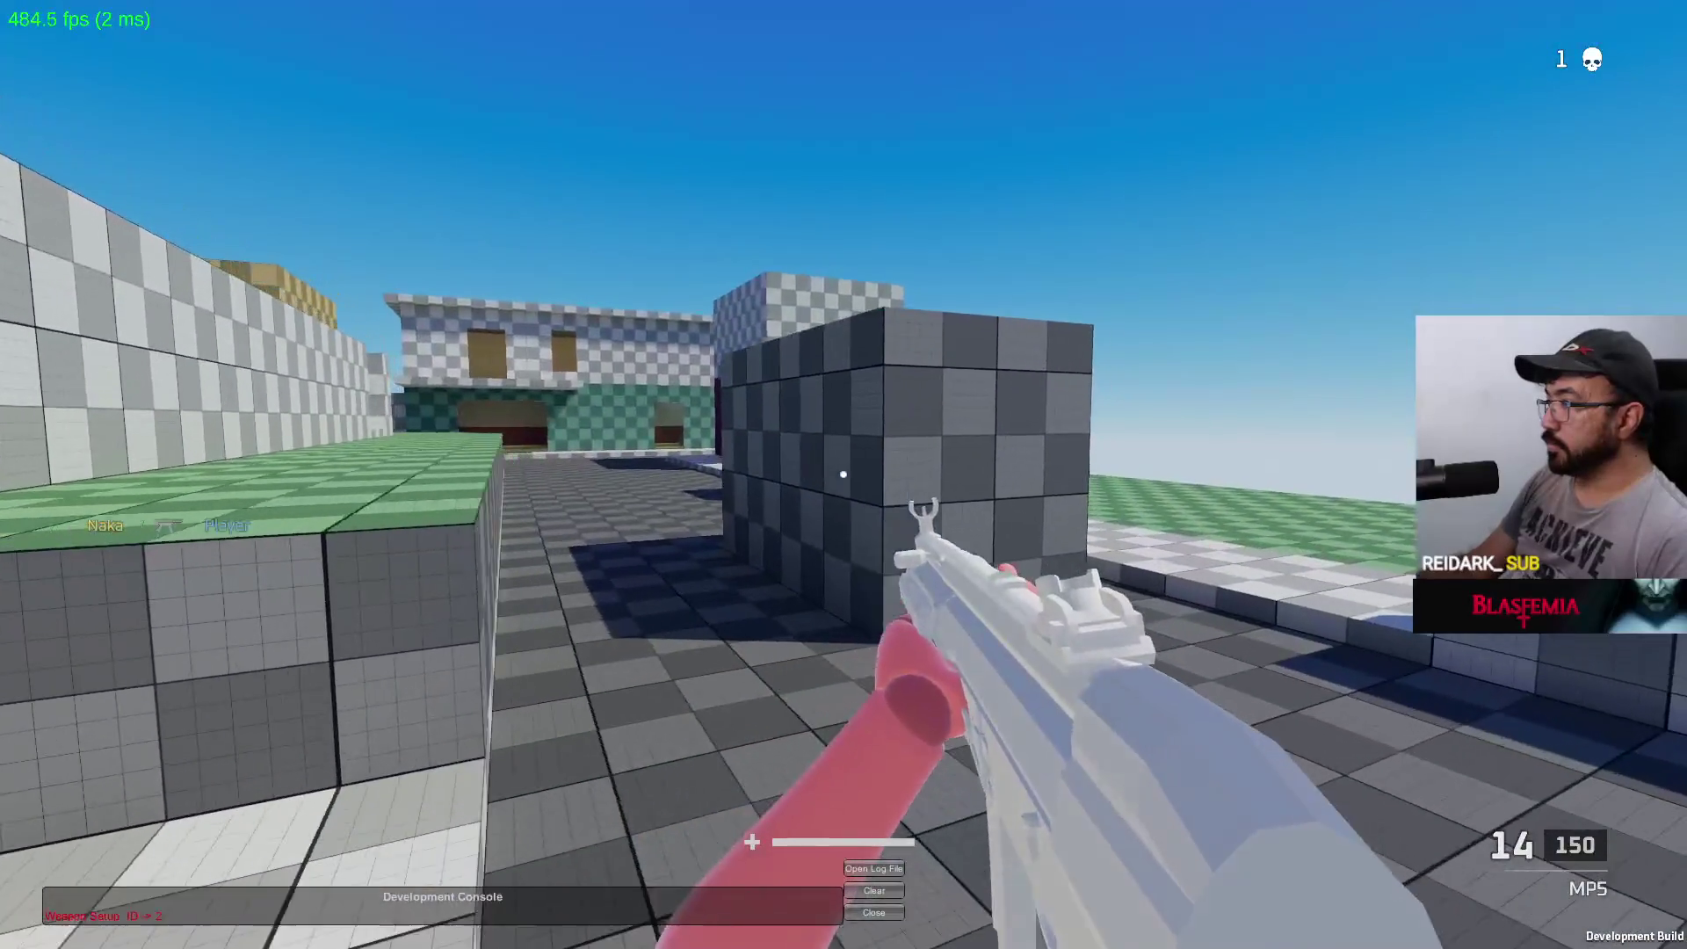
pyautogui.press('w')
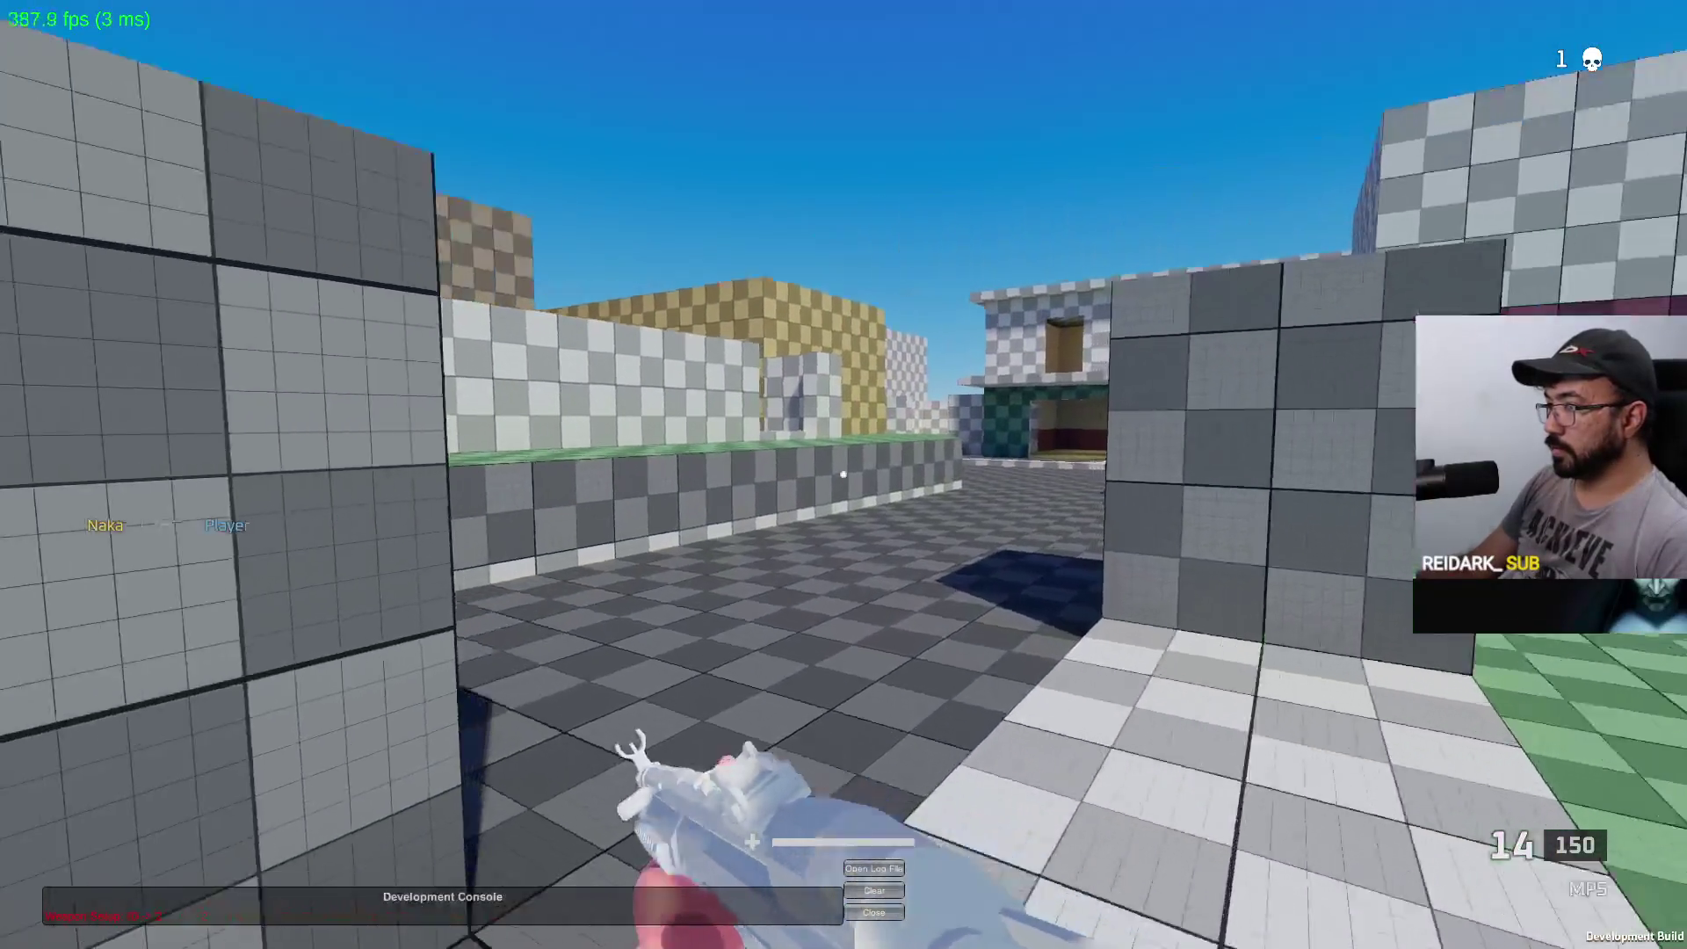
pyautogui.press('w')
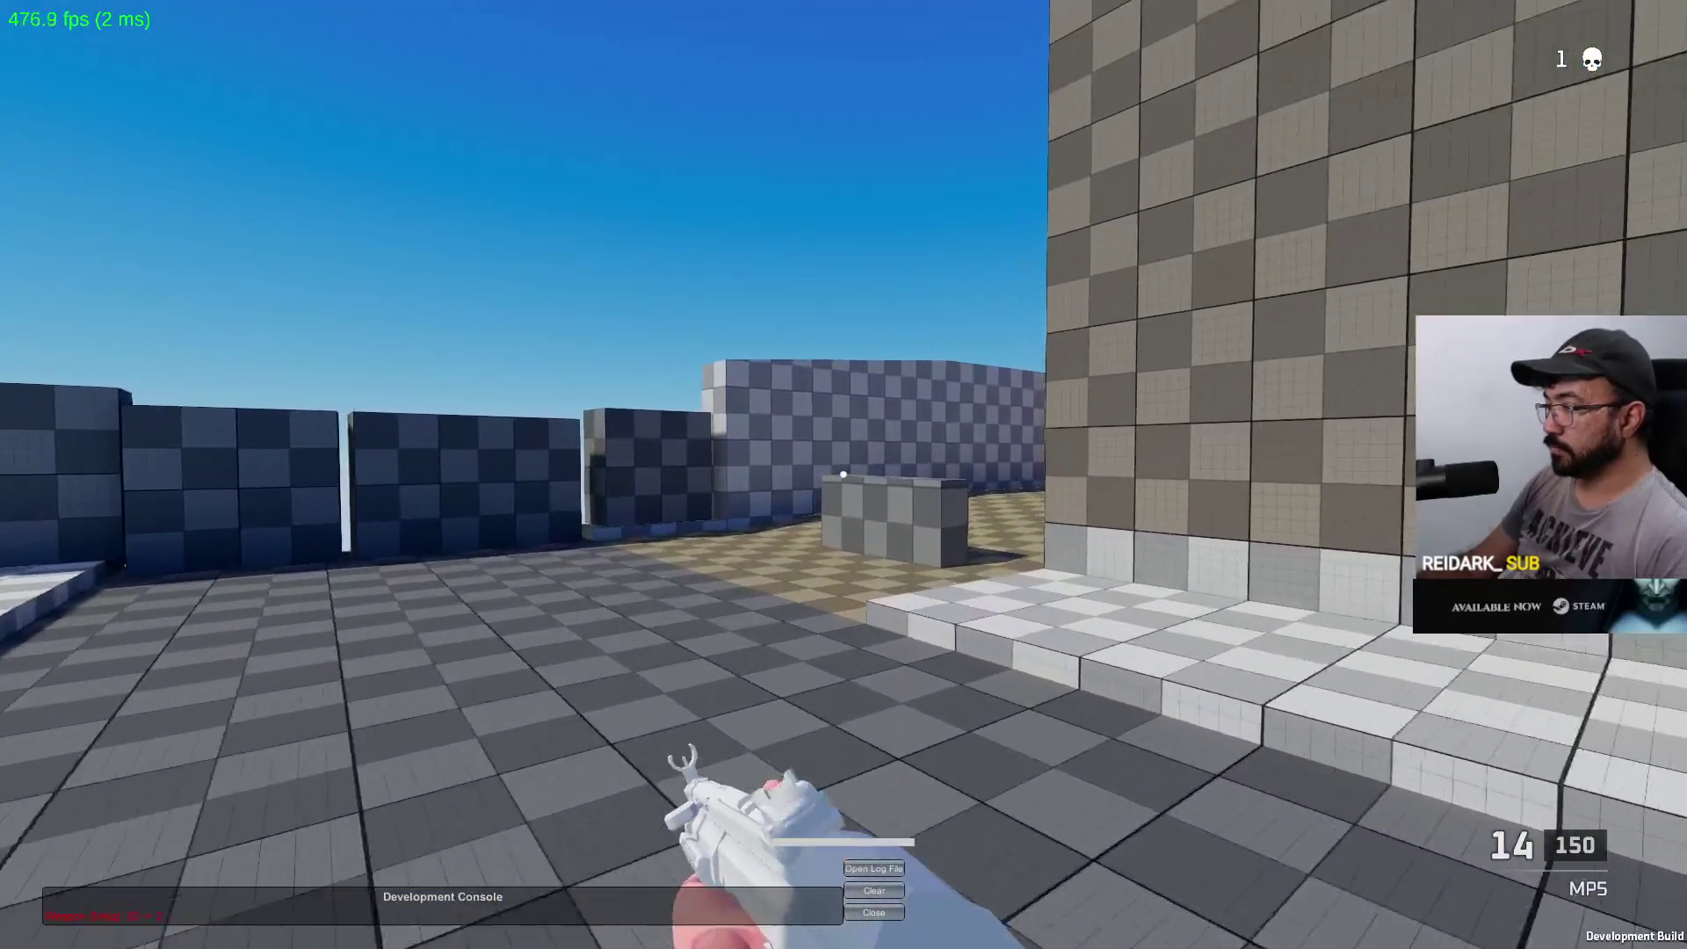
pyautogui.press('super')
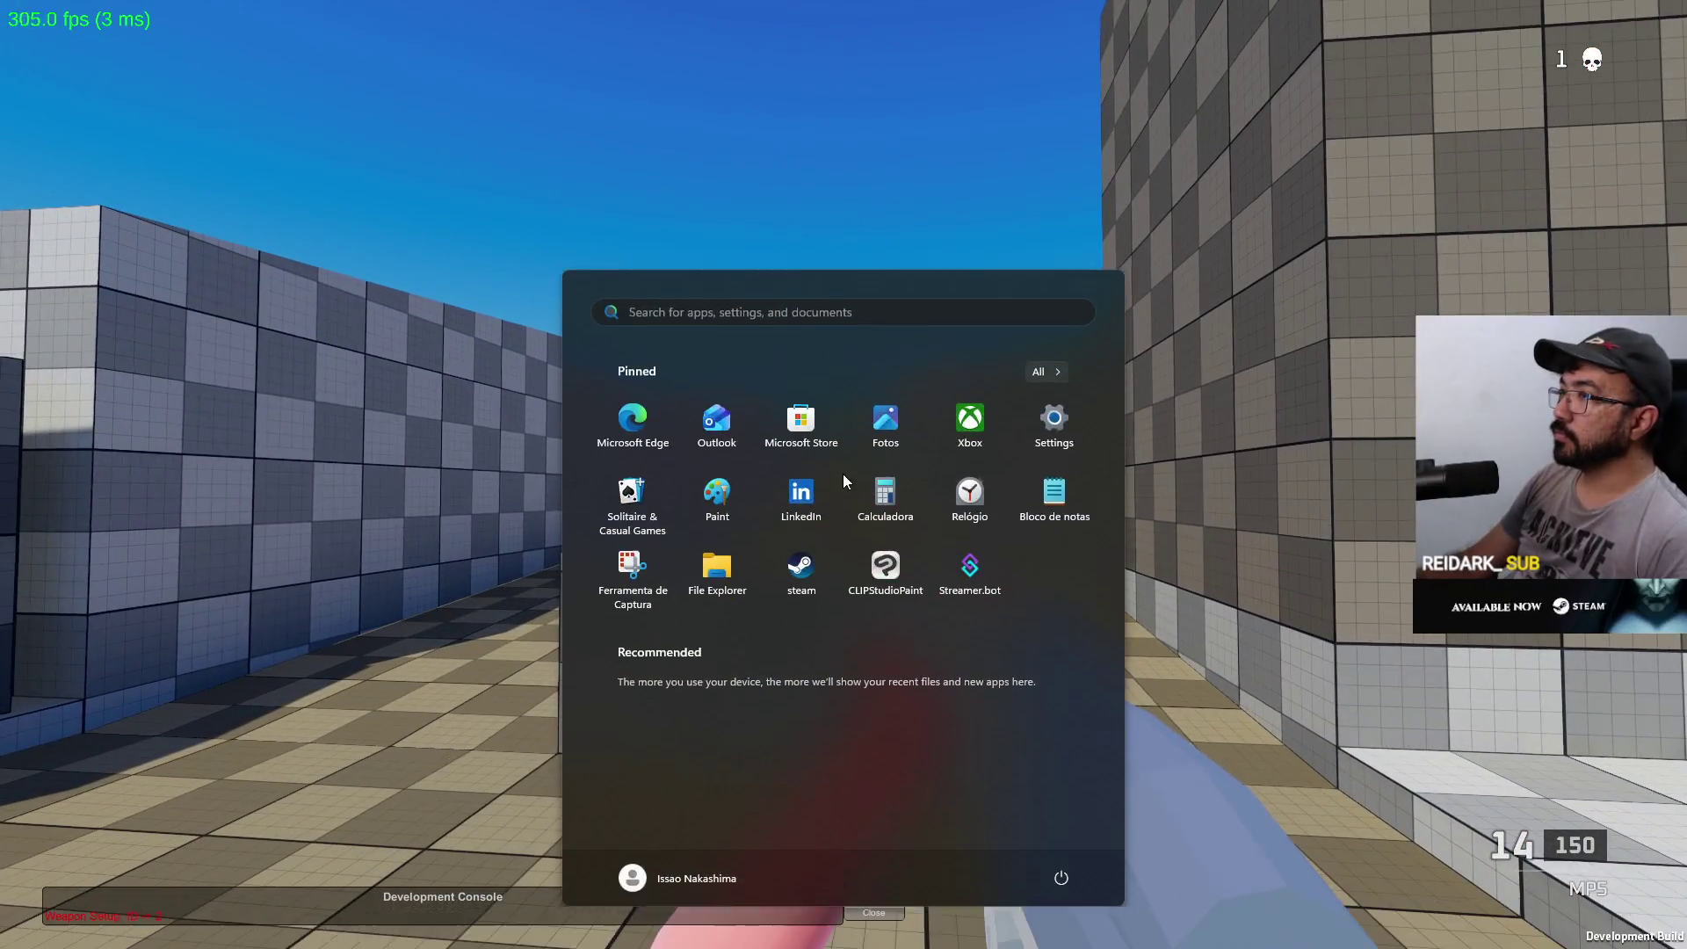
pyautogui.press('Escape')
pyautogui.hotkey('alt', 'Tab')
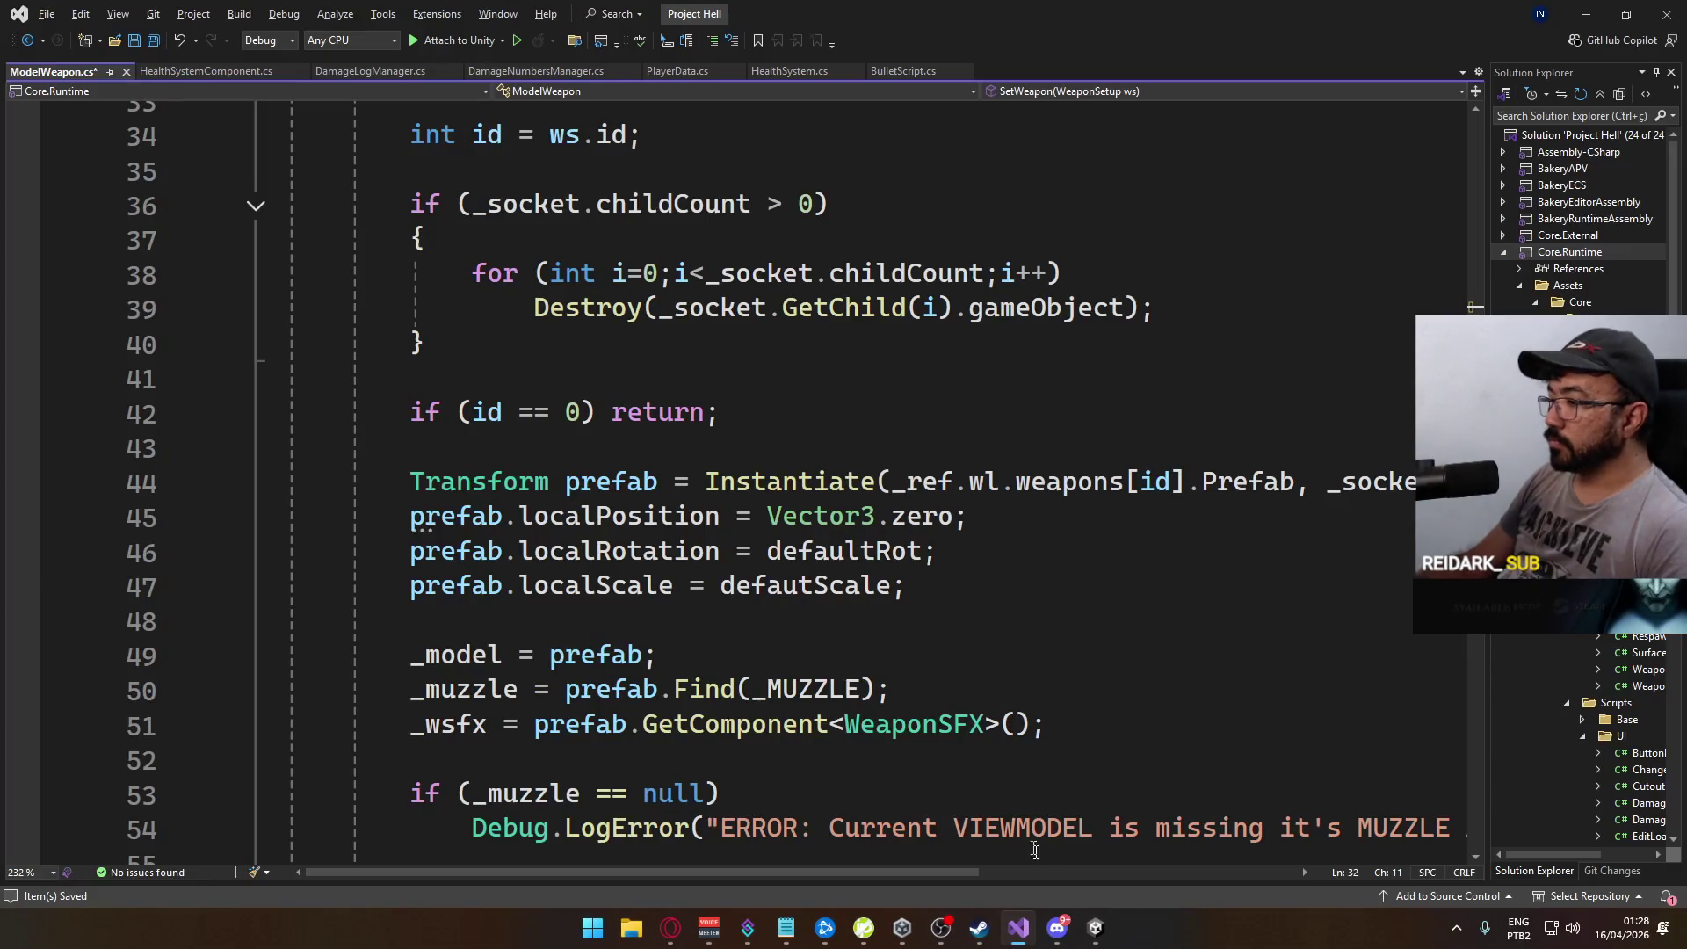
# Step: Stop play mode and inspect the Database asset in the ScriptableObjects folder
pyautogui.click(1093, 932)
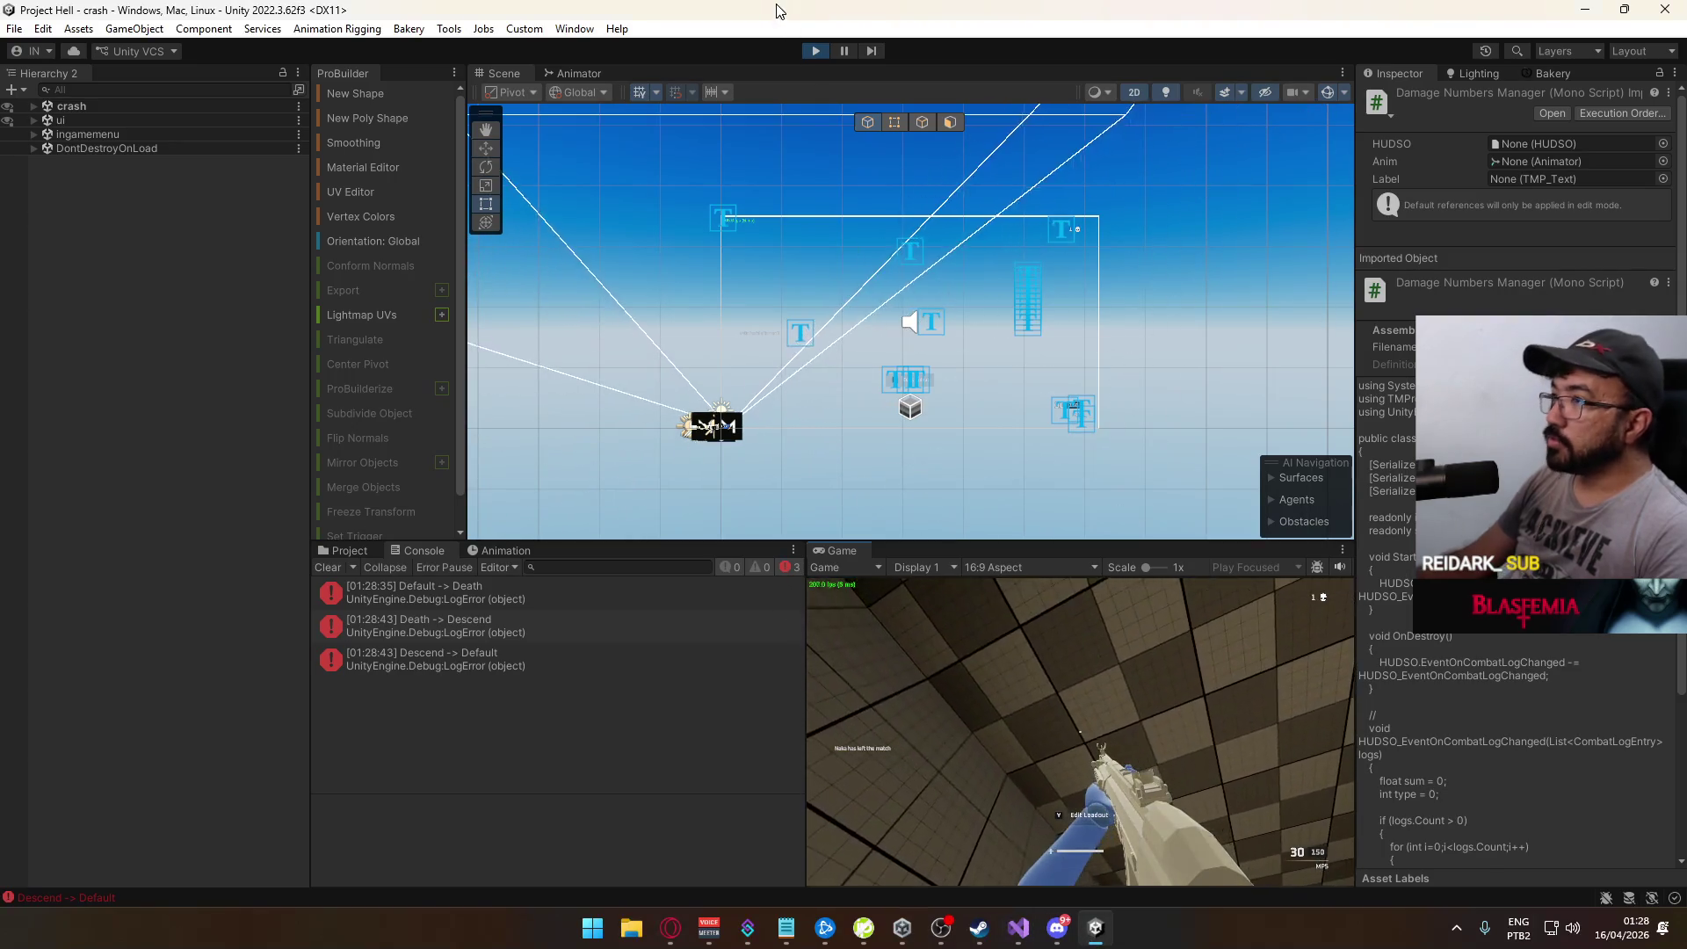
pyautogui.click(816, 52)
pyautogui.click(345, 551)
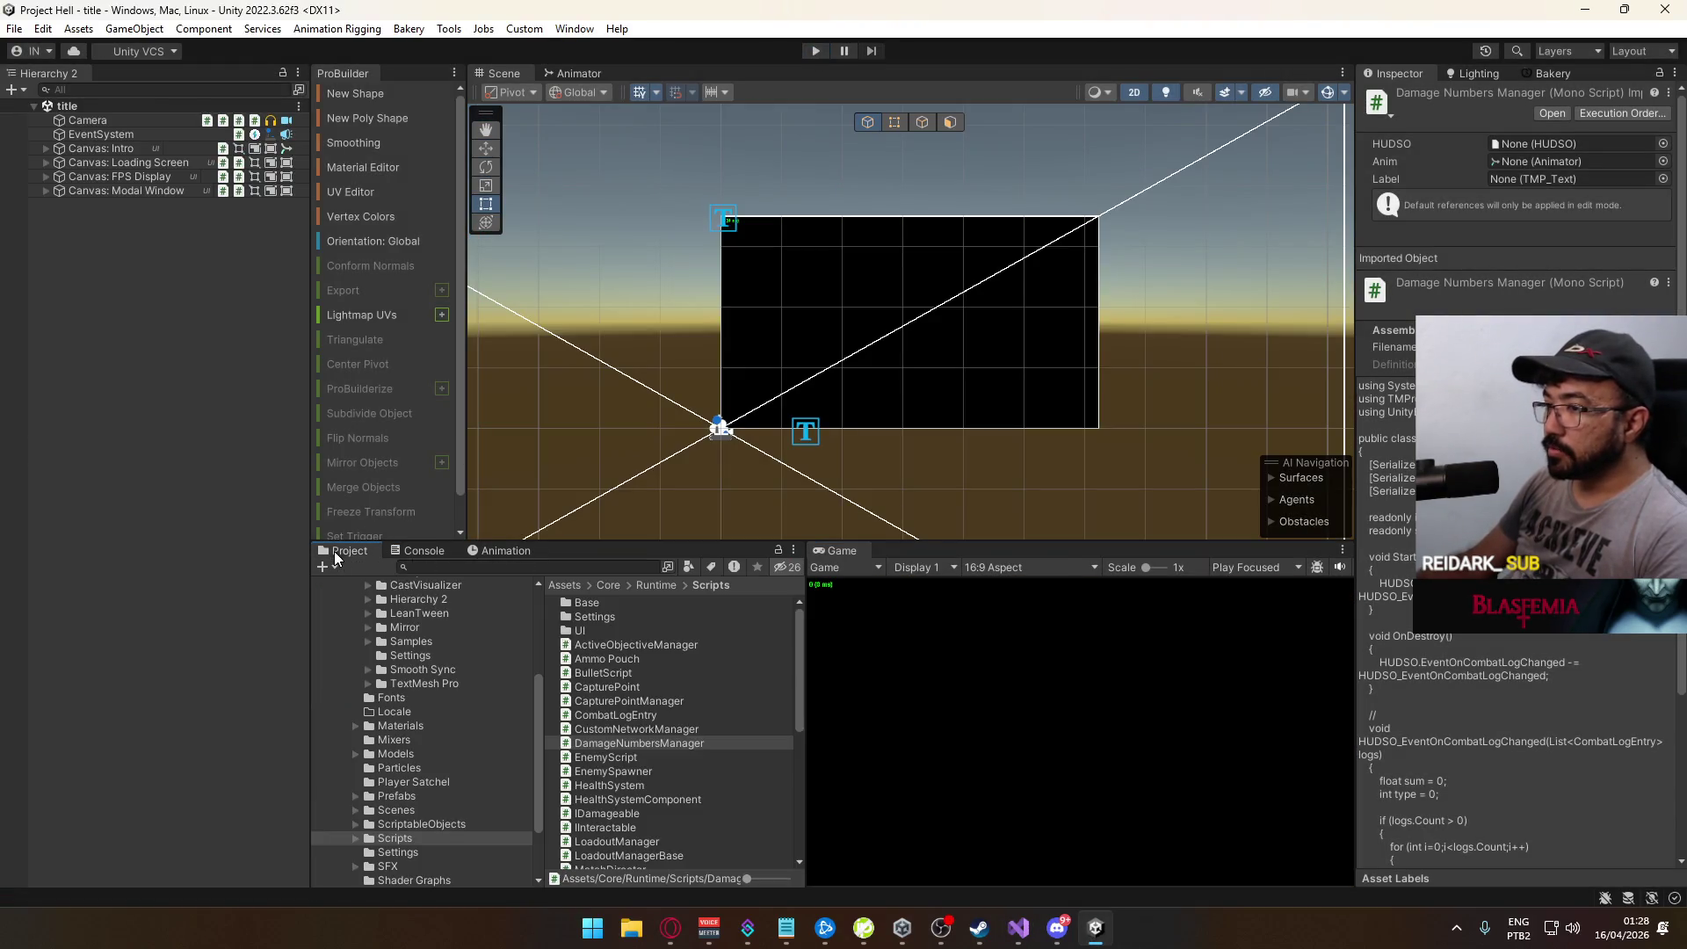
pyautogui.click(437, 823)
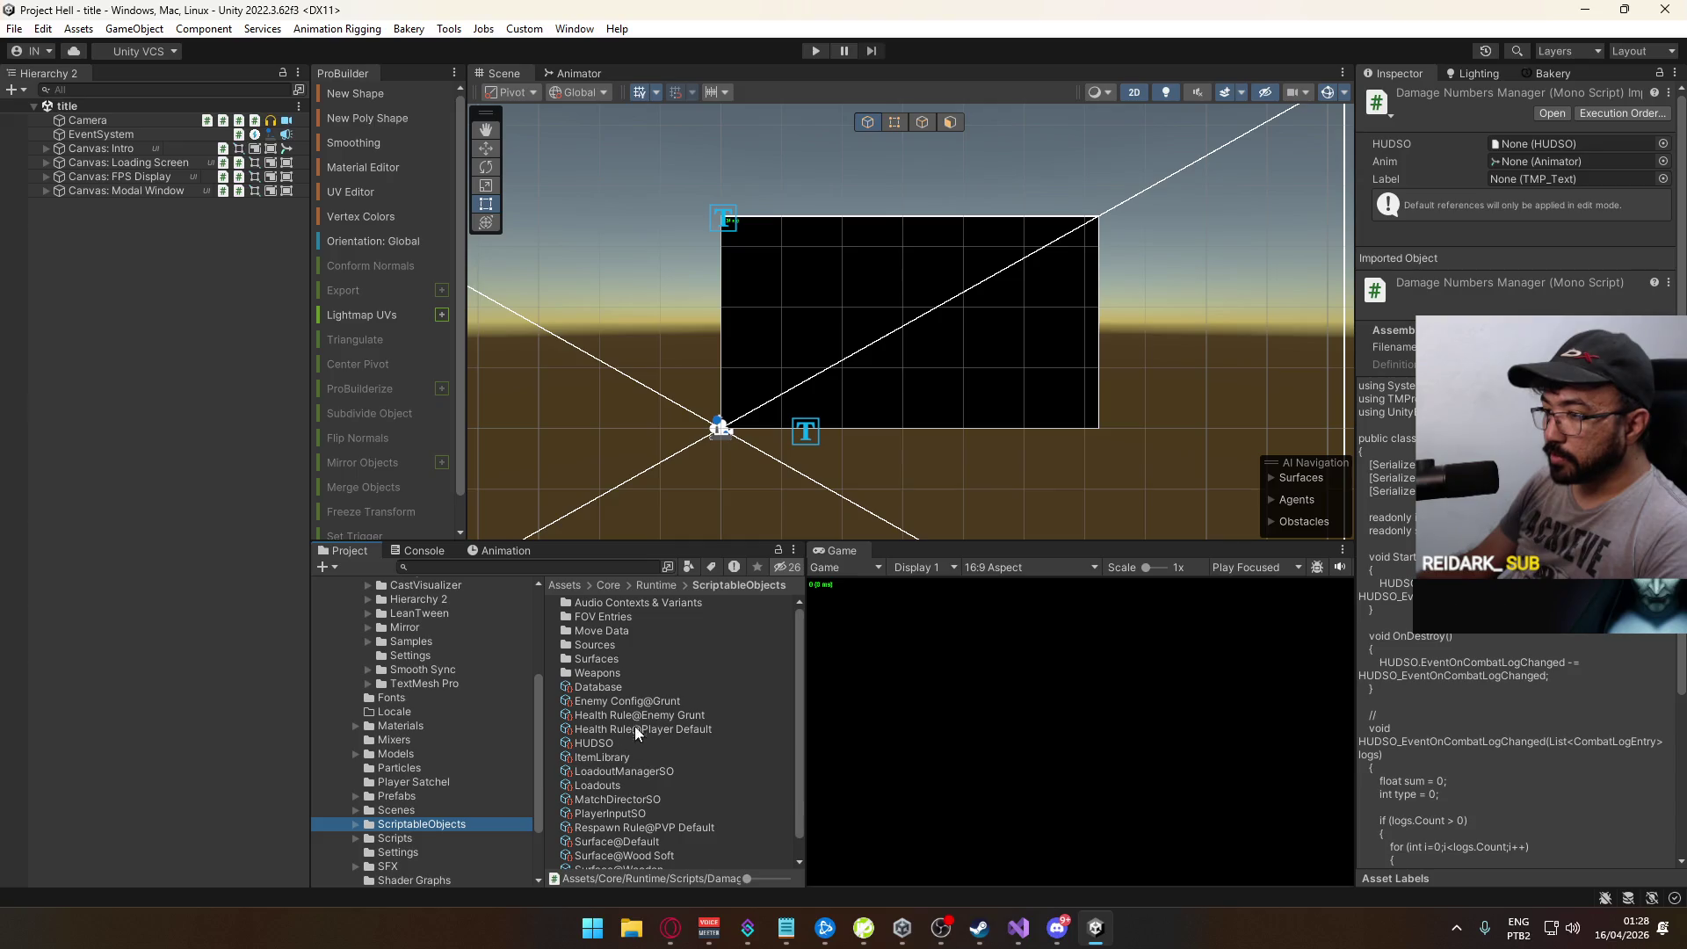
pyautogui.click(658, 687)
pyautogui.scroll(-1, 682, 720)
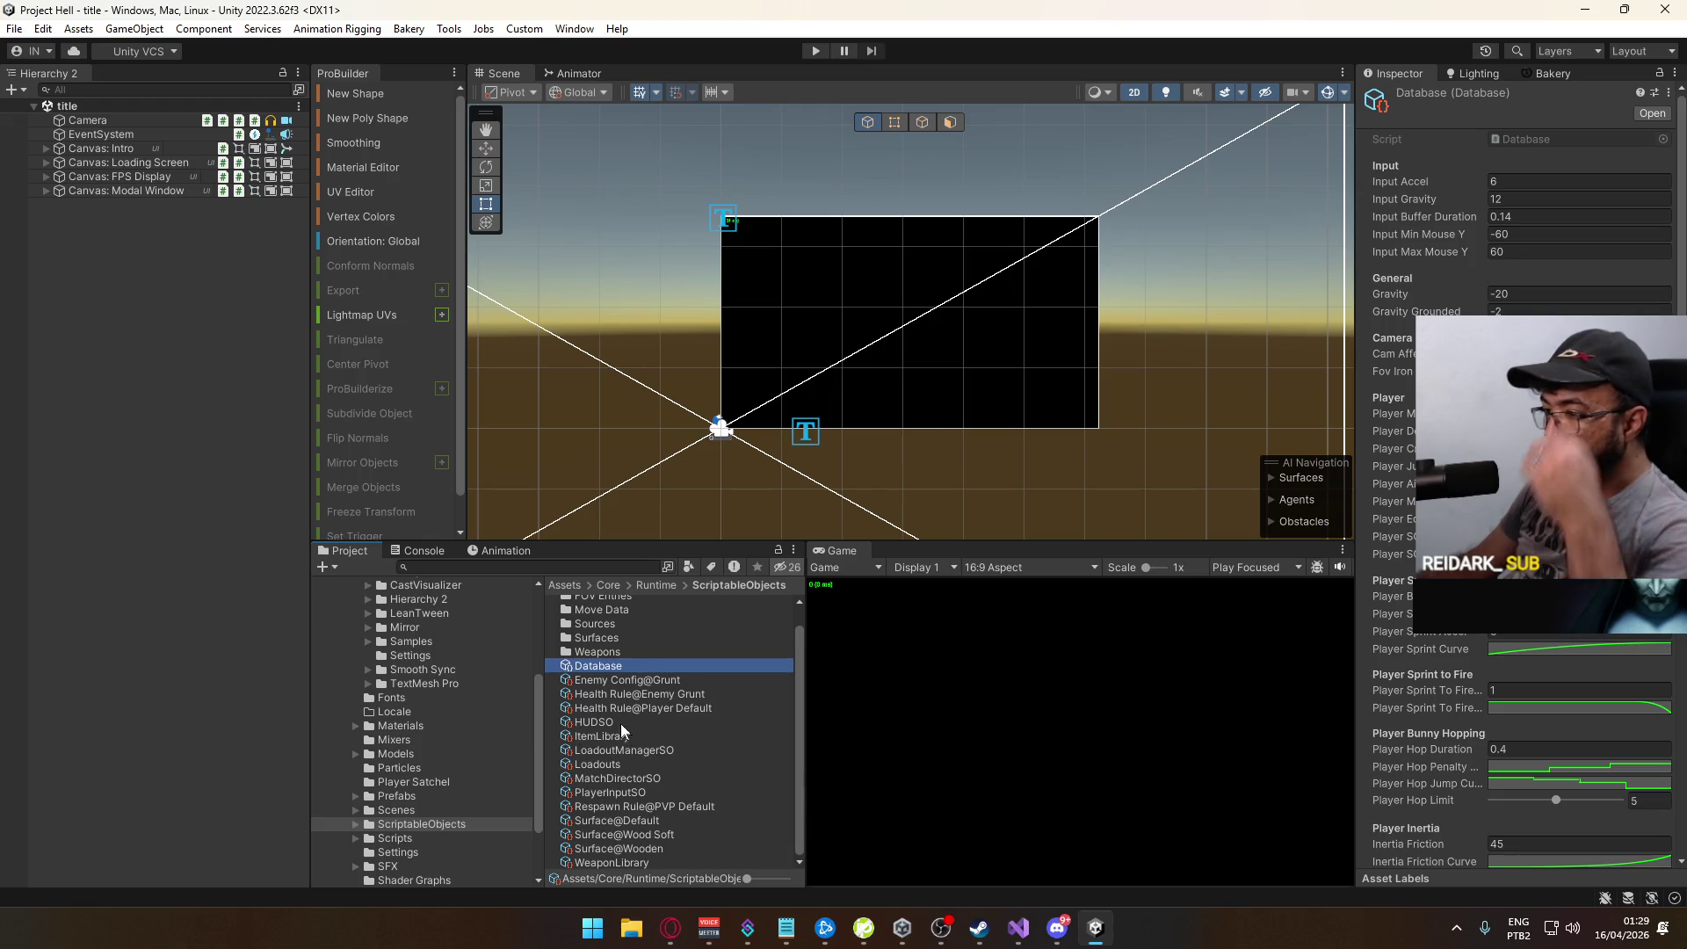
# Step: Open the ui scene and select the Damage Log Manager to view its script
pyautogui.click(404, 809)
pyautogui.click(606, 658)
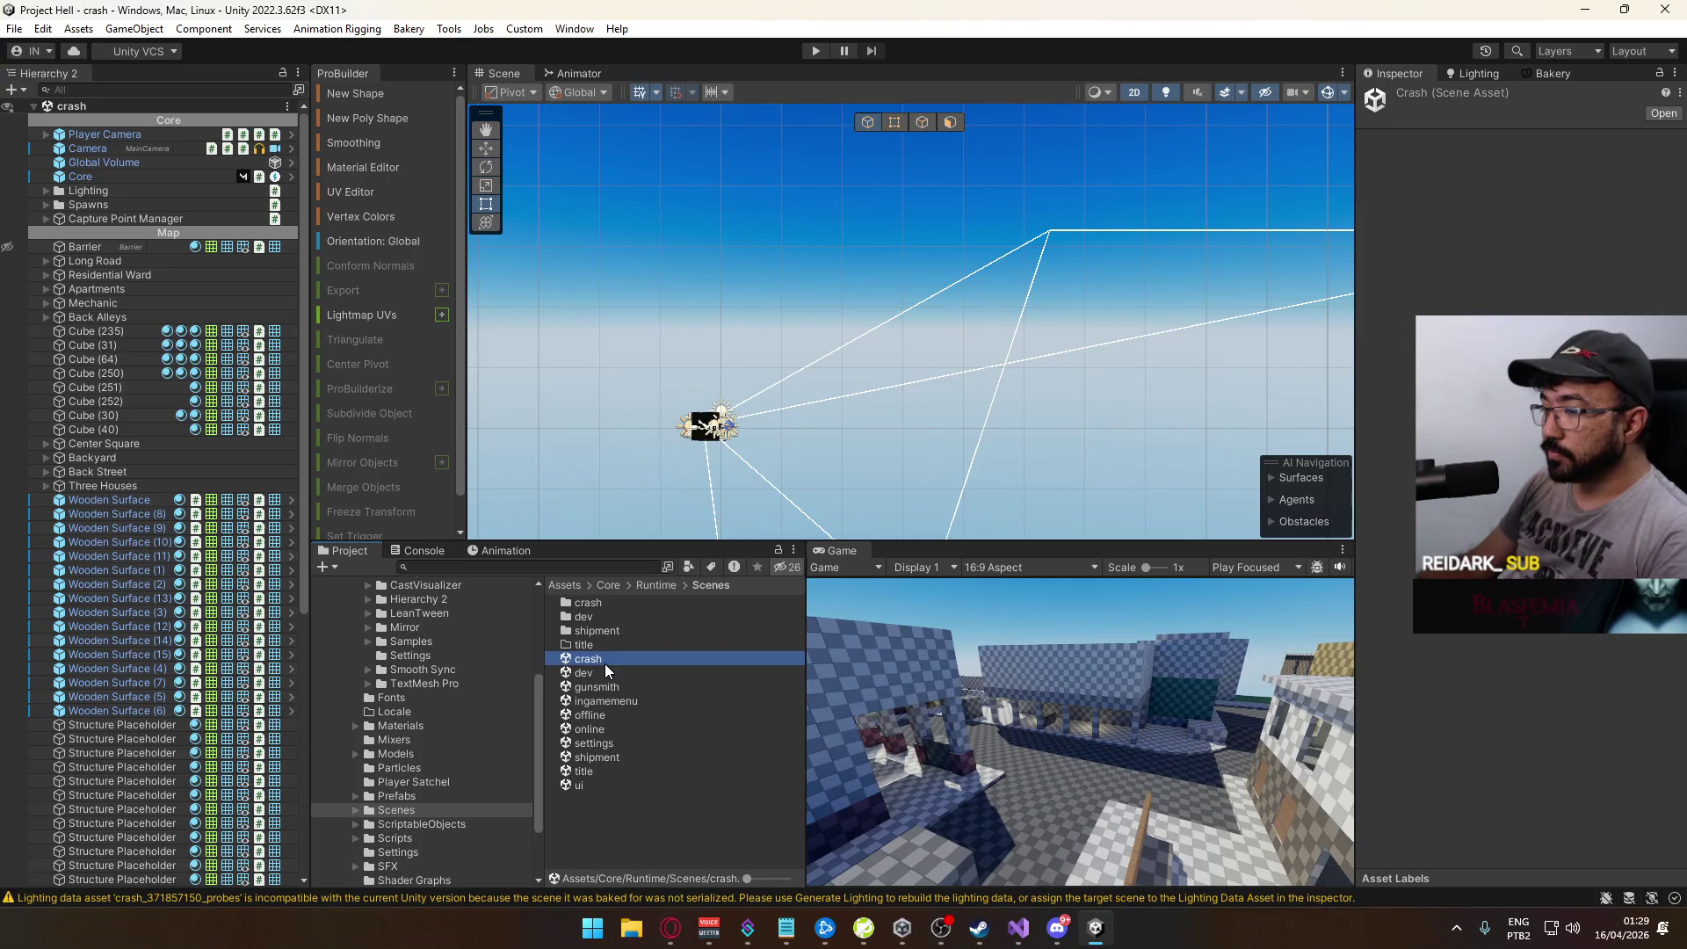
pyautogui.doubleClick(589, 786)
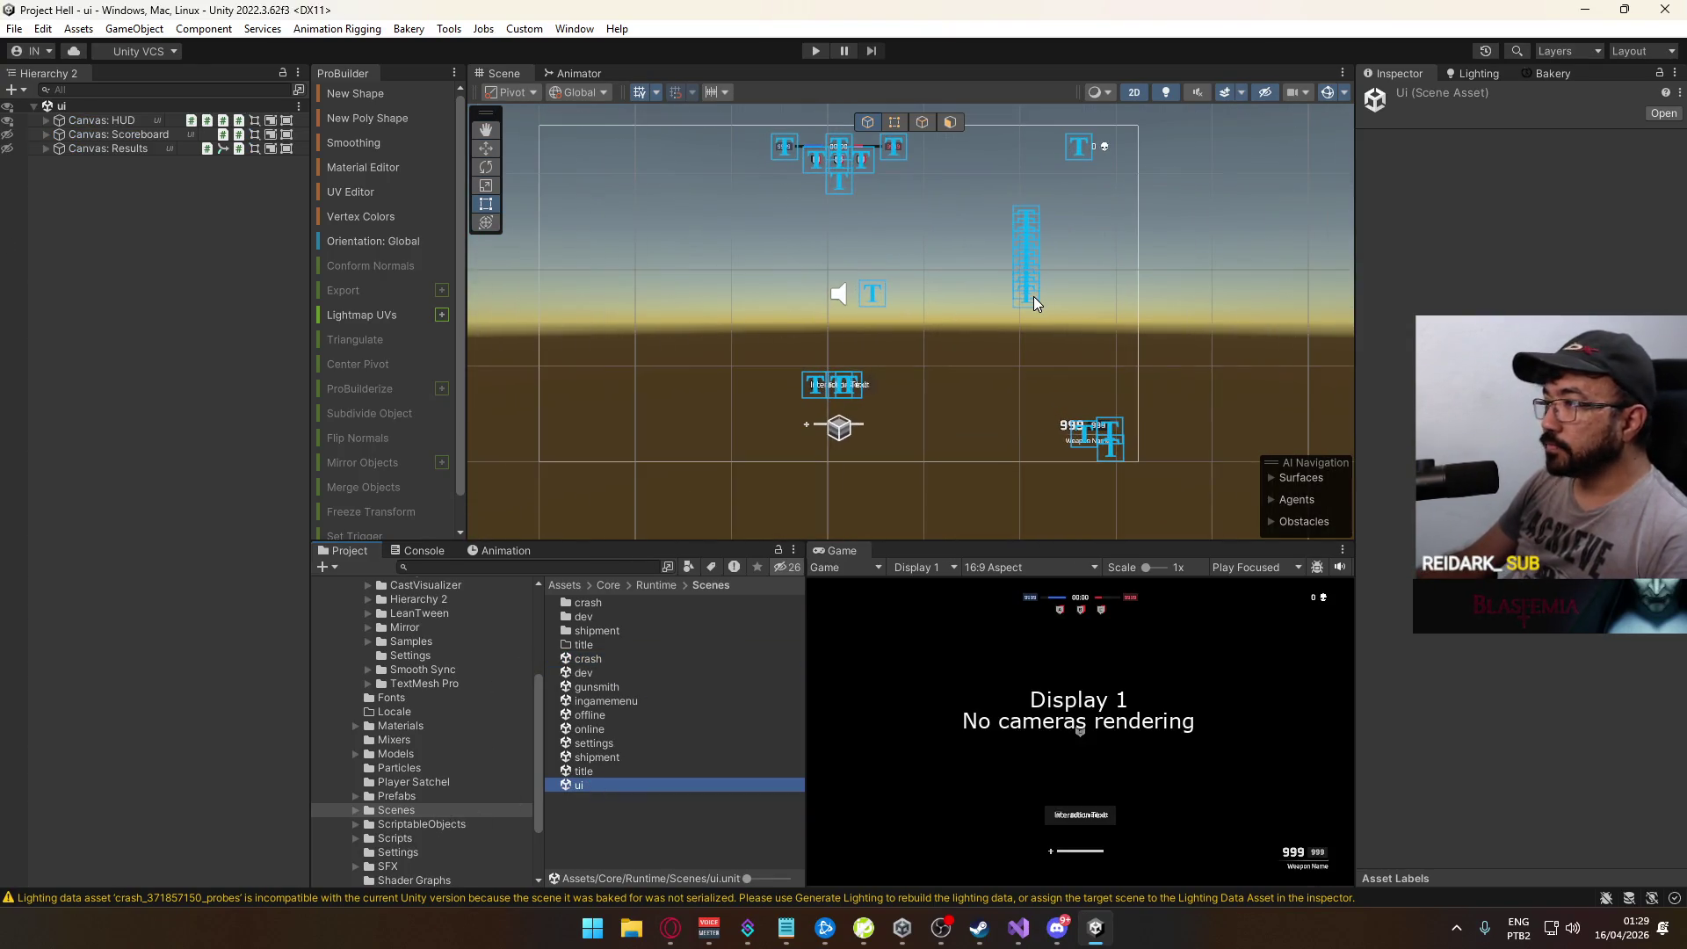
pyautogui.click(1030, 297)
pyautogui.click(131, 416)
pyautogui.click(143, 403)
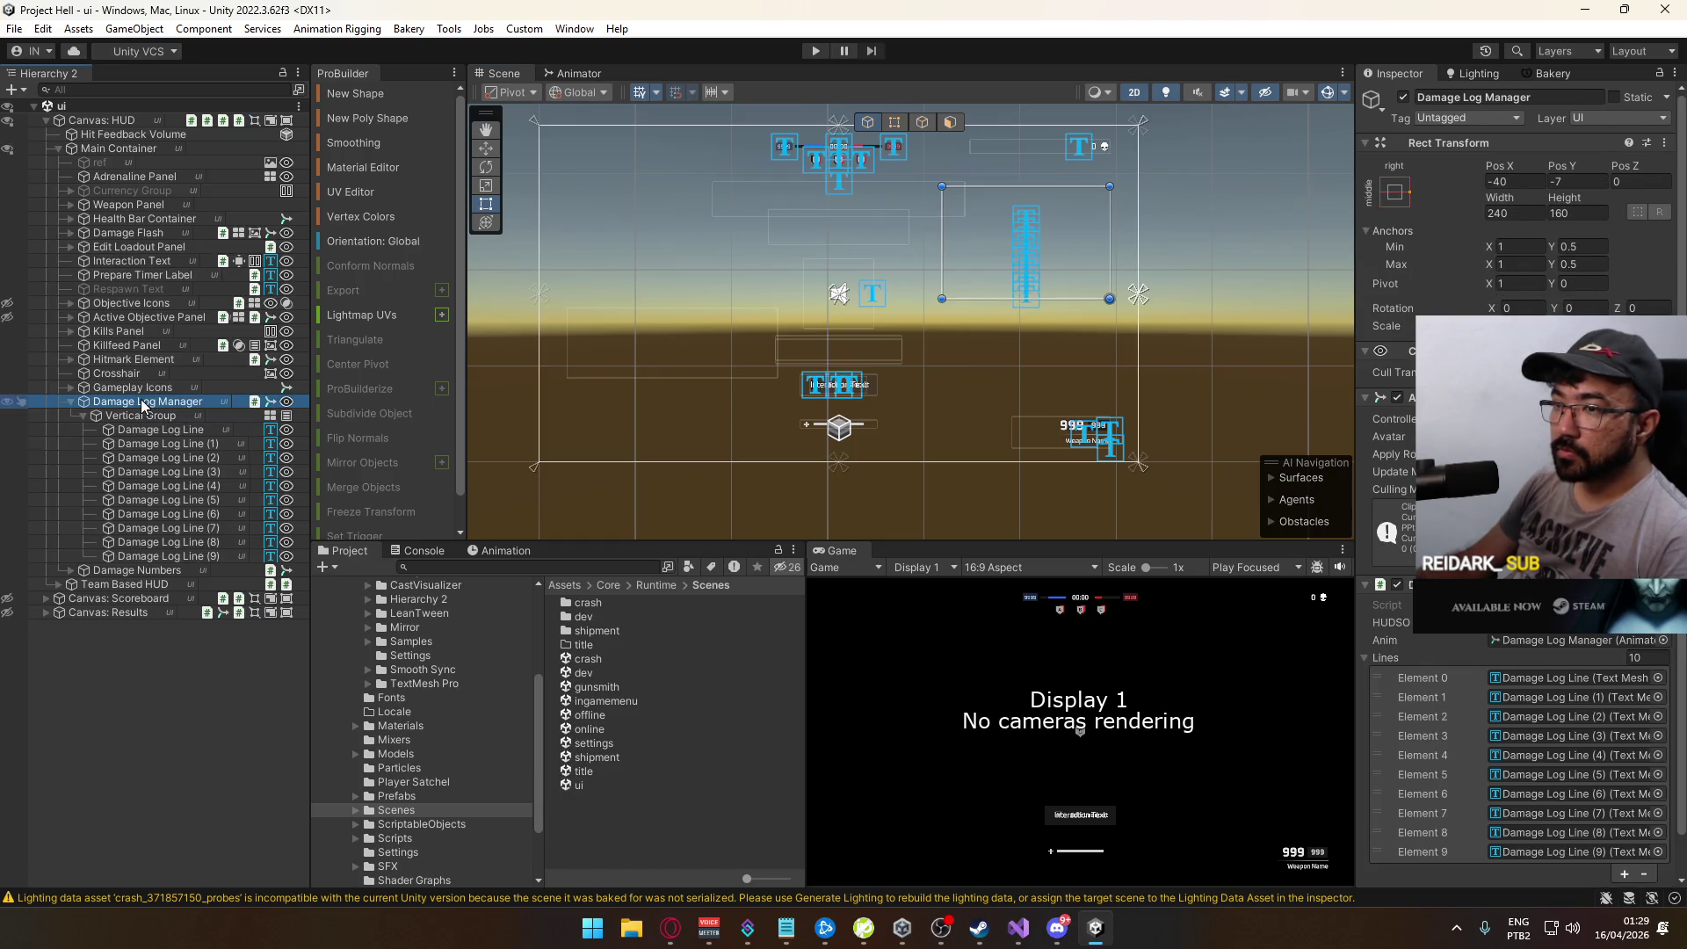
pyautogui.hotkey('alt', 'Tab')
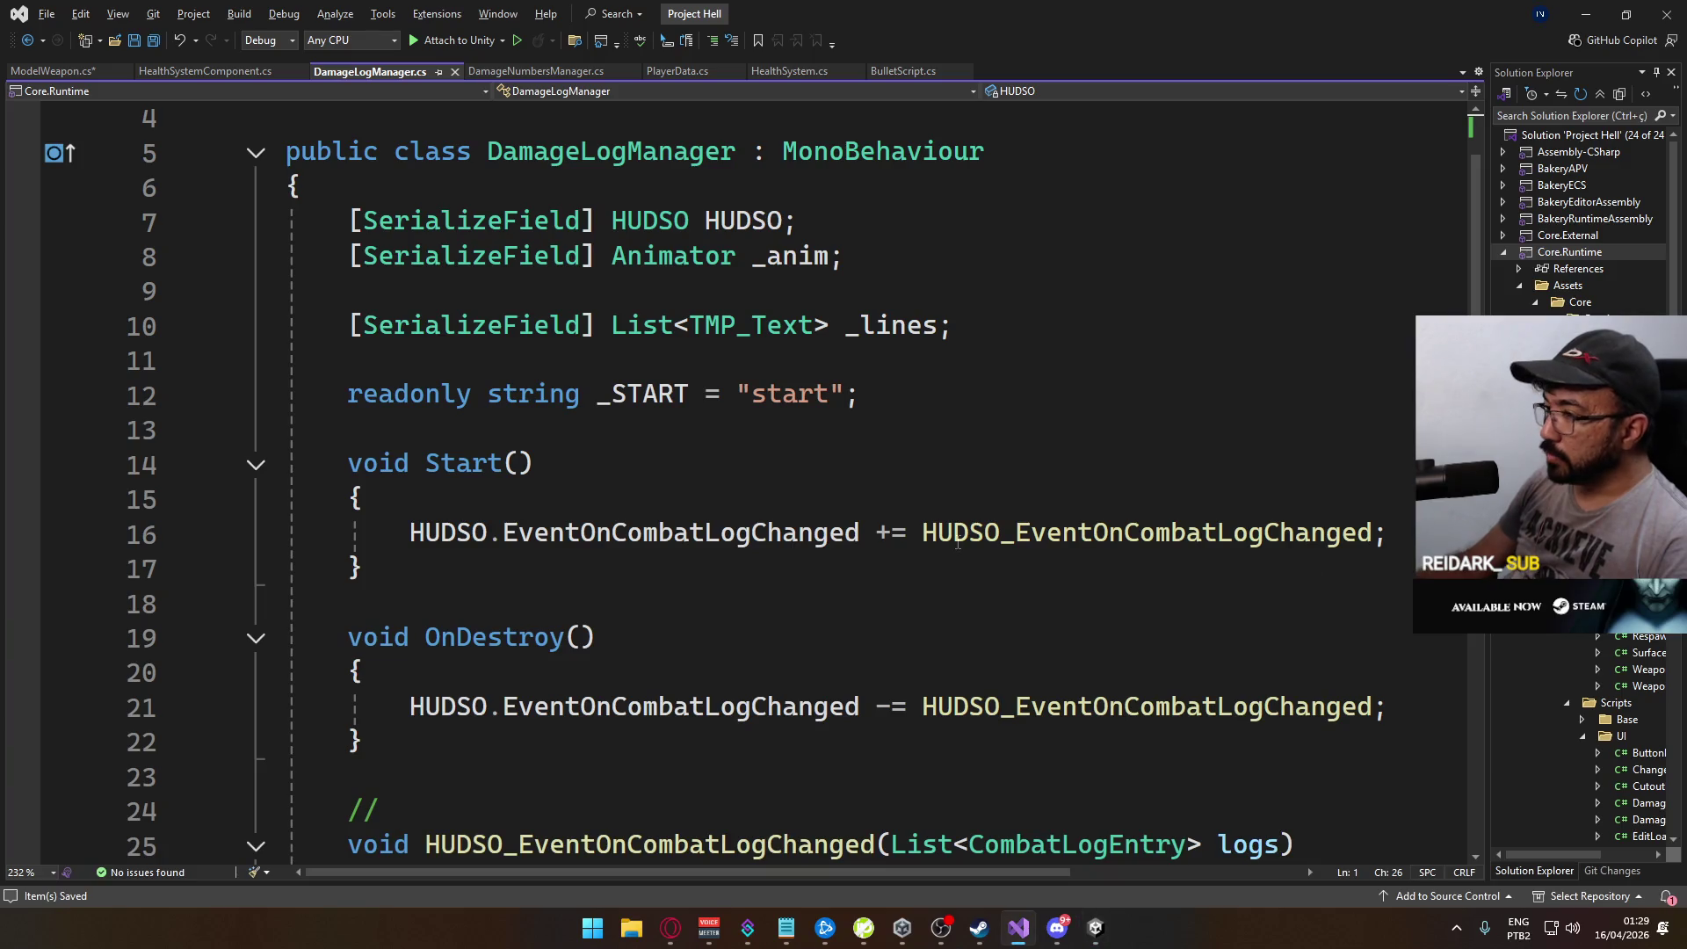
# Step: Scroll DamageLogManager.cs to the HUDSO_EventOnCombatLogChanged handler, then return to Unity
pyautogui.scroll(-6, 899, 602)
pyautogui.scroll(1, 698, 590)
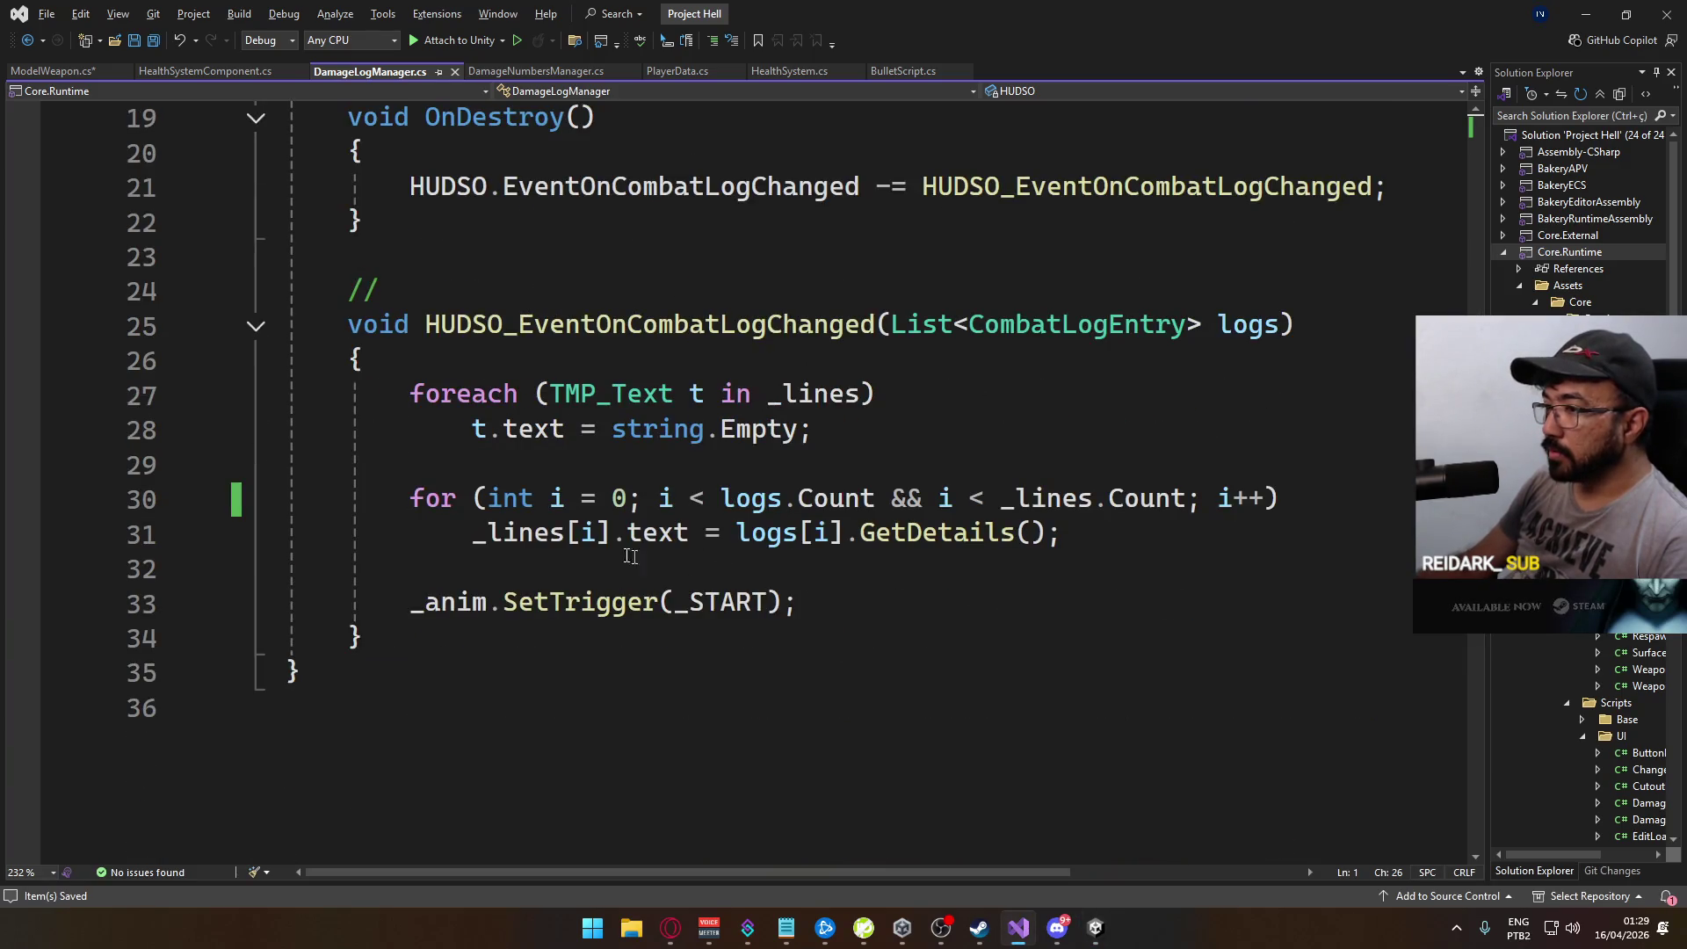
pyautogui.hotkey('alt', 'Tab')
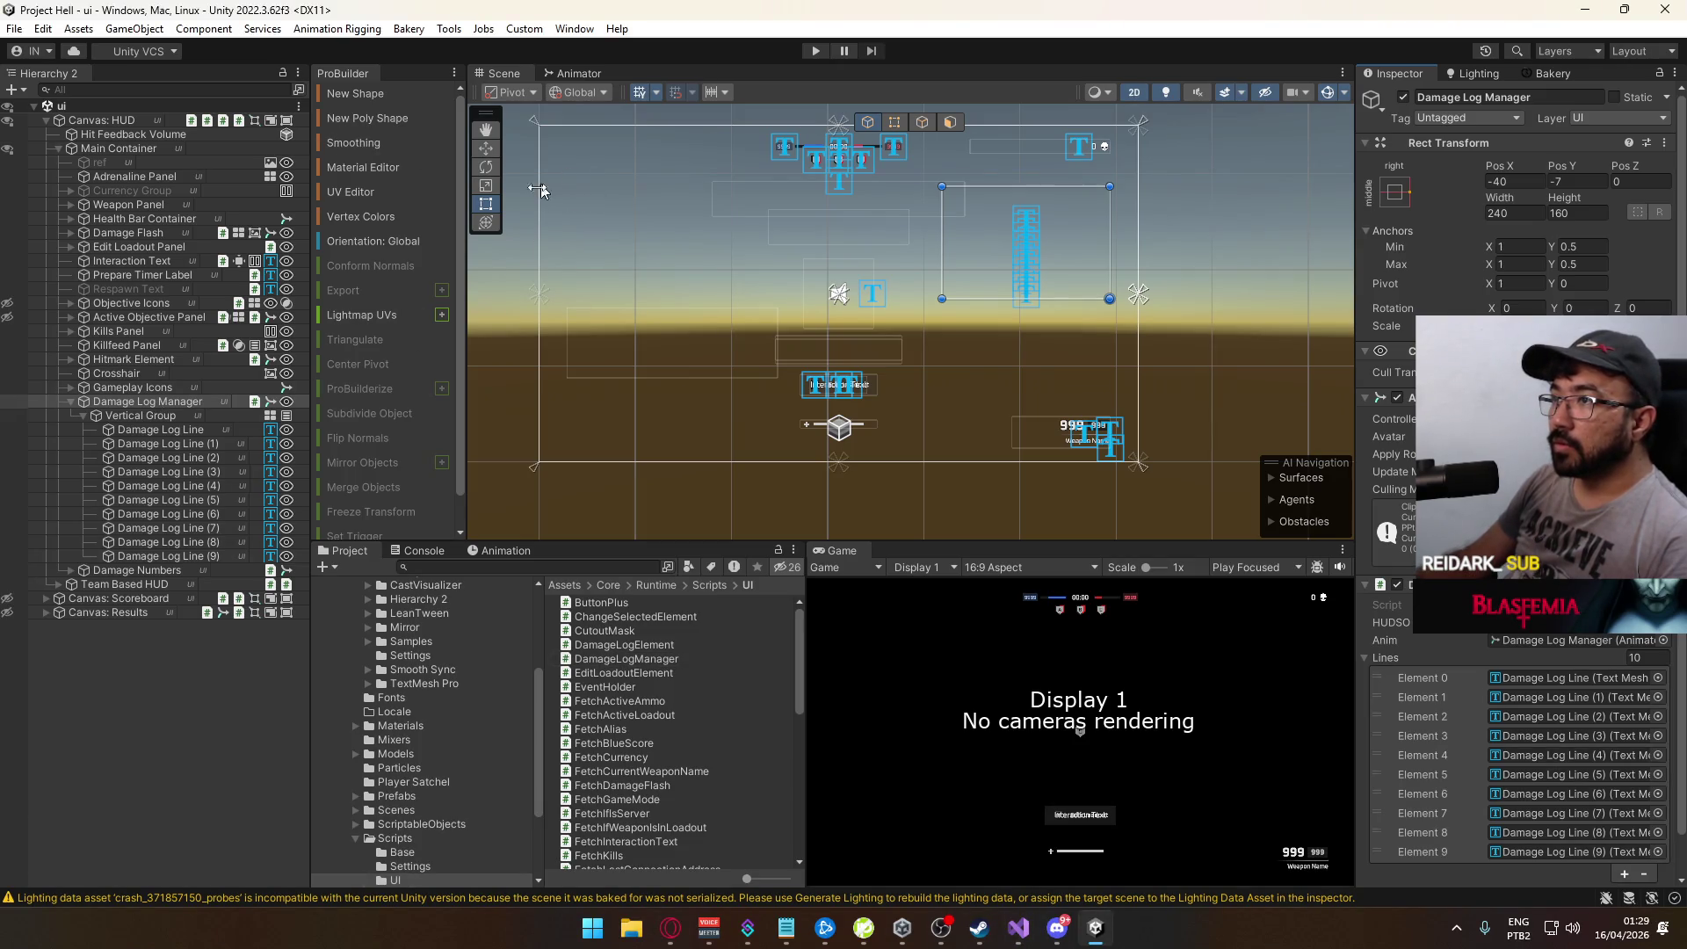
# Step: Add a new layer named 'Type Layer' to the DamageLog animator
pyautogui.click(497, 551)
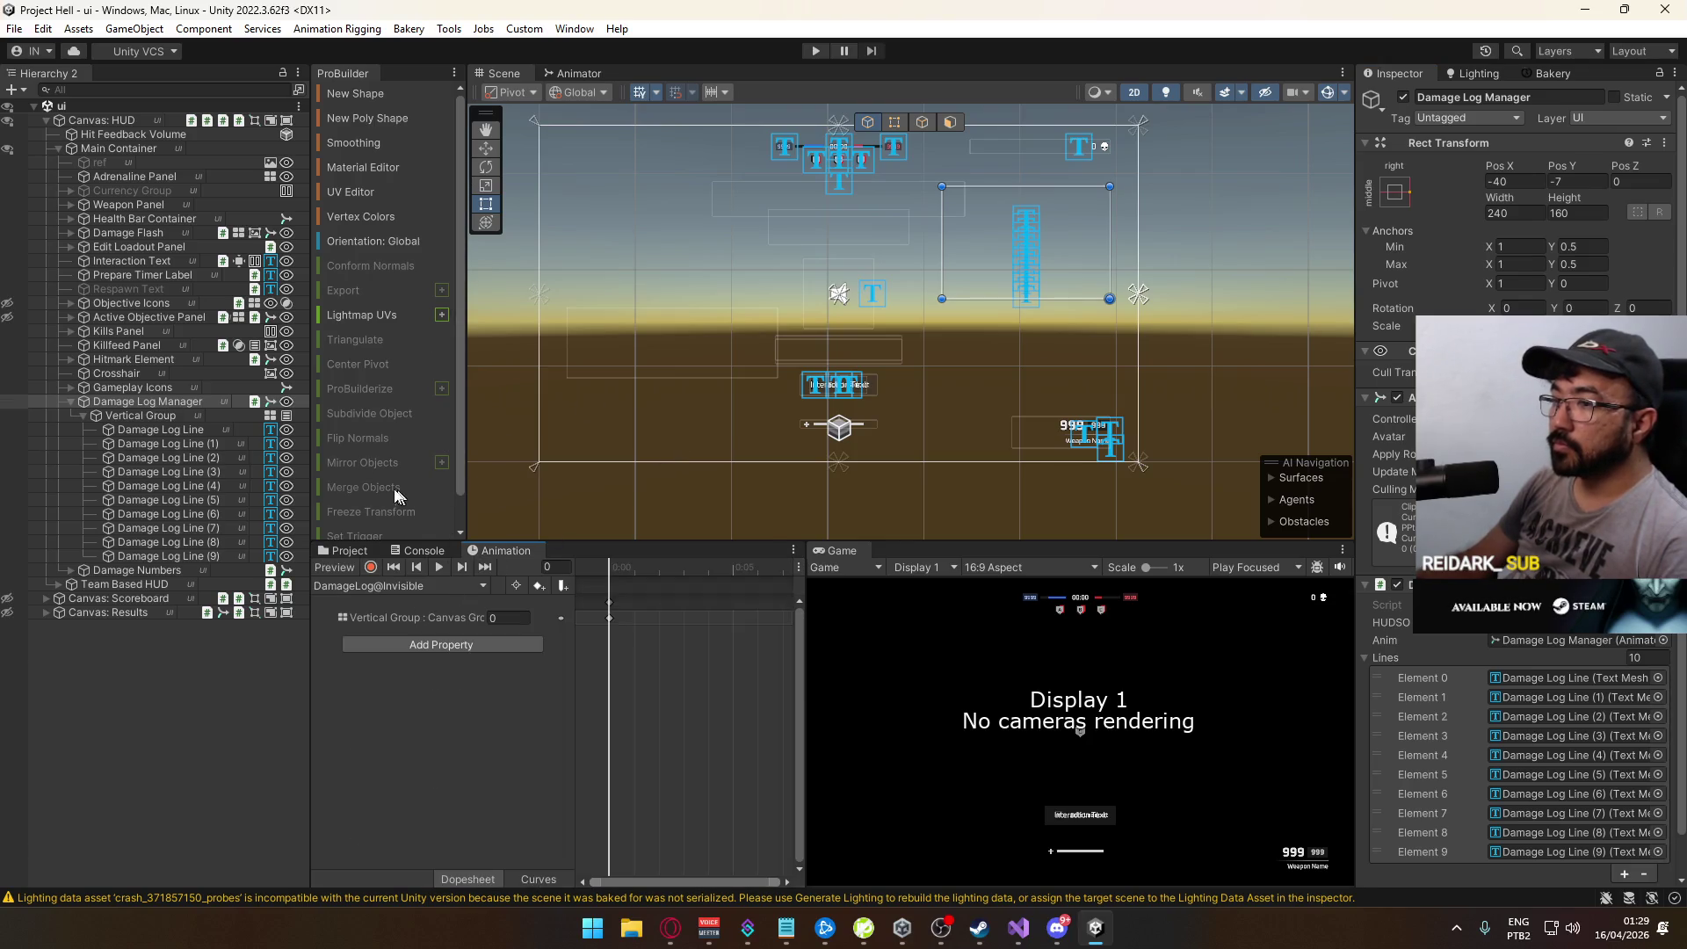
pyautogui.click(576, 75)
pyautogui.click(491, 91)
pyautogui.scroll(3, 648, 219)
pyautogui.scroll(-5, 728, 301)
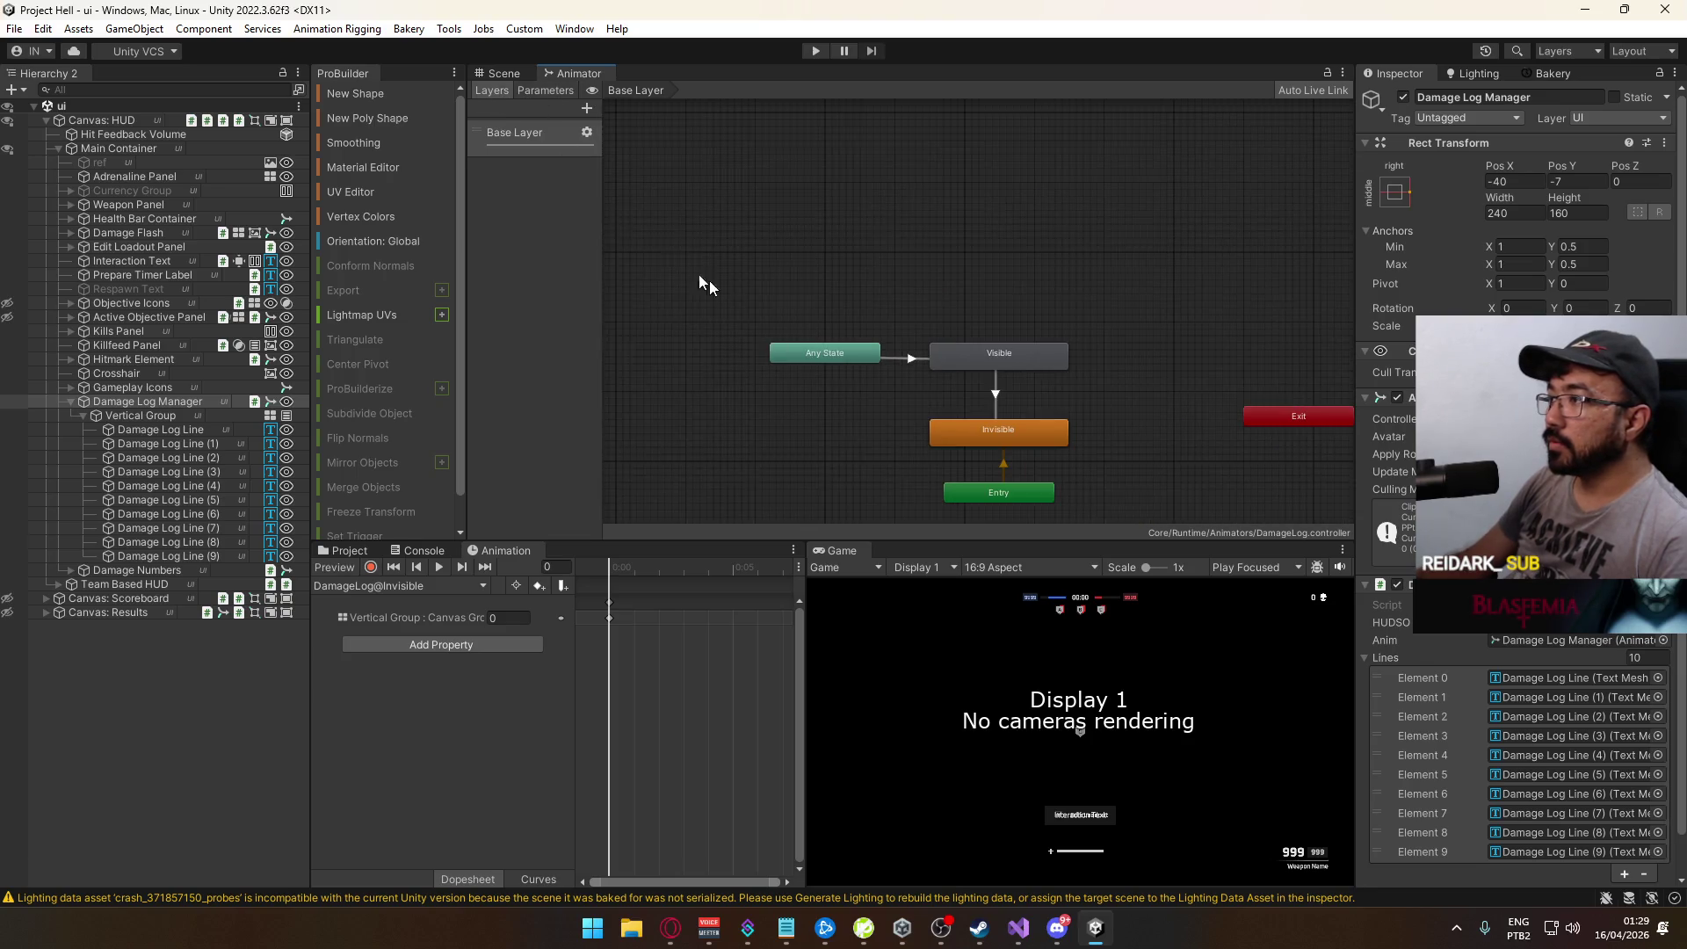
pyautogui.click(585, 108)
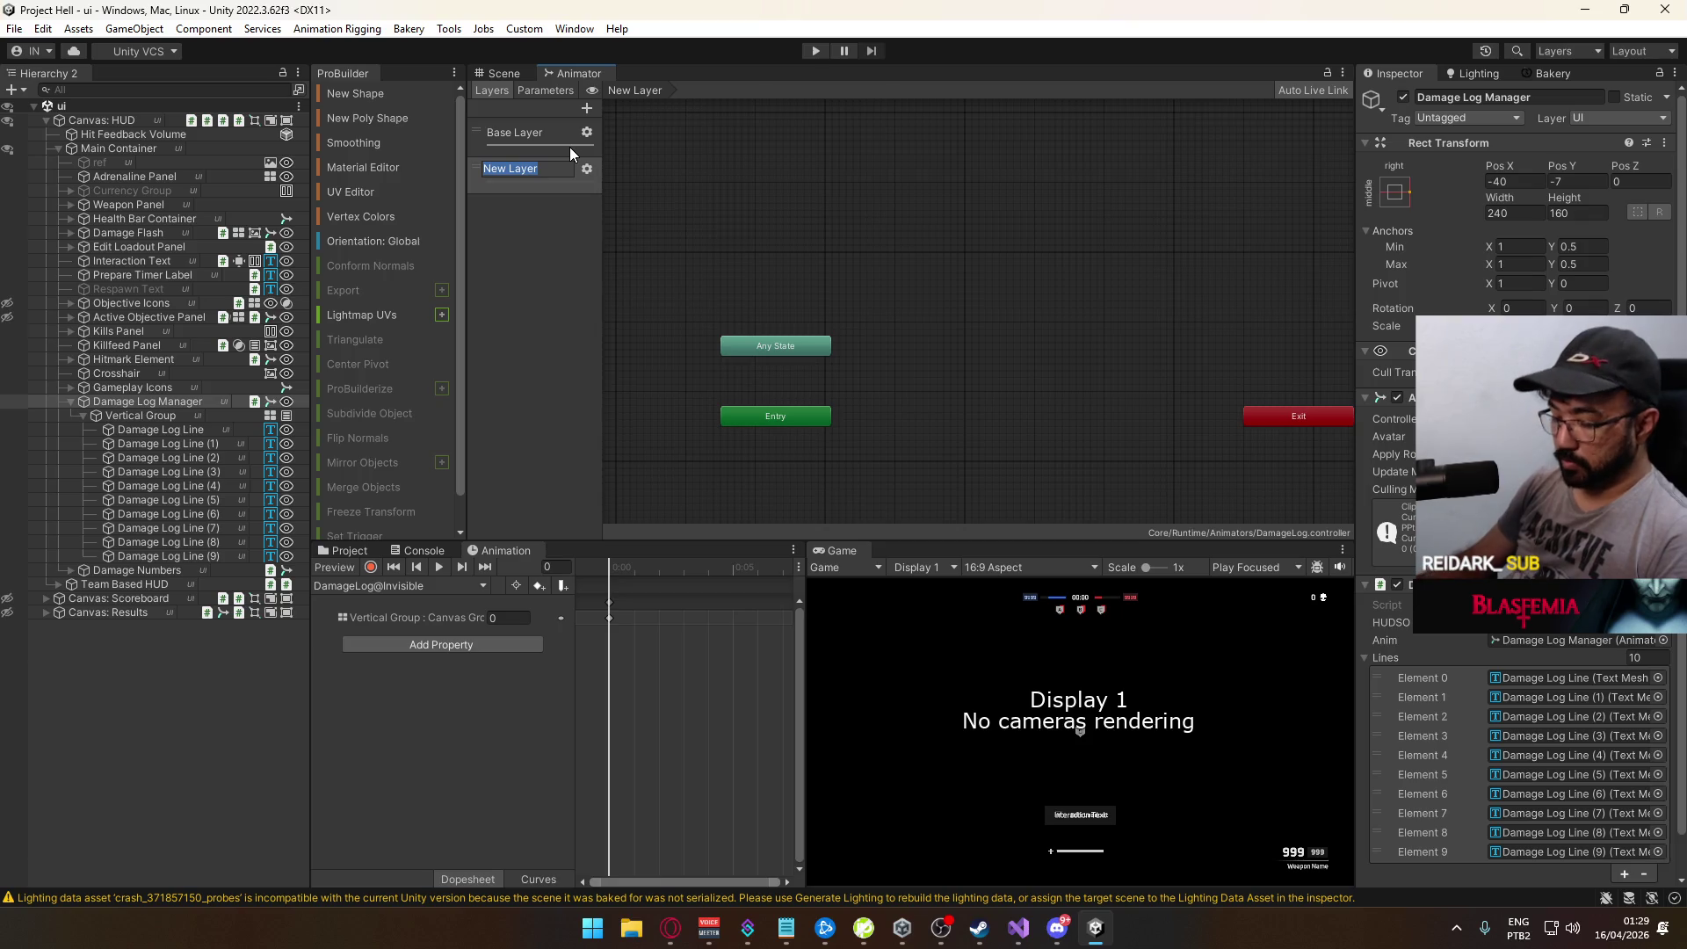
pyautogui.write('Type Layer')
pyautogui.press('Return')
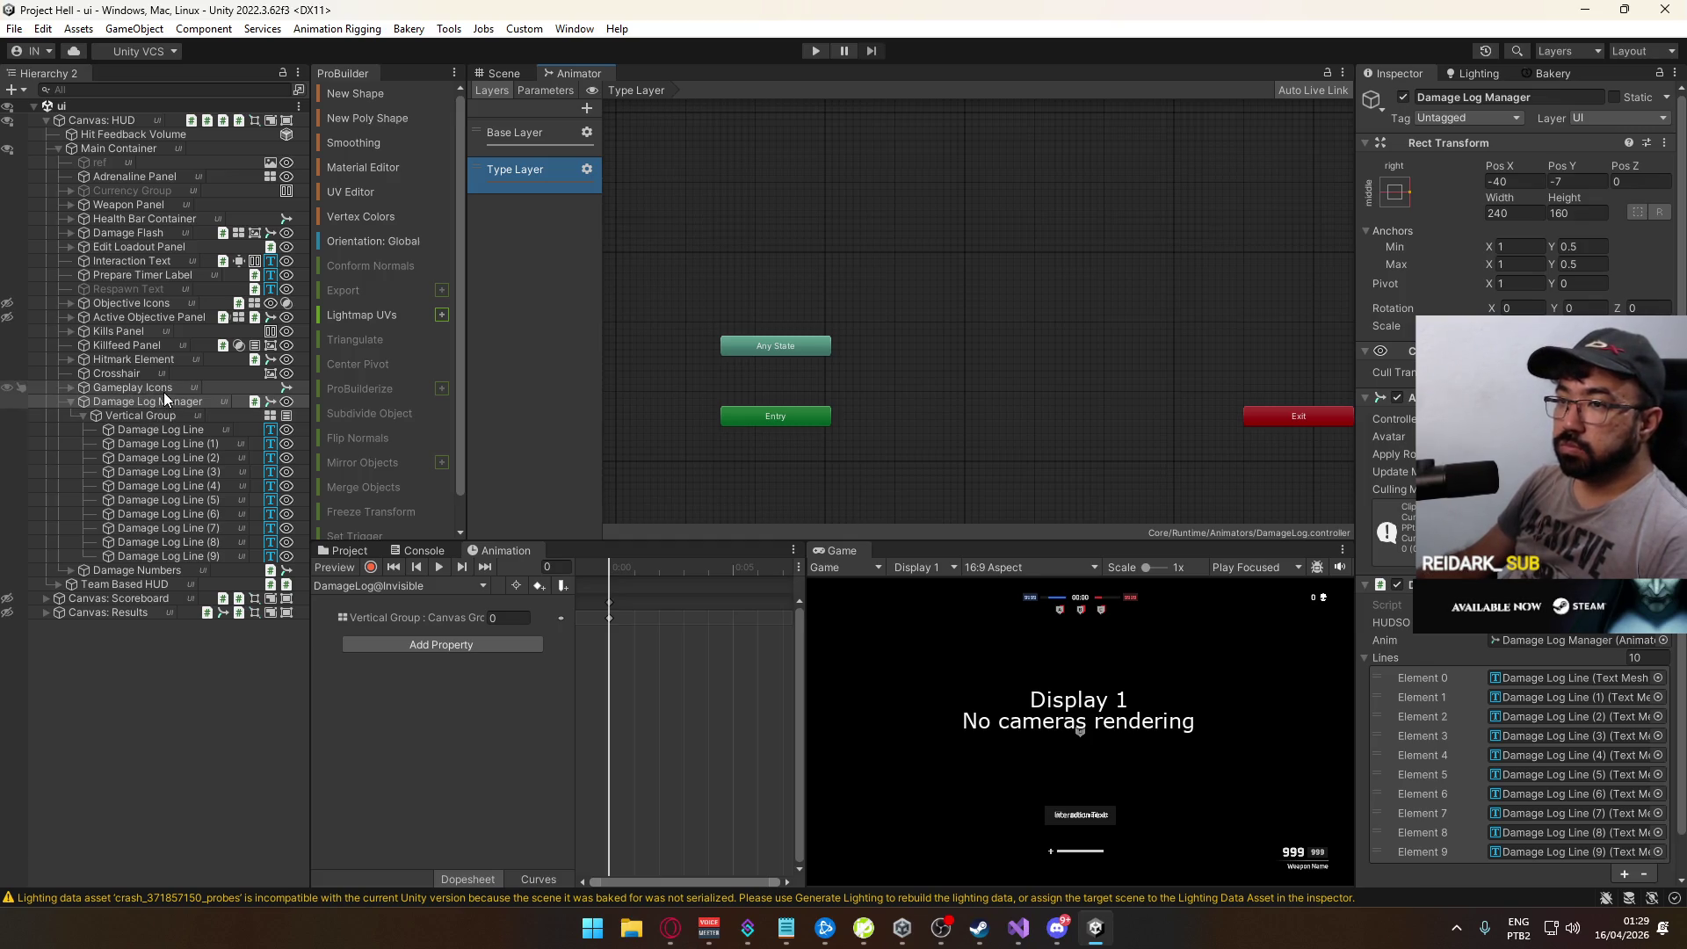
# Step: Bring the Elimination, Headshot and Default states into Type Layer and arrange them with Entry
pyautogui.click(193, 572)
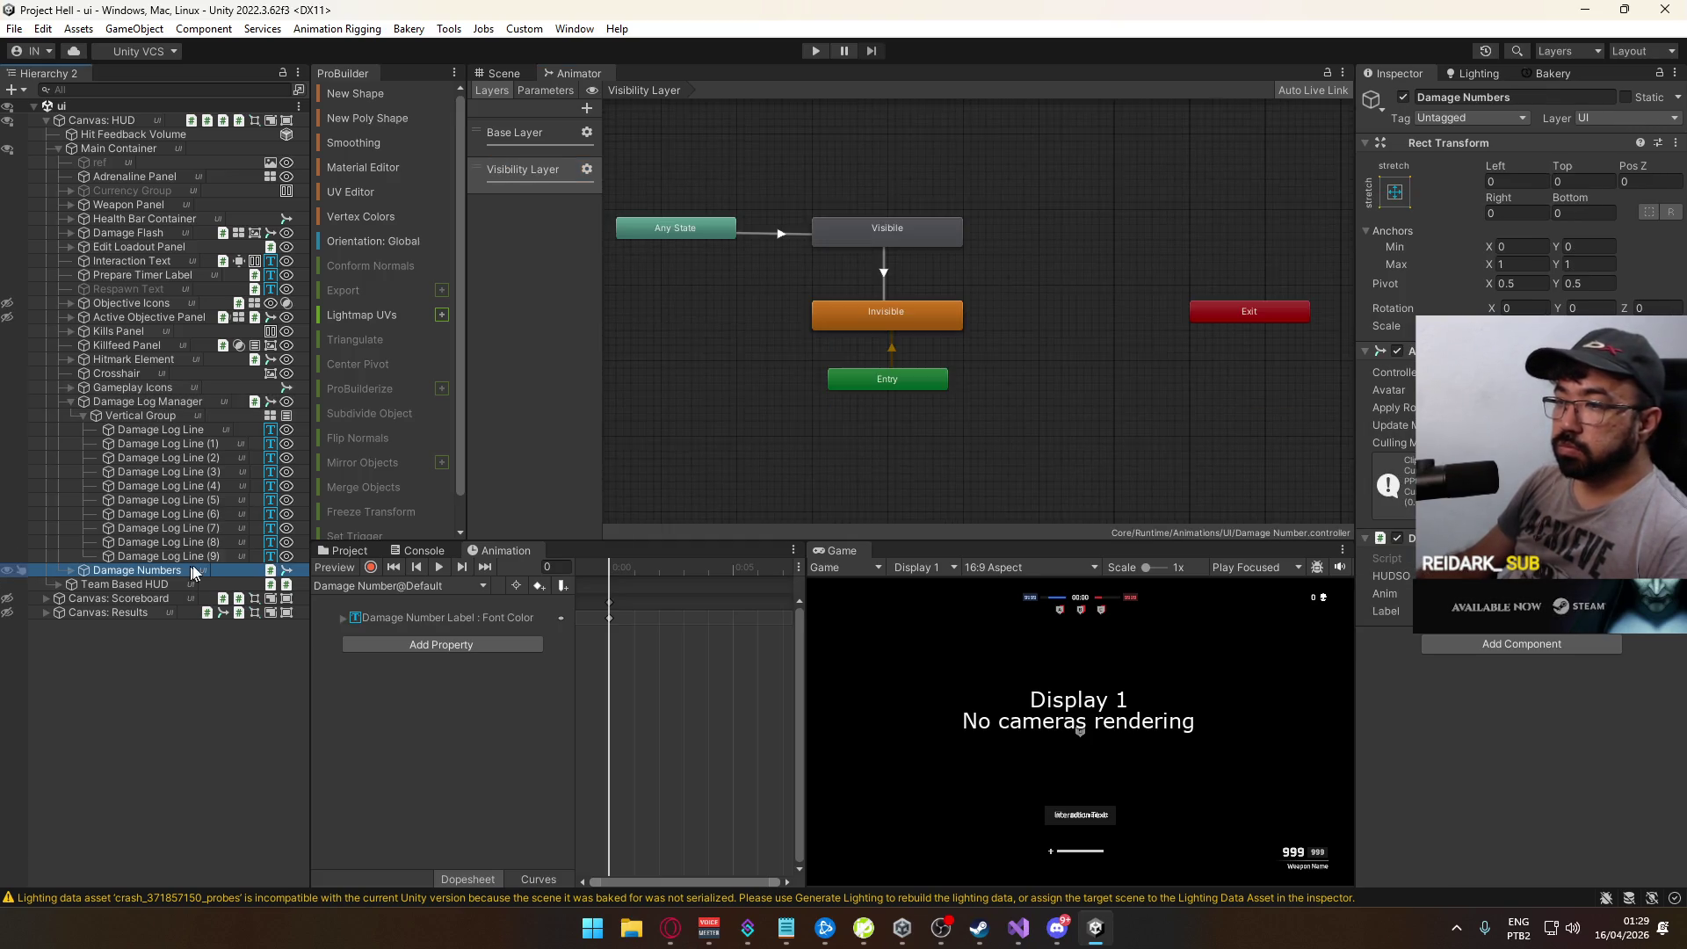
pyautogui.click(541, 142)
pyautogui.moveTo(1070, 351); pyautogui.dragTo(659, 172)
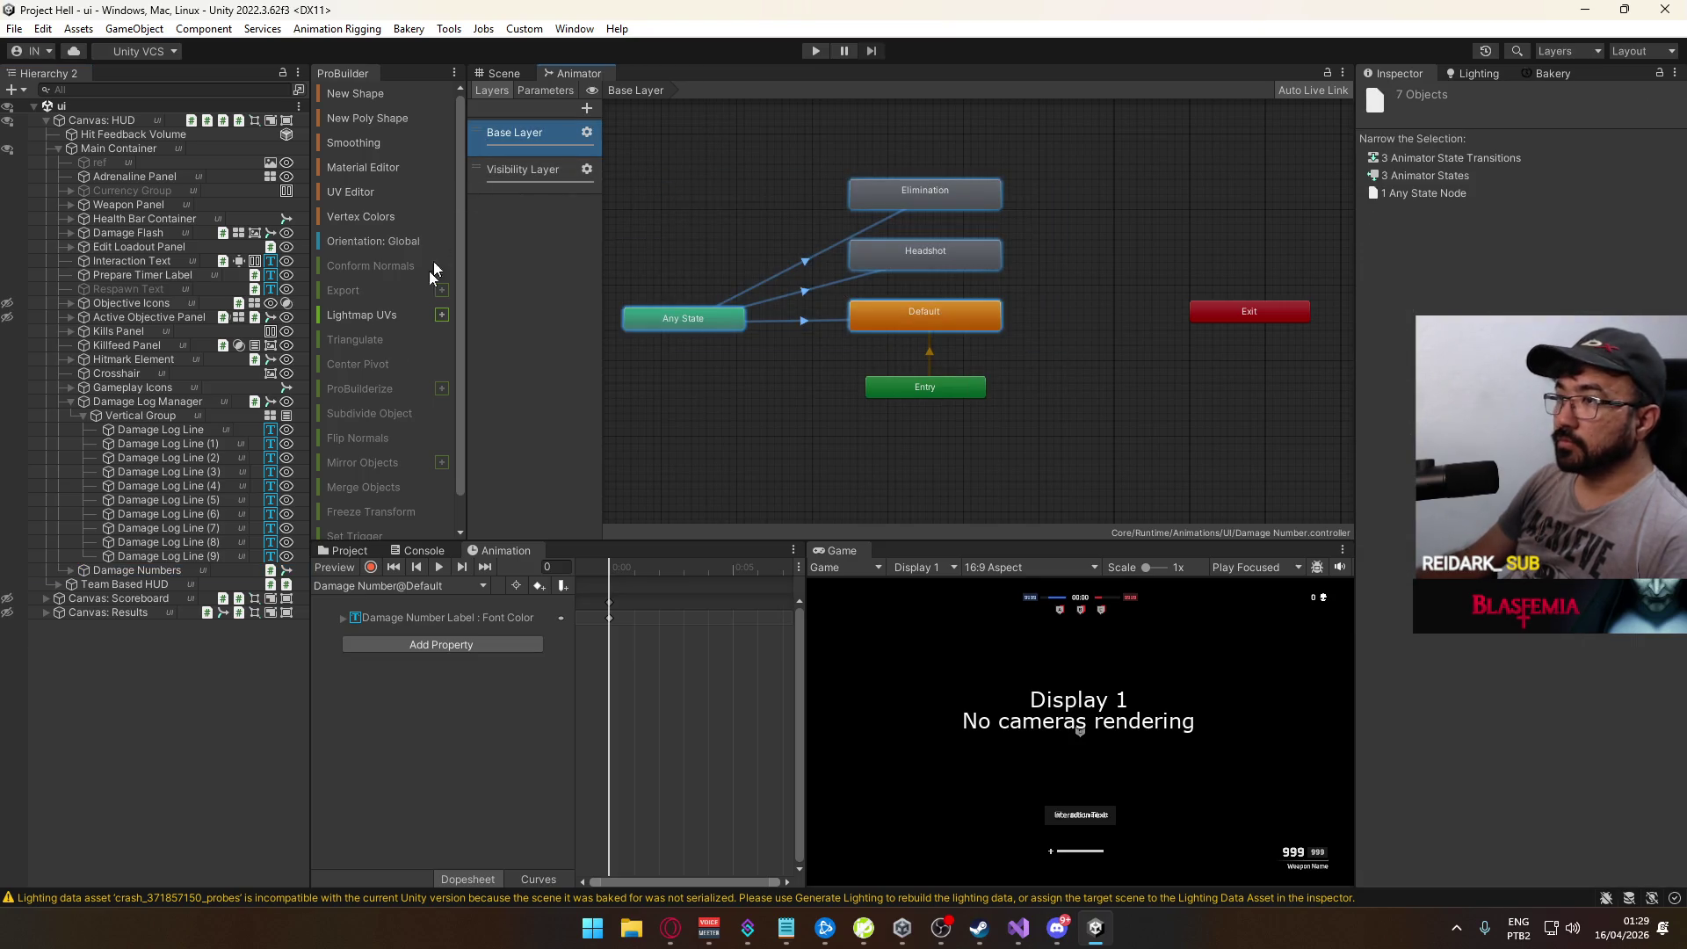
pyautogui.click(165, 571)
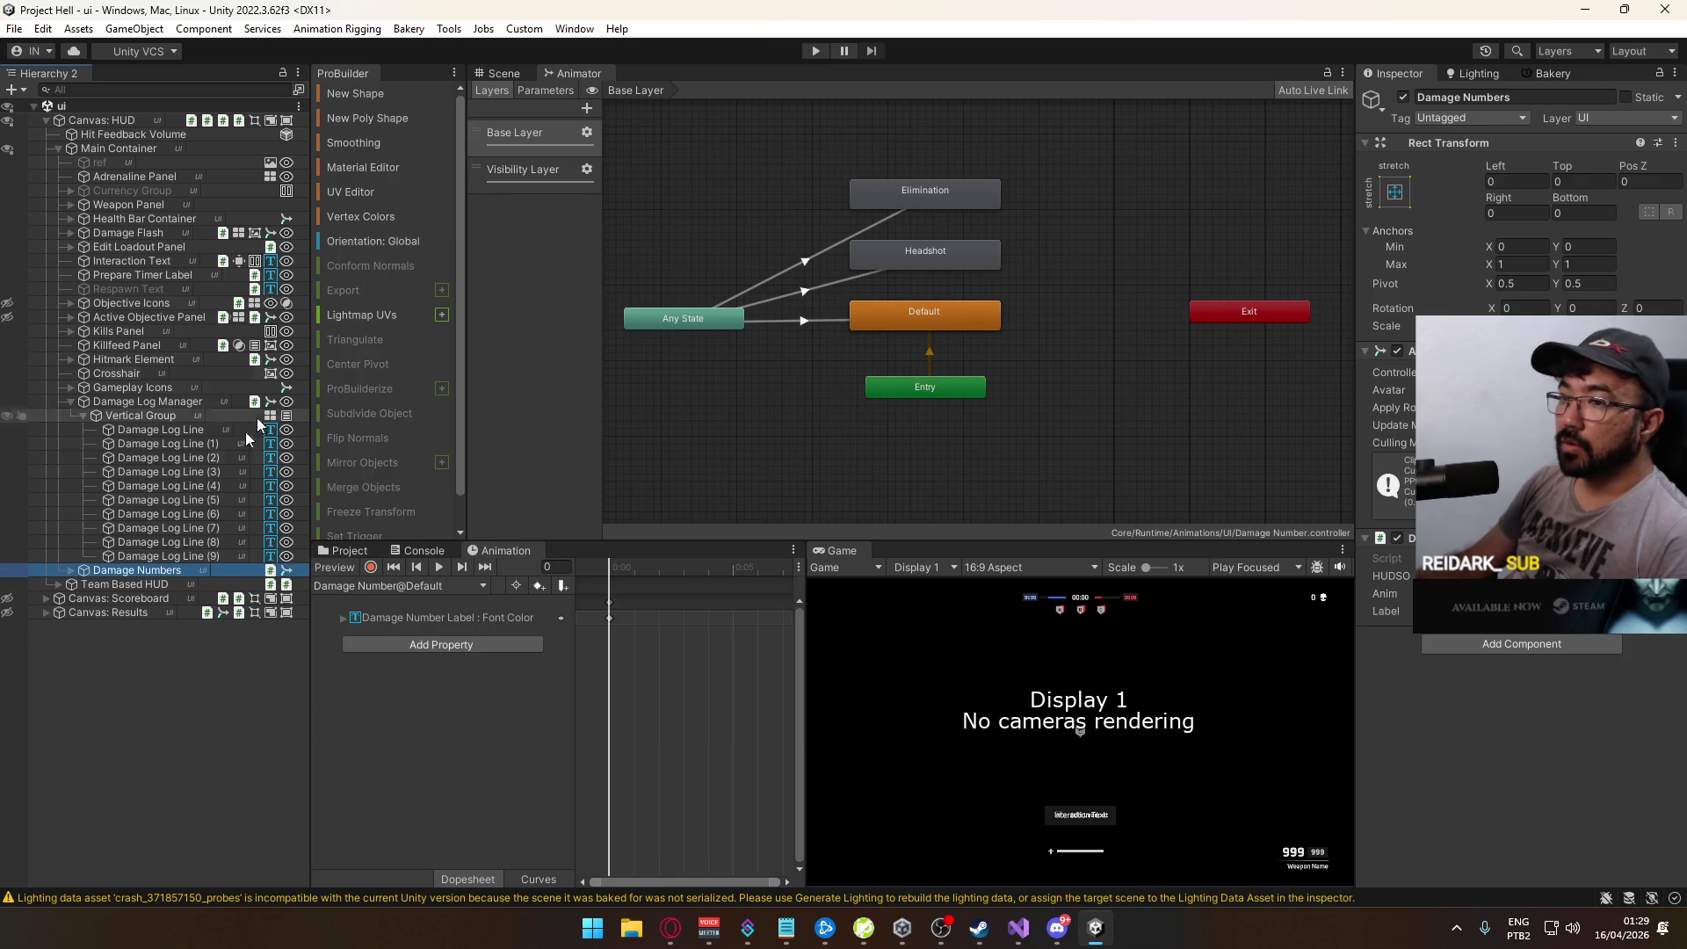
pyautogui.click(147, 402)
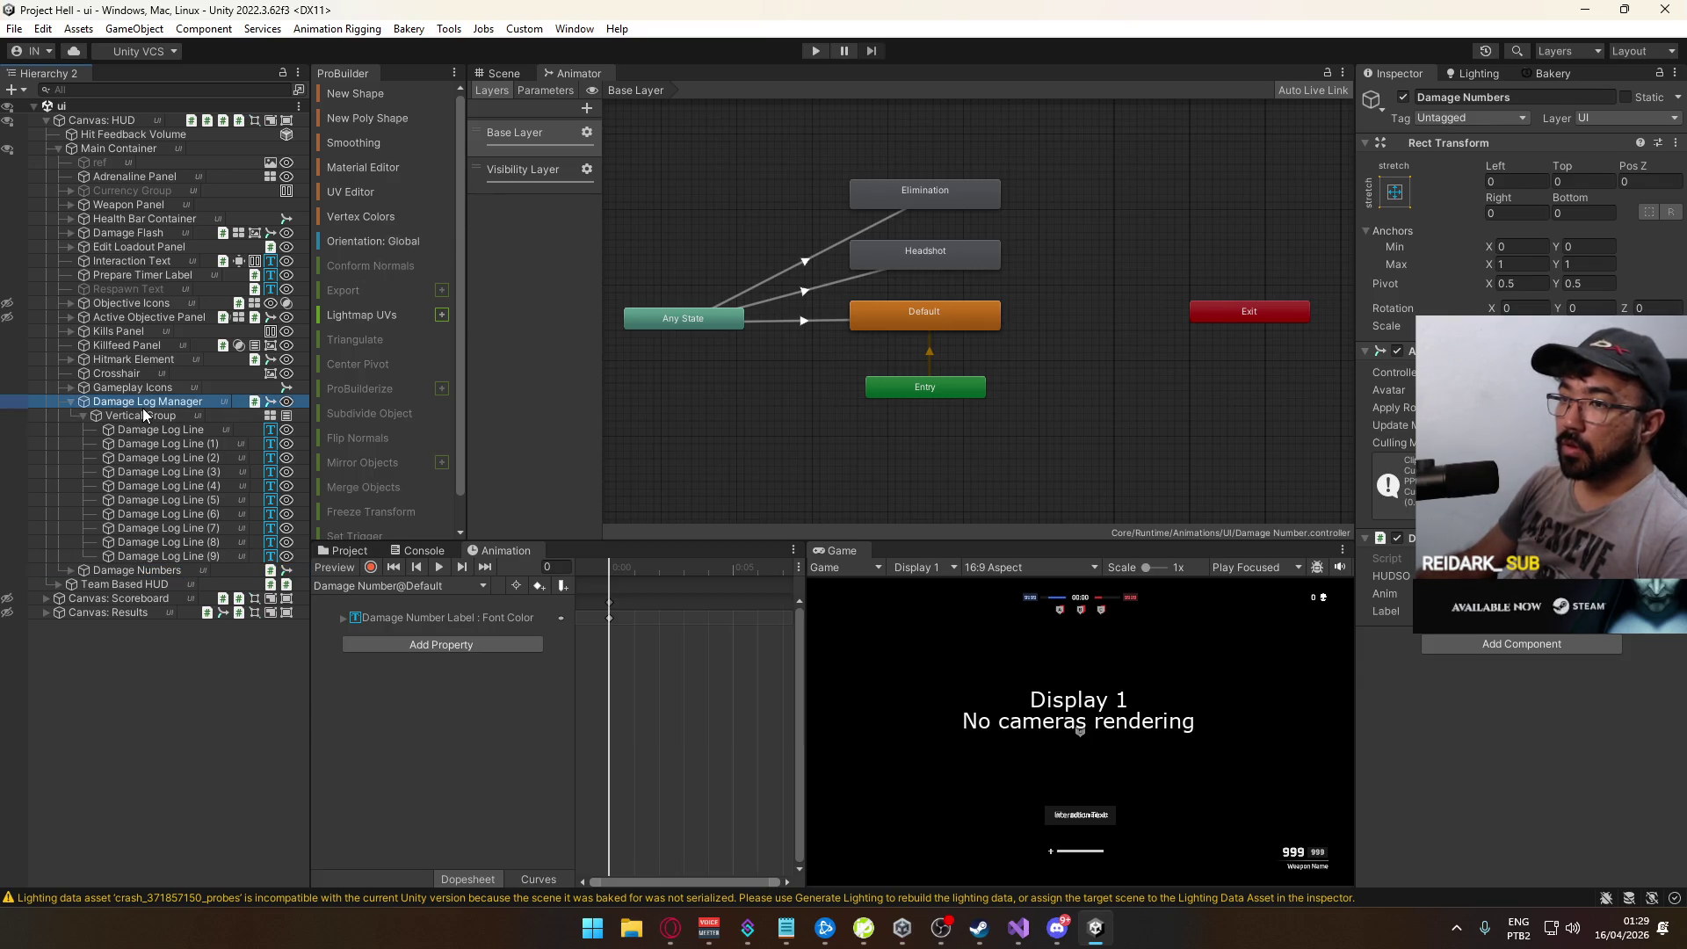
pyautogui.click(517, 169)
pyautogui.hotkey('ctrl', 'a')
pyautogui.press('f')
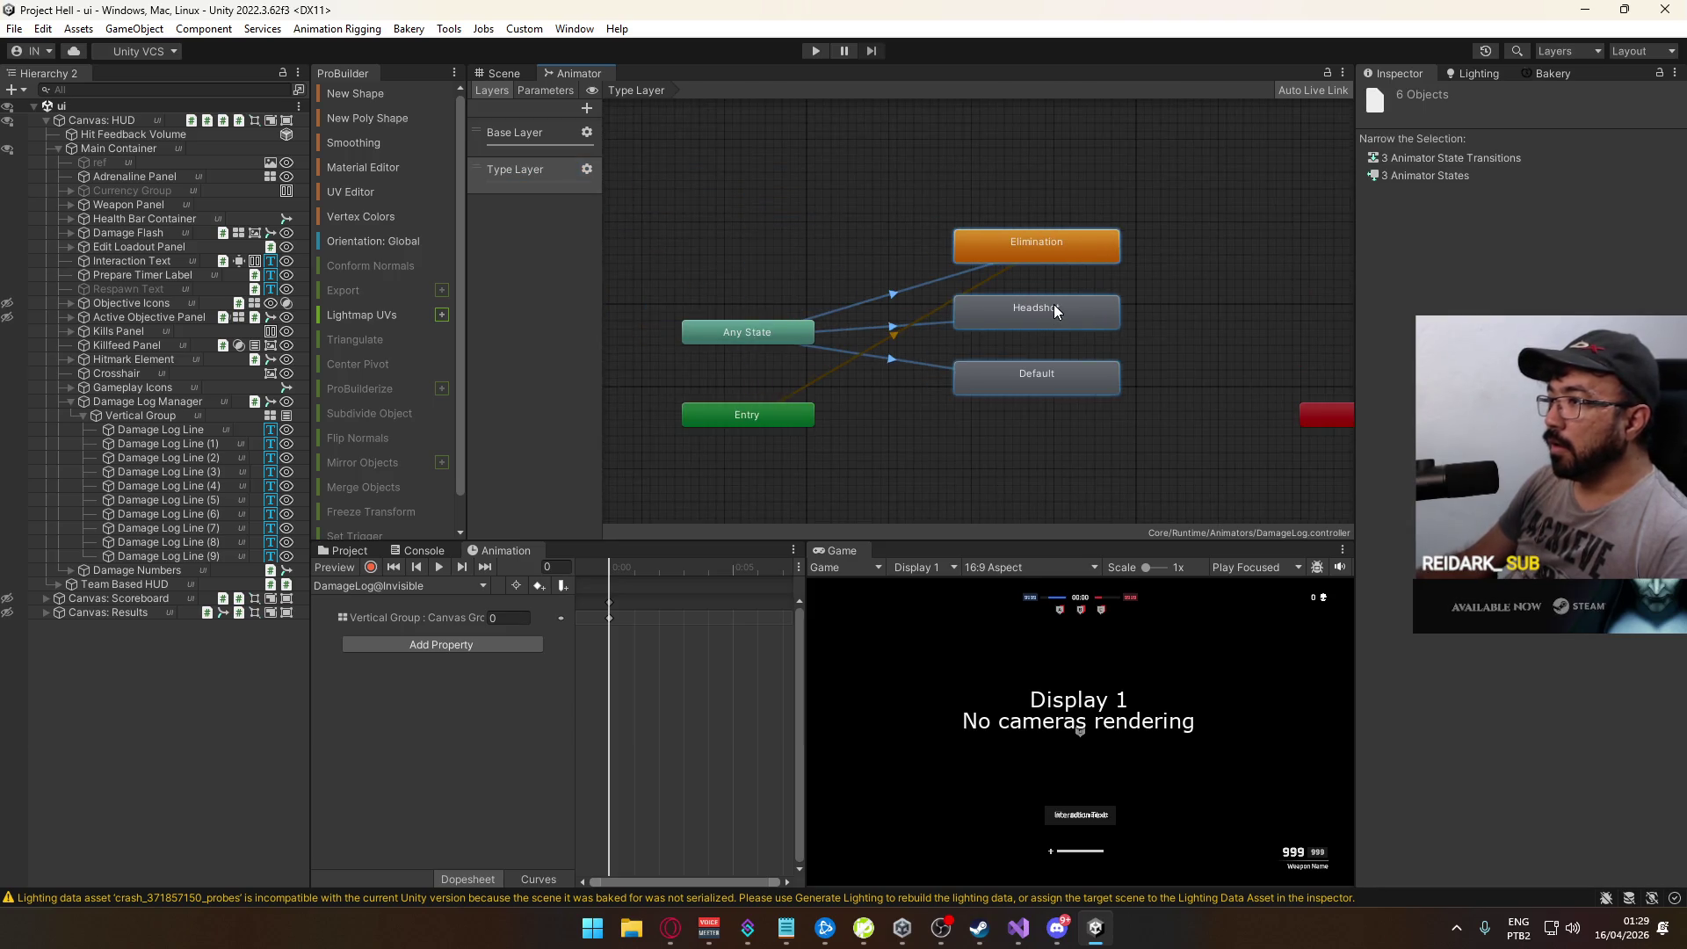
pyautogui.moveTo(1053, 304)
pyautogui.mouseDown()
pyautogui.moveTo(1056, 366)
pyautogui.moveTo(1057, 260)
pyautogui.mouseUp()
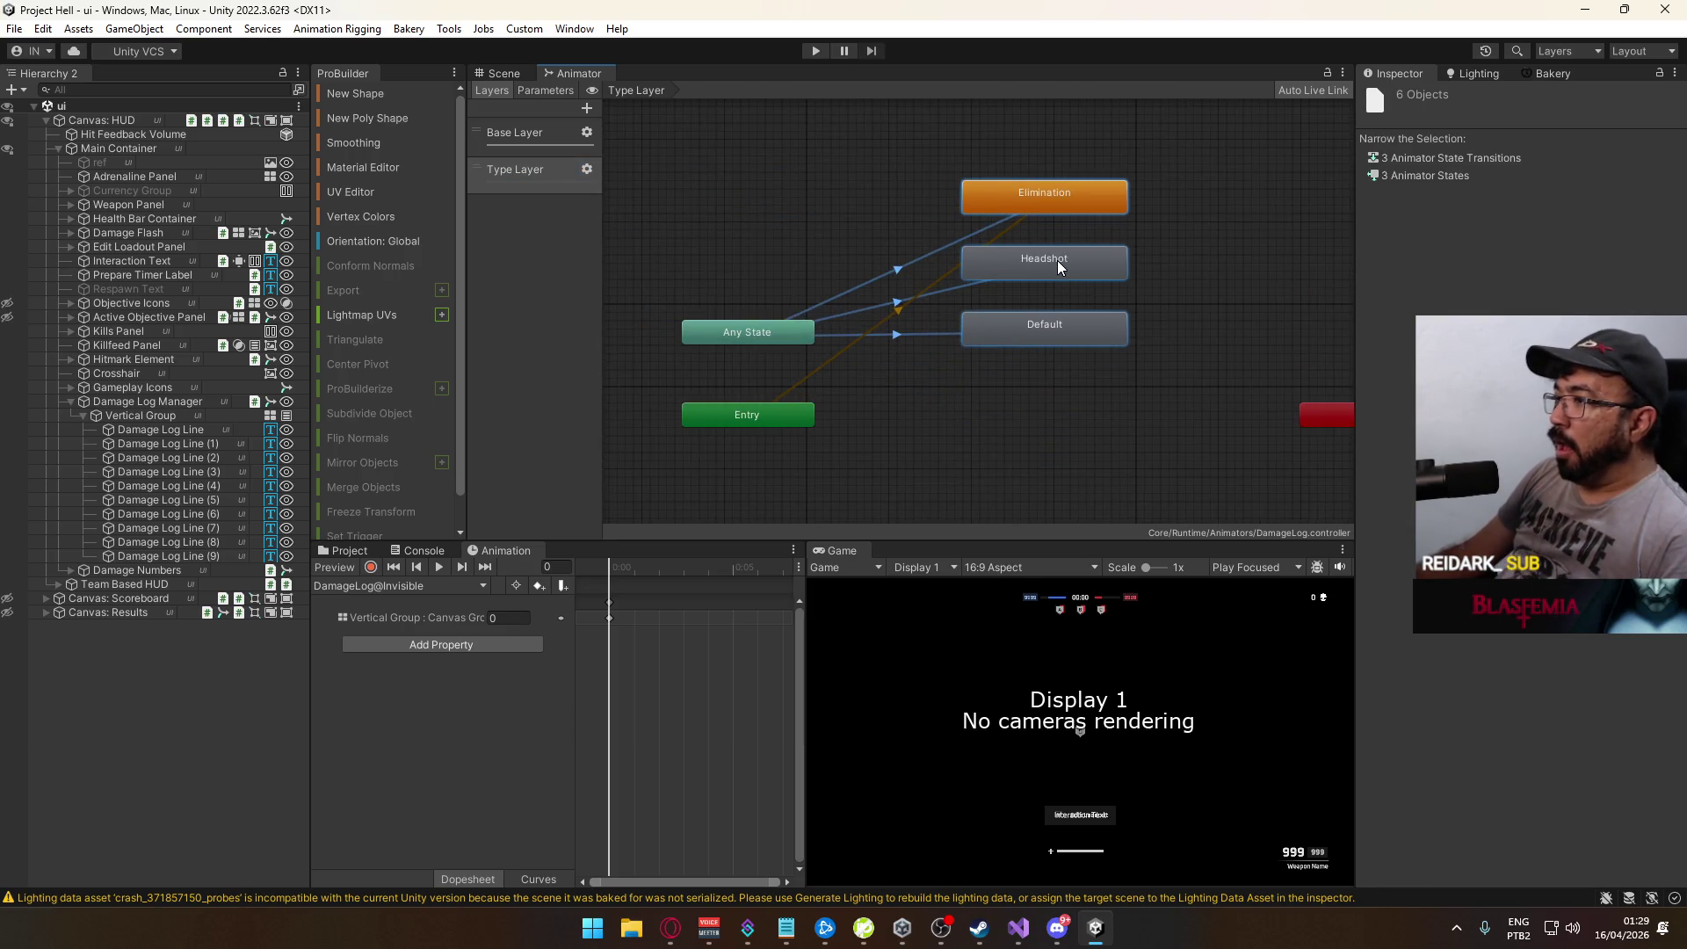
pyautogui.moveTo(764, 419)
pyautogui.mouseDown()
pyautogui.moveTo(1093, 427)
pyautogui.moveTo(1062, 431)
pyautogui.mouseUp()
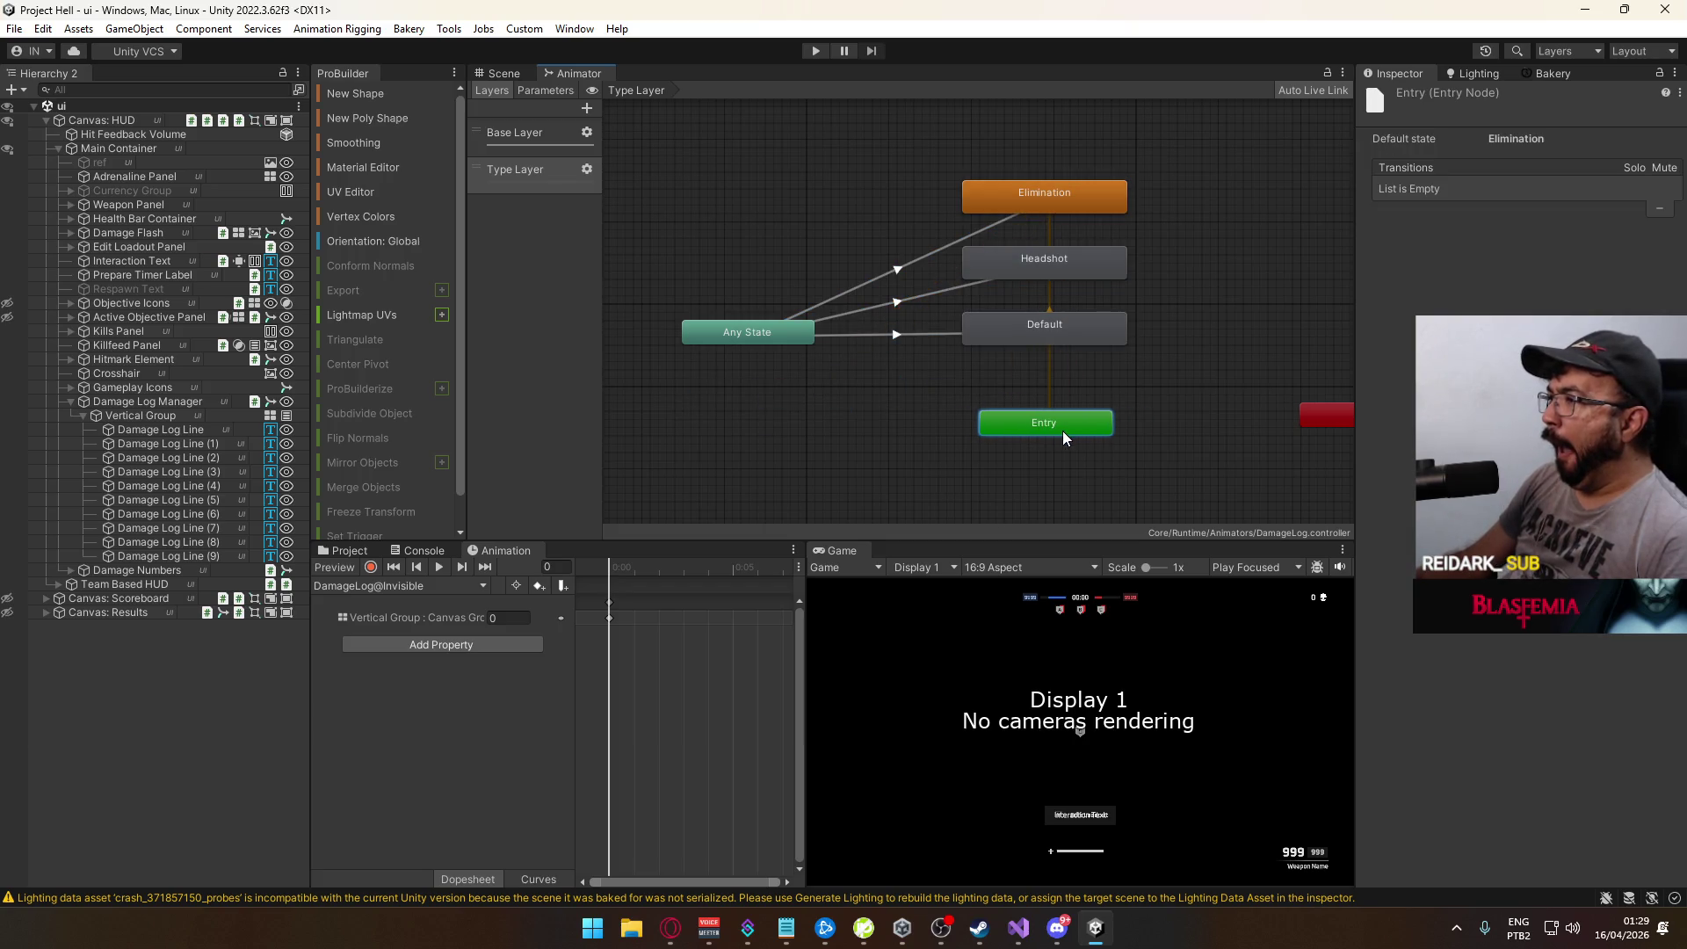
# Step: Set Default as the Type Layer's default state
pyautogui.rightClick(1035, 329)
pyautogui.click(1110, 360)
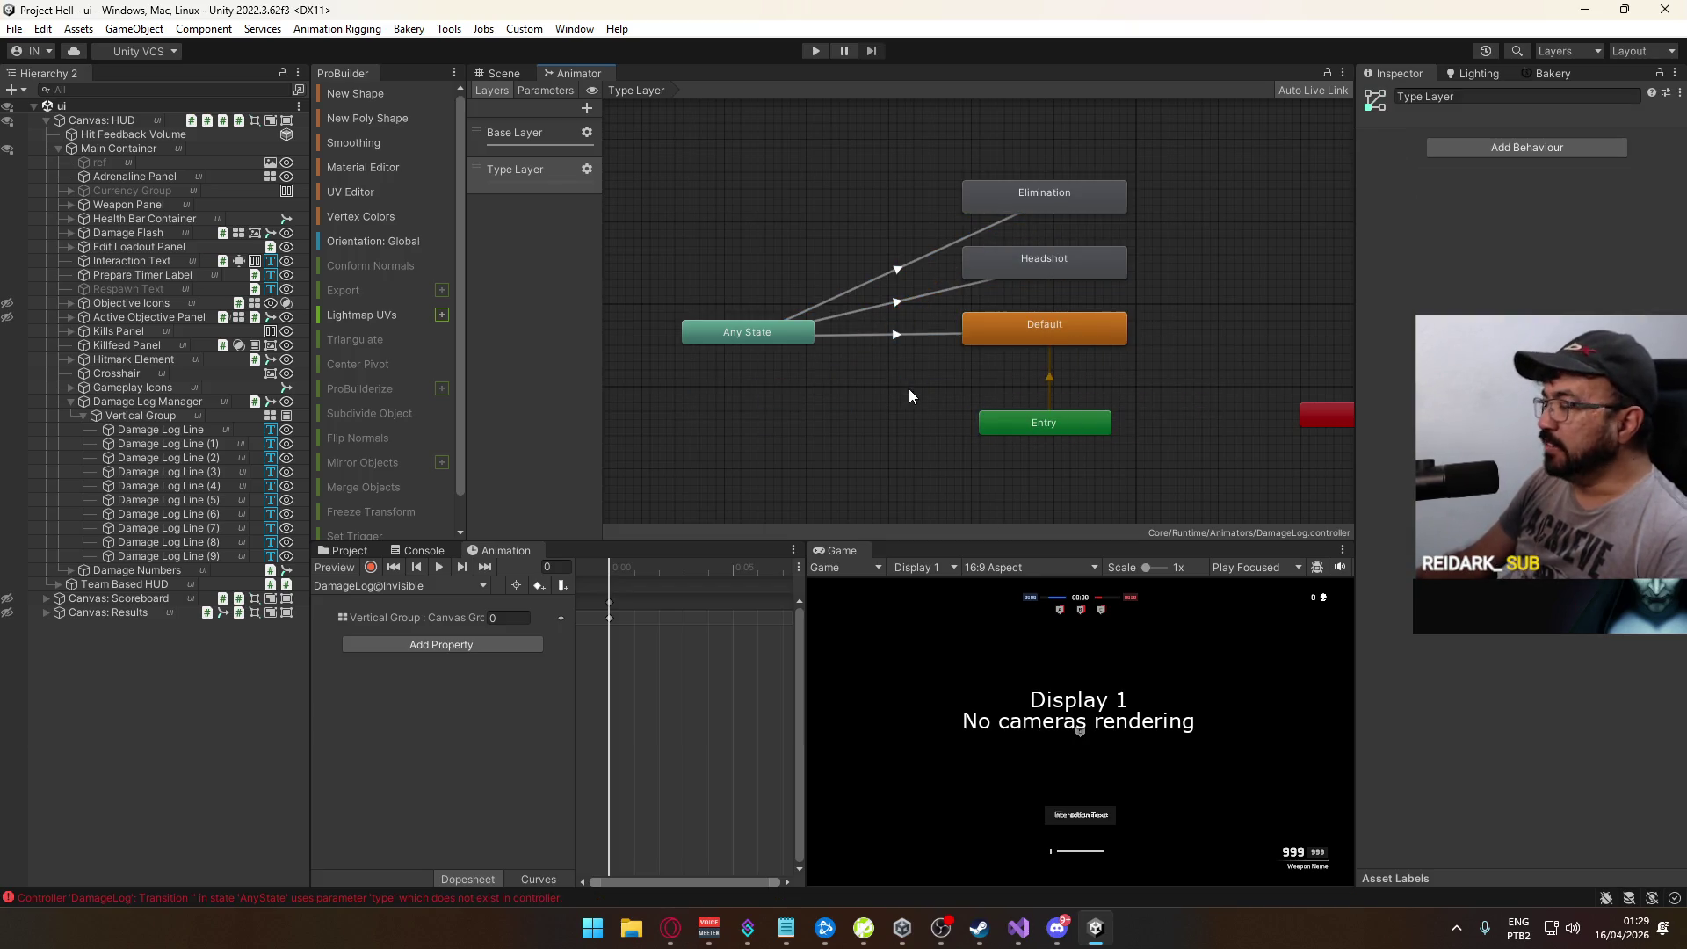
pyautogui.click(879, 368)
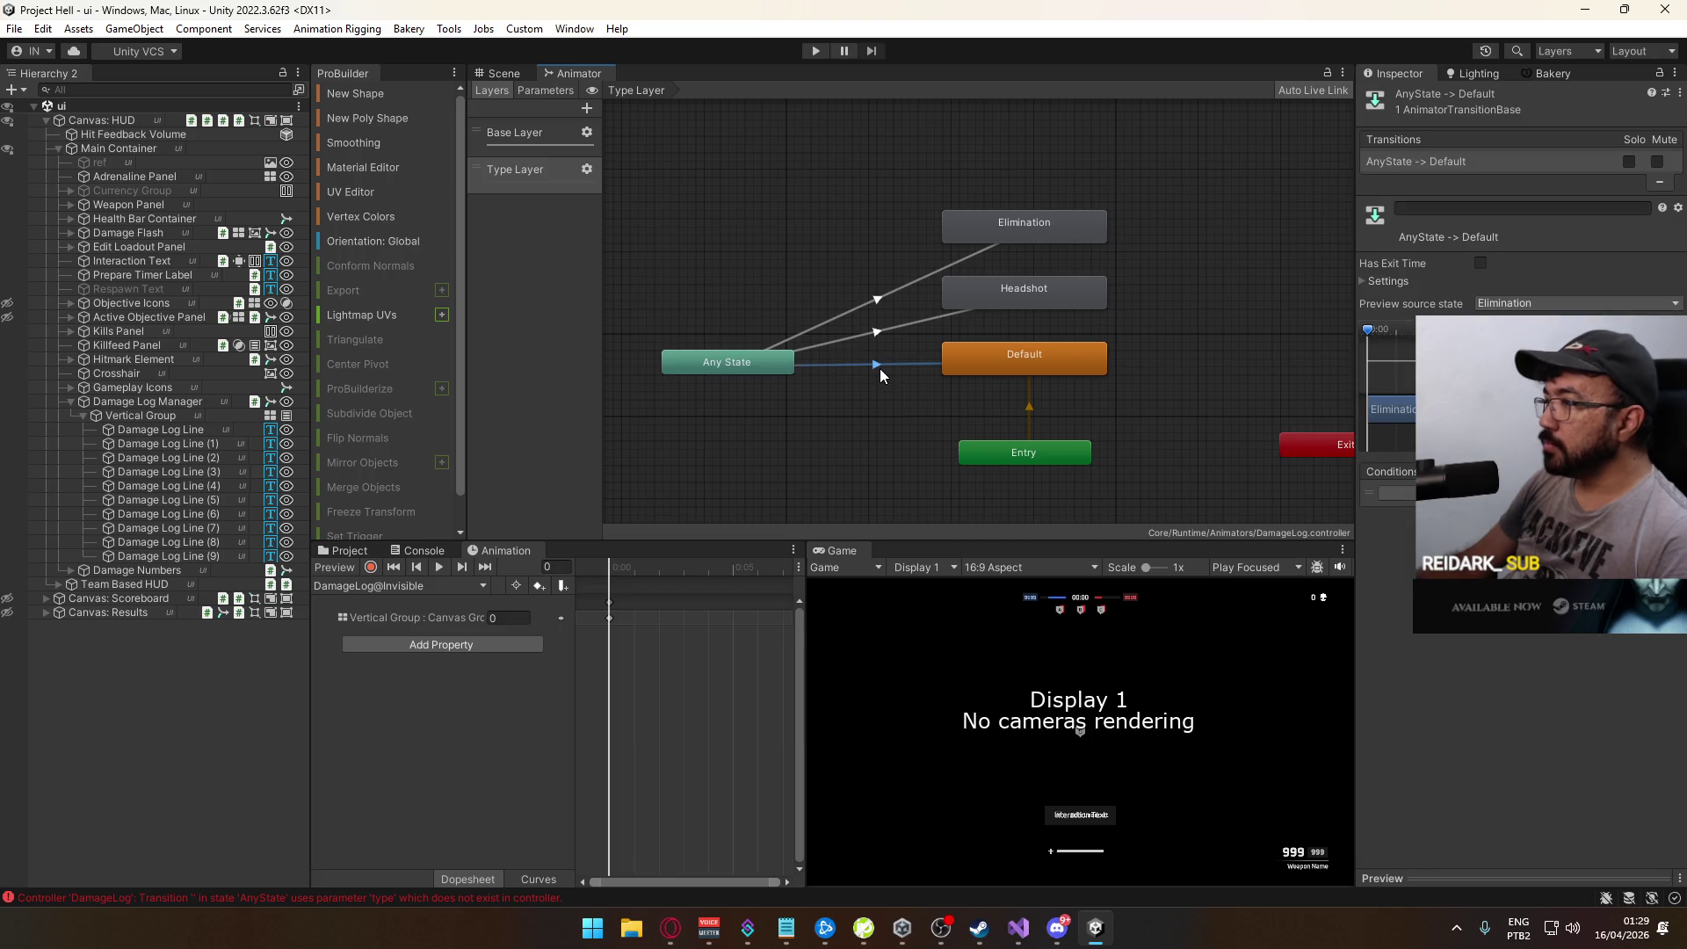
# Step: Add an Int animator parameter named 'type'
pyautogui.click(557, 89)
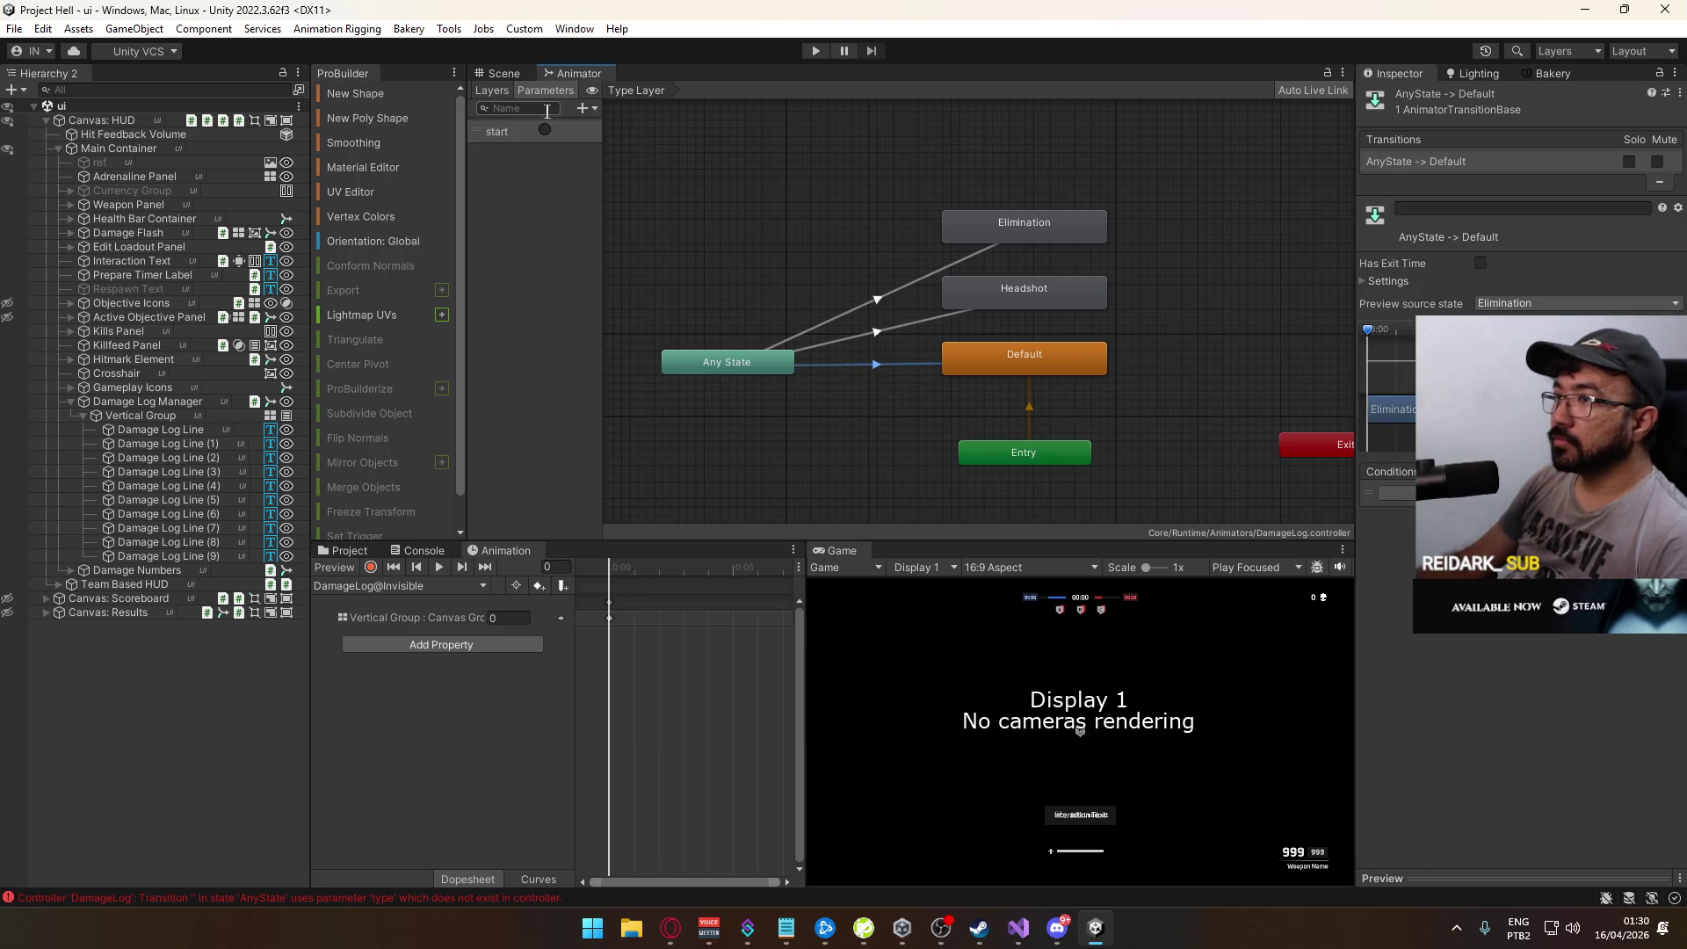
pyautogui.click(581, 108)
pyautogui.click(644, 149)
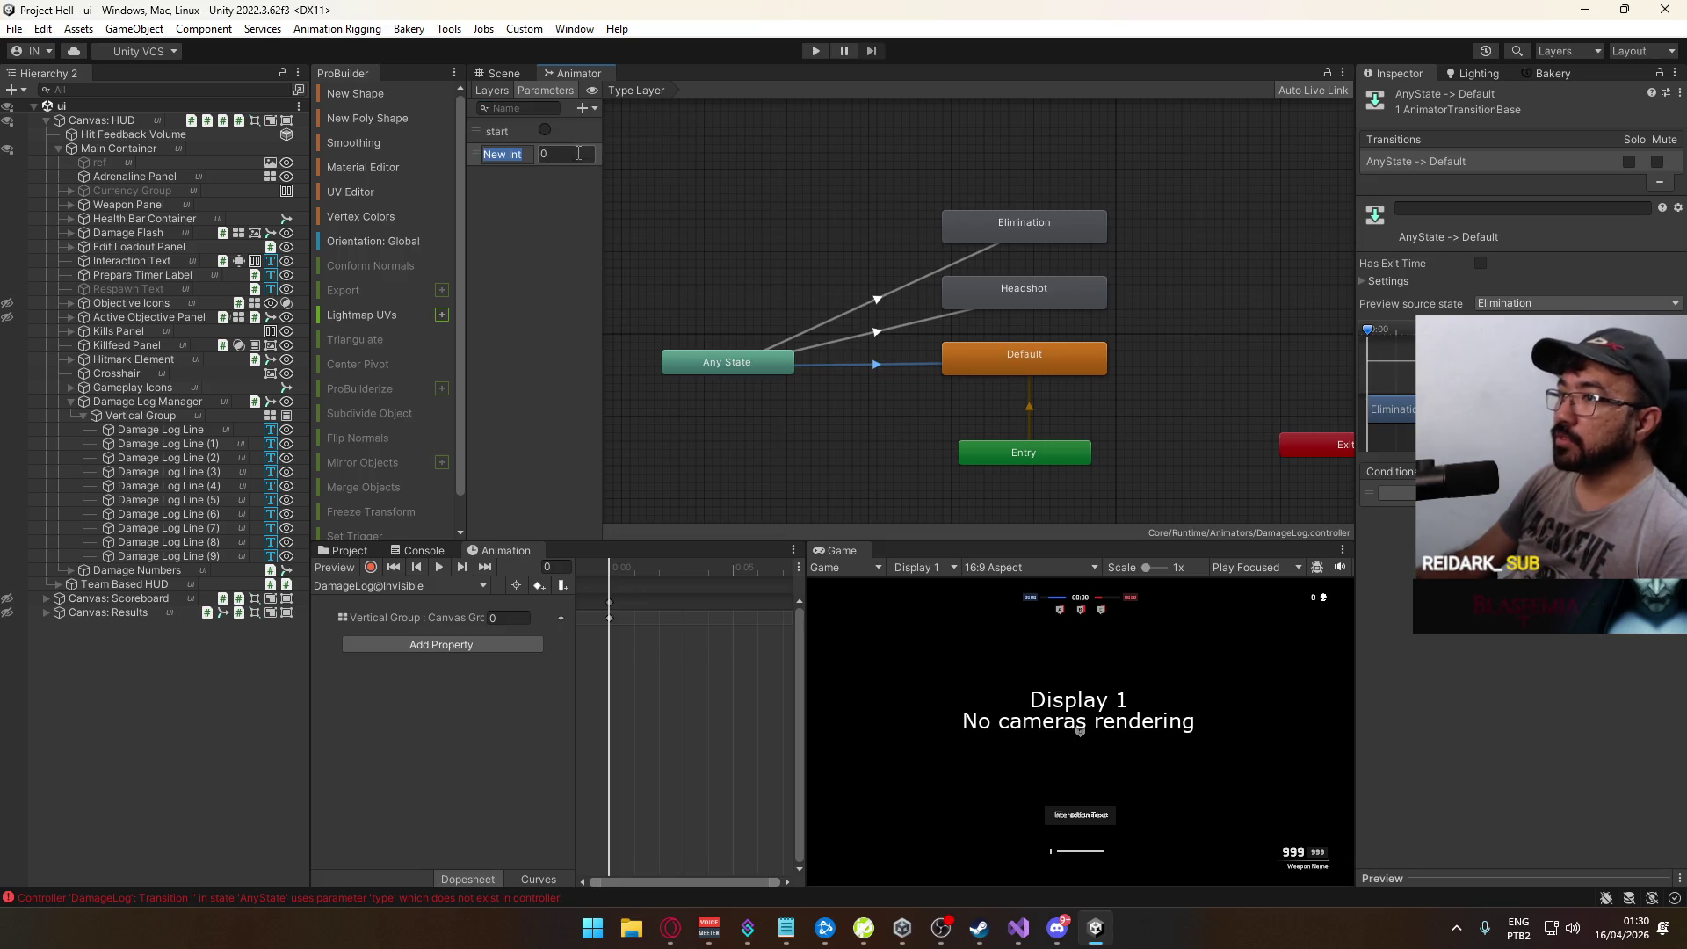
pyautogui.write('type')
pyautogui.press('Return')
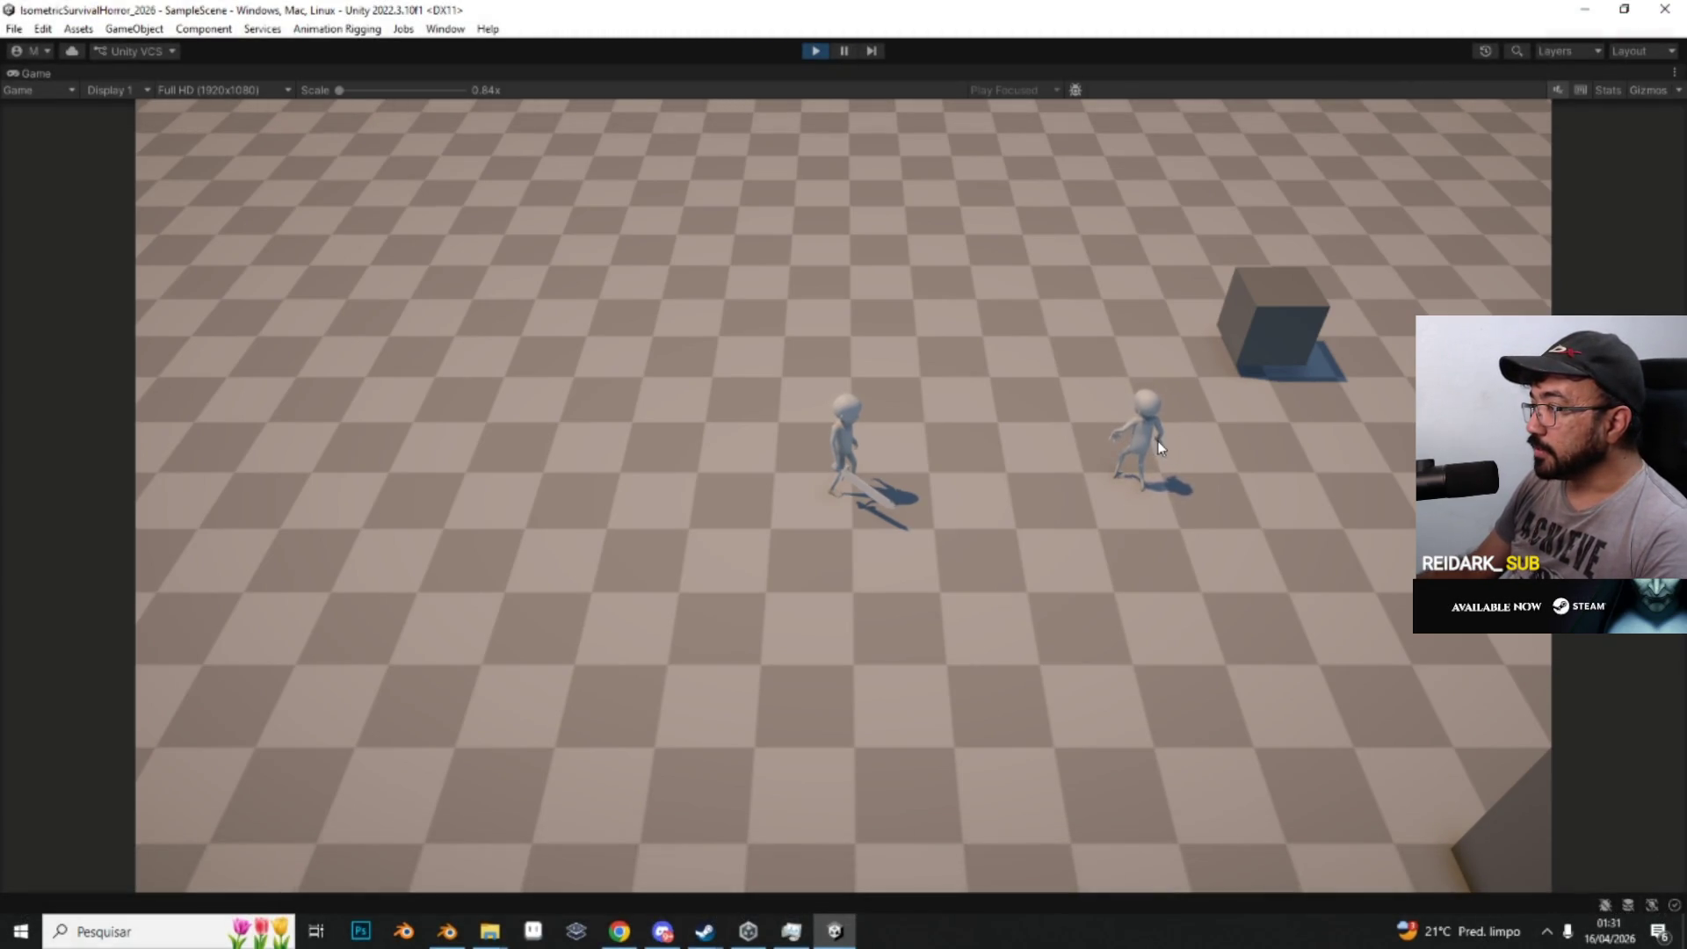
pyautogui.press('s')
pyautogui.press('s')
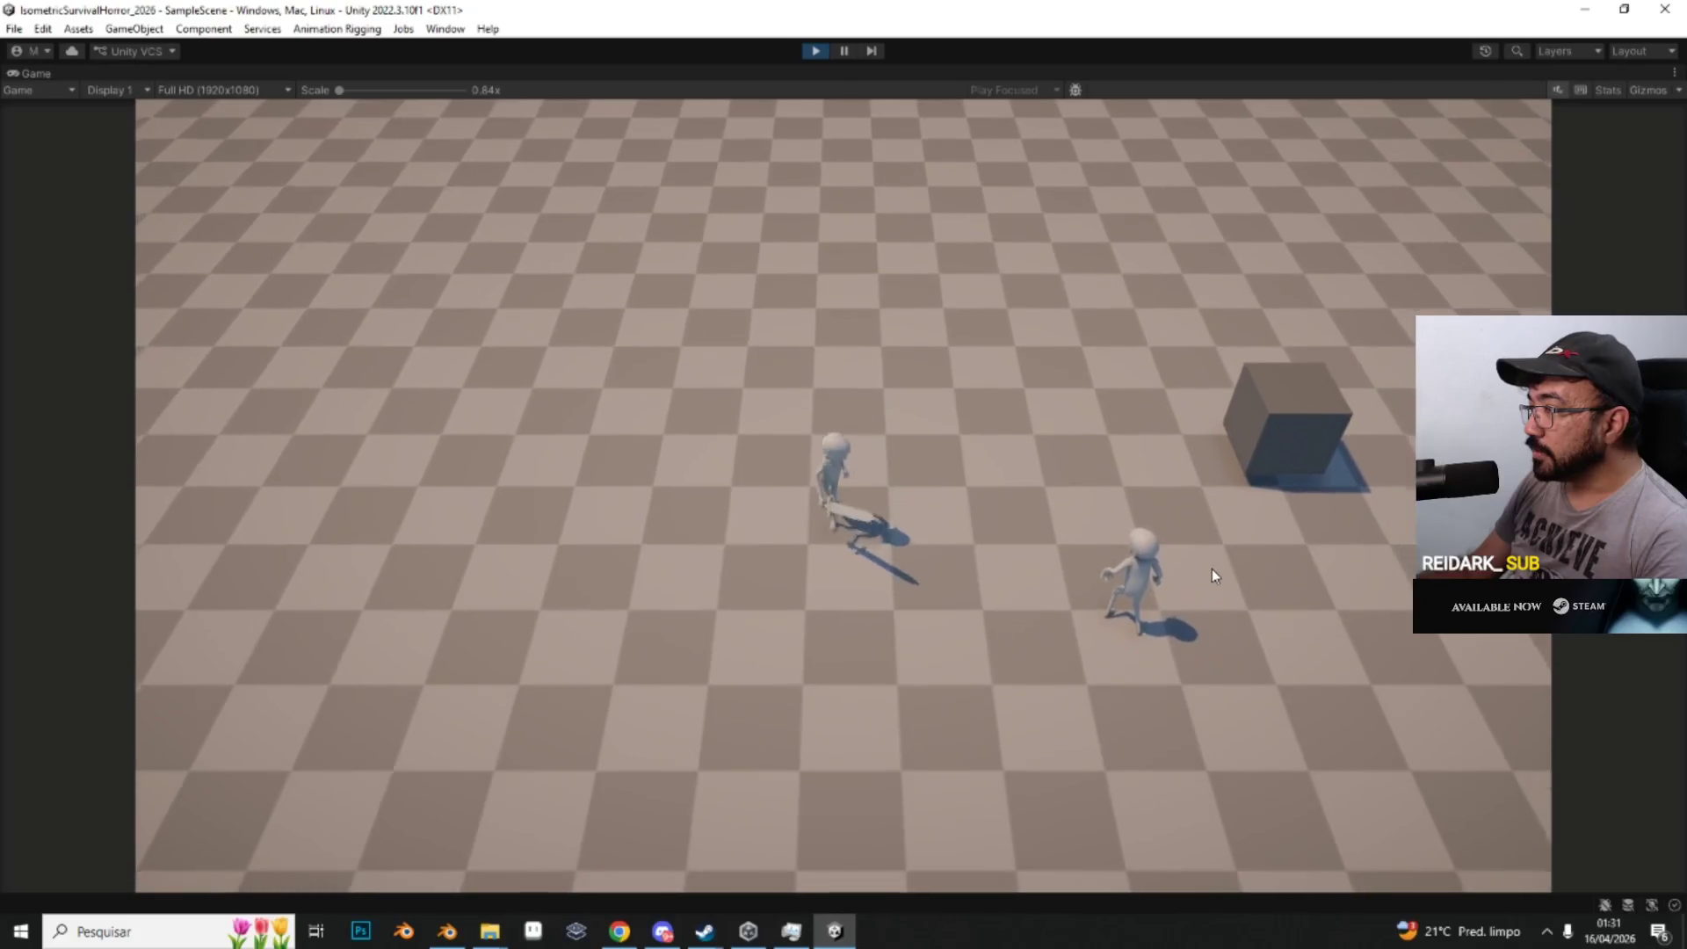
pyautogui.press('s')
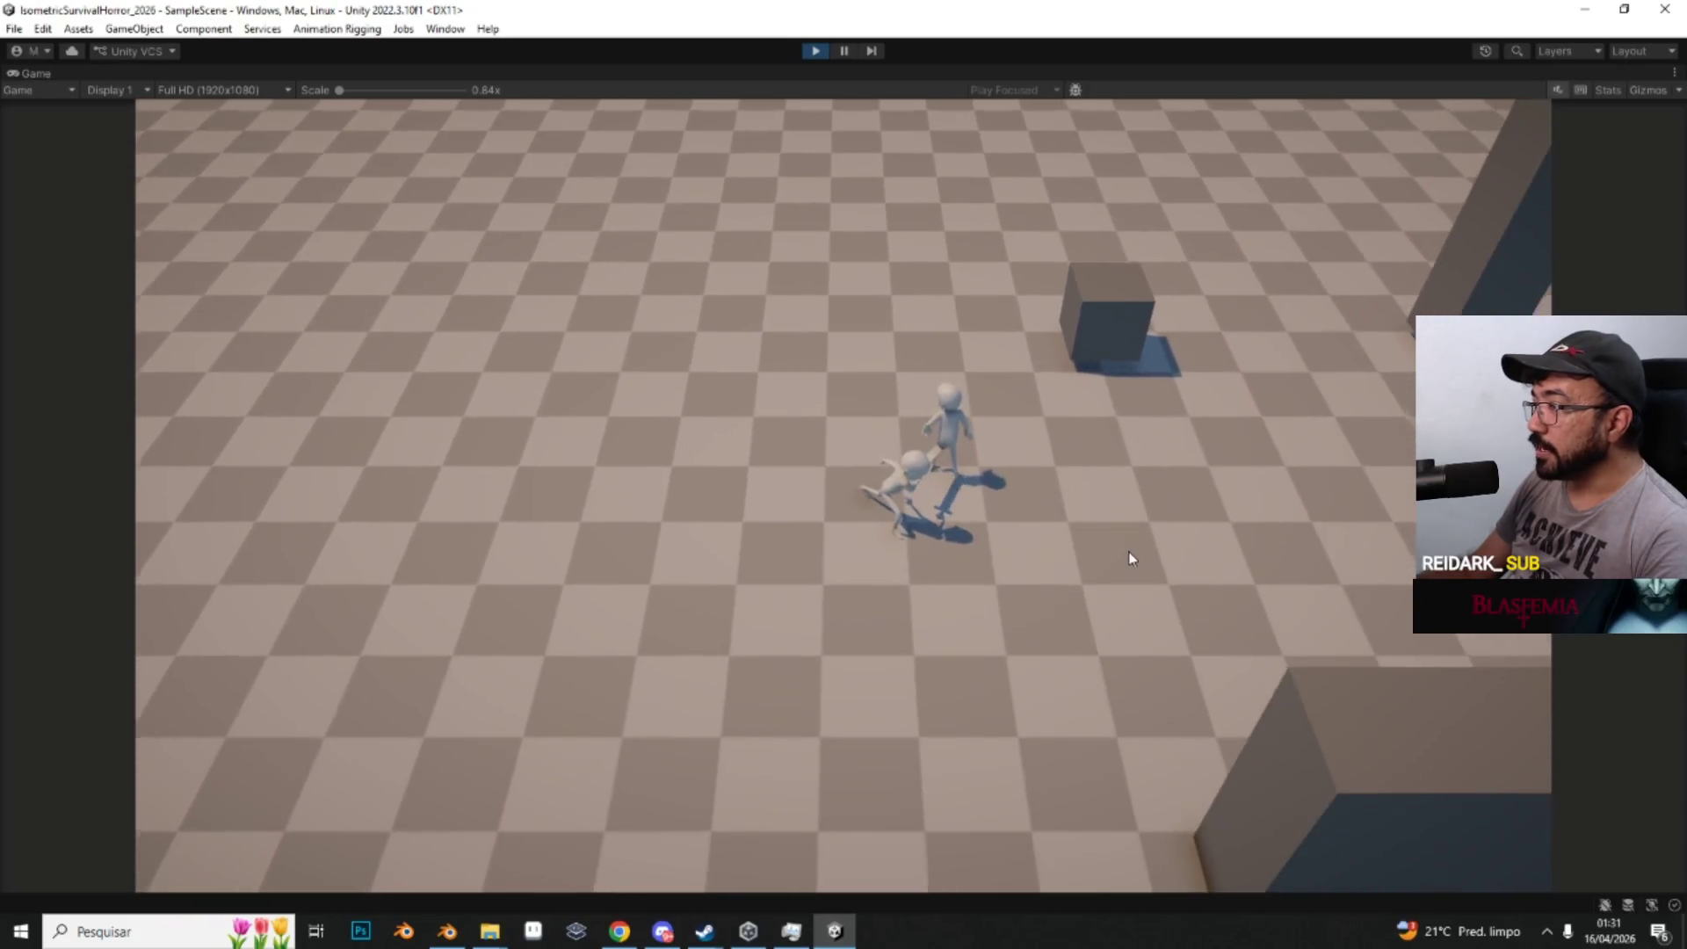
pyautogui.press('a')
pyautogui.press('d')
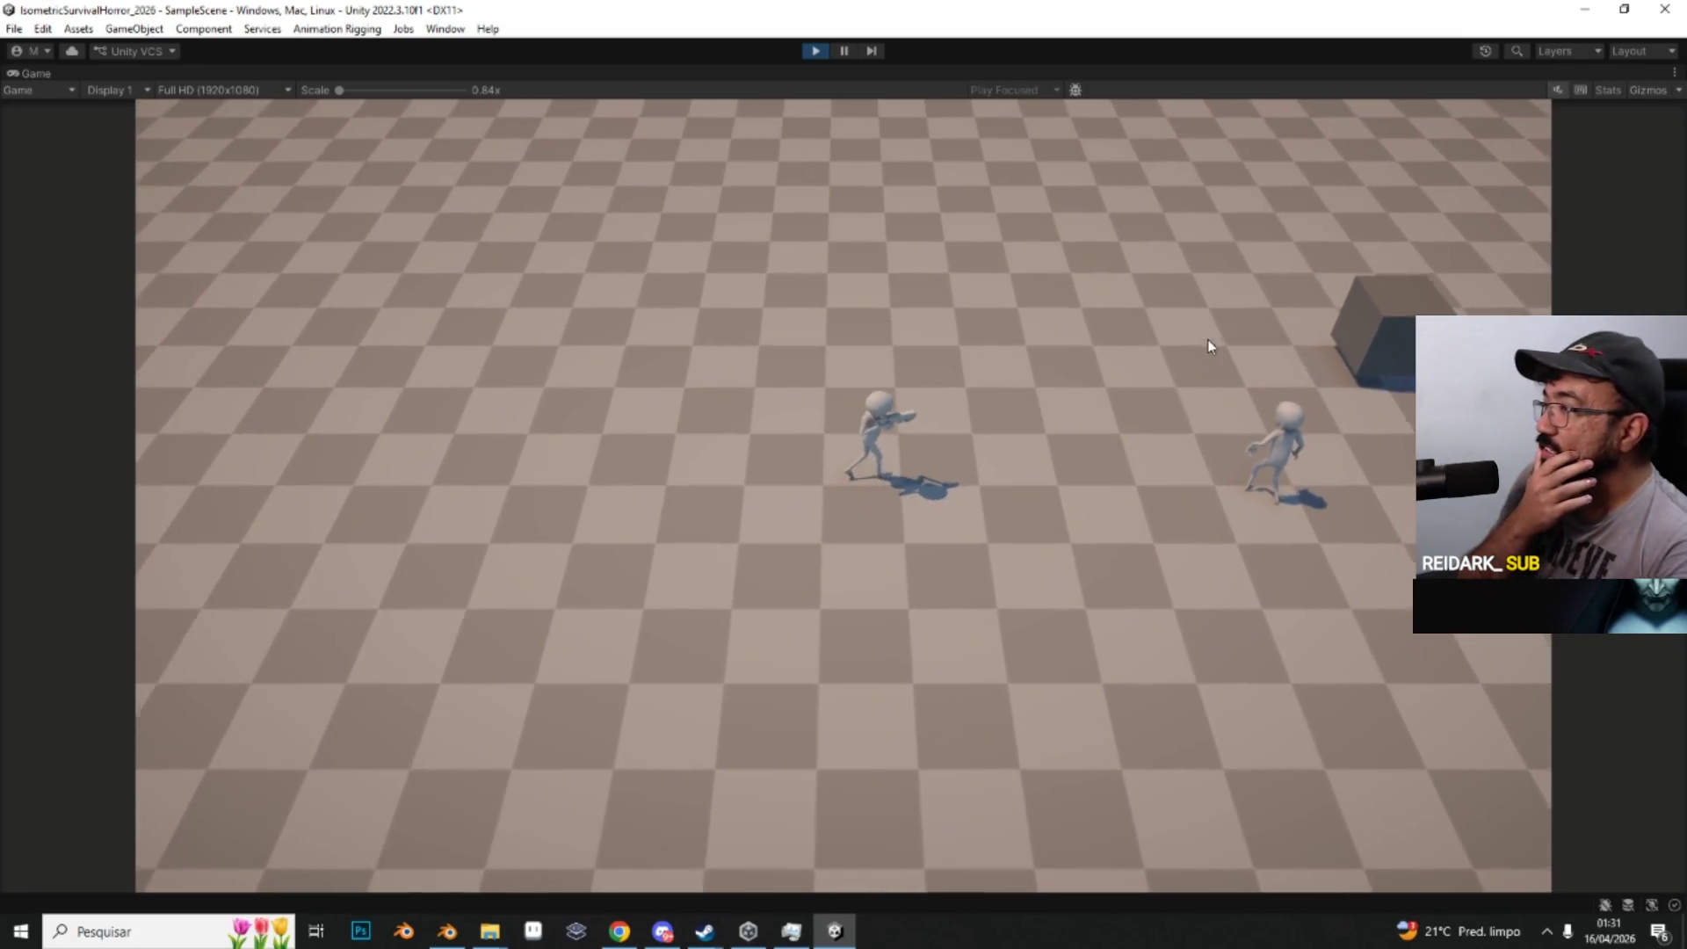
pyautogui.press('d')
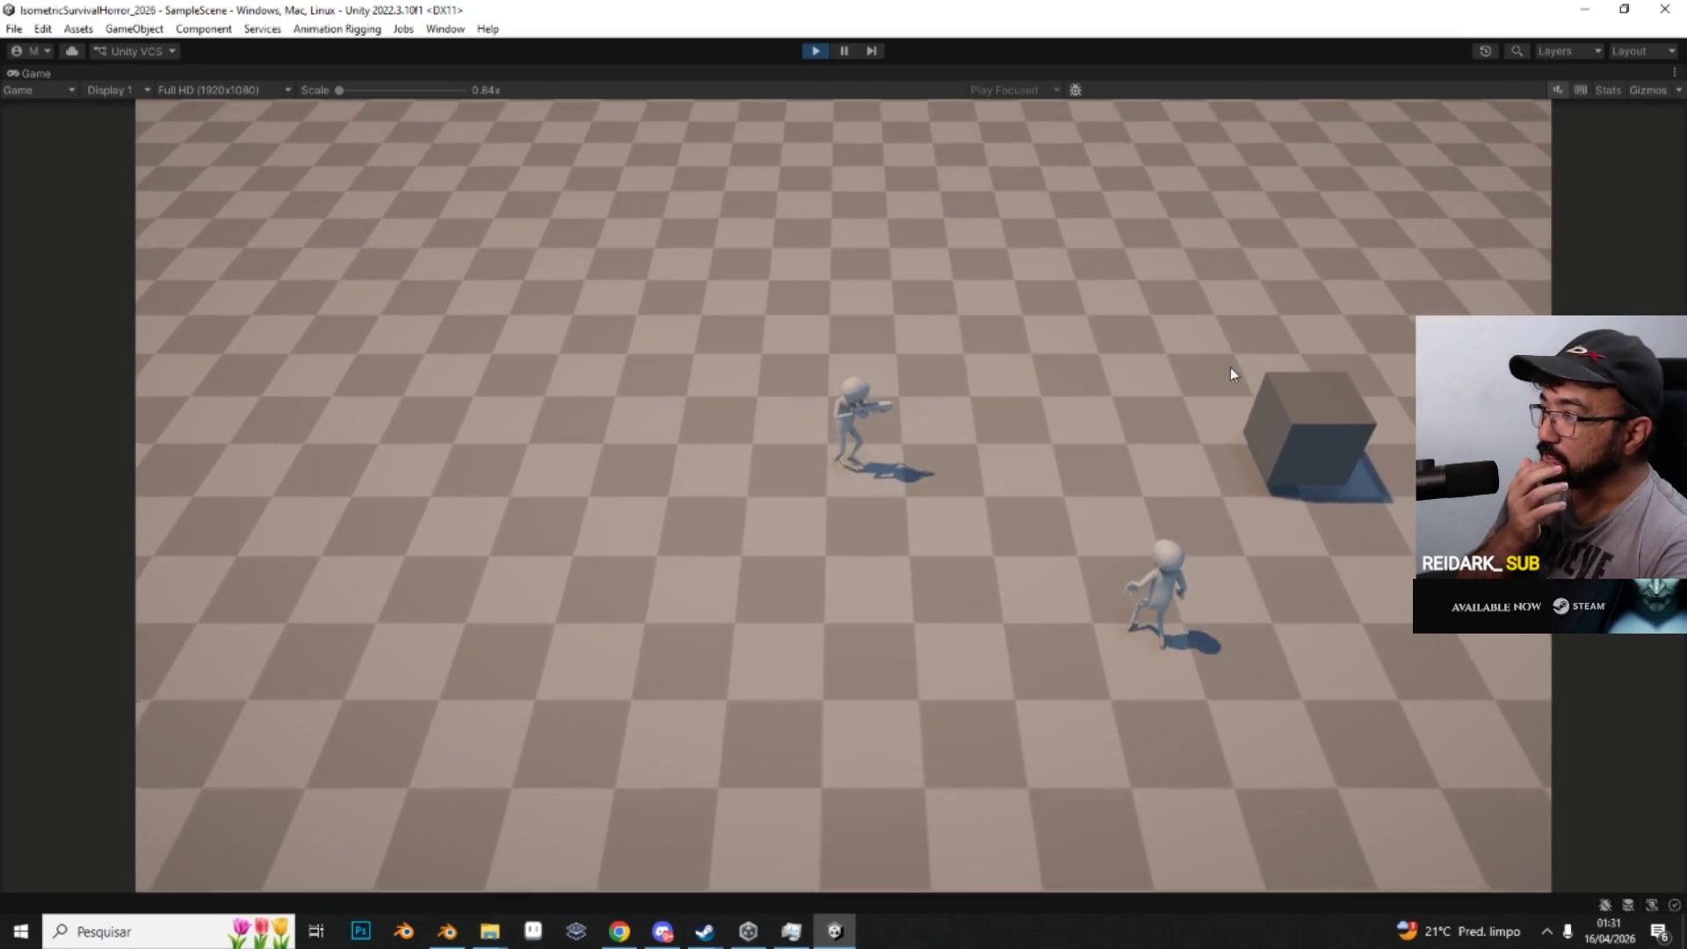
pyautogui.press('d')
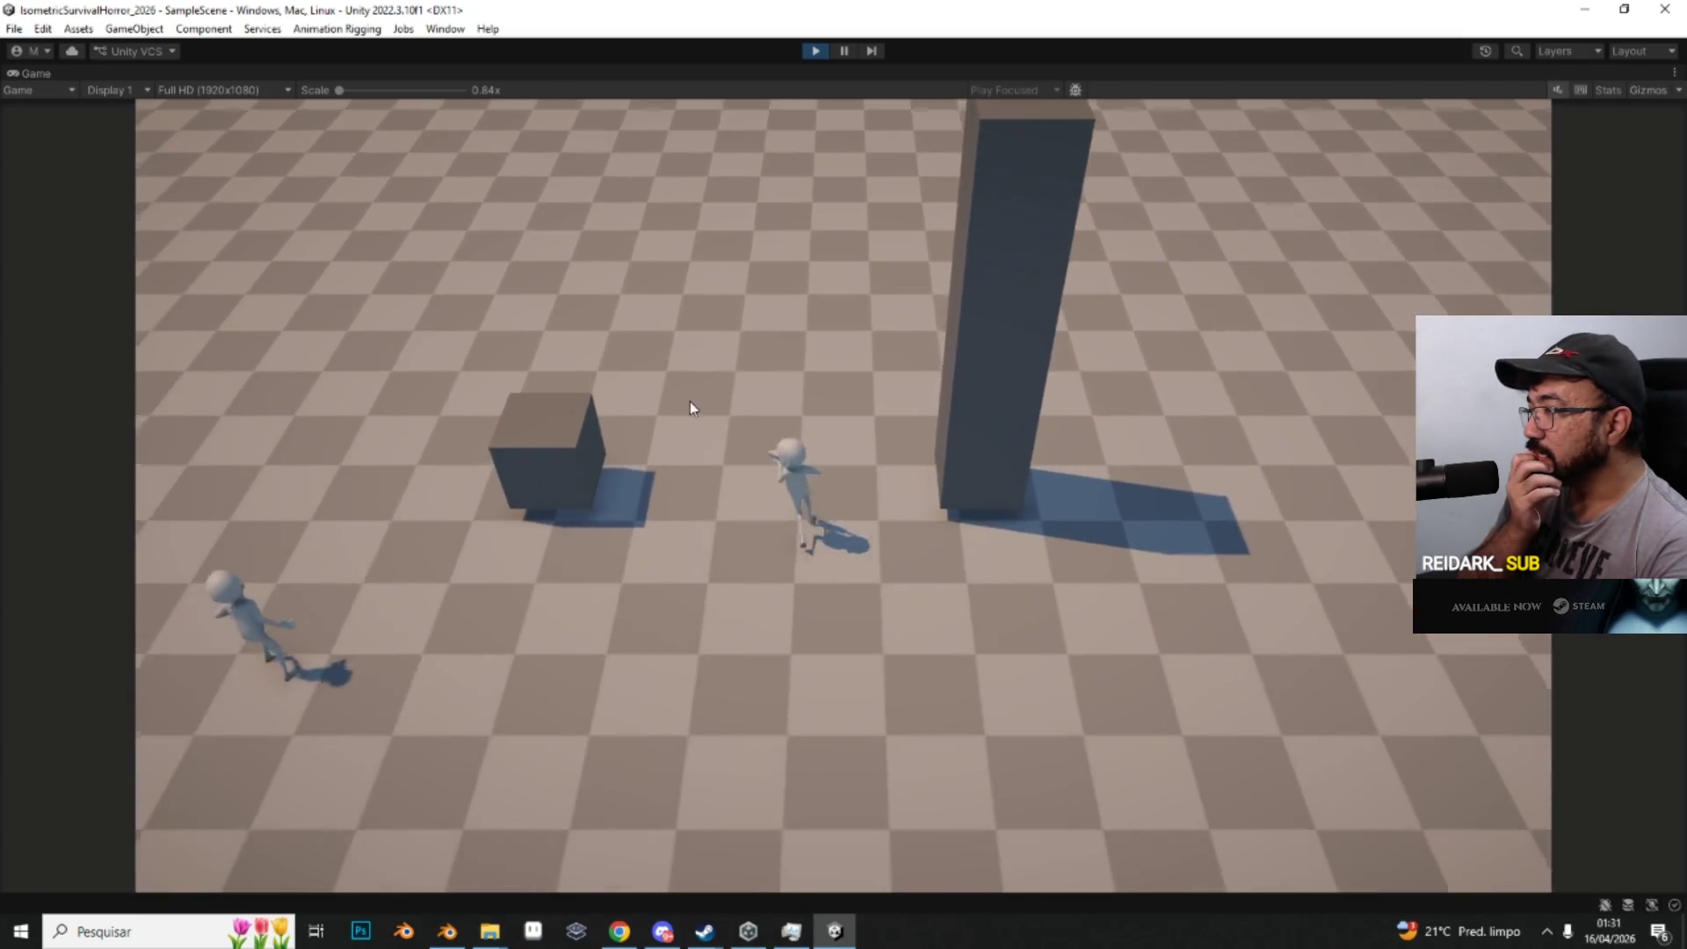
pyautogui.press('a')
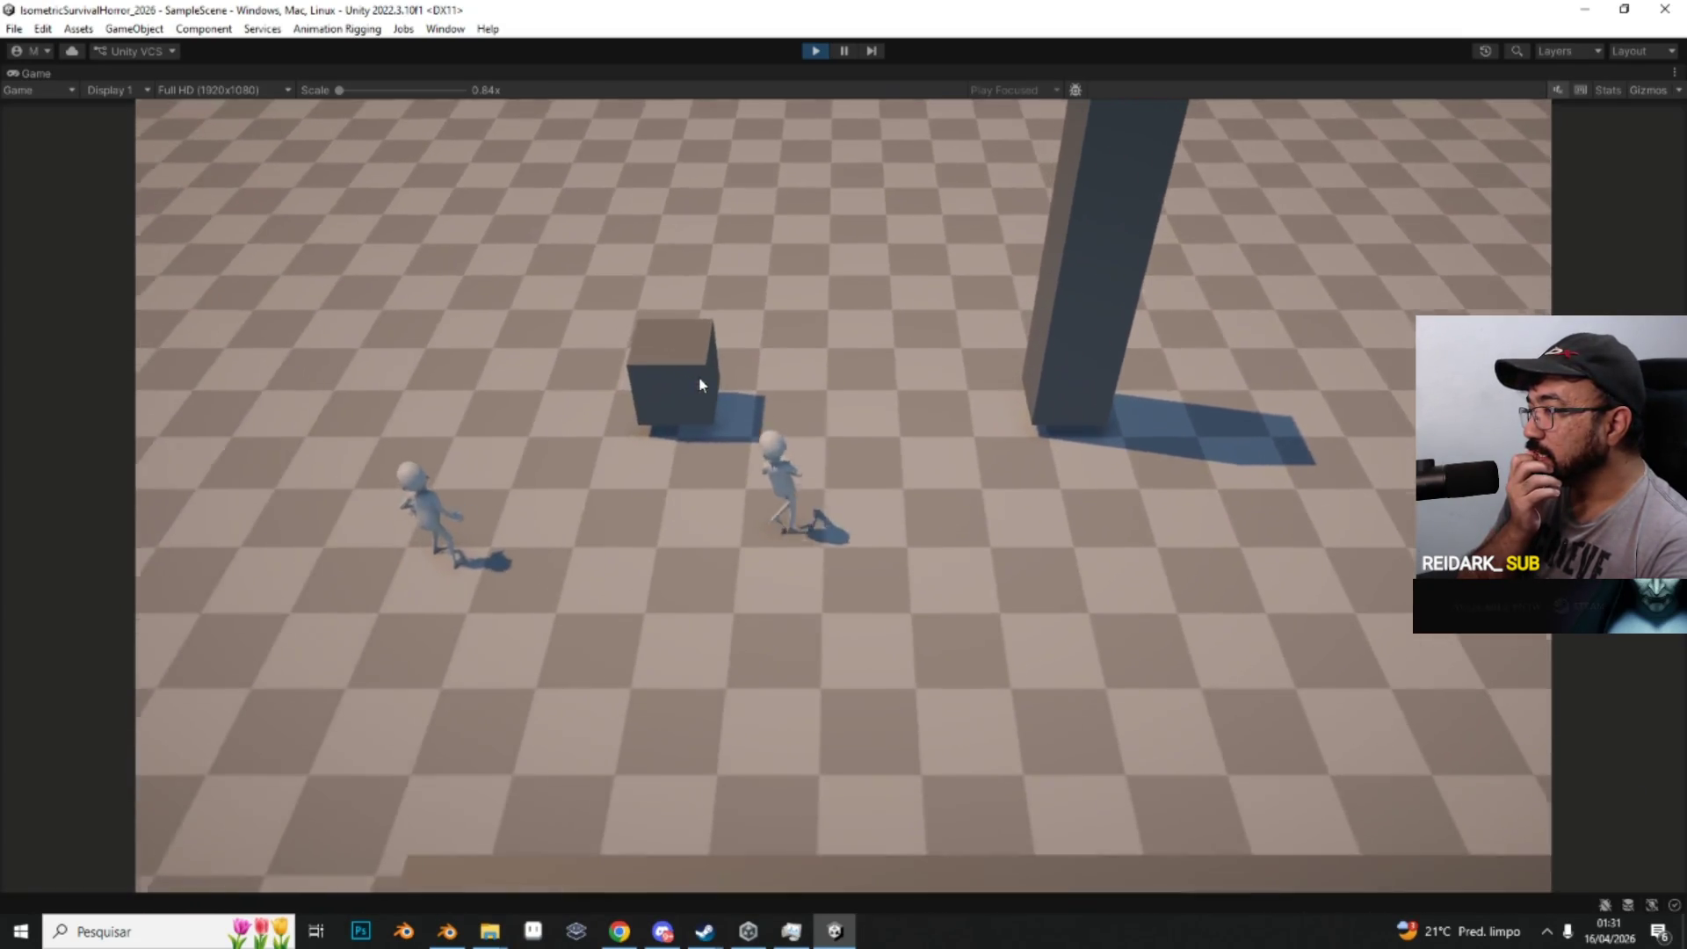
pyautogui.press('d')
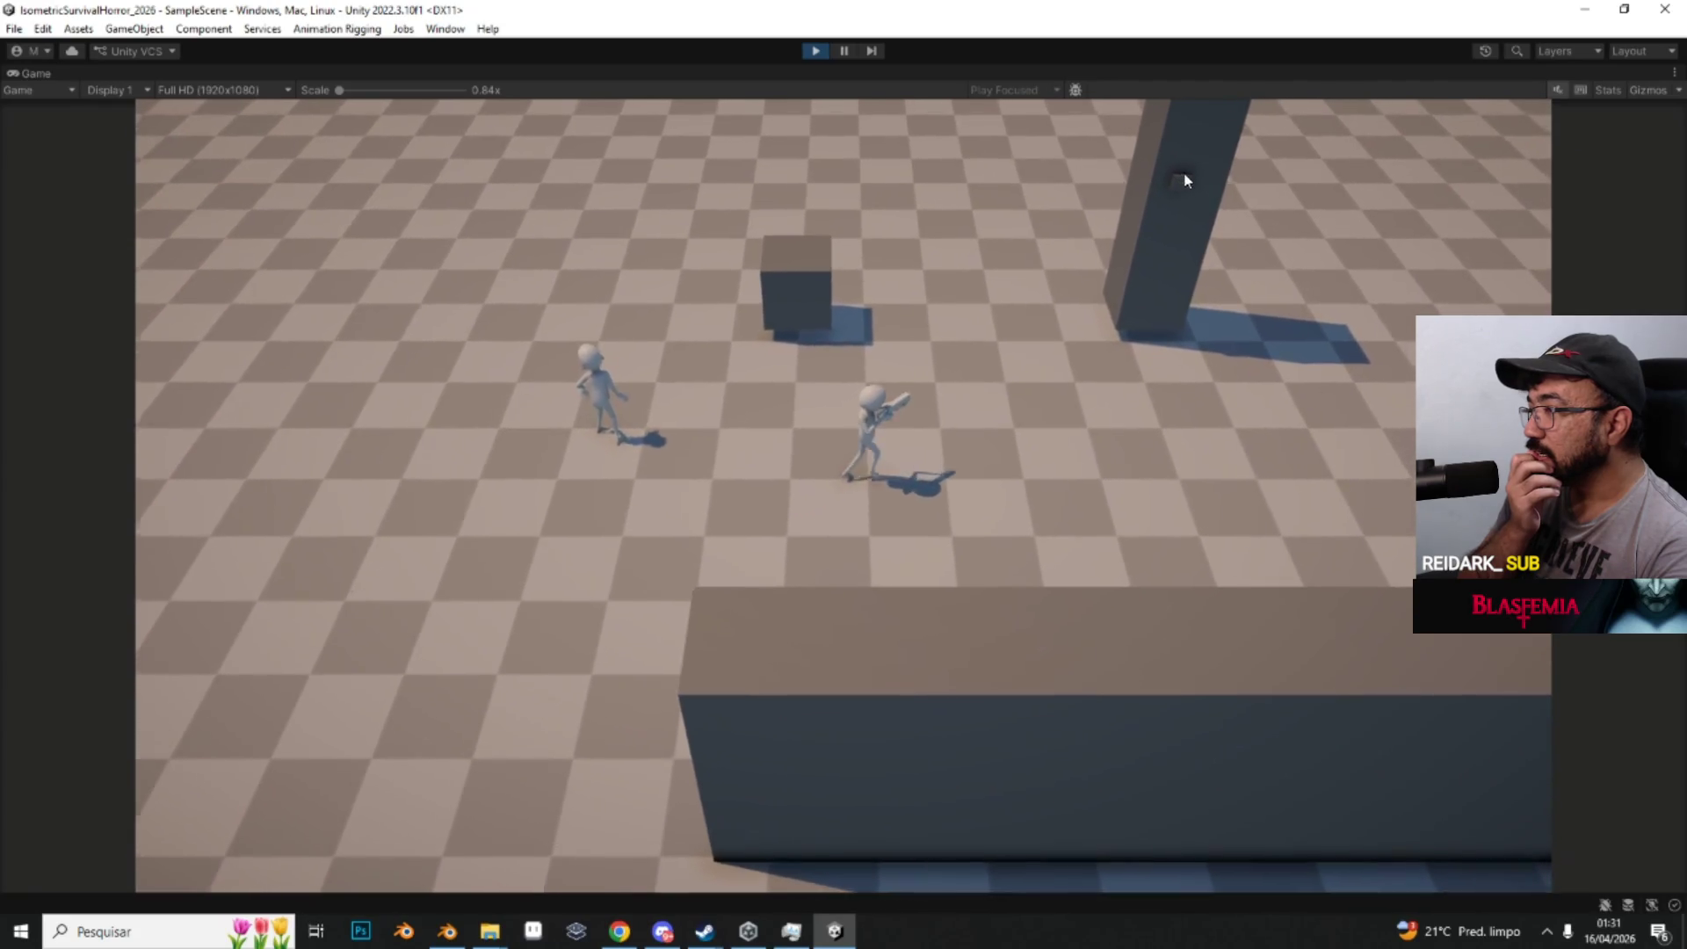
pyautogui.press('w')
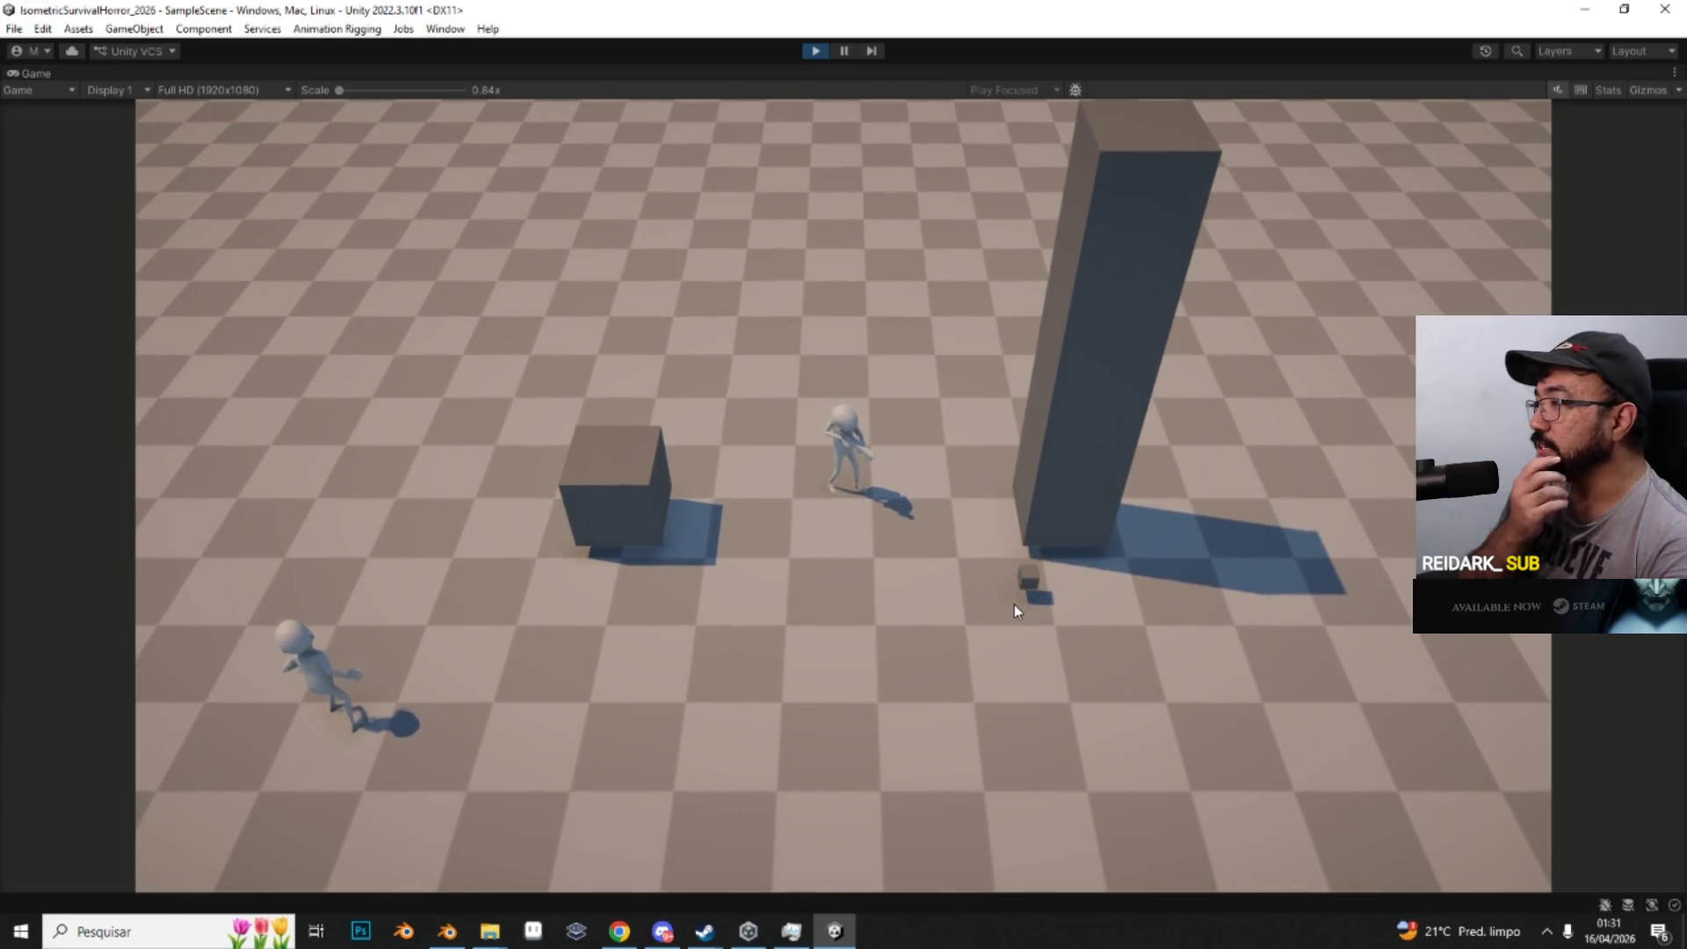
pyautogui.press('w')
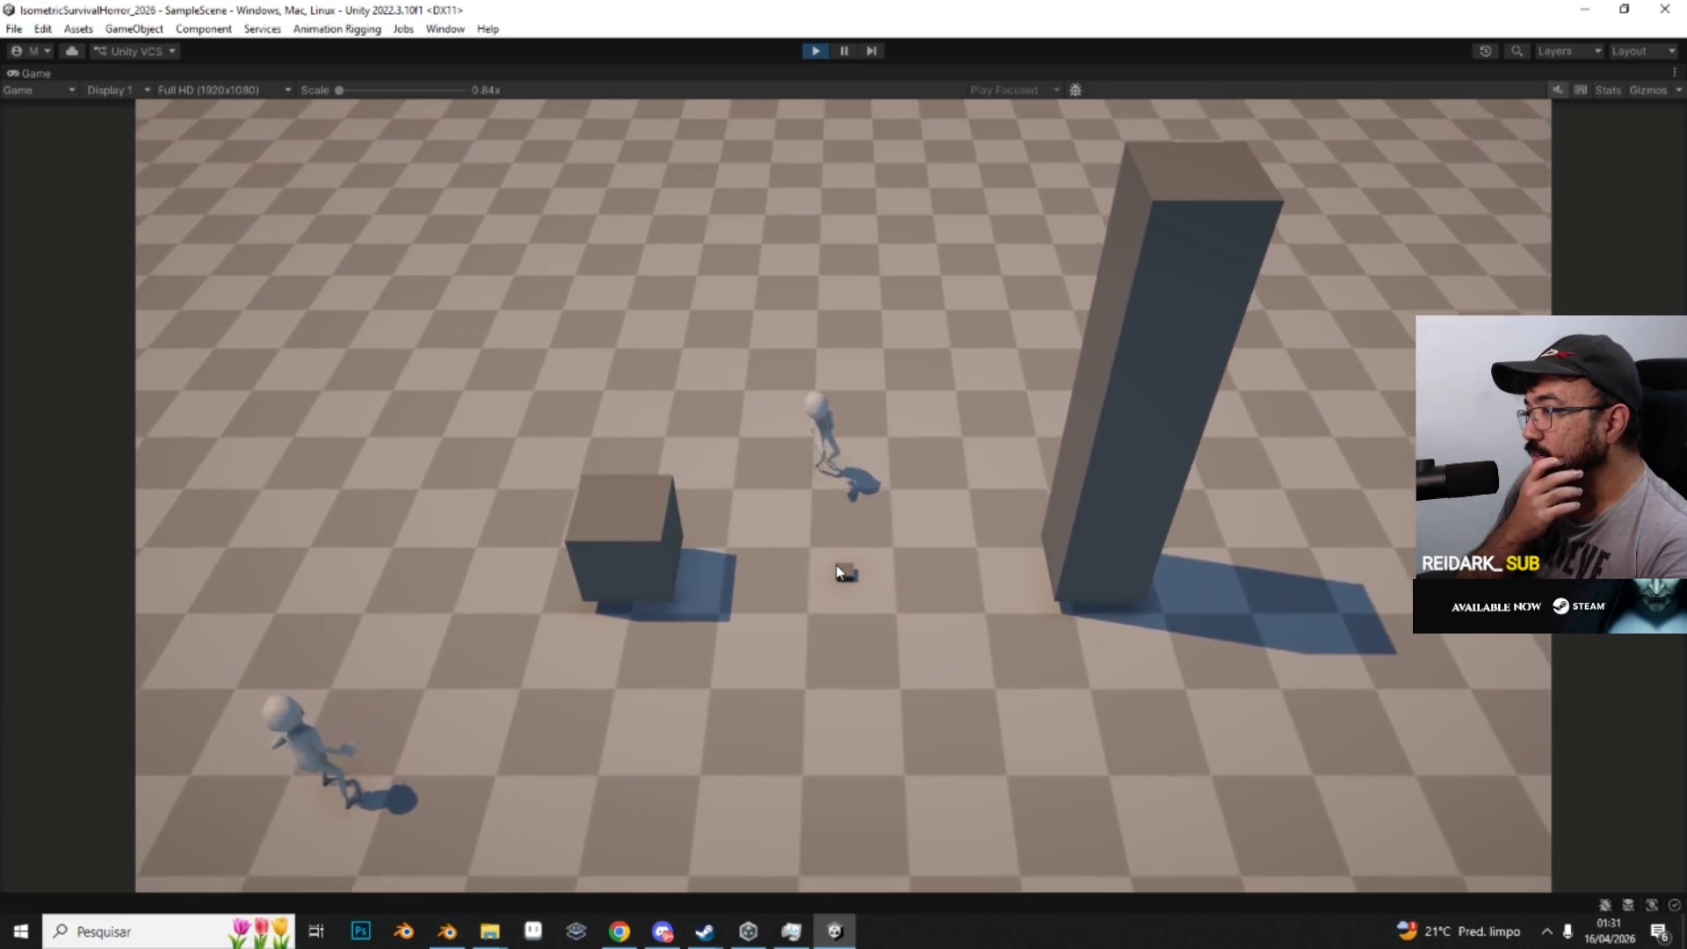
pyautogui.press('a')
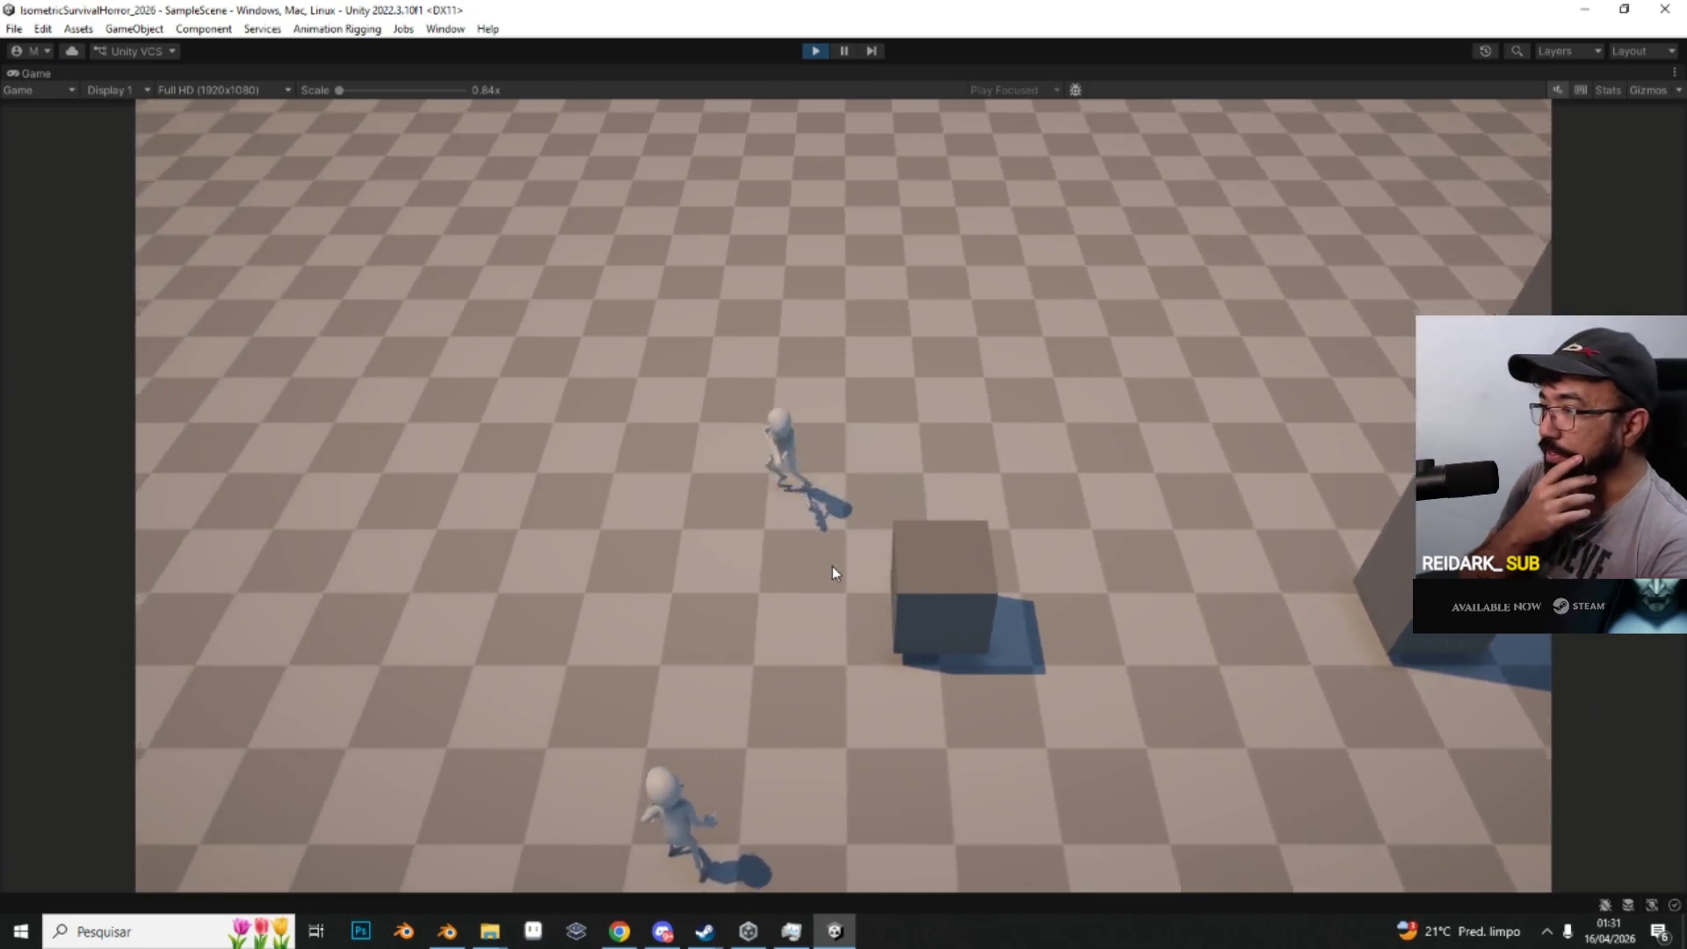
pyautogui.press('a')
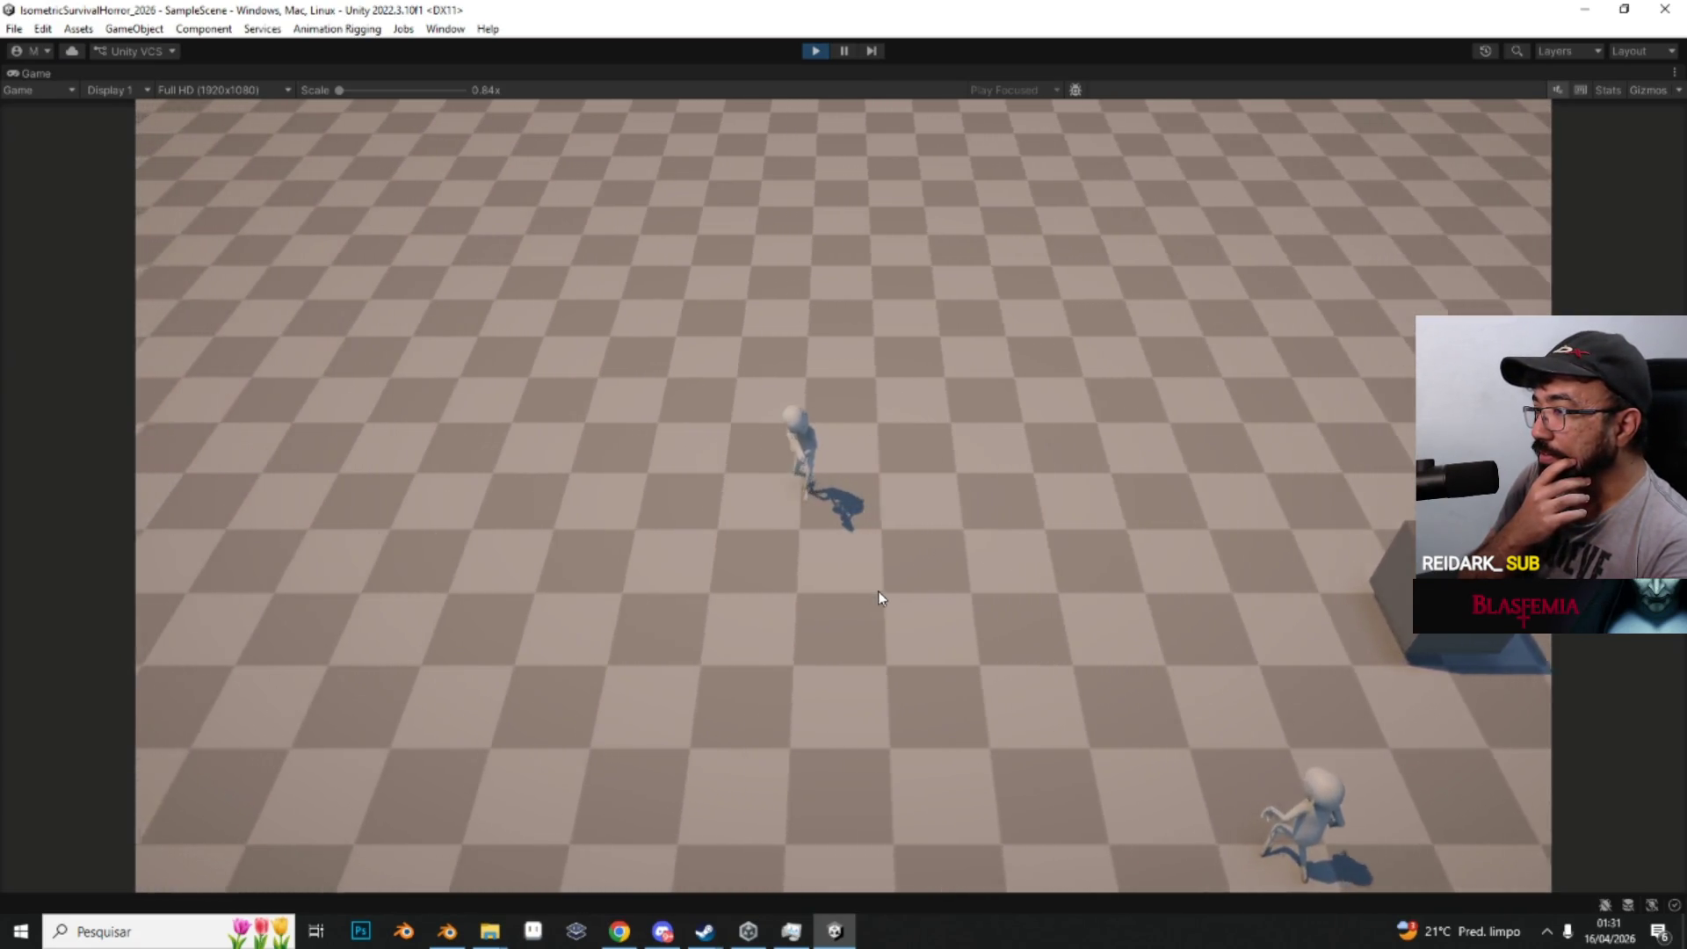
pyautogui.press('a')
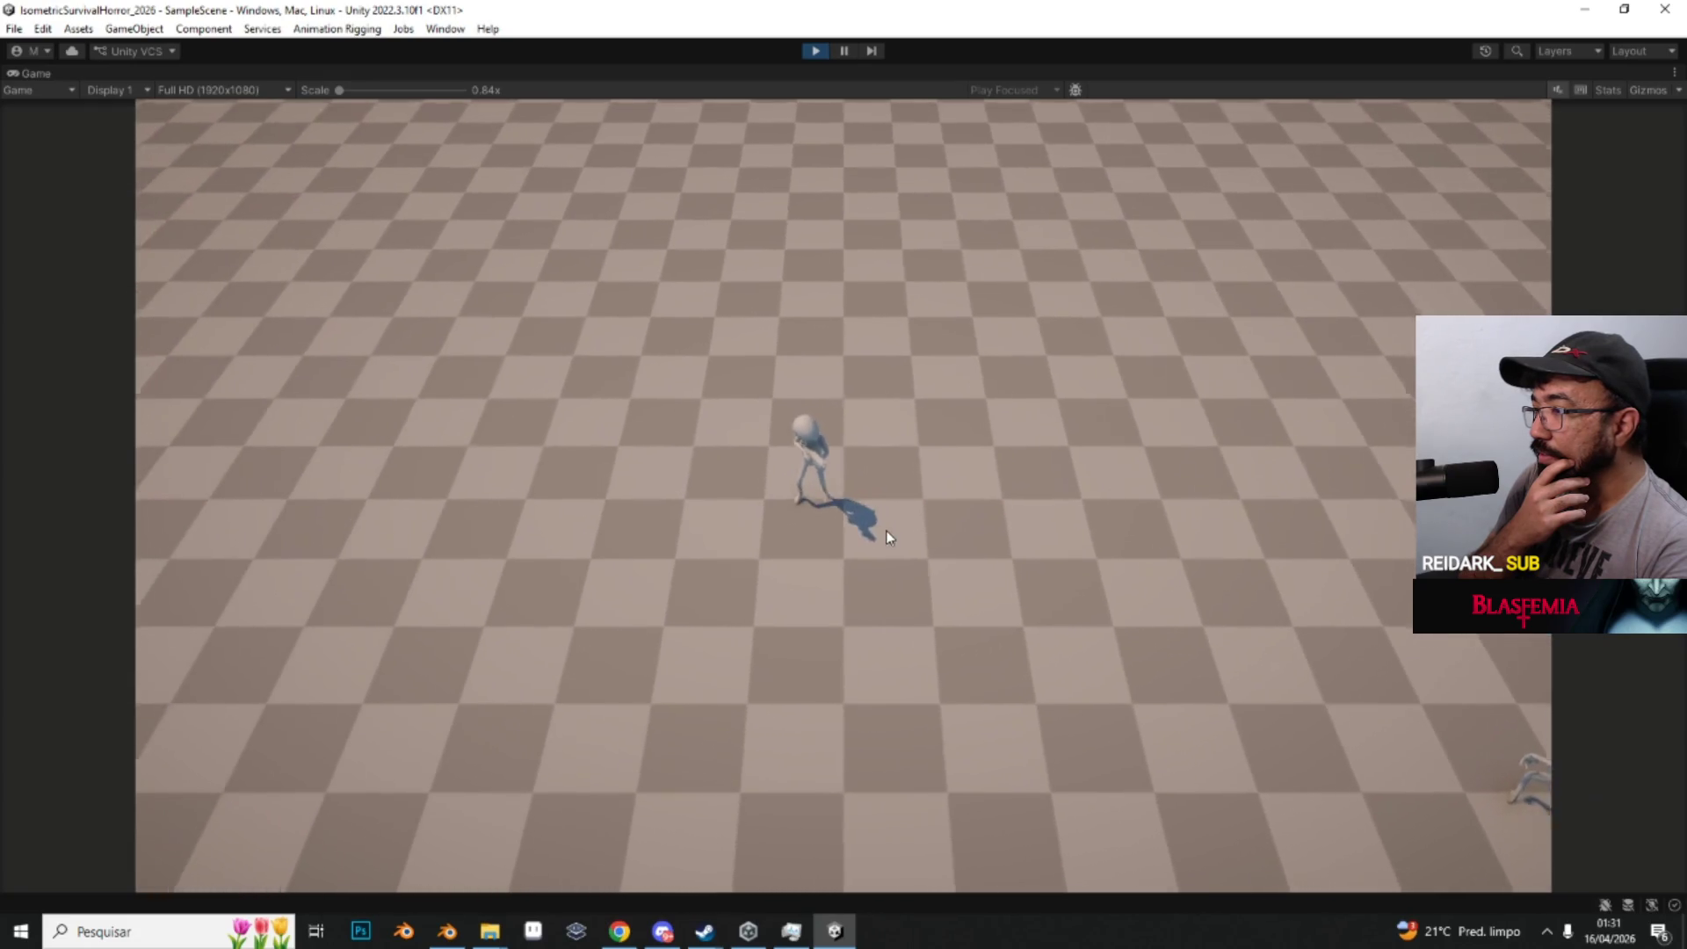
pyautogui.press('d')
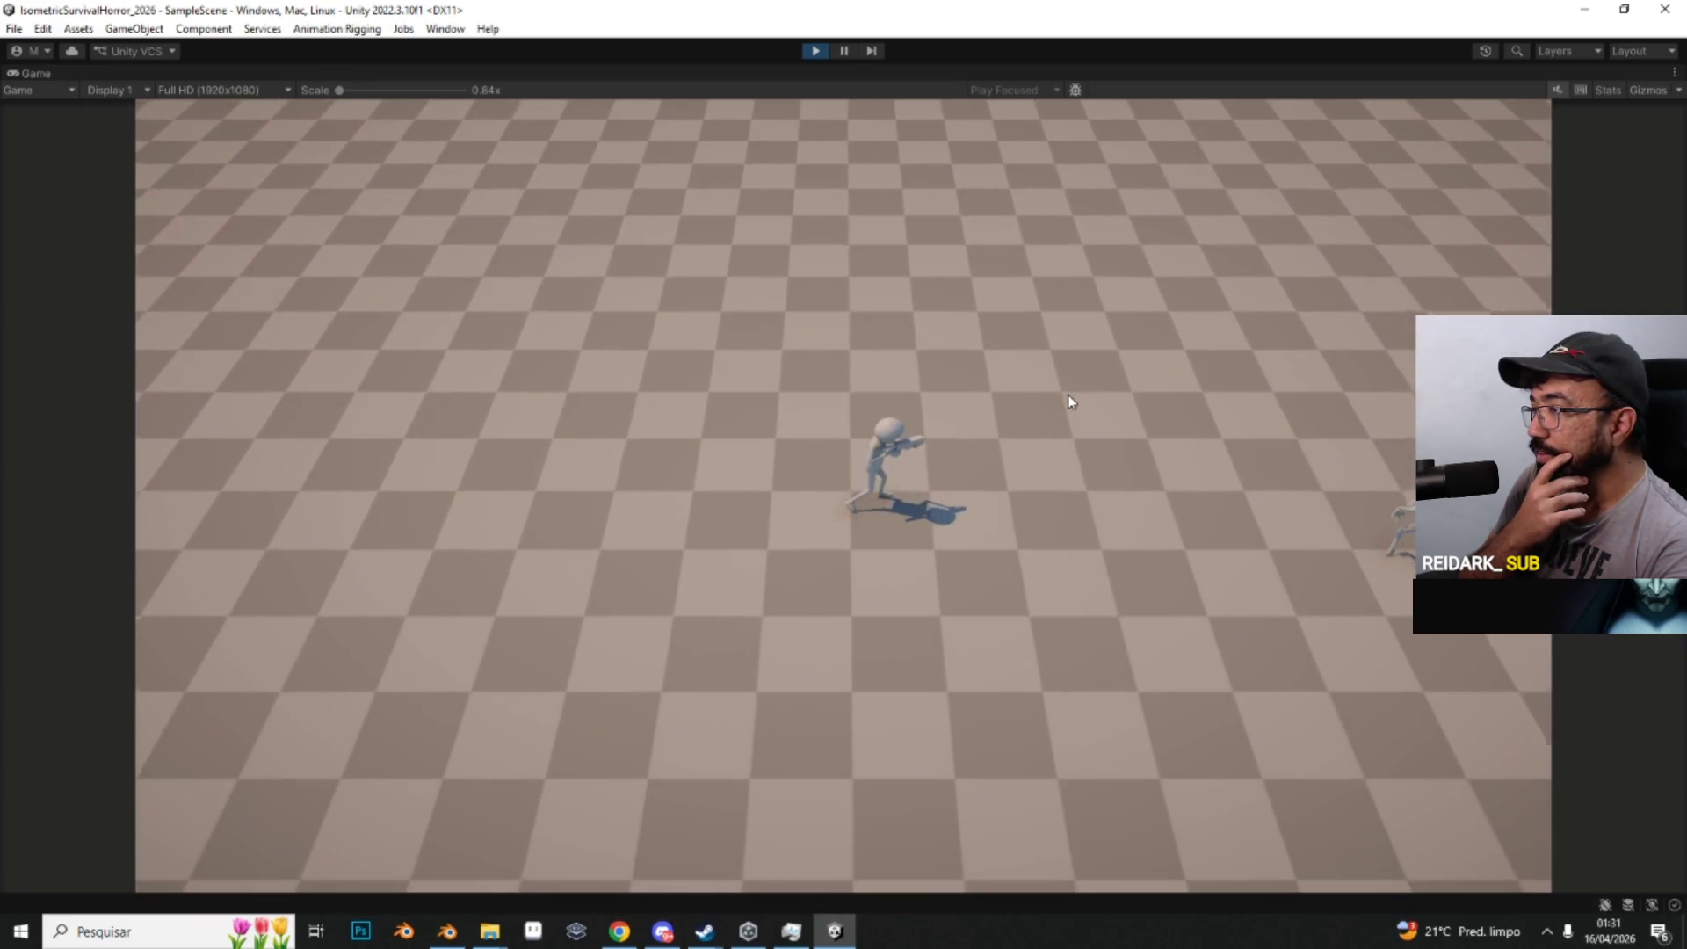
pyautogui.press('a')
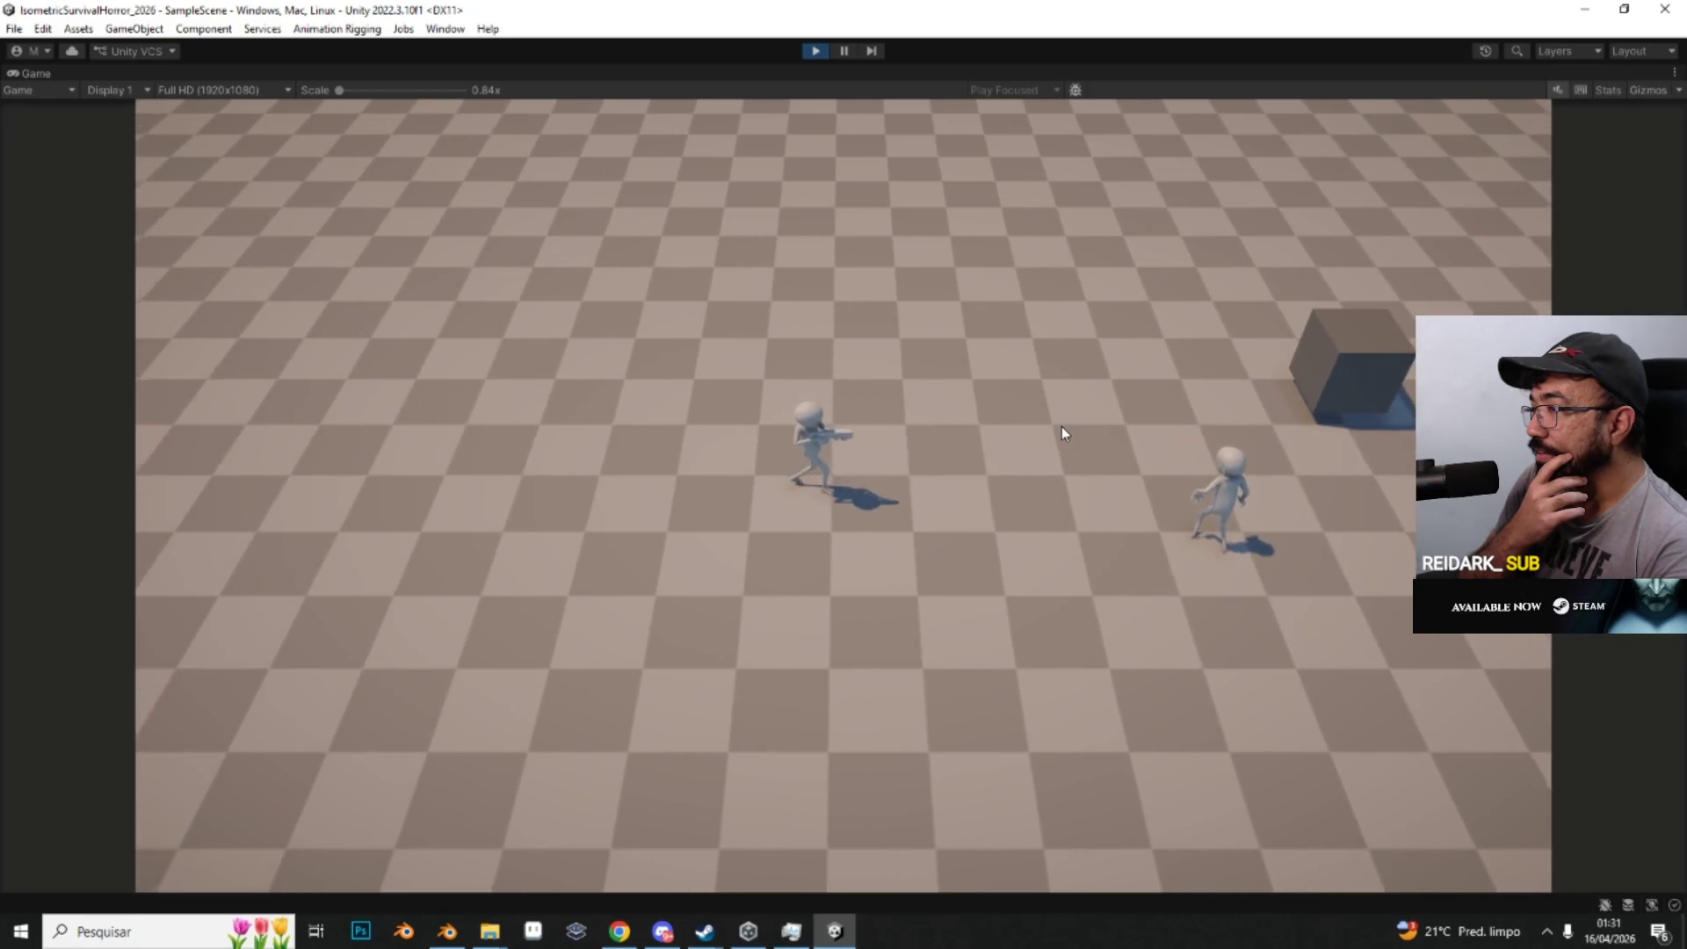
pyautogui.press('a')
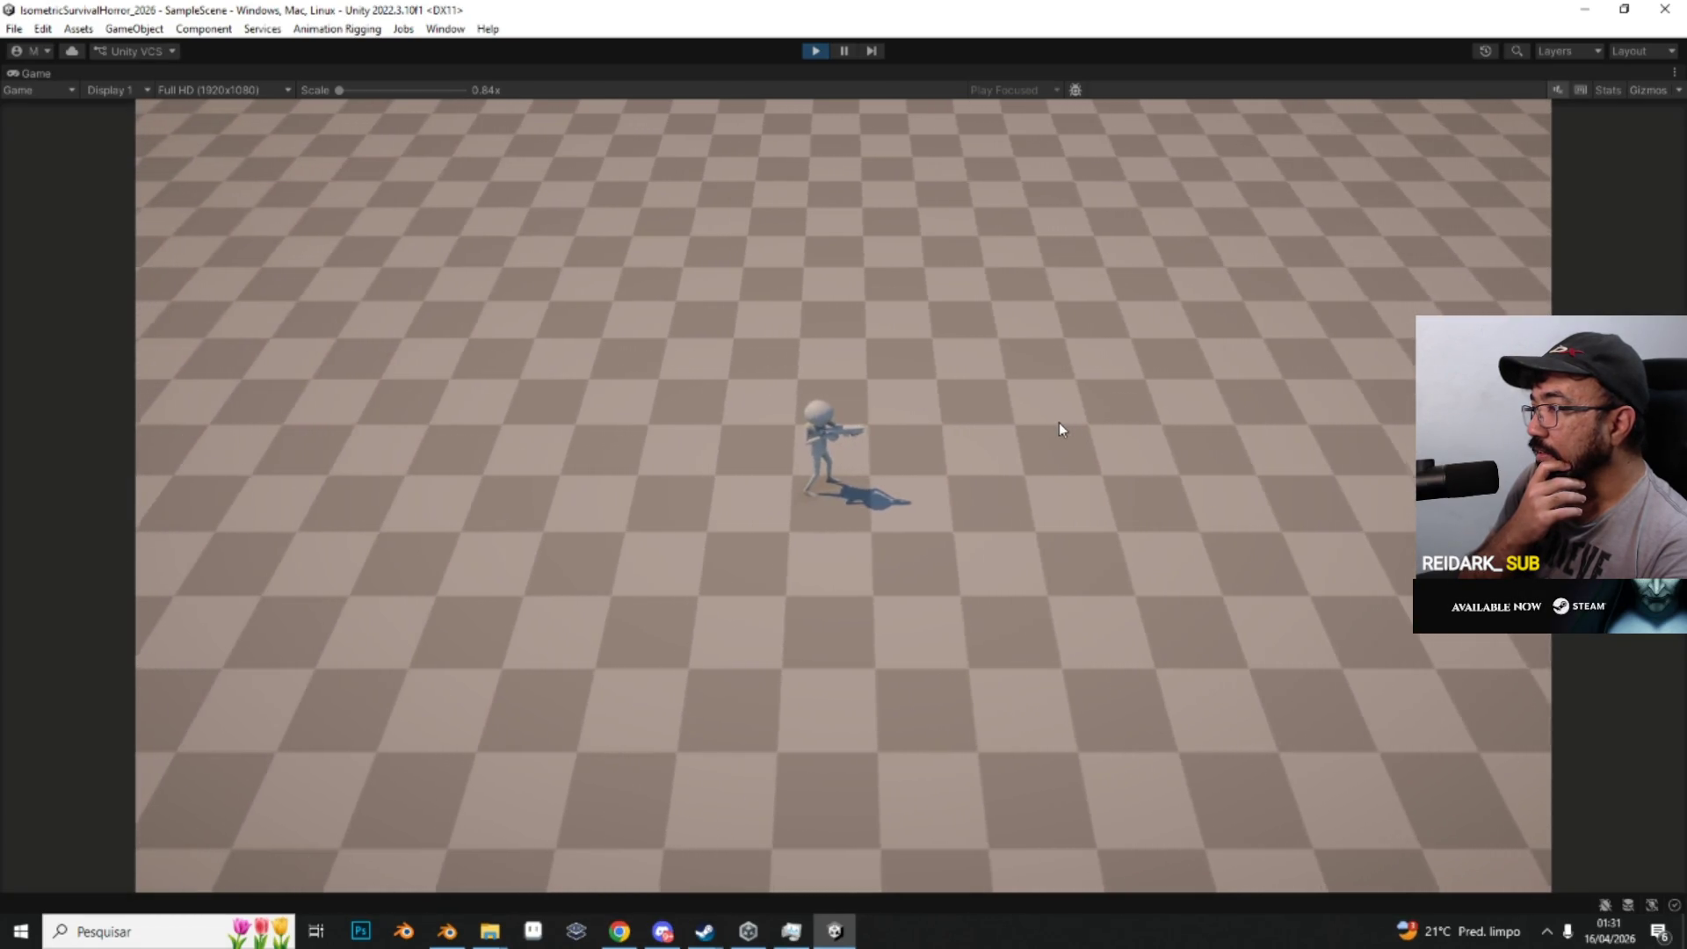
pyautogui.press('d')
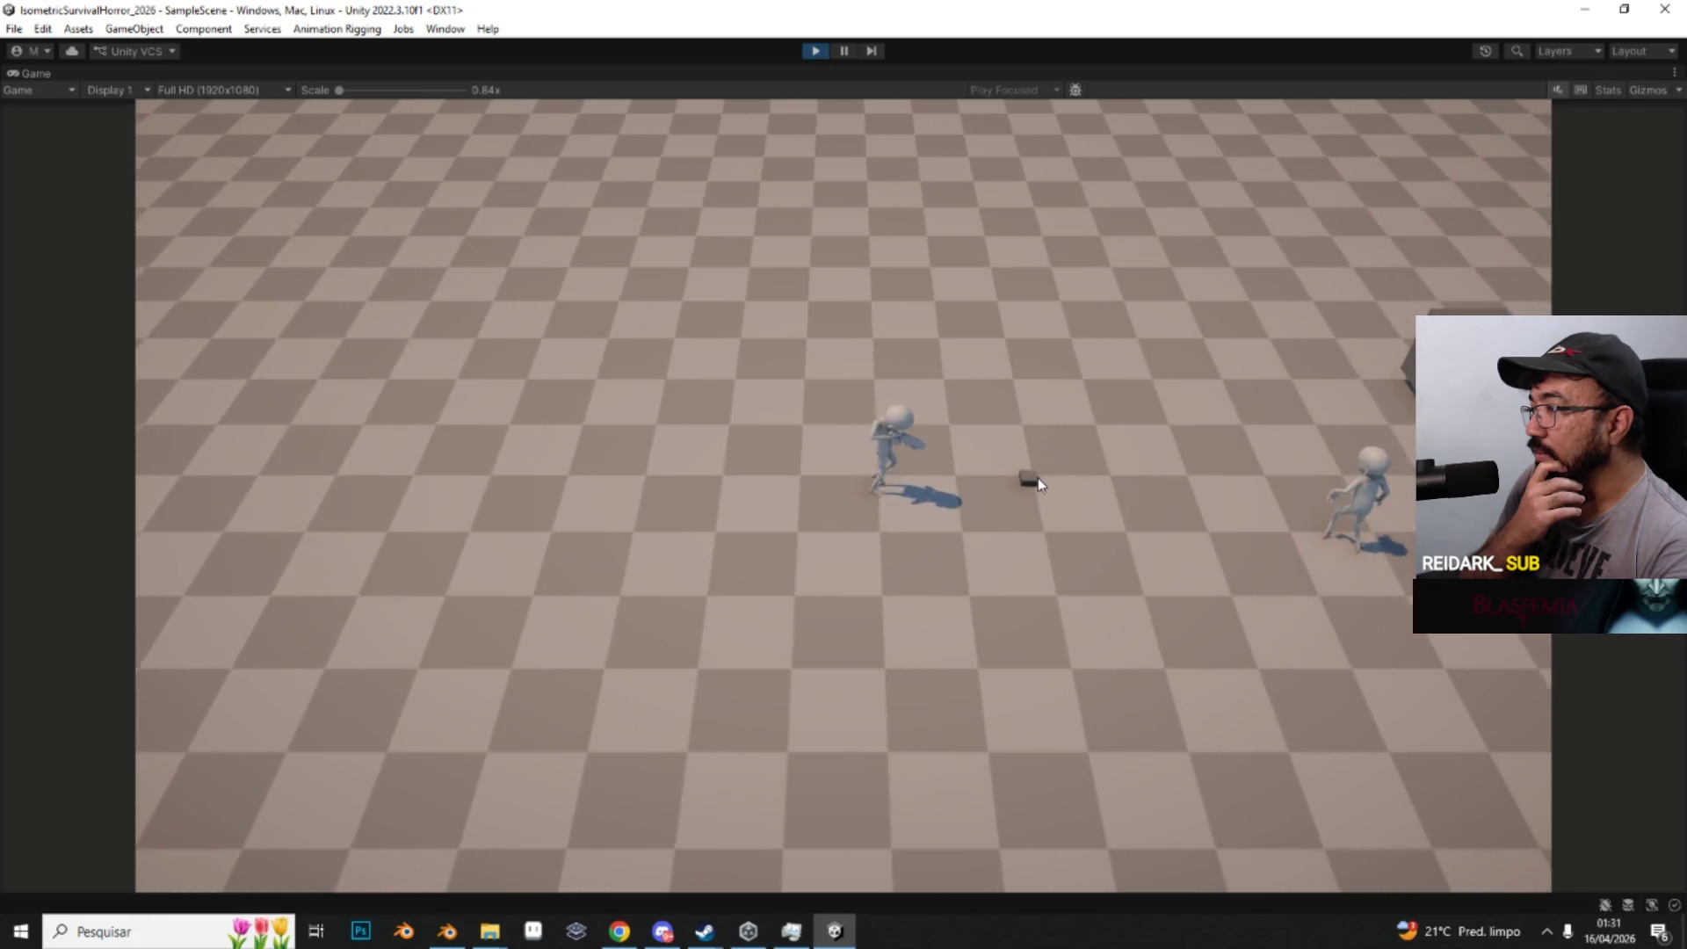
pyautogui.press('d')
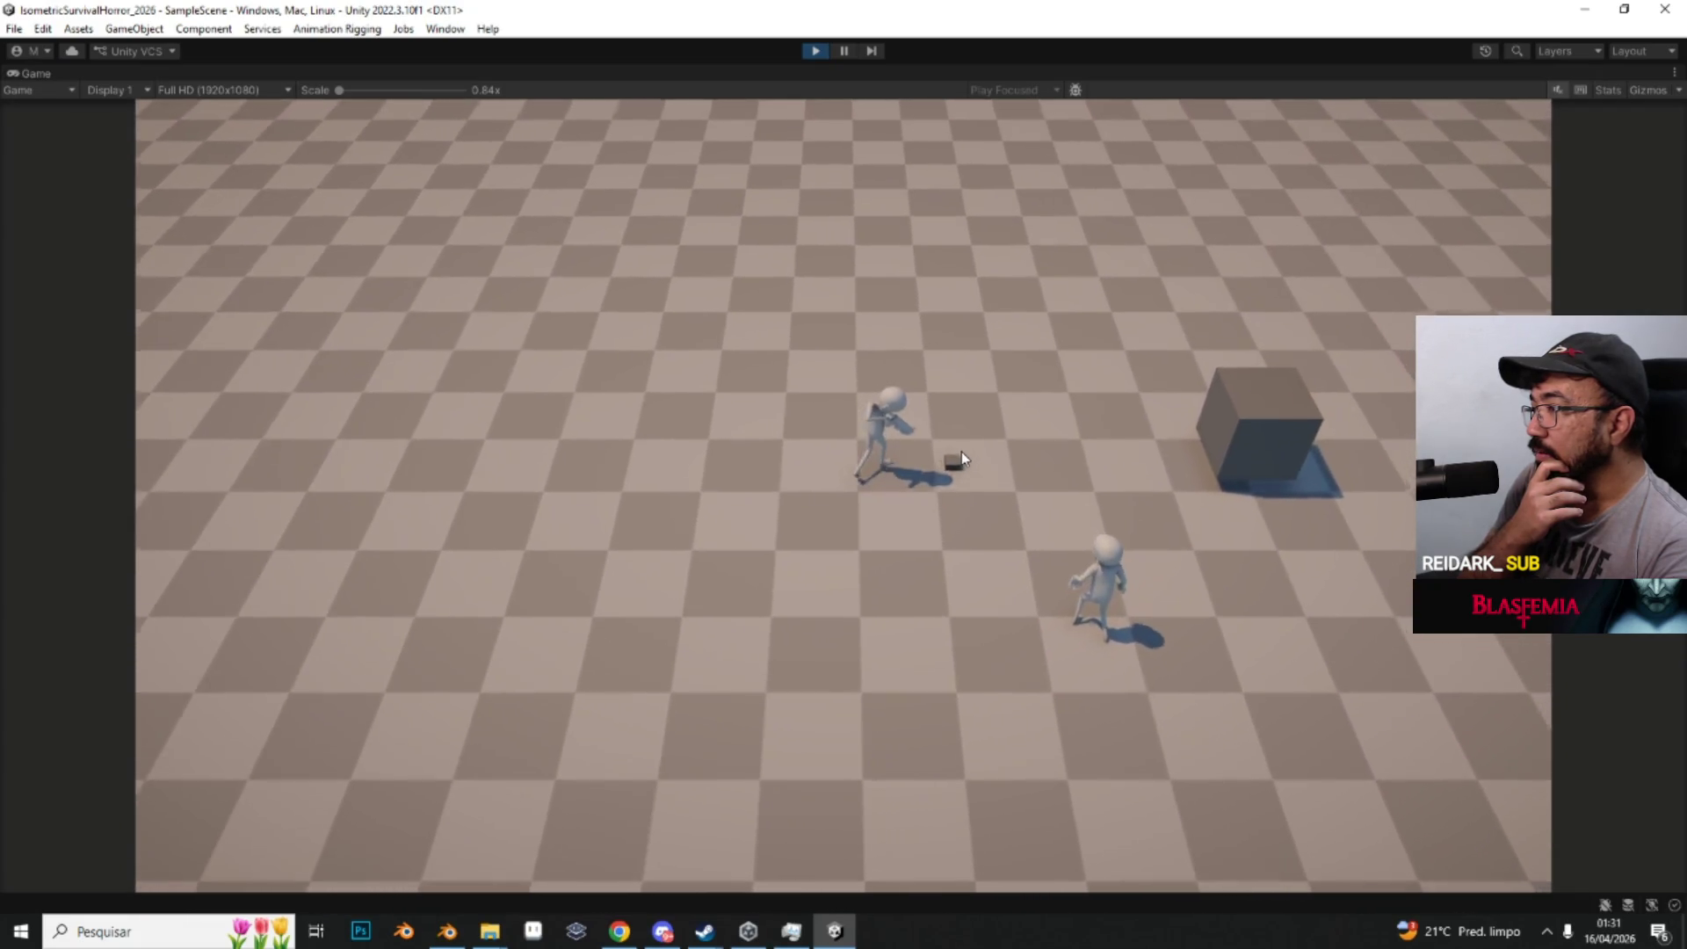
pyautogui.press('w')
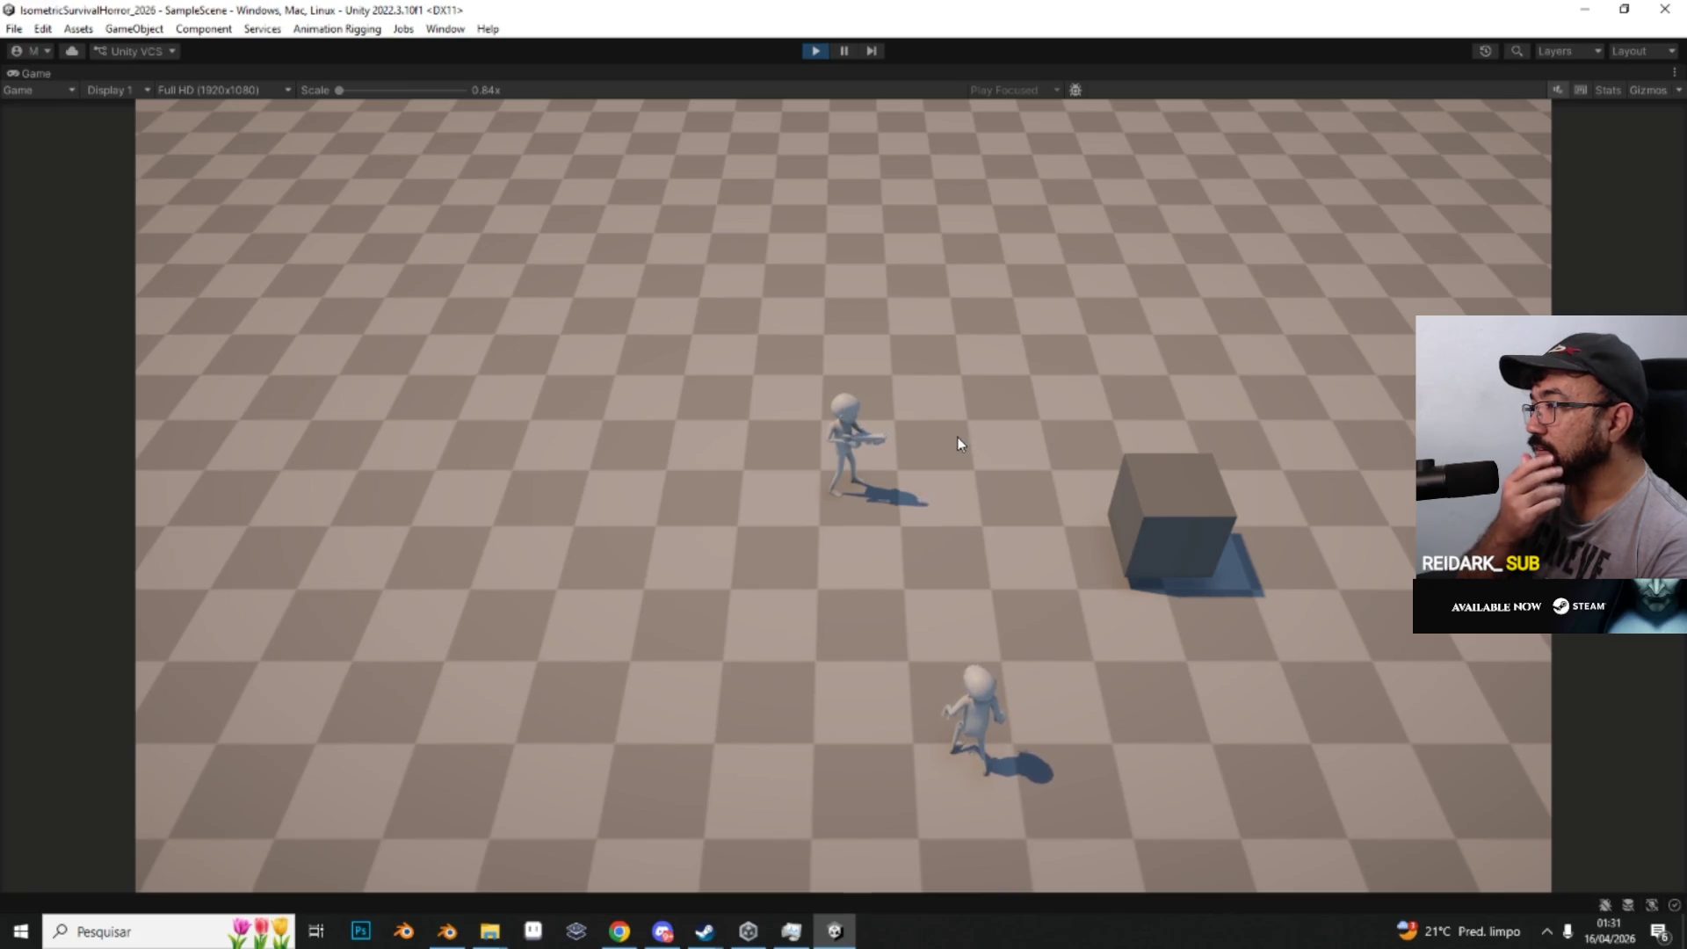
pyautogui.press('w')
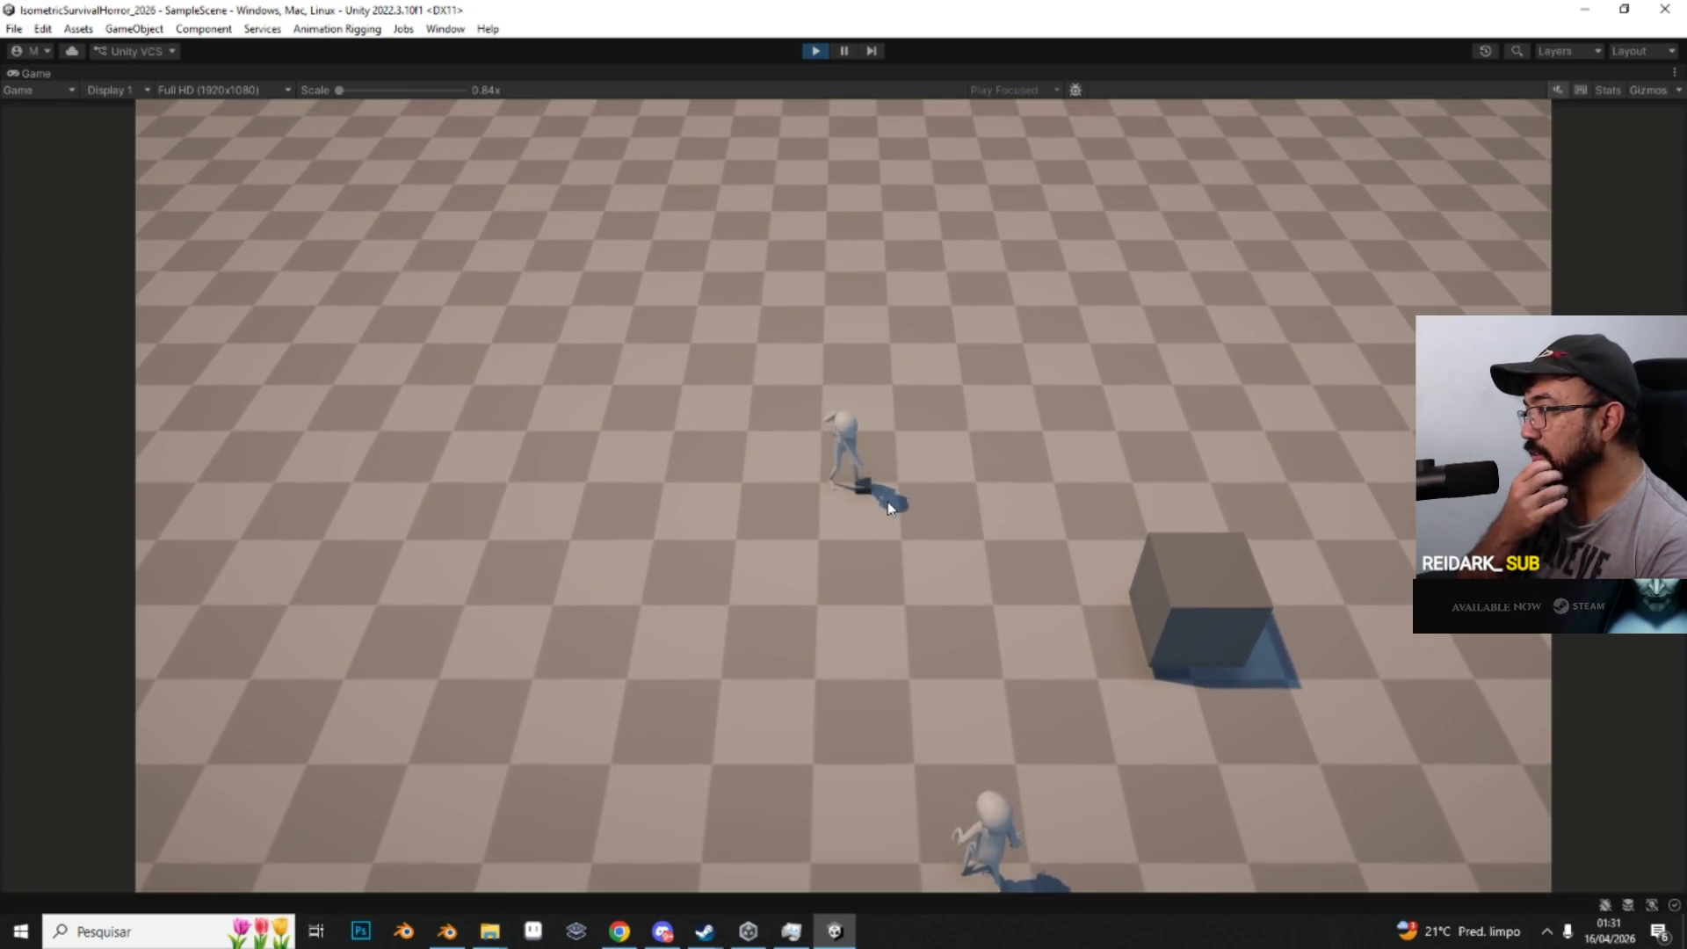
pyautogui.press('d')
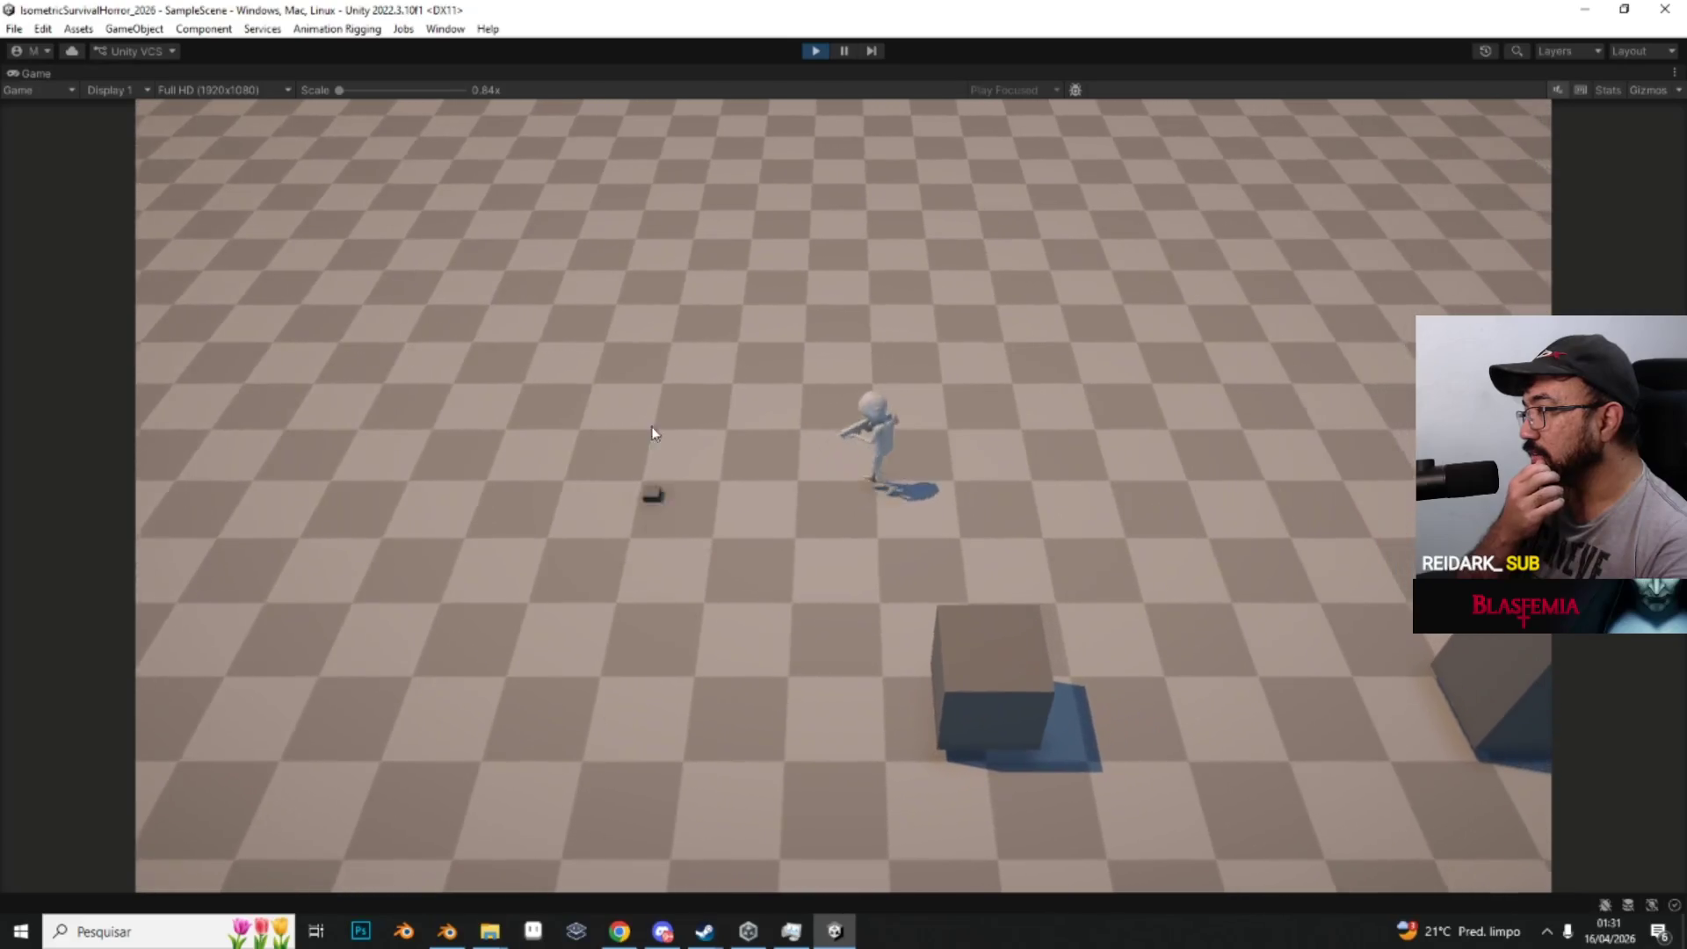
pyautogui.press('d')
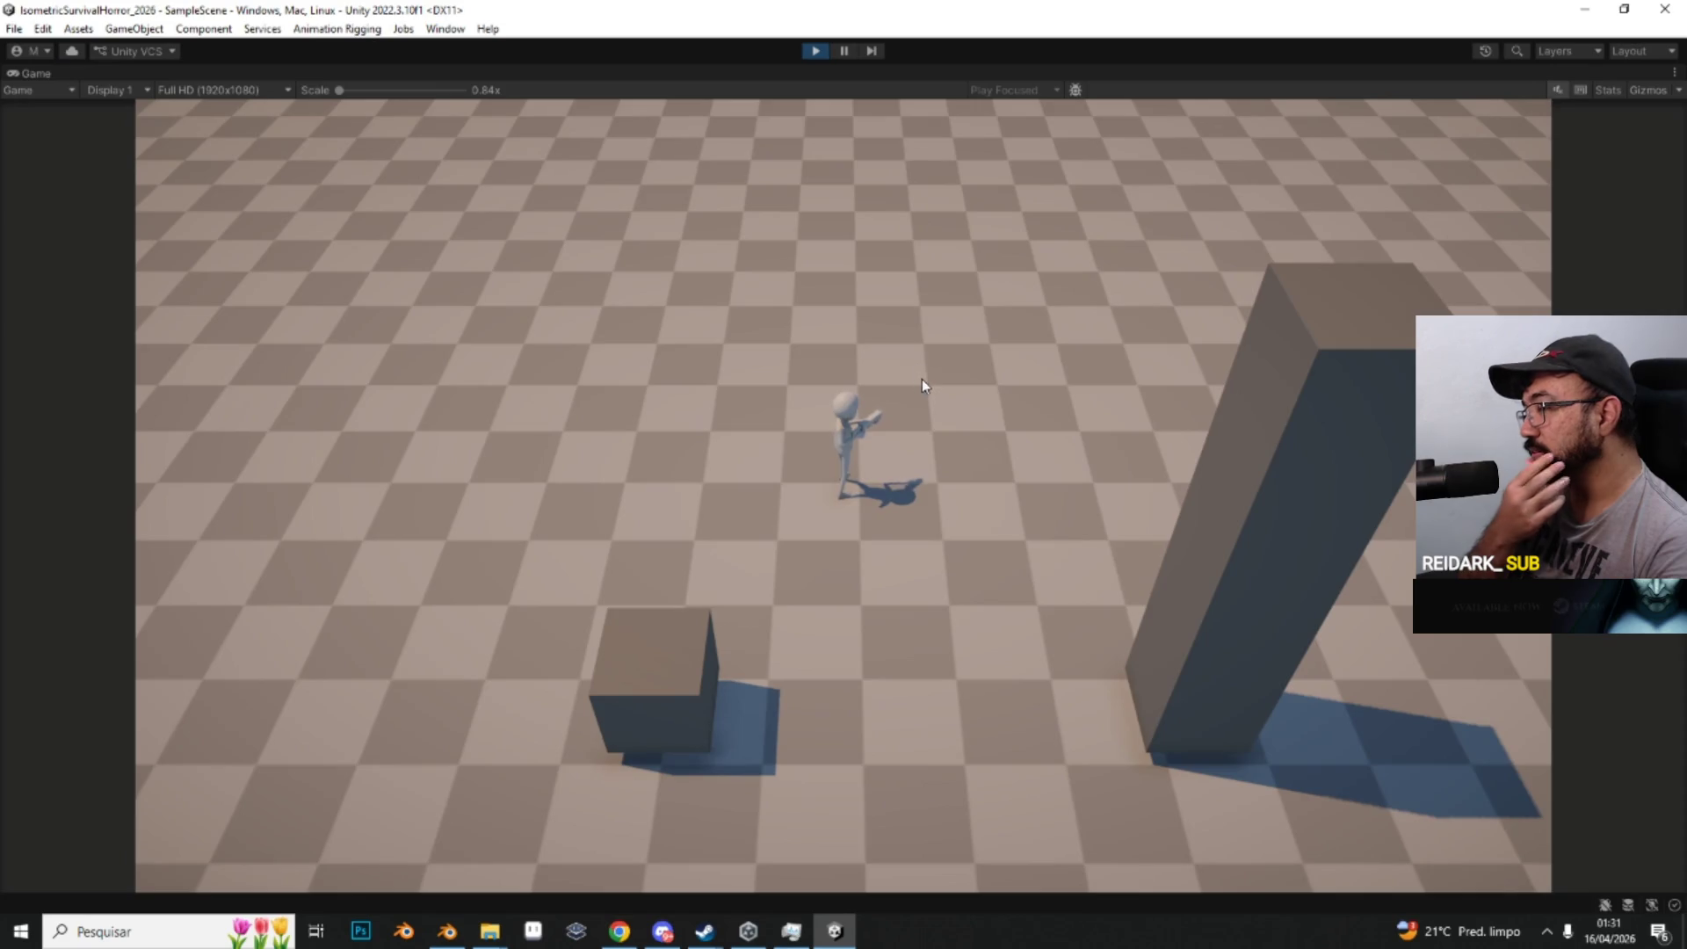
pyautogui.press('s')
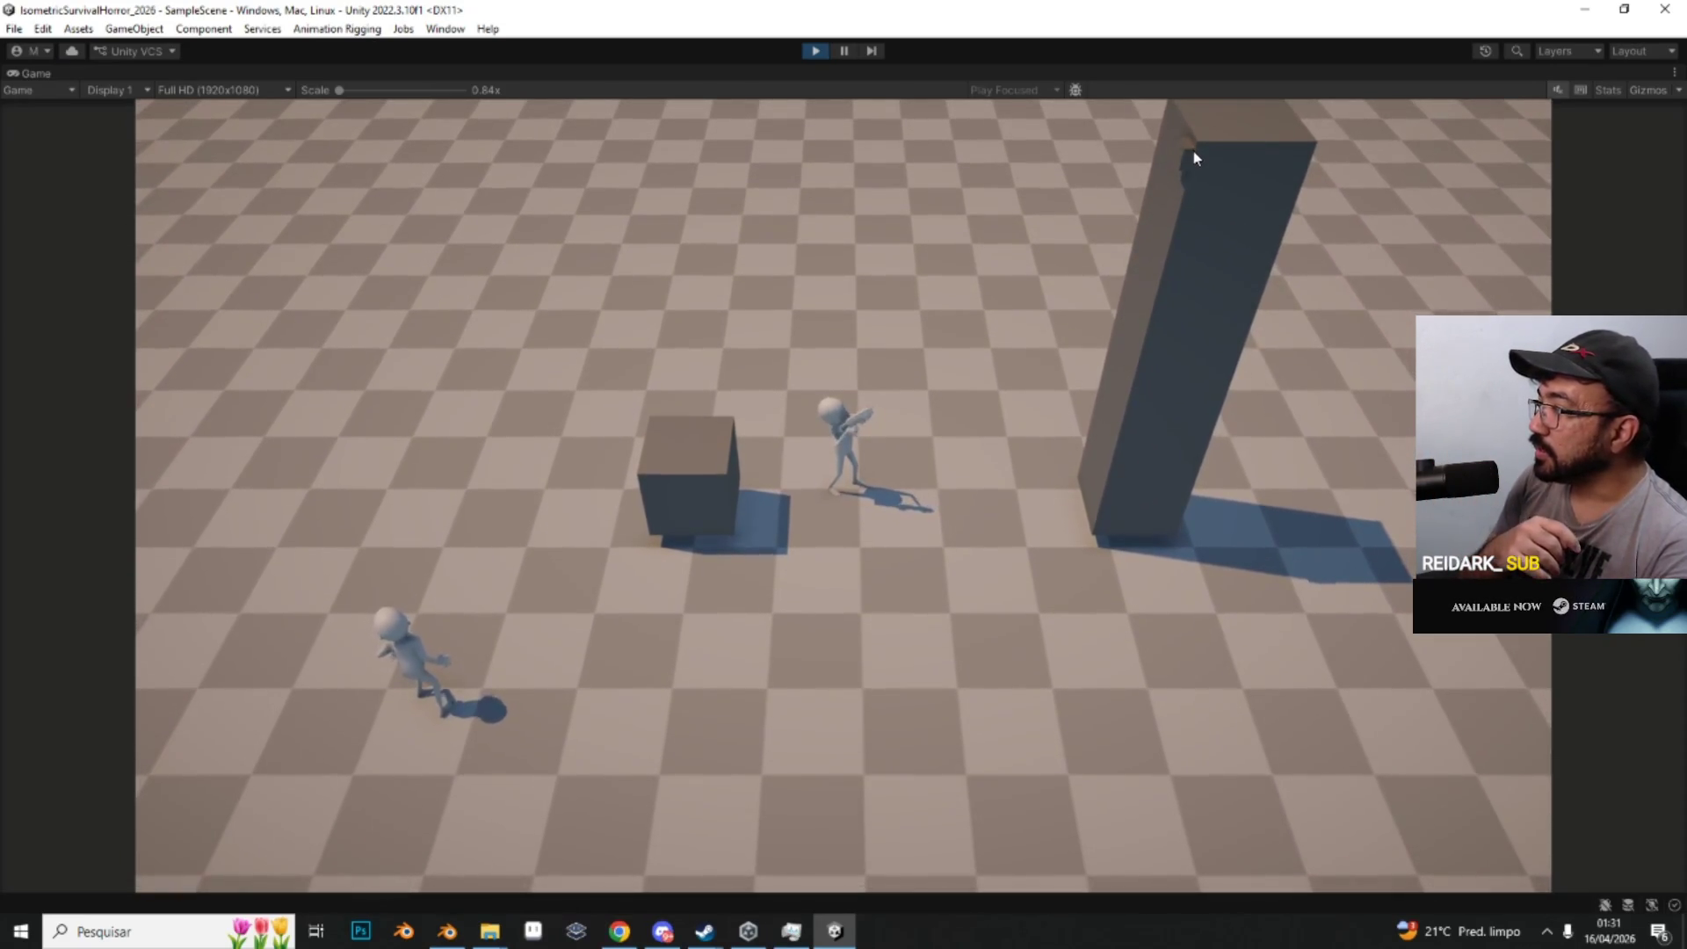
pyautogui.press('d')
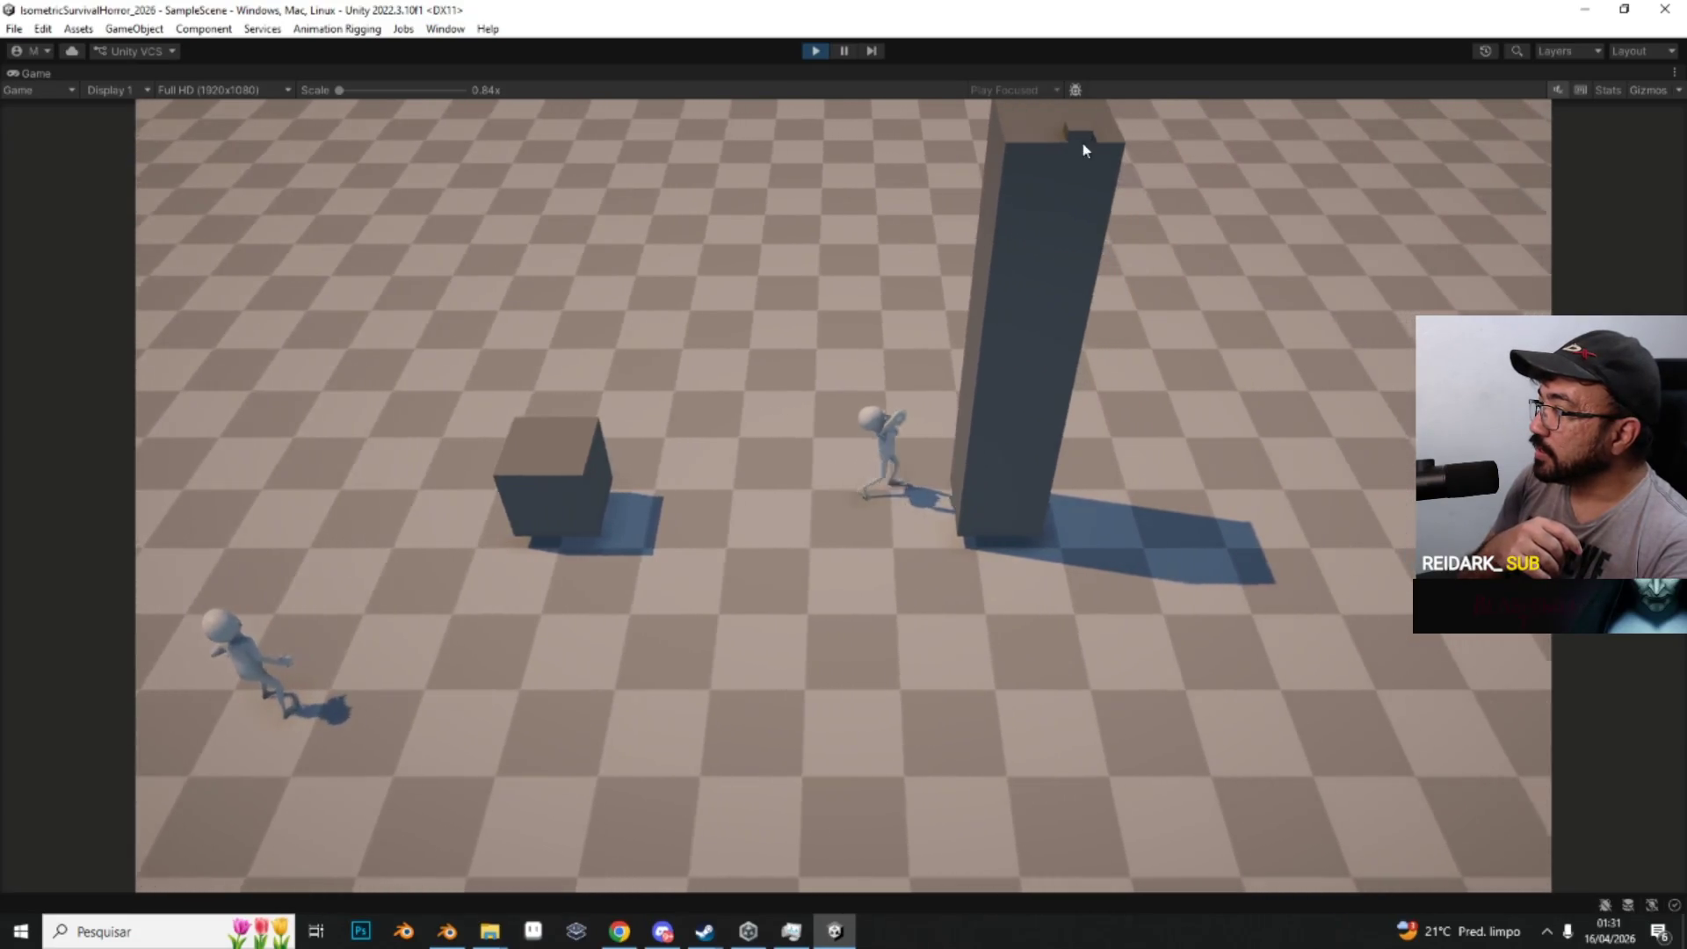
pyautogui.press('d')
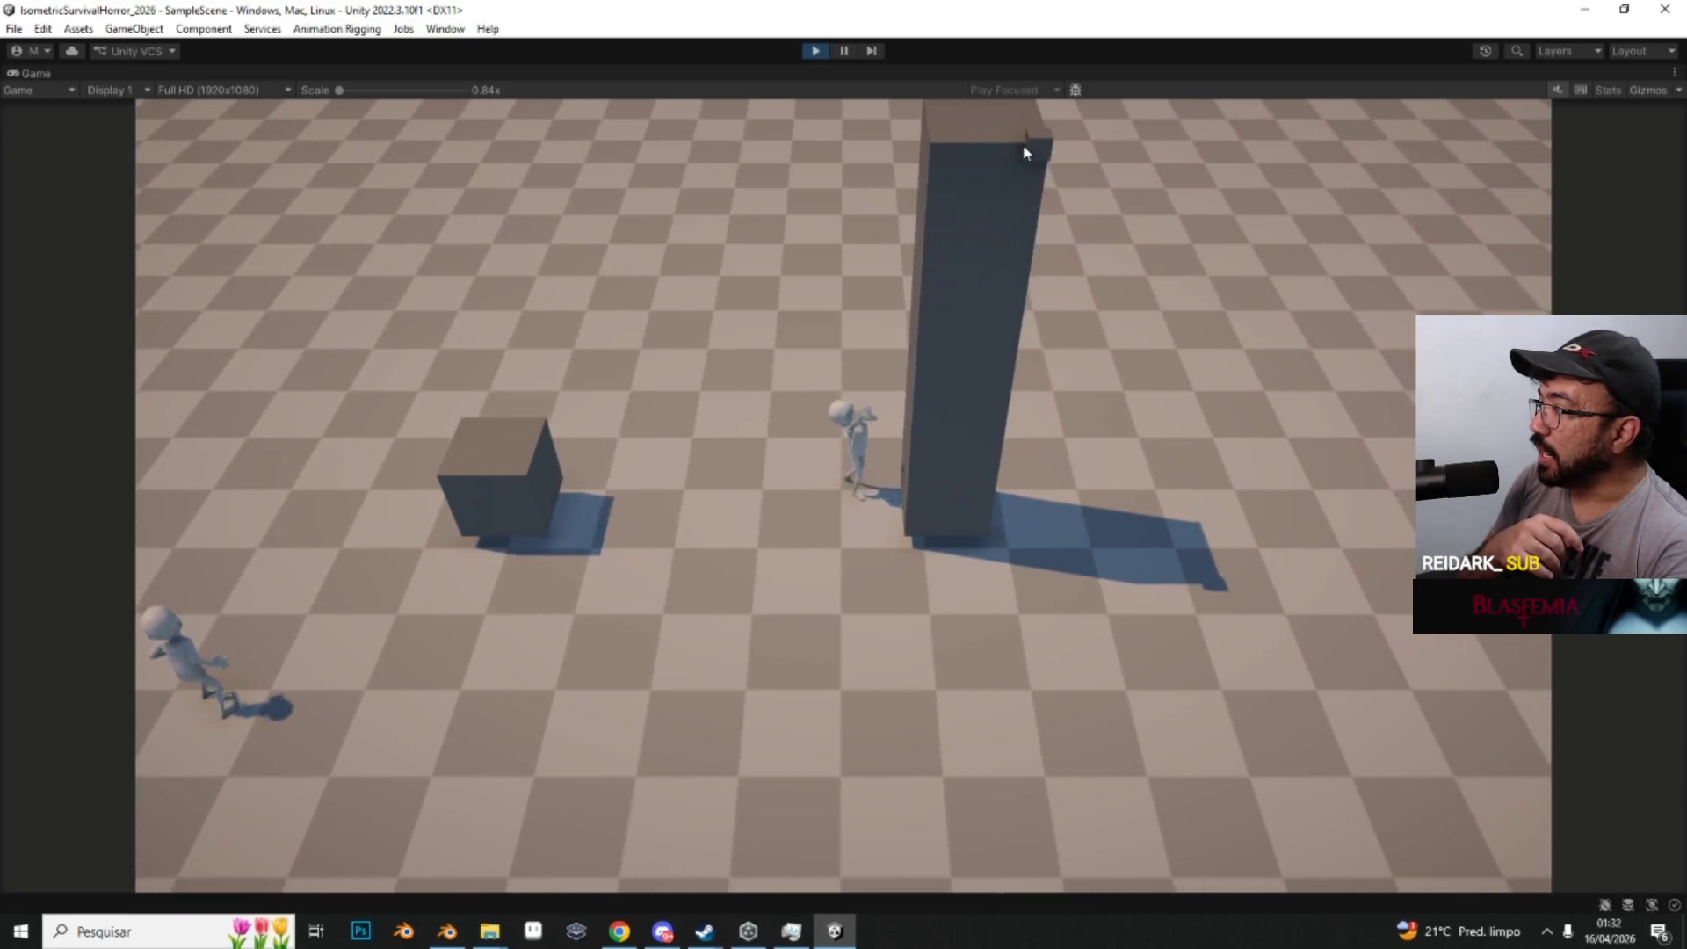
pyautogui.press('a')
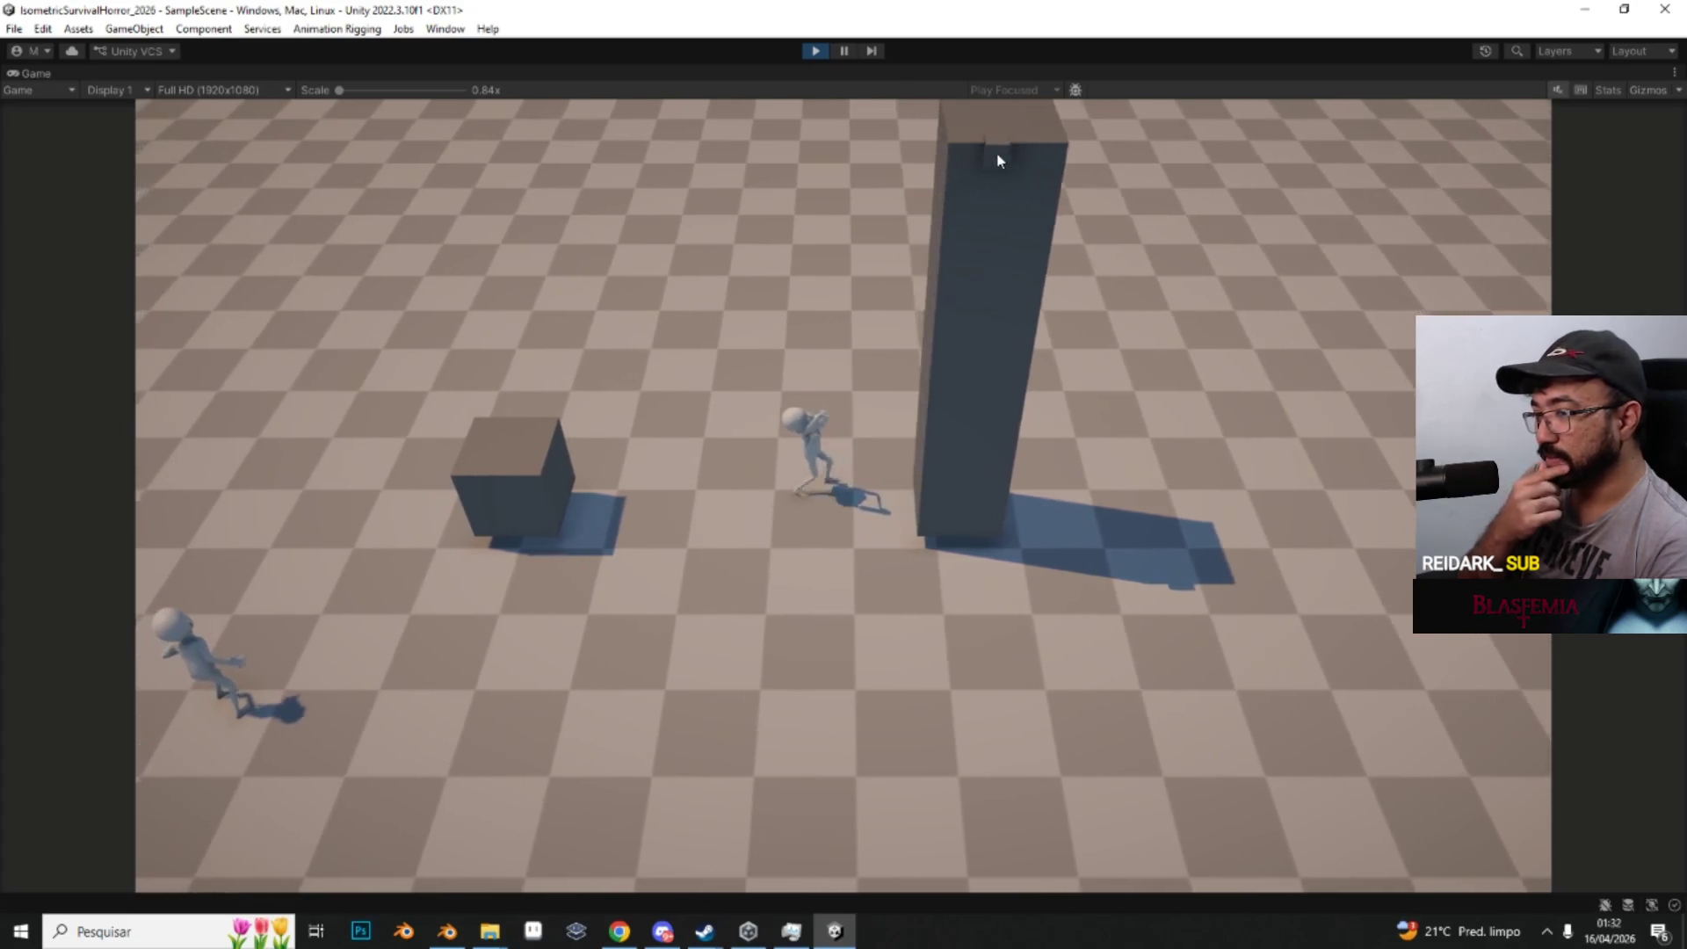
pyautogui.press('a')
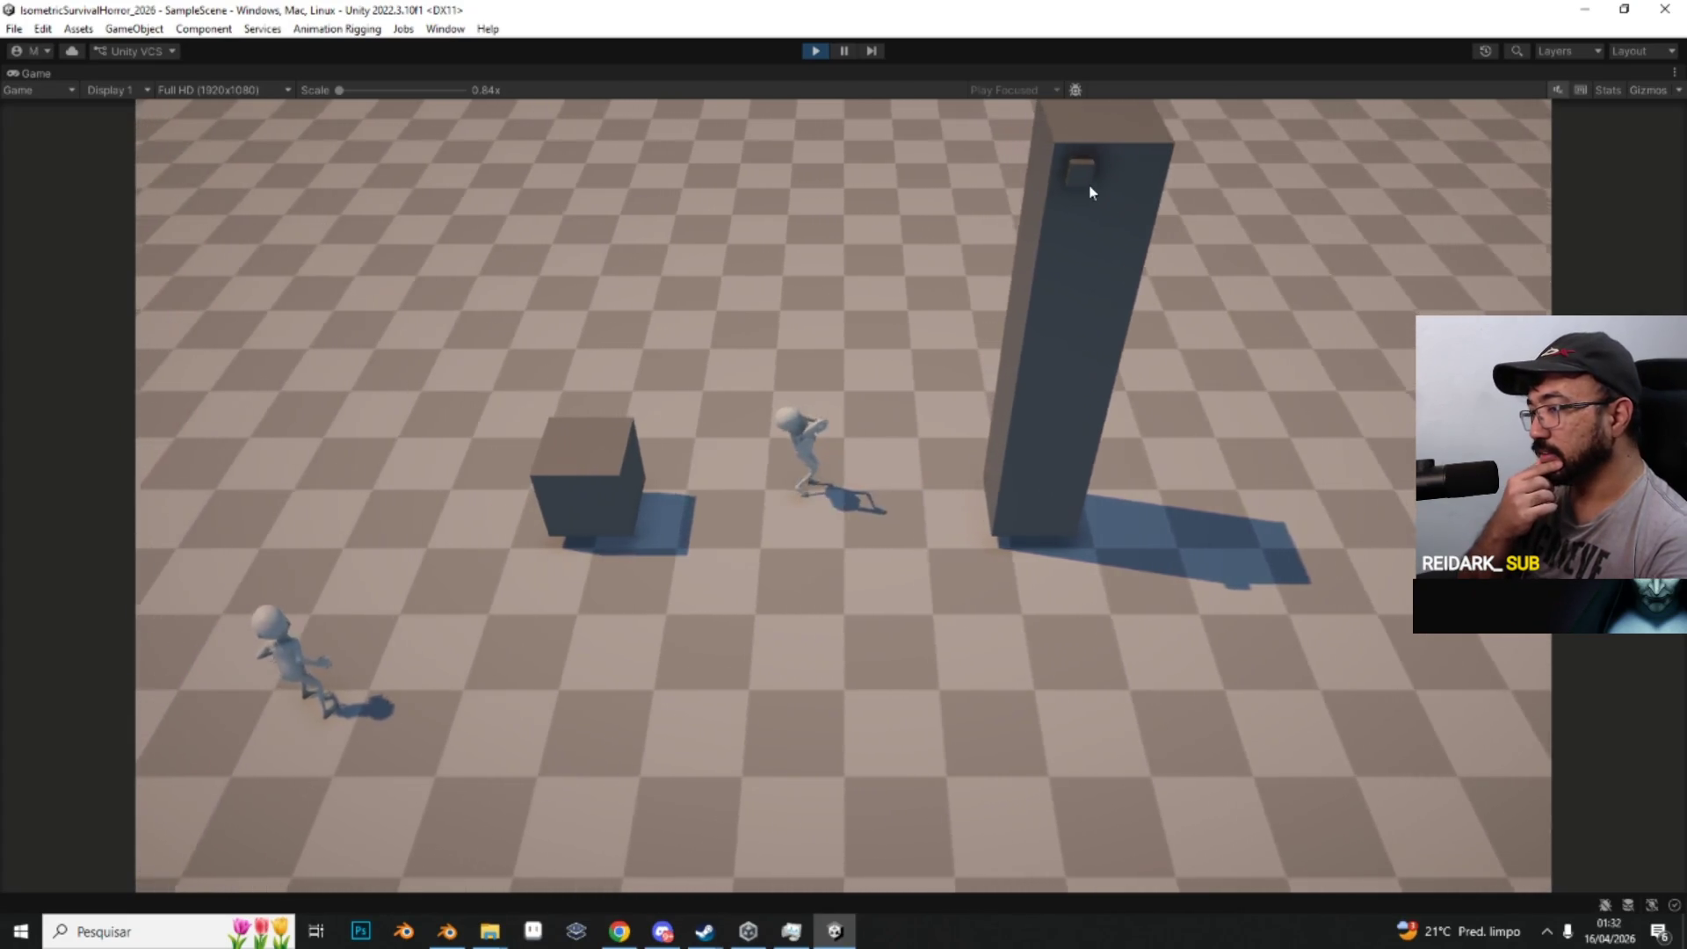
pyautogui.press('s')
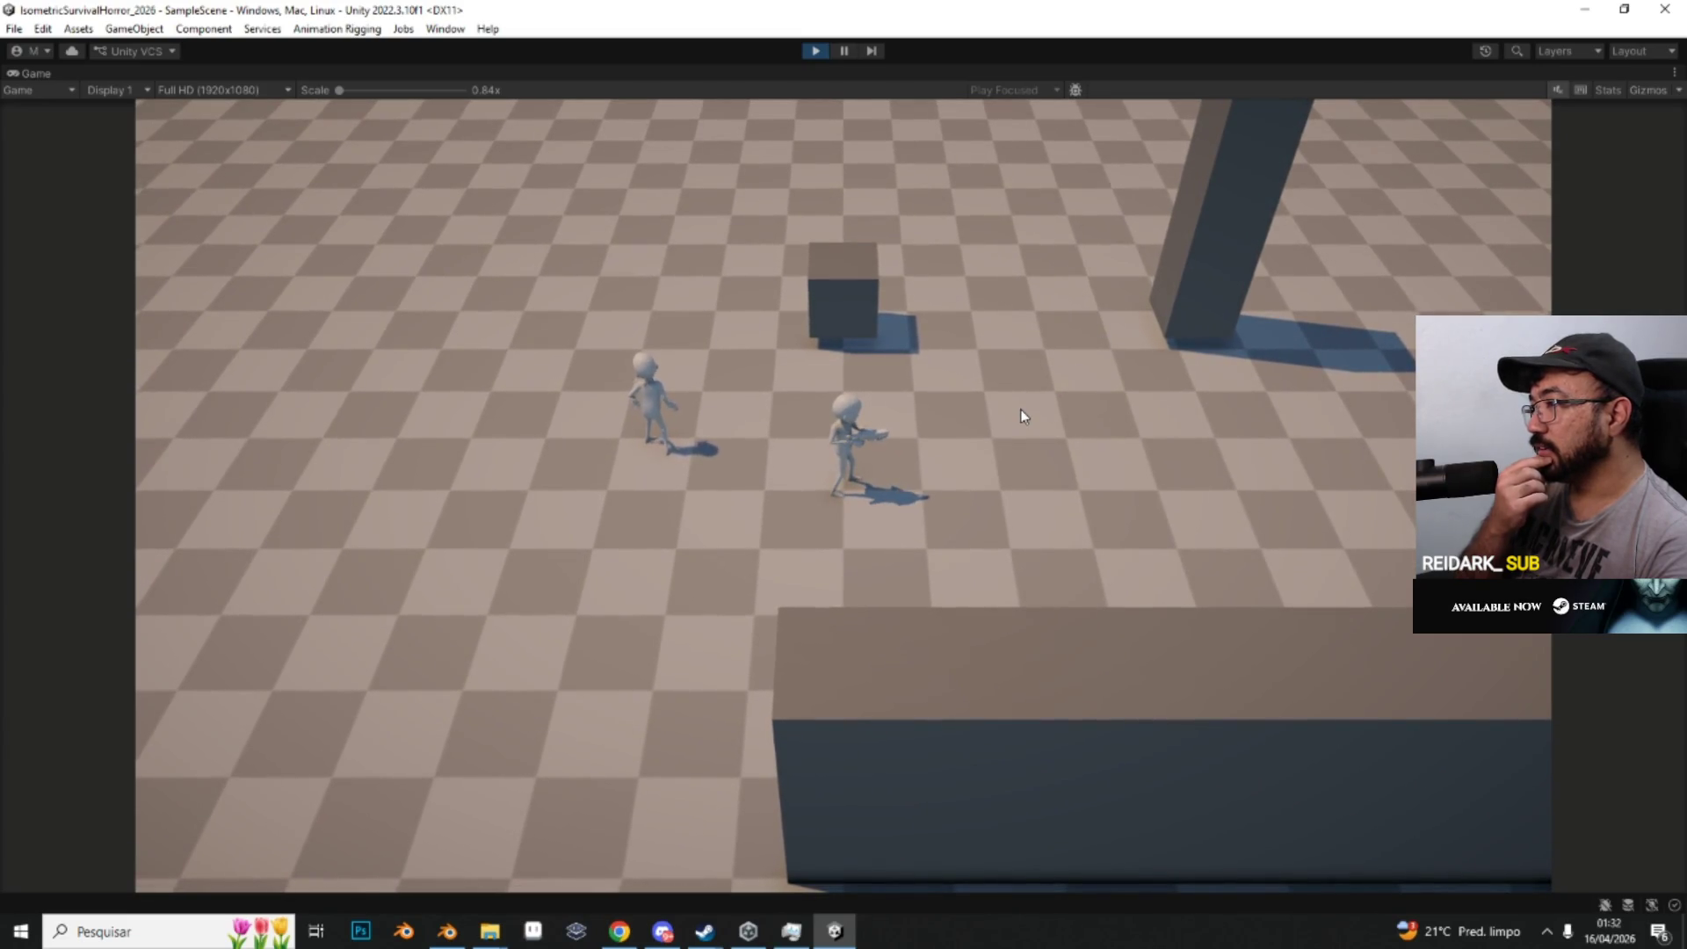
pyautogui.press('a')
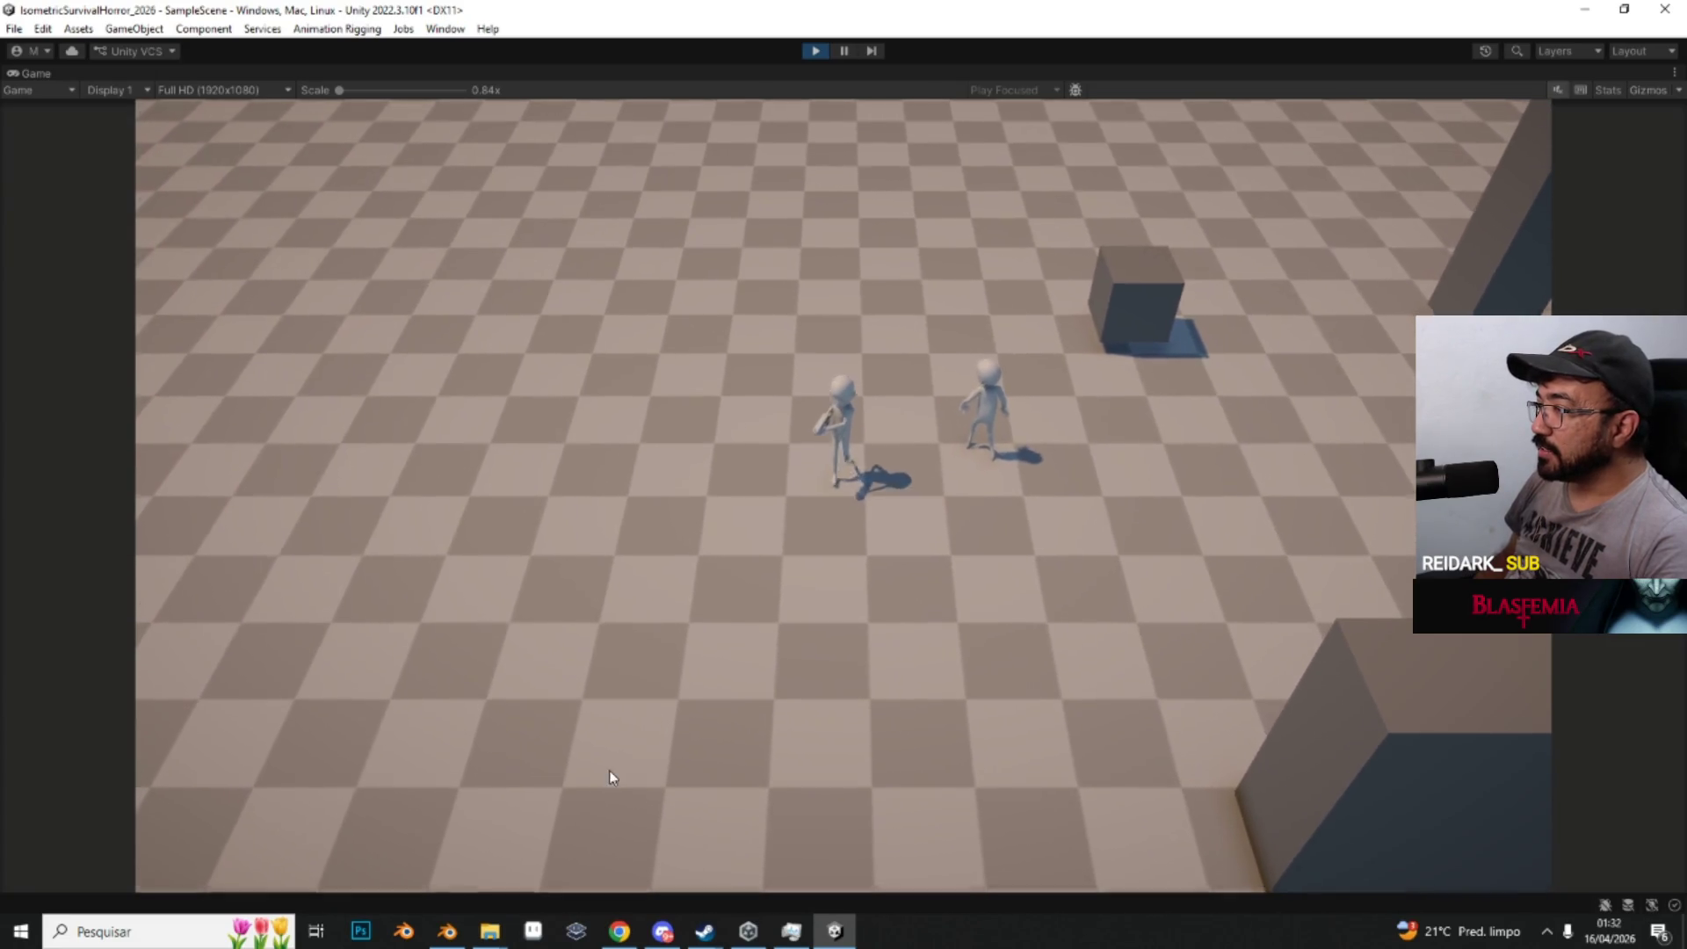
pyautogui.press('w')
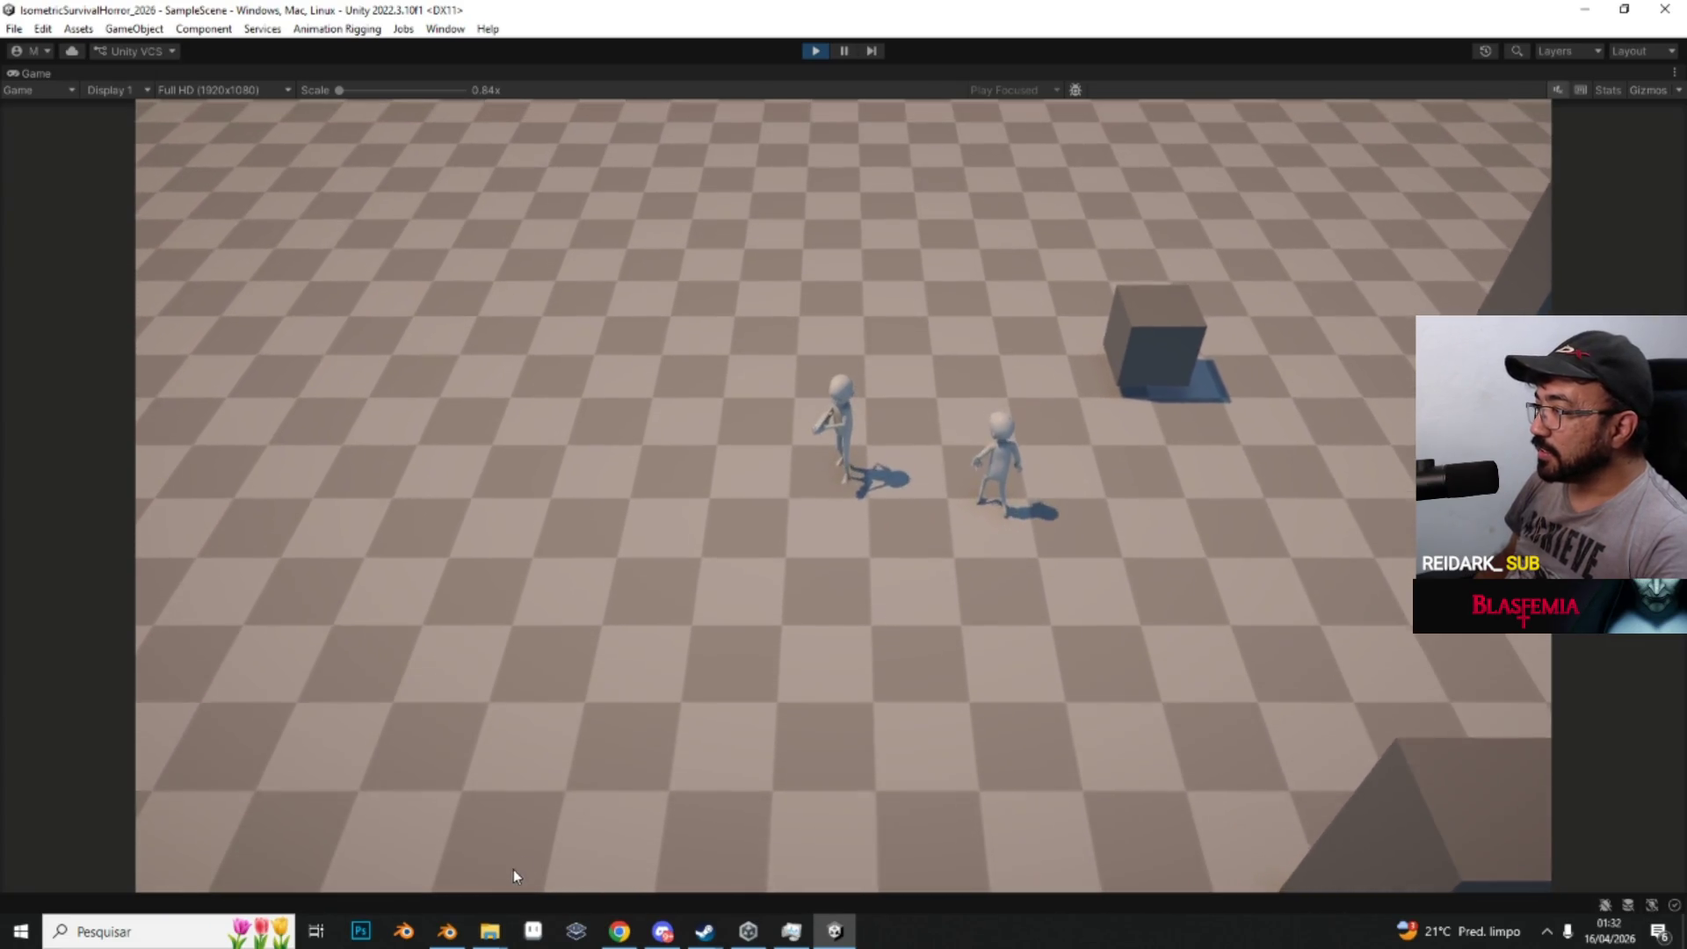
# Step: Play the ZEA3_Looking3 animation from frame 1 while orbiting around the character
pyautogui.click(453, 933)
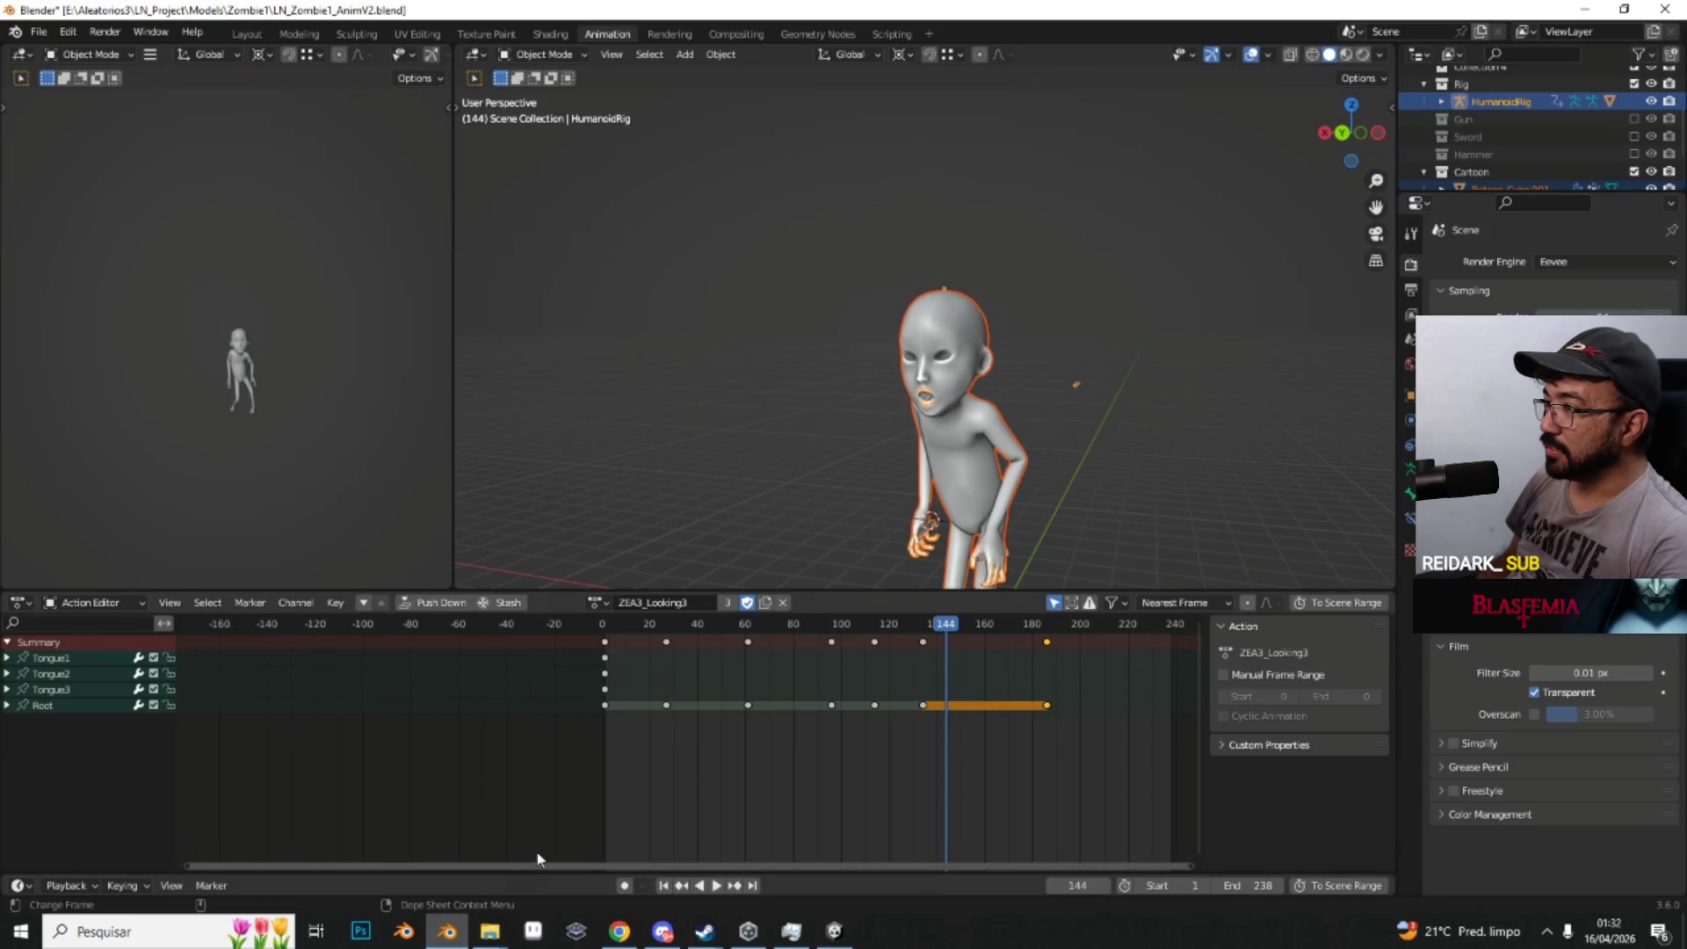
pyautogui.click(606, 632)
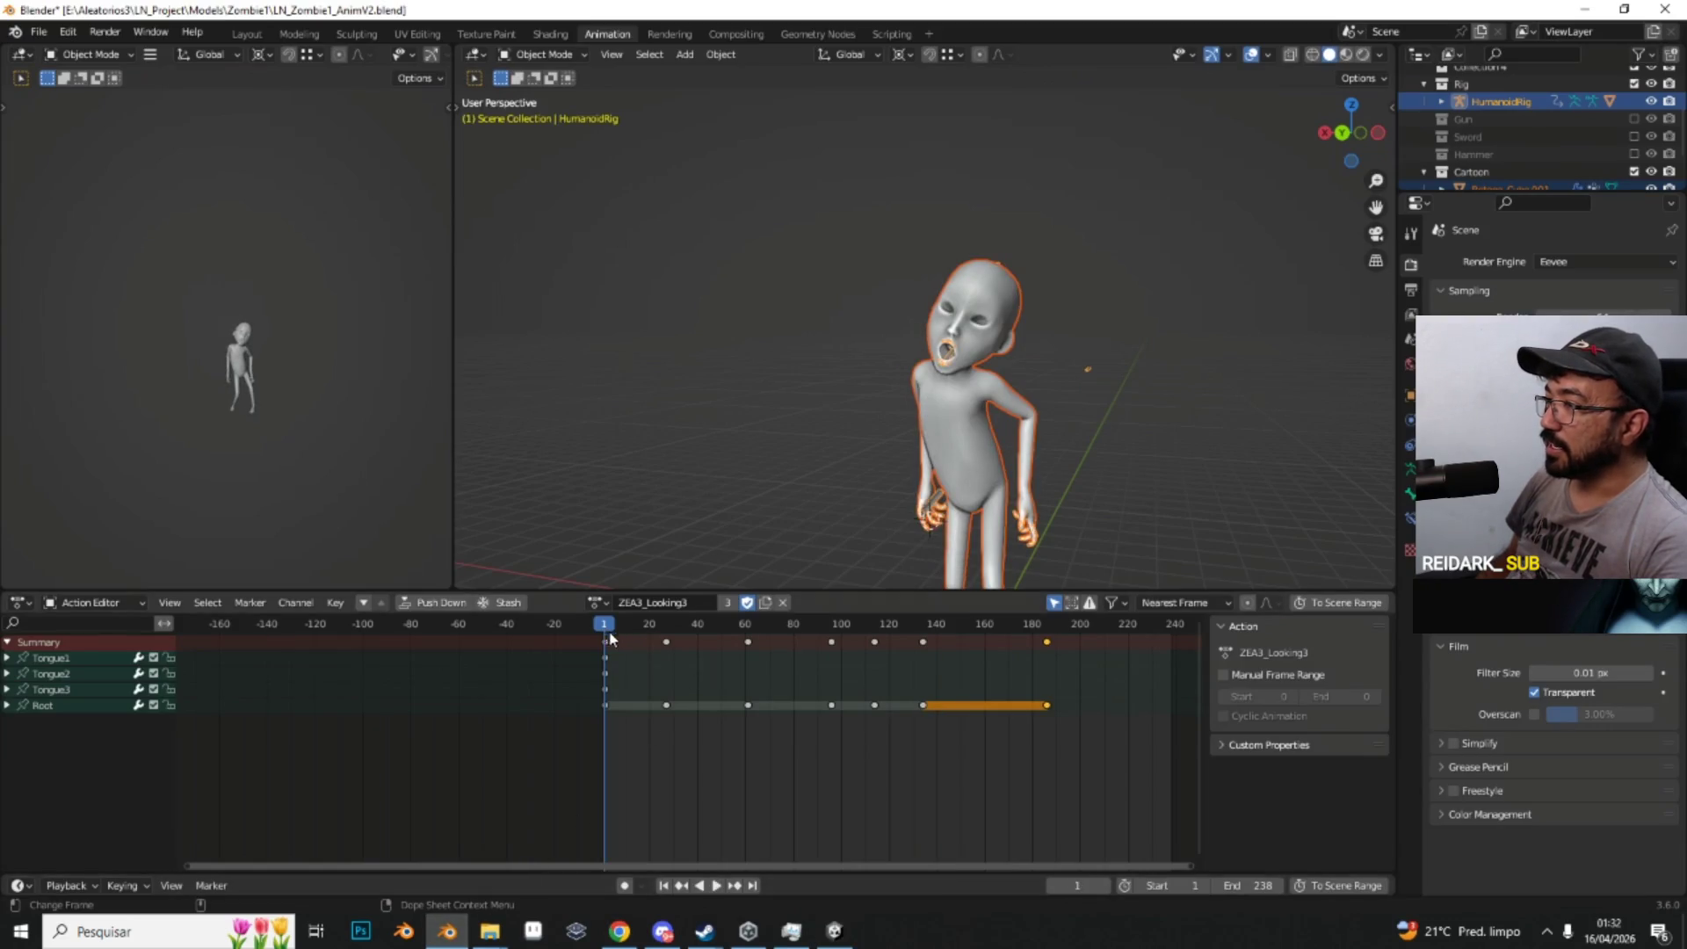
pyautogui.click(717, 886)
pyautogui.moveTo(592, 392)
pyautogui.mouseDown()
pyautogui.moveTo(659, 388)
pyautogui.moveTo(774, 429)
pyautogui.moveTo(705, 422)
pyautogui.mouseUp()
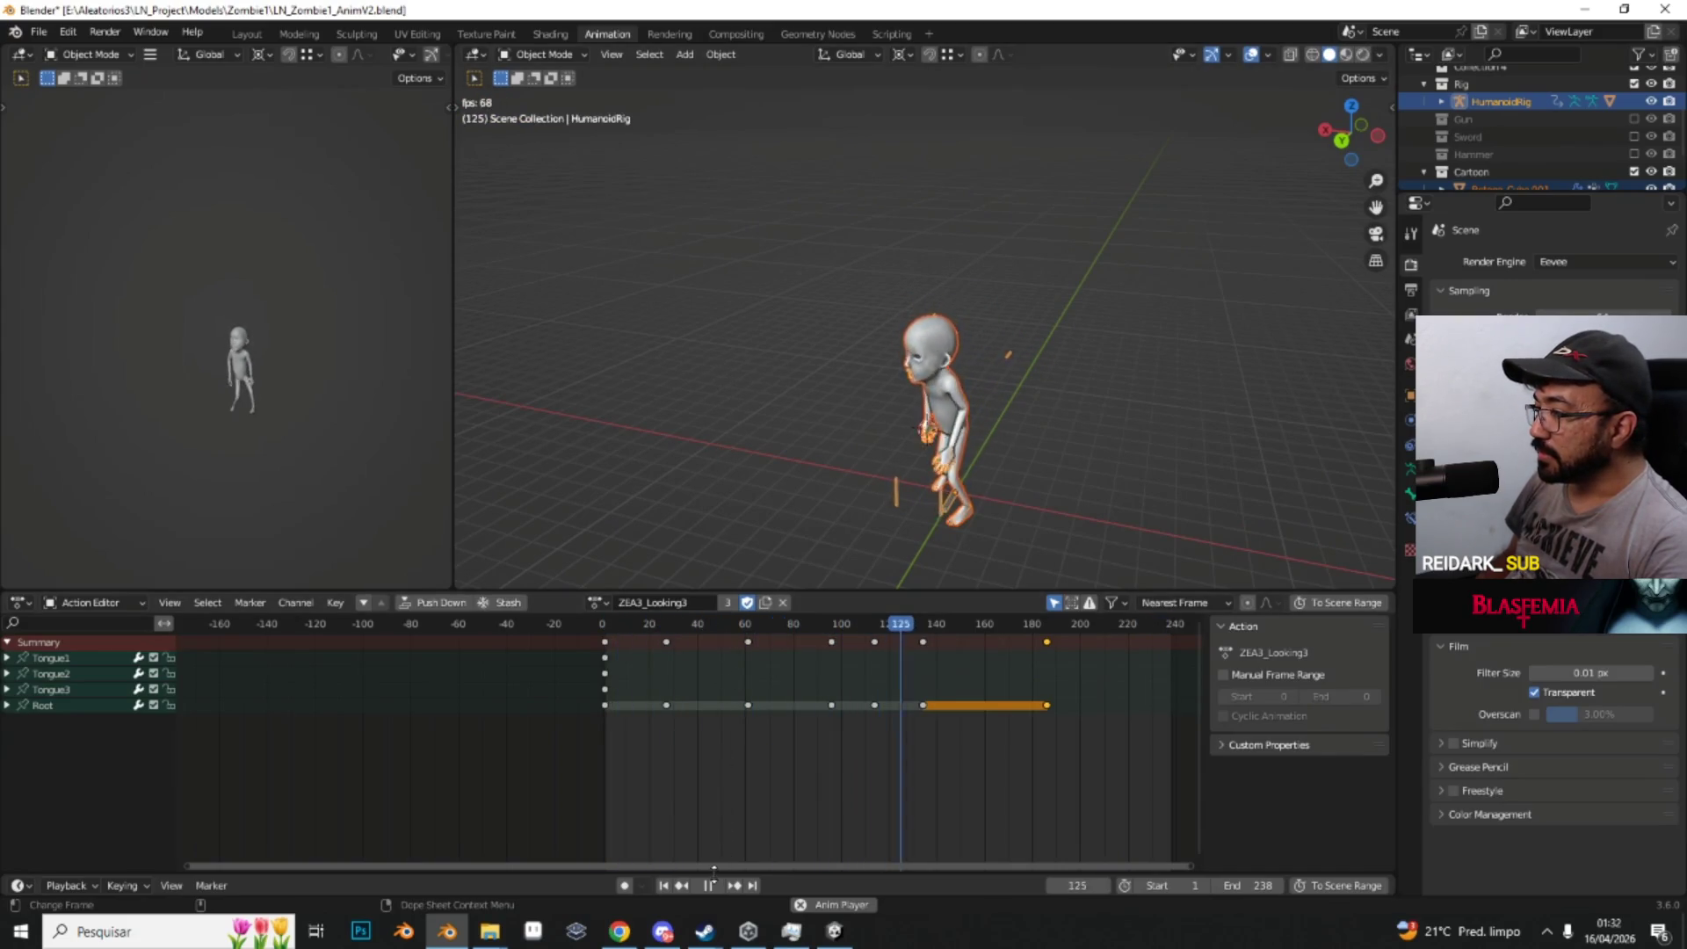
pyautogui.moveTo(782, 563)
pyautogui.mouseDown()
pyautogui.moveTo(821, 525)
pyautogui.moveTo(1066, 425)
pyautogui.mouseUp()
pyautogui.press('space')
# Step: Show the animation layers side panel and put the rig into Pose Mode
pyautogui.click(1391, 103)
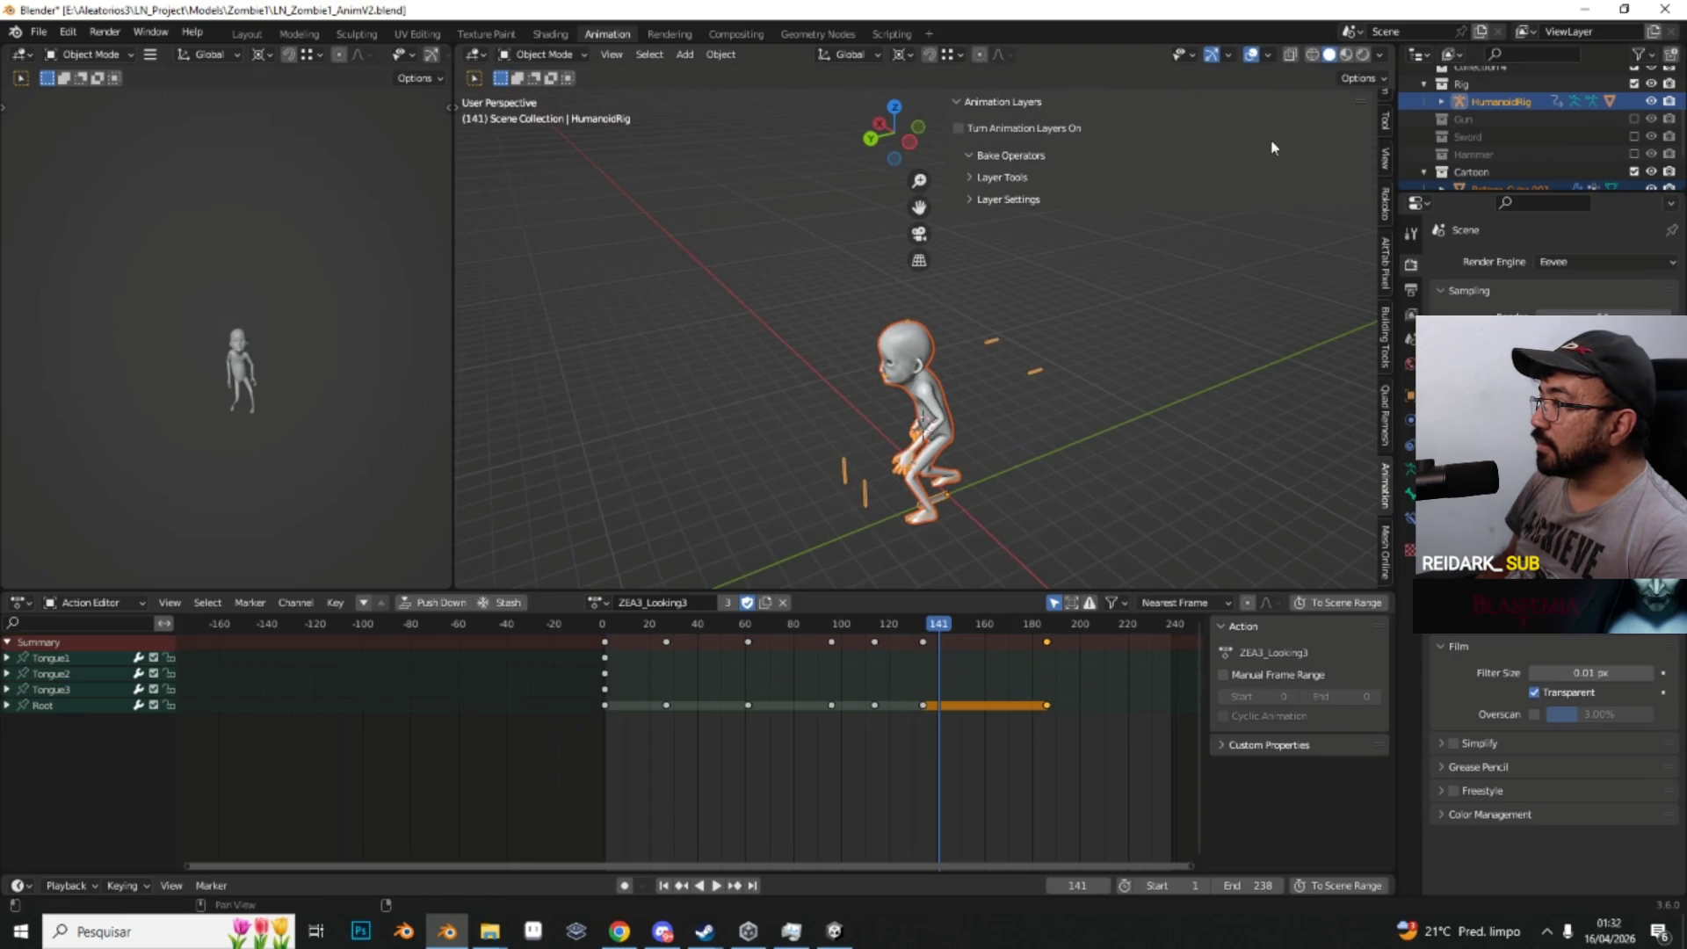
pyautogui.hotkey('ctrl', 'Tab')
pyautogui.moveTo(1030, 371)
pyautogui.mouseDown()
pyautogui.moveTo(1130, 376)
pyautogui.moveTo(1122, 357)
pyautogui.moveTo(1035, 342)
pyautogui.moveTo(1062, 346)
pyautogui.moveTo(1059, 366)
pyautogui.mouseUp()
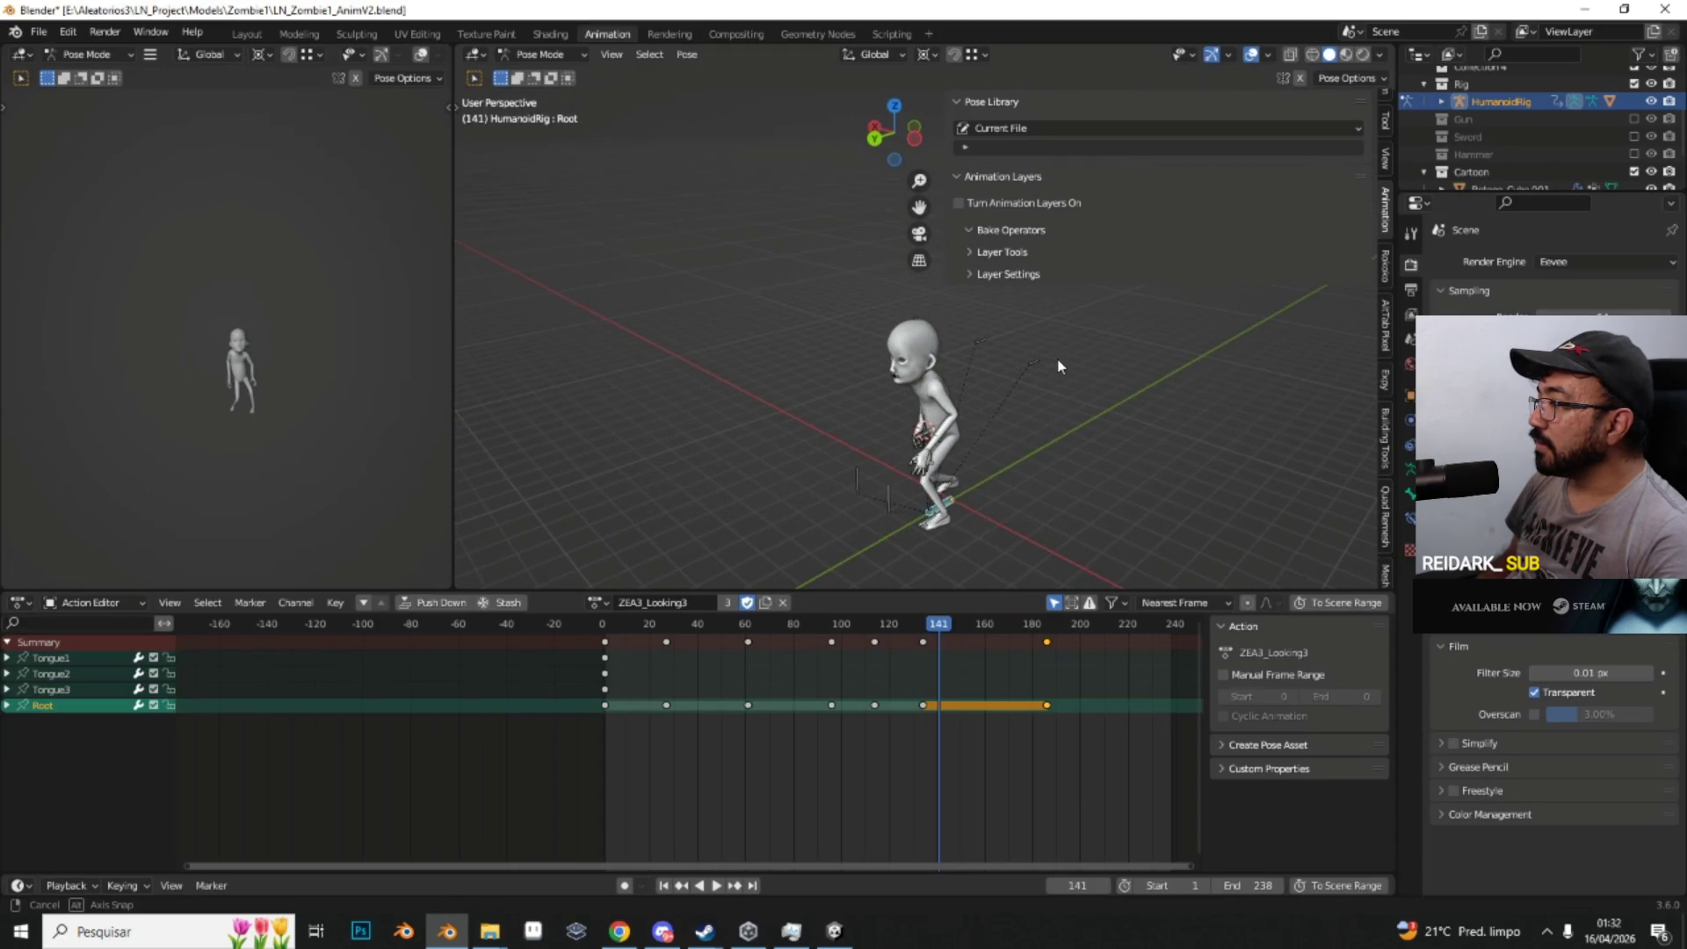
# Step: Turn on animation layers and delete every layer from the animation layers list
pyautogui.click(958, 203)
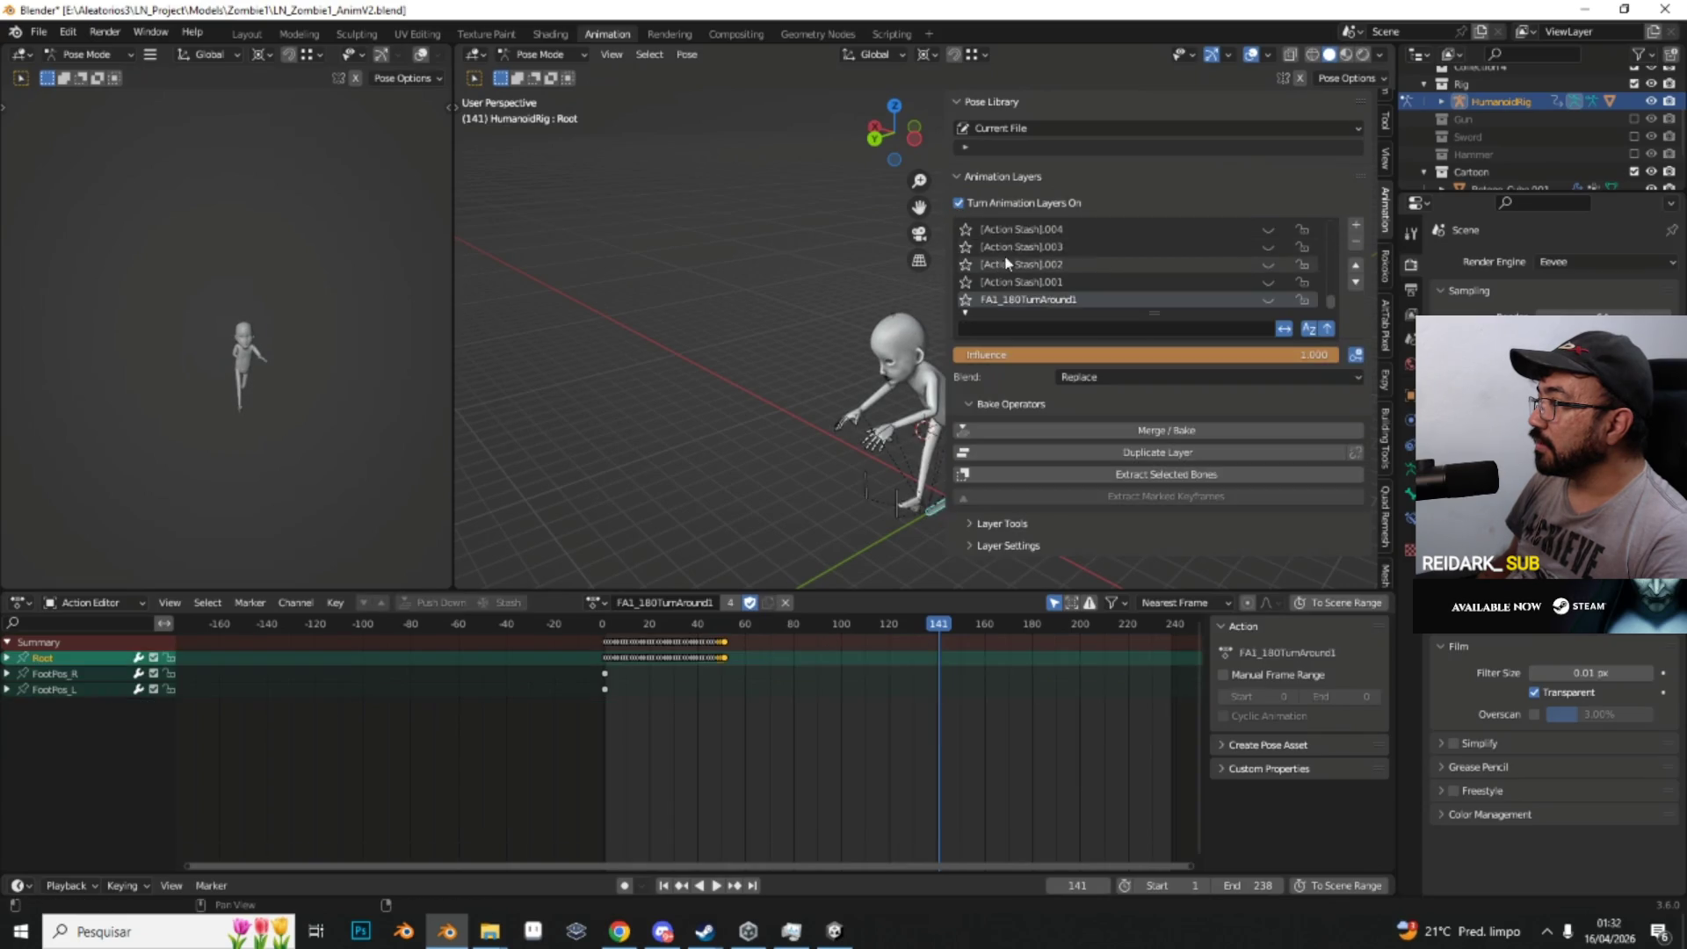
pyautogui.click(1354, 244)
pyautogui.click(1355, 243)
pyautogui.click(1356, 243)
pyautogui.click(1356, 243)
pyautogui.click(1354, 243)
pyautogui.click(1355, 243)
pyautogui.click(1354, 244)
pyautogui.click(1354, 243)
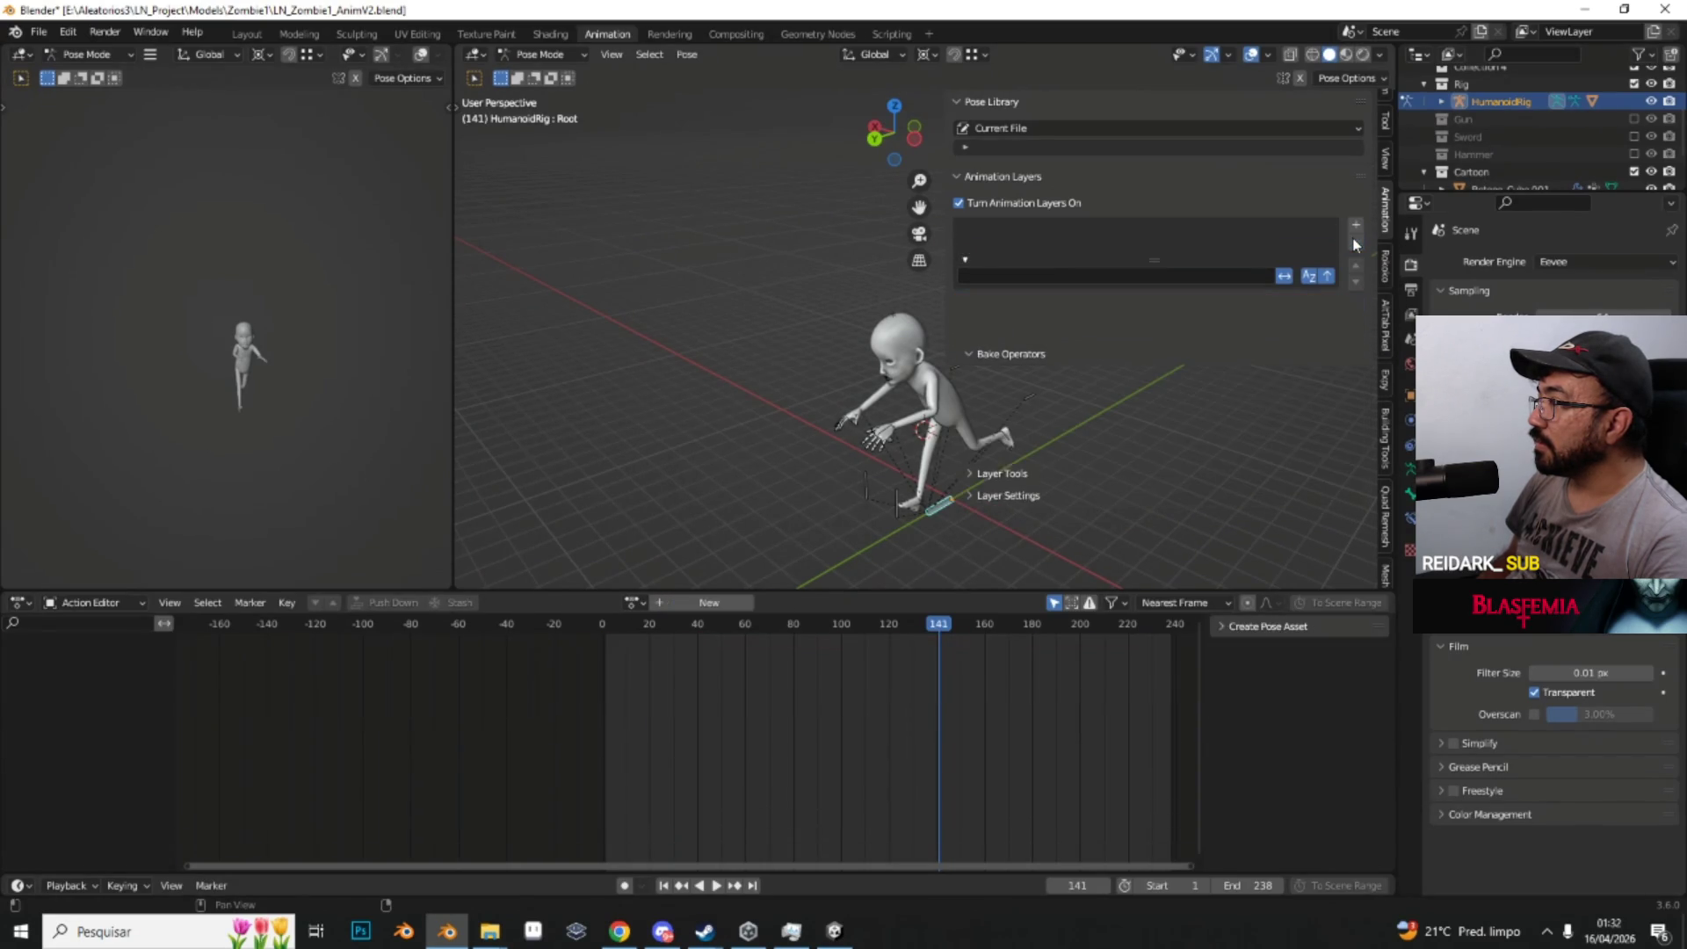
# Step: Assign the AA1_Idle1 action to the HumanoidRig
pyautogui.click(634, 602)
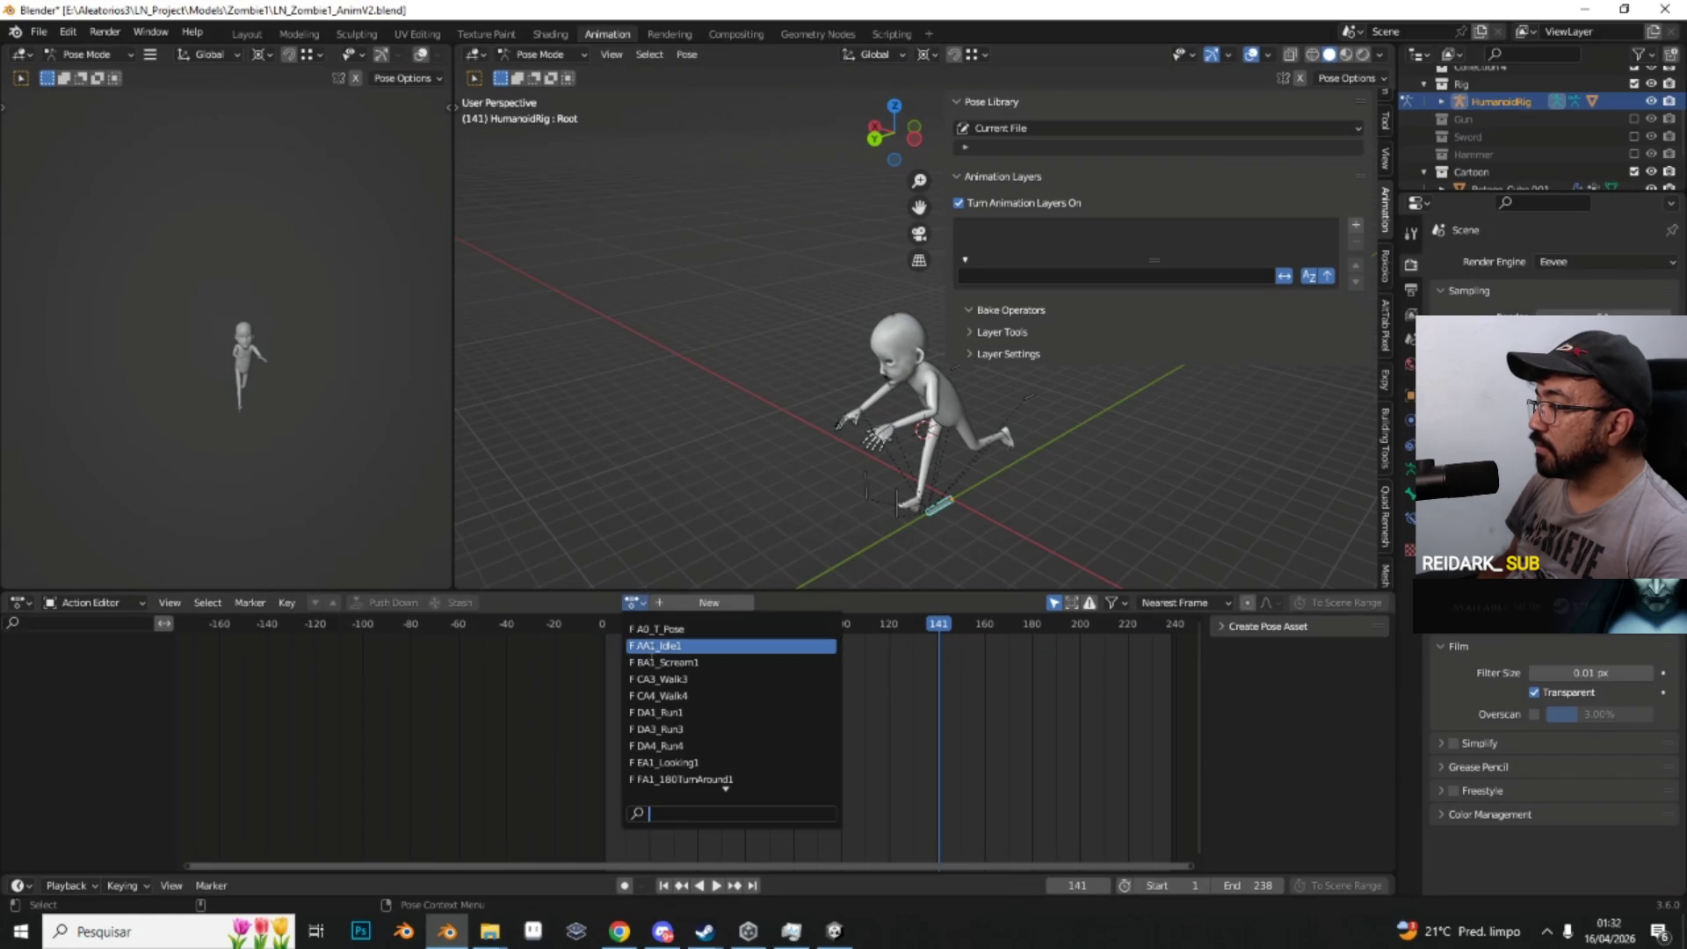
pyautogui.click(652, 659)
pyautogui.moveTo(991, 396)
pyautogui.mouseDown()
pyautogui.moveTo(888, 372)
pyautogui.moveTo(963, 399)
pyautogui.mouseUp()
# Step: Re-enable animation layers, merge Anim_Layer down into the base action, then switch layers off
pyautogui.click(1356, 227)
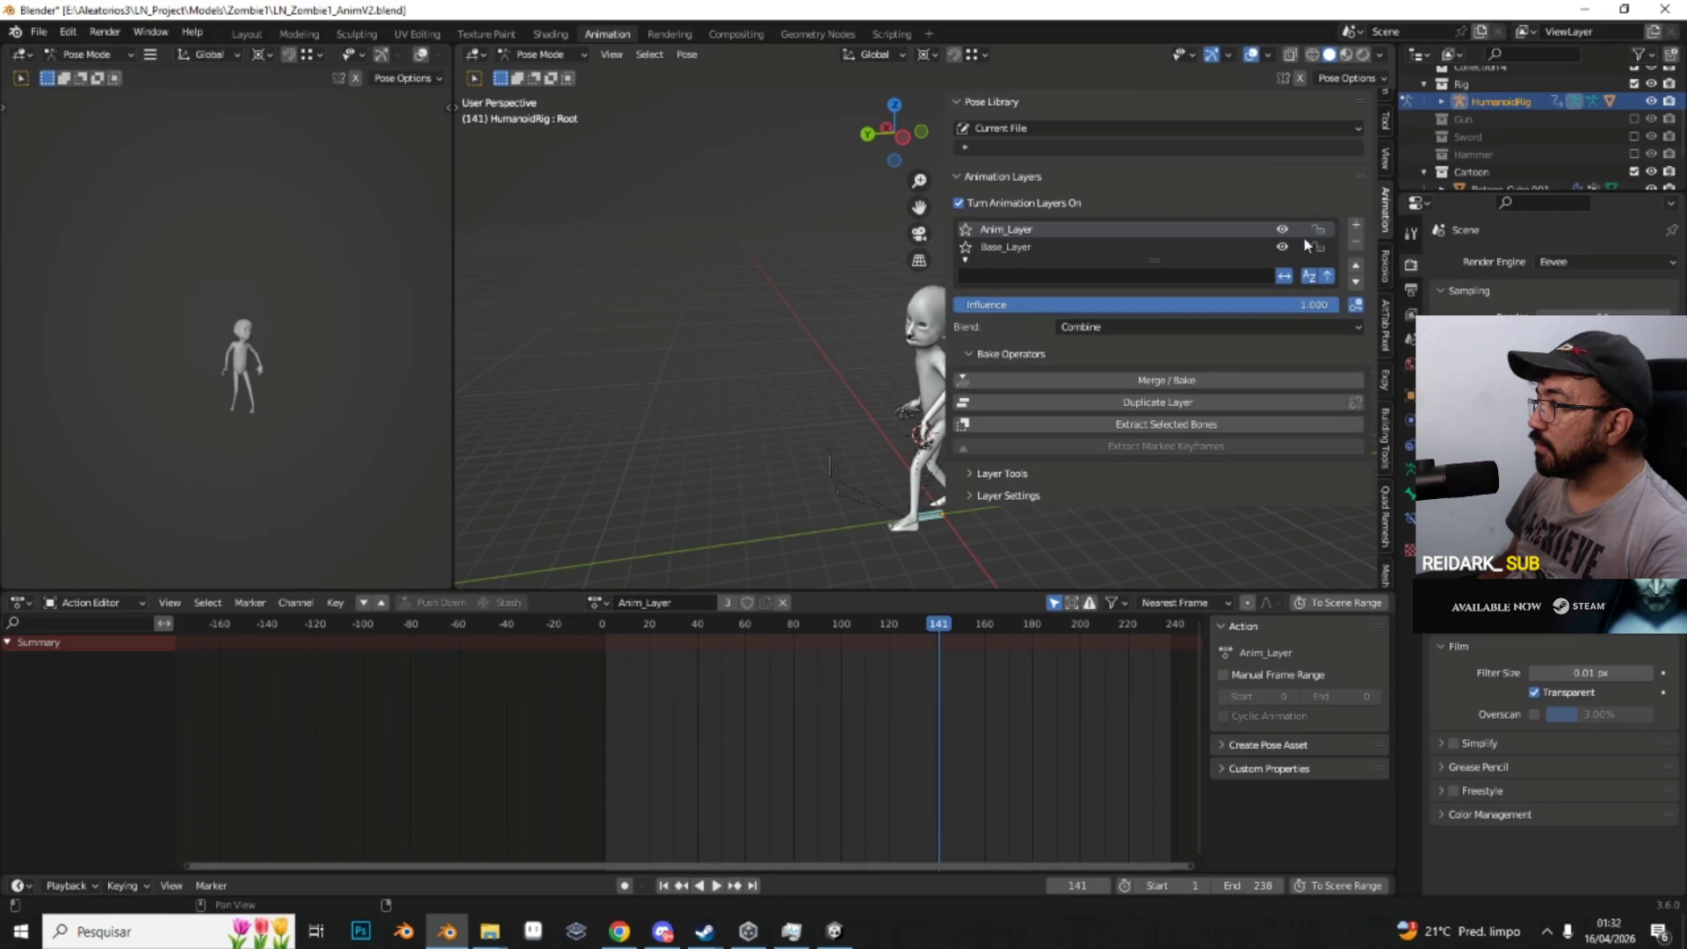
pyautogui.moveTo(739, 454)
pyautogui.mouseDown()
pyautogui.moveTo(715, 520)
pyautogui.moveTo(641, 580)
pyautogui.moveTo(802, 482)
pyautogui.mouseUp()
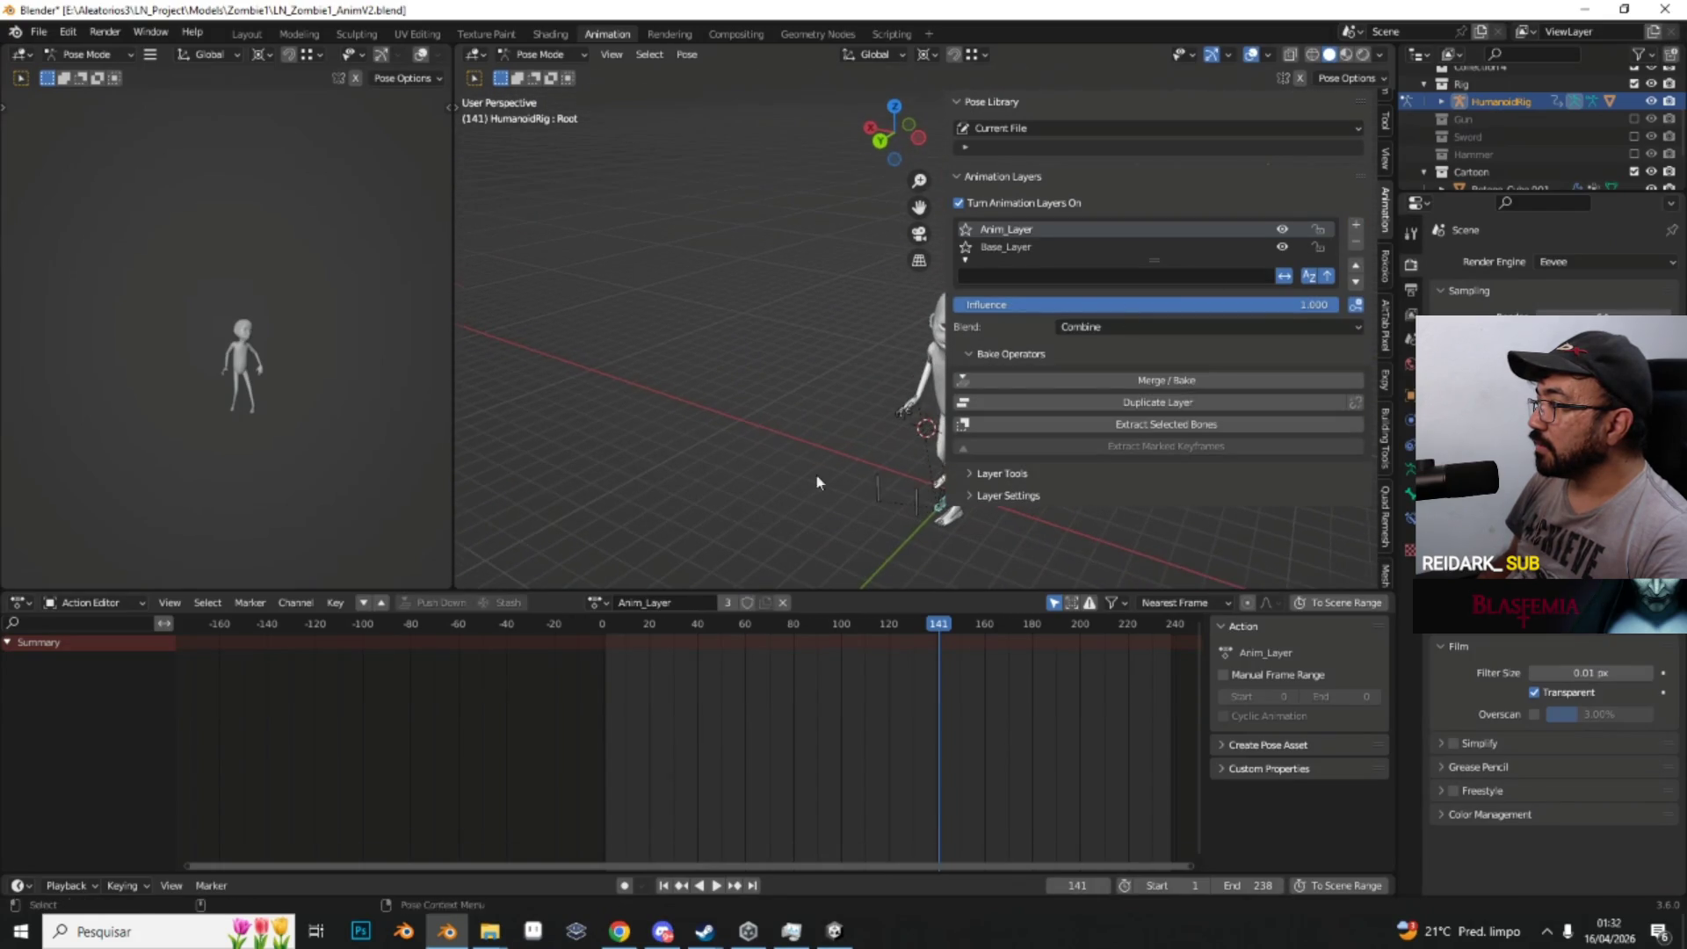
pyautogui.click(1157, 383)
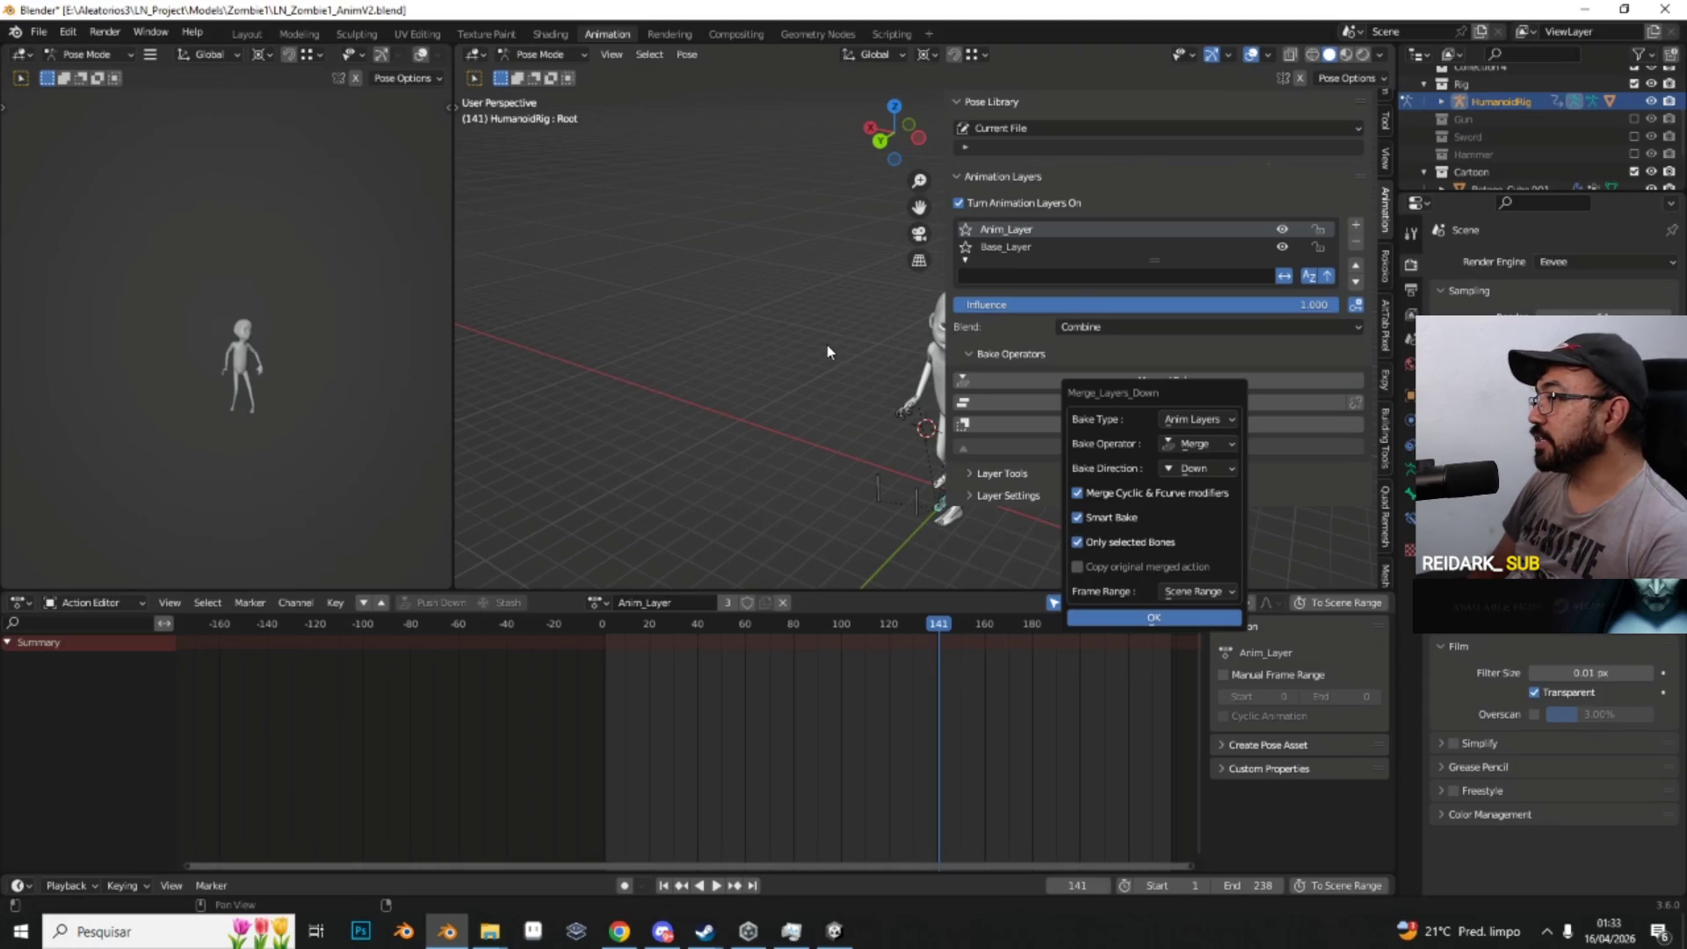
pyautogui.press('Return')
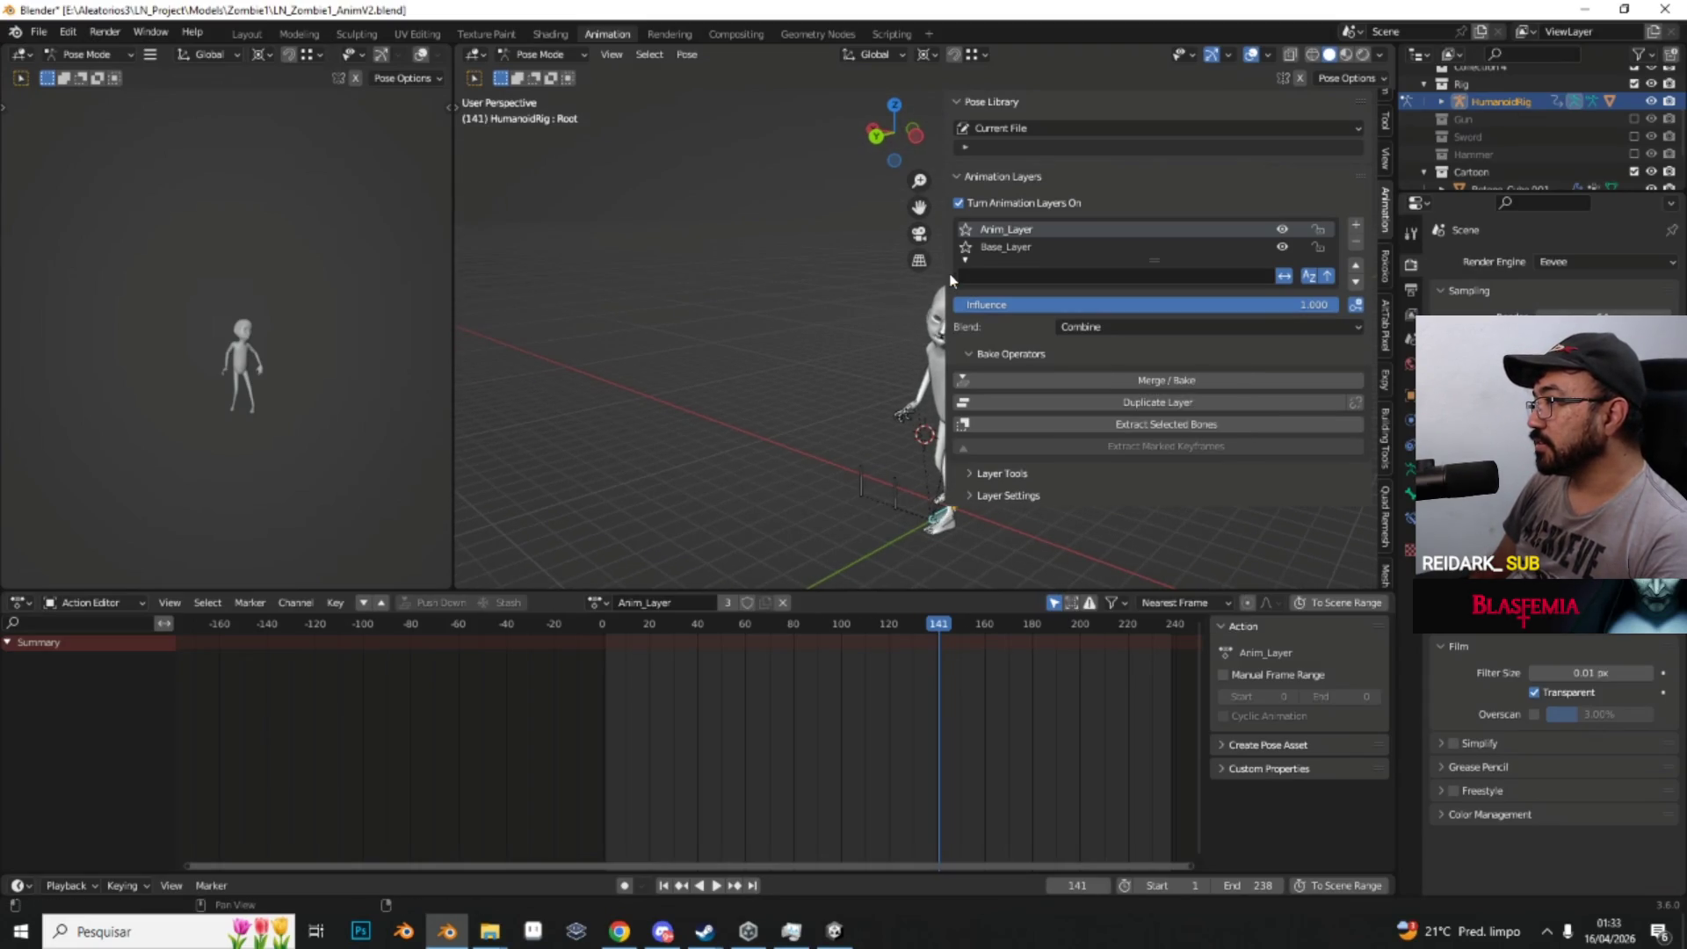
pyautogui.click(959, 203)
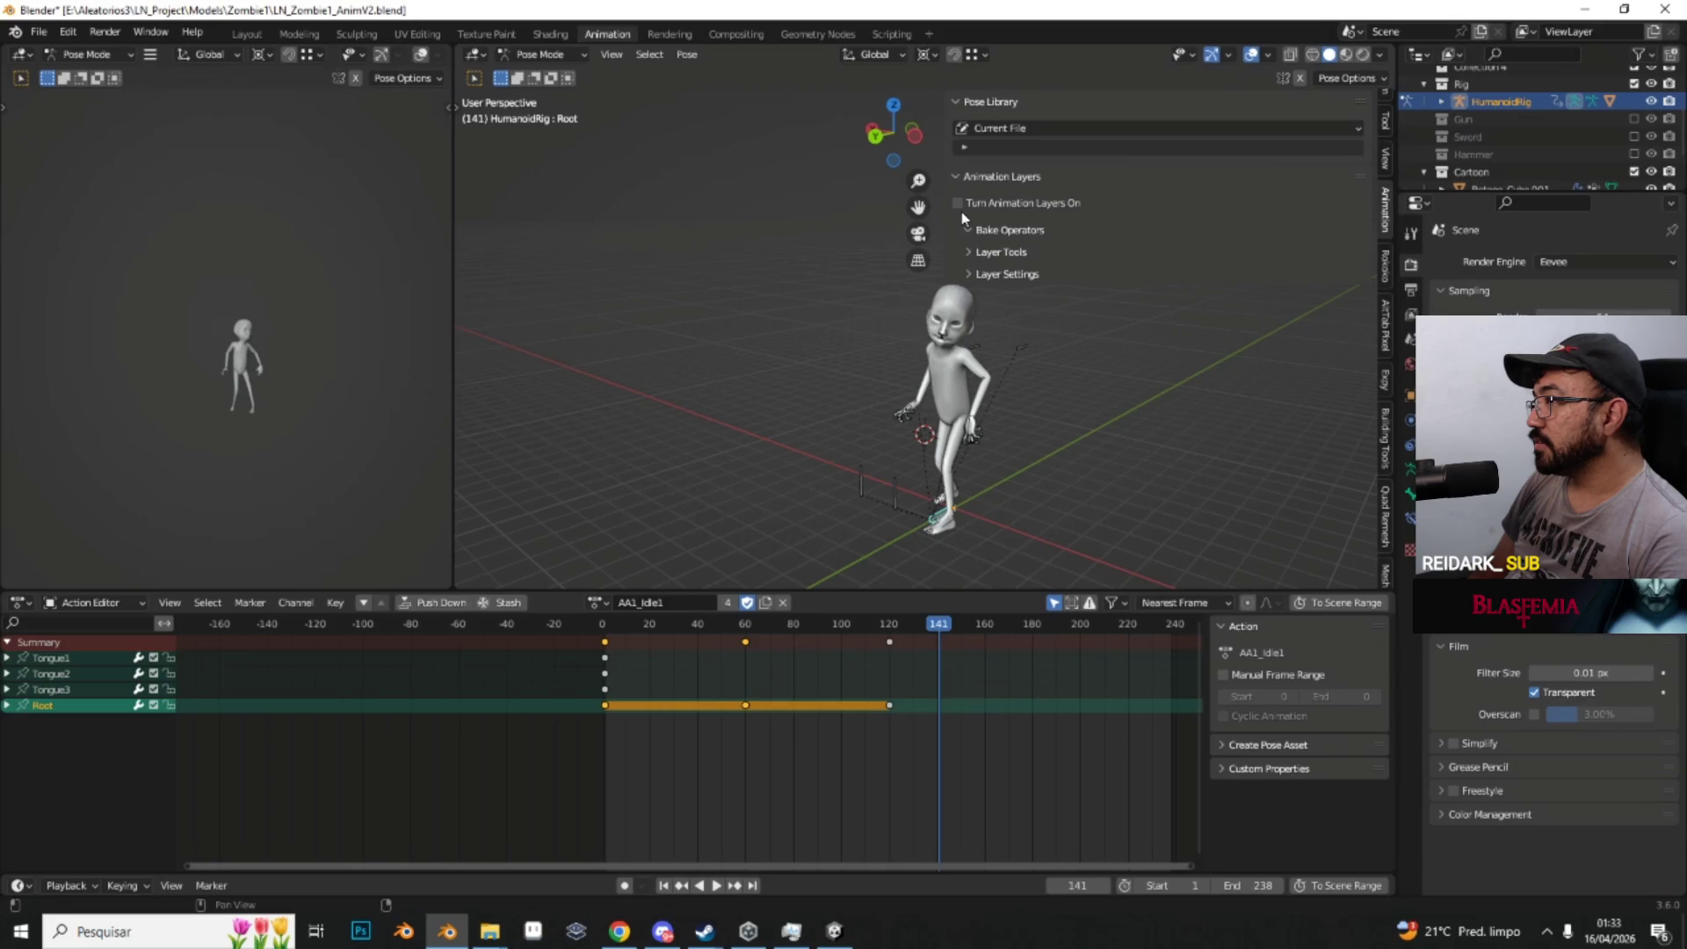
# Step: Hide the side panel and assign the DA1_Run1 action to the rig
pyautogui.moveTo(943, 220); pyautogui.dragTo(1275, 250)
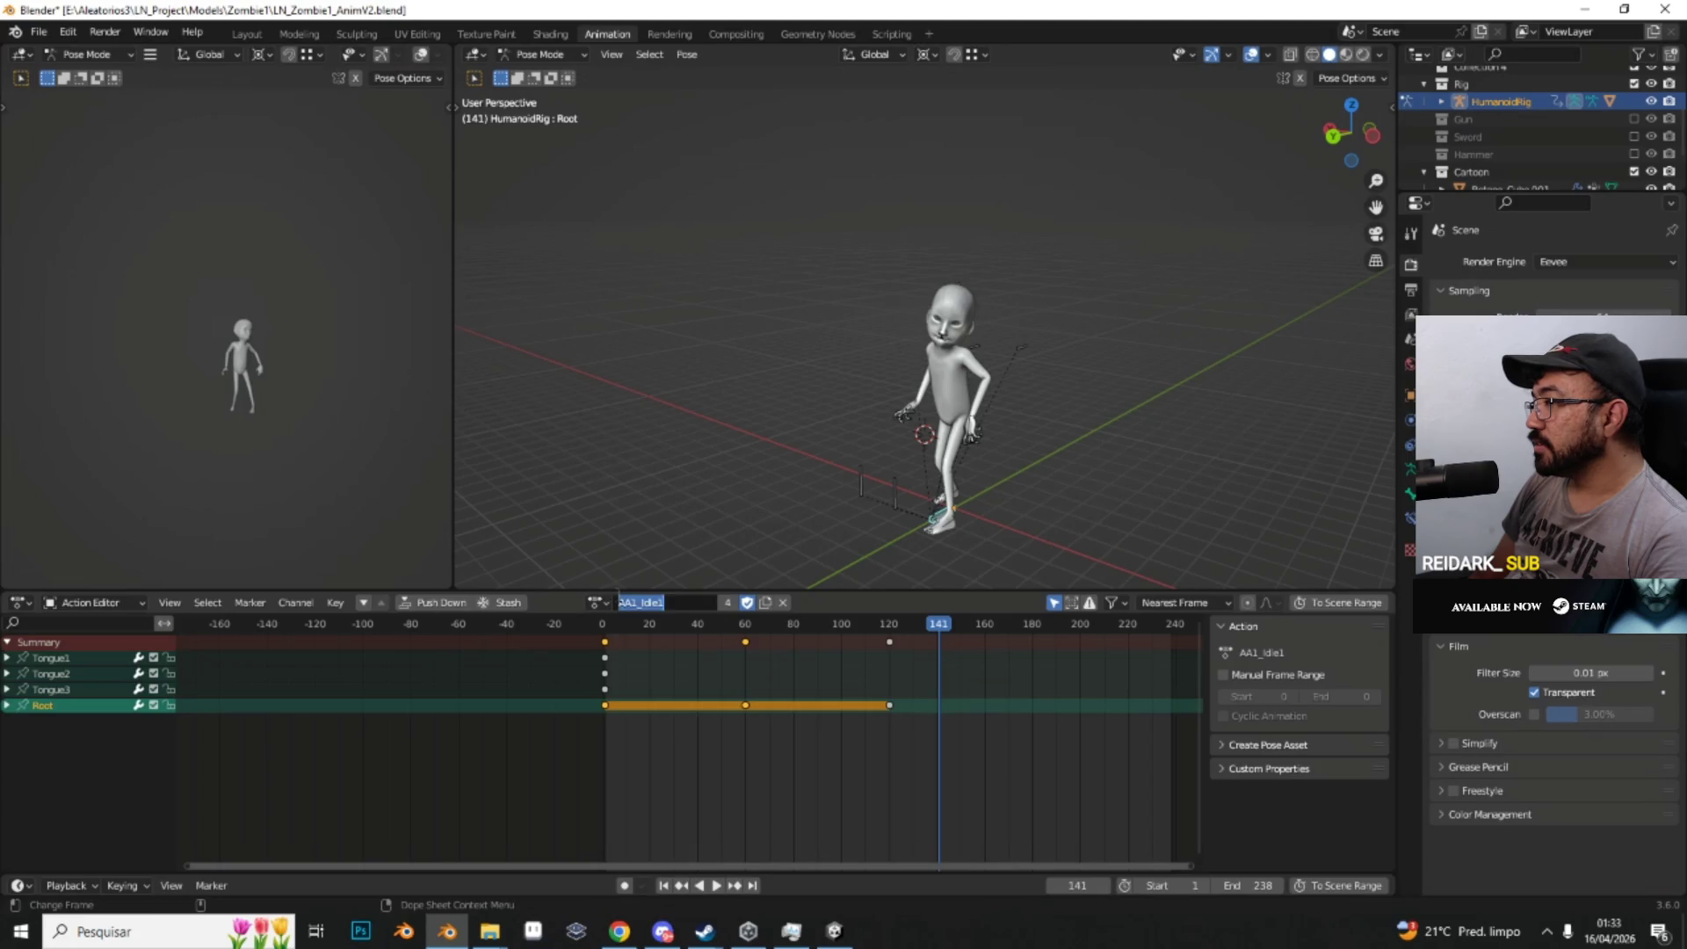
pyautogui.click(600, 602)
pyautogui.scroll(-9, 620, 590)
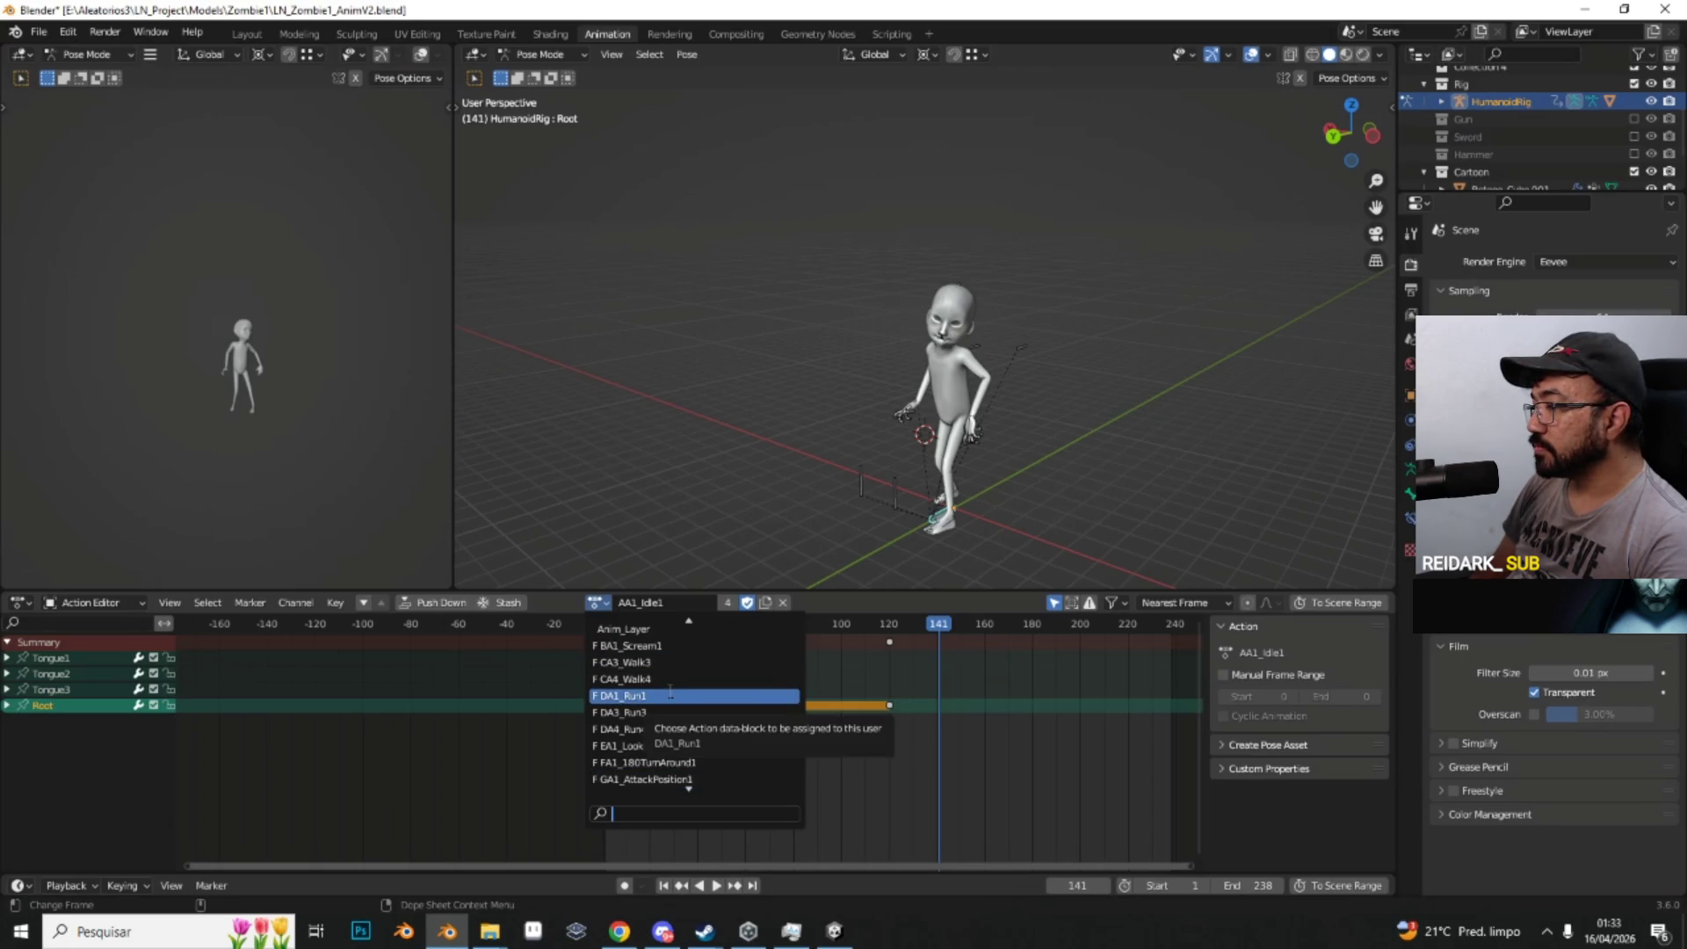
pyautogui.click(671, 697)
# Step: Set the scene end frame to 37
pyautogui.moveTo(762, 534)
pyautogui.mouseDown()
pyautogui.moveTo(837, 488)
pyautogui.moveTo(864, 514)
pyautogui.mouseUp()
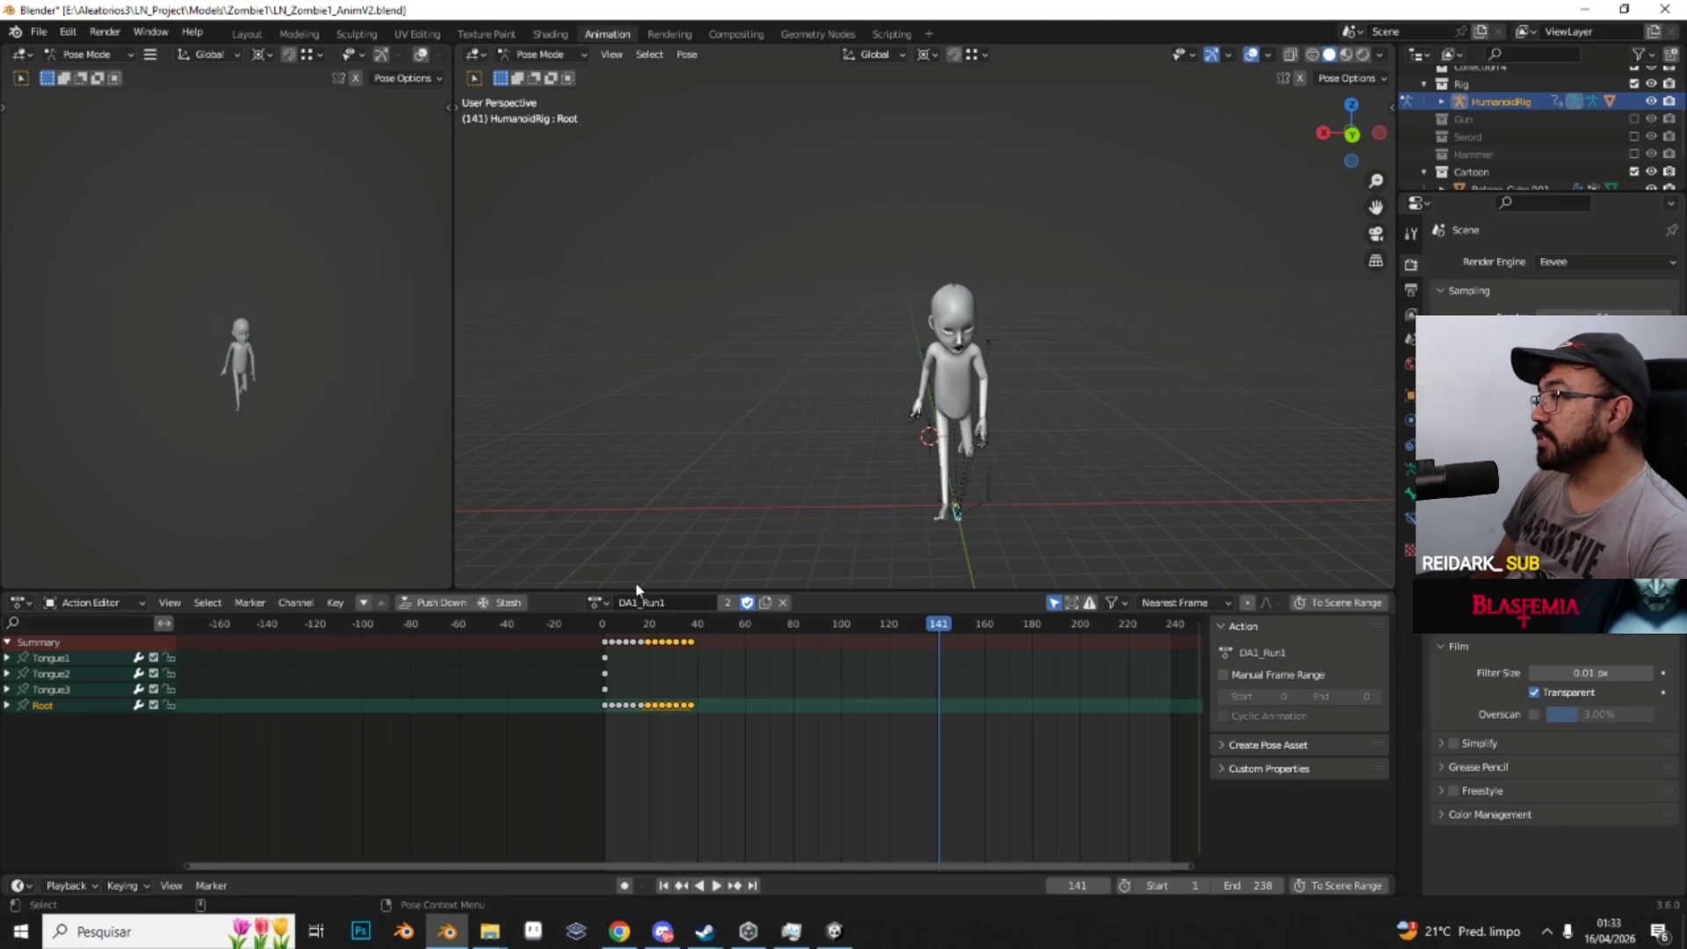
pyautogui.moveTo(756, 564)
pyautogui.mouseDown()
pyautogui.moveTo(795, 532)
pyautogui.moveTo(732, 563)
pyautogui.mouseUp()
pyautogui.click(691, 626)
pyautogui.write('37')
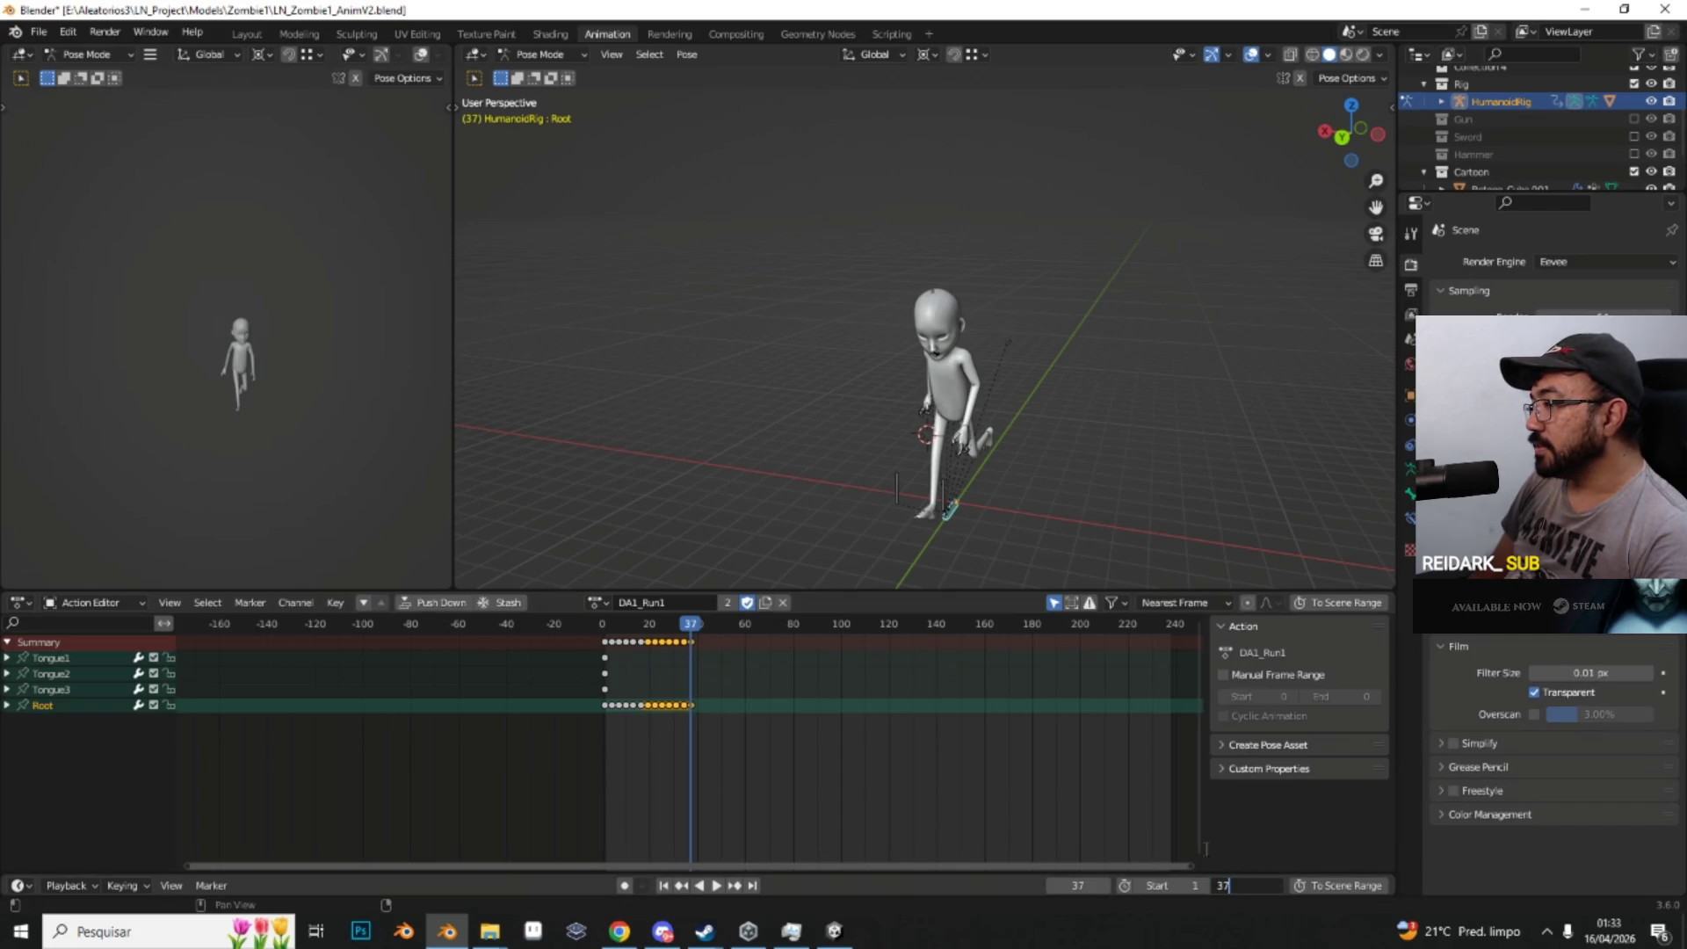
pyautogui.press('Return')
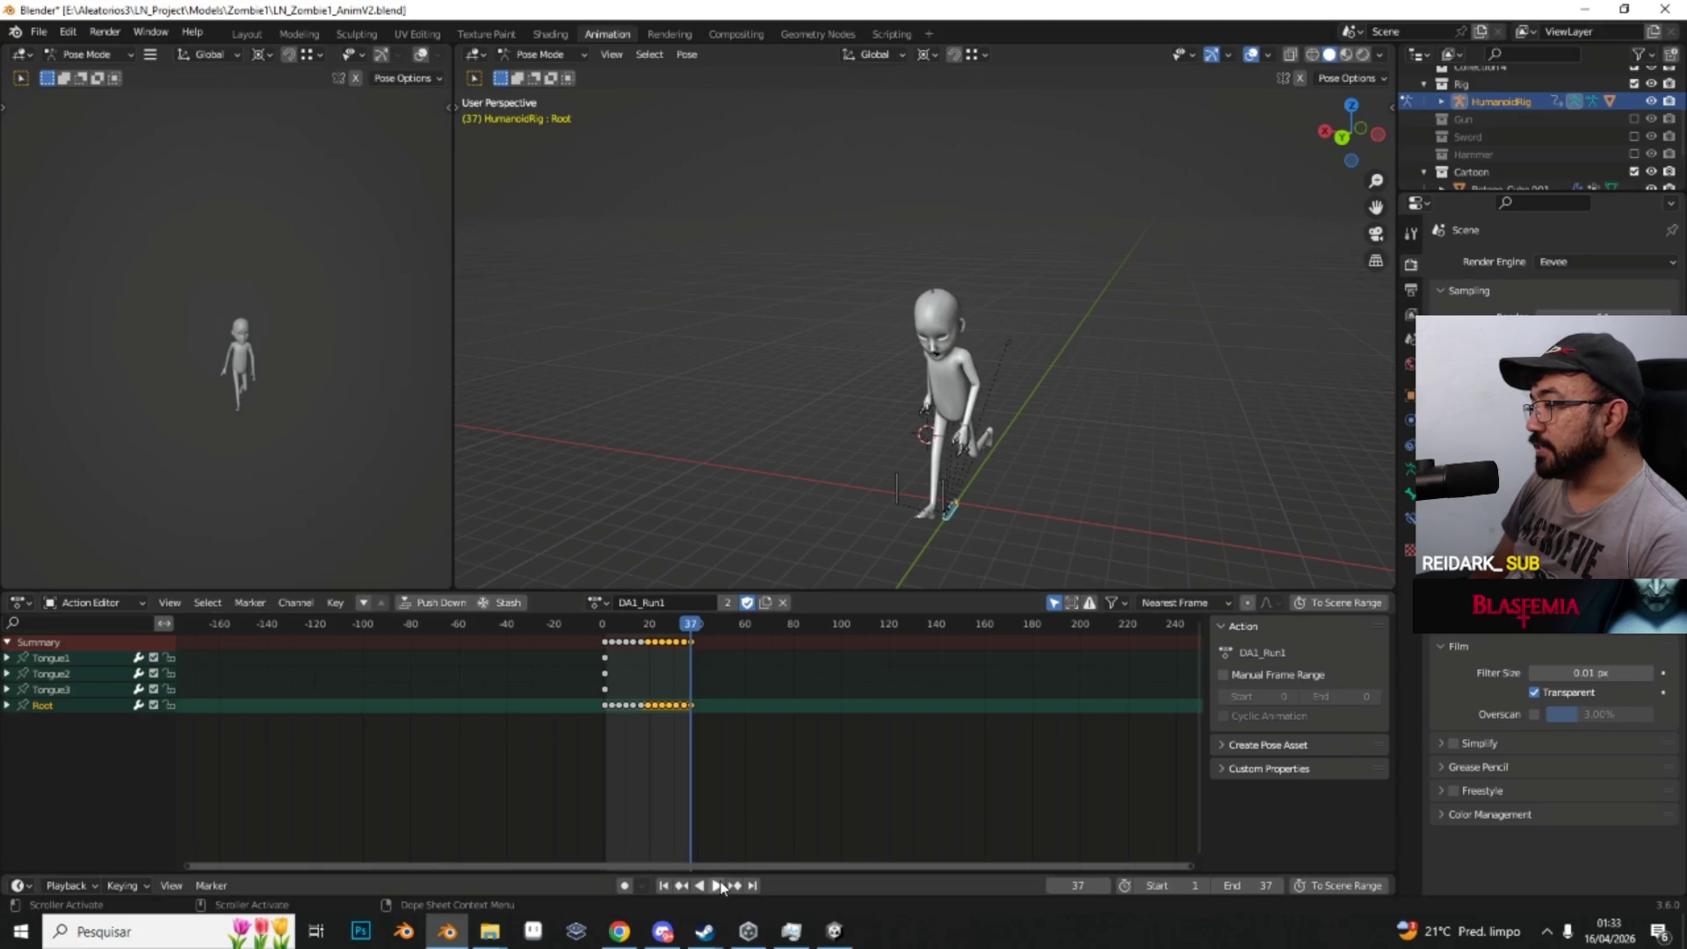
pyautogui.moveTo(1079, 389); pyautogui.dragTo(1136, 383)
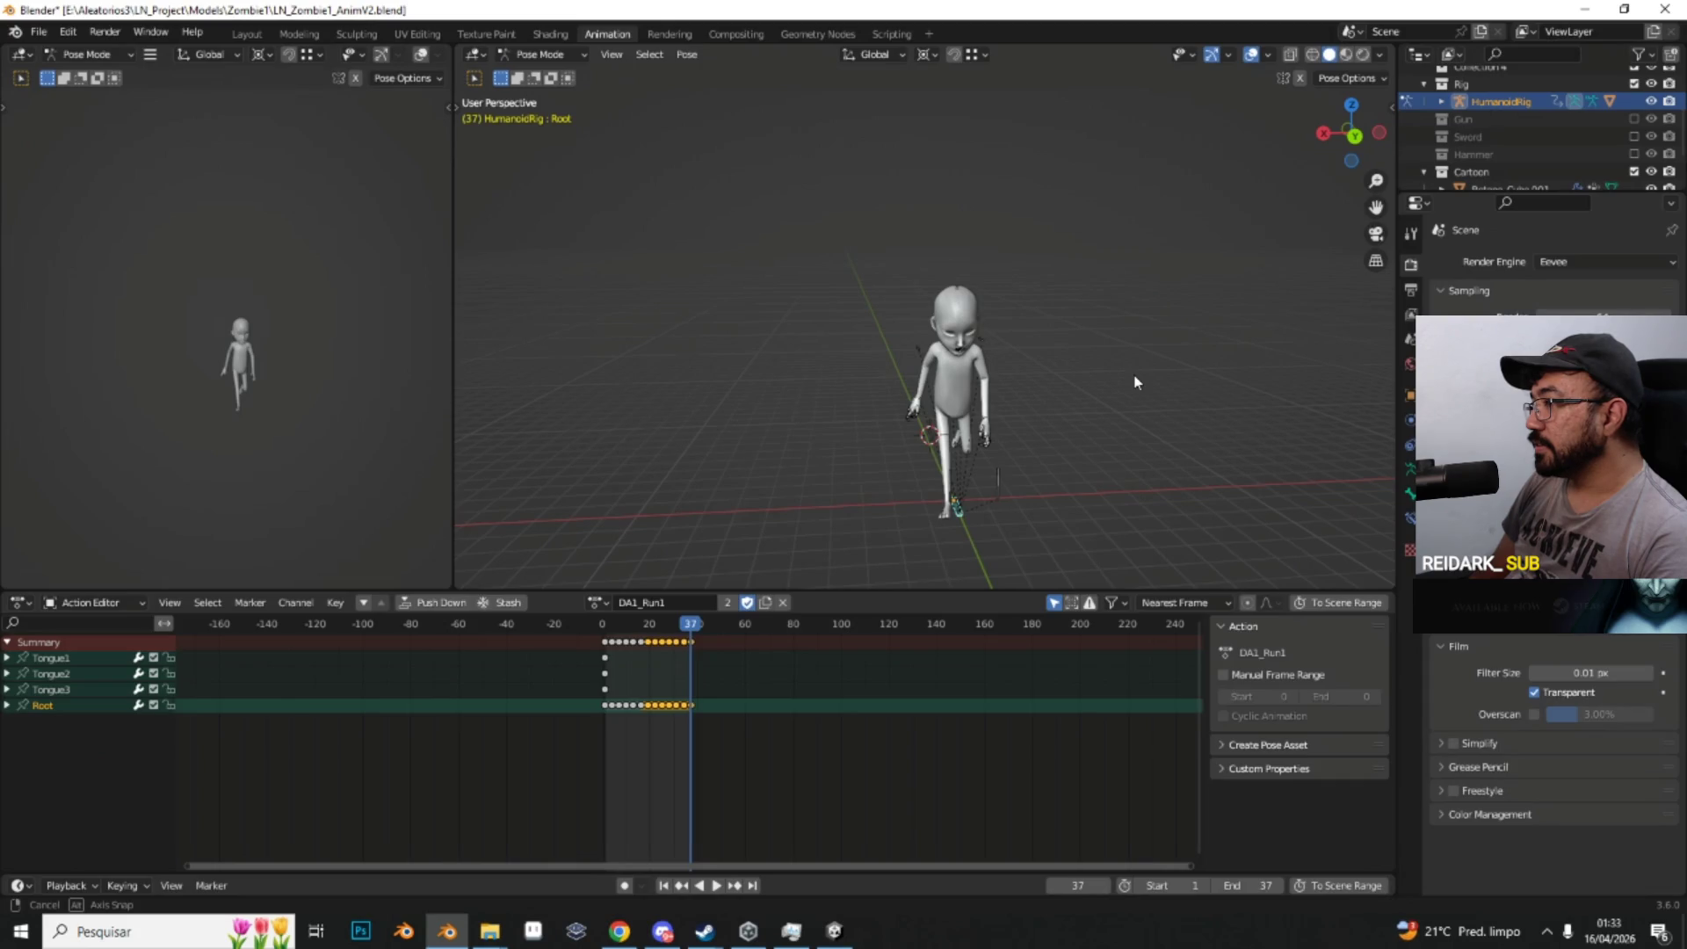
pyautogui.moveTo(1136, 382)
pyautogui.mouseDown()
pyautogui.moveTo(939, 380)
pyautogui.moveTo(1111, 365)
pyautogui.moveTo(1179, 298)
pyautogui.moveTo(1145, 354)
pyautogui.moveTo(976, 387)
pyautogui.moveTo(1116, 387)
pyautogui.moveTo(834, 400)
pyautogui.mouseUp()
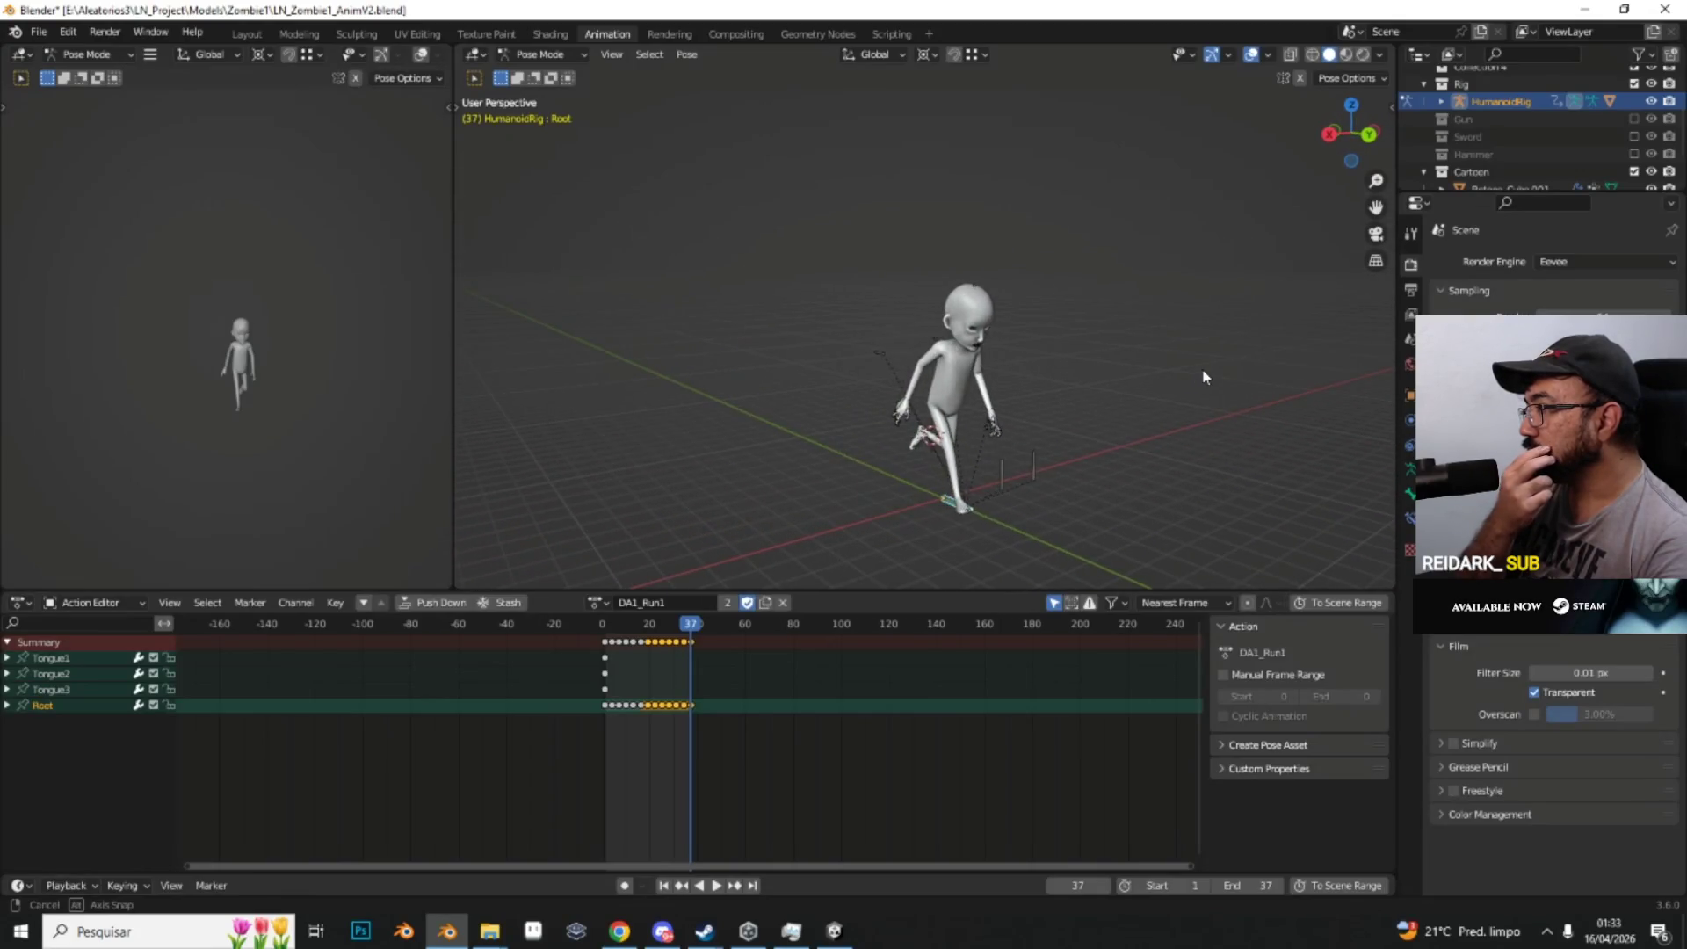
pyautogui.click(719, 890)
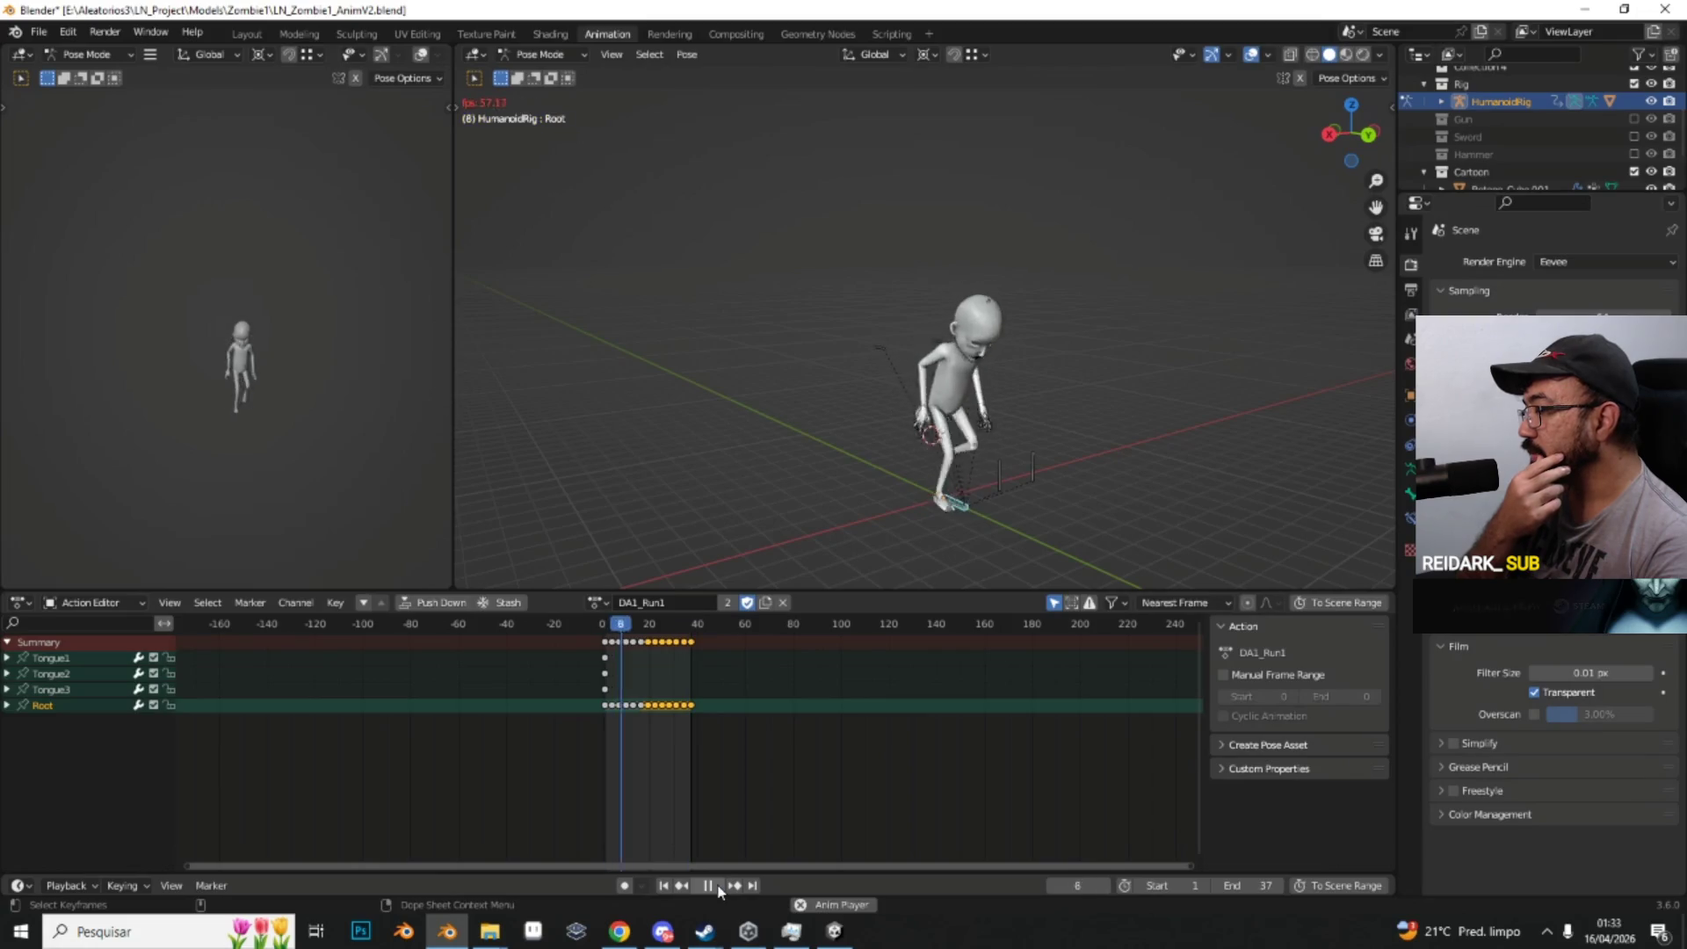
pyautogui.moveTo(1042, 466); pyautogui.dragTo(1066, 394)
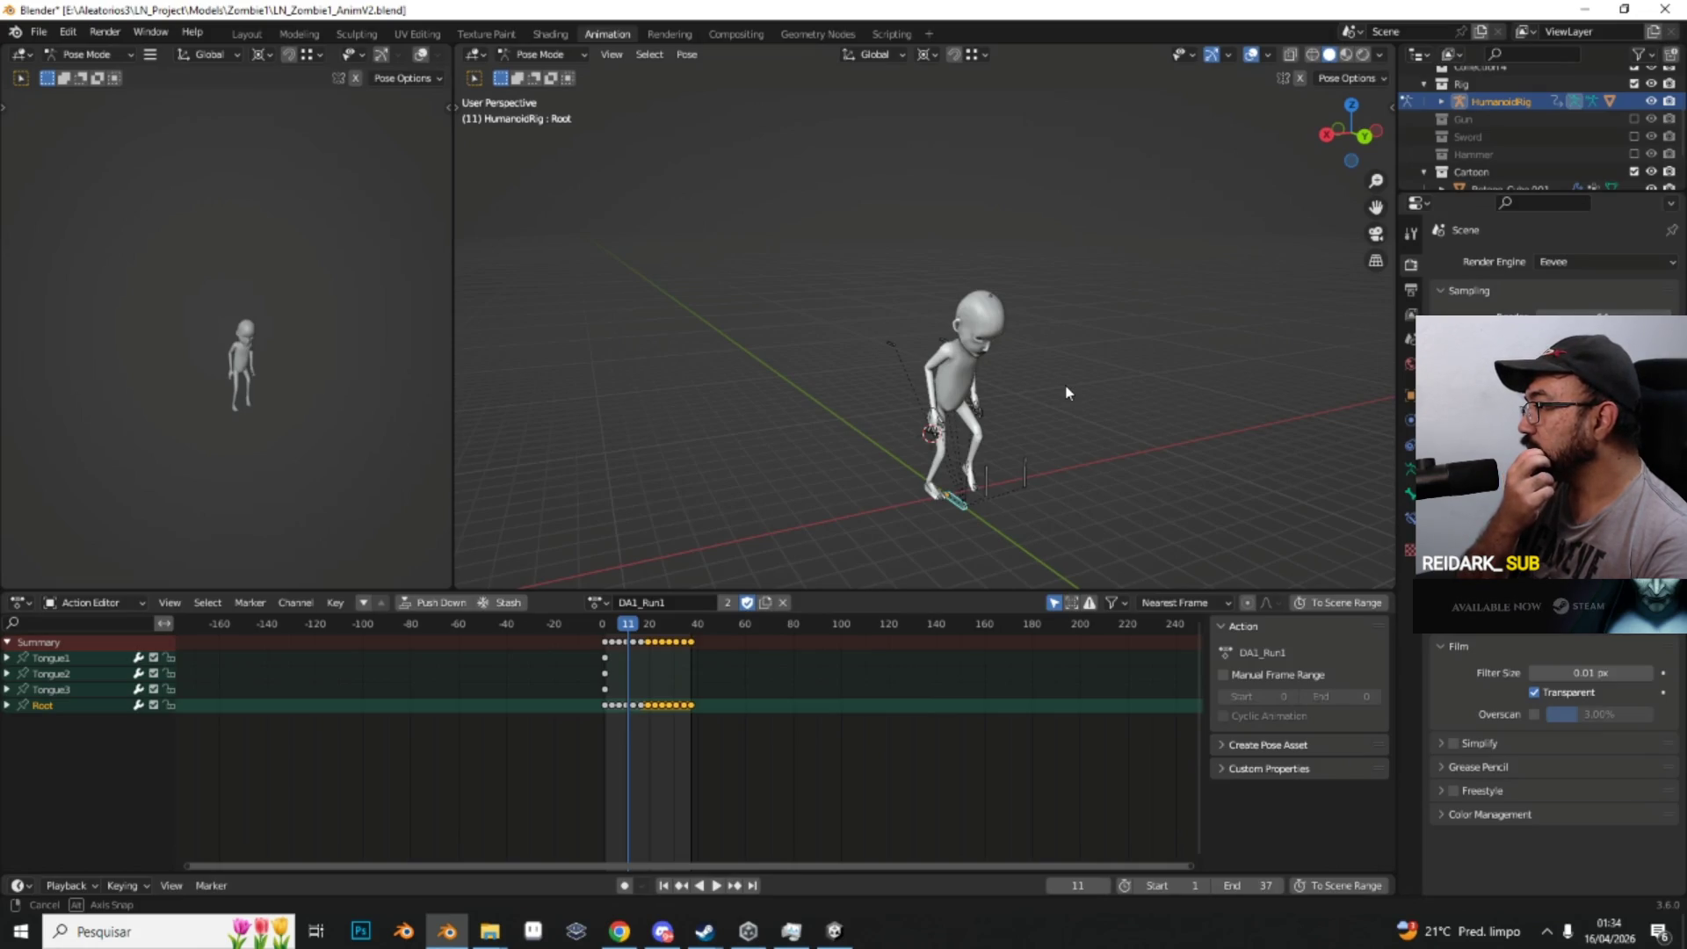
pyautogui.moveTo(1068, 393)
pyautogui.mouseDown()
pyautogui.moveTo(1107, 358)
pyautogui.moveTo(1080, 359)
pyautogui.mouseUp()
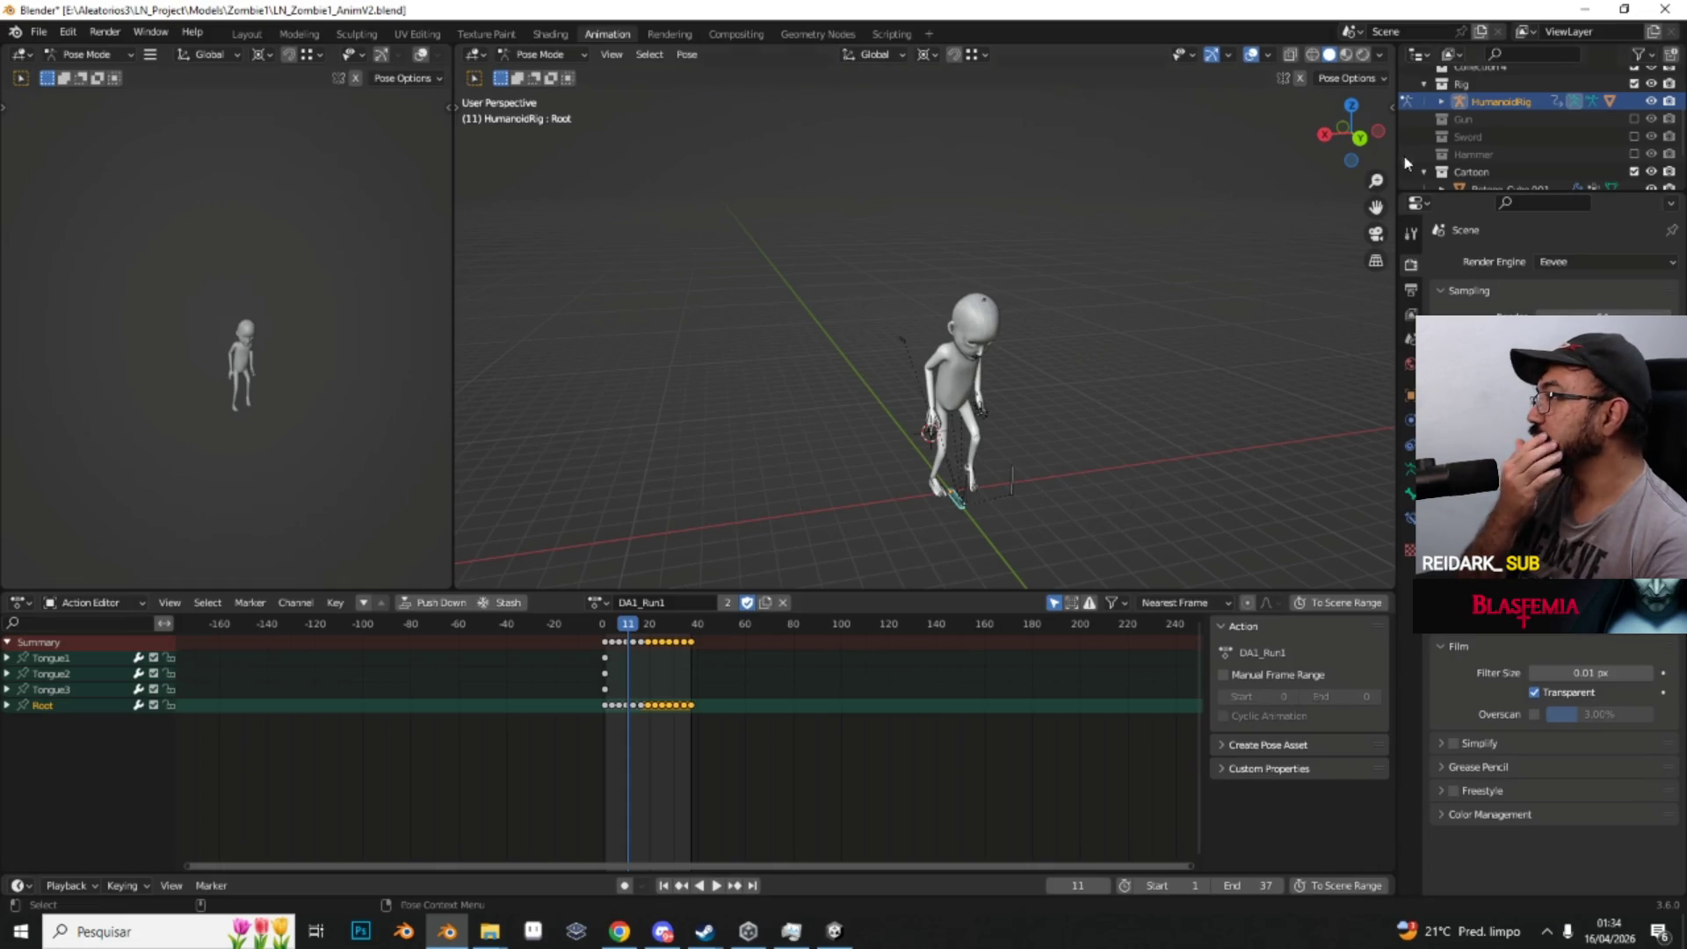
pyautogui.moveTo(1393, 108); pyautogui.dragTo(923, 154)
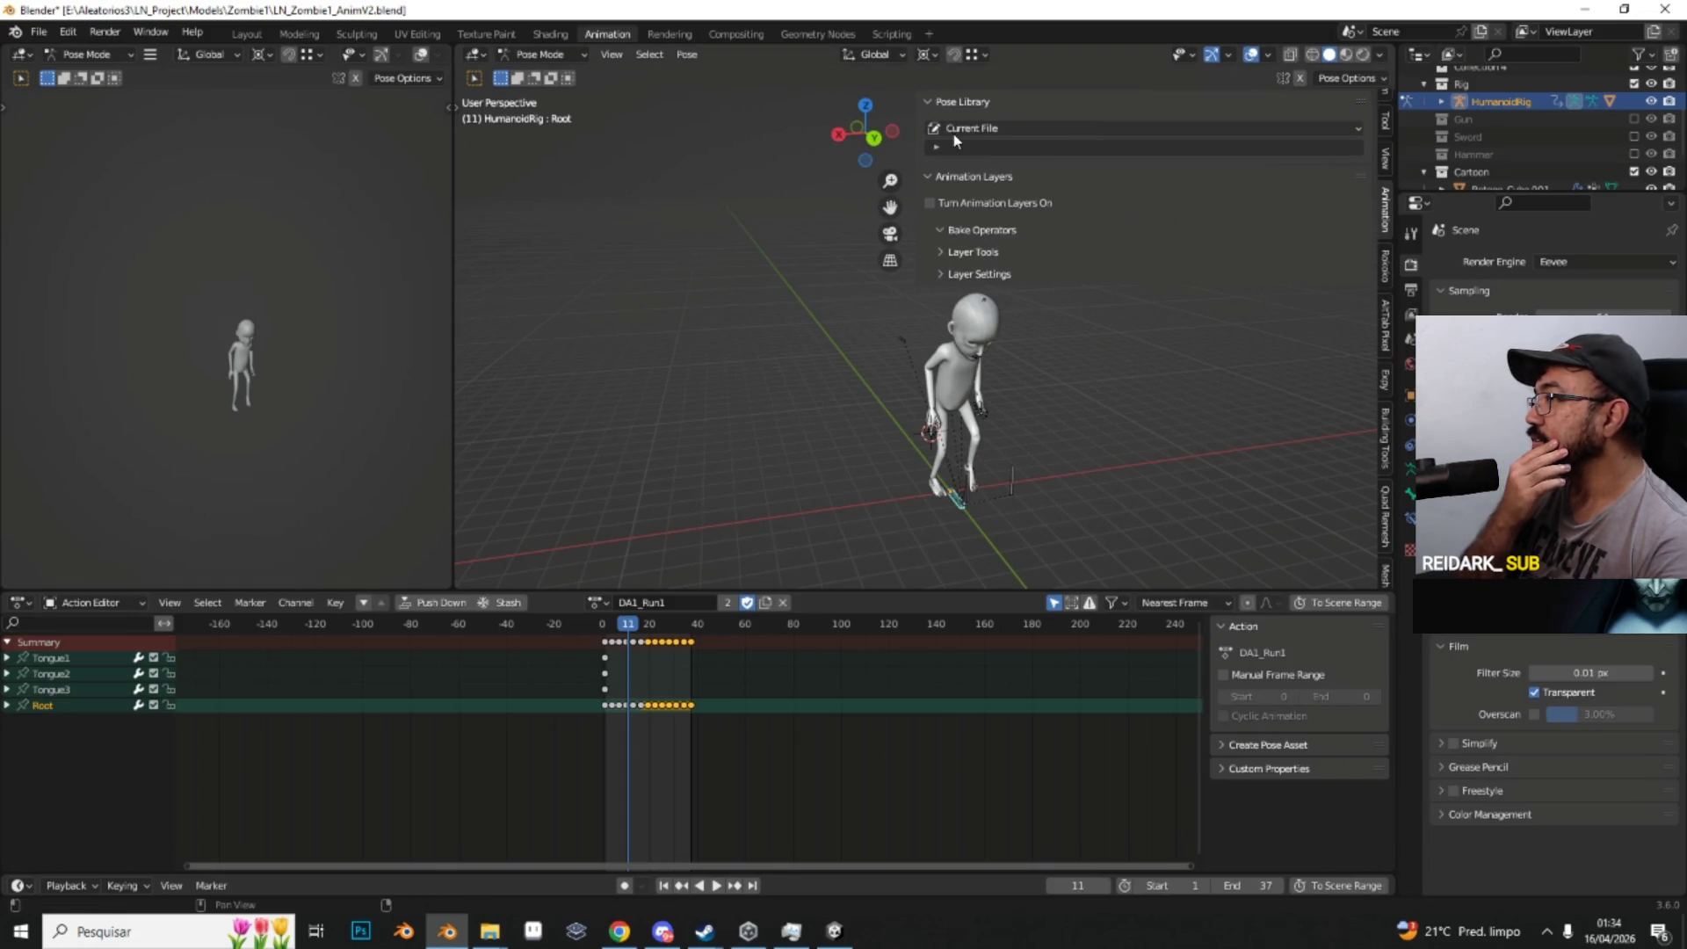
pyautogui.press('n')
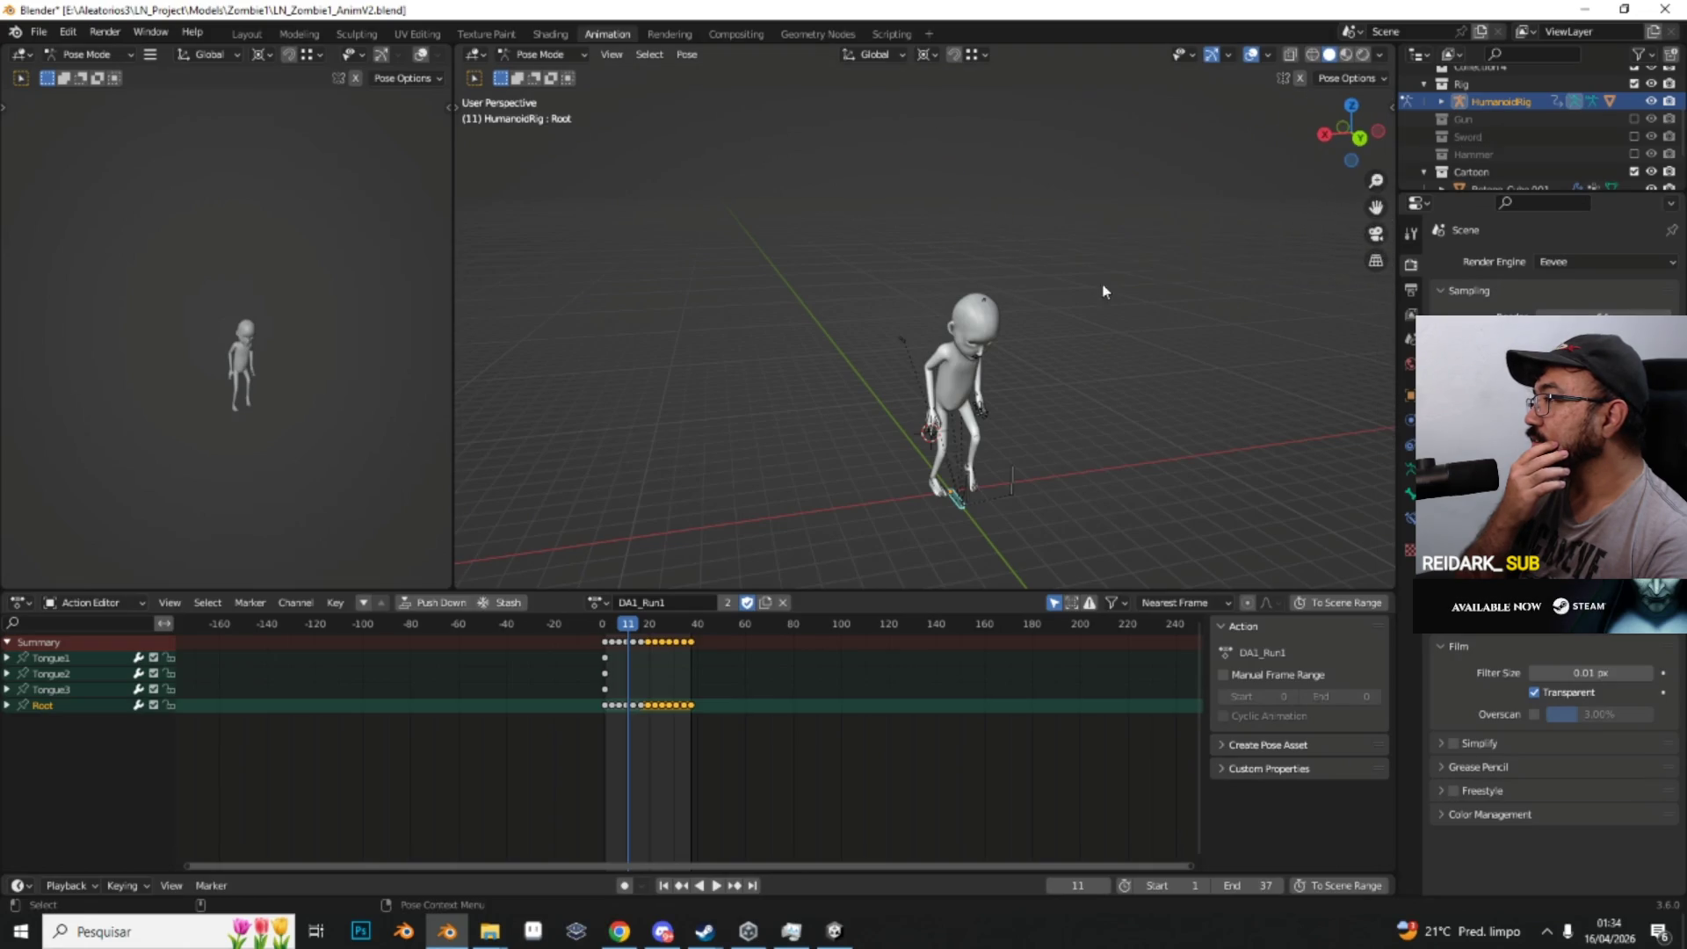
pyautogui.moveTo(1044, 322); pyautogui.dragTo(773, 338)
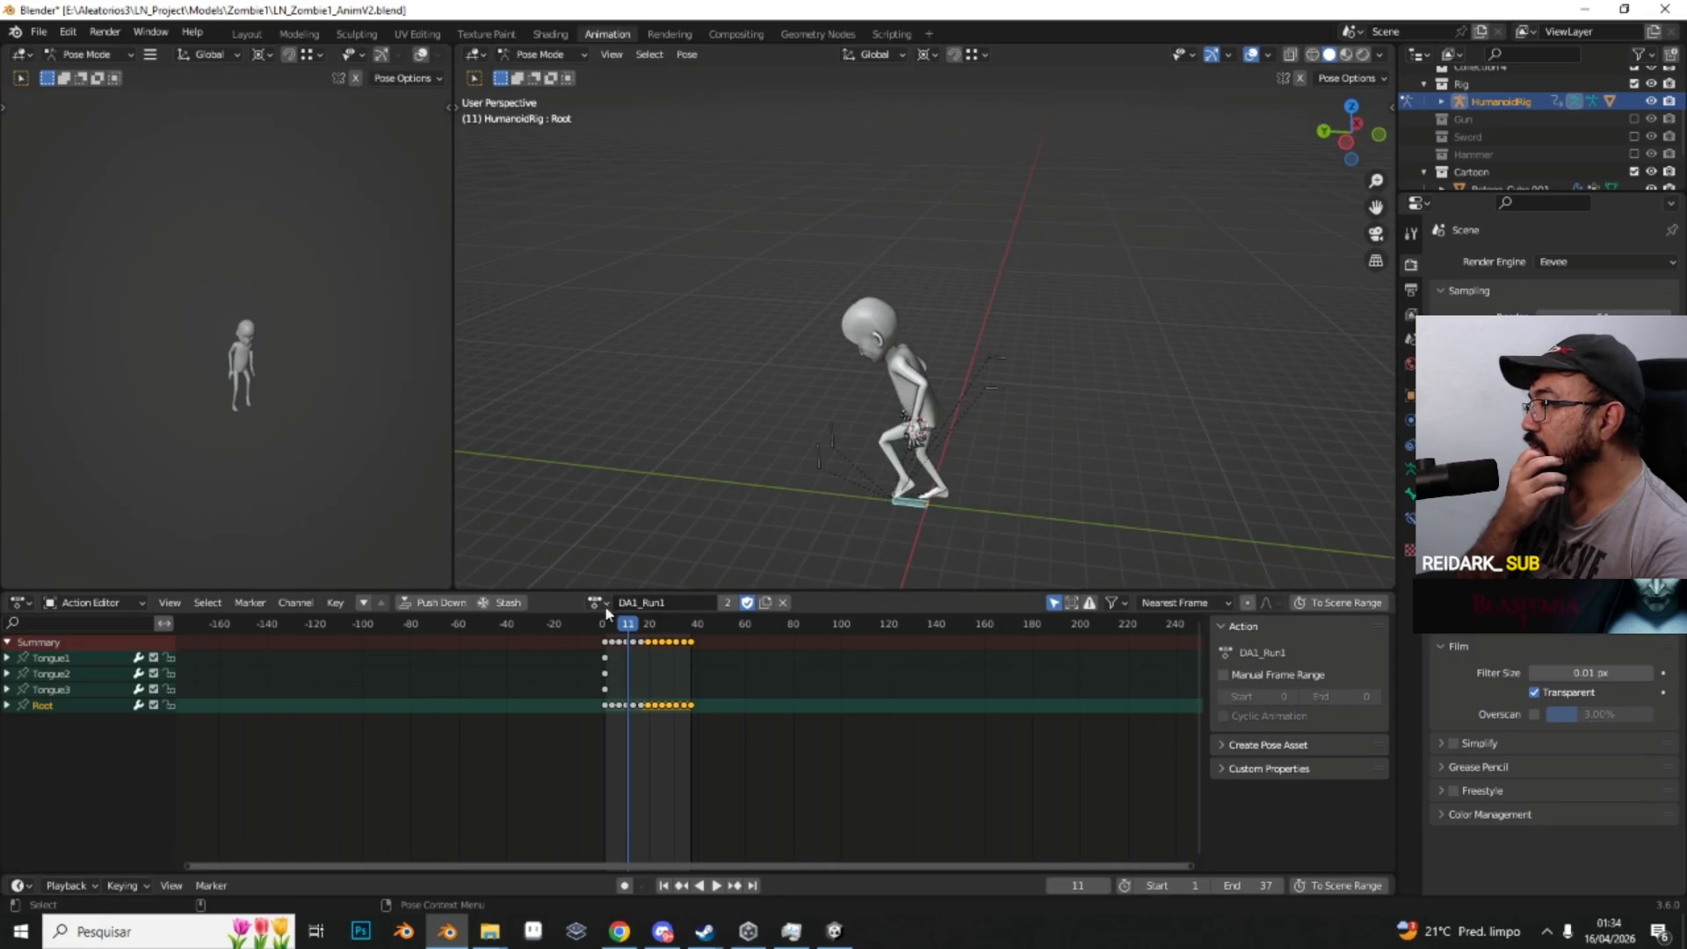
pyautogui.moveTo(788, 430)
pyautogui.mouseDown()
pyautogui.moveTo(900, 392)
pyautogui.moveTo(623, 584)
pyautogui.mouseUp()
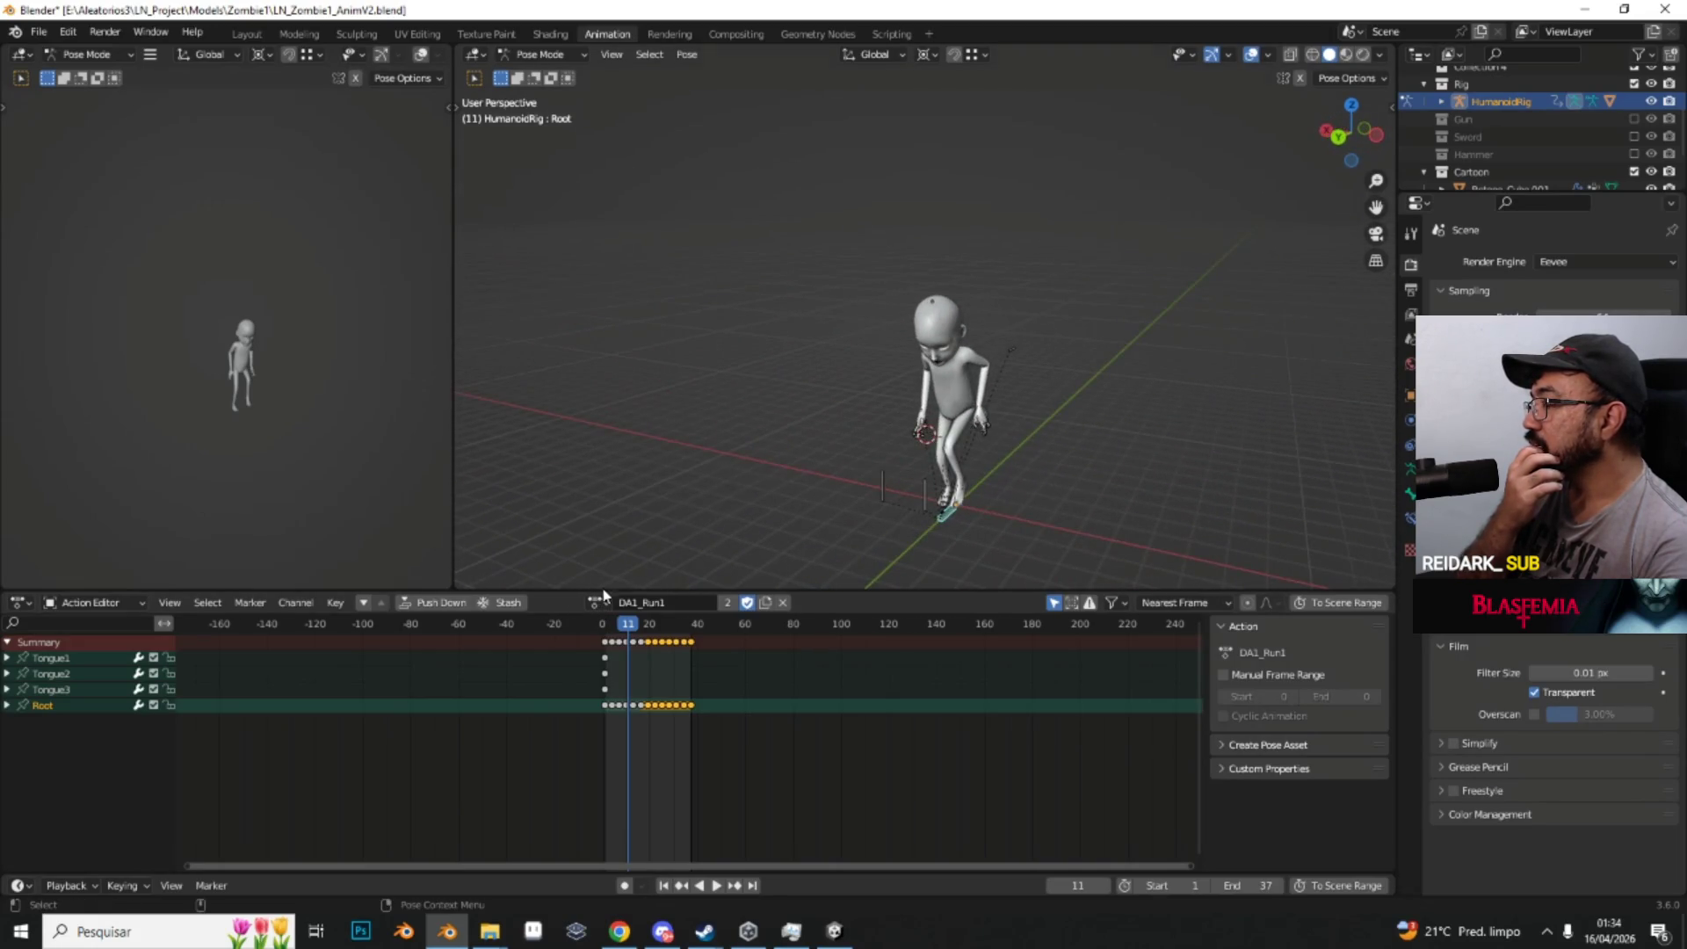
# Step: Leave Blender through the taskbar and switch to Unity's running SampleScene Game view
pyautogui.click(603, 603)
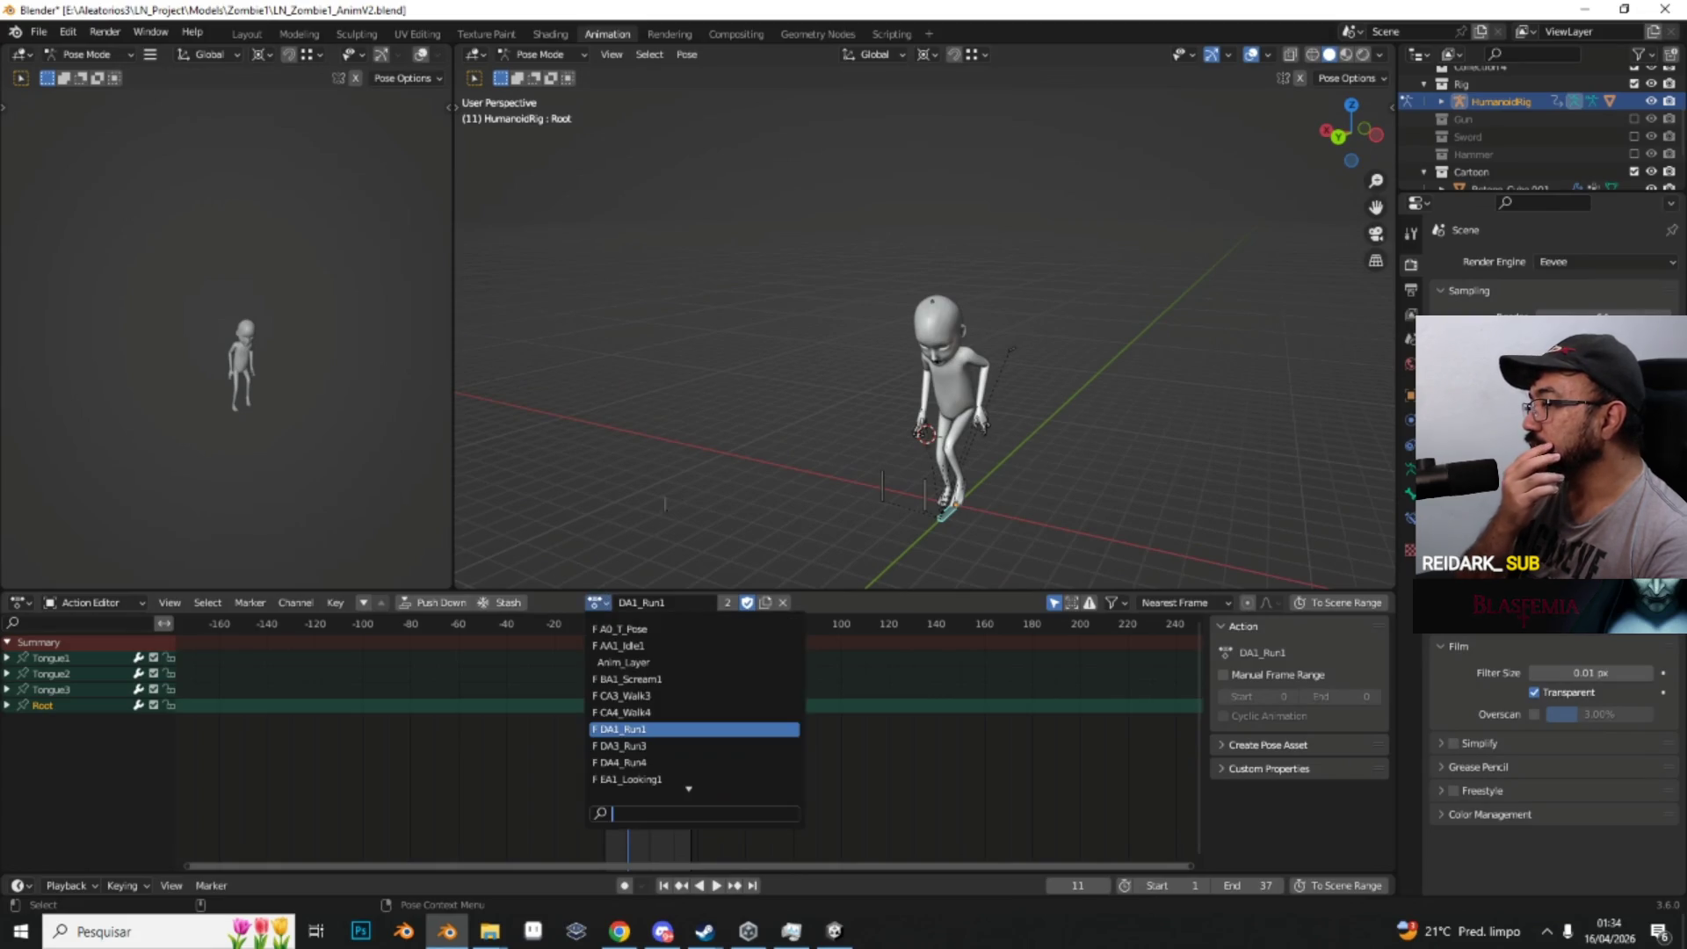
pyautogui.moveTo(776, 451)
pyautogui.mouseDown()
pyautogui.moveTo(828, 456)
pyautogui.moveTo(703, 456)
pyautogui.moveTo(849, 407)
pyautogui.moveTo(764, 413)
pyautogui.mouseUp()
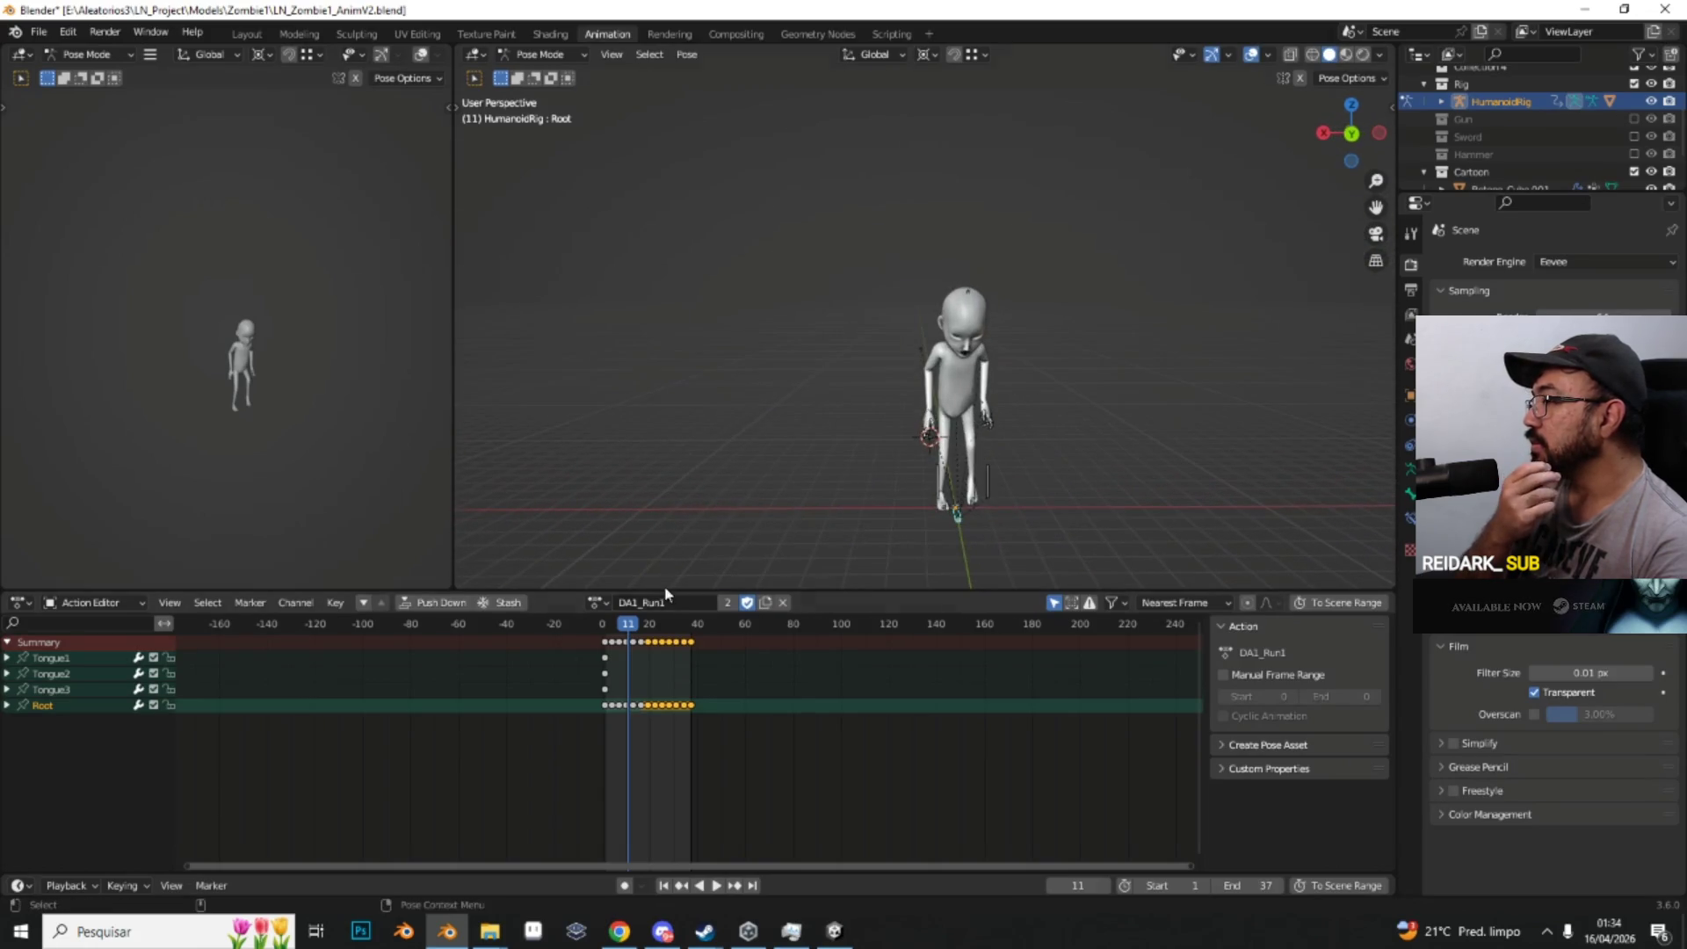
pyautogui.rightClick(447, 931)
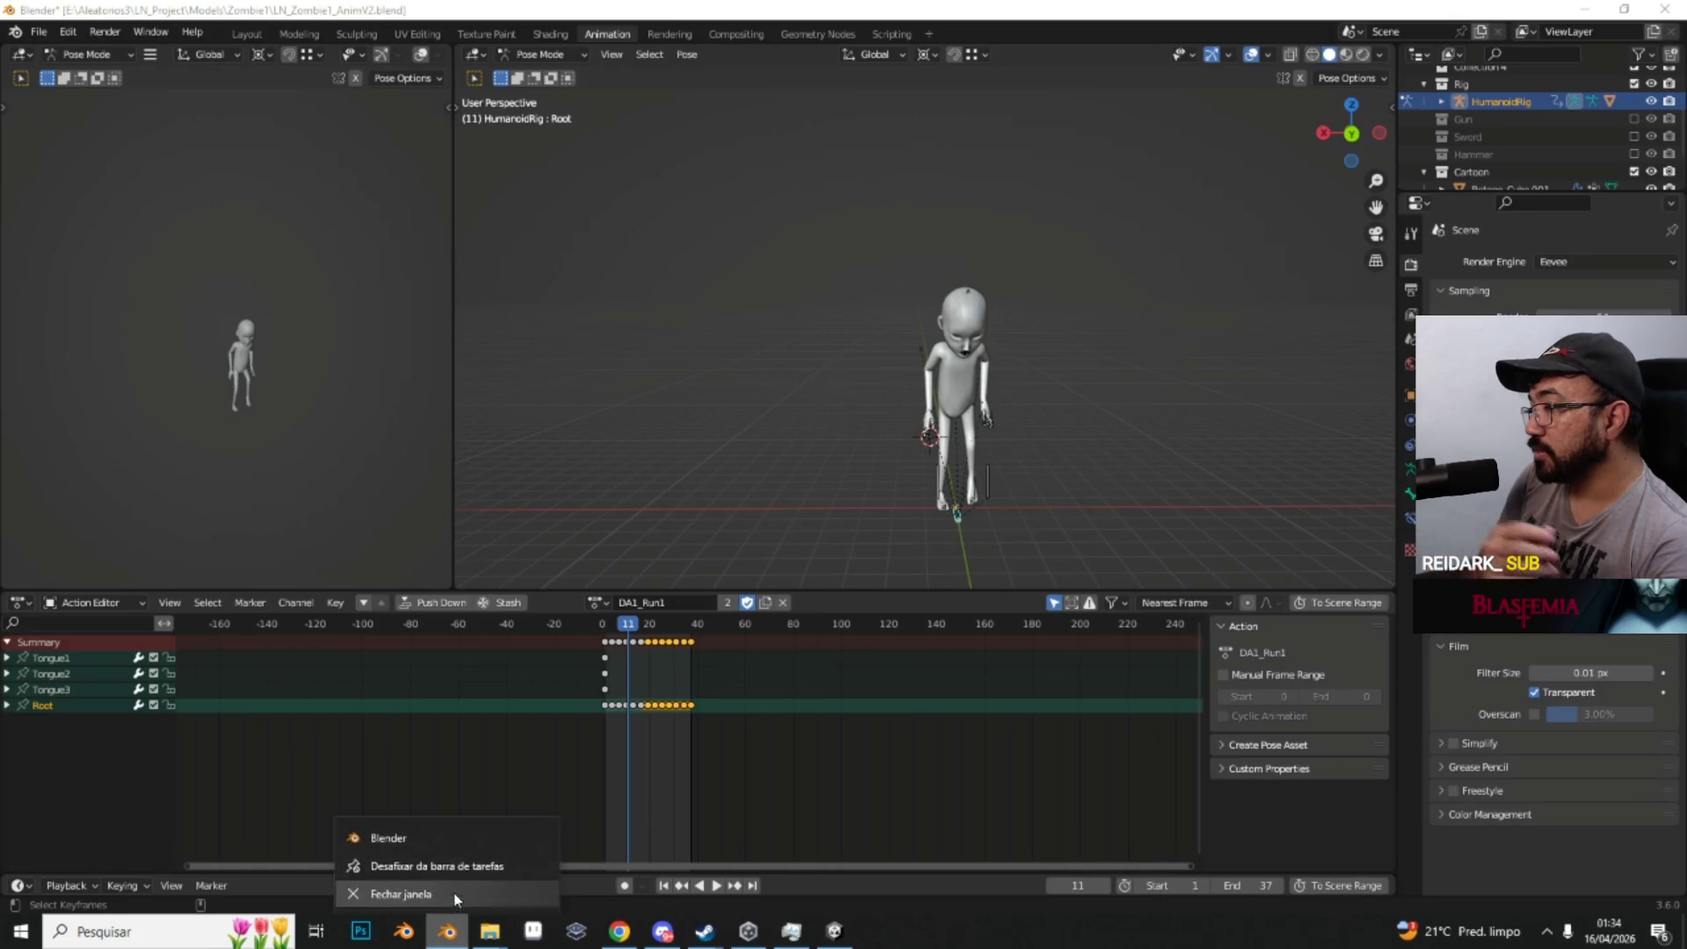
pyautogui.click(451, 840)
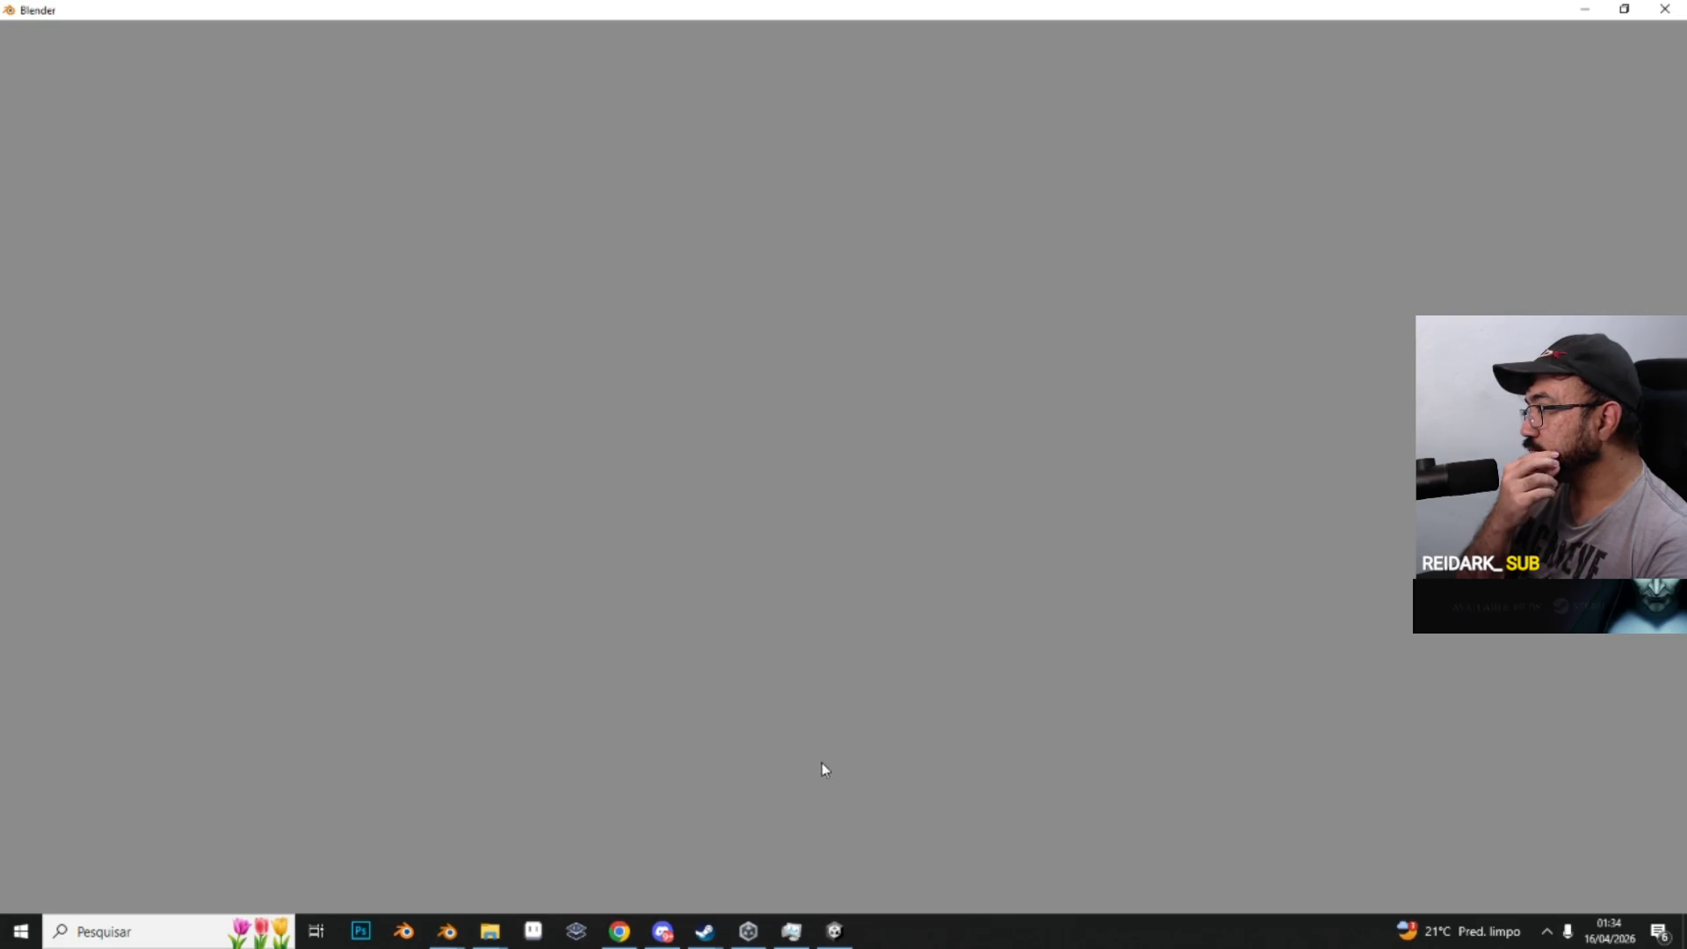
pyautogui.click(835, 931)
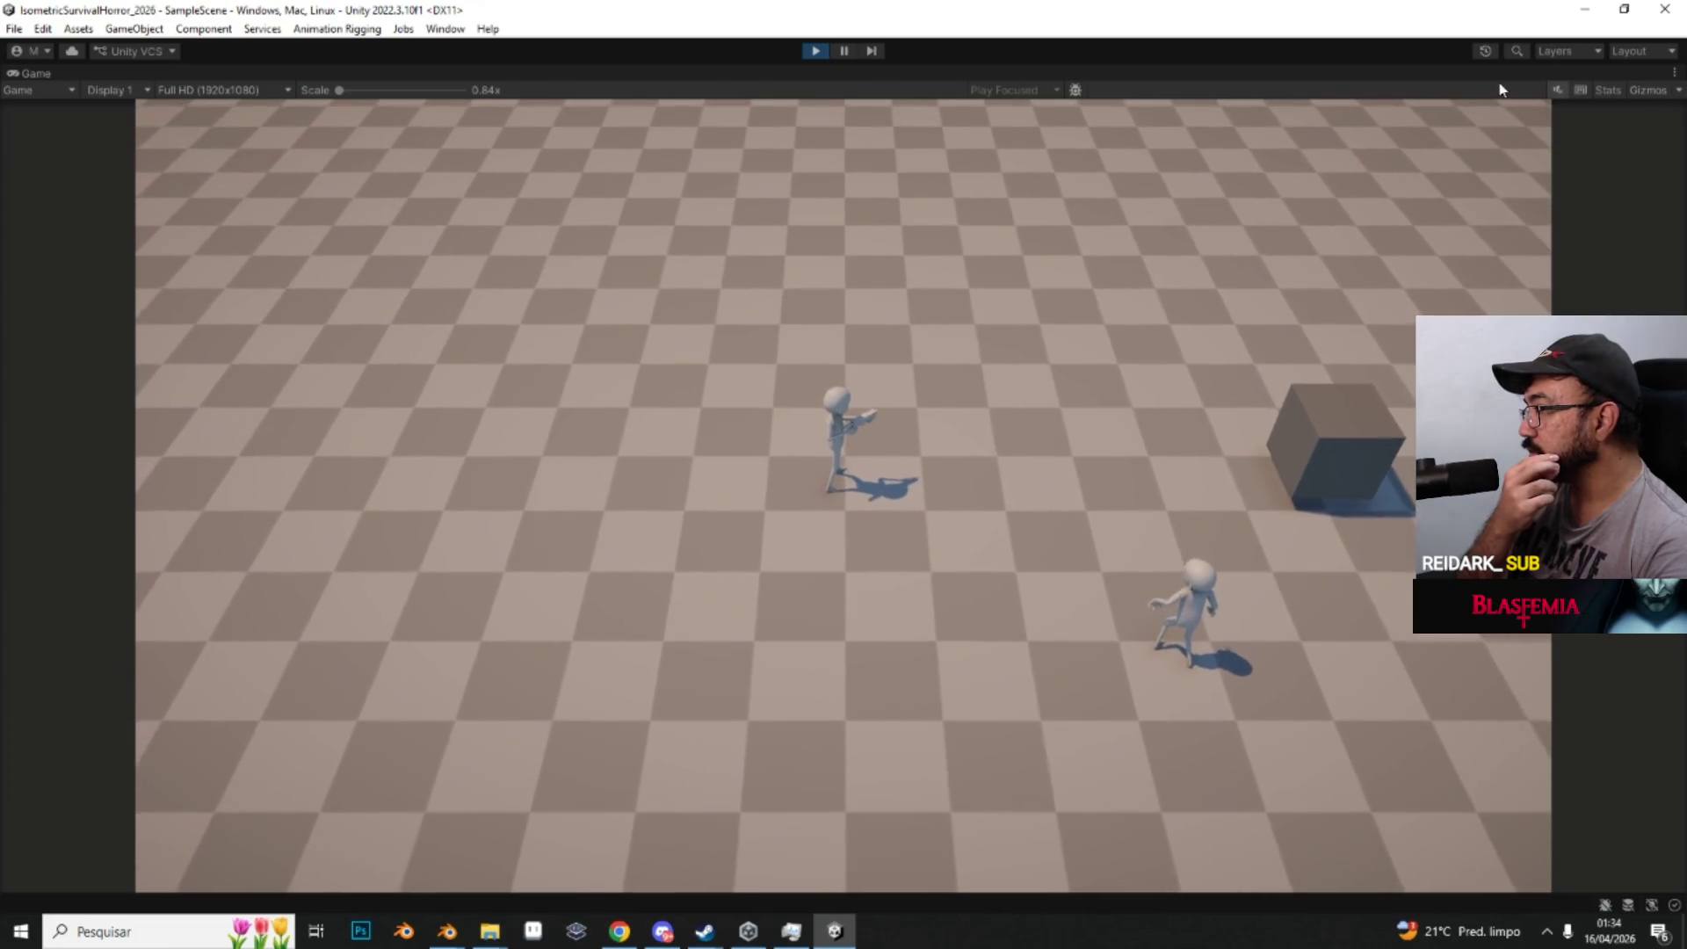
pyautogui.click(1674, 73)
# Step: Expand PlayerControll down to Rig 1 and select the Aim object's Multi-Aim Constraint
pyautogui.click(1485, 136)
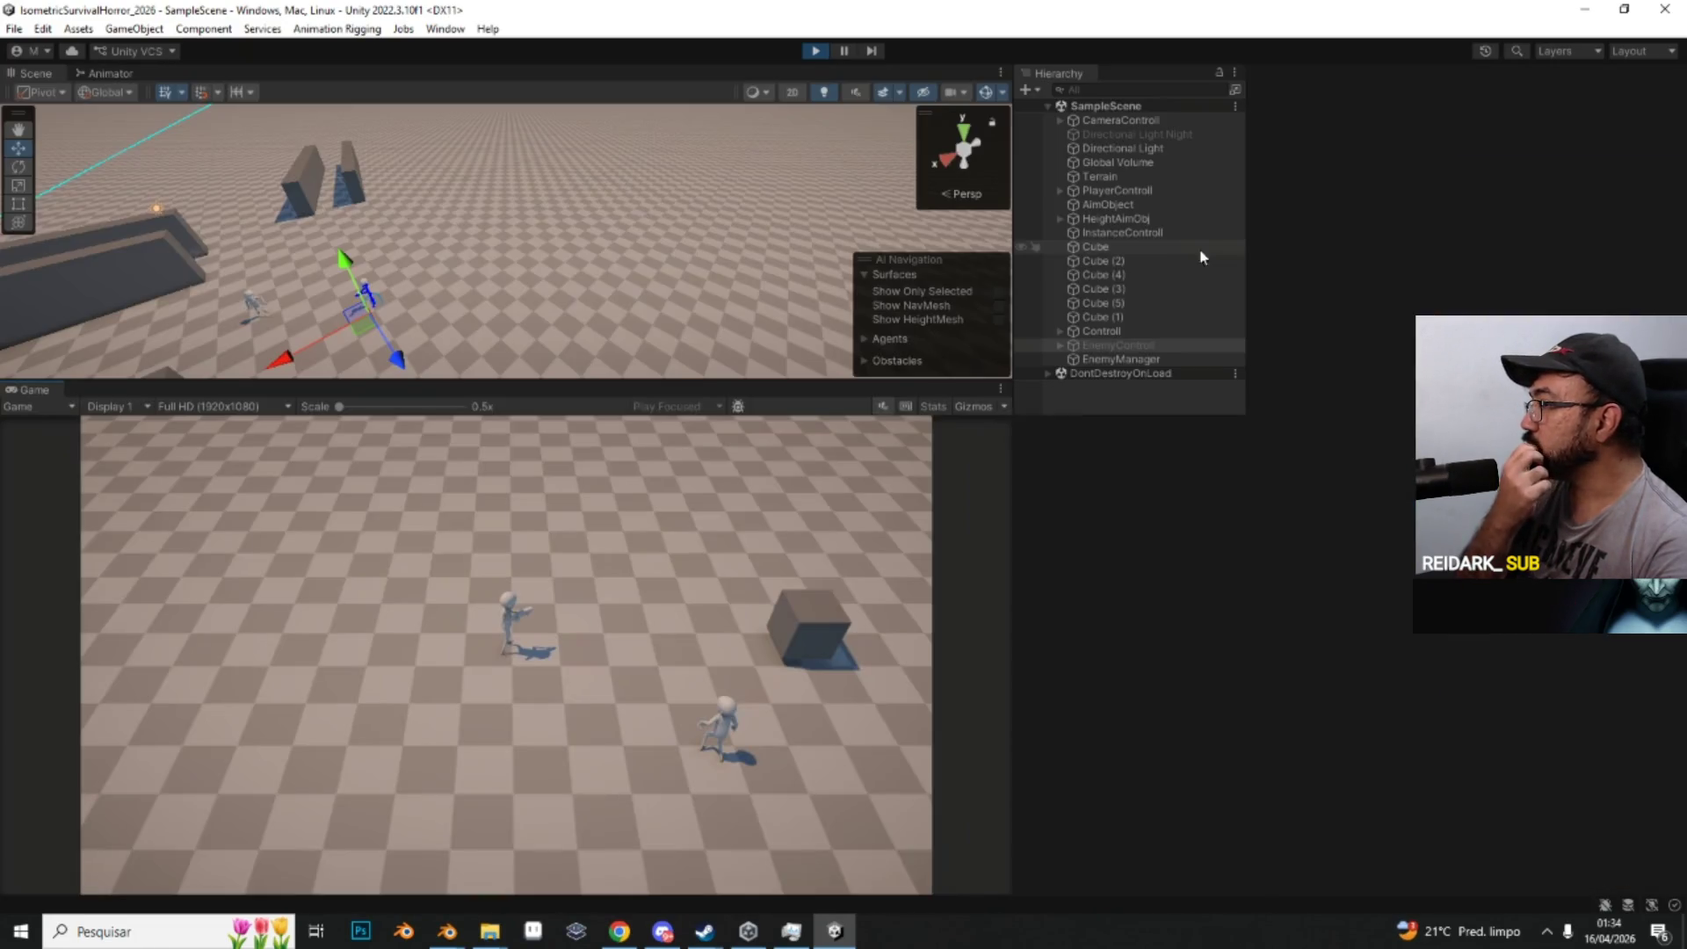
pyautogui.click(1062, 191)
pyautogui.click(1072, 260)
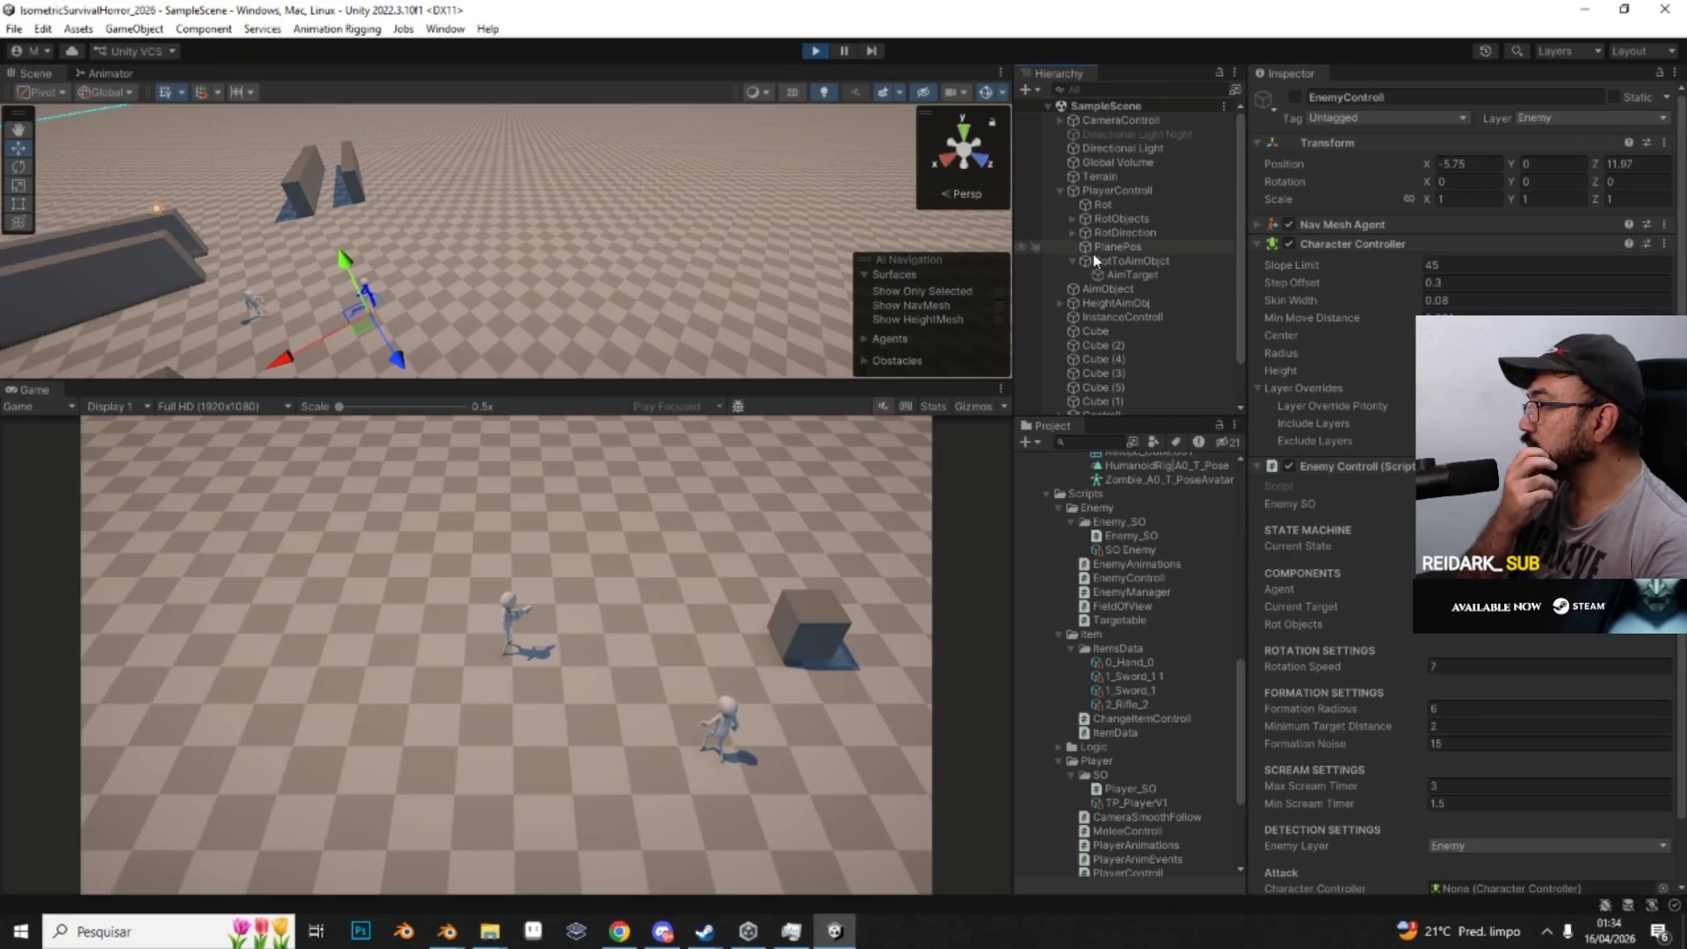
pyautogui.click(1074, 218)
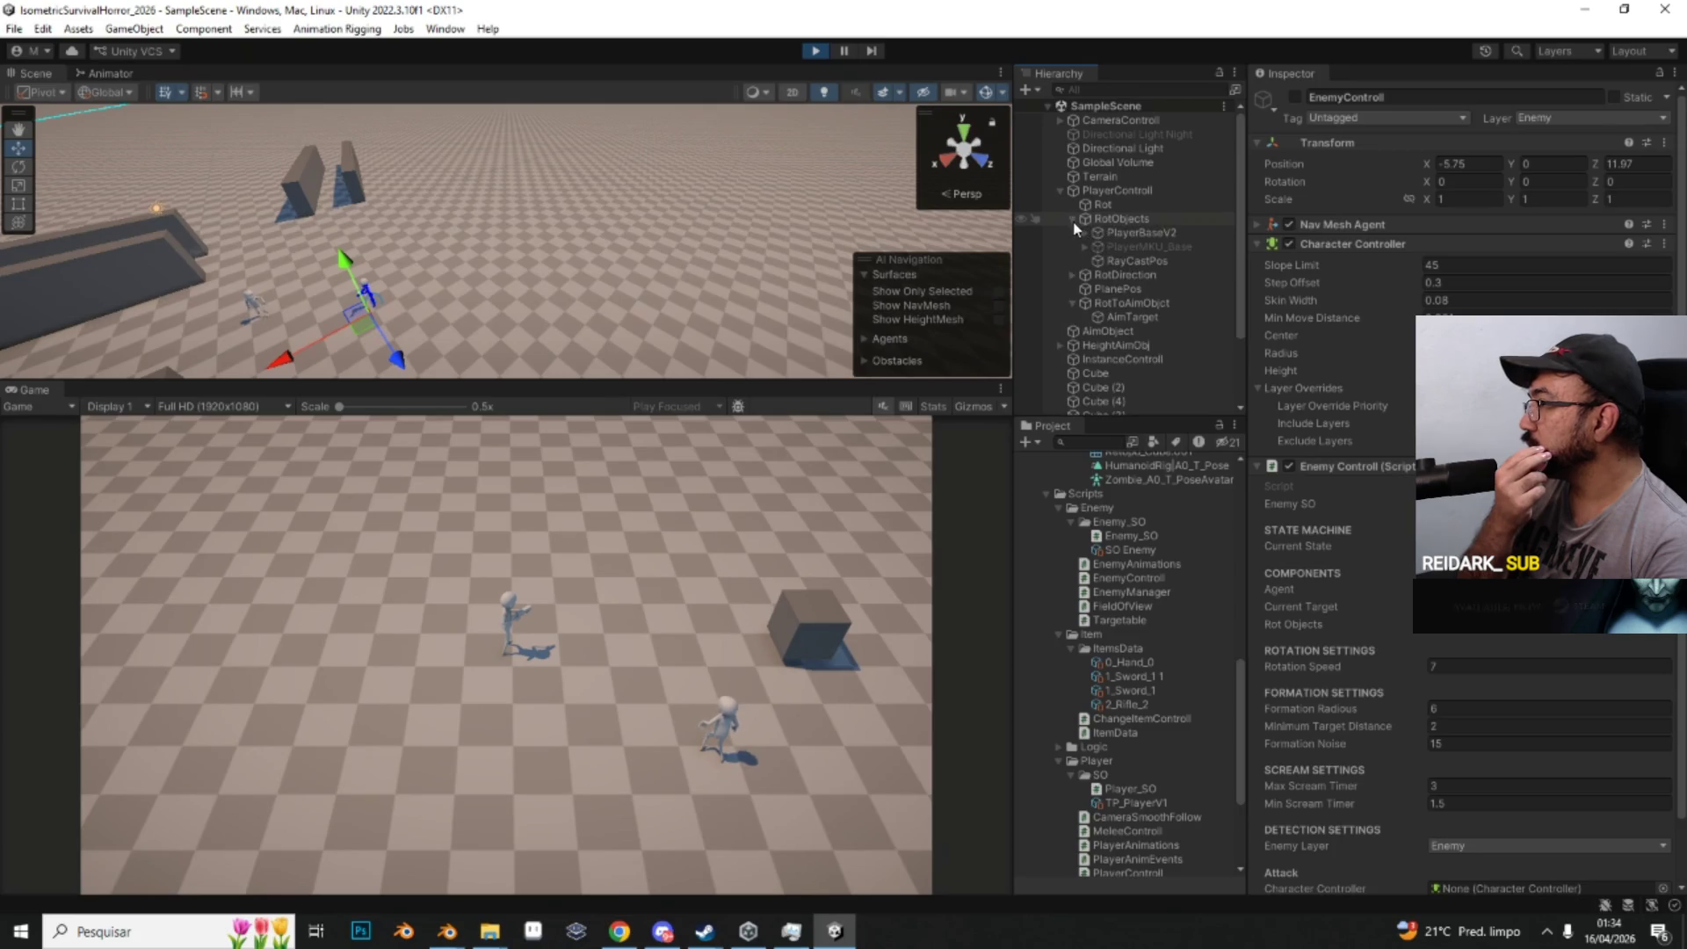
pyautogui.click(1084, 233)
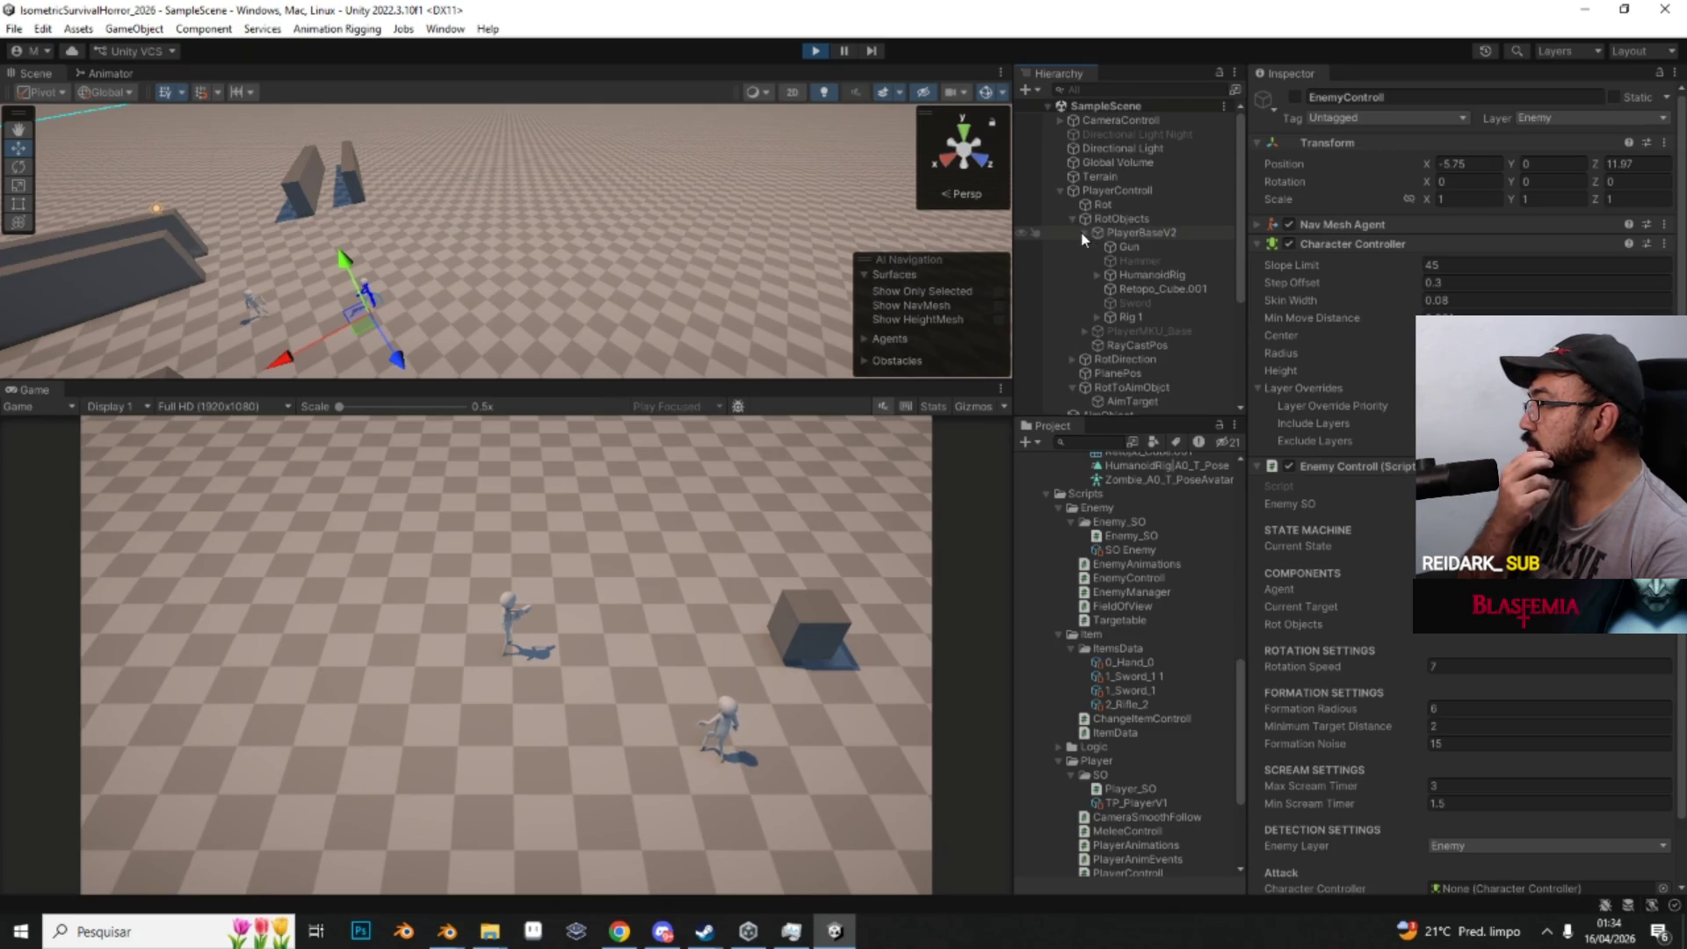
pyautogui.click(1096, 319)
pyautogui.click(1137, 331)
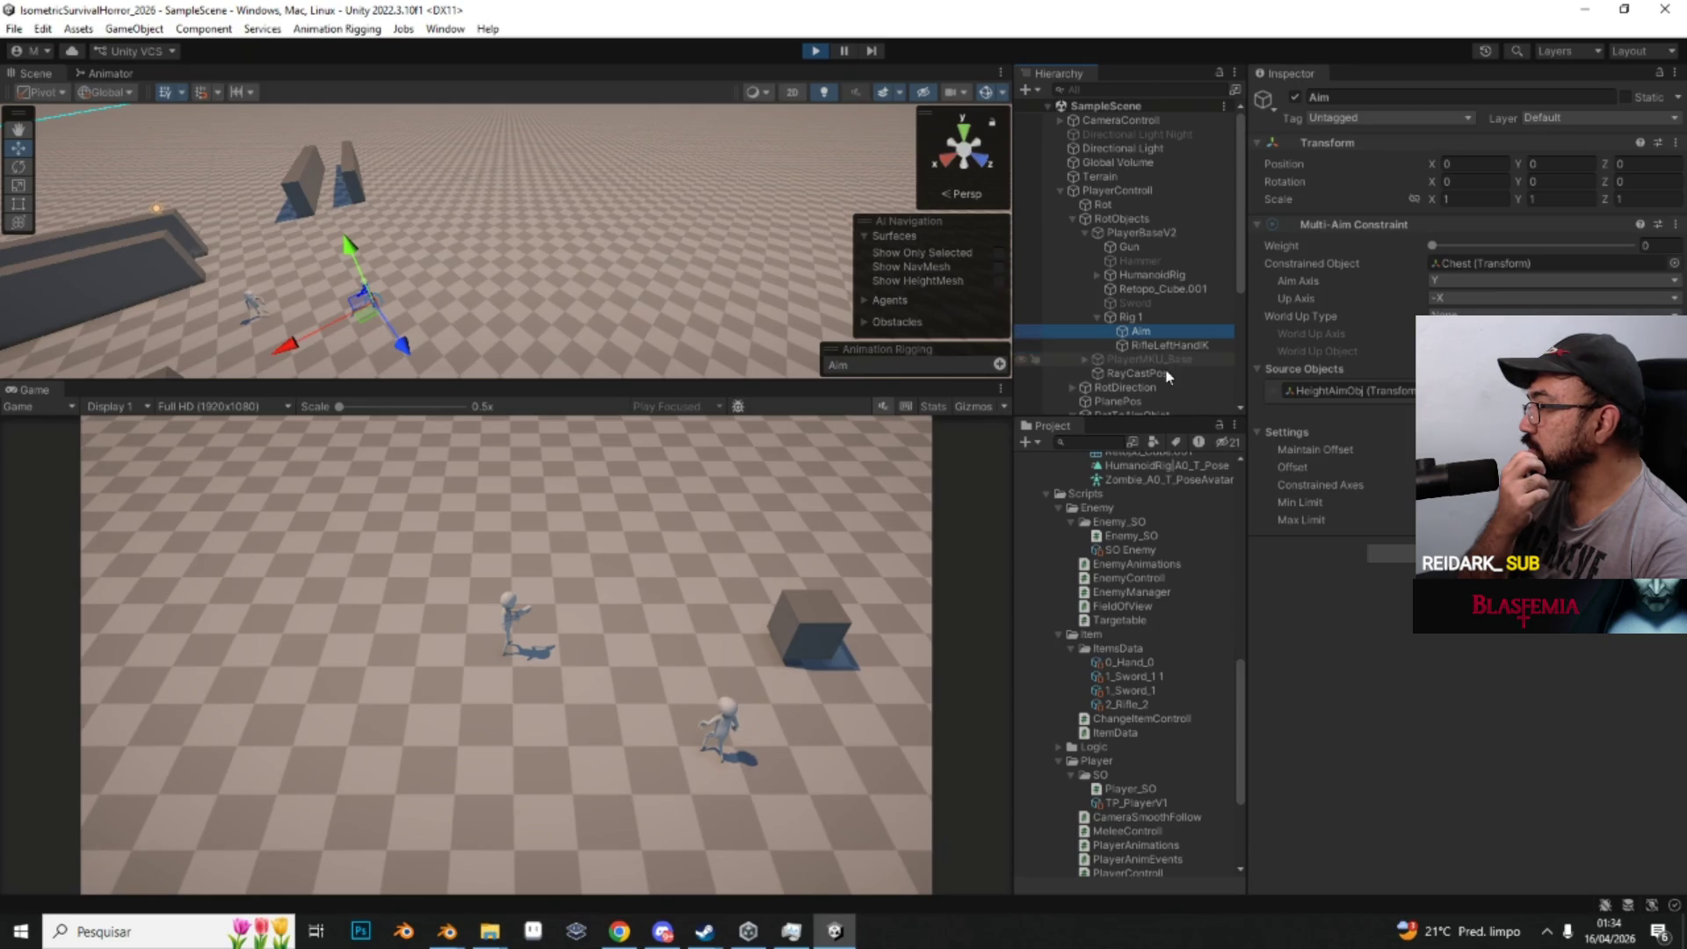
pyautogui.click(1390, 650)
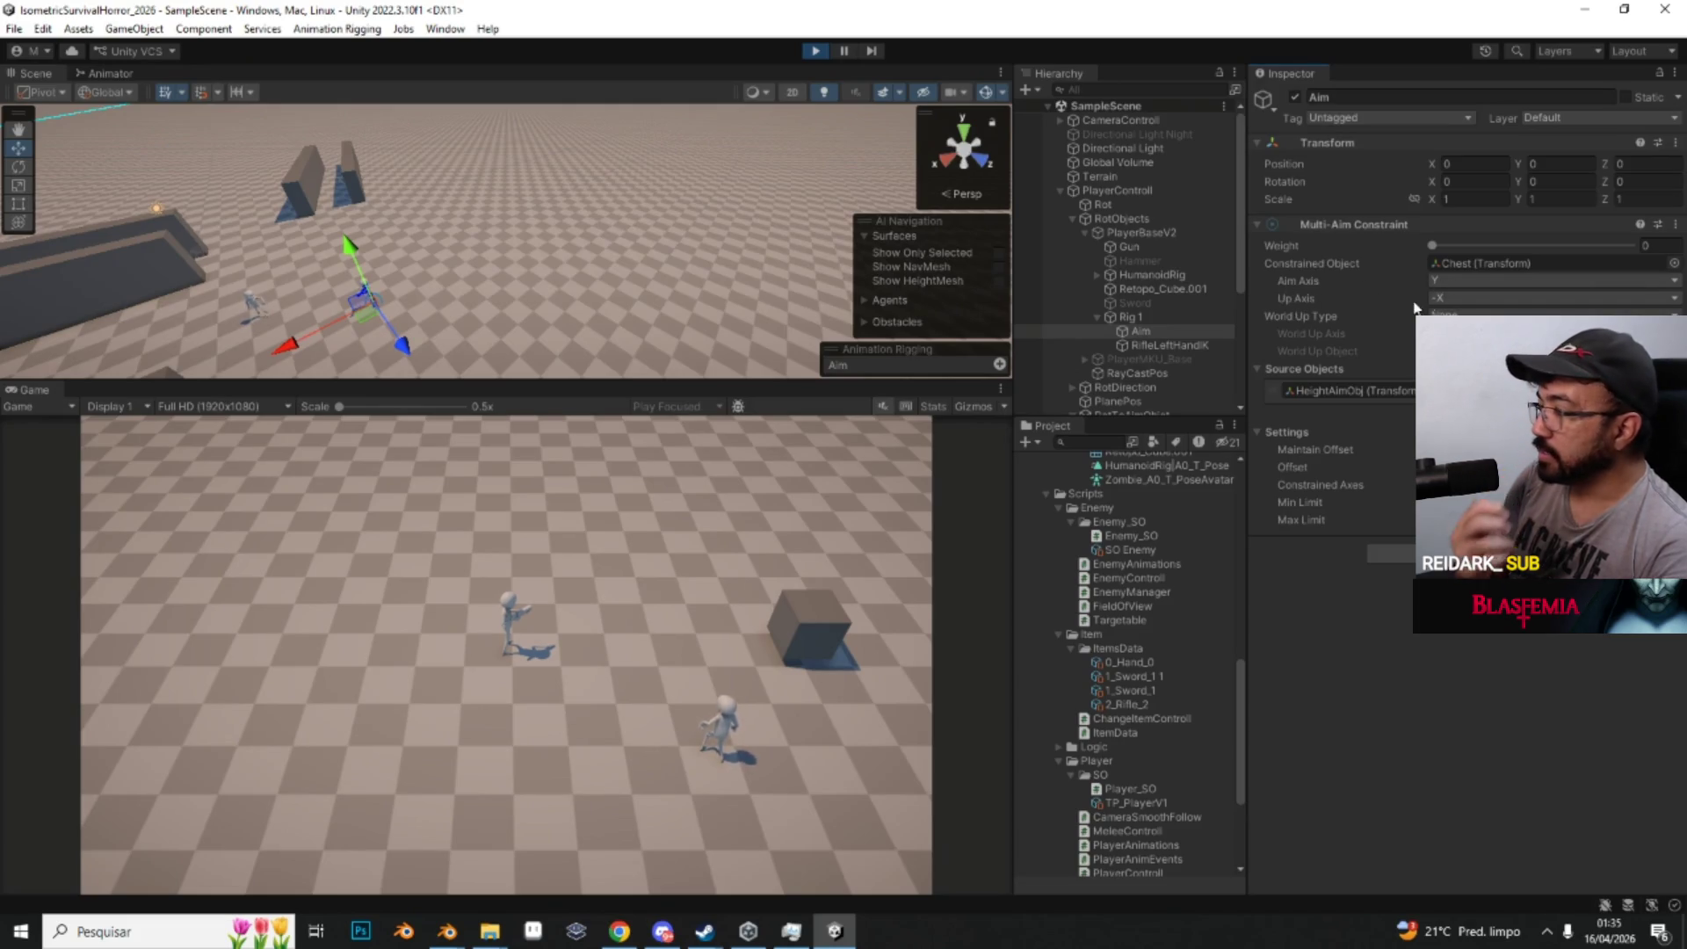
# Step: Move the player while toggling the Aim constraint weight between 0 and 1
pyautogui.click(761, 592)
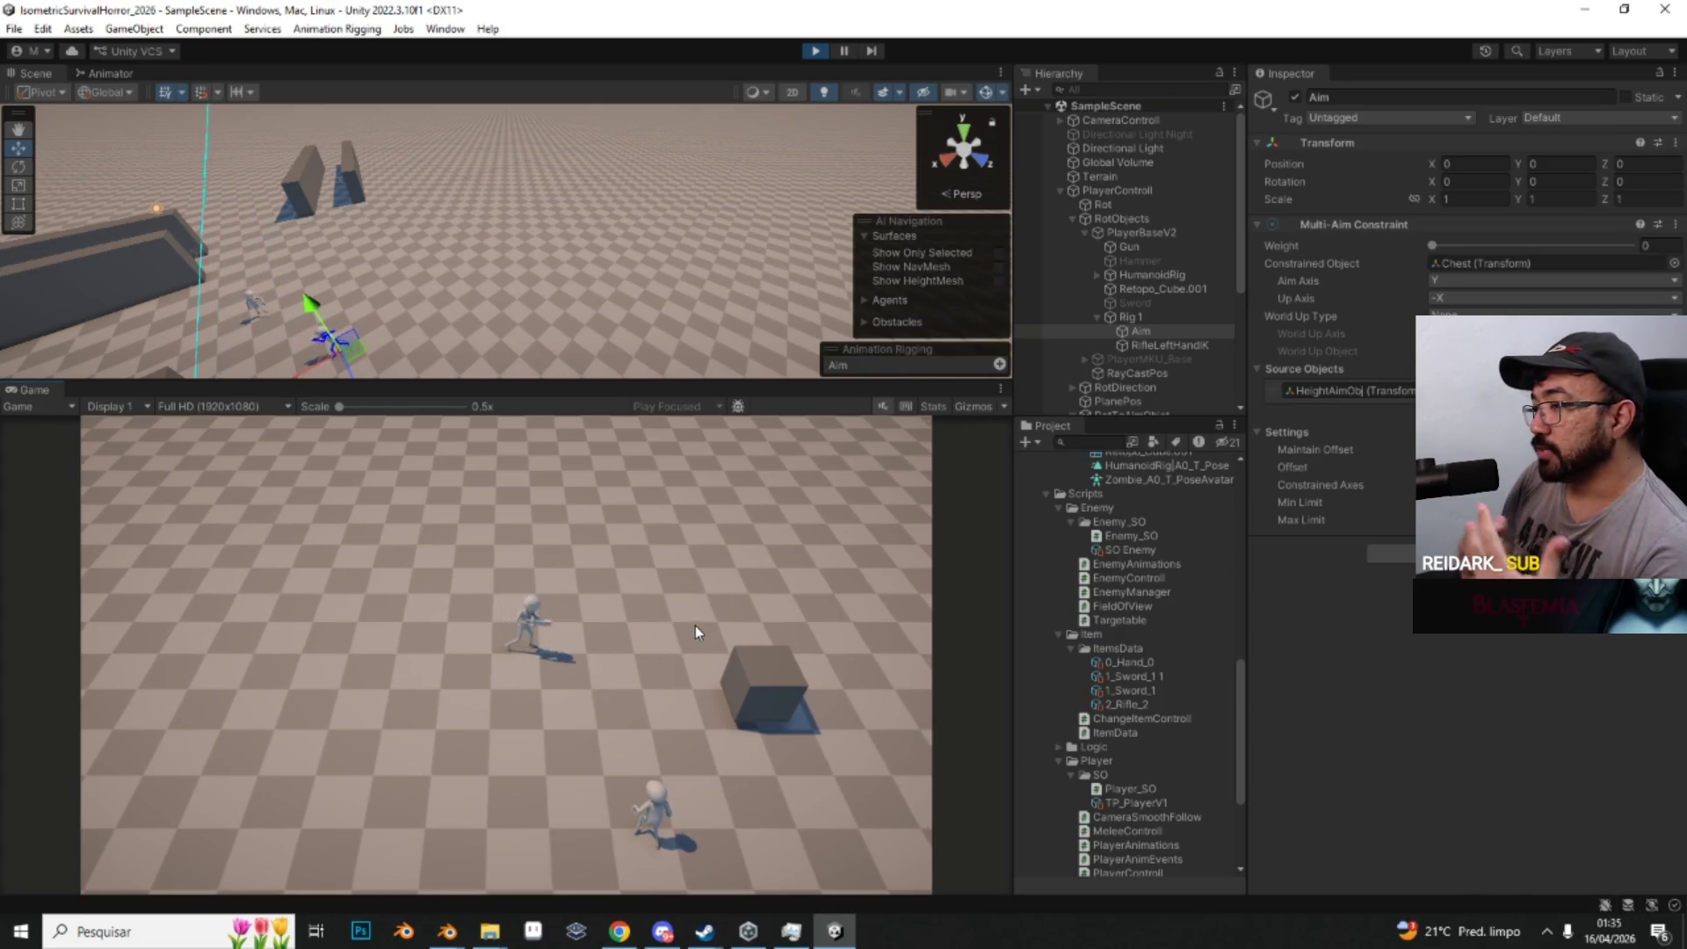
pyautogui.press('d')
pyautogui.press('d')
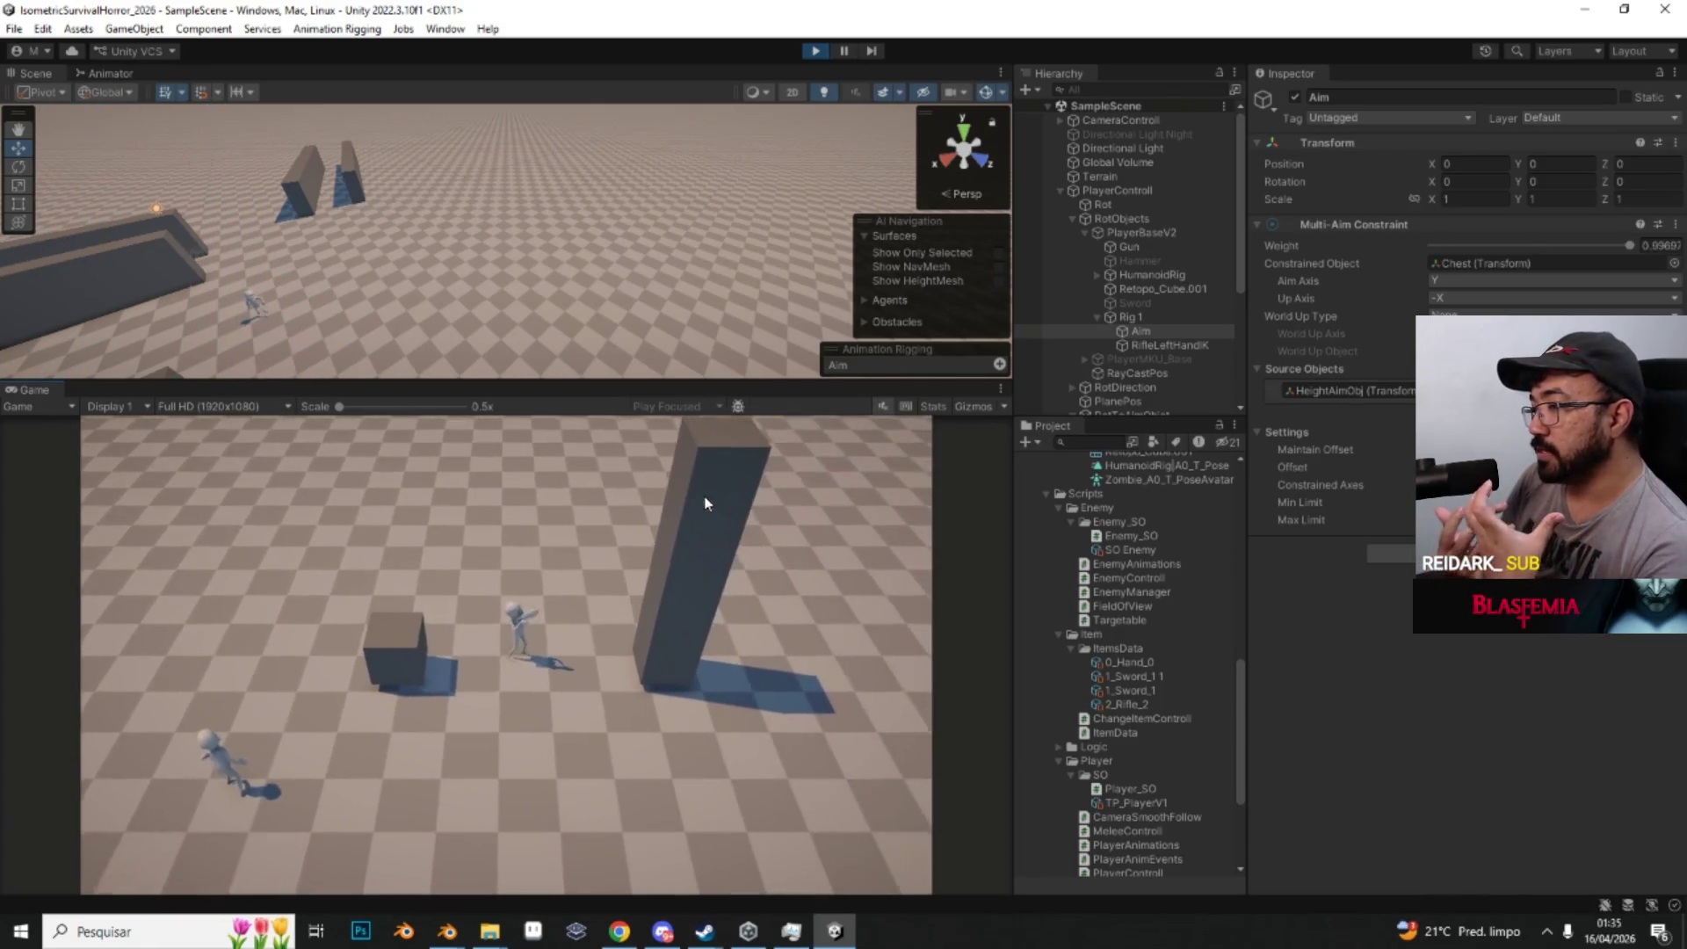
pyautogui.rightClick(679, 446)
pyautogui.rightClick(677, 465)
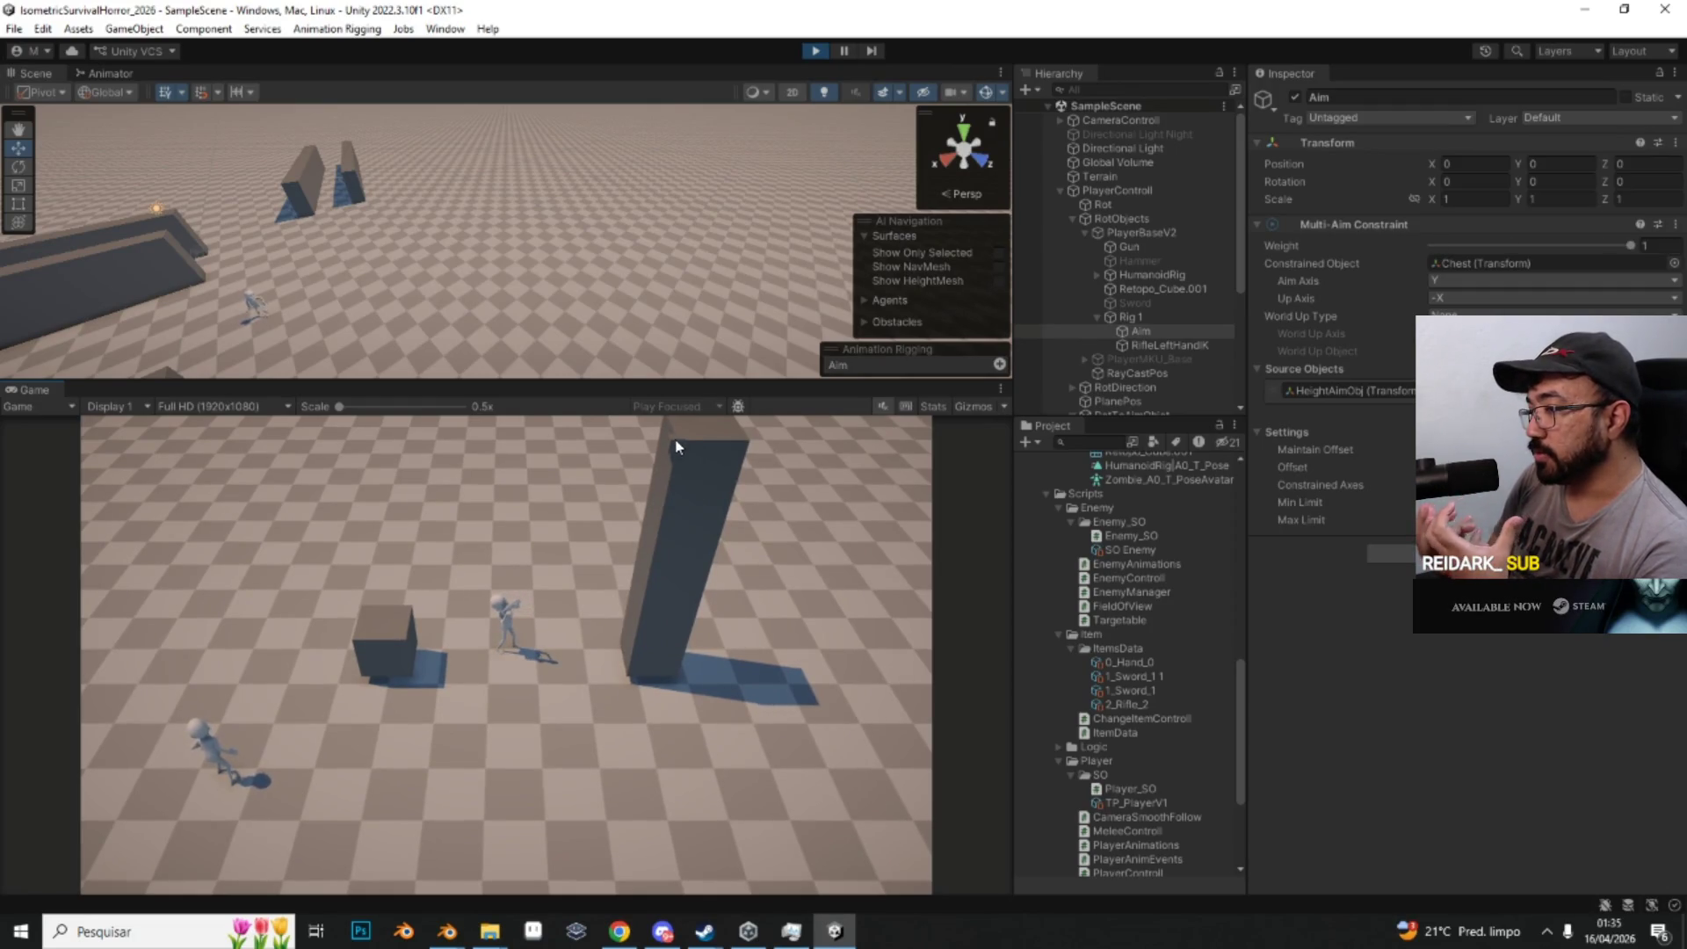
pyautogui.rightClick(684, 452)
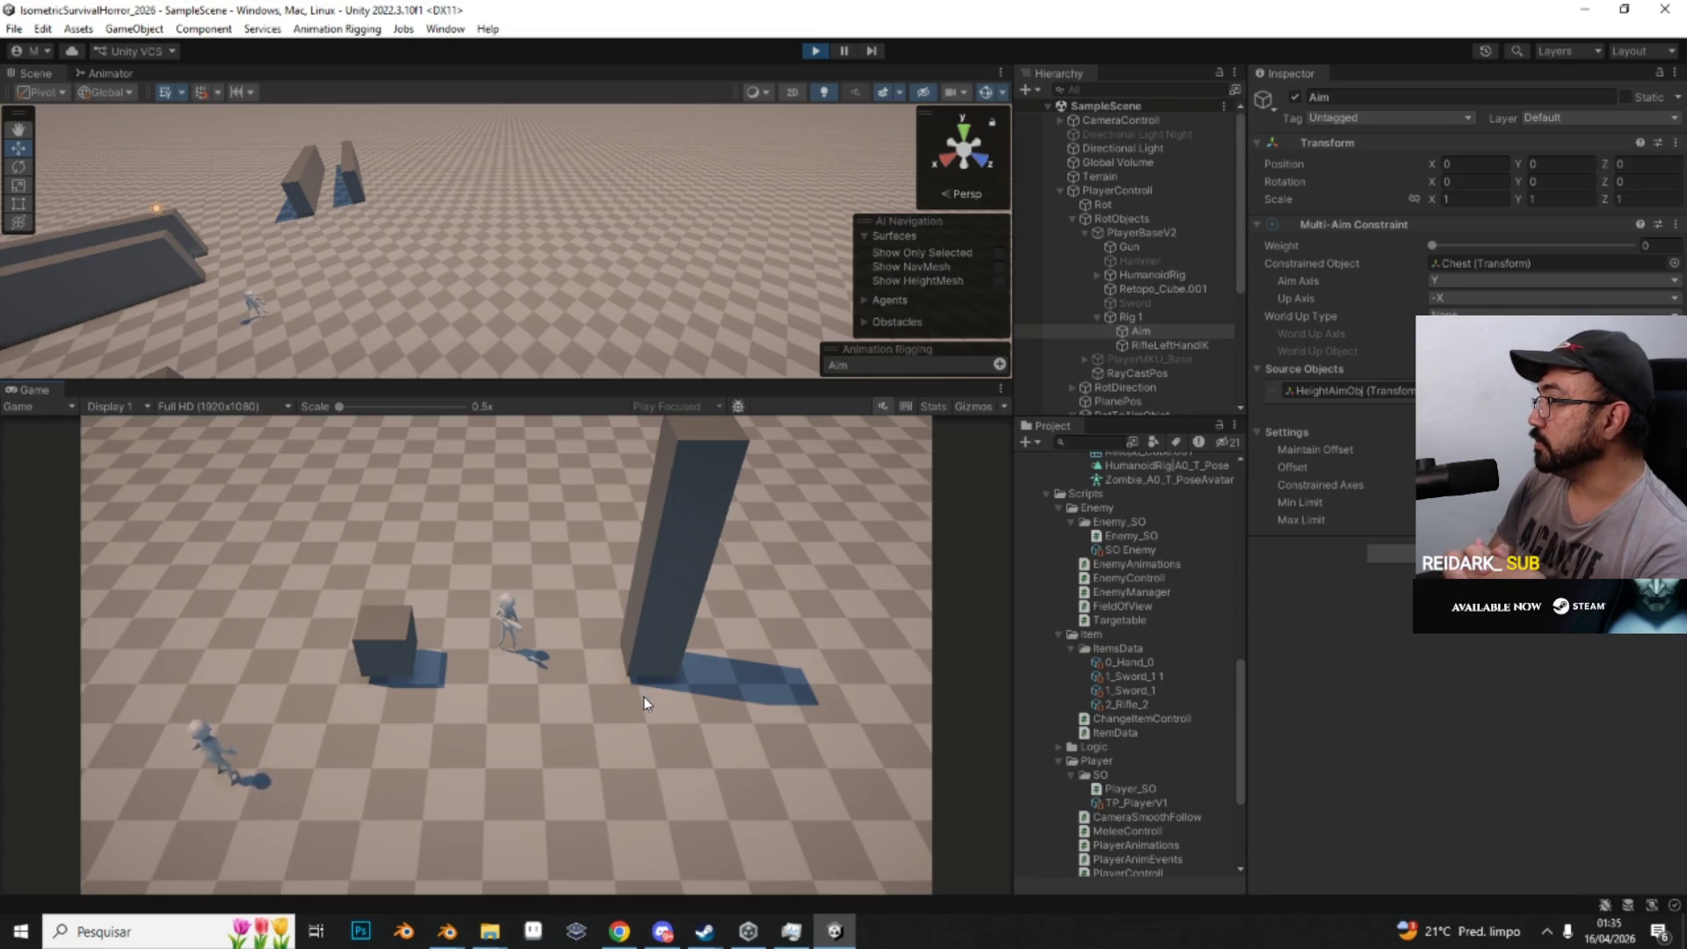
pyautogui.moveTo(789, 307)
pyautogui.mouseDown()
pyautogui.moveTo(782, 377)
pyautogui.moveTo(693, 548)
pyautogui.moveTo(606, 553)
pyautogui.moveTo(667, 539)
pyautogui.moveTo(682, 431)
pyautogui.mouseUp()
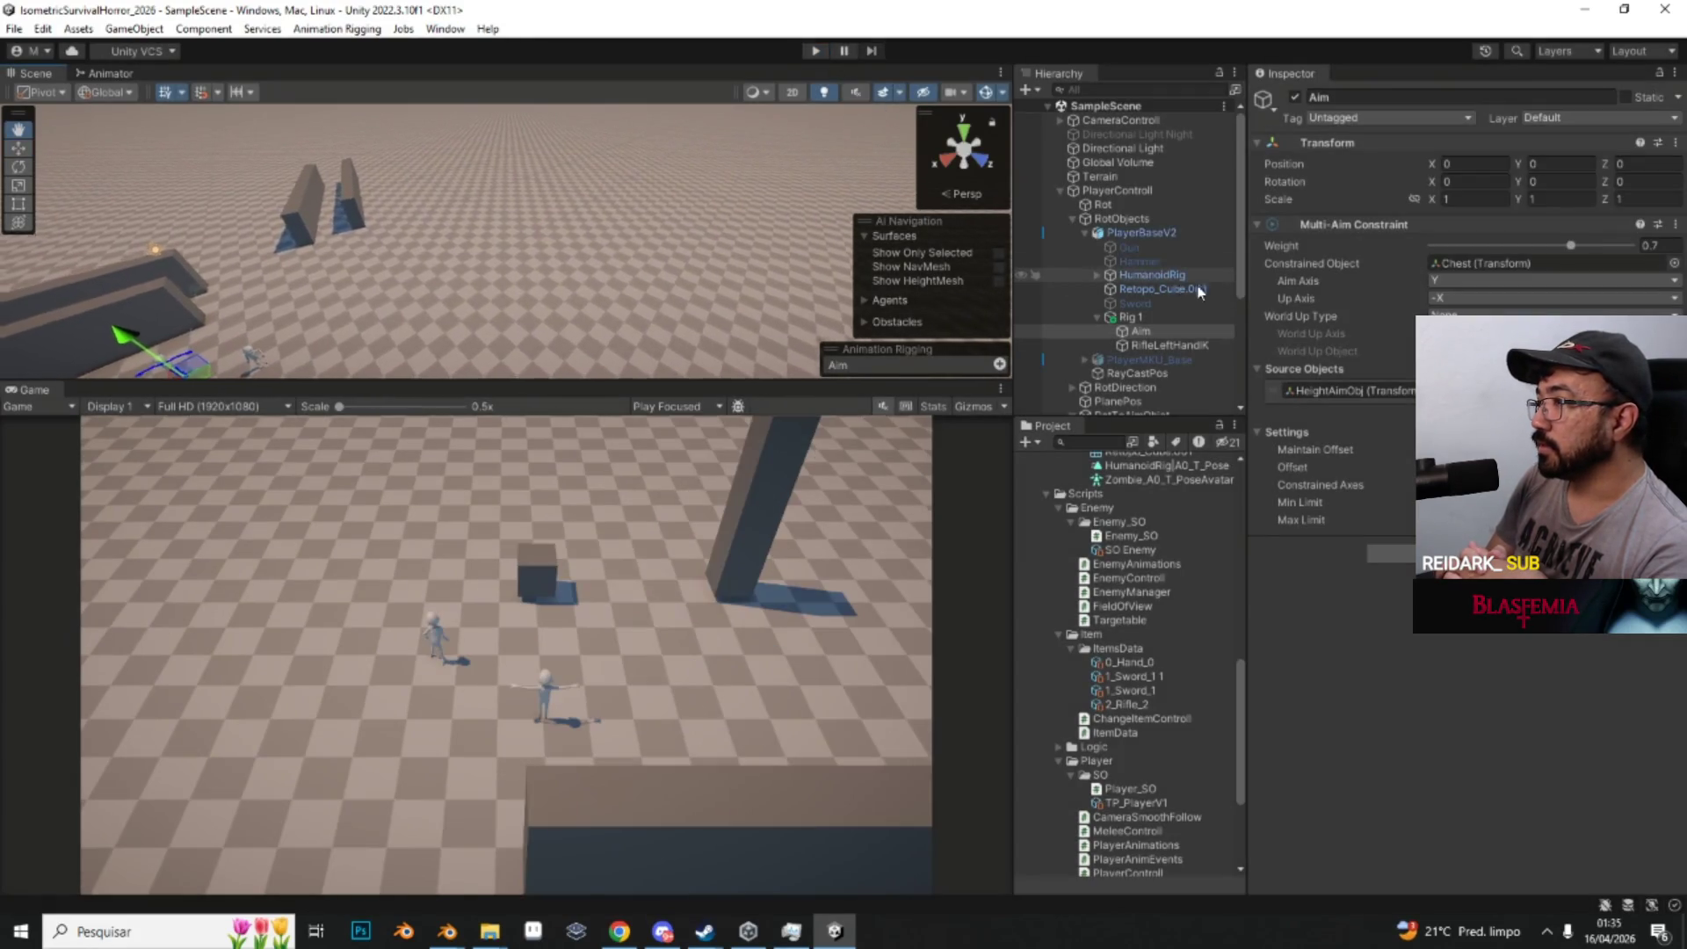
# Step: Select EnemyControll, enter Play mode and maximize the Game view
pyautogui.click(1059, 190)
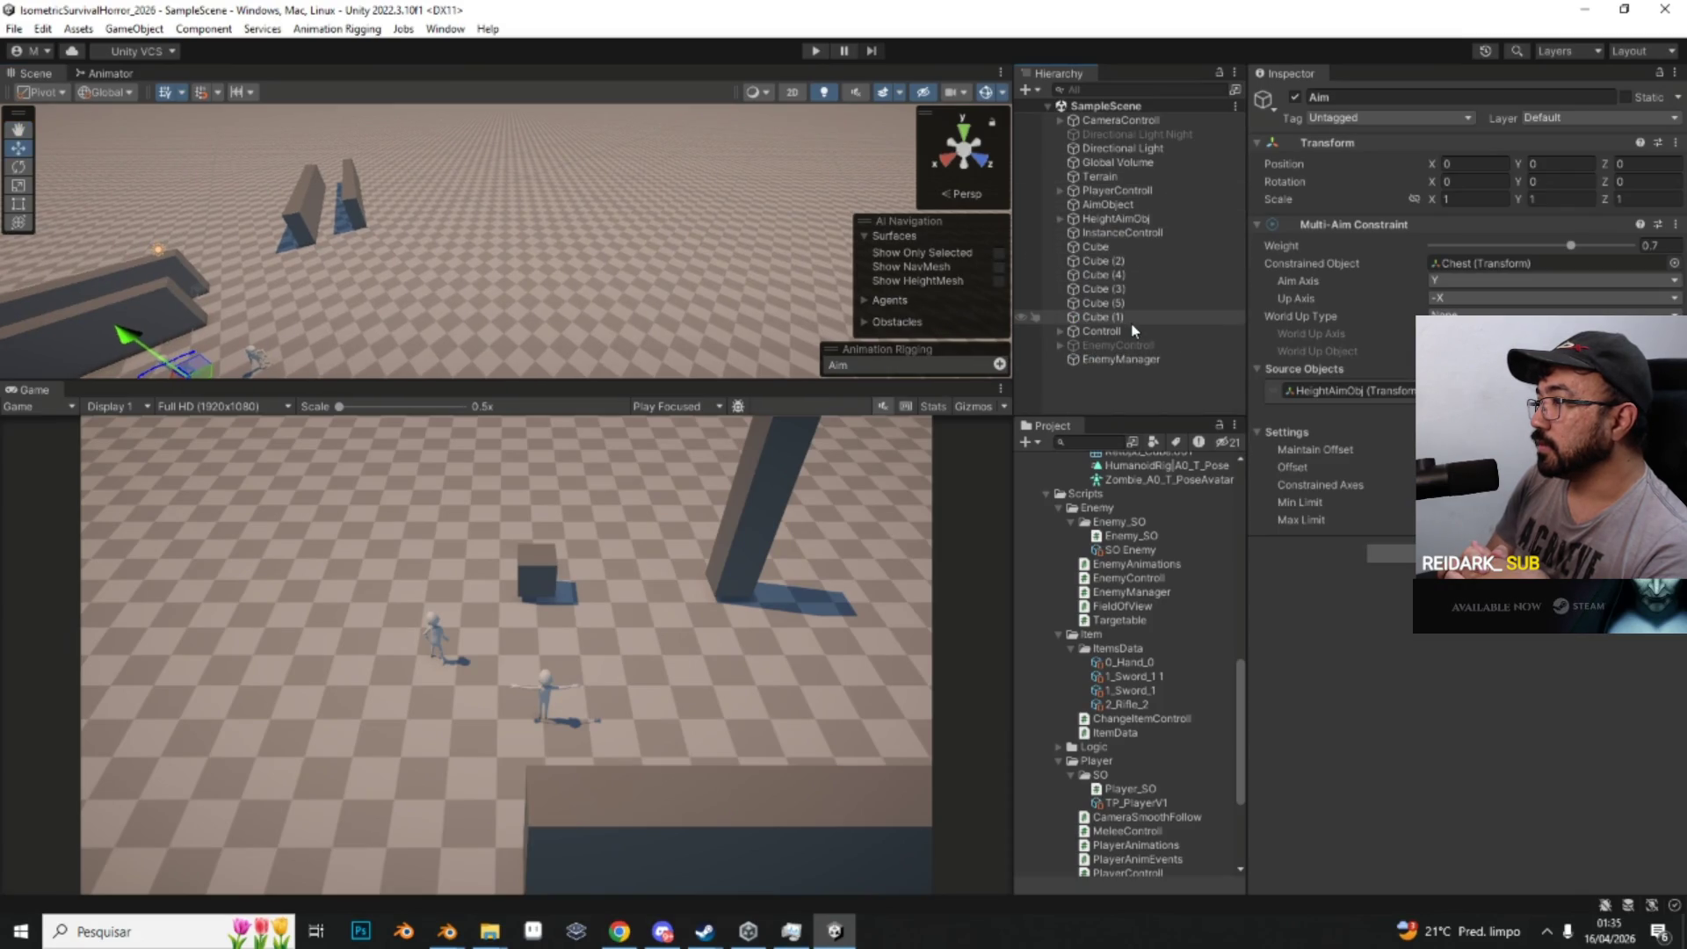
pyautogui.click(1138, 346)
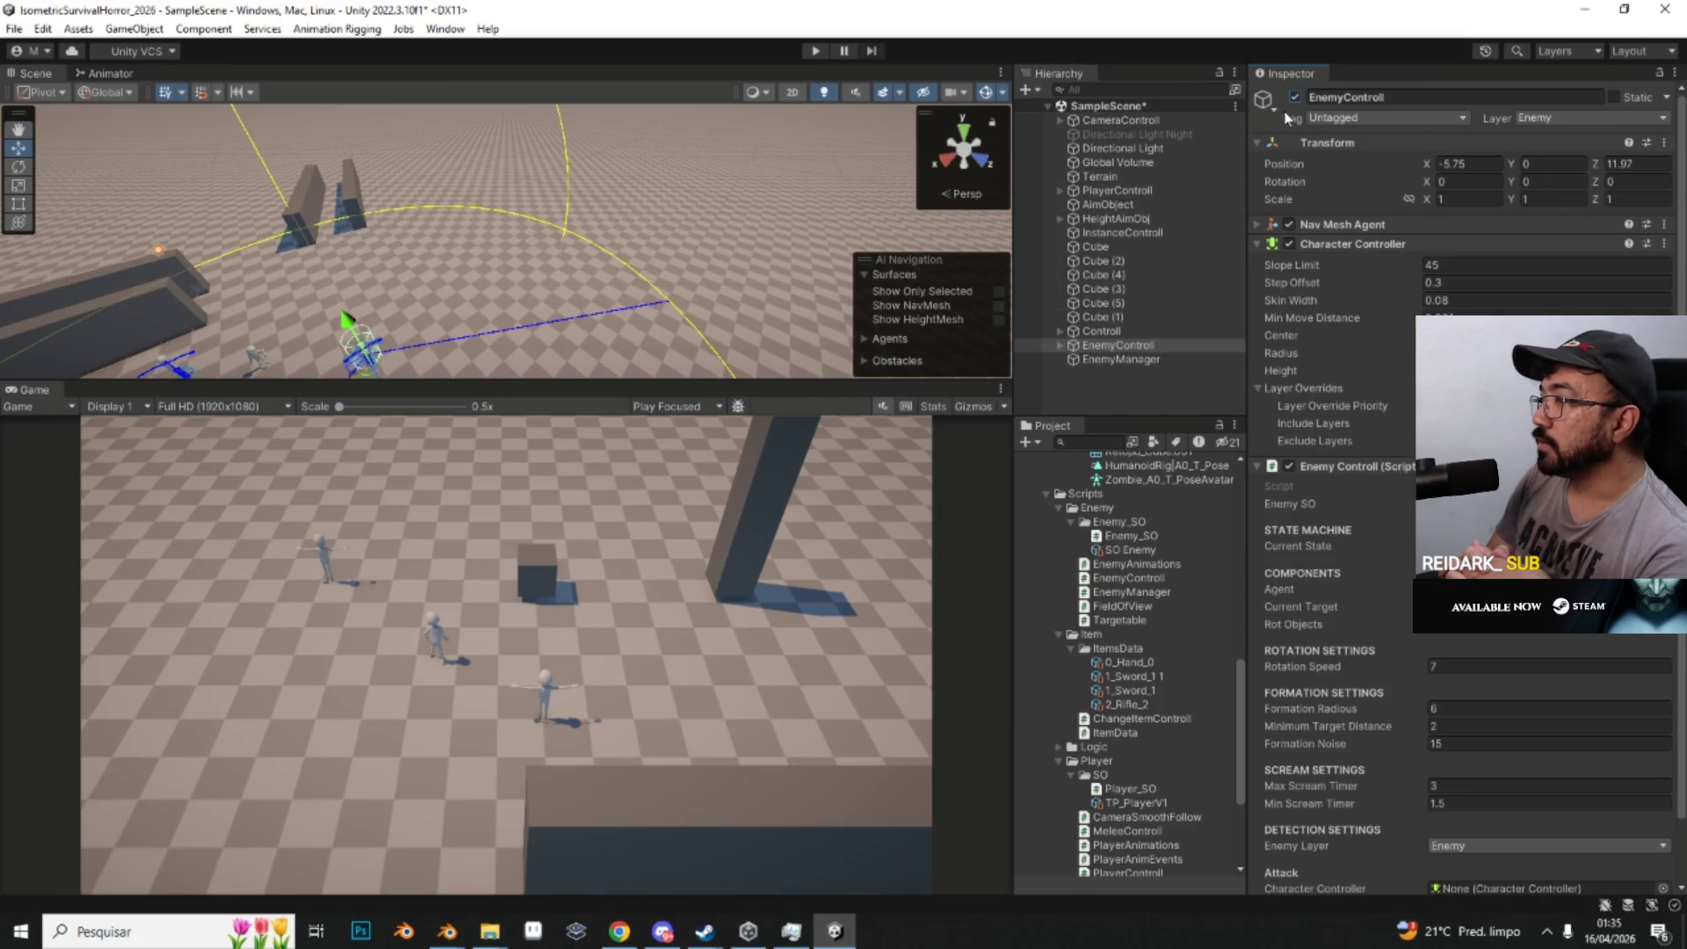
pyautogui.click(816, 50)
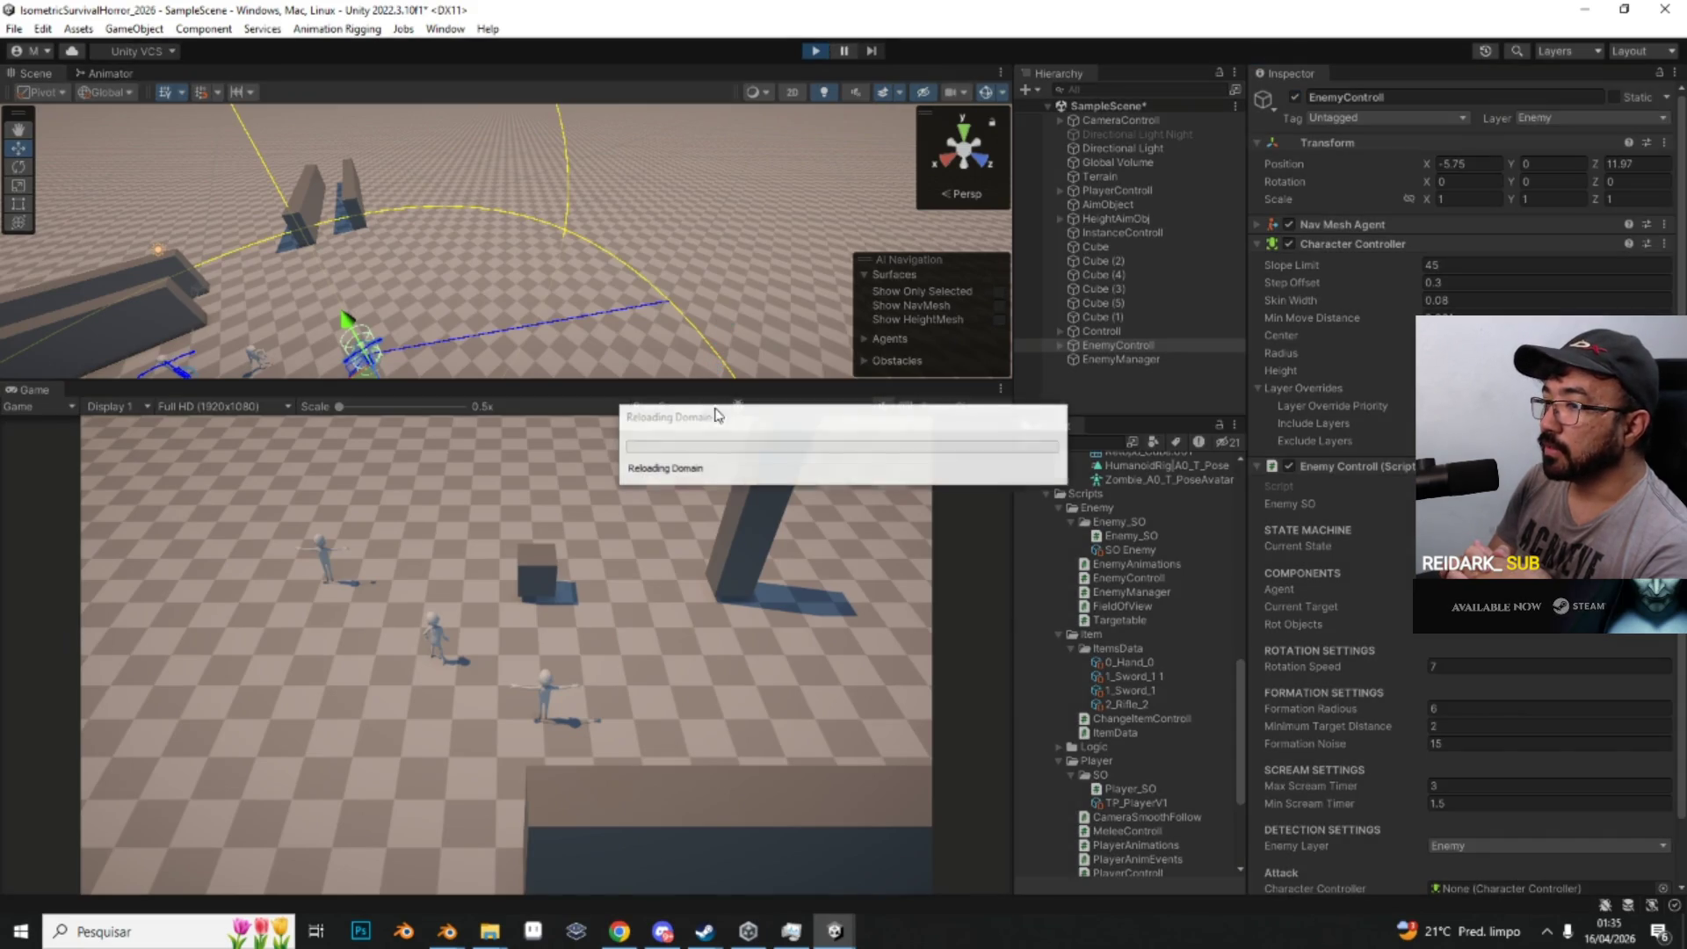
pyautogui.click(1001, 389)
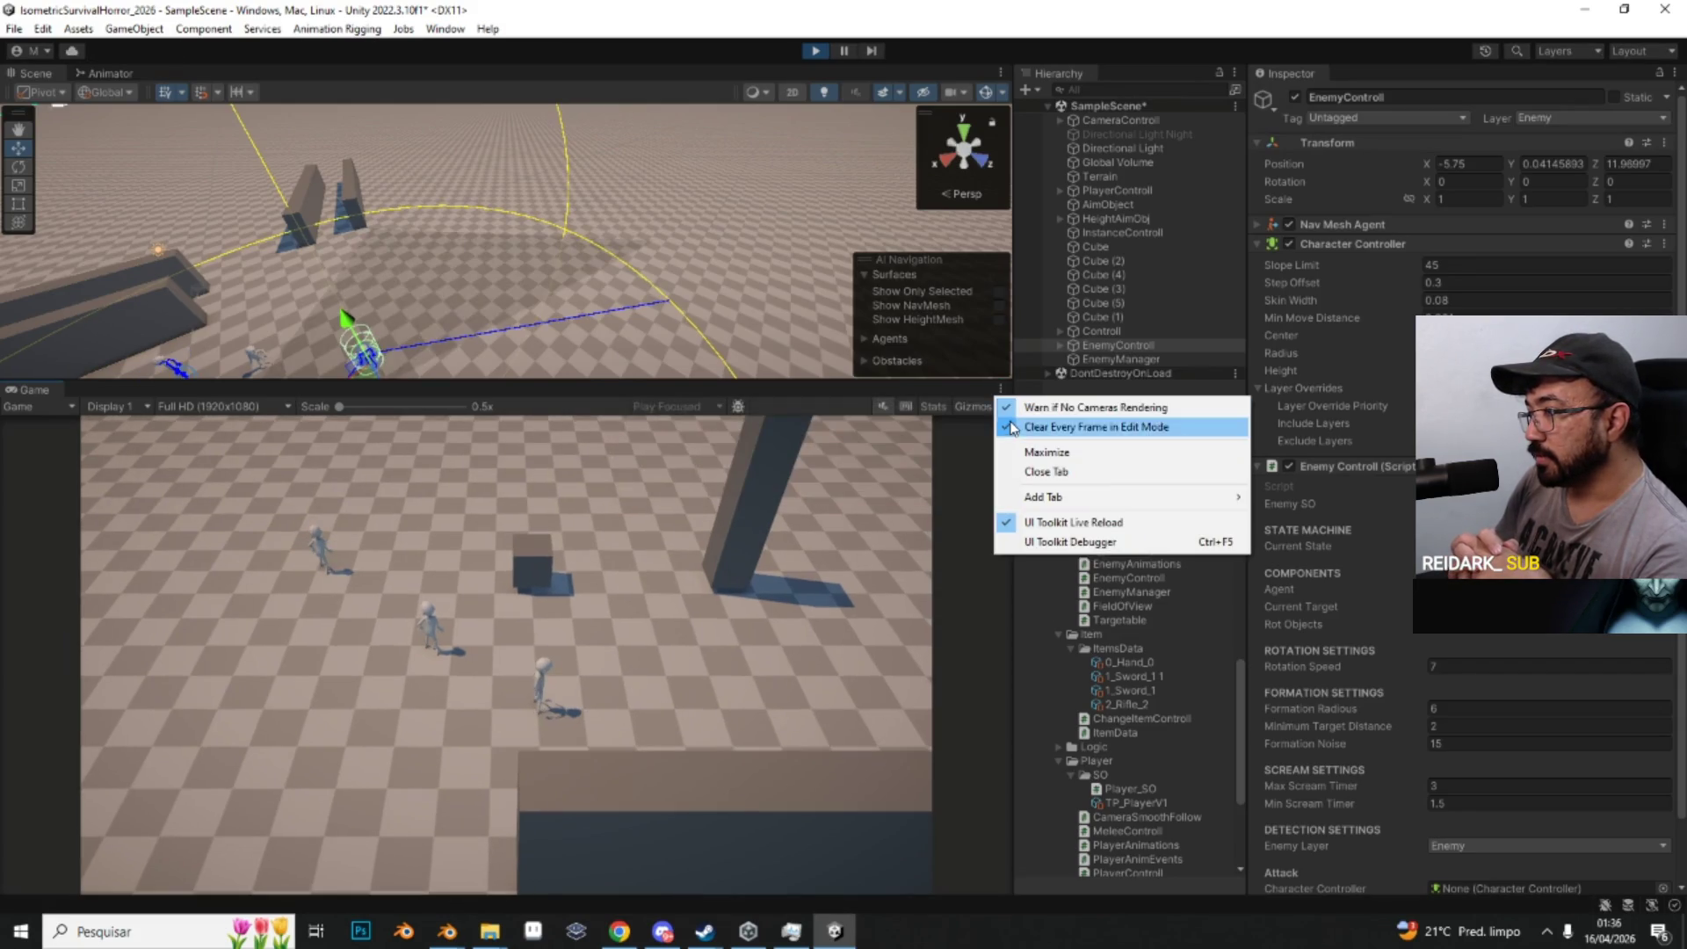
pyautogui.click(1020, 452)
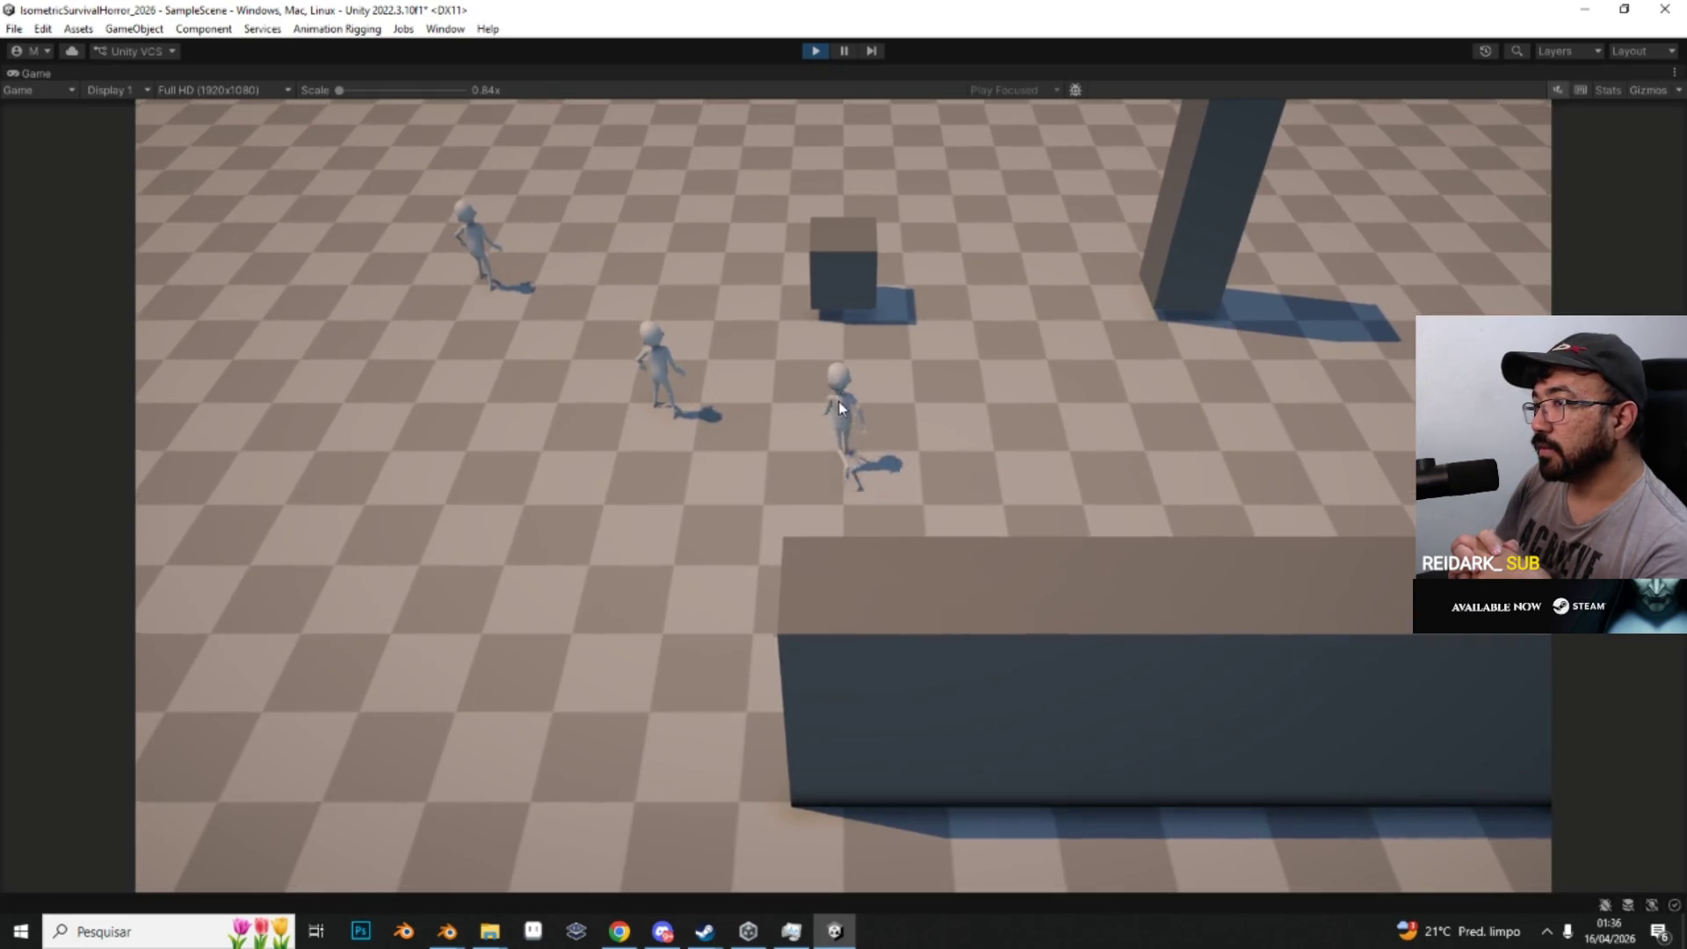
# Step: Walk the player around the level with WASD, then stop Play mode
pyautogui.hotkey('w', 'a')
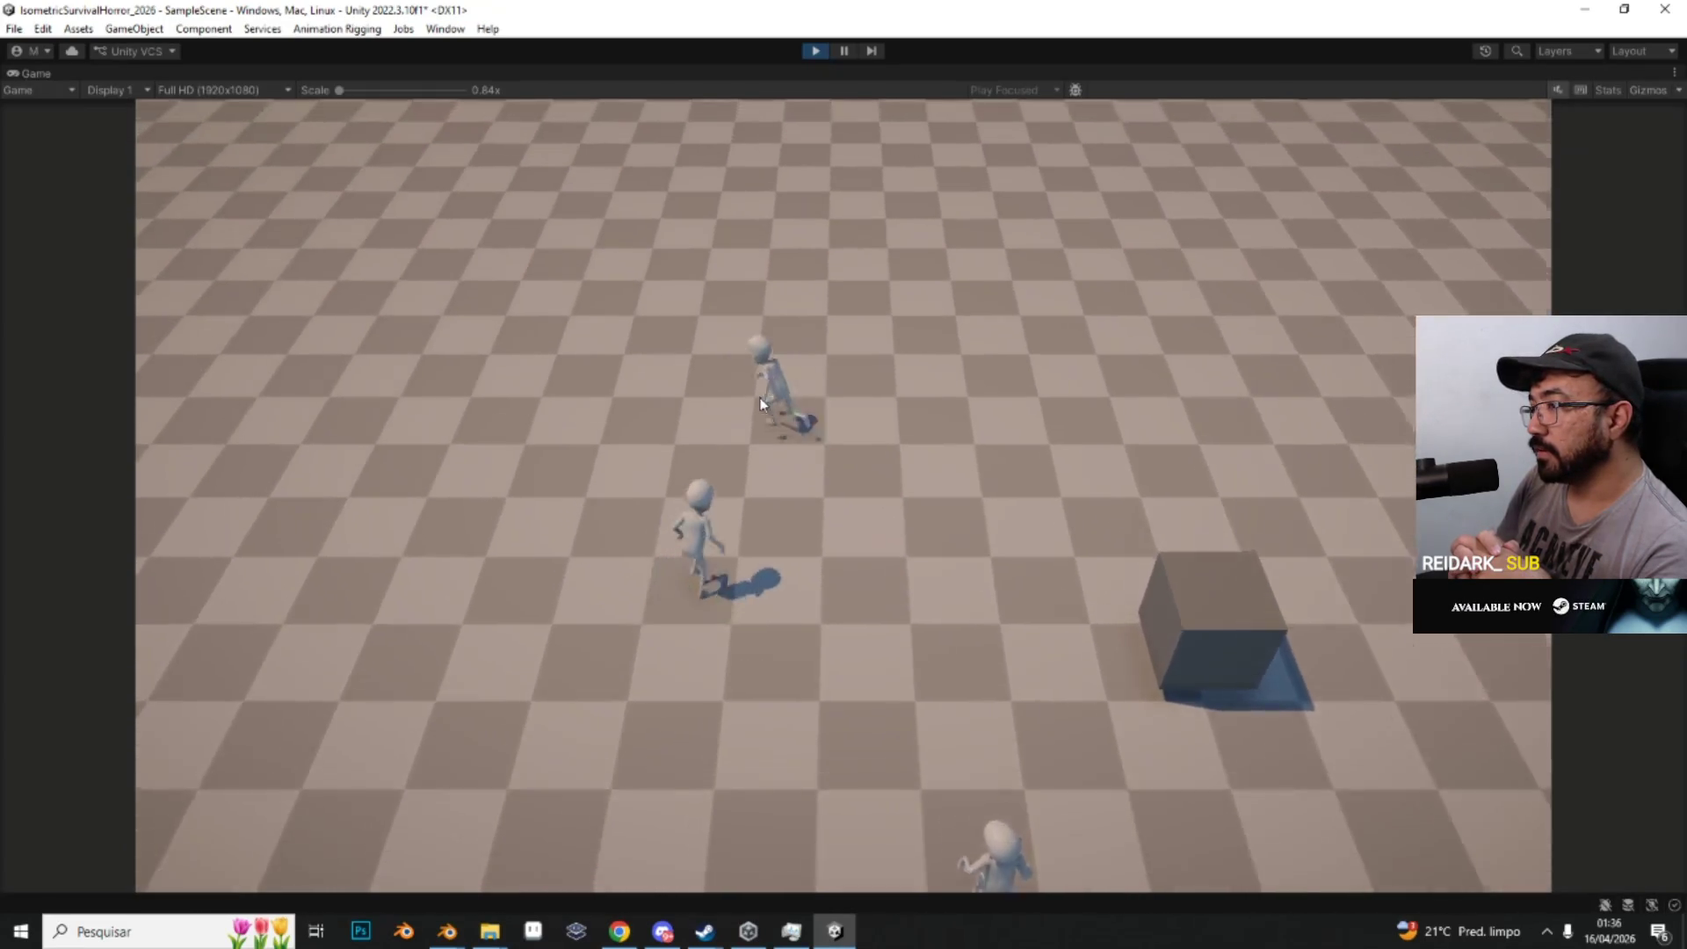
pyautogui.hotkey('w', 'a')
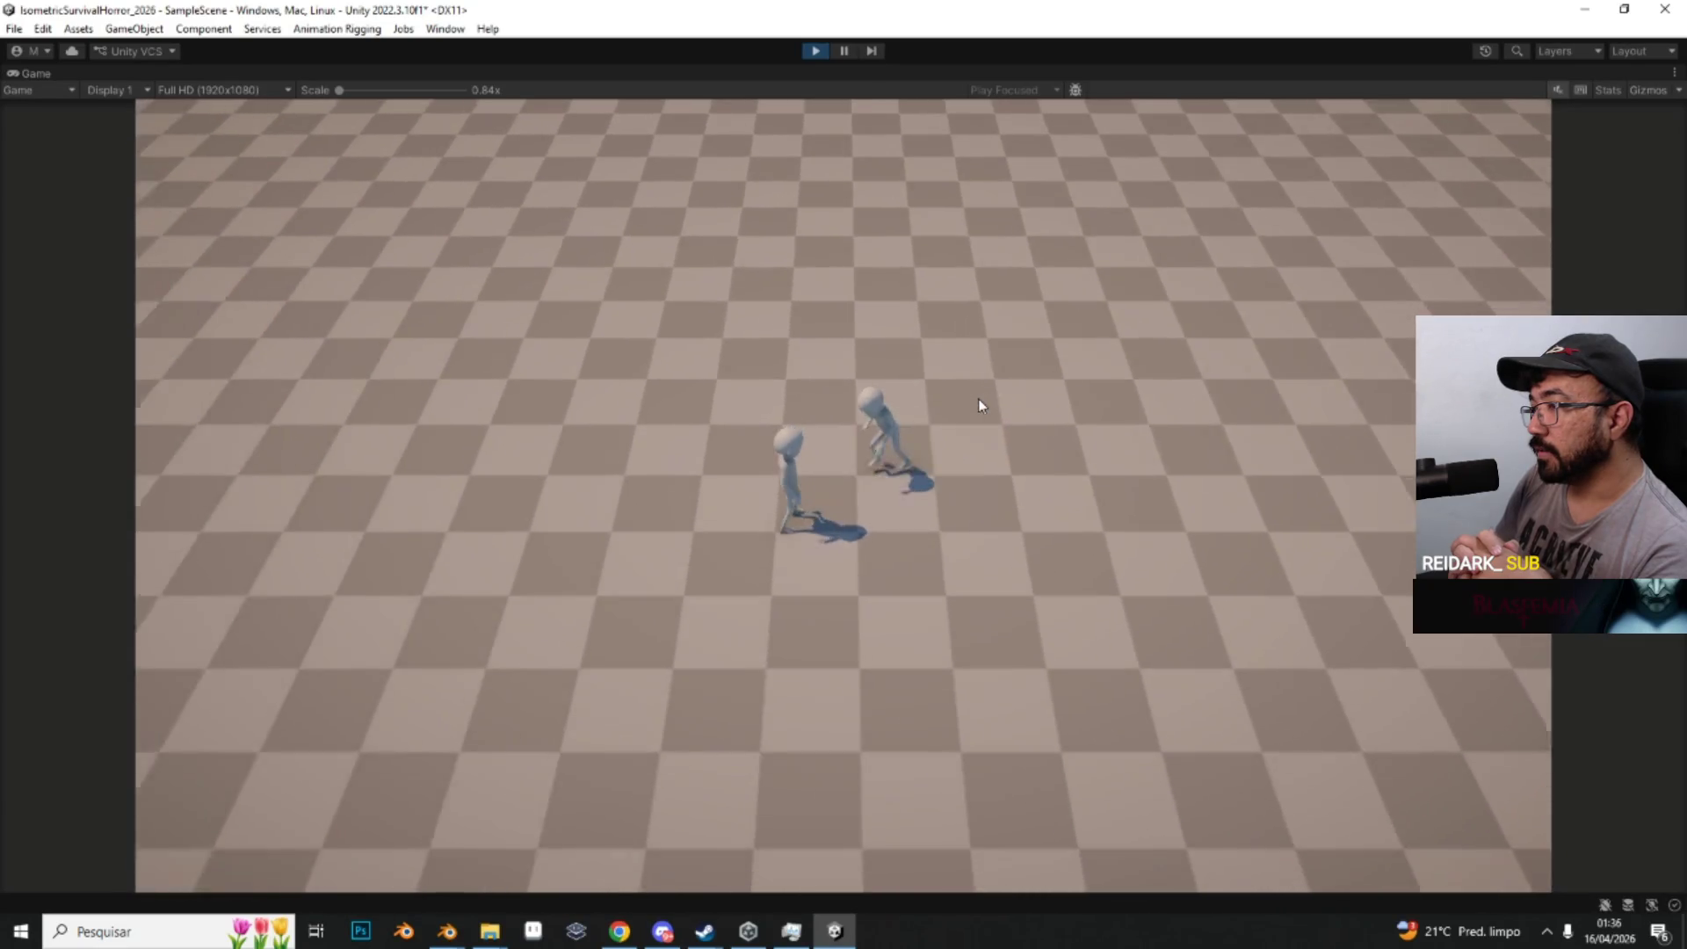
pyautogui.press('s')
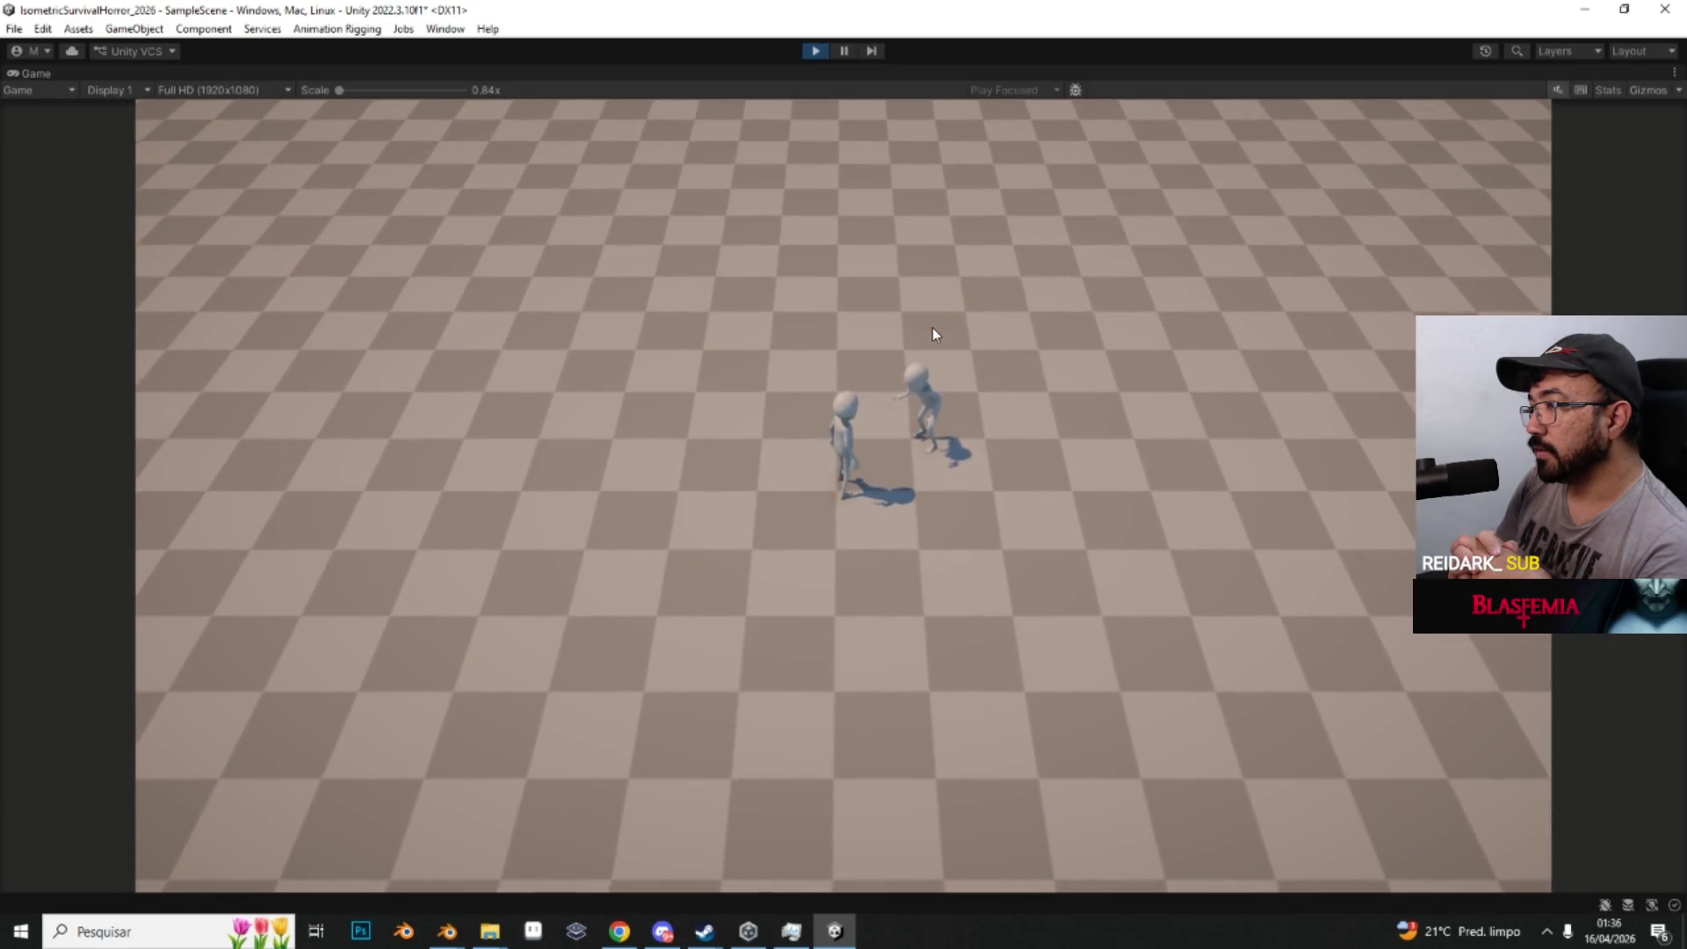
pyautogui.press('s')
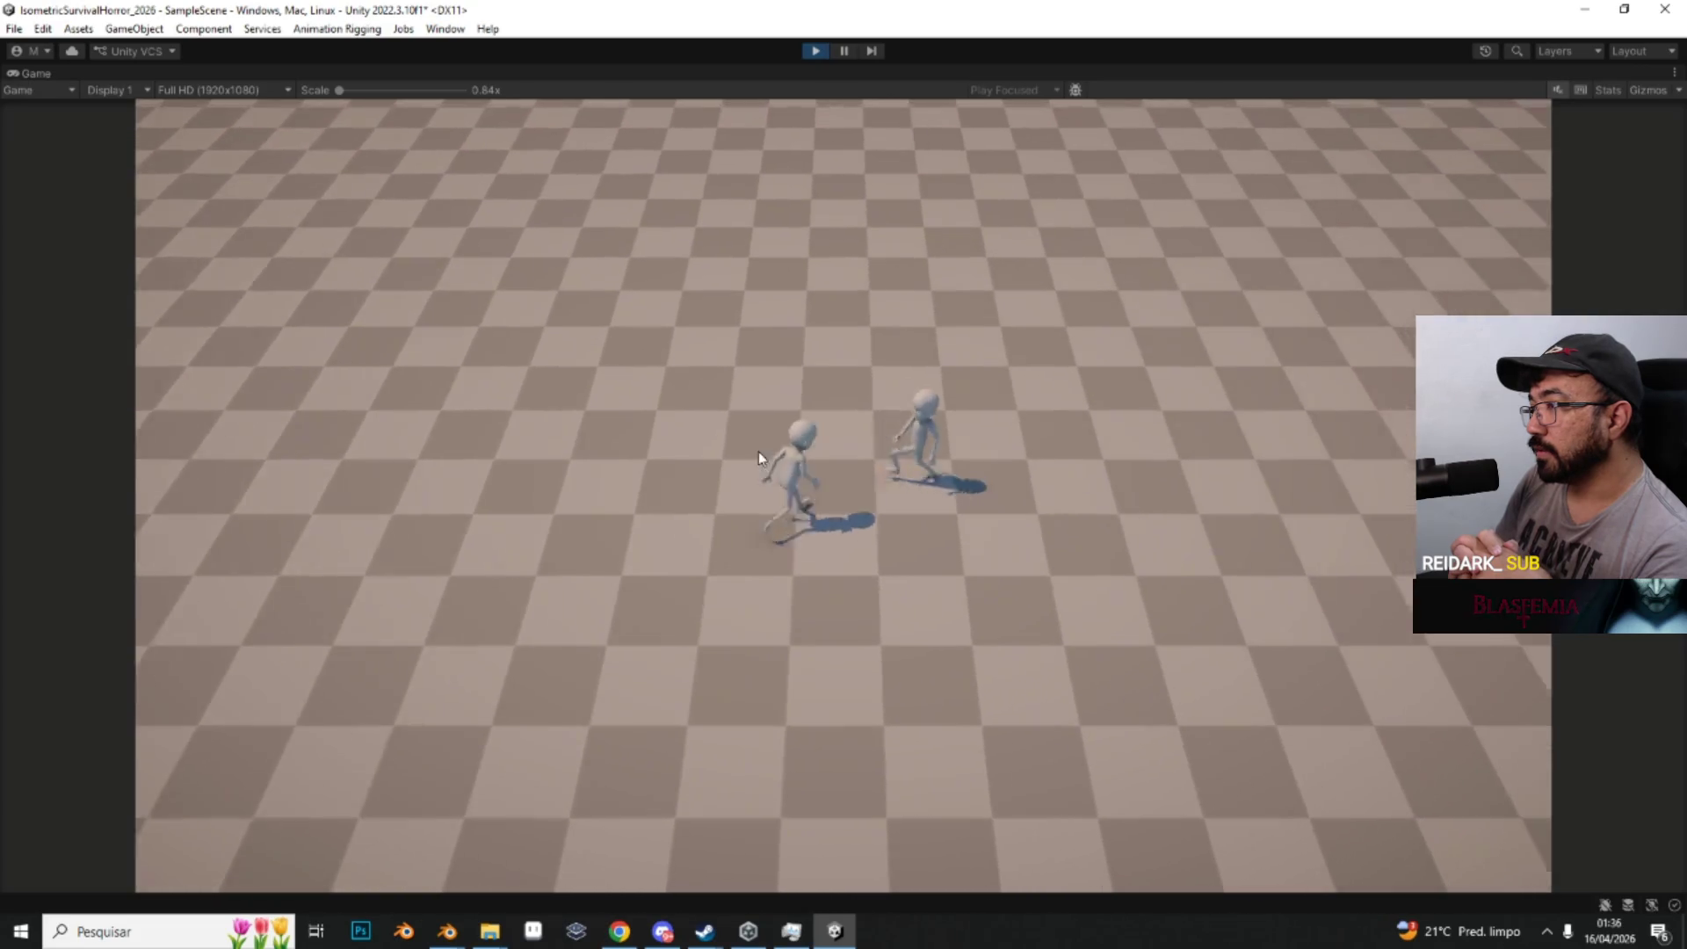
pyautogui.press('d')
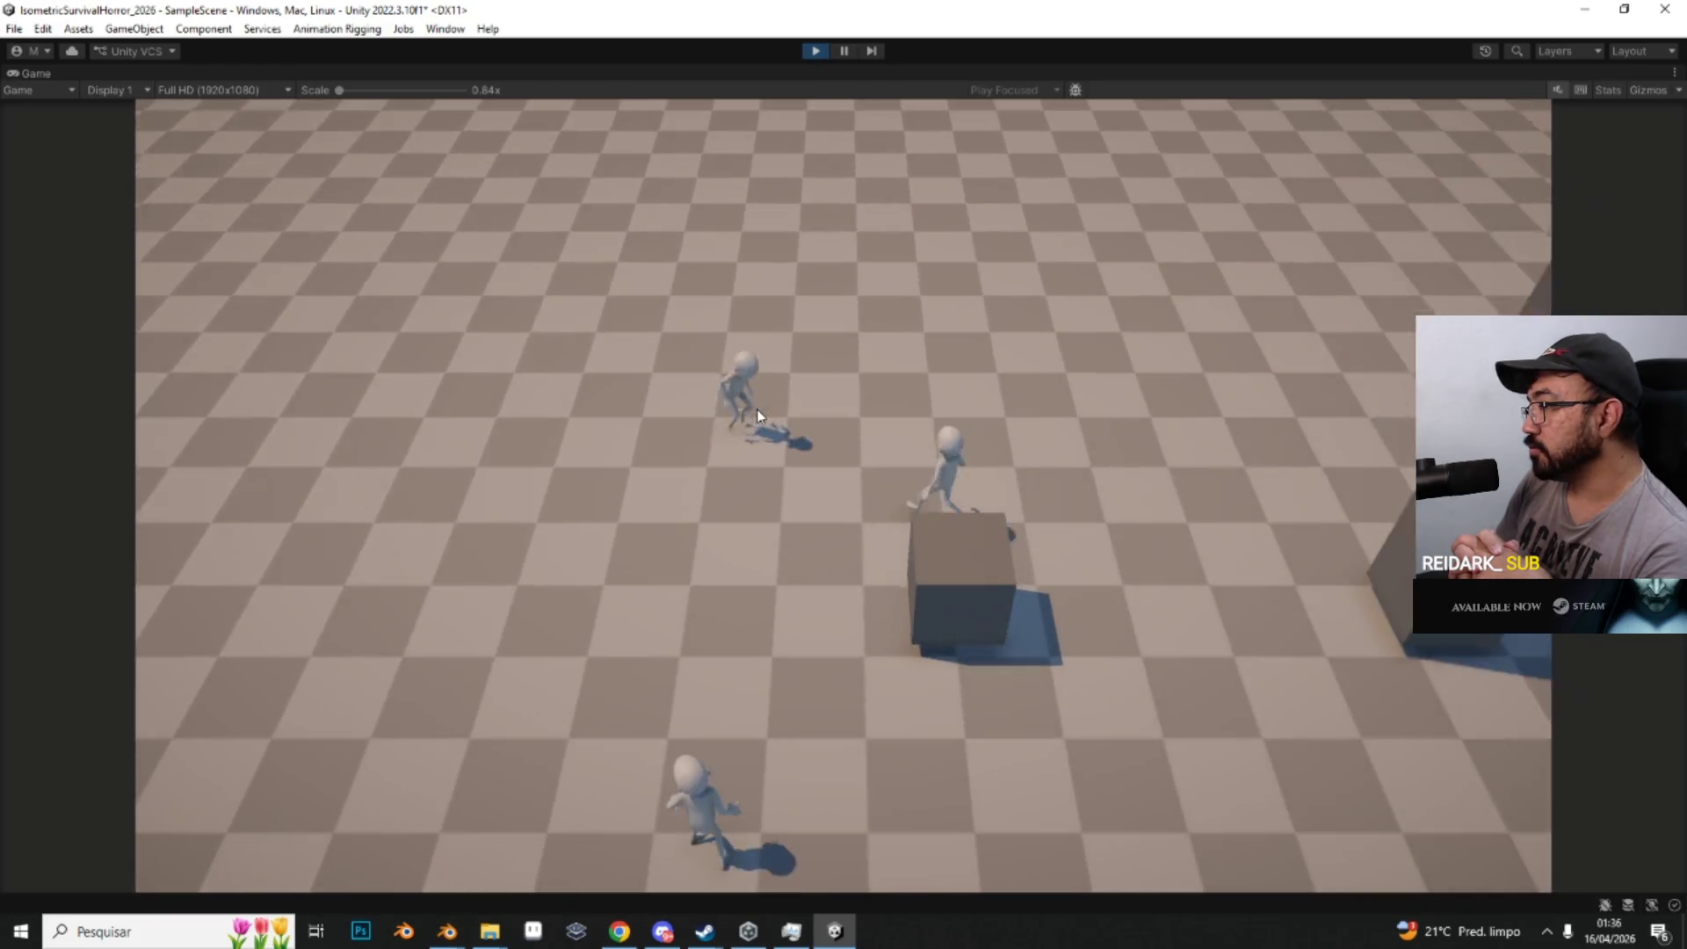
pyautogui.press('d')
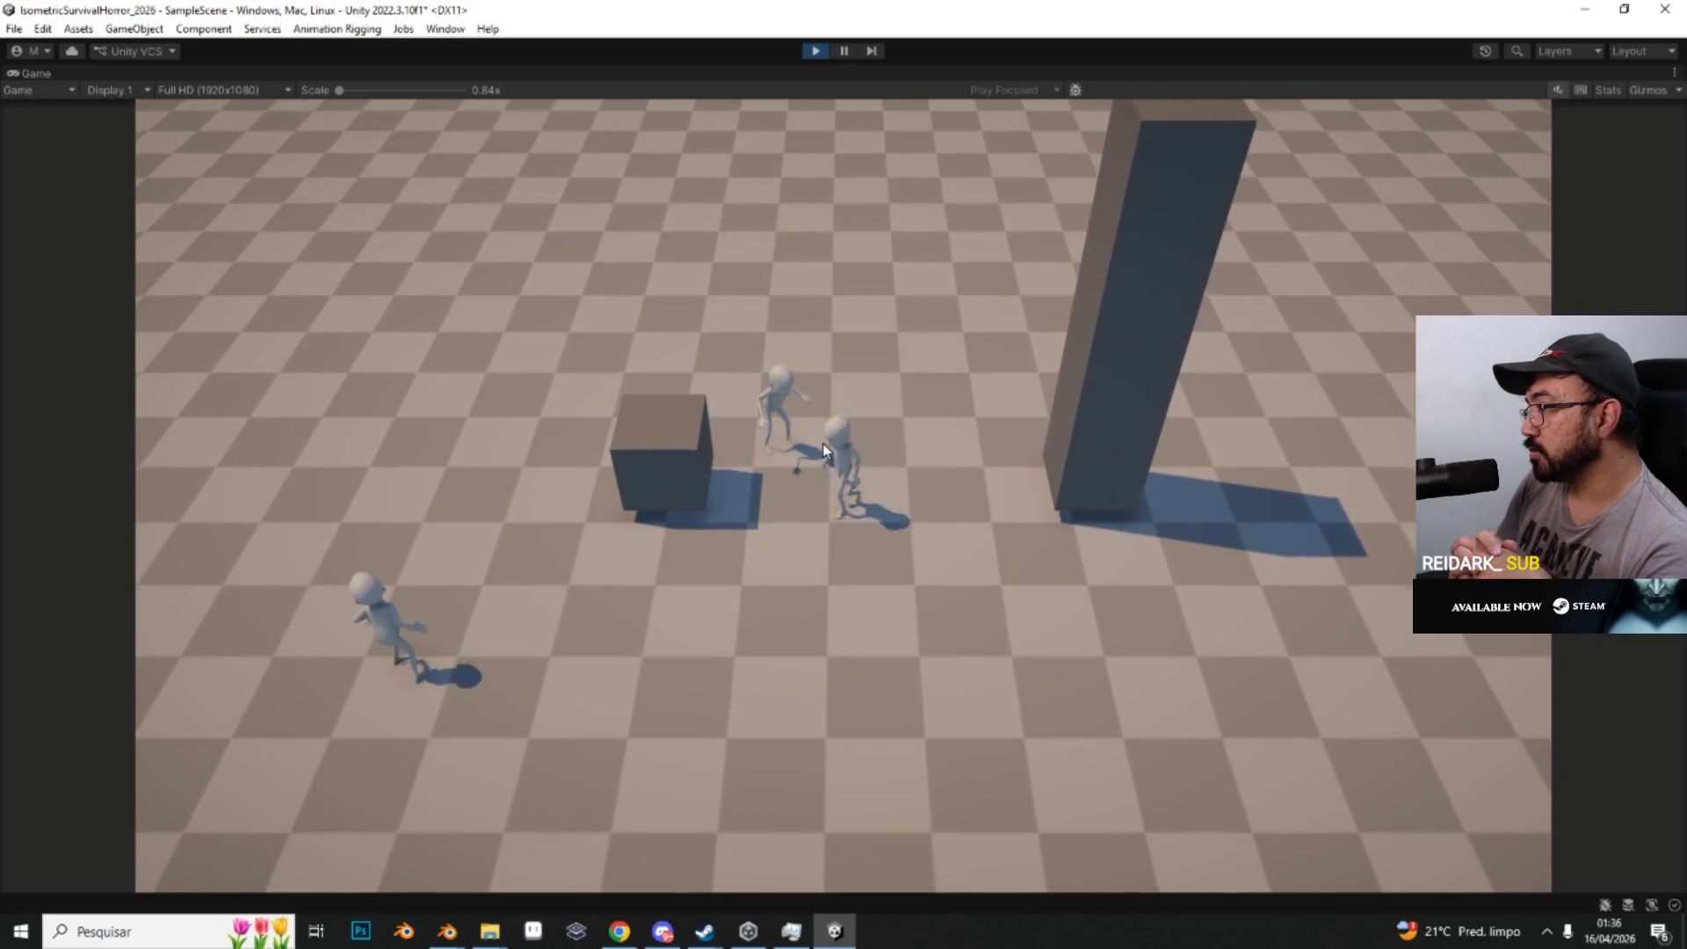
pyautogui.press('s')
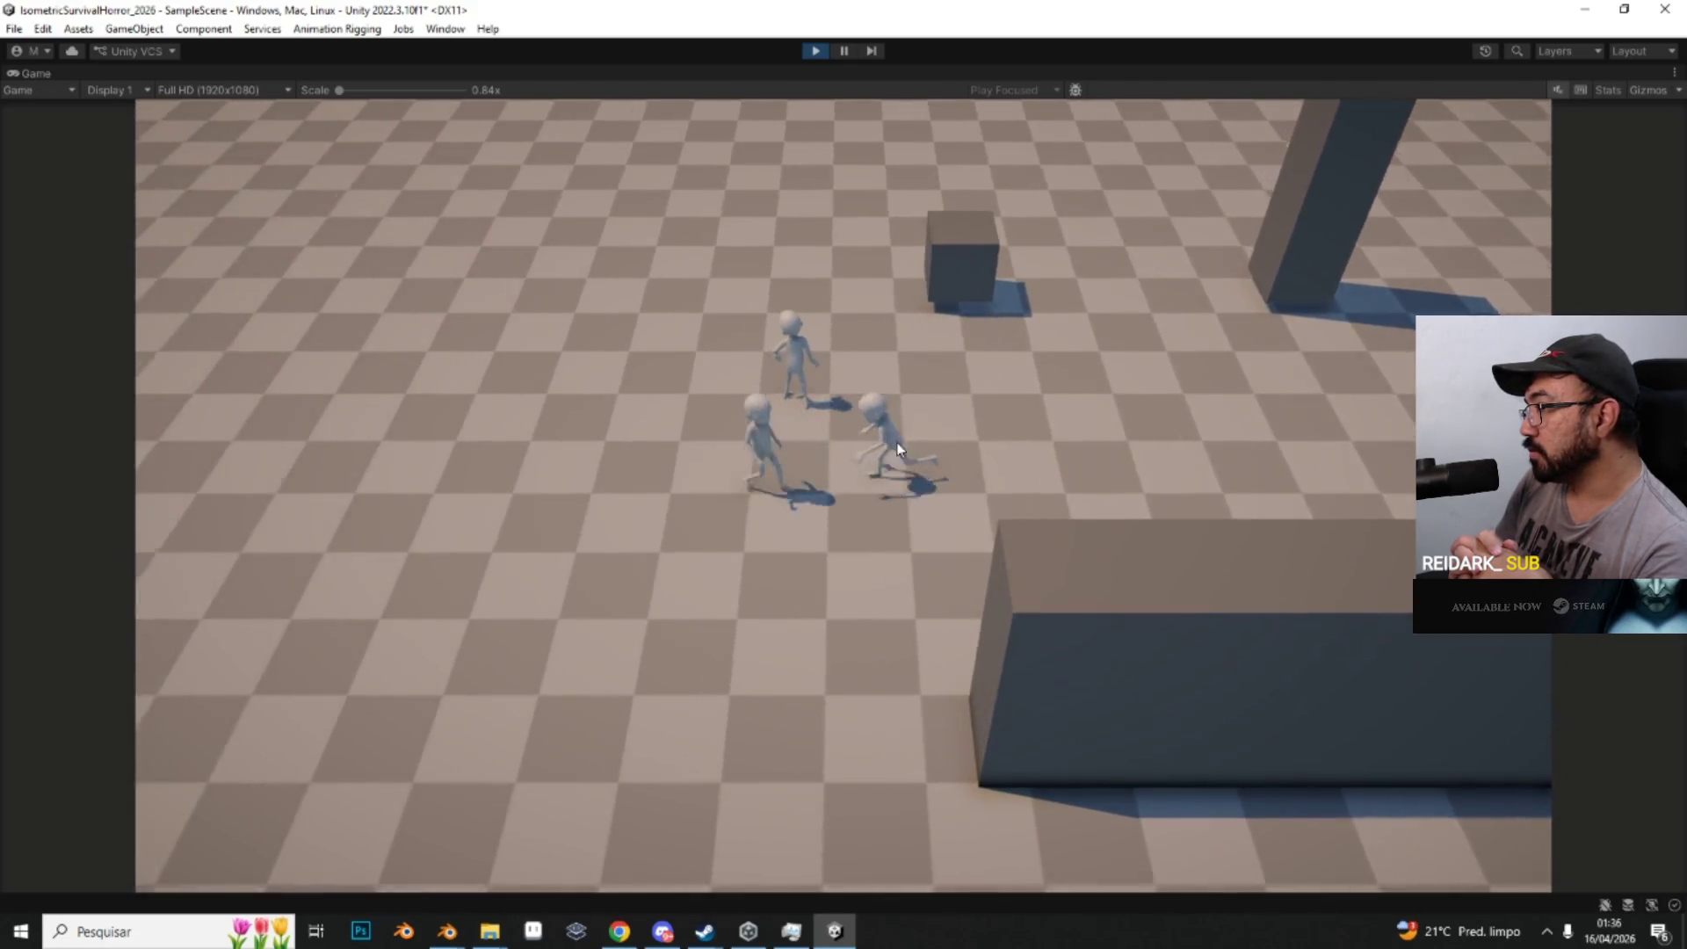
pyautogui.press('a')
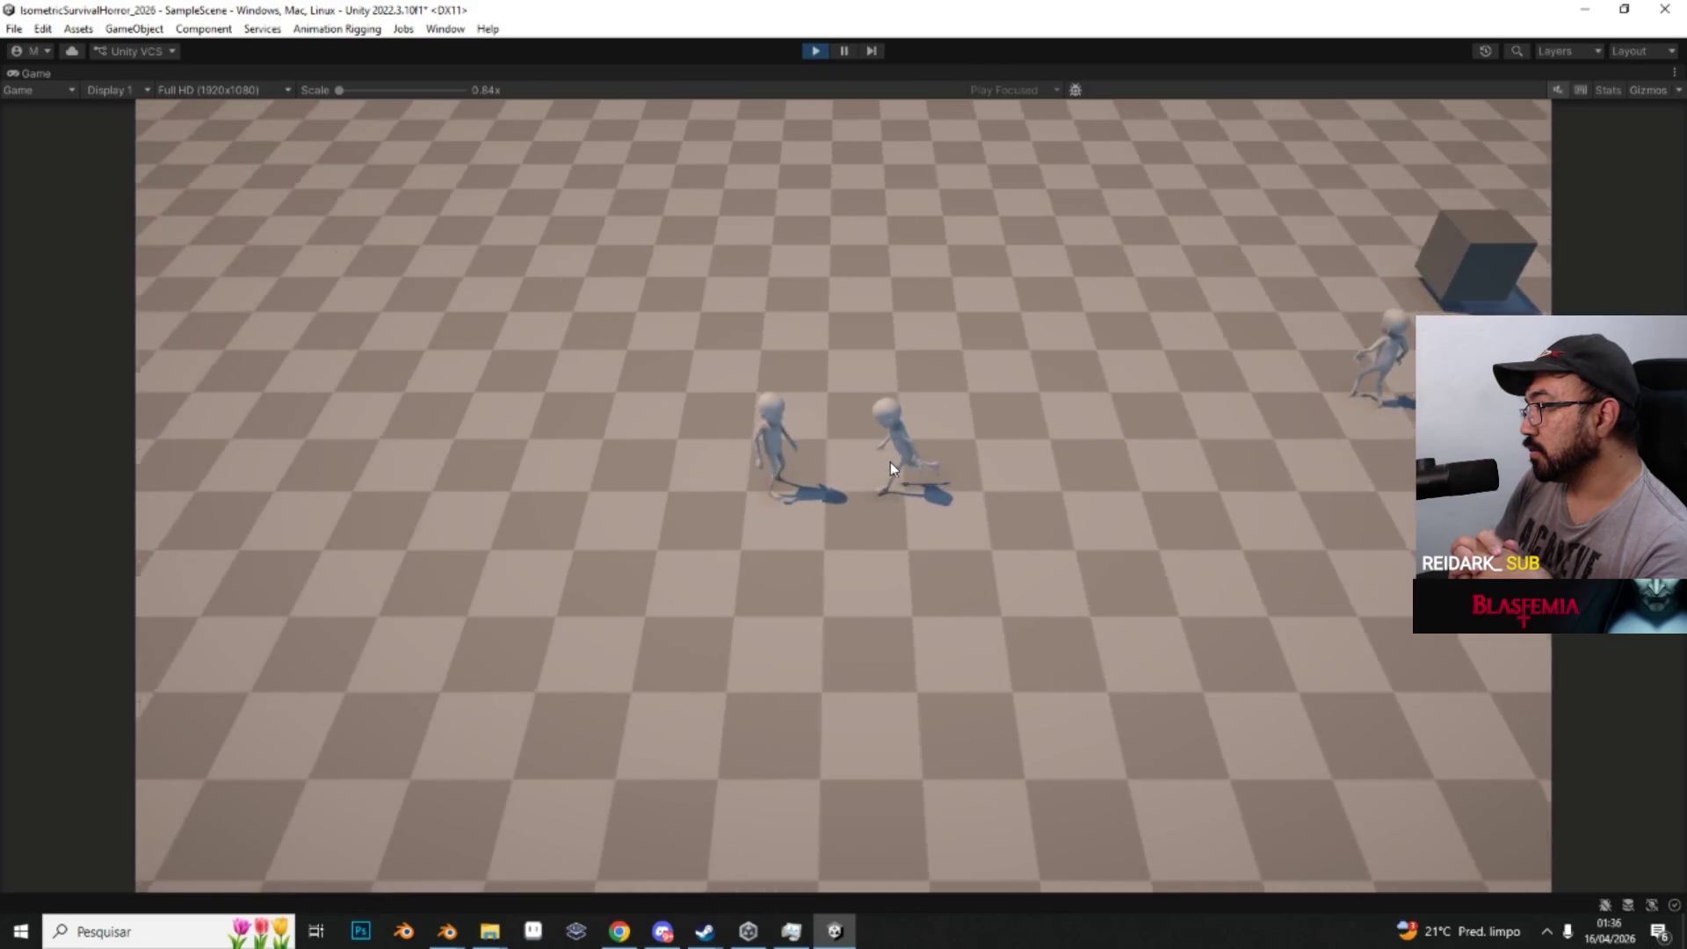
pyautogui.press('a')
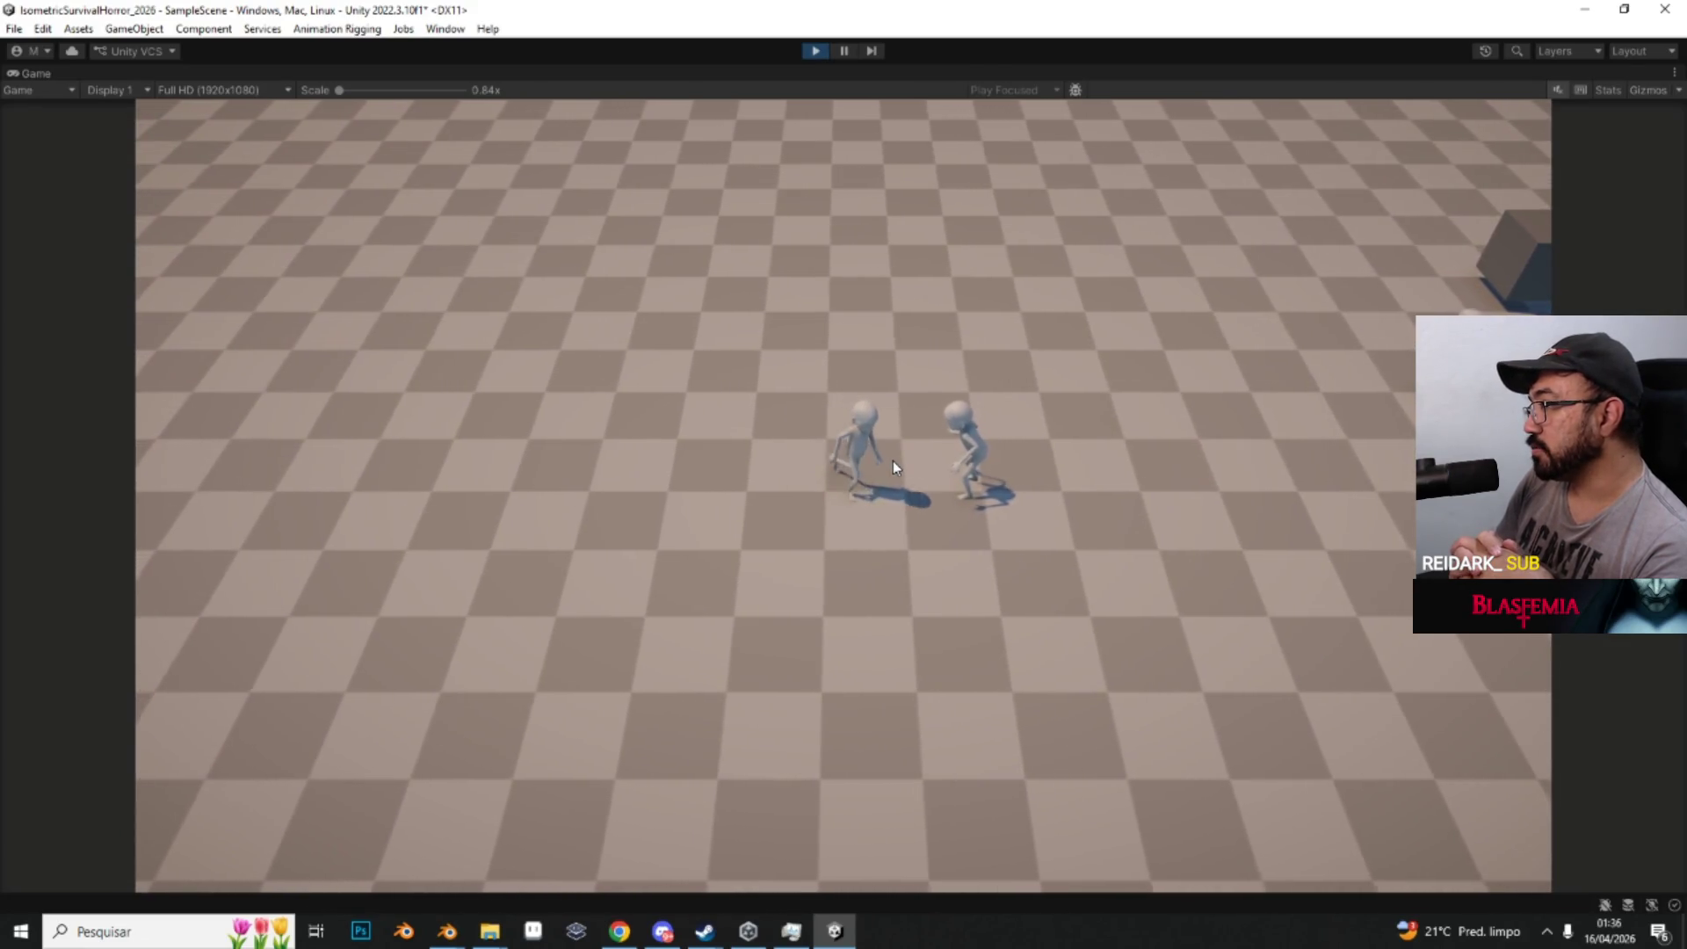
pyautogui.press('w')
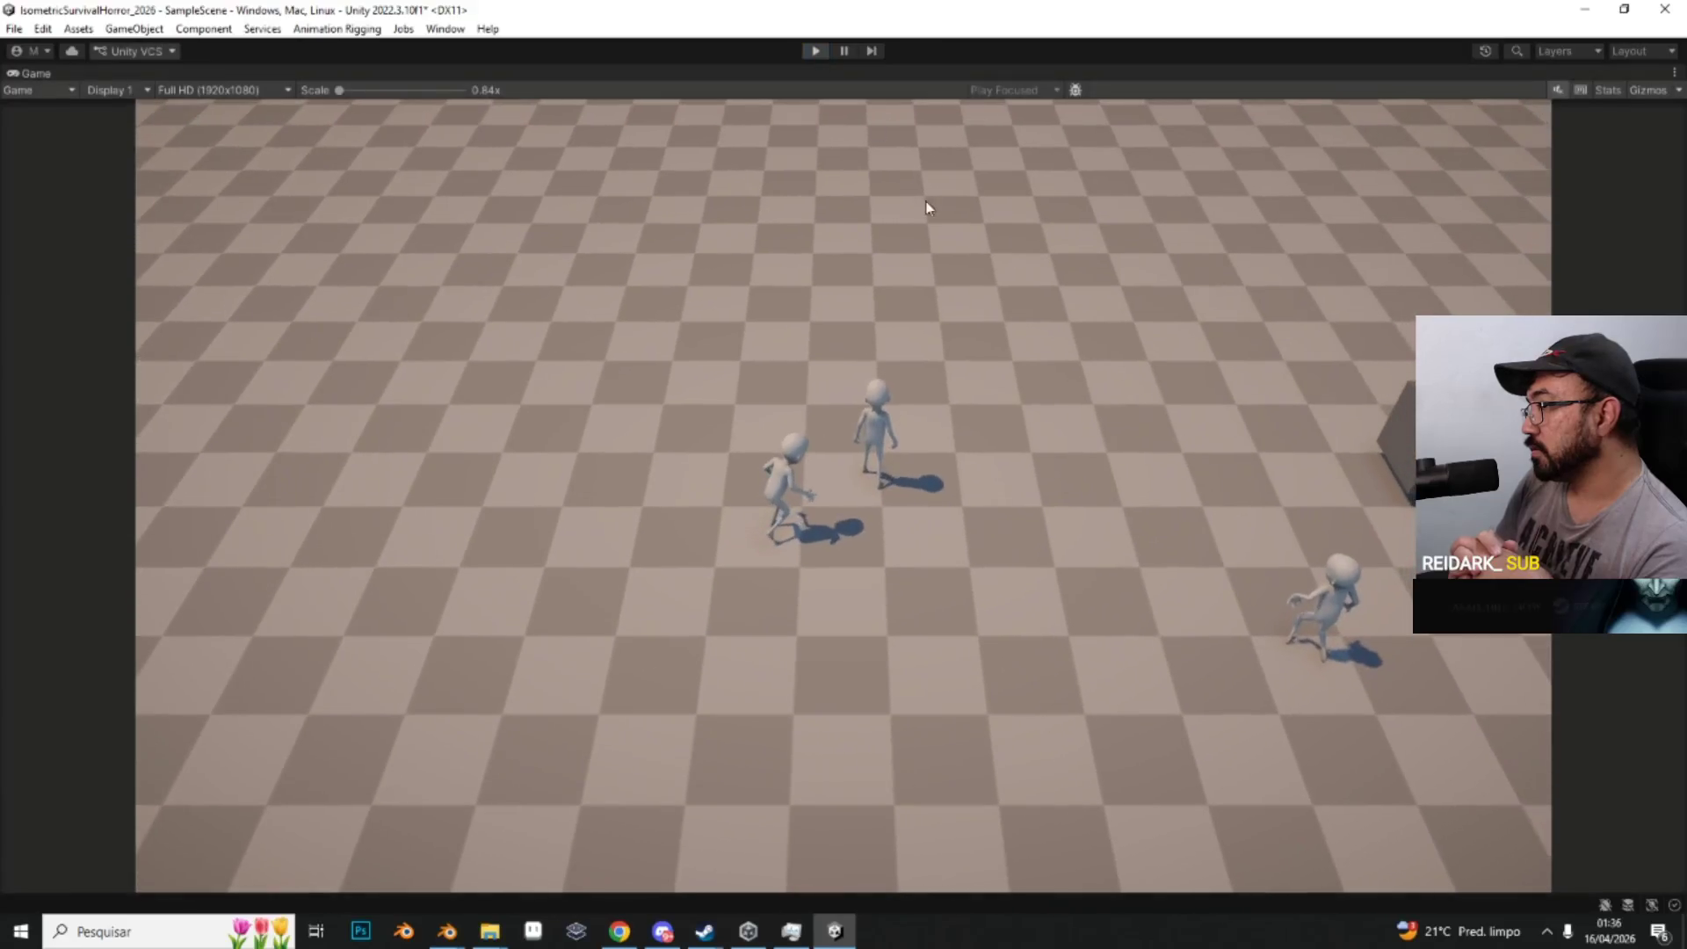
pyautogui.hotkey('ctrl', 'p')
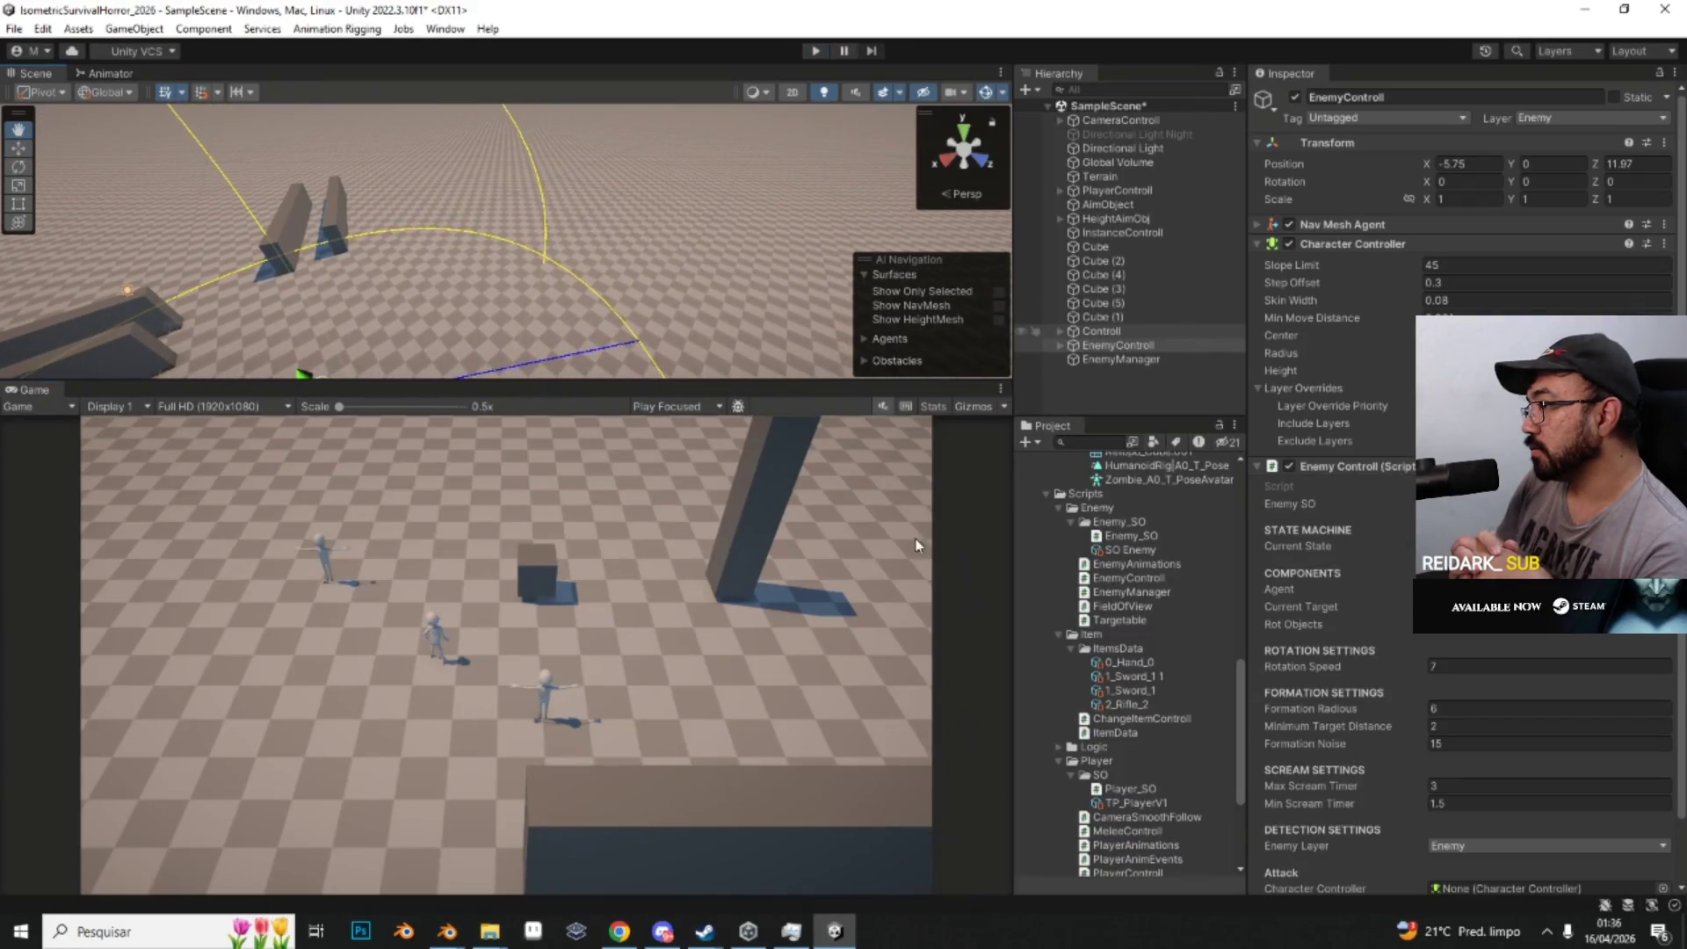
# Step: Select CameraControll to show Camera Smooth Follow: target PlayerControl, offset 0, 7.5, -8.75, speed 4
pyautogui.press('w')
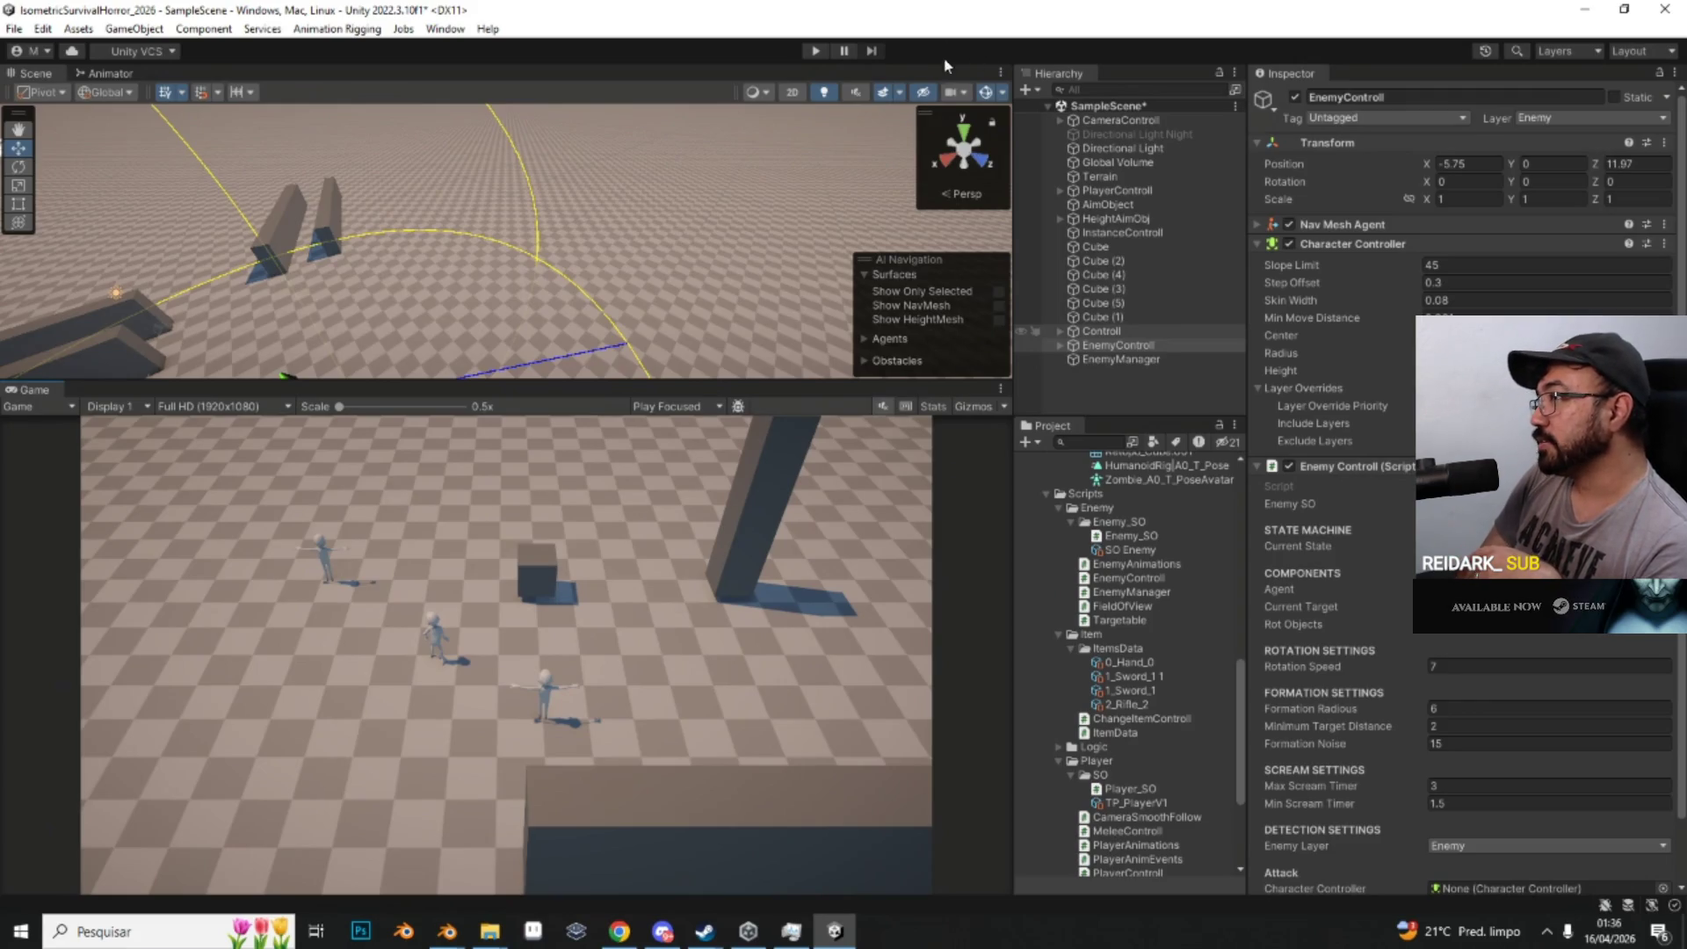
pyautogui.click(1259, 467)
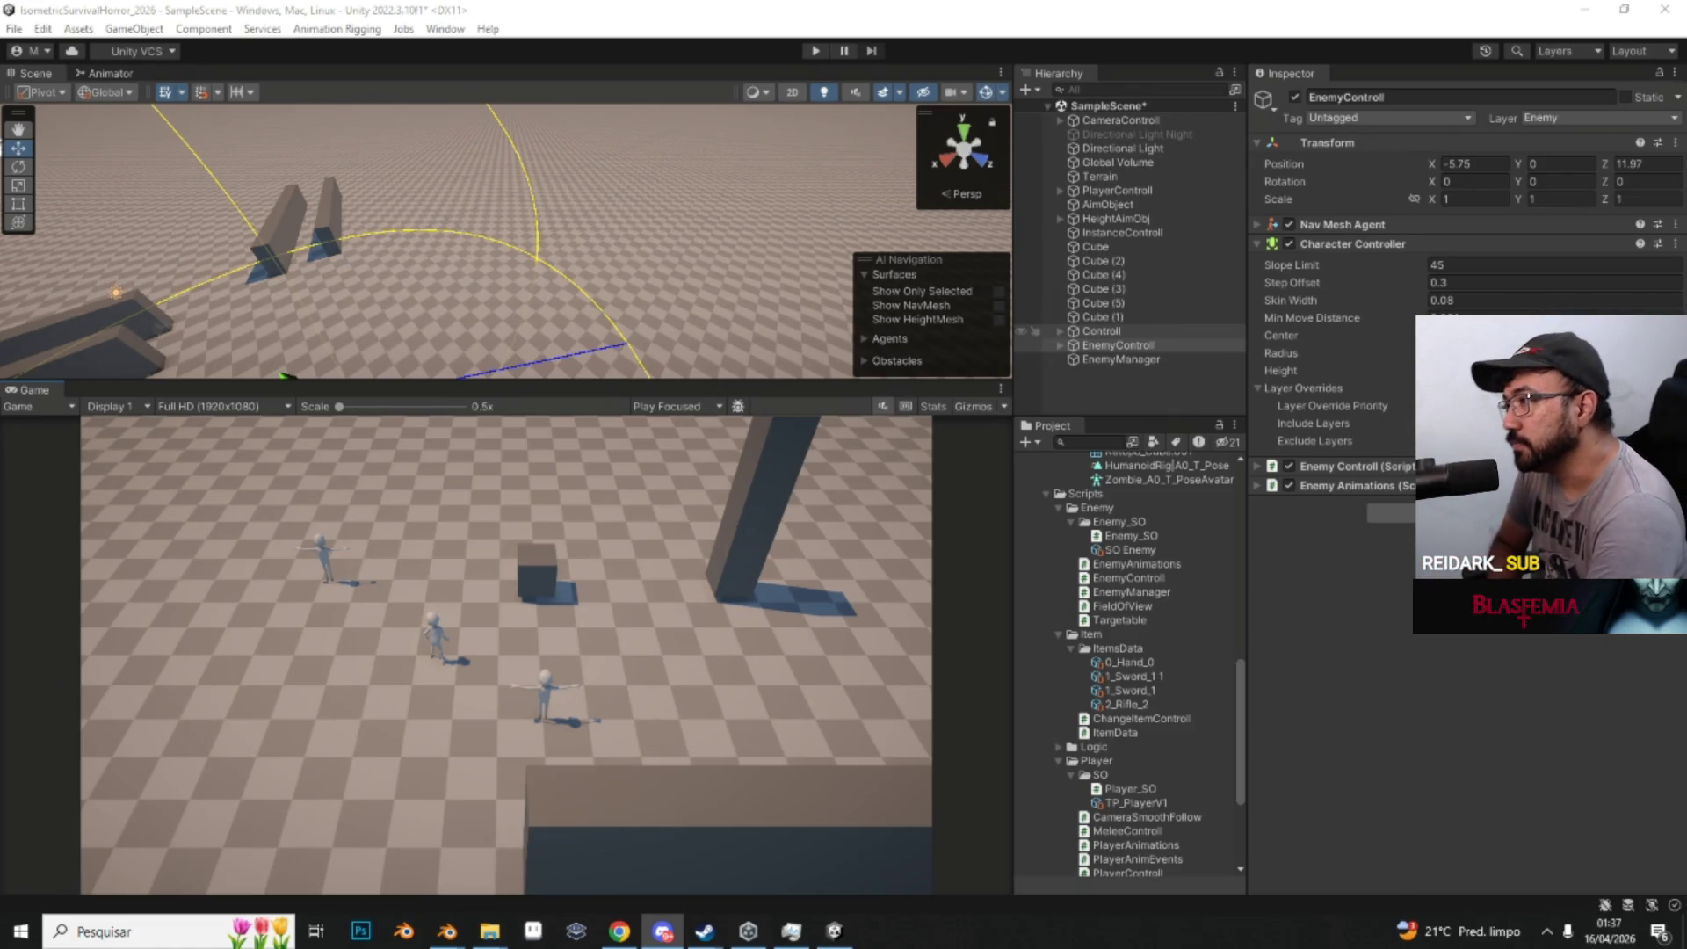
pyautogui.click(1009, 558)
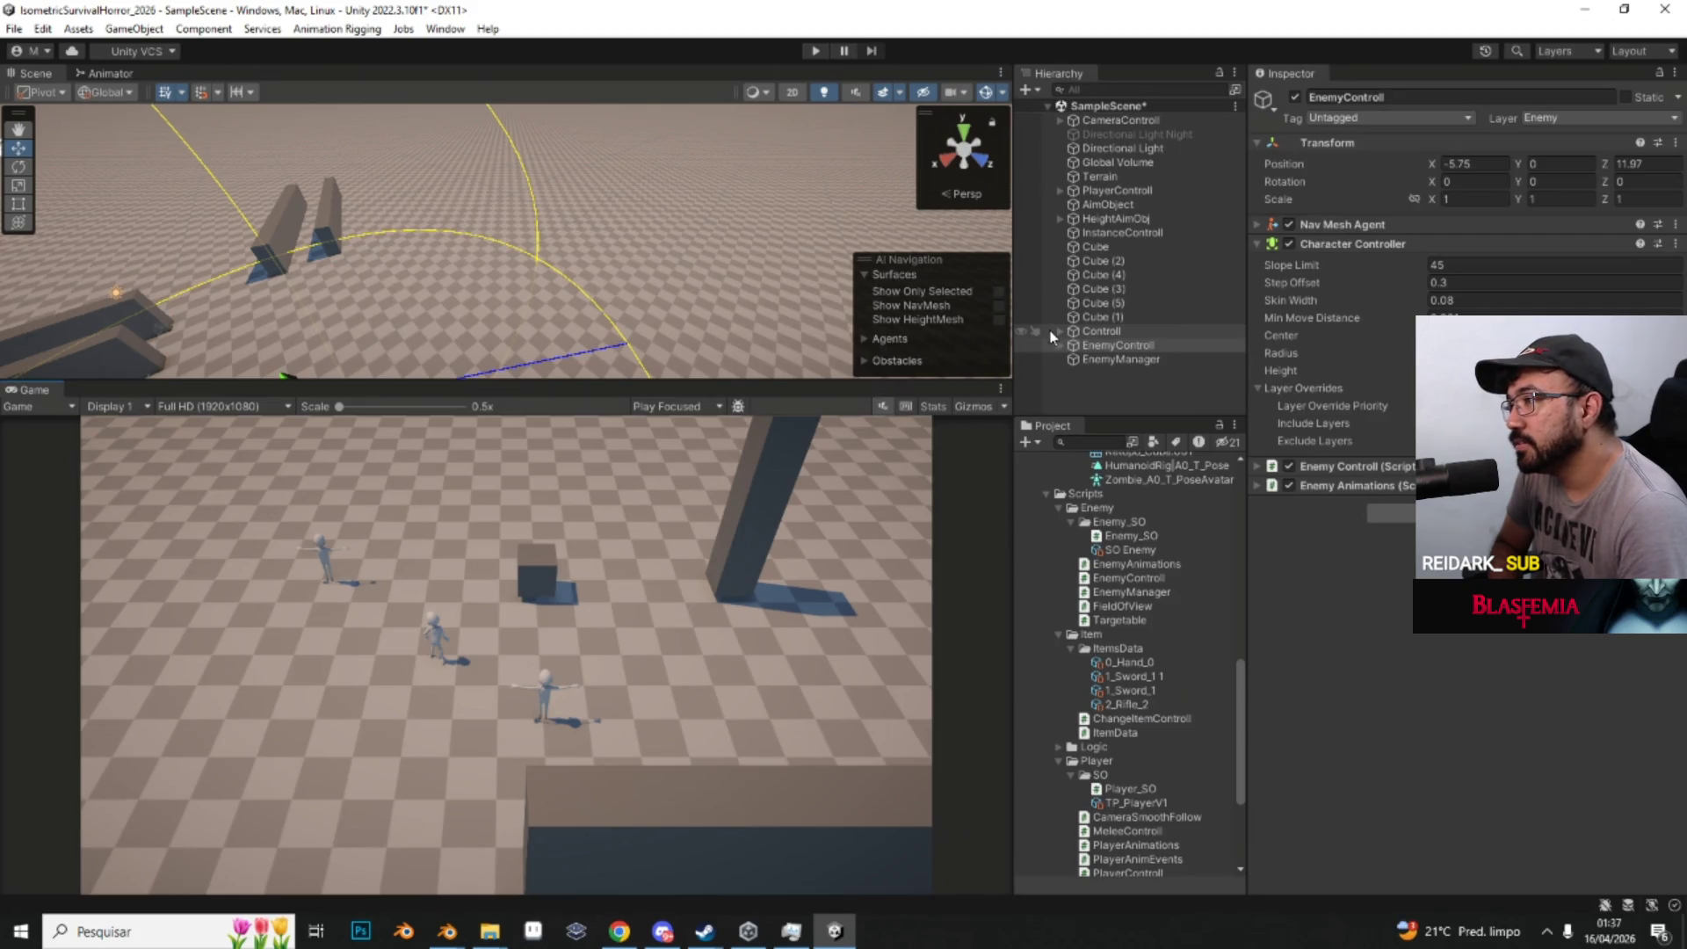
pyautogui.click(1119, 120)
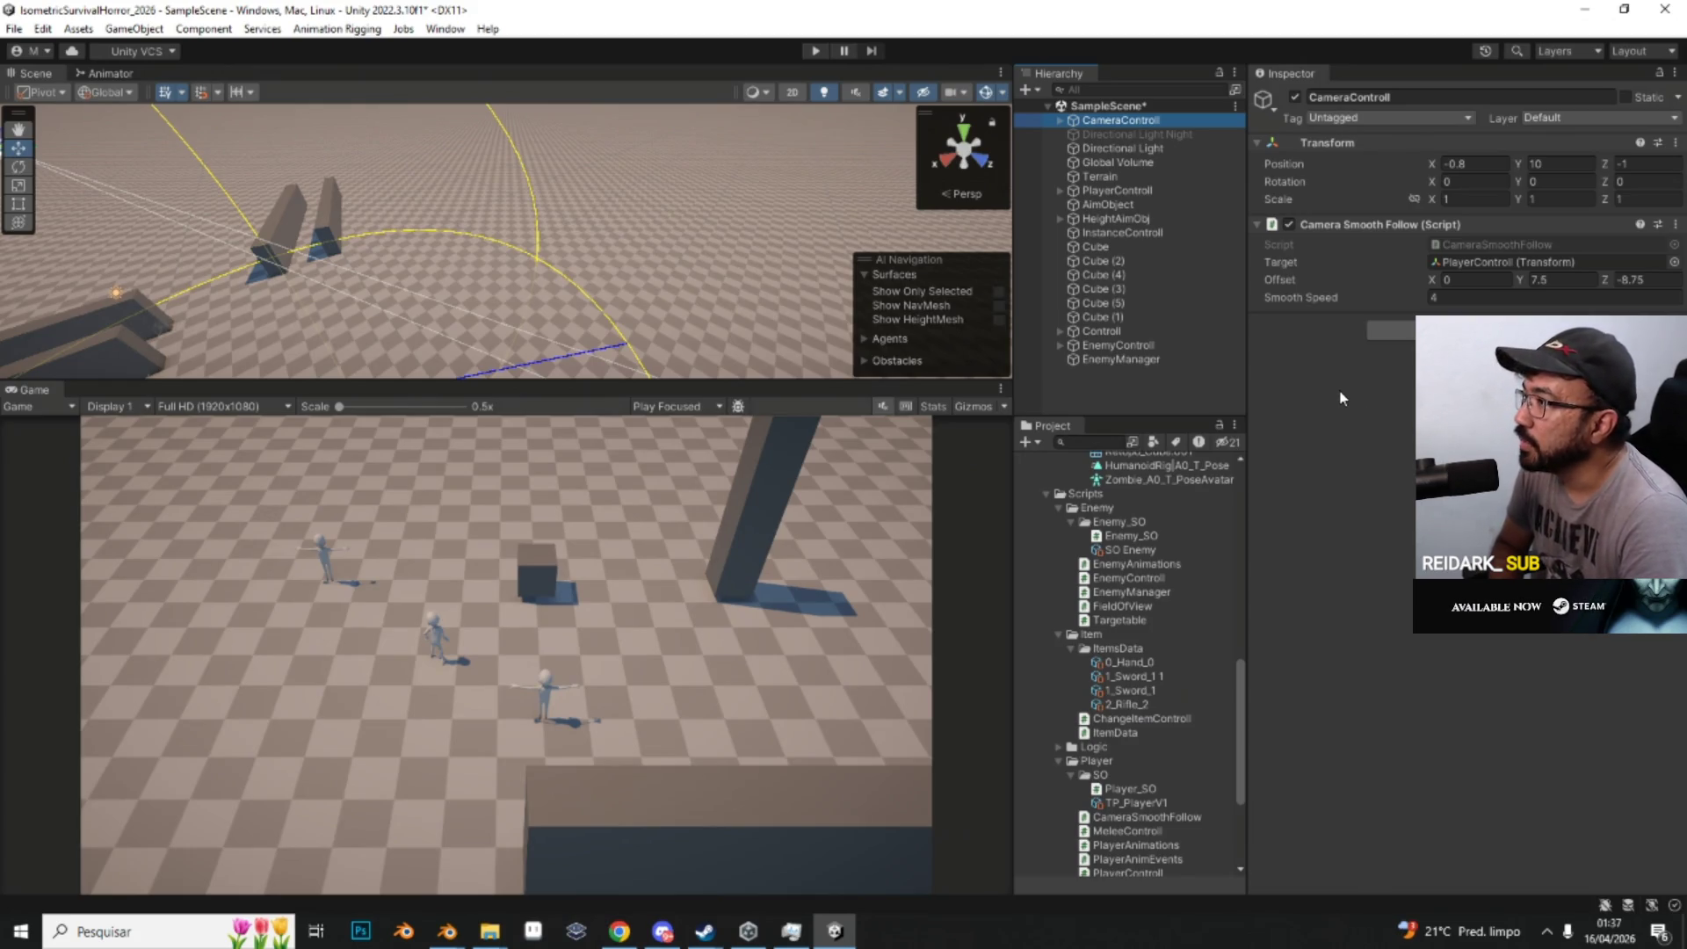
pyautogui.click(1348, 411)
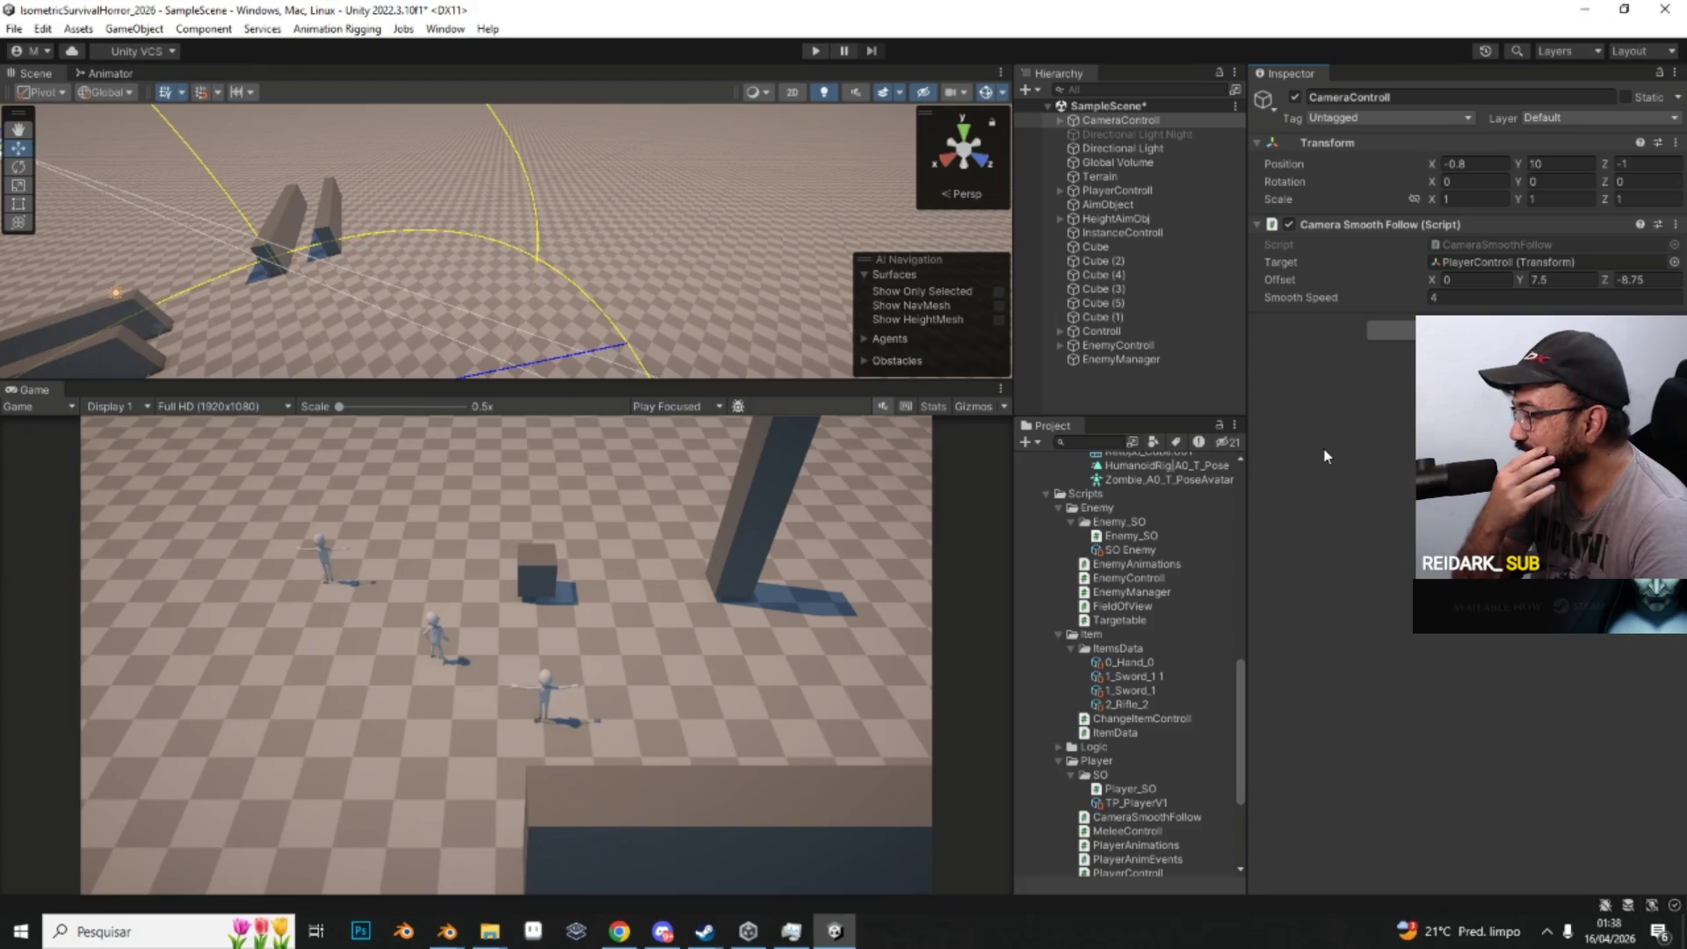
pyautogui.click(1228, 413)
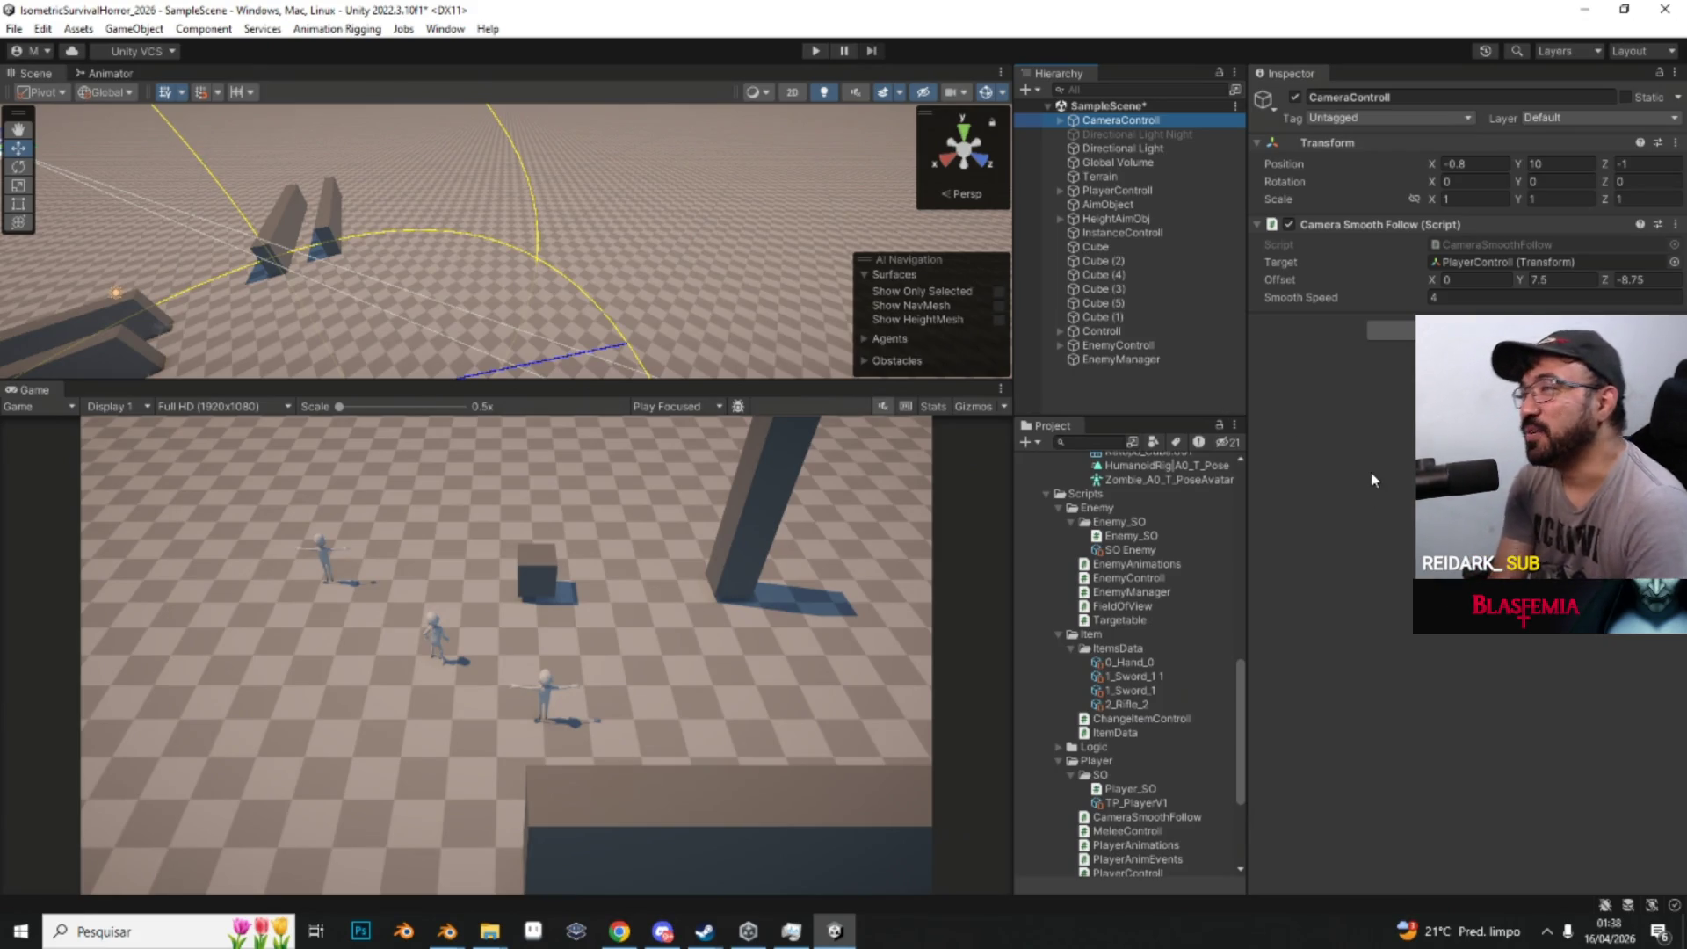
pyautogui.moveTo(938, 782)
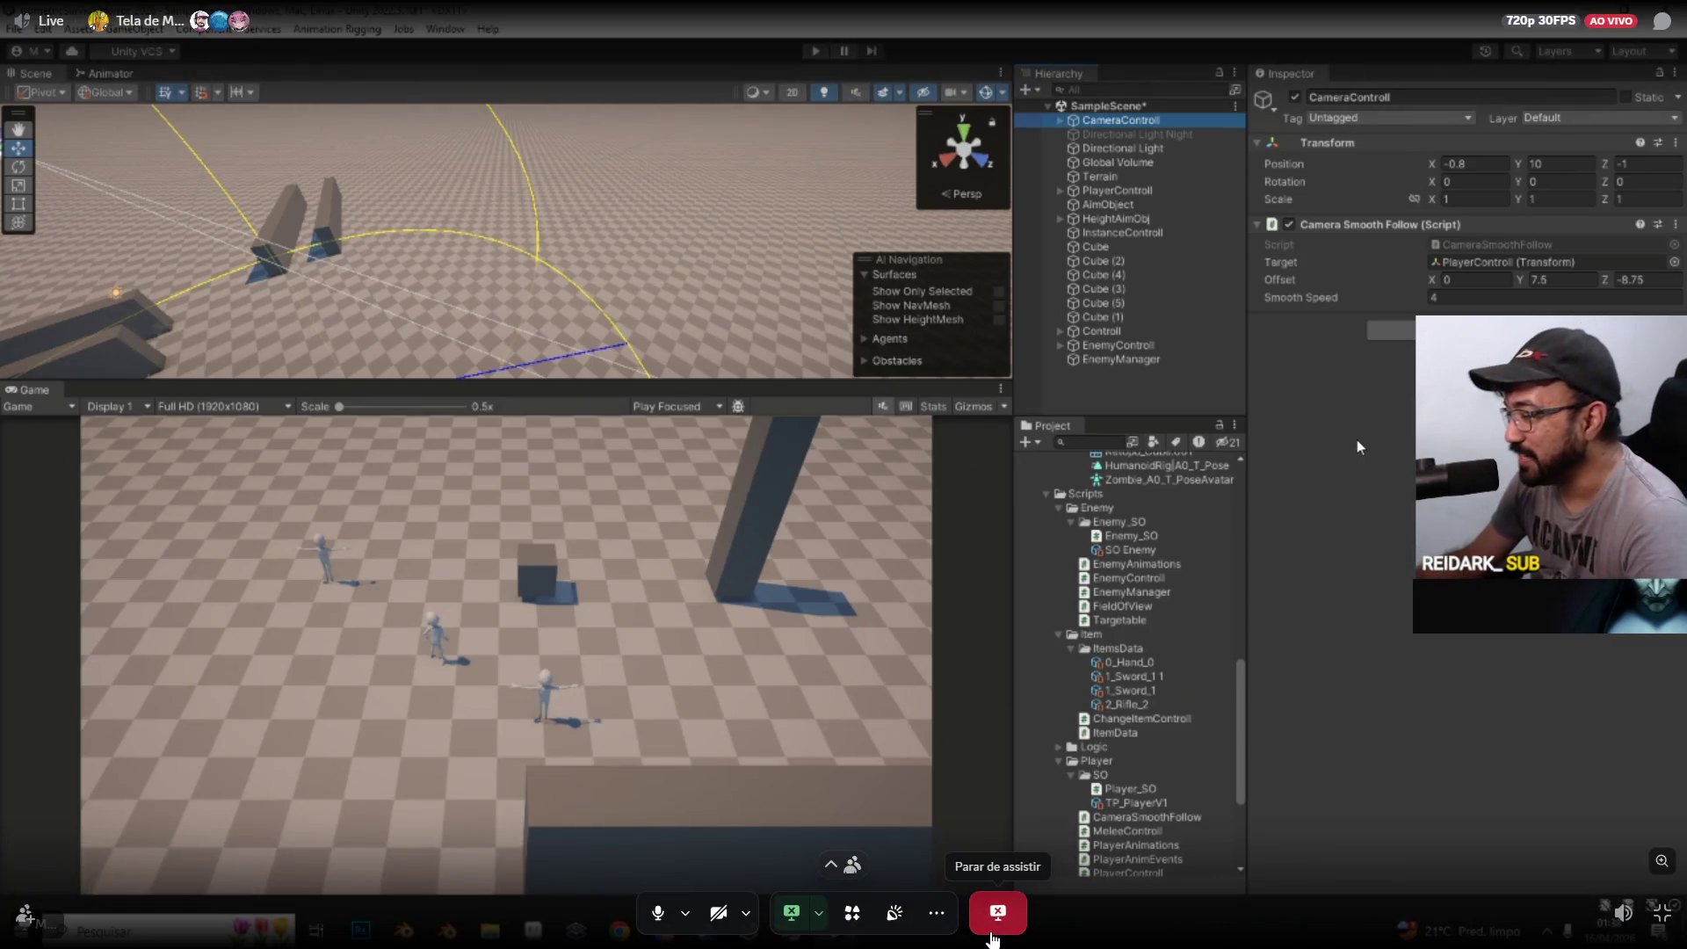
# Step: Stop watching the Discord stream, exit full-screen call view and close Discord
pyautogui.click(993, 929)
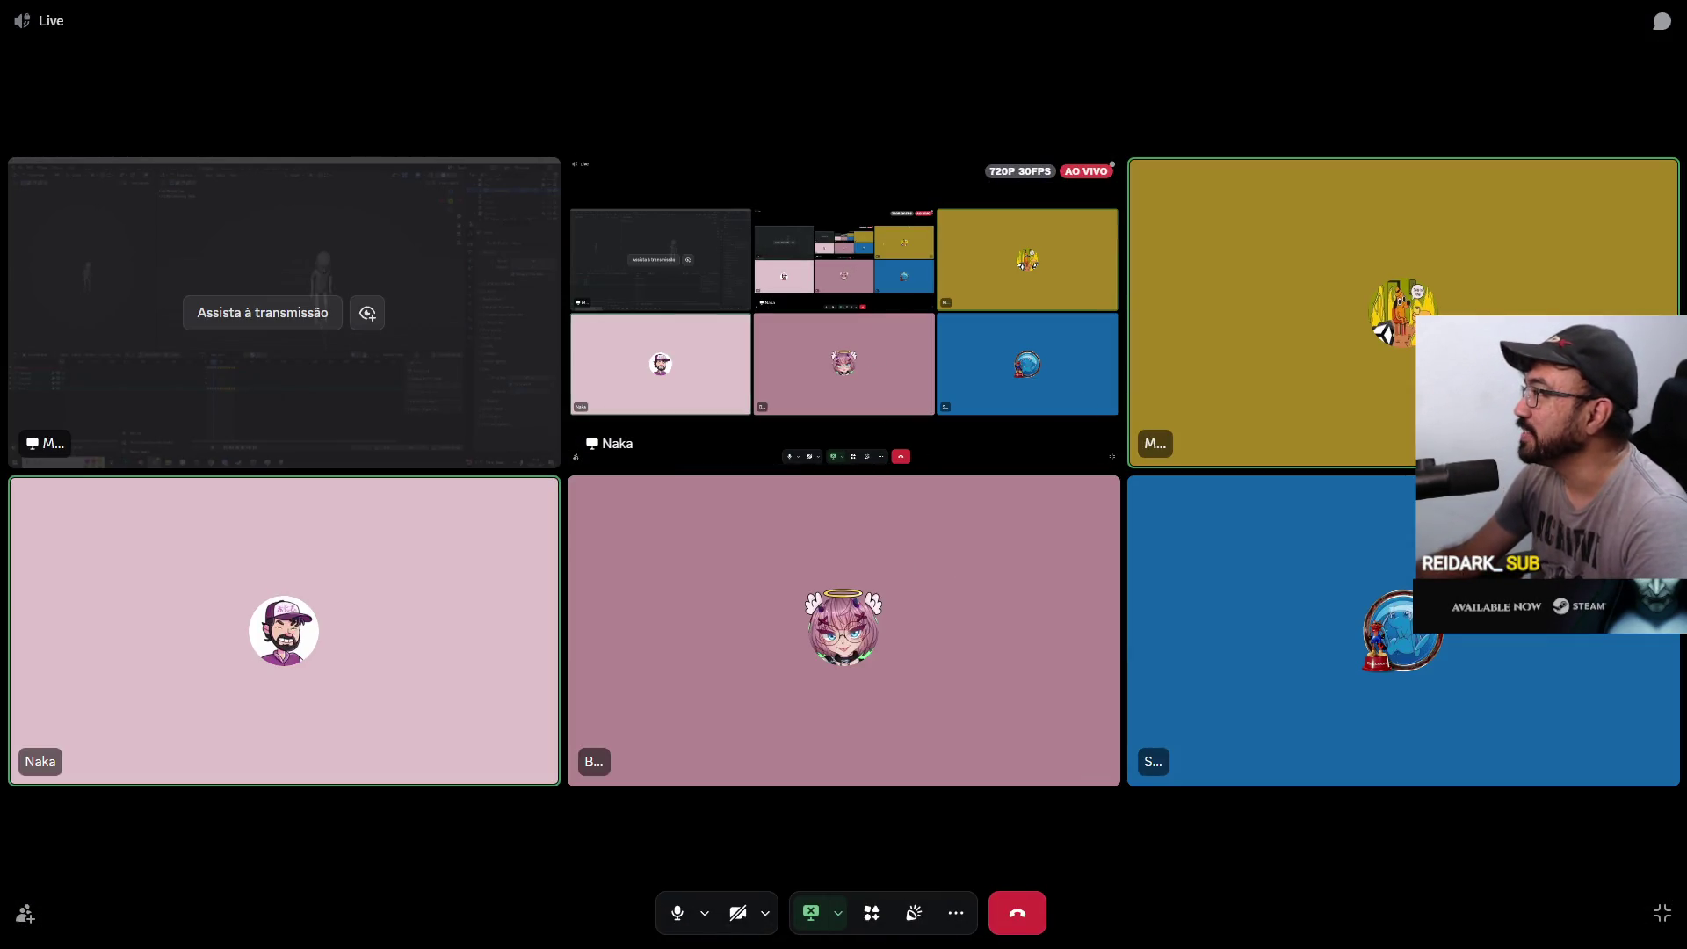
pyautogui.click(1661, 914)
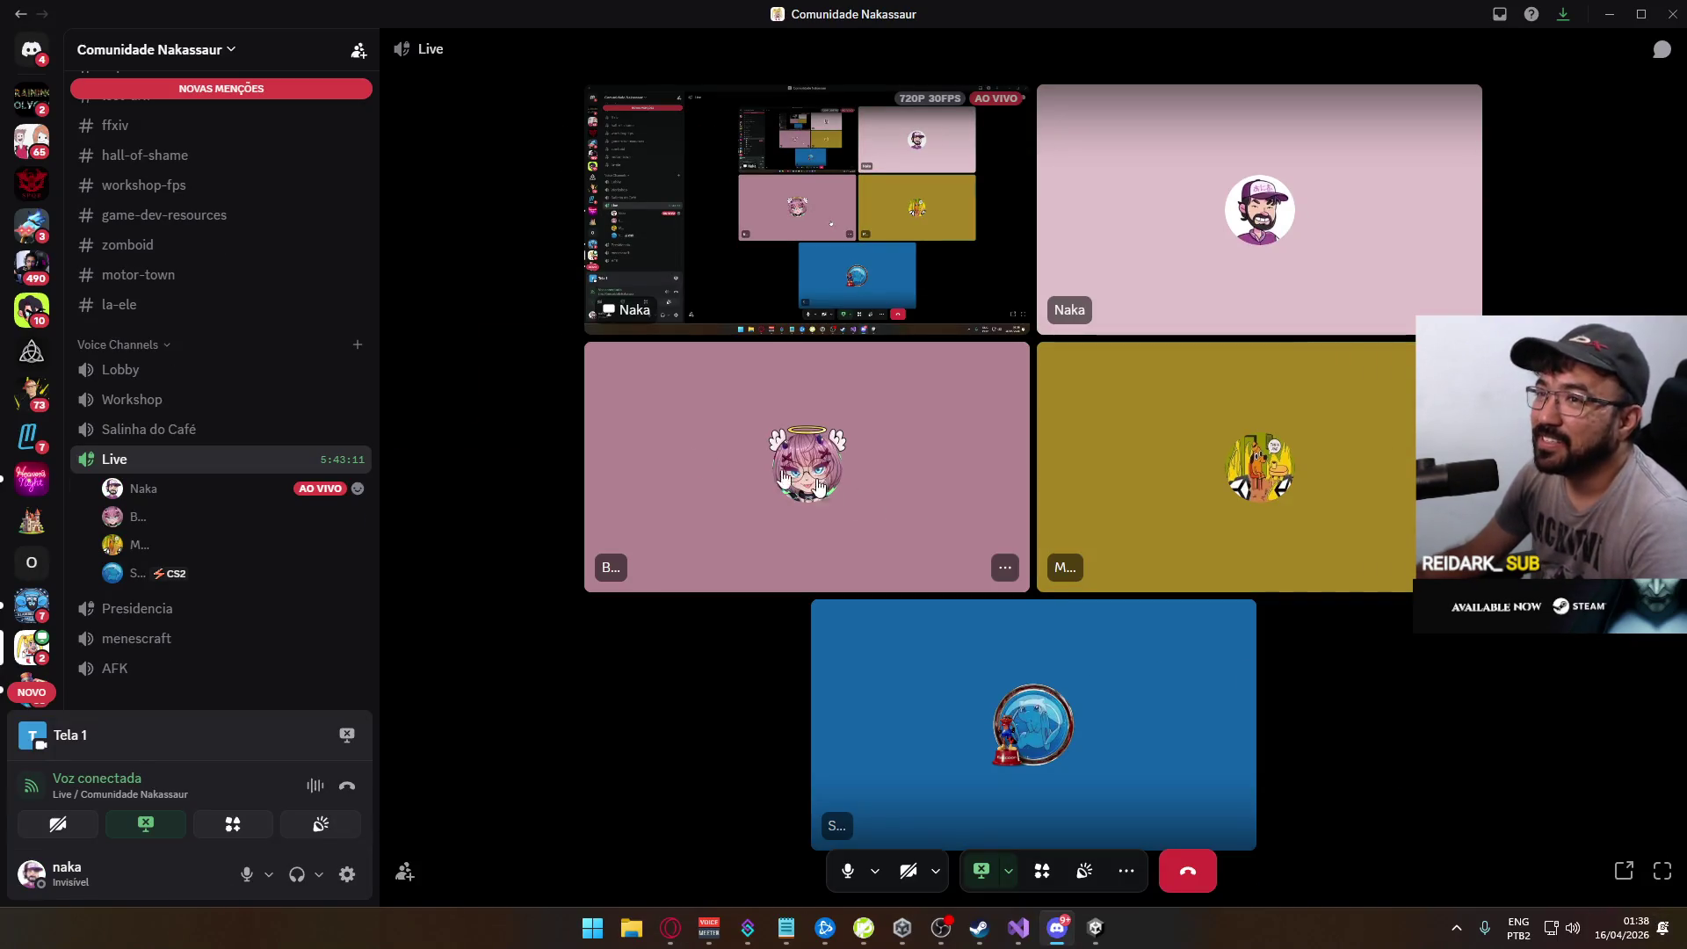
pyautogui.hotkey('alt', 'F4')
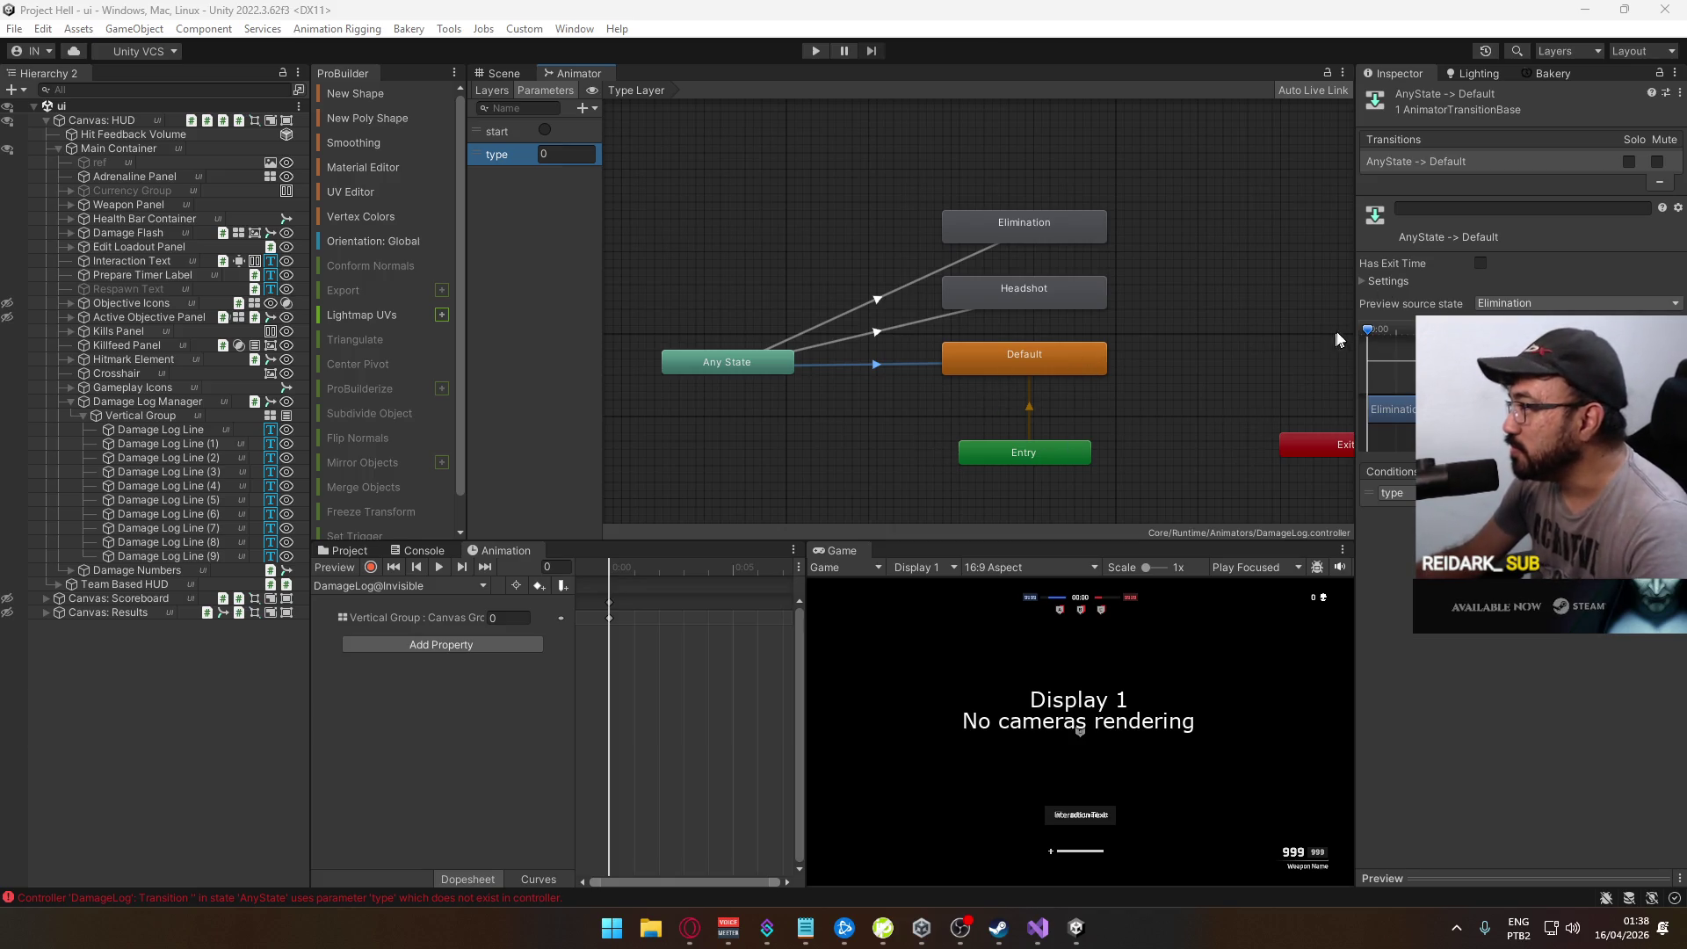
# Step: Inspect the Any State to Headshot and Elimination transitions in the Inspector
pyautogui.moveTo(1356, 331); pyautogui.dragTo(1336, 348)
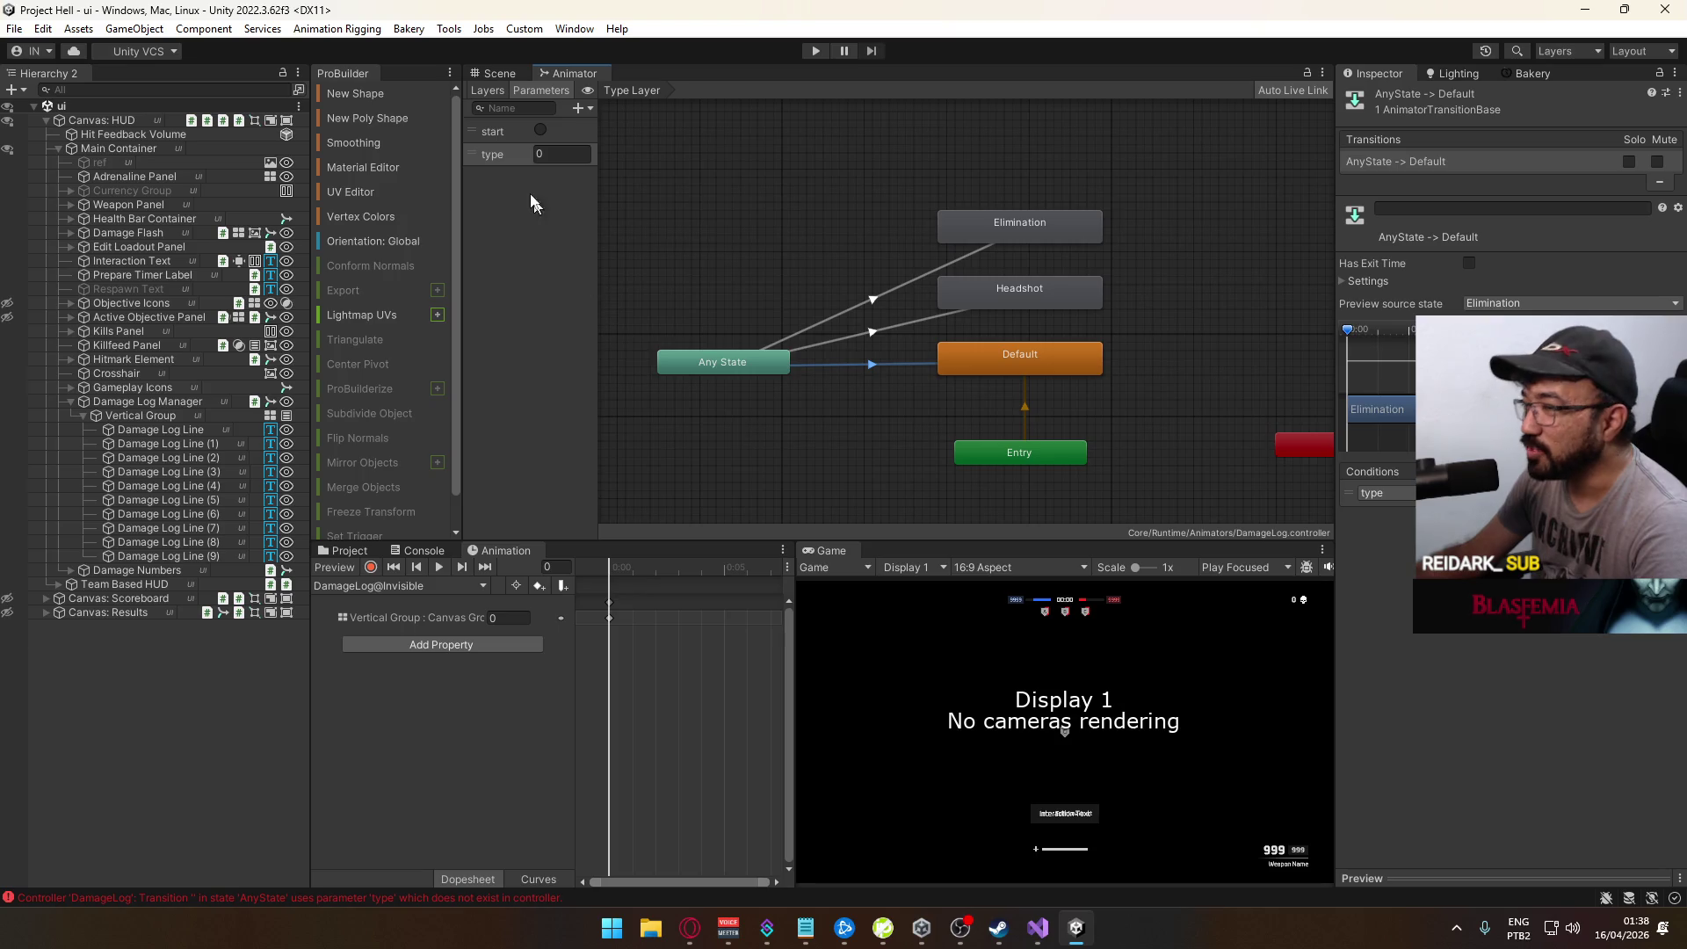
pyautogui.click(905, 327)
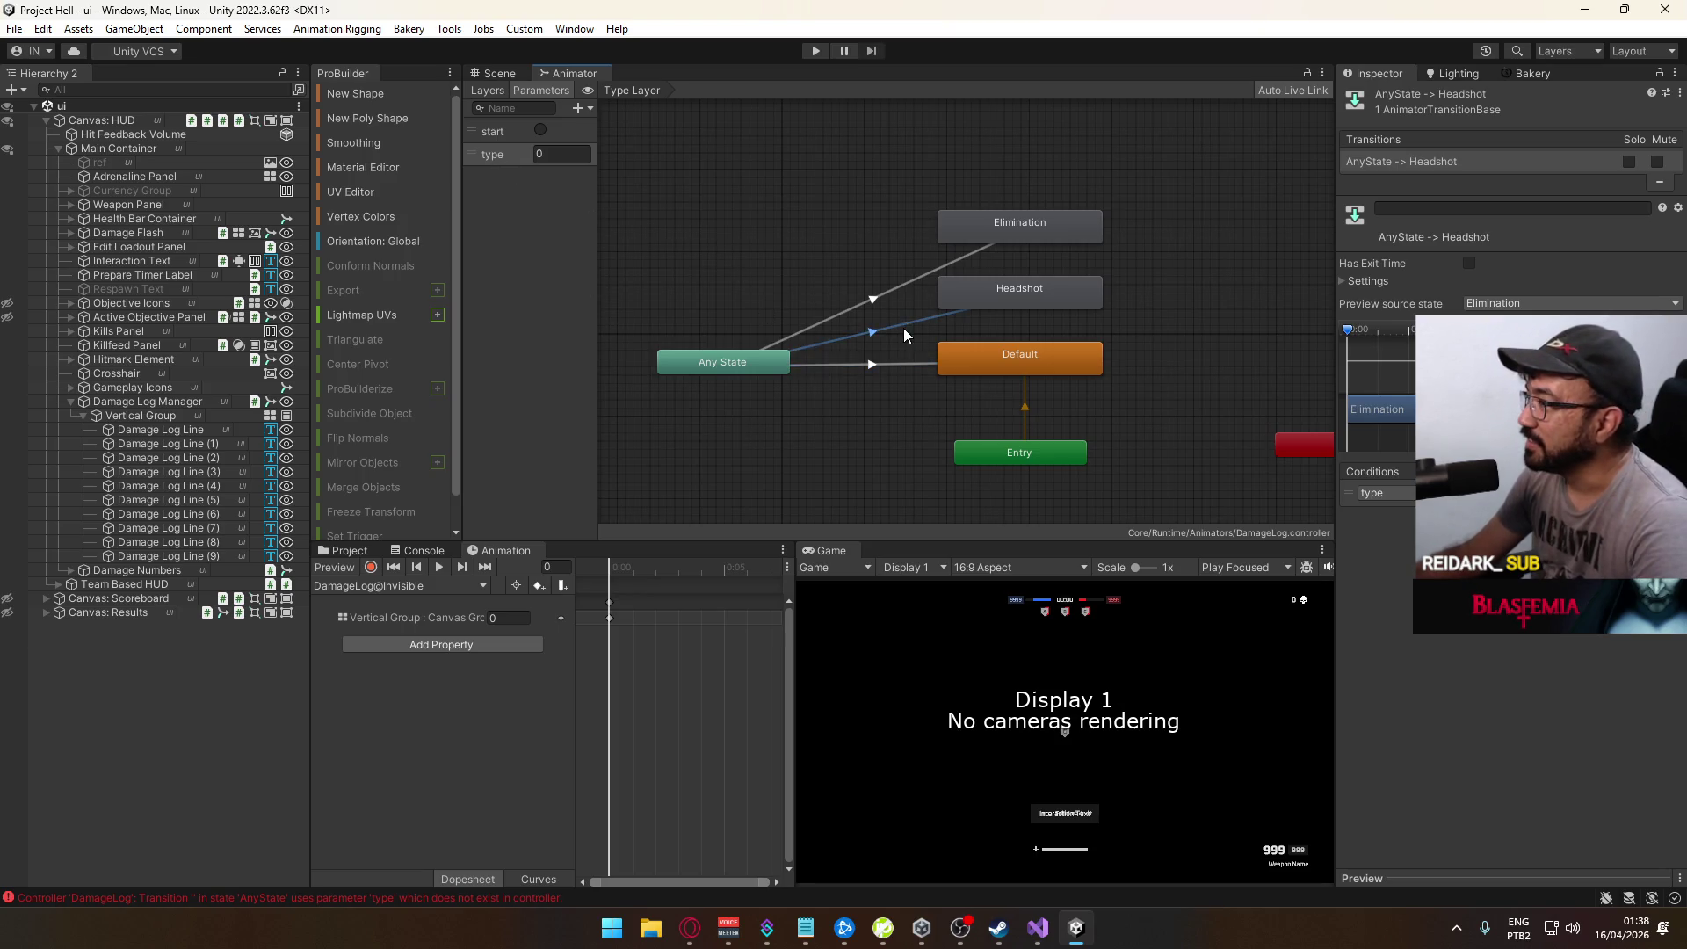
pyautogui.click(896, 289)
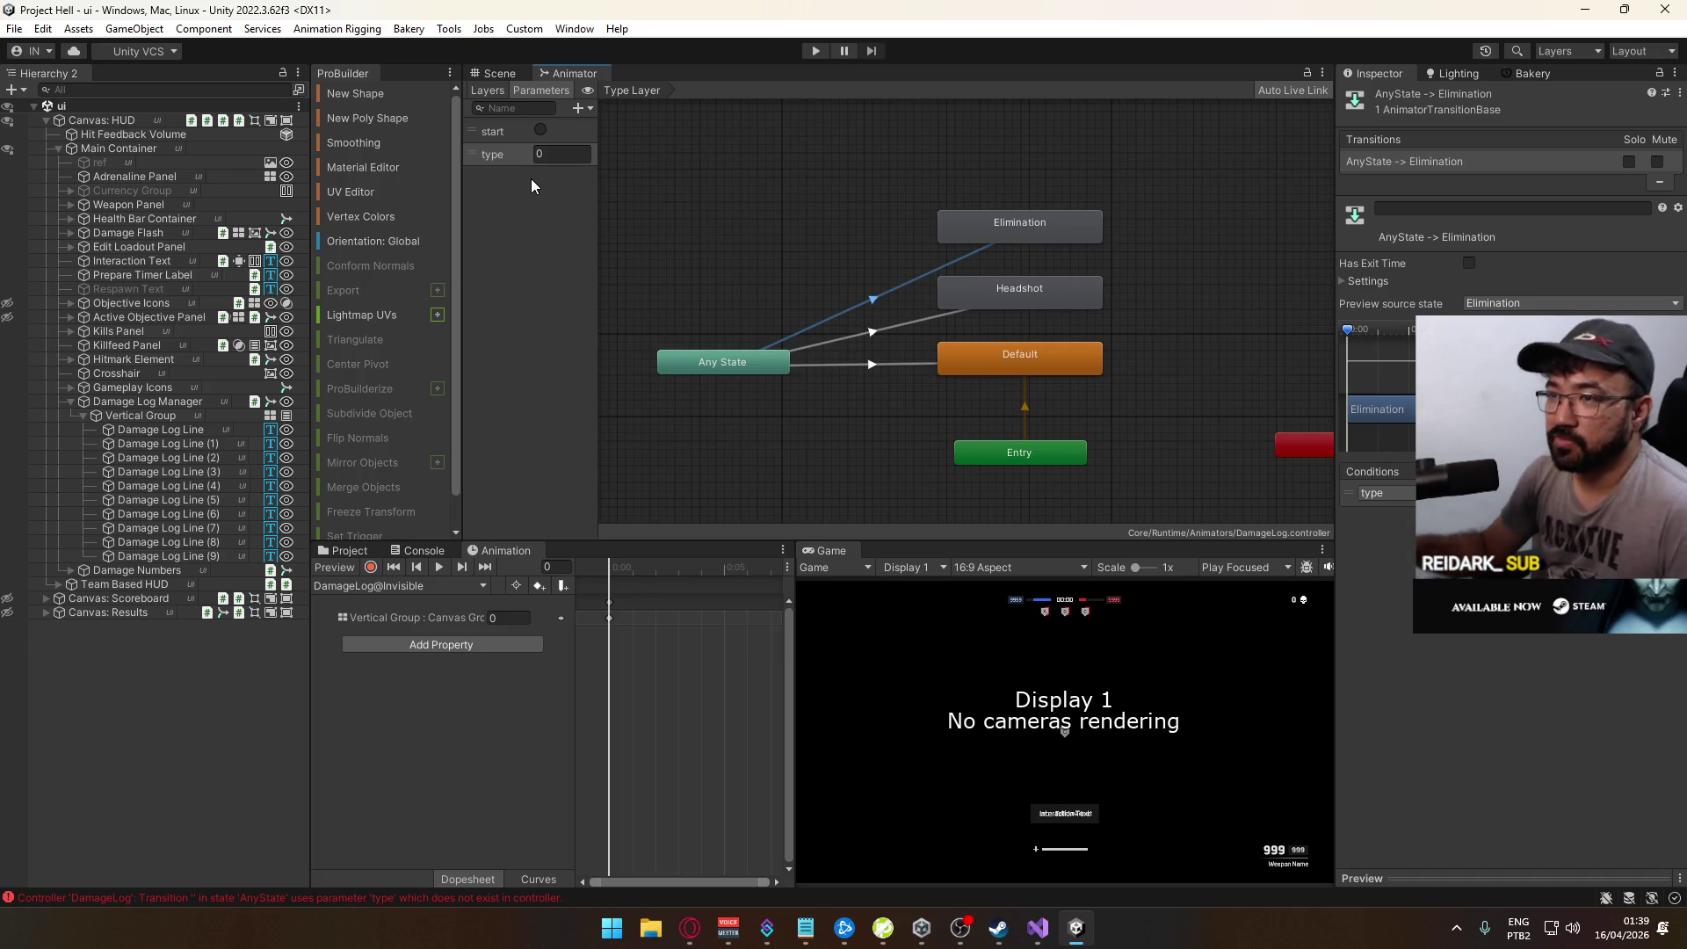
# Step: Collapse the Damage Log Manager entry and show the Project panel's asset files
pyautogui.click(84, 414)
pyautogui.click(72, 402)
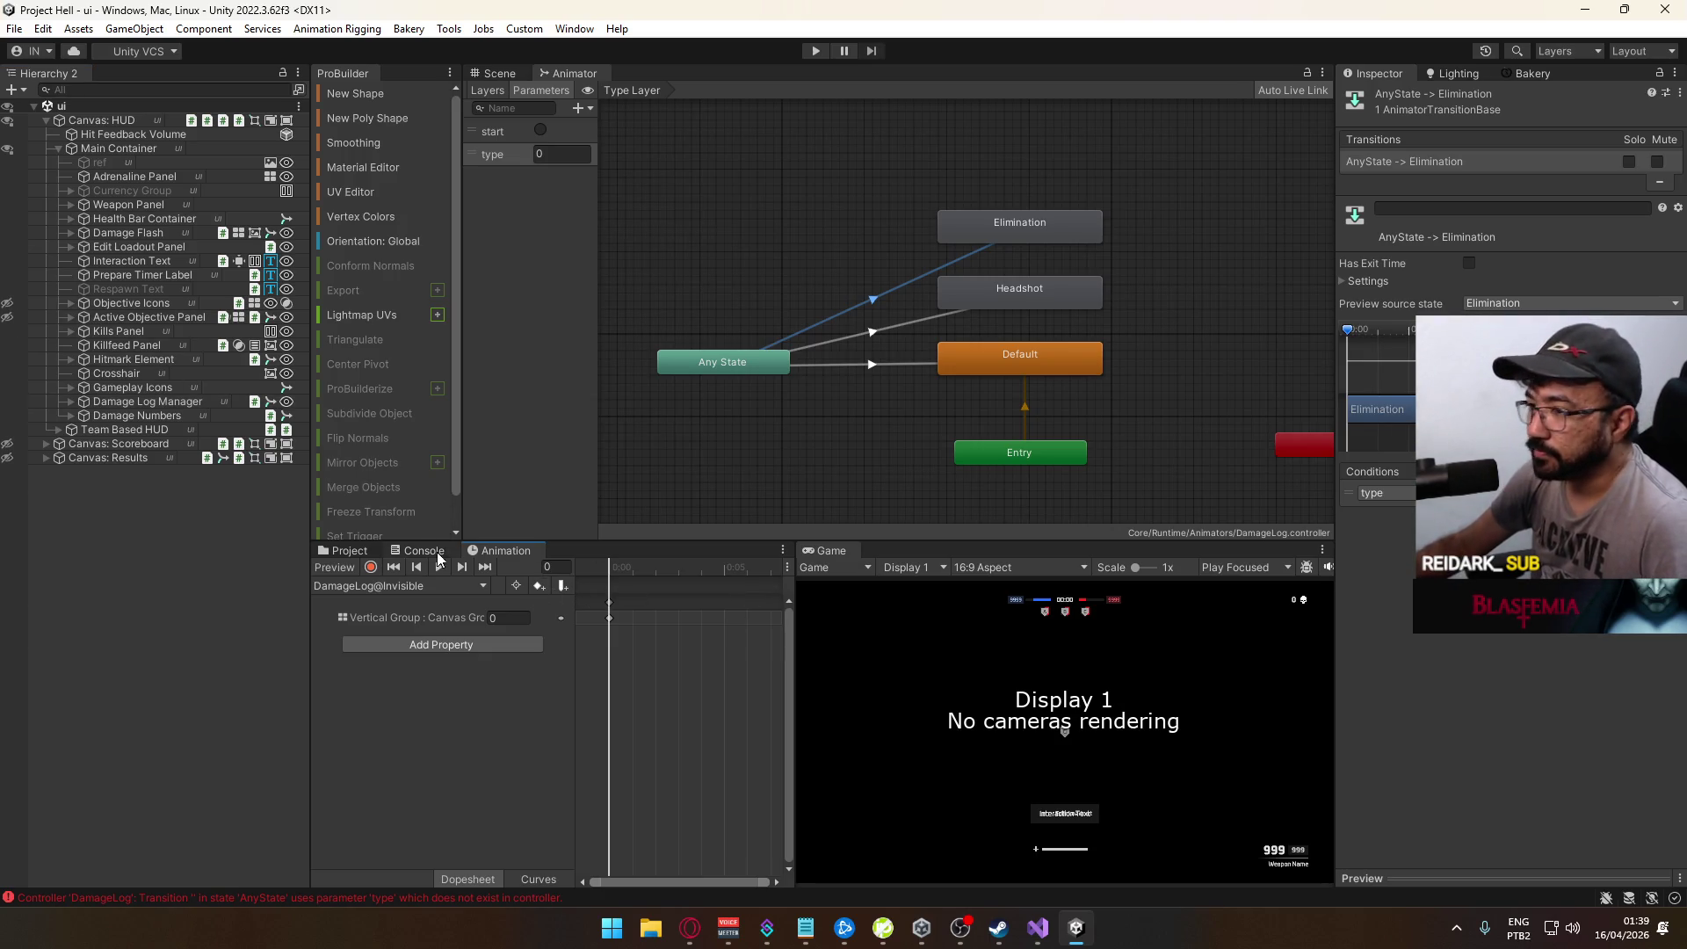
pyautogui.click(367, 552)
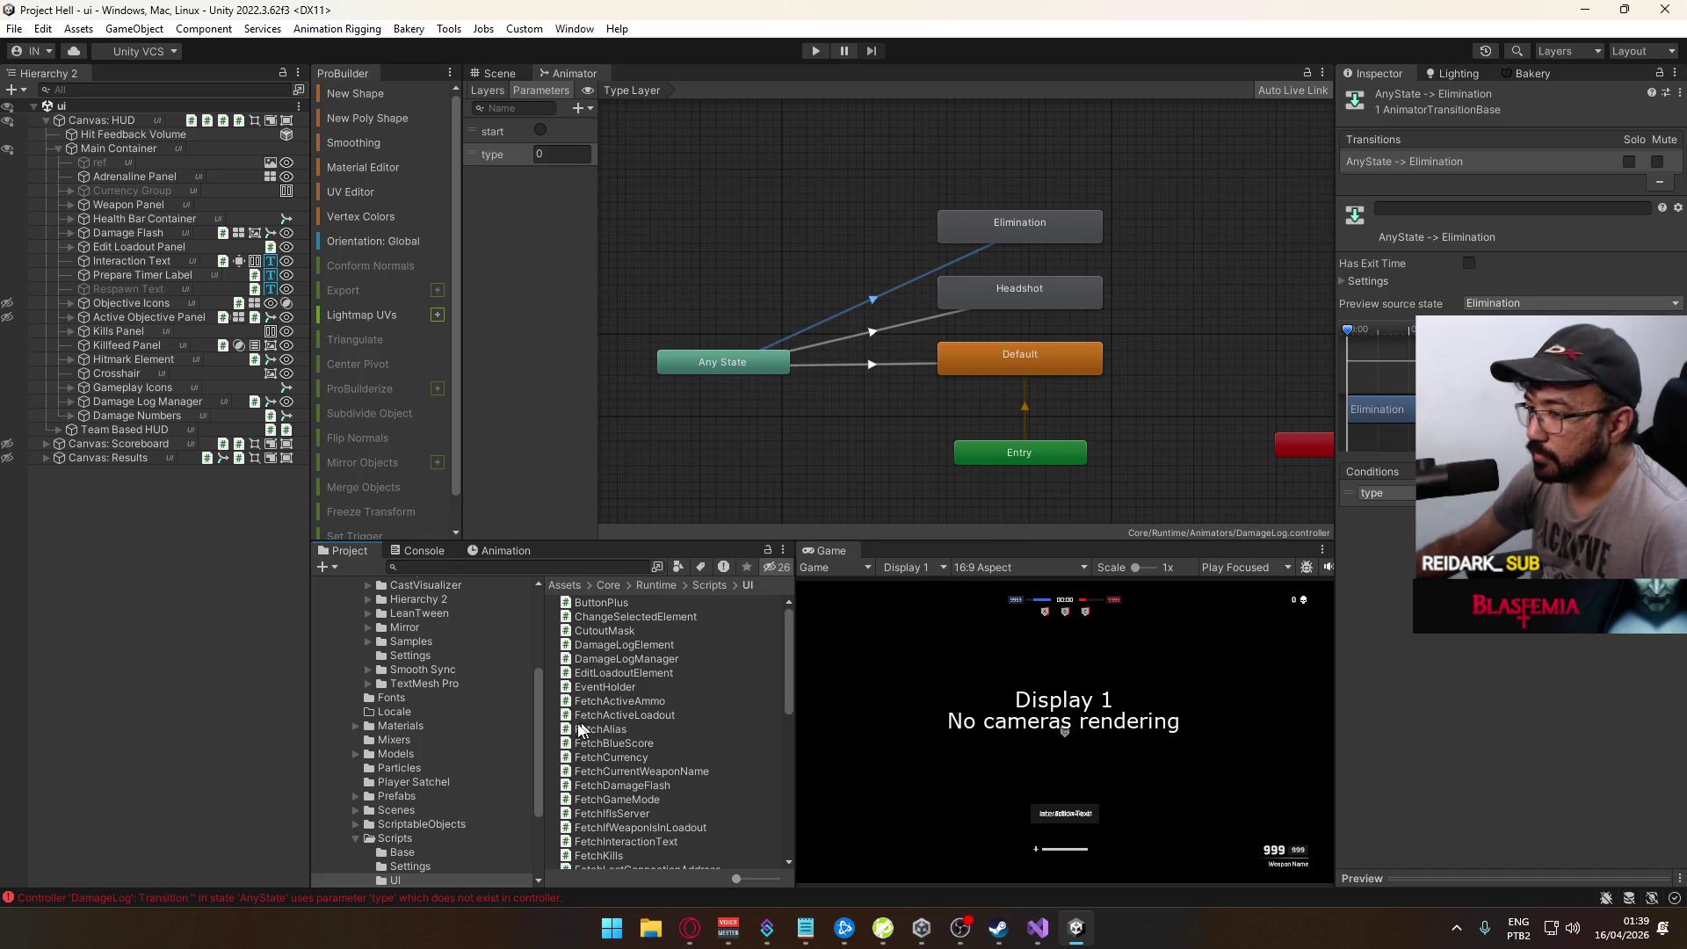
# Step: Browse Models > Animations > Model and select all the animation clips
pyautogui.click(445, 752)
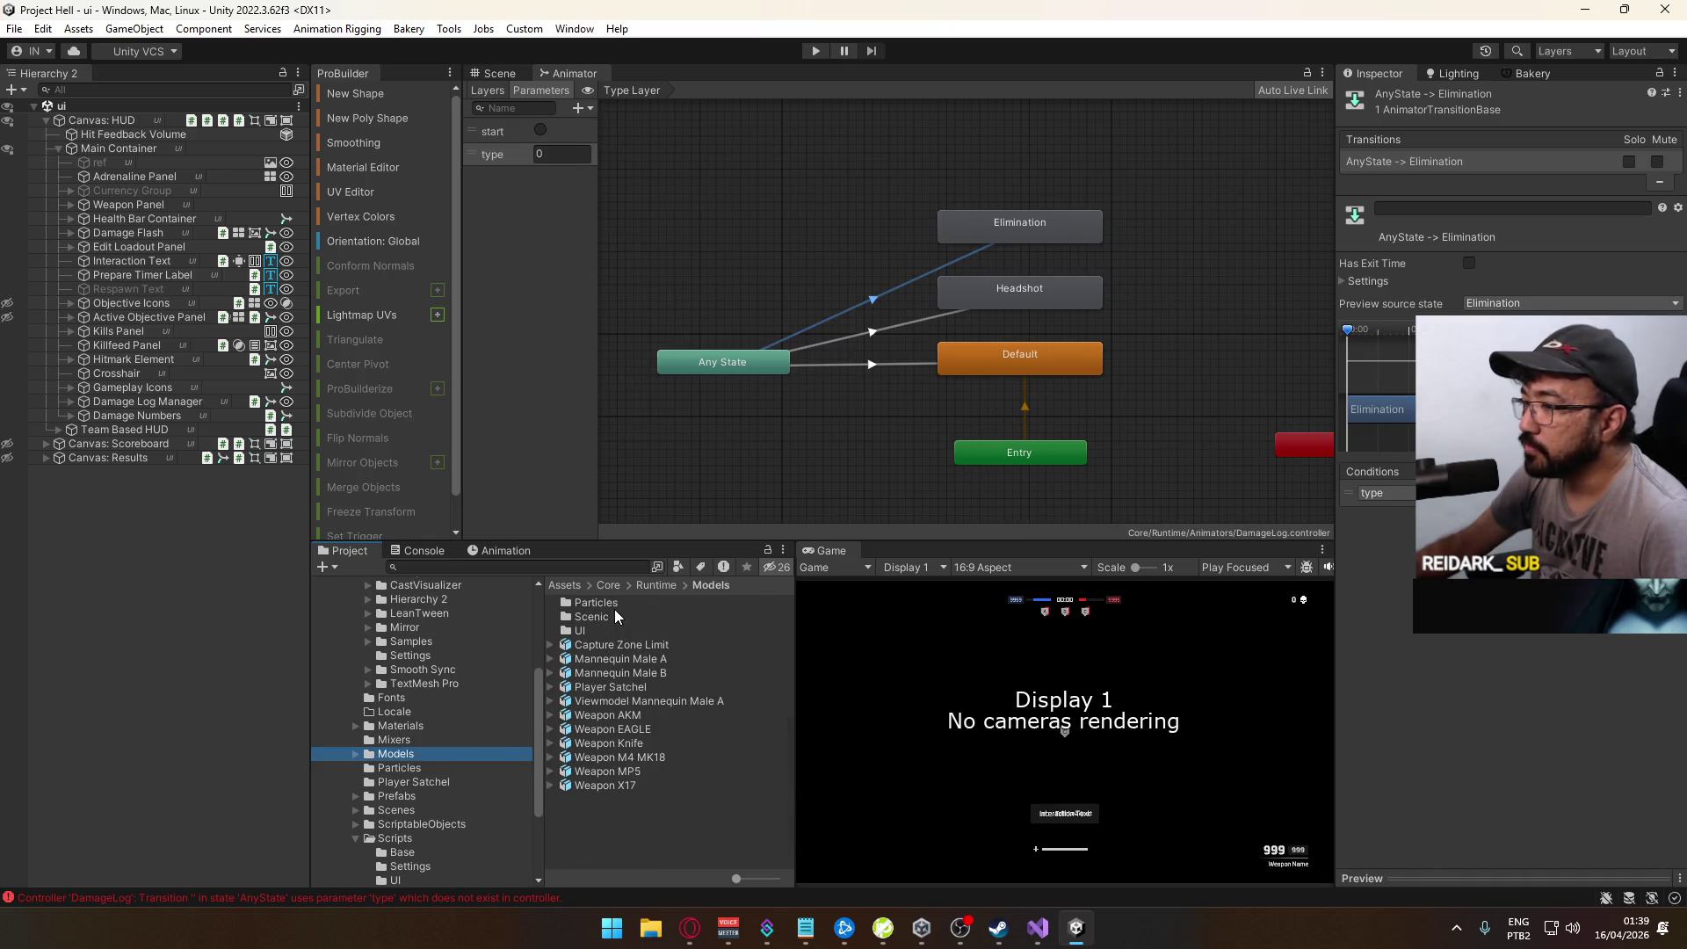
pyautogui.scroll(5, 435, 756)
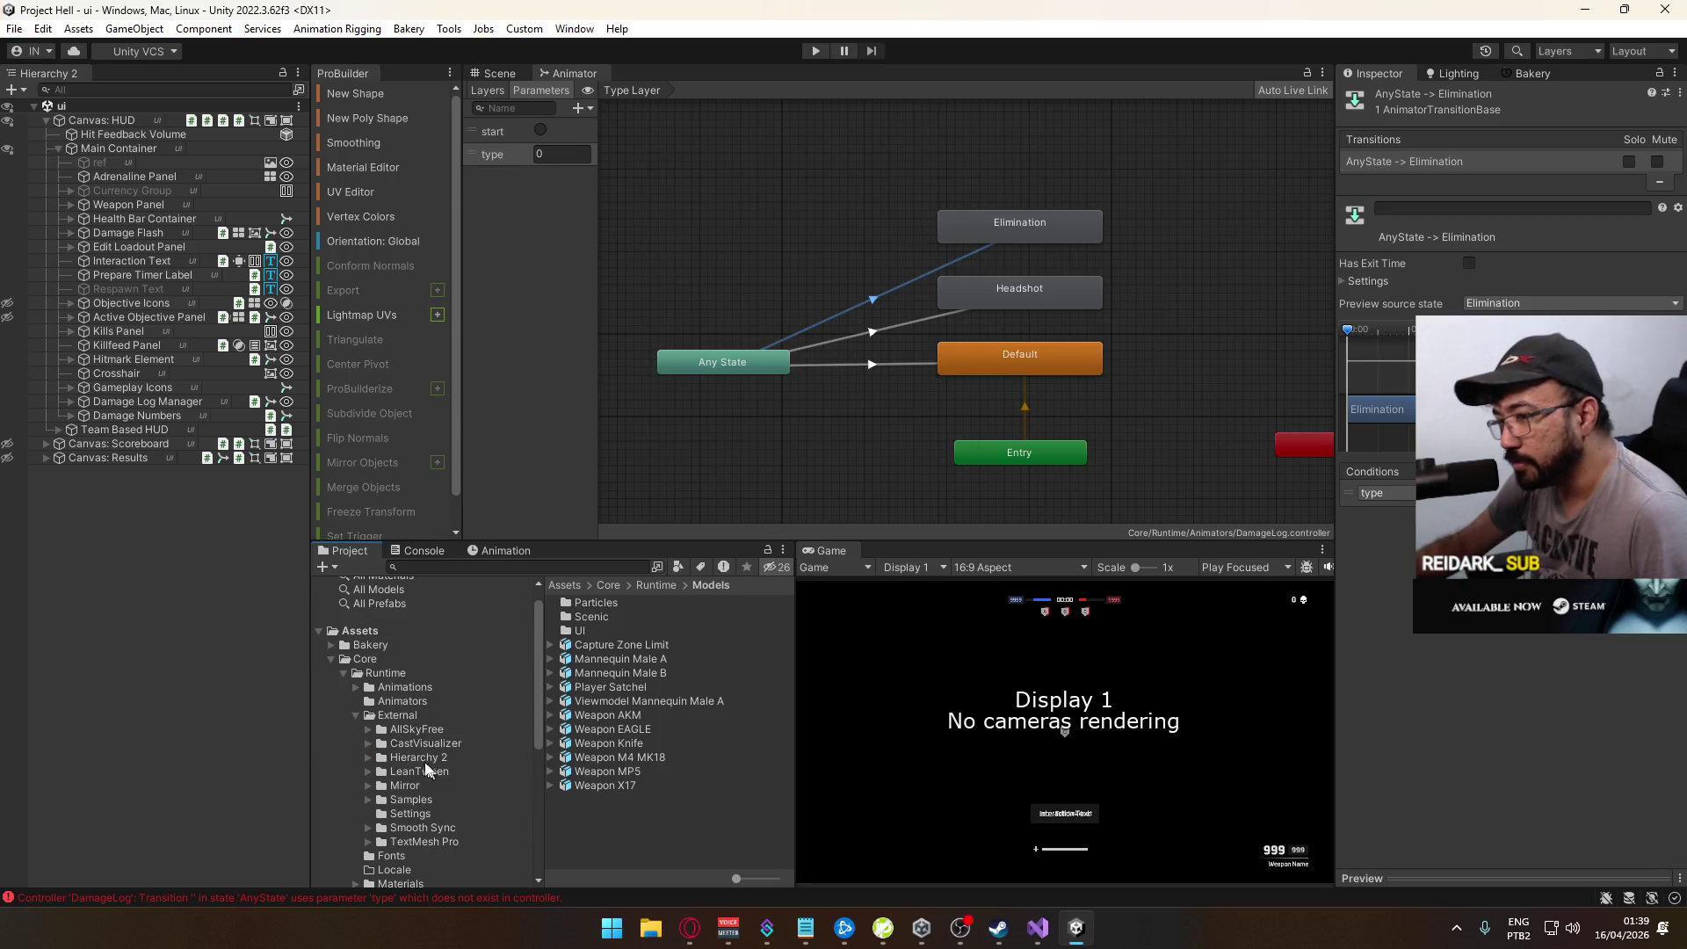
pyautogui.click(418, 690)
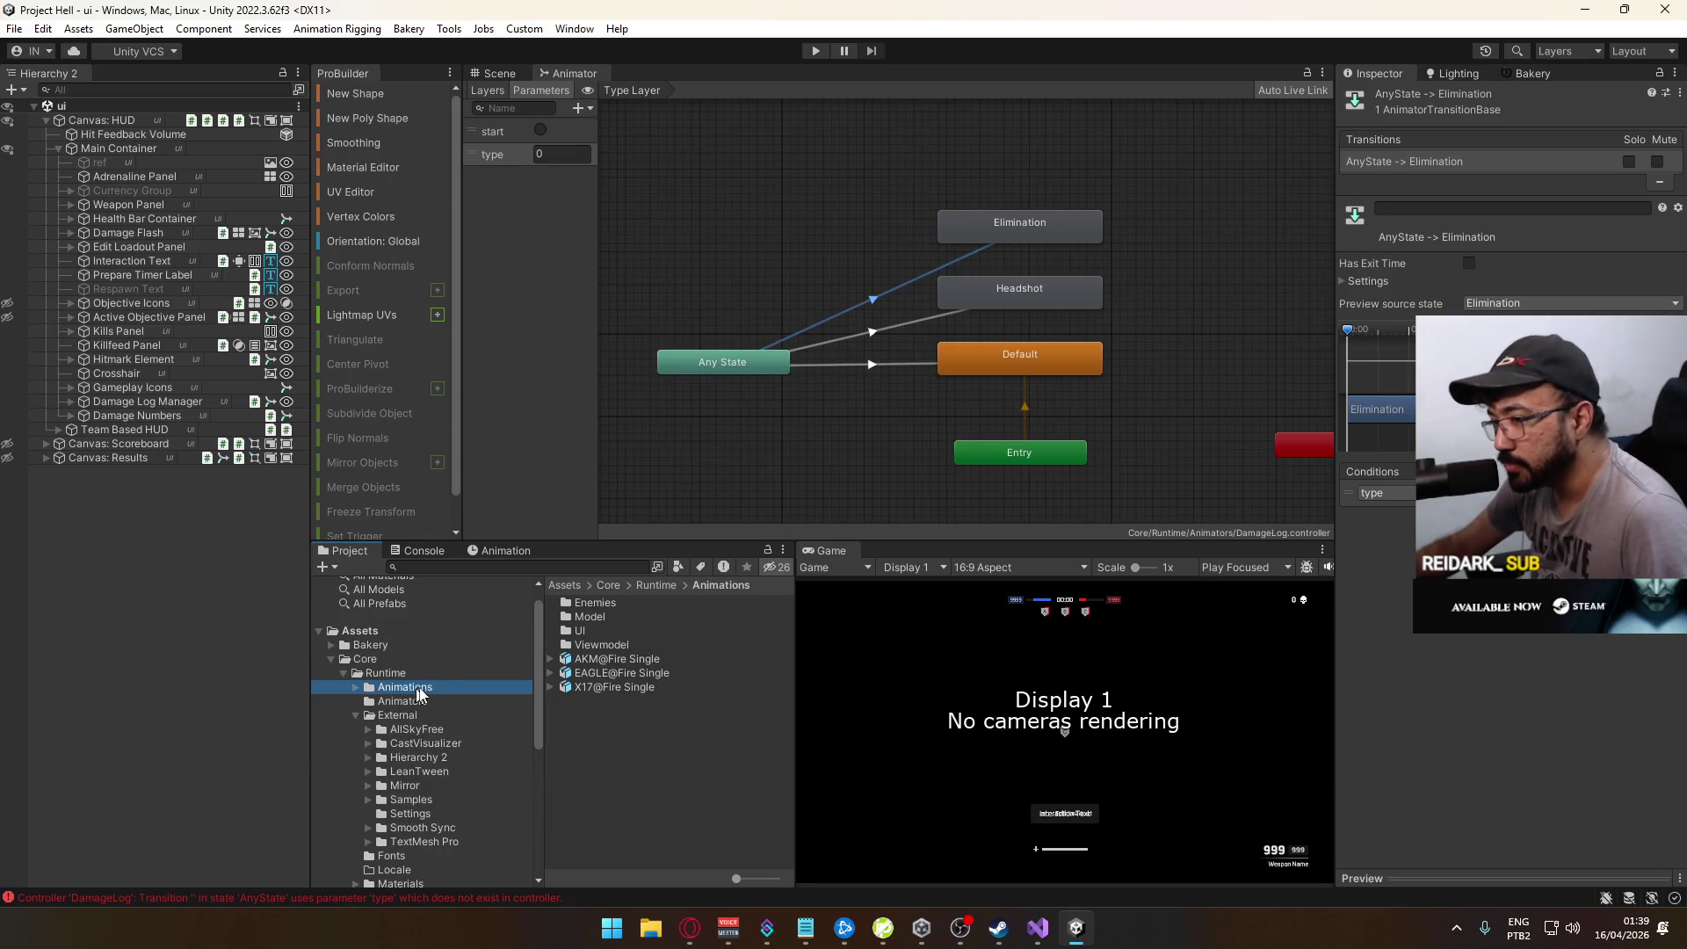
pyautogui.doubleClick(615, 617)
pyautogui.moveTo(792, 622)
pyautogui.mouseDown()
pyautogui.moveTo(958, 622)
pyautogui.moveTo(958, 824)
pyautogui.moveTo(836, 858)
pyautogui.mouseUp()
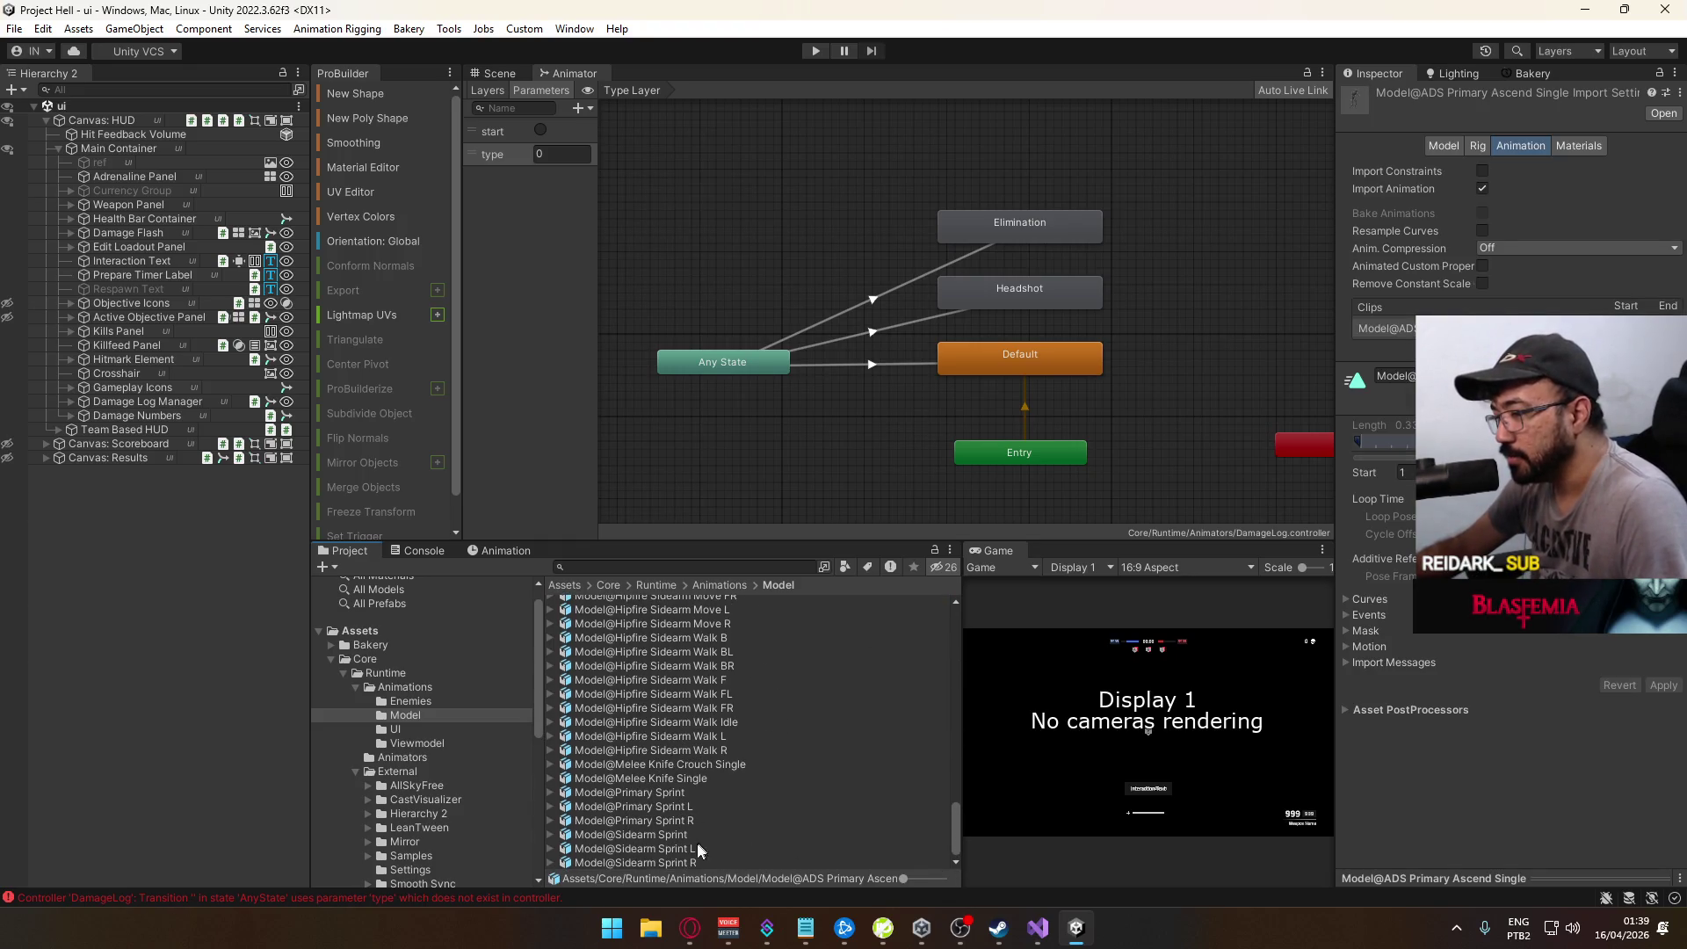
pyautogui.hotkey('ctrl', 'a')
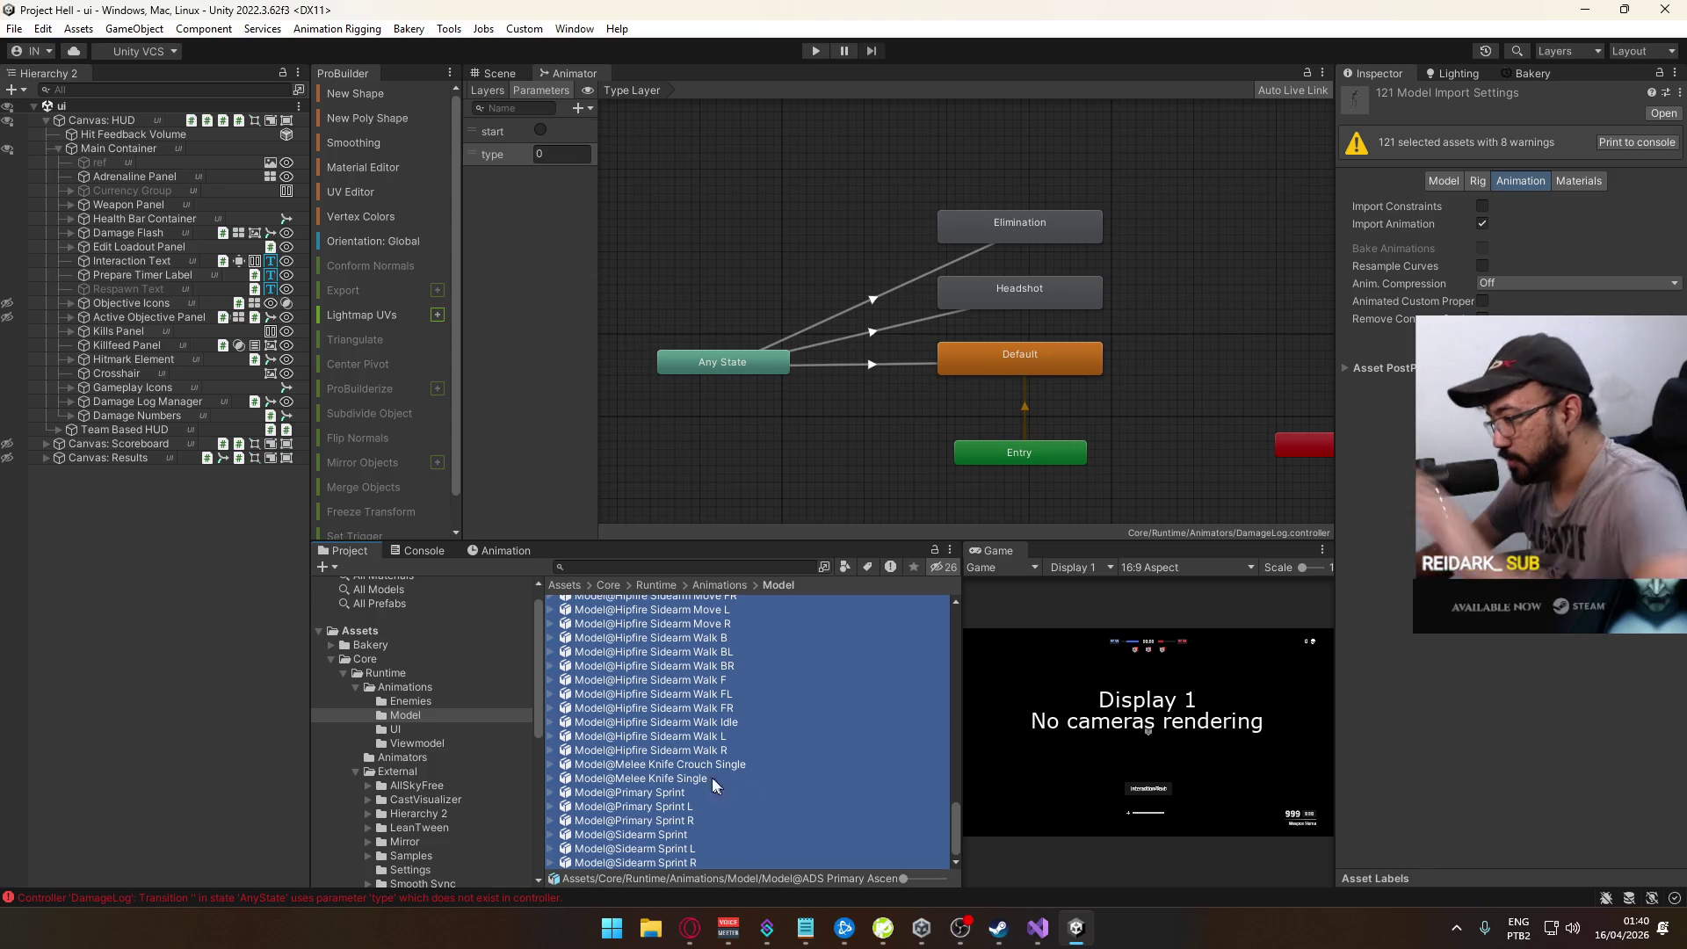
pyautogui.moveTo(949, 823); pyautogui.dragTo(947, 609)
pyautogui.click(846, 657)
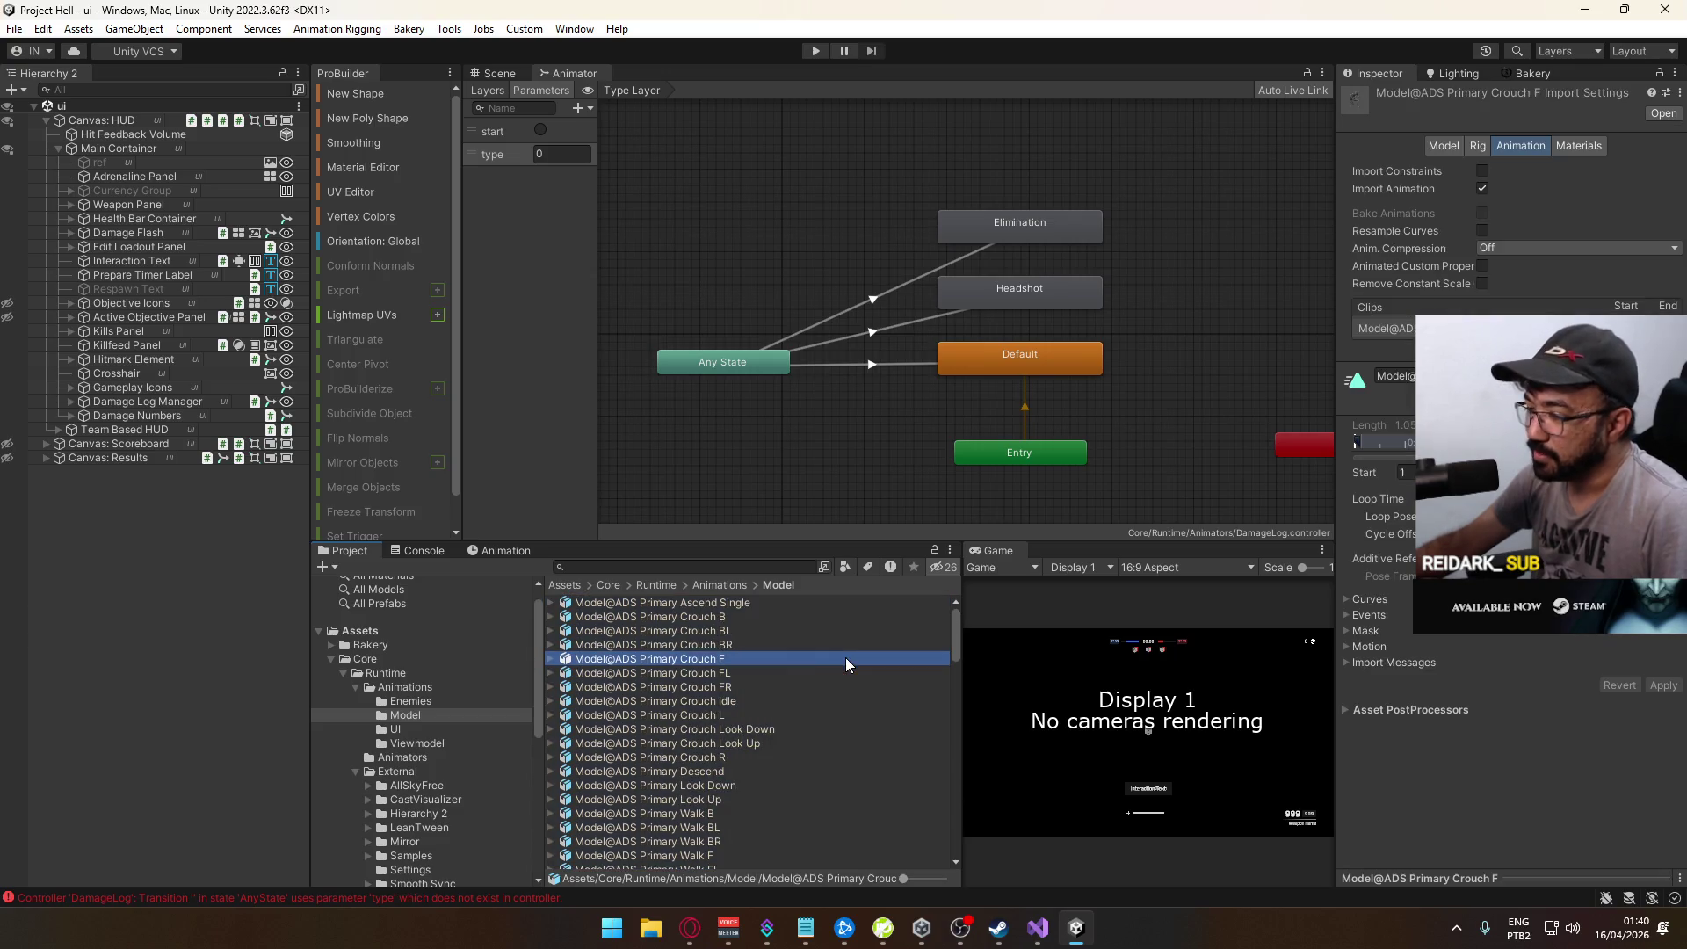
pyautogui.click(277, 792)
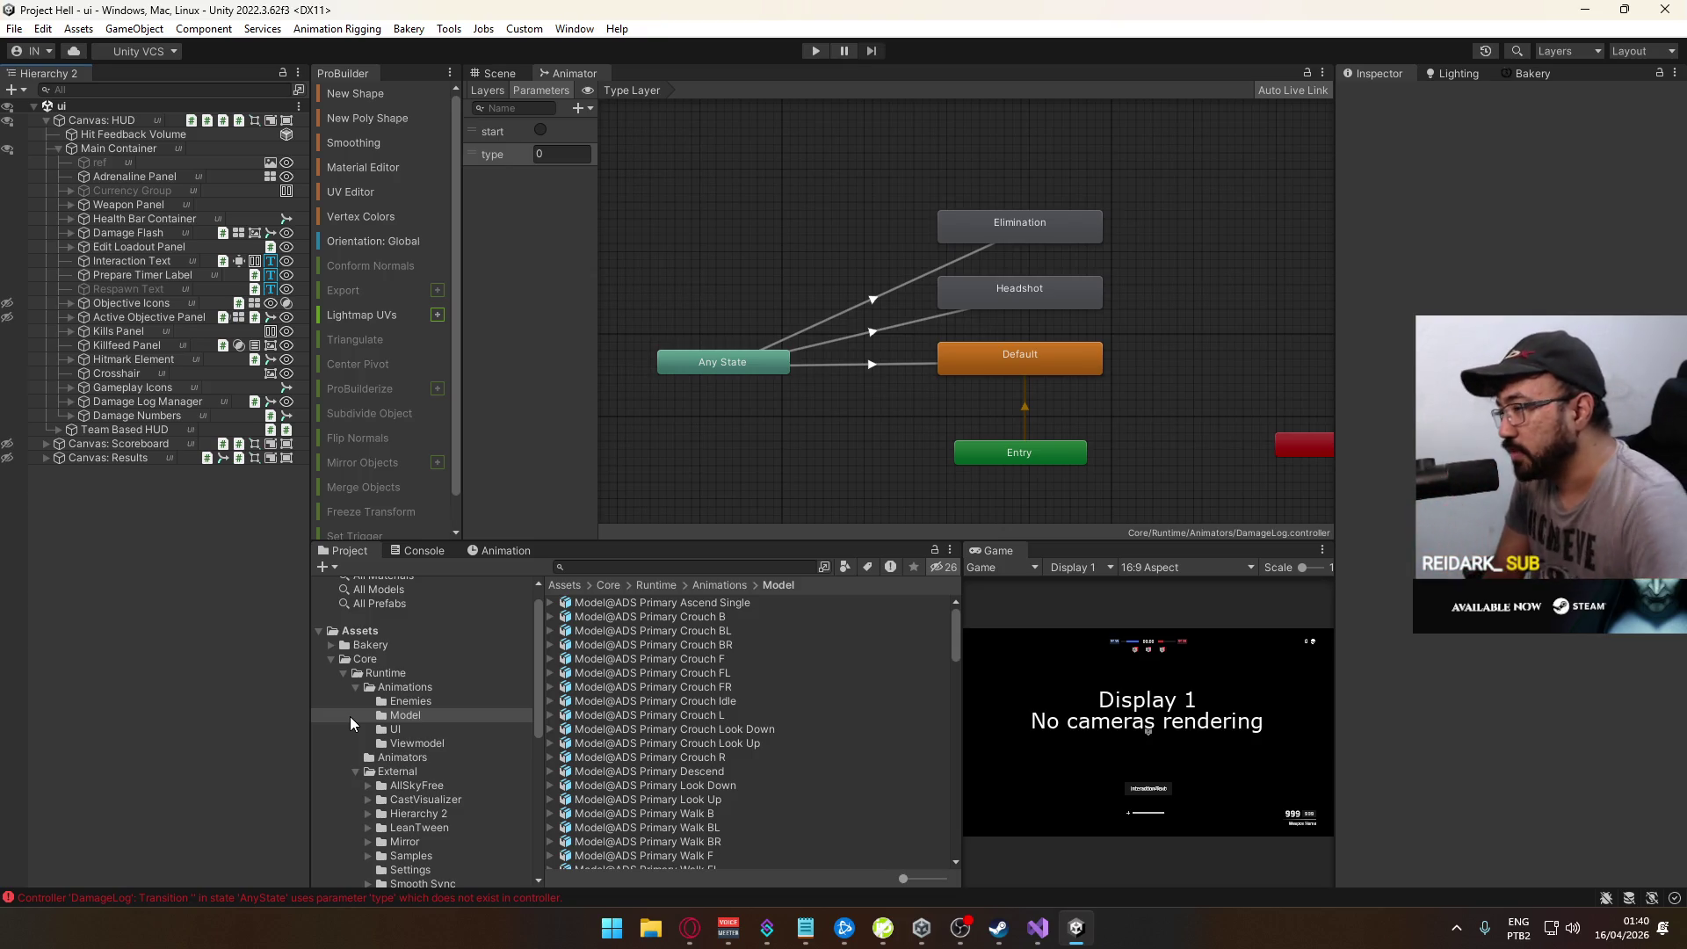
# Step: Open the Console and view the first DamageLog missing 'type' parameter error
pyautogui.moveTo(898, 434)
pyautogui.mouseDown()
pyautogui.moveTo(922, 388)
pyautogui.moveTo(875, 502)
pyautogui.moveTo(931, 510)
pyautogui.mouseUp()
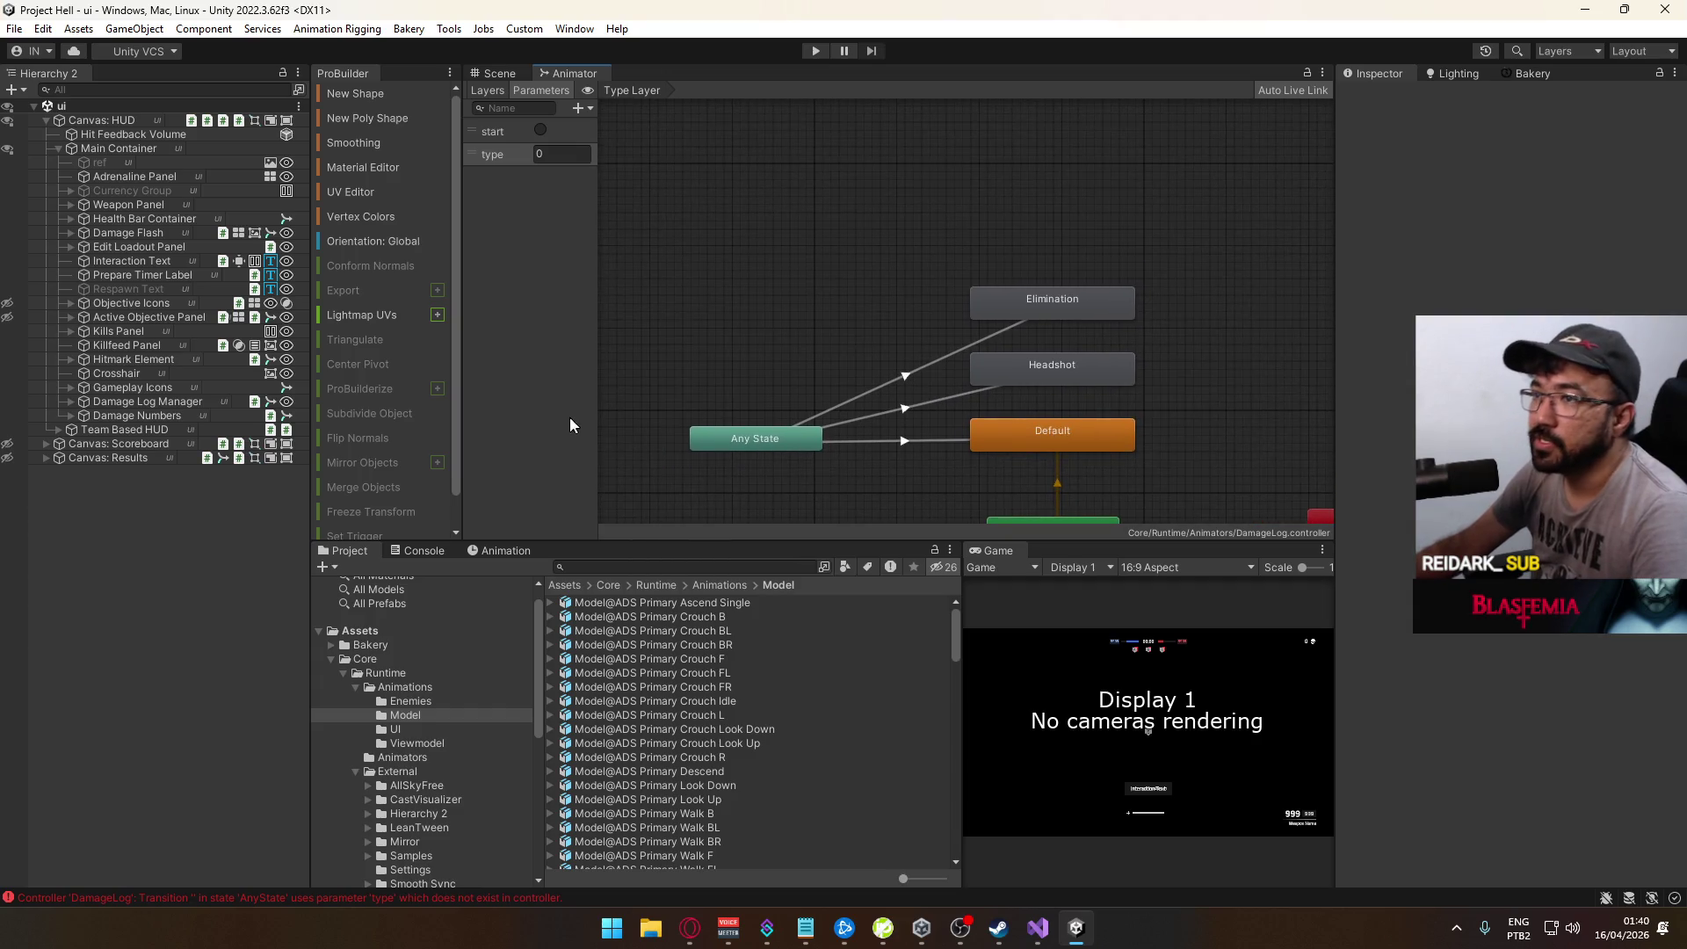
pyautogui.moveTo(1074, 928); pyautogui.dragTo(1039, 929)
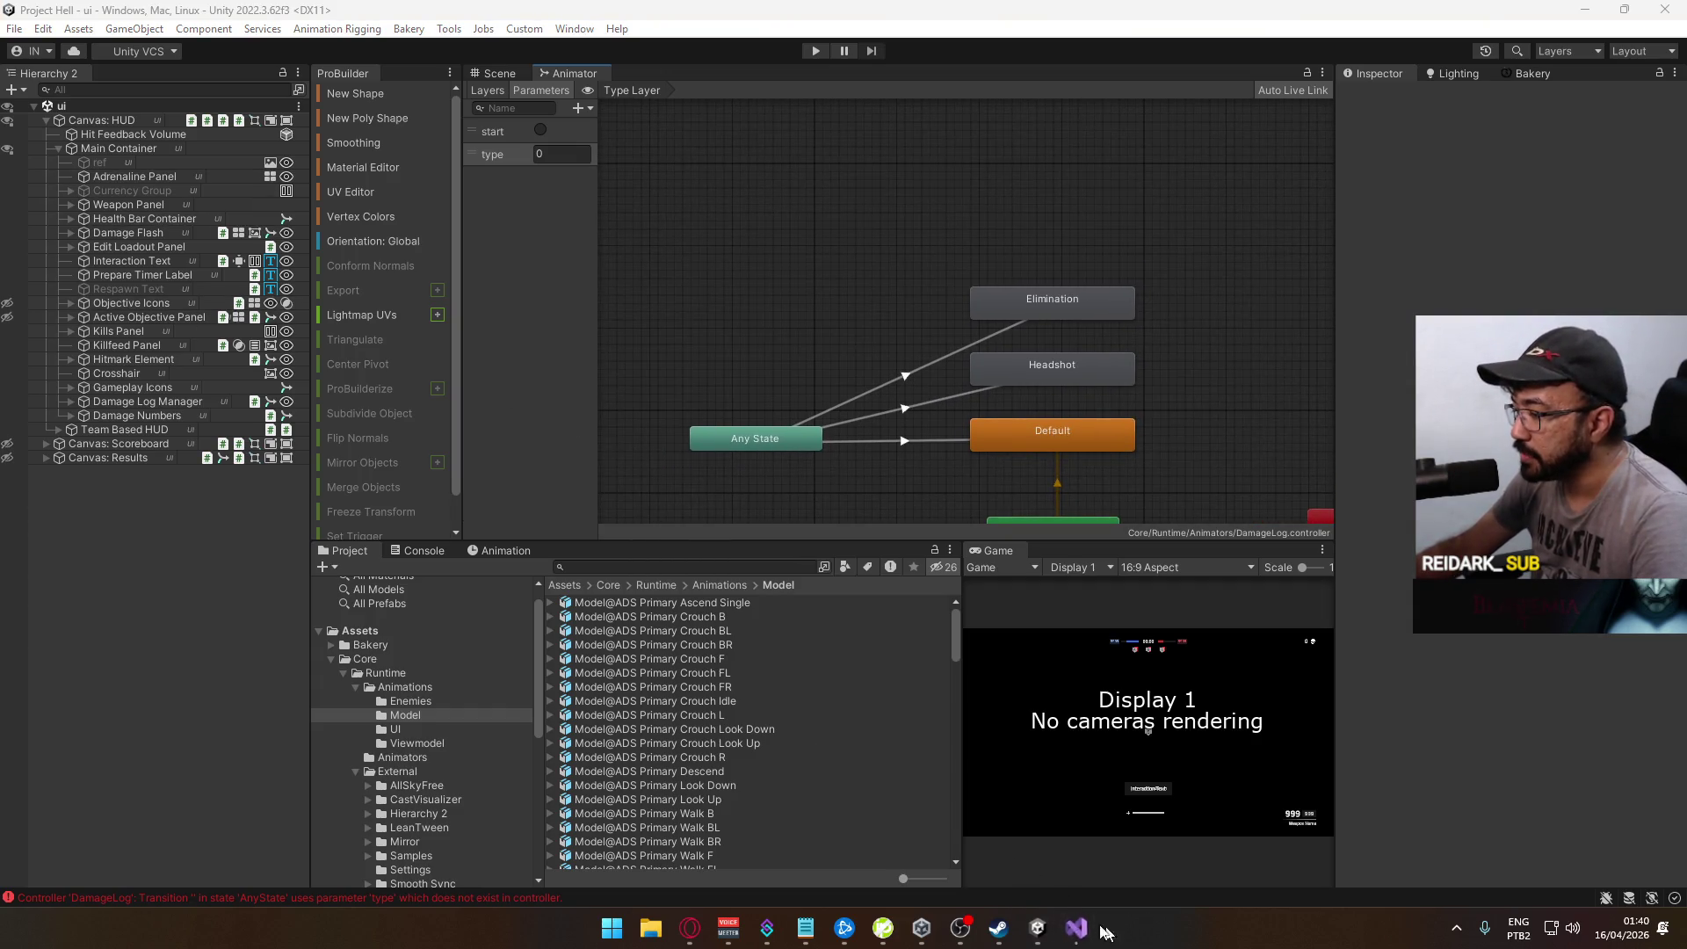
pyautogui.click(403, 550)
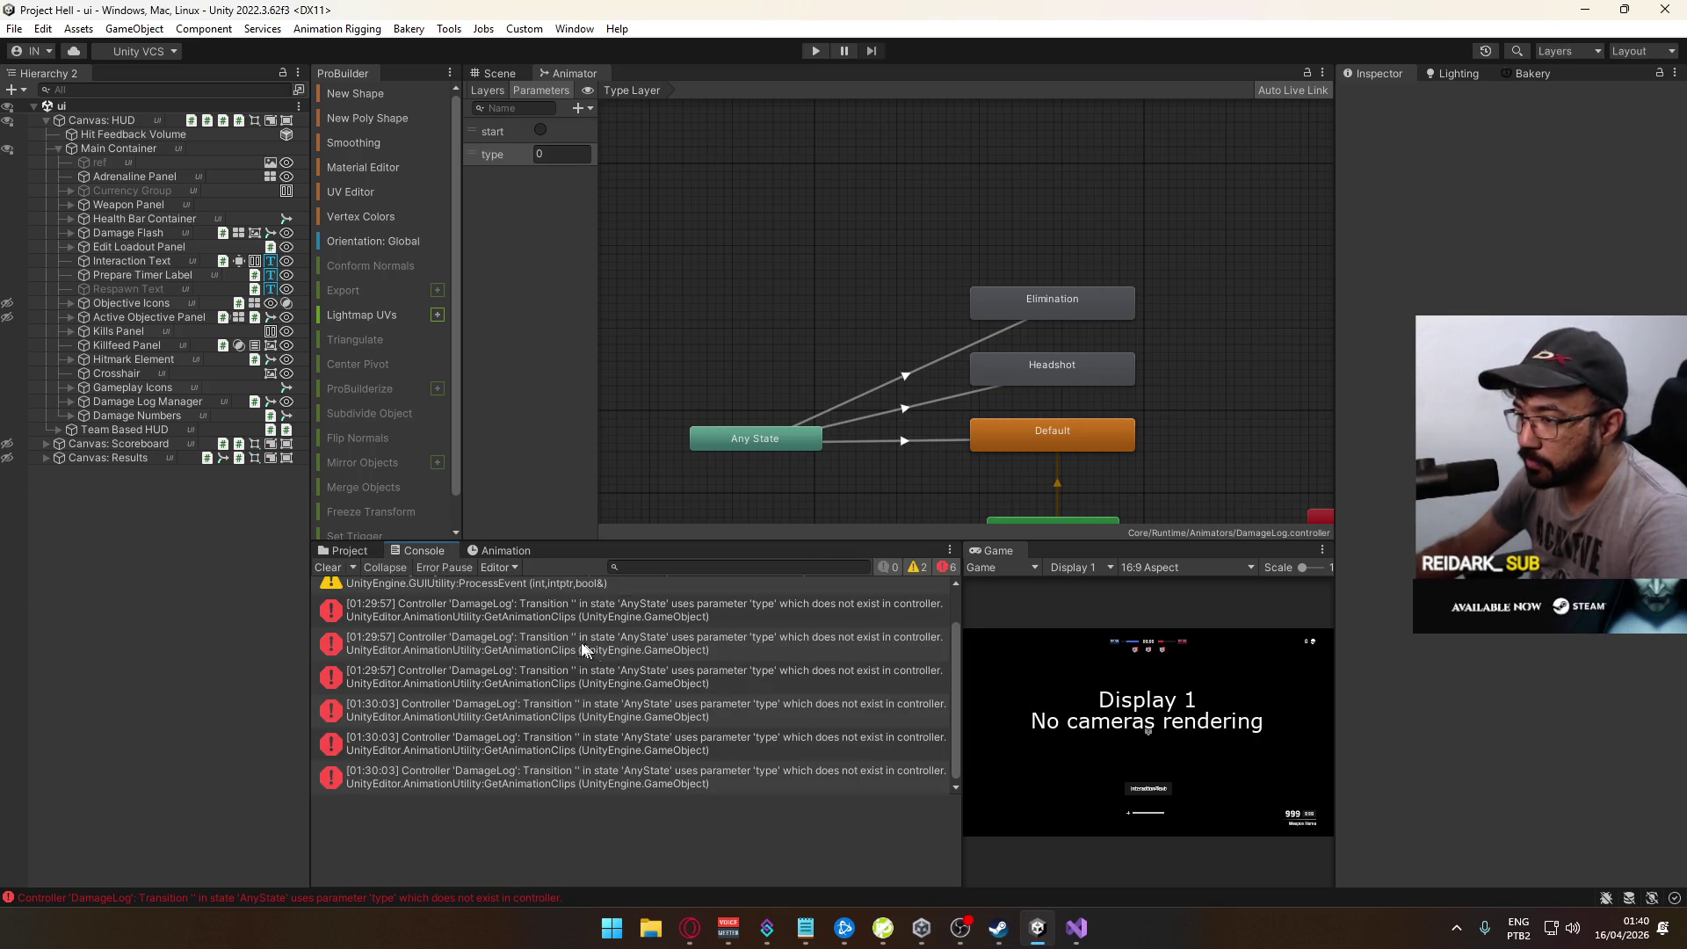
pyautogui.click(605, 613)
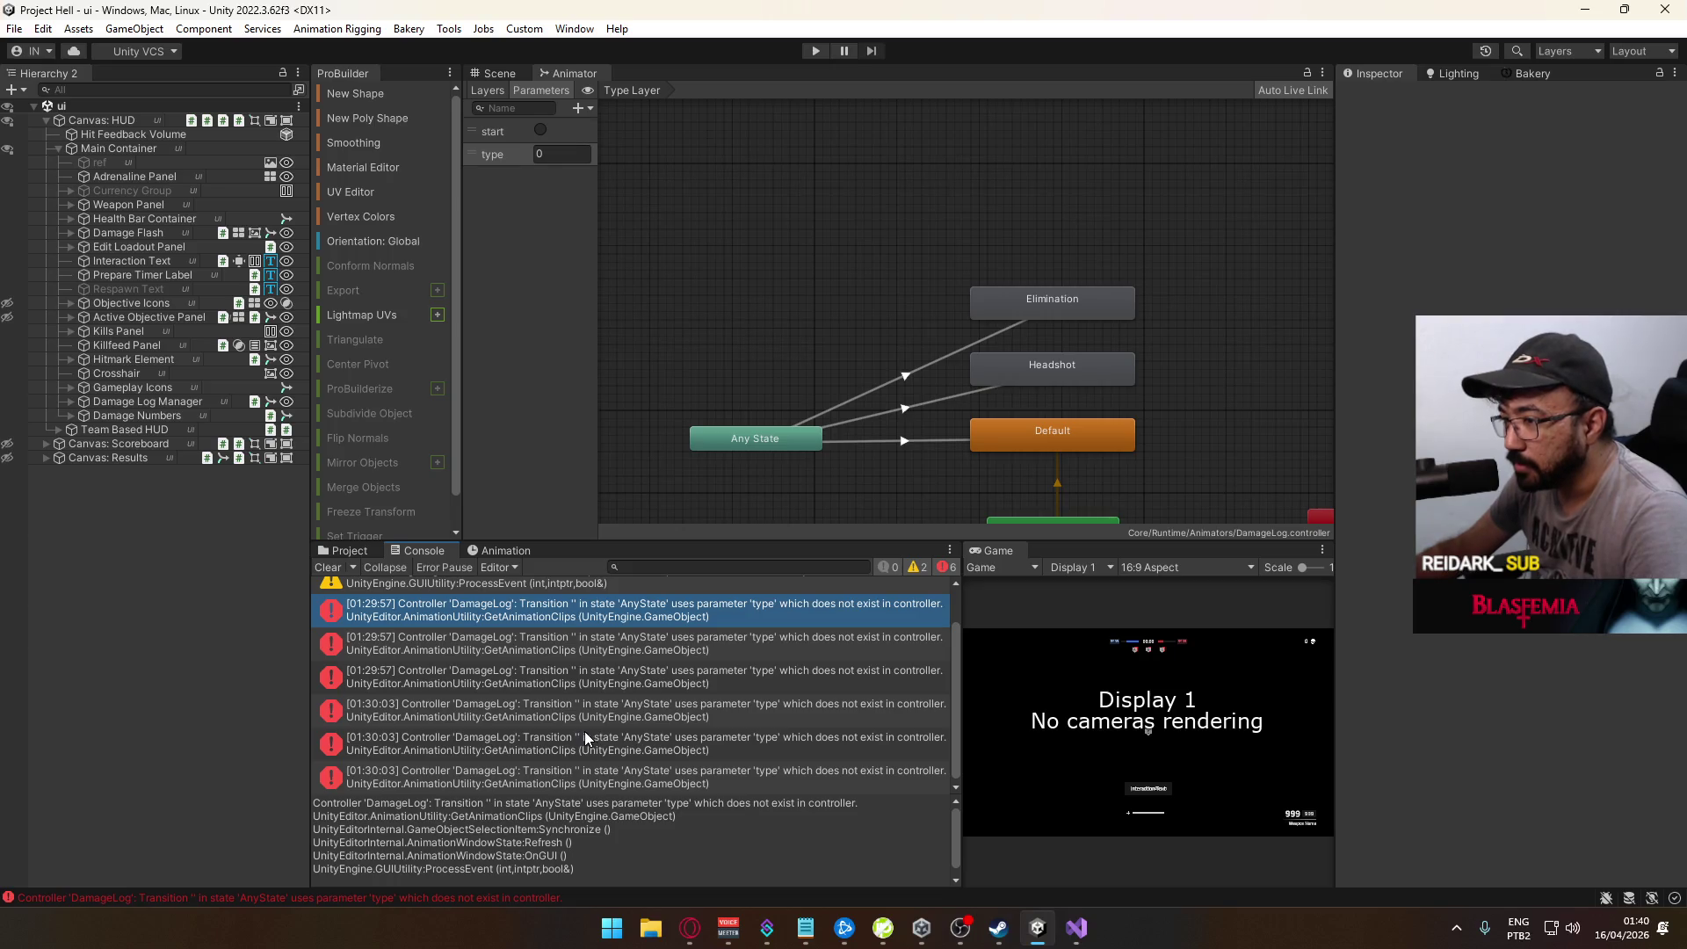
# Step: Clear the Console and inspect the Any State transitions to Headshot, Elimination and Default
pyautogui.click(327, 567)
pyautogui.click(928, 445)
pyautogui.click(924, 409)
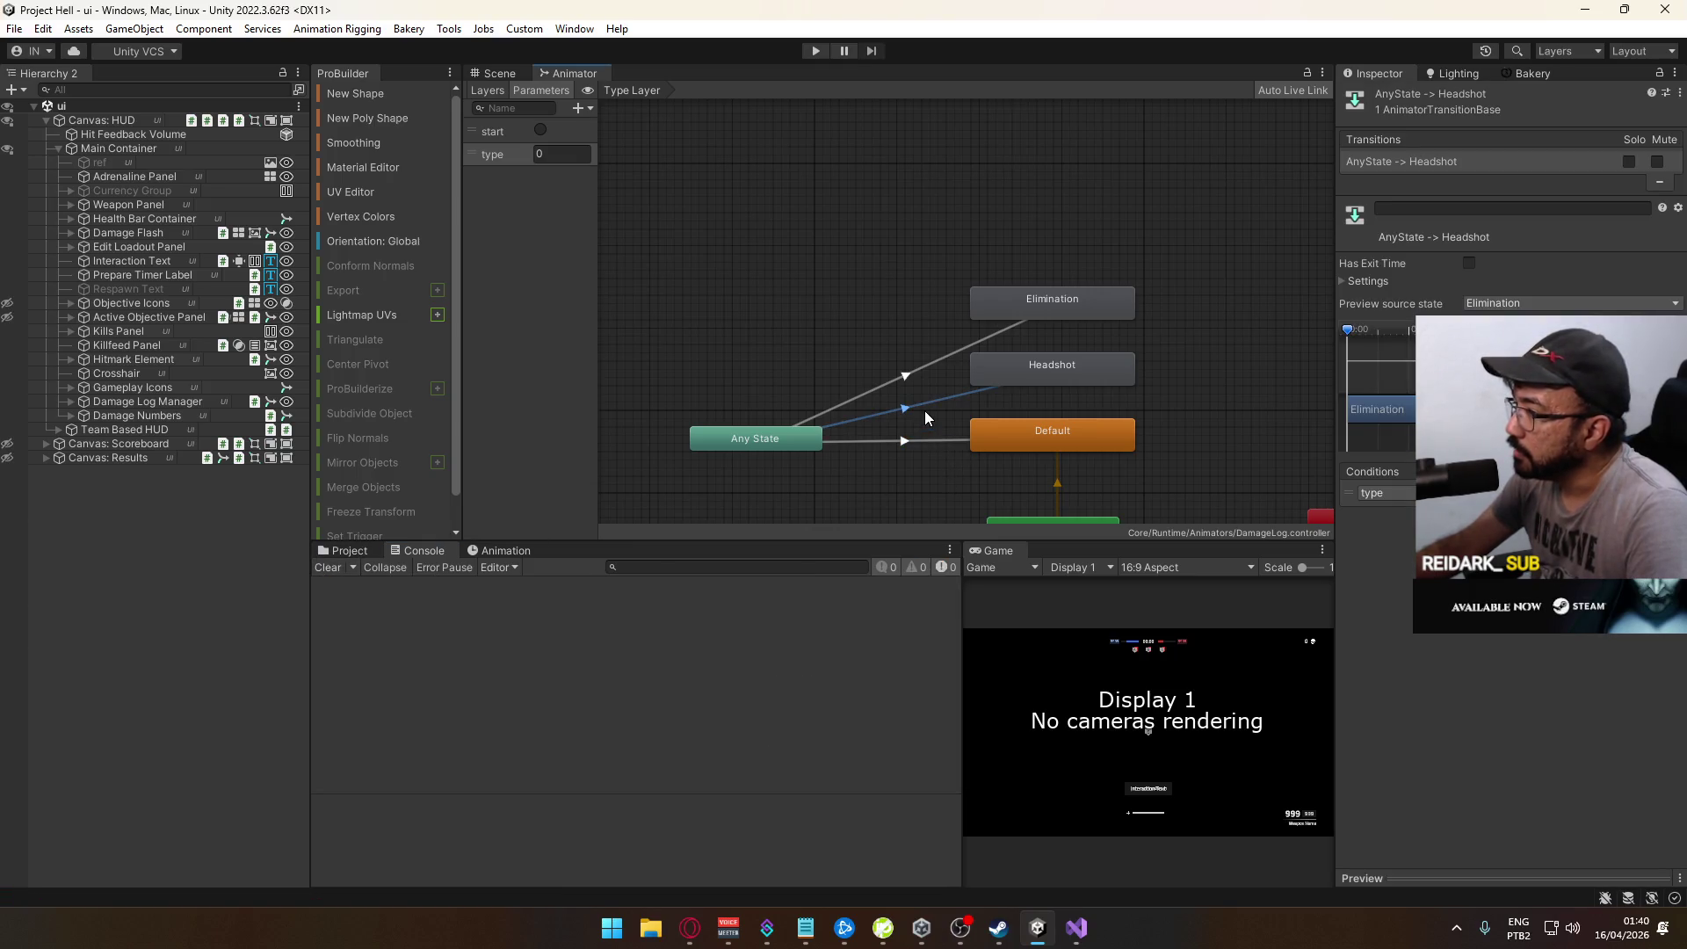
pyautogui.click(926, 370)
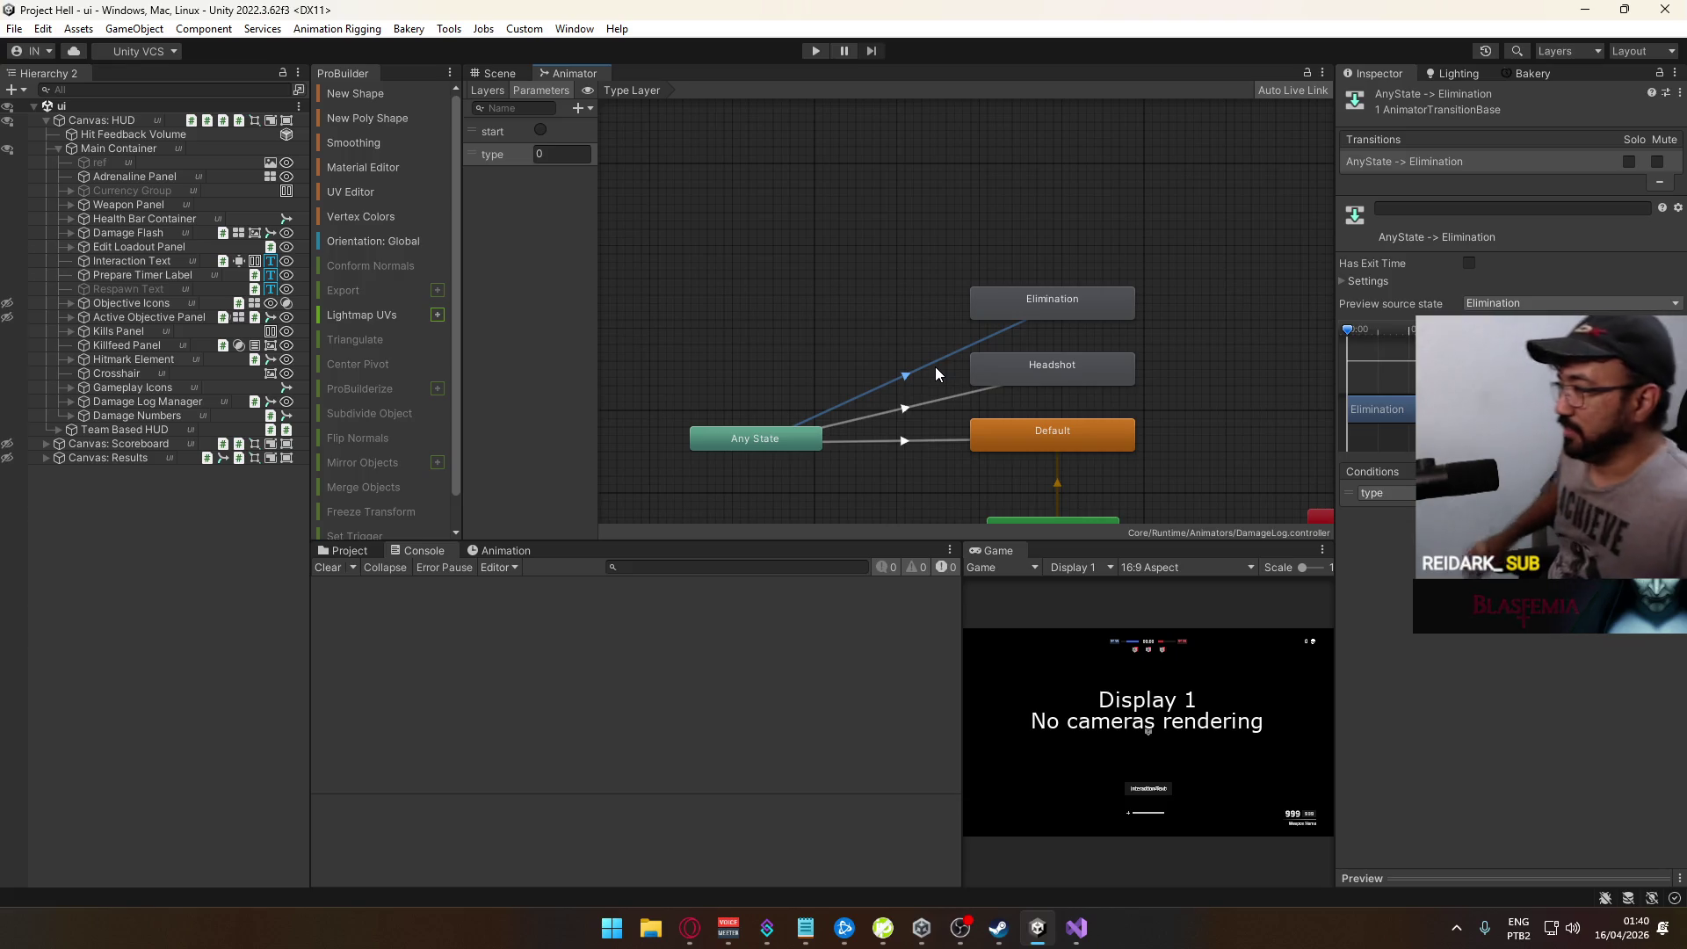
pyautogui.click(935, 404)
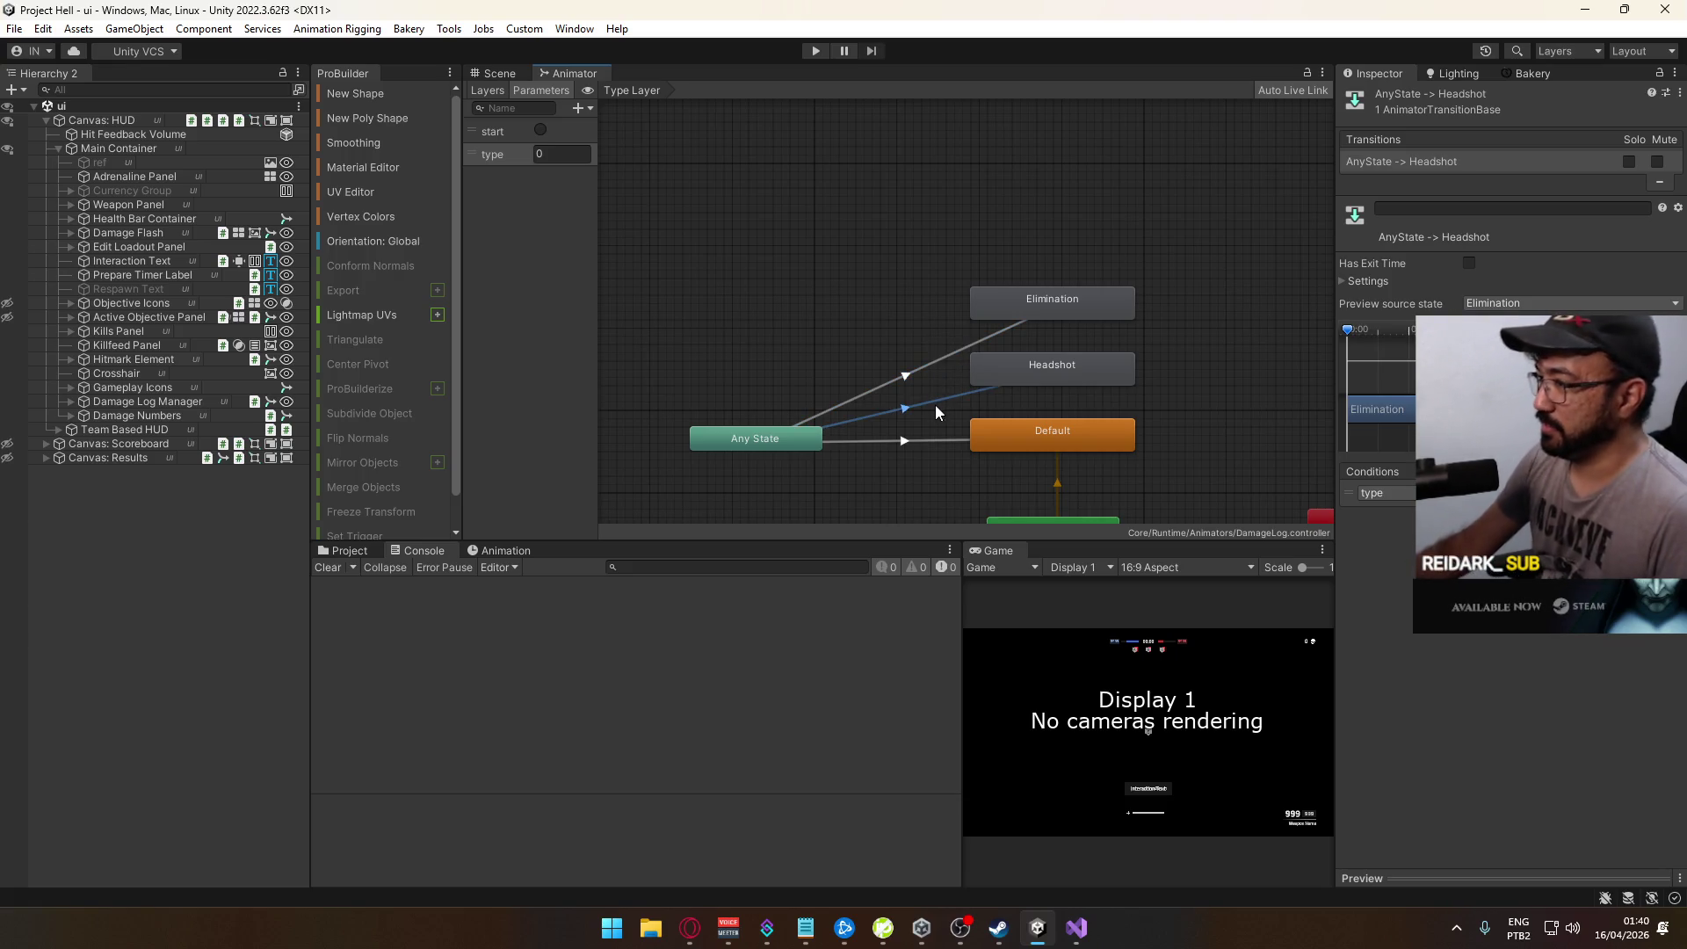
# Step: Select the Any State node, then box-select the Elimination and Headshot states
pyautogui.click(930, 438)
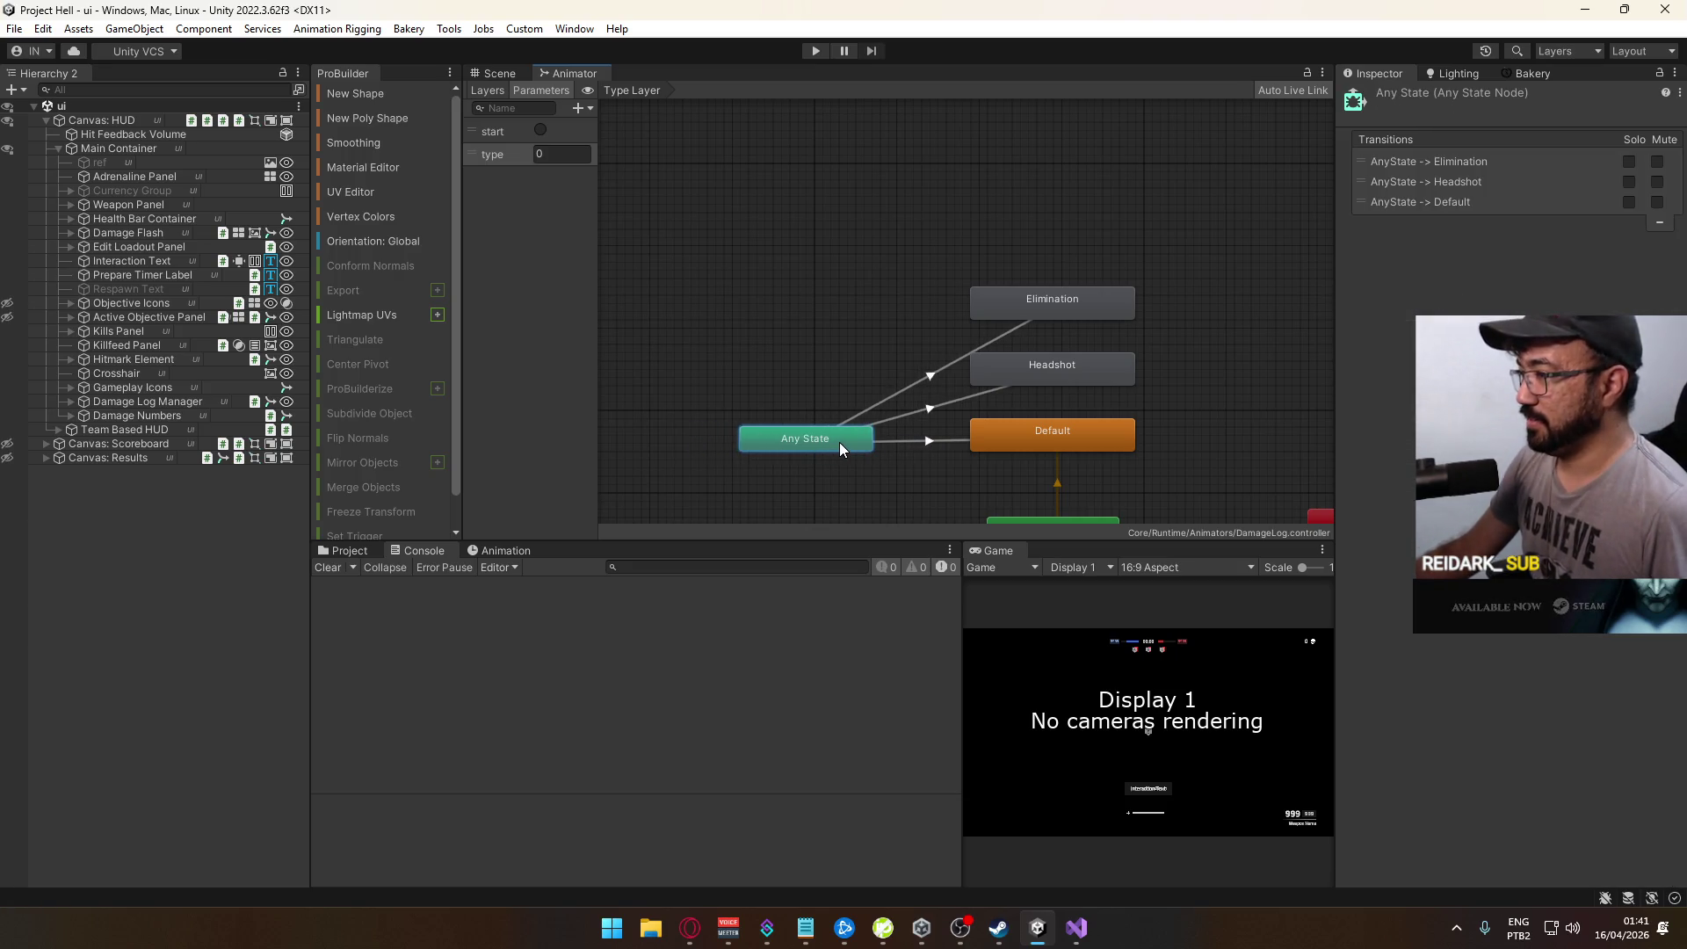
pyautogui.click(850, 367)
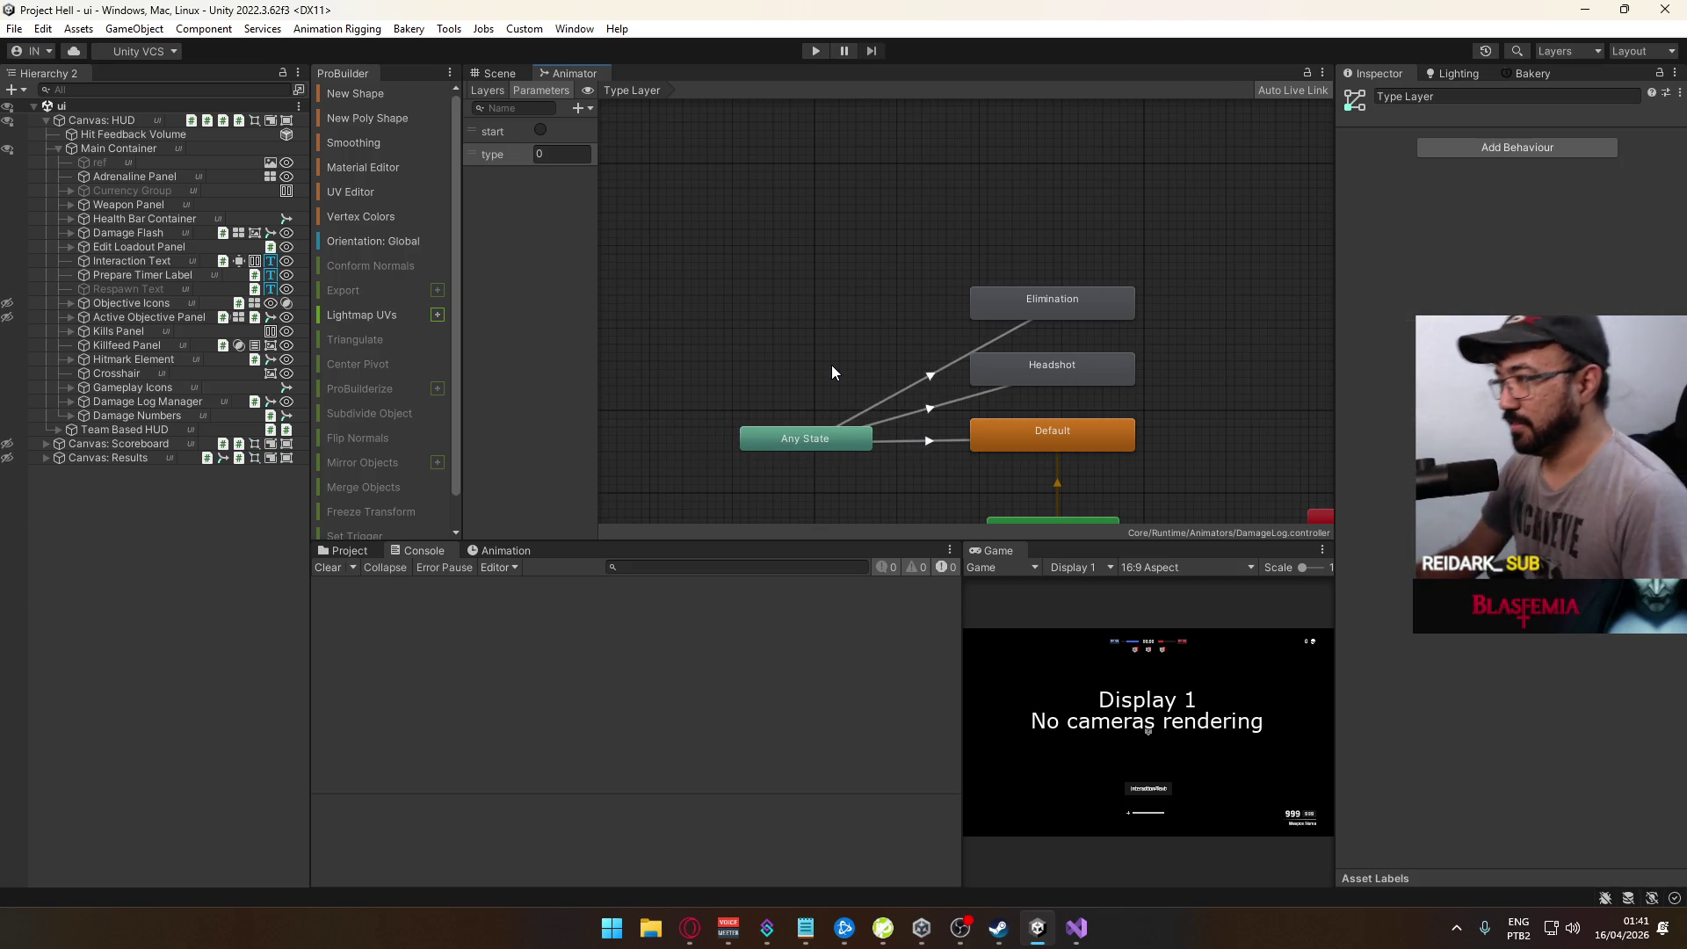
pyautogui.moveTo(765, 186)
pyautogui.mouseDown()
pyautogui.moveTo(1013, 376)
pyautogui.moveTo(1084, 419)
pyautogui.moveTo(1088, 402)
pyautogui.mouseUp()
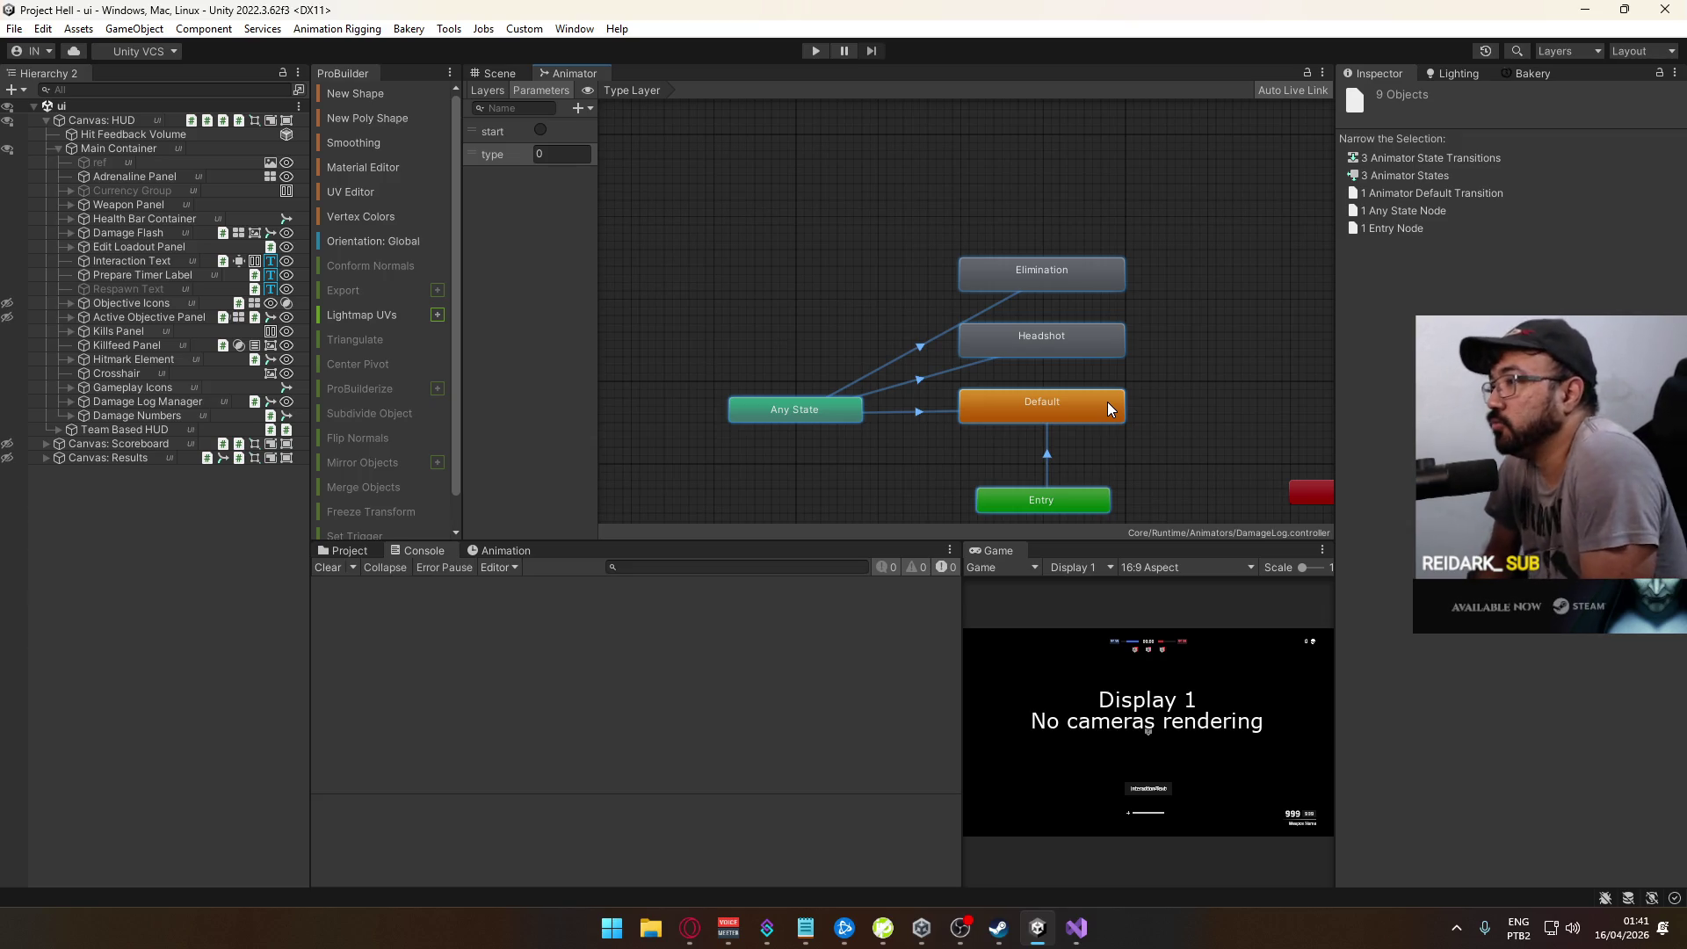
# Step: Shift the DamageLog state nodes further left, then nudge the whole group slightly down
pyautogui.moveTo(1185, 355)
pyautogui.mouseDown()
pyautogui.moveTo(1148, 311)
pyautogui.moveTo(1062, 279)
pyautogui.moveTo(965, 343)
pyautogui.moveTo(1126, 339)
pyautogui.mouseUp()
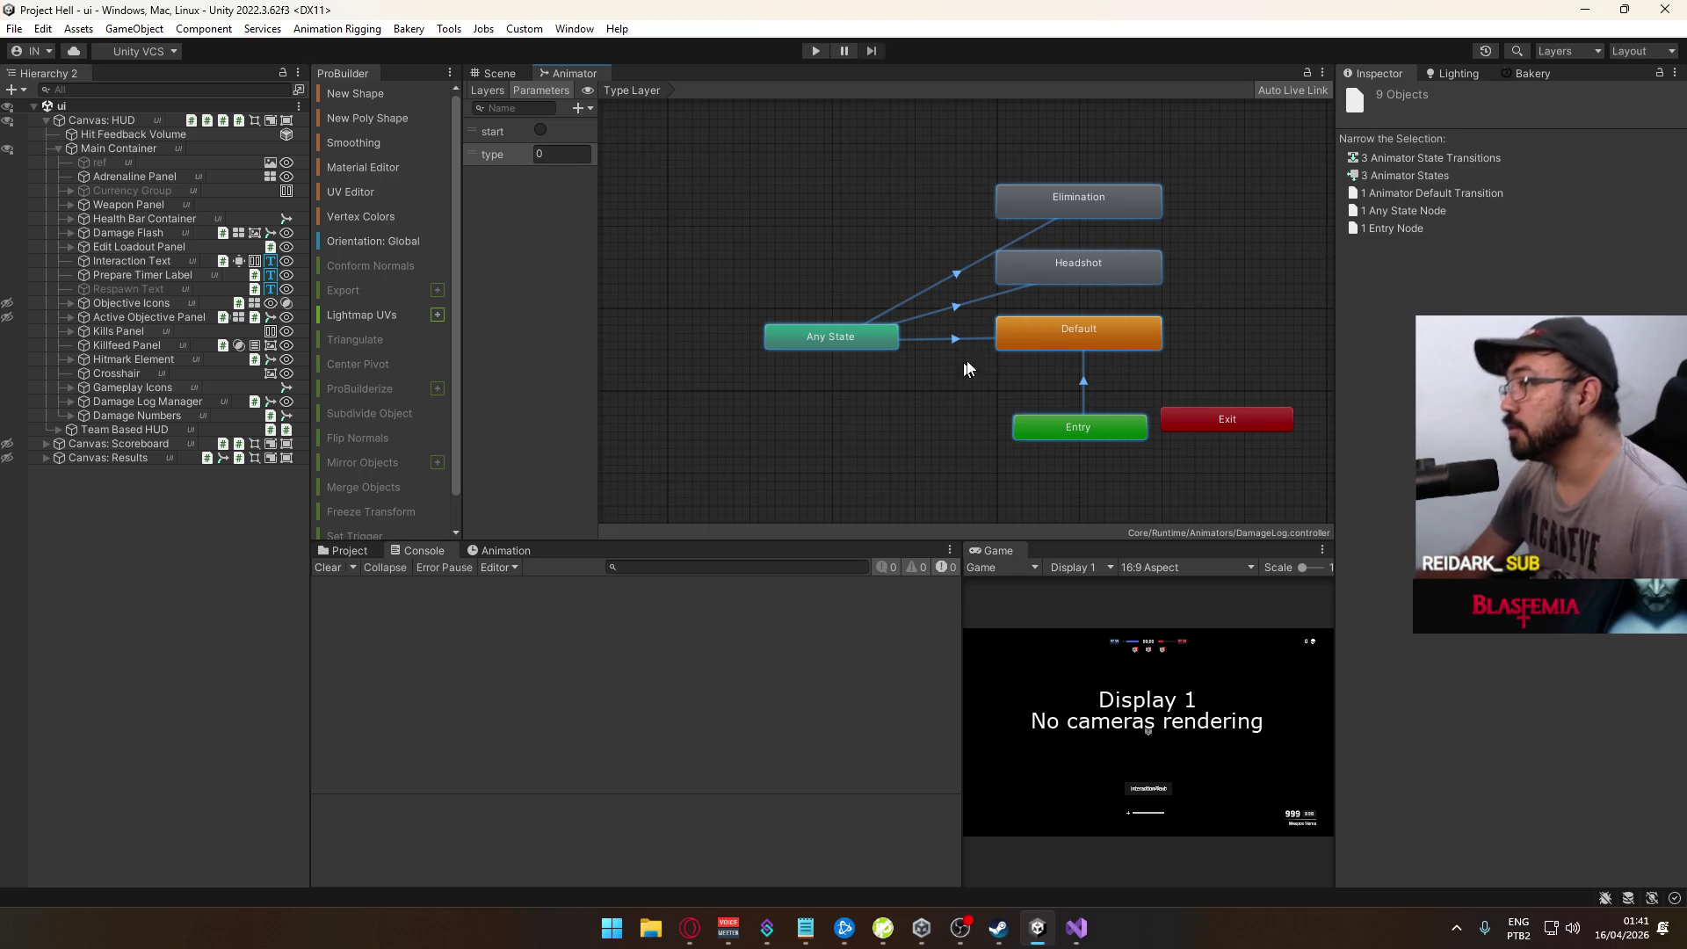
pyautogui.moveTo(1057, 330)
pyautogui.mouseDown()
pyautogui.moveTo(958, 330)
pyautogui.moveTo(967, 318)
pyautogui.moveTo(978, 336)
pyautogui.moveTo(966, 296)
pyautogui.mouseUp()
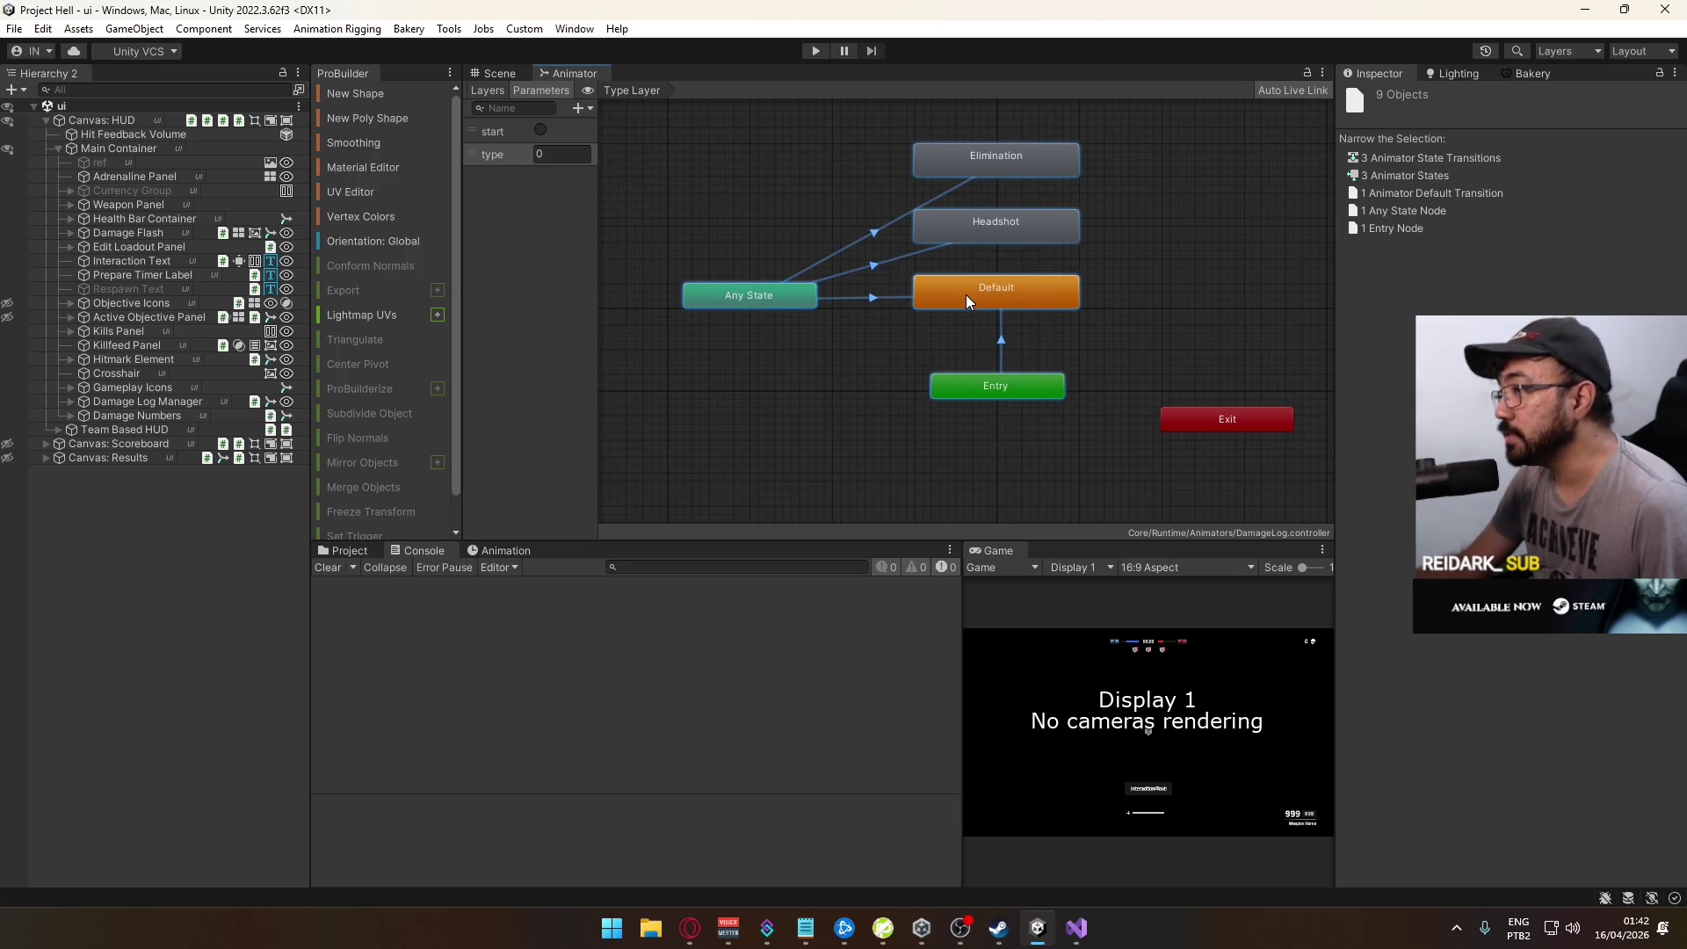
pyautogui.click(965, 318)
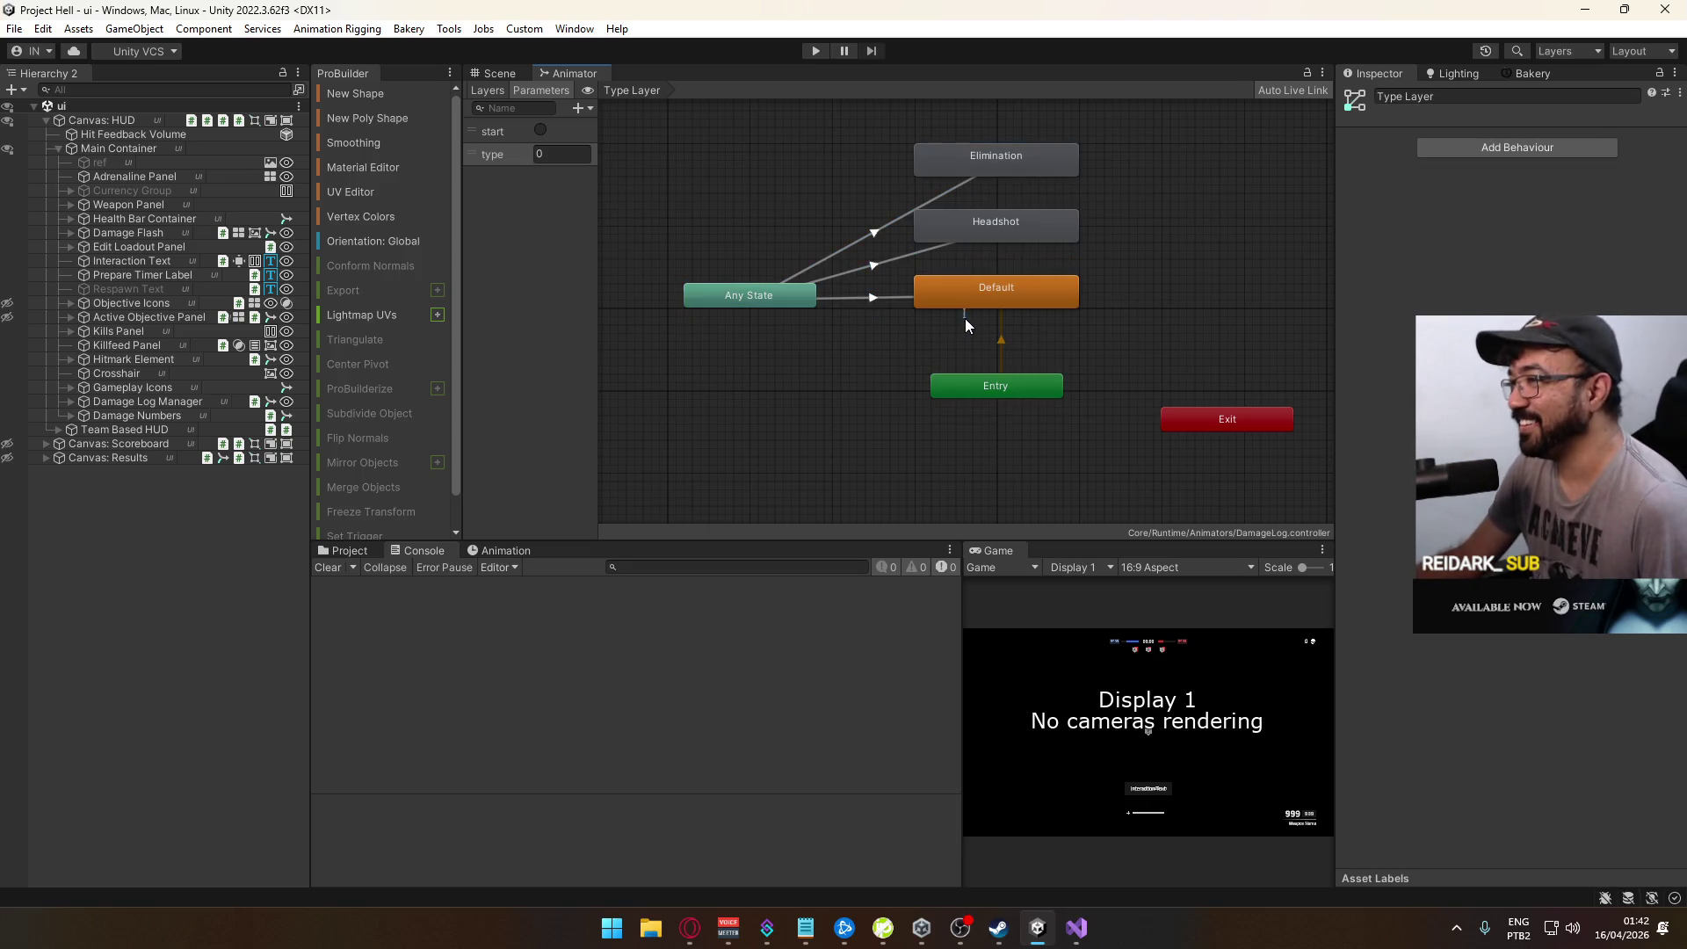
pyautogui.scroll(-3, 968, 316)
pyautogui.moveTo(766, 197); pyautogui.dragTo(1066, 405)
pyautogui.moveTo(990, 304); pyautogui.dragTo(989, 309)
pyautogui.click(1131, 291)
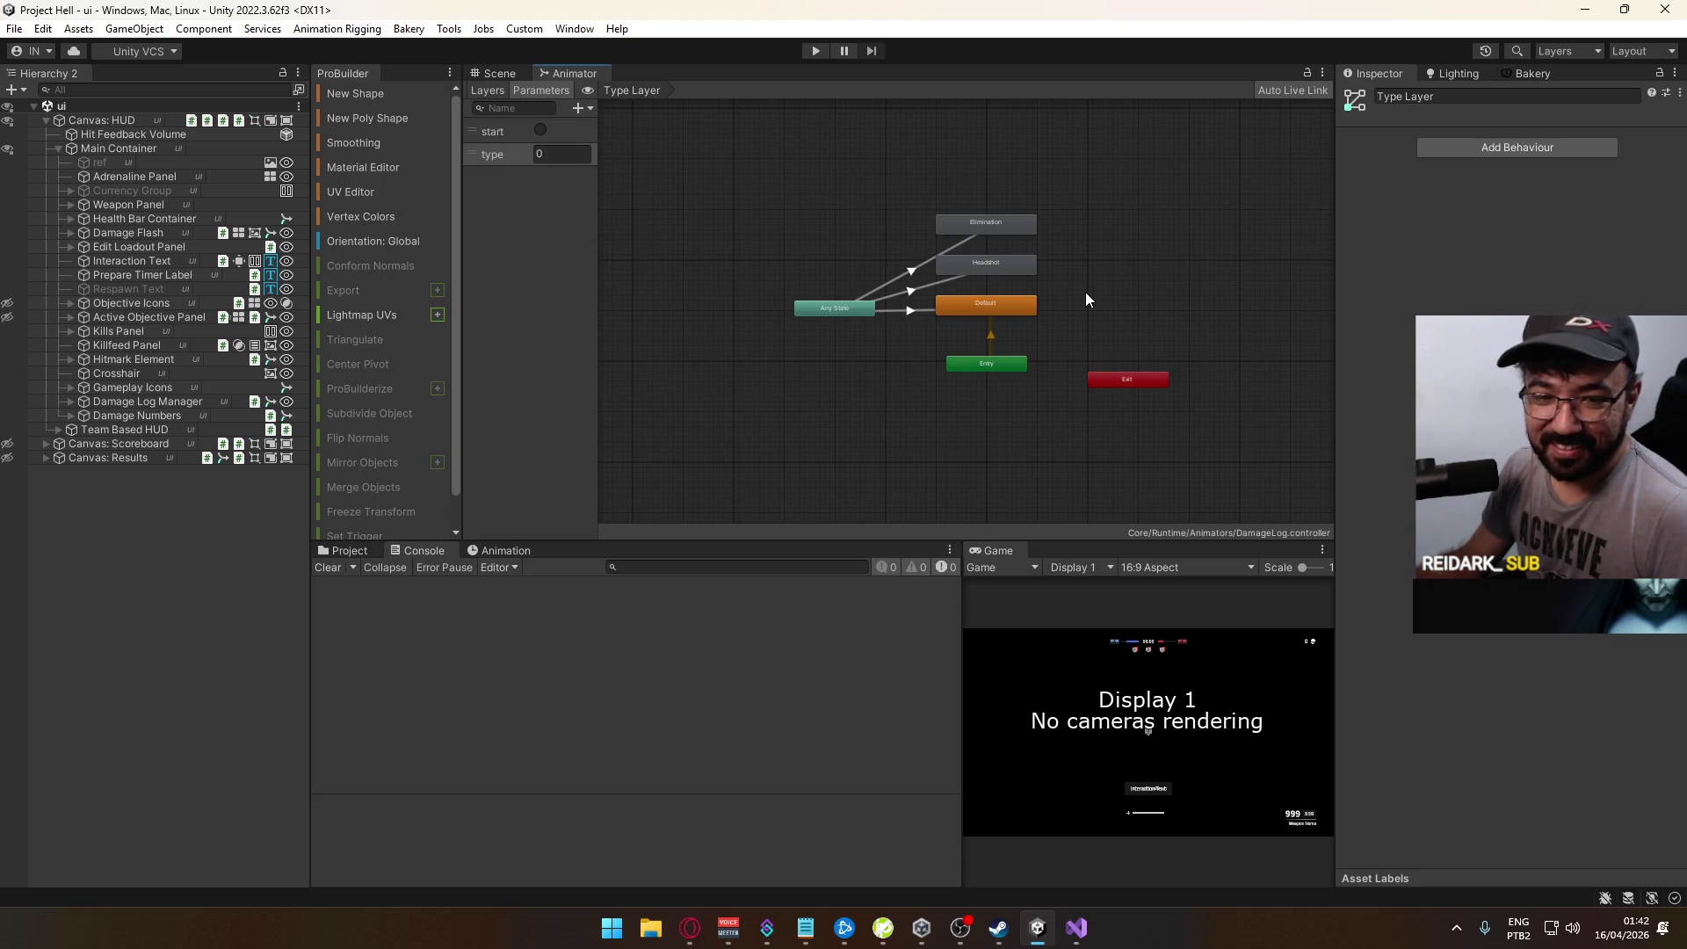
# Step: Nudge Elimination and Headshot upward, check Elimination's settings, and bring Opera to the front
pyautogui.scroll(5, 958, 299)
pyautogui.moveTo(854, 306)
pyautogui.mouseDown()
pyautogui.moveTo(813, 385)
pyautogui.moveTo(833, 336)
pyautogui.moveTo(785, 385)
pyautogui.mouseUp()
pyautogui.scroll(-2, 777, 385)
pyautogui.moveTo(824, 221); pyautogui.dragTo(994, 304)
pyautogui.click(956, 219)
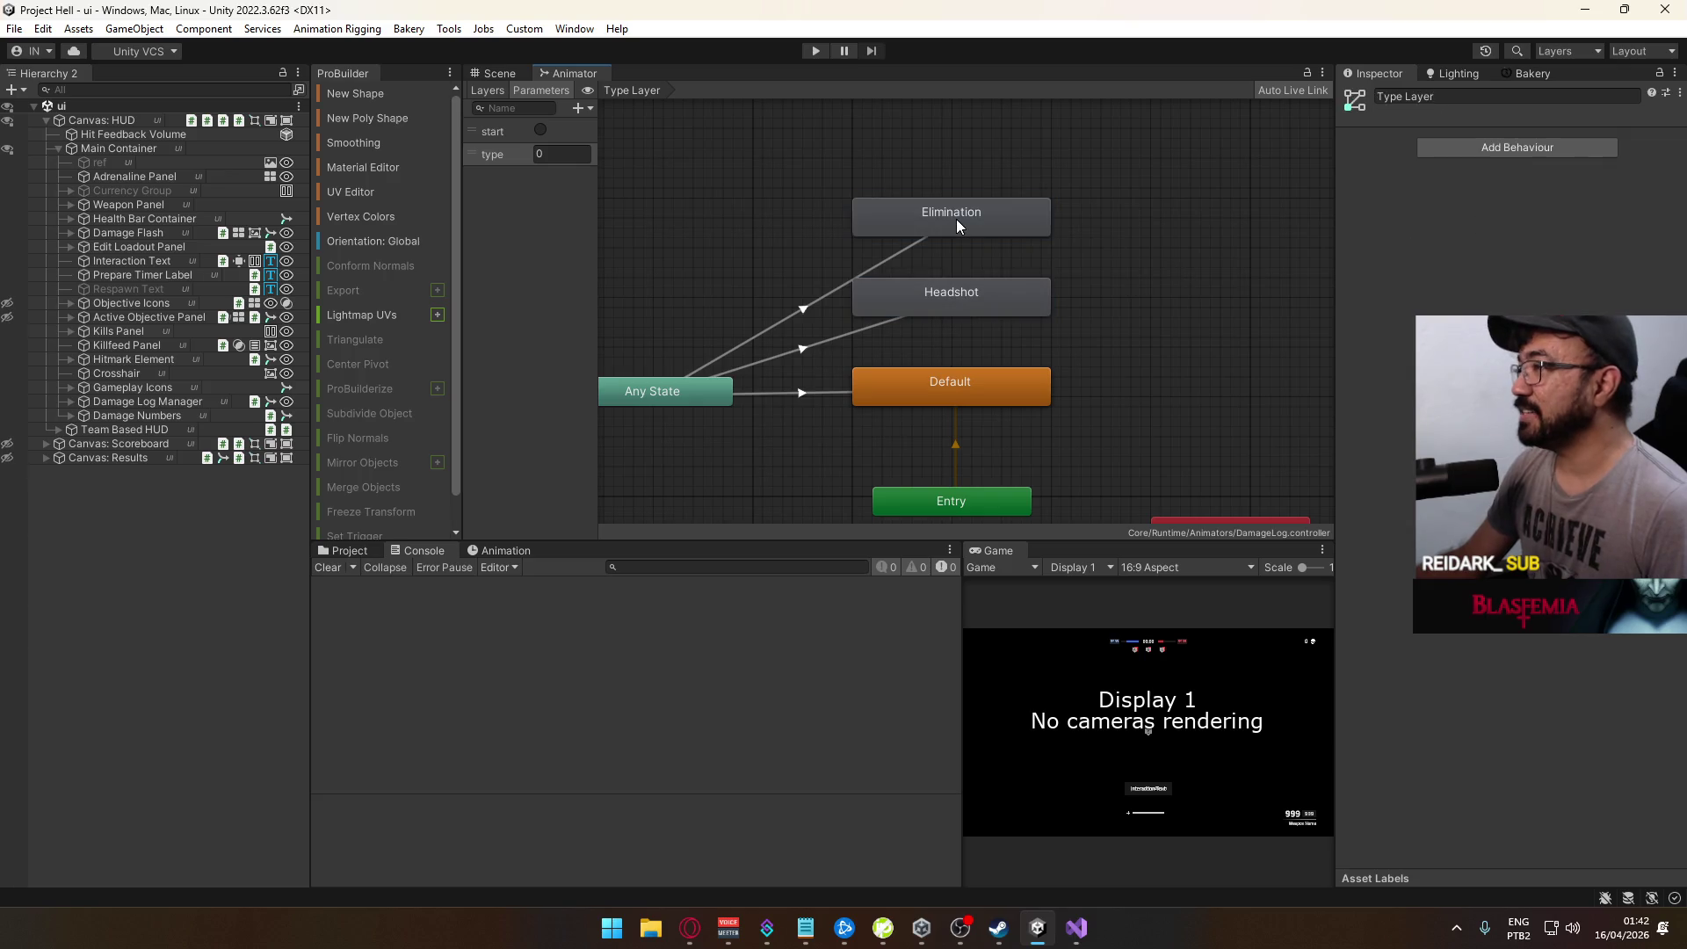
pyautogui.click(1178, 217)
pyautogui.click(692, 930)
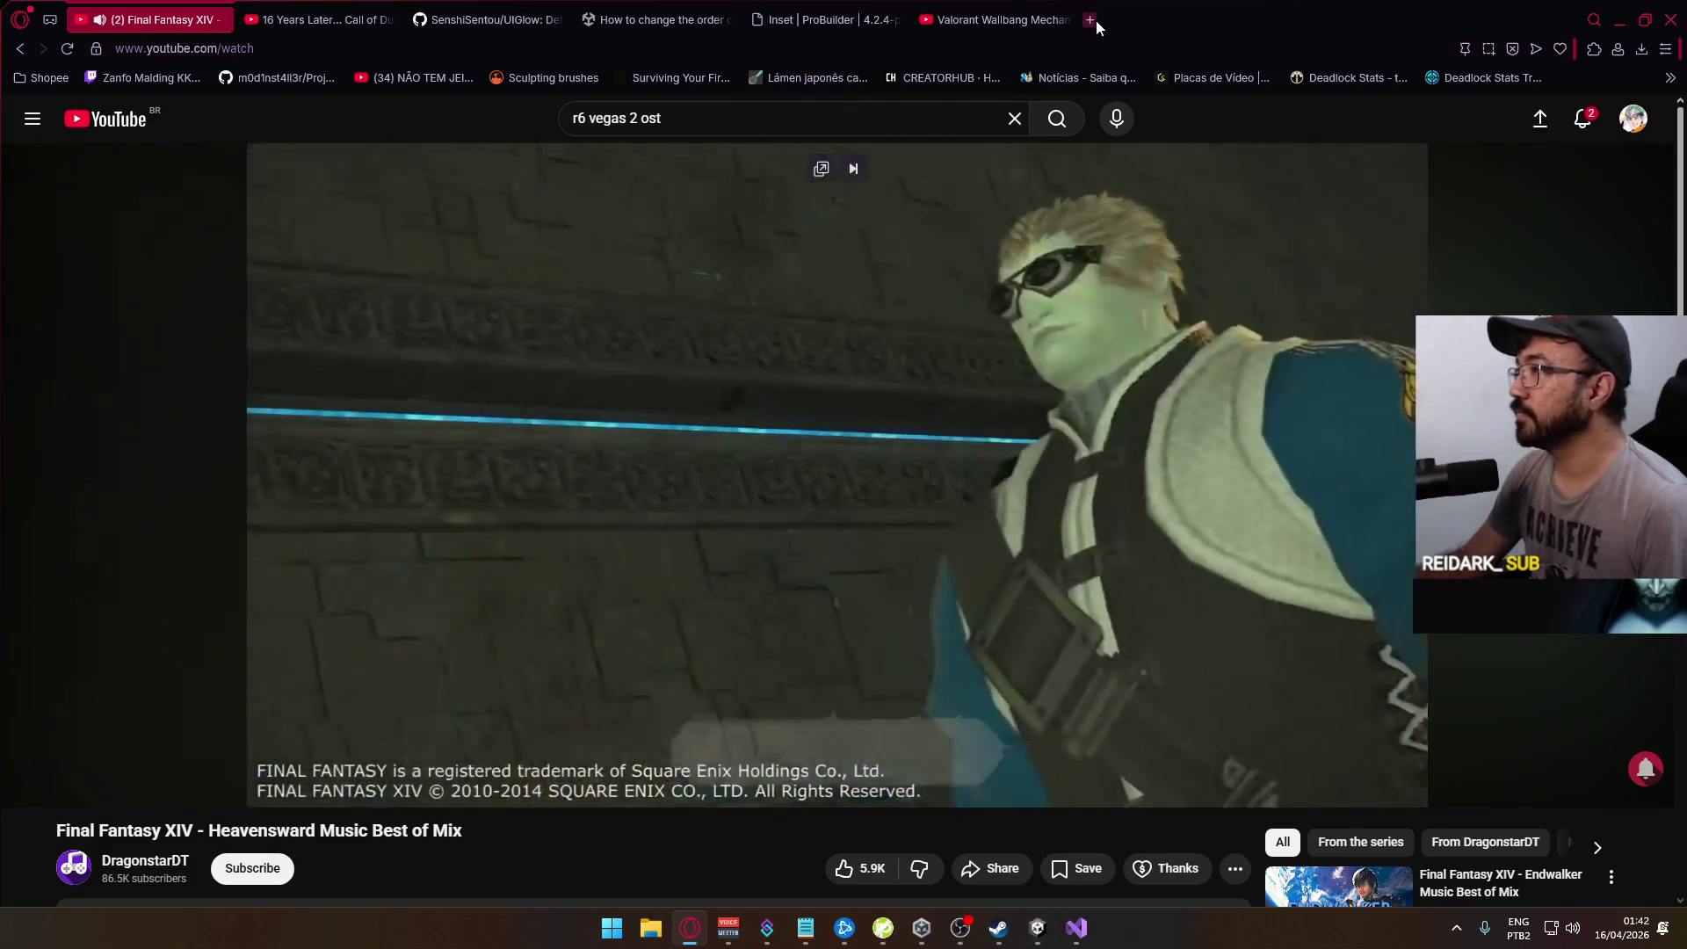
# Step: Google 'claude code' in a new tab, skim the results, then close it and minimize Opera
pyautogui.click(1090, 19)
pyautogui.write('claude code')
pyautogui.press('Return')
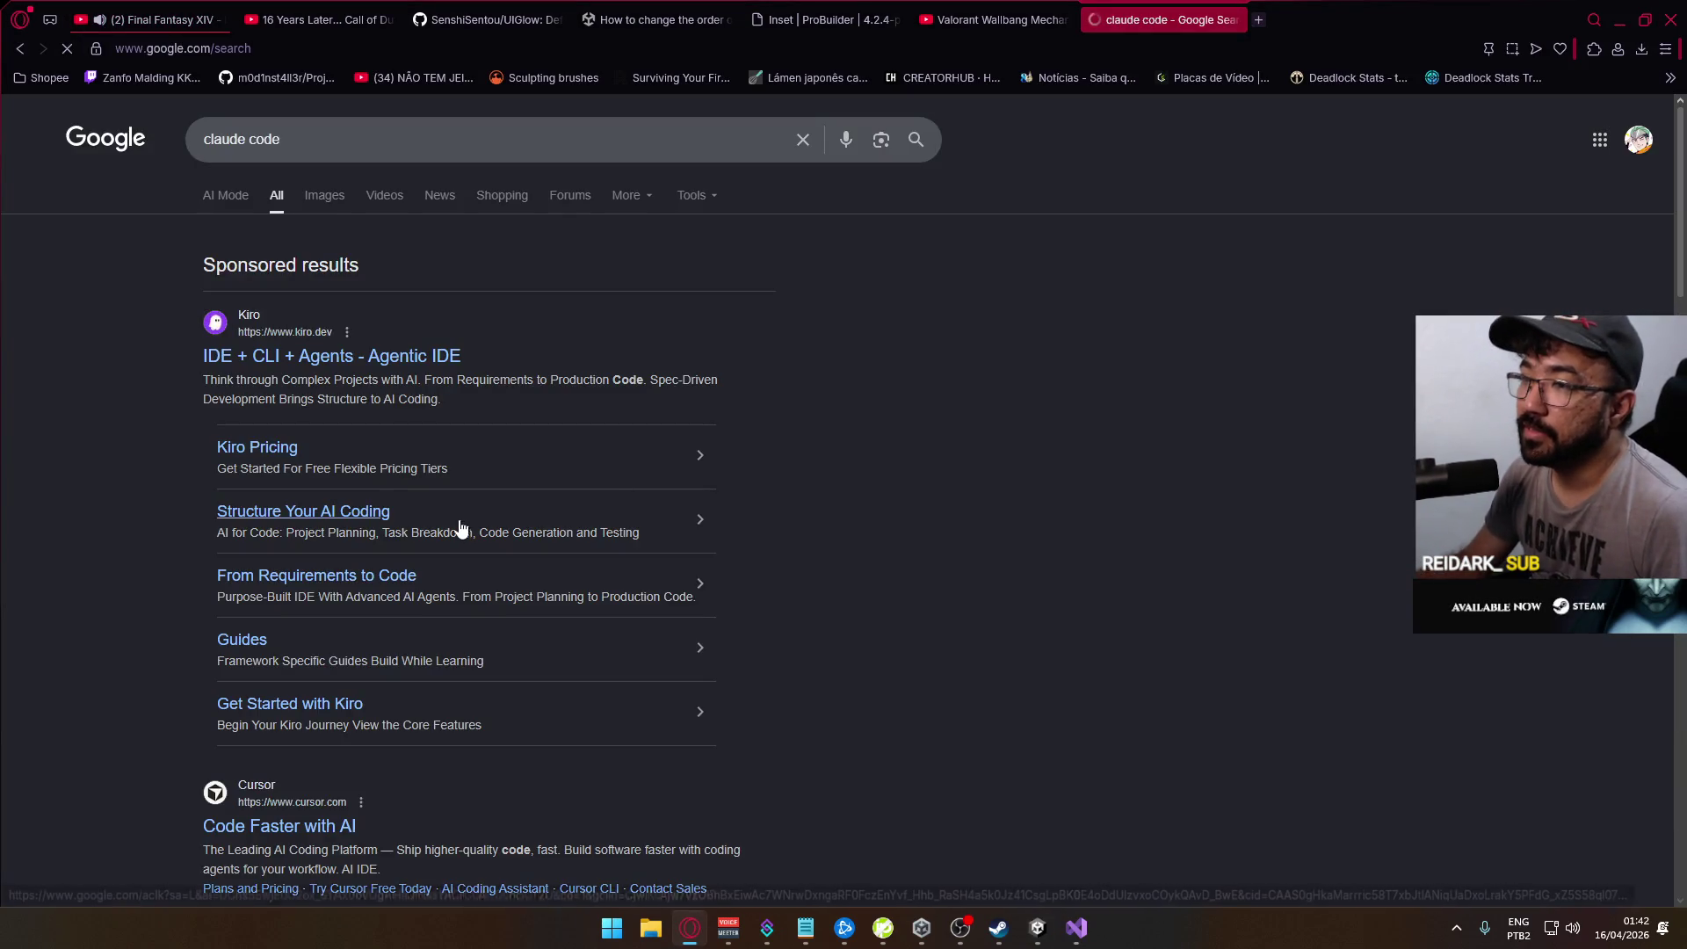
pyautogui.scroll(-3, 545, 497)
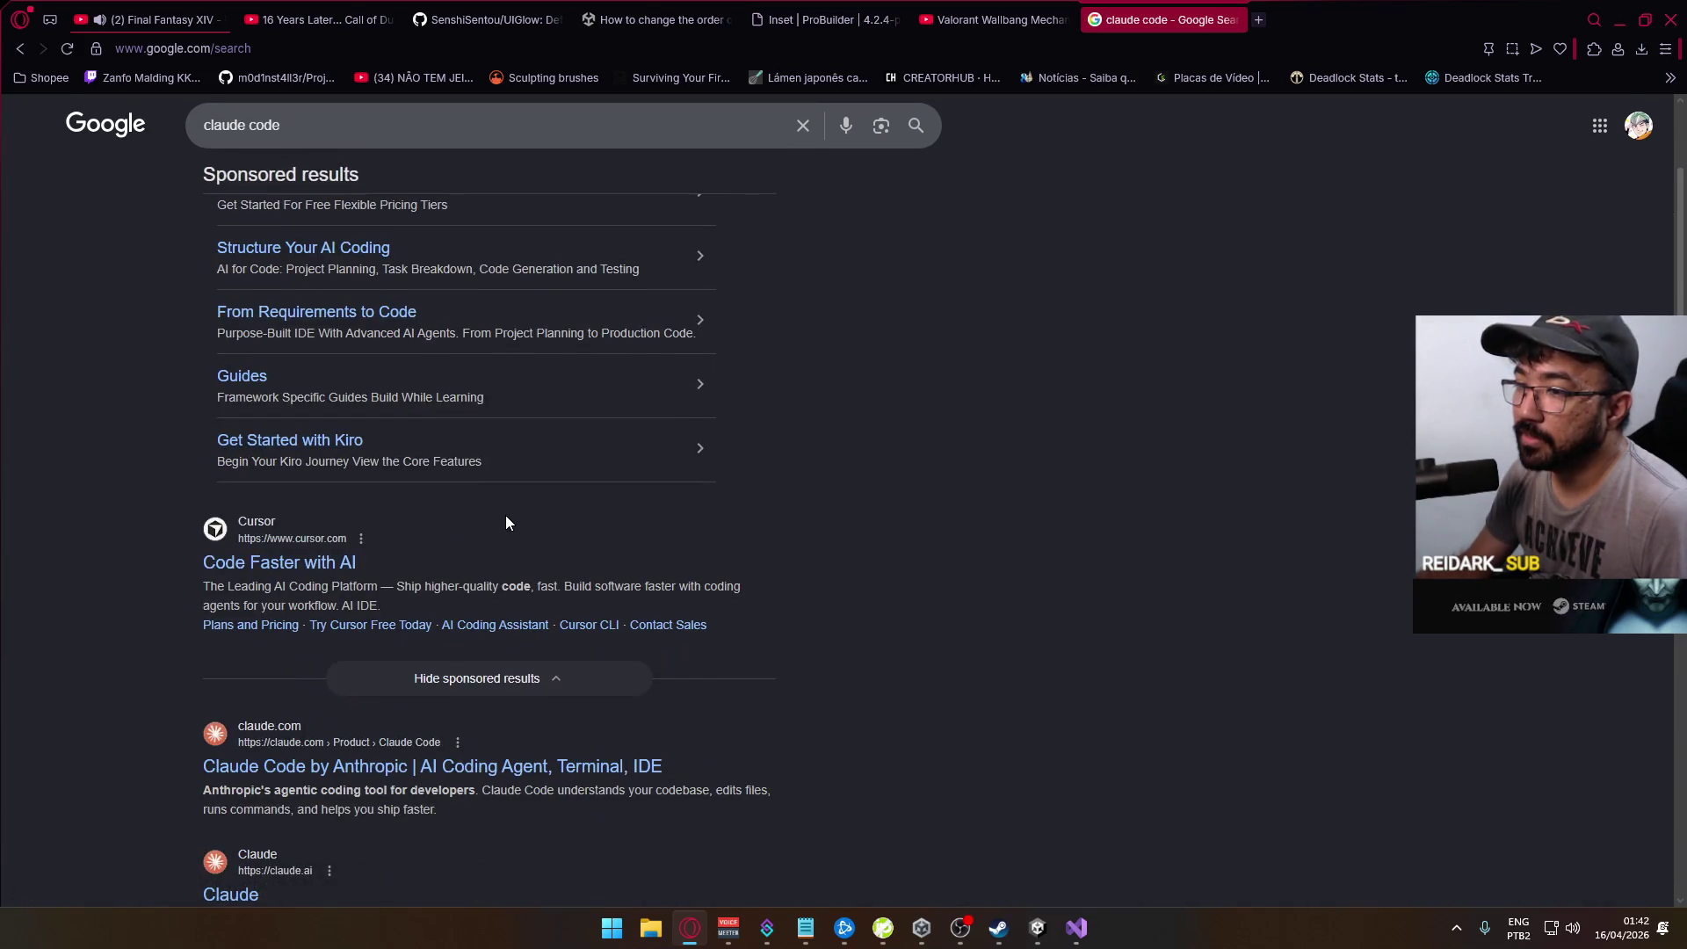
pyautogui.scroll(-3, 514, 504)
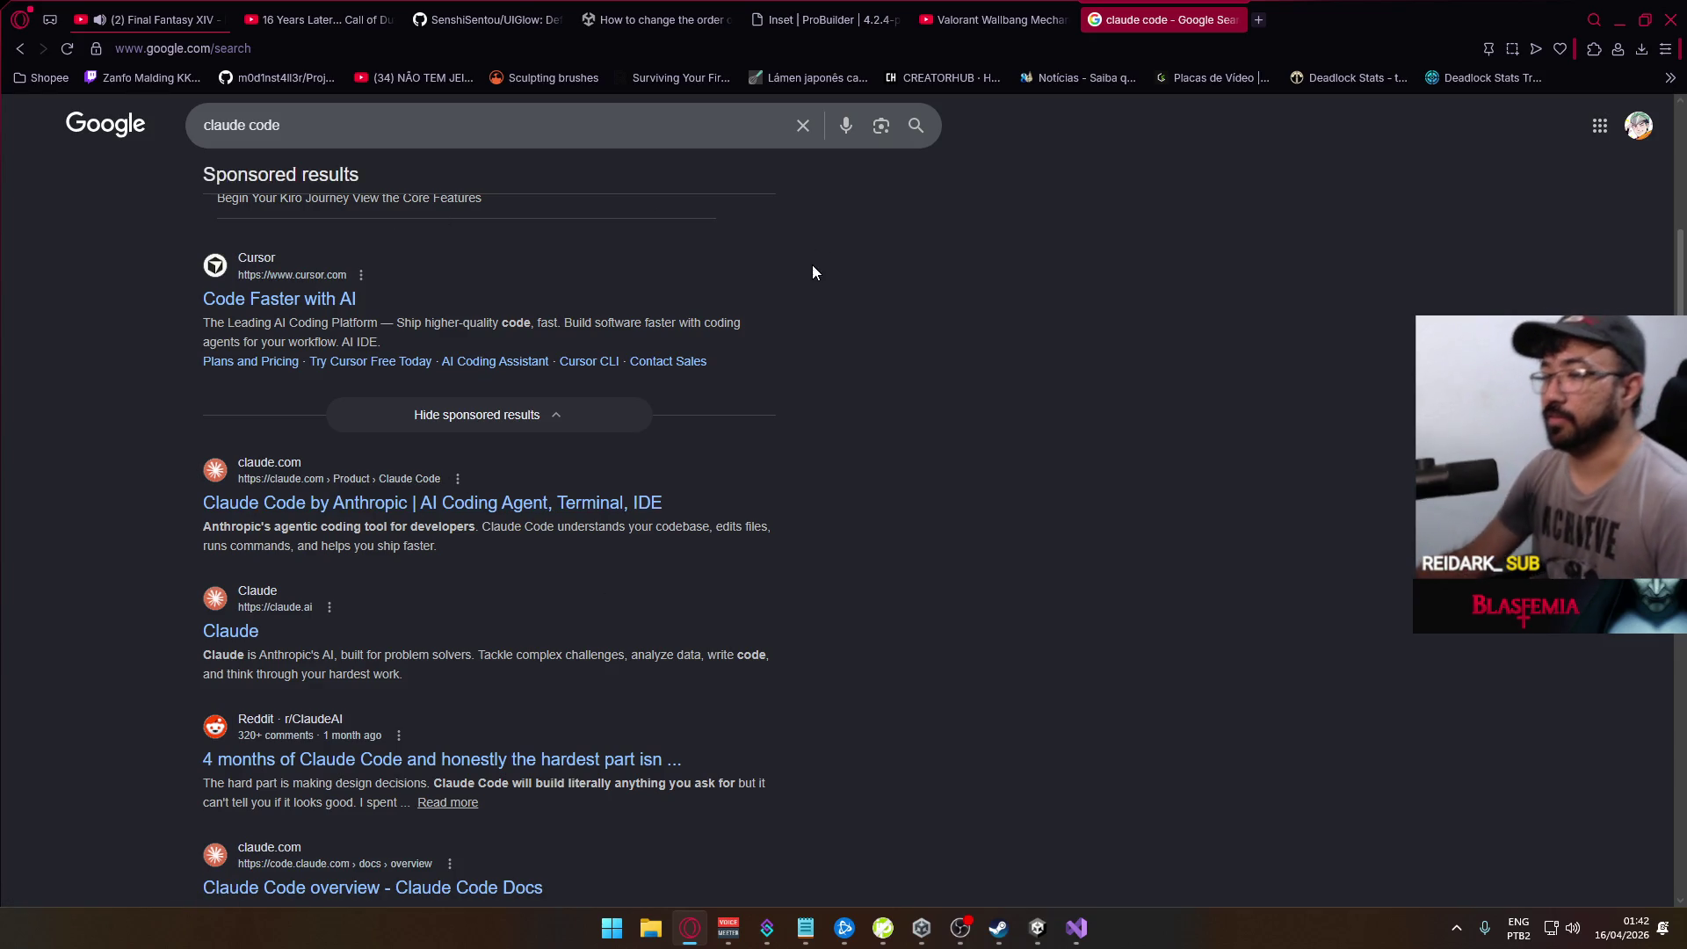
pyautogui.click(1220, 18)
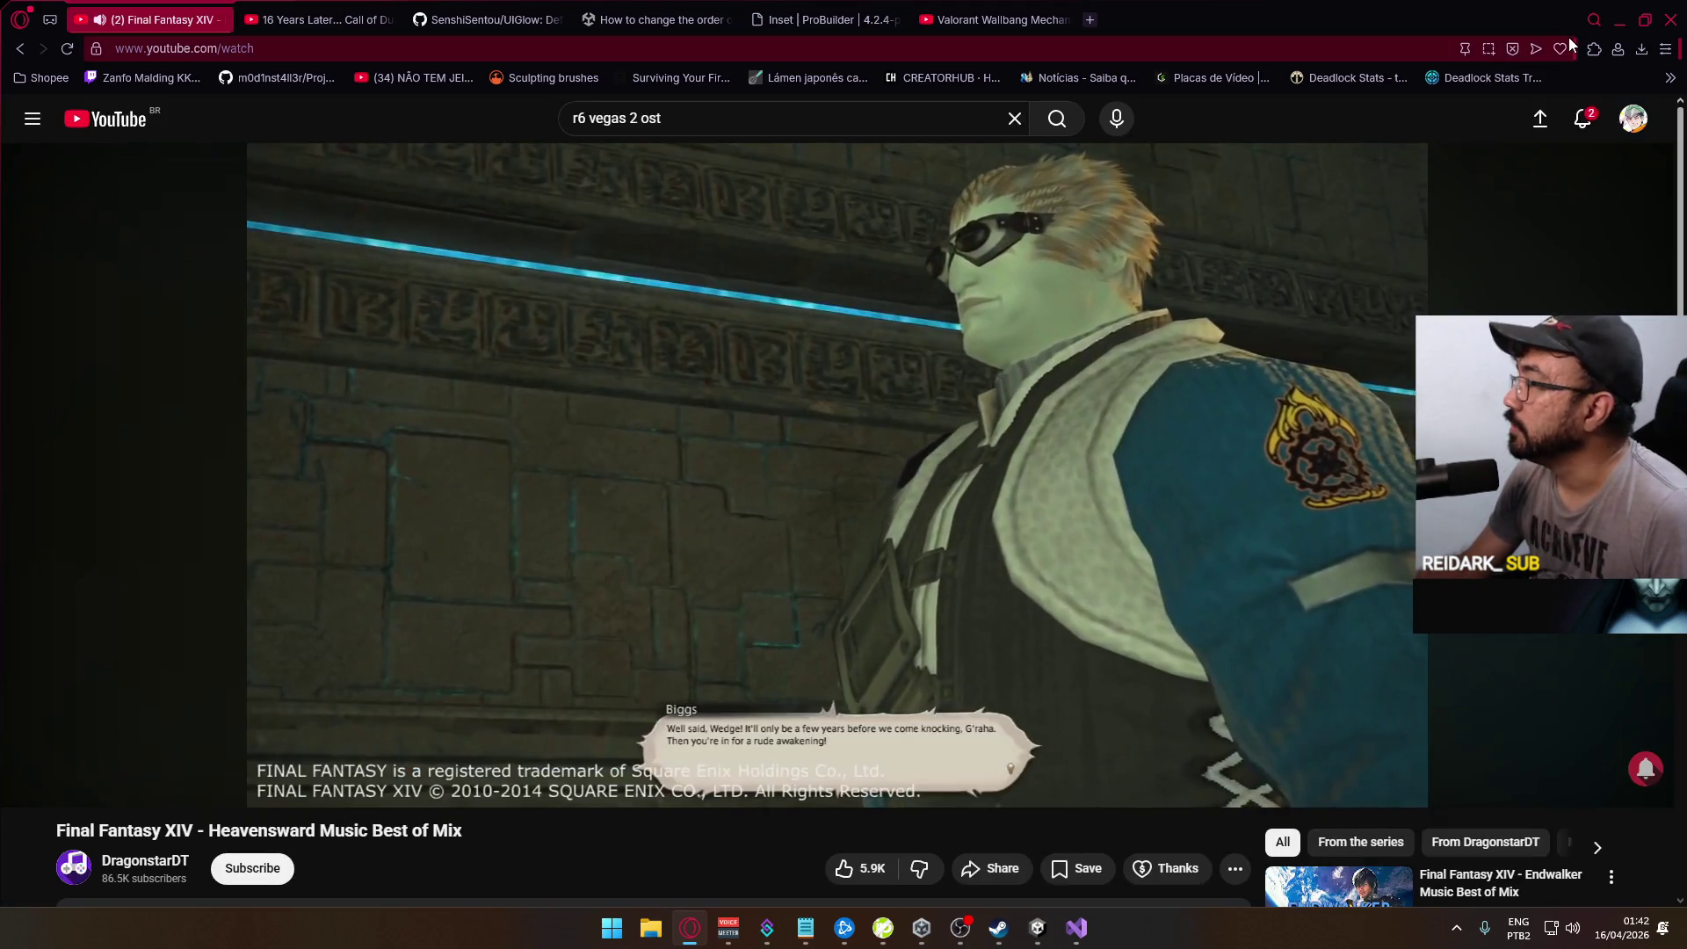
pyautogui.click(1619, 20)
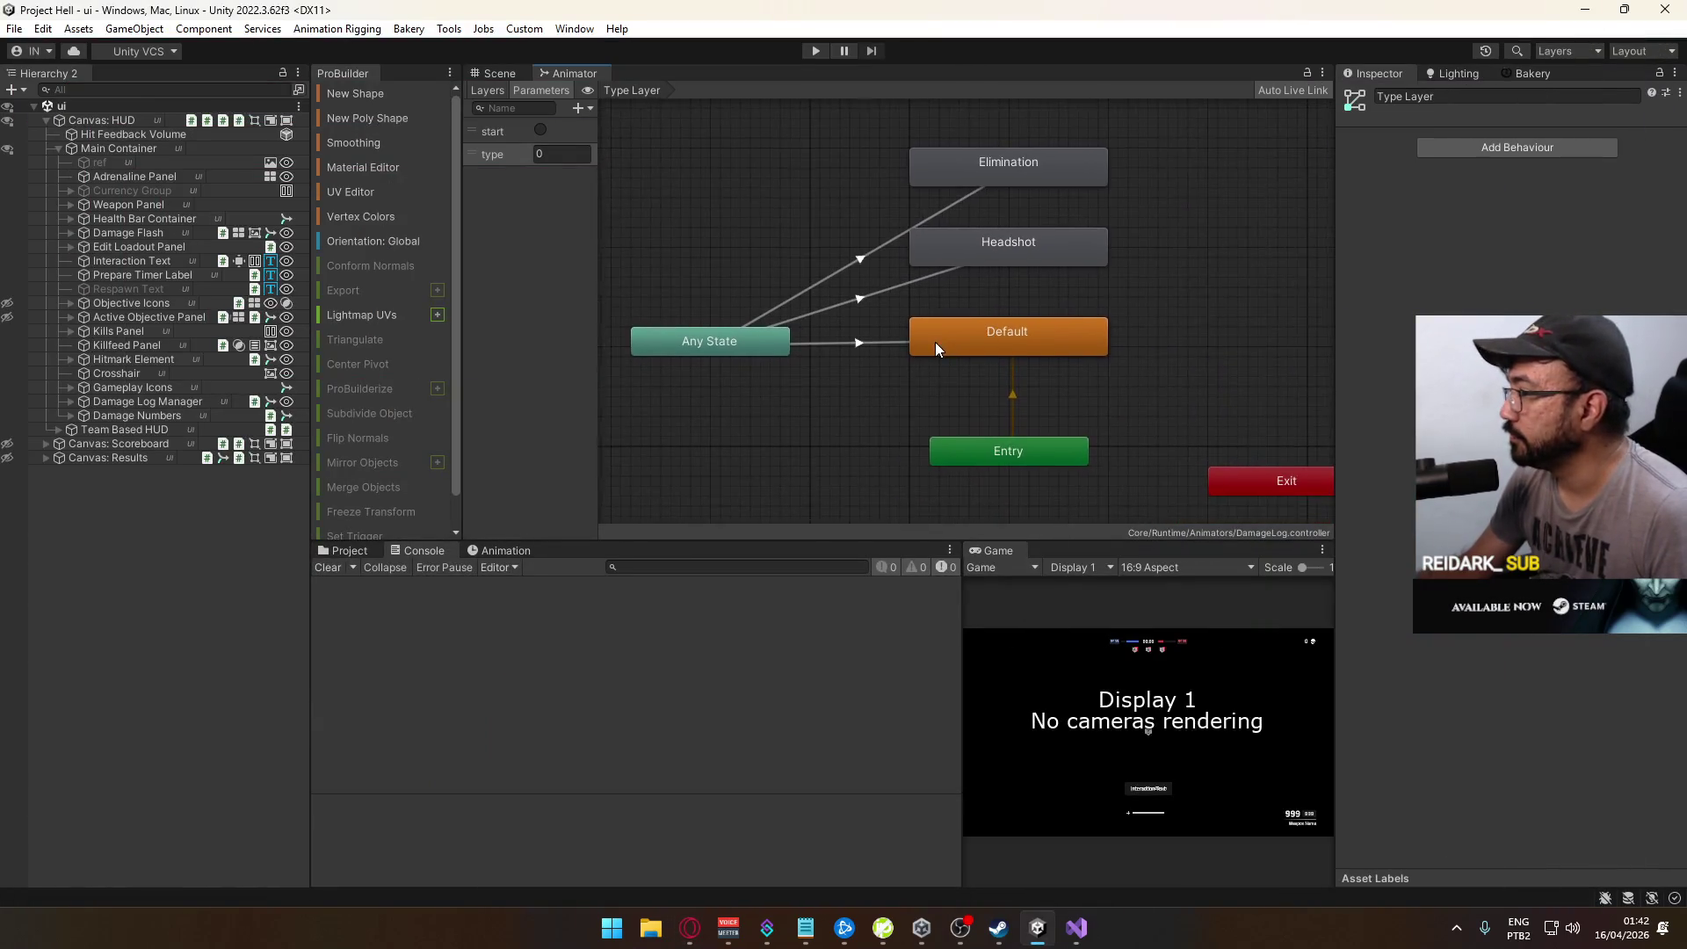
# Step: Pan the graph and inspect the Entry and Any State nodes
pyautogui.click(912, 468)
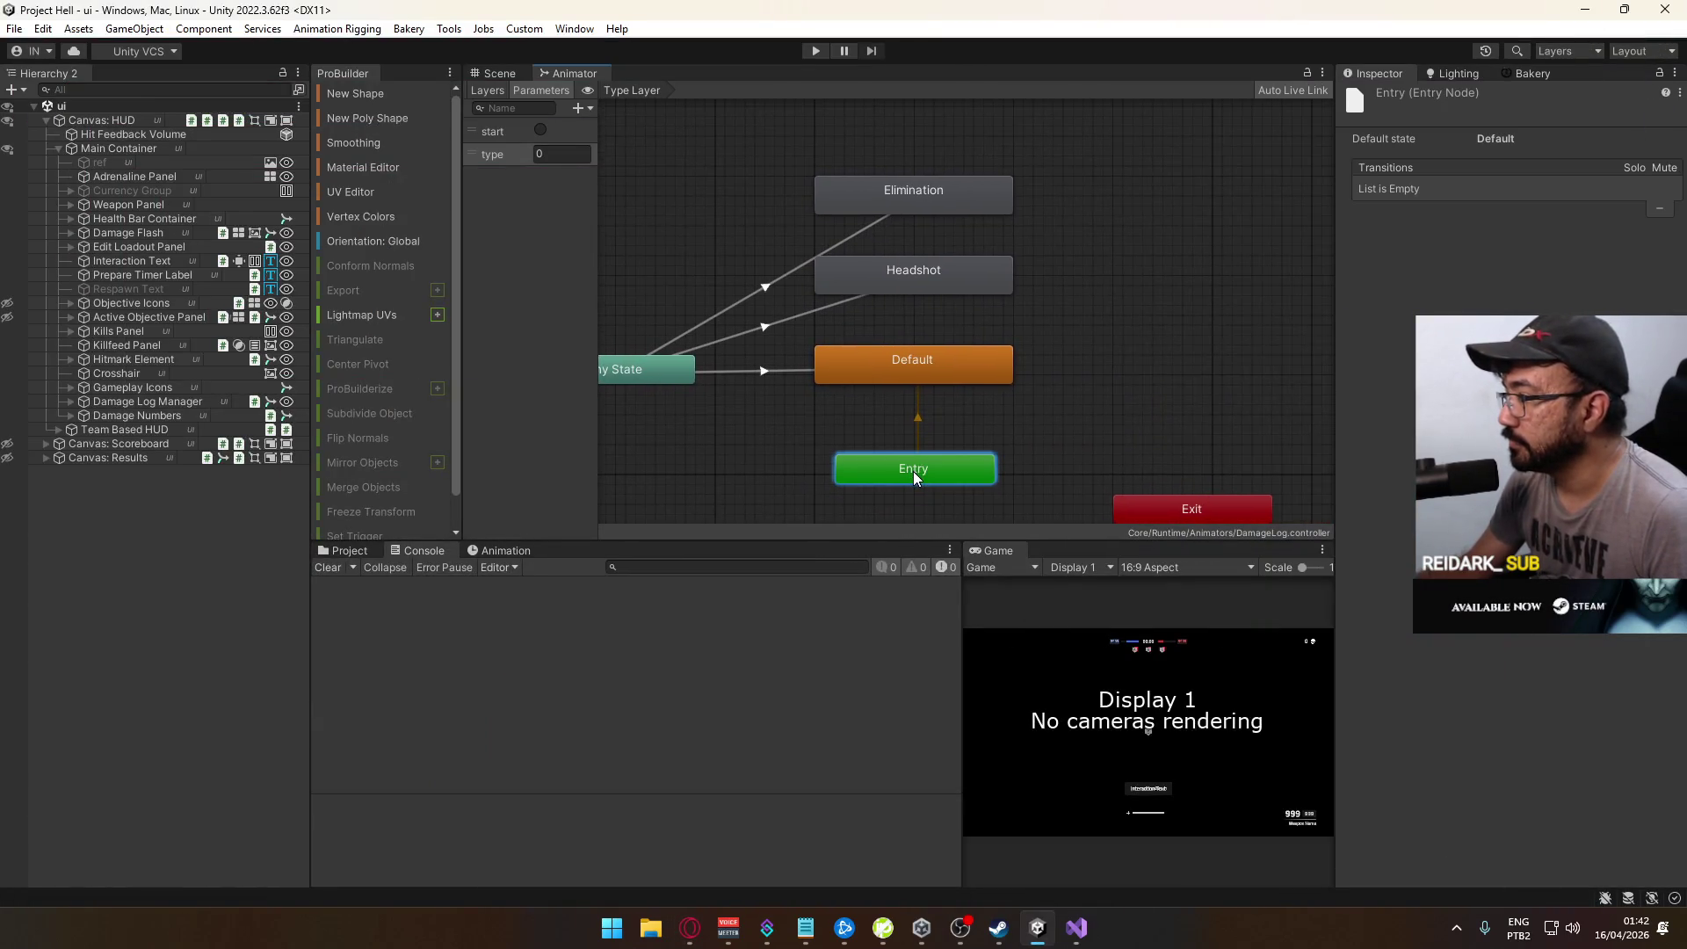
pyautogui.click(1086, 437)
pyautogui.moveTo(983, 413)
pyautogui.mouseDown()
pyautogui.moveTo(979, 288)
pyautogui.moveTo(1121, 303)
pyautogui.moveTo(1151, 253)
pyautogui.moveTo(1039, 325)
pyautogui.moveTo(994, 380)
pyautogui.mouseUp()
pyautogui.click(773, 393)
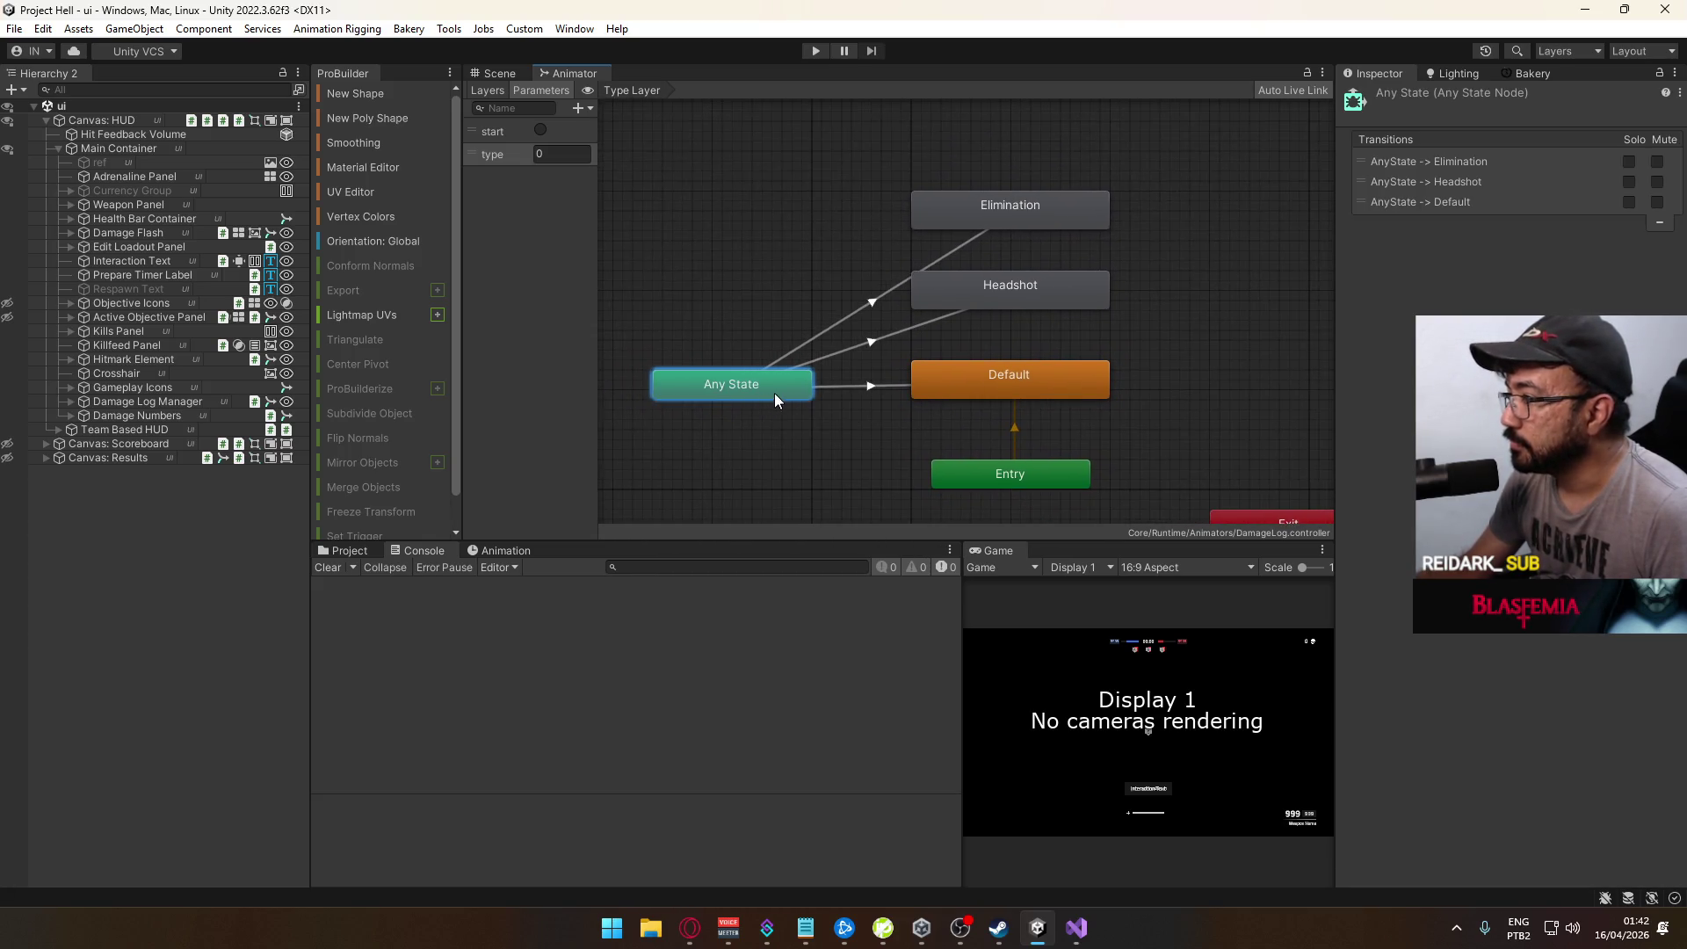
pyautogui.click(819, 309)
pyautogui.scroll(-2, 819, 308)
pyautogui.click(779, 374)
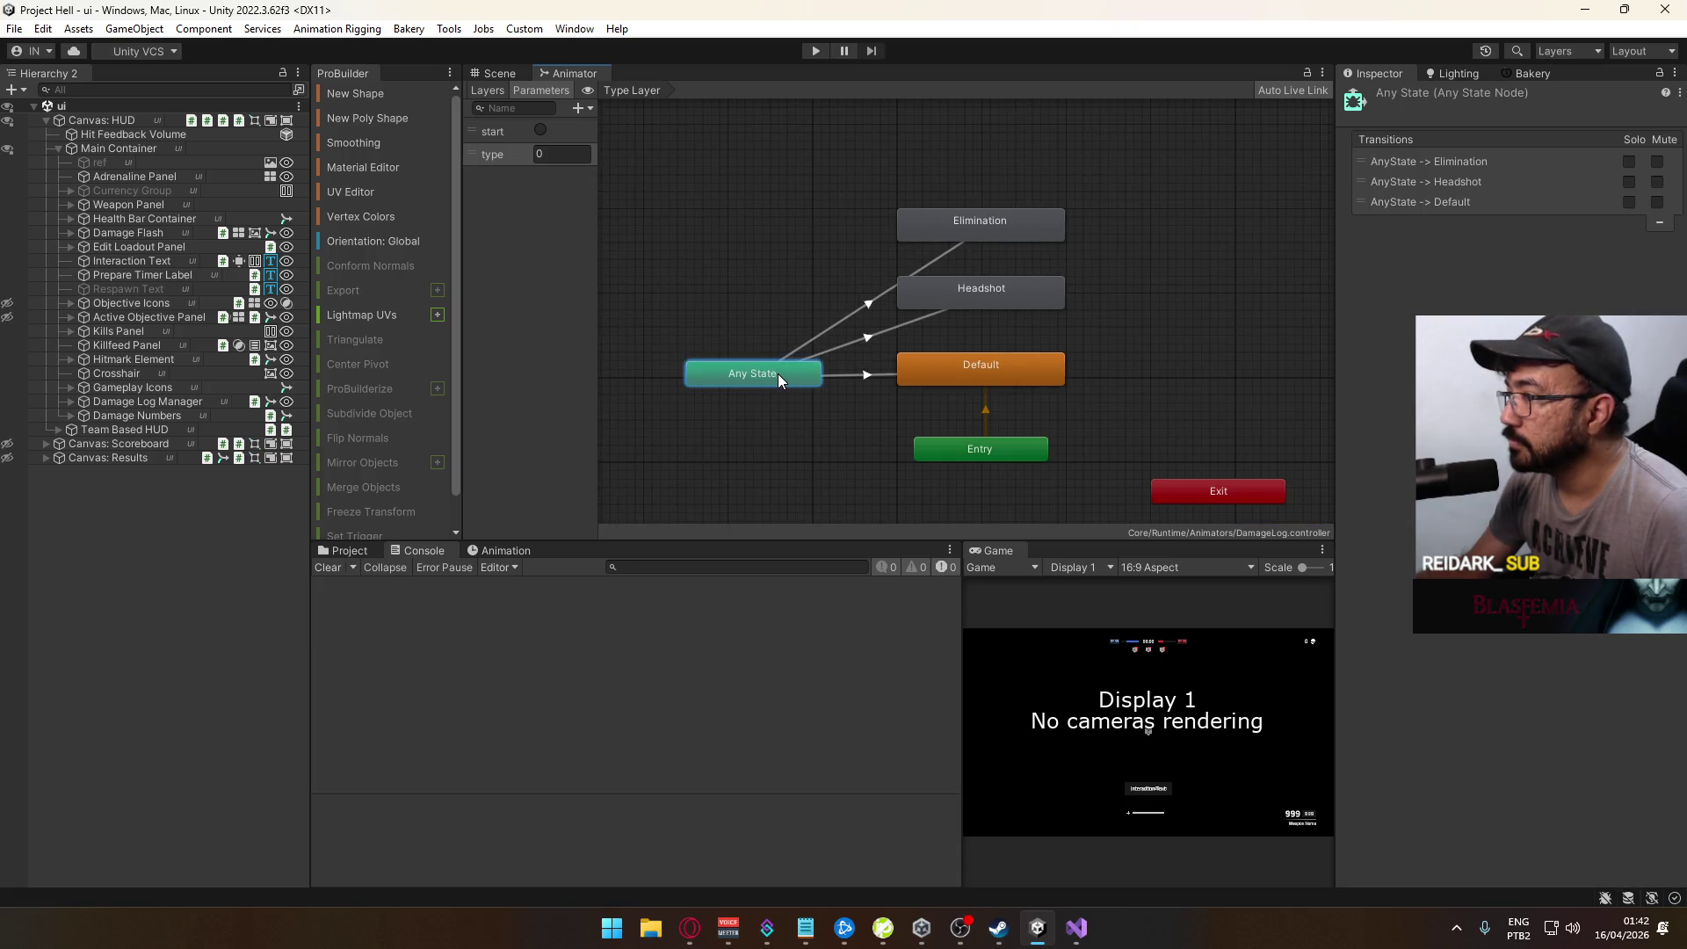
pyautogui.click(824, 336)
pyautogui.scroll(-2, 849, 360)
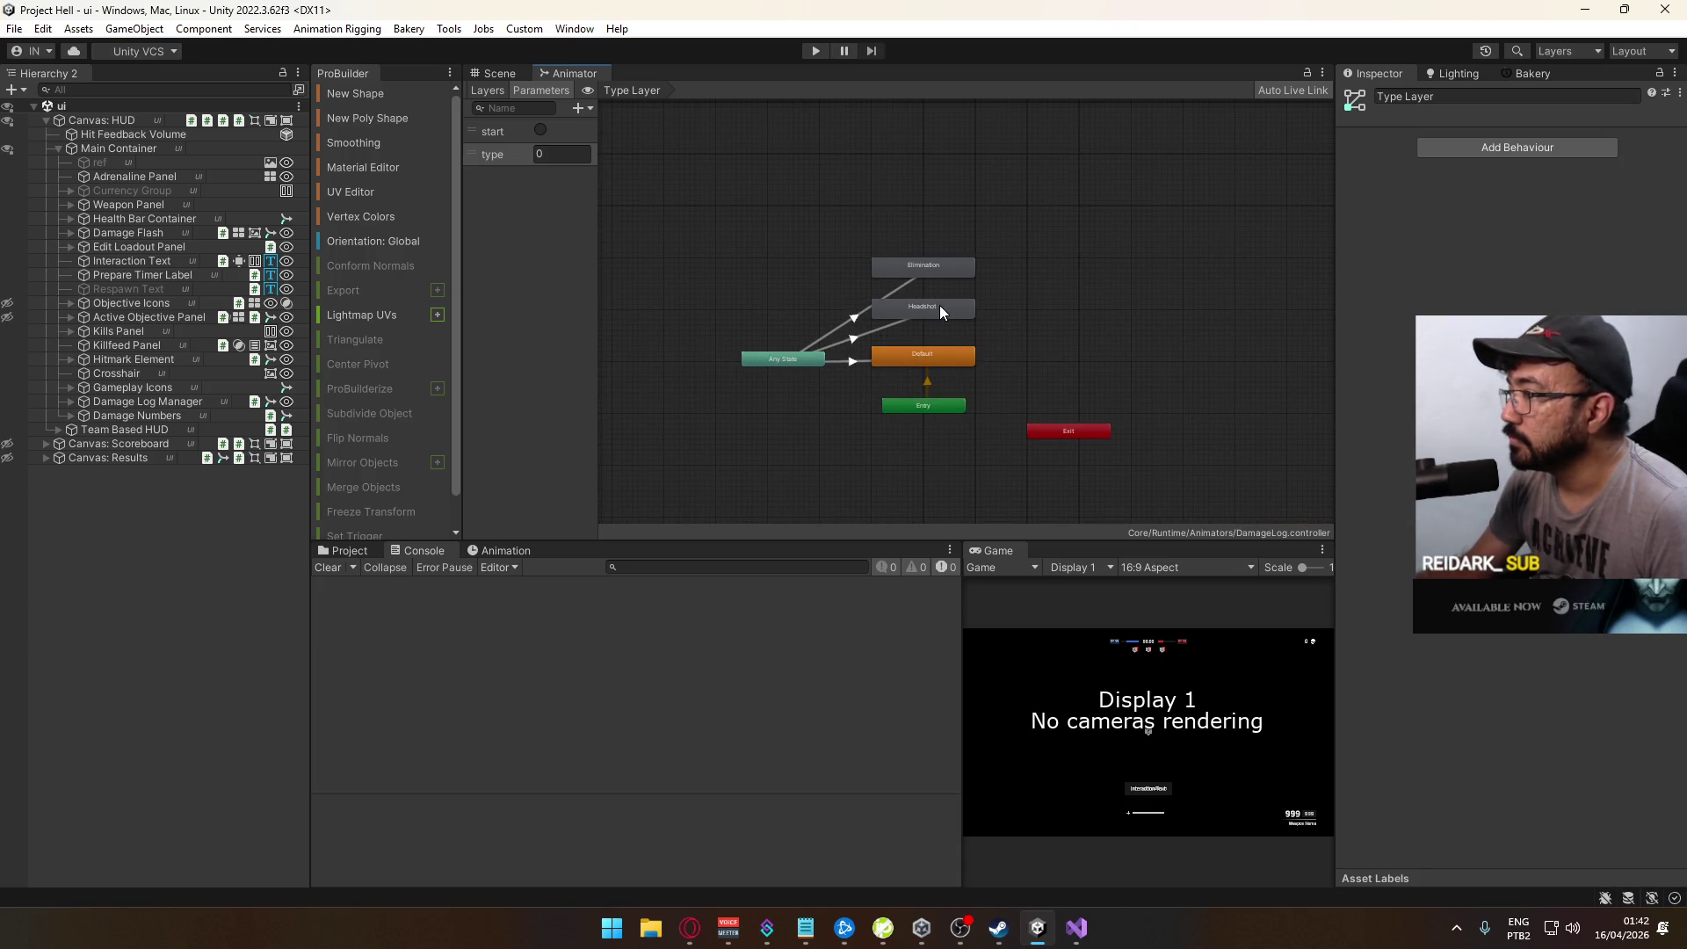
pyautogui.scroll(4, 934, 309)
# Step: Box-select Elimination and Headshot and drag them down closer to Default
pyautogui.moveTo(870, 256)
pyautogui.mouseDown()
pyautogui.moveTo(934, 309)
pyautogui.moveTo(917, 359)
pyautogui.mouseUp()
pyautogui.click(1064, 291)
pyautogui.moveTo(935, 272); pyautogui.dragTo(936, 290)
pyautogui.click(1034, 246)
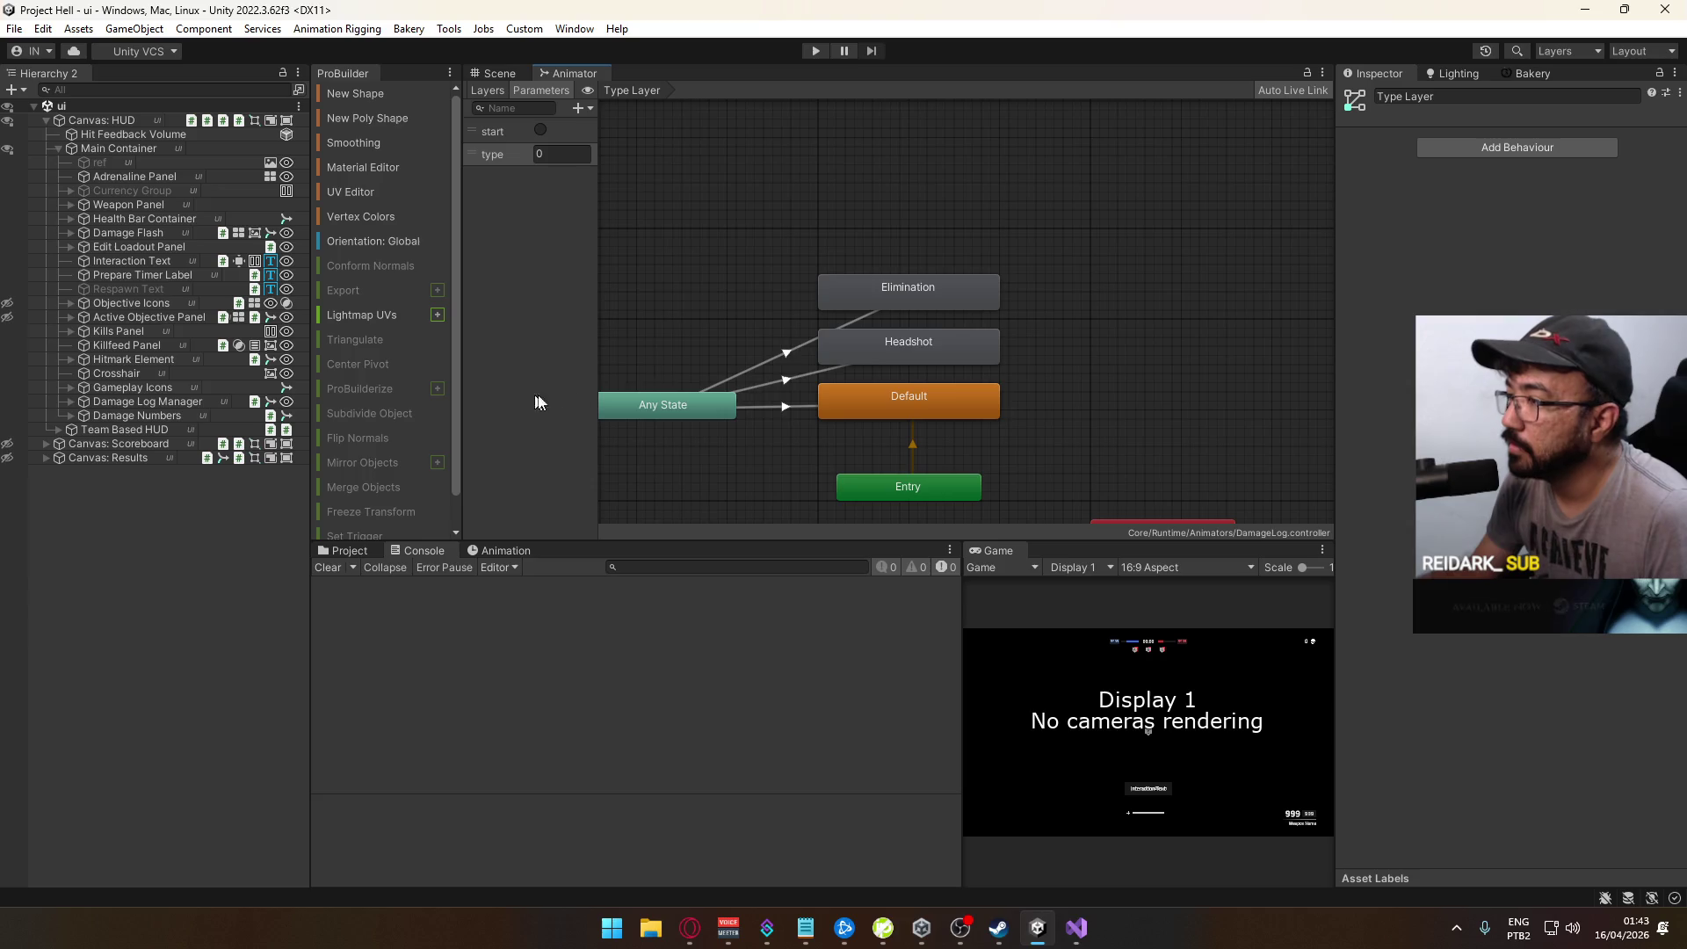
# Step: Inspect the Default, Headshot and Elimination states and the AnyState->Elimination transition, then open Type Layer settings
pyautogui.click(921, 388)
pyautogui.click(939, 342)
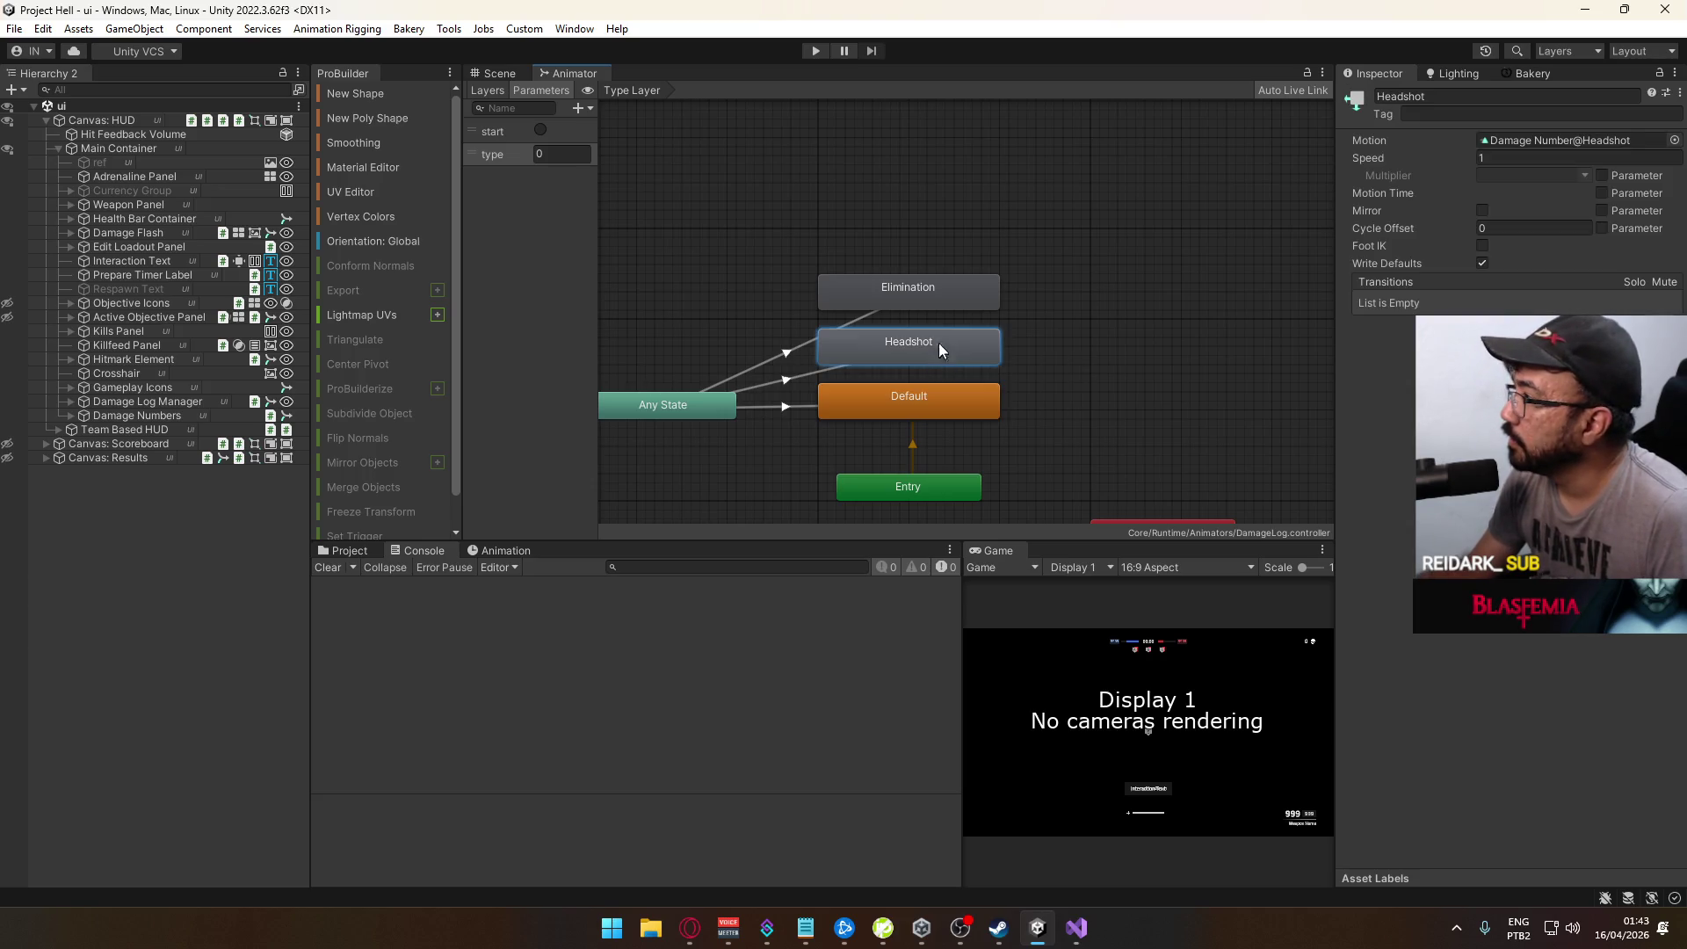
pyautogui.click(937, 299)
pyautogui.click(894, 341)
pyautogui.click(899, 405)
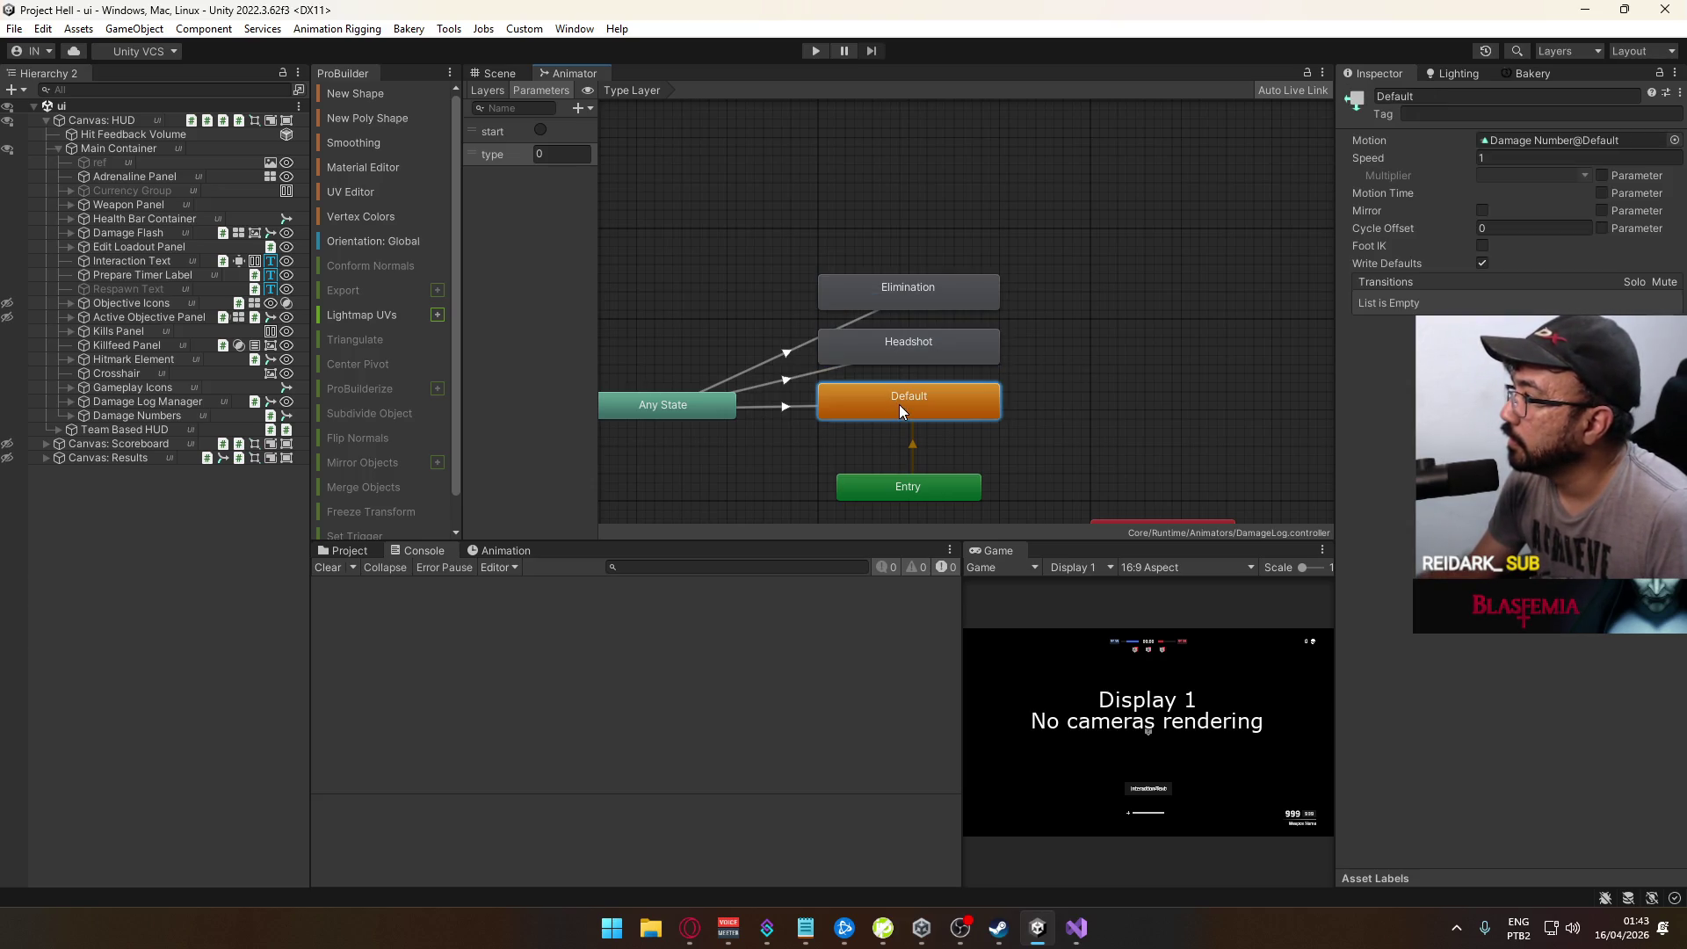
pyautogui.click(911, 267)
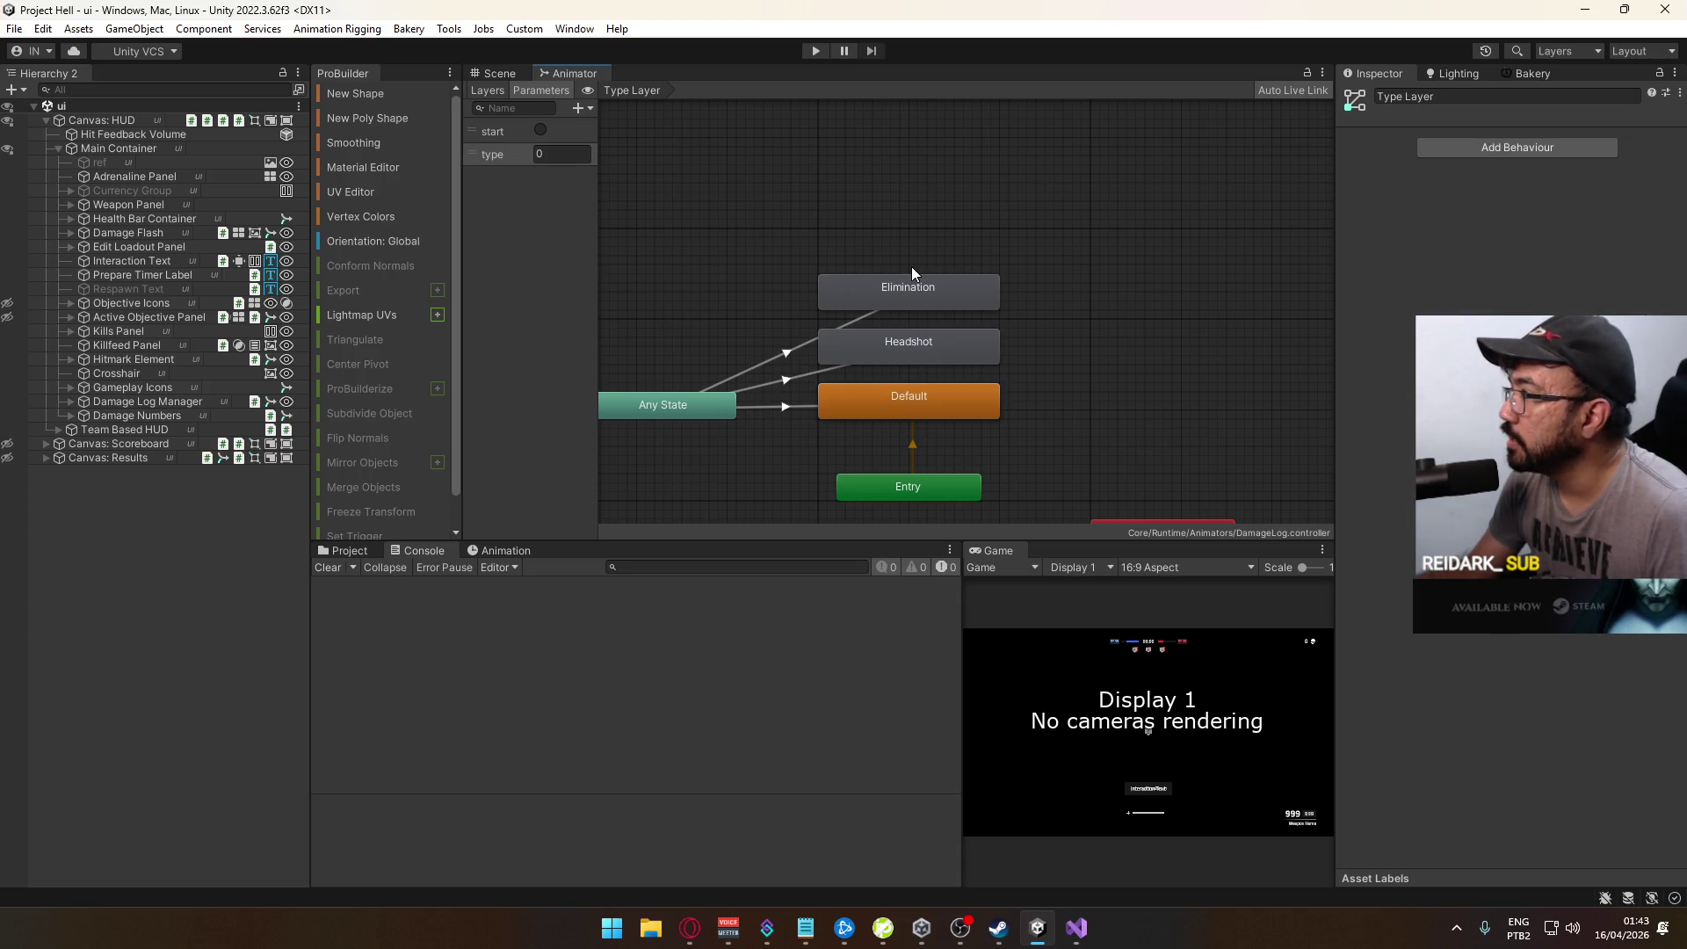
pyautogui.click(777, 407)
pyautogui.click(778, 352)
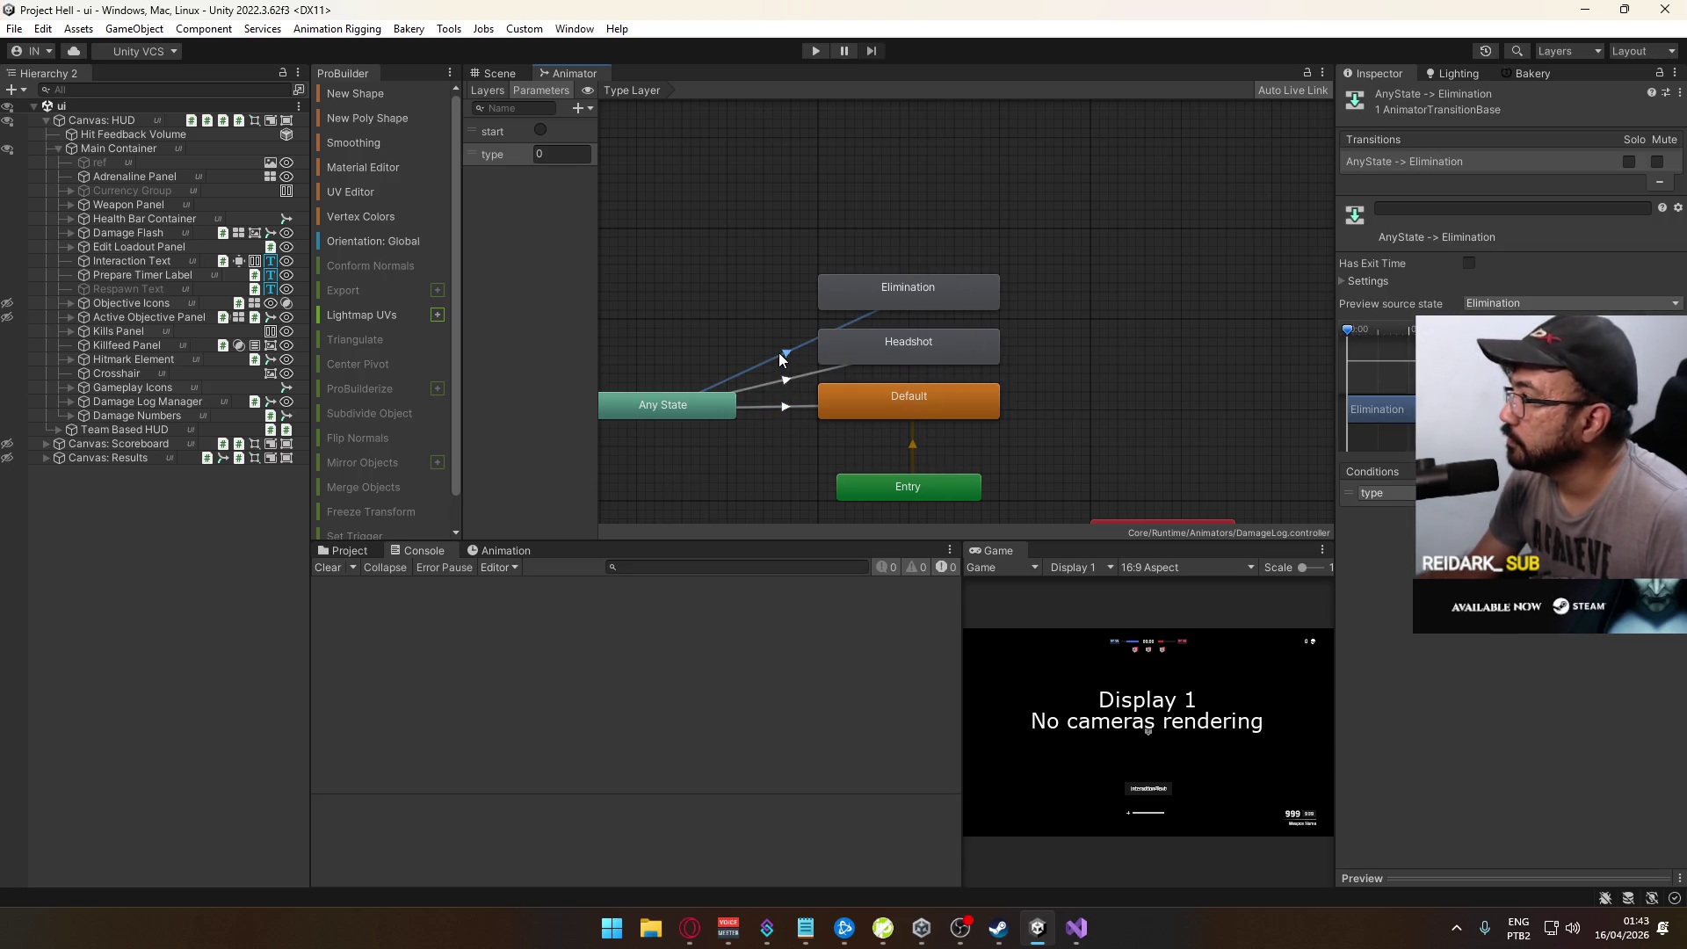
pyautogui.click(488, 89)
pyautogui.click(581, 168)
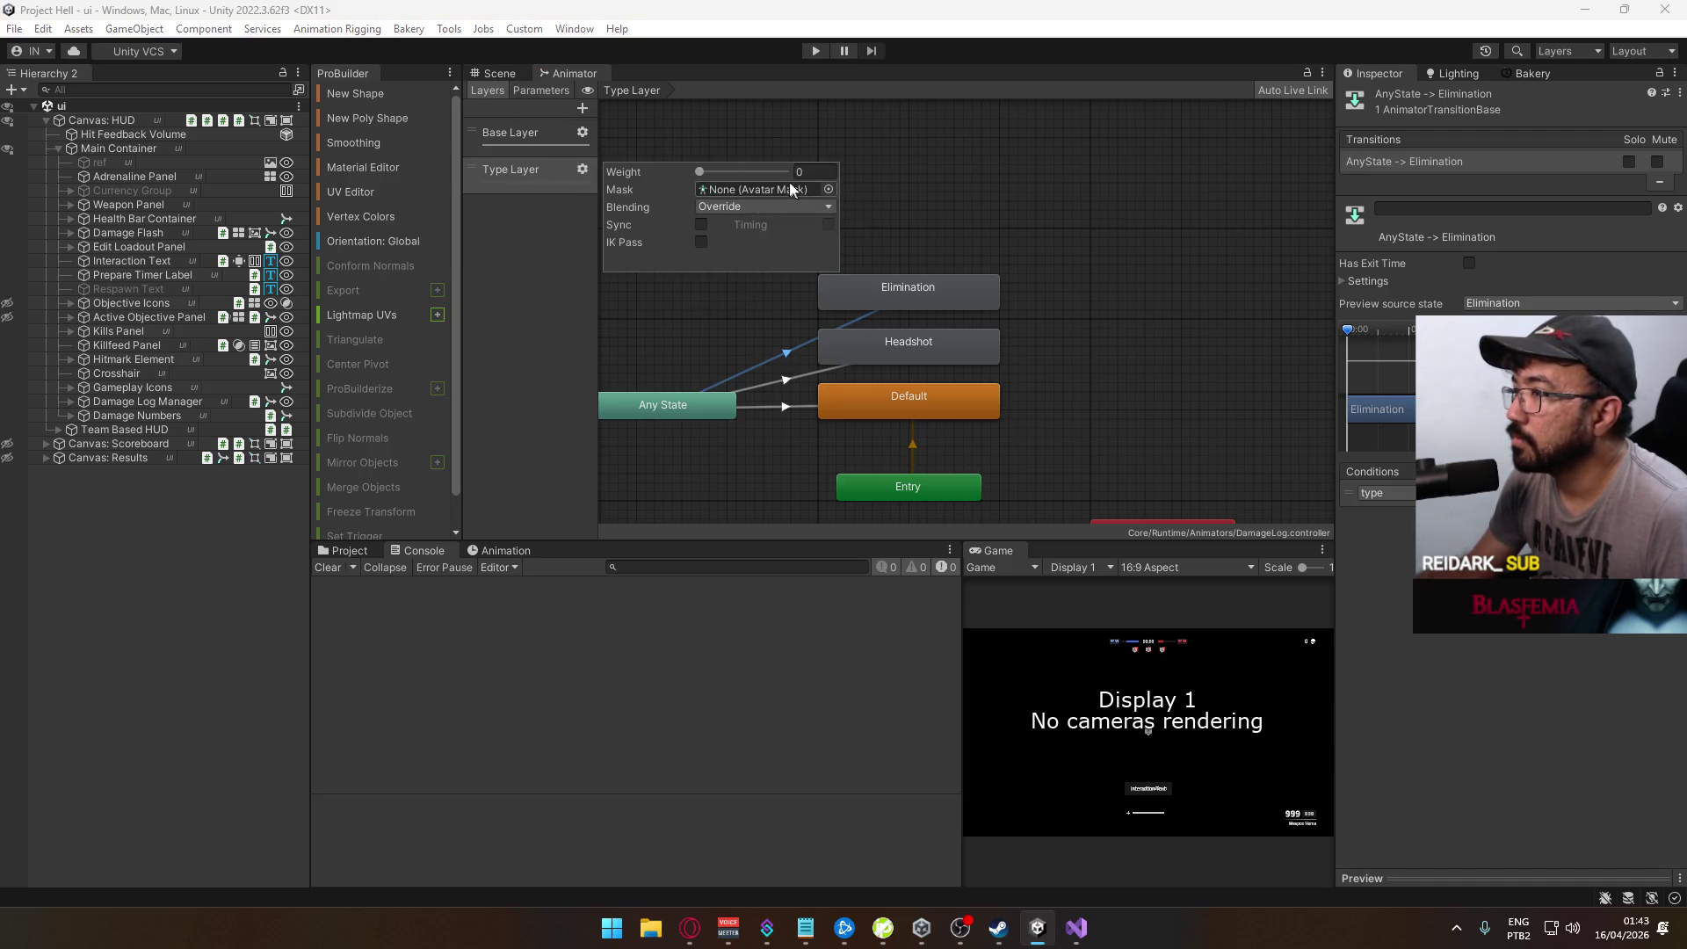
# Step: Close the Type Layer settings, select Elimination, and show the Assets/Core/Runtime/Animators folder
pyautogui.click(598, 239)
pyautogui.moveTo(861, 229)
pyautogui.mouseDown()
pyautogui.moveTo(958, 233)
pyautogui.moveTo(924, 248)
pyautogui.mouseUp()
pyautogui.click(782, 418)
pyautogui.click(944, 320)
pyautogui.click(1556, 135)
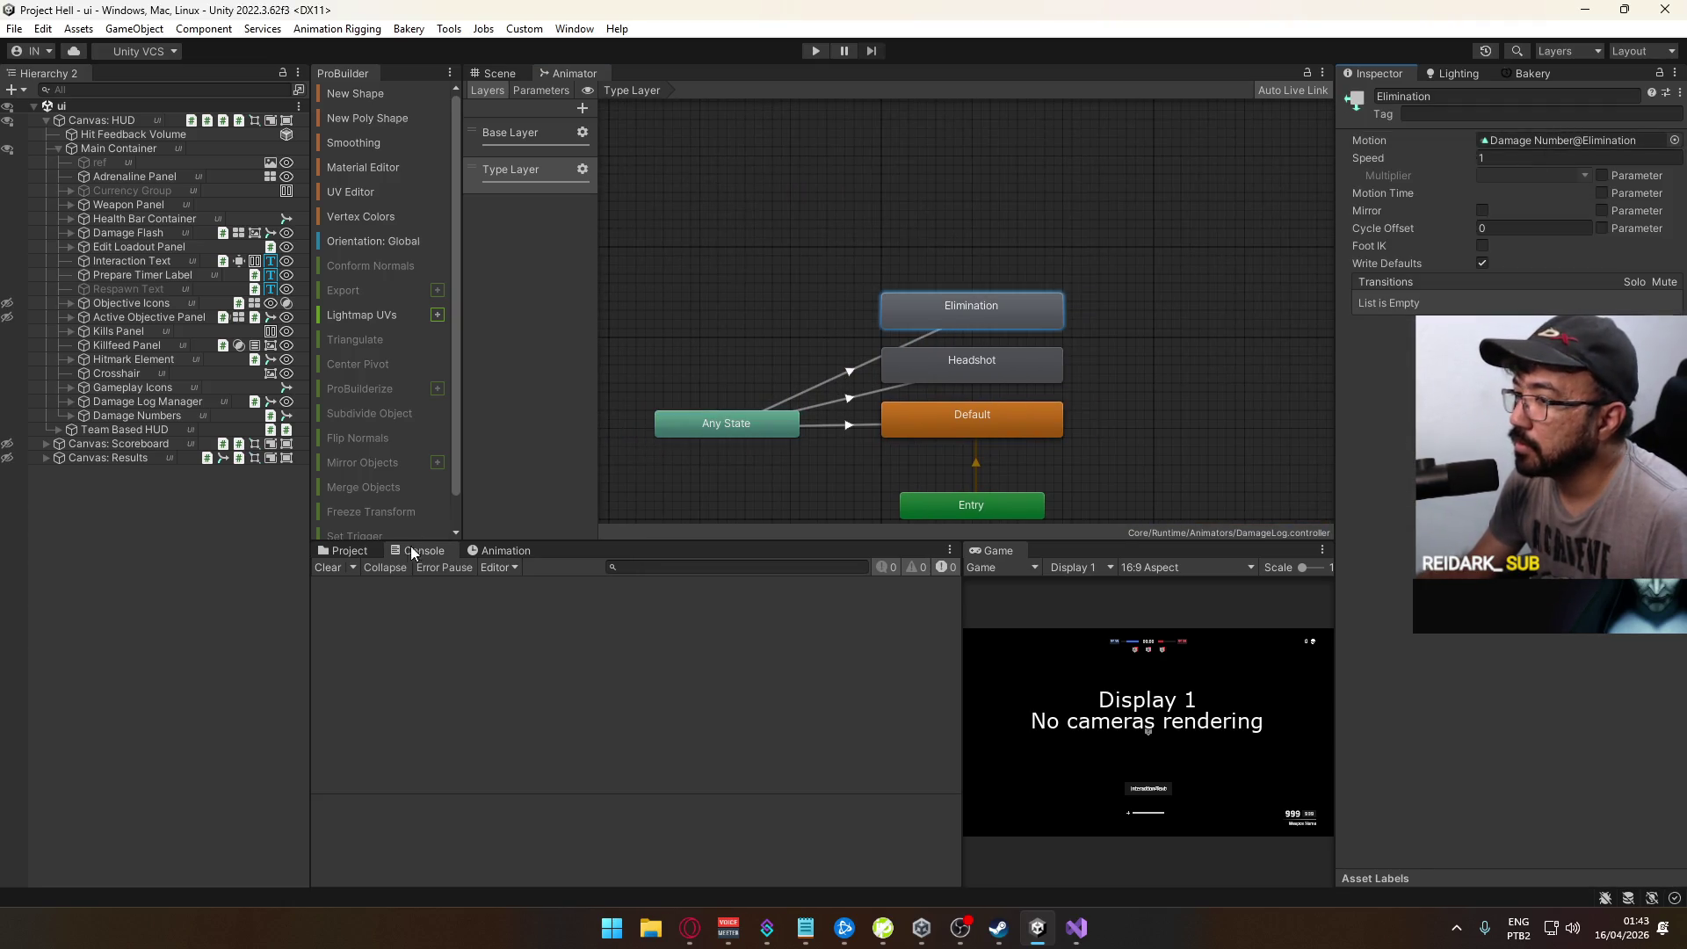
pyautogui.click(378, 551)
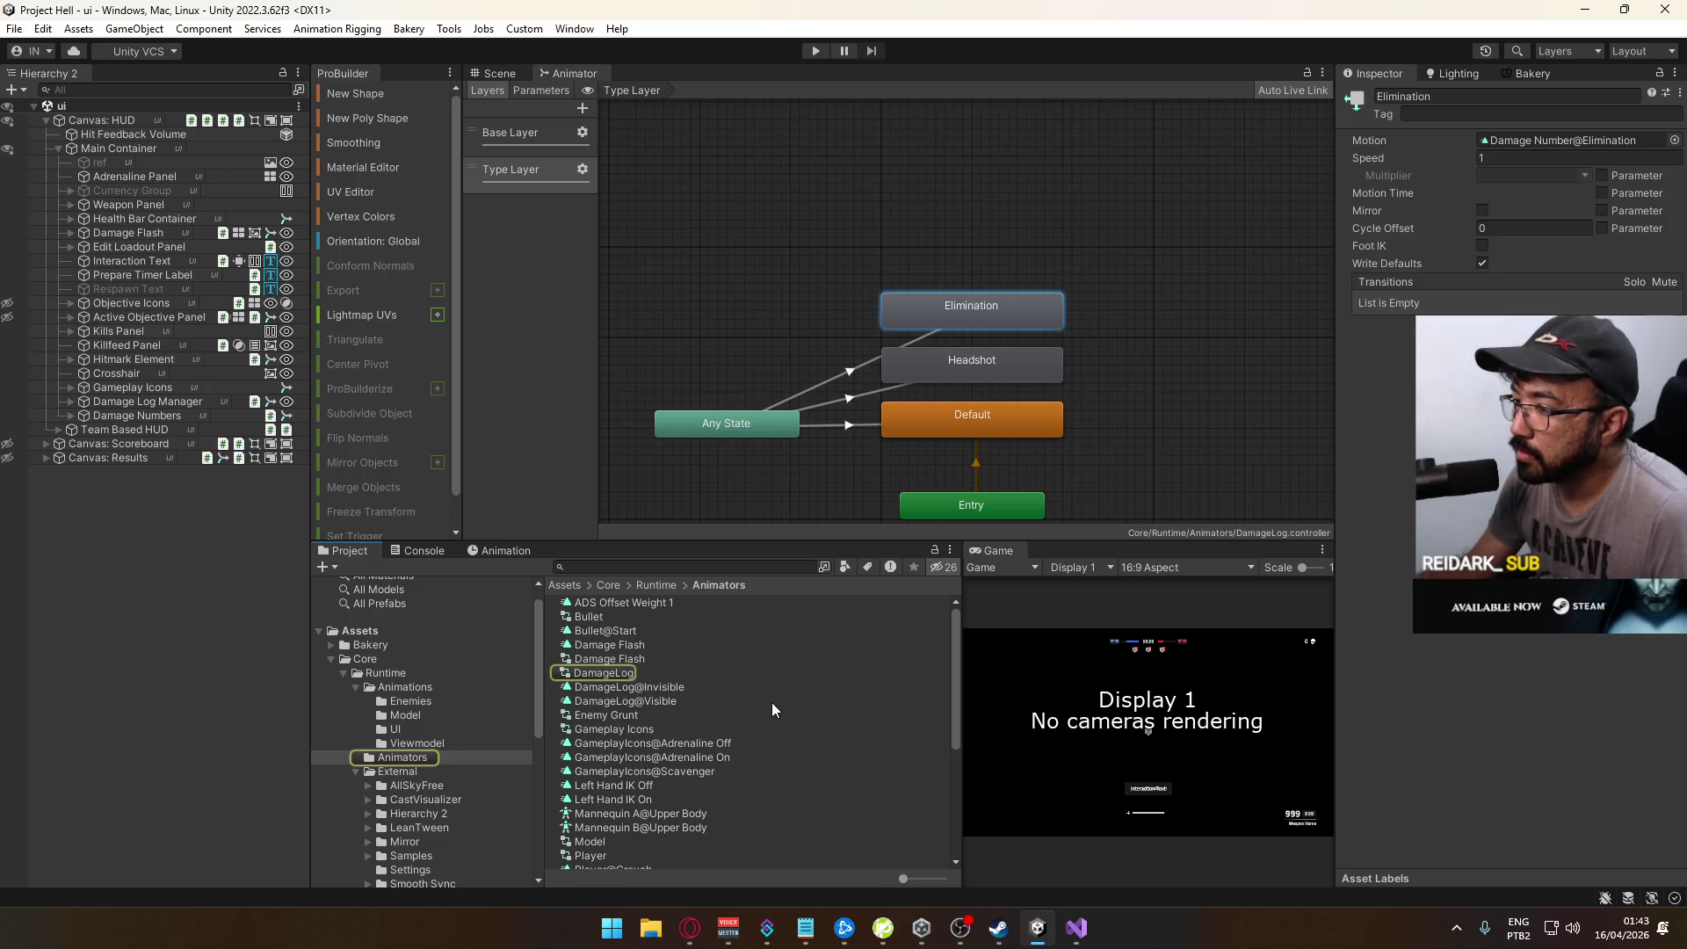
# Step: Browse the Animators folder contents, collapsing the Animations and External folders
pyautogui.scroll(-5, 761, 713)
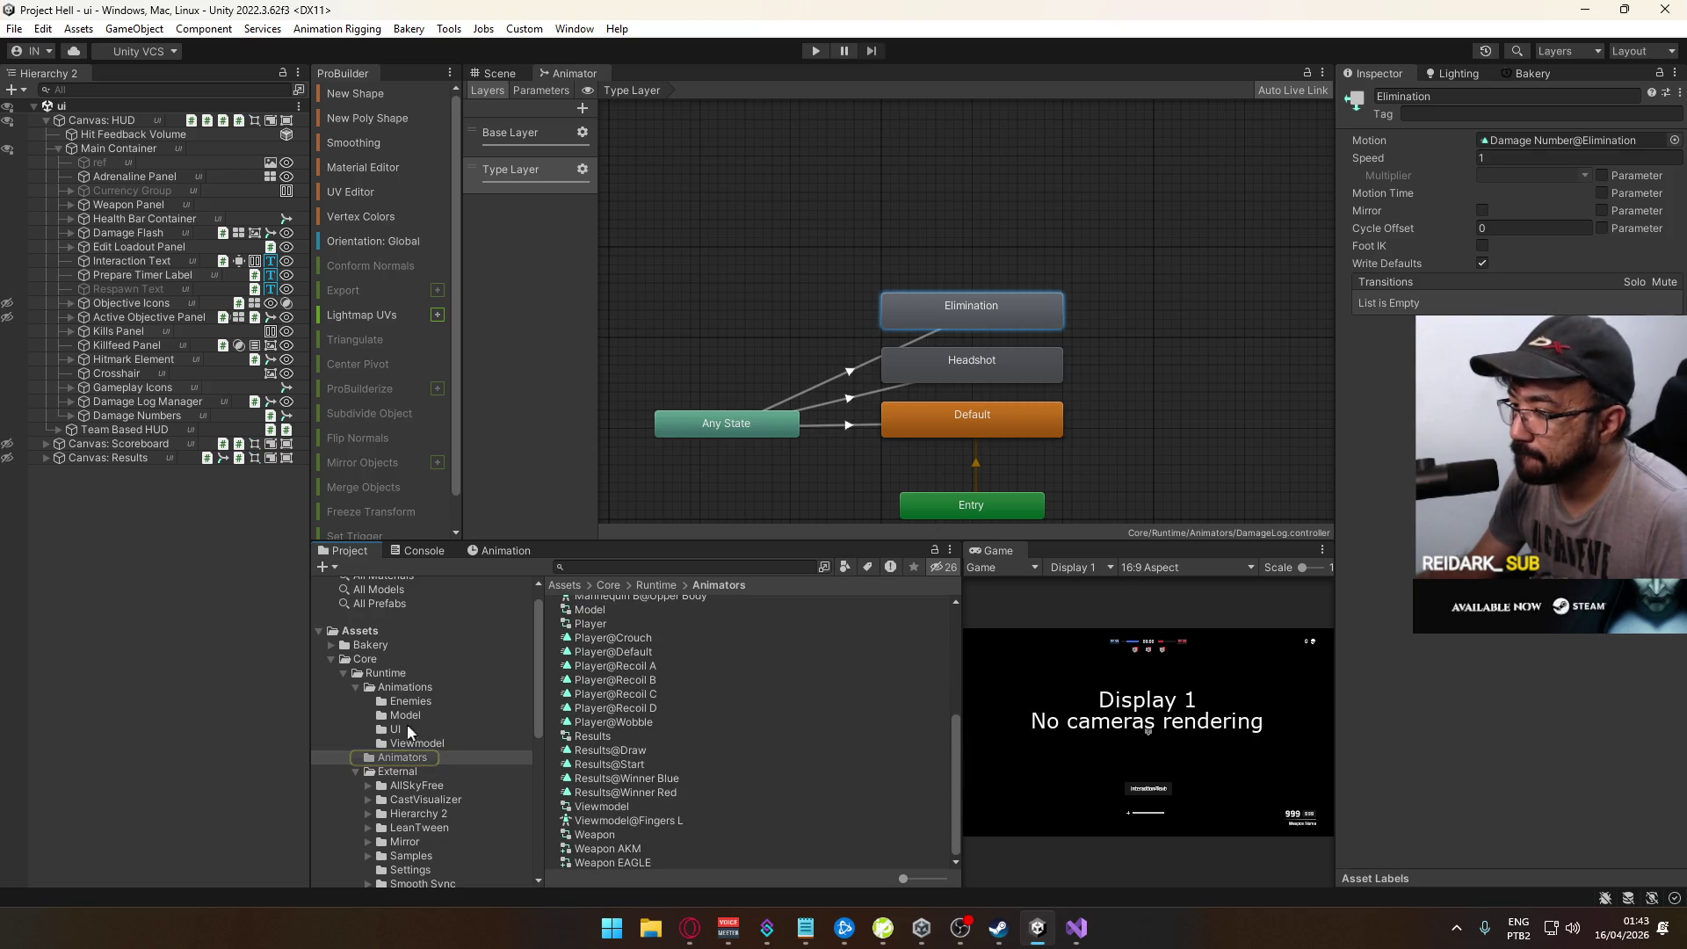
pyautogui.scroll(4, 673, 687)
pyautogui.scroll(2, 719, 703)
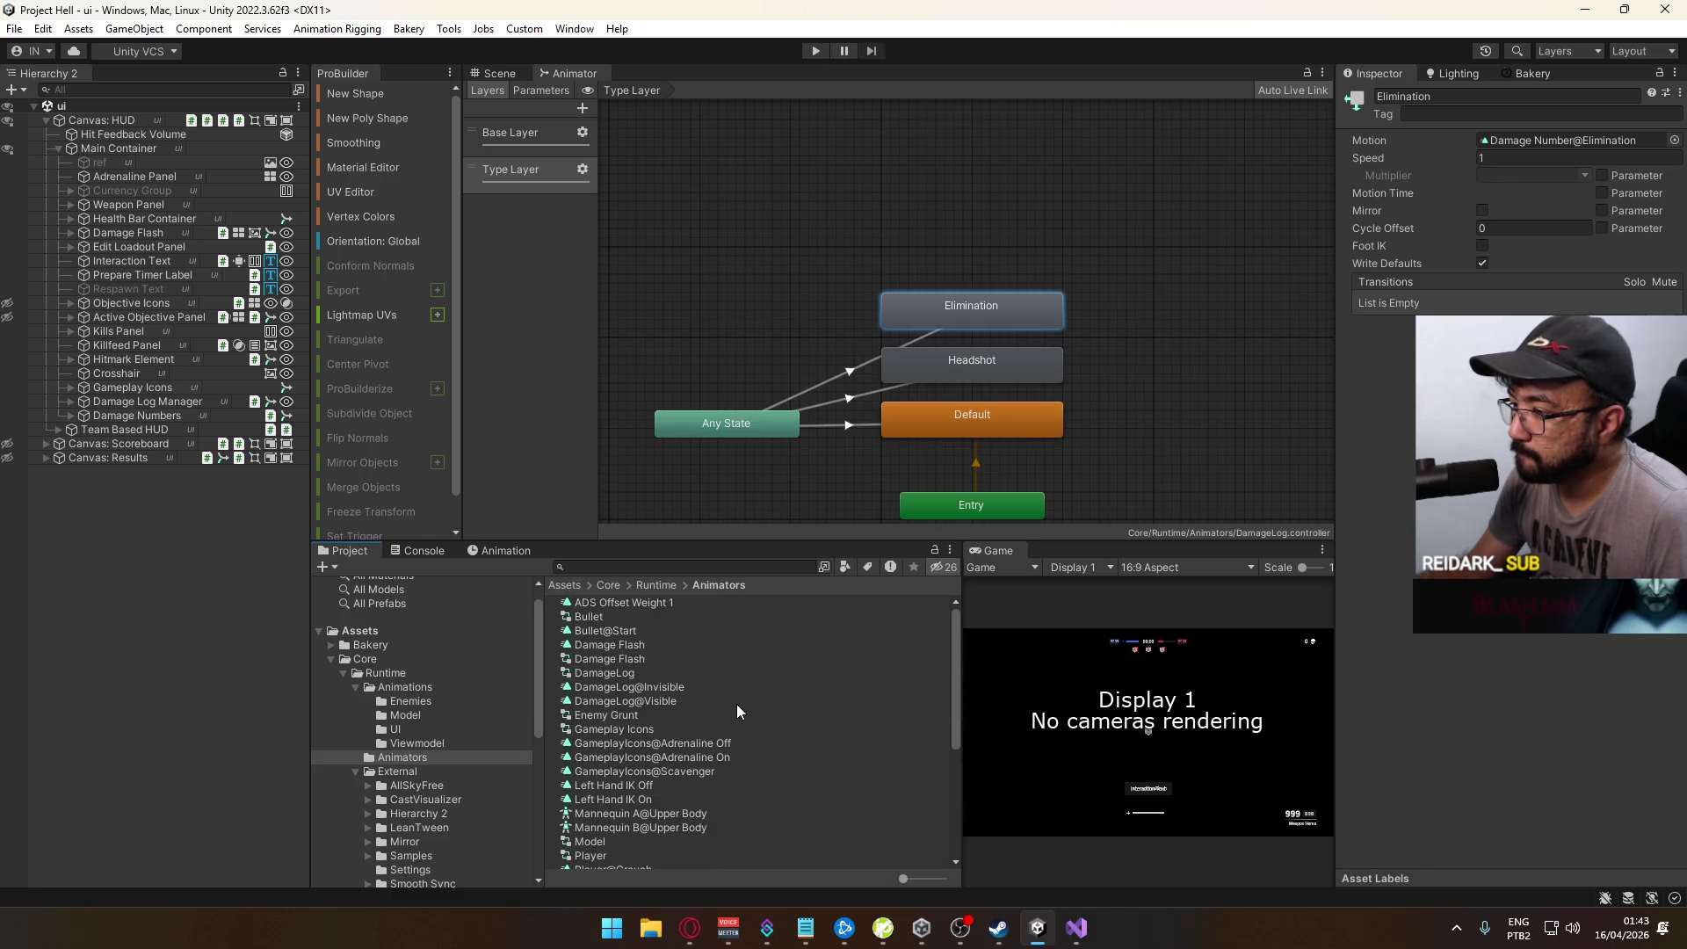
pyautogui.scroll(-5, 659, 683)
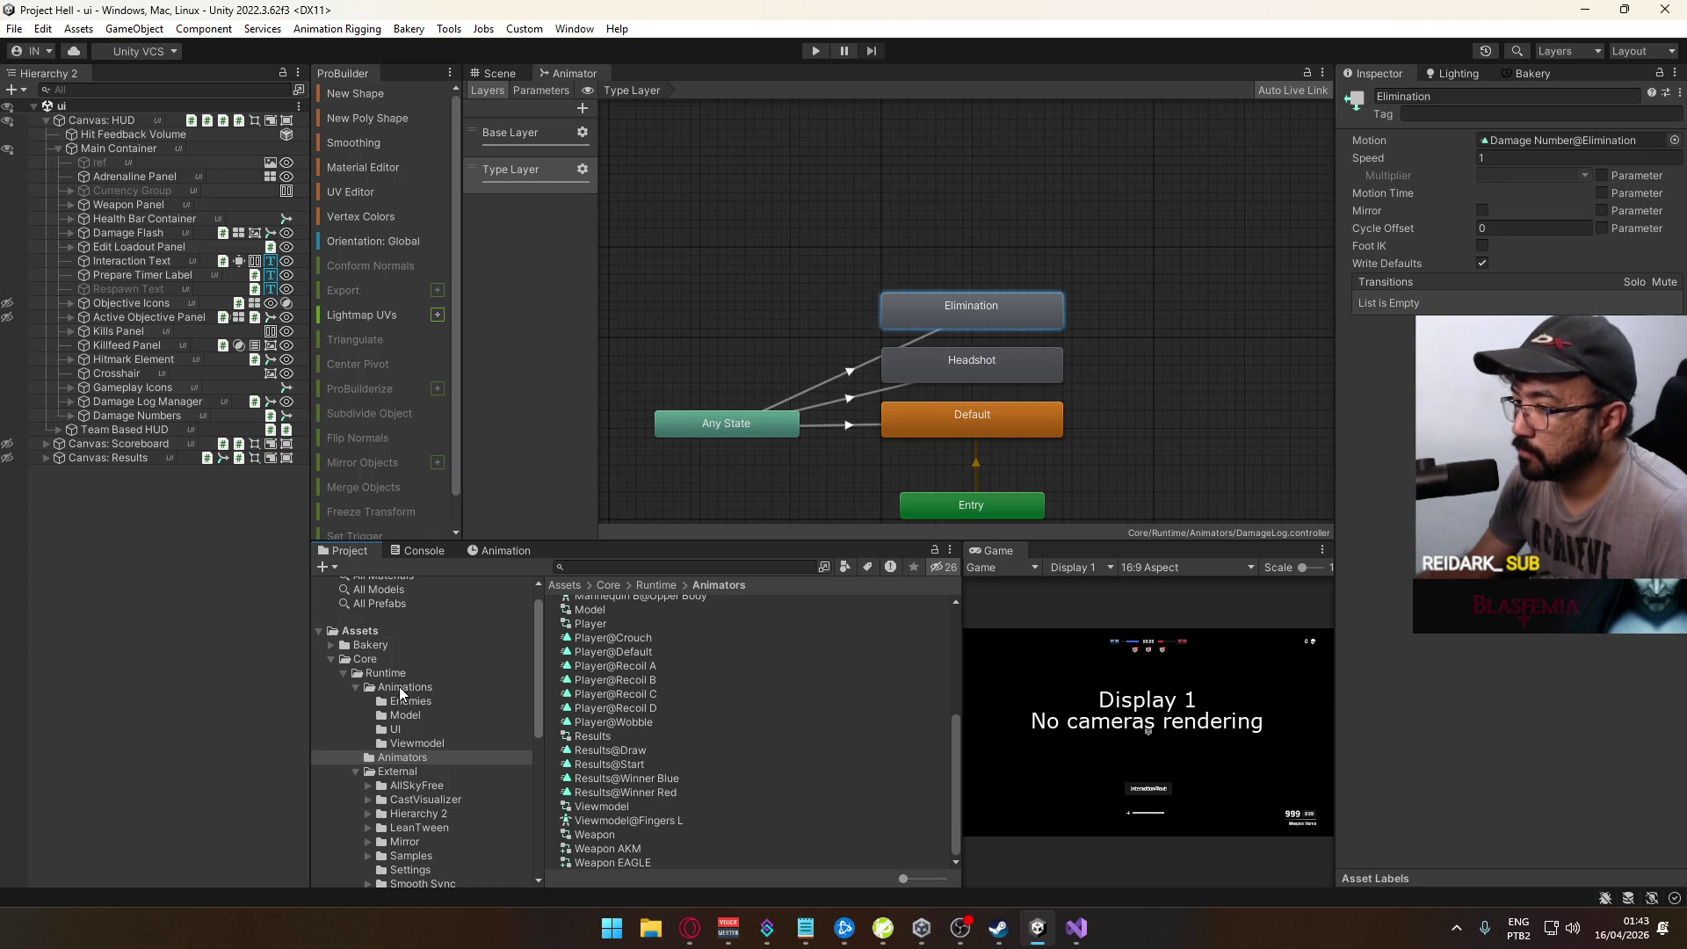
pyautogui.click(357, 689)
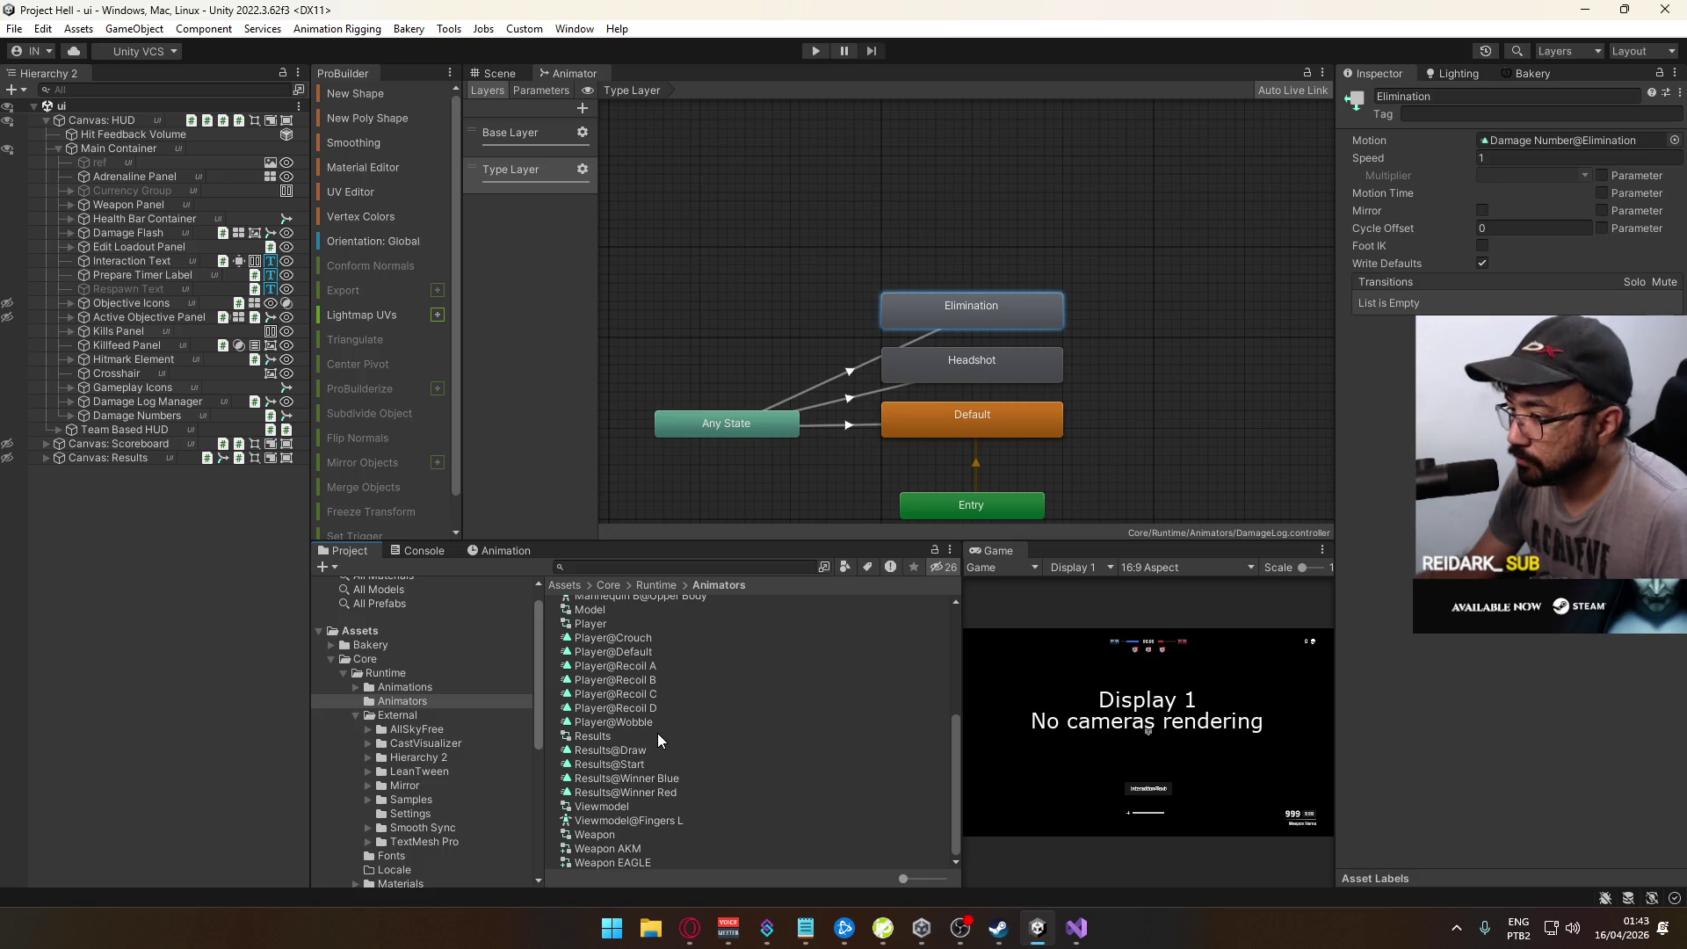
pyautogui.scroll(5, 672, 719)
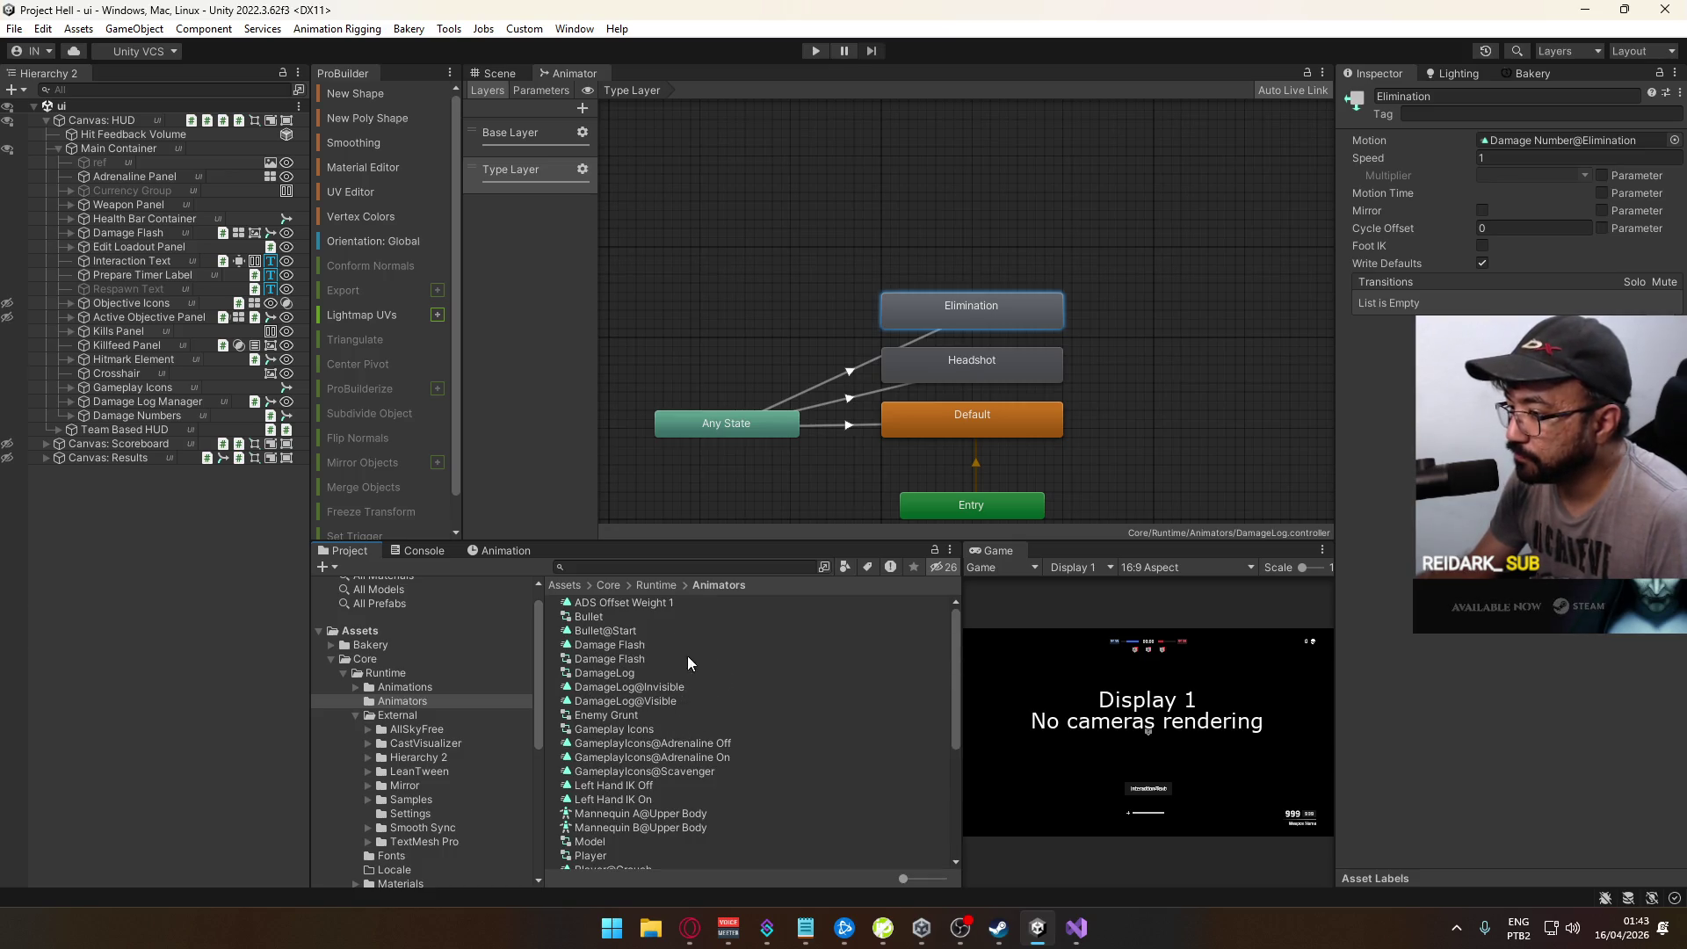
pyautogui.scroll(-1, 694, 724)
pyautogui.scroll(-4, 694, 725)
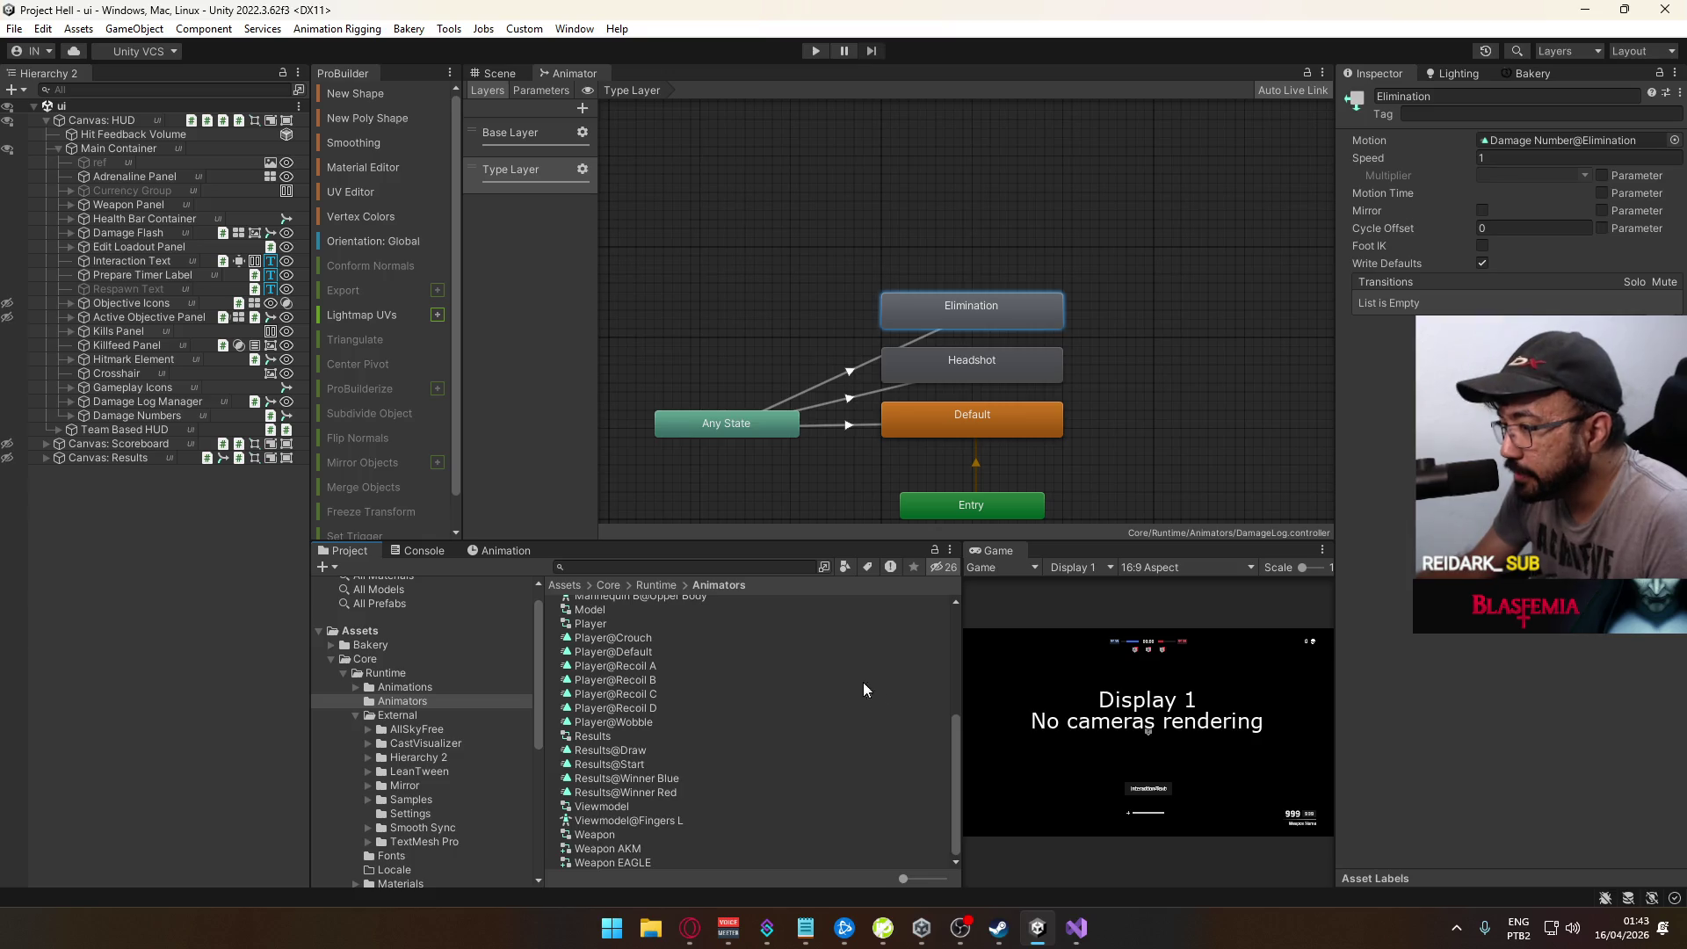
pyautogui.scroll(5, 703, 754)
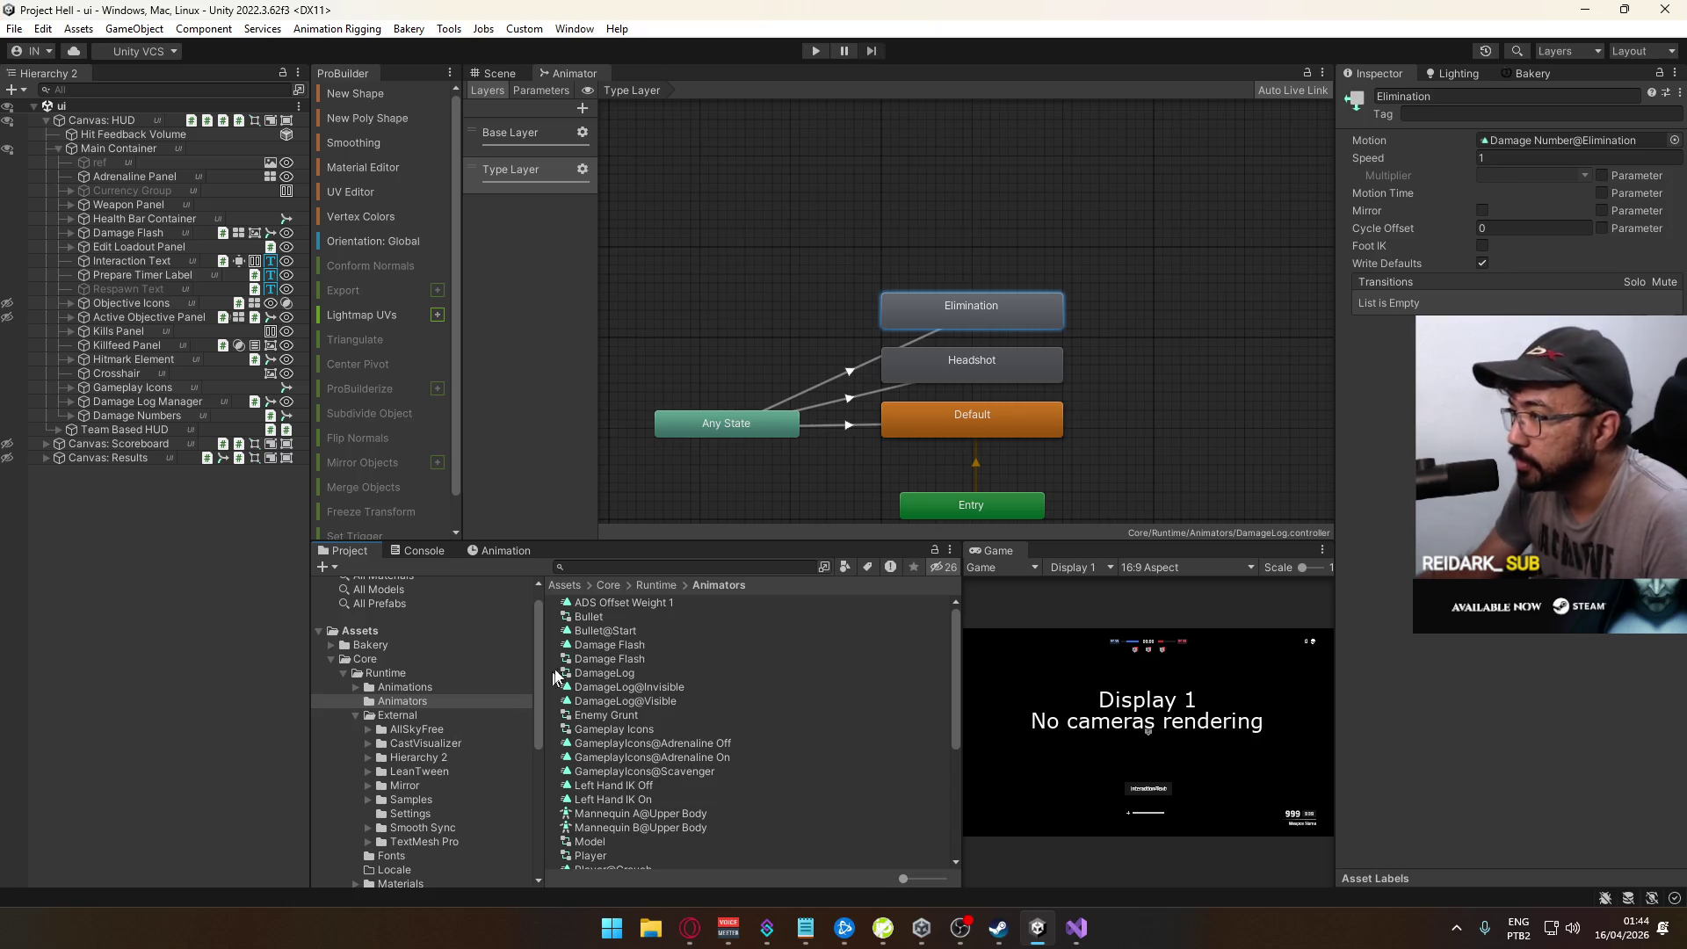
pyautogui.scroll(-3, 667, 691)
pyautogui.scroll(-2, 668, 692)
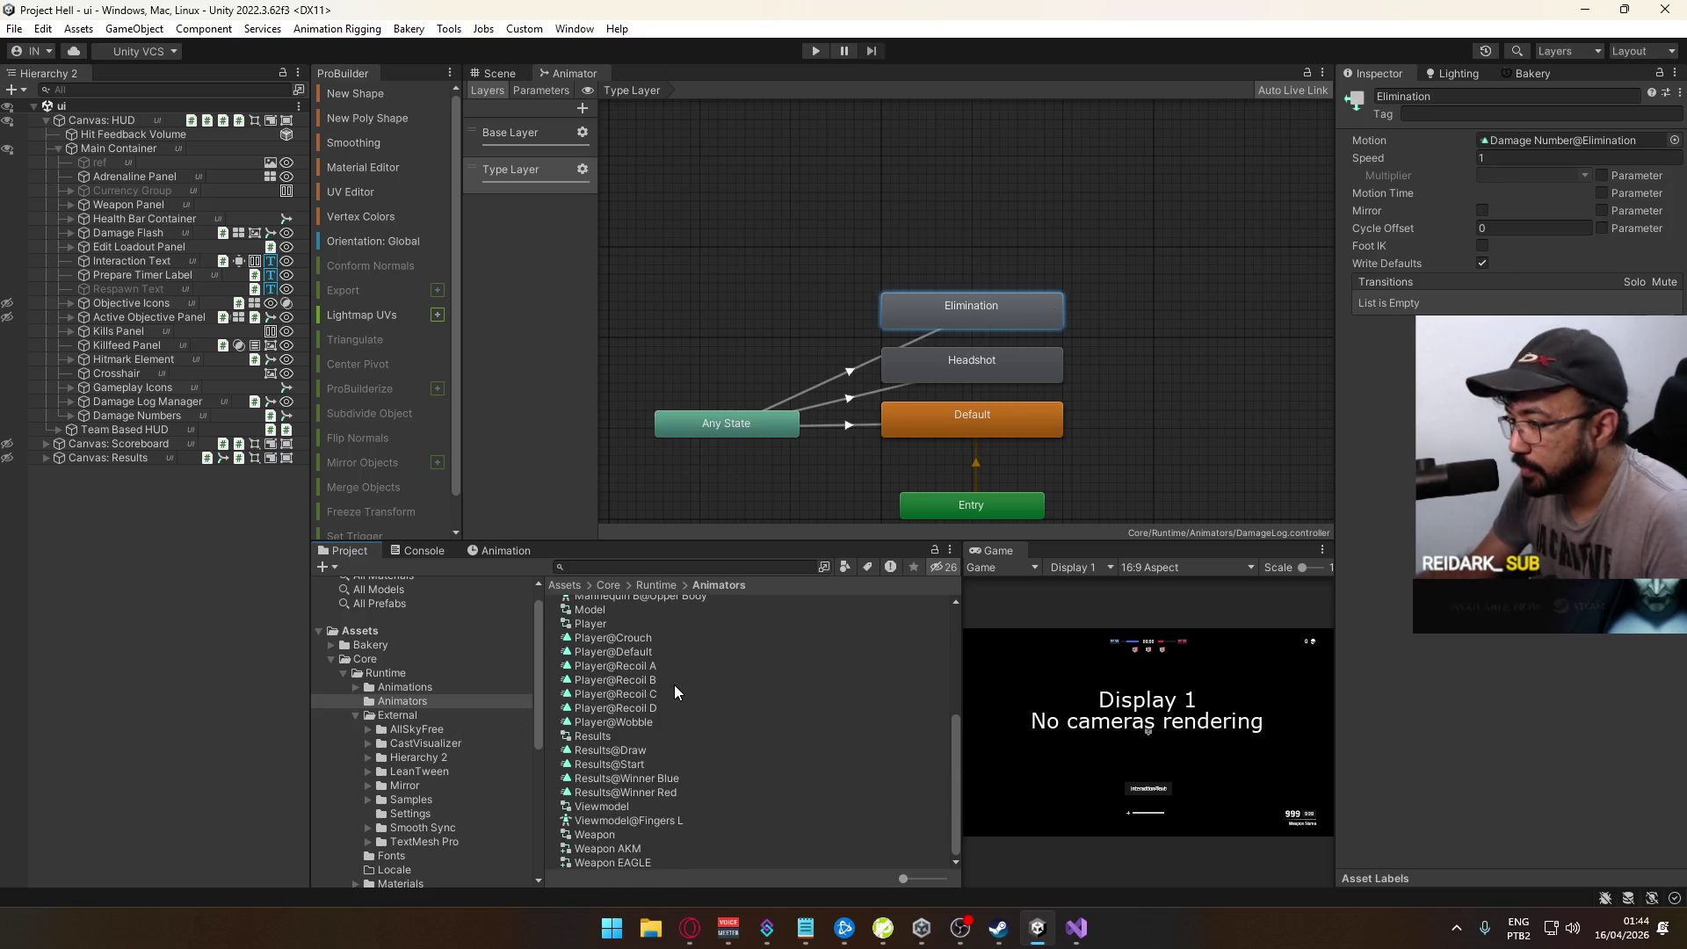
pyautogui.scroll(3, 664, 754)
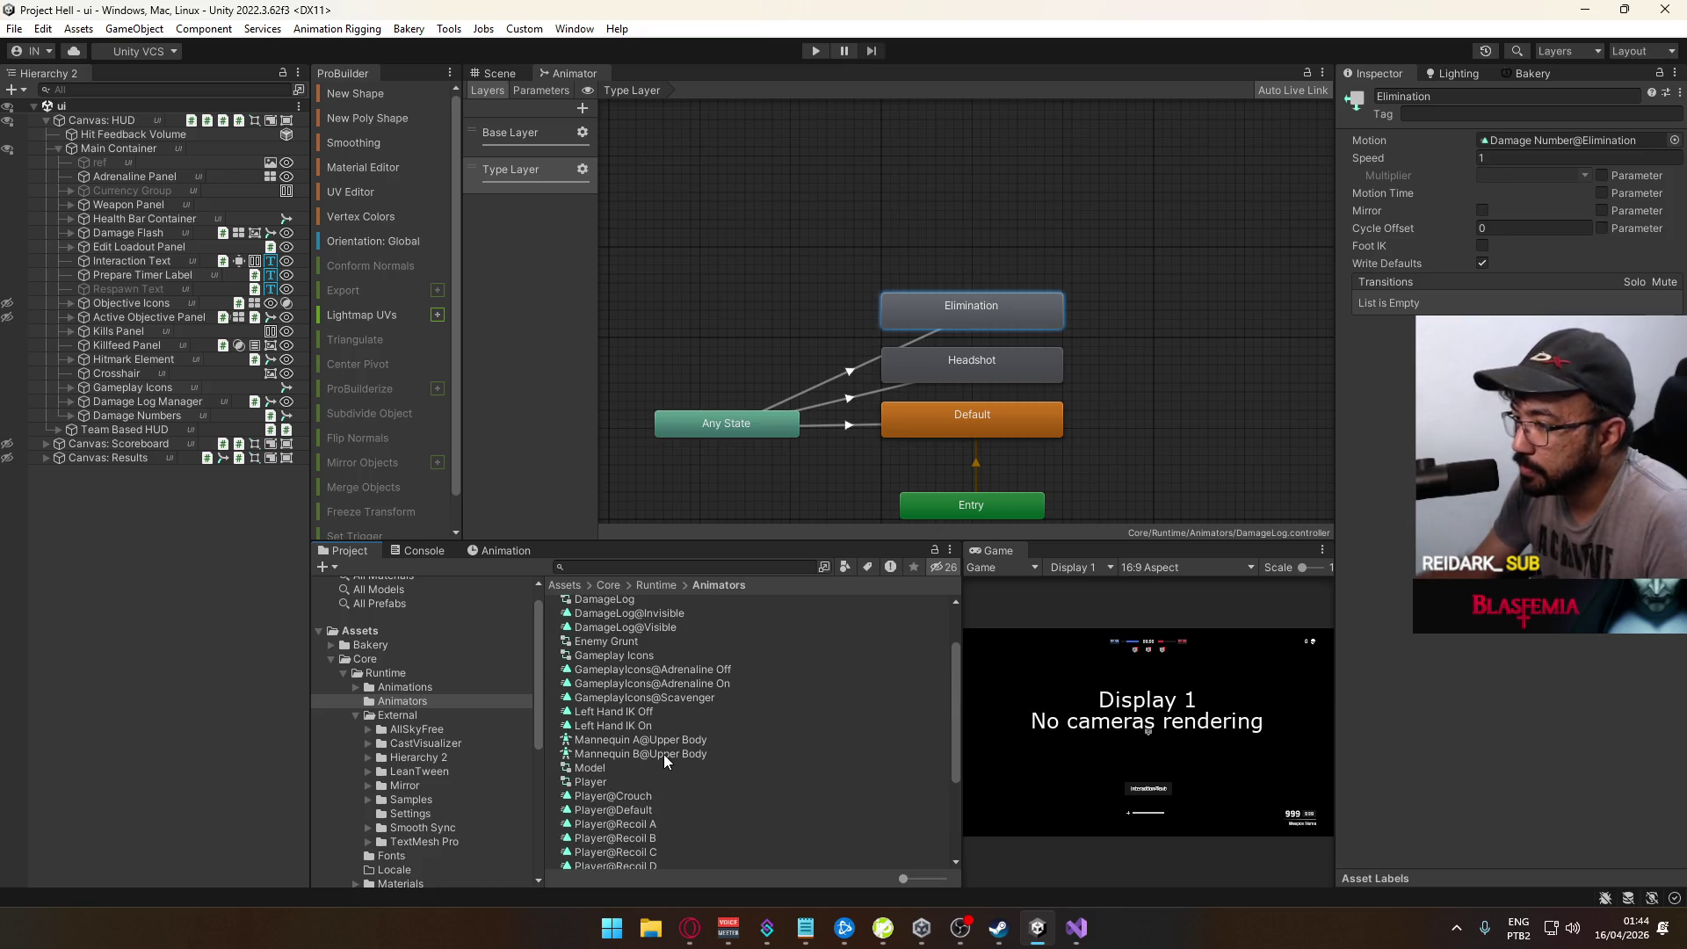
pyautogui.scroll(-3, 664, 758)
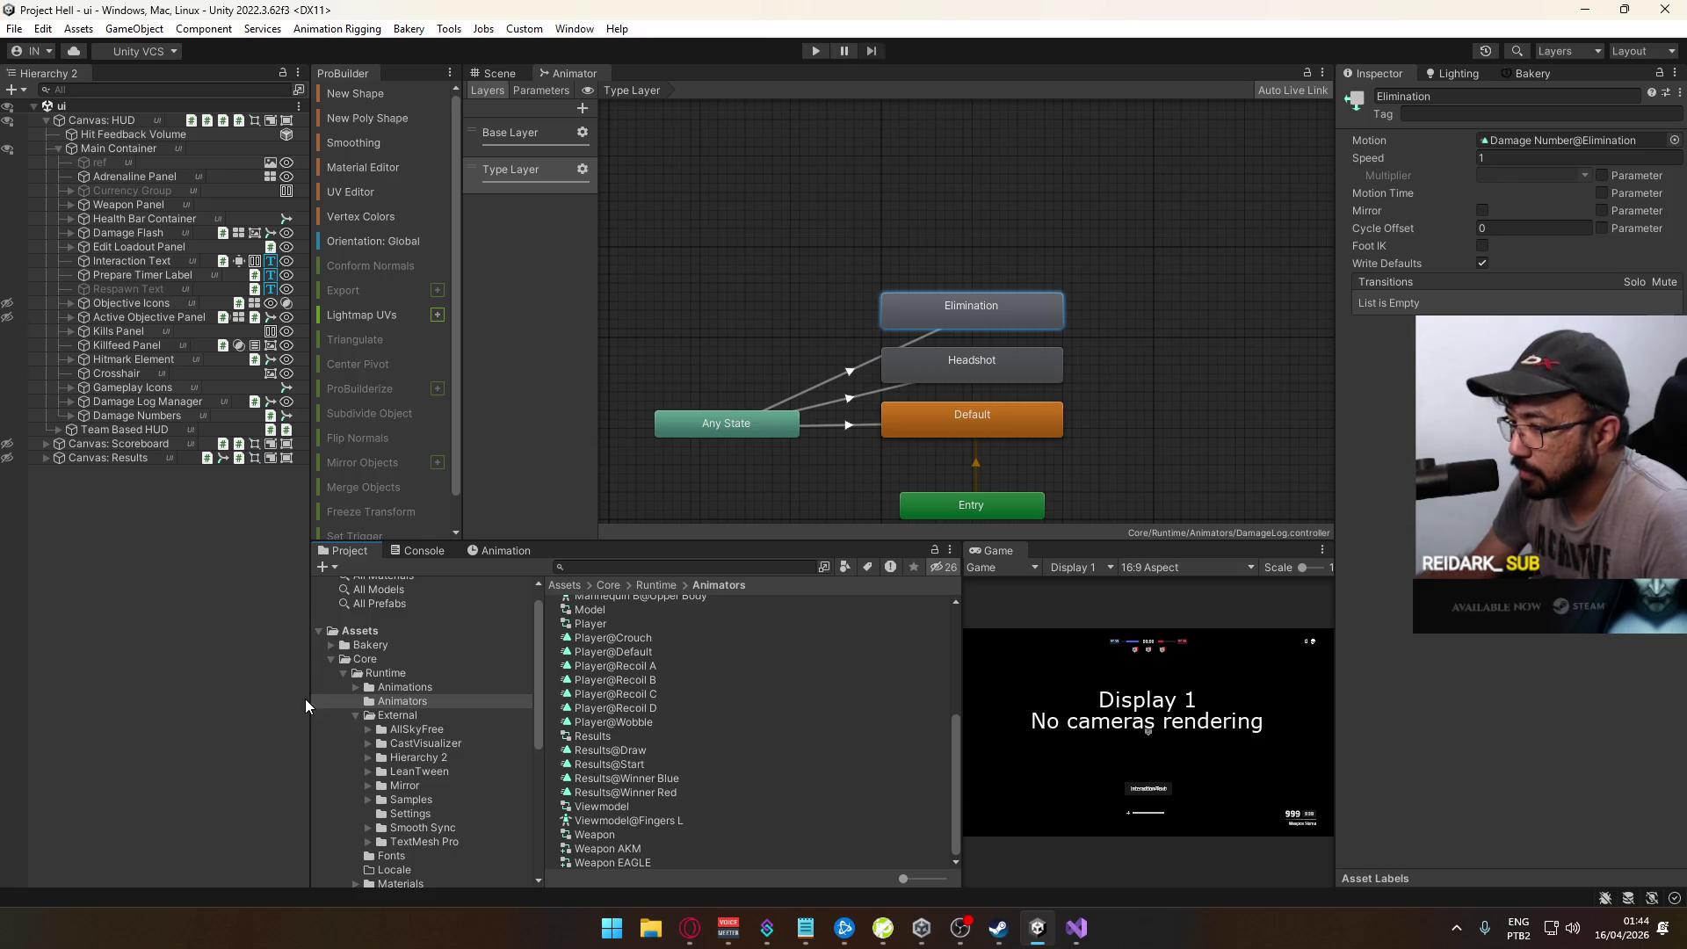
pyautogui.click(355, 718)
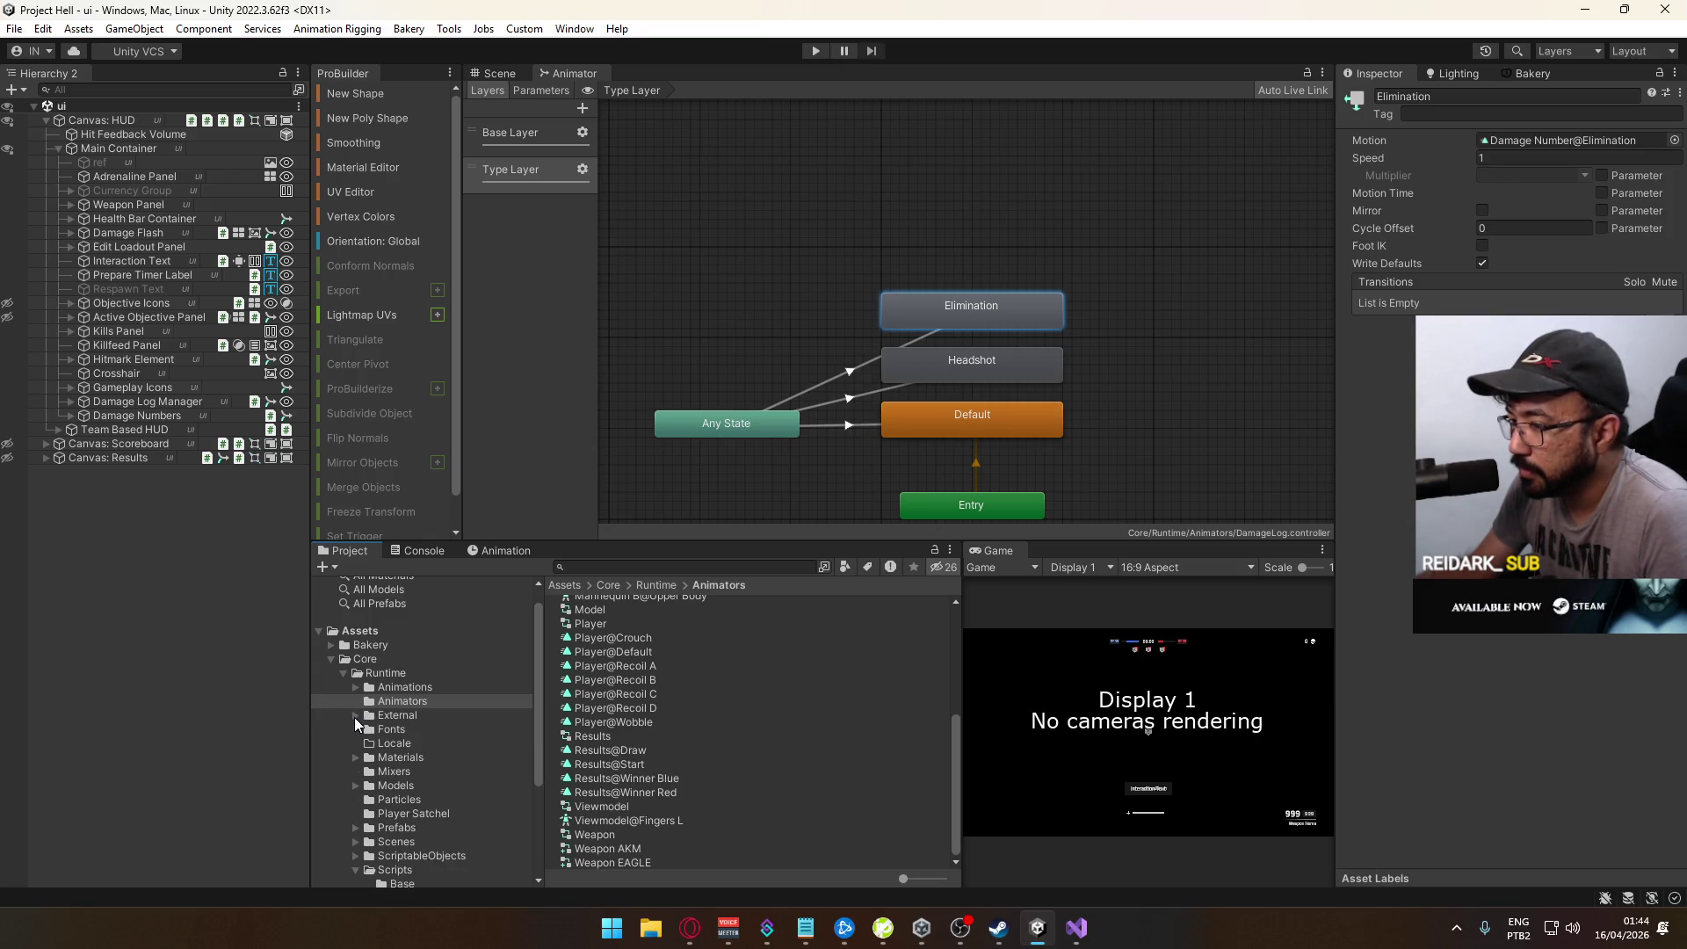
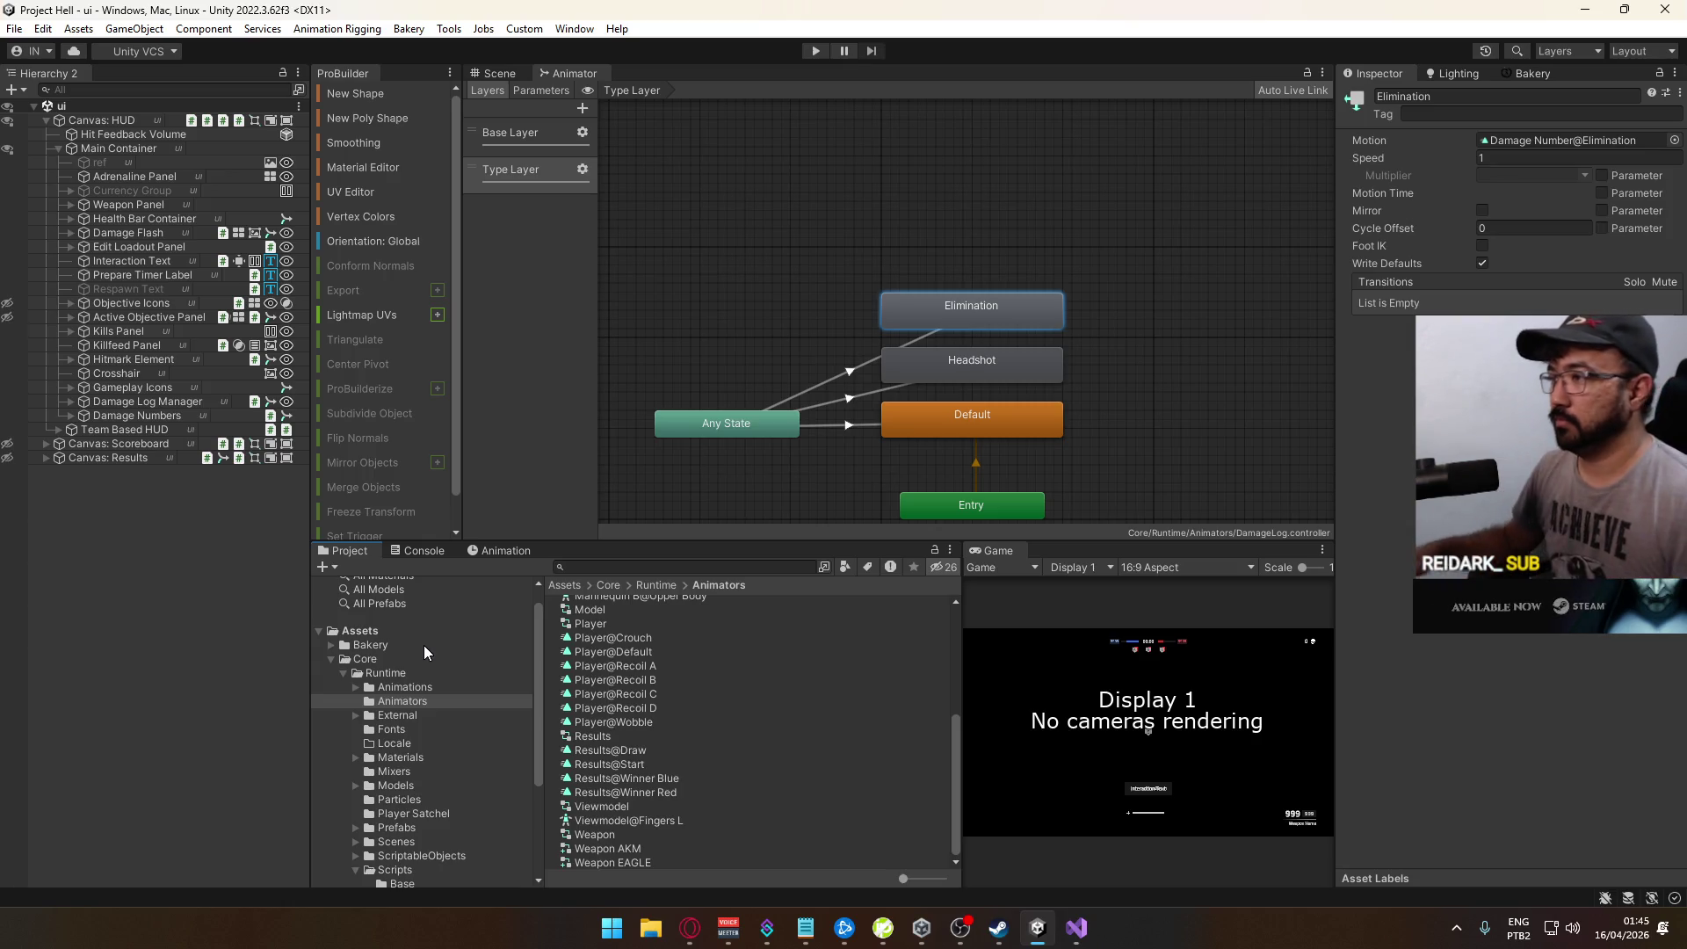
# Step: Inspect the Any State transitions to Elimination and Headshot
pyautogui.click(822, 384)
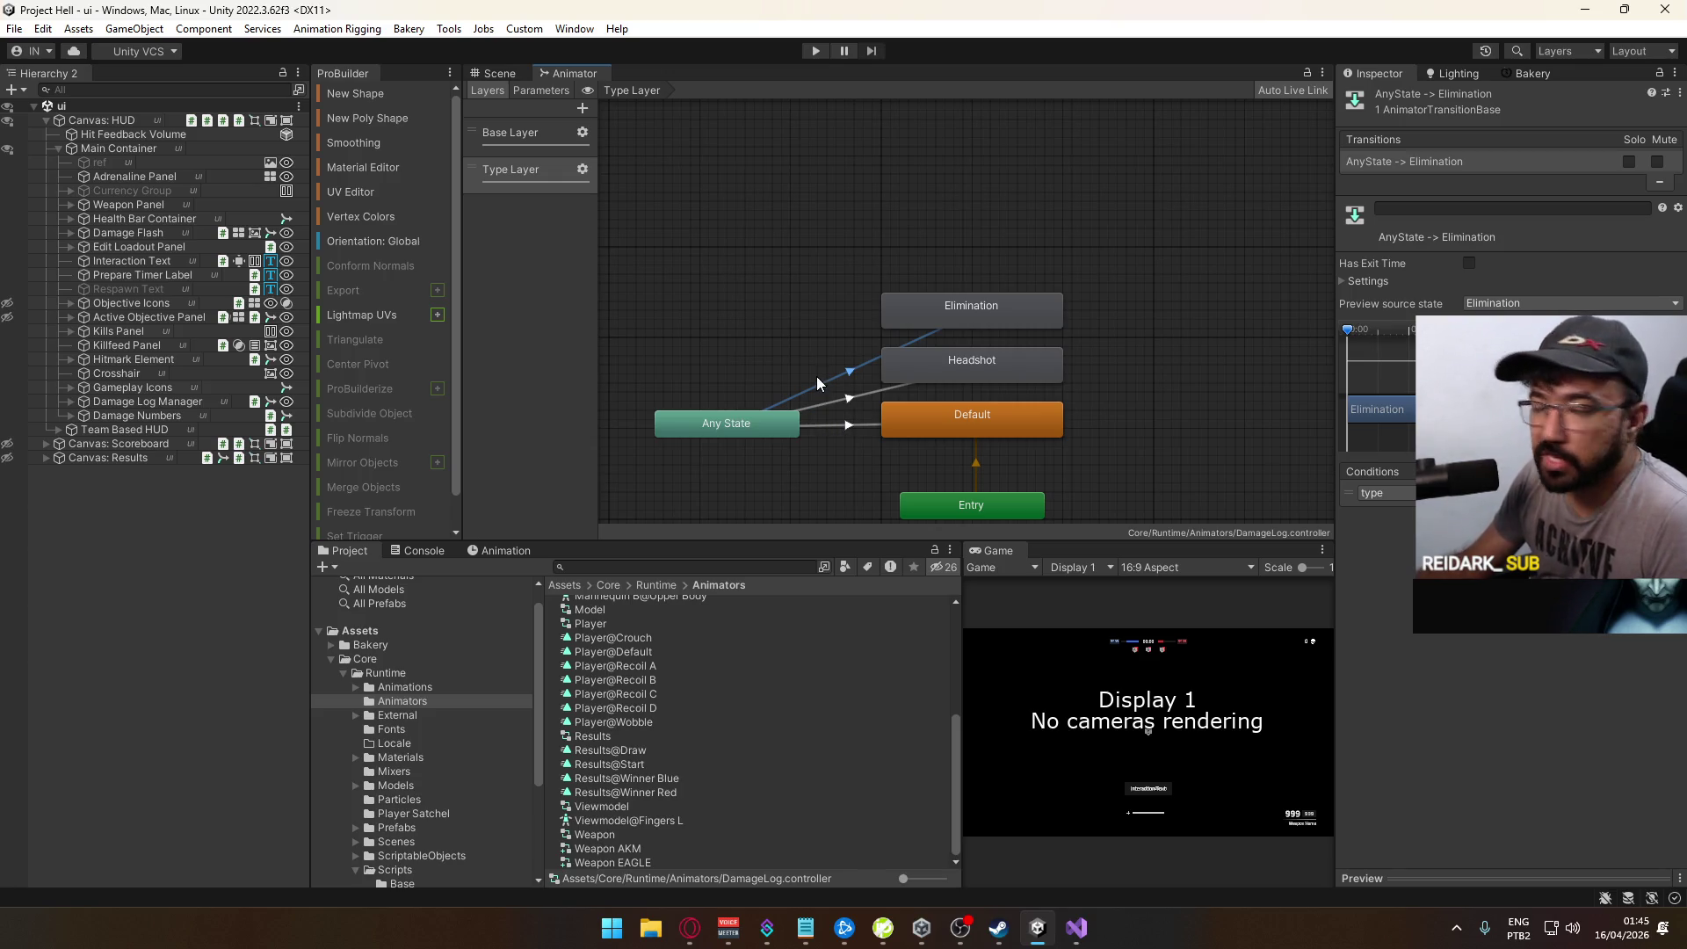
pyautogui.click(849, 394)
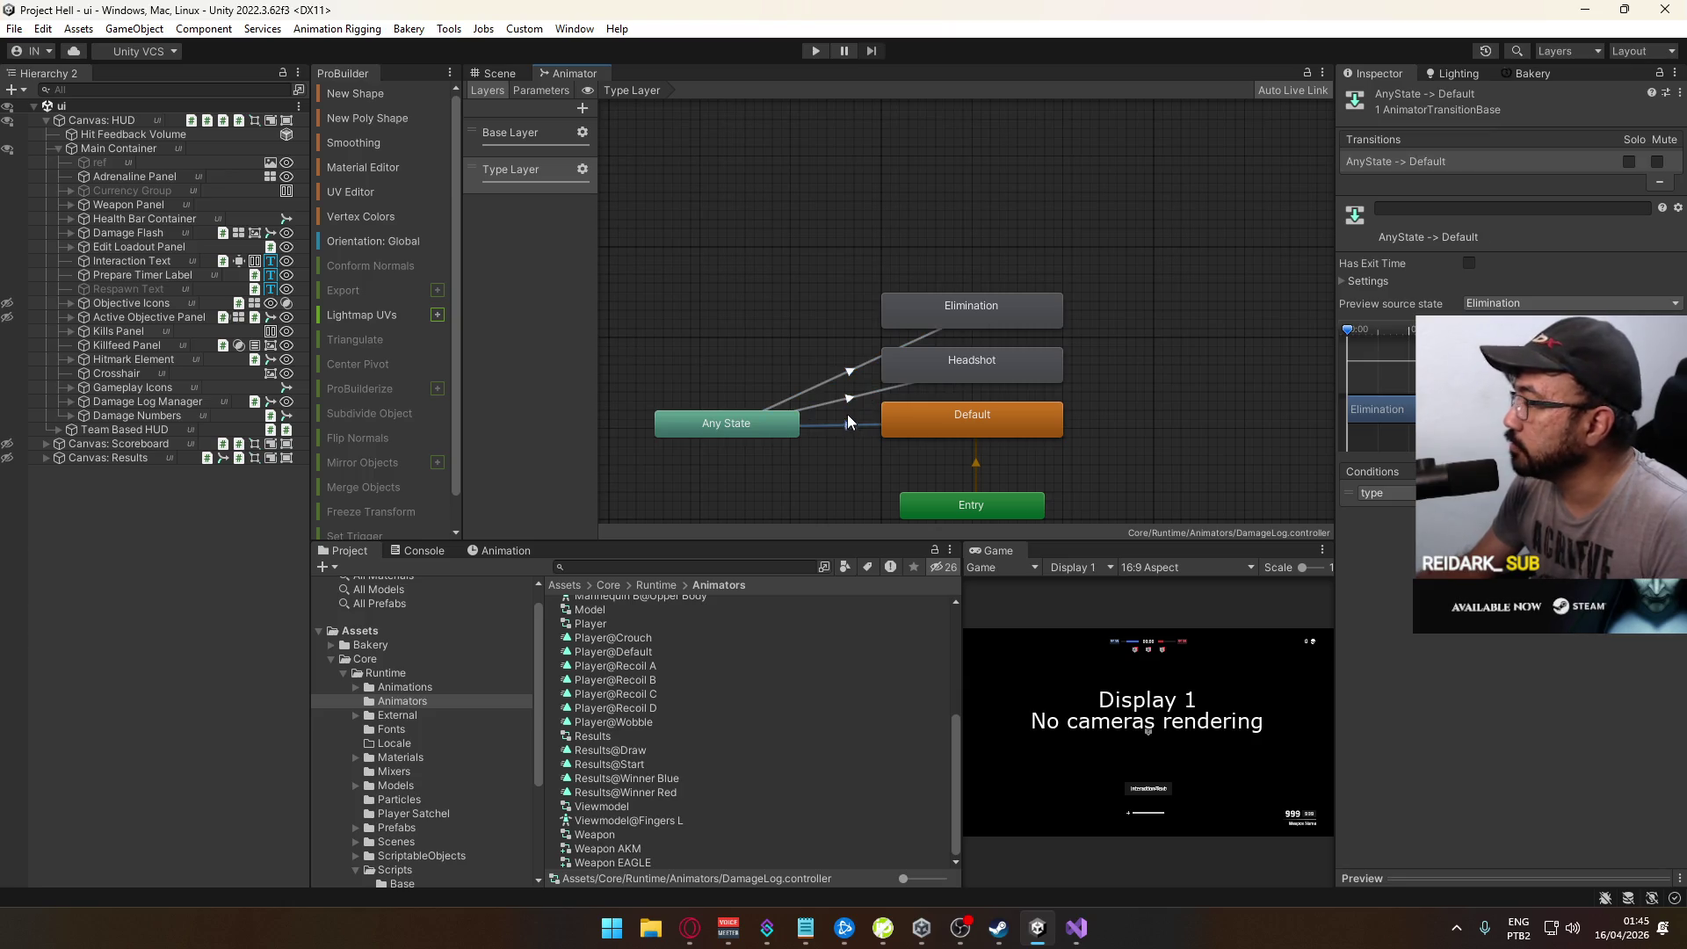
pyautogui.click(837, 380)
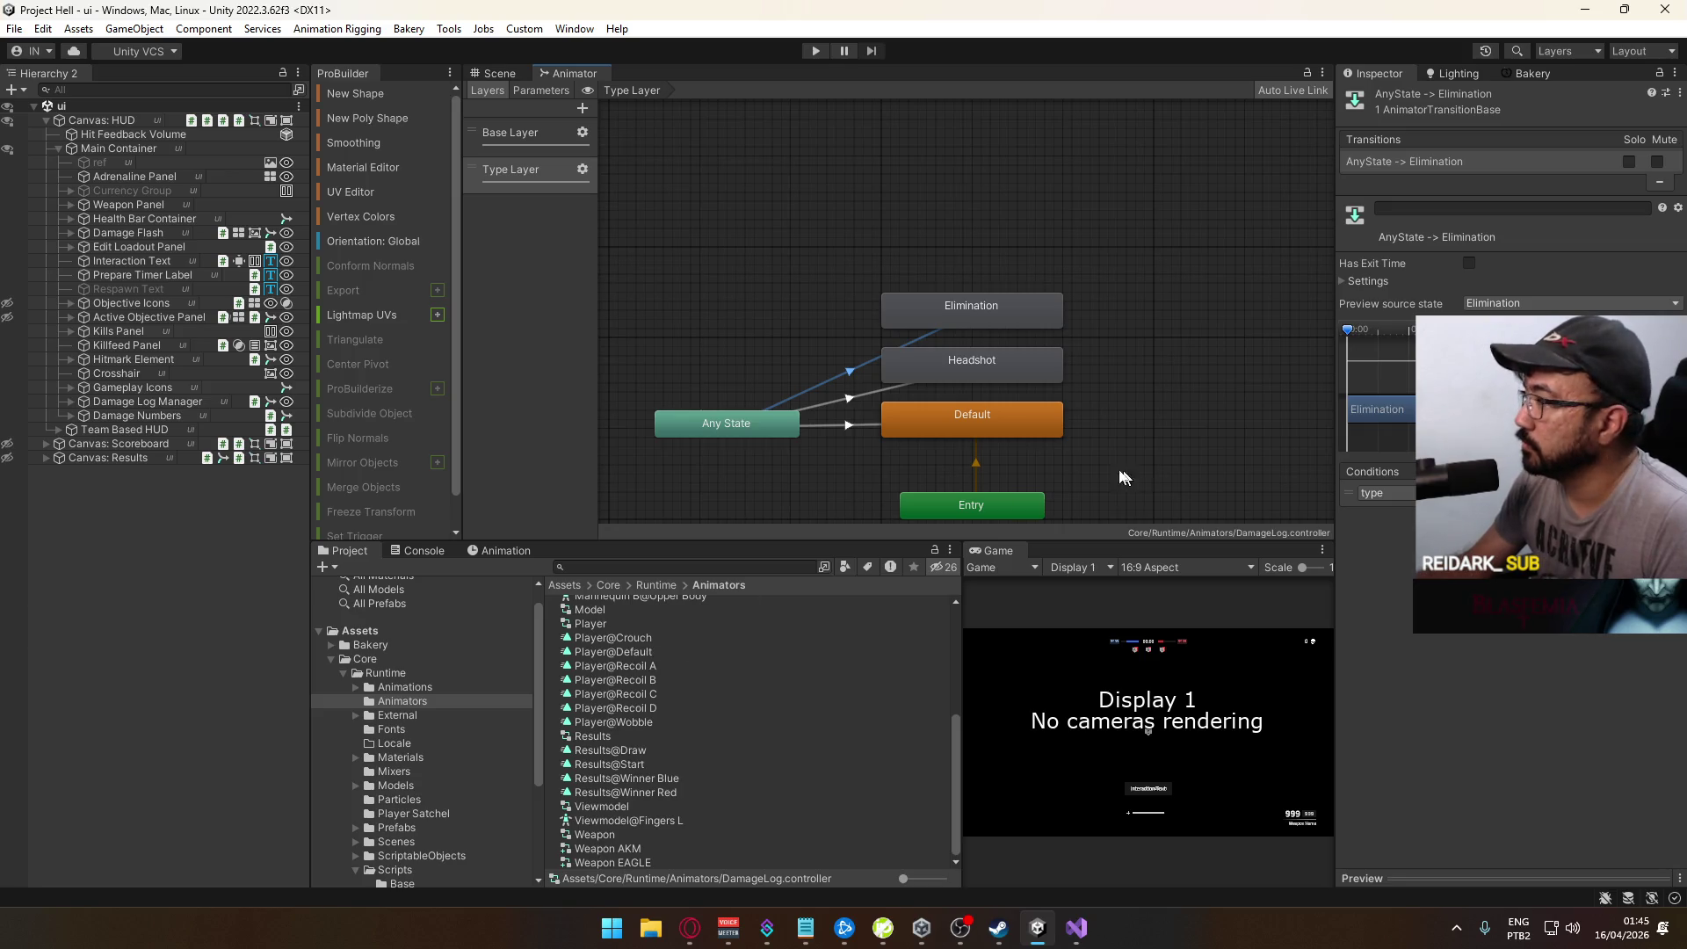
# Step: In the Base Layer, locate the Visible state's DamageLog@Visible clip in the project
pyautogui.click(531, 140)
pyautogui.click(817, 462)
pyautogui.click(1536, 141)
pyautogui.click(793, 701)
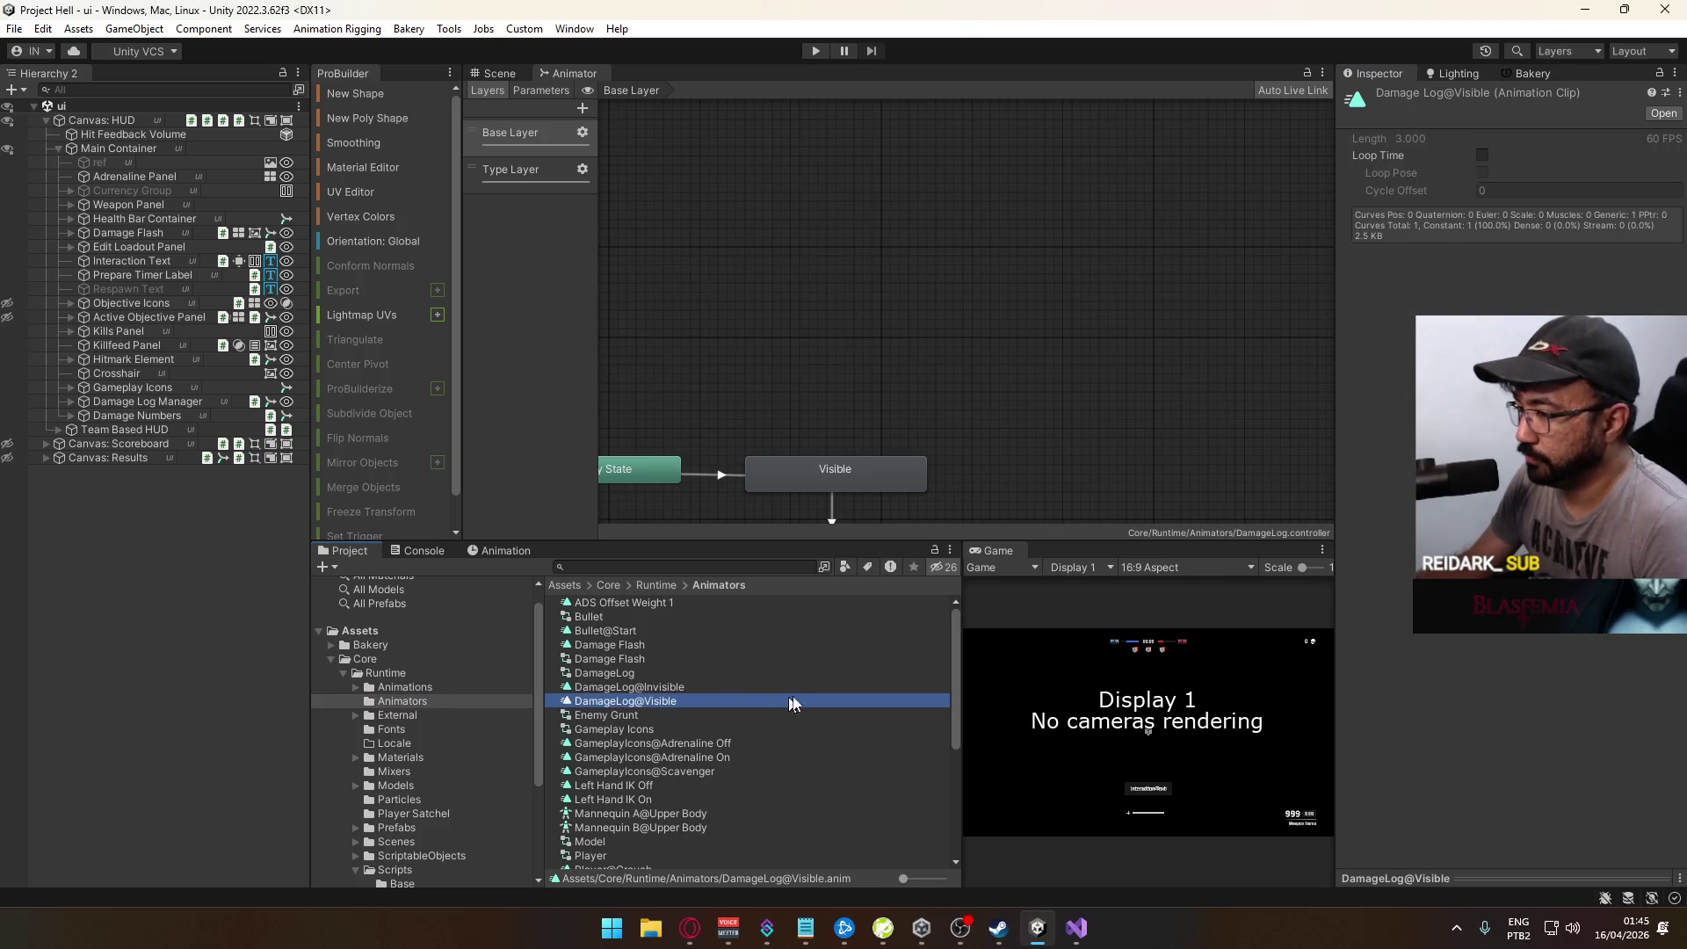
# Step: Duplicate and rename the DamageLog@Visible clip, then undo the duplicate
pyautogui.hotkey('ctrl', 'd')
pyautogui.moveTo(700, 715); pyautogui.dragTo(647, 715)
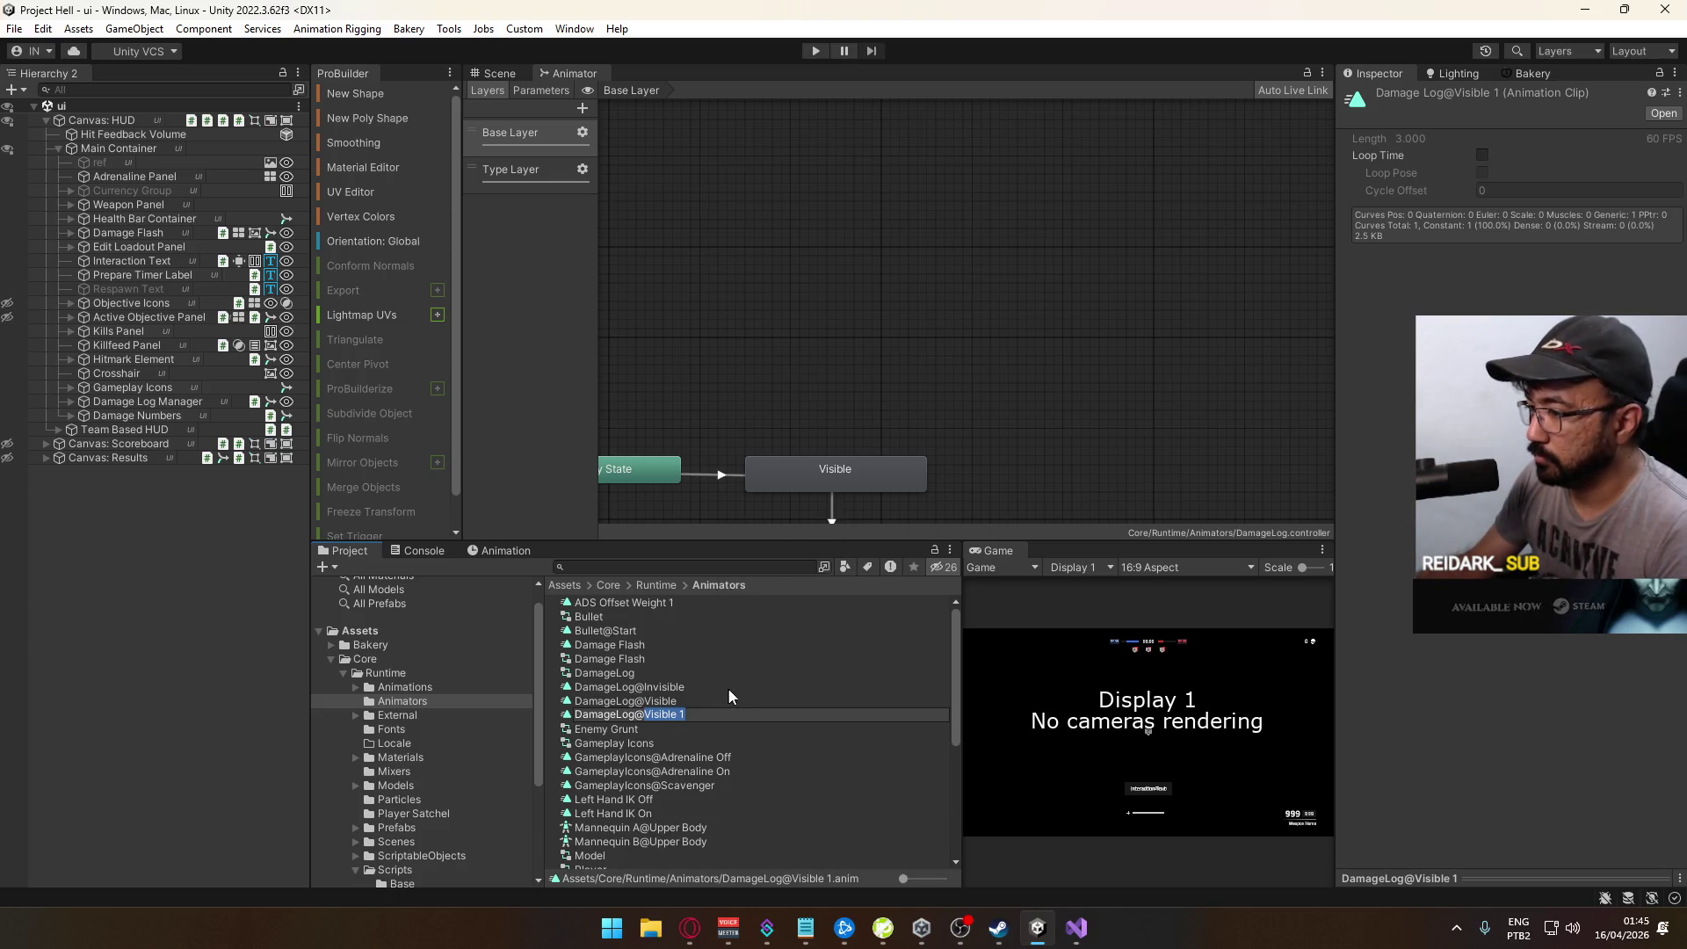
pyautogui.click(695, 709)
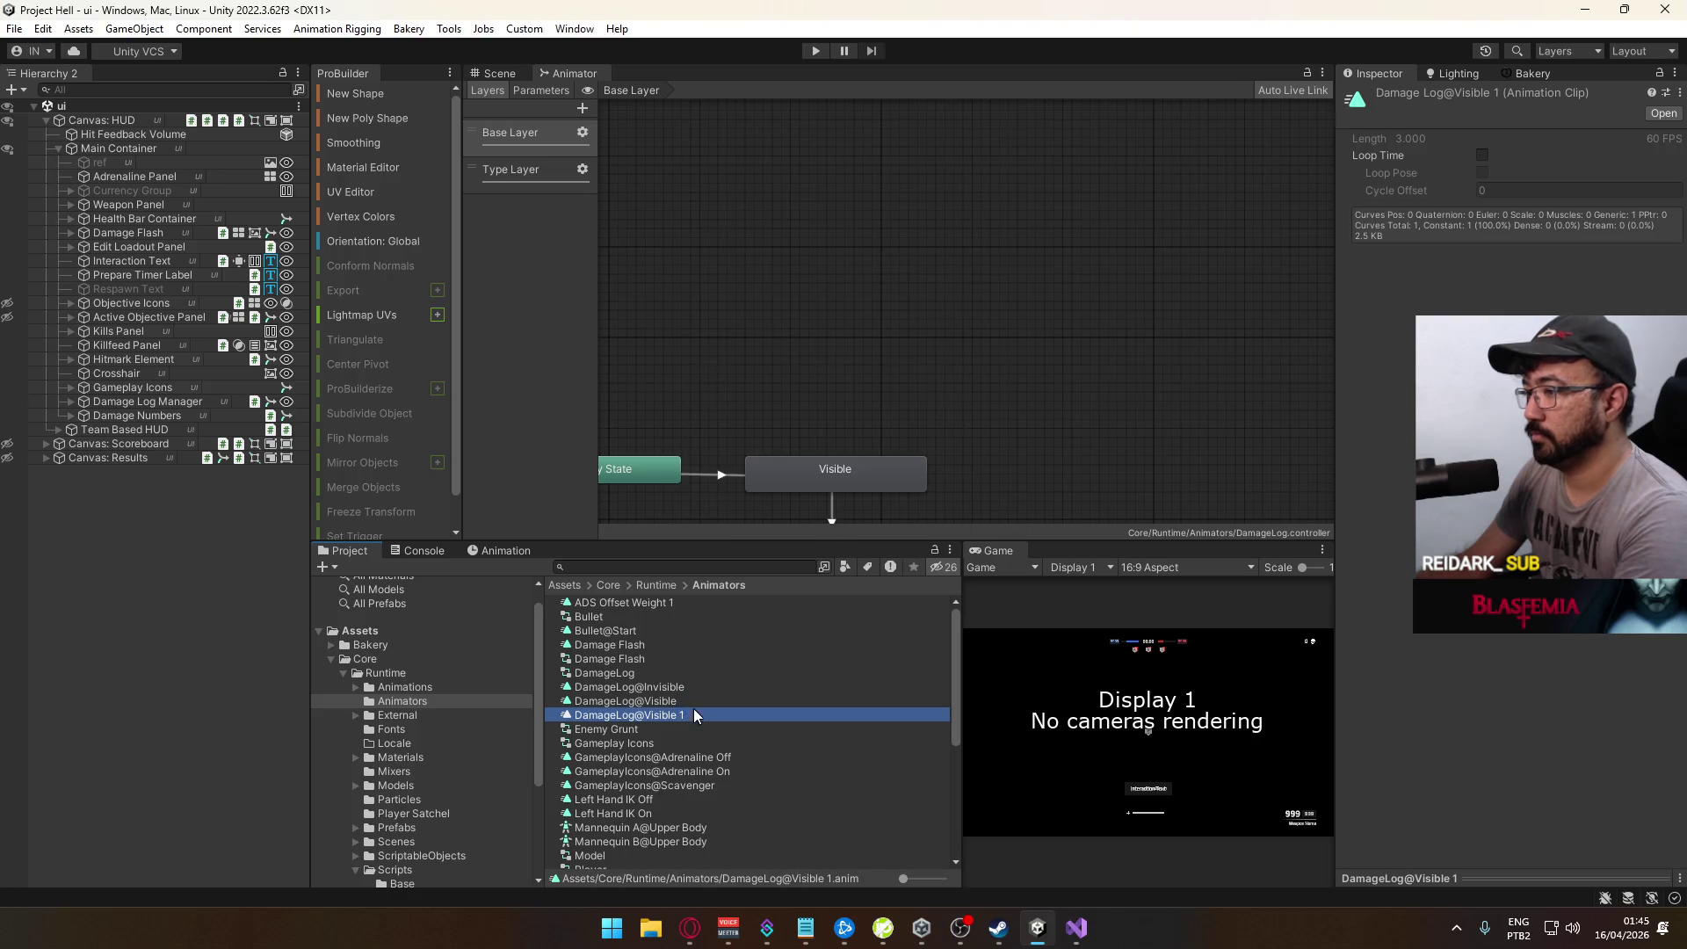
pyautogui.hotkey('ctrl', 'z')
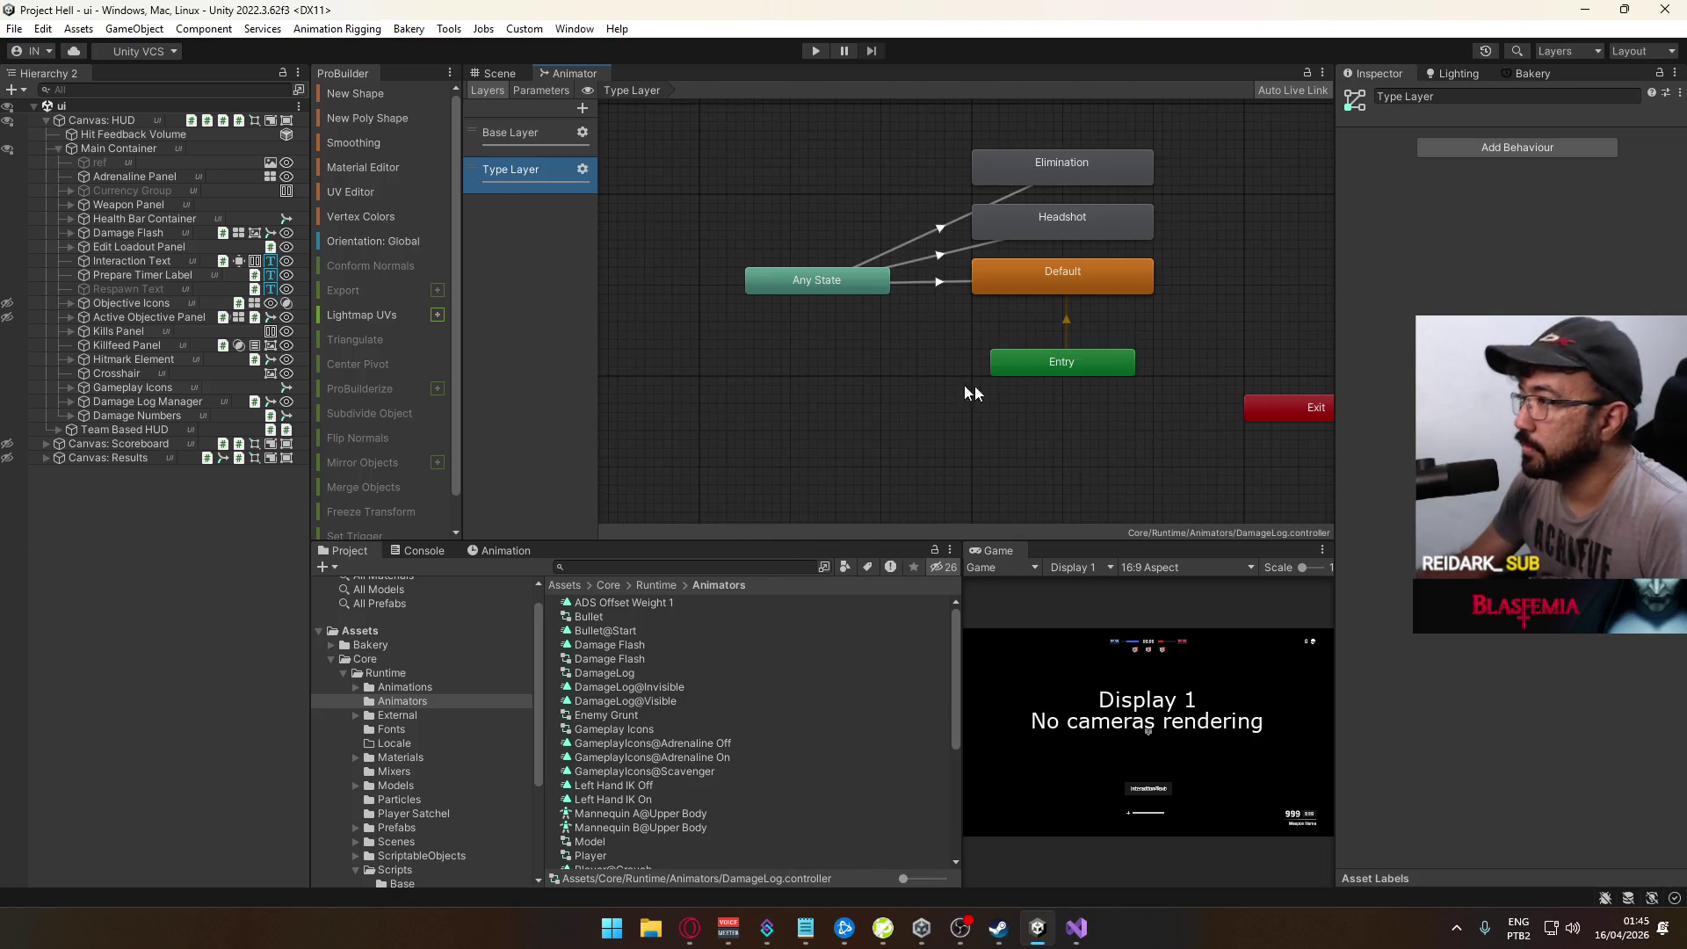
# Step: Locate the Default state's Damage Number@Default clip and open it in the Animation timeline
pyautogui.click(1072, 272)
pyautogui.click(1549, 140)
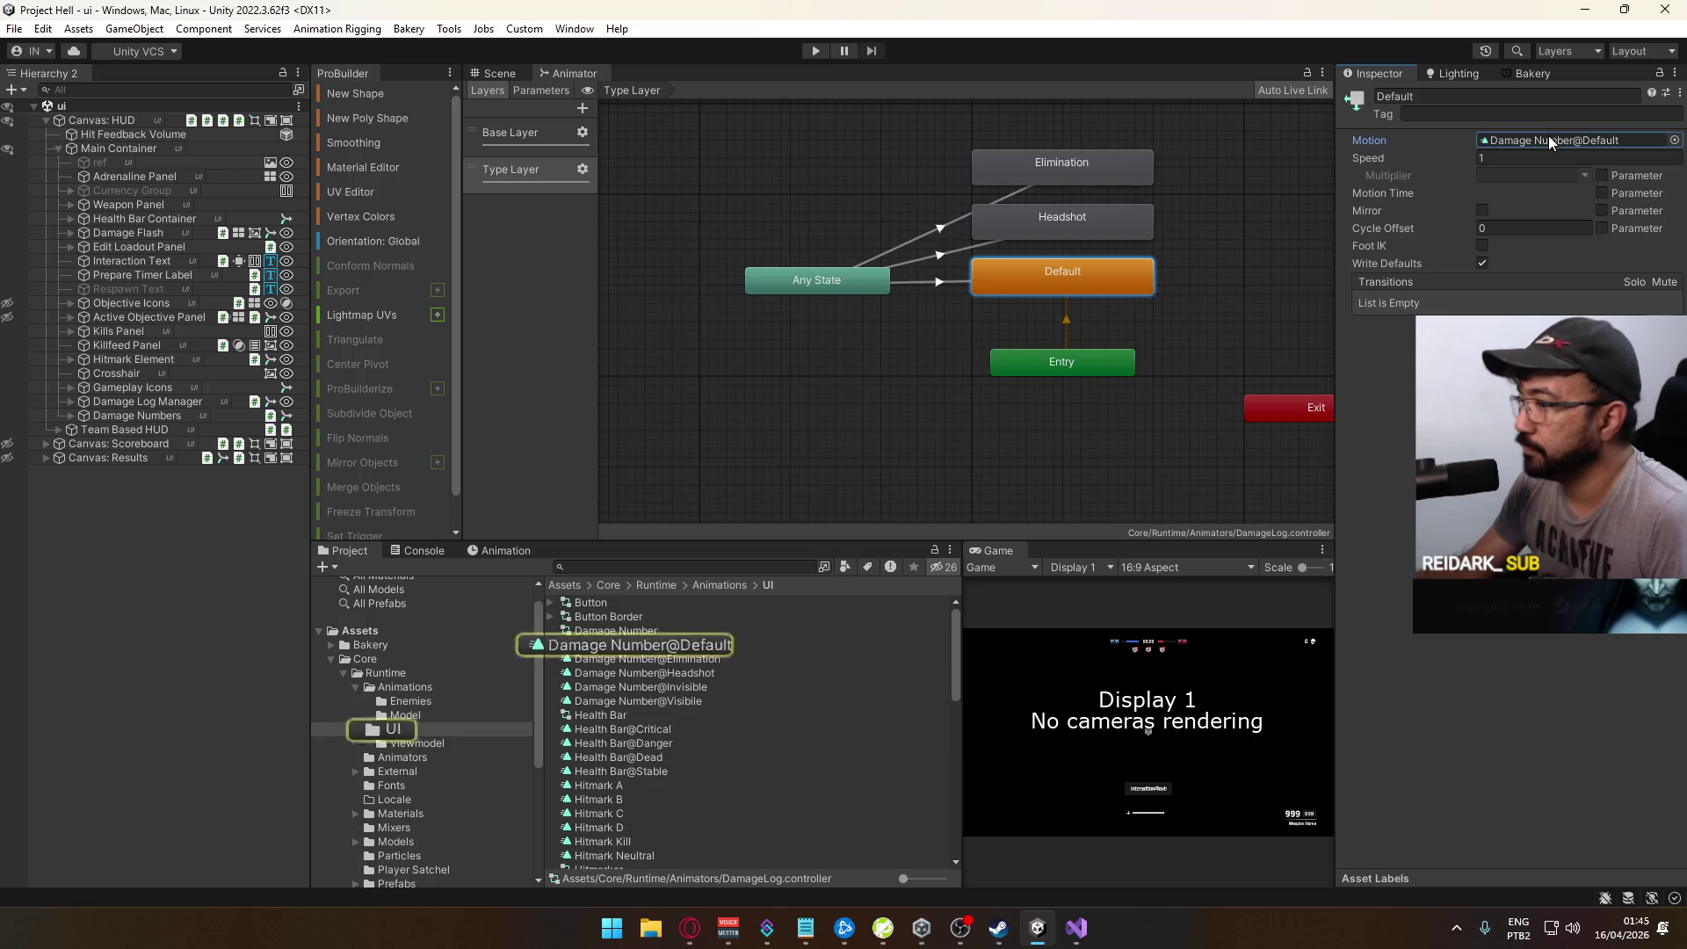
pyautogui.click(639, 644)
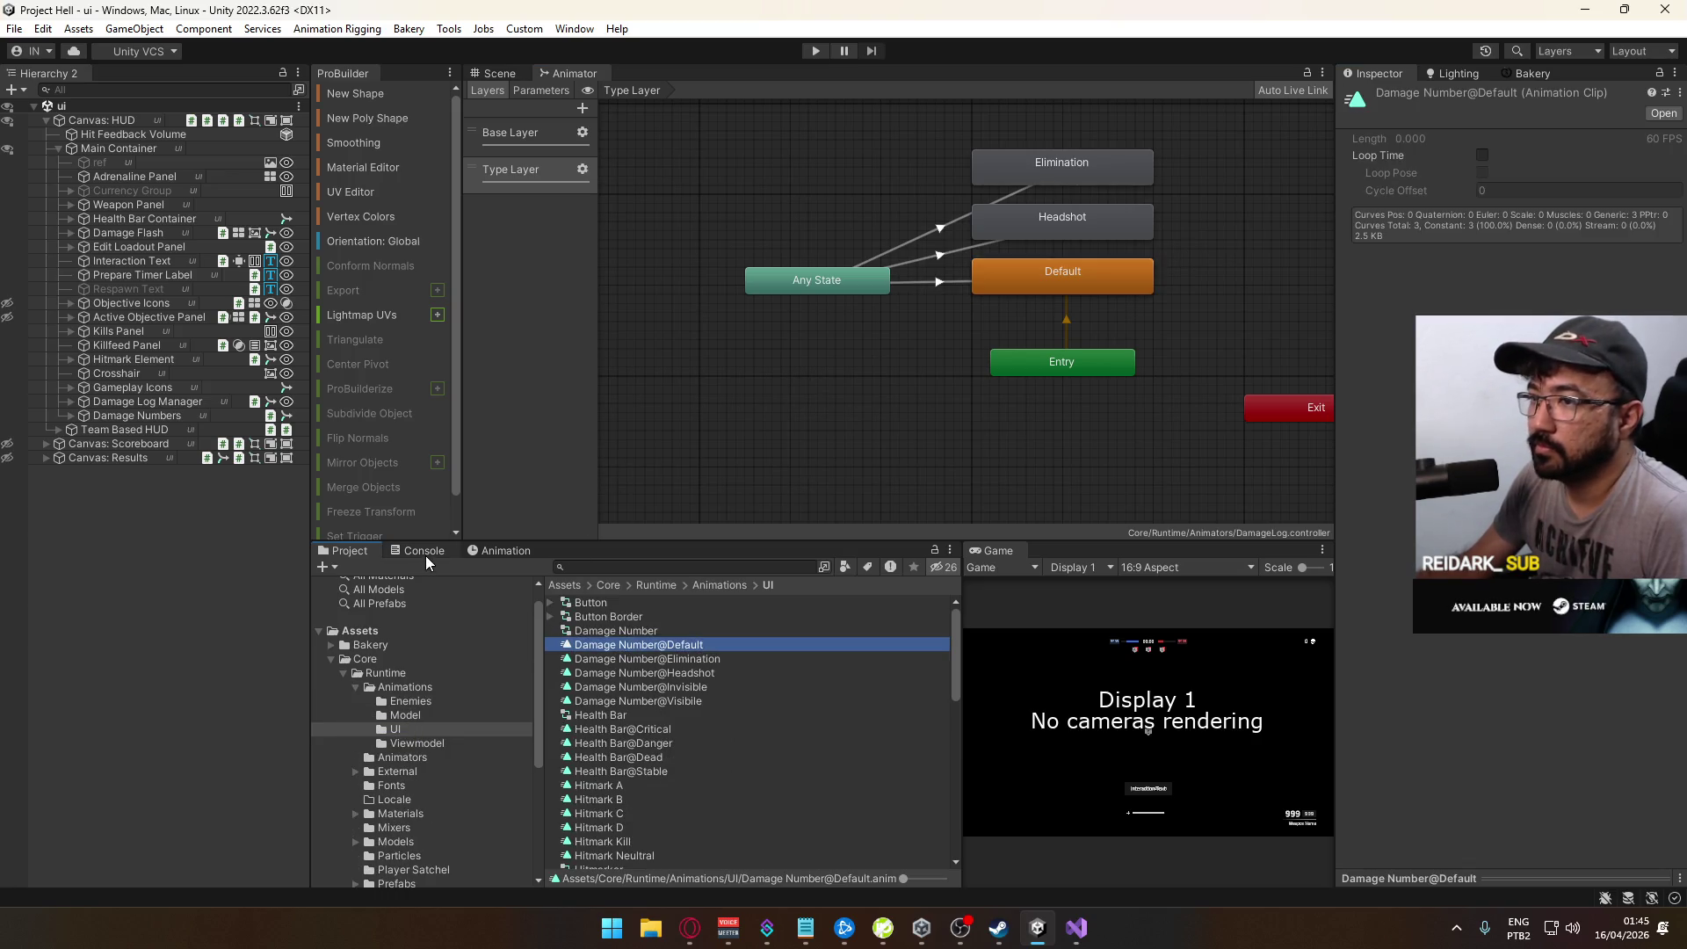
pyautogui.click(490, 553)
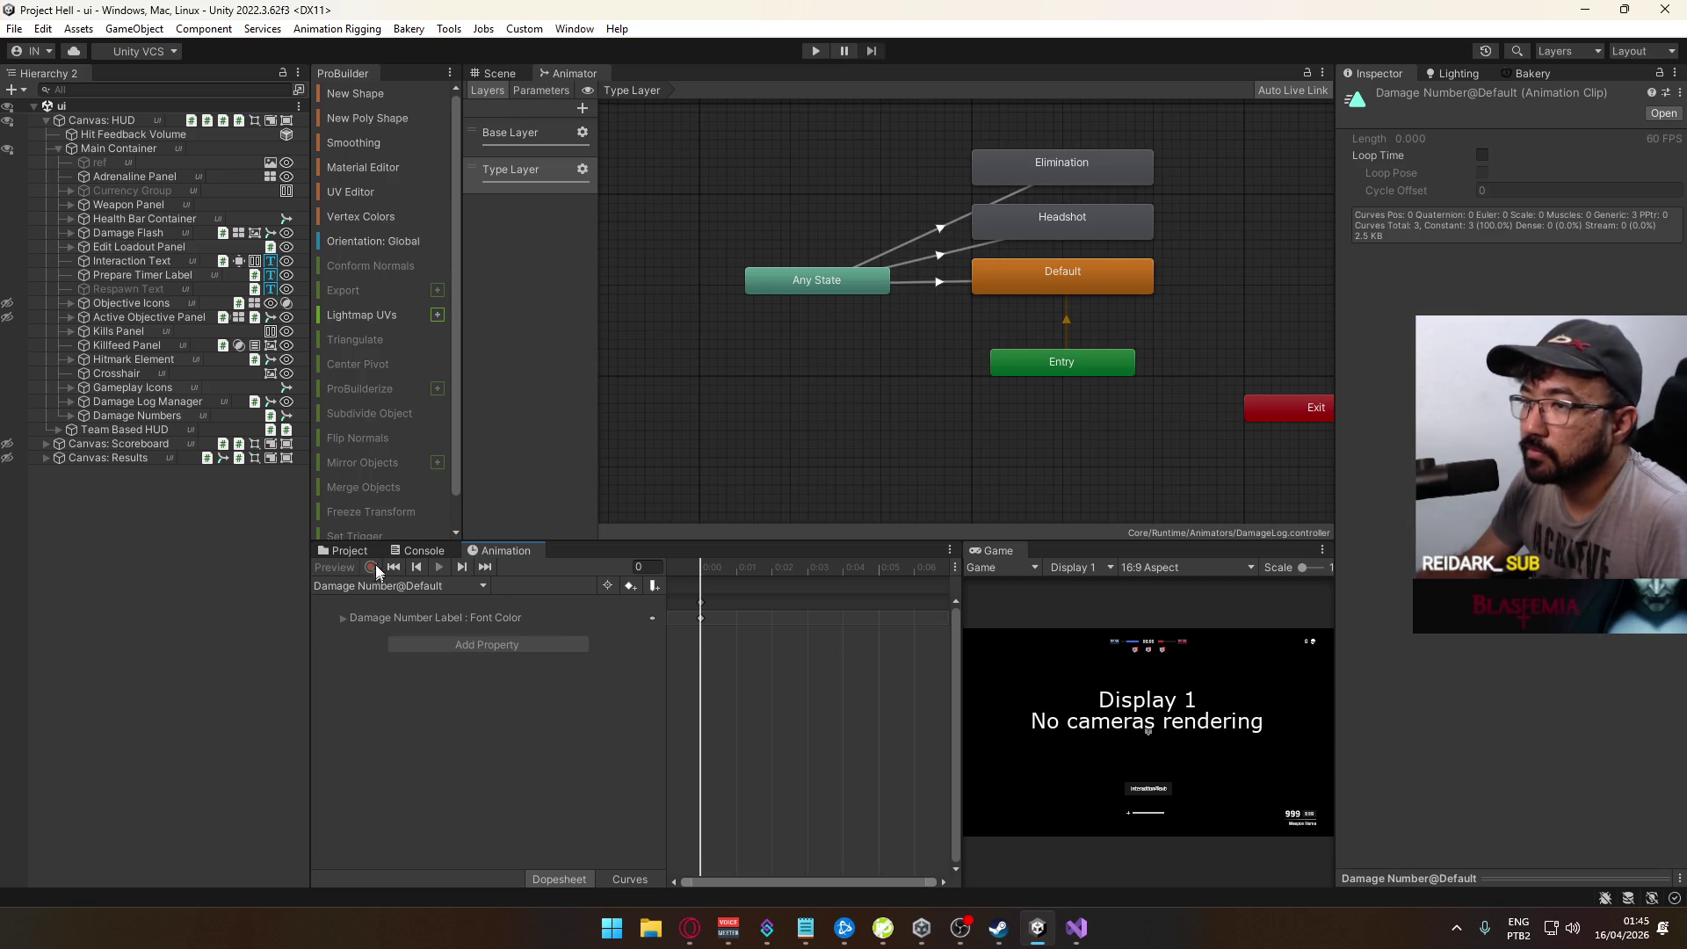
# Step: Browse Damage Numbers' clips to Headshot, then select Damage Log Manager in the Scene view
pyautogui.click(150, 418)
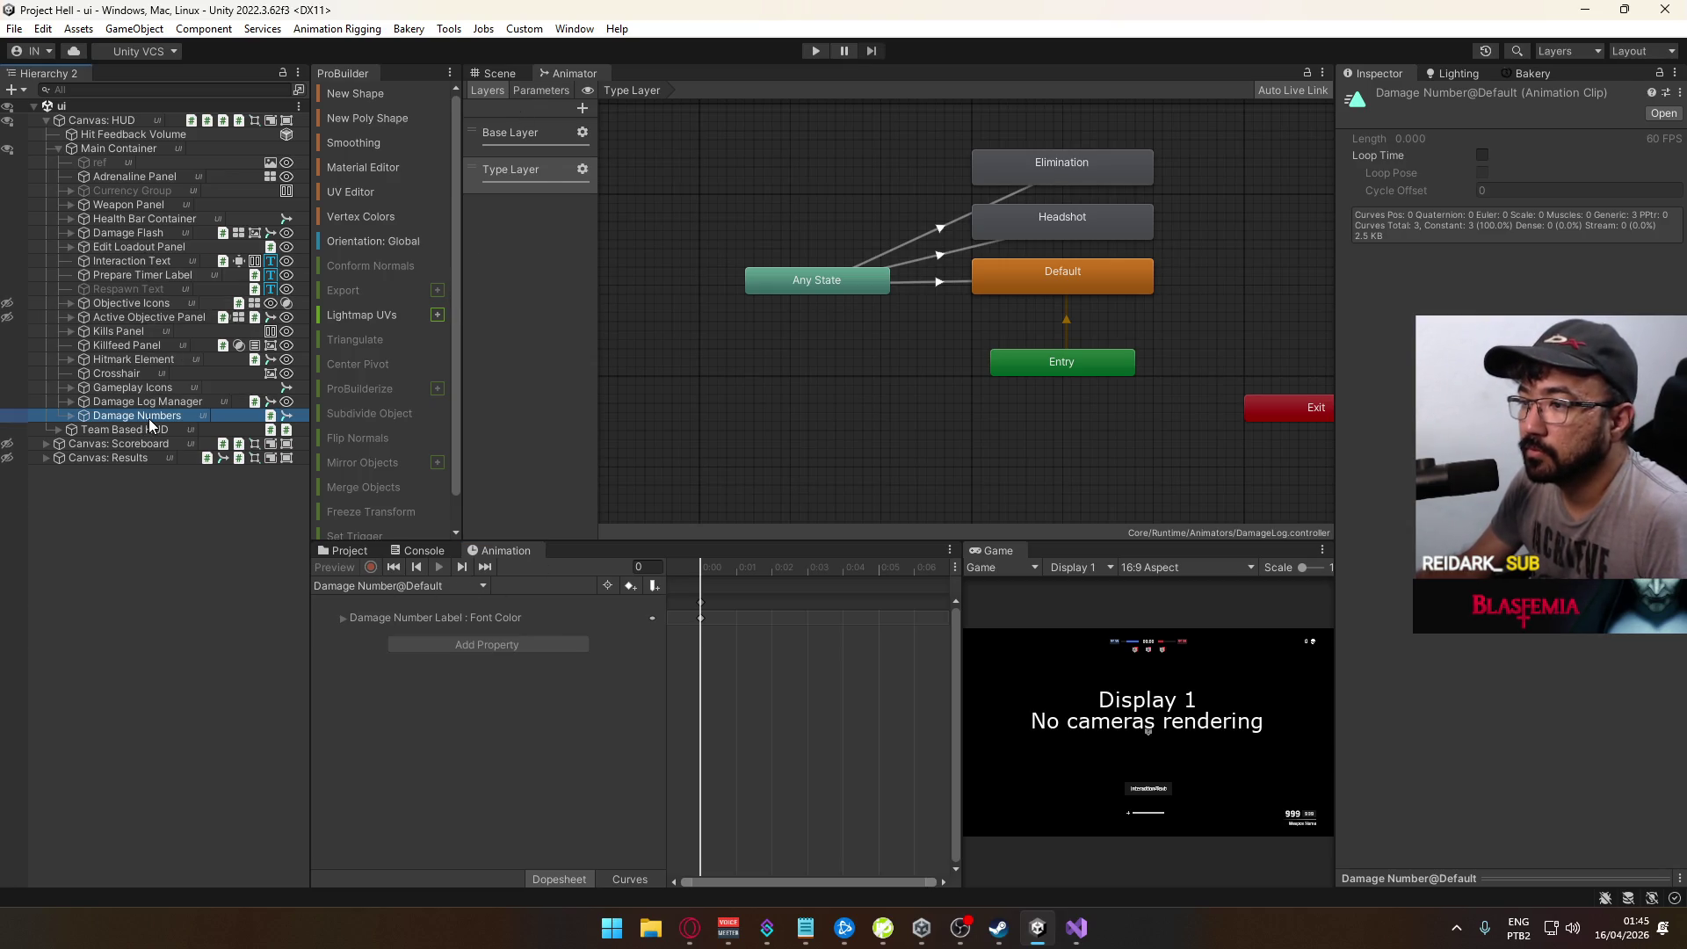
pyautogui.click(72, 416)
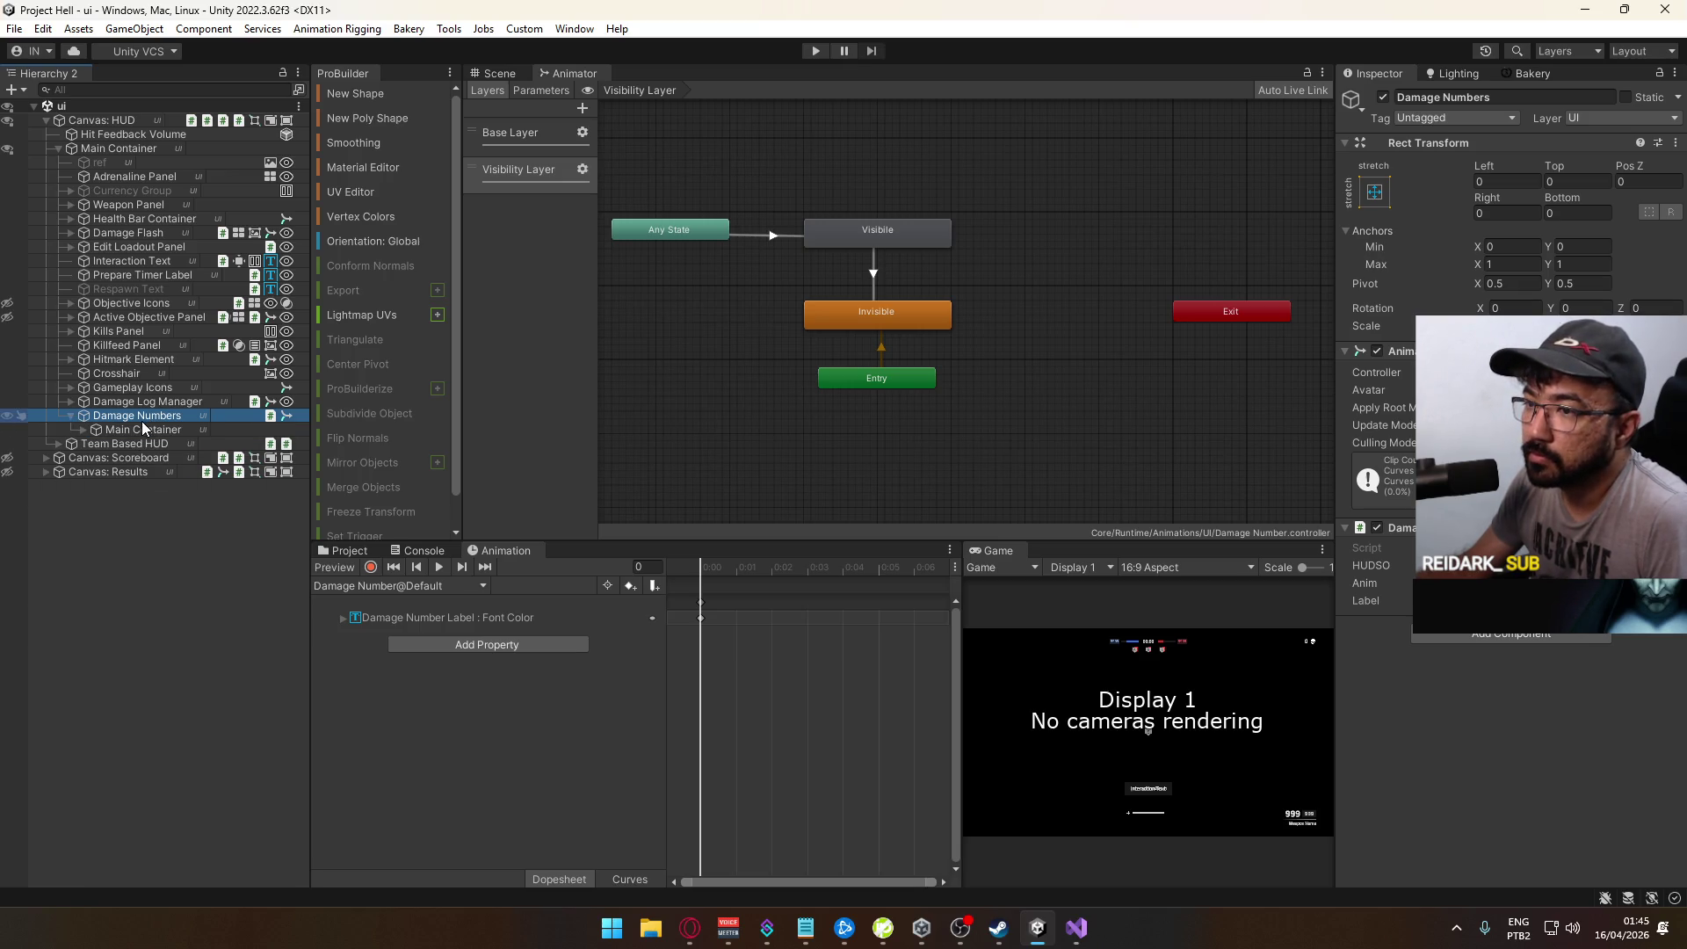
pyautogui.click(475, 585)
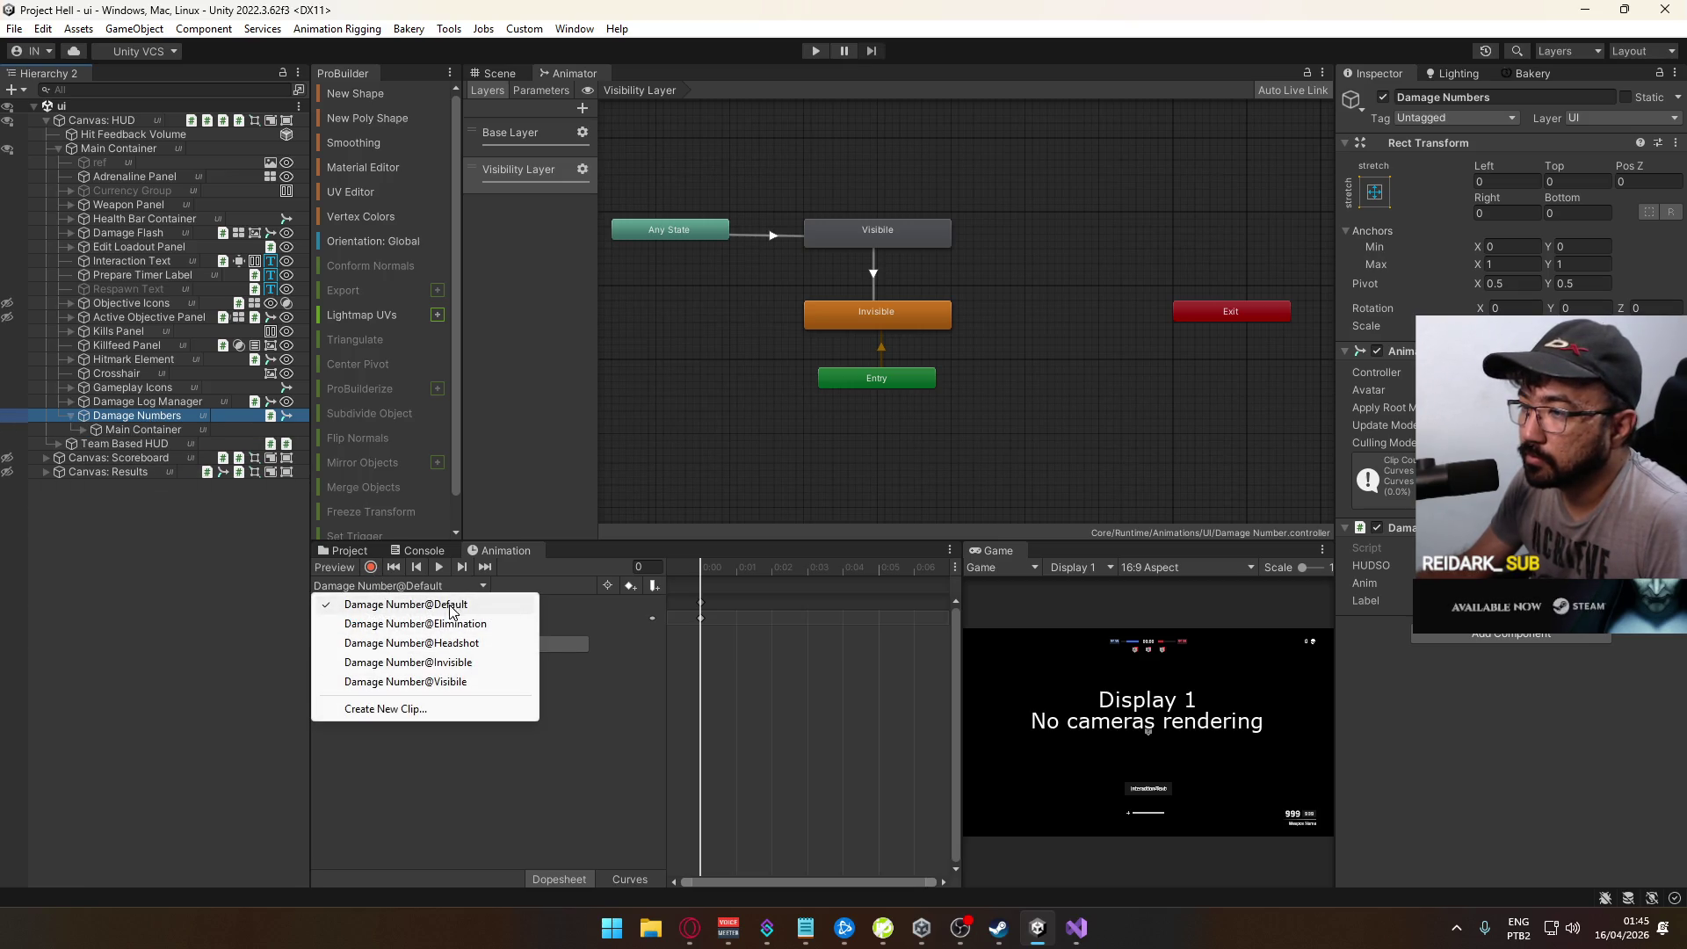
pyautogui.click(489, 643)
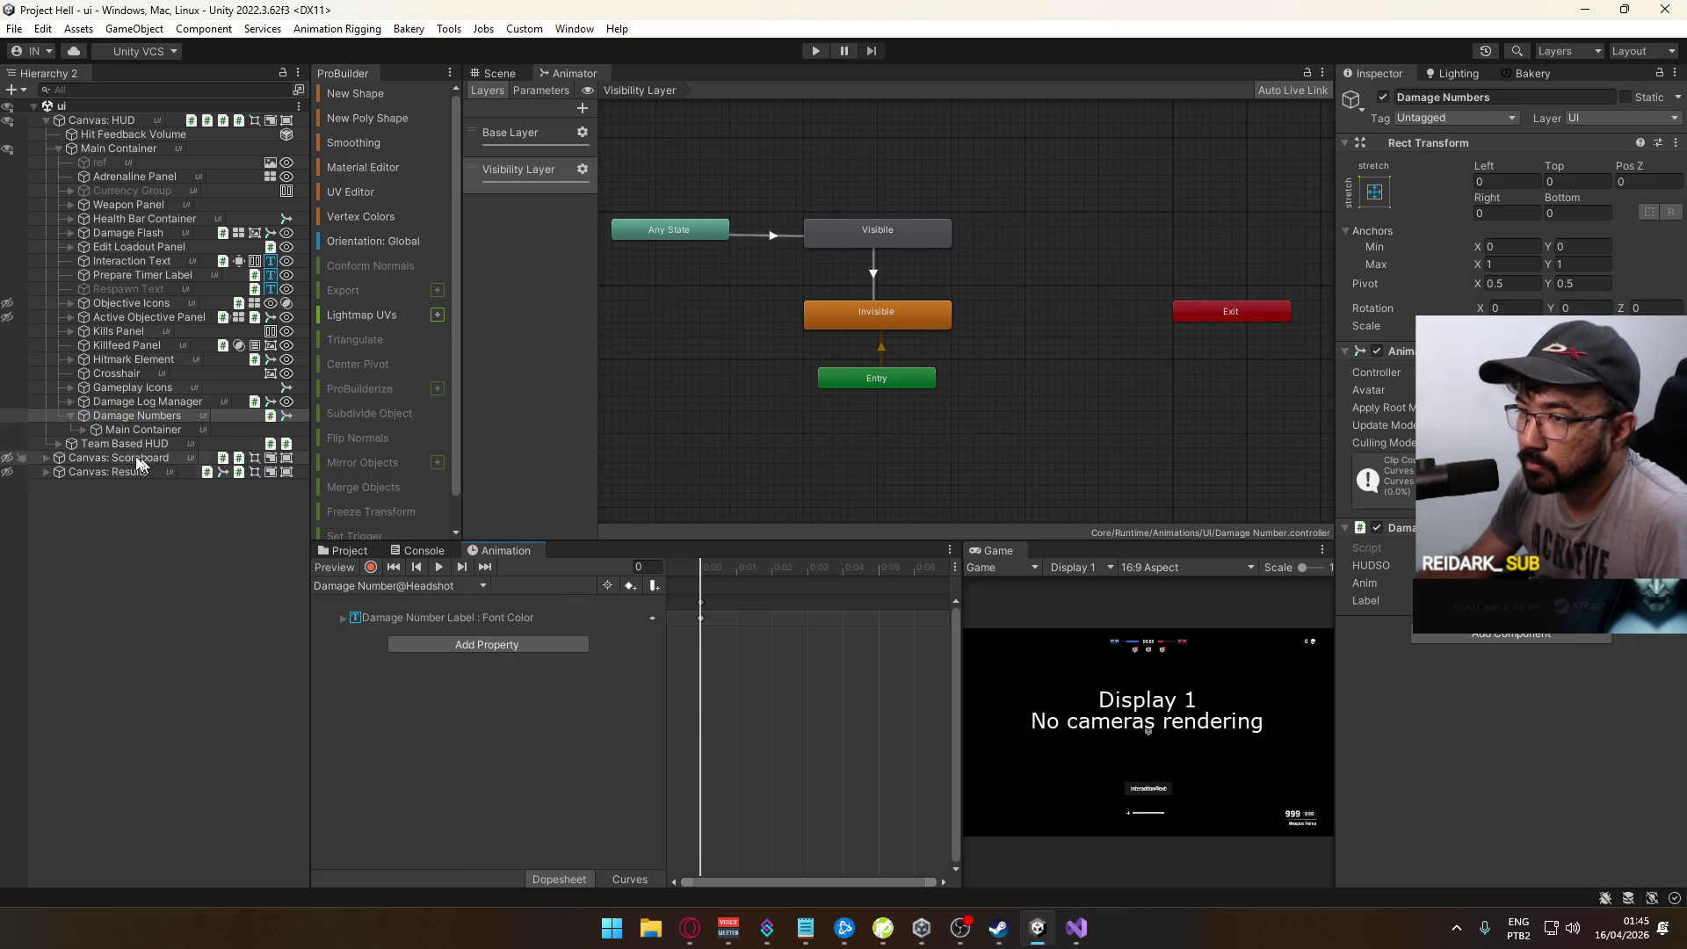
pyautogui.click(129, 401)
pyautogui.click(528, 75)
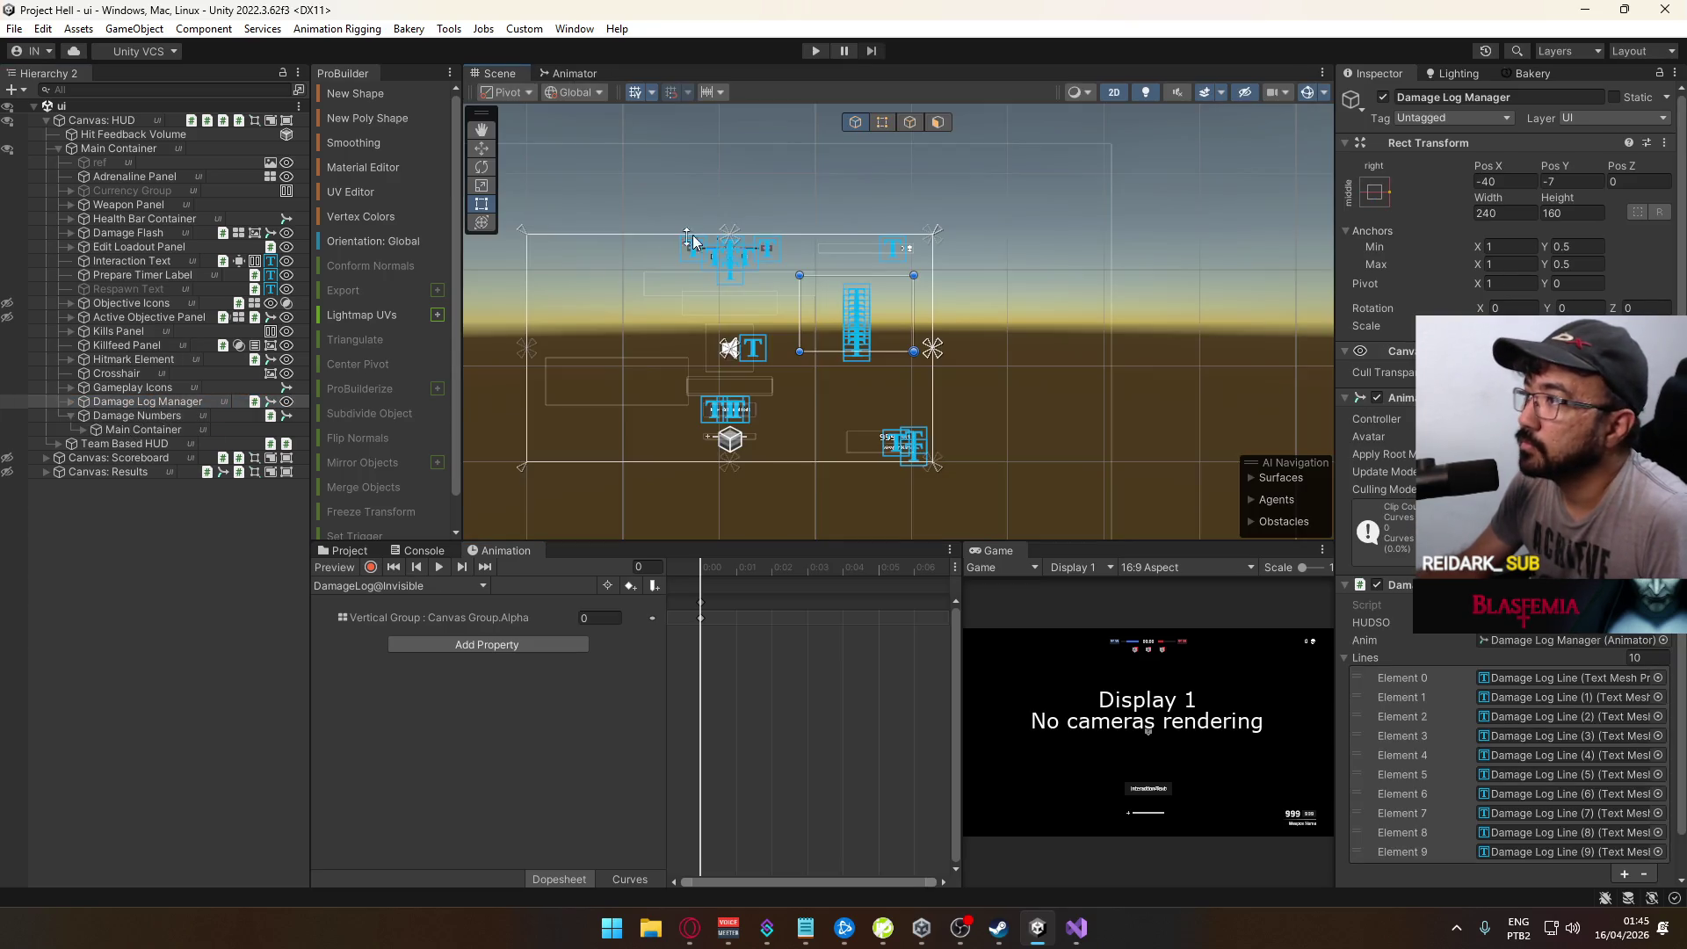
# Step: Switch the Animation timeline to the Damage Number@Headshot clip with recording on
pyautogui.click(370, 568)
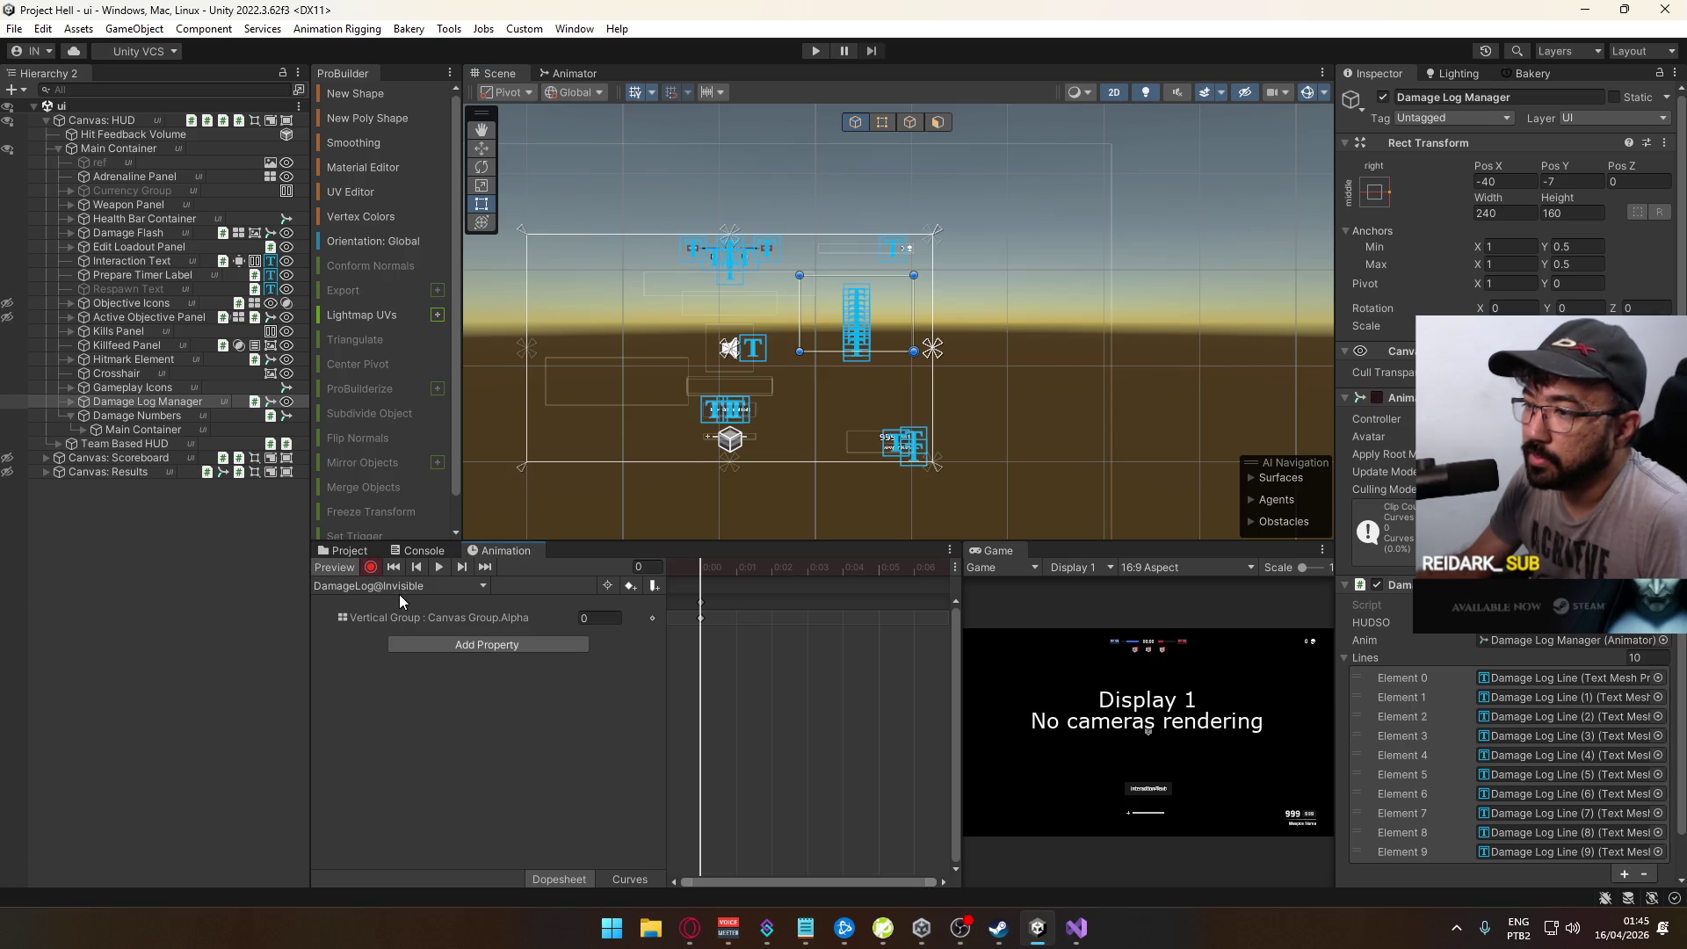
pyautogui.click(457, 586)
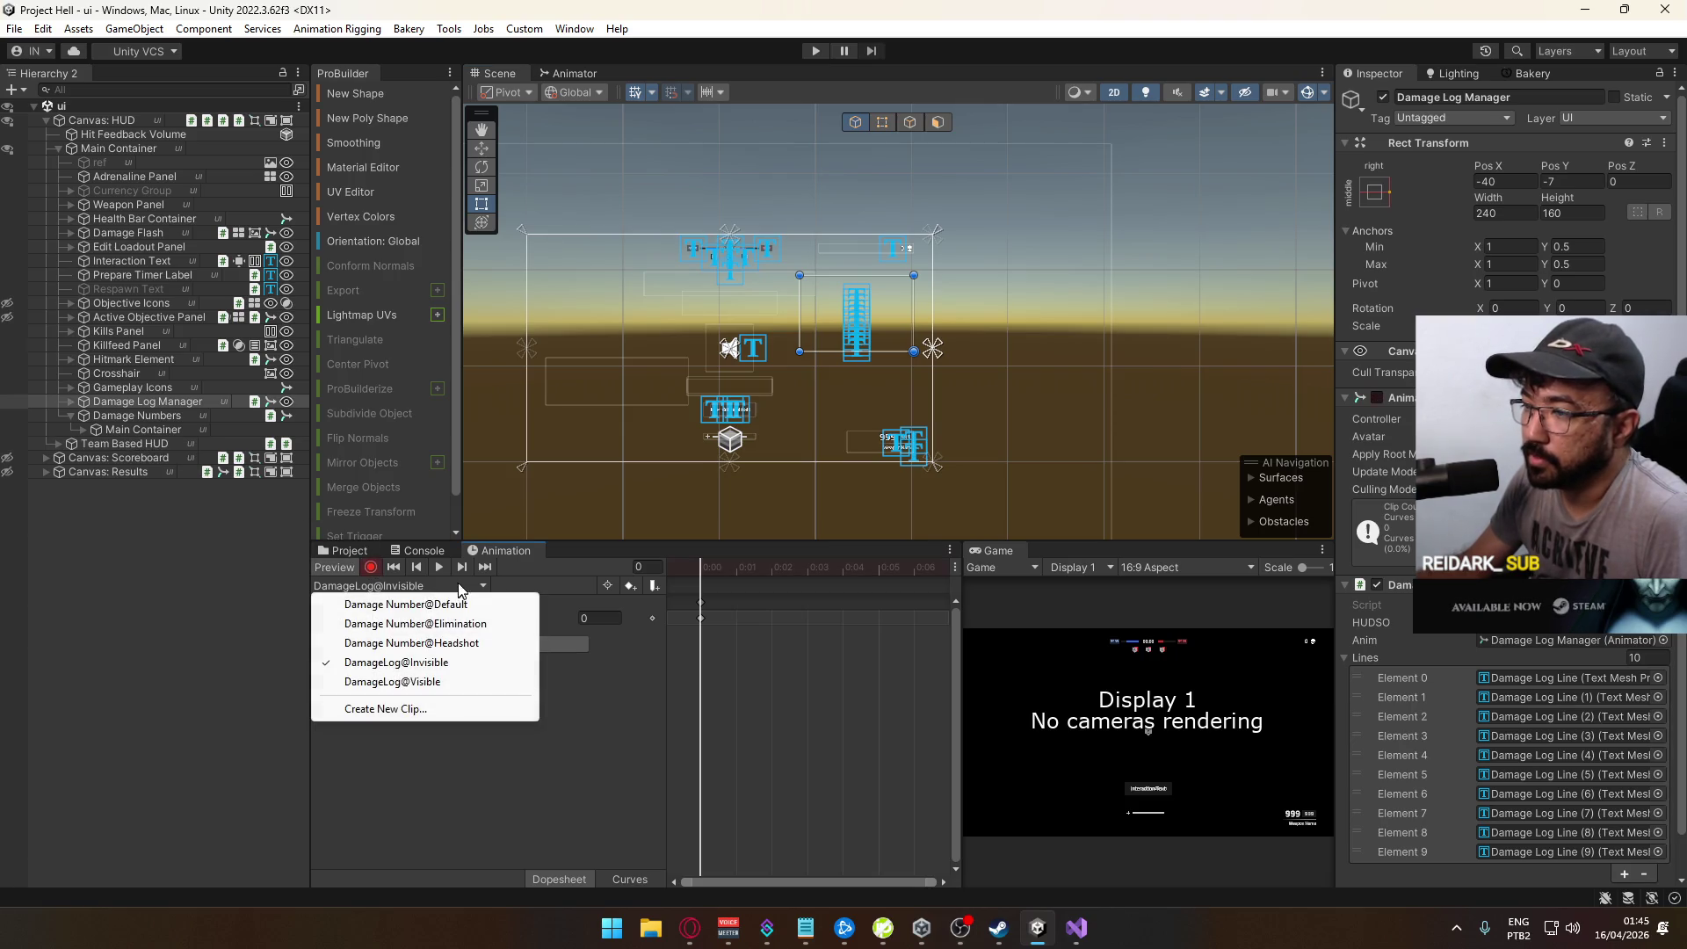
pyautogui.click(501, 649)
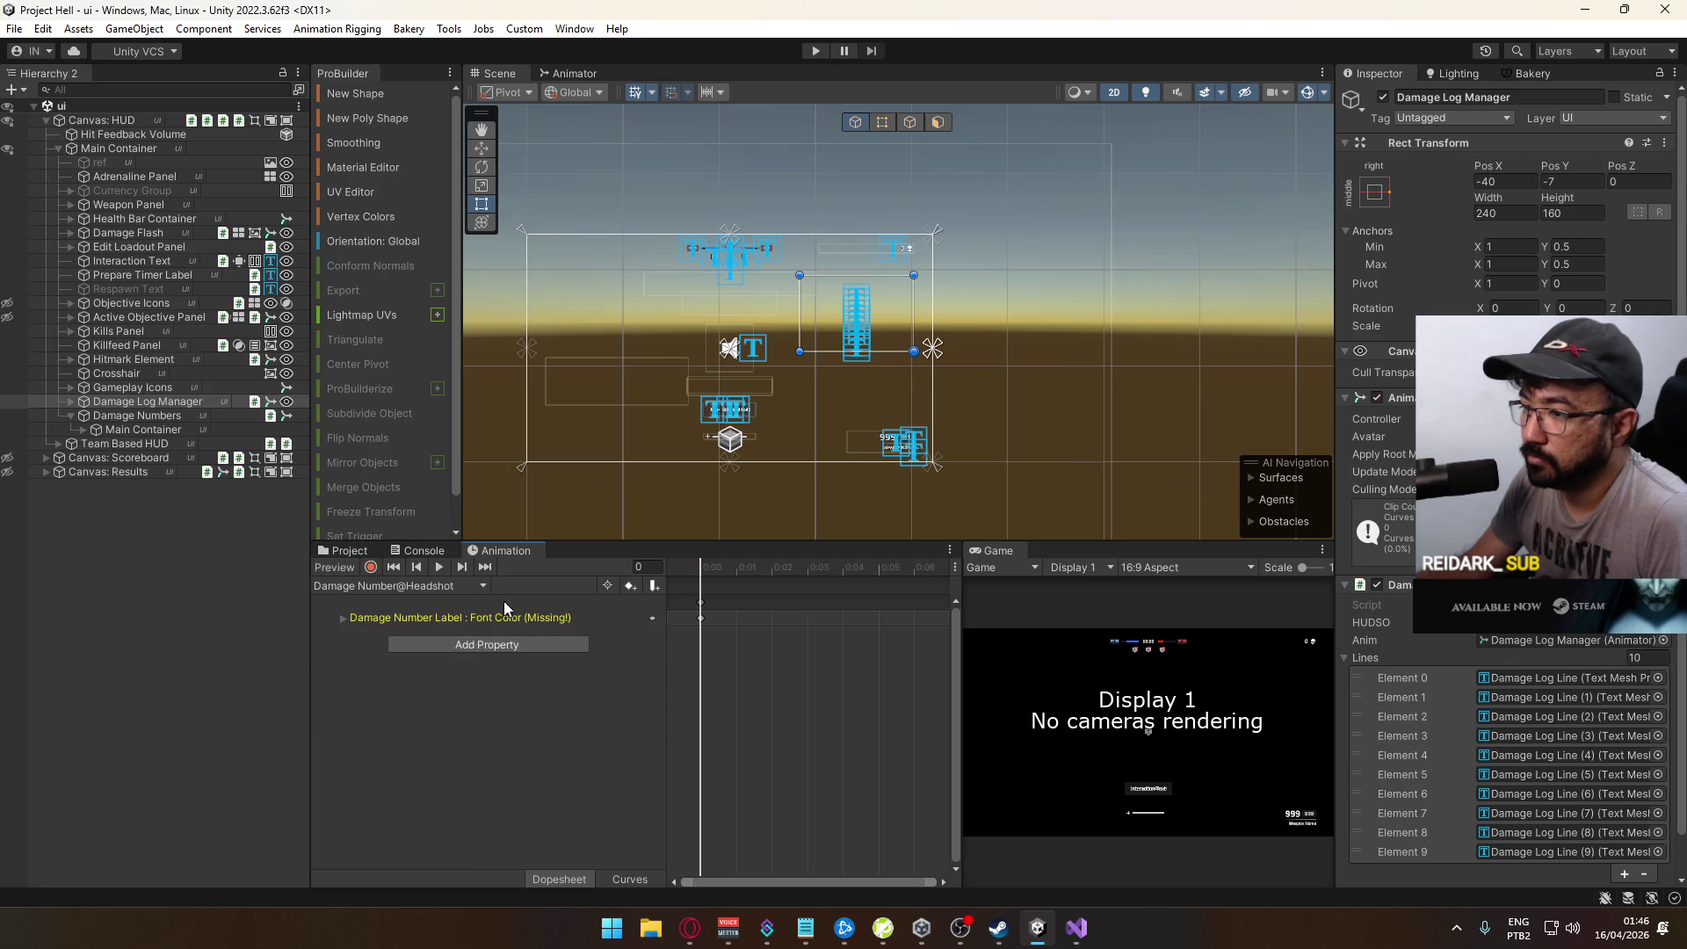
pyautogui.scroll(5, 780, 425)
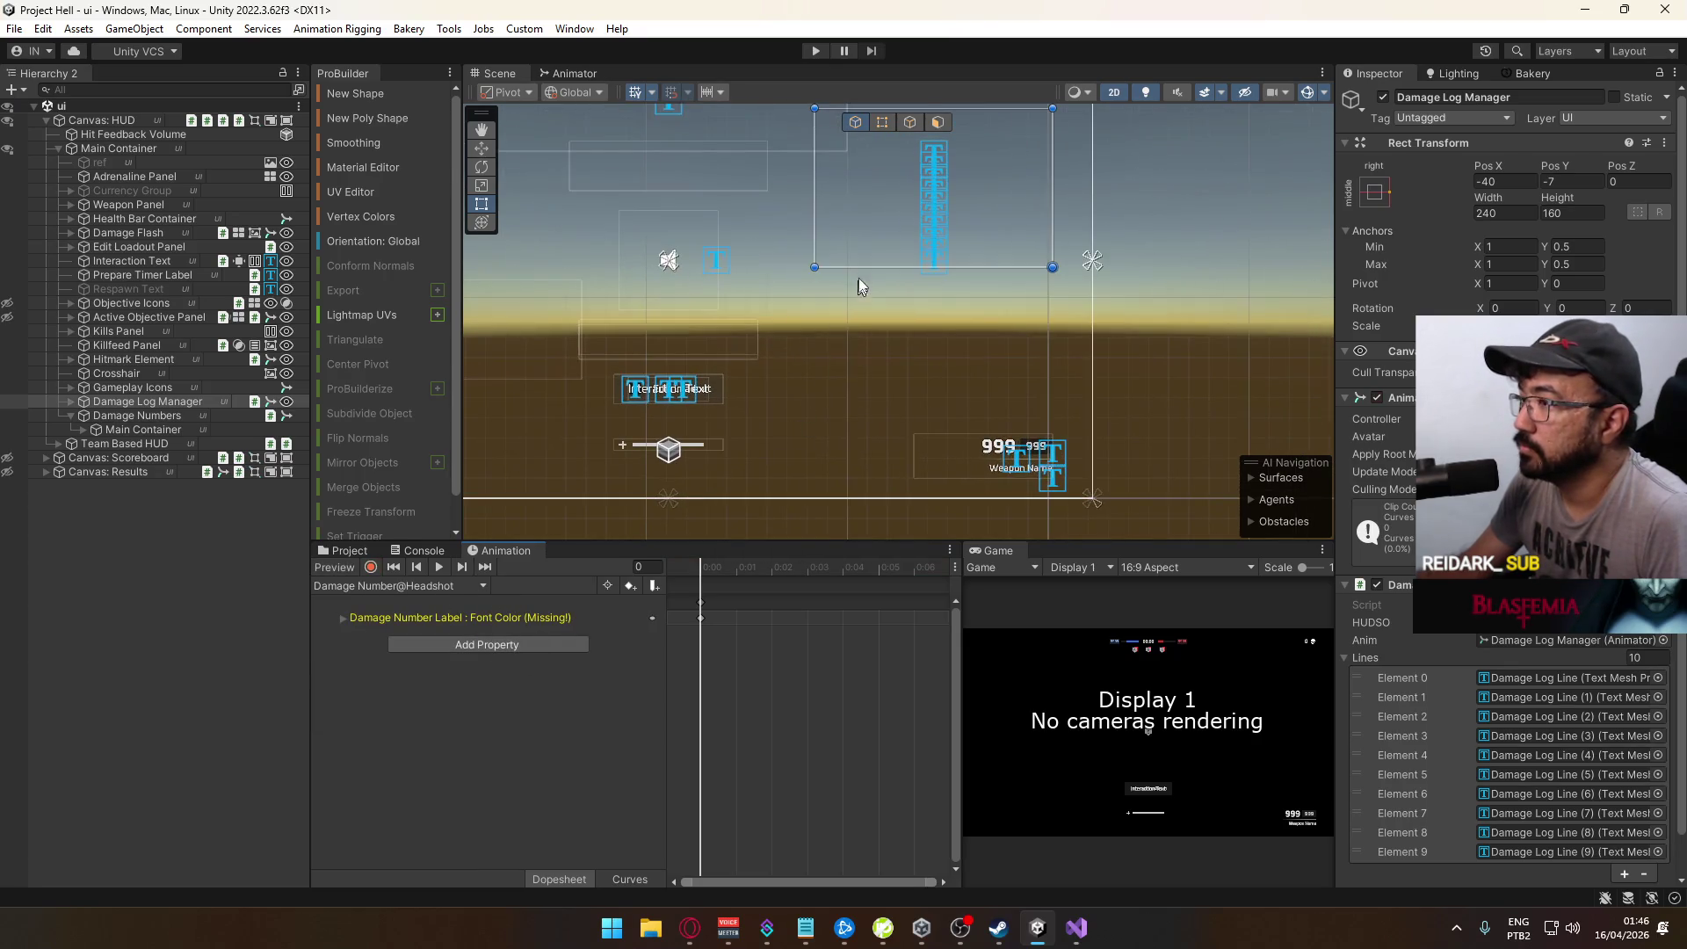
pyautogui.moveTo(815, 376); pyautogui.dragTo(798, 429)
# Step: Expand Damage Log Manager and Vertical Group, and inspect Headshot's missing Font Color track
pyautogui.click(70, 401)
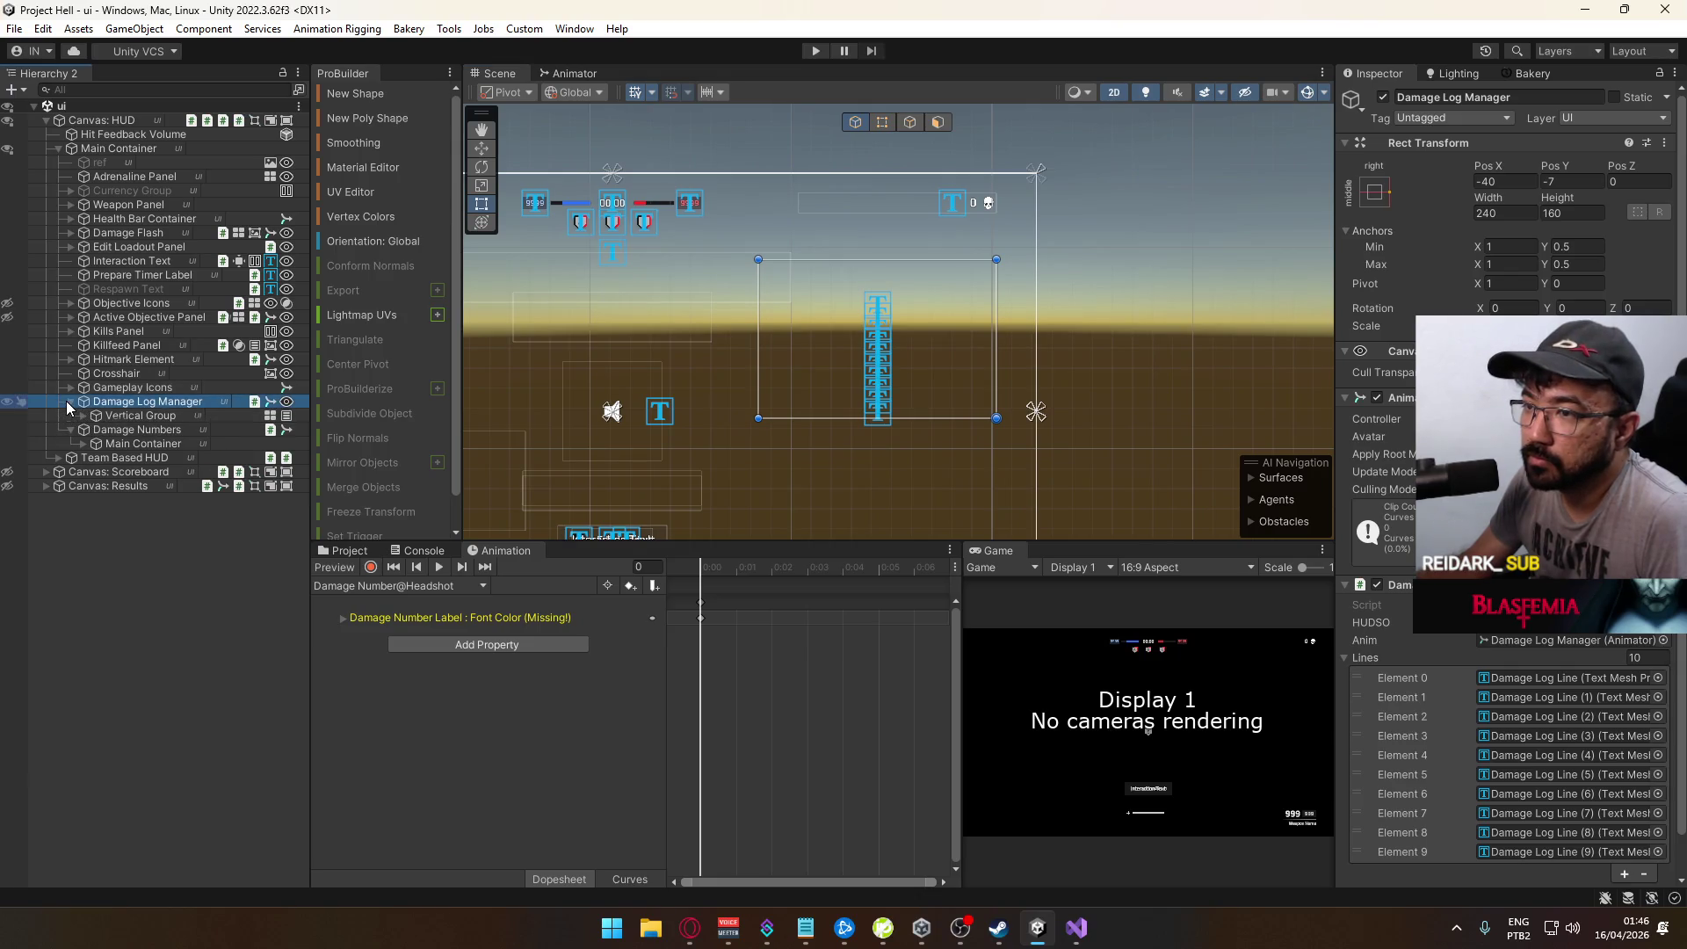
pyautogui.click(81, 415)
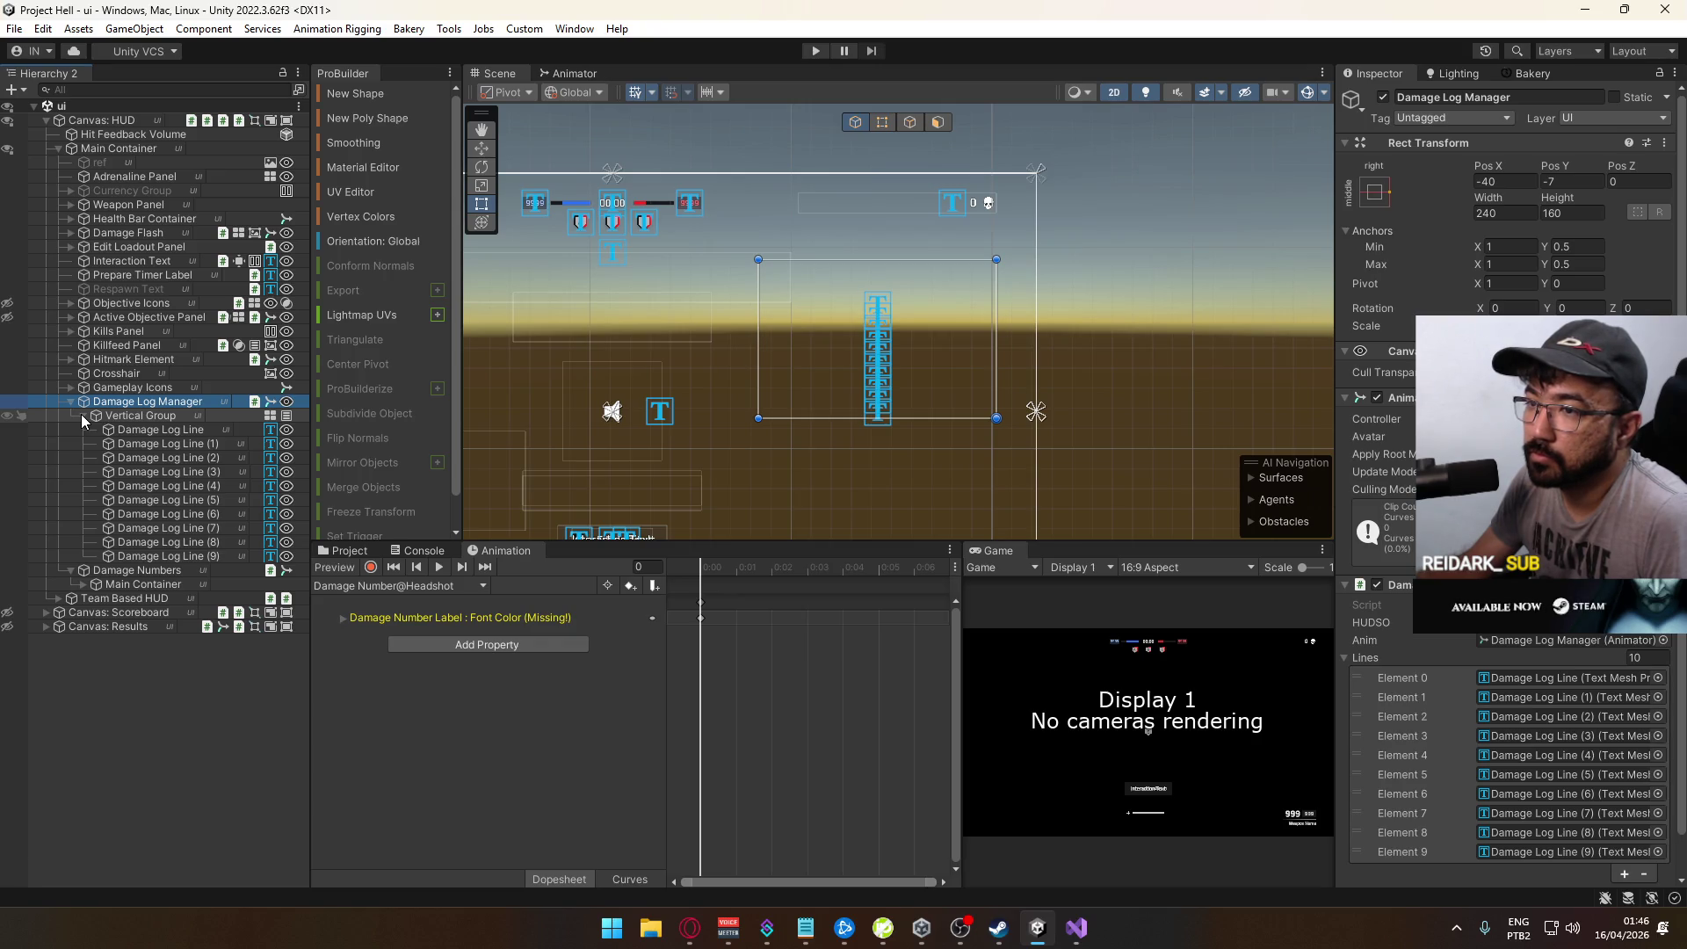
pyautogui.click(377, 586)
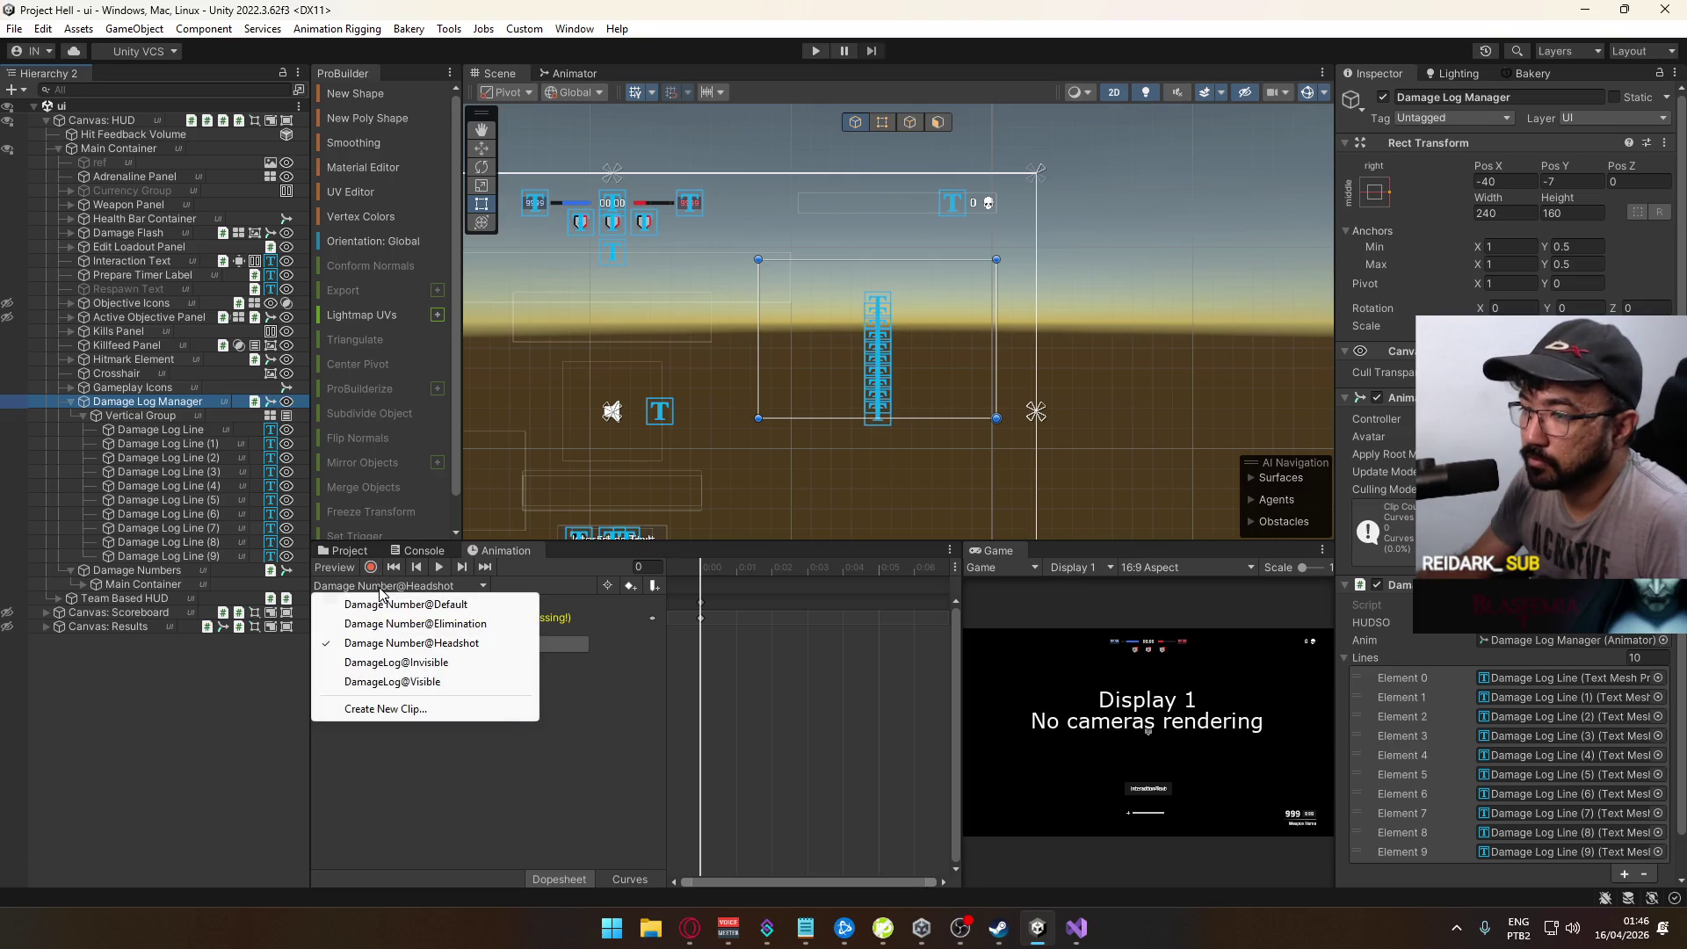
pyautogui.click(643, 668)
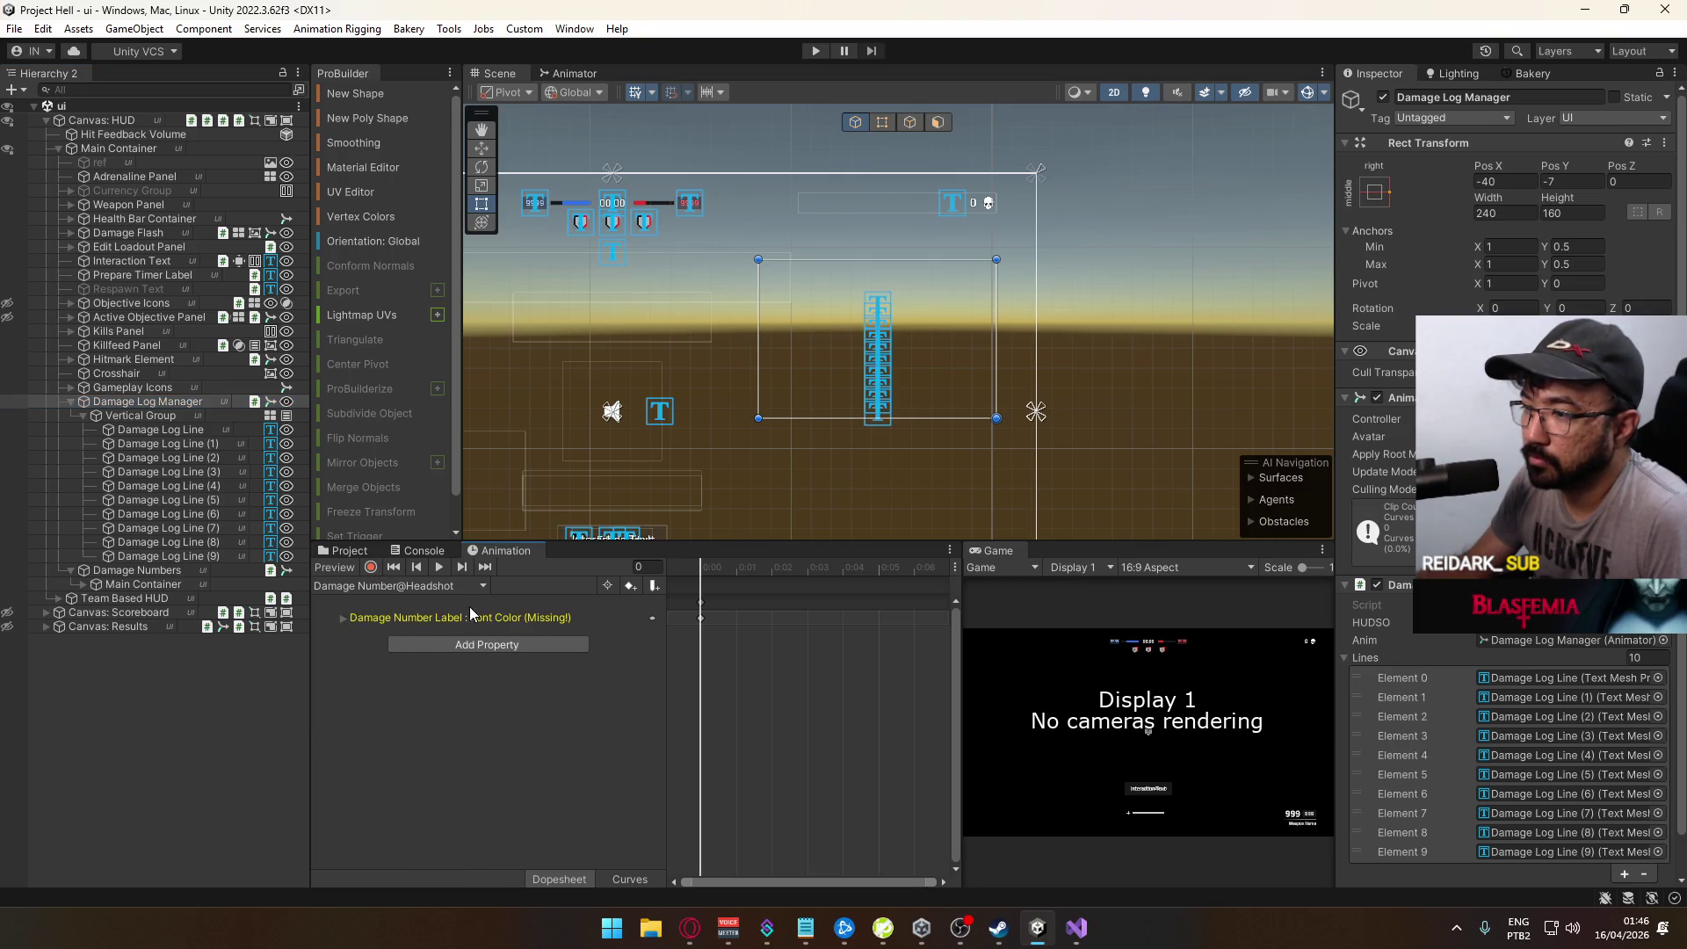
pyautogui.click(418, 618)
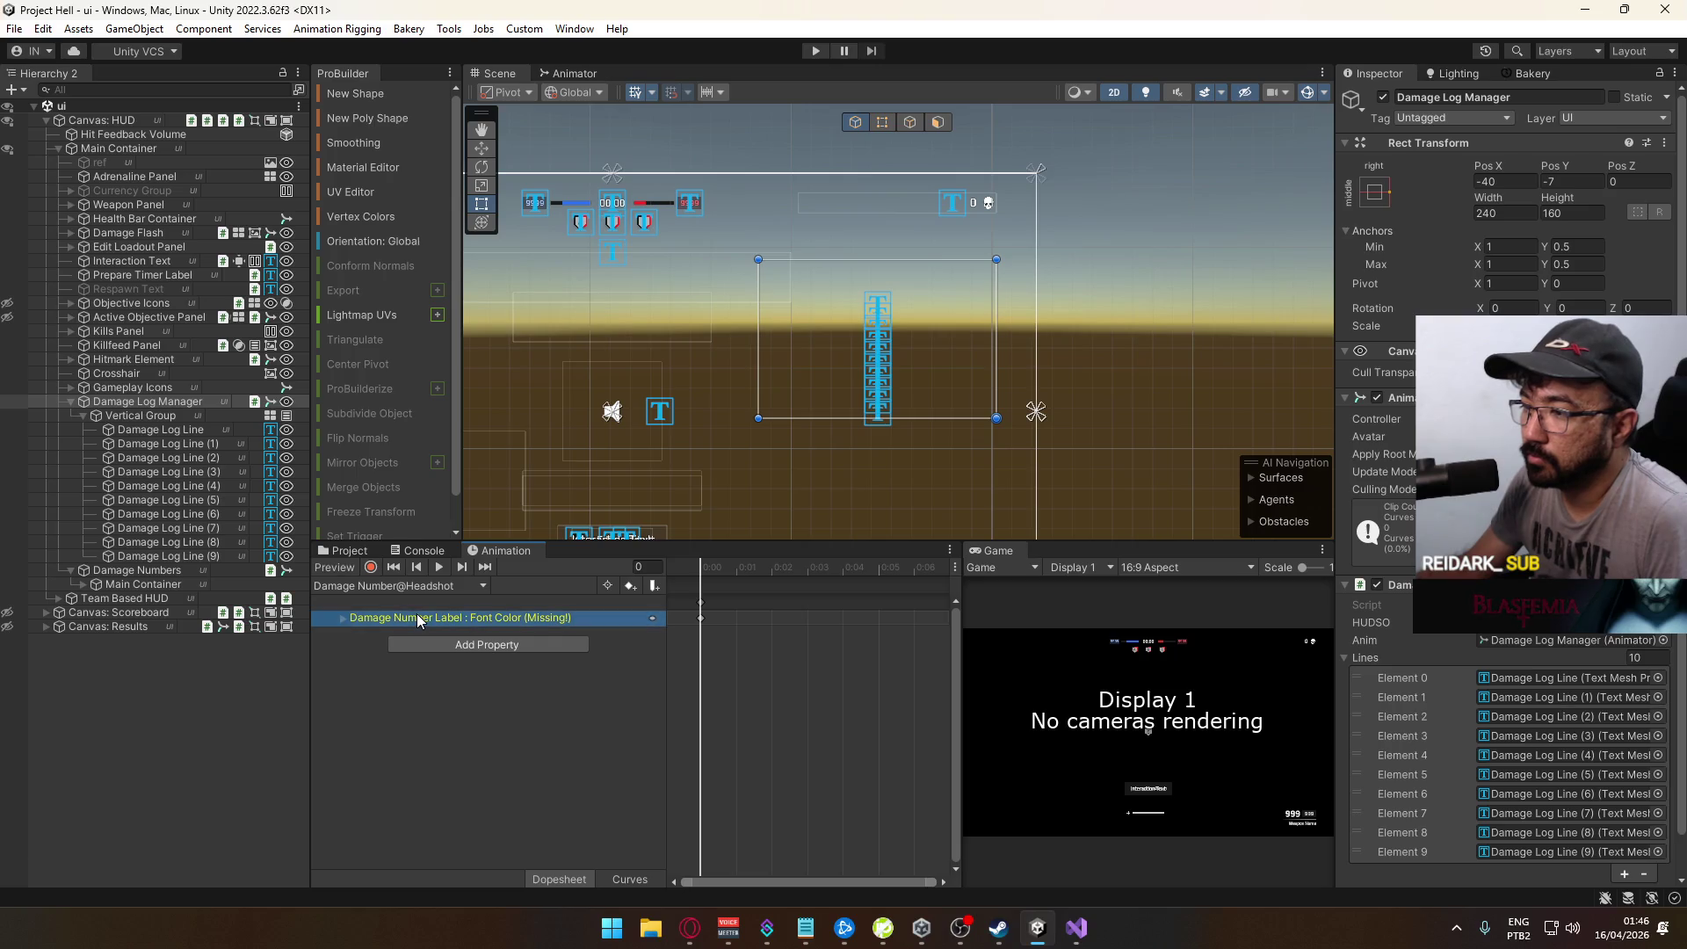
pyautogui.click(181, 428)
# Step: Add an Animator component to all ten Damage Log Line objects
pyautogui.keyDown('shift'); pyautogui.click(214, 556); pyautogui.keyUp('shift')
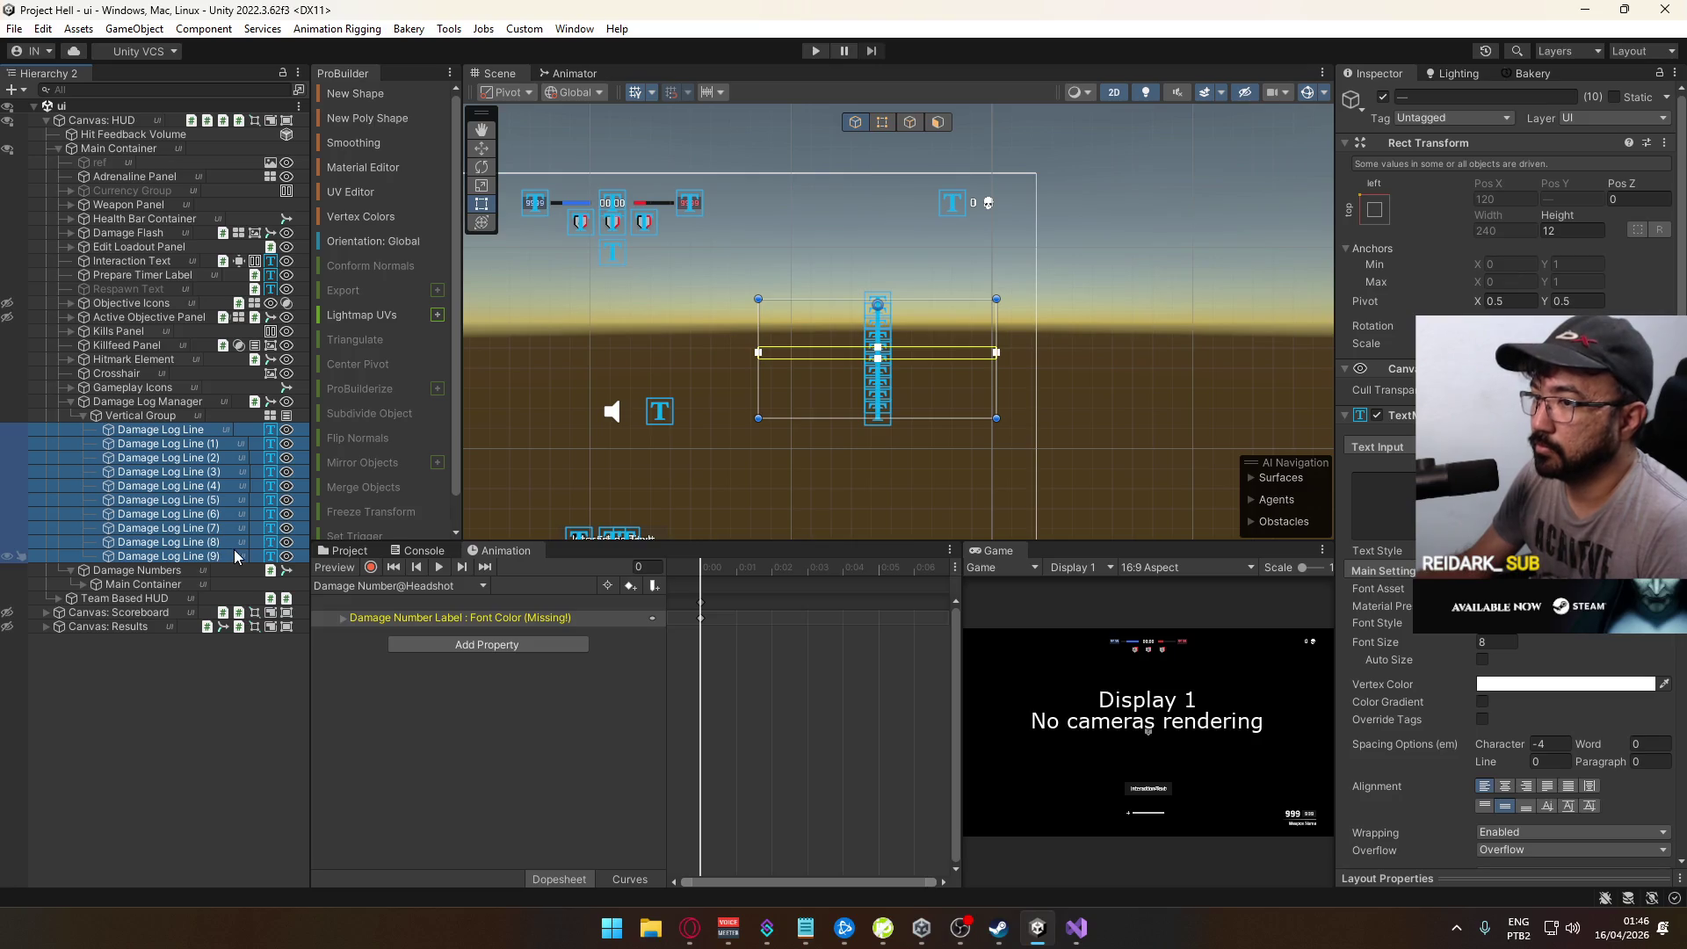
pyautogui.scroll(-10, 1513, 820)
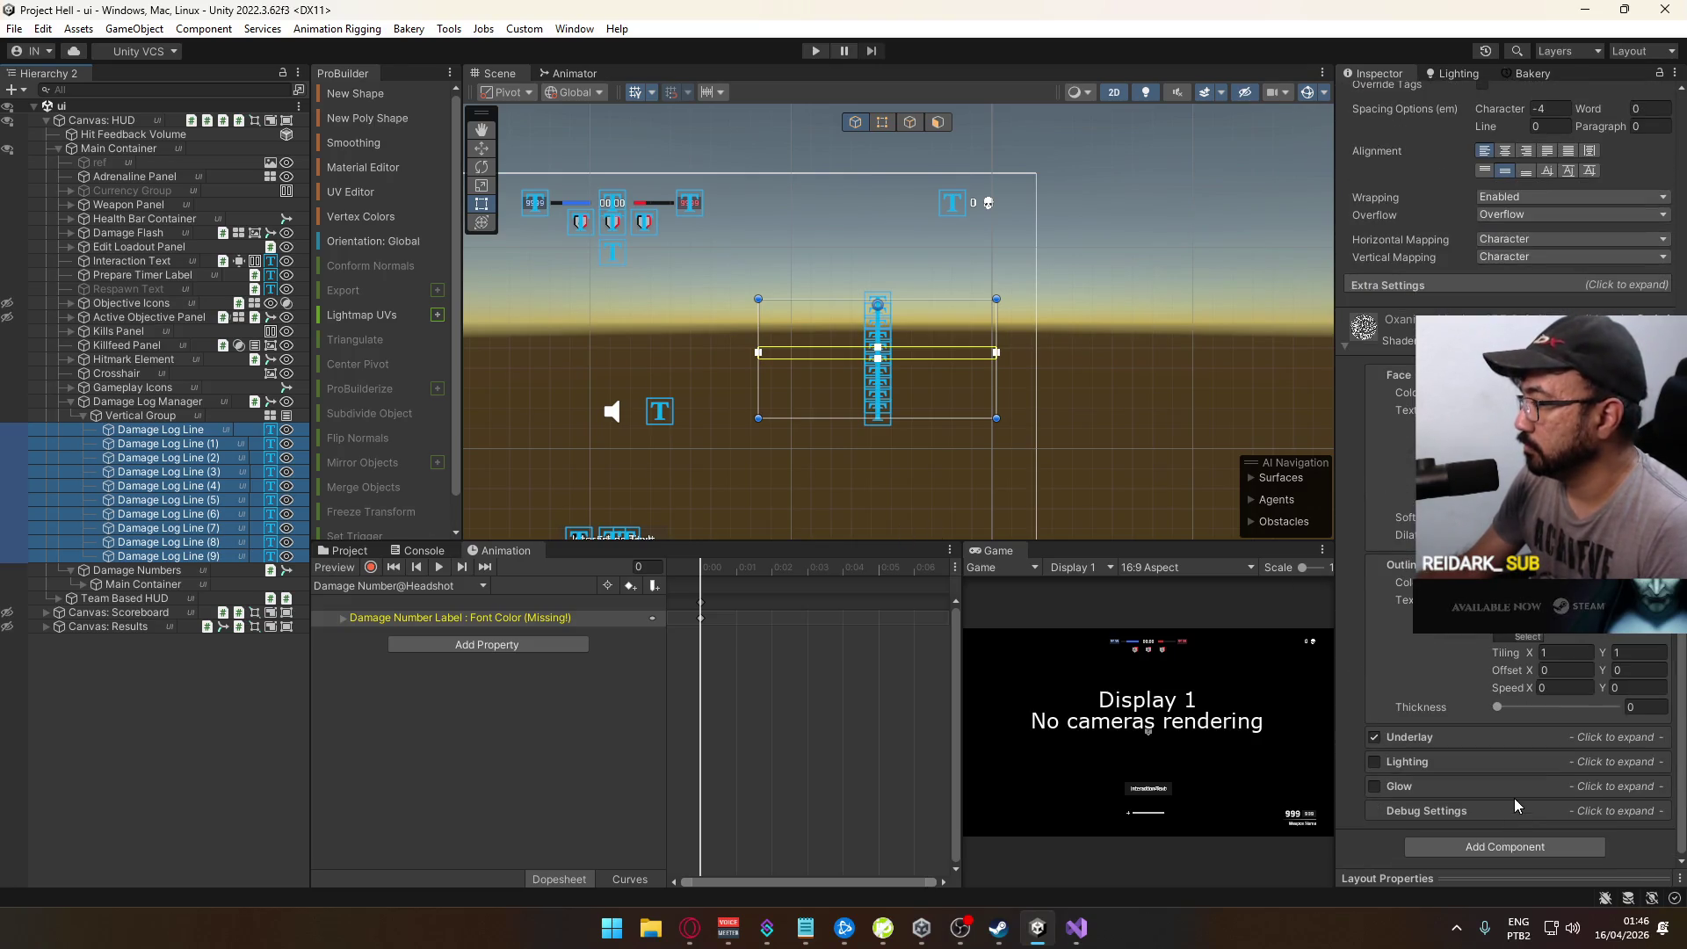
pyautogui.click(1512, 841)
pyautogui.write('animator')
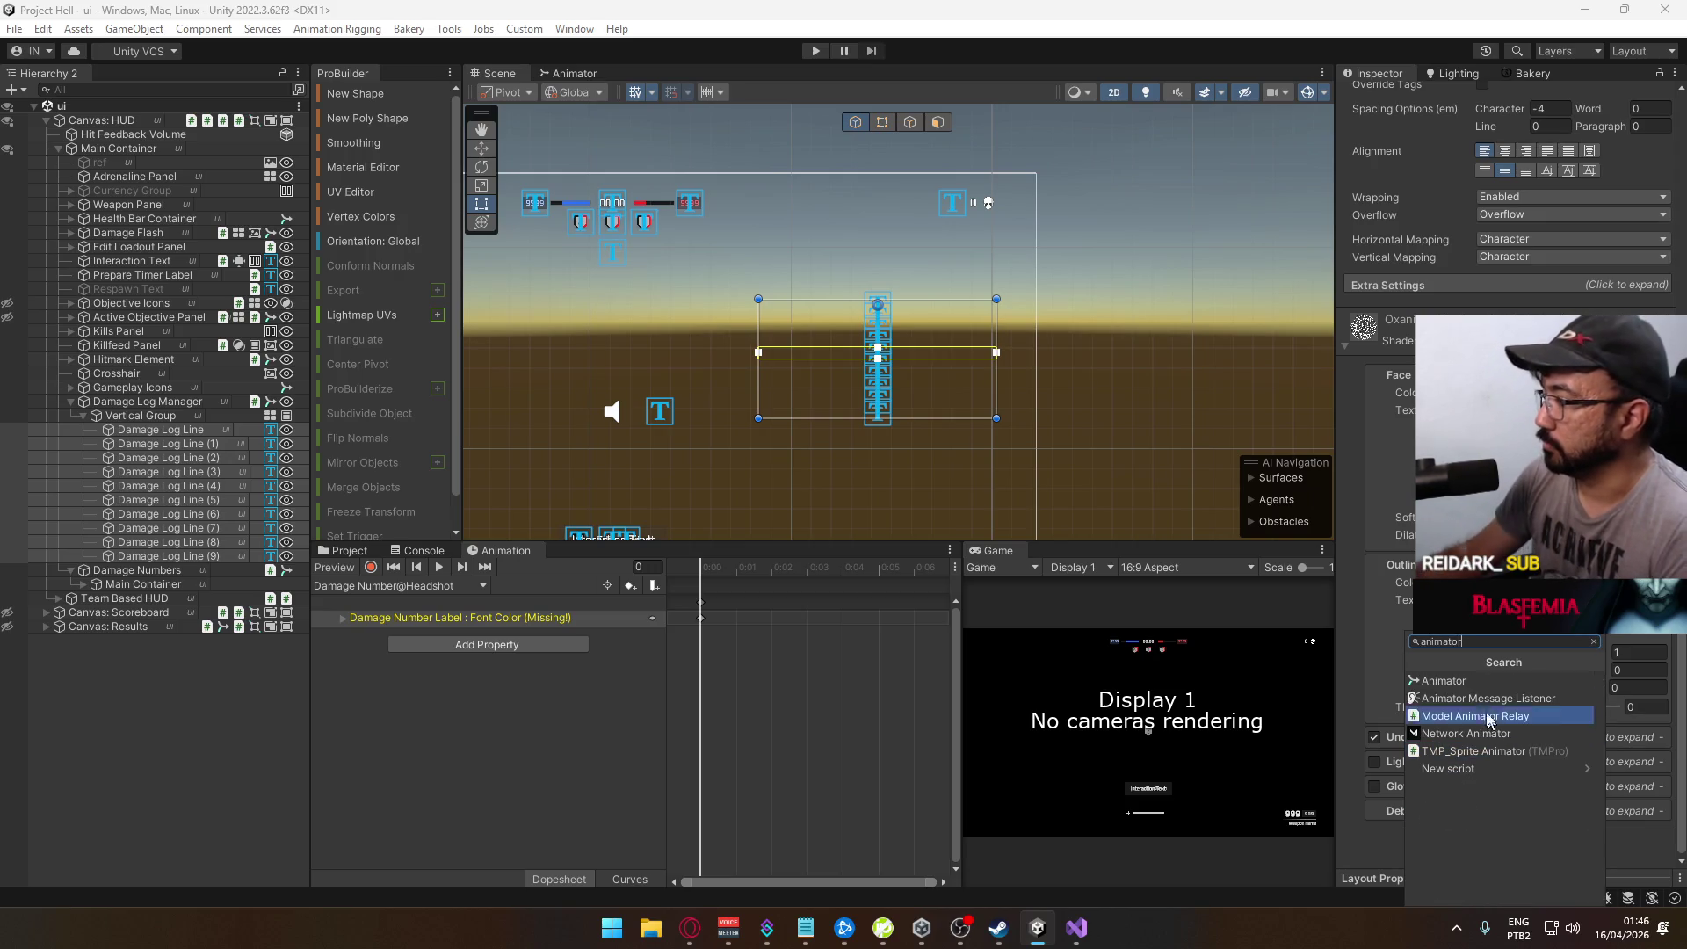
pyautogui.click(1458, 698)
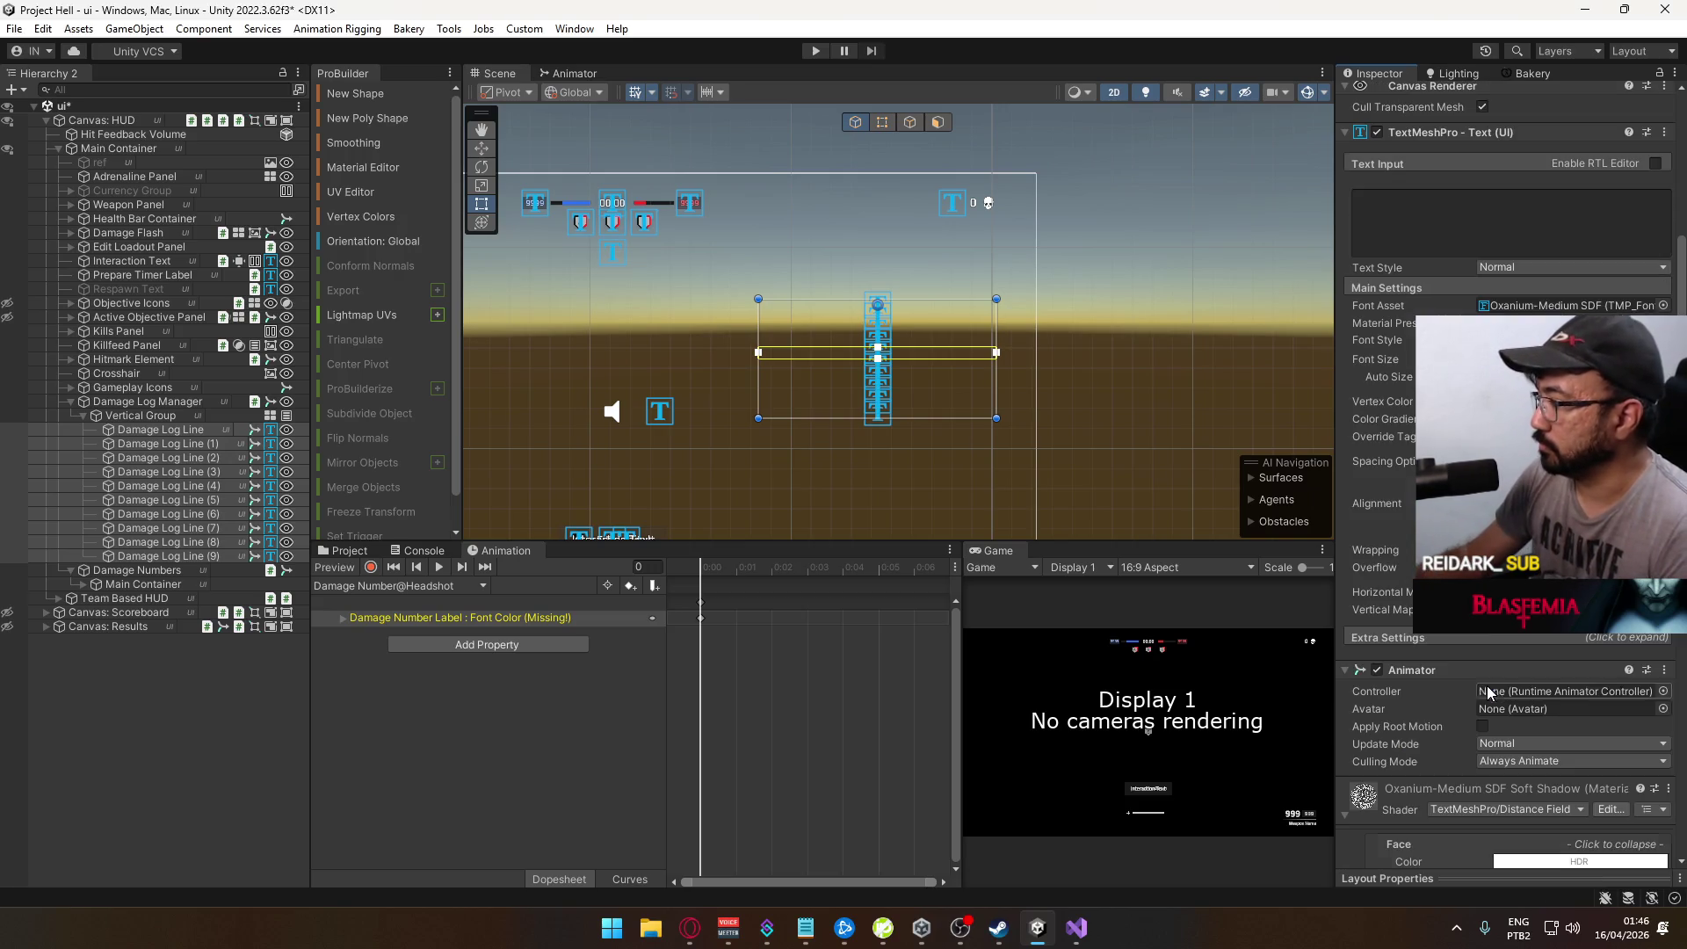
# Step: Delete the Type Layer from the animator's layer list
pyautogui.click(575, 73)
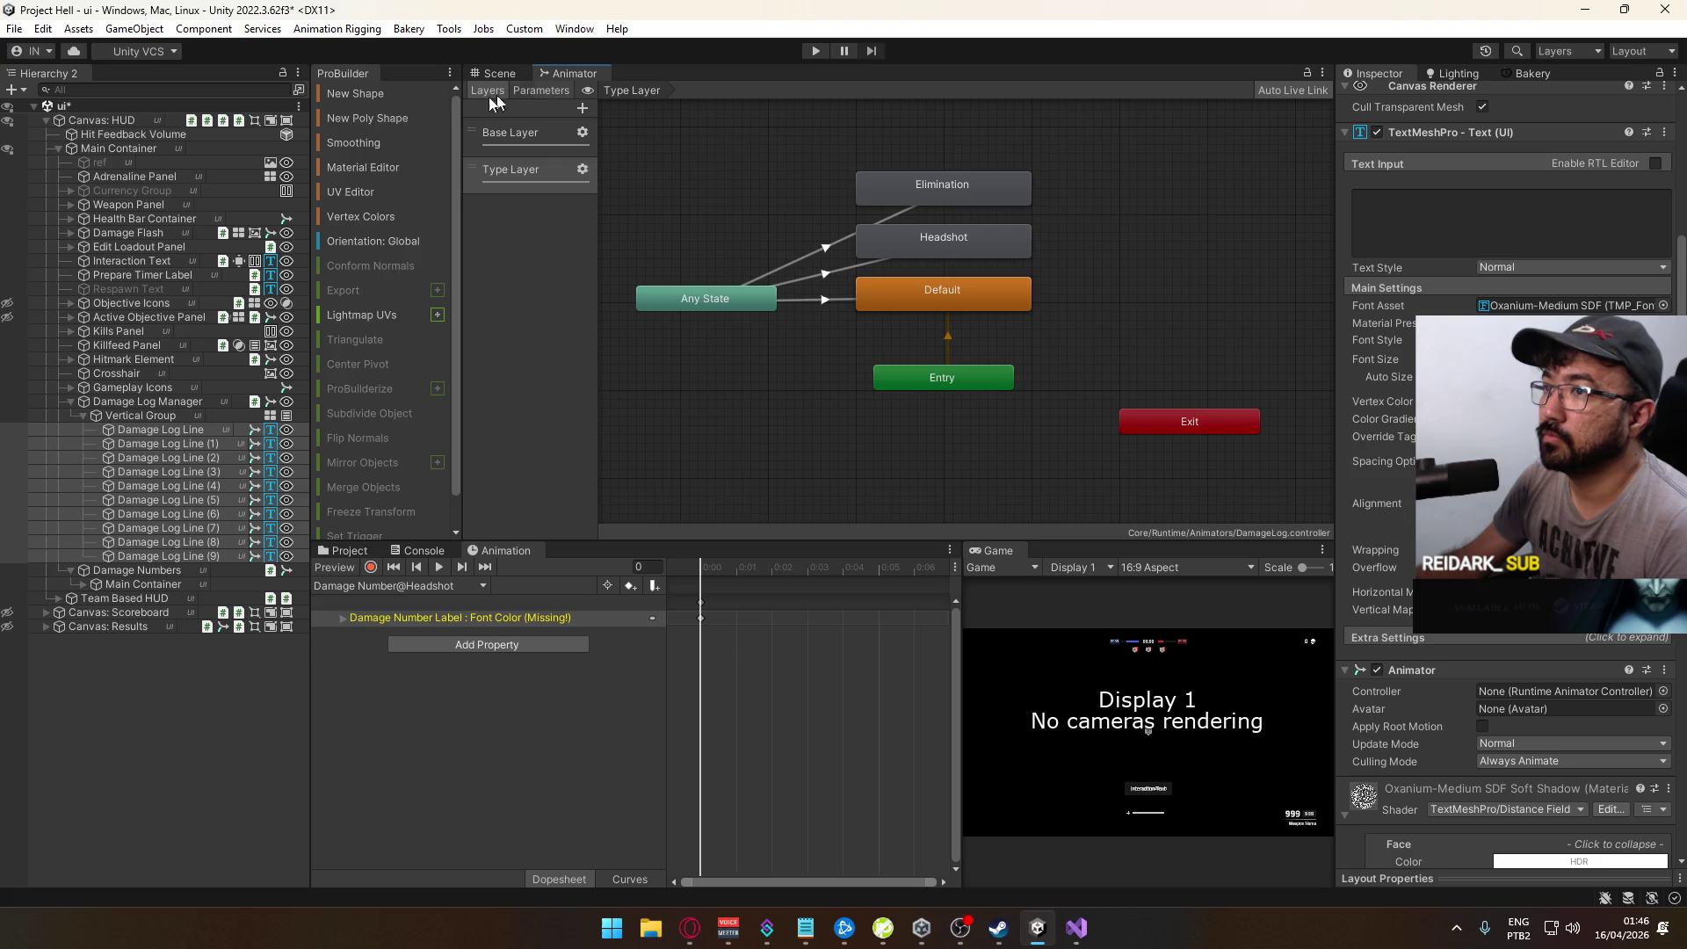
pyautogui.click(515, 187)
pyautogui.press('Delete')
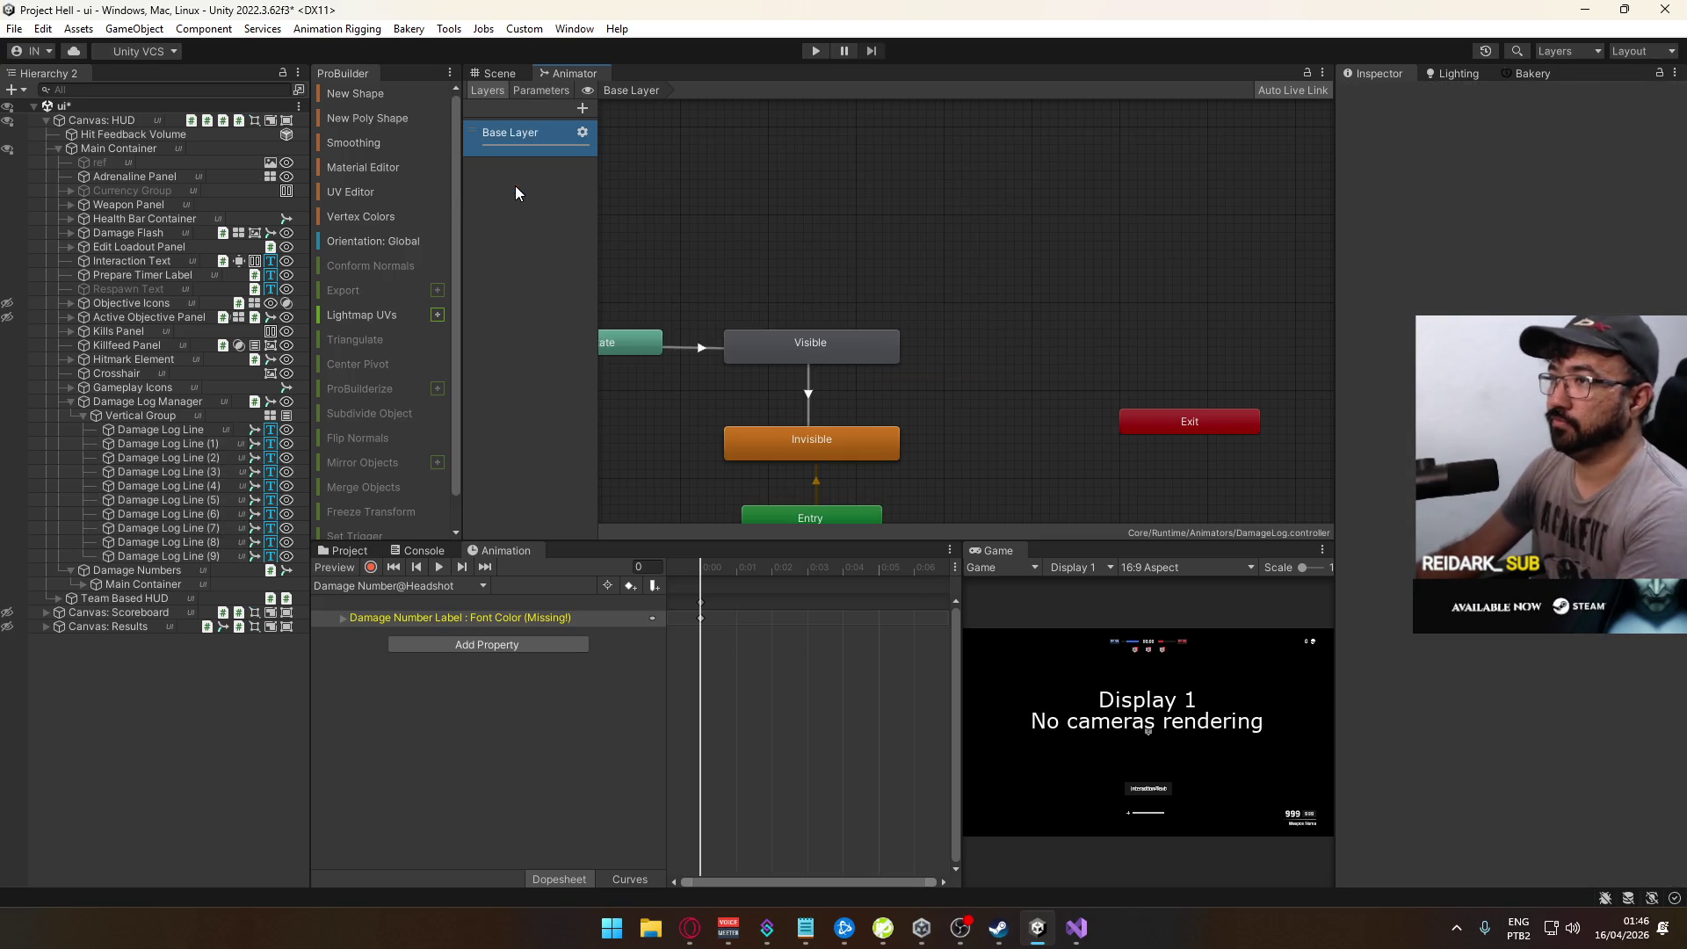
# Step: Assign the Damage Number controller to Damage Log Line through Damage Log Line (9)
pyautogui.click(197, 431)
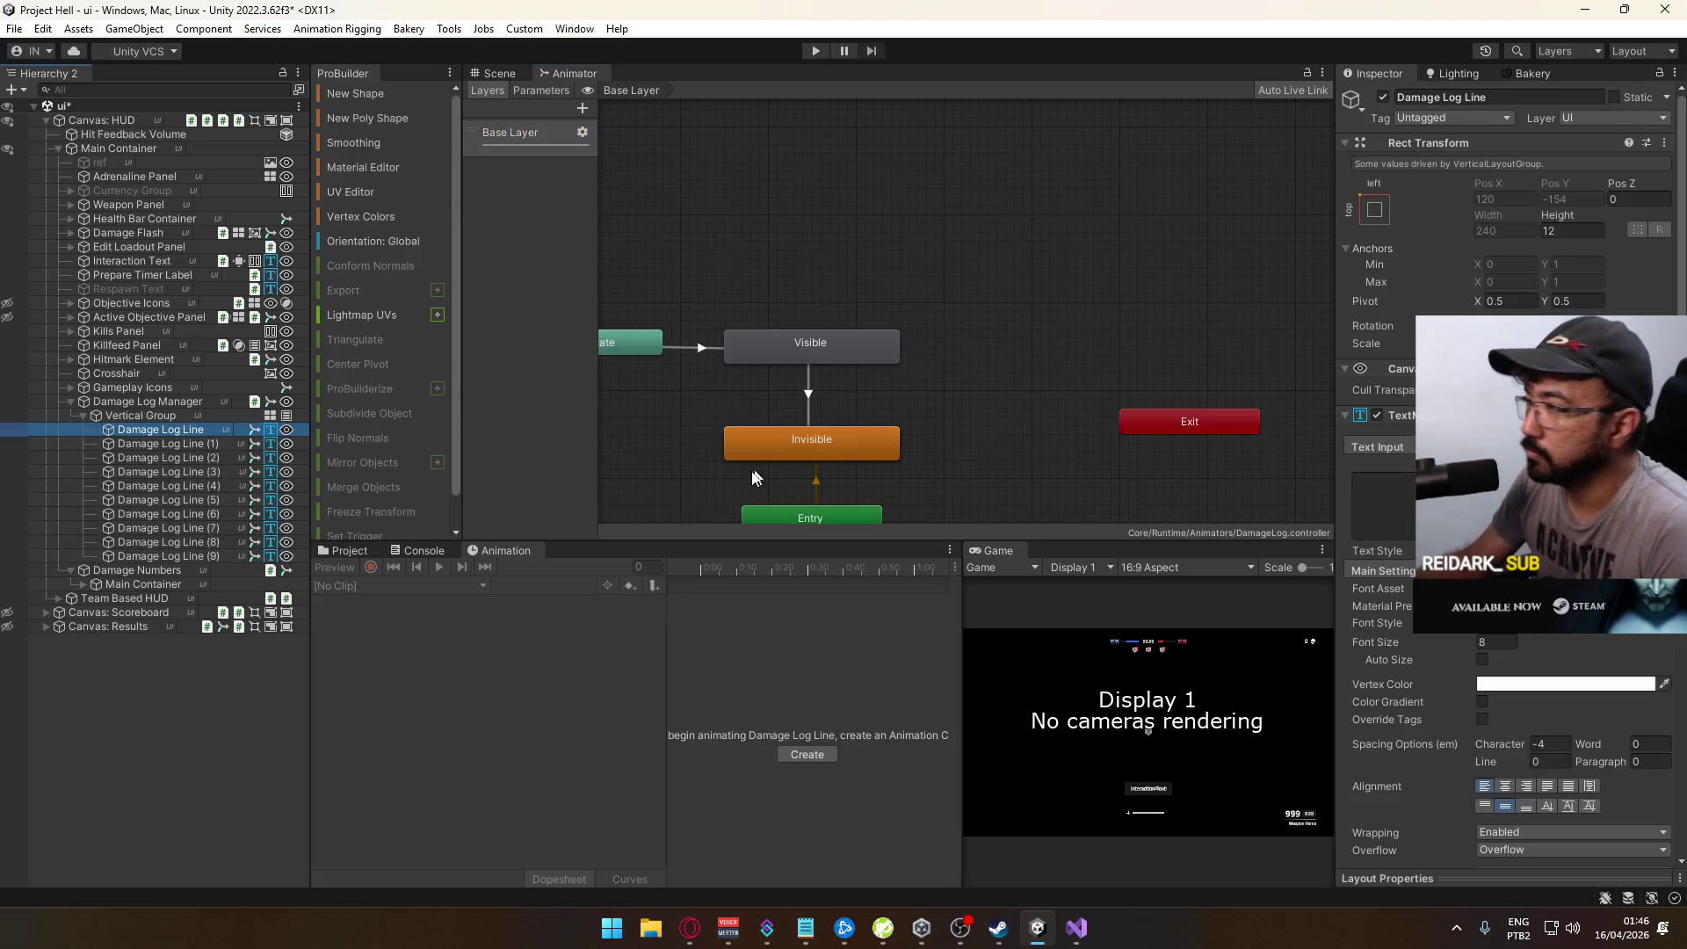
pyautogui.scroll(-8, 1561, 694)
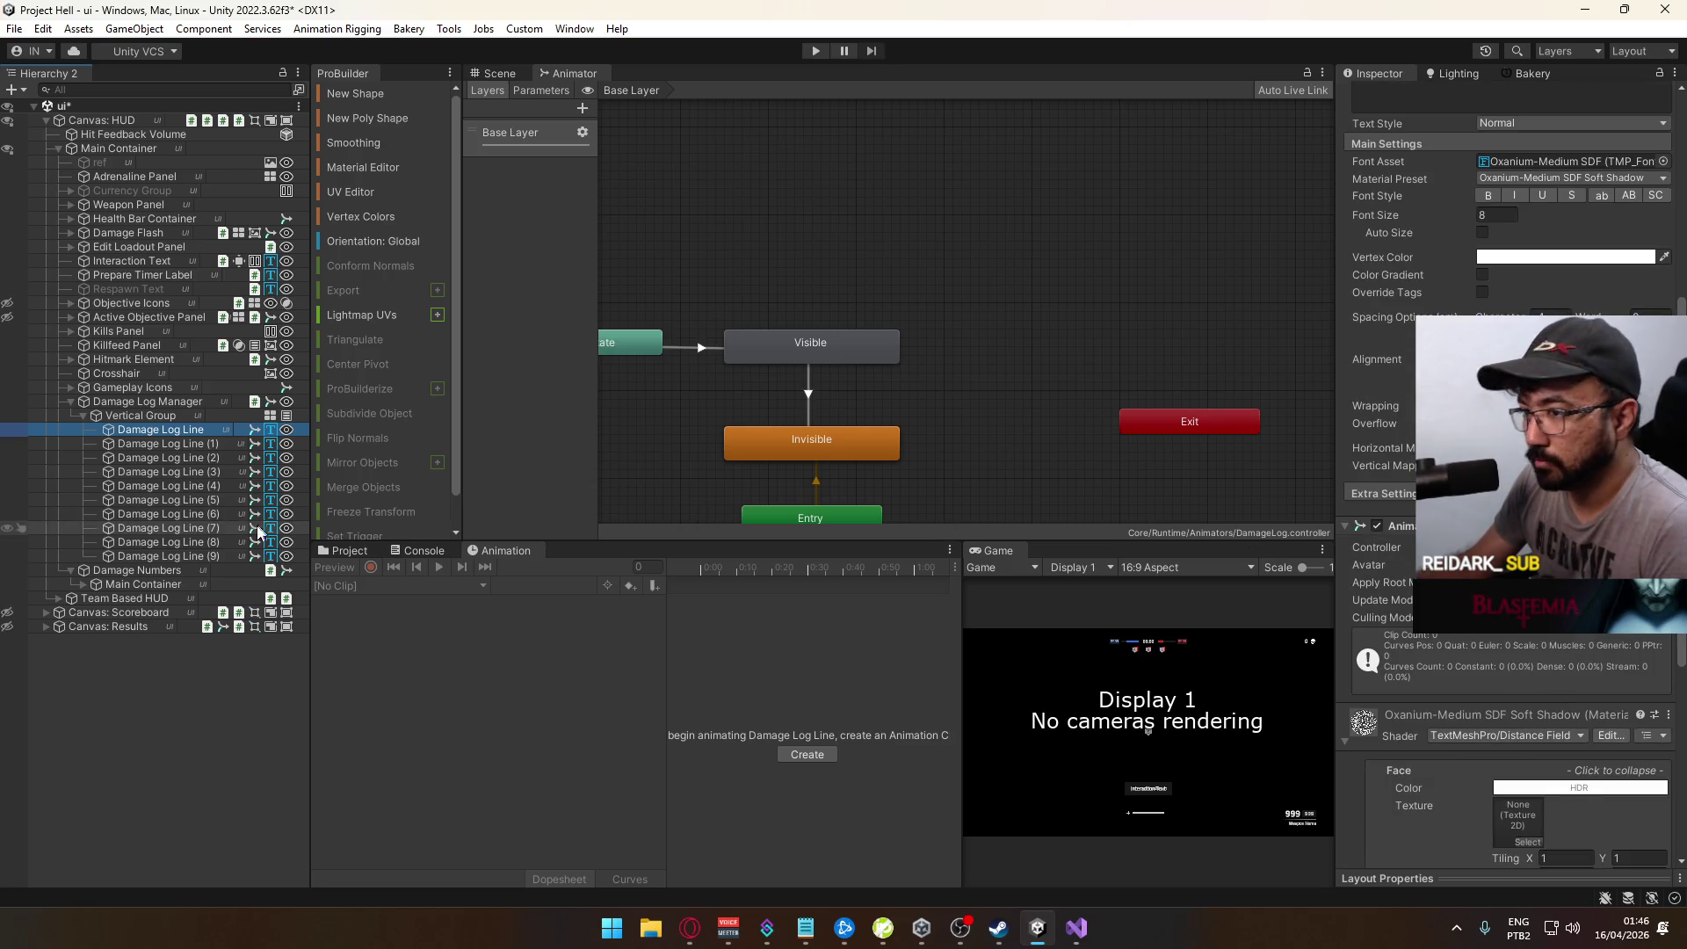
pyautogui.keyDown('shift'); pyautogui.click(201, 557); pyautogui.keyUp('shift')
pyautogui.click(1663, 546)
pyautogui.write('da')
pyautogui.doubleClick(1315, 618)
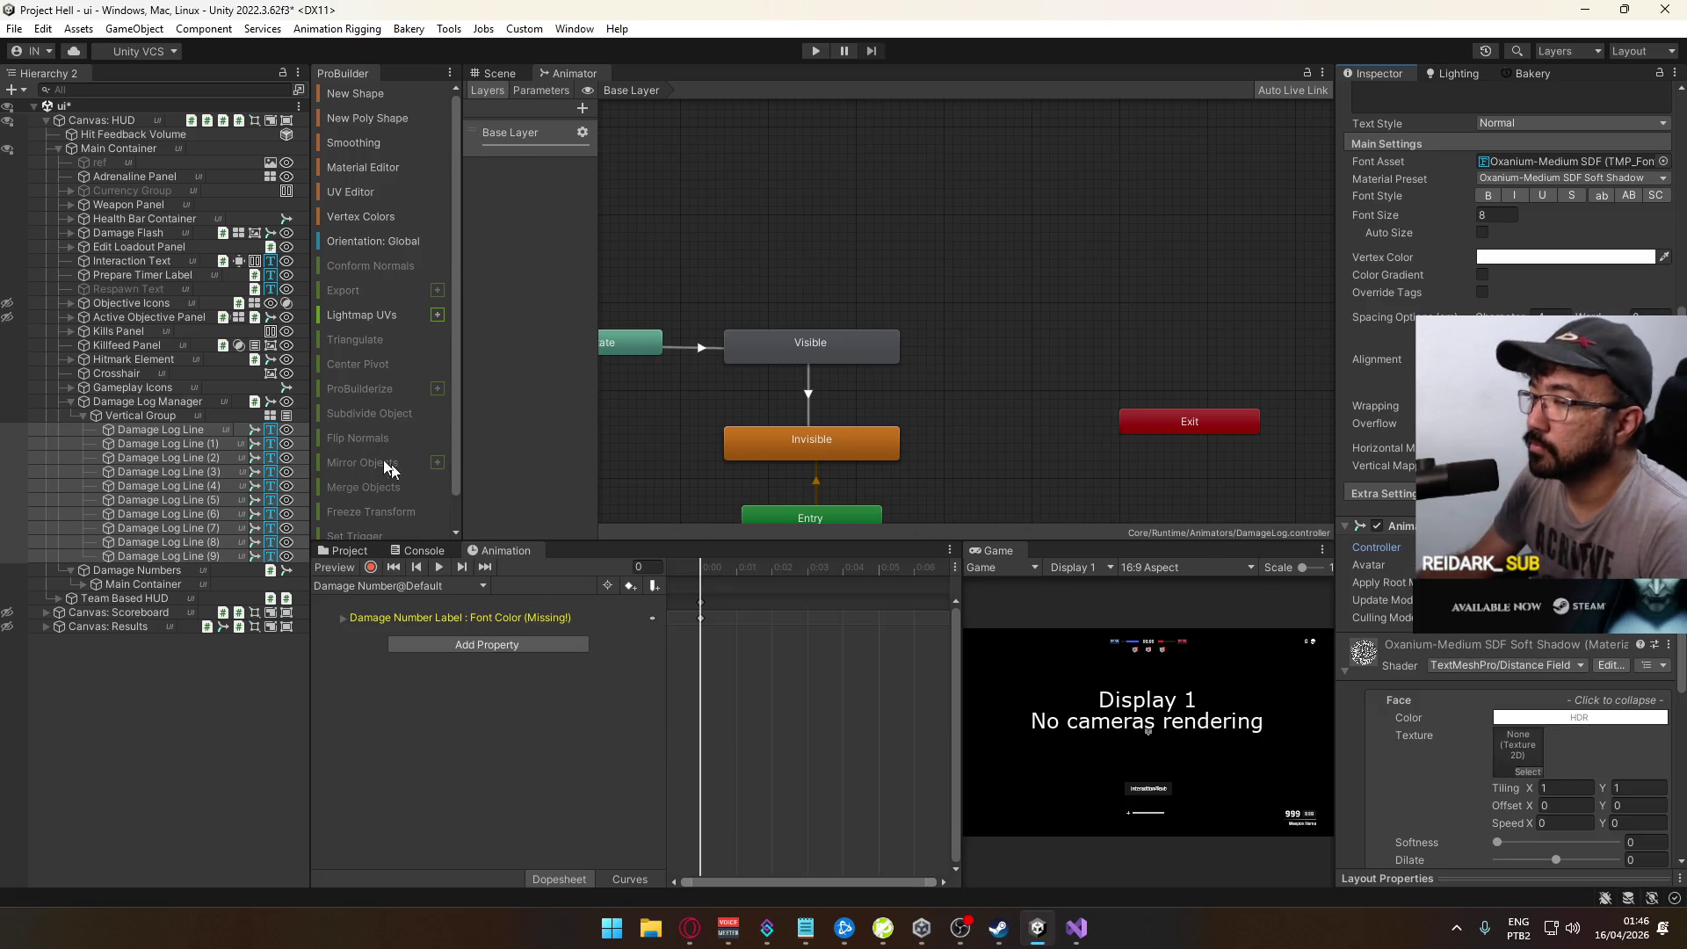
pyautogui.click(167, 431)
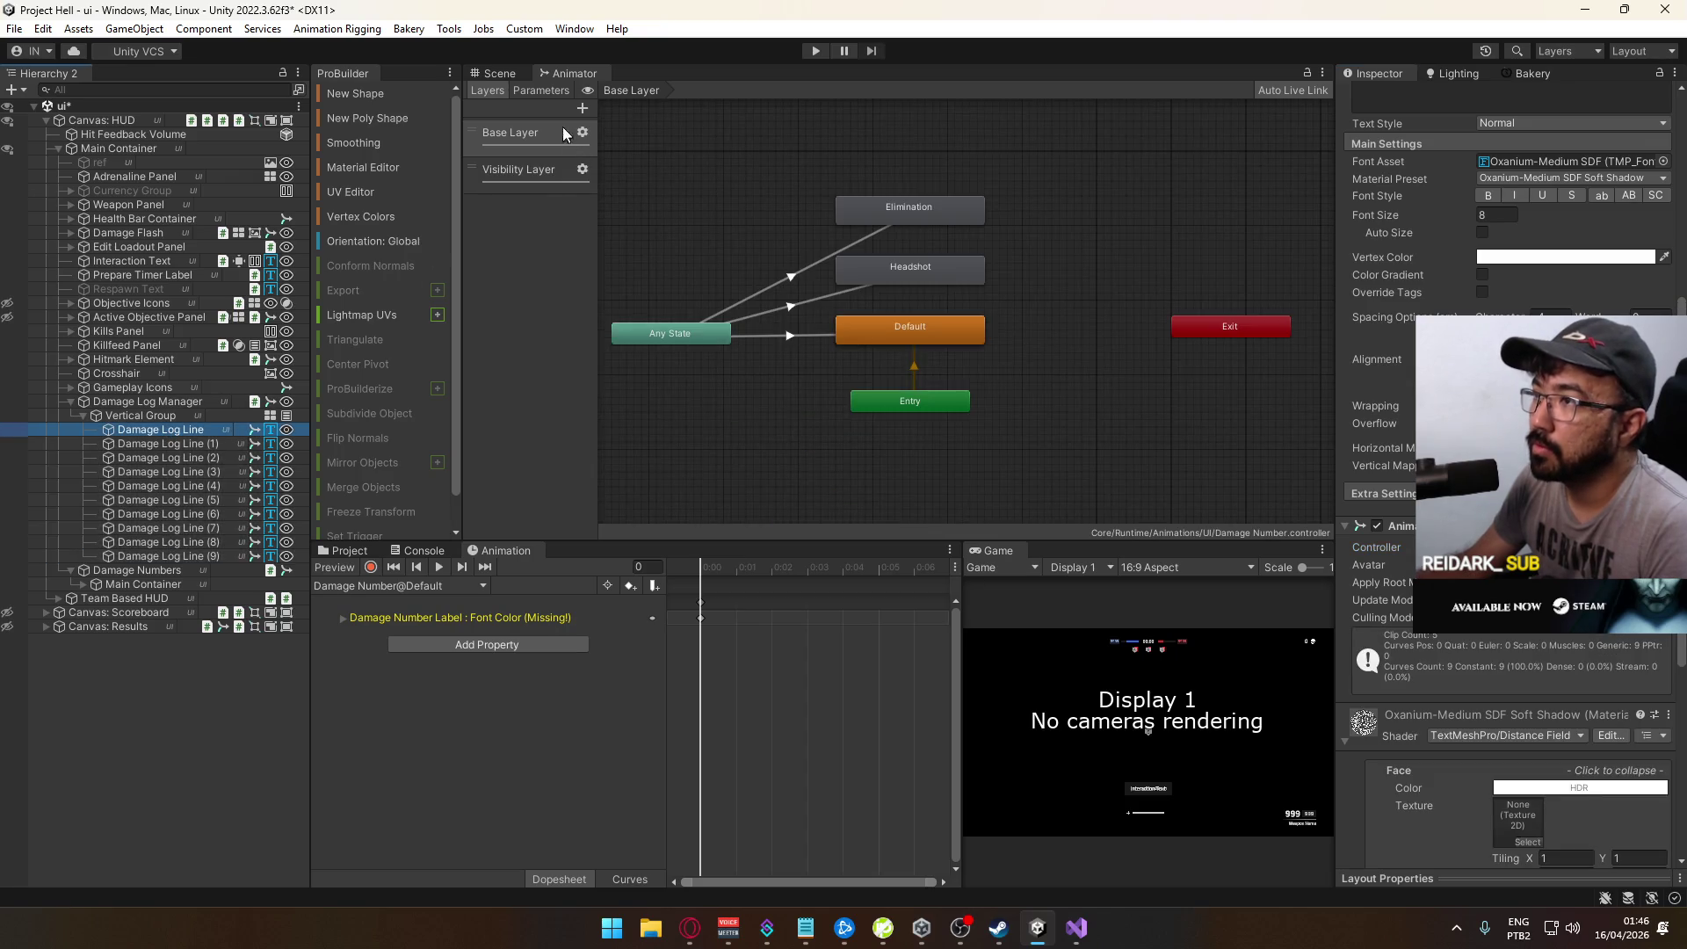
# Step: Review the Damage Number controller's parameters and its Visibility and Base Layer graphs
pyautogui.keyDown('shift'); pyautogui.click(197, 556); pyautogui.keyUp('shift')
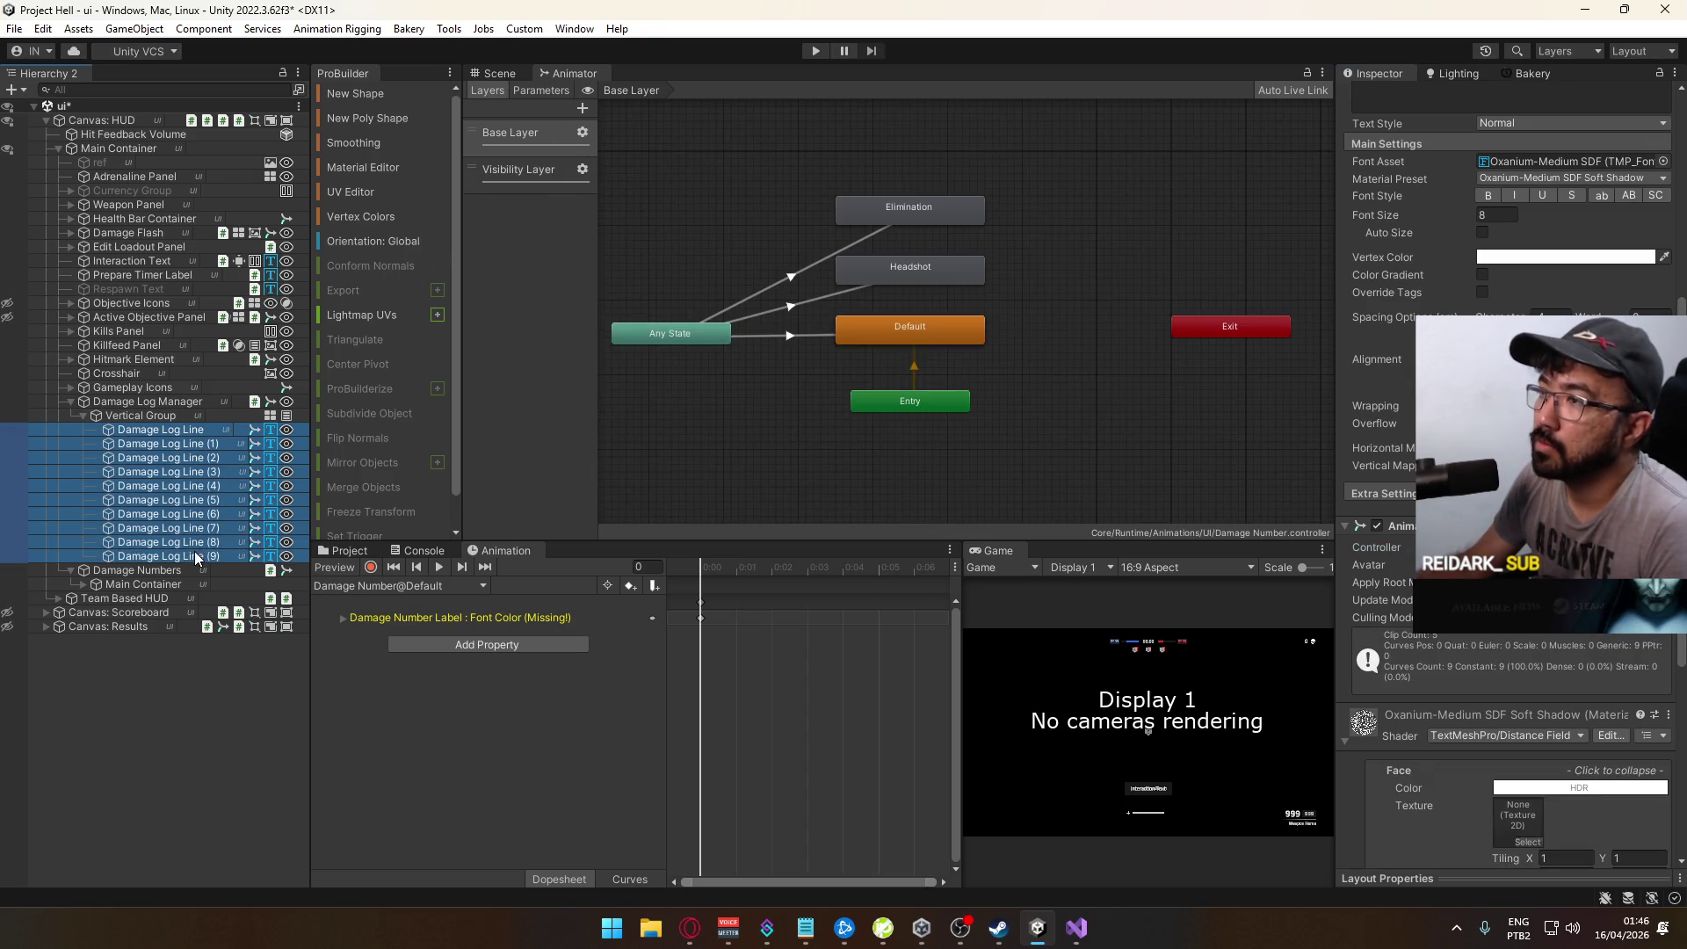
pyautogui.click(524, 89)
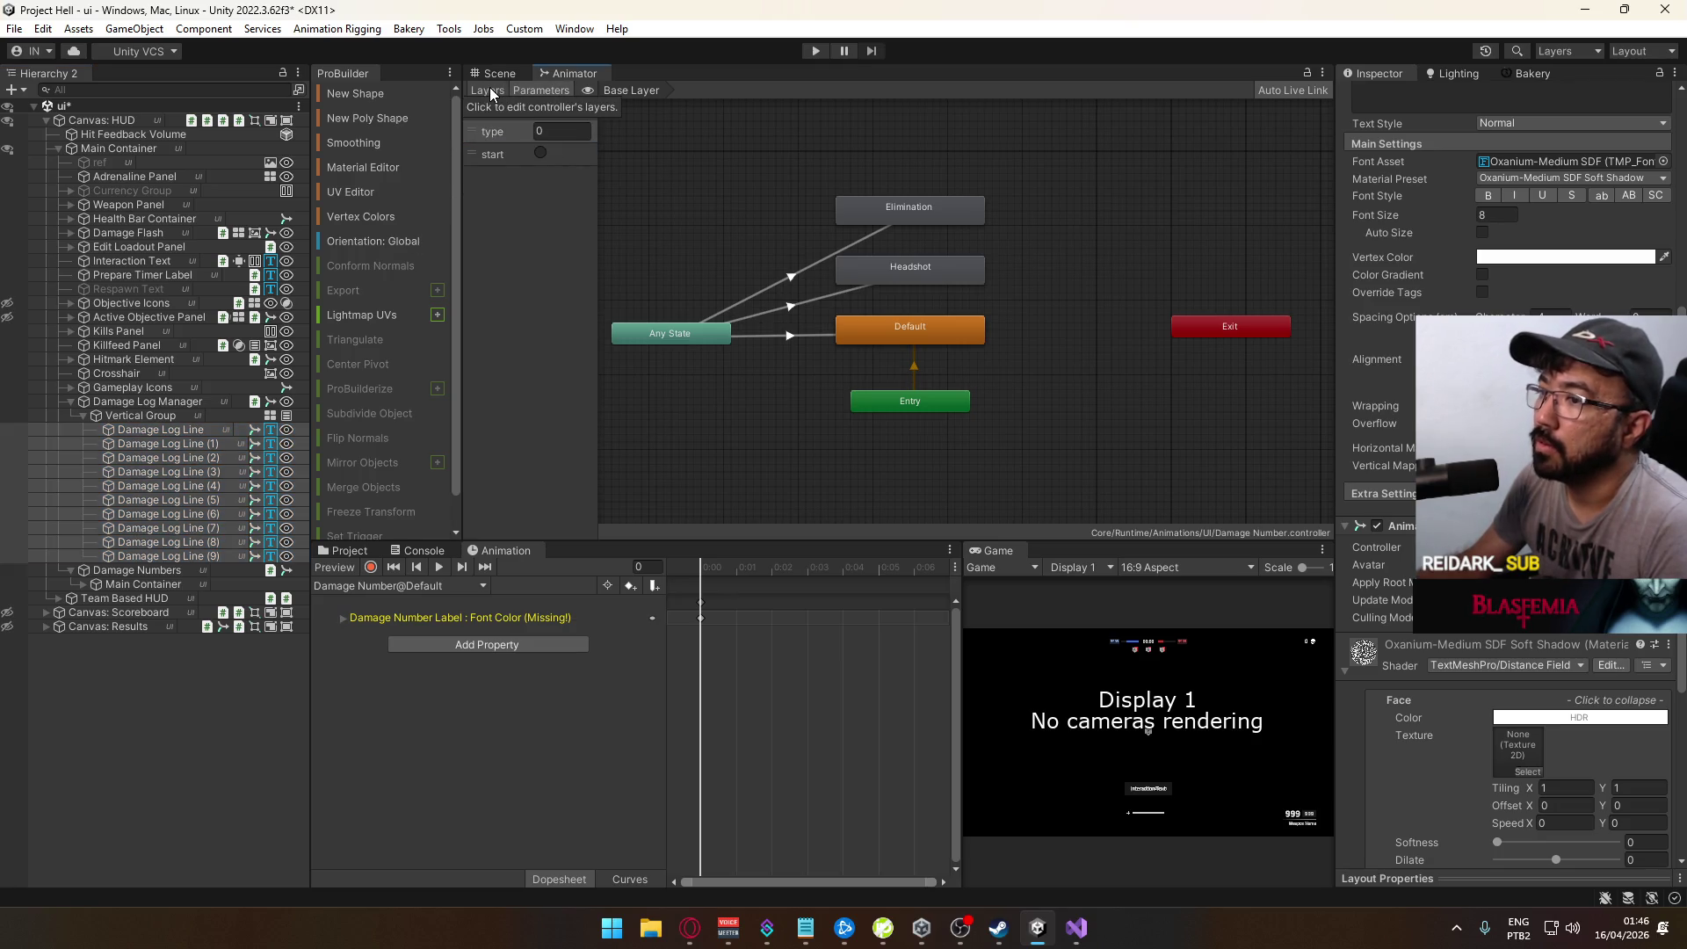
pyautogui.click(488, 91)
pyautogui.click(527, 172)
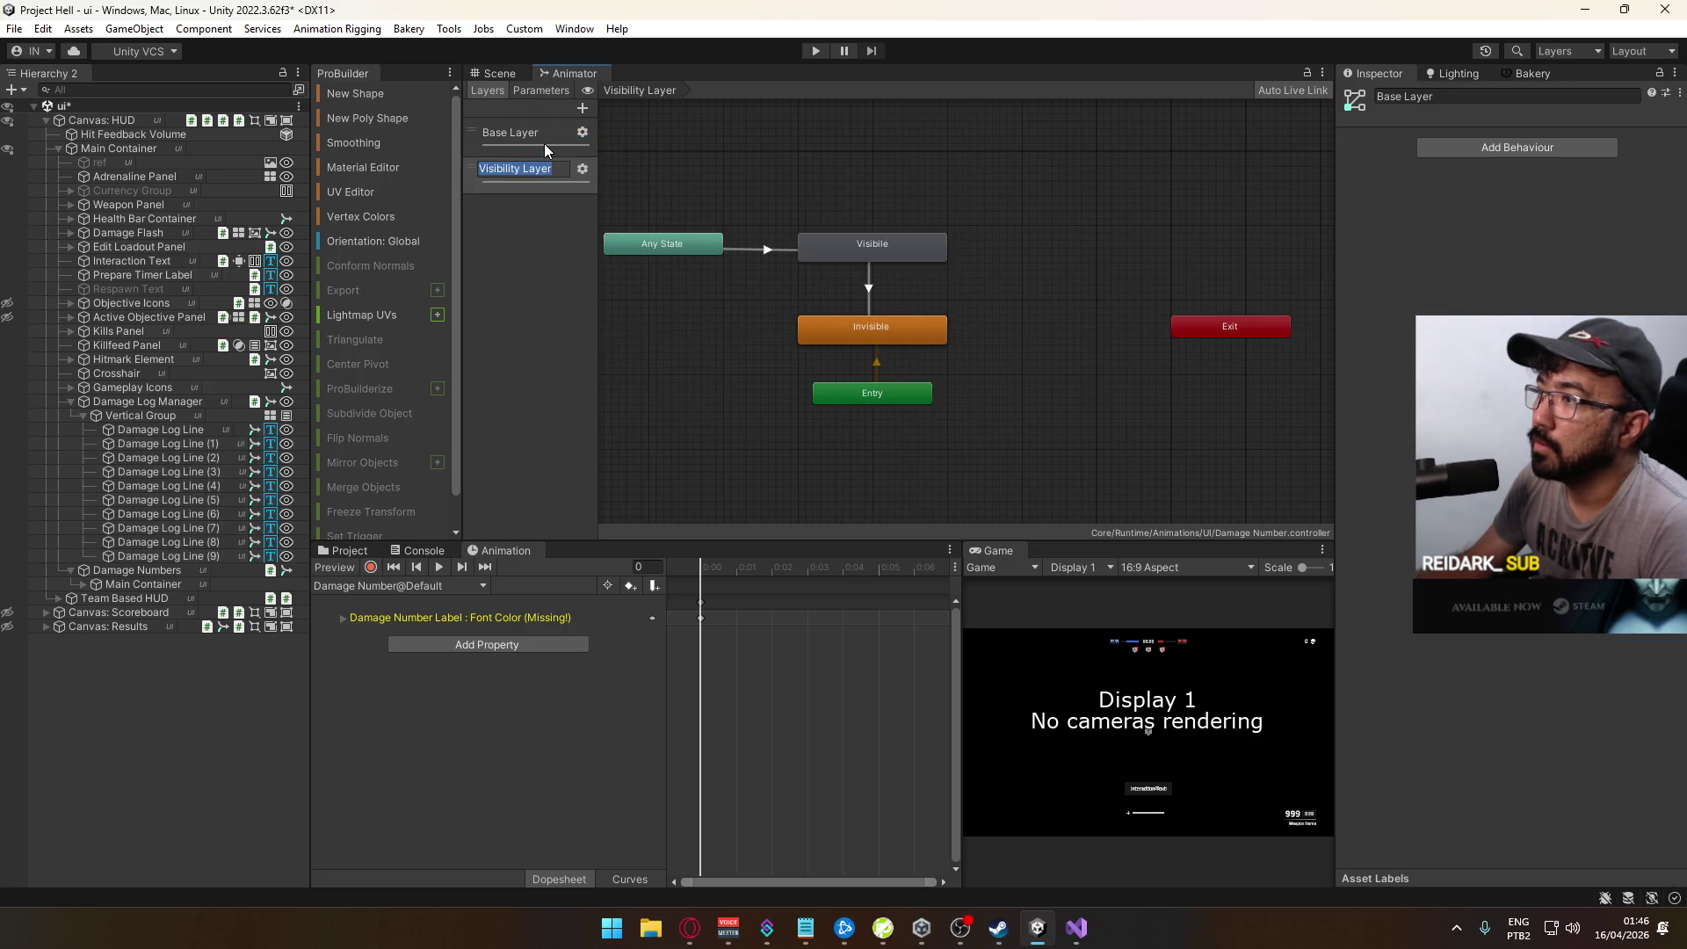
pyautogui.click(543, 138)
pyautogui.click(192, 435)
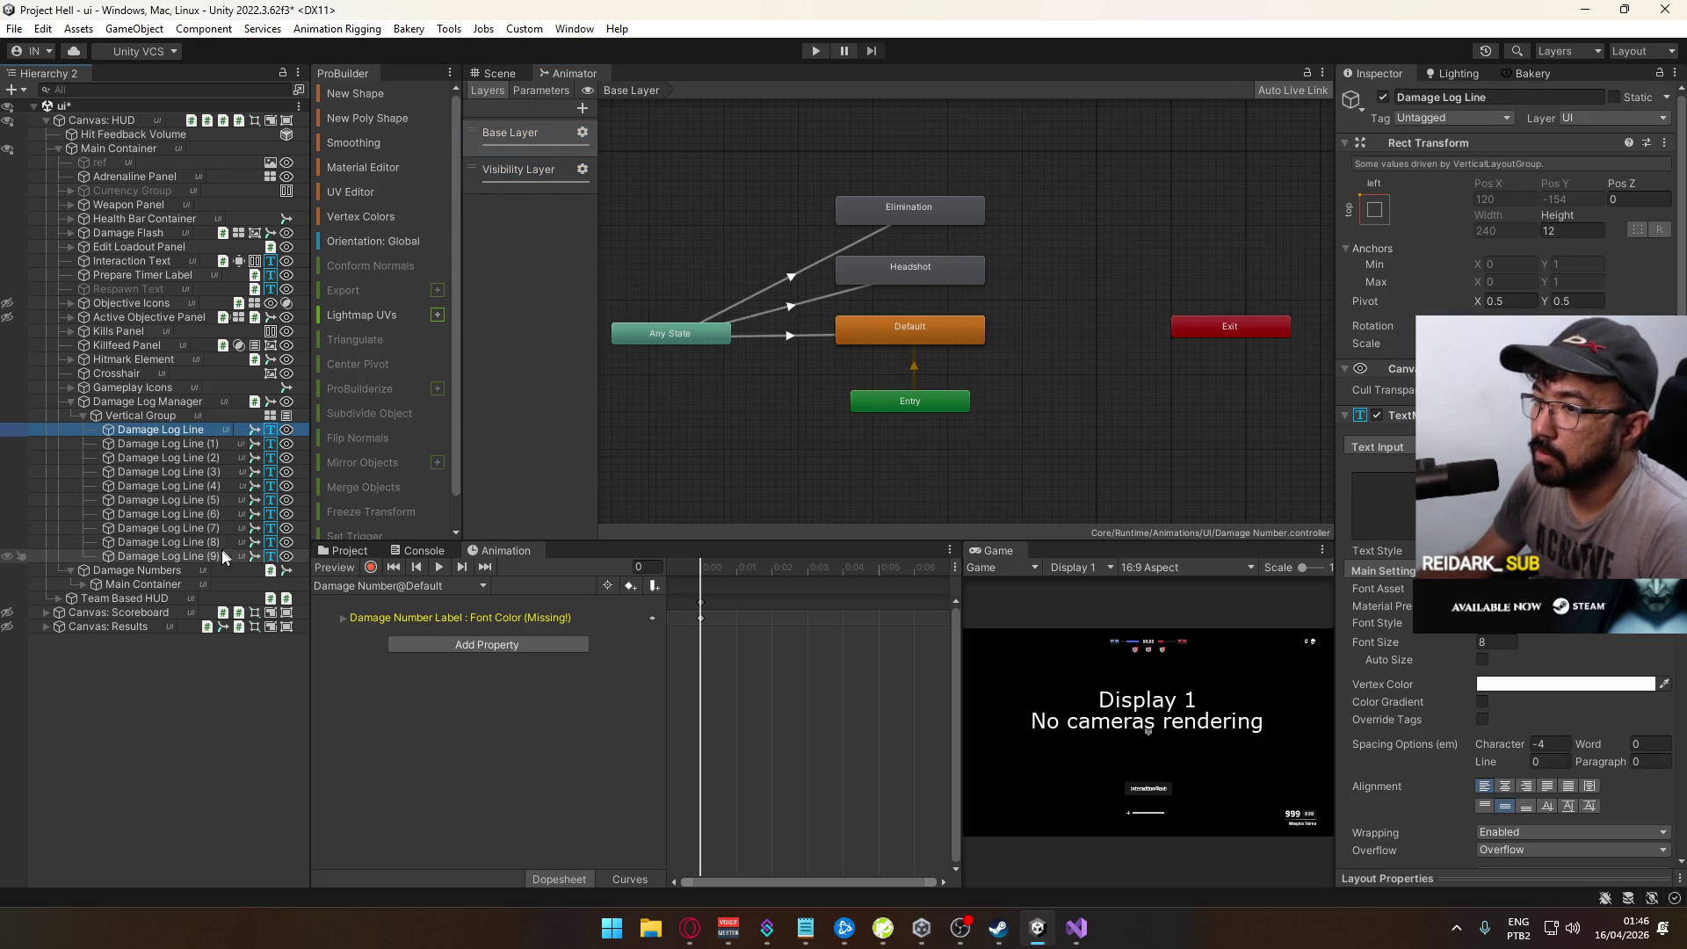
pyautogui.keyDown('shift'); pyautogui.click(215, 556); pyautogui.keyUp('shift')
pyautogui.click(554, 91)
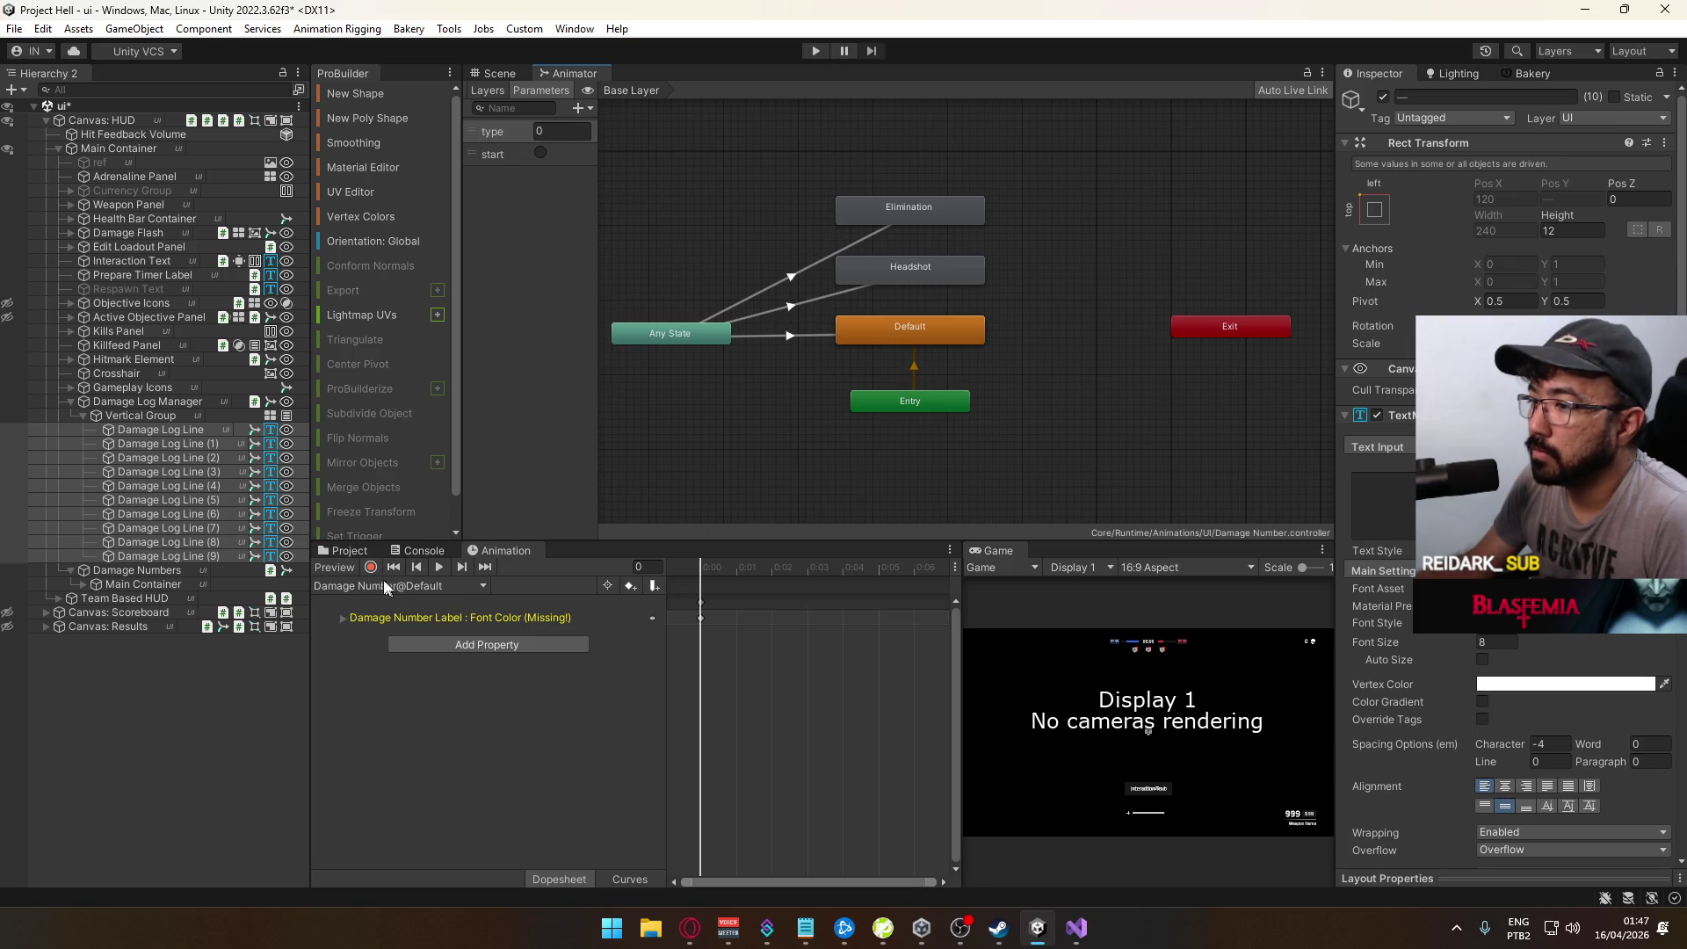
# Step: Check the first Damage Log Line's clip list, keeping Damage Number@Default loaded
pyautogui.click(215, 431)
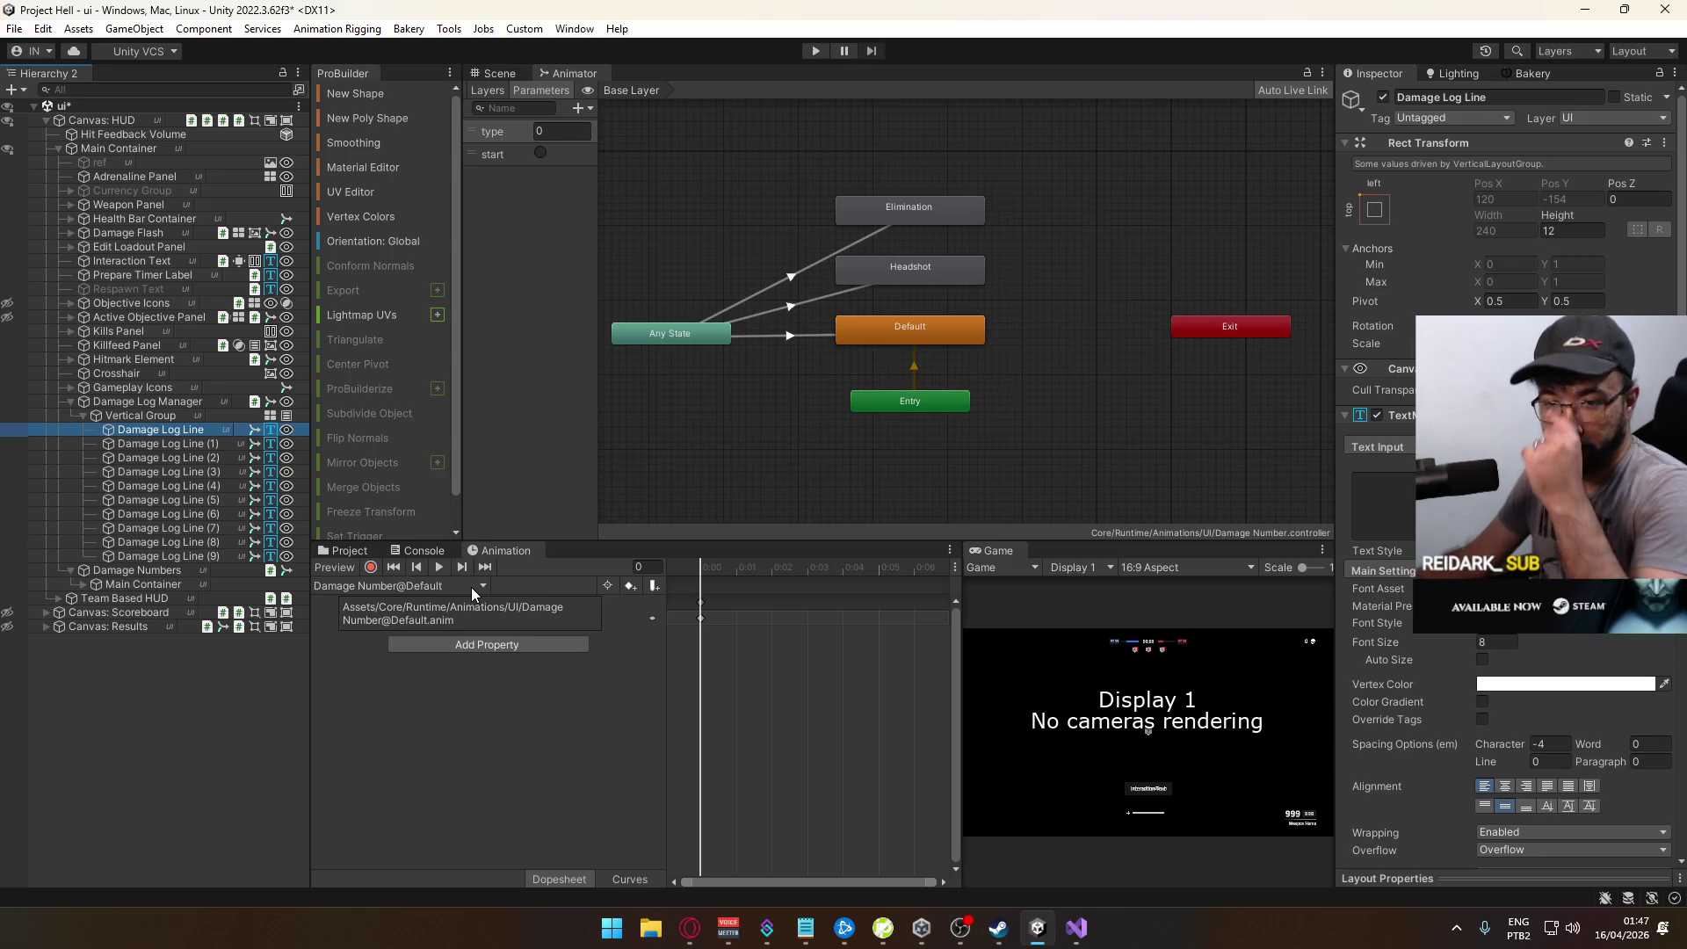
pyautogui.click(393, 588)
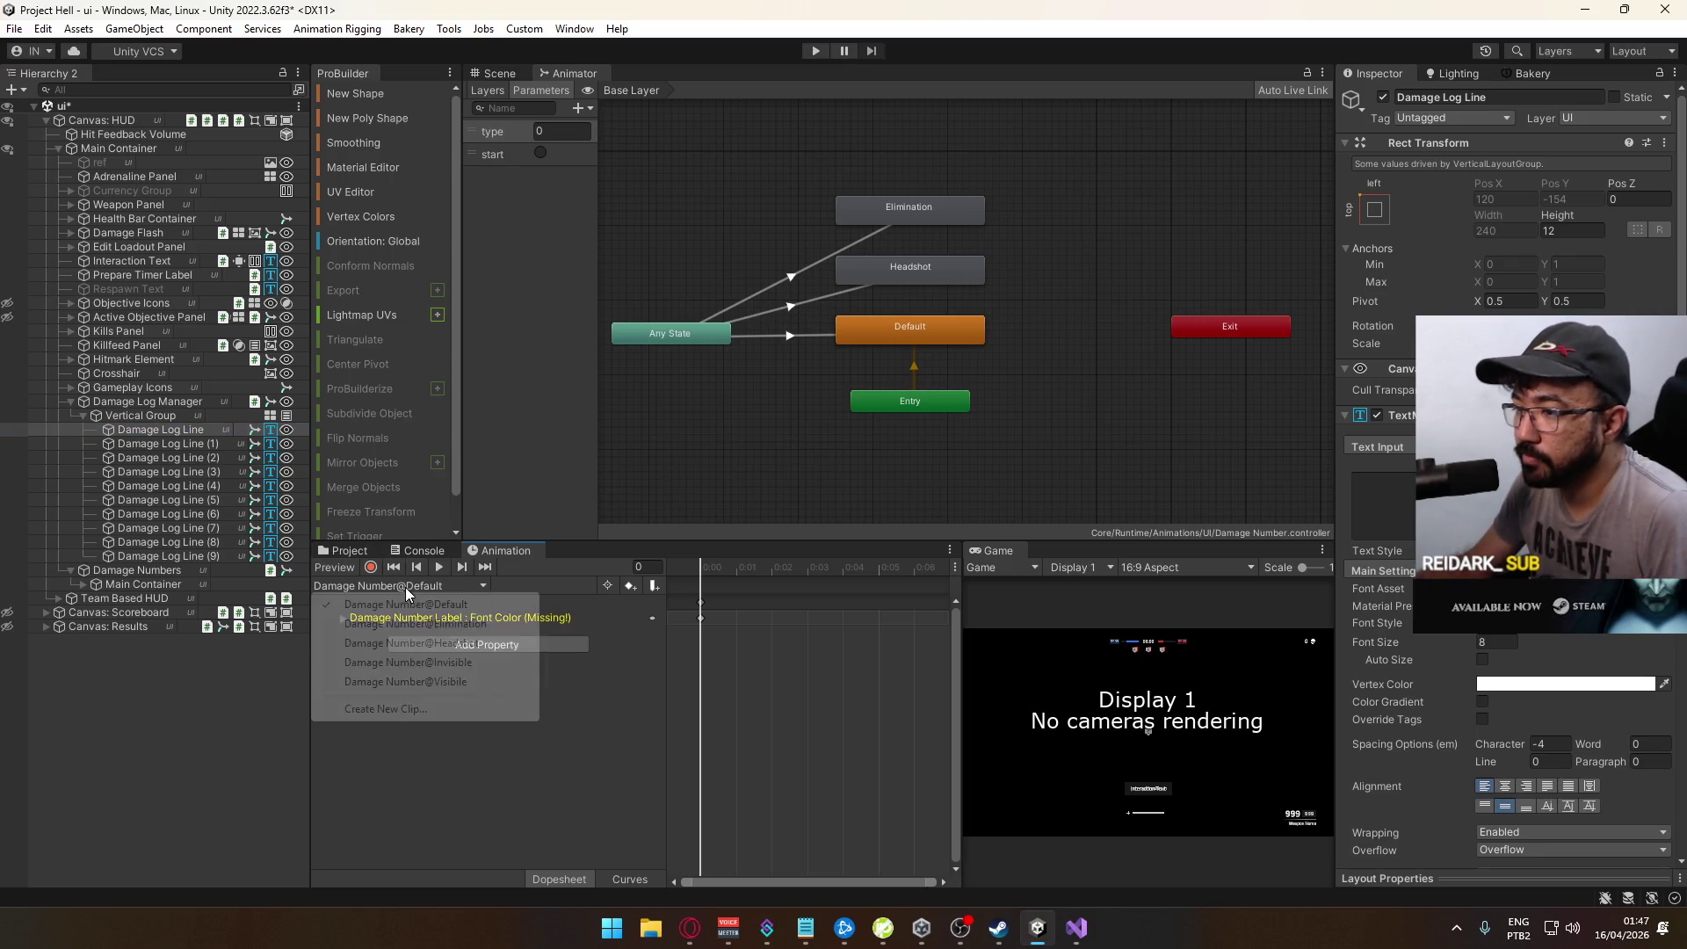
pyautogui.click(576, 704)
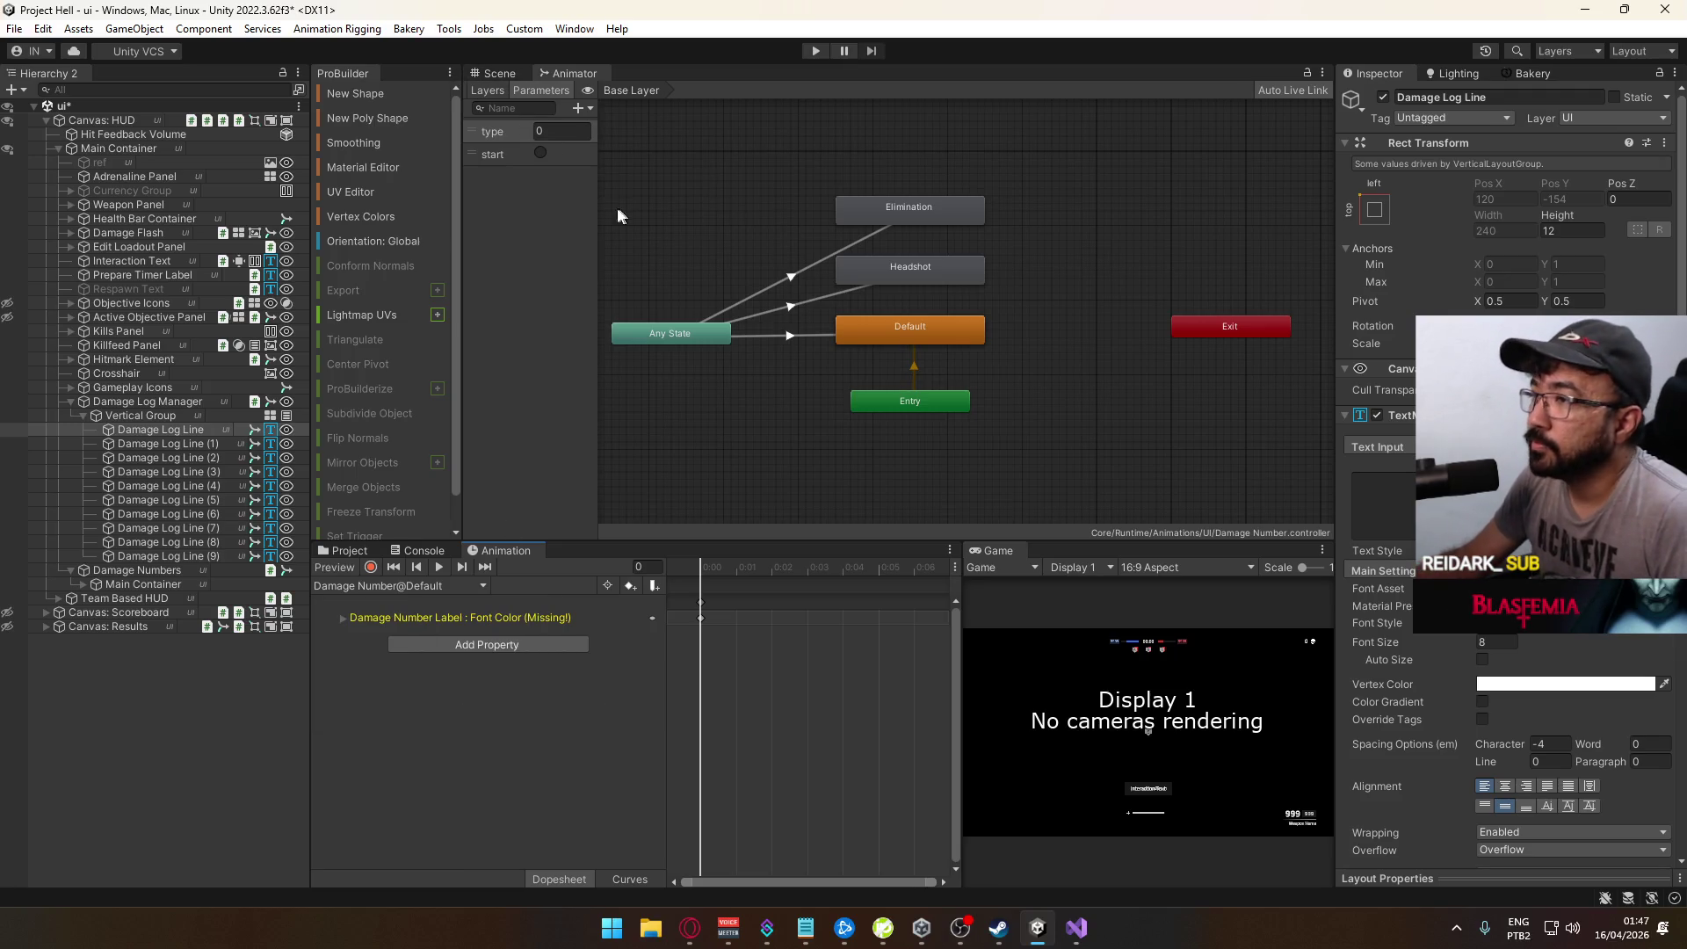
pyautogui.click(164, 429)
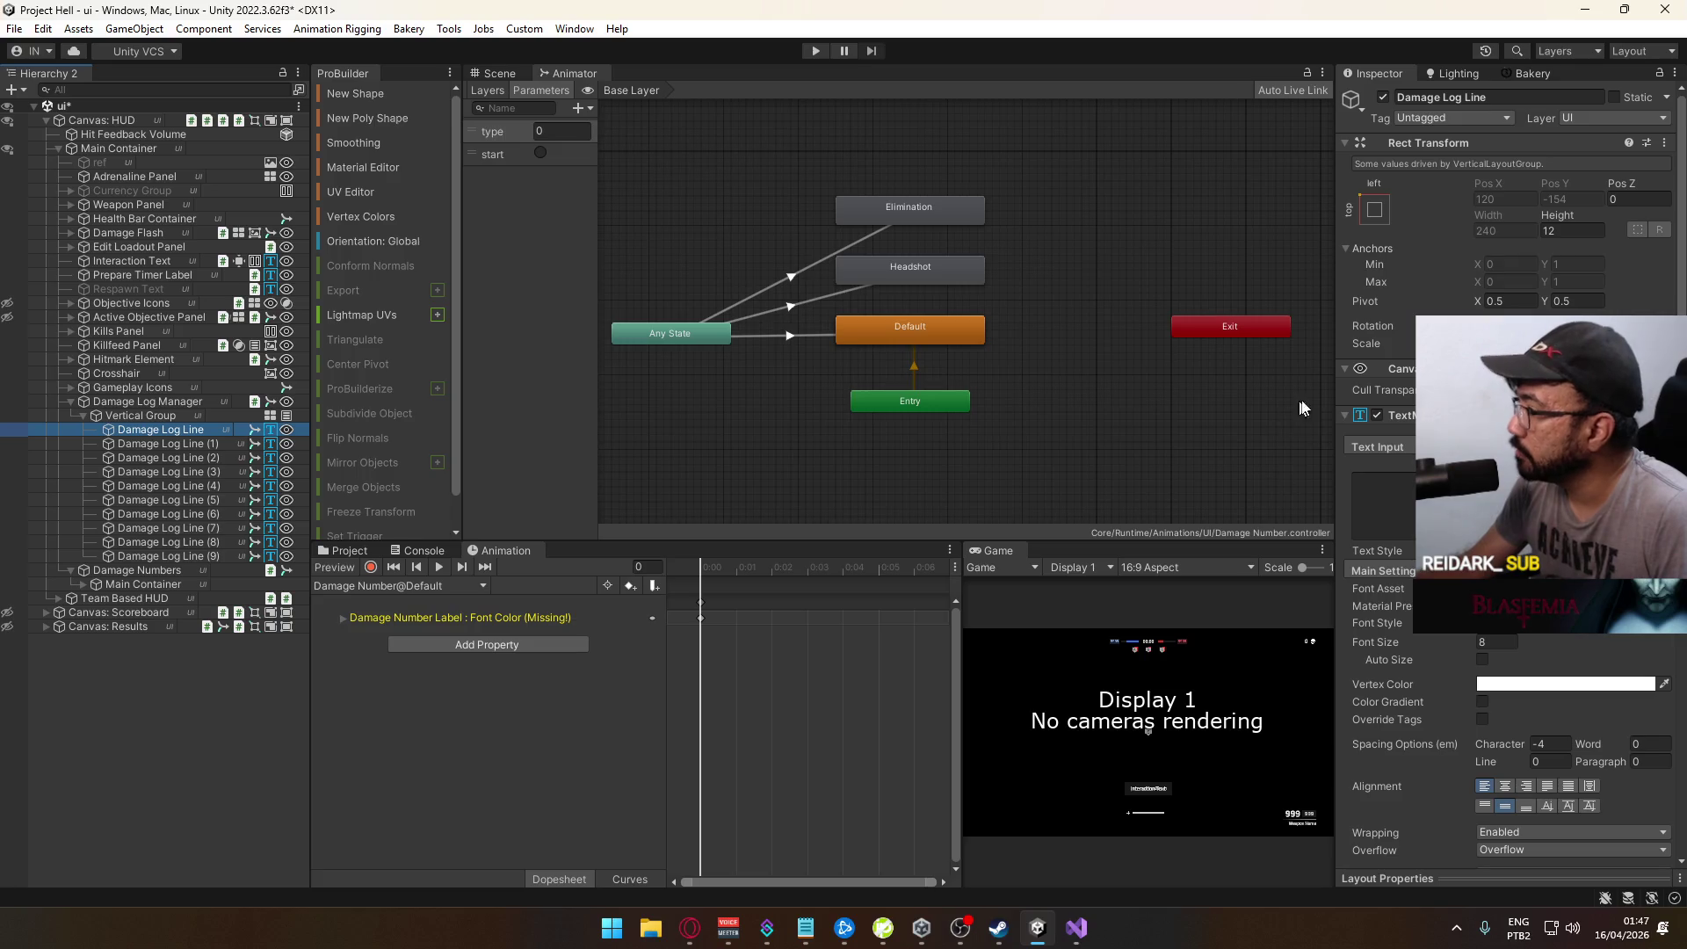
pyautogui.click(371, 568)
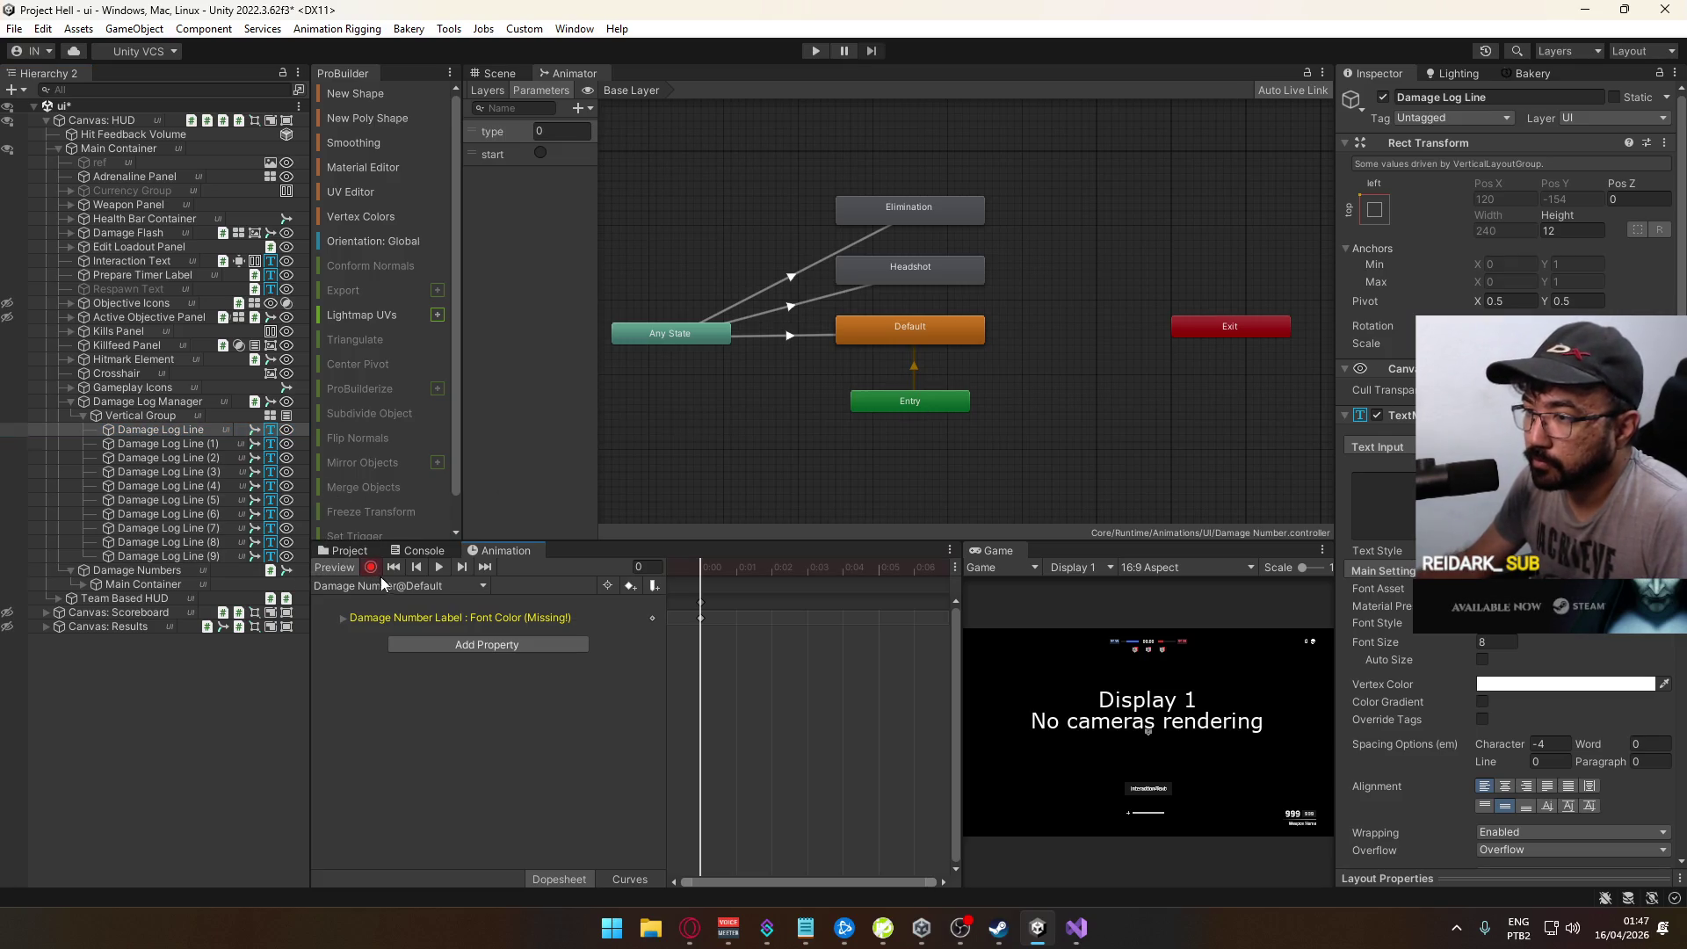
pyautogui.click(383, 584)
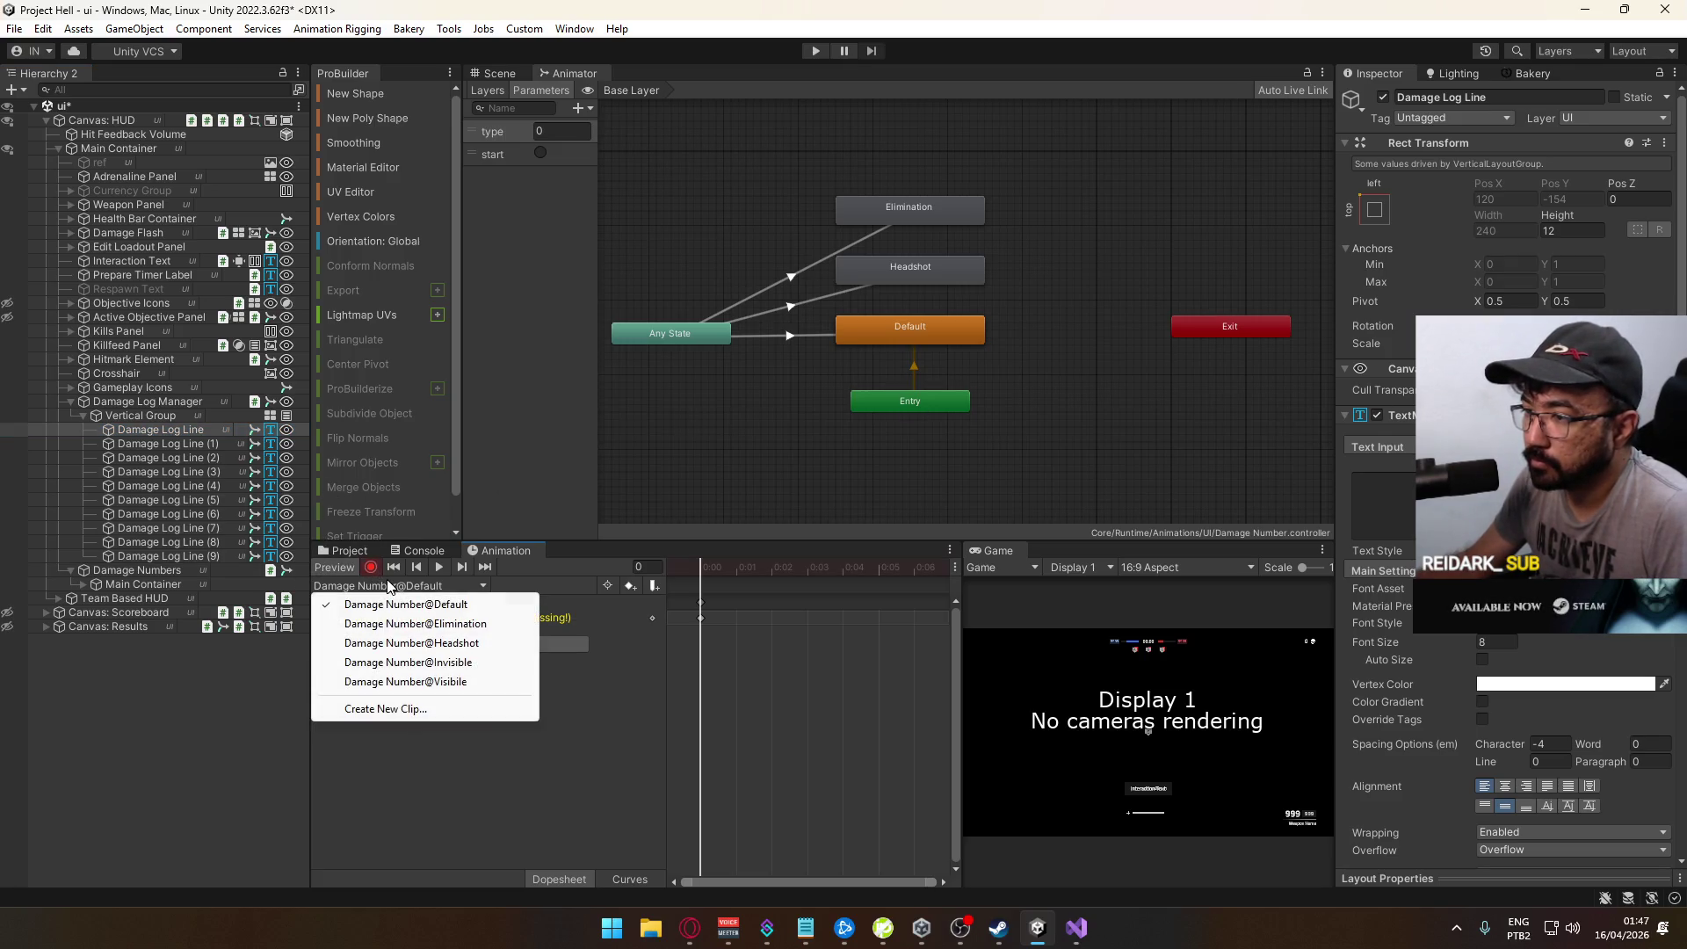
# Step: Inspect the missing Font Color track in the Damage Number@Default clip
pyautogui.click(472, 614)
pyautogui.click(349, 619)
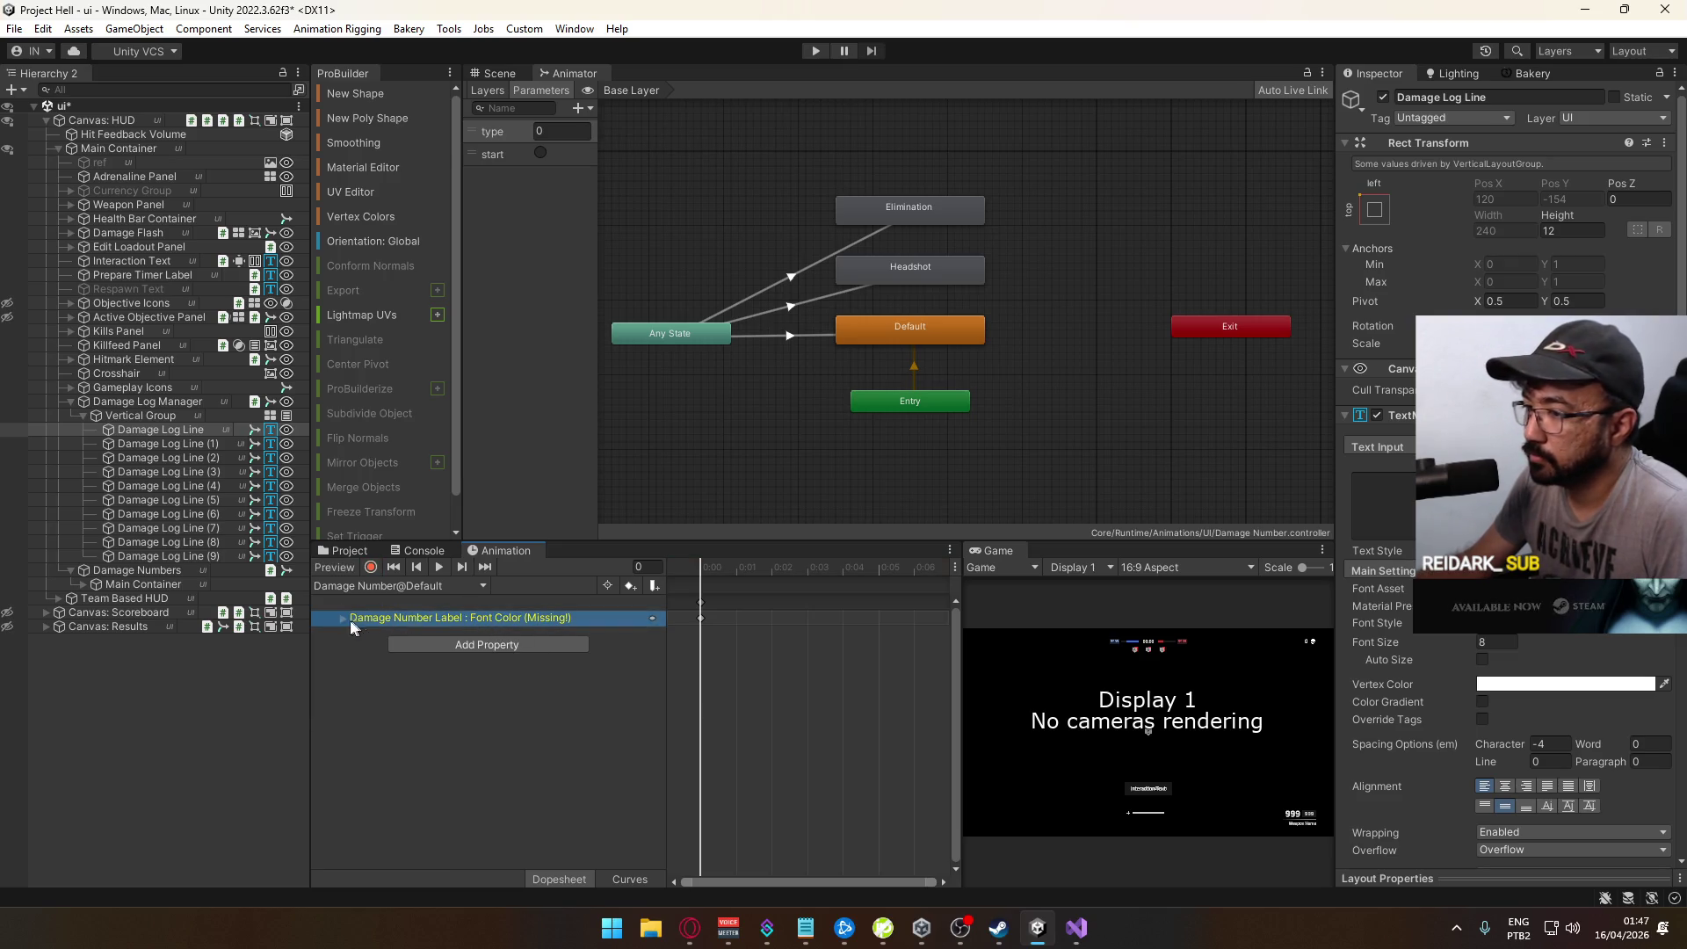
pyautogui.click(341, 619)
pyautogui.click(341, 621)
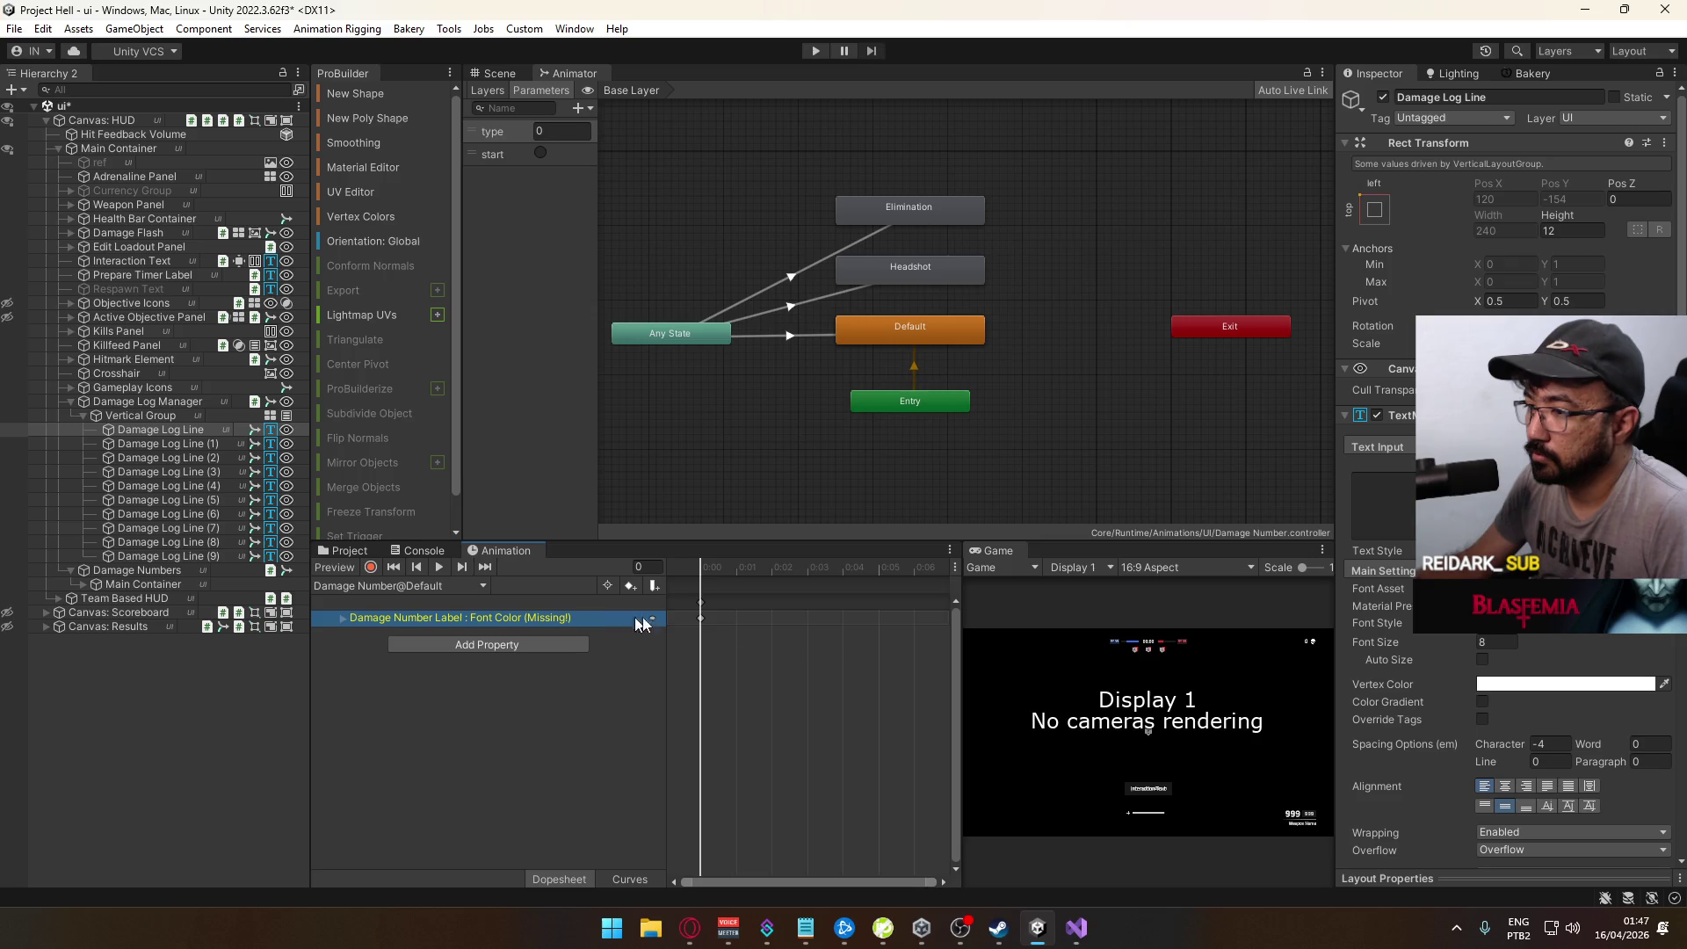
pyautogui.click(703, 624)
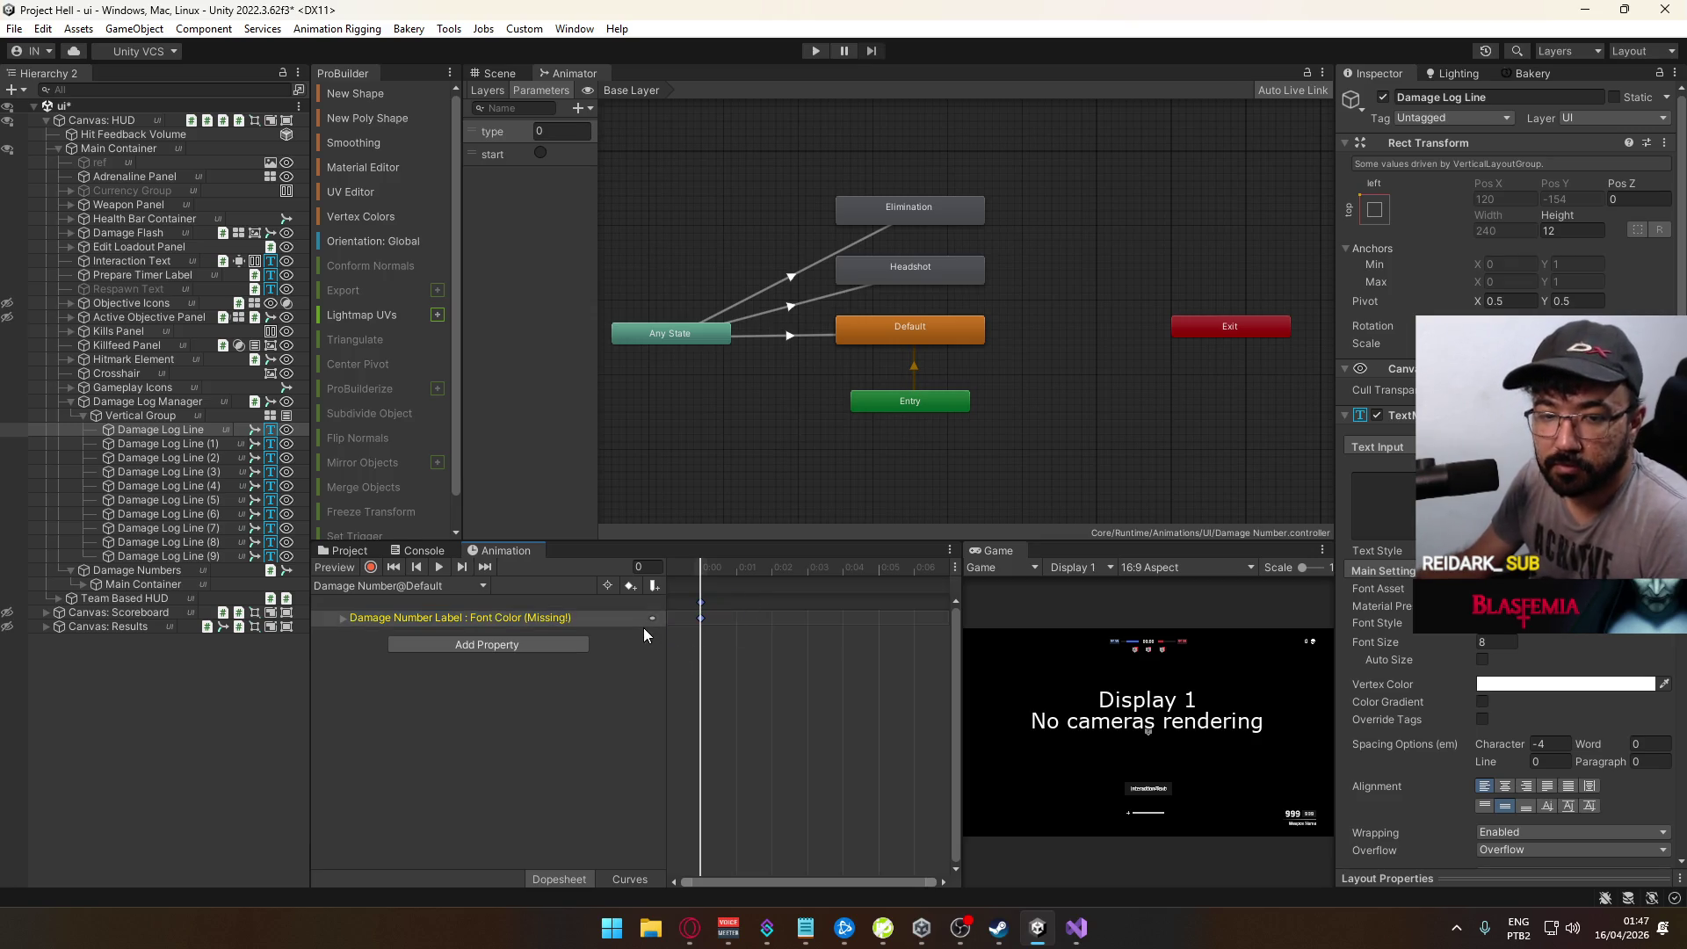
# Step: Record the Damage Log Line's text colour into the Default clip
pyautogui.click(371, 567)
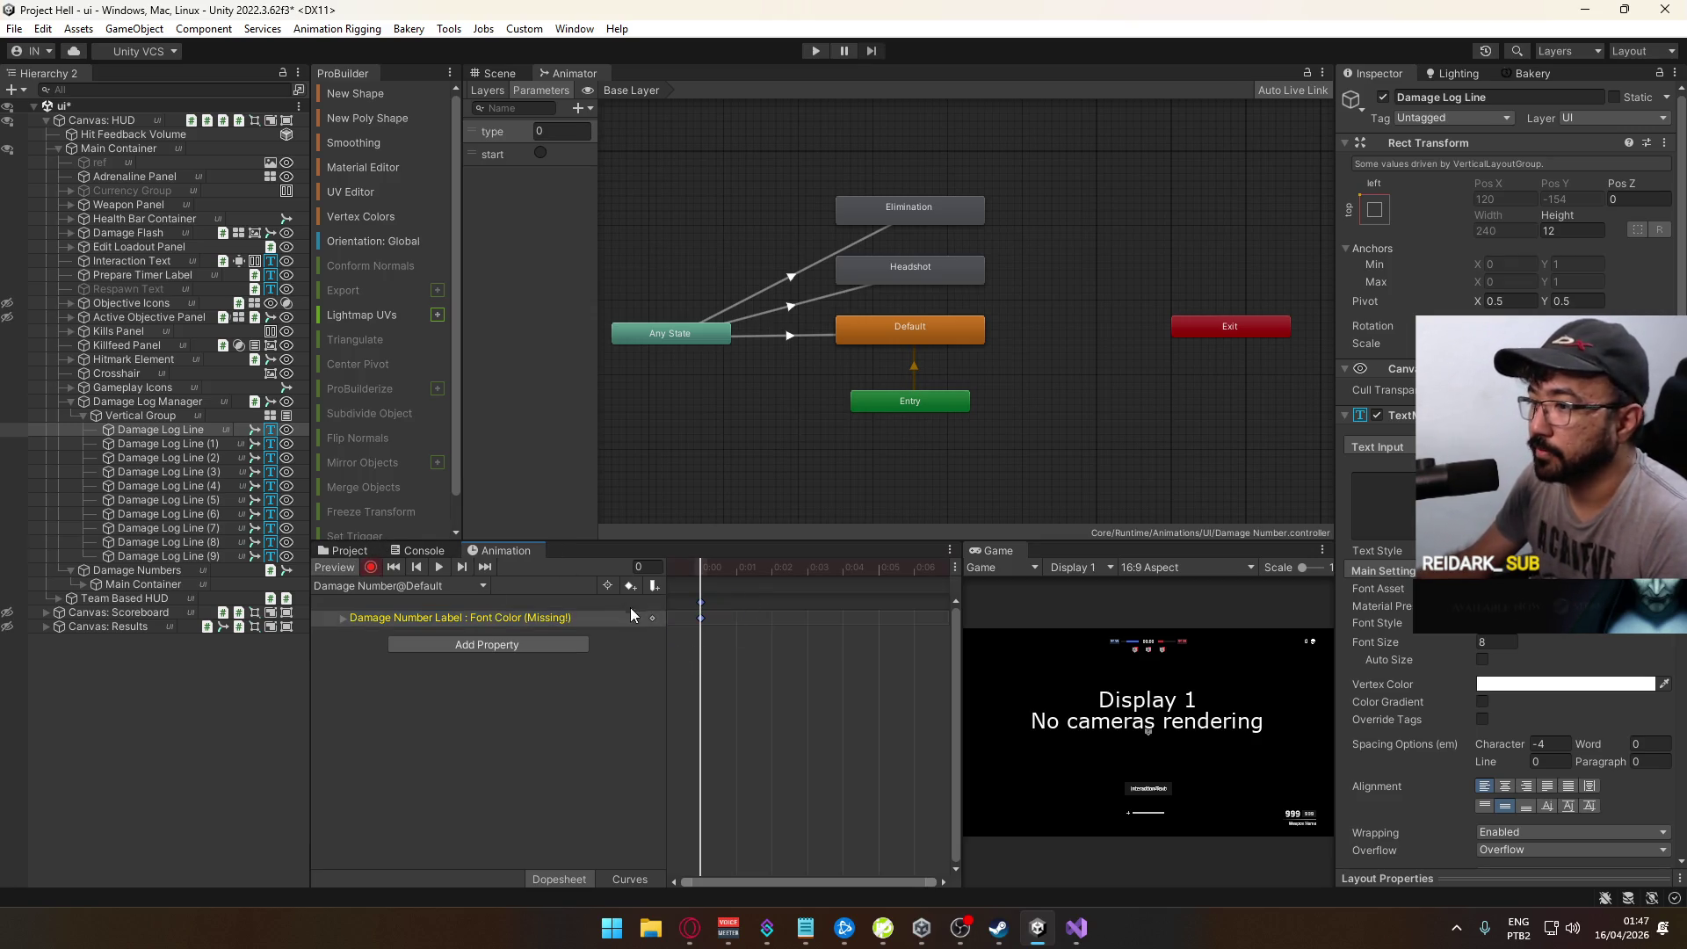
pyautogui.click(176, 429)
pyautogui.scroll(-3, 1458, 545)
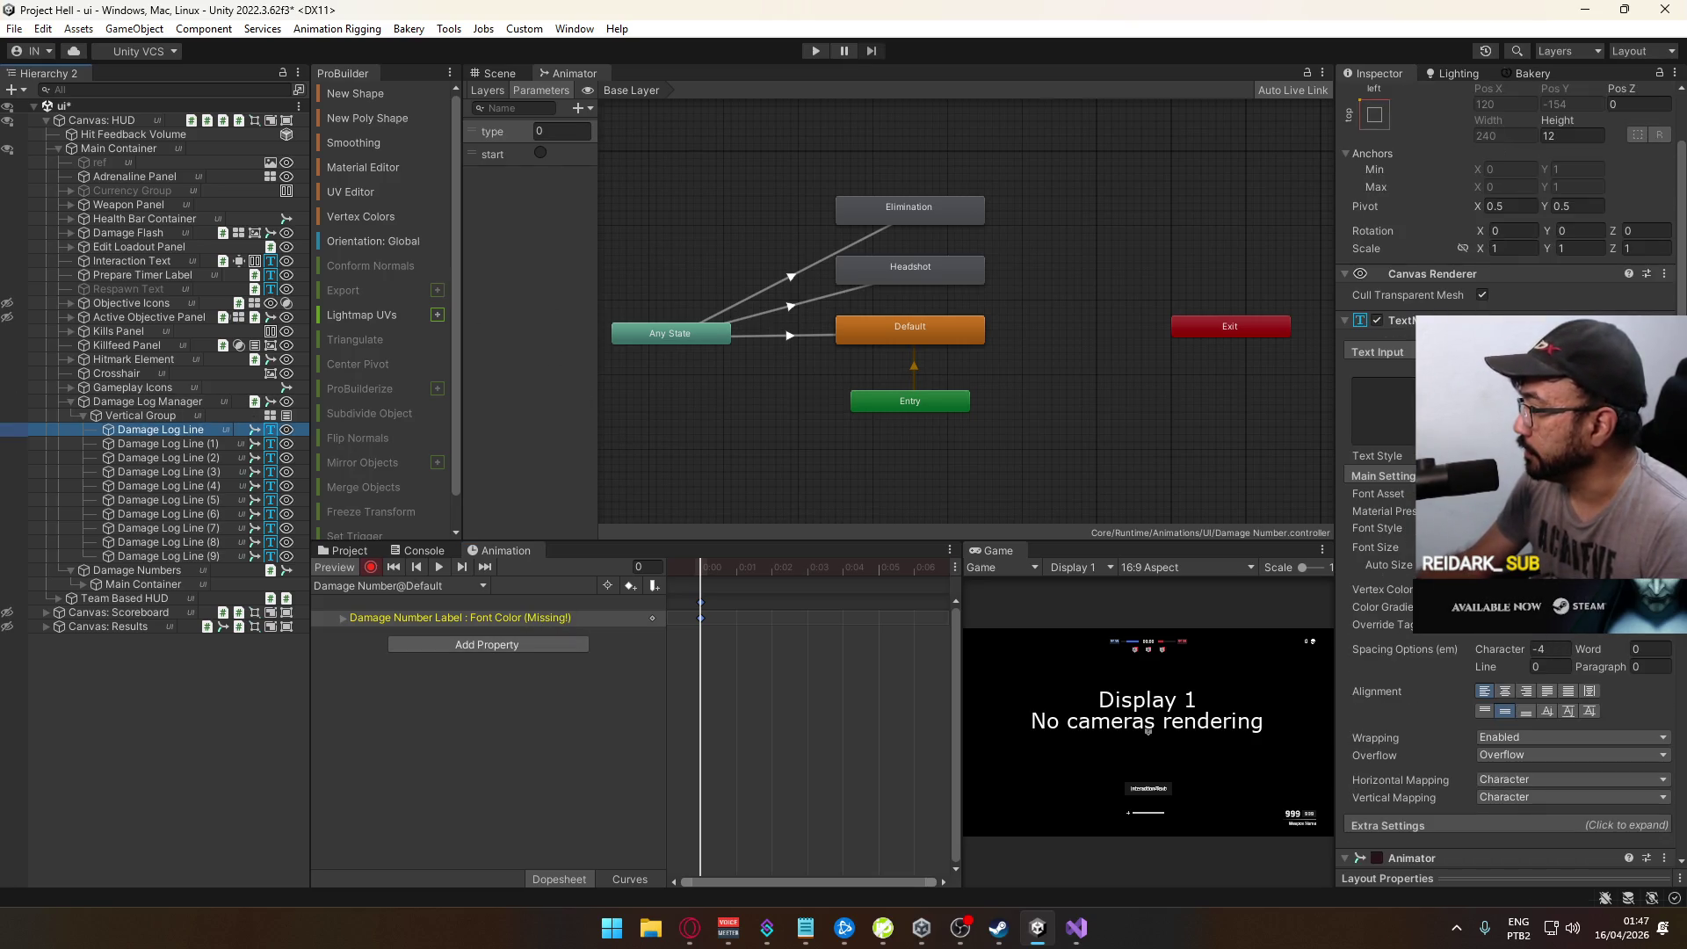
pyautogui.click(1573, 590)
pyautogui.click(1555, 633)
pyautogui.click(405, 745)
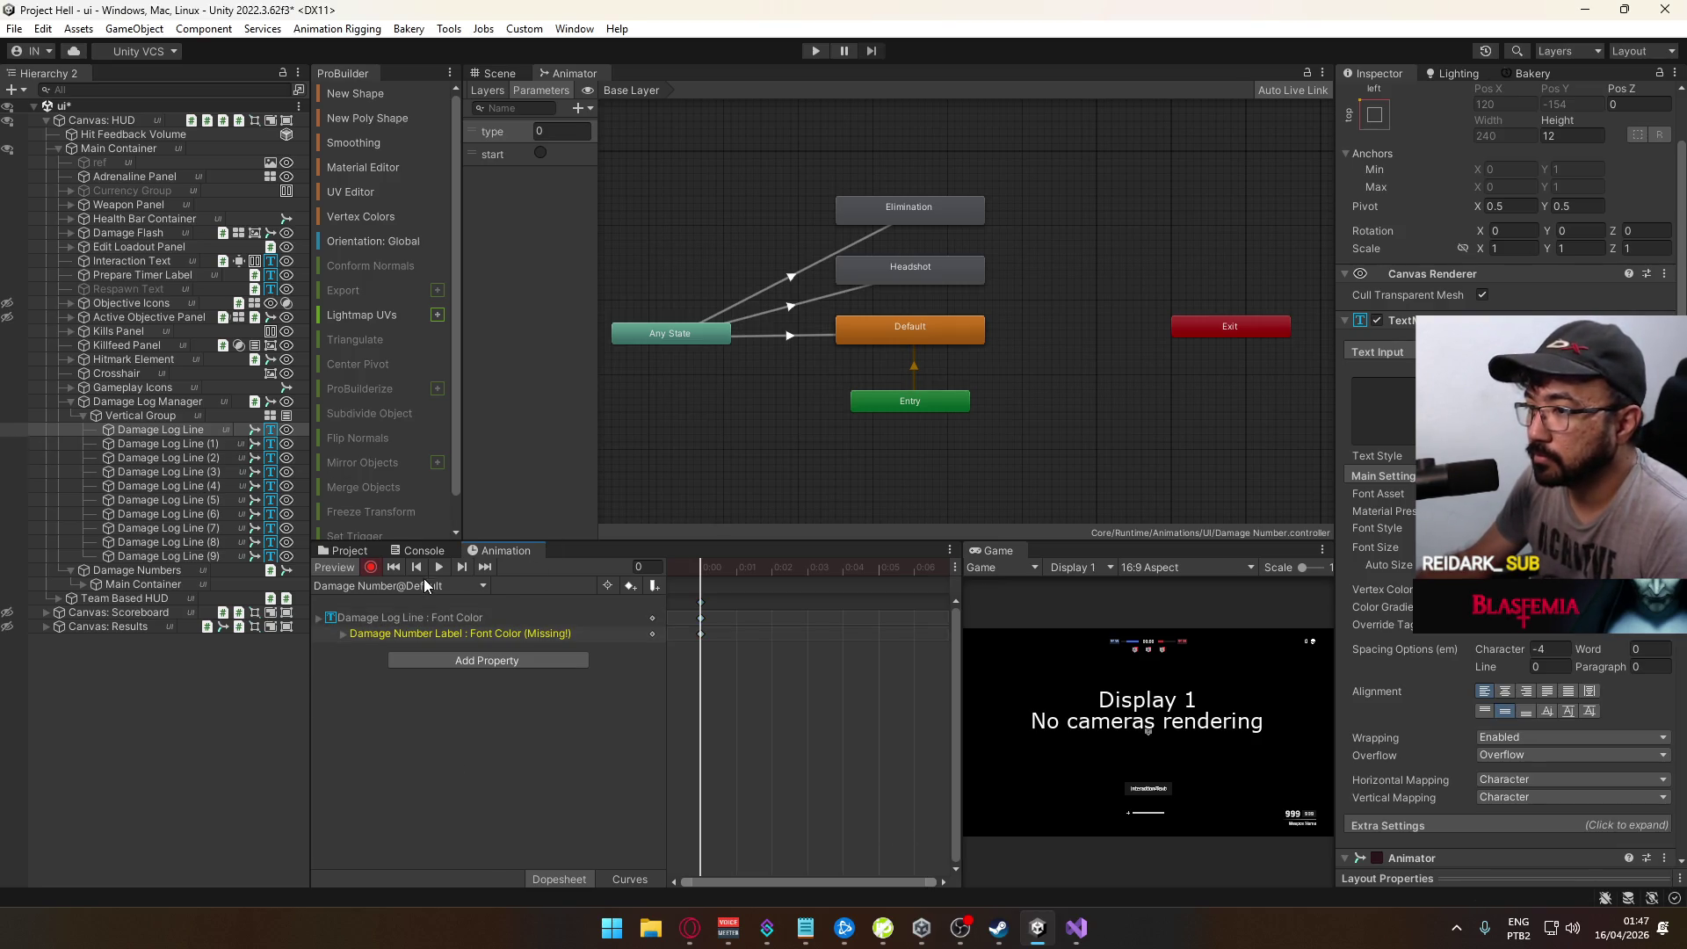
# Step: Key the Damage Log Line text colour red (FF2626) in the Elimination clip
pyautogui.click(426, 586)
pyautogui.click(486, 620)
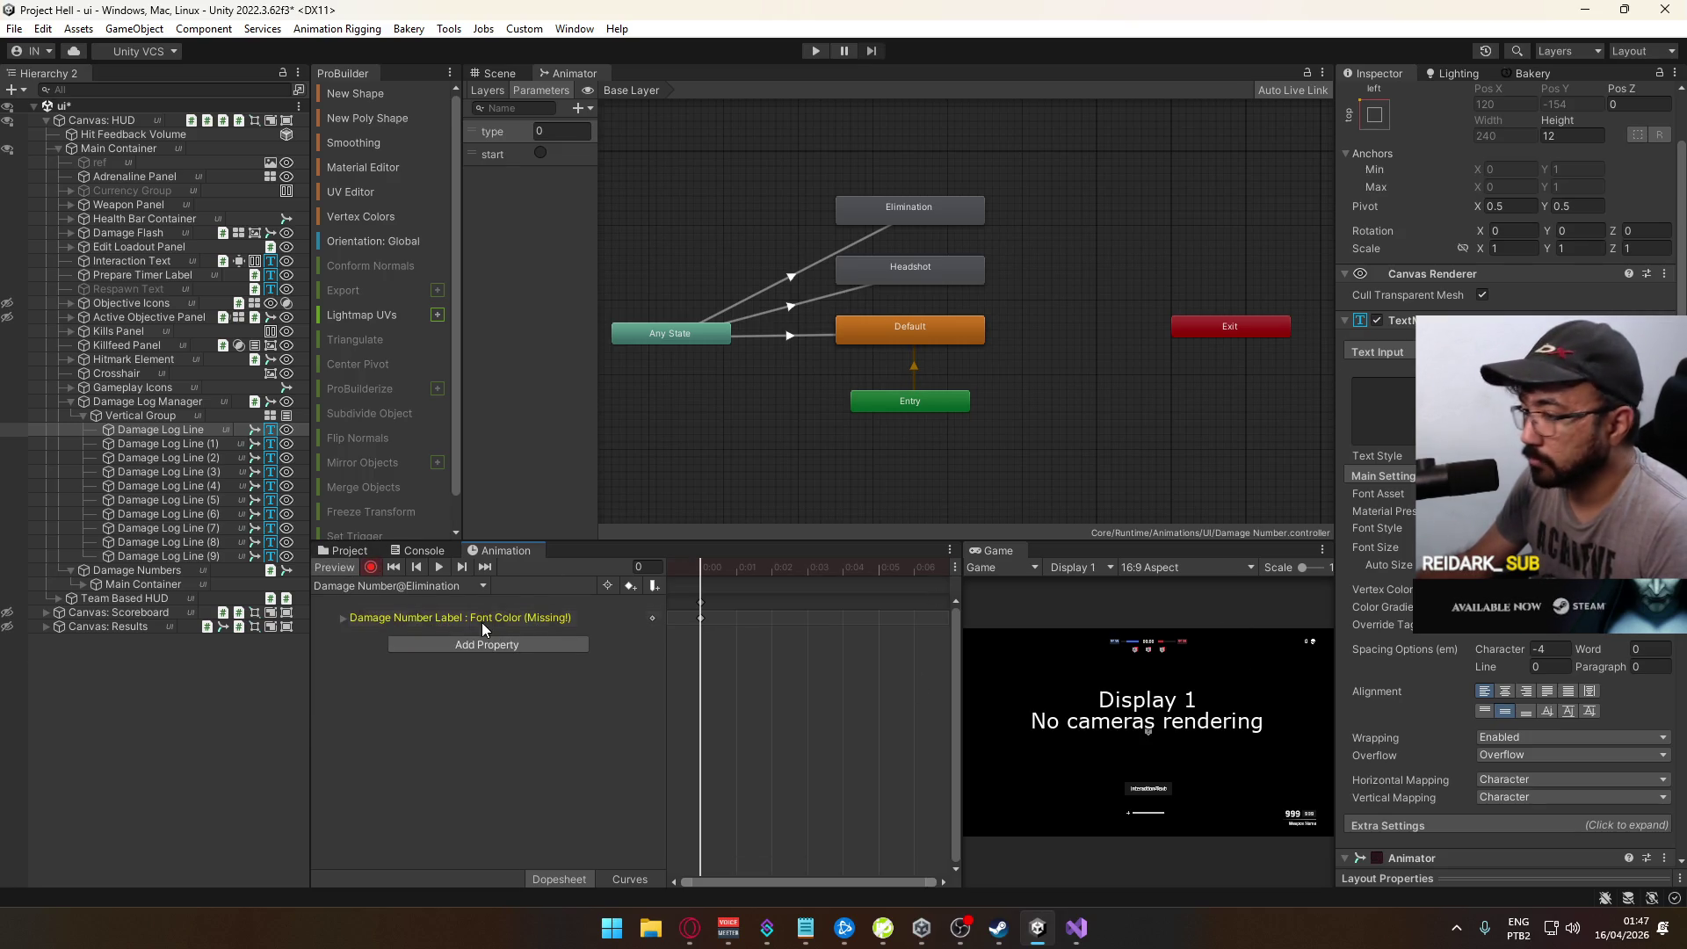
pyautogui.click(1573, 589)
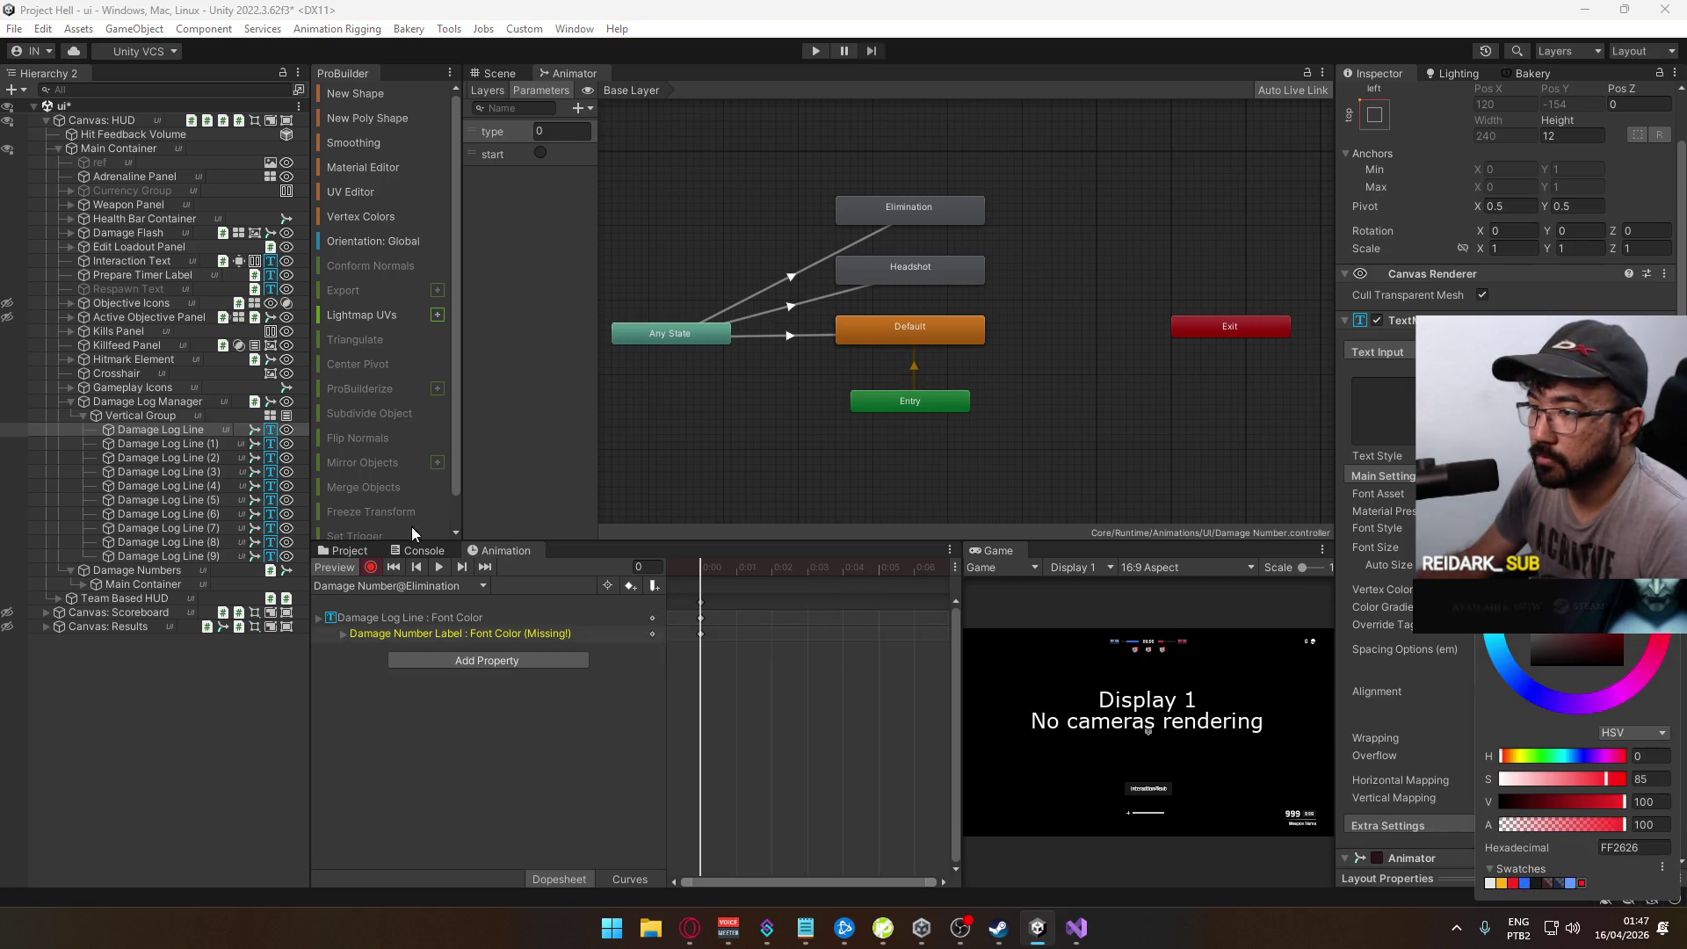
# Step: Key the text colour orange (FFB31A) in the Headshot clip with recording on
pyautogui.click(397, 585)
pyautogui.click(442, 644)
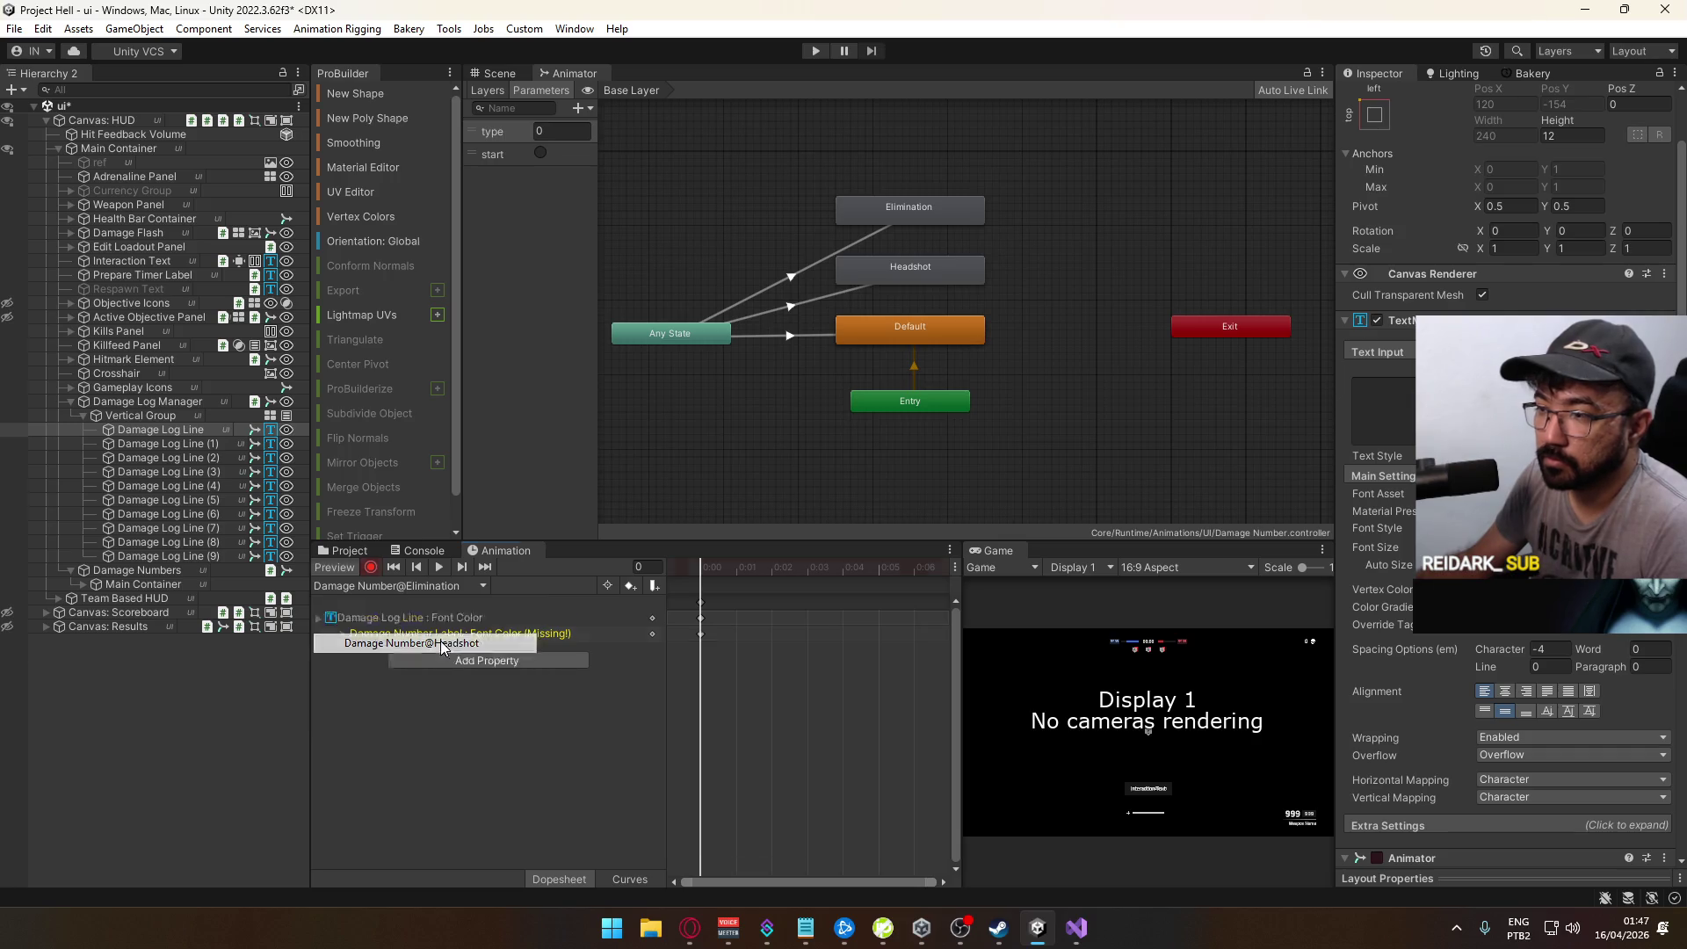
pyautogui.click(372, 569)
pyautogui.click(1573, 589)
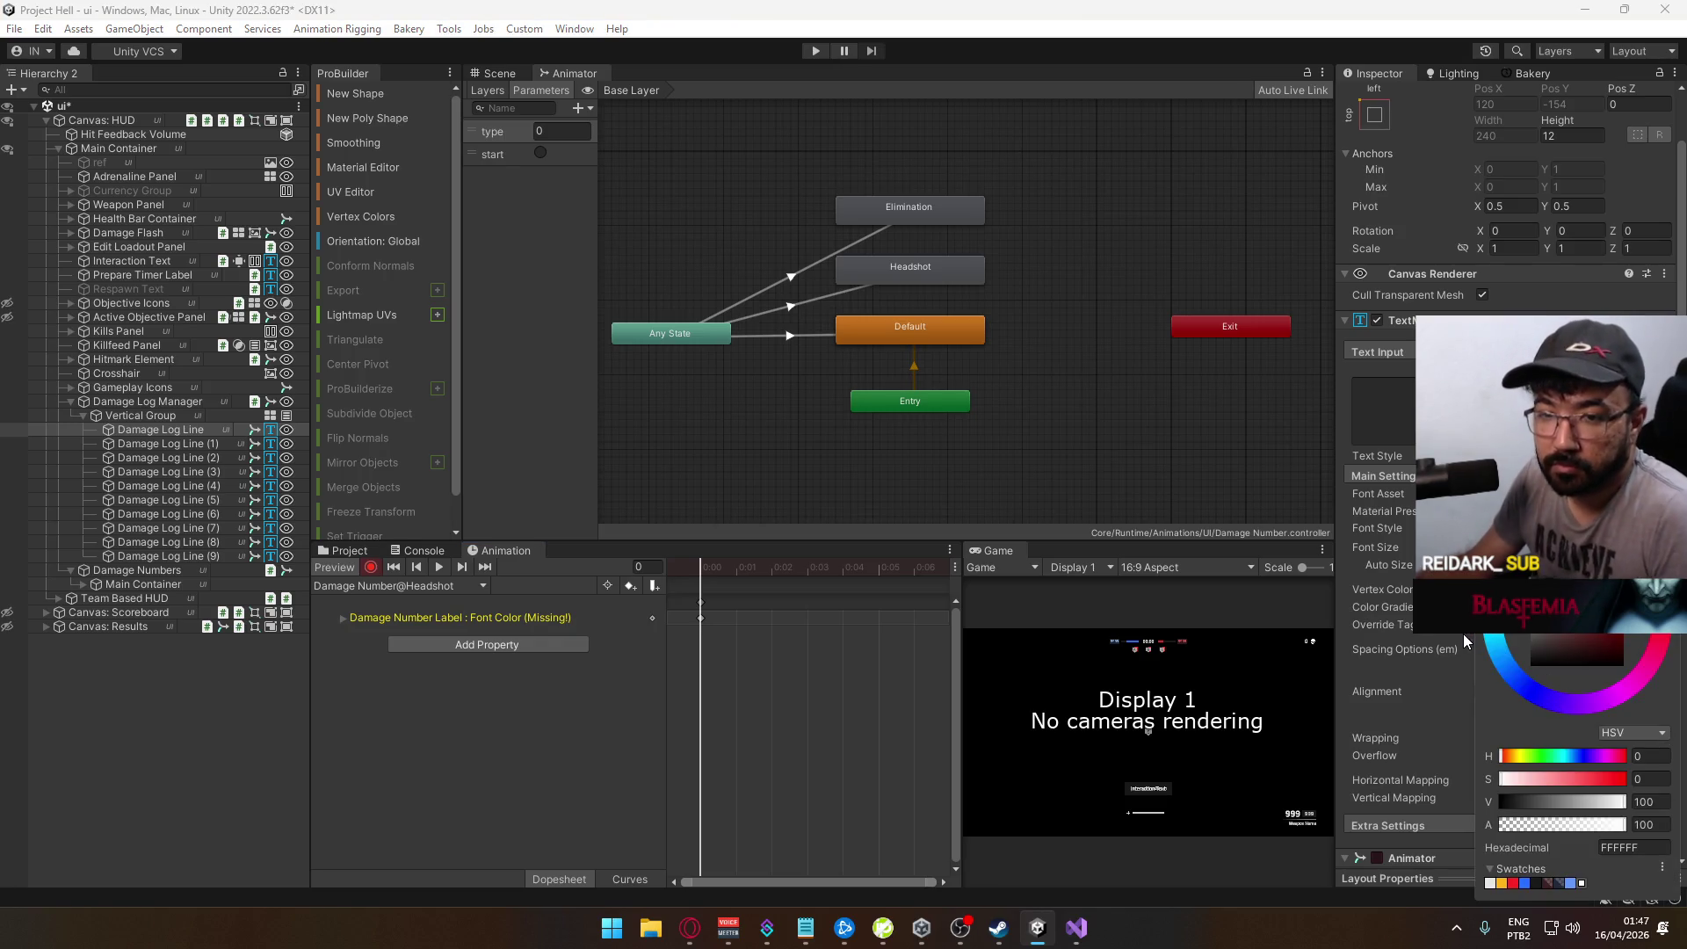
pyautogui.click(1504, 884)
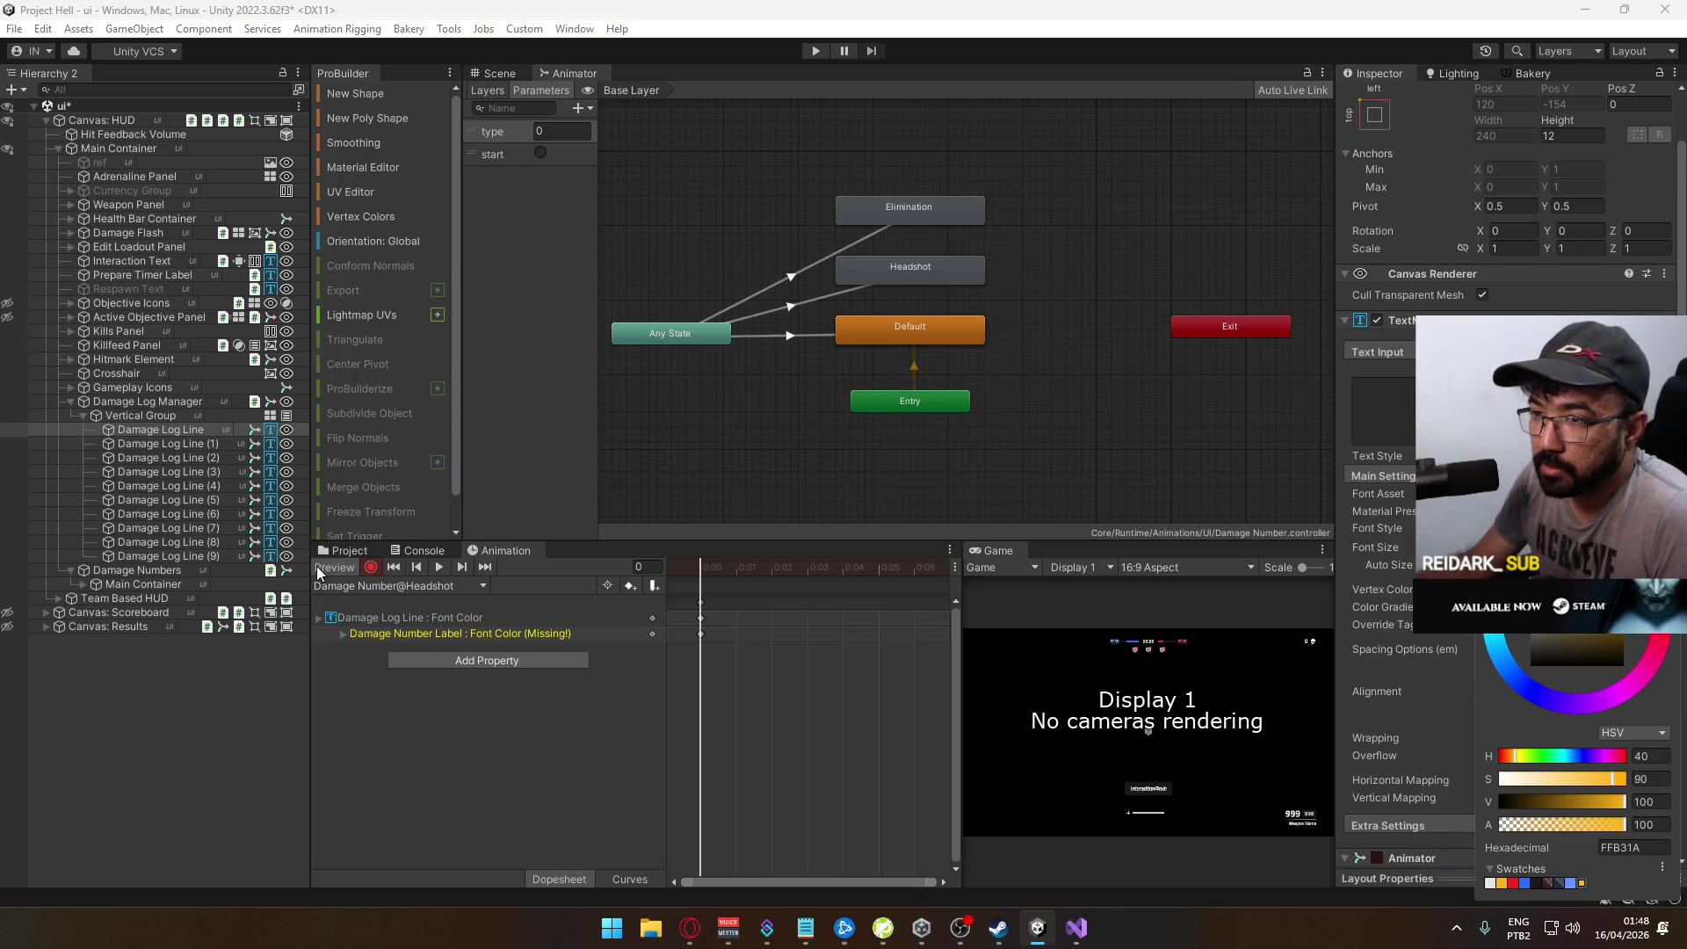
pyautogui.click(340, 567)
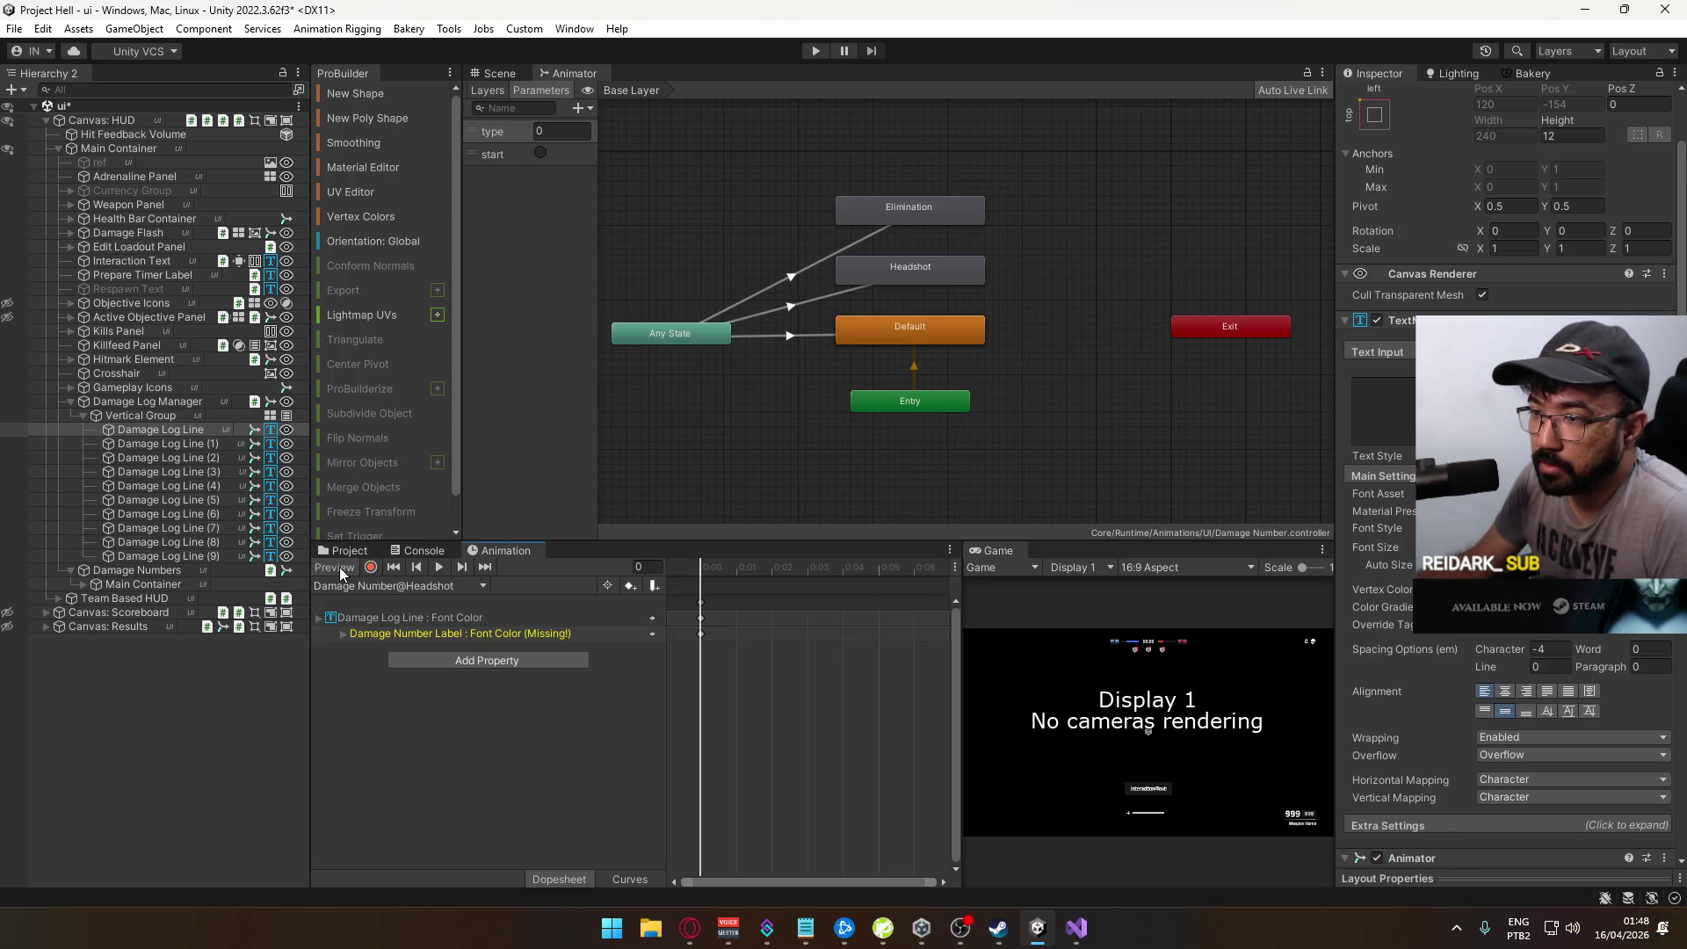
# Step: Compare other Damage Log Lines, then reselect the first with the Default clip in Scene view
pyautogui.click(167, 443)
pyautogui.click(165, 458)
pyautogui.click(186, 430)
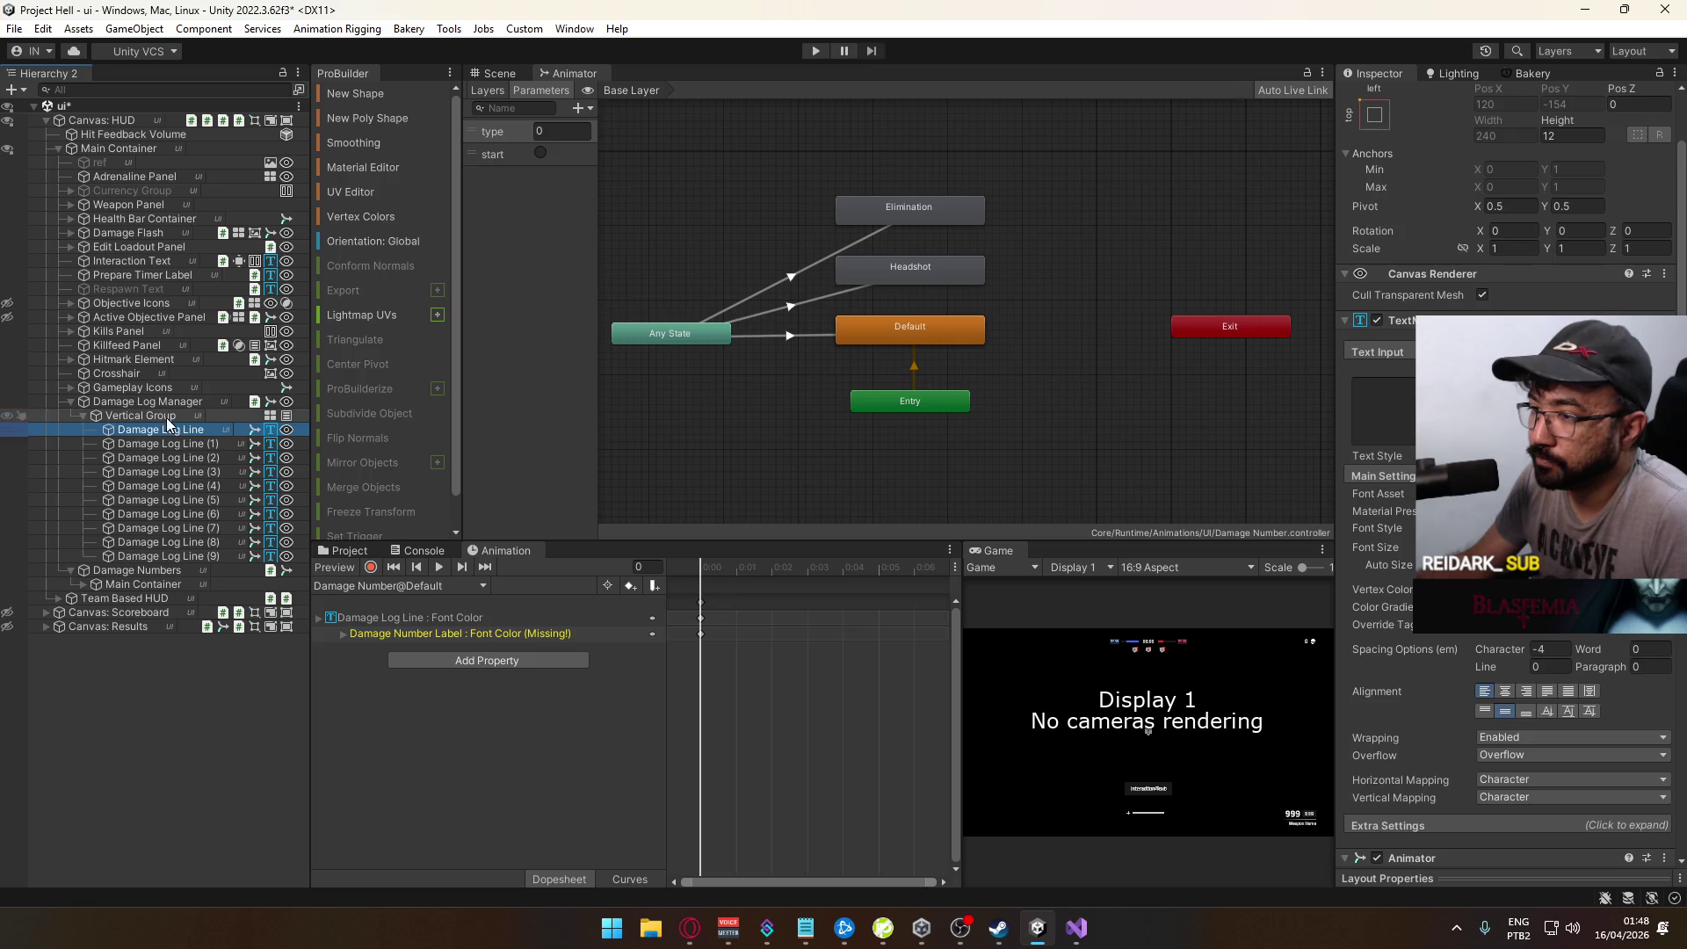
pyautogui.click(497, 73)
pyautogui.click(388, 587)
pyautogui.click(354, 583)
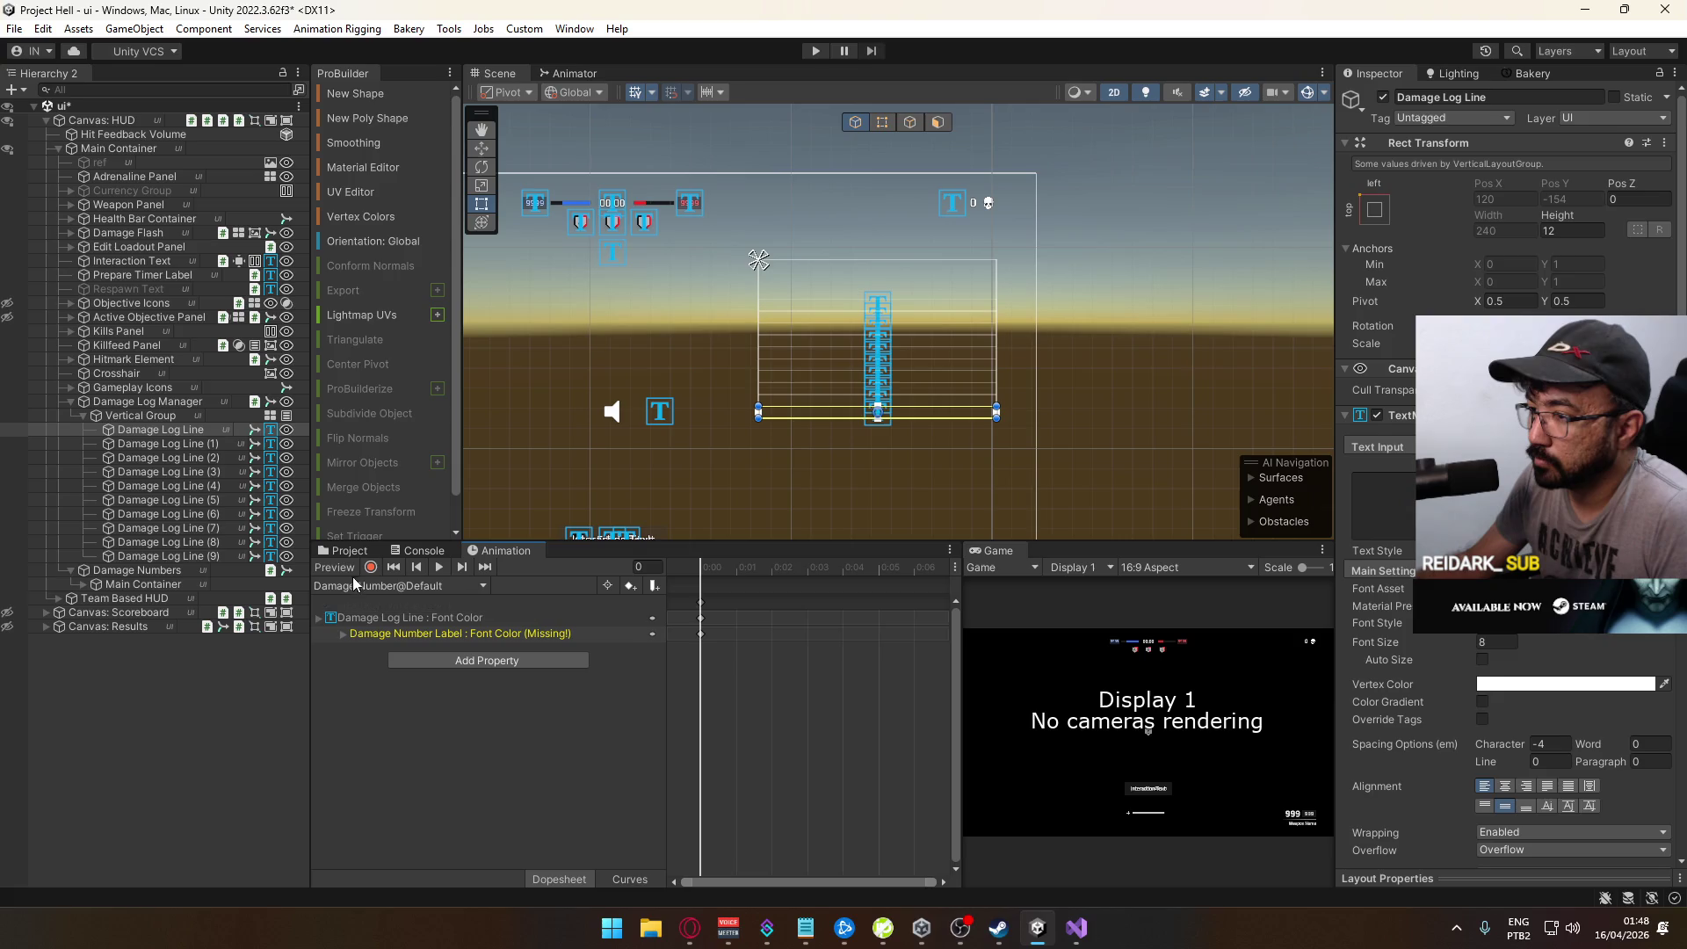
# Step: Preview the Font Color track and switch the timeline to Damage Number@Elimination
pyautogui.click(387, 617)
pyautogui.click(340, 567)
pyautogui.click(378, 585)
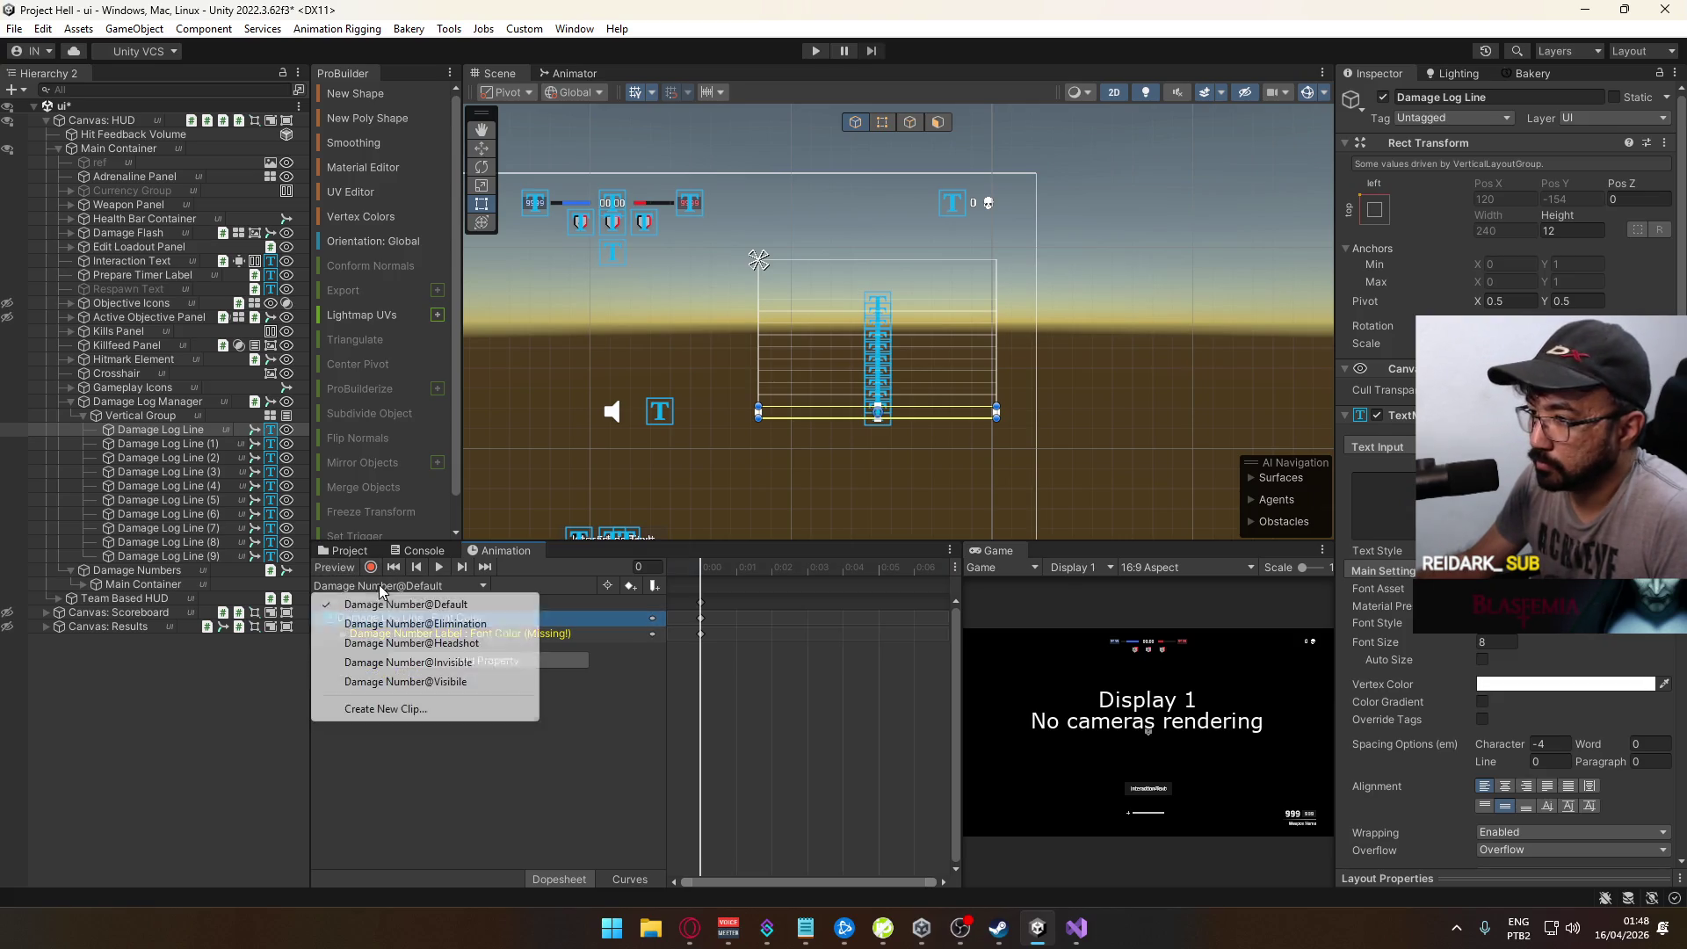
pyautogui.click(429, 625)
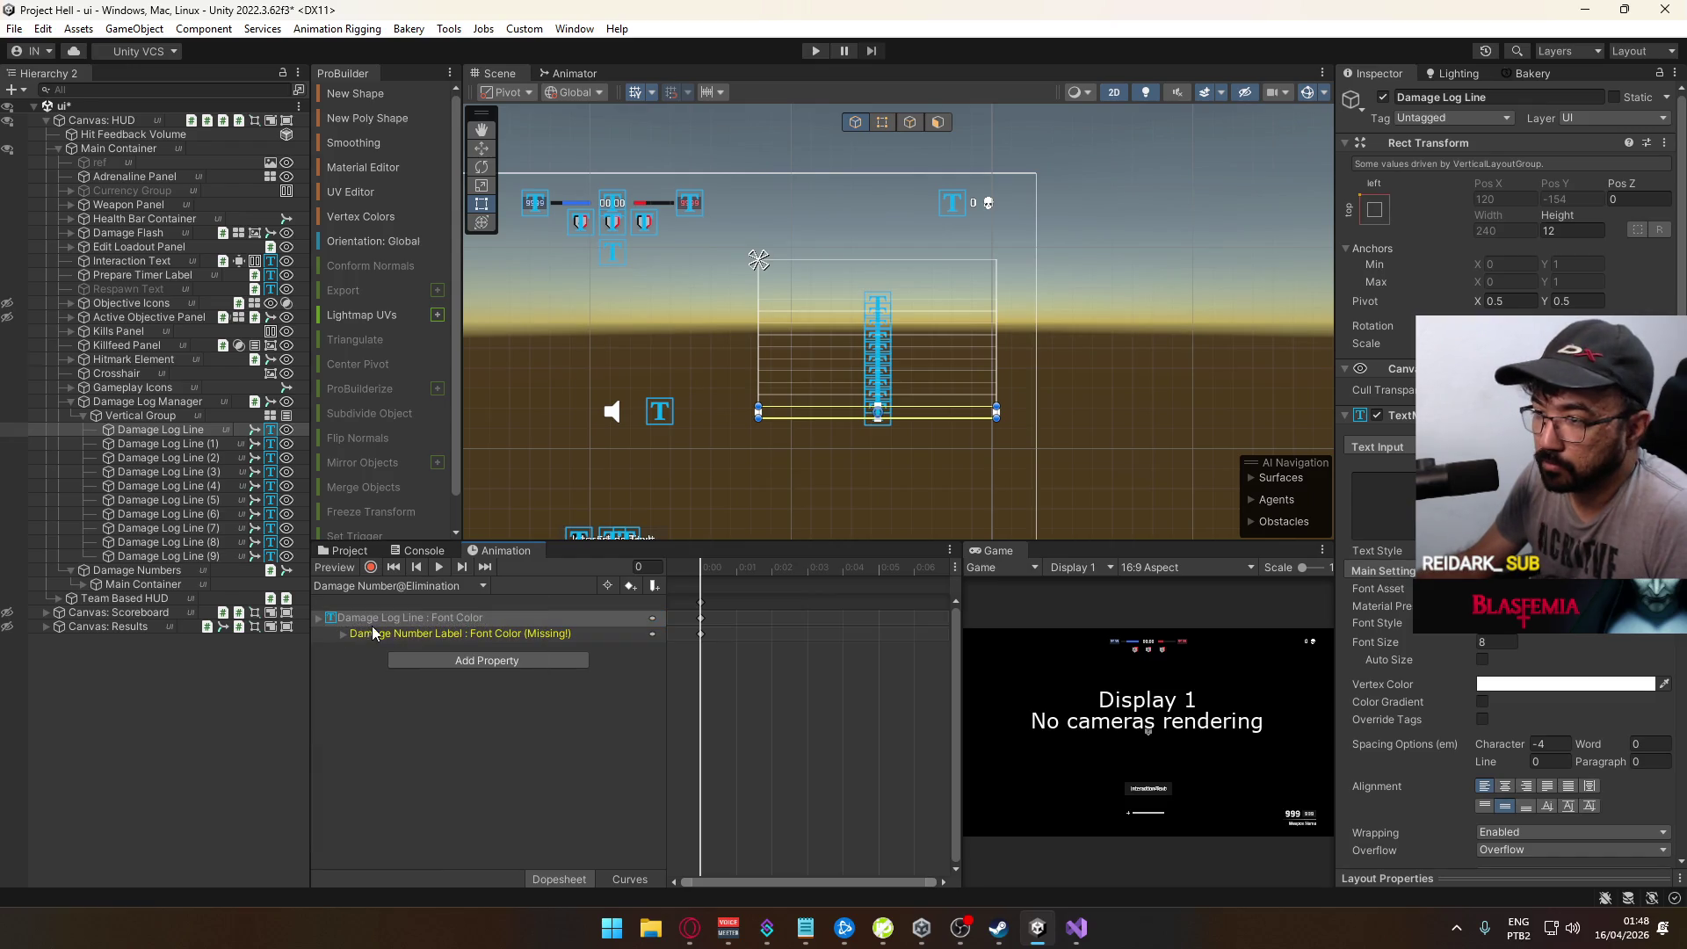
# Step: Preview Headshot's font colour on the log line, then return to Damage Number@Elimination
pyautogui.click(343, 585)
pyautogui.click(405, 641)
pyautogui.click(356, 617)
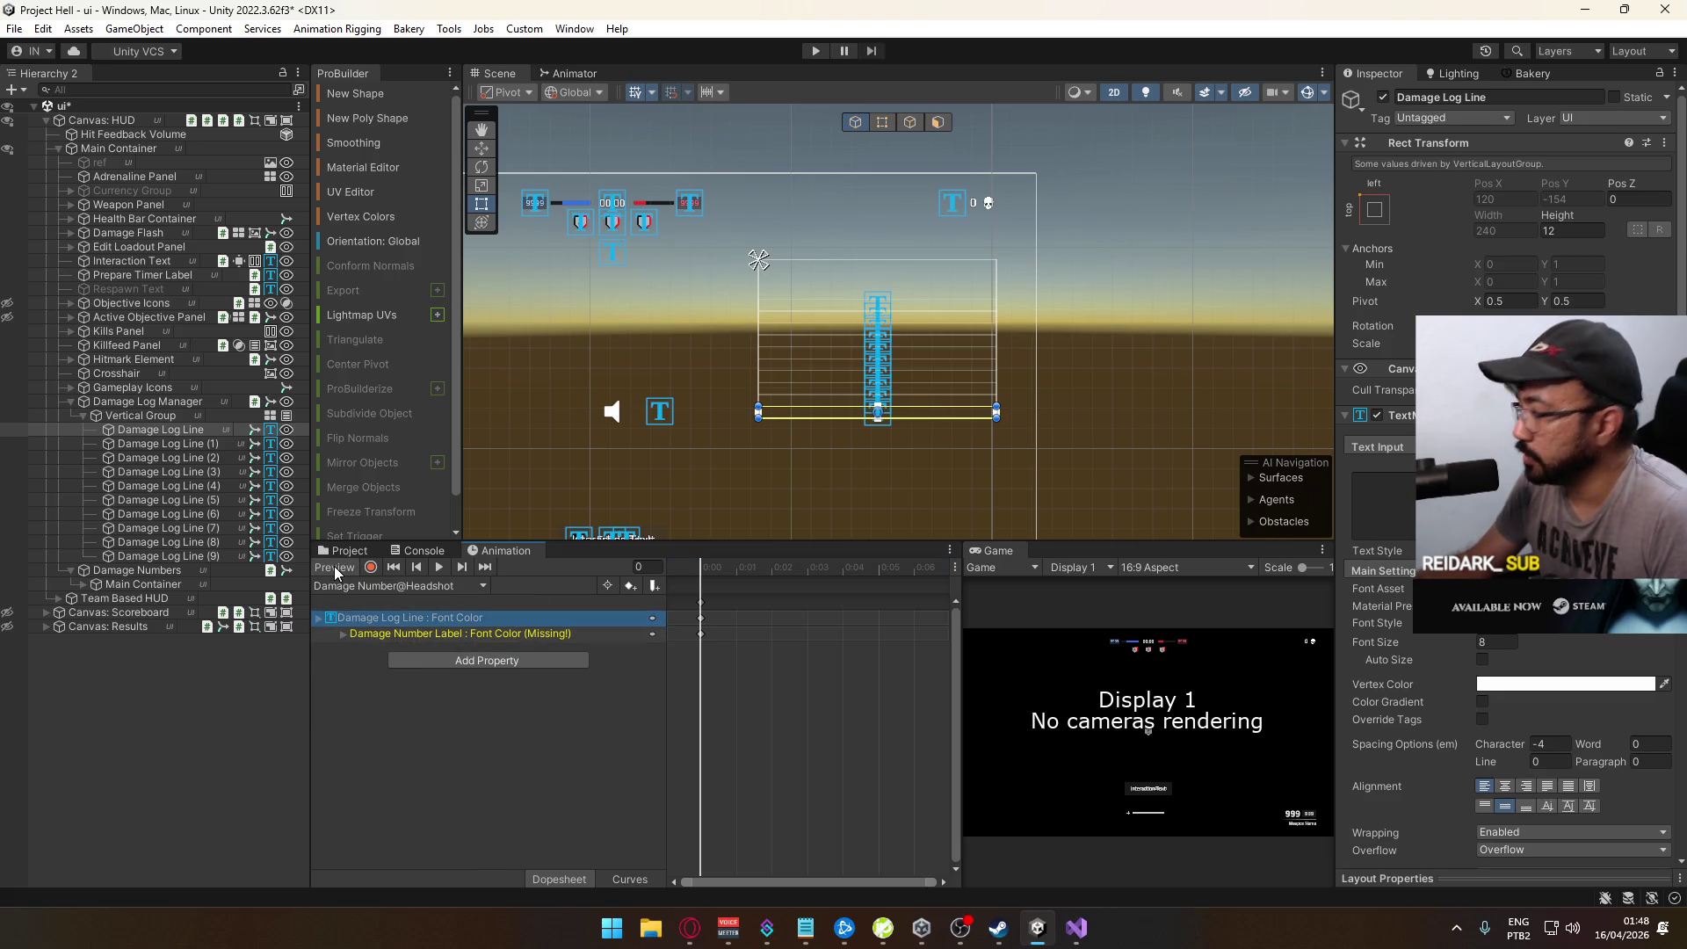
pyautogui.click(334, 567)
pyautogui.moveTo(369, 636)
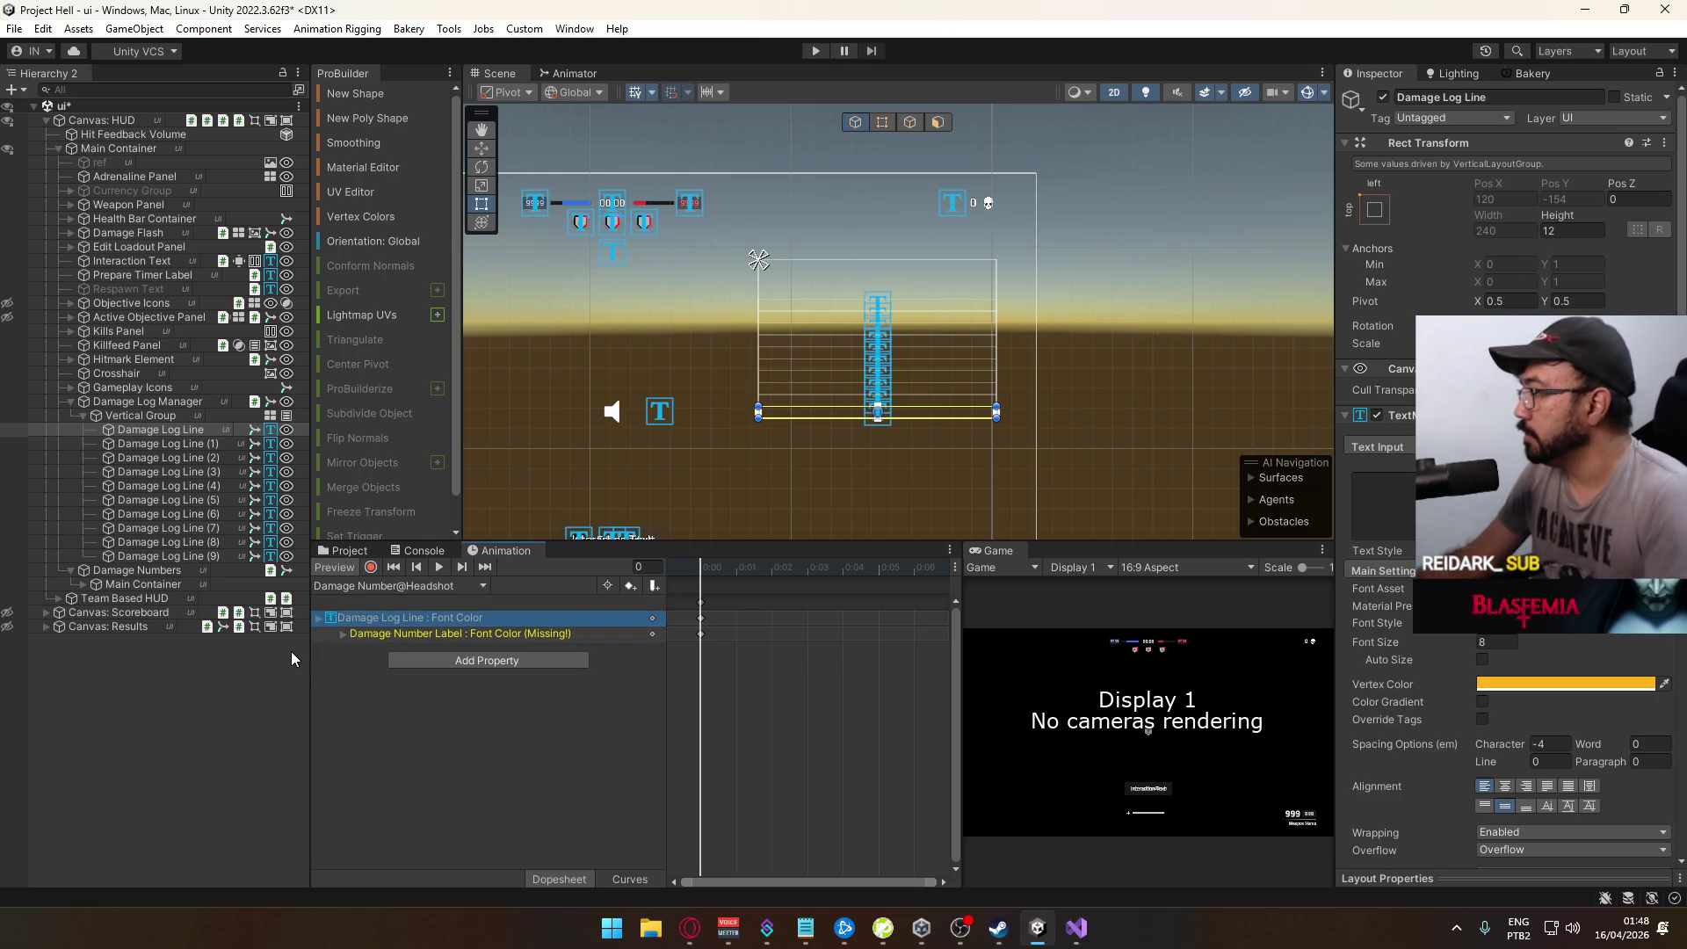
pyautogui.click(413, 581)
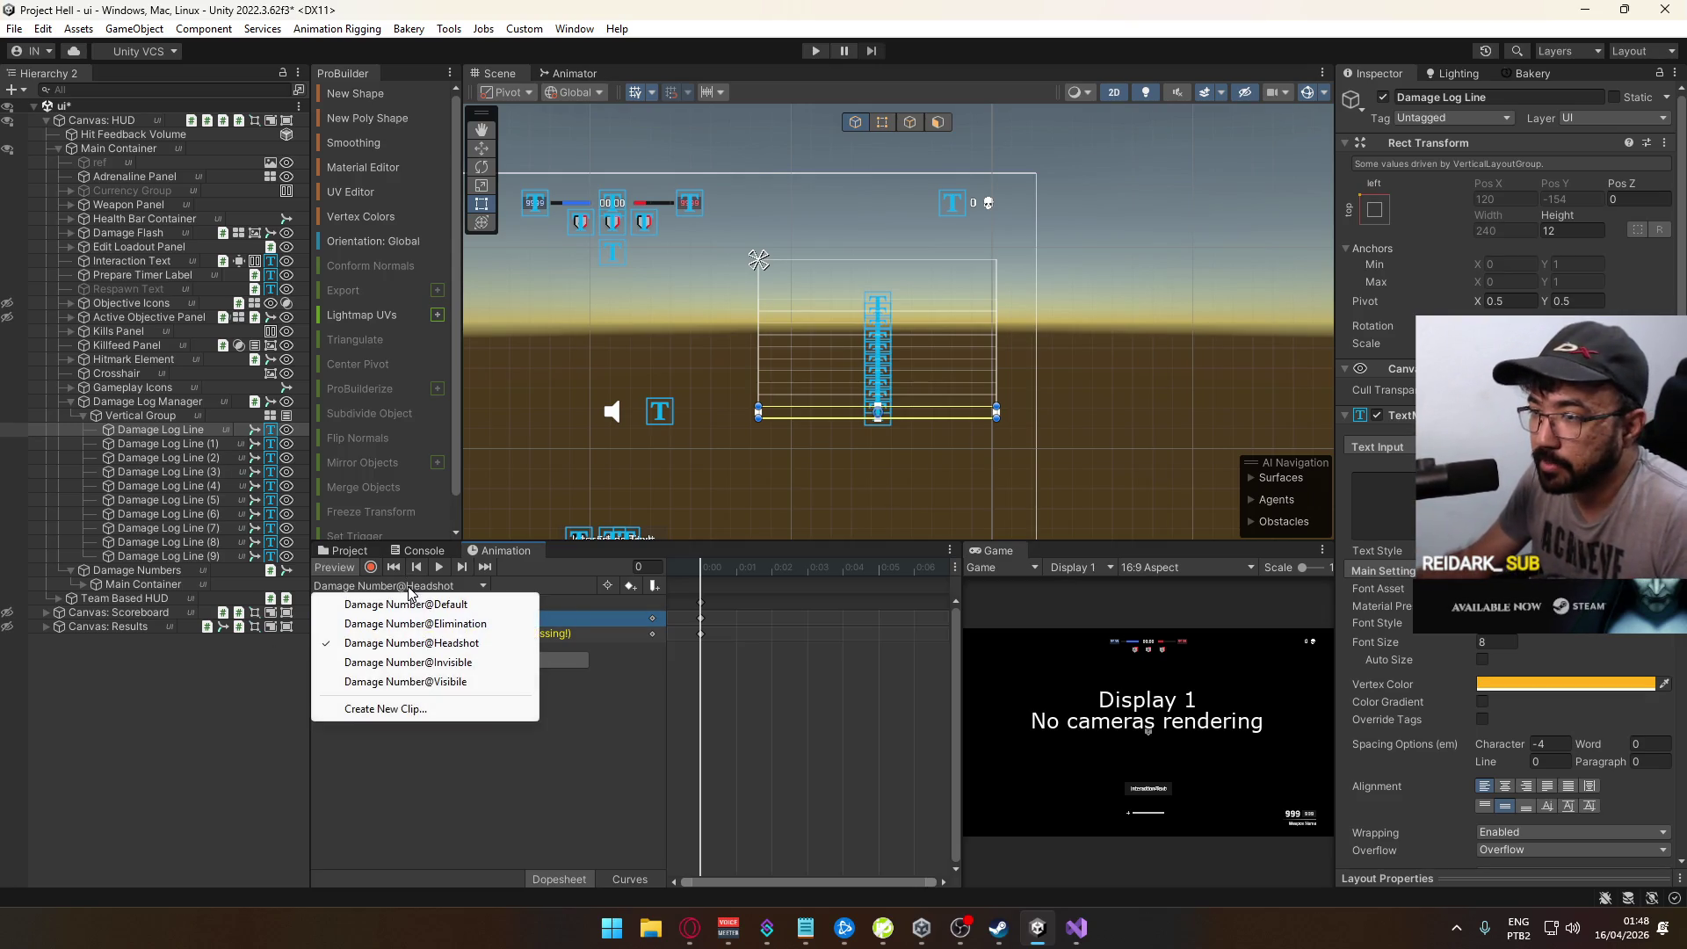
pyautogui.click(442, 625)
# Step: Collapse Vertical Group, Damage Log Manager and Damage Numbers, and save the ui scene
pyautogui.click(124, 701)
pyautogui.click(82, 416)
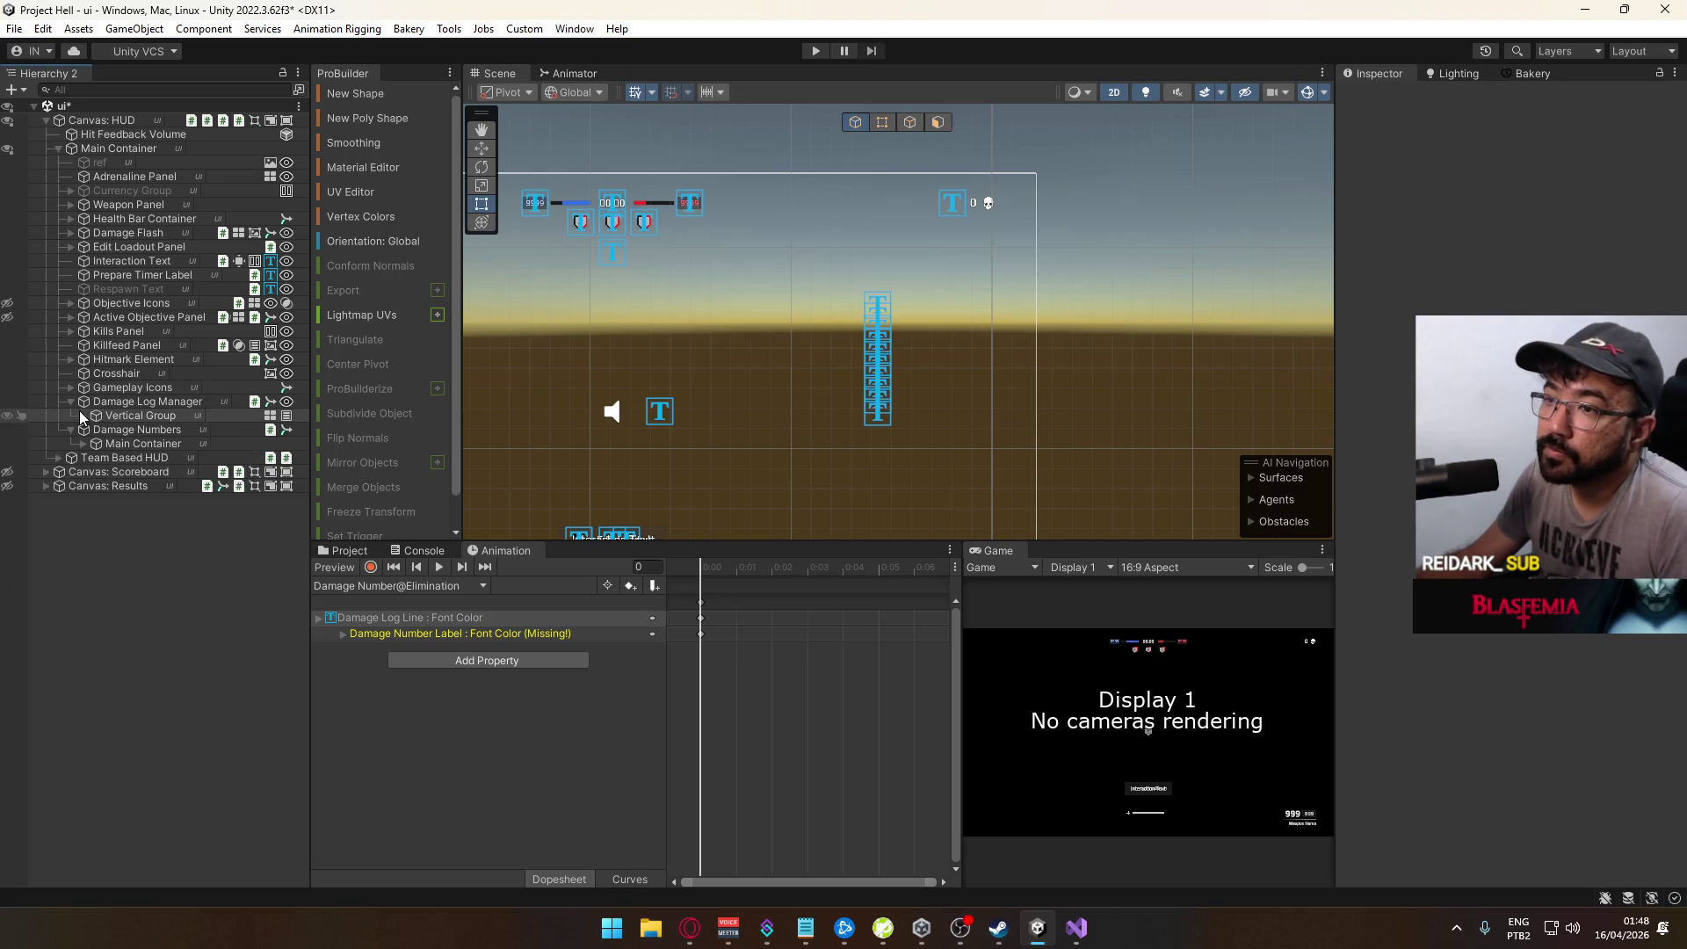
pyautogui.click(71, 401)
pyautogui.click(70, 416)
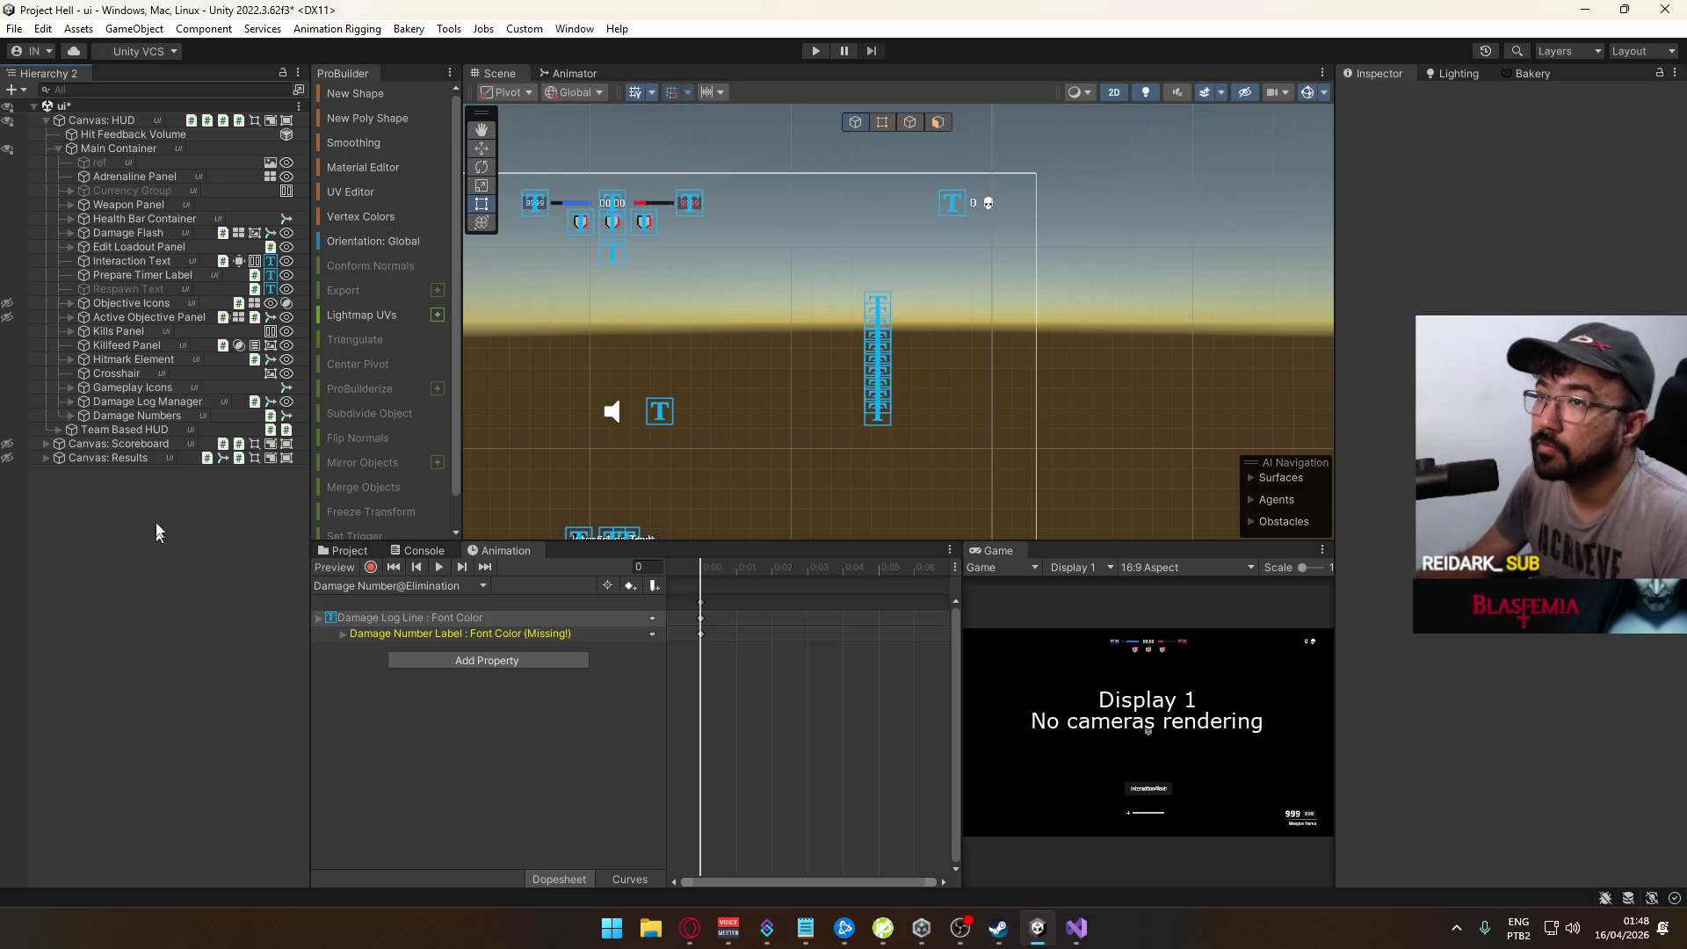
pyautogui.hotkey('ctrl', 's')
# Step: Open the title scene from the Scenes folder
pyautogui.moveTo(651, 450)
pyautogui.mouseDown()
pyautogui.moveTo(941, 398)
pyautogui.moveTo(937, 288)
pyautogui.moveTo(901, 330)
pyautogui.moveTo(904, 370)
pyautogui.mouseUp()
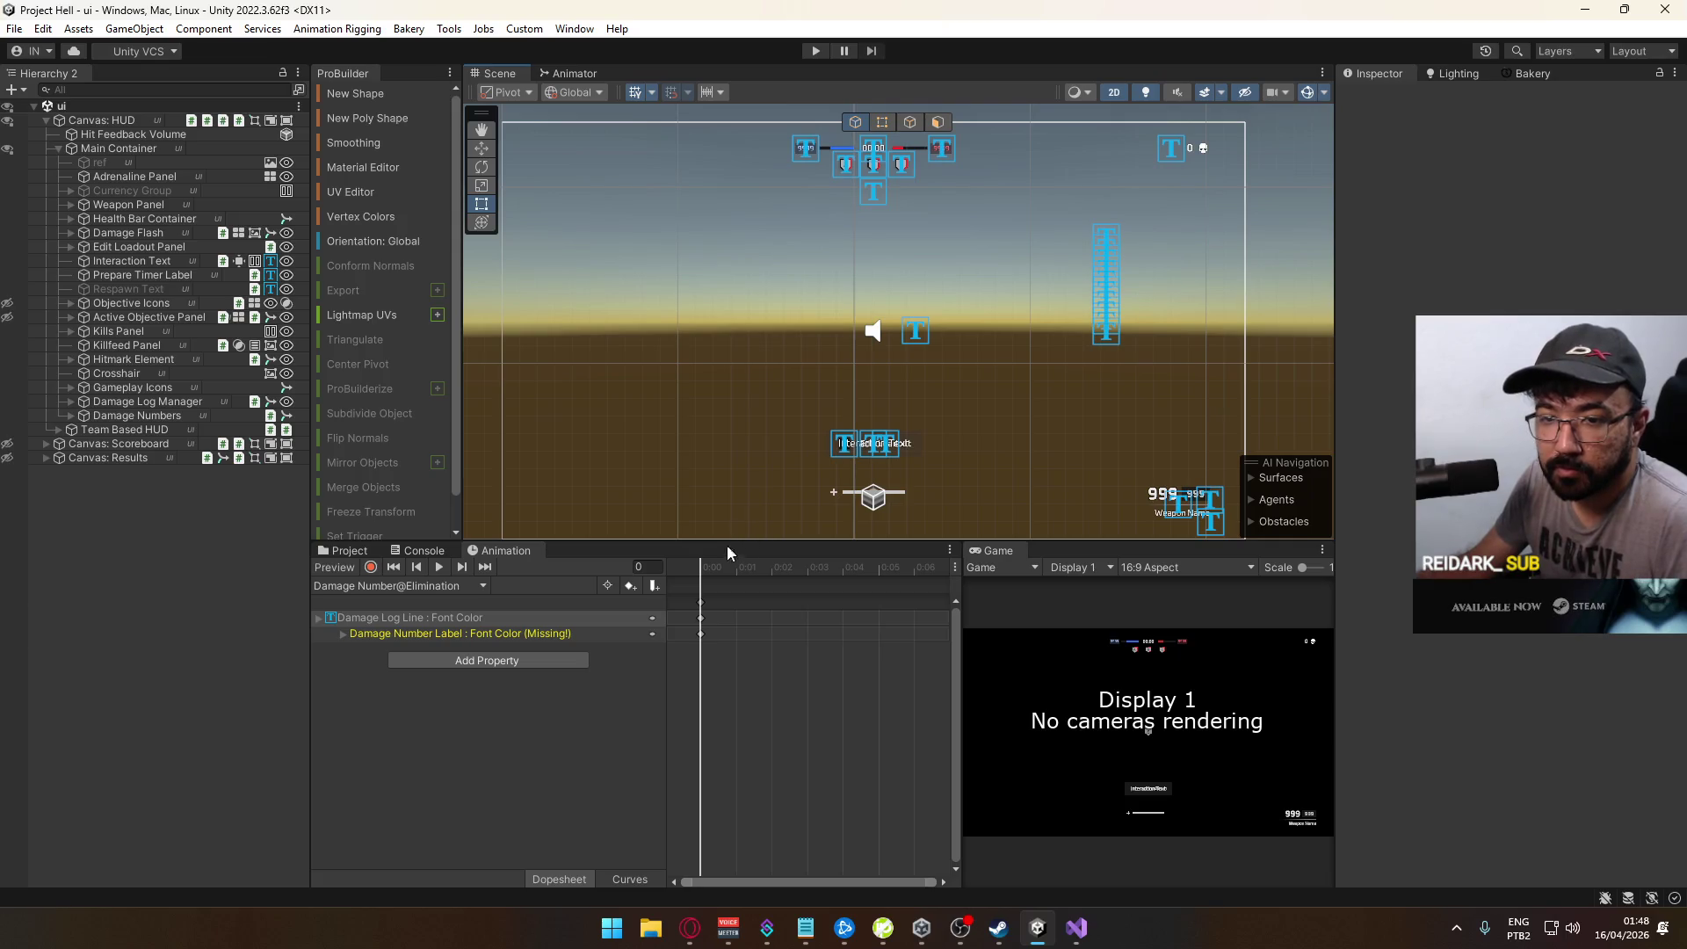
pyautogui.click(347, 552)
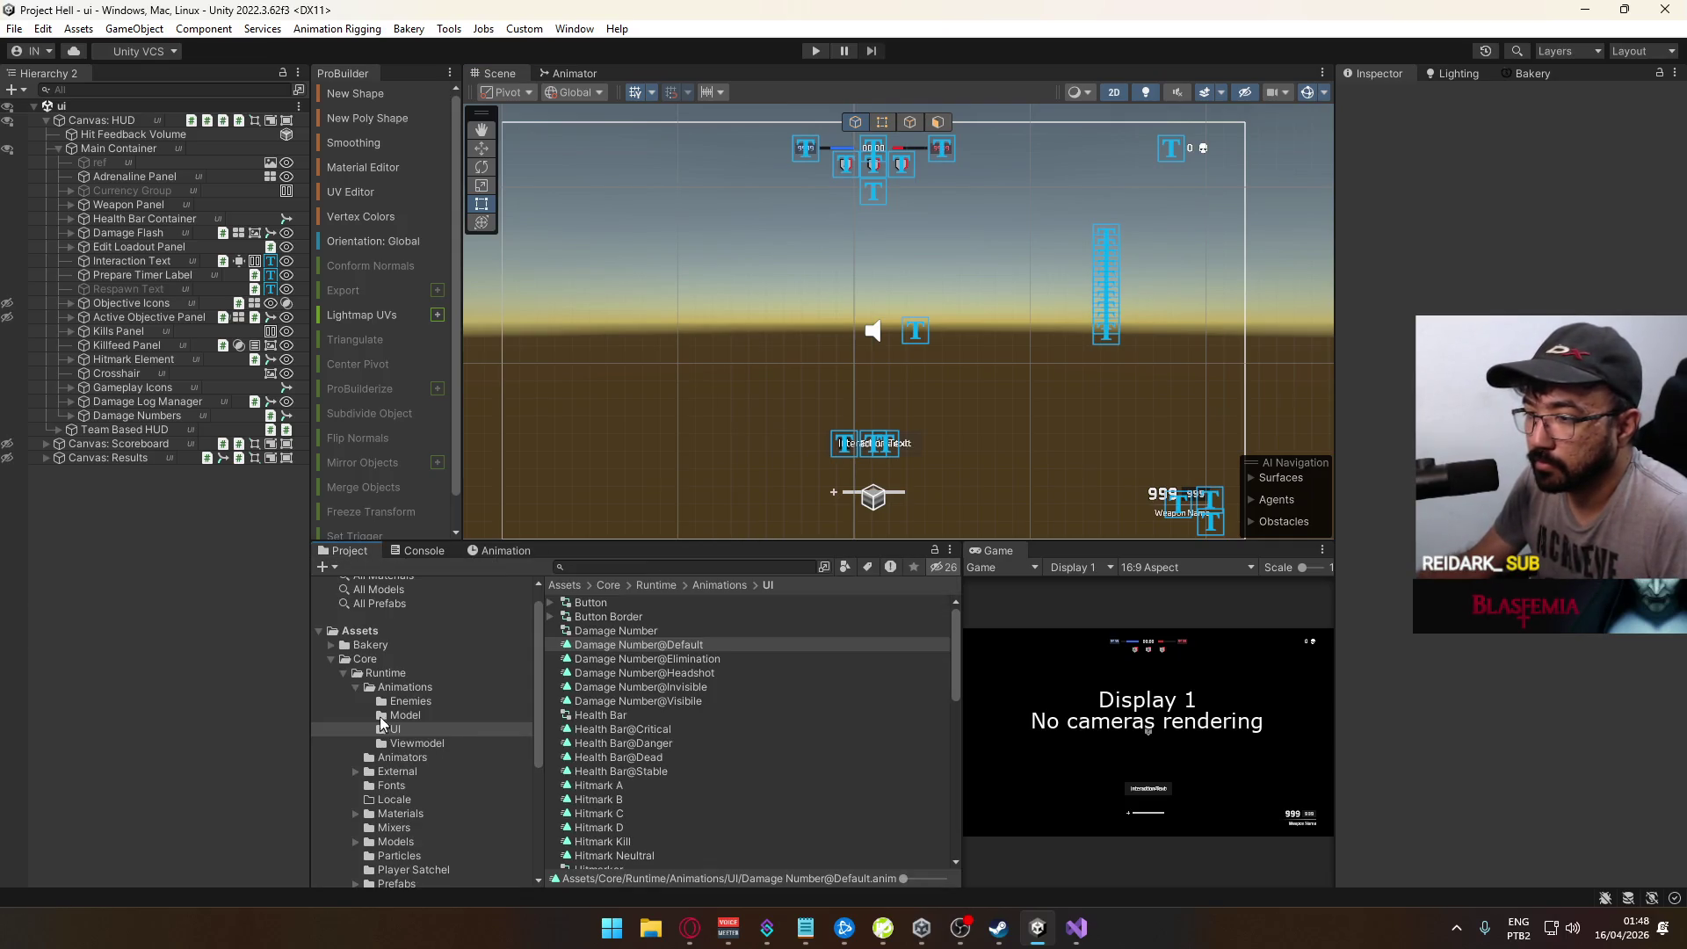
pyautogui.click(356, 688)
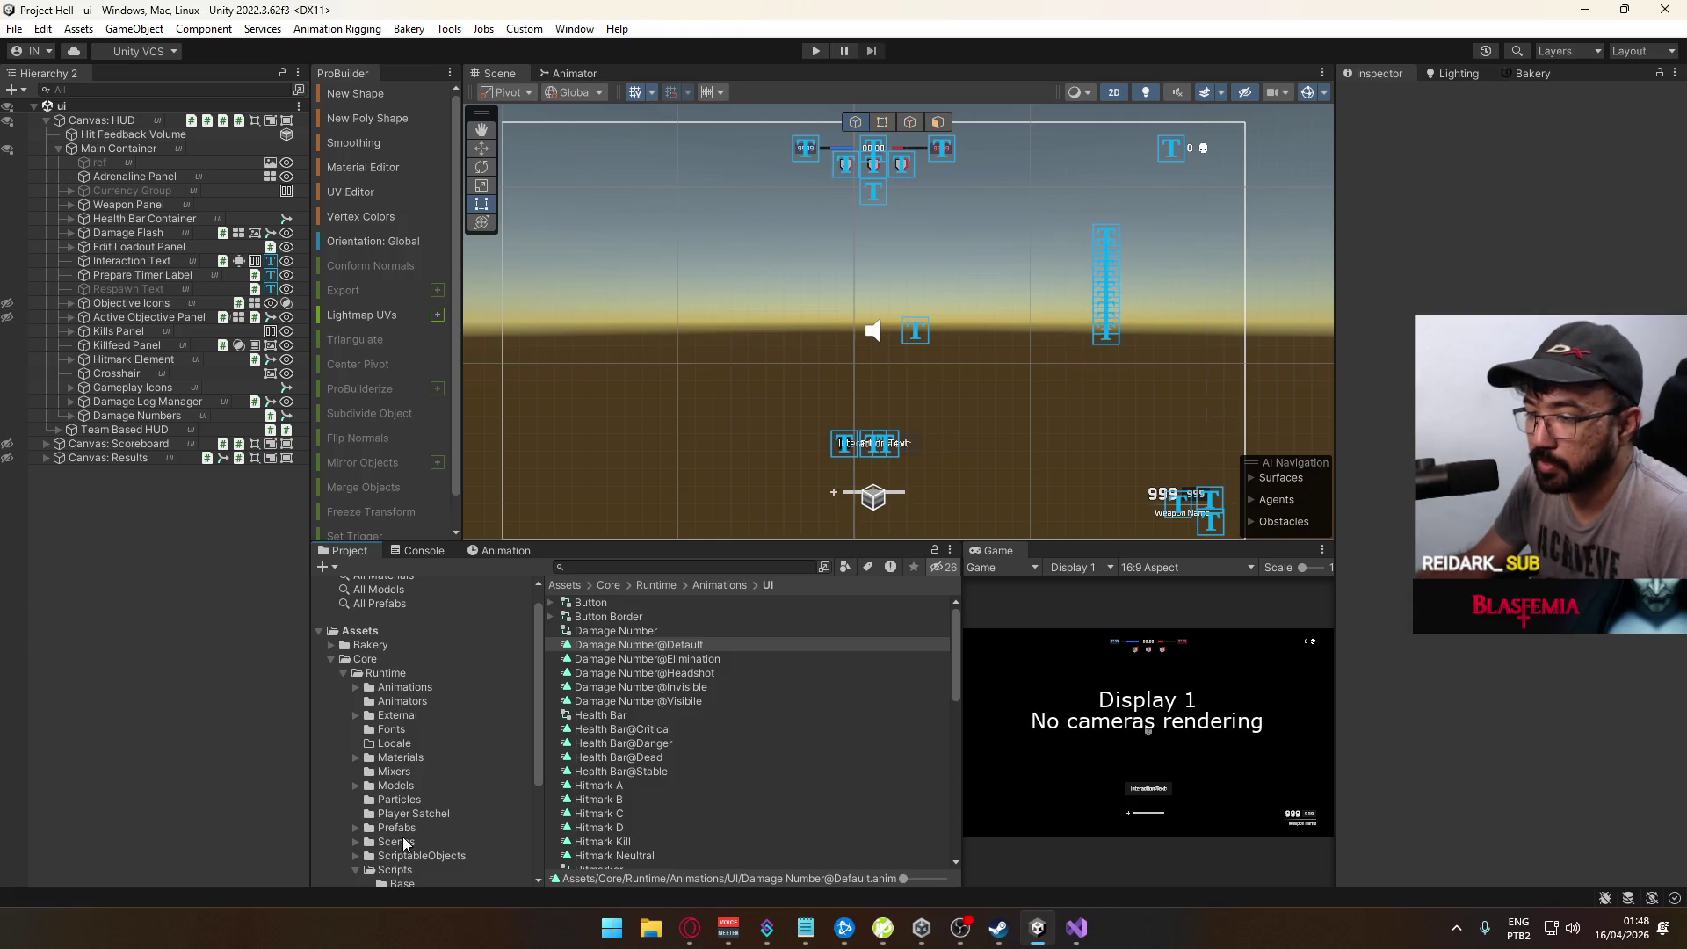
pyautogui.click(397, 842)
pyautogui.doubleClick(608, 769)
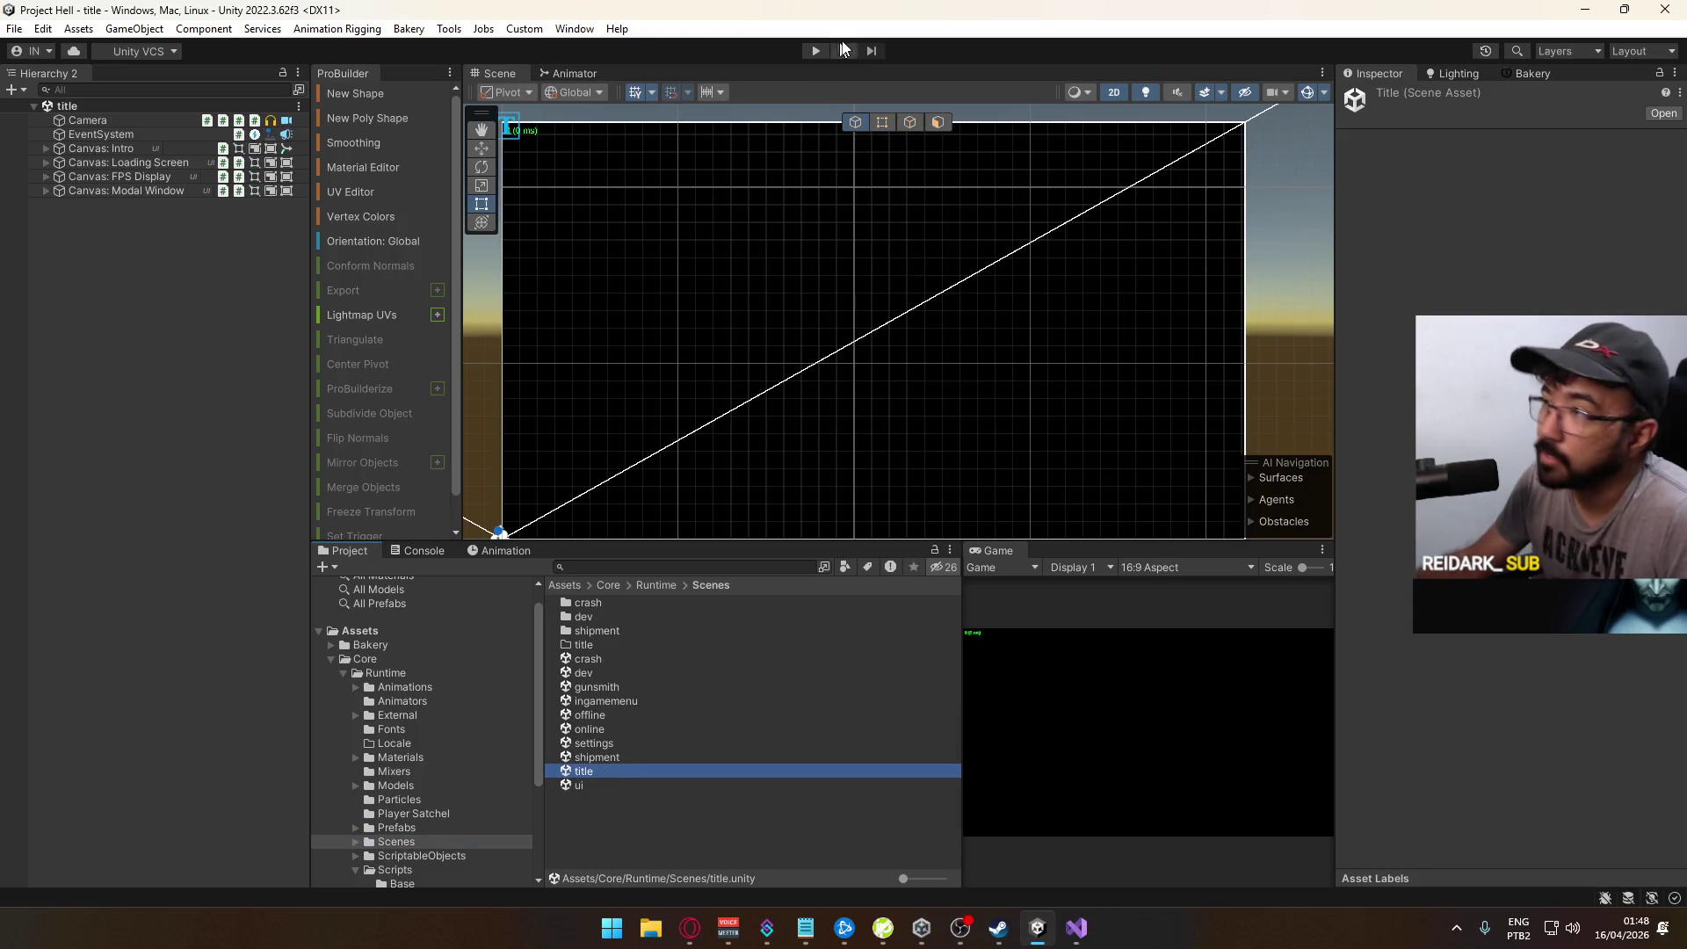
# Step: Build and run the game, widen the Game view and enter play mode
pyautogui.click(32, 29)
pyautogui.click(166, 272)
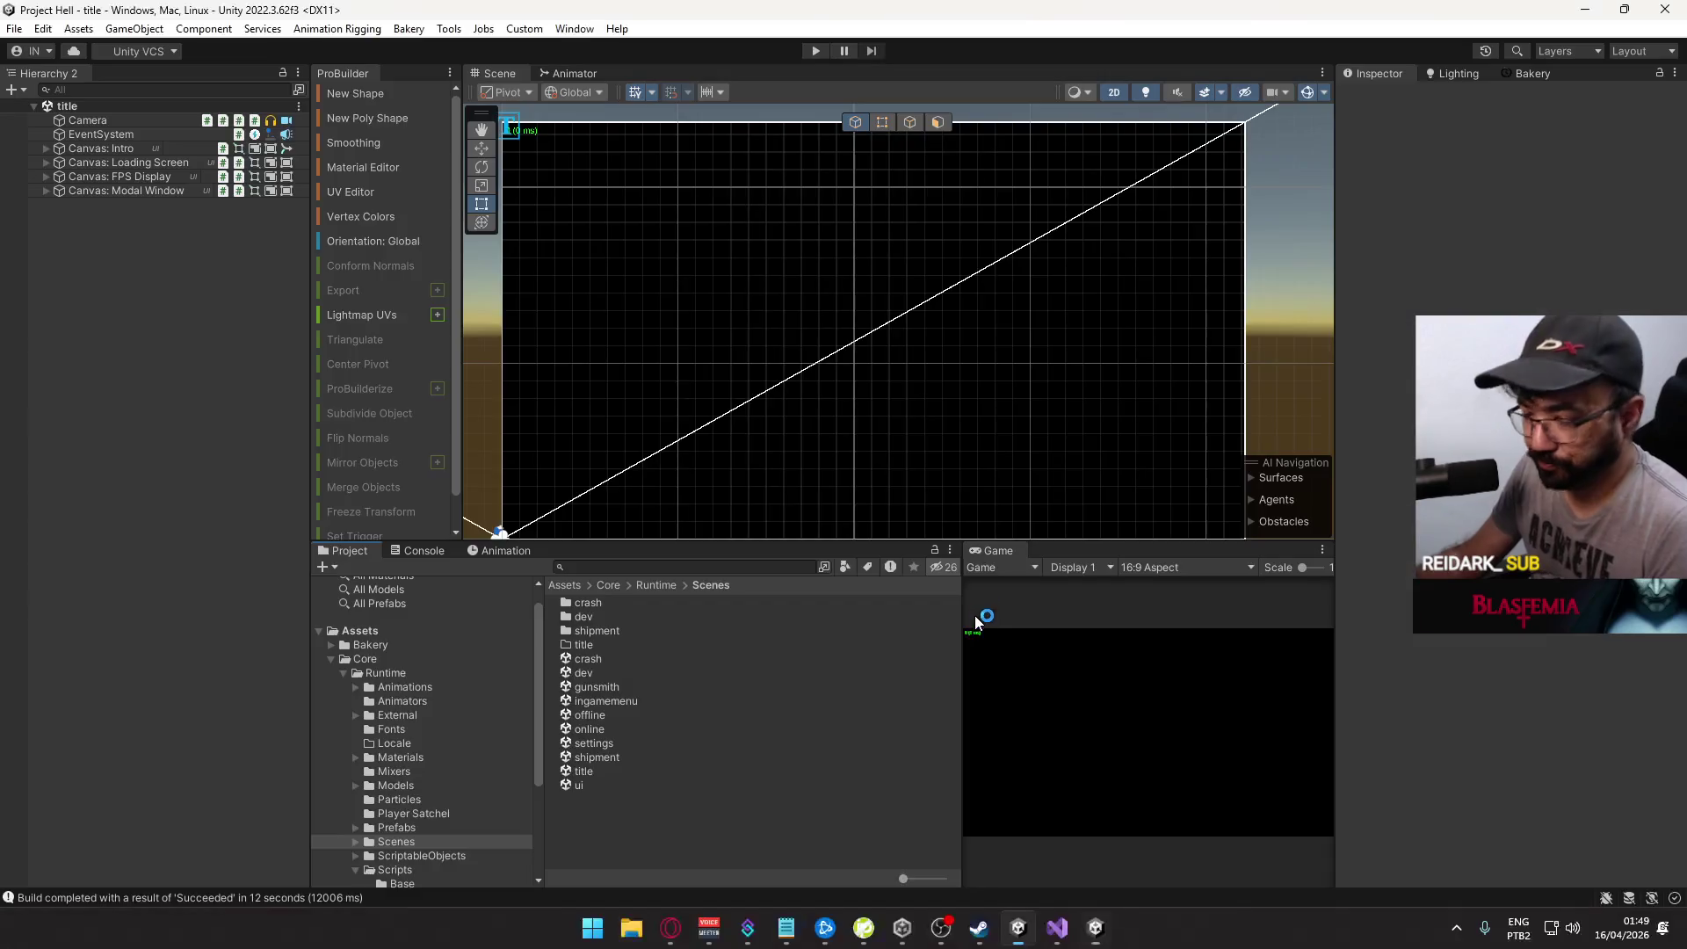
pyautogui.moveTo(961, 615); pyautogui.dragTo(782, 626)
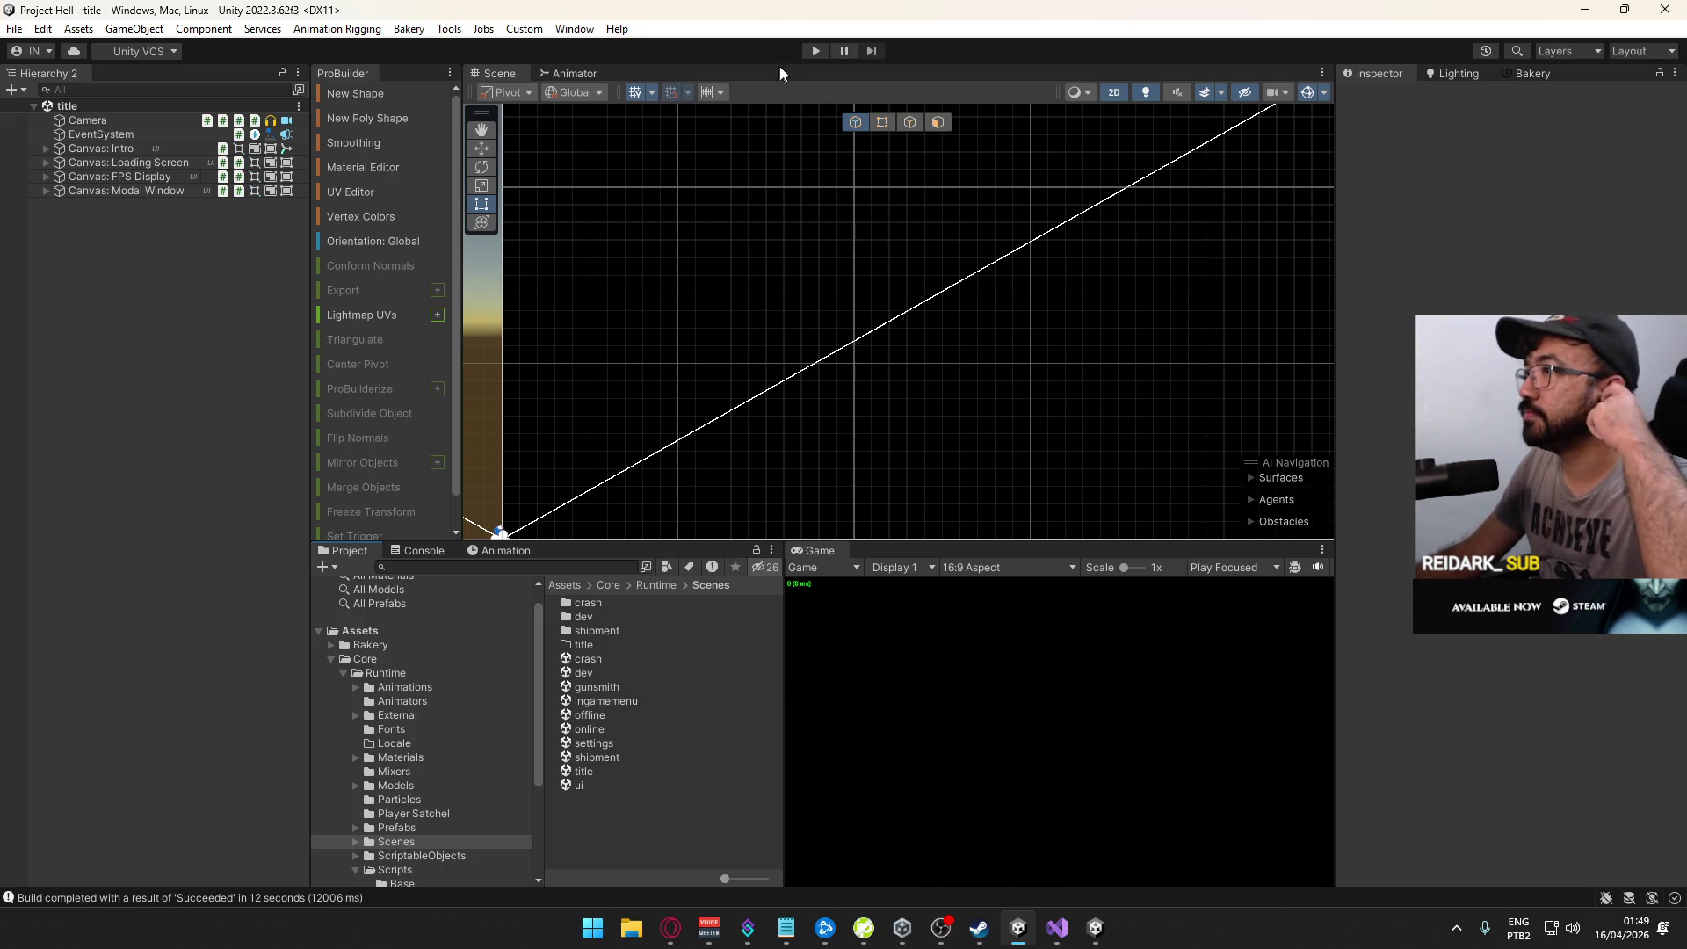
pyautogui.click(815, 51)
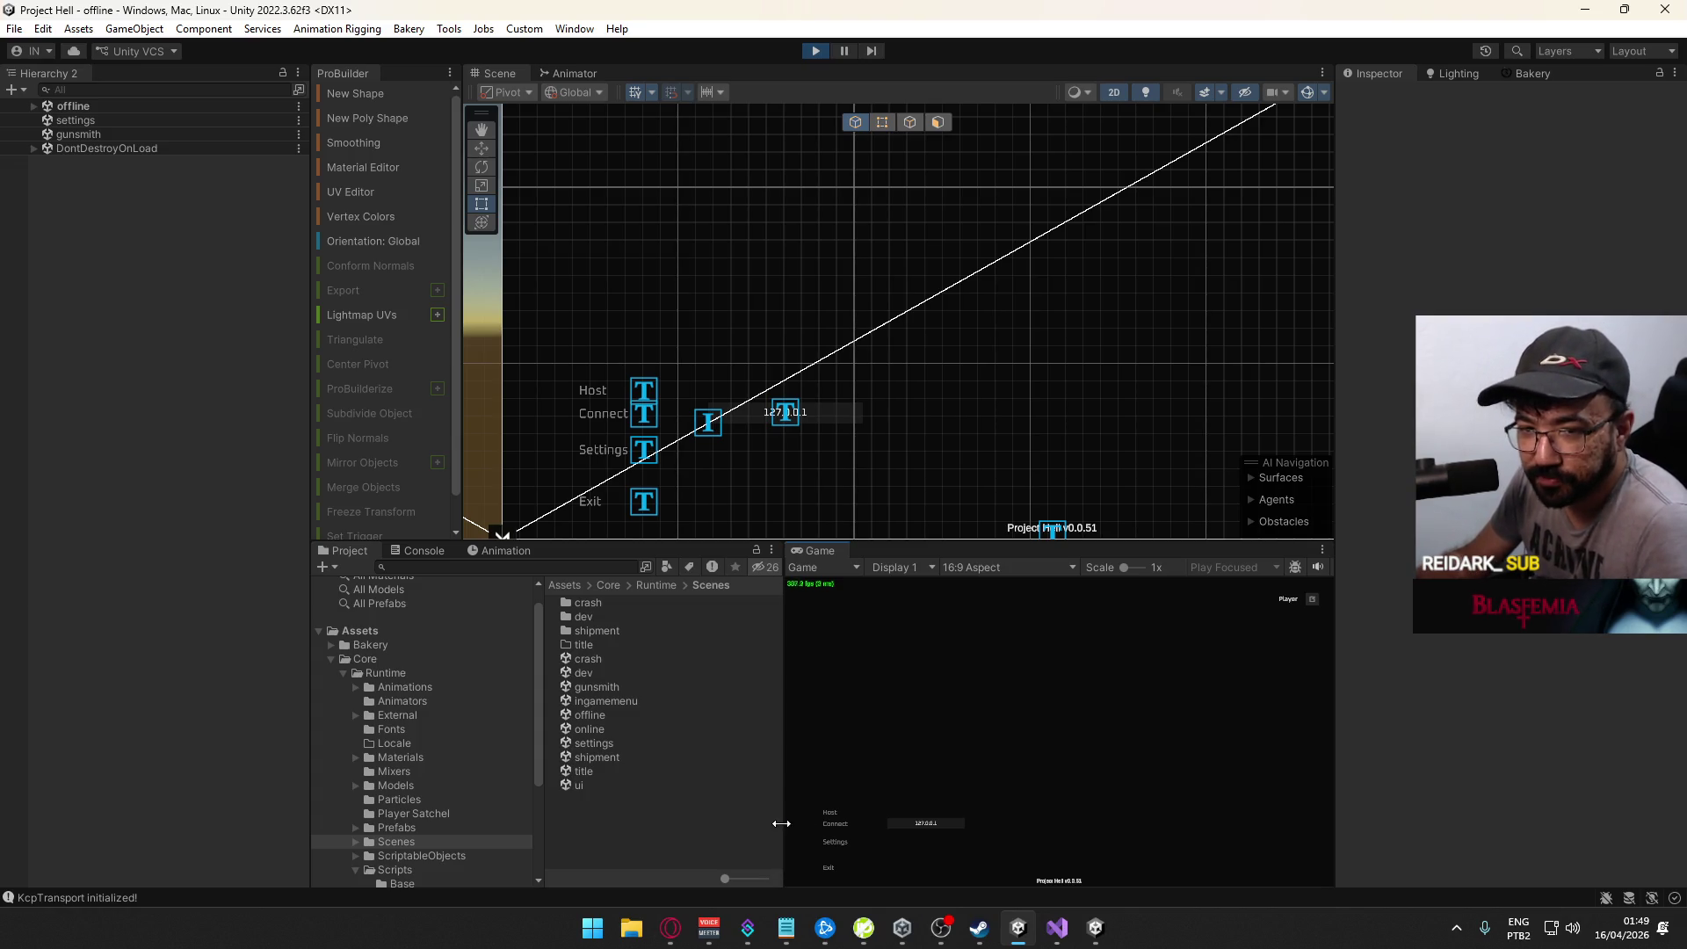
# Step: Host a match on the crash map, then bring up the Start menu to reach the build
pyautogui.click(827, 813)
pyautogui.click(951, 877)
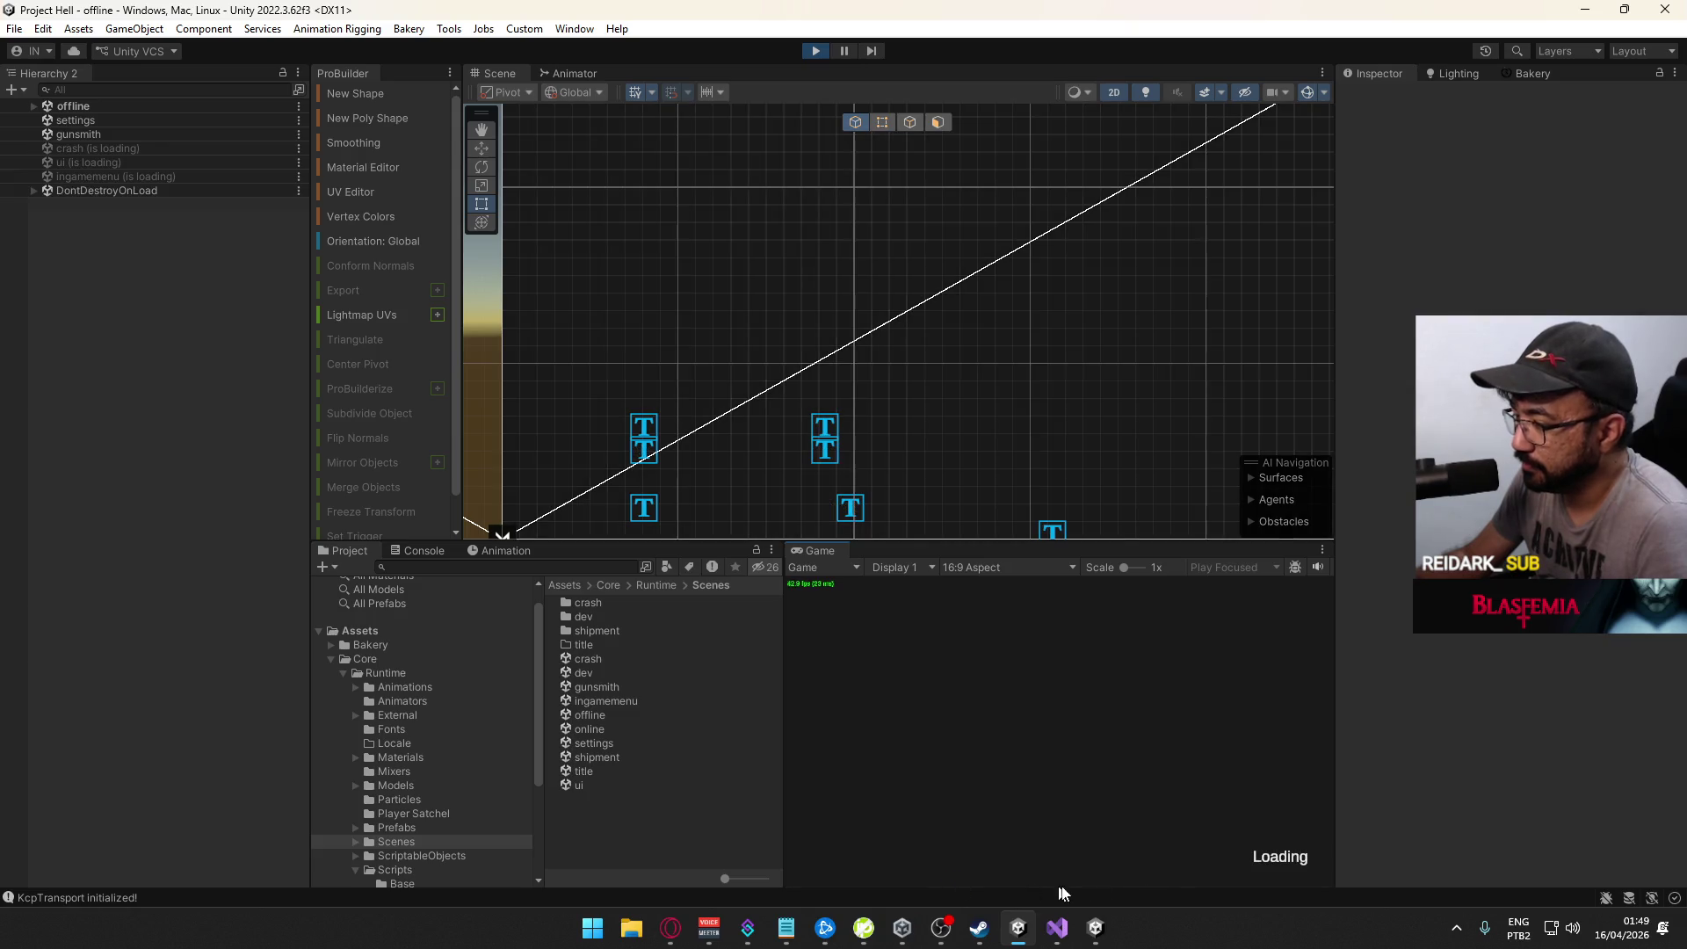
pyautogui.press('super')
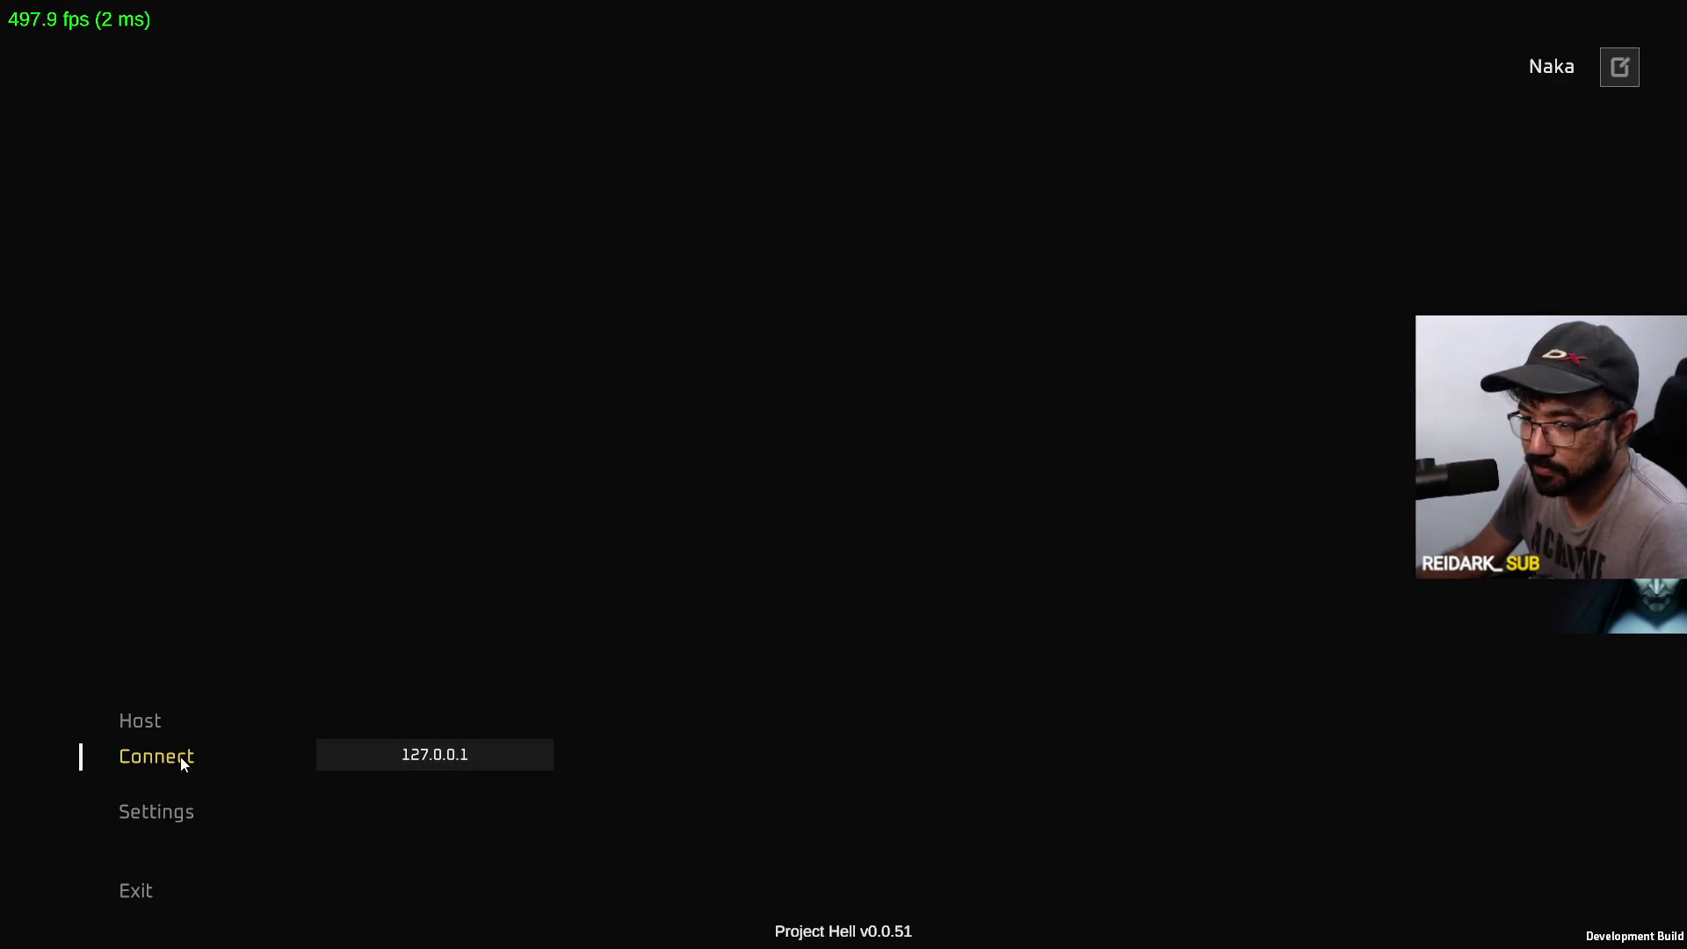
# Step: Connect the built game to 127.0.0.1 and walk forward through the test map
pyautogui.click(181, 756)
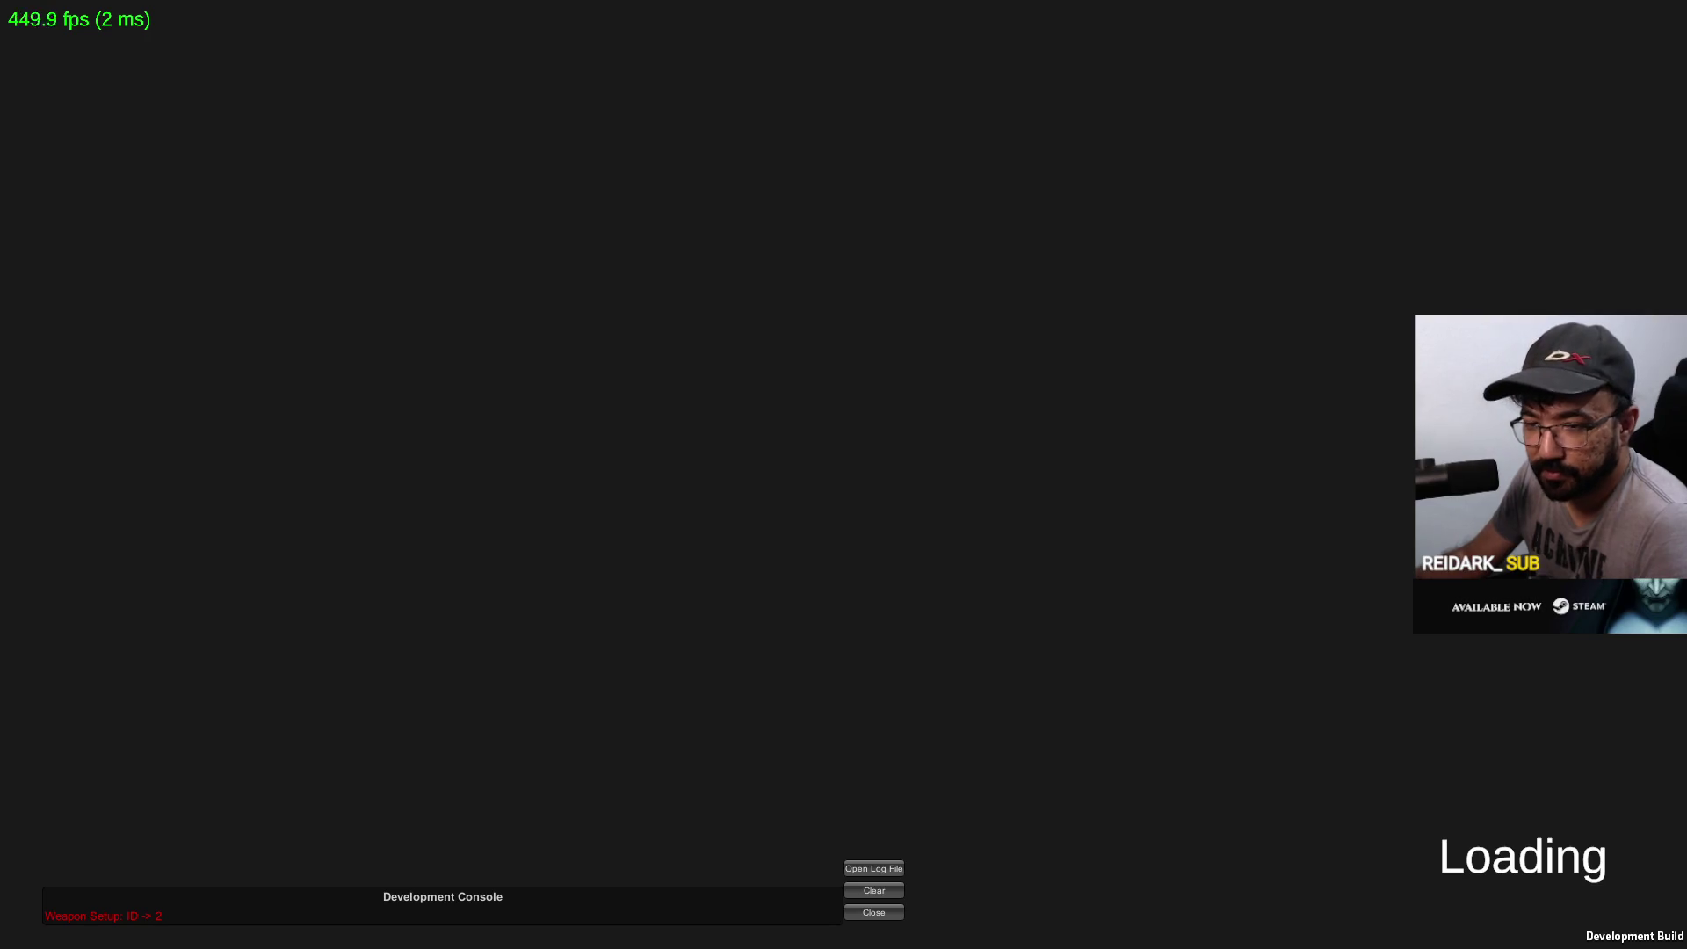
pyautogui.press('w')
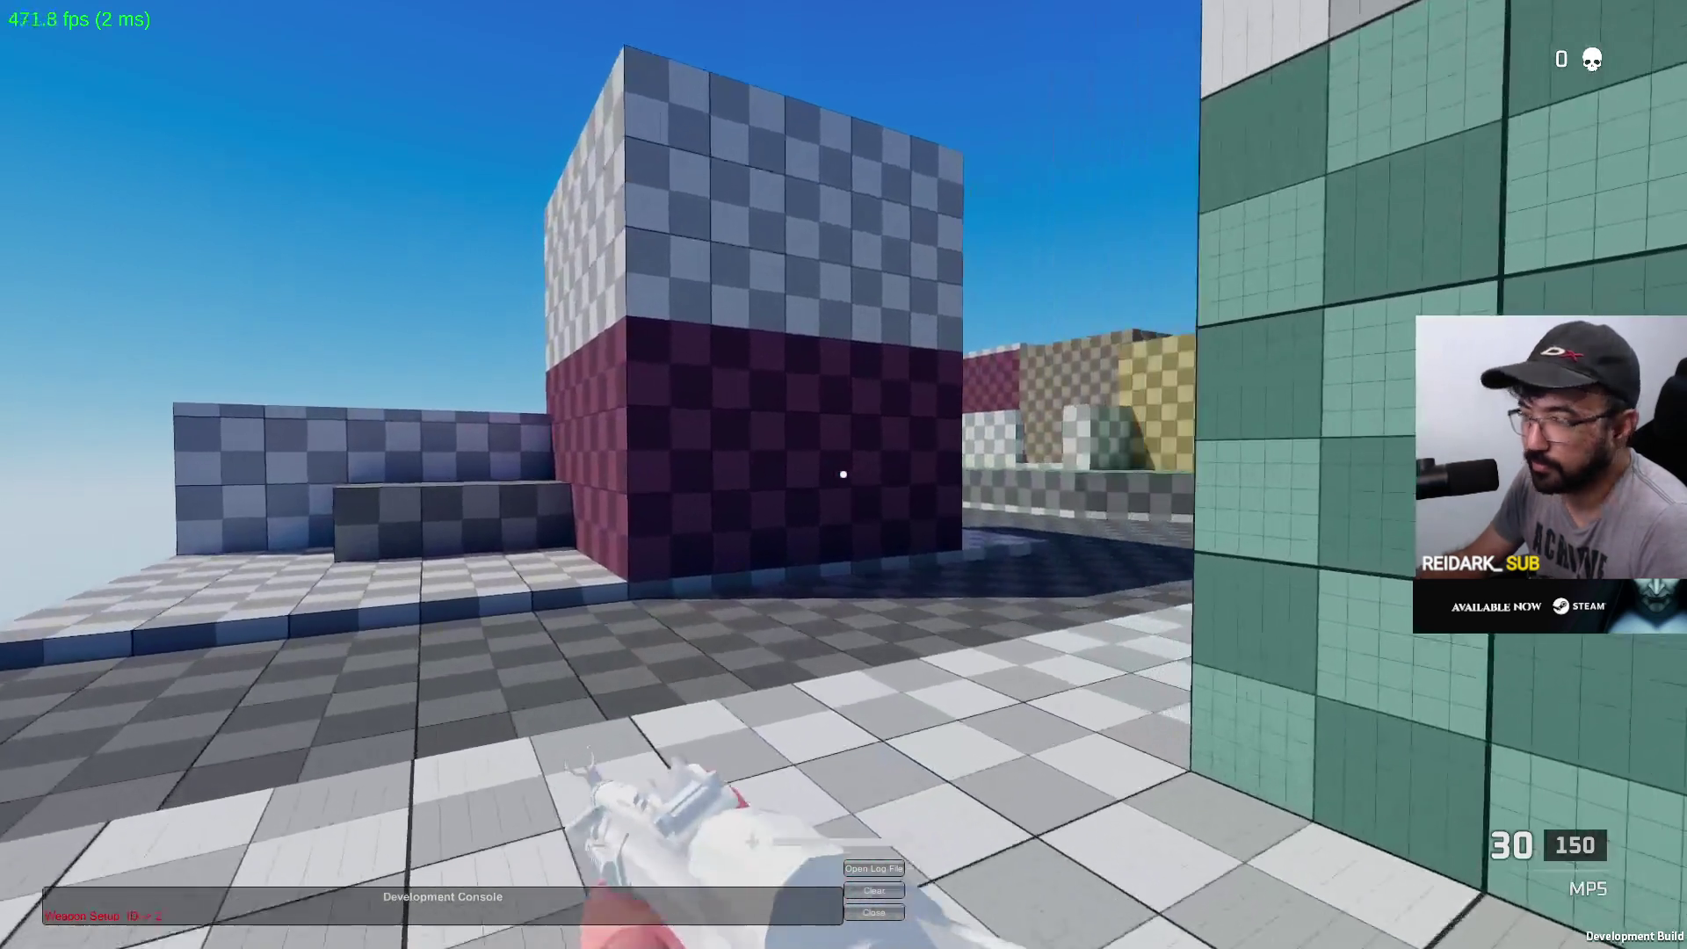
pyautogui.press('w')
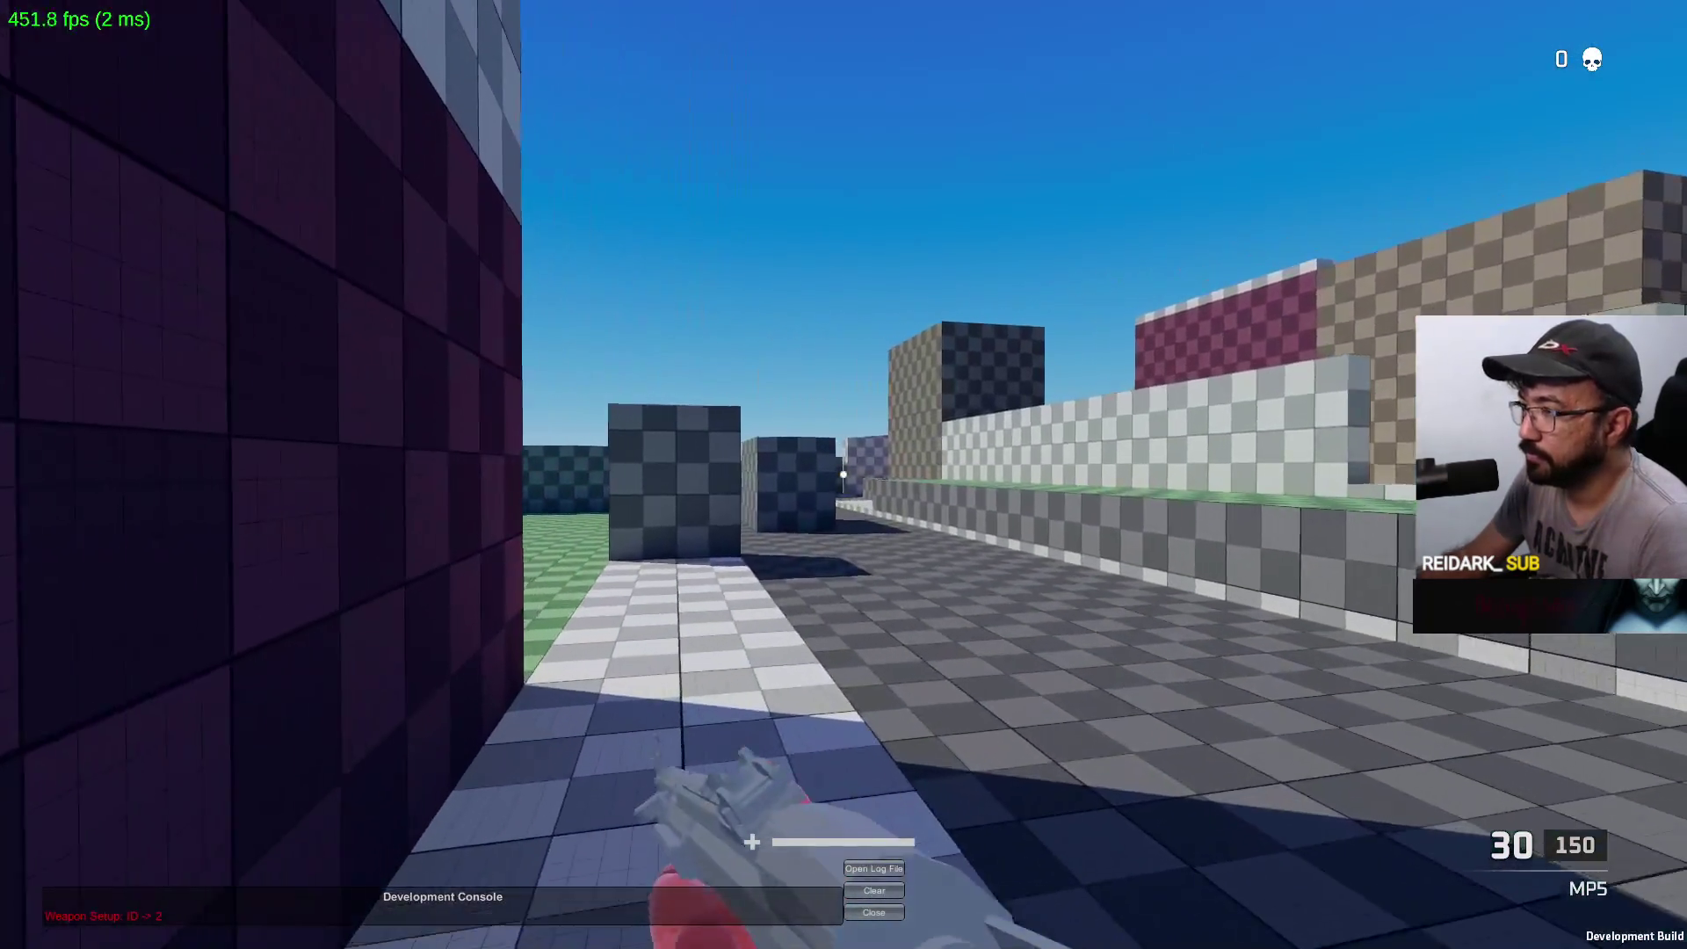
pyautogui.press('w')
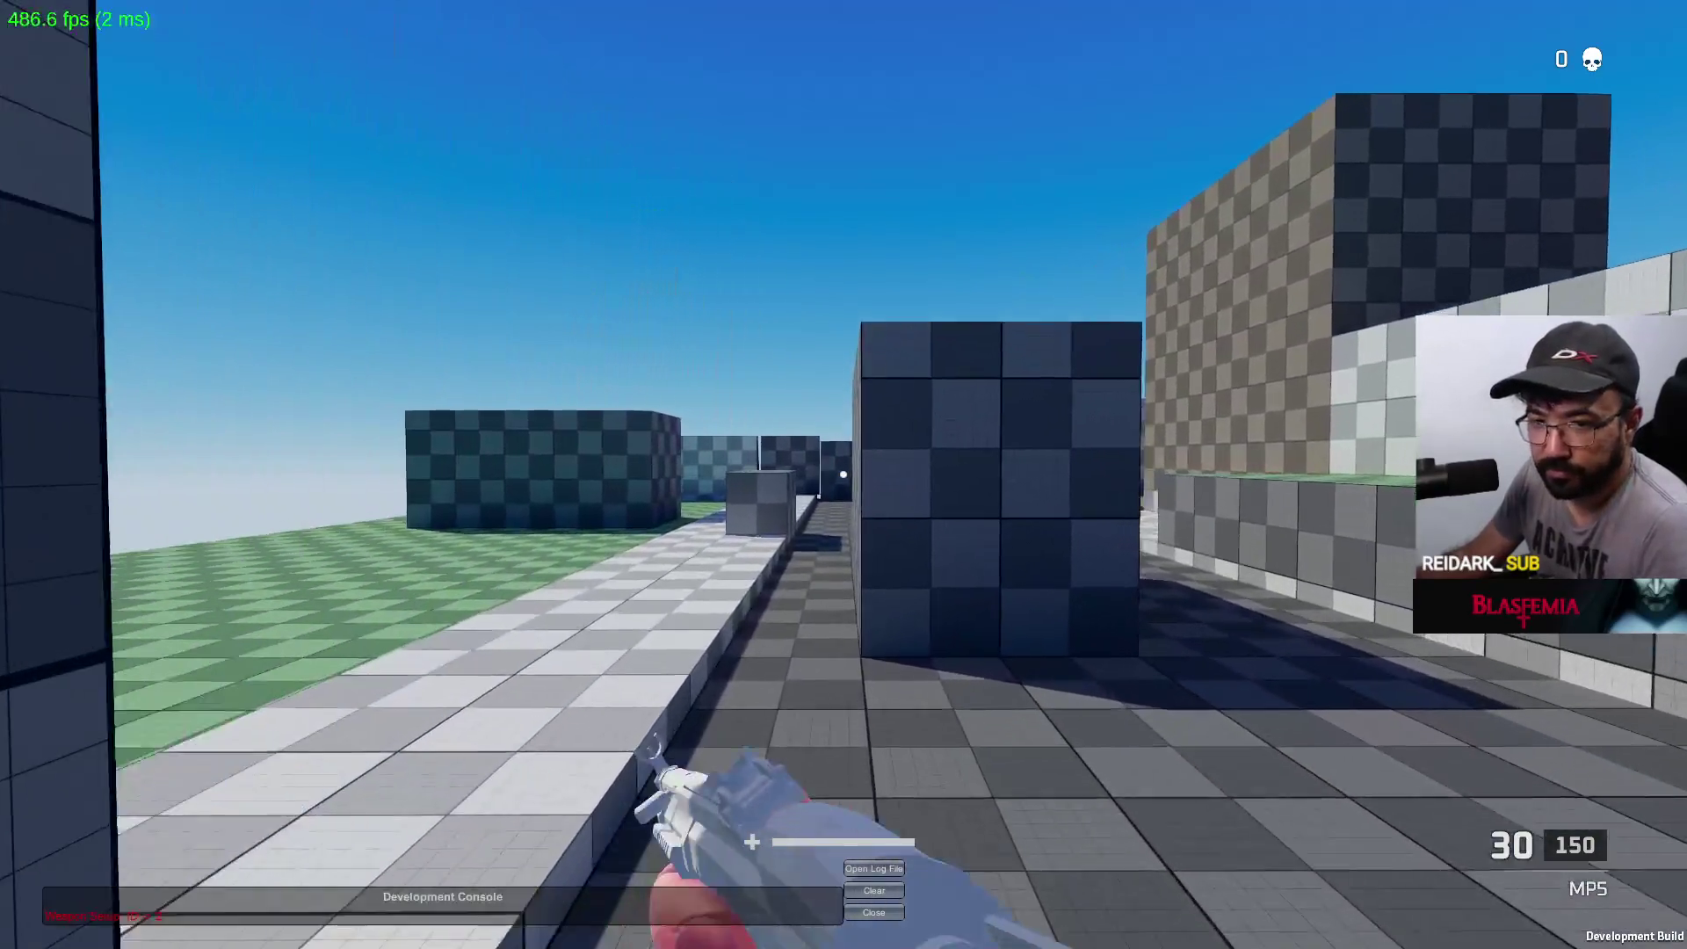
# Step: Stop play mode in the editor and close the game build window
pyautogui.hotkey('alt', 'Tab')
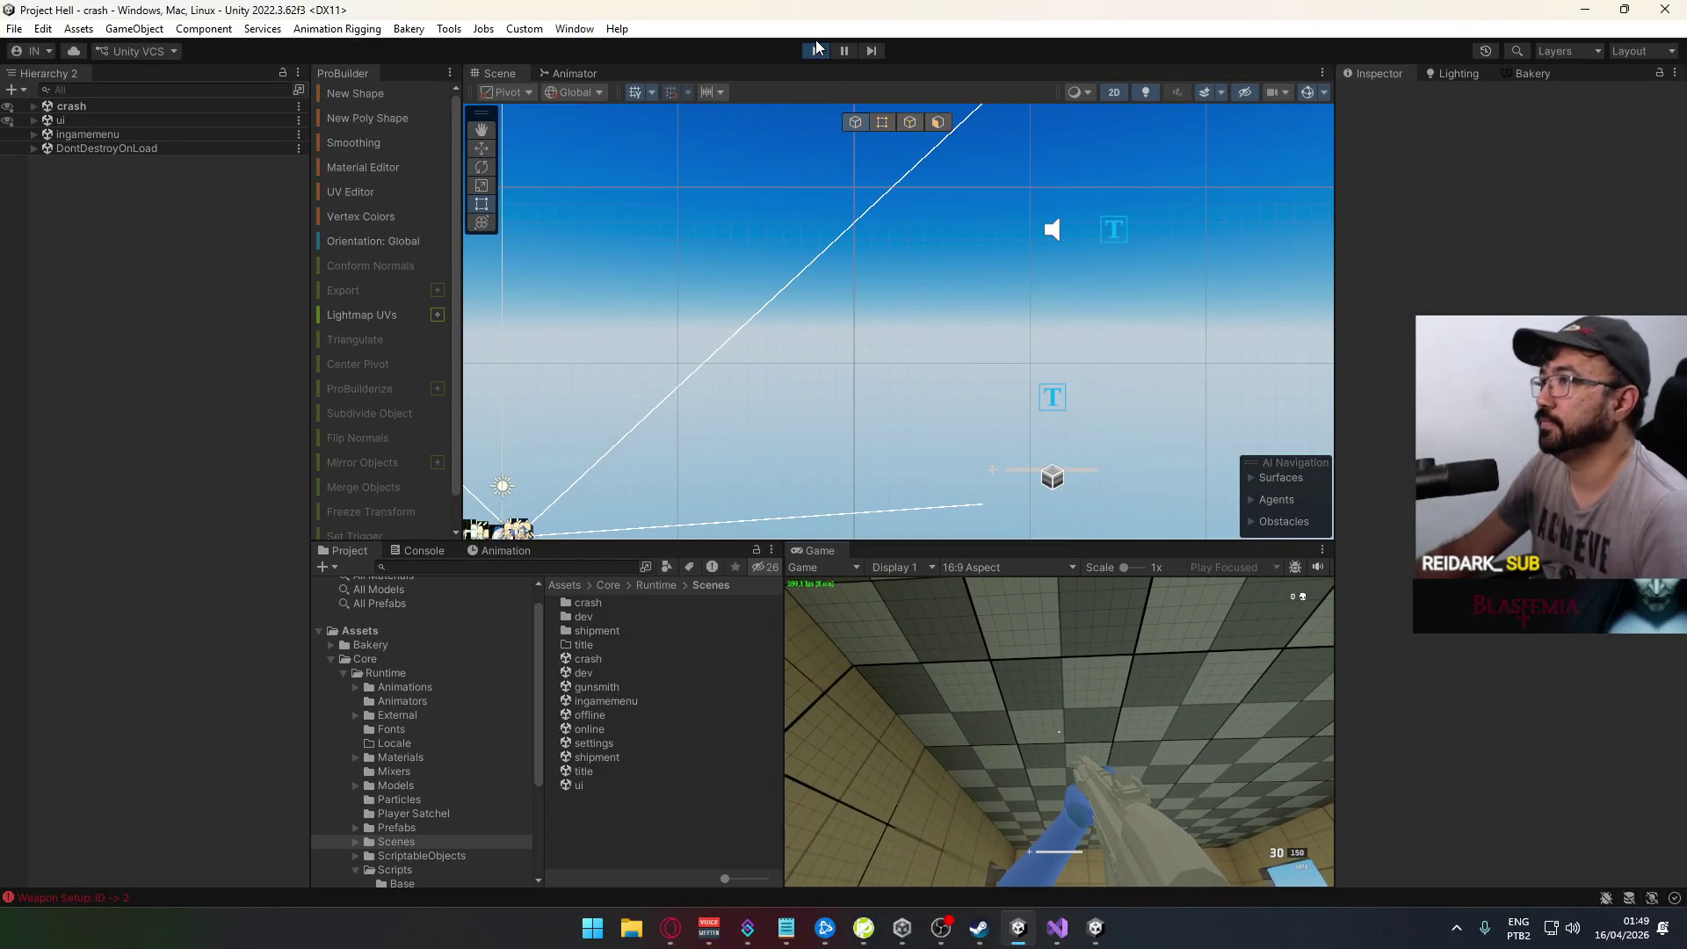
pyautogui.click(814, 51)
pyautogui.rightClick(1066, 928)
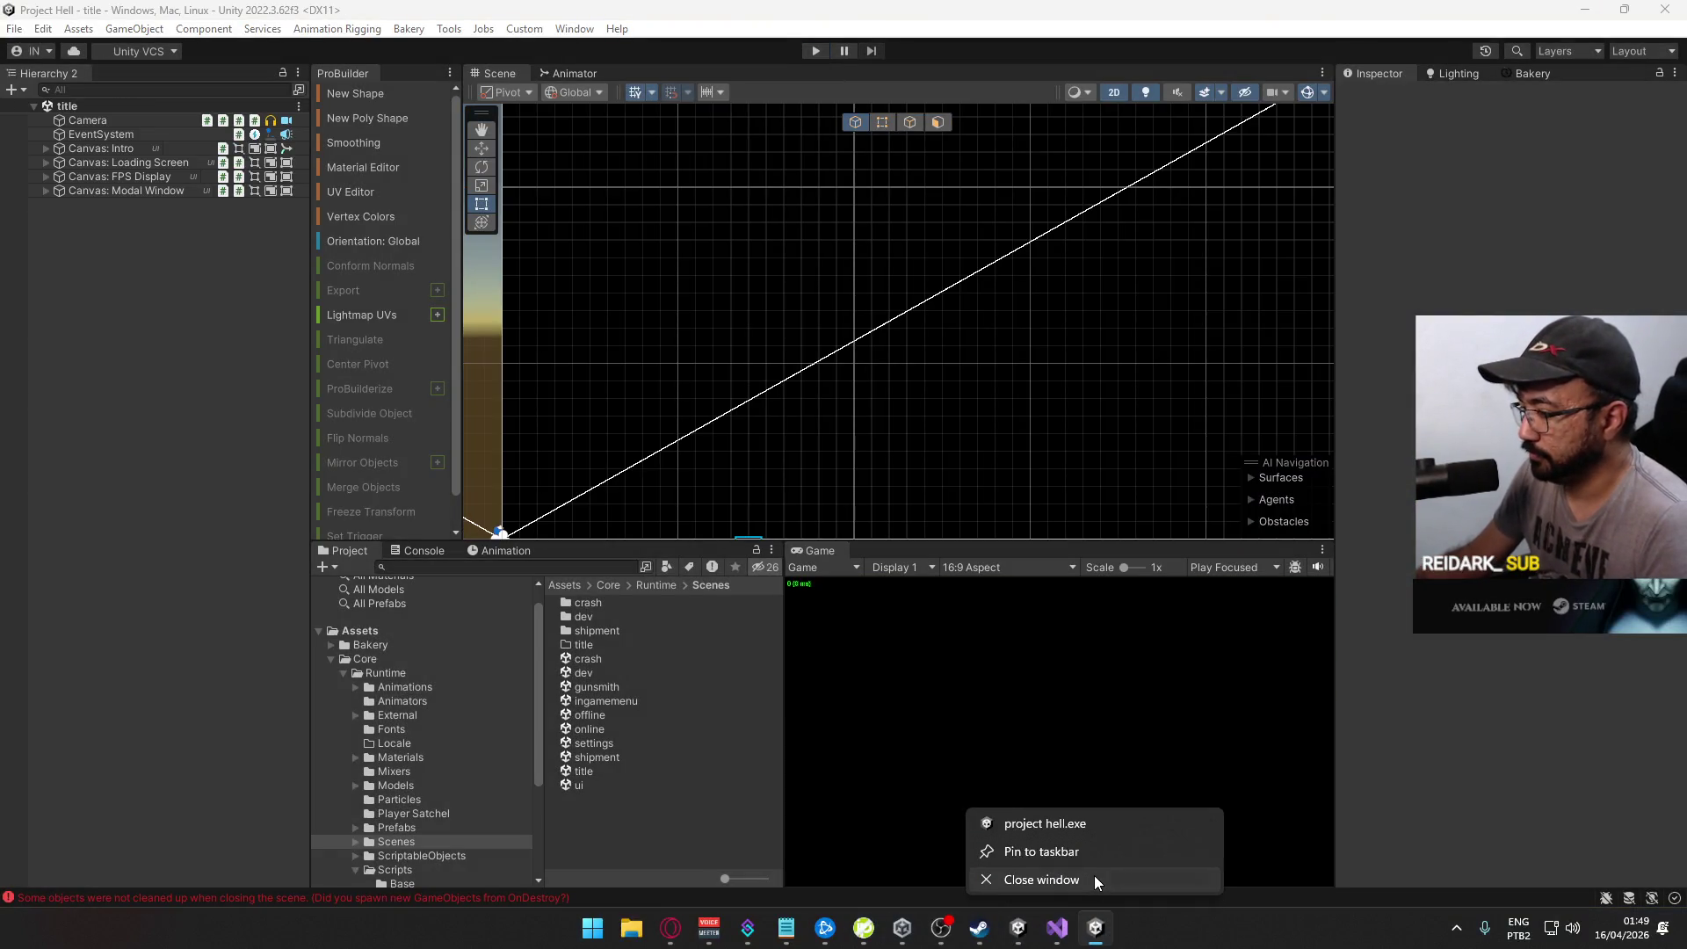
pyautogui.click(1082, 930)
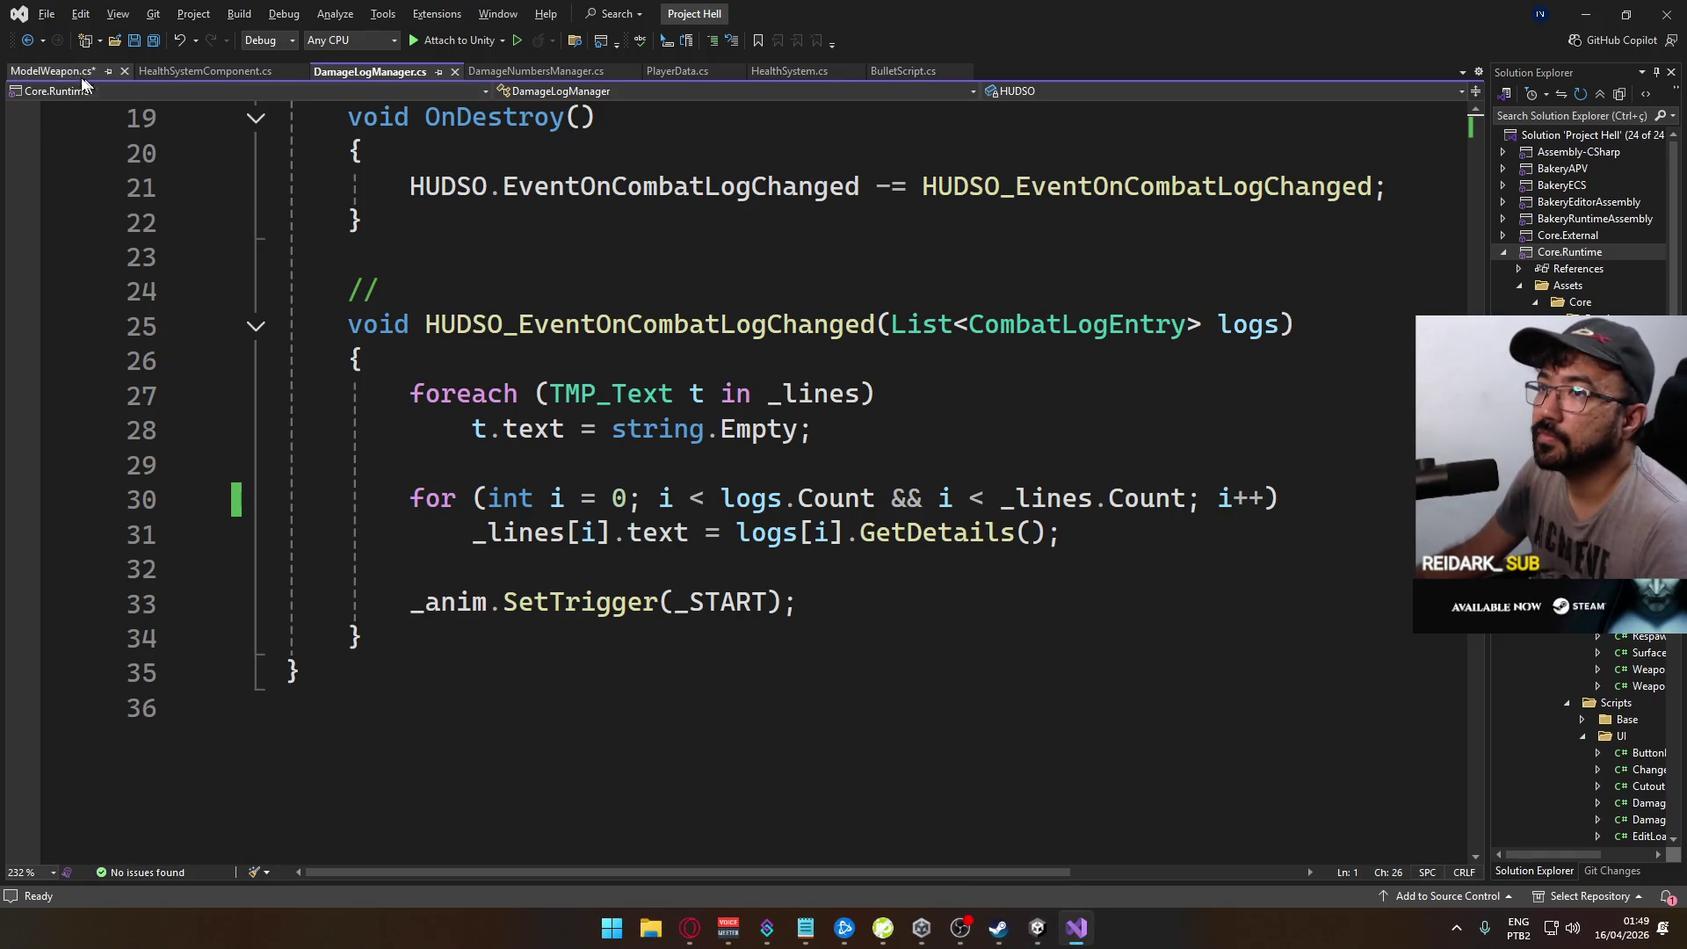
pyautogui.click(53, 70)
pyautogui.scroll(-3, 609, 295)
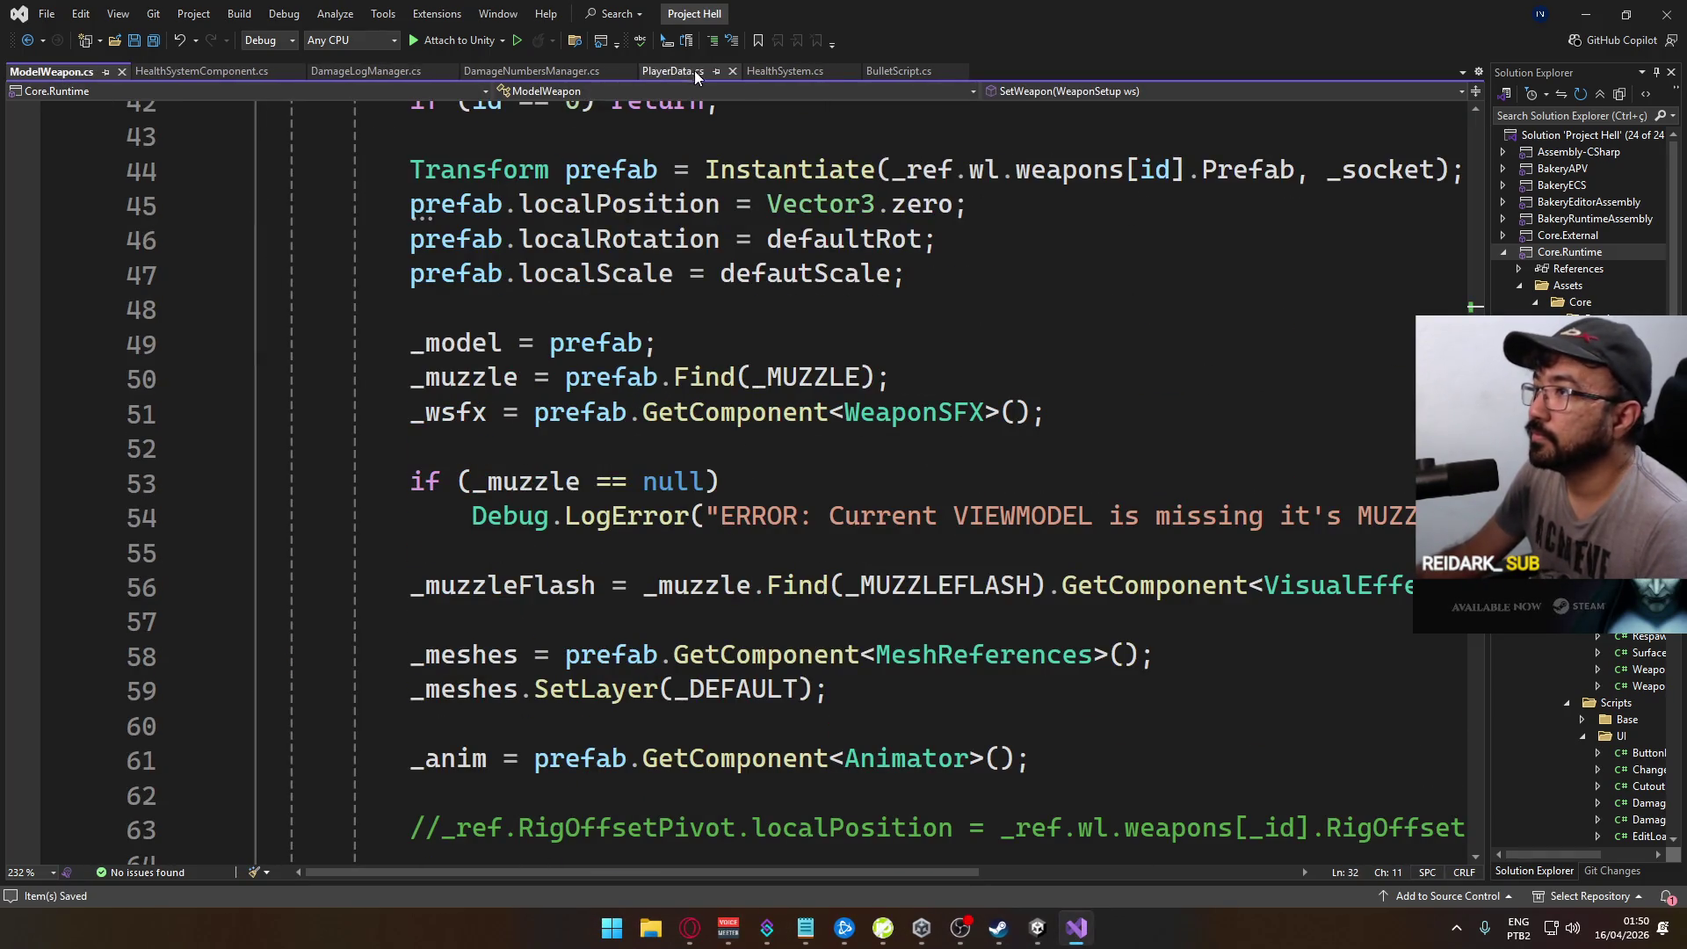
pyautogui.click(532, 70)
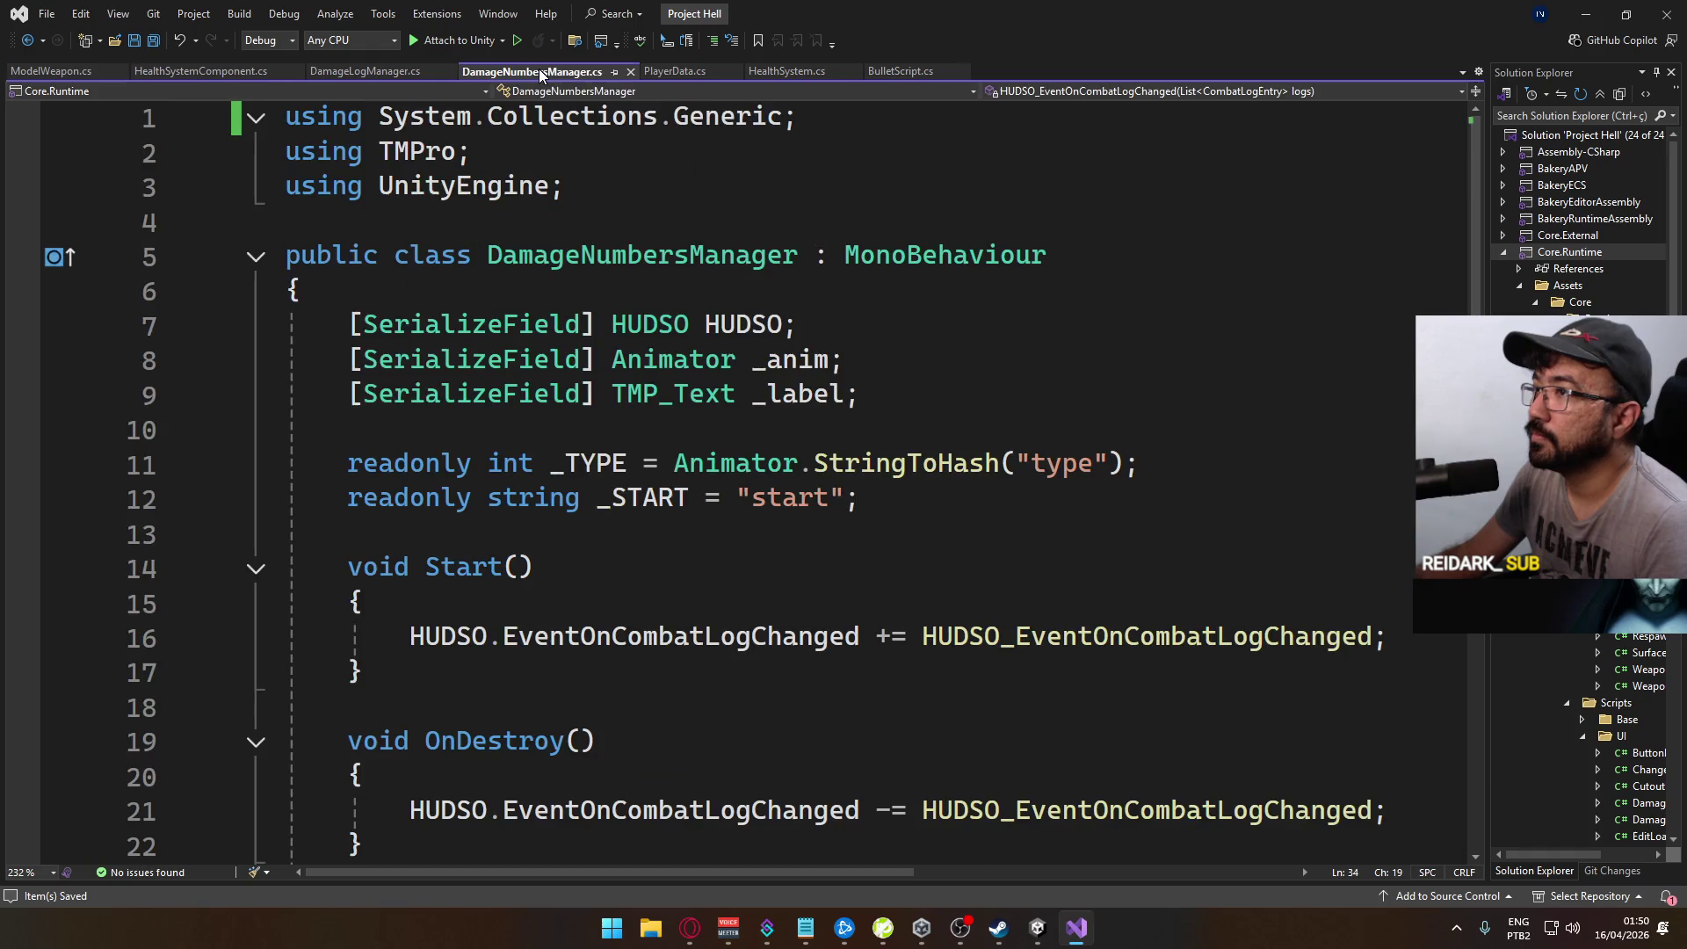
pyautogui.click(365, 71)
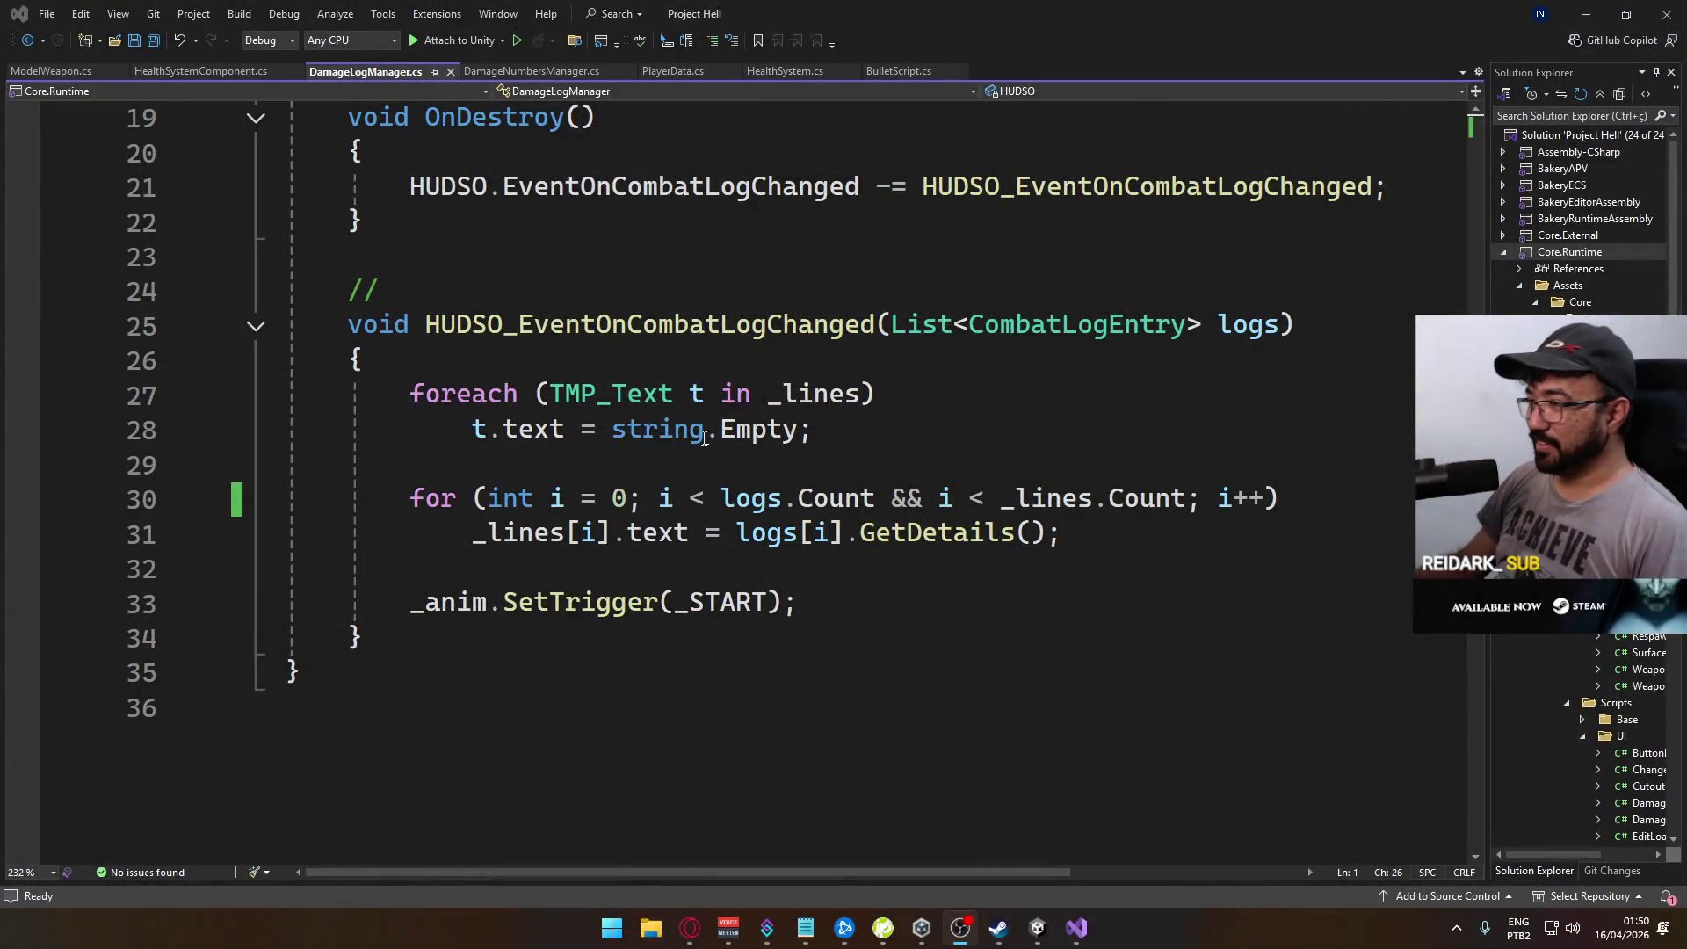
# Step: Wrap the for loop body on line 30 in braces and open a new line inside it
pyautogui.click(705, 437)
pyautogui.doubleClick(705, 437)
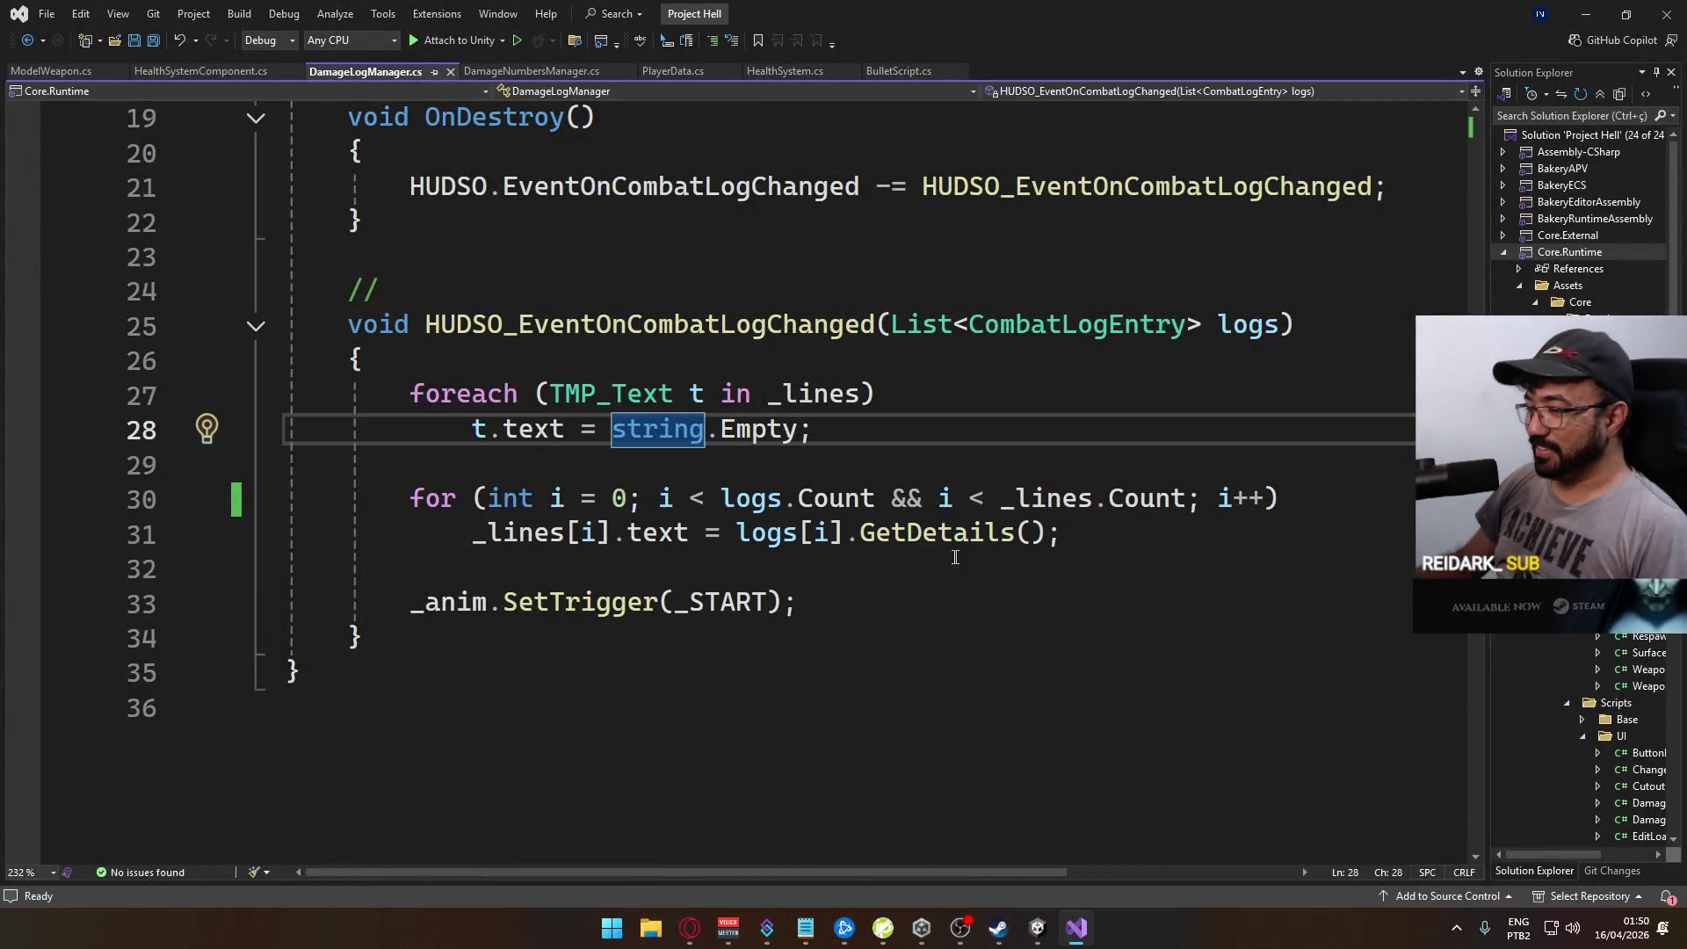
pyautogui.scroll(1, 779, 607)
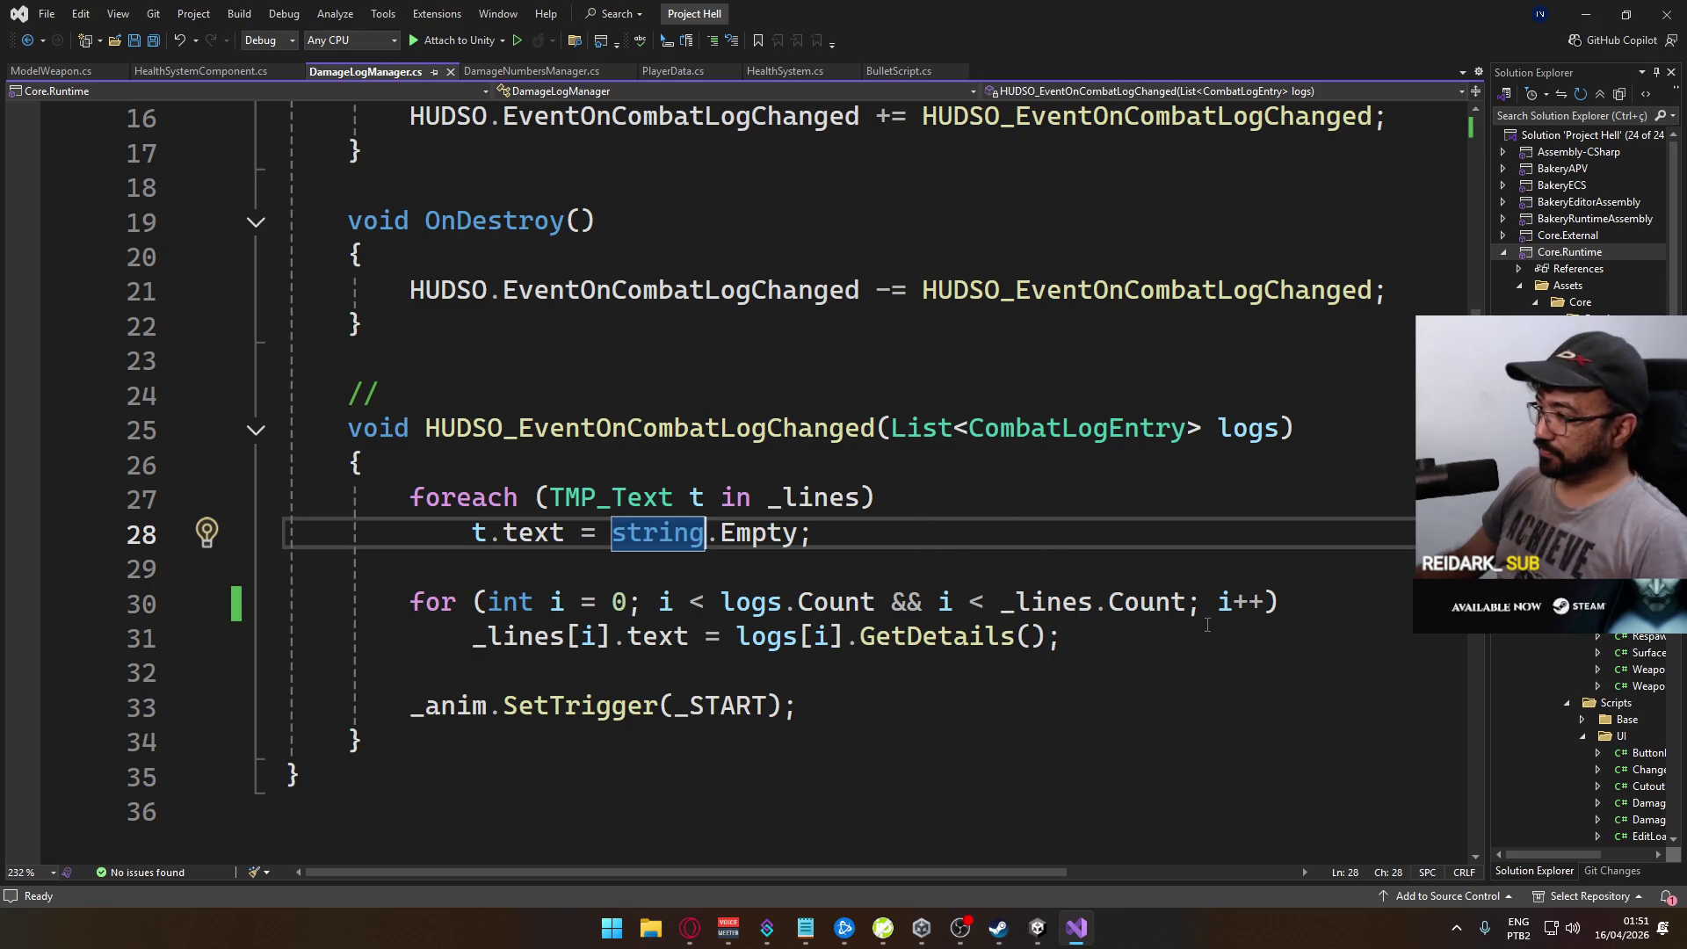
pyautogui.click(1316, 600)
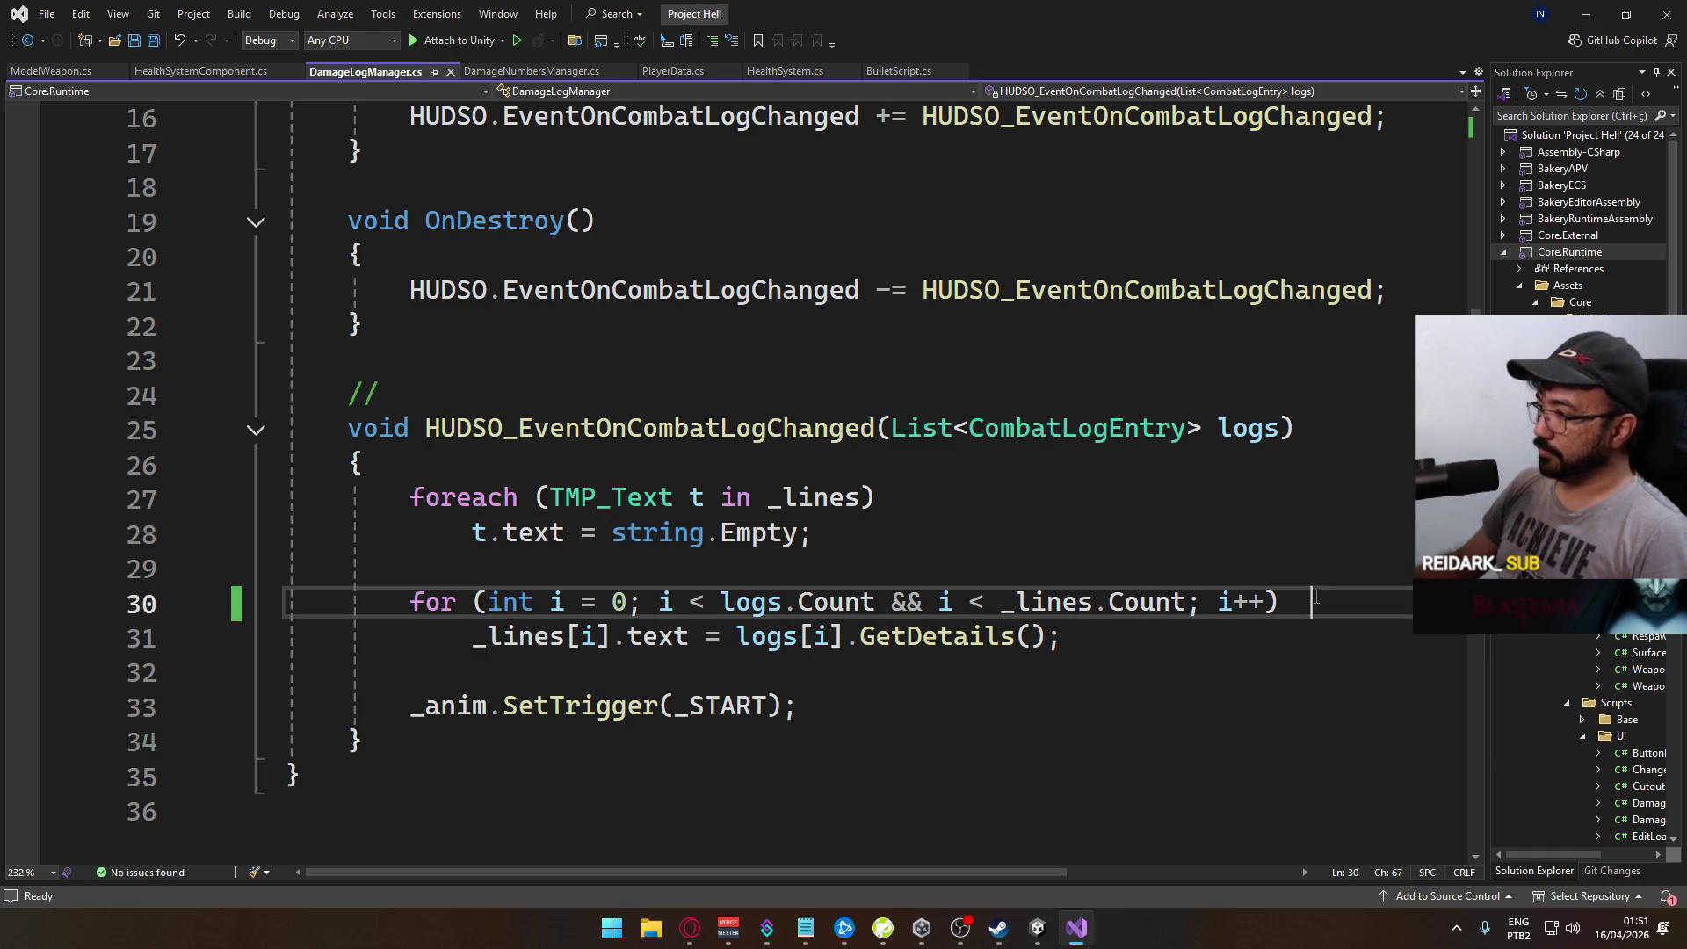
pyautogui.press('Return')
pyautogui.write('{')
pyautogui.press('Down')
pyautogui.press('End')
pyautogui.press('Return')
pyautogui.write('}')
pyautogui.press('Up')
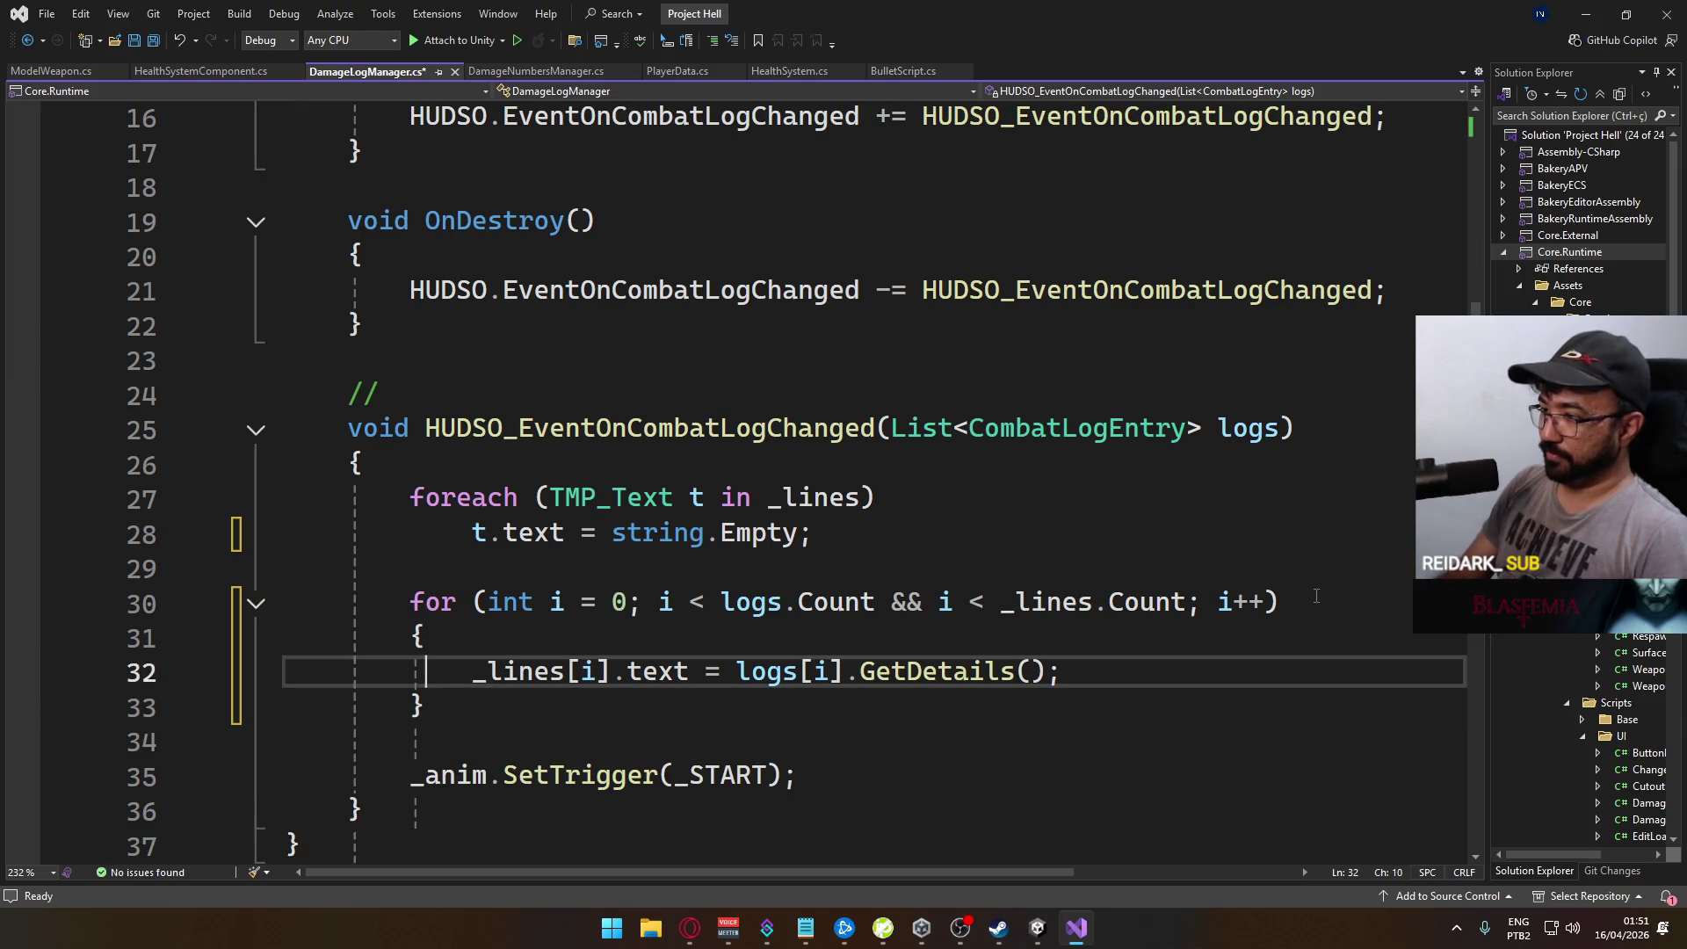
pyautogui.press('End')
pyautogui.press('Return')
# Step: Add _lines[i].GetComponent<Animator>().SetInteger("type", (int) logs[i].HitType); and save DamageLogManager.cs
pyautogui.write('_li')
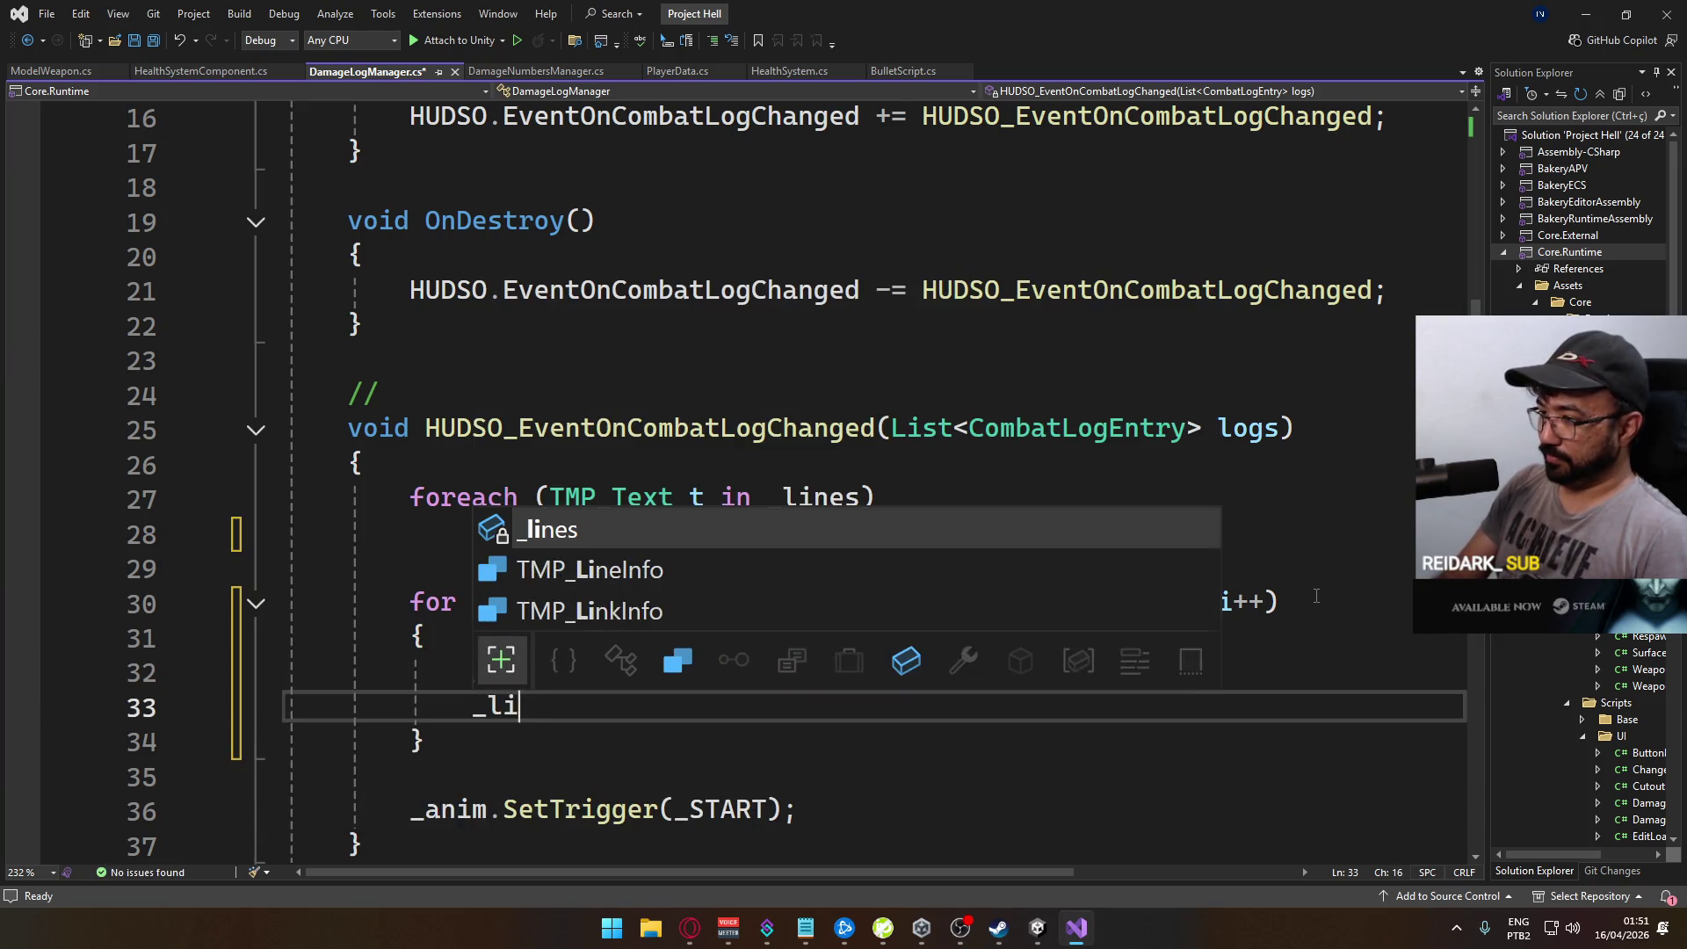
pyautogui.write('nes[')
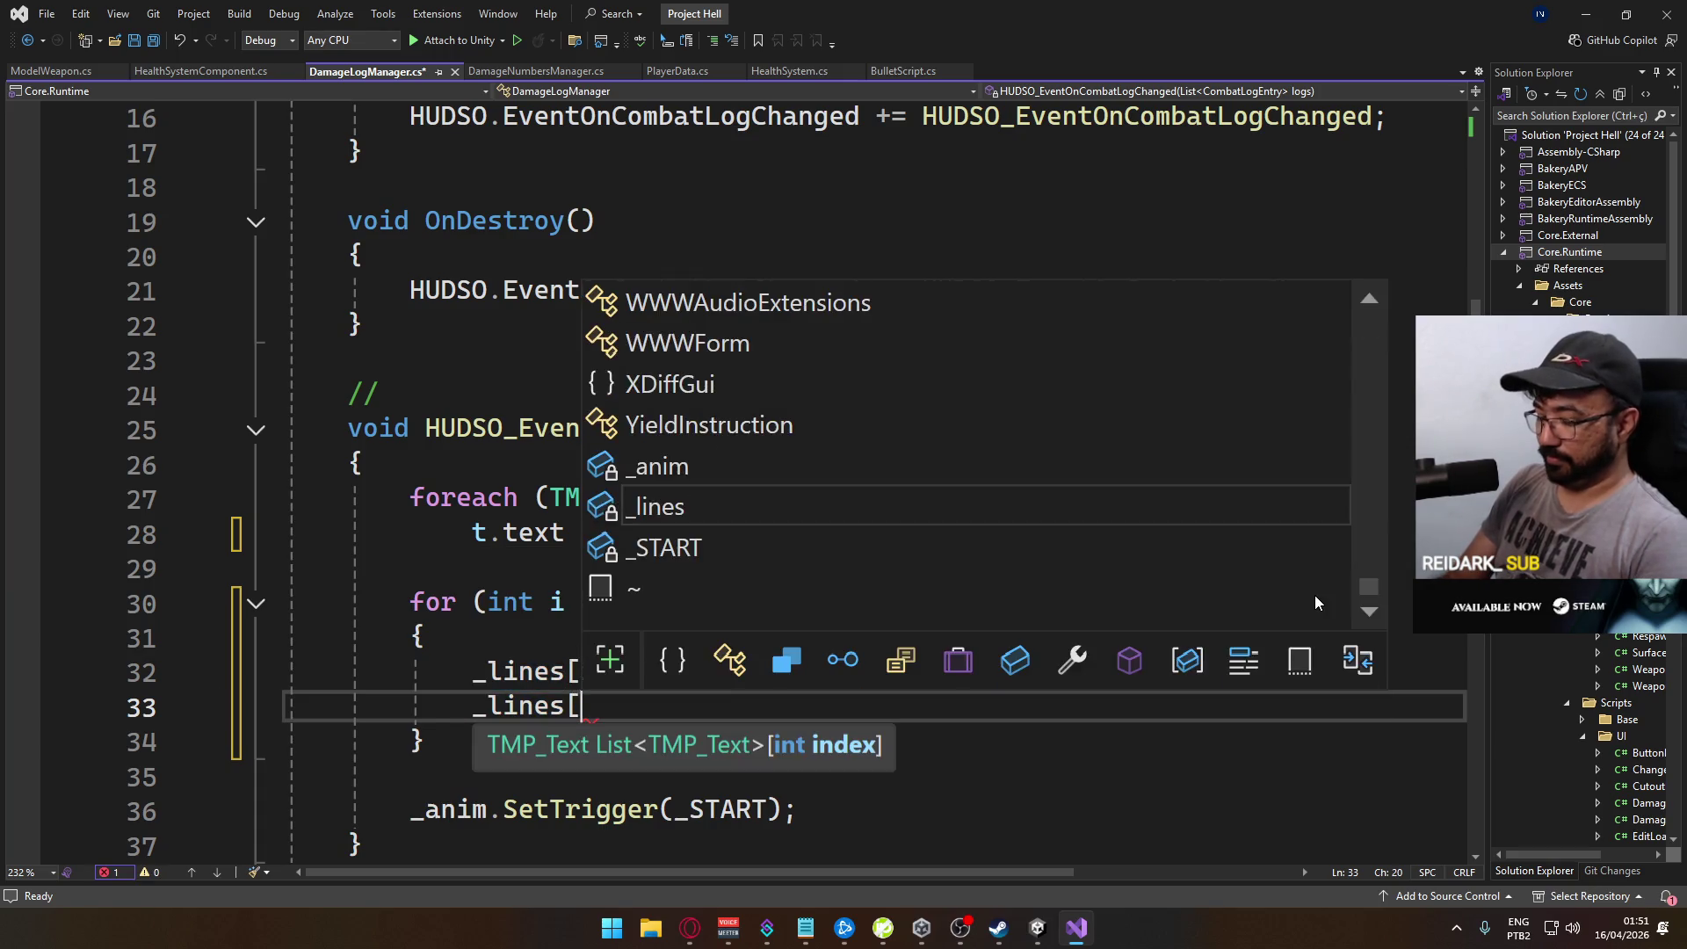
pyautogui.write('i].Get')
pyautogui.press('Tab')
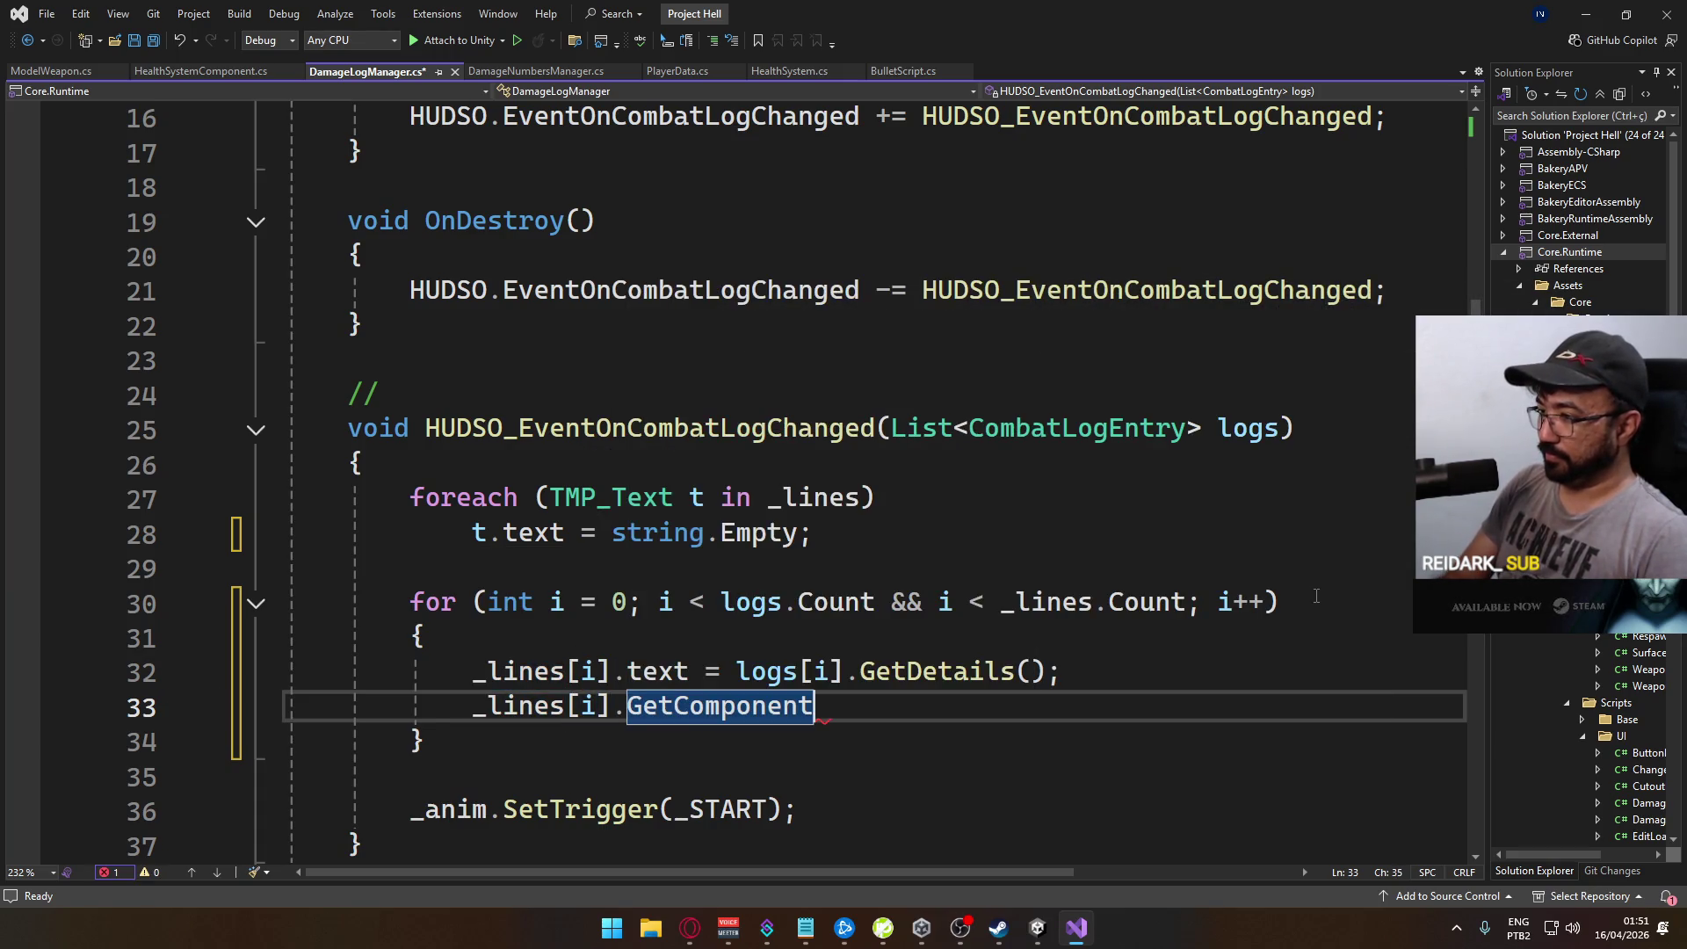
pyautogui.write('<Ani')
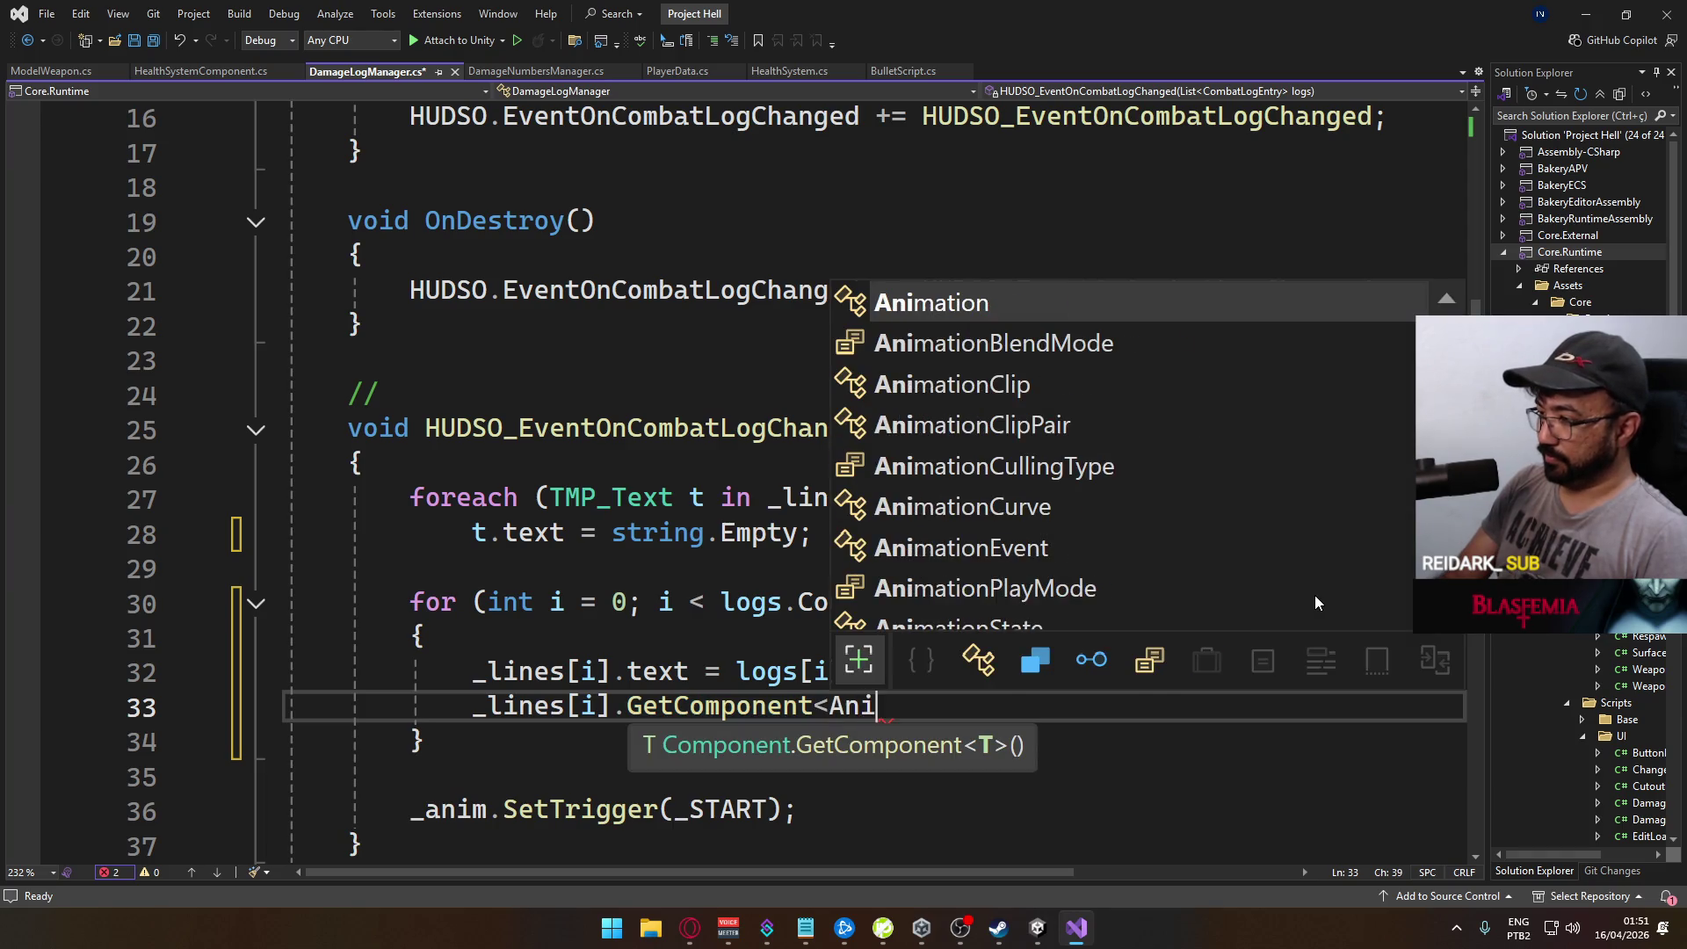
pyautogui.write('mator>().')
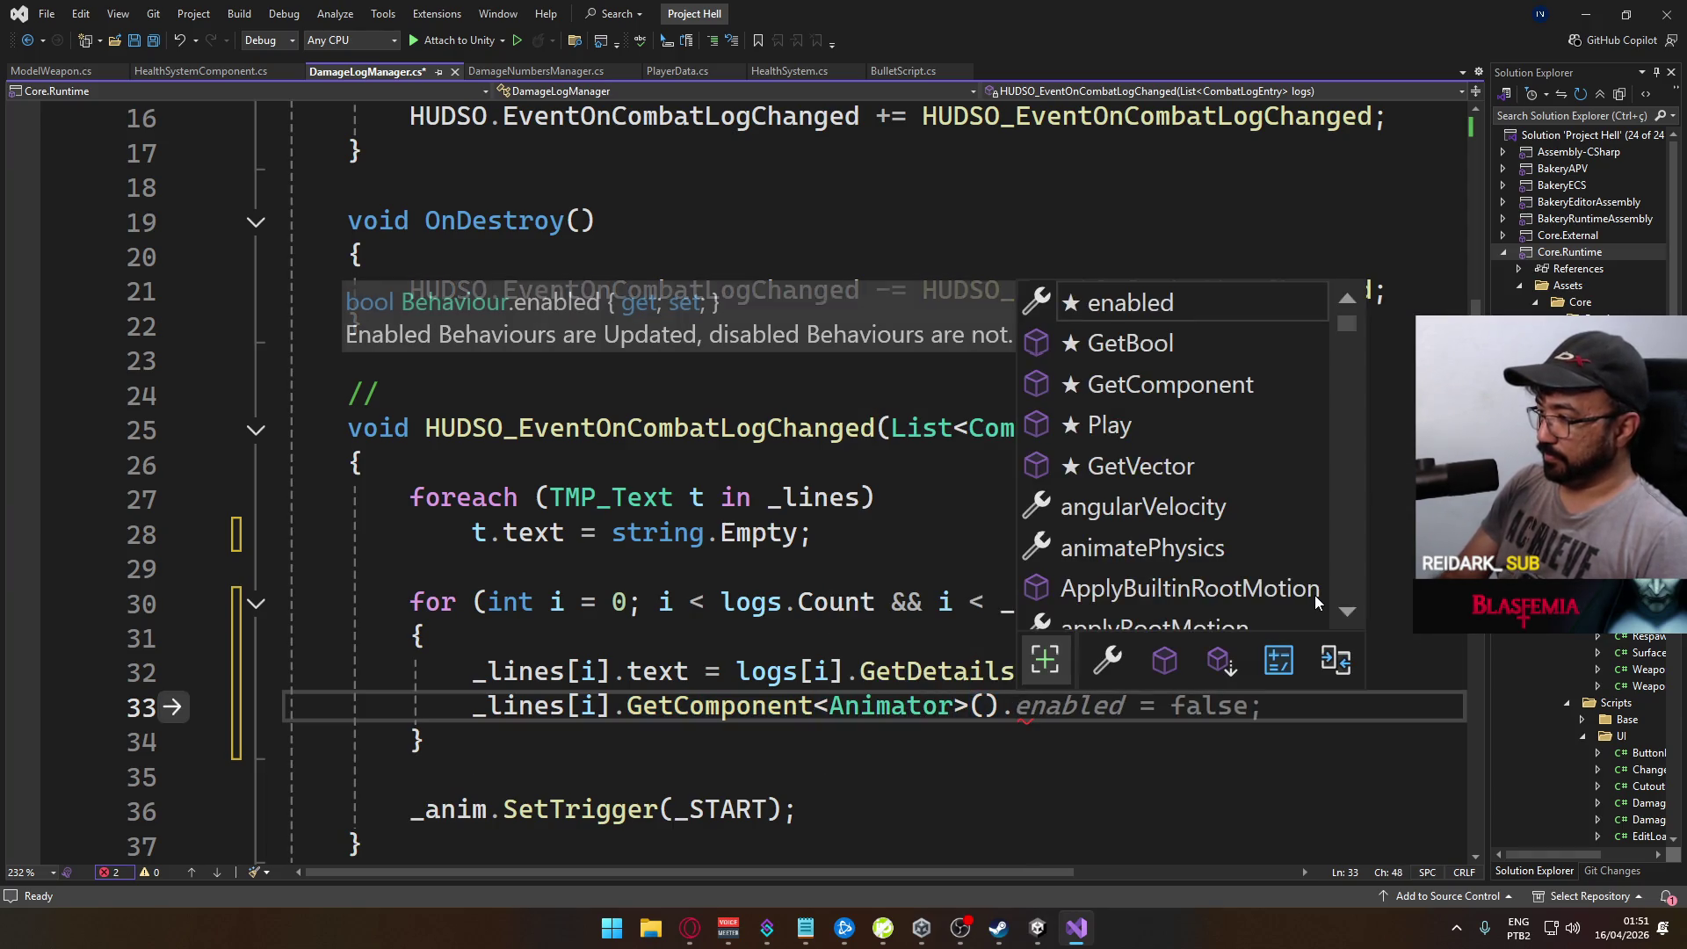
pyautogui.write('set')
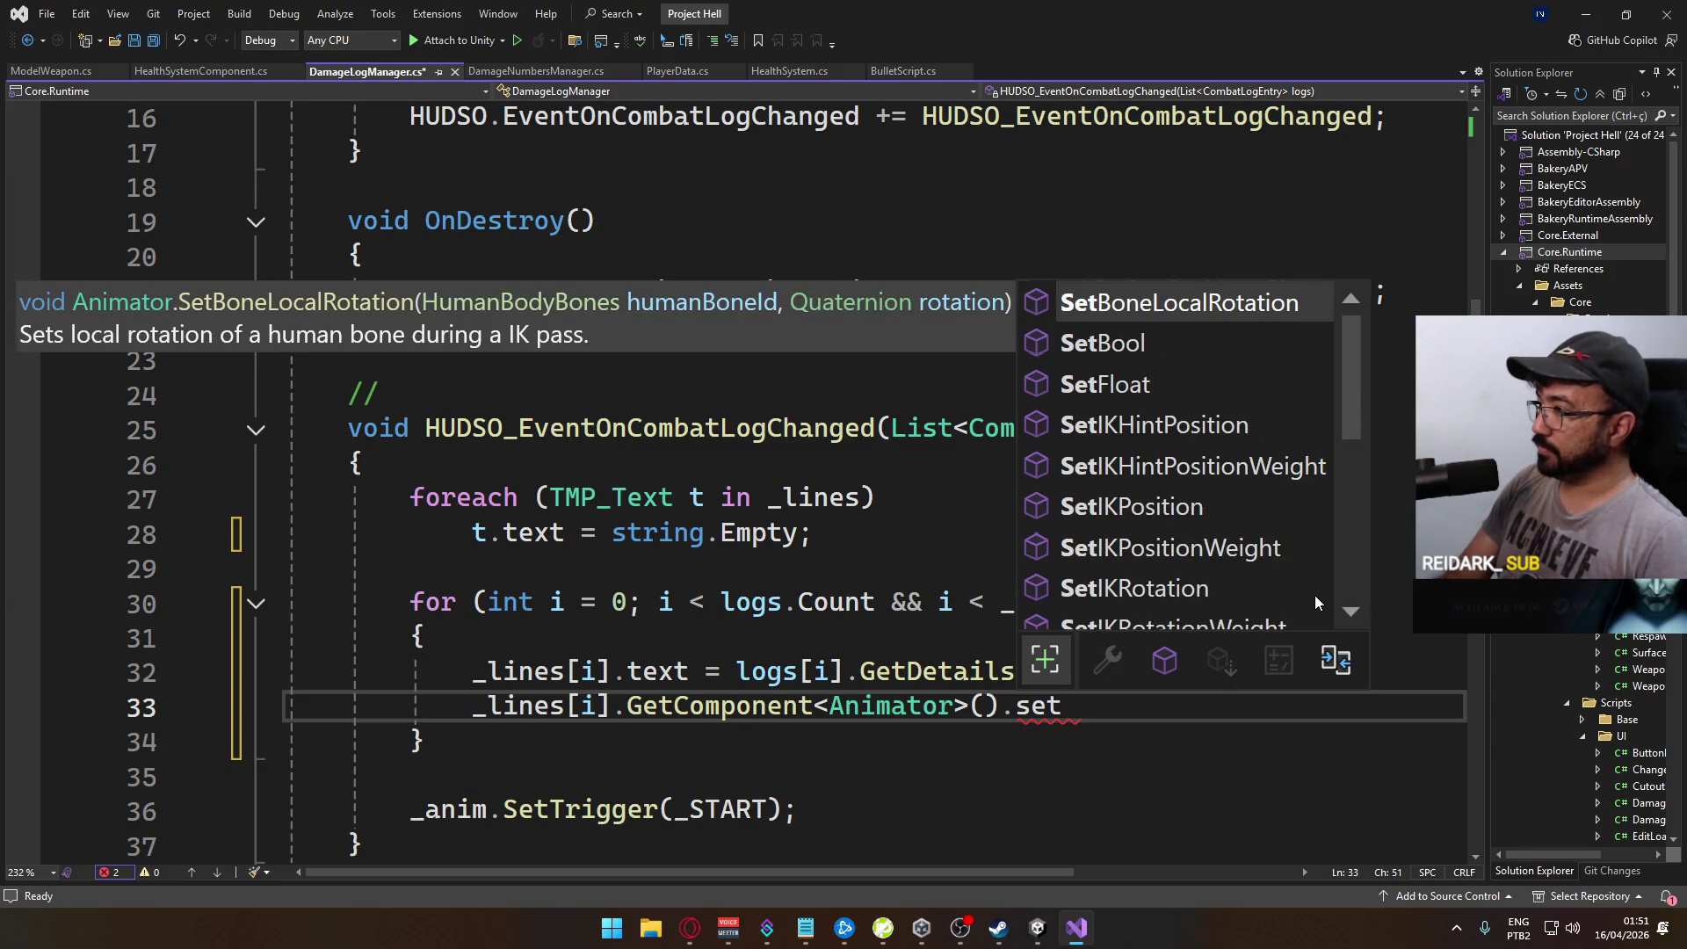
pyautogui.write('in')
pyautogui.press('Tab')
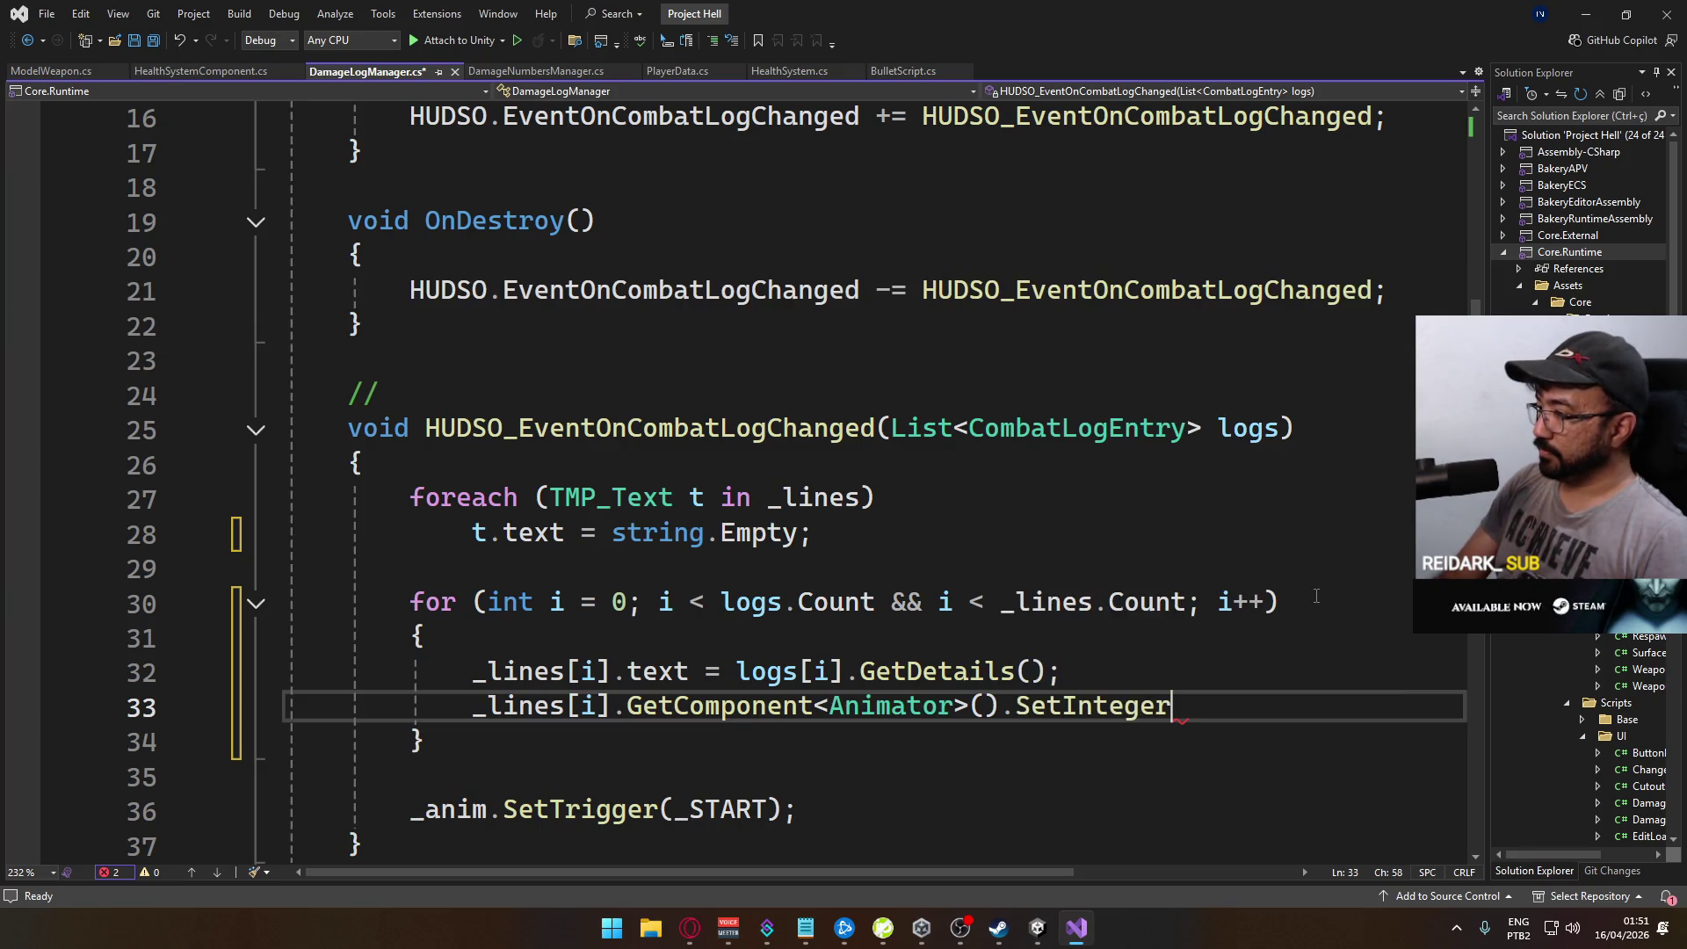
pyautogui.write('("type",')
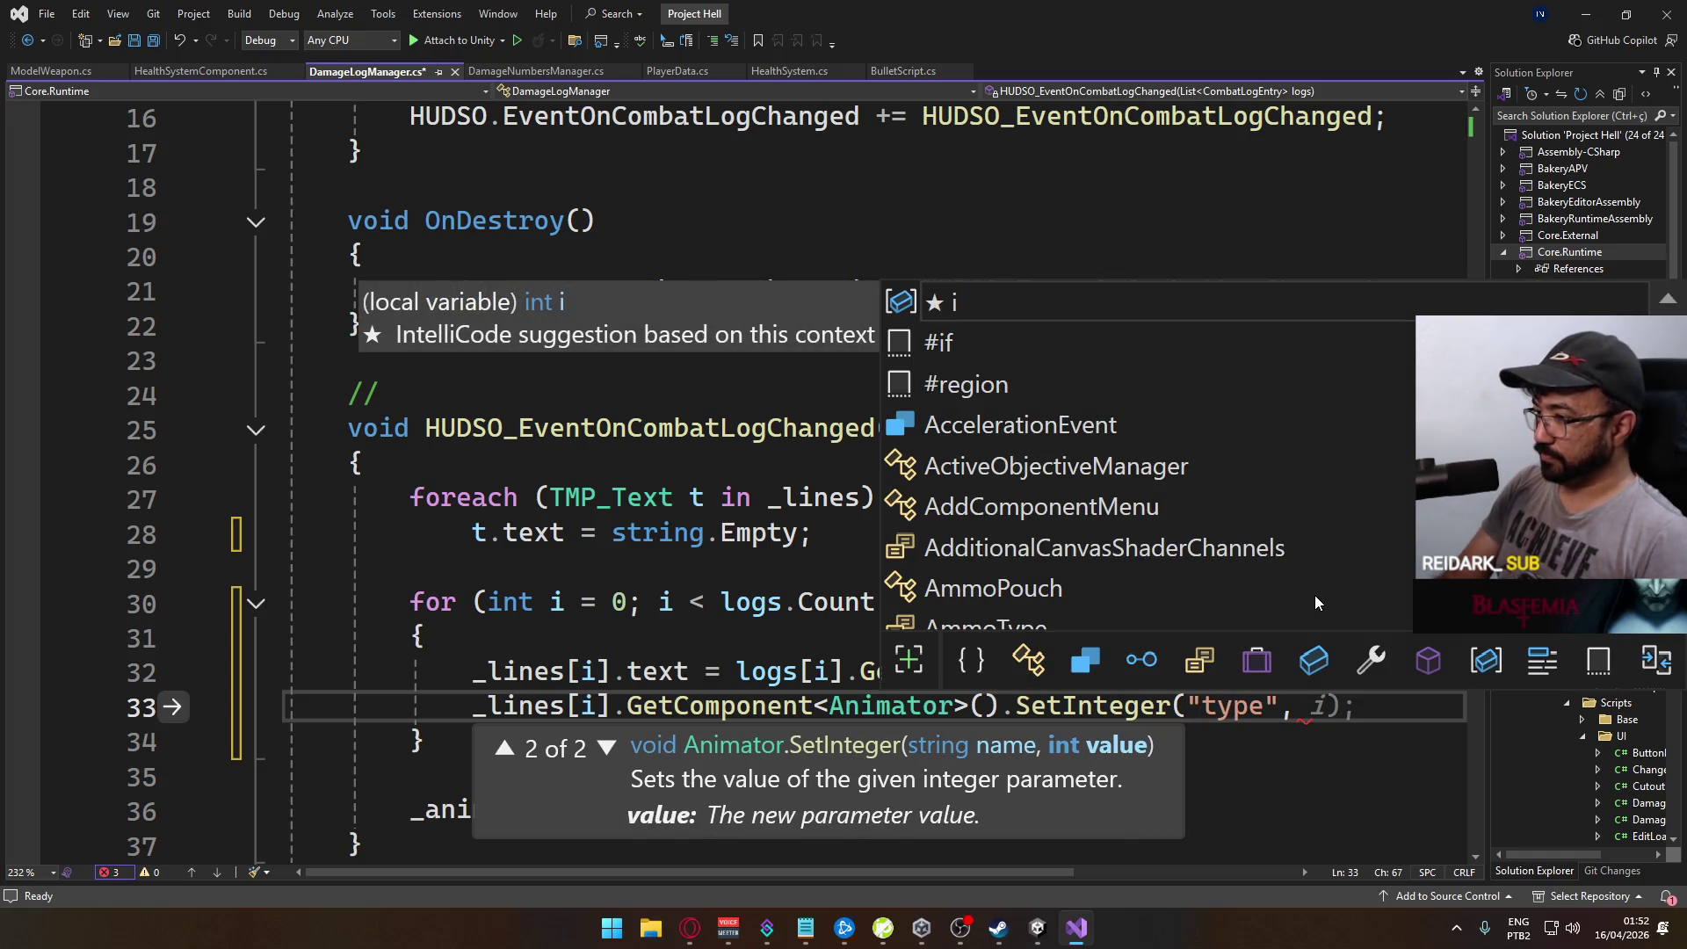
pyautogui.press('Escape')
pyautogui.write('logs')
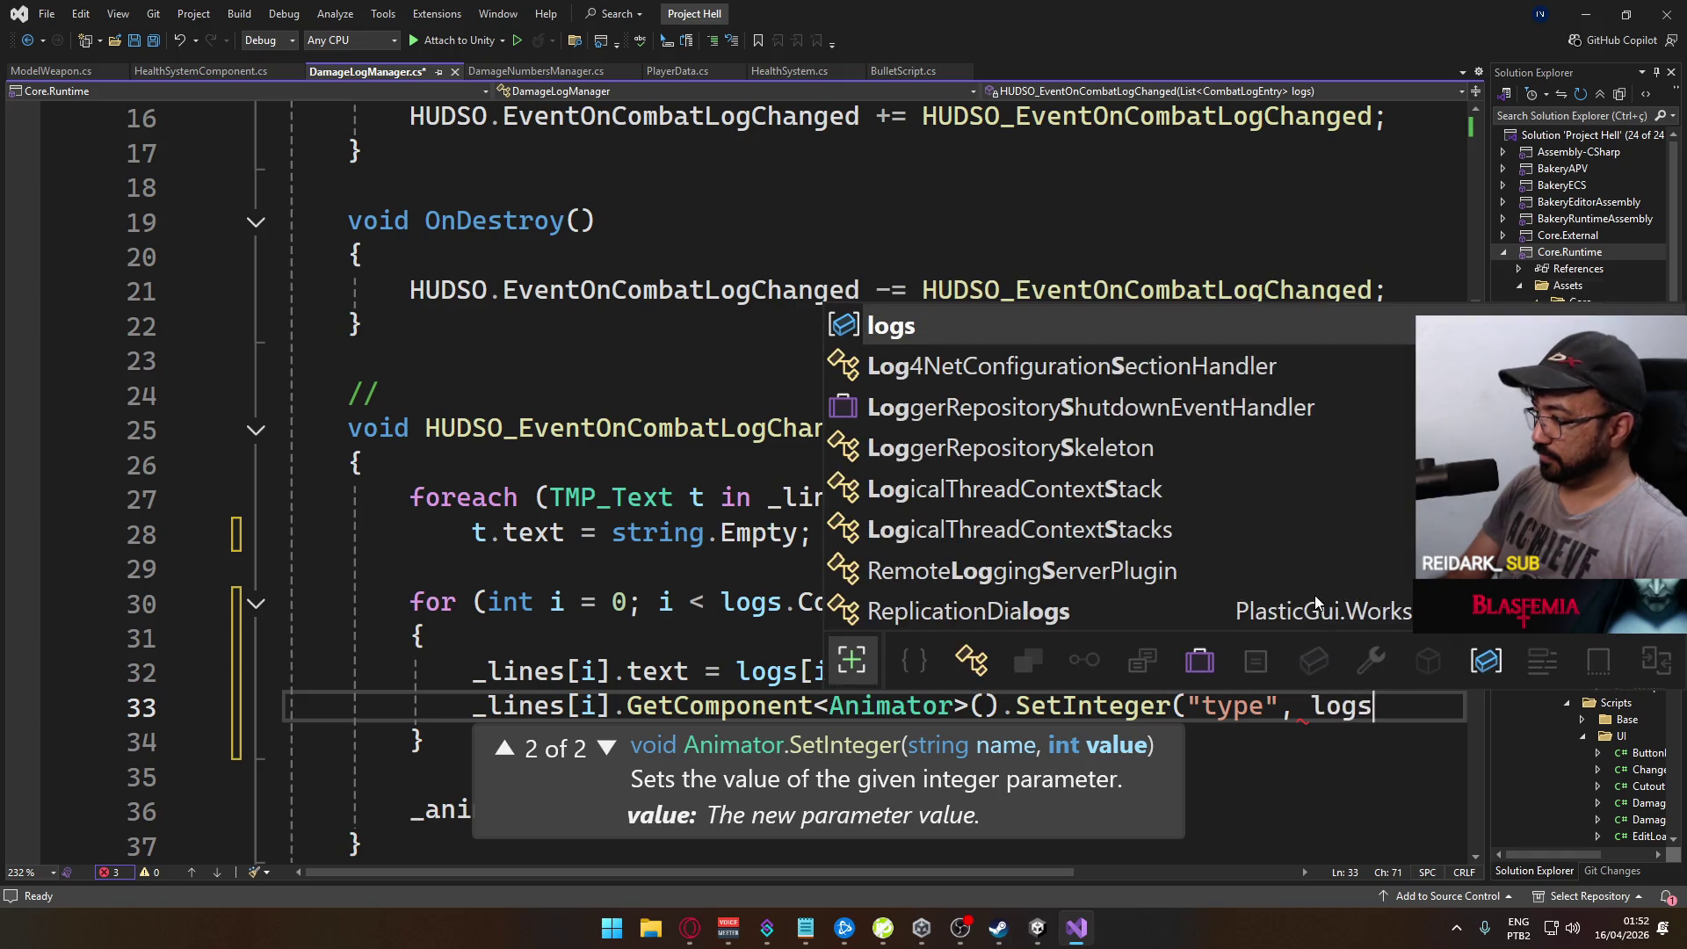
pyautogui.write('[i].ty')
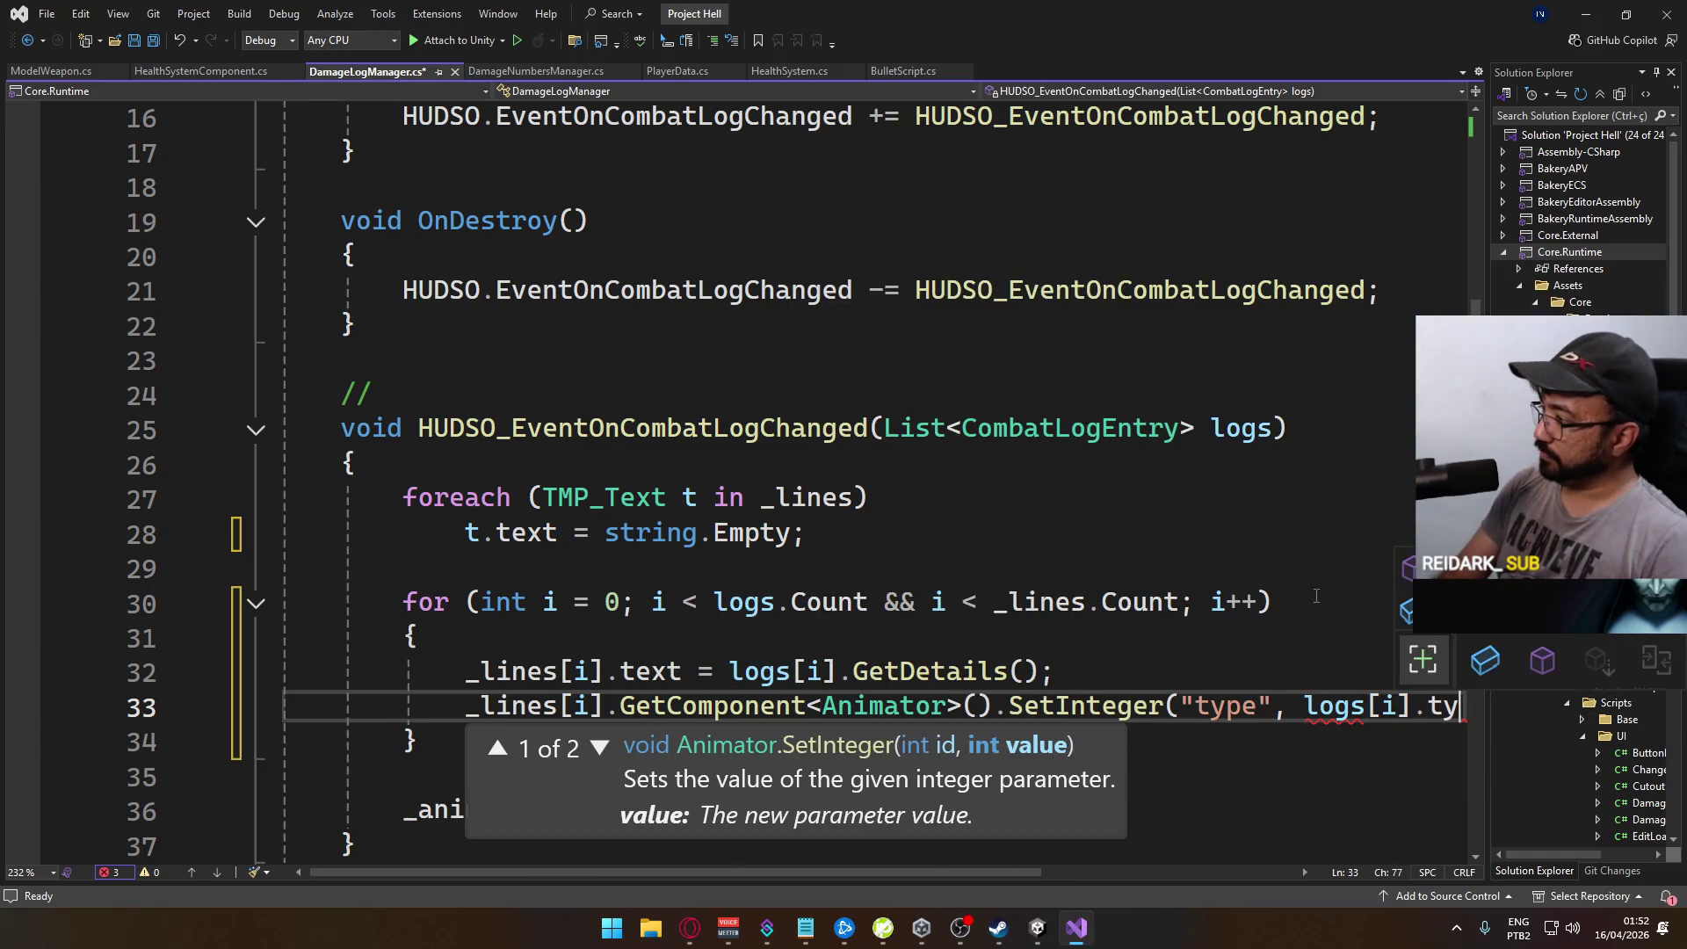
pyautogui.press('Tab')
pyautogui.write(')')
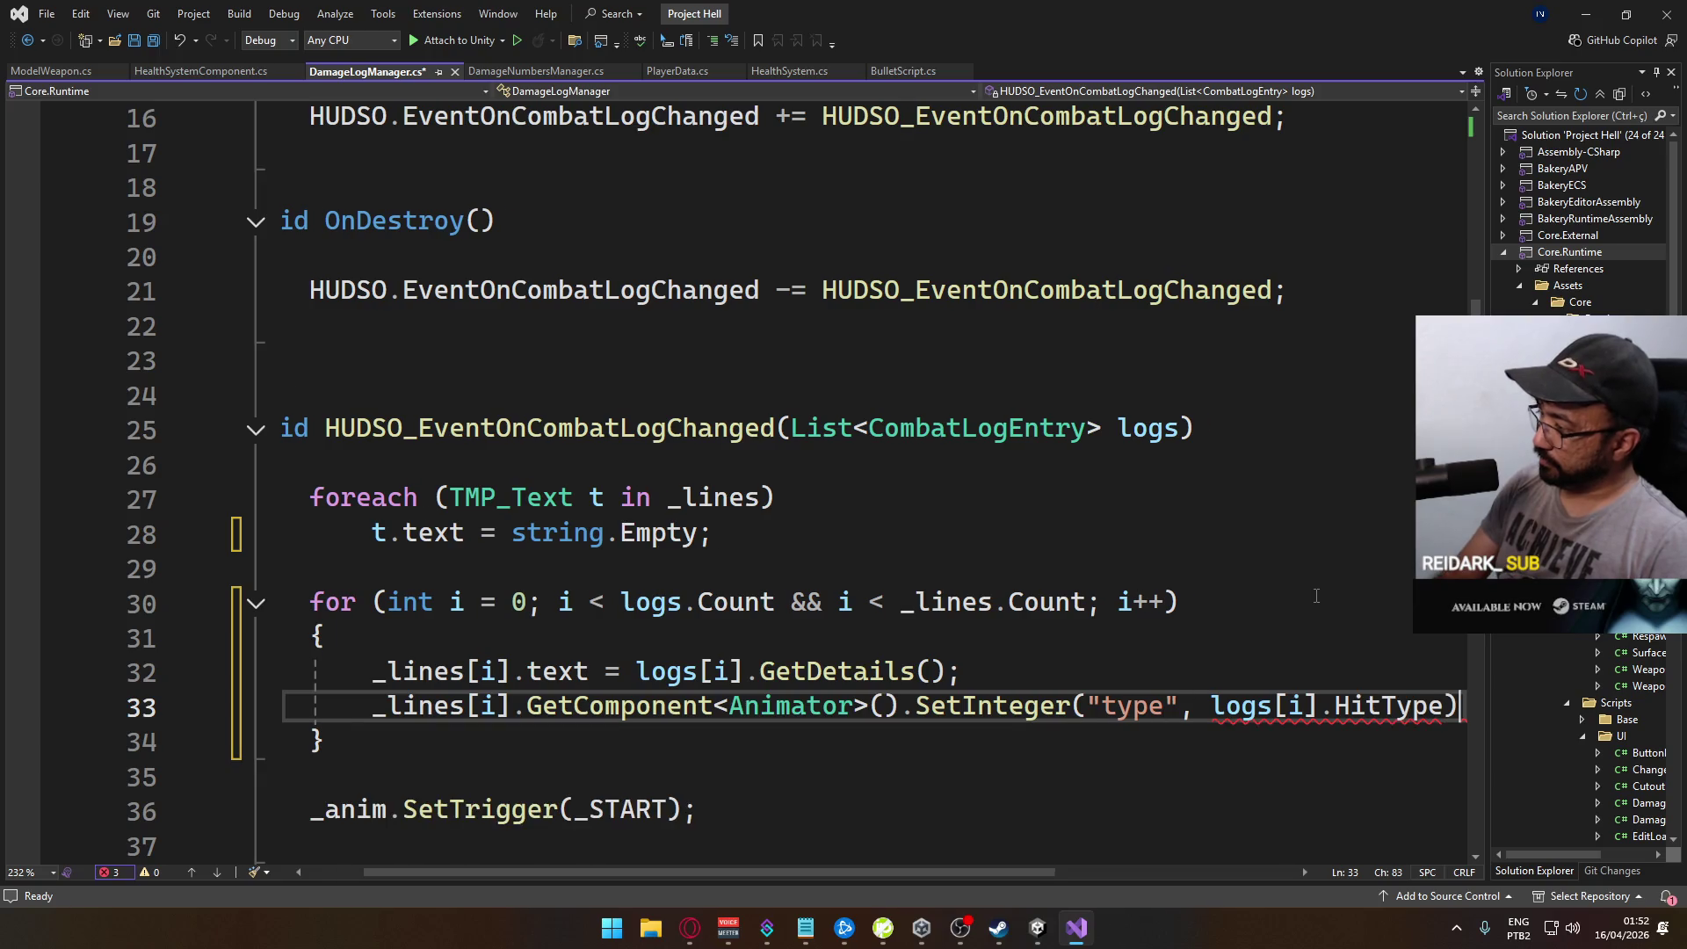
pyautogui.write(';')
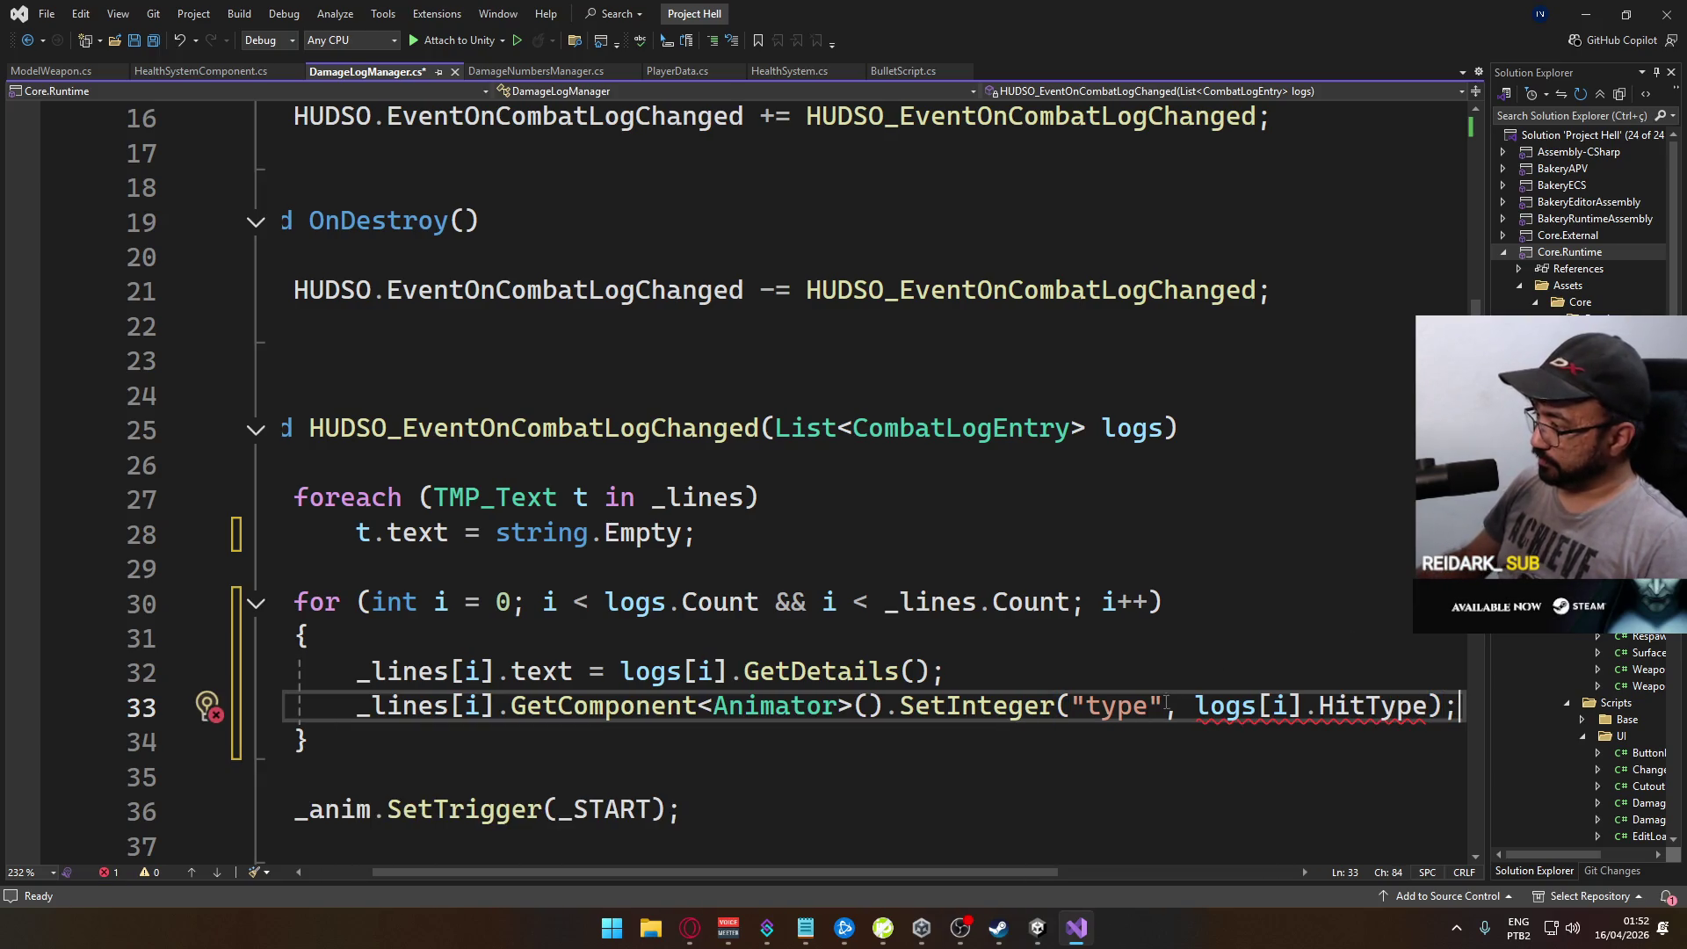
pyautogui.write(' (int)')
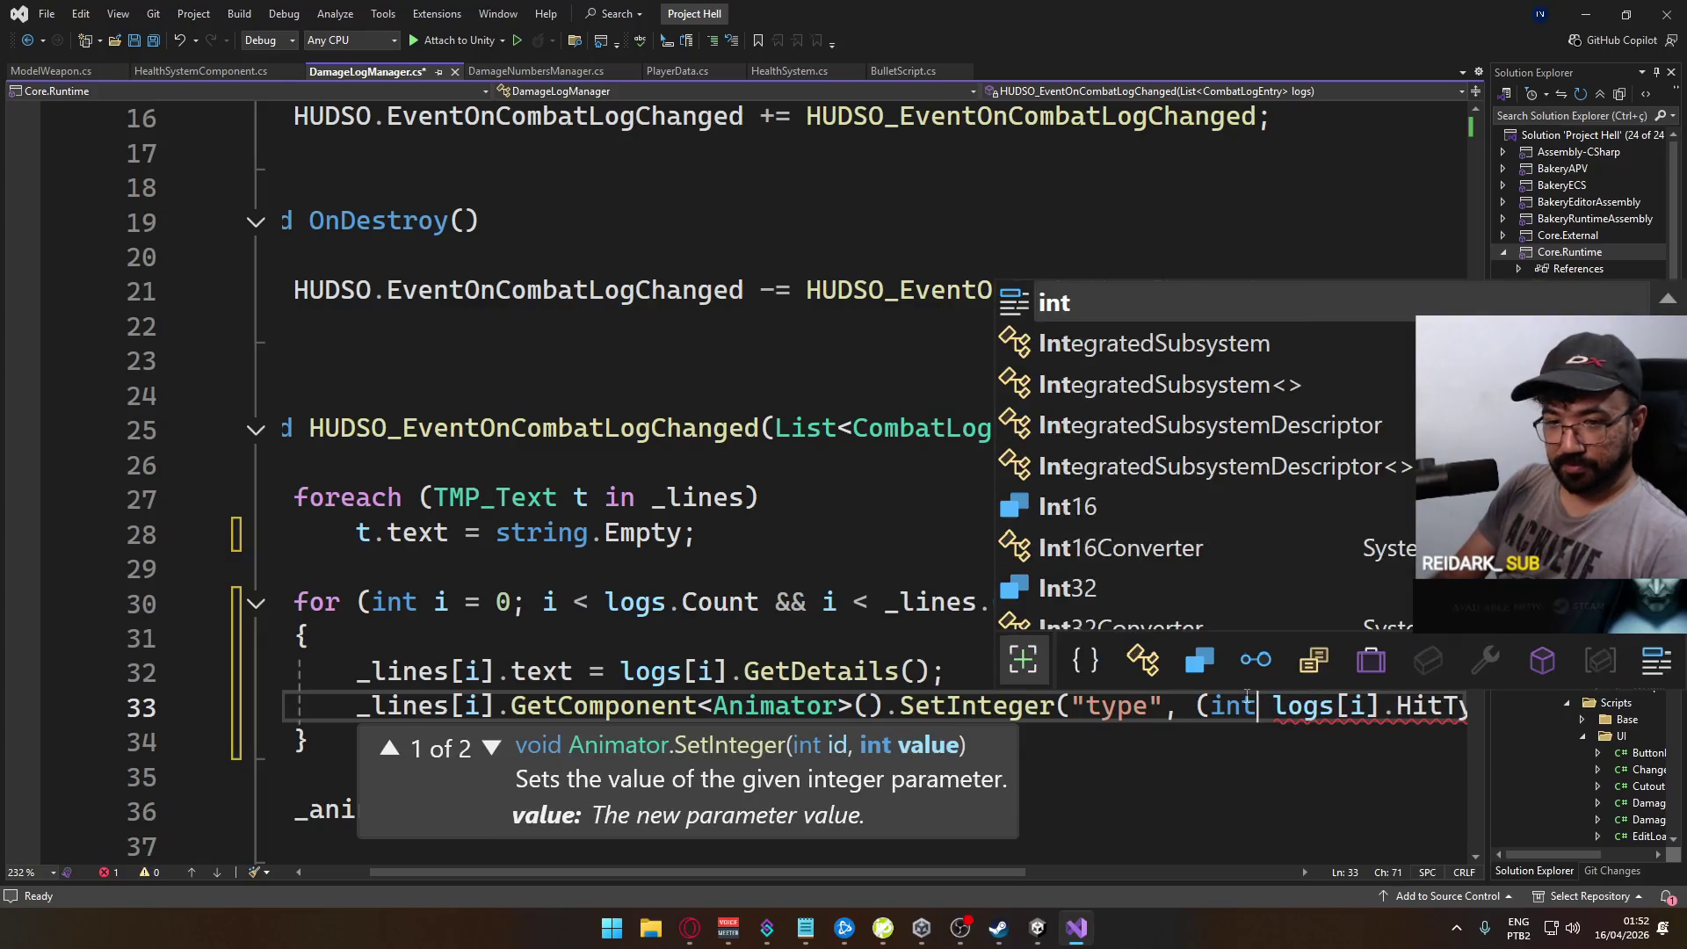
pyautogui.hotkey('ctrl', 's')
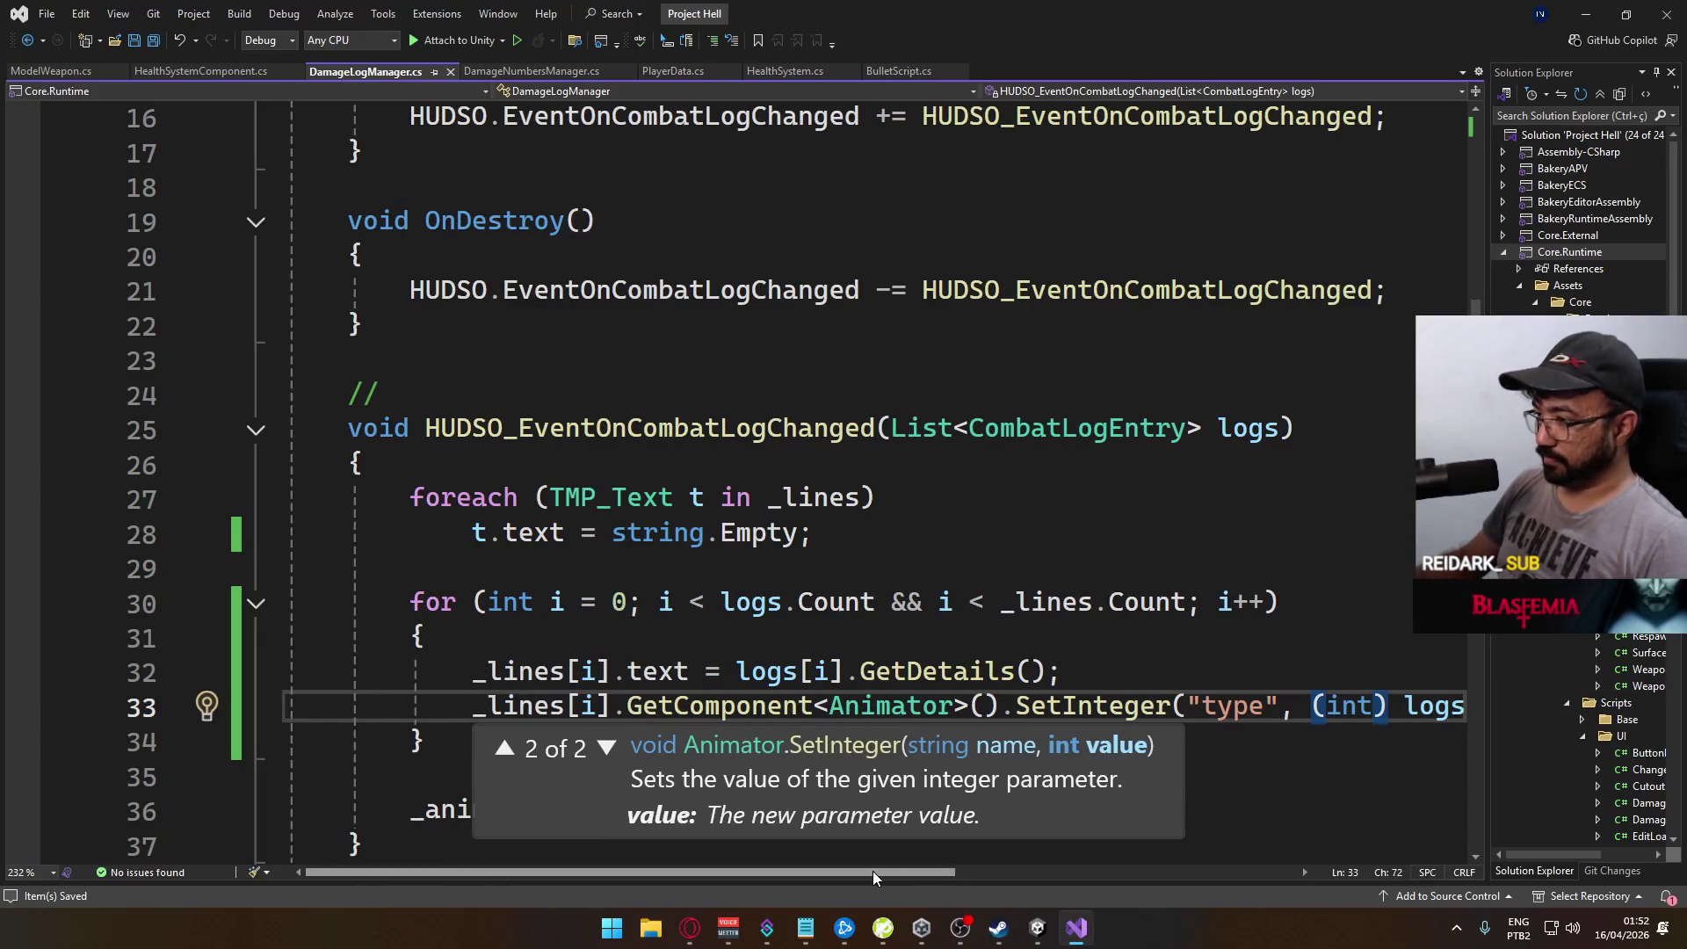
pyautogui.click(1006, 634)
pyautogui.scroll(5, 807, 540)
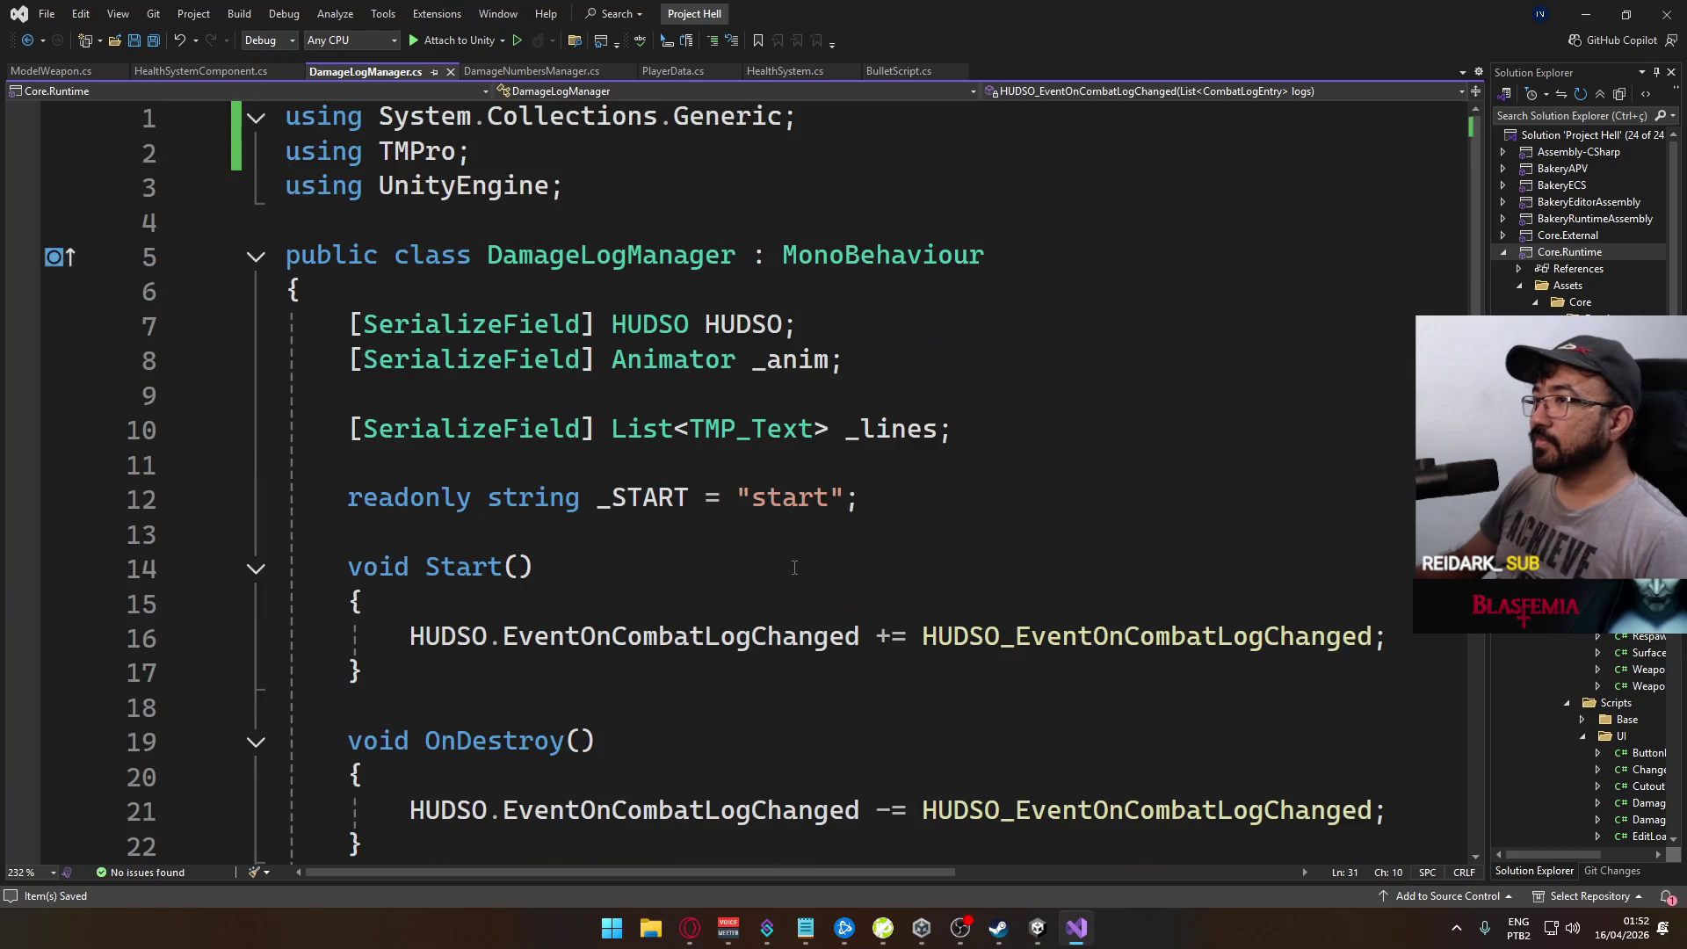
# Step: Declare a readonly int _TYPE field below _START and use _TYPE in the SetInteger call
pyautogui.click(880, 497)
pyautogui.press('Return')
pyautogui.write('rea')
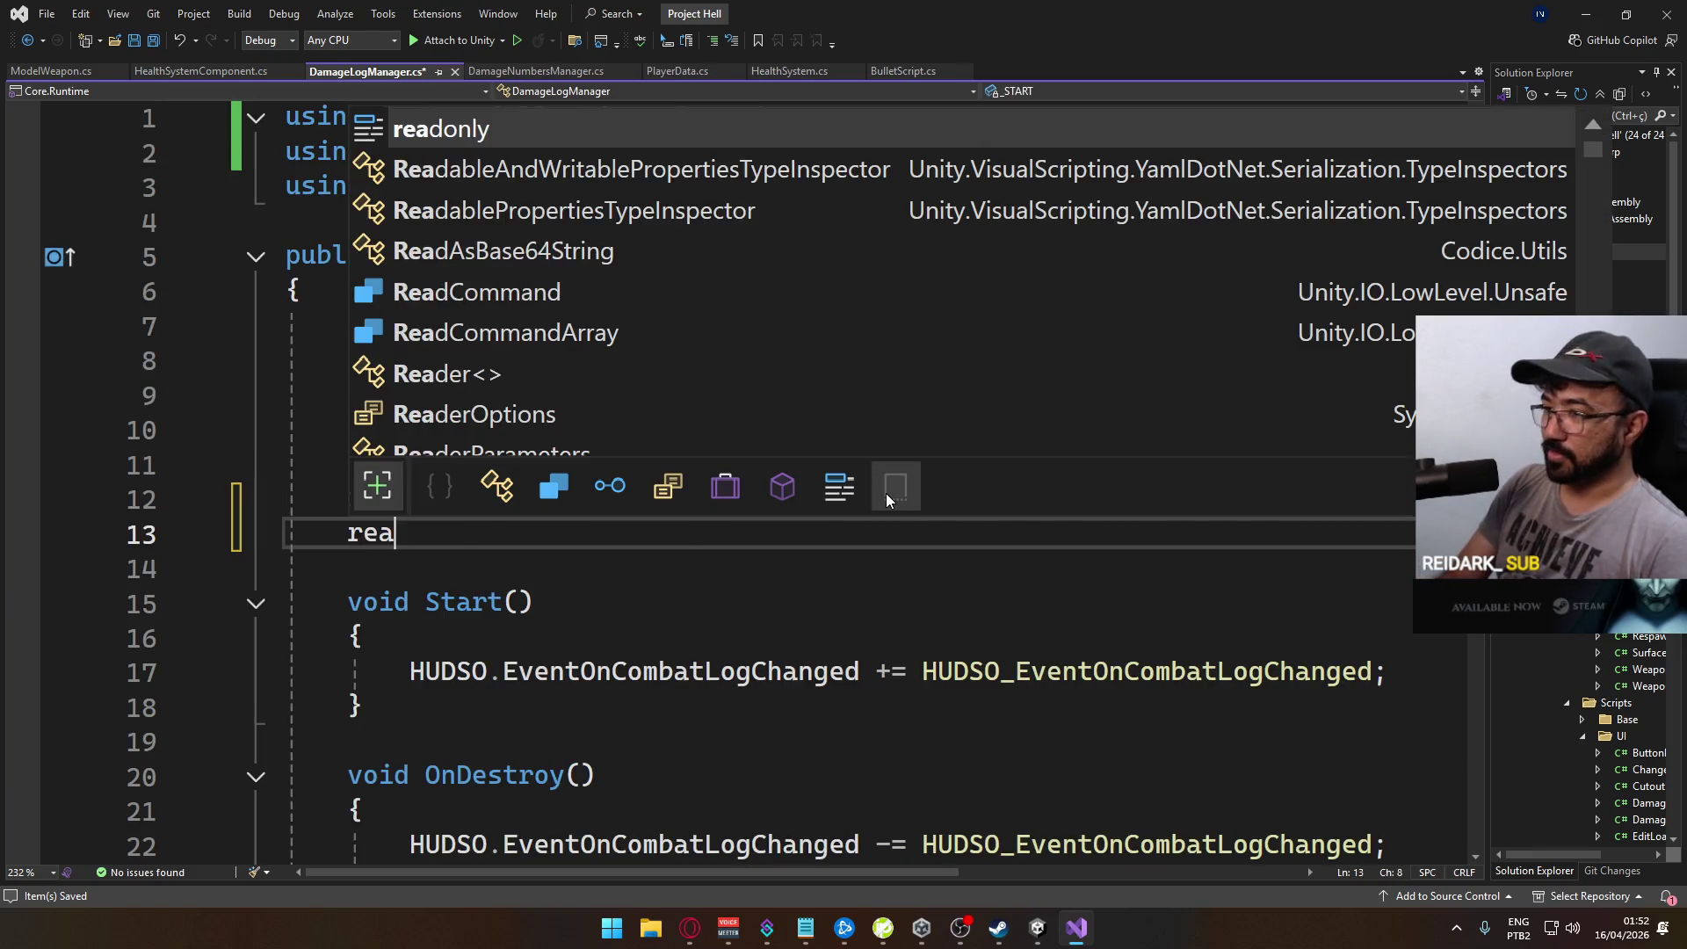
pyautogui.write('donly ')
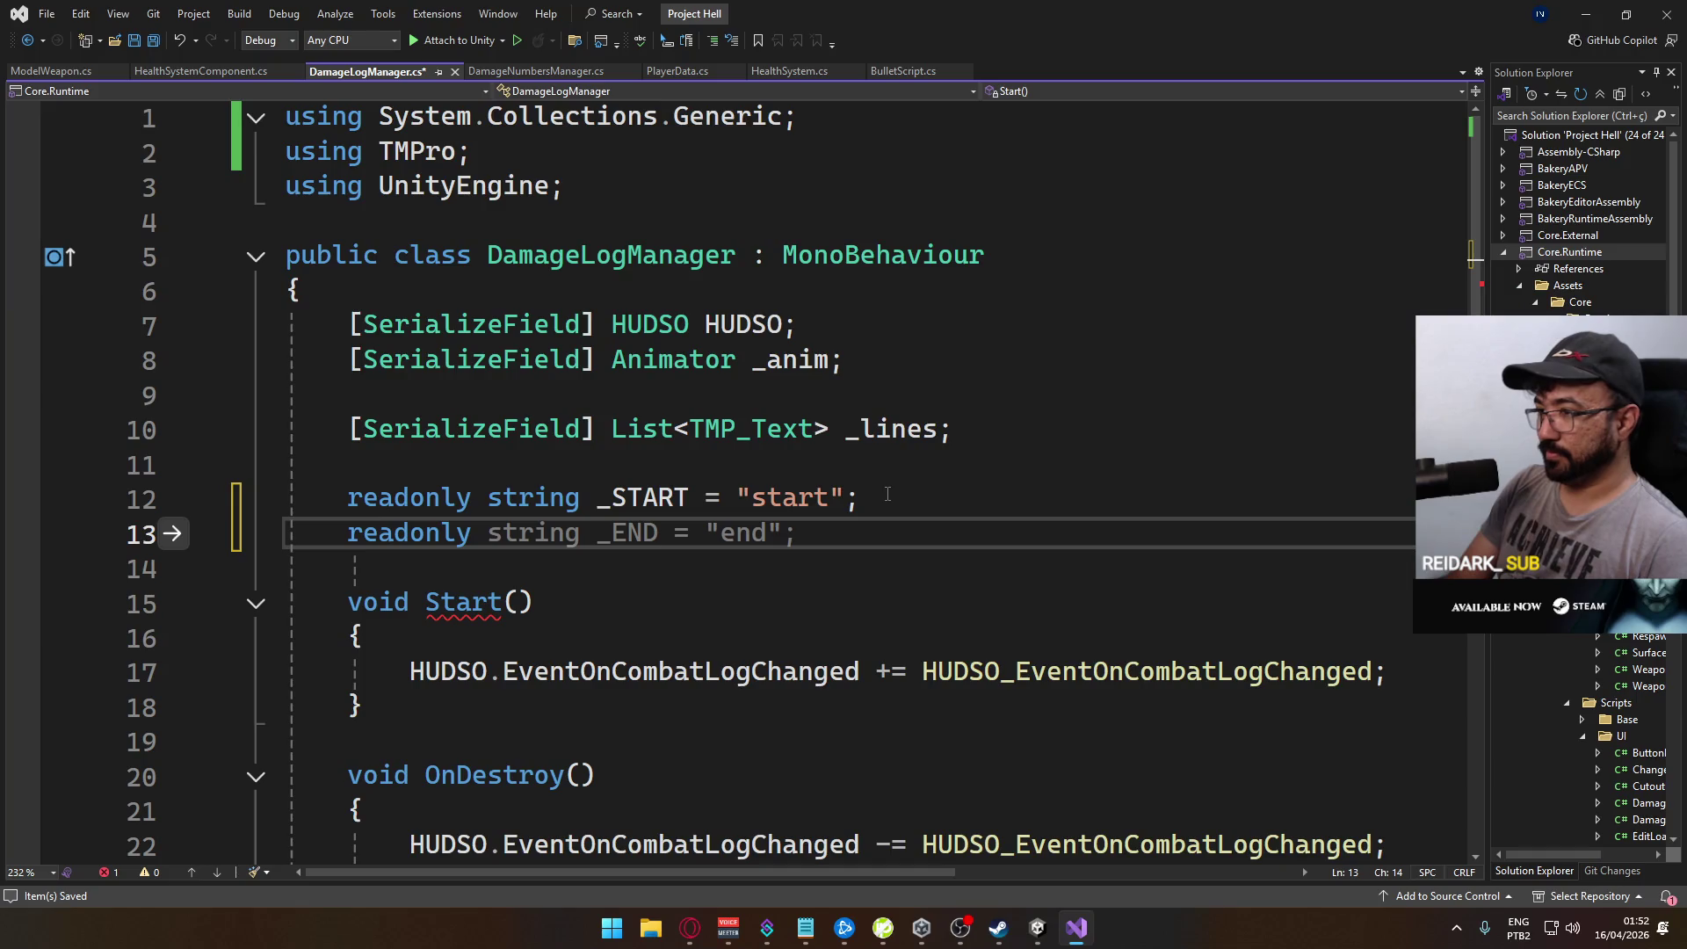
pyautogui.write('int ')
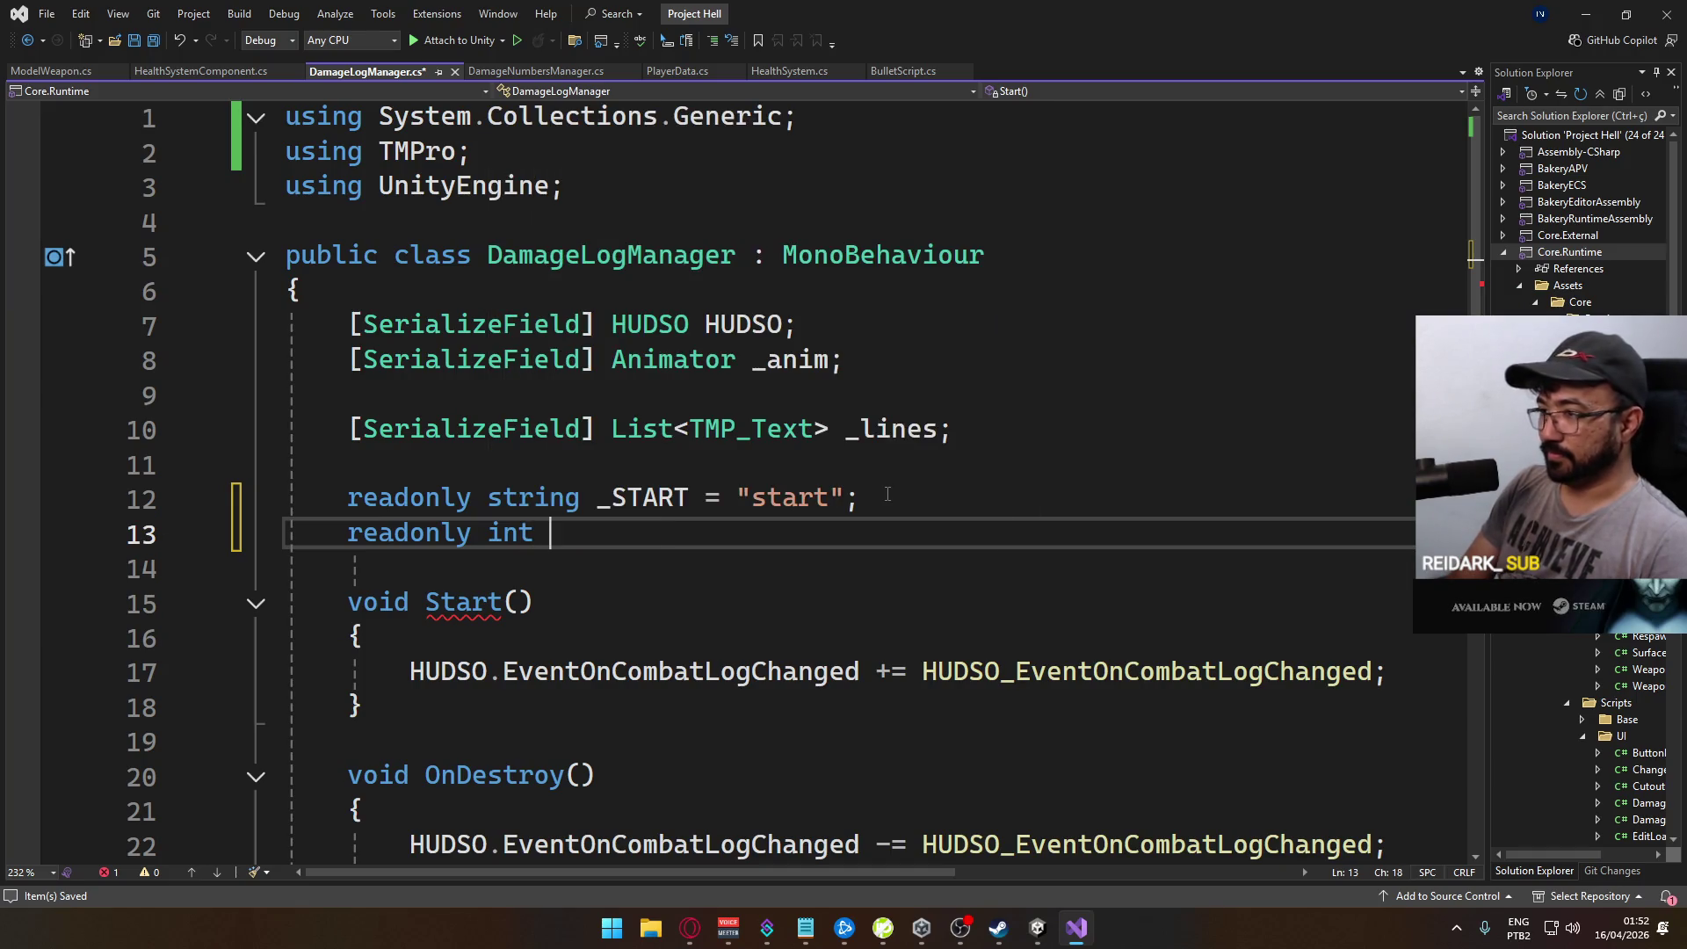
pyautogui.write('_')
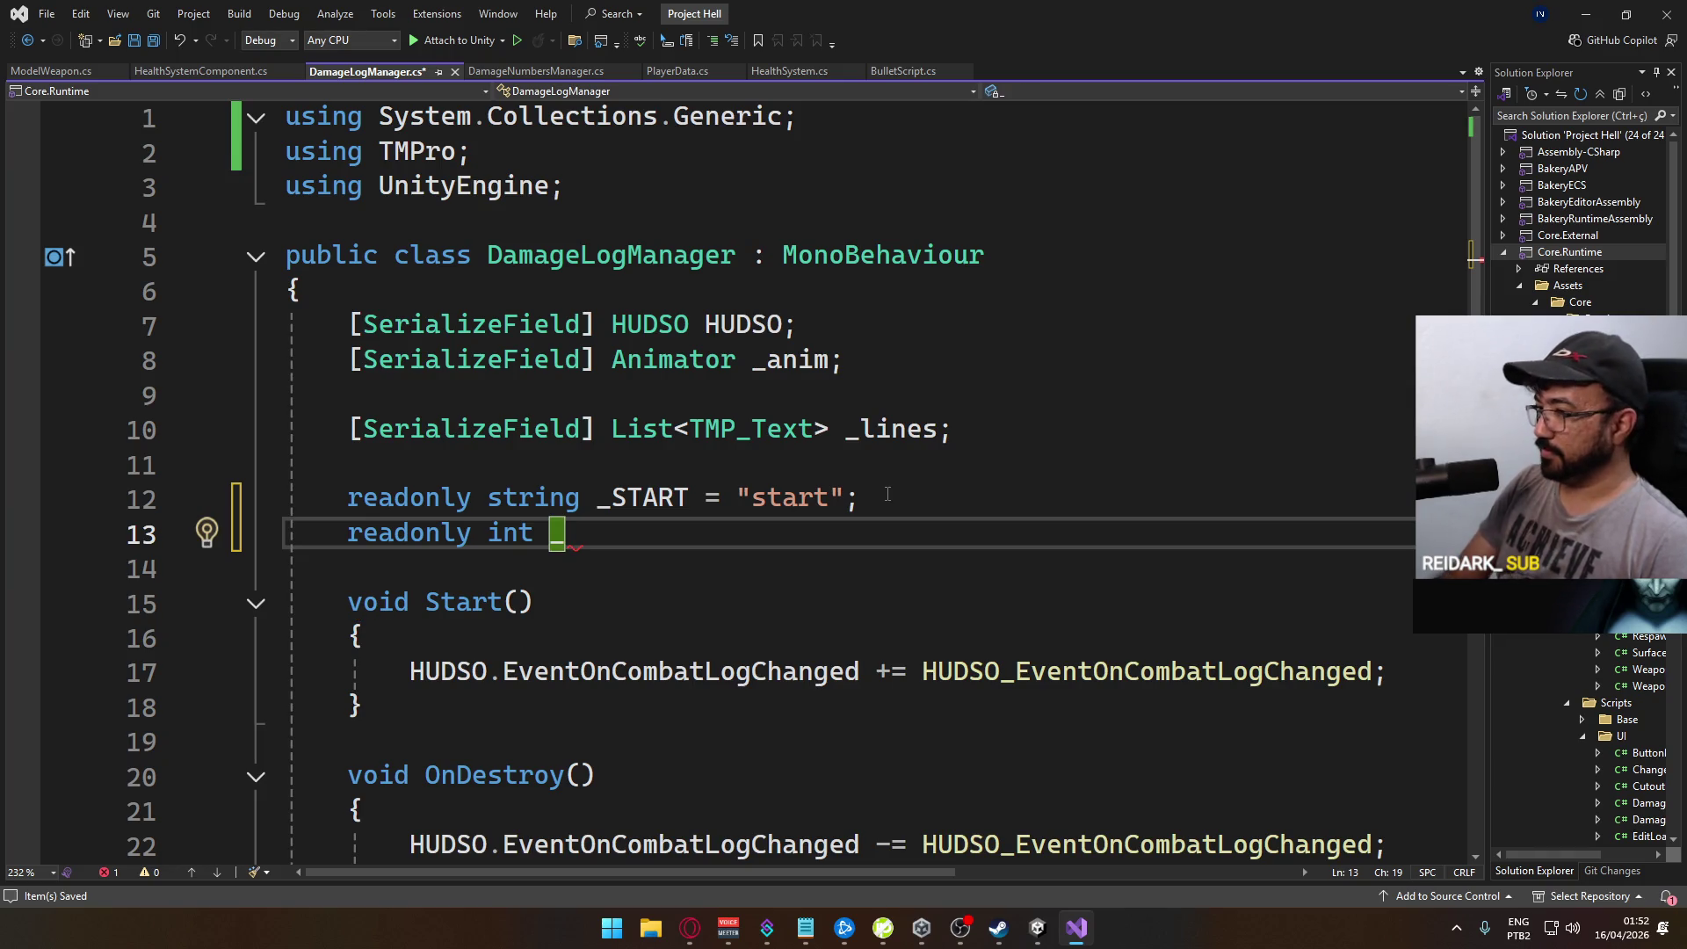
pyautogui.scroll(-7, 751, 519)
pyautogui.scroll(7, 747, 536)
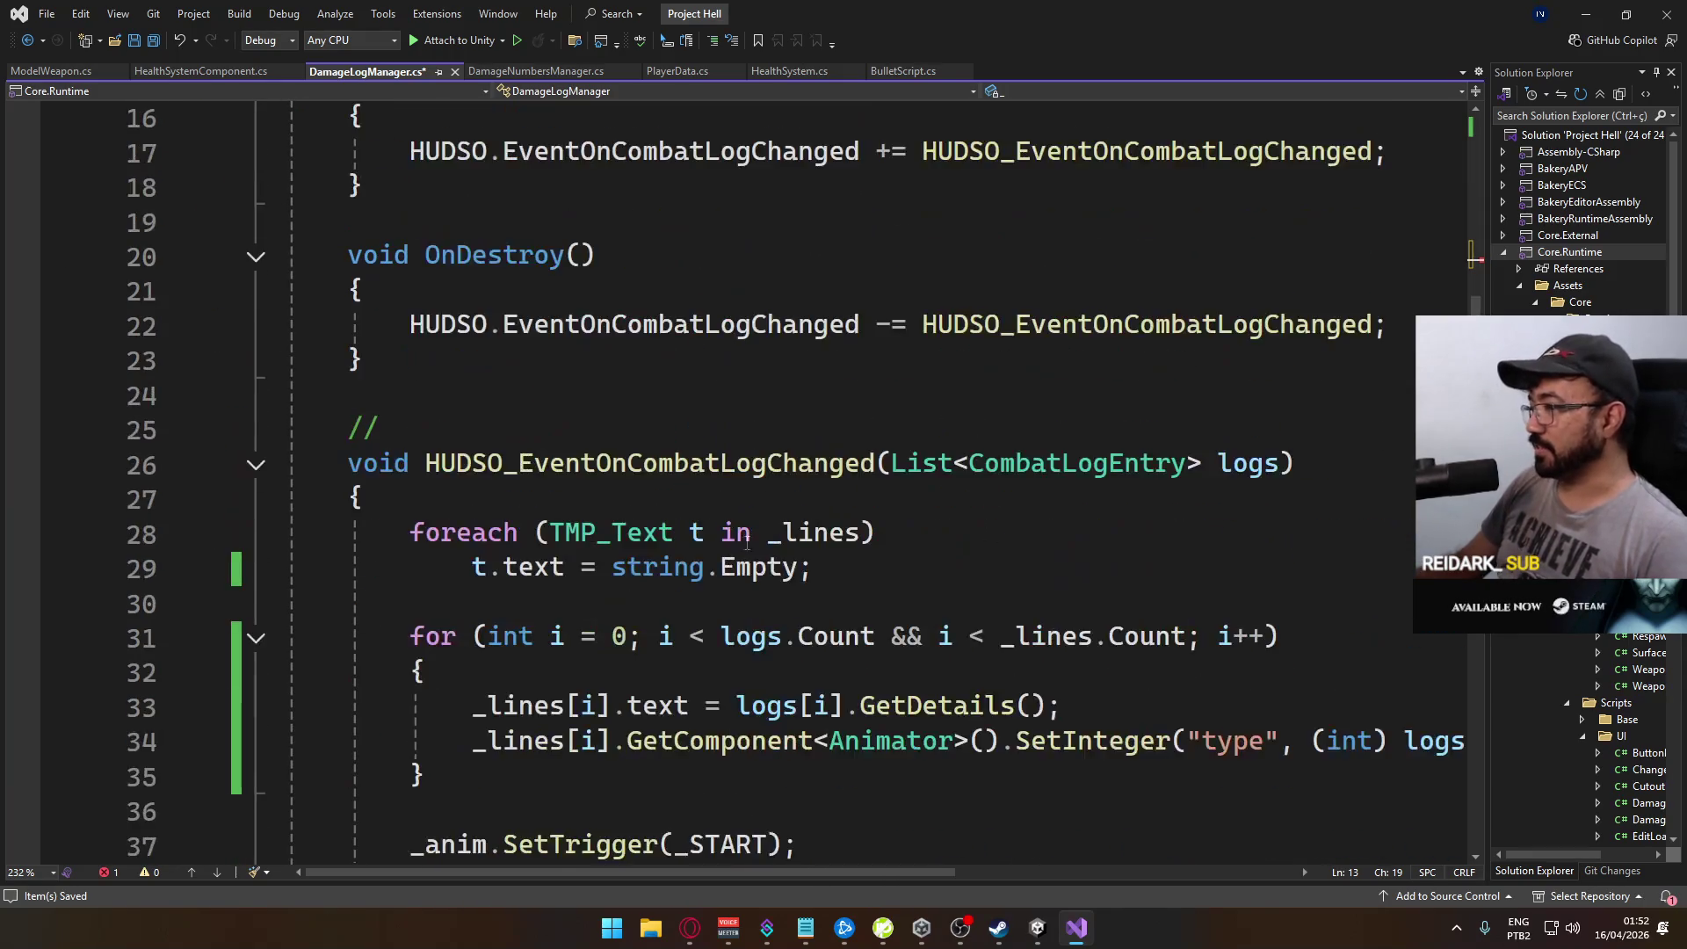
pyautogui.write('TYEPE = "type')
pyautogui.press('BackSpace')
pyautogui.write('";')
pyautogui.click(612, 532)
pyautogui.click(624, 533)
pyautogui.scroll(-6, 982, 530)
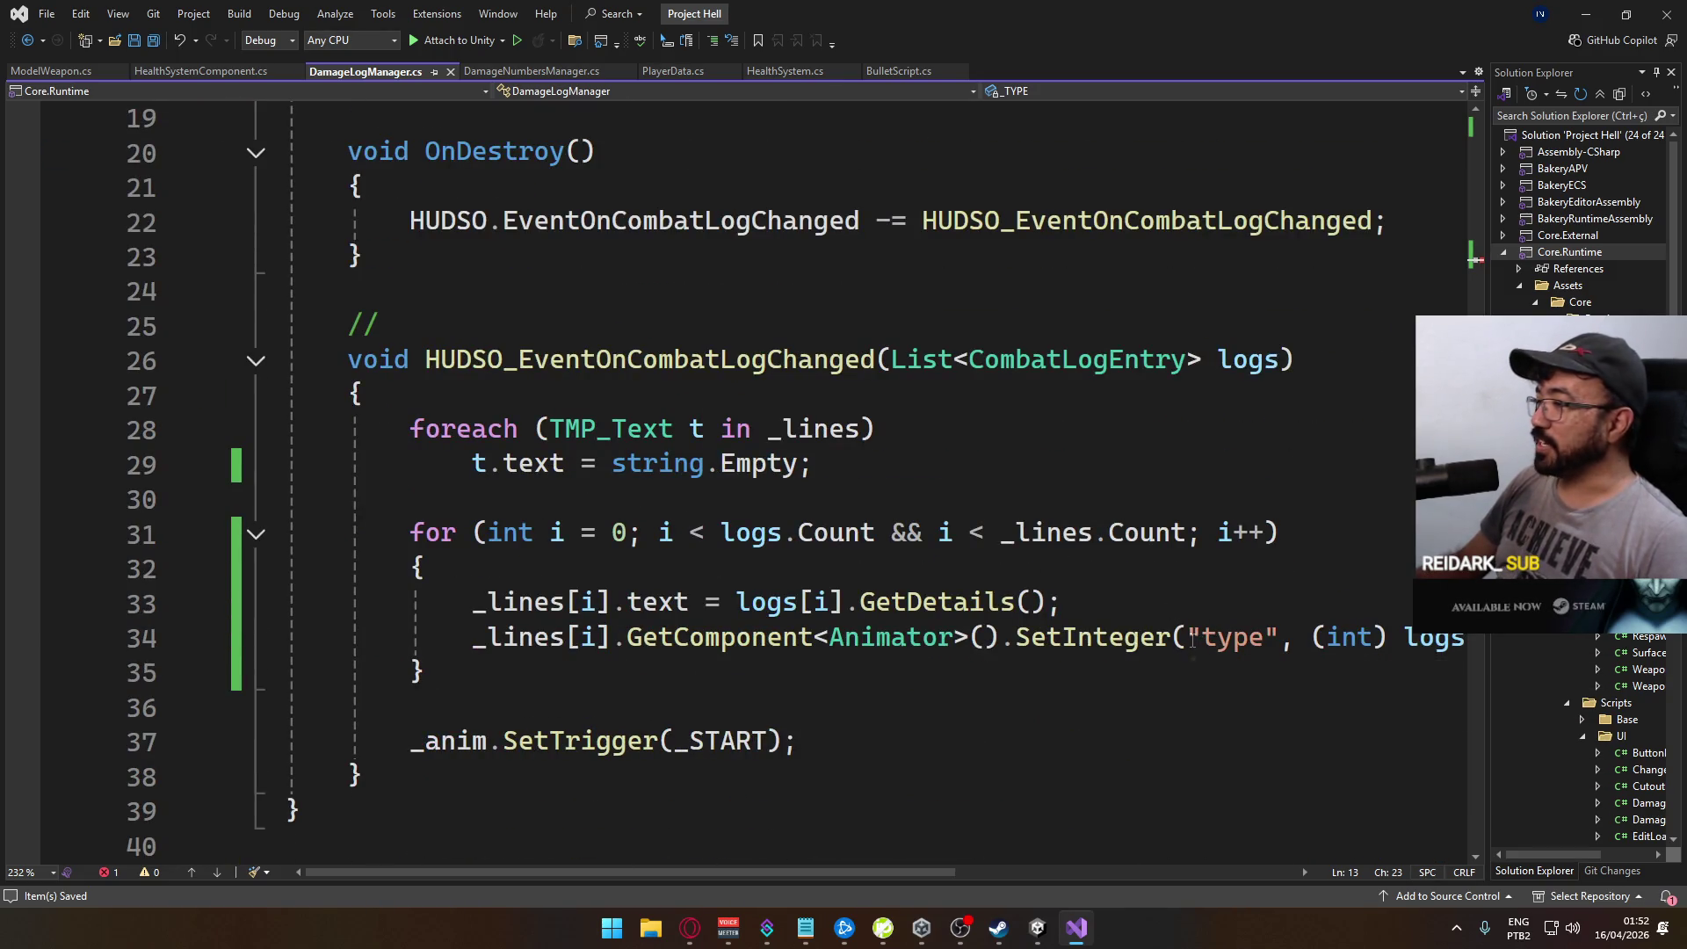
pyautogui.moveTo(1188, 639); pyautogui.dragTo(1282, 639)
pyautogui.write('_TYPE')
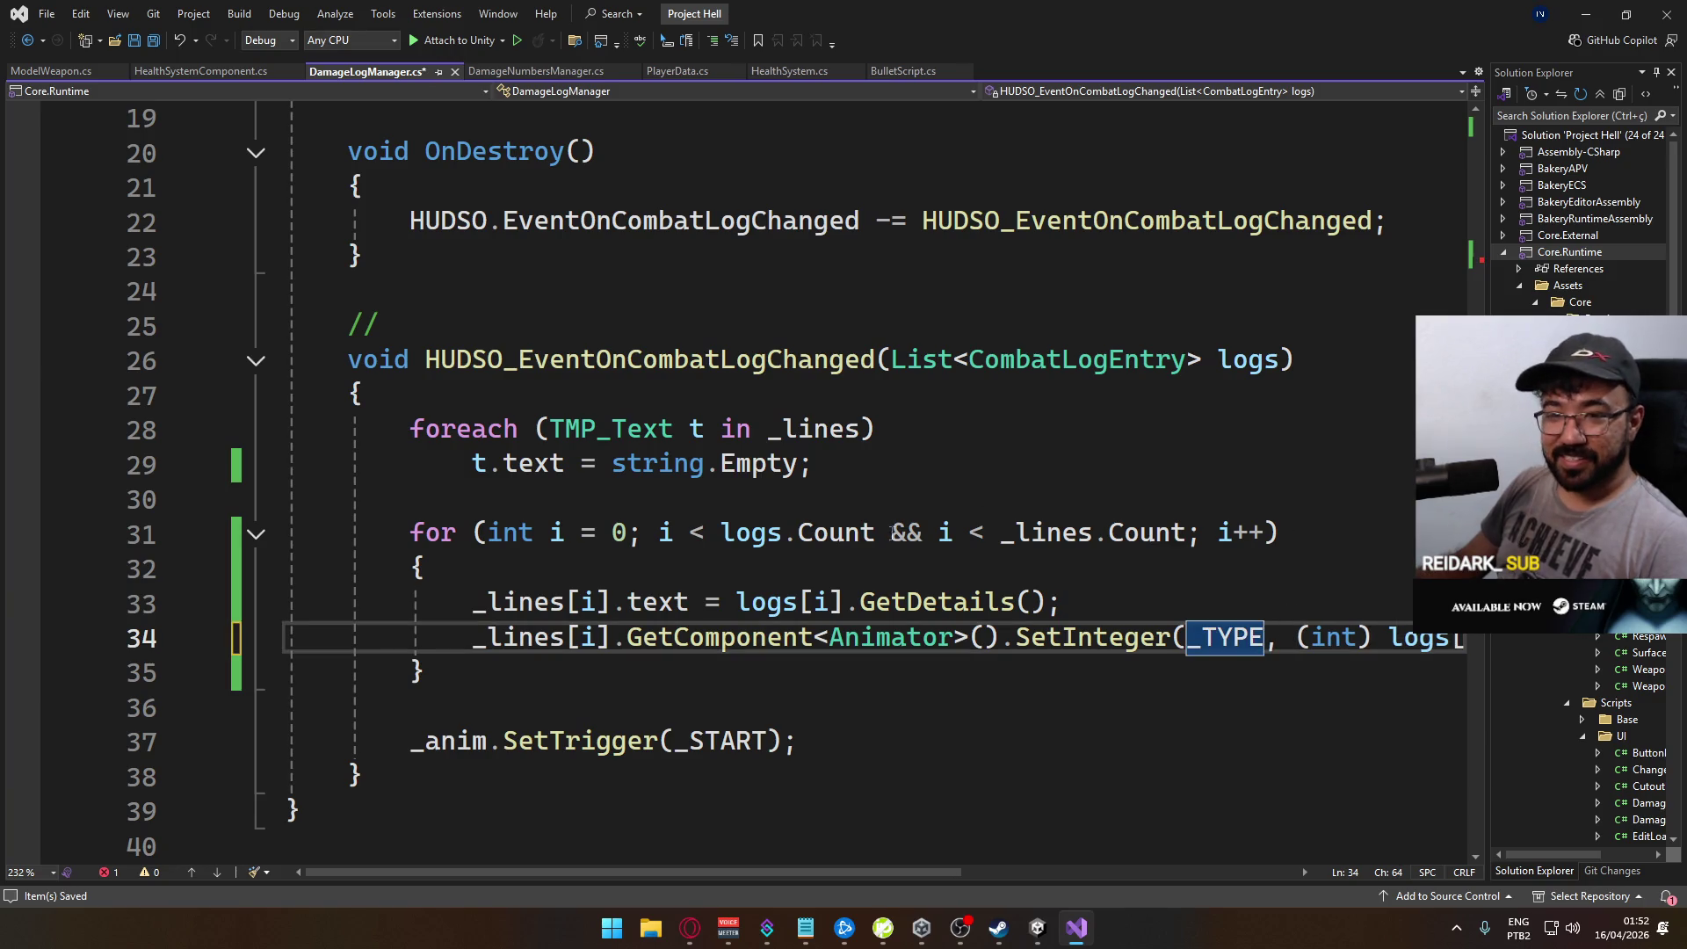
pyautogui.scroll(6, 894, 532)
pyautogui.hotkey('ctrl', 's')
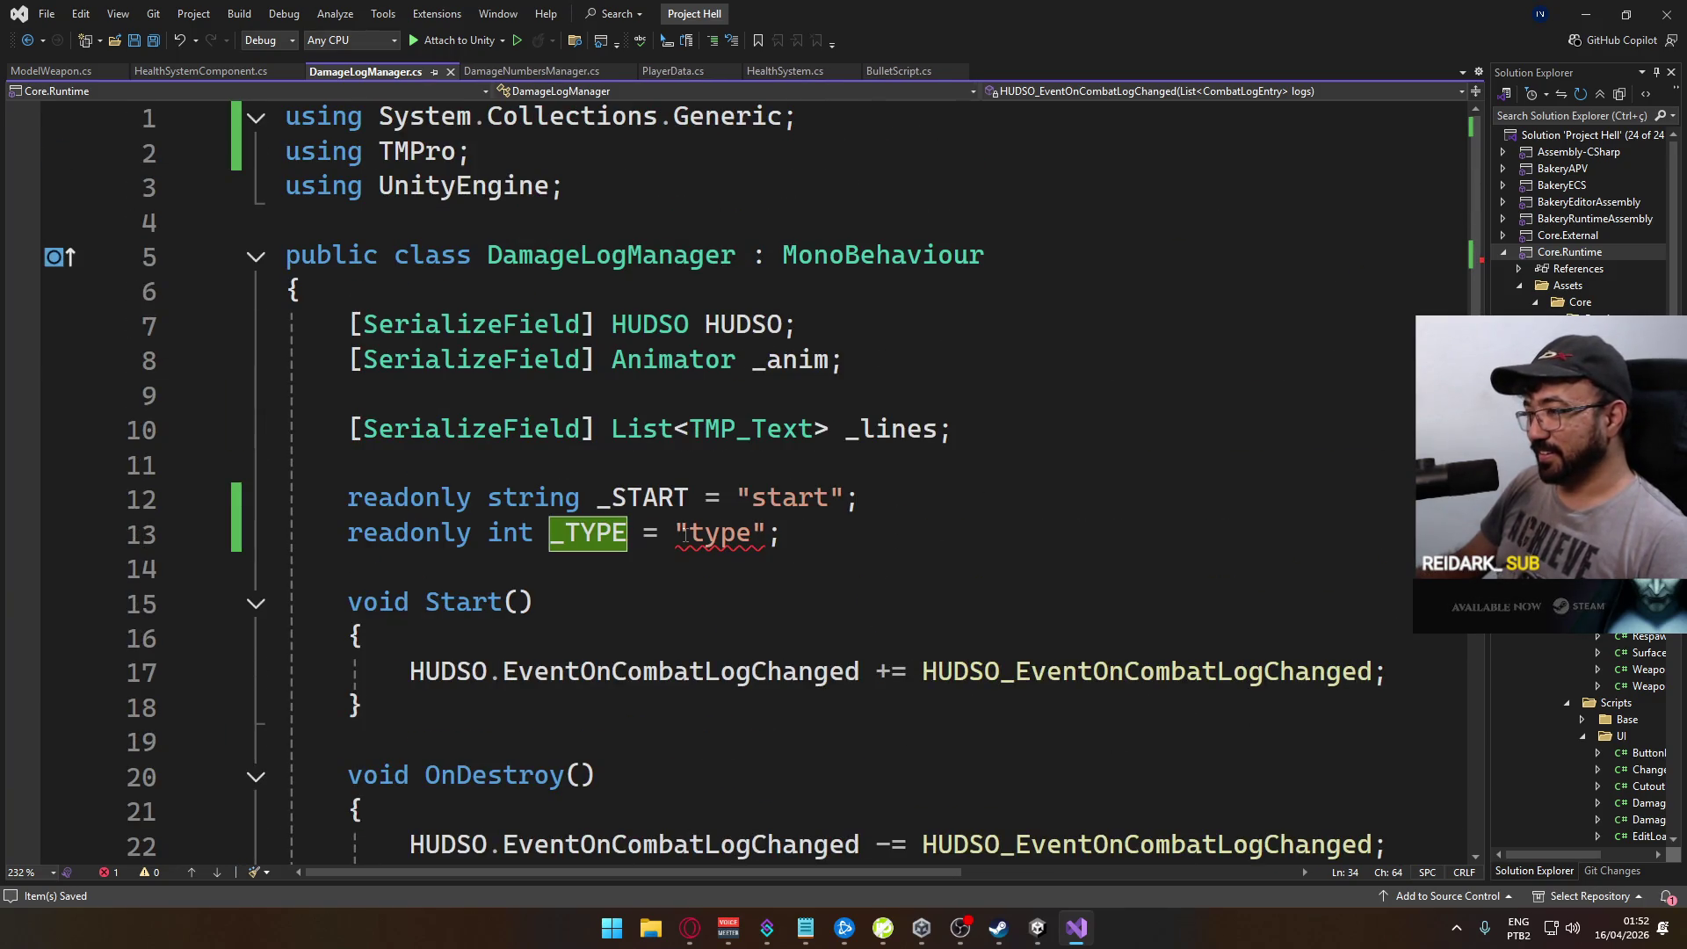
# Step: Initialise _TYPE with Animator.StringToHash("type"), save, and return to Unity
pyautogui.click(677, 533)
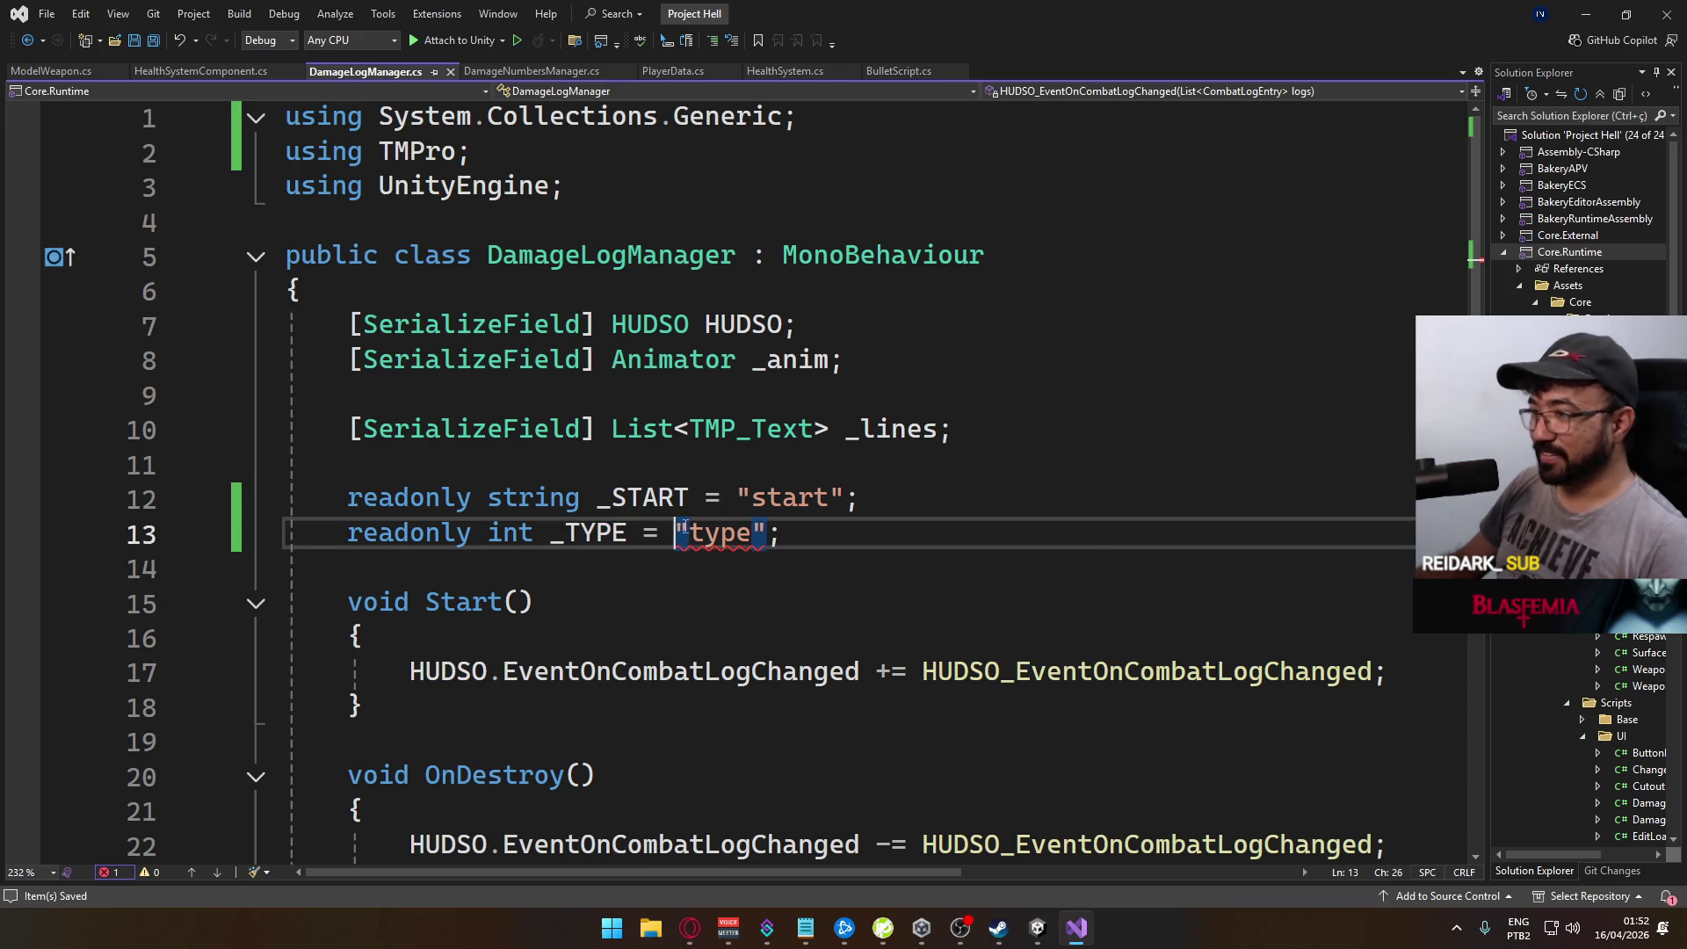
pyautogui.press('Left')
pyautogui.write('Animator.strin')
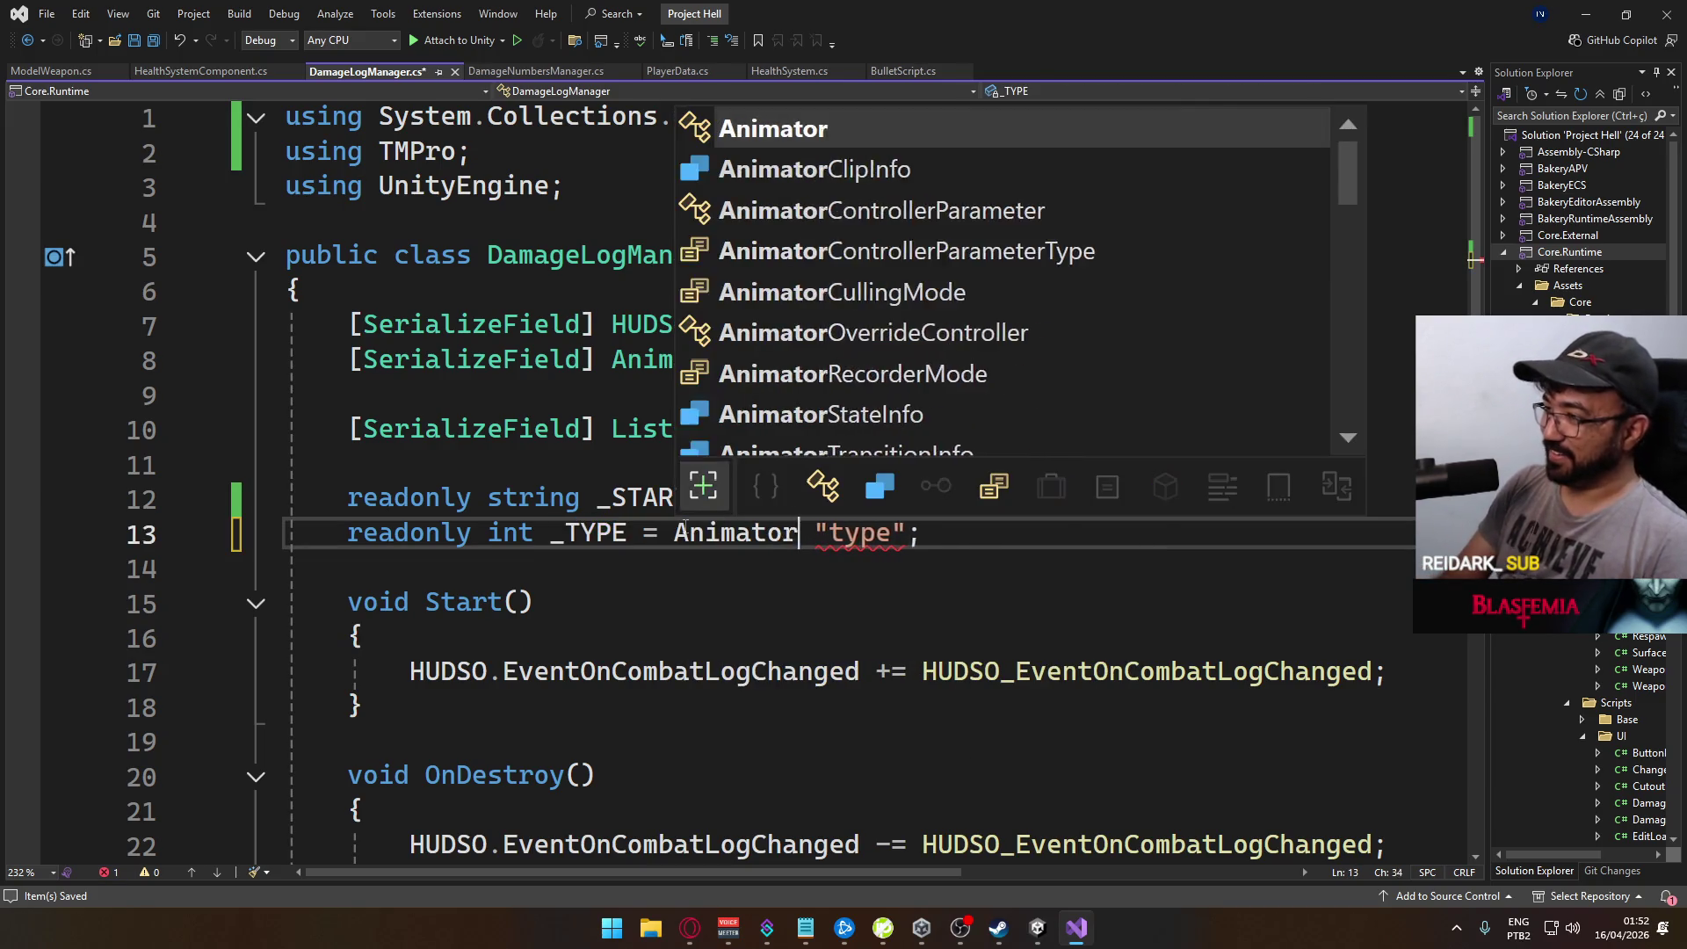
pyautogui.press('Tab')
pyautogui.write('(')
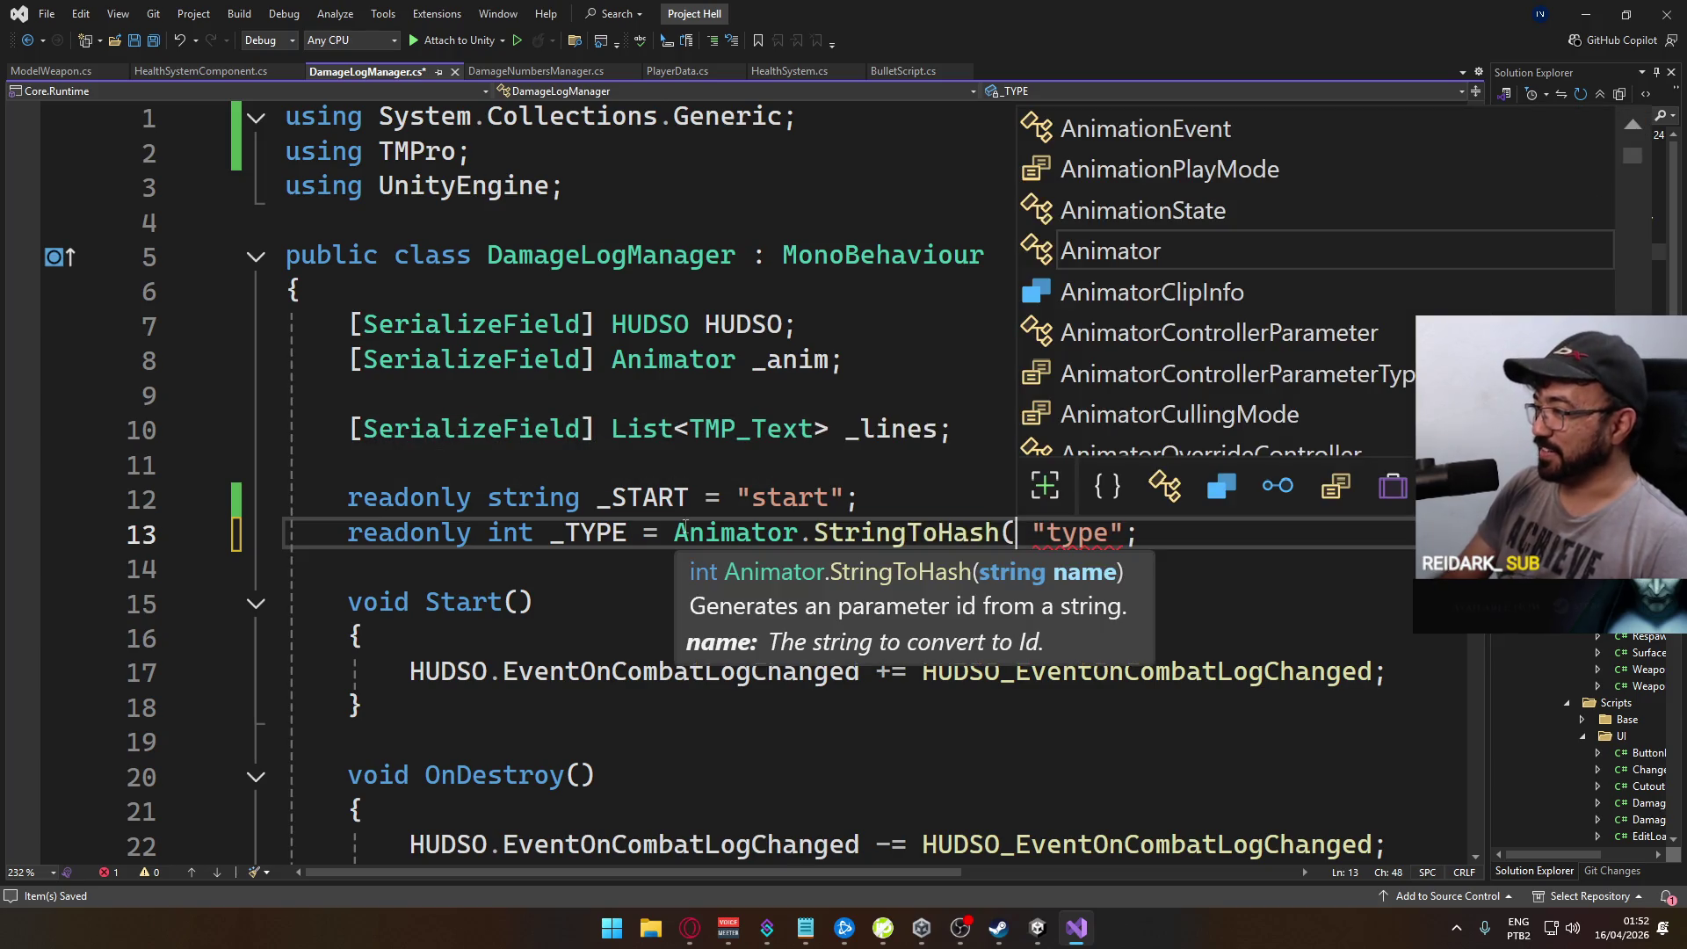
pyautogui.press('Delete')
pyautogui.press('End')
pyautogui.press('Left')
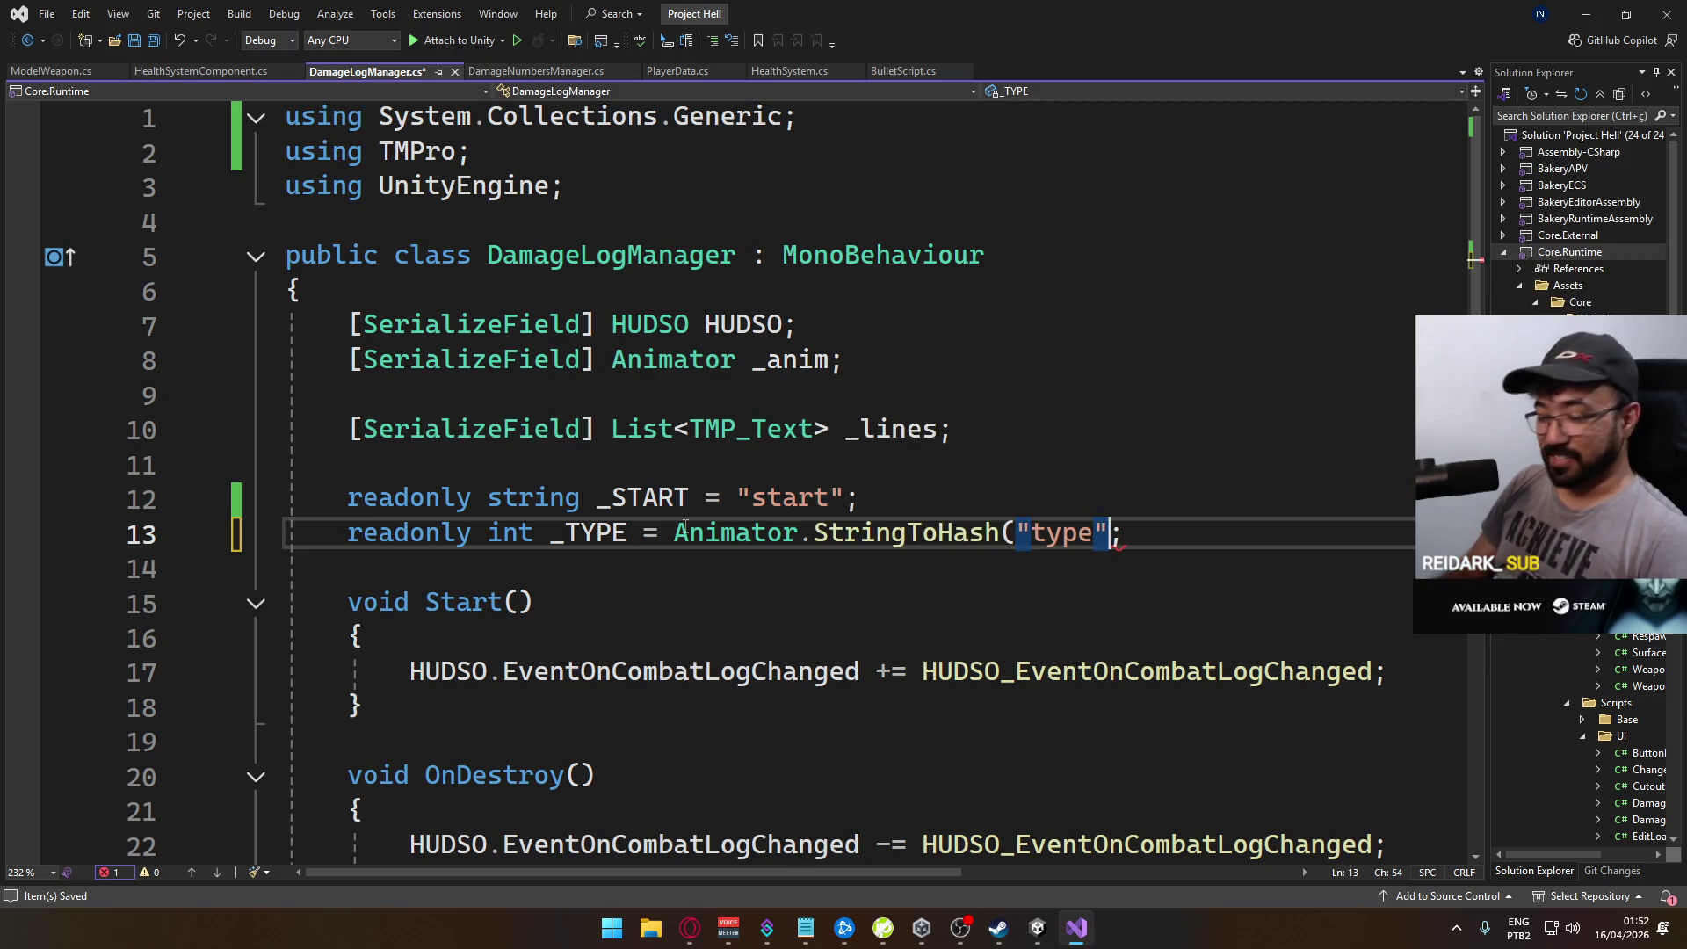
pyautogui.write(')')
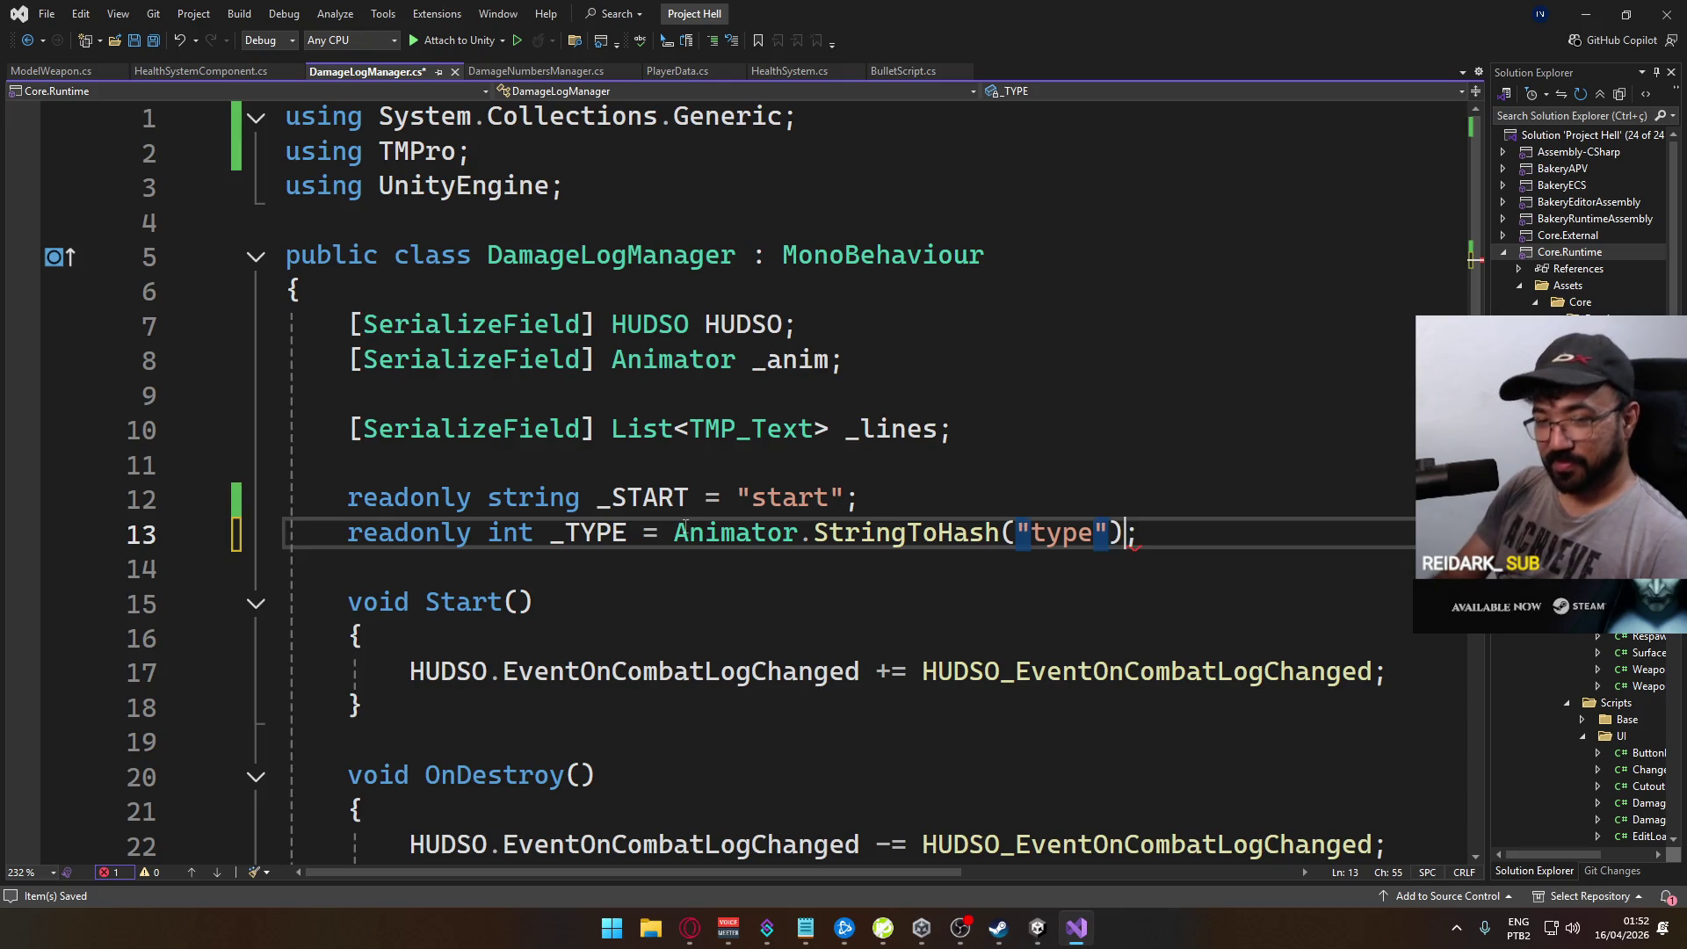
pyautogui.hotkey('ctrl', 's')
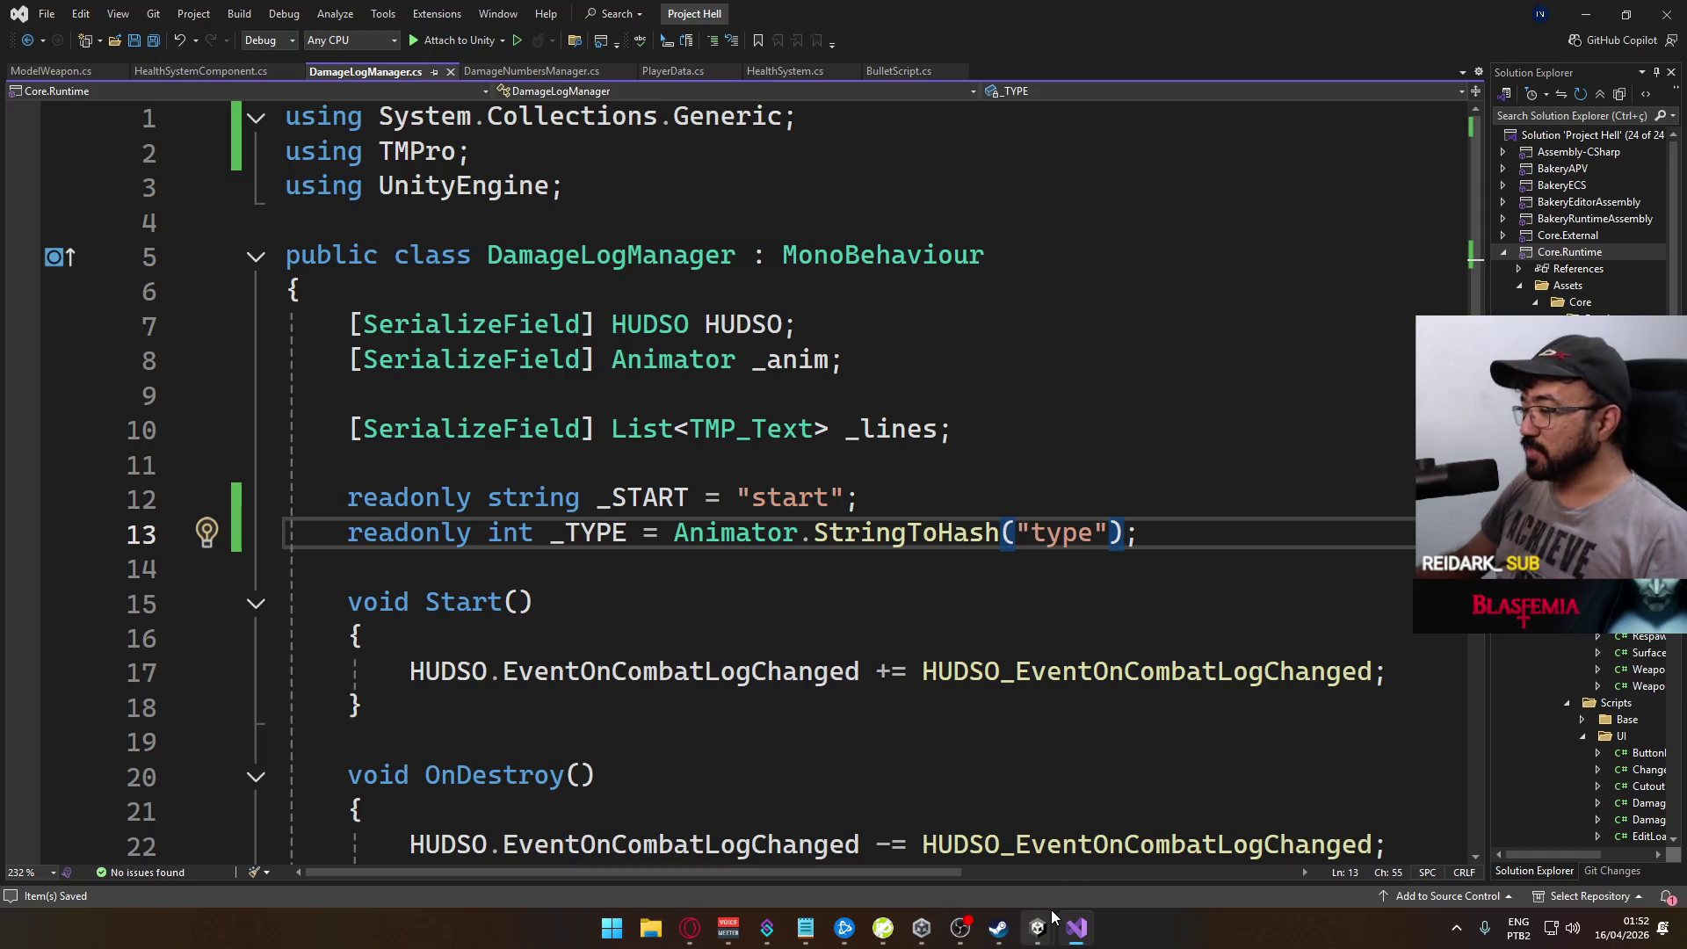
pyautogui.moveTo(1037, 923)
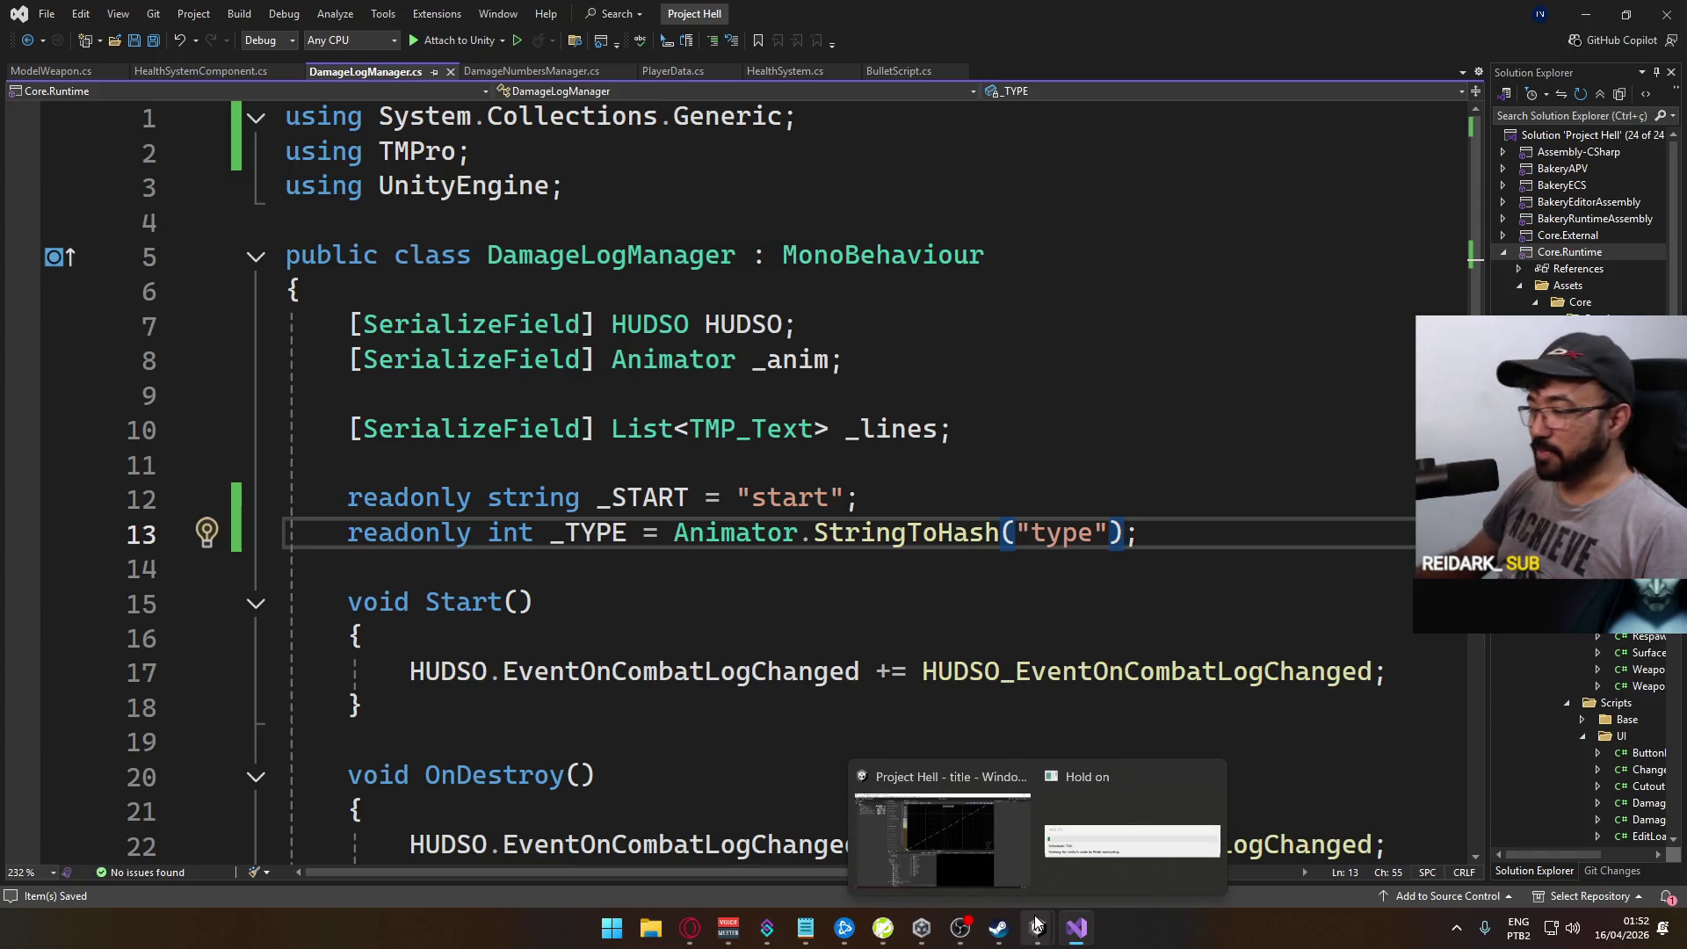
pyautogui.click(1019, 852)
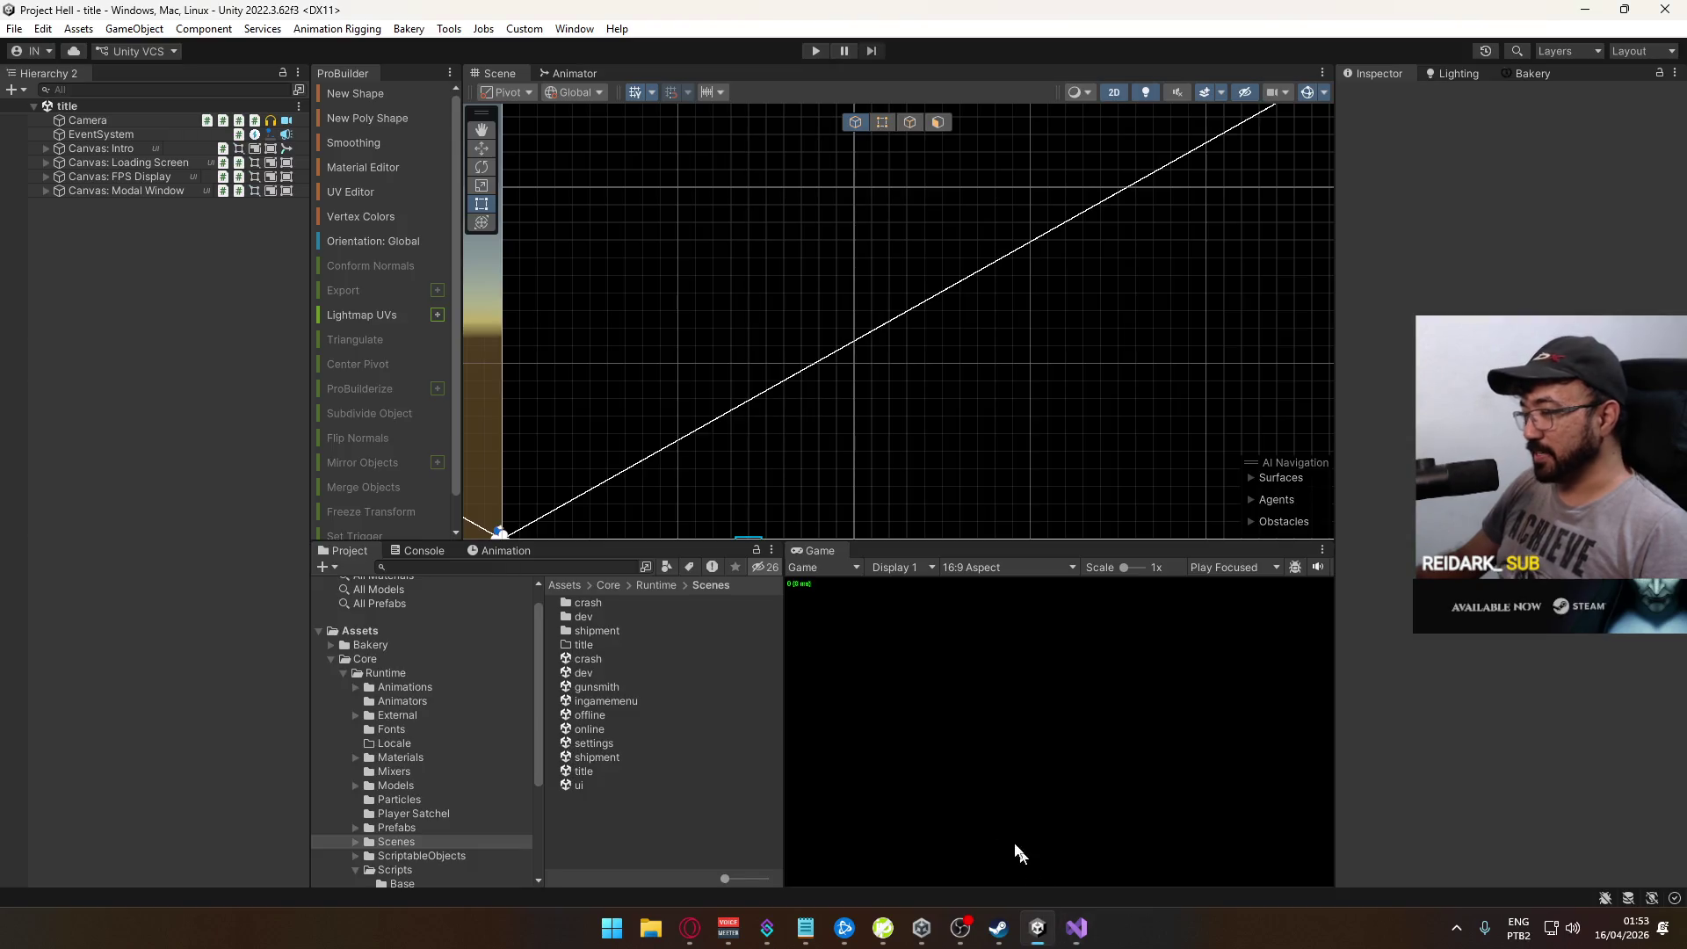
# Step: Run File > Build And Run, then glance at the code in Visual Studio
pyautogui.click(14, 30)
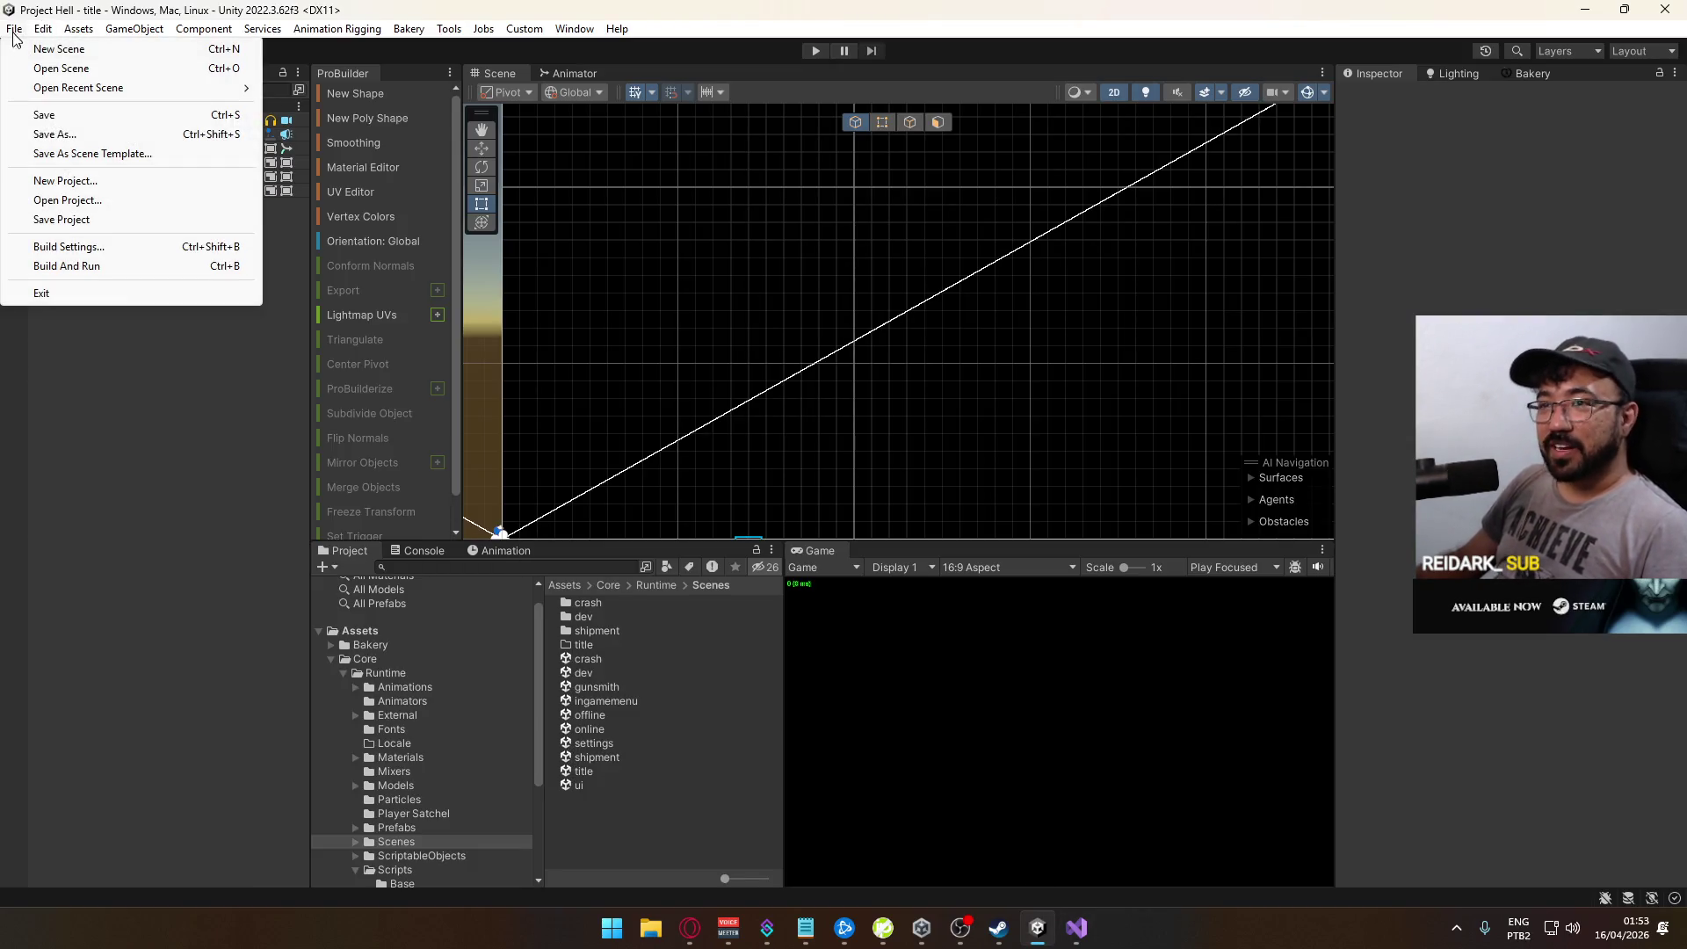
pyautogui.click(118, 272)
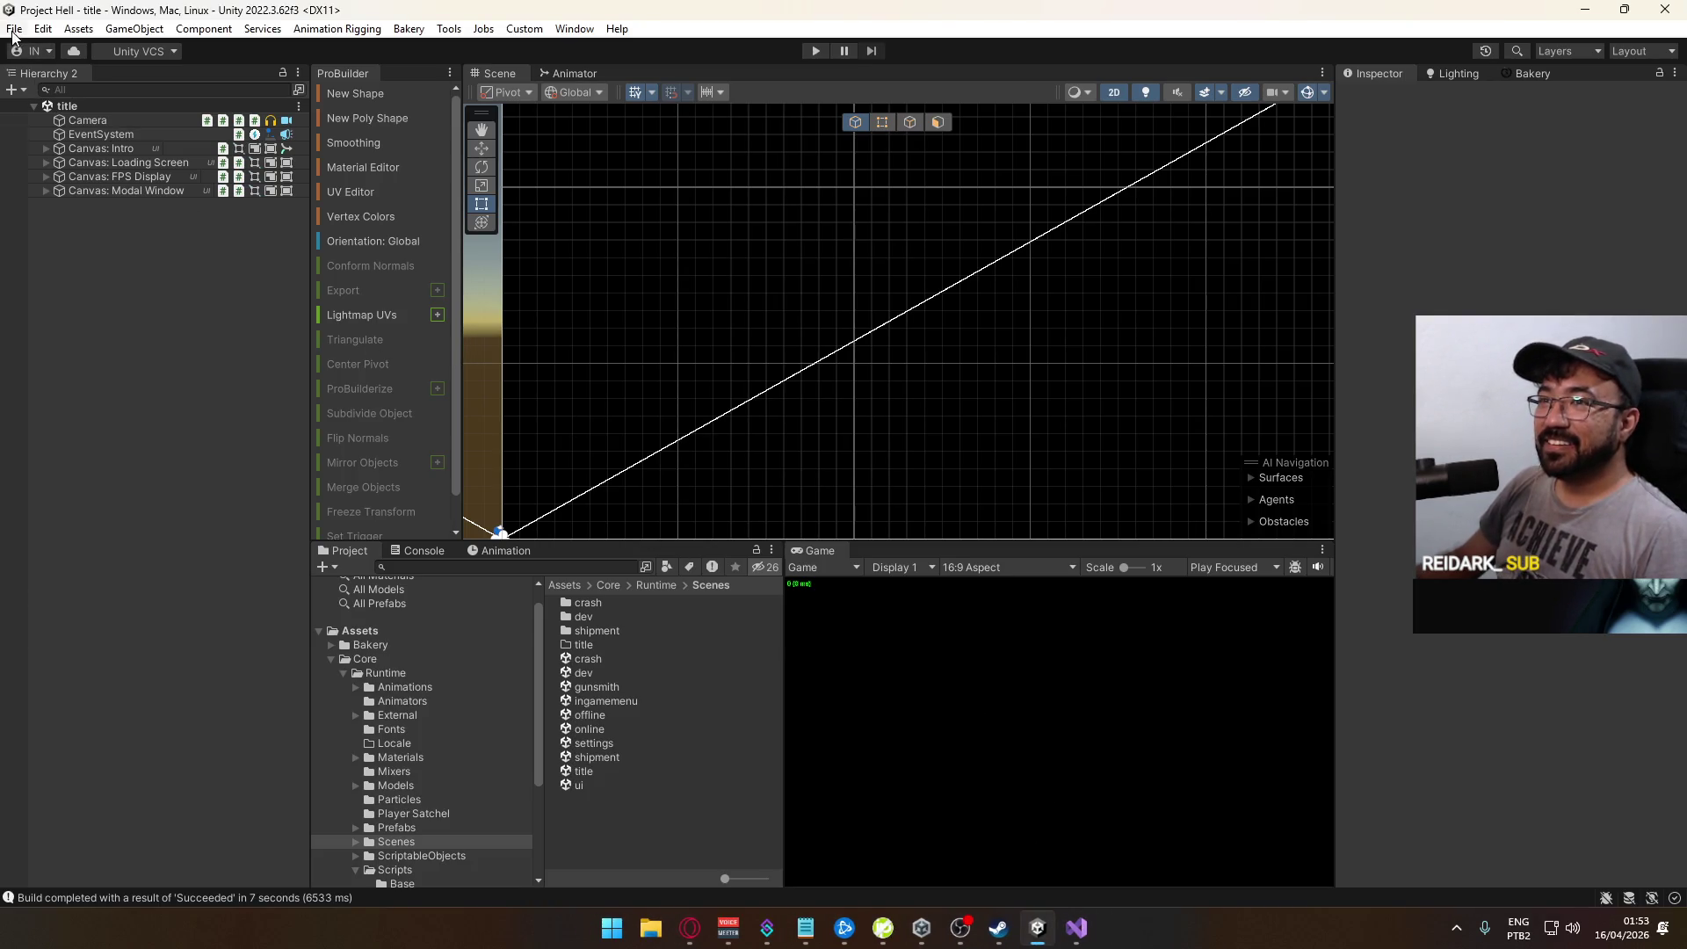
pyautogui.click(1077, 929)
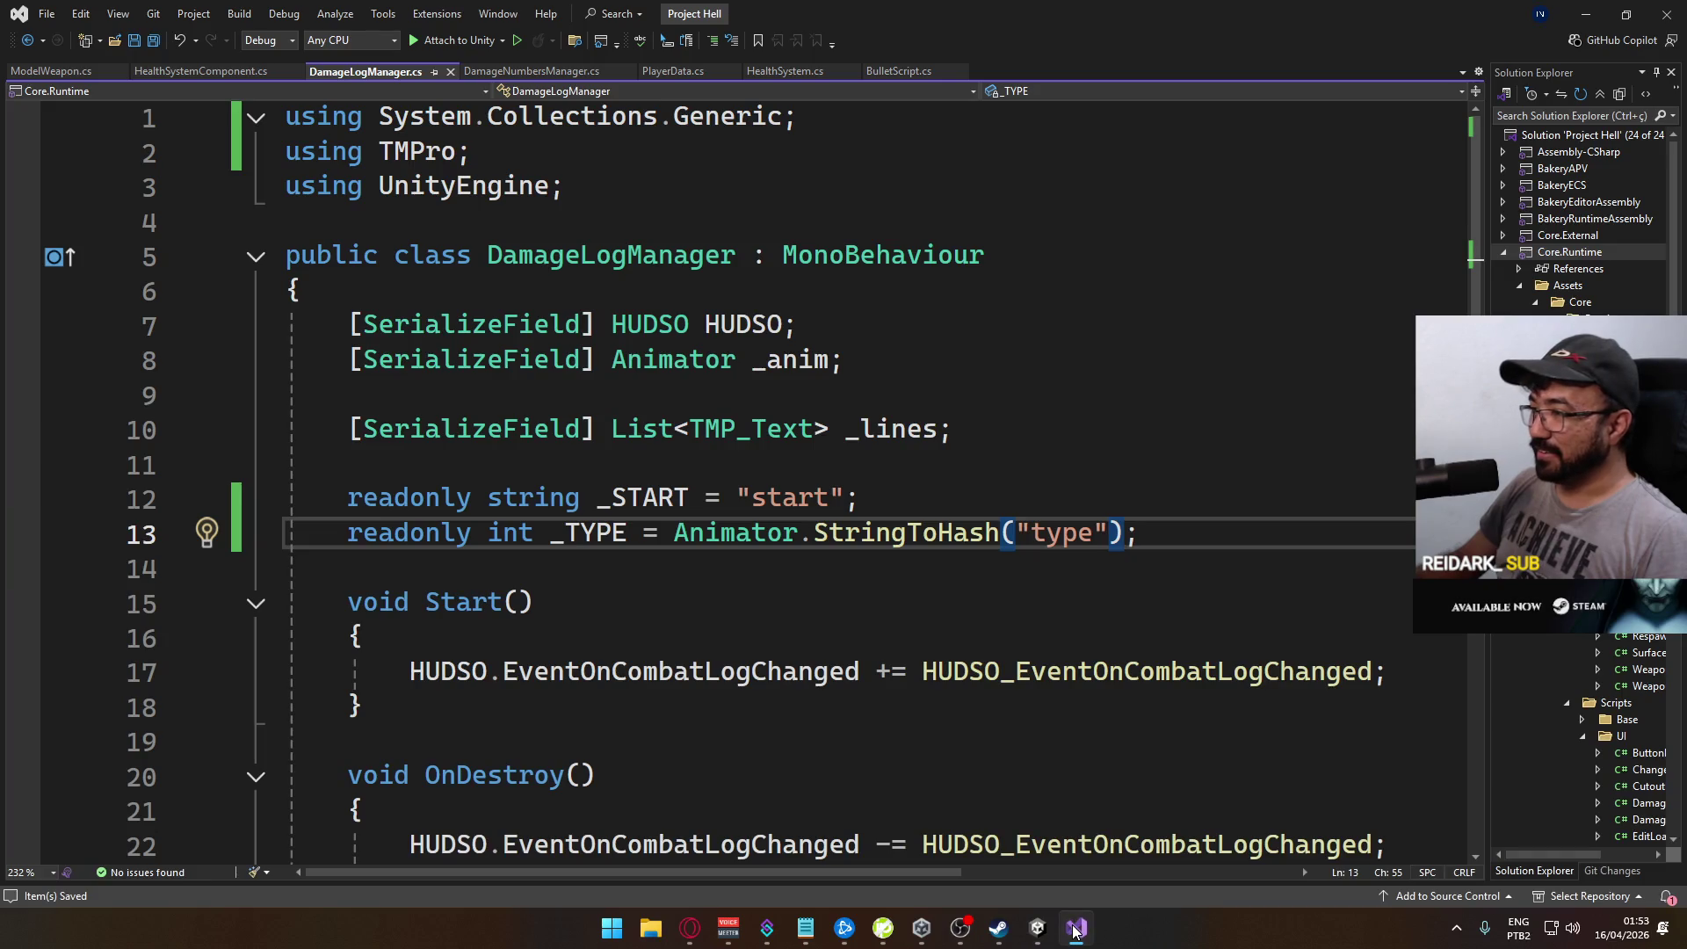
pyautogui.scroll(-6, 765, 723)
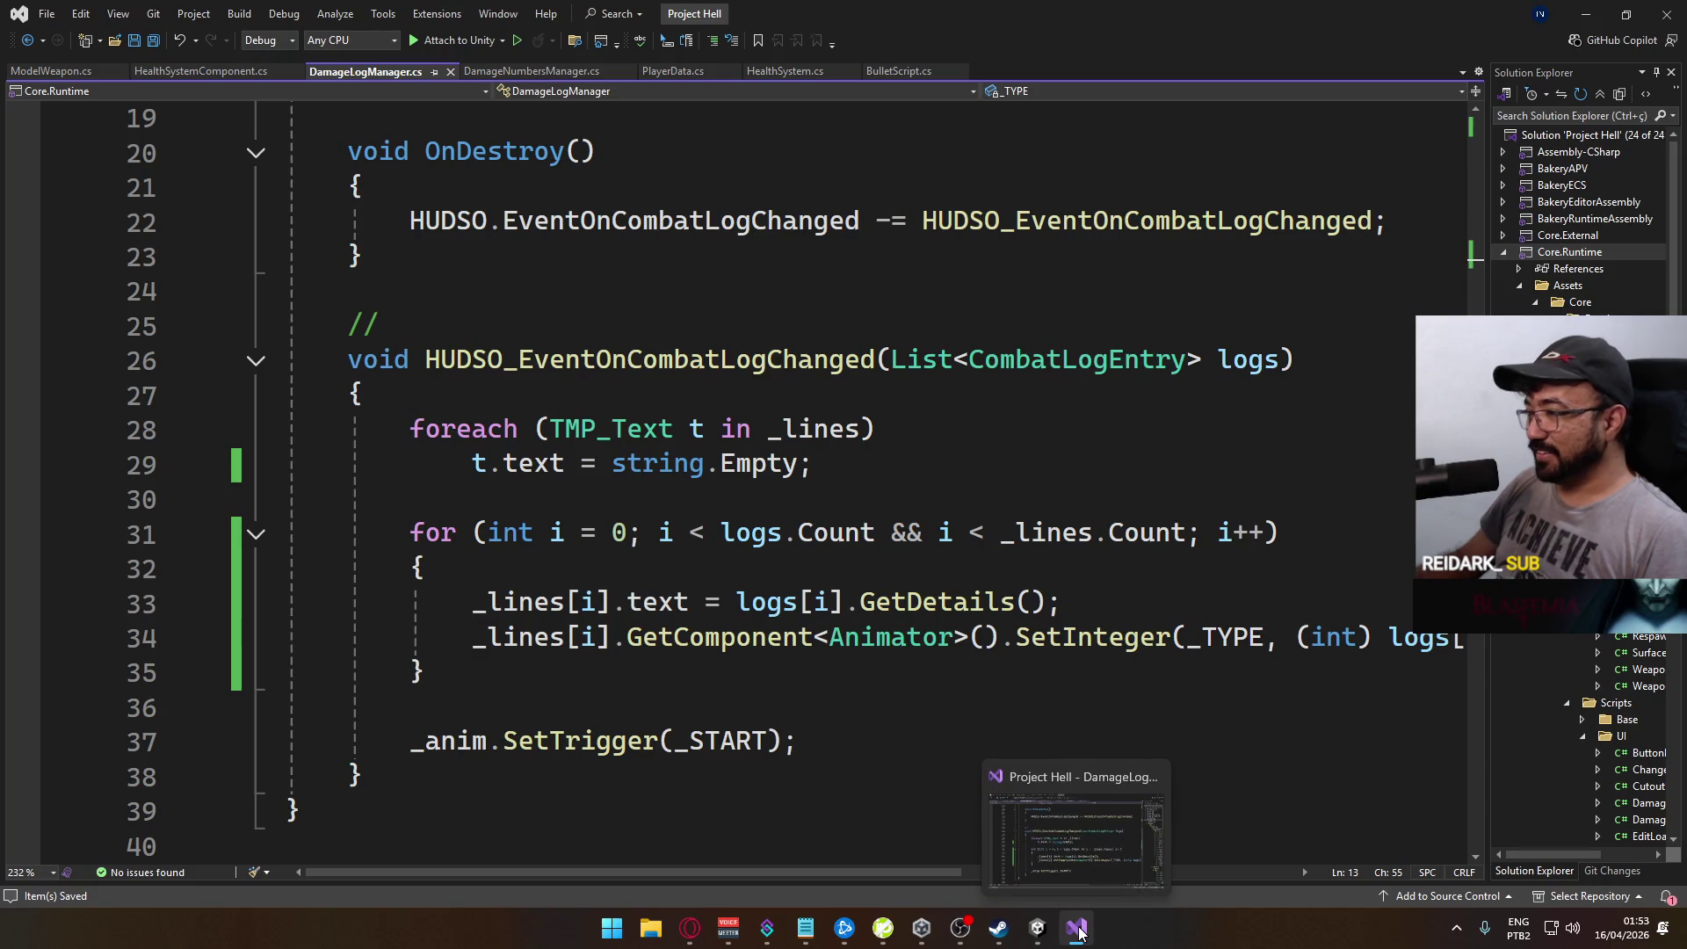
# Step: Back in Unity, run File > Build And Run again for a fresh build
pyautogui.click(1037, 927)
pyautogui.click(14, 32)
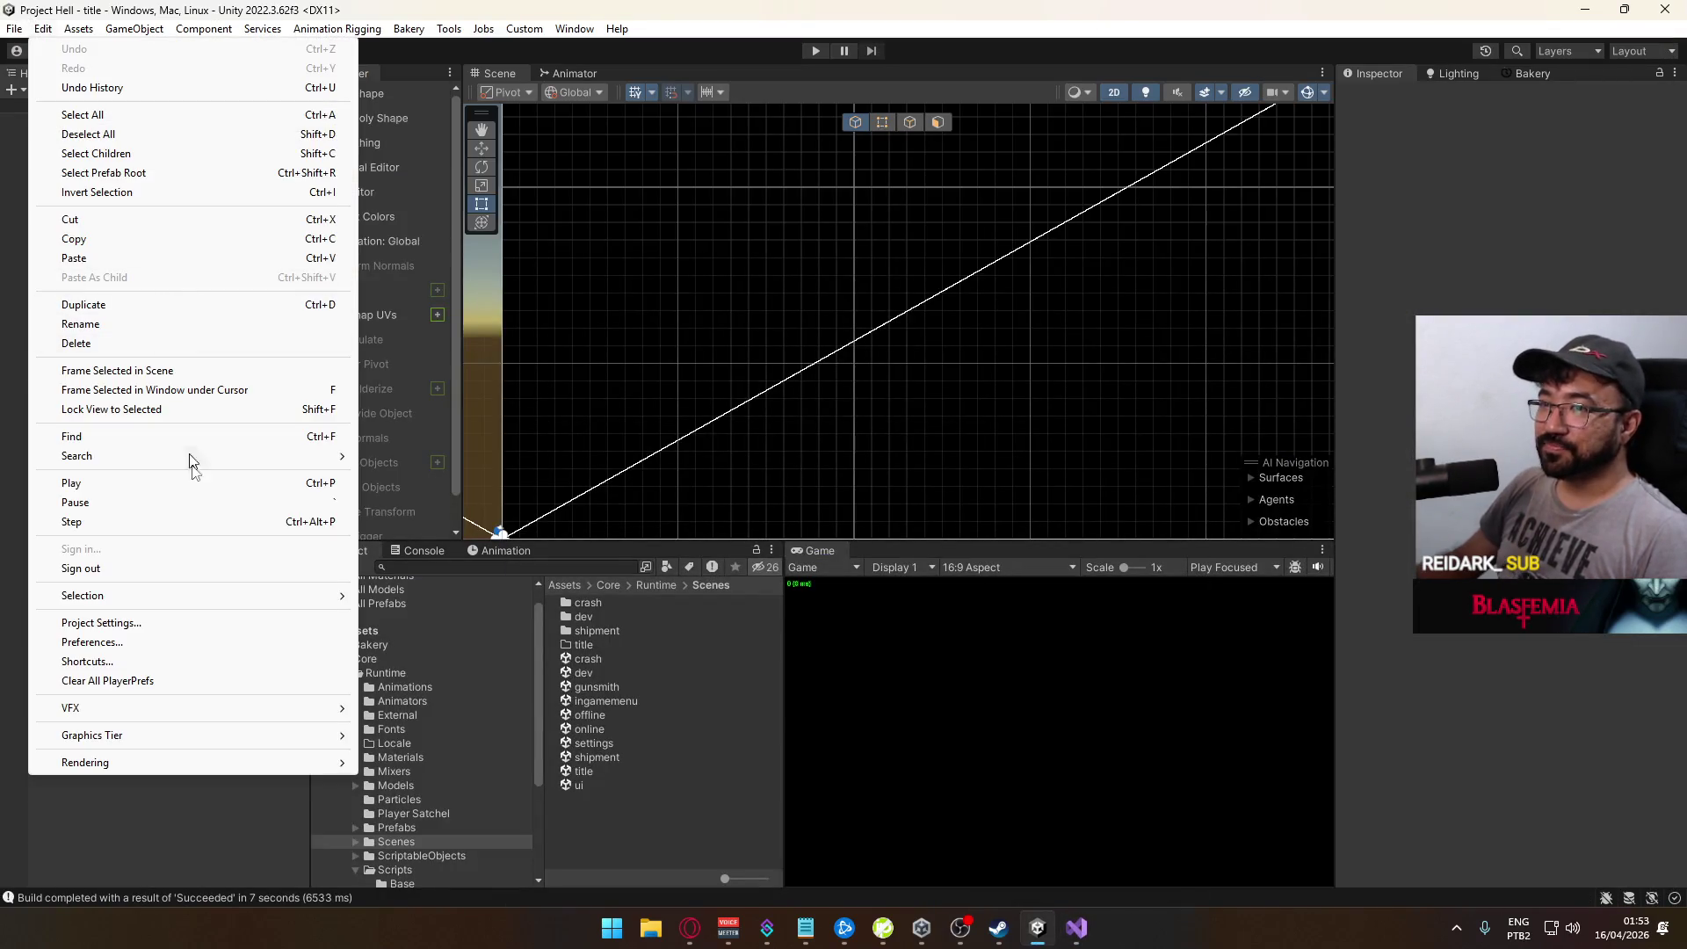
pyautogui.click(93, 265)
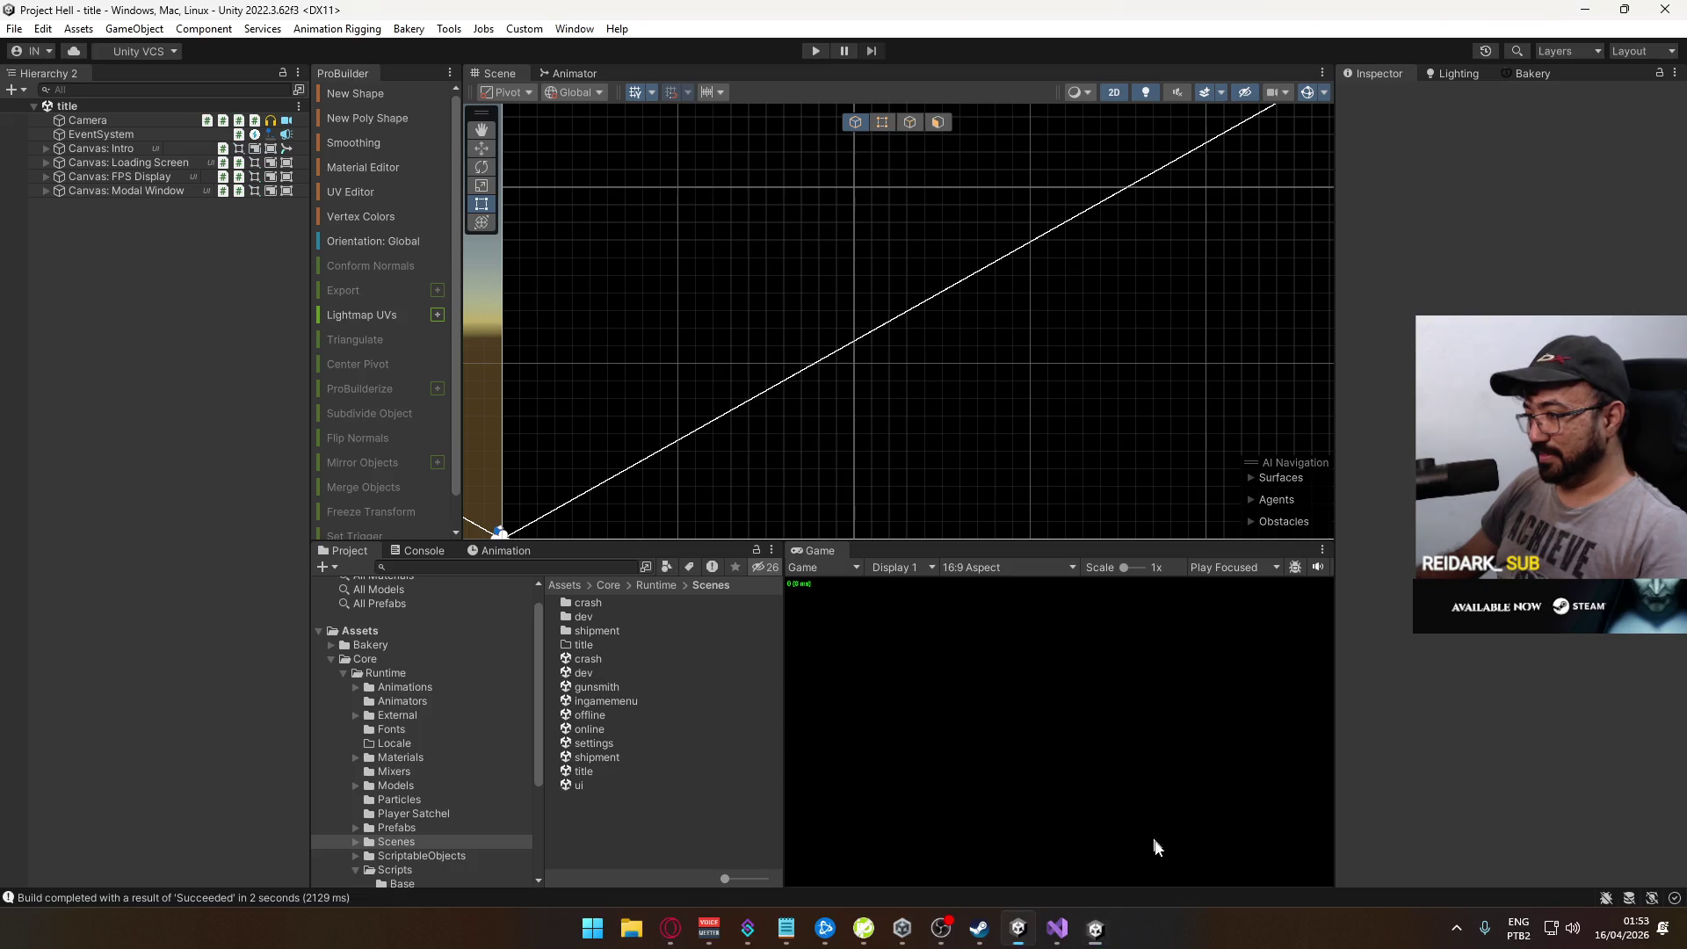
pyautogui.click(1077, 928)
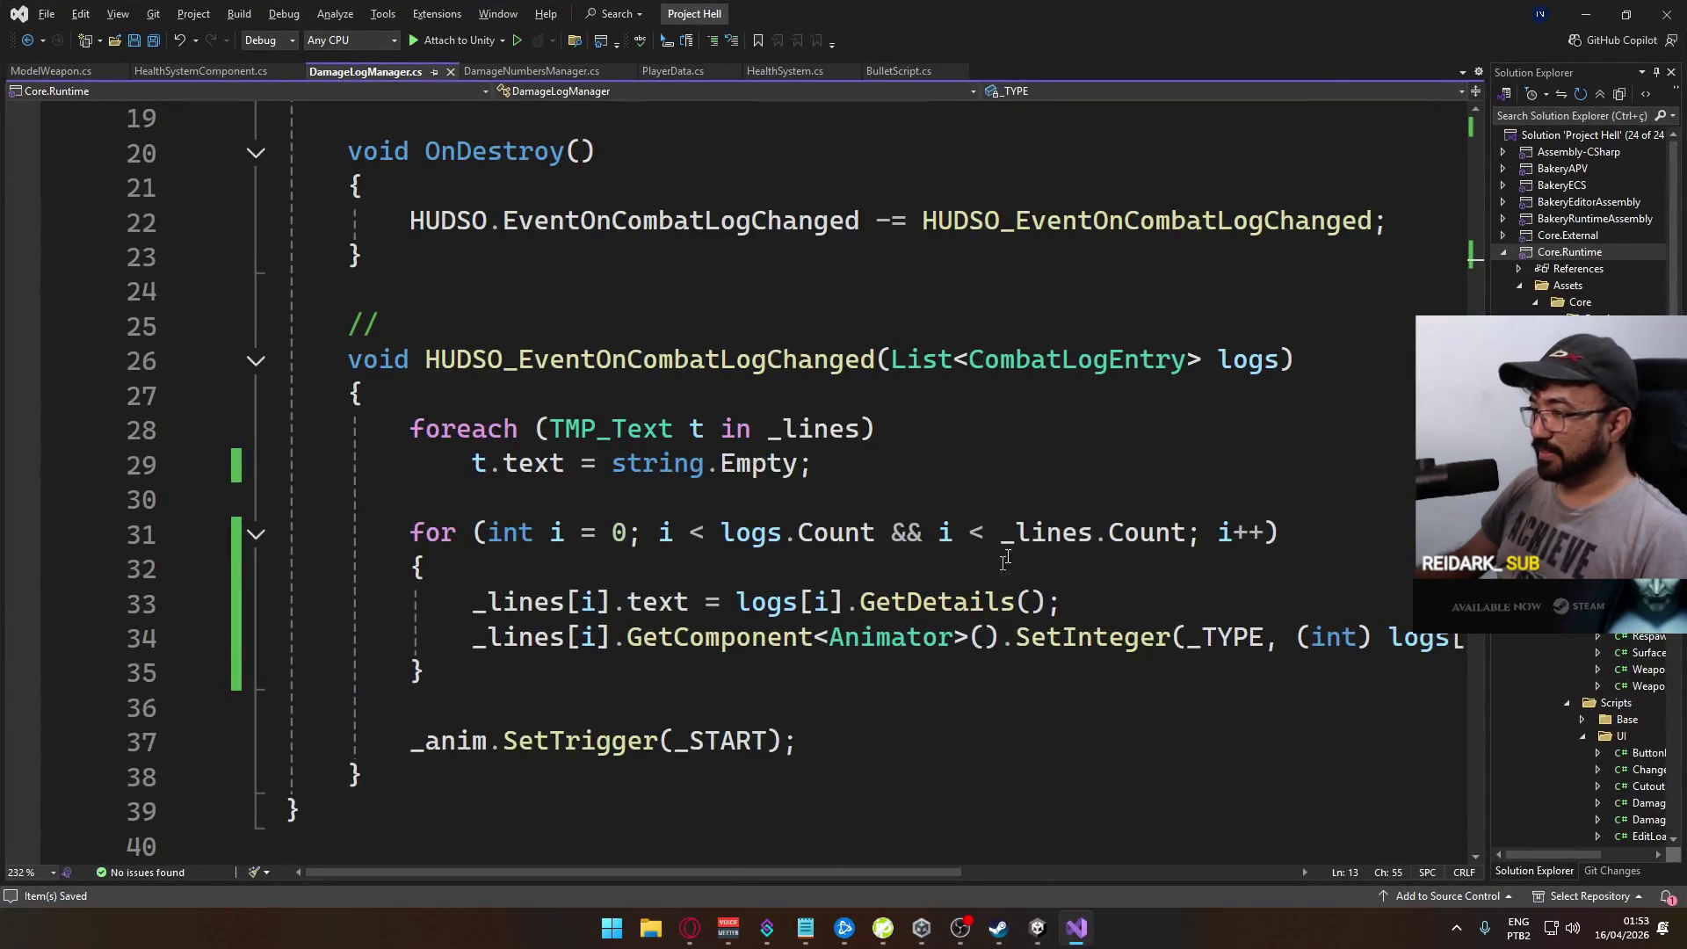
pyautogui.hotkey('alt', 'Tab')
pyautogui.click(14, 33)
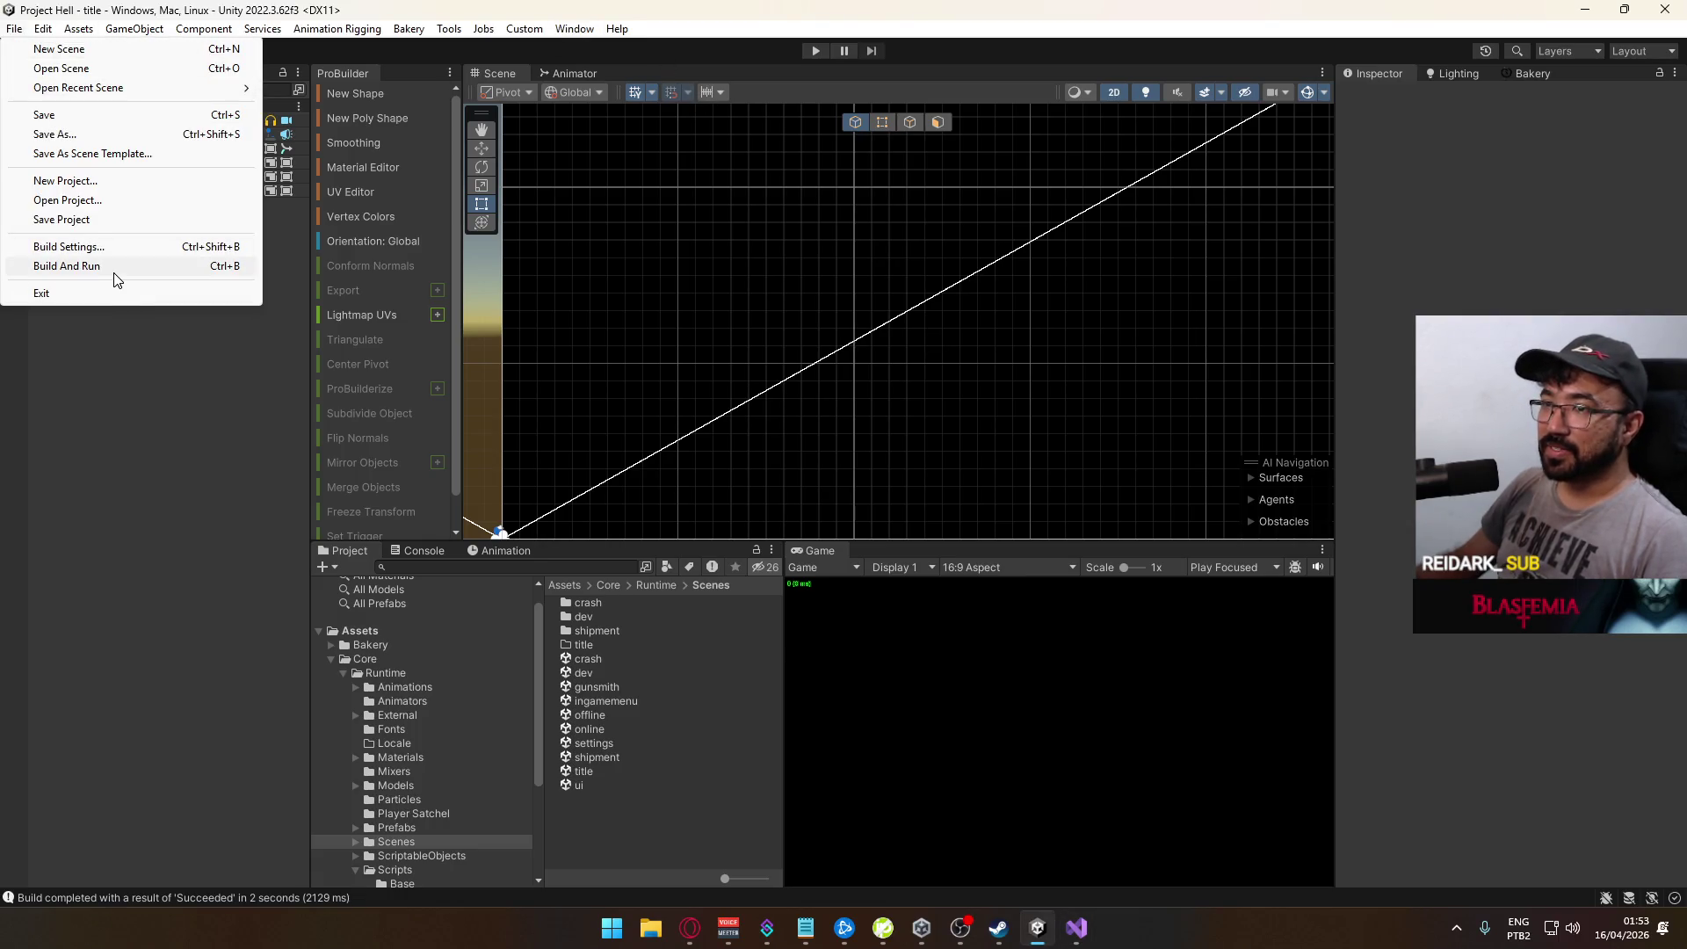
# Step: Build and run, enter Play mode in the editor, host the crash map, and join from the build
pyautogui.click(116, 266)
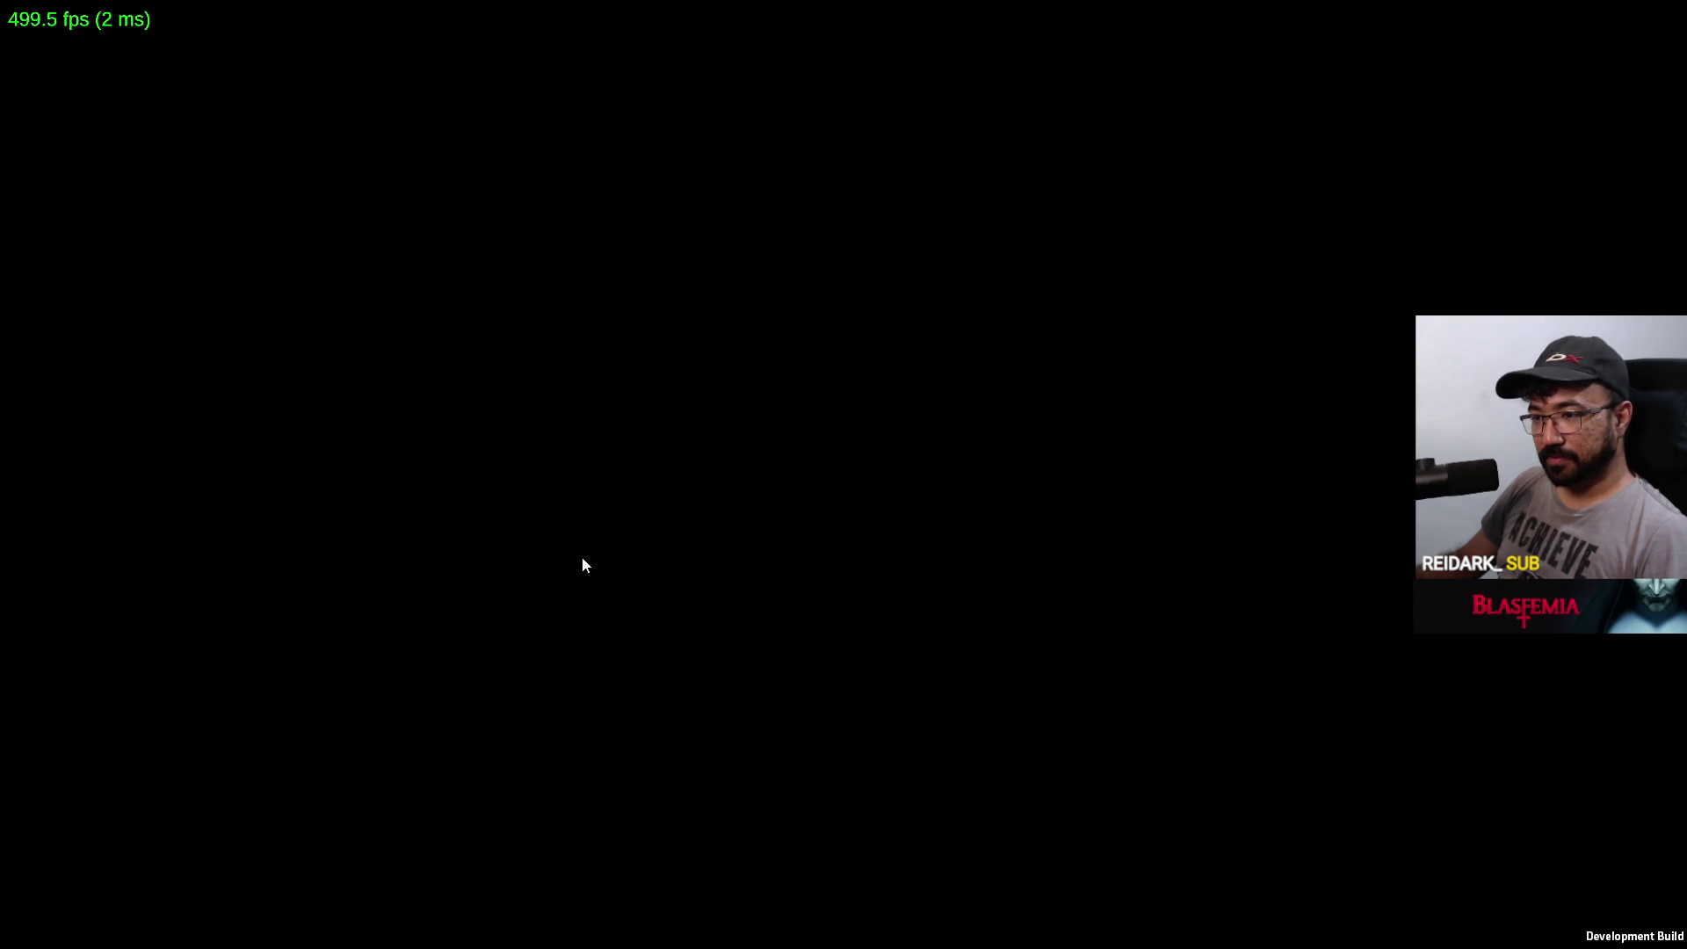
pyautogui.hotkey('alt', 'Tab')
pyautogui.hotkey('ctrl', 'p')
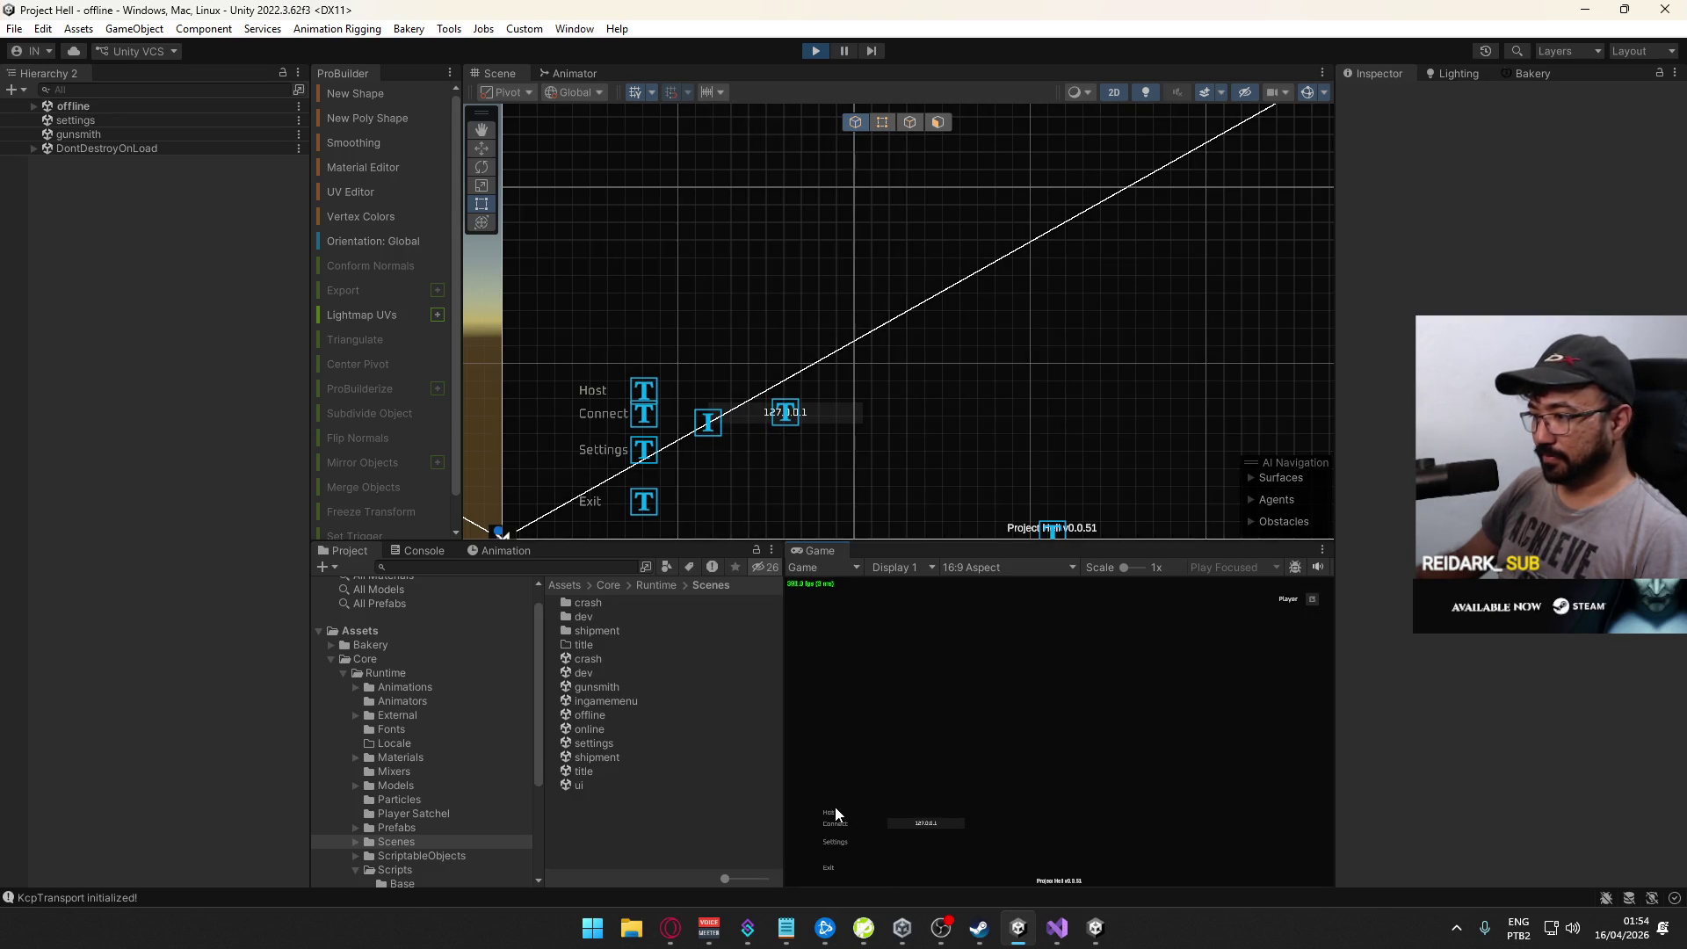
pyautogui.click(836, 814)
pyautogui.click(962, 870)
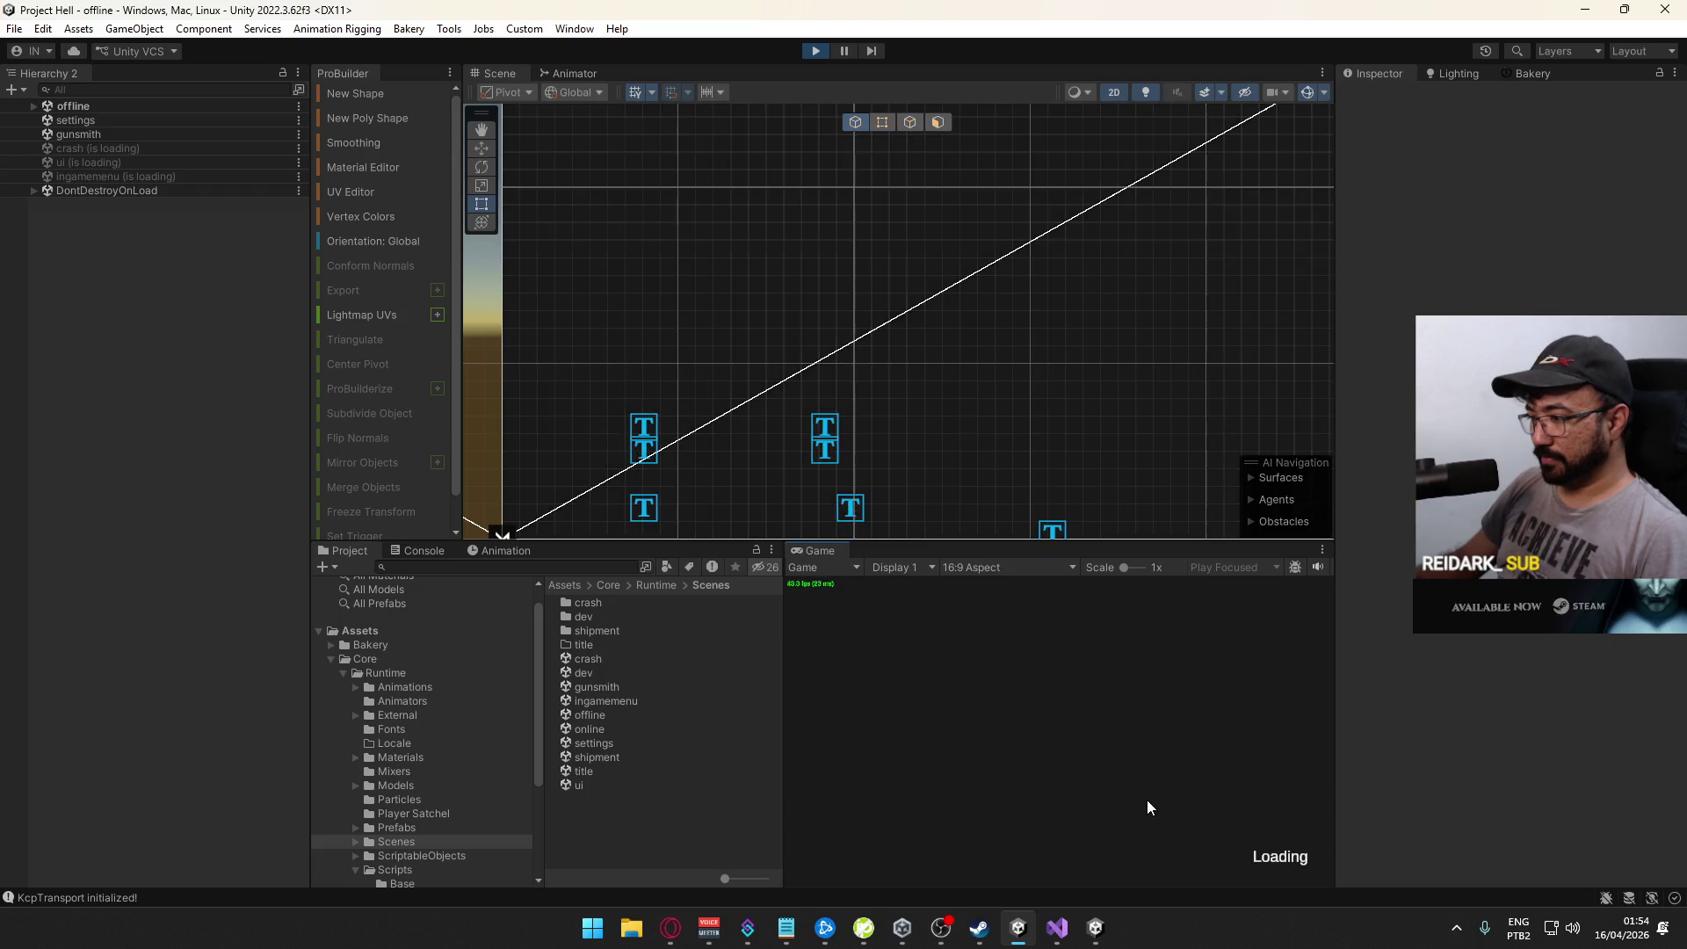
pyautogui.click(141, 761)
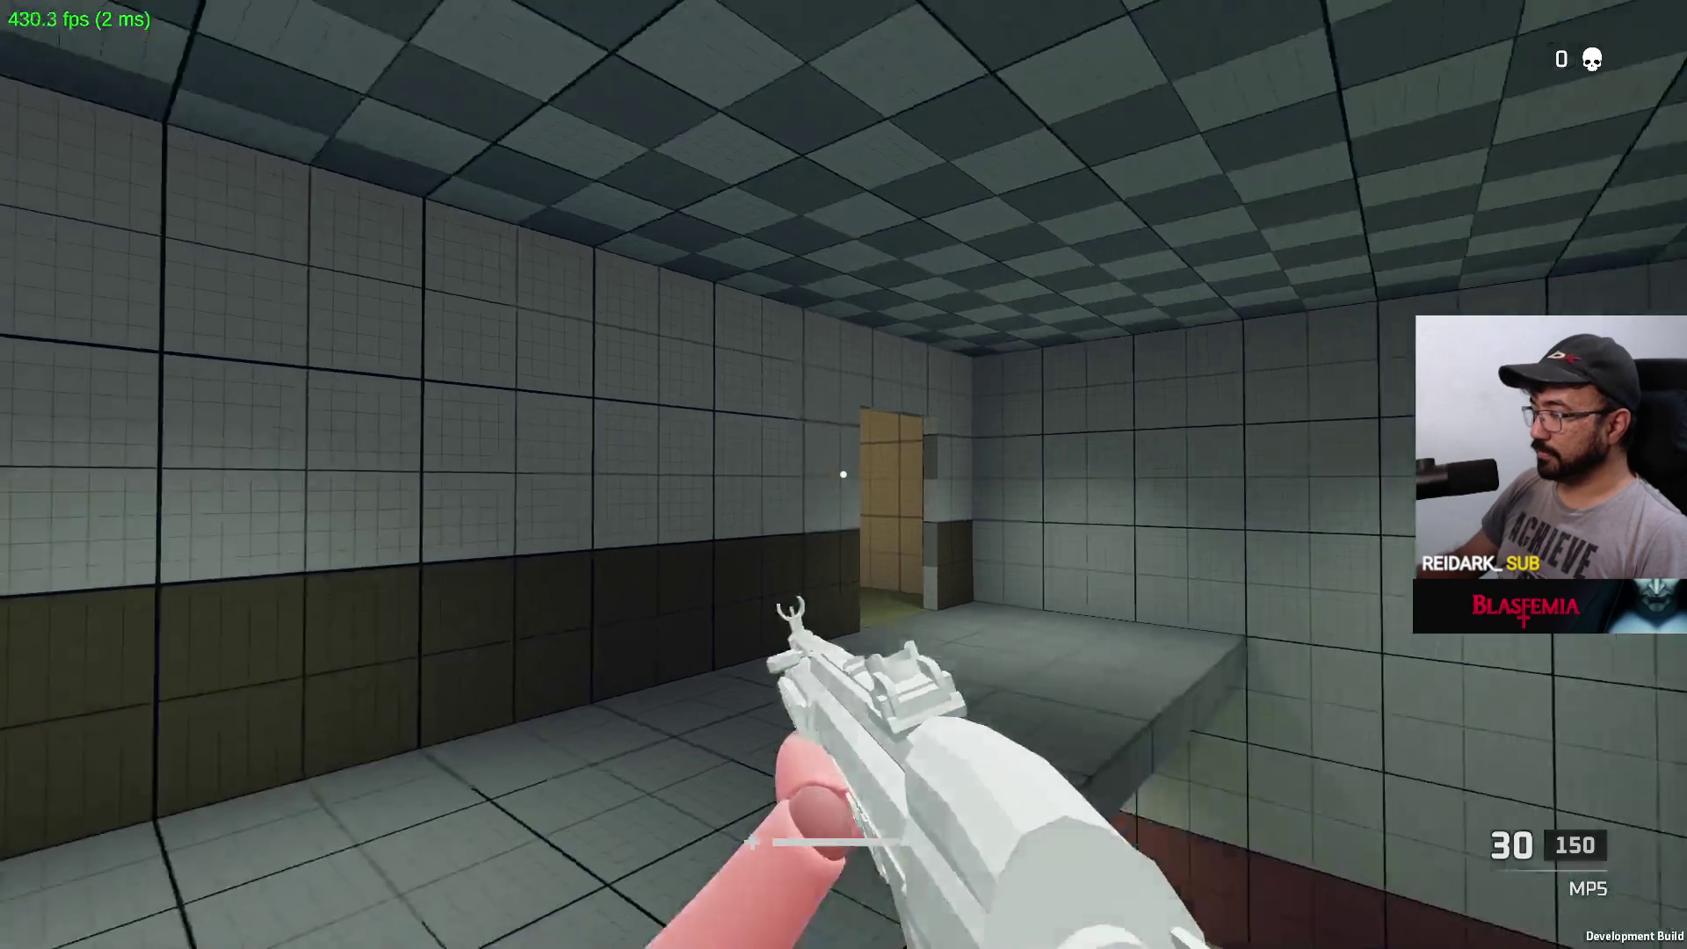
# Step: Walk the standalone player around the map, then maximize the editor's Game view
pyautogui.press('w')
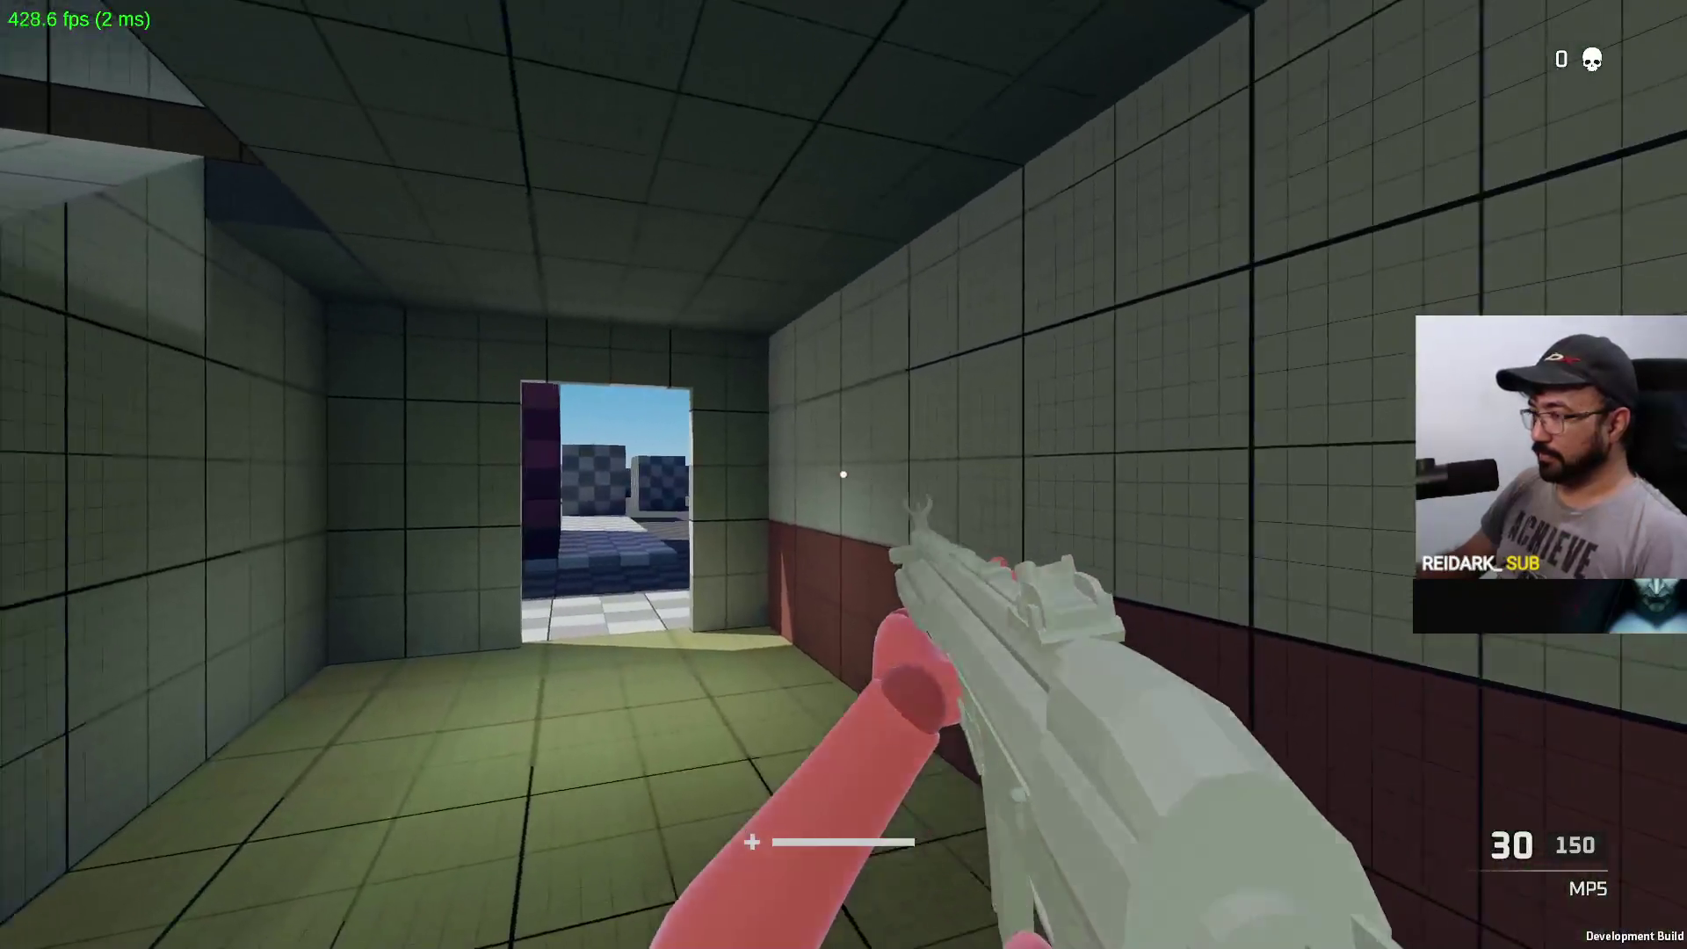
pyautogui.press('w')
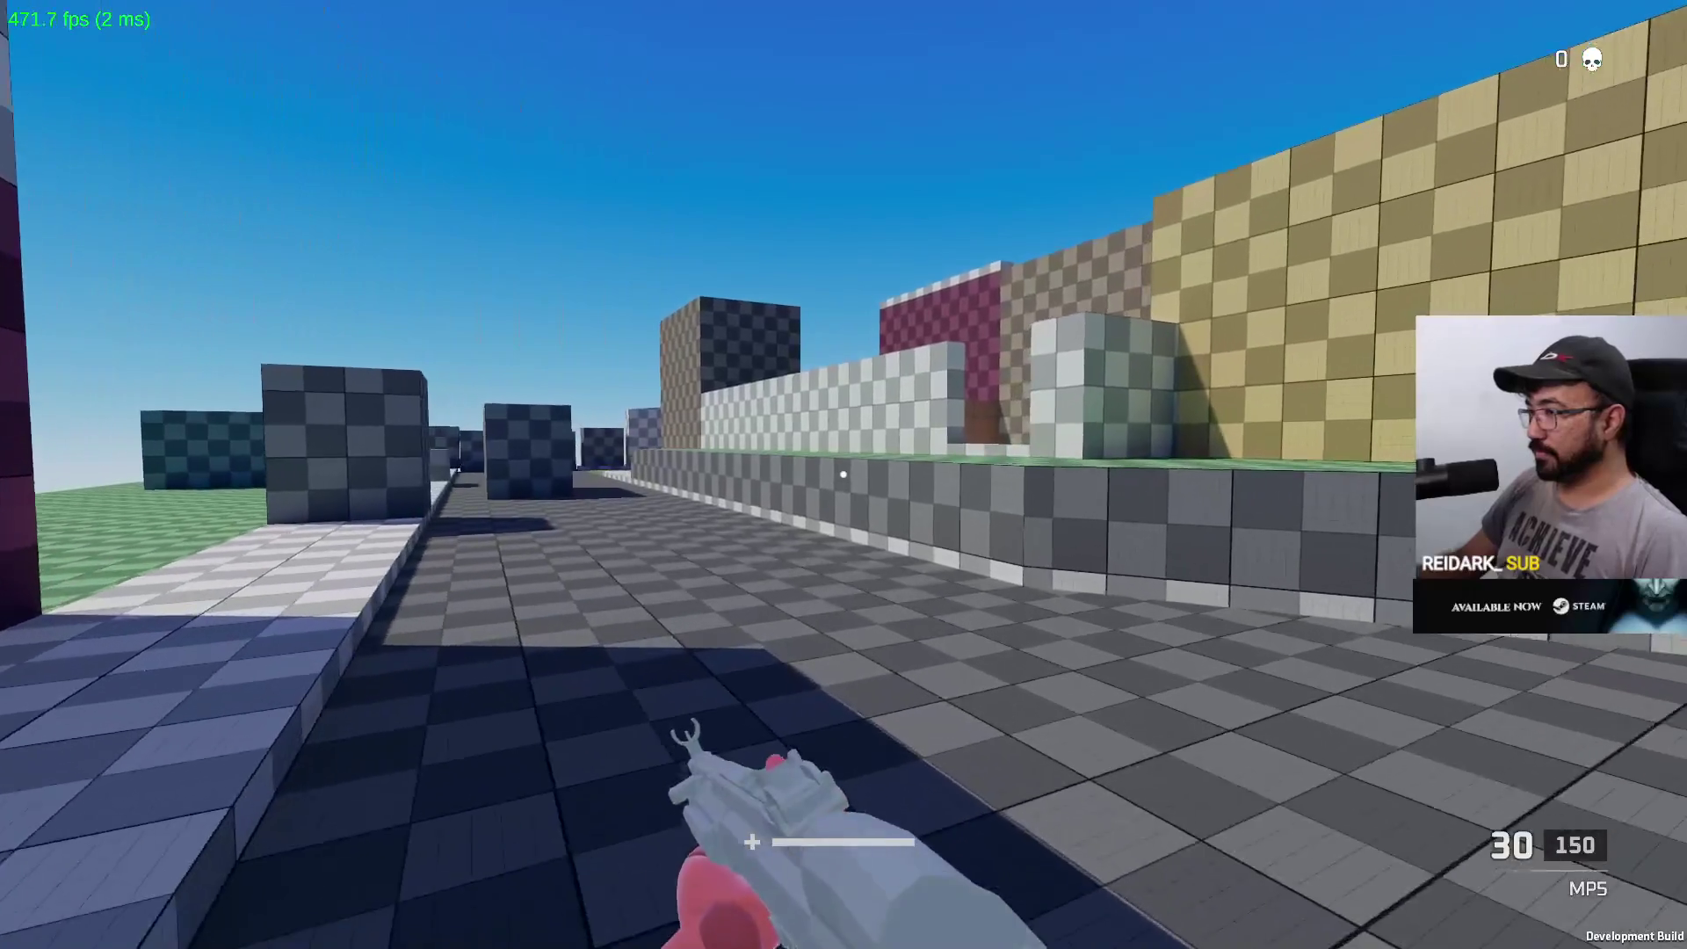
pyautogui.press('w')
pyautogui.press('space')
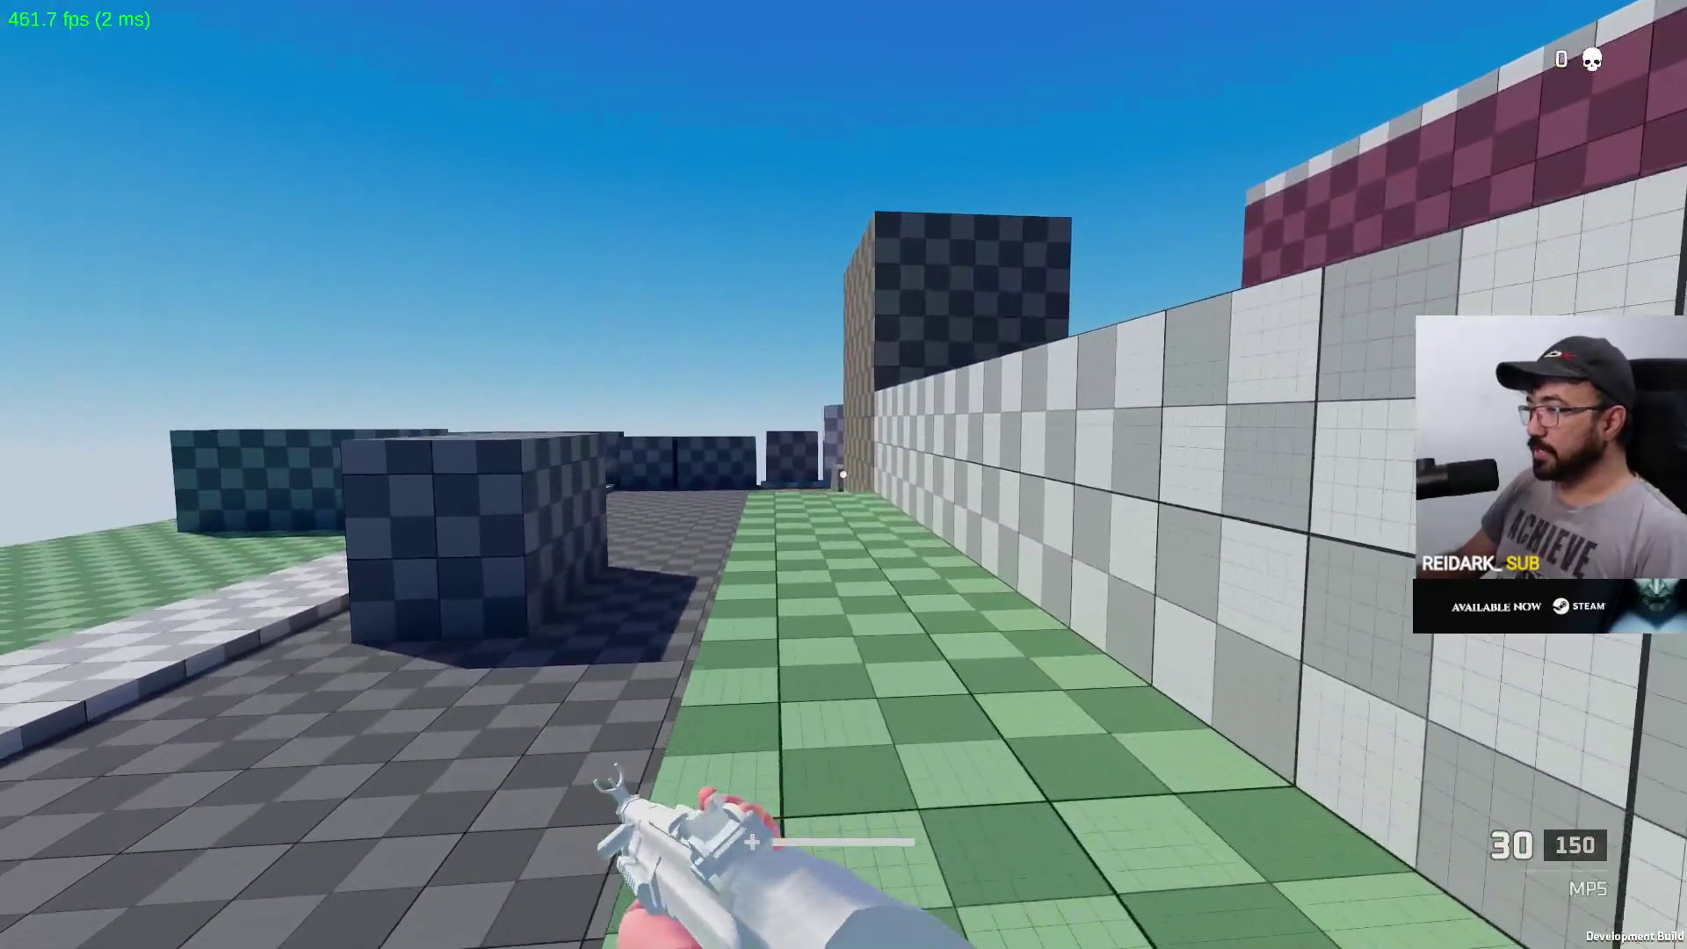
pyautogui.press('w')
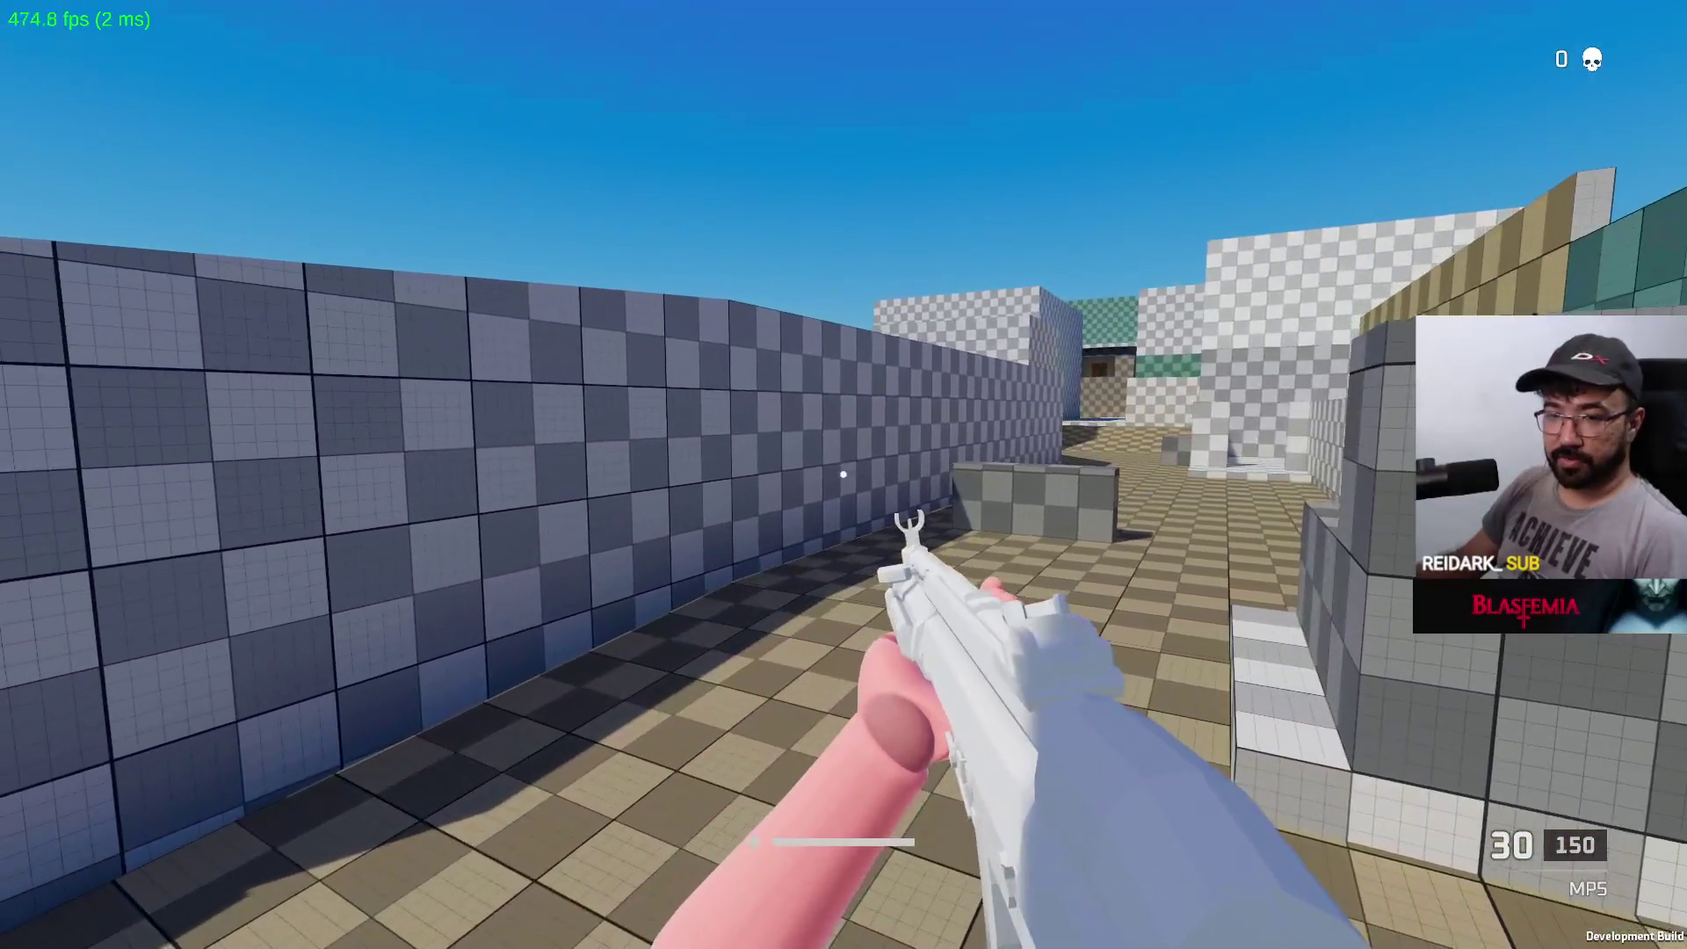
pyautogui.hotkey('shift', 'space')
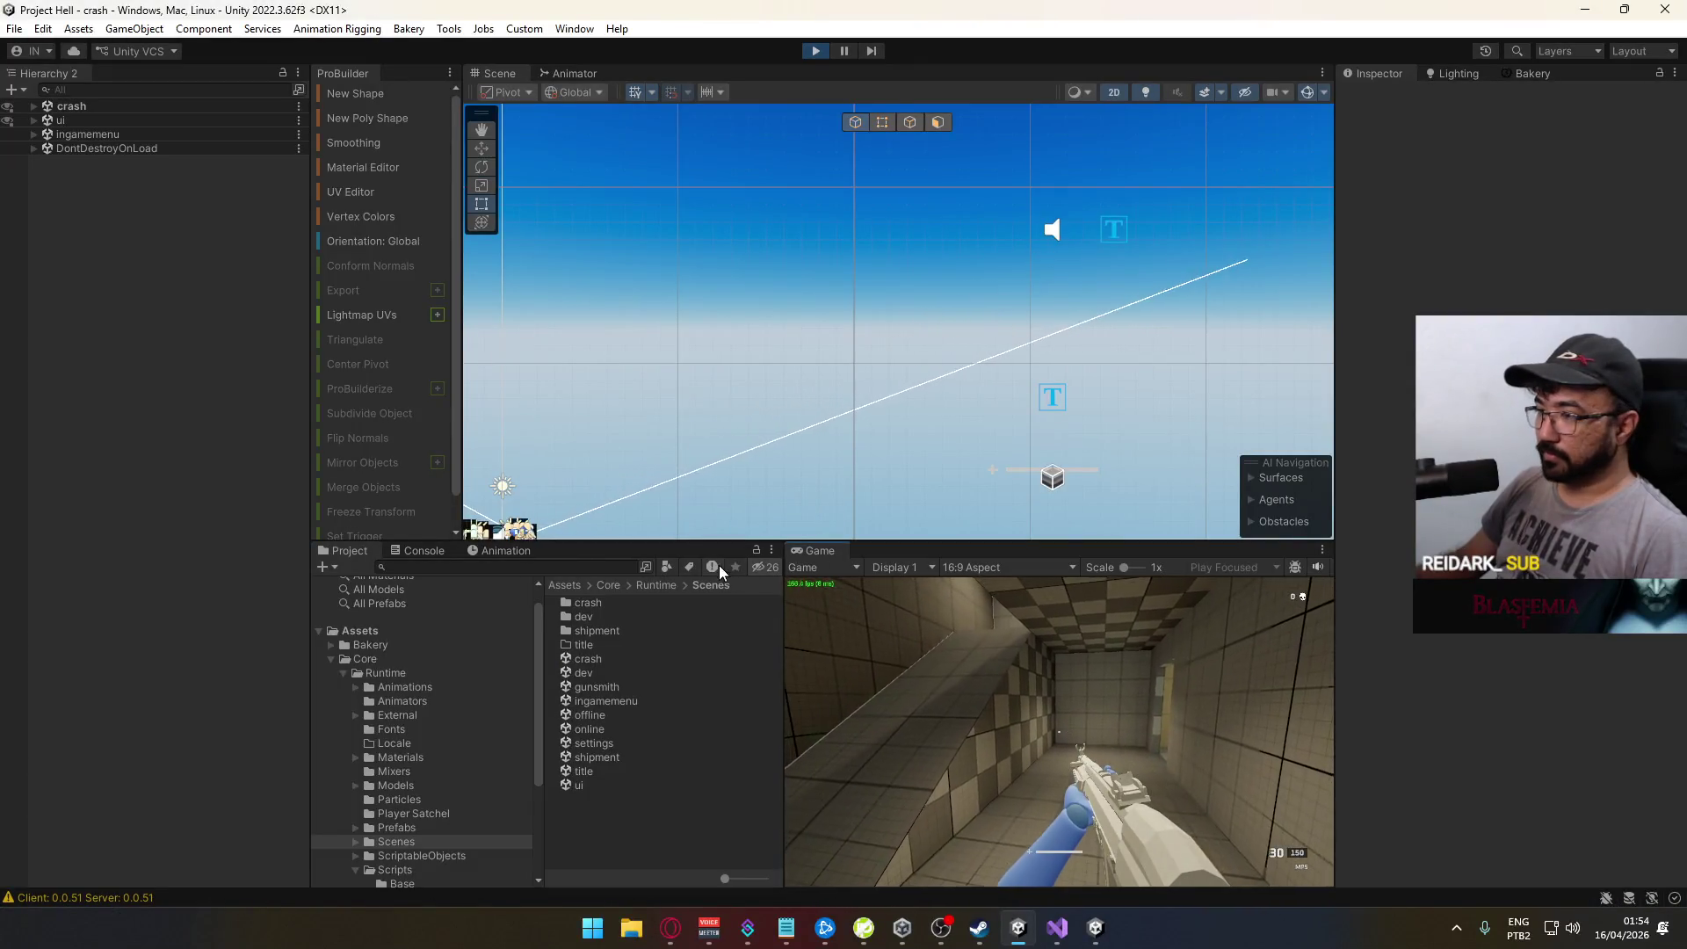
pyautogui.rightClick(841, 552)
pyautogui.click(899, 607)
# Step: Advance down the street and fire repeatedly at the other player to trigger damage numbers
pyautogui.press('w')
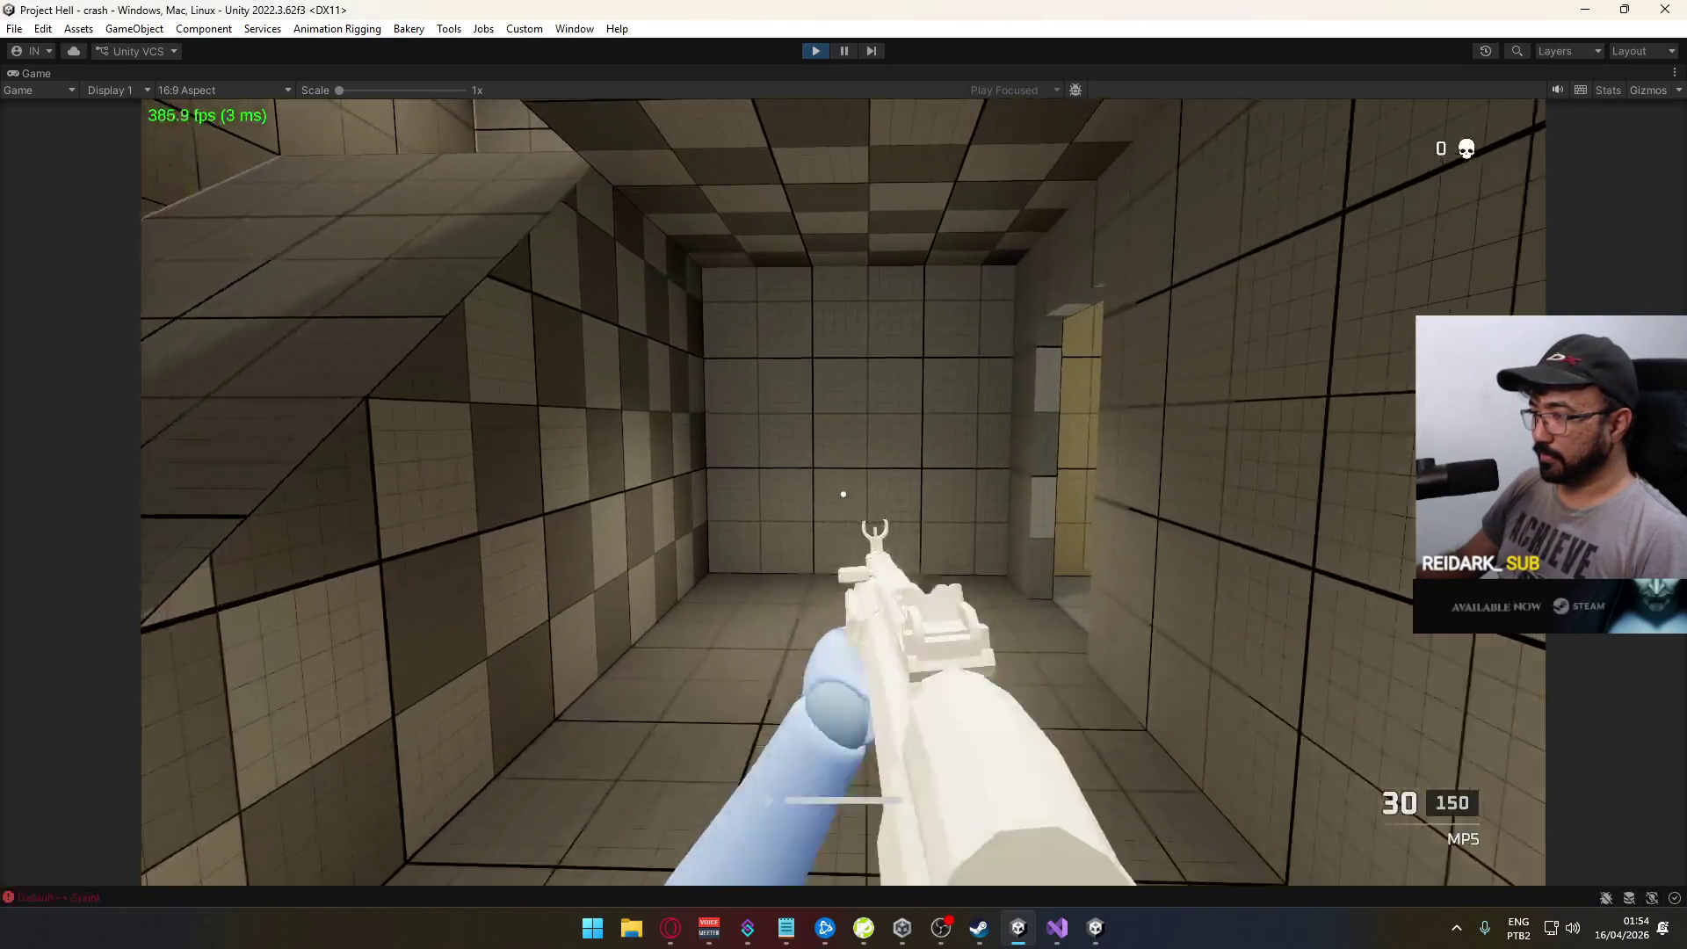
pyautogui.press('w')
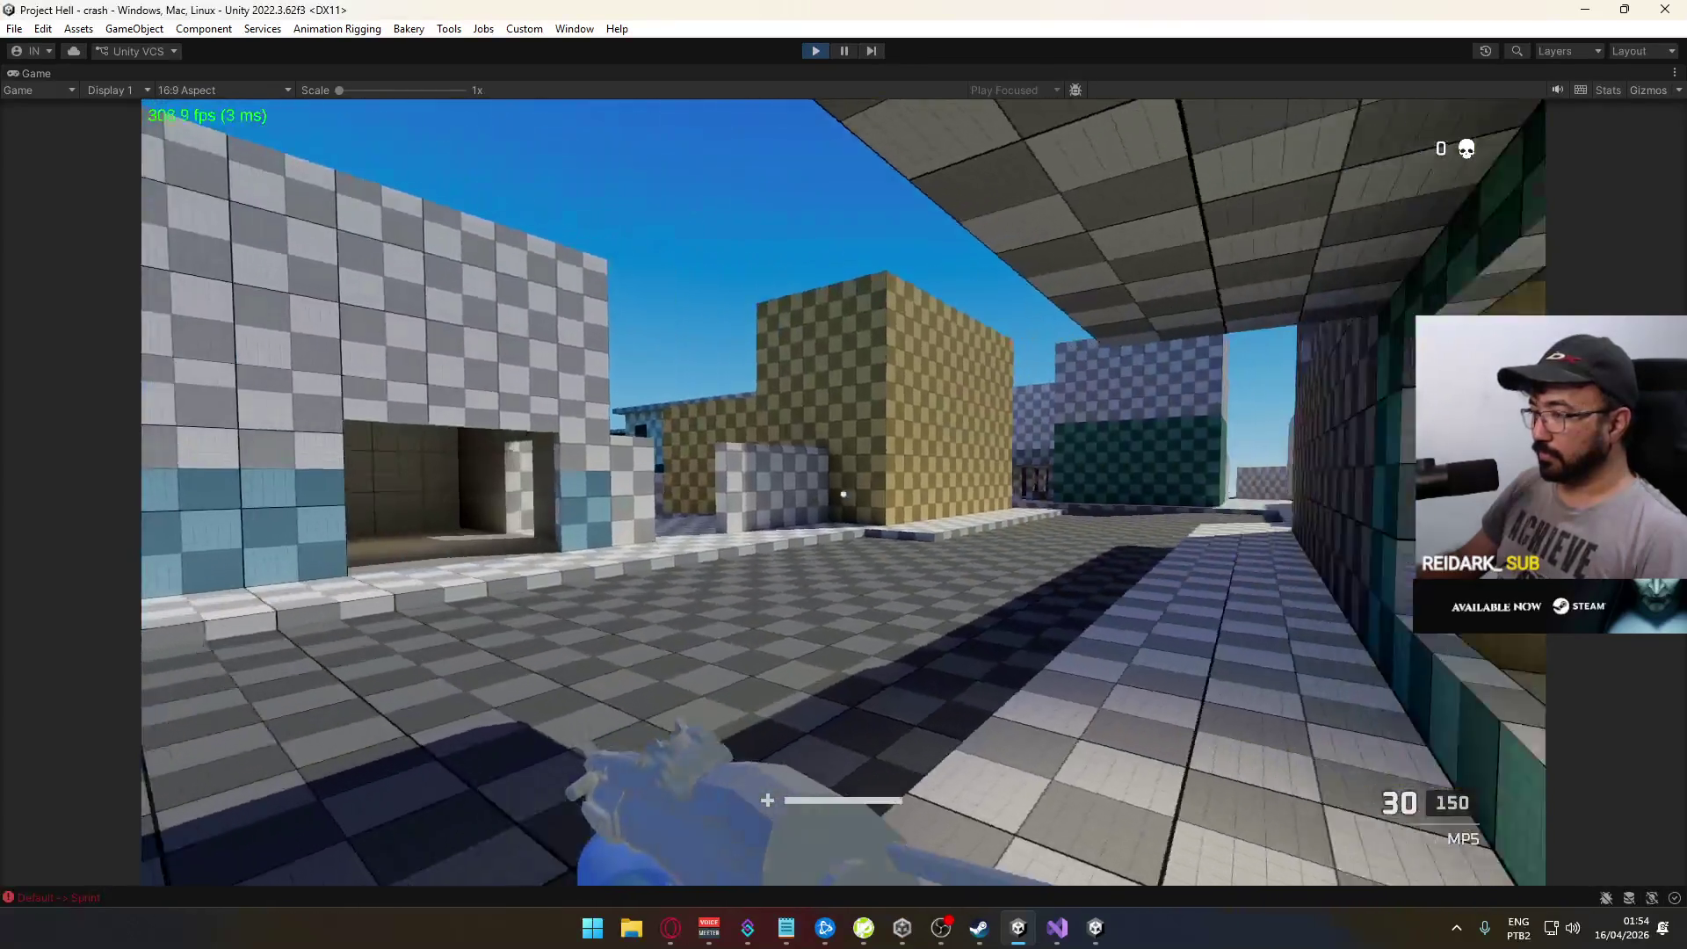
pyautogui.press('w')
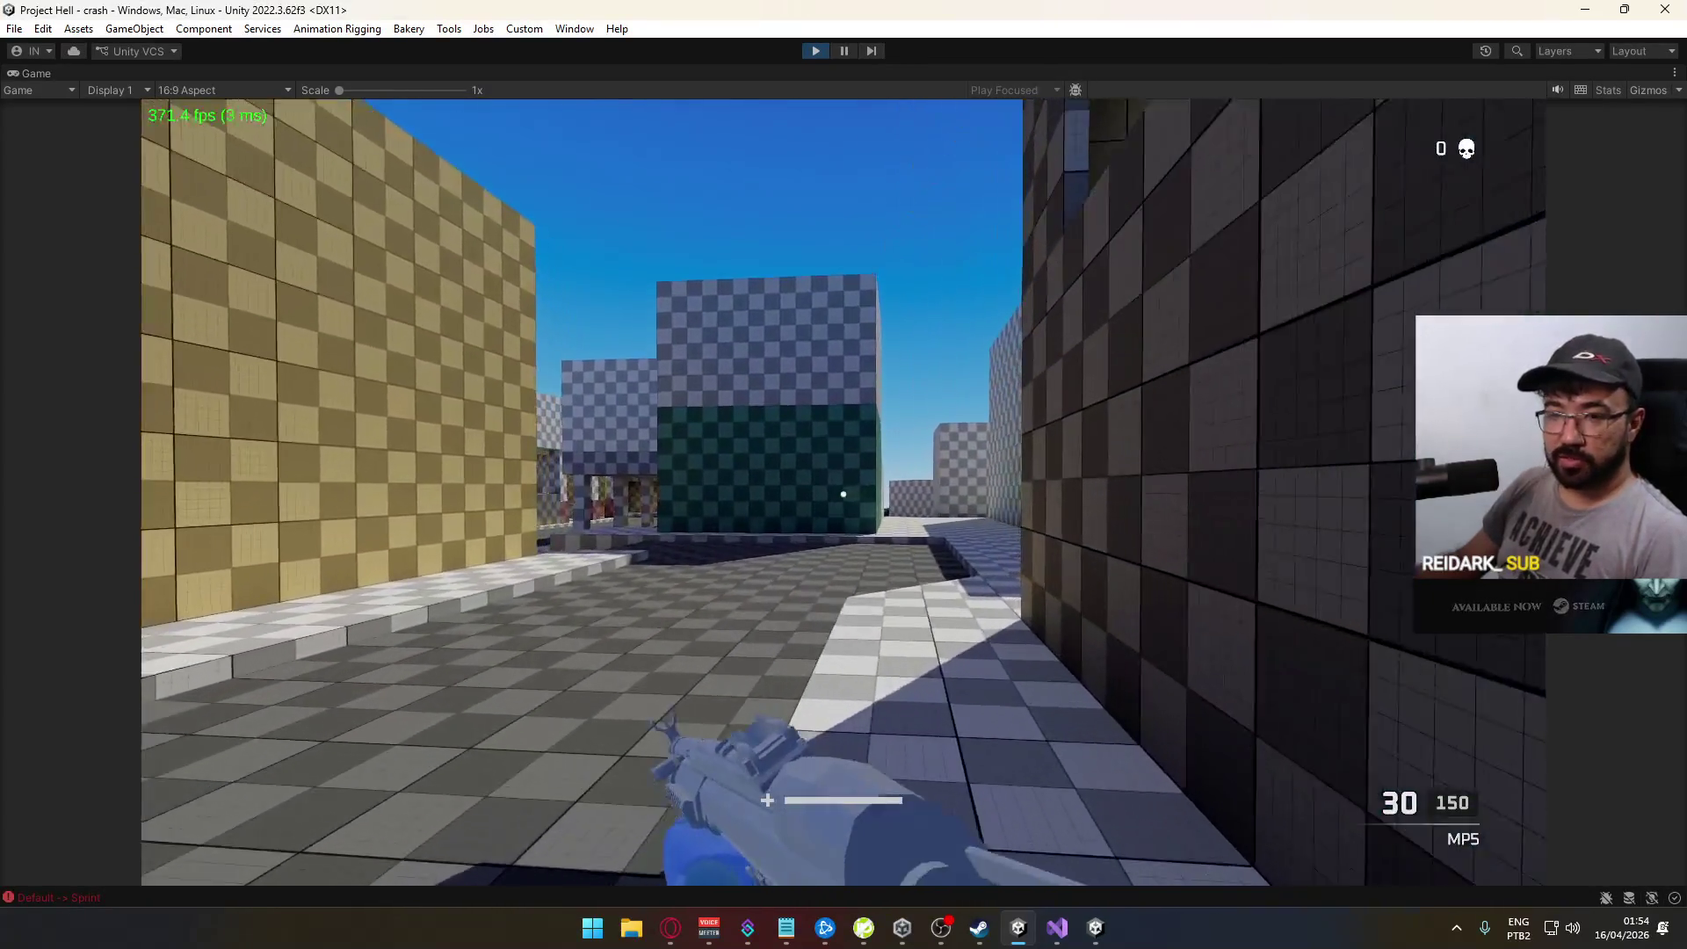
pyautogui.press('w')
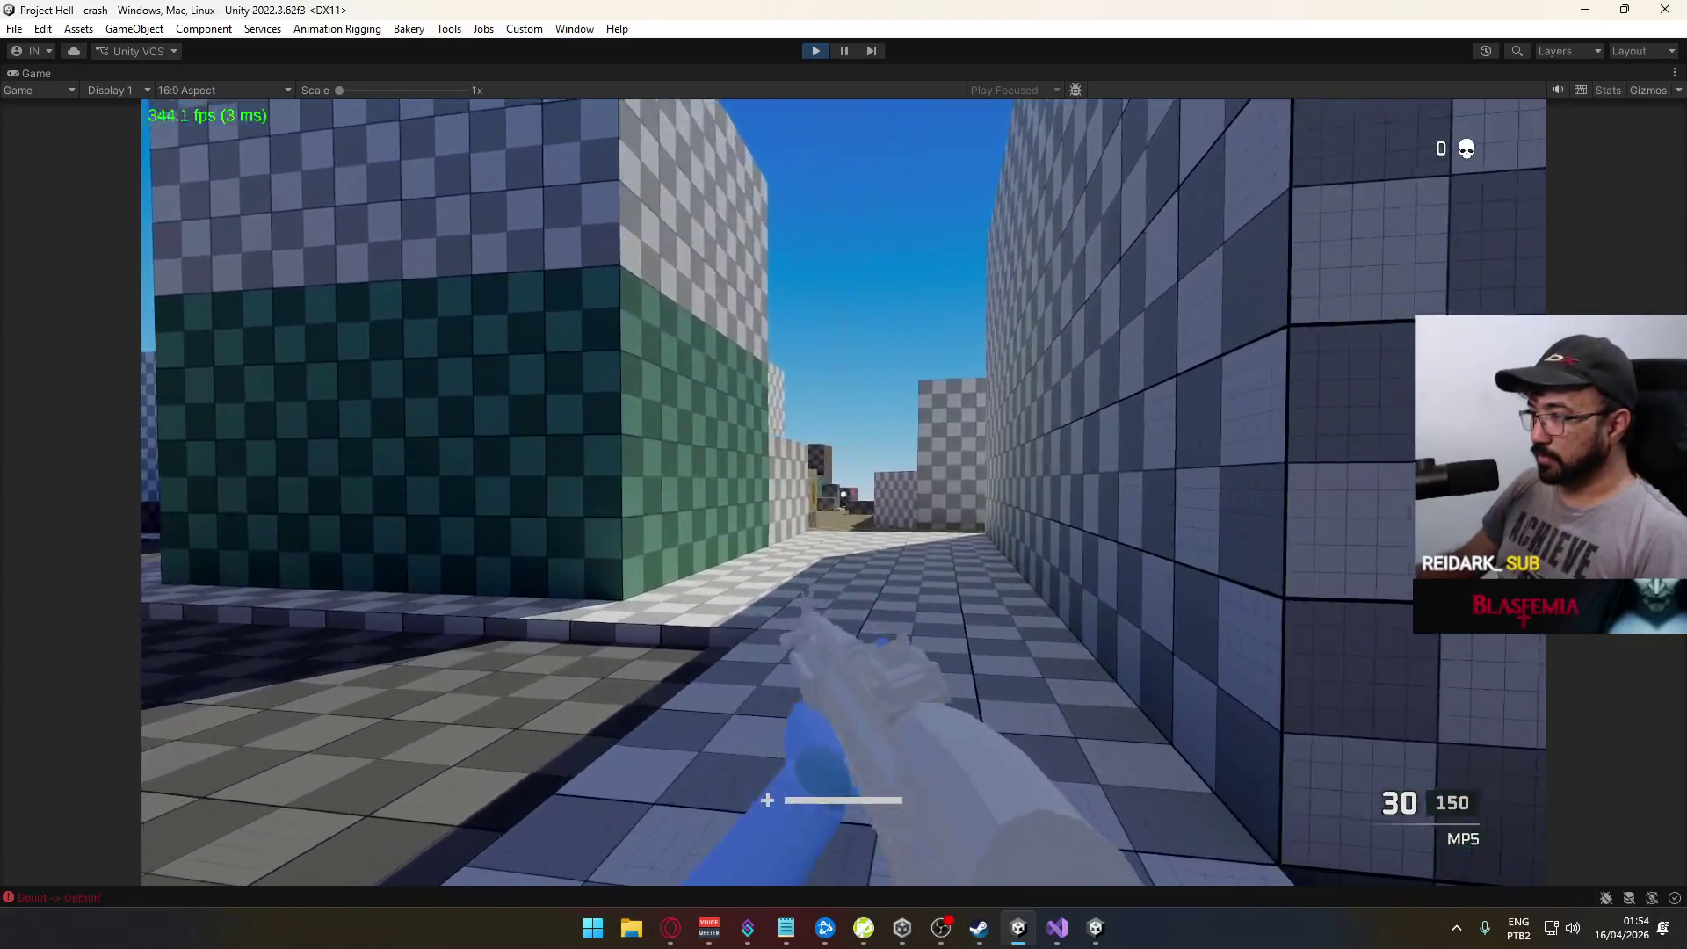
pyautogui.press('c')
pyautogui.press('w')
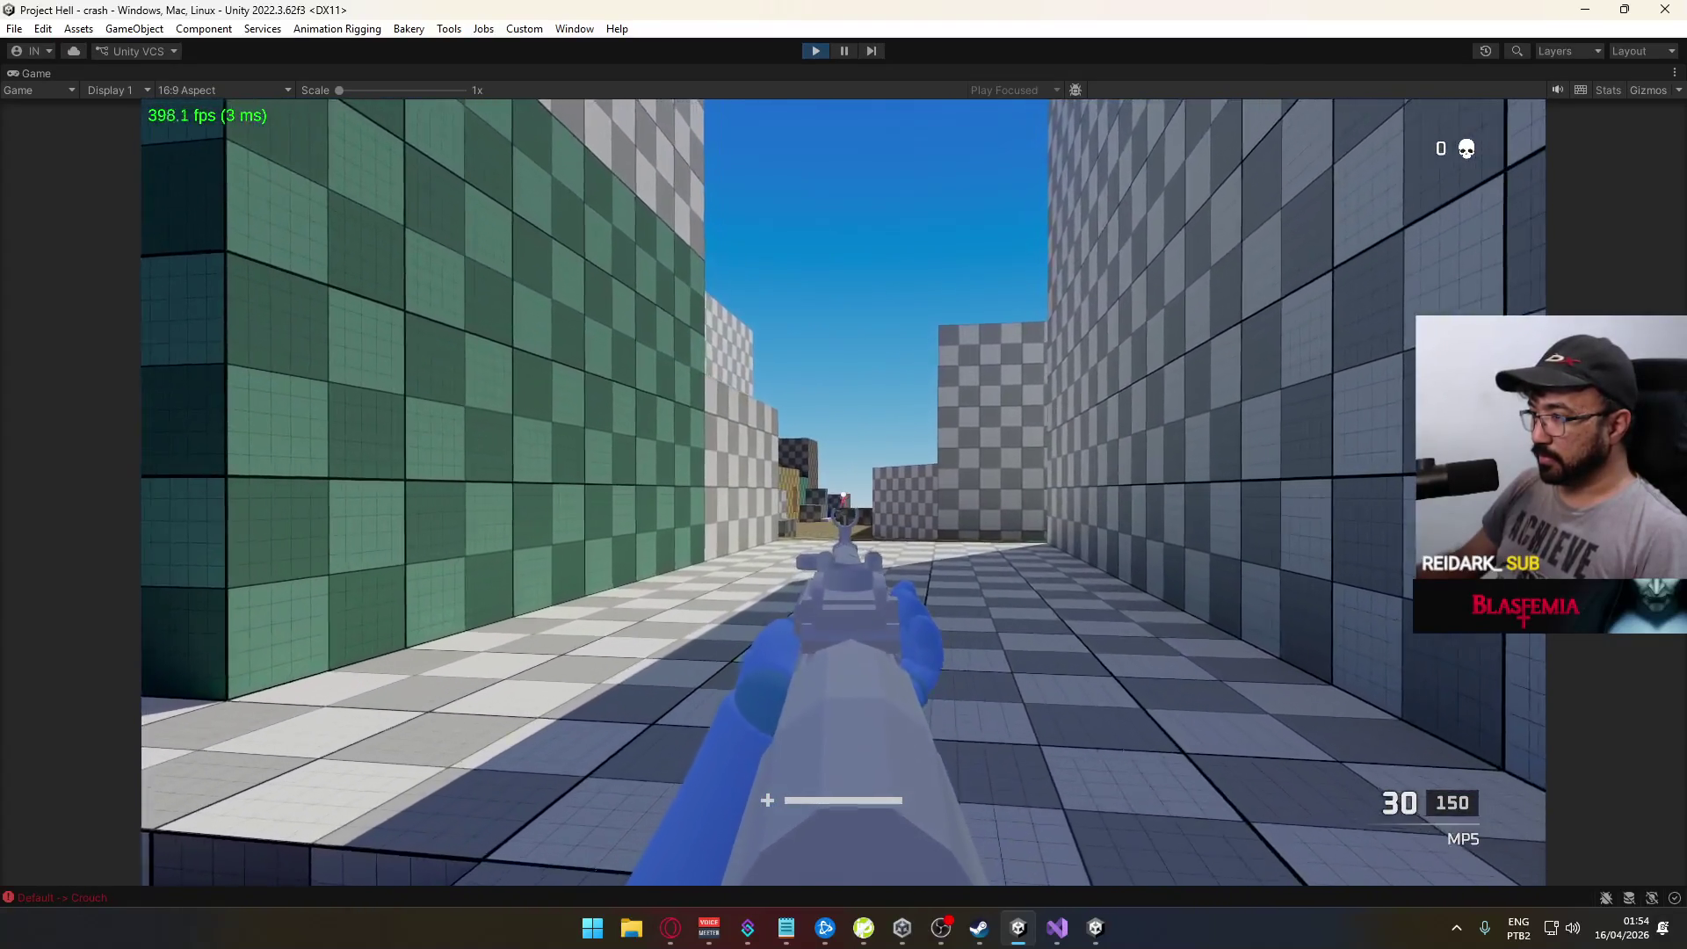
pyautogui.click(842, 514)
pyautogui.click(841, 515)
pyautogui.press('w')
pyautogui.click(842, 514)
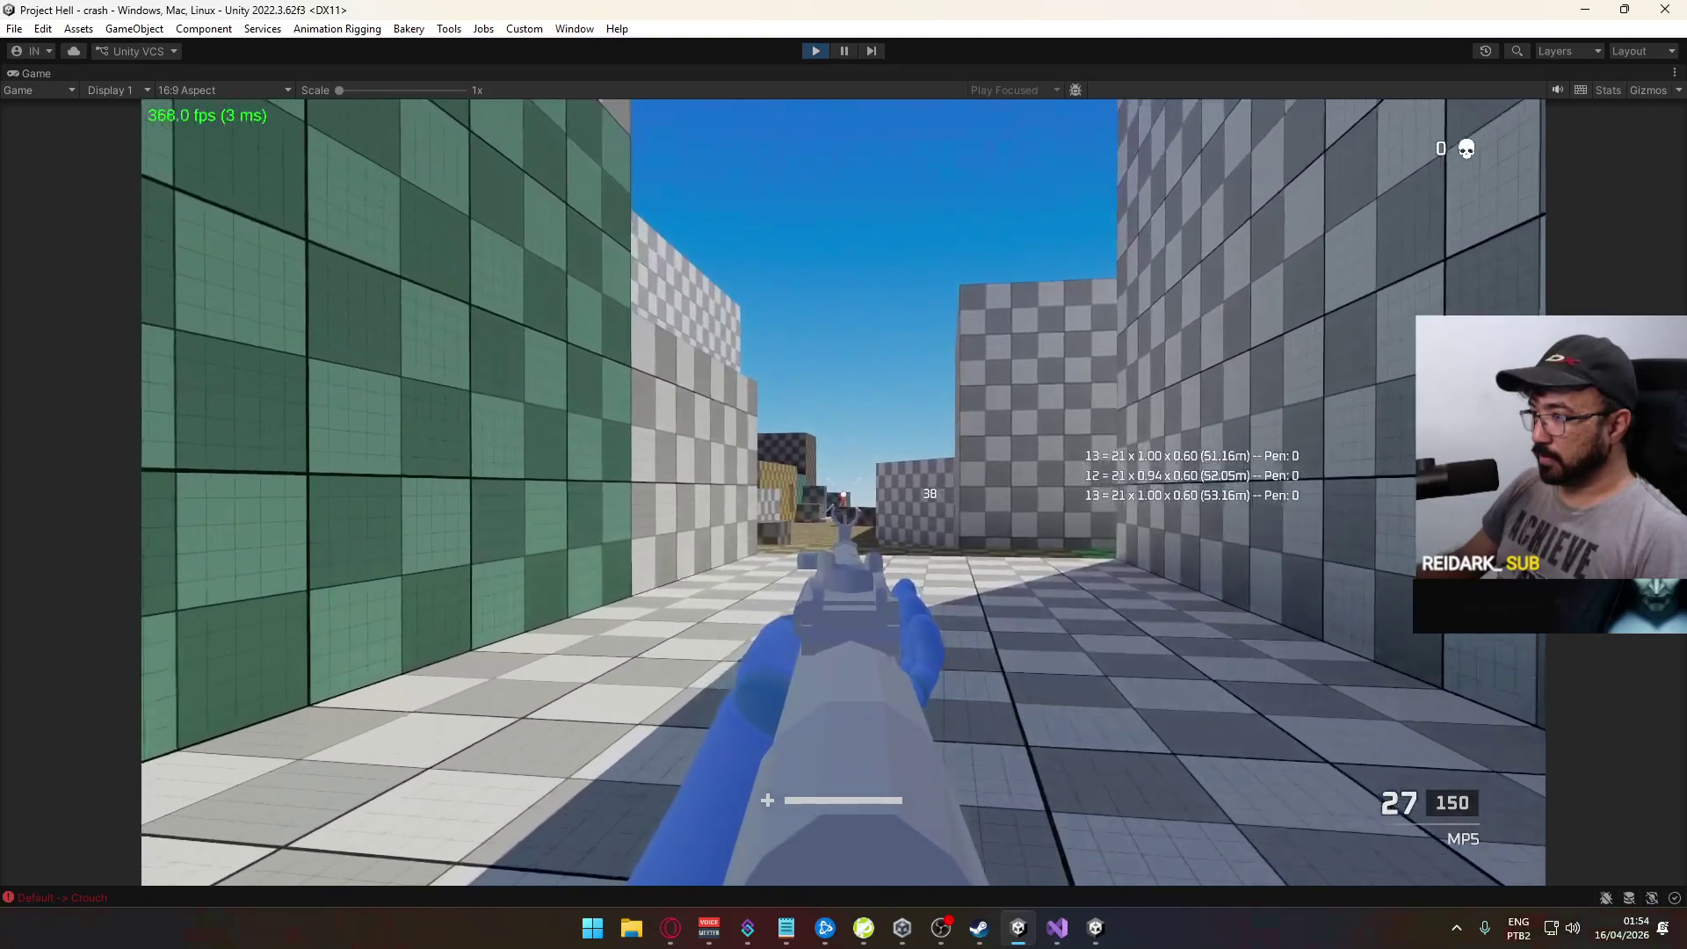
pyautogui.click(842, 514)
pyautogui.click(842, 514)
pyautogui.press('w')
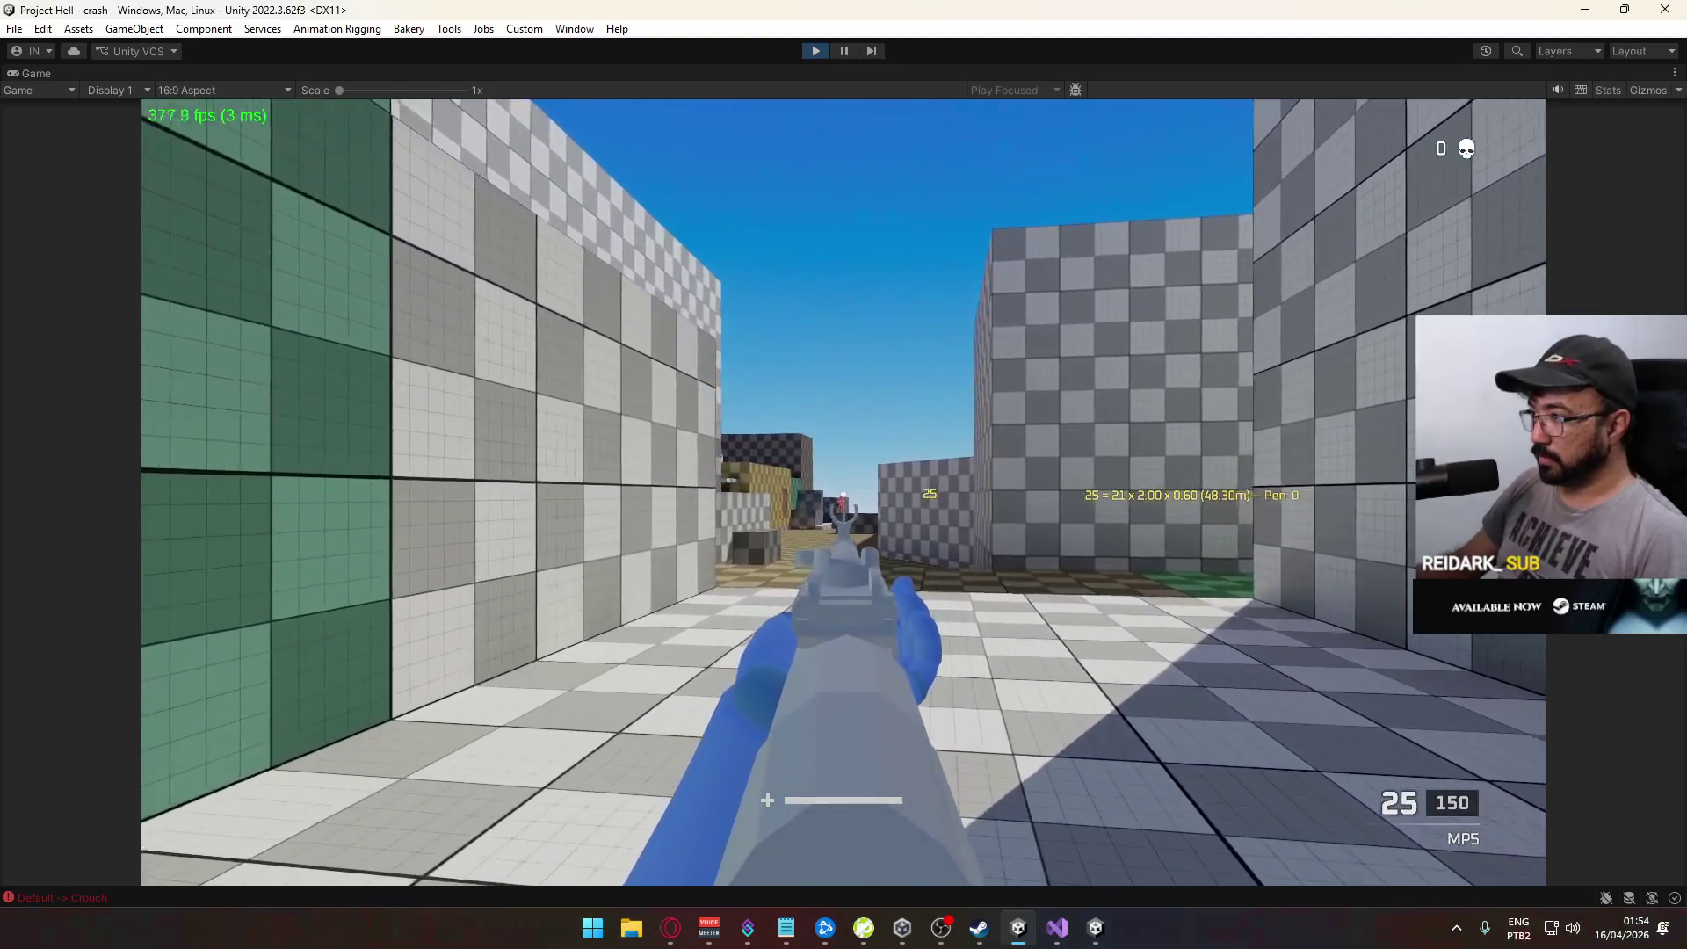
pyautogui.click(842, 514)
pyautogui.press('w')
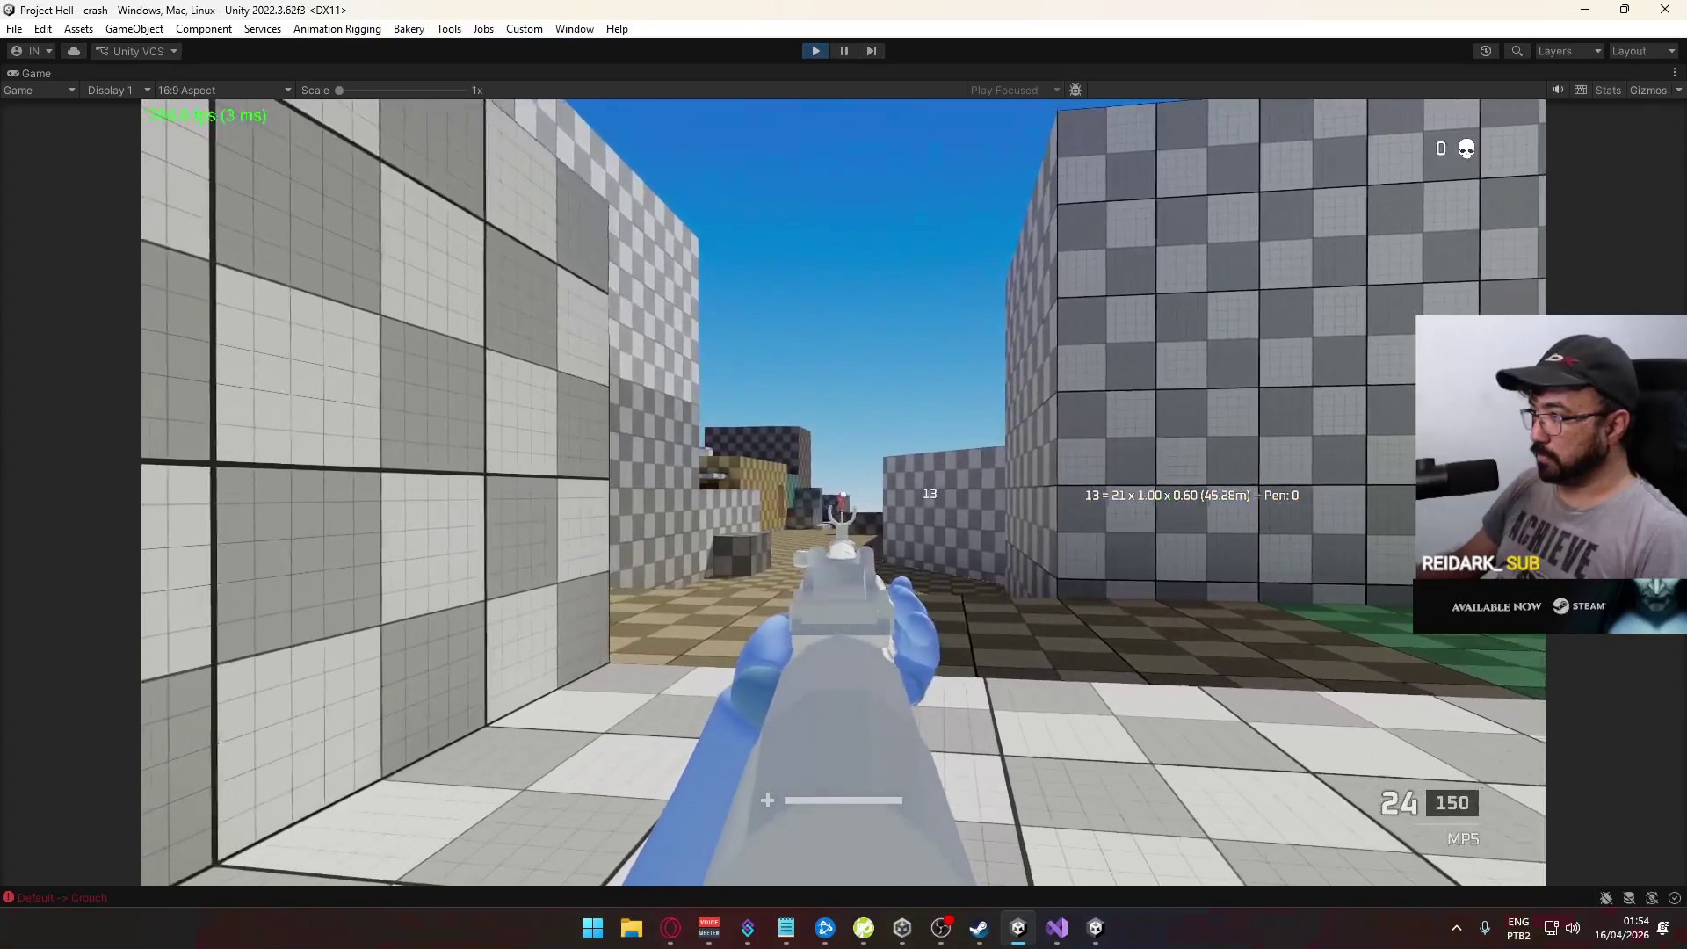
pyautogui.press('w')
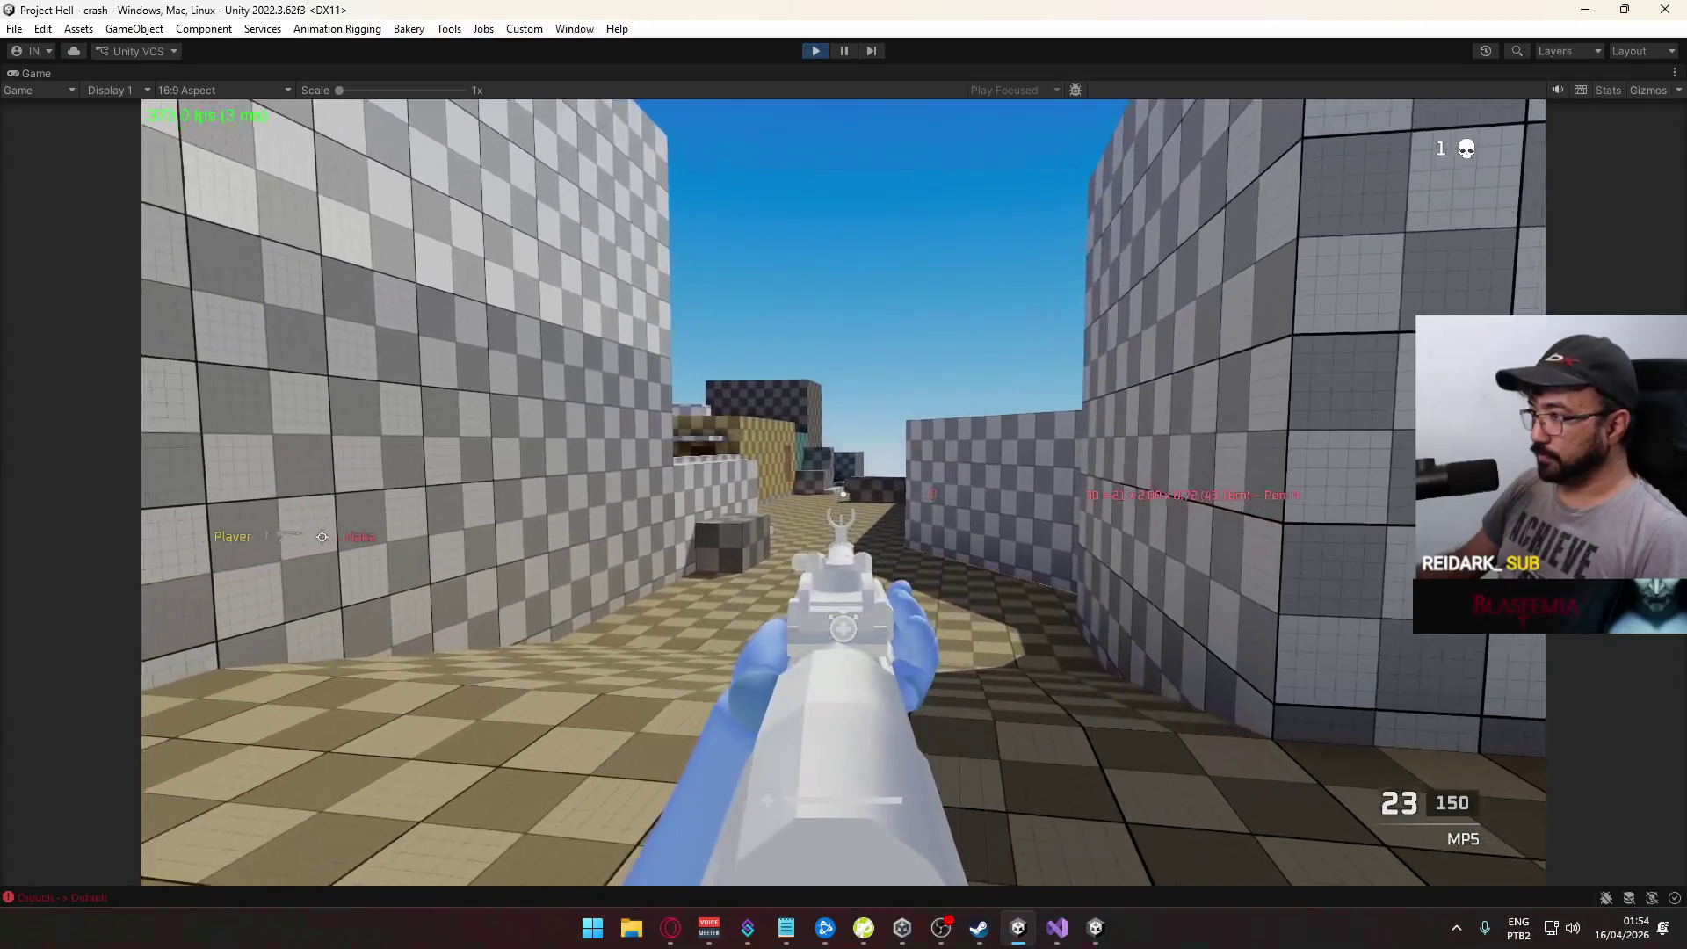
pyautogui.press('shift')
# Step: Strafe out from the purple wall, kill the enemy, and stop Play mode
pyautogui.press('w')
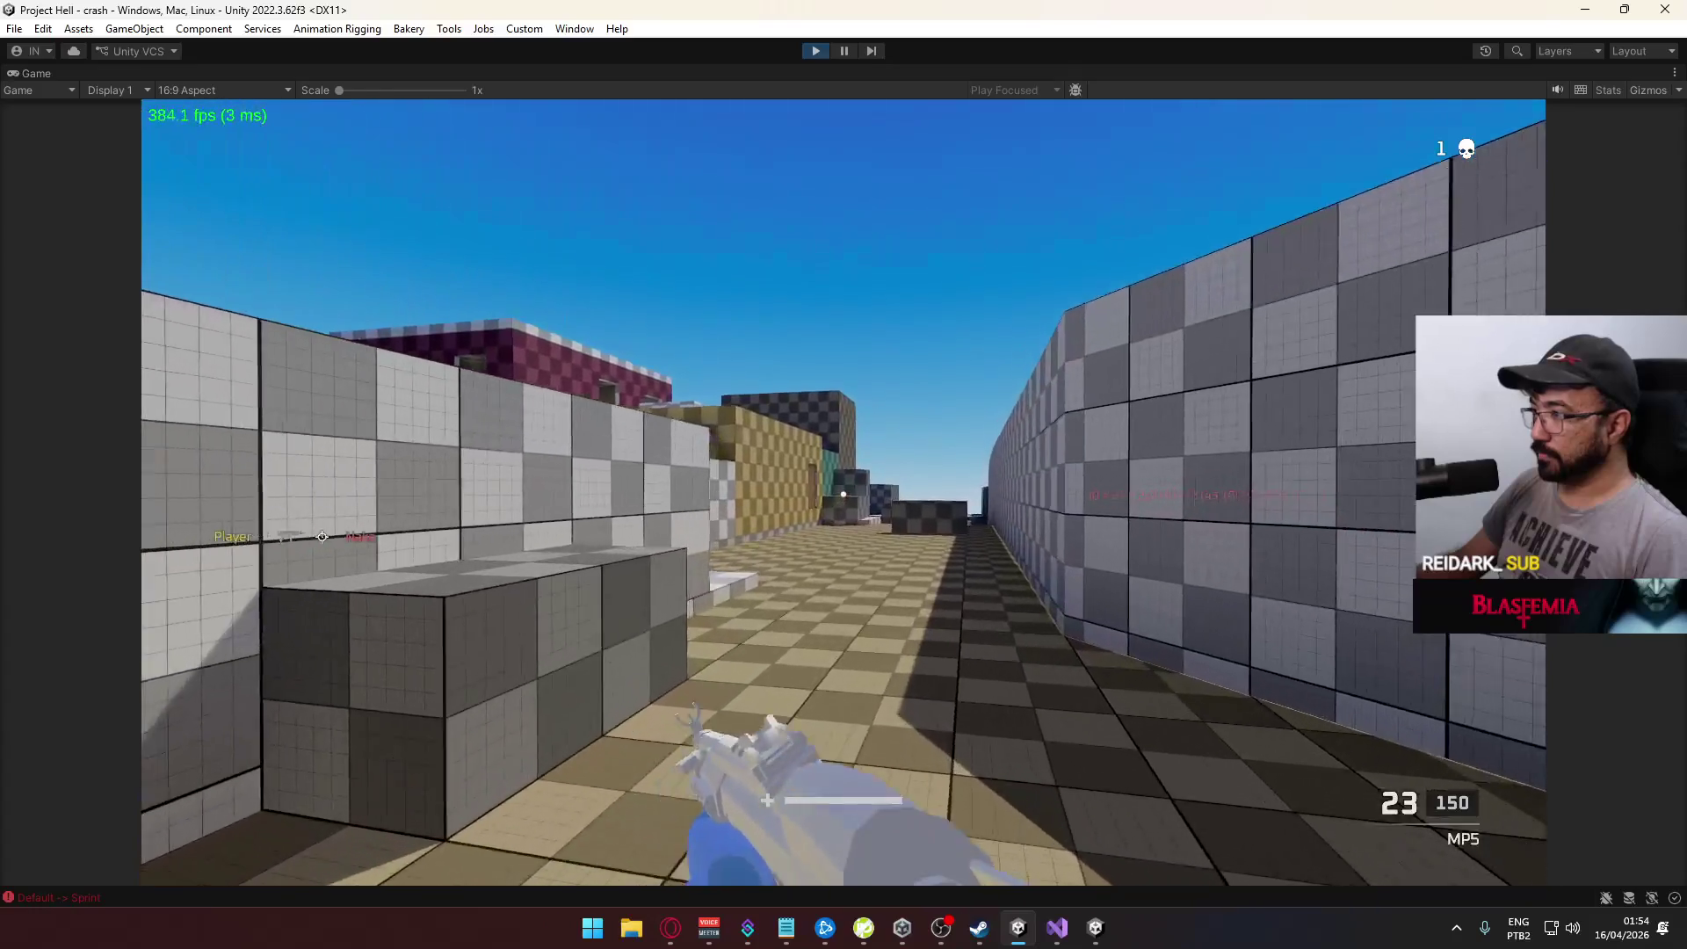
pyautogui.press('w')
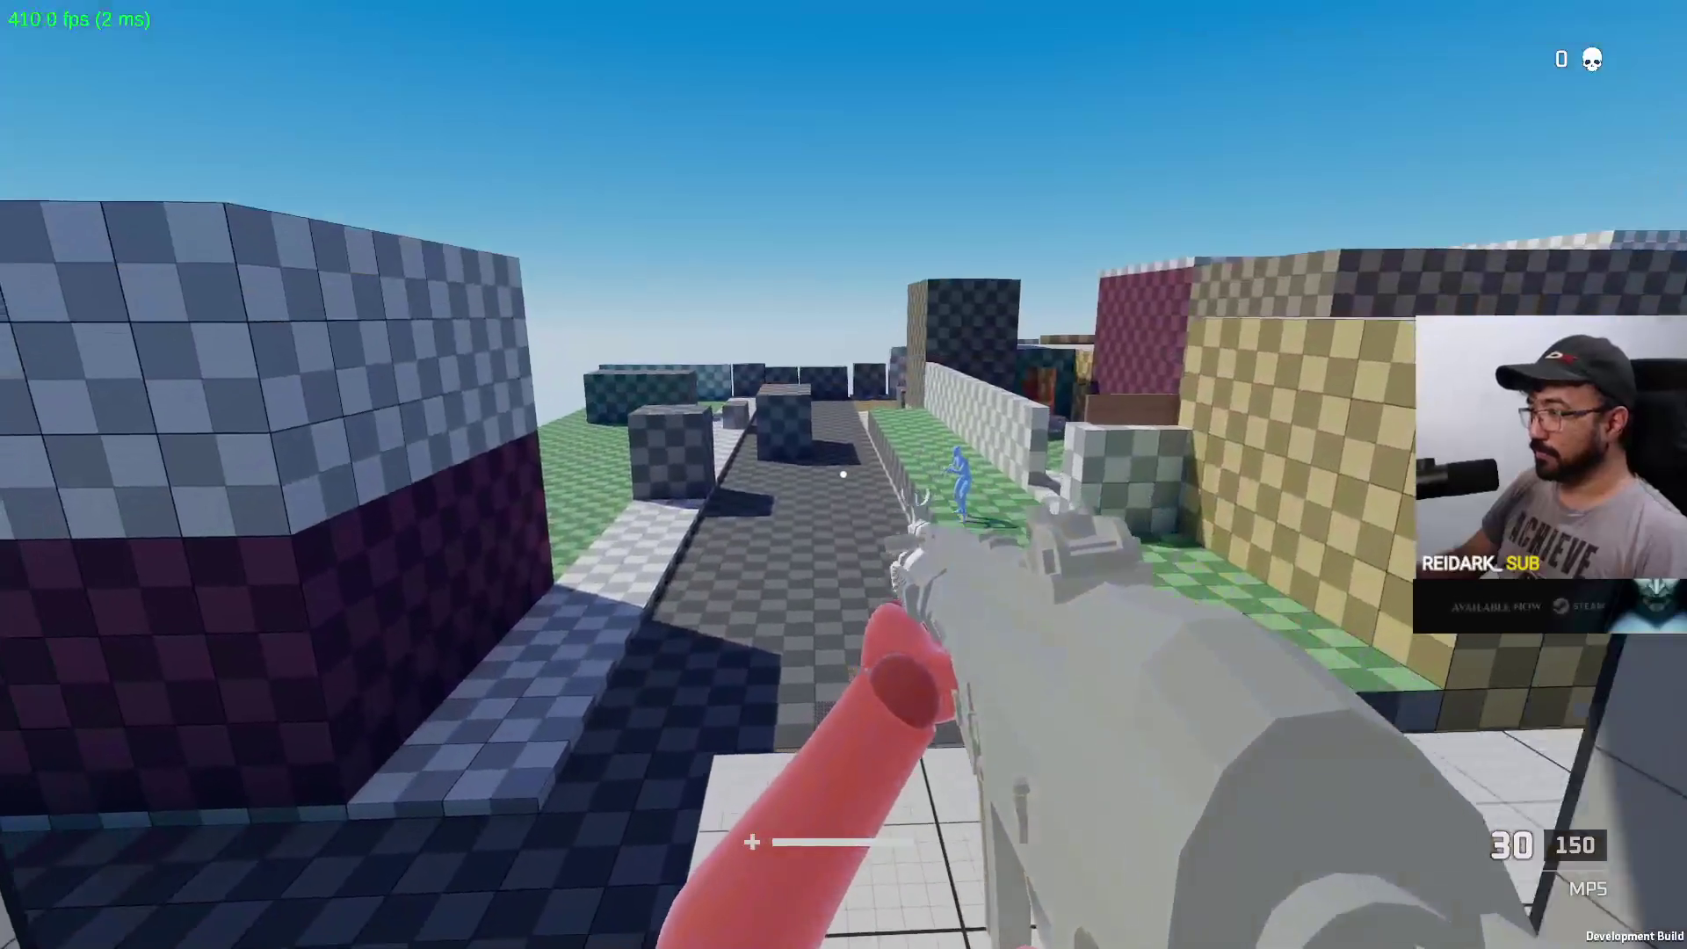
pyautogui.press('w')
pyautogui.press('d')
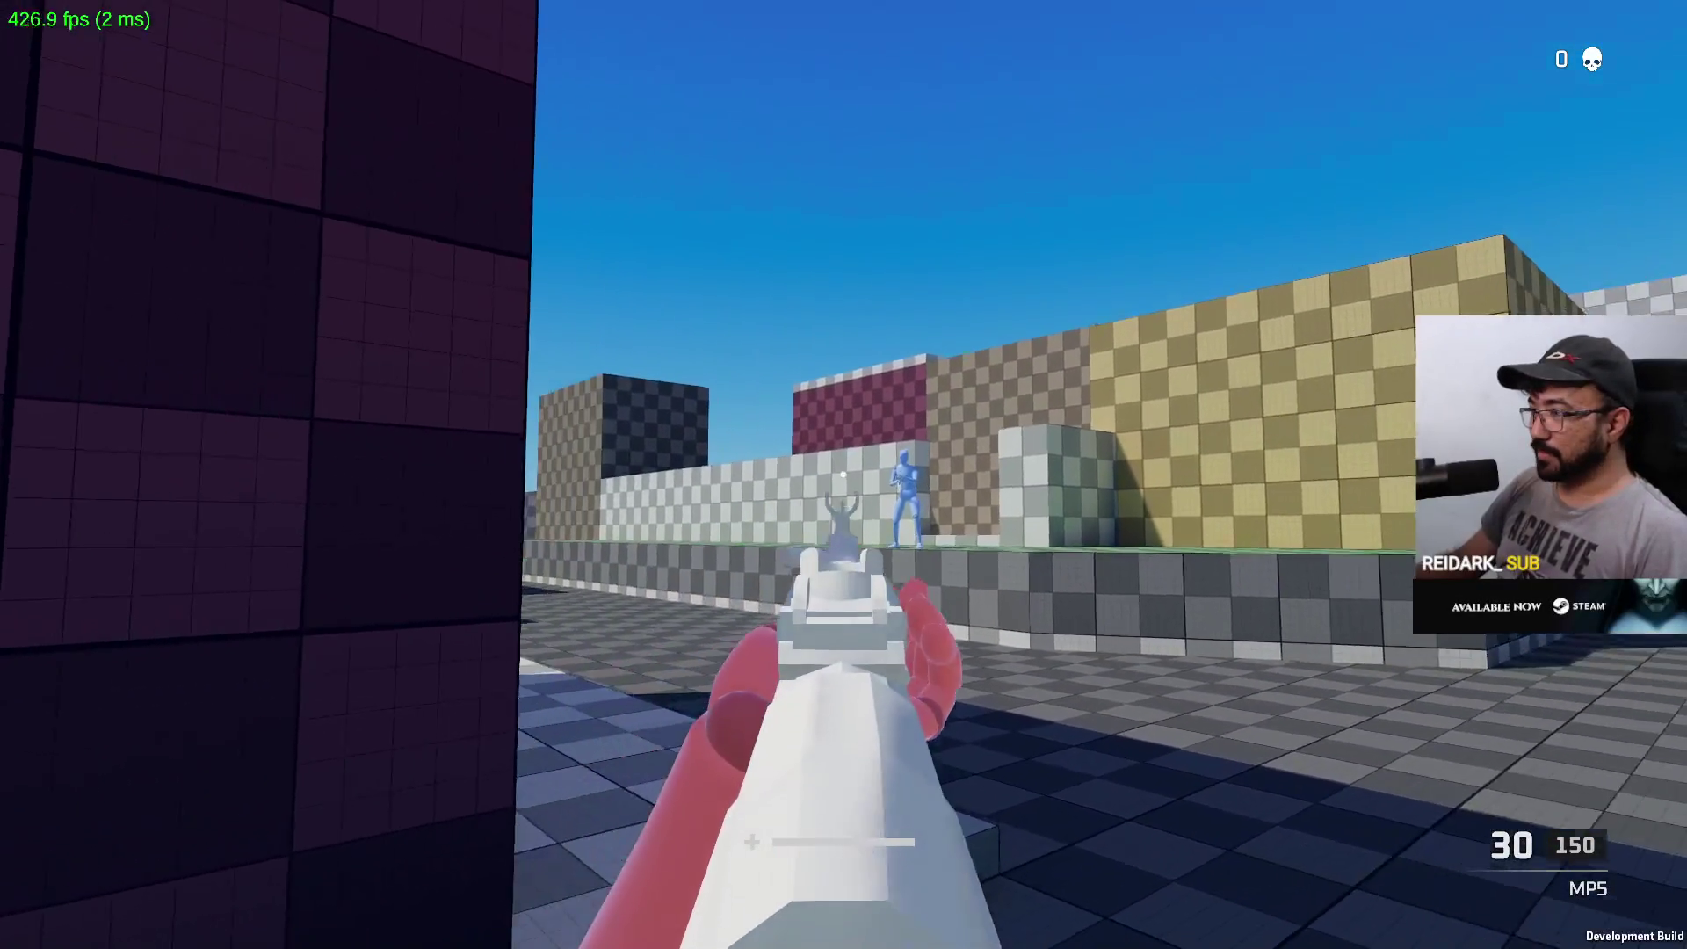
pyautogui.click(843, 474)
pyautogui.click(843, 474)
pyautogui.press('w')
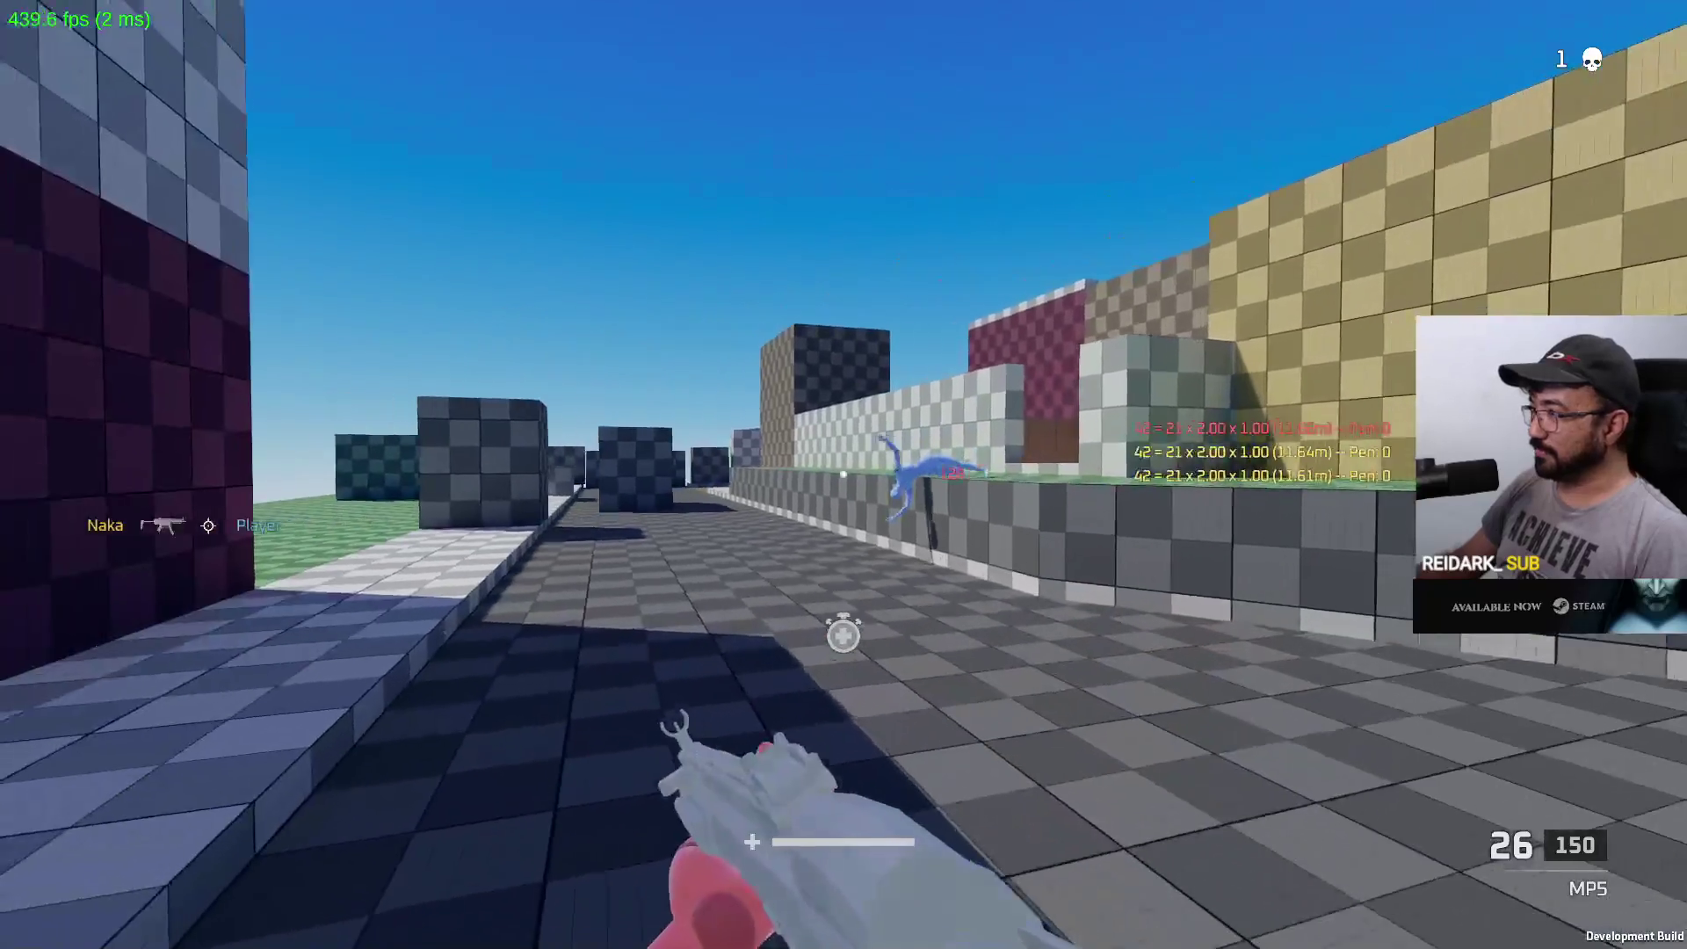
pyautogui.press('w')
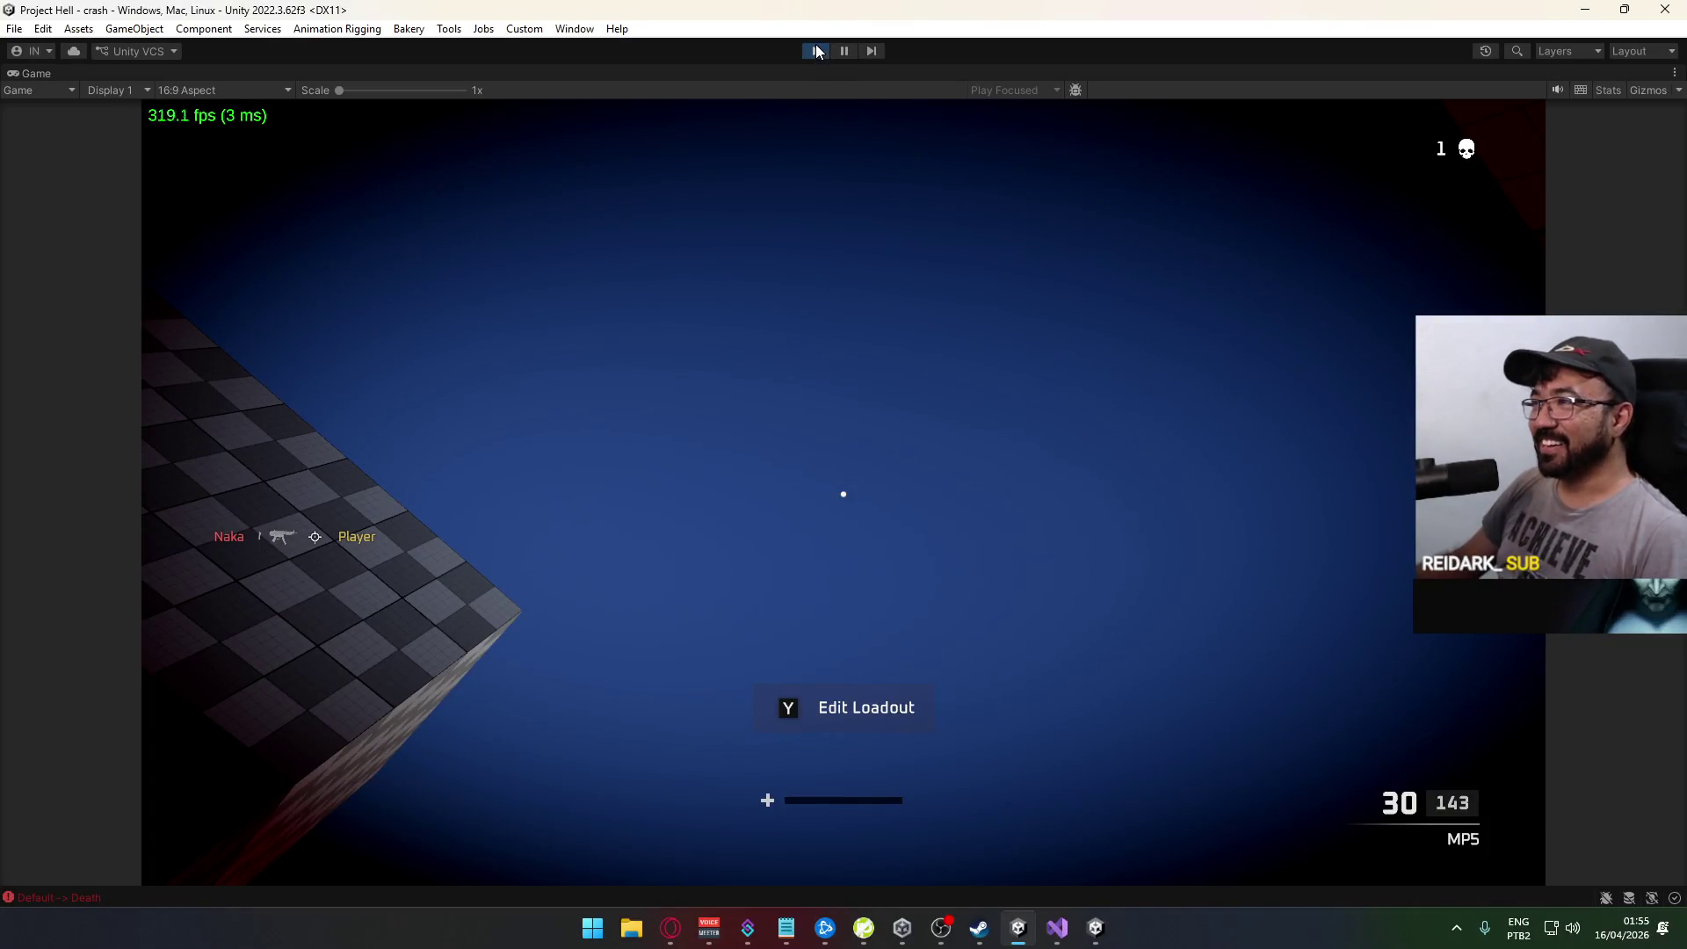
pyautogui.click(815, 50)
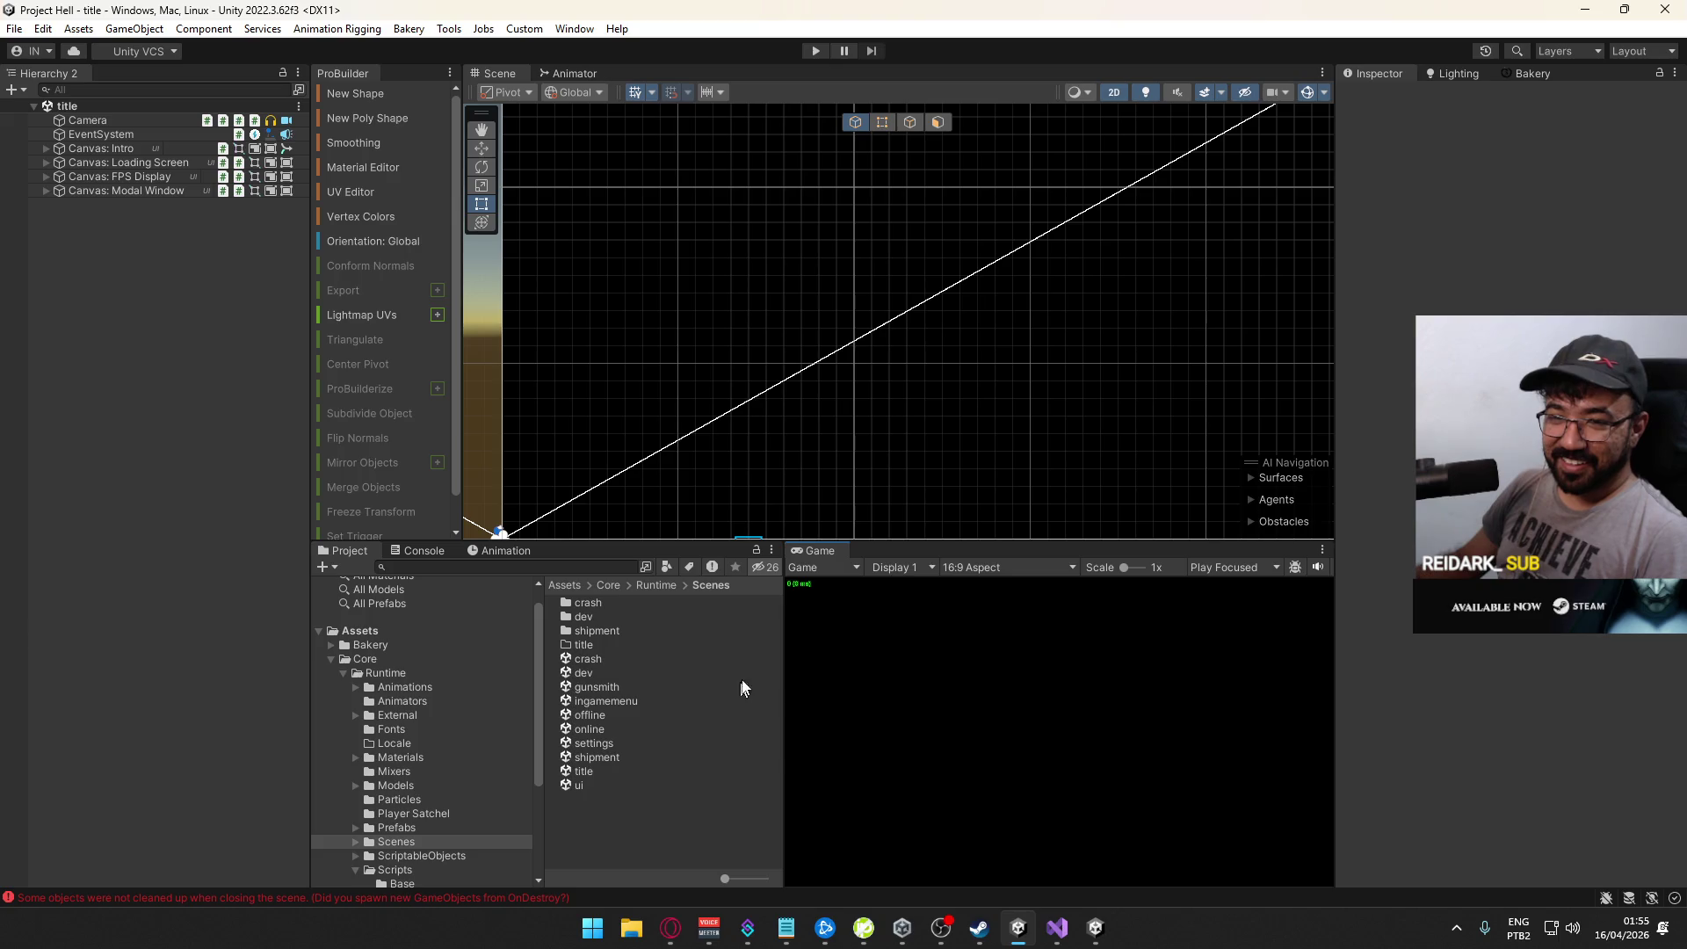
# Step: Close the game build and scroll through DamageLogManager.cs before returning to Unity
pyautogui.click(1095, 926)
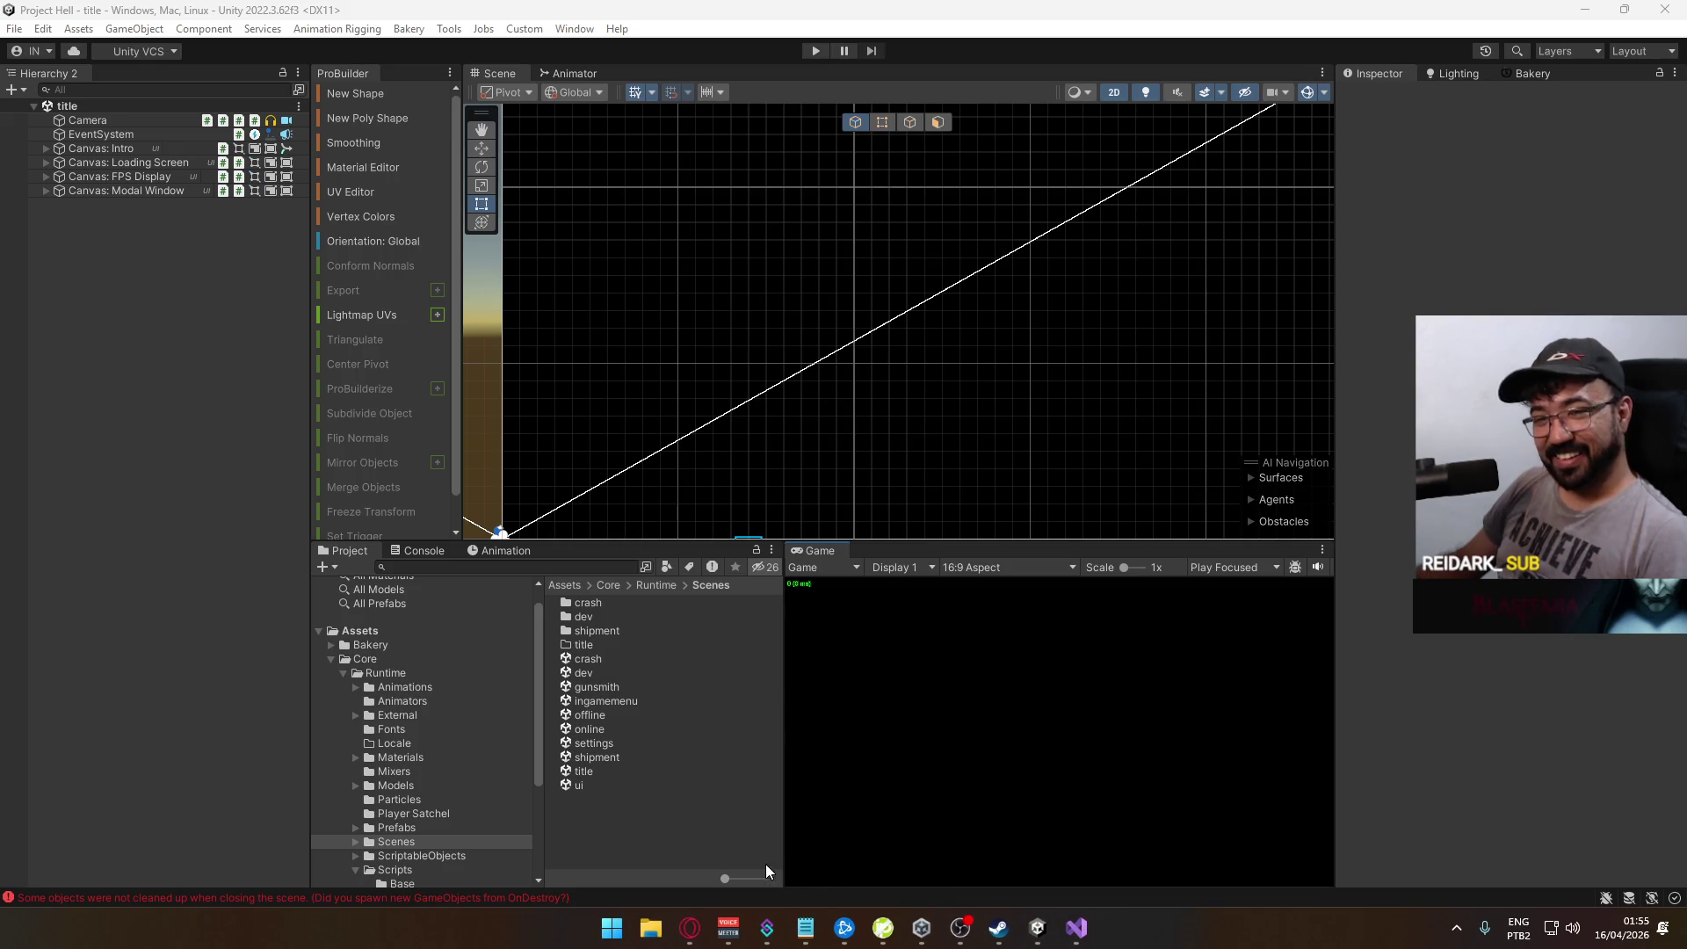
pyautogui.click(1076, 928)
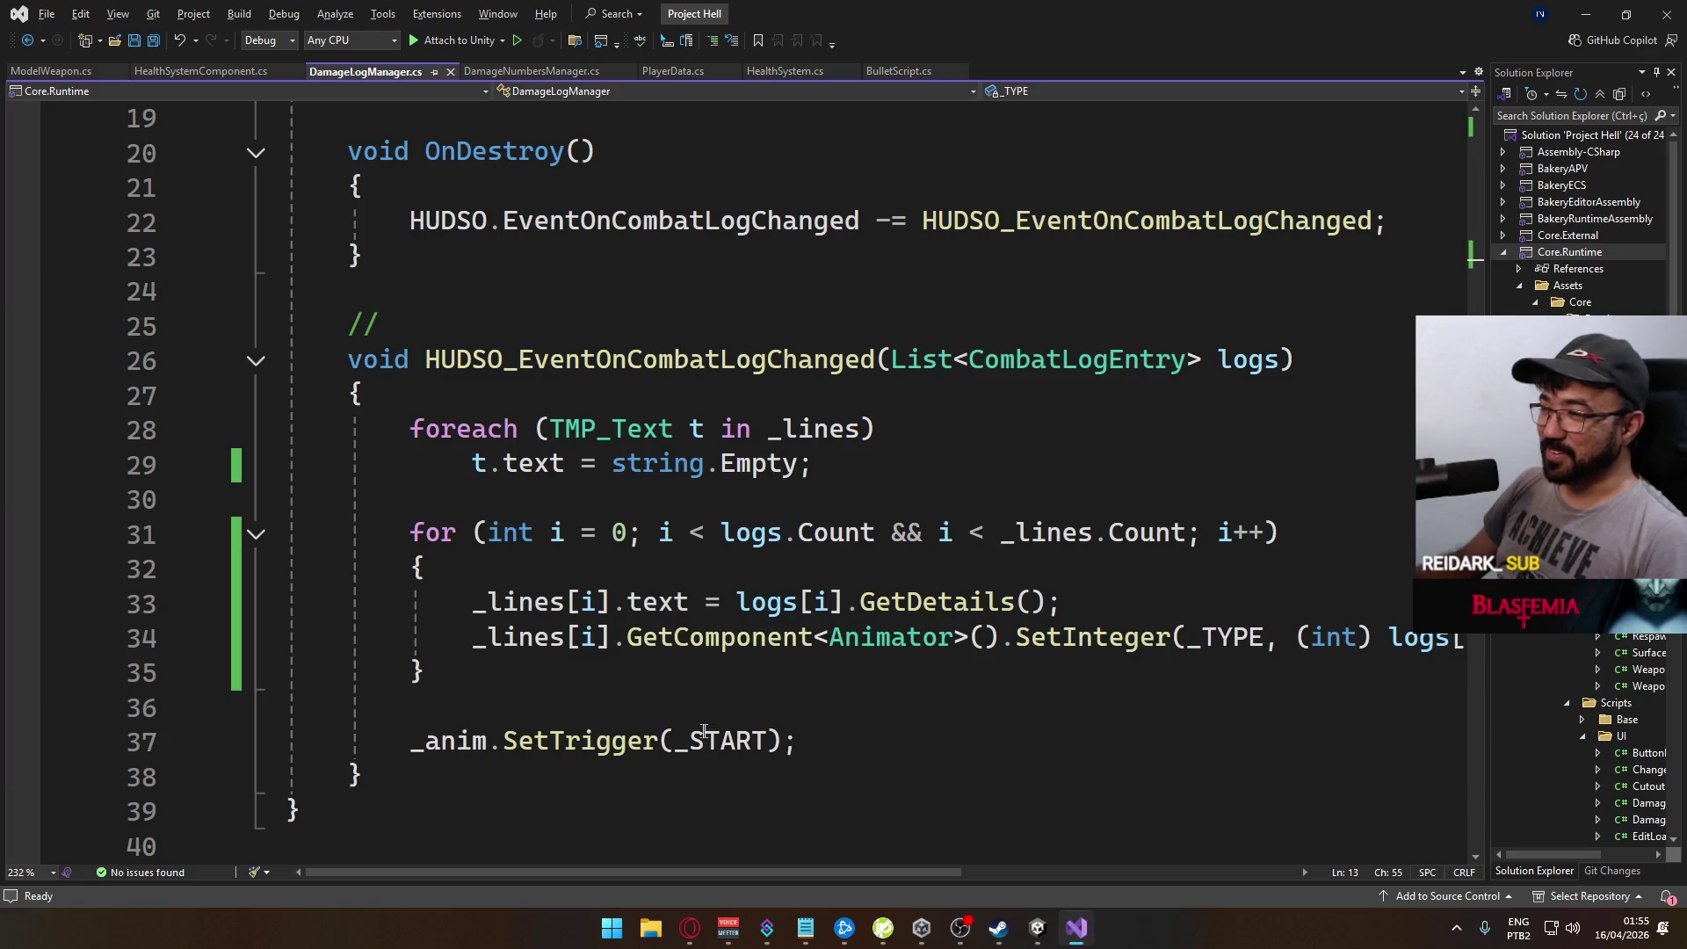
pyautogui.scroll(4, 632, 621)
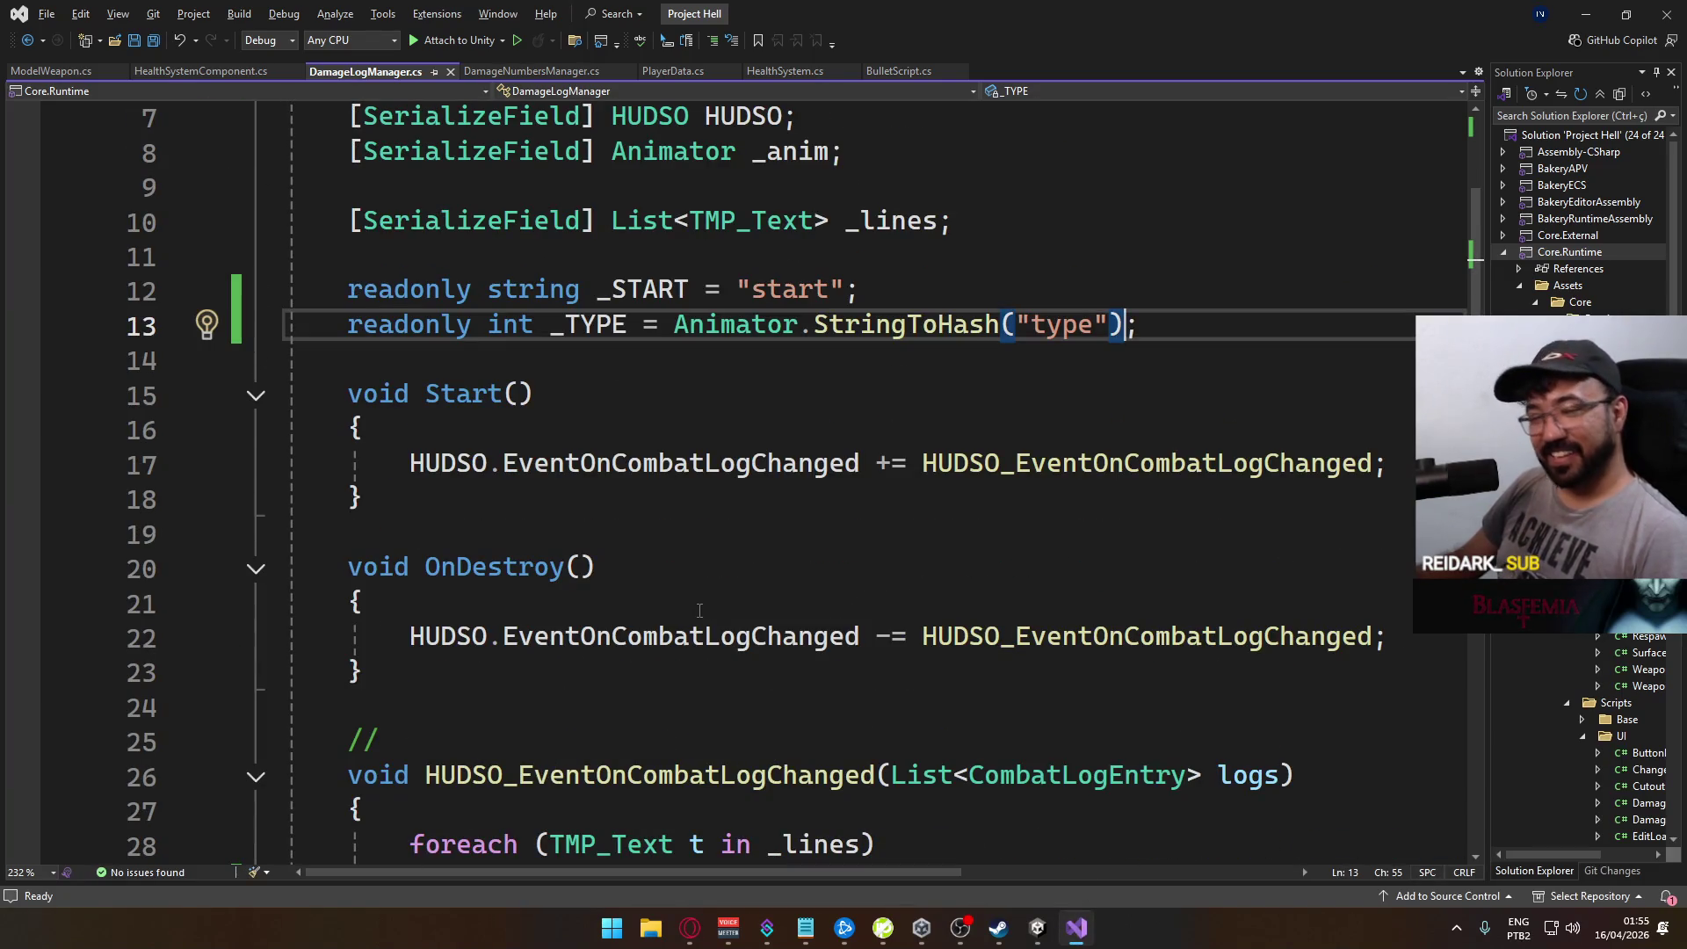
pyautogui.scroll(-6, 688, 621)
pyautogui.scroll(2, 734, 620)
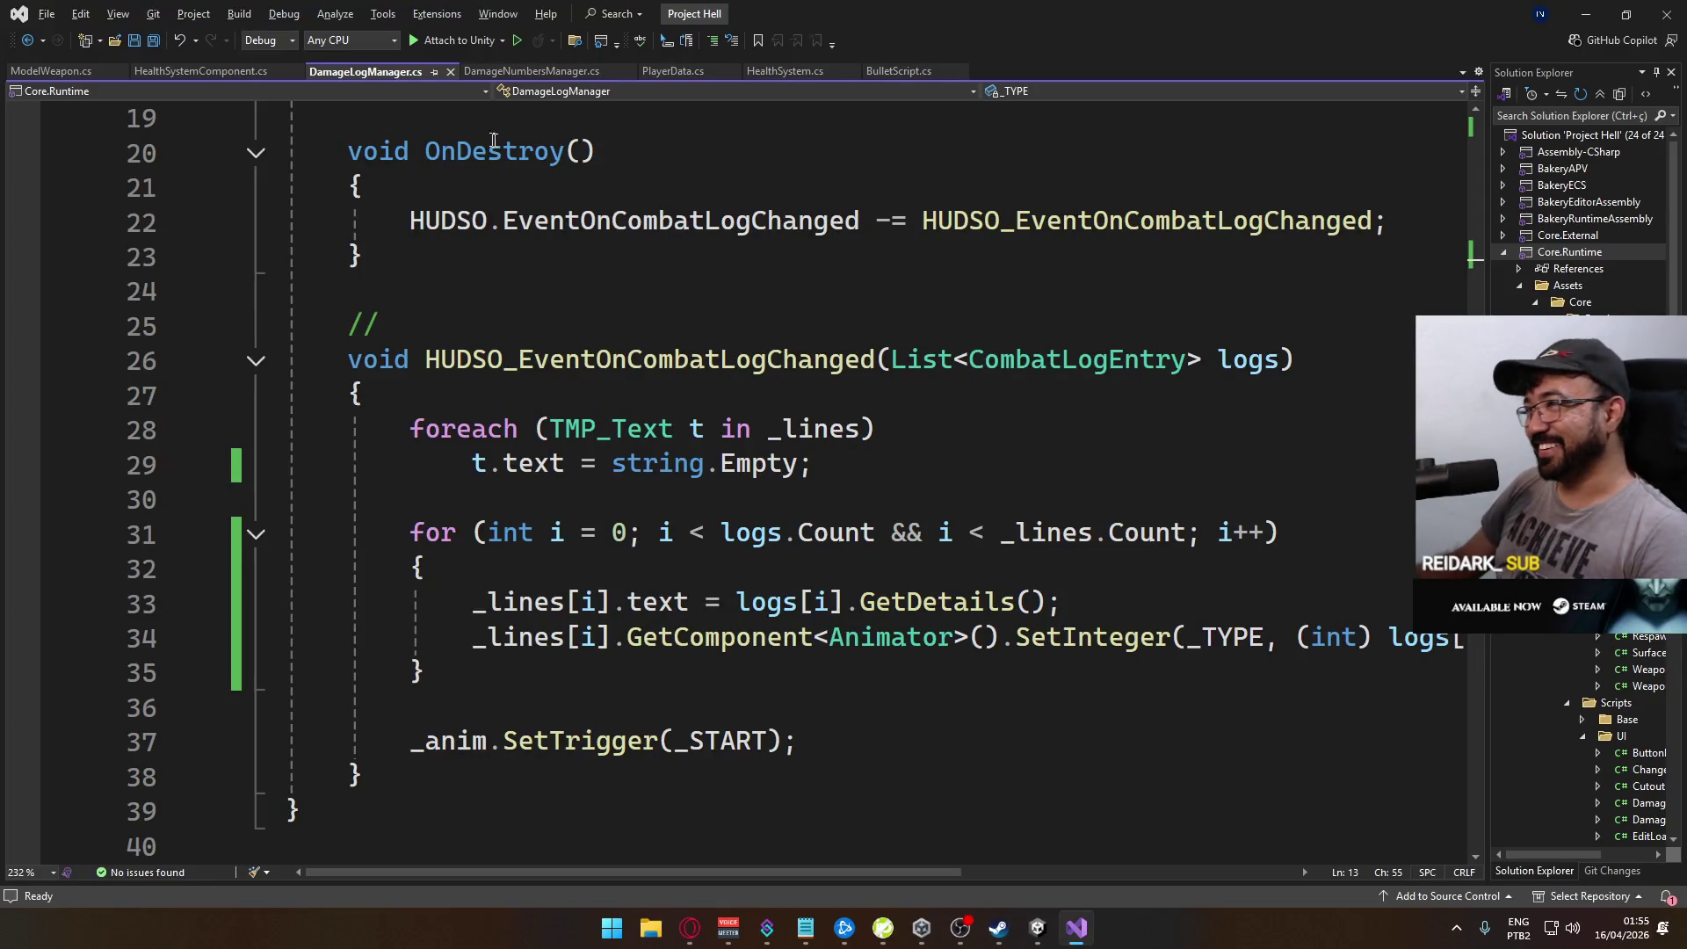
pyautogui.scroll(2, 764, 571)
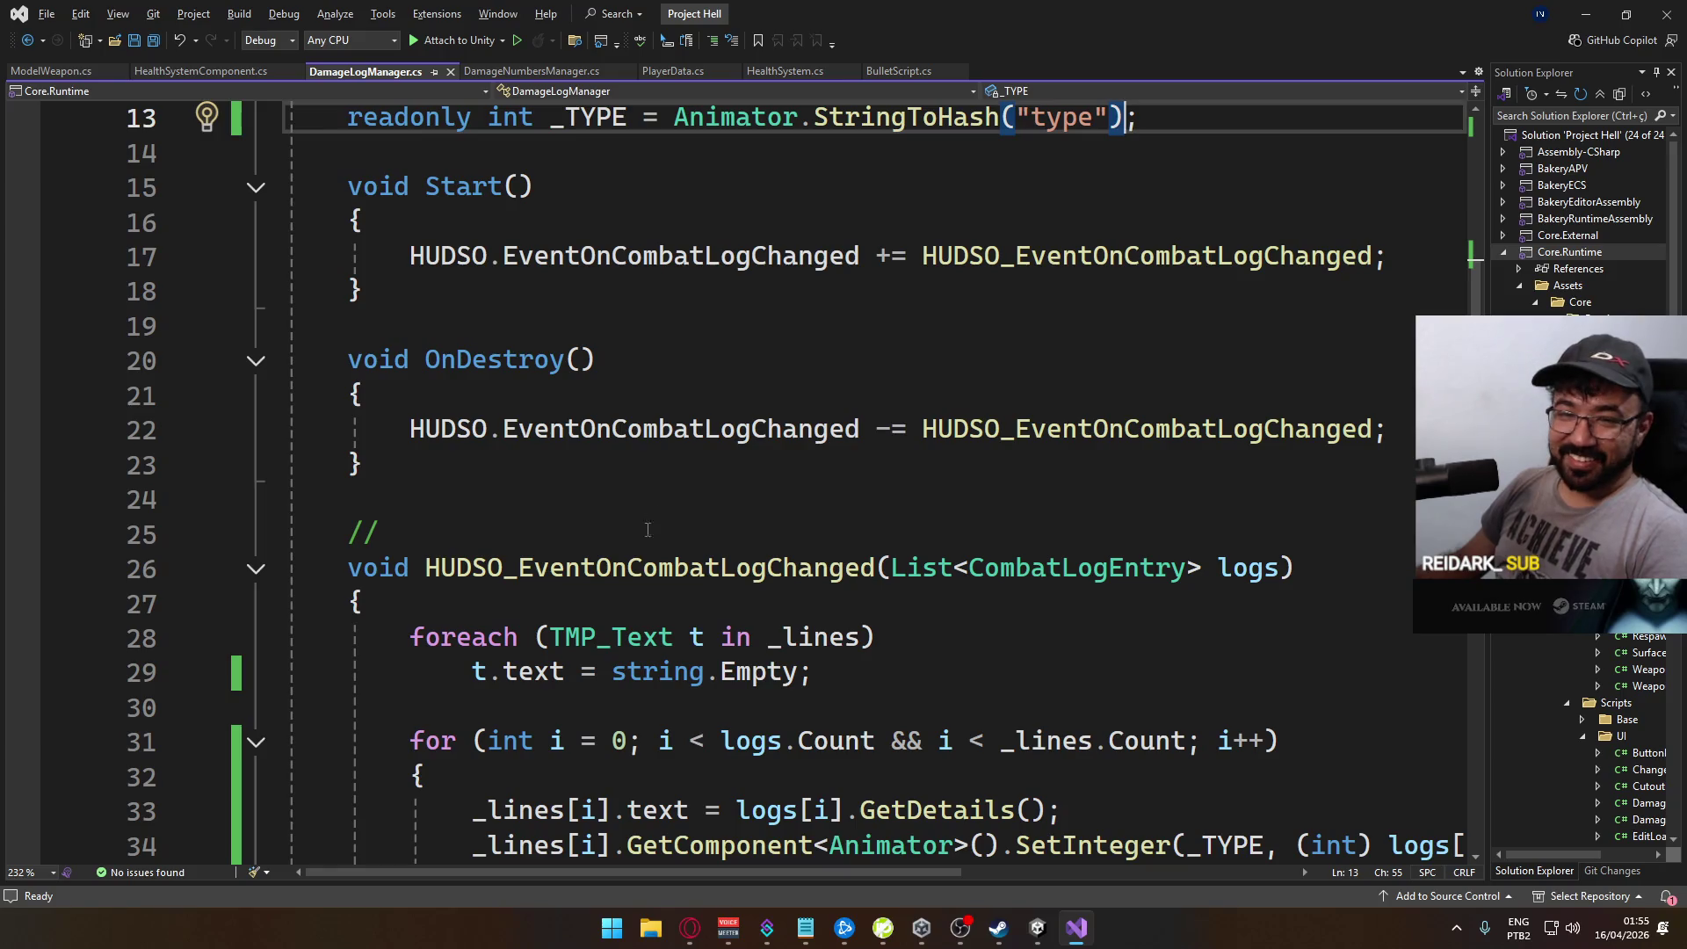
pyautogui.click(1038, 927)
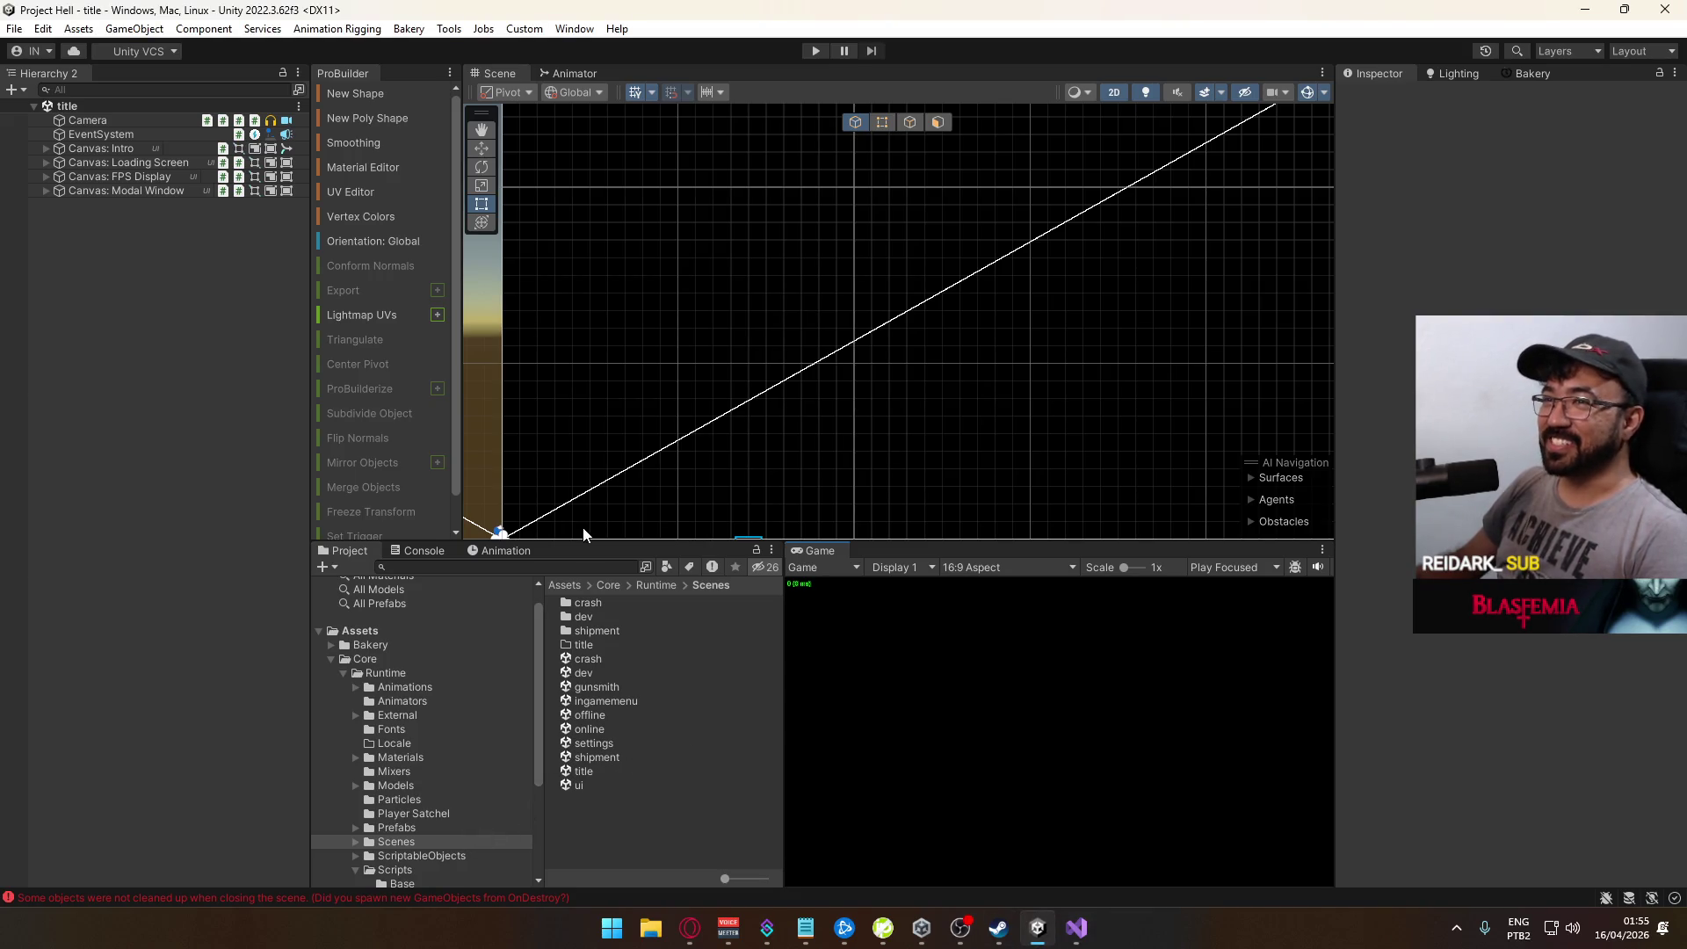
# Step: Open the ui scene then the settings scene, and select ADS FOV and Crouch (Toggle)
pyautogui.doubleClick(589, 784)
pyautogui.moveTo(968, 393)
pyautogui.mouseDown()
pyautogui.moveTo(765, 469)
pyautogui.moveTo(756, 498)
pyautogui.mouseUp()
pyautogui.doubleClick(618, 747)
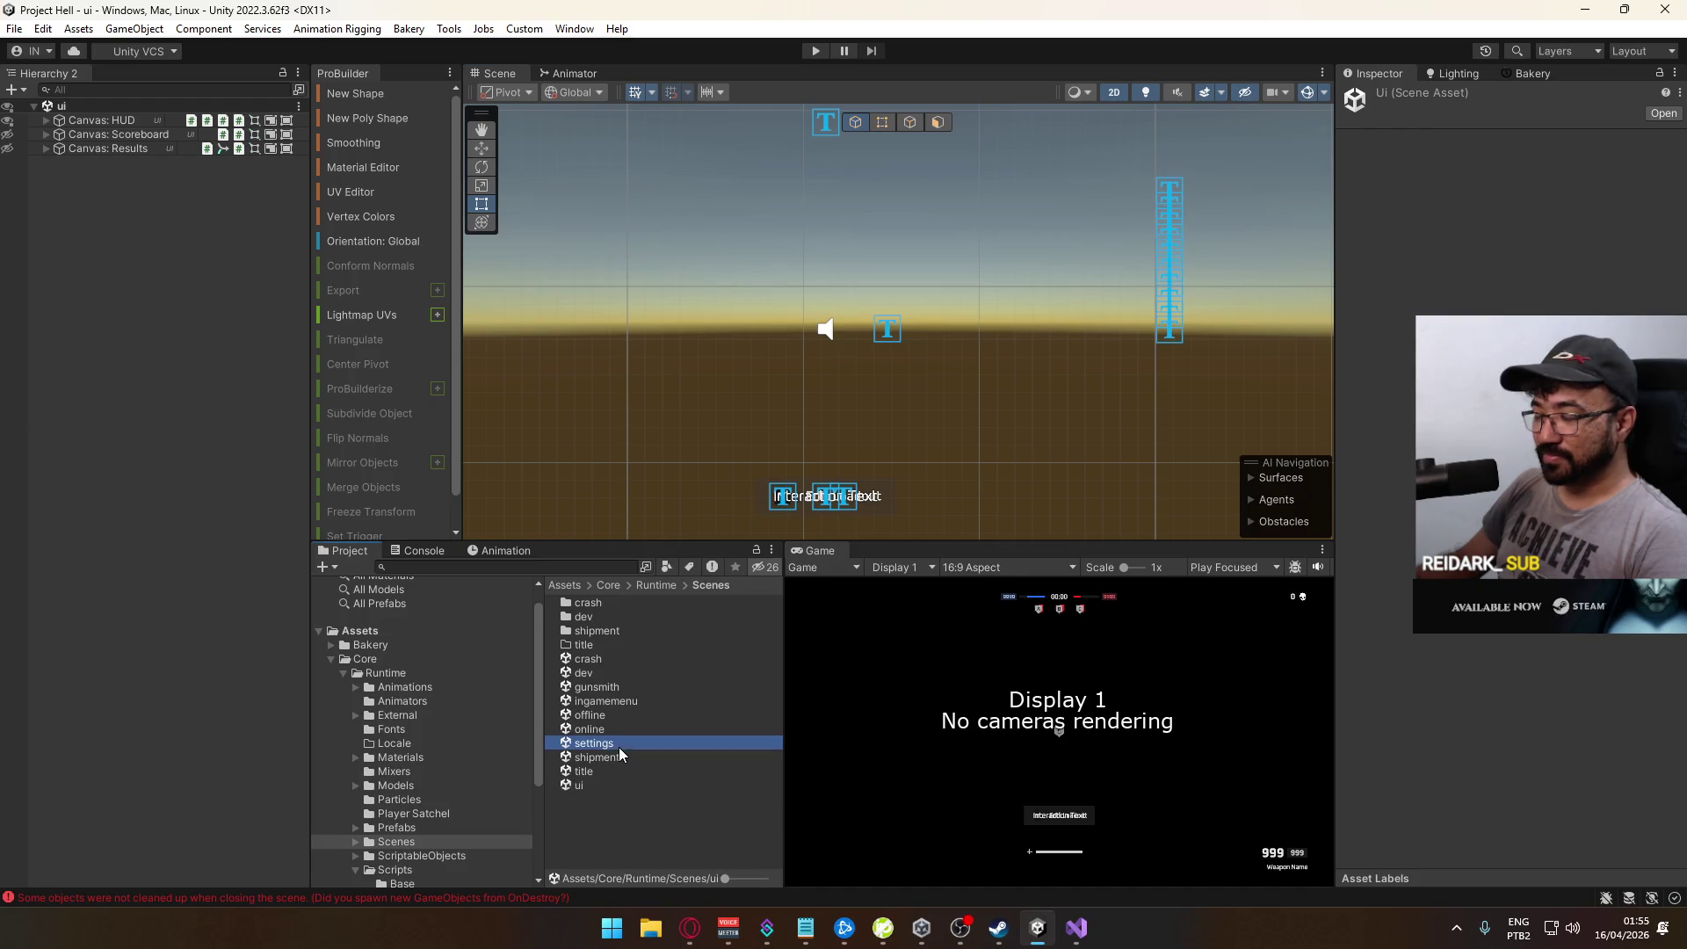
pyautogui.moveTo(998, 426)
pyautogui.mouseDown()
pyautogui.moveTo(1095, 264)
pyautogui.moveTo(1111, 361)
pyautogui.moveTo(1092, 445)
pyautogui.moveTo(1125, 358)
pyautogui.moveTo(1119, 286)
pyautogui.moveTo(1107, 401)
pyautogui.mouseUp()
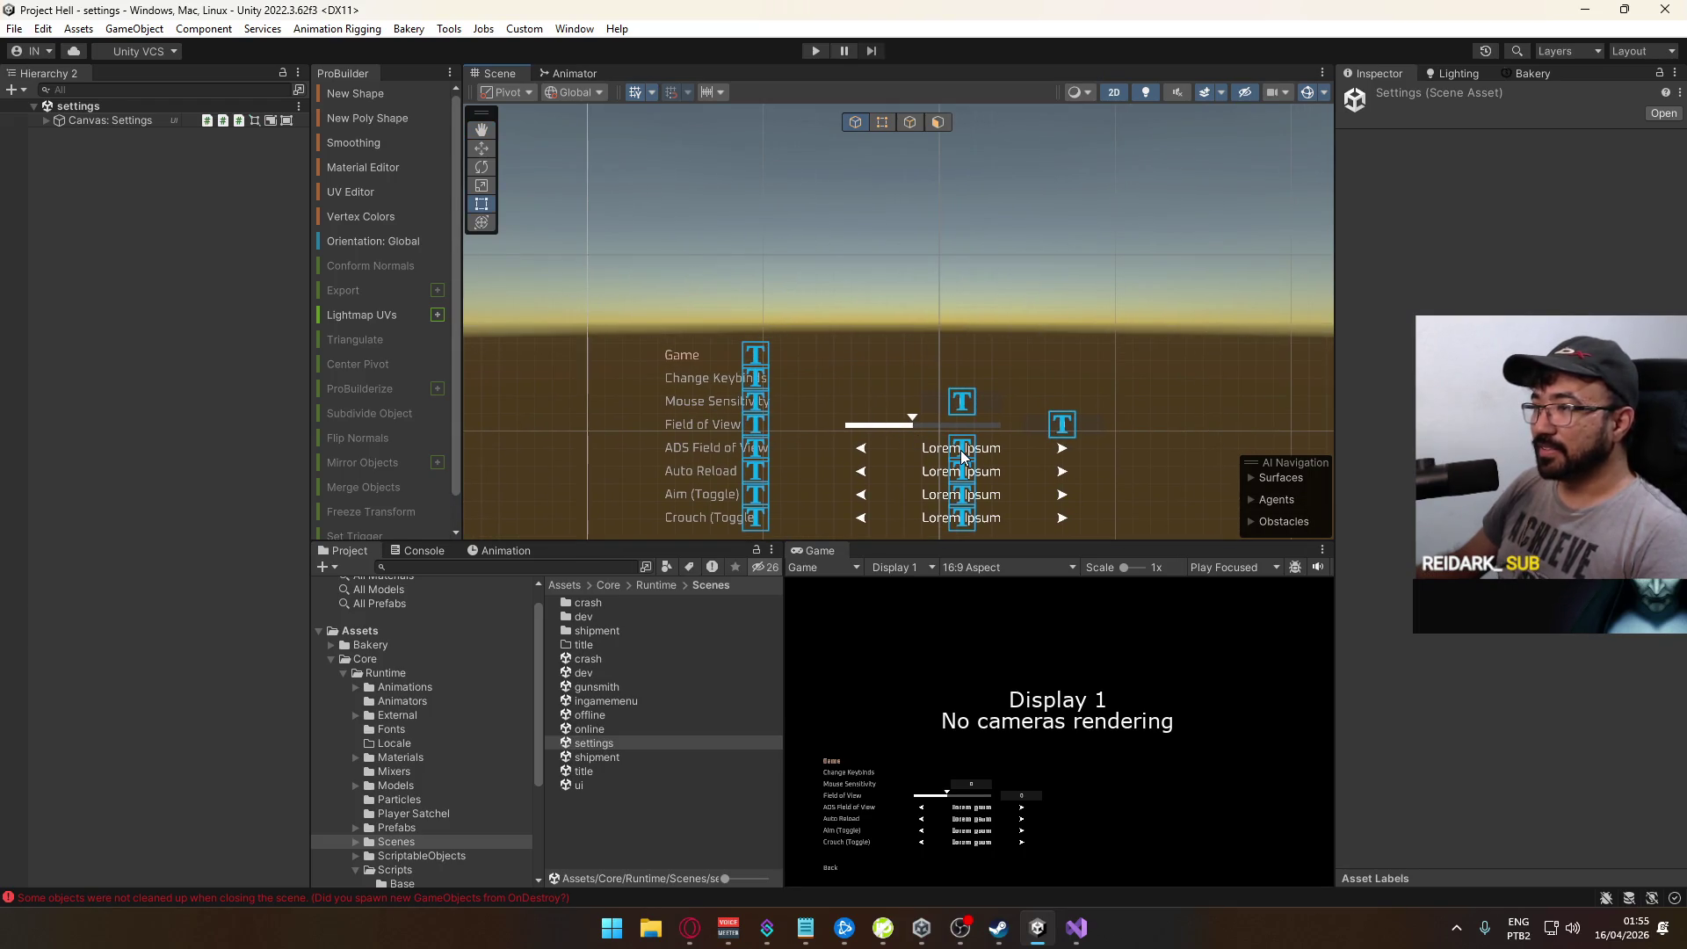
pyautogui.click(962, 450)
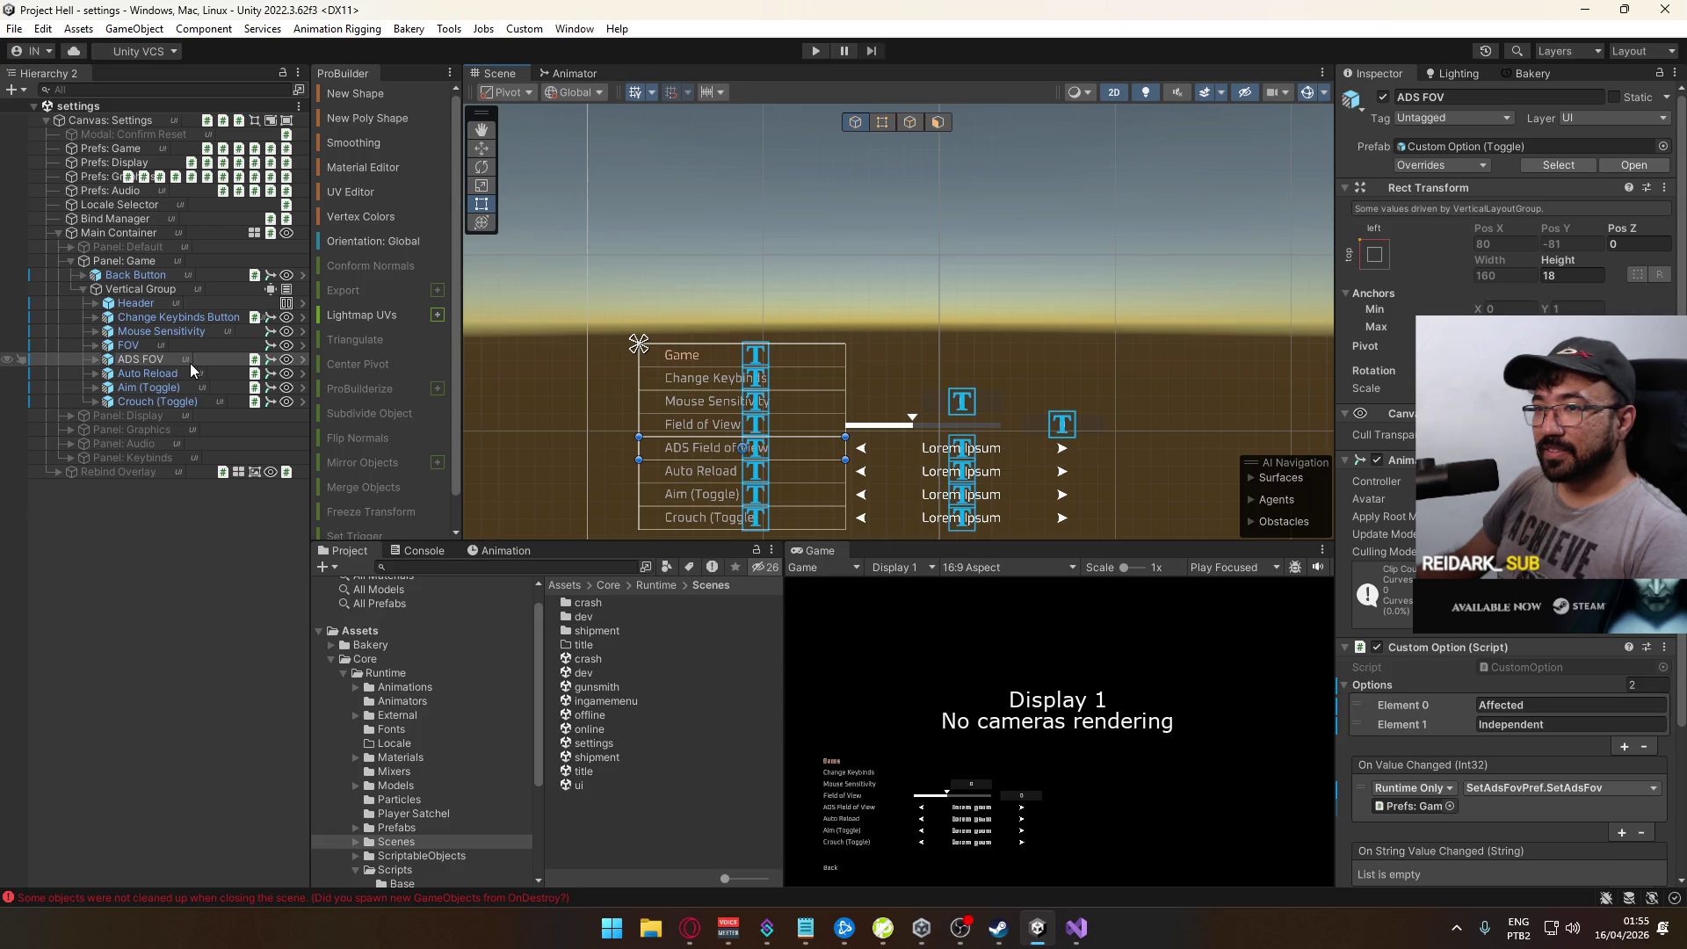
pyautogui.click(168, 403)
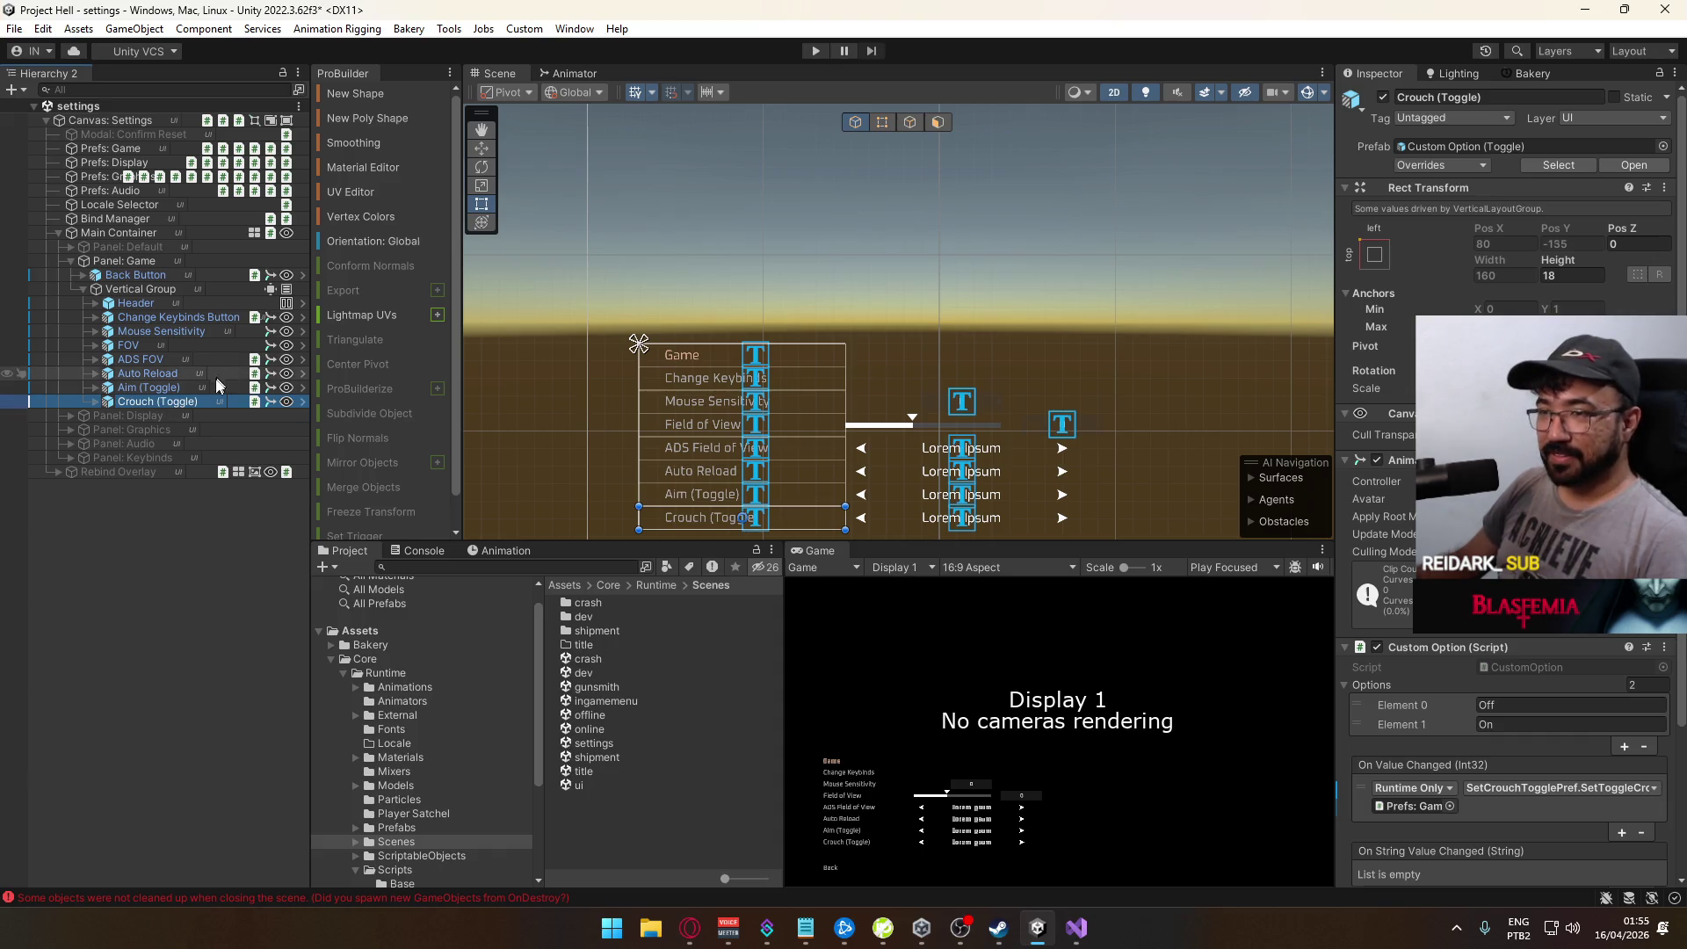
# Step: Duplicate Crouch (Toggle) twice and rename the copies Damage Numbers and Combat Log
pyautogui.hotkey('ctrl', 'd')
pyautogui.hotkey('ctrl', 'd')
pyautogui.click(226, 417)
pyautogui.click(226, 418)
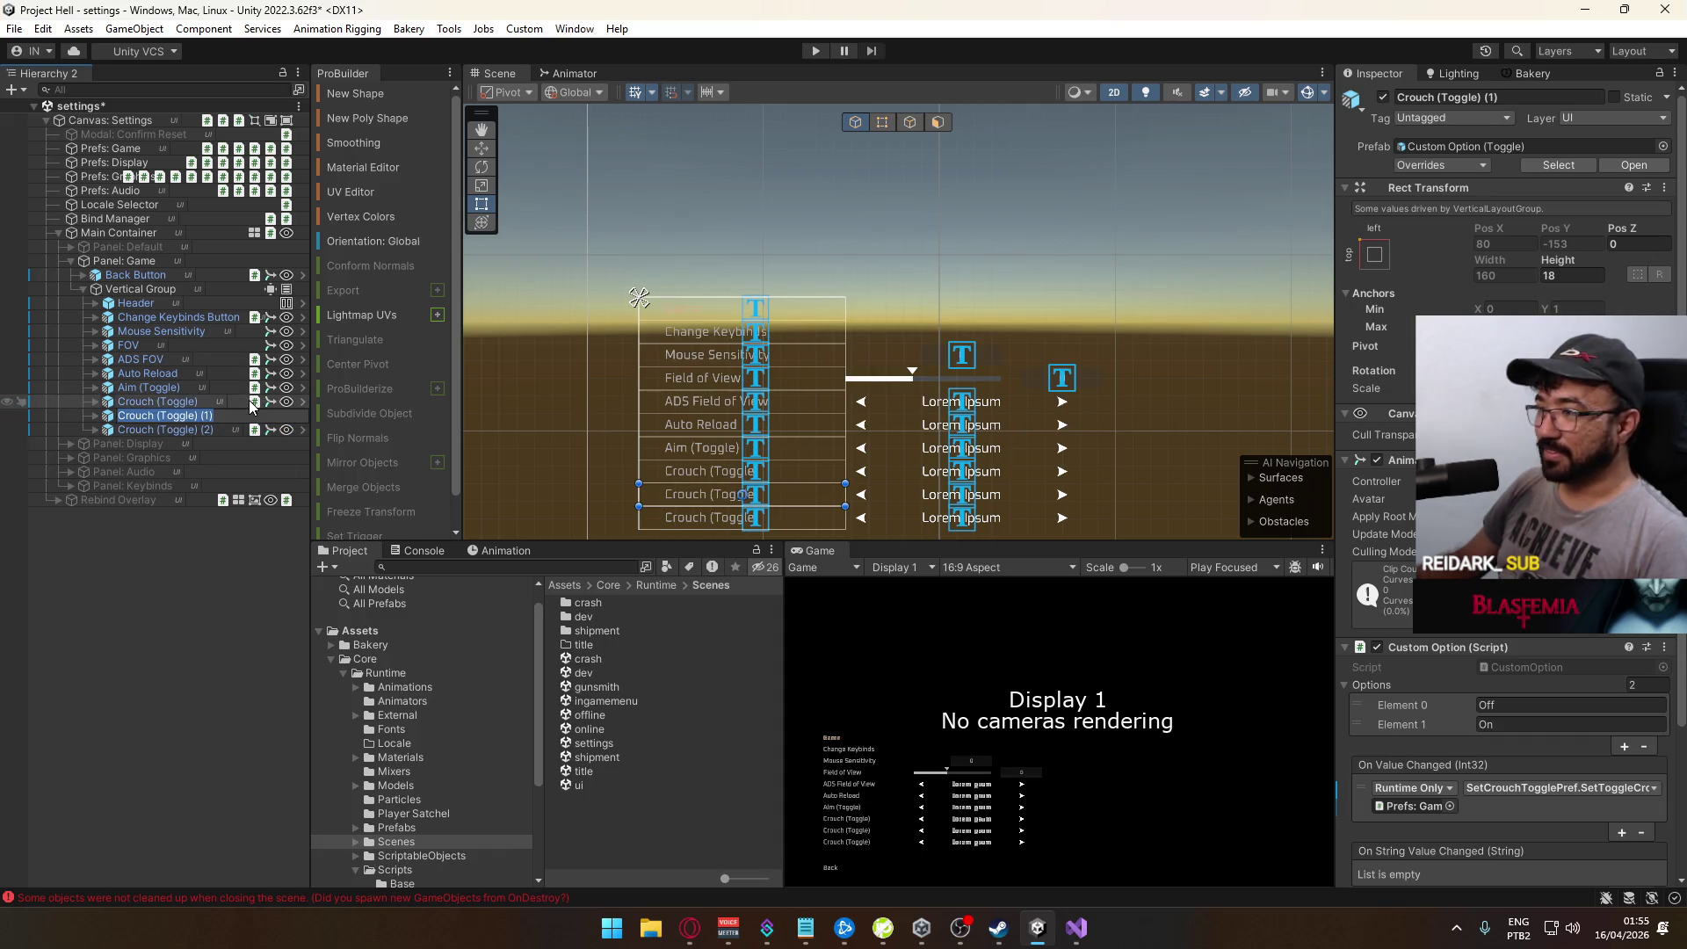
pyautogui.write('D')
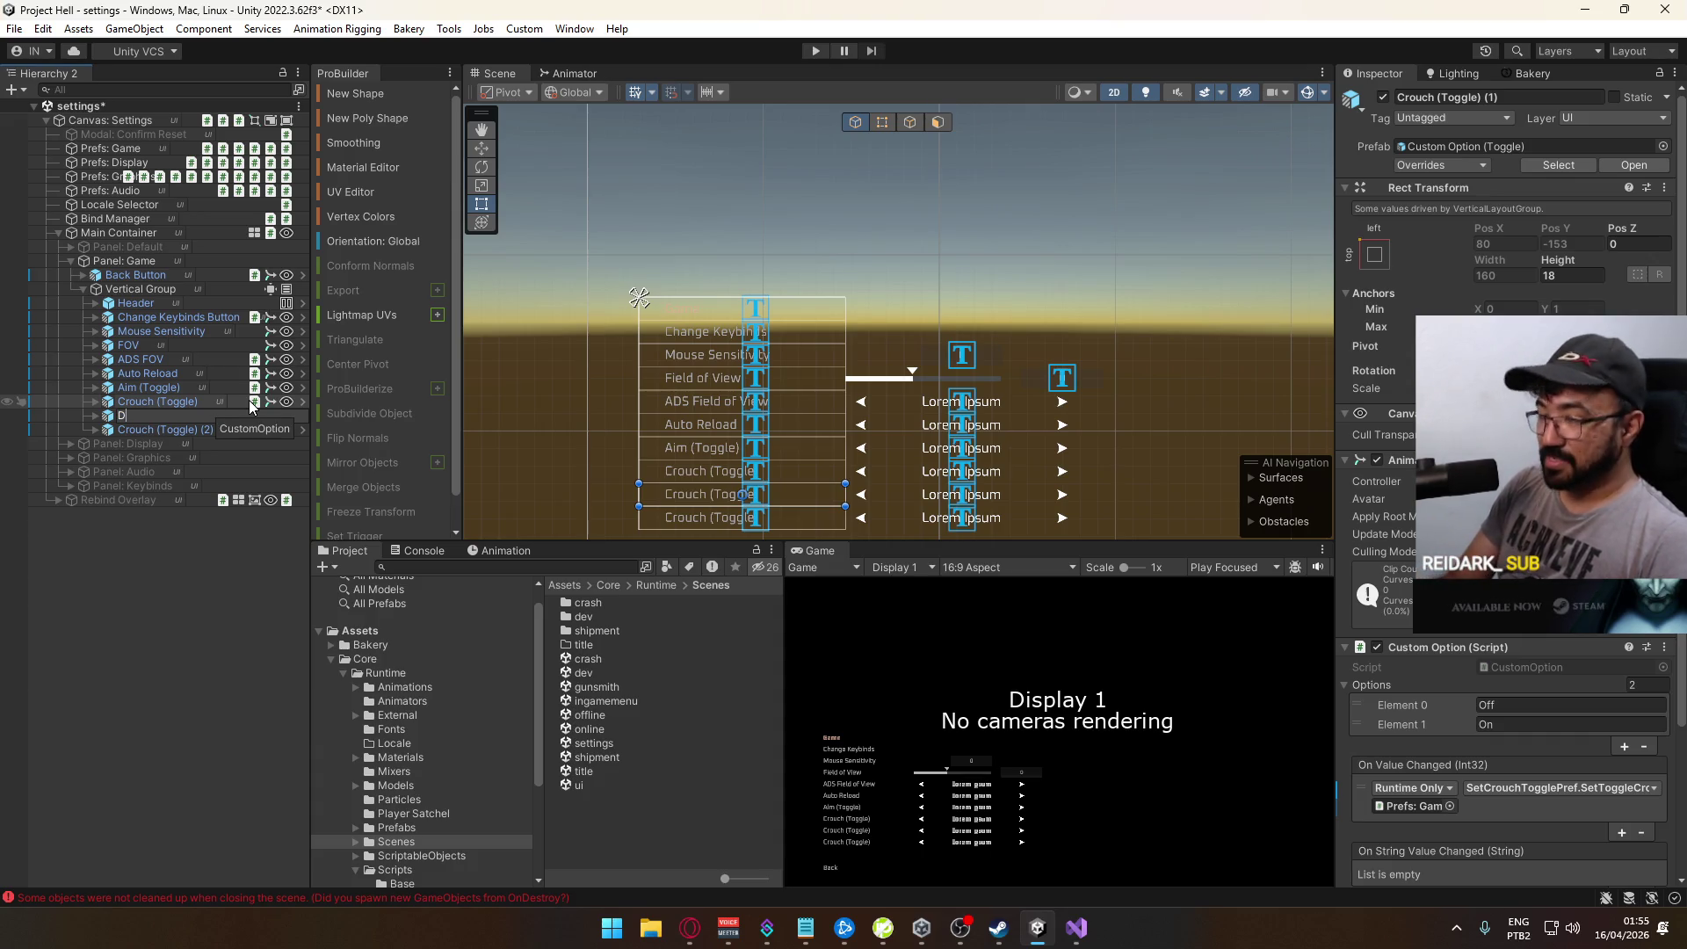
pyautogui.write('amage Numbers')
pyautogui.press('Return')
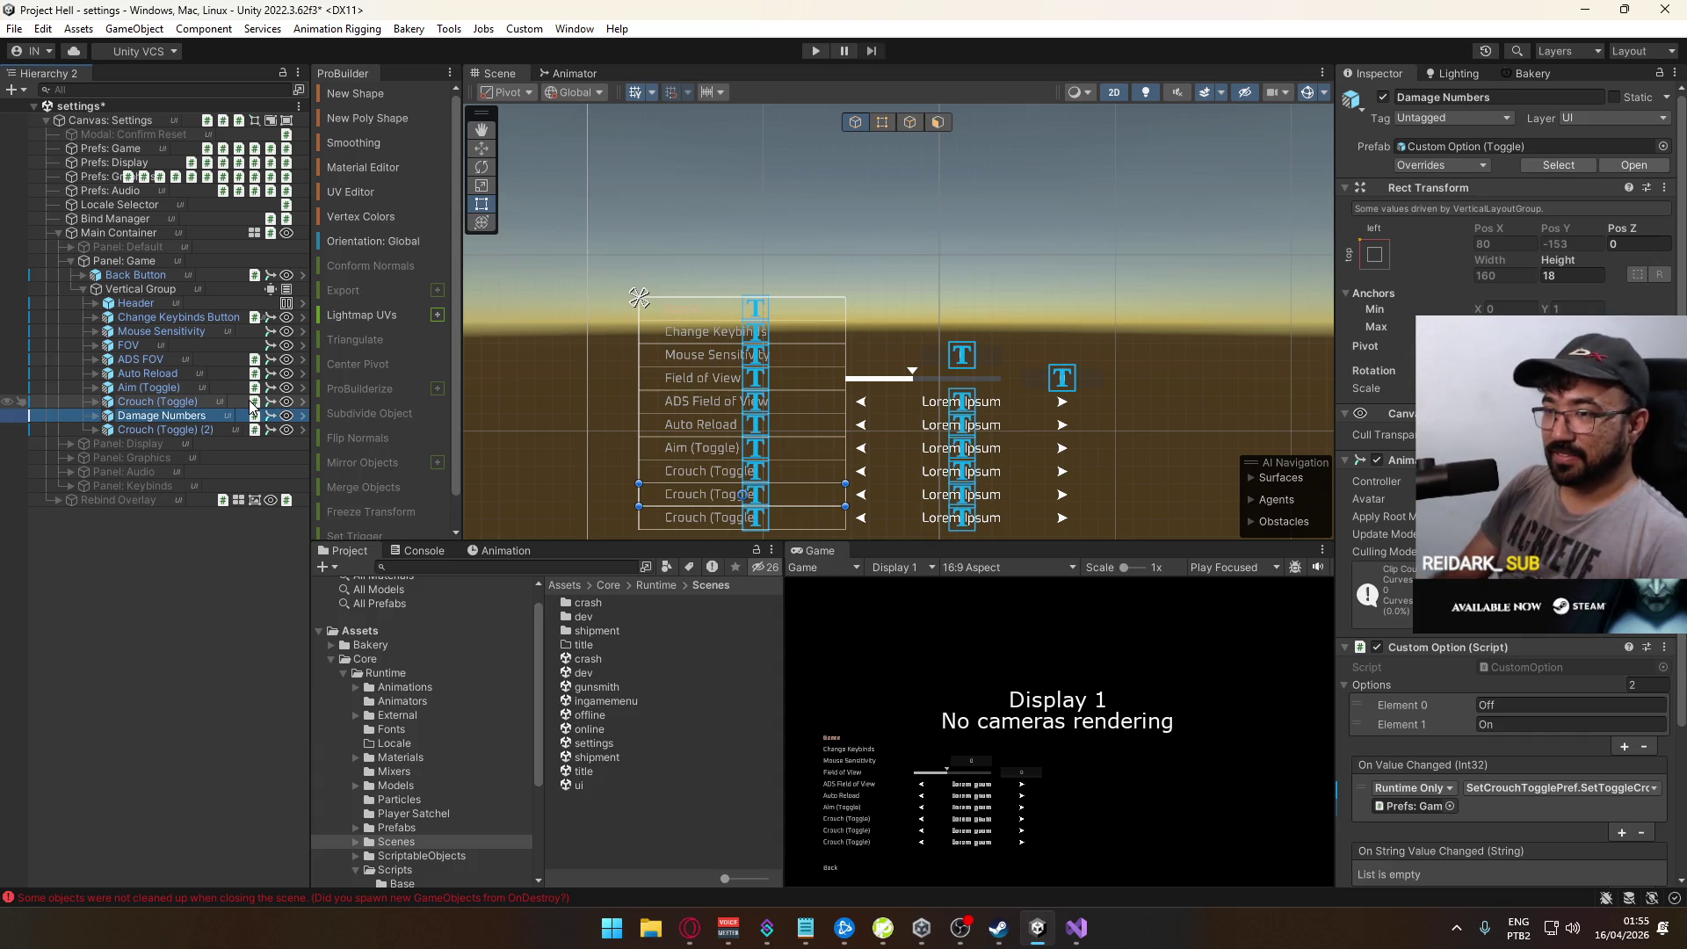
pyautogui.click(172, 429)
pyautogui.click(177, 428)
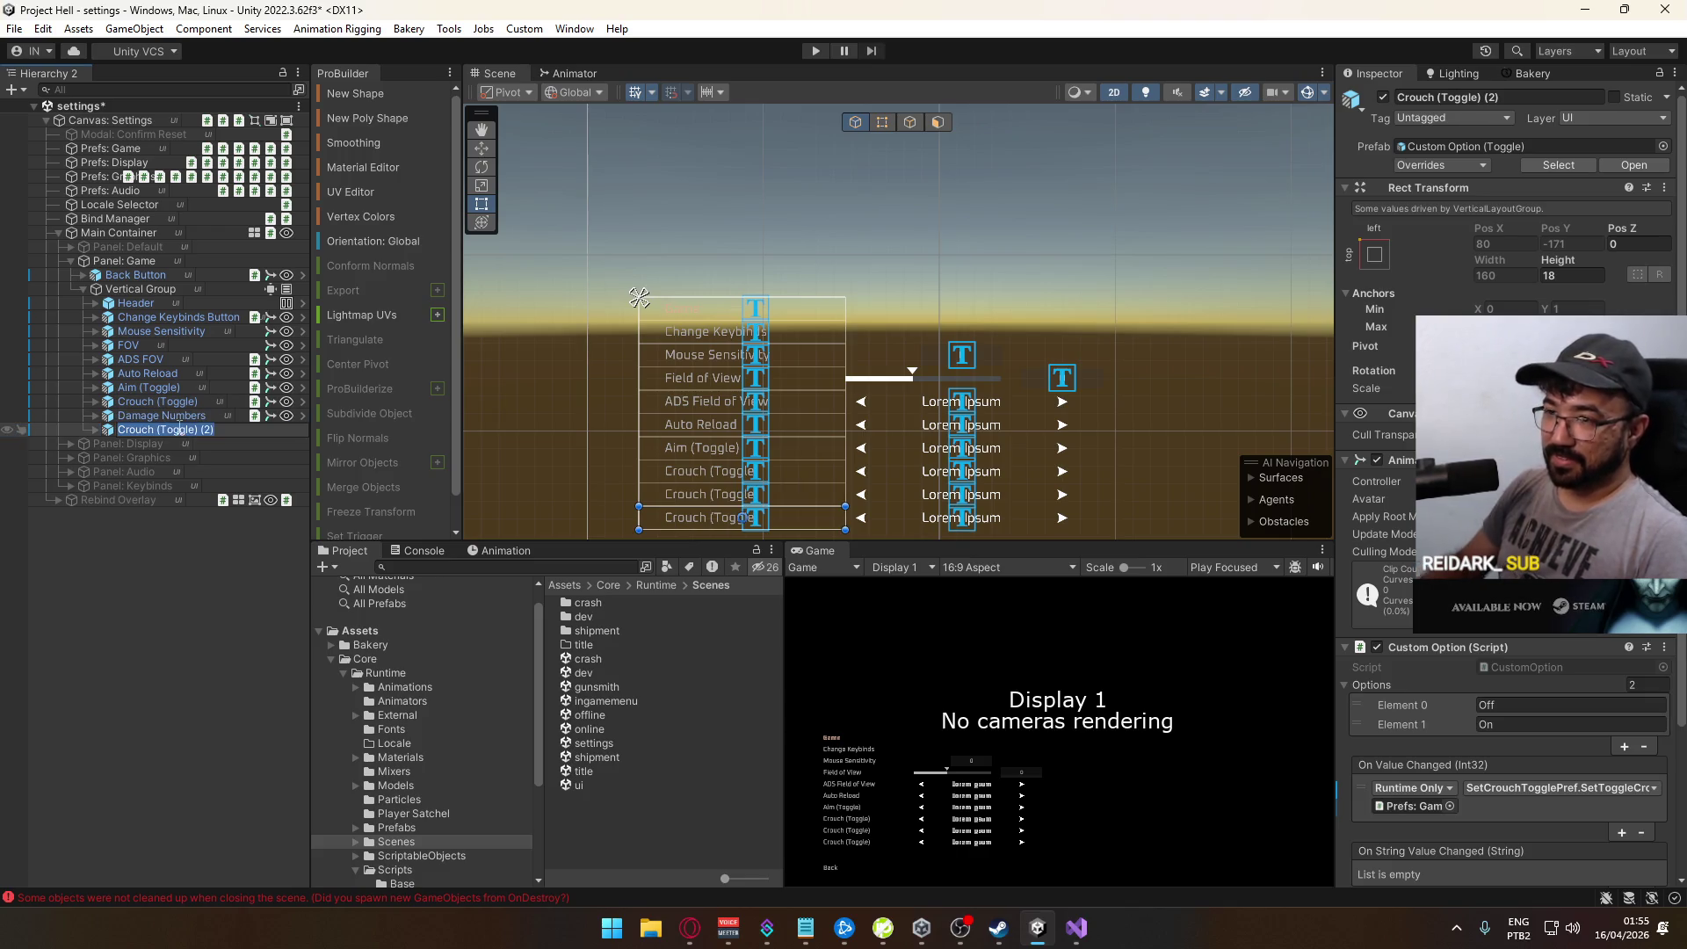
pyautogui.write('D')
pyautogui.write('Combat Lo')
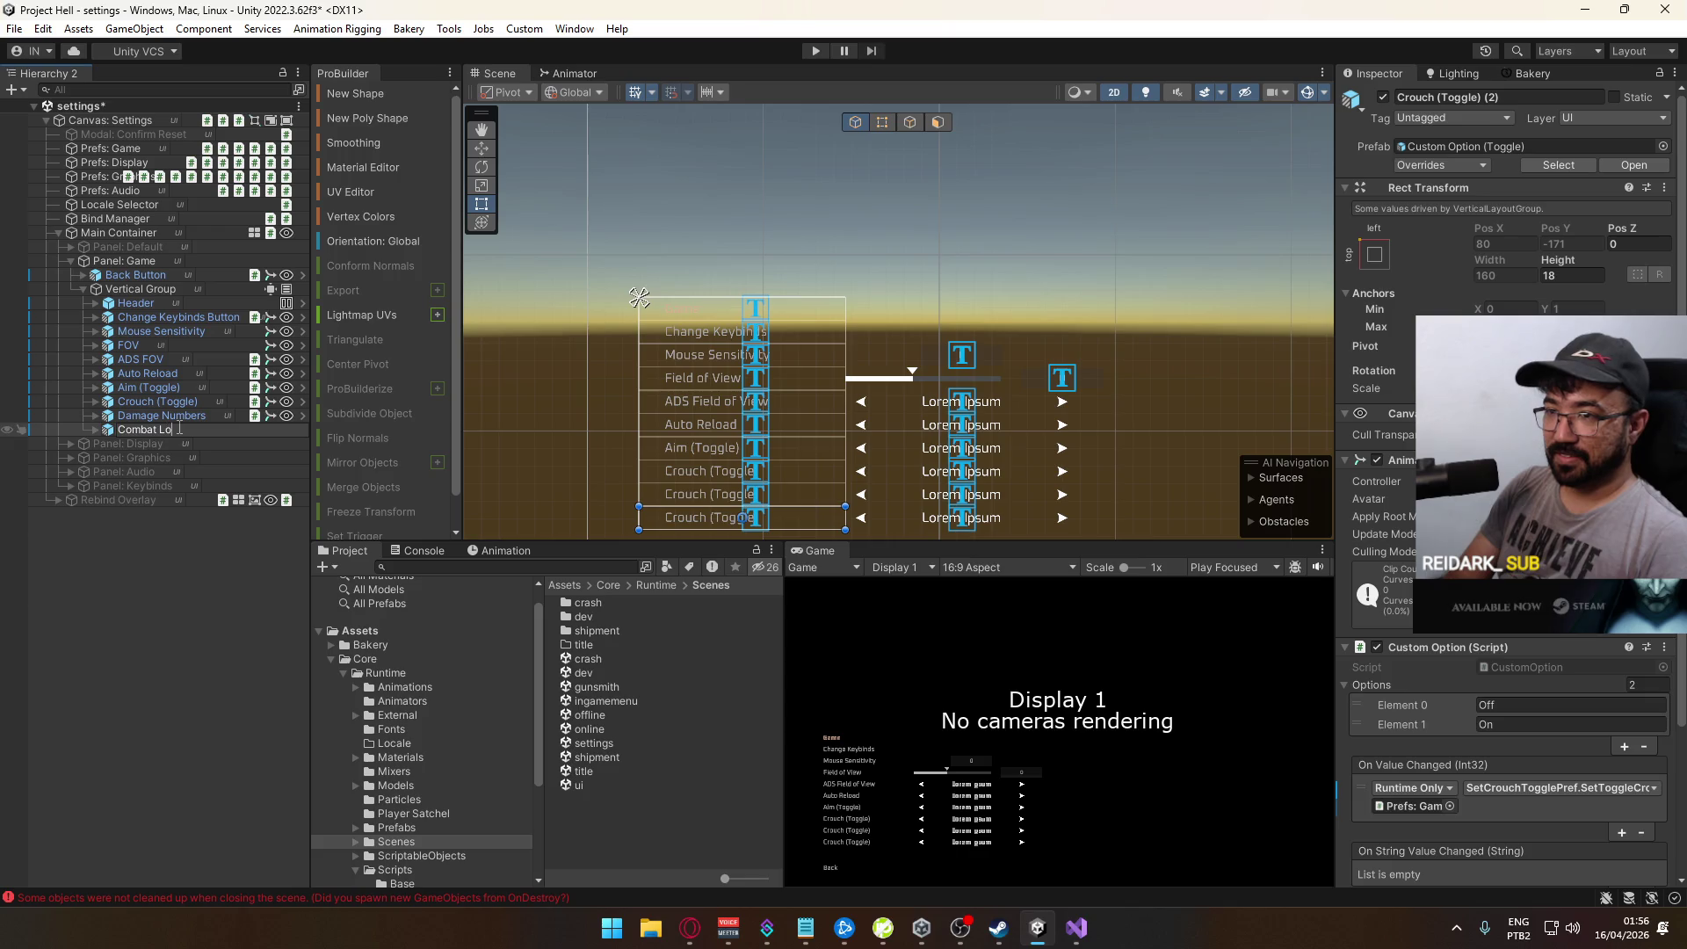
pyautogui.write('g')
pyautogui.press('Return')
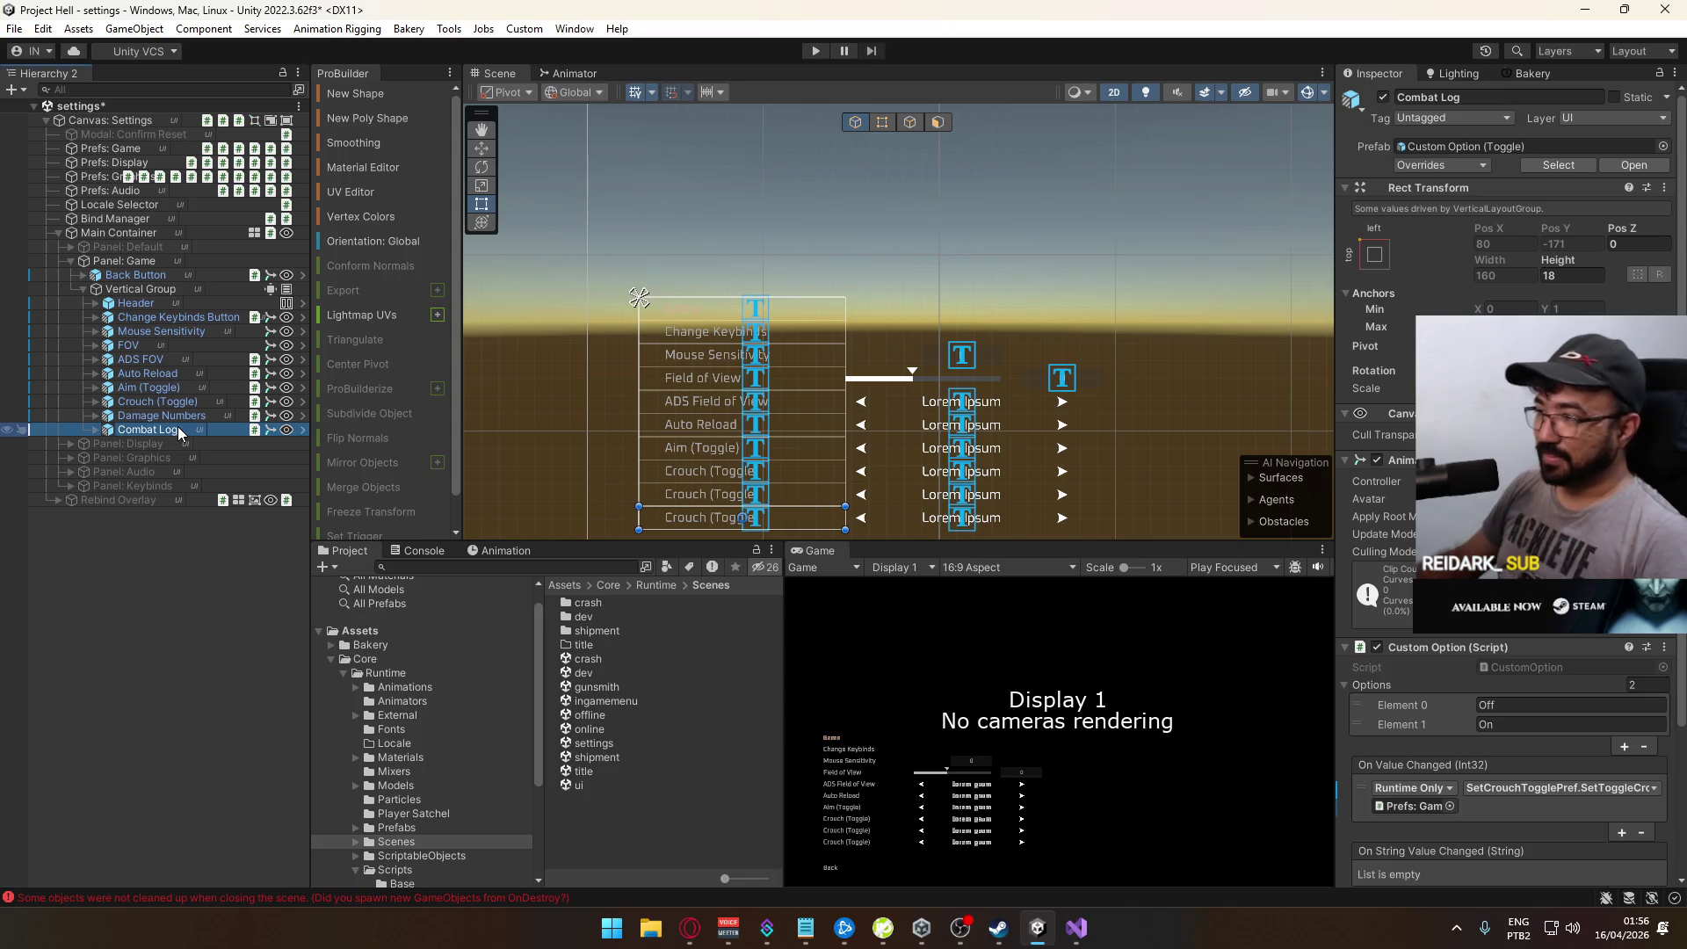
# Step: Select the Damage Numbers option and review its settings in the Inspector
pyautogui.click(171, 414)
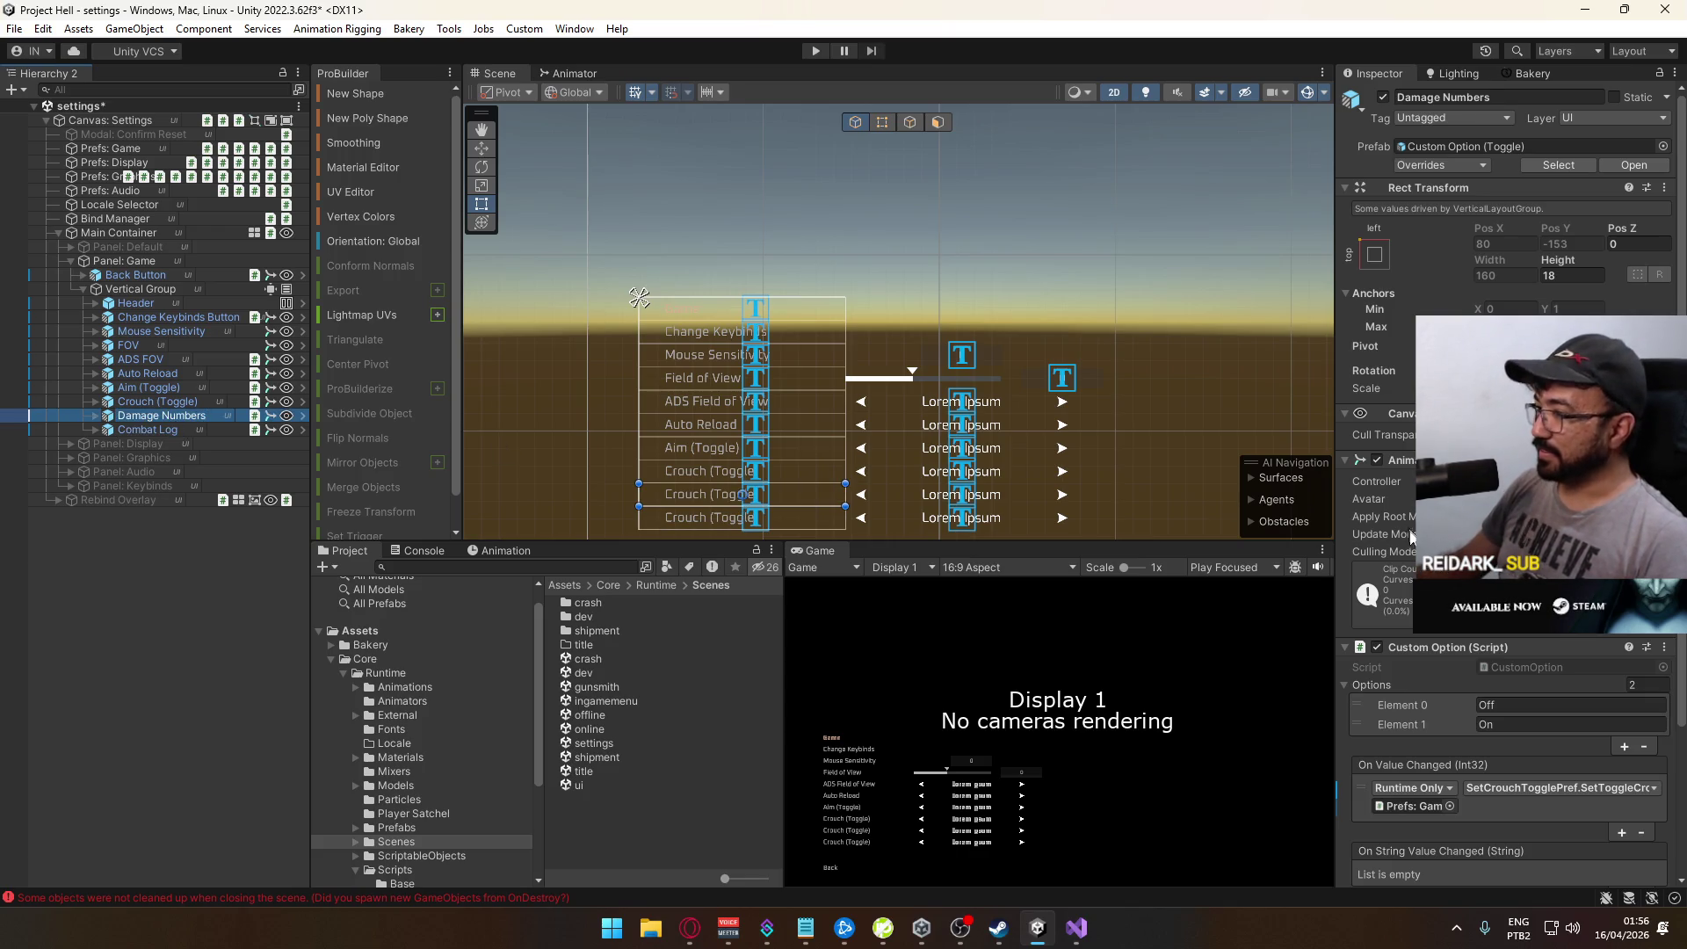
pyautogui.scroll(-4, 1507, 484)
pyautogui.scroll(3, 1507, 483)
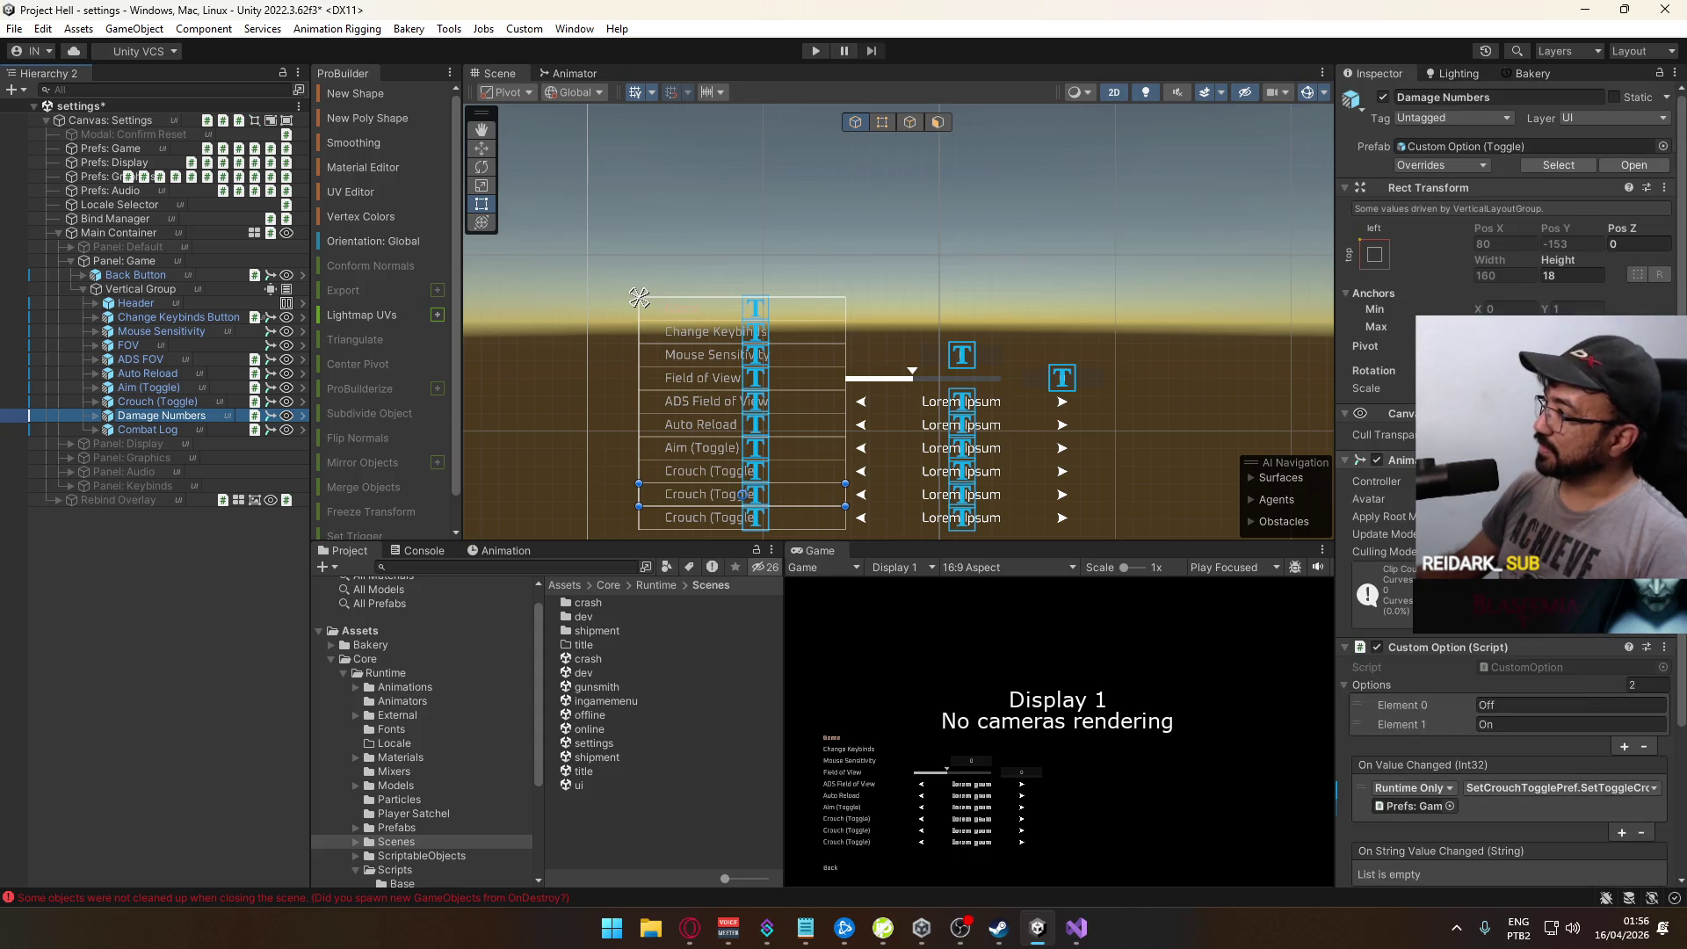
pyautogui.scroll(-3, 1507, 483)
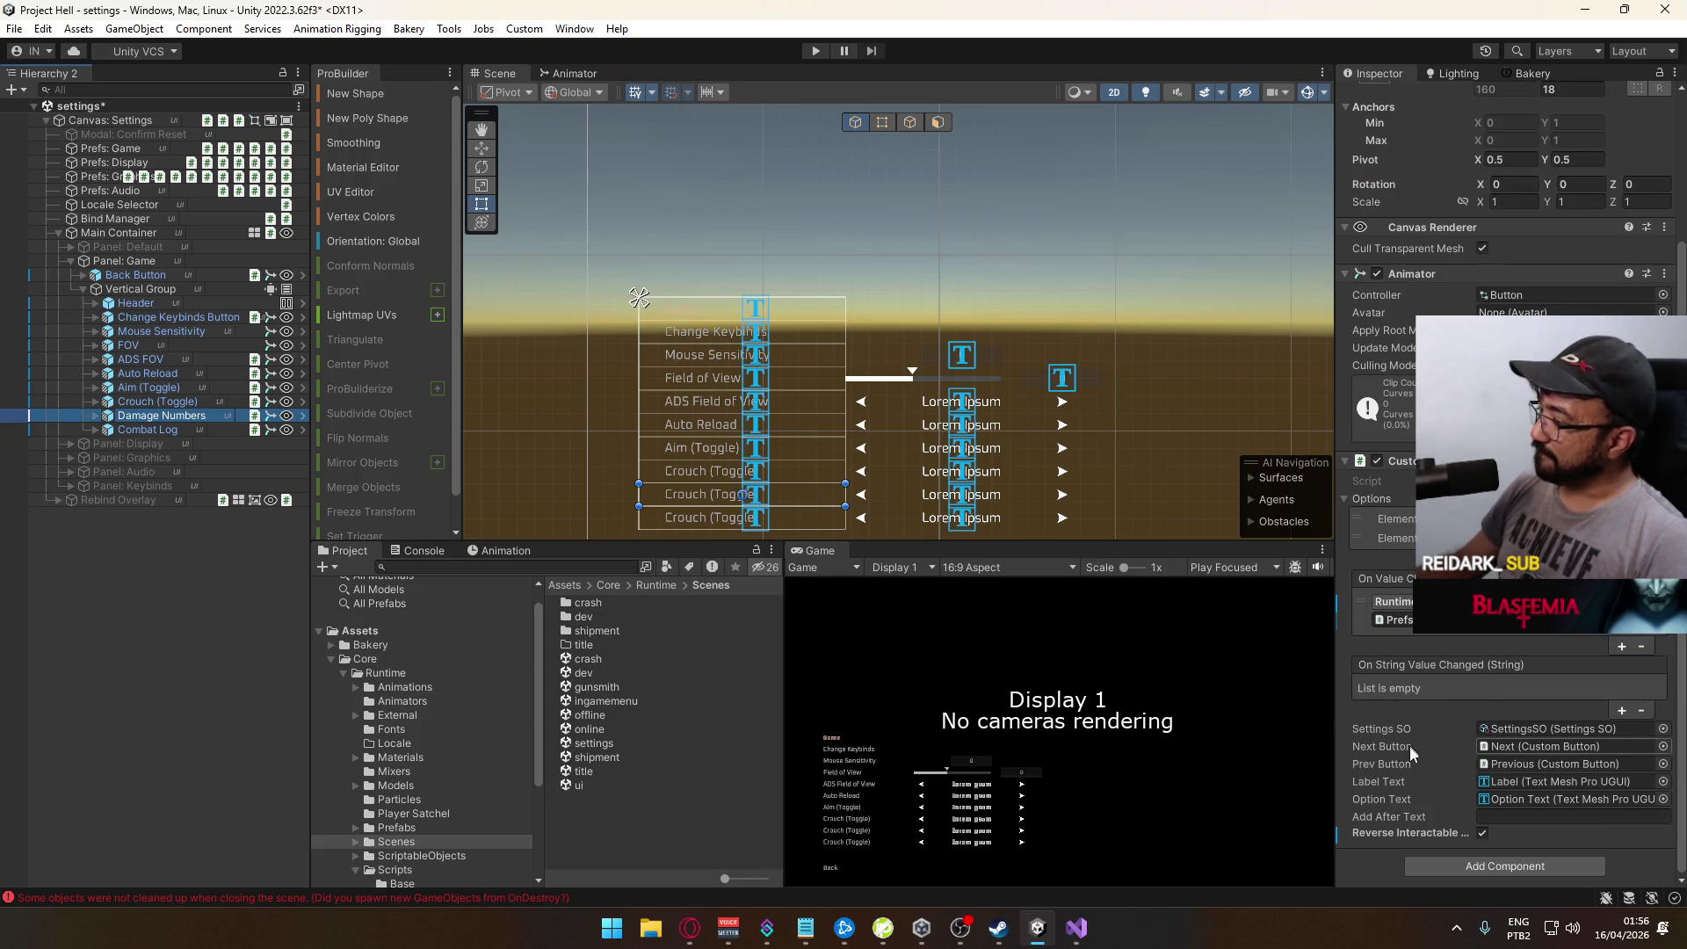
pyautogui.scroll(3, 1421, 632)
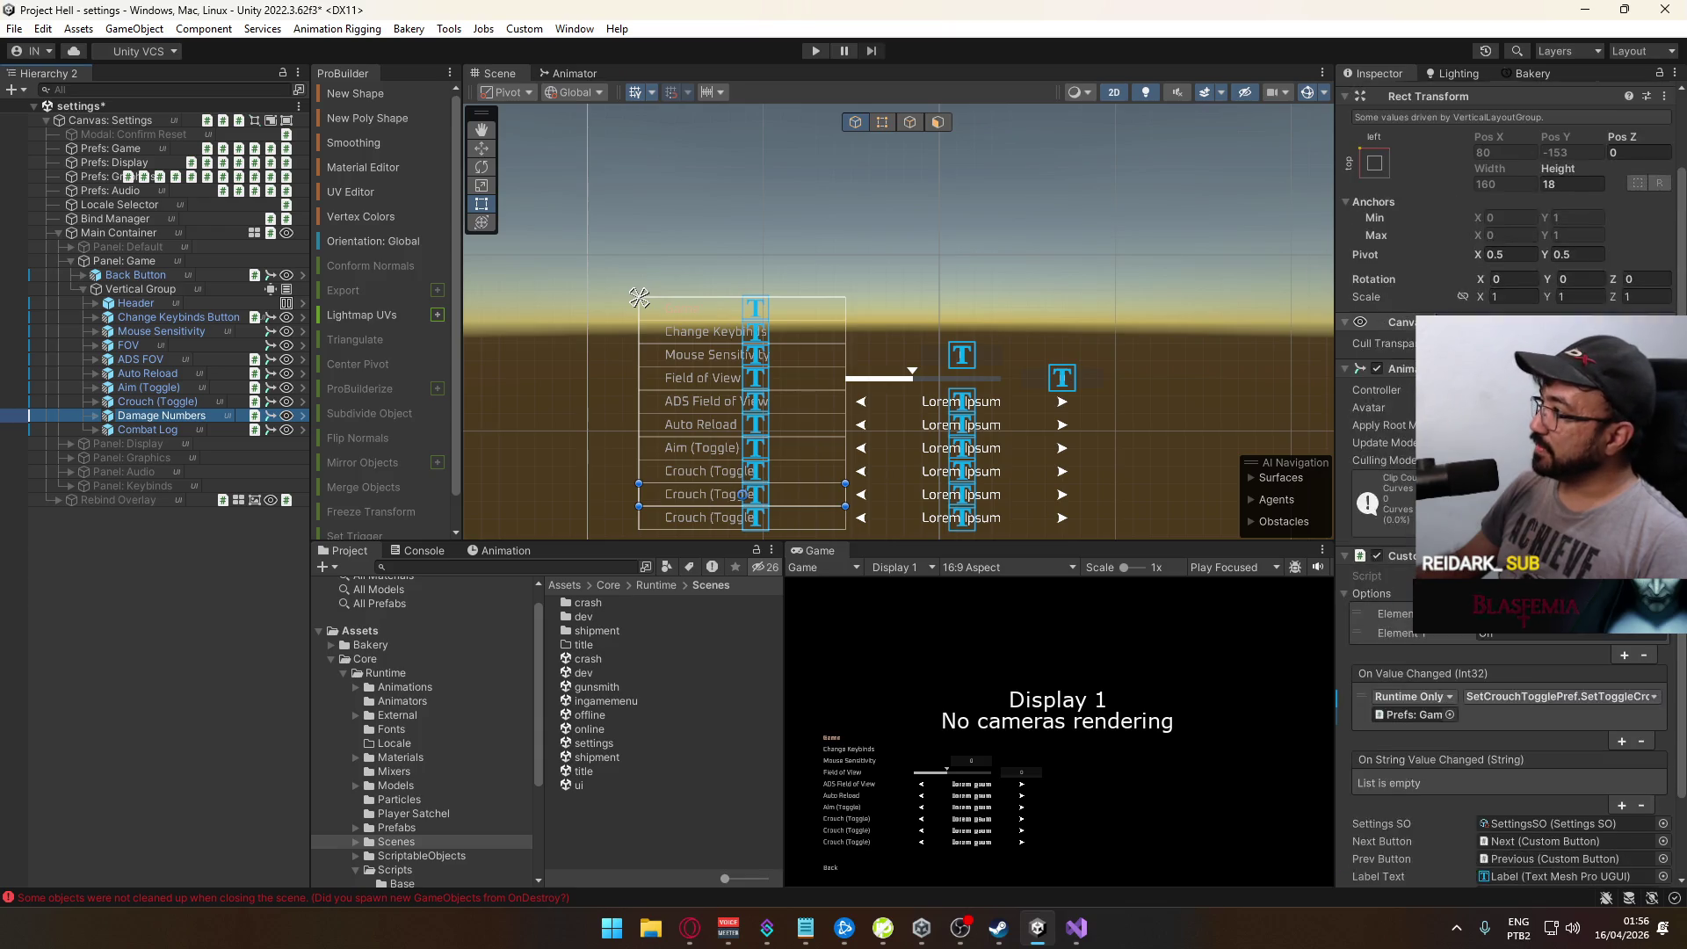
pyautogui.scroll(-3, 1421, 633)
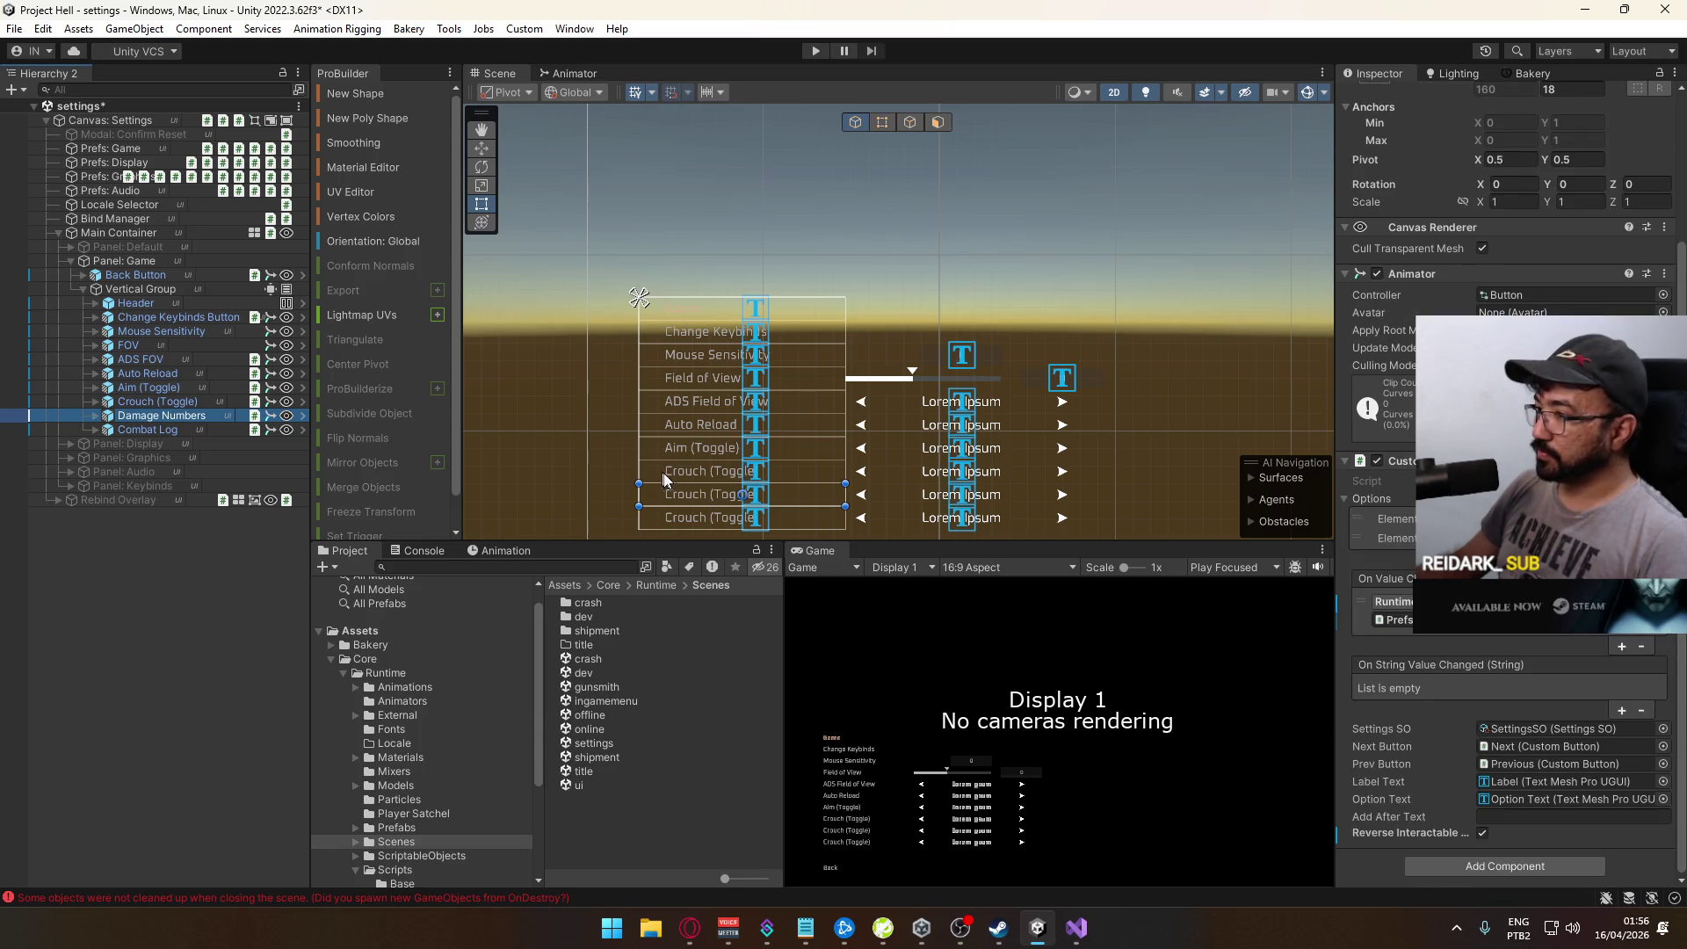
# Step: Change the Damage Numbers option's label text to 'Show Damage Numbers'
pyautogui.click(95, 416)
pyautogui.click(144, 444)
pyautogui.click(1461, 292)
pyautogui.write('Show Combat')
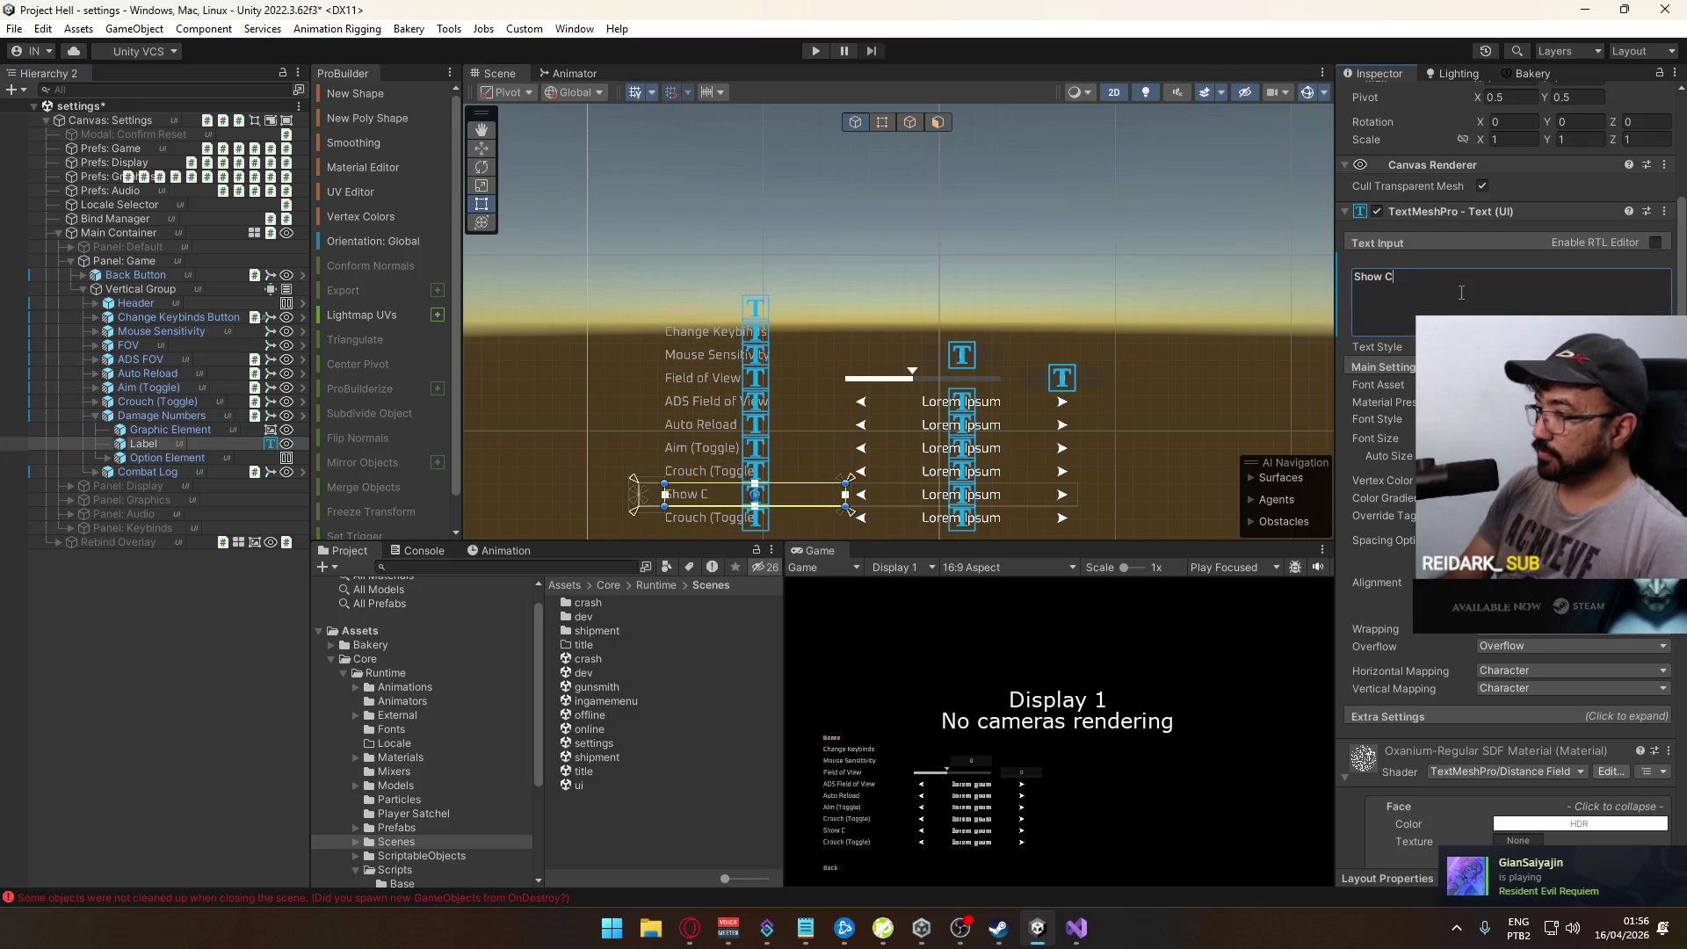
pyautogui.press('BackSpace')
pyautogui.press('BackSpace')
pyautogui.press('BackSpace')
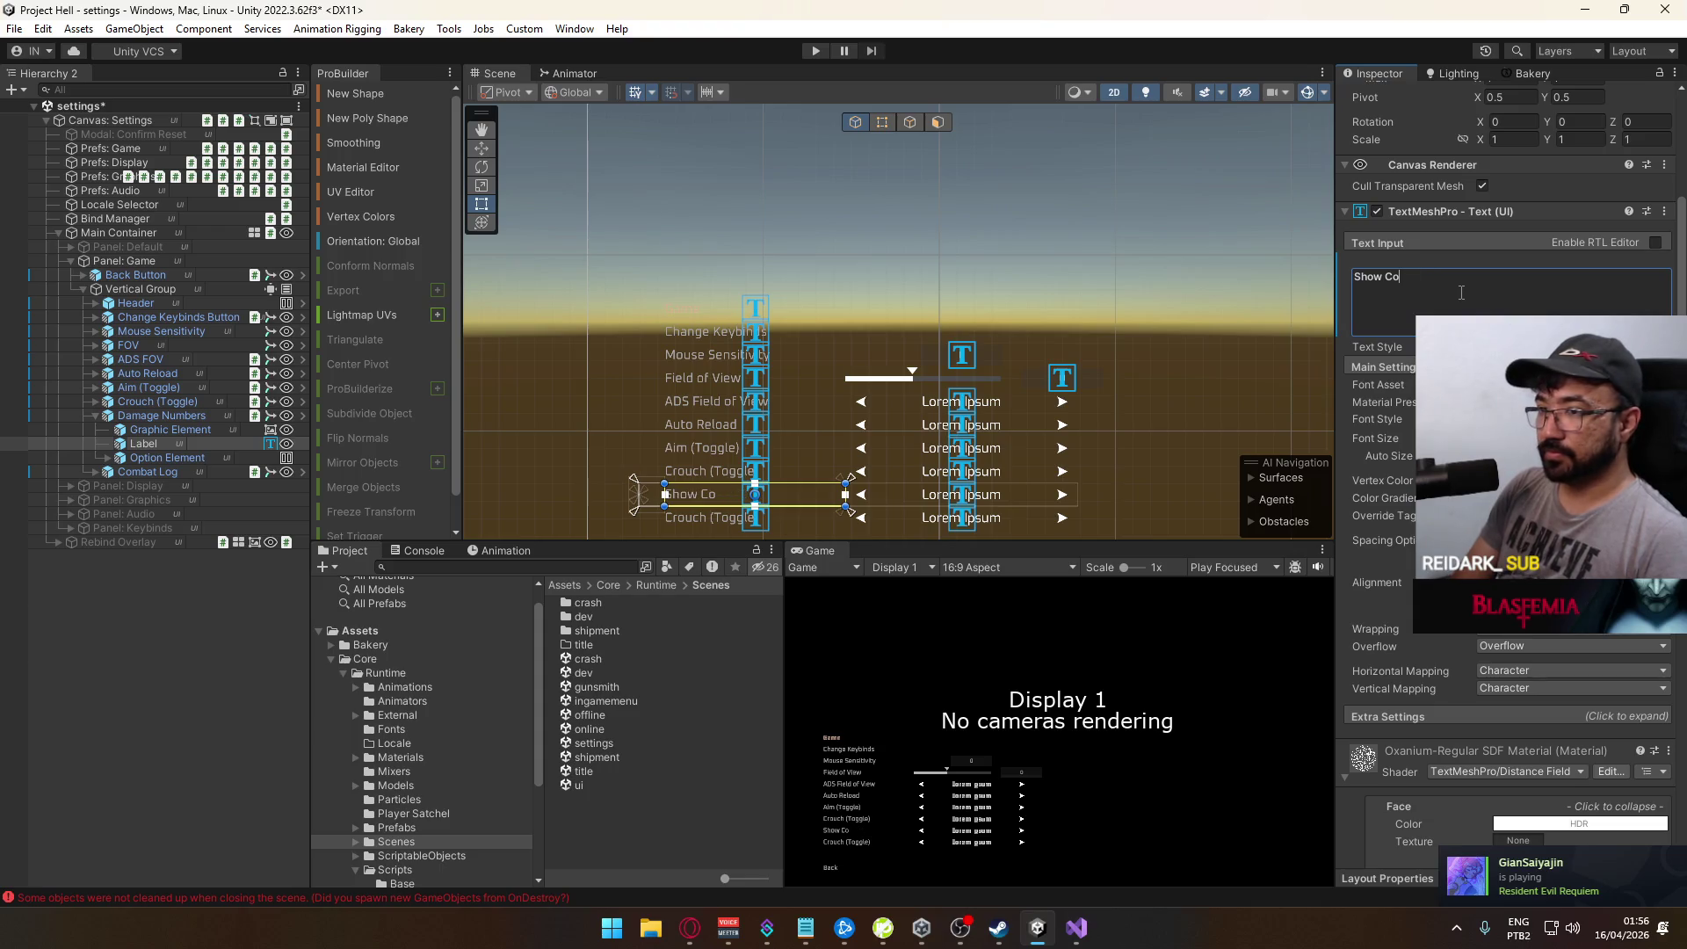
pyautogui.write('amage Numbers')
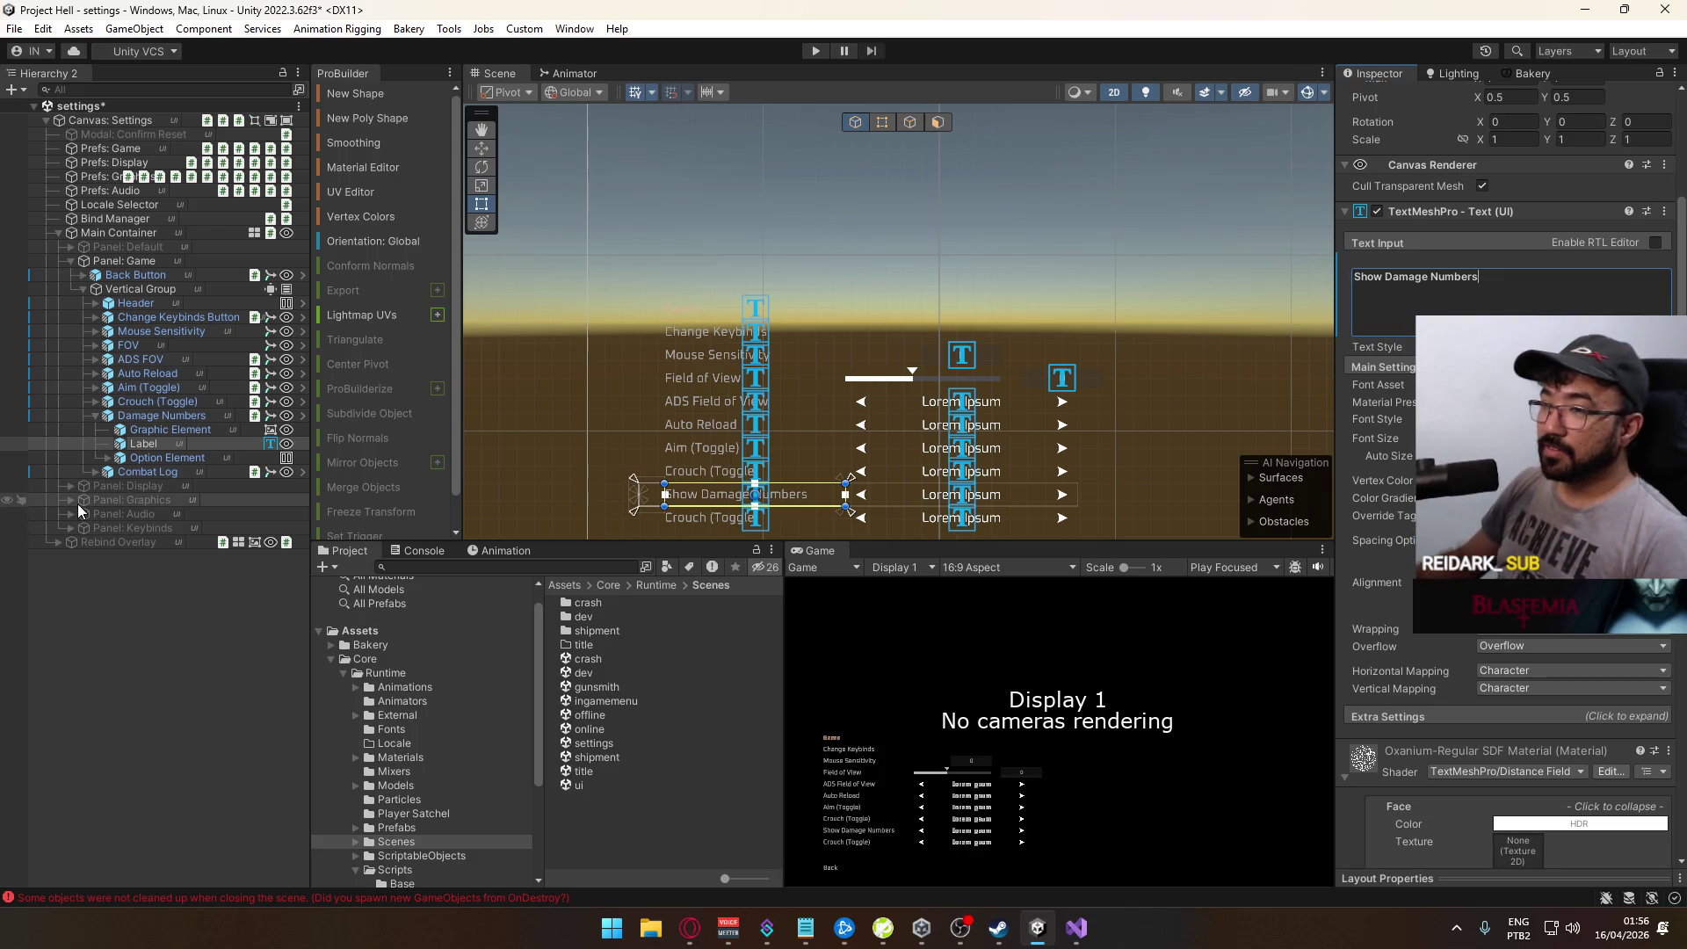
# Step: Change the Combat Log option's label text to 'Show Combat Log'
pyautogui.click(97, 472)
pyautogui.click(143, 500)
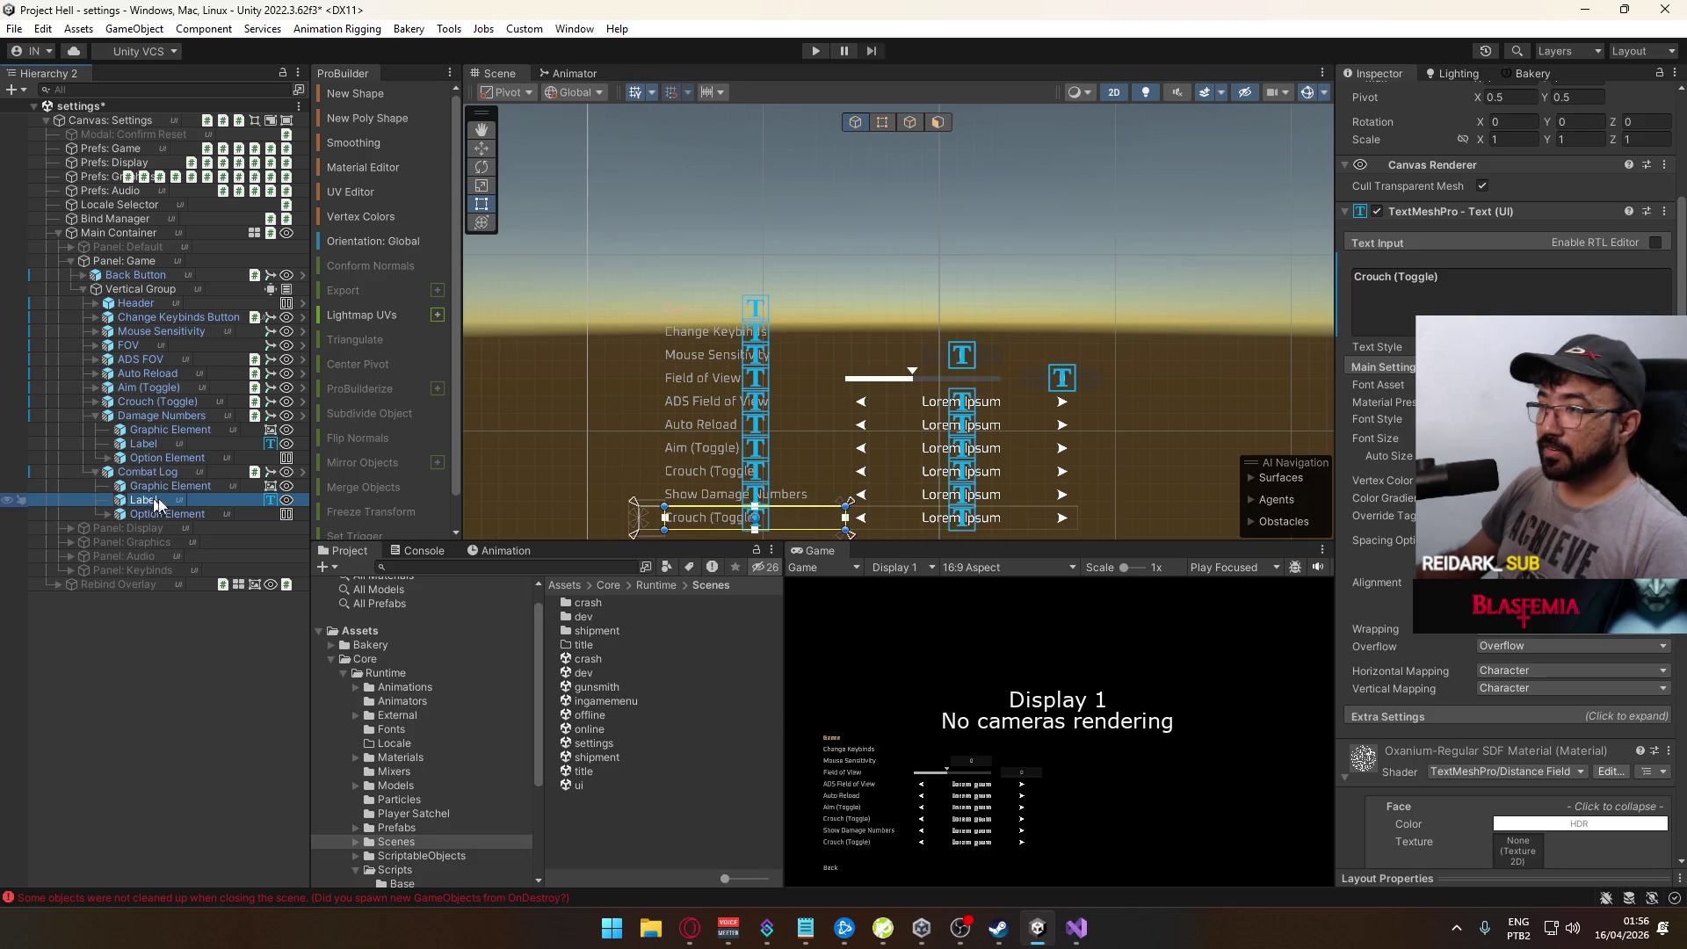
pyautogui.click(1449, 297)
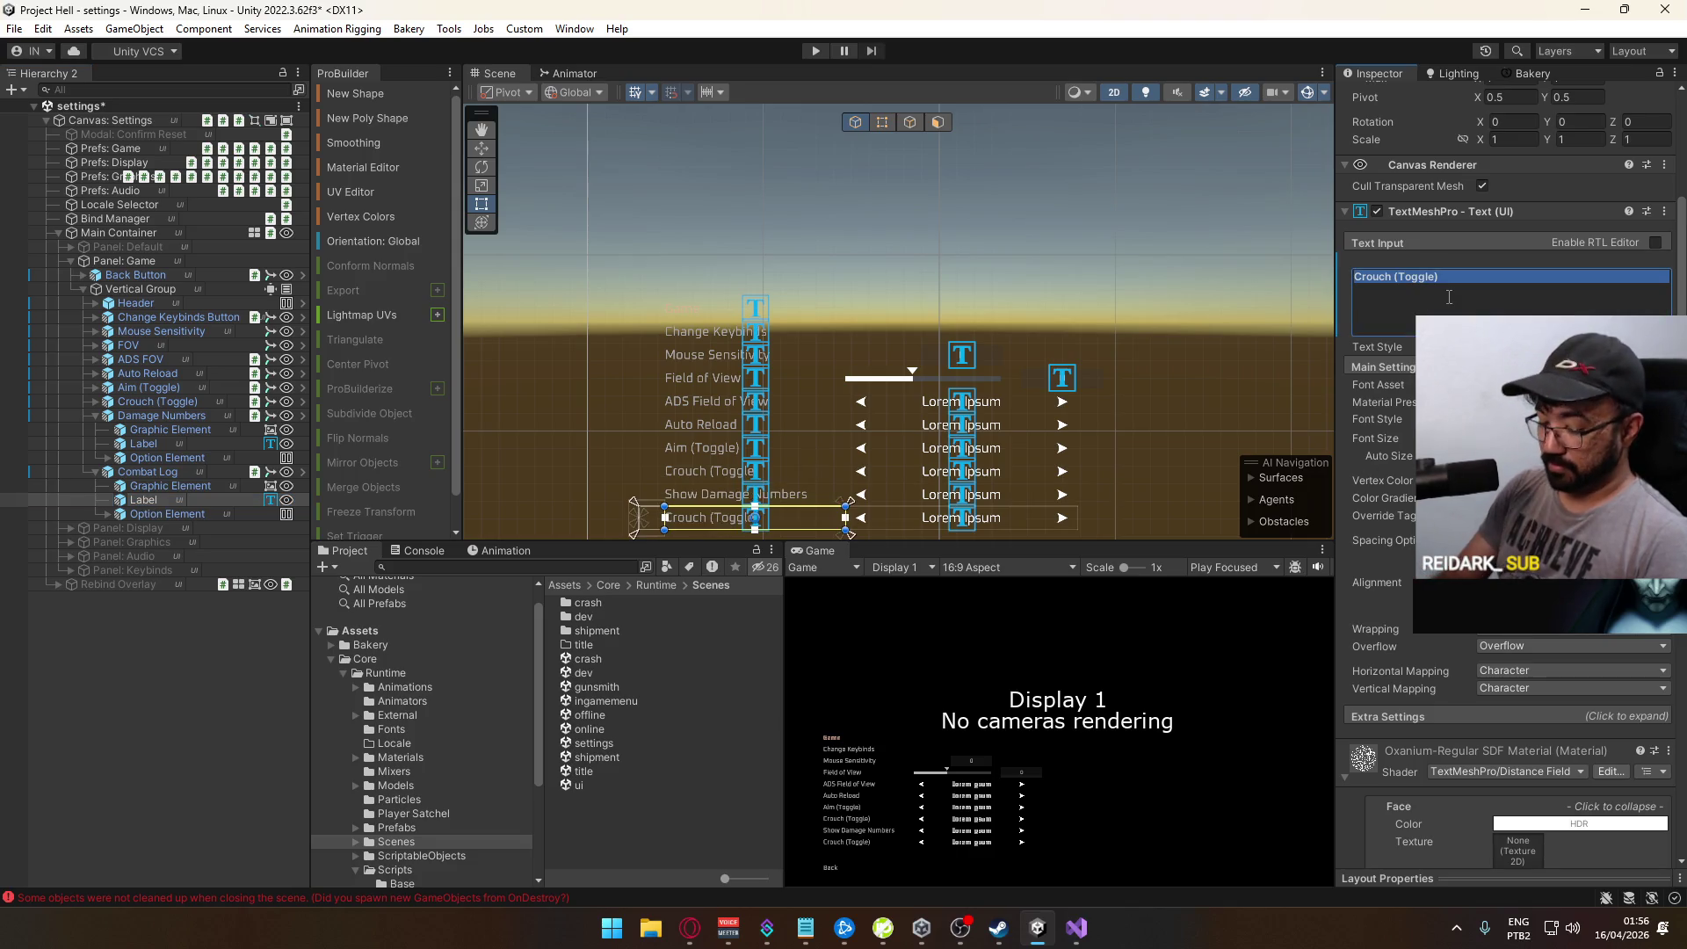
pyautogui.write('Show Combat Log')
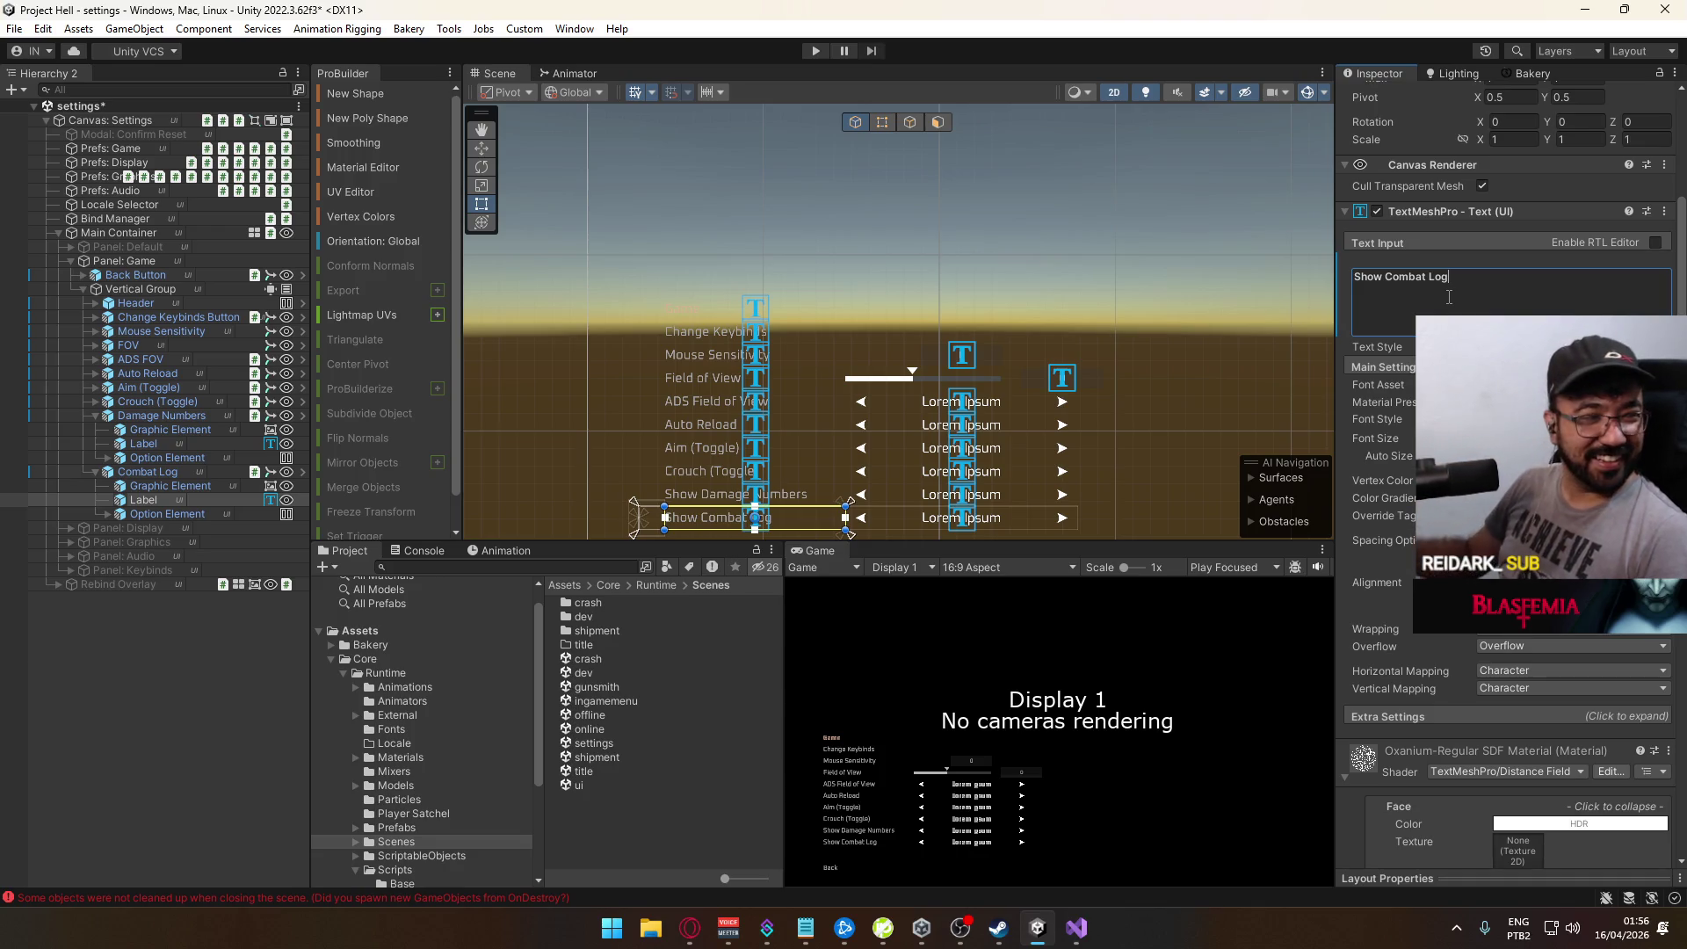
# Step: Check the Option Element child objects in the Hierarchy, then select Prefs: Game
pyautogui.click(96, 472)
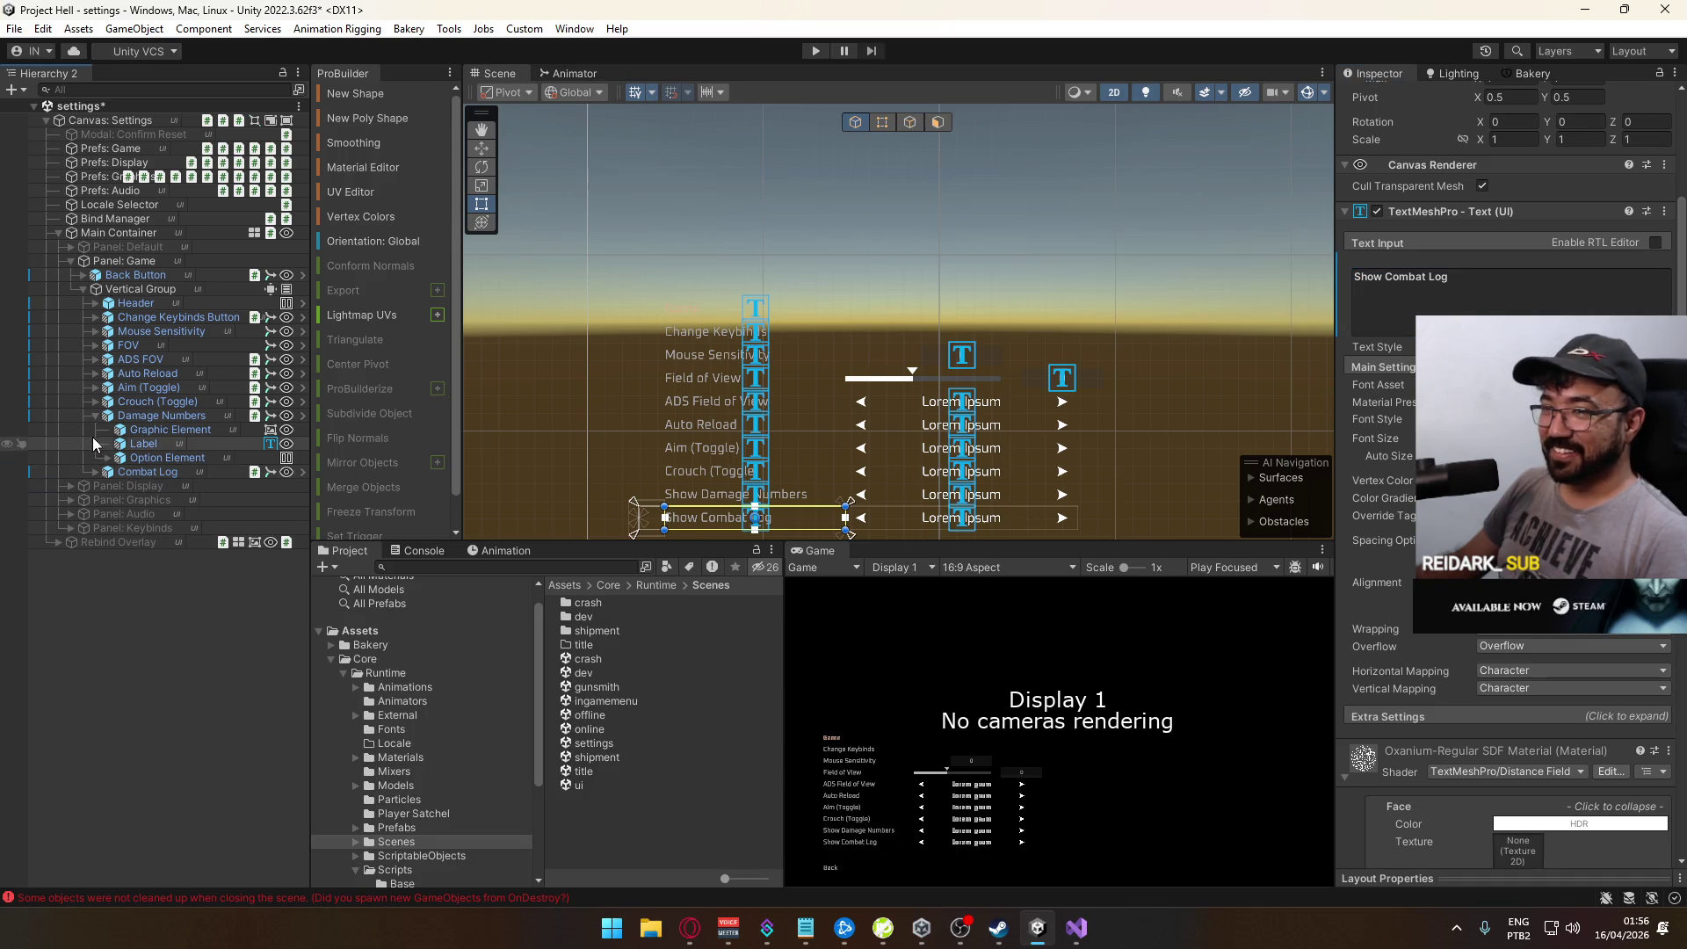
pyautogui.click(108, 458)
pyautogui.click(163, 486)
pyautogui.moveTo(163, 481); pyautogui.dragTo(165, 419)
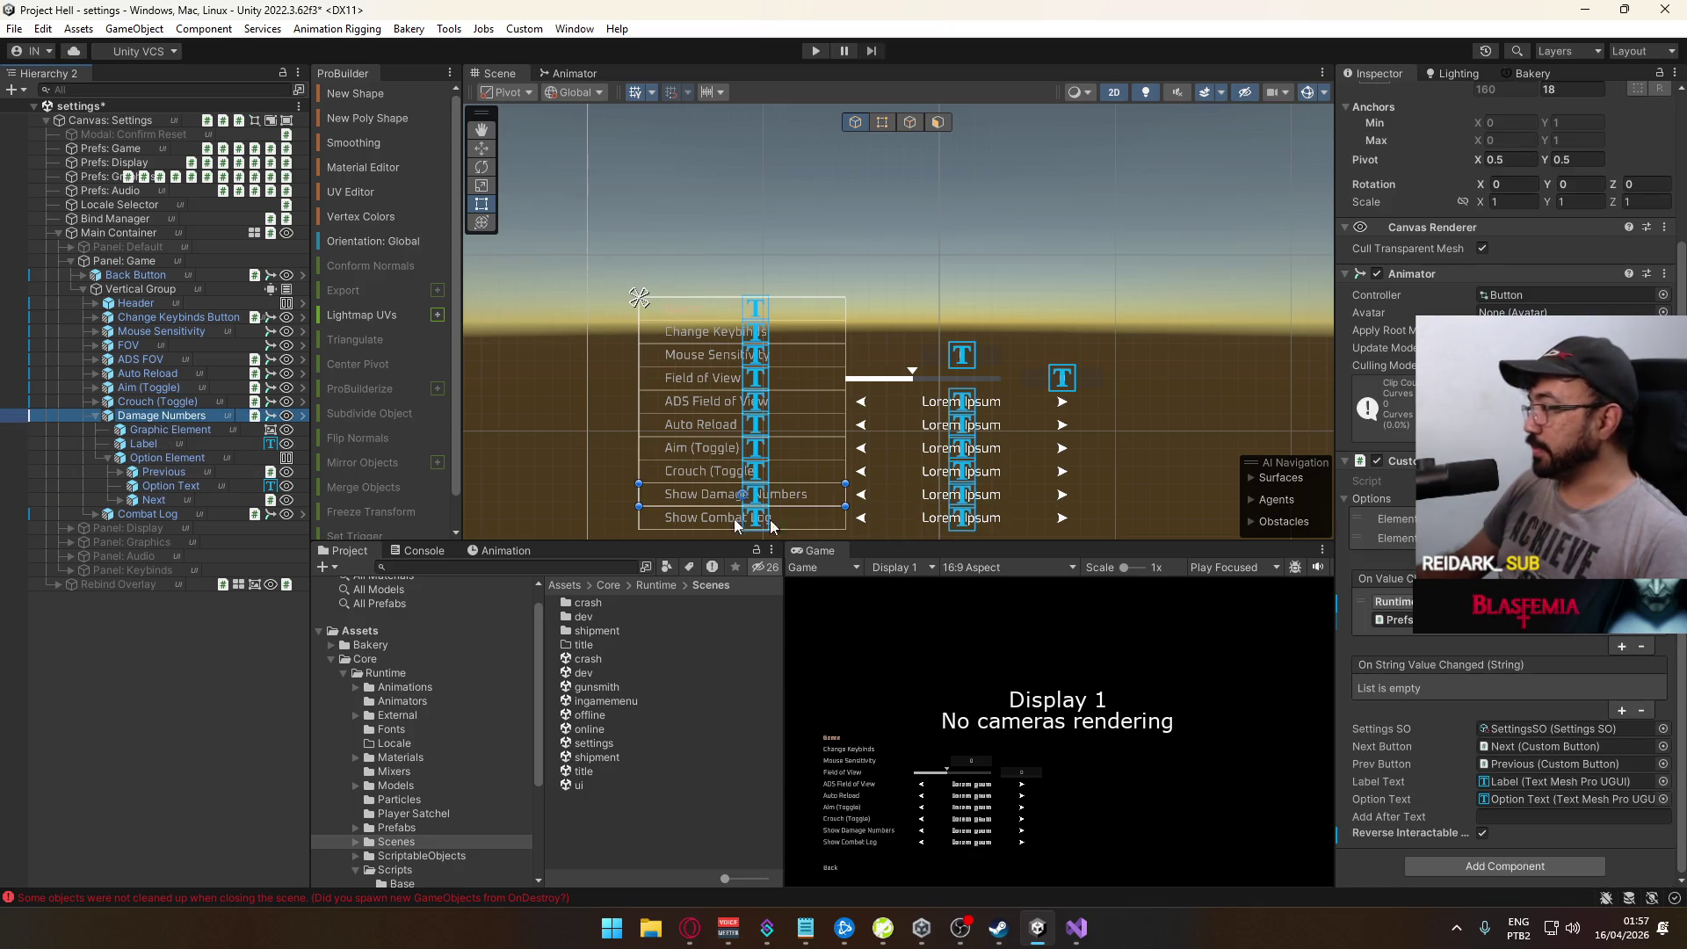
pyautogui.click(97, 417)
pyautogui.click(142, 433)
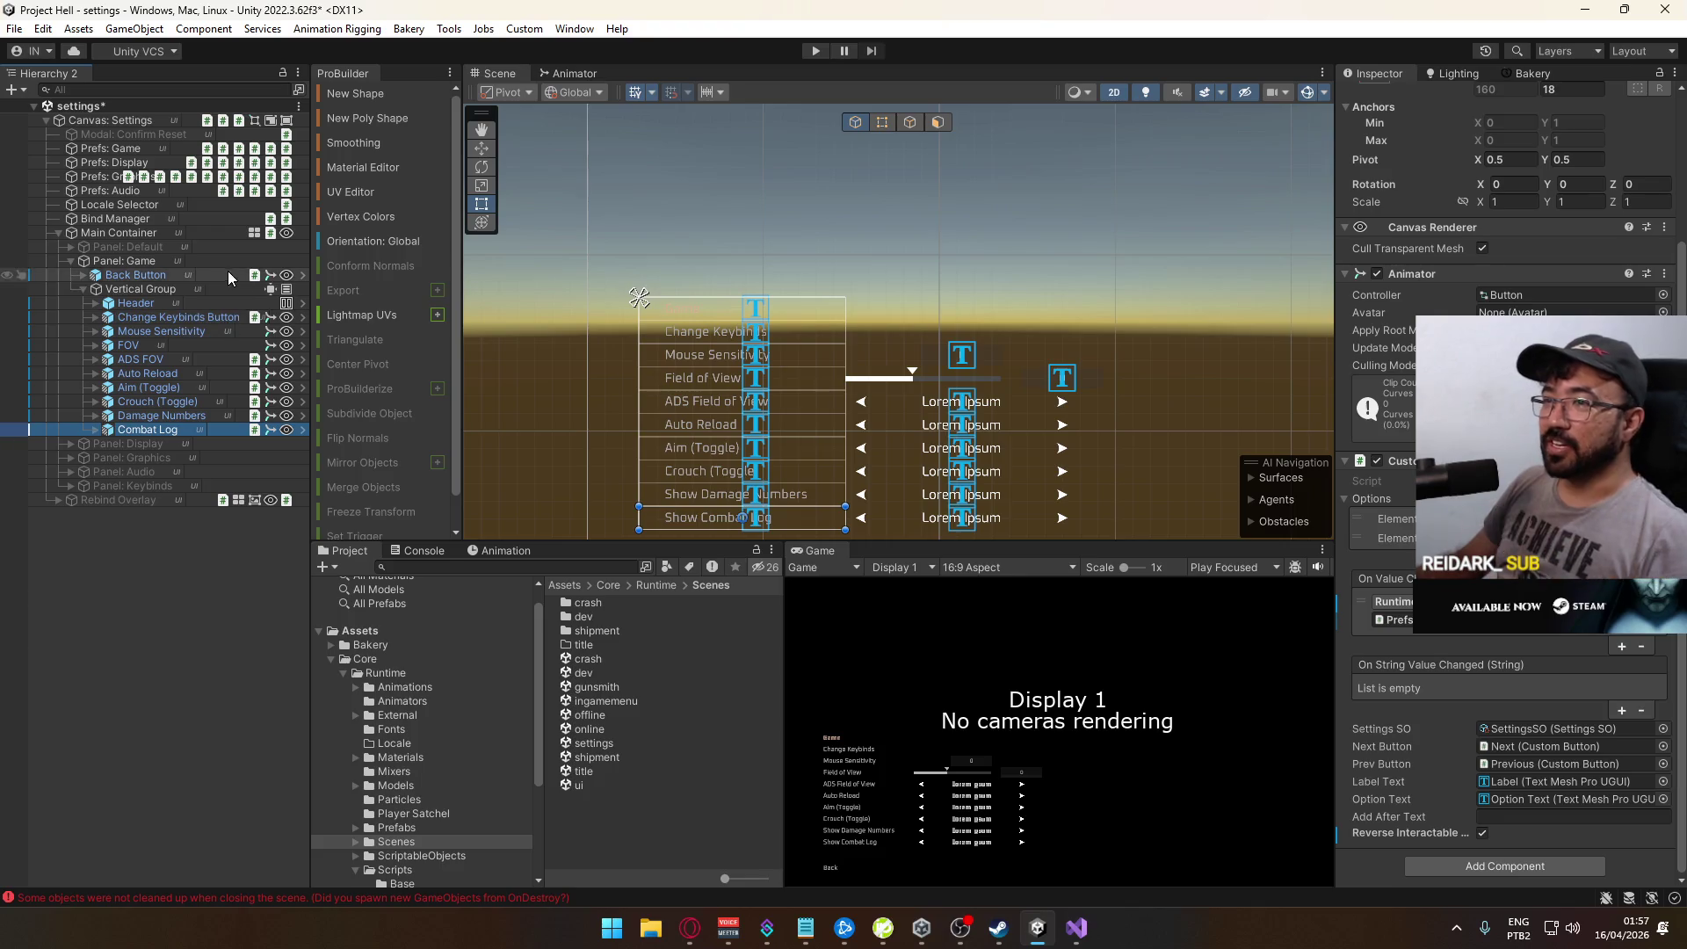
pyautogui.click(123, 148)
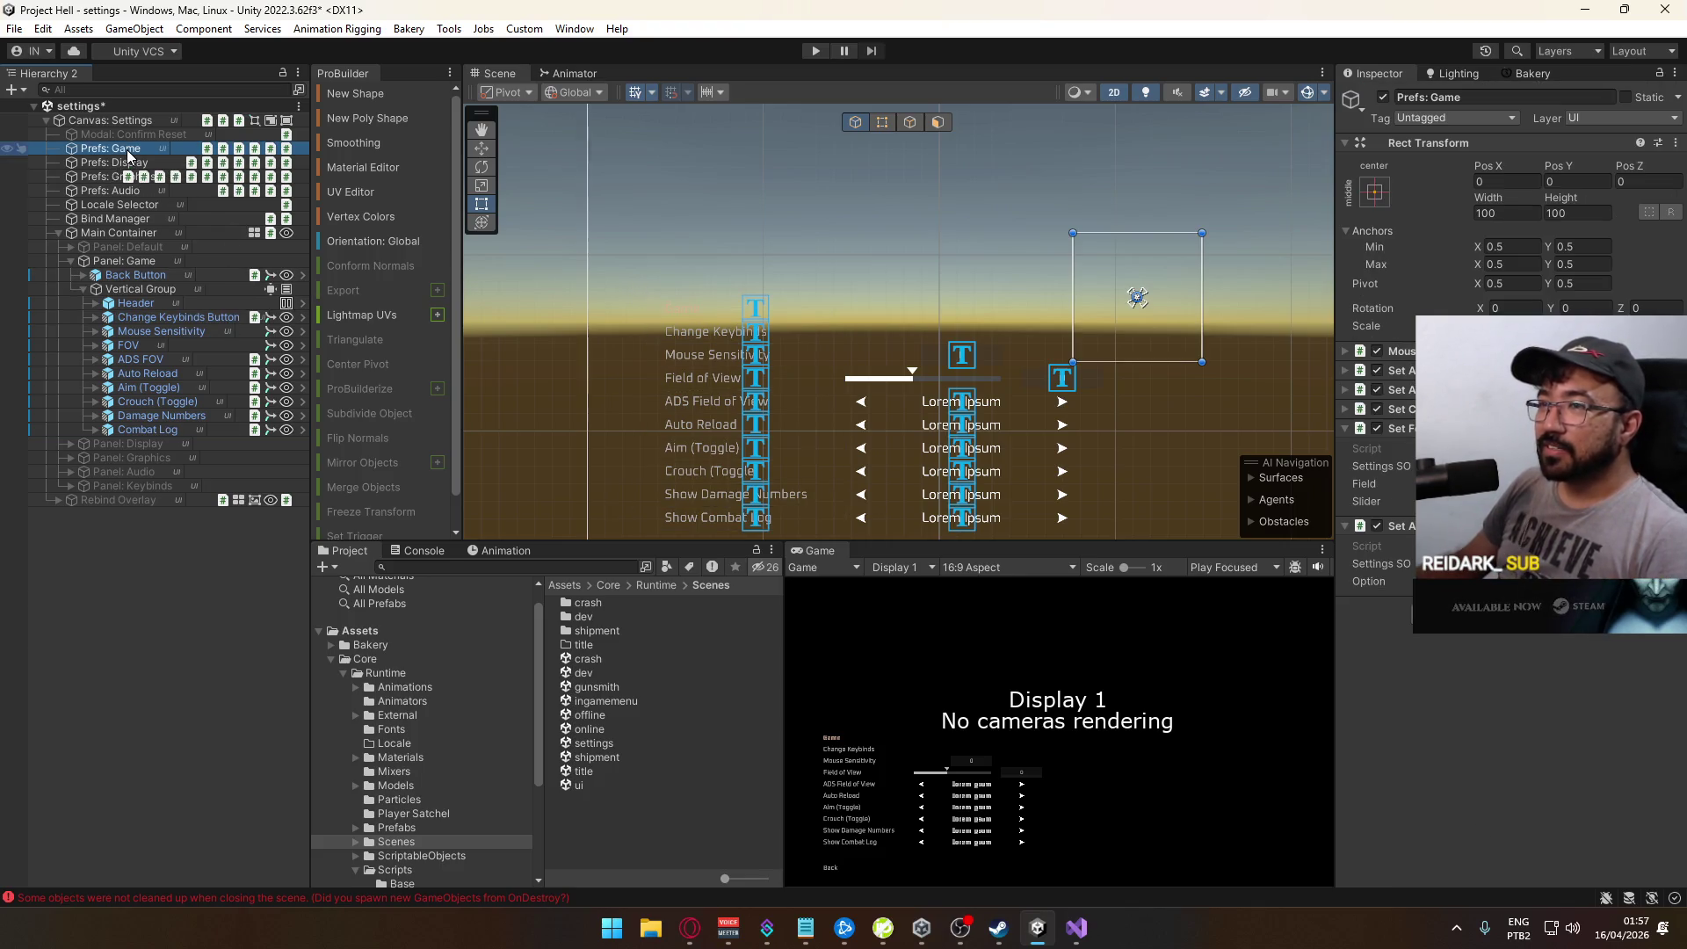
pyautogui.click(404, 868)
# Step: Create the SetDamageNumbersPref C# script in the Scripts/UI folder
pyautogui.scroll(-3, 672, 743)
pyautogui.rightClick(655, 730)
pyautogui.moveTo(776, 195)
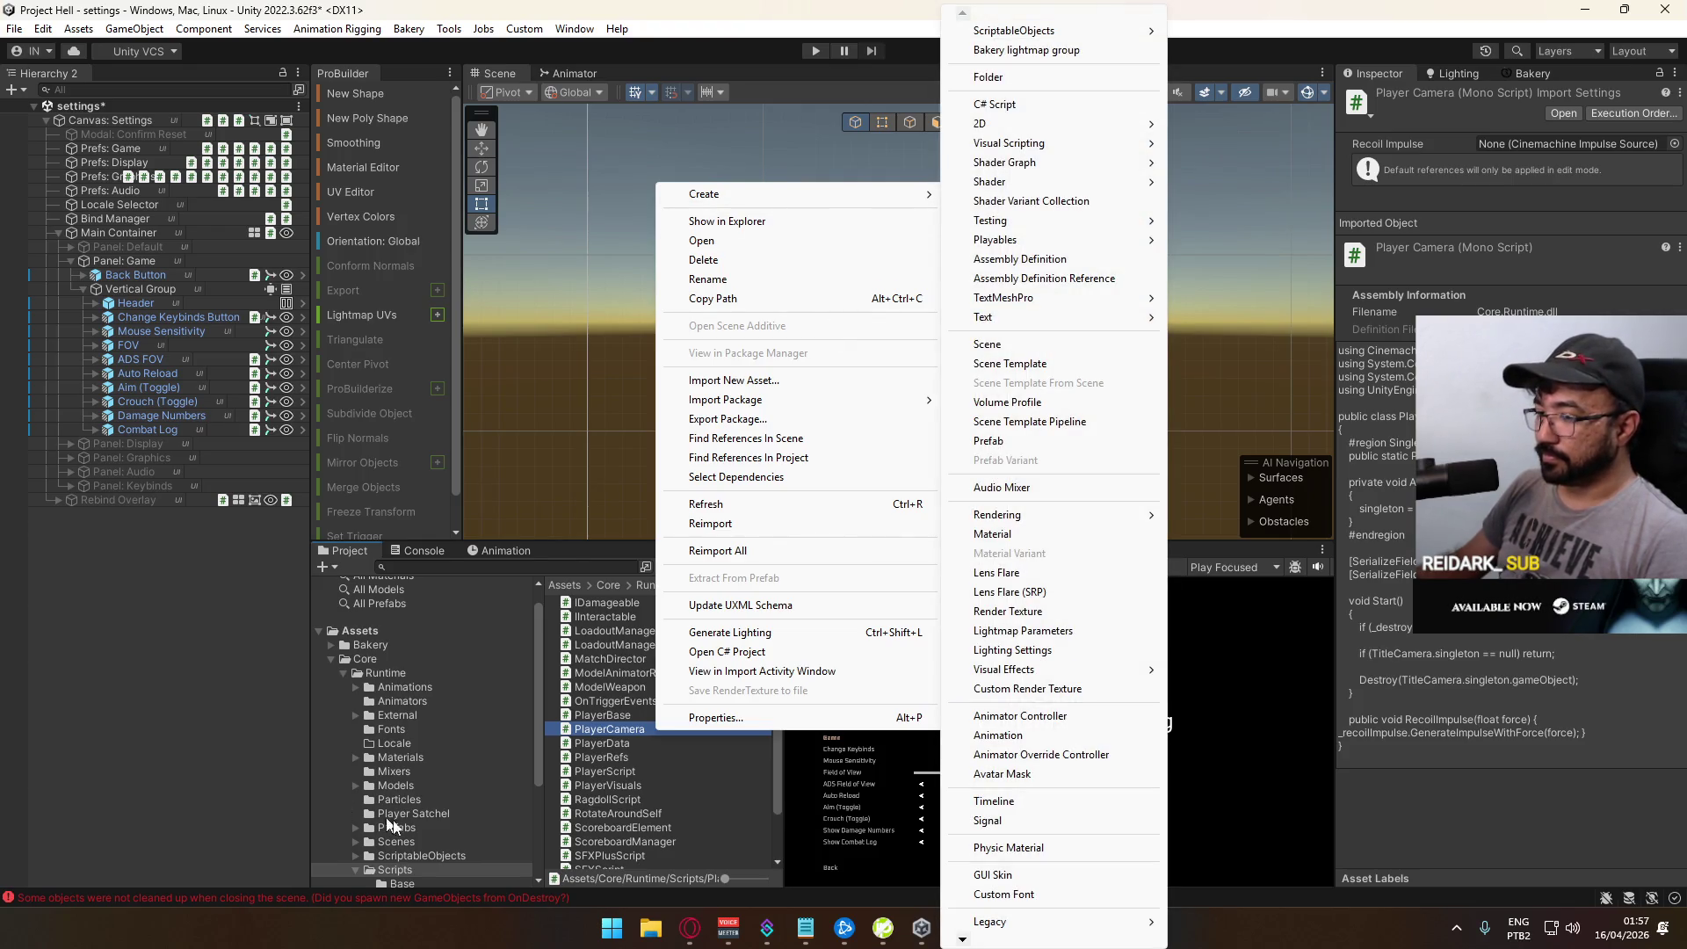
pyautogui.press('Escape')
pyautogui.press('Escape')
pyautogui.scroll(-3, 518, 789)
pyautogui.click(440, 778)
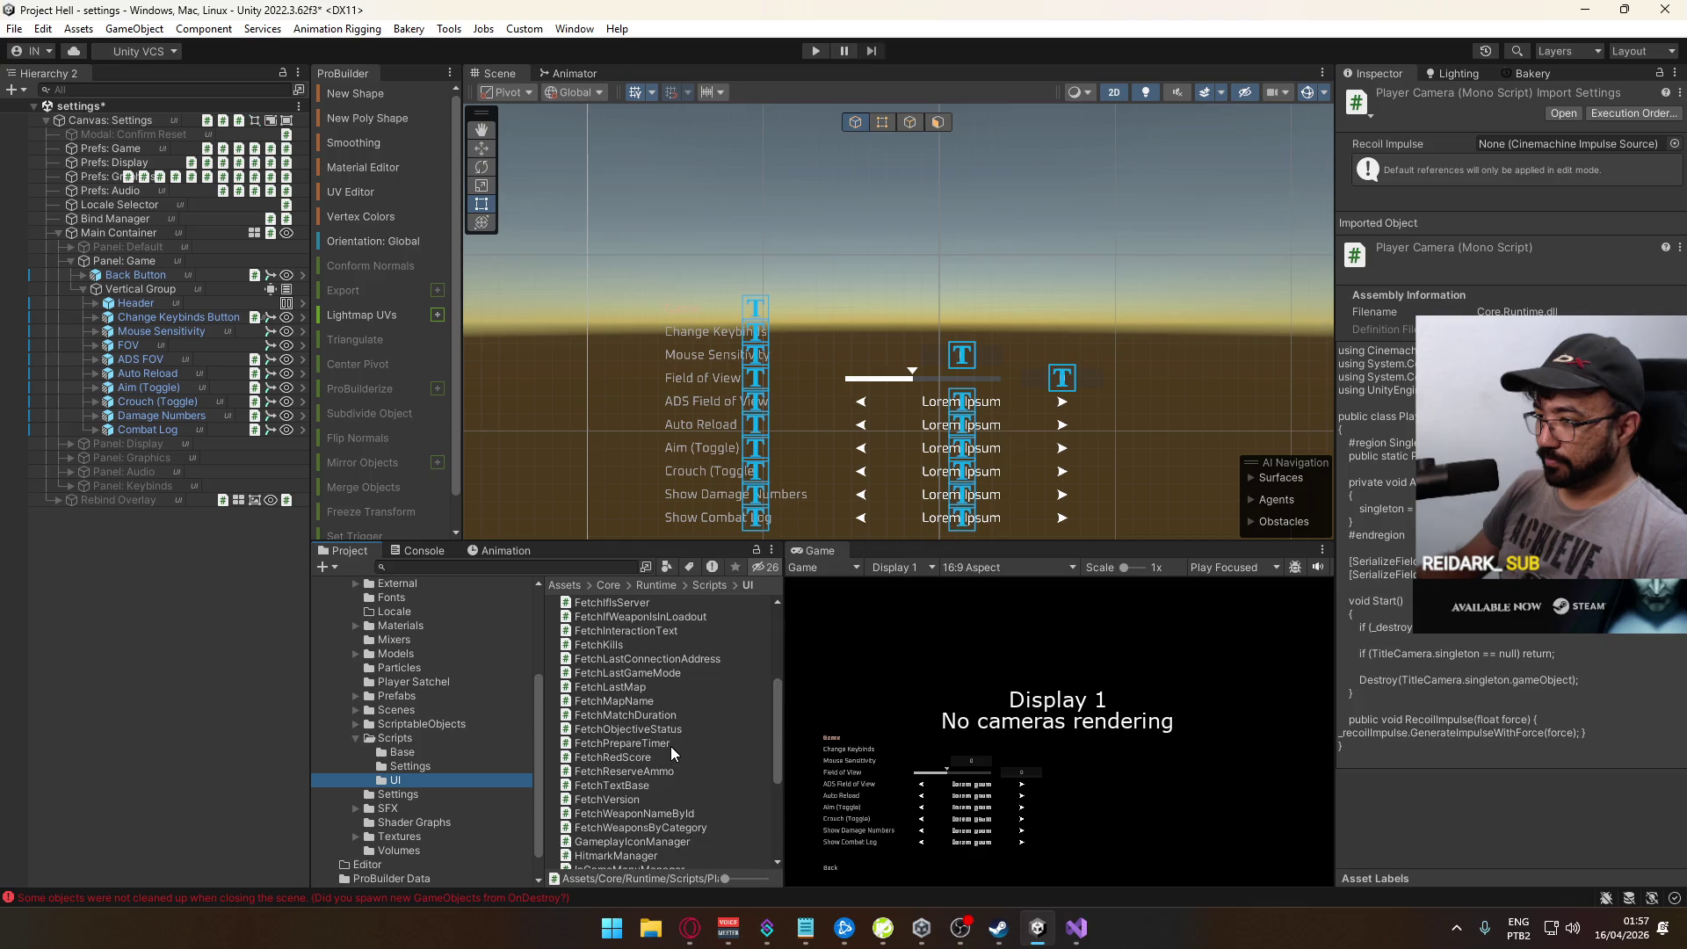
pyautogui.scroll(-3, 672, 751)
pyautogui.rightClick(673, 751)
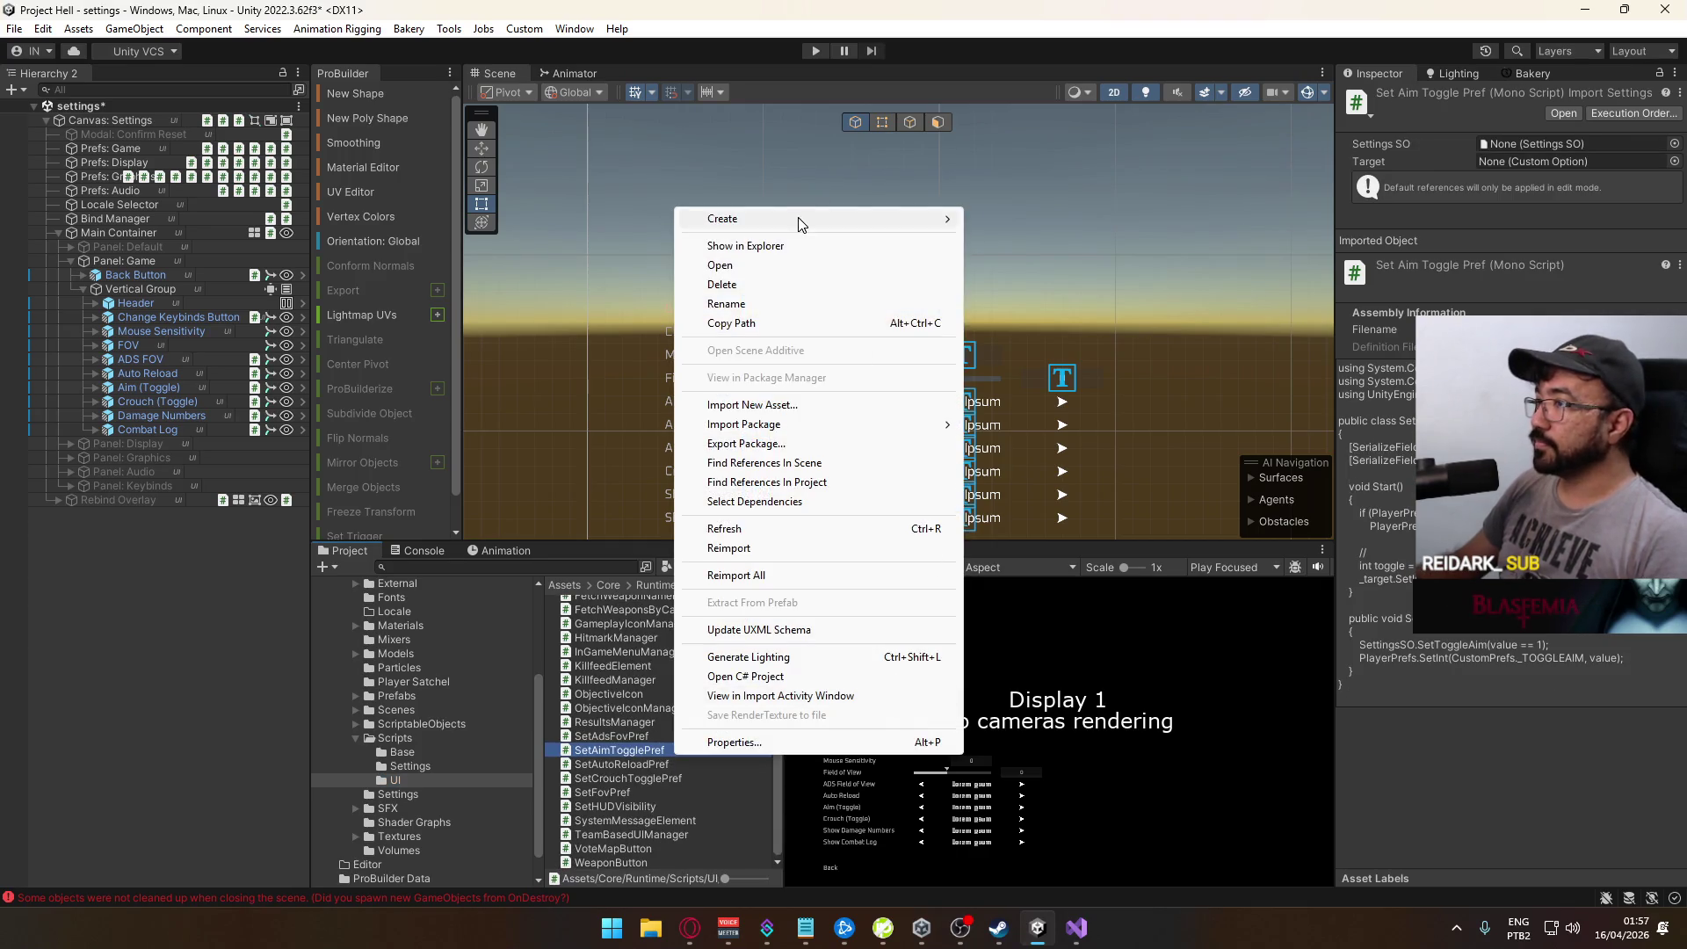
pyautogui.moveTo(798, 217)
pyautogui.click(1057, 103)
pyautogui.write('SetDamageNumbersPref')
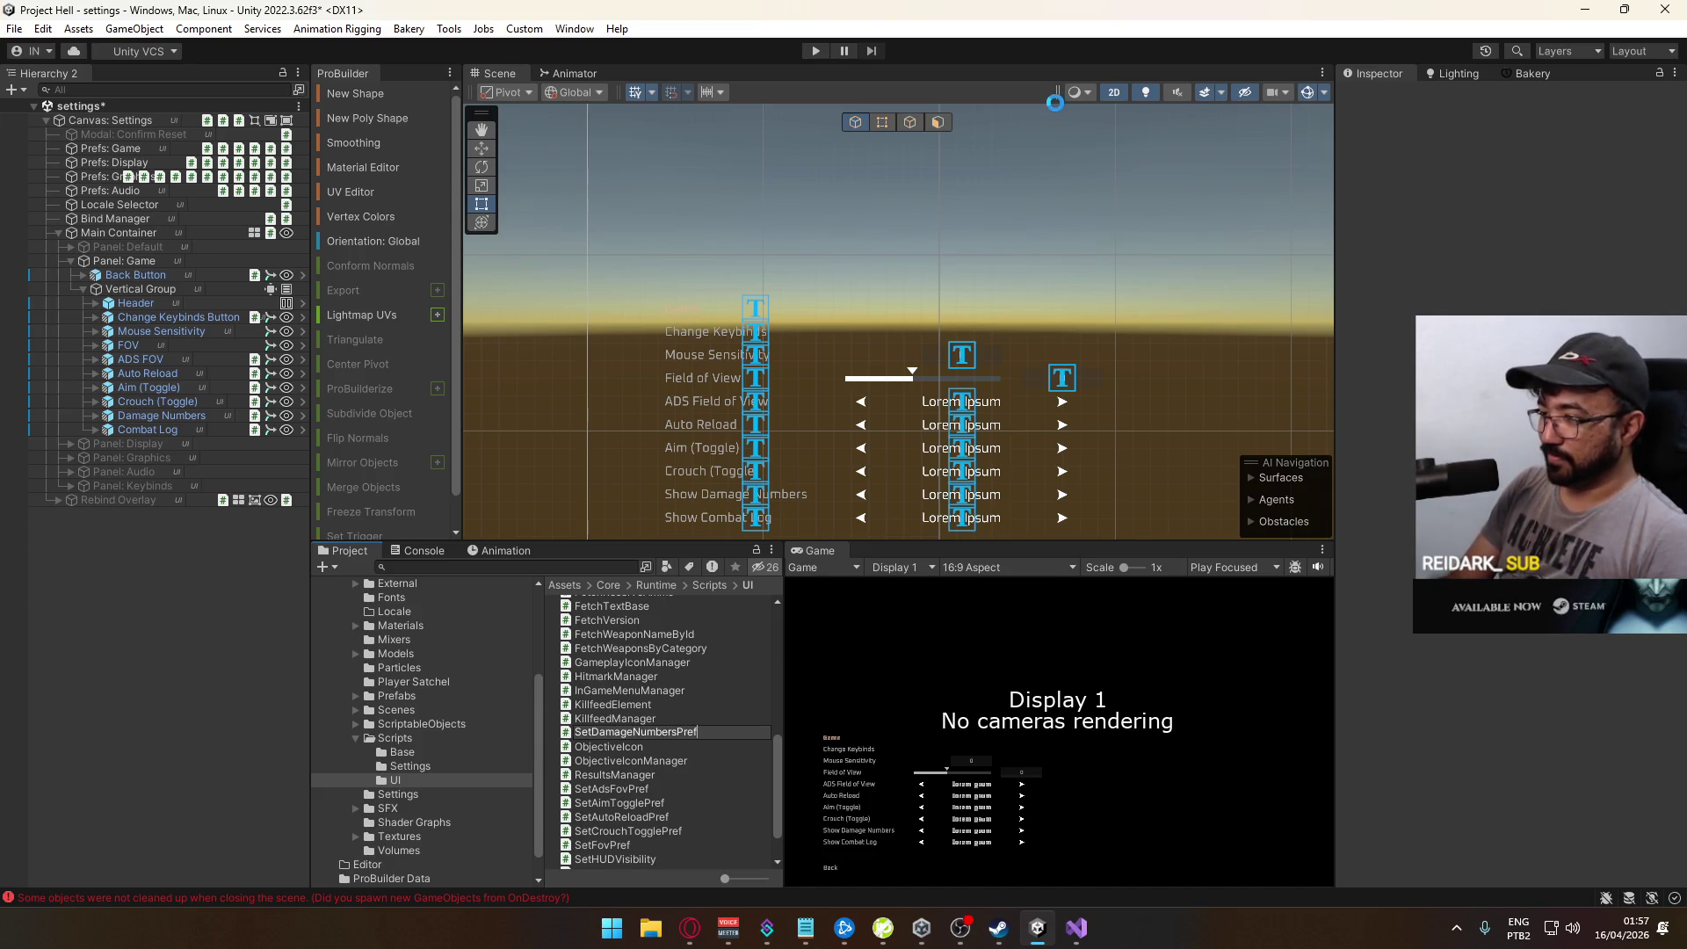
pyautogui.press('Return')
# Step: Create a second script, SetCombatLogPref, in the UI folder and inspect the Auto Reload option
pyautogui.rightClick(673, 751)
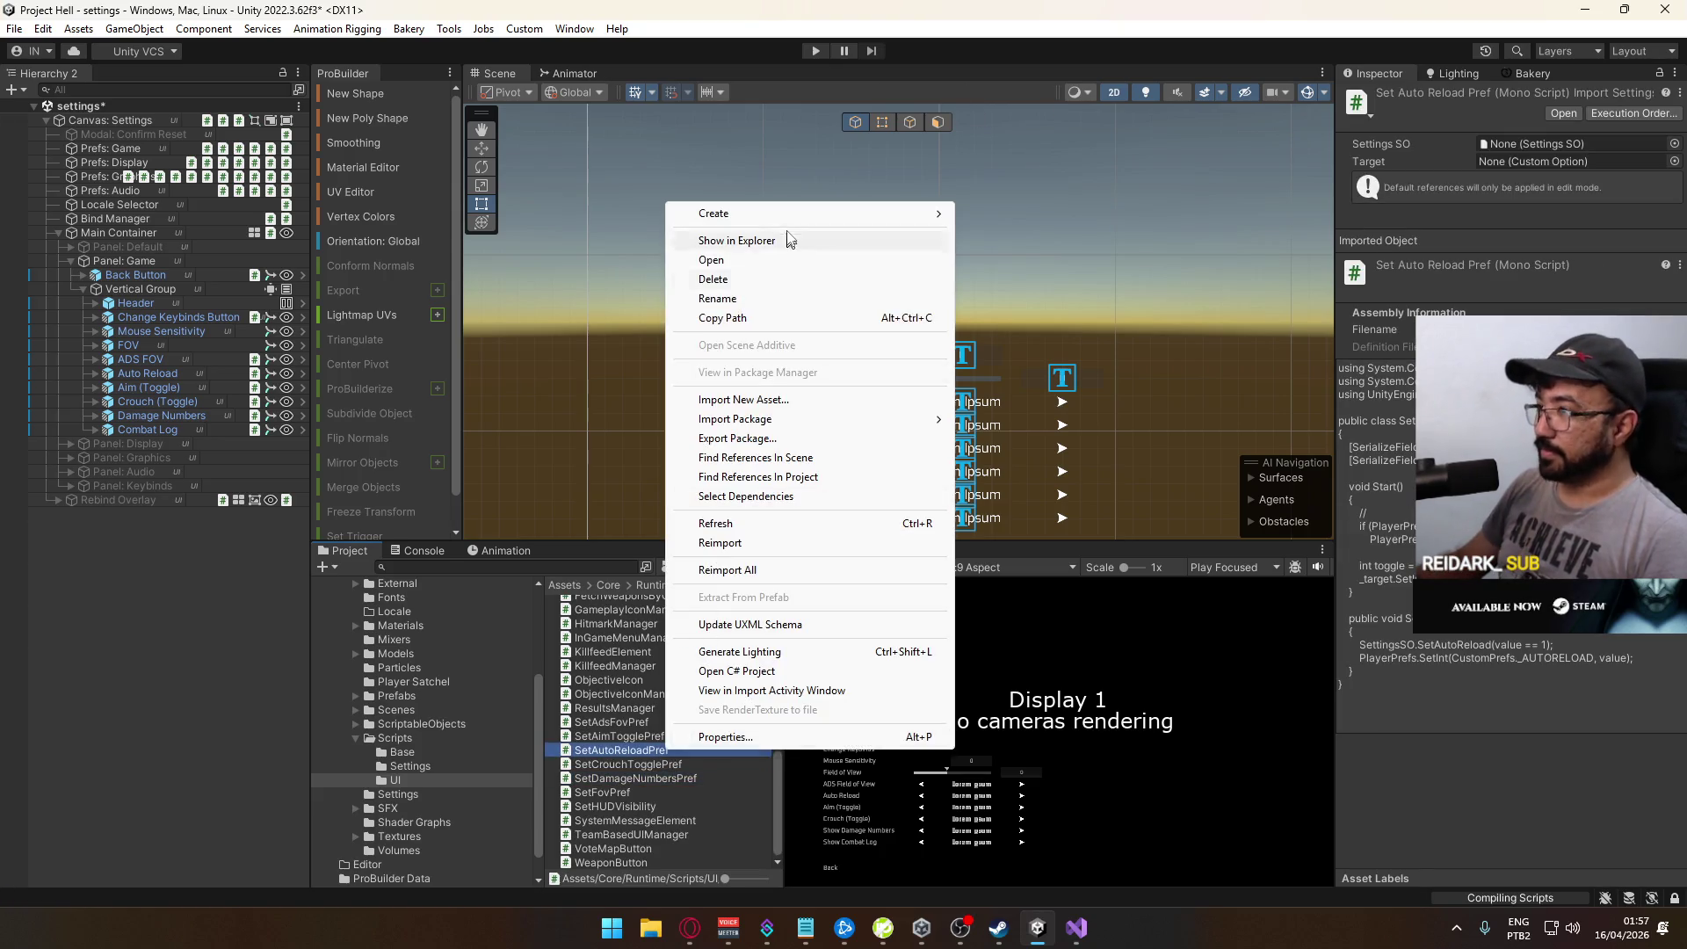
pyautogui.moveTo(791, 214)
pyautogui.click(1032, 110)
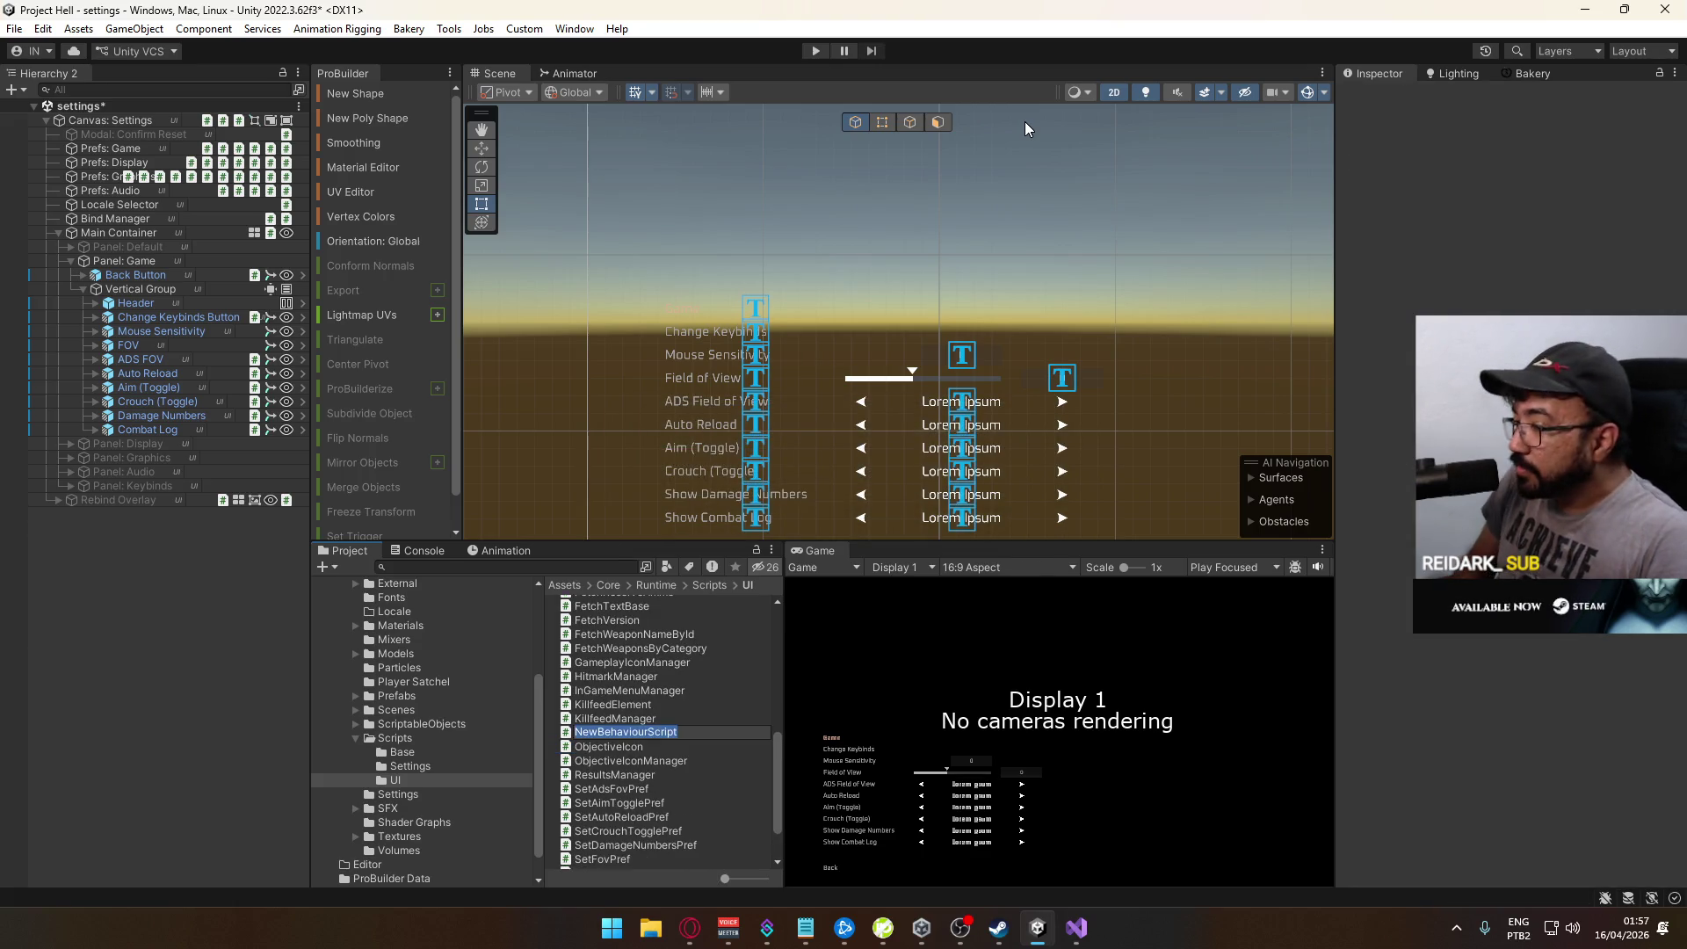
pyautogui.write('SetCombatLogPref')
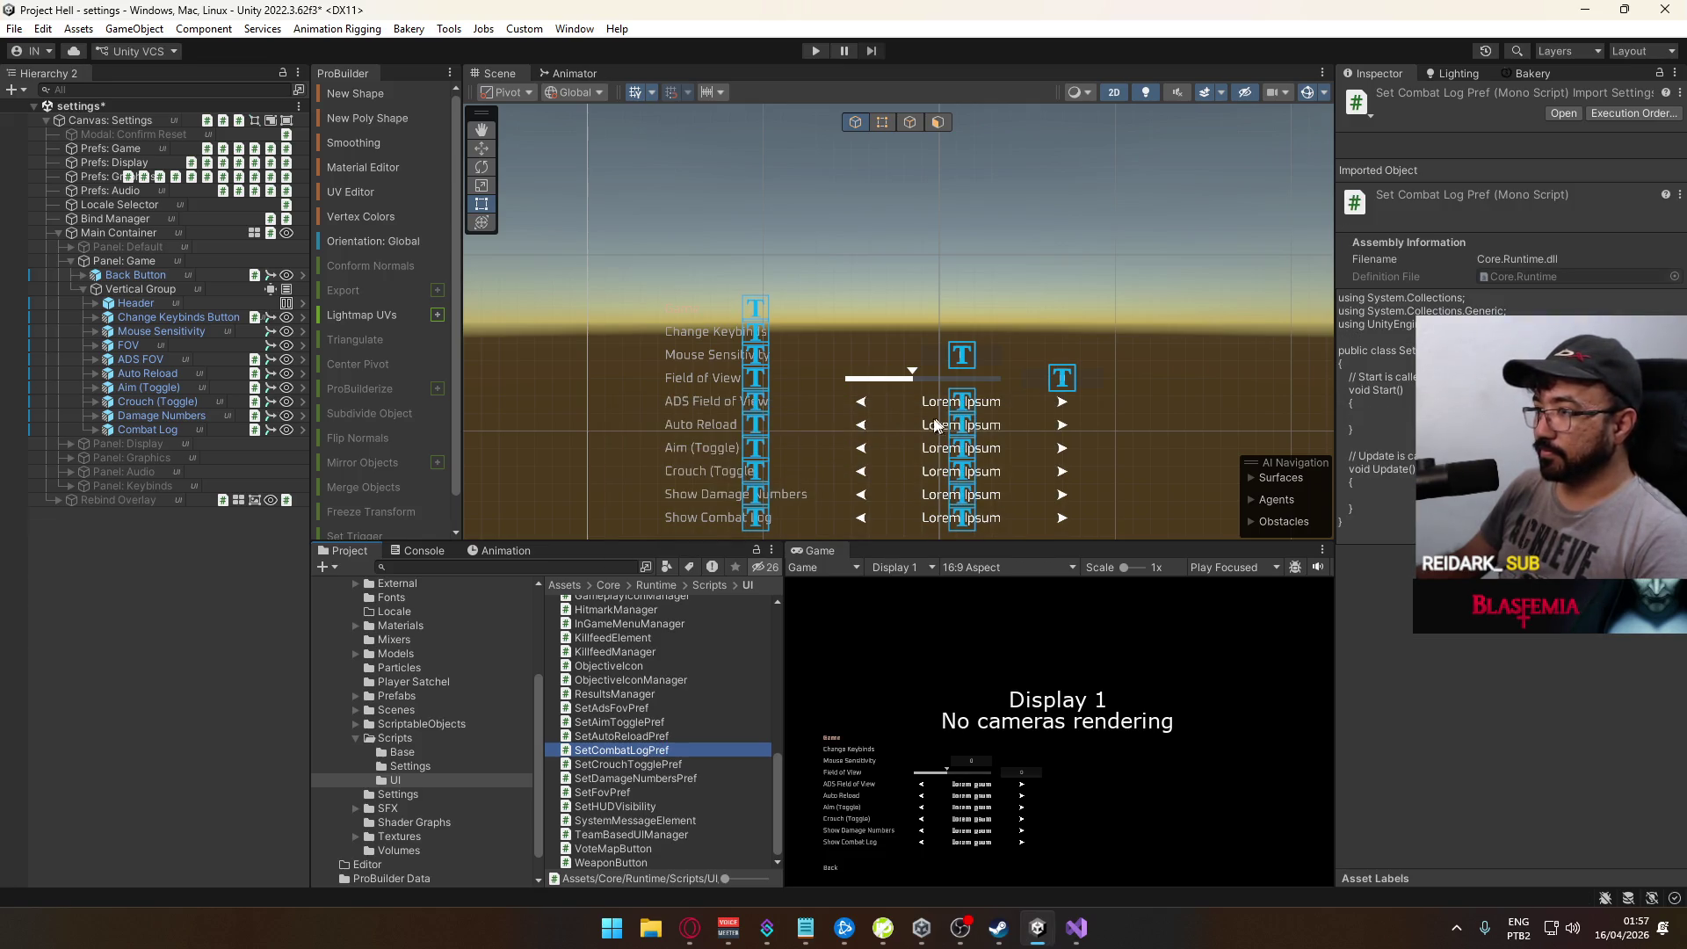
pyautogui.click(967, 428)
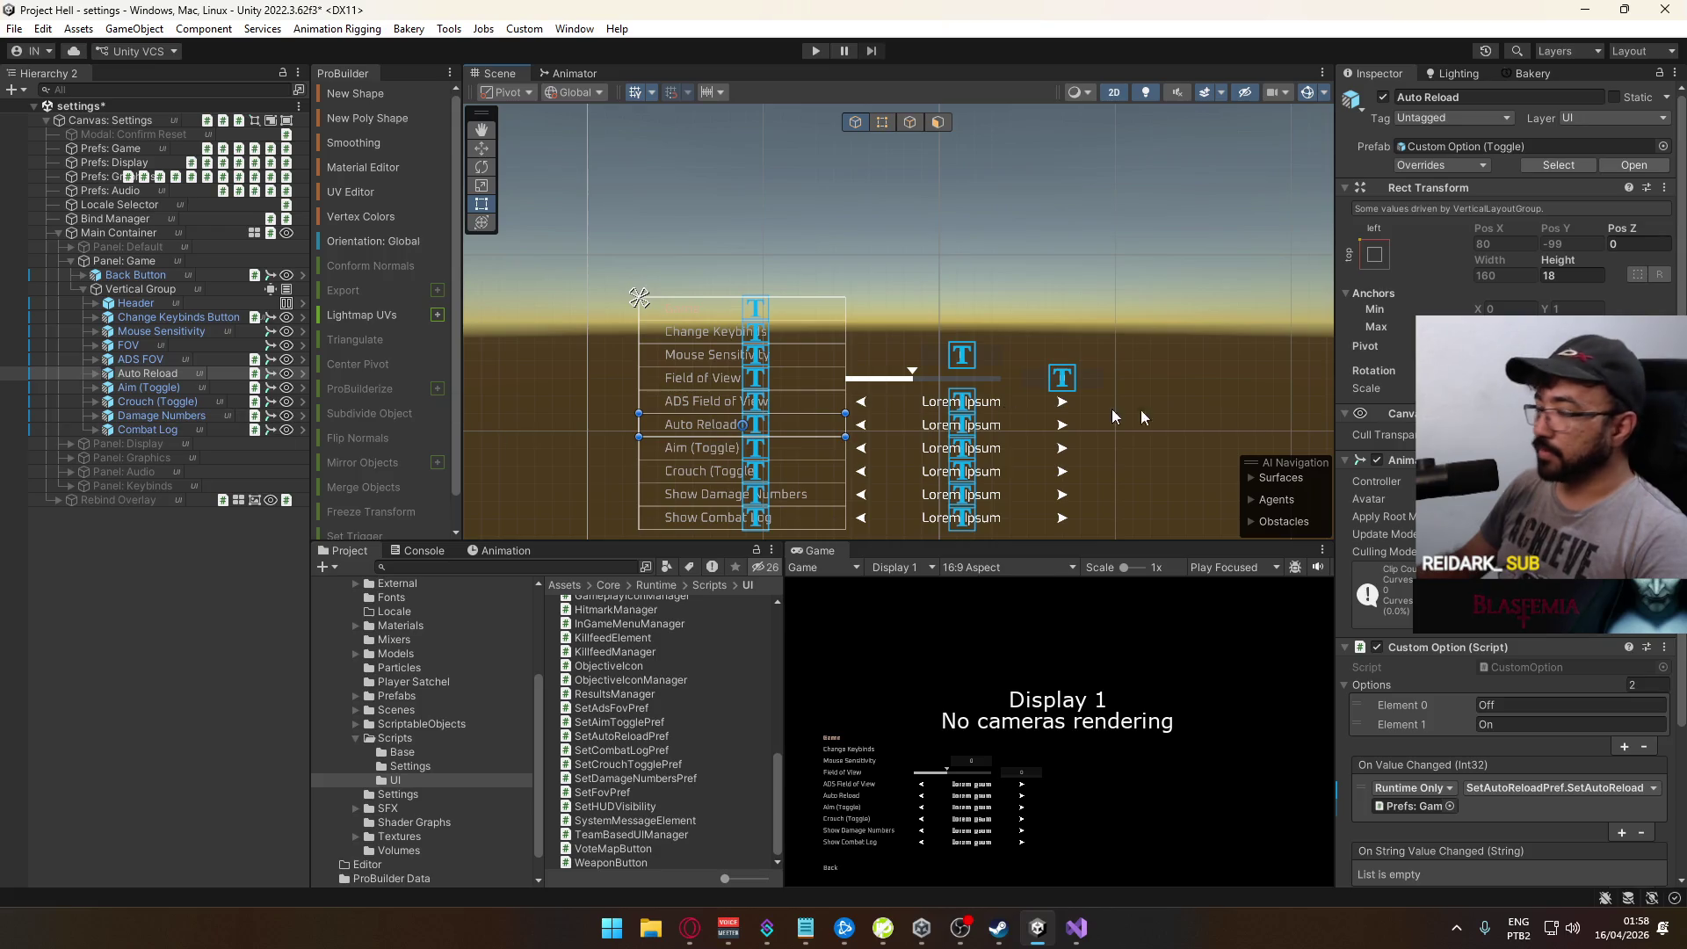
pyautogui.scroll(-2, 1481, 661)
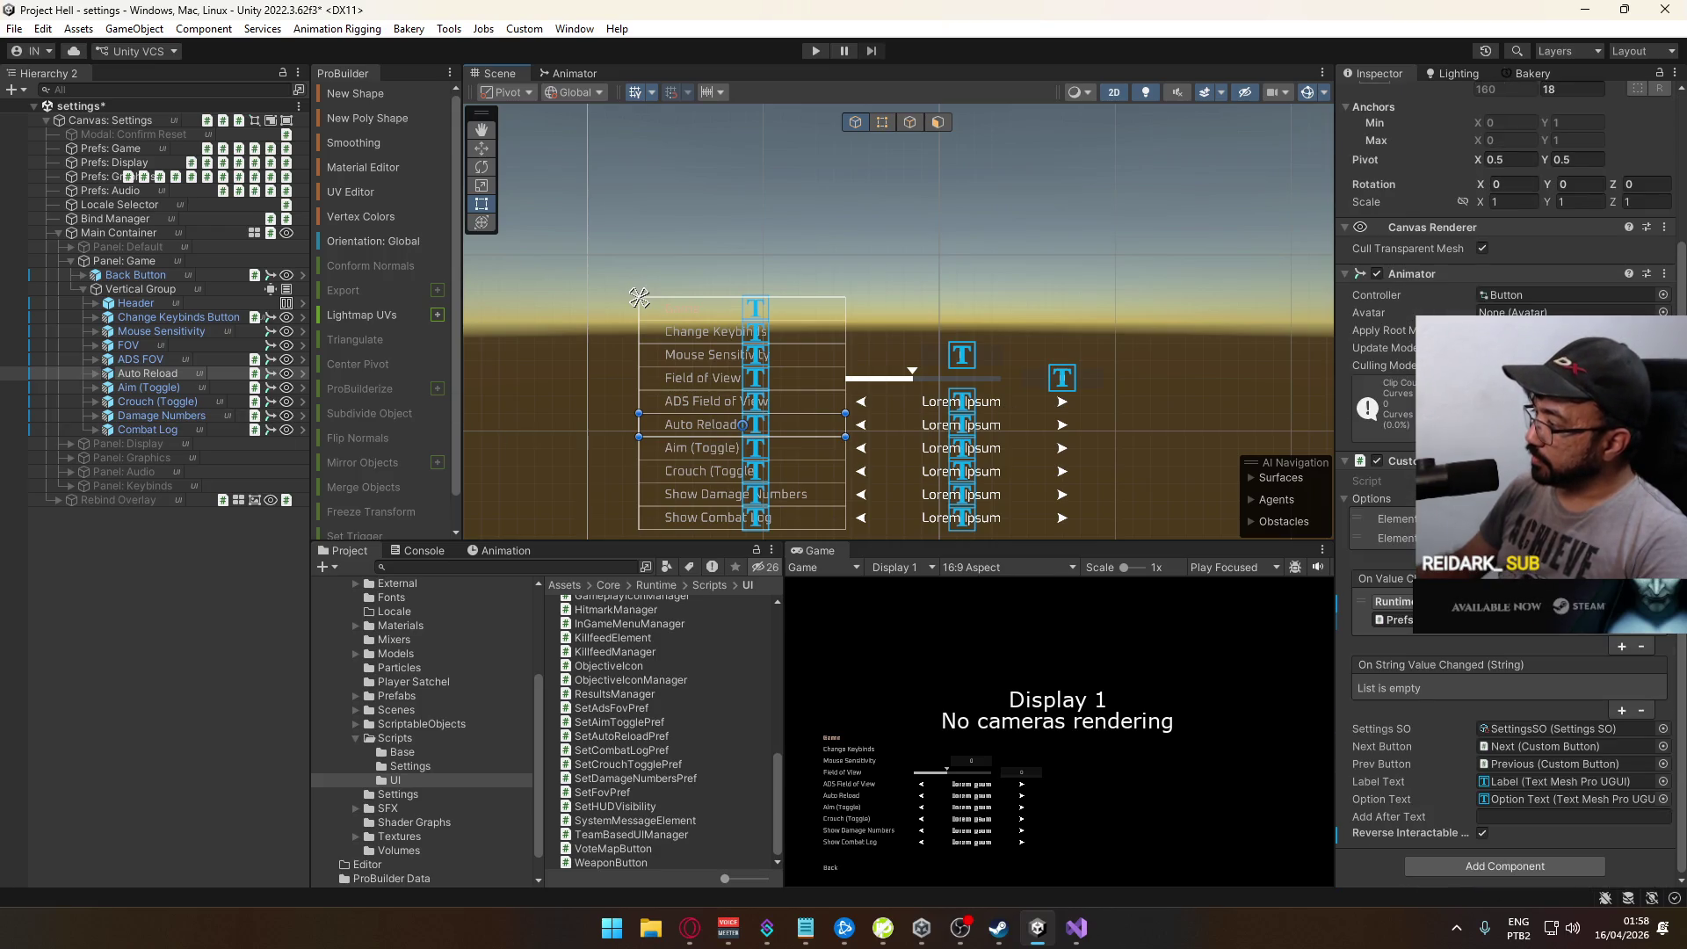
pyautogui.click(690, 928)
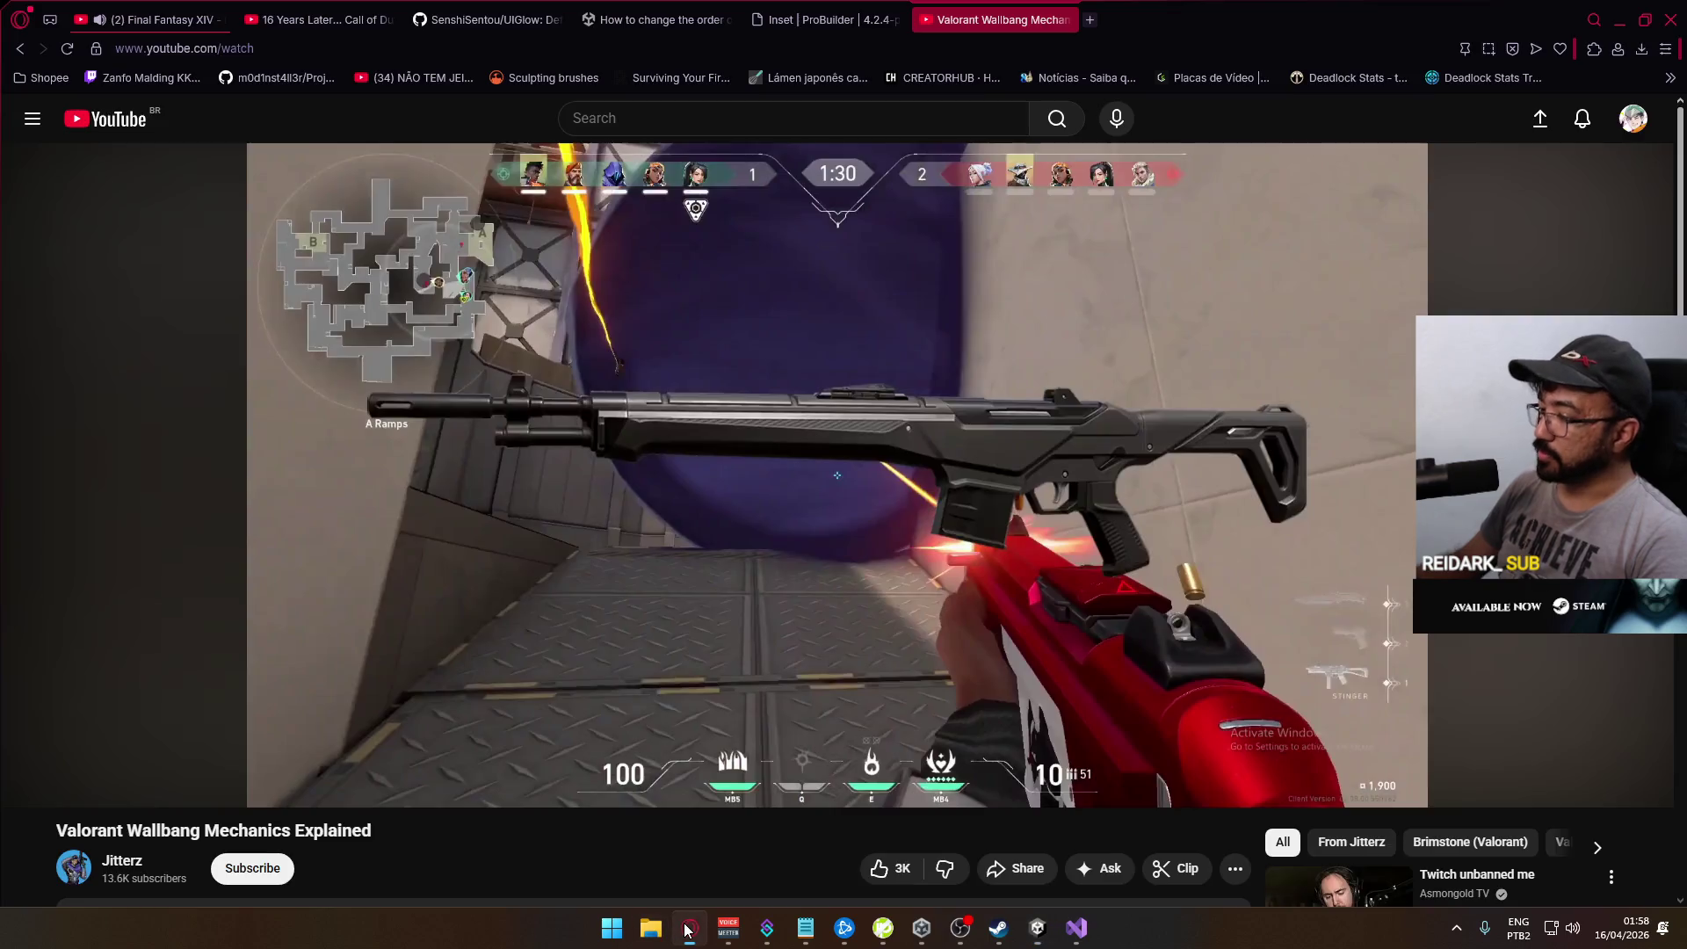
# Step: Switch Opera to the Final Fantasy XIV Heavensward music tab and minimize the browser
pyautogui.hotkey('ctrl', 'Tab')
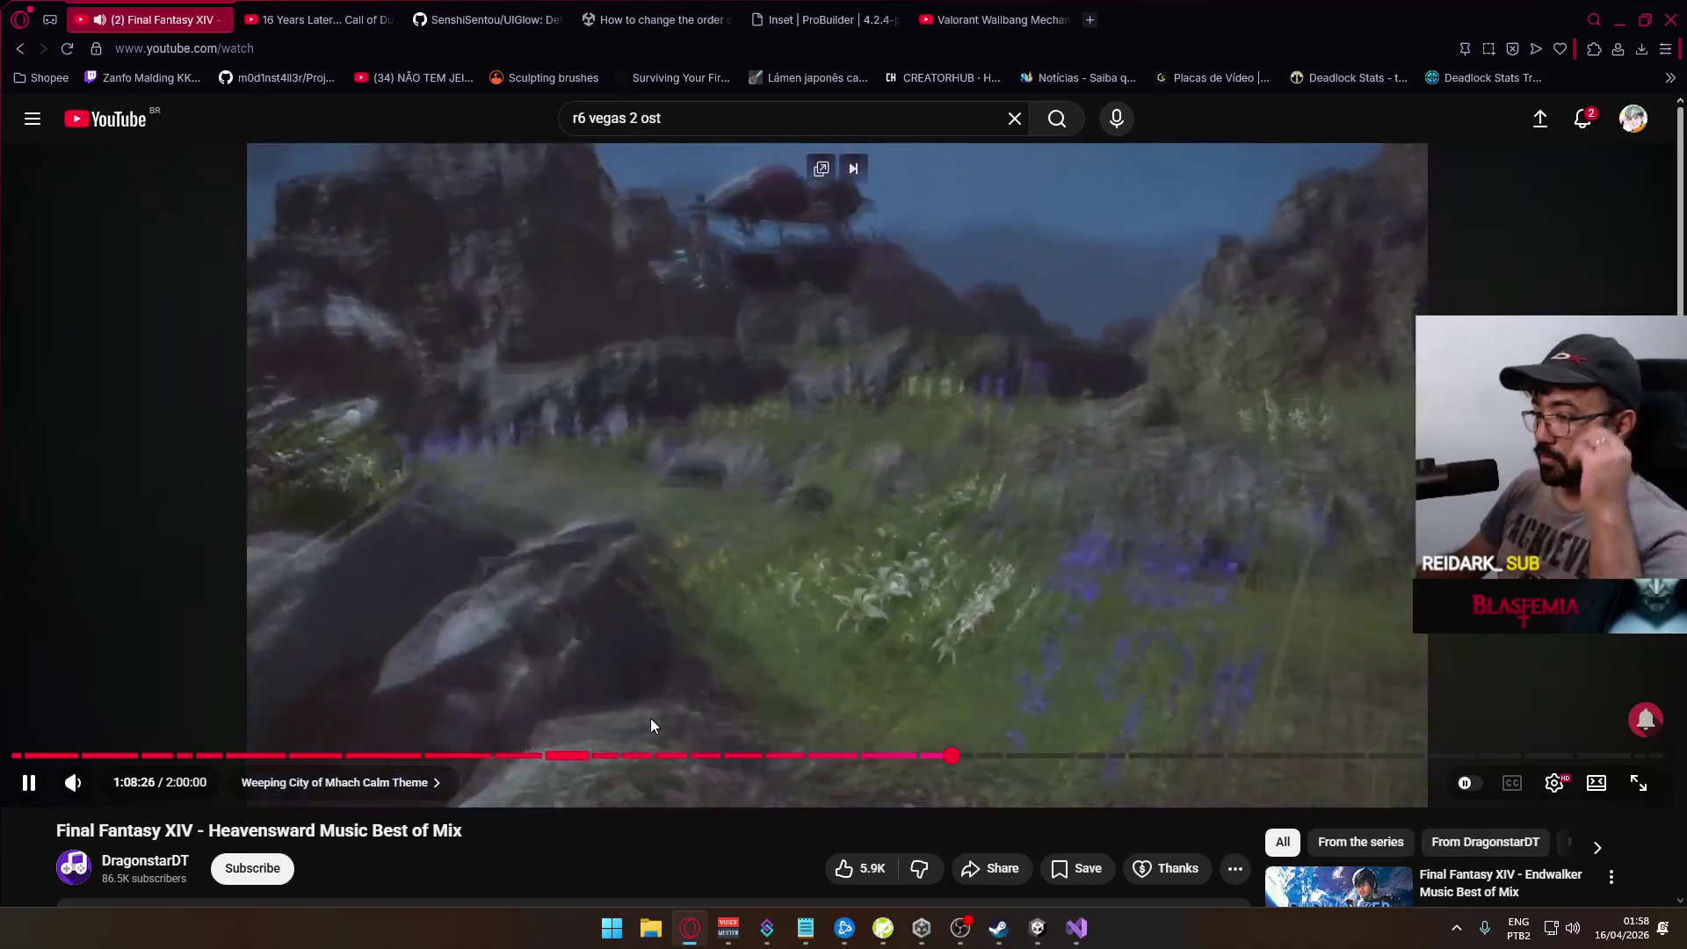
pyautogui.click(1620, 19)
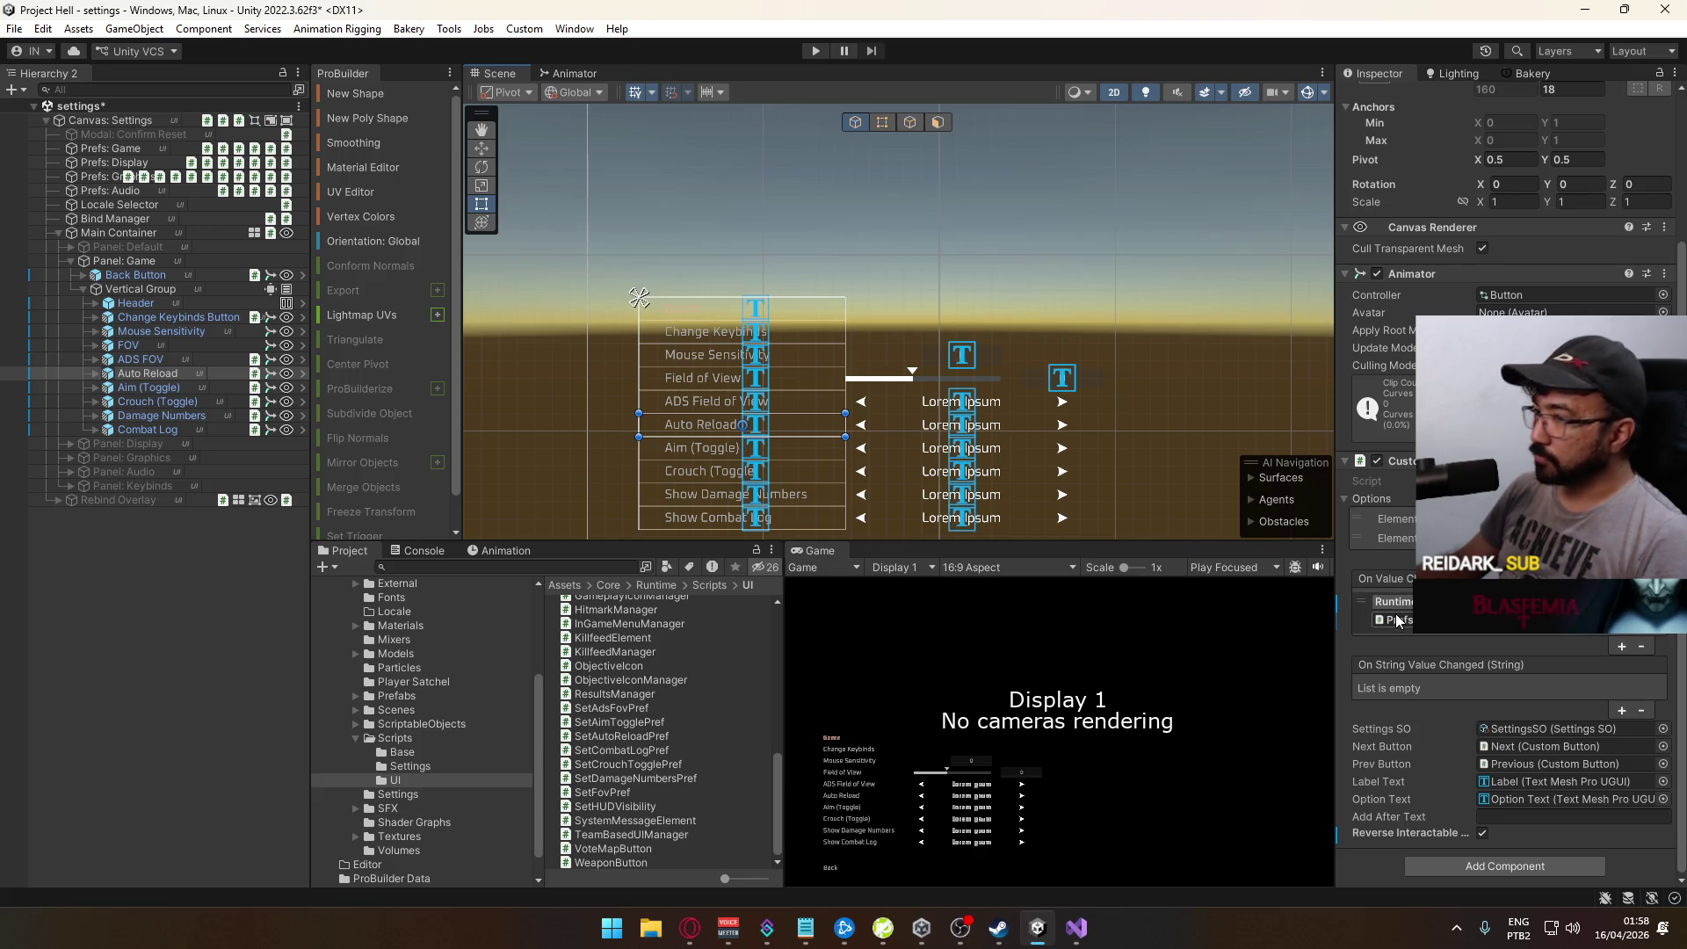
# Step: Open SetCrouchTogglePref from the Prefs: Game object and copy its class code
pyautogui.click(110, 148)
pyautogui.click(1345, 526)
pyautogui.click(1344, 428)
pyautogui.click(1345, 409)
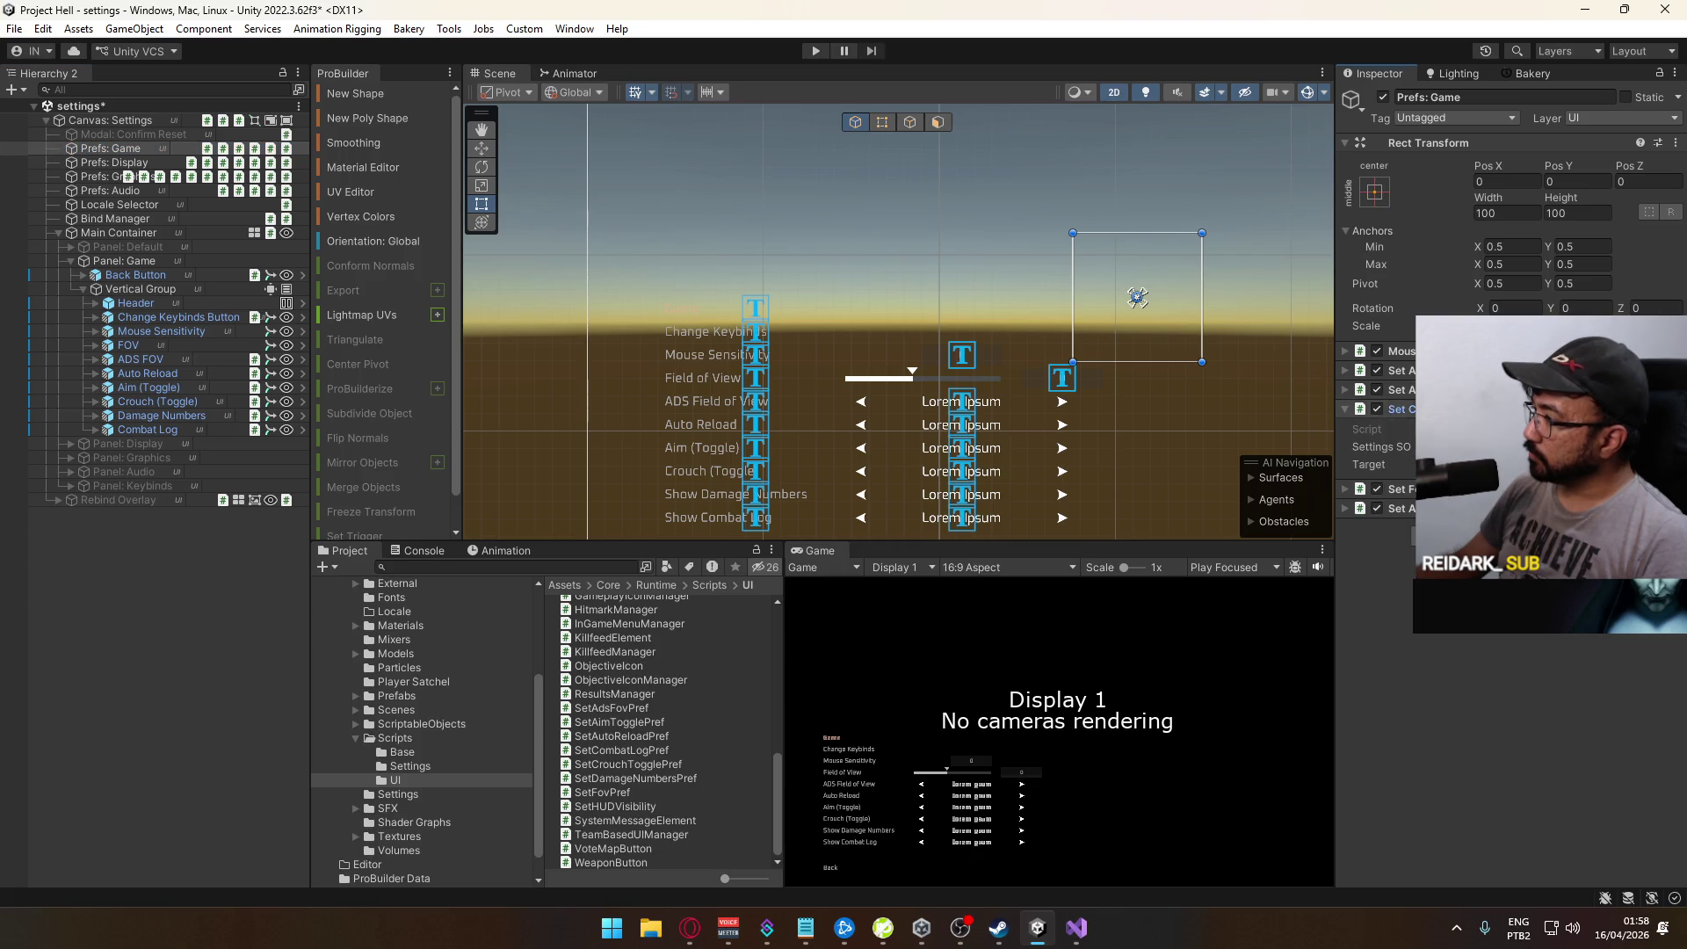
pyautogui.doubleClick(627, 764)
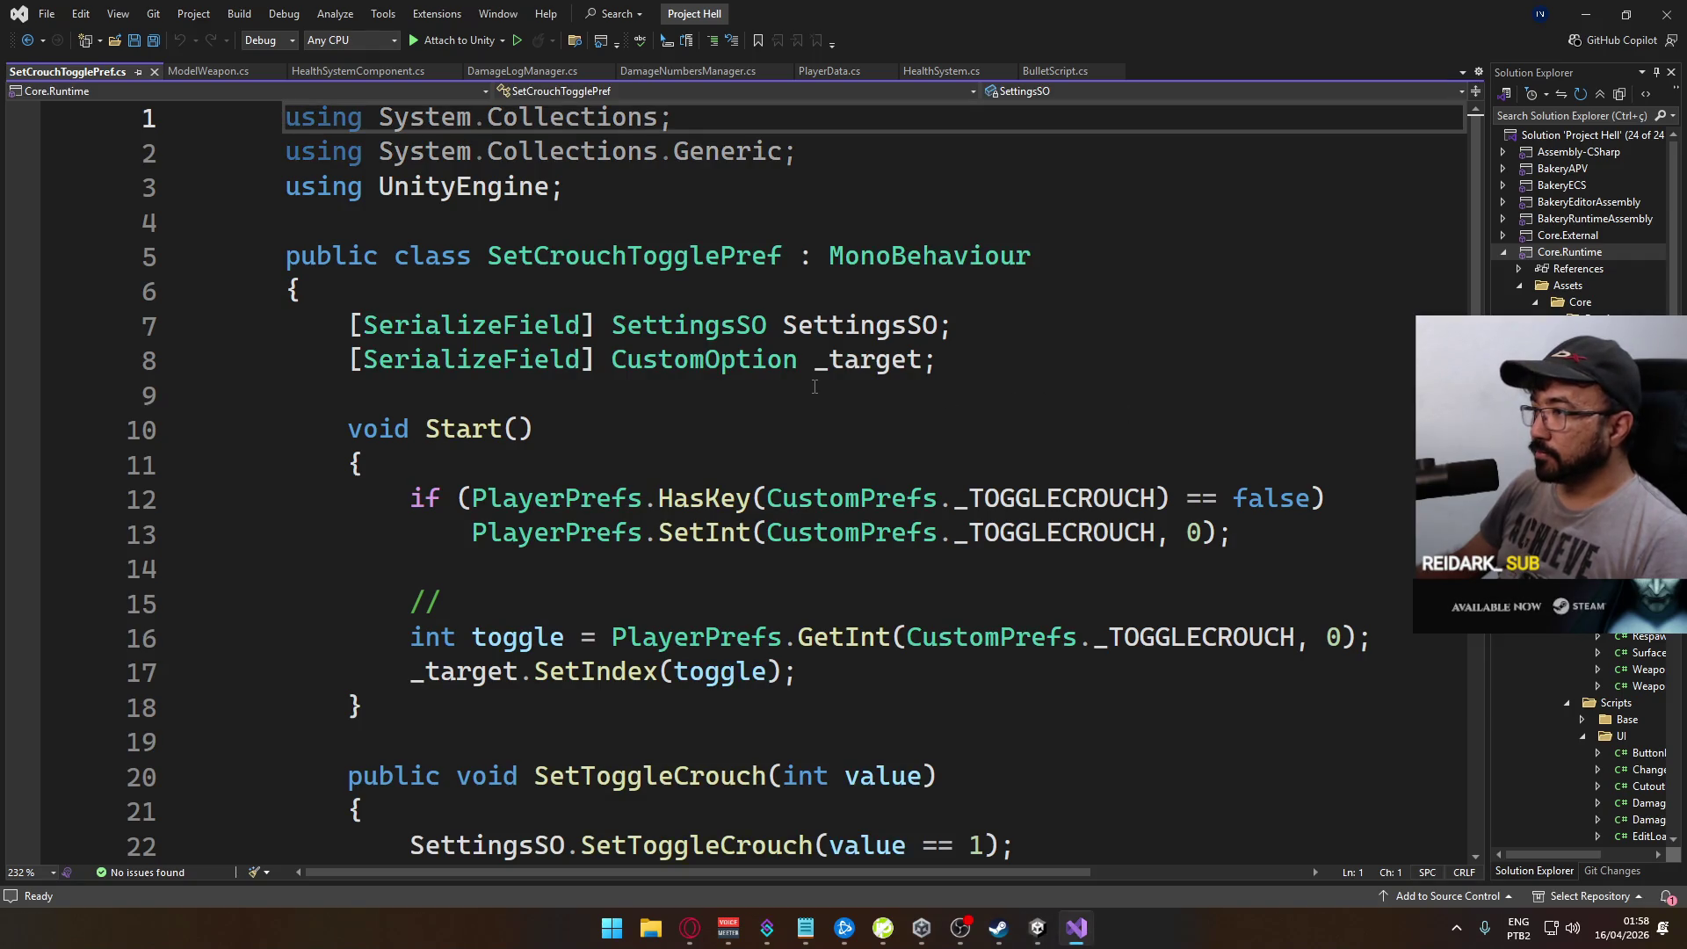
pyautogui.scroll(-3, 657, 336)
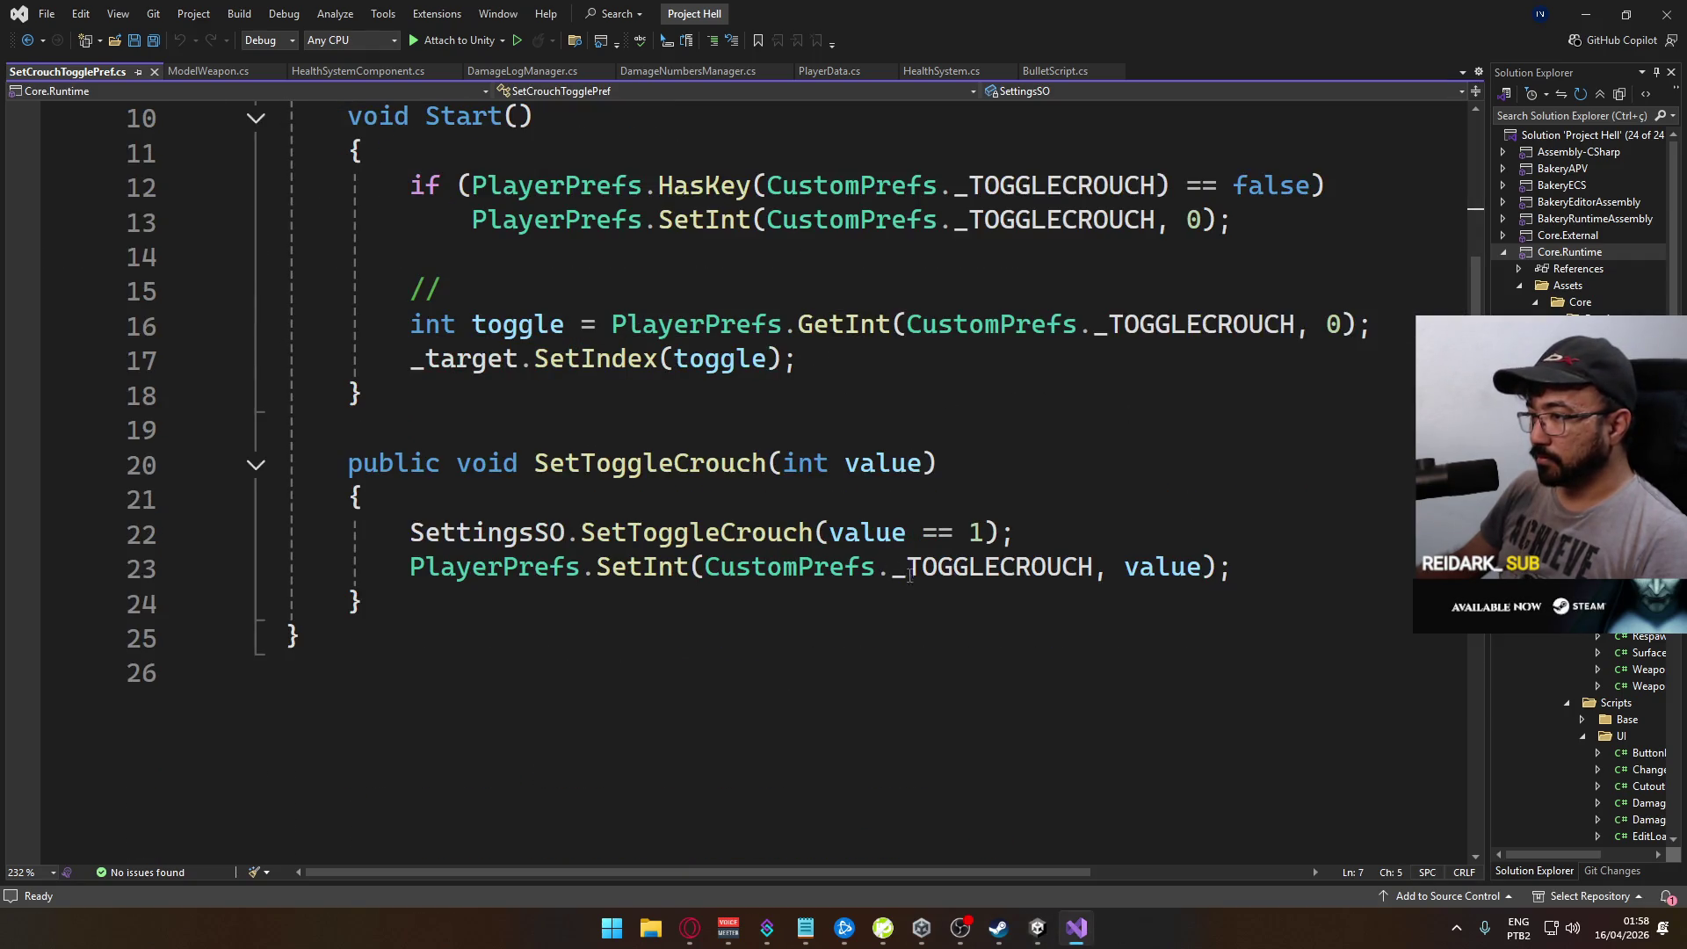
pyautogui.keyDown('shift'); pyautogui.click(625, 601); pyautogui.keyUp('shift')
pyautogui.scroll(3, 625, 601)
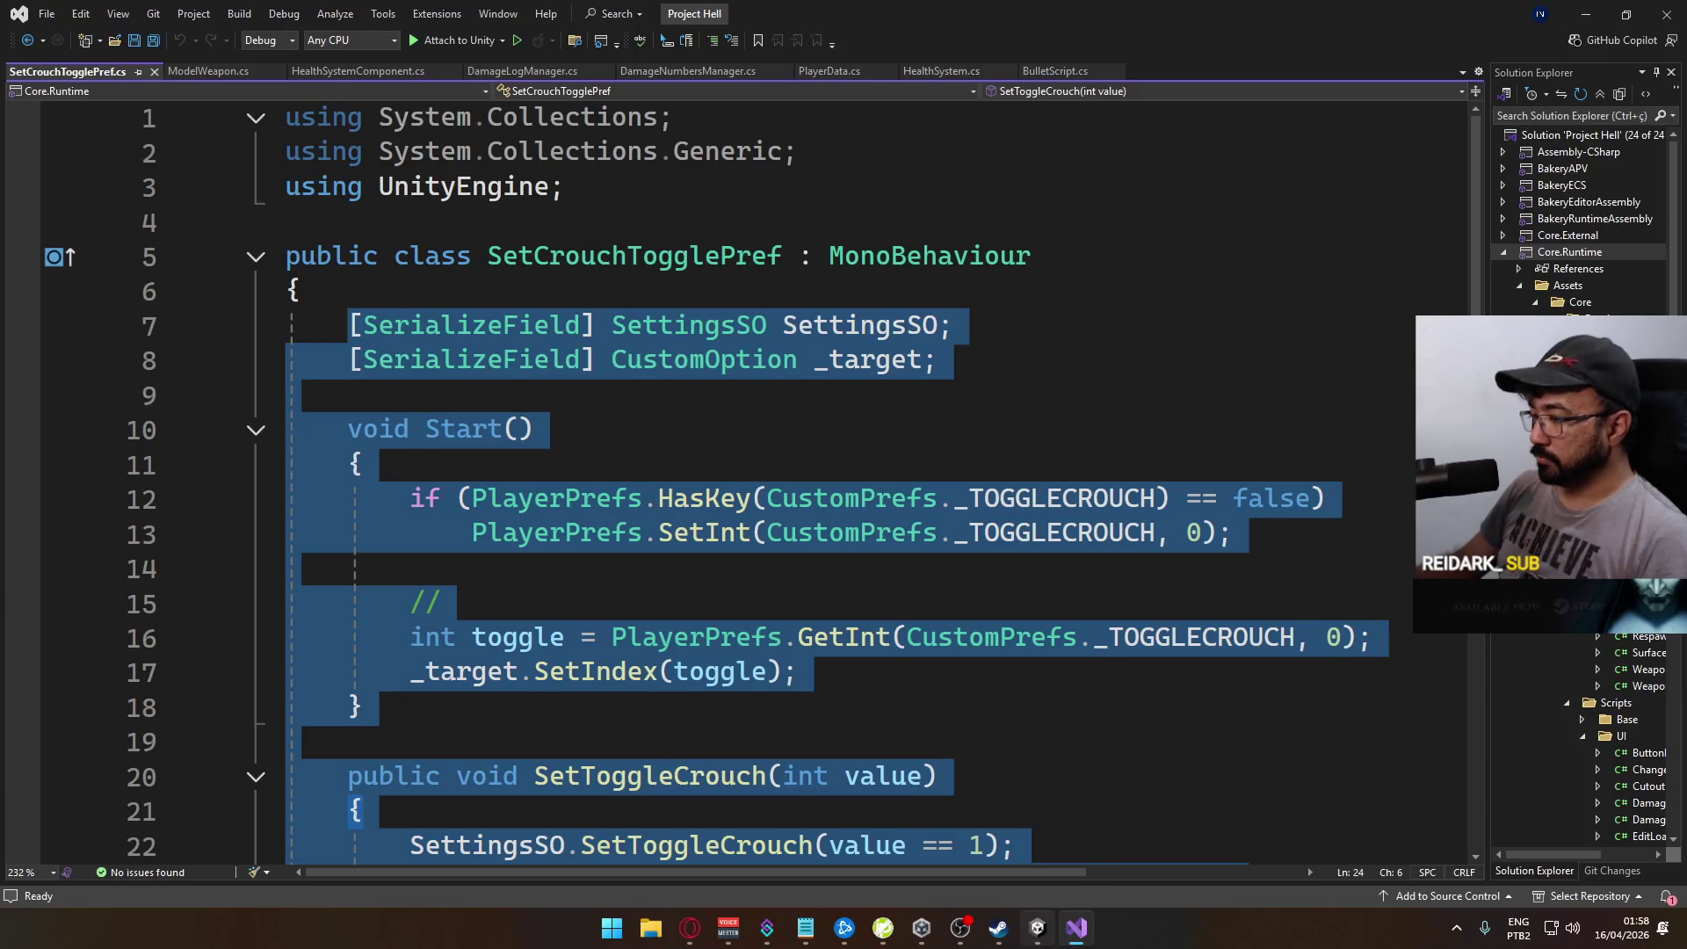
# Step: Paste the crouch pref code over SetDamageNumbersPref's empty Start and Update methods
pyautogui.click(1037, 927)
pyautogui.doubleClick(655, 750)
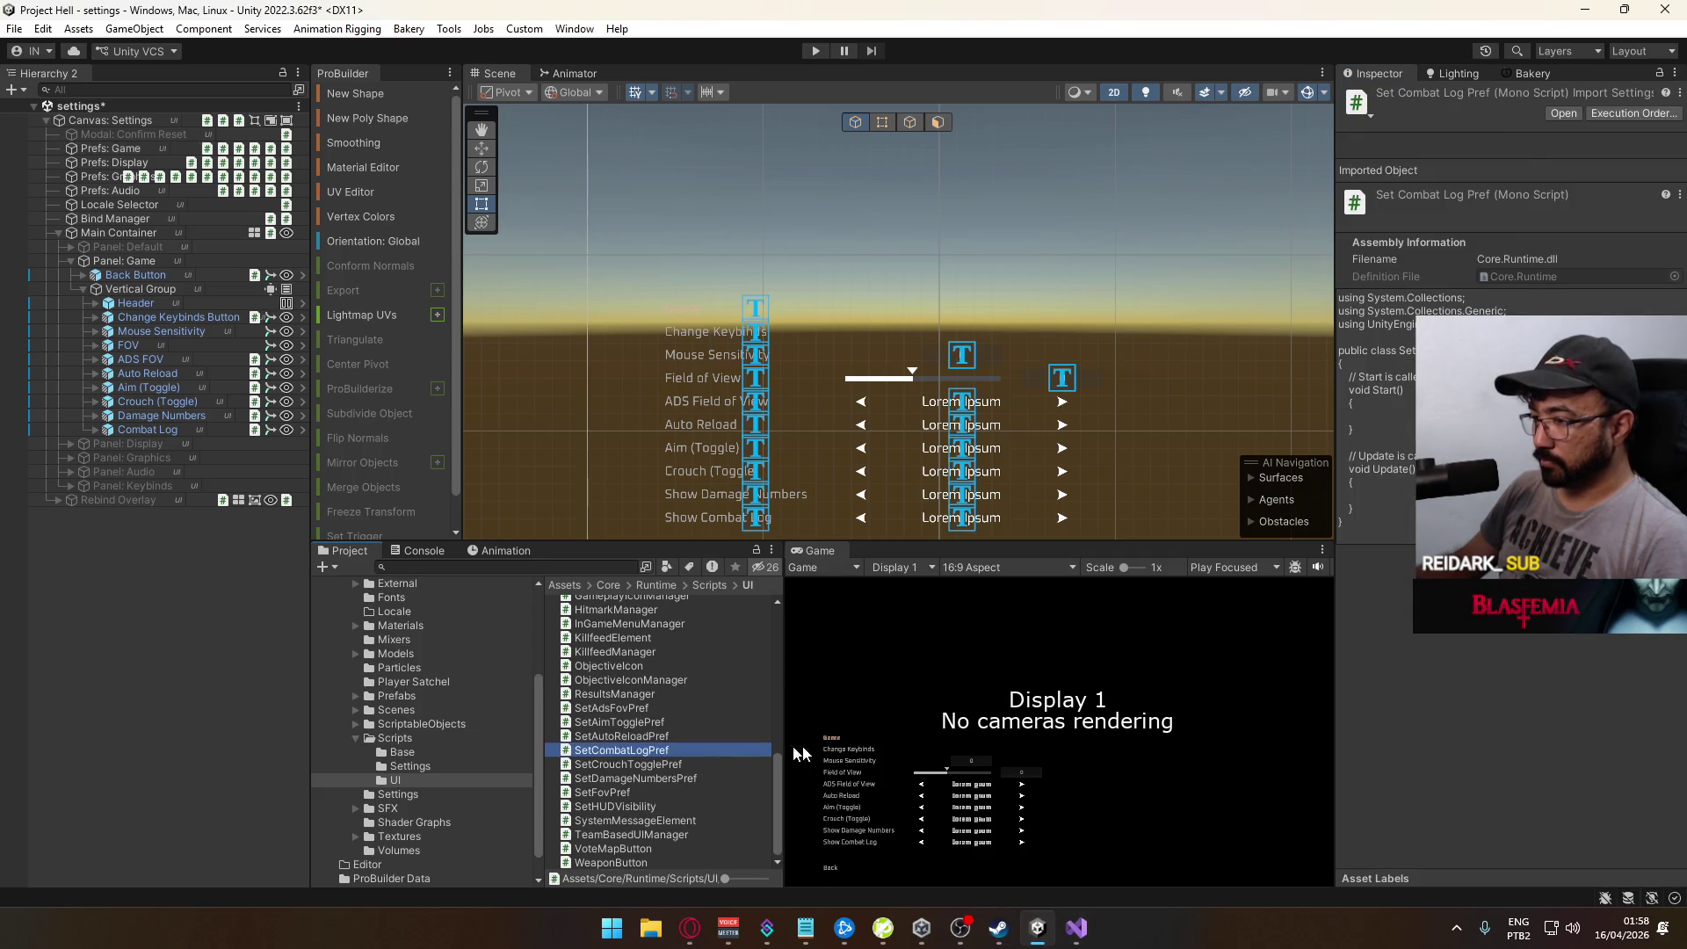
pyautogui.hotkey('alt', 'Tab')
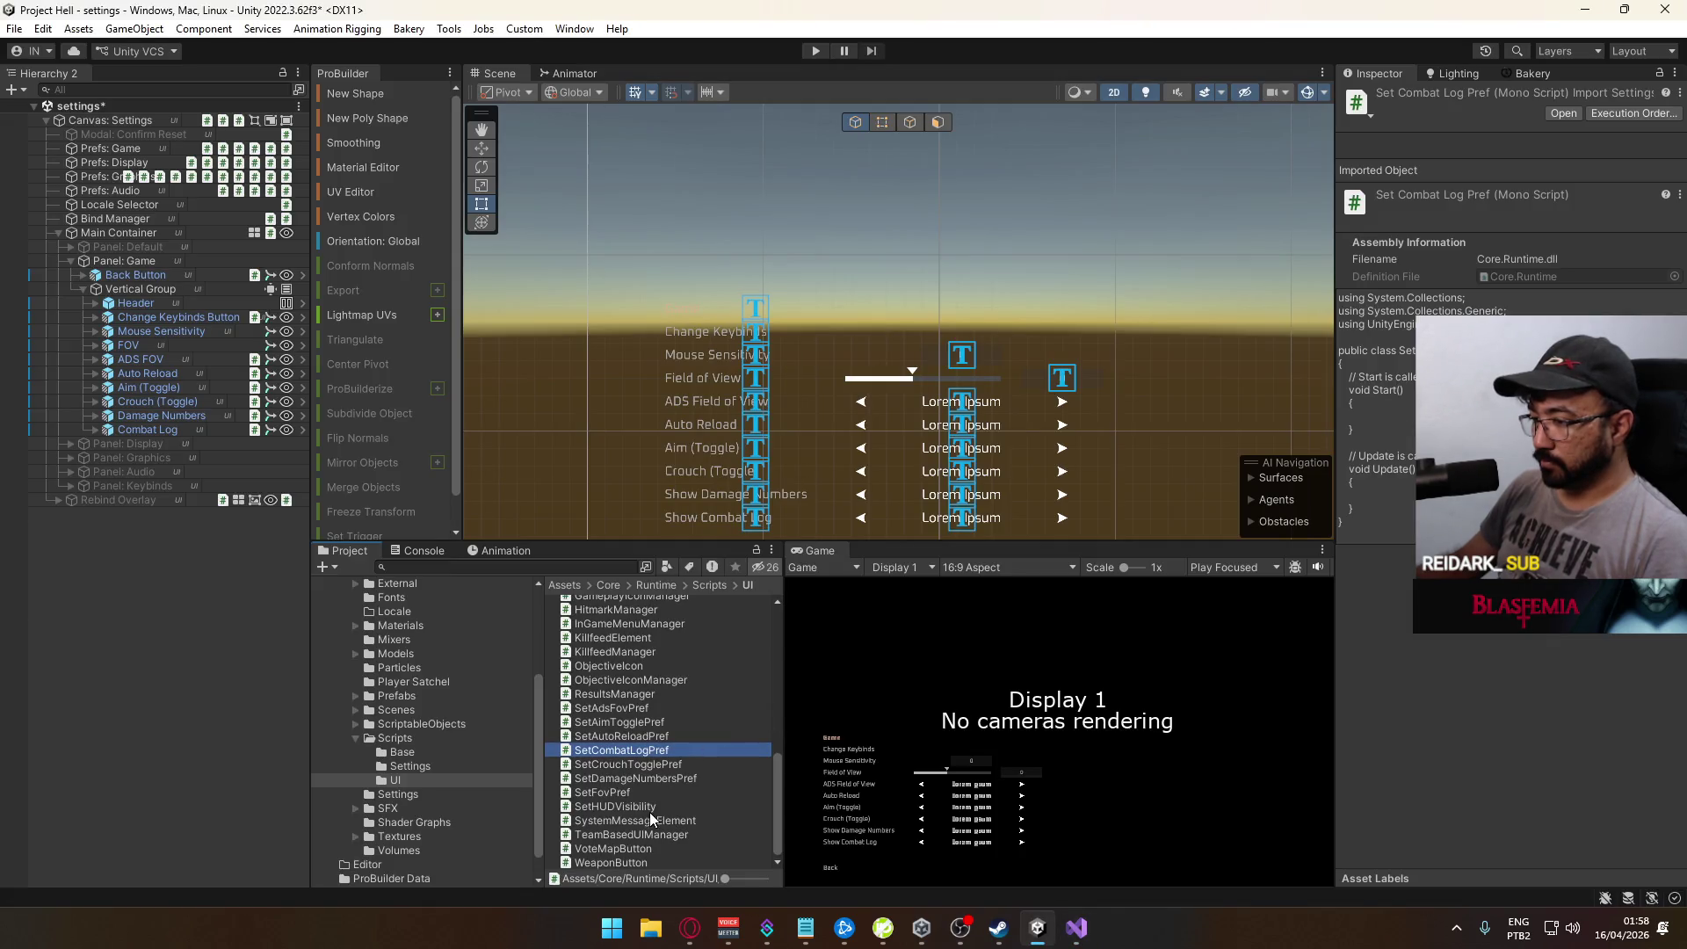
pyautogui.doubleClick(638, 773)
pyautogui.moveTo(415, 673)
pyautogui.mouseDown()
pyautogui.moveTo(325, 356)
pyautogui.moveTo(349, 328)
pyautogui.mouseUp()
pyautogui.write('[SerializeField] SettingsSO SettingsSO;     [SerializeField] CustomOption _target;      void Start()     {         if (PlayerPrefs.HasKey(CustomPrefs._TOGGLECROUCH) == false)             PlayerPrefs.SetInt(CustomPrefs._TOGGLECROUCH, 0);          //         int toggle = PlayerPrefs.GetInt(CustomPrefs._TOGGLECROUCH, 0);         _target.SetIndex(toggle);     }      public void SetToggleCrouch(int value)     {         SettingsSO.SetToggleCrouch(value == 1);         PlayerPrefs.SetInt(CustomPrefs._TOGGLECROUCH, value);     }')
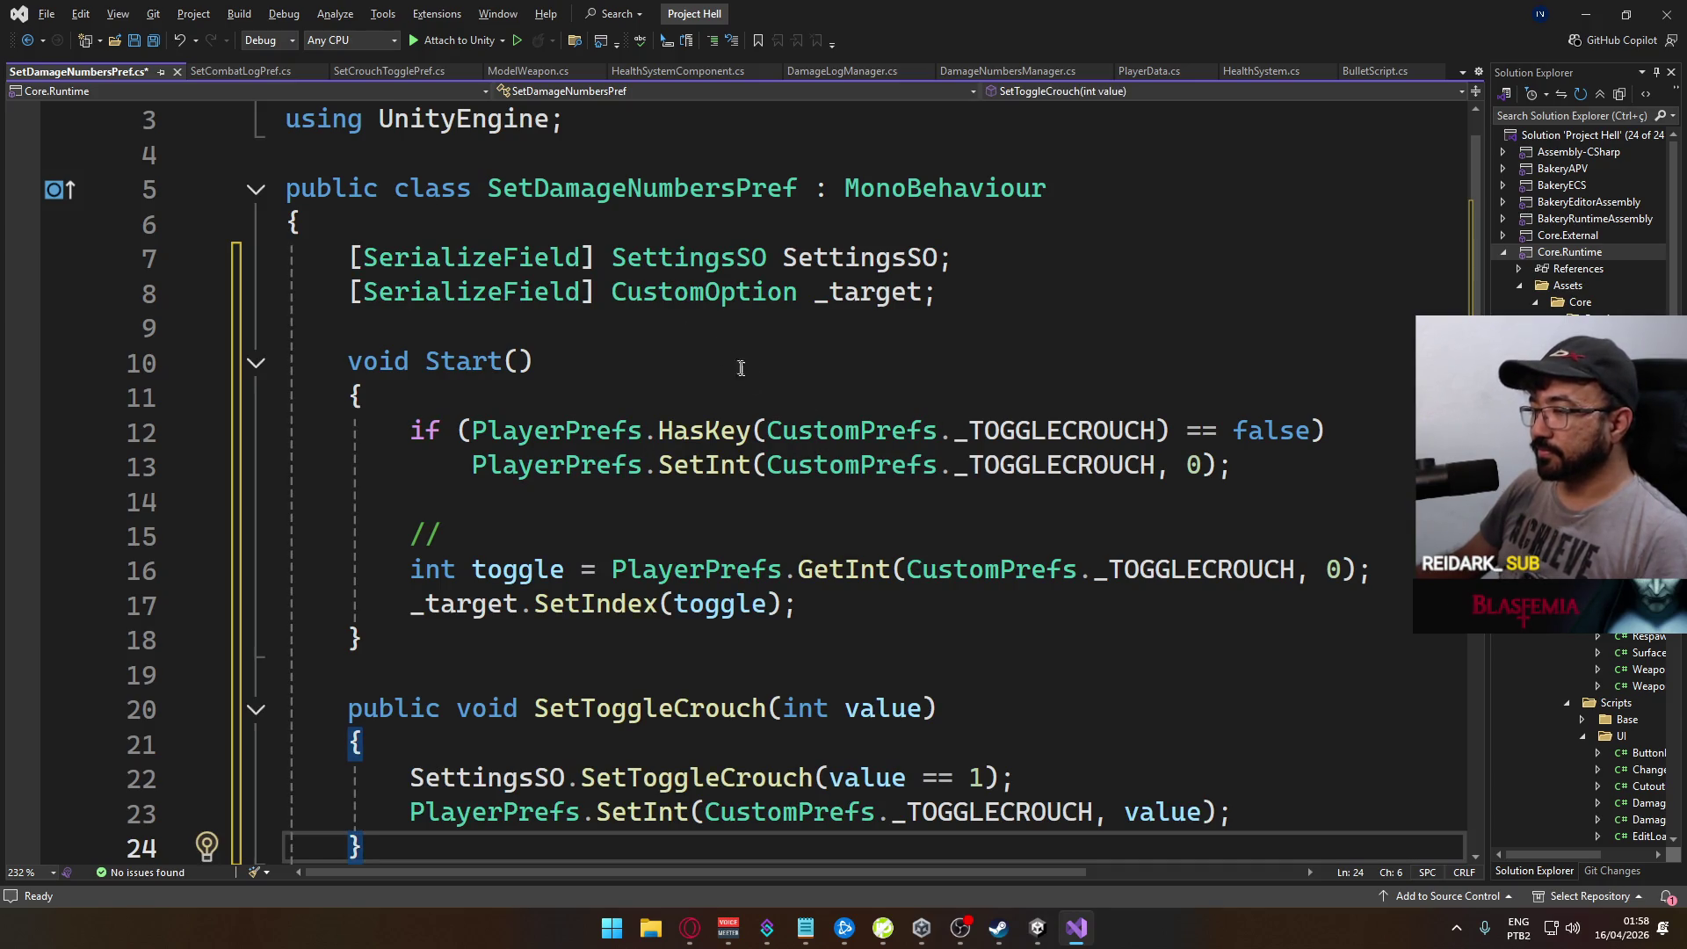
pyautogui.scroll(-3, 826, 592)
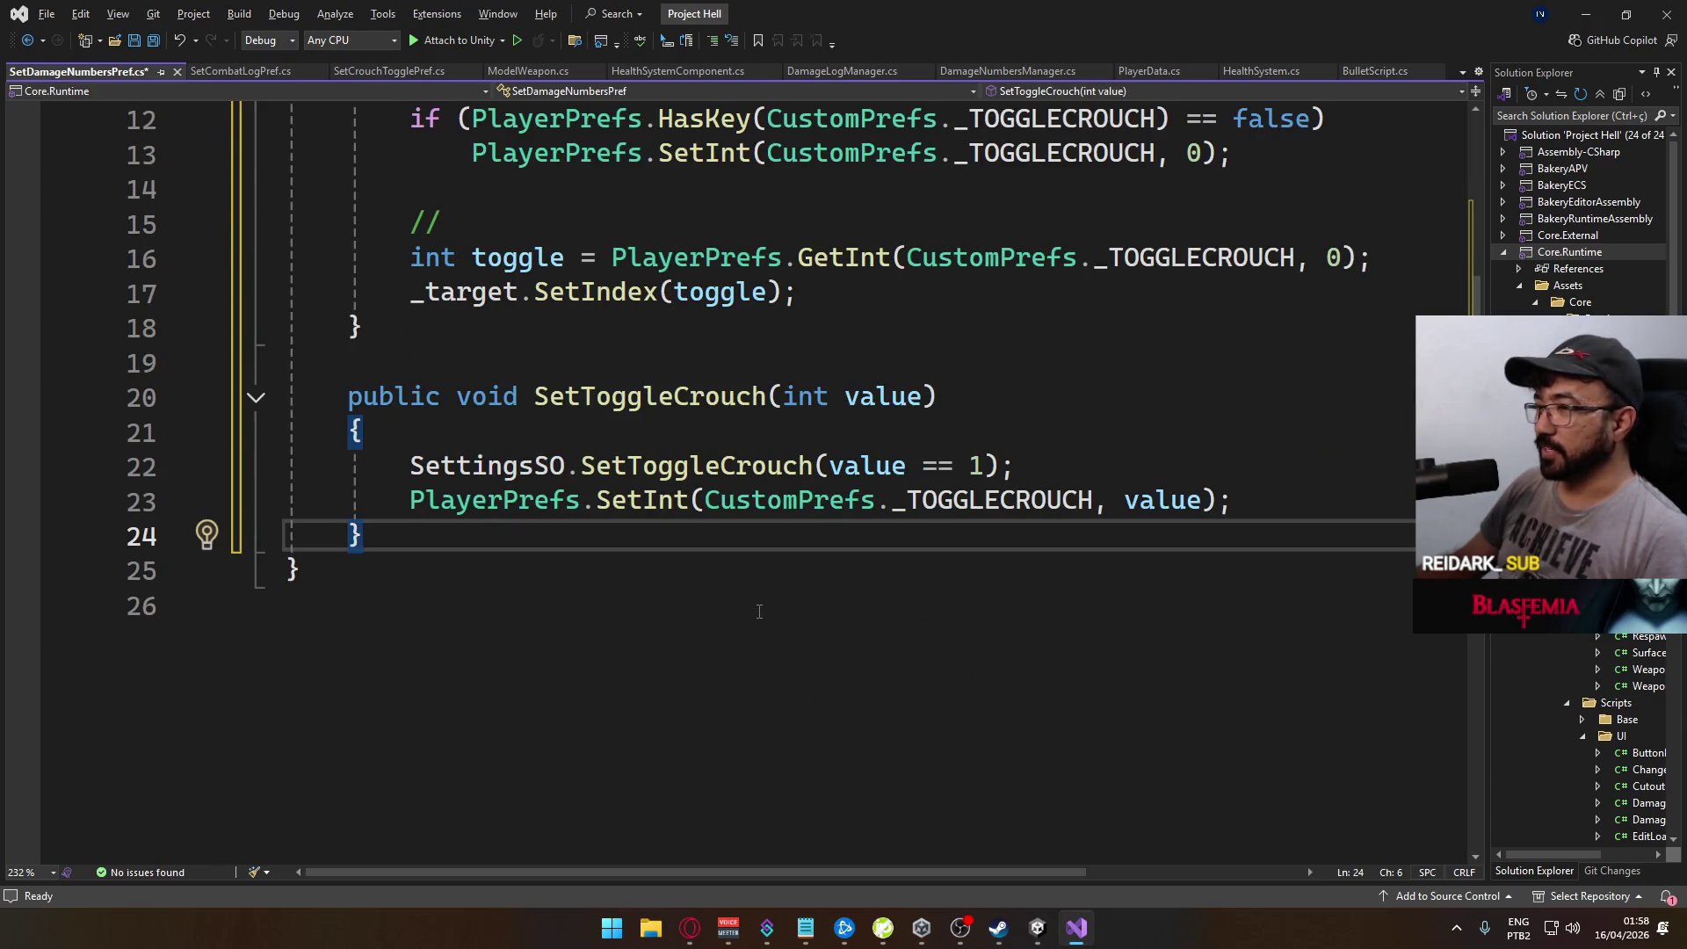
pyautogui.scroll(2, 759, 611)
pyautogui.keyDown('ctrl'); pyautogui.click(820, 441); pyautogui.keyUp('ctrl')
# Step: Start a public static readonly line after _ADSFOV and delete the unused using lines
pyautogui.click(1133, 659)
pyautogui.press('Return')
pyautogui.press('Return')
pyautogui.write('public static ')
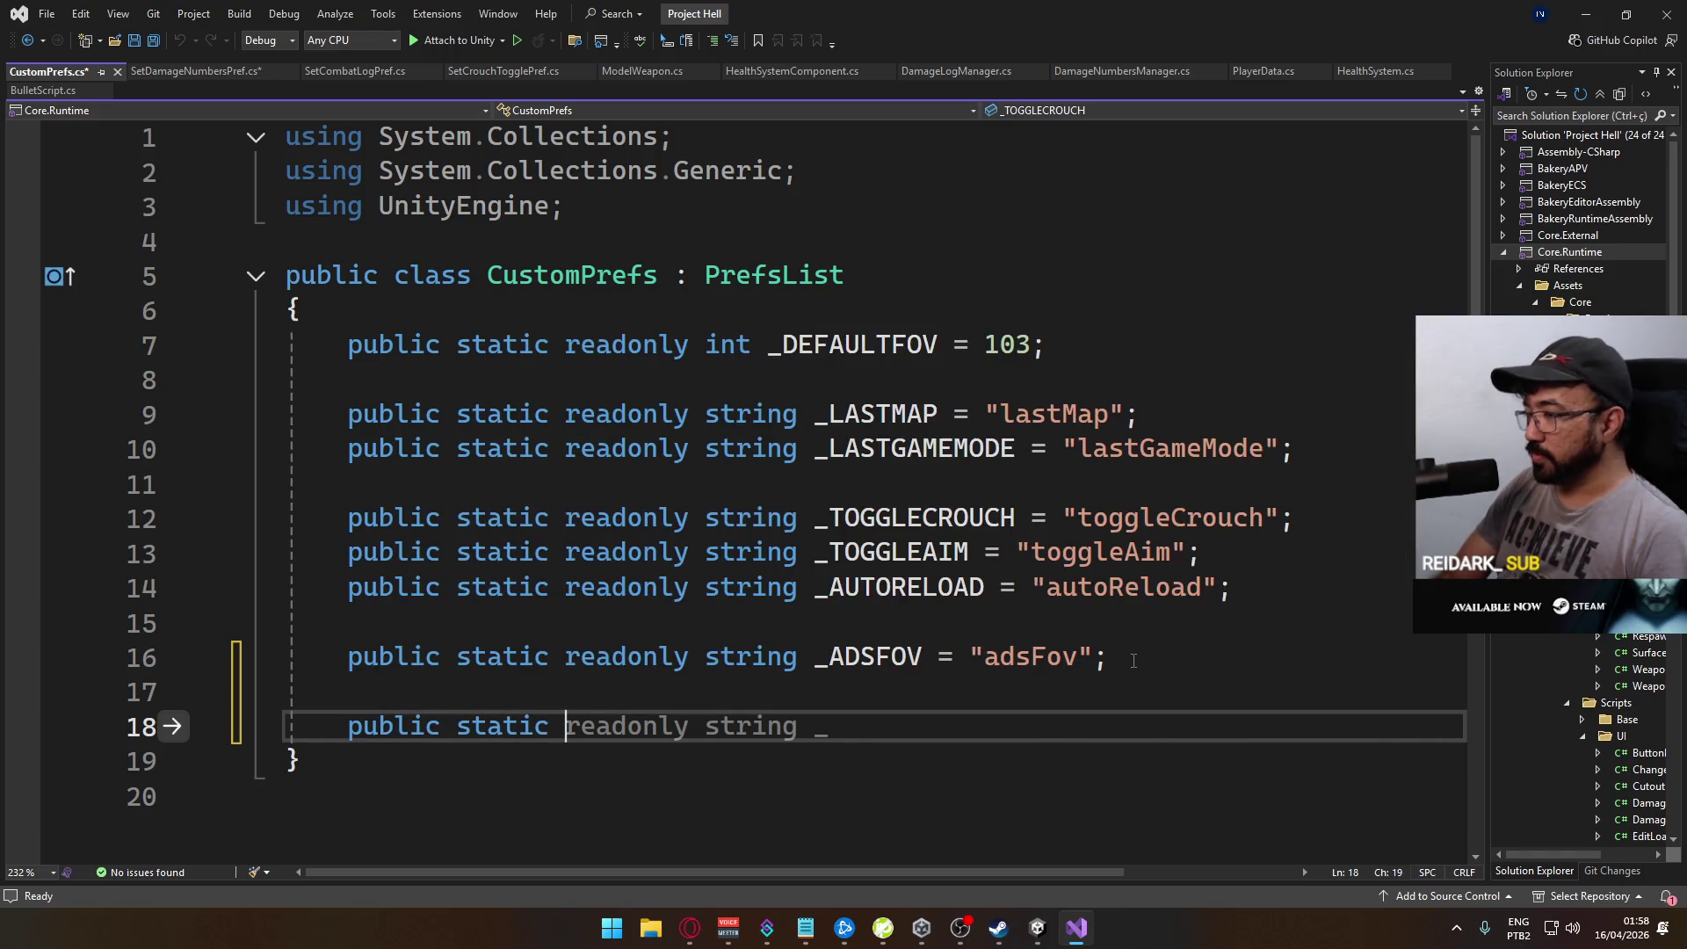
pyautogui.write('readonly')
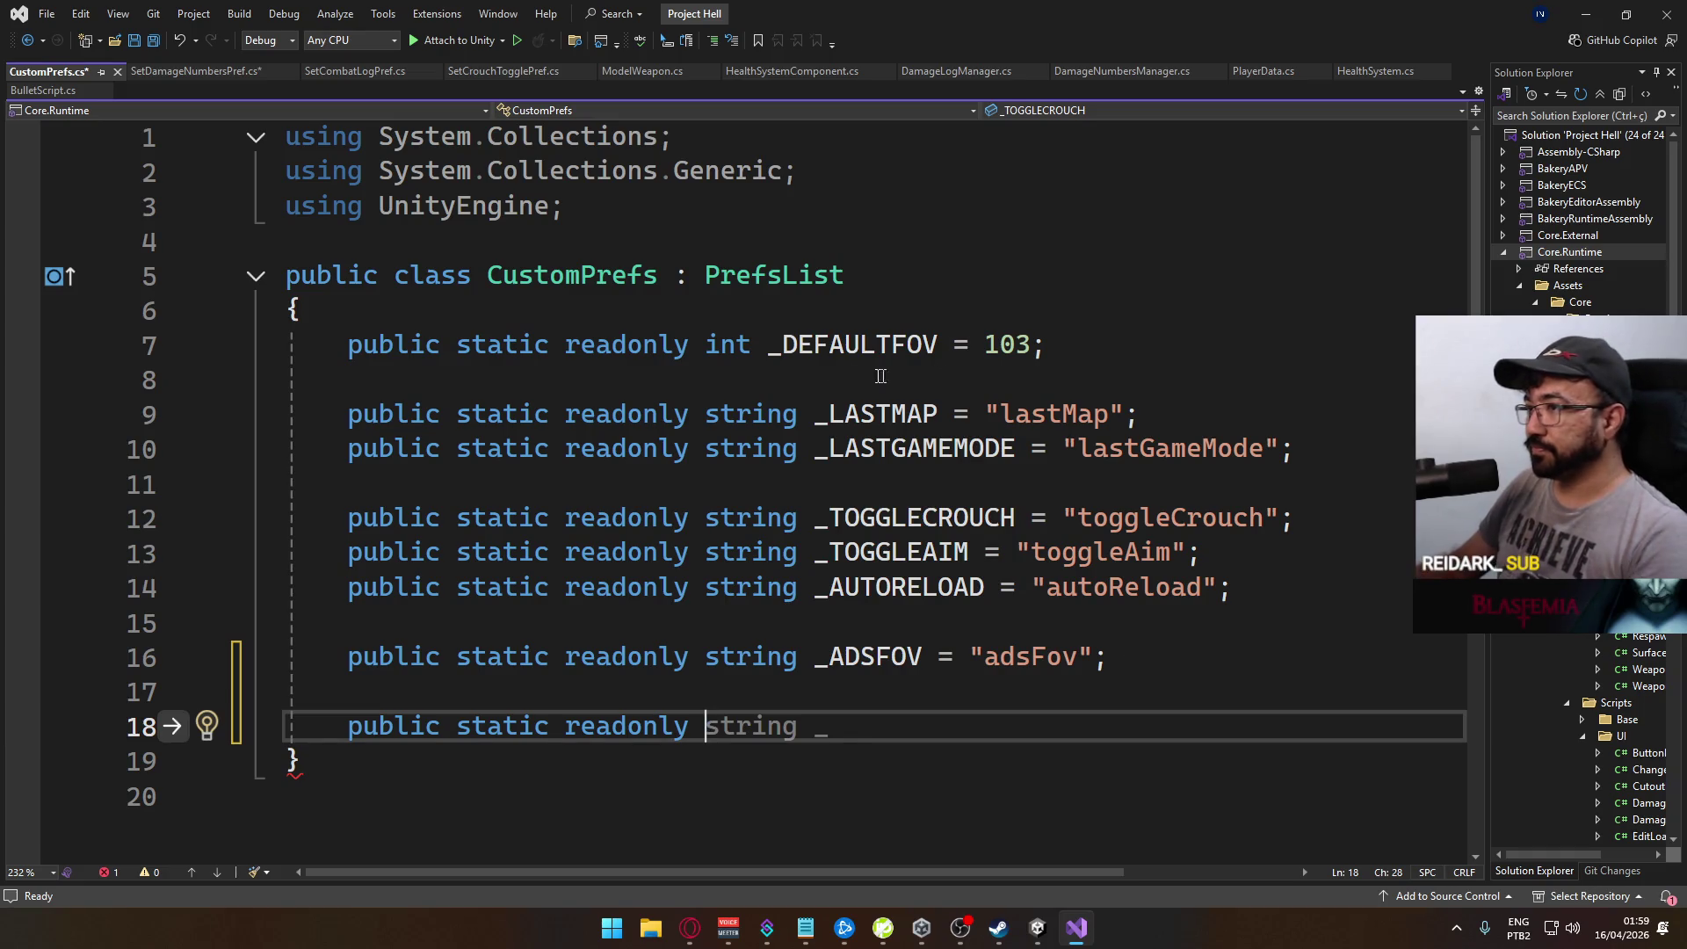
pyautogui.moveTo(625, 220)
pyautogui.mouseDown()
pyautogui.moveTo(286, 173)
pyautogui.moveTo(287, 138)
pyautogui.mouseUp()
pyautogui.press('Delete')
pyautogui.press('Delete')
pyautogui.press('Delete')
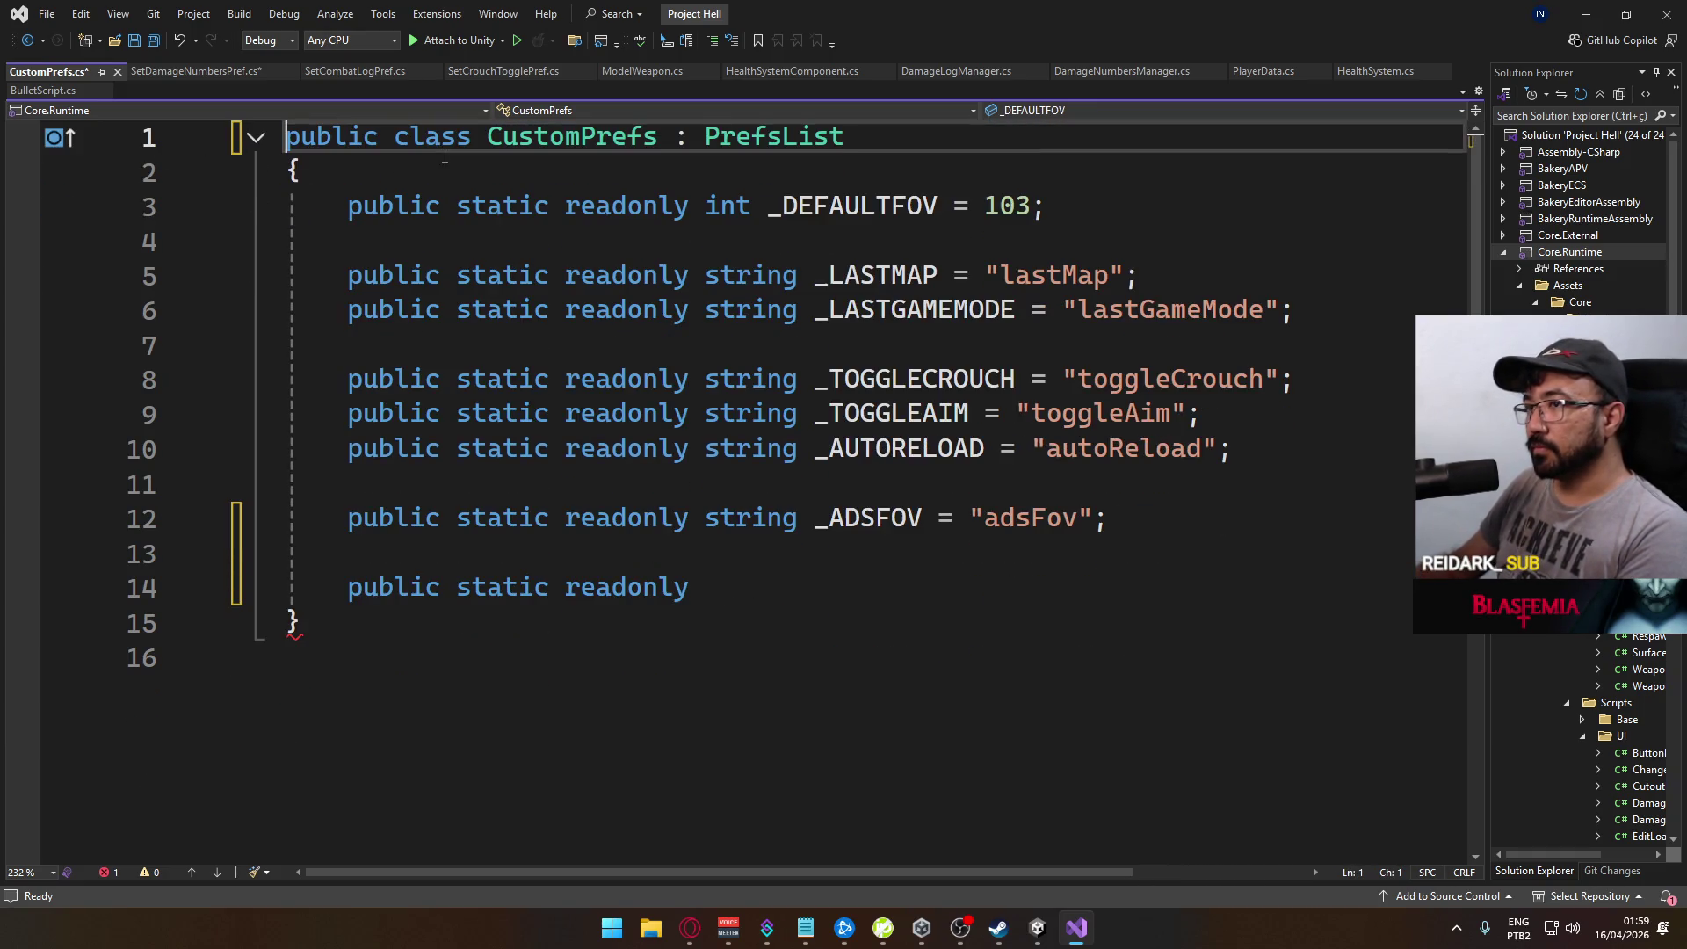
# Step: Complete the line as string _DAMAGENUMBERS = "damageNumbers"; and start a new line
pyautogui.click(840, 581)
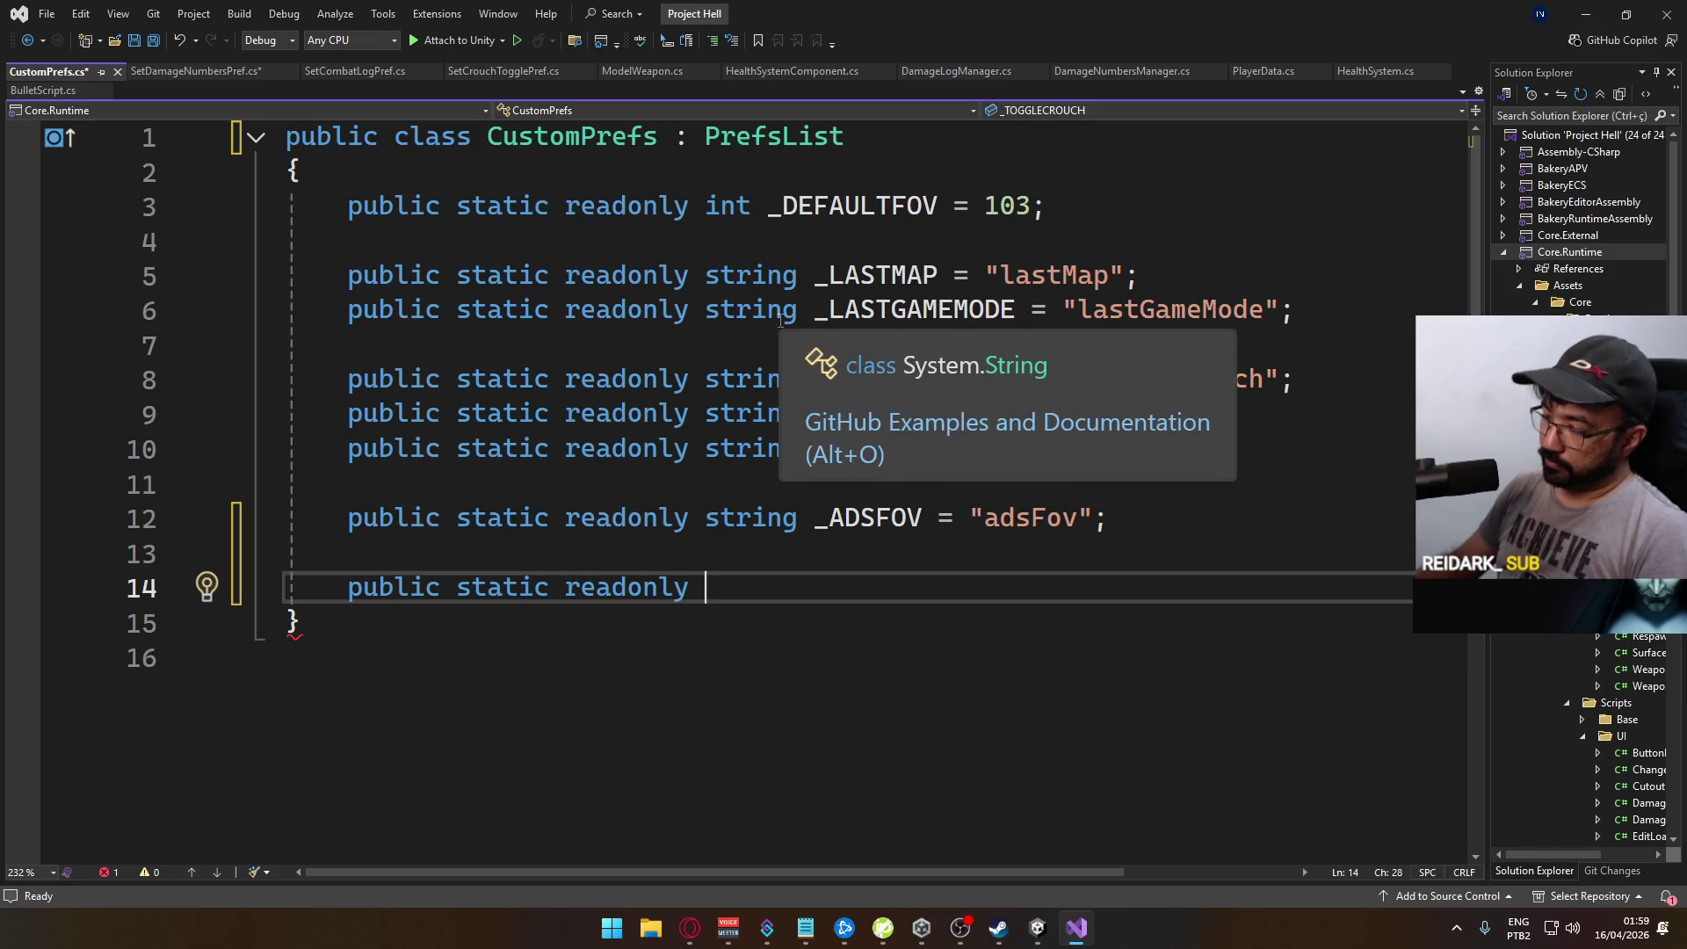
pyautogui.write('string _')
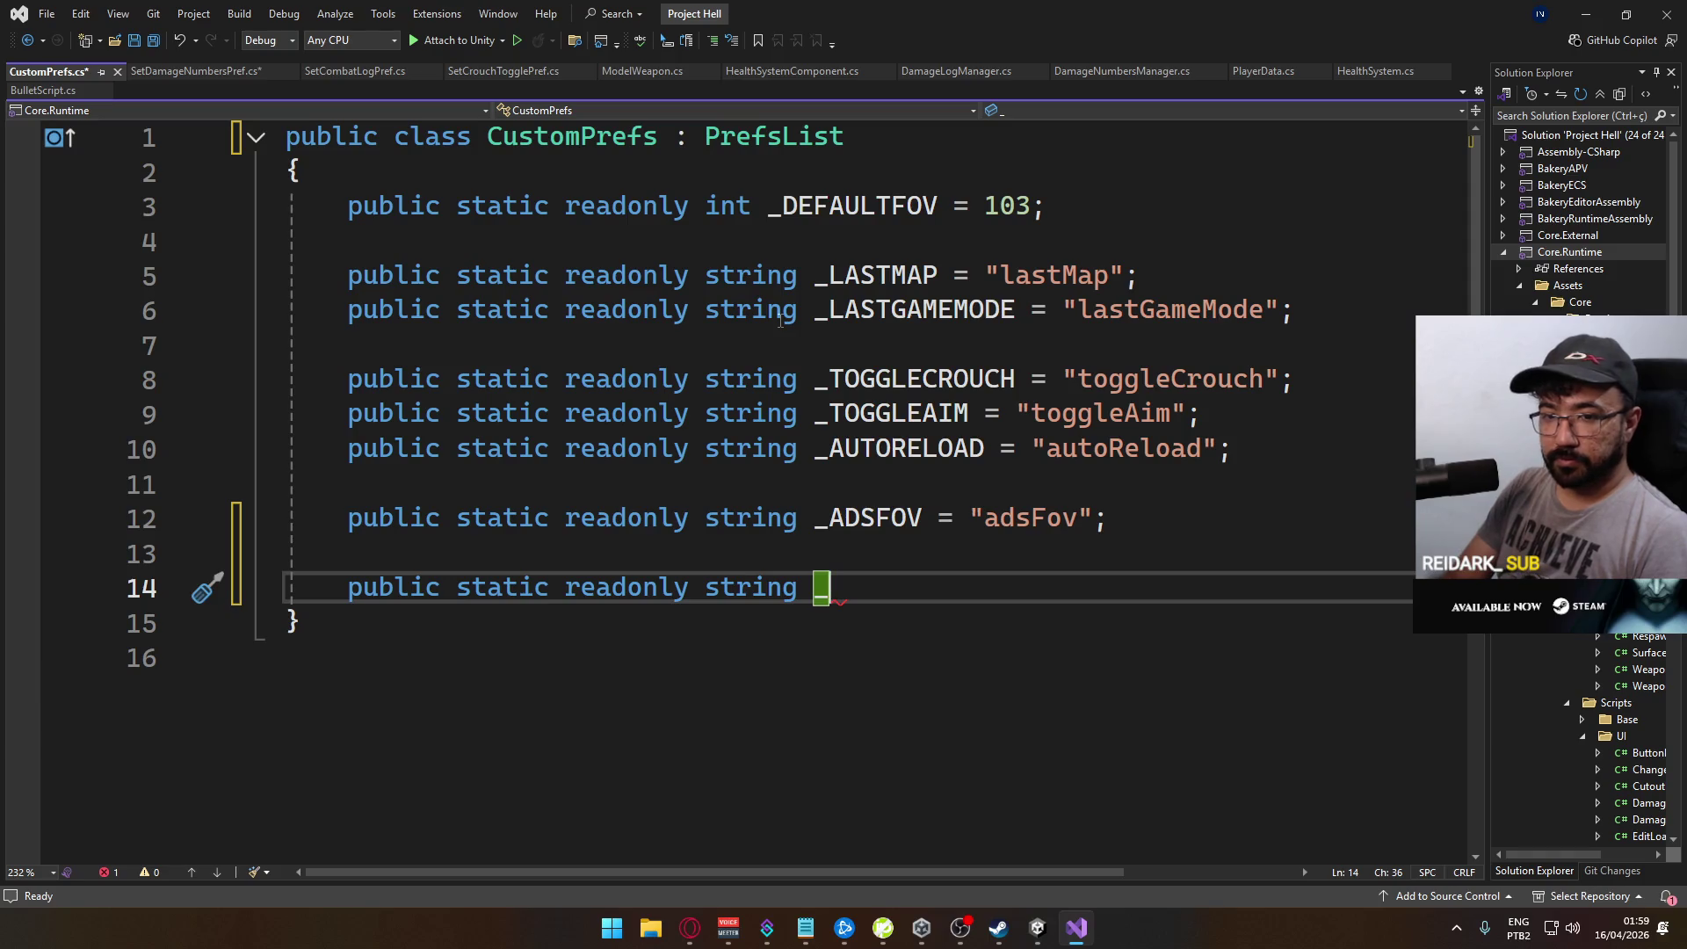
pyautogui.hotkey('alt', 'Tab')
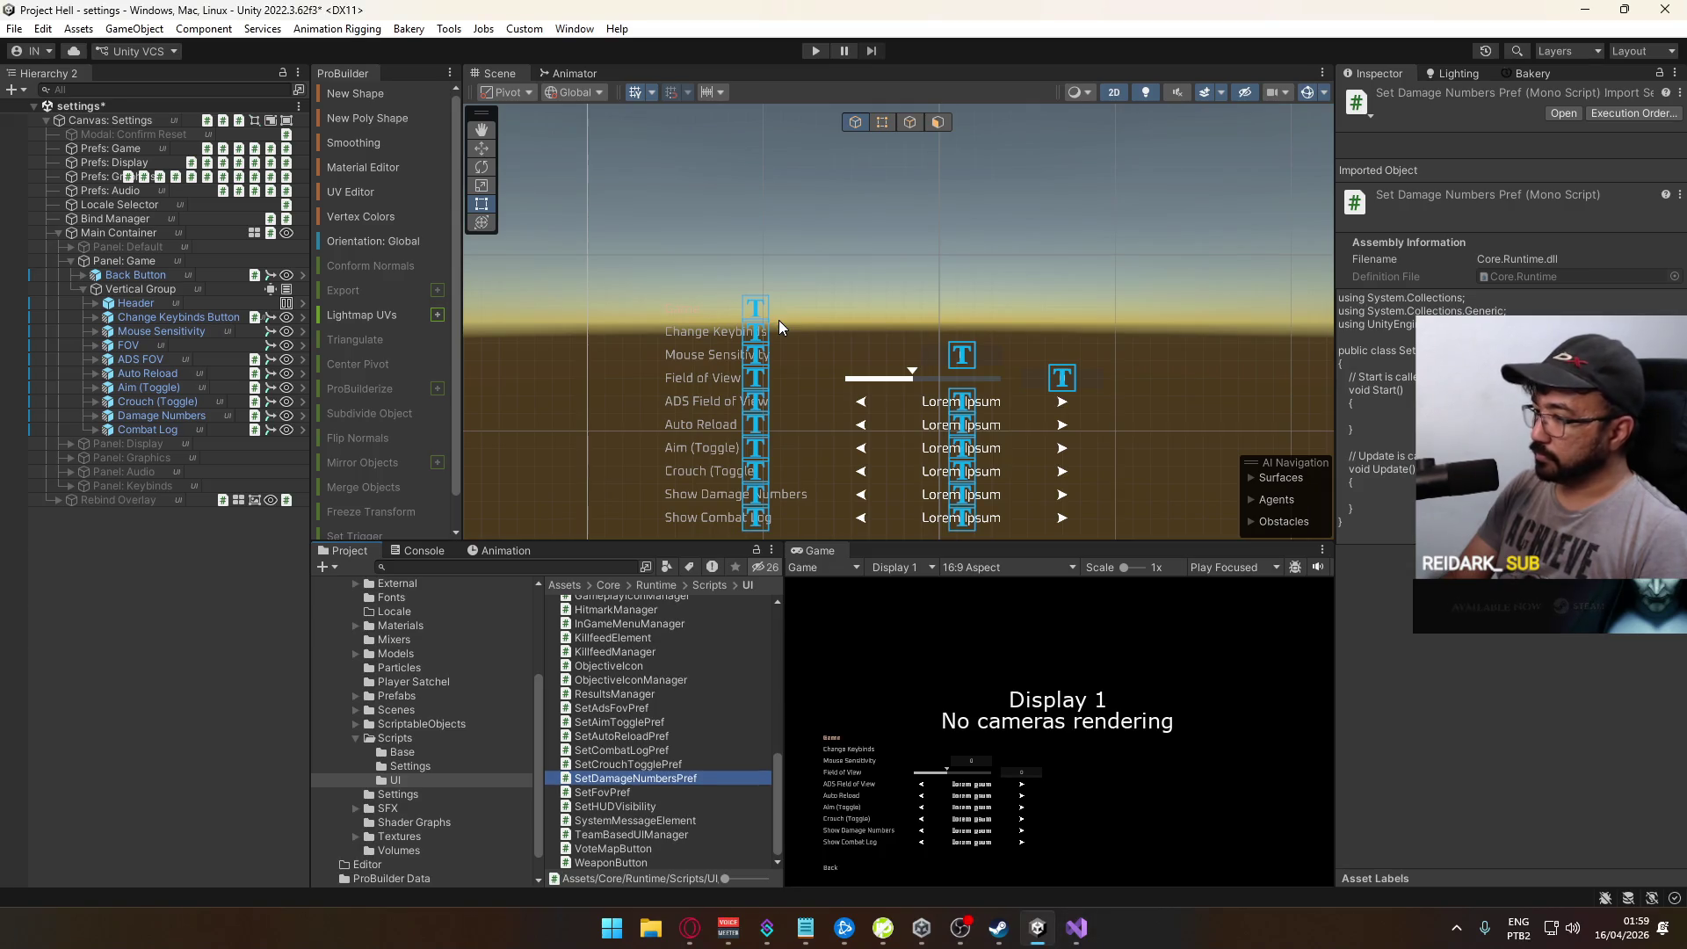
pyautogui.hotkey('alt', 'Tab')
pyautogui.write('SHO')
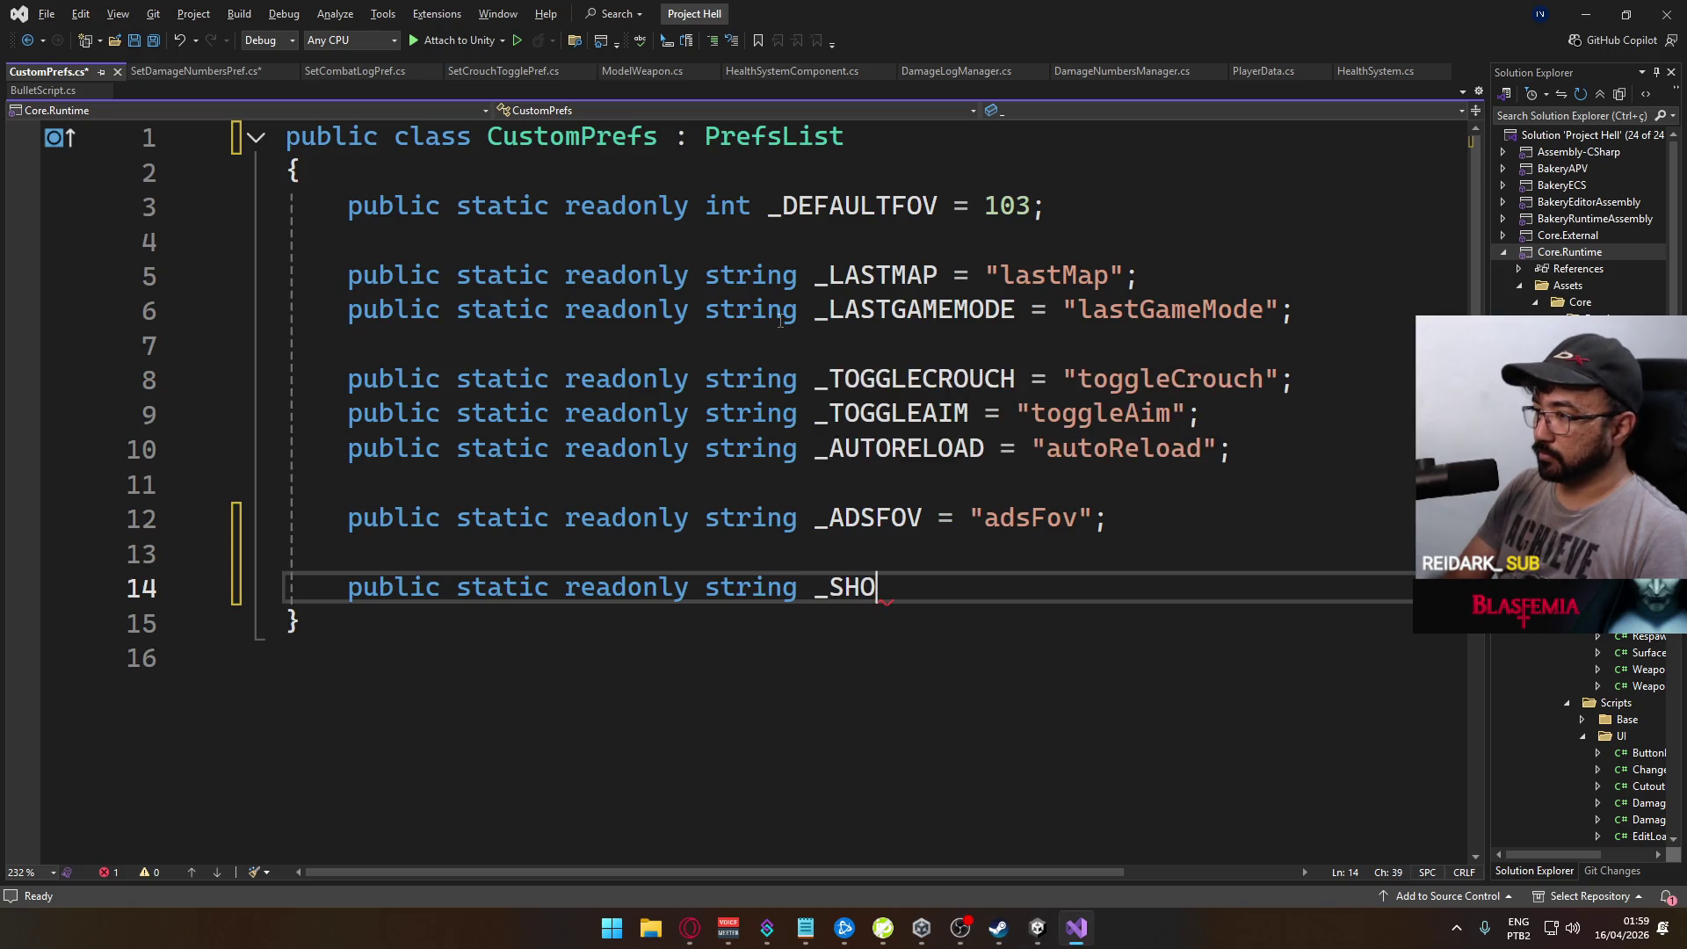
pyautogui.press('BackSpace')
pyautogui.press('BackSpace')
pyautogui.press('BackSpace')
pyautogui.write('DAMAGENUMBERS ')
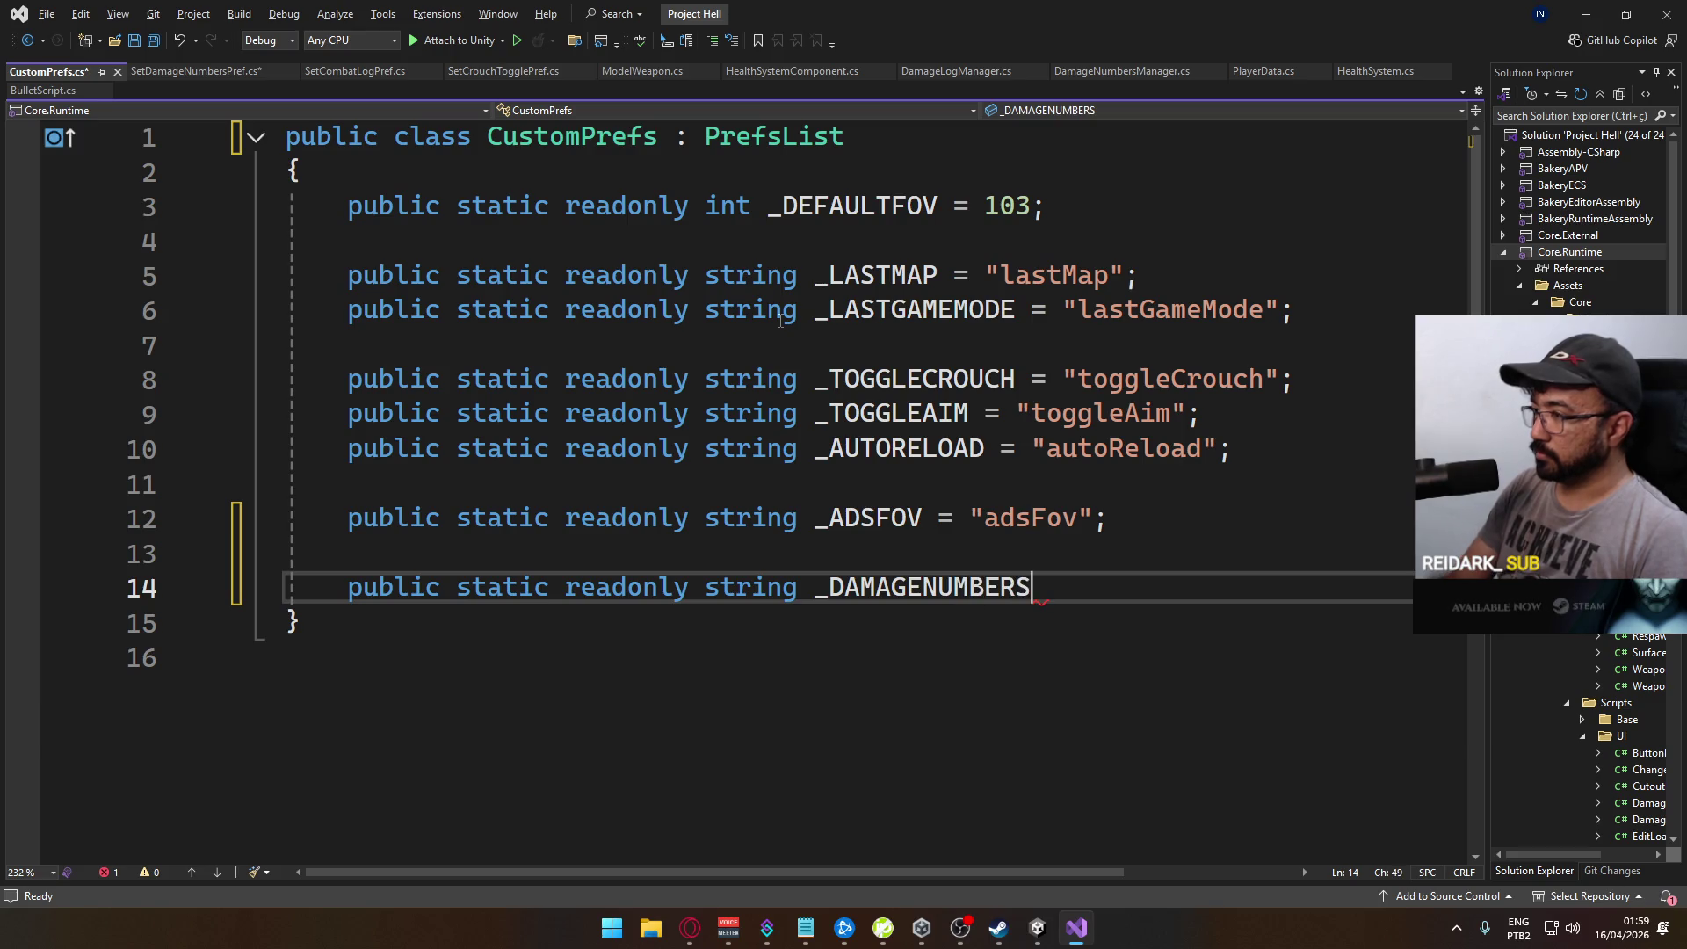
pyautogui.write('= "damage')
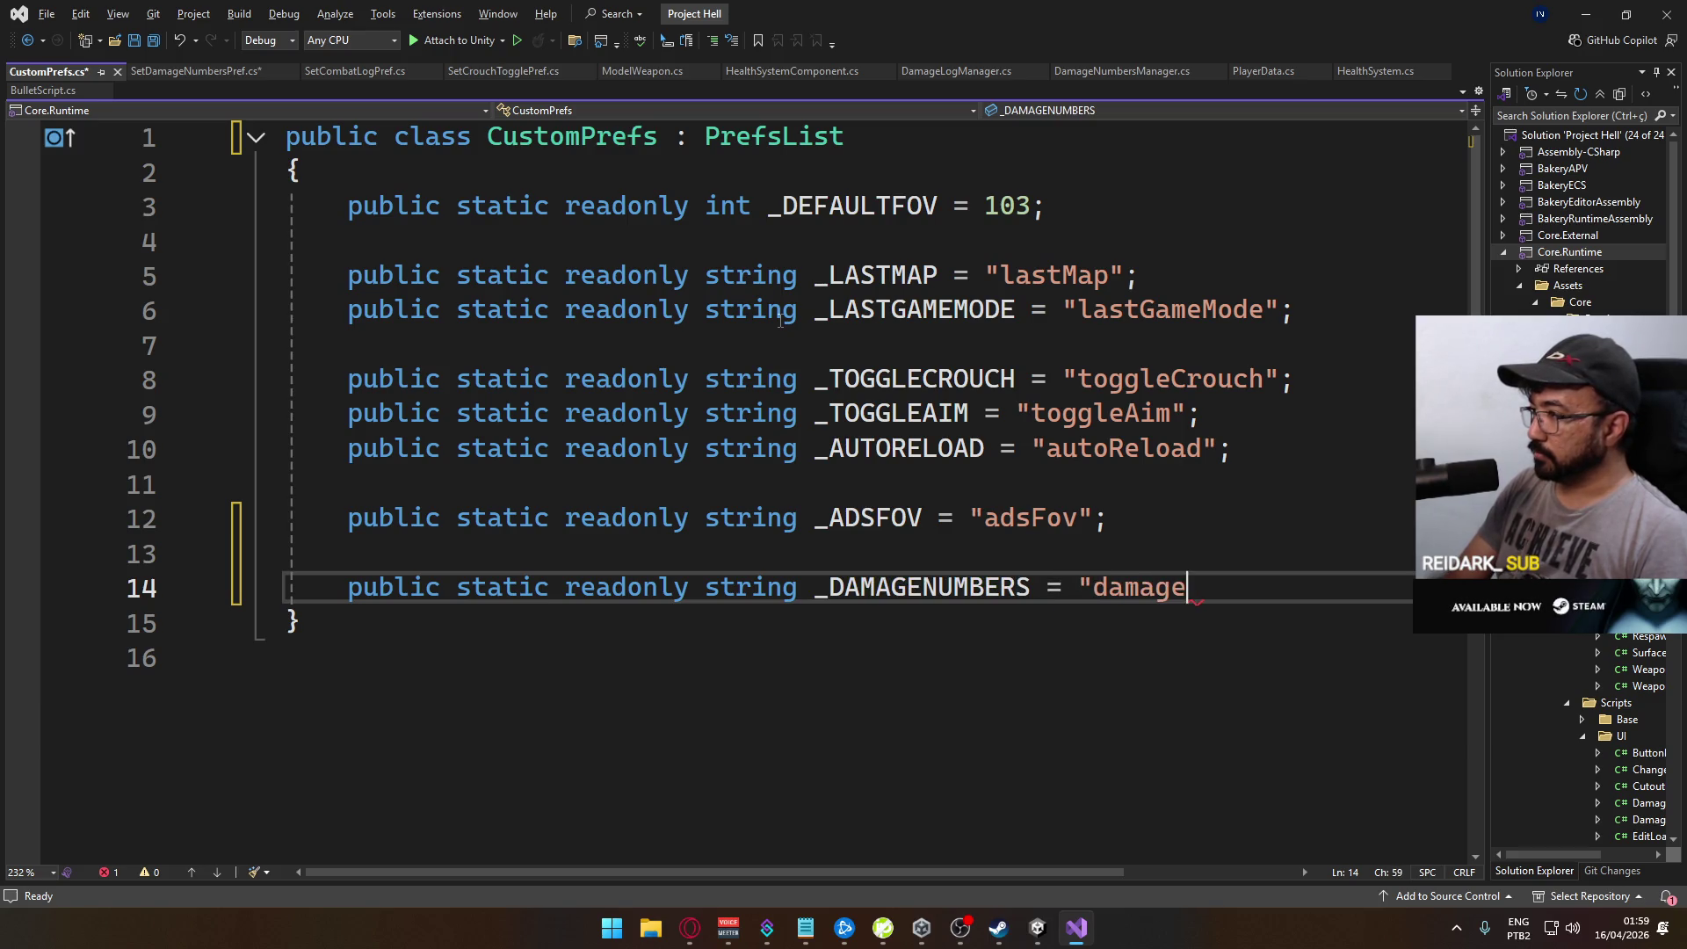
pyautogui.write('Numbers"')
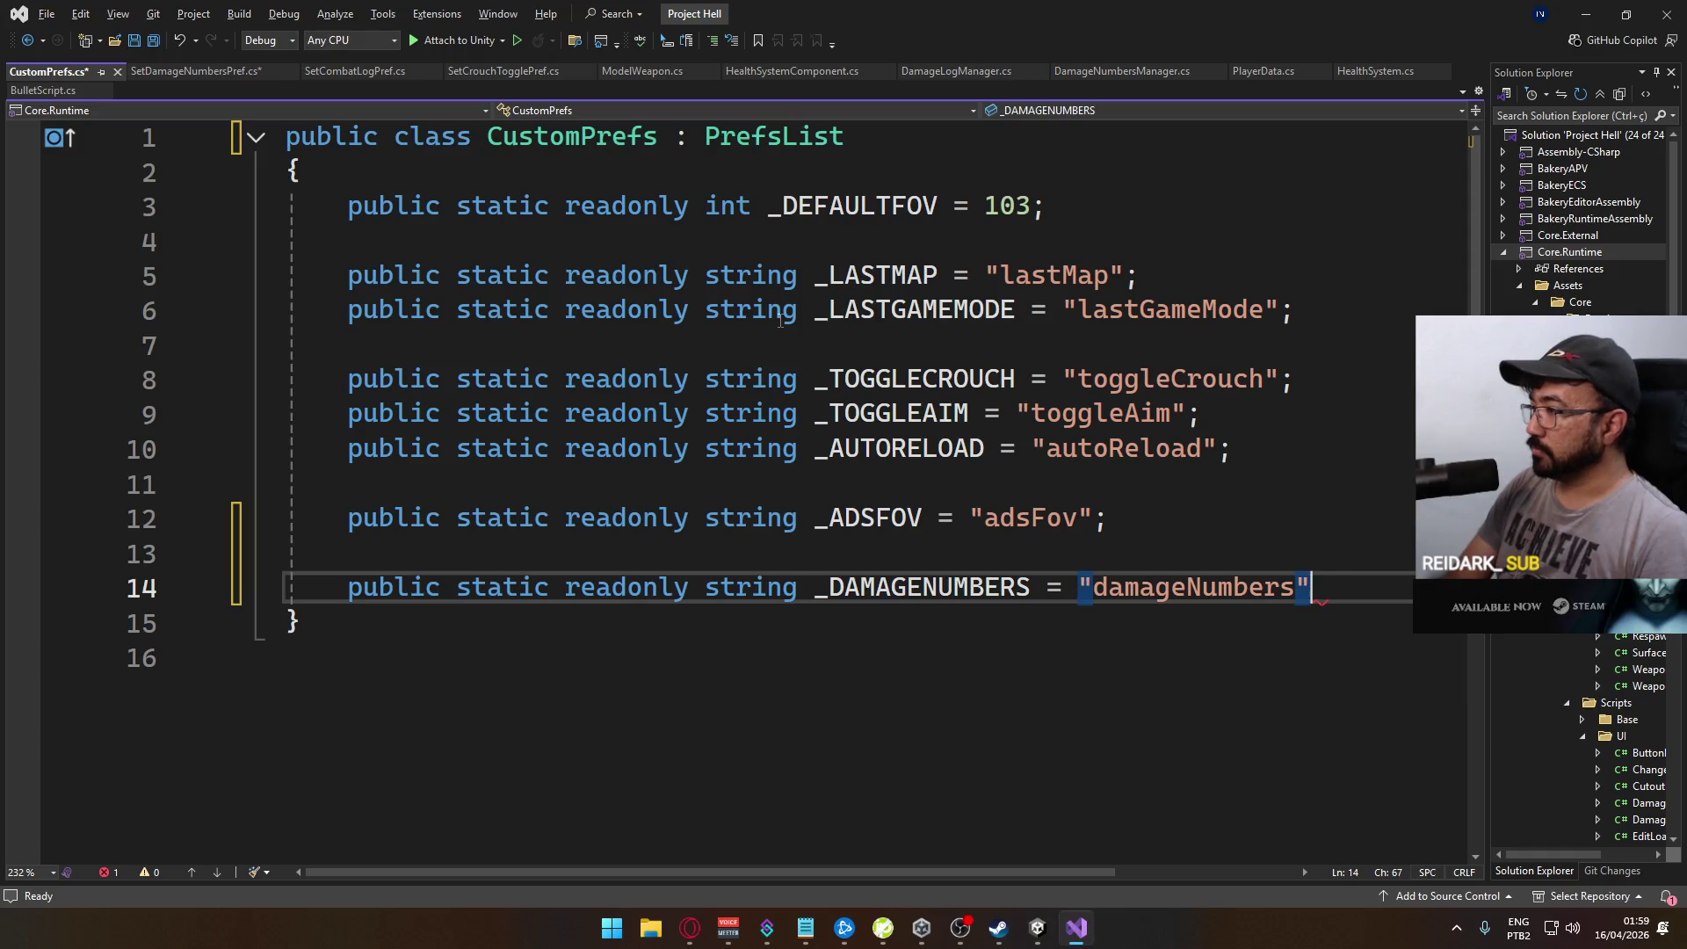
pyautogui.write(';')
pyautogui.press('Return')
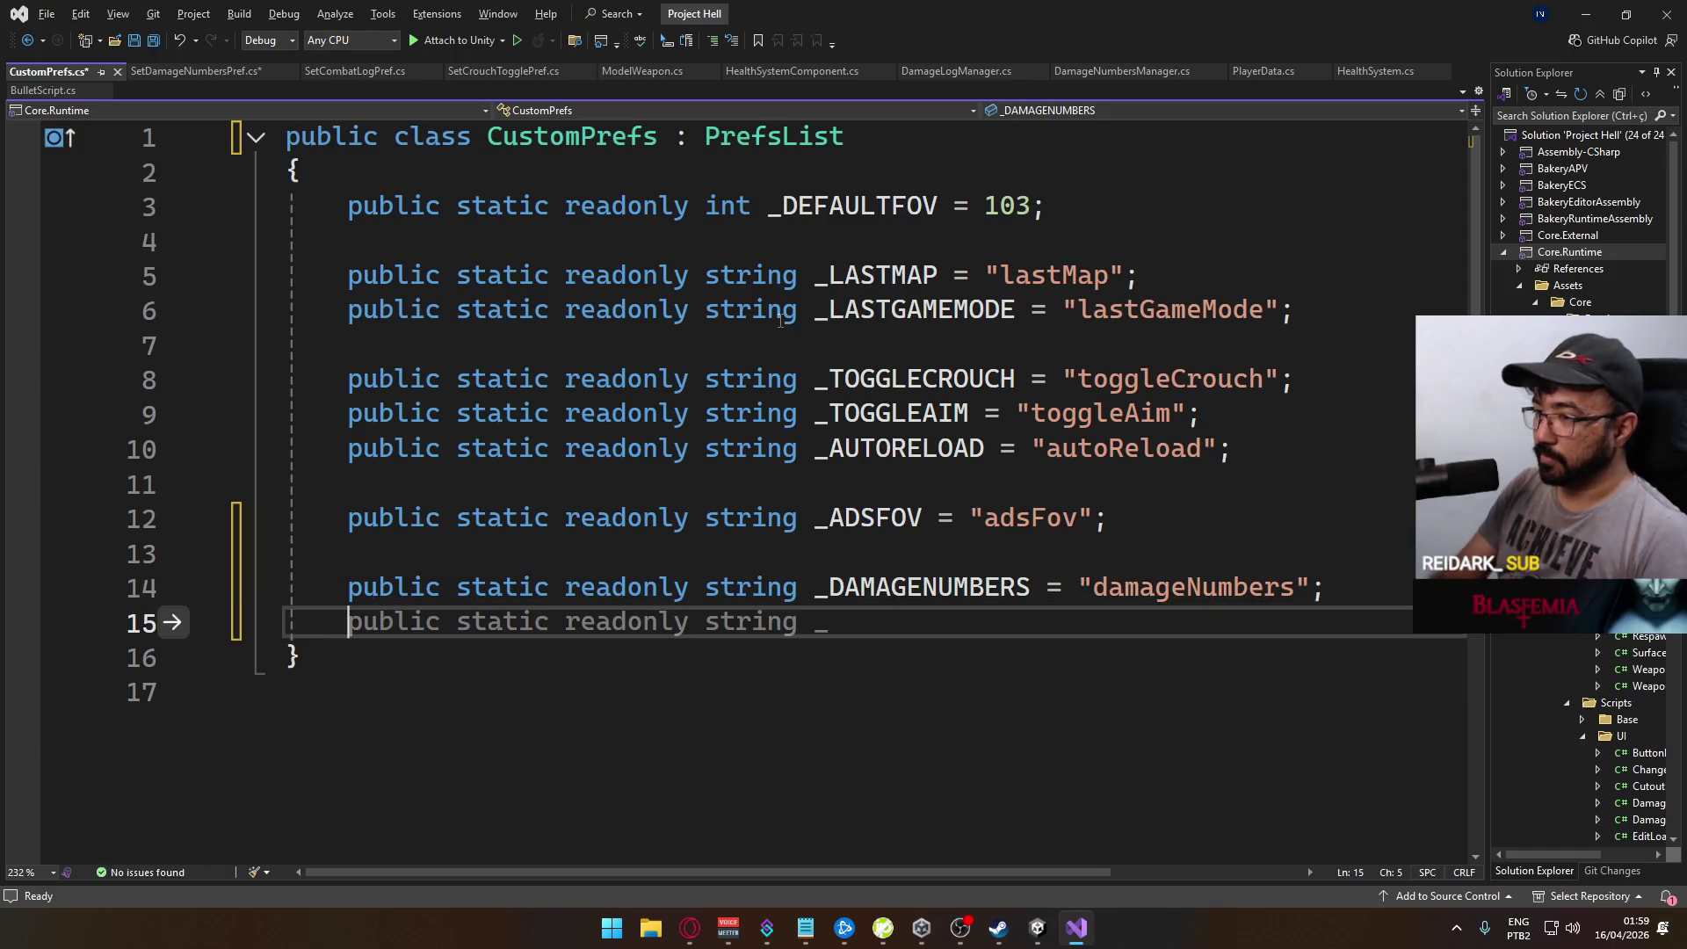
# Step: Declare public static readonly string _COMBATLOG = "combatLog"; in CustomPrefs, save, and return to Unity
pyautogui.write('public static ')
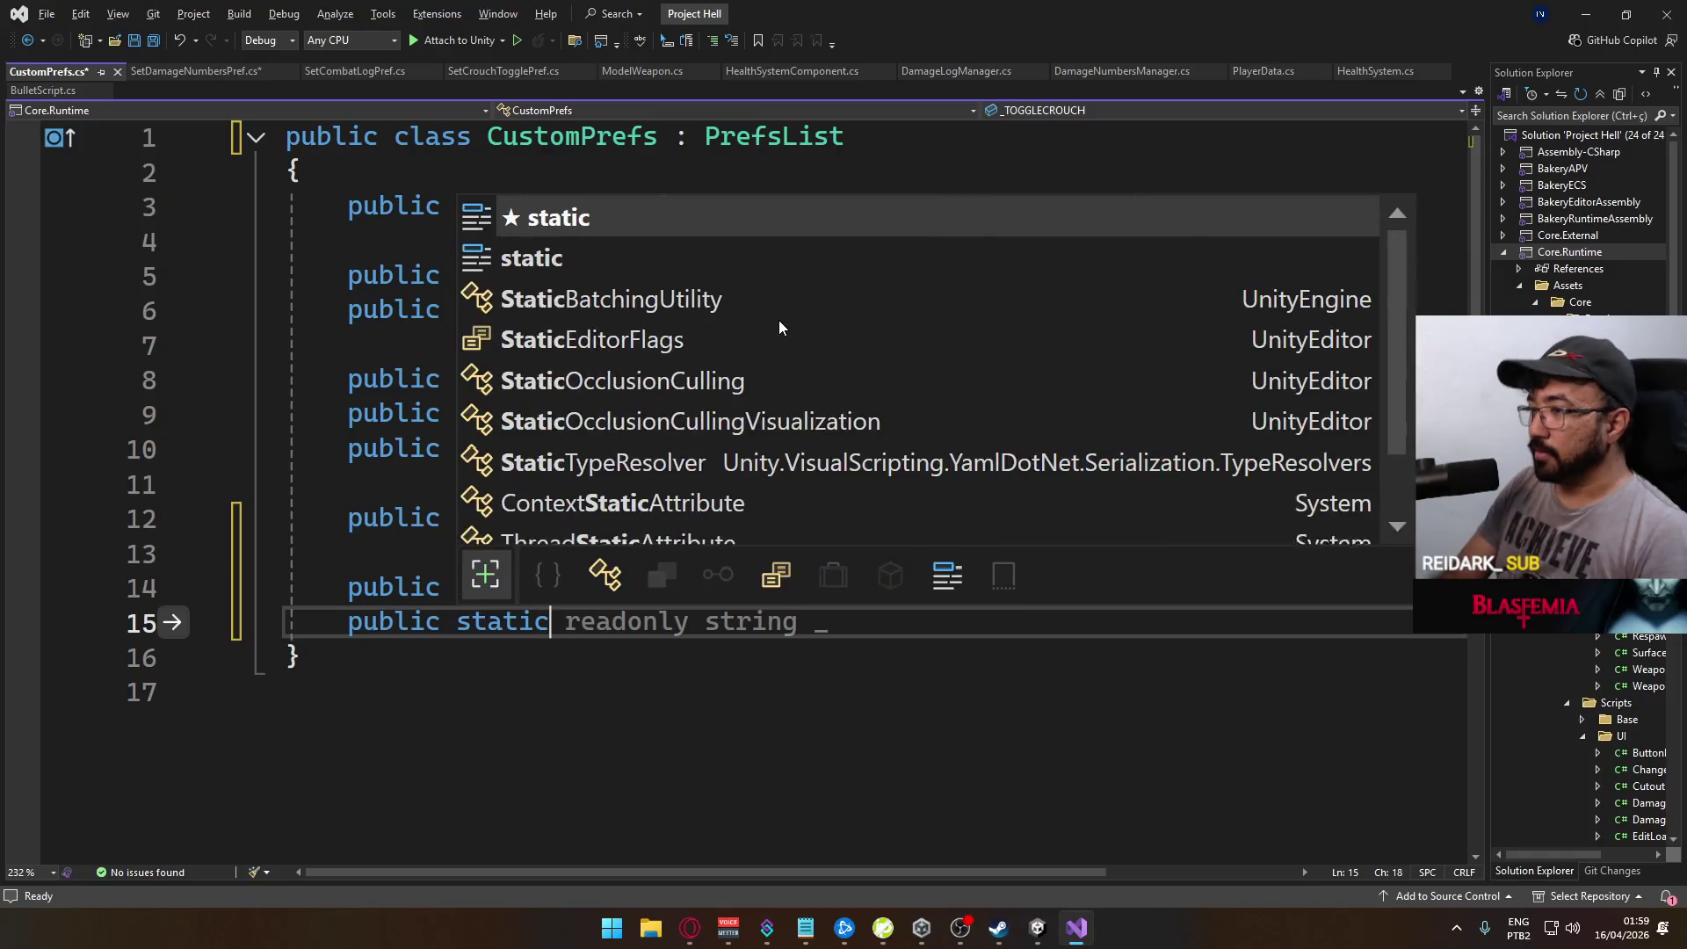
pyautogui.write('readonly string')
pyautogui.hotkey('alt', 'Tab')
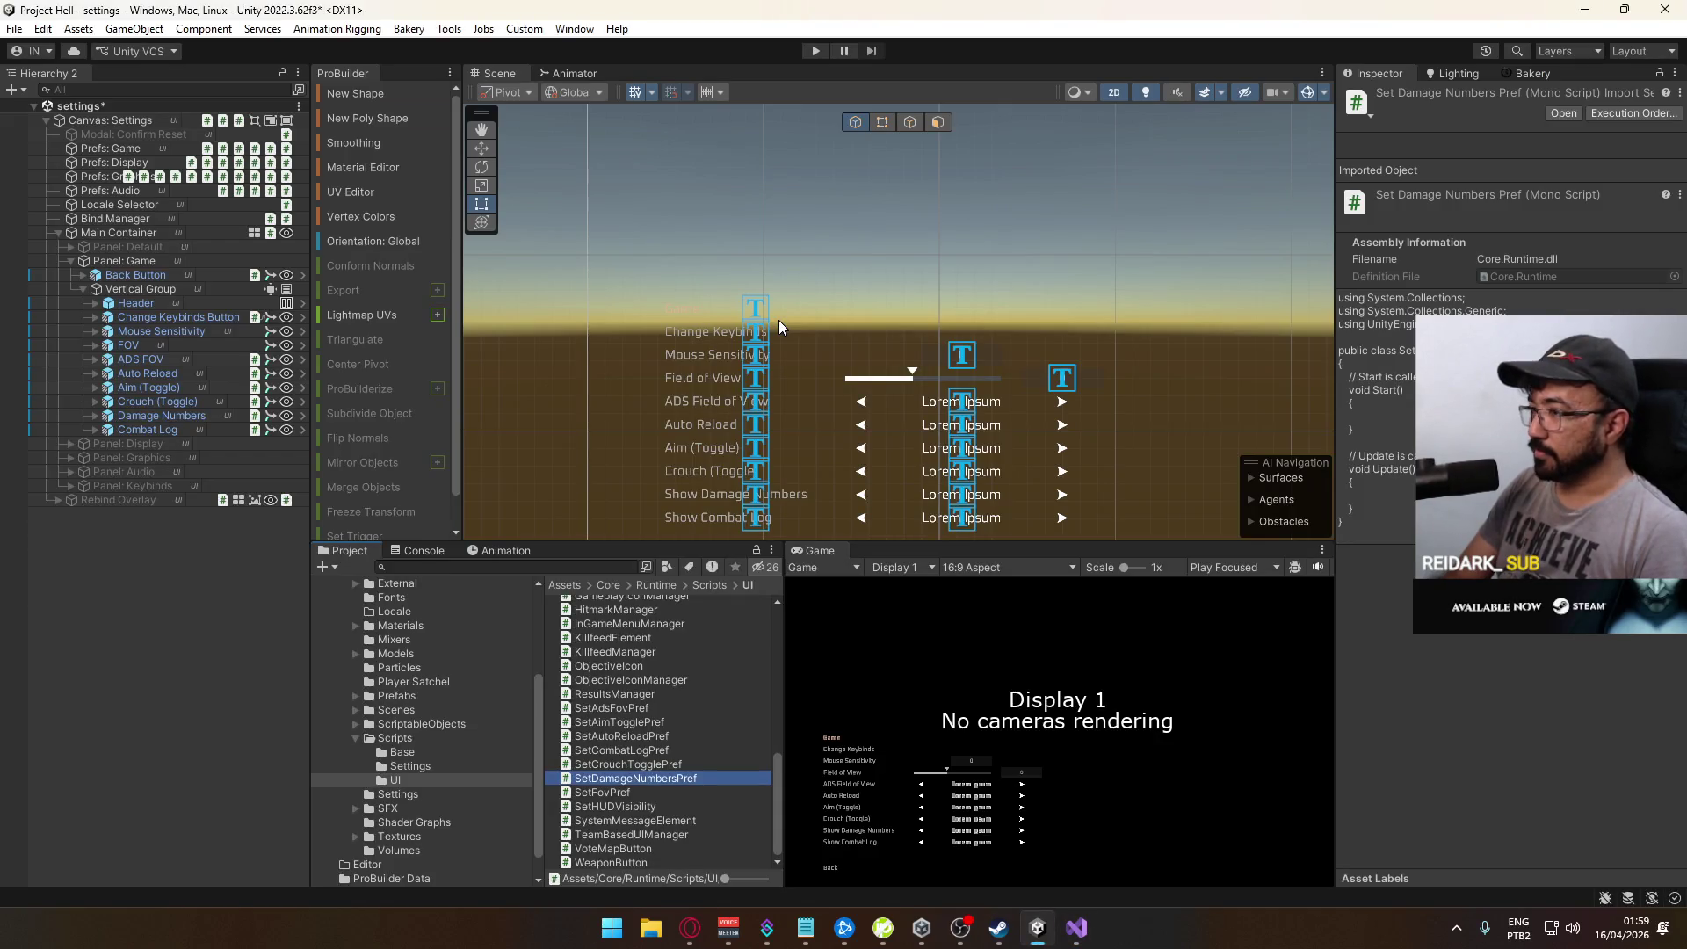
pyautogui.hotkey('alt', 'Tab')
pyautogui.hotkey('alt', 'Tab')
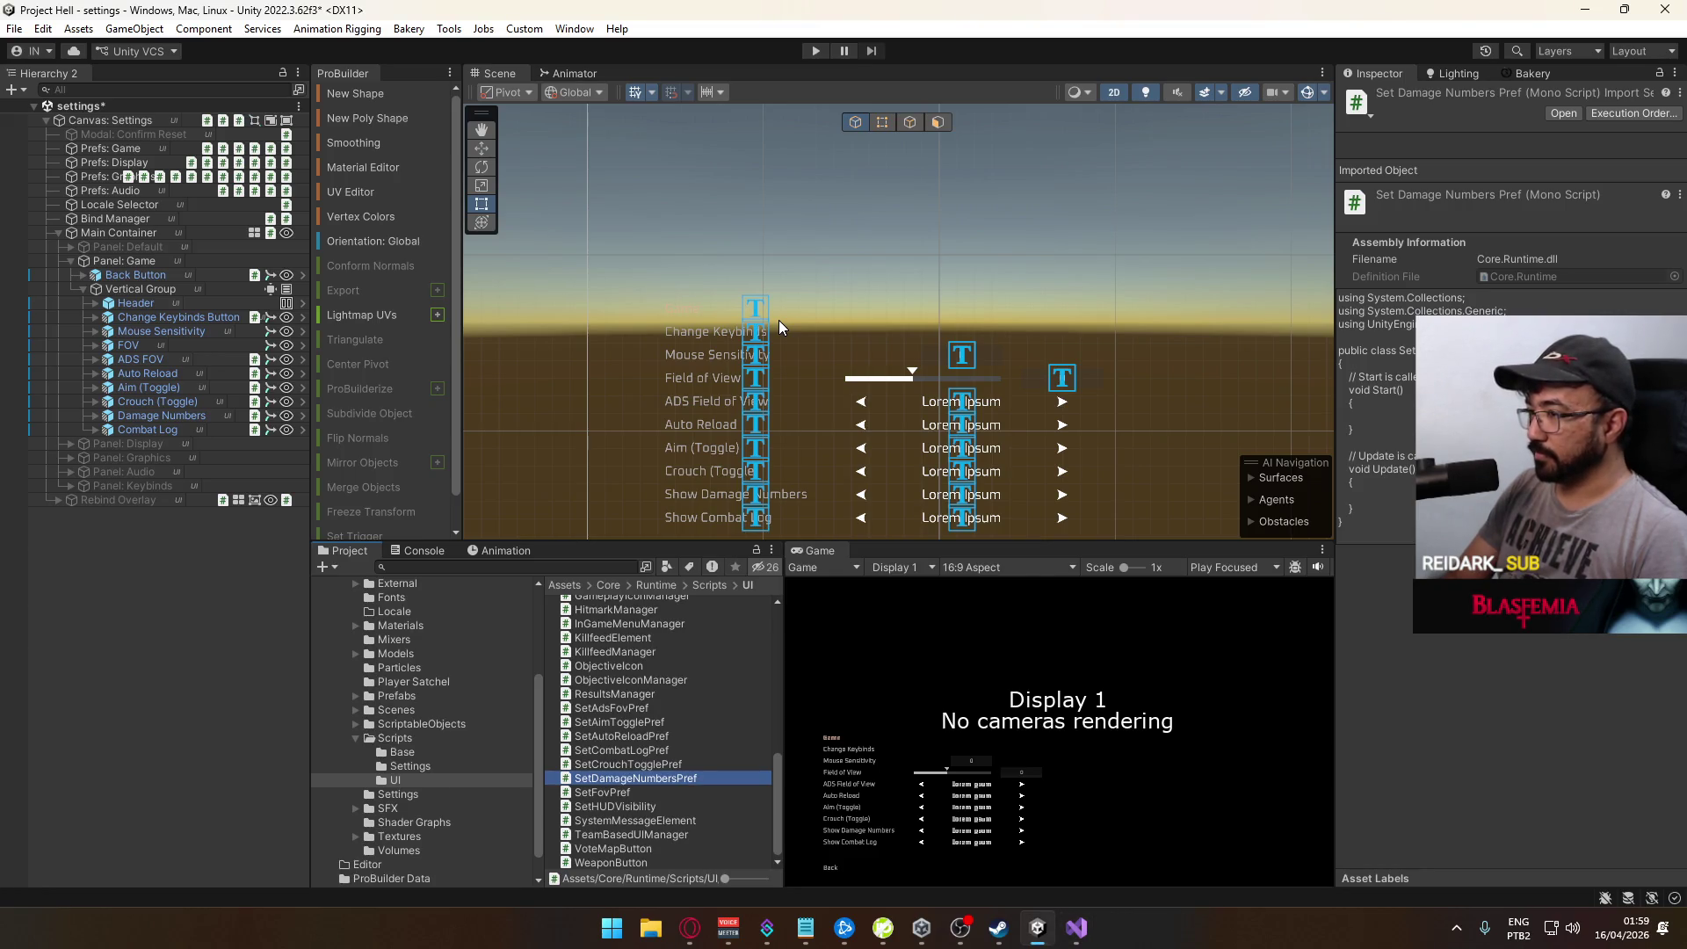
pyautogui.hotkey('alt', 'Tab')
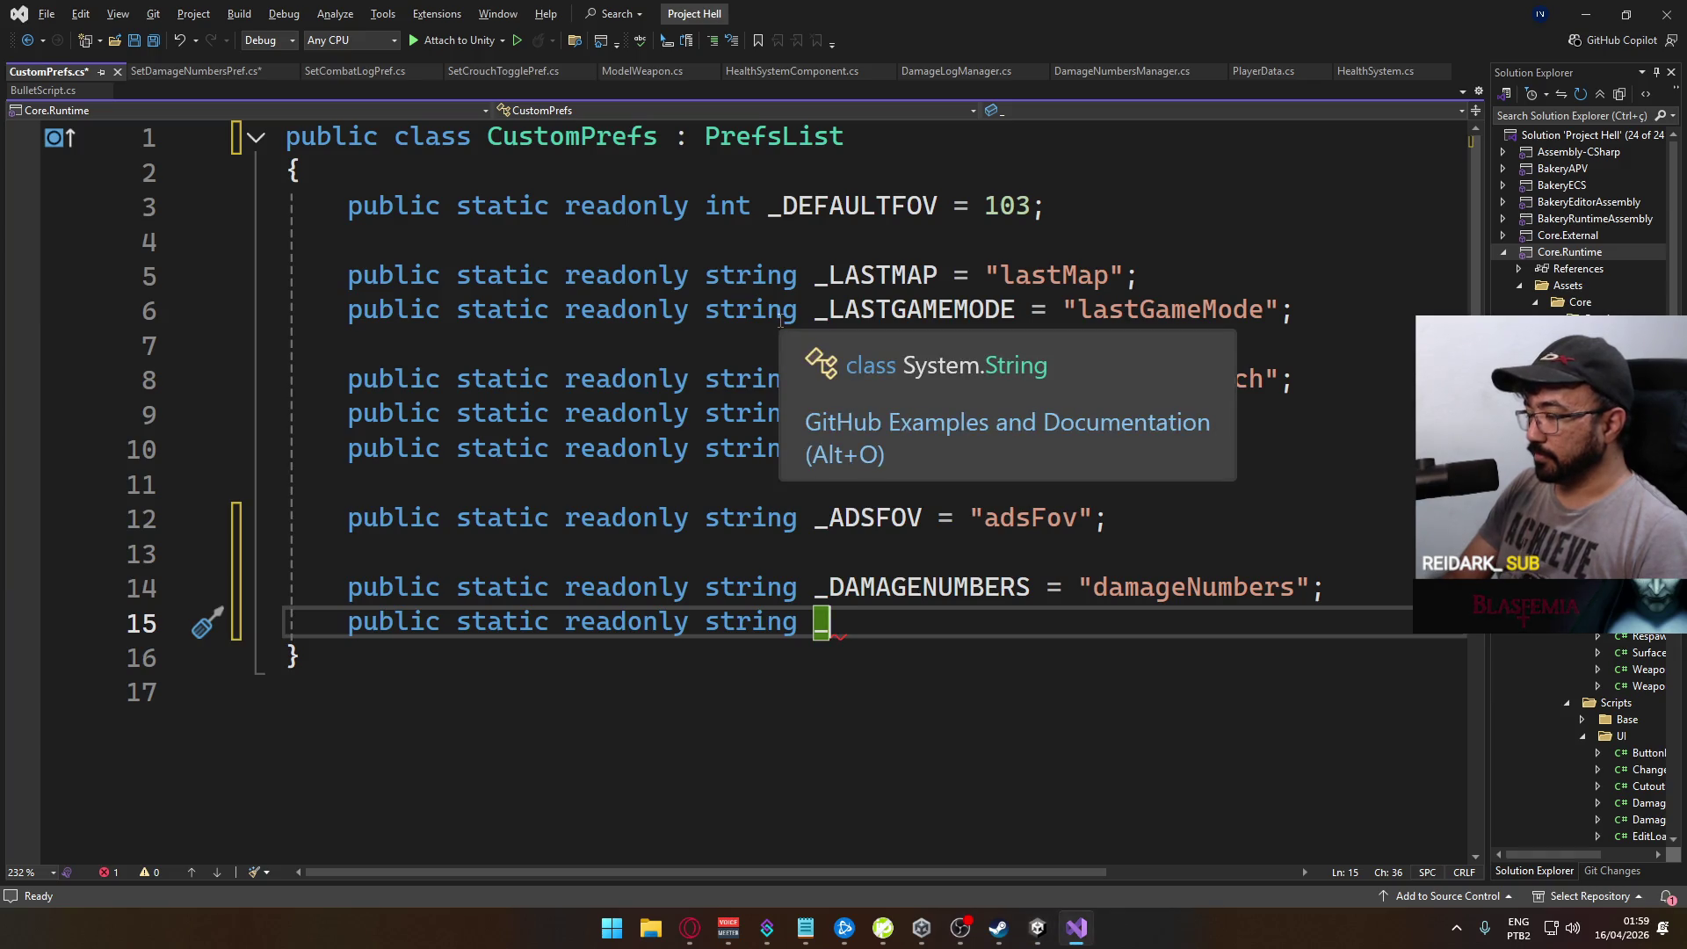
pyautogui.hotkey('alt', 'Tab')
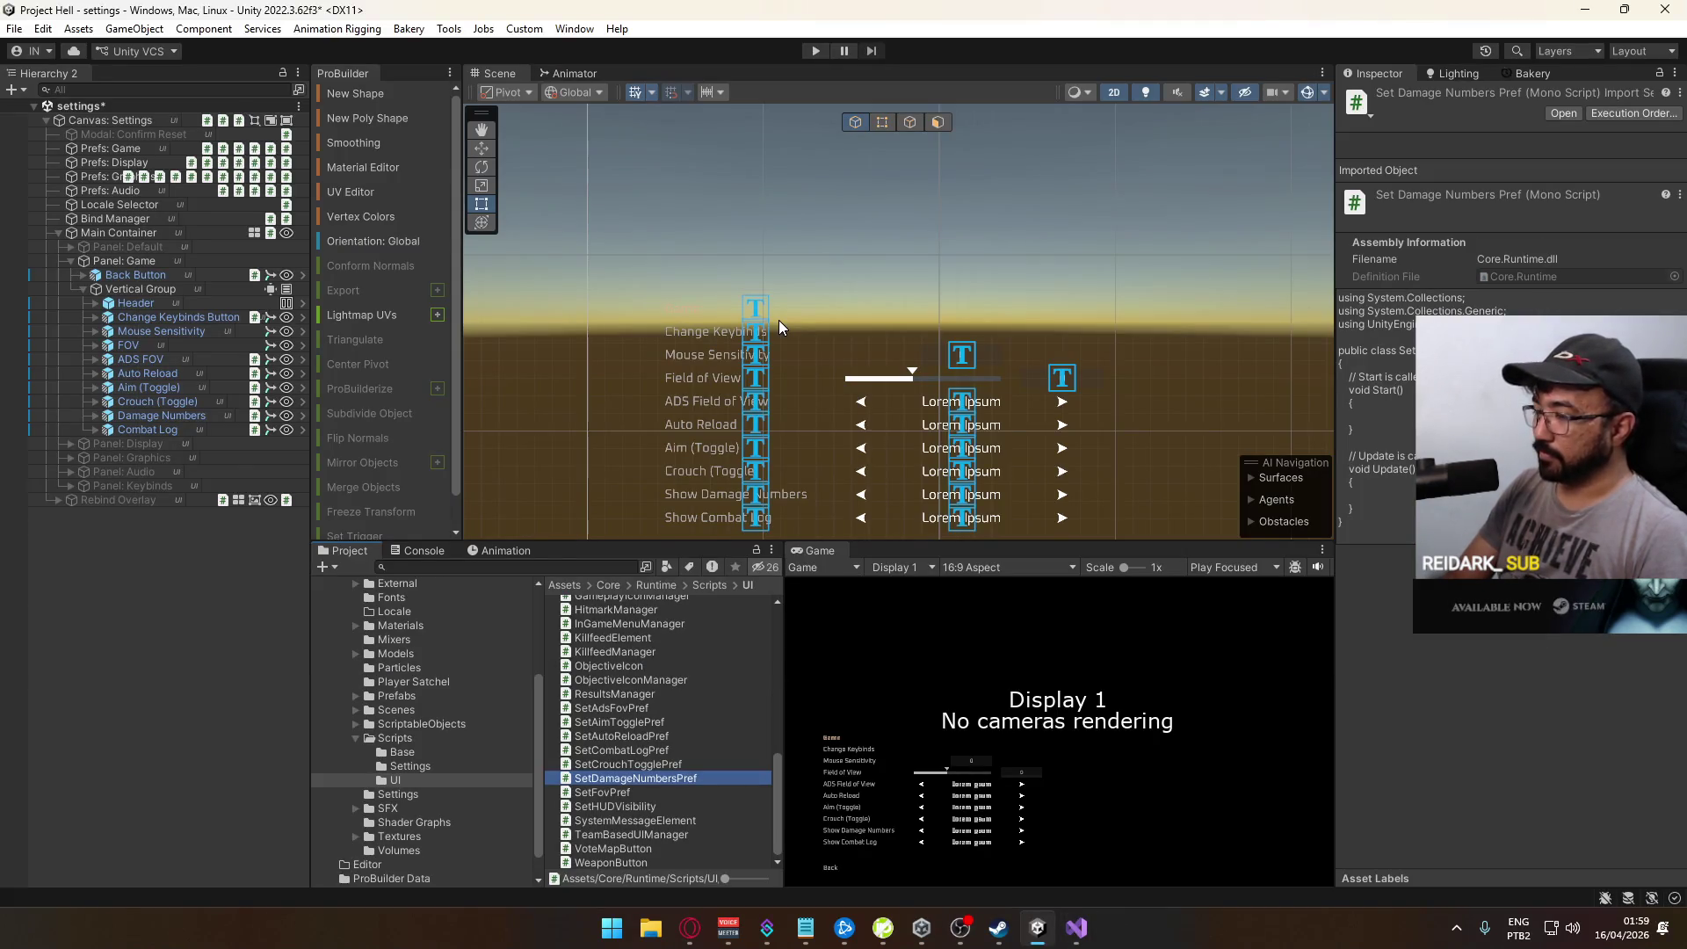
pyautogui.hotkey('alt', 'Tab')
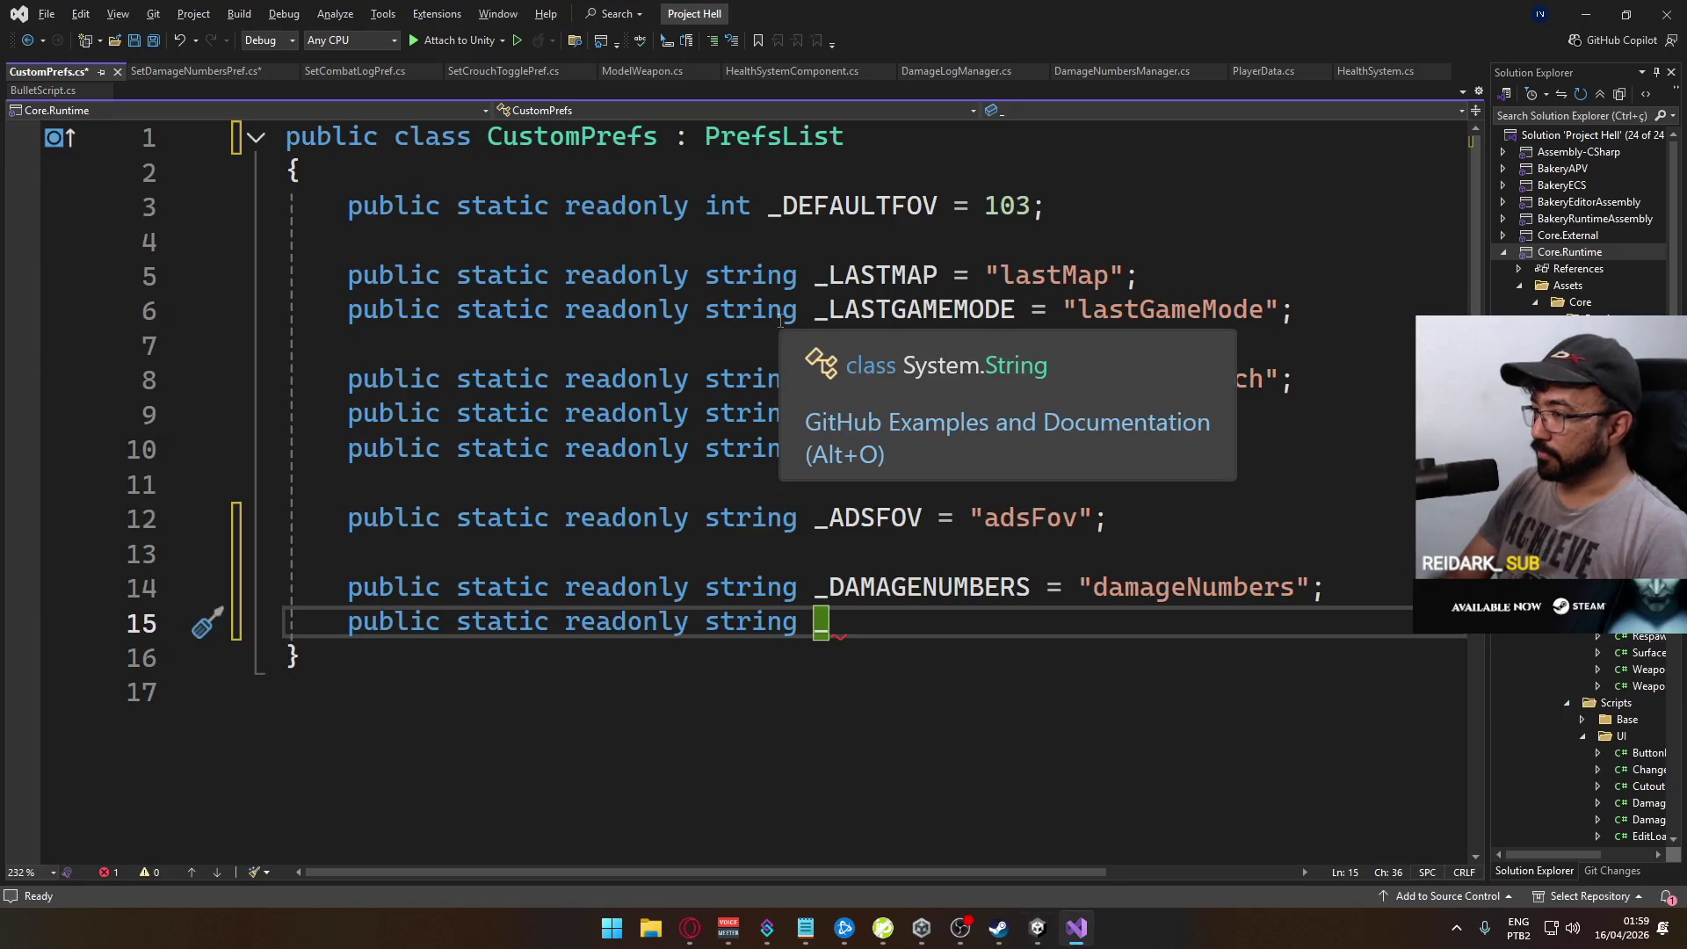
pyautogui.write('COMBATL')
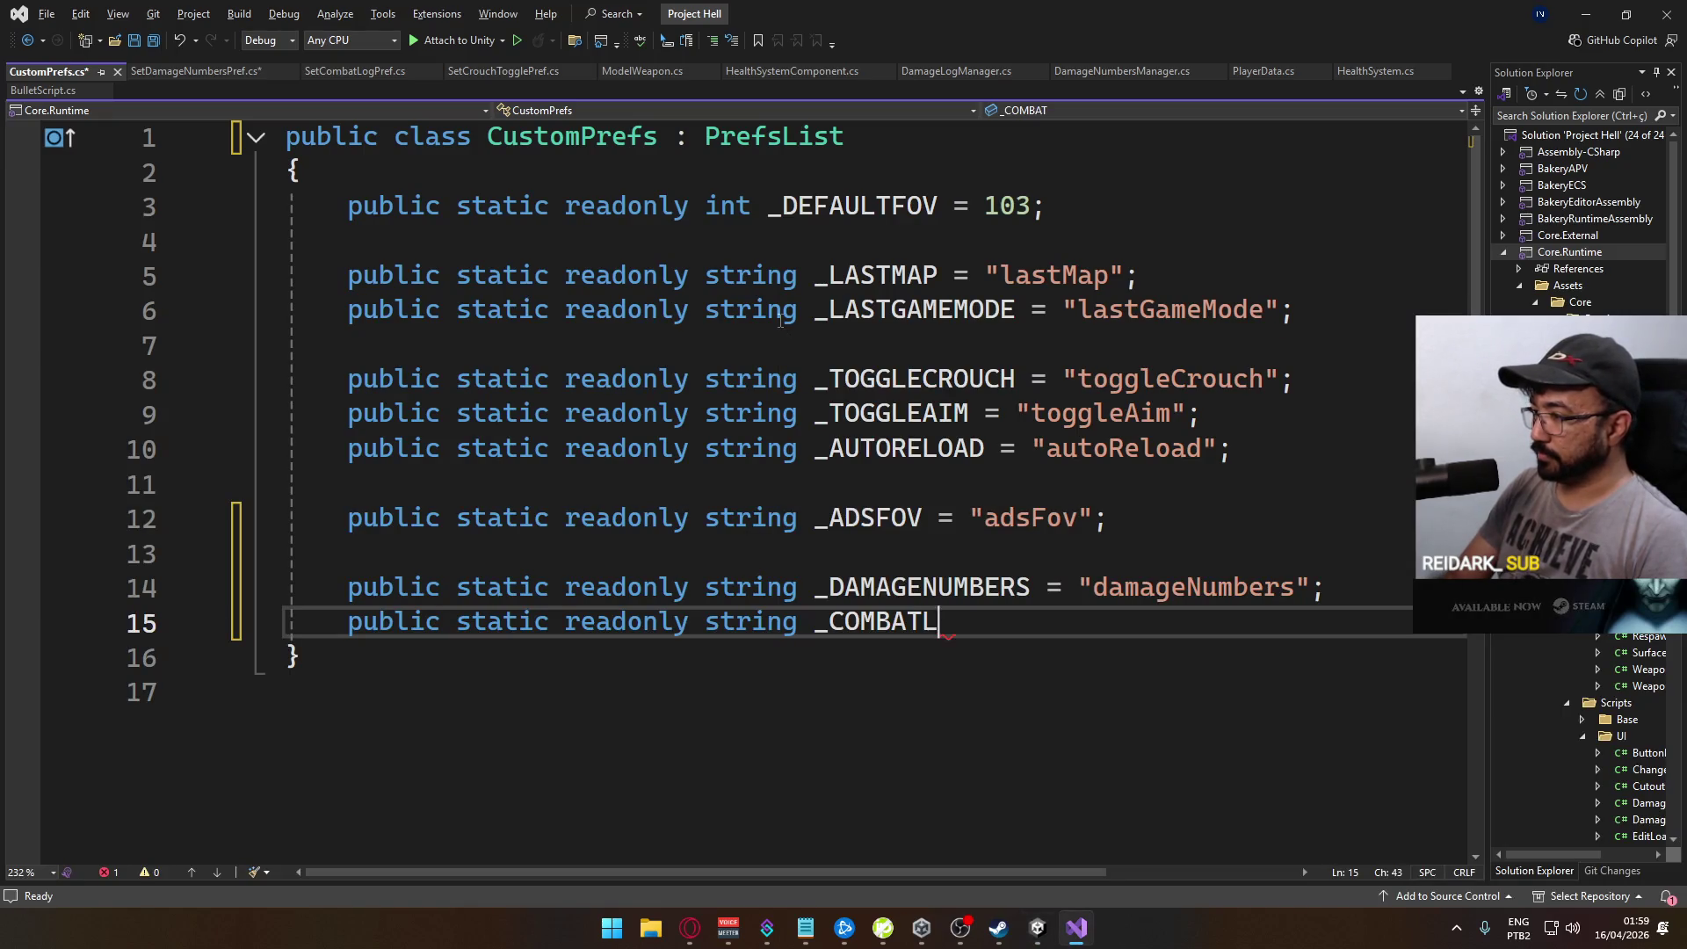
pyautogui.write('OG = "comba')
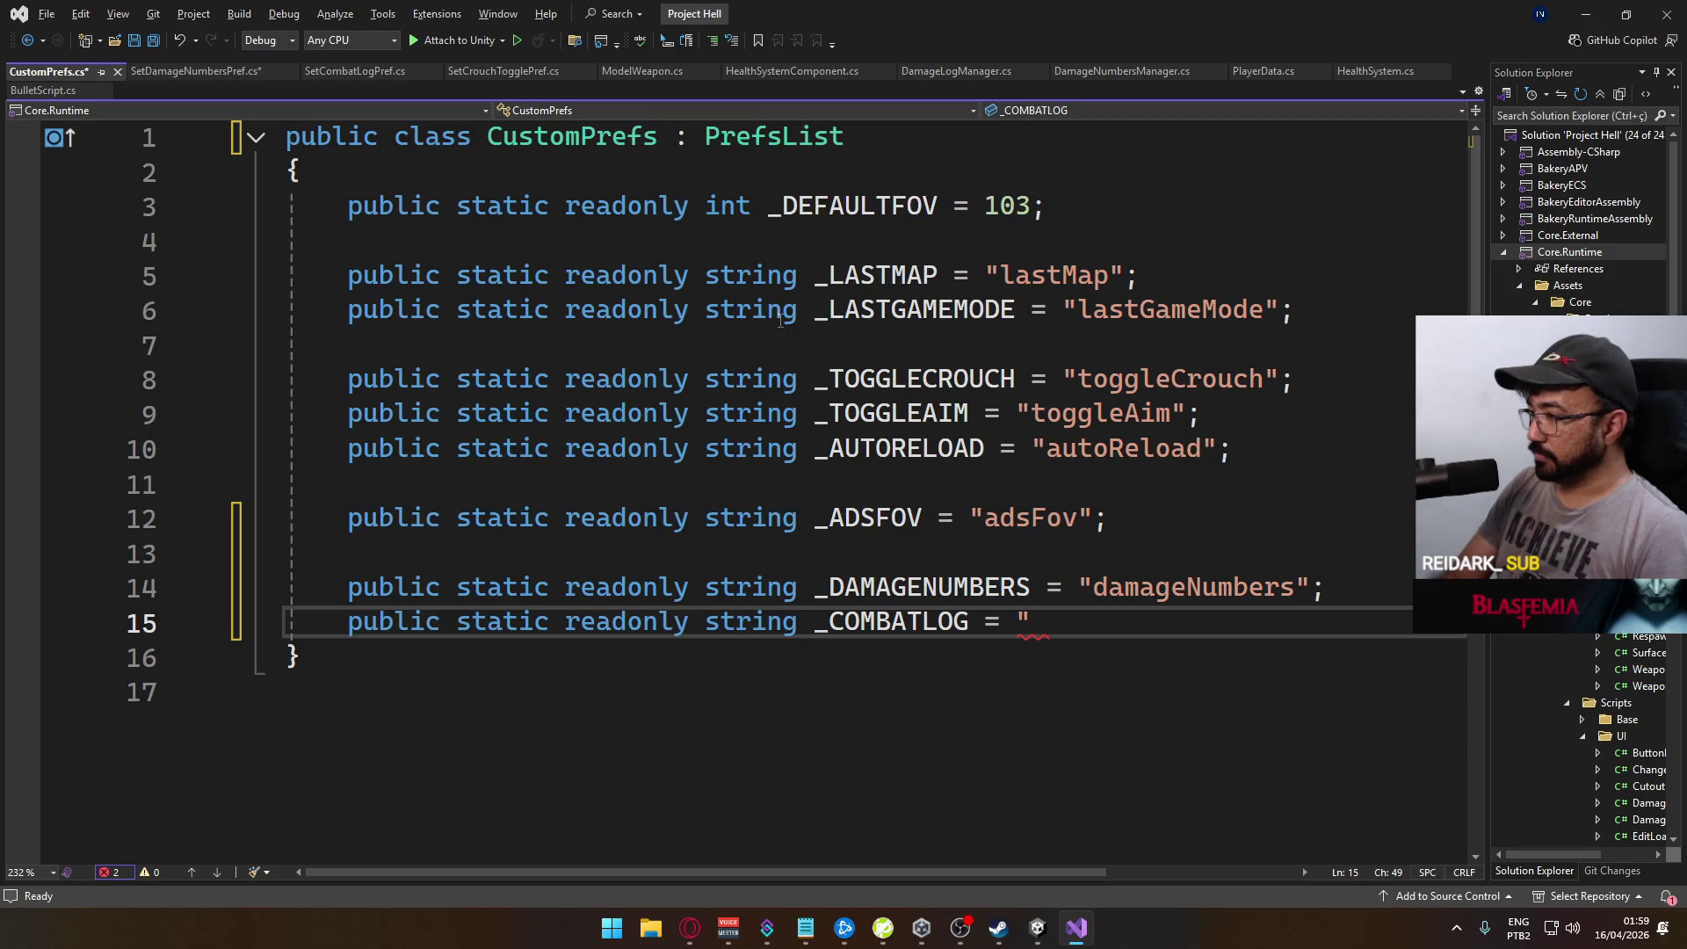
pyautogui.write('tLog";')
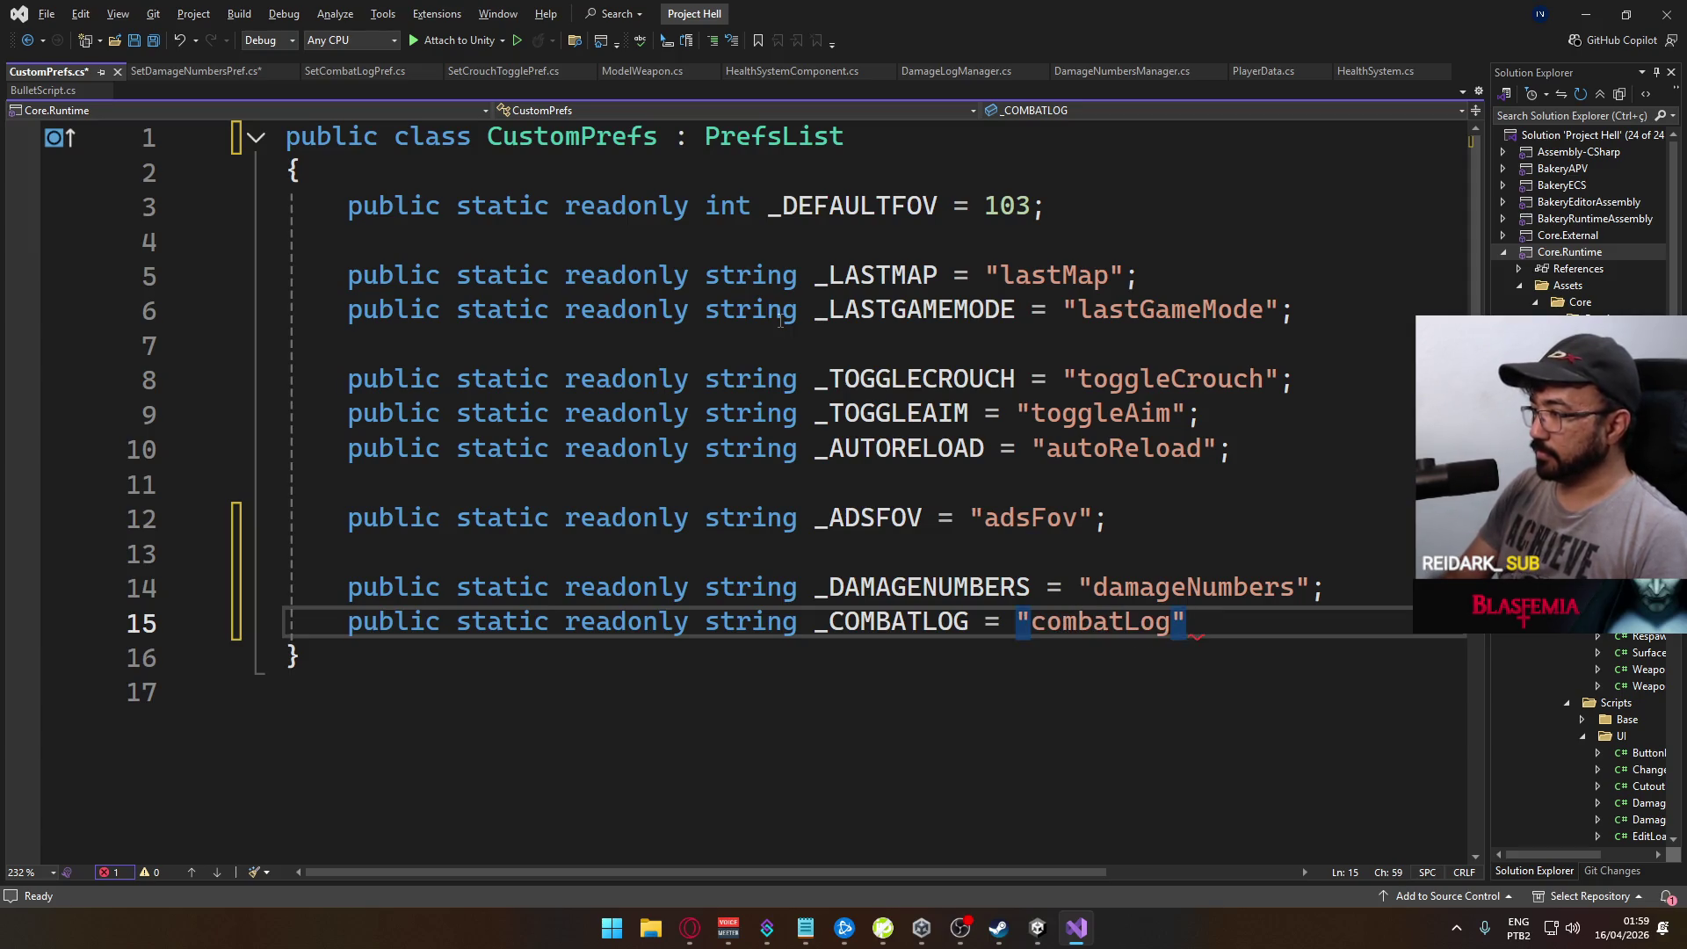
pyautogui.hotkey('ctrl', 's')
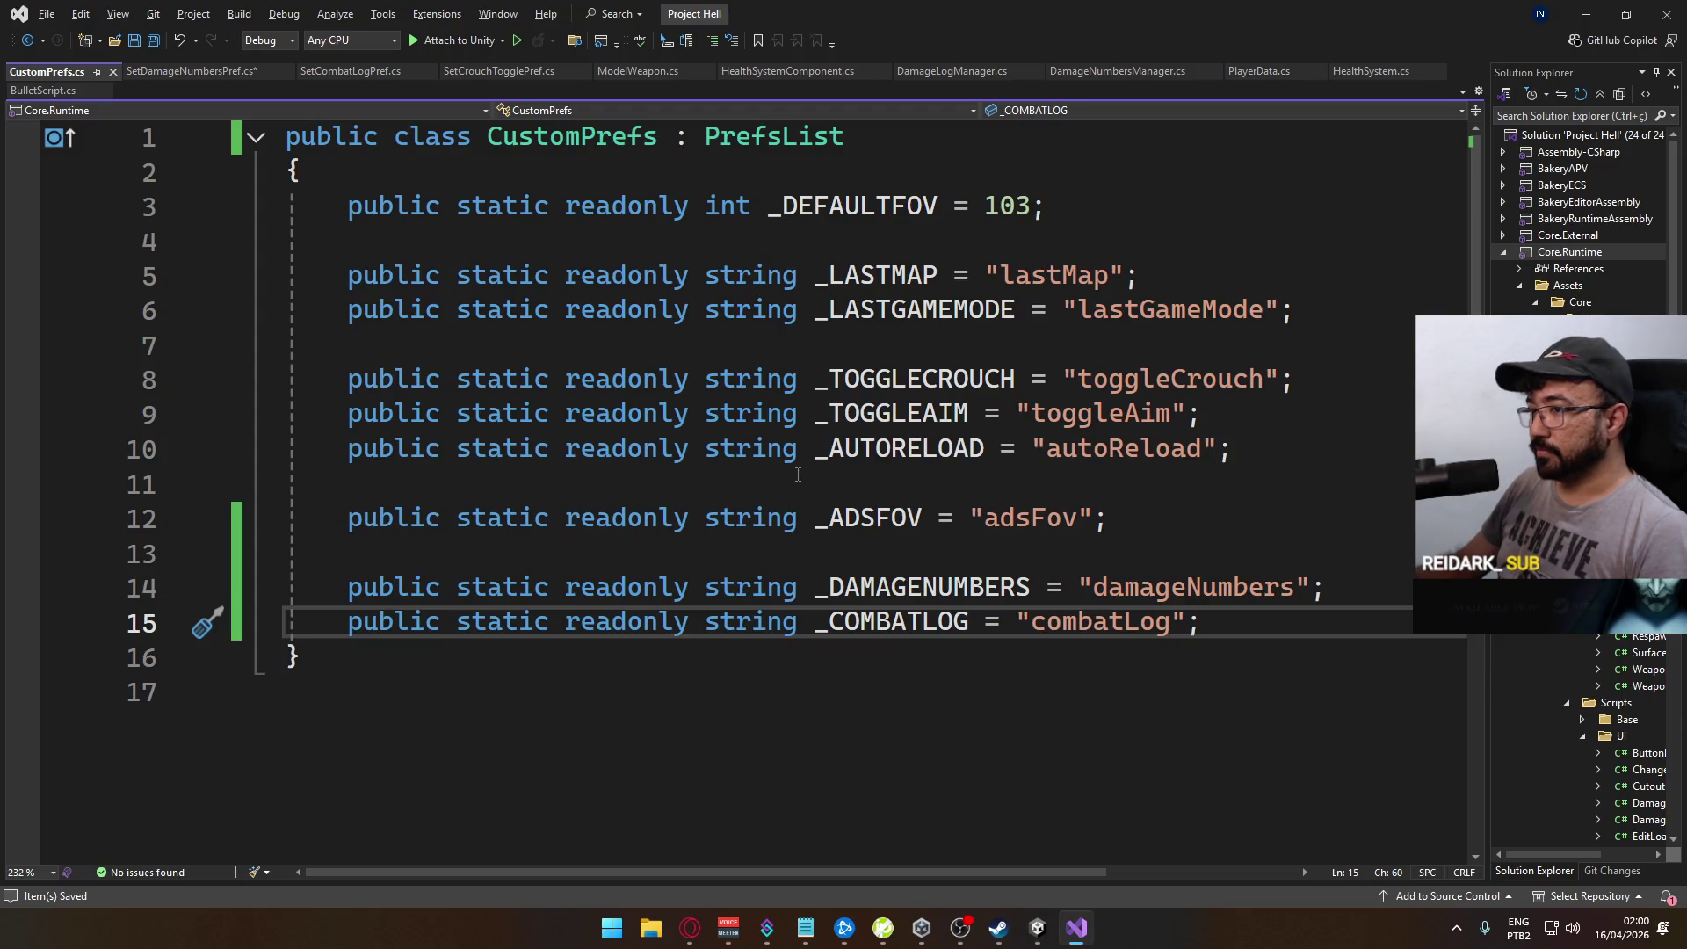
pyautogui.hotkey('alt', 'Tab')
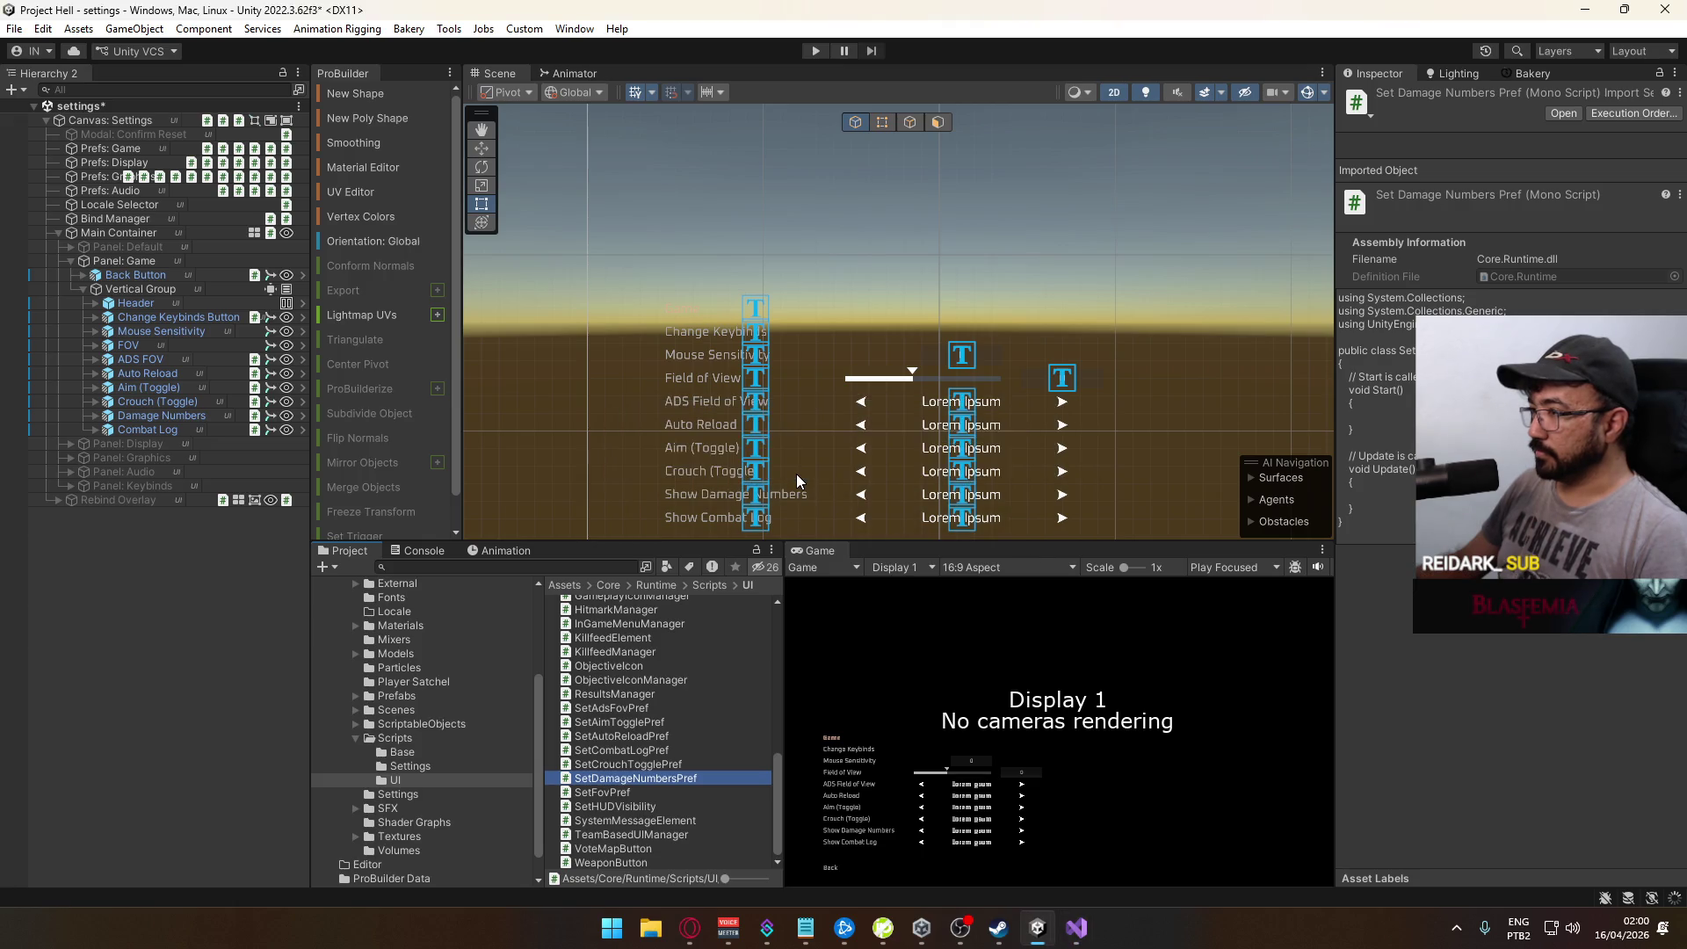
# Step: Inspect the Damage Numbers option's components, then go back to Visual Studio
pyautogui.click(202, 419)
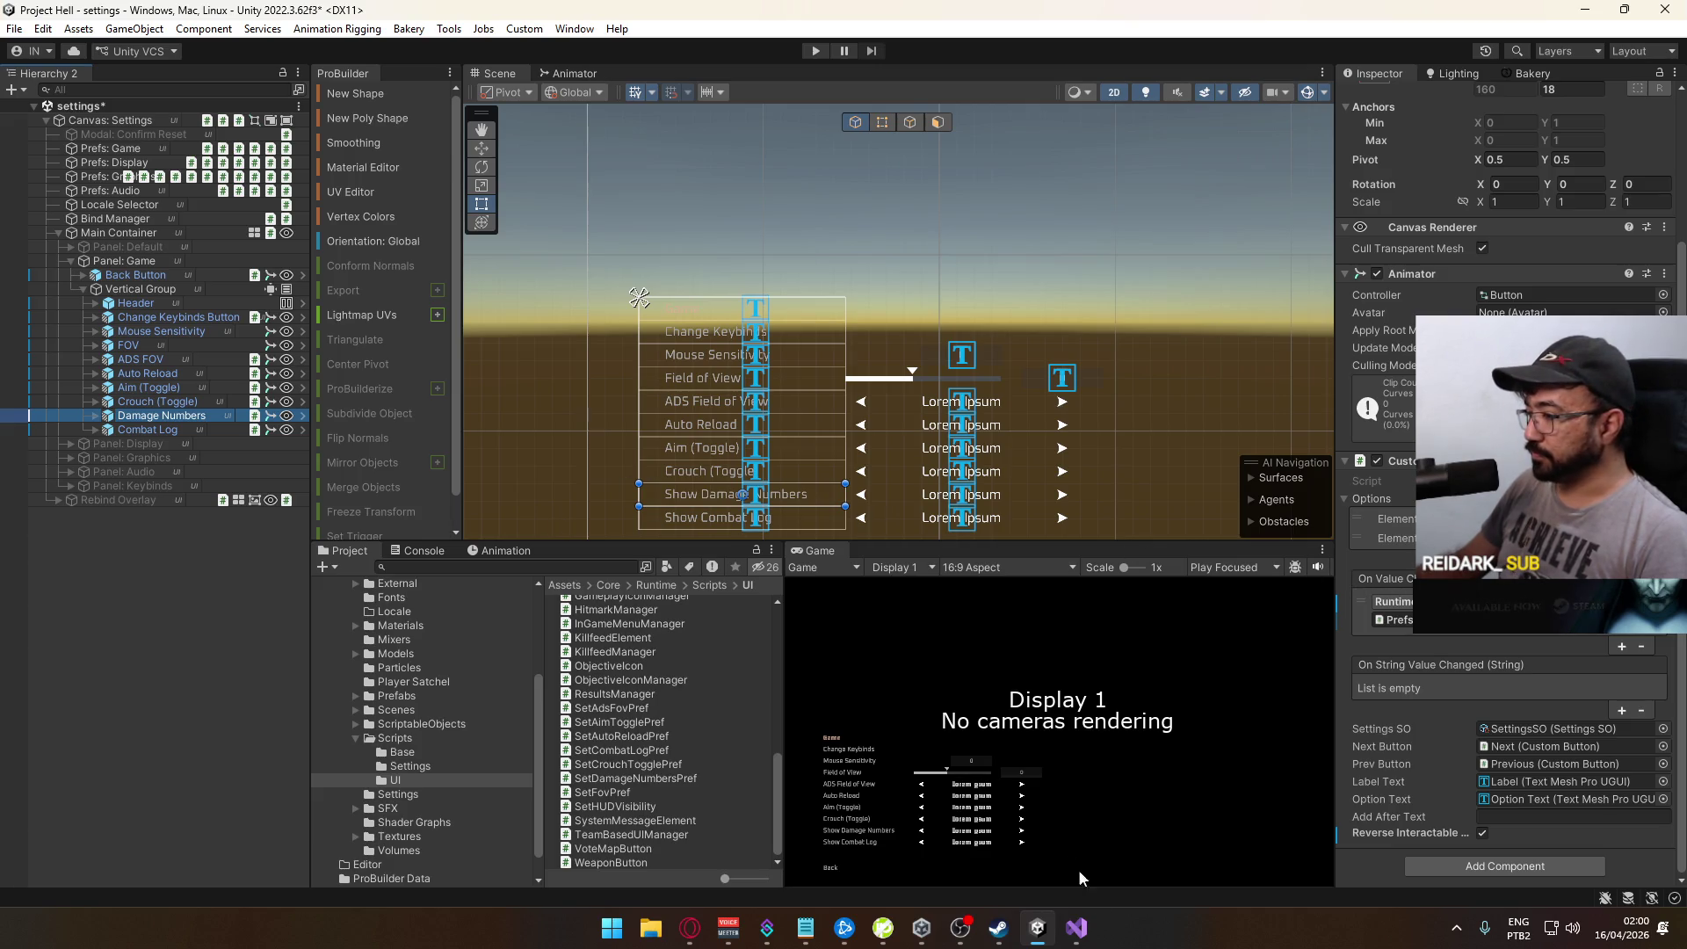
pyautogui.click(1077, 927)
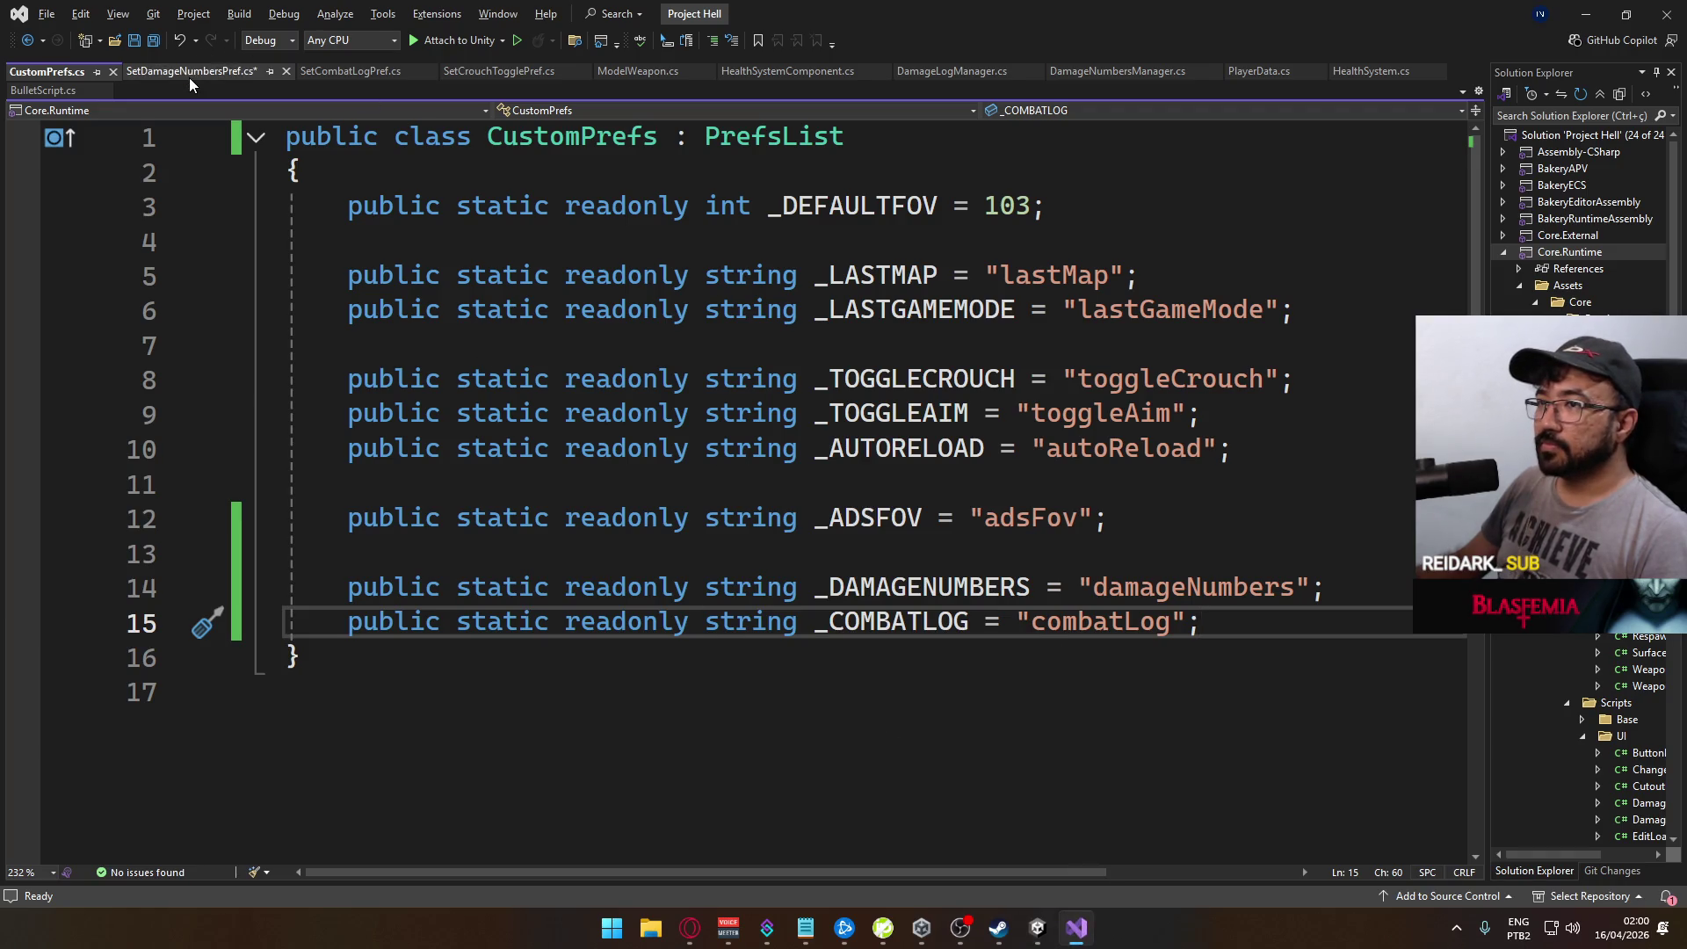
# Step: In SetDamageNumbersPref, switch lines 12-13 from _TOGGLECROUCH to _DAMAGENUMBERS with default 1
pyautogui.click(189, 71)
pyautogui.doubleClick(1037, 450)
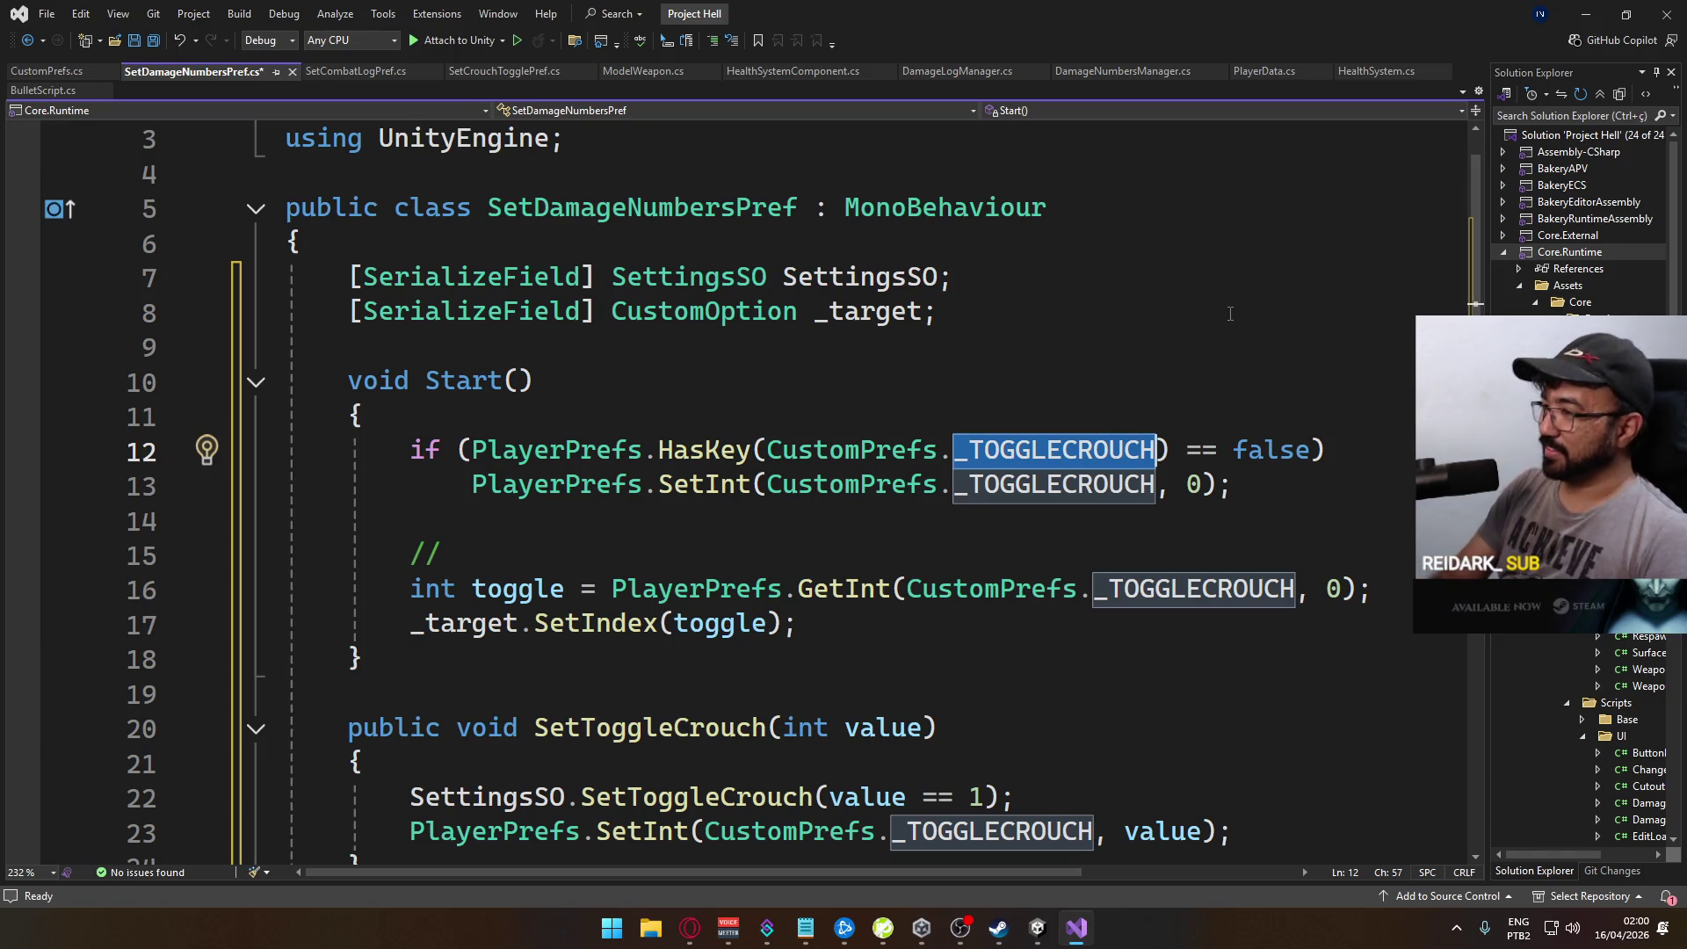
pyautogui.write('_SET')
pyautogui.press('BackSpace')
pyautogui.press('BackSpace')
pyautogui.press('BackSpace')
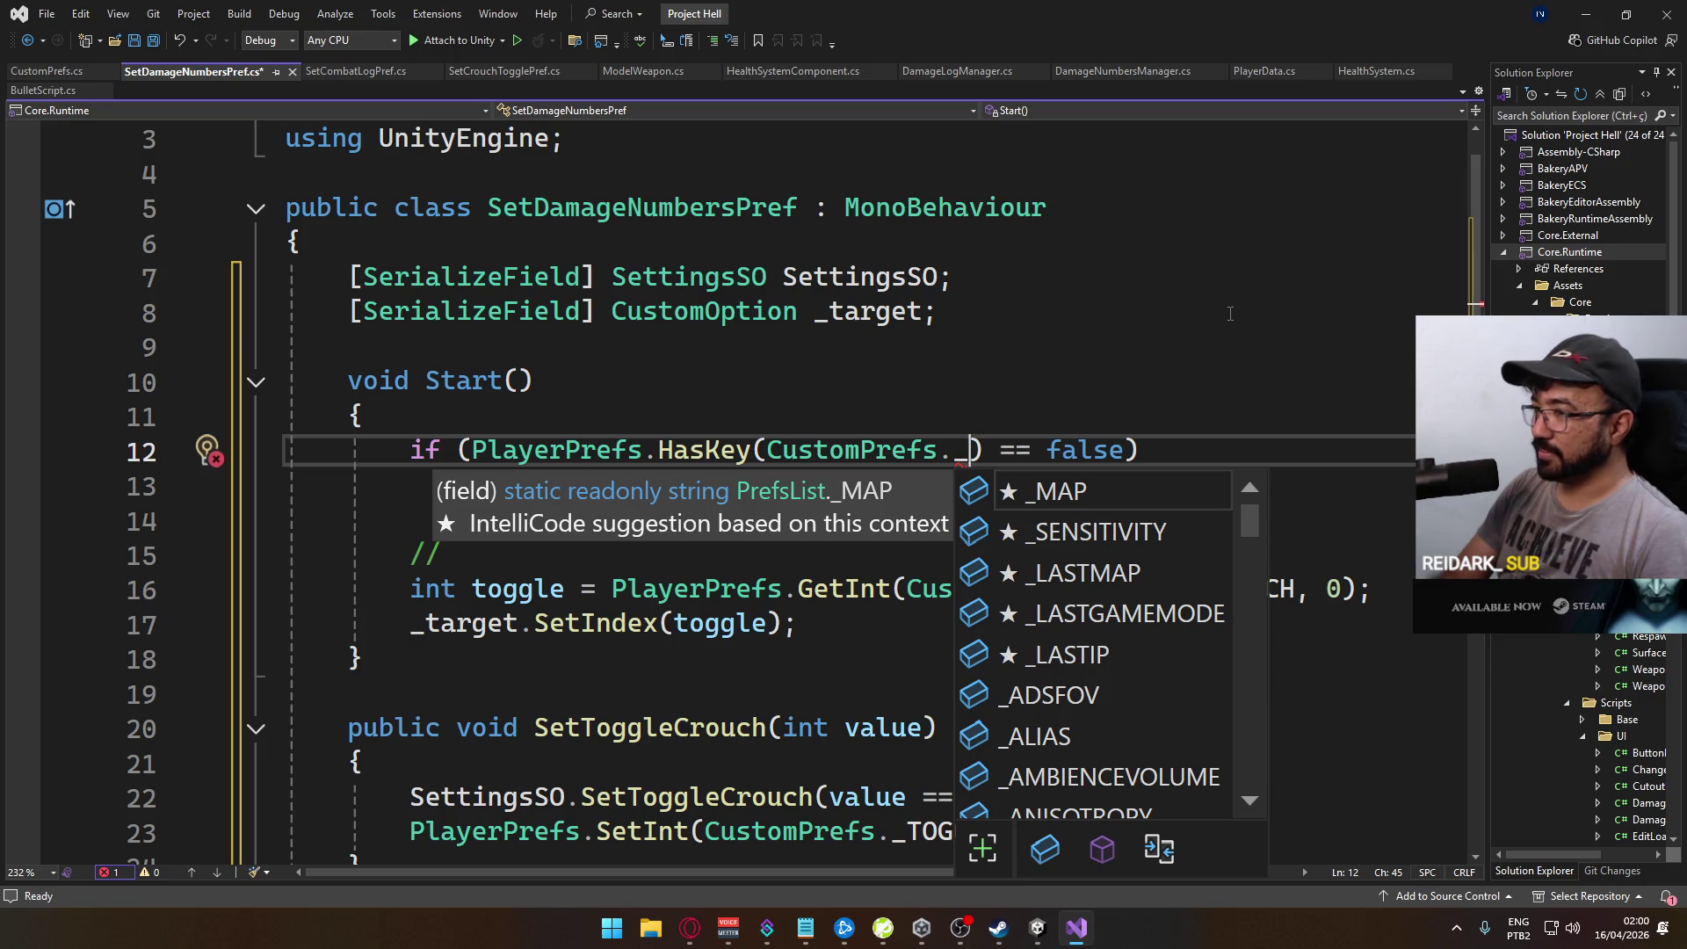
pyautogui.write('DAM')
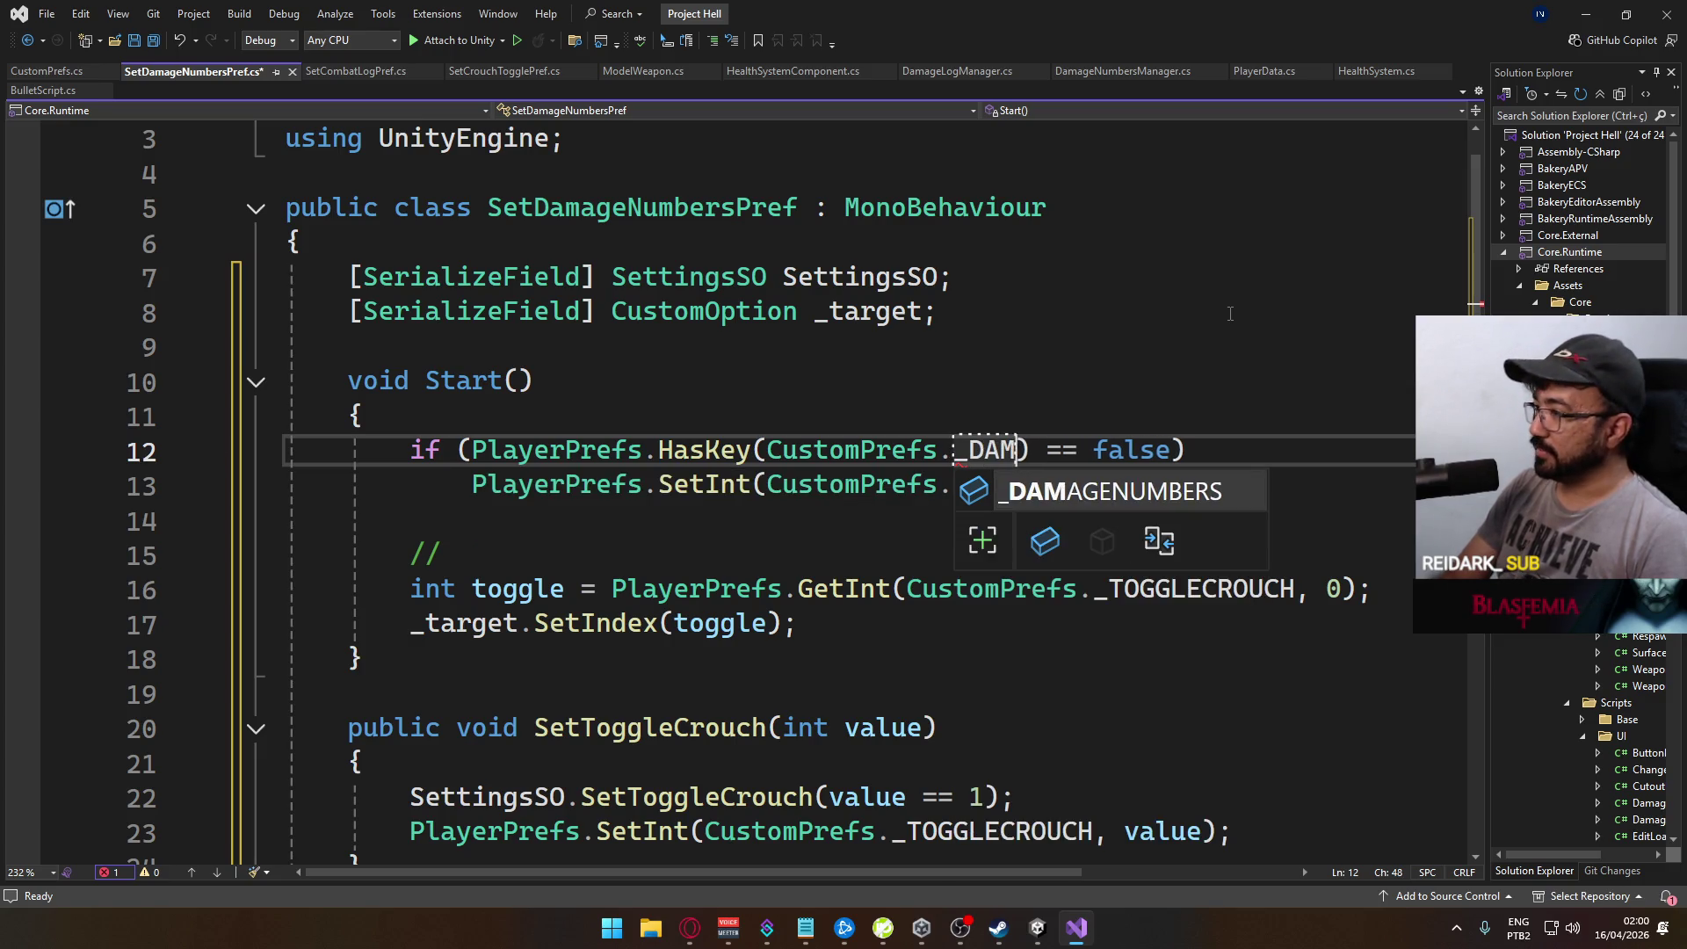
pyautogui.press('Tab')
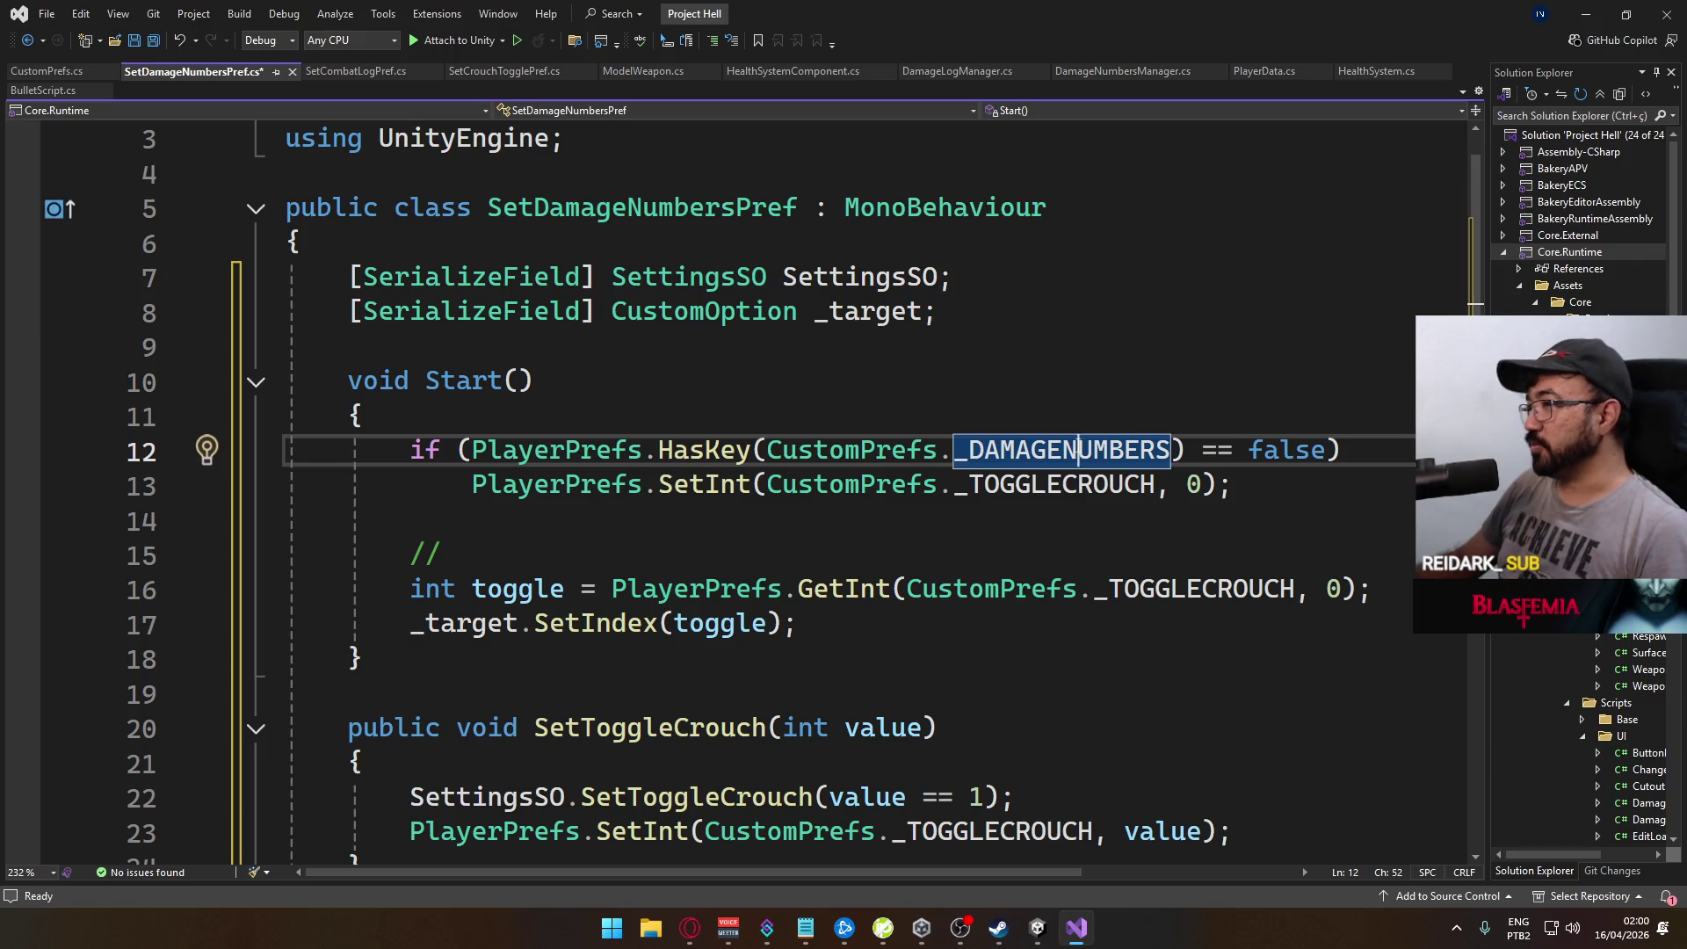
pyautogui.doubleClick(1054, 484)
pyautogui.write('_DAMAGENUMBERS')
pyautogui.doubleClick(1194, 484)
pyautogui.write('1')
pyautogui.click(1097, 363)
# Step: Make line 16 read _DAMAGENUMBERS with a GetInt default of 1
pyautogui.doubleClick(1235, 585)
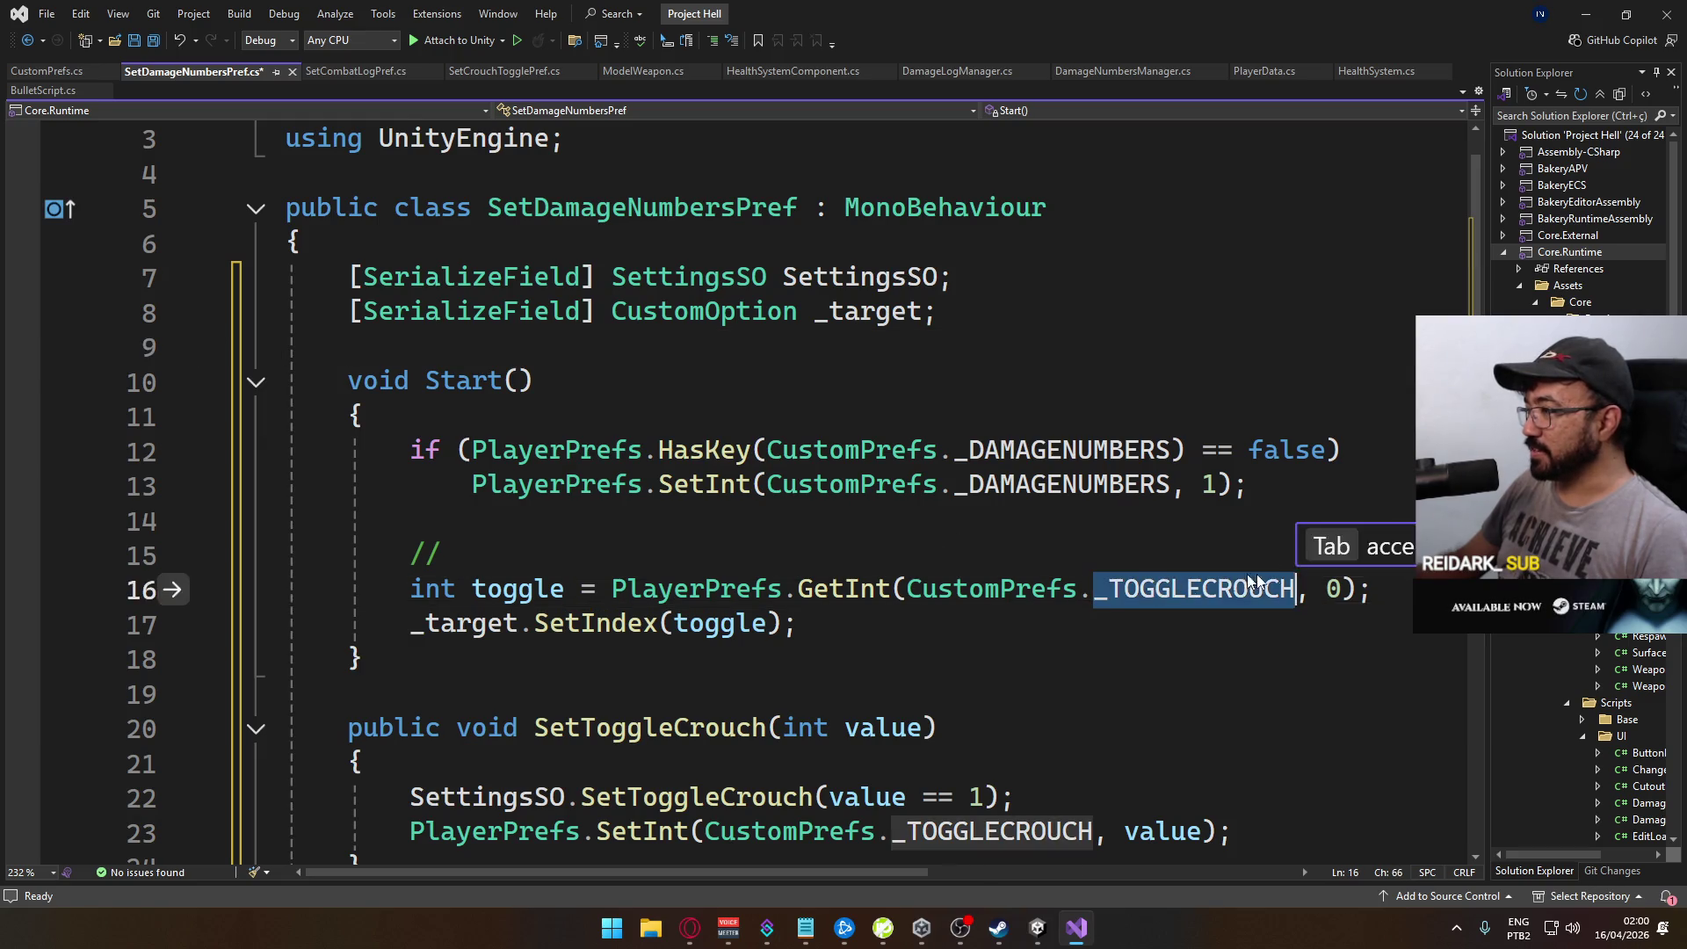
pyautogui.press('Tab')
pyautogui.press('Tab')
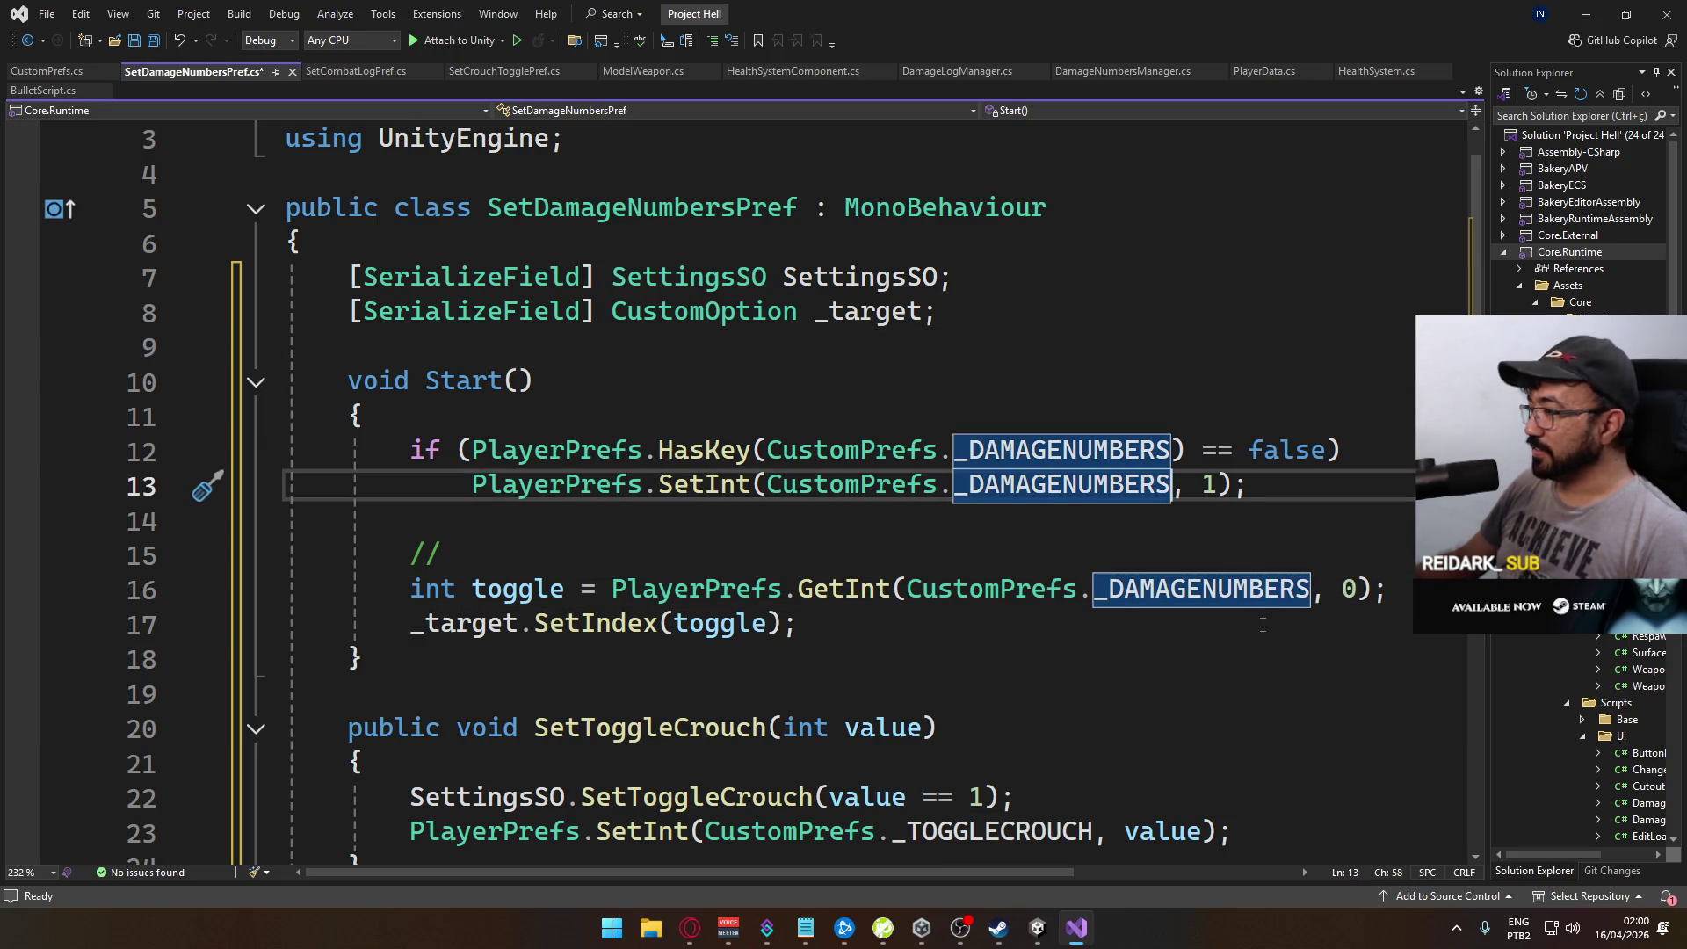
pyautogui.doubleClick(1349, 588)
pyautogui.write('1')
pyautogui.click(783, 548)
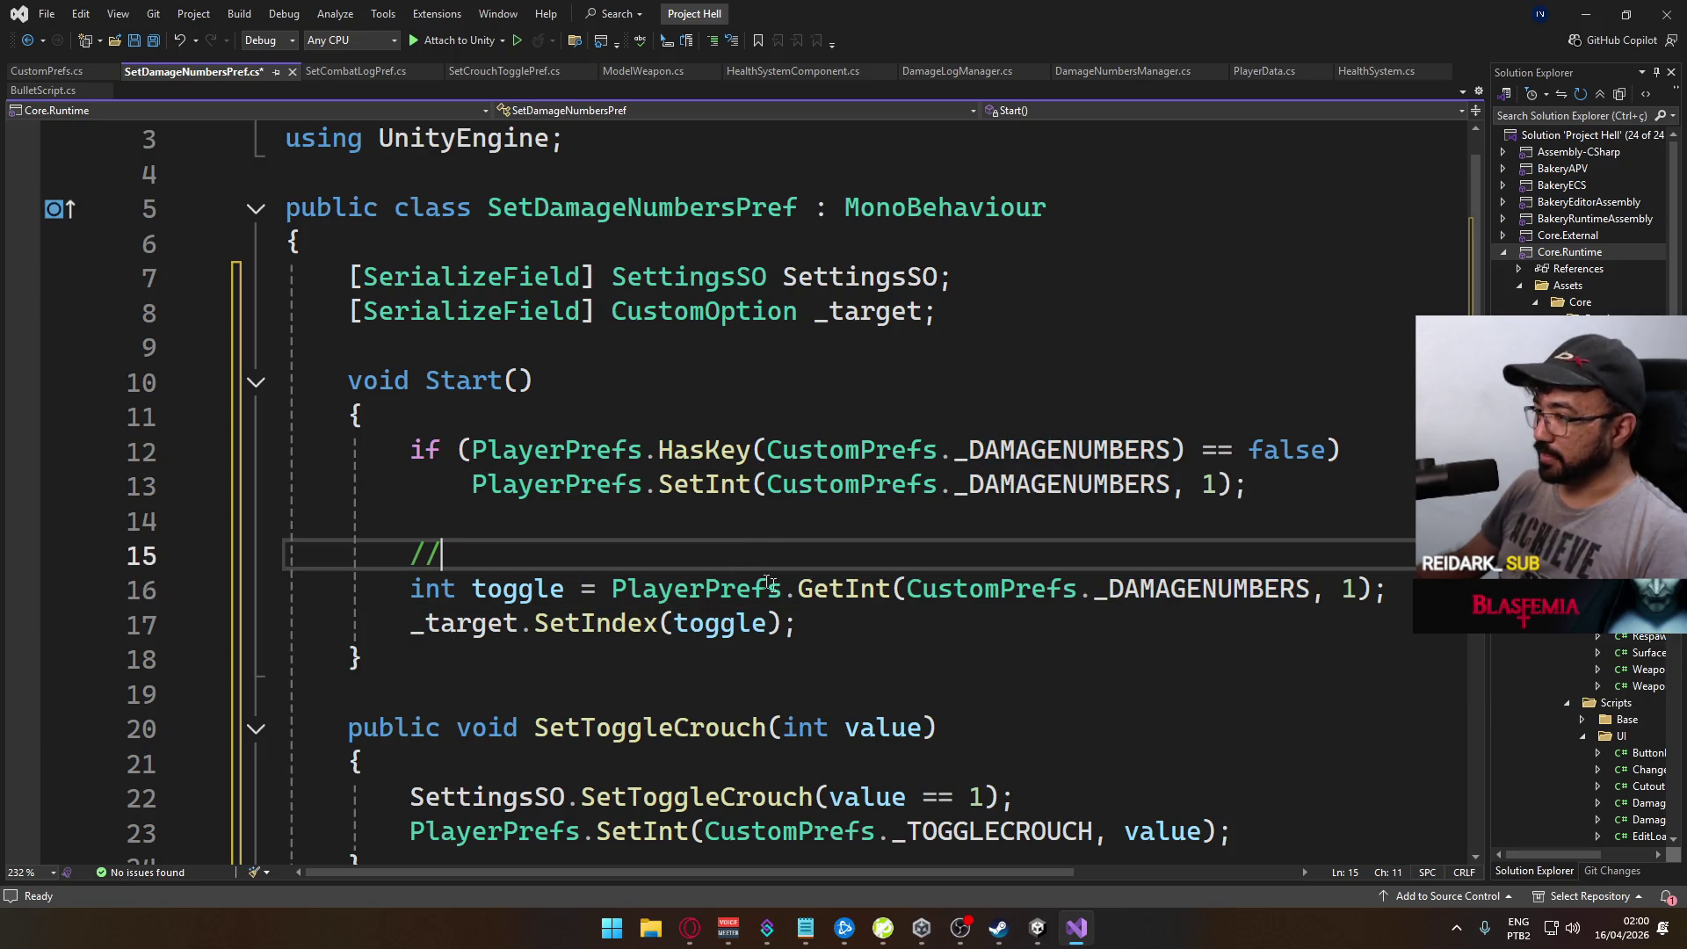
# Step: Replace the _TOGGLECROUCH key on line 23 with _DAMAGENUMBERS
pyautogui.scroll(-2, 780, 588)
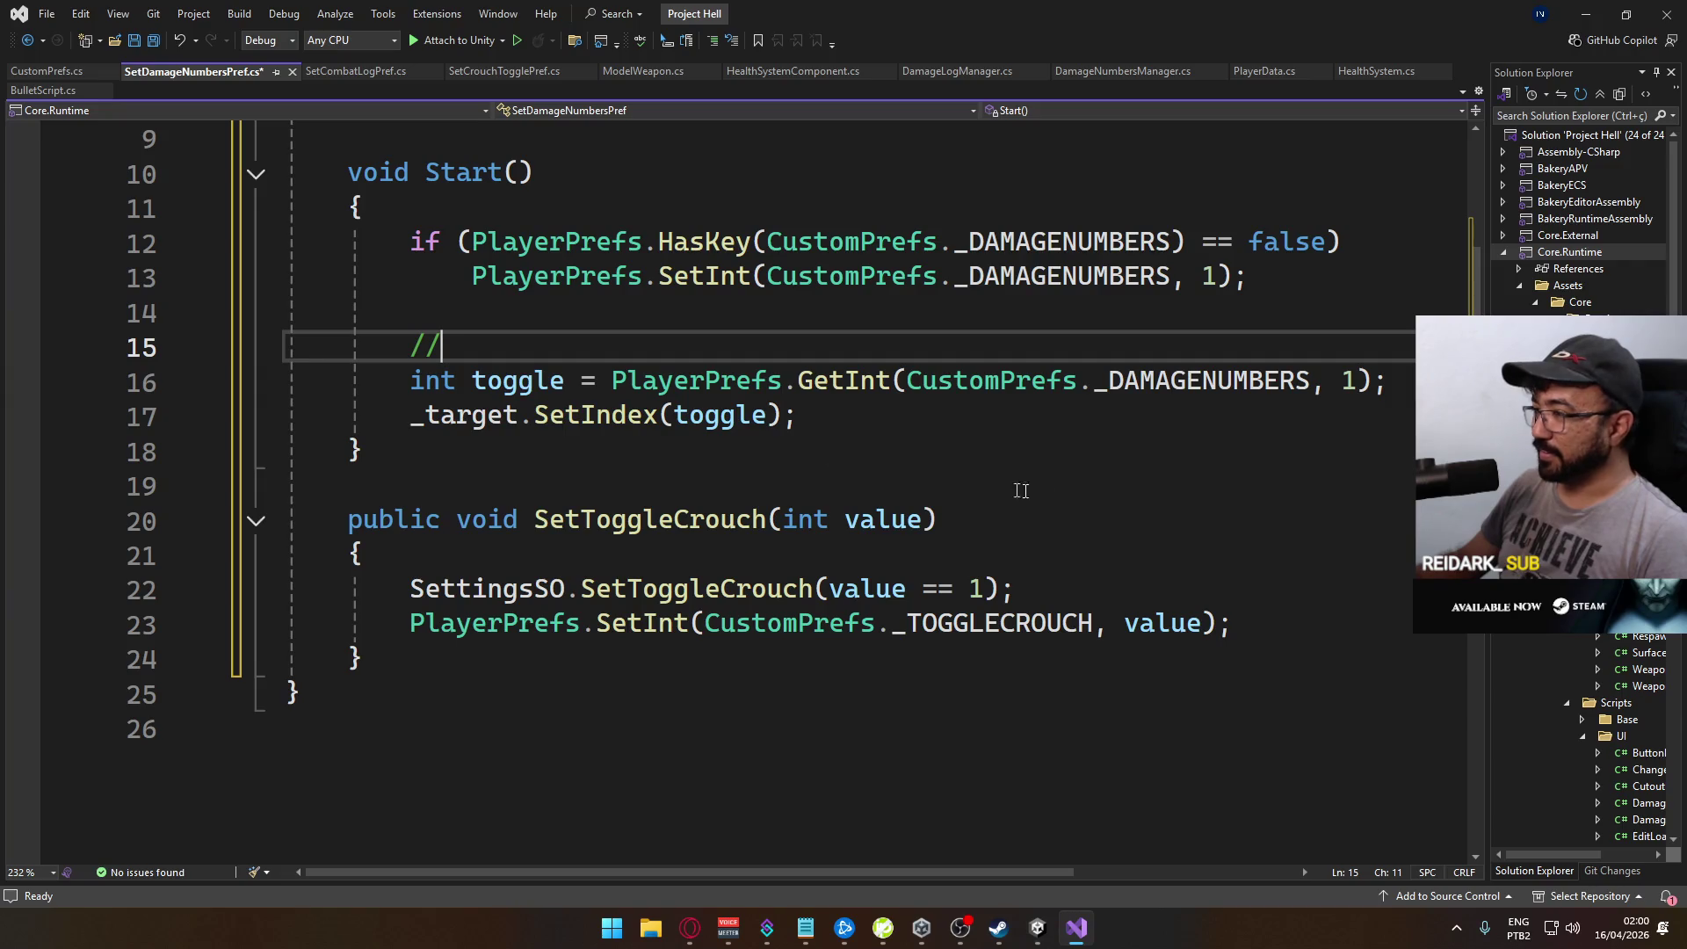
pyautogui.doubleClick(1205, 381)
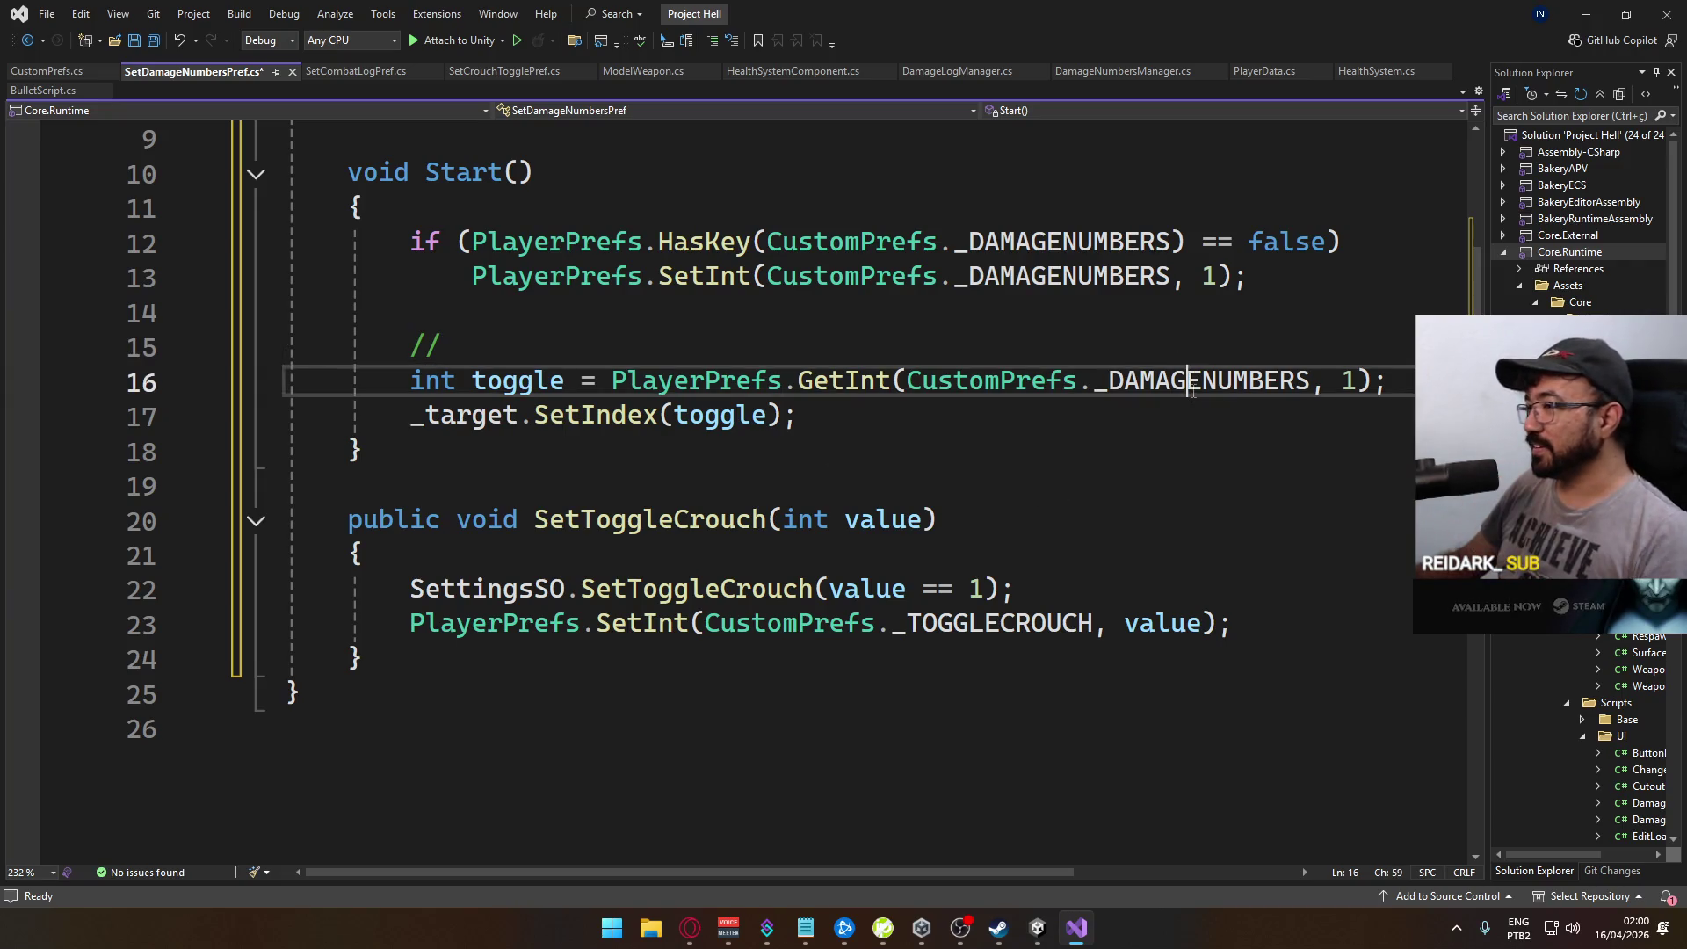
pyautogui.hotkey('ctrl', 'c')
pyautogui.doubleClick(994, 623)
pyautogui.hotkey('ctrl', 'v')
pyautogui.click(906, 486)
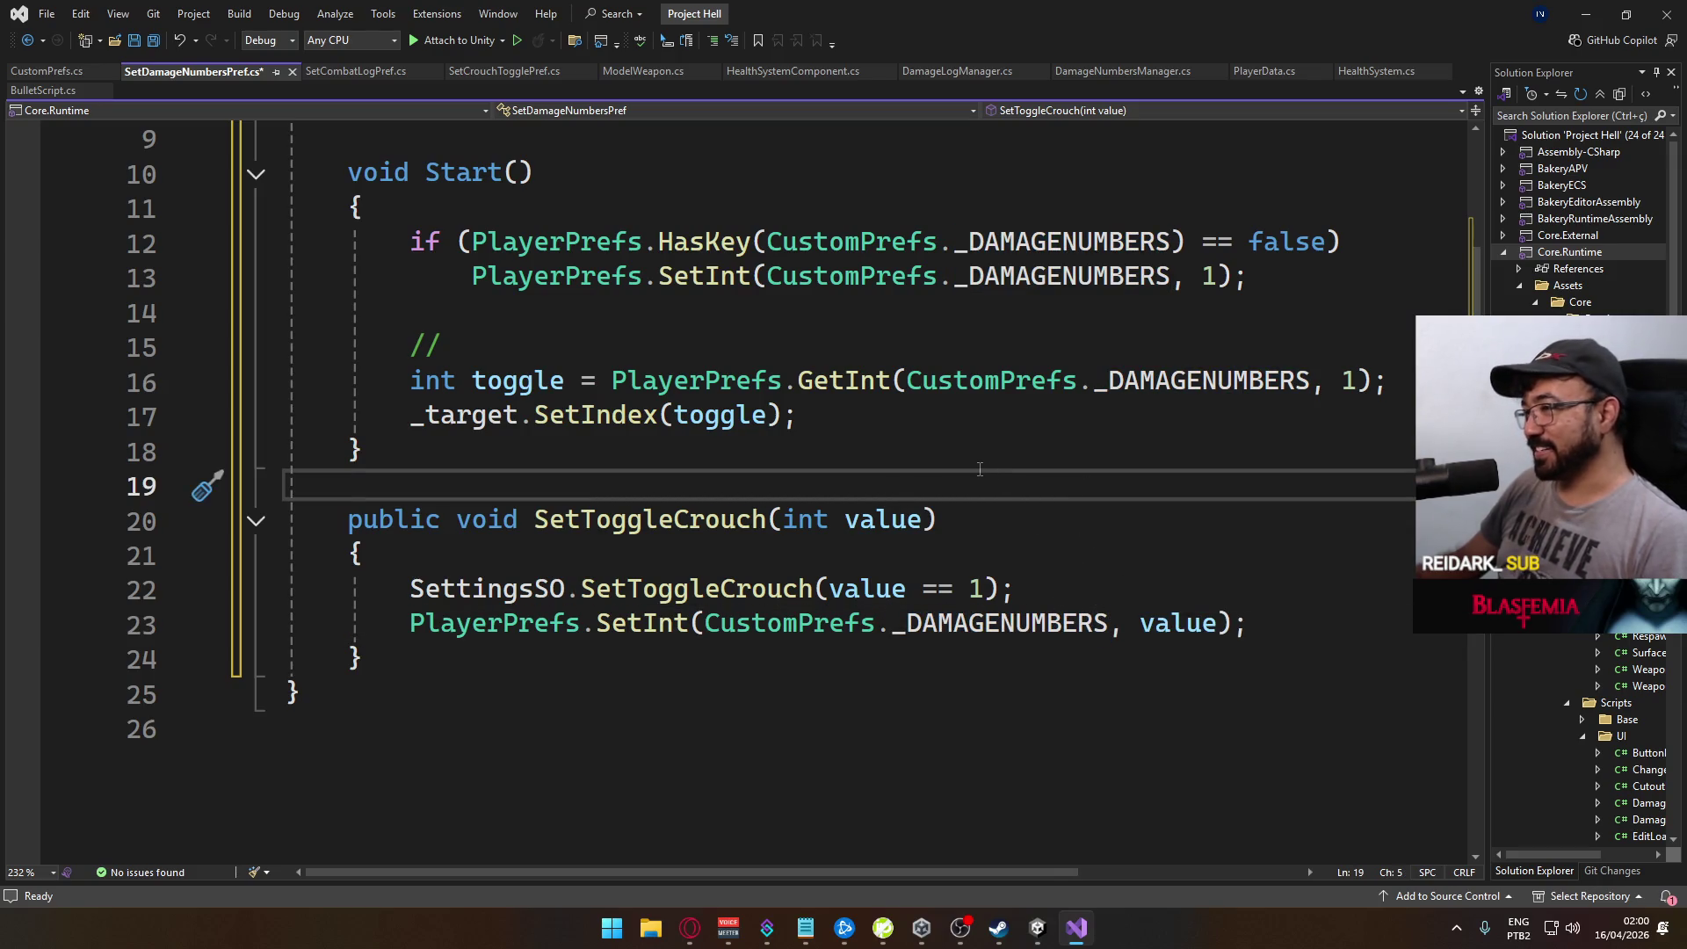
pyautogui.scroll(1, 705, 487)
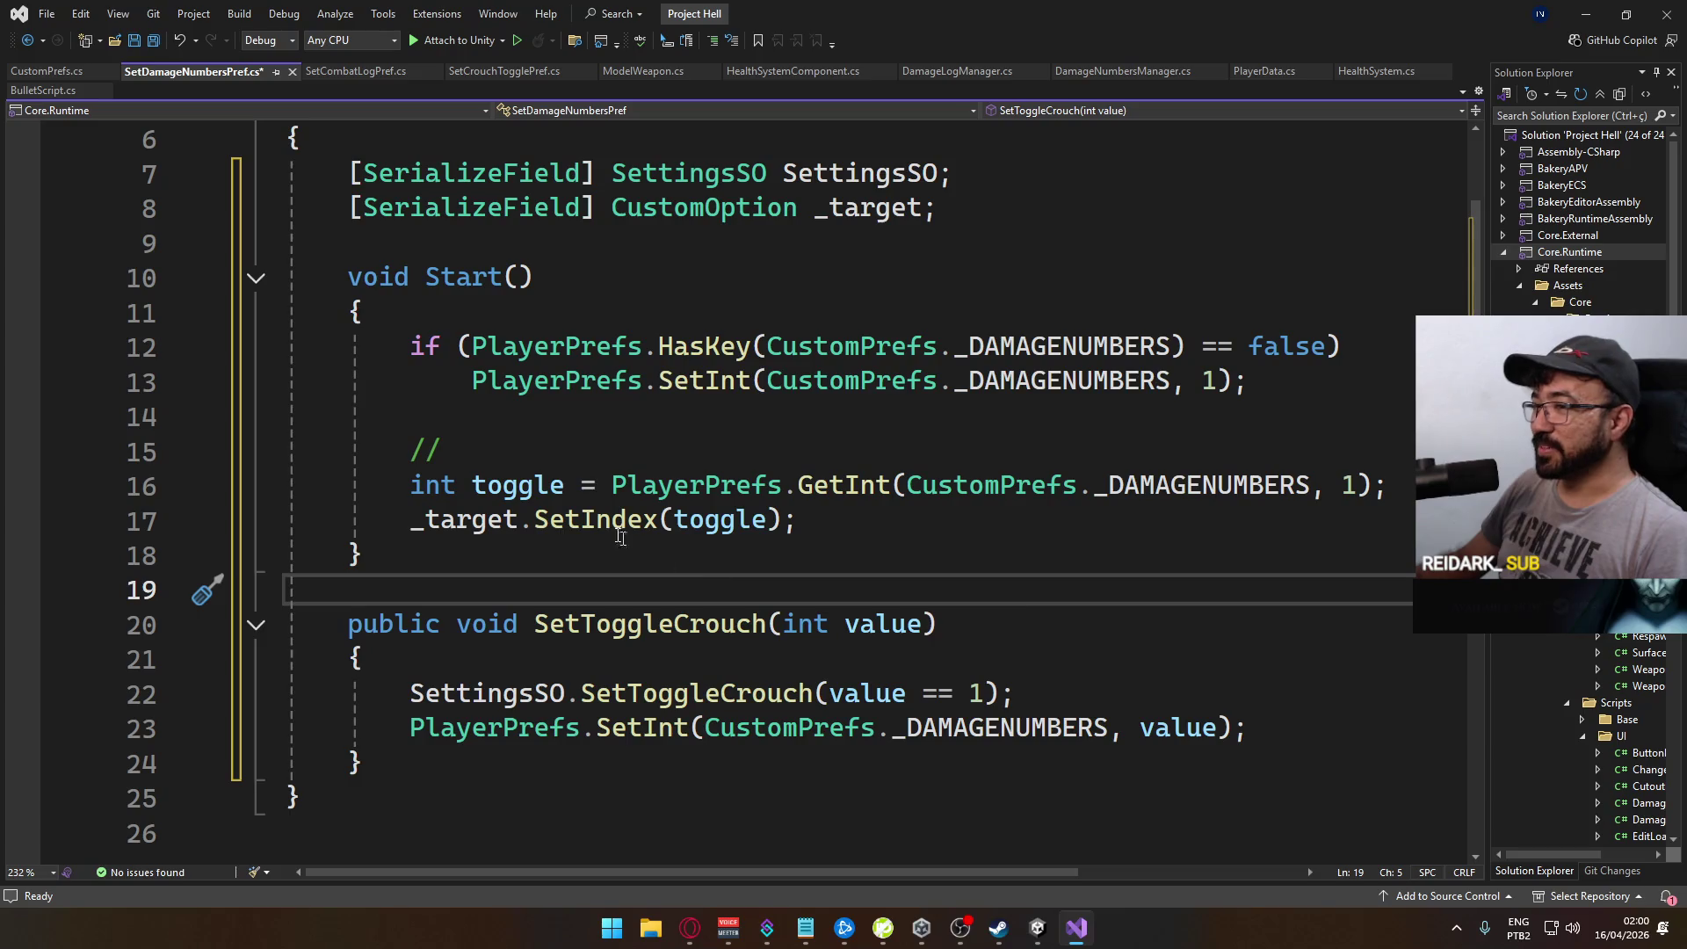
pyautogui.scroll(2, 675, 349)
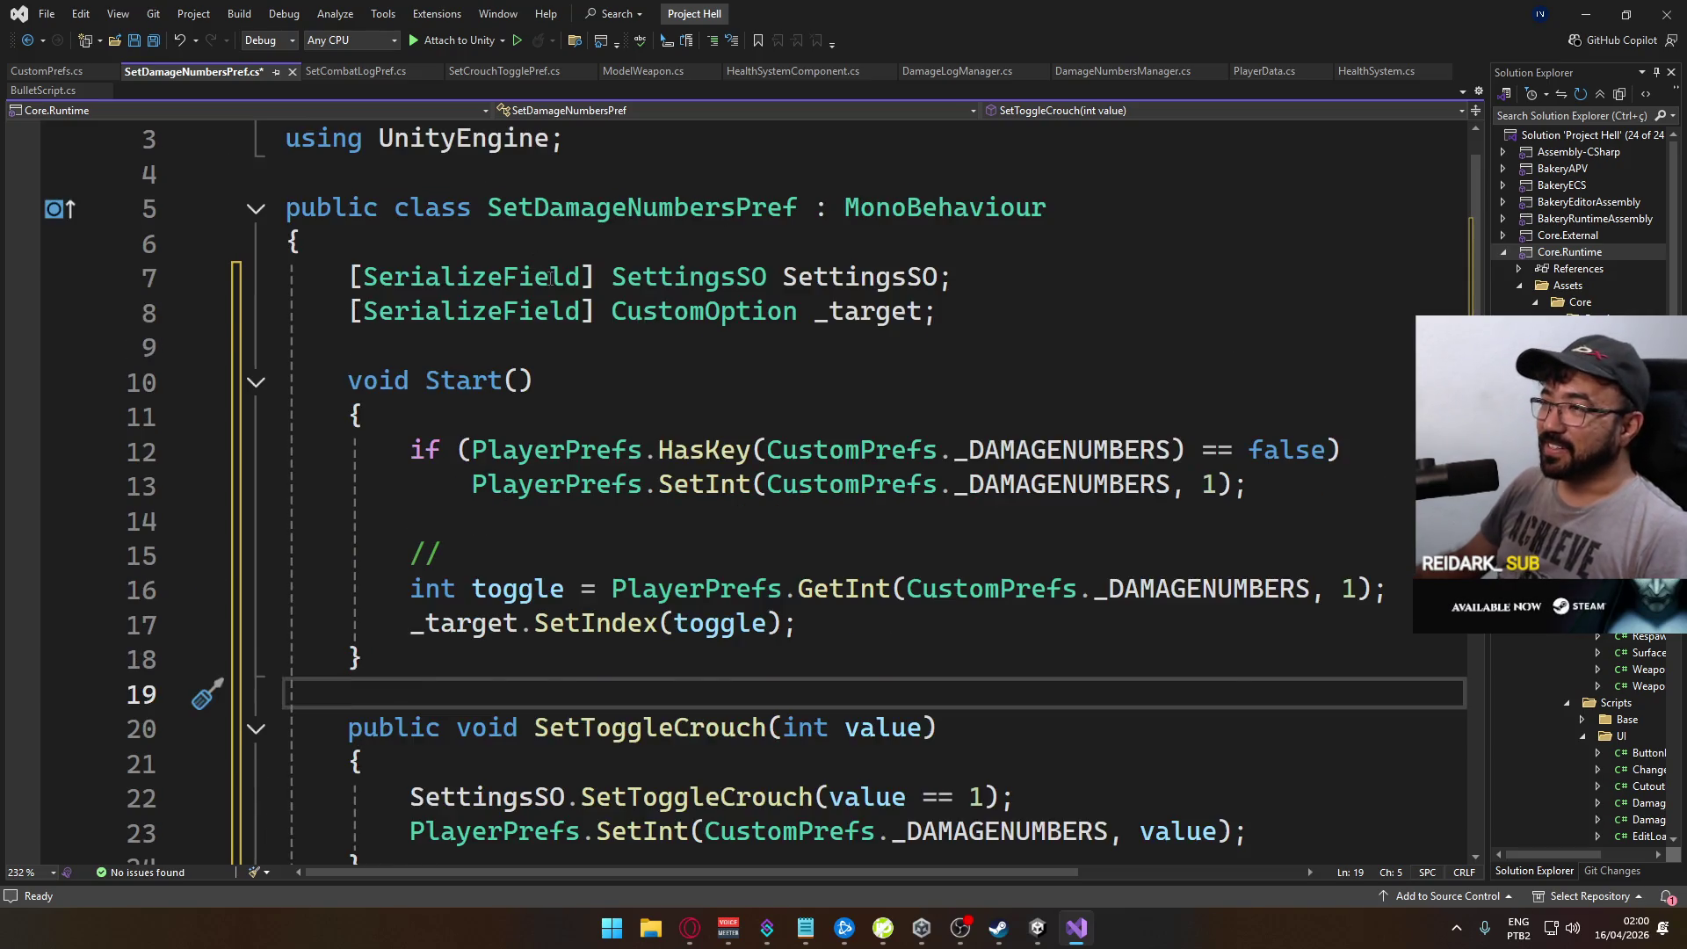
pyautogui.moveTo(825, 168); pyautogui.dragTo(285, 139)
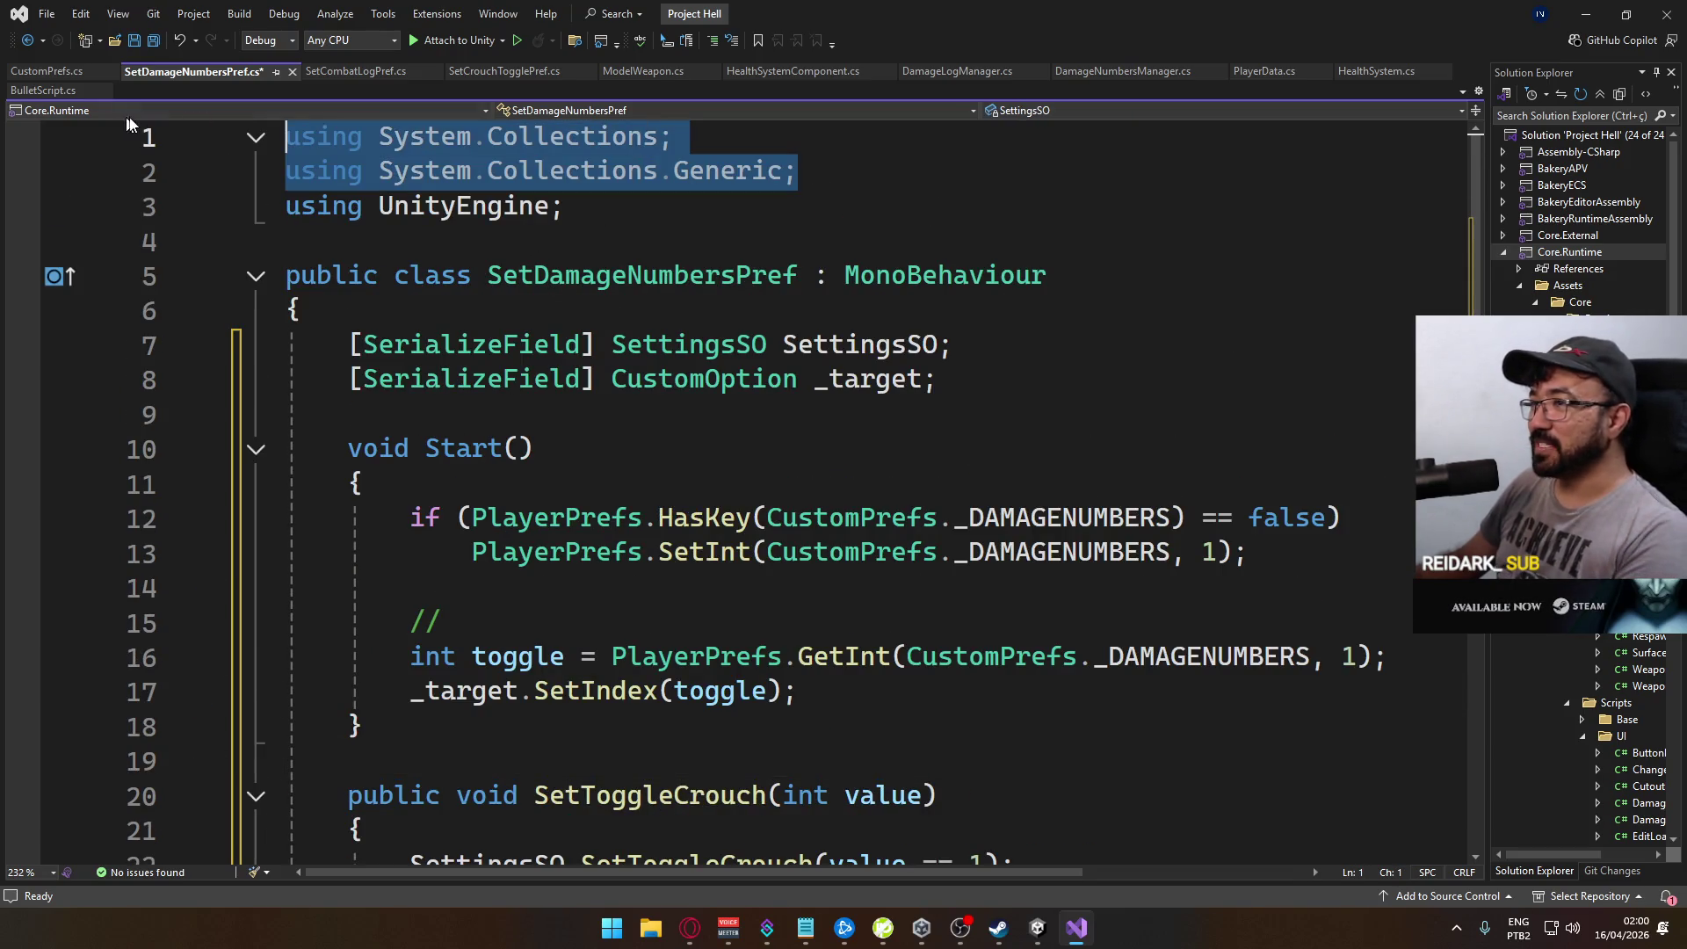
# Step: Delete the unused System.Collections usings from both pref scripts, saving SetDamageNumbersPref
pyautogui.press('Delete')
pyautogui.press('Delete')
pyautogui.hotkey('ctrl', 's')
pyautogui.click(349, 72)
pyautogui.moveTo(798, 171)
pyautogui.mouseDown()
pyautogui.moveTo(672, 141)
pyautogui.moveTo(18, 94)
pyautogui.mouseUp()
pyautogui.press('Delete')
pyautogui.press('Delete')
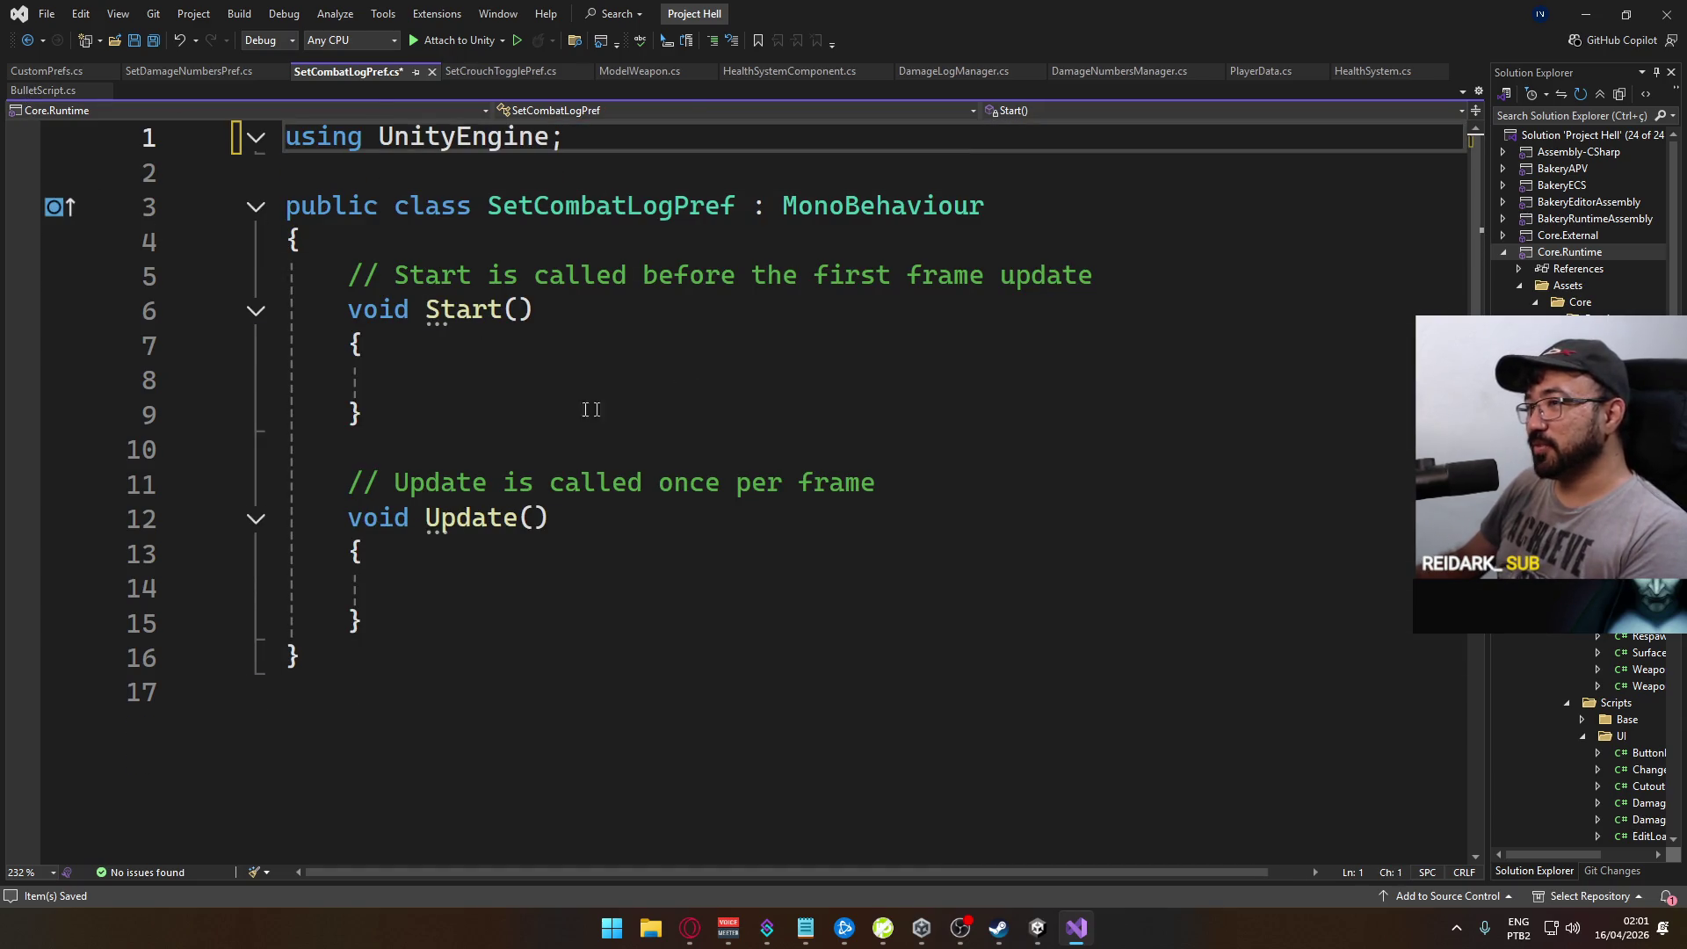
# Step: Paste SetDamageNumbersPref's code over SetCombatLogPref's empty Start and Update stubs
pyautogui.click(176, 72)
pyautogui.scroll(-3, 567, 482)
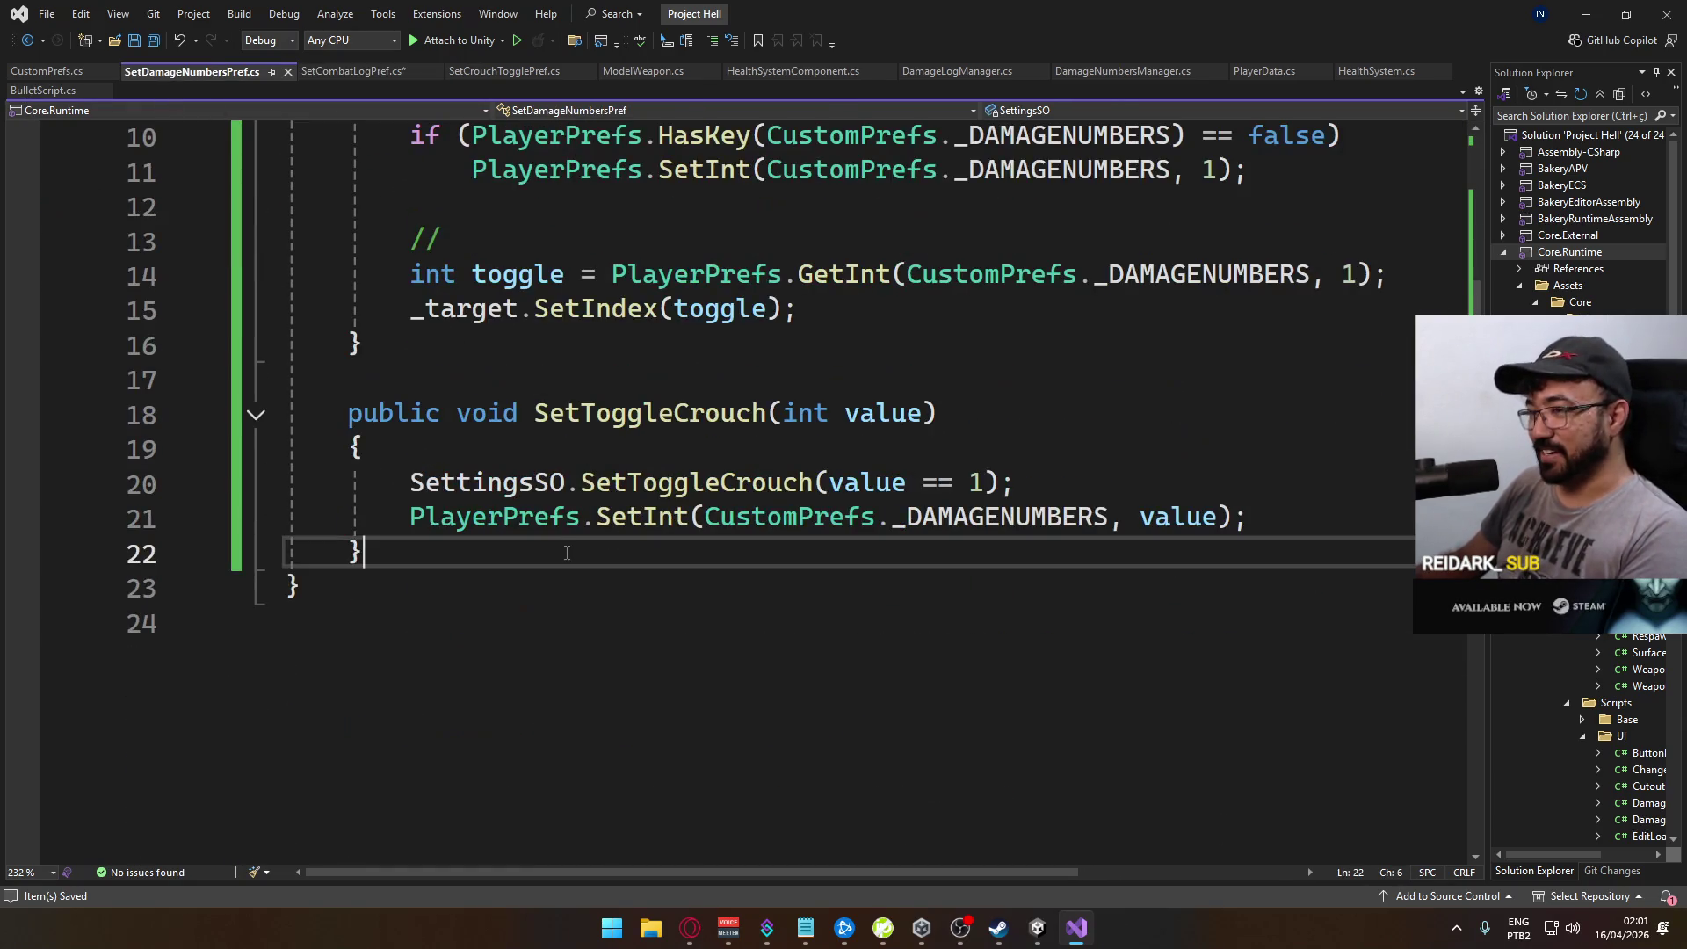
pyautogui.scroll(3, 567, 481)
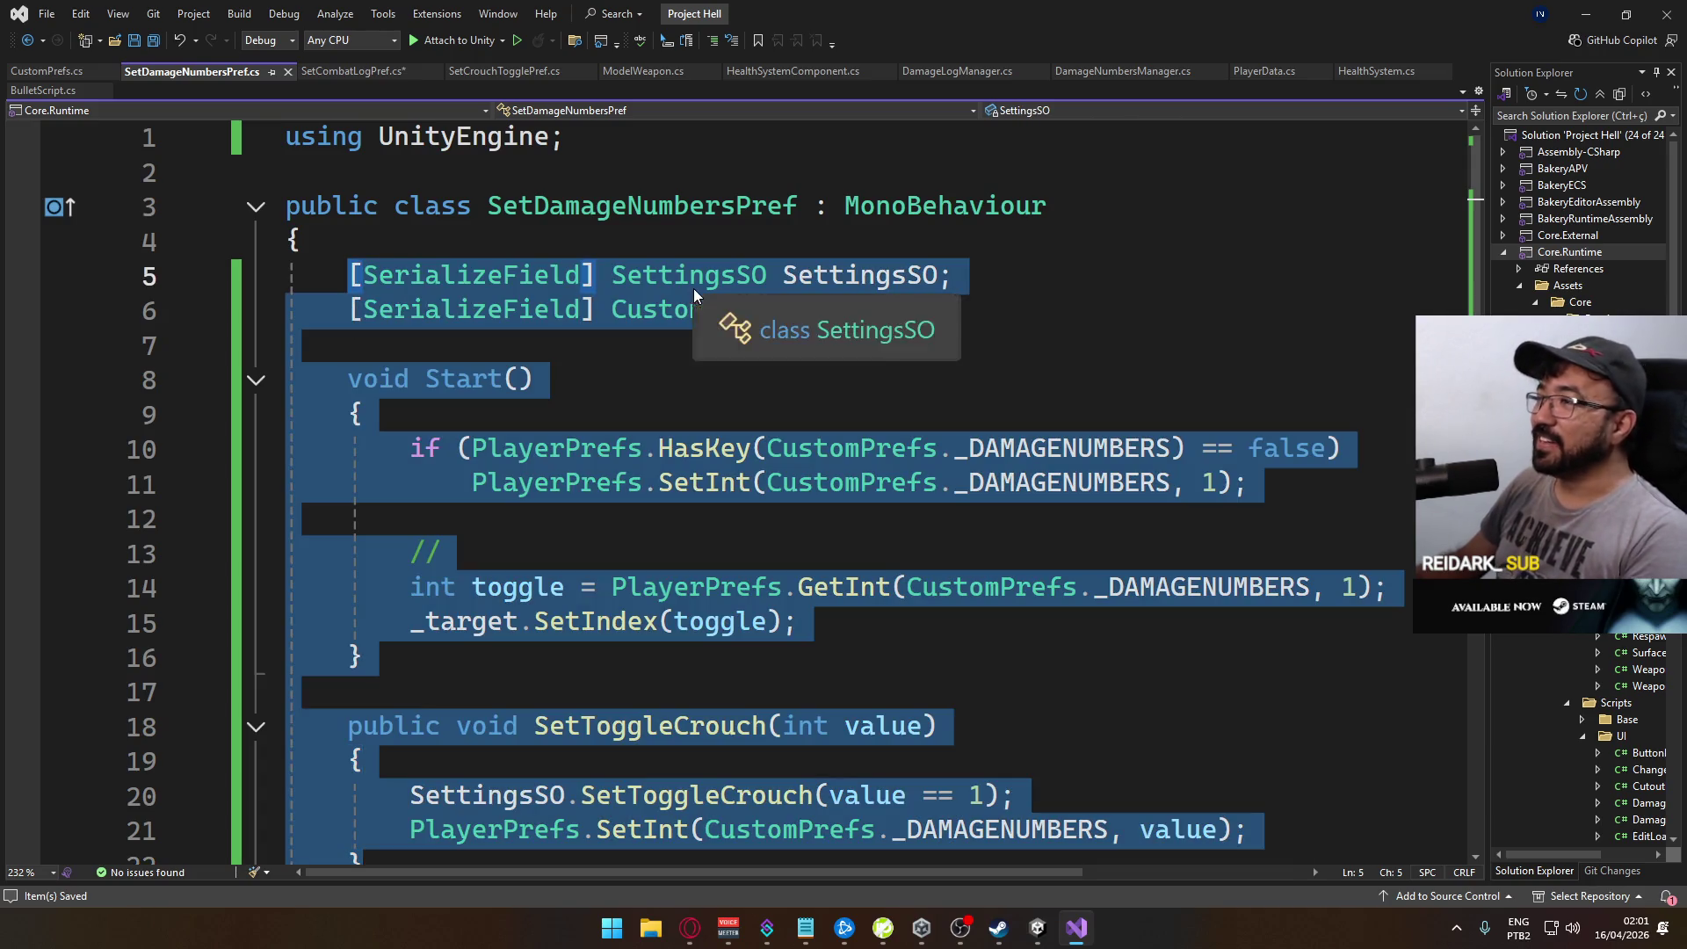
pyautogui.click(344, 74)
pyautogui.moveTo(445, 618)
pyautogui.mouseDown()
pyautogui.moveTo(418, 584)
pyautogui.moveTo(351, 271)
pyautogui.mouseUp()
pyautogui.write('[SerializeField] SettingsSO SettingsSO;     [SerializeField] CustomOption _target;      void Start()     {         if (PlayerPrefs.HasKey(CustomPrefs._DAMAGENUMBERS) == false)             PlayerPrefs.SetInt(CustomPrefs._DAMAGENUMBERS, 1);          //         int toggle = PlayerPrefs.GetInt(CustomPrefs._DAMAGENUMBERS, 1);         _target.SetIndex(toggle);     }      public void SetToggleCrouch(int value)     {         SettingsSO.SetToggleCrouch(value == 1);         PlayerPrefs.SetInt(CustomPrefs._DAMAGENUMBERS, value);     }')
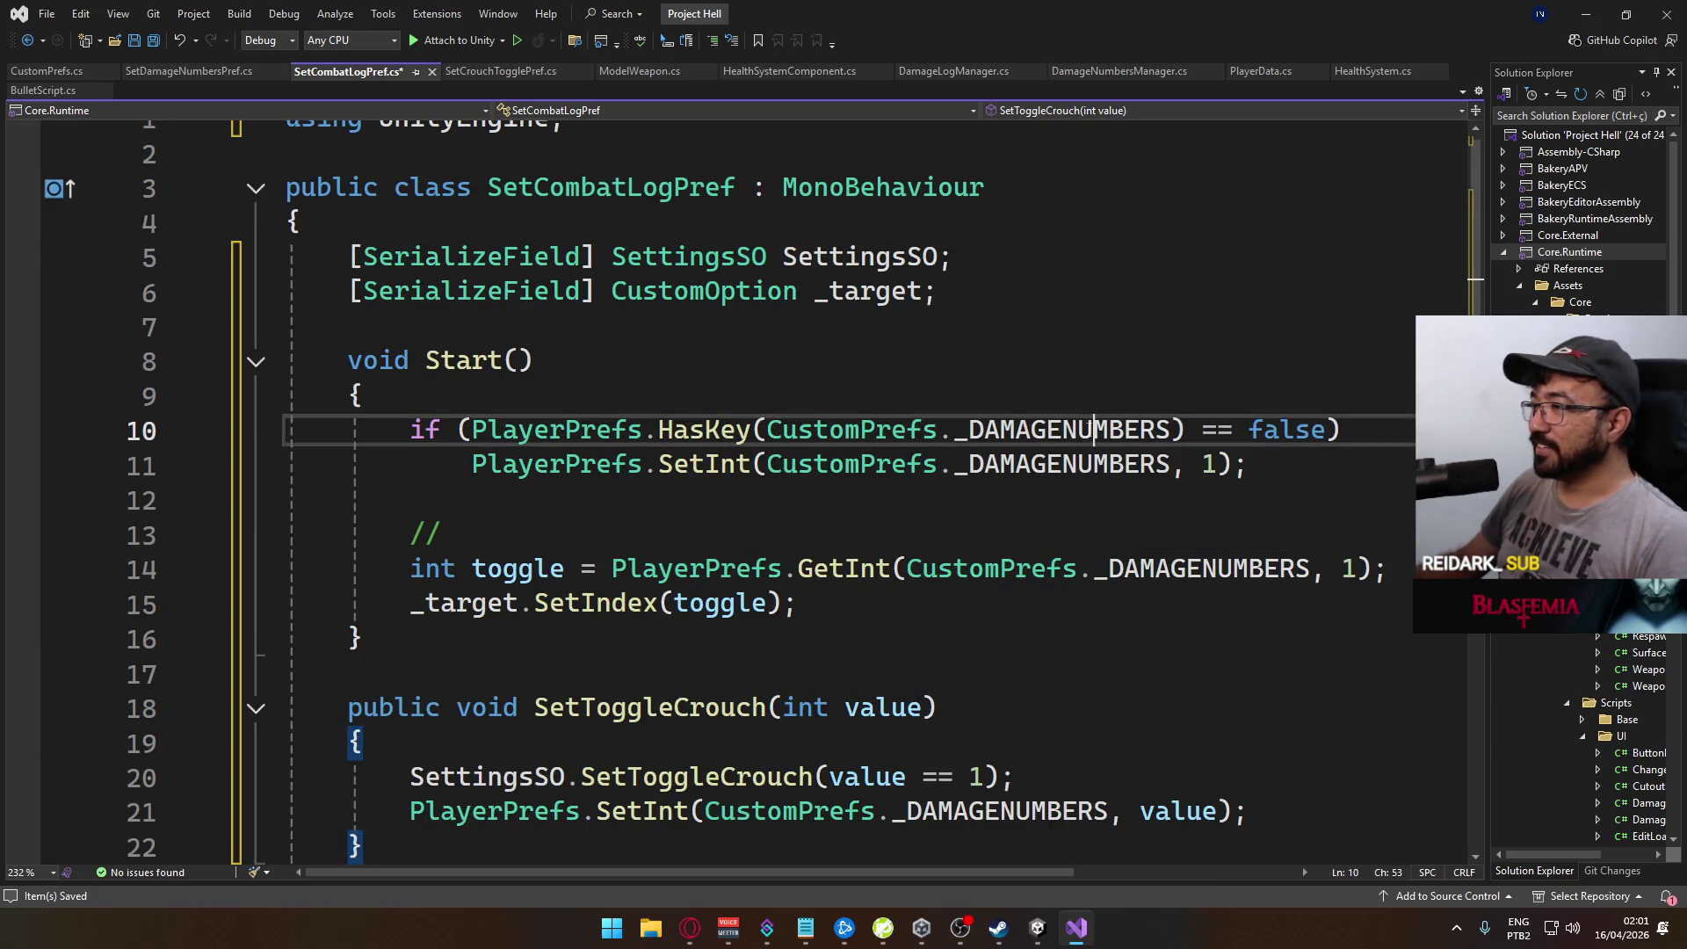
# Step: Replace CustomPrefs._DAMAGENUMBERS with _COMBATLOG in the HasKey check and on lines 11 and 14
pyautogui.doubleClick(1094, 429)
pyautogui.write('_')
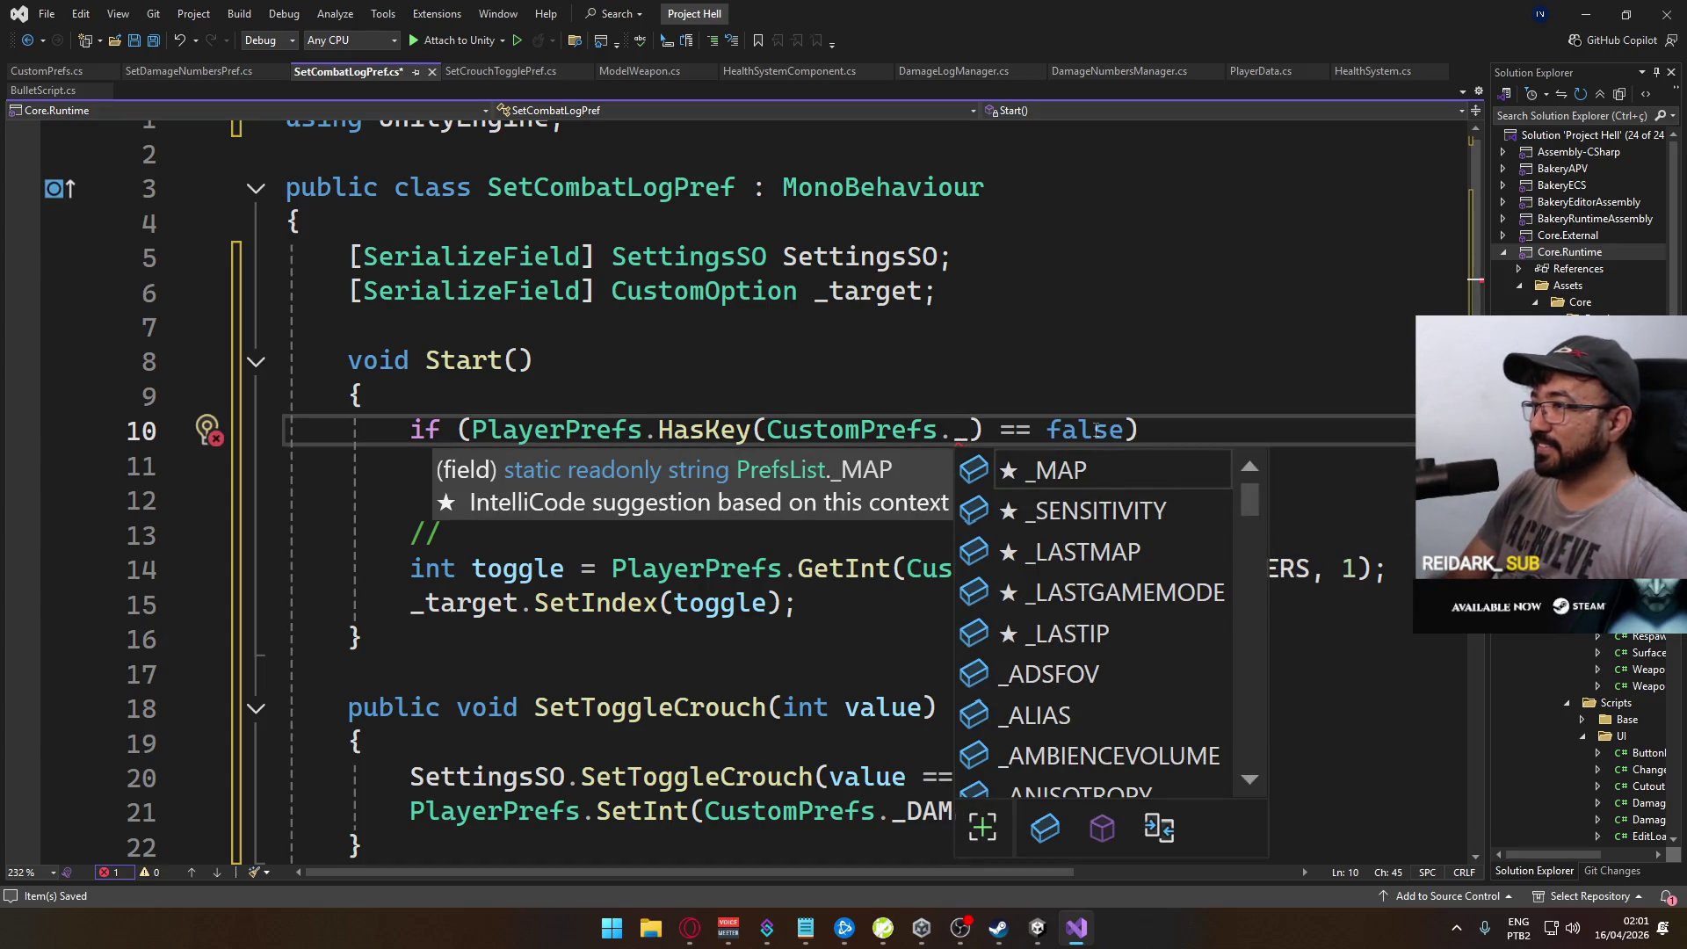
pyautogui.write('Se')
pyautogui.press('BackSpace')
pyautogui.press('BackSpace')
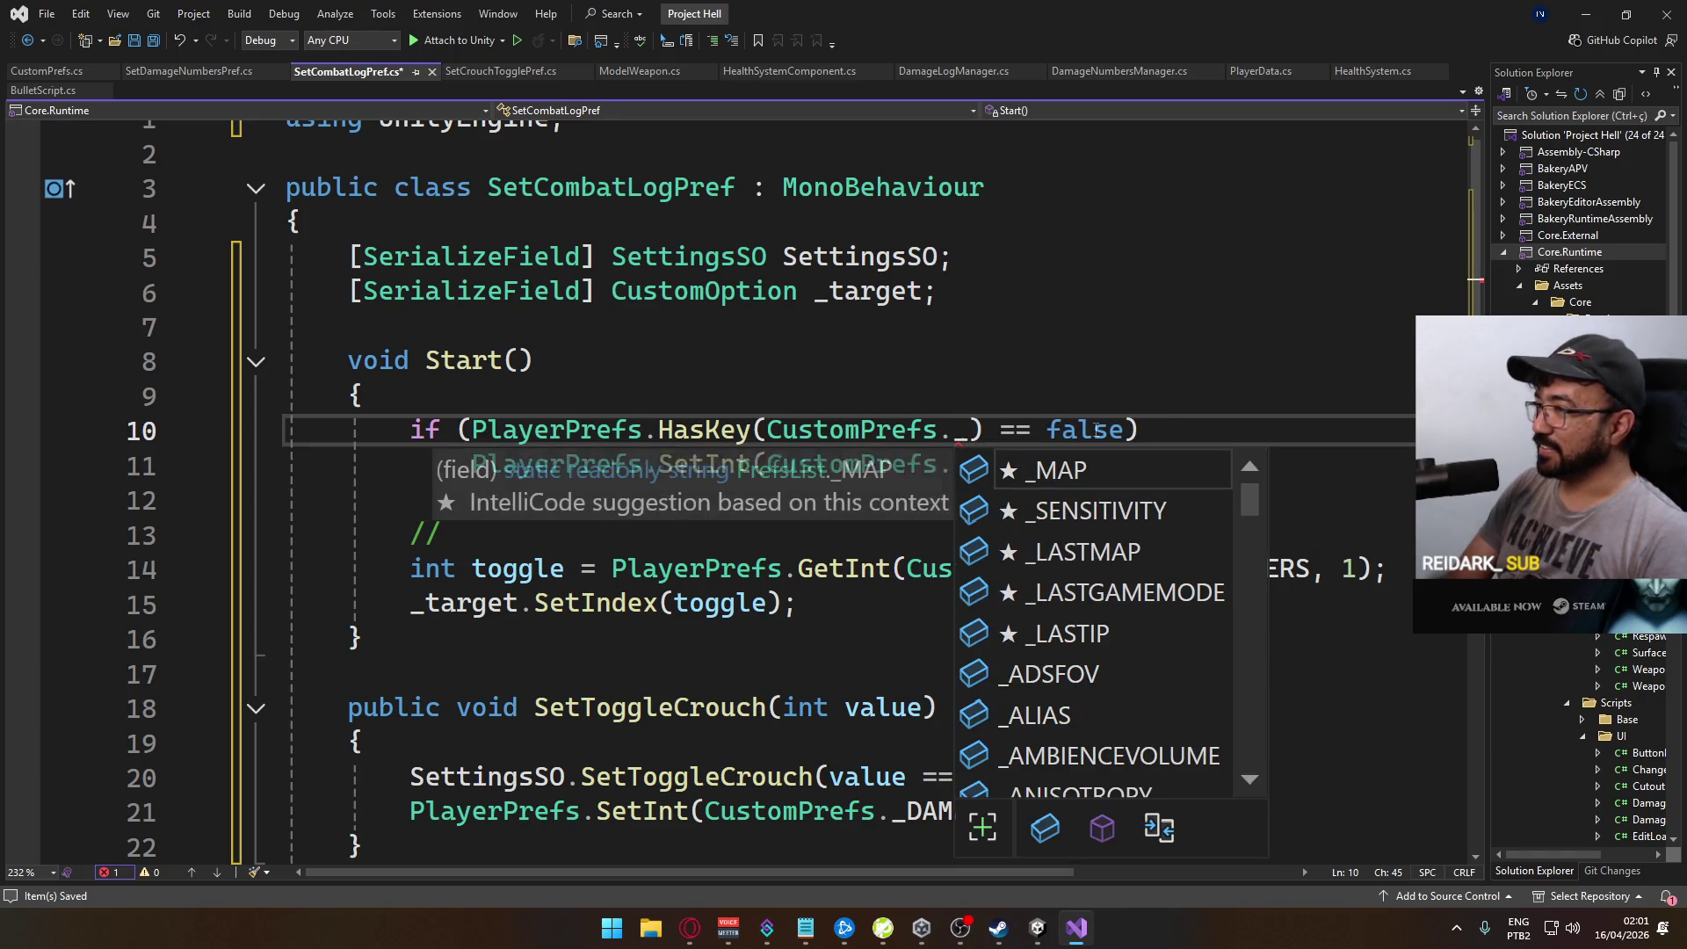
pyautogui.write('com')
pyautogui.press('Tab')
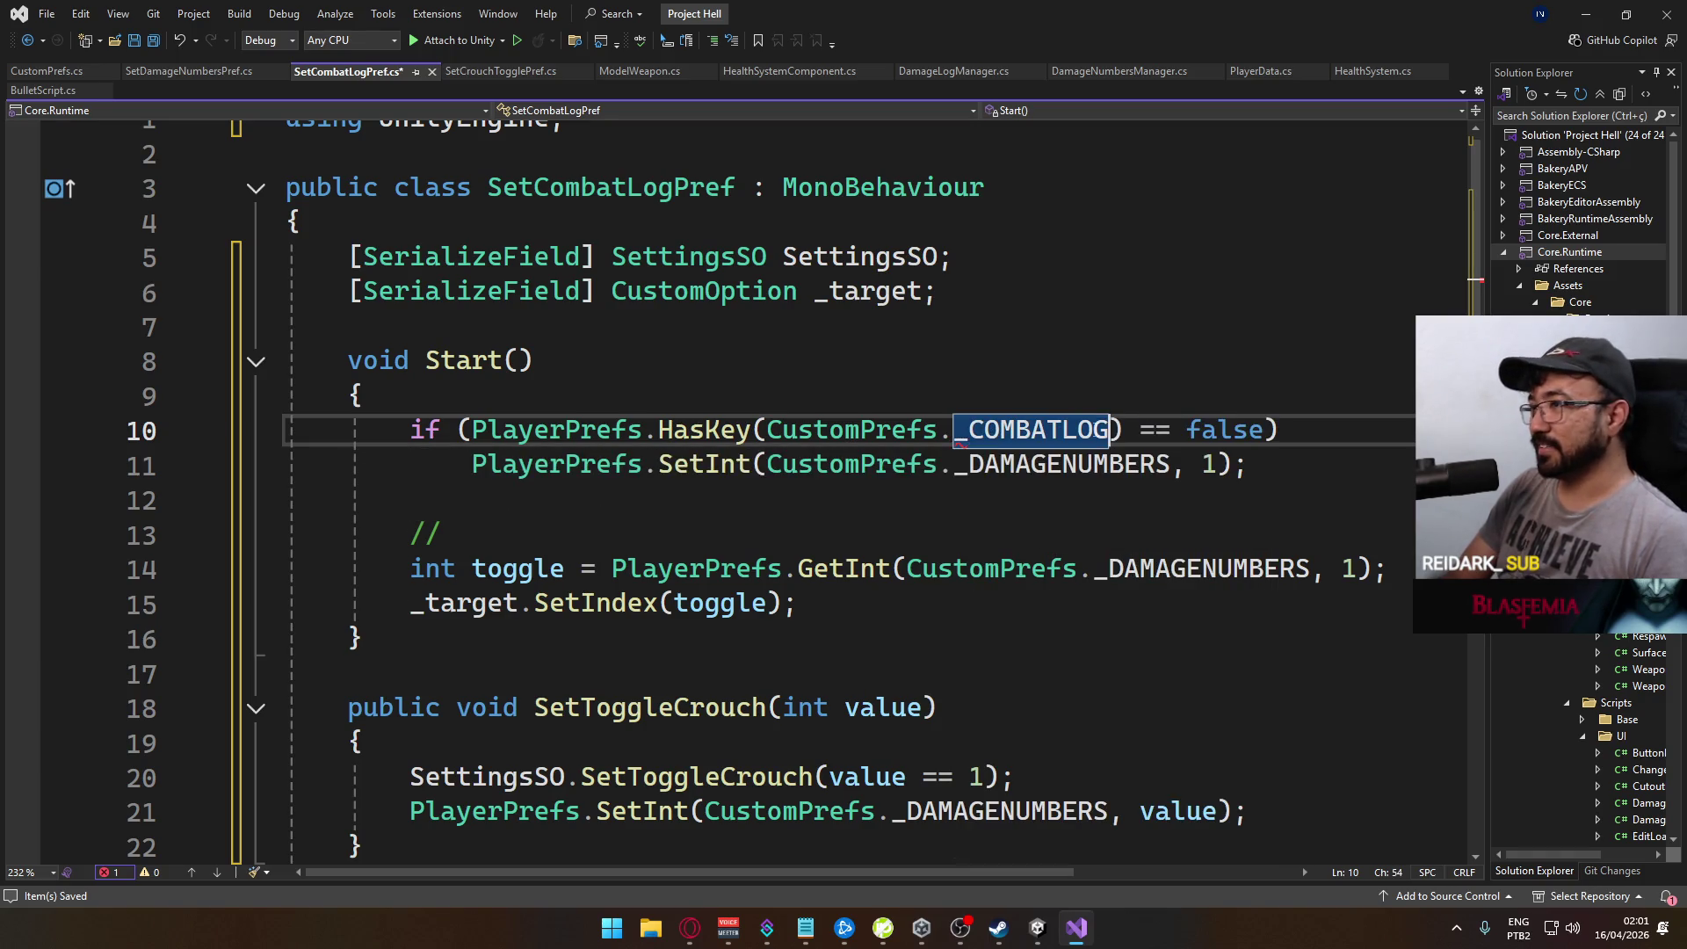
pyautogui.doubleClick(1022, 463)
pyautogui.write('_COMBATLOG')
pyautogui.doubleClick(1173, 571)
pyautogui.write('_COMBATLOG')
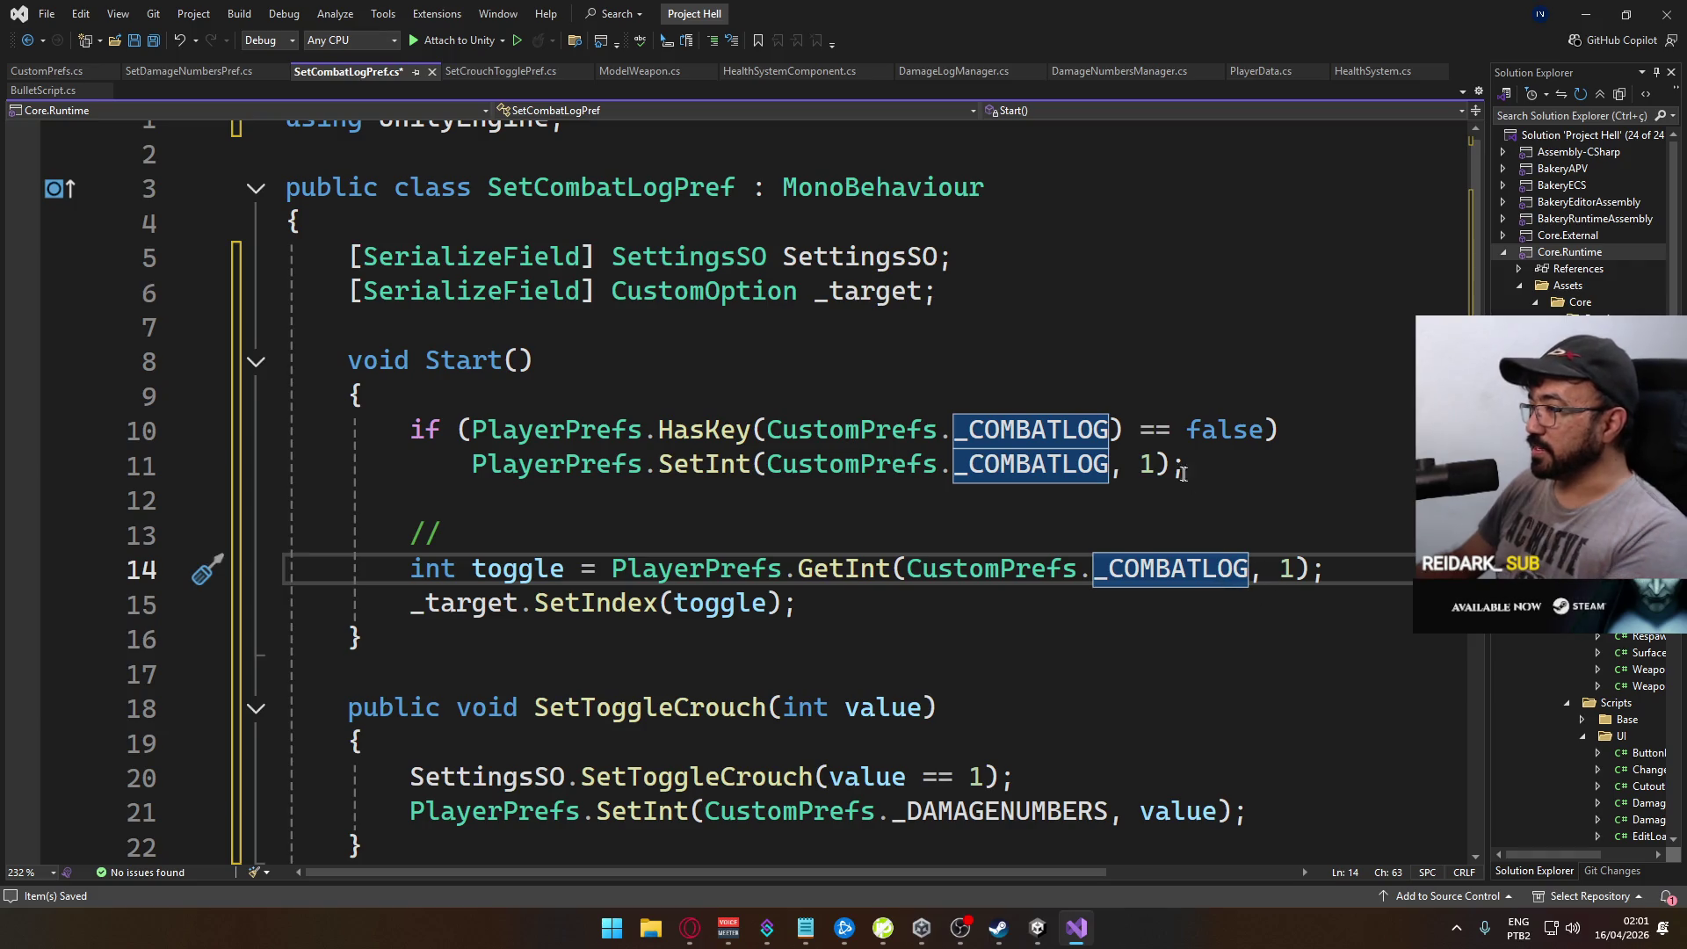
# Step: Change the default values on lines 11 and 14 from 1 to 0 and save under _COMBATLOG
pyautogui.doubleClick(1146, 464)
pyautogui.write('0')
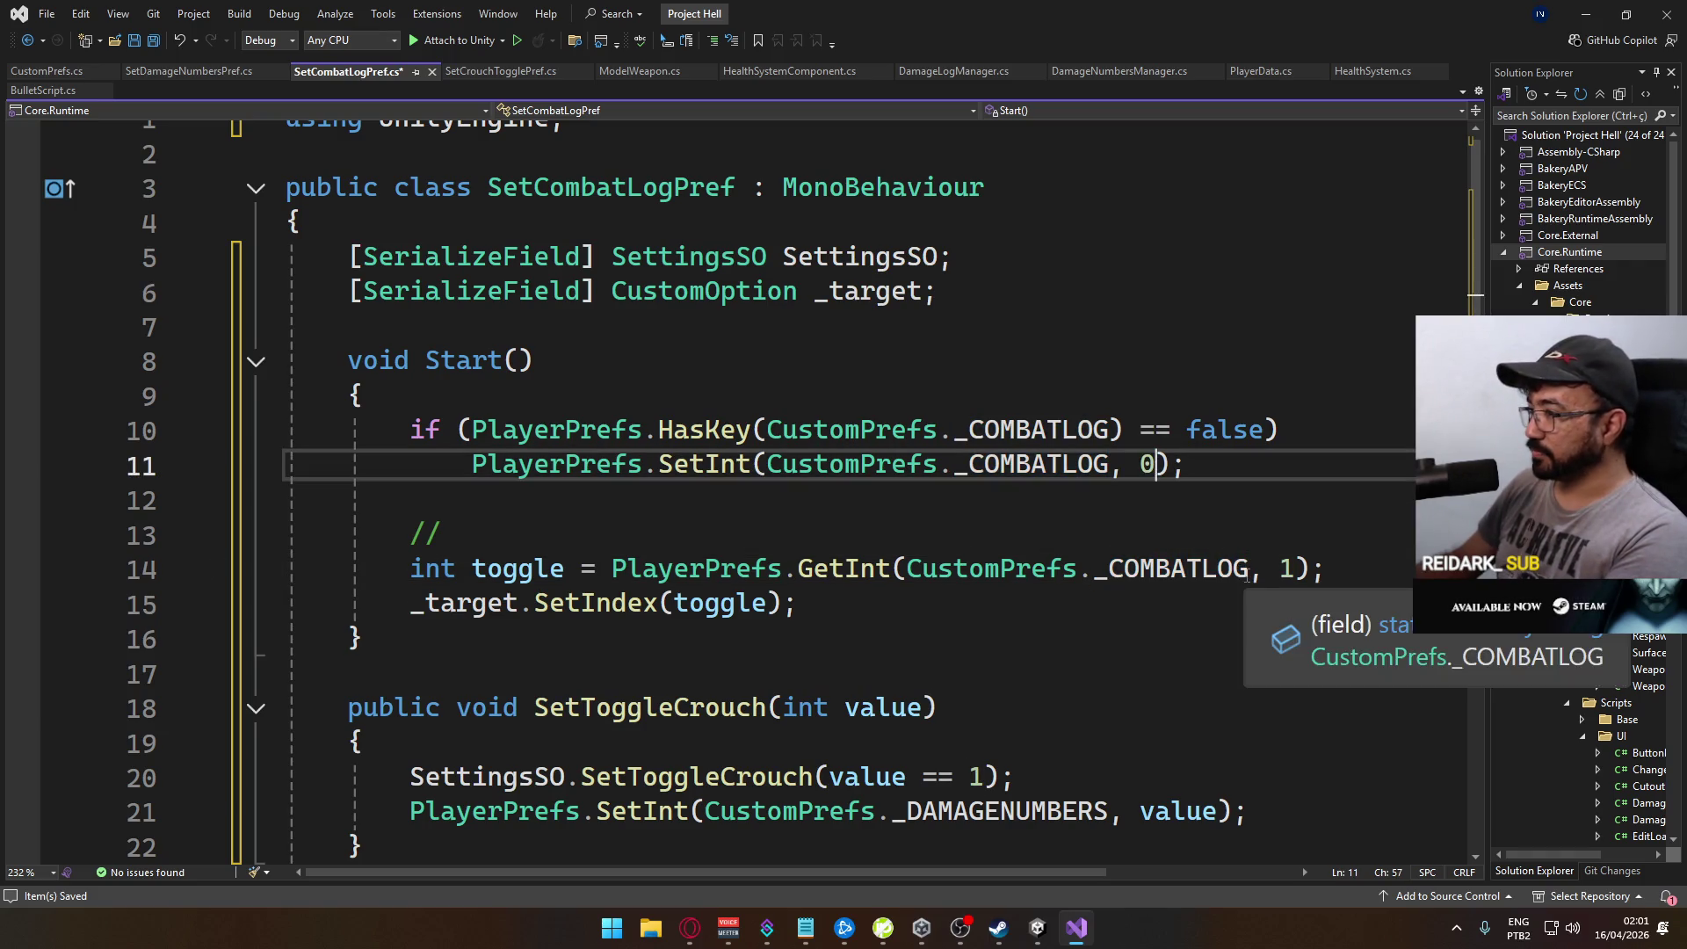
pyautogui.doubleClick(1286, 568)
pyautogui.write('0')
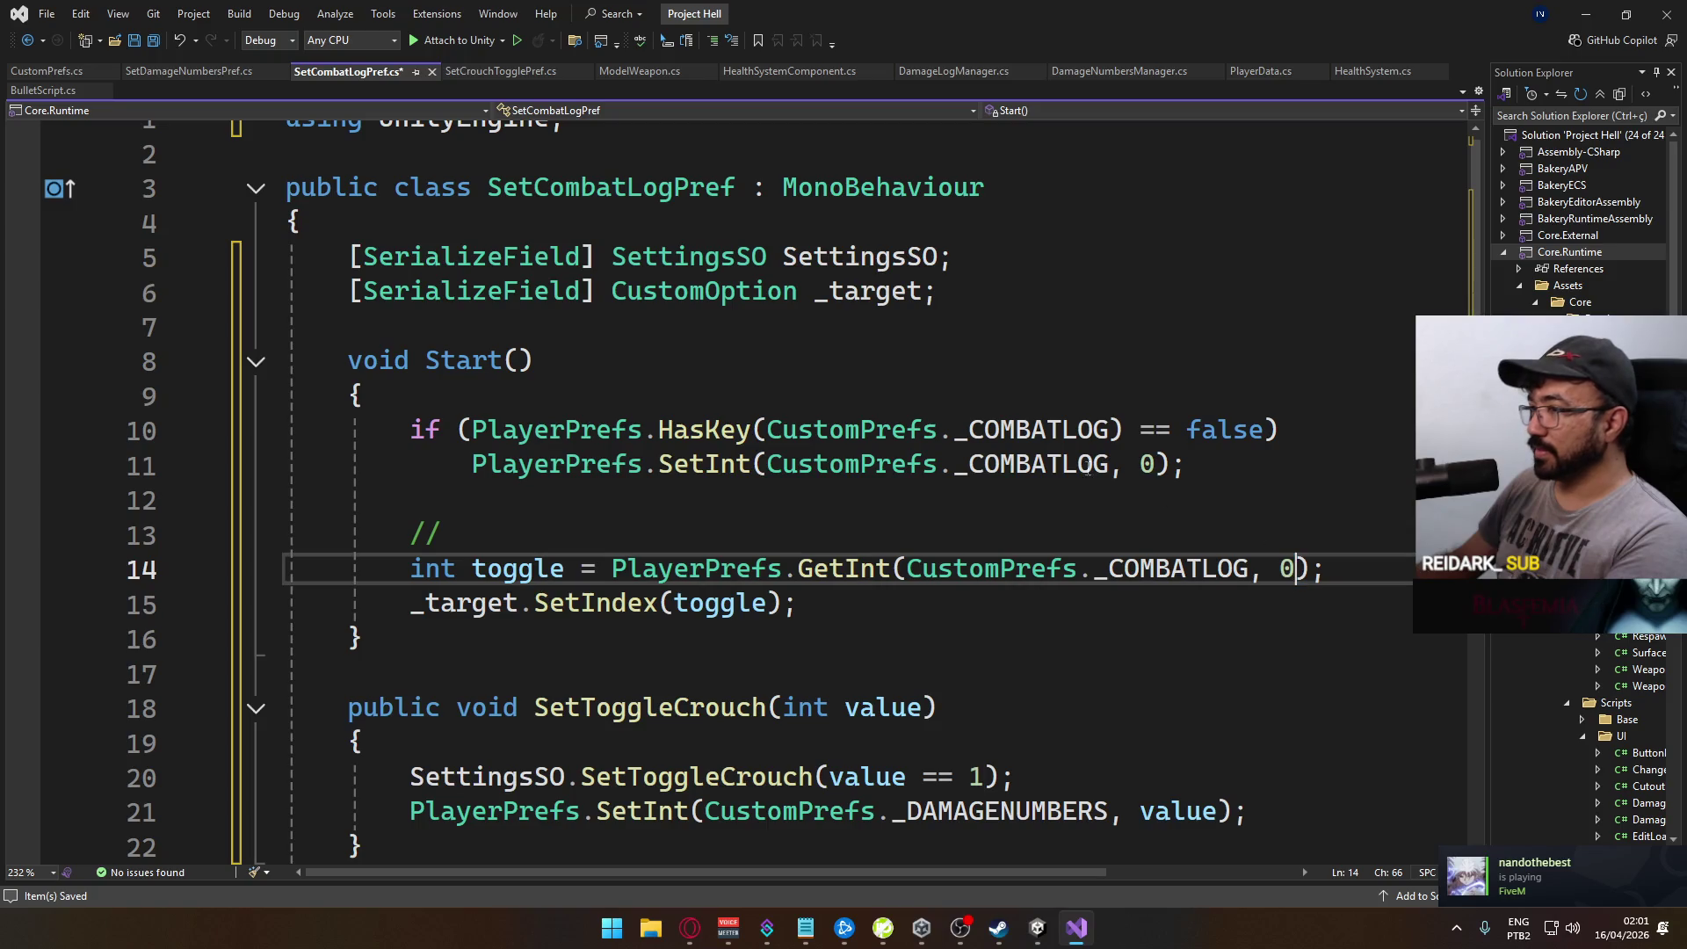
pyautogui.scroll(-1, 851, 496)
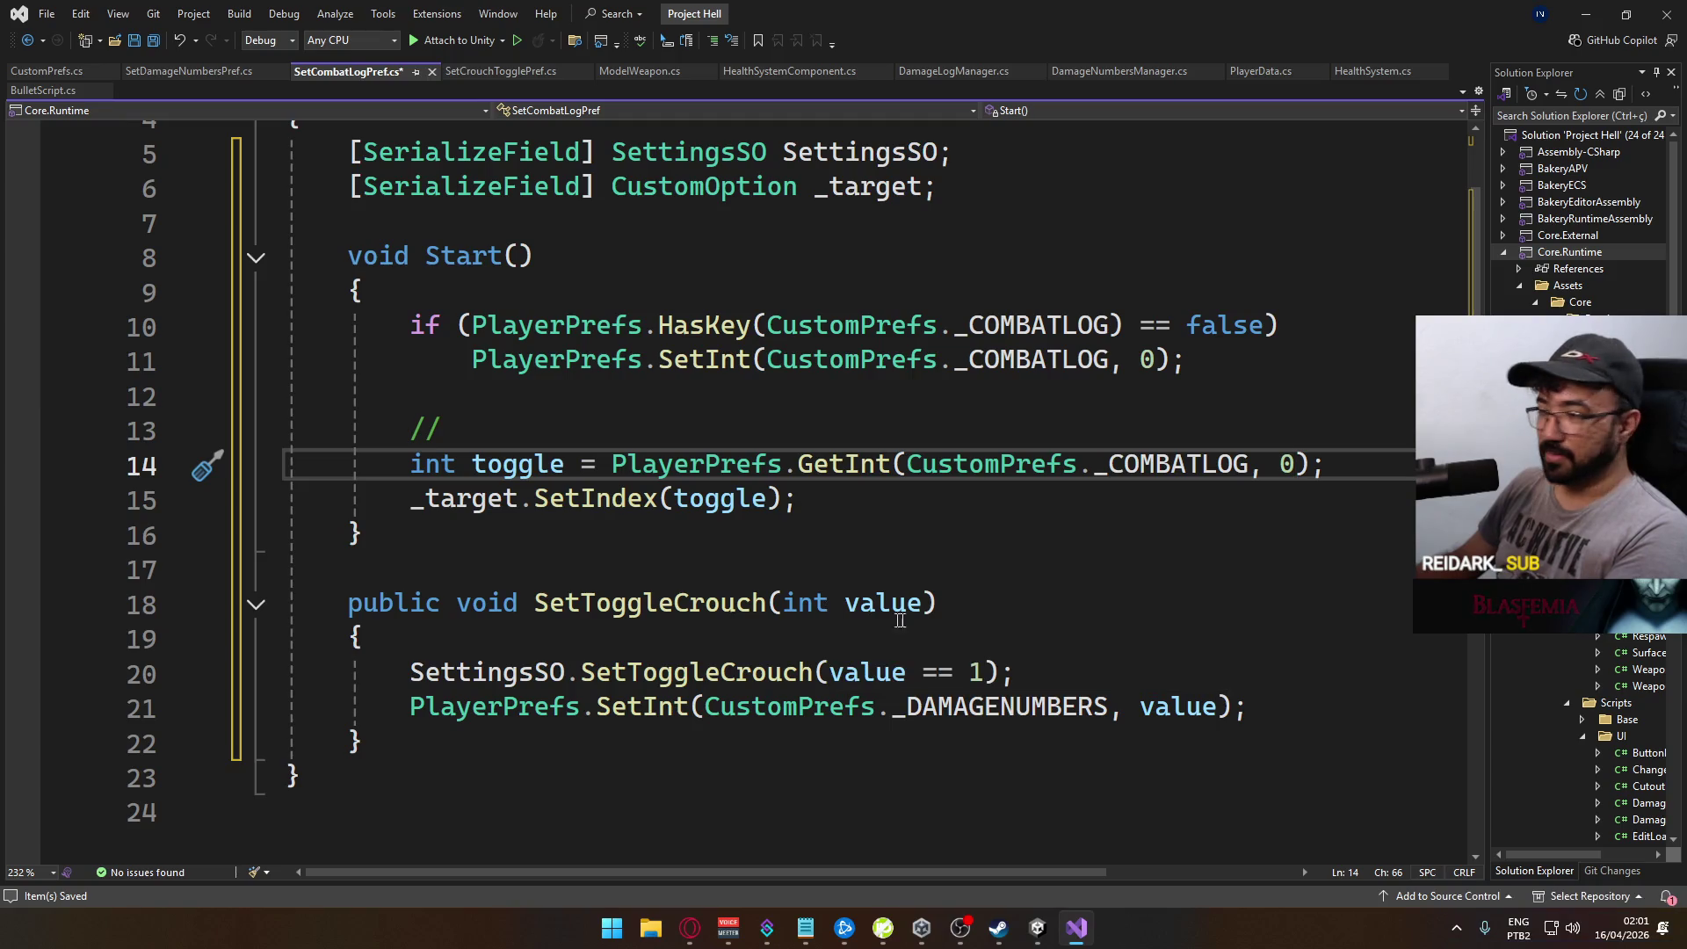
pyautogui.doubleClick(966, 707)
pyautogui.write('_COMBATLOG')
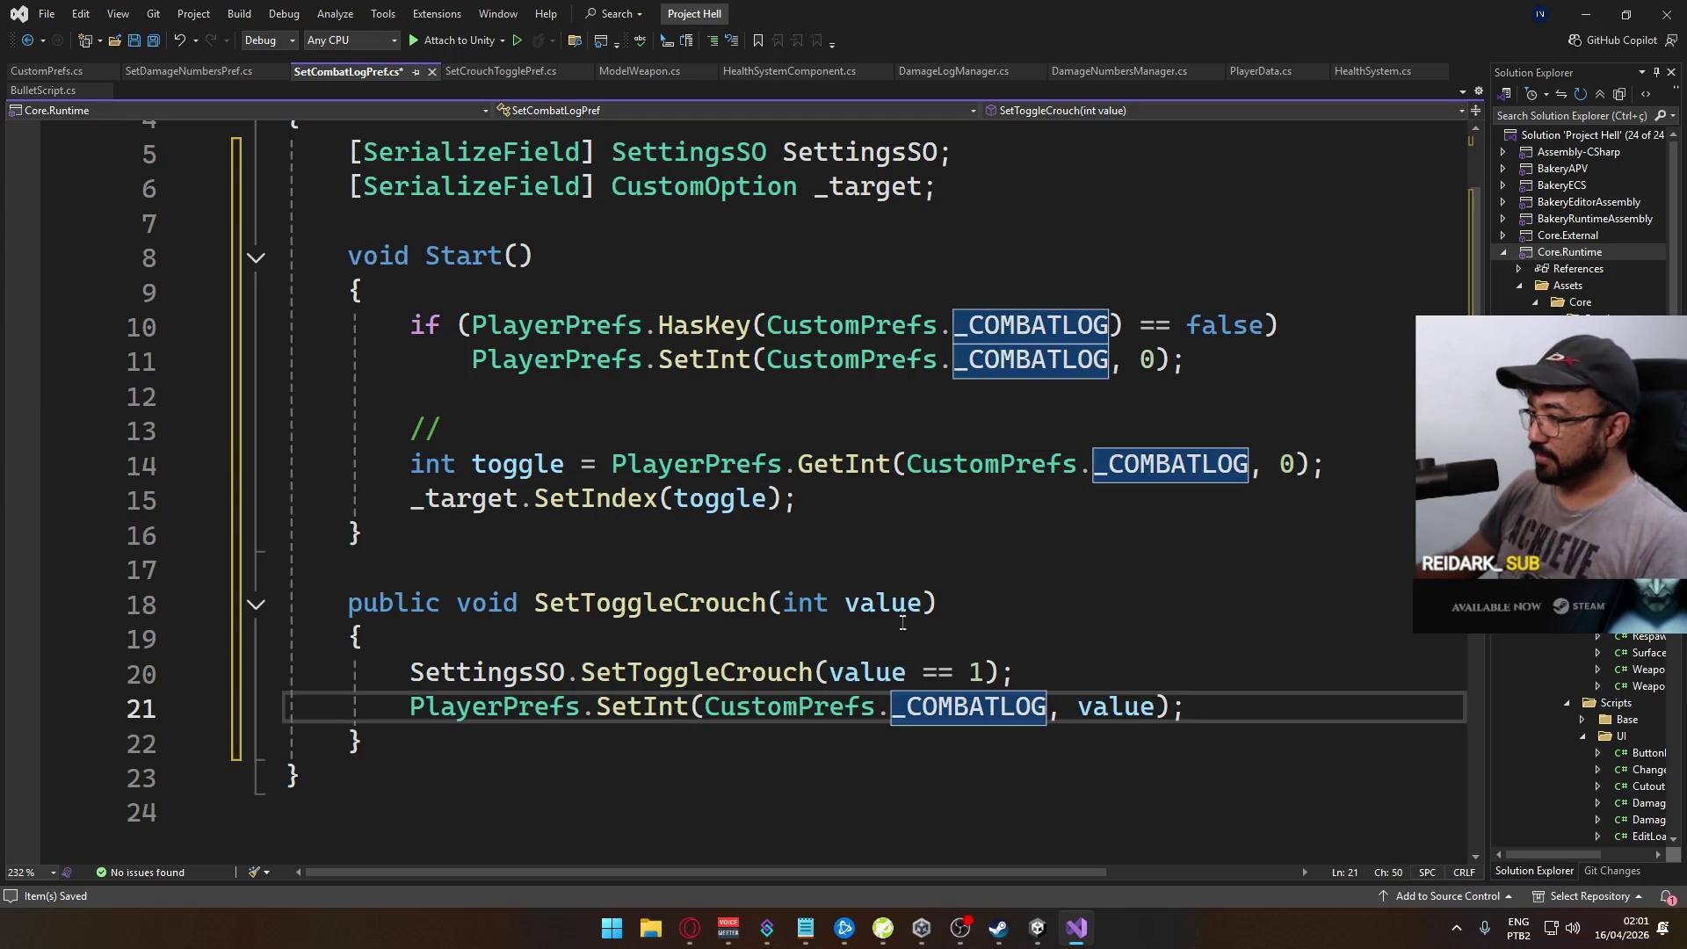
# Step: Review the SetToggleCrouch and SetIndex calls, undoing an accidental edit to SetIndex
pyautogui.click(871, 668)
pyautogui.doubleClick(747, 672)
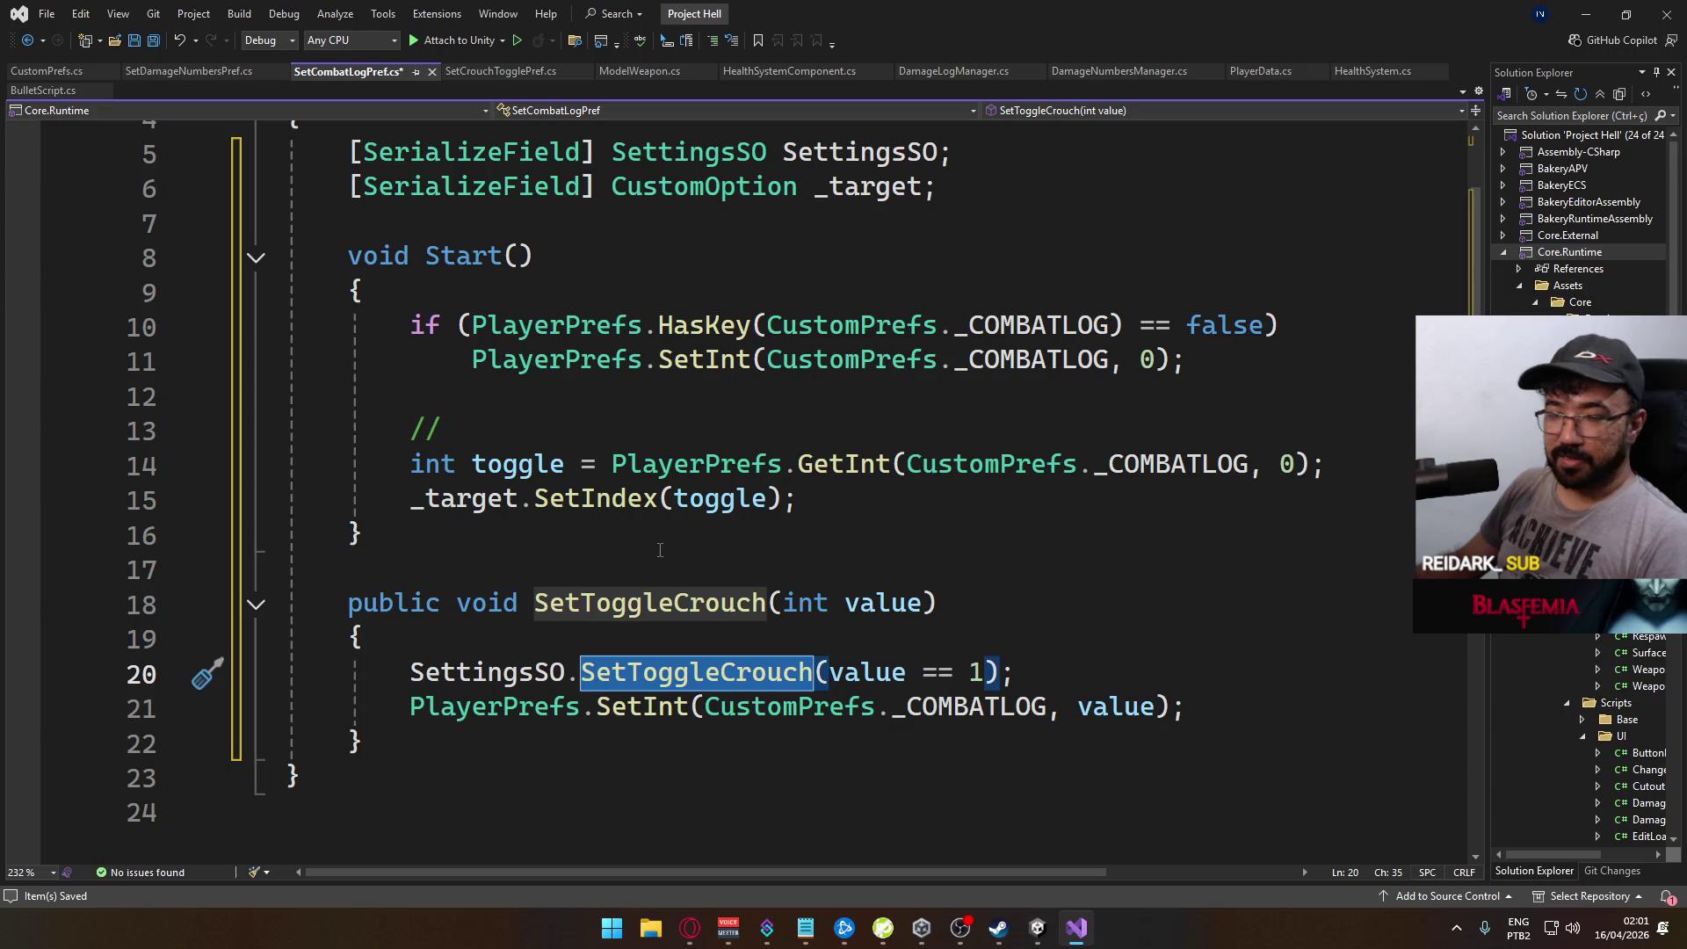
pyautogui.doubleClick(606, 499)
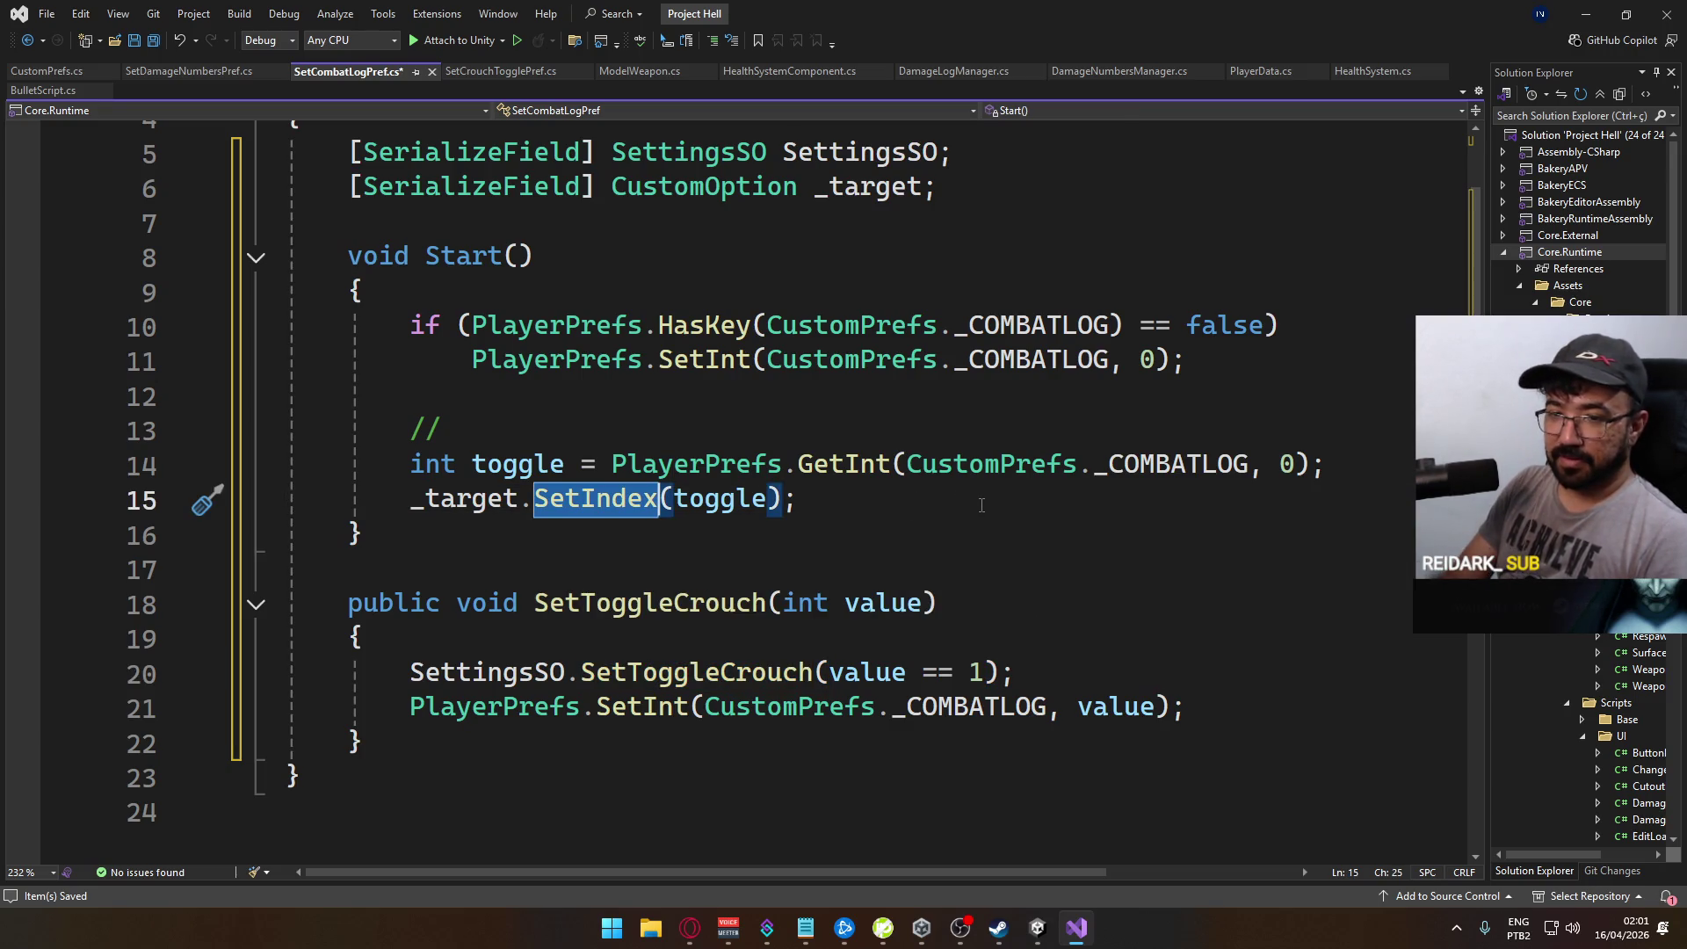
pyautogui.write('Set')
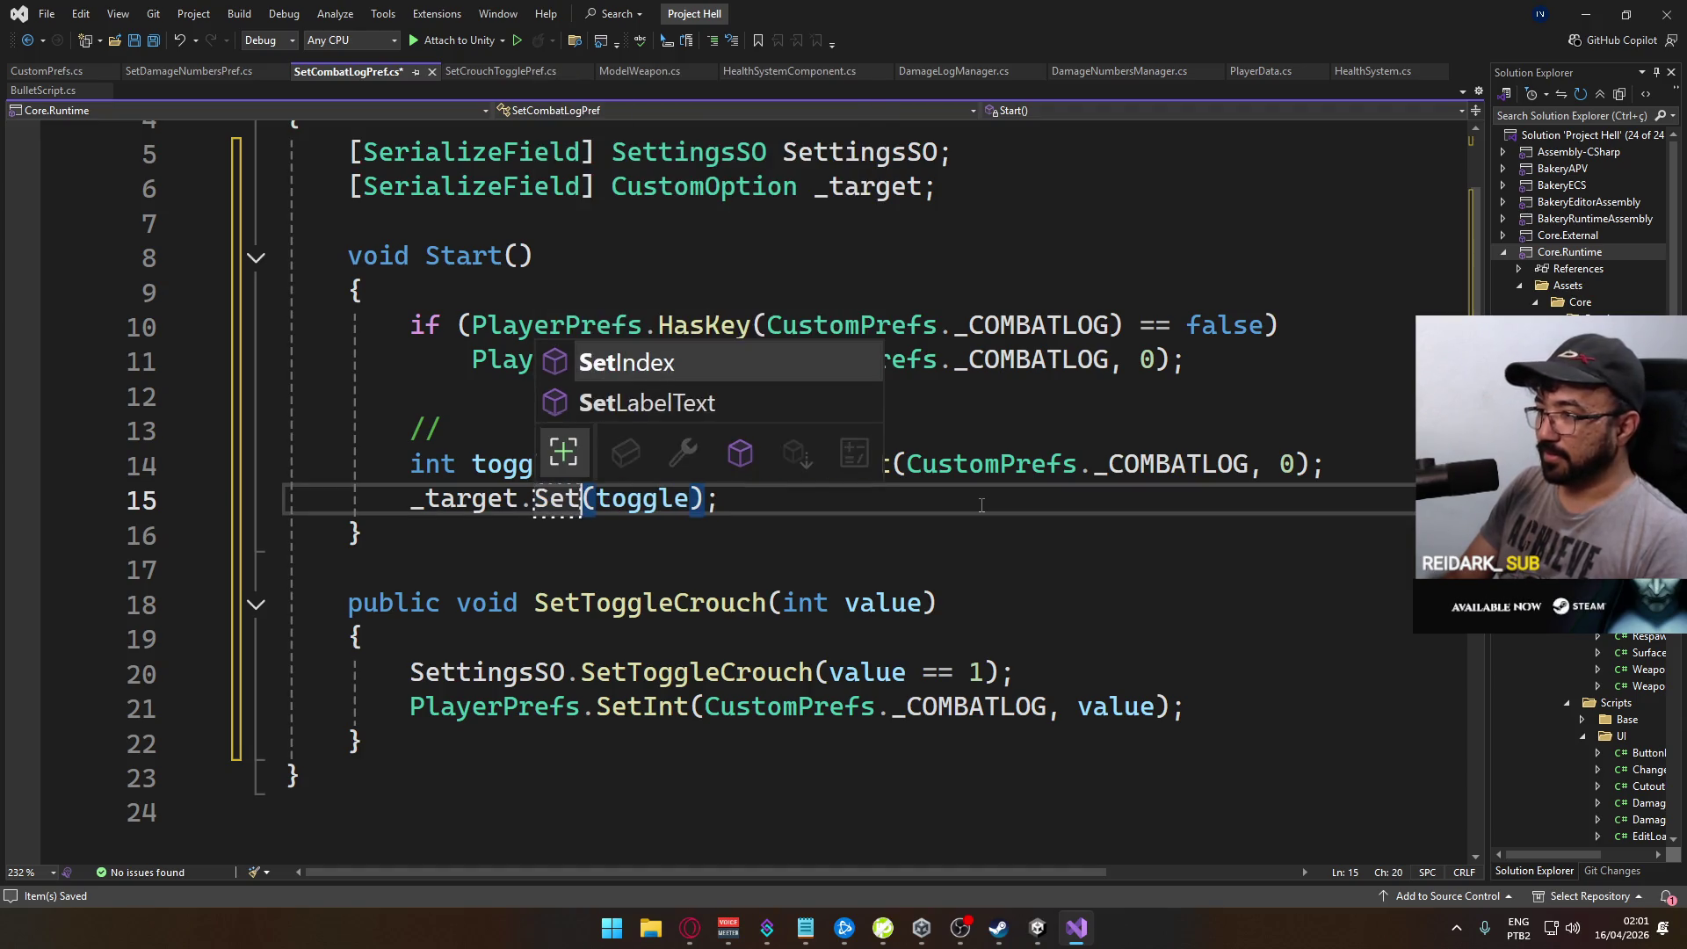
pyautogui.press('Escape')
pyautogui.hotkey('ctrl', 'z')
pyautogui.write('Index')
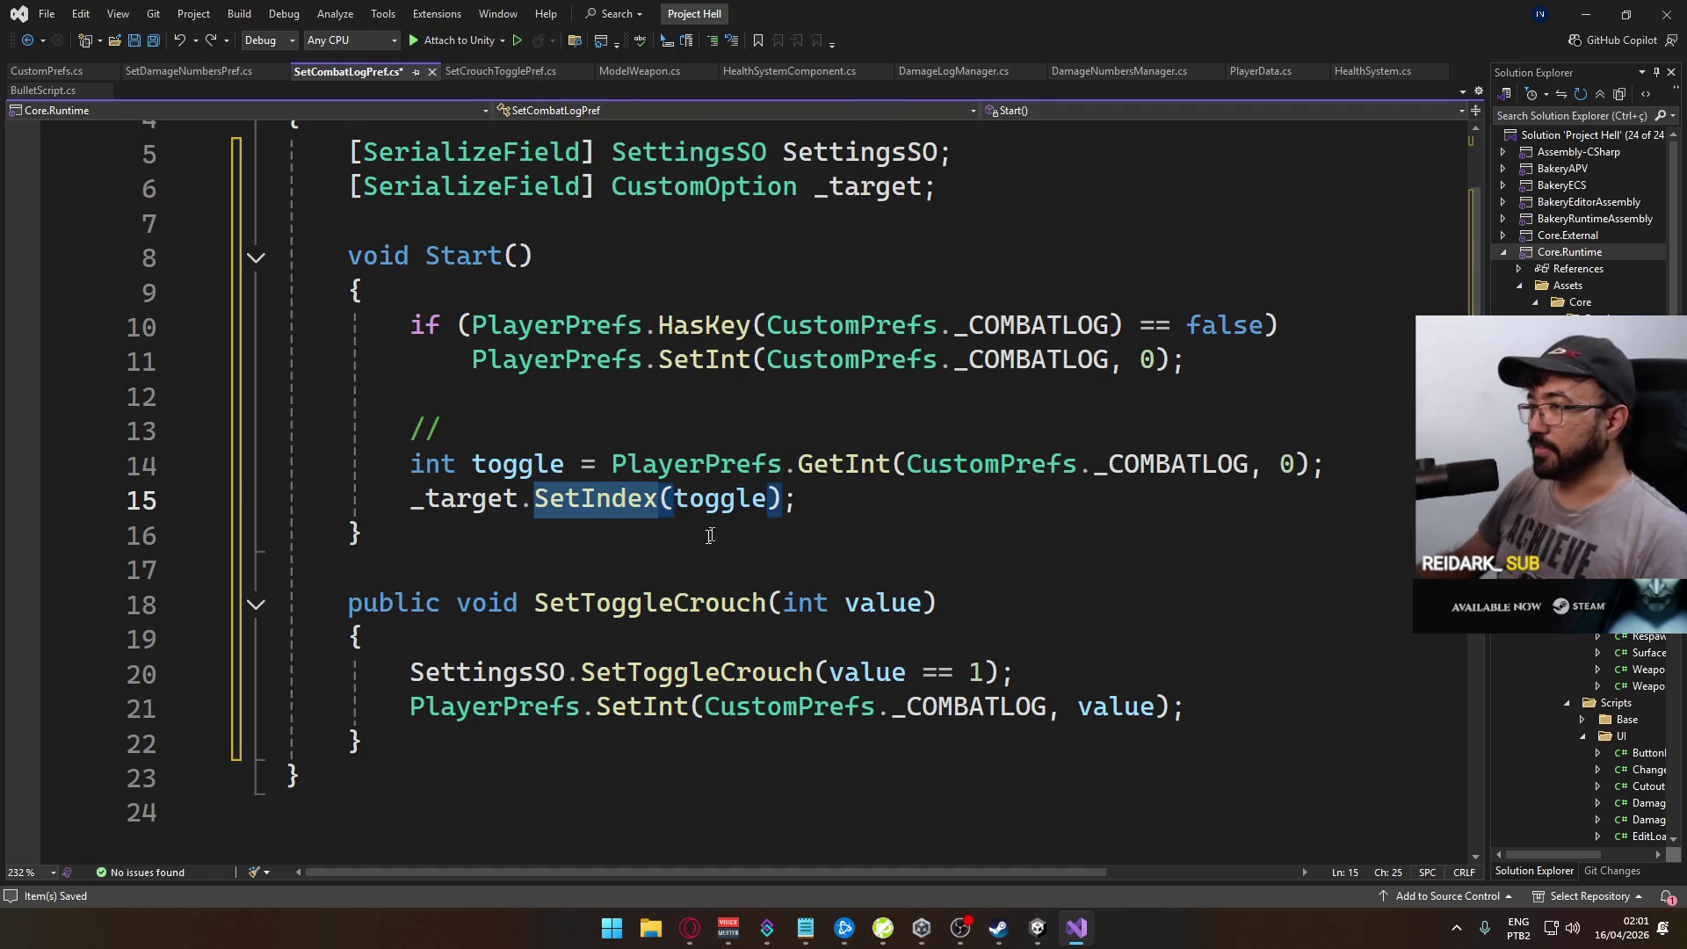
pyautogui.click(675, 615)
pyautogui.doubleClick(674, 615)
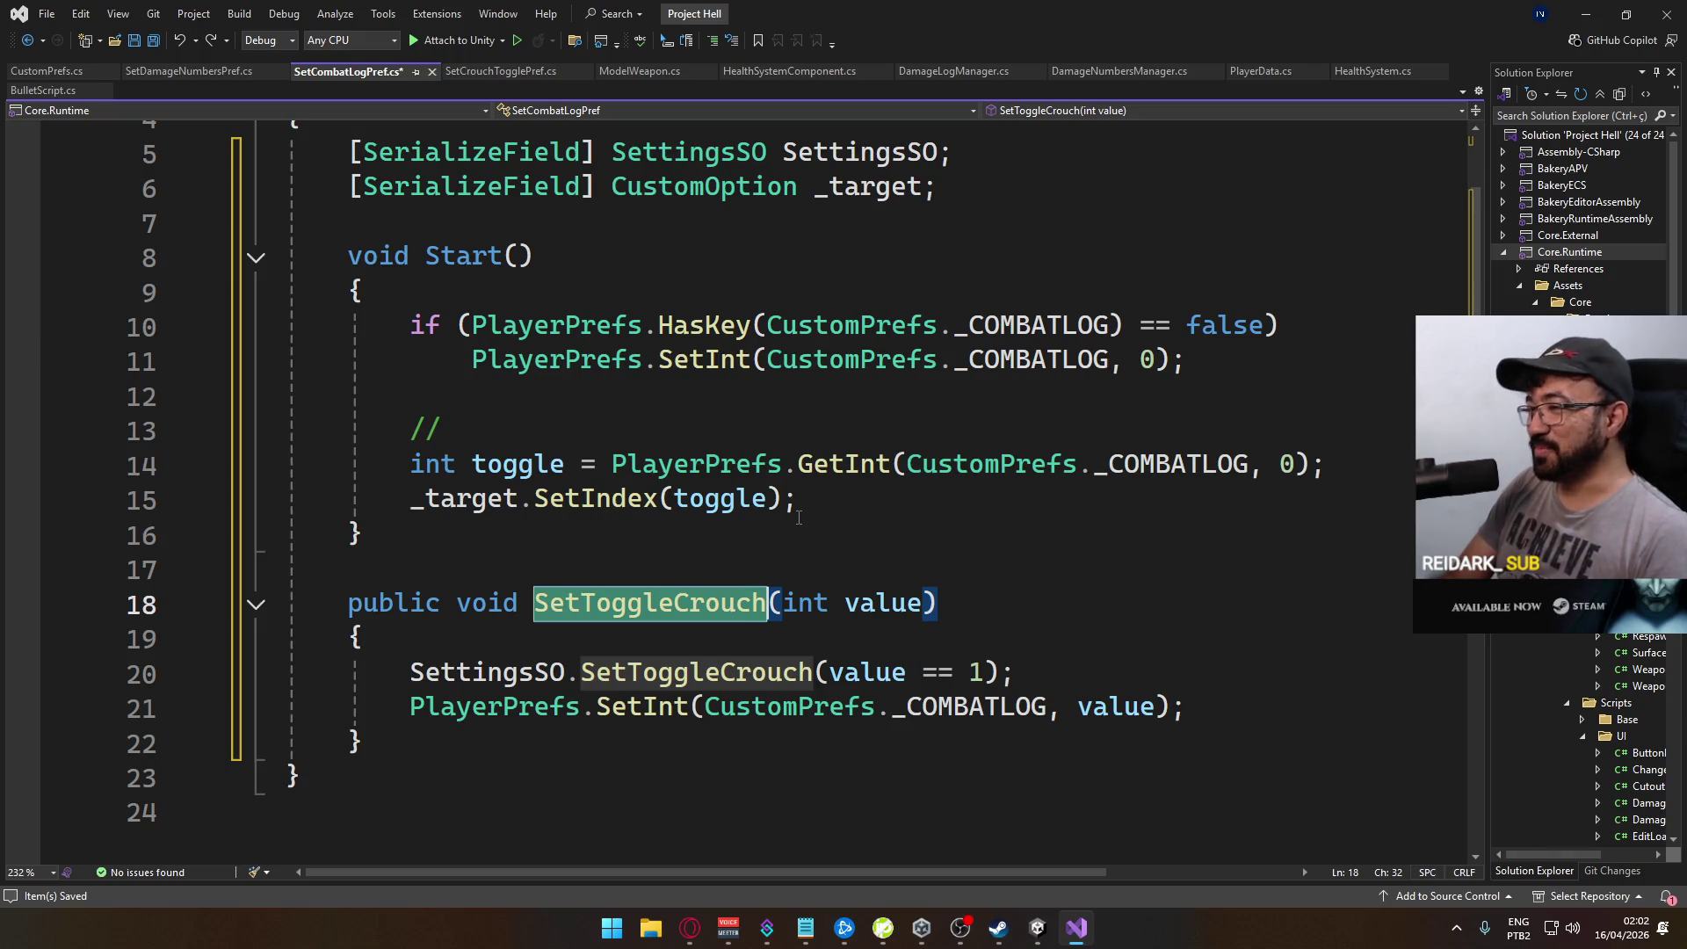
pyautogui.click(615, 572)
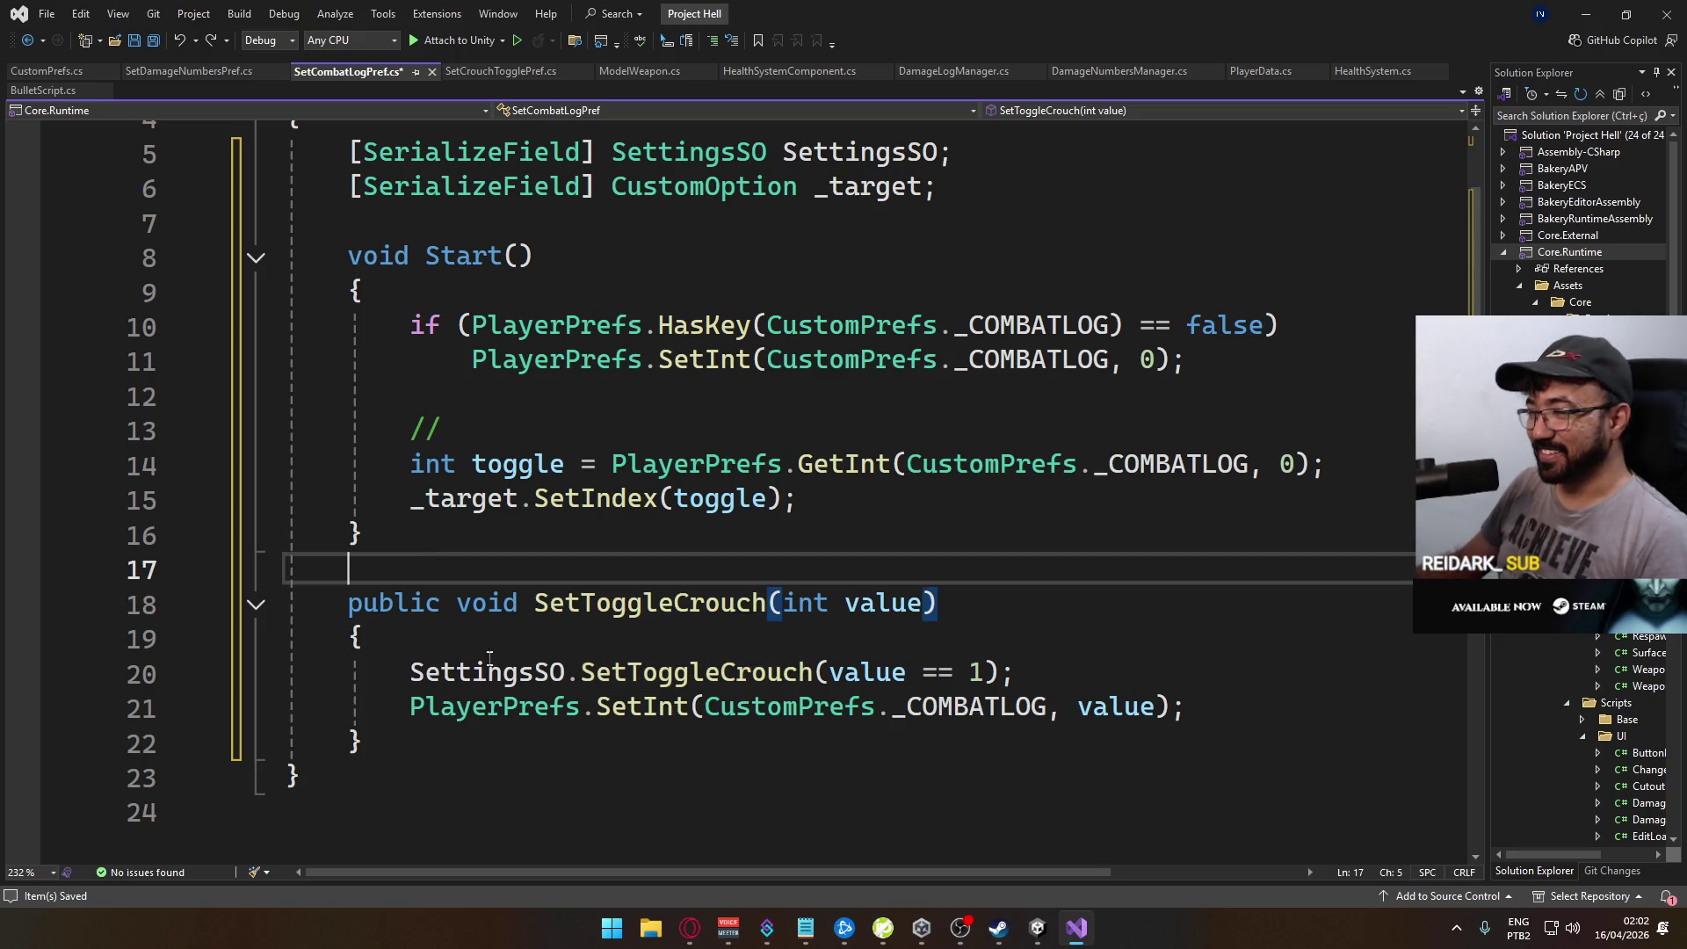
pyautogui.keyDown('ctrl'); pyautogui.click(544, 675); pyautogui.keyUp('ctrl')
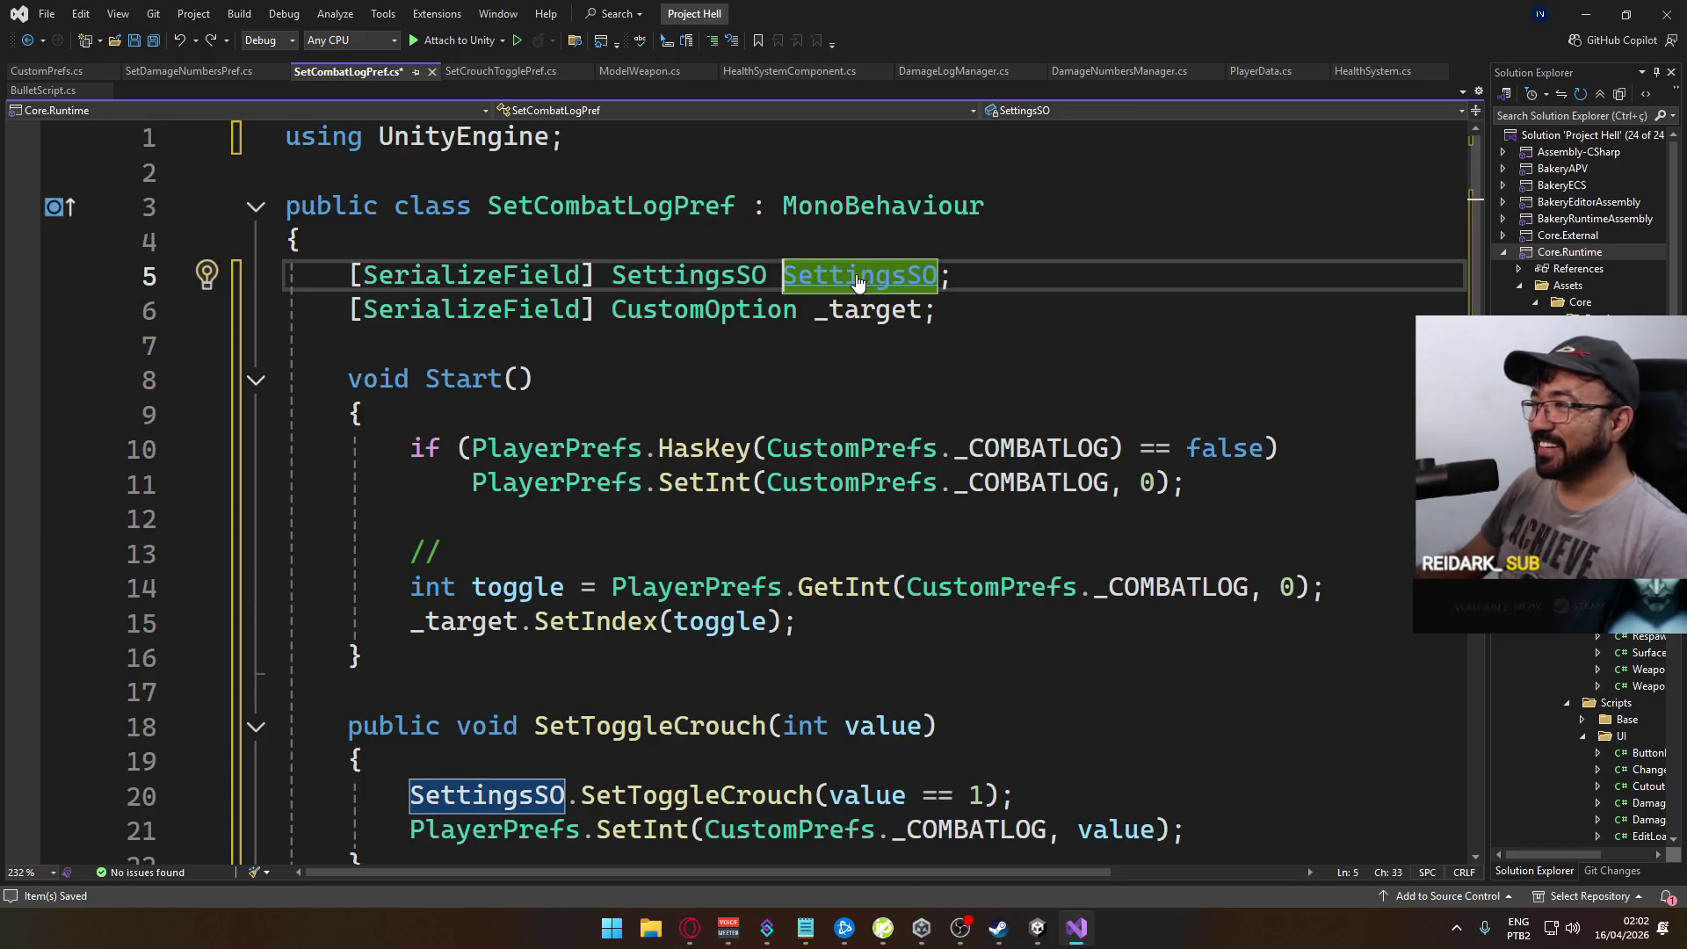
# Step: Open SettingsSO.cs and begin a 'public event' declaration on a new line after SetAdsFov
pyautogui.keyDown('ctrl'); pyautogui.click(741, 275); pyautogui.keyUp('ctrl')
pyautogui.scroll(-3, 763, 697)
pyautogui.scroll(-12, 764, 697)
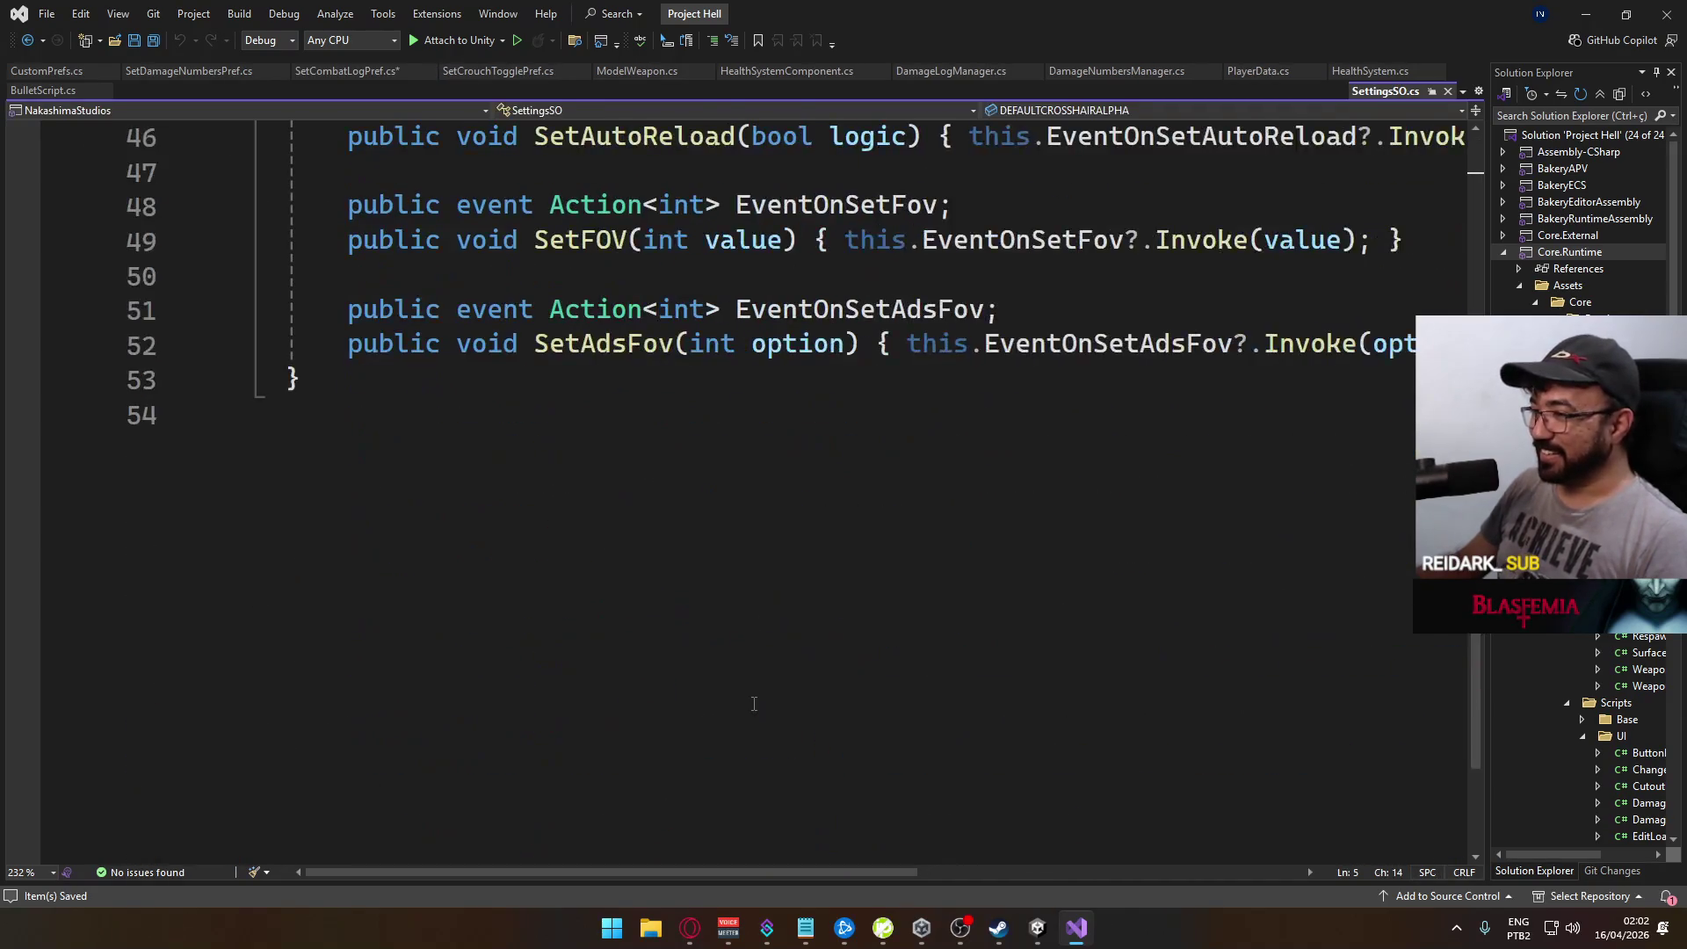
pyautogui.scroll(1, 754, 696)
pyautogui.click(563, 477)
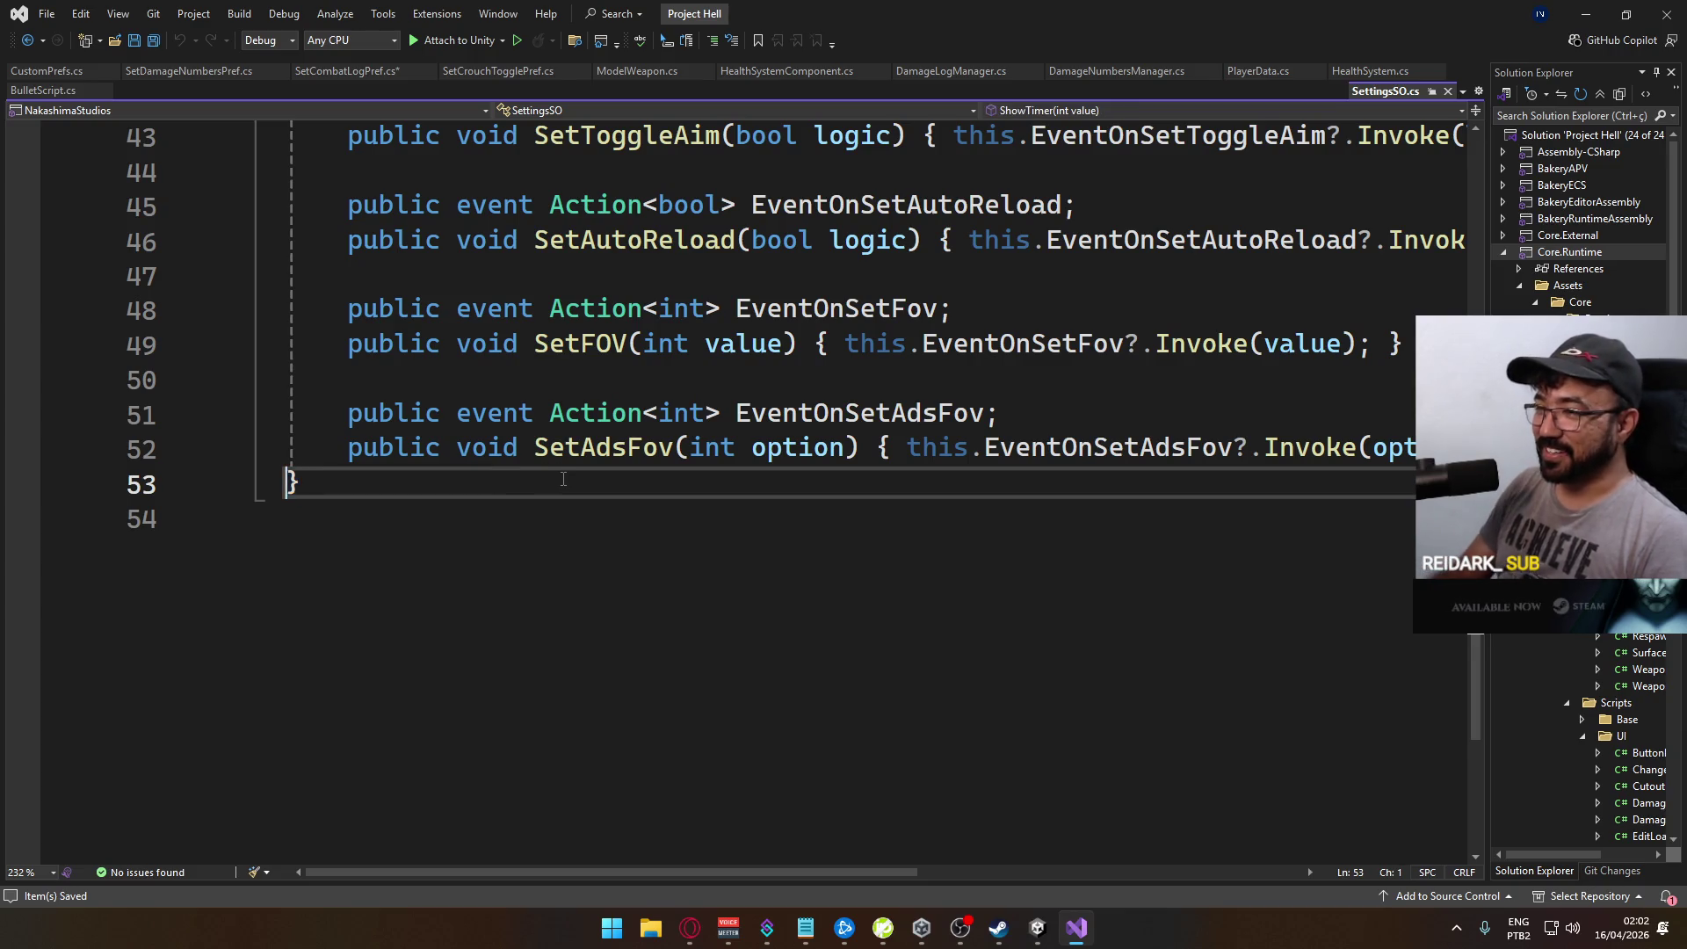
pyautogui.press('Return')
pyautogui.press('Return')
pyautogui.press('Up')
pyautogui.press('Up')
pyautogui.press('Down')
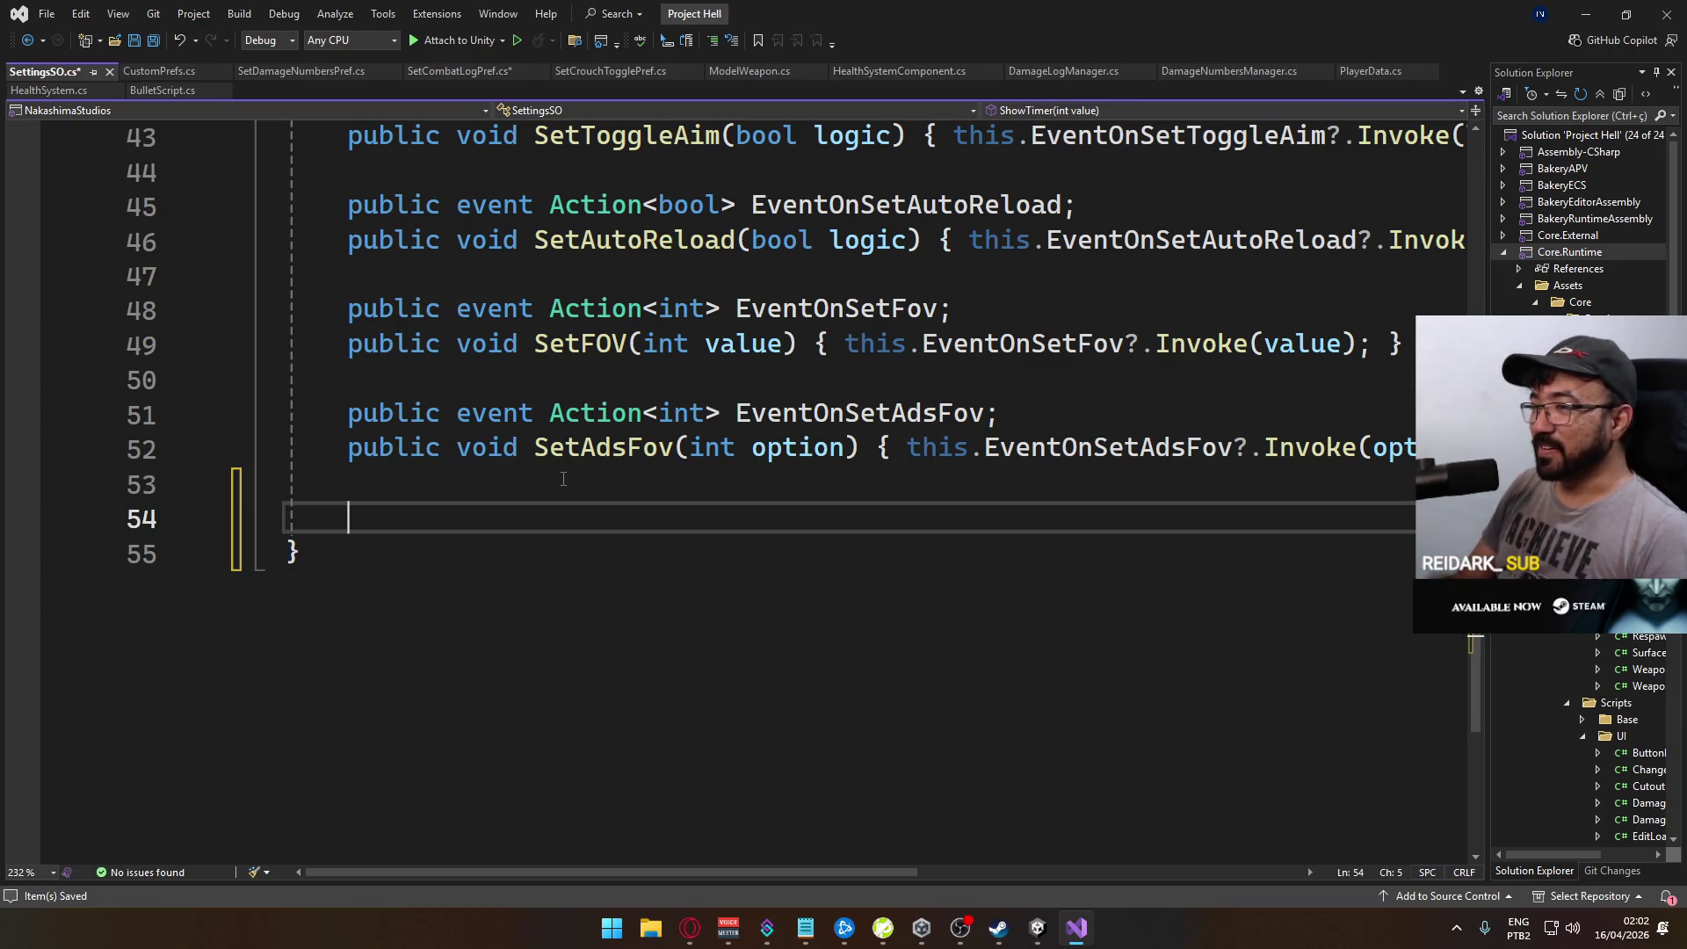
pyautogui.write('public ')
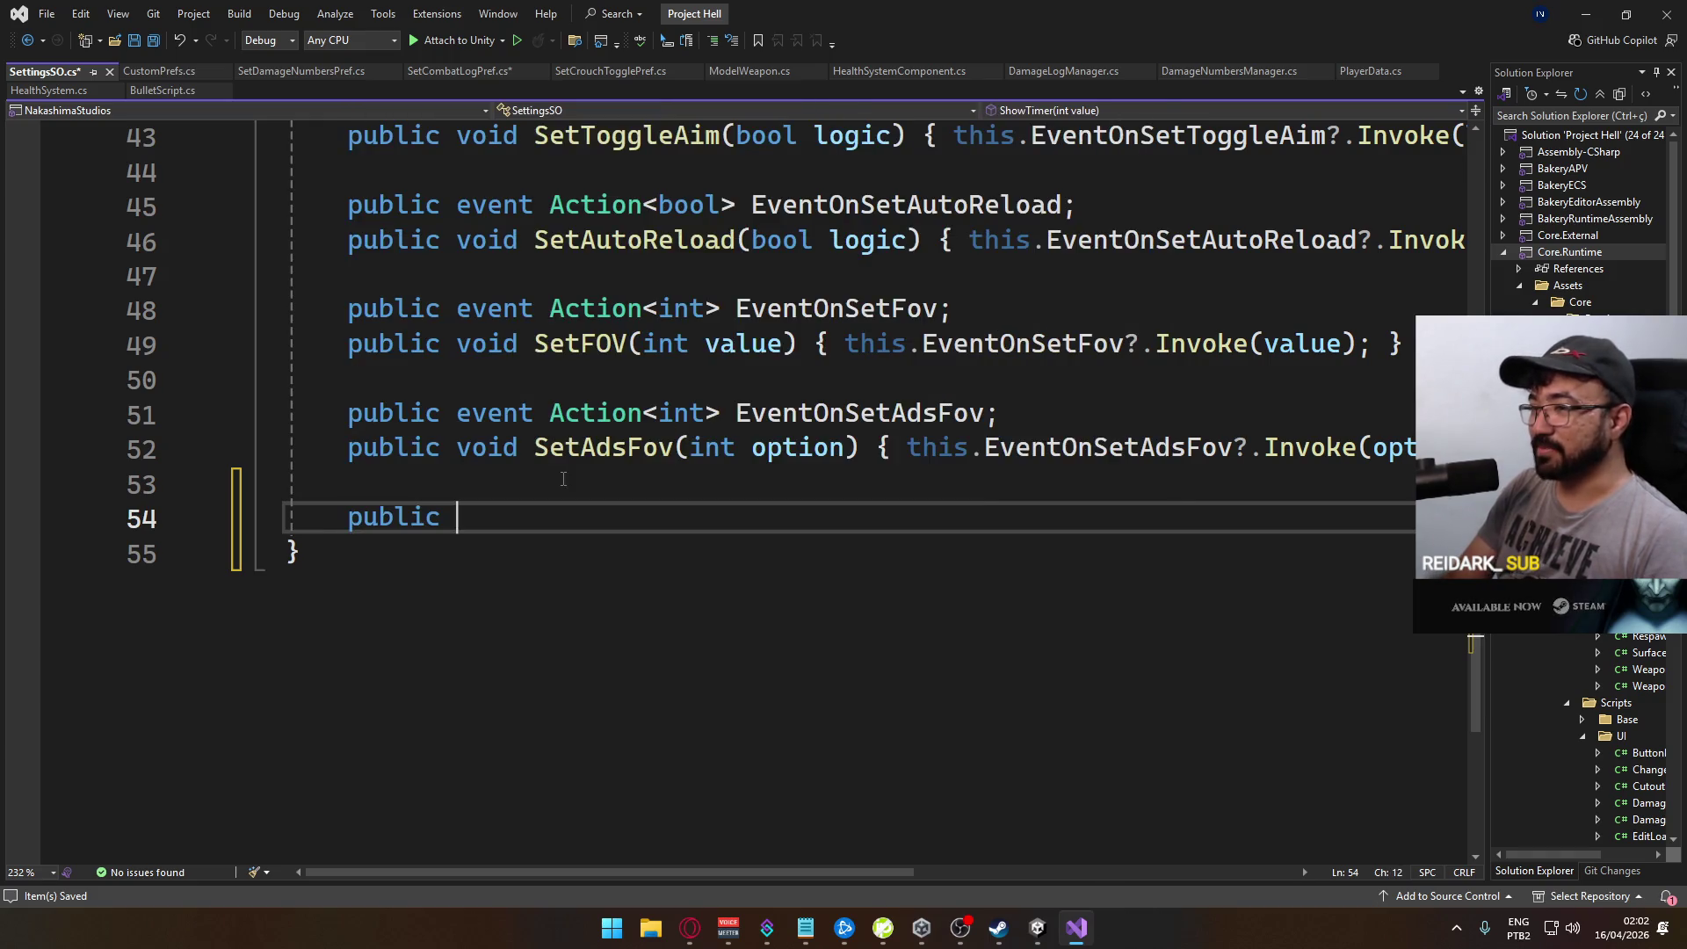
pyautogui.write('event')
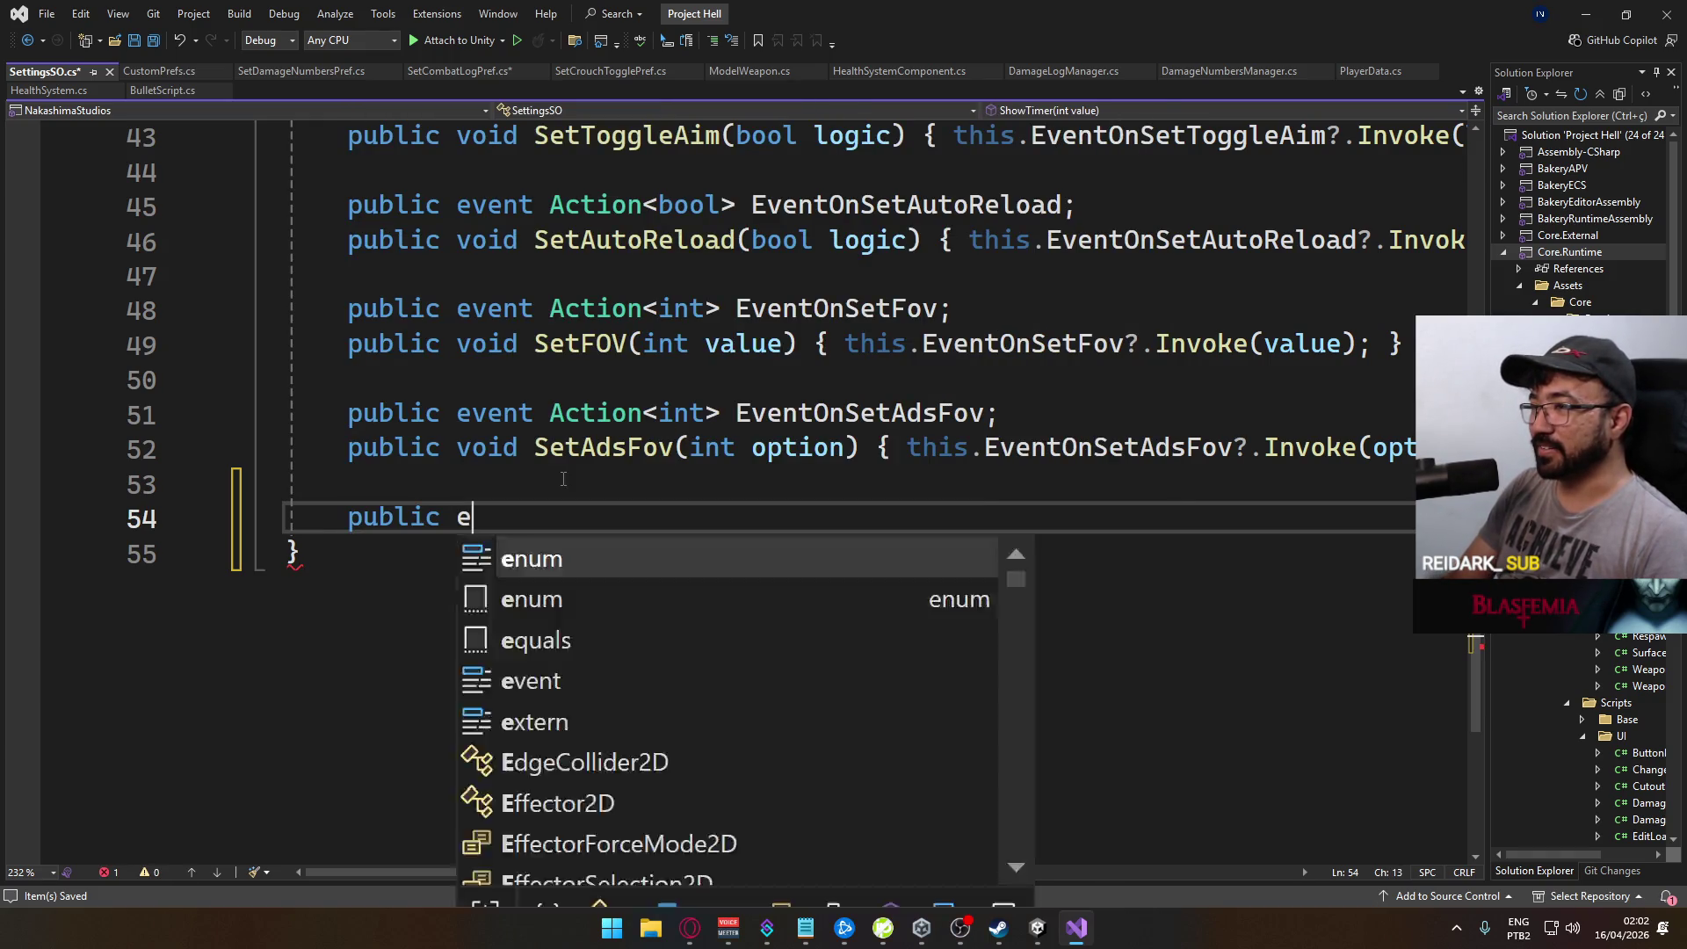
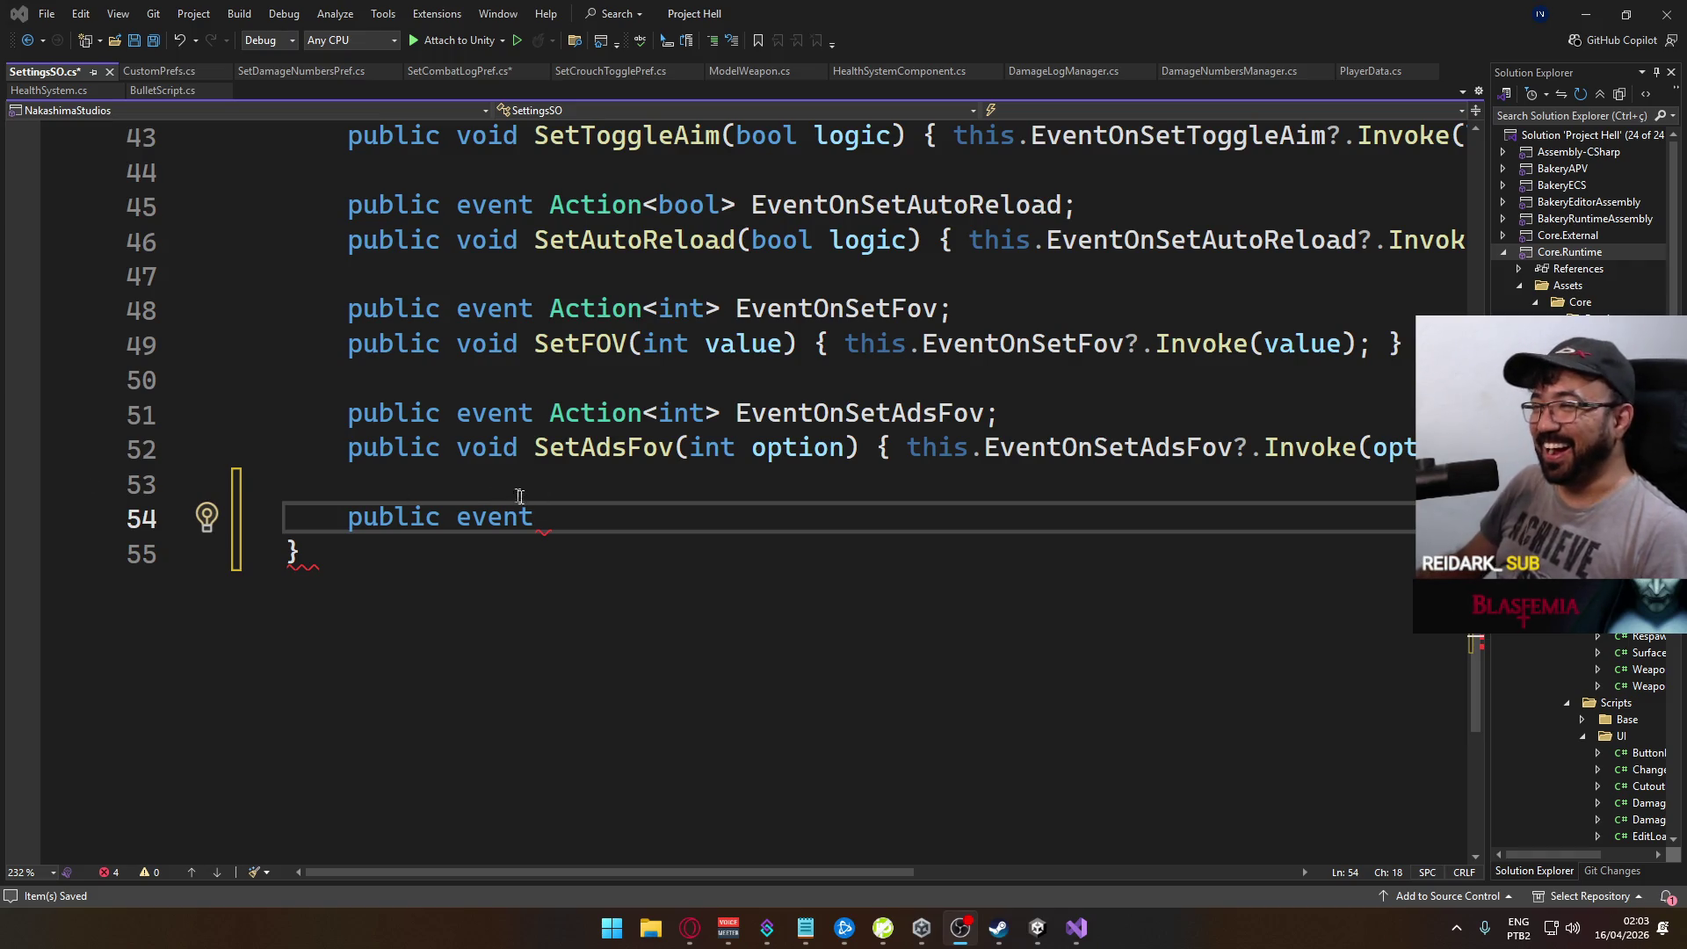
# Step: Declare 'public event Action<int> EventOnSetDamageNumbers;' on line 54 of SettingsSO.cs
pyautogui.click(606, 533)
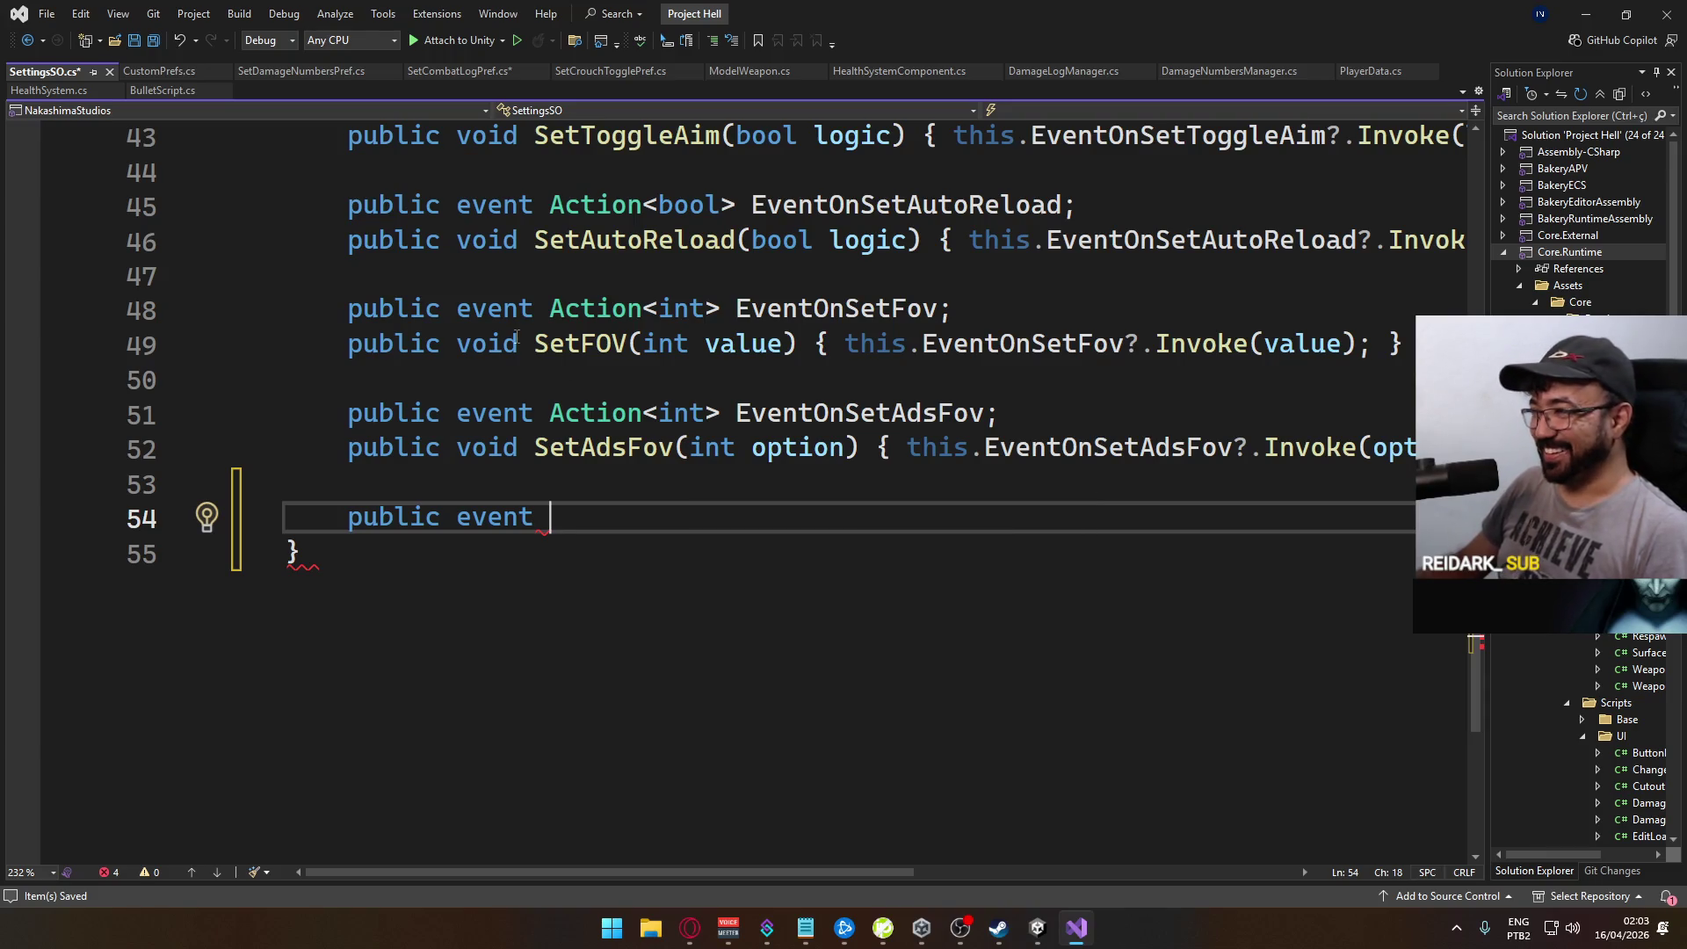
pyautogui.write('Actio')
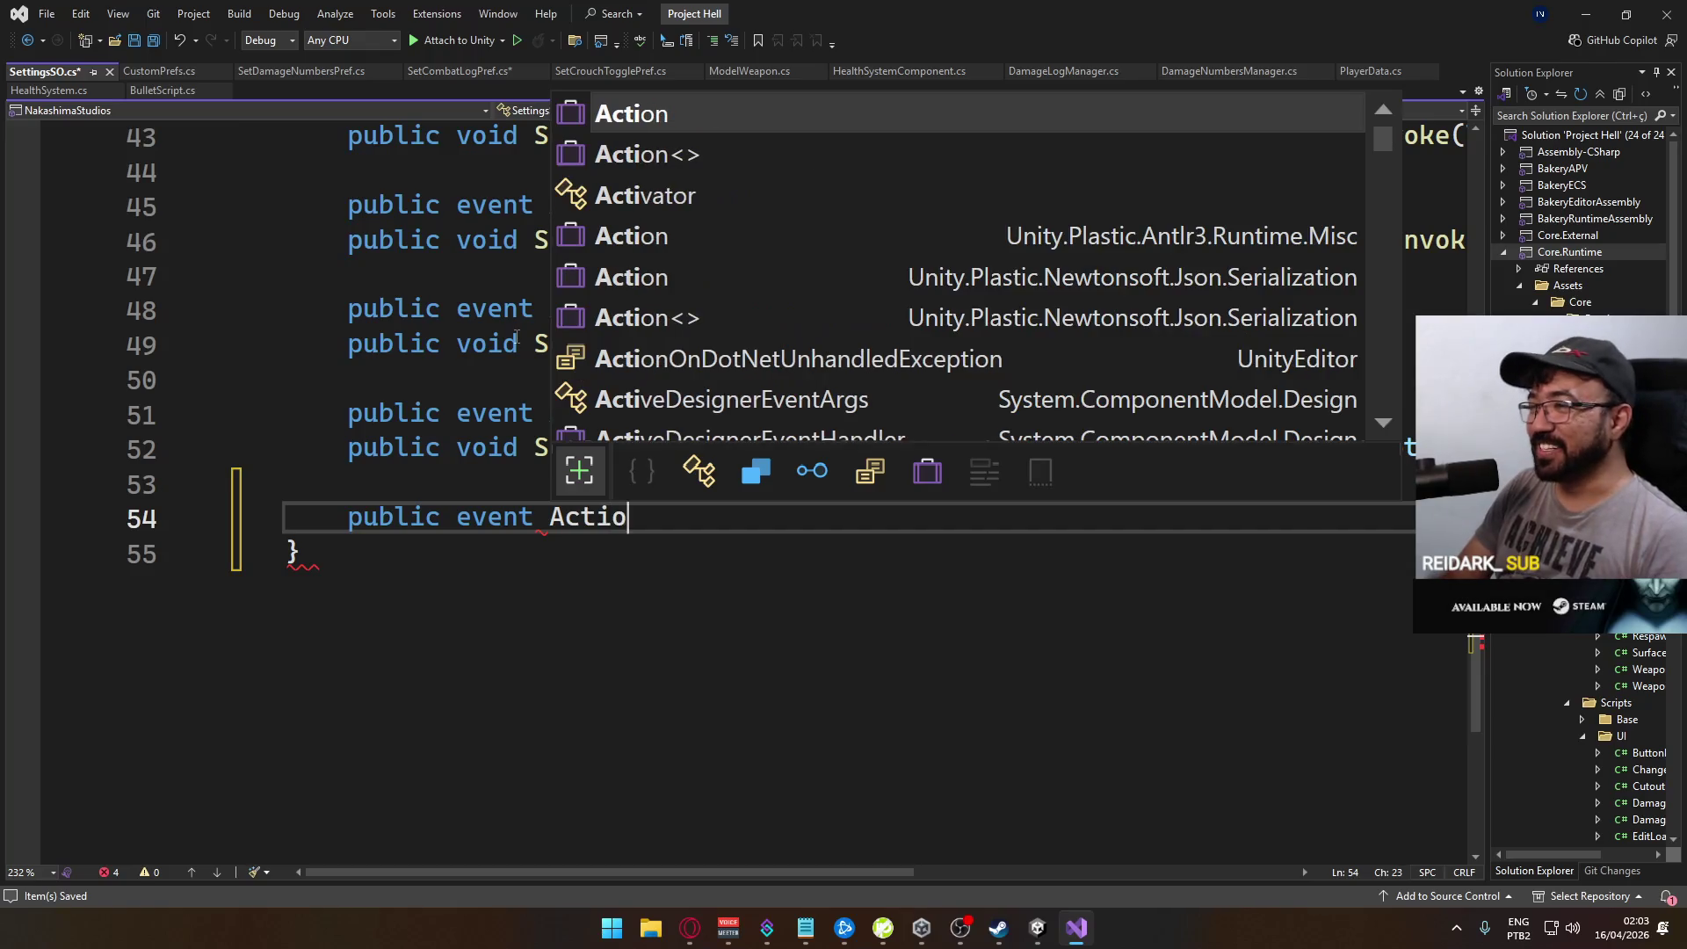
pyautogui.press('Tab')
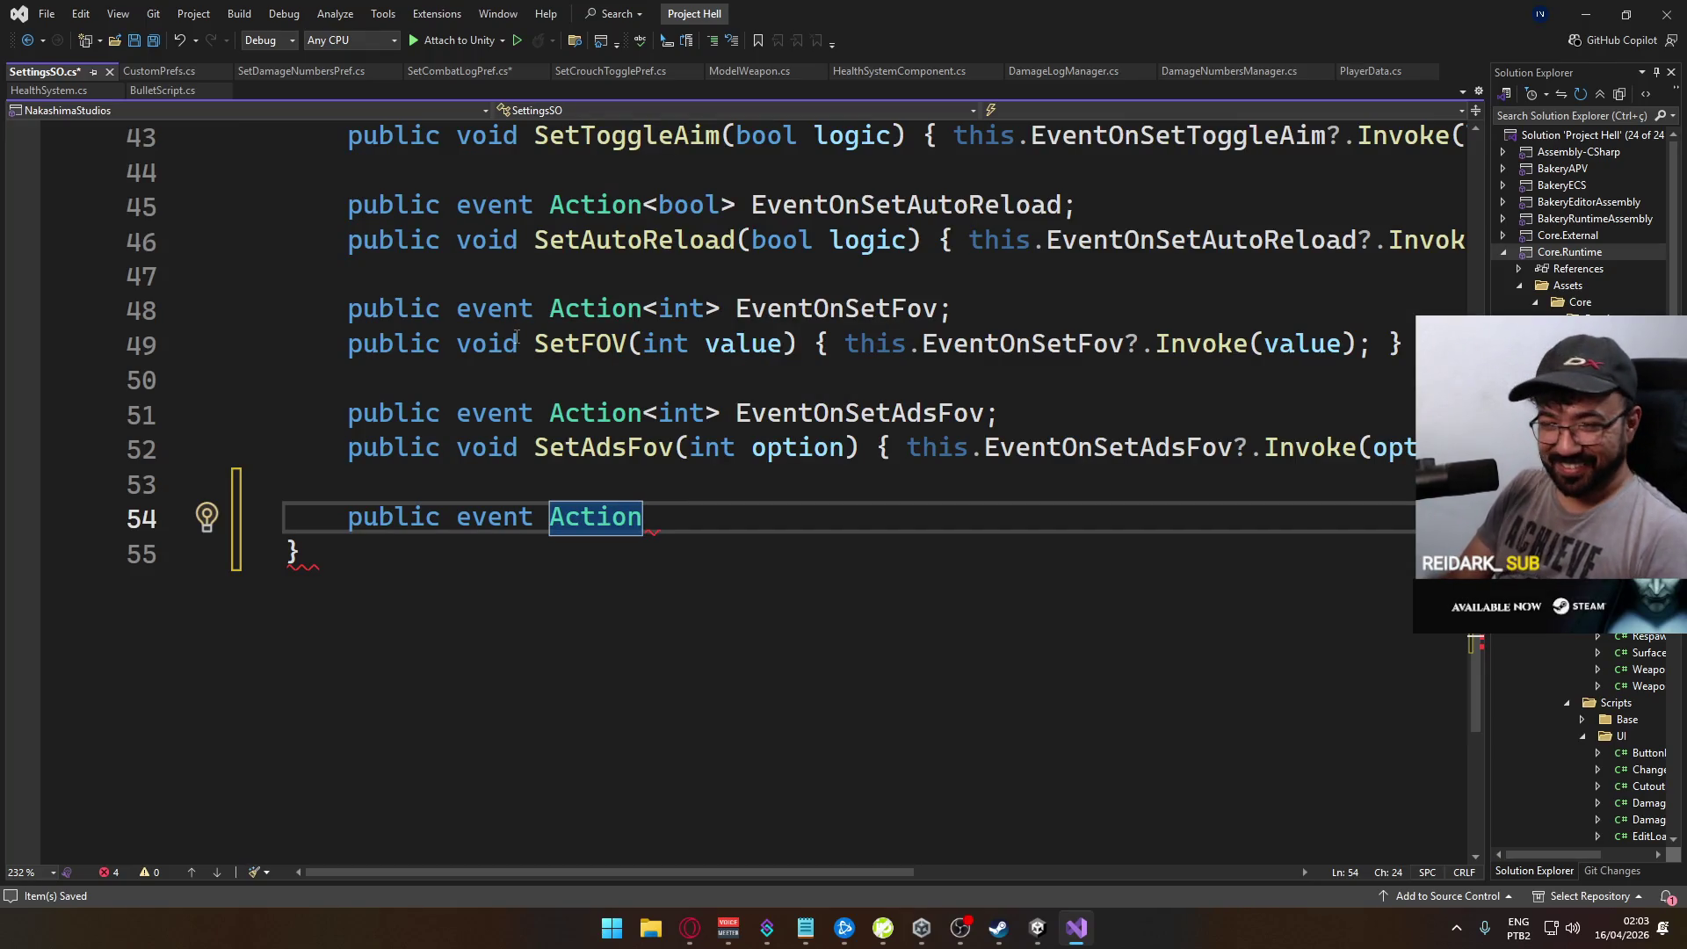
pyautogui.write('<int> E')
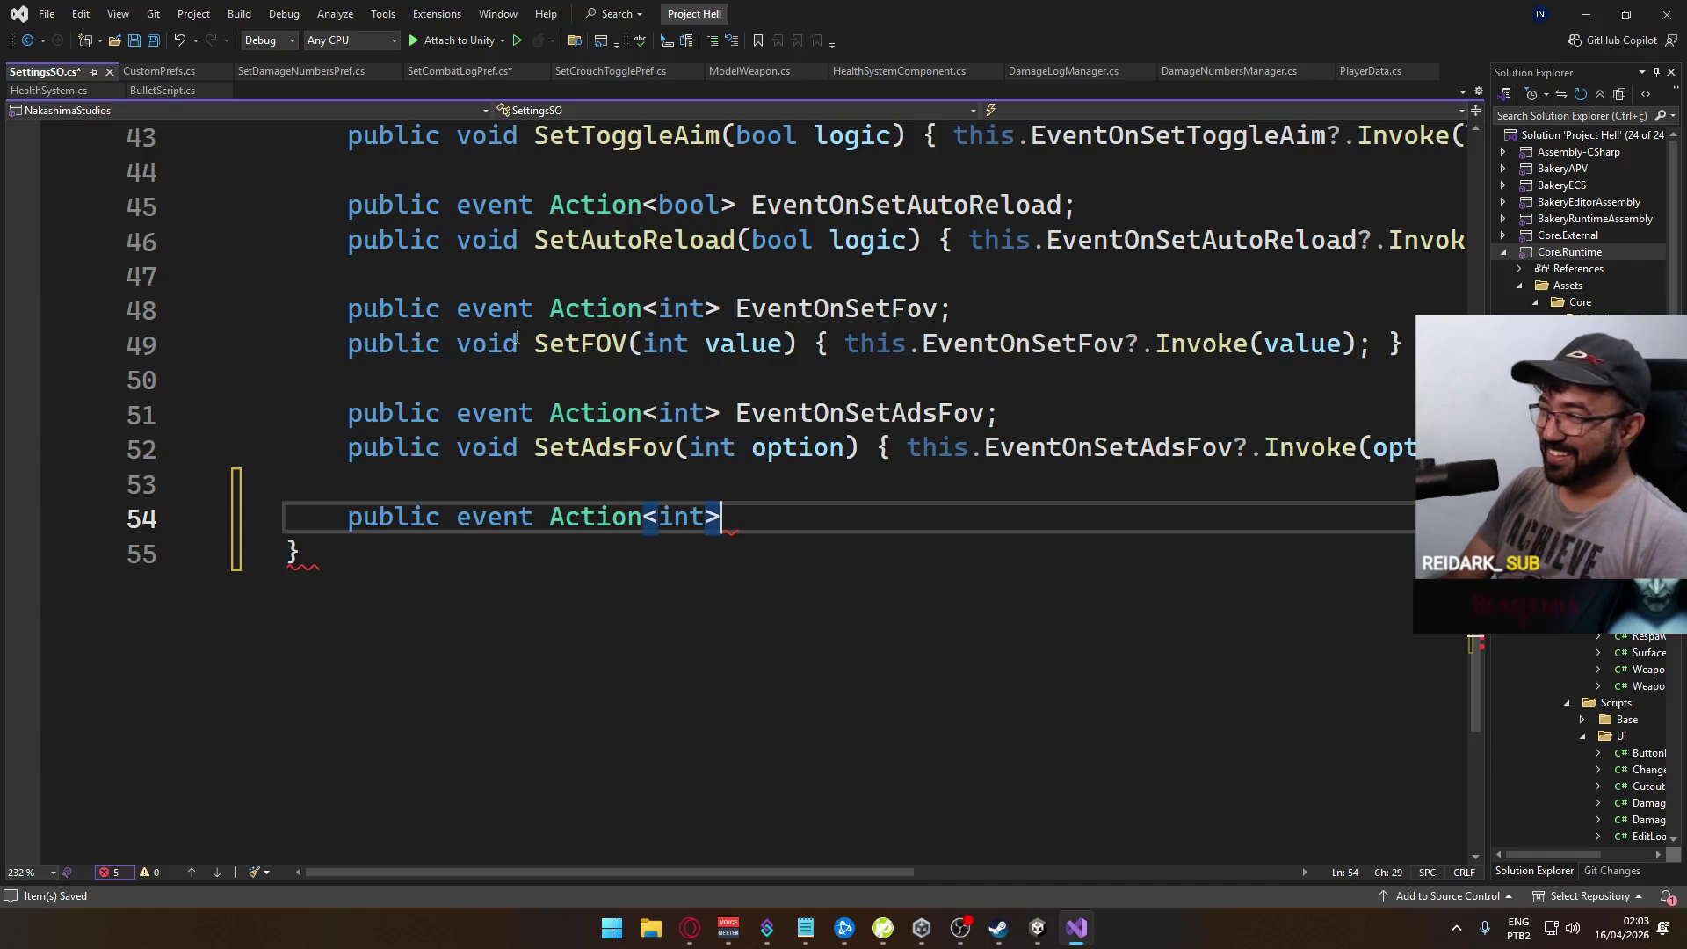
pyautogui.write('vent')
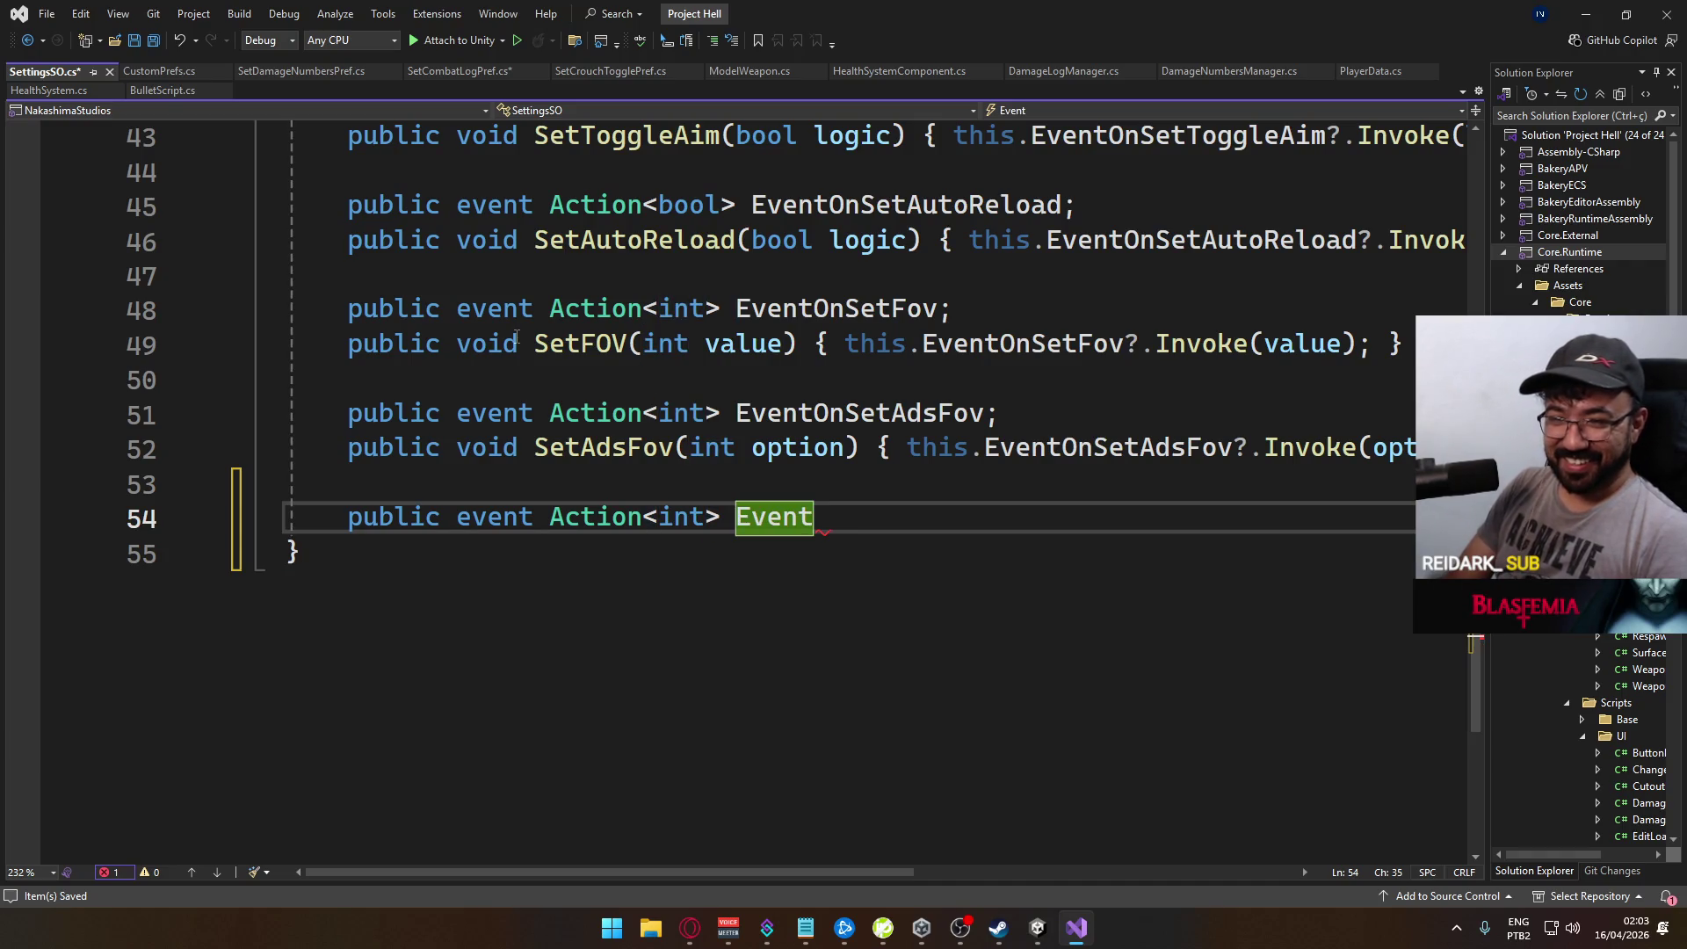
pyautogui.write('On')
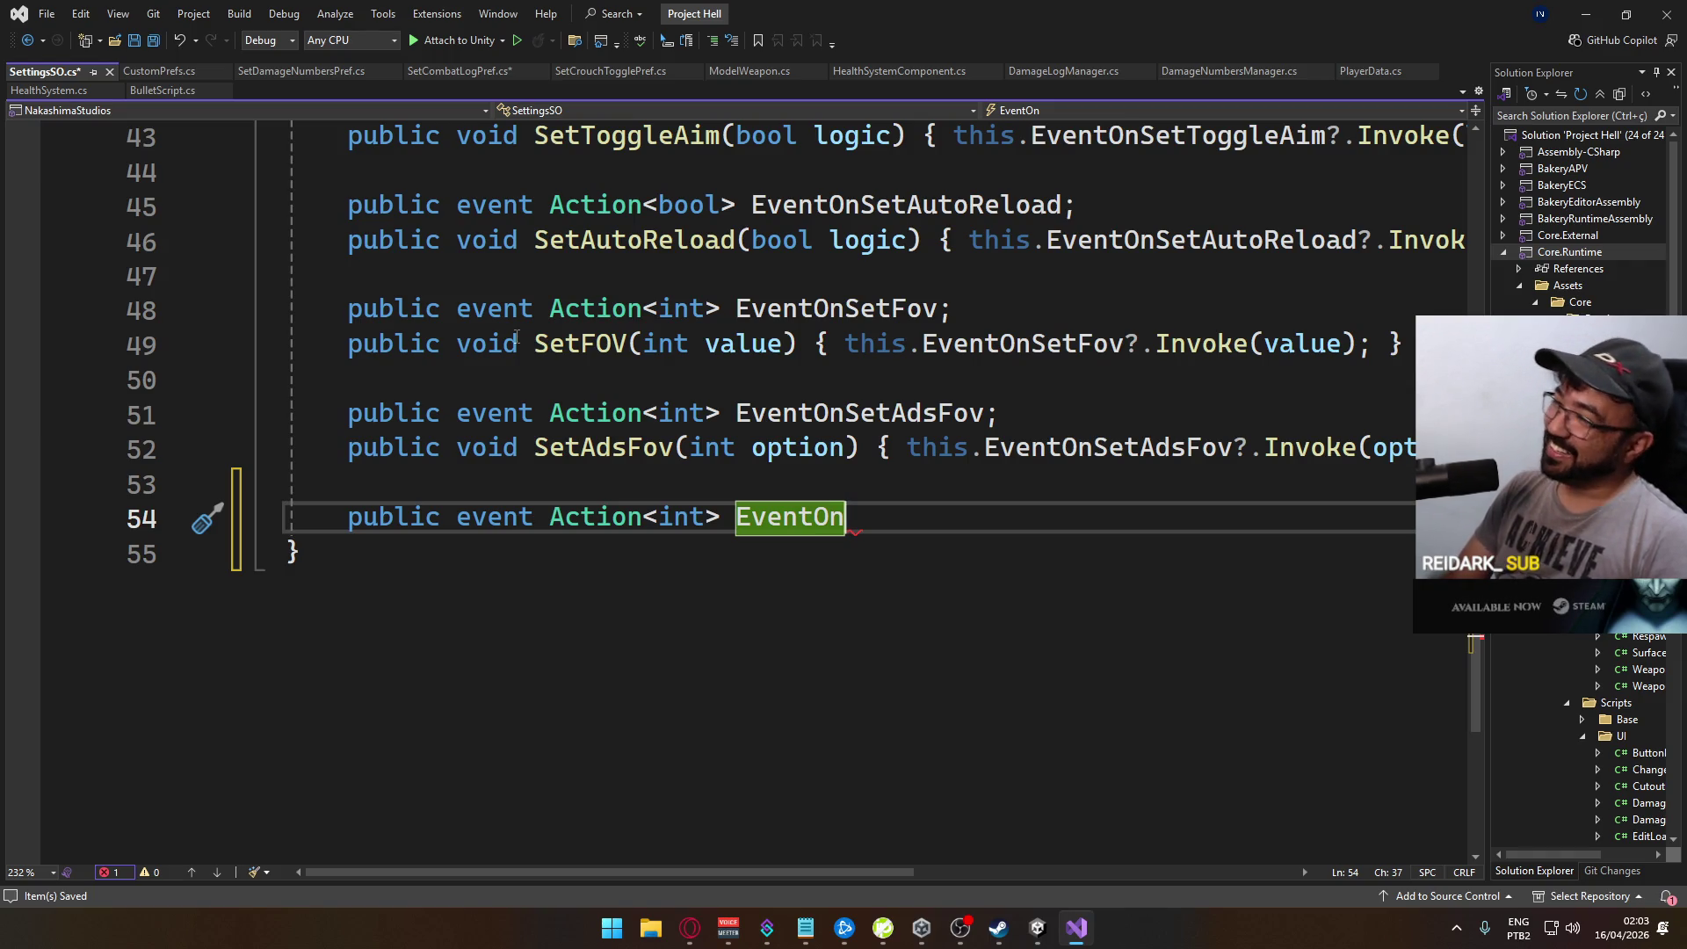
pyautogui.write('Set')
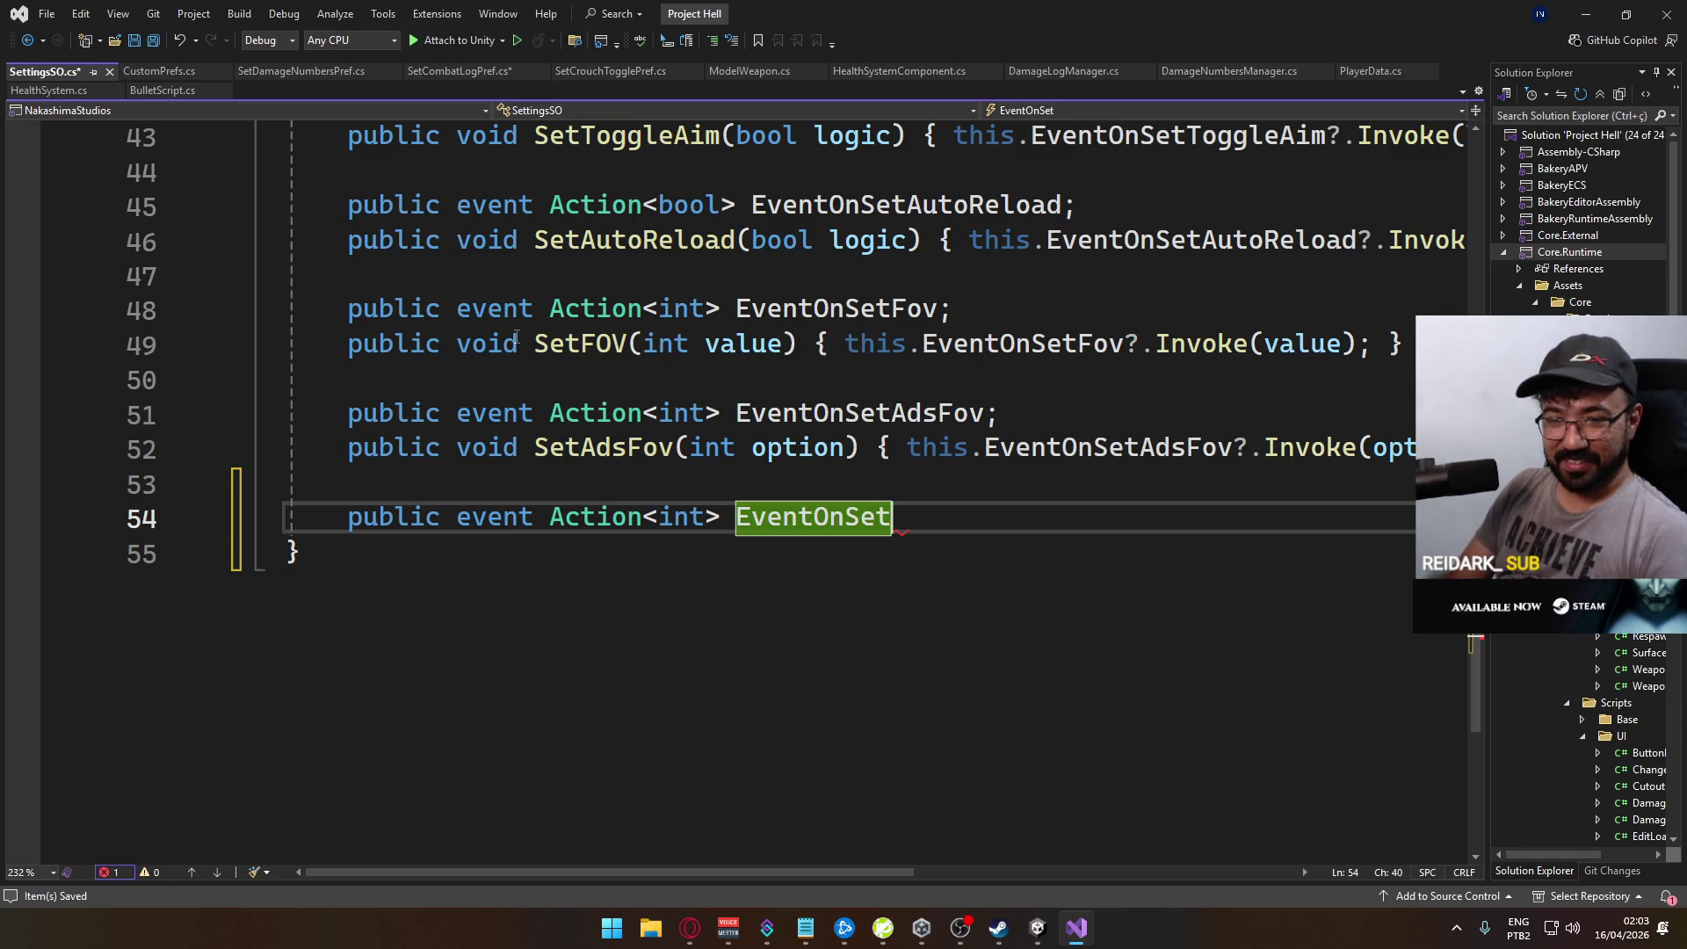
pyautogui.write('DamageNumbers;')
# Step: Add a SetDamageNumbers(int option) method that calls this.EventOnSetDamageNumbers?.Invoke(option)
pyautogui.press('Return')
pyautogui.write('publ')
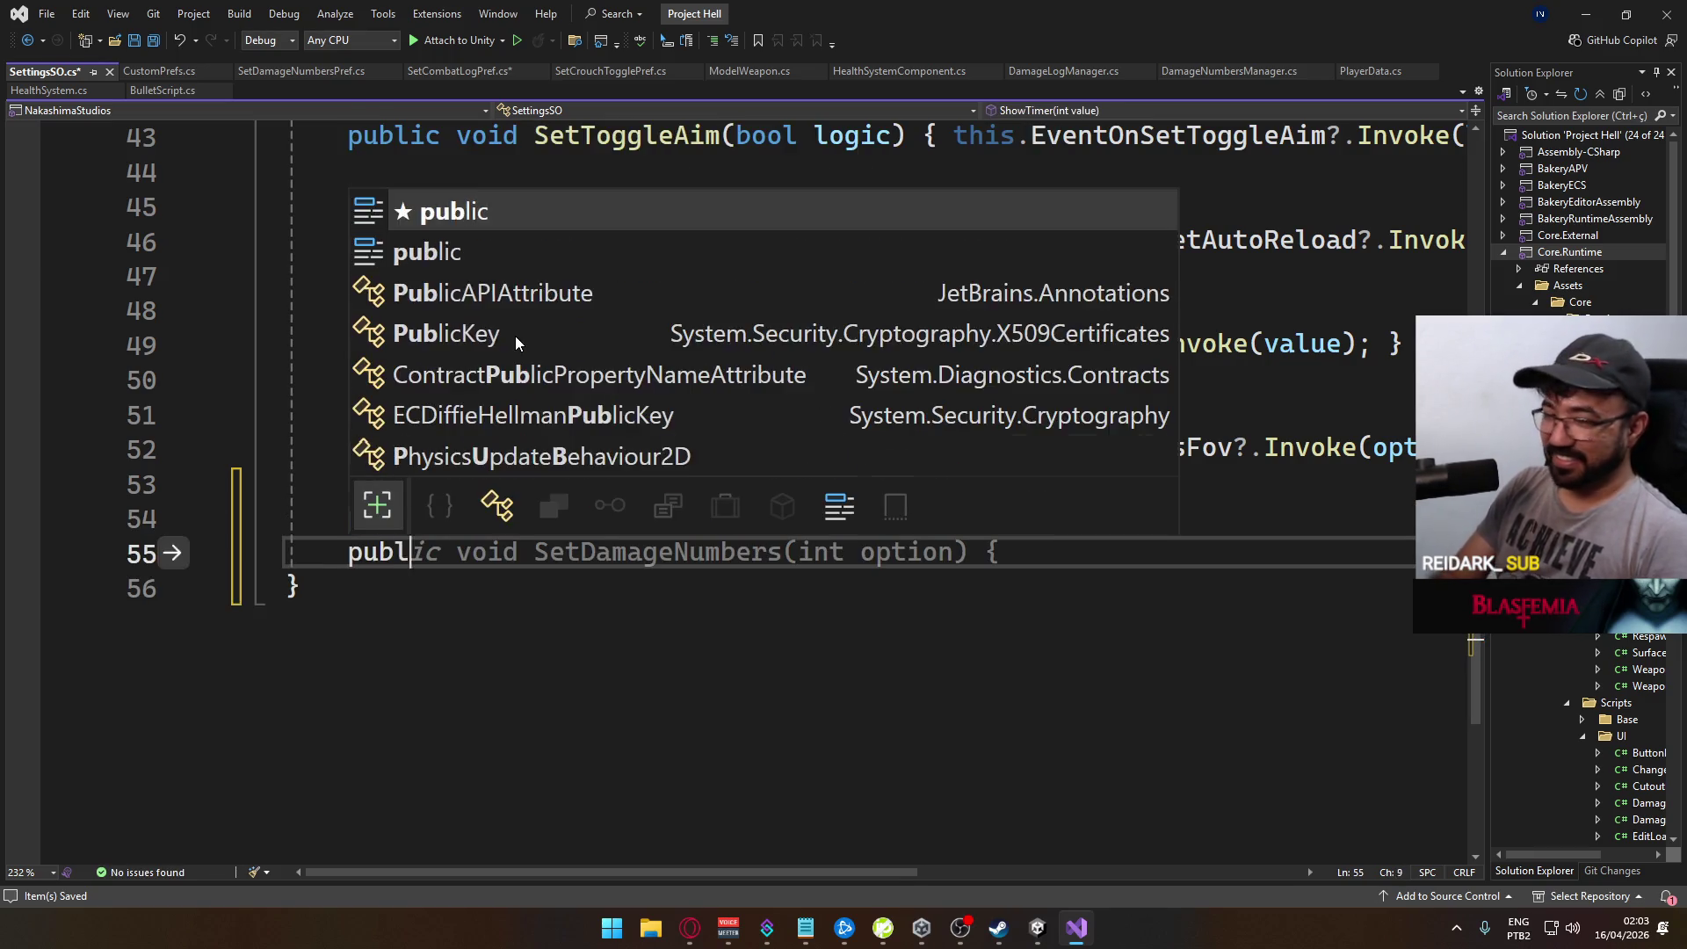
pyautogui.write('ic void ')
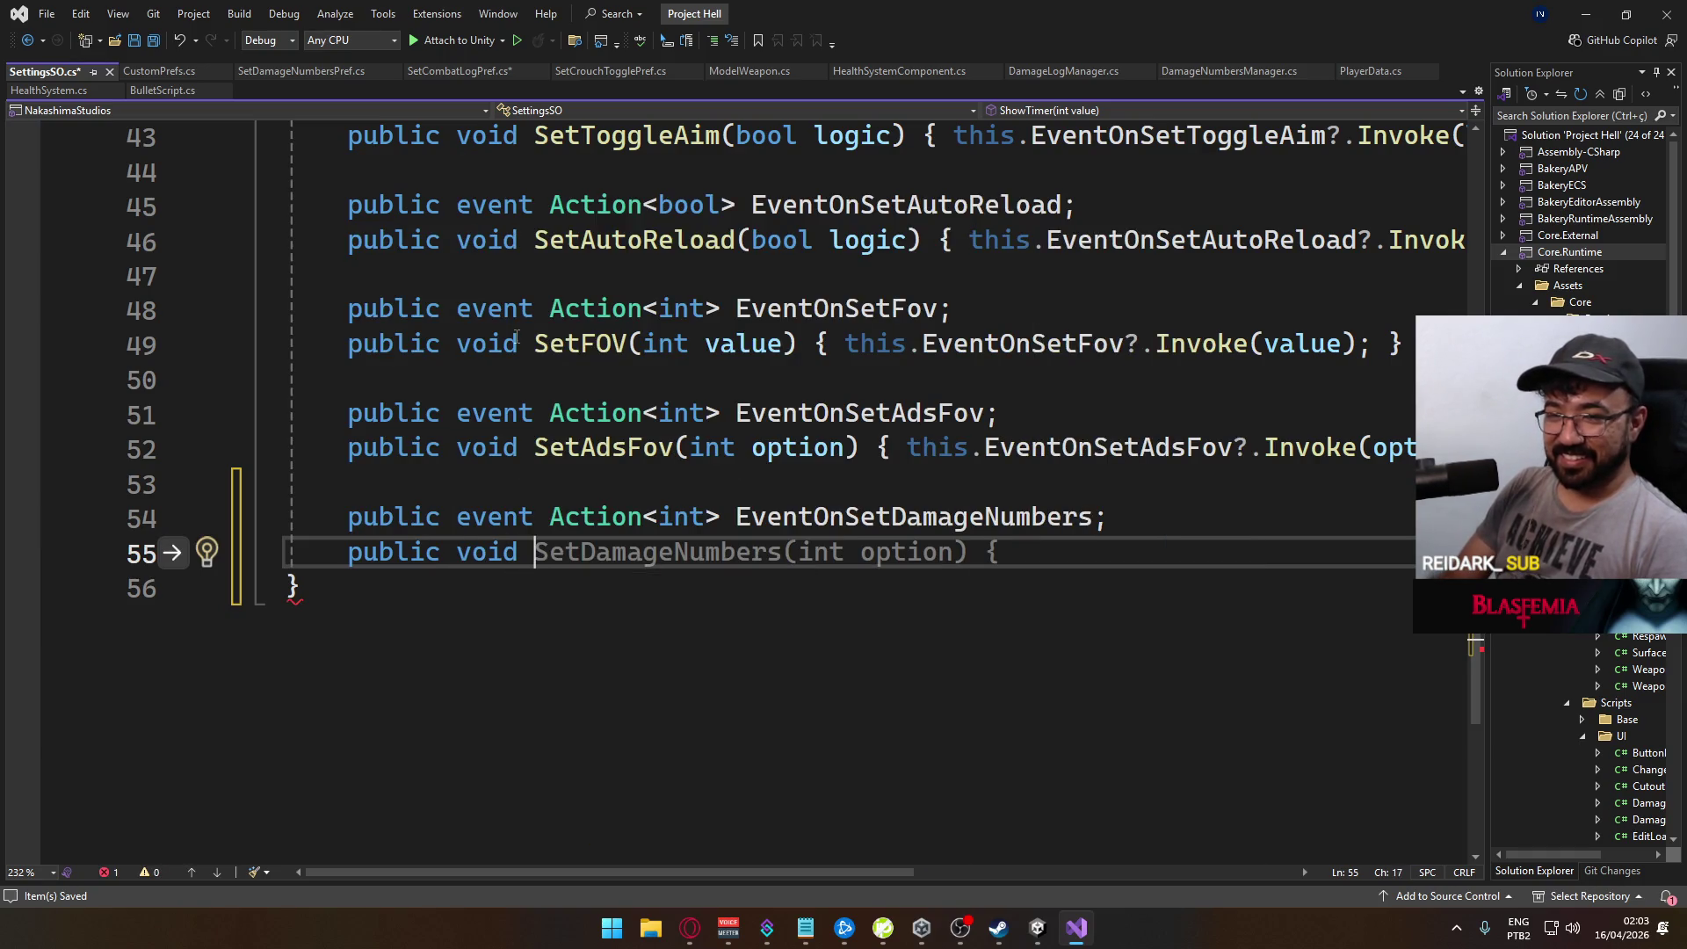
pyautogui.write('Set')
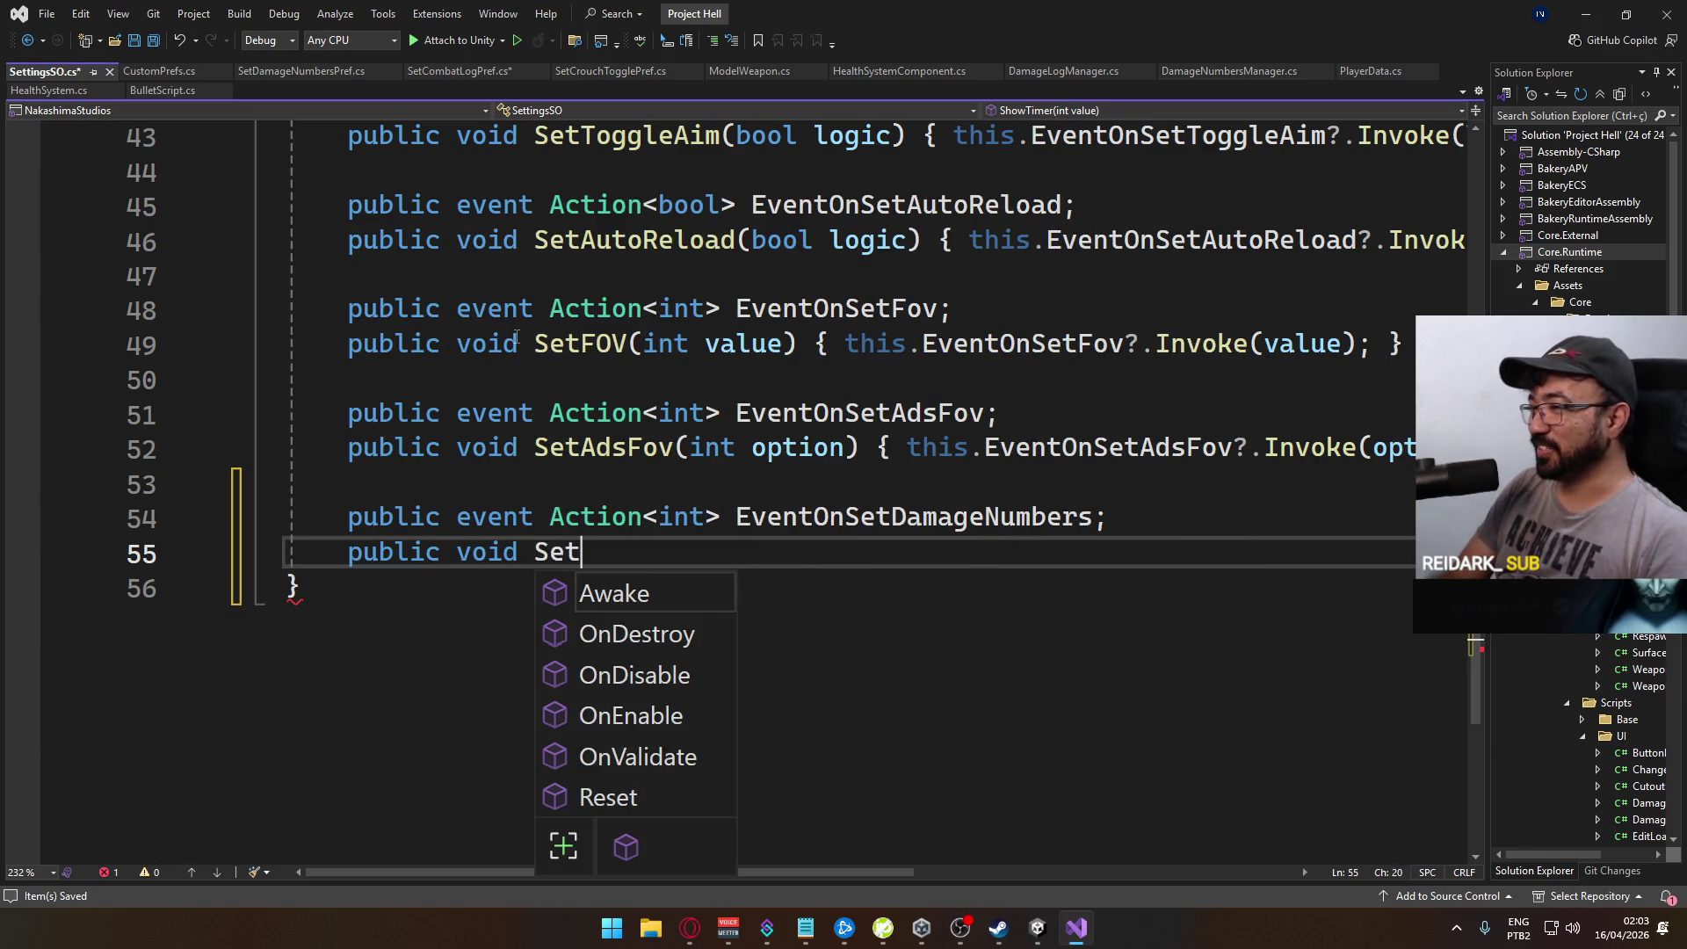
pyautogui.write('DamageNumbers')
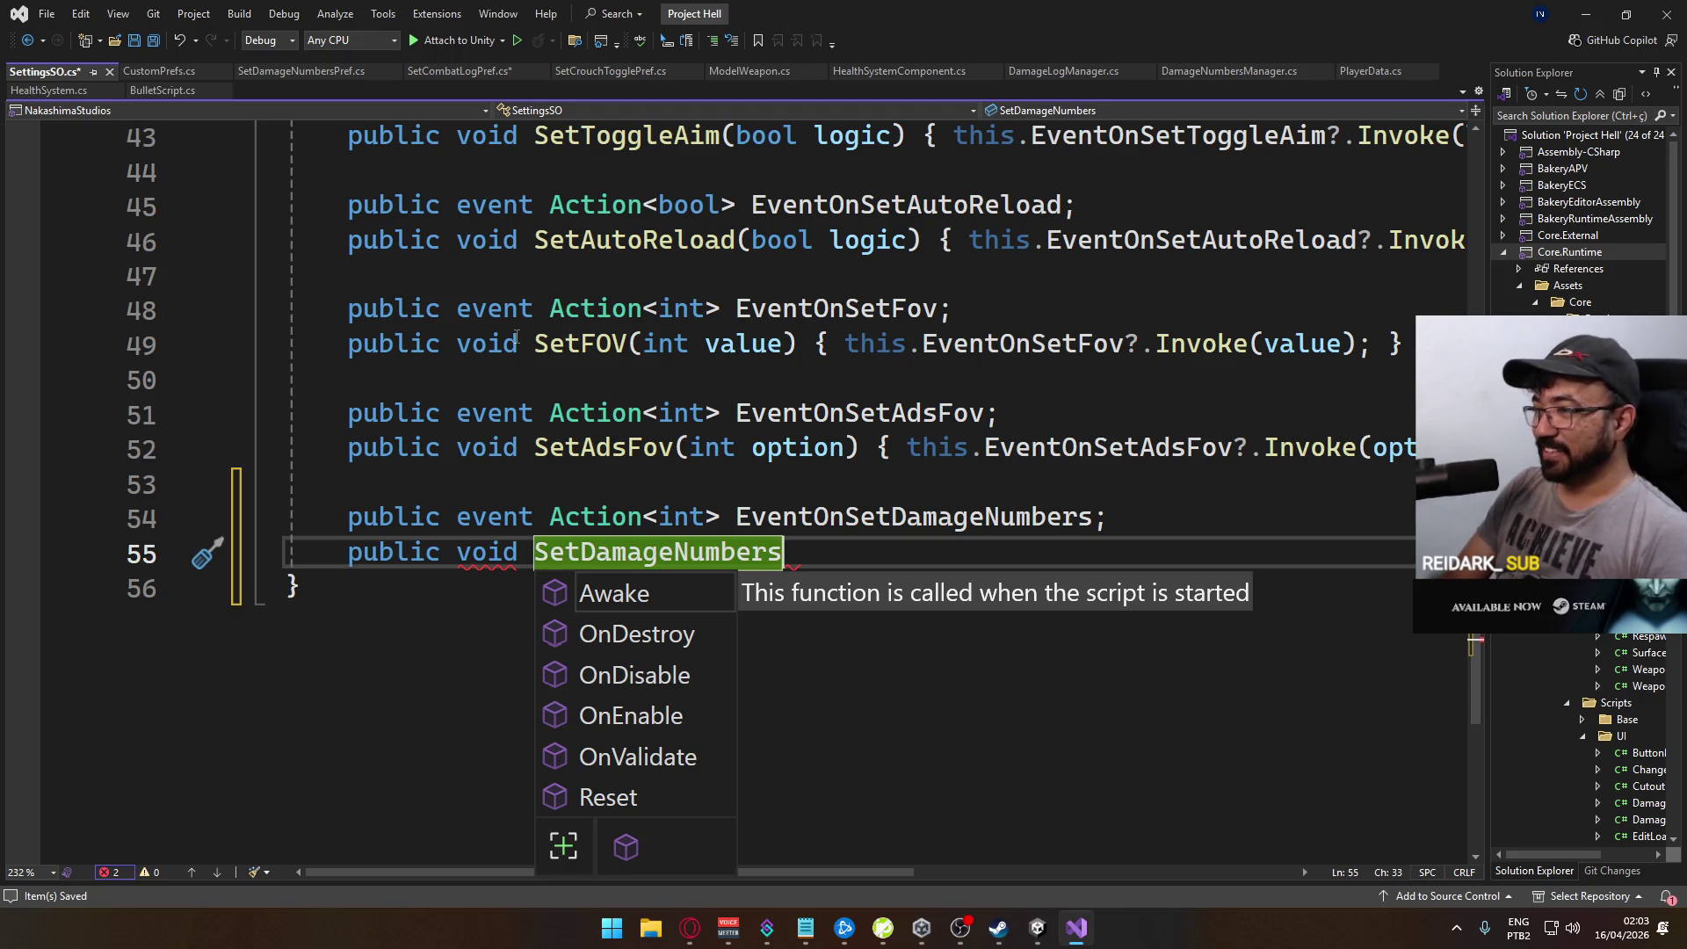
pyautogui.write(')int option')
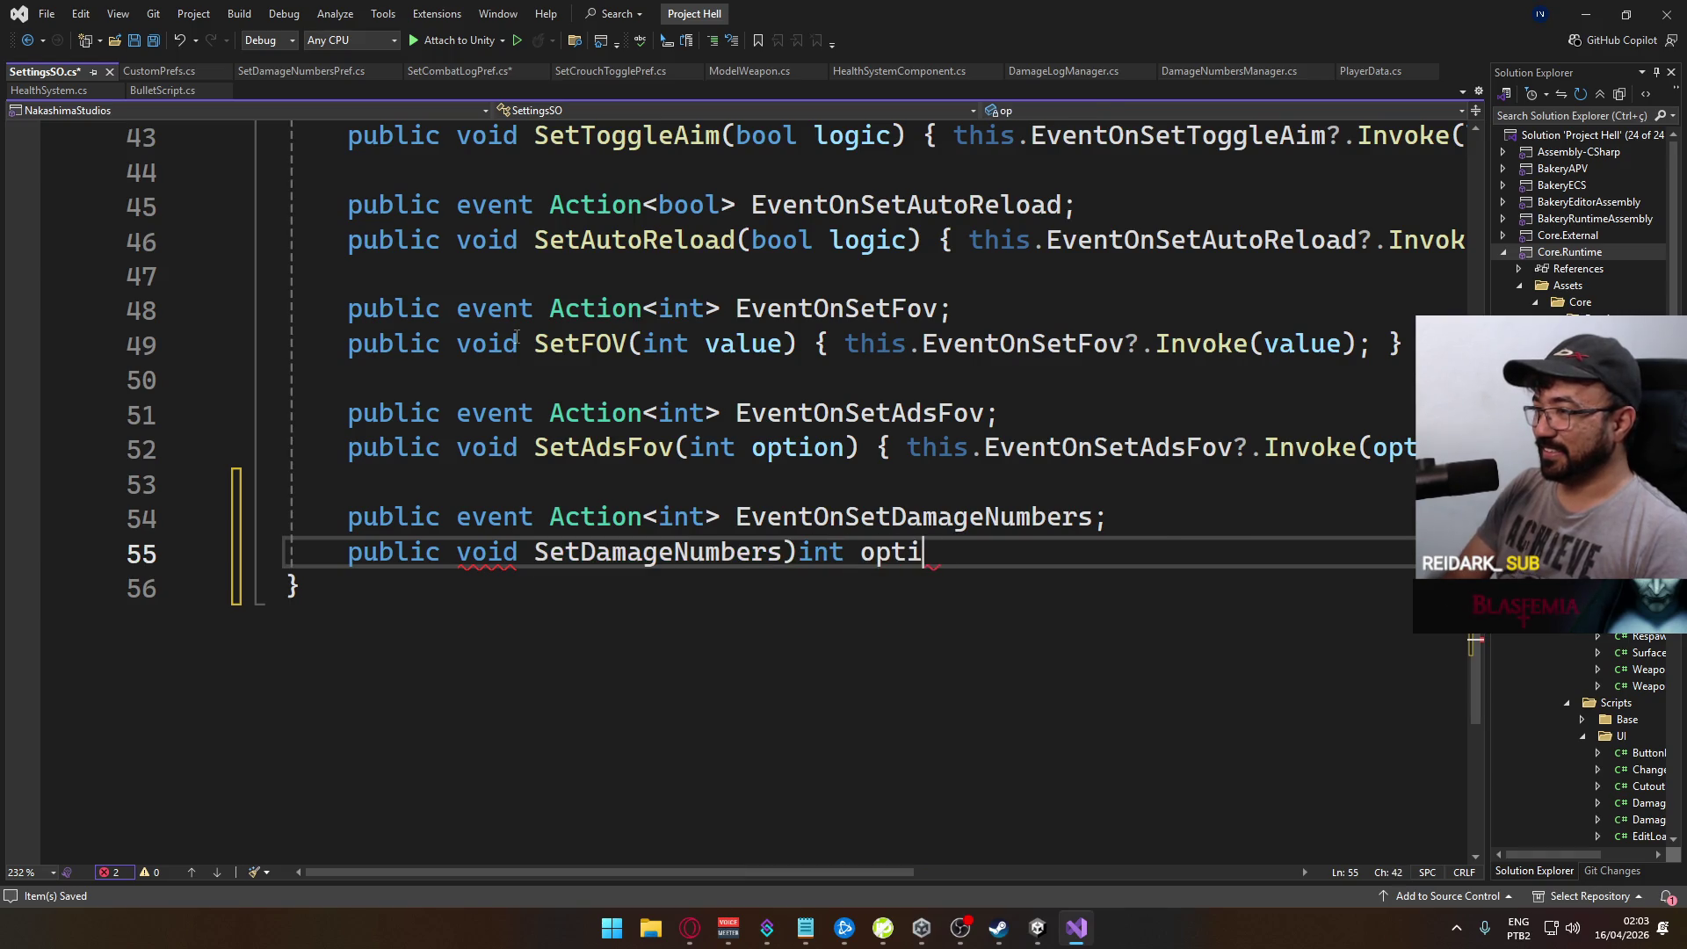
pyautogui.press('BackSpace')
pyautogui.press('BackSpace')
pyautogui.press('BackSpace')
pyautogui.write('(')
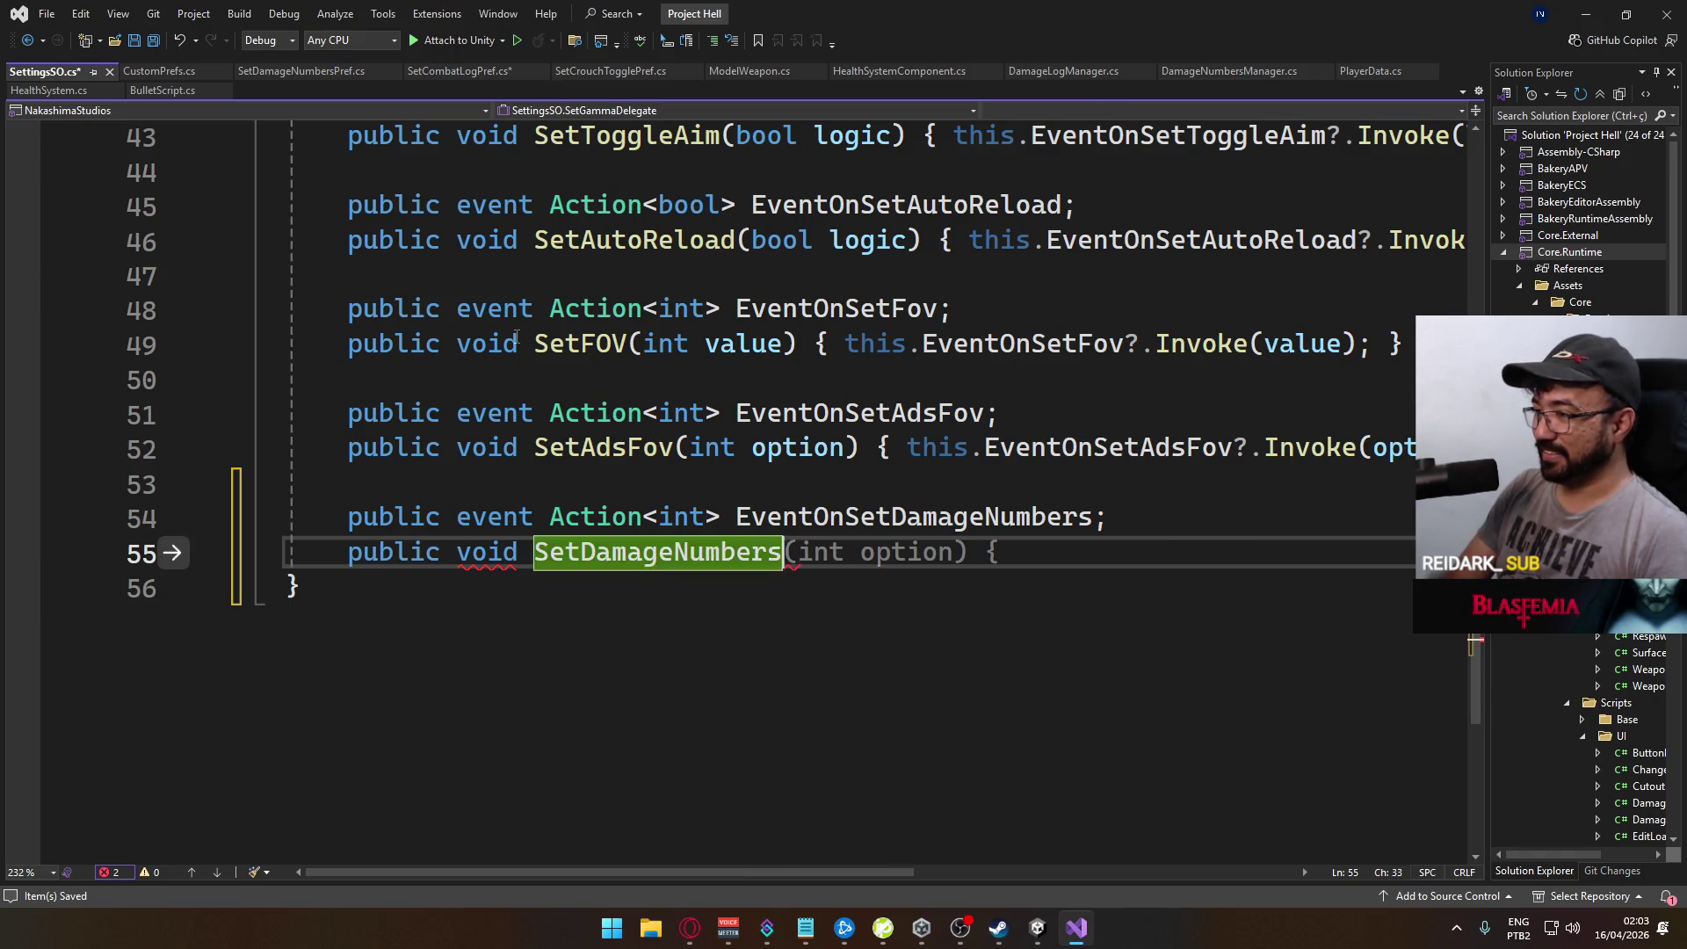
pyautogui.press('Tab')
pyautogui.write('this')
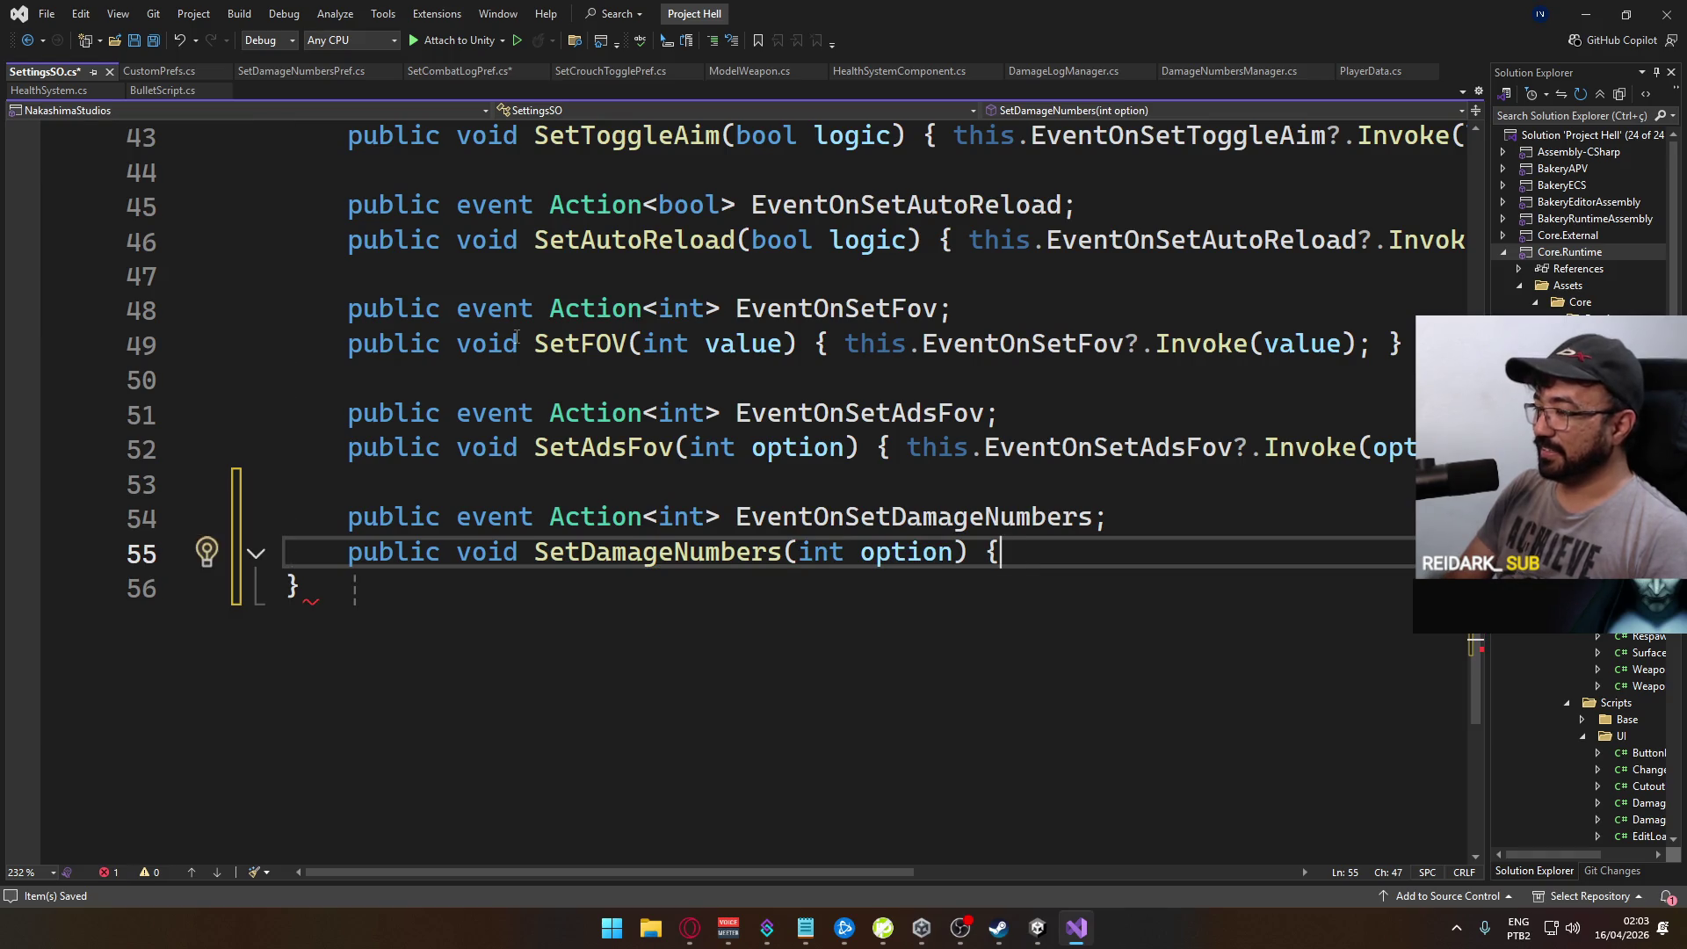
pyautogui.write('.EventOn')
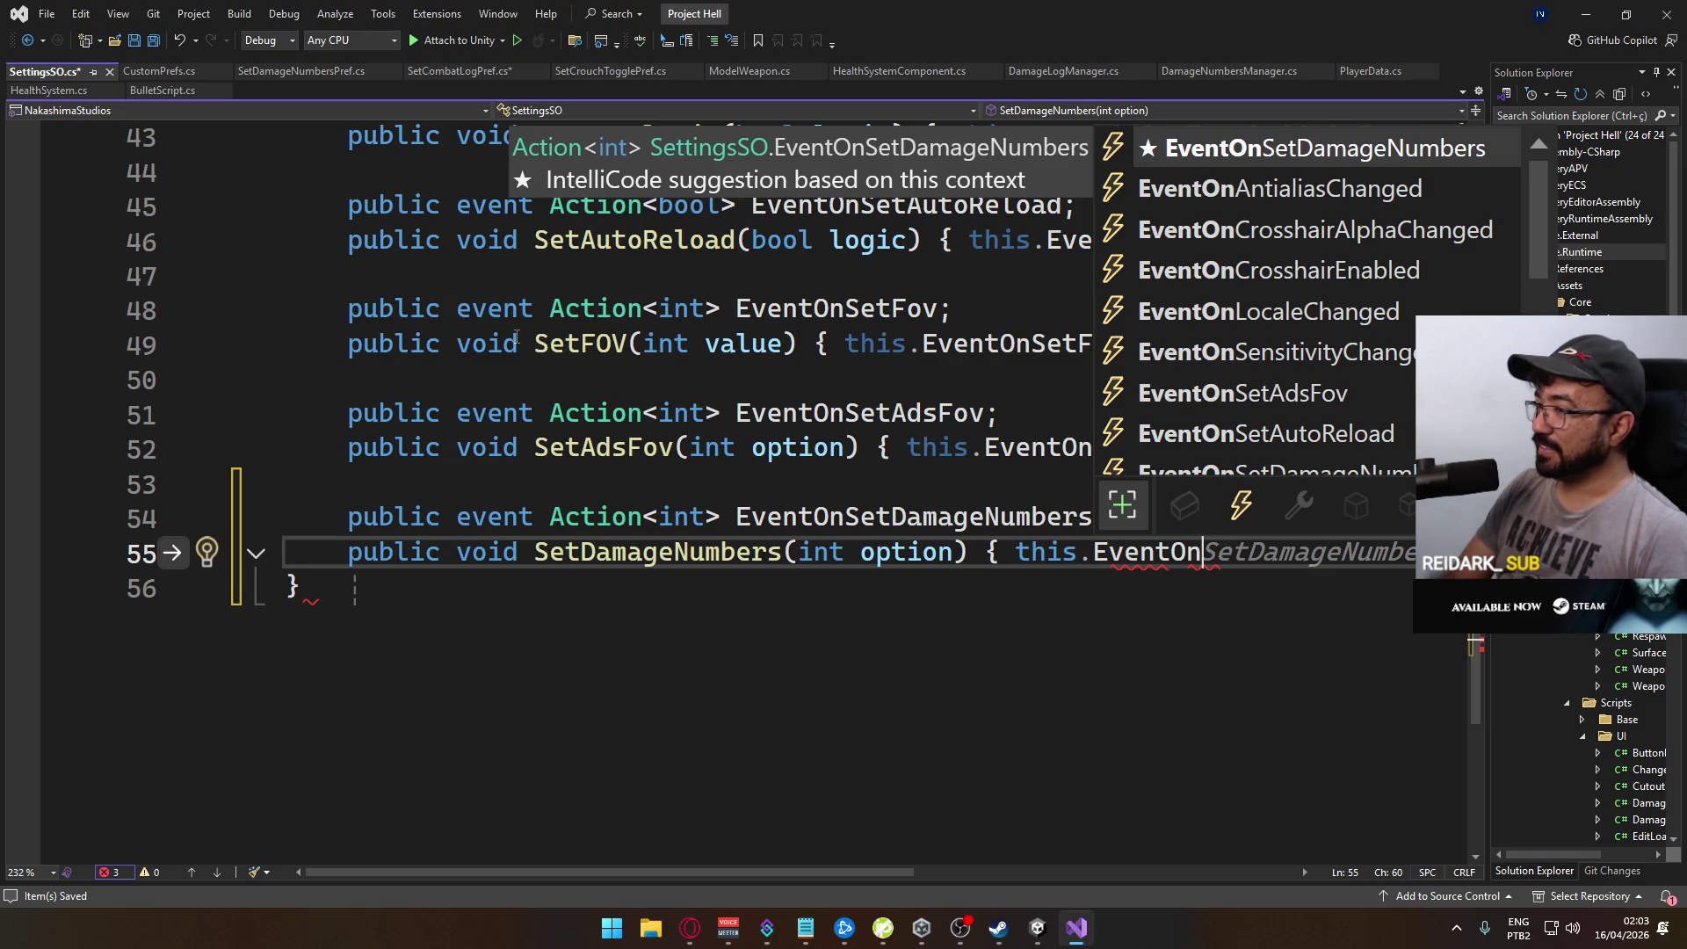
pyautogui.press('Tab')
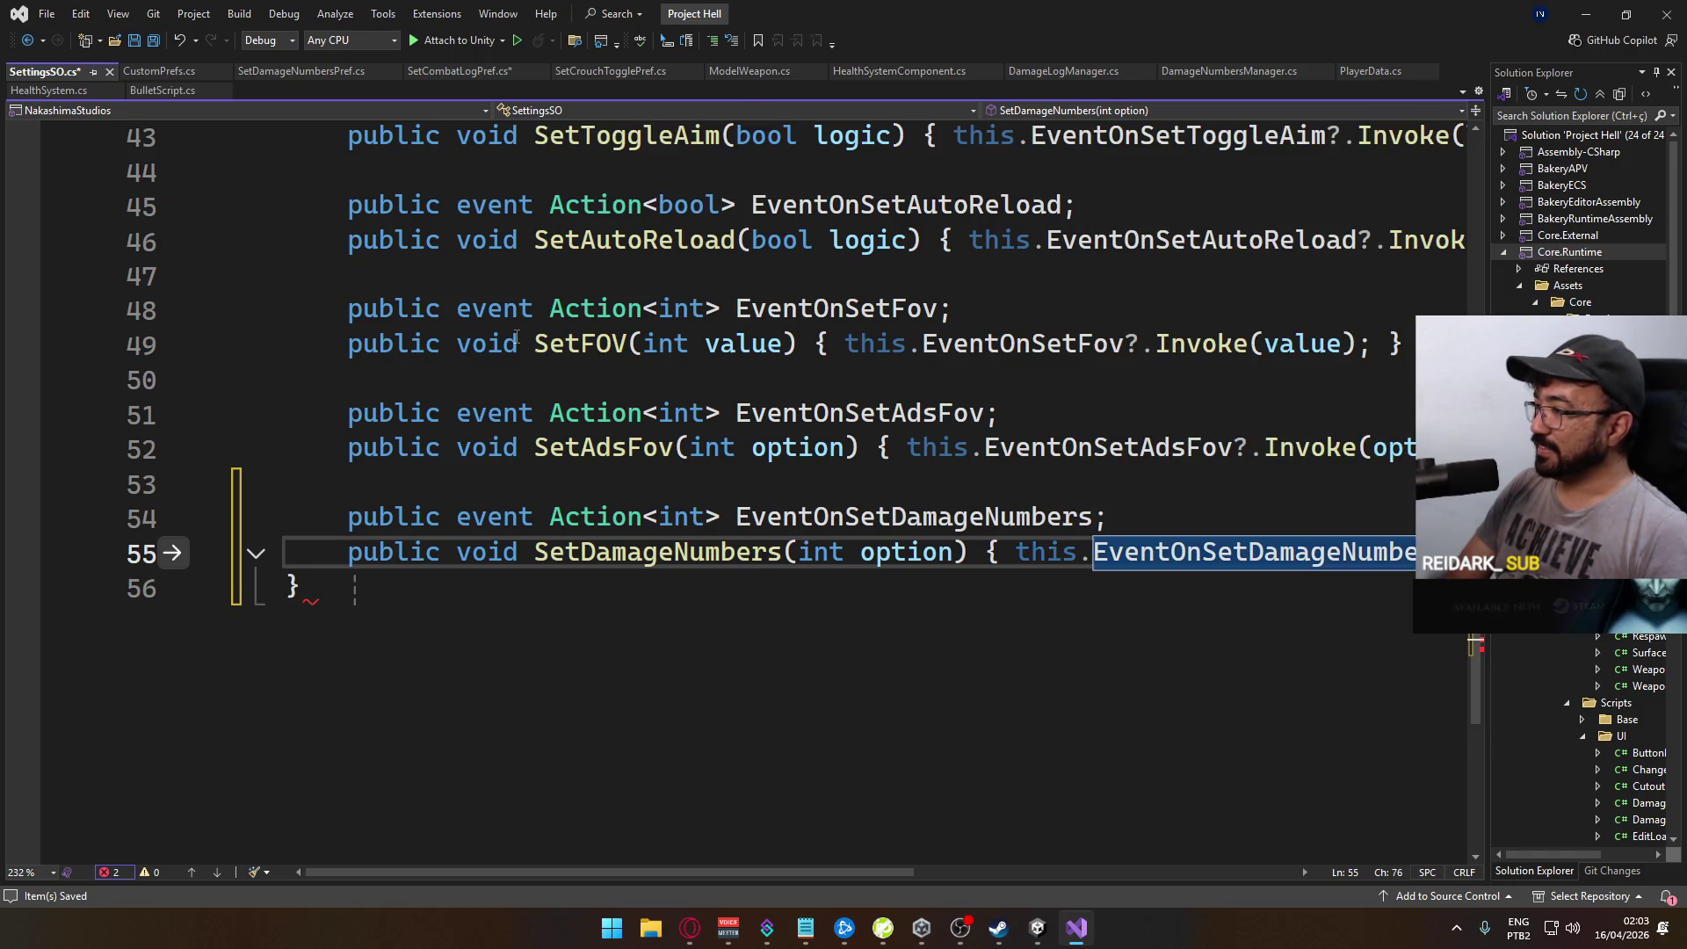
pyautogui.write('?.')
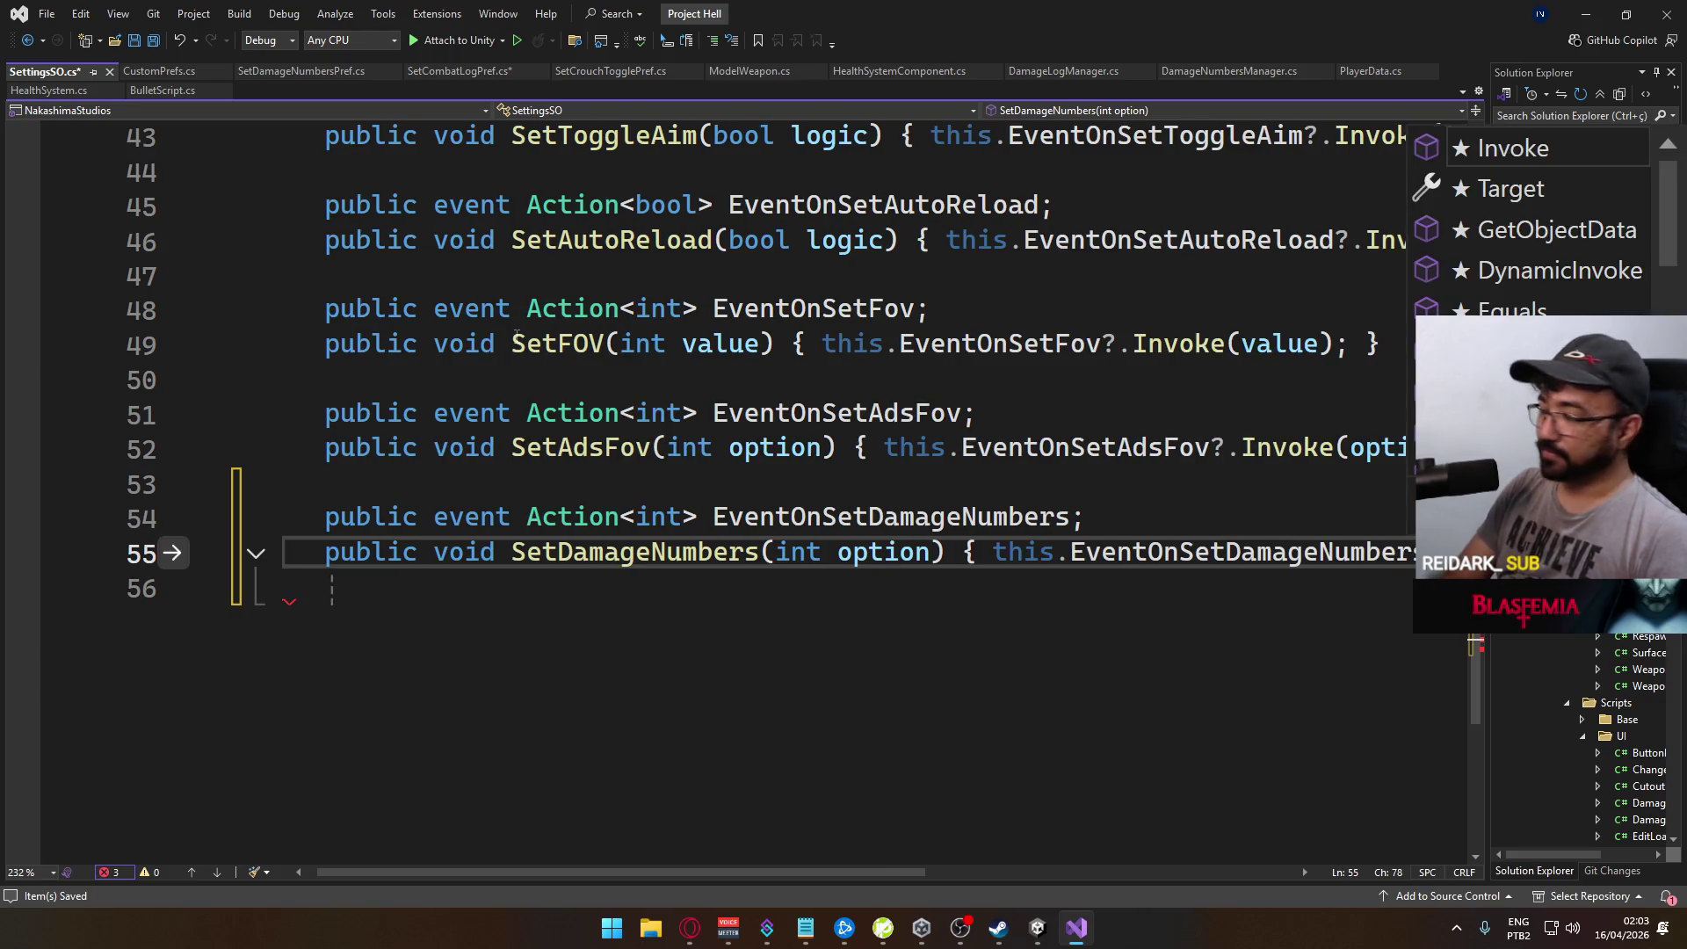
pyautogui.press('Tab')
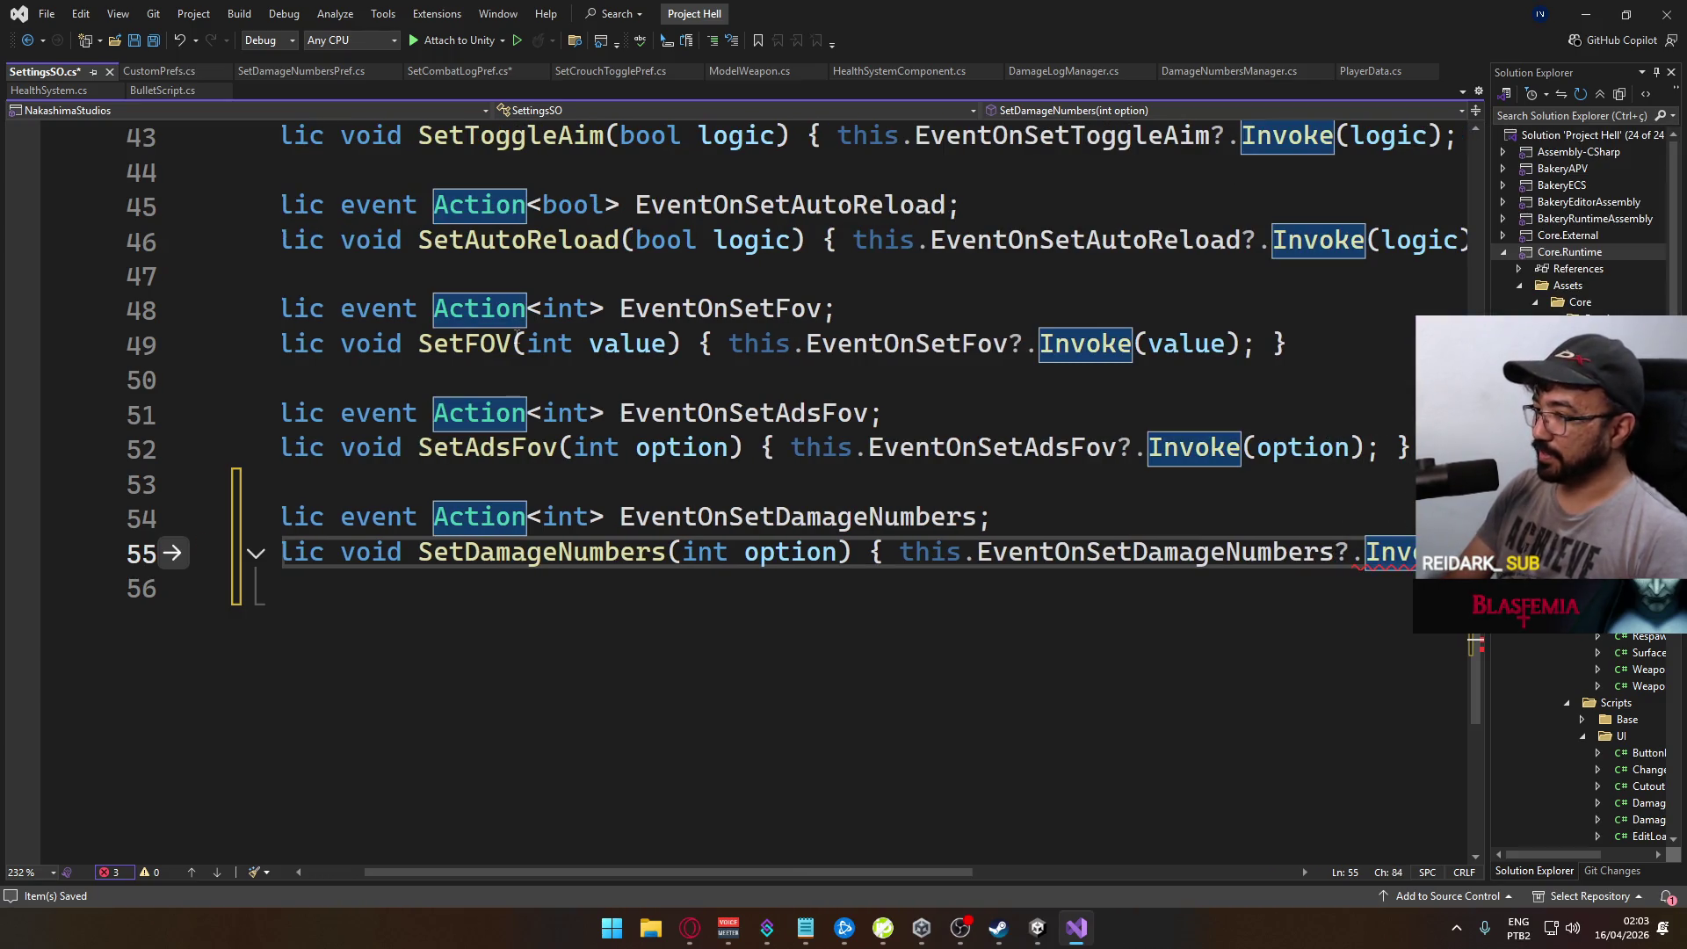
pyautogui.write('(opt')
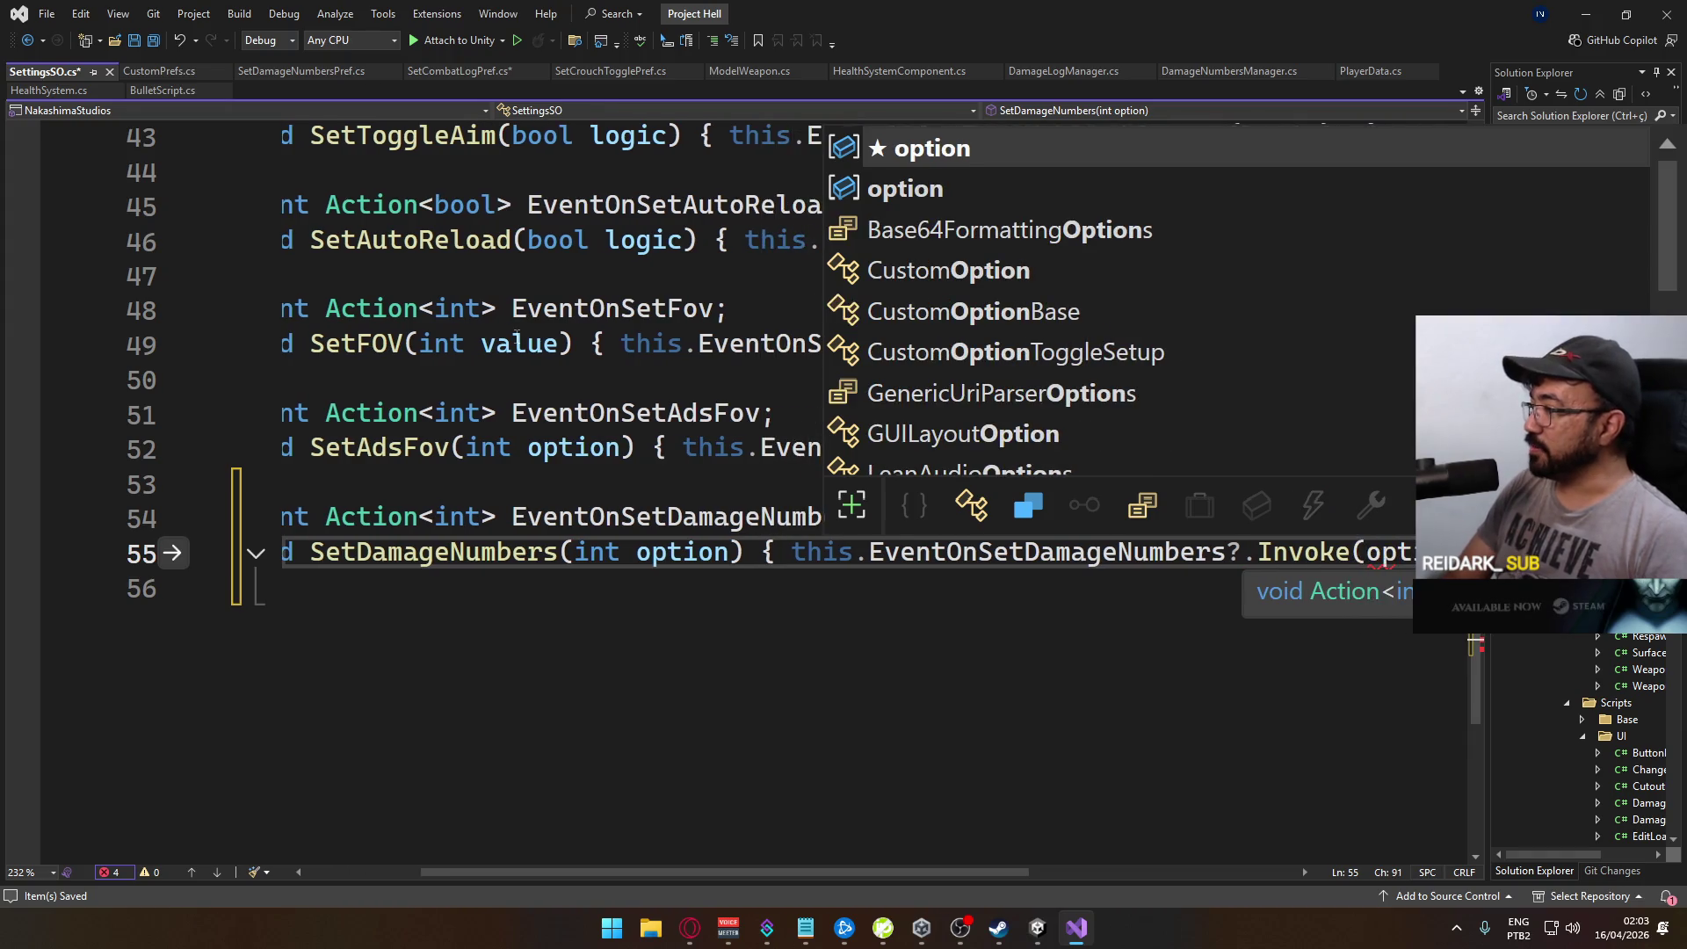
pyautogui.write(')')
pyautogui.write('; }')
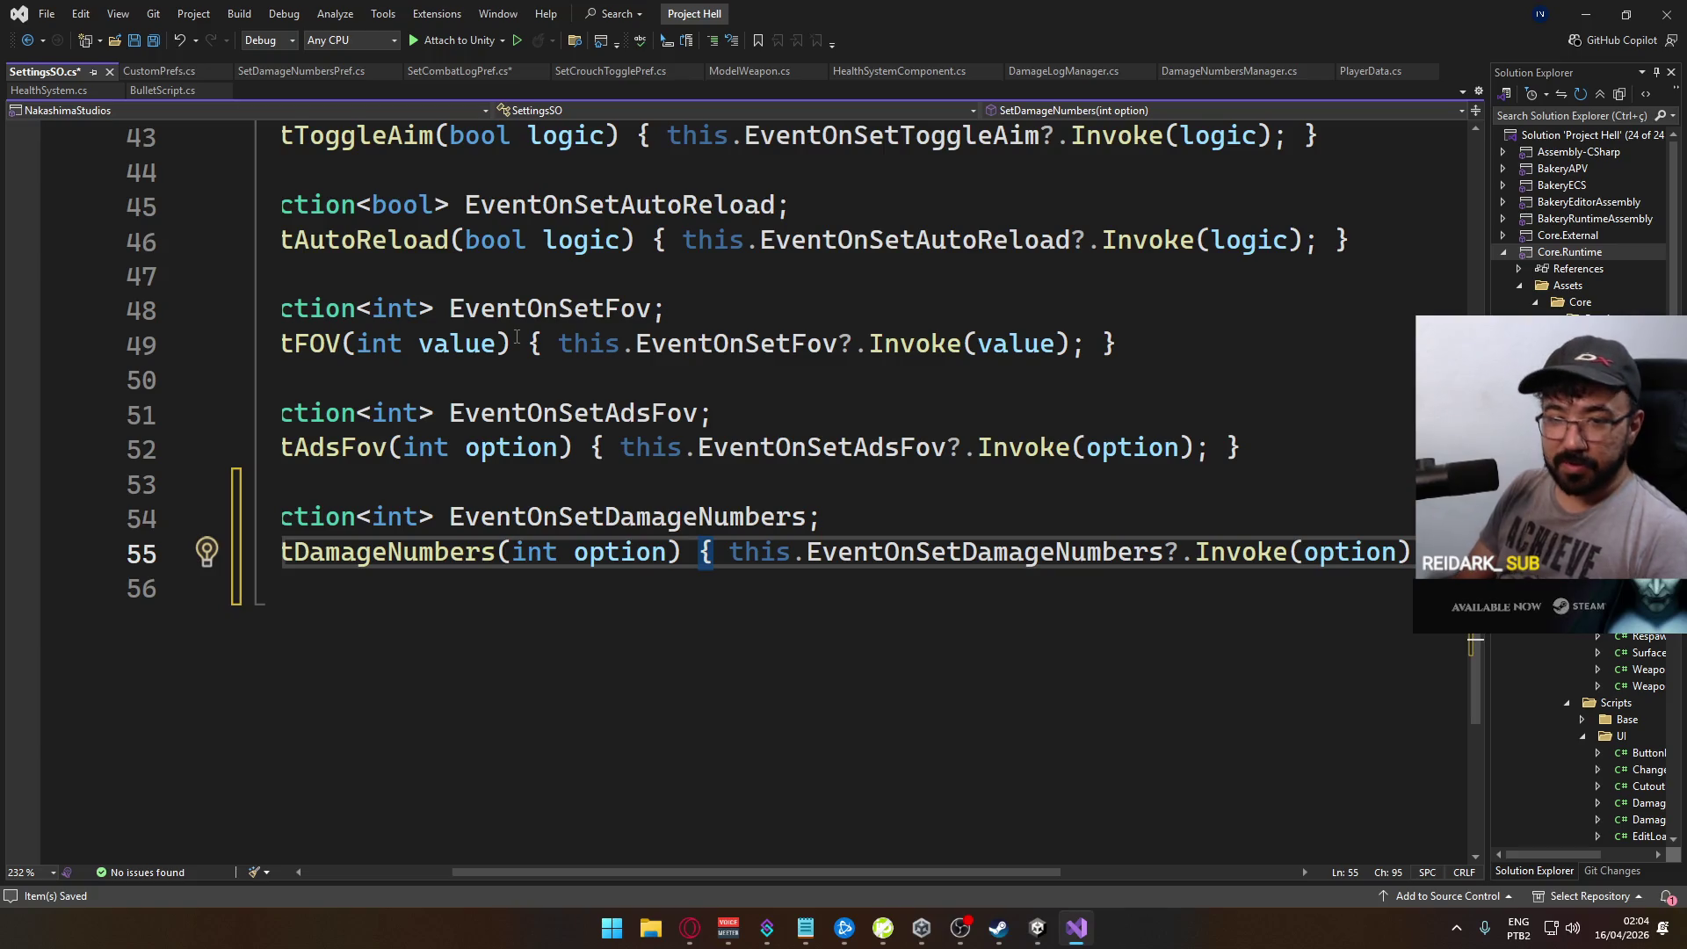
pyautogui.press('Down')
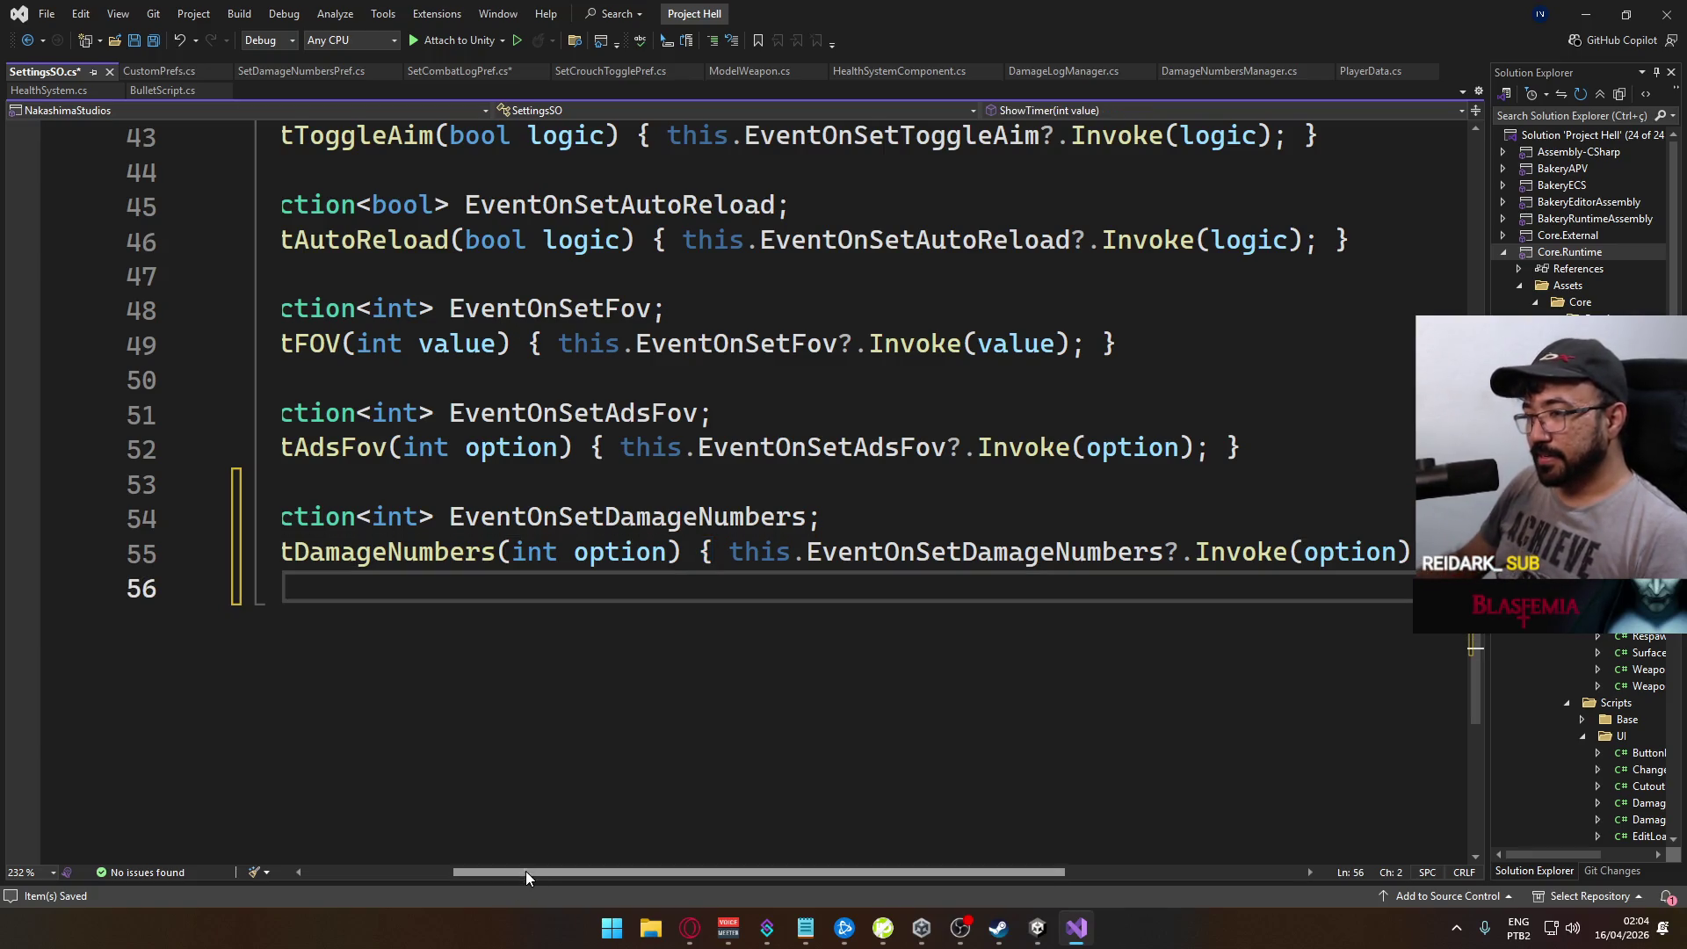
# Step: Save SettingsSO.cs, add blank lines before the closing brace, and begin 'public event Action<int>'
pyautogui.moveTo(525, 872); pyautogui.dragTo(245, 848)
pyautogui.hotkey('ctrl', 's')
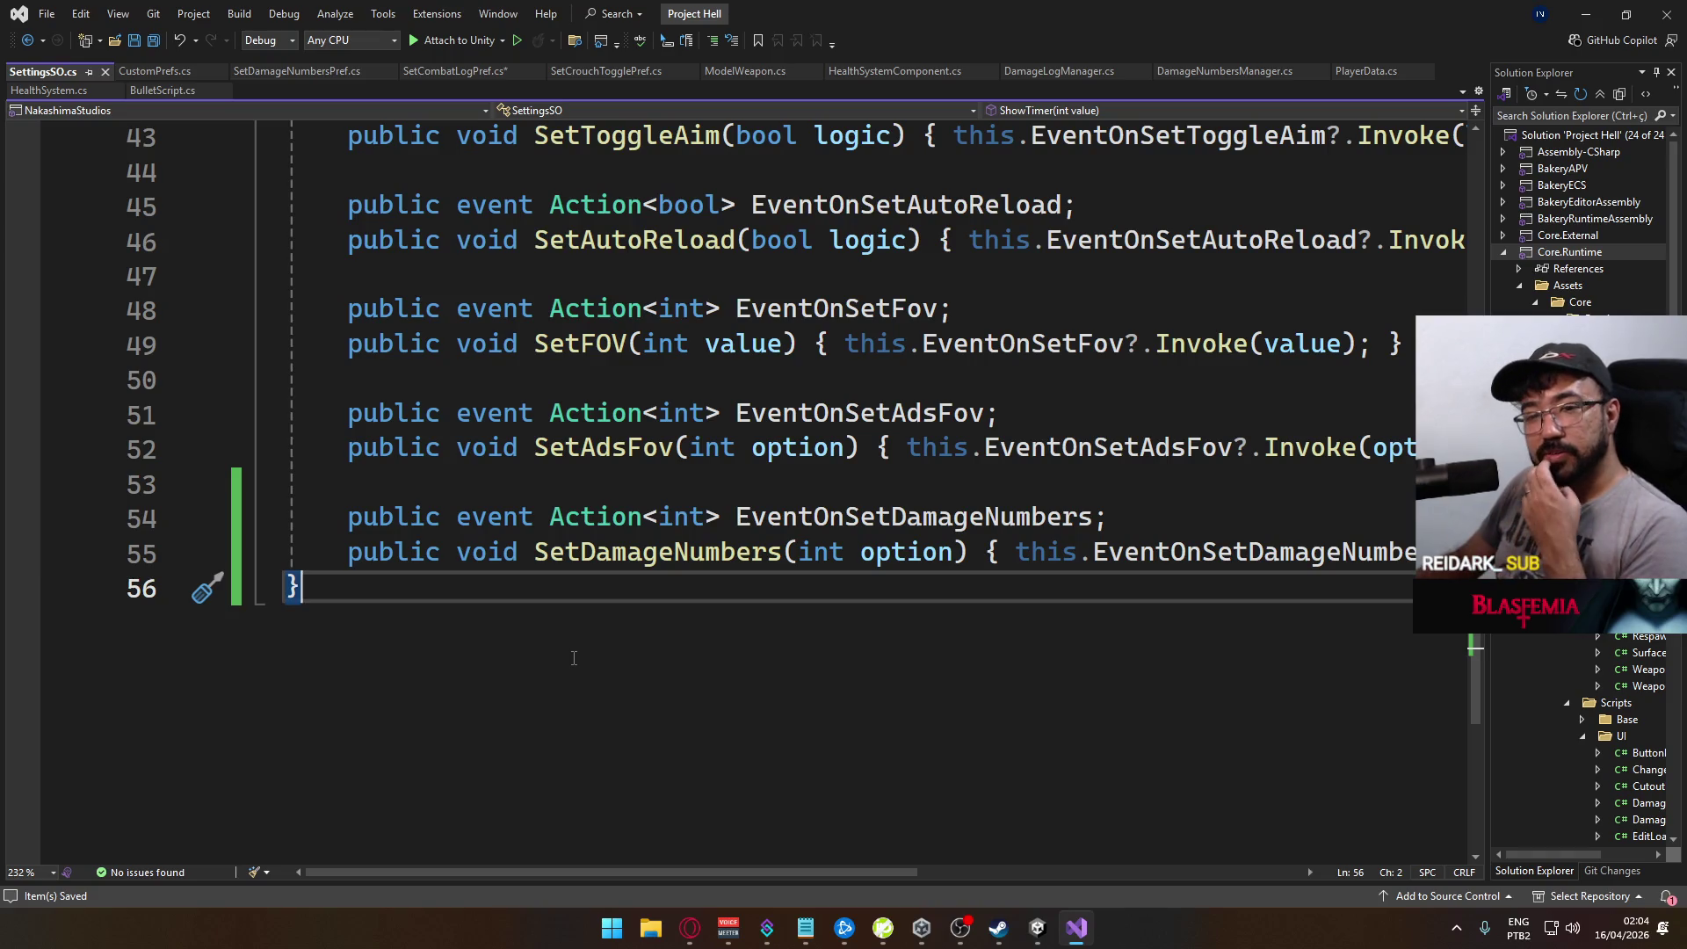
pyautogui.press('Left')
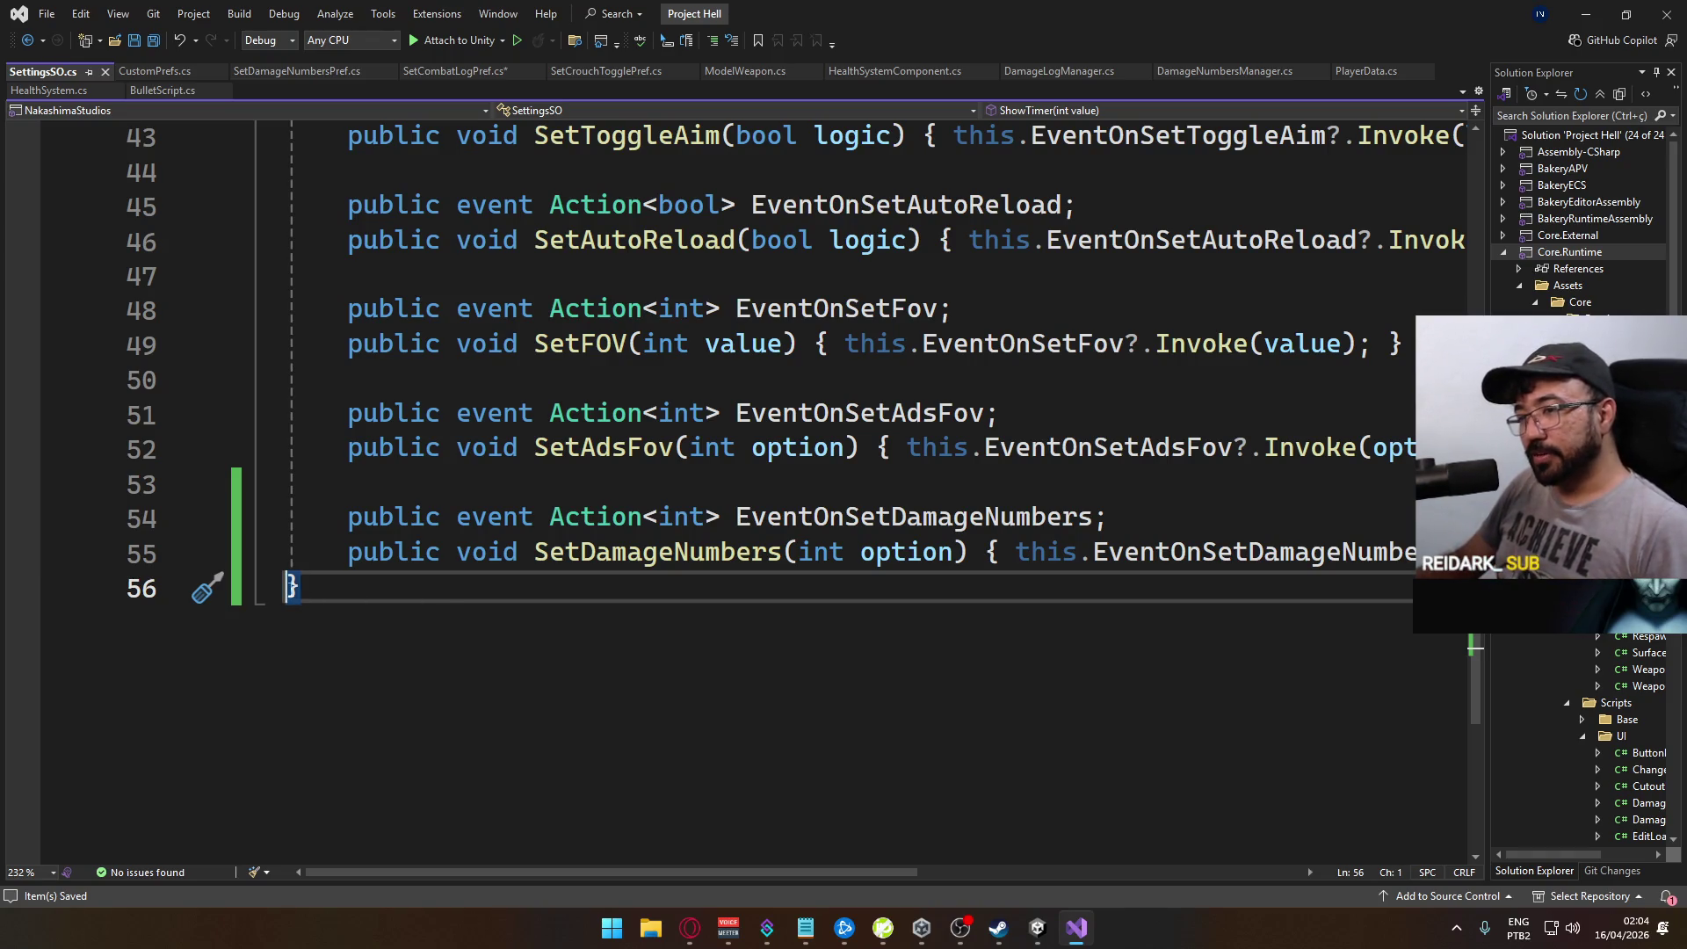
pyautogui.press('Return')
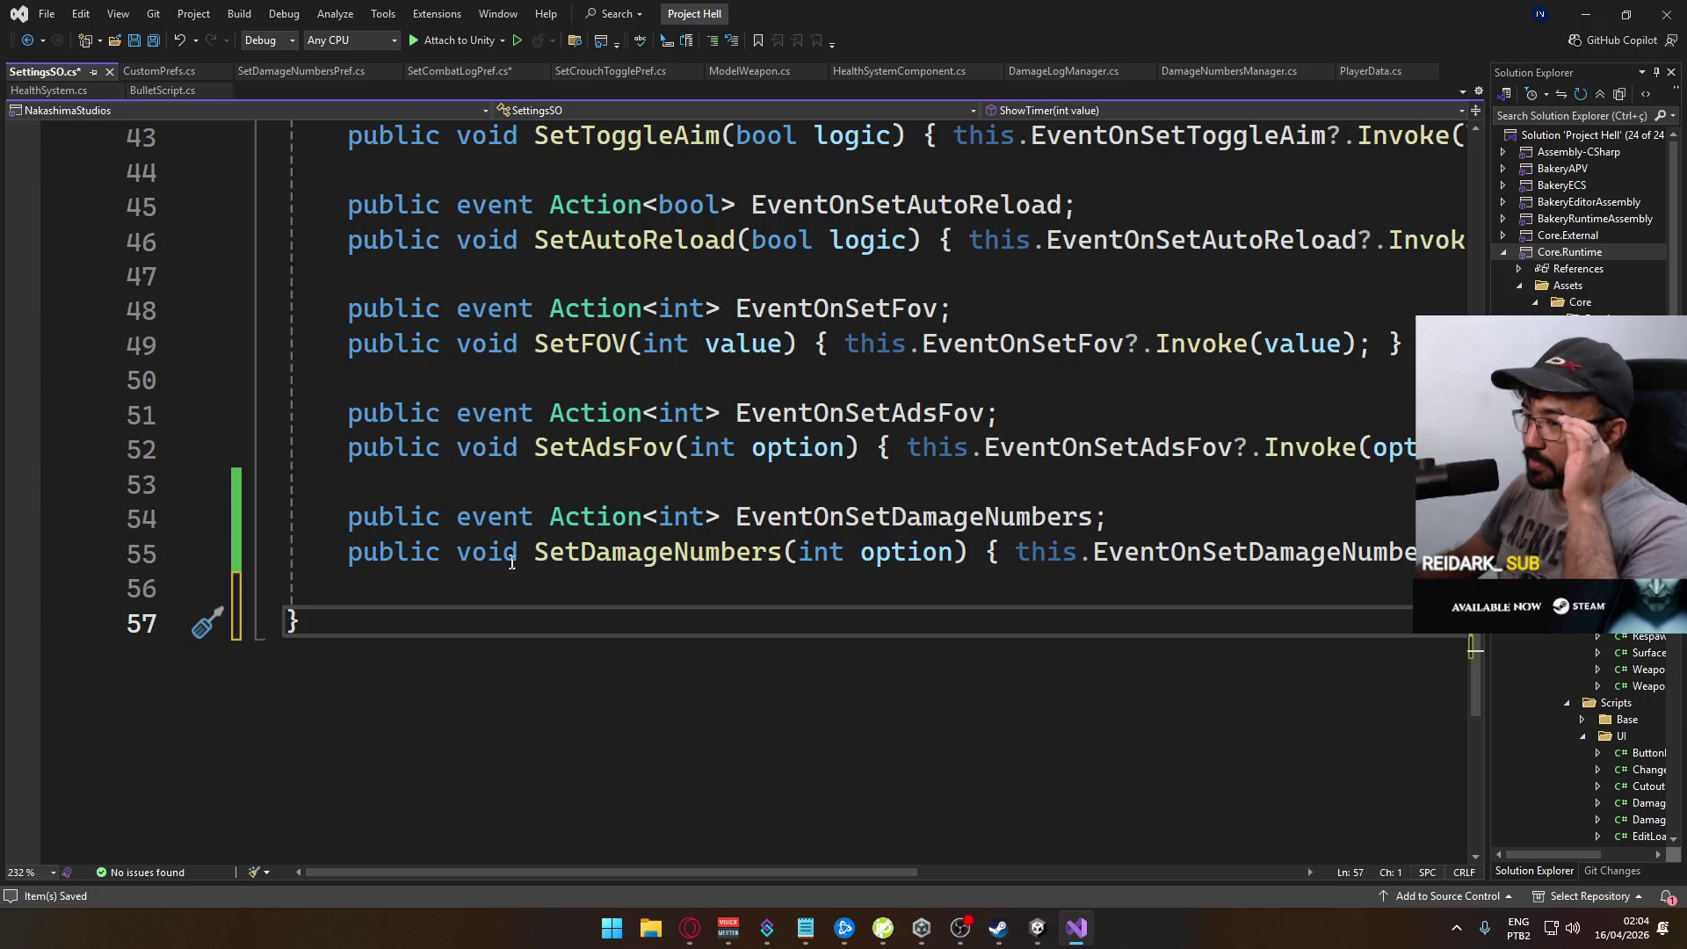
pyautogui.click(529, 598)
pyautogui.press('Return')
pyautogui.press('Return')
pyautogui.press('Up')
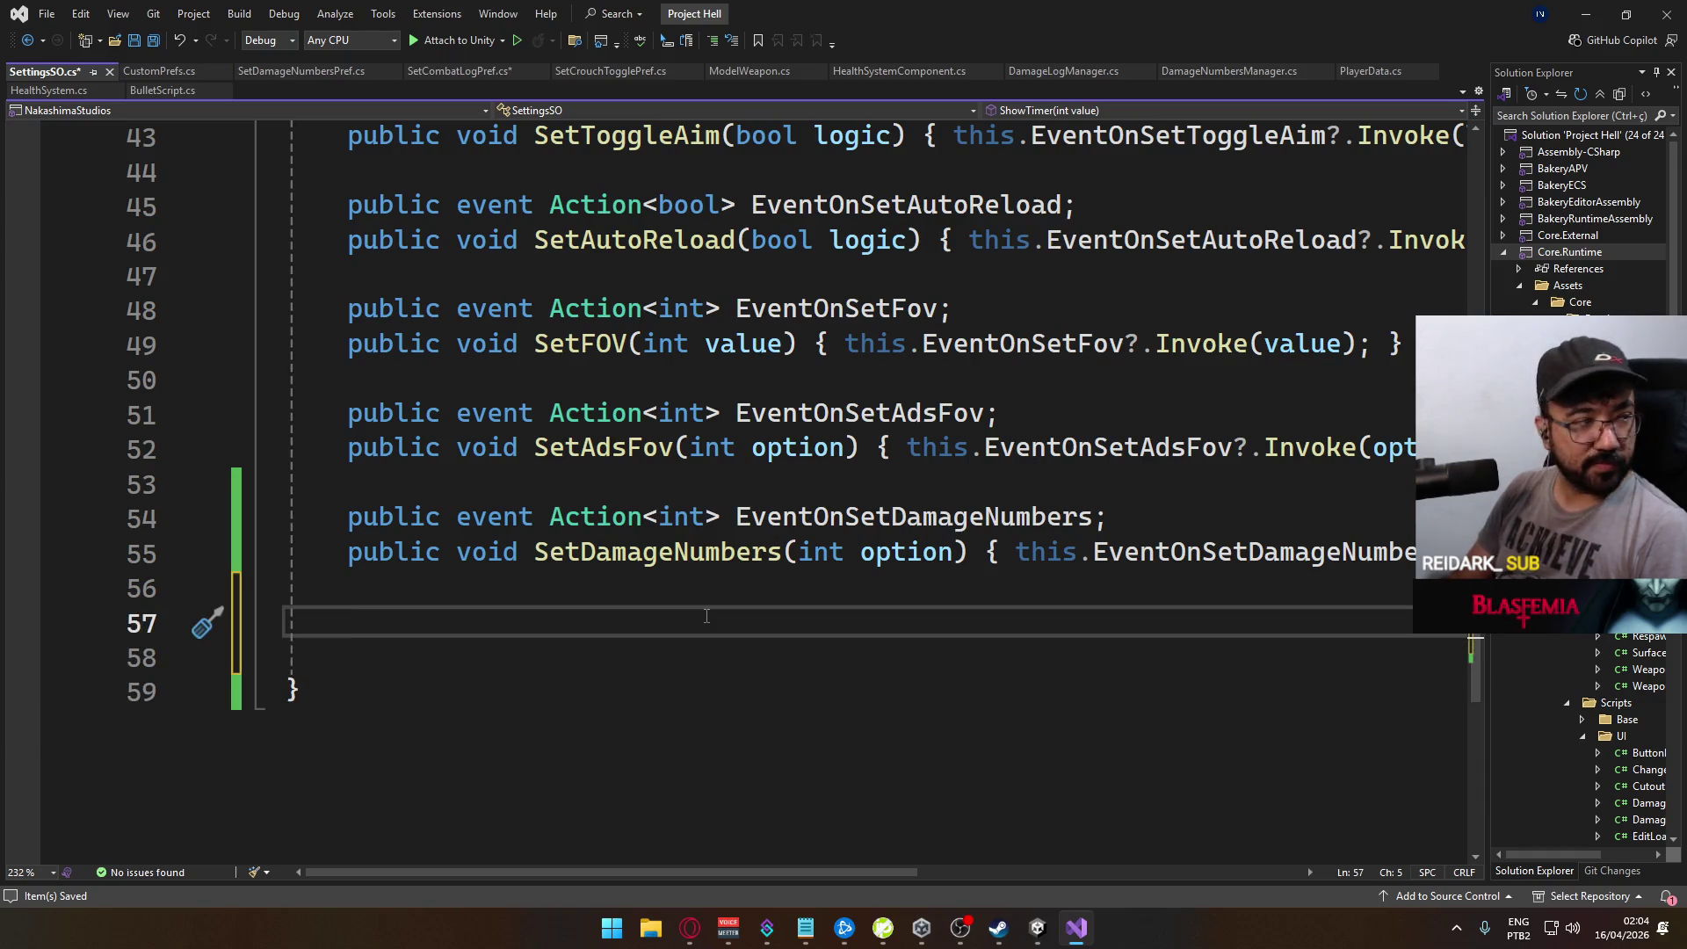
pyautogui.write('public ')
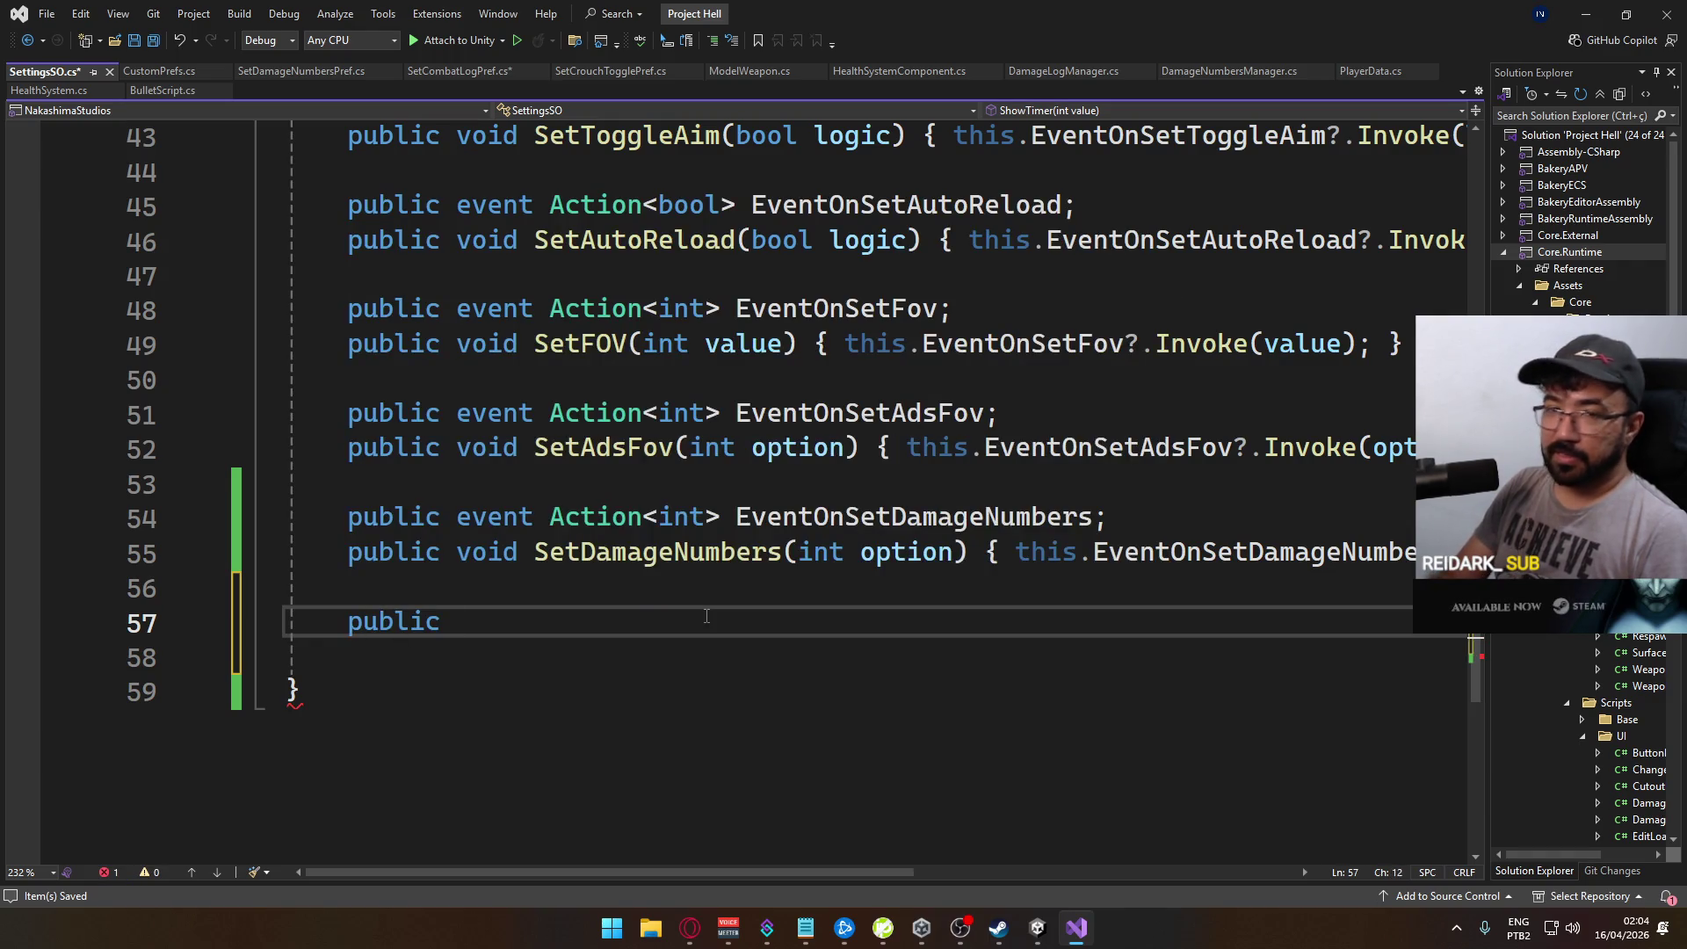
pyautogui.write('event Action<')
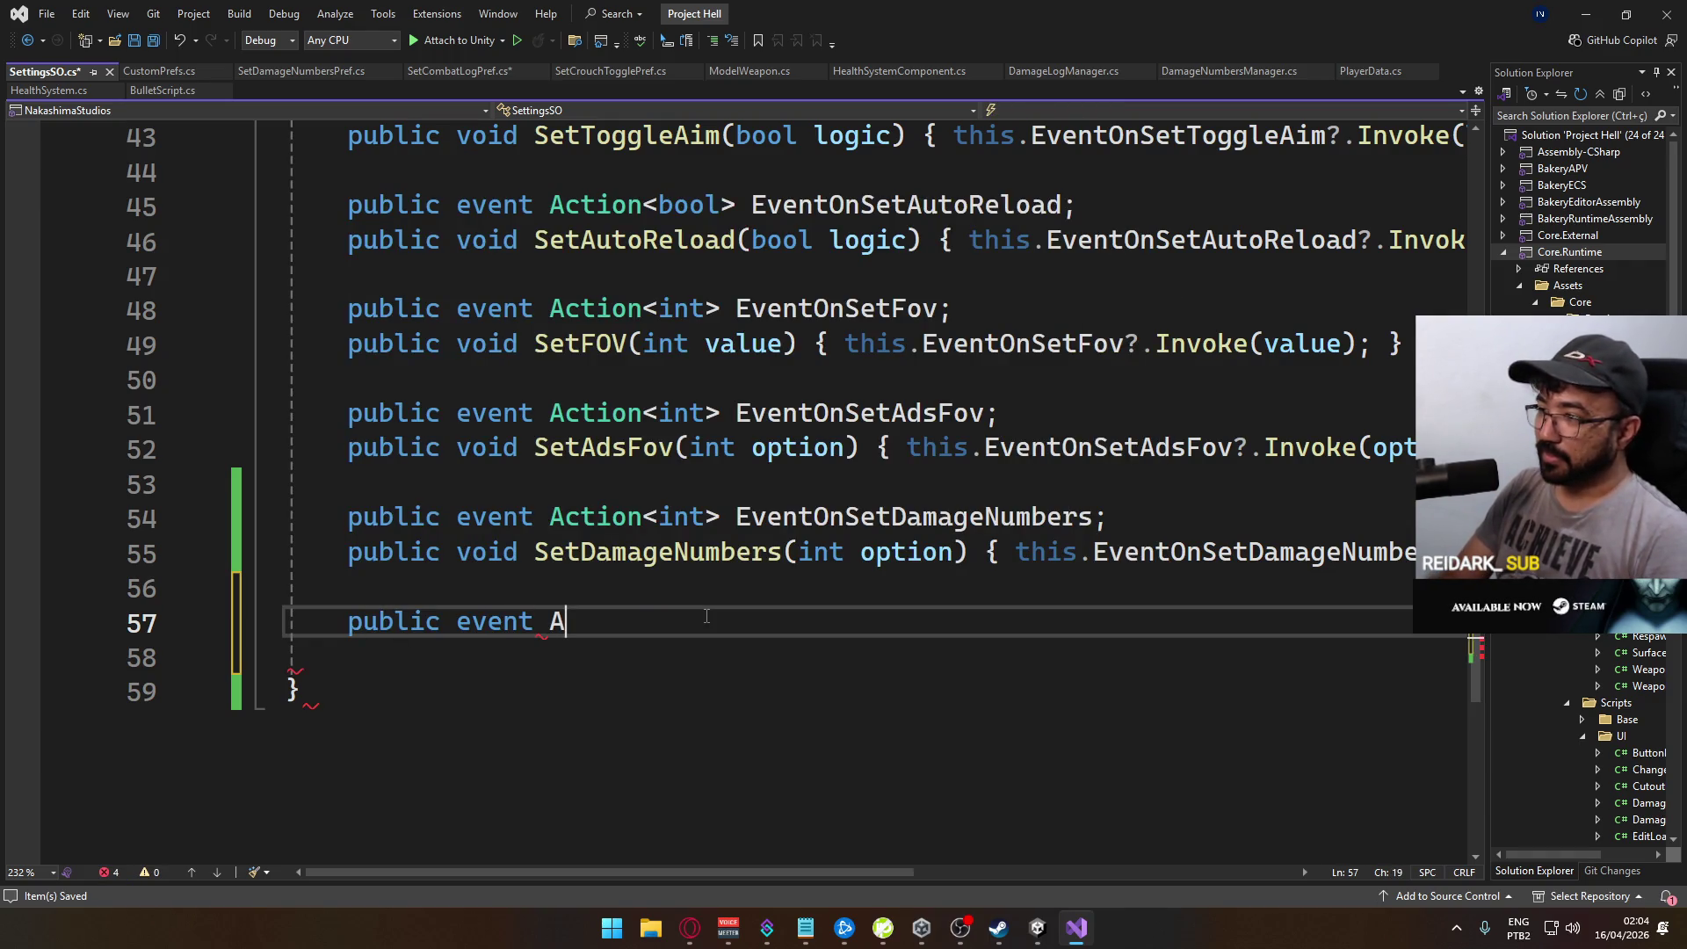
pyautogui.write('int>')
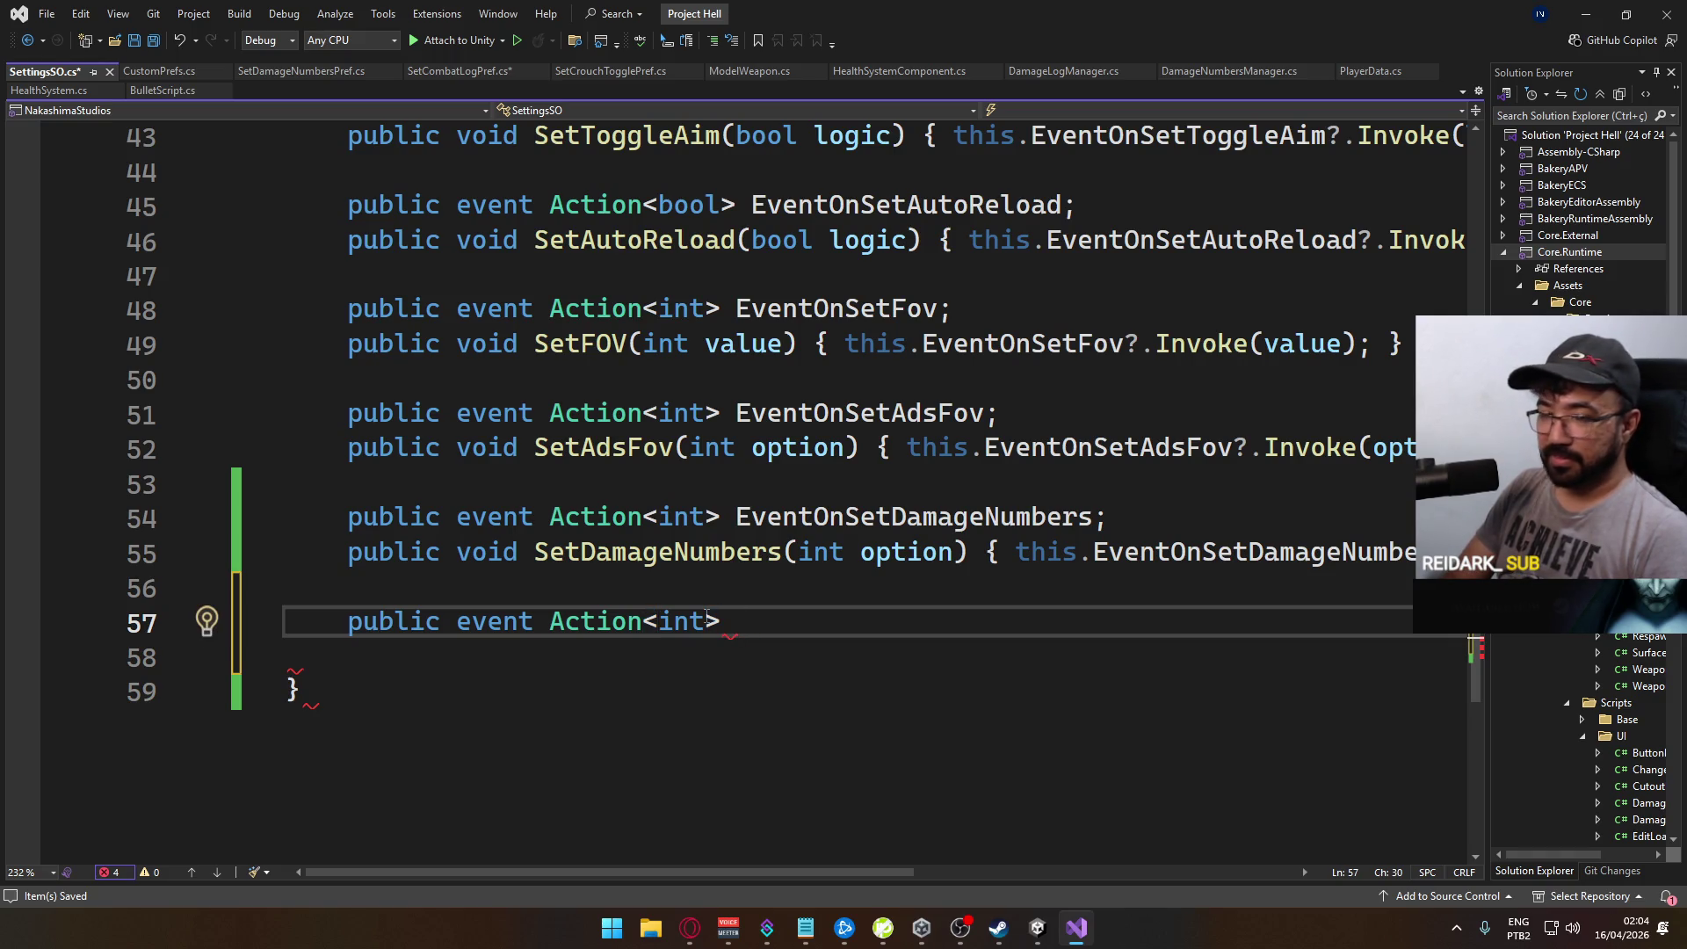
# Step: Complete the declaration as 'public event Action<int> EventOnSetCombatLog;'
pyautogui.write('EventOnSet')
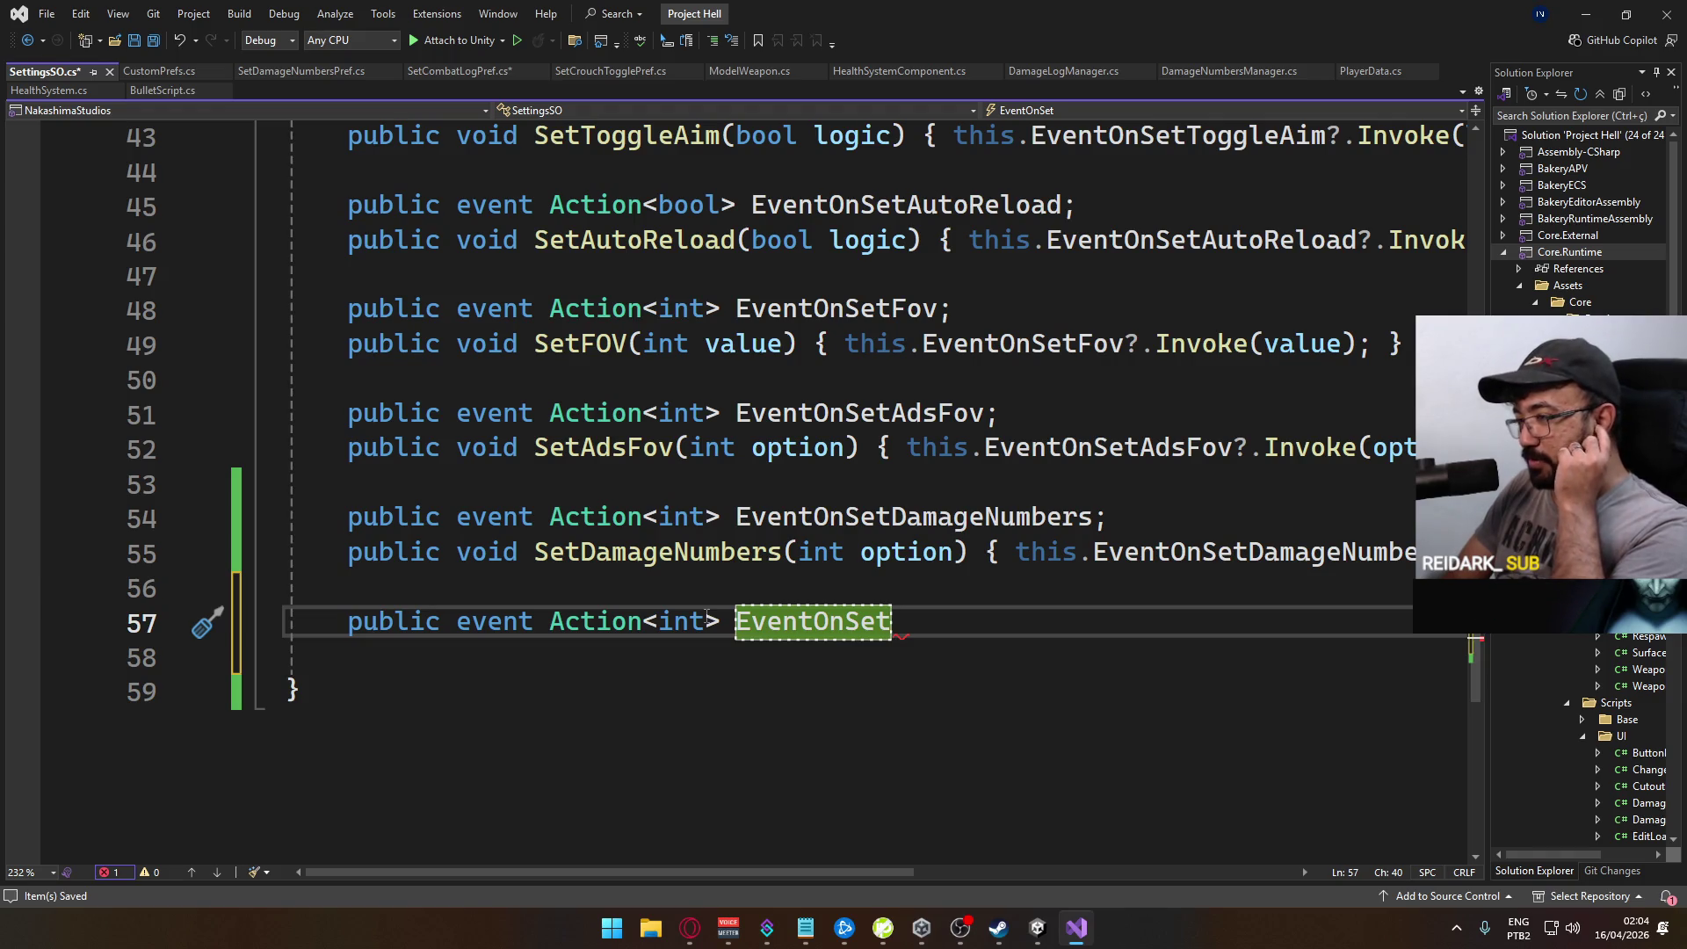
pyautogui.write('Com')
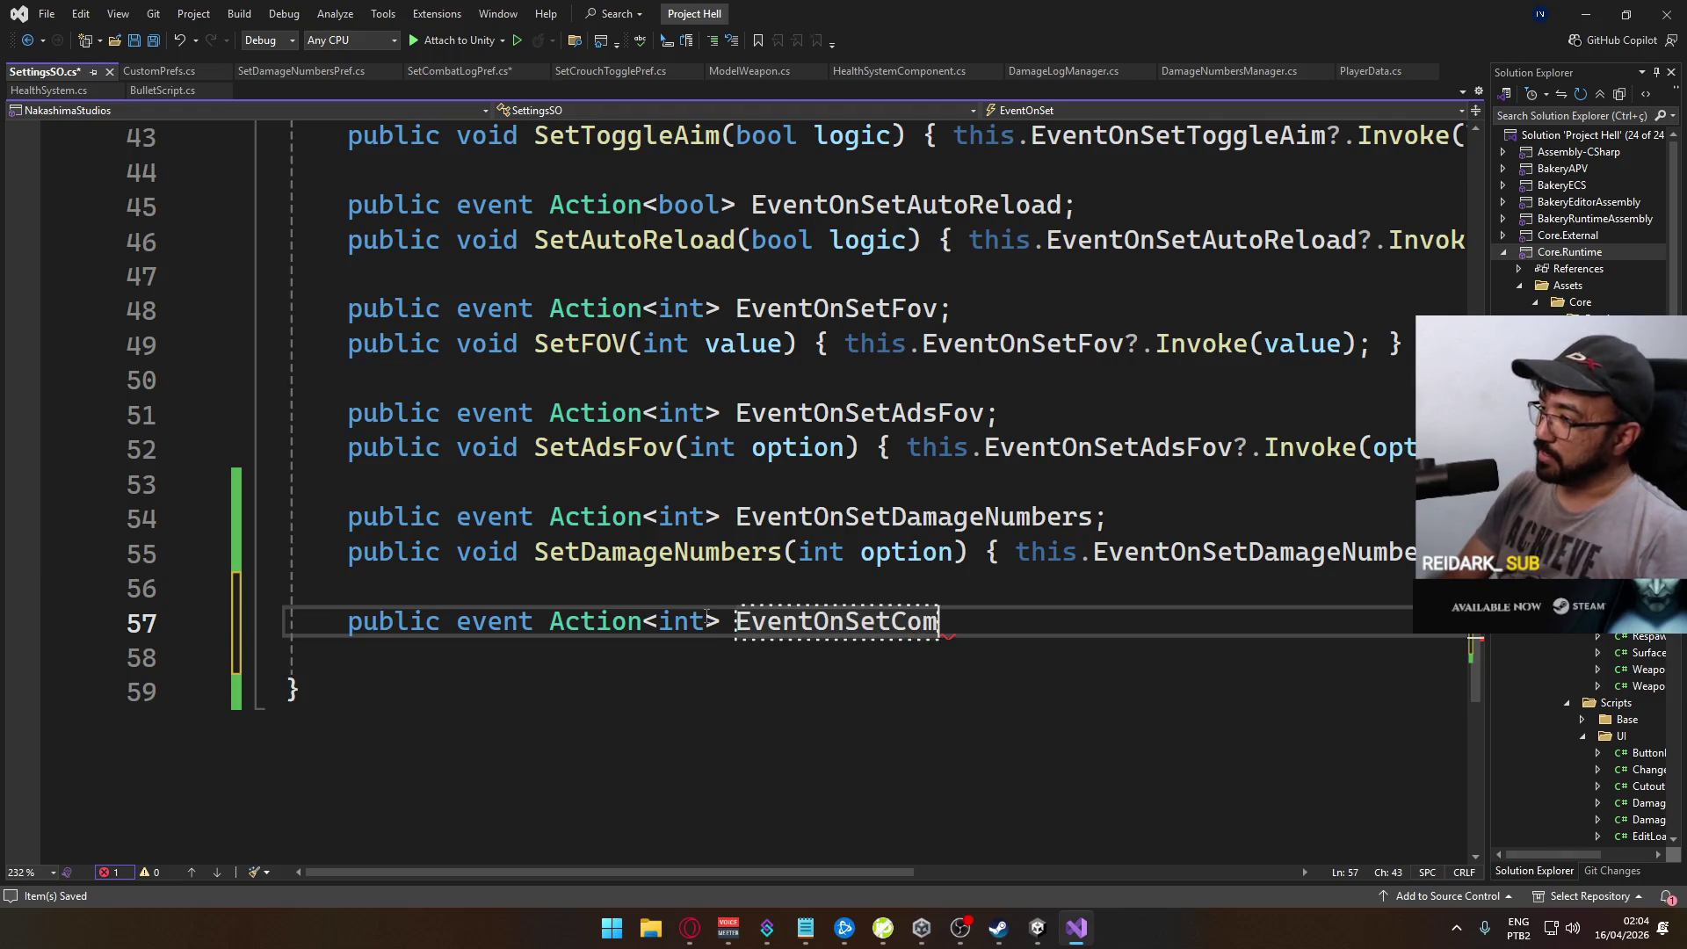
pyautogui.write('batLog;')
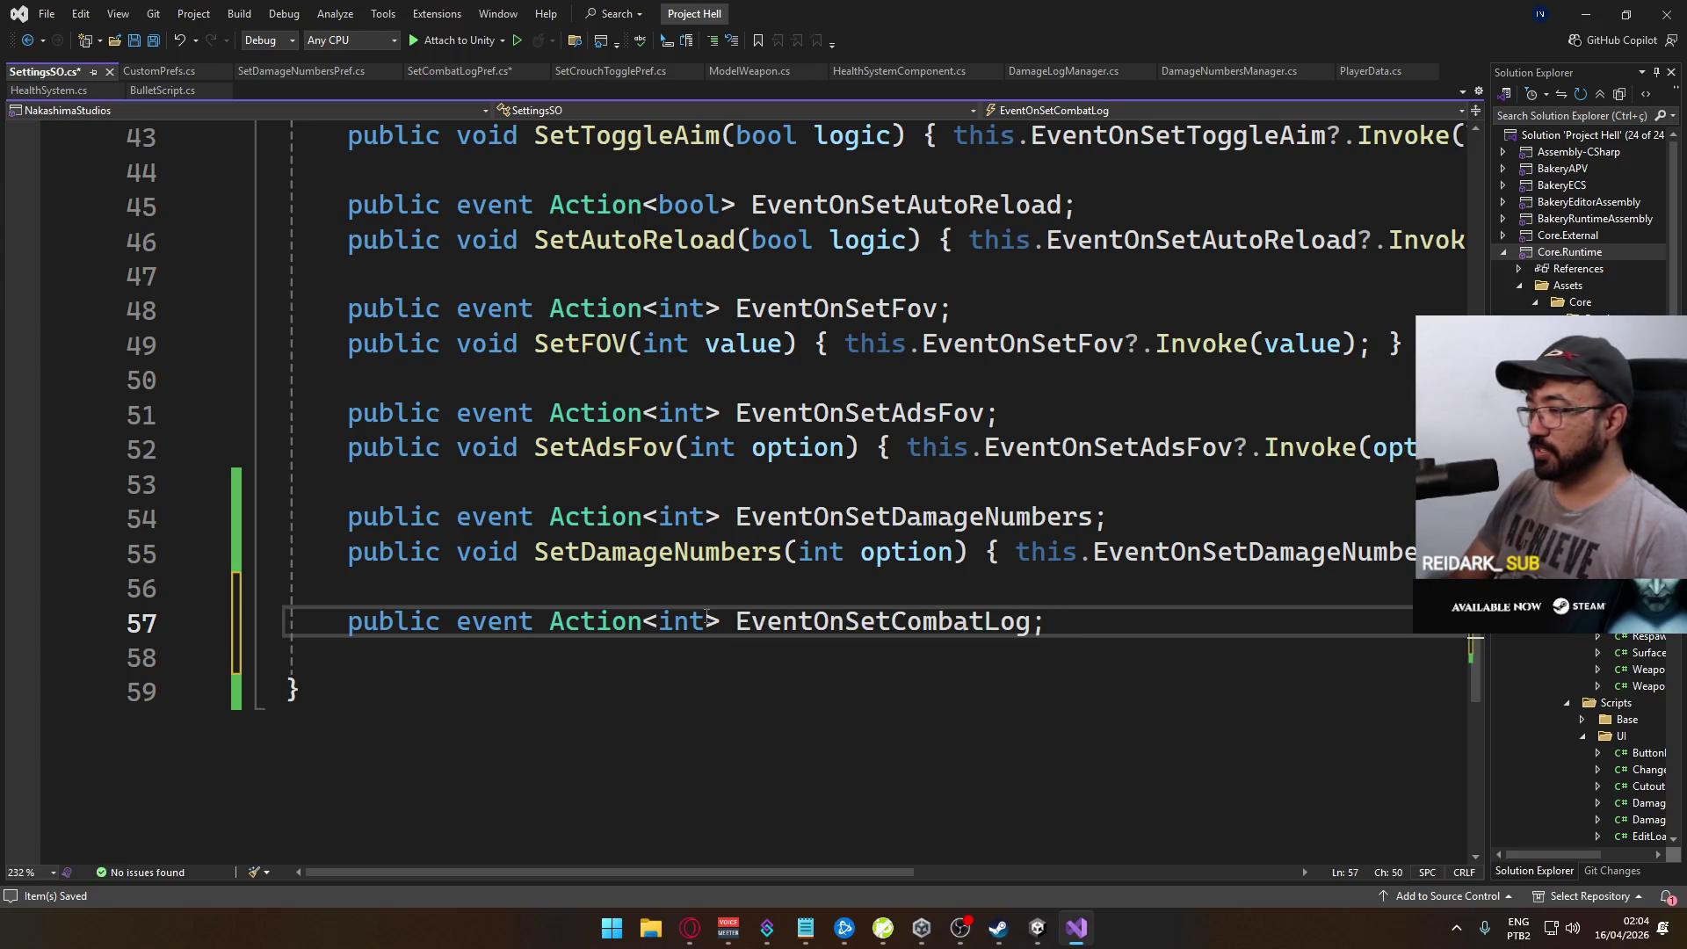
# Step: Add a public SetCombatLog(int option) method below the event
pyautogui.press('Return')
pyautogui.write('public')
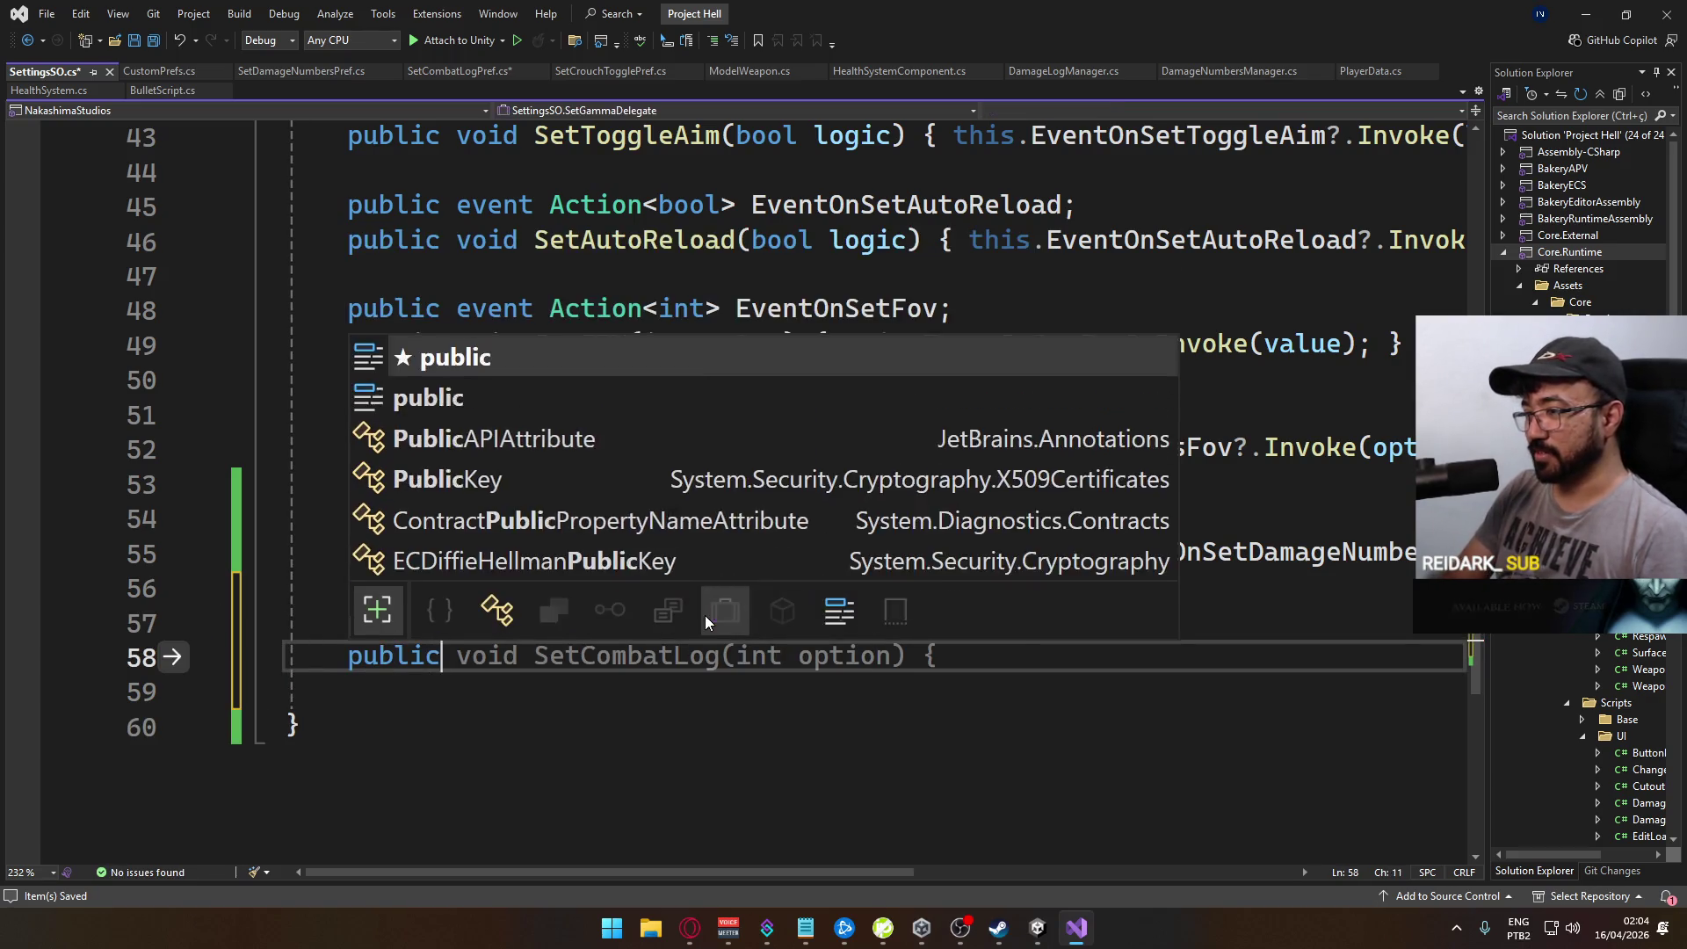
pyautogui.press('Escape')
pyautogui.press('Tab')
# Step: Fill its body with this.EventOnSetCombatLog?.Invoke(option); and save SettingsSO.cs
pyautogui.write('this.EventOn')
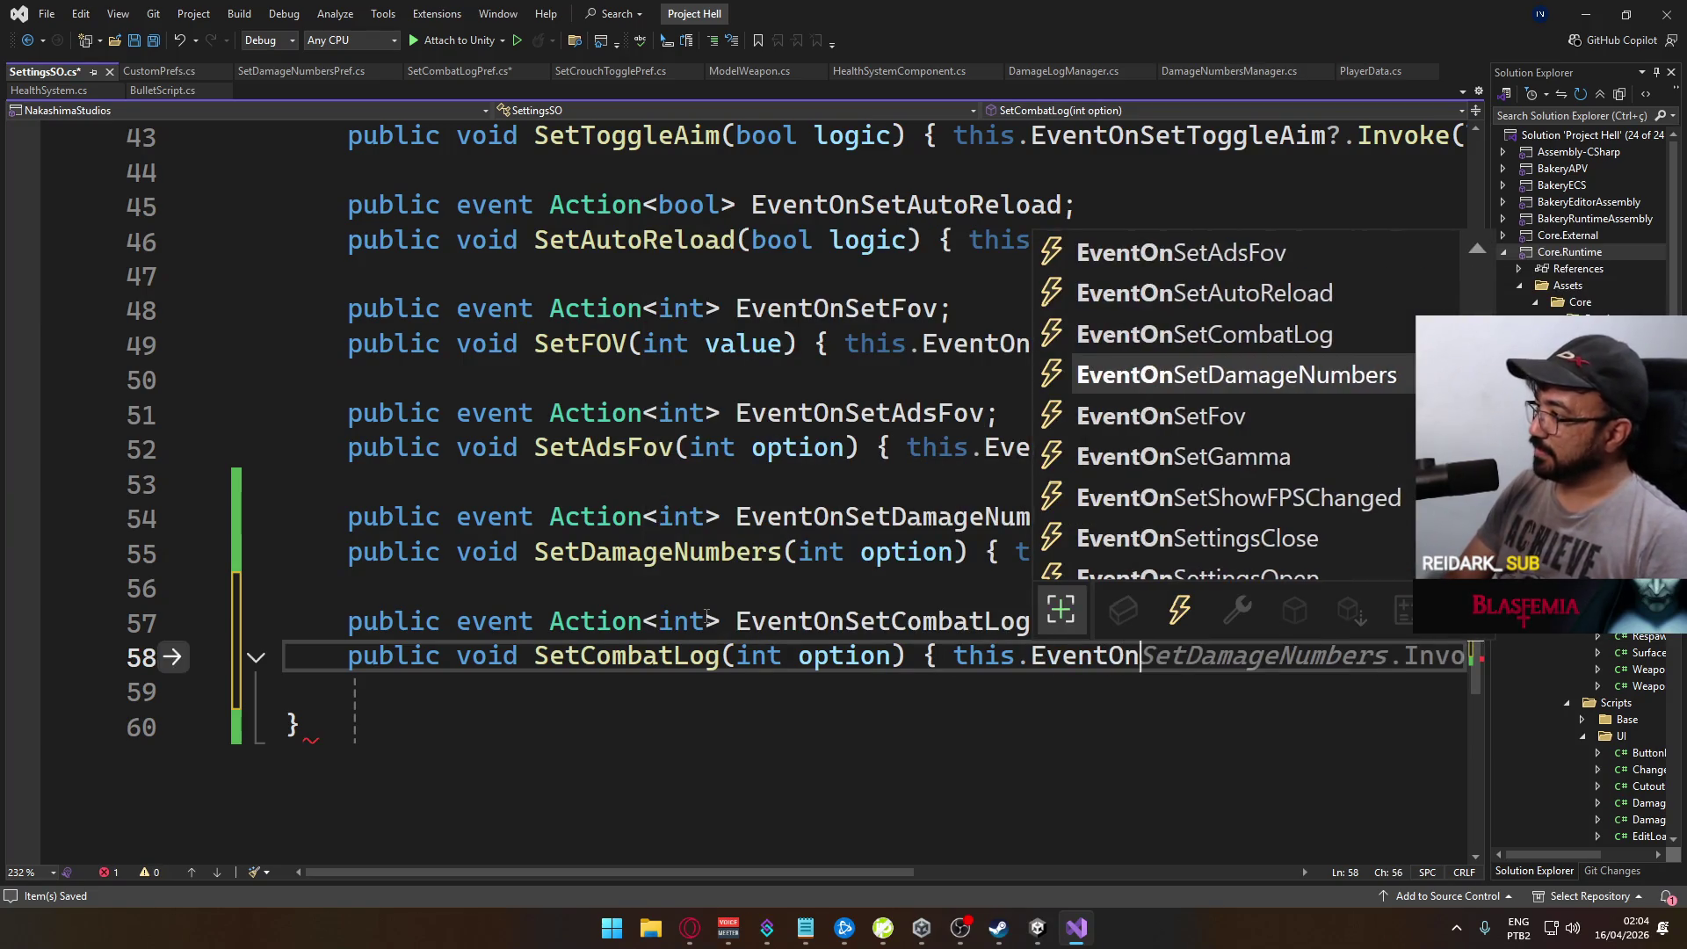
pyautogui.write('com')
pyautogui.press('Tab')
pyautogui.write('?.Inv')
pyautogui.press('Tab')
pyautogui.write('(')
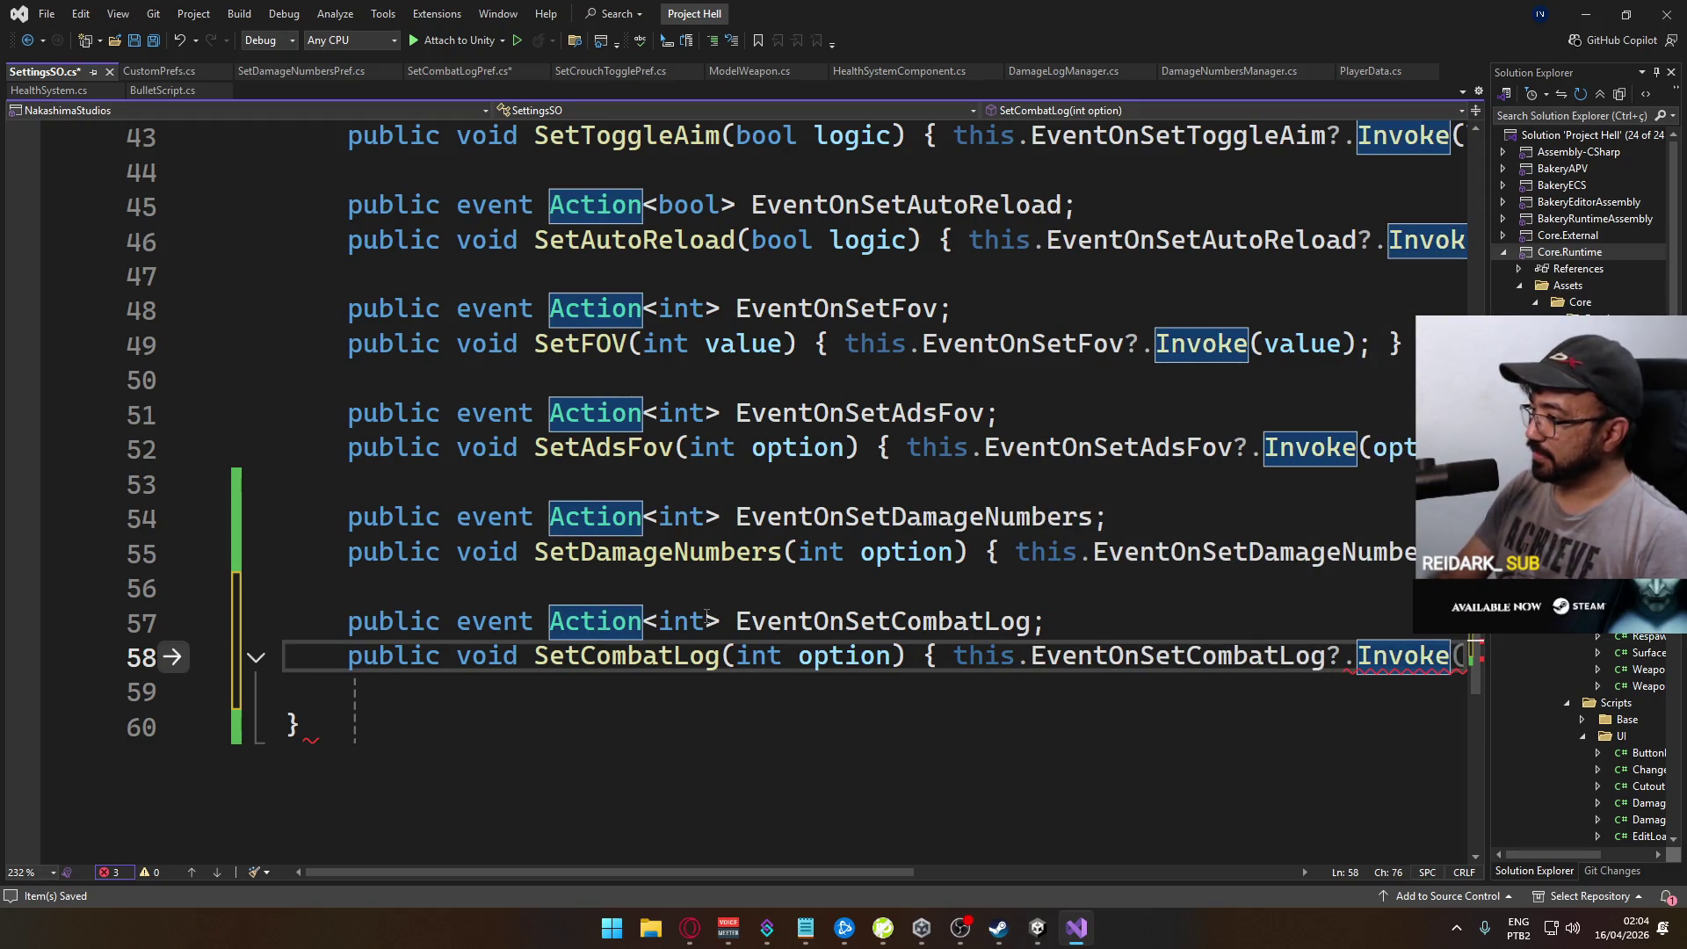
pyautogui.write('(')
pyautogui.press('Escape')
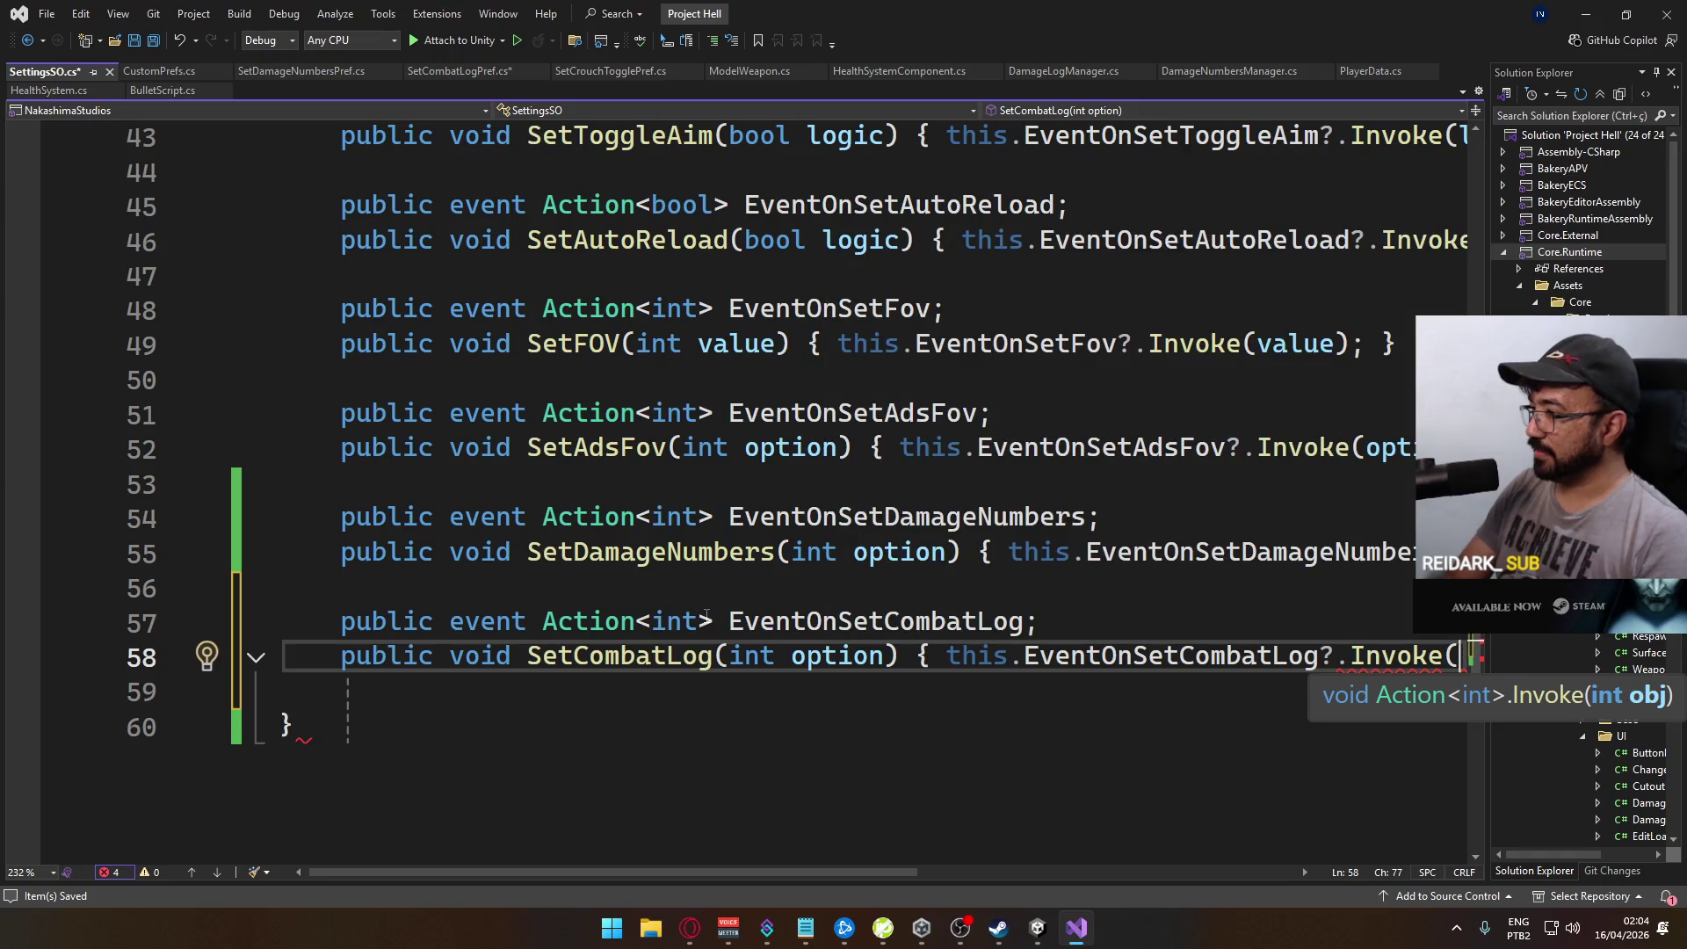
pyautogui.moveTo(778, 873)
pyautogui.mouseDown()
pyautogui.moveTo(914, 863)
pyautogui.moveTo(857, 849)
pyautogui.mouseUp()
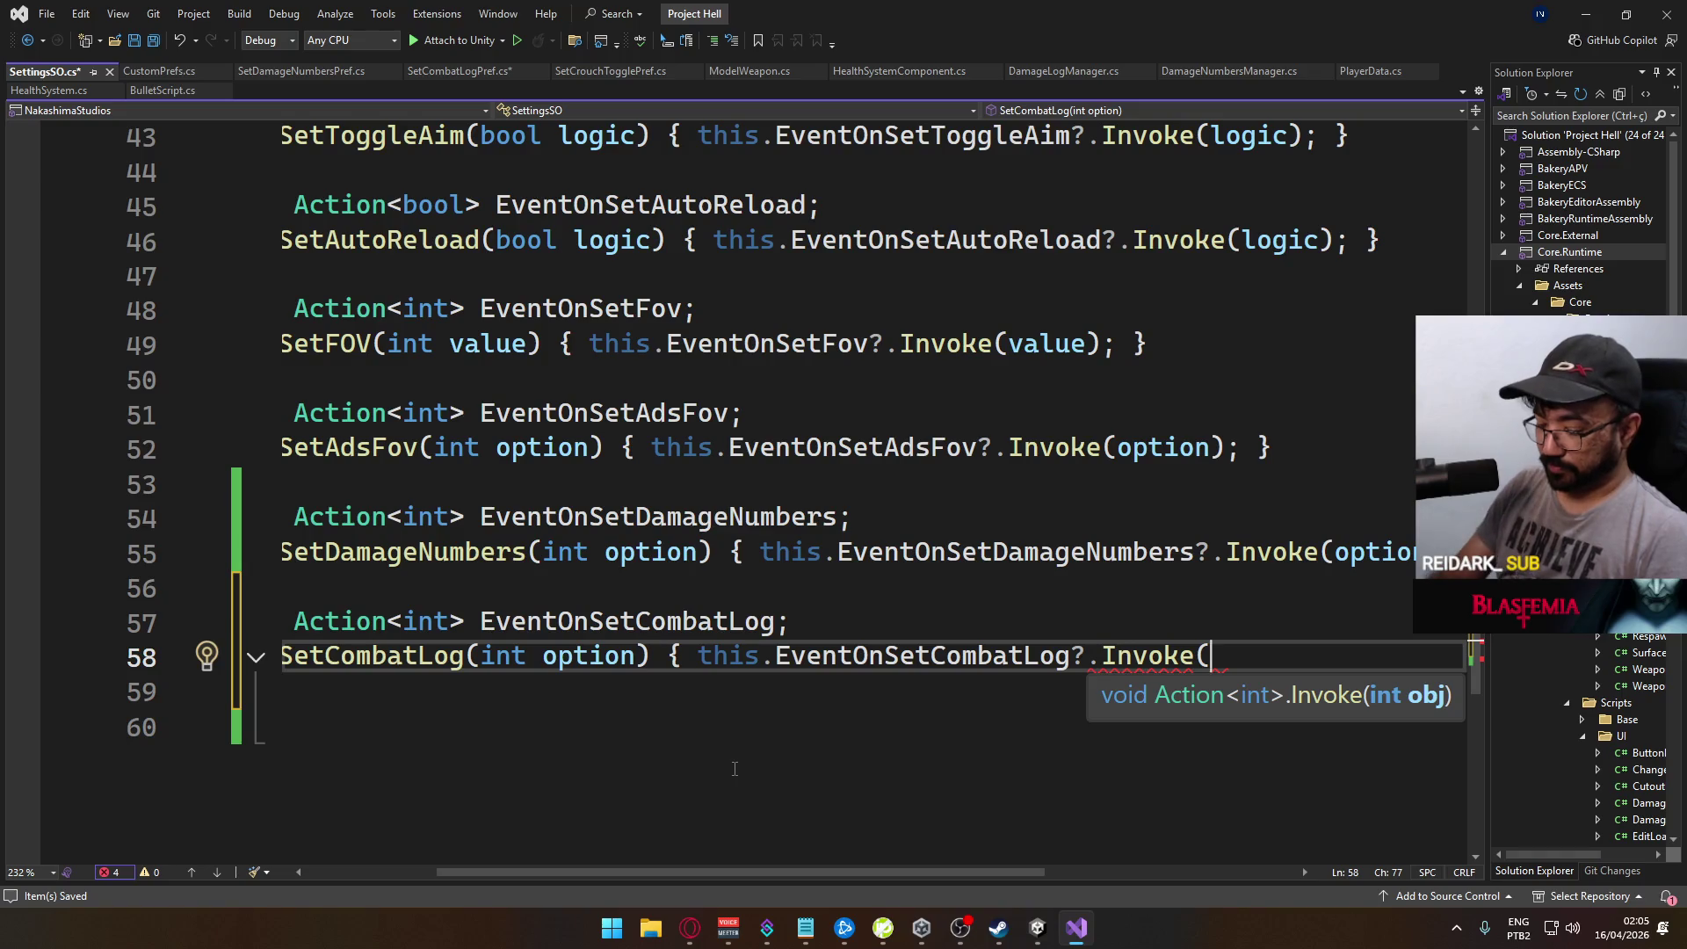
pyautogui.write('option)')
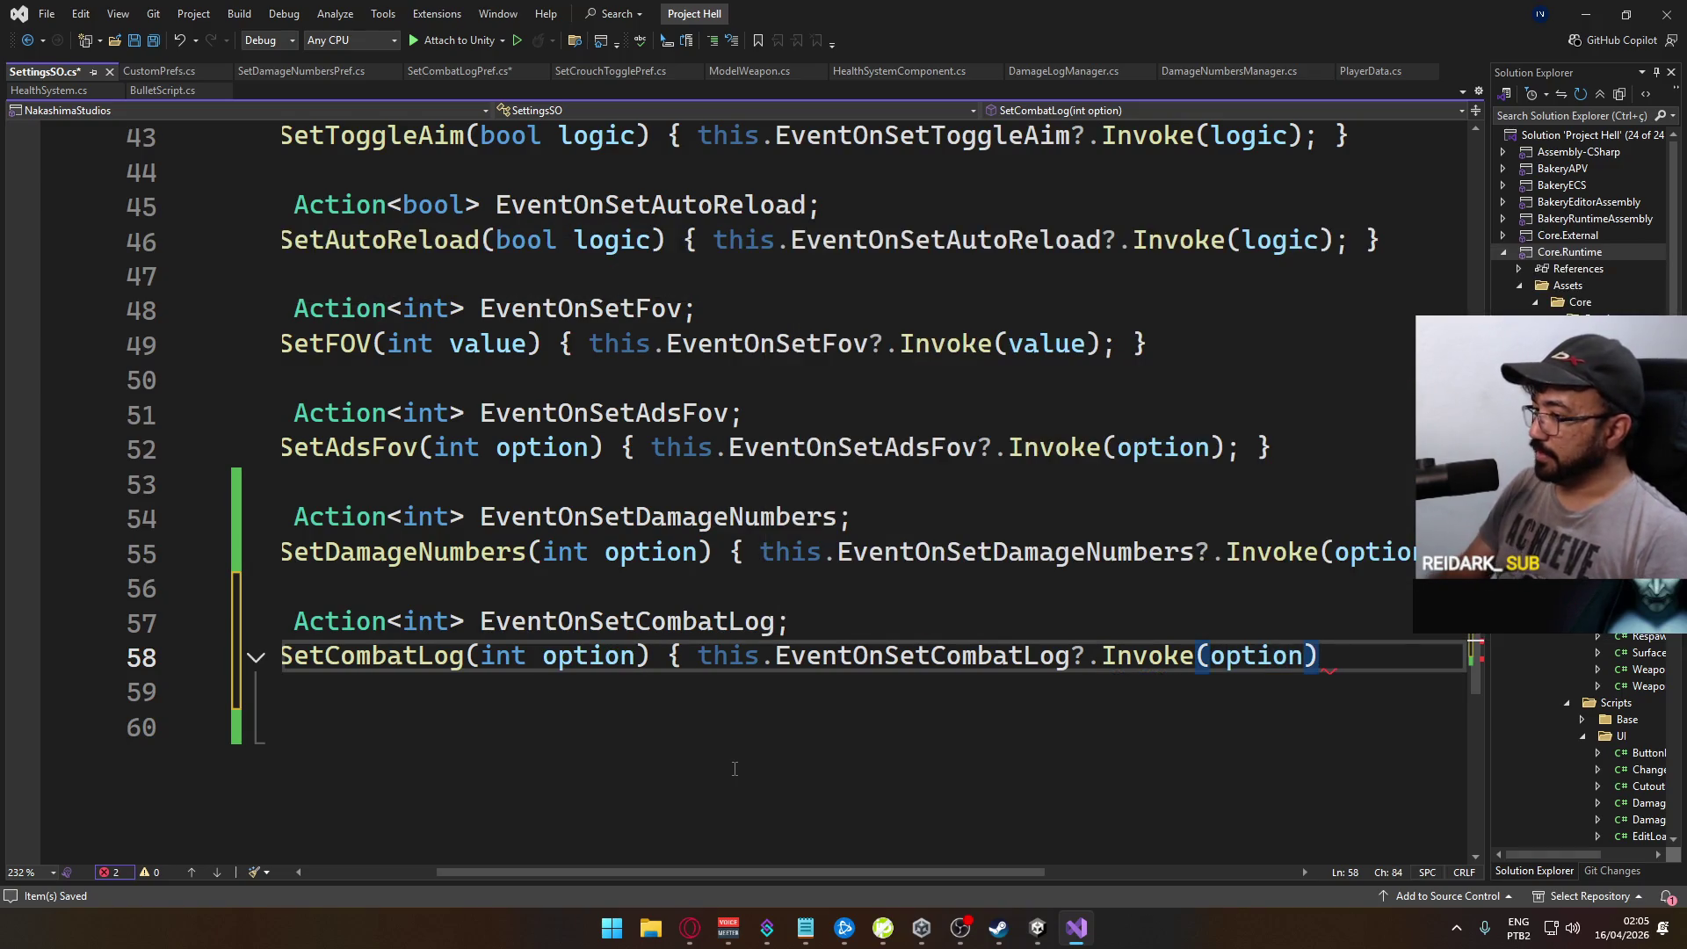
pyautogui.write('; }')
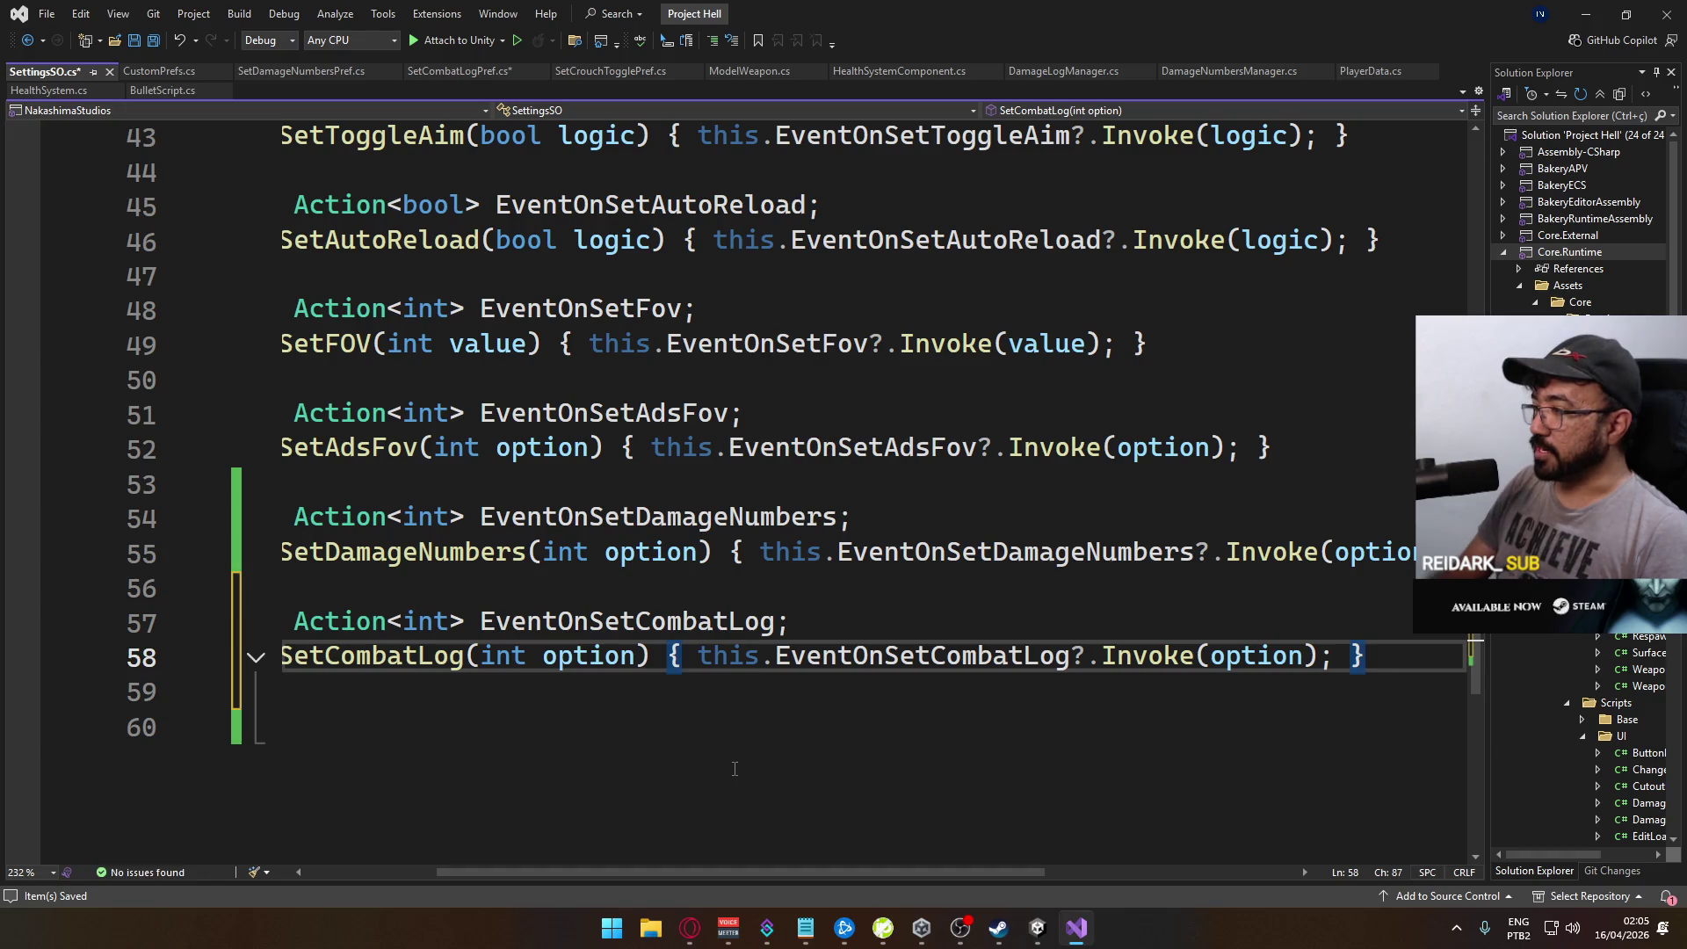
pyautogui.hotkey('ctrl', 's')
pyautogui.hscroll(-2, 725, 873)
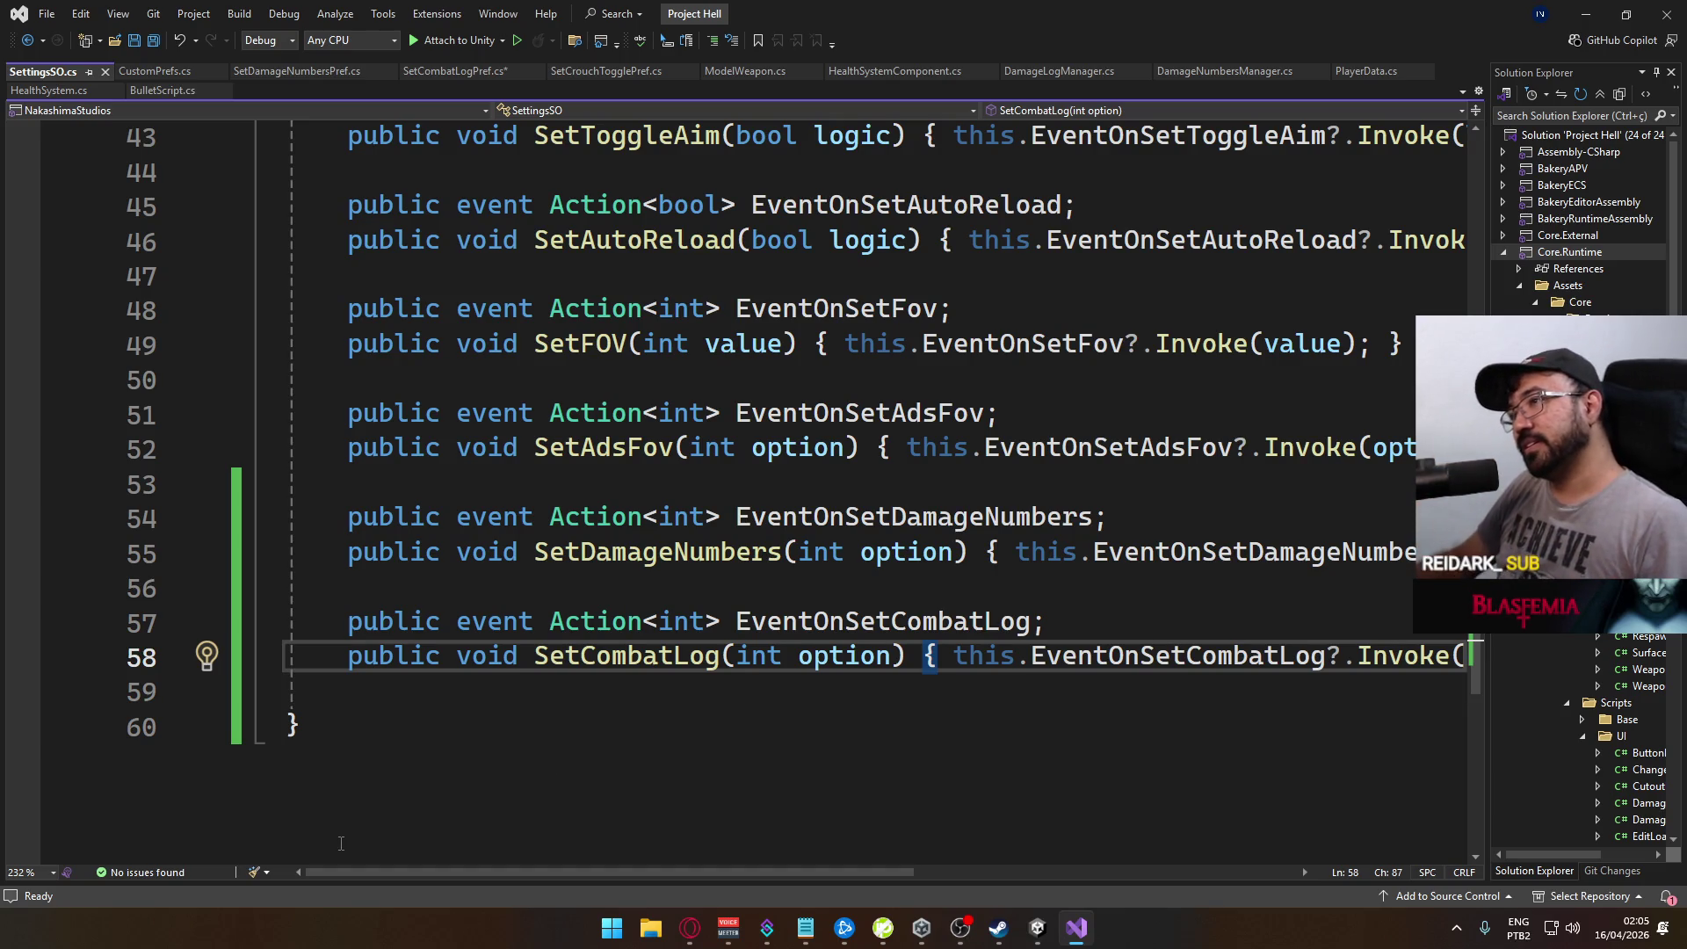
# Step: Look over the new damage-numbers and combat-log code, then return to the Unity editor
pyautogui.moveTo(580, 867)
pyautogui.mouseDown()
pyautogui.moveTo(903, 857)
pyautogui.moveTo(506, 779)
pyautogui.mouseUp()
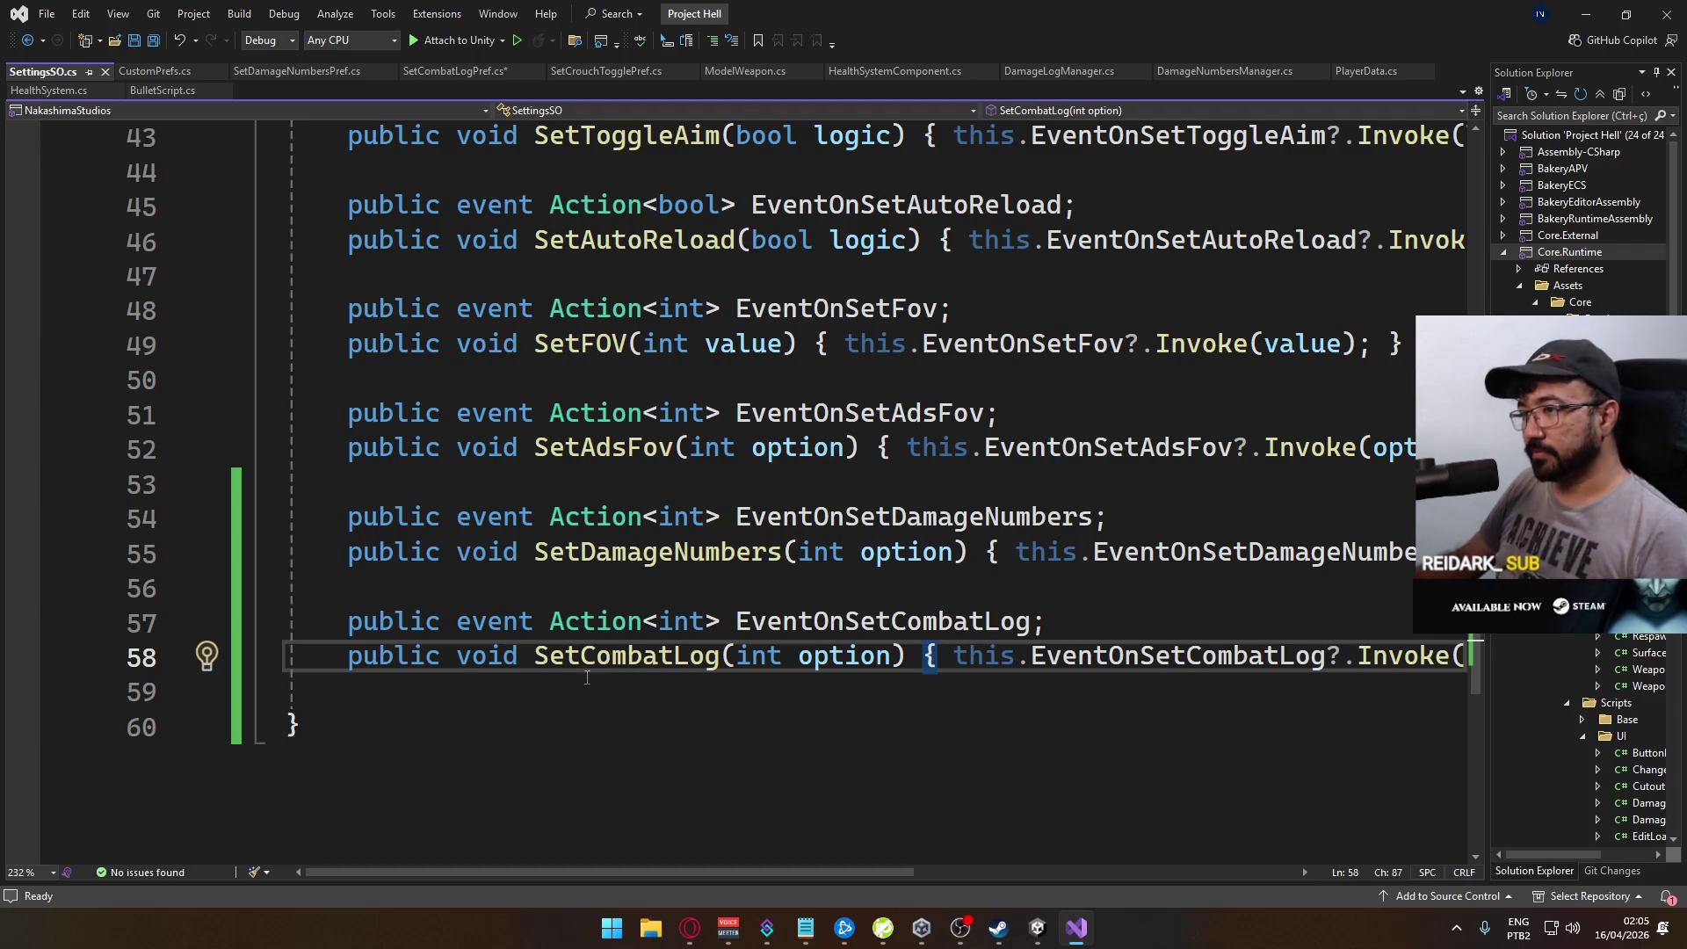
pyautogui.moveTo(648, 876)
pyautogui.mouseDown()
pyautogui.moveTo(1078, 844)
pyautogui.moveTo(828, 832)
pyautogui.moveTo(597, 853)
pyautogui.mouseUp()
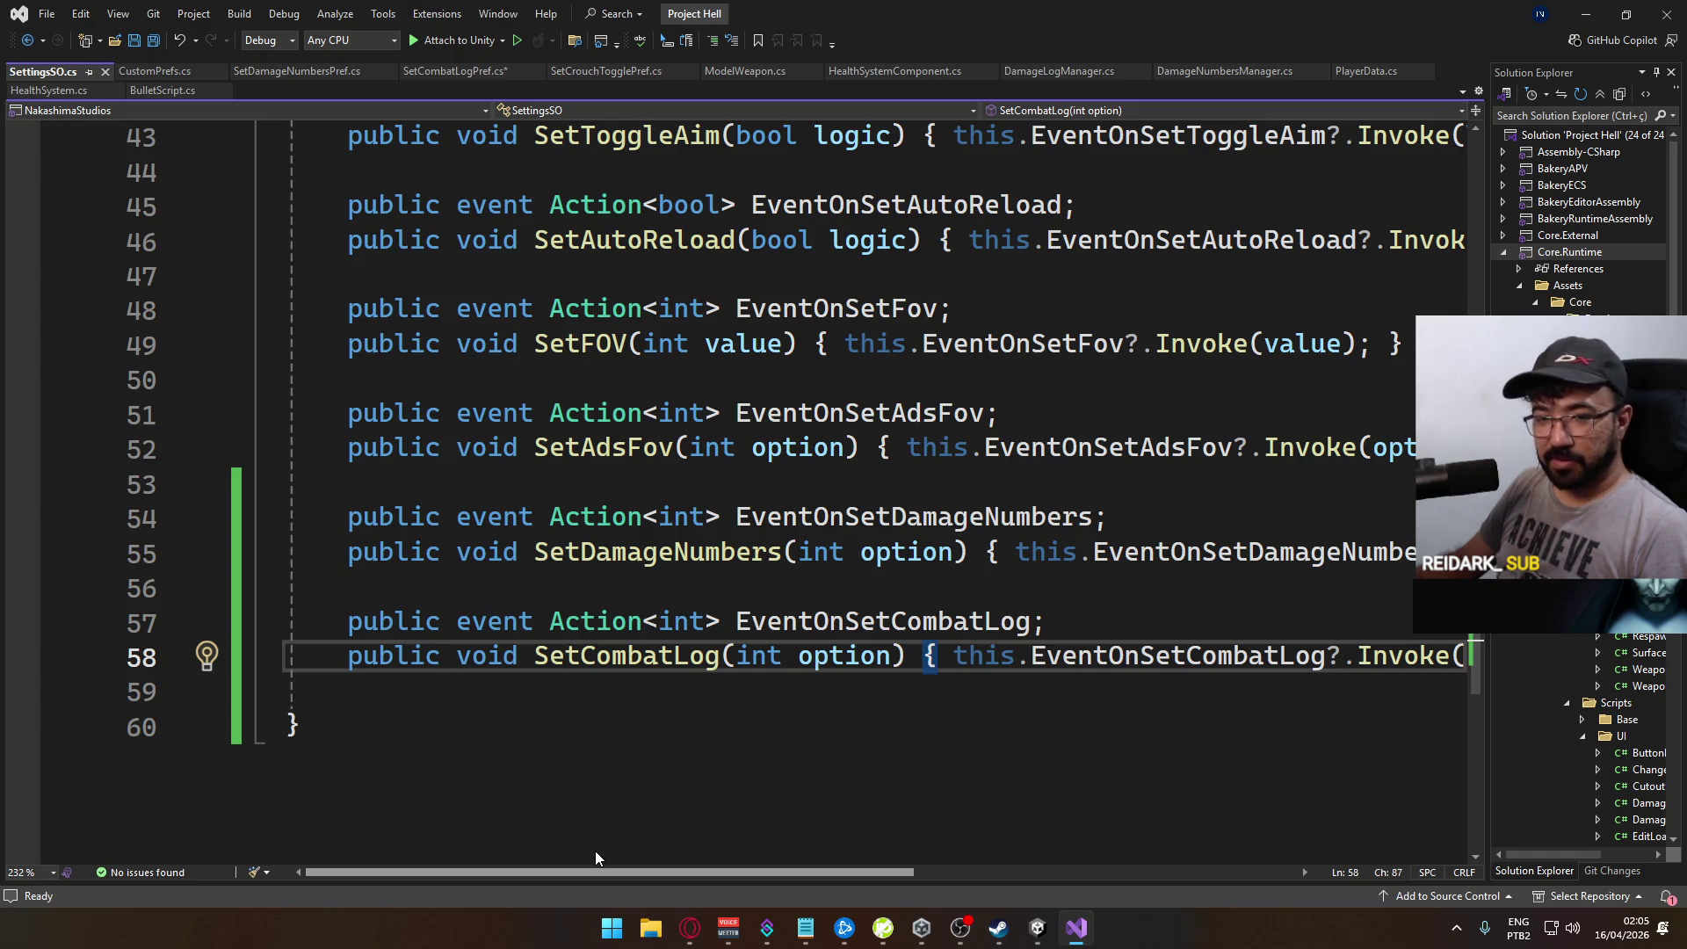
pyautogui.moveTo(594, 851)
pyautogui.mouseDown()
pyautogui.moveTo(696, 837)
pyautogui.moveTo(635, 831)
pyautogui.mouseUp()
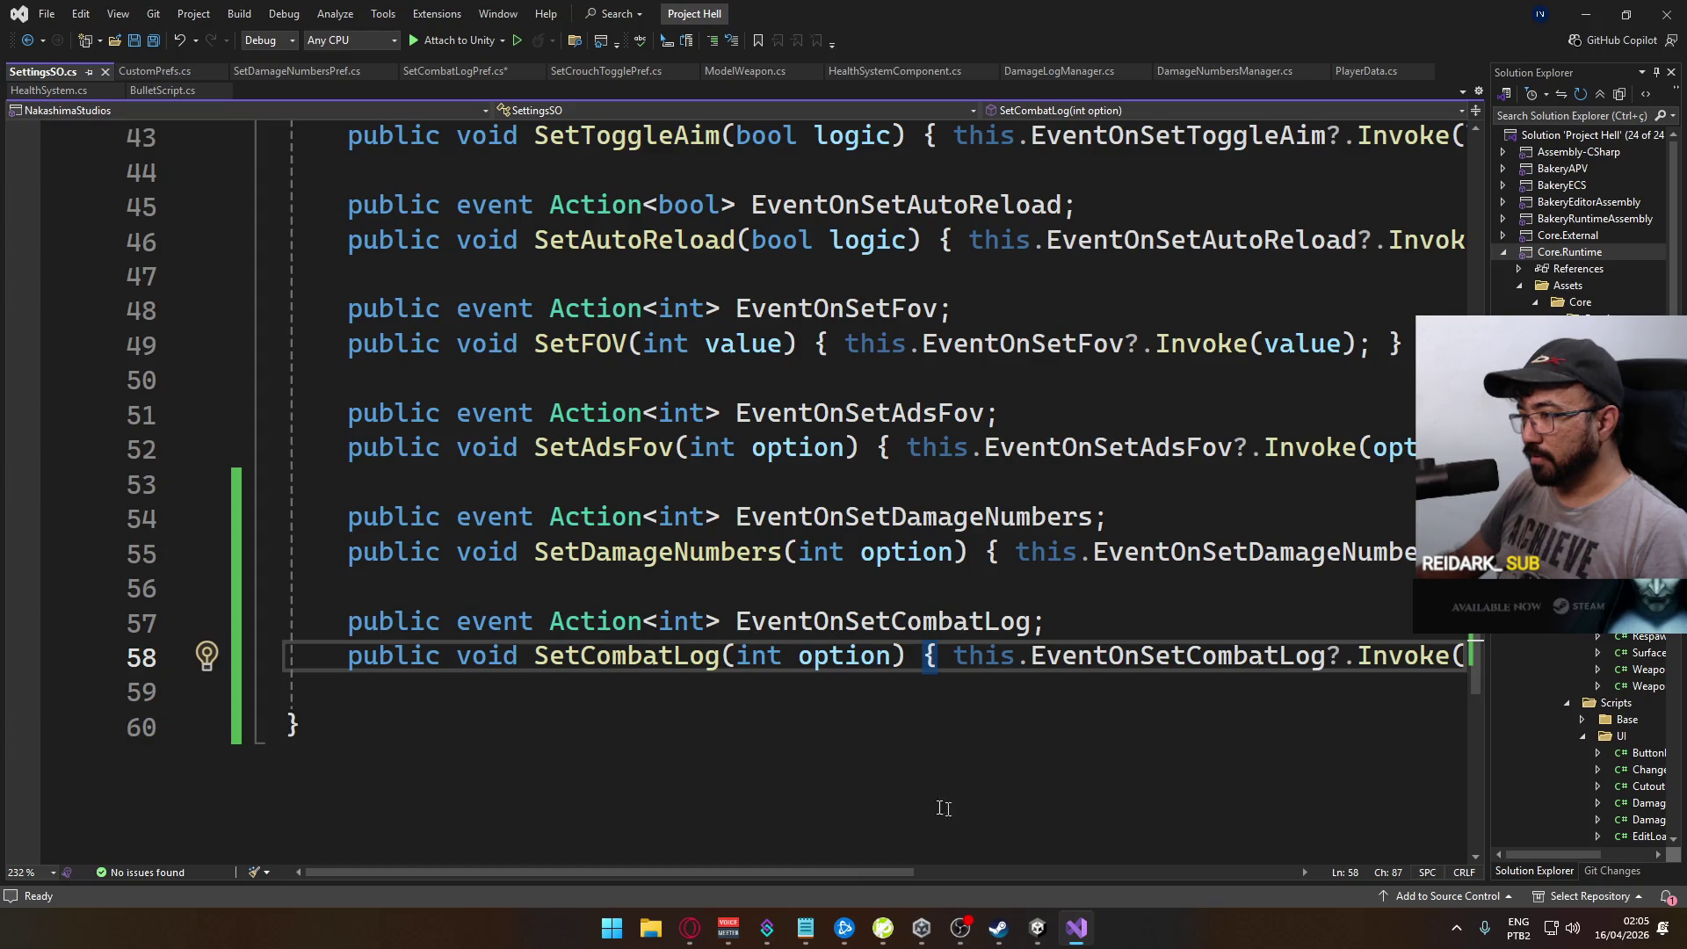
pyautogui.moveTo(805, 873)
pyautogui.mouseDown()
pyautogui.moveTo(1053, 857)
pyautogui.moveTo(738, 824)
pyautogui.mouseUp()
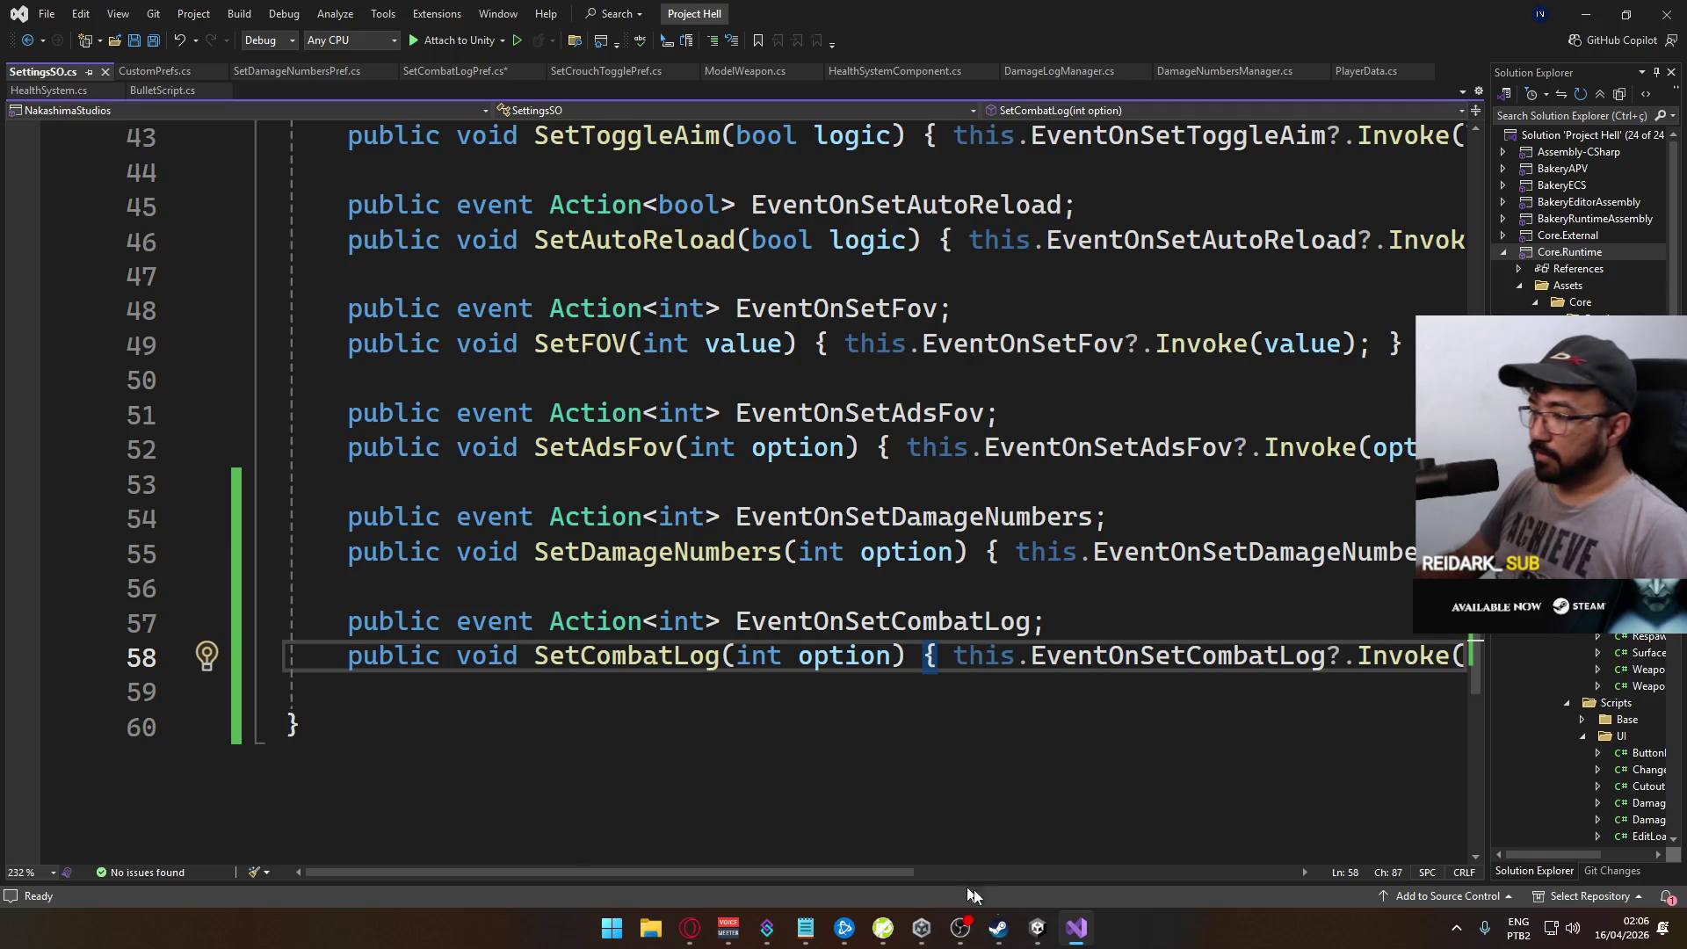
pyautogui.moveTo(1048, 935)
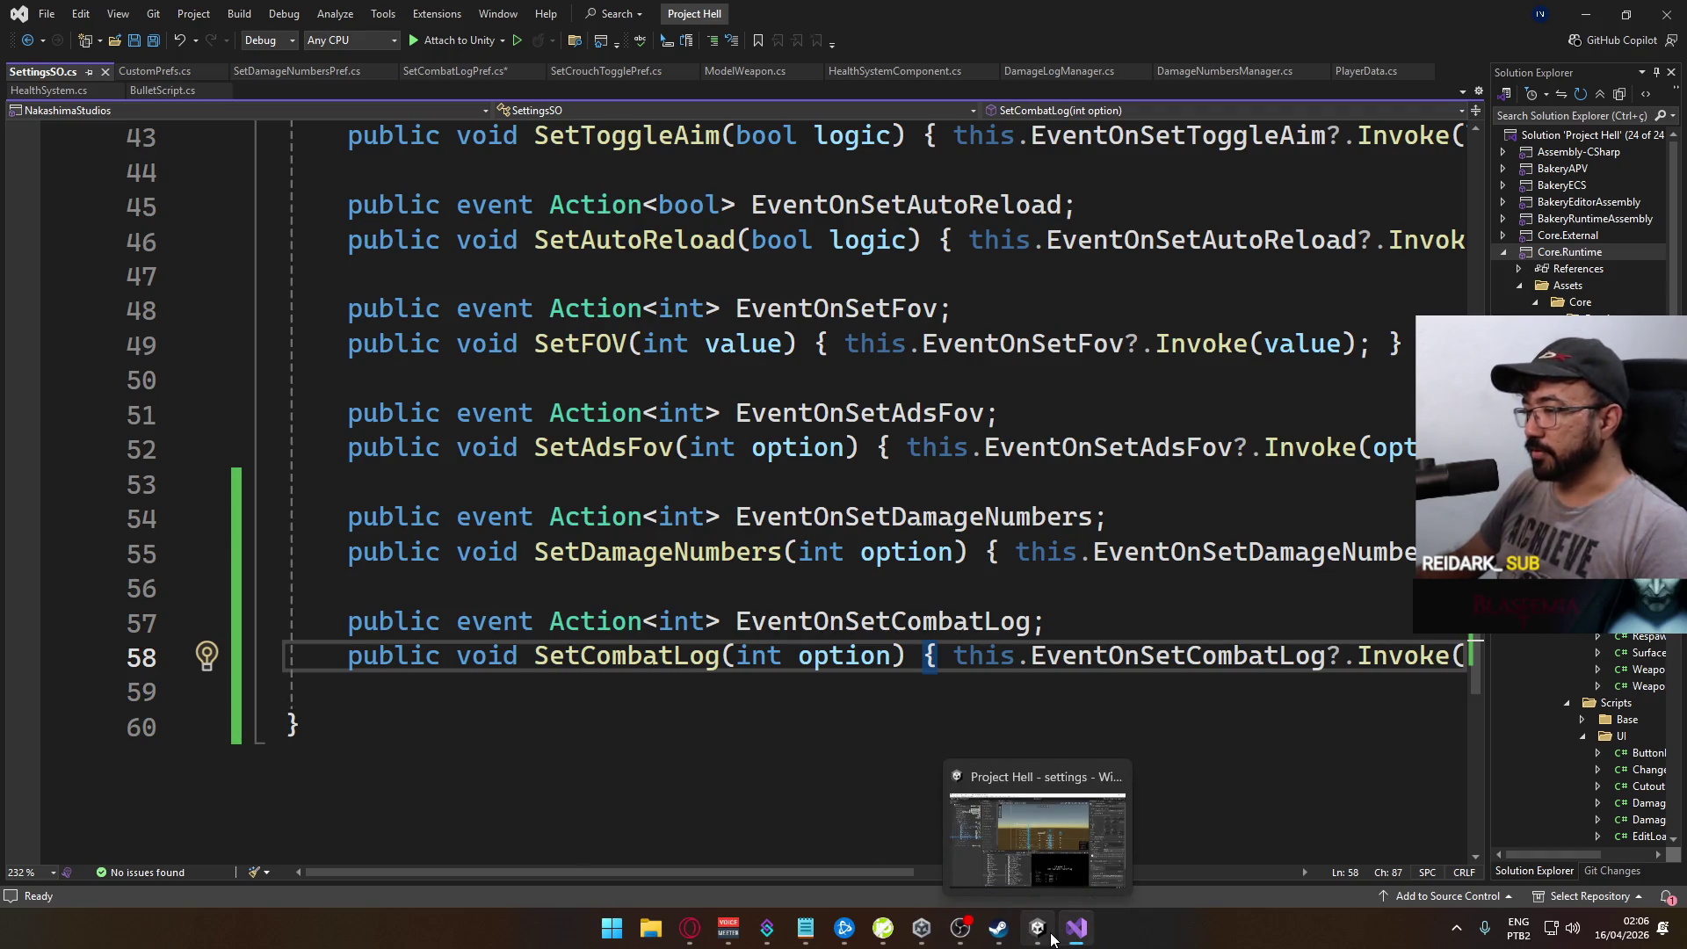
pyautogui.click(1052, 937)
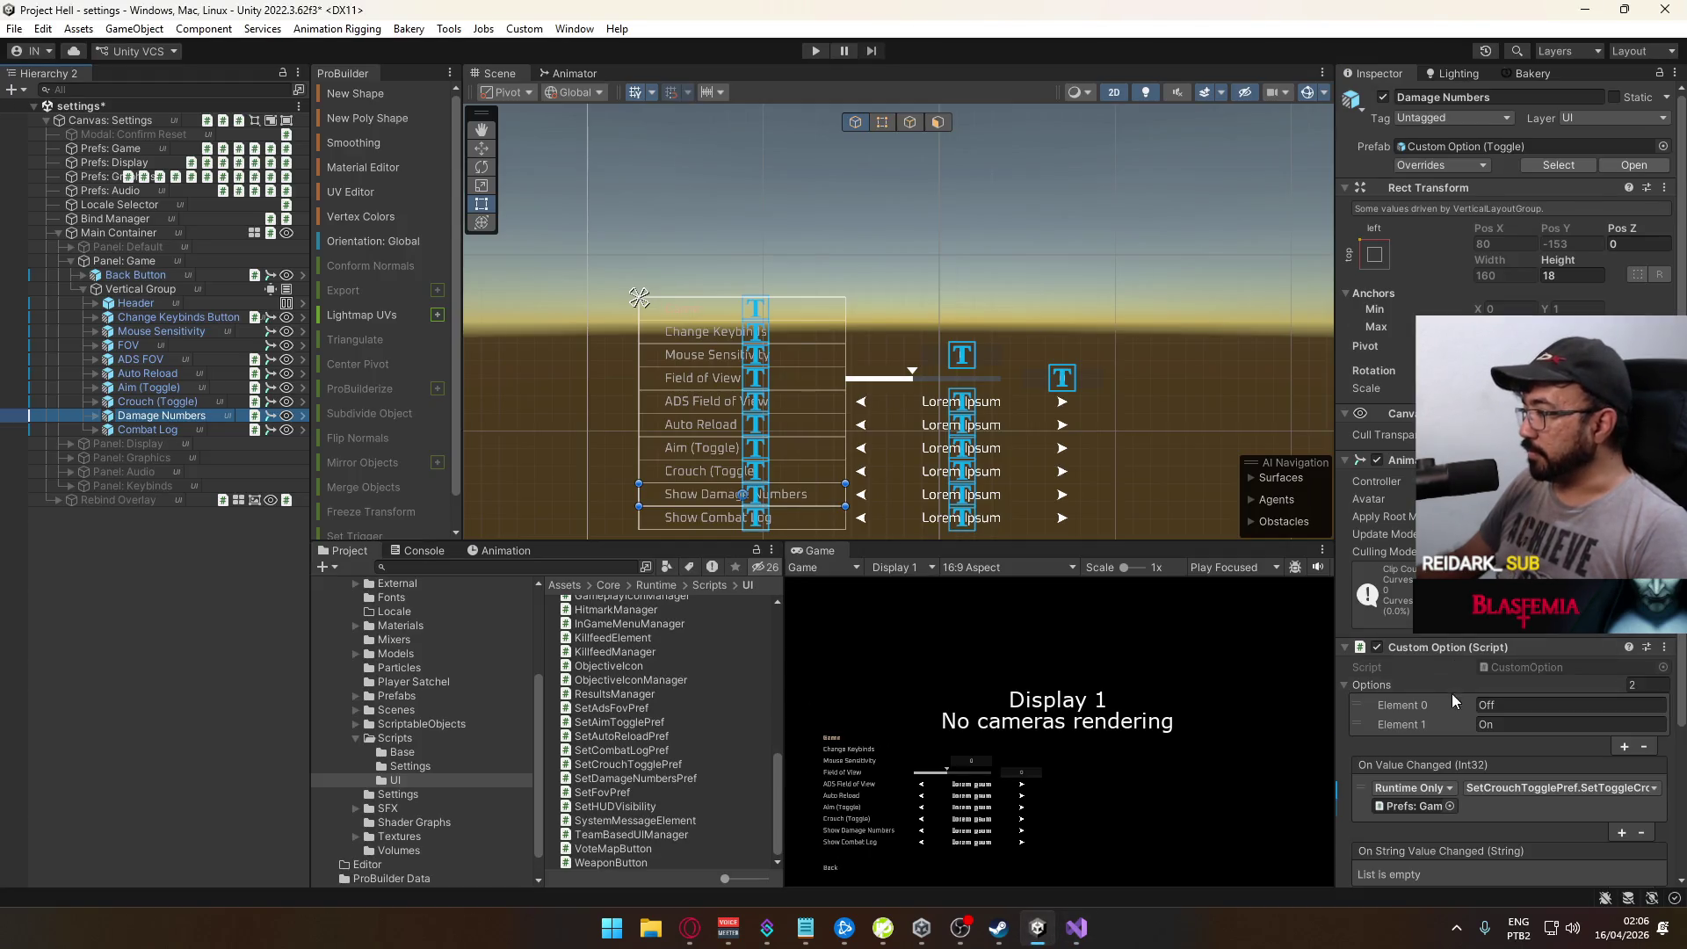
pyautogui.scroll(-3, 1452, 703)
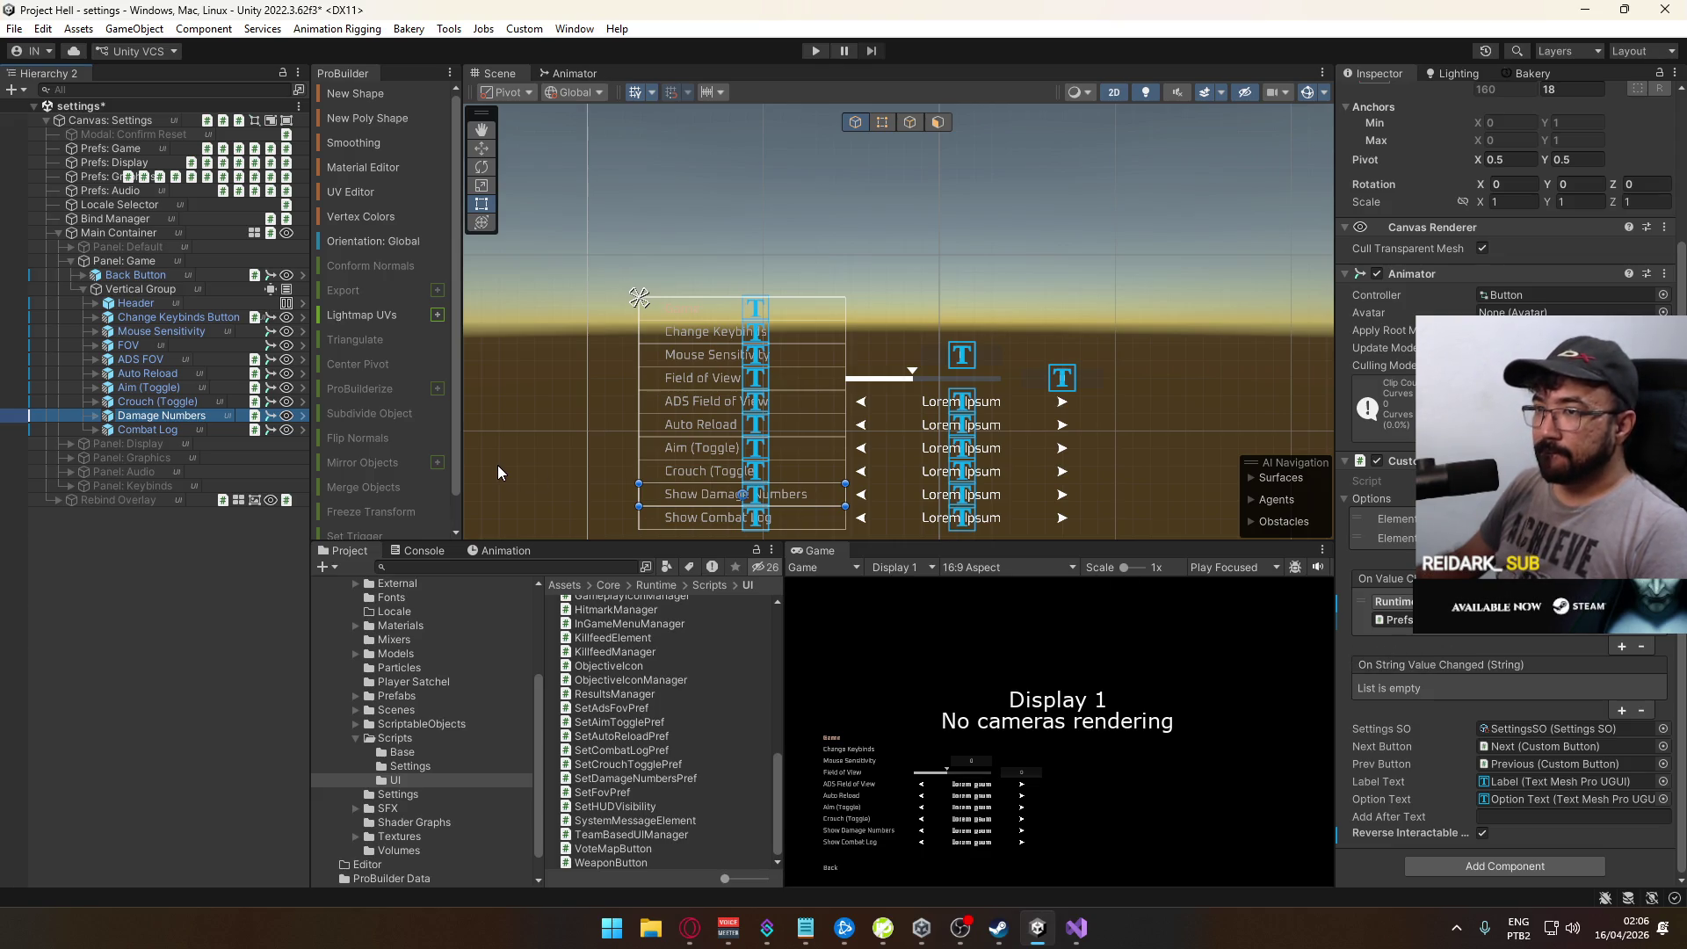
pyautogui.click(131, 151)
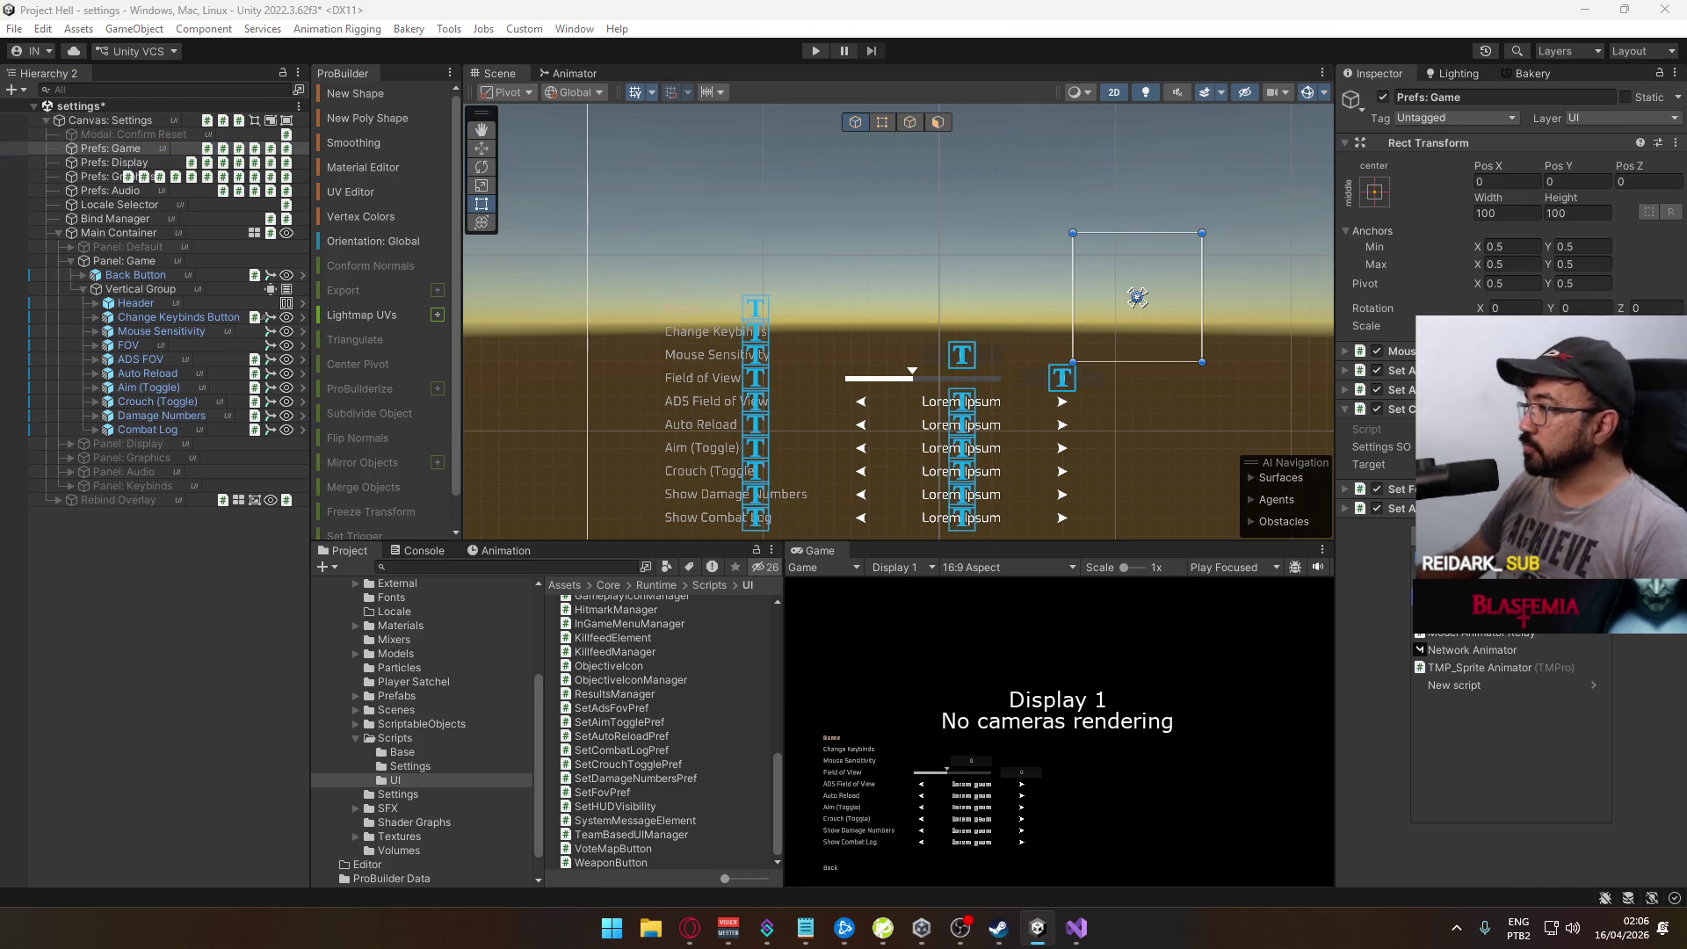
pyautogui.click(1345, 409)
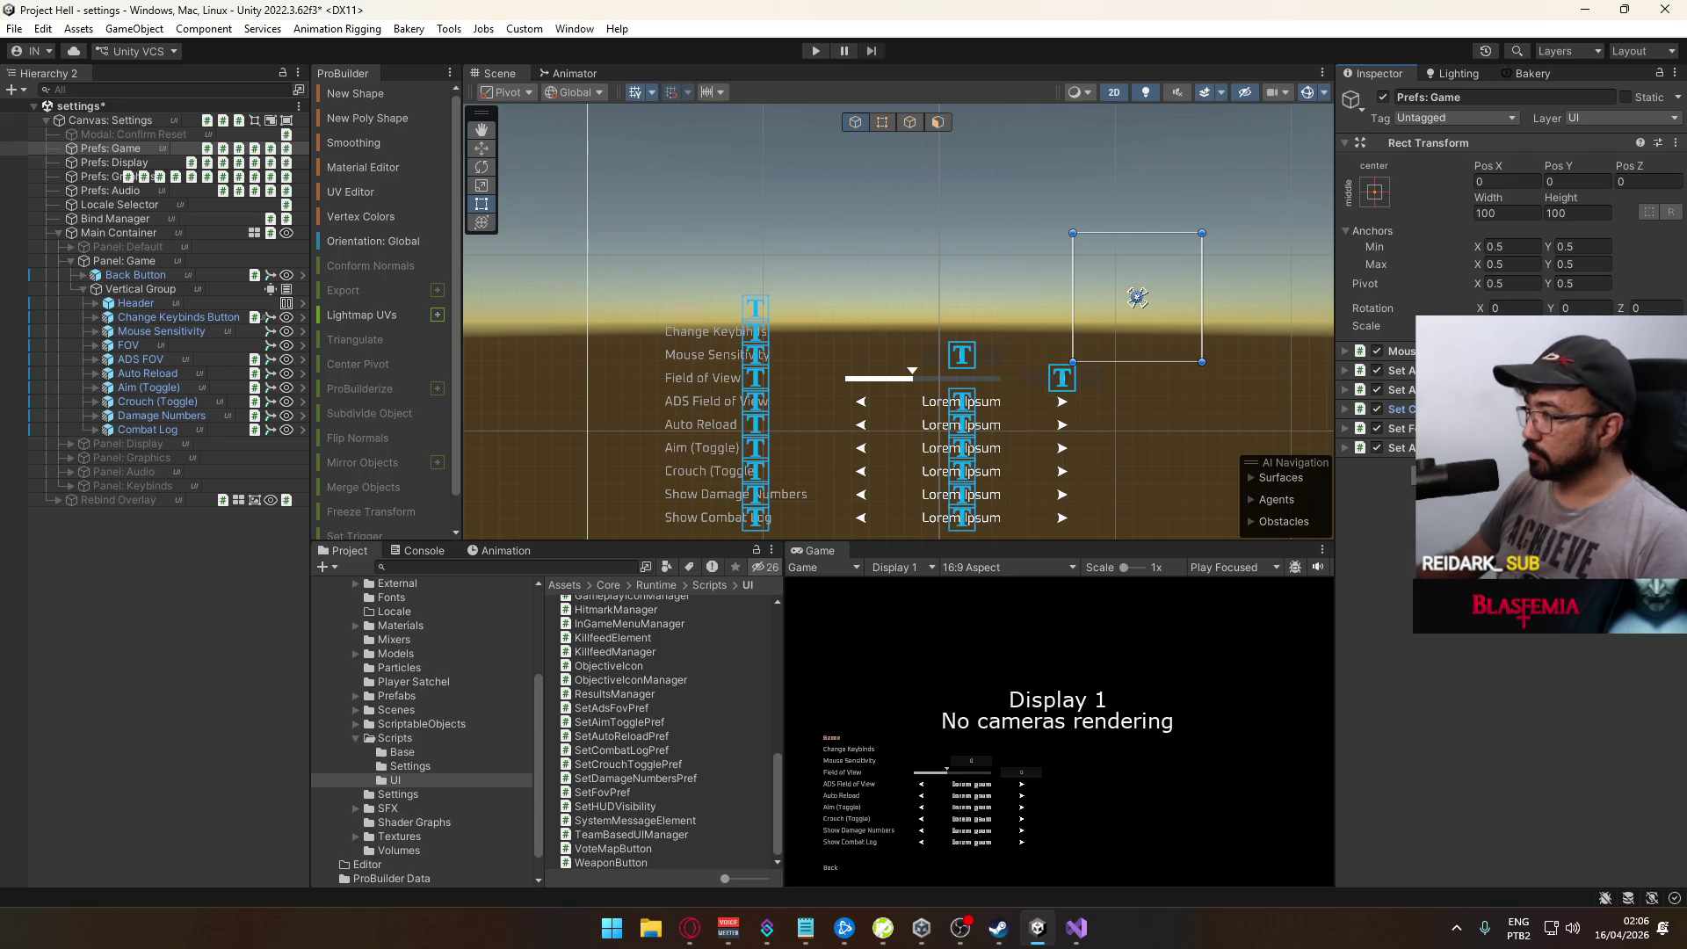
pyautogui.hotkey('alt', 'Tab')
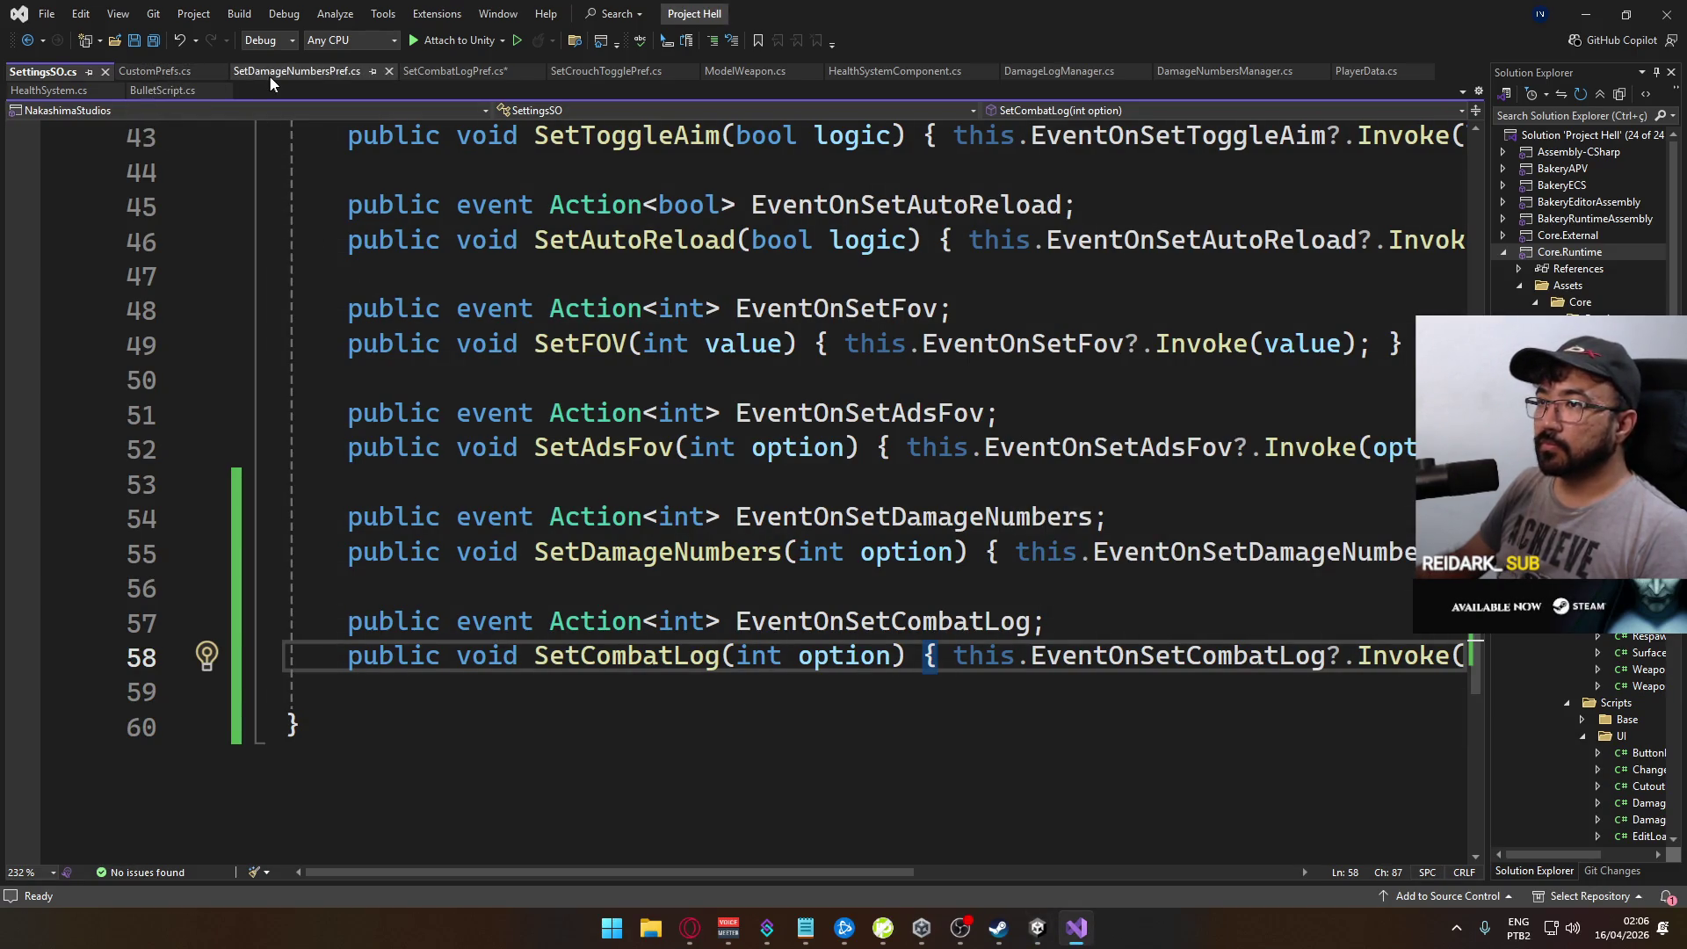
# Step: In SetCombatLogPref.cs, rename the SetToggleCrouch method to SetCombatLog
pyautogui.click(434, 72)
pyautogui.scroll(-2, 664, 564)
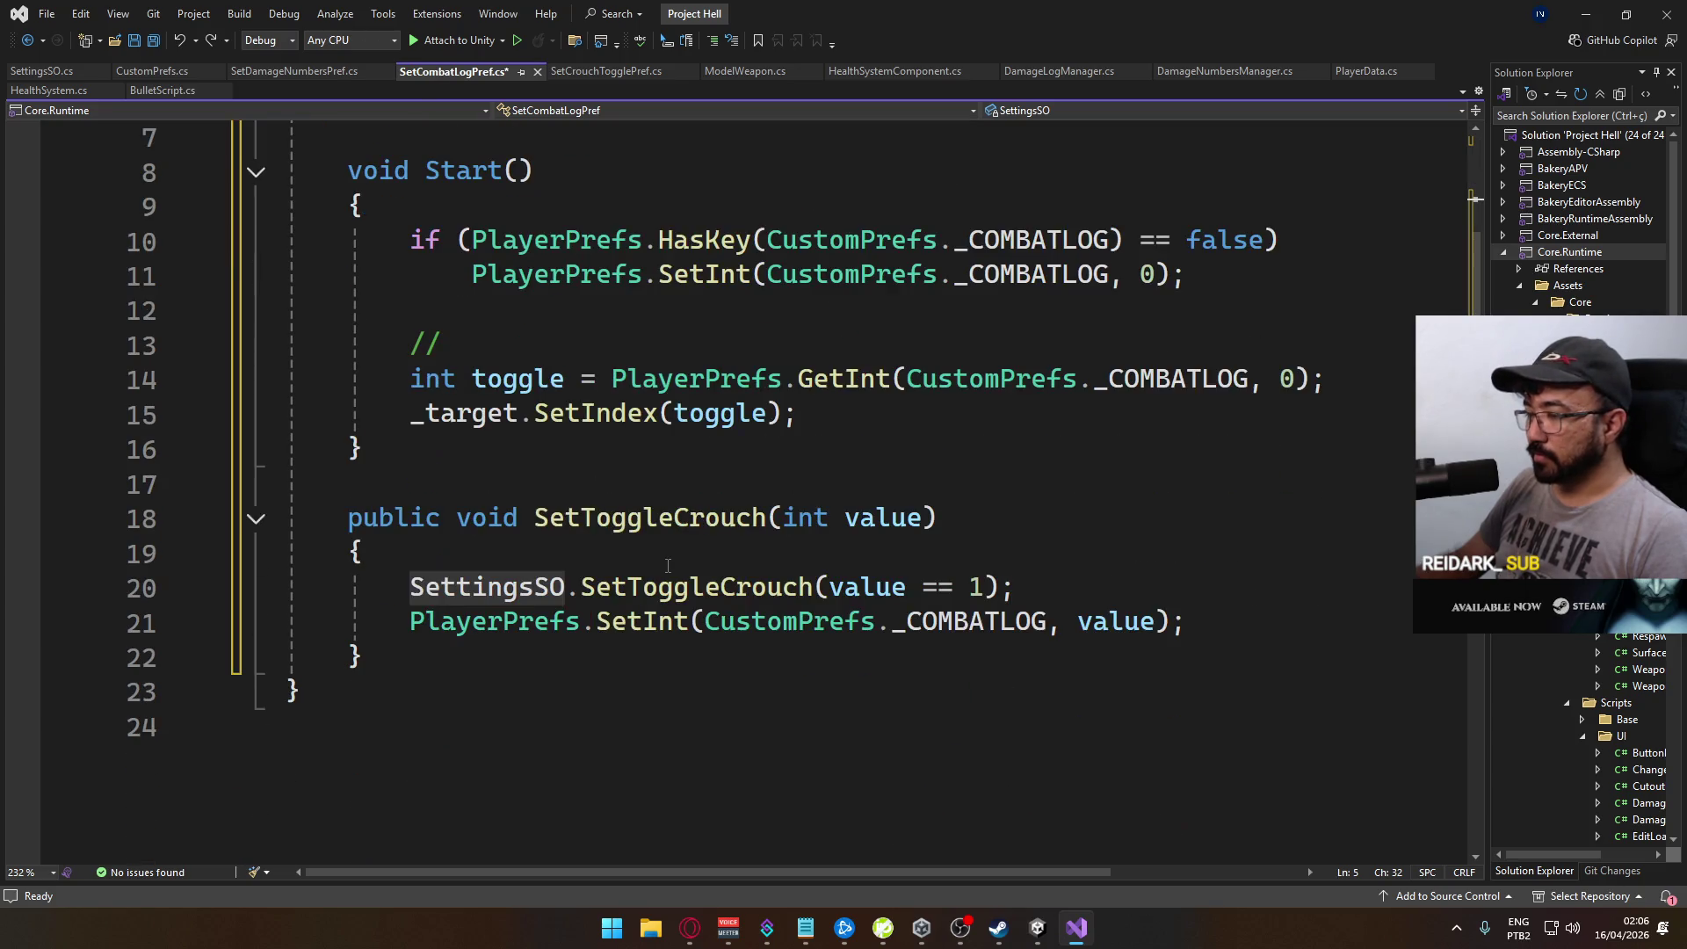
pyautogui.scroll(2, 677, 523)
pyautogui.scroll(-1, 707, 525)
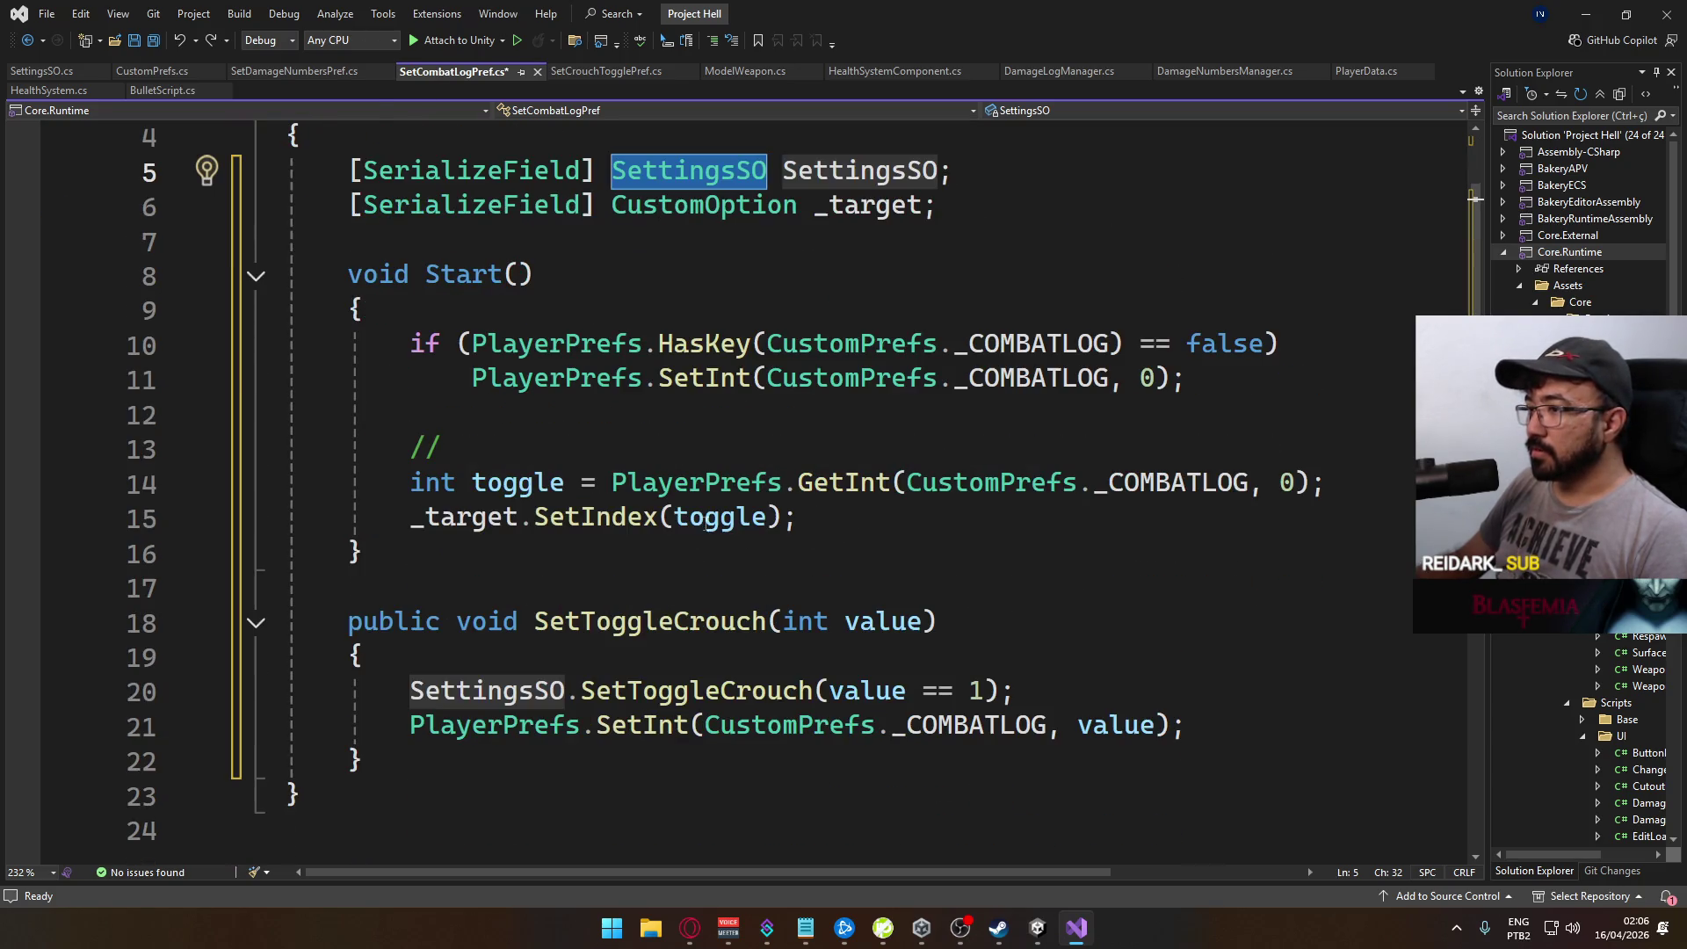
pyautogui.click(668, 621)
pyautogui.doubleClick(668, 621)
pyautogui.write('Set')
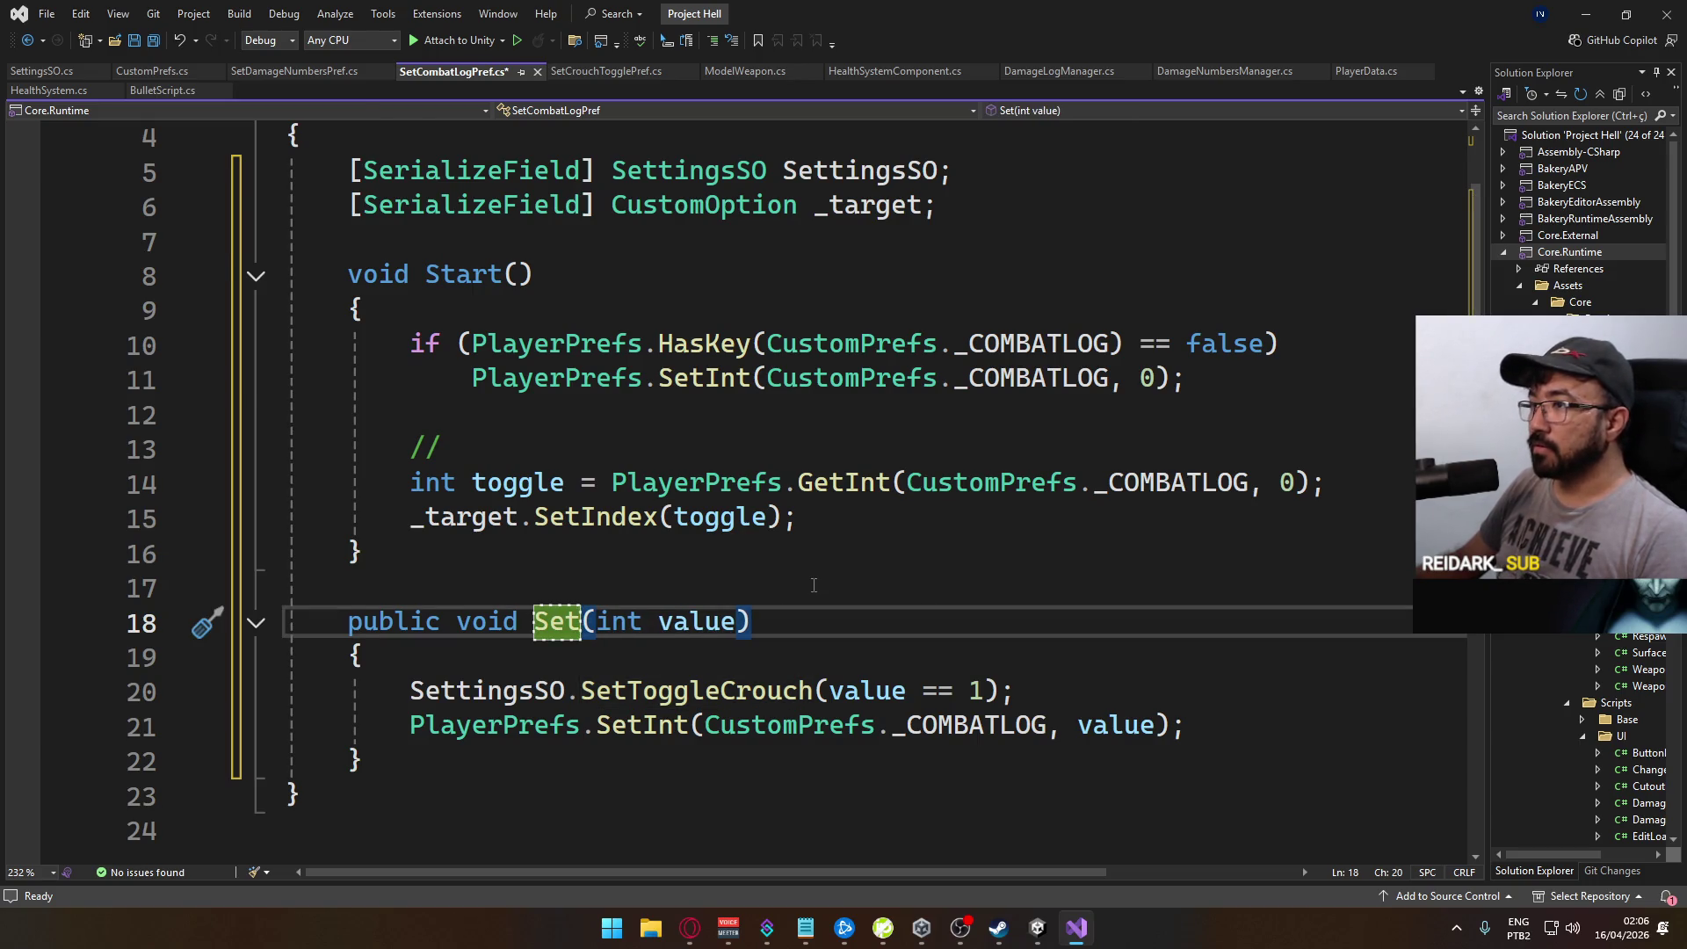
pyautogui.scroll(1, 818, 580)
pyautogui.scroll(-2, 815, 587)
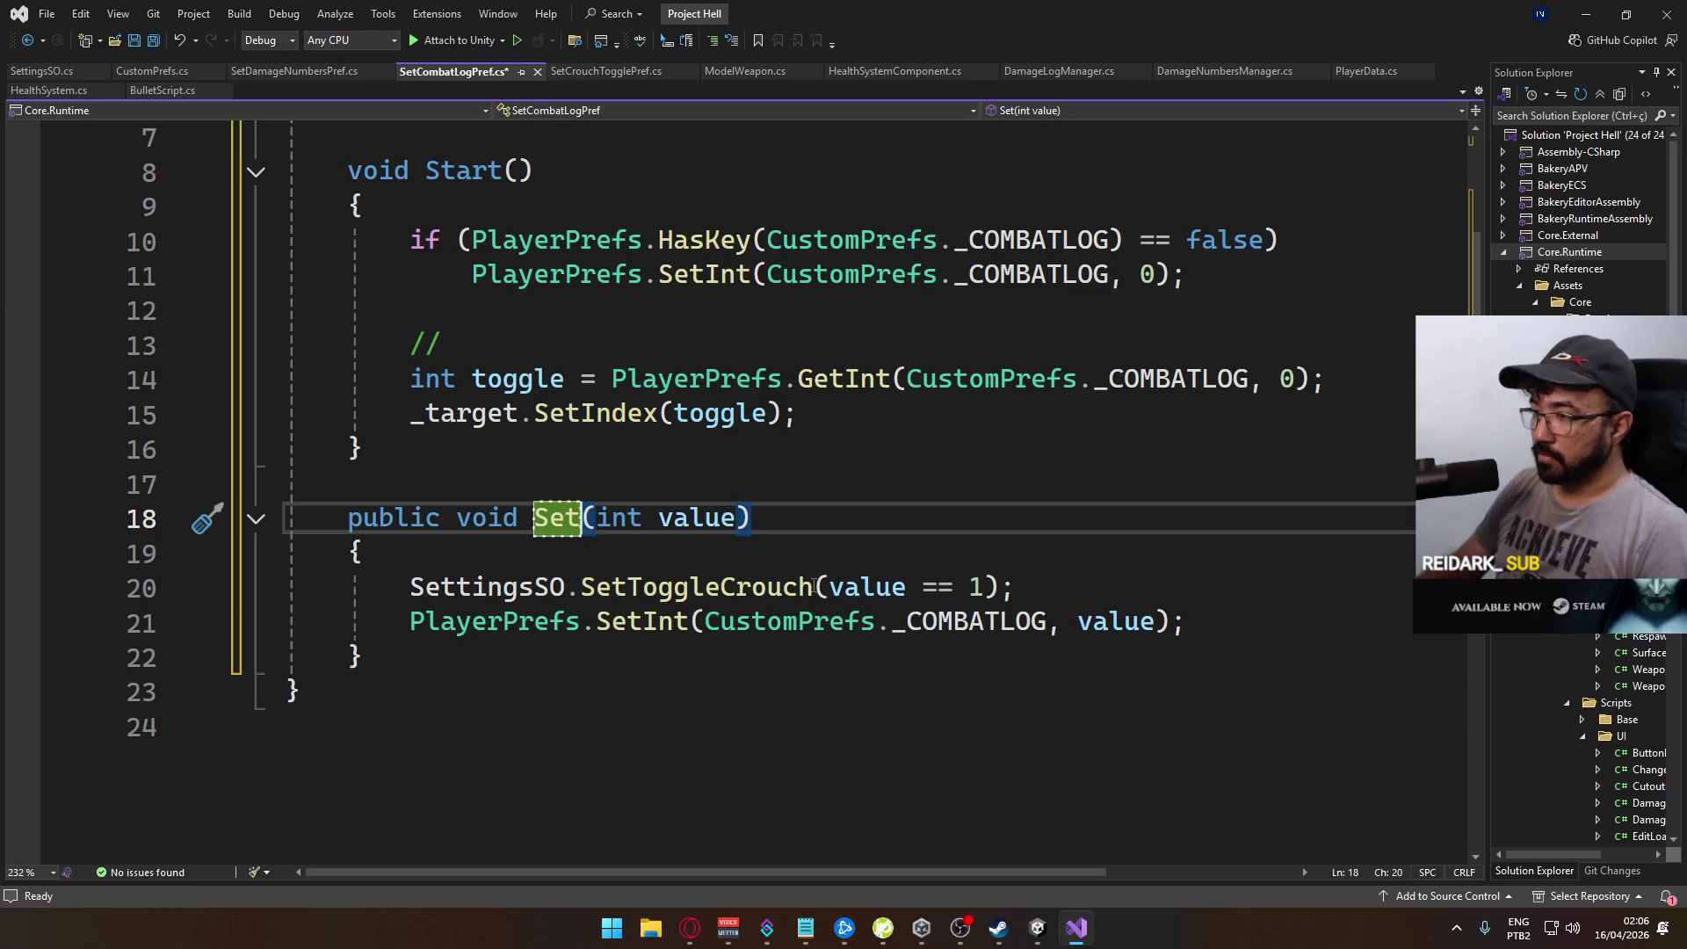
pyautogui.write('Com')
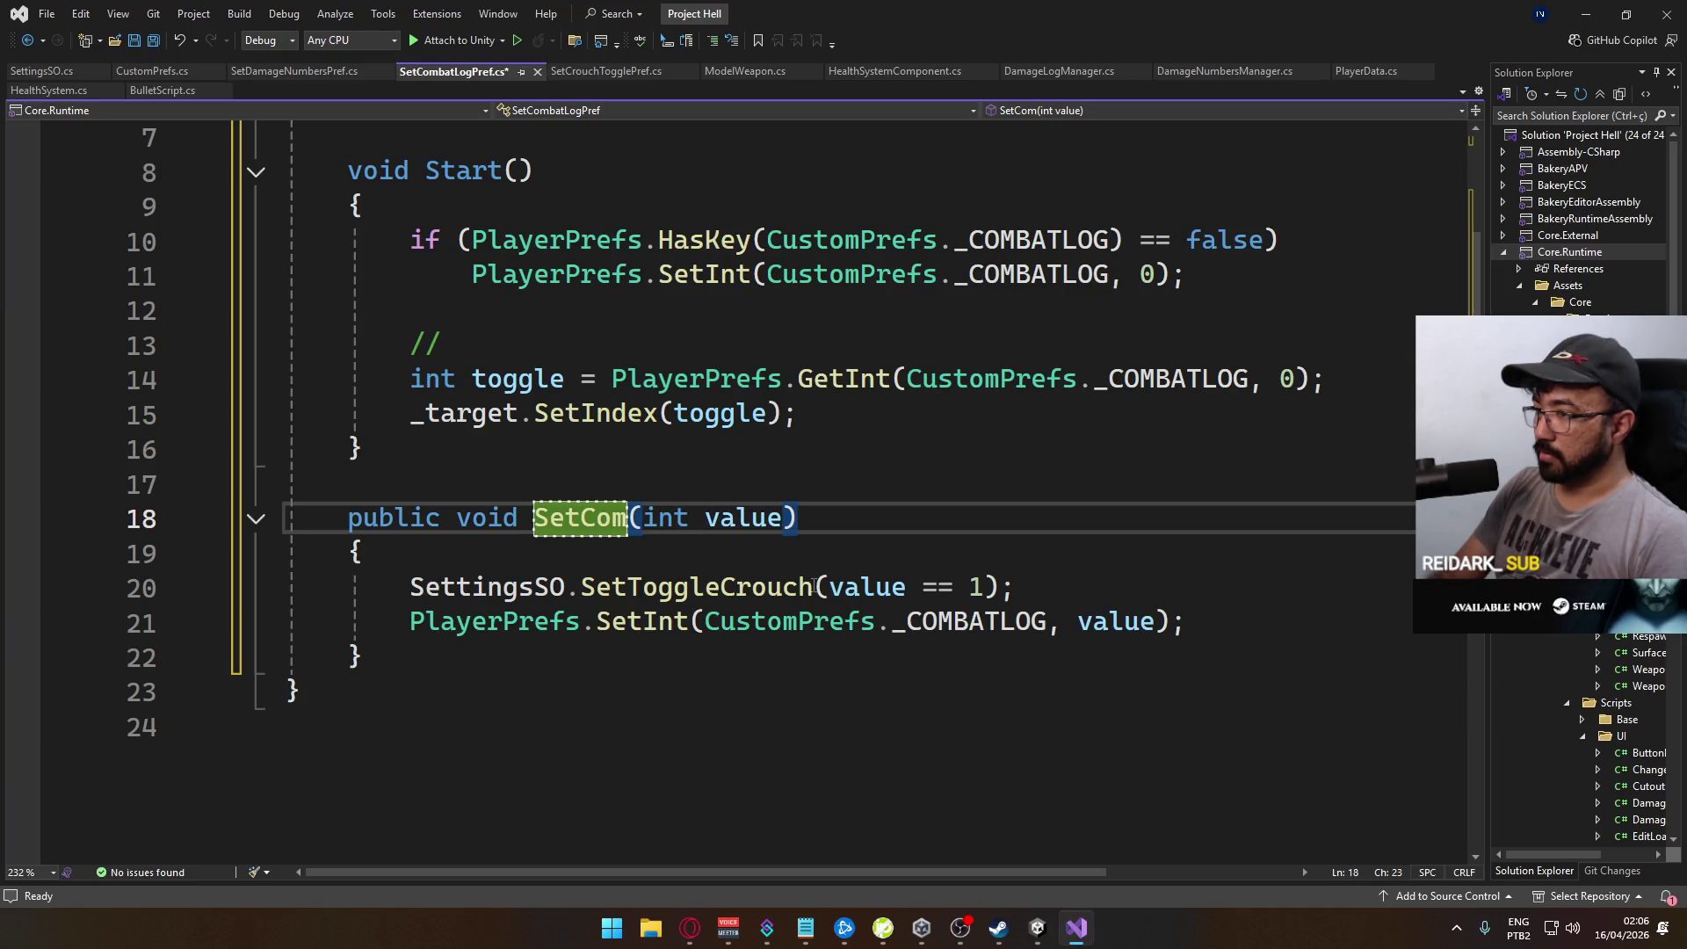
pyautogui.write('batLog')
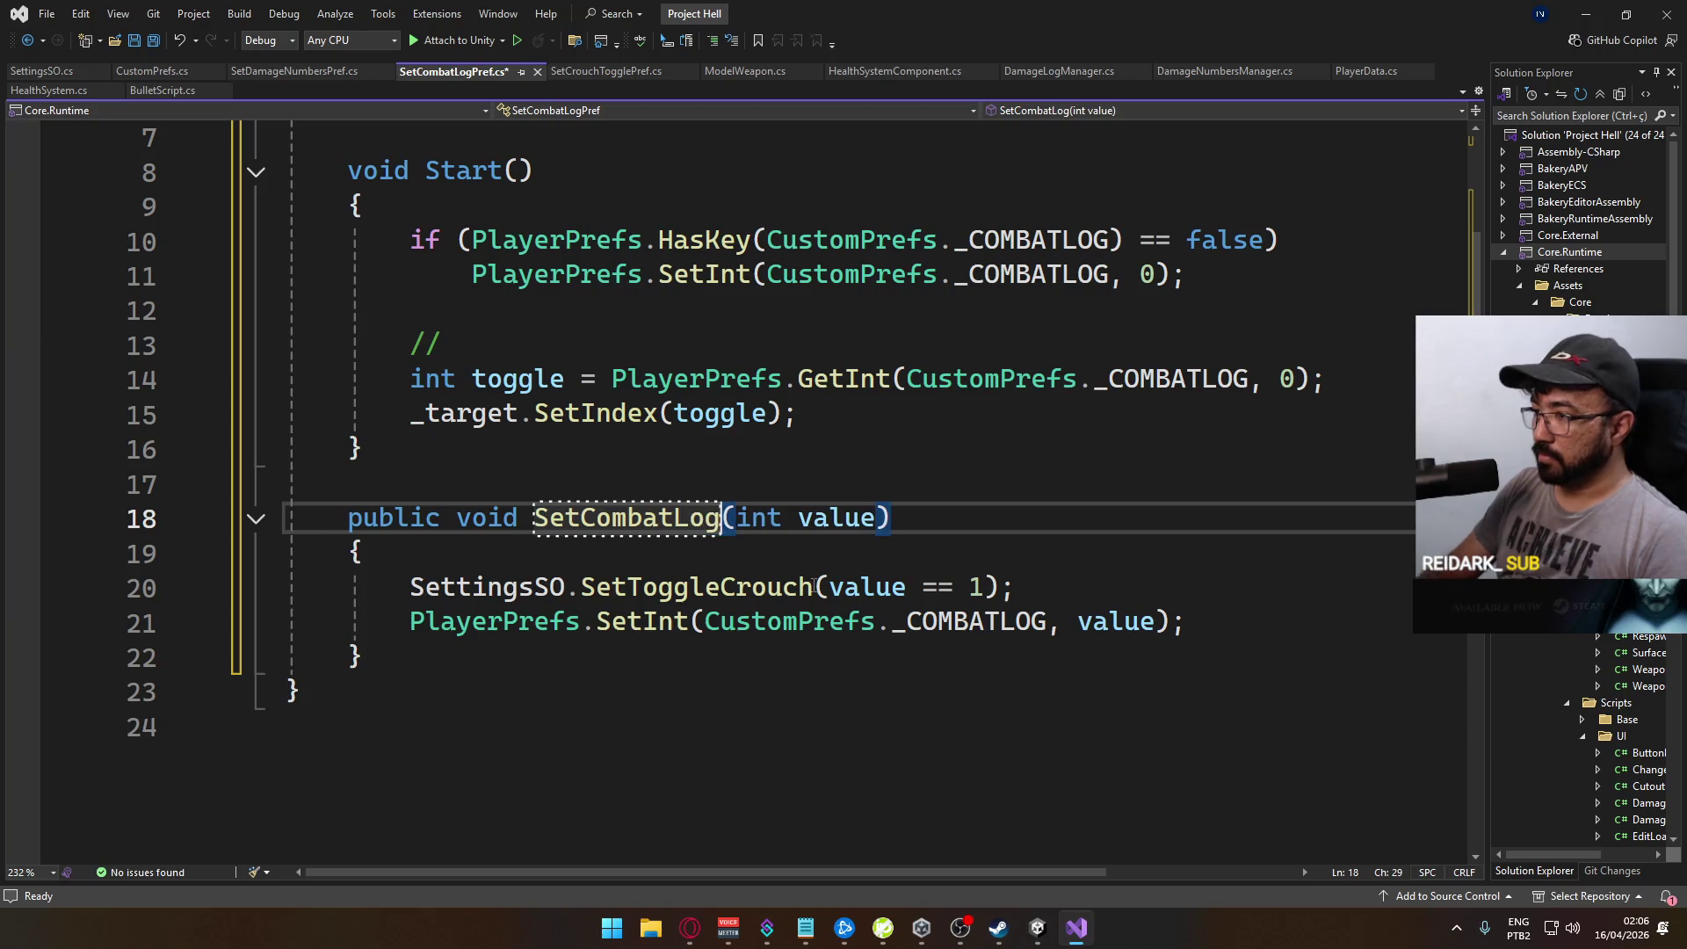
# Step: Change the call to SettingsSO.SetCombatLog(value) without '== 1', save, and open SetDamageNumbersPref.cs
pyautogui.doubleClick(653, 585)
pyautogui.write('SetCombatLog')
pyautogui.click(747, 563)
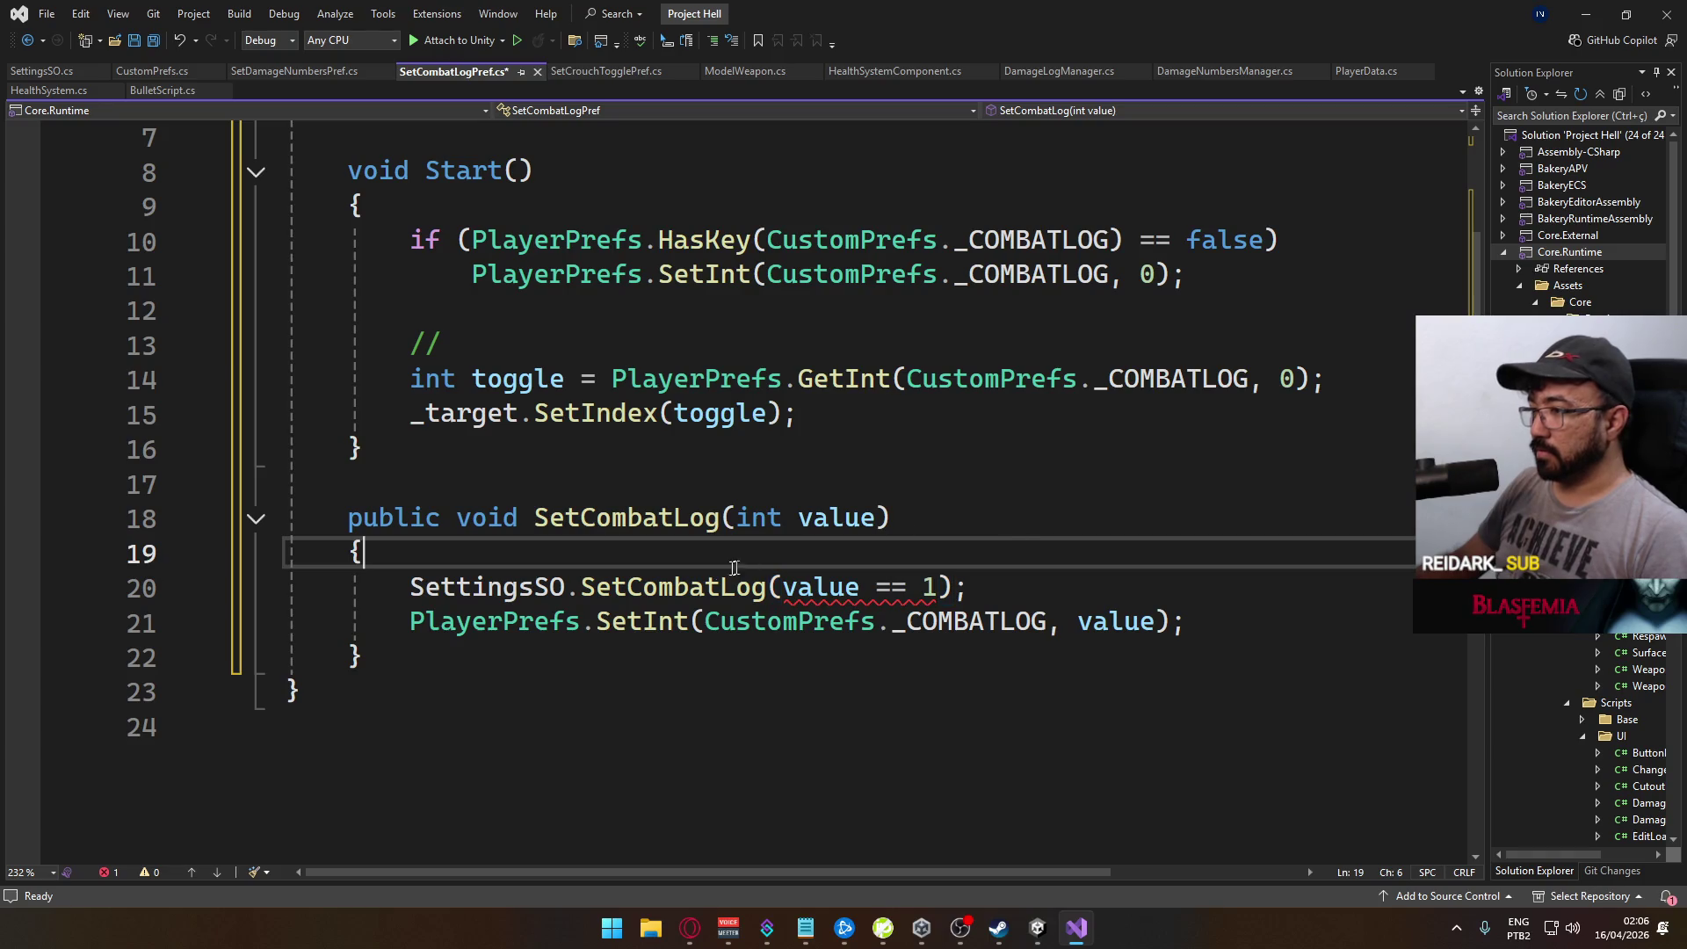
pyautogui.moveTo(678, 578)
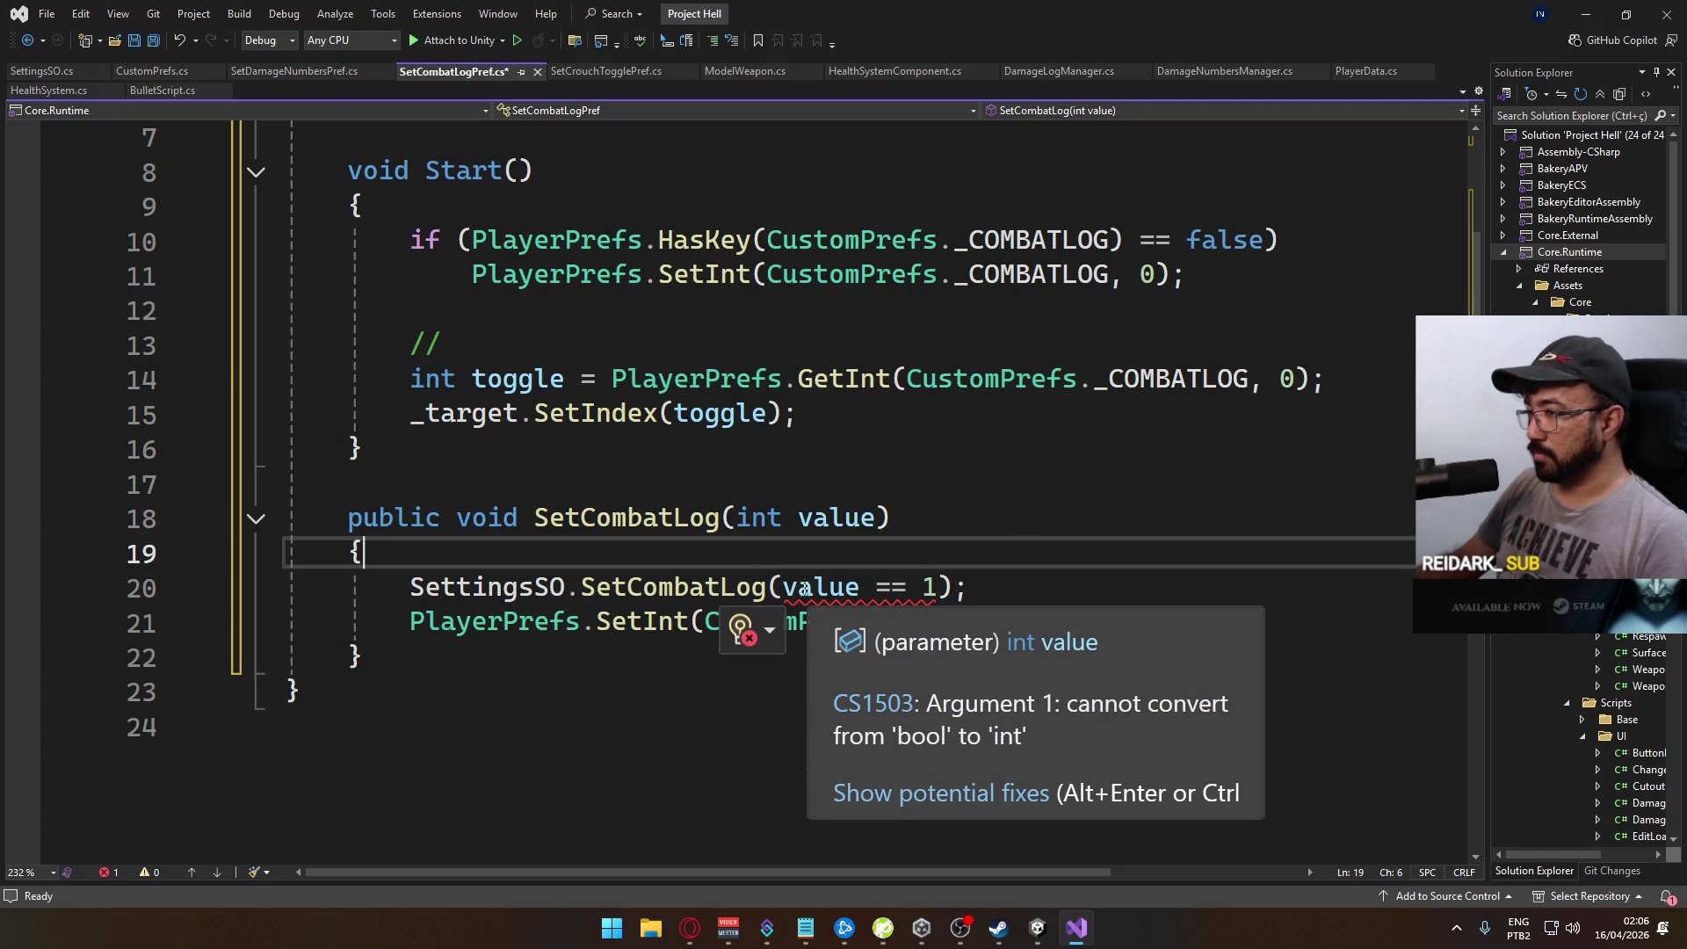
pyautogui.moveTo(783, 587); pyautogui.dragTo(939, 588)
pyautogui.click(861, 587)
pyautogui.press('BackSpace')
pyautogui.scroll(1, 594, 555)
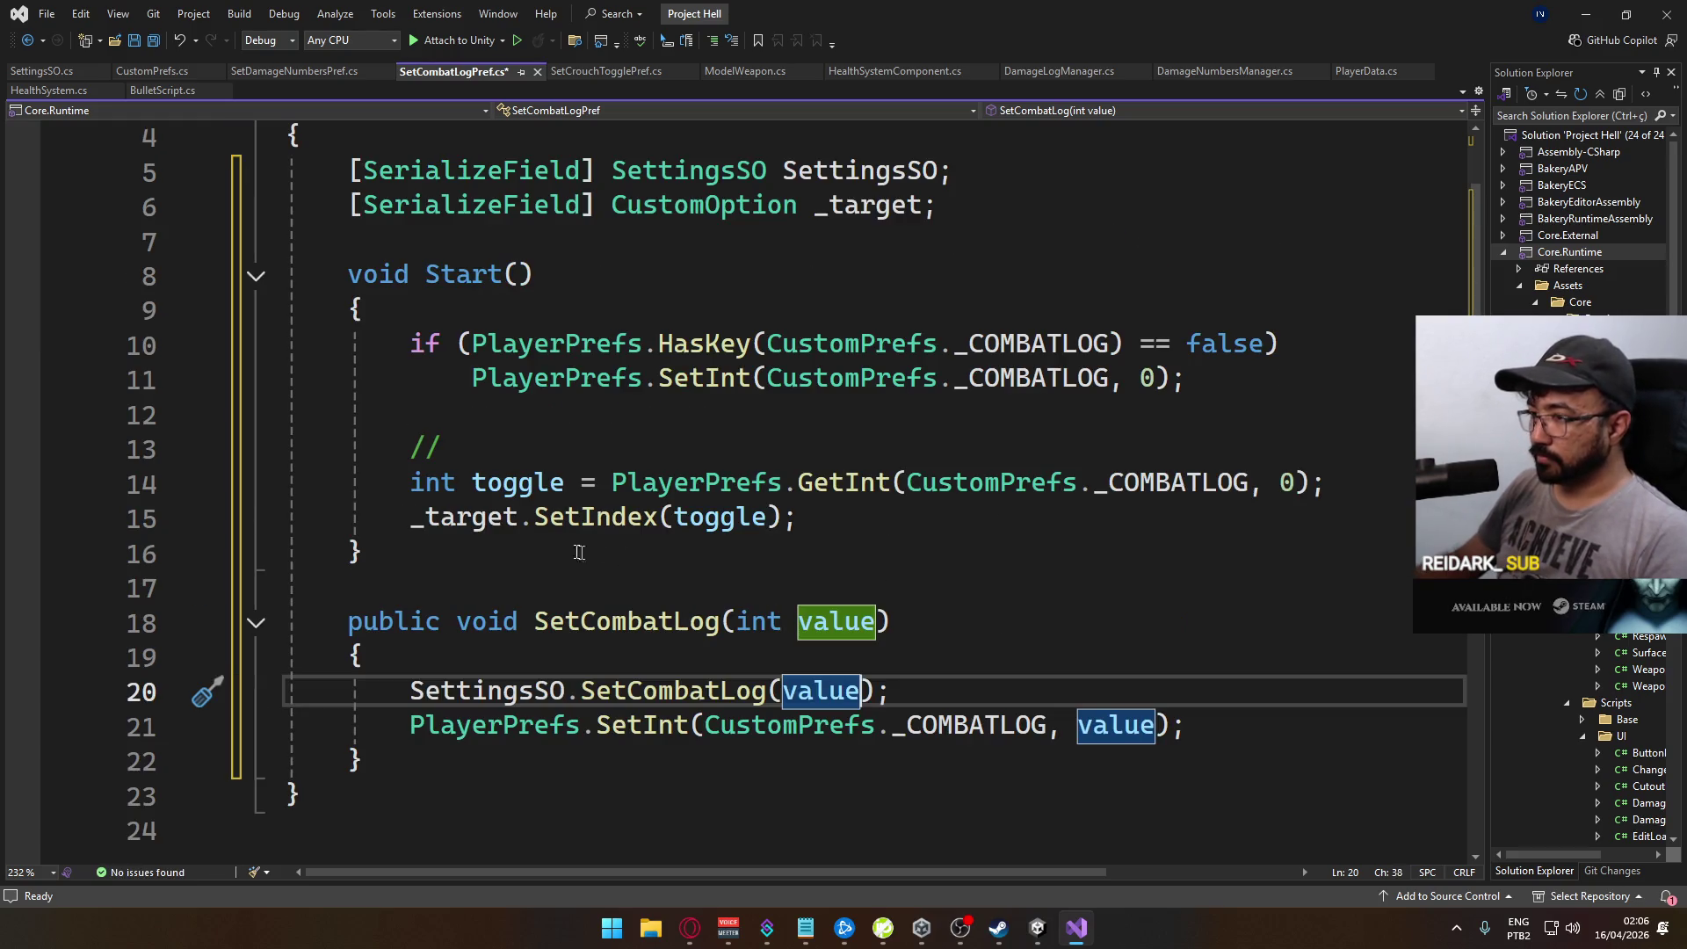
pyautogui.hotkey('ctrl', 's')
pyautogui.click(330, 72)
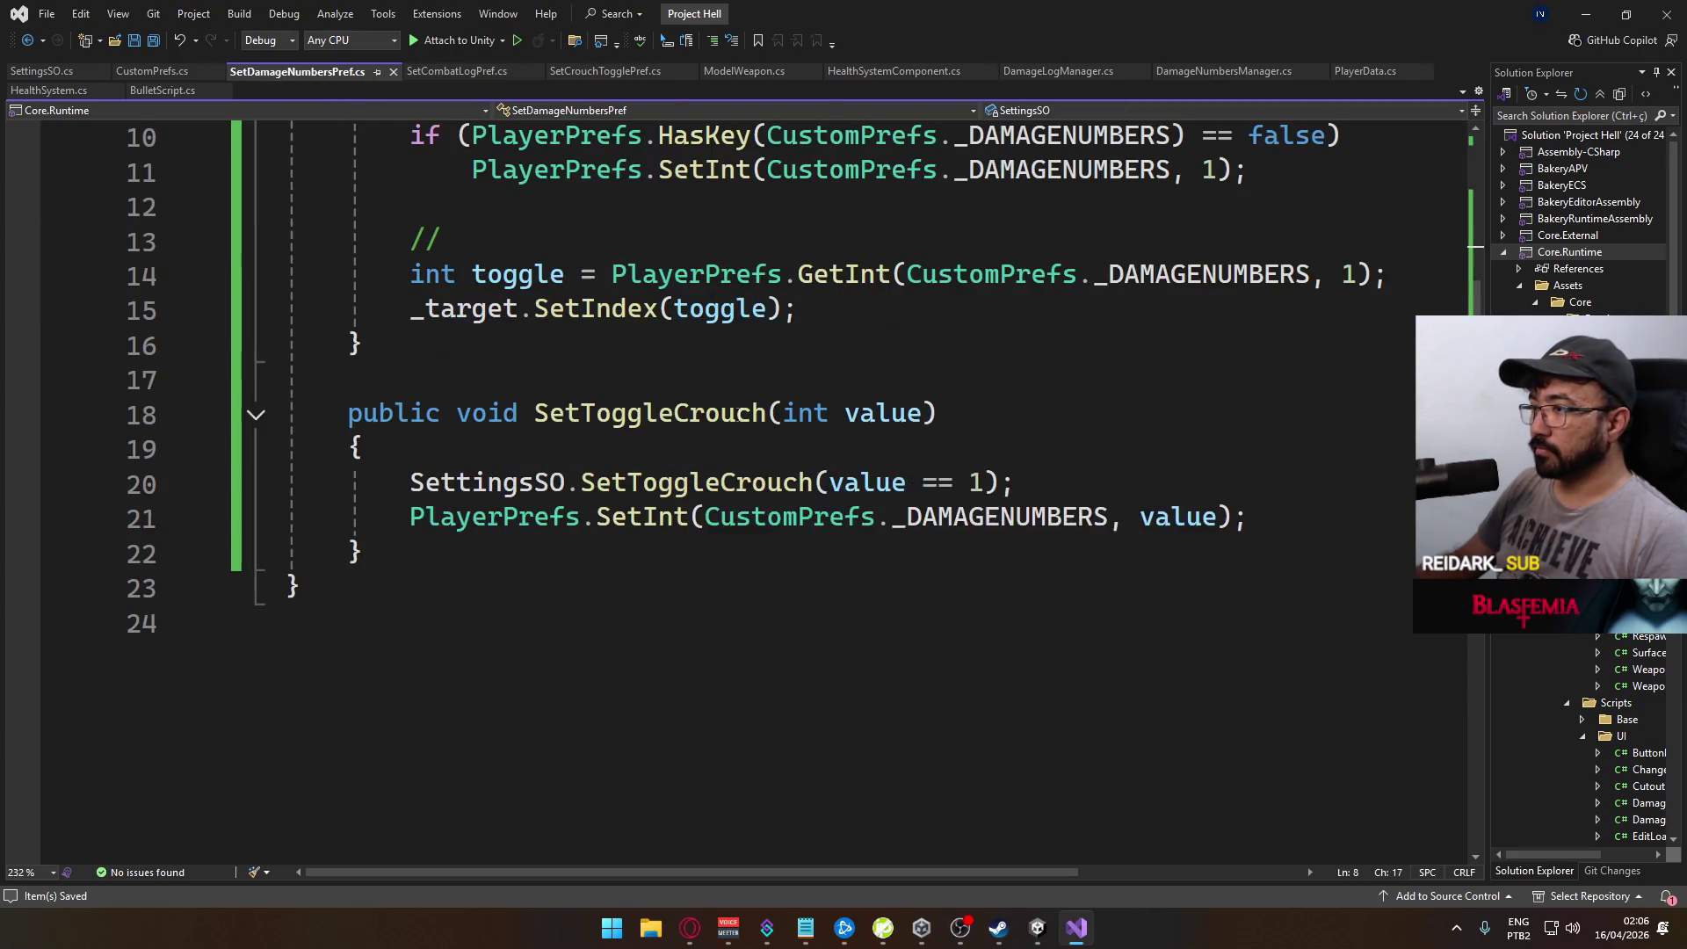
# Step: Review SetCrouchTogglePref.cs, whose SetToggleCrouch(int value) passes value == 1 to SettingsSO
pyautogui.click(453, 71)
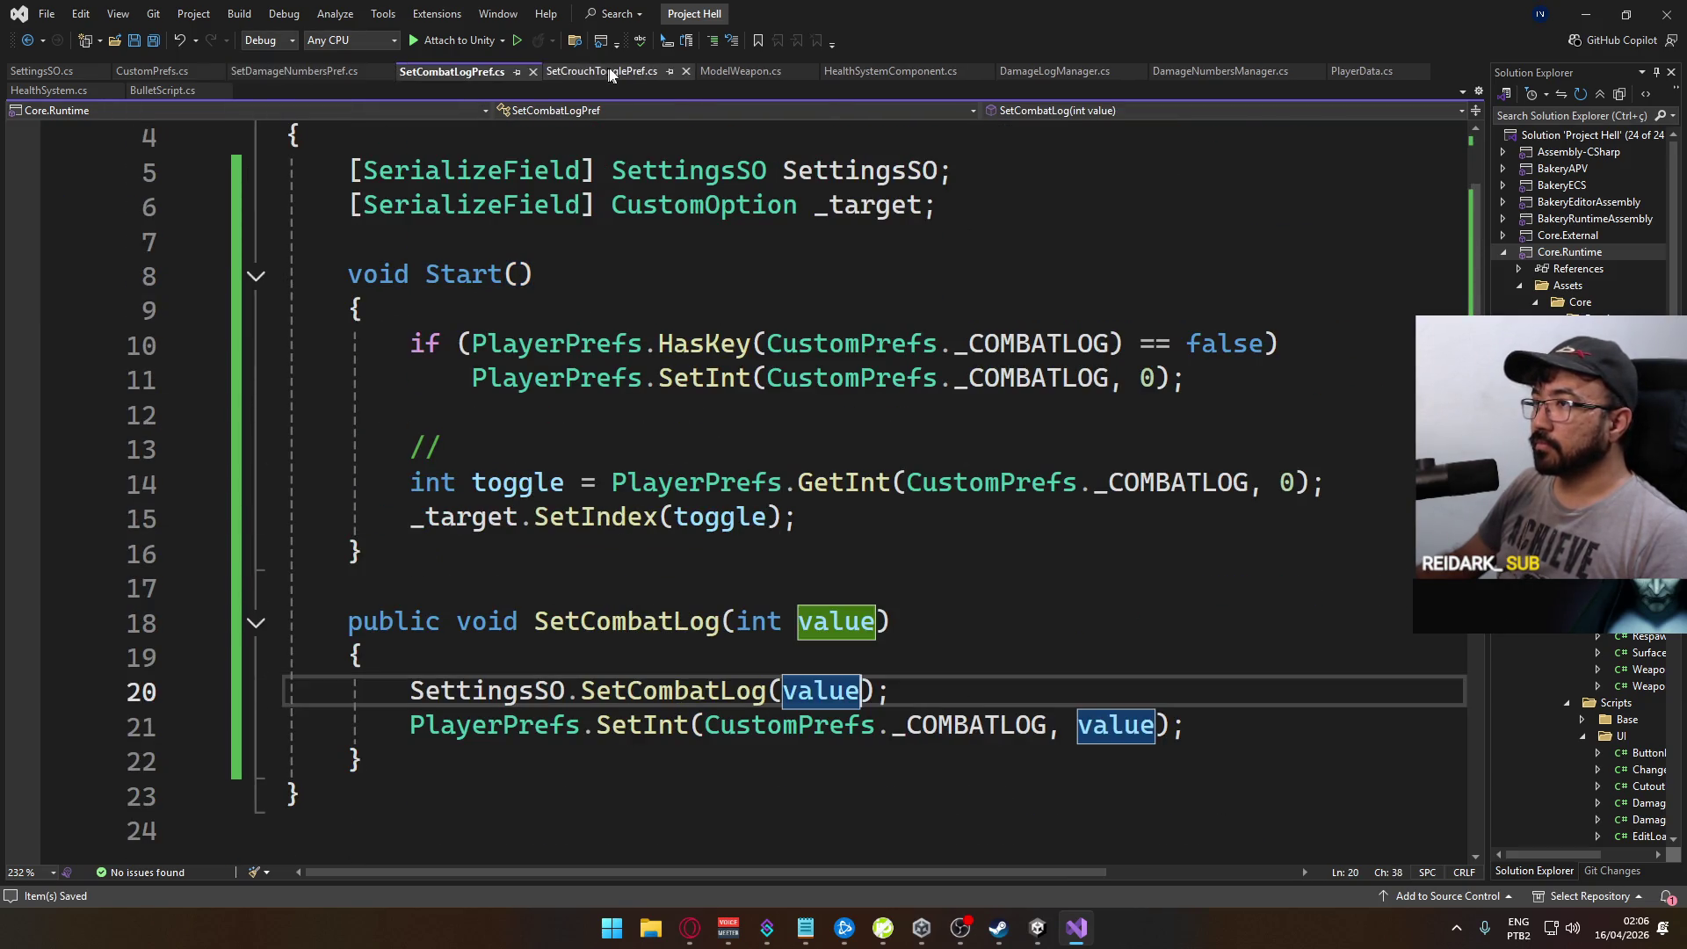
pyautogui.click(613, 74)
pyautogui.scroll(-3, 818, 525)
pyautogui.scroll(1, 817, 525)
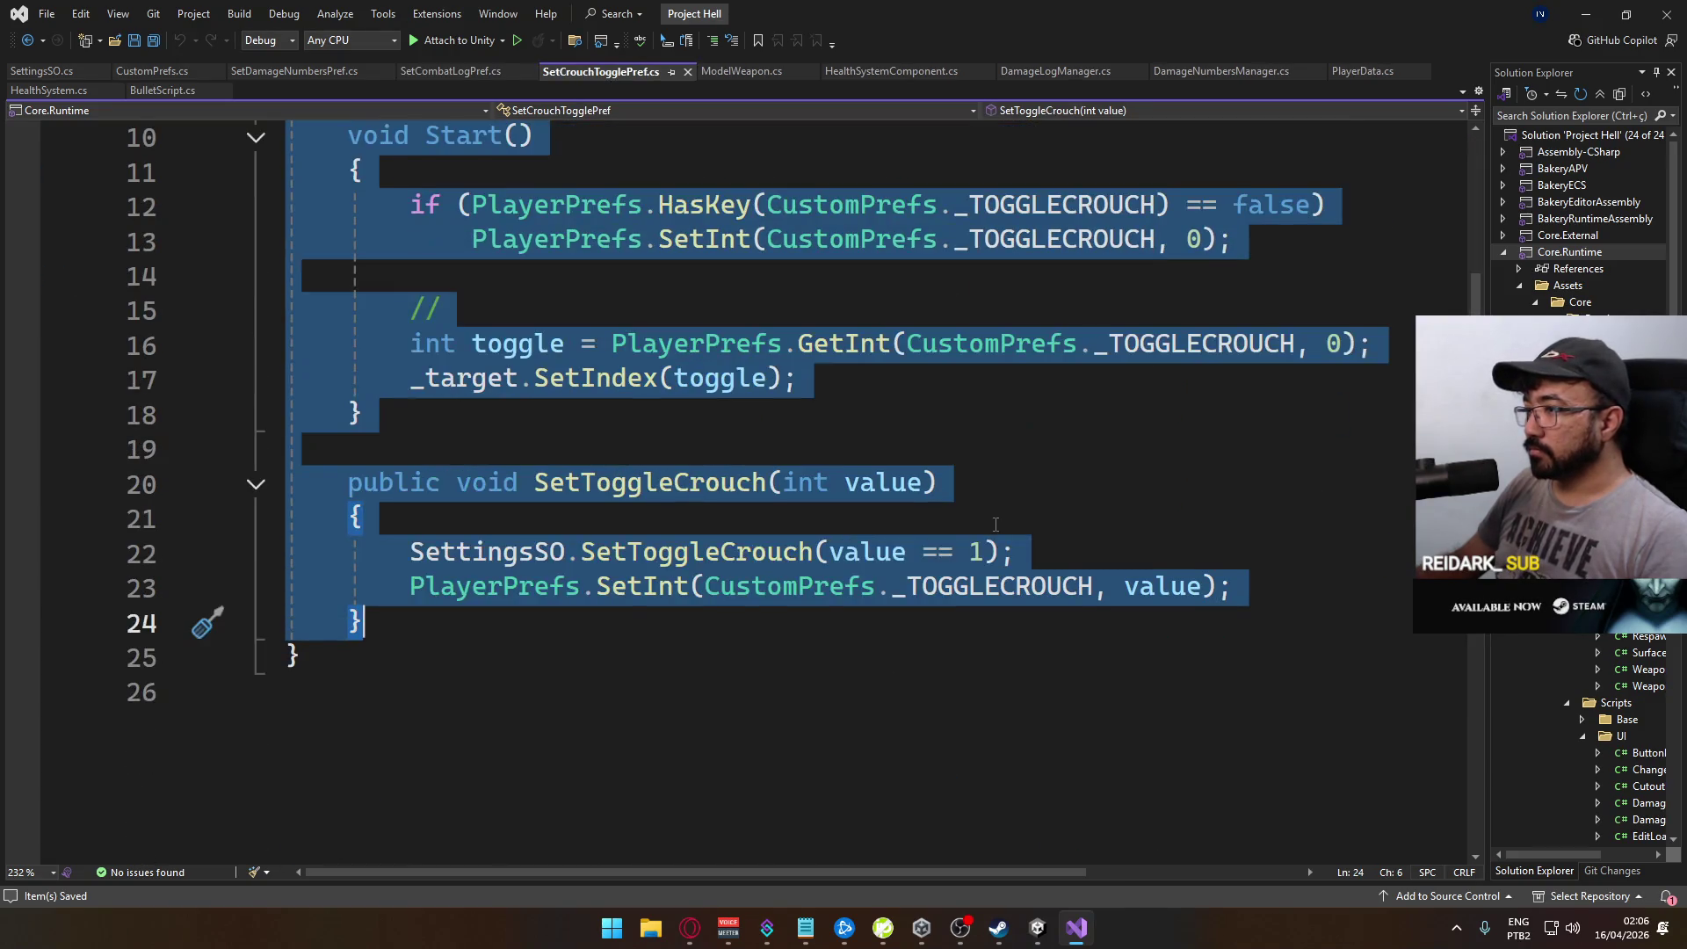
pyautogui.click(995, 524)
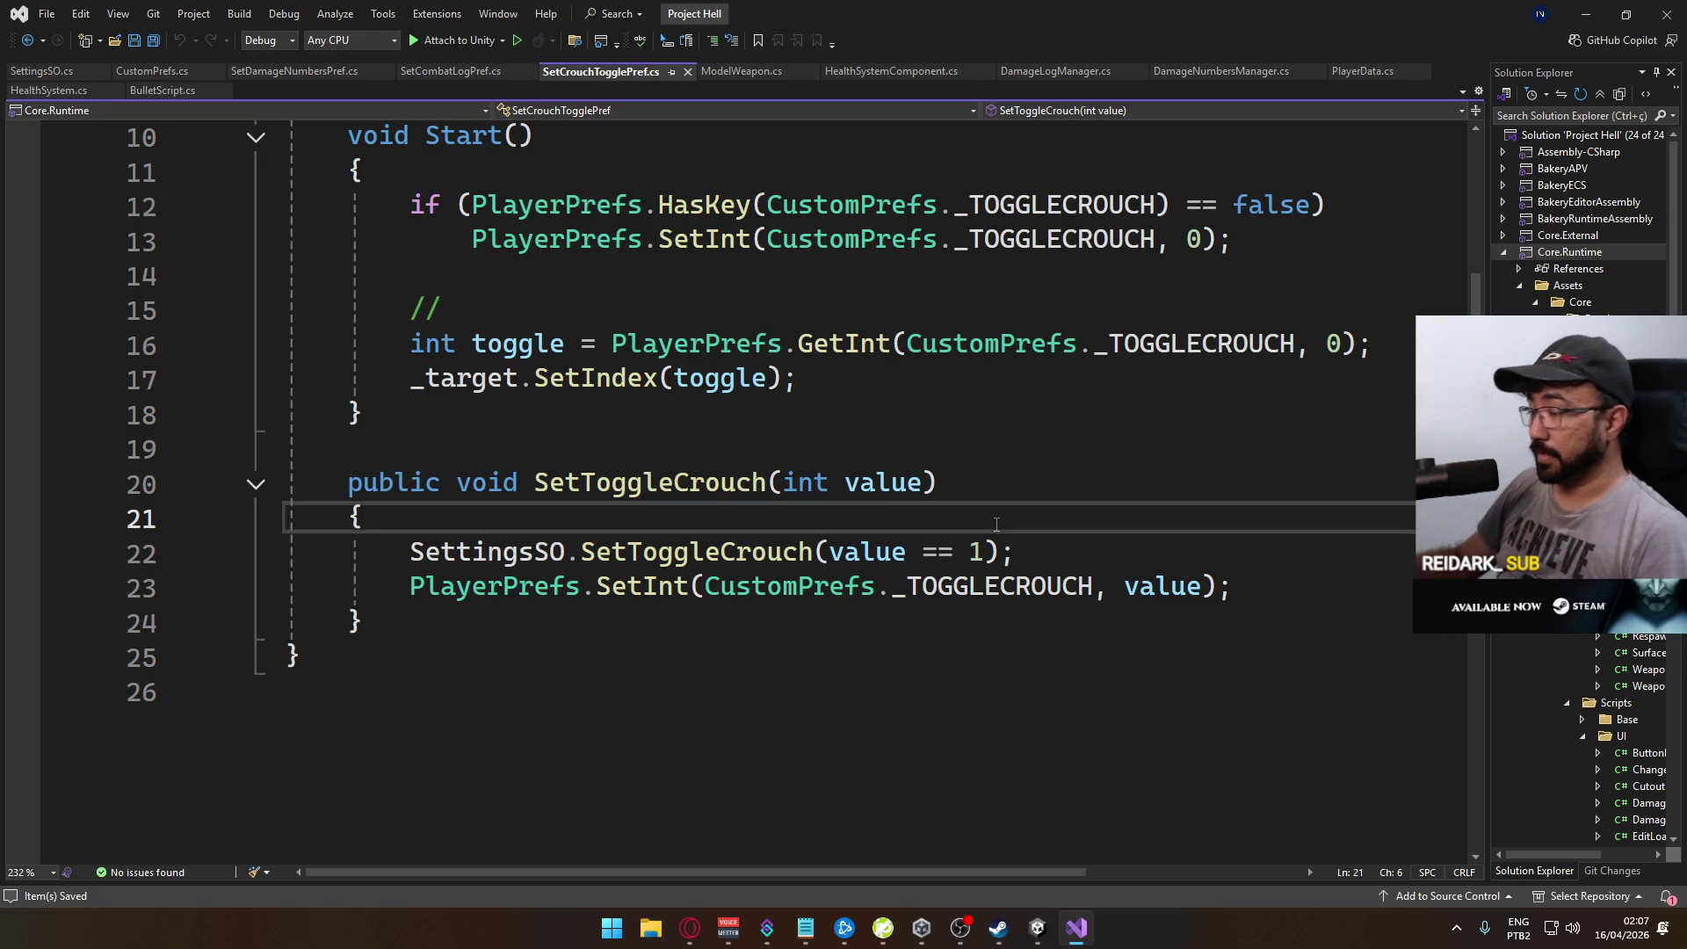
pyautogui.scroll(2, 806, 542)
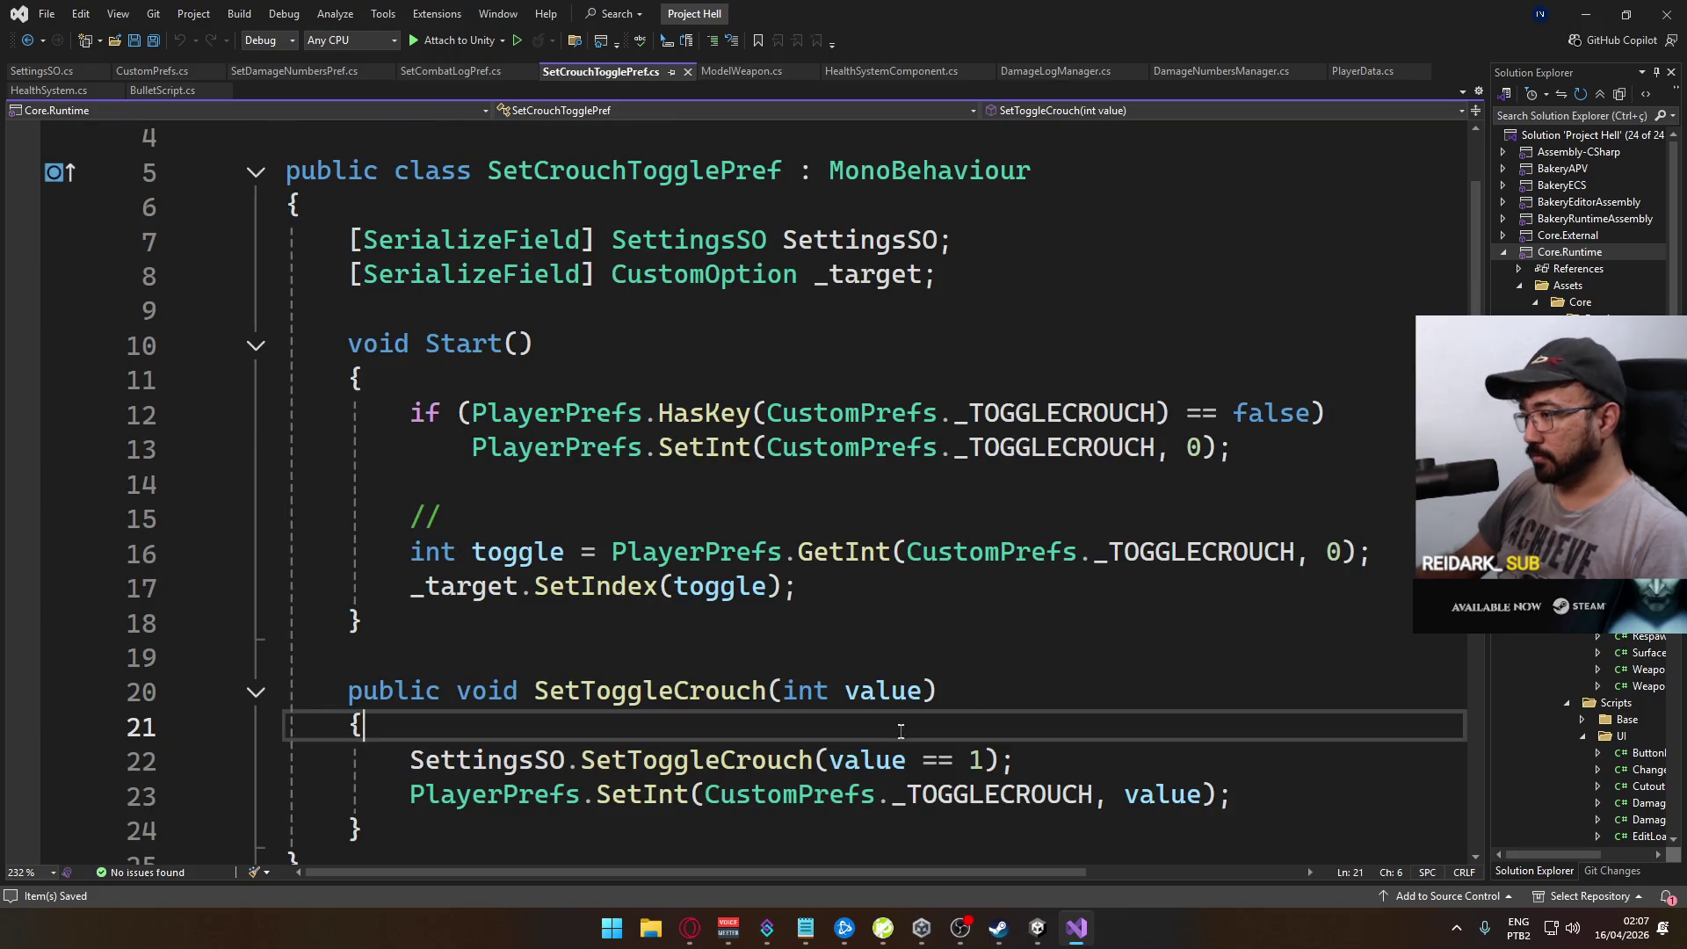
pyautogui.moveTo(829, 761); pyautogui.dragTo(984, 761)
pyautogui.scroll(-1, 986, 659)
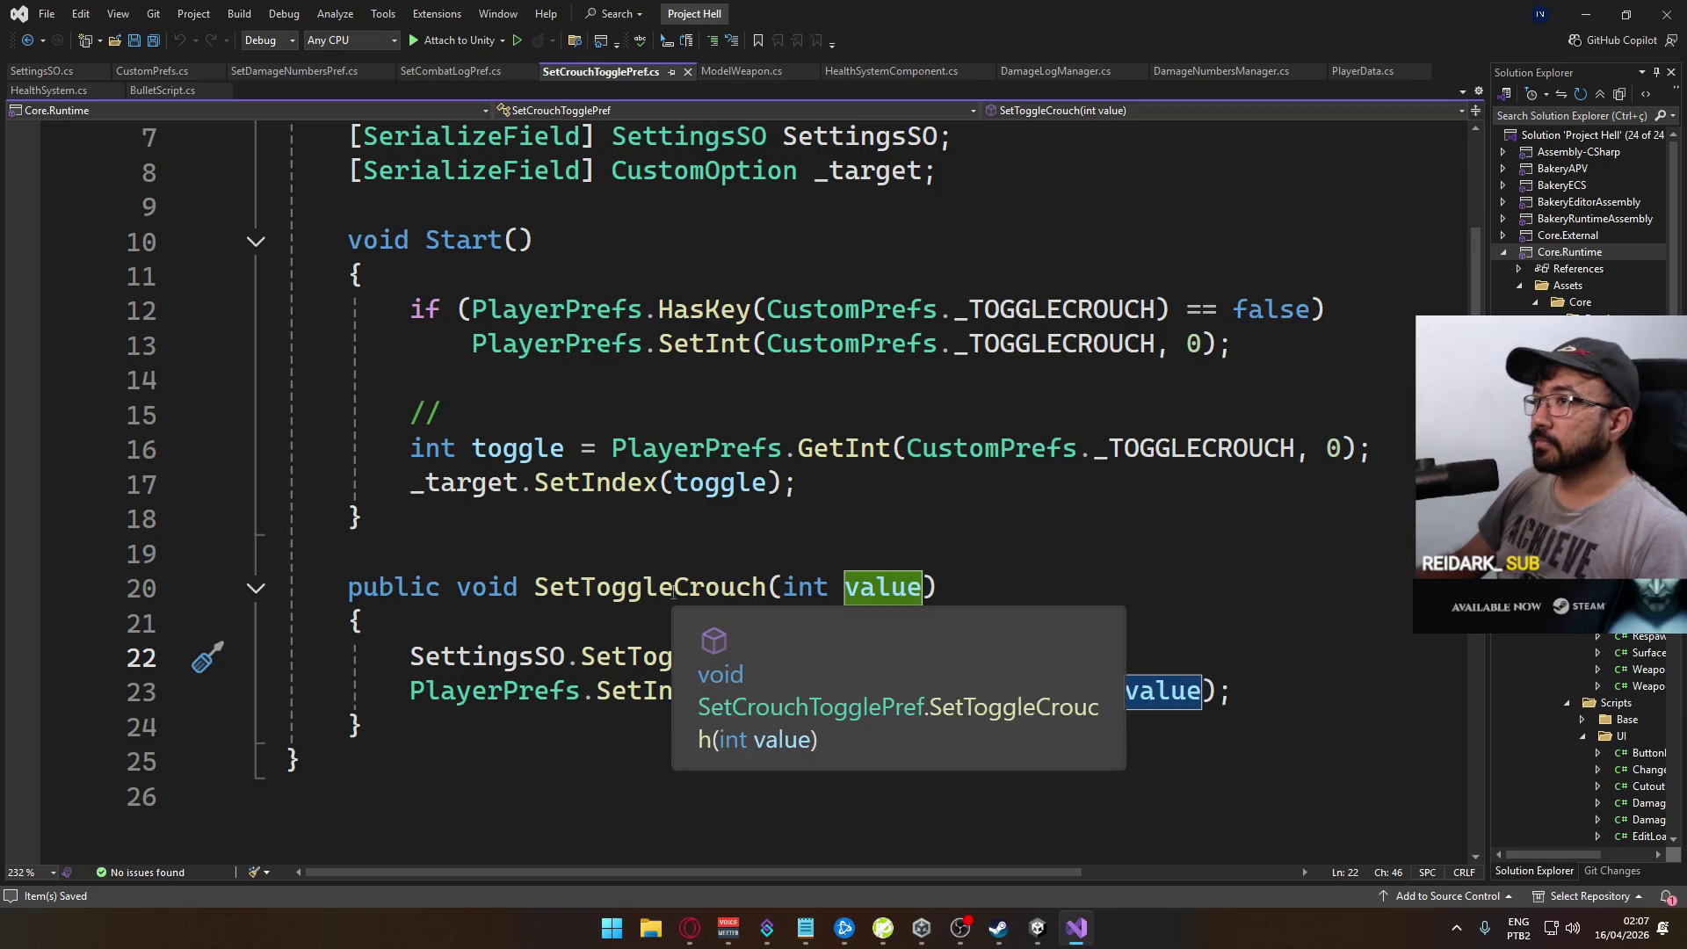
pyautogui.scroll(1, 862, 596)
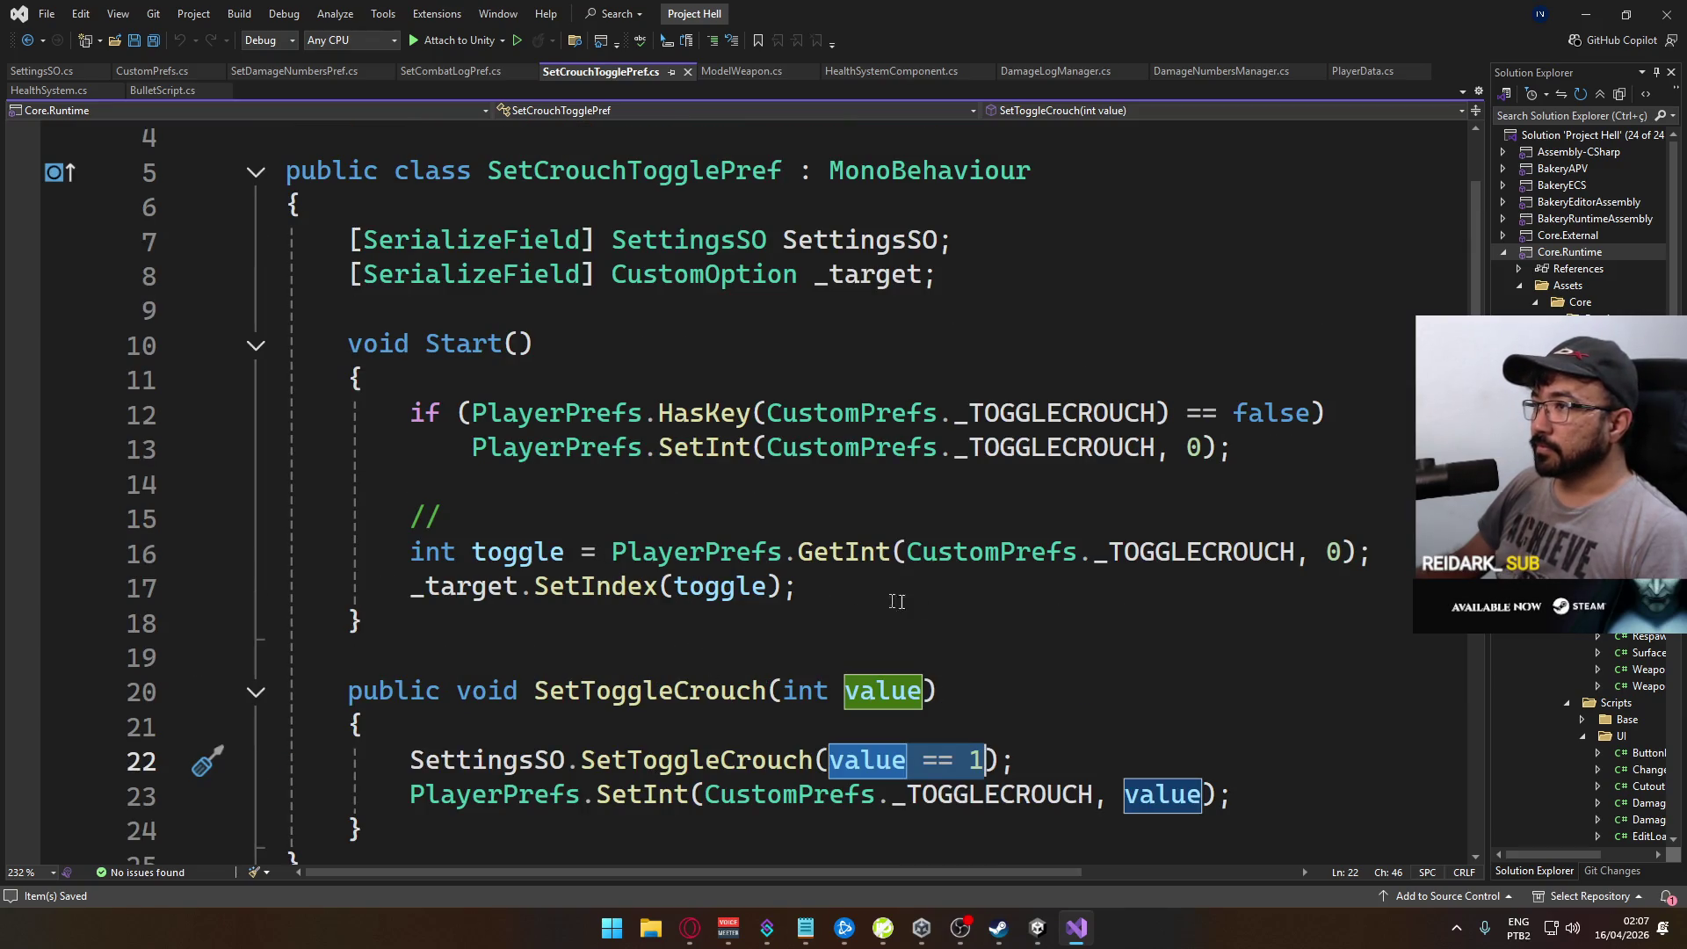